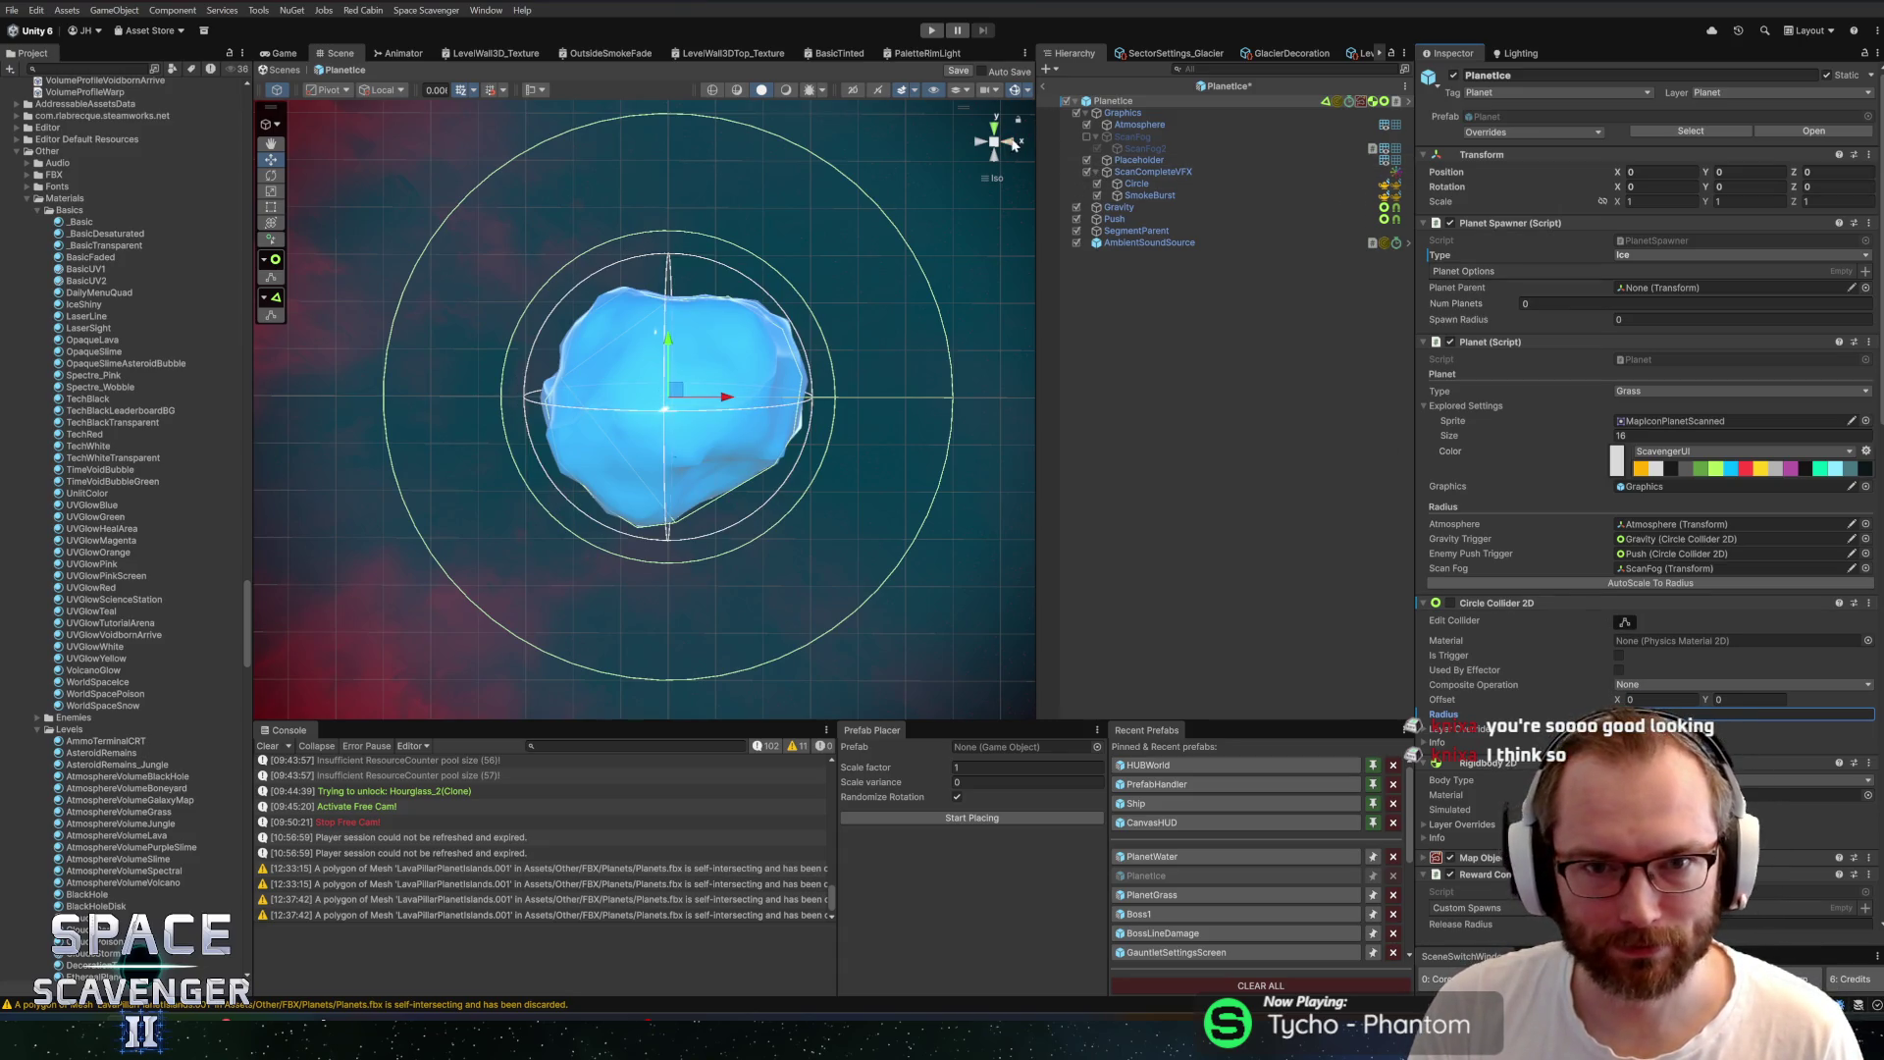
Switch the Scene to the Back view and turn on Edit Collider for the Polygon Collider 2D
click(1614, 585)
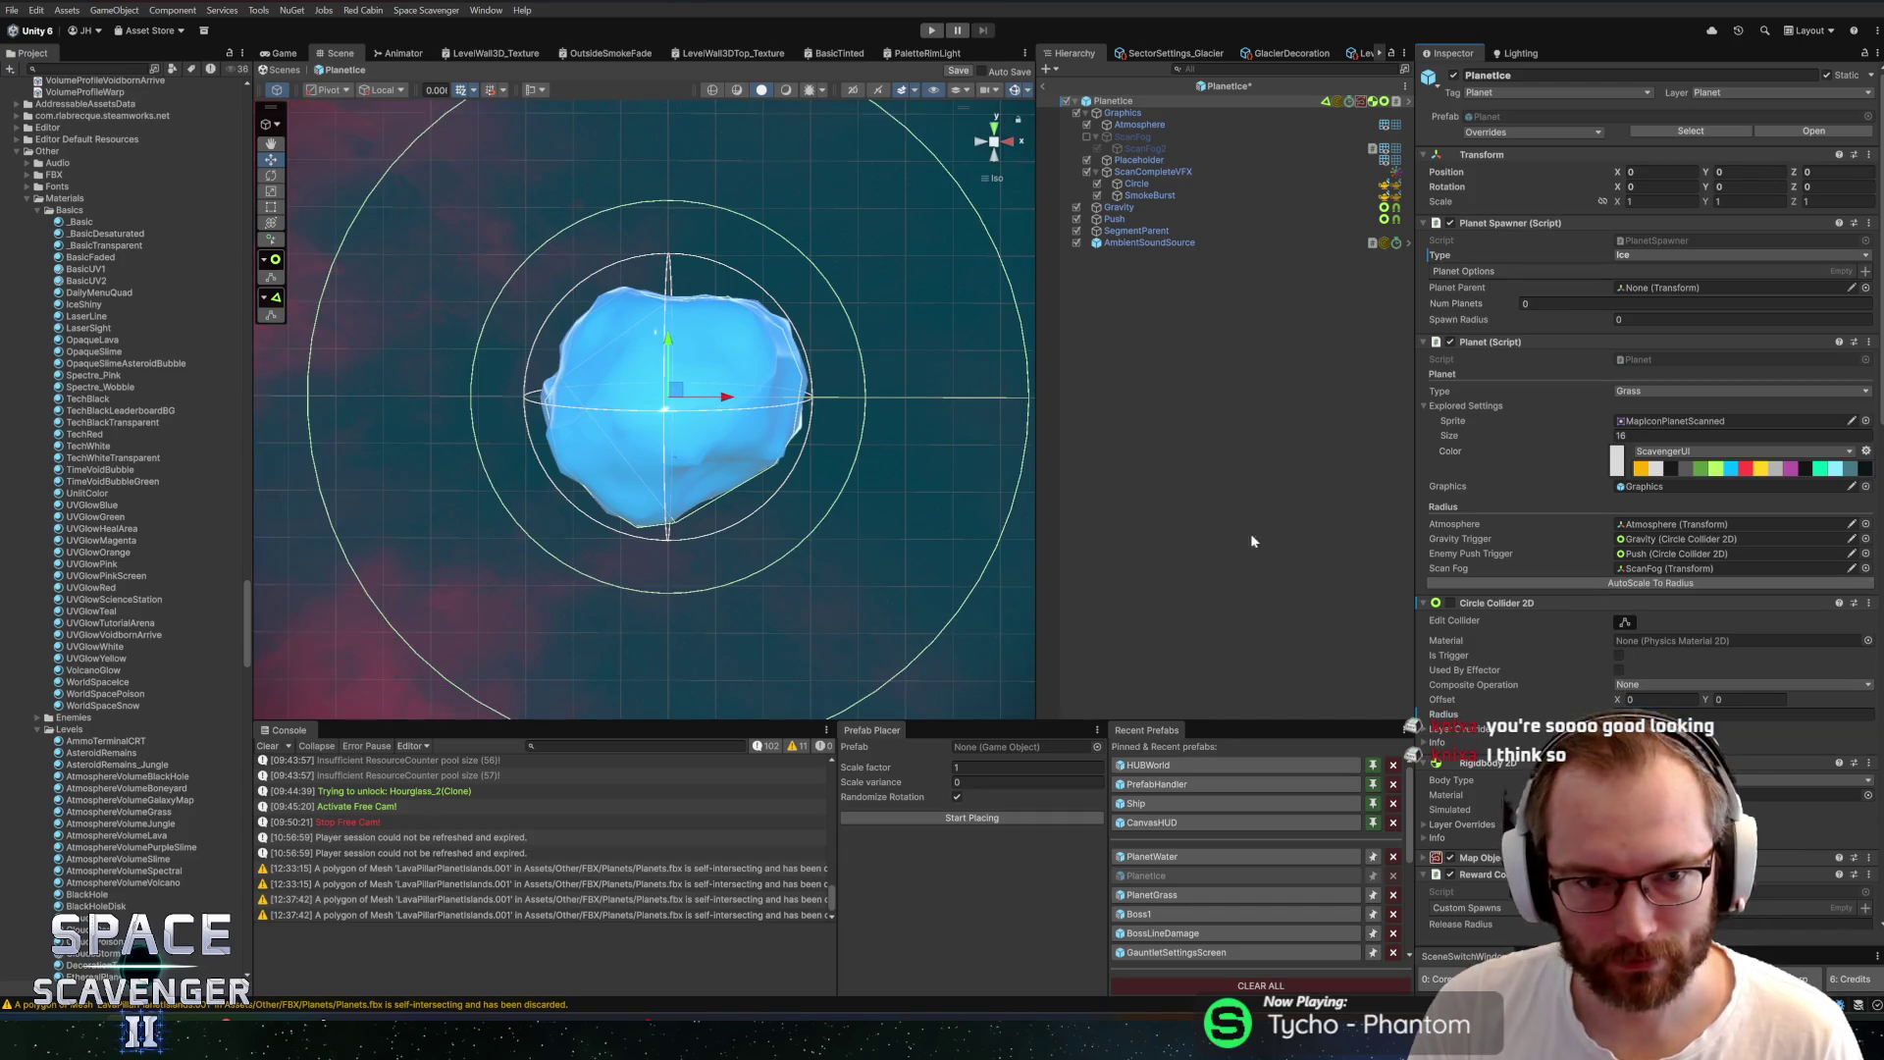
click(992, 143)
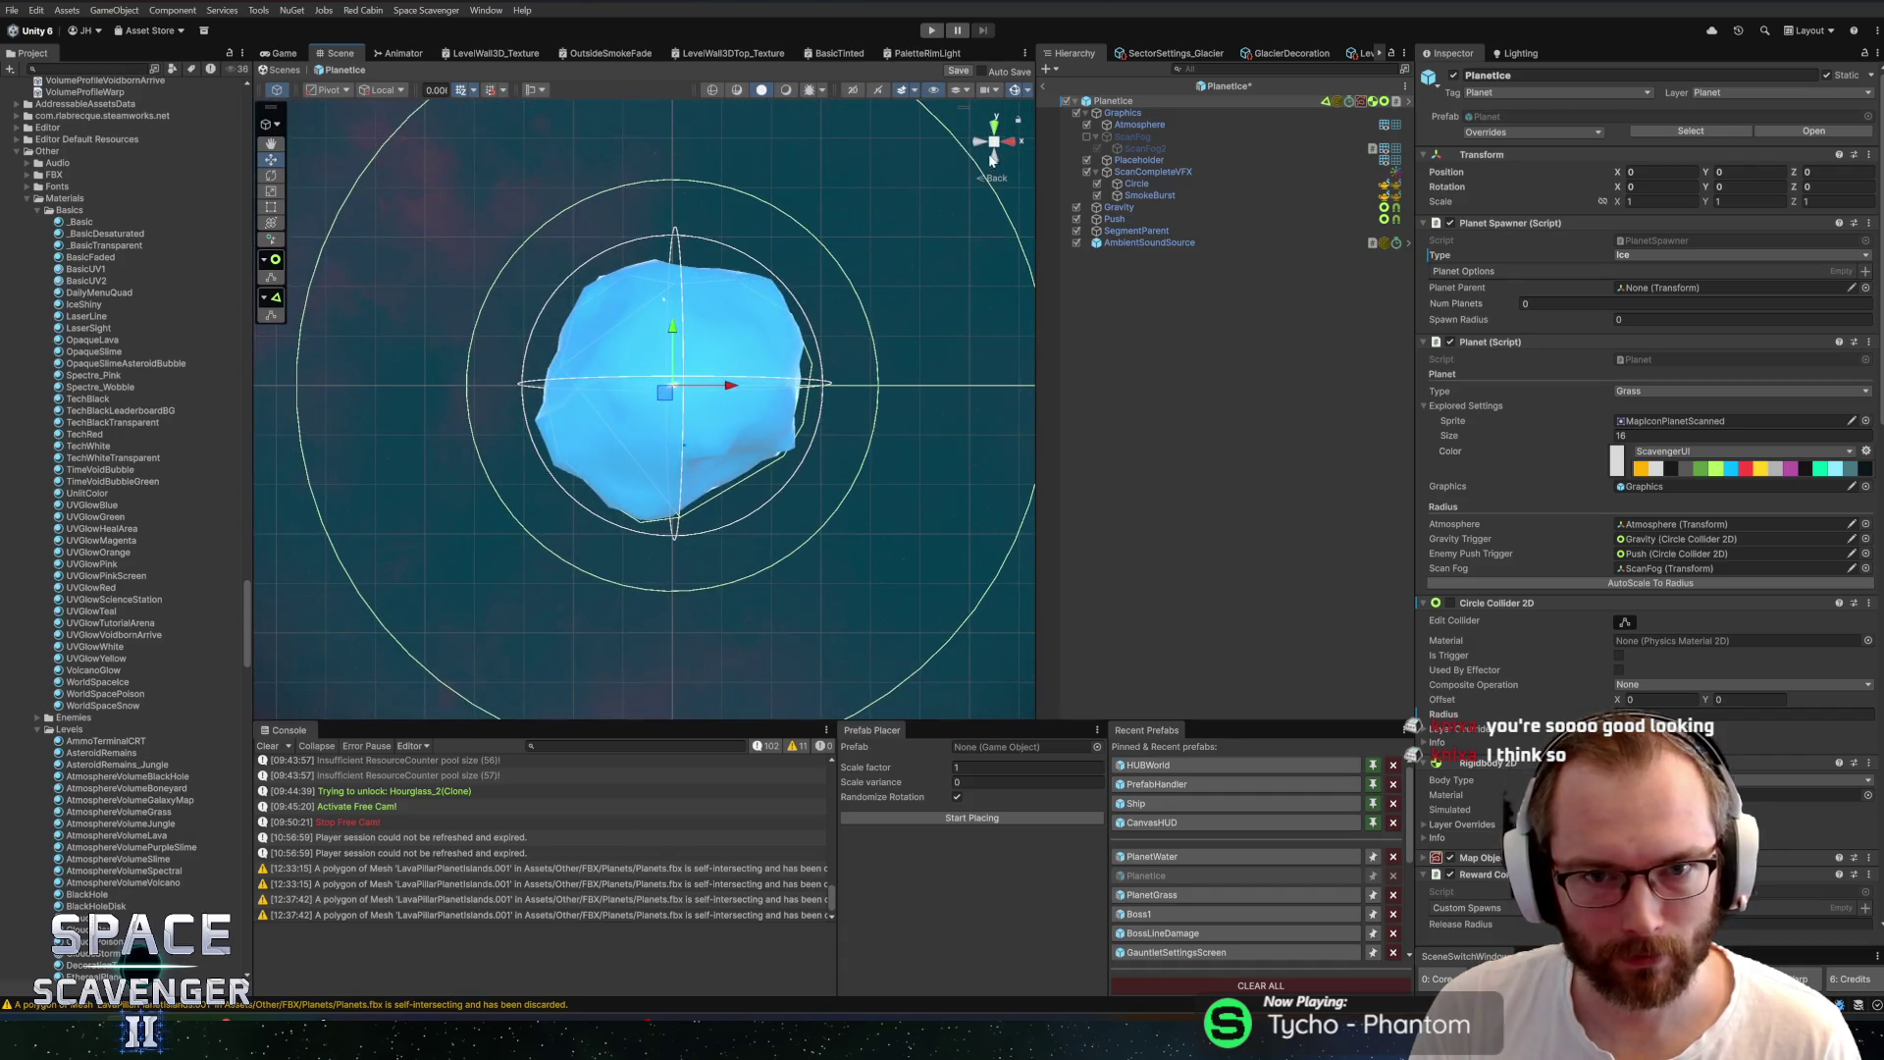
scroll(1572, 662, down, 5)
scroll(1574, 665, down, 10)
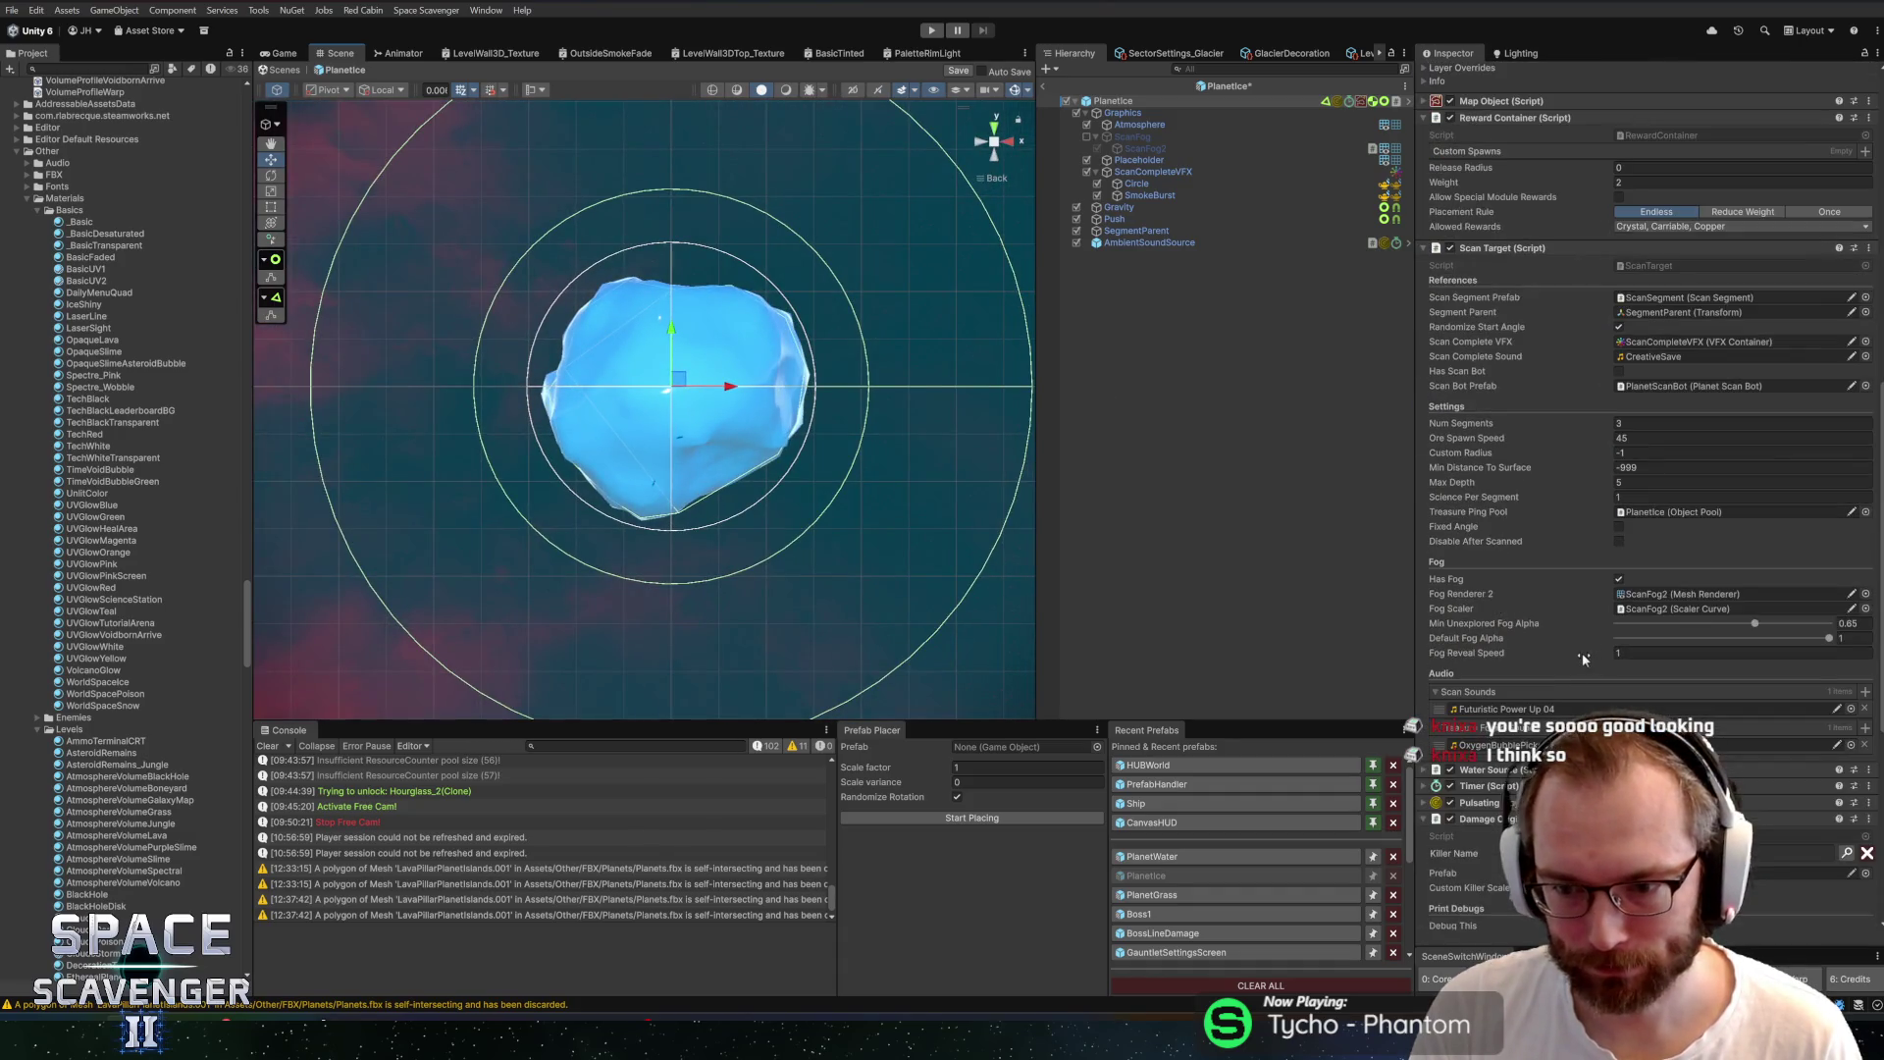
click(1443, 734)
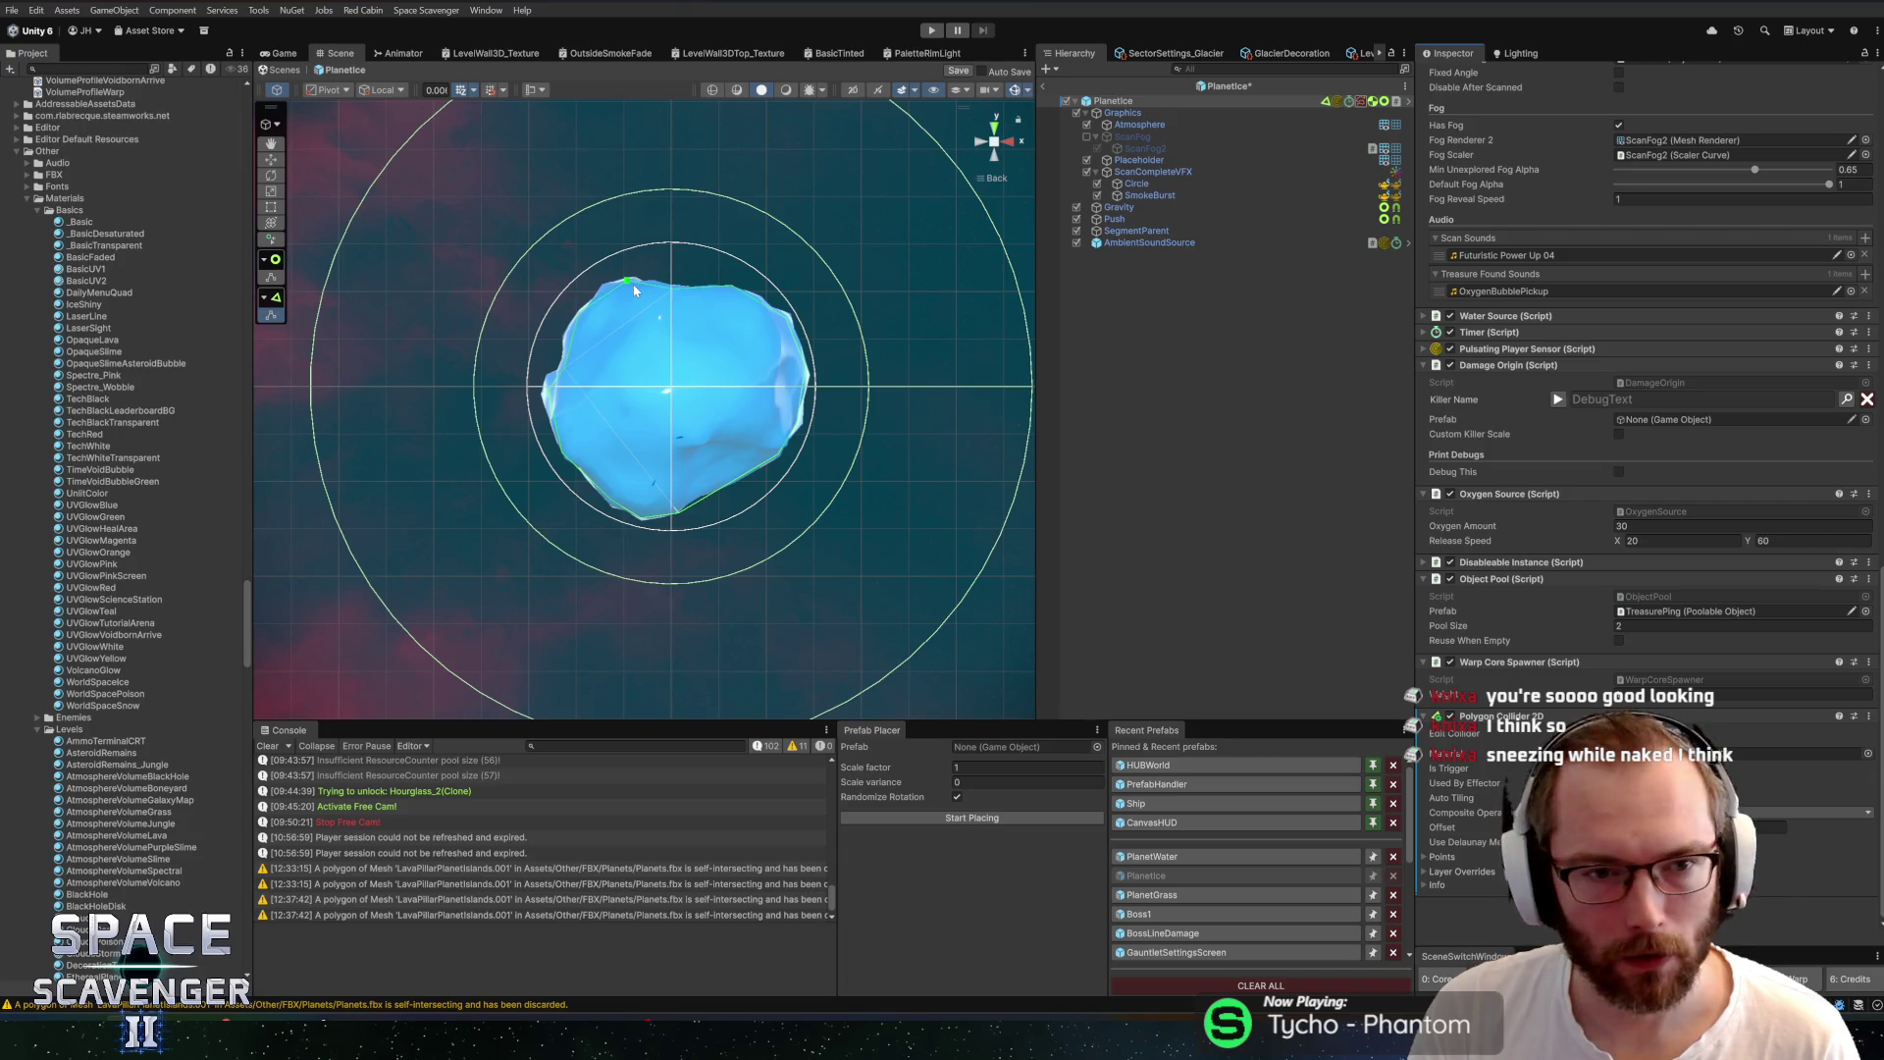
Select Placeholder and scale the ice planet mesh uniformly up to 21.14
click(1143, 126)
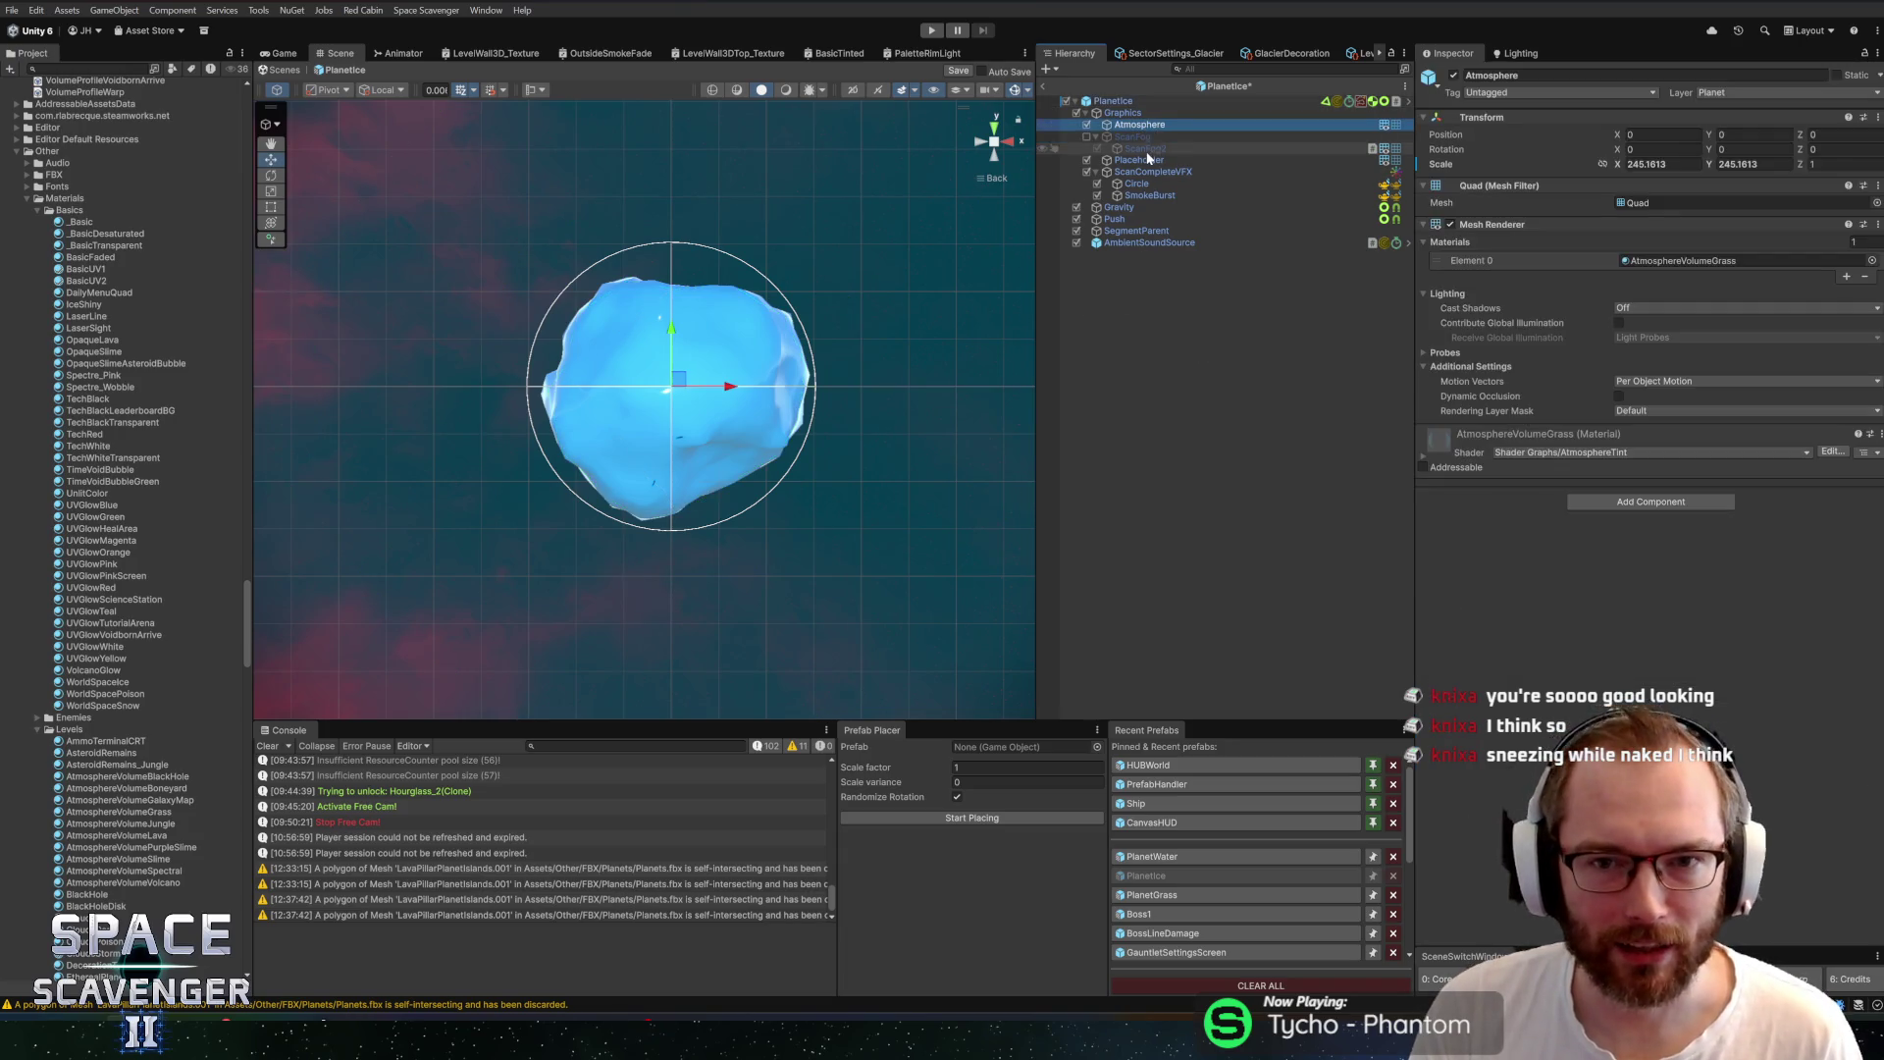
click(1143, 159)
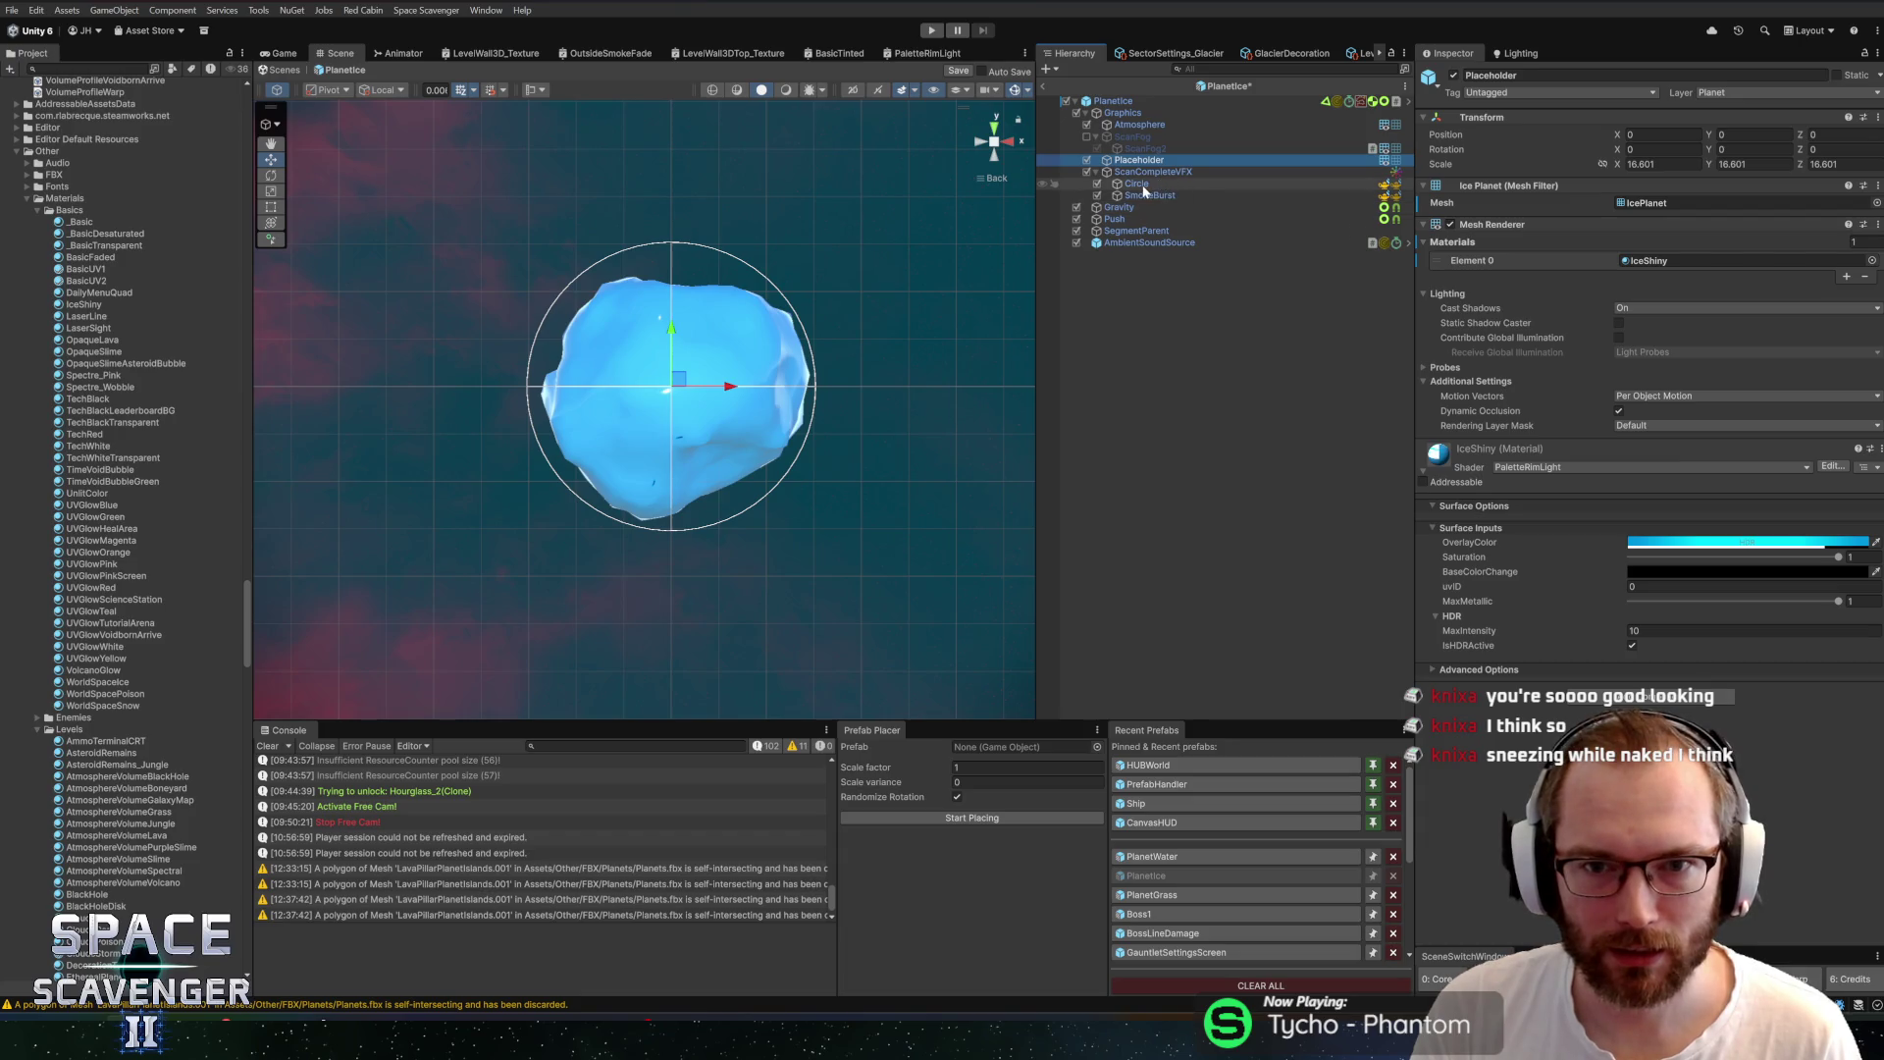
click(1138, 183)
click(1148, 160)
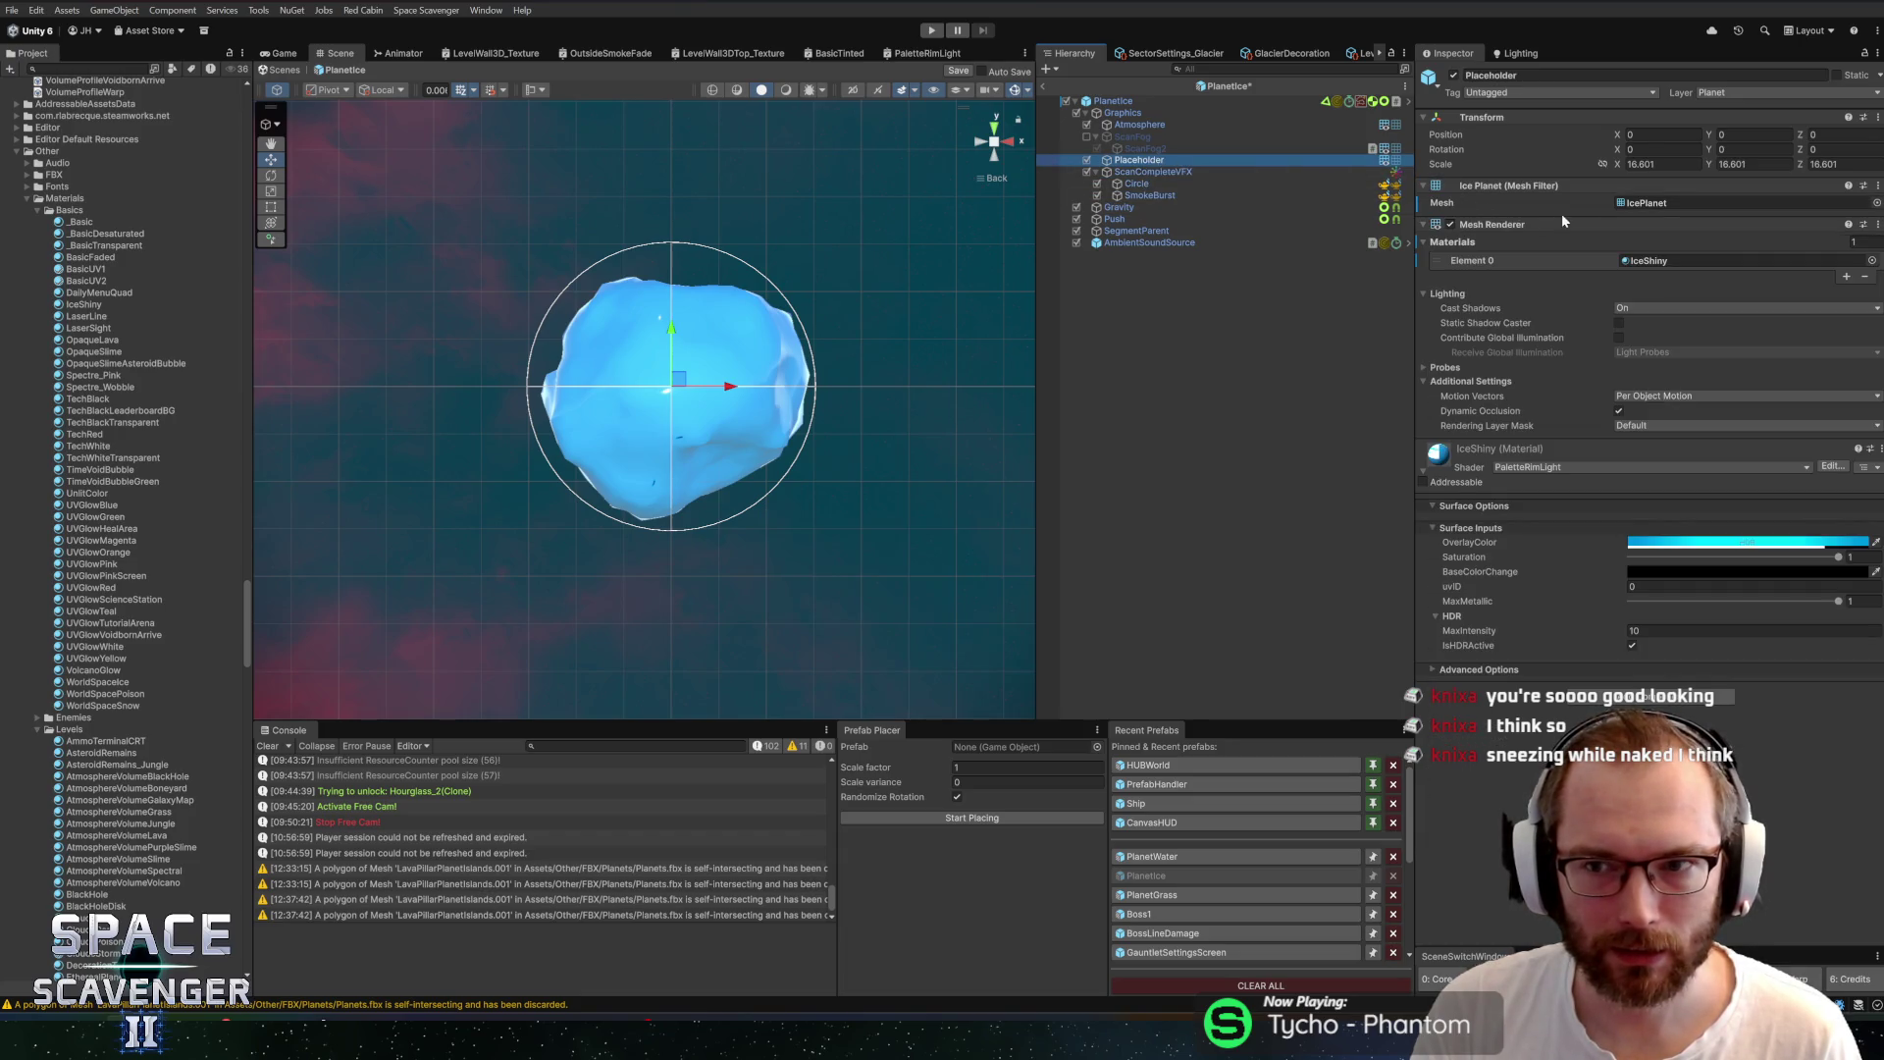
click(1602, 165)
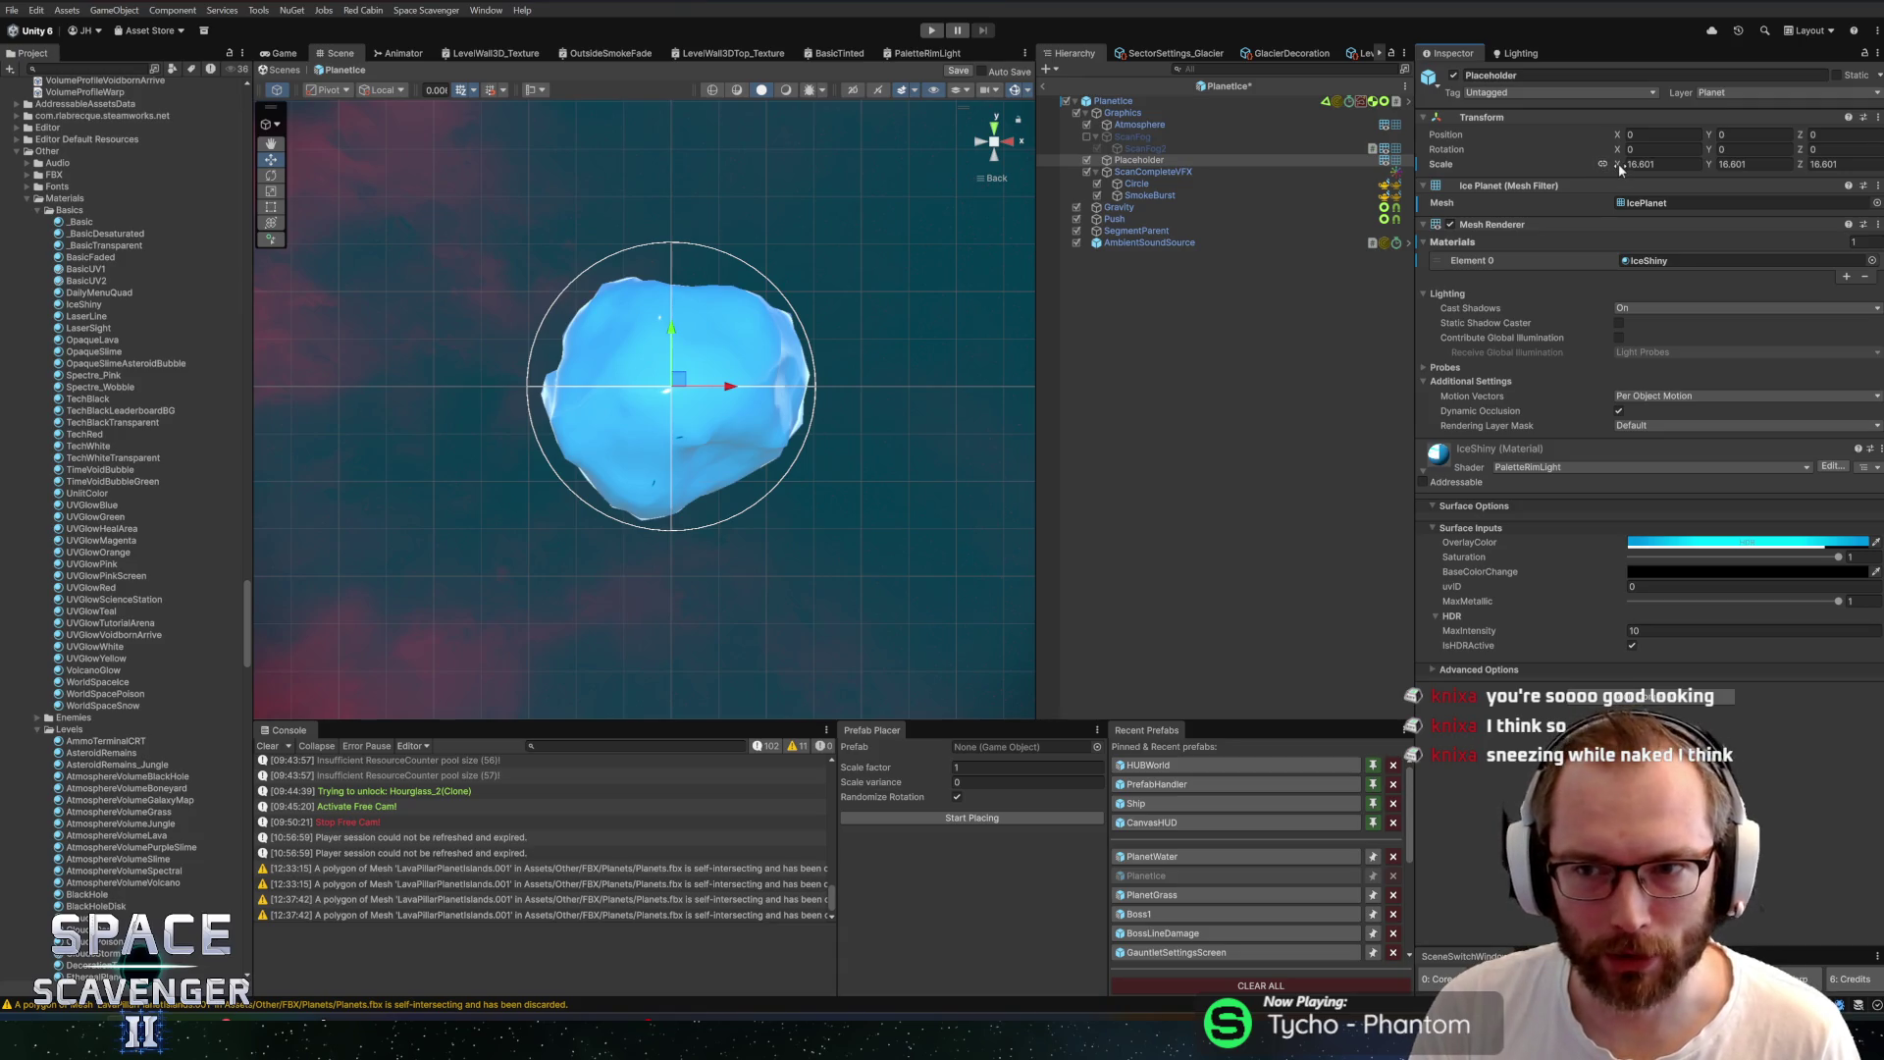
drag(1622, 169, 1734, 166)
Review the Graphics, Push, Gravity, sound, Circle and SmokeBurst children, then Planetice
click(1157, 123)
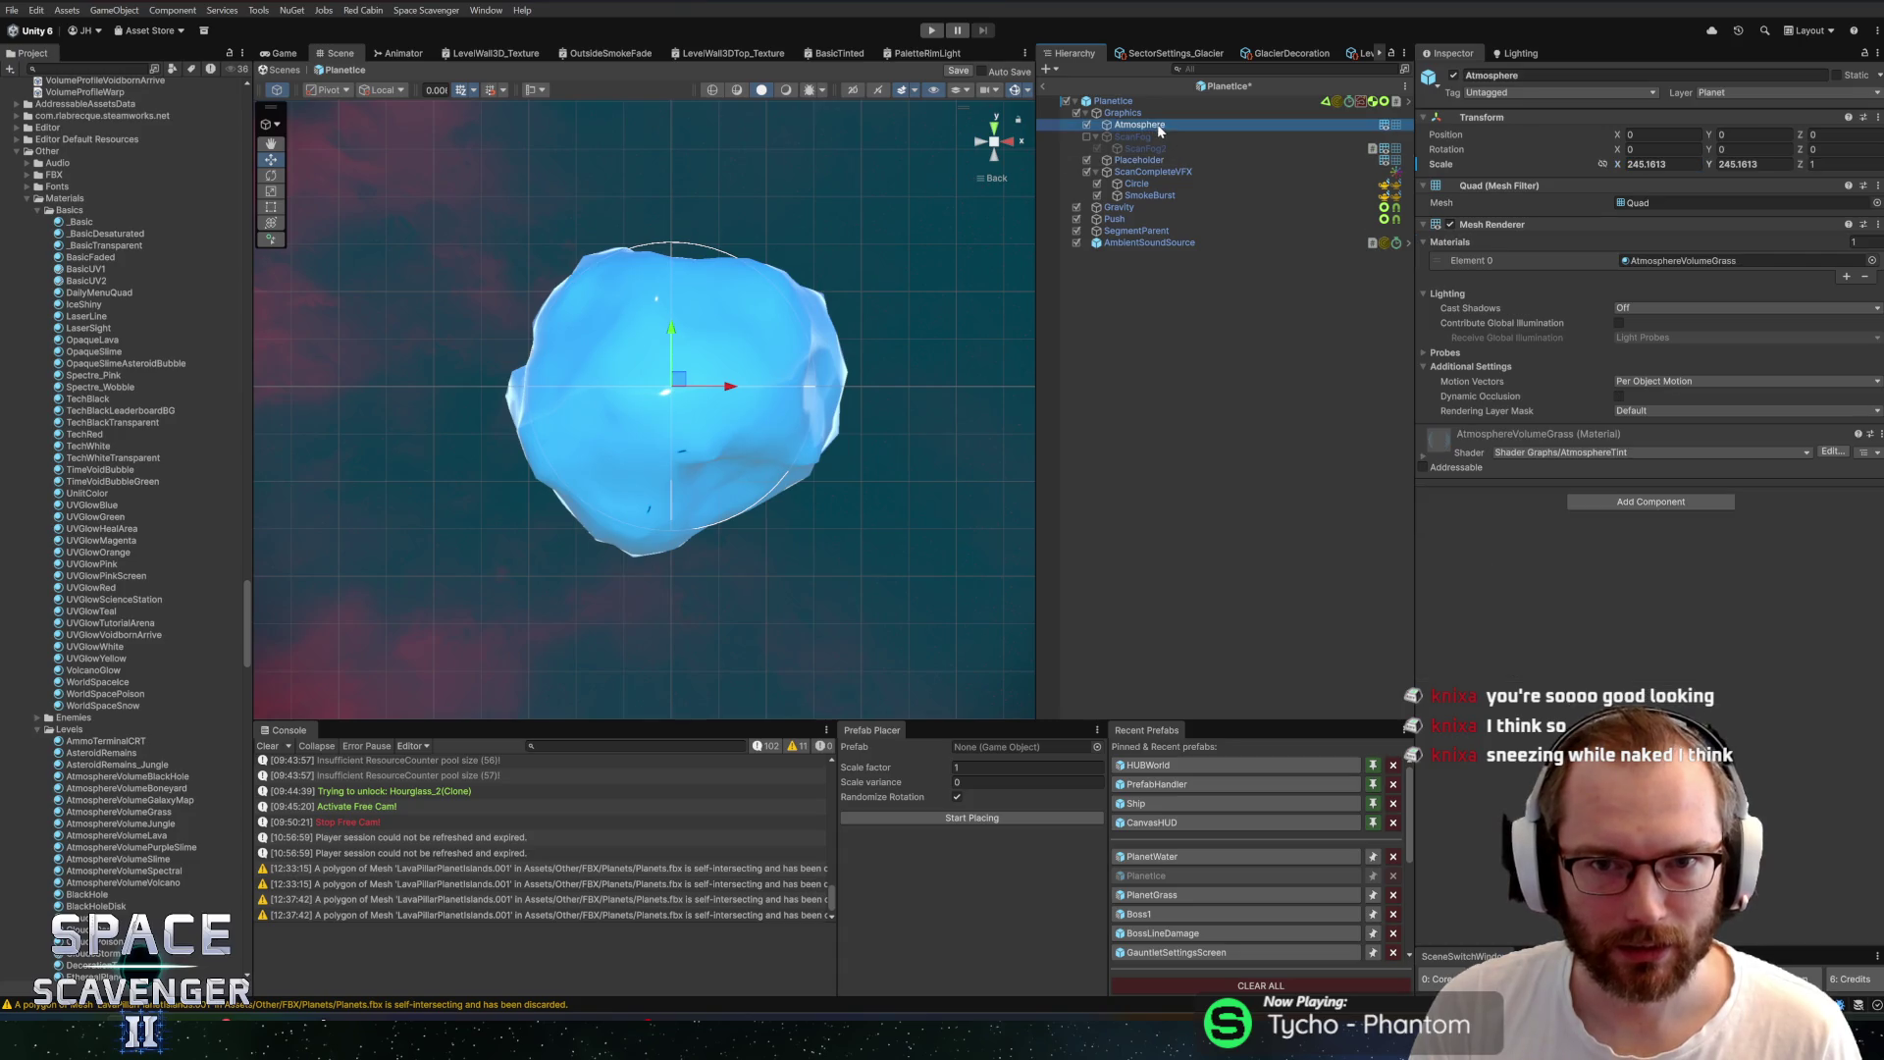
click(1156, 111)
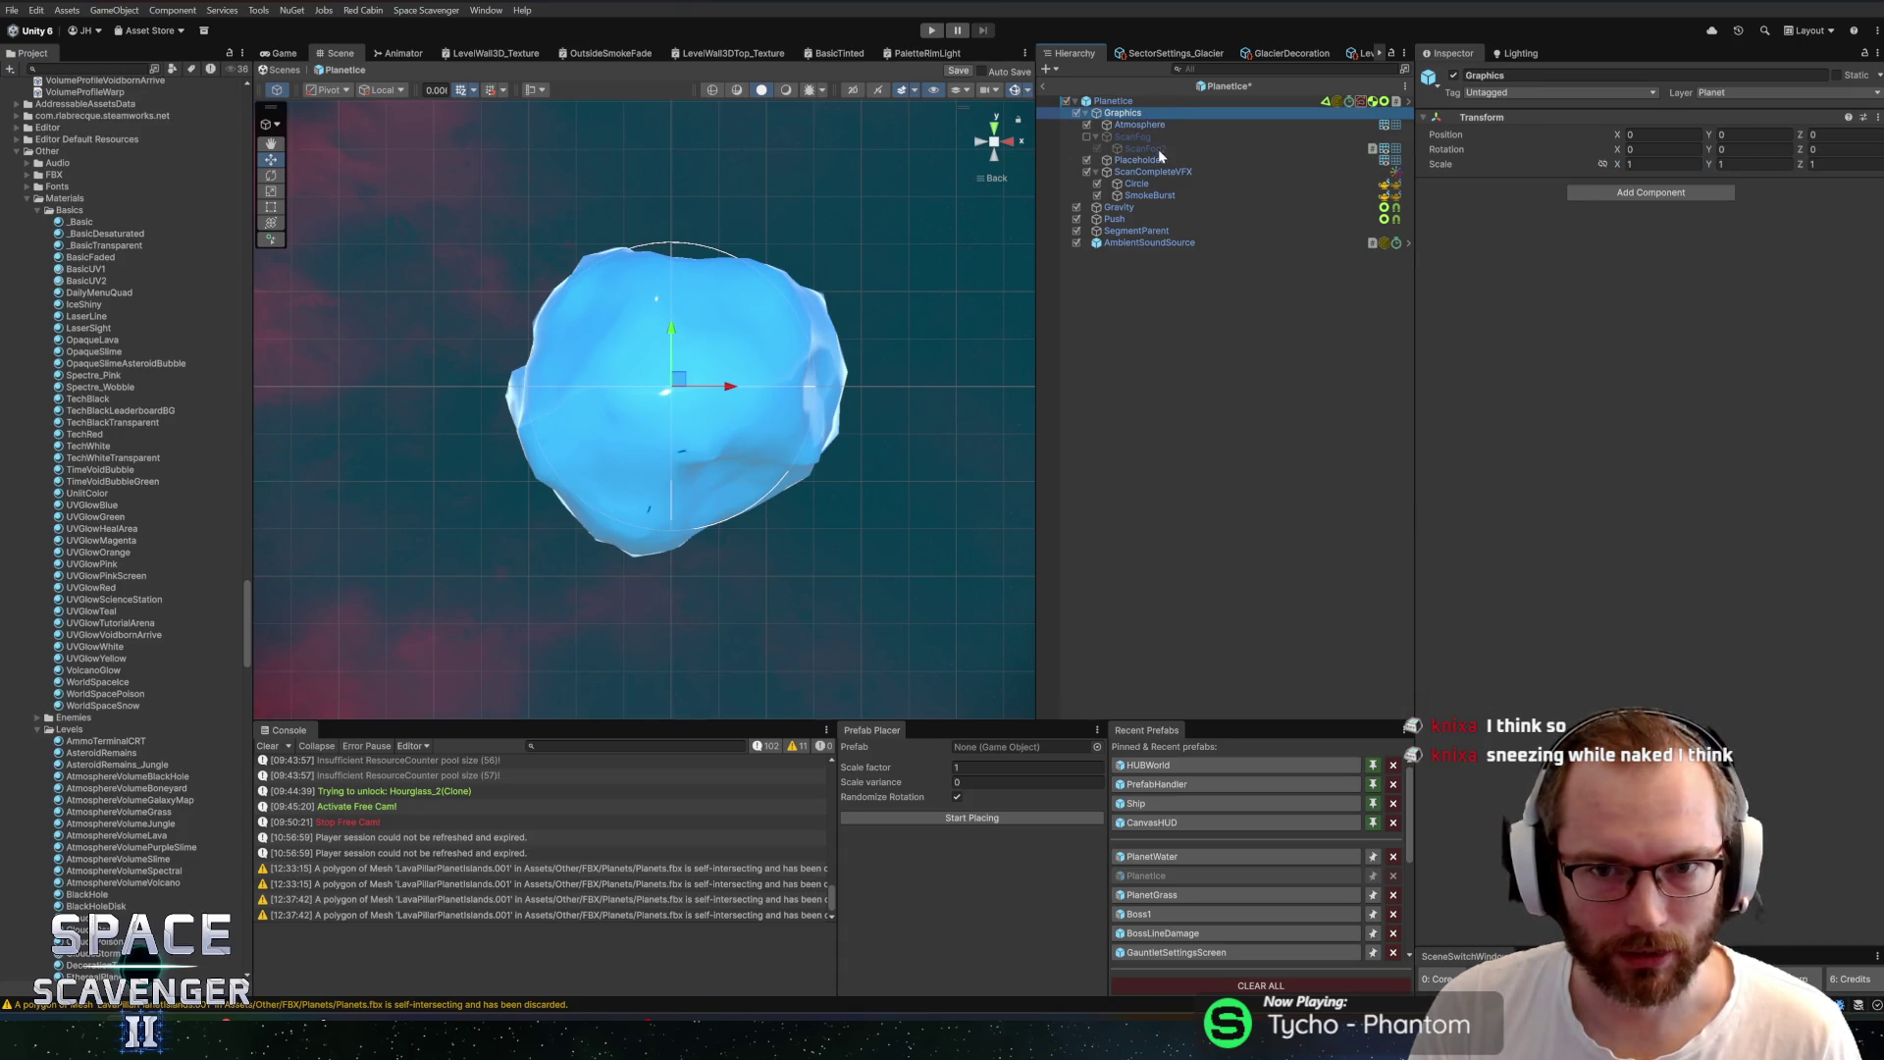
click(1161, 160)
click(1144, 216)
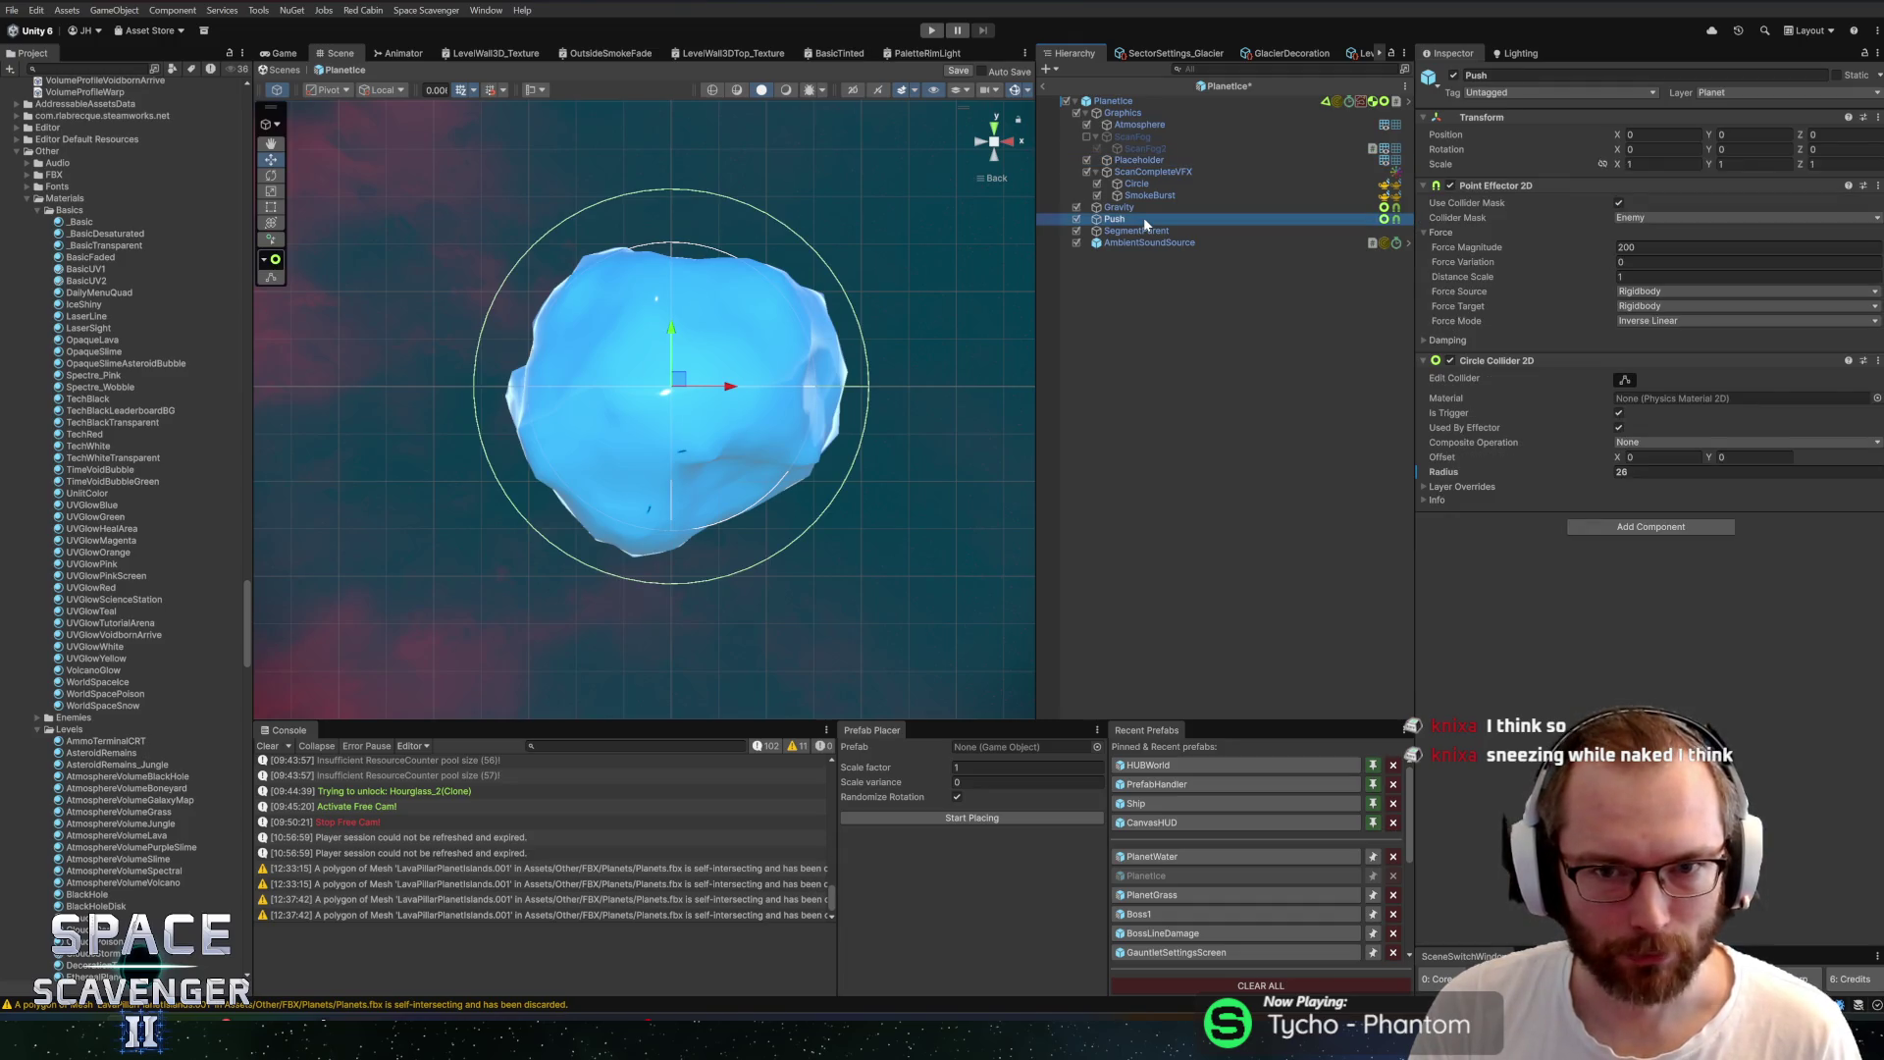
click(1128, 209)
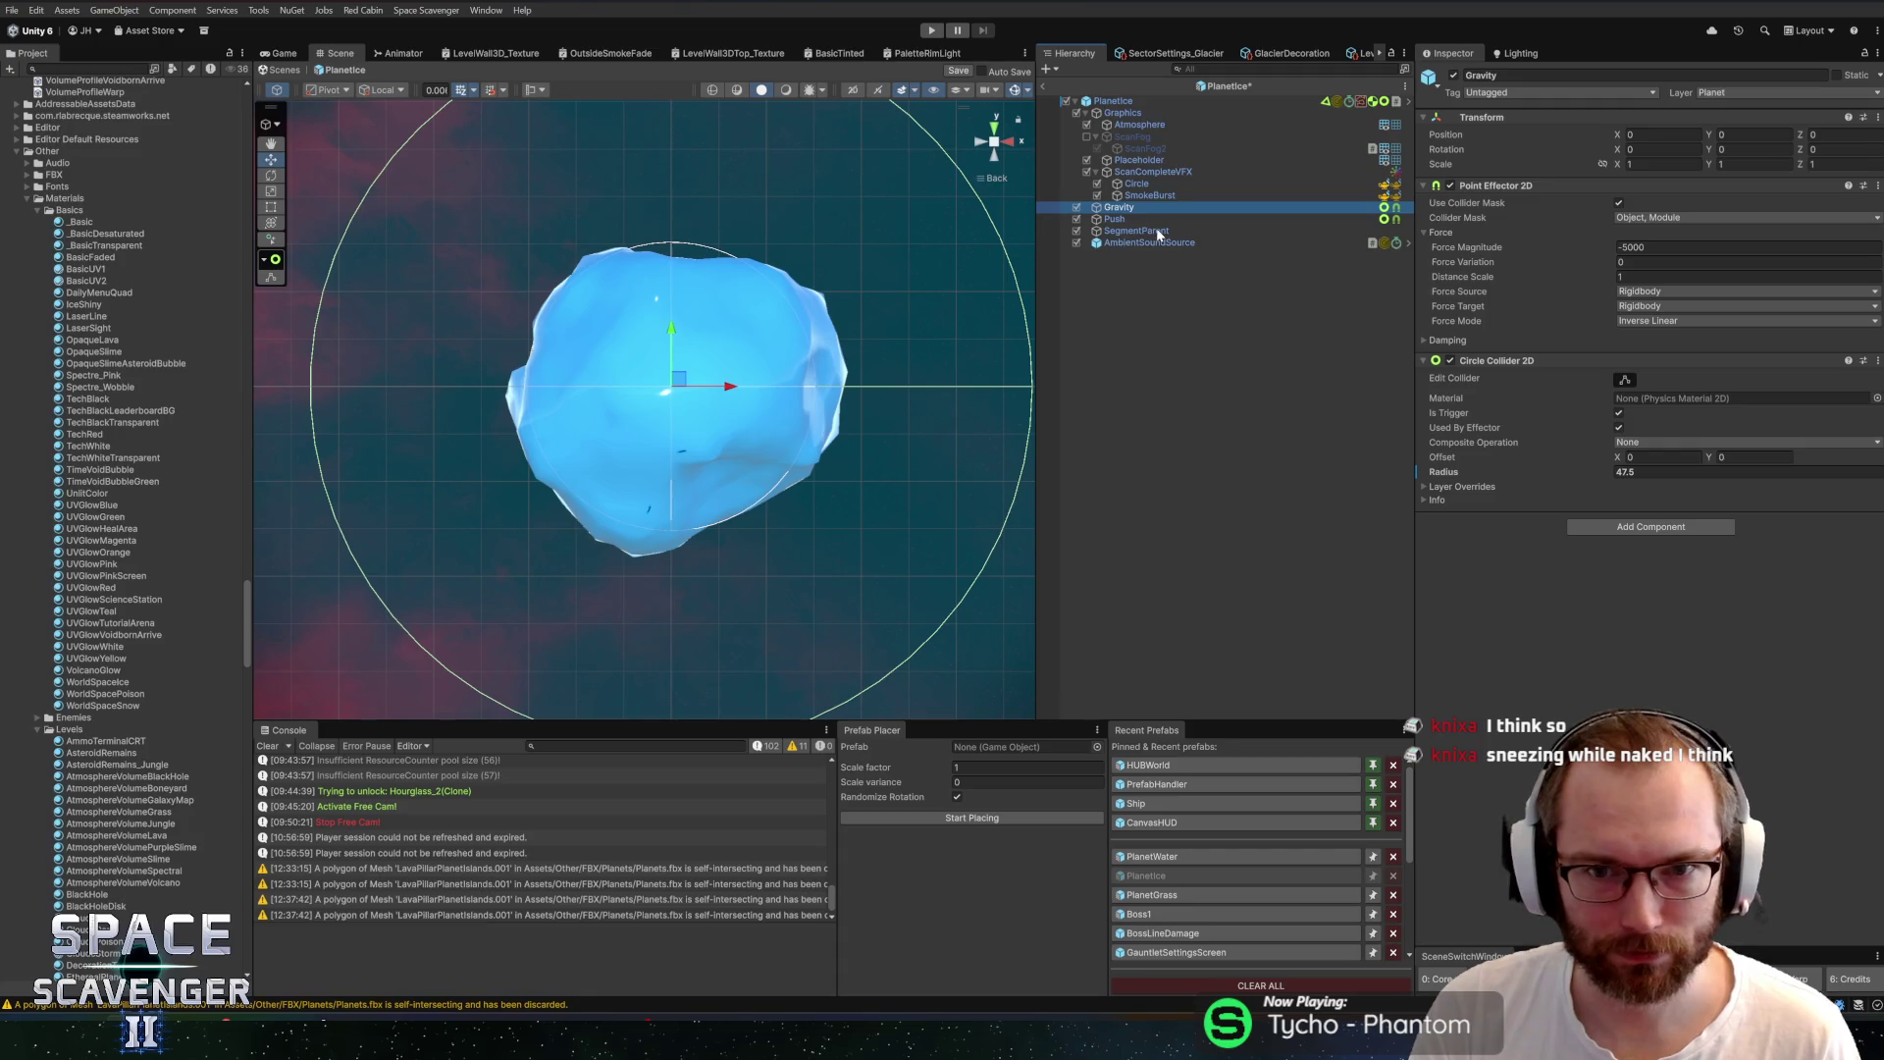
click(1159, 245)
click(1138, 184)
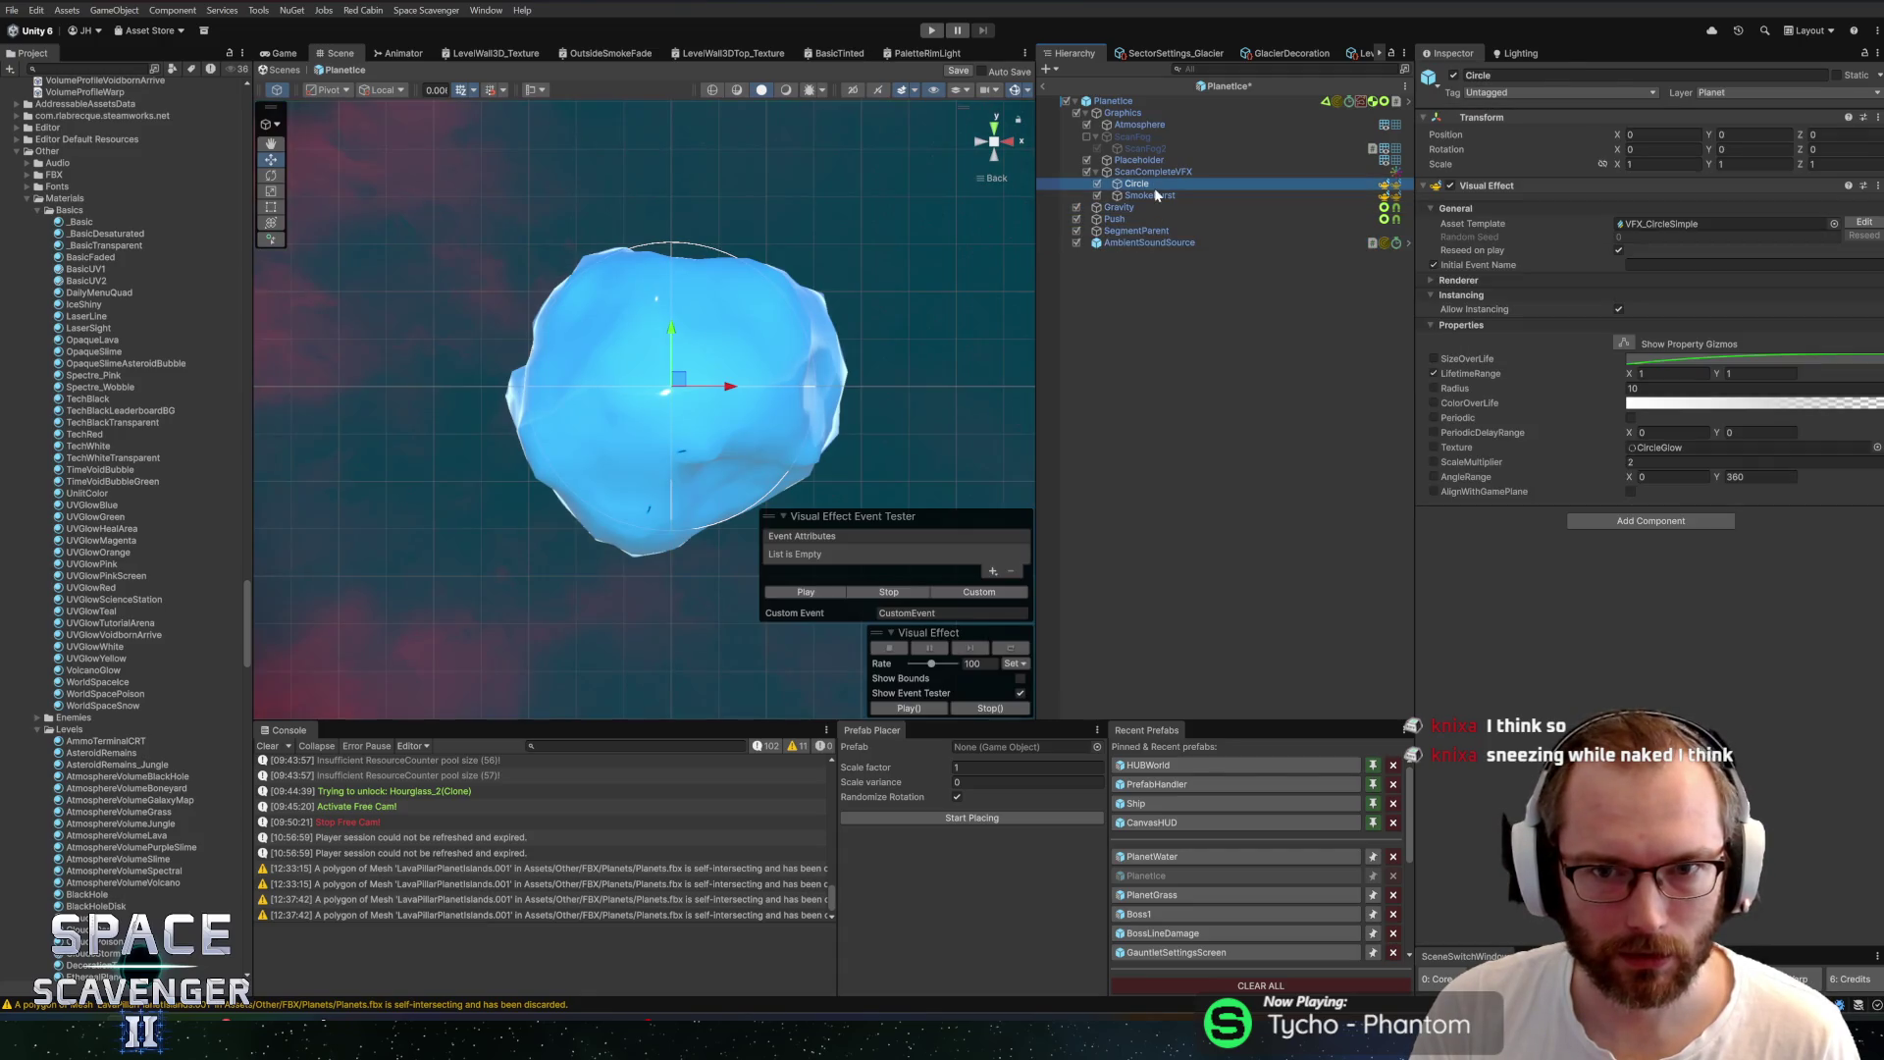
click(1156, 196)
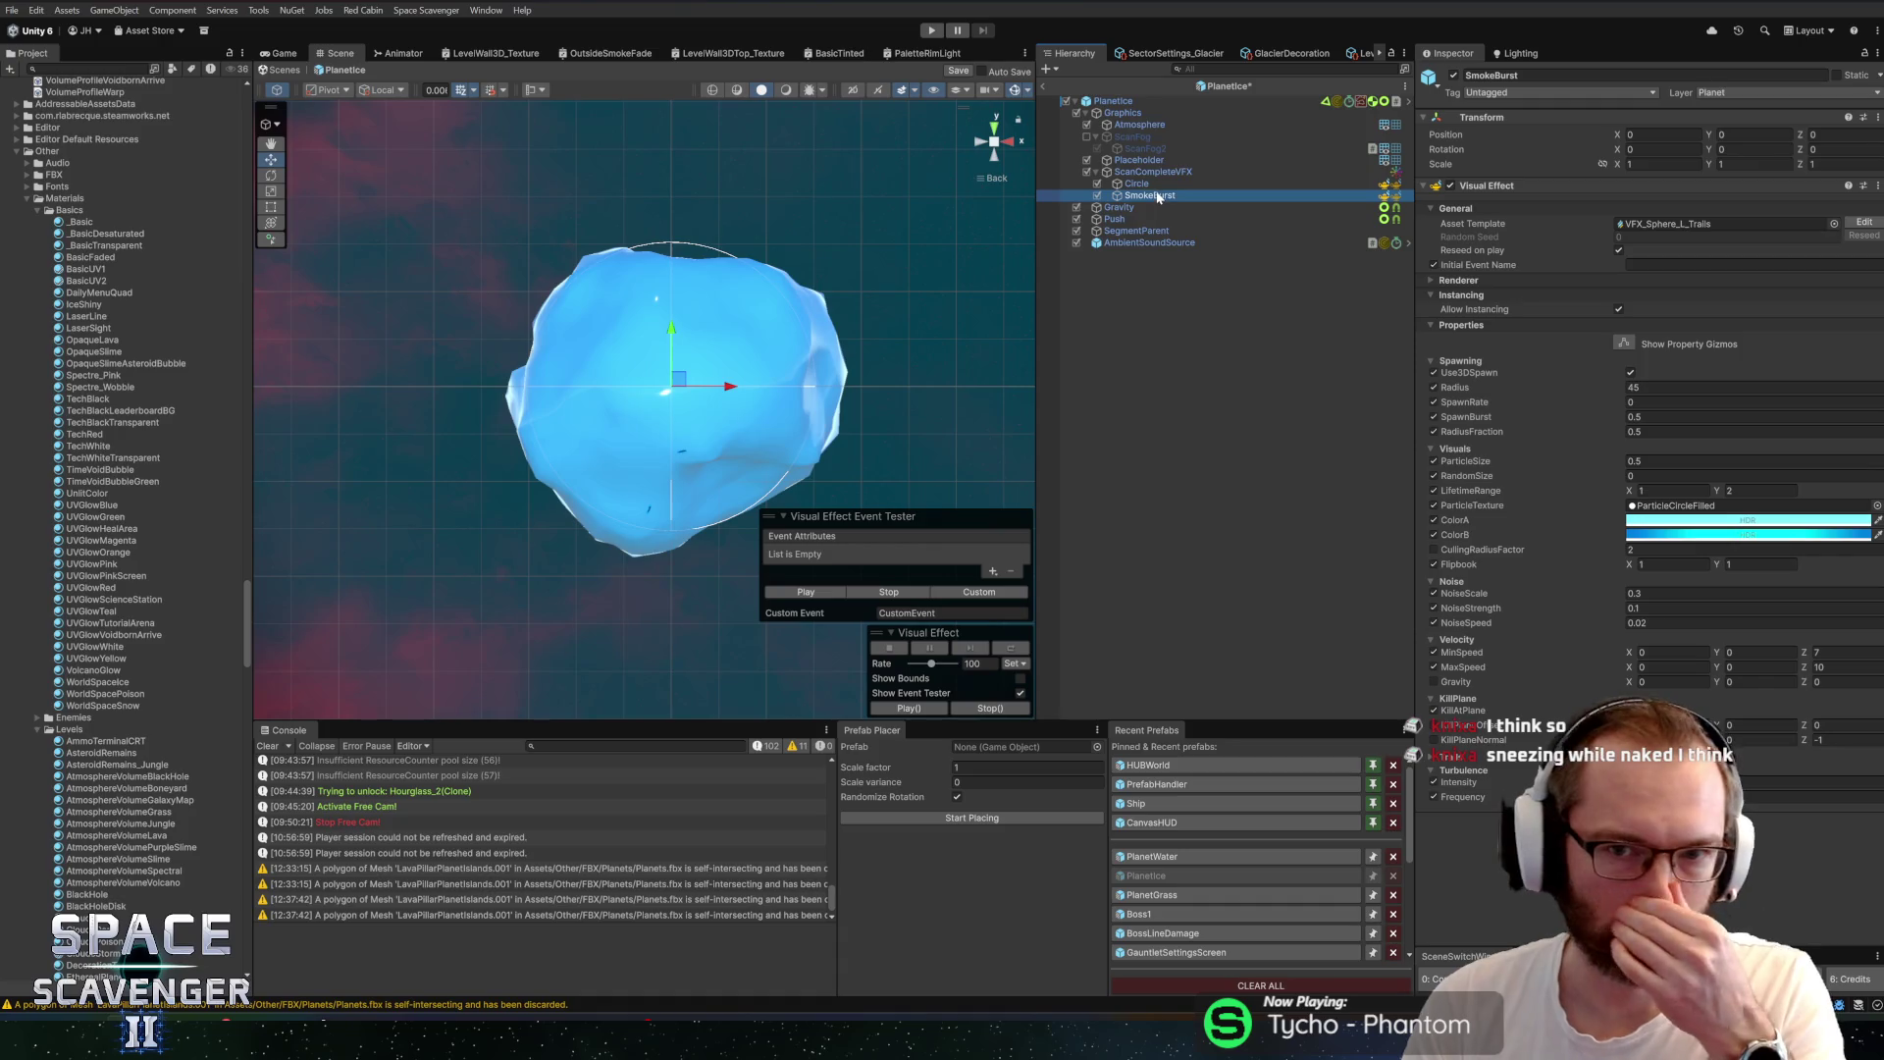
click(1113, 101)
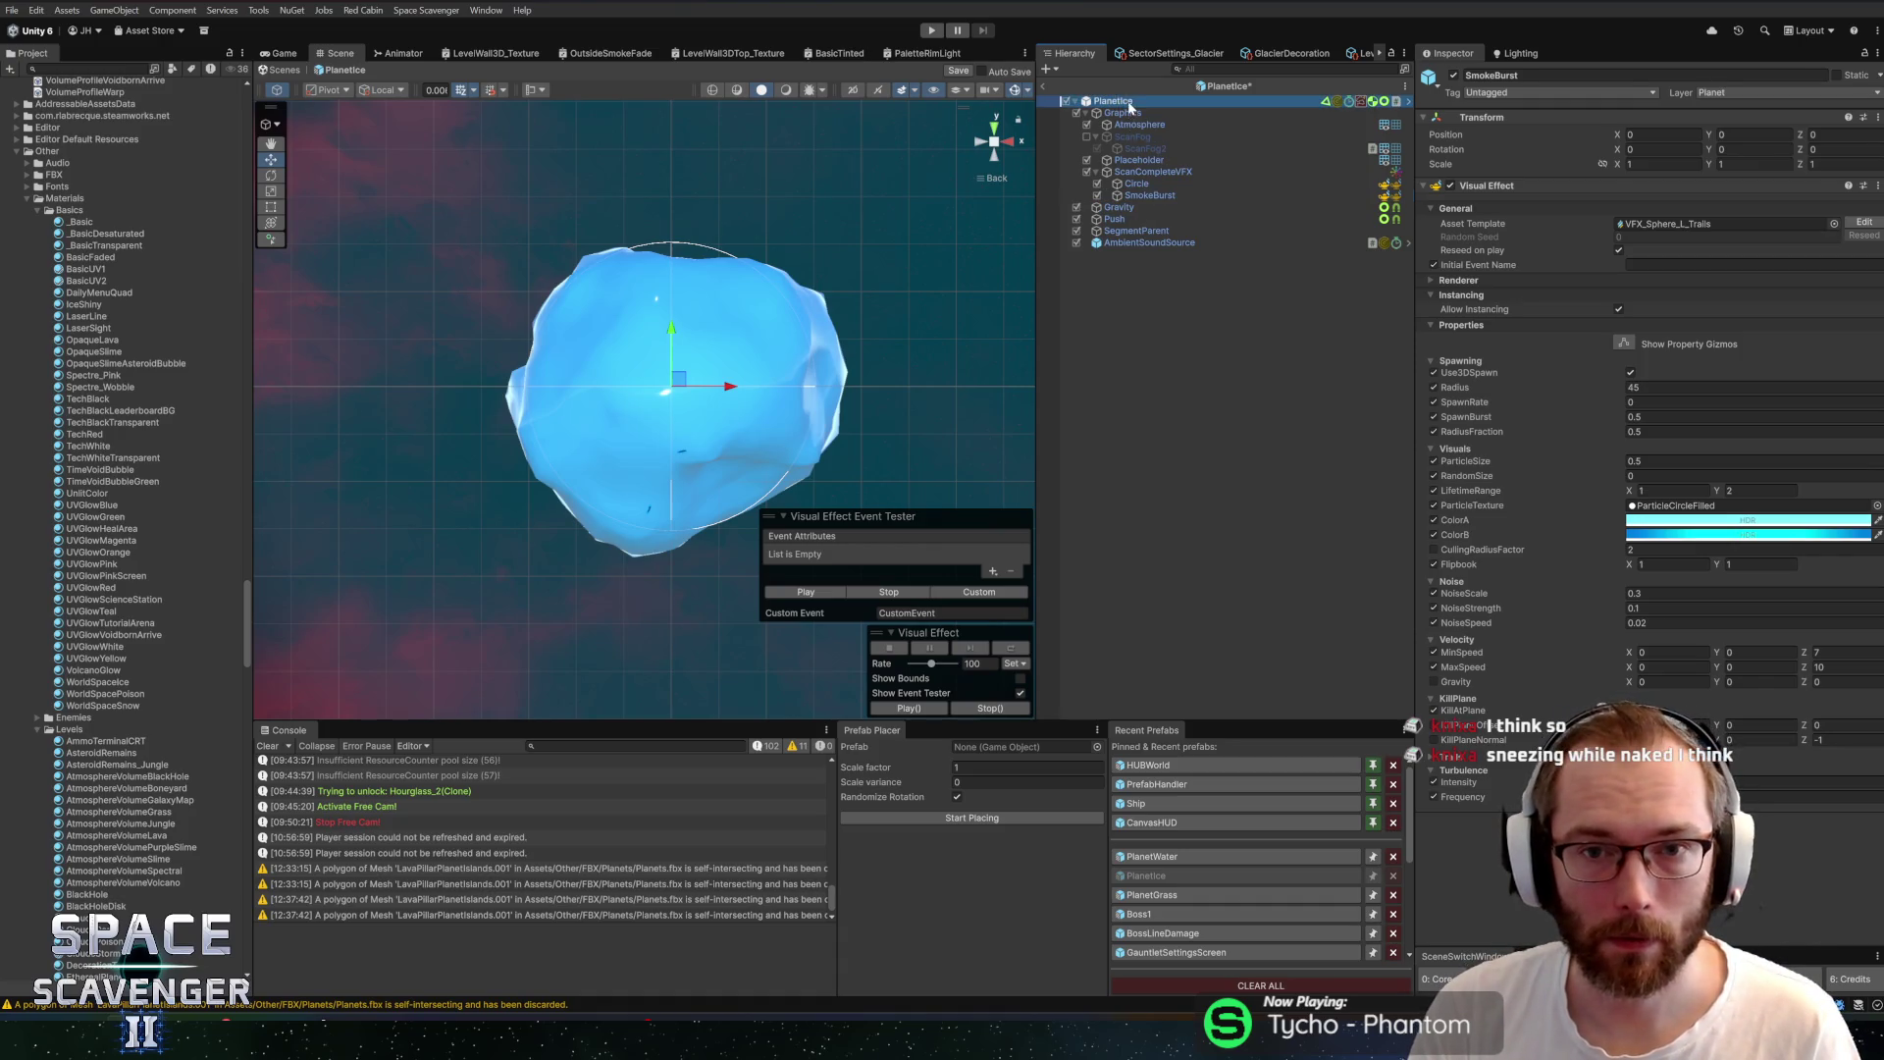
scroll(1639, 505, down, 10)
Drag the lower and right collider points out onto the enlarged mesh edge, then pan to the top
scroll(1640, 506, down, 8)
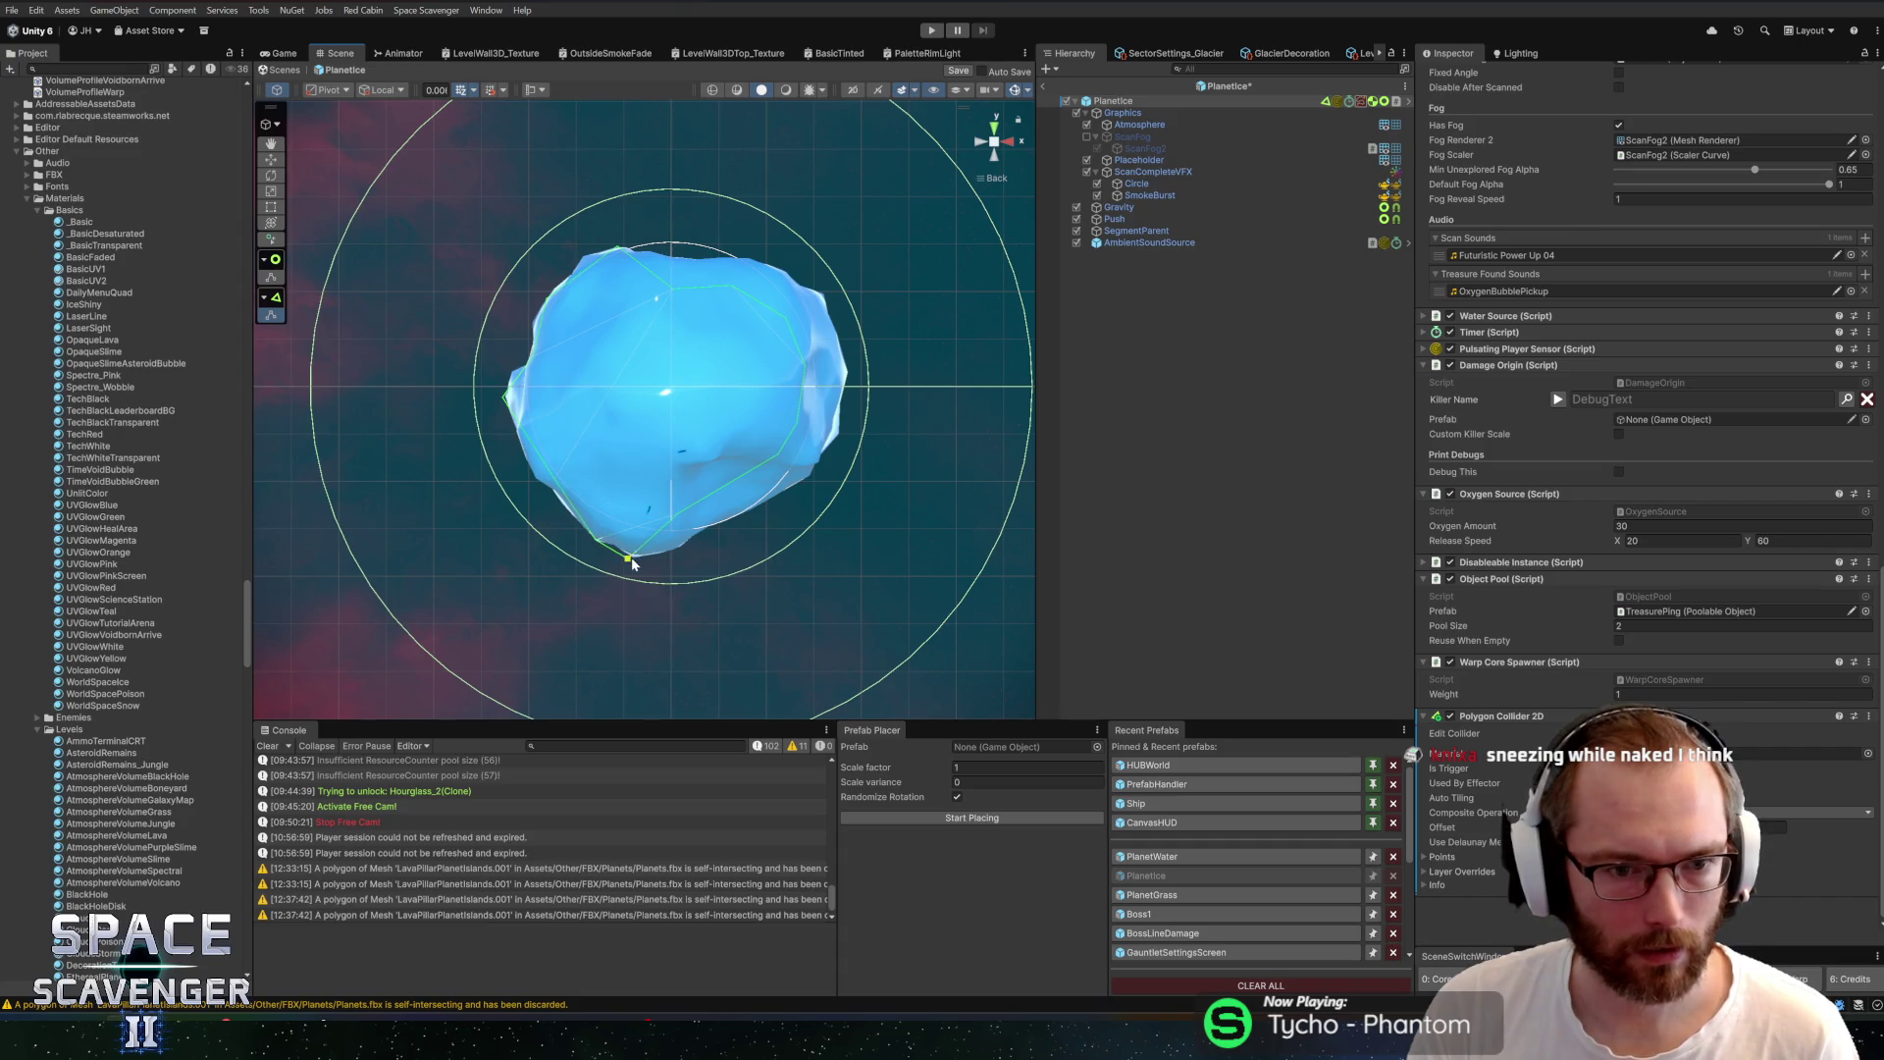
drag(679, 515, 689, 540)
drag(778, 463, 807, 487)
drag(688, 553, 693, 541)
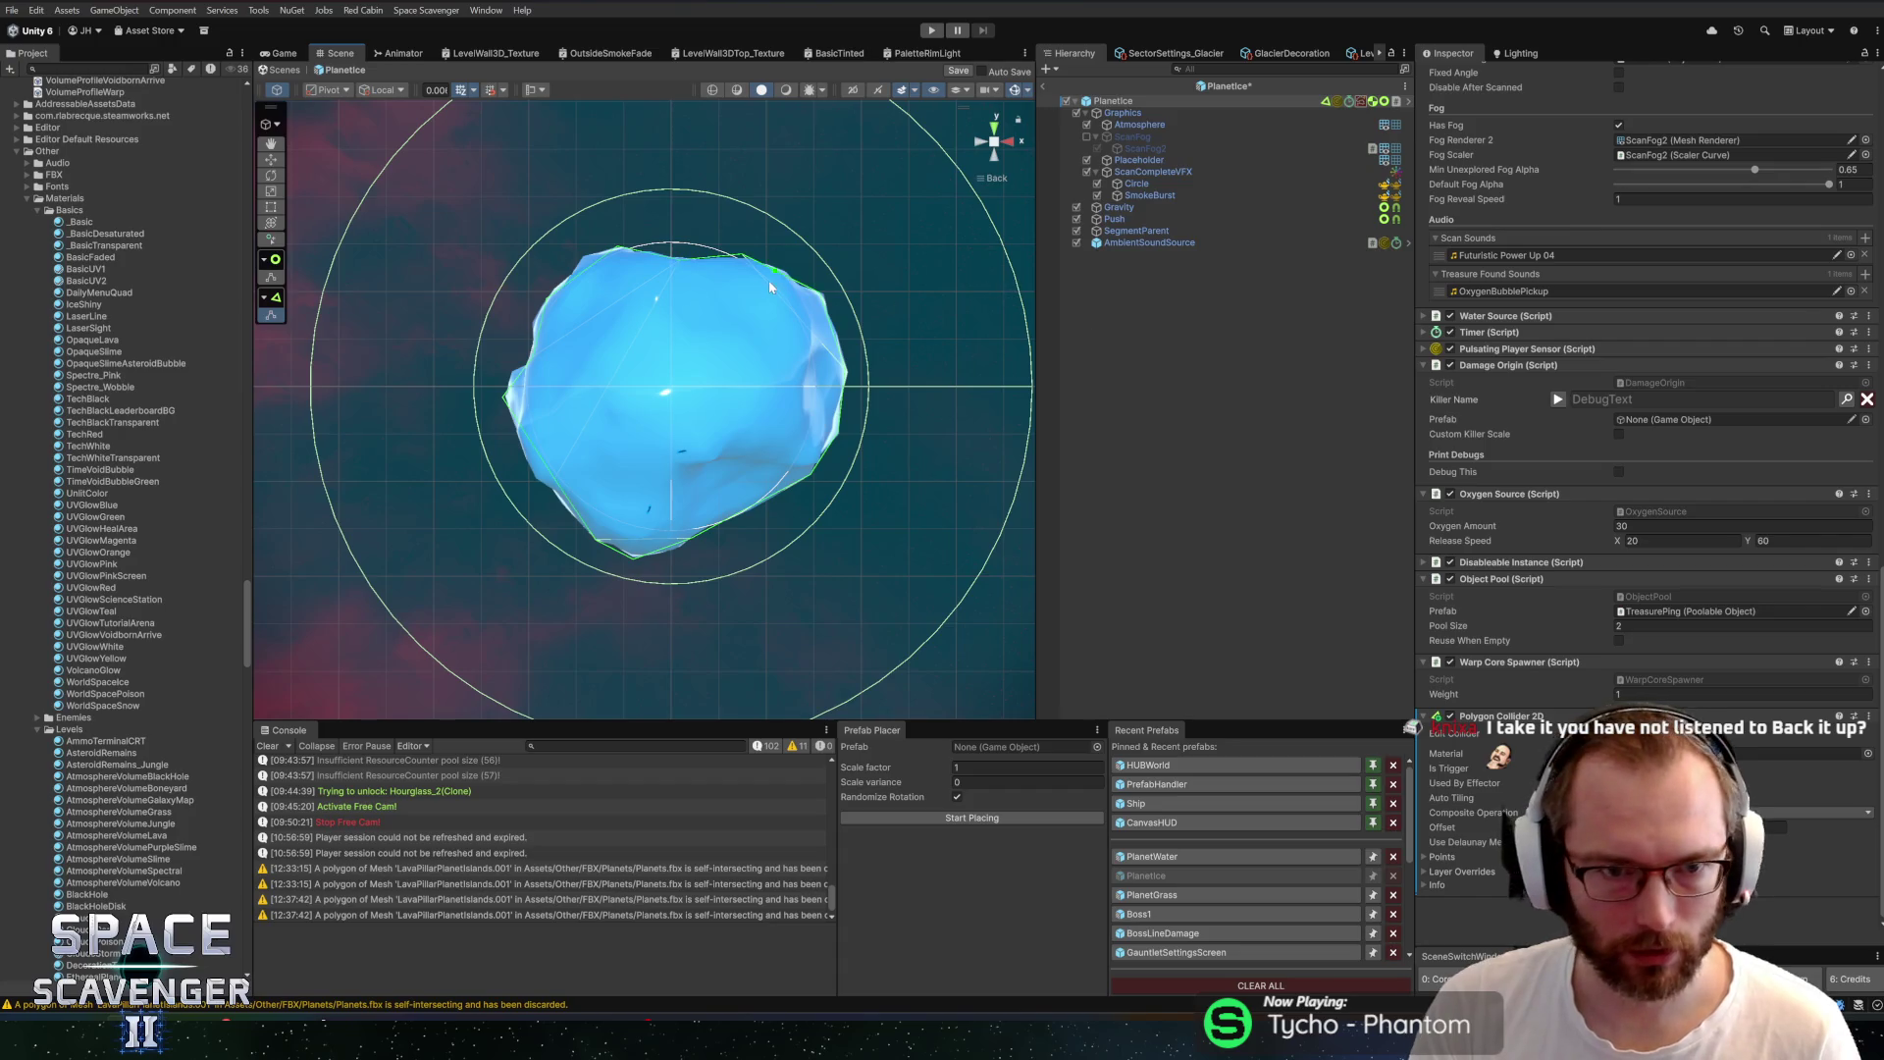
mouse_move(770, 287)
mouse_down()
mouse_move(582, 292)
mouse_move(855, 236)
mouse_up()
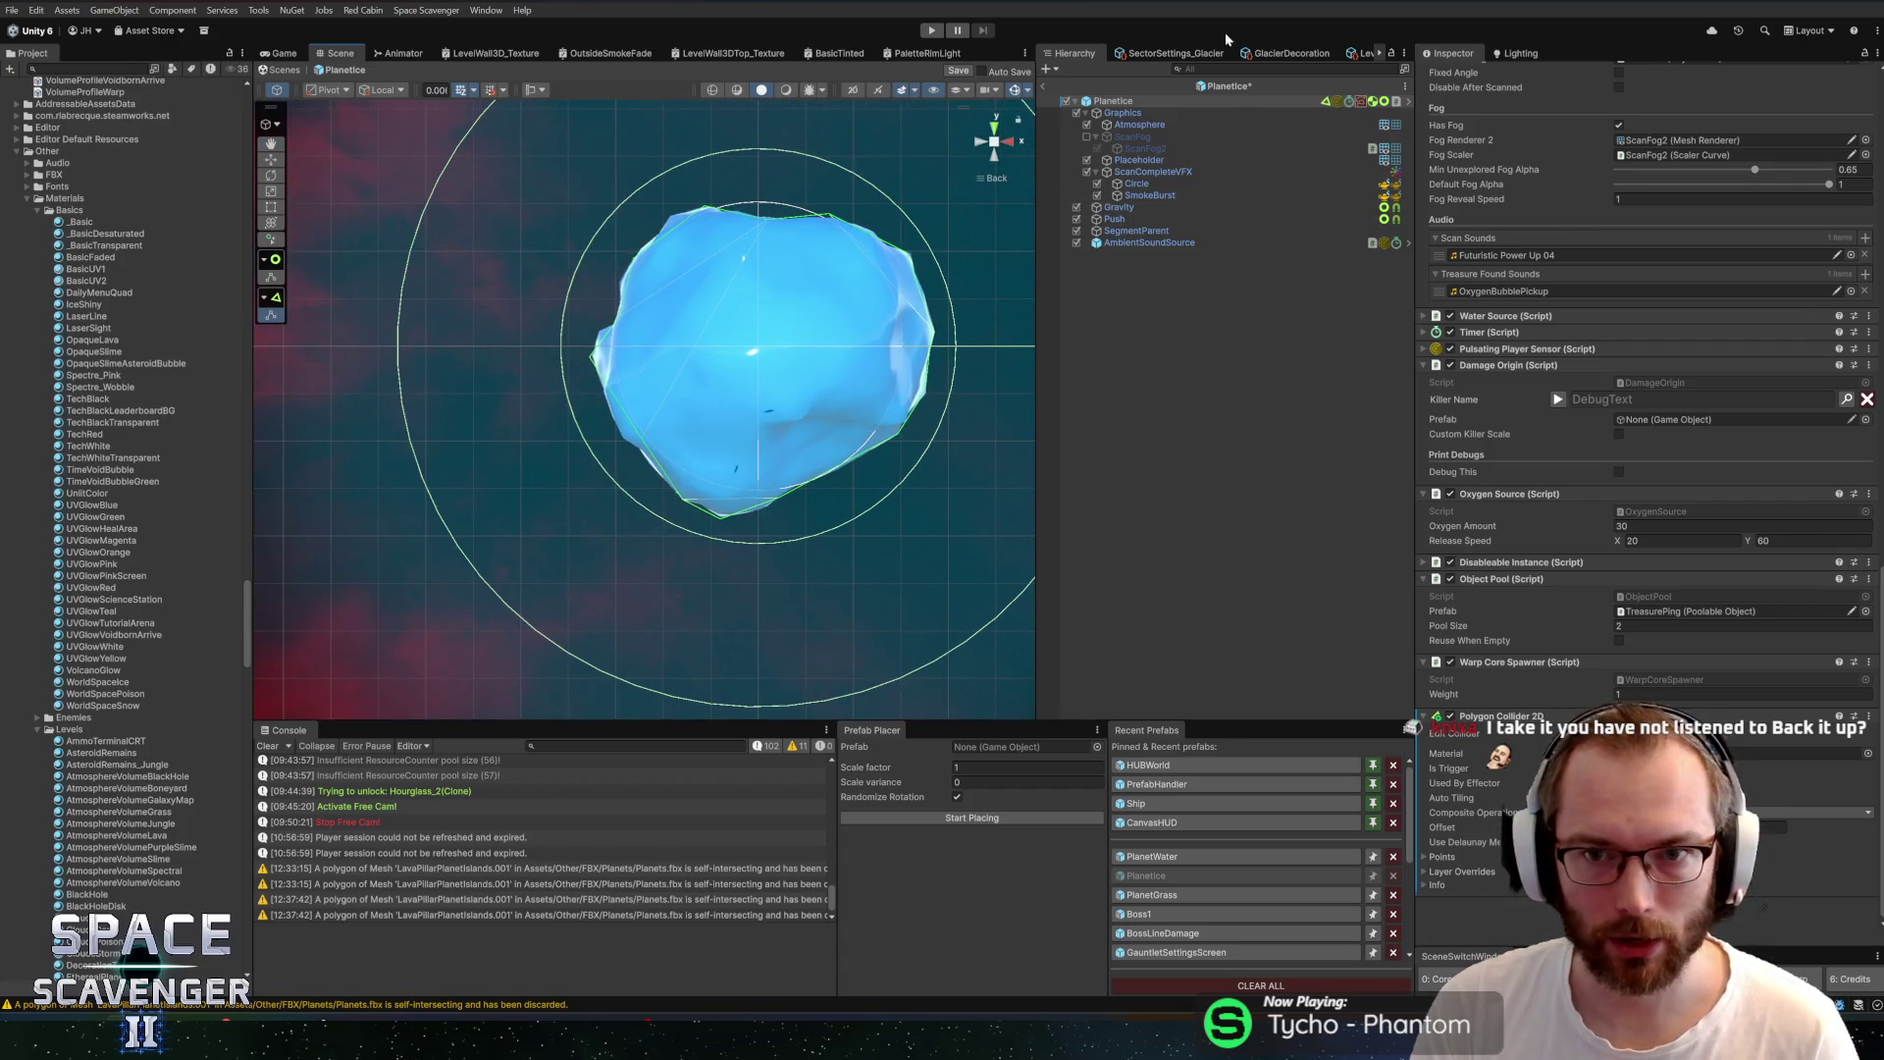
key(ctrl+s)
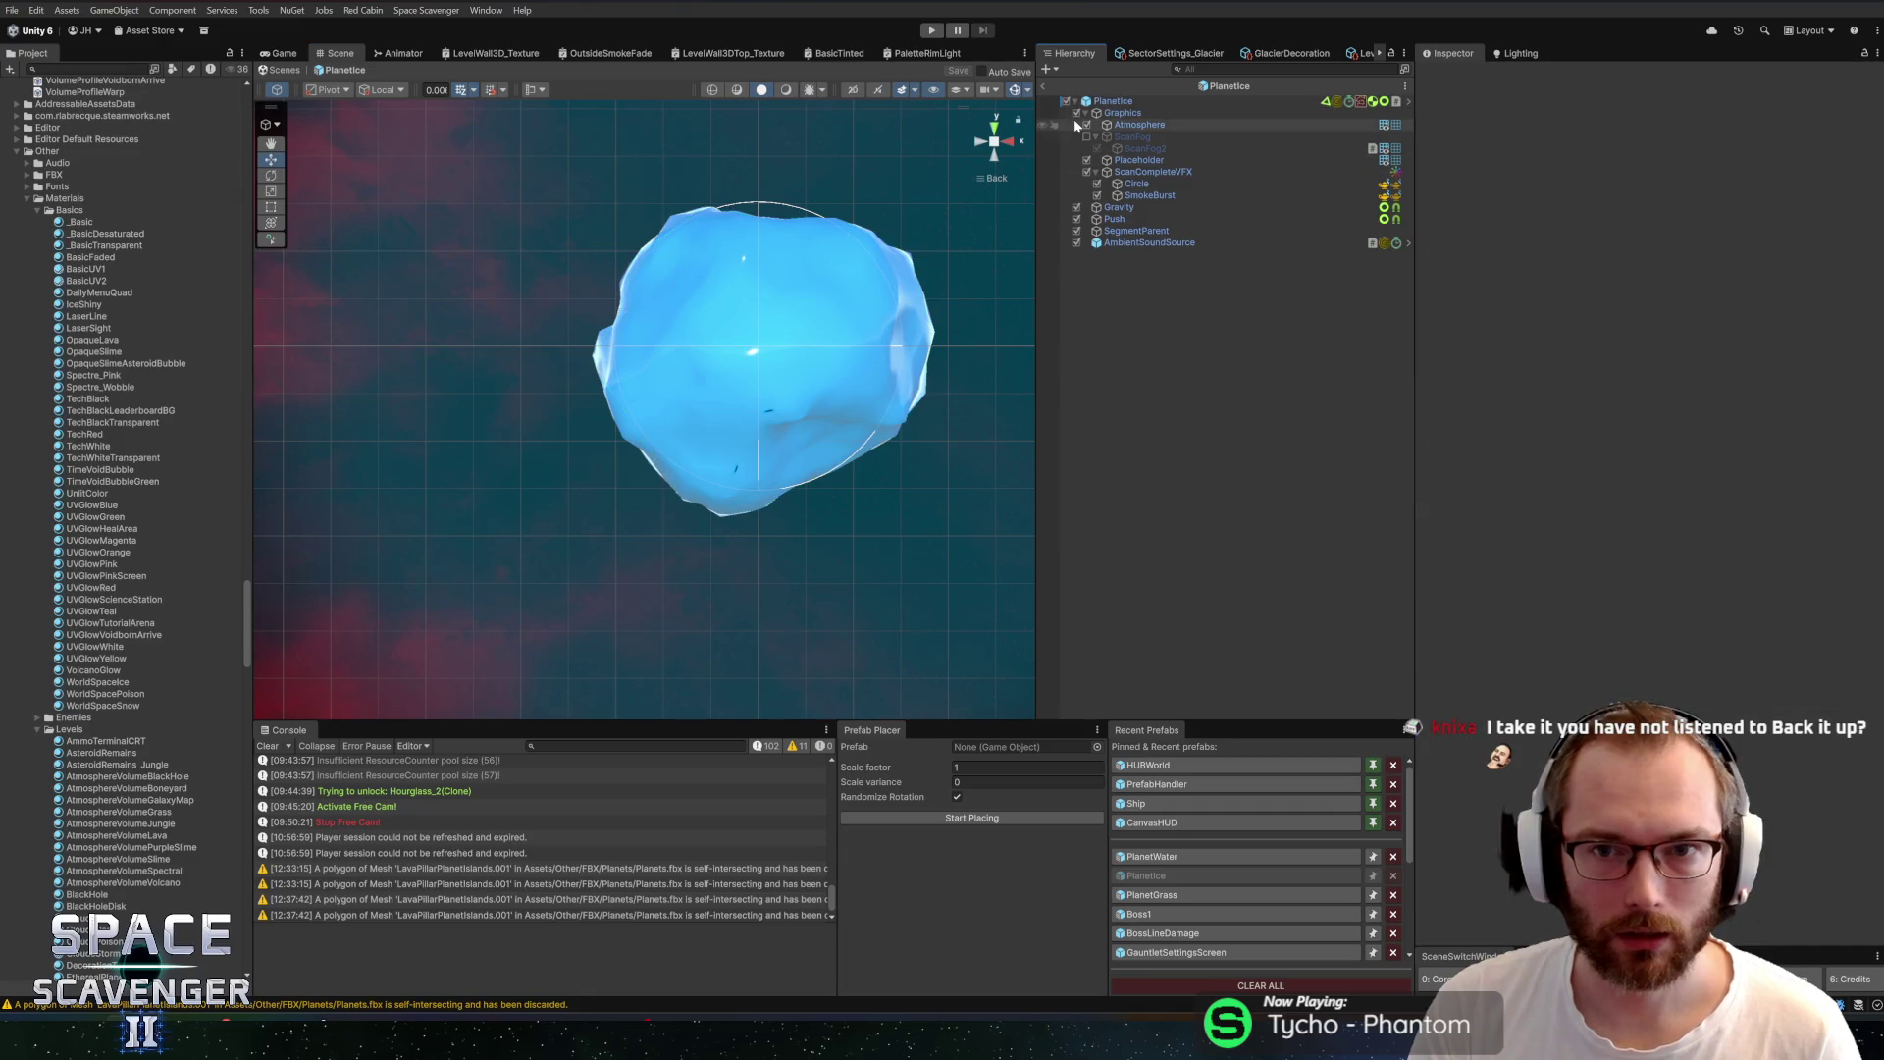
scroll(786, 198, down, 3)
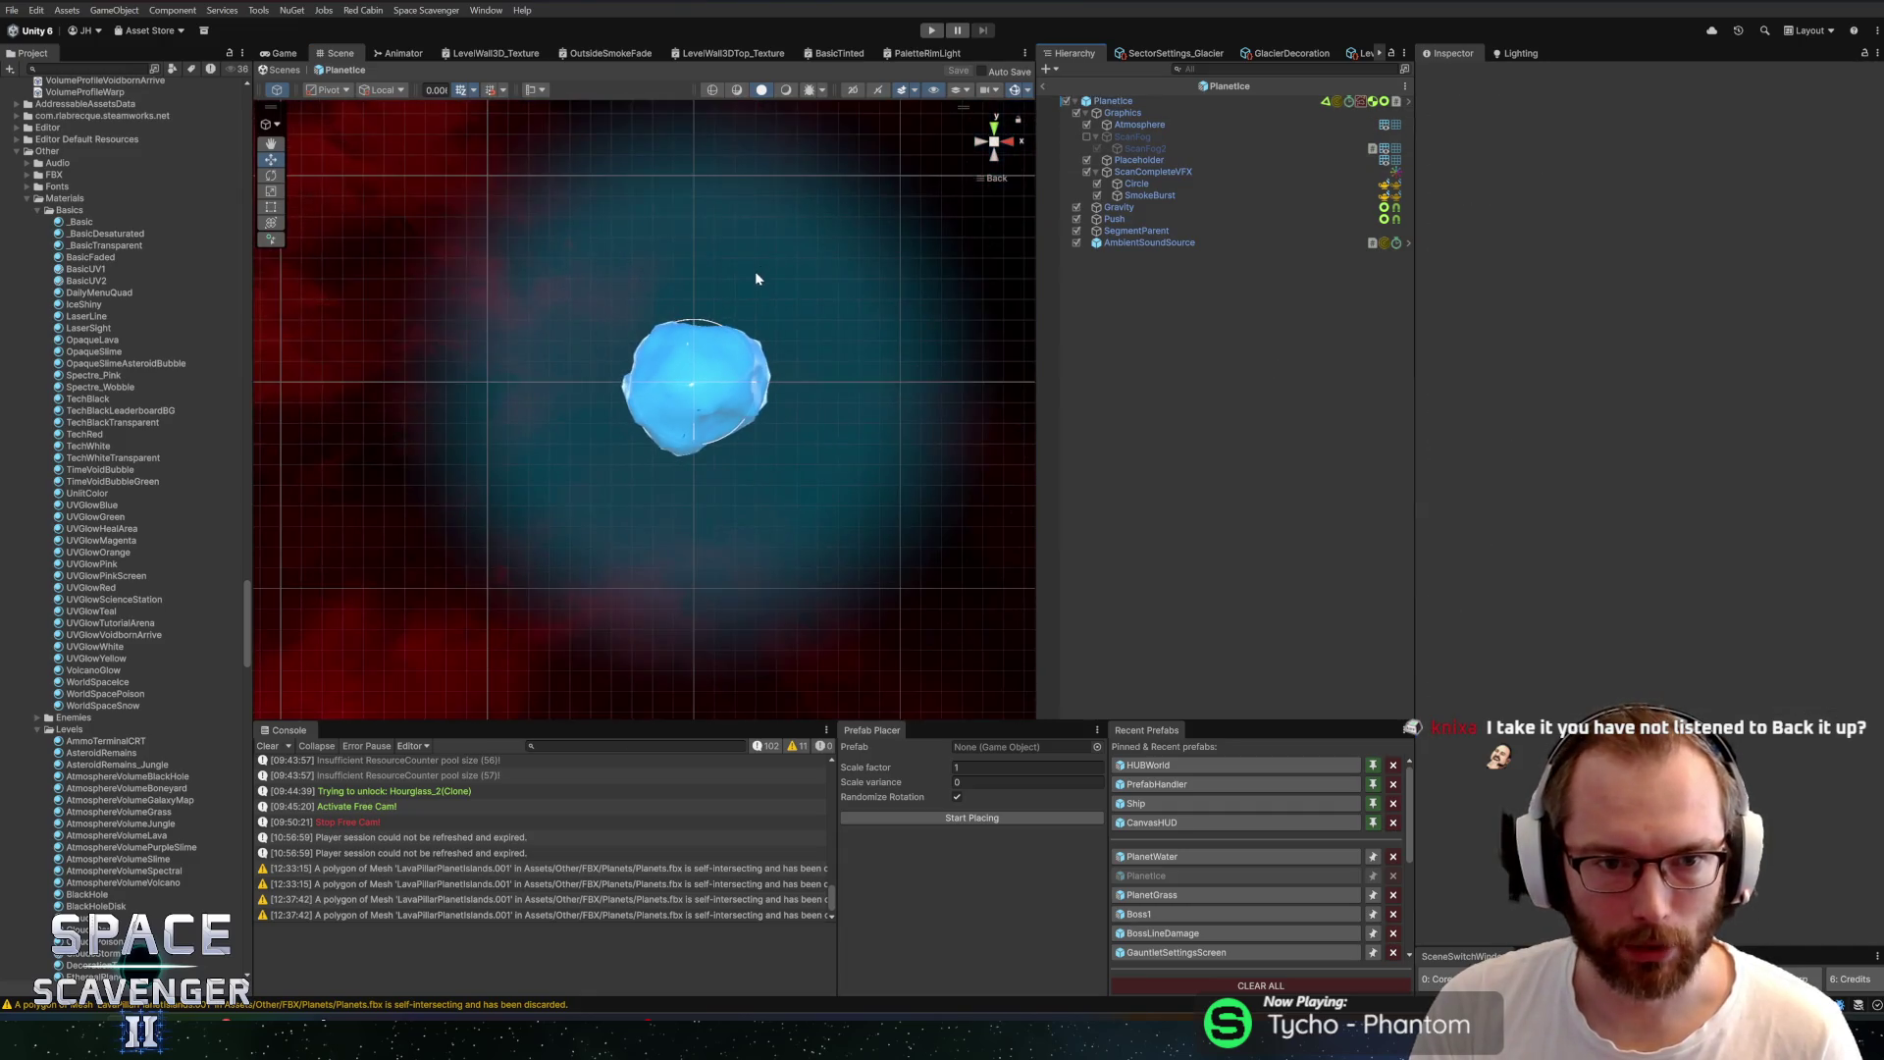
scroll(755, 271, up, 4)
drag(789, 321, 733, 324)
scroll(732, 324, up, 1)
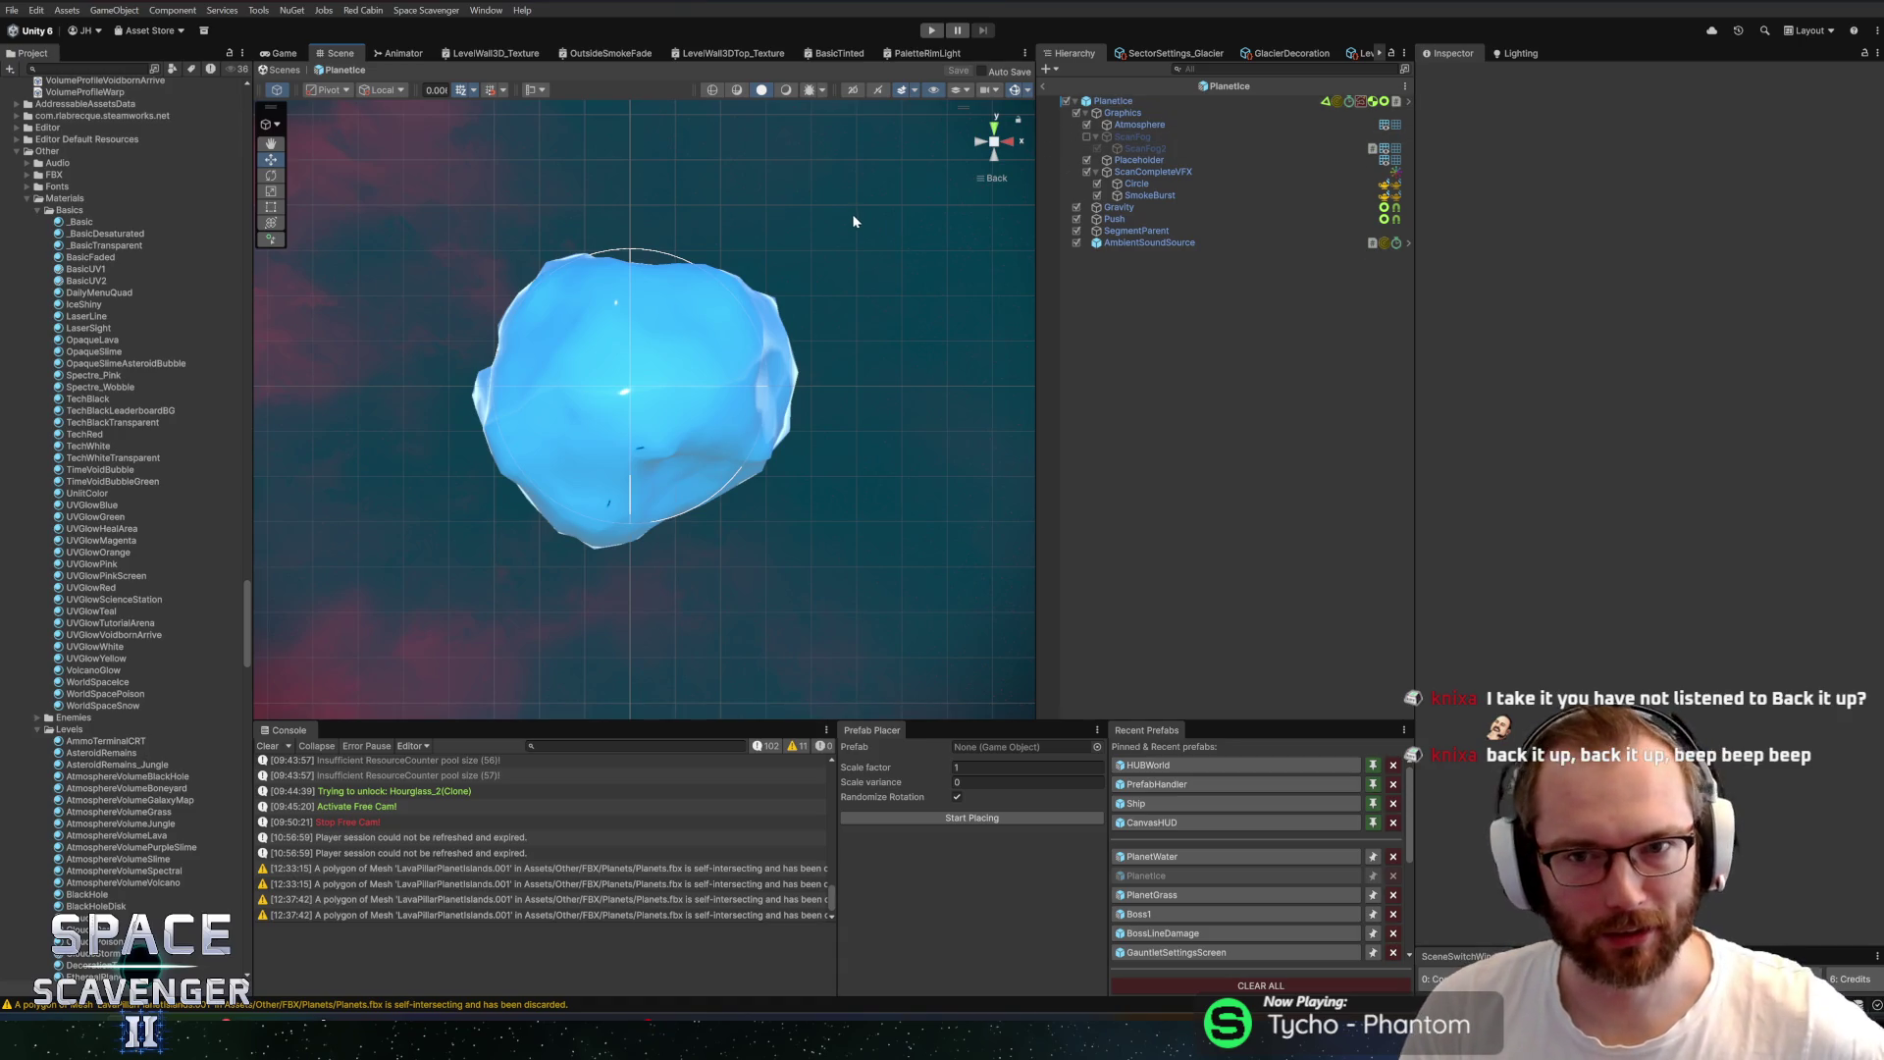
Activate the ScanFog object so the fog covers the ice planet
click(1100, 136)
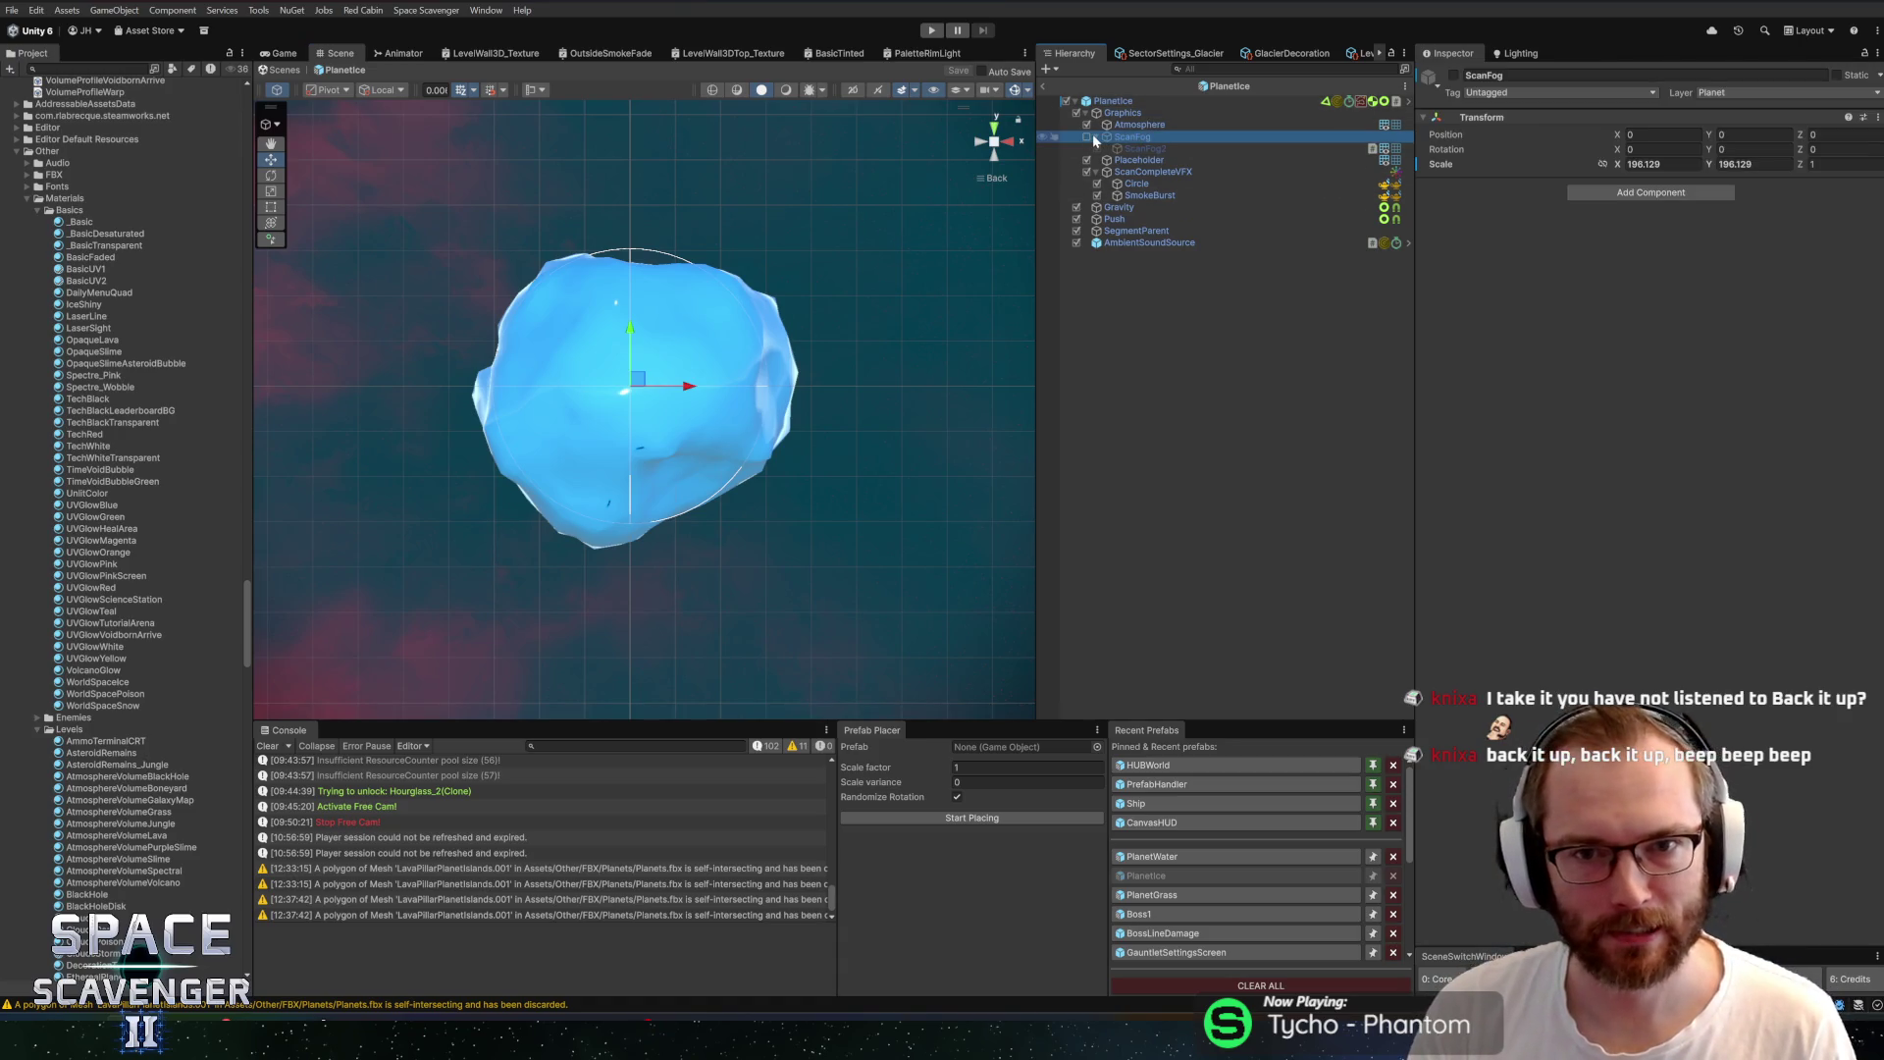
click(1088, 137)
key(ctrl+z)
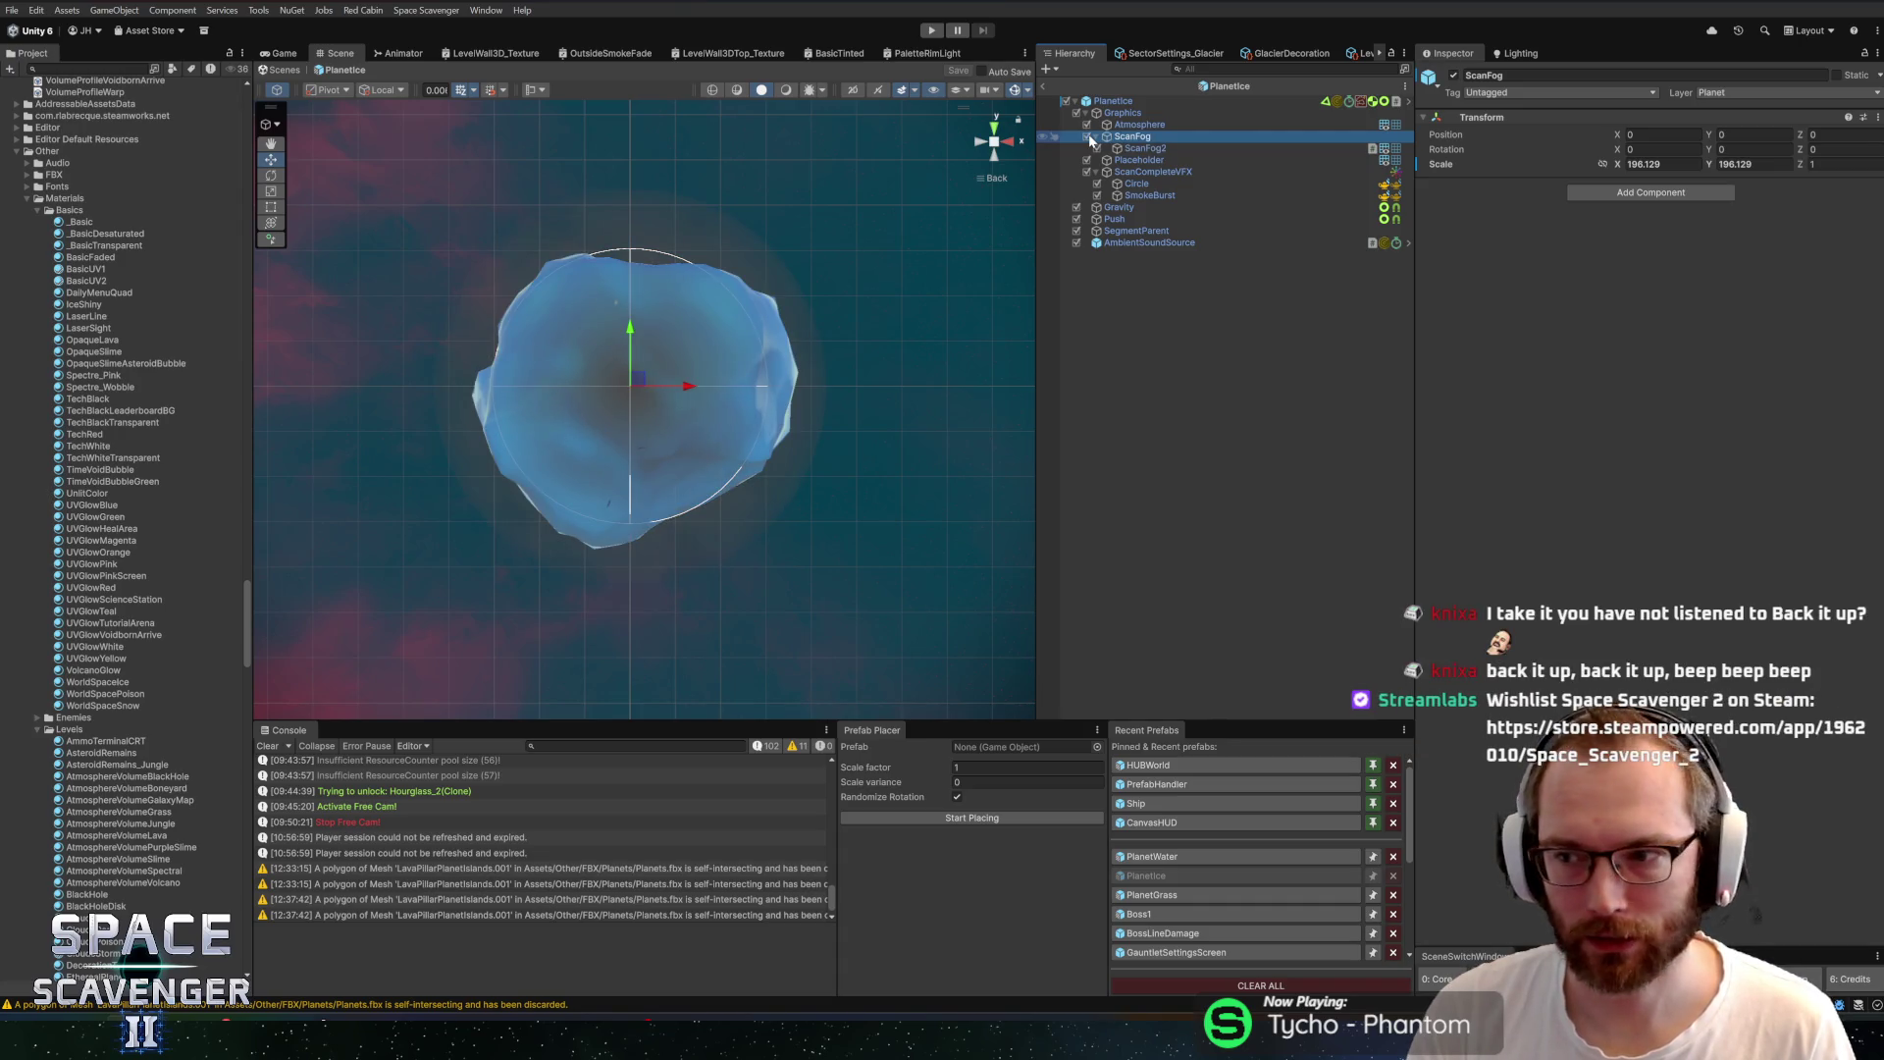
Select the Planetice root and scroll through its planet settings
click(1111, 101)
scroll(1563, 442, down, 3)
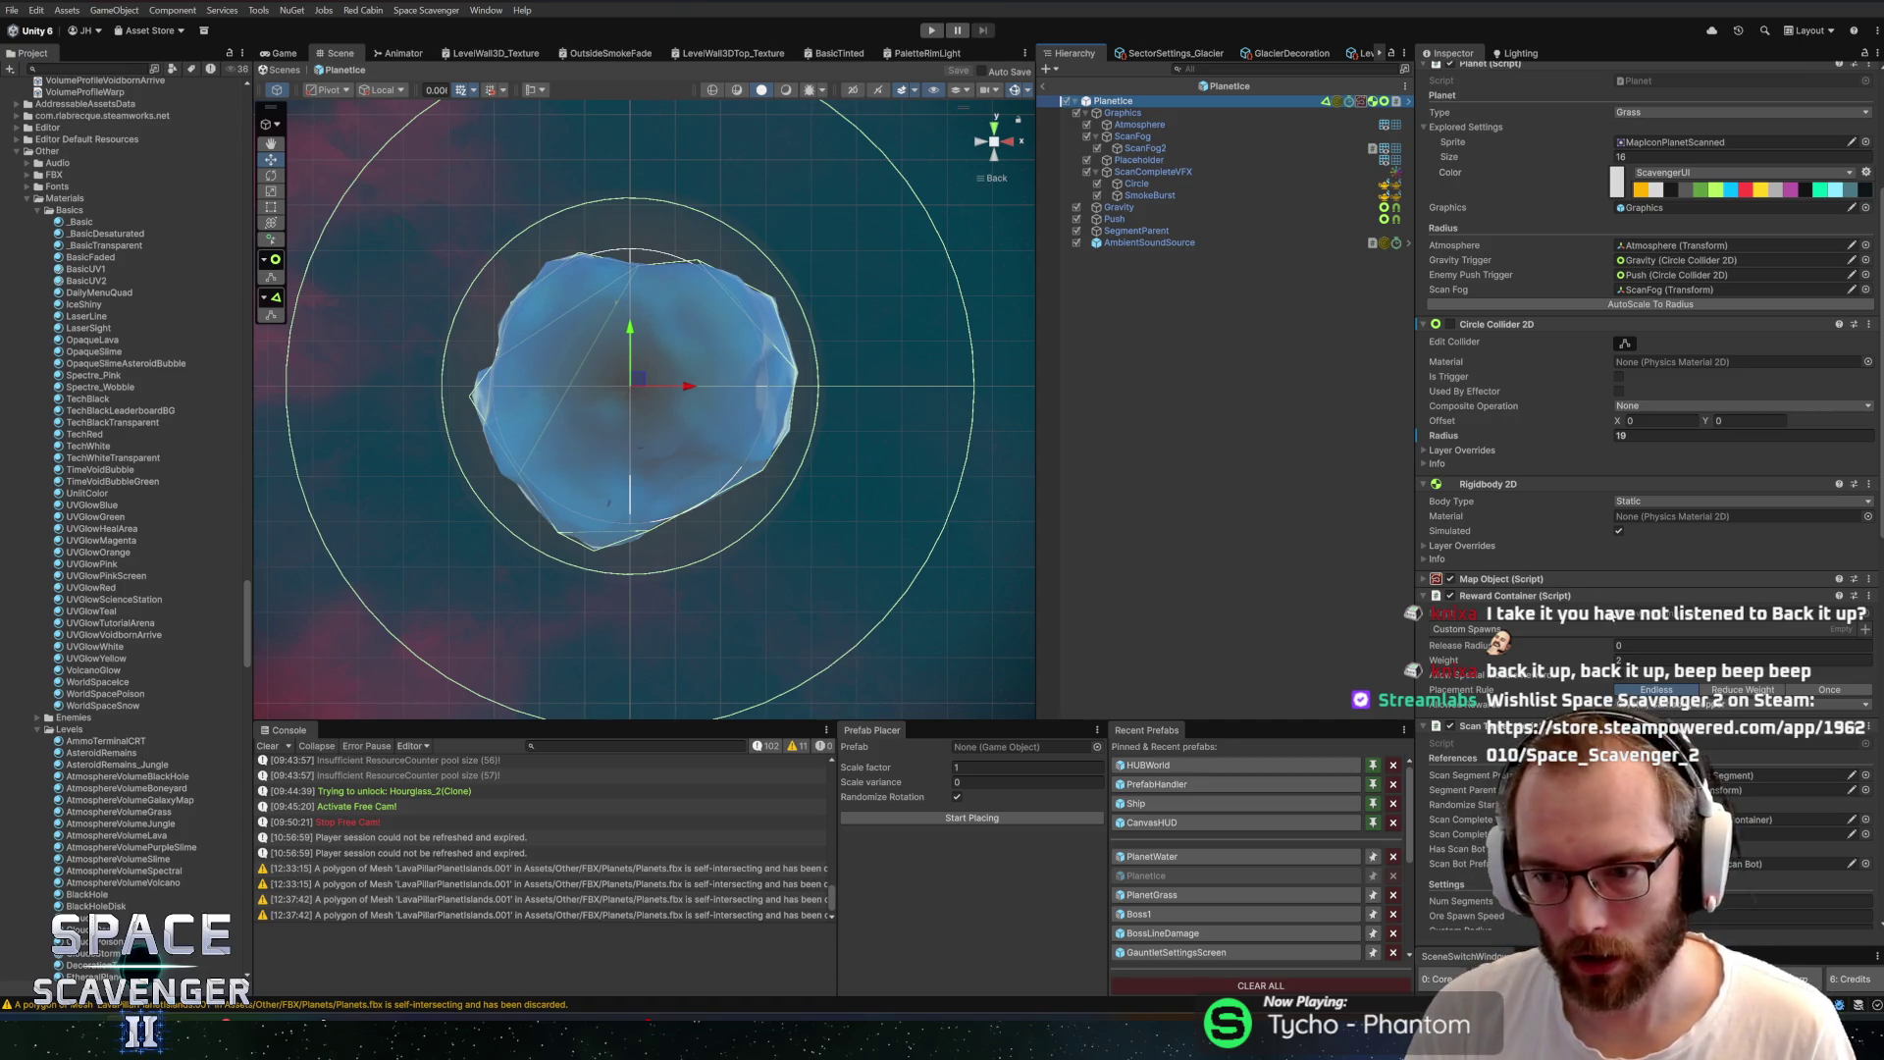
scroll(1649, 393, down, 15)
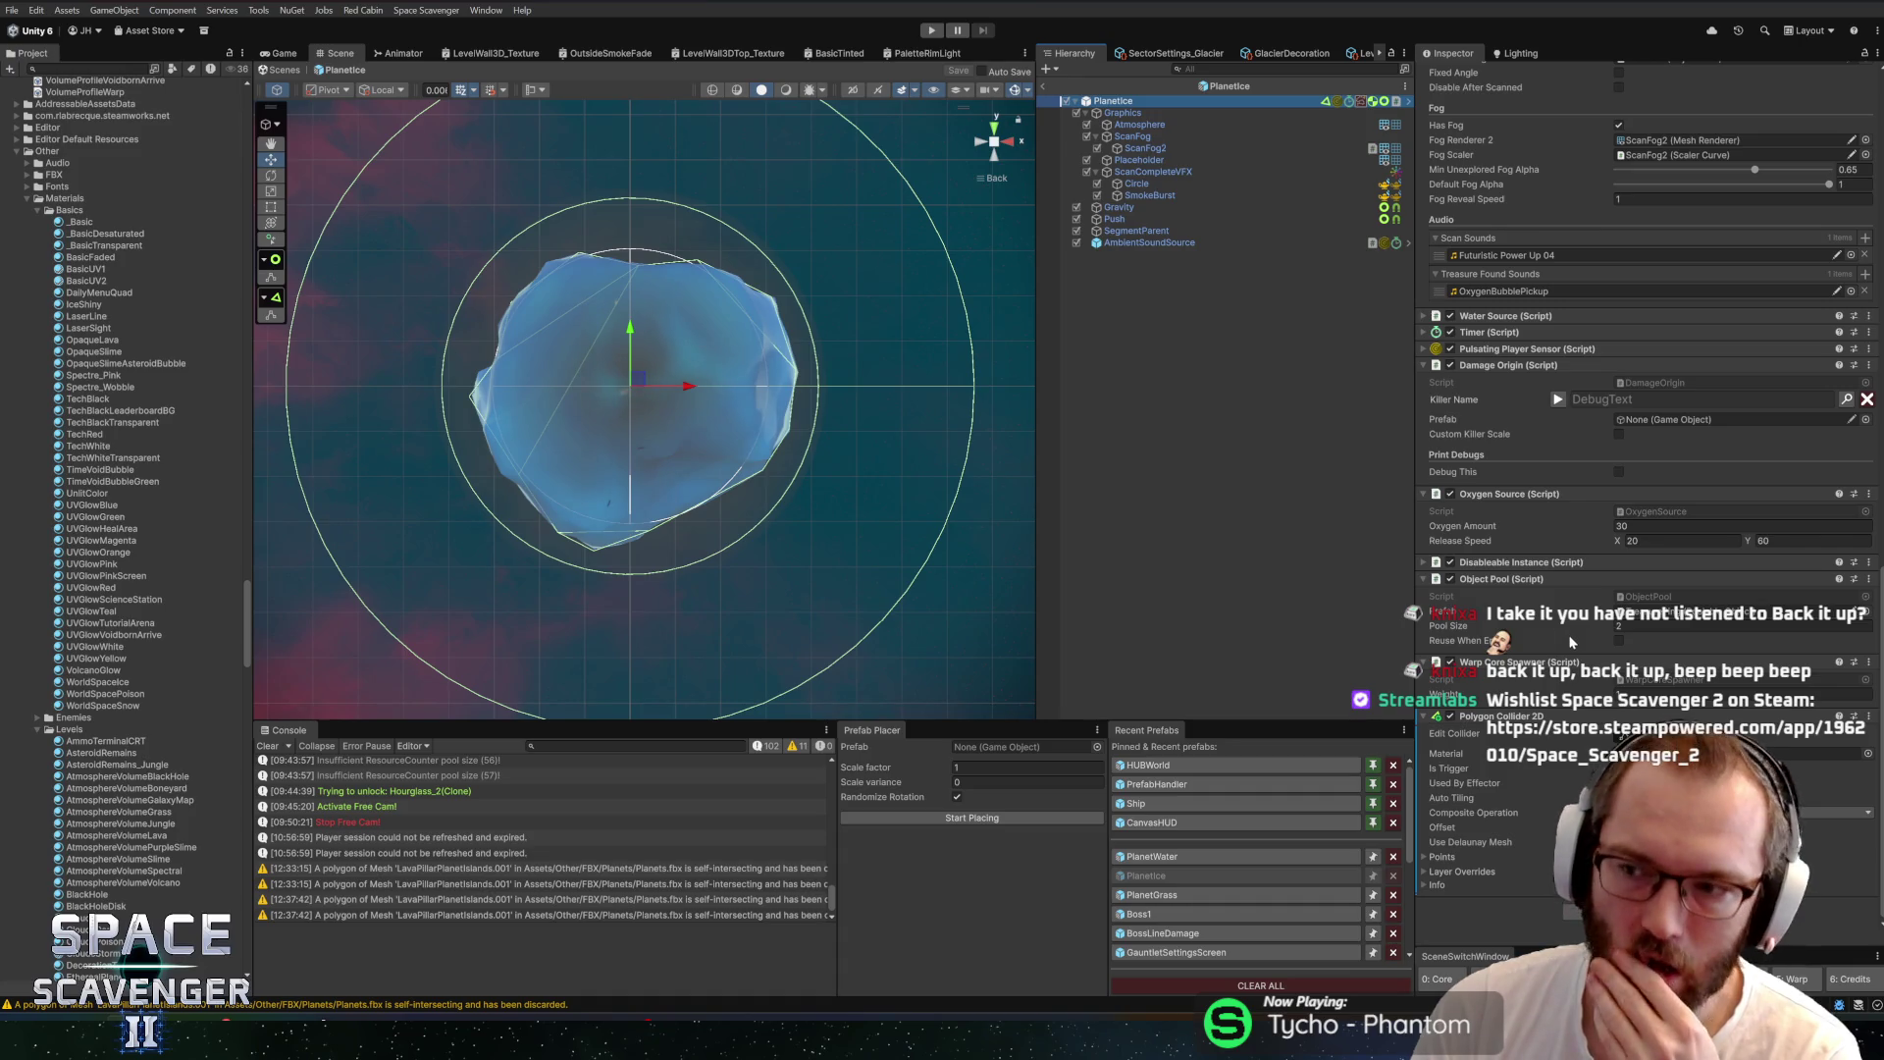
scroll(1586, 562, up, 15)
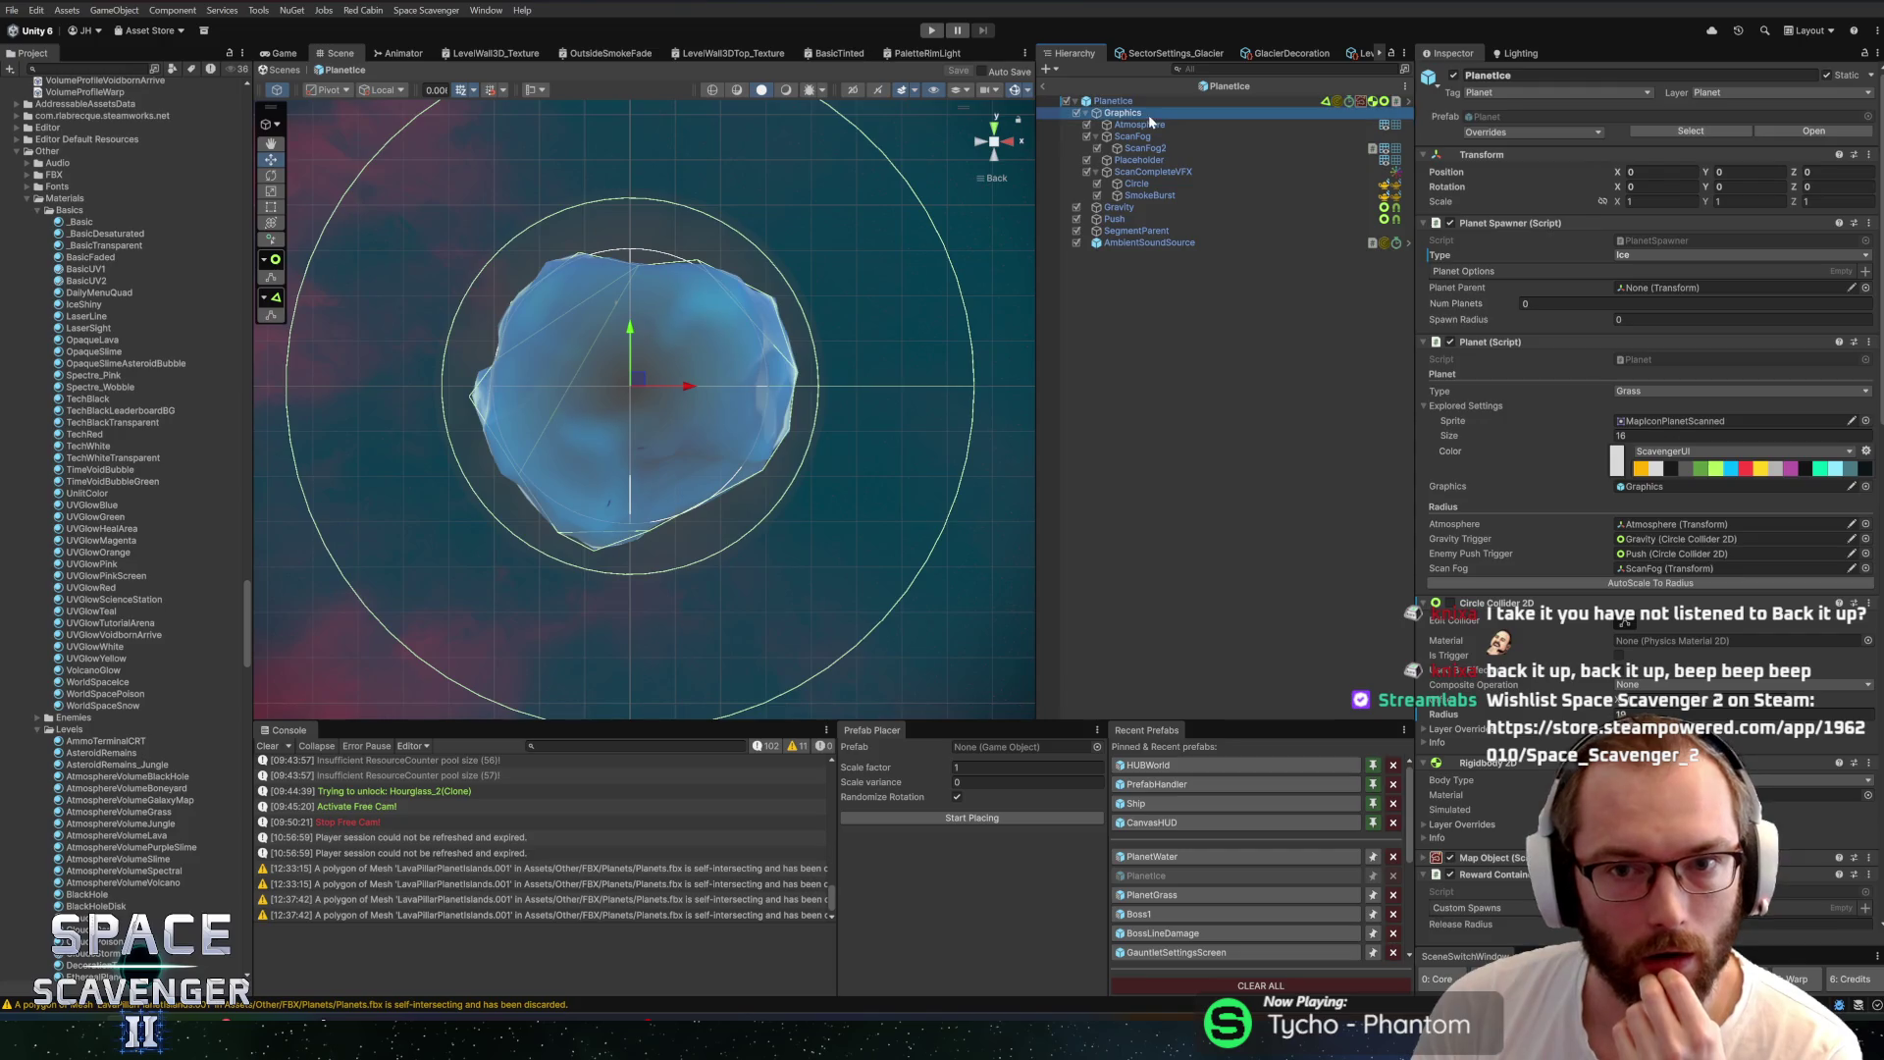
click(1146, 124)
click(1143, 137)
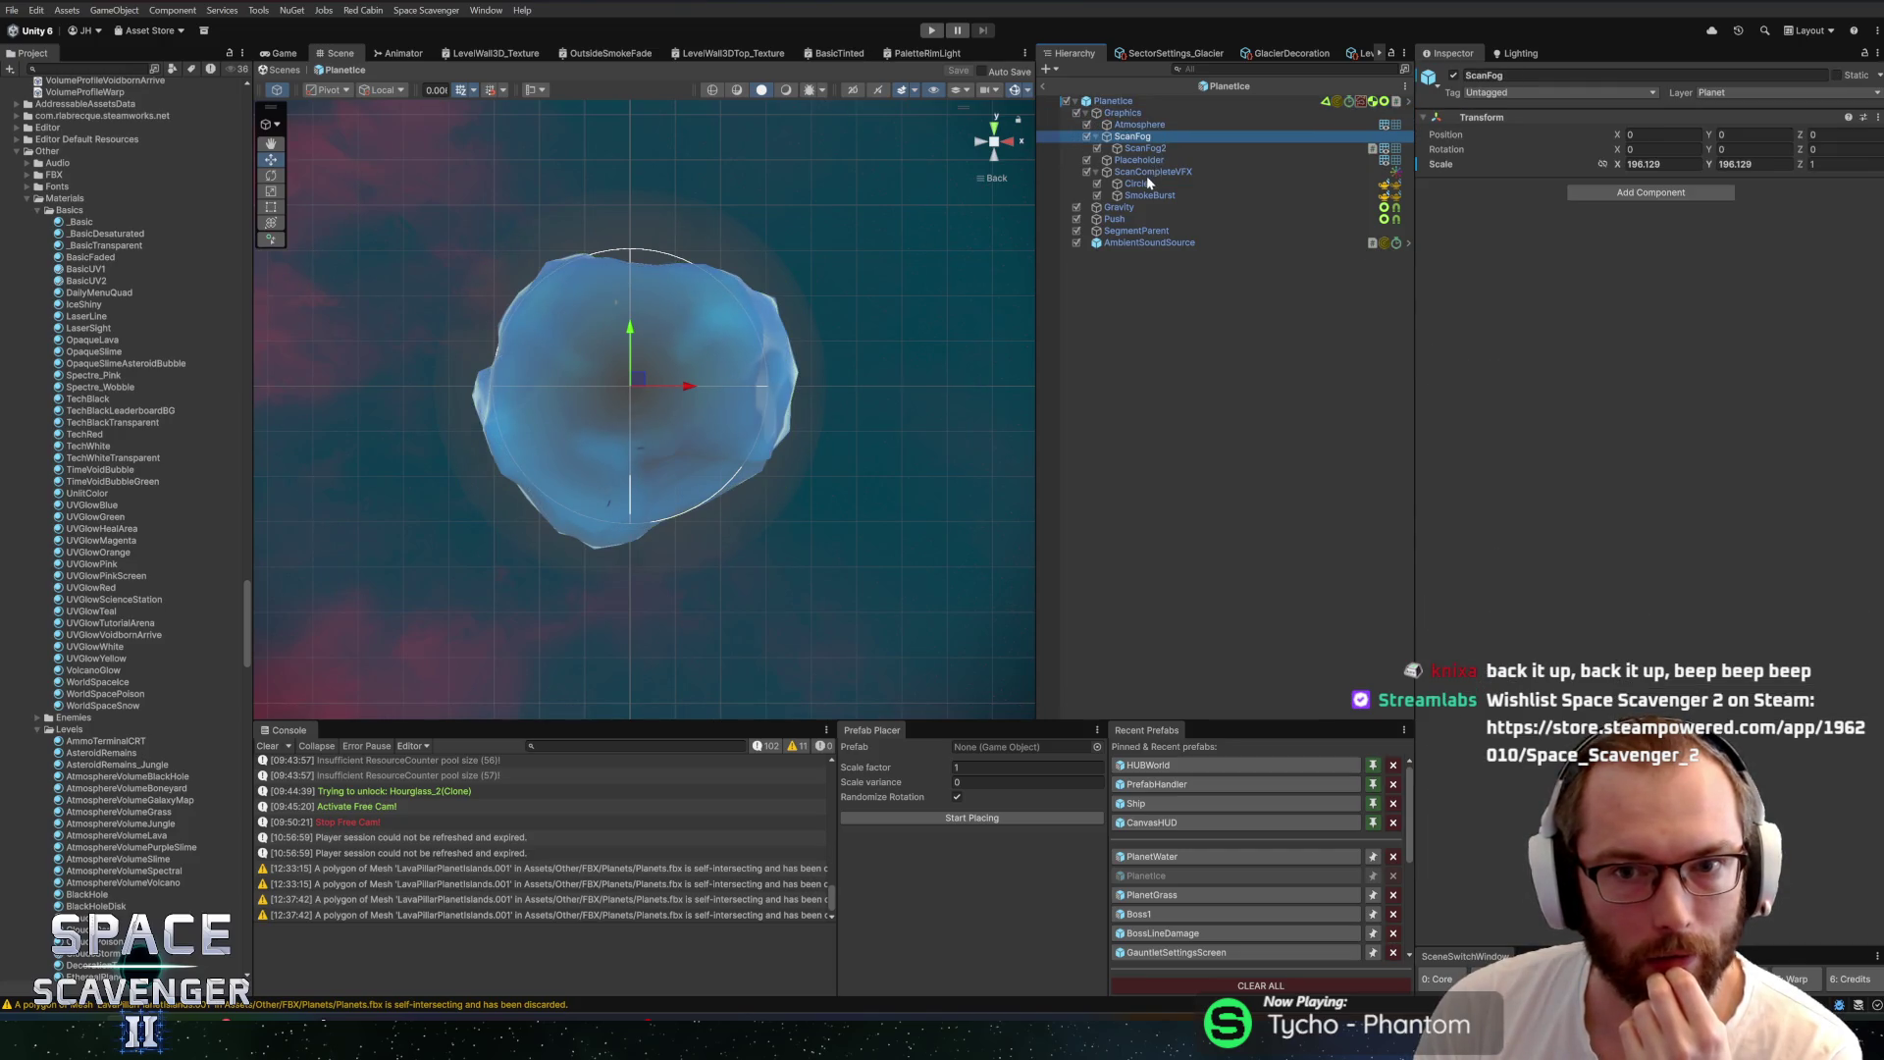
click(1138, 184)
click(1144, 195)
click(1119, 207)
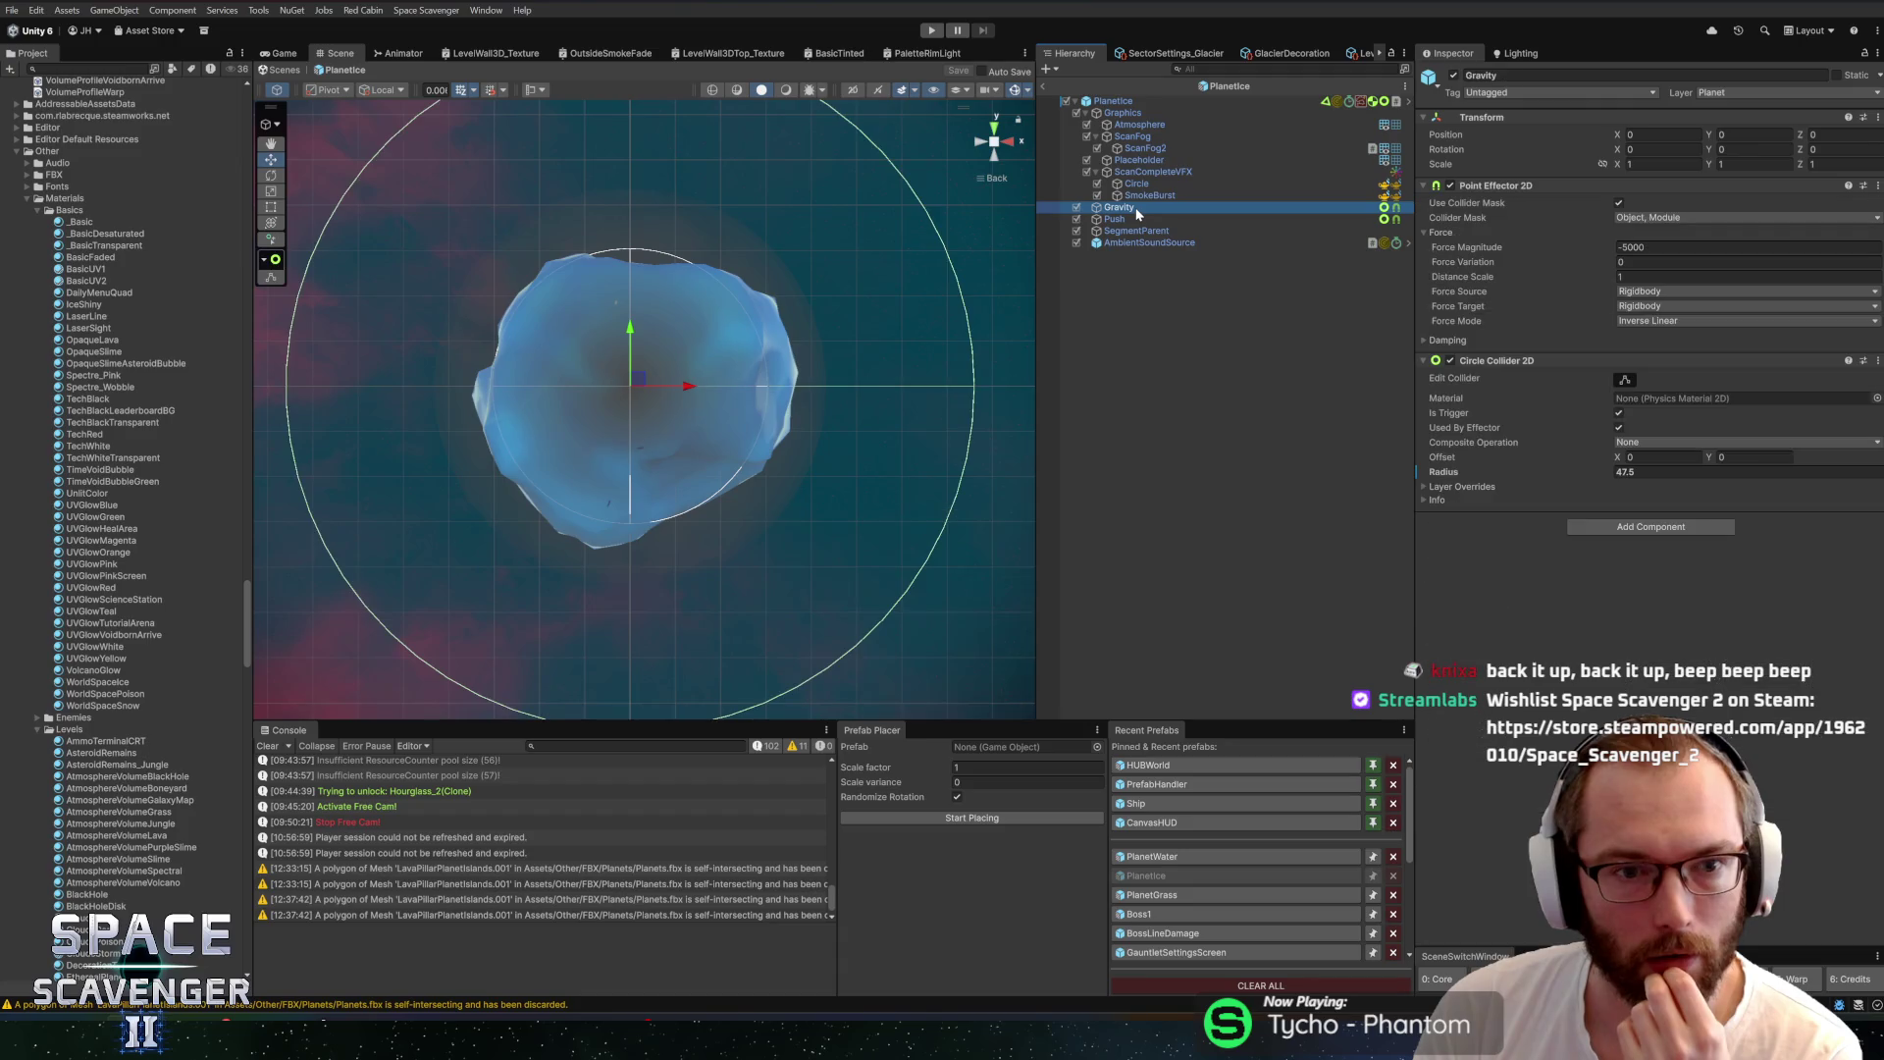
click(1134, 220)
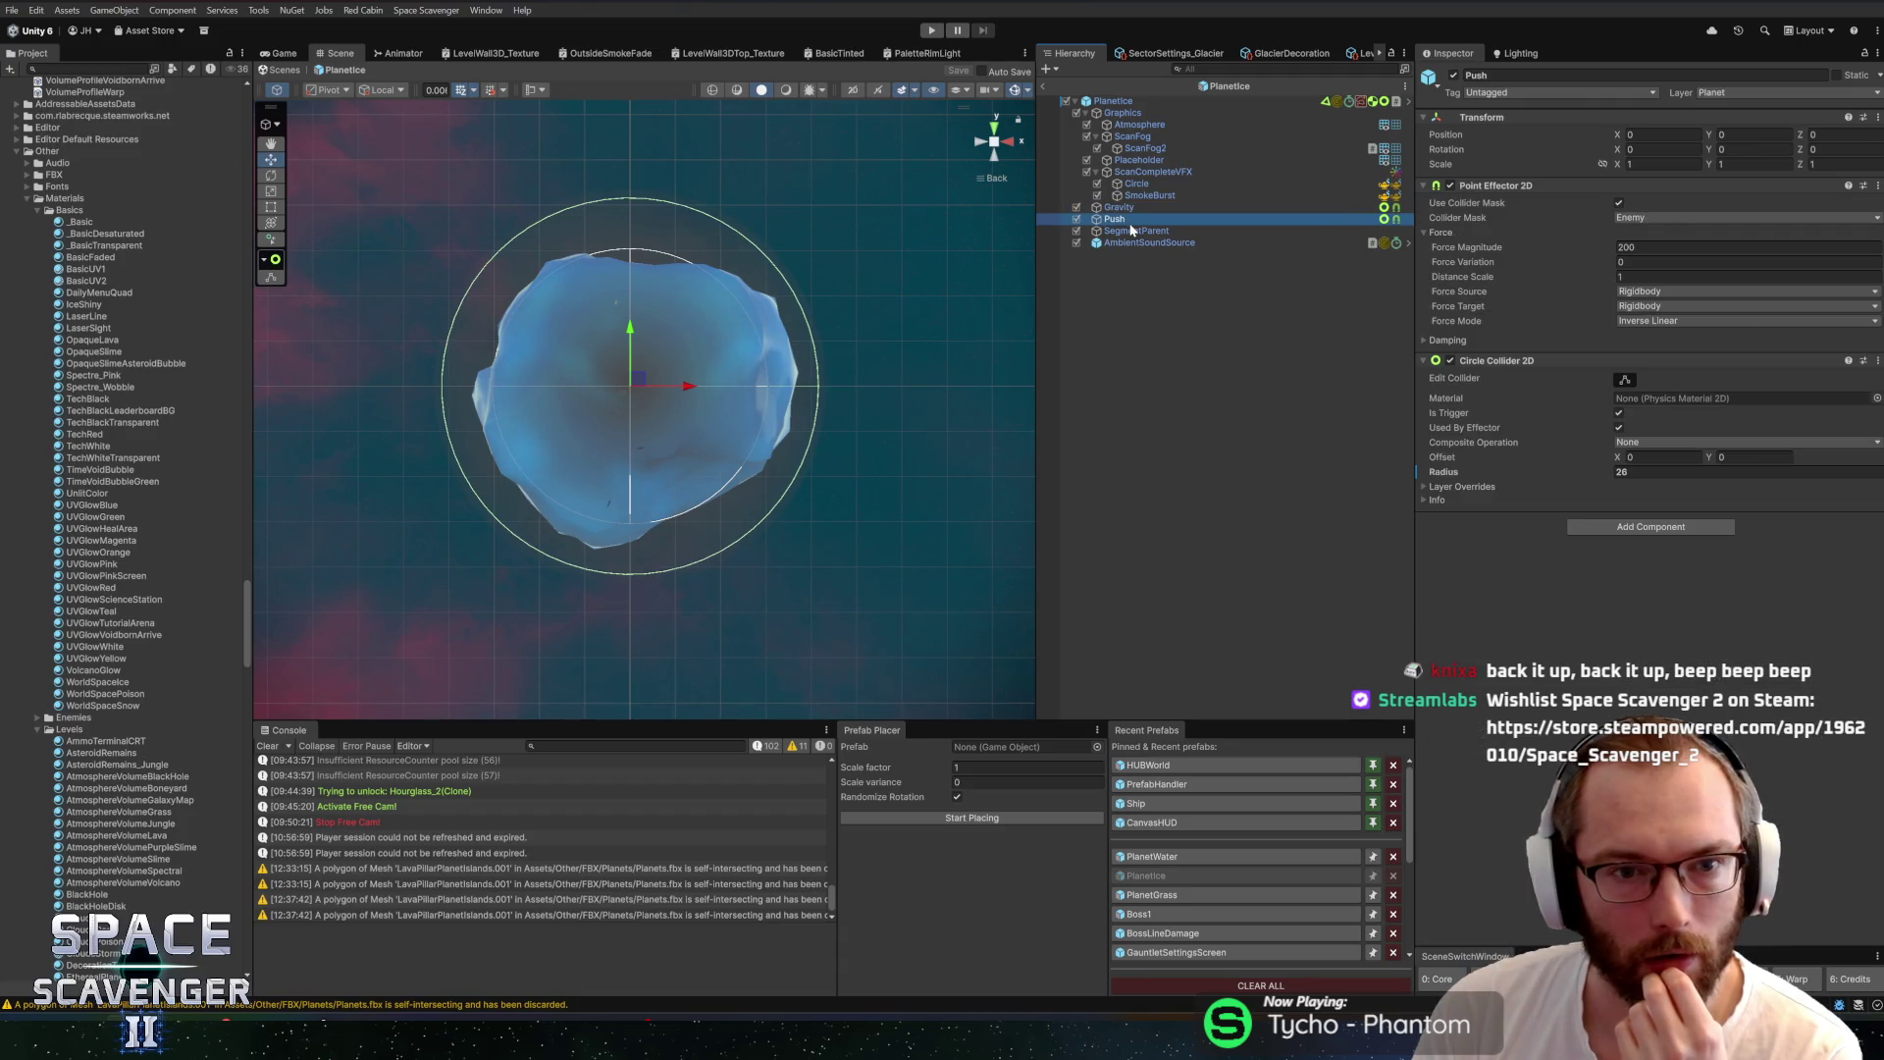
click(1133, 231)
click(1134, 244)
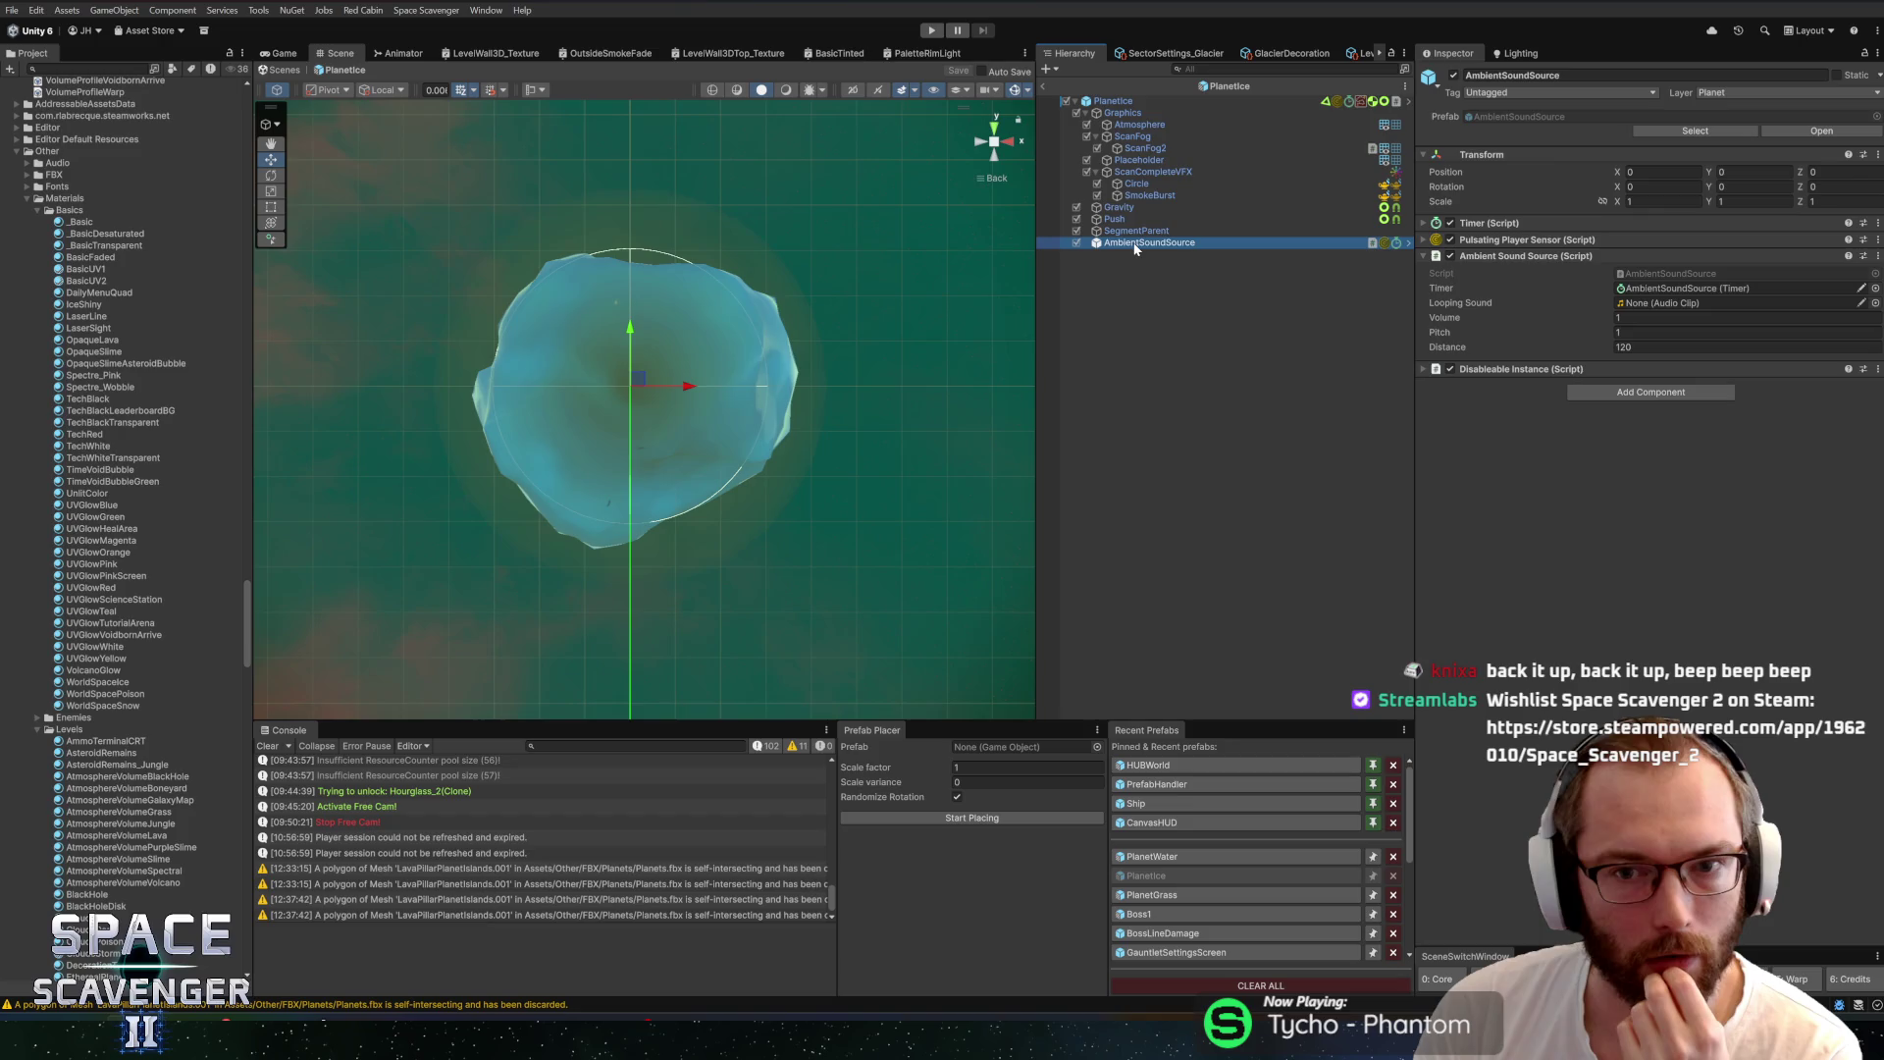
click(1119, 101)
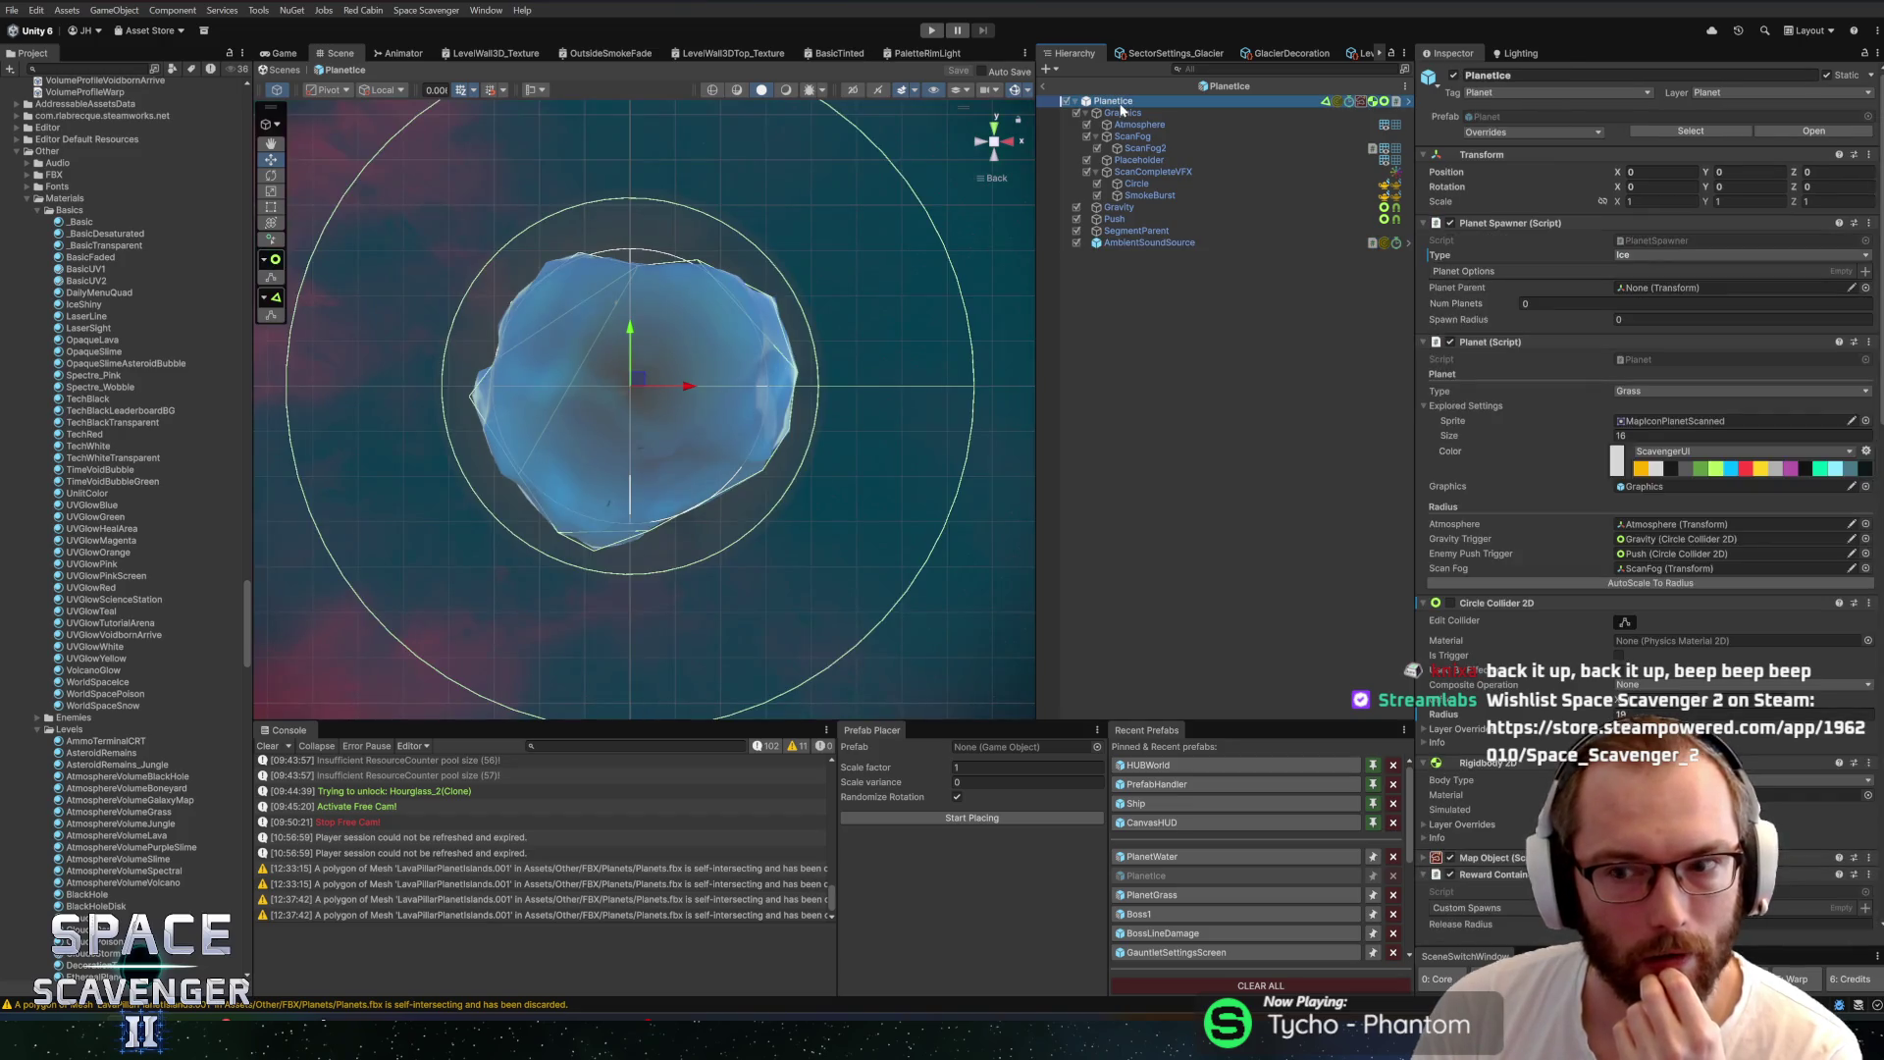
click(1143, 243)
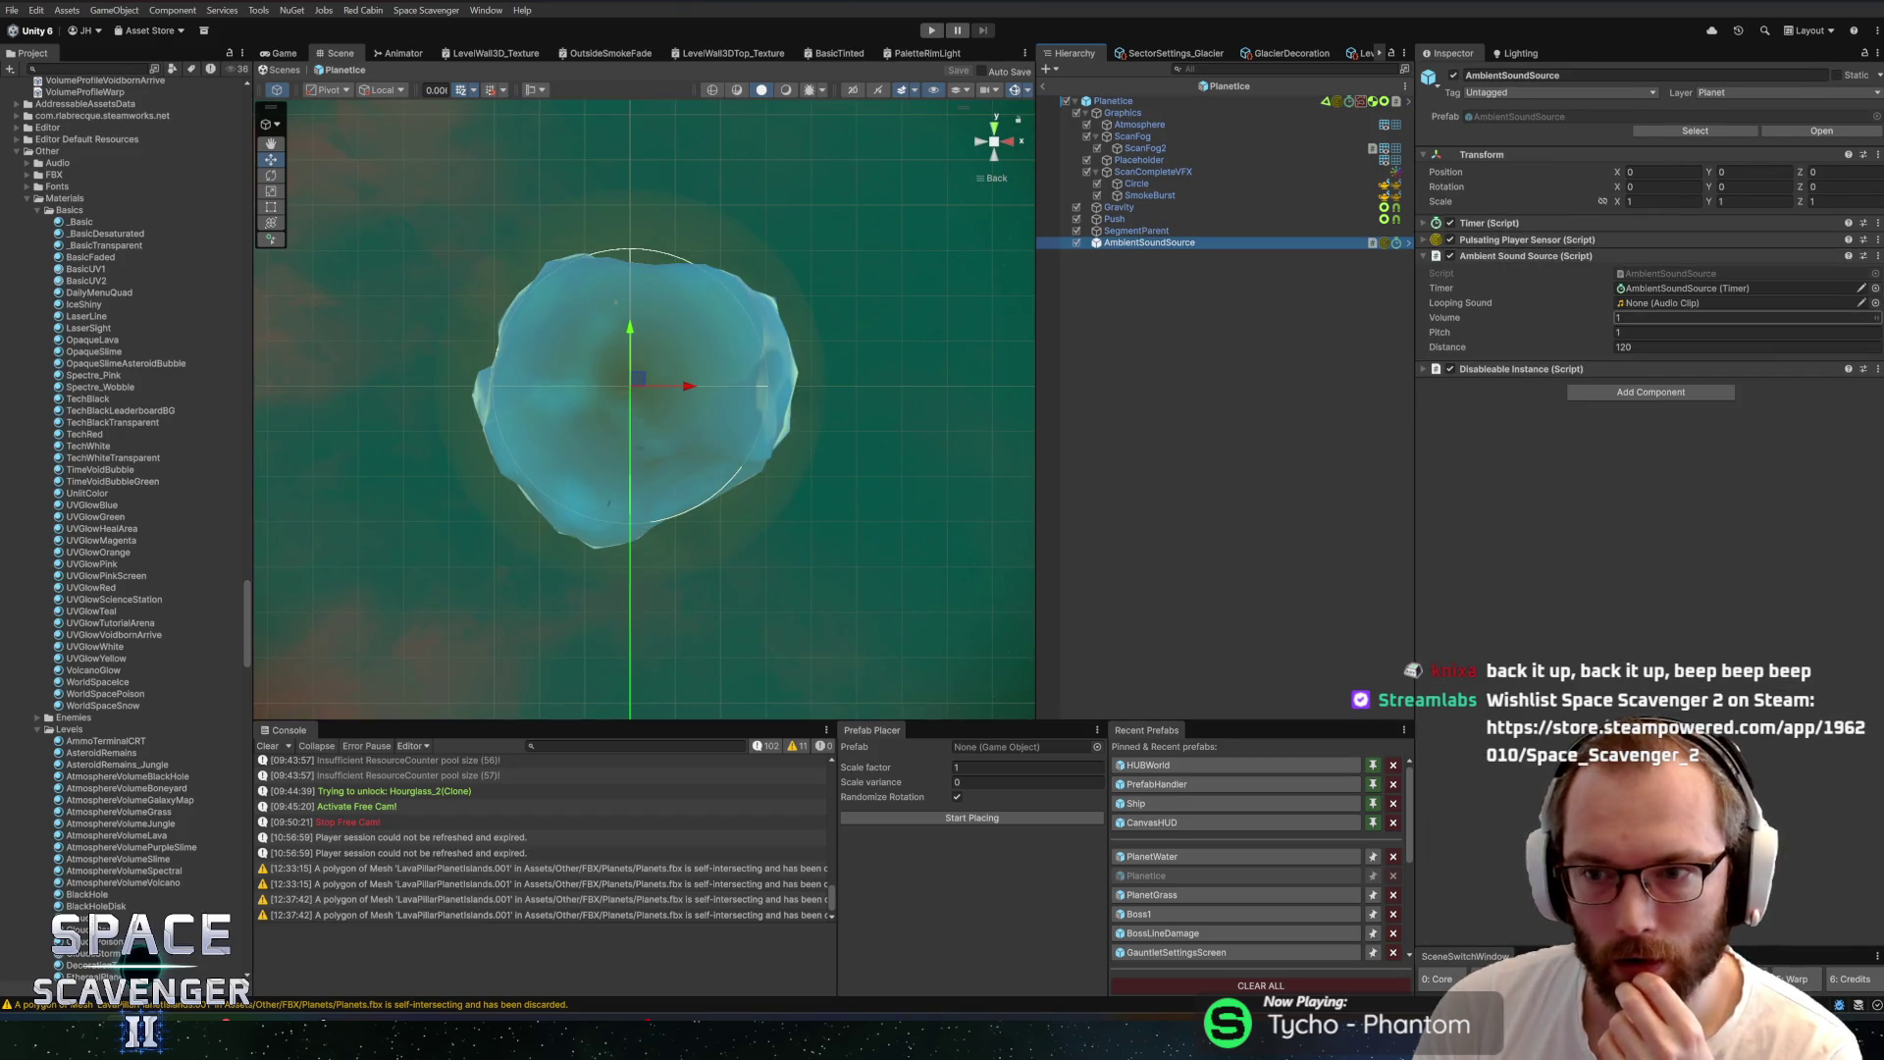
click(1119, 101)
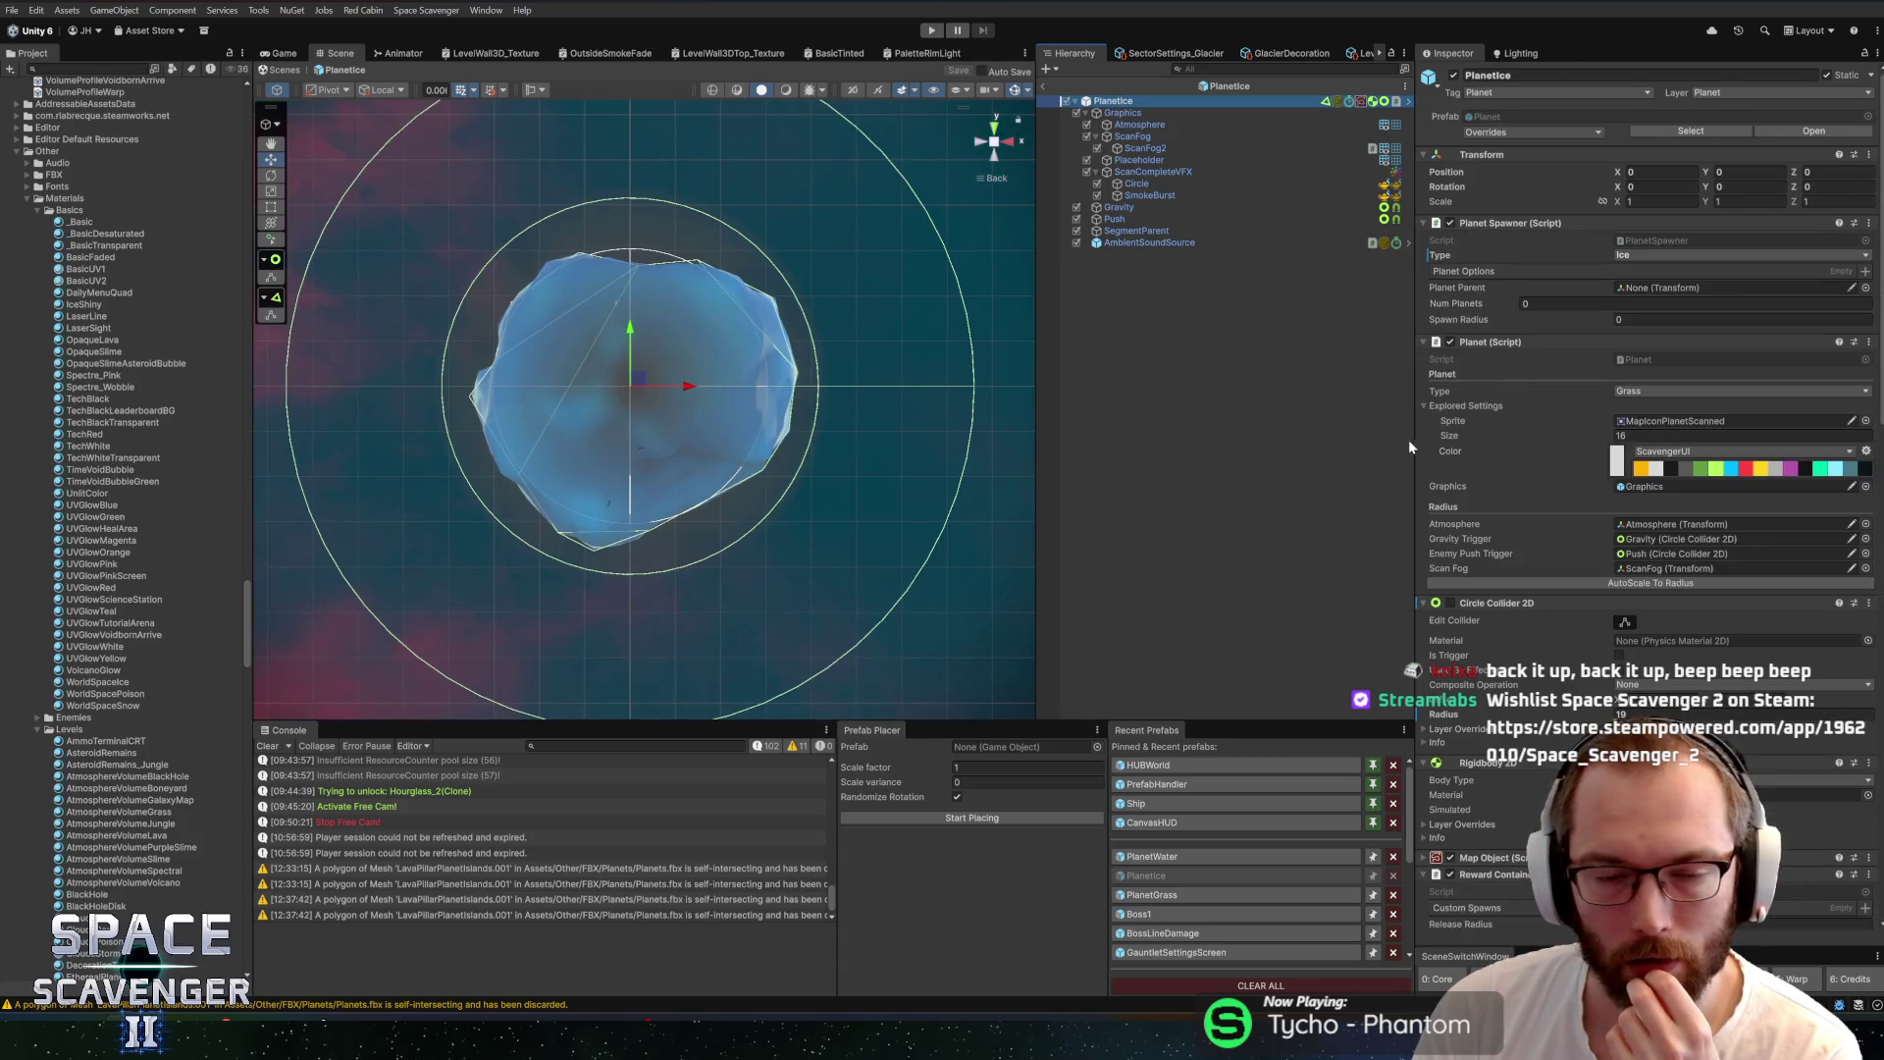
scroll(675, 409, down, 2)
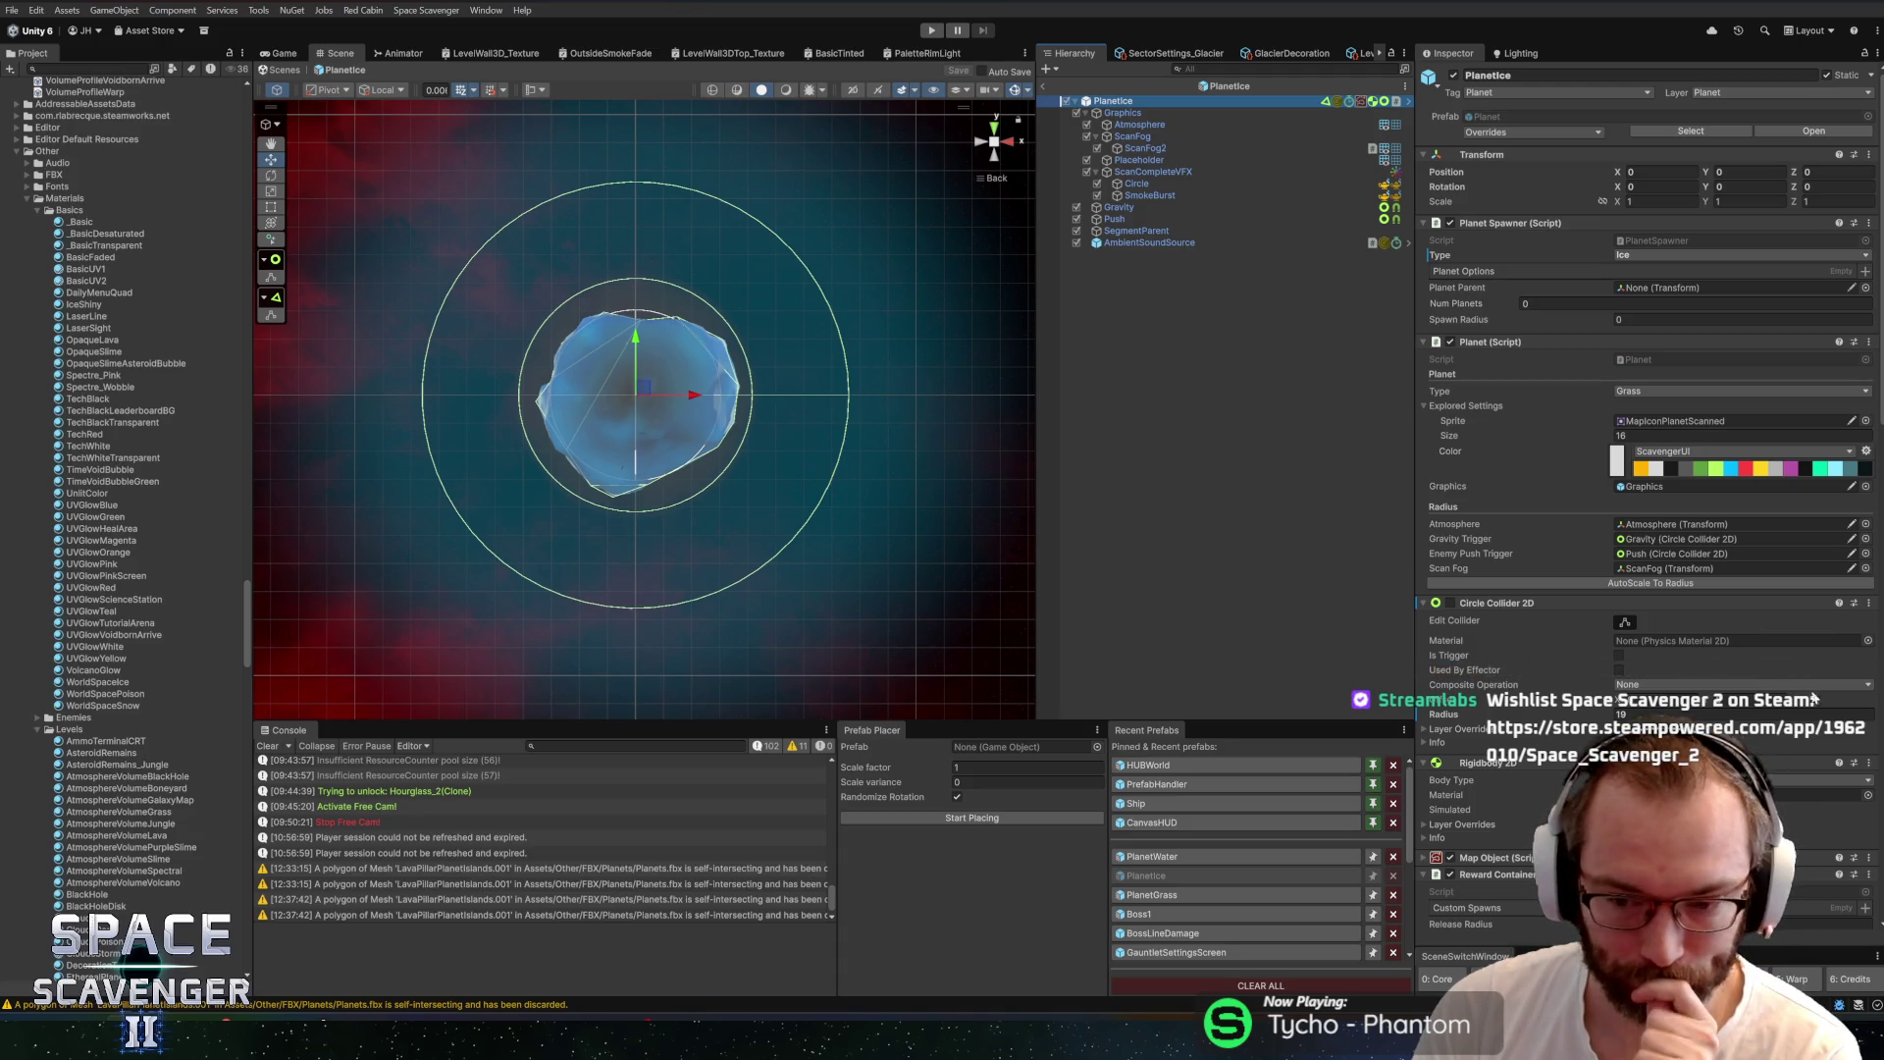
scroll(1613, 658, down, 10)
scroll(1613, 657, down, 10)
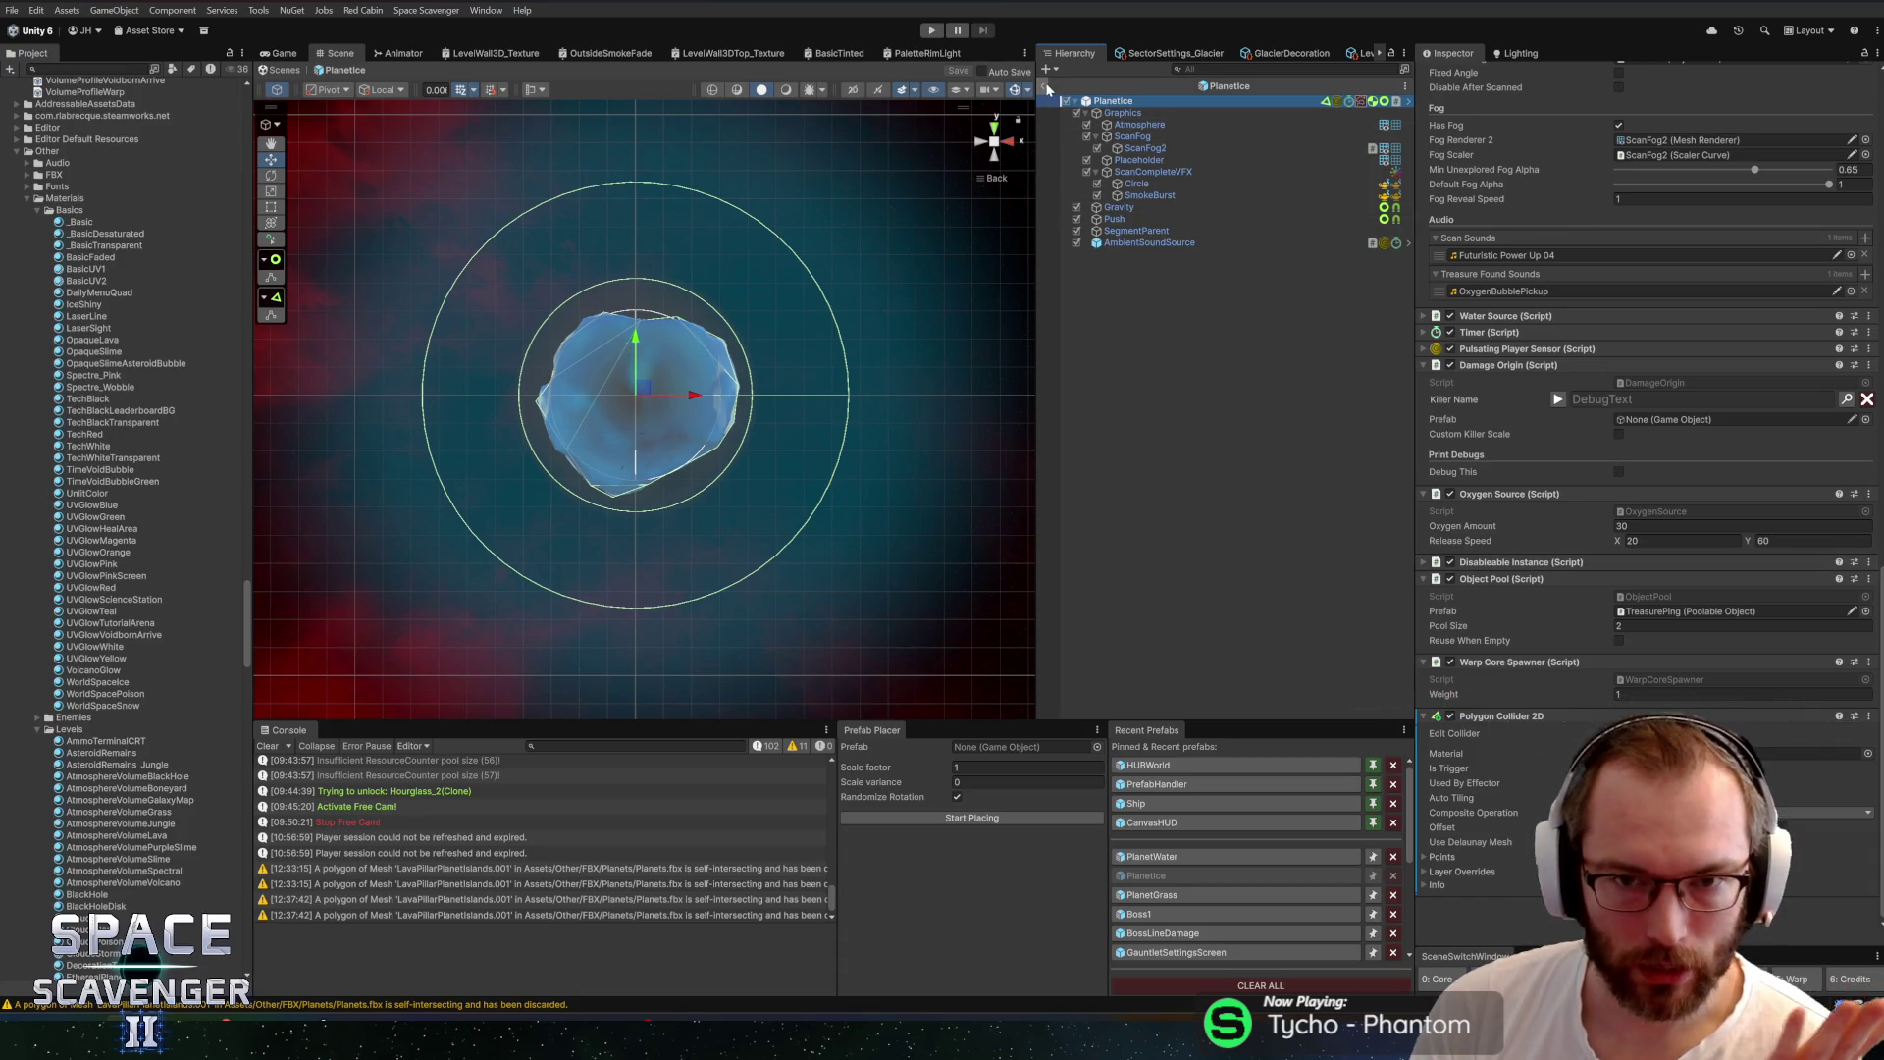
scroll(749, 413, up, 5)
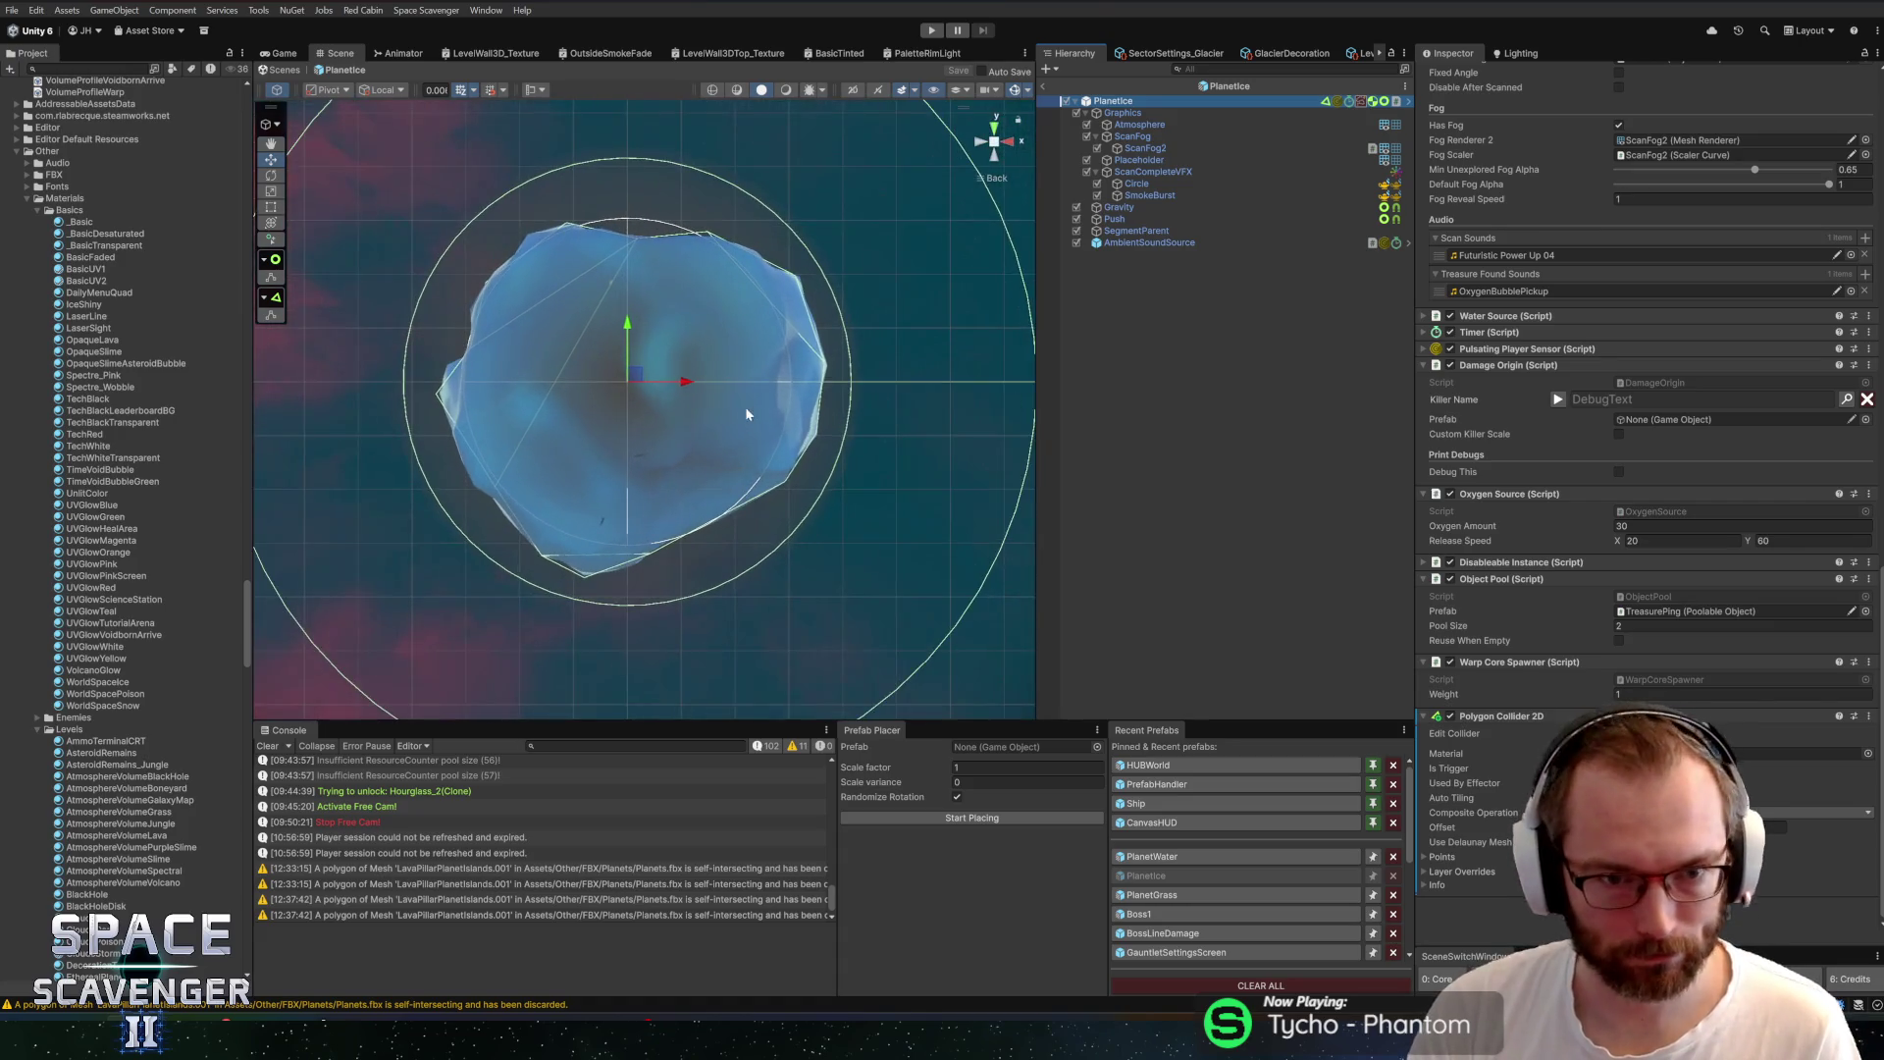
Bring up the PaletteRimLight shader graph and widen its window
click(923, 53)
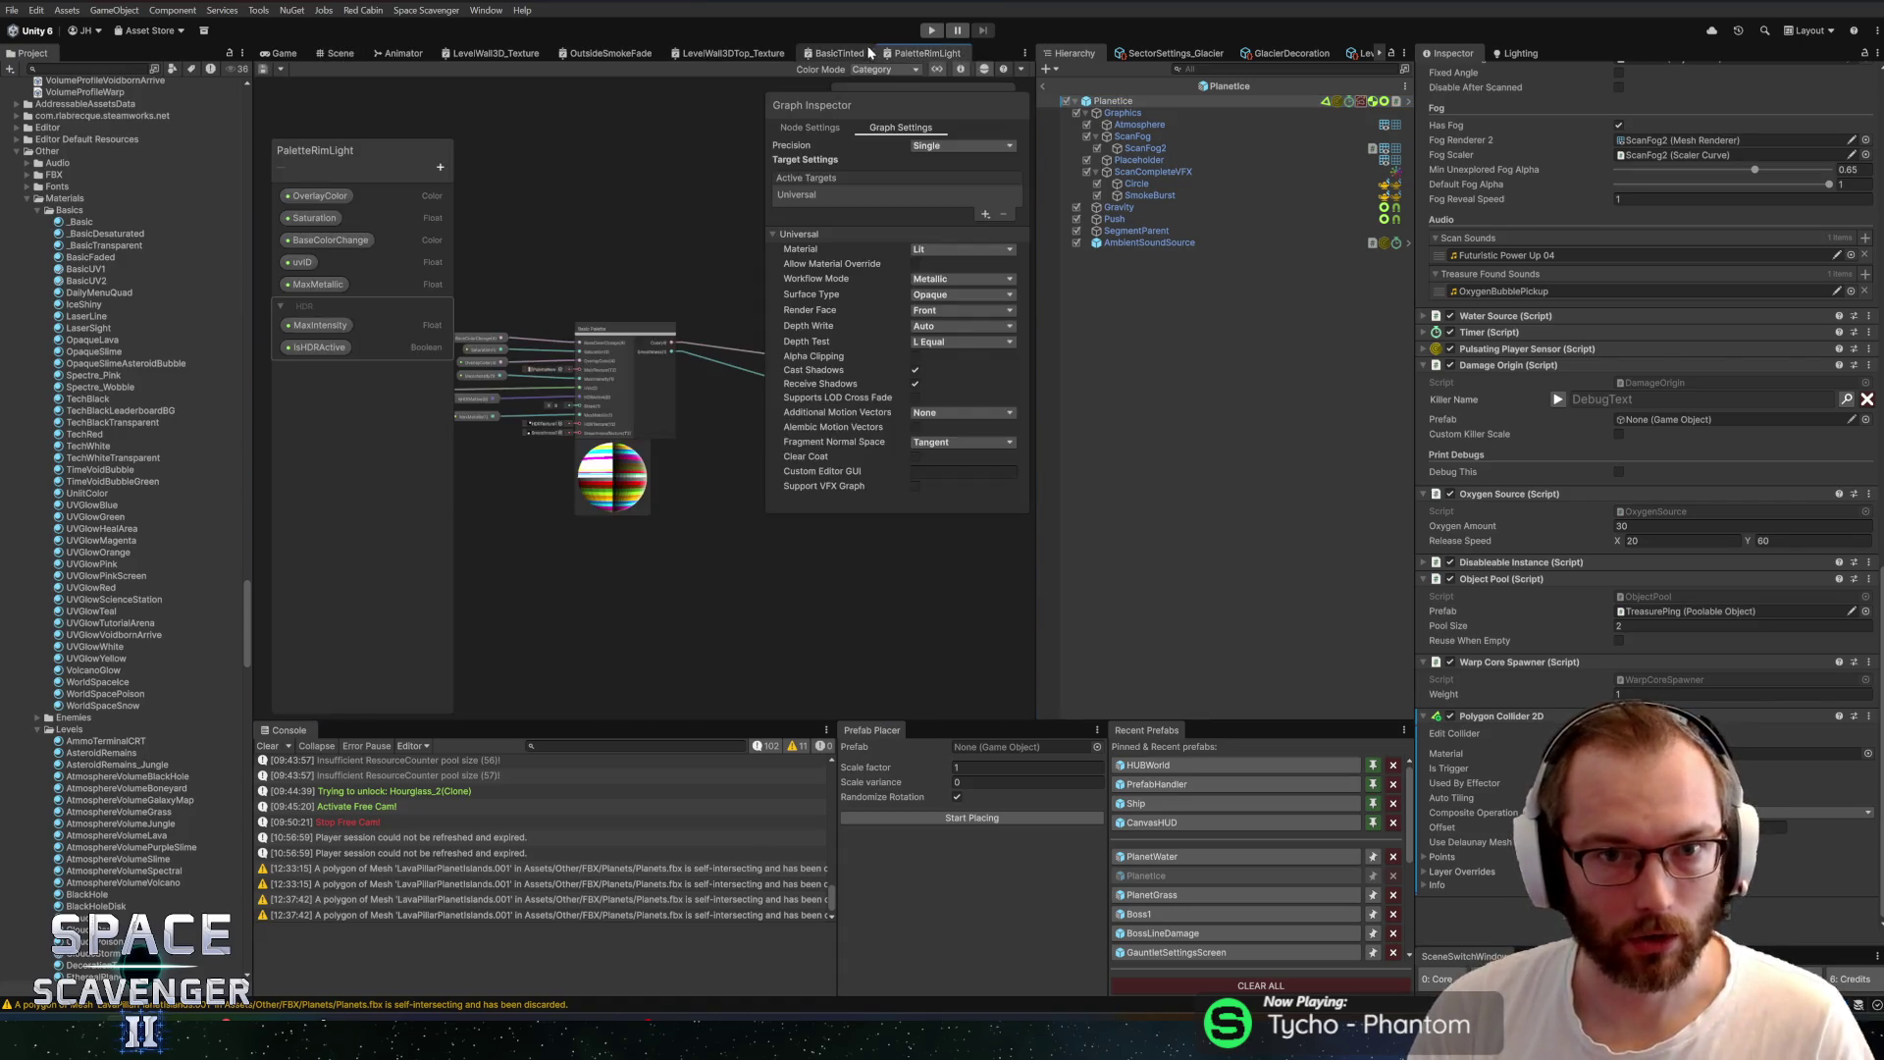
mouse_move(575, 228)
mouse_down()
mouse_move(498, 162)
mouse_move(656, 163)
mouse_up()
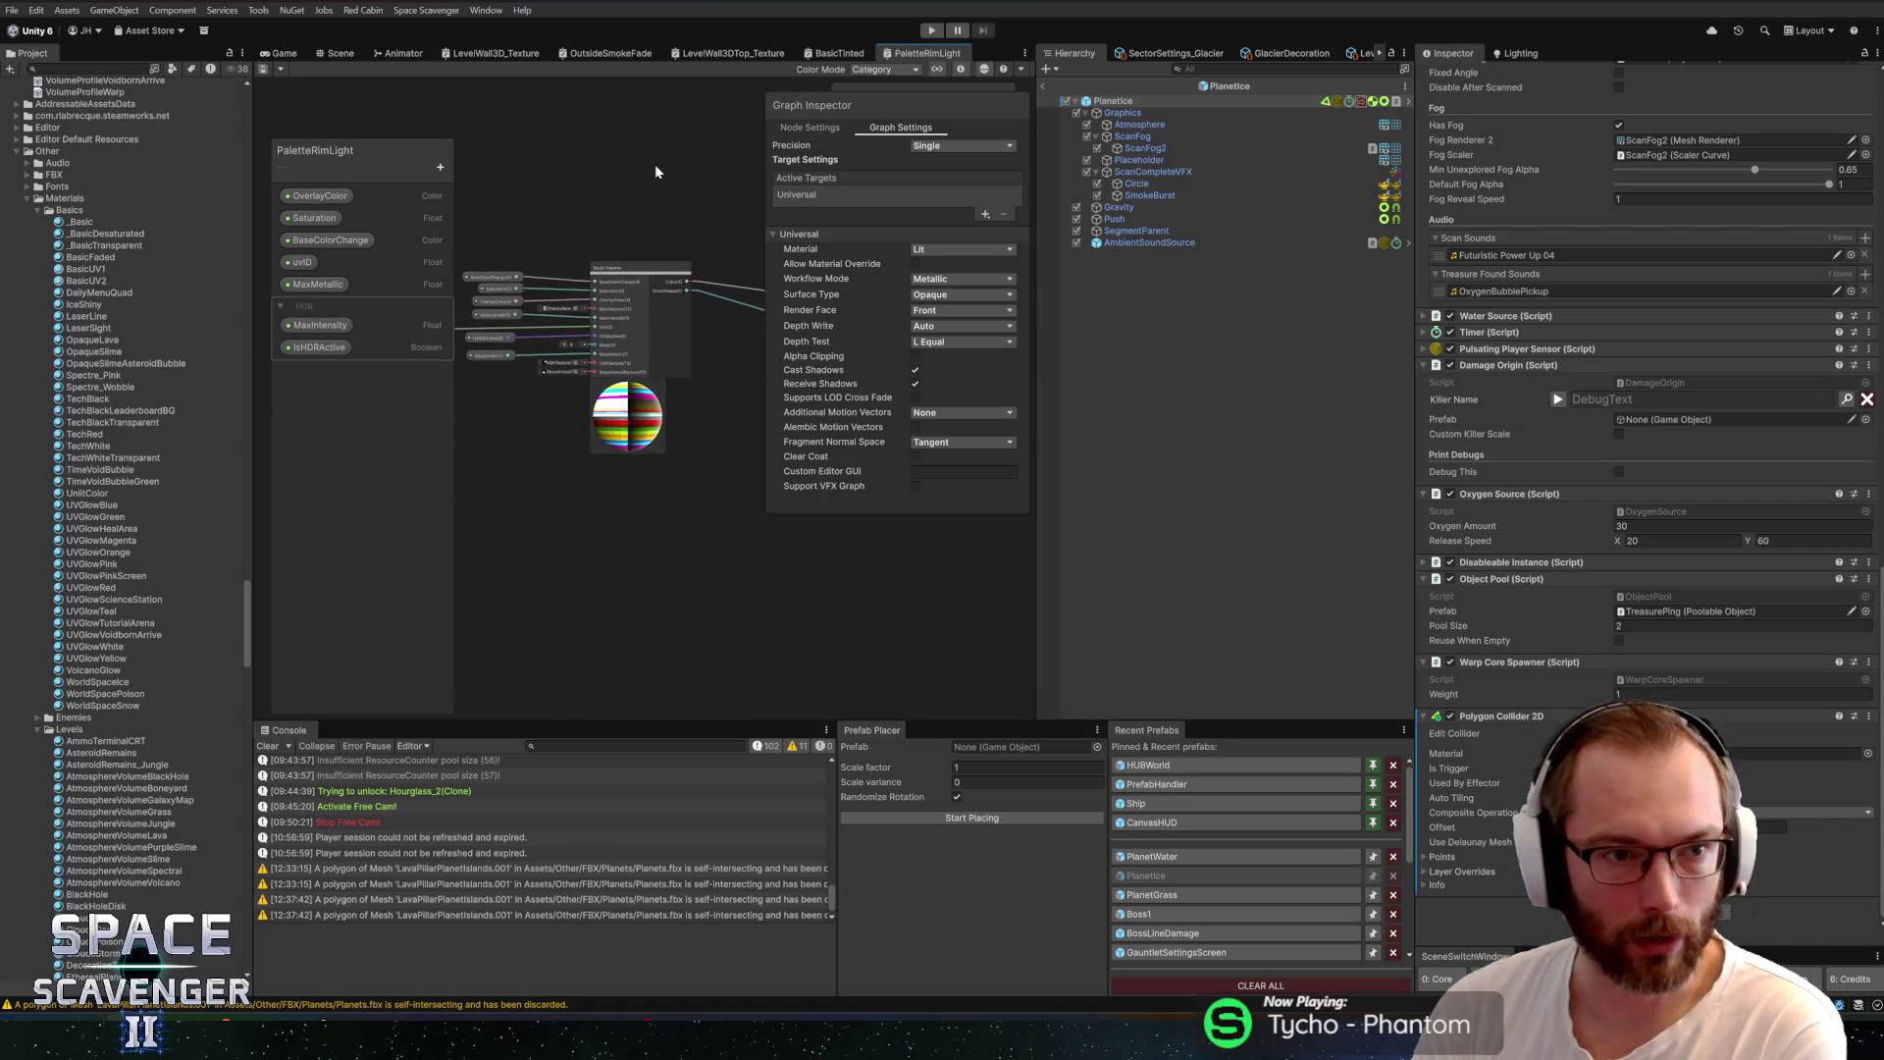
scroll(591, 184, down, 3)
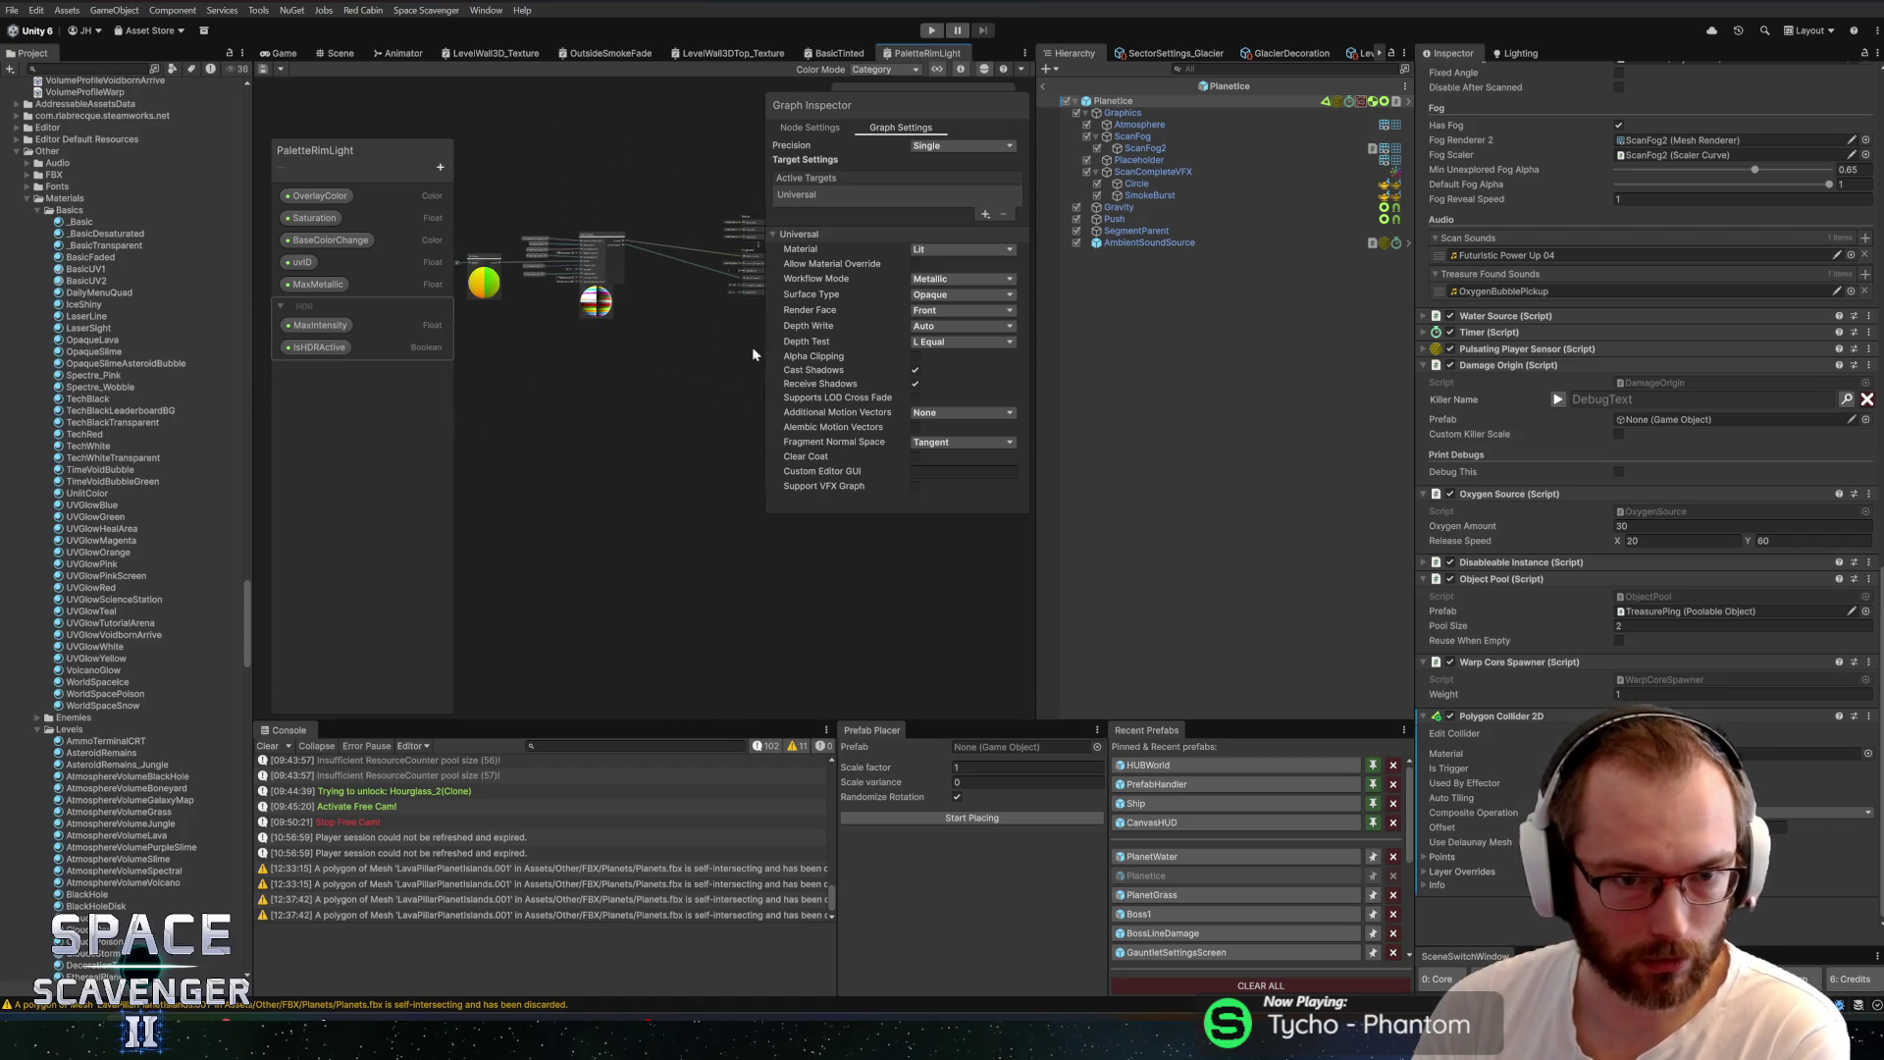
drag(1032, 466, 1219, 461)
Pan, zoom and box-select nodes to survey the Vertex and Fragment wiring
scroll(834, 439, up, 5)
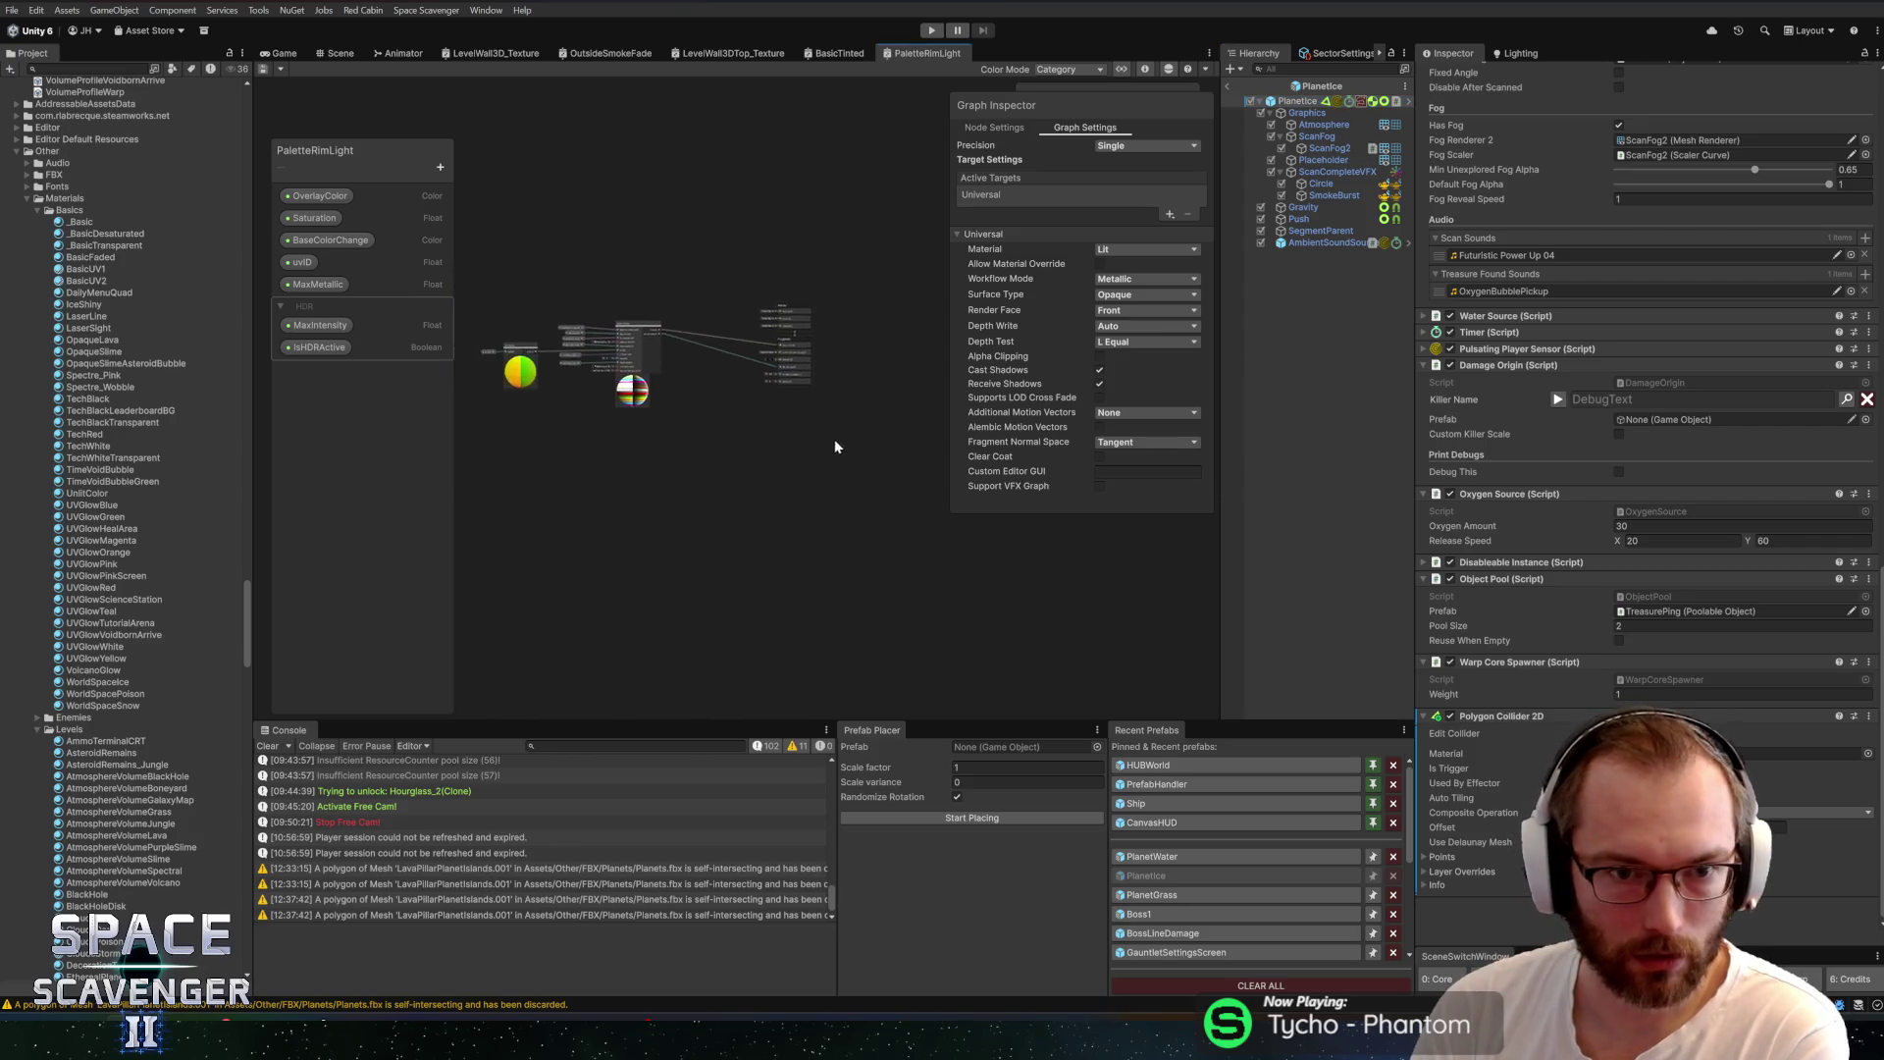
scroll(687, 373, up, 2)
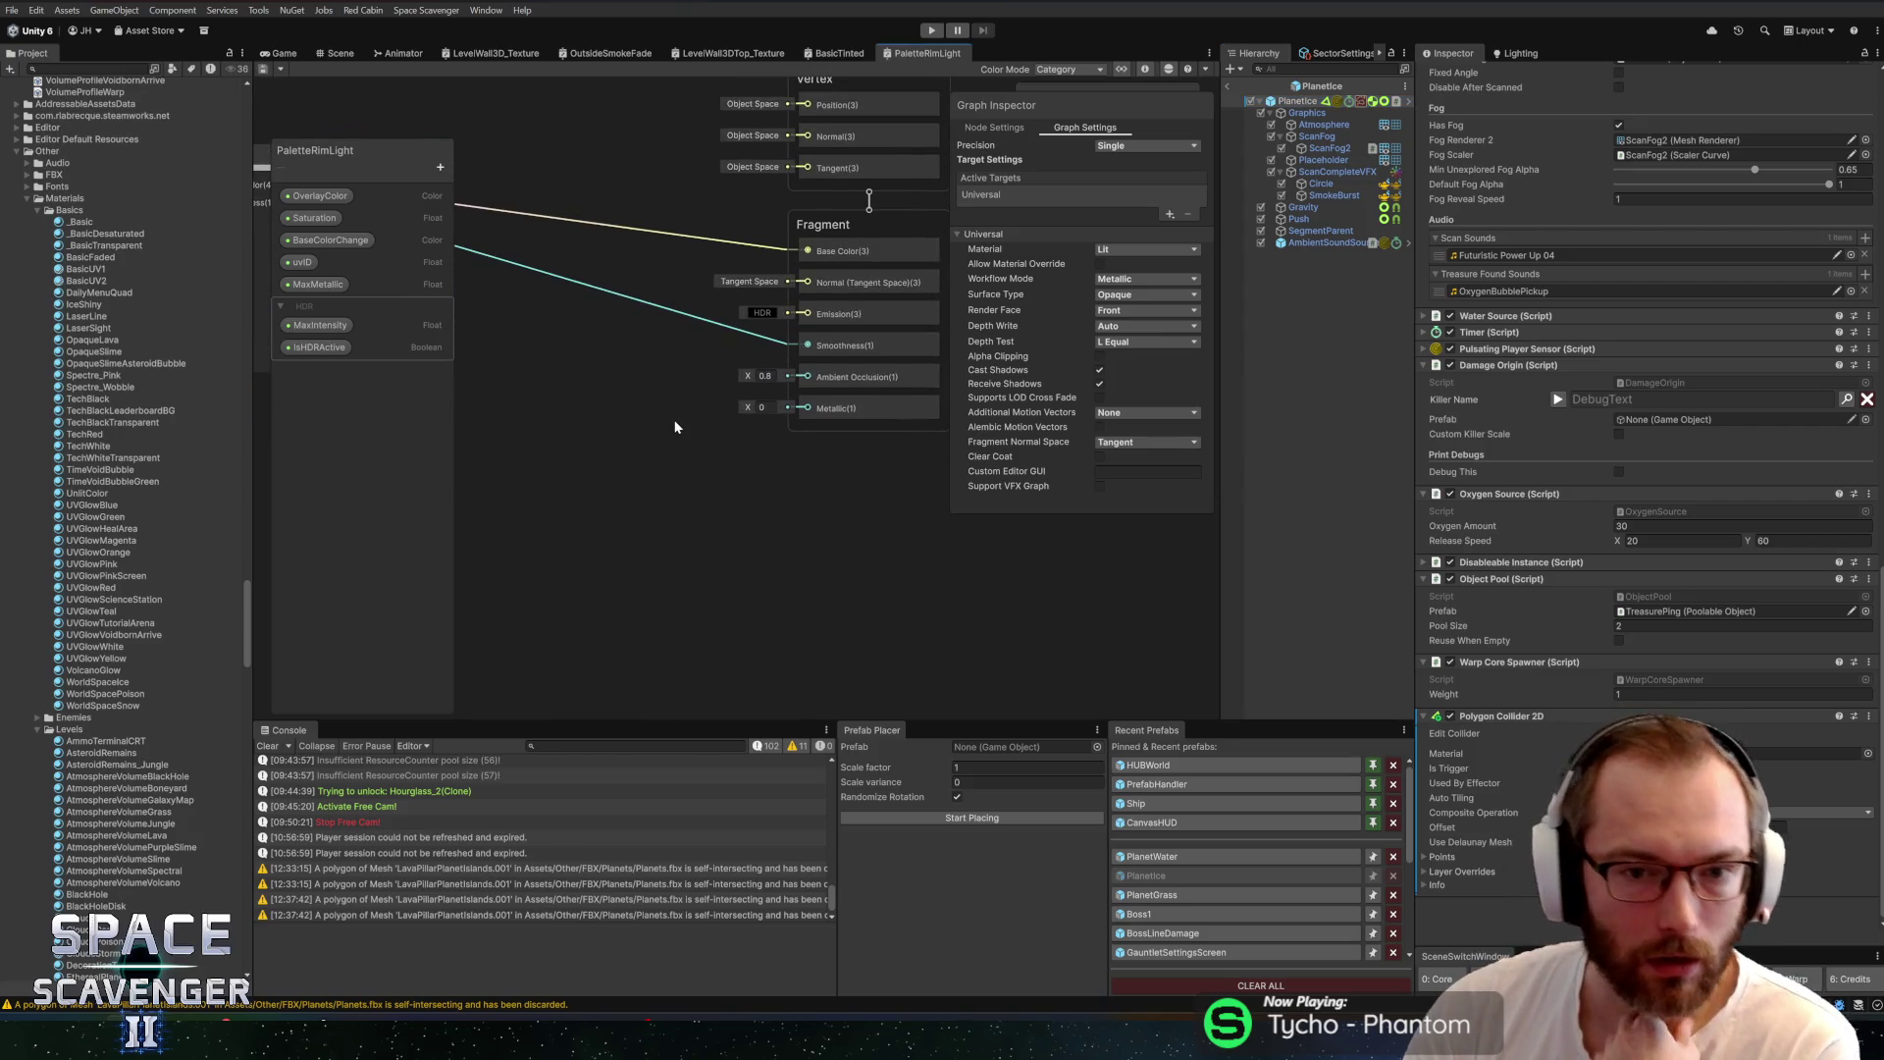
scroll(545, 416, down, 3)
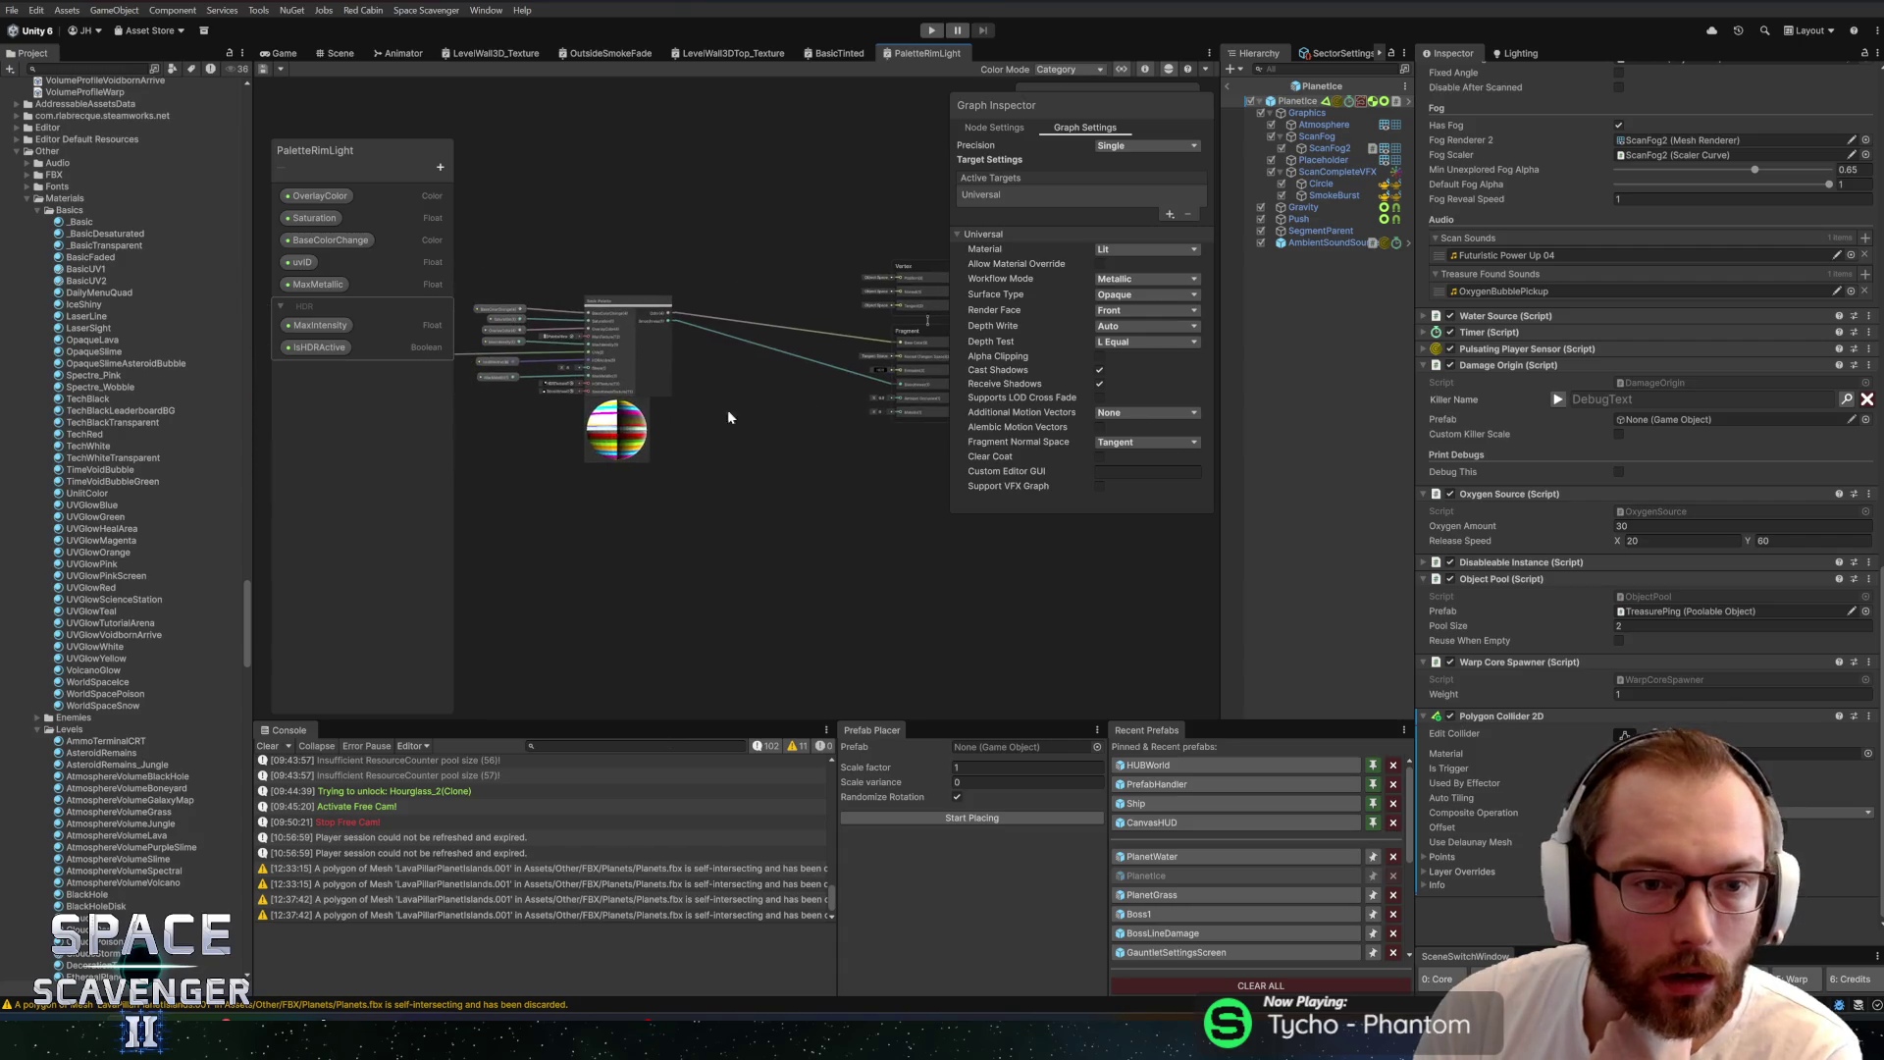
scroll(833, 391, up, 3)
scroll(709, 450, down, 2)
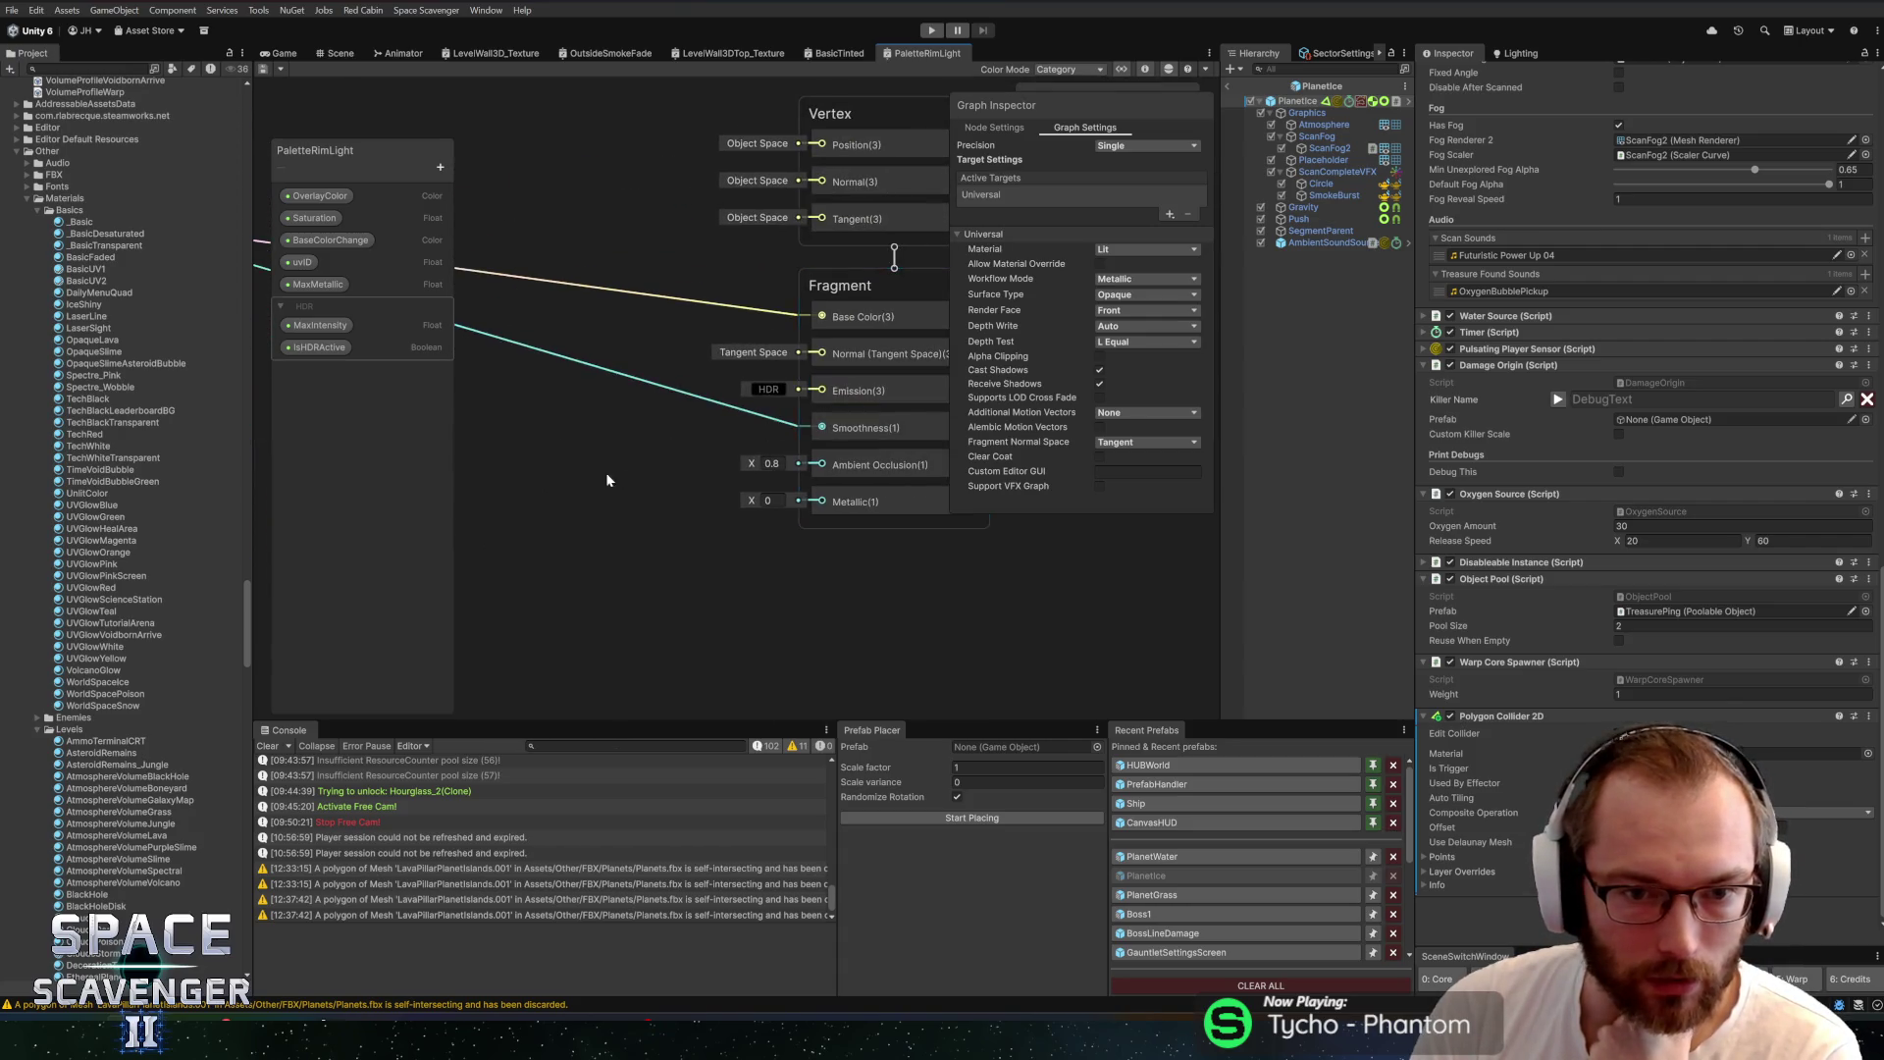
scroll(589, 471, down, 3)
drag(597, 395, 694, 381)
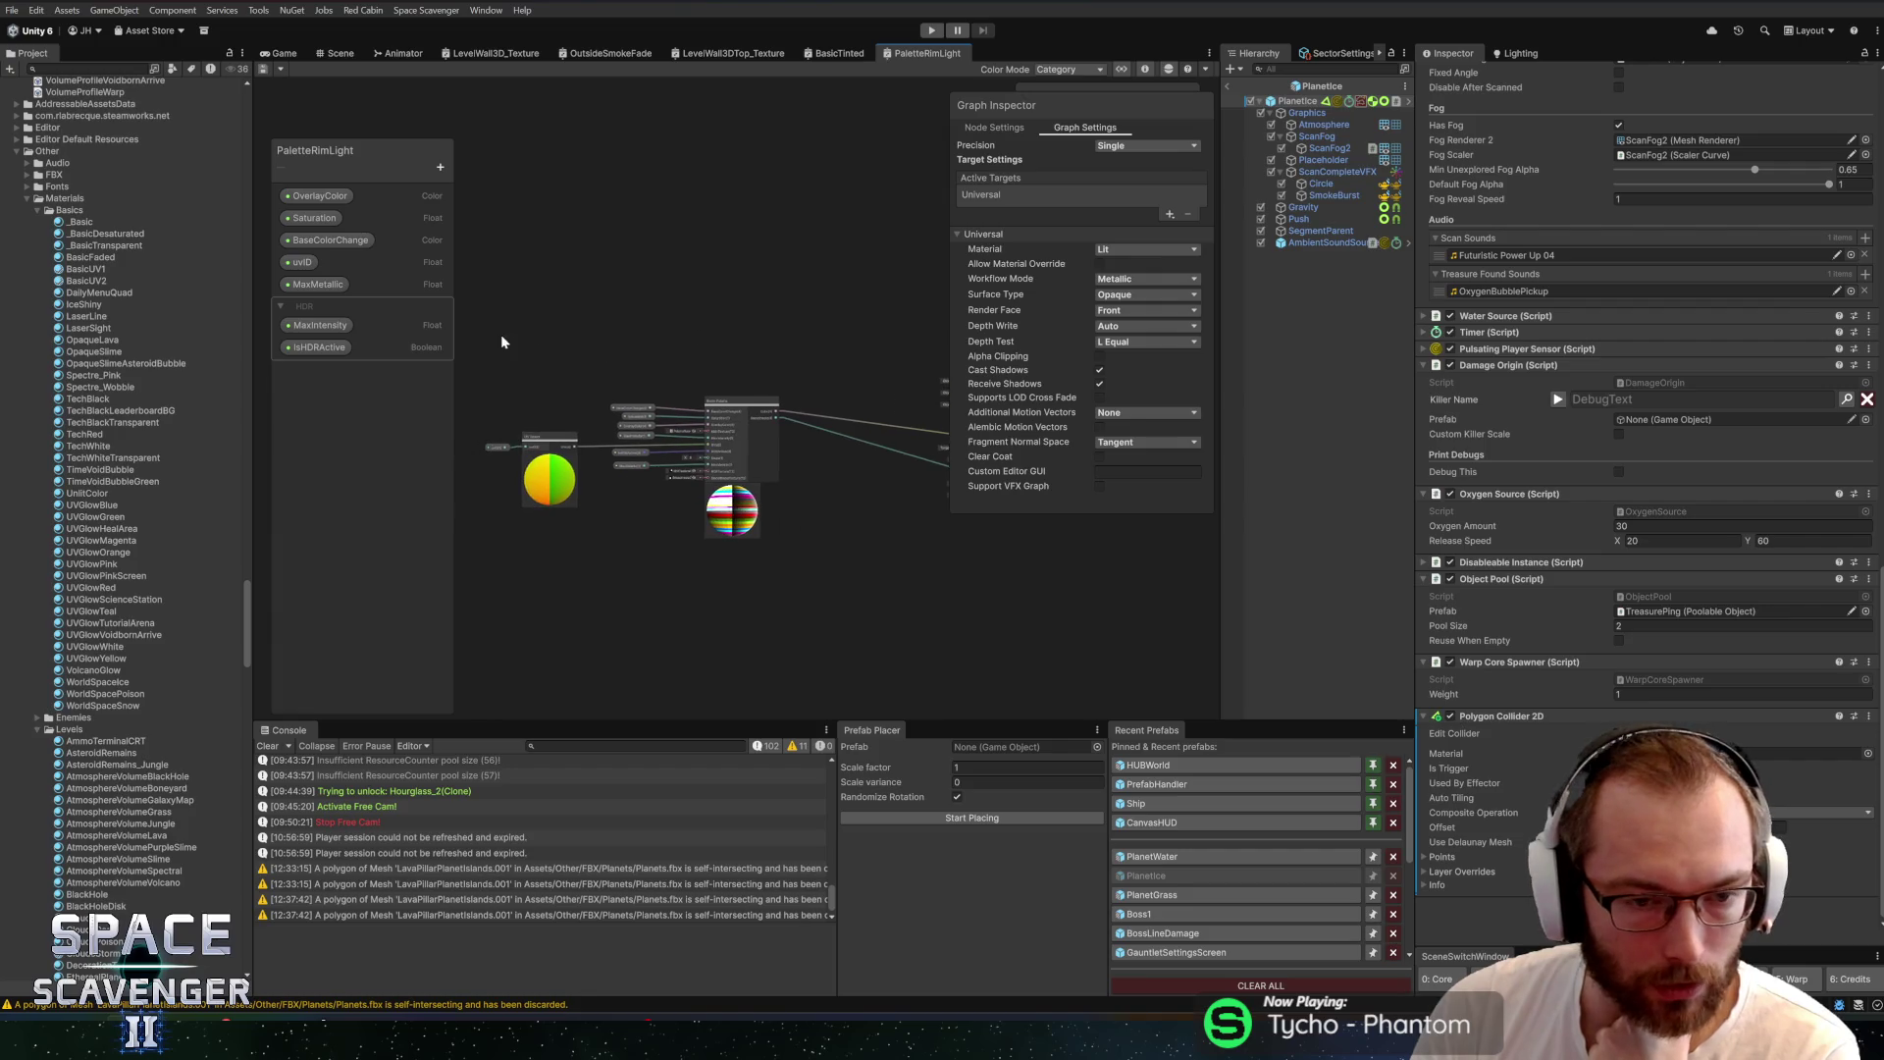
drag(826, 548, 825, 545)
mouse_move(731, 511)
mouse_down()
mouse_move(708, 435)
mouse_move(679, 457)
mouse_up()
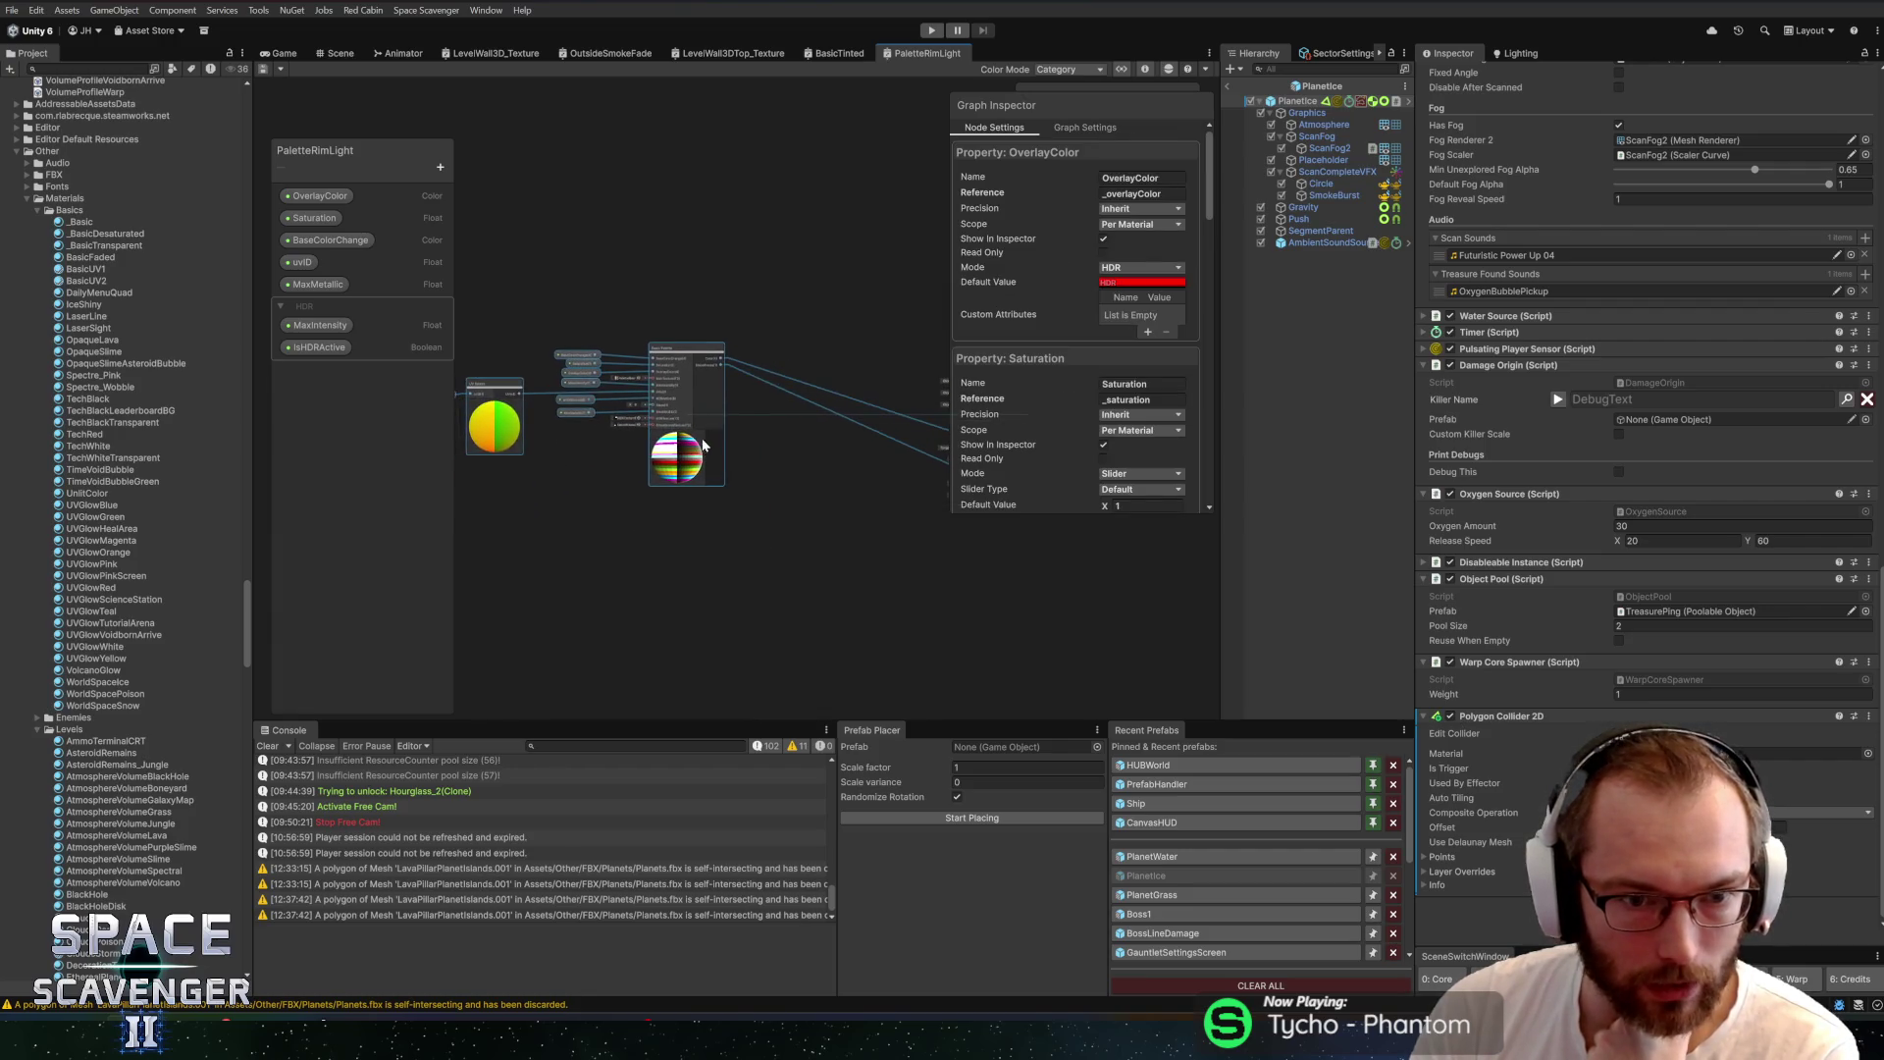
scroll(790, 460, up, 5)
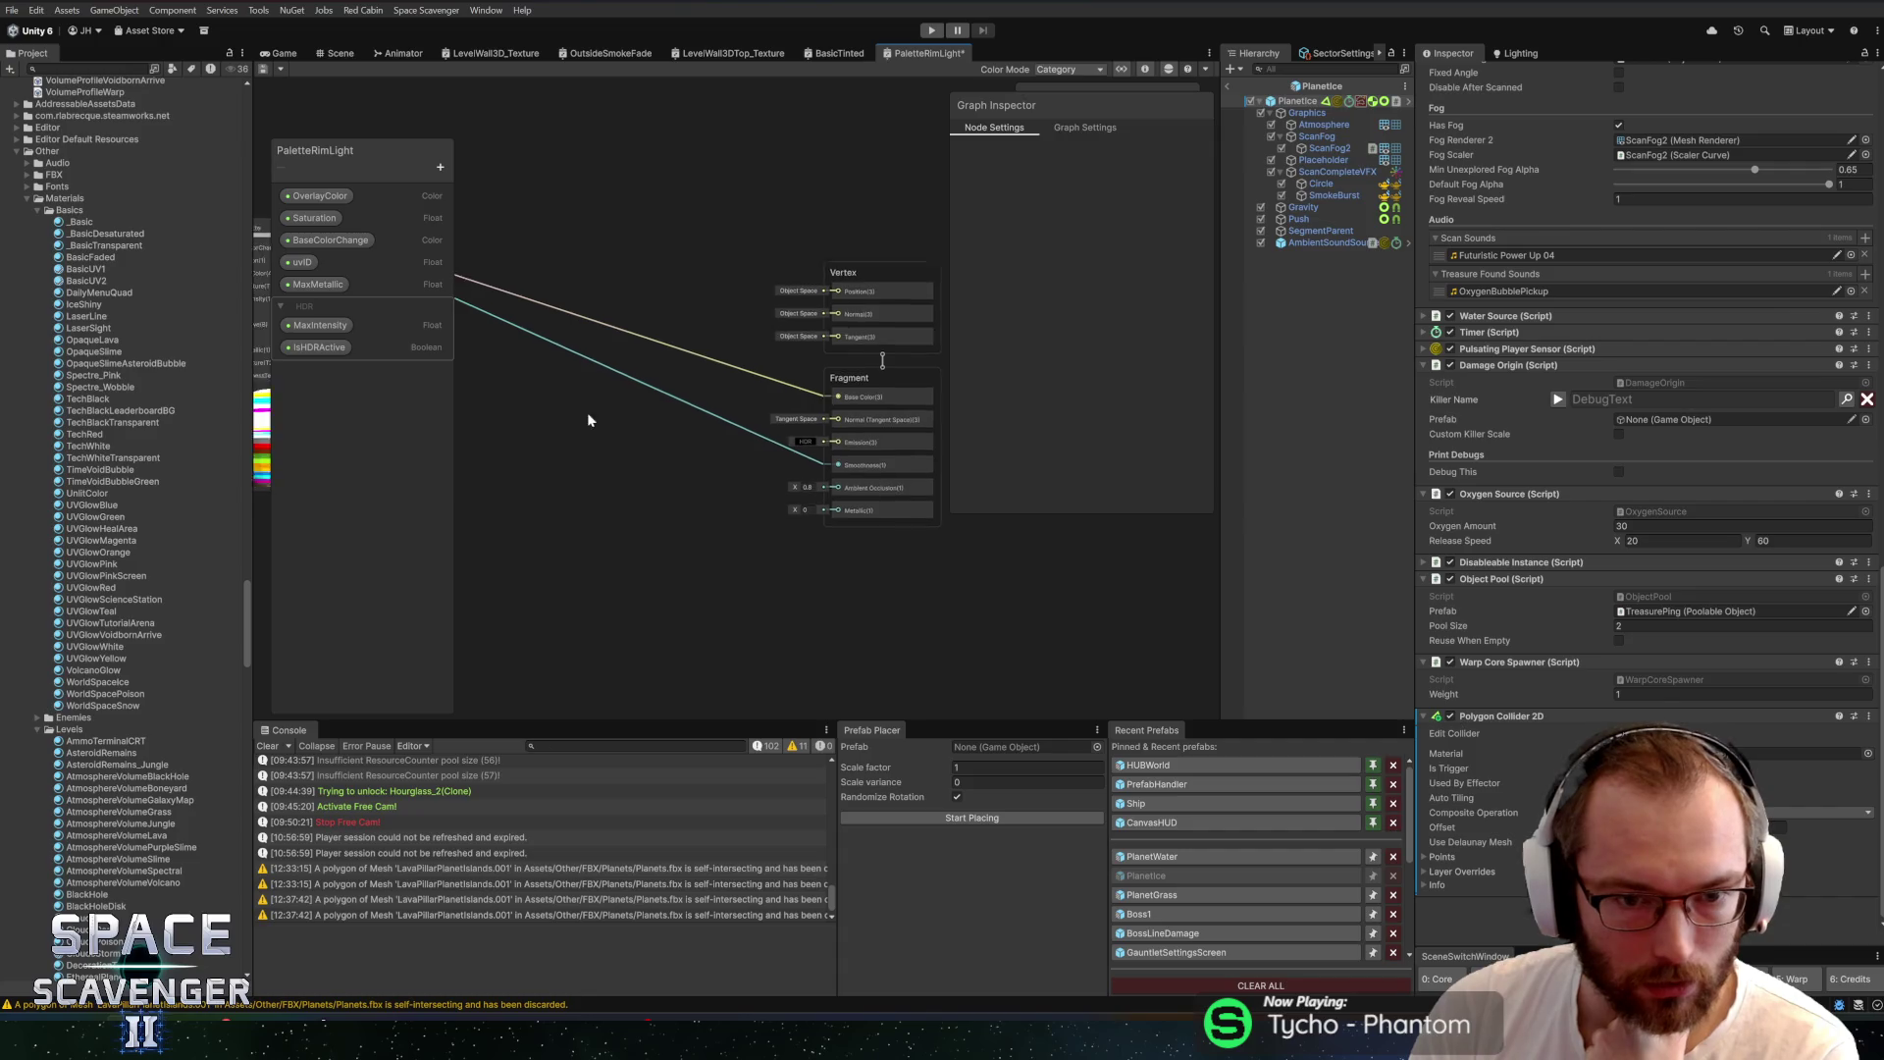
Add a Color property named RimlightColor to the Blackboard
scroll(798, 432, down, 5)
scroll(786, 462, up, 5)
right_click(786, 461)
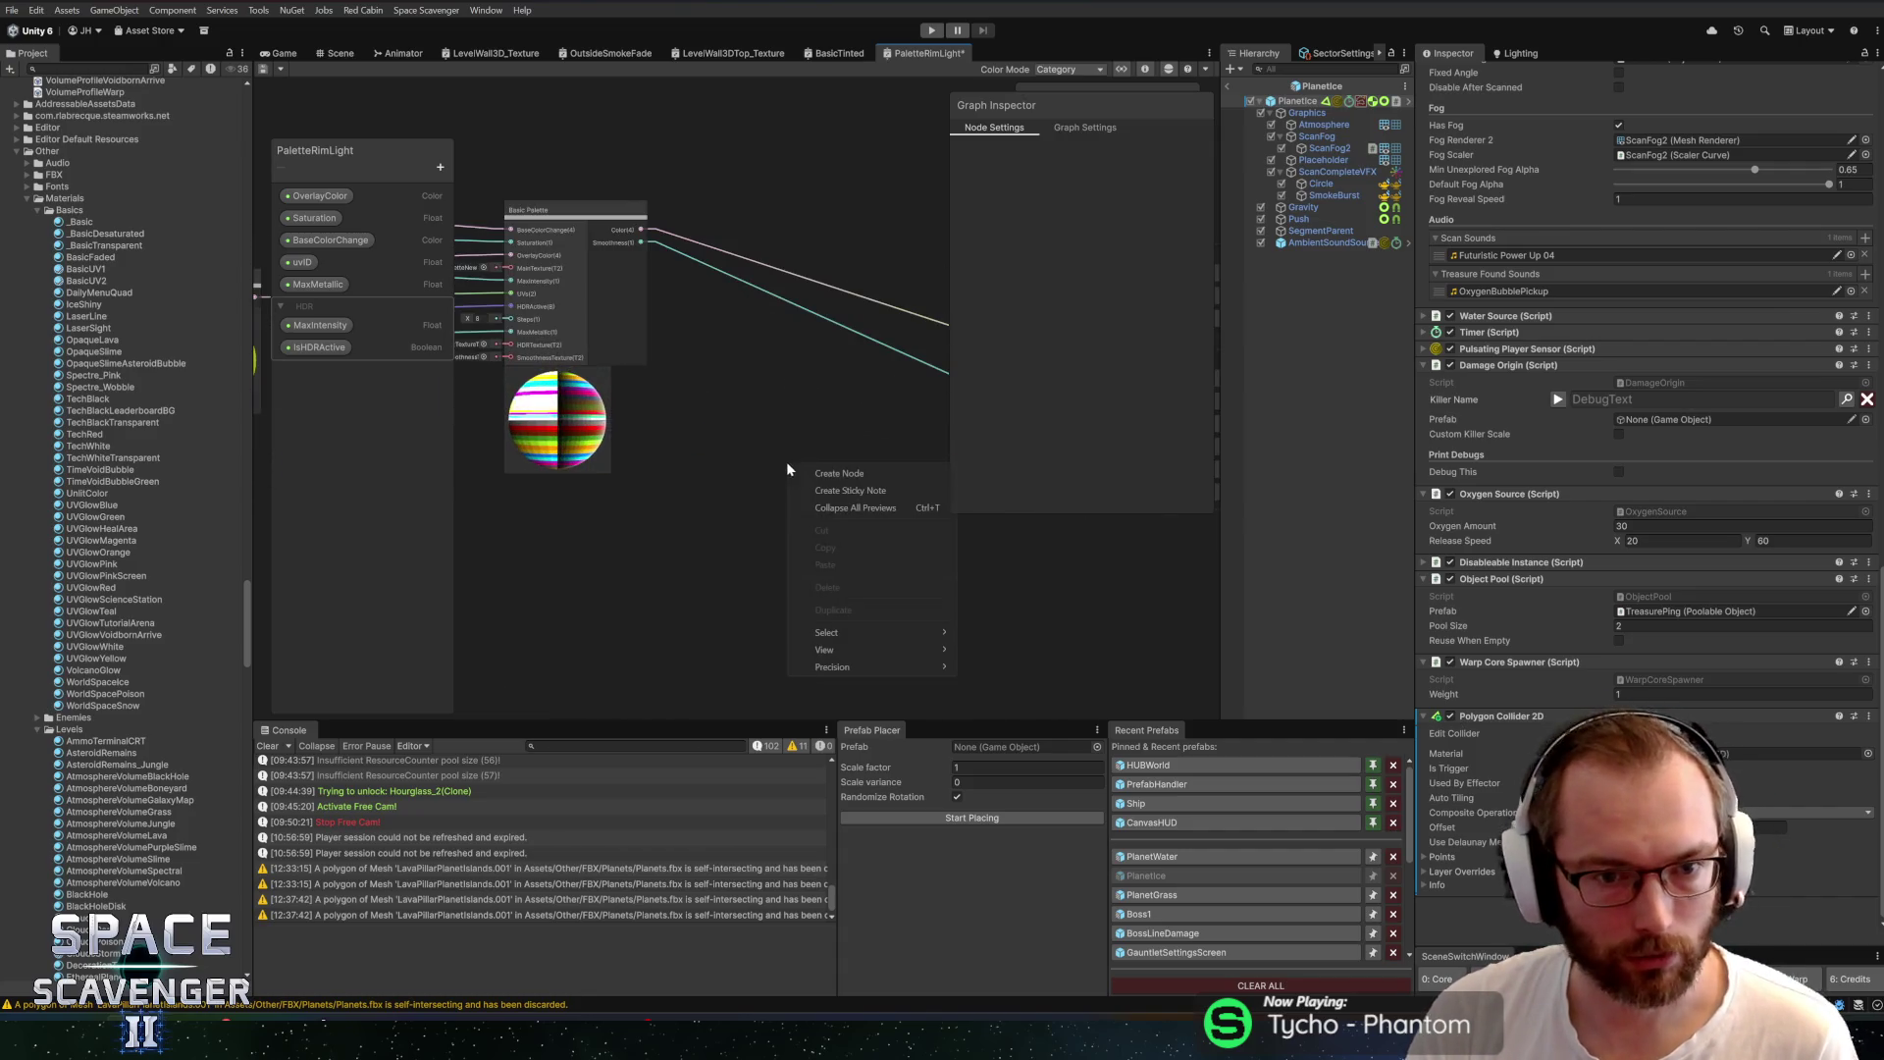
click(801, 473)
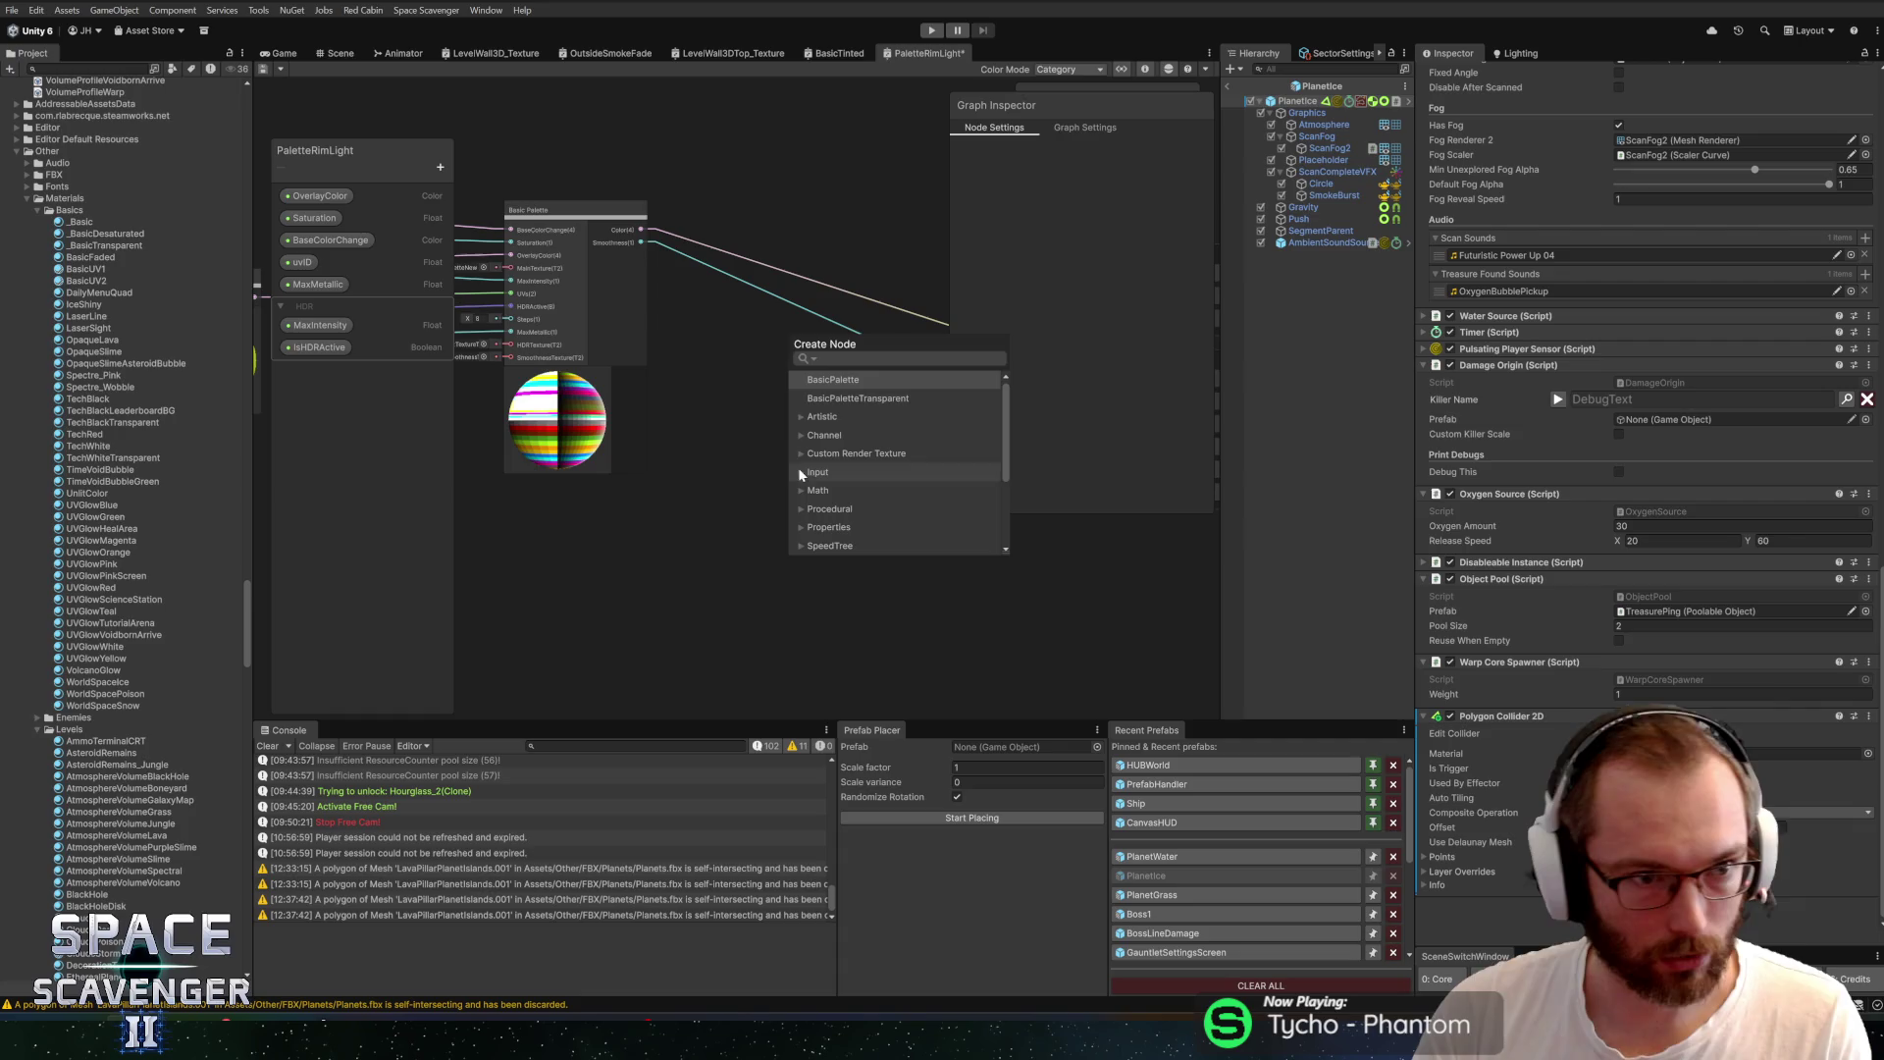
click(440, 167)
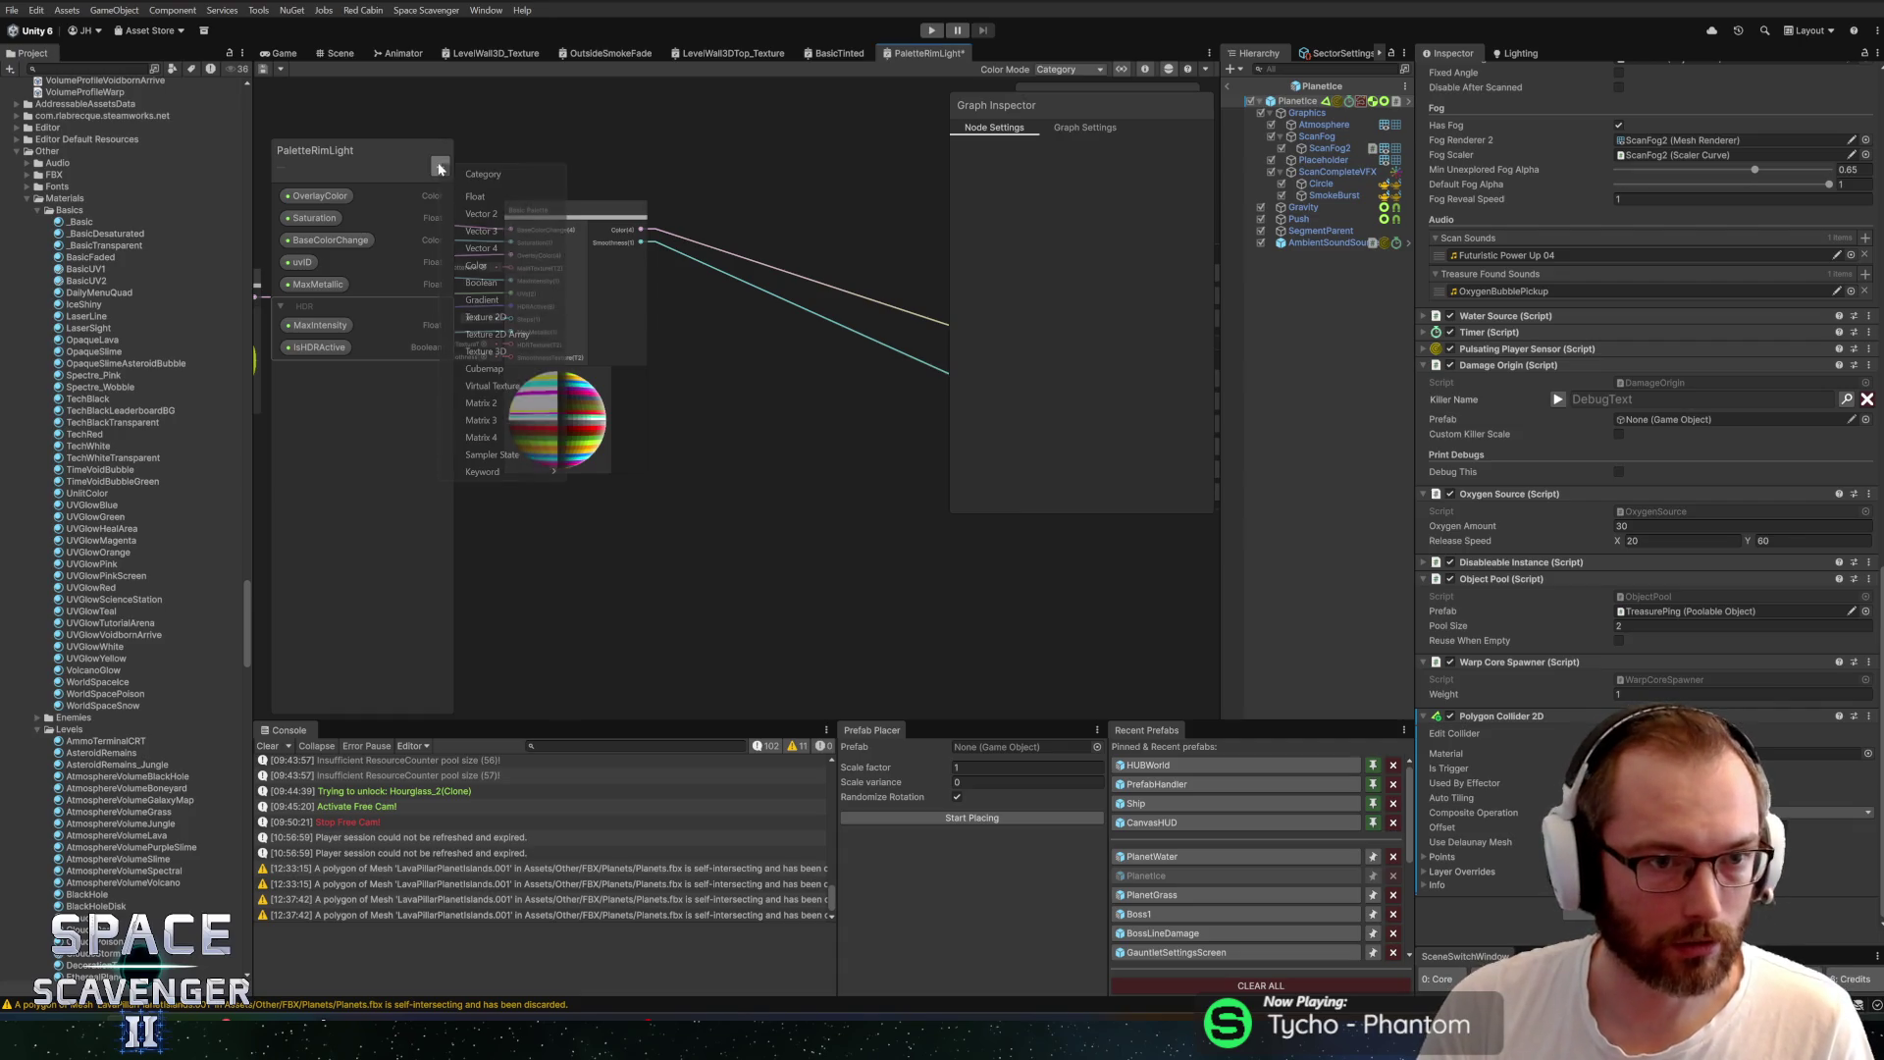
click(491, 265)
text(RimLightCo)
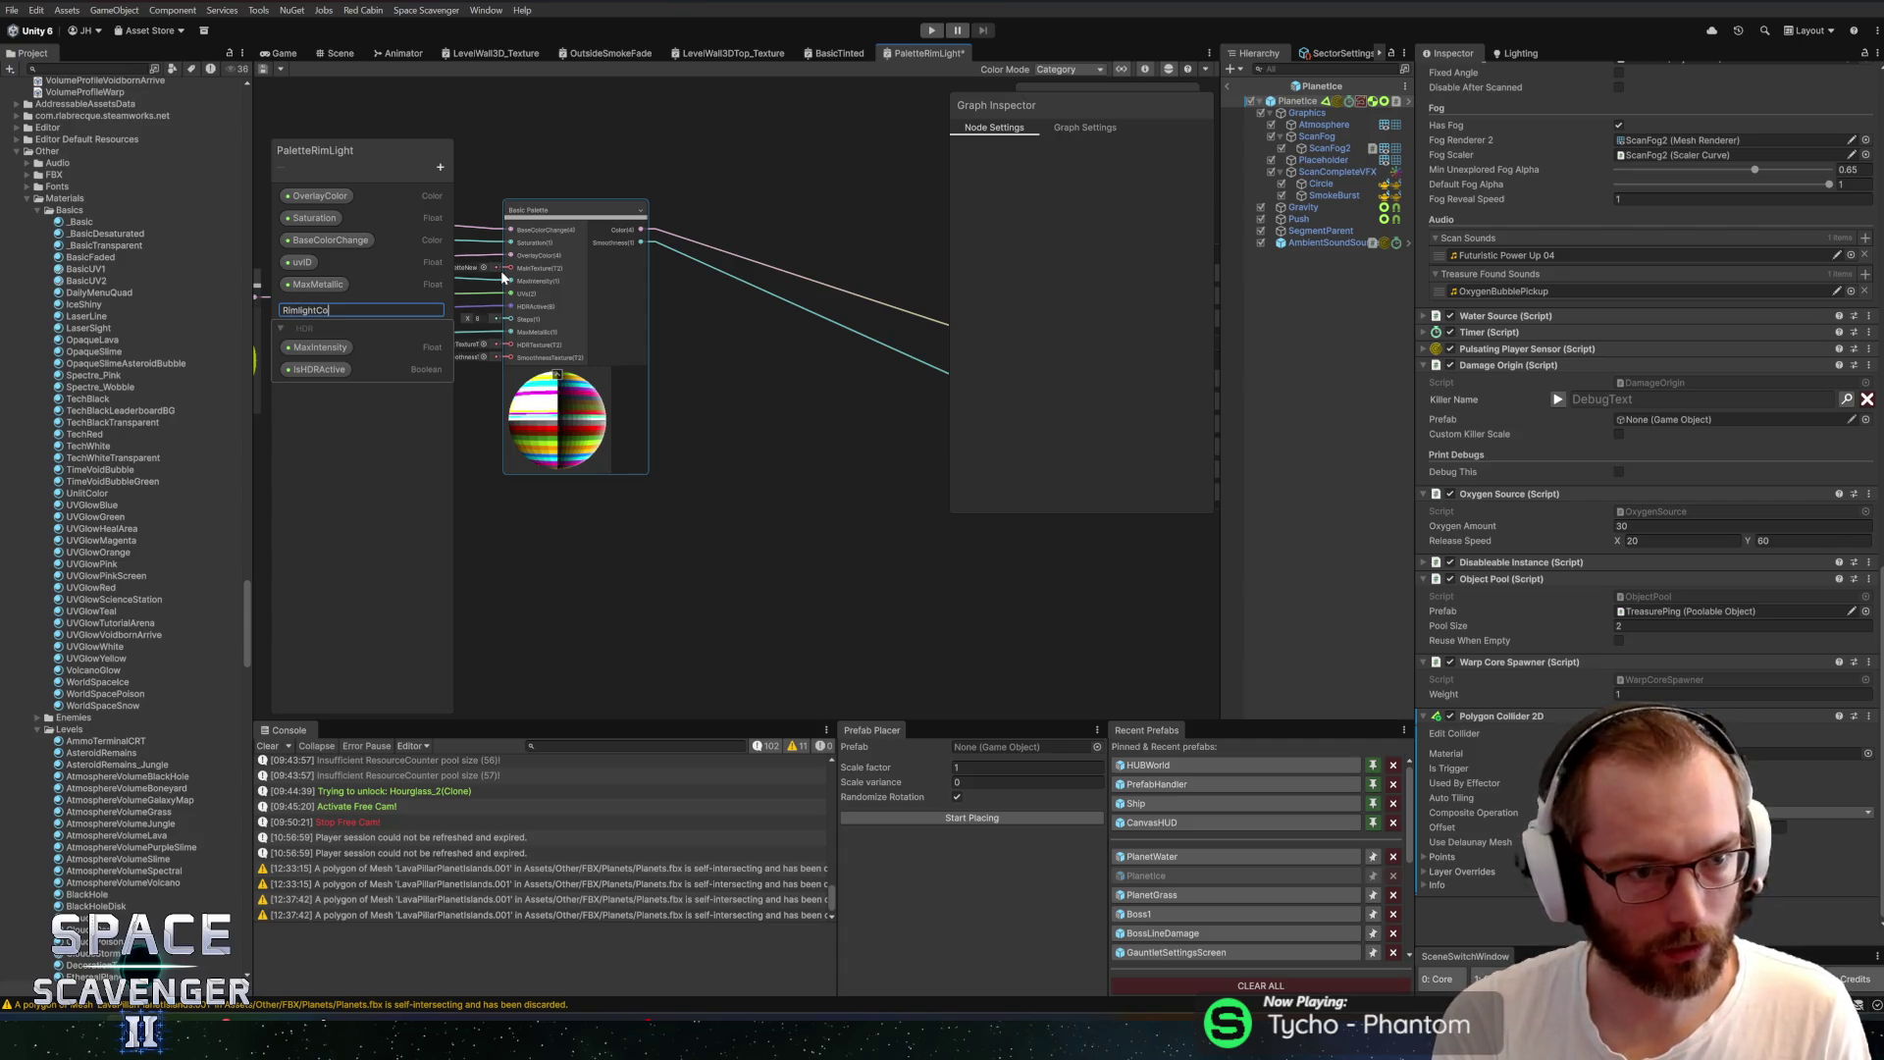
text(lor)
key(Return)
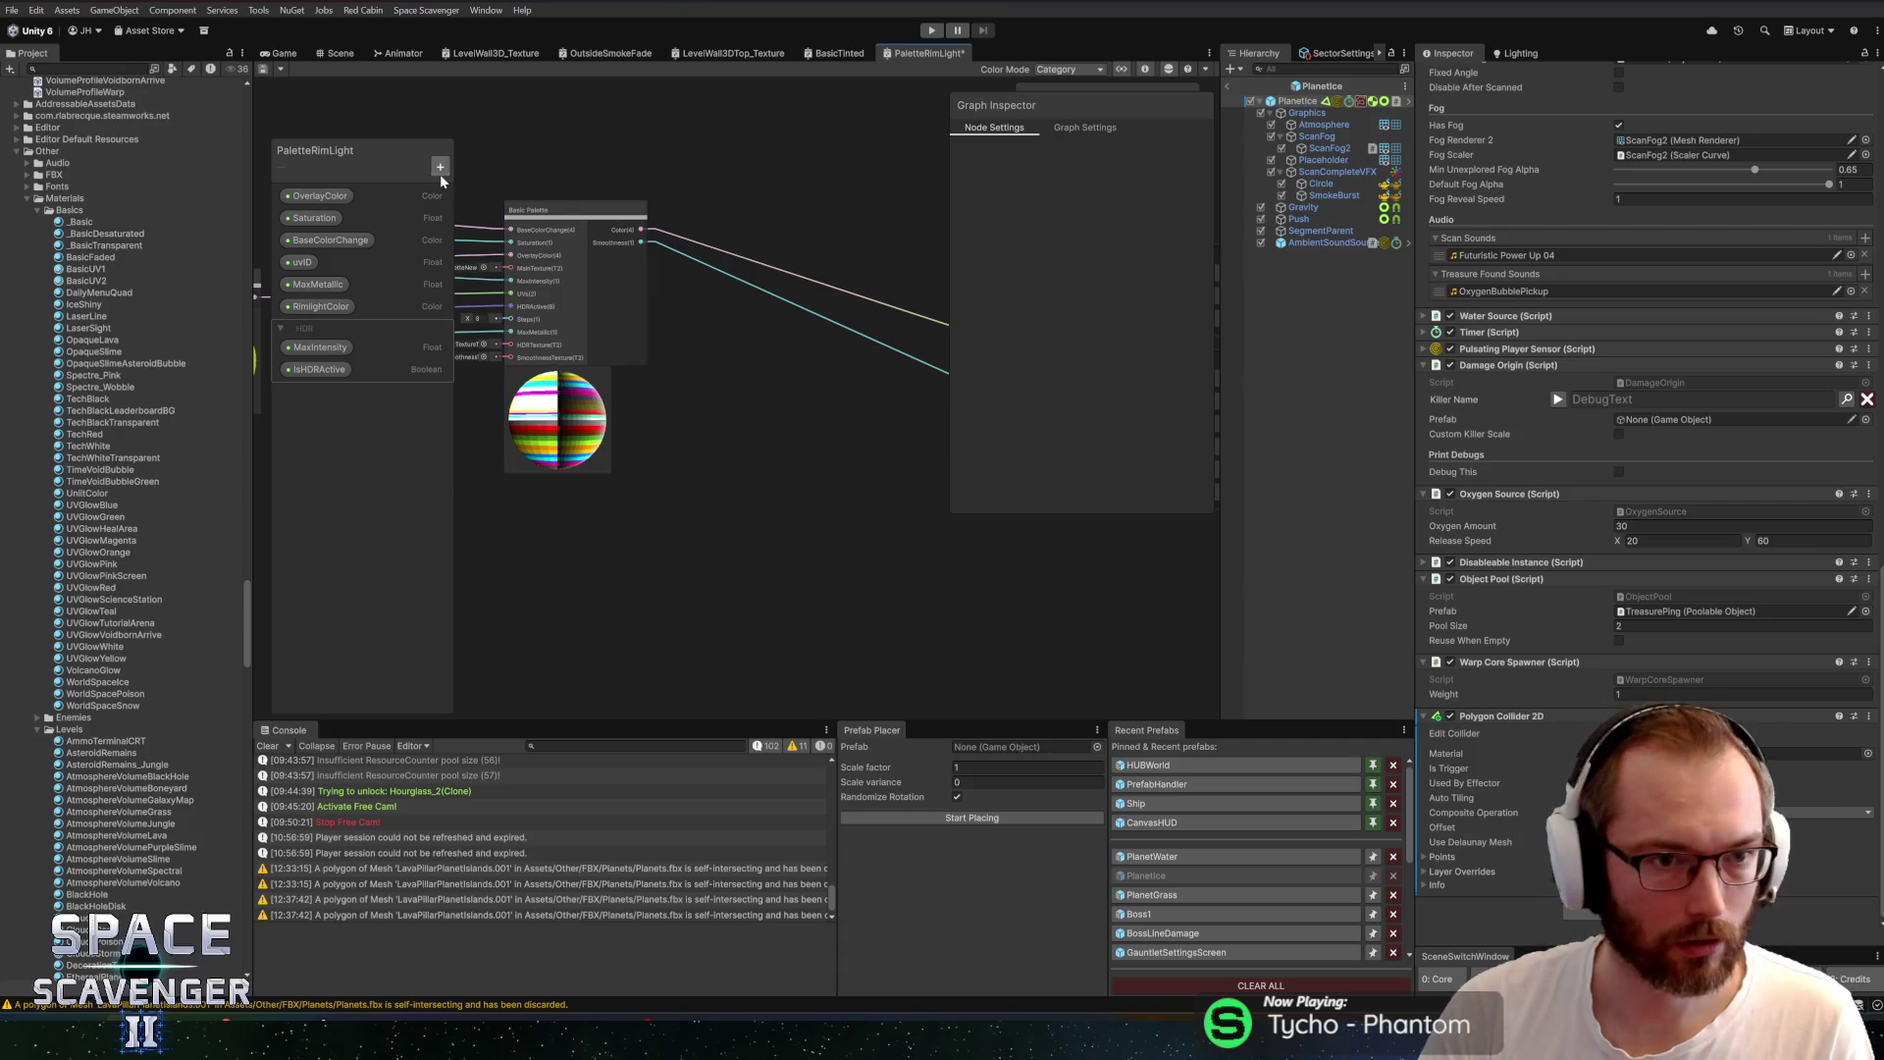
Create a Rimlight category and move RimlightColor into it
click(440, 167)
click(486, 187)
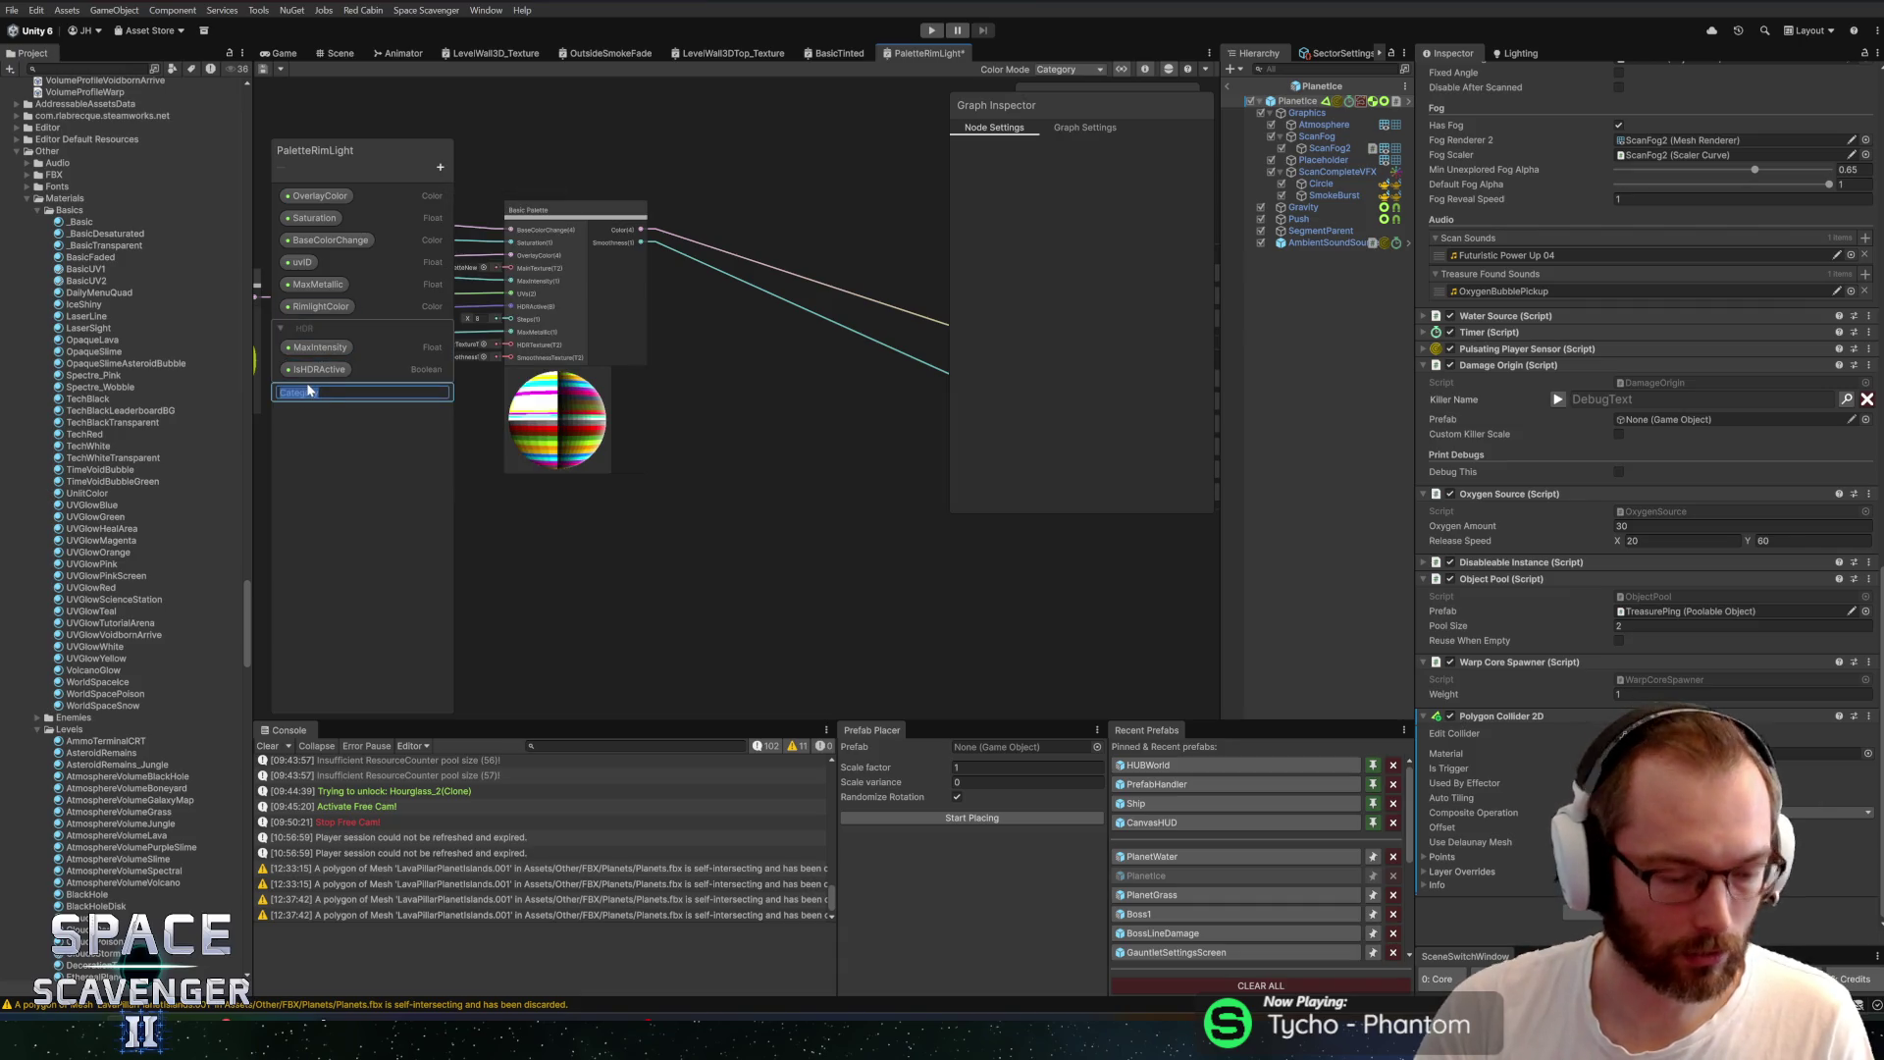
key(Return)
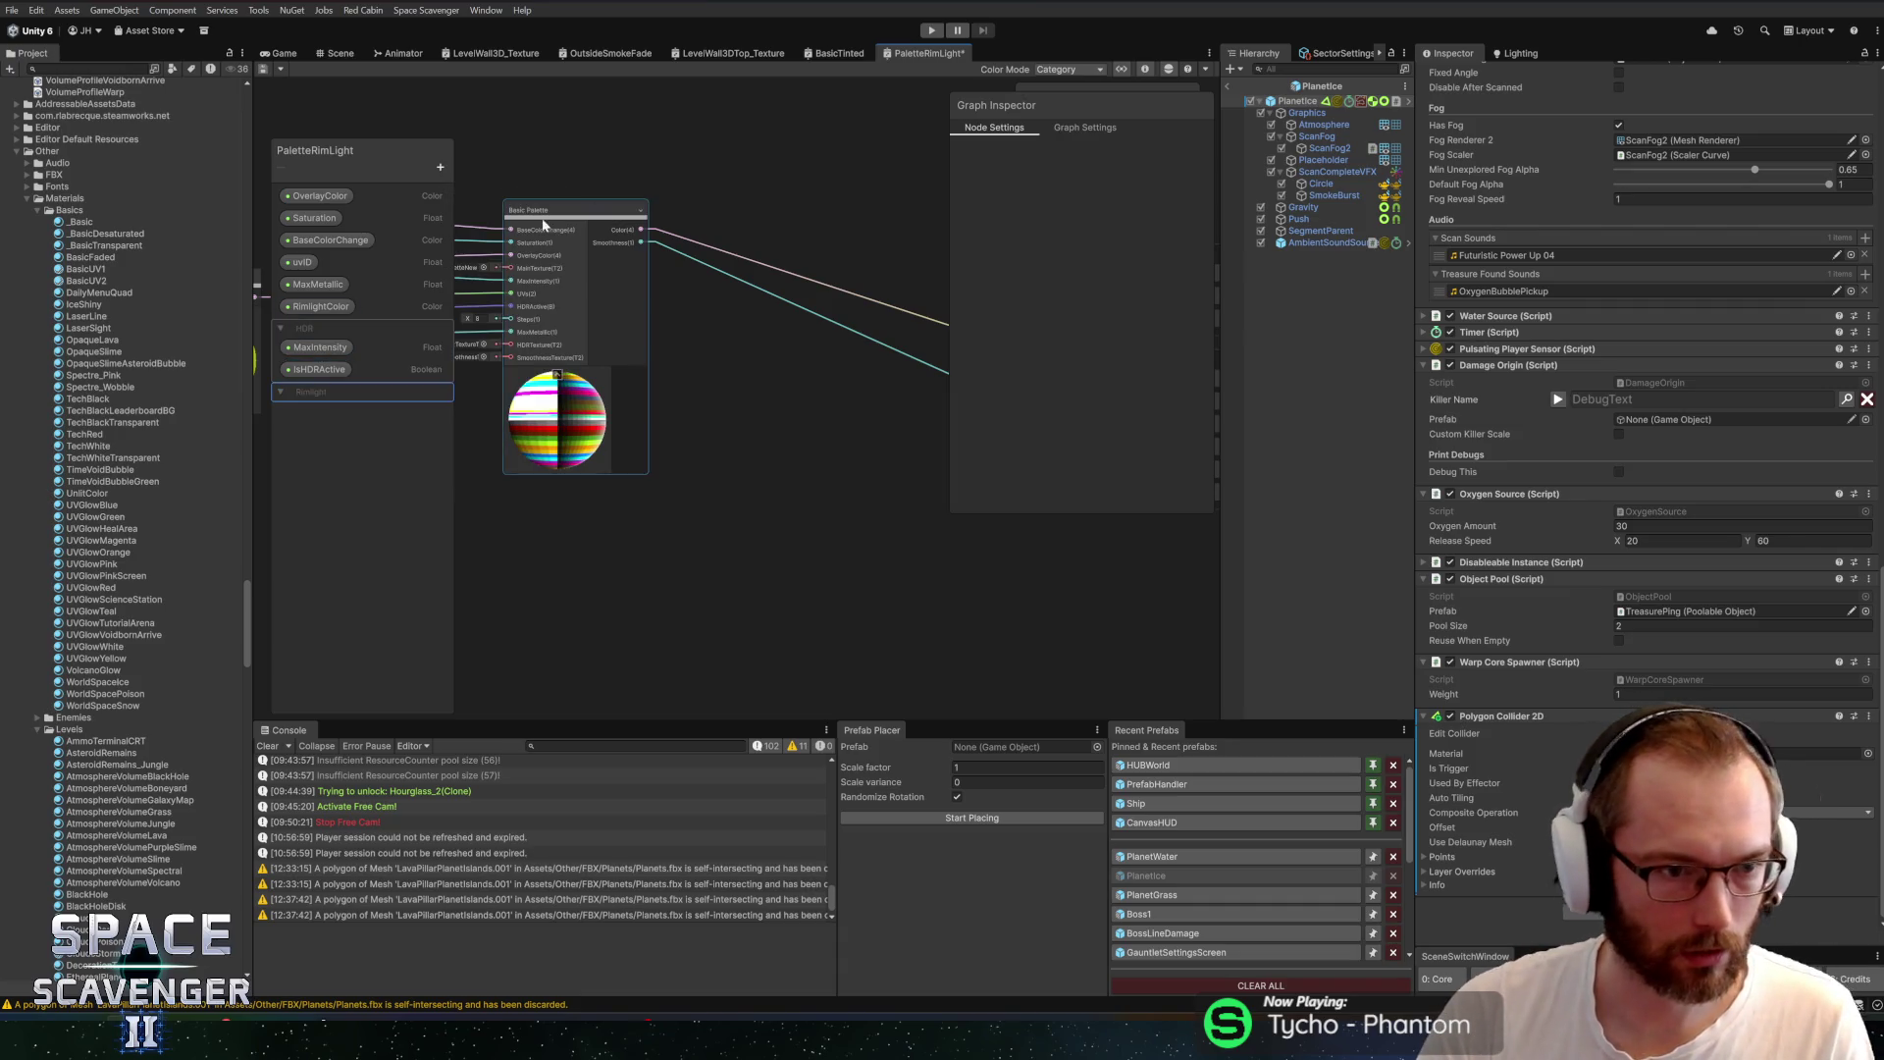
drag(319, 306, 304, 397)
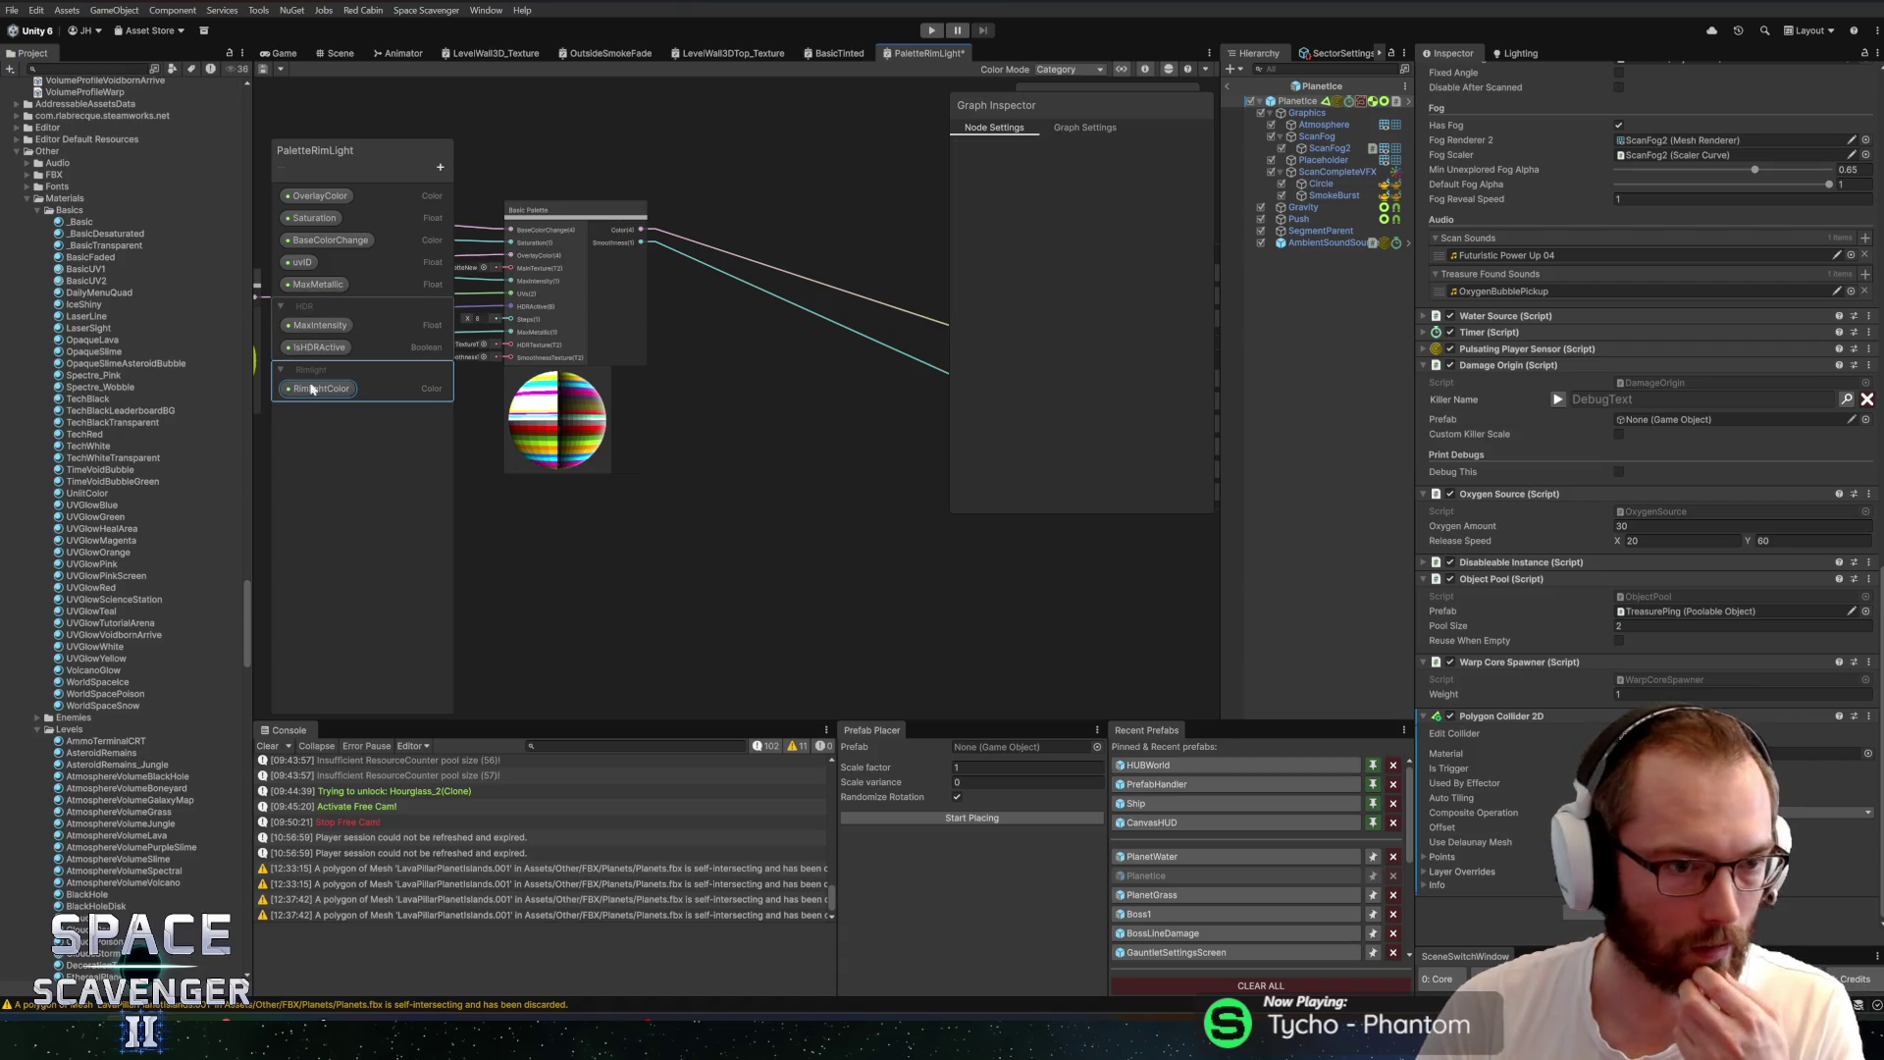
Add a Float property named RimlightPower under Rimlight
click(440, 167)
click(467, 194)
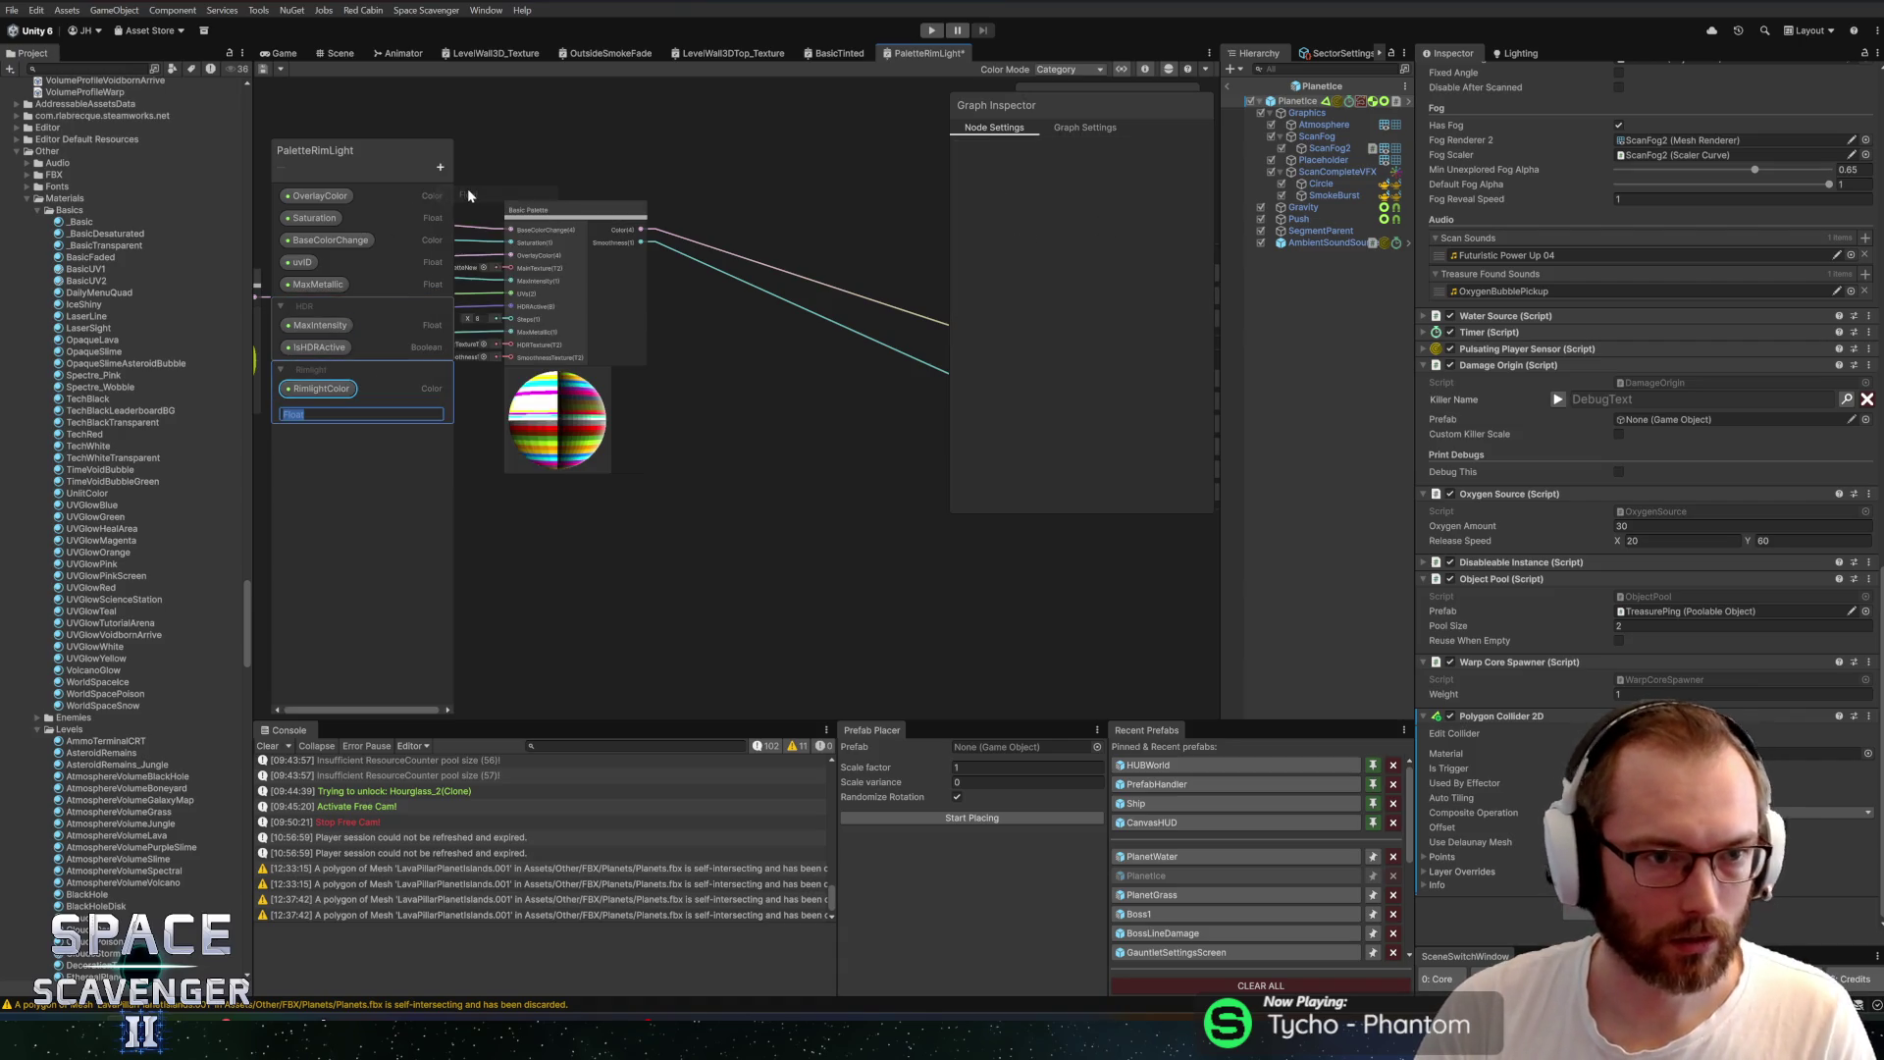
text(Rimlight)
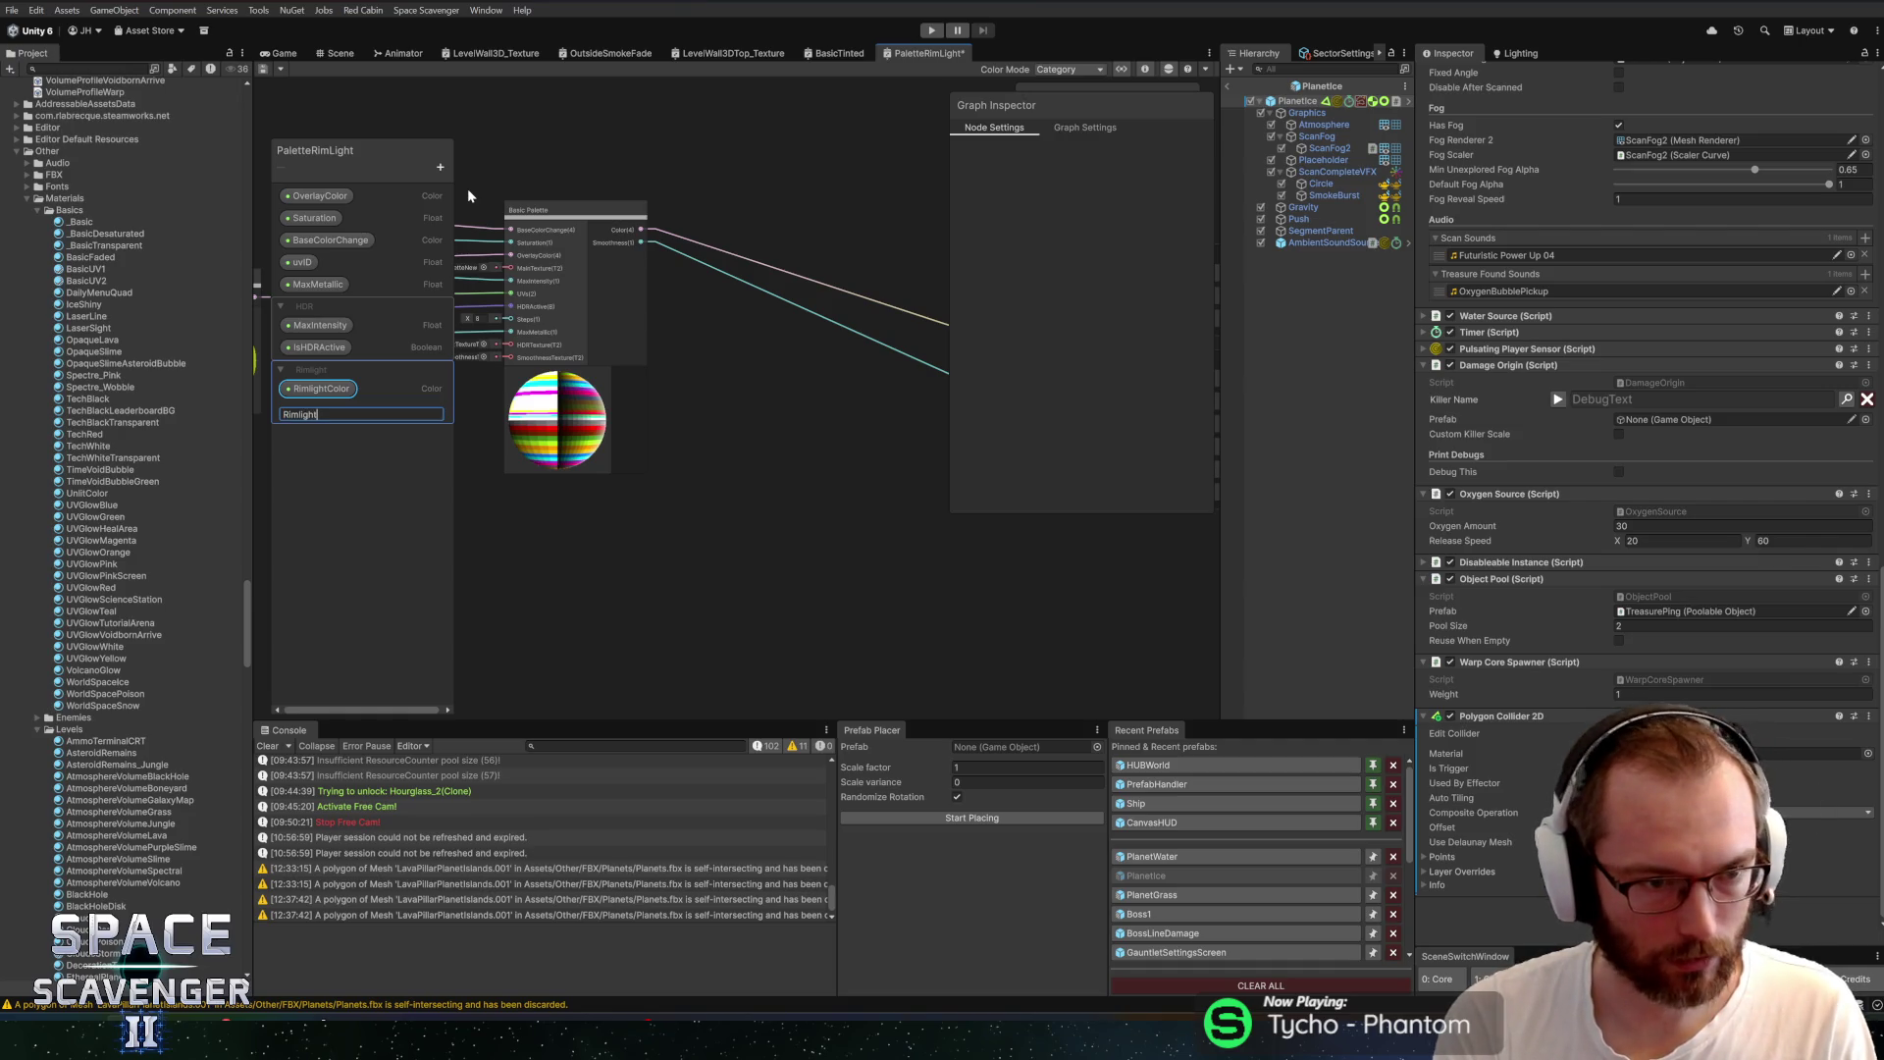
text(Power)
key(Return)
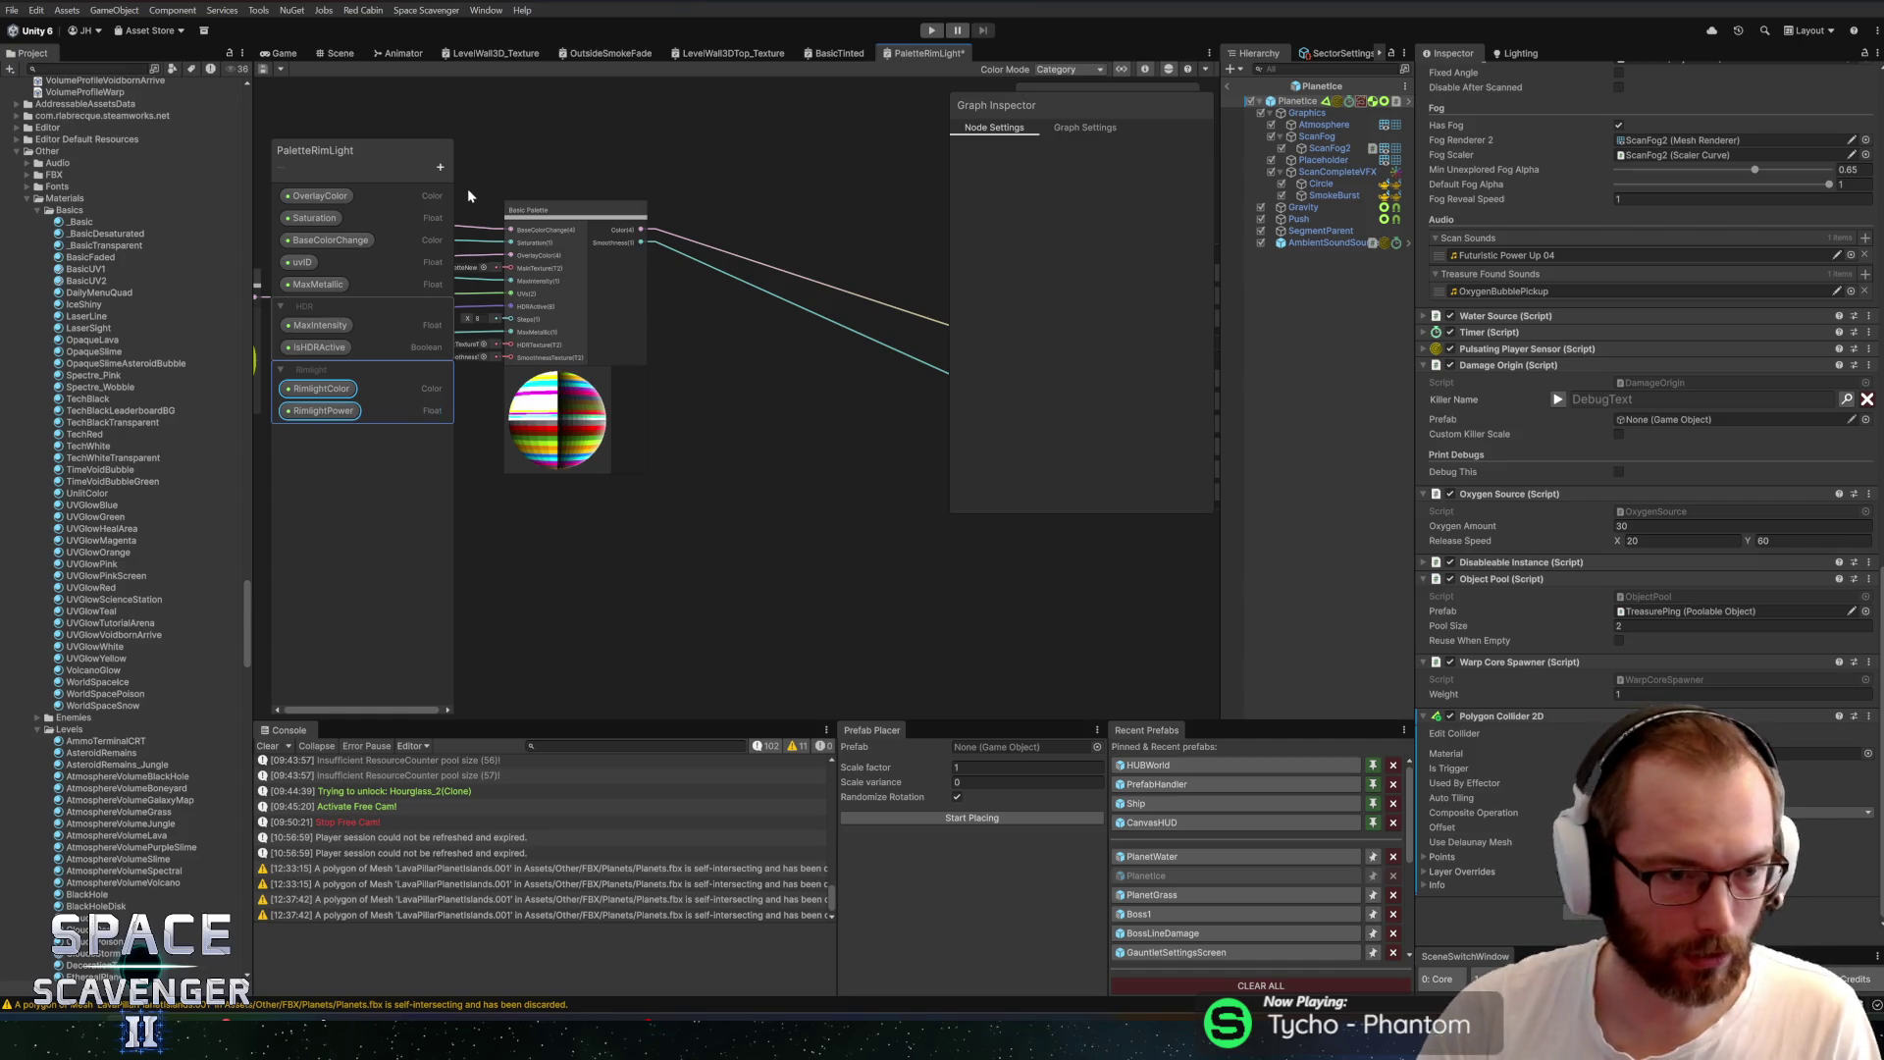
Drop RimlightColor and RimlightPower onto the canvas as nodes and select RimlightColor
drag(373, 390, 506, 481)
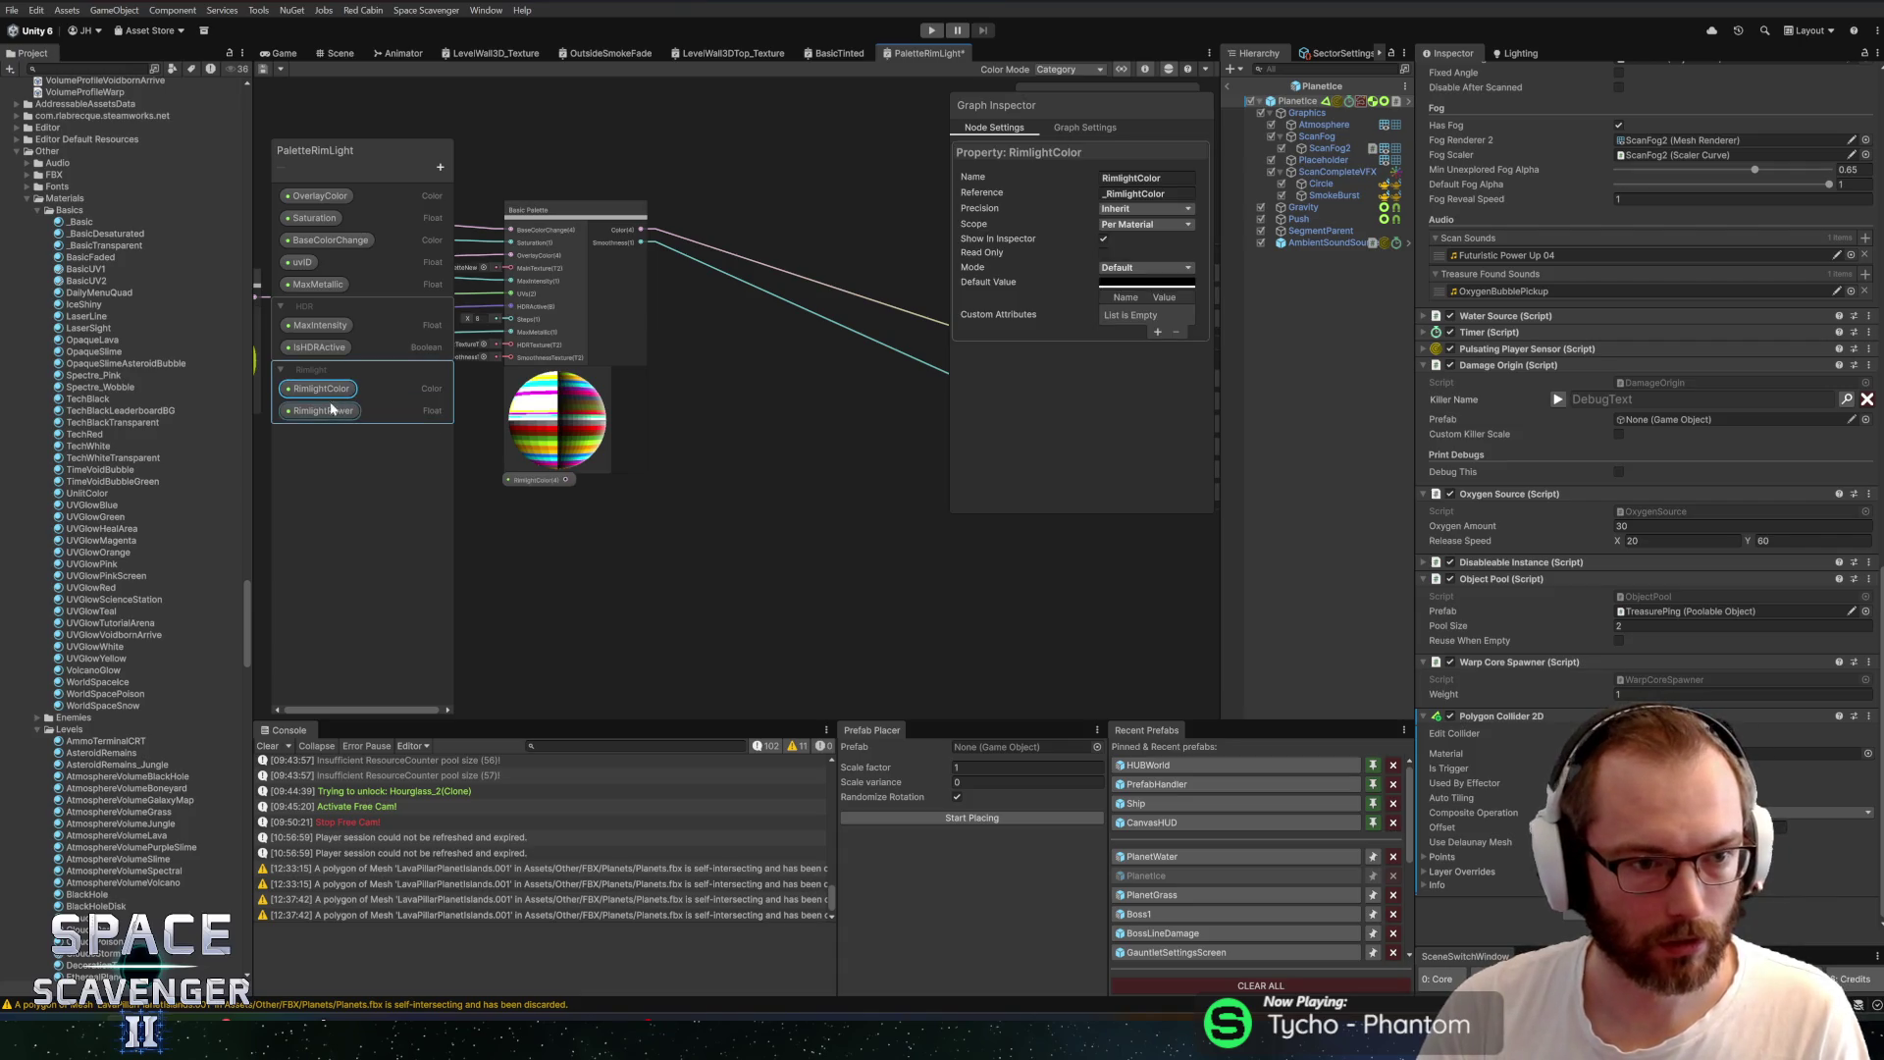
mouse_move(324, 410)
mouse_down()
mouse_move(519, 523)
mouse_move(523, 504)
mouse_up()
click(509, 488)
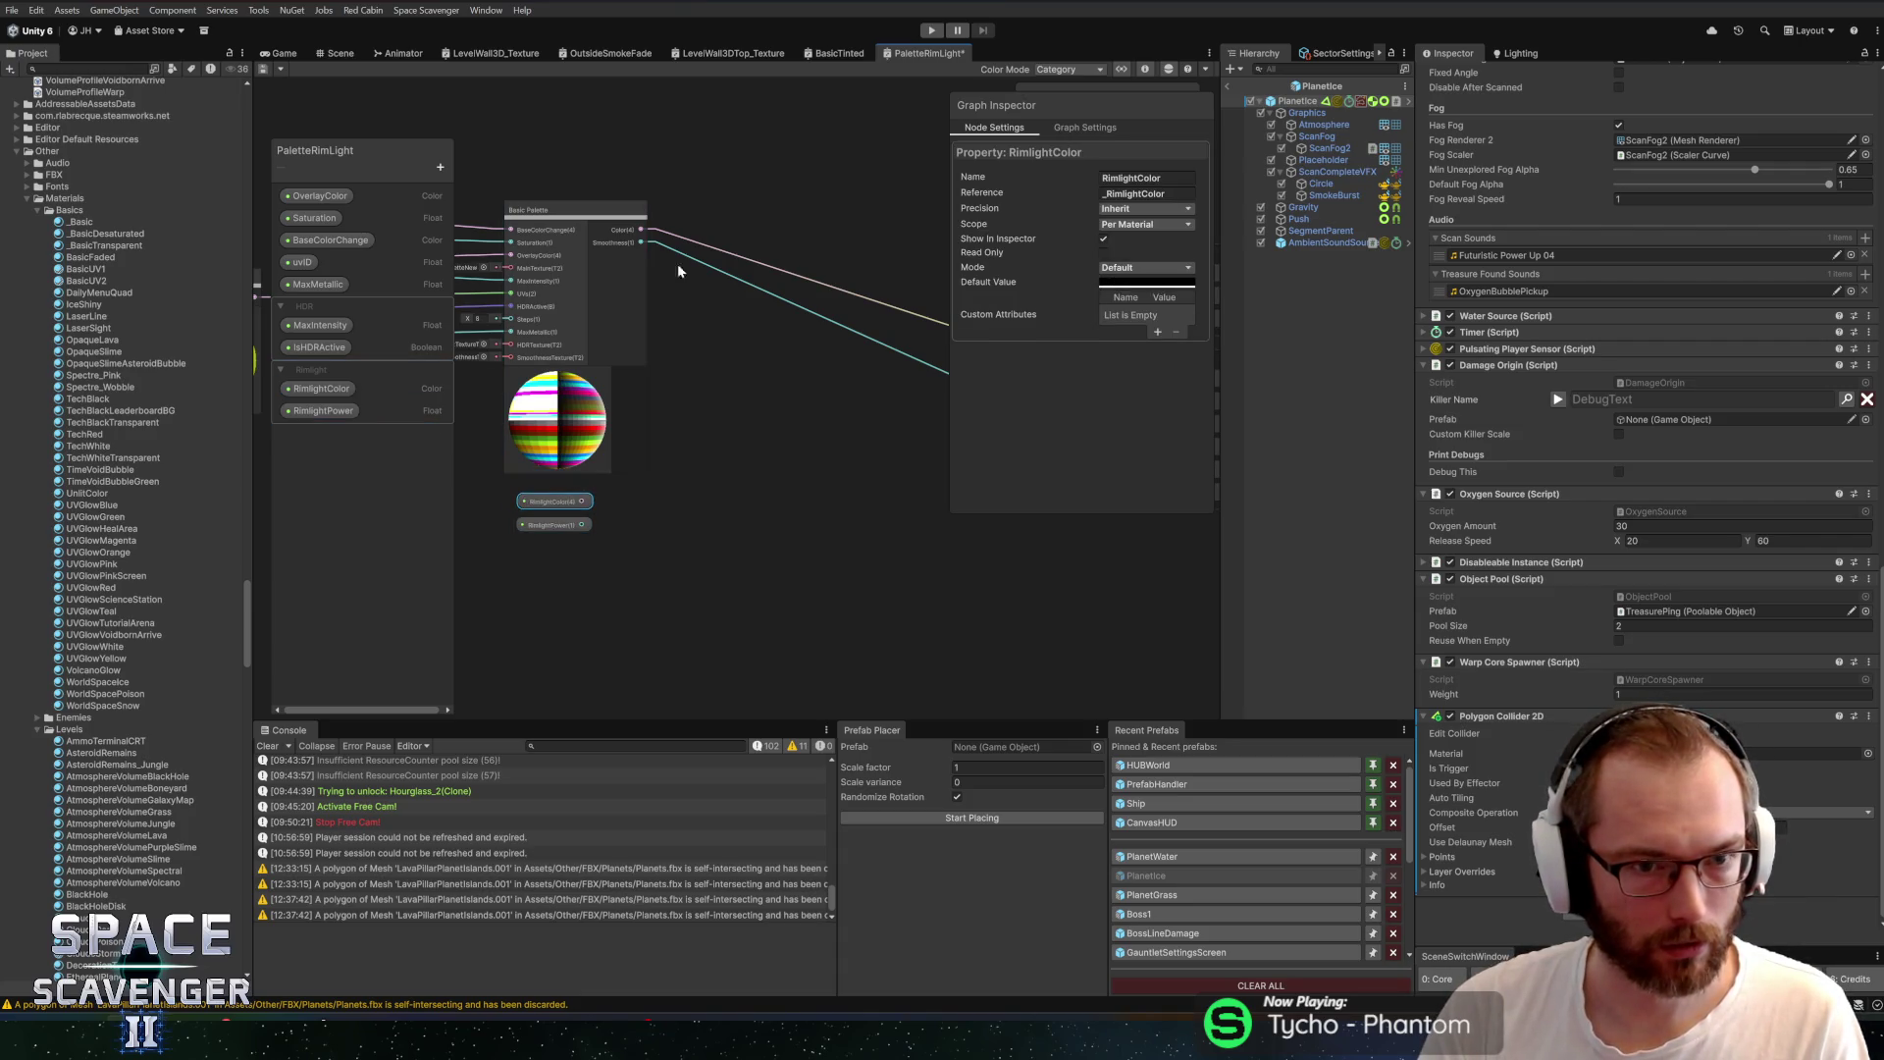
right_click(696, 464)
Add a Fresnel Effect node to the graph
click(717, 475)
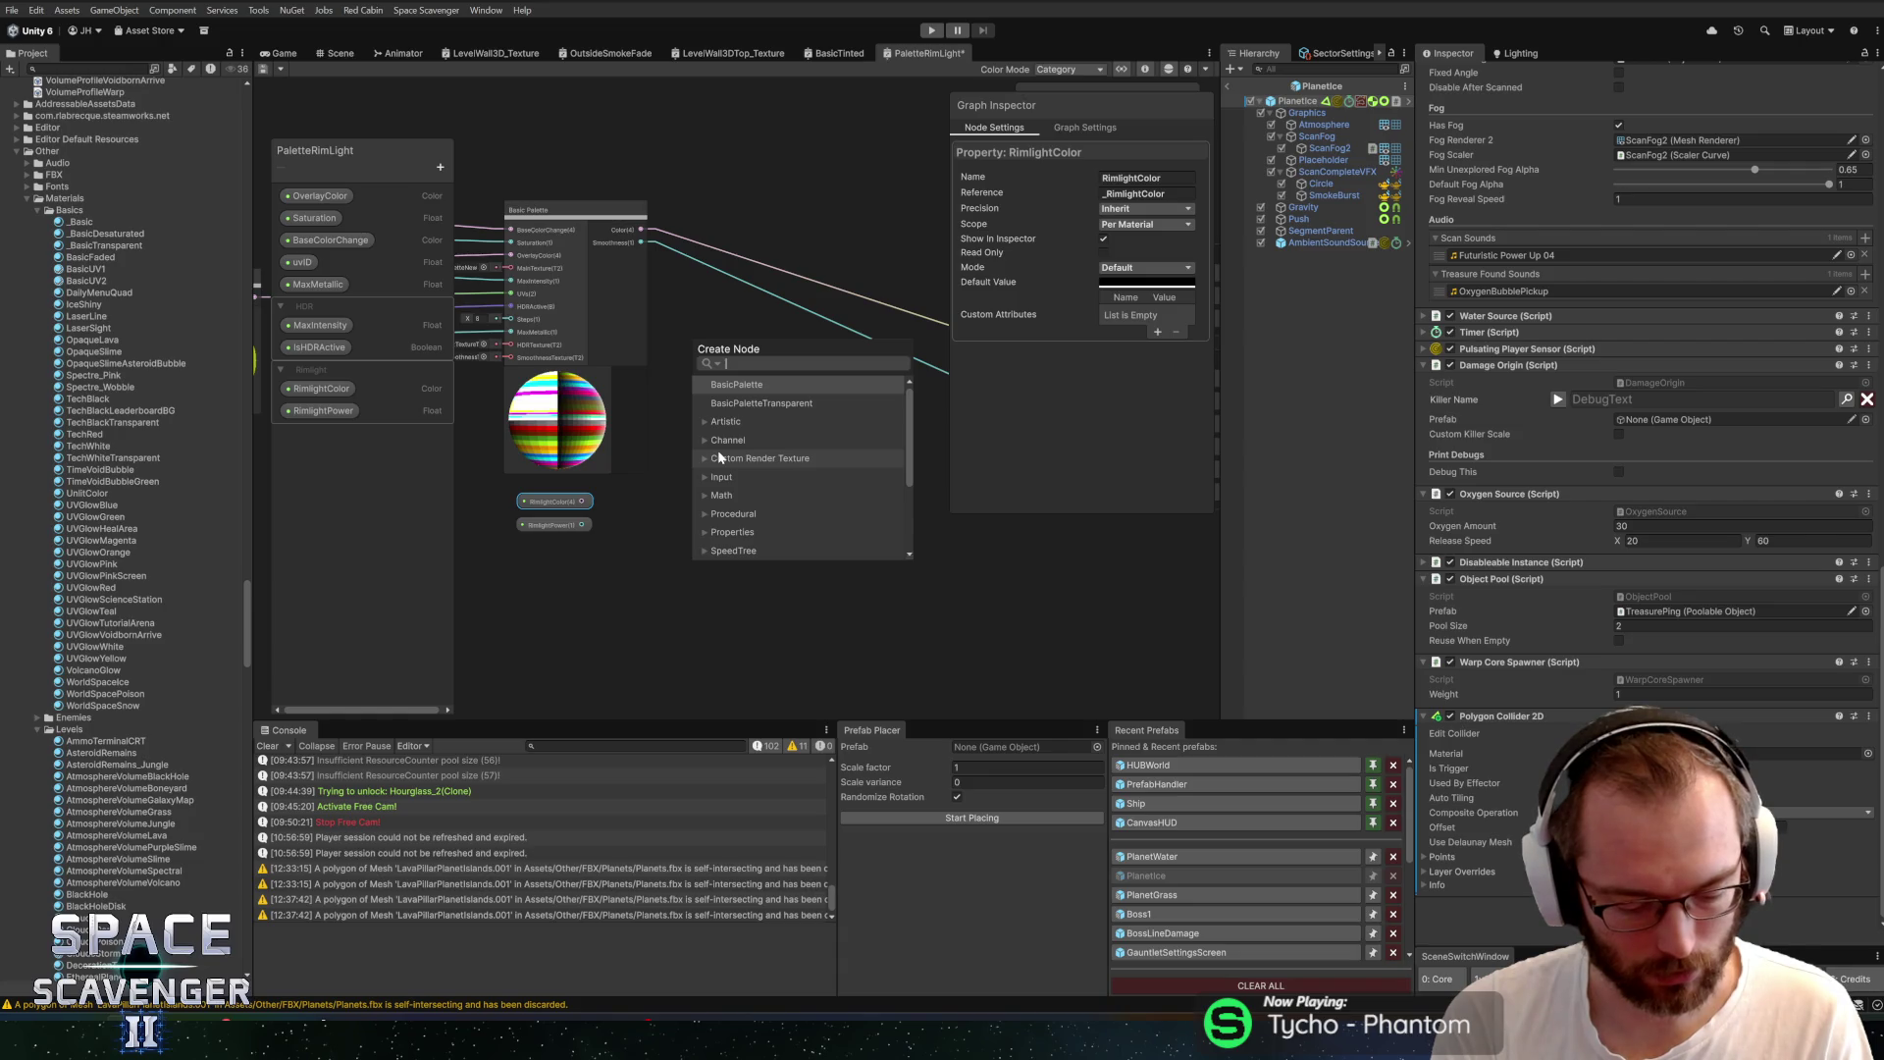
text(fresnel)
key(Return)
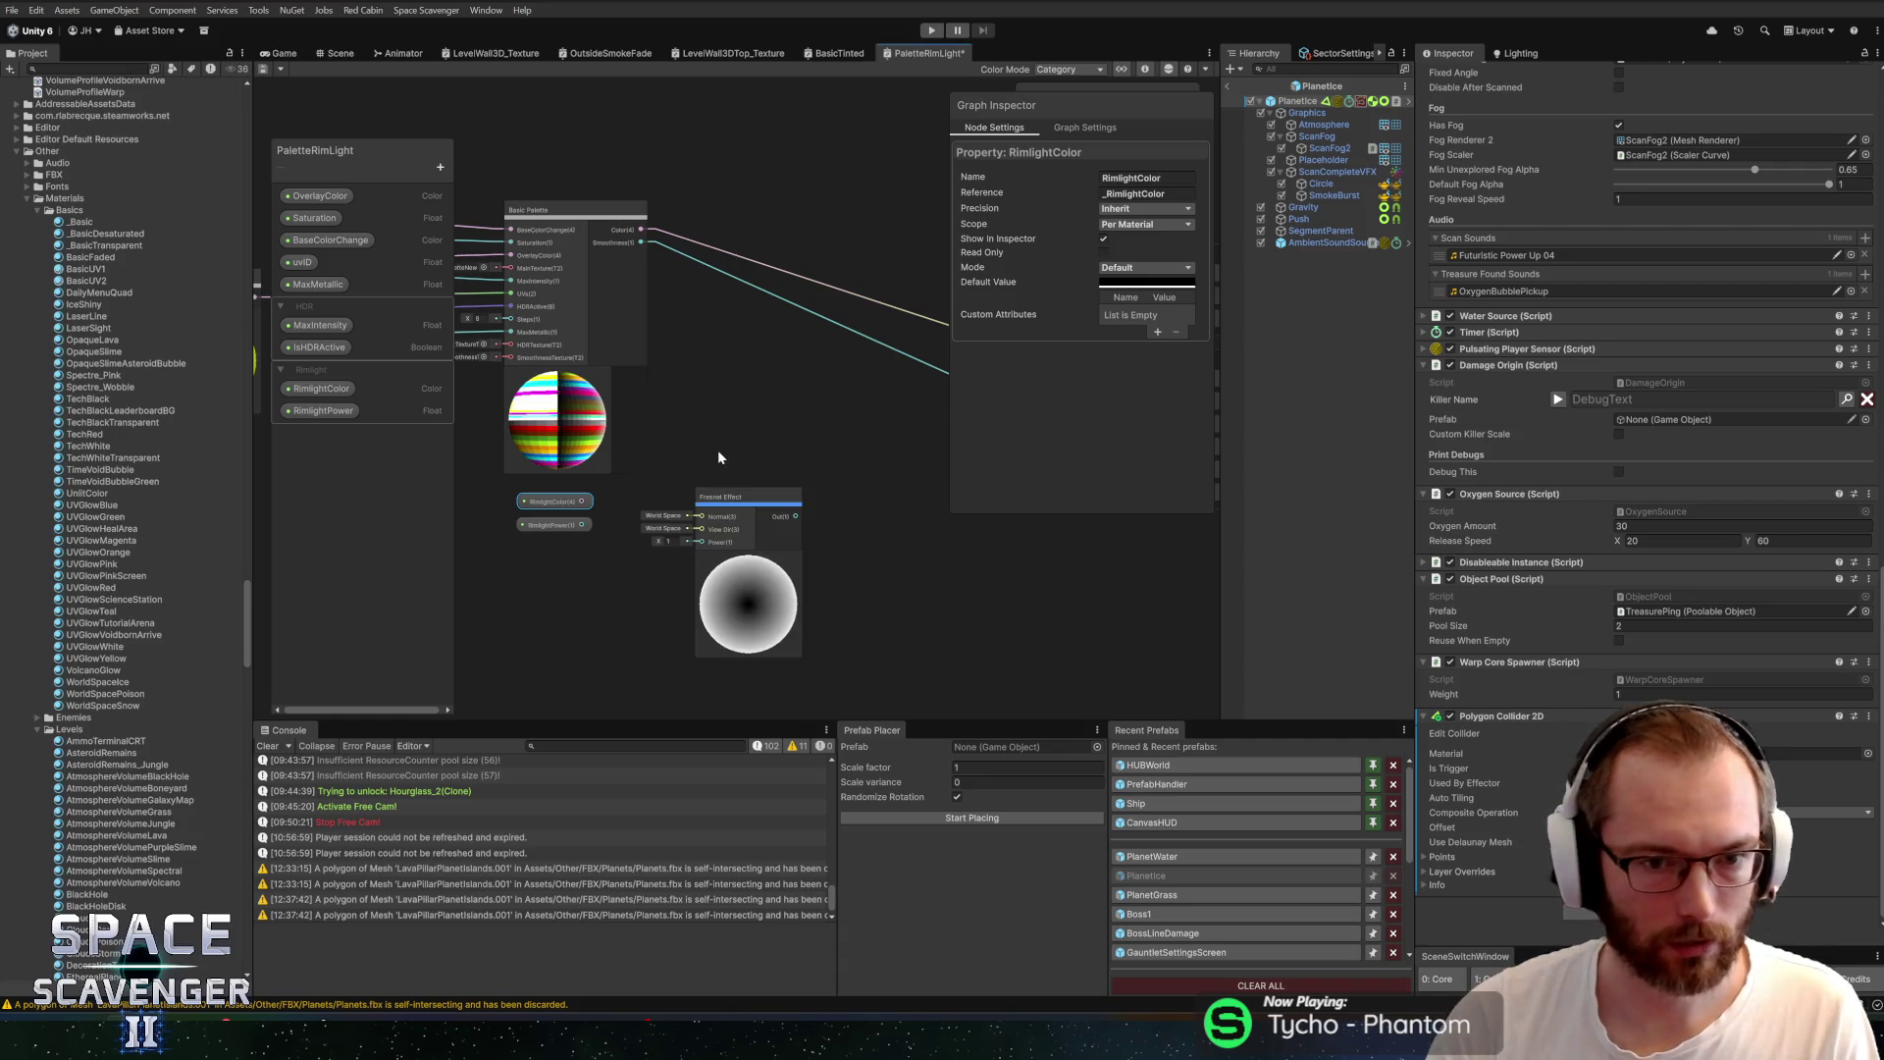
scroll(723, 438, up, 4)
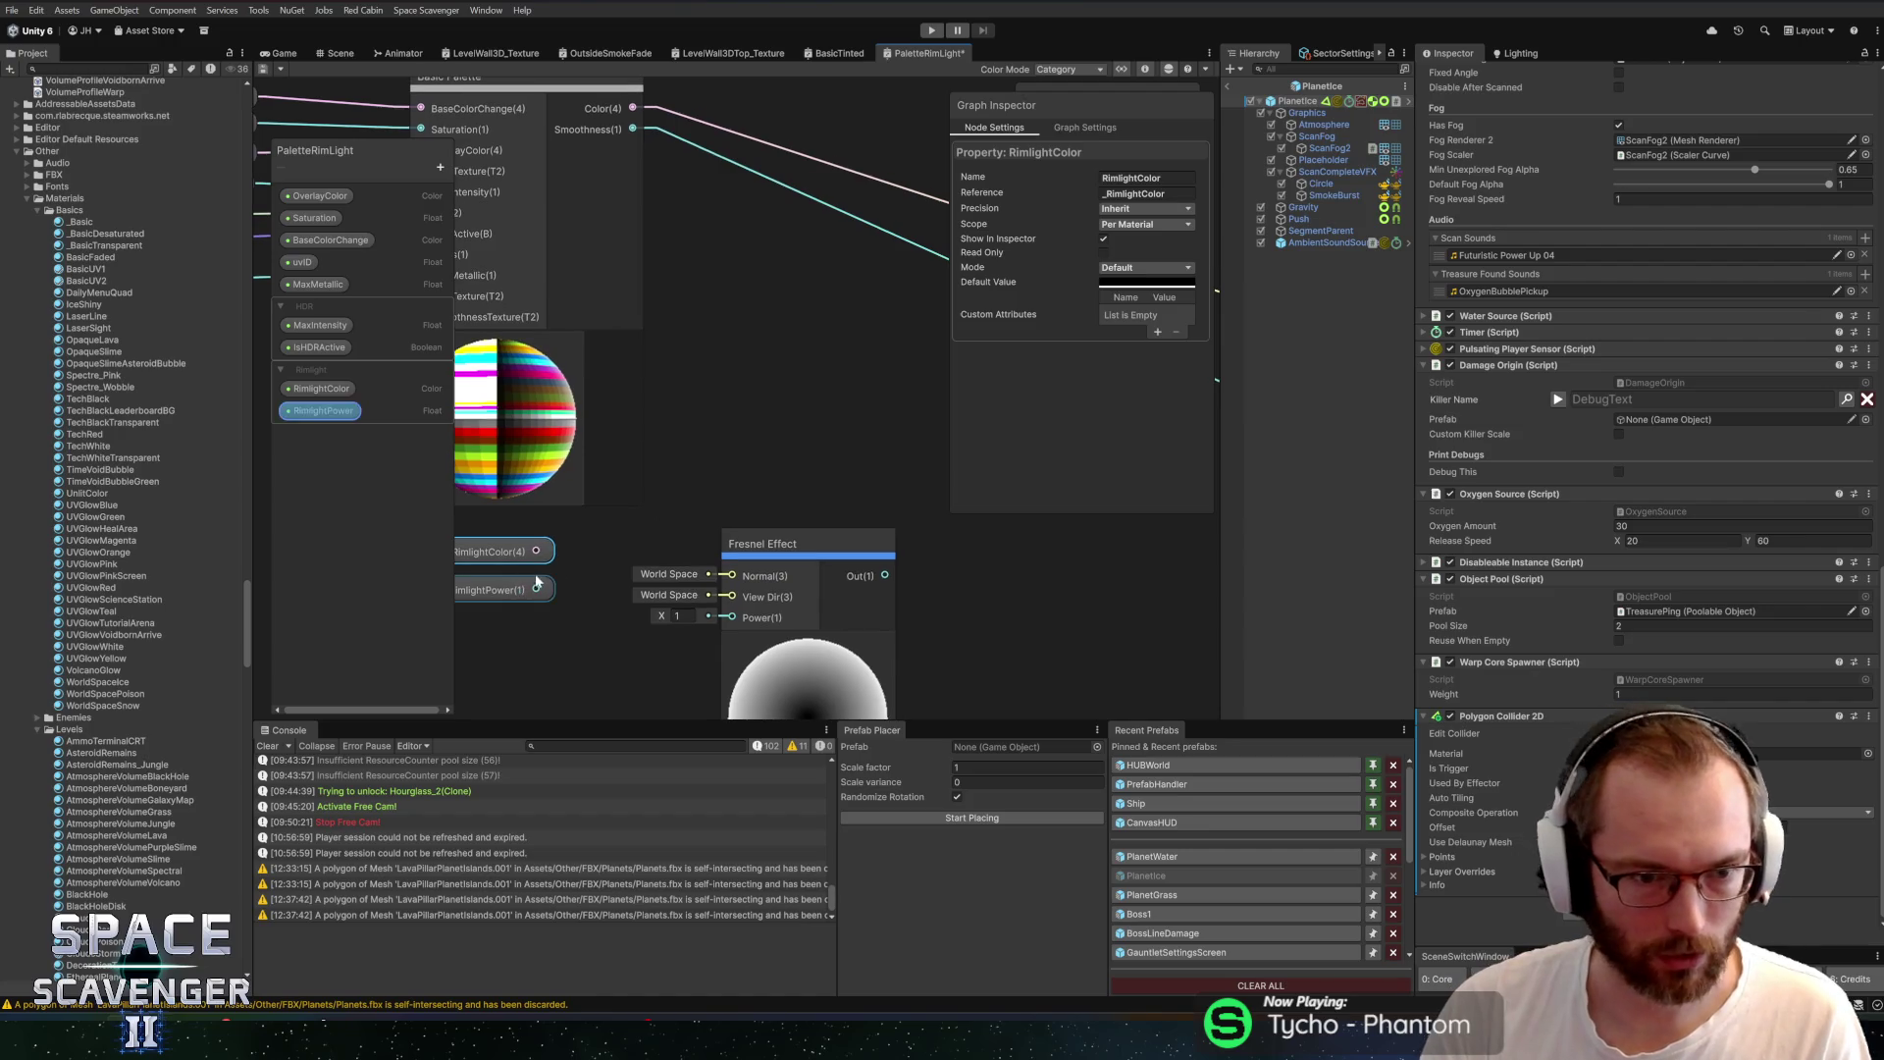
drag(548, 550, 880, 431)
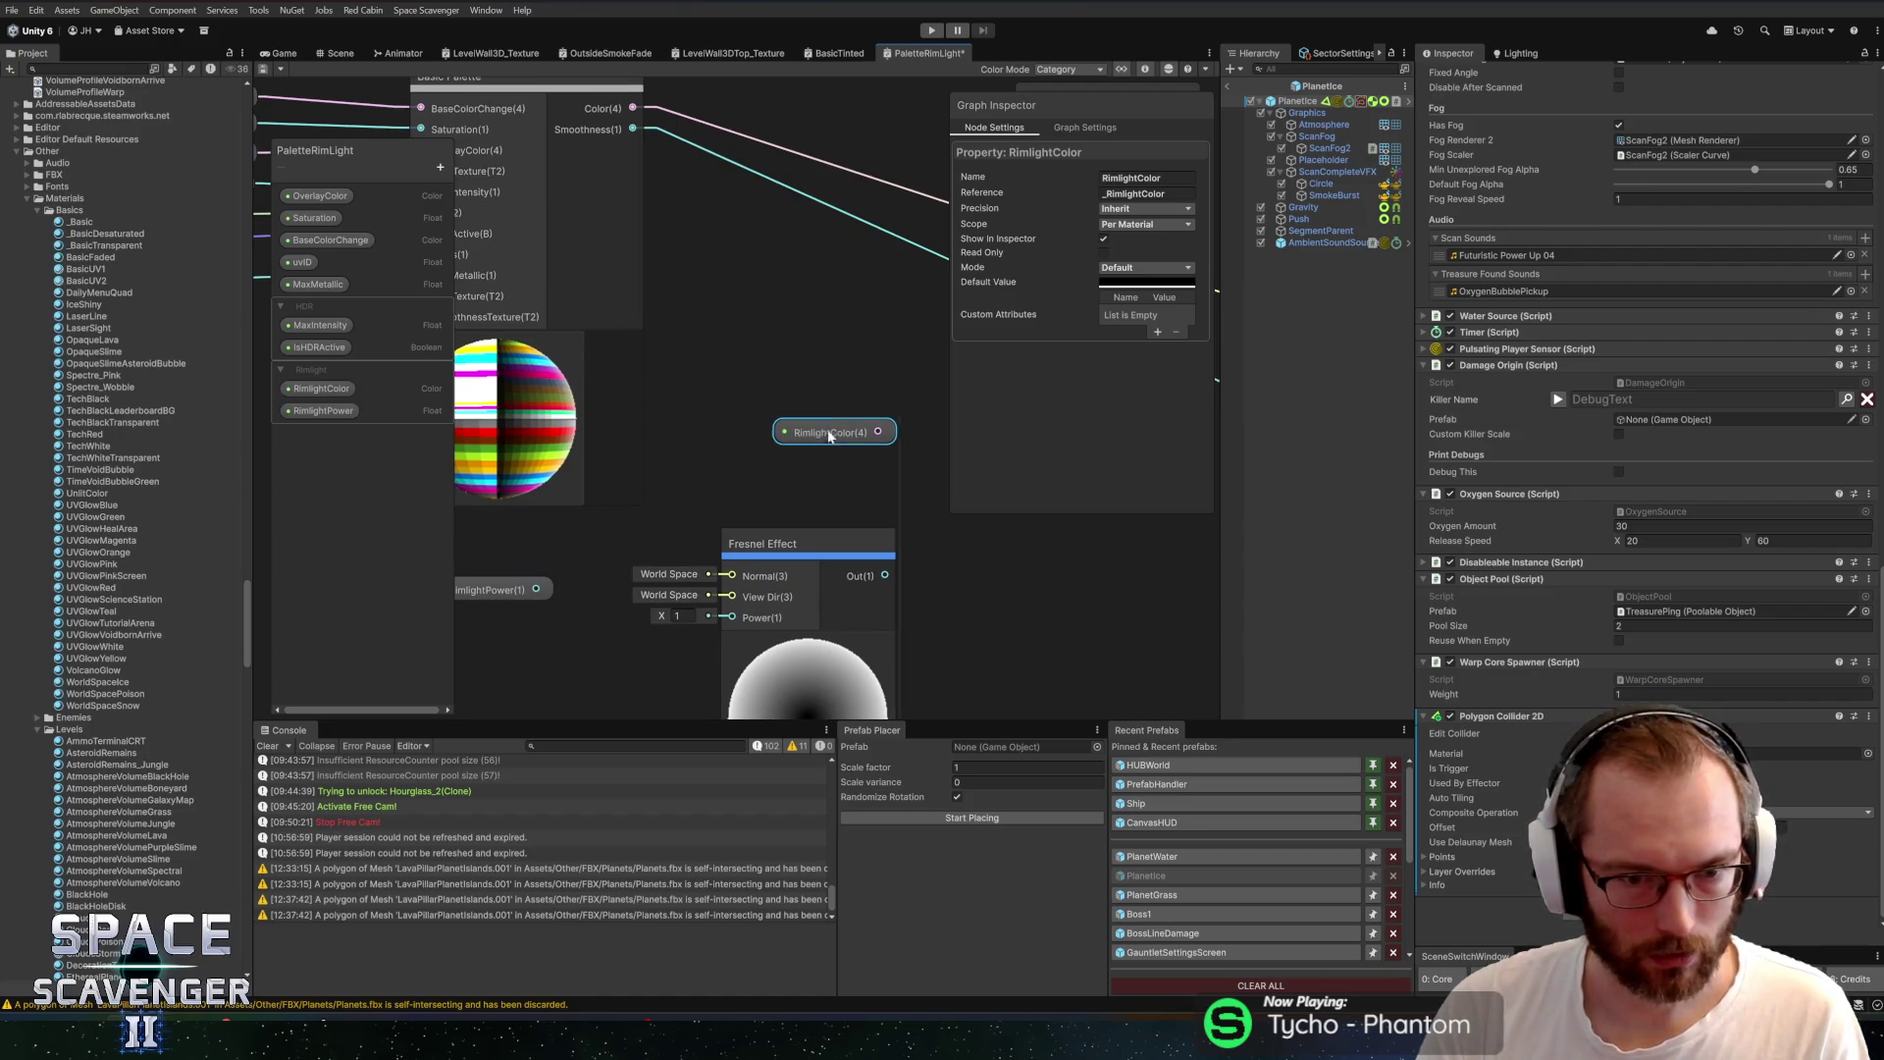
Wire RimlightPower into the Fresnel Power input and give it a default value of 1
drag(536, 589, 723, 615)
click(323, 411)
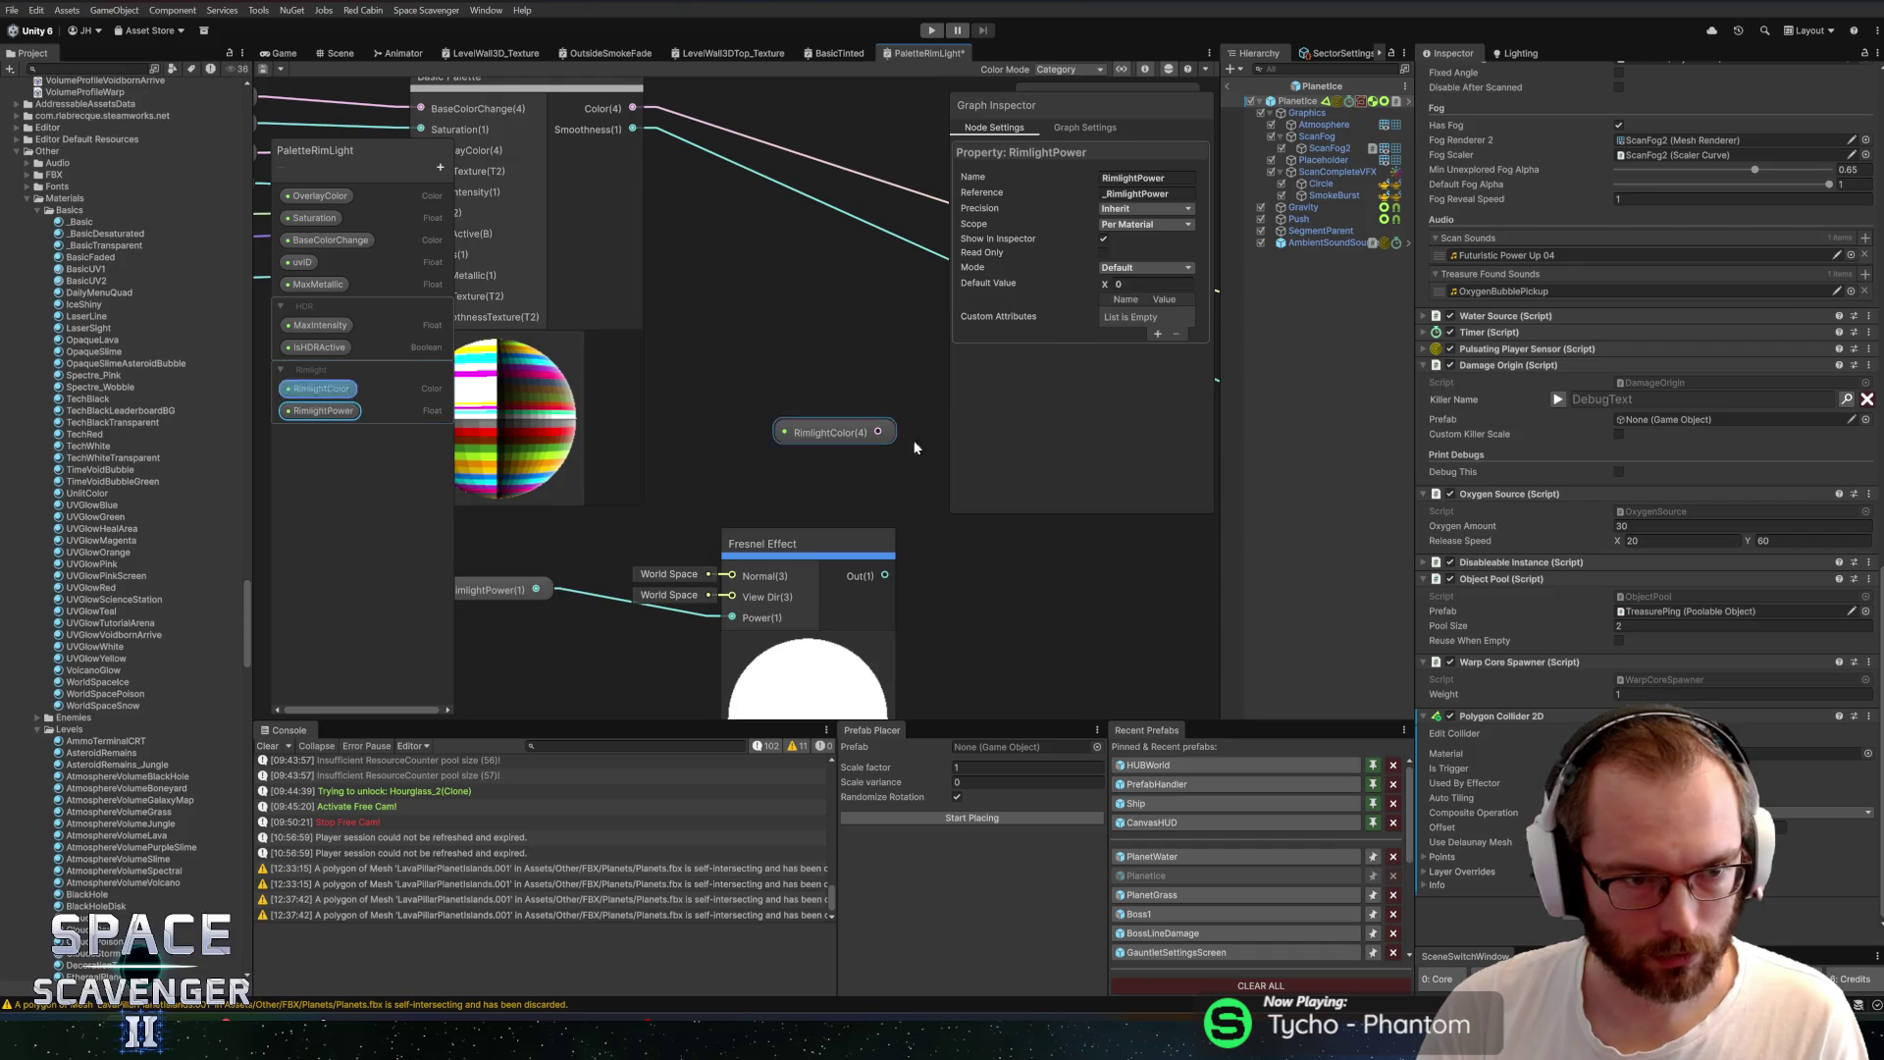
click(1149, 284)
text(1)
key(Return)
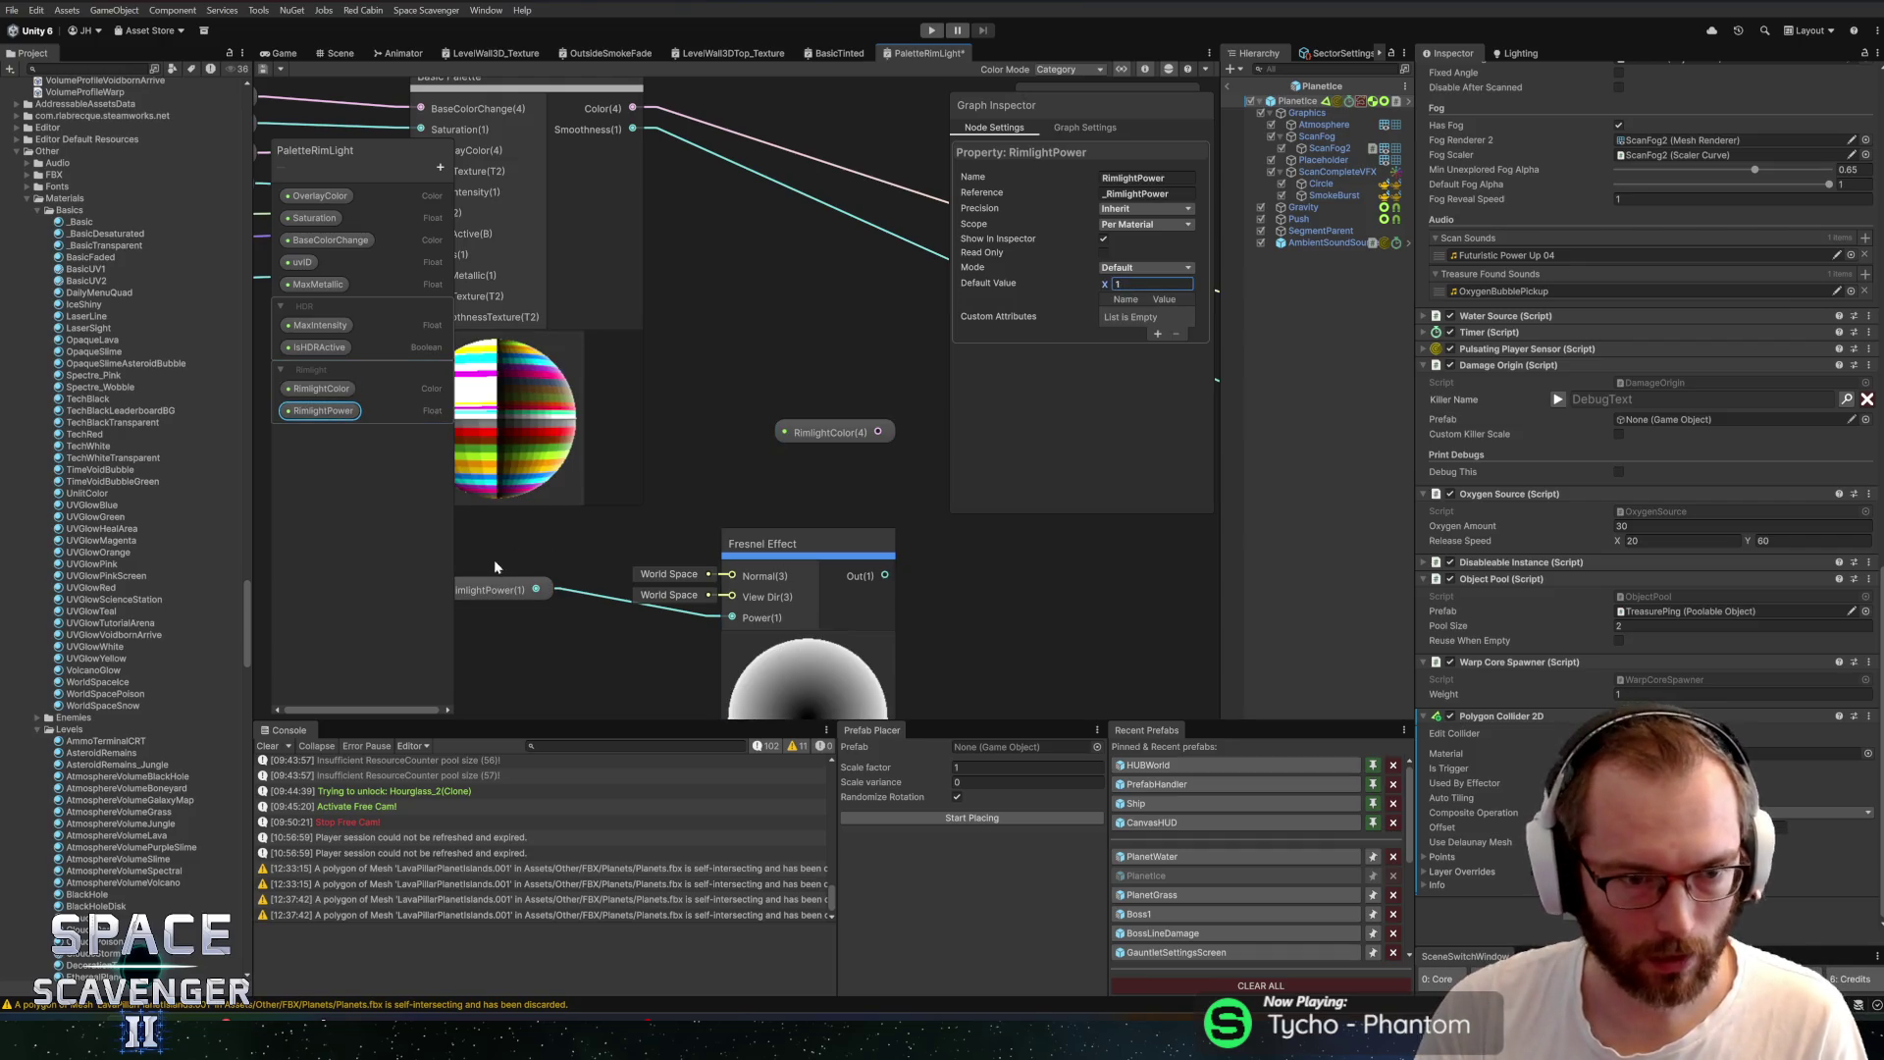
Arrange the Fresnel, RimlightPower and RimlightColor nodes near Basic Palette
drag(491, 590, 604, 636)
mouse_move(509, 556)
mouse_down()
mouse_move(825, 638)
mouse_move(551, 622)
mouse_up()
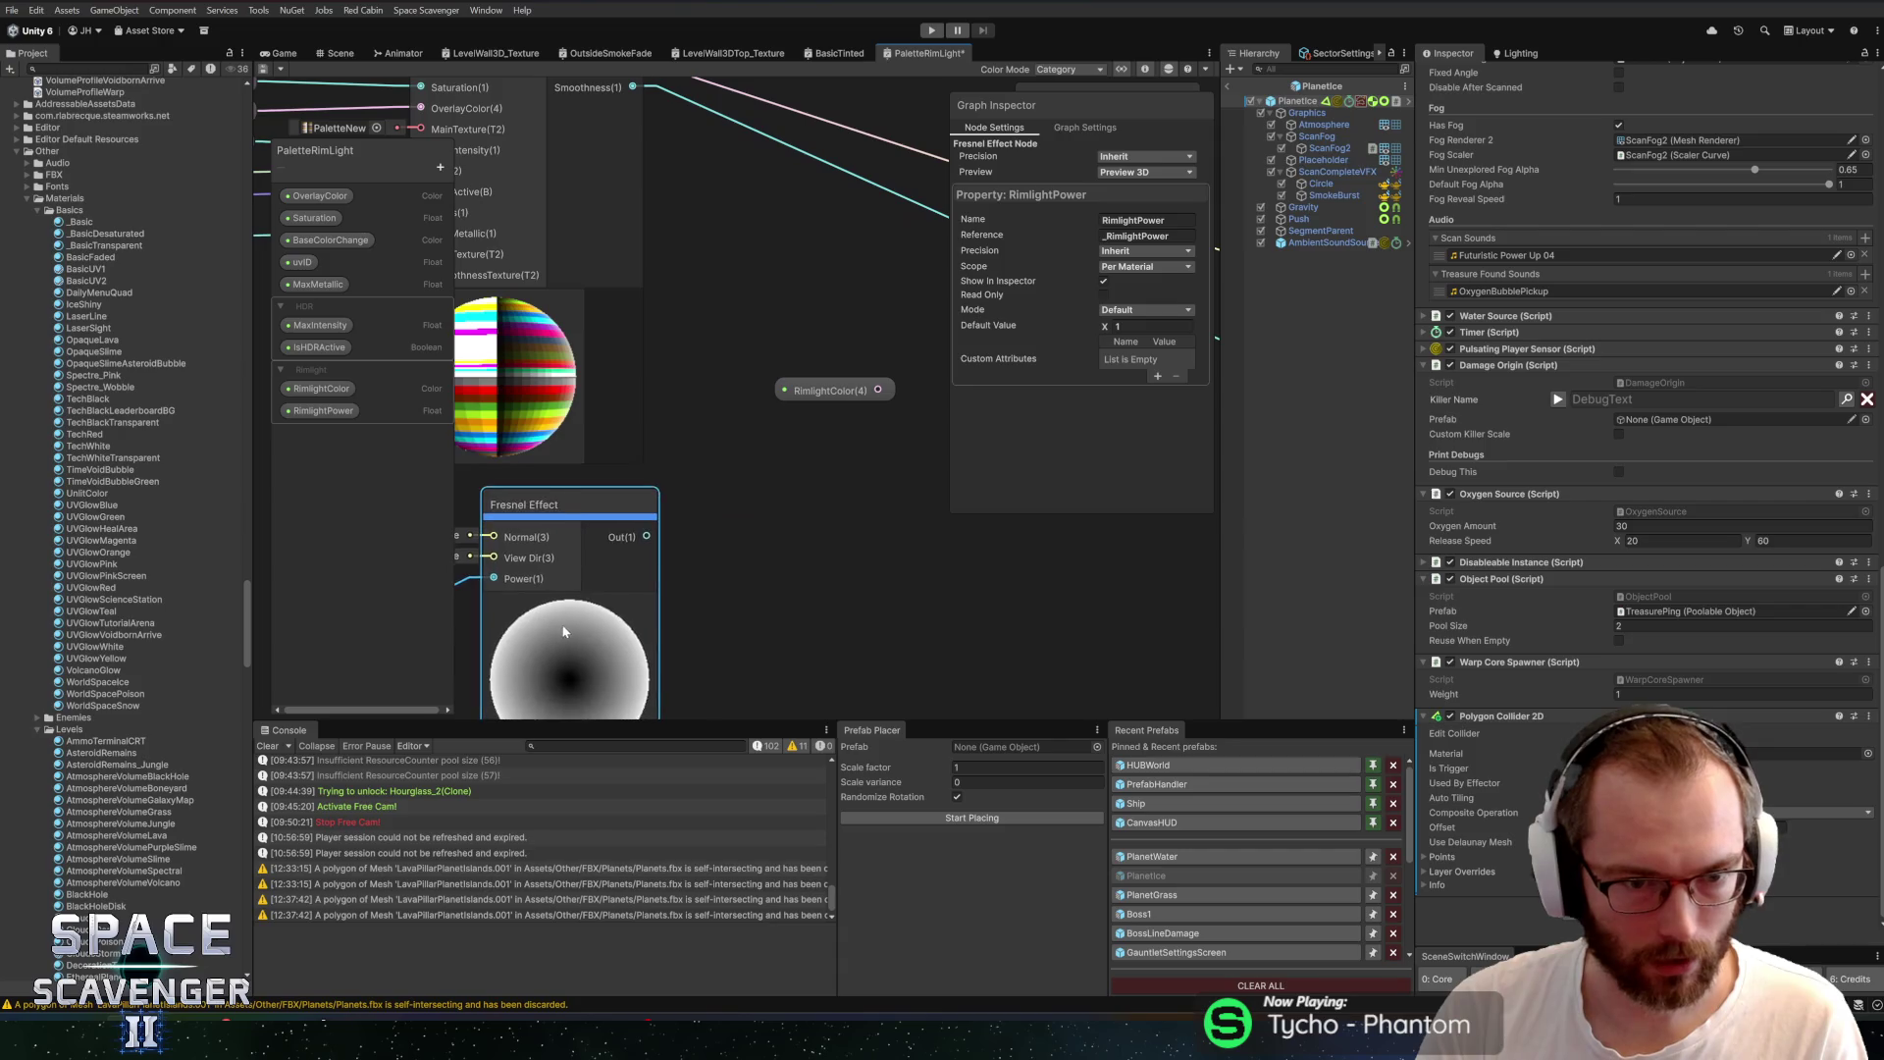
scroll(738, 538, down, 2)
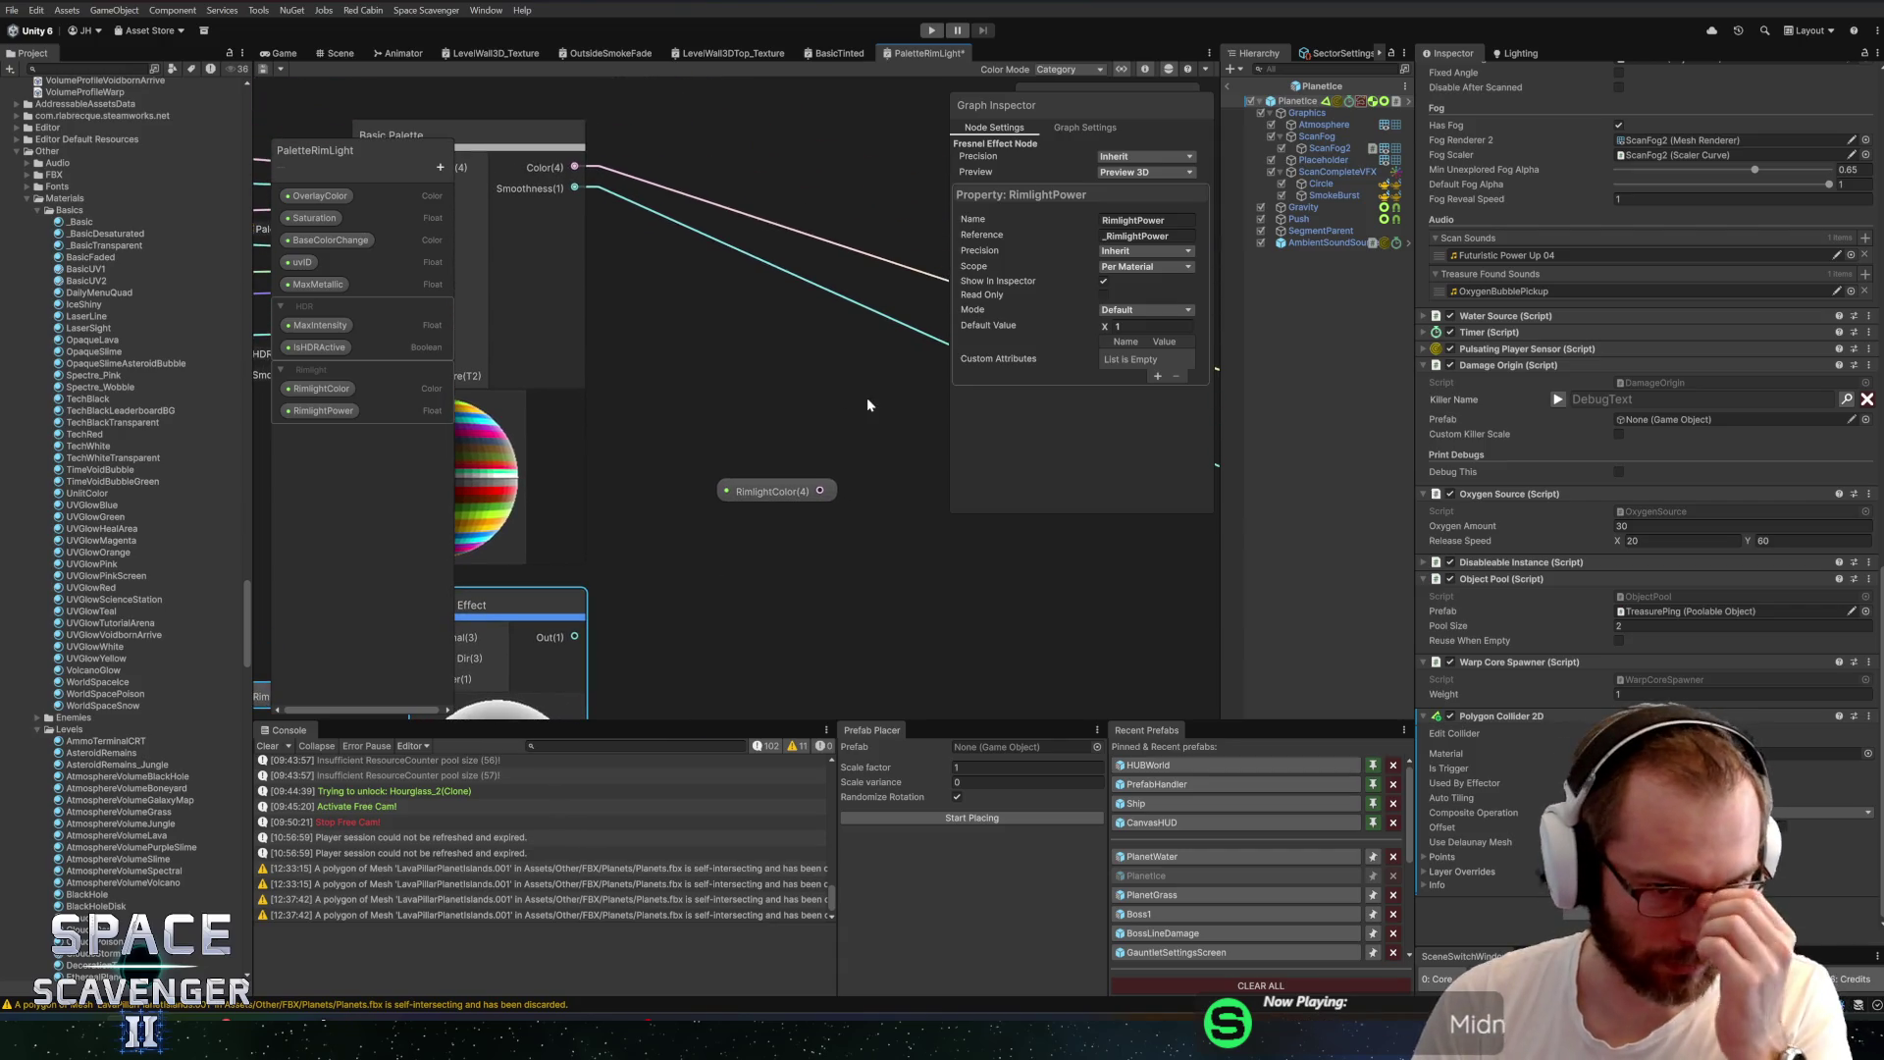
drag(758, 458, 709, 221)
drag(697, 294, 662, 408)
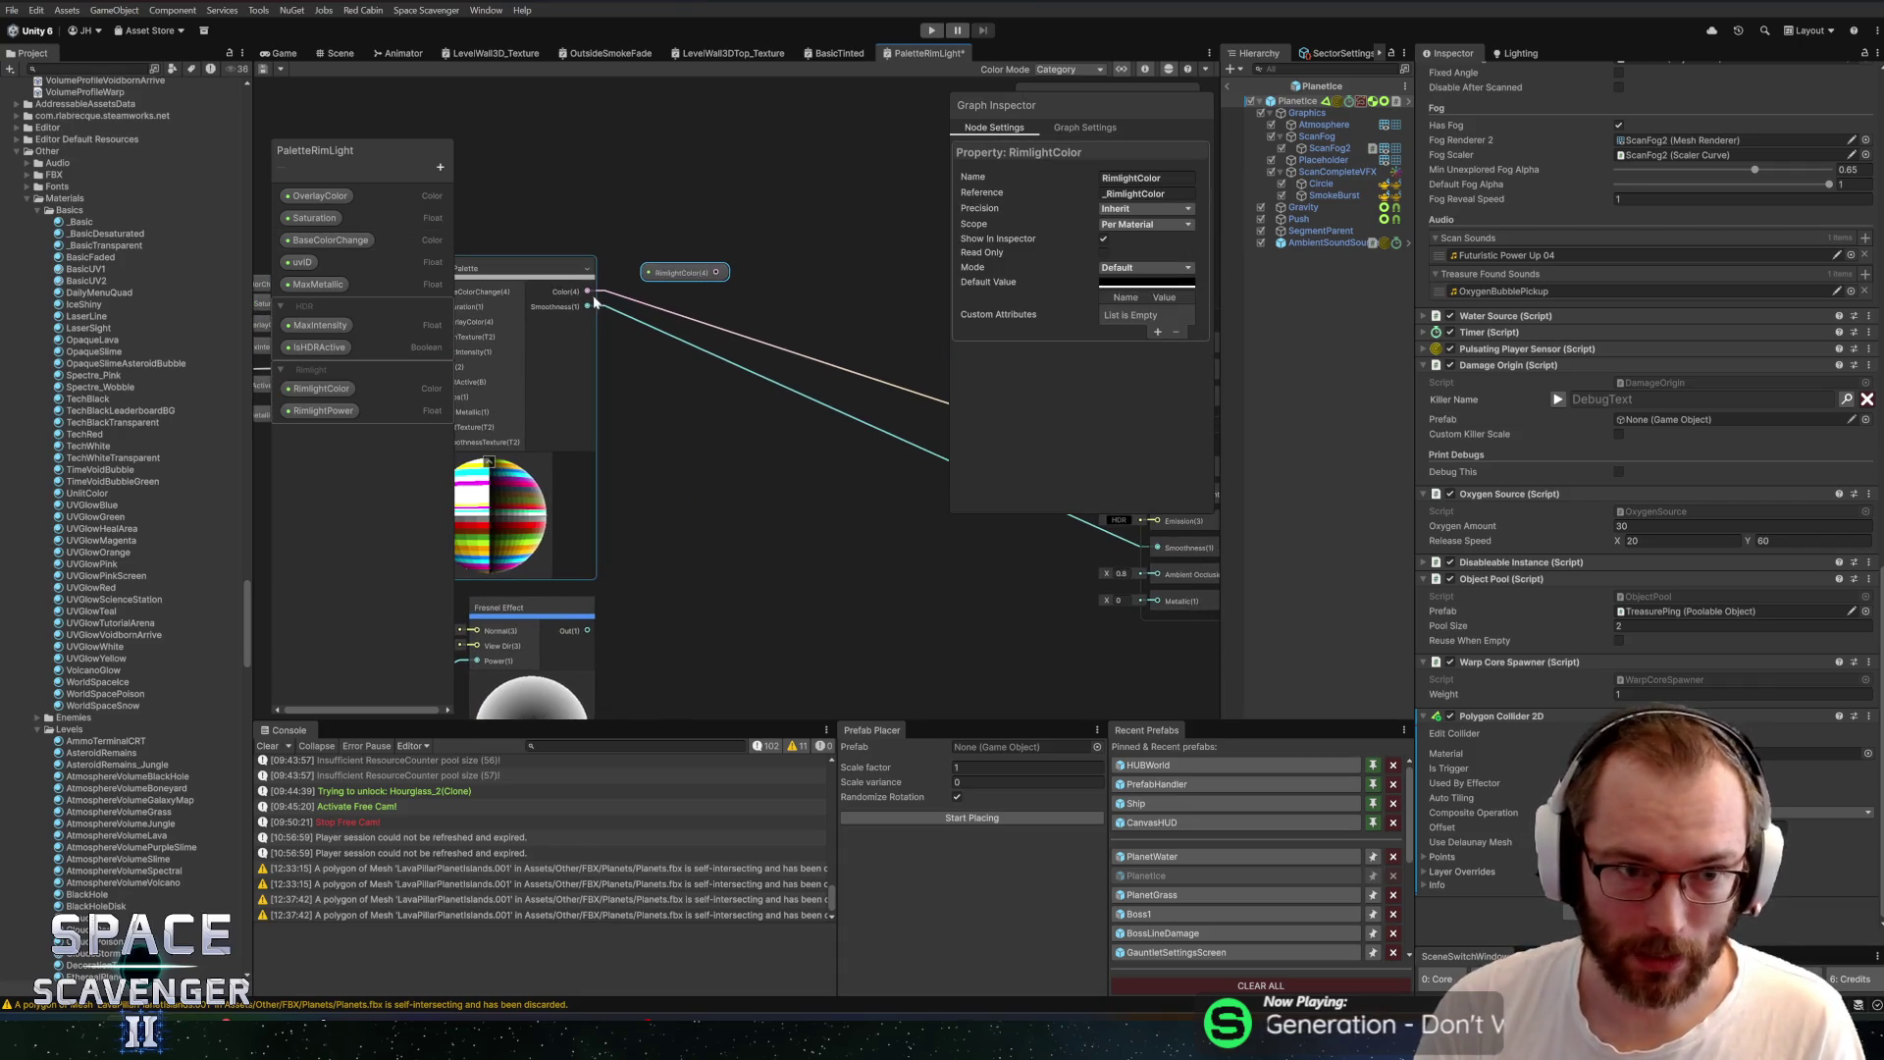
Create a Lerp node from the palette Color output and move RimlightColor beside it
mouse_move(590, 294)
mouse_down()
mouse_move(833, 410)
mouse_move(916, 416)
mouse_up()
text(lerp)
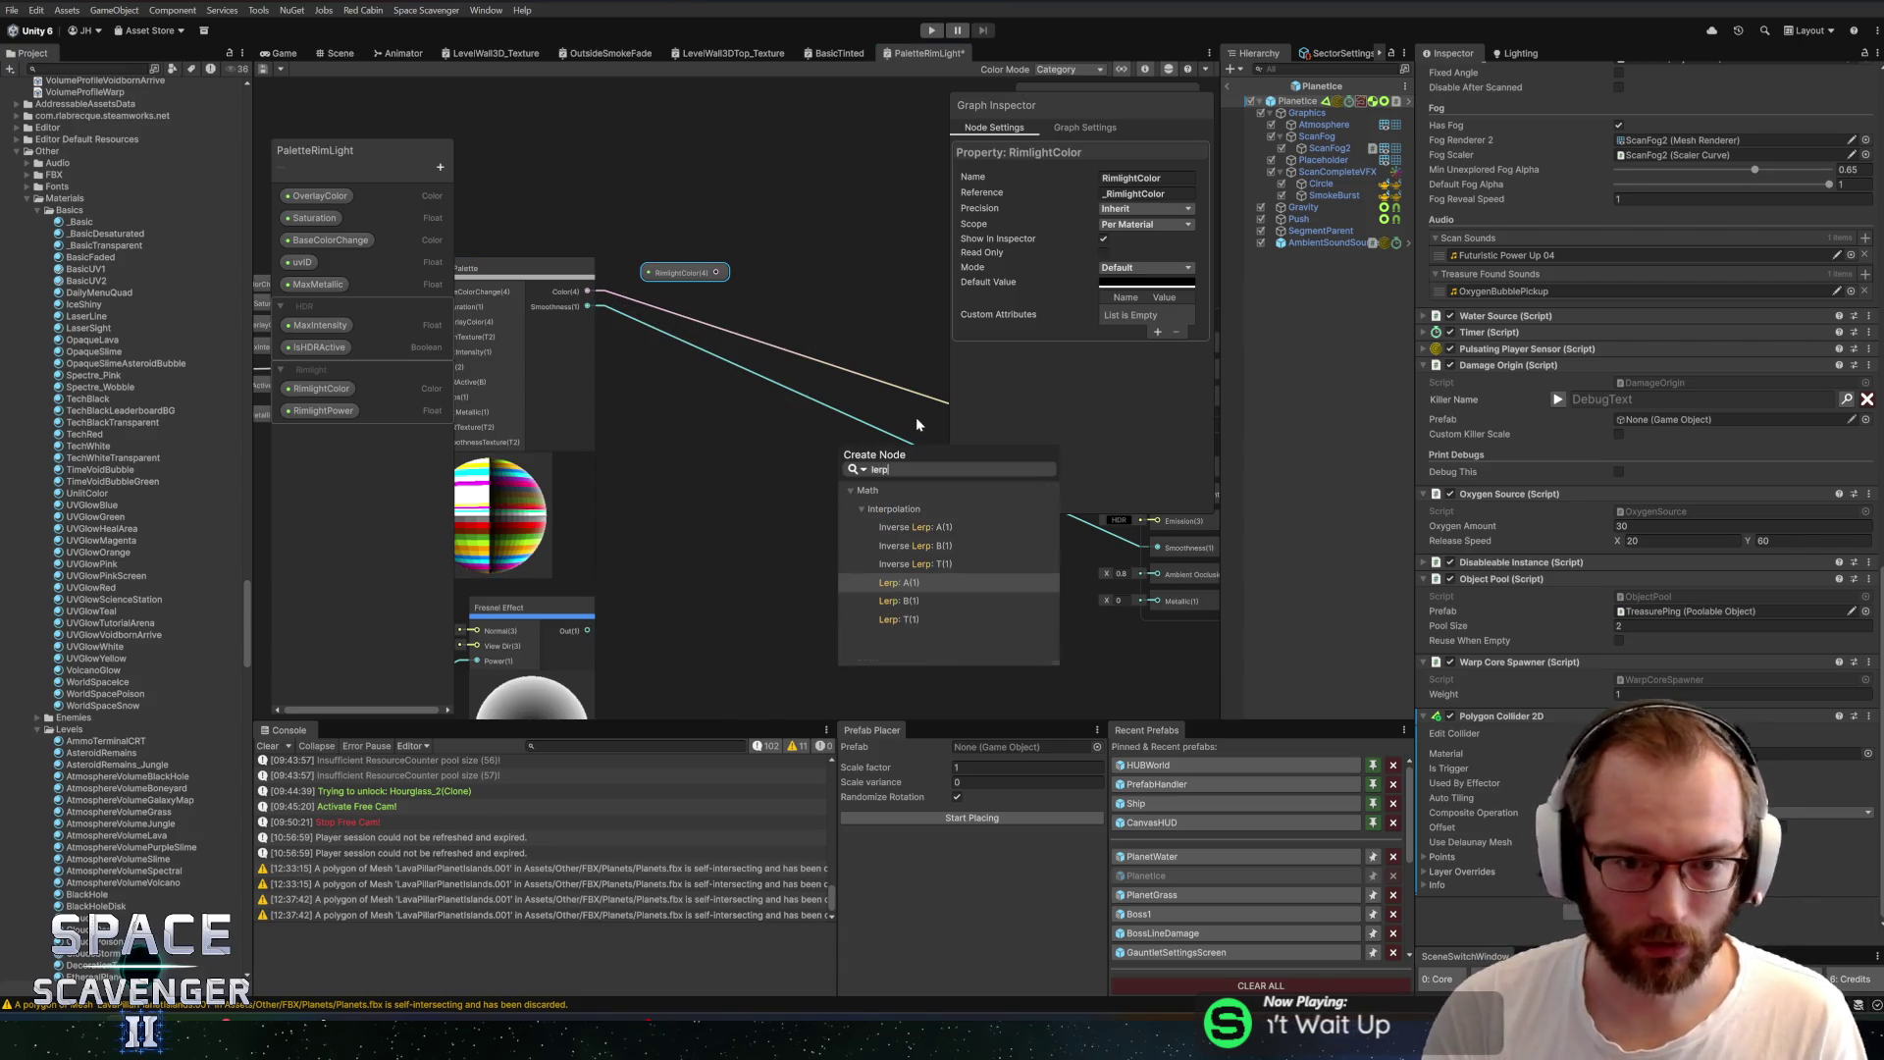
key(Return)
click(876, 435)
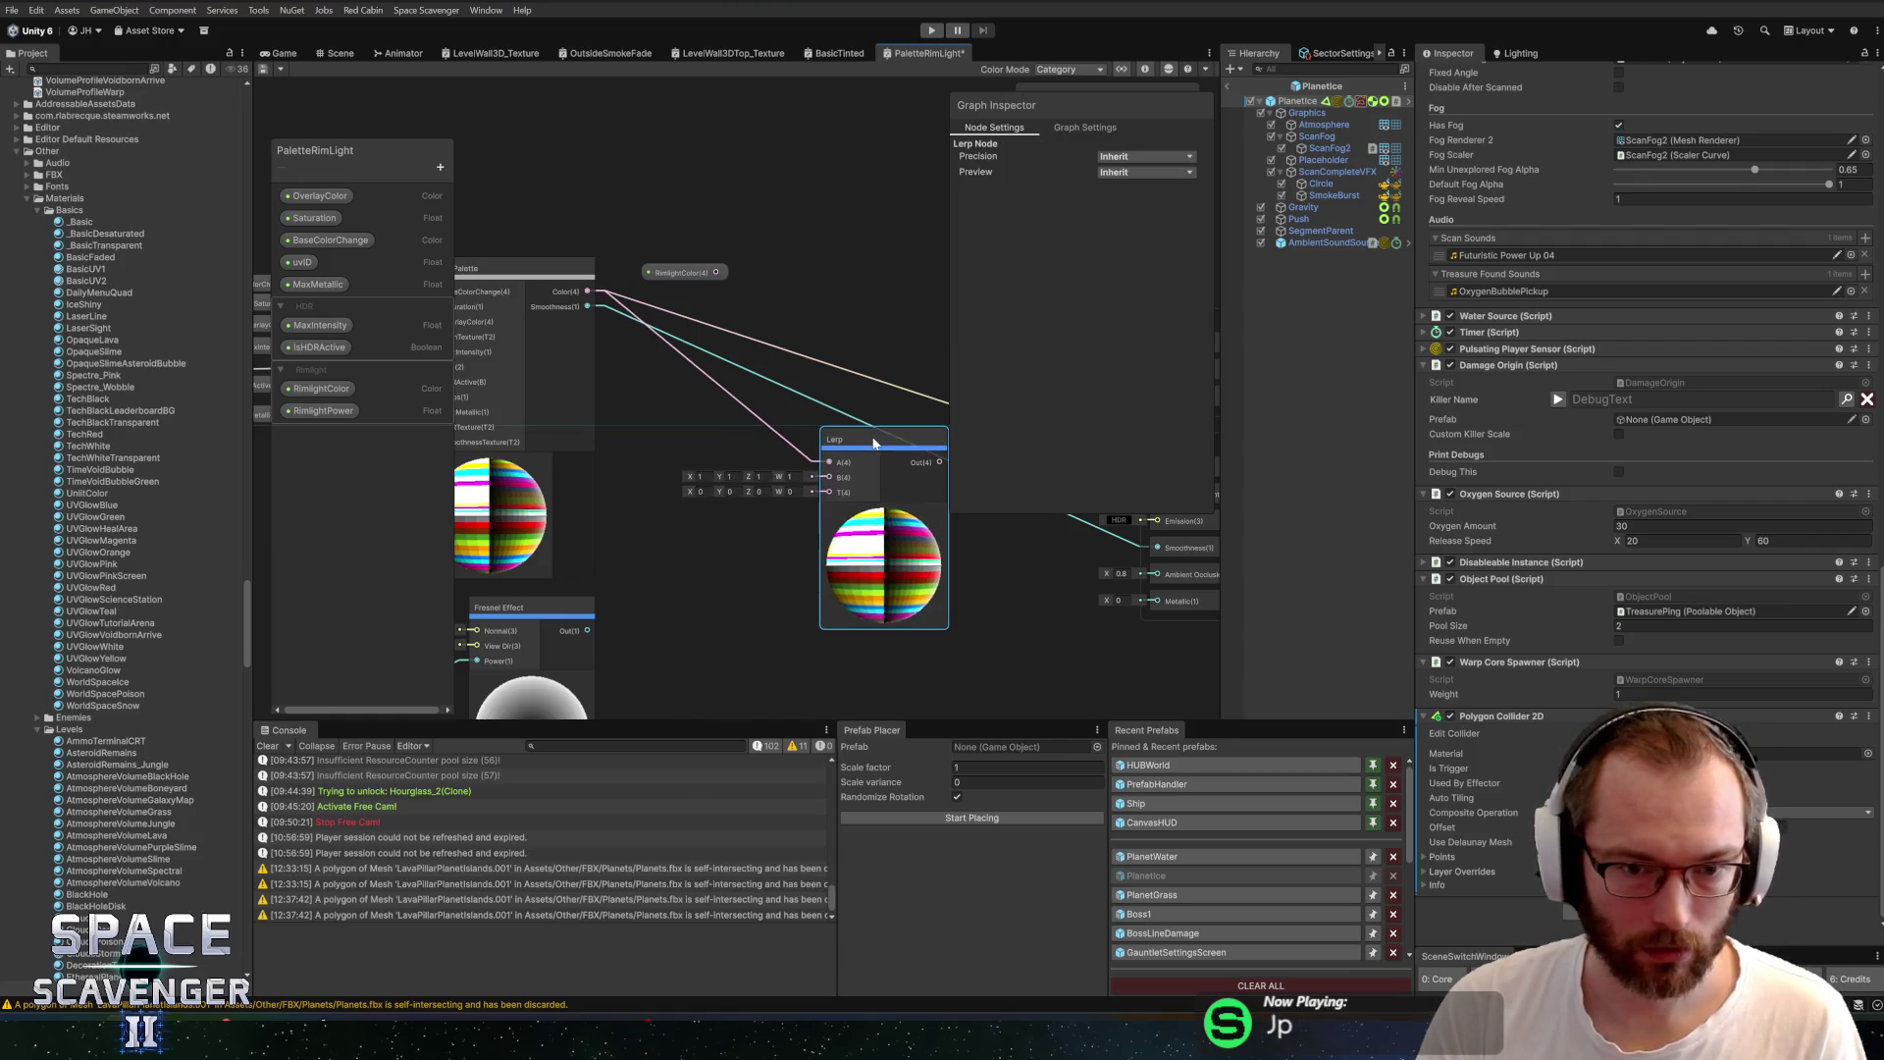
drag(876, 431, 877, 426)
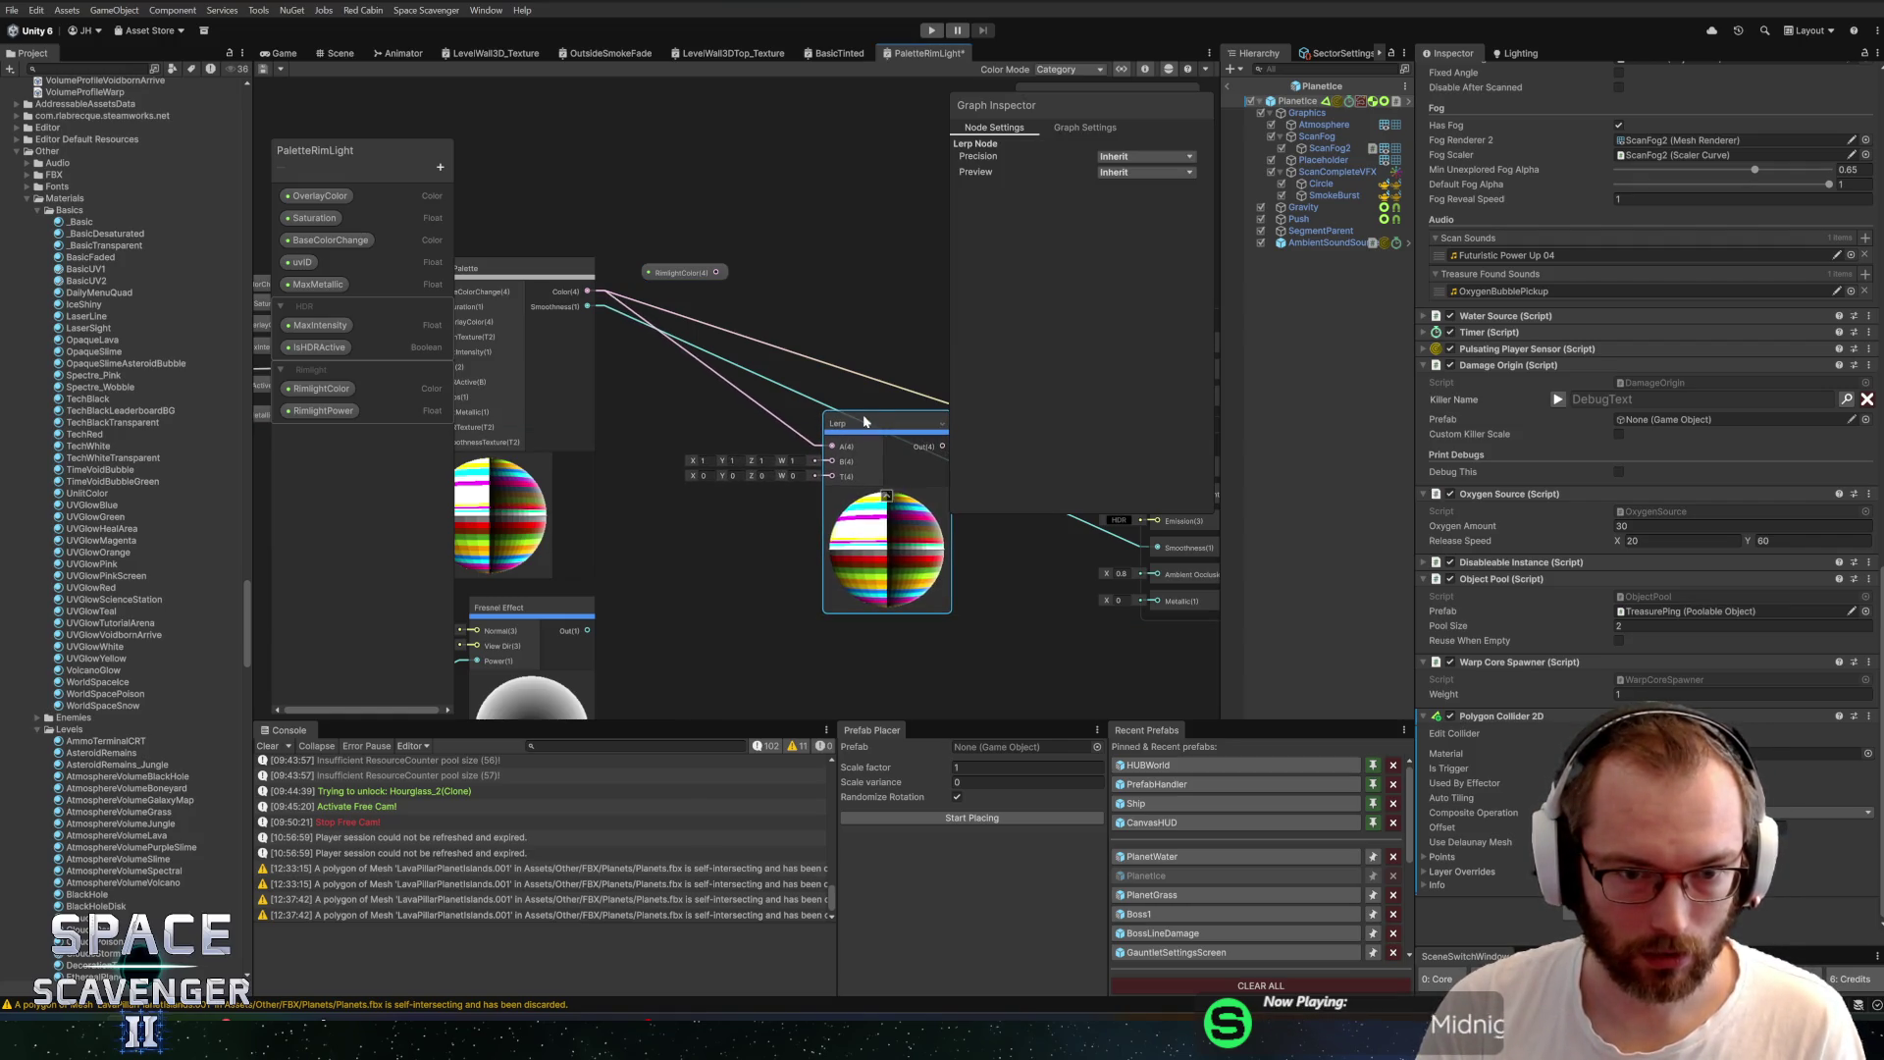
mouse_move(689, 276)
mouse_down()
mouse_move(650, 496)
mouse_move(673, 441)
mouse_up()
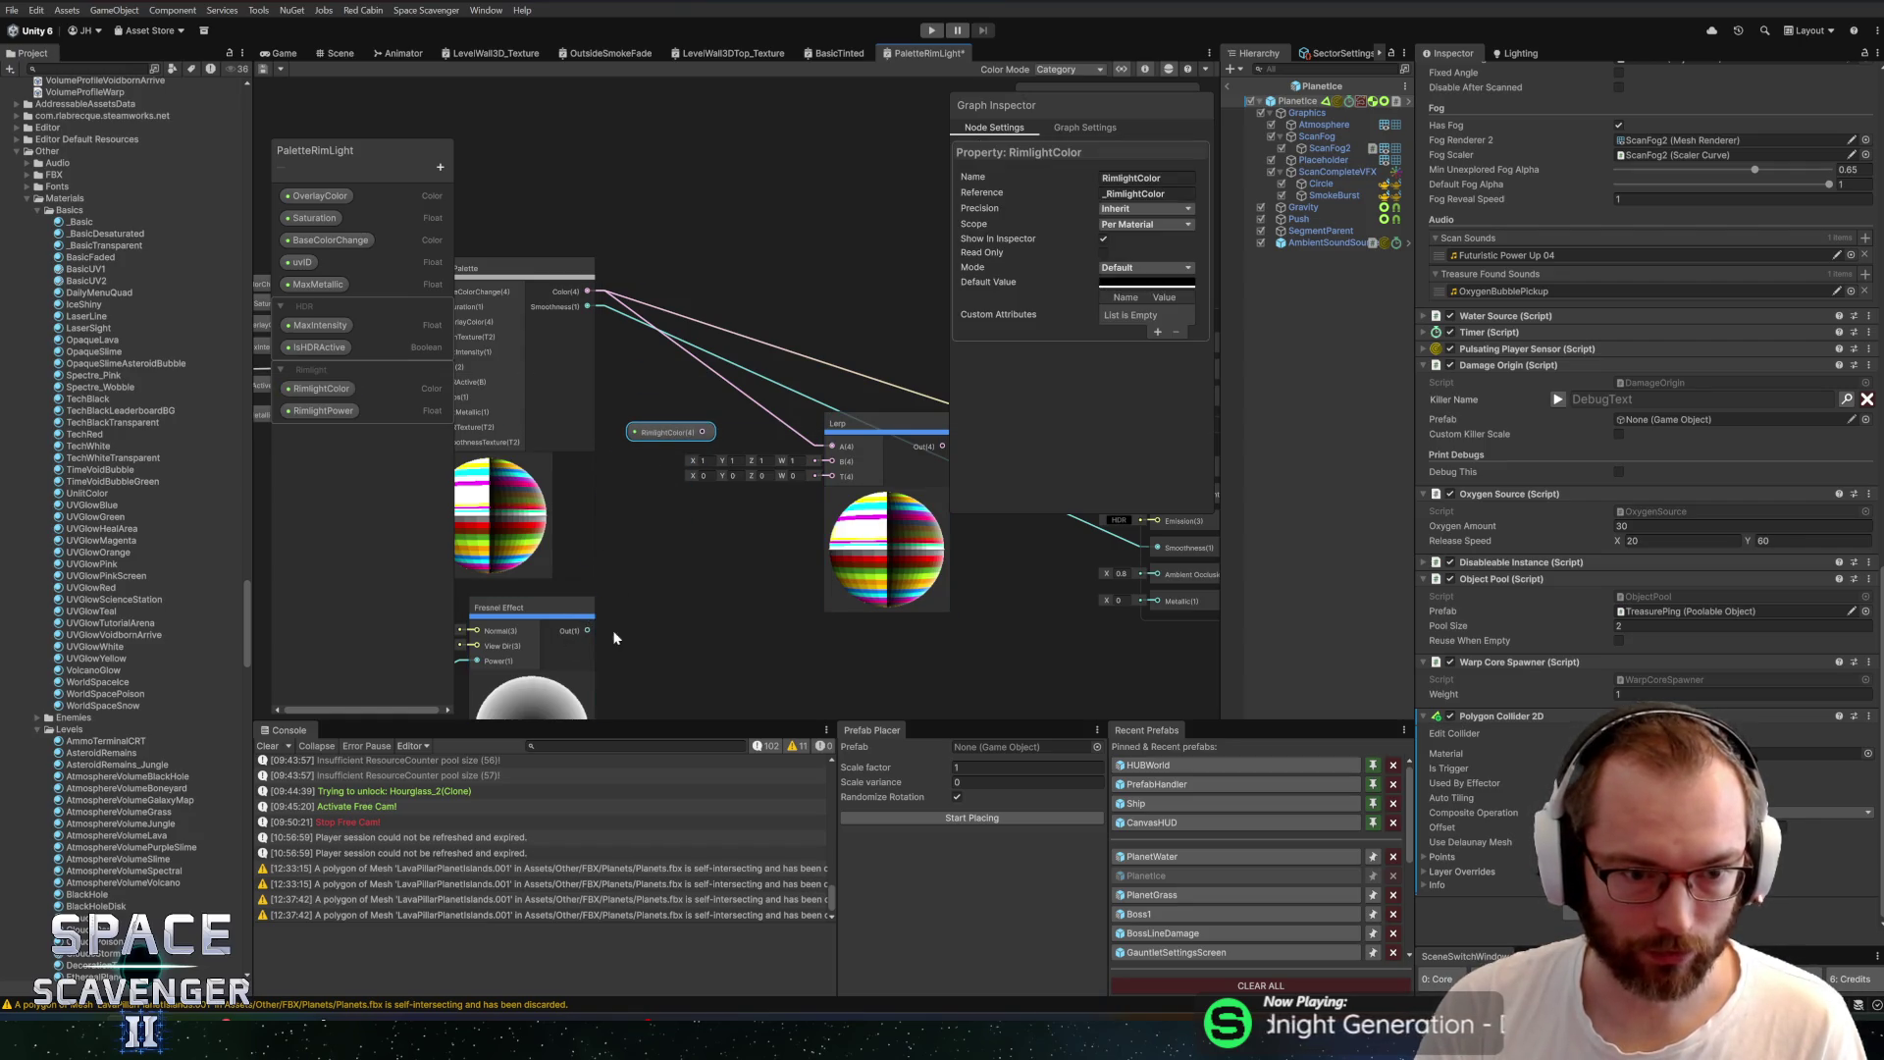
Connect Fresnel Out to the Lerp T input and RimlightColor to B
drag(598, 624, 775, 562)
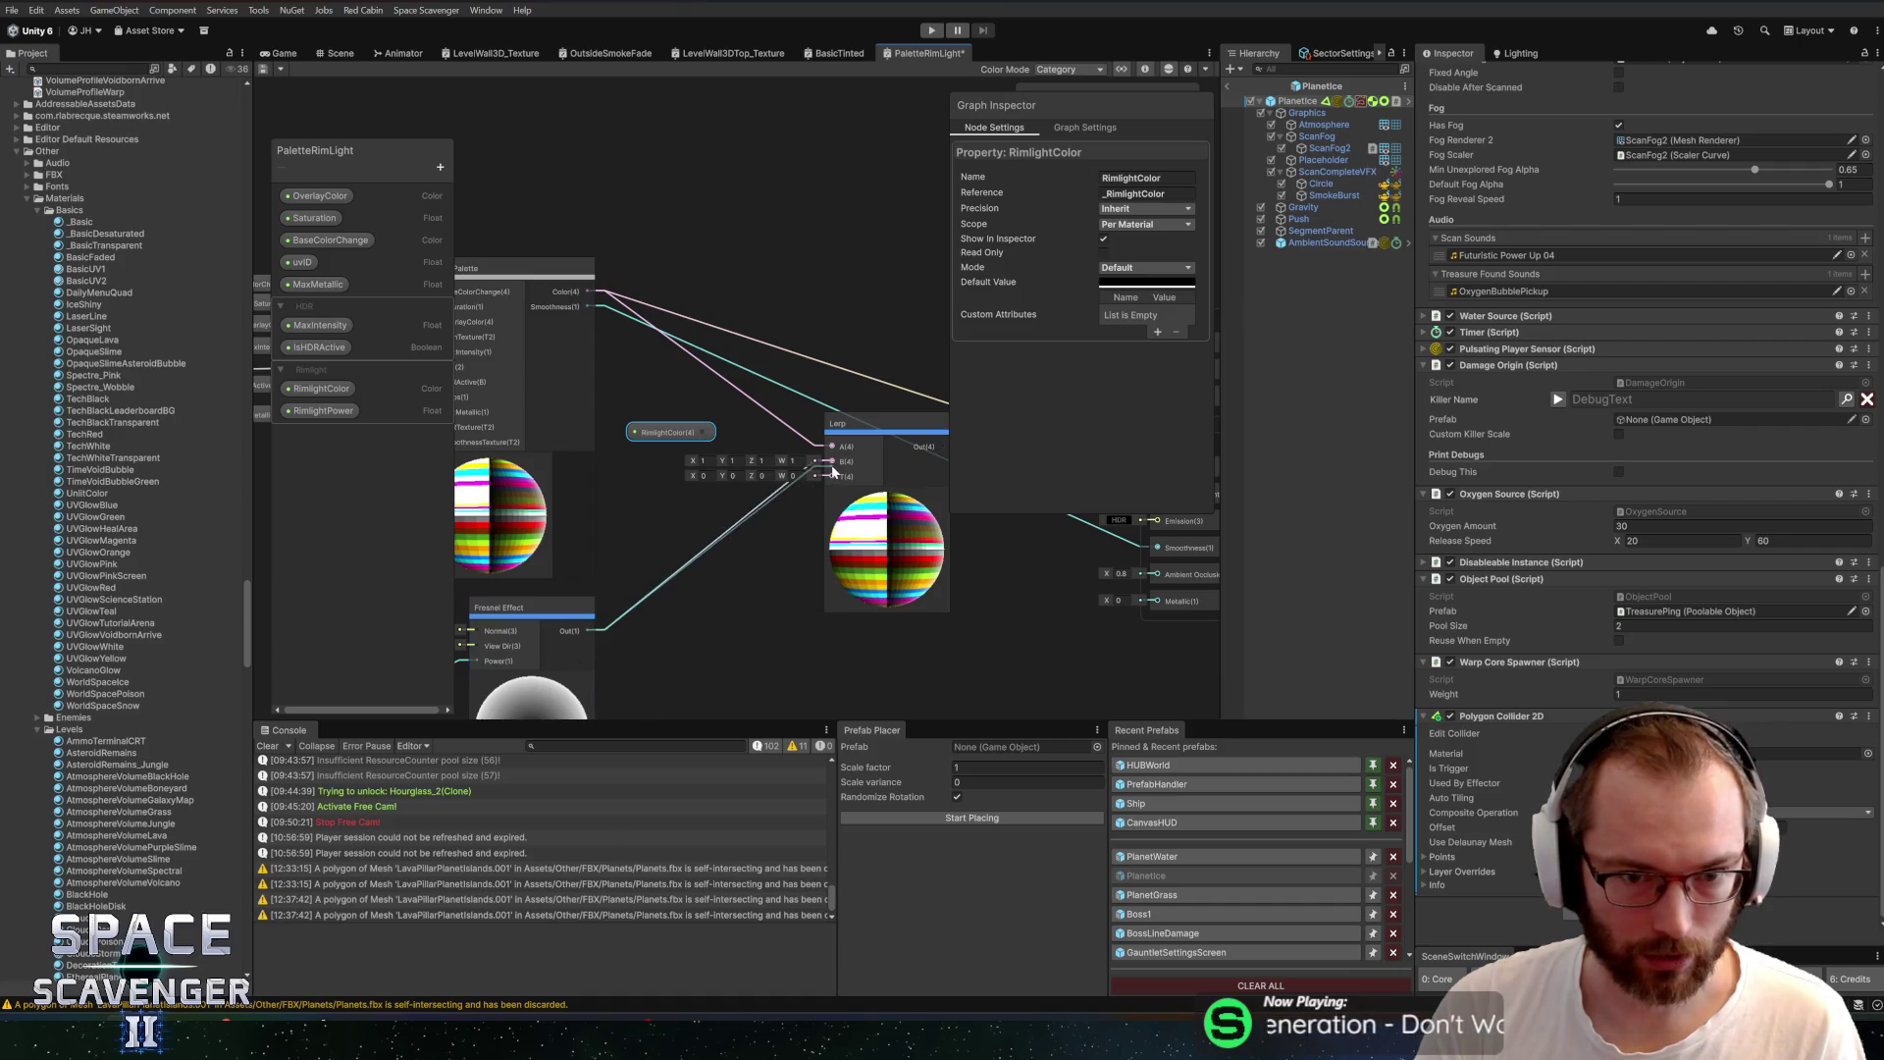
drag(832, 471, 840, 464)
drag(675, 432, 720, 460)
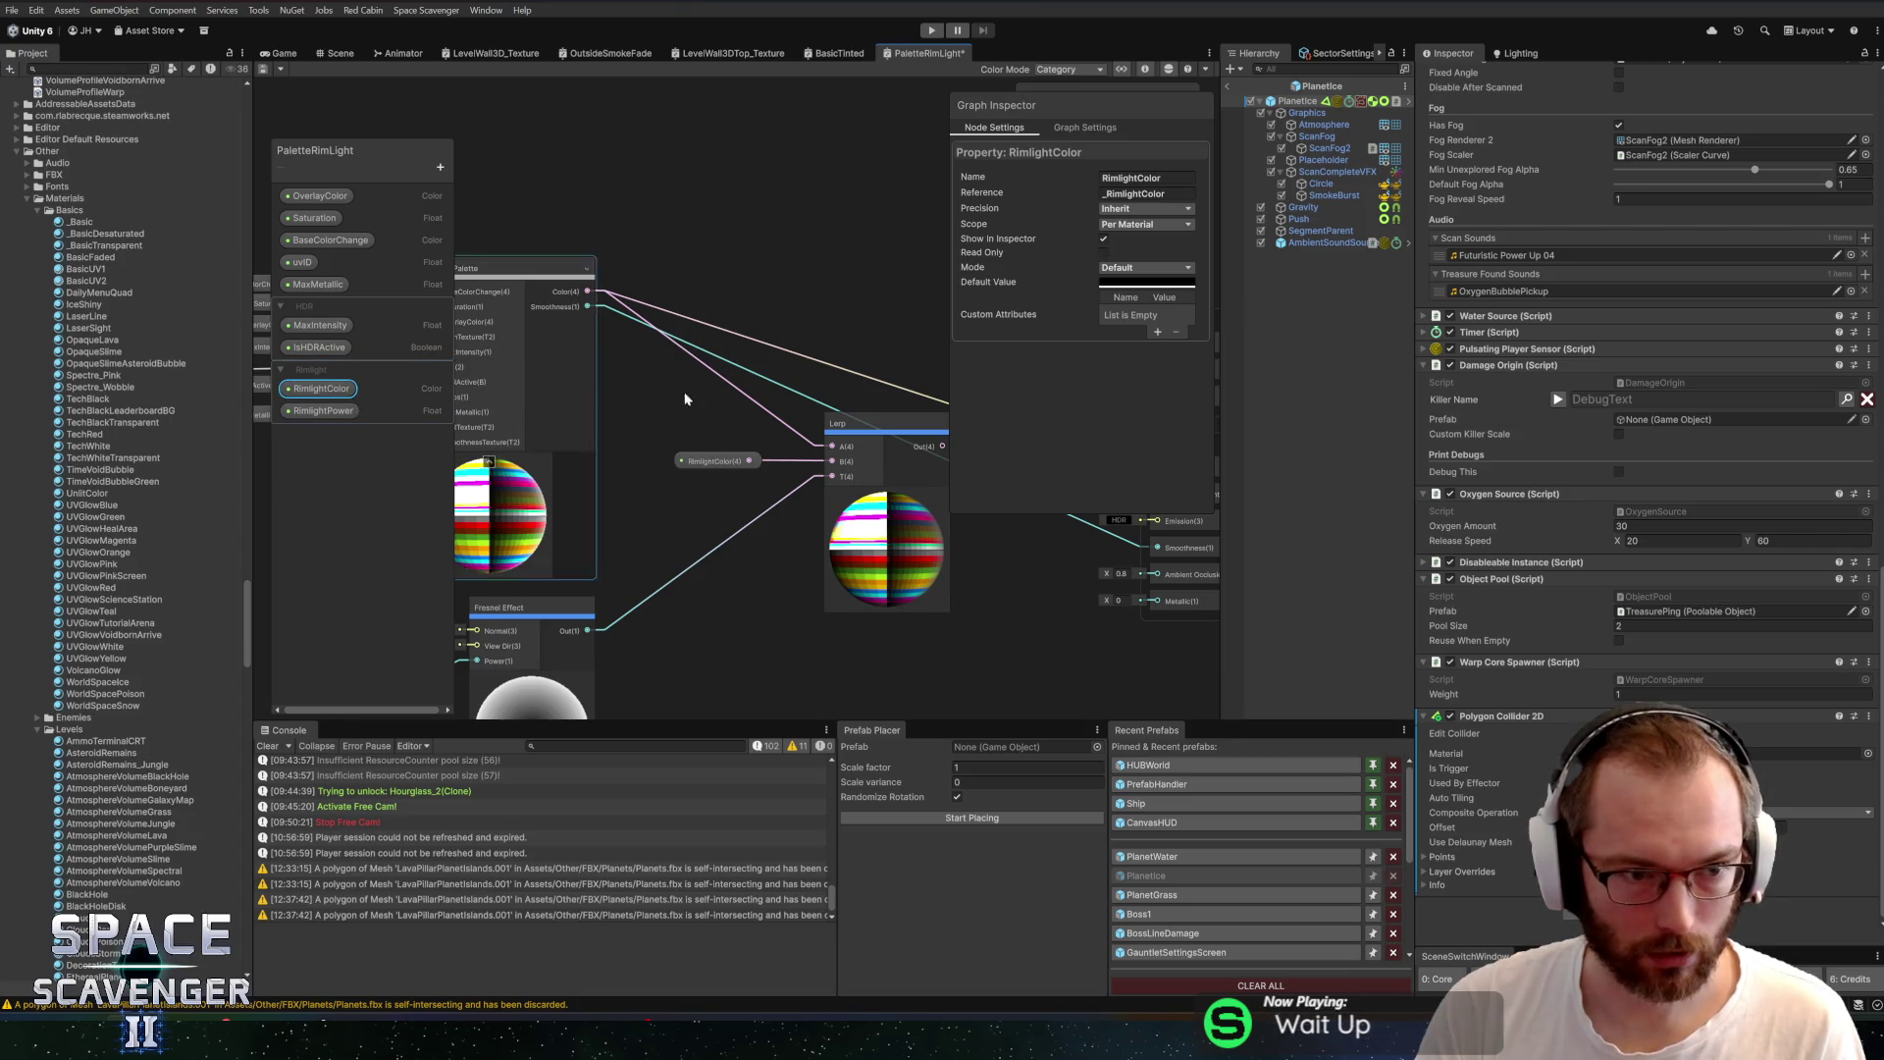
Set RimlightColor's default colour to cyan-blue
click(1117, 284)
click(1129, 420)
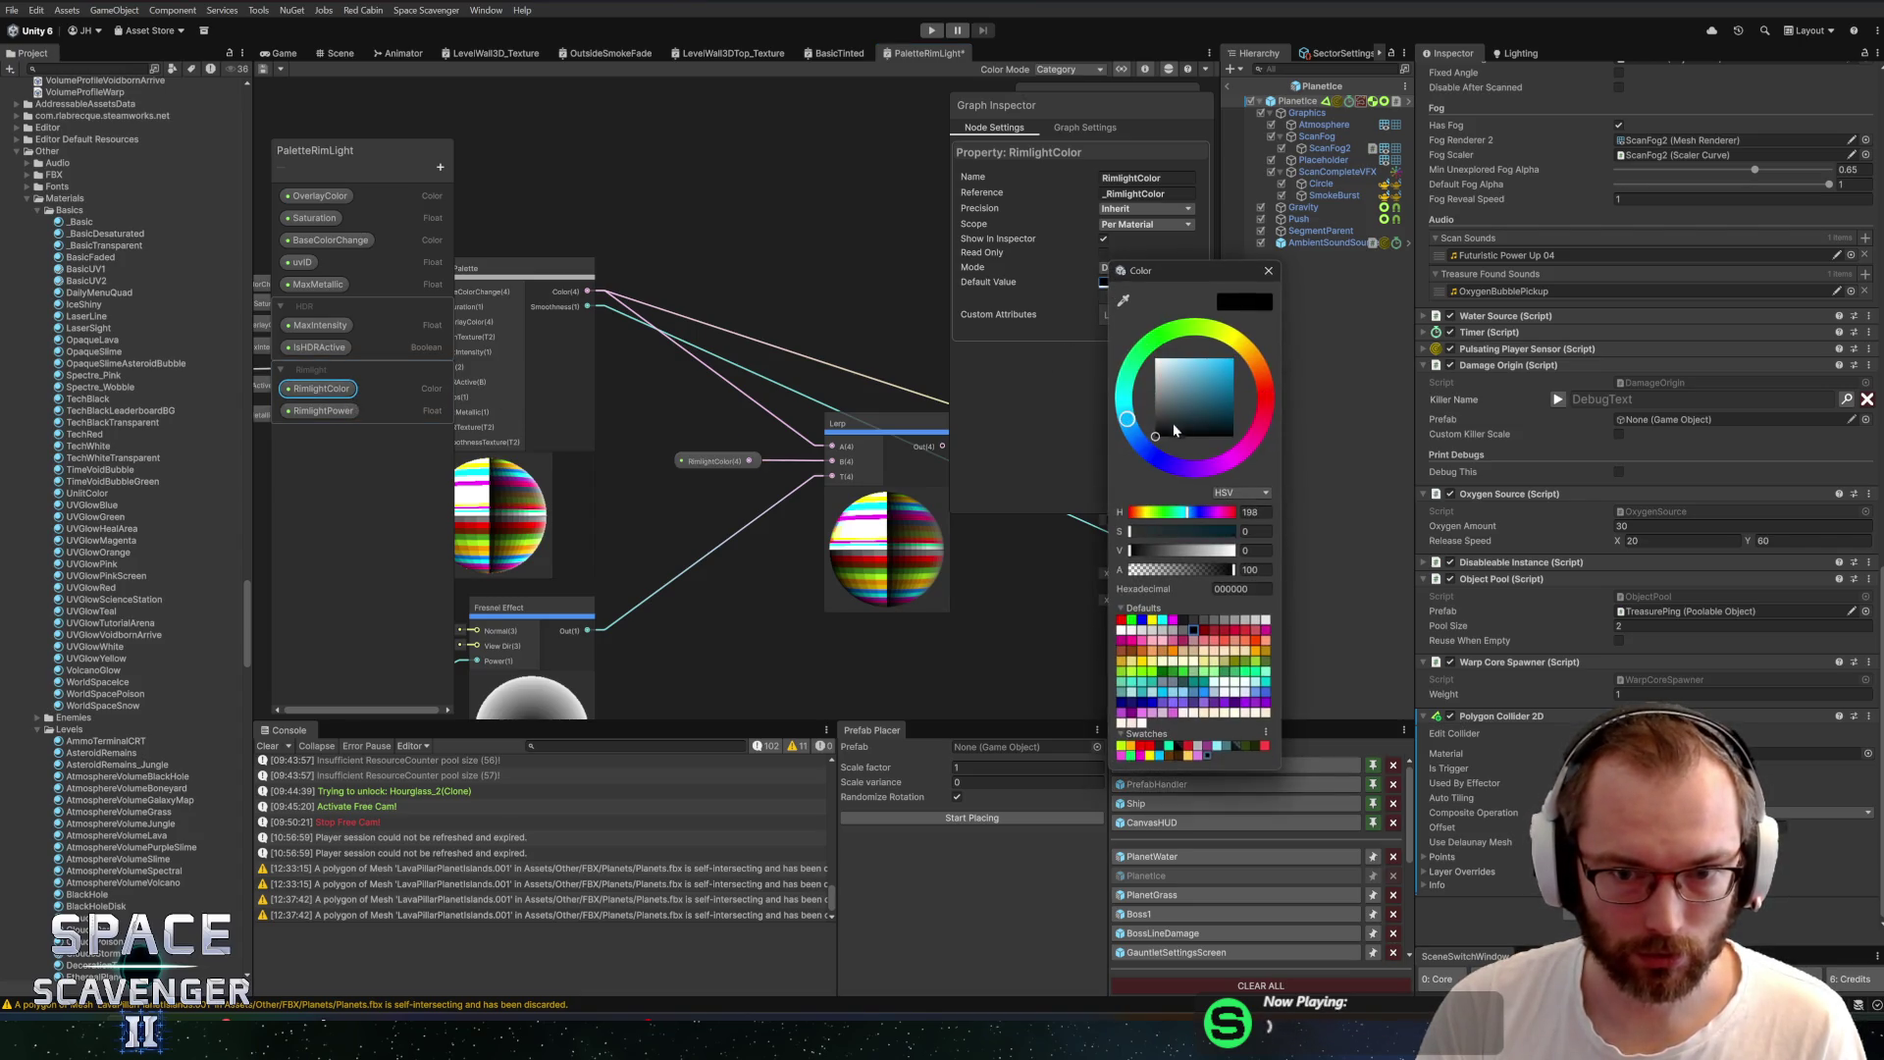
click(1270, 272)
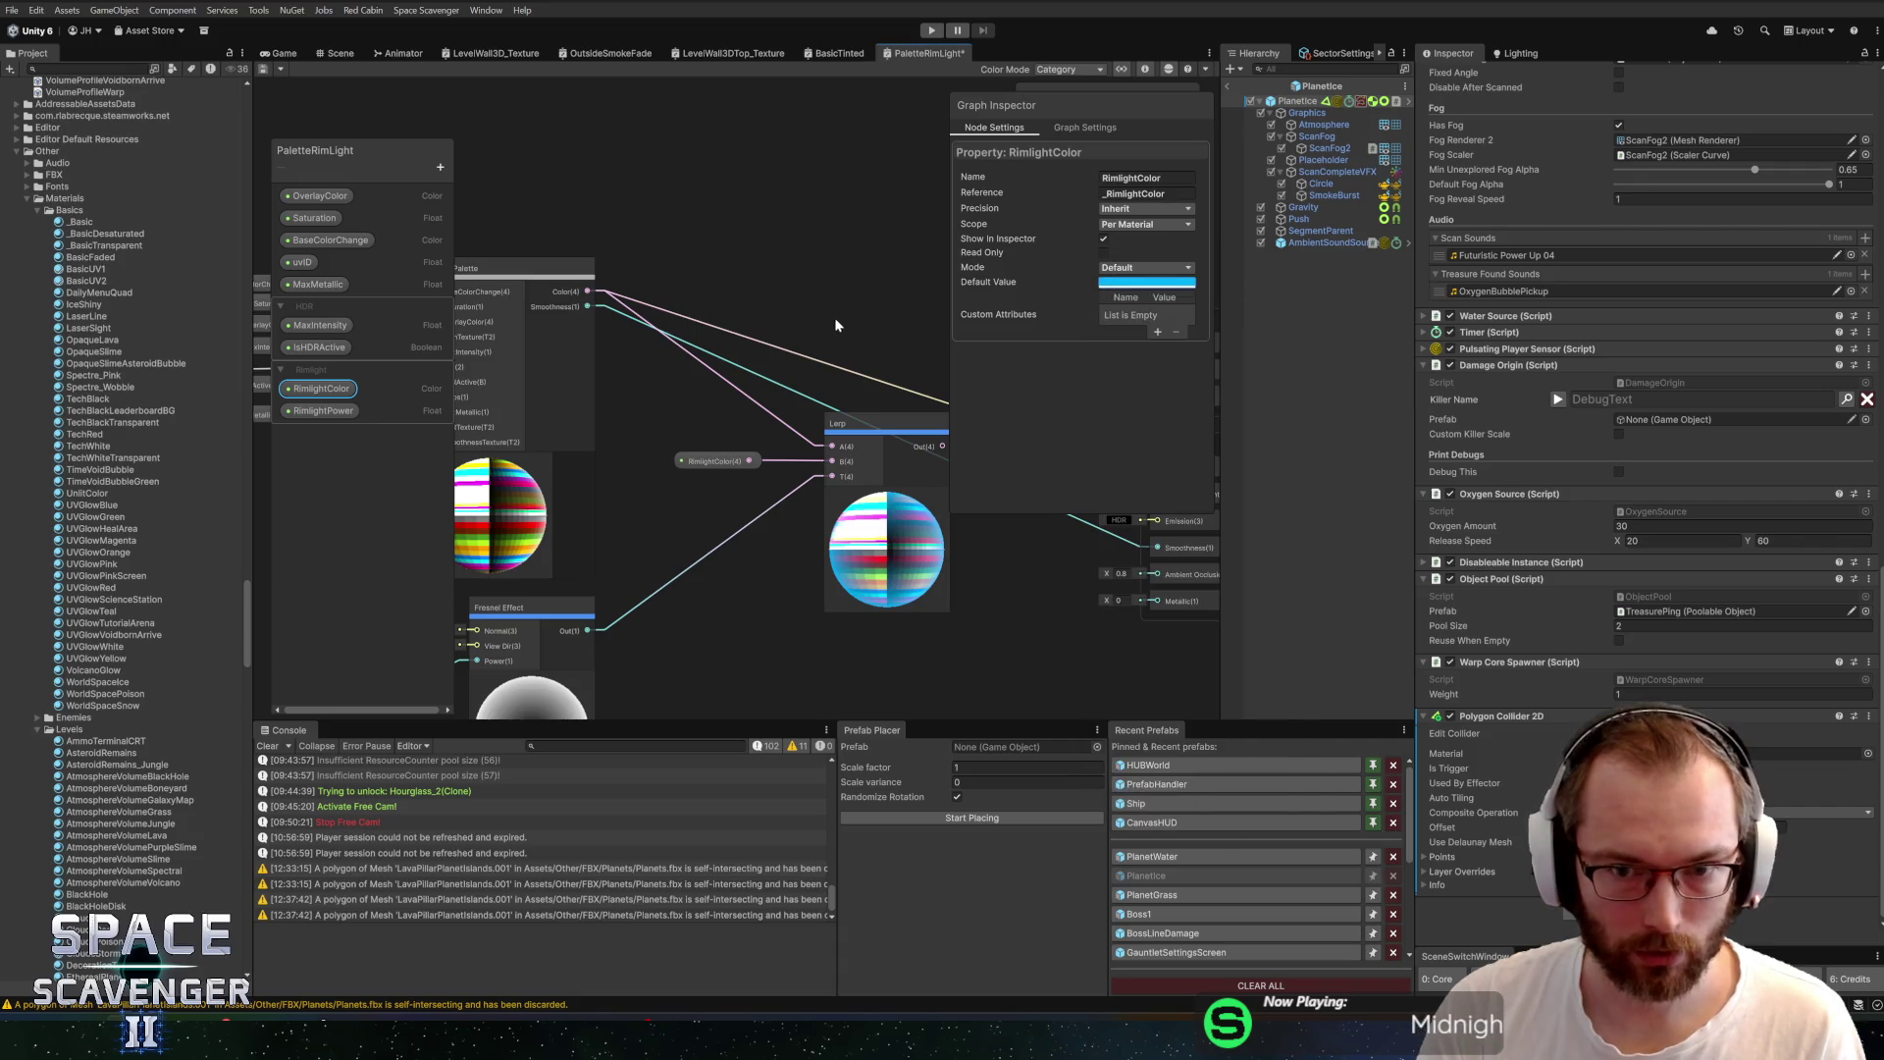
Check the Placeholder planet's material RimlightColor in the Scene view
click(338, 55)
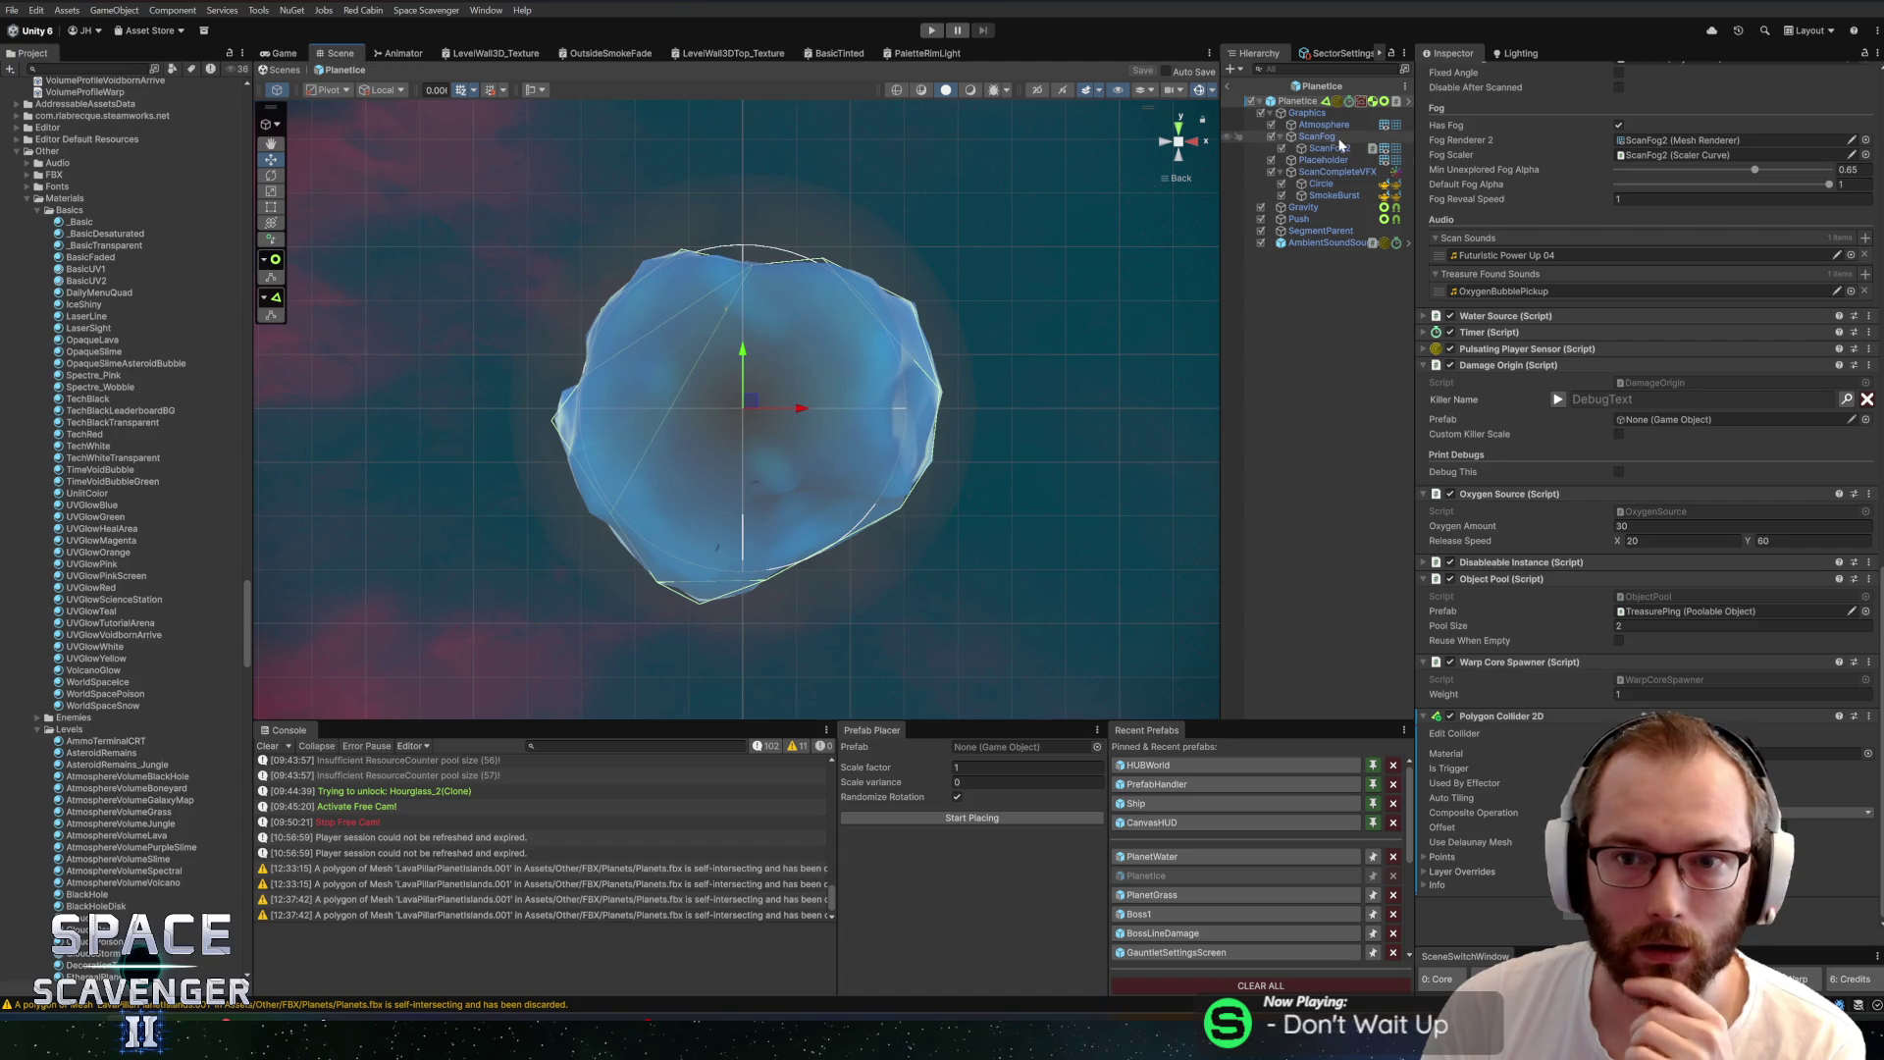
click(1323, 160)
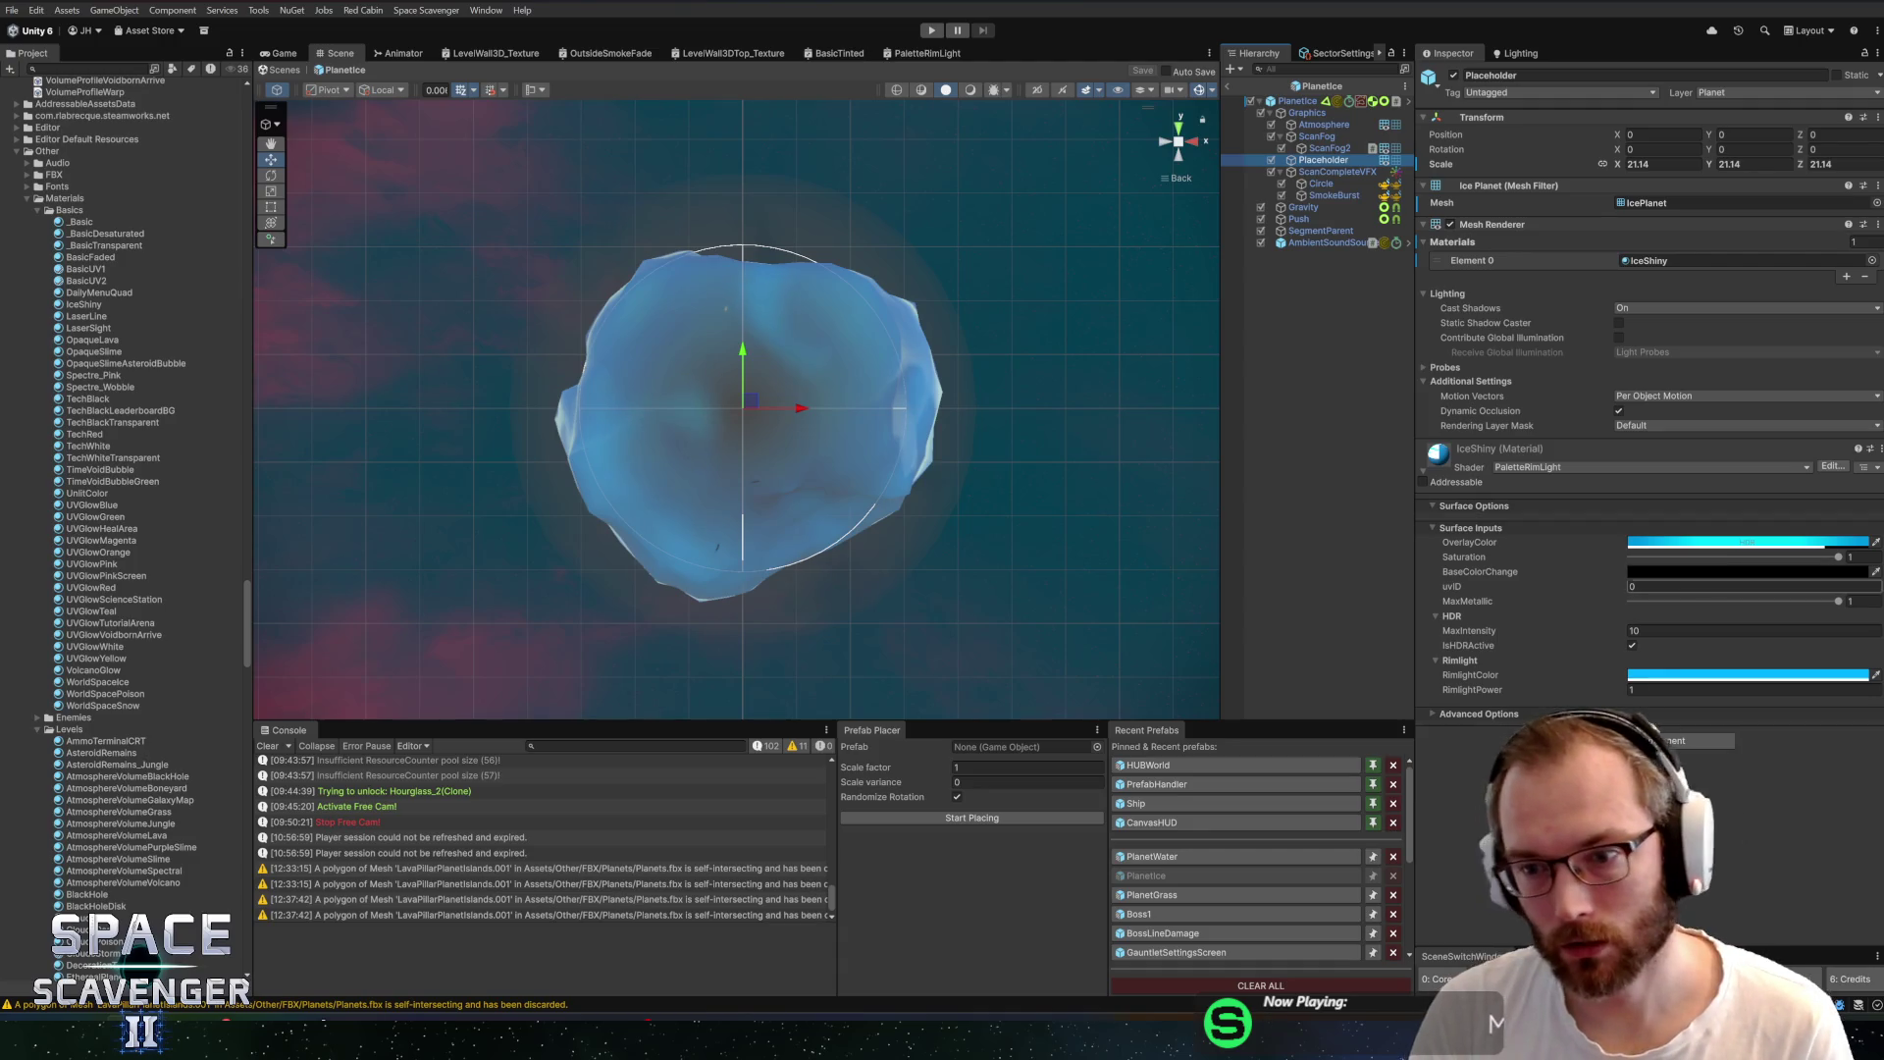
click(1747, 674)
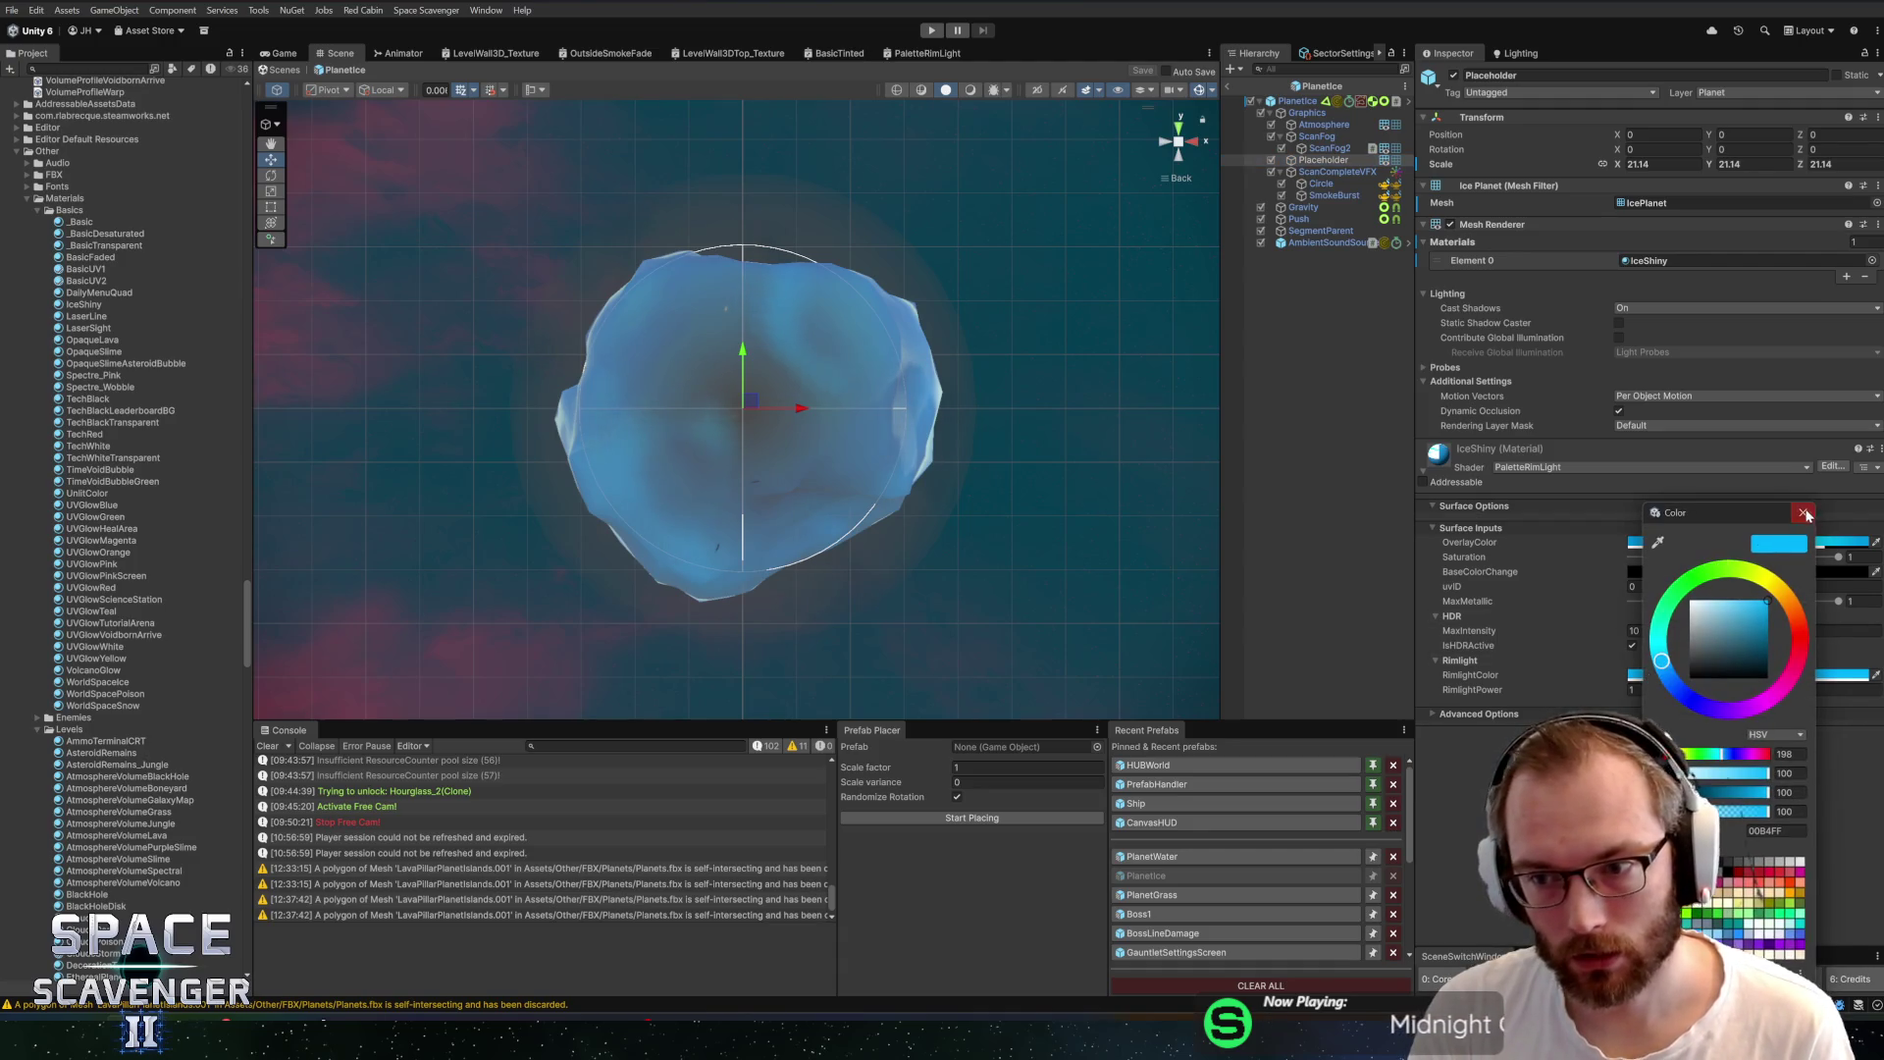
key(Escape)
Set RimlightColor's mode to HDR and save the PaletteRimLight shader graph
click(927, 53)
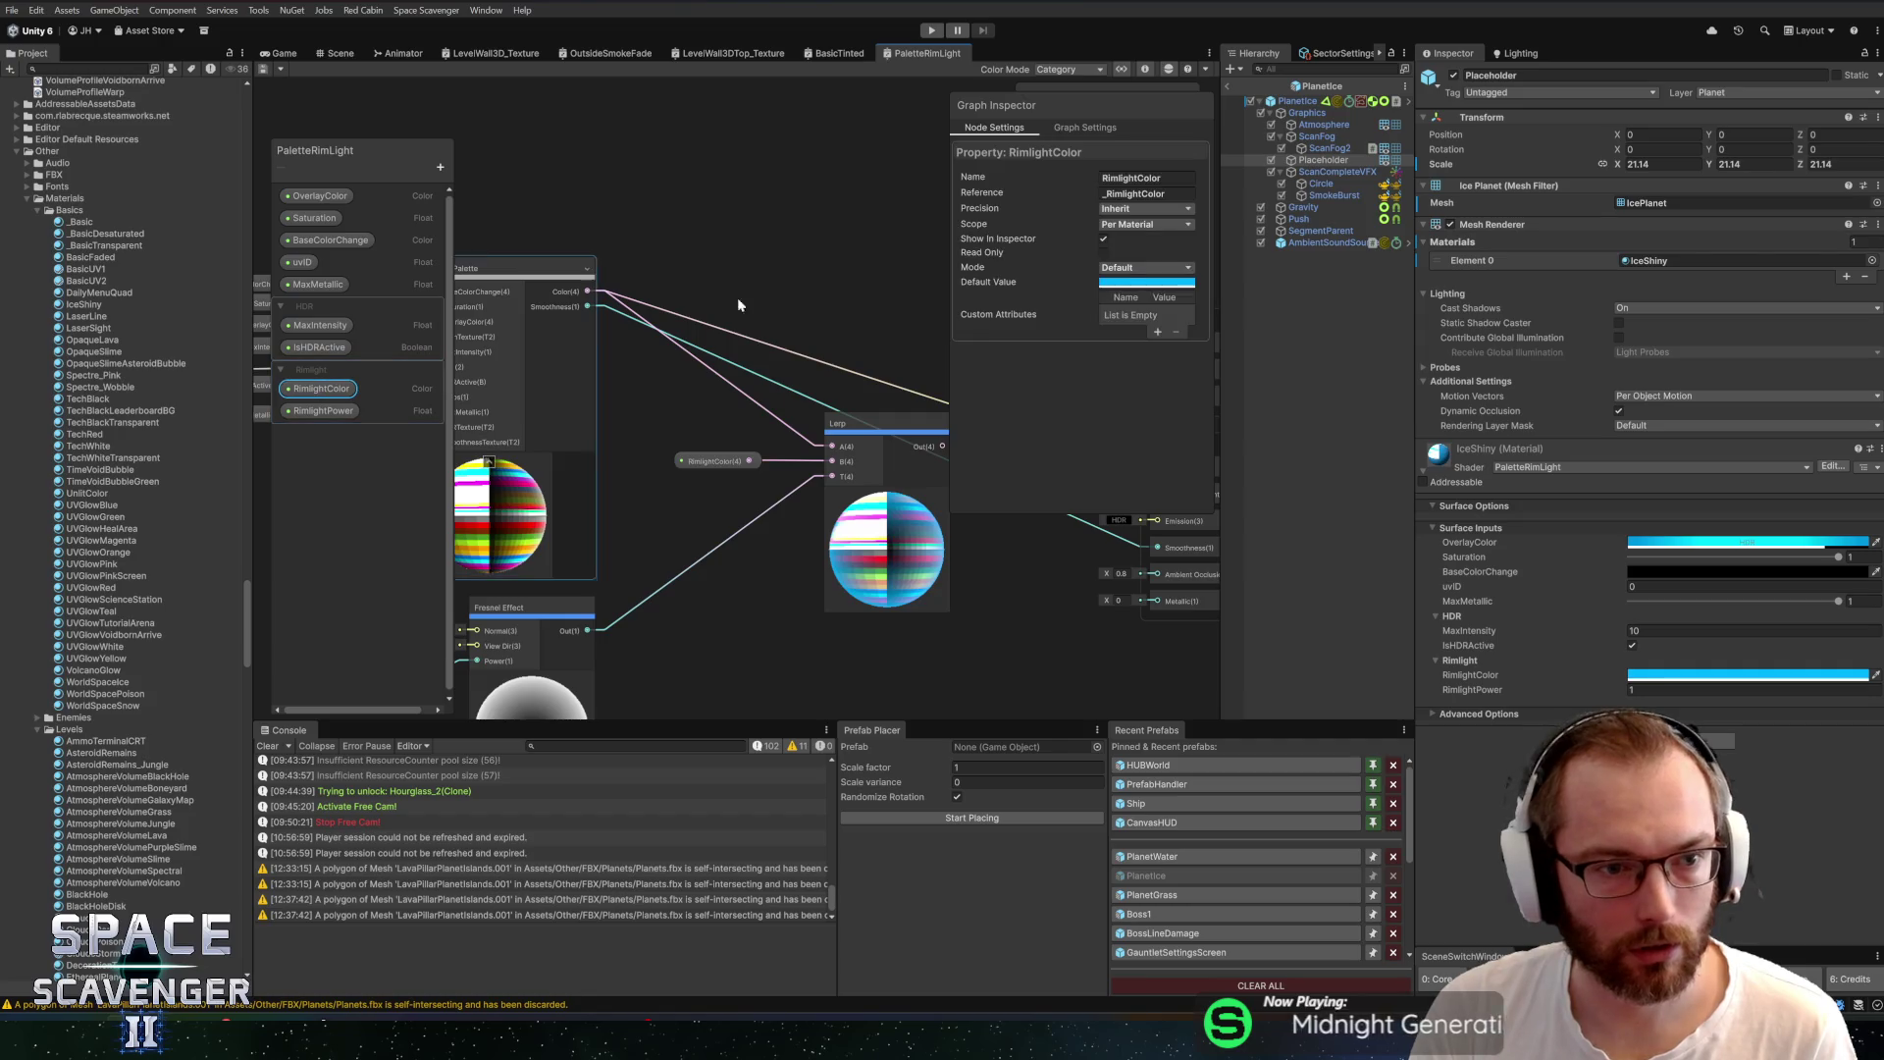
click(1139, 268)
click(1129, 285)
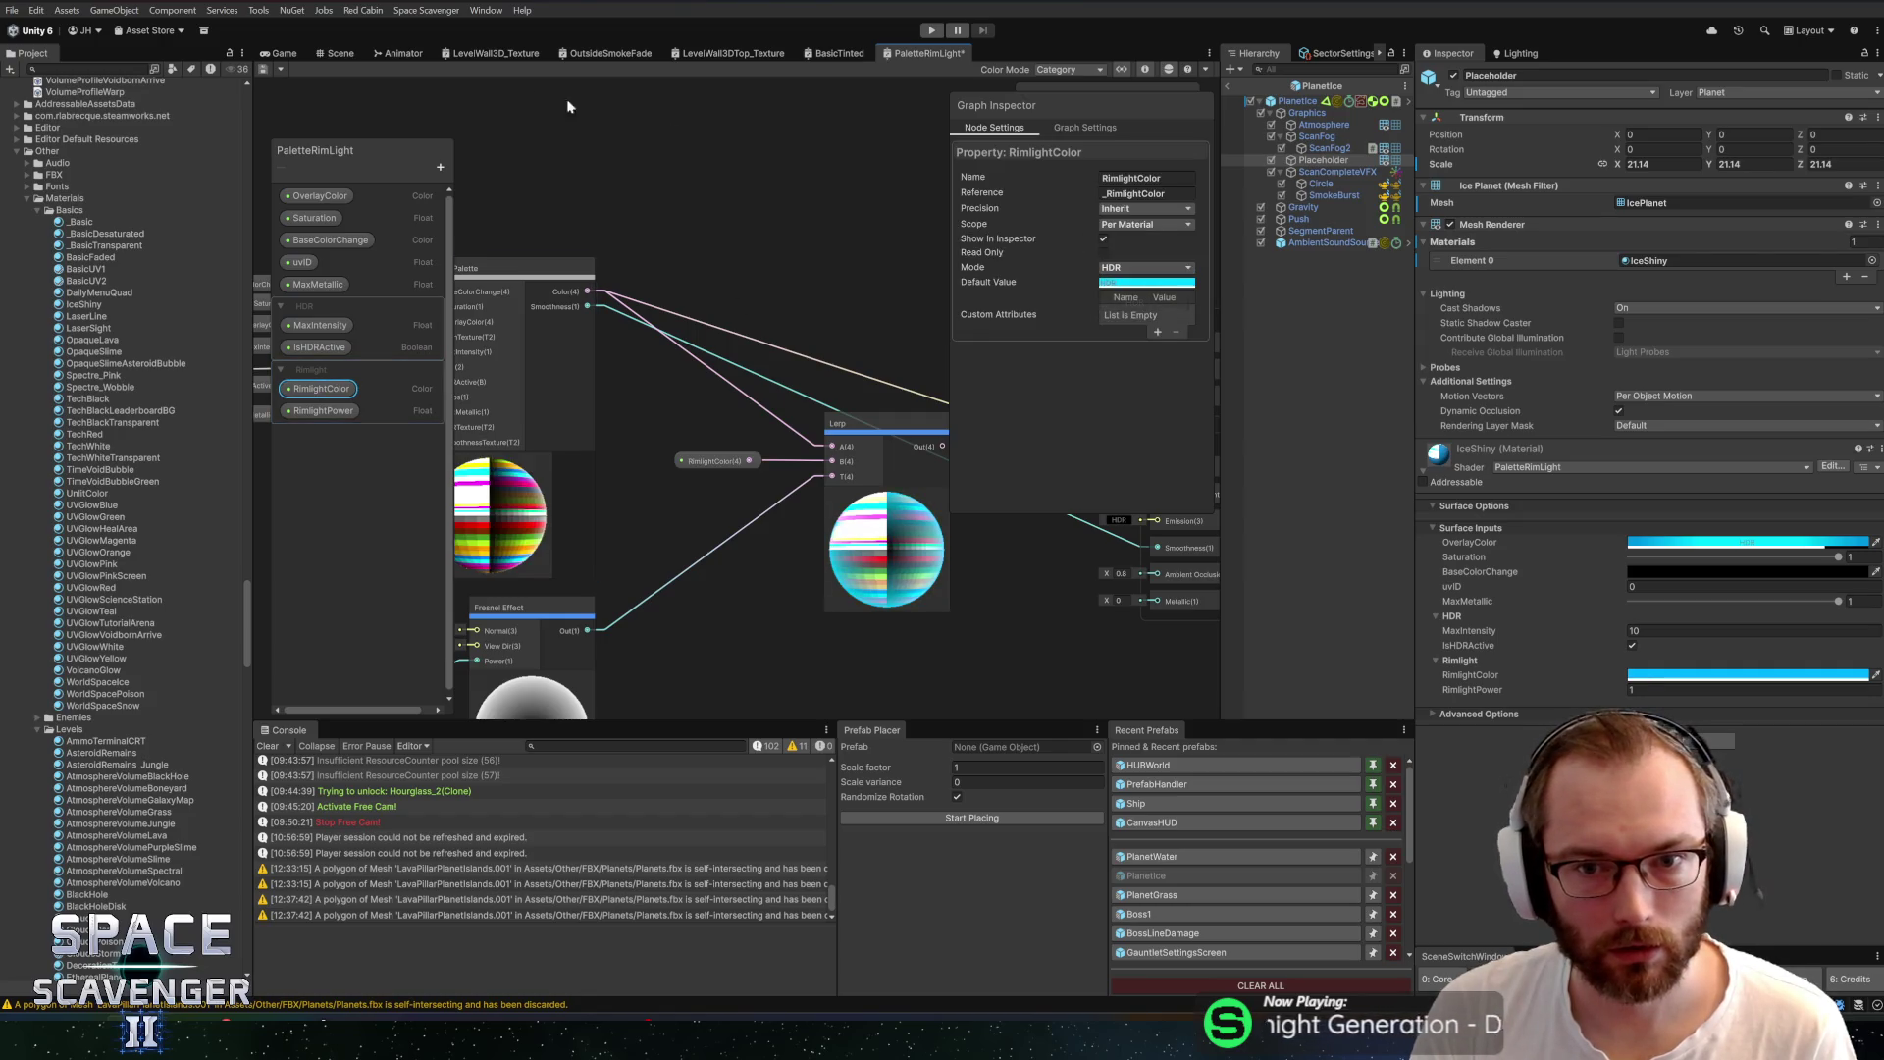
click(267, 68)
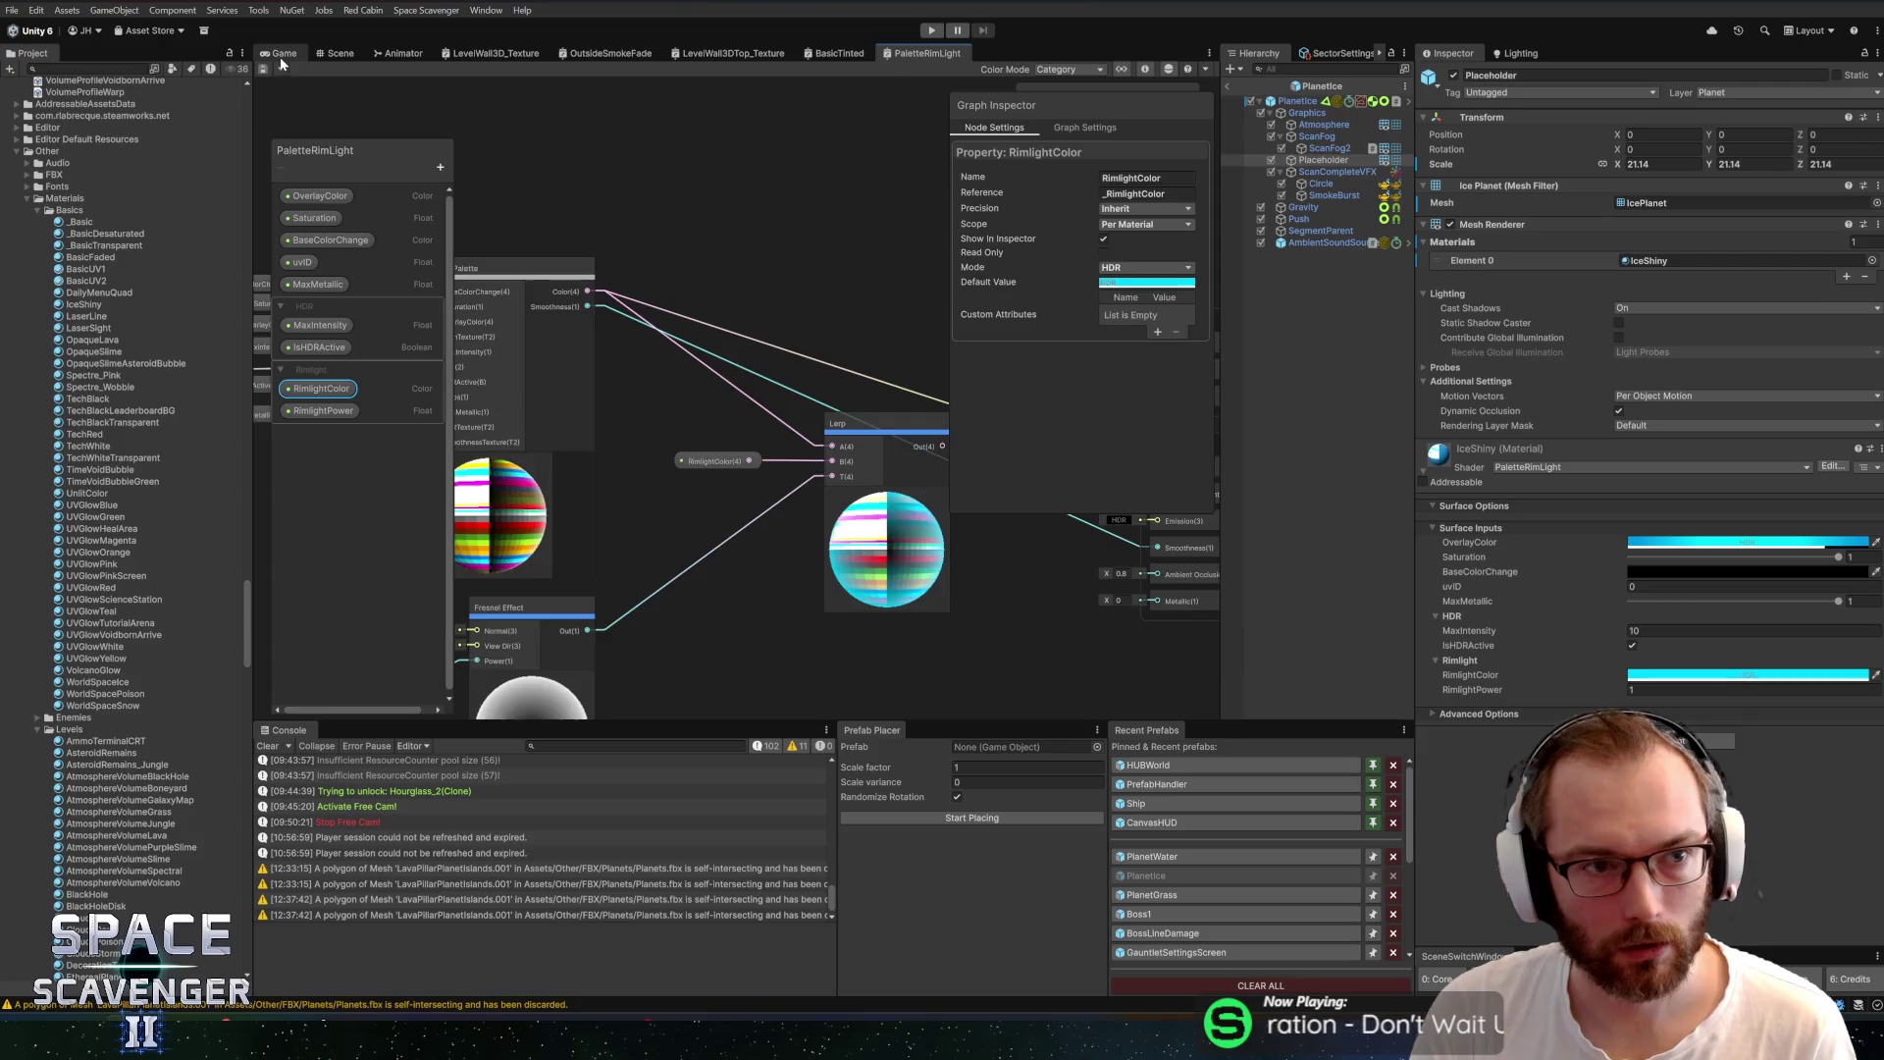
Adjust the Placeholder material's RimlightPower, angle the view, and enter Play mode
click(340, 53)
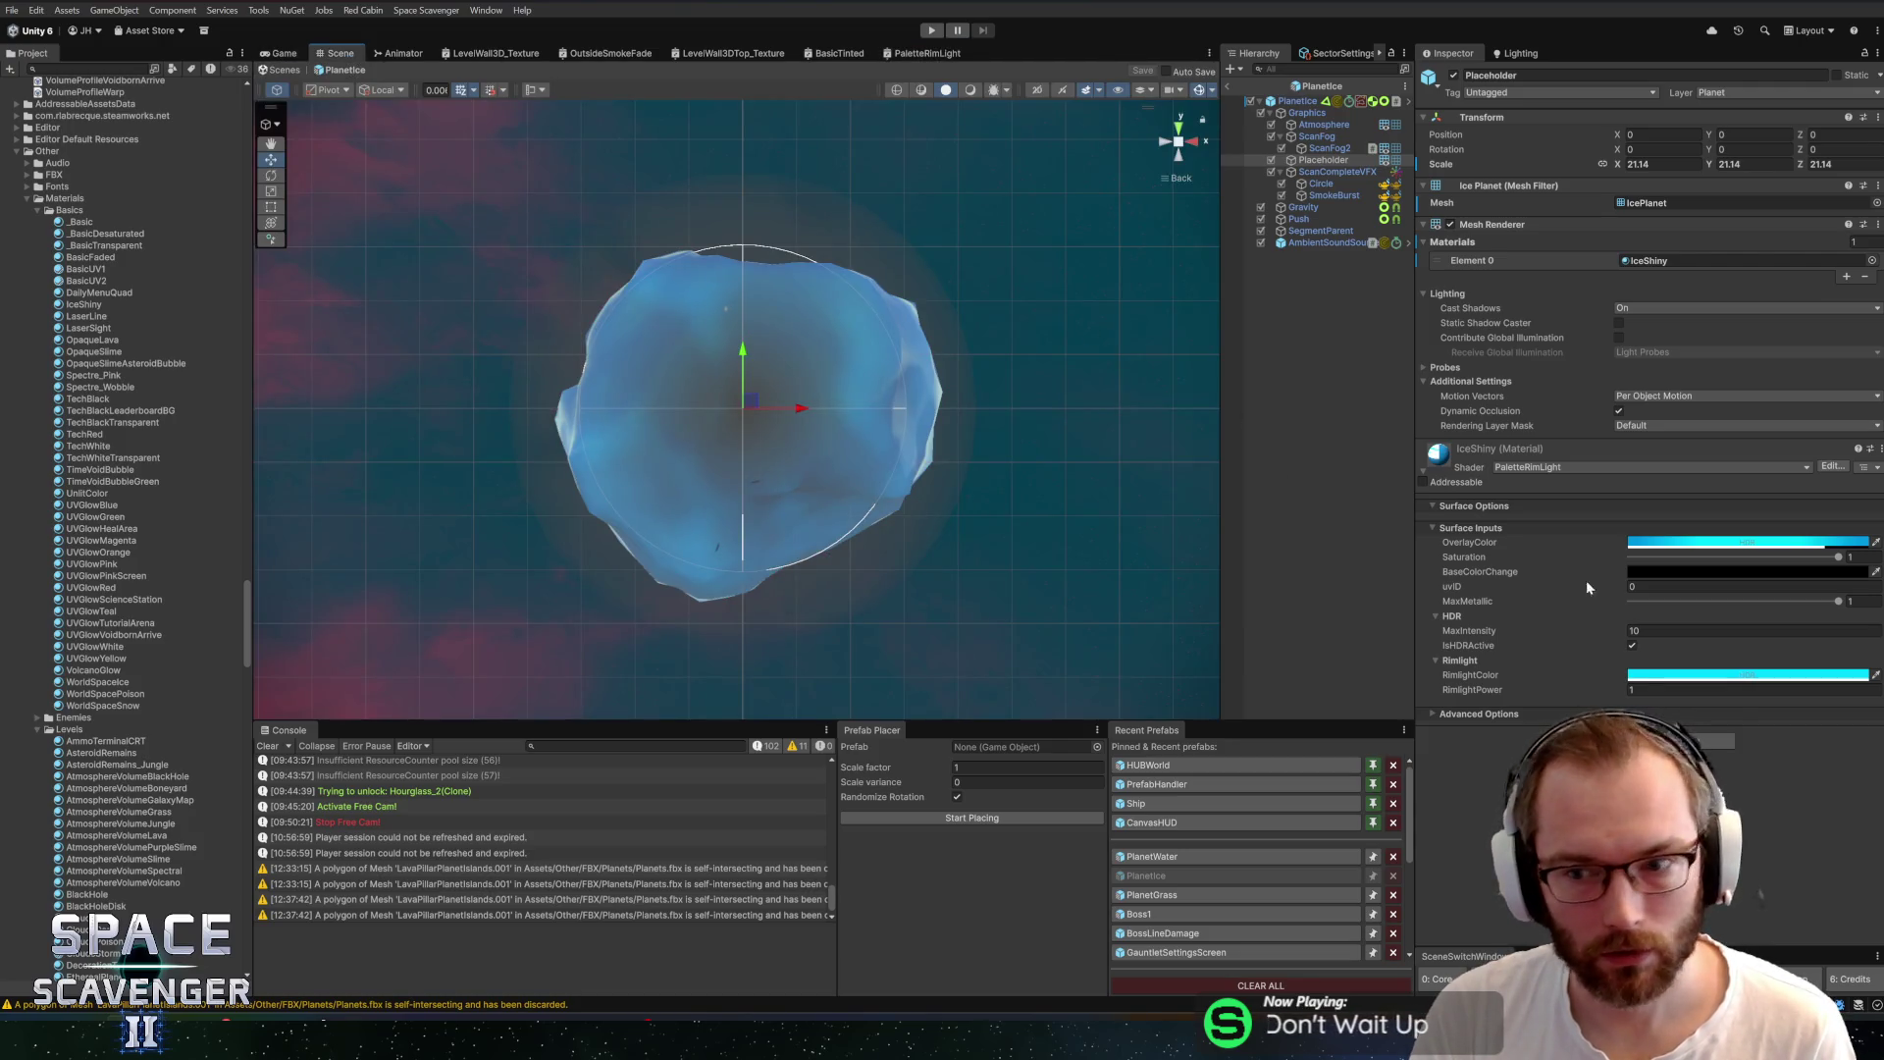
click(1675, 673)
click(1823, 465)
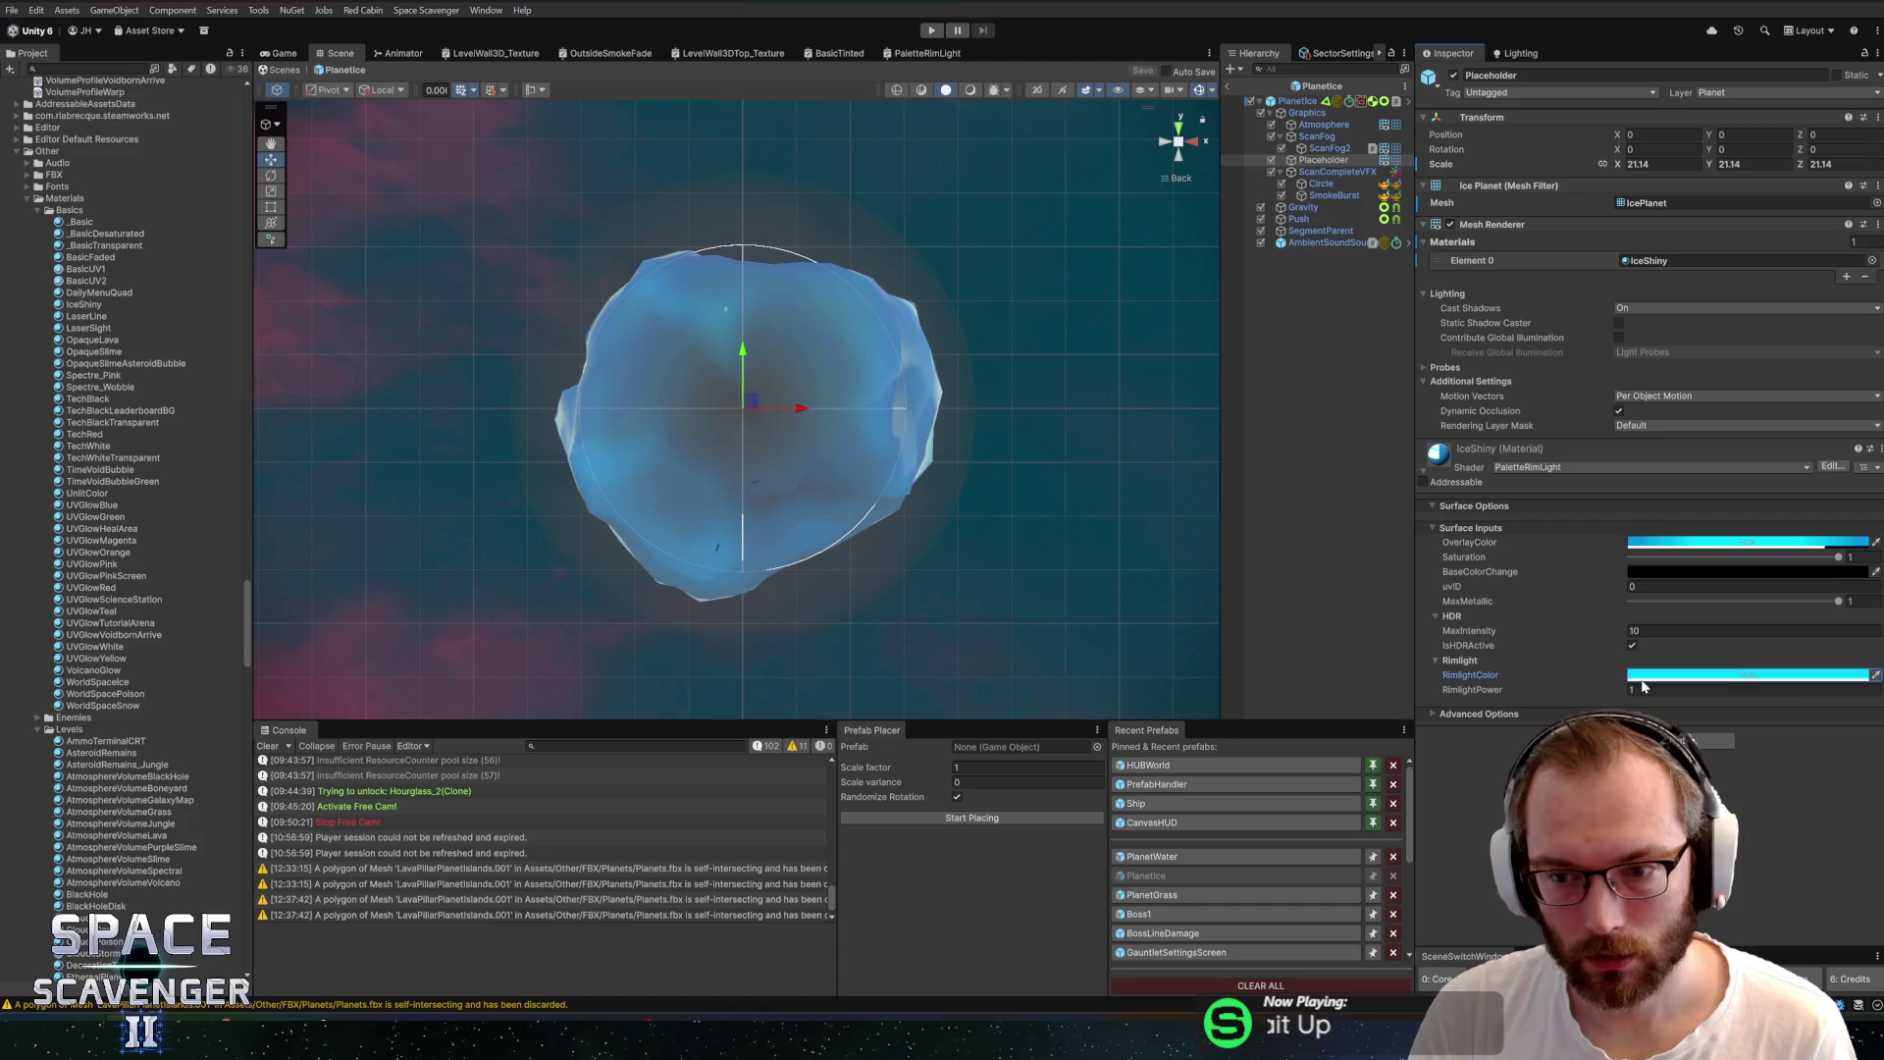
click(1634, 689)
text(30)
key(BackSpace)
key(BackSpace)
key(BackSpace)
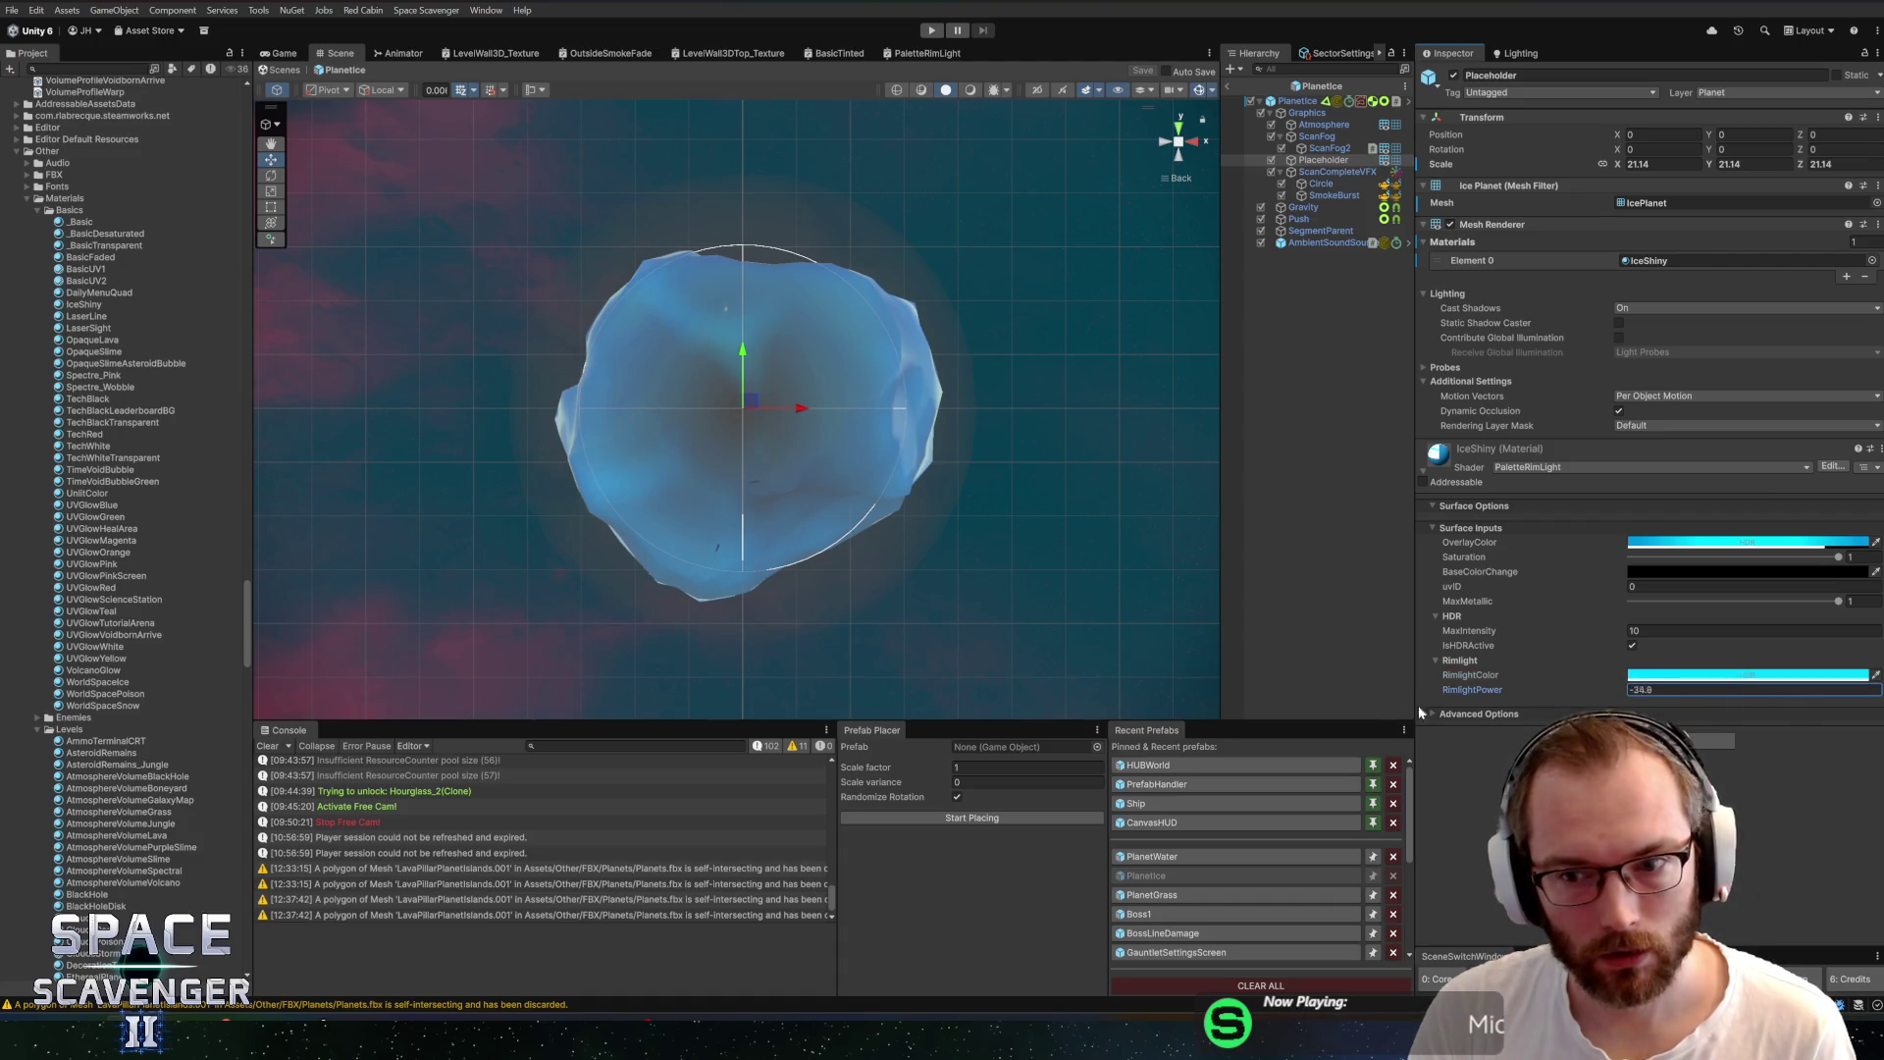
text(1)
mouse_move(715, 402)
mouse_down()
mouse_move(434, 409)
mouse_move(1182, 167)
mouse_up()
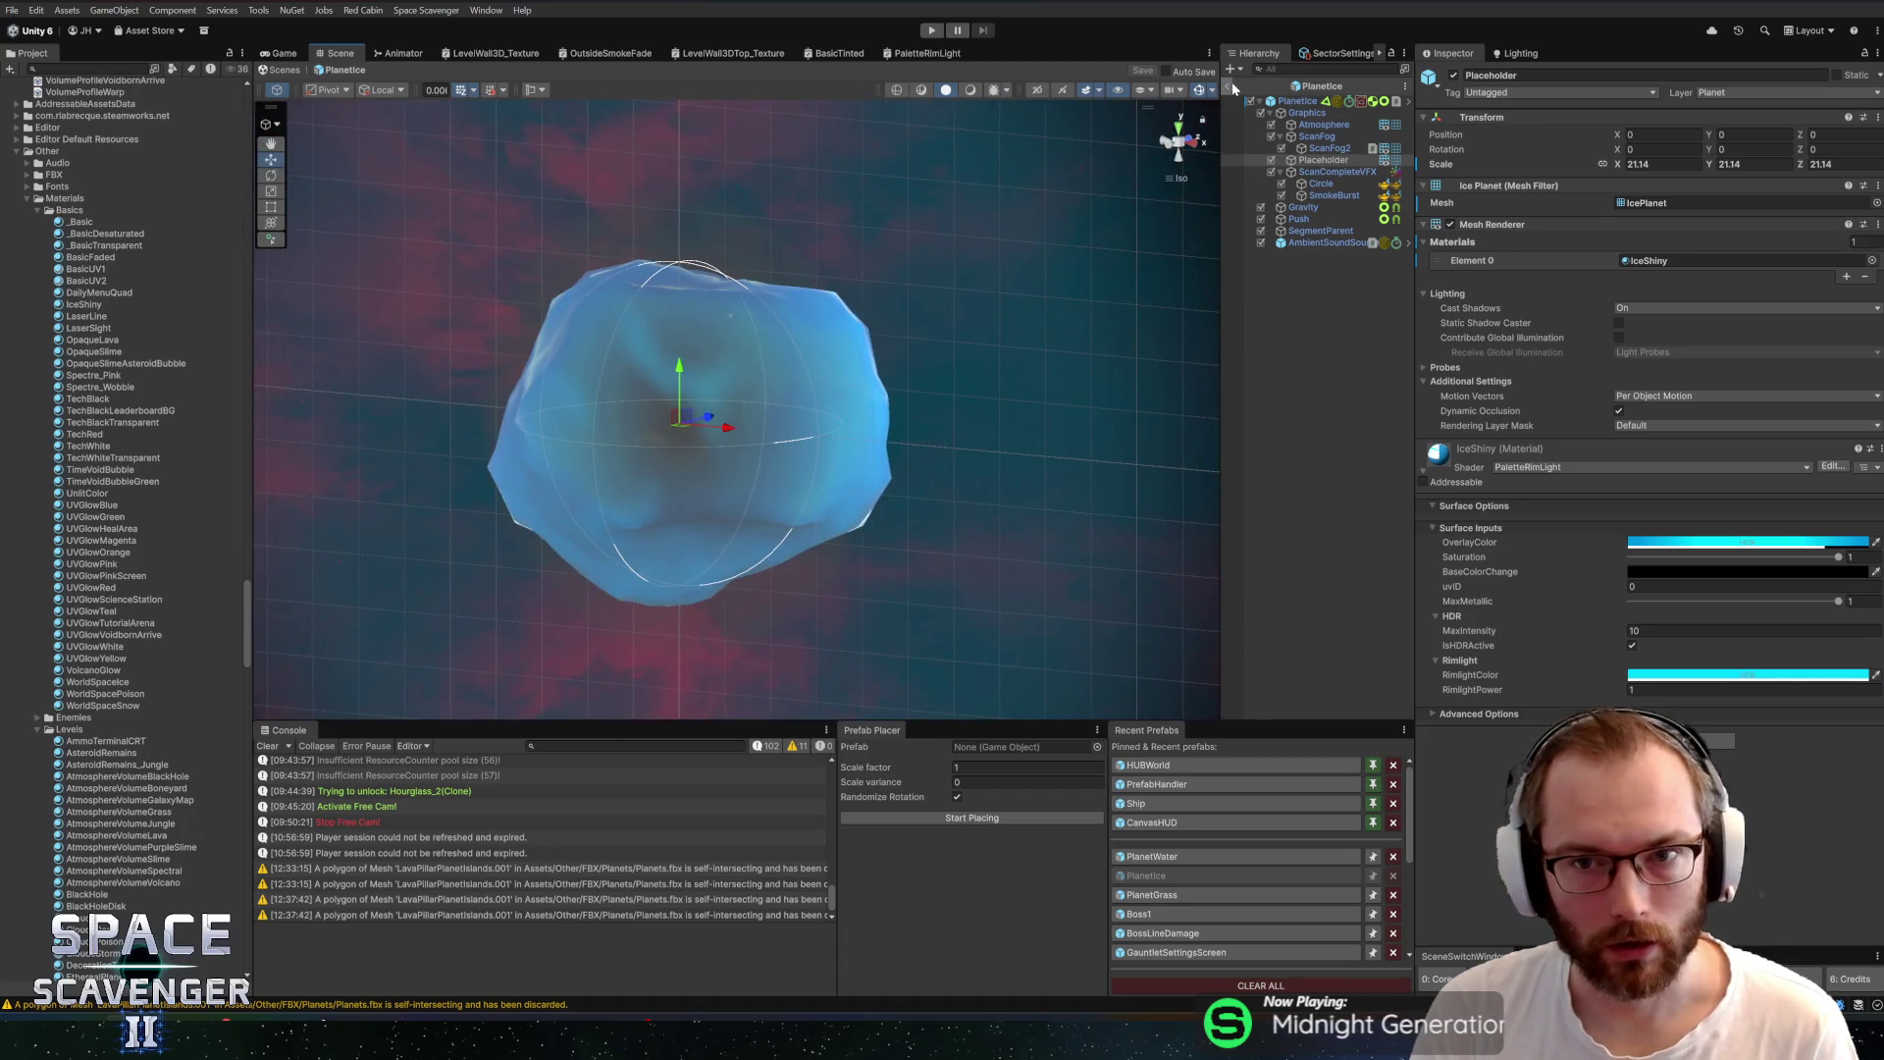
click(931, 29)
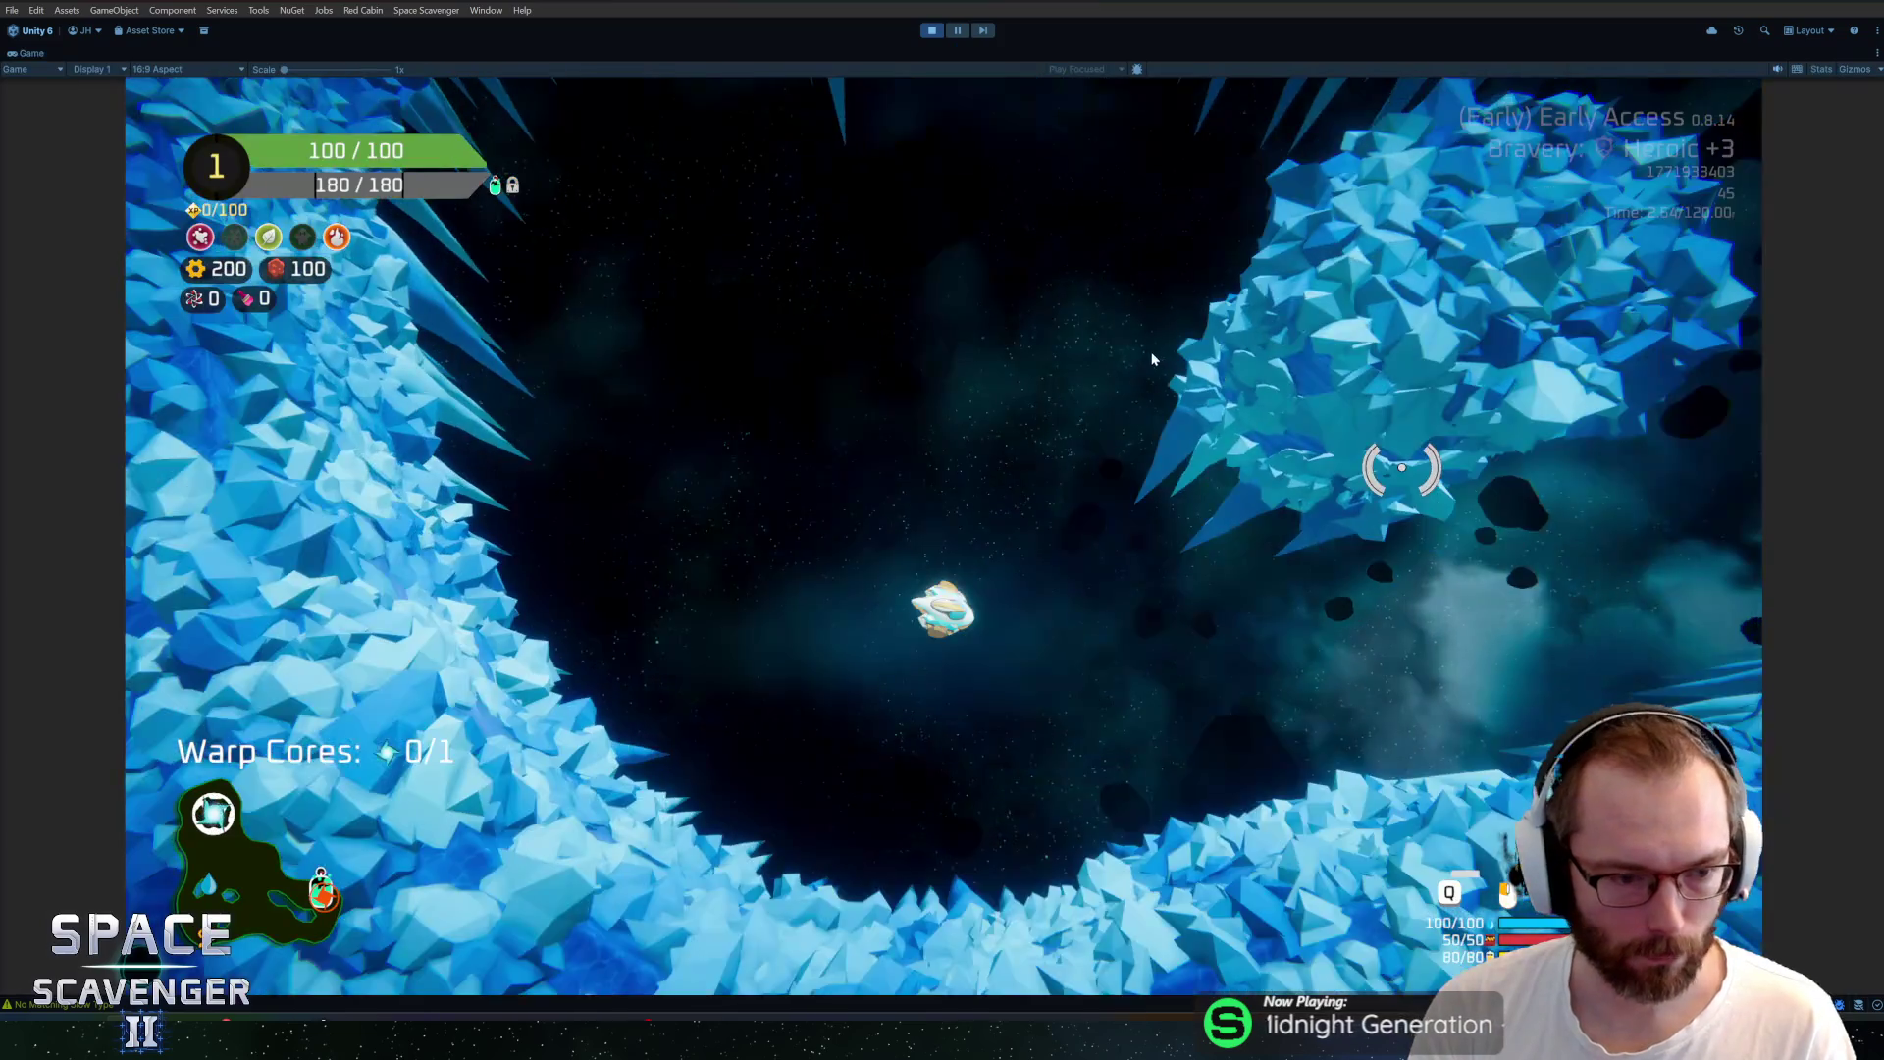
Fly the ship up and left along the ice wall, shooting enemies on the way
key(w)
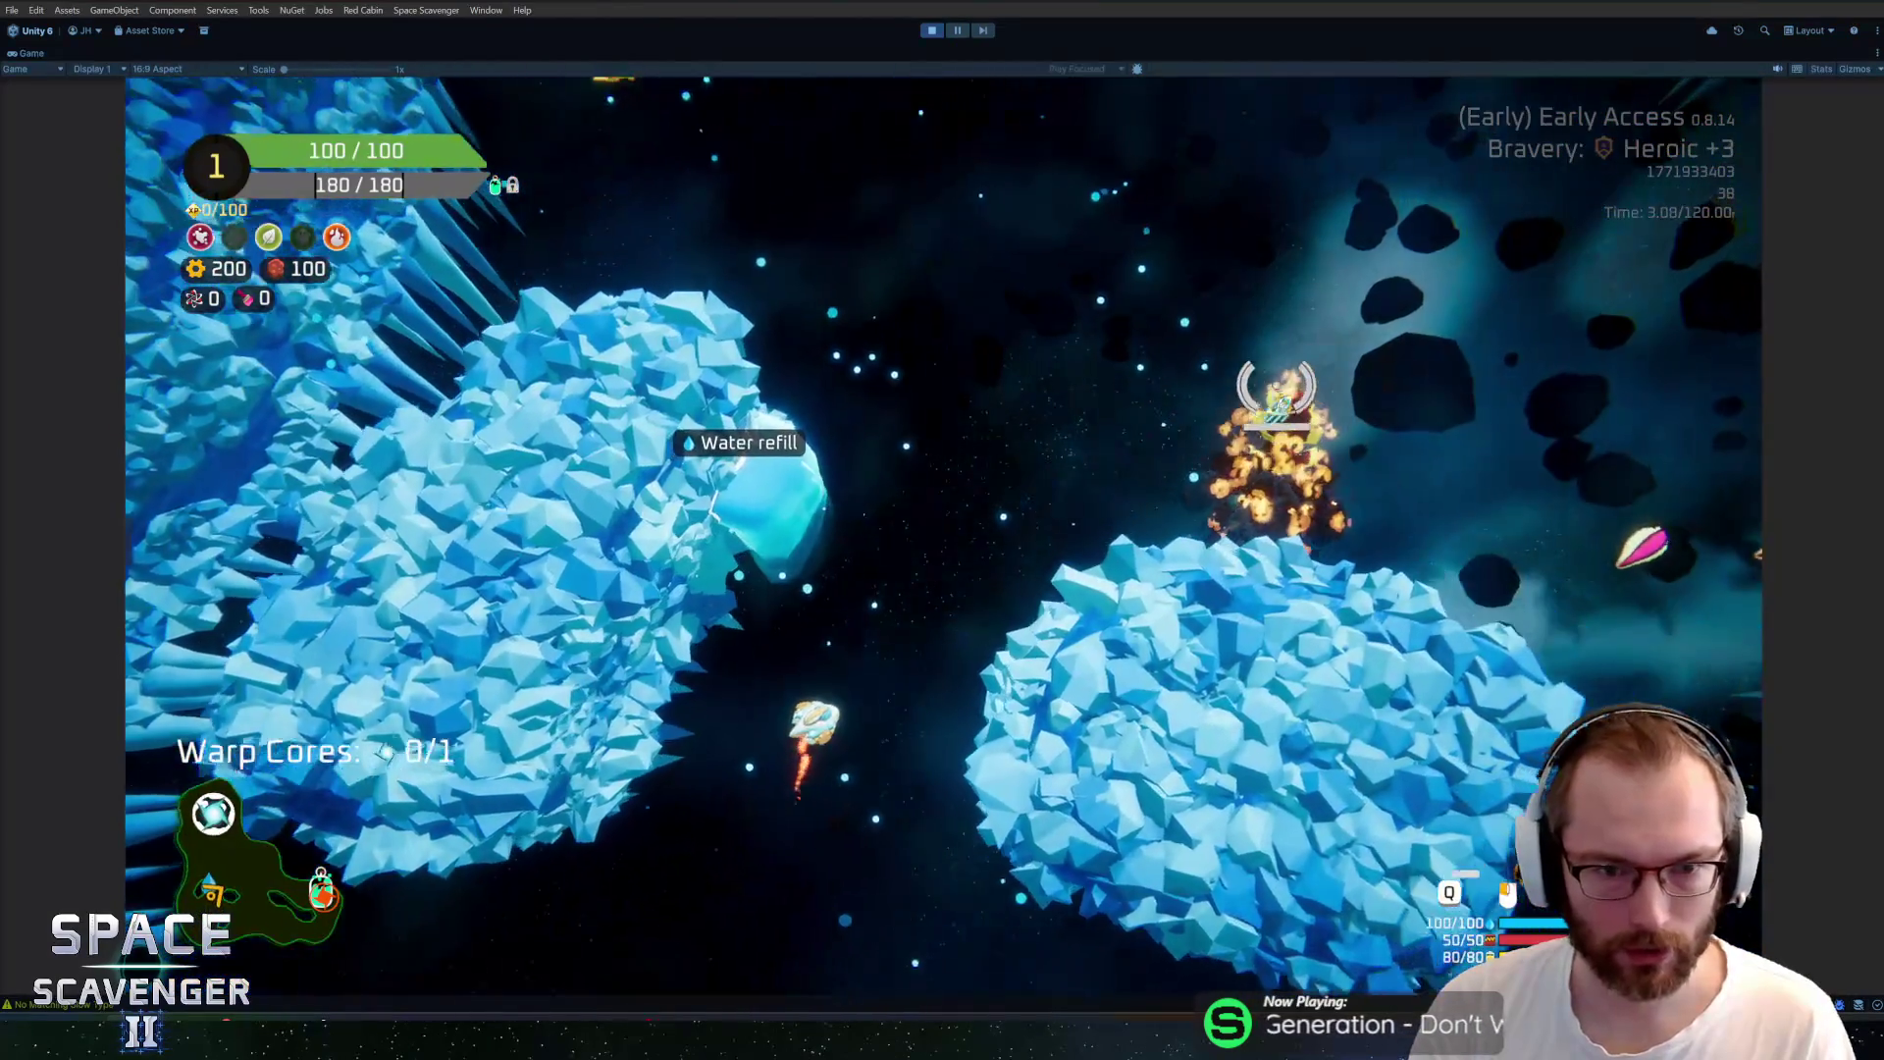
key(w)
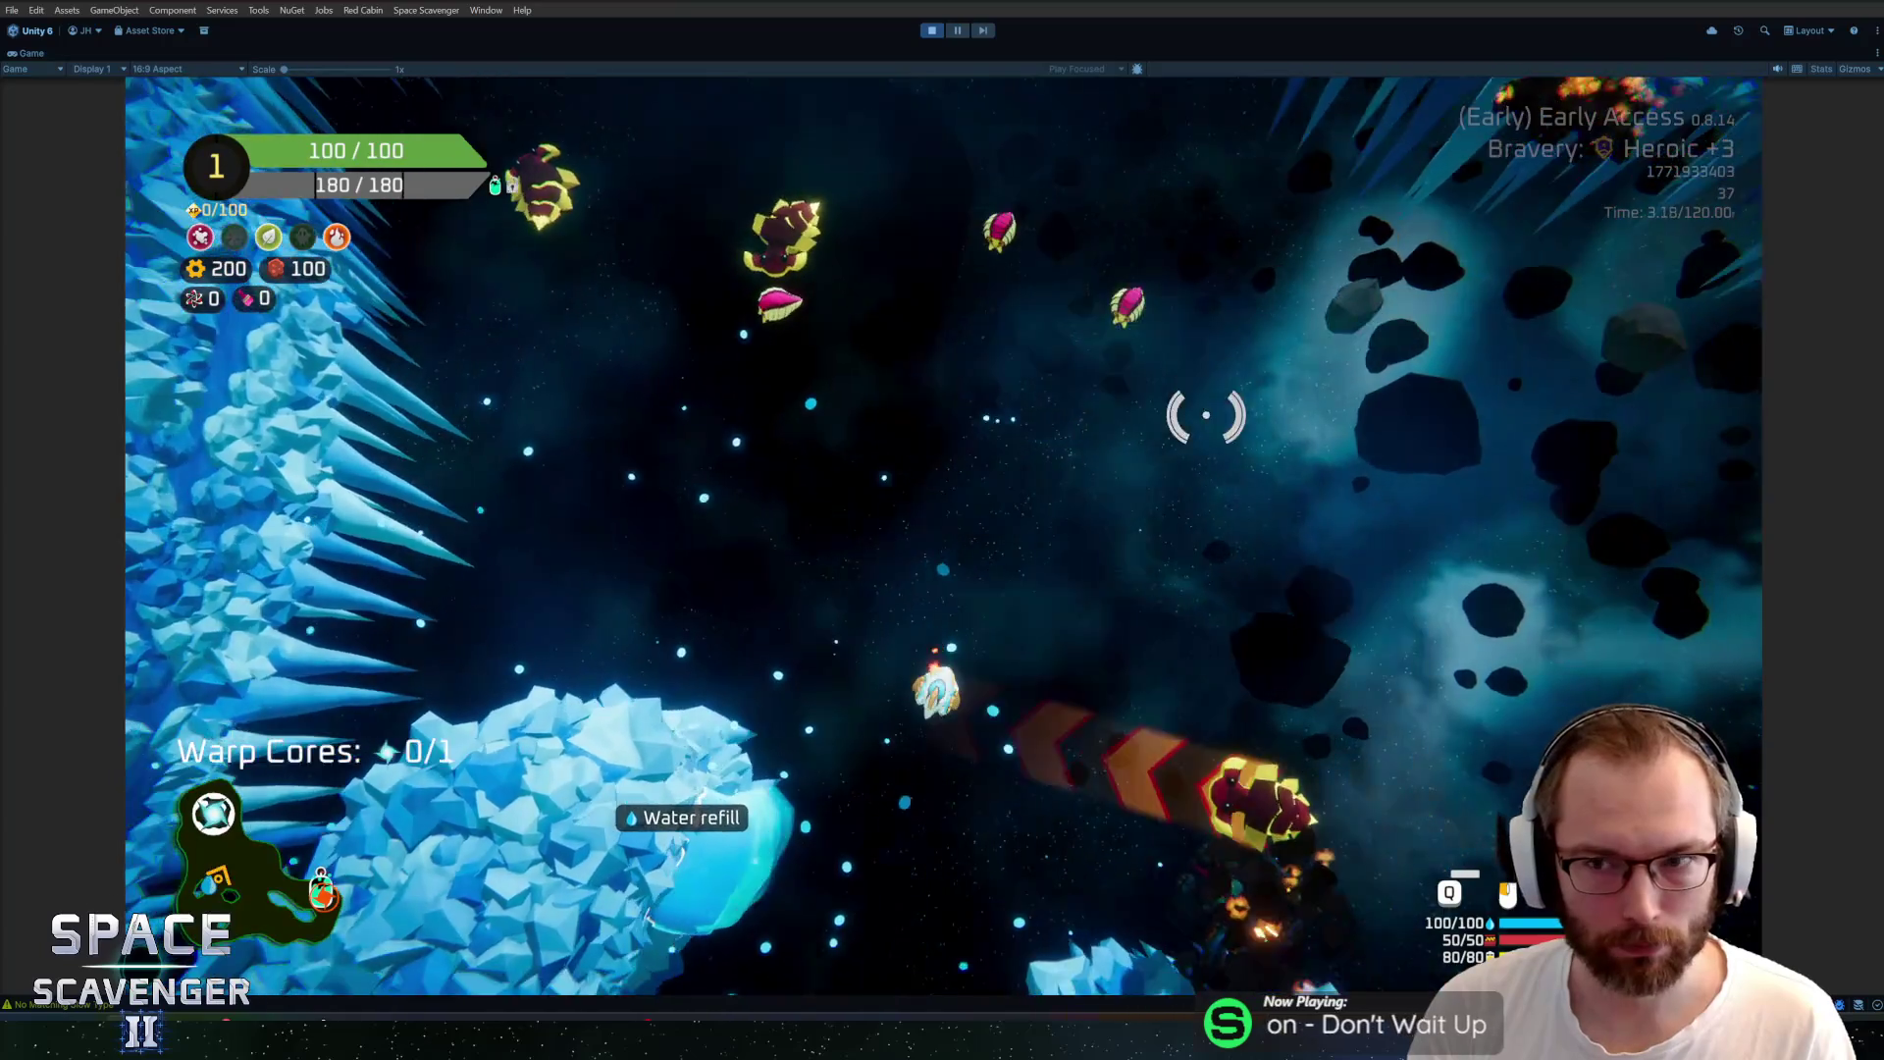
click(1090, 403)
key(w)
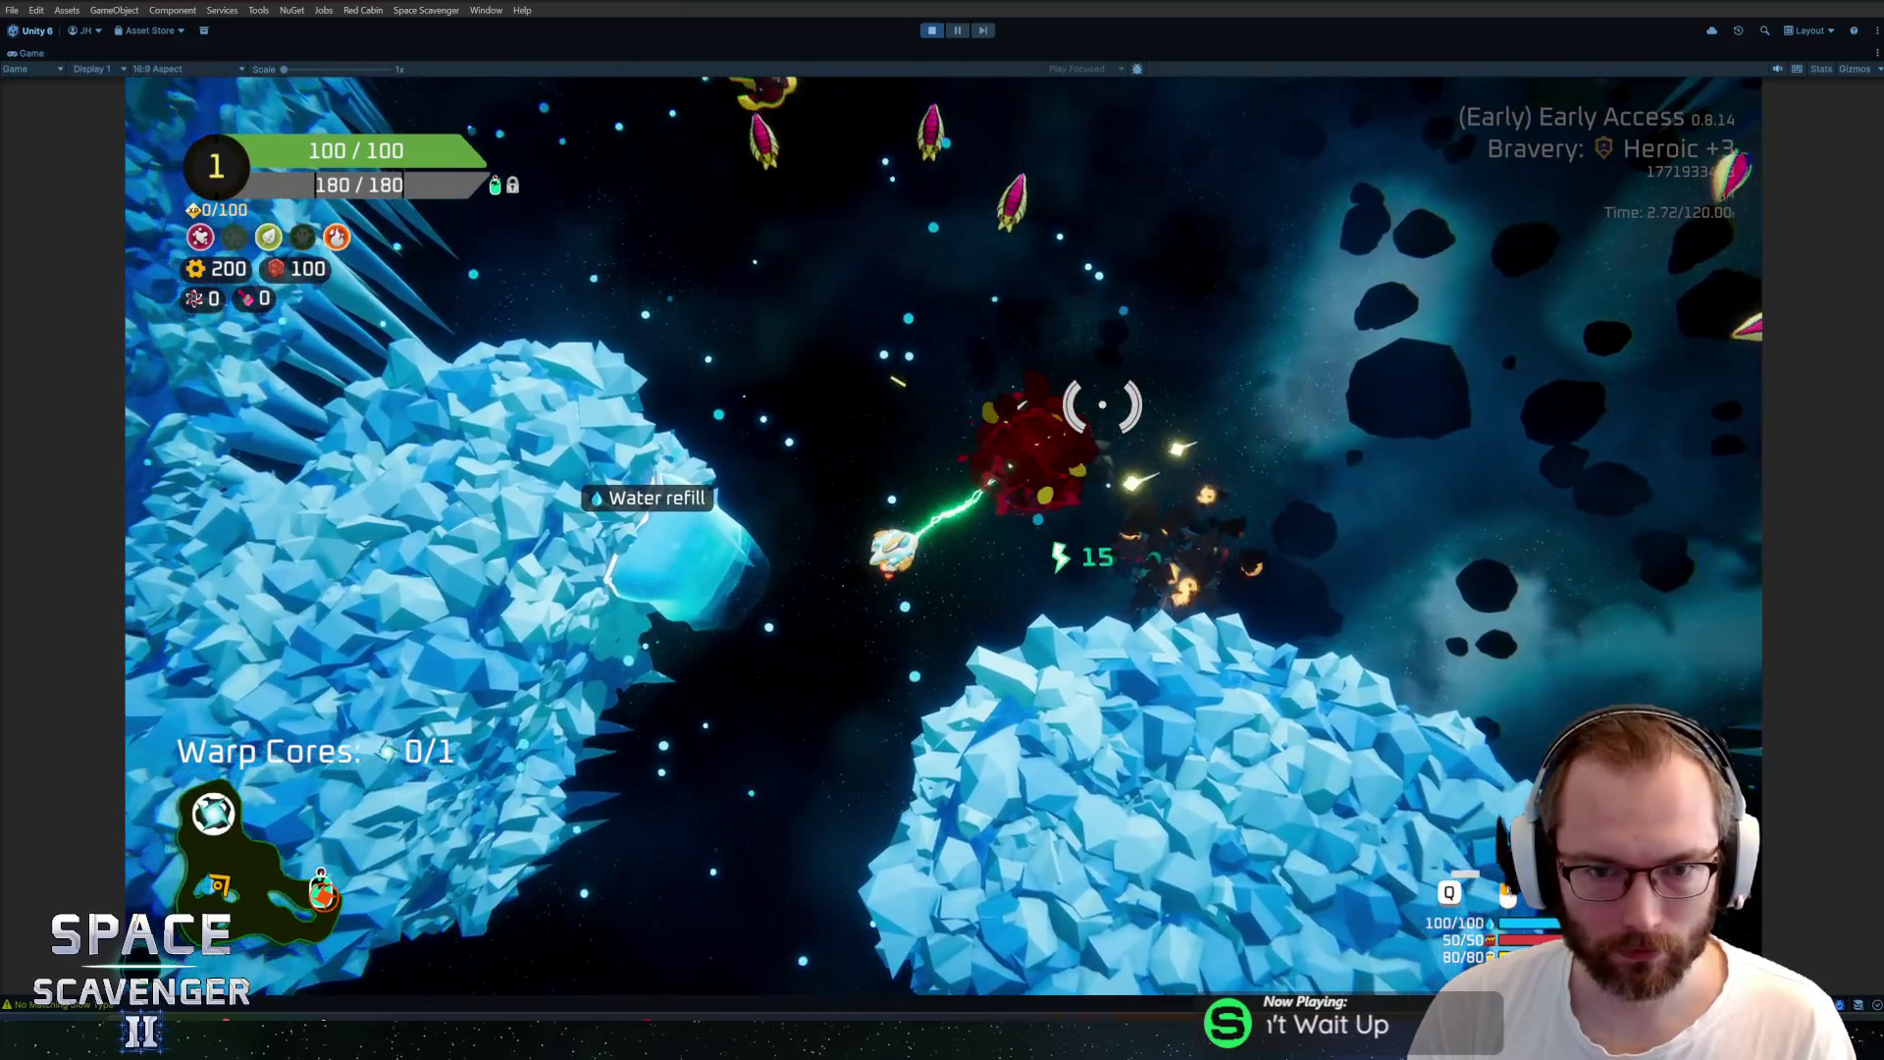
key(w)
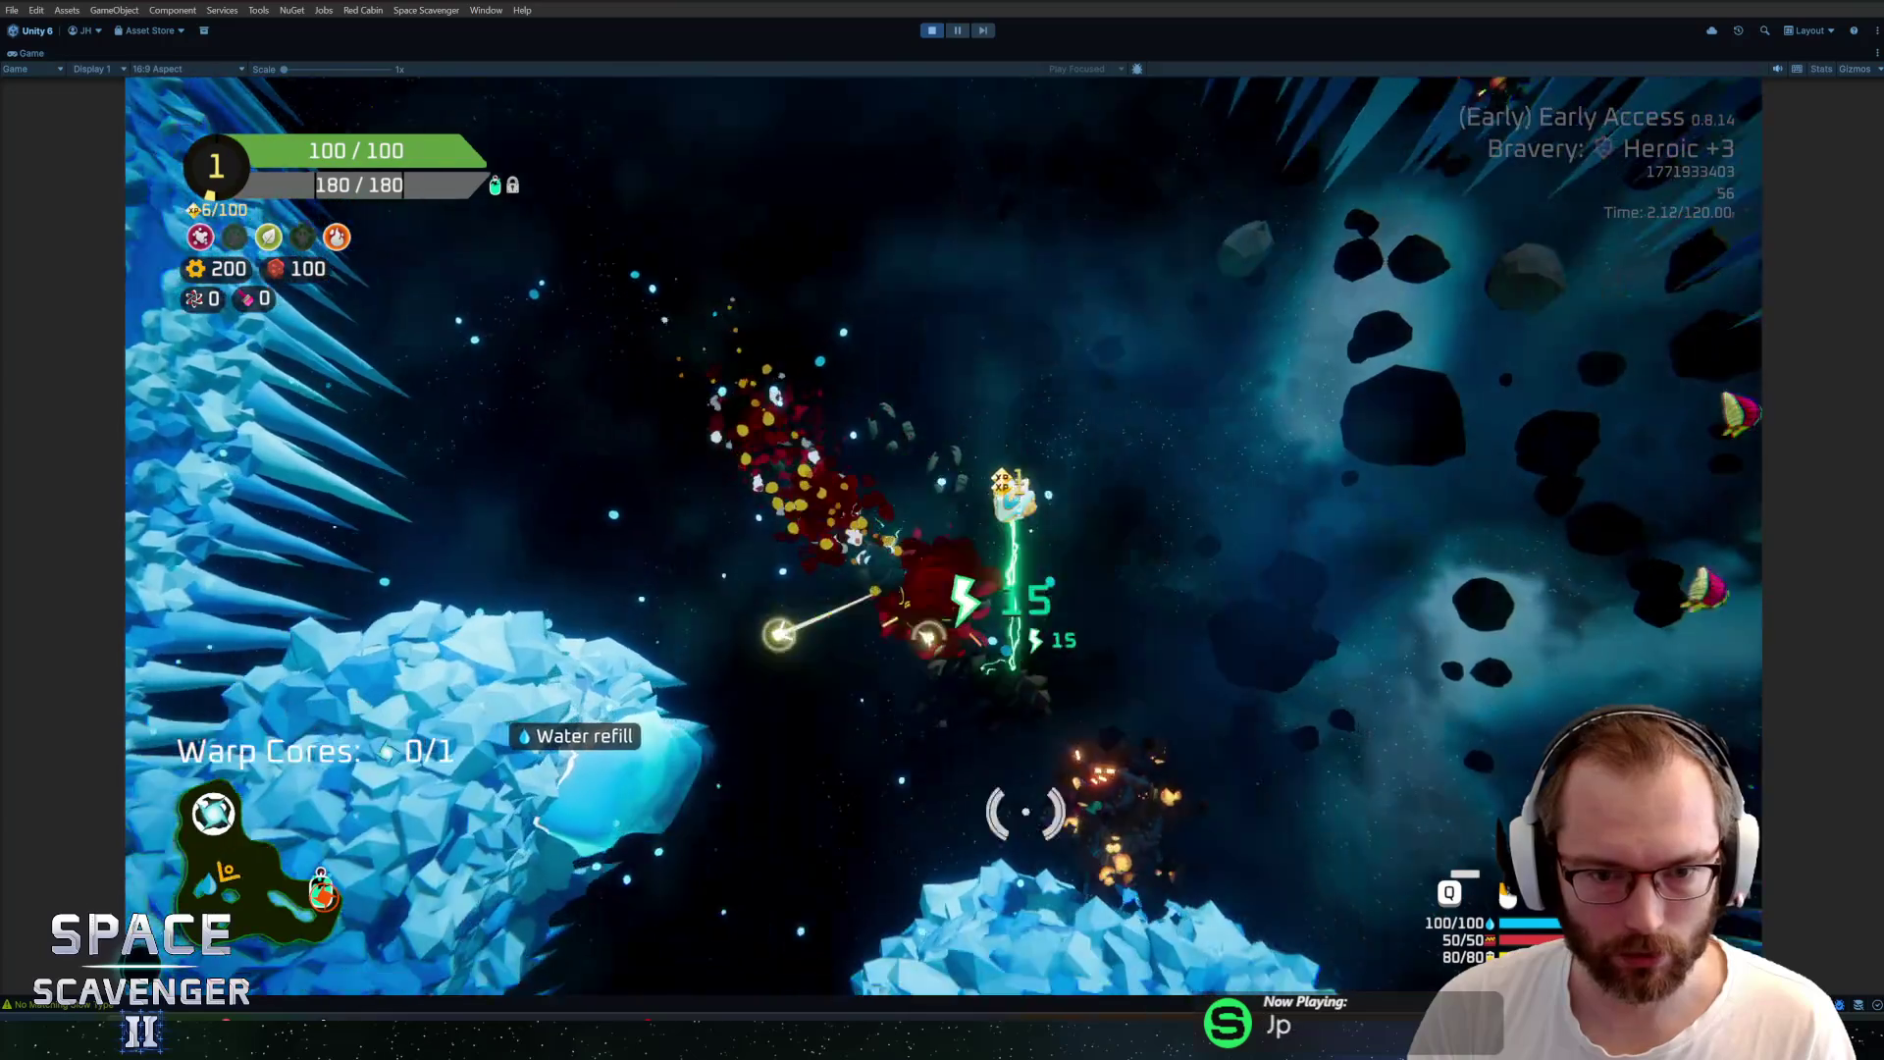
key(w)
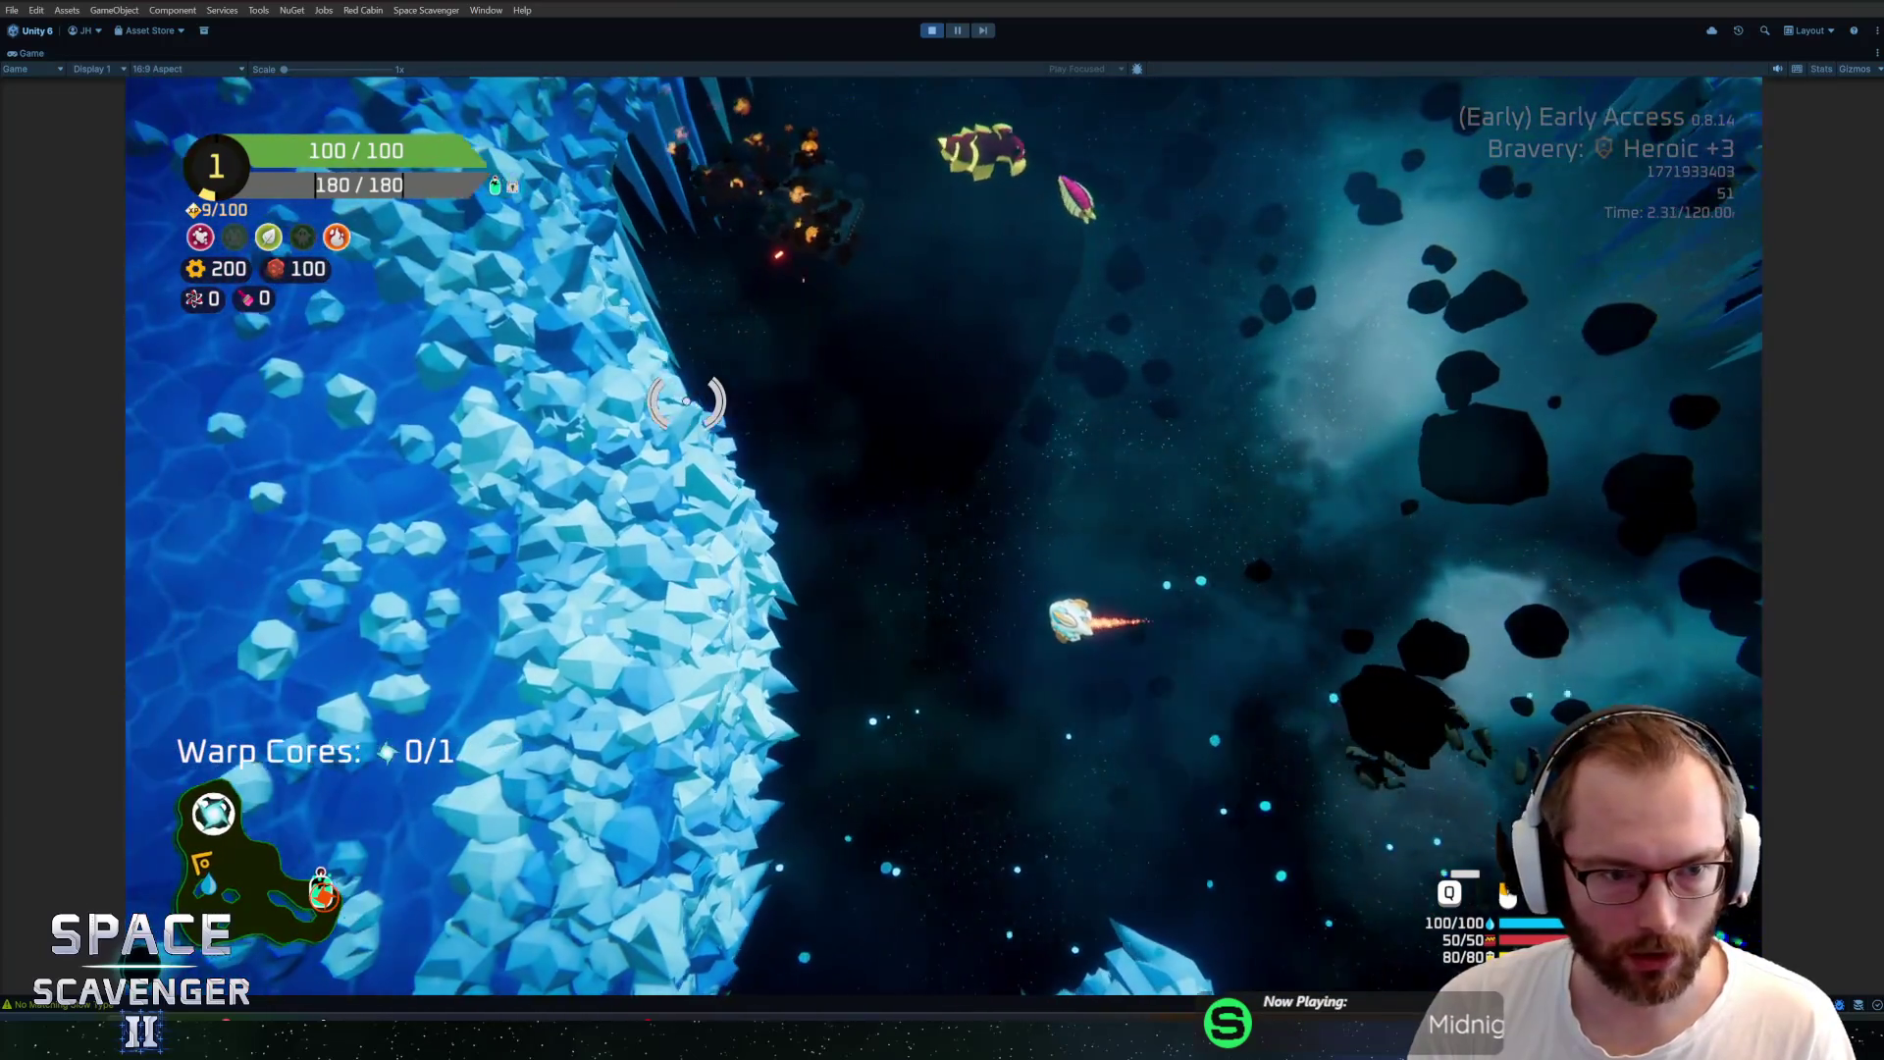
key(a)
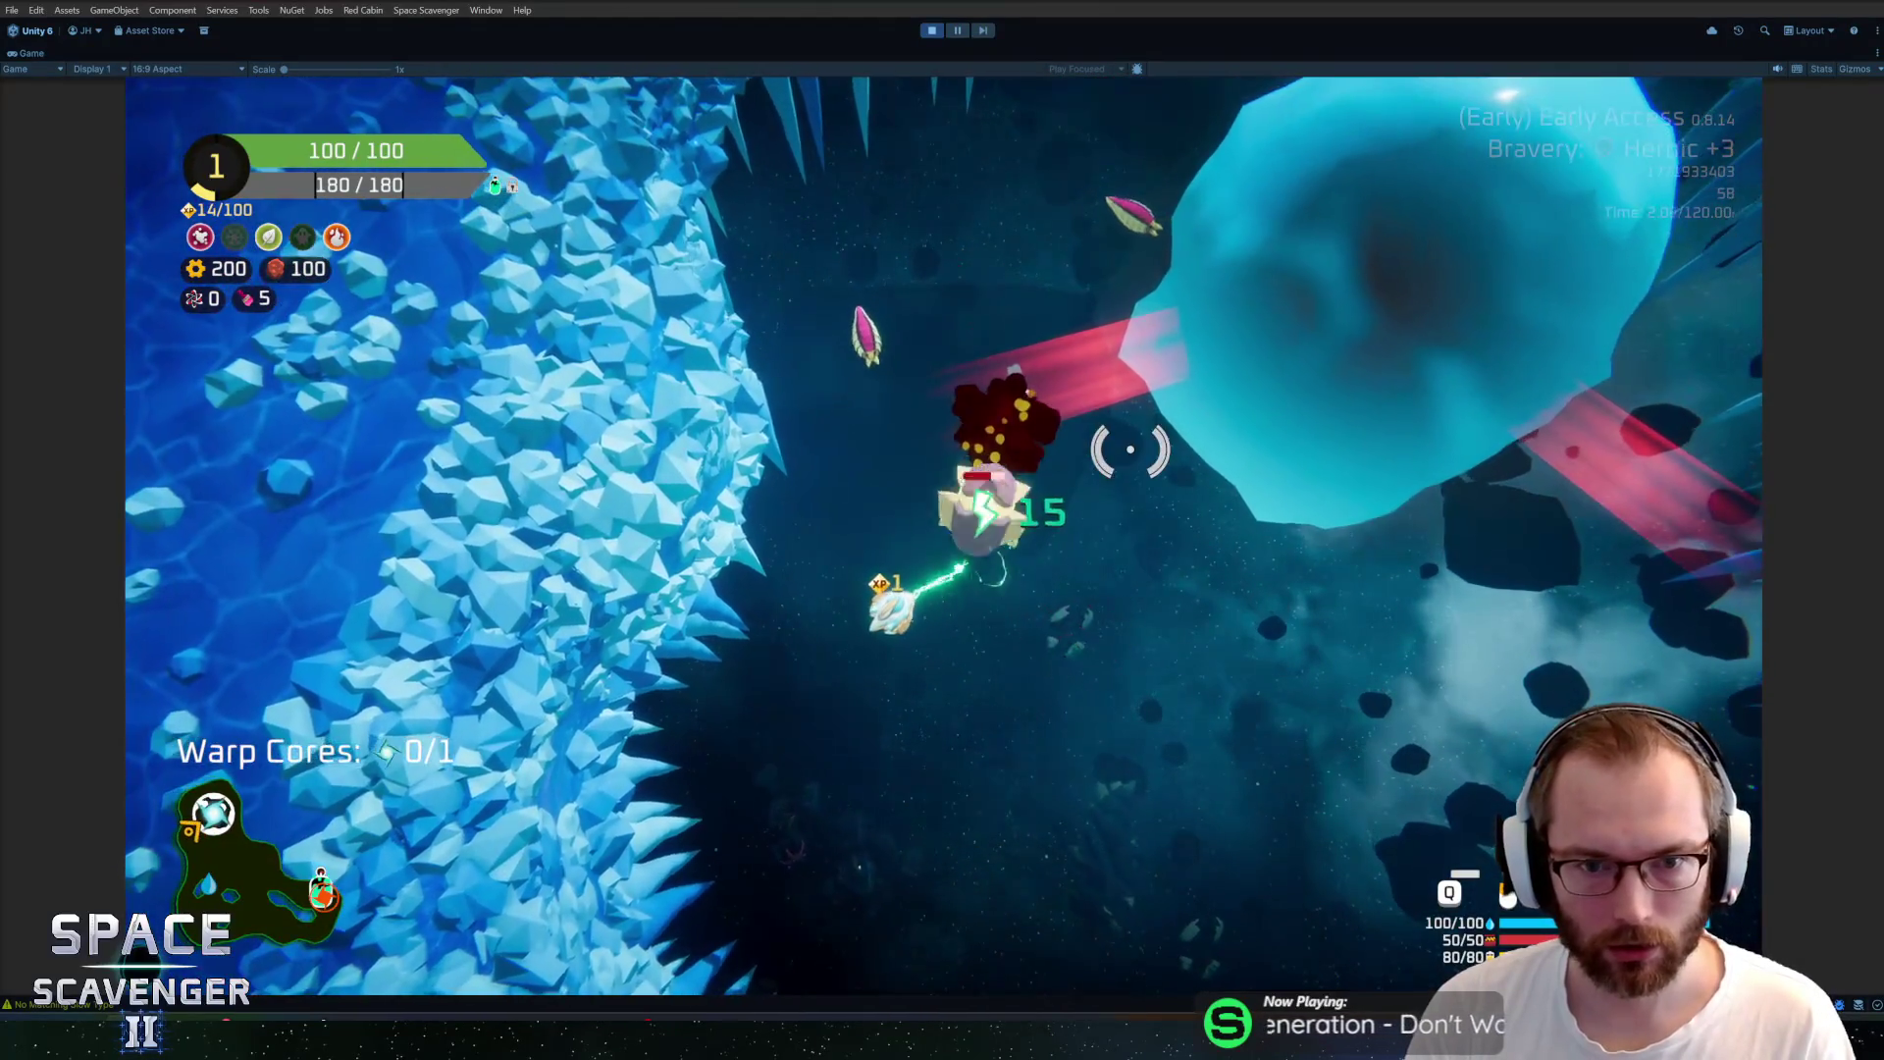
key(a)
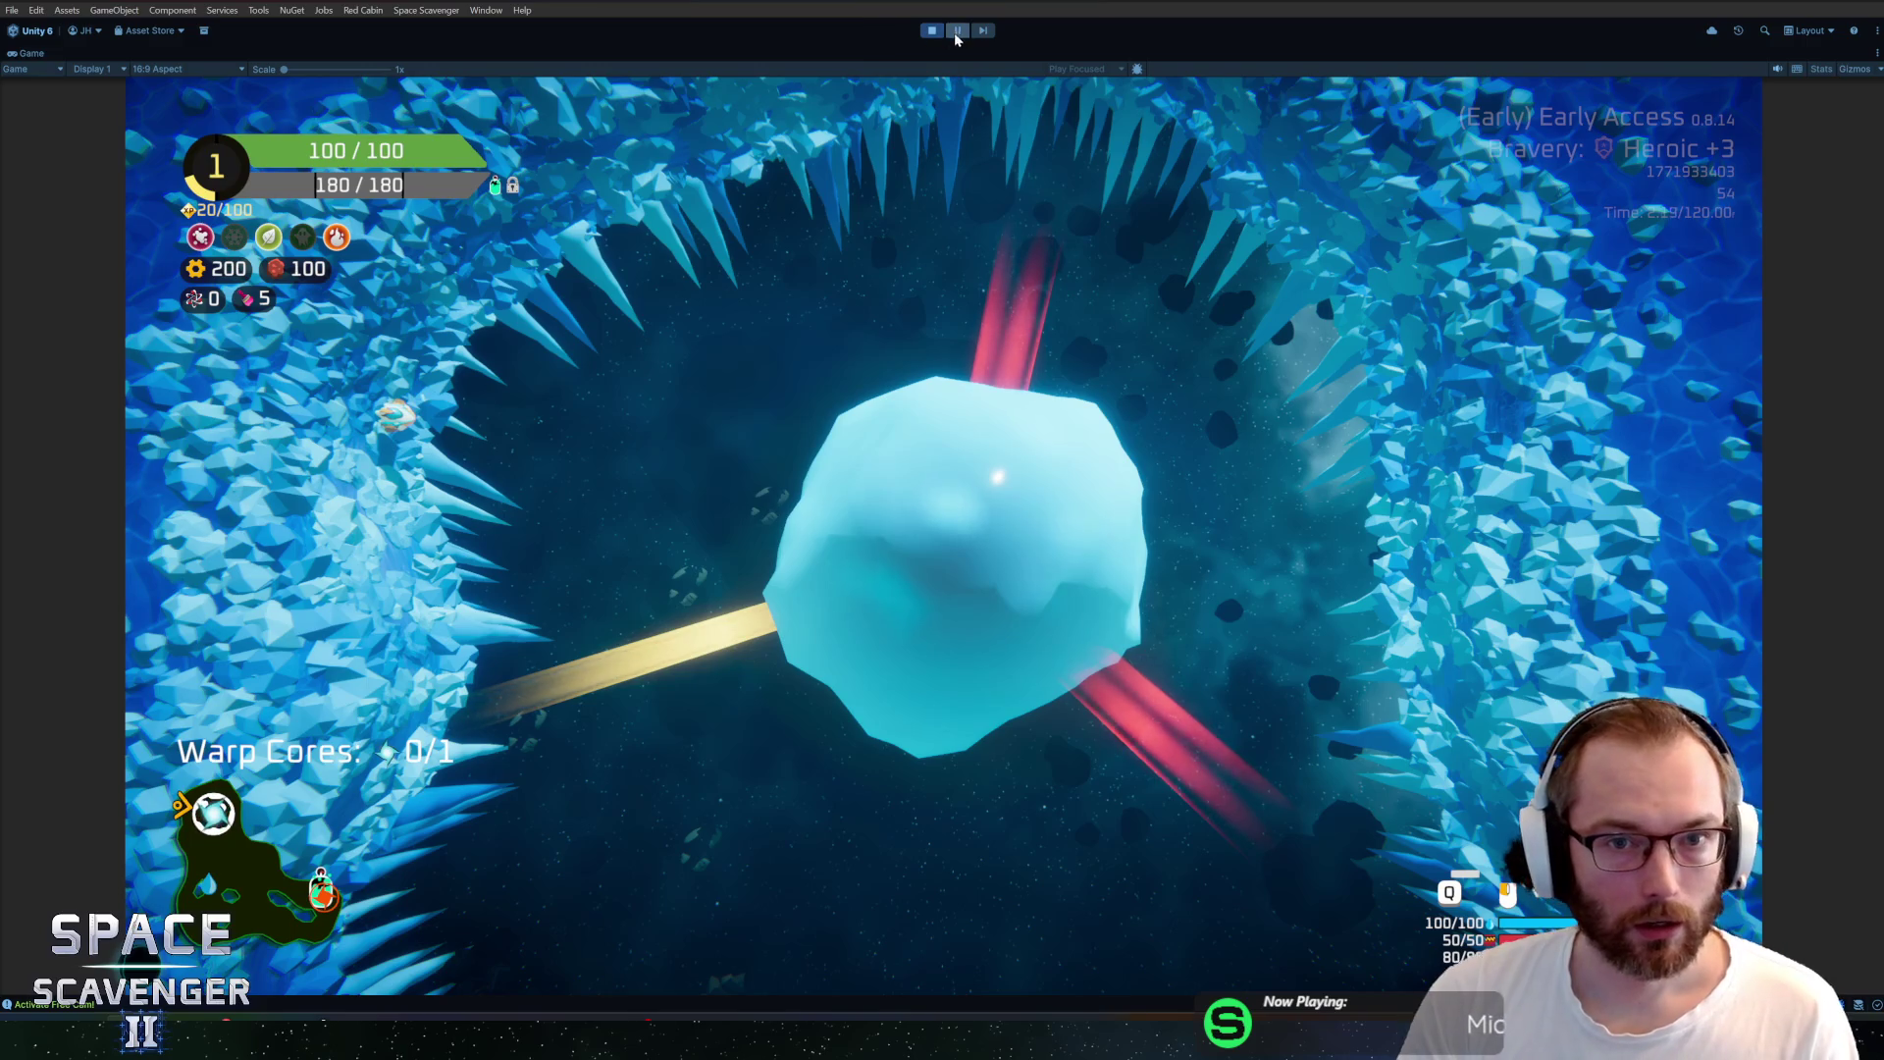
Leave the maximized Game view and find and select PlanetIce in the Hierarchy
key(shift+space)
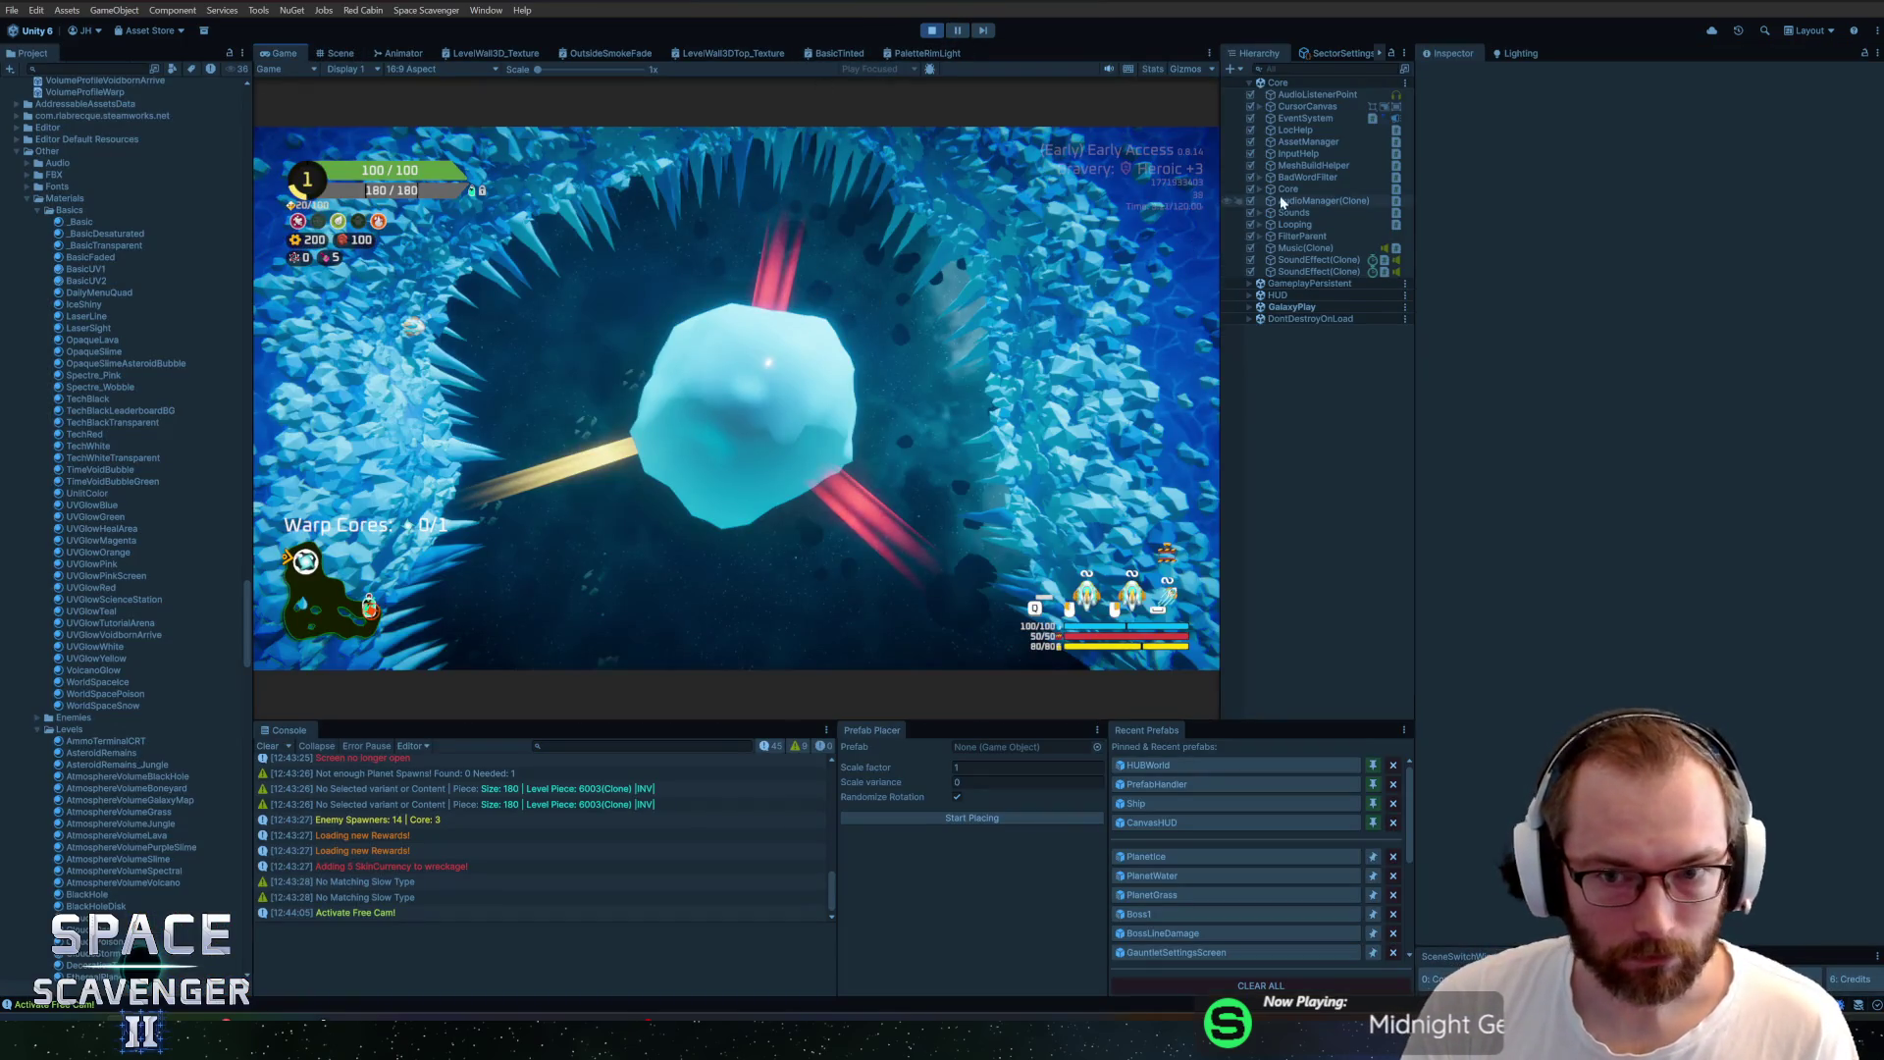
click(1315, 69)
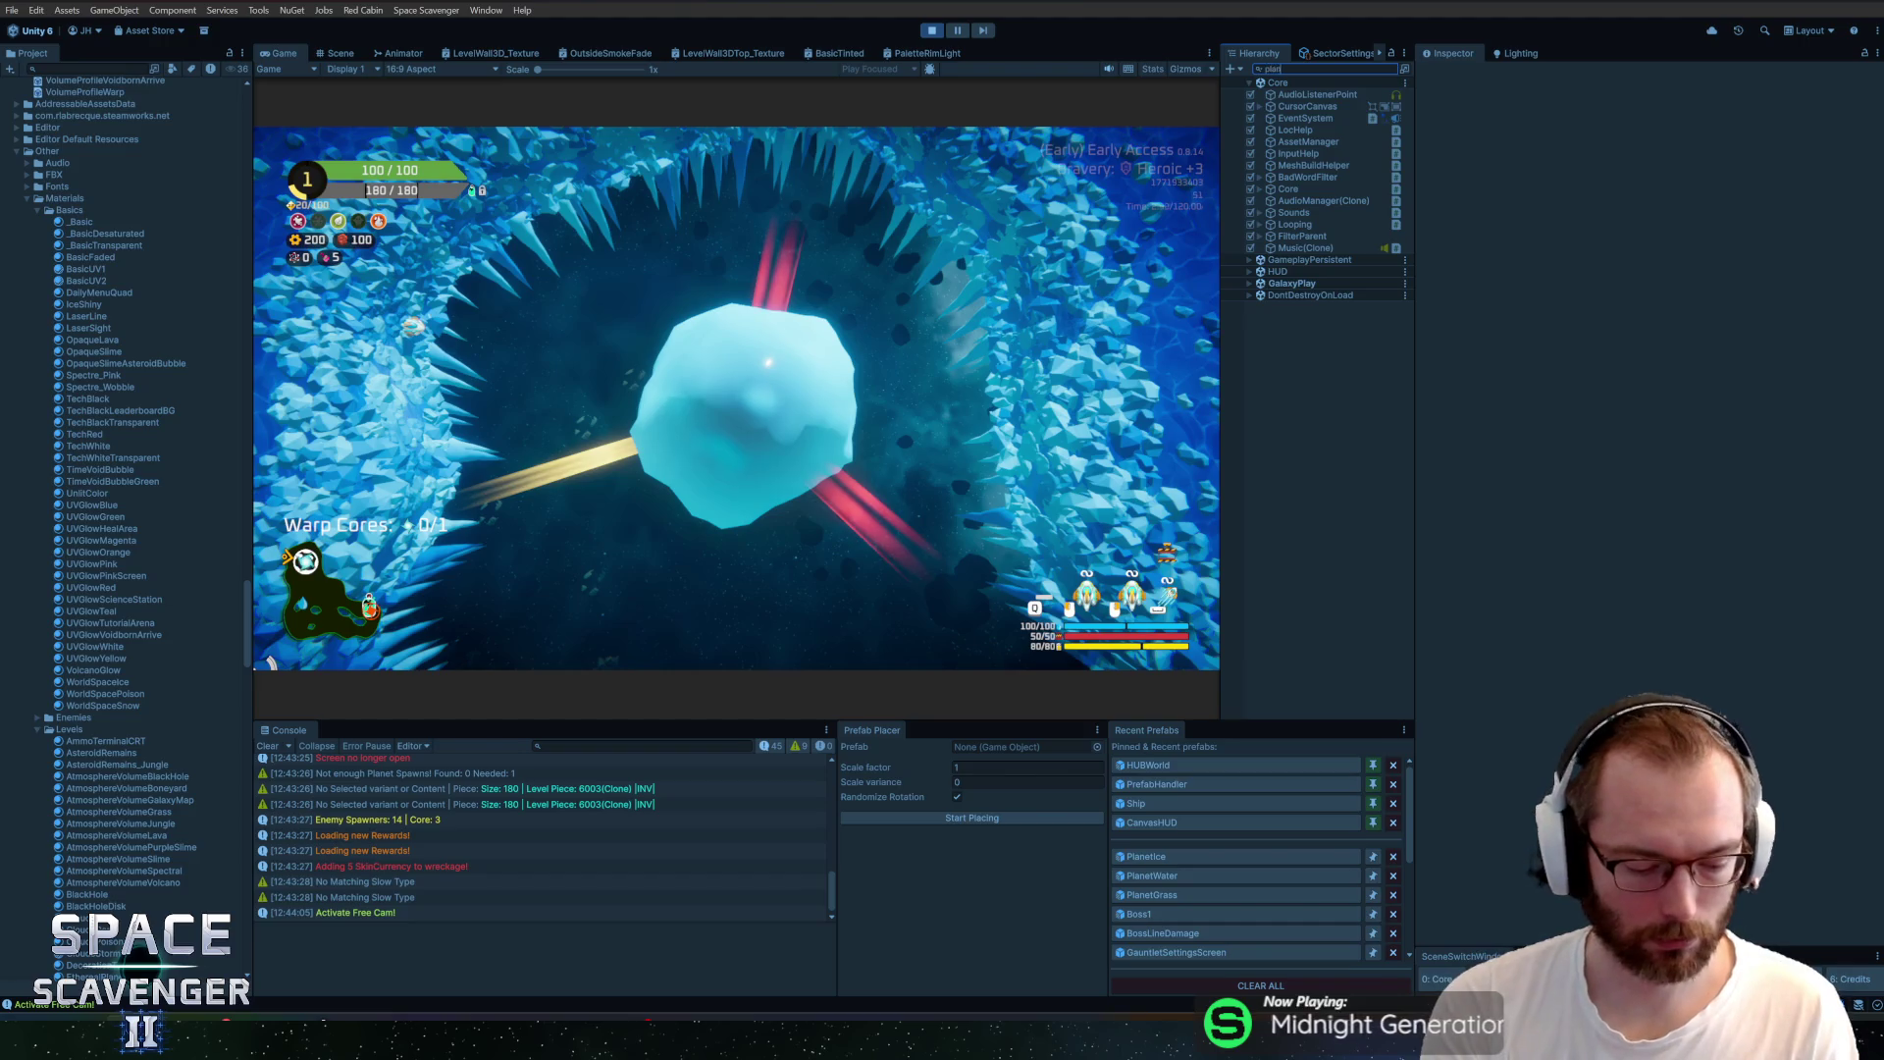
click(1296, 94)
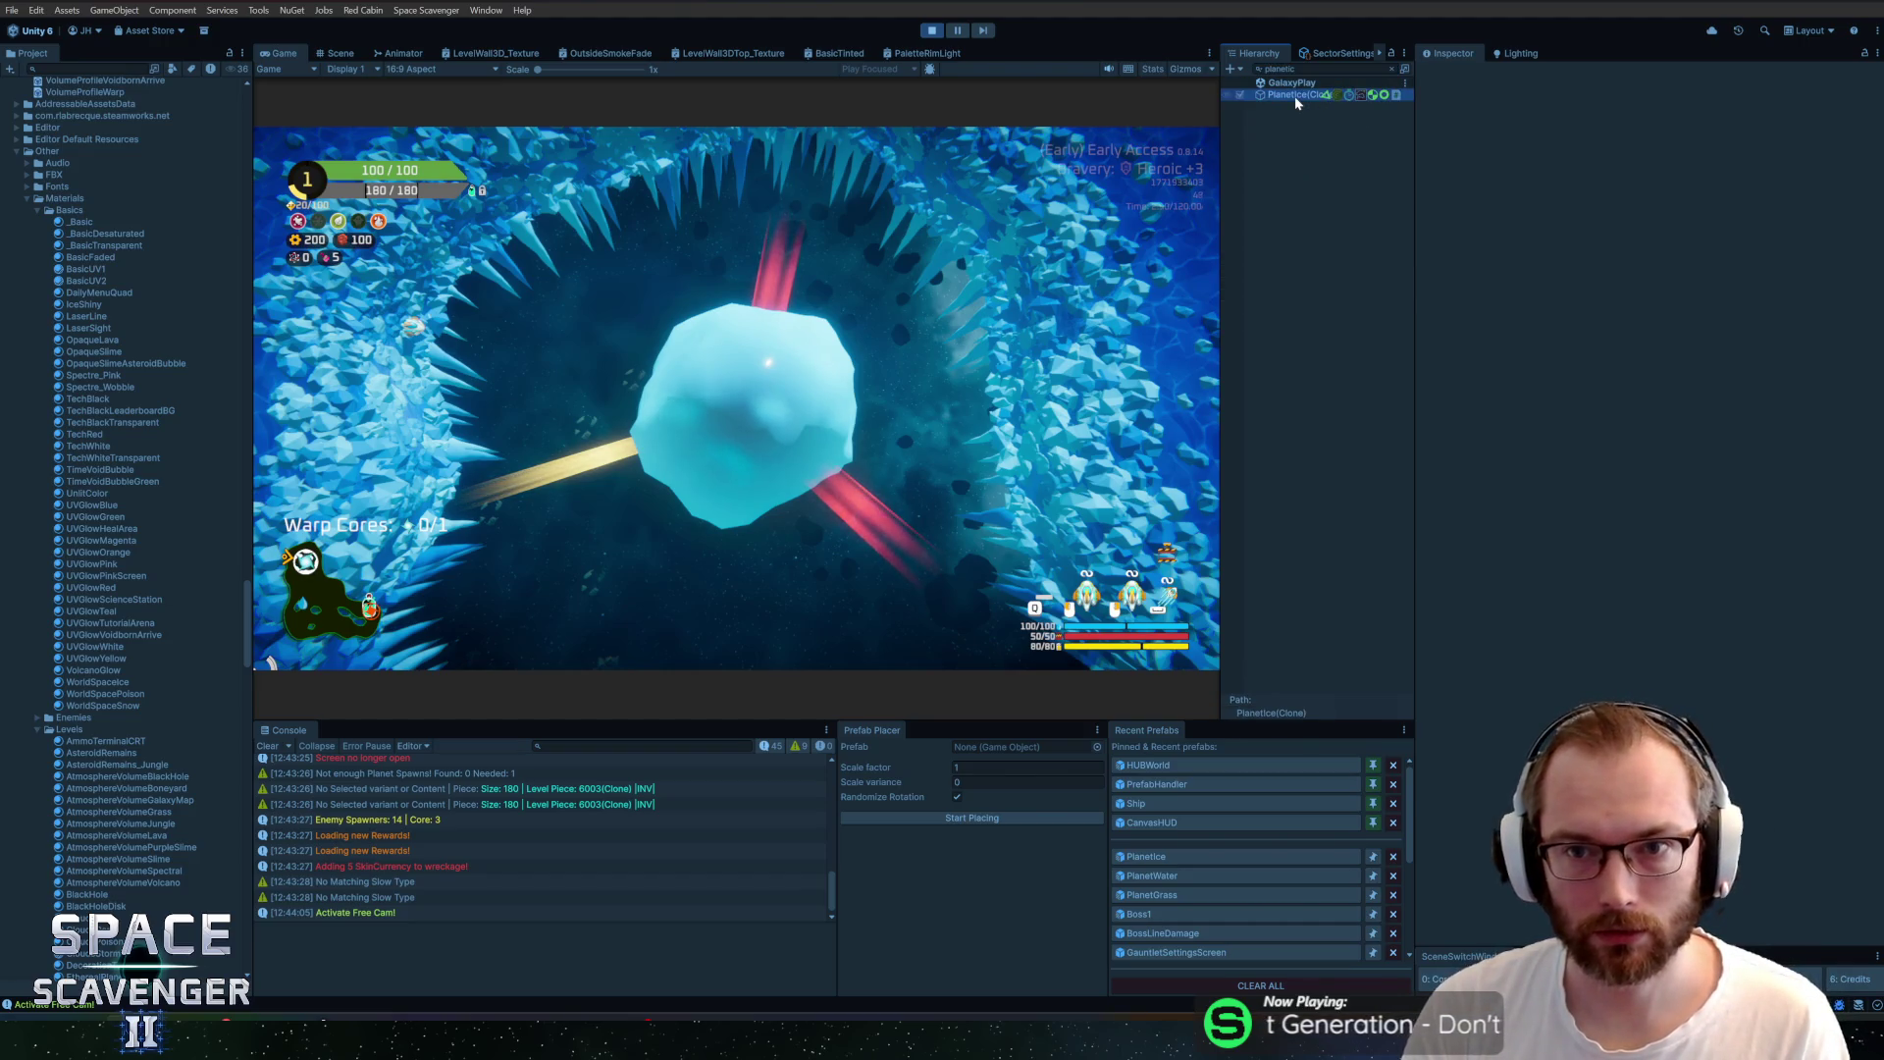
Select the Placeholder under Graphics and inspect its IceShiny RimlightColor HDR colour
key(Right)
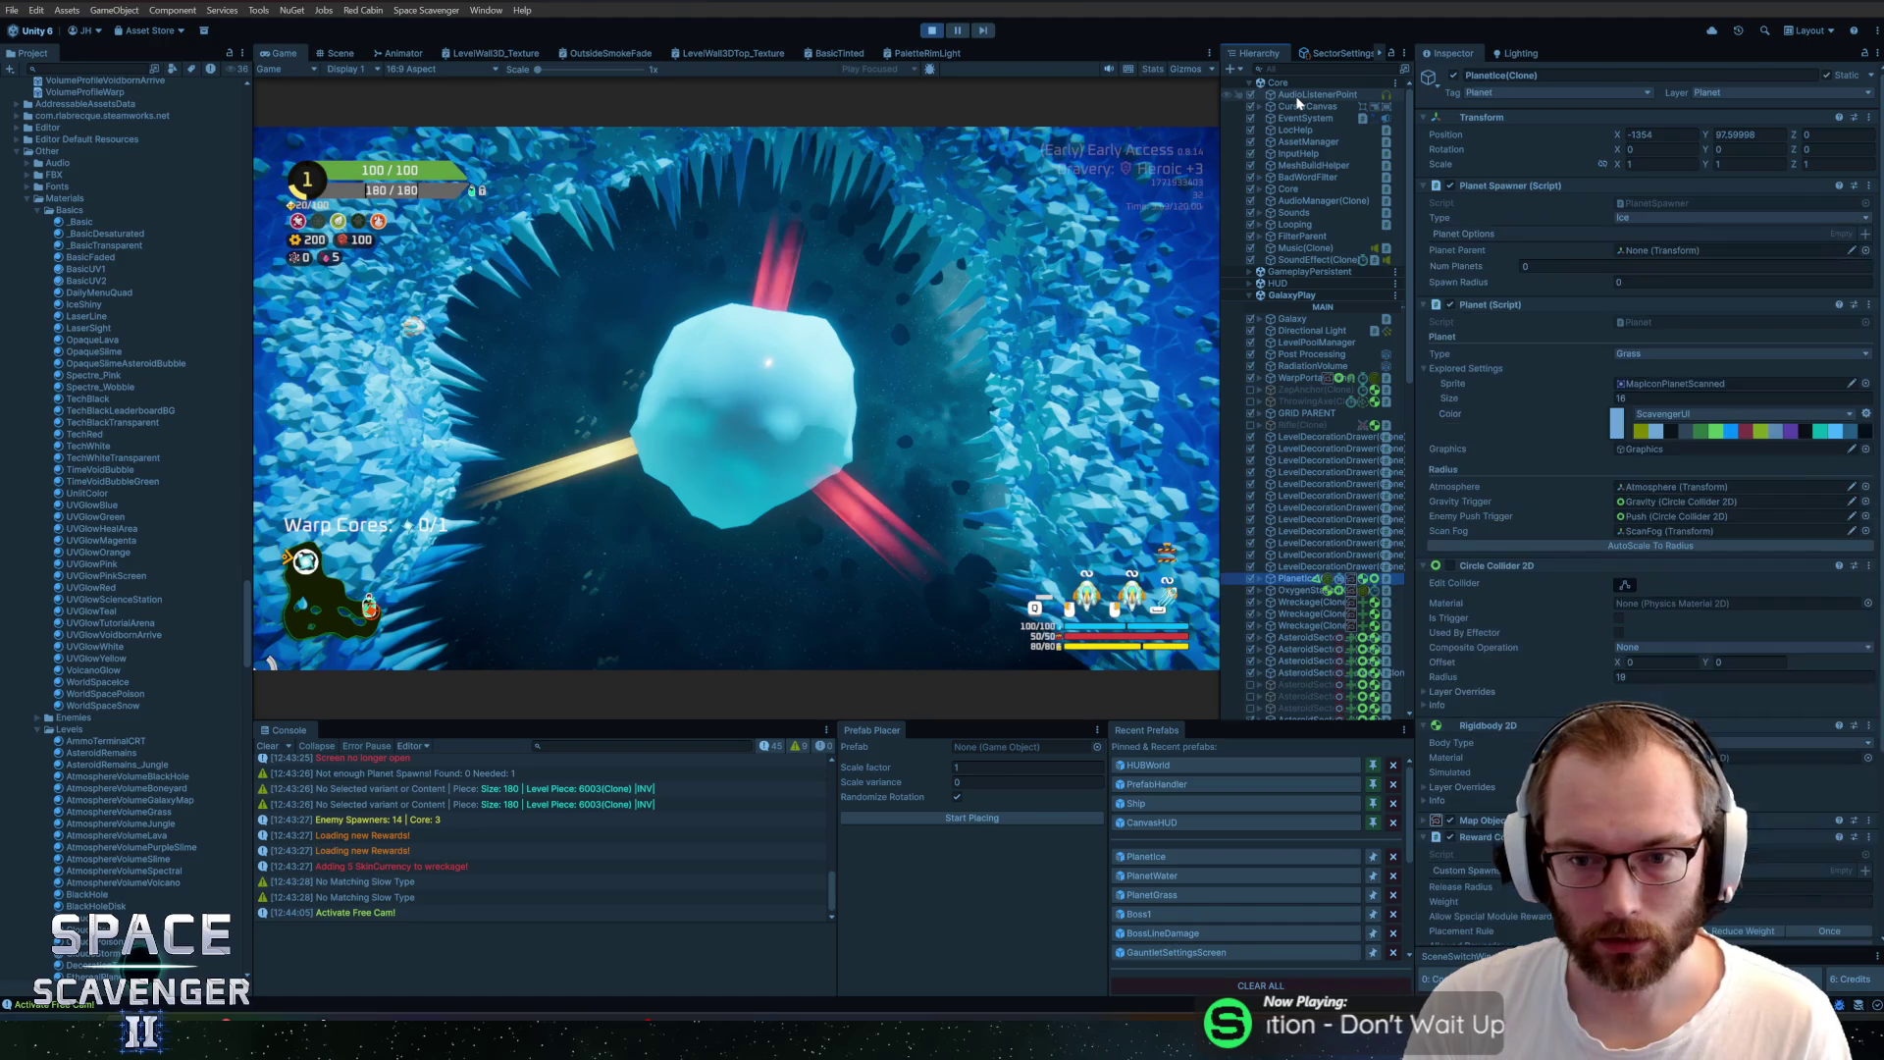
click(1249, 82)
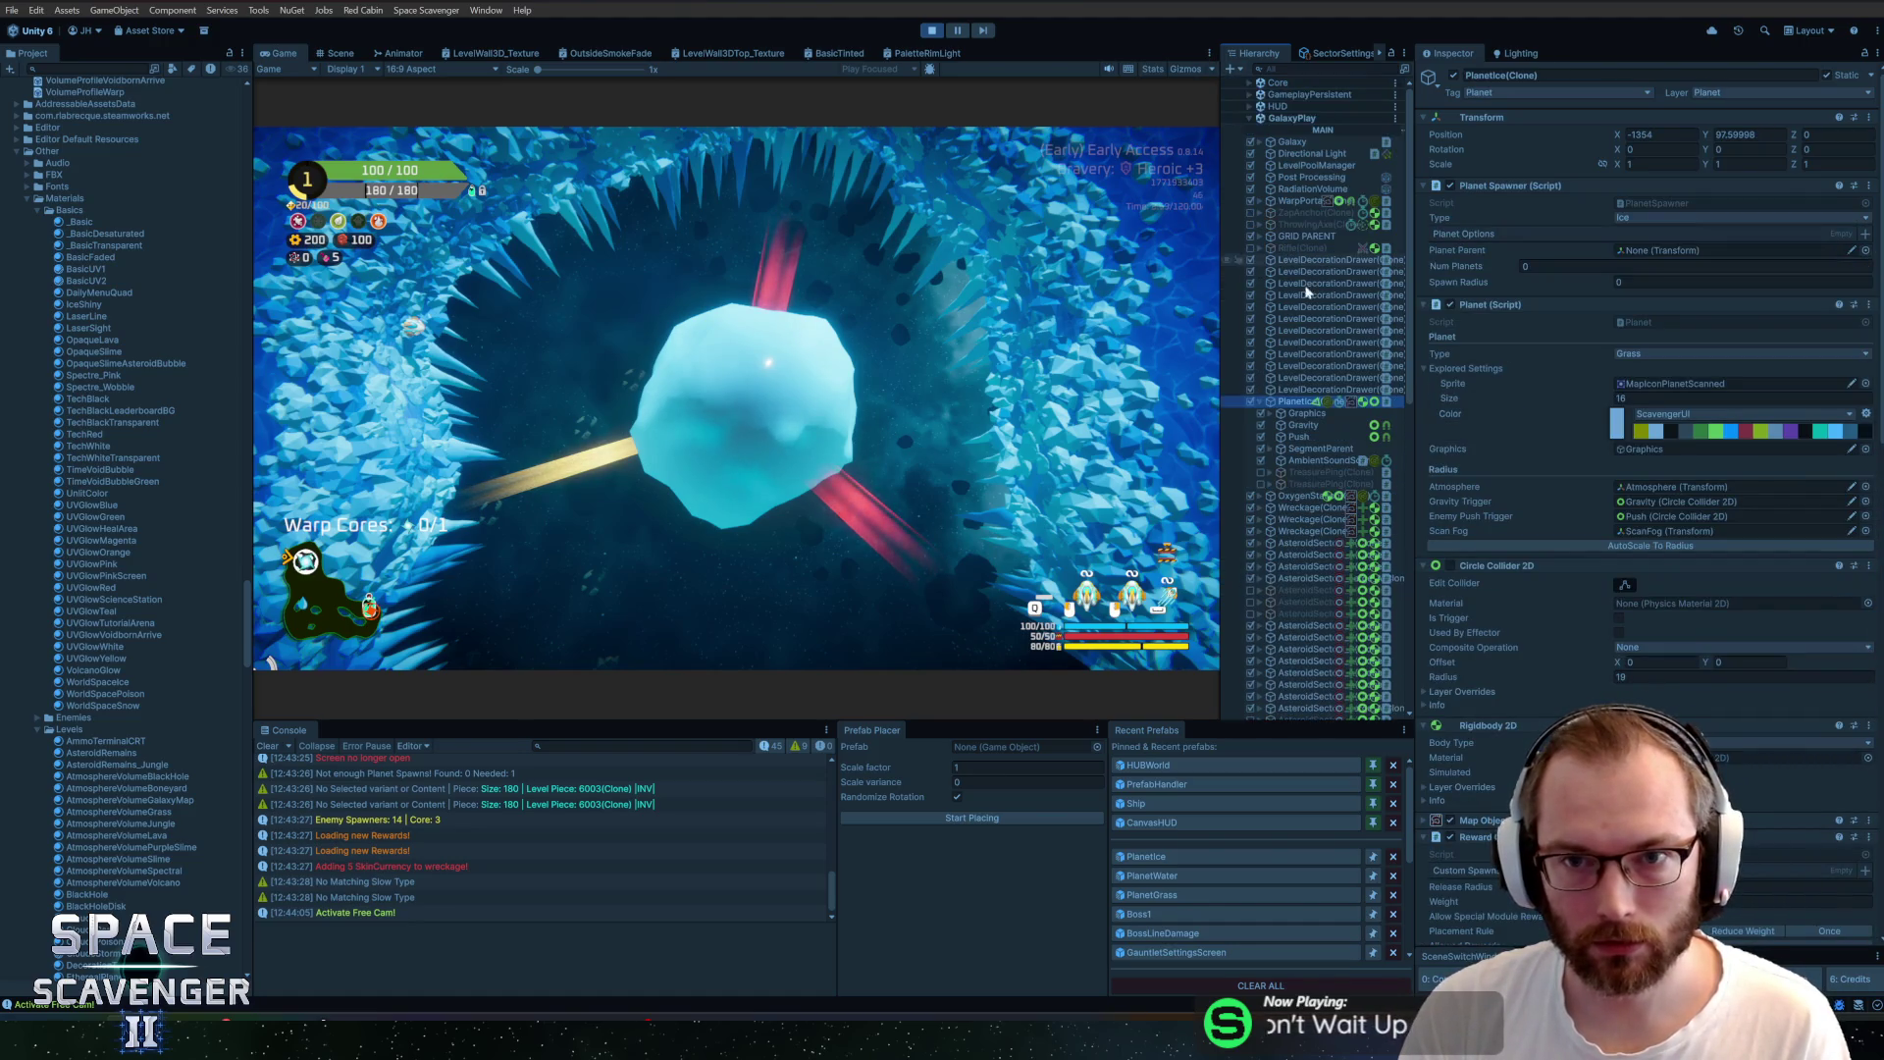
click(1307, 413)
key(Right)
key(Down)
key(Down)
key(Down)
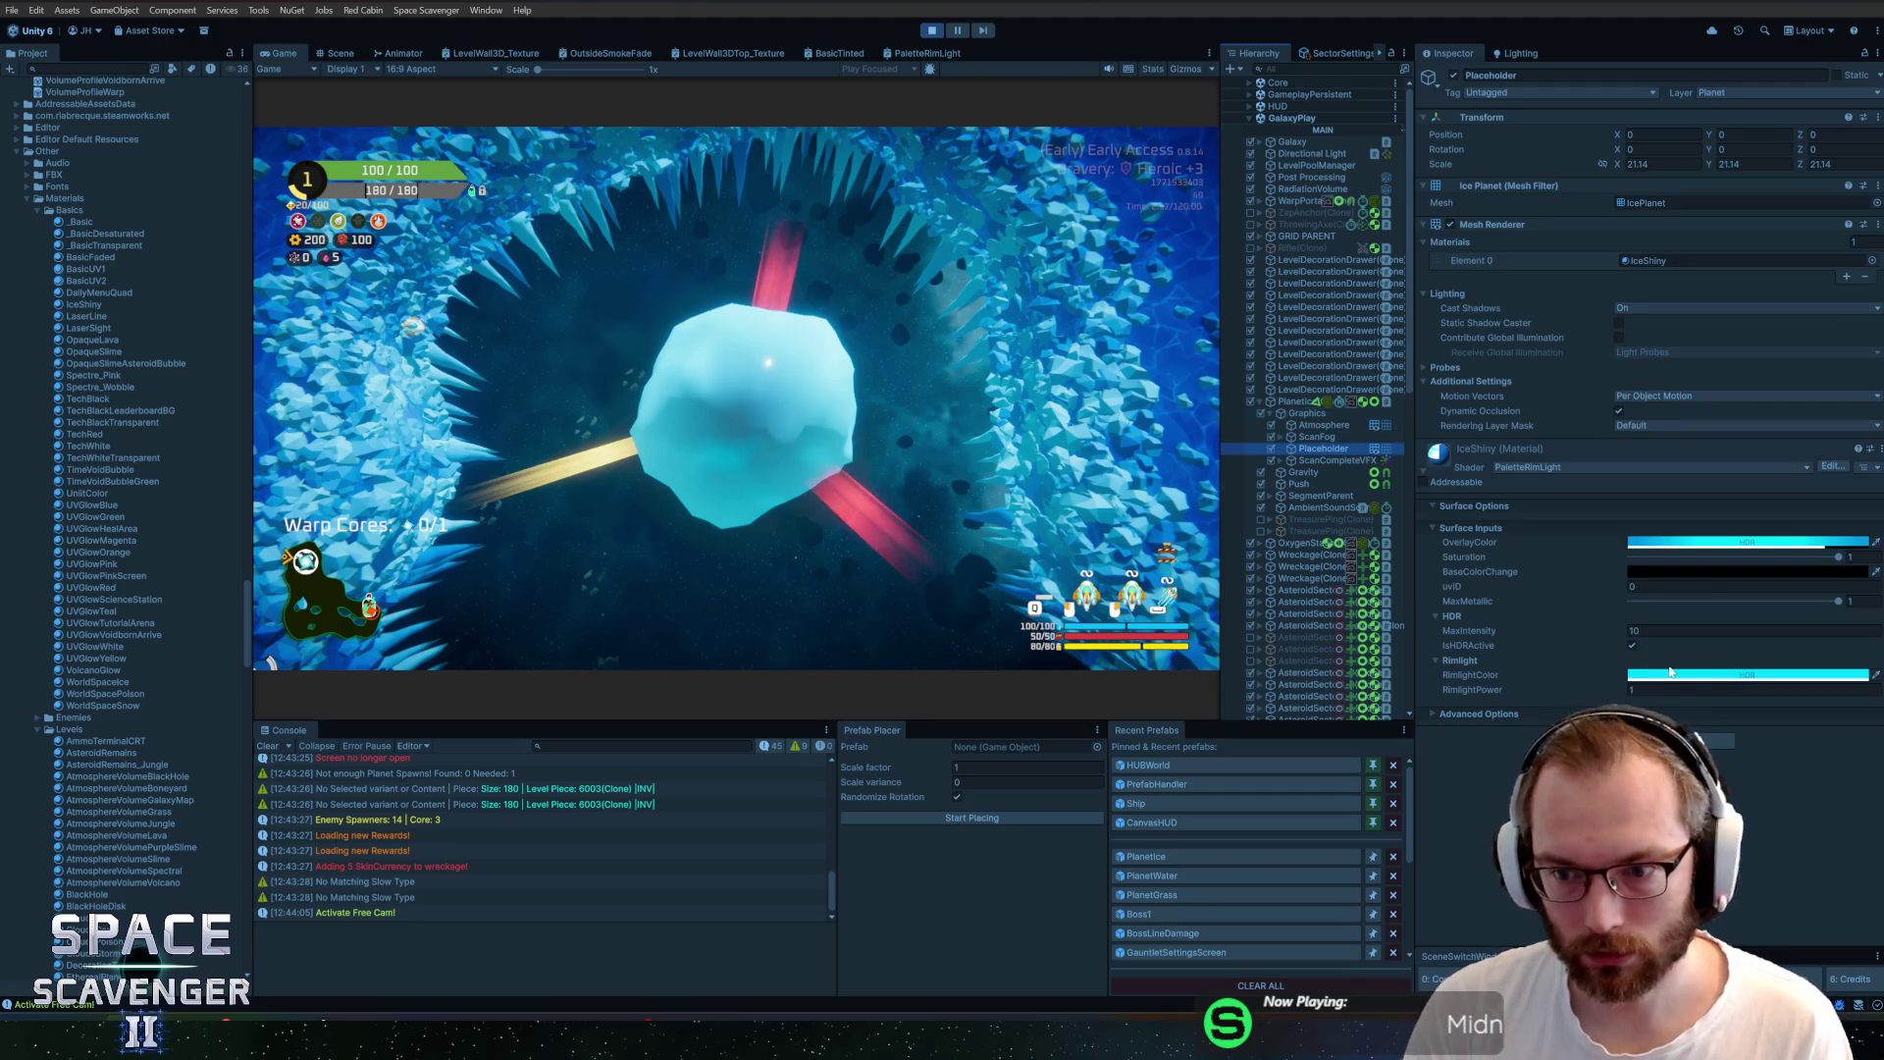
click(1680, 677)
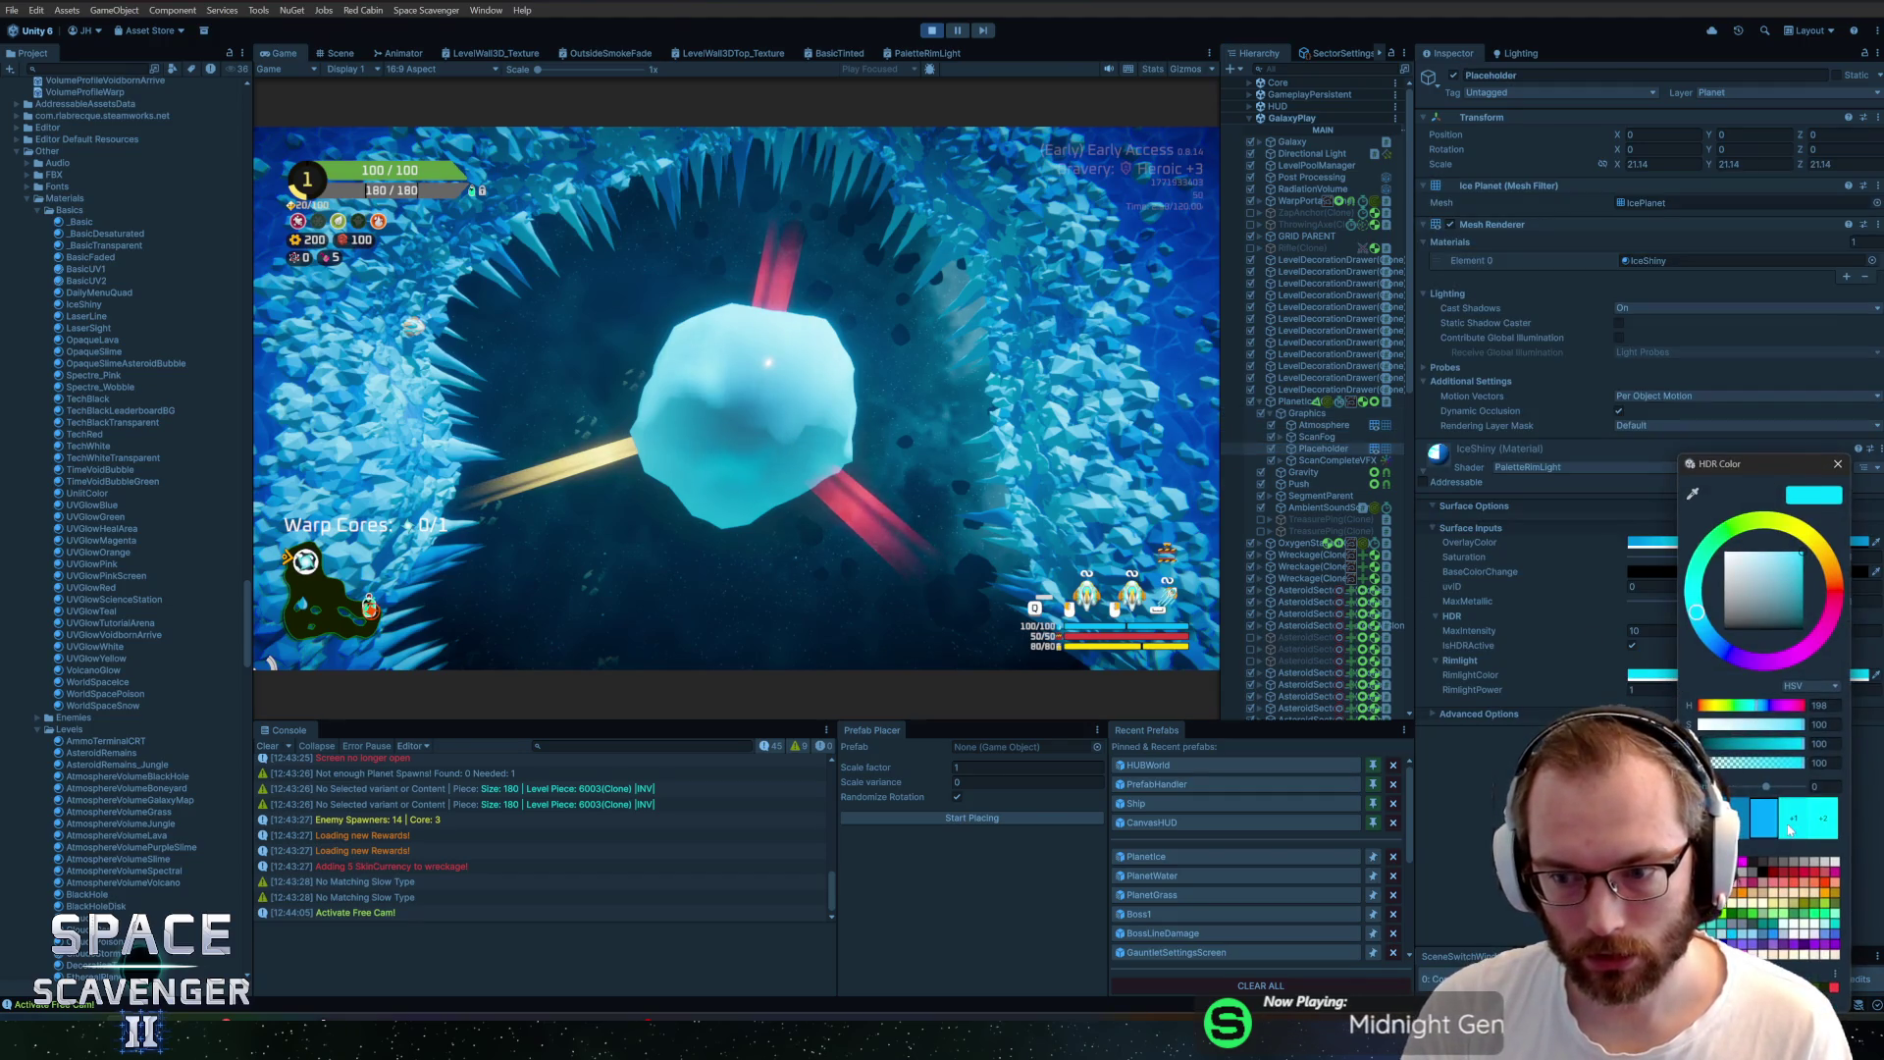
click(1839, 465)
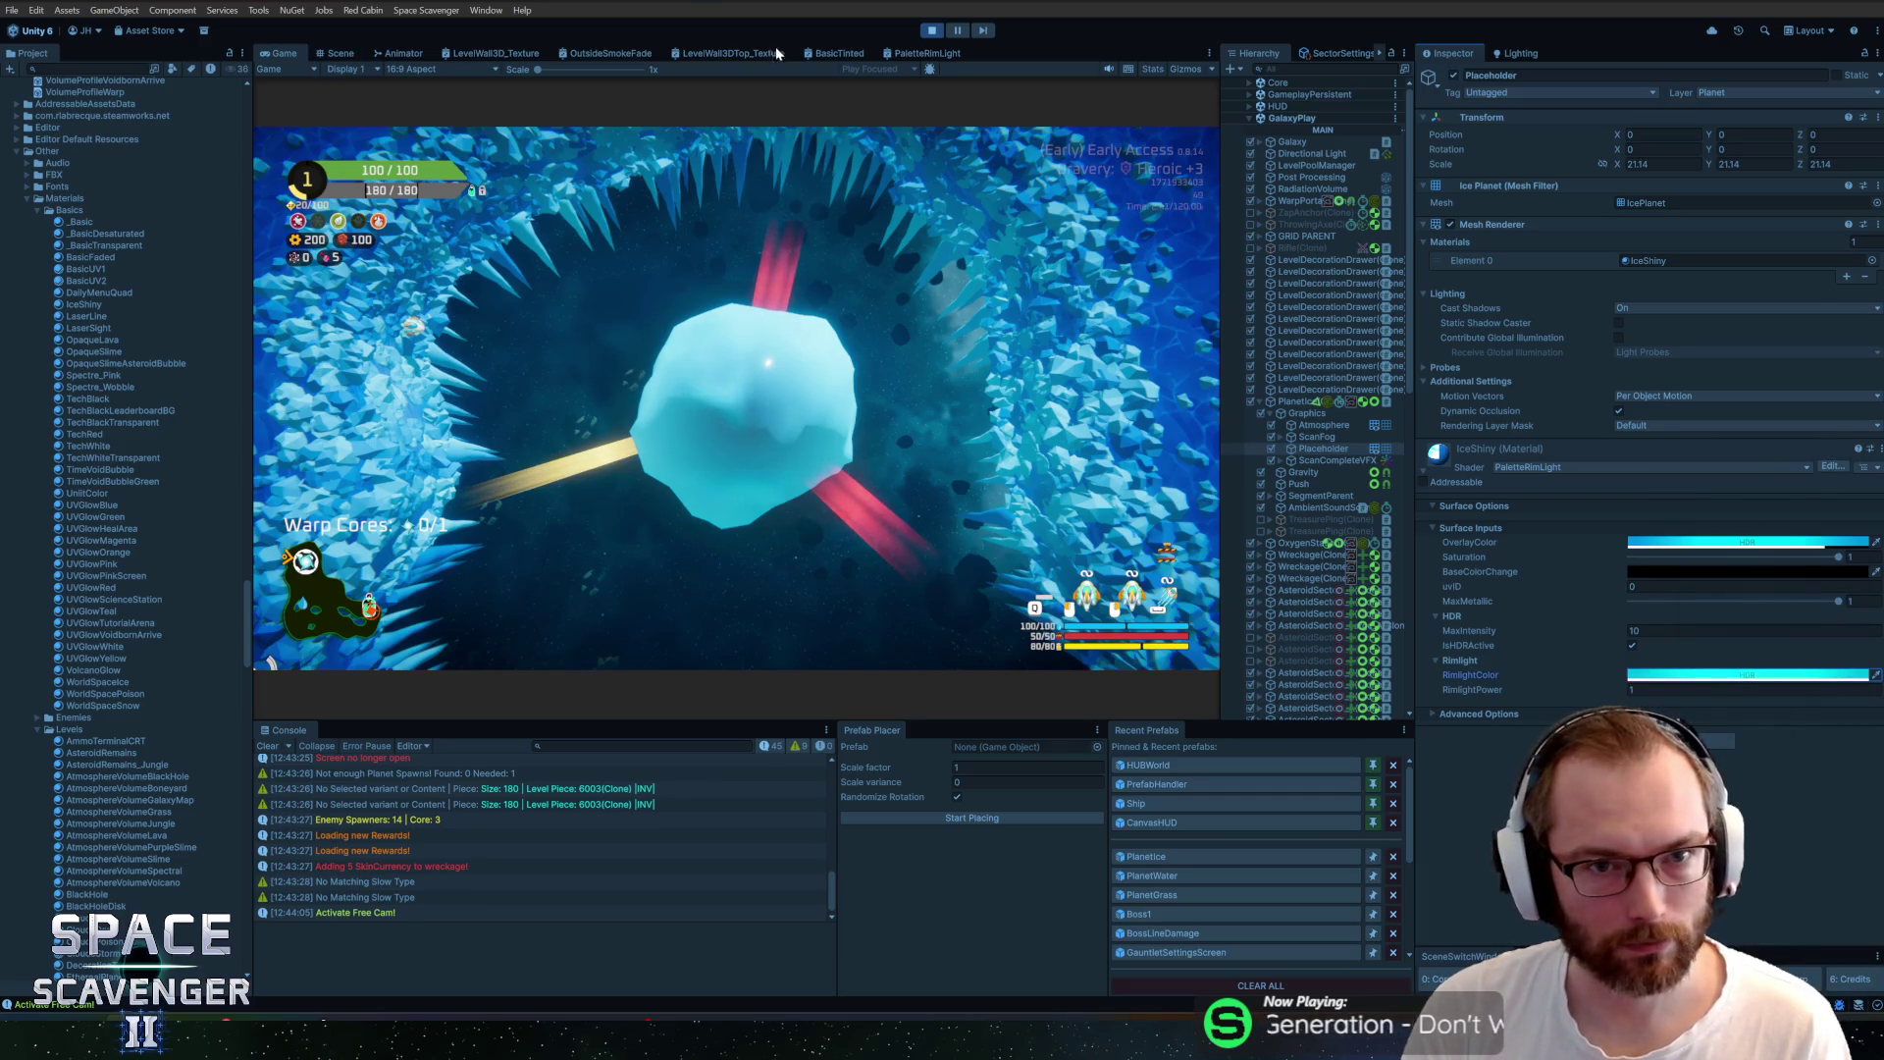
Connect the Lerp output to Fragment Base Color in PaletteRimLight and save the graph
click(923, 57)
scroll(697, 397, up, 5)
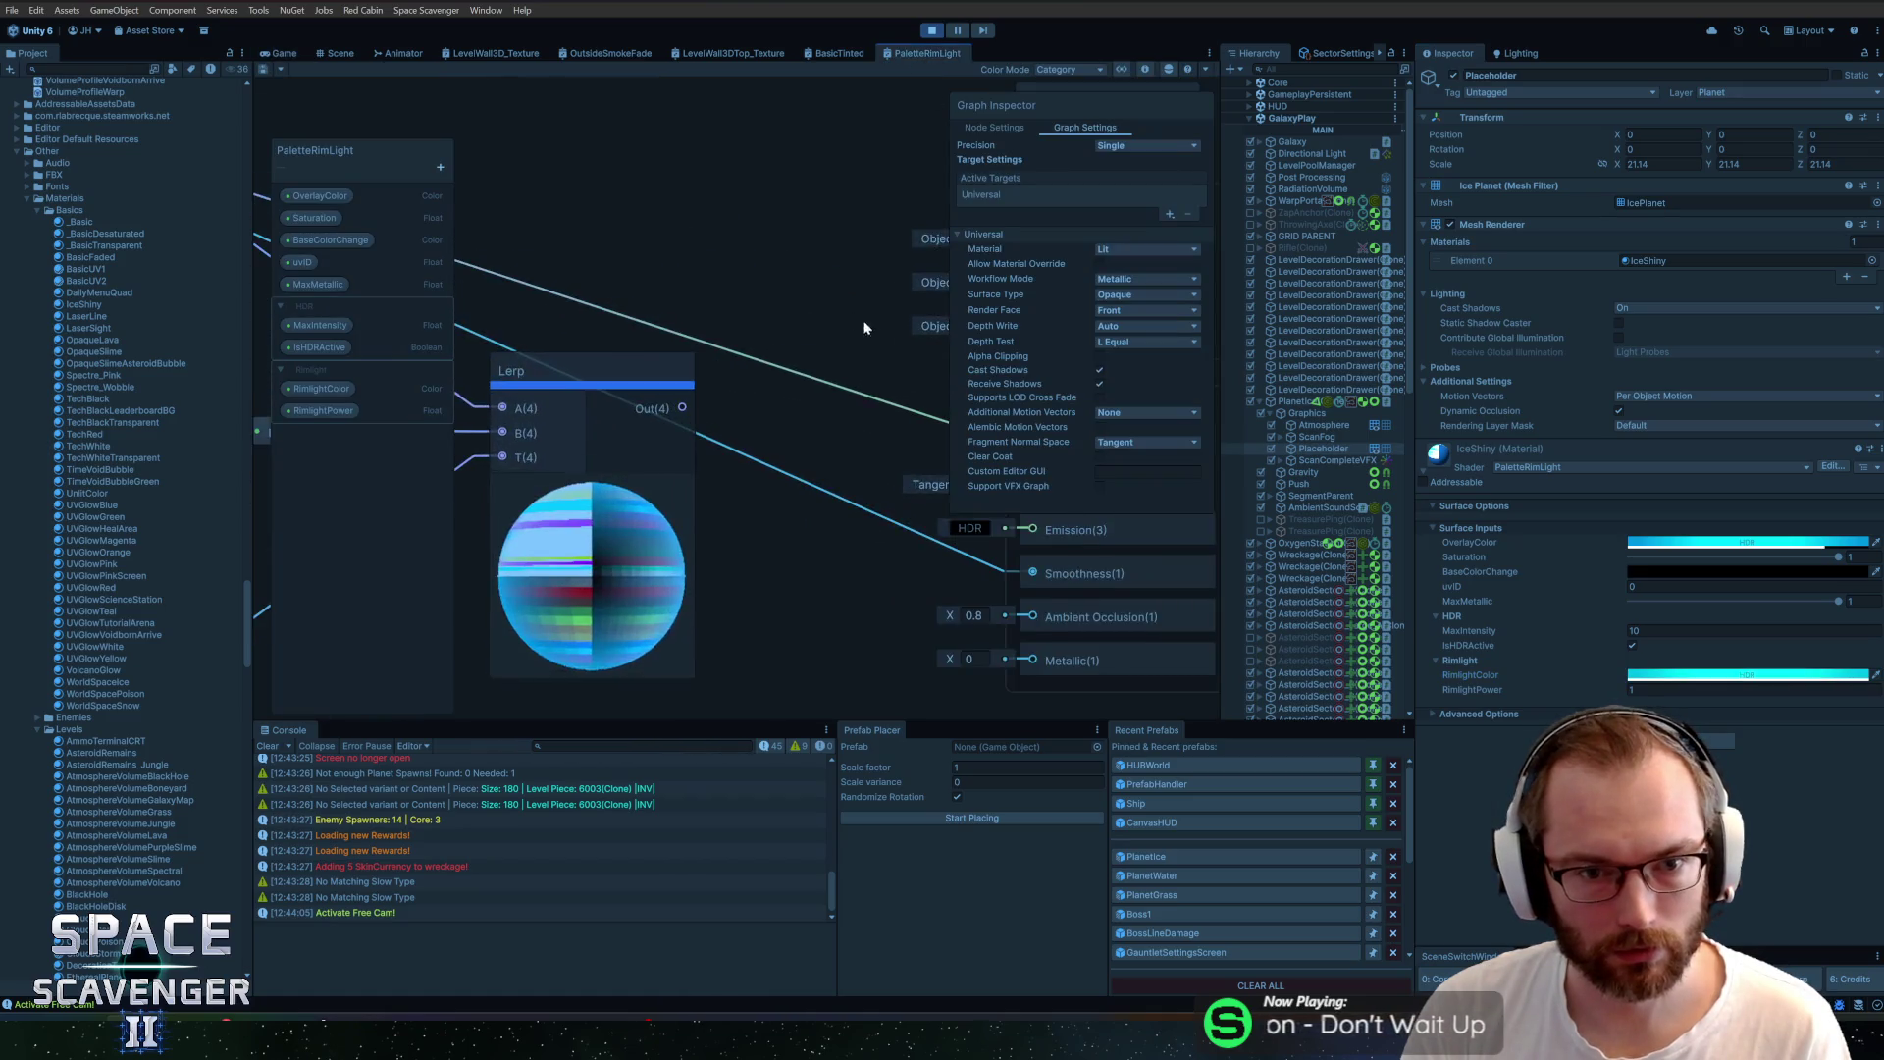
drag(625, 389, 839, 420)
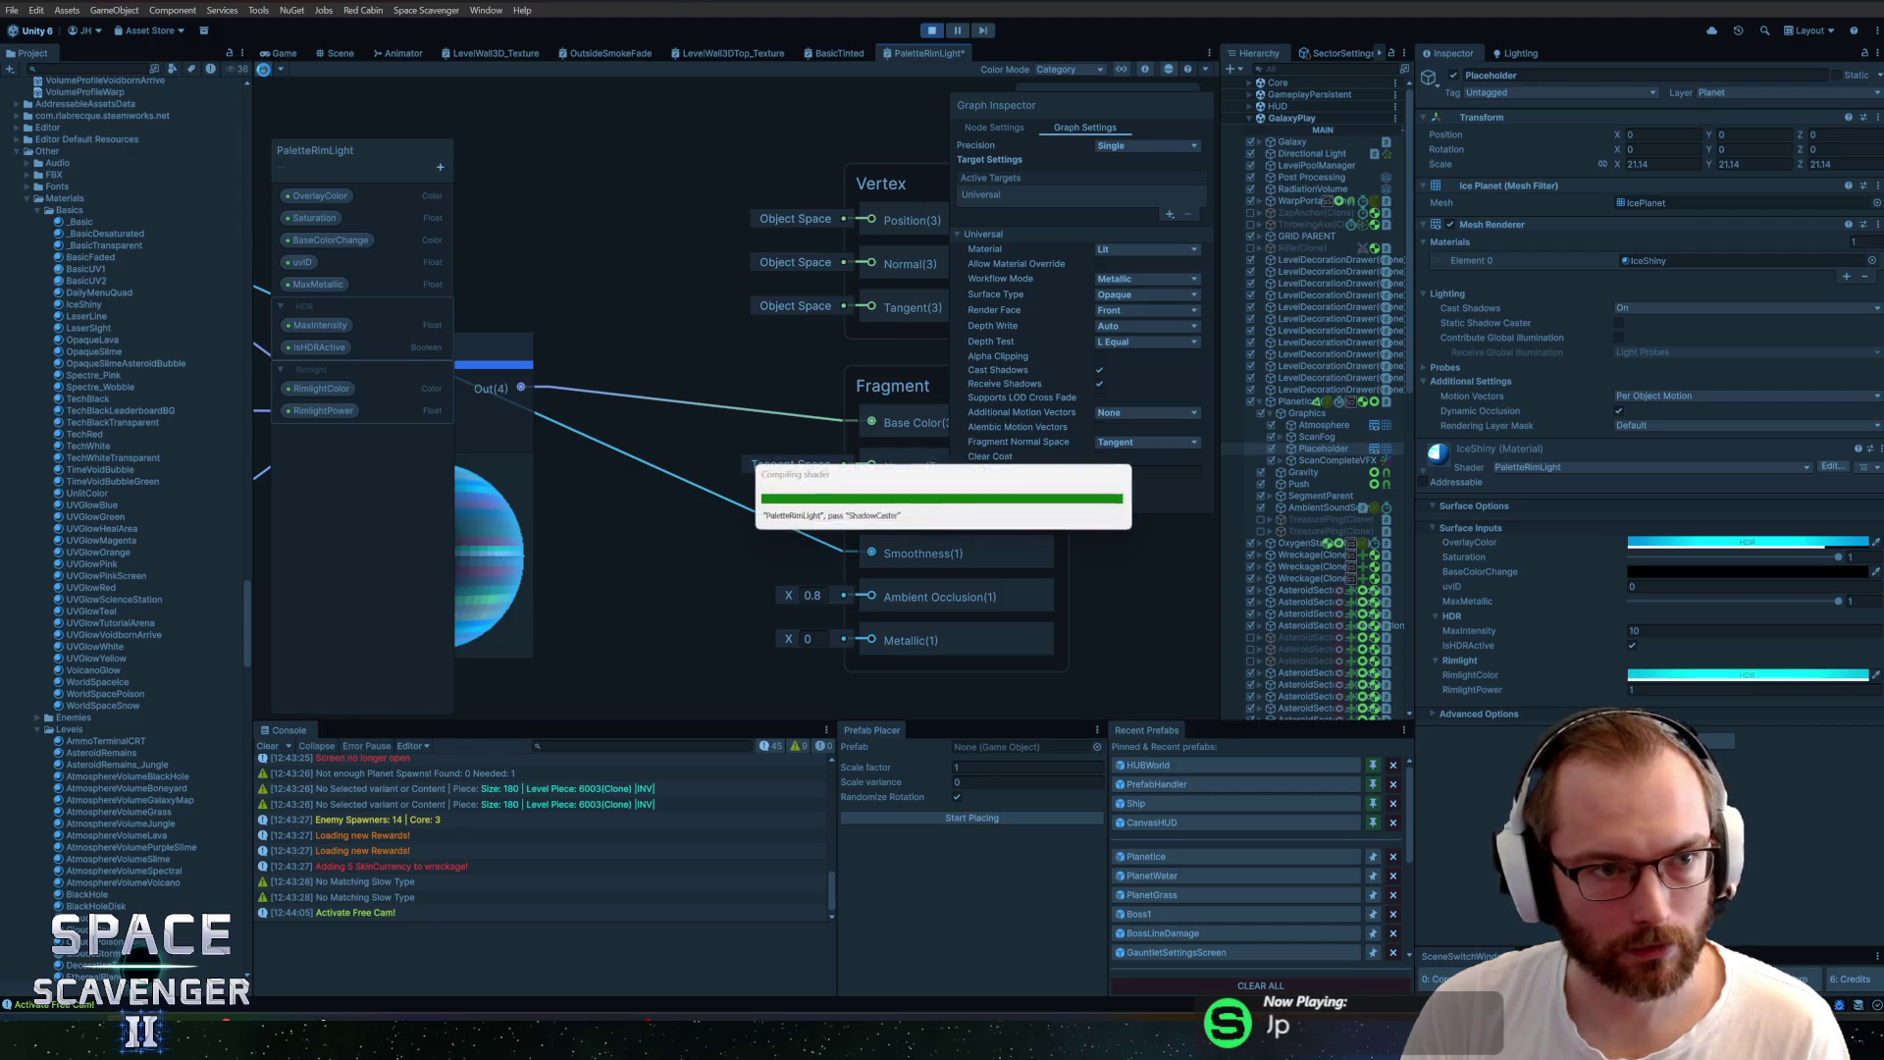
key(ctrl+s)
Lower the RimlightColor intensity to 0.4169 and drag RimlightPower to about -4.9
click(282, 54)
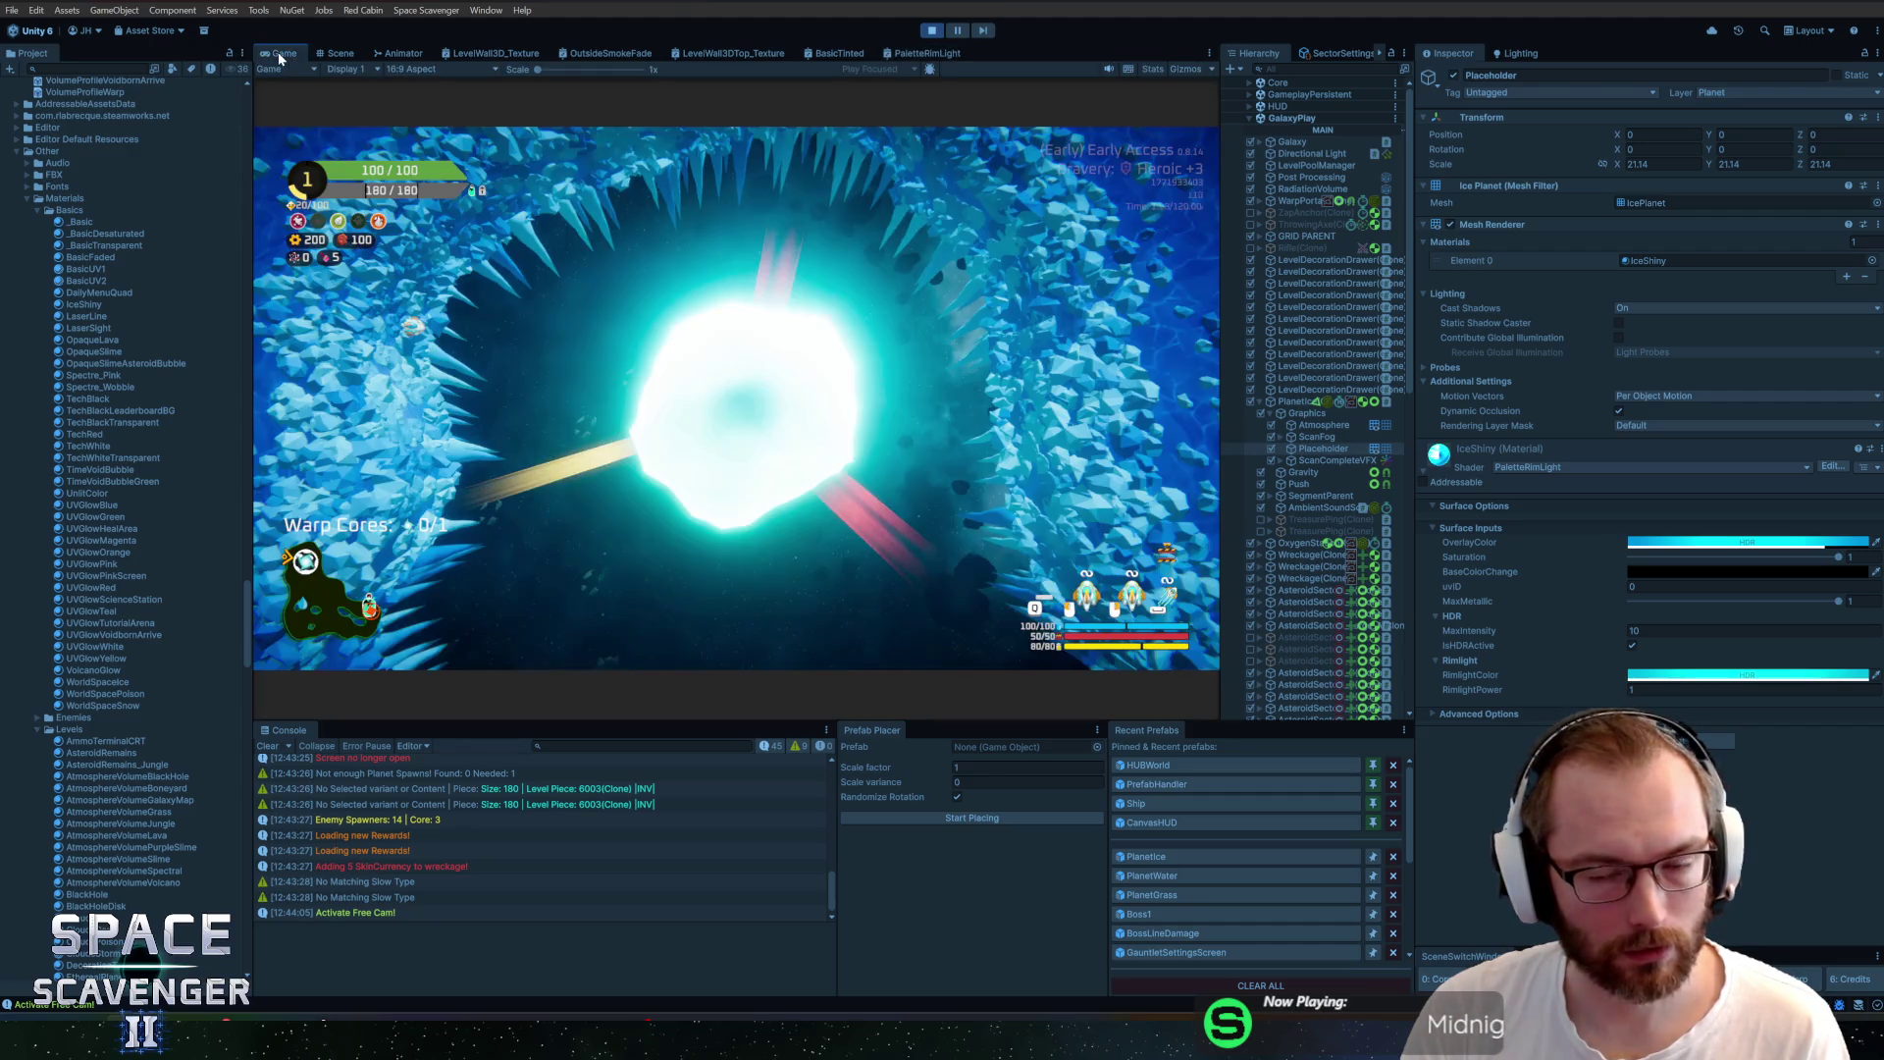
click(1696, 677)
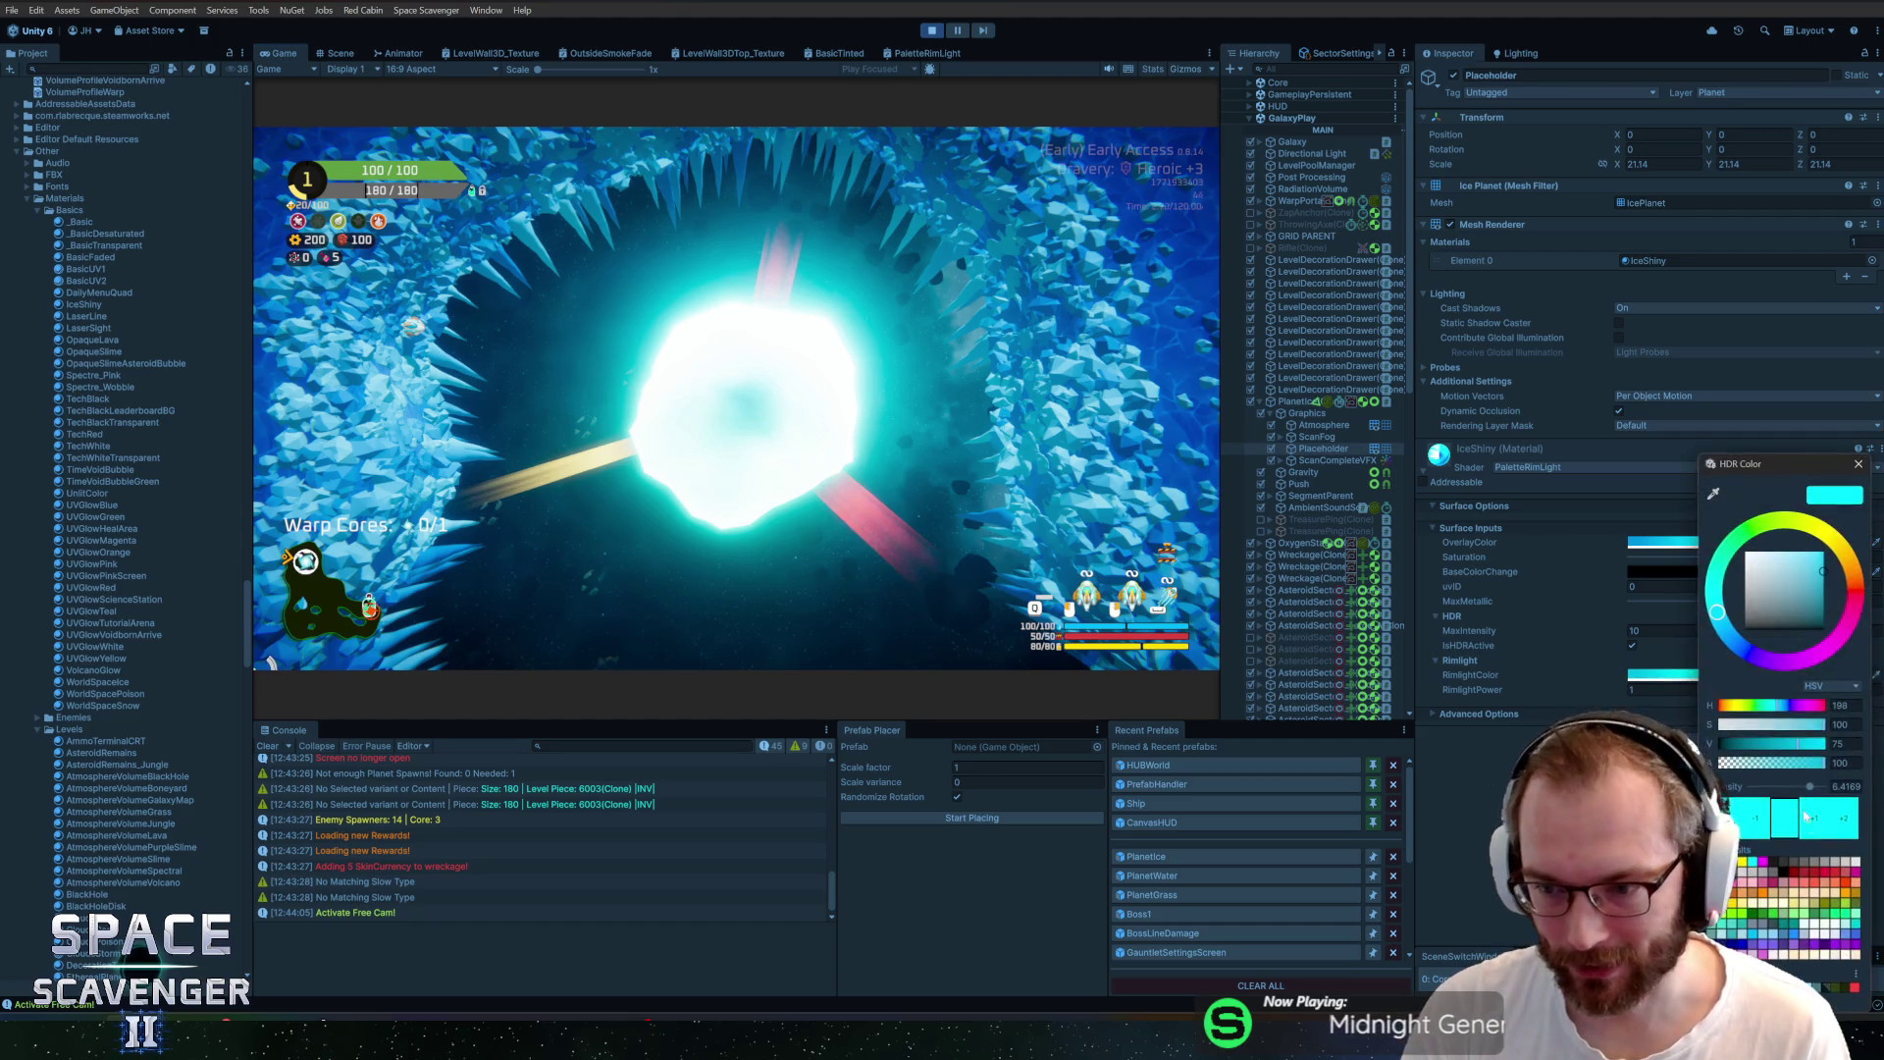
click(1762, 822)
click(1761, 823)
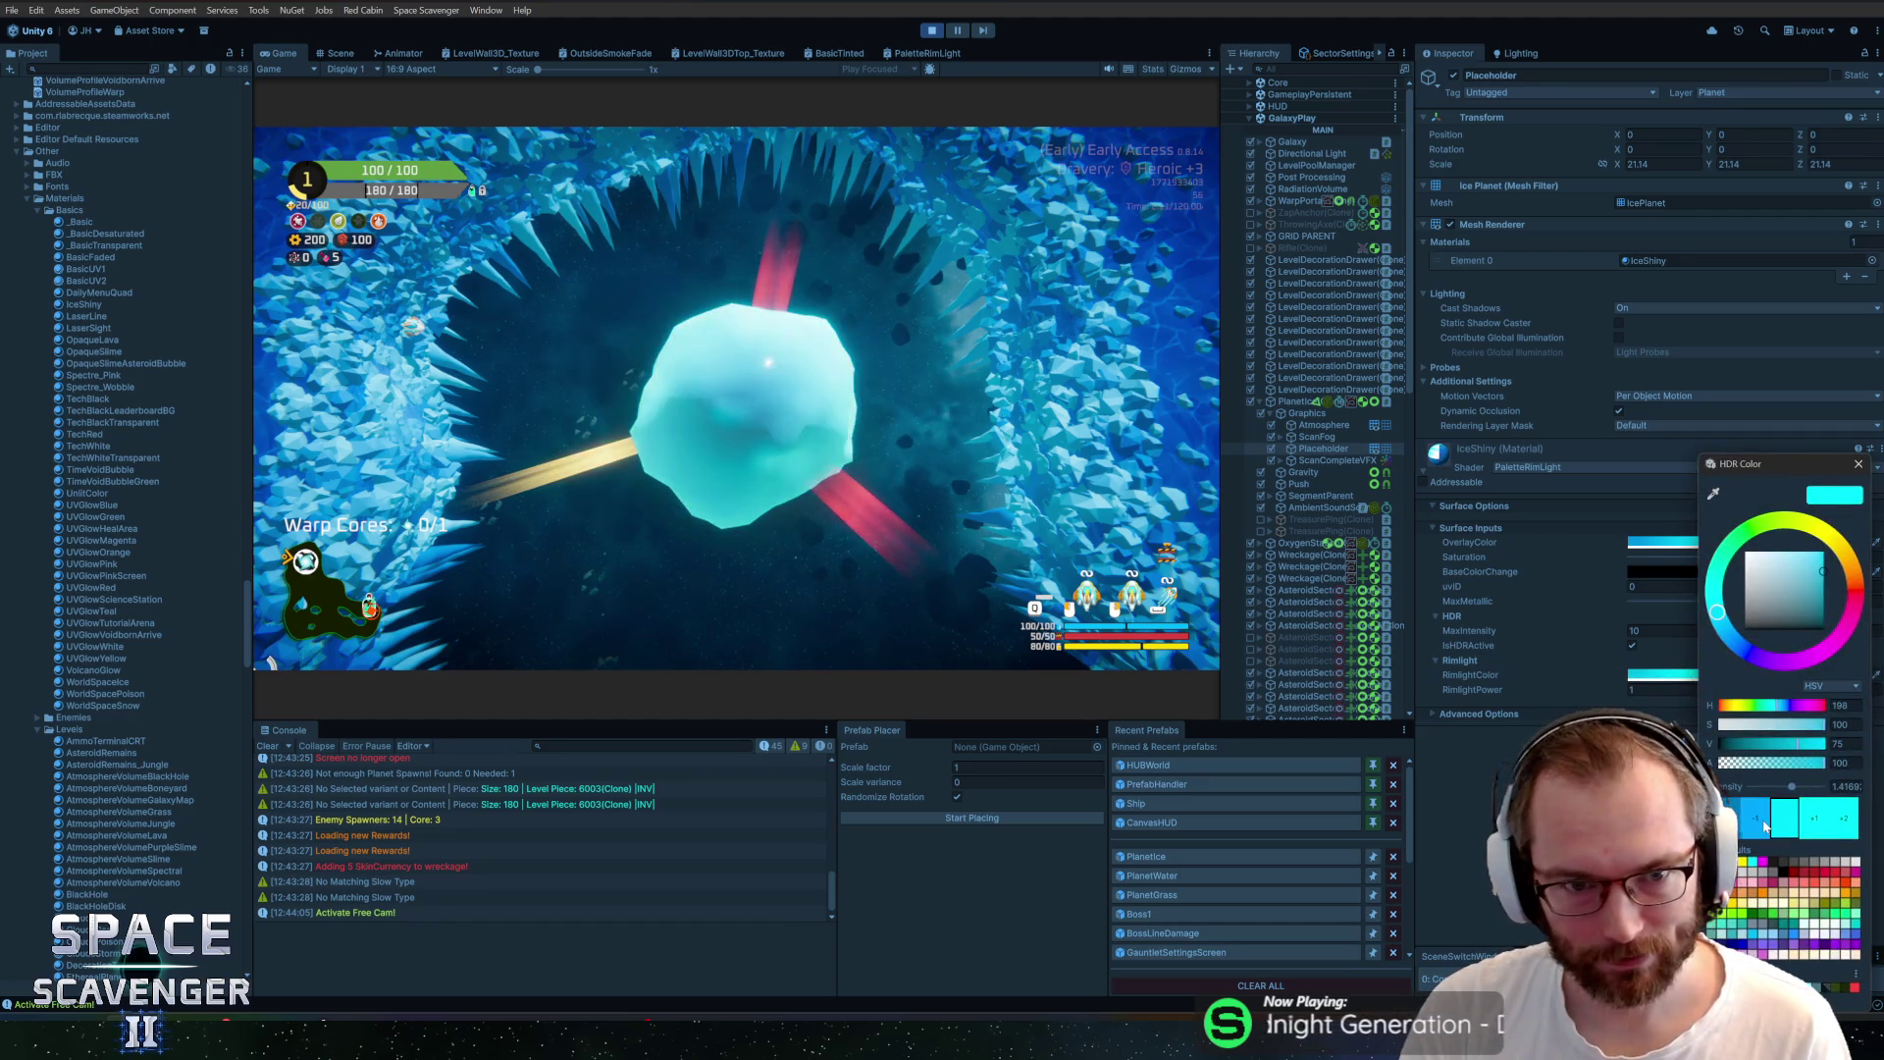
click(1762, 822)
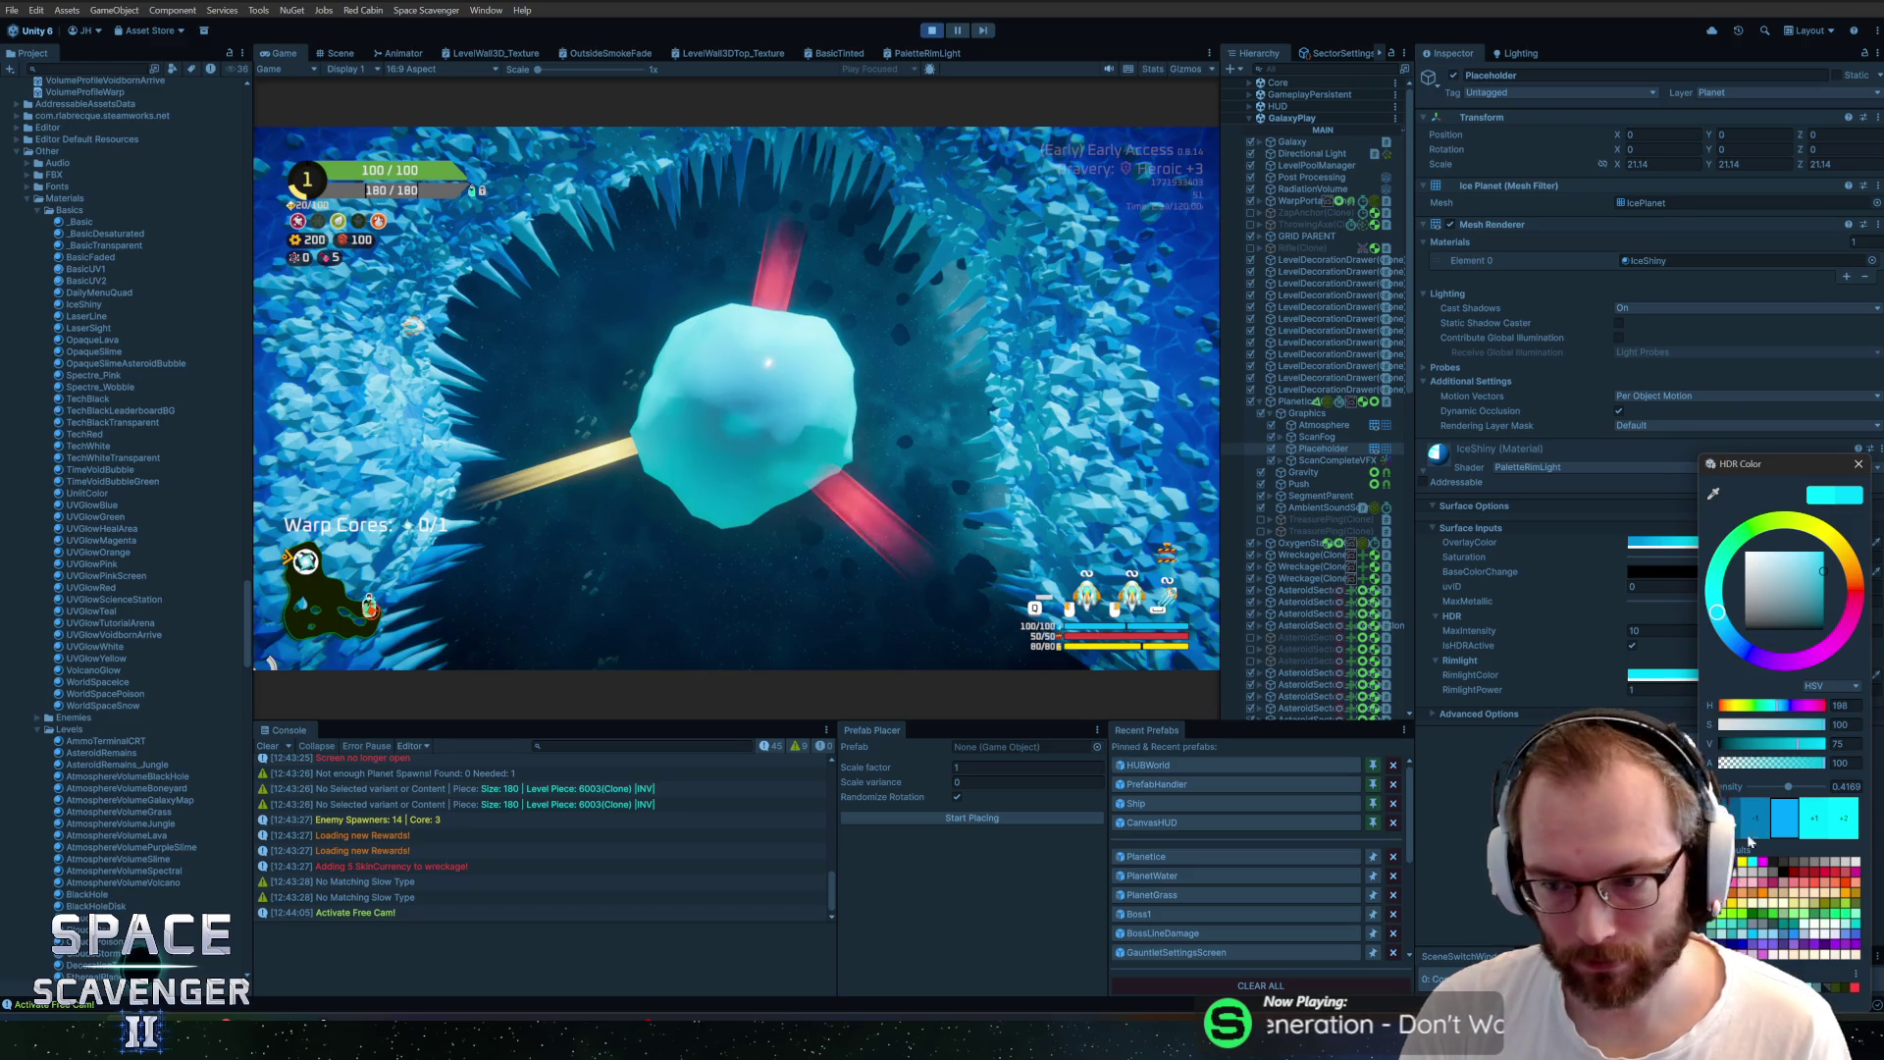
click(1572, 676)
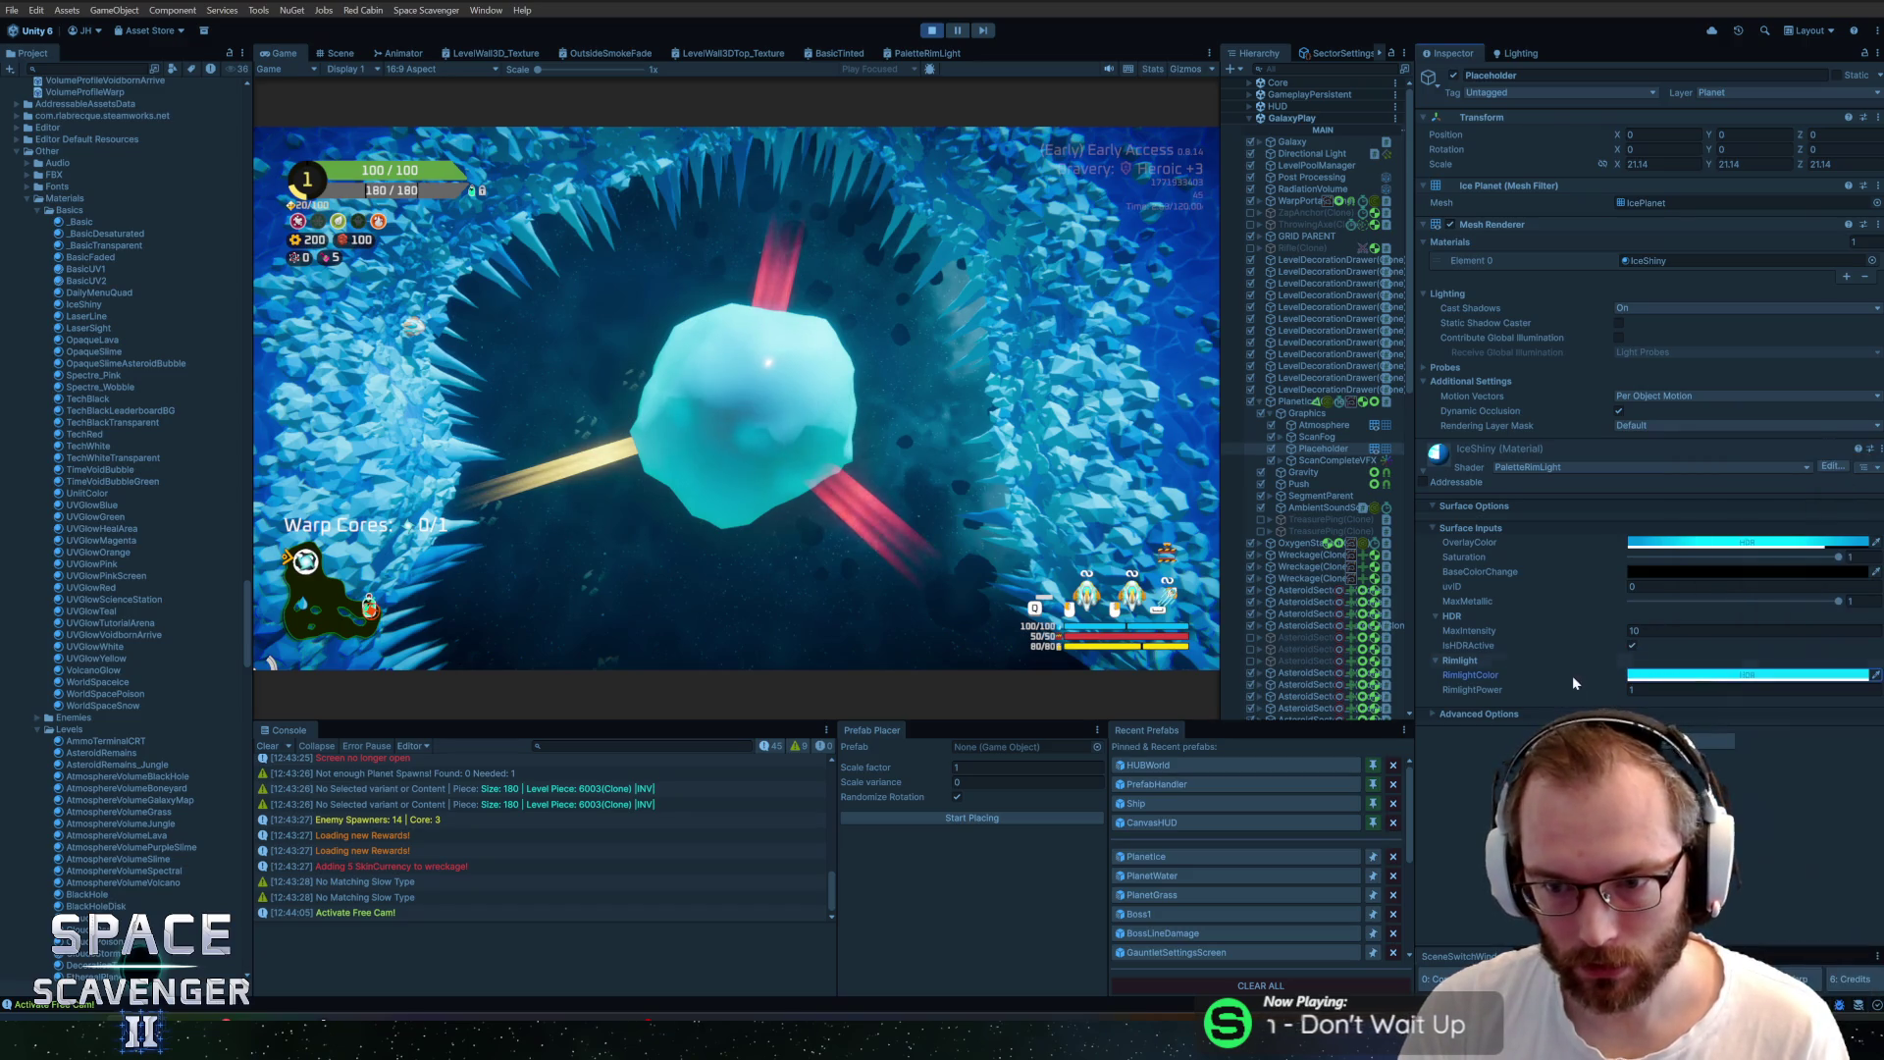
mouse_move(1559, 686)
mouse_down()
mouse_move(1622, 698)
mouse_move(1511, 711)
mouse_move(1414, 693)
mouse_up()
Fly the camera around the green planet and set RimlightPower to -0.38
click(863, 315)
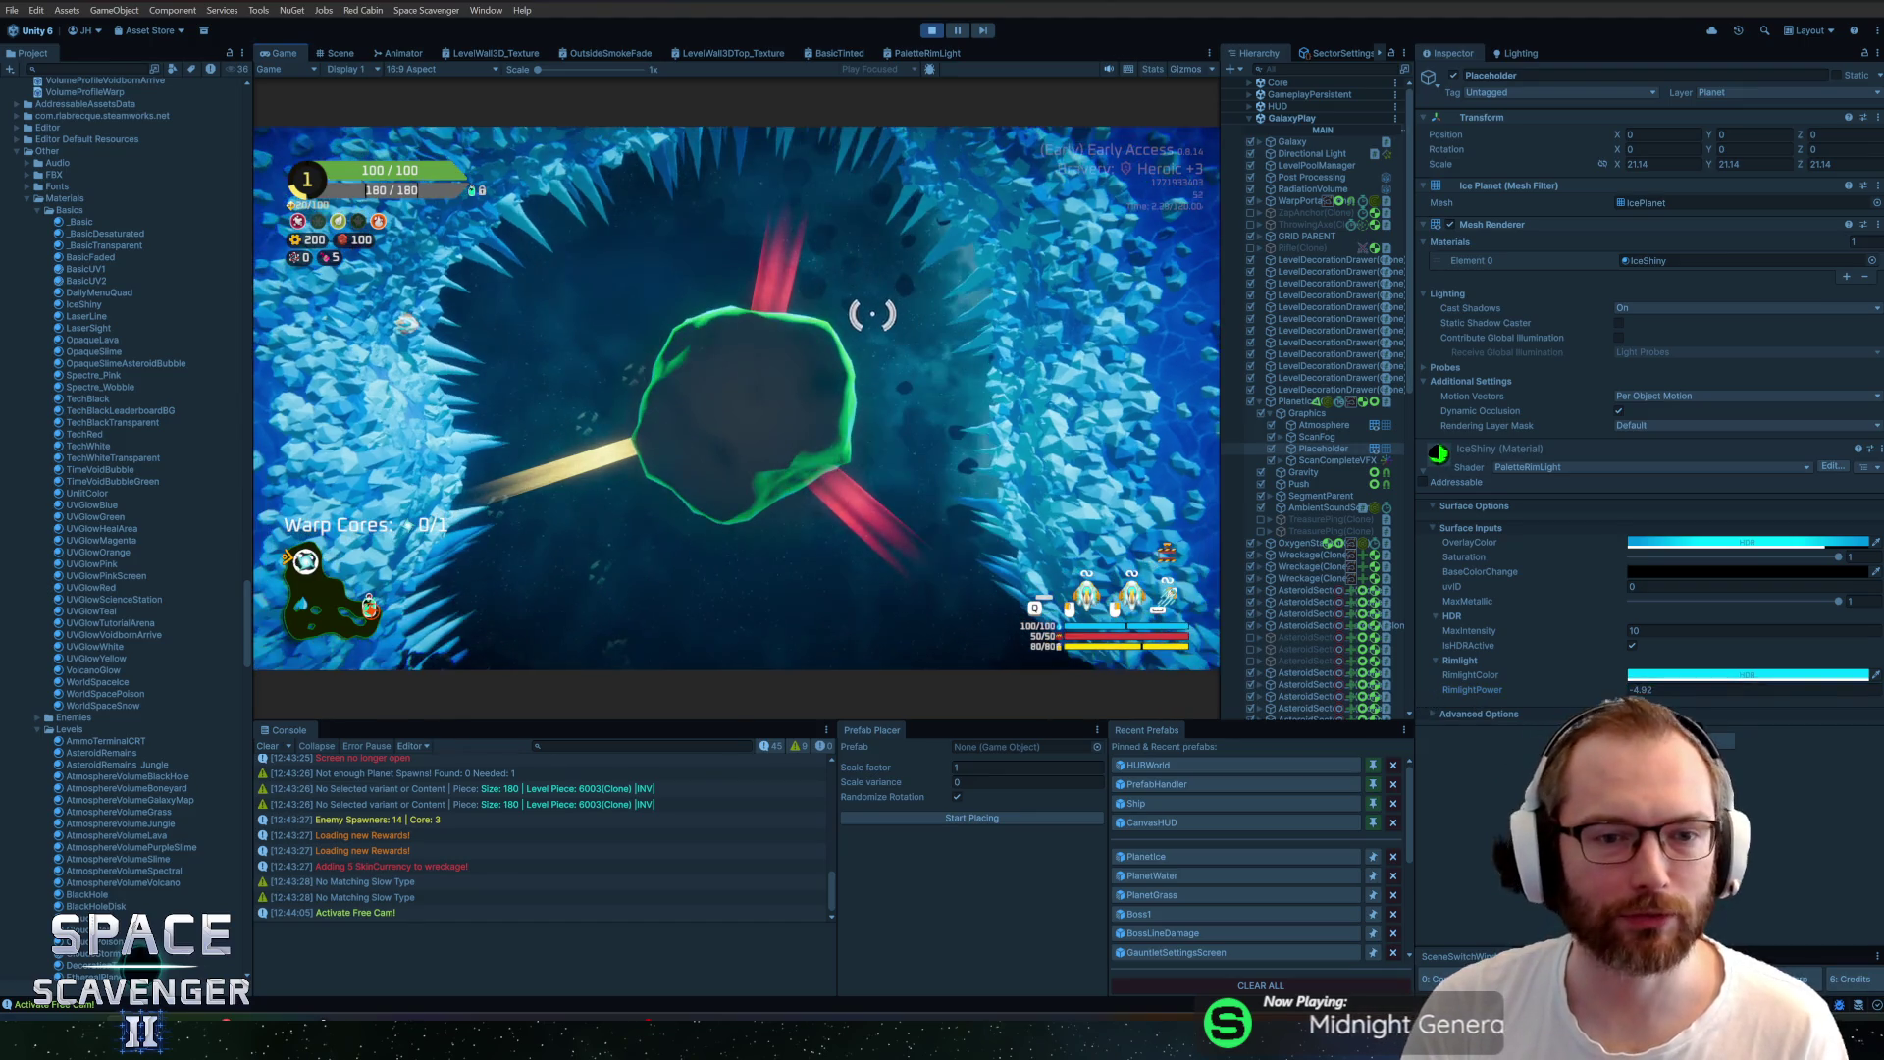
key(w)
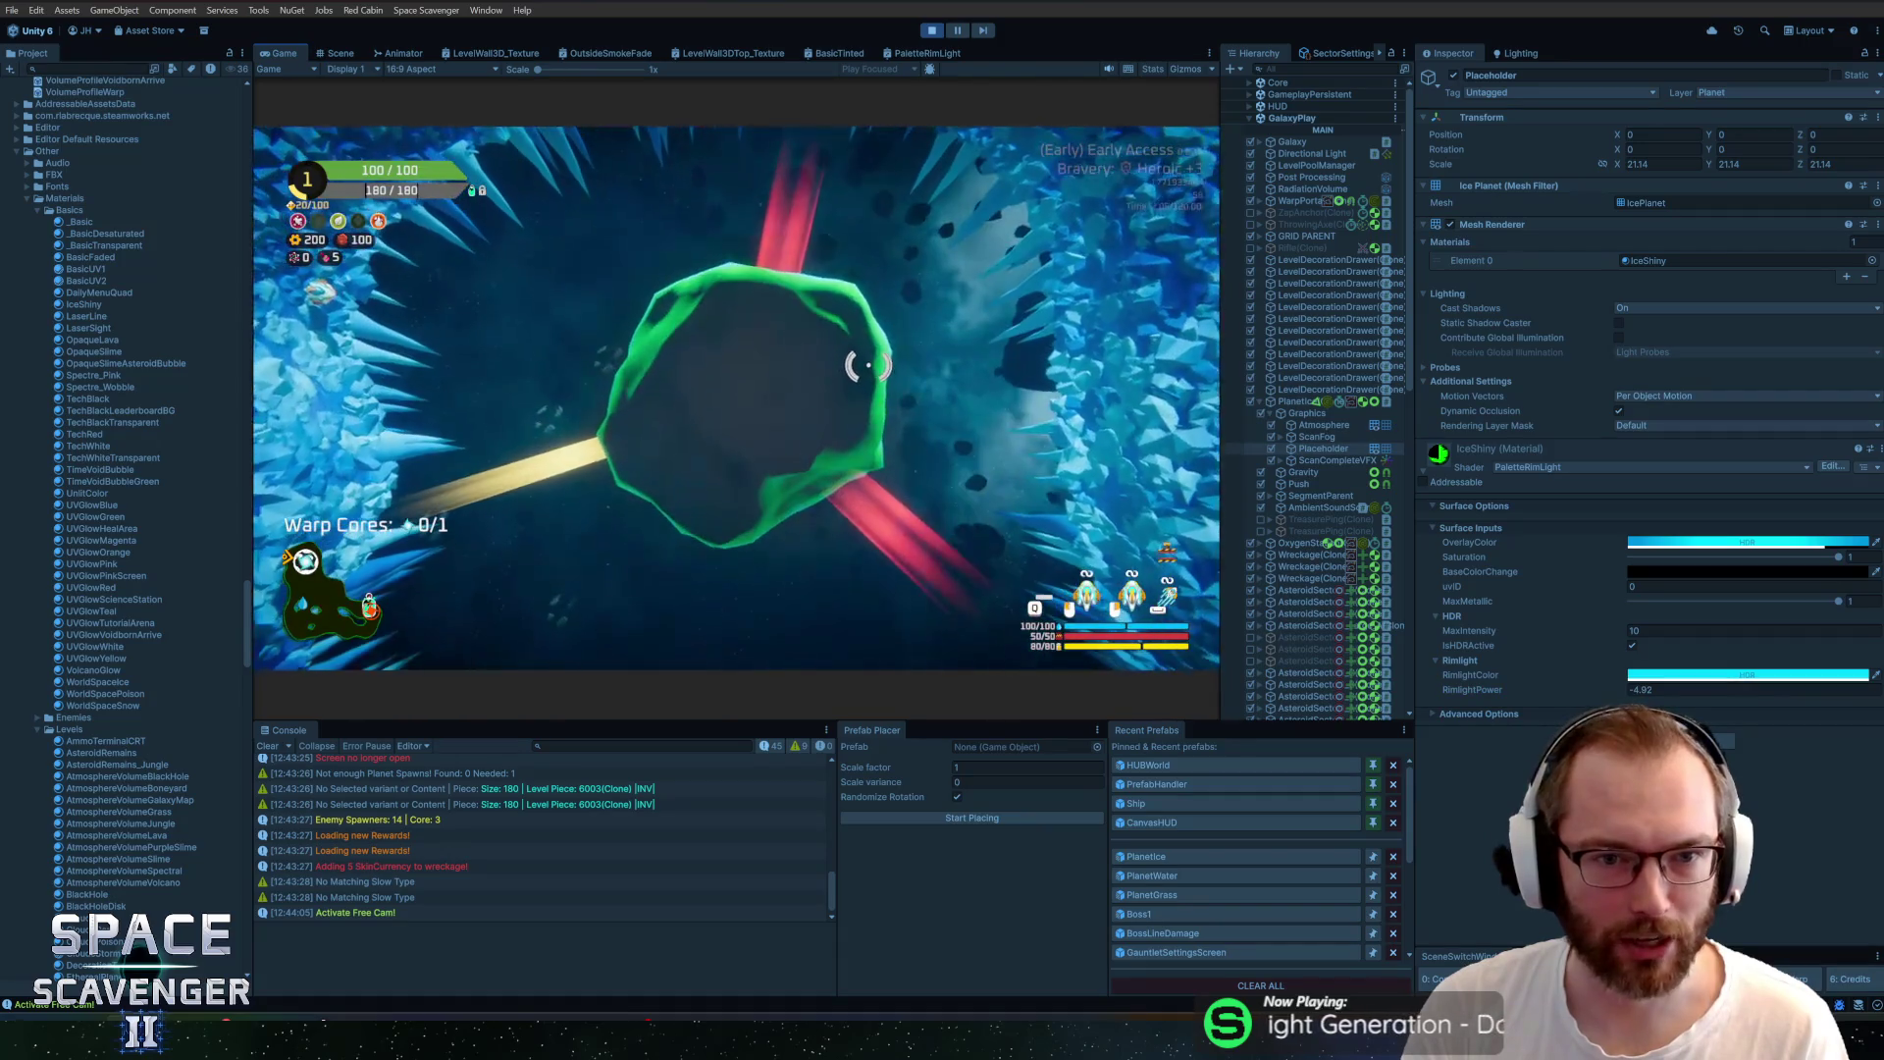
key(s)
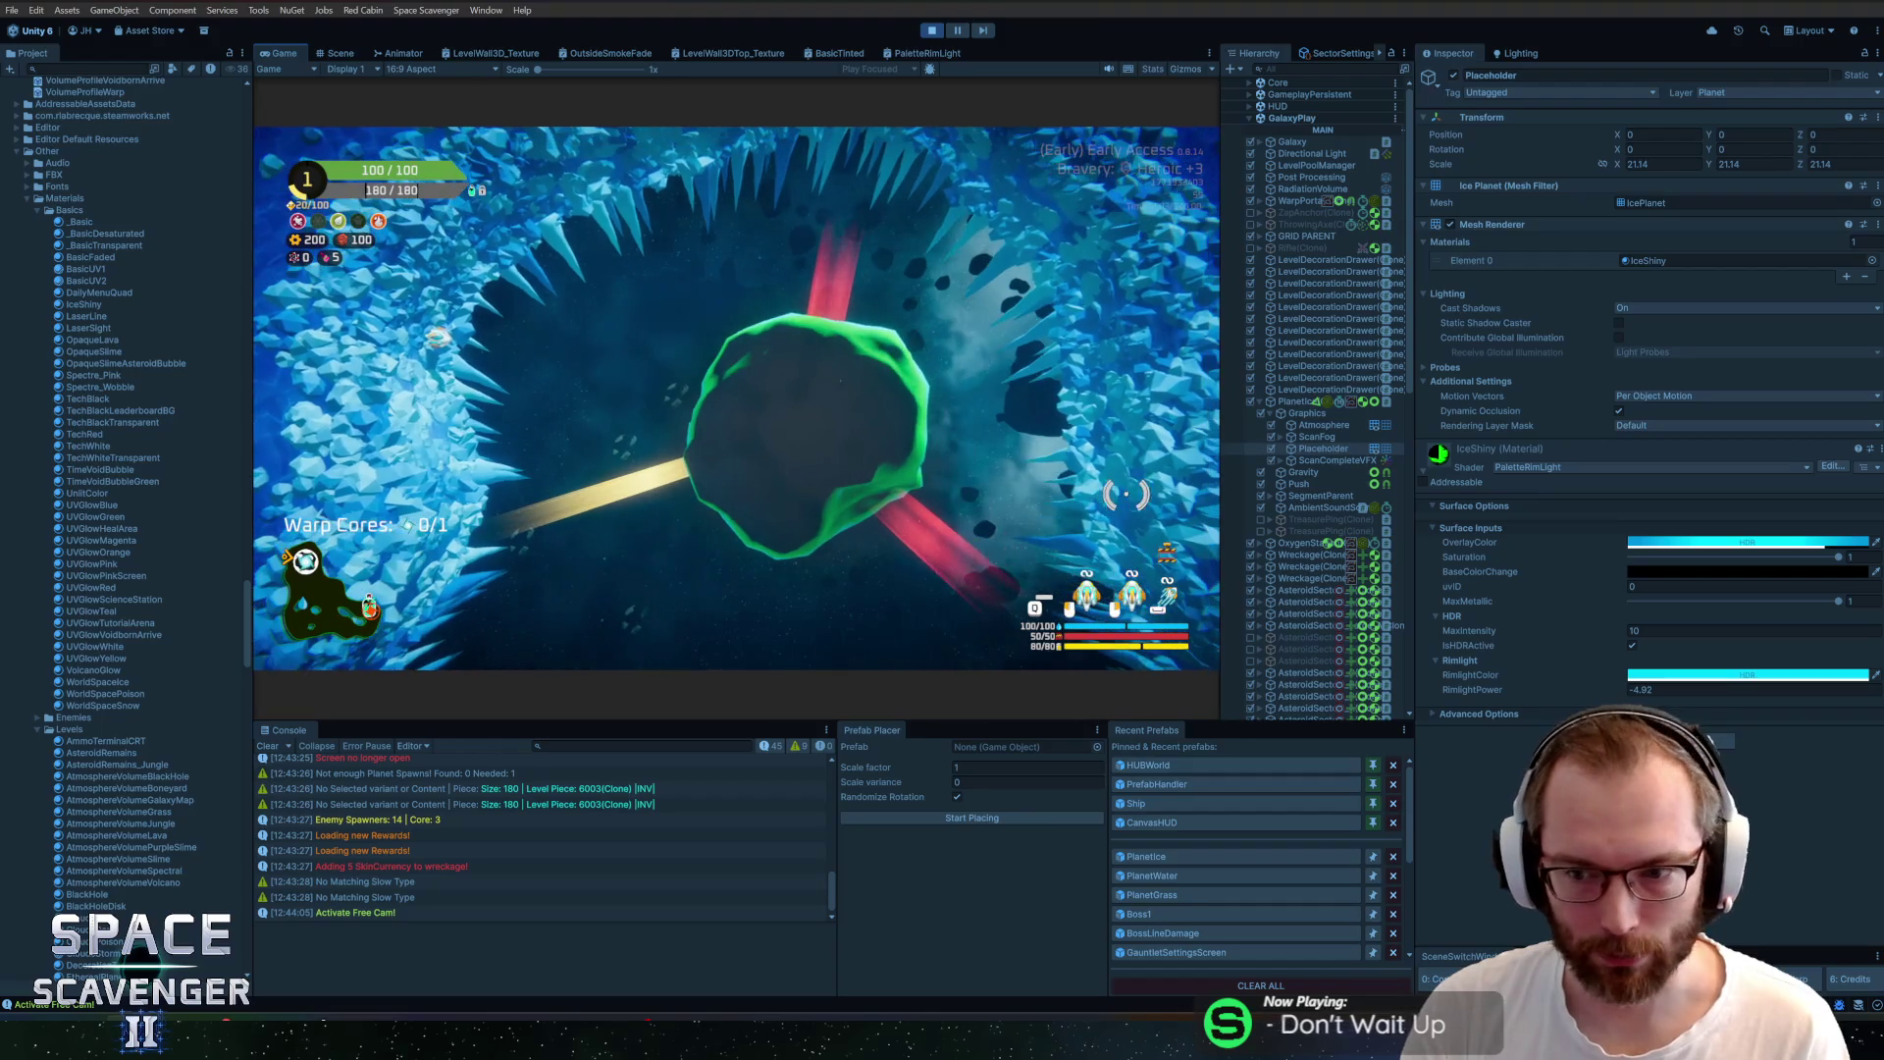
key(Escape)
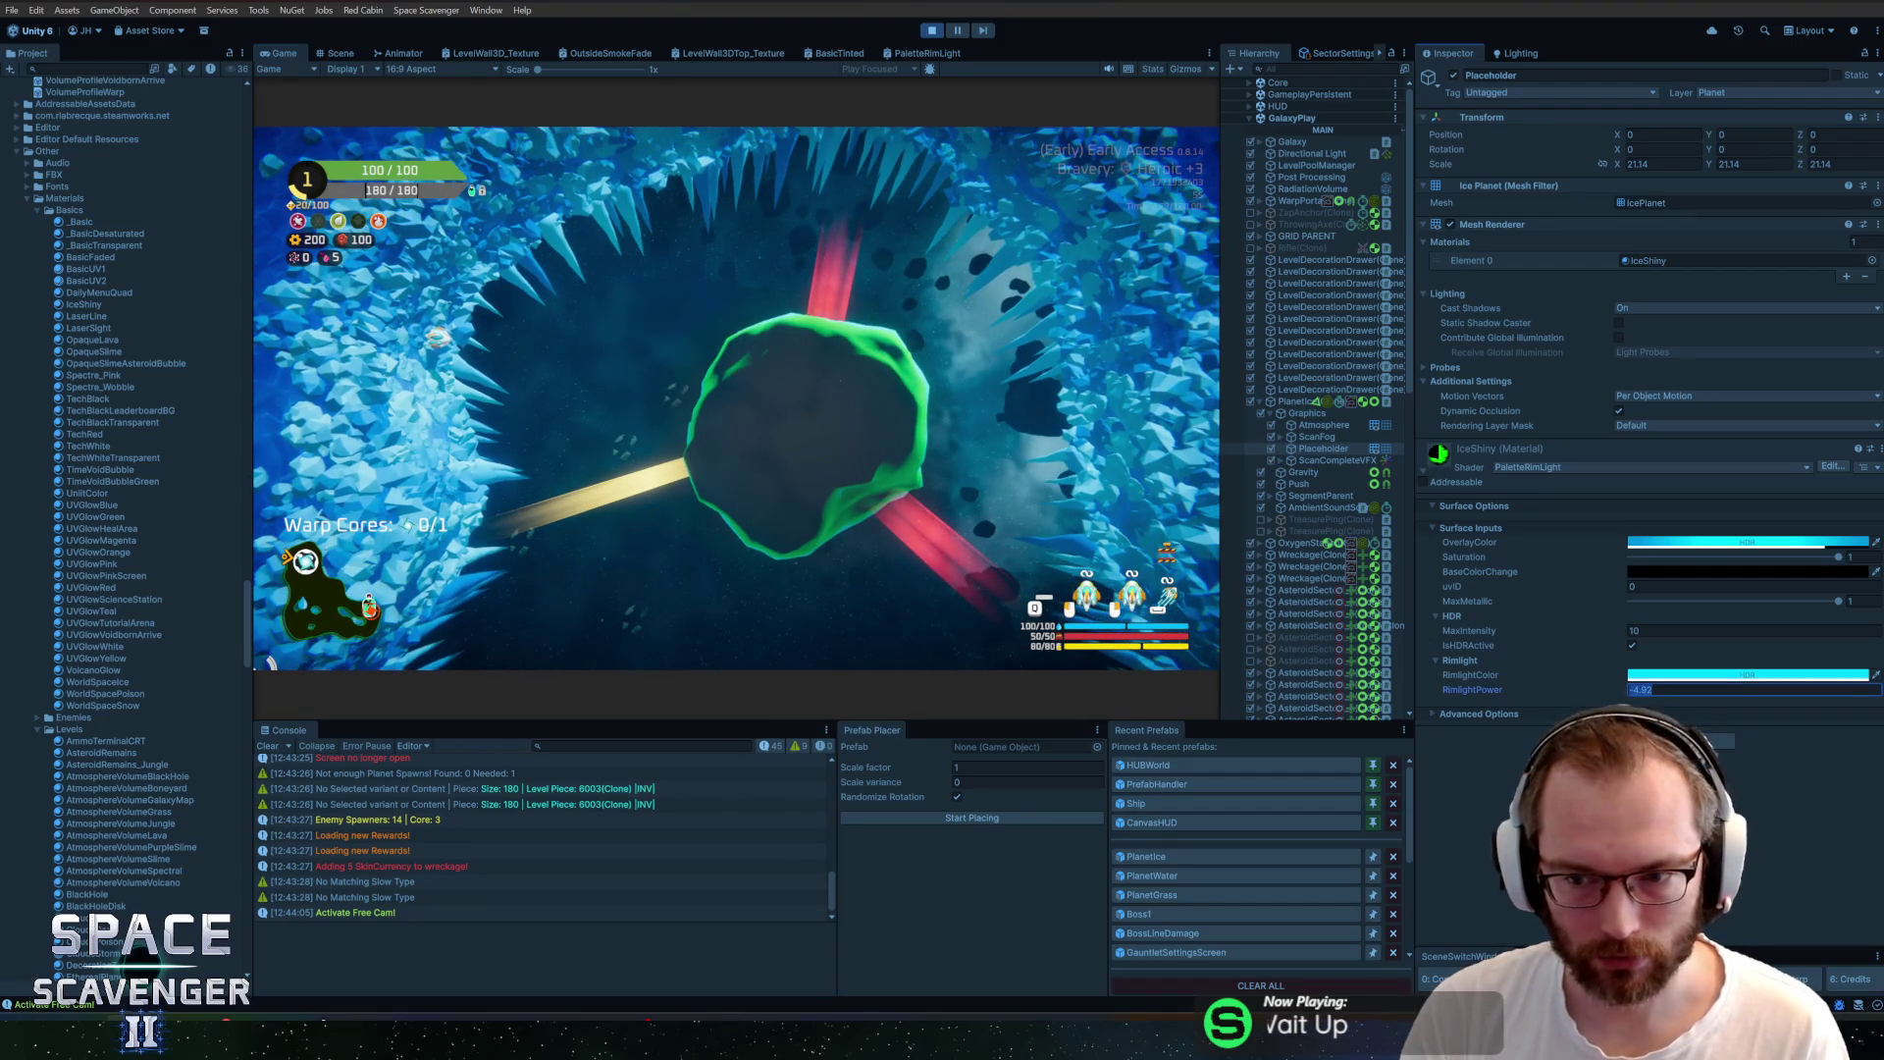
text(58)
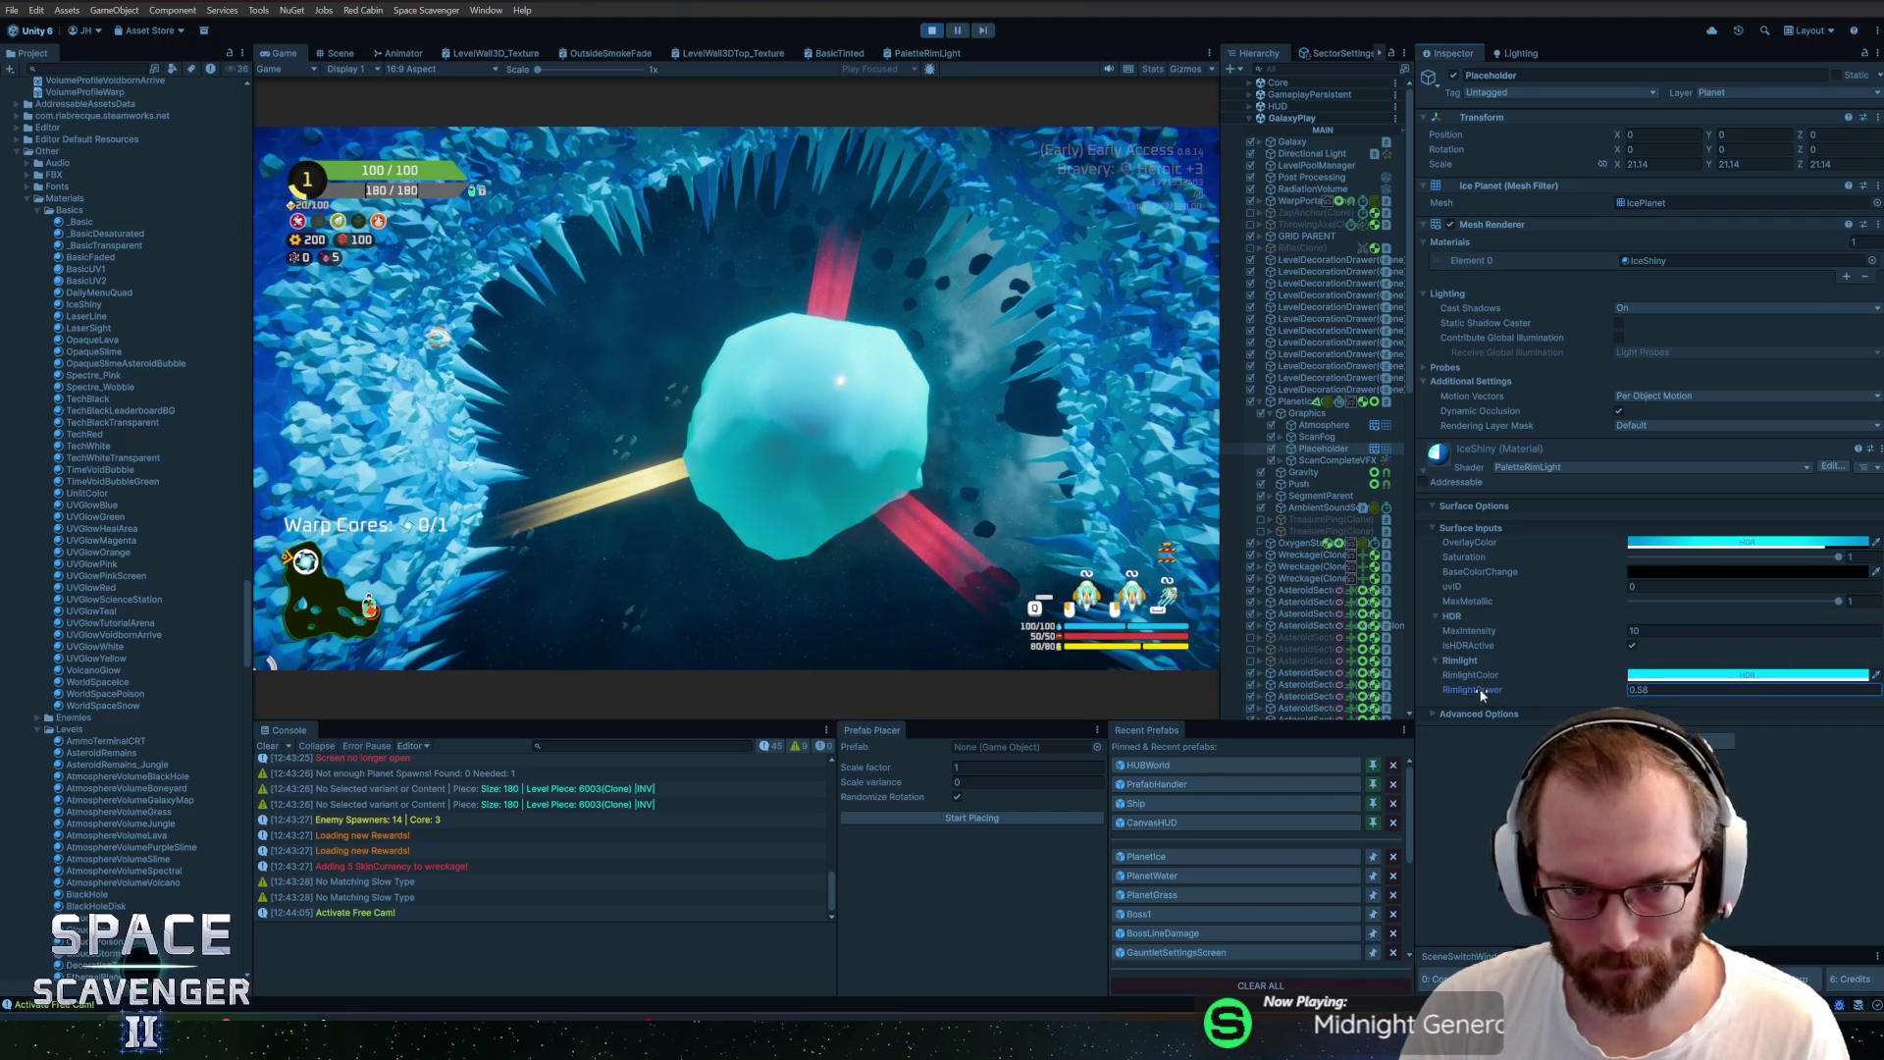
drag(1477, 691, 1414, 686)
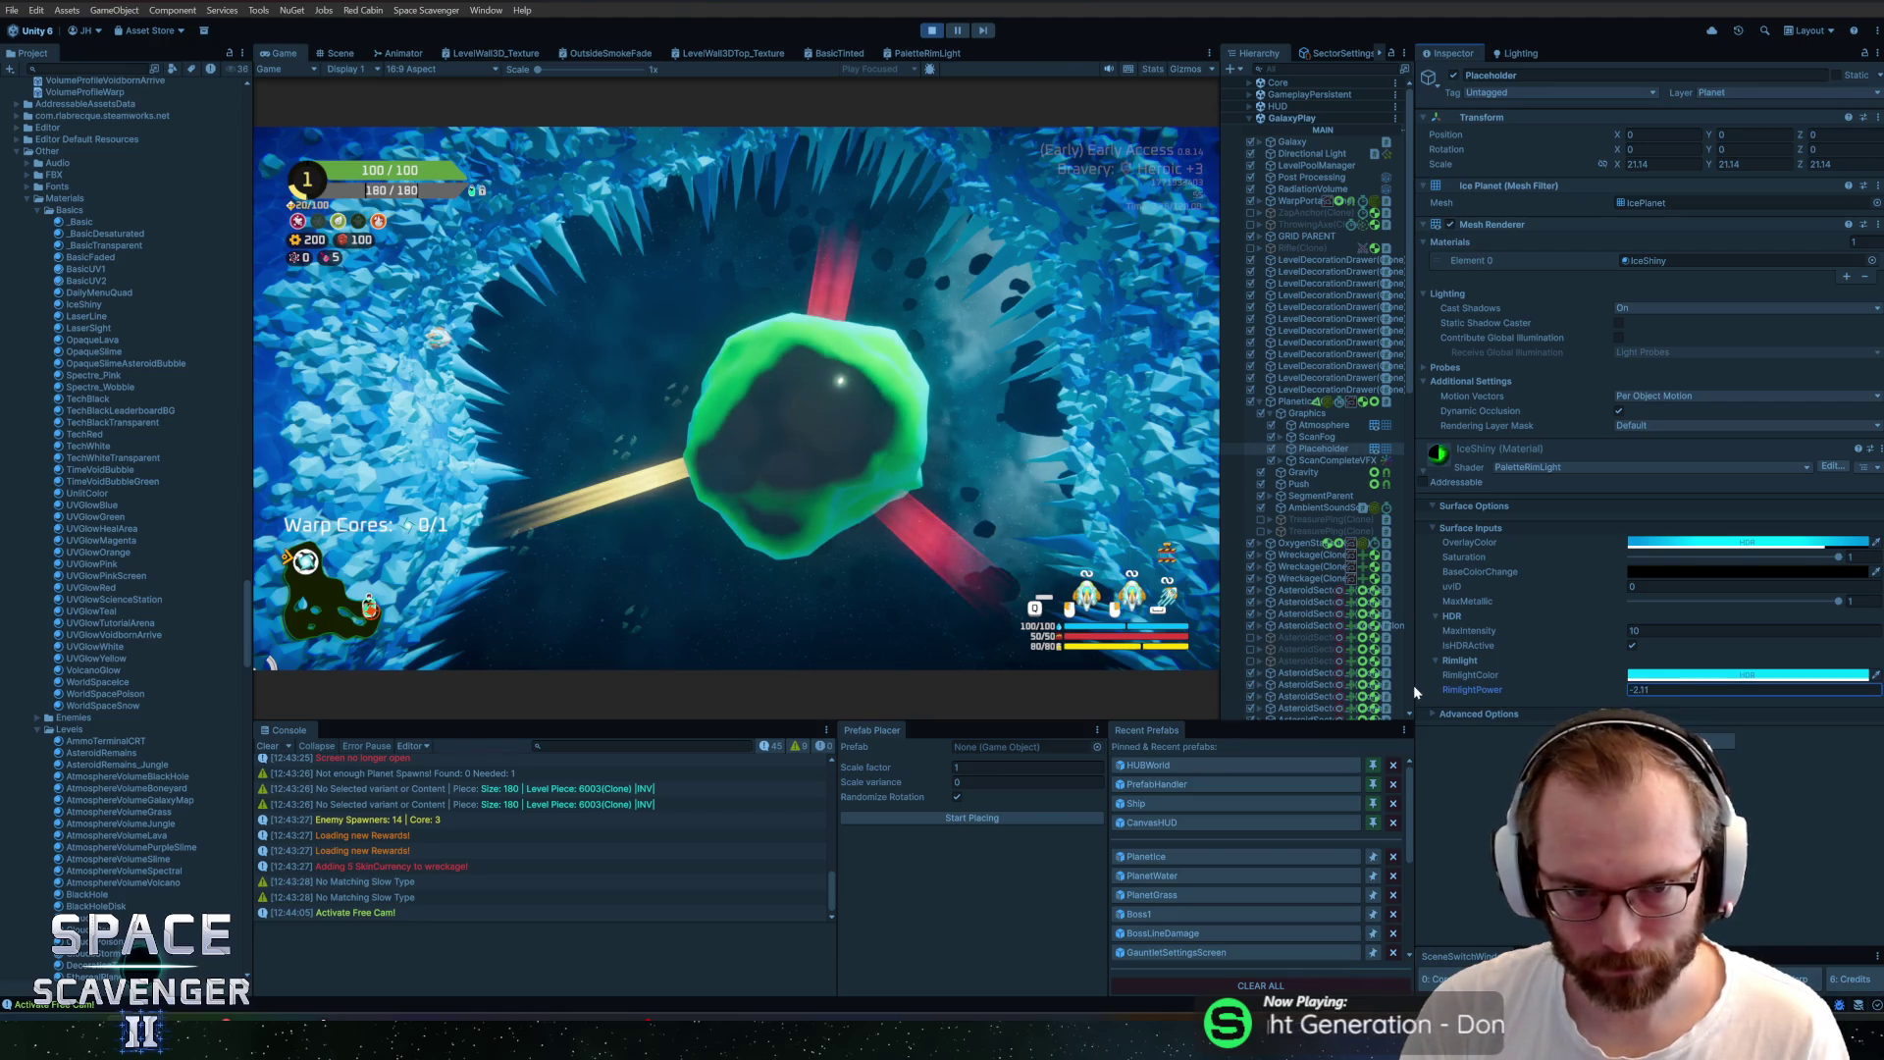
Try a fully opaque red for BaseColorChange, then settle on blue 007FFF
click(1668, 571)
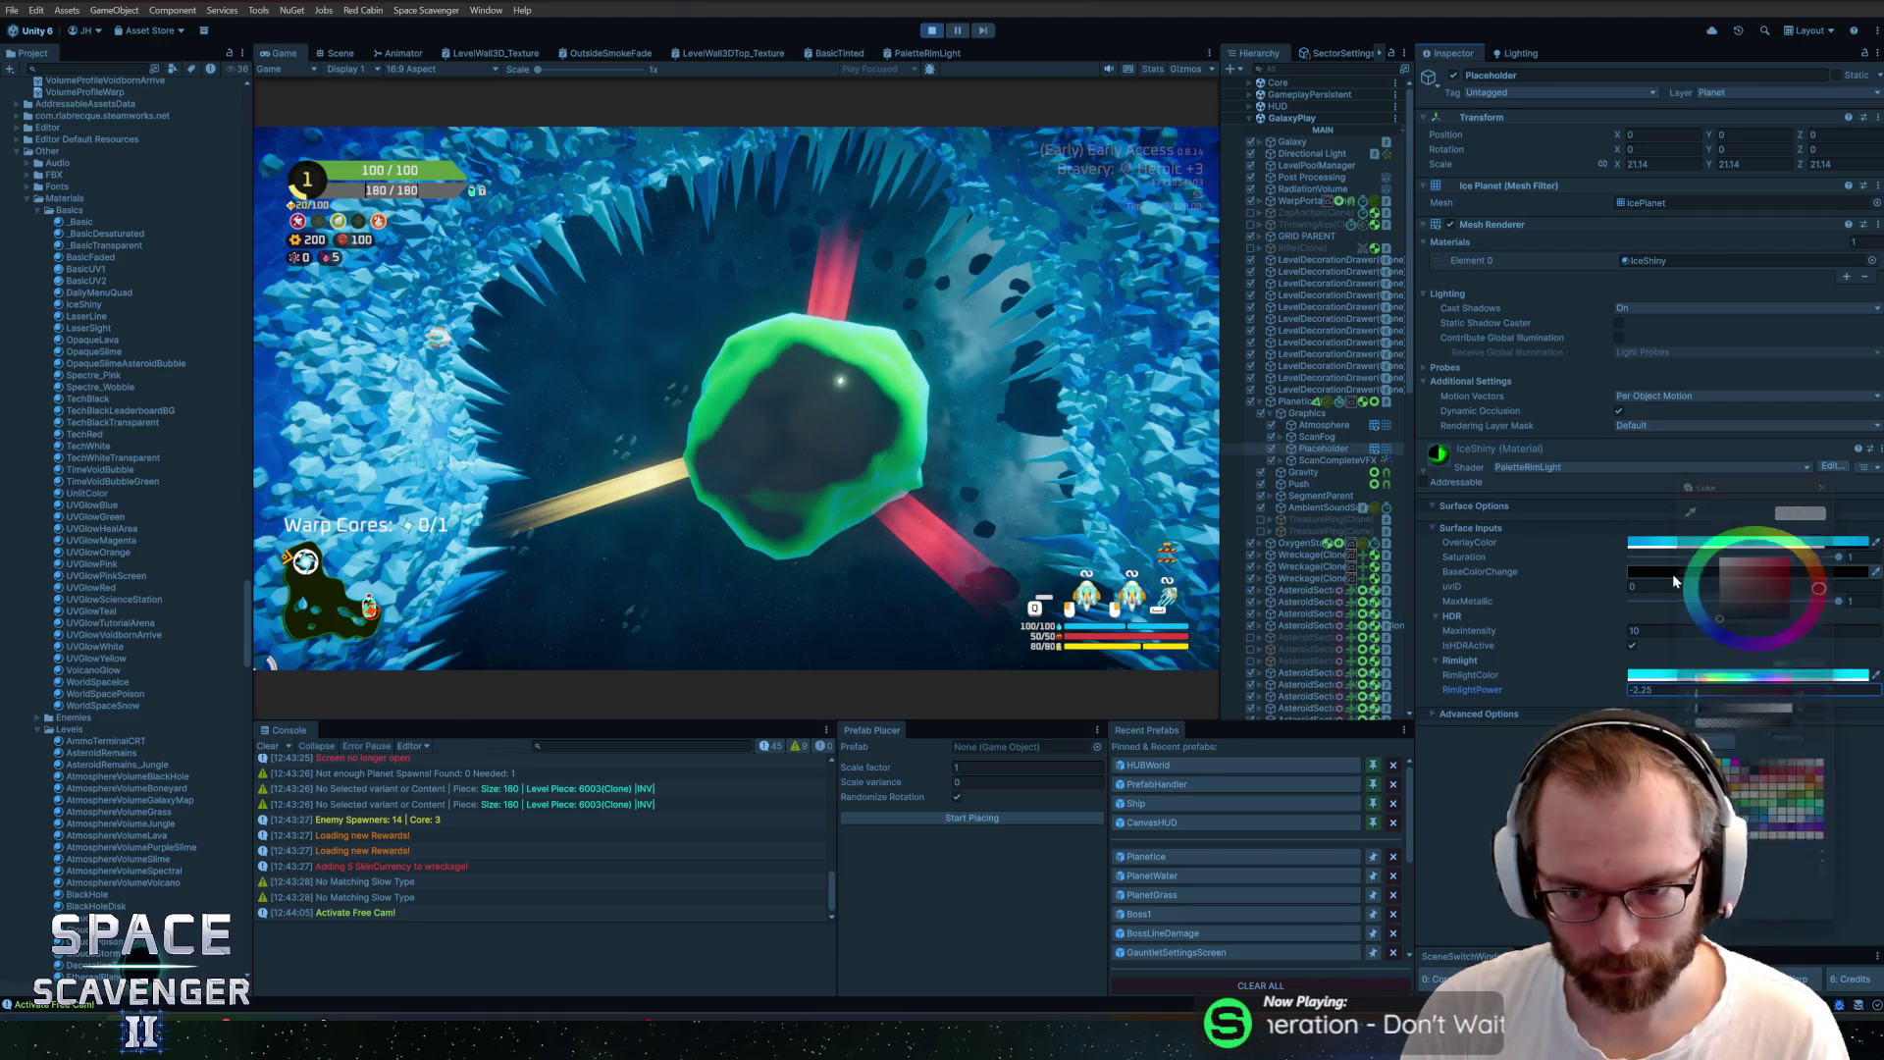
click(1798, 582)
drag(1798, 582, 1809, 552)
drag(1757, 763, 1844, 771)
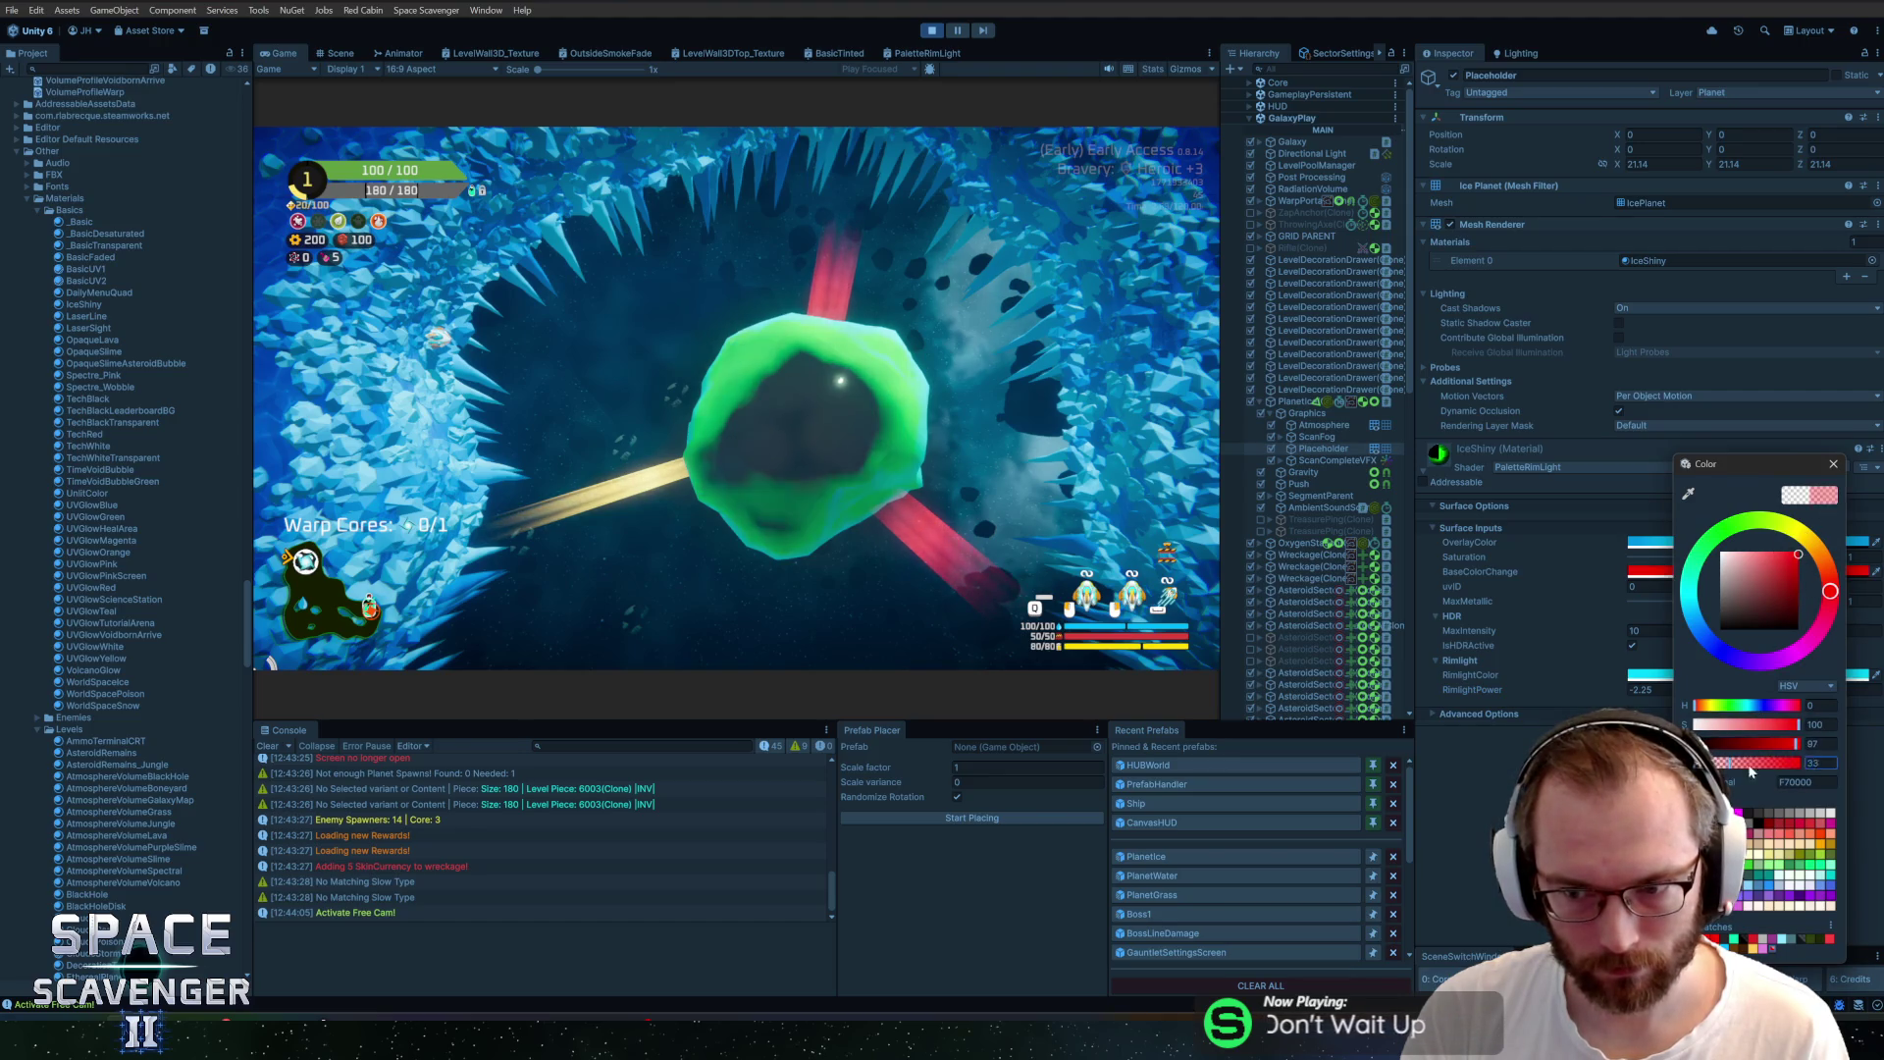
click(1720, 602)
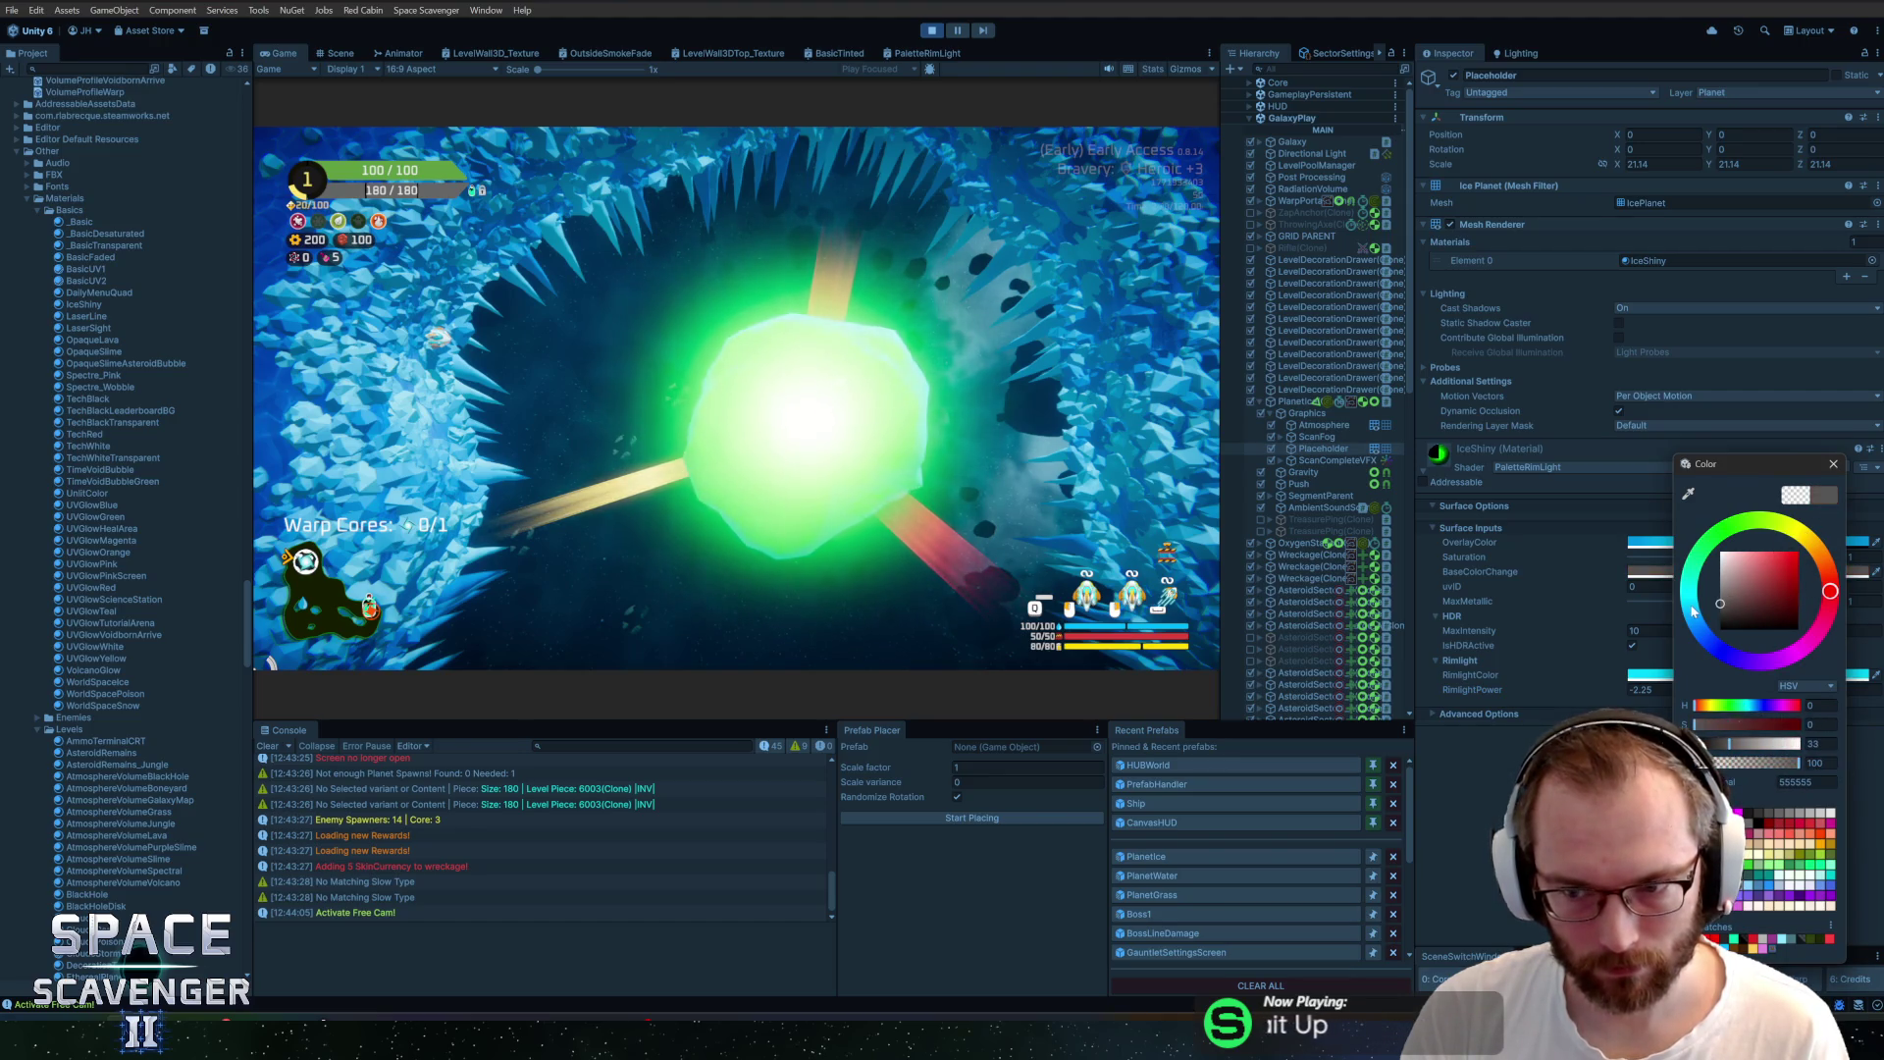
drag(1690, 589, 1695, 635)
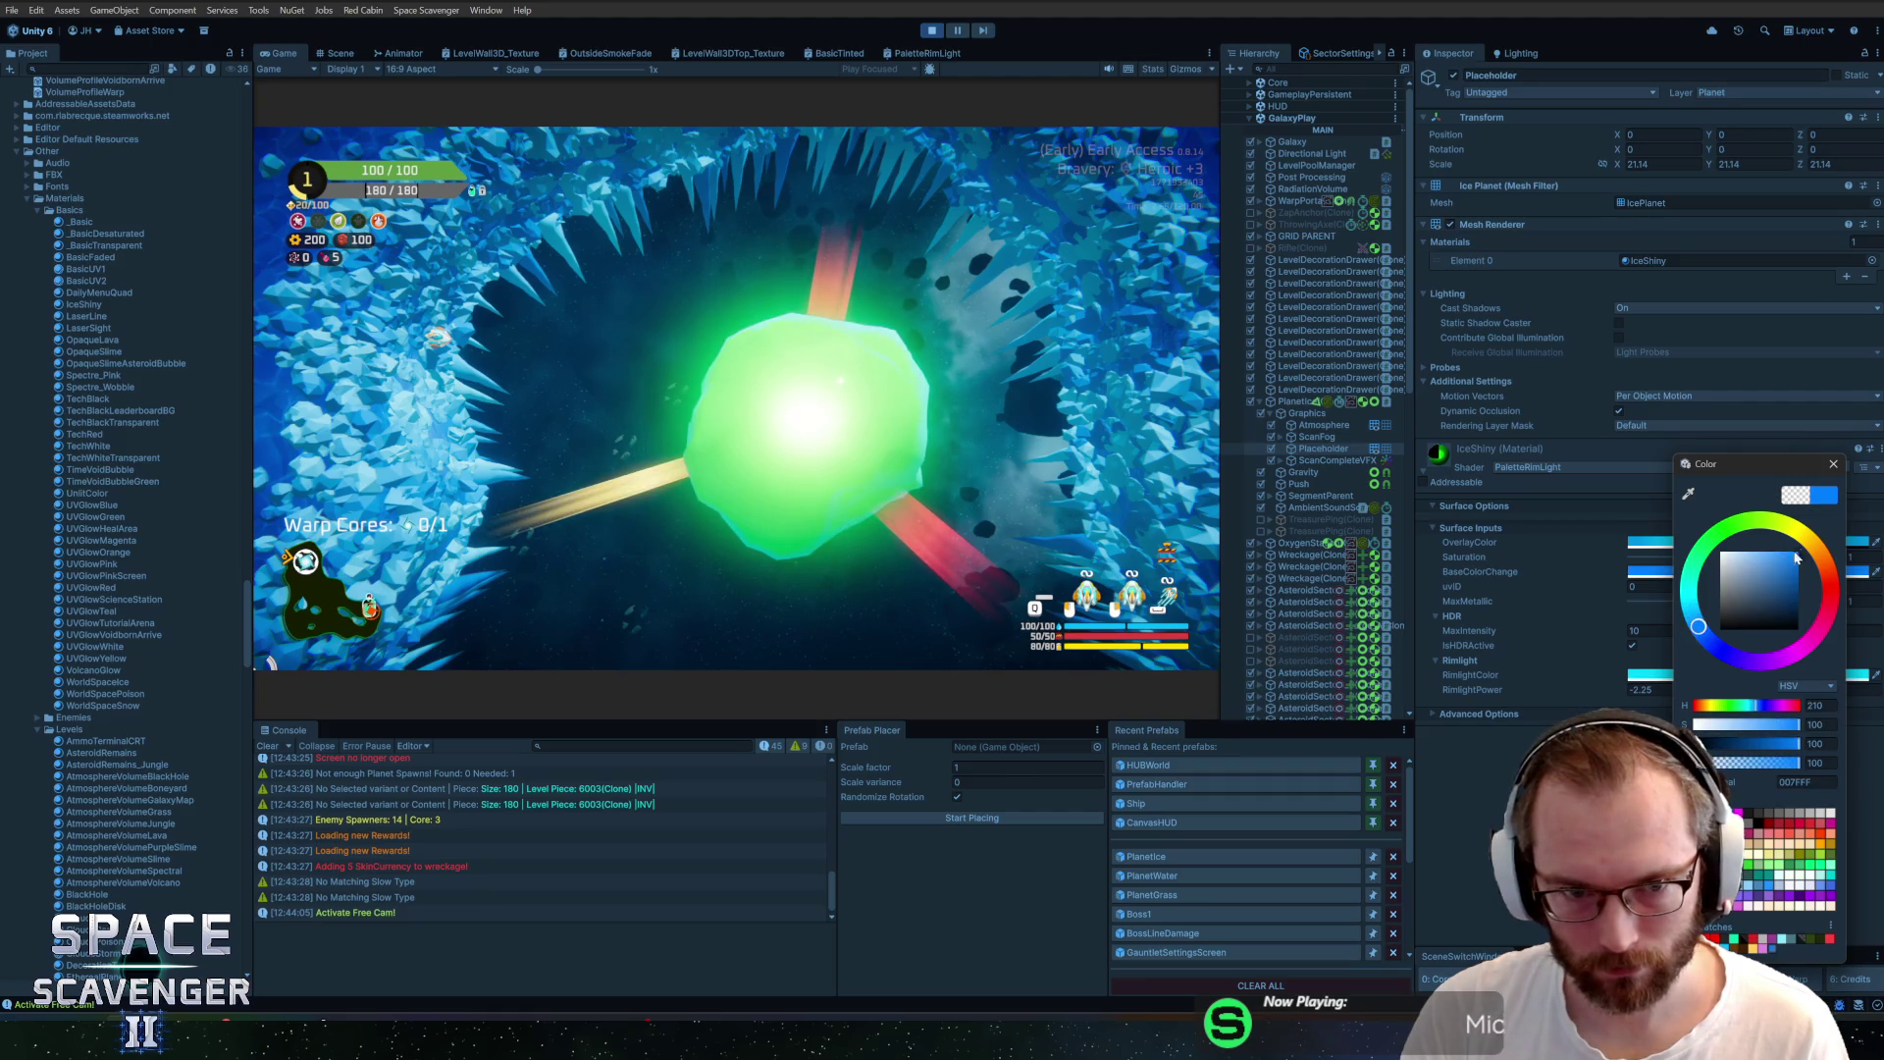
click(1834, 463)
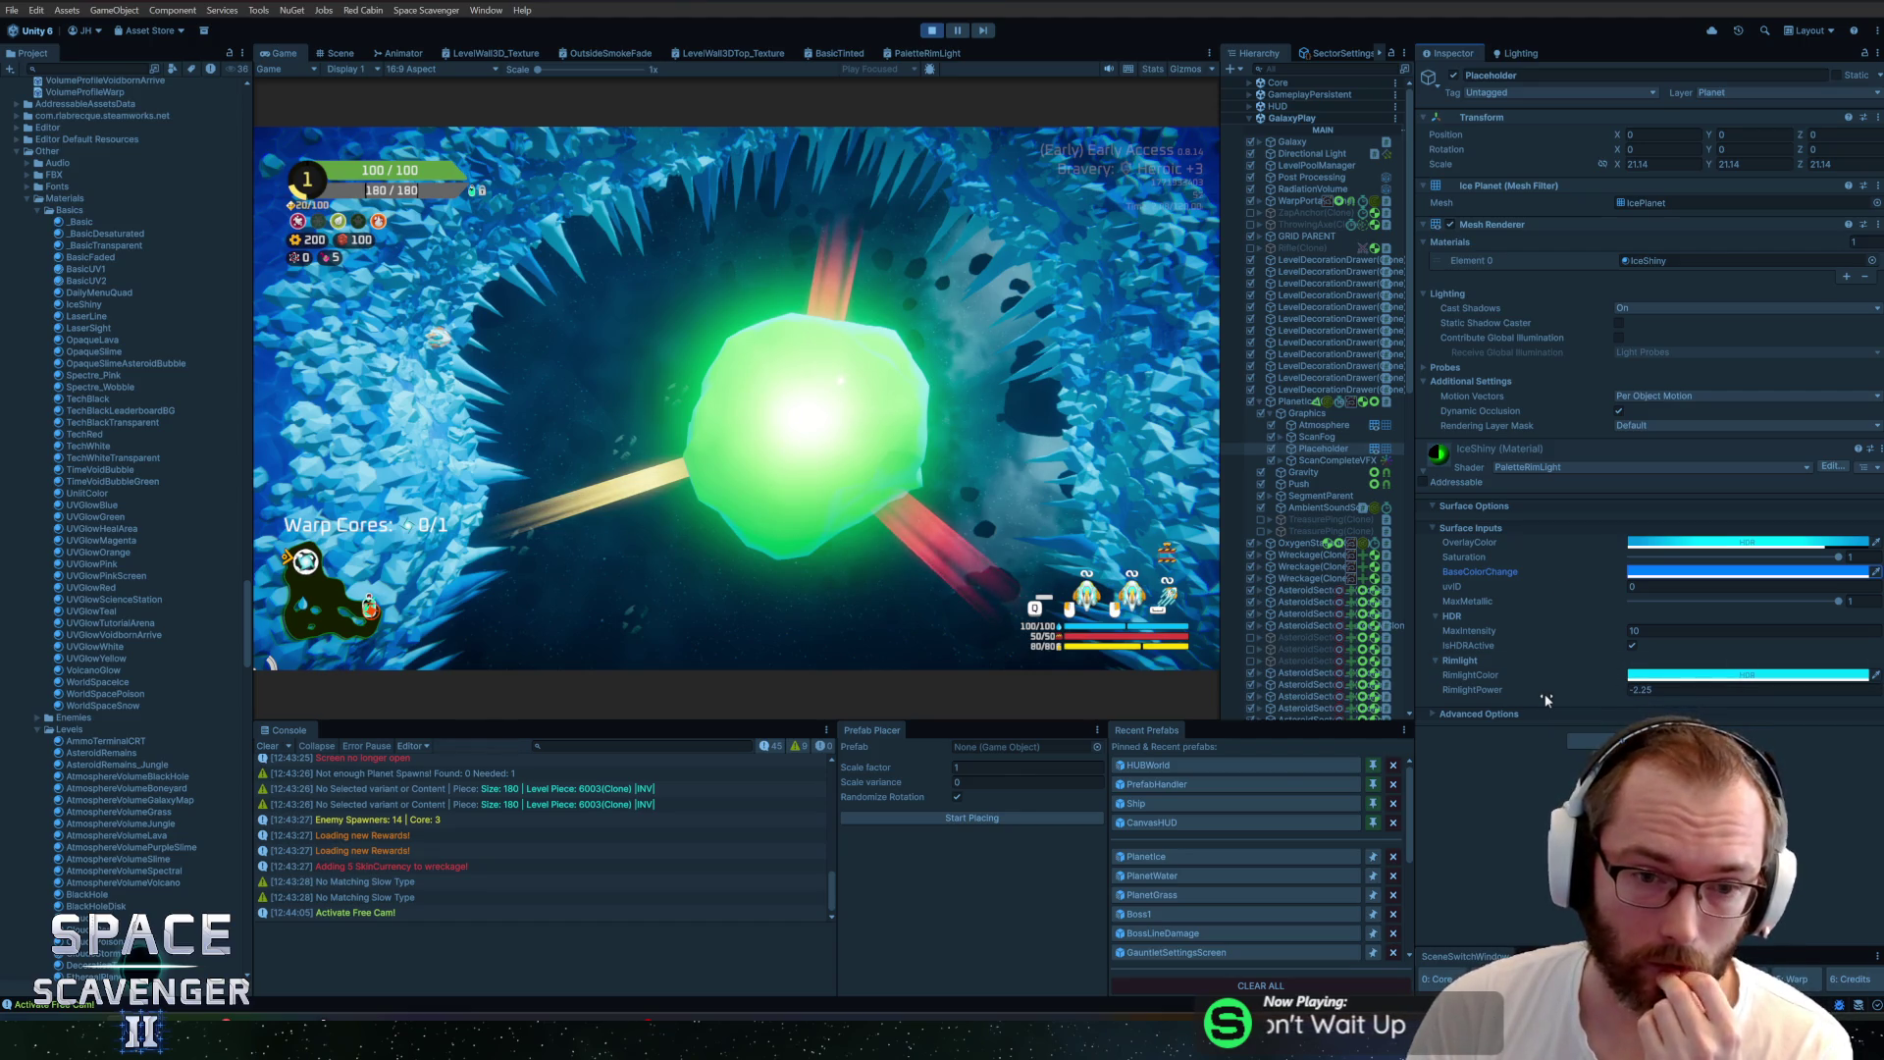
In PaletteRimLight, add a Clamp node fed by the Fresnel Effect output
click(897, 55)
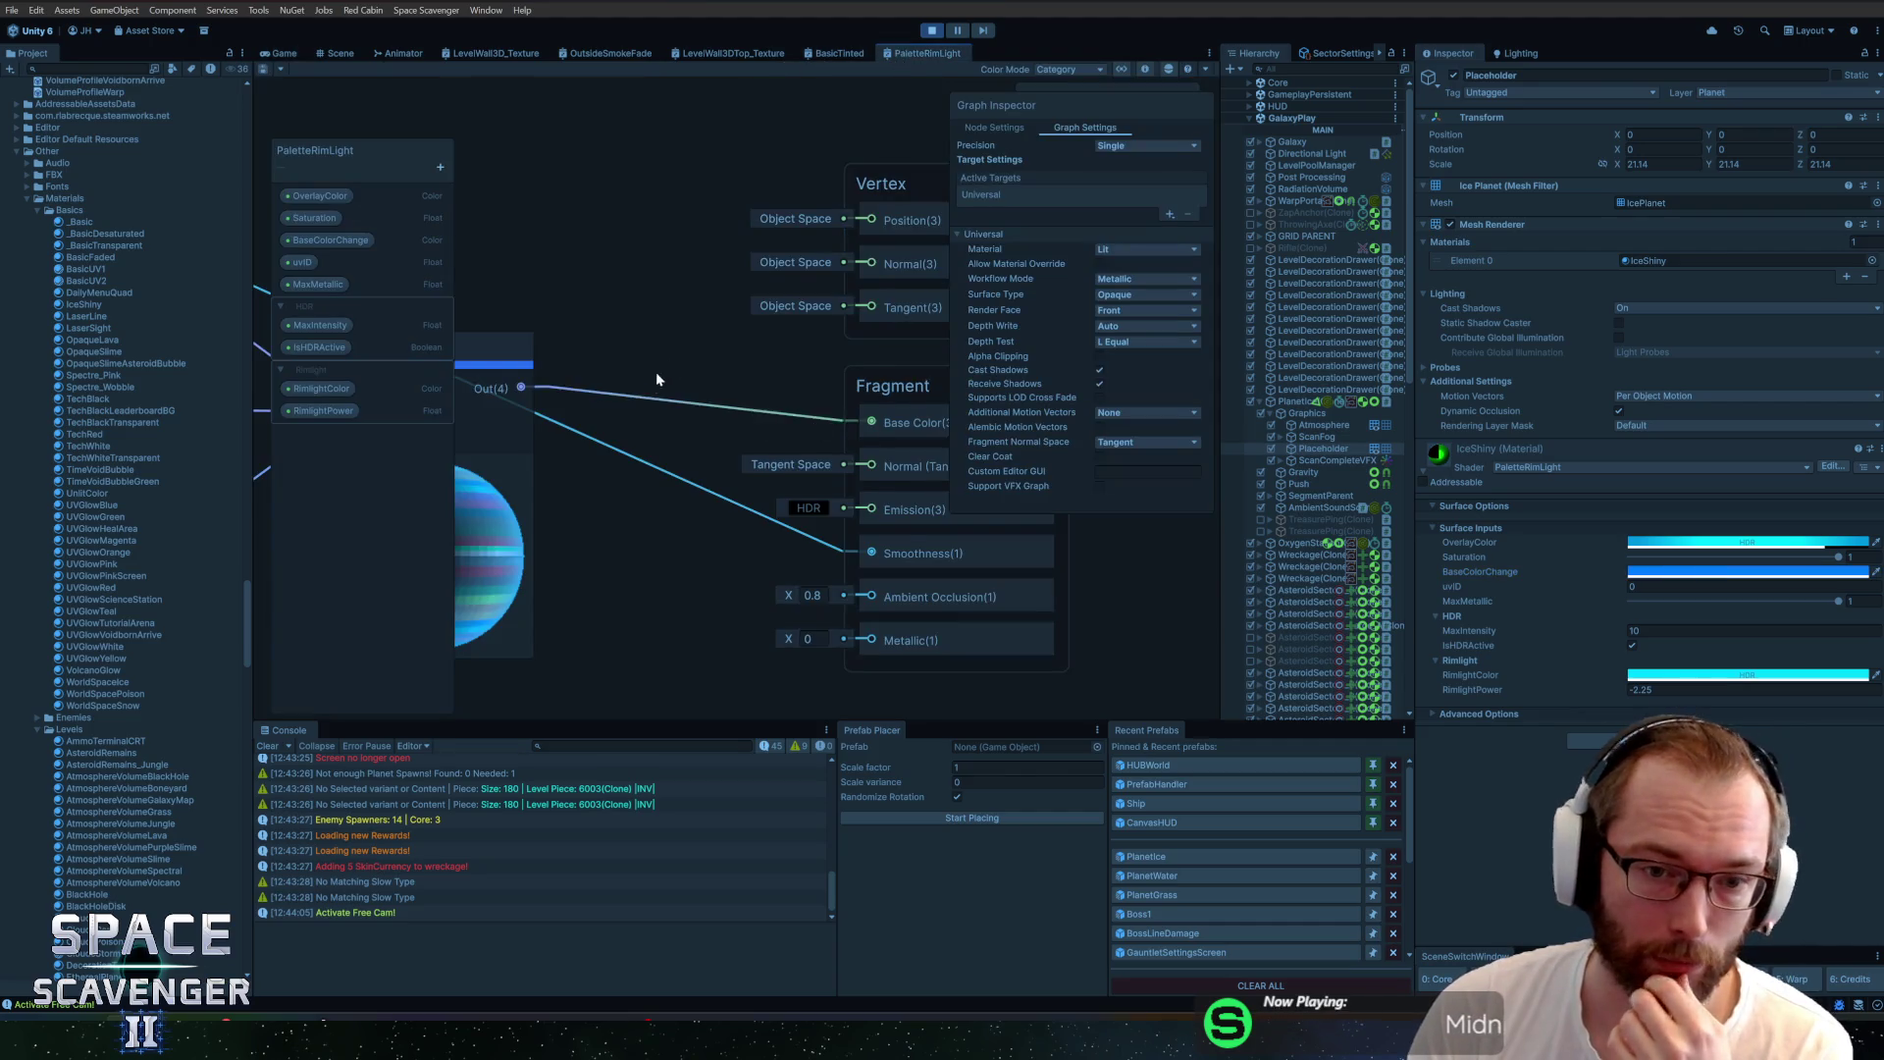
scroll(821, 564, down, 3)
scroll(485, 538, up, 5)
scroll(767, 319, down, 2)
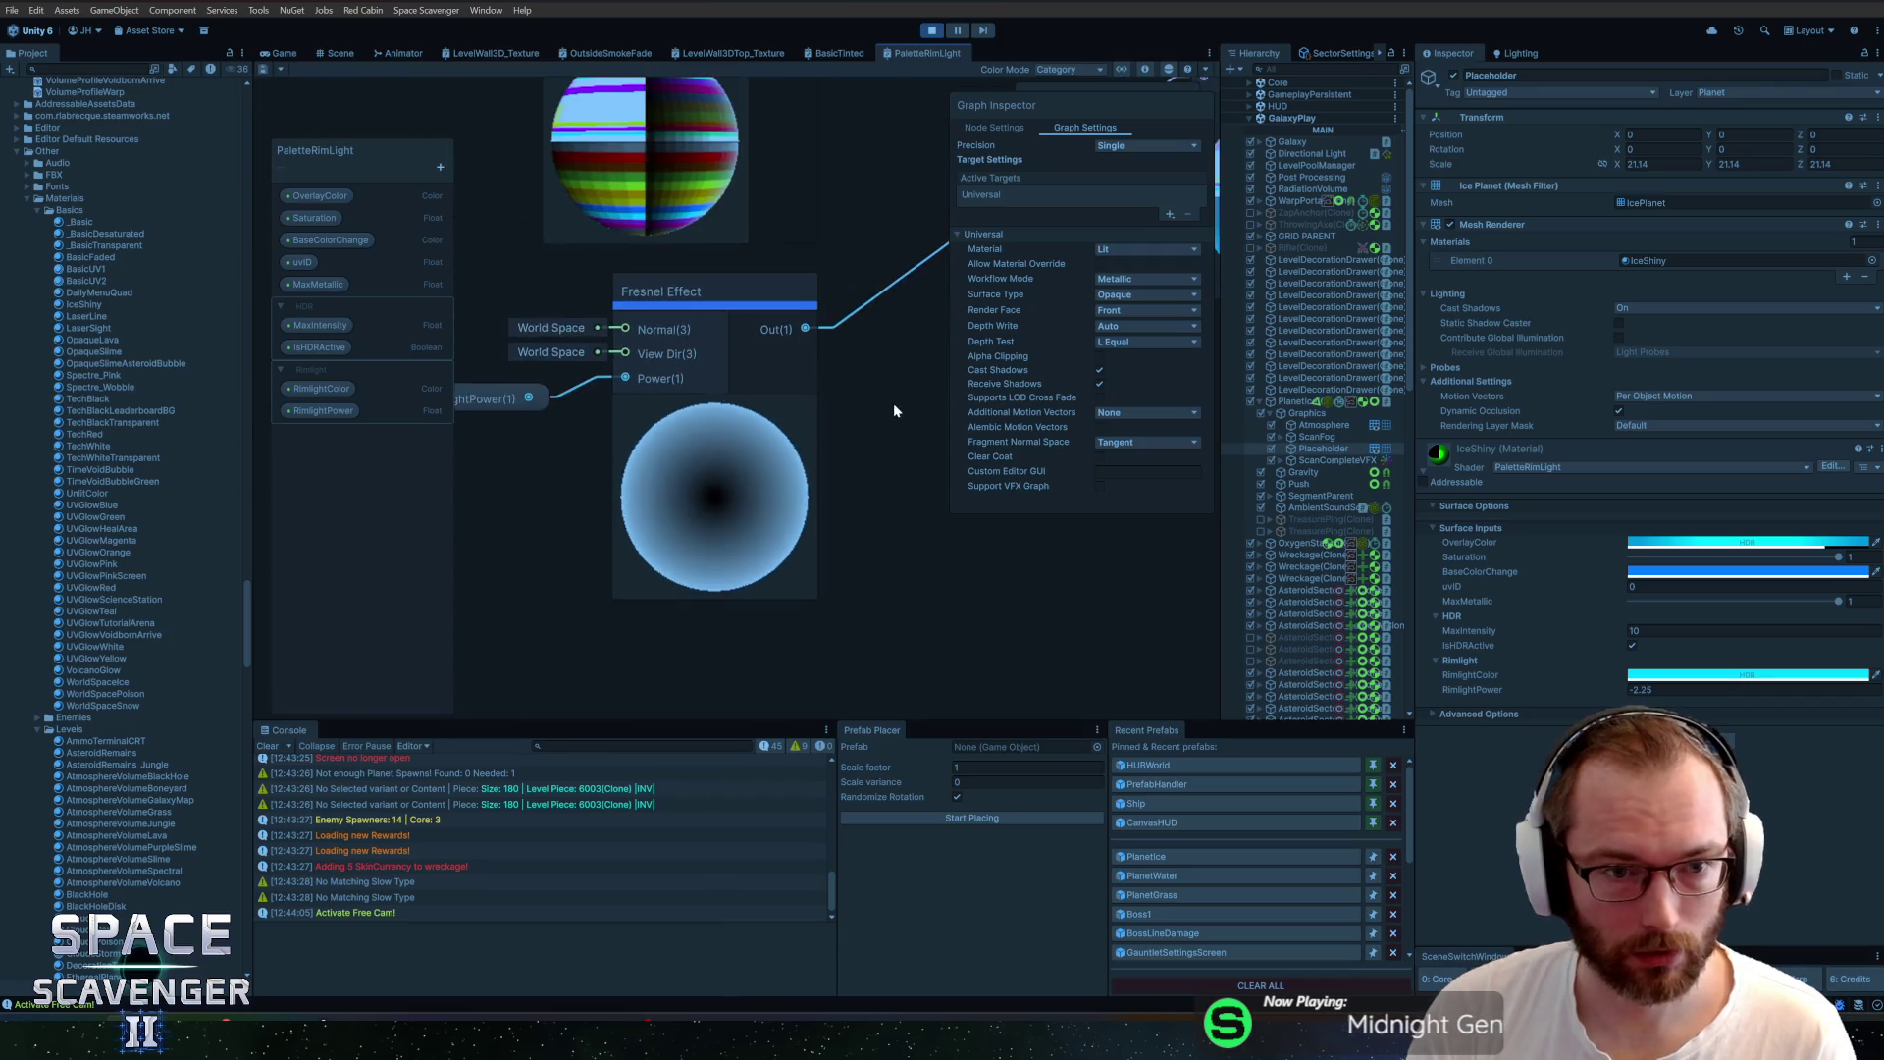
drag(893, 402, 764, 520)
scroll(687, 525, down, 1)
drag(605, 527, 655, 540)
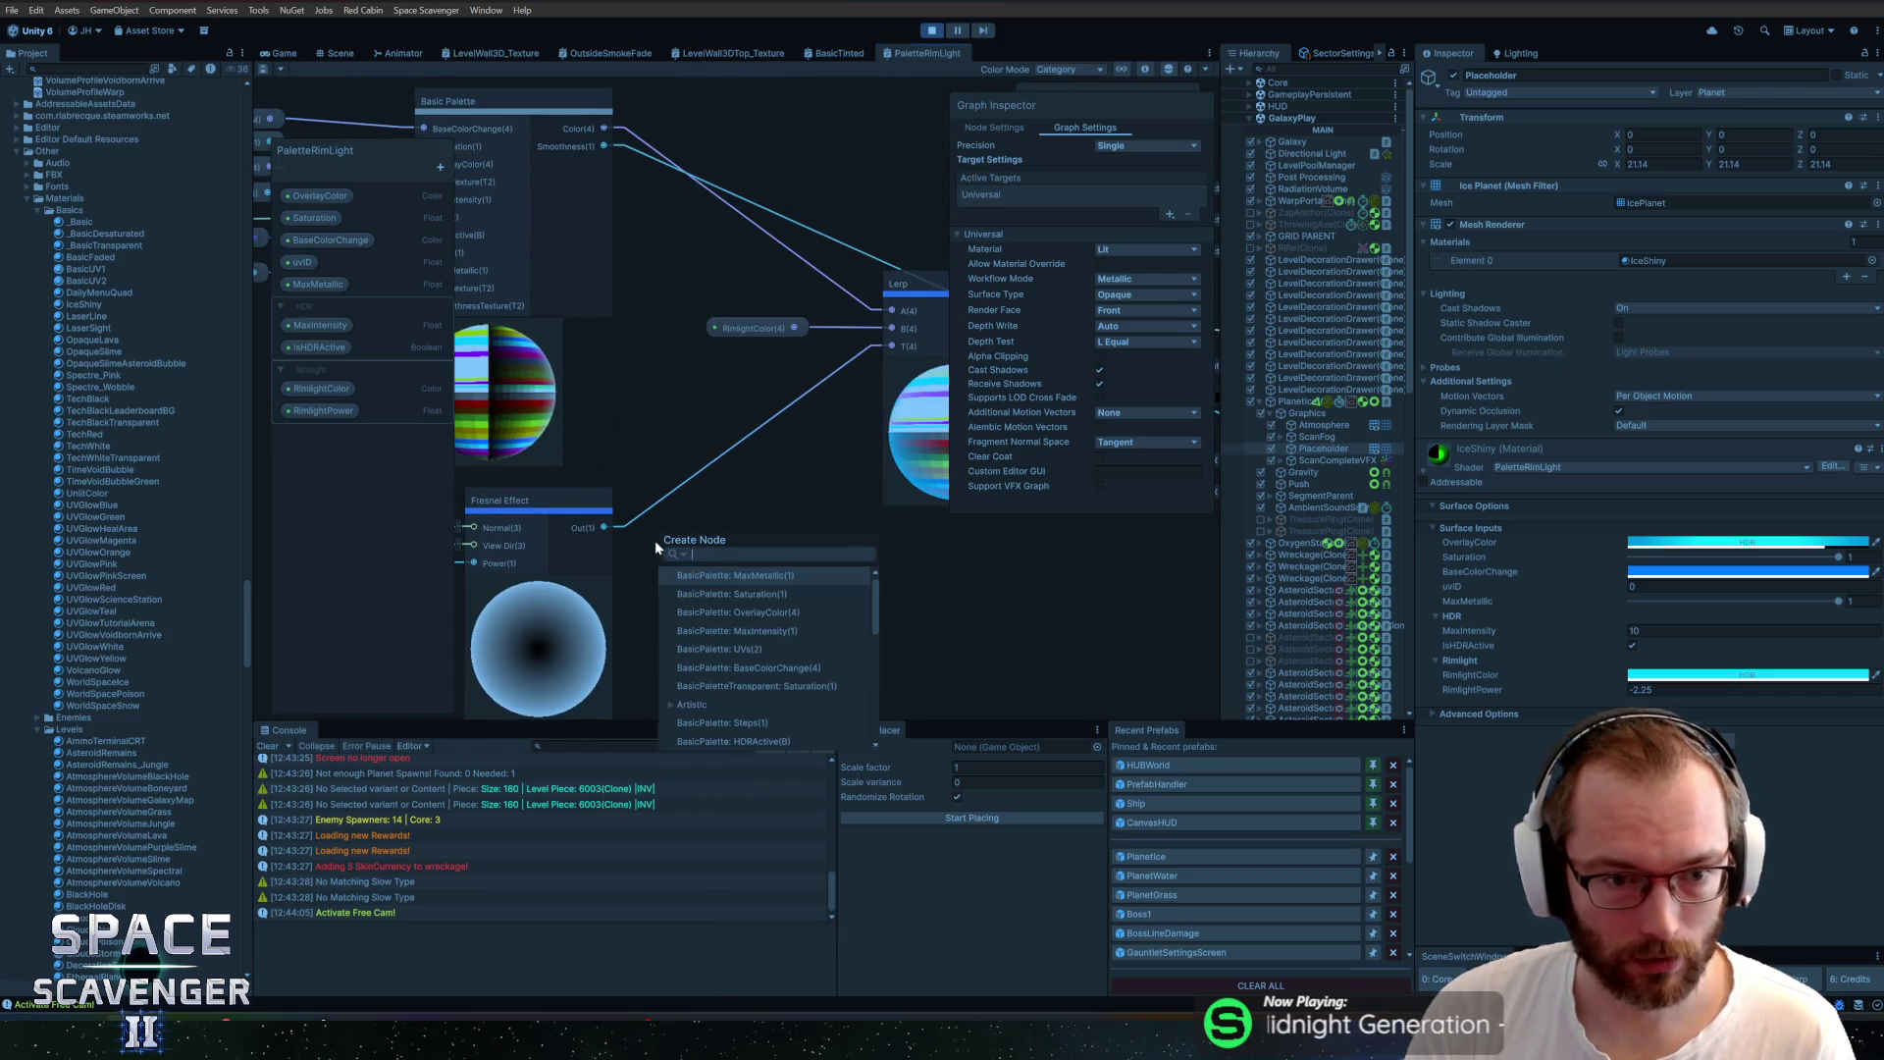
text(clamp)
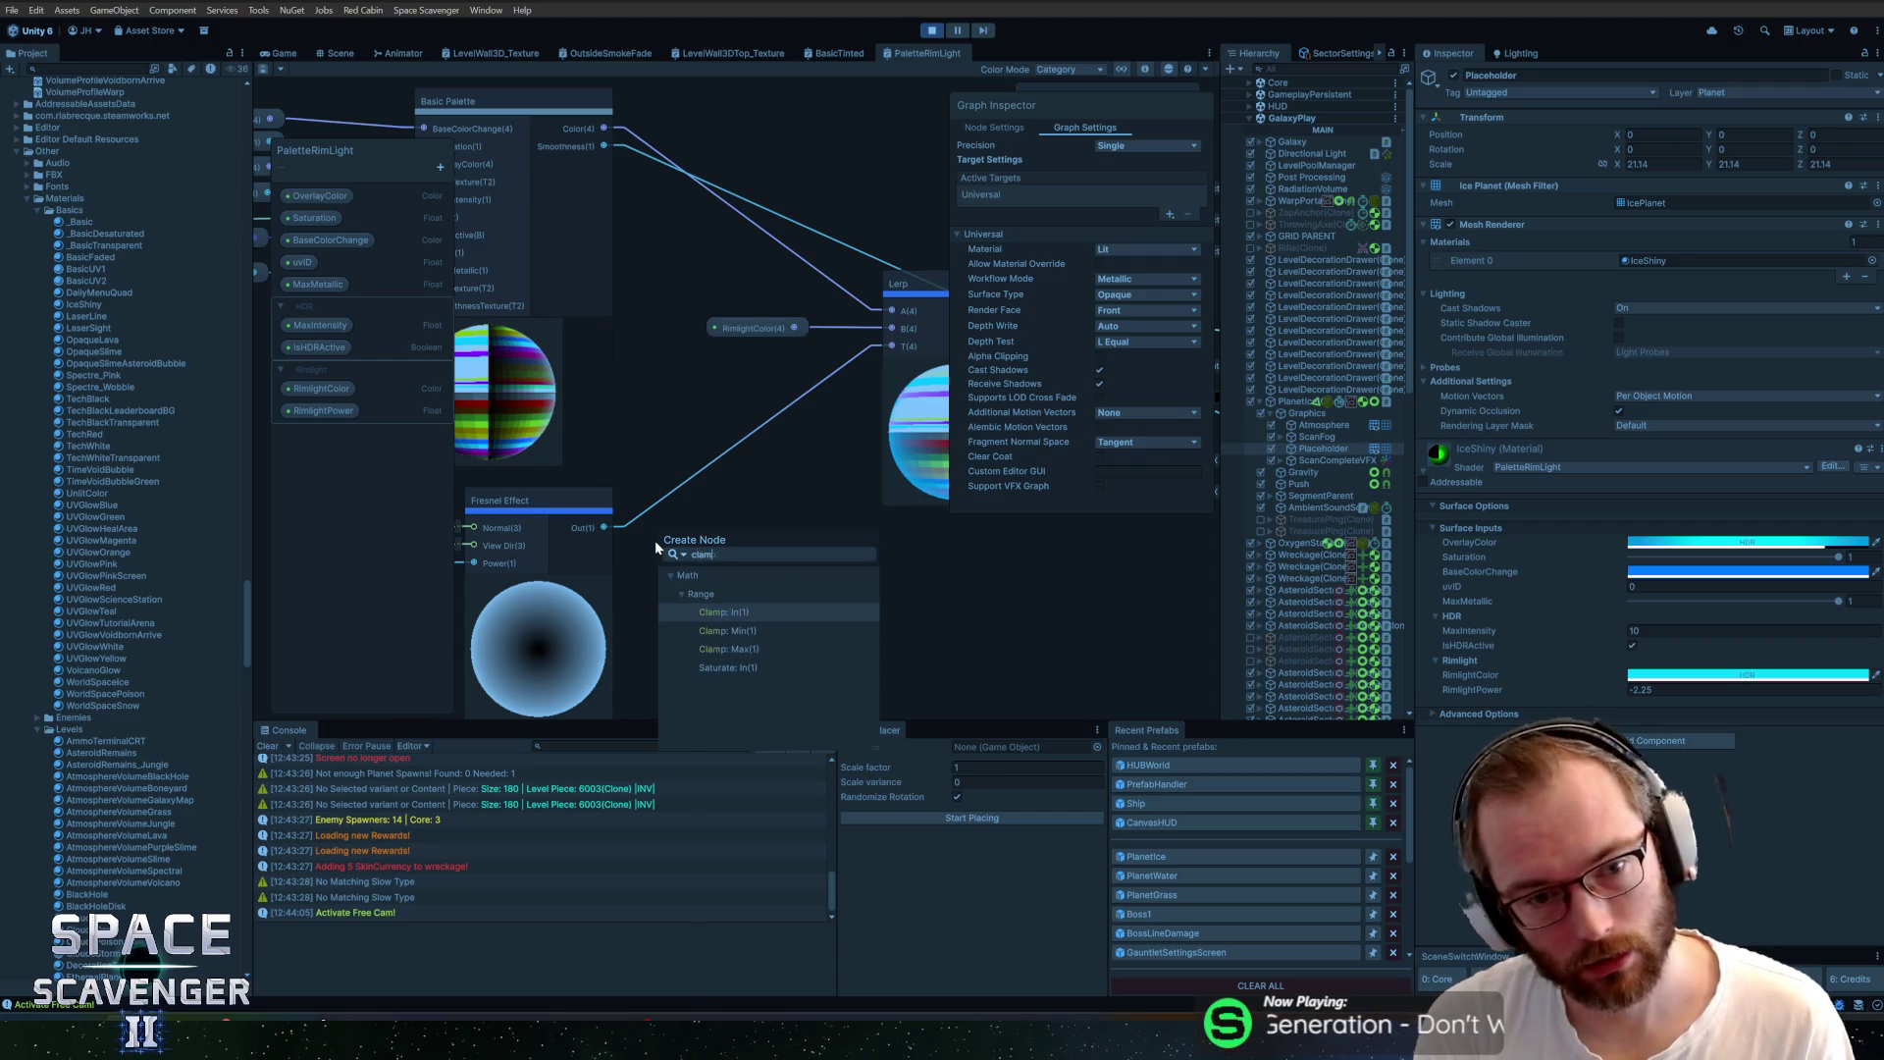
key(Return)
Wire the Clamp output into the Lerp's T input and return to the game
drag(677, 548, 711, 422)
drag(825, 441, 891, 348)
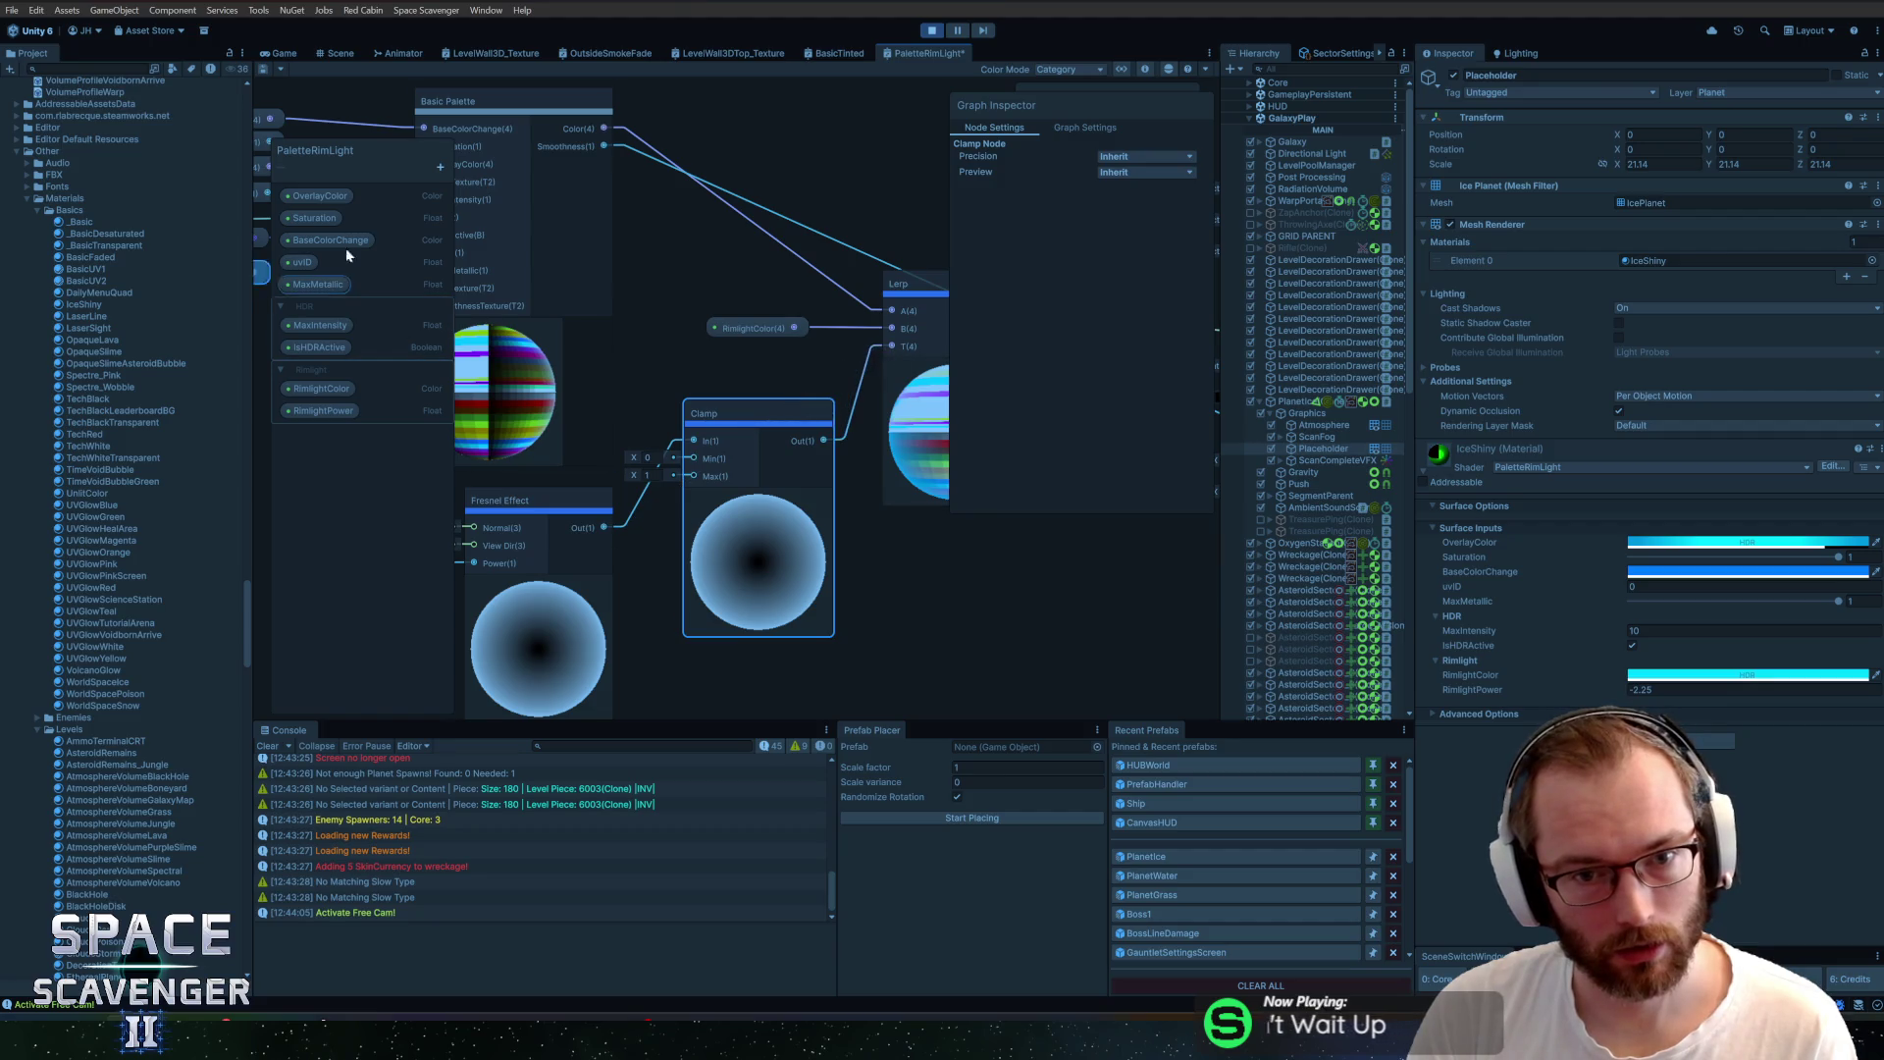
click(297, 53)
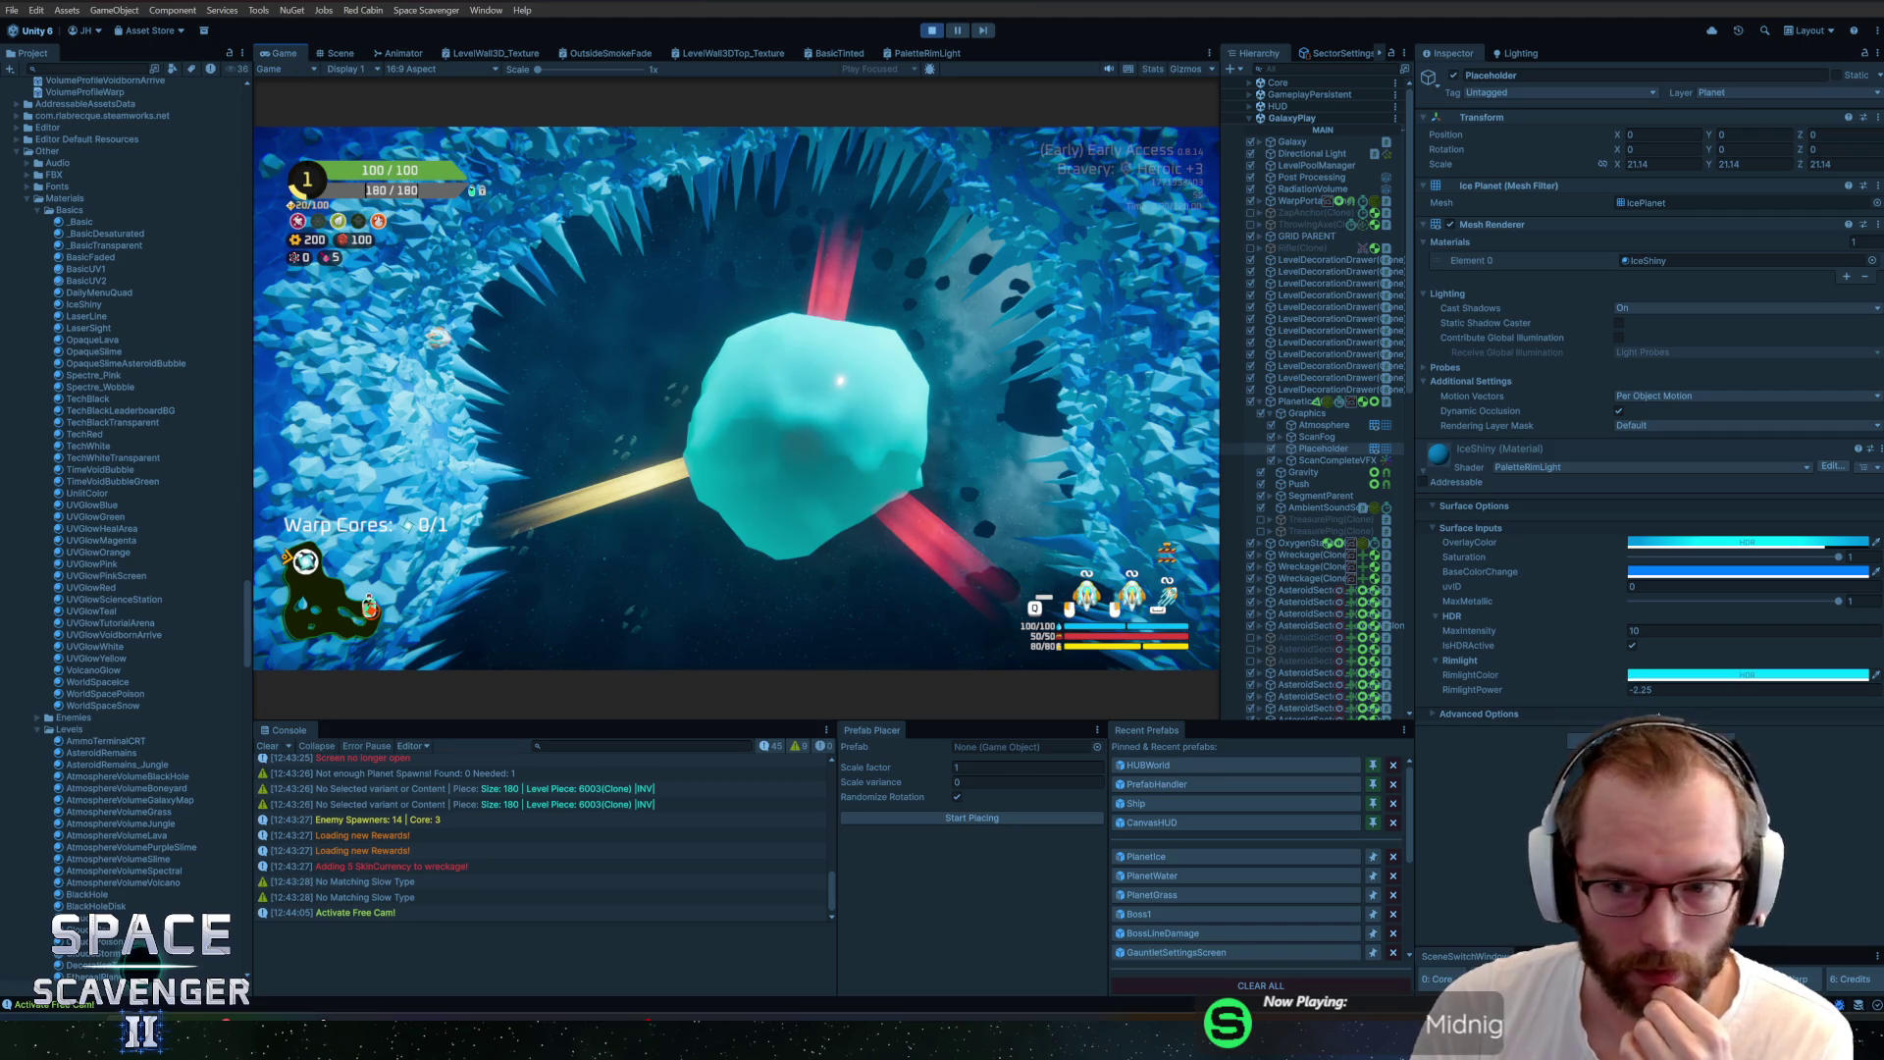
Make RimlightPower positive and try a pink rim light colour
click(1574, 690)
drag(1574, 690, 1610, 708)
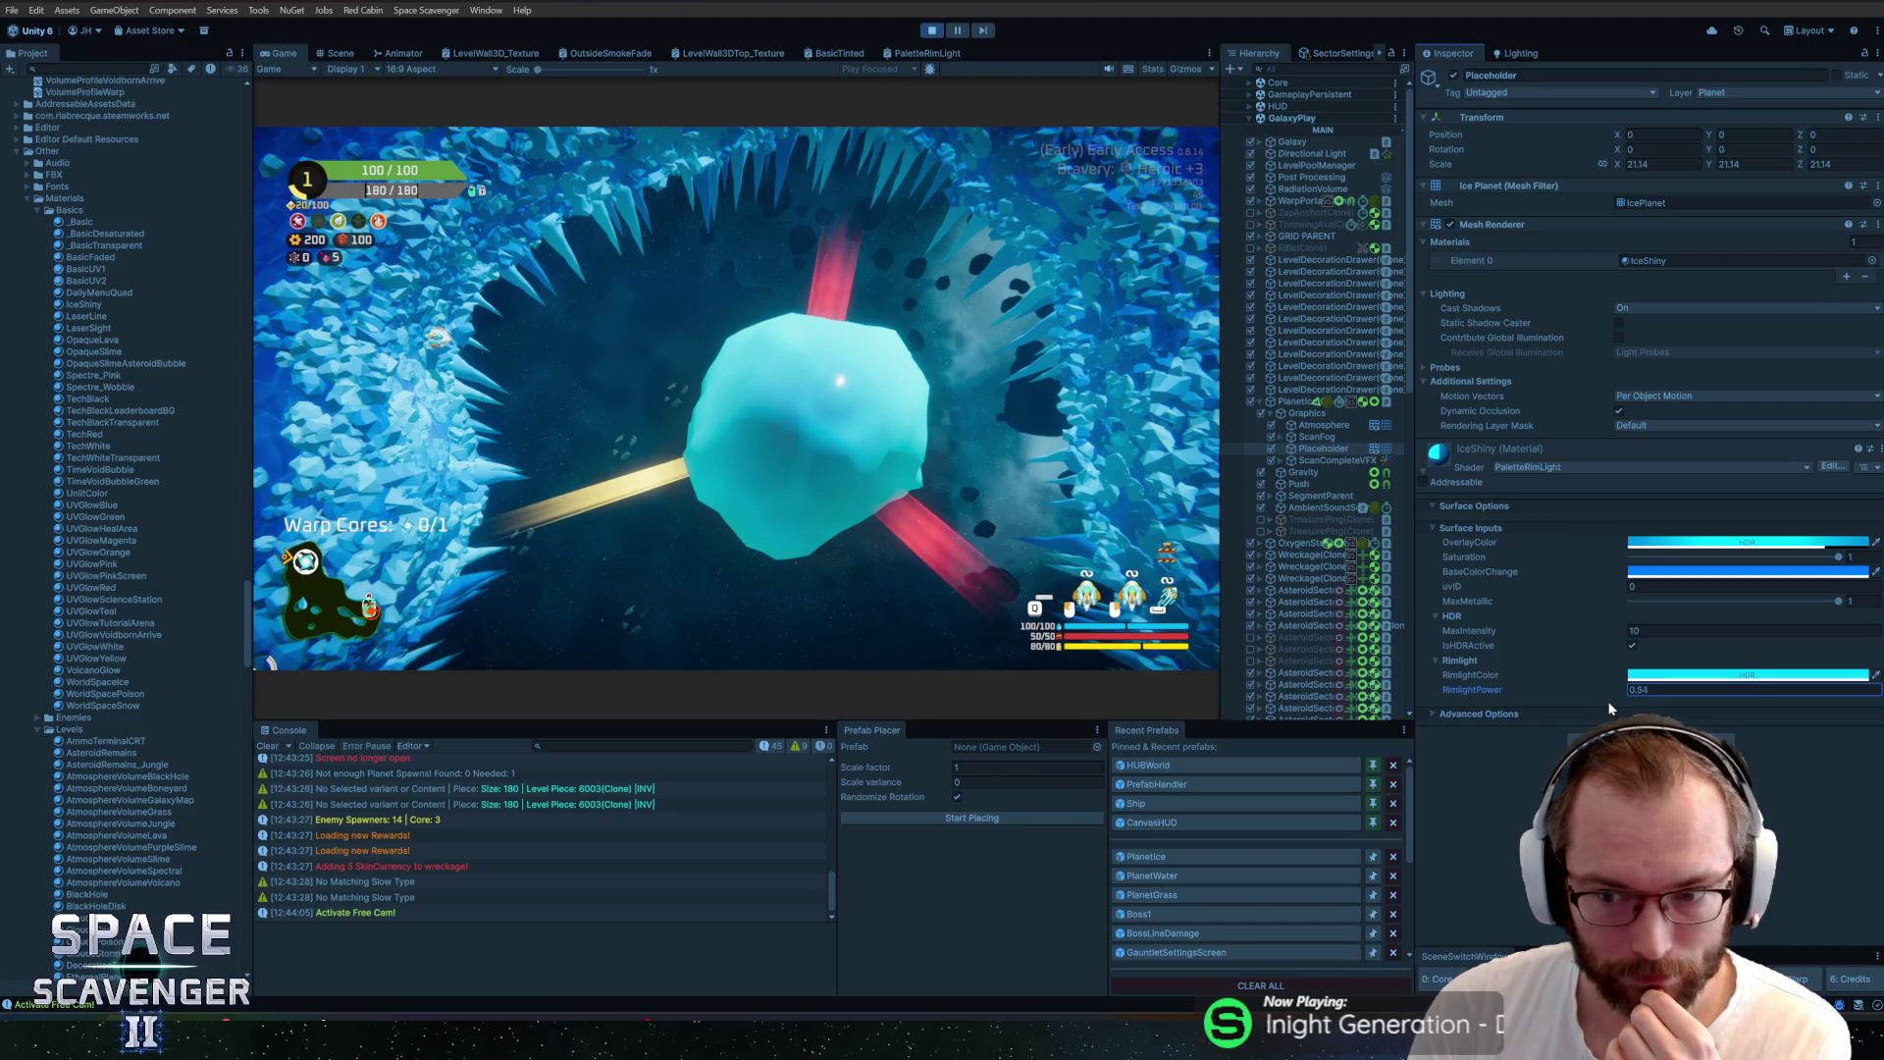
click(1650, 664)
click(1462, 658)
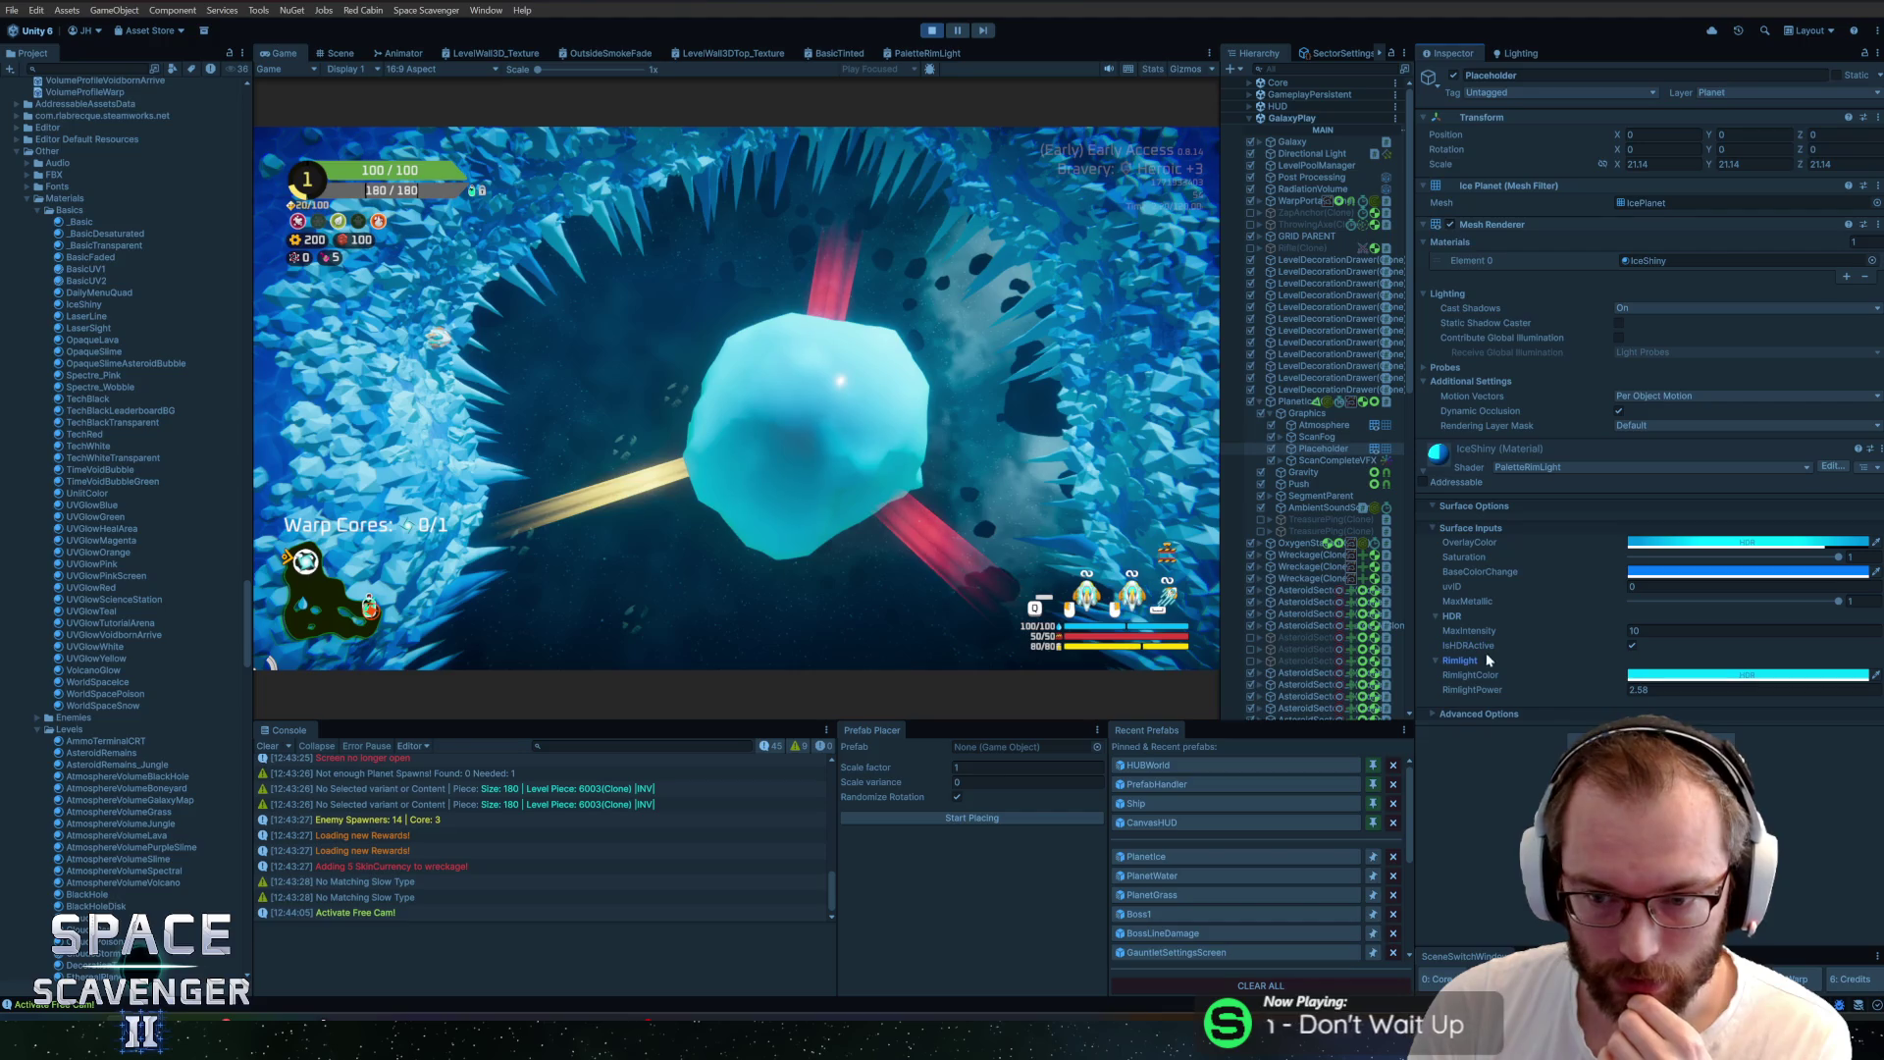
click(1651, 673)
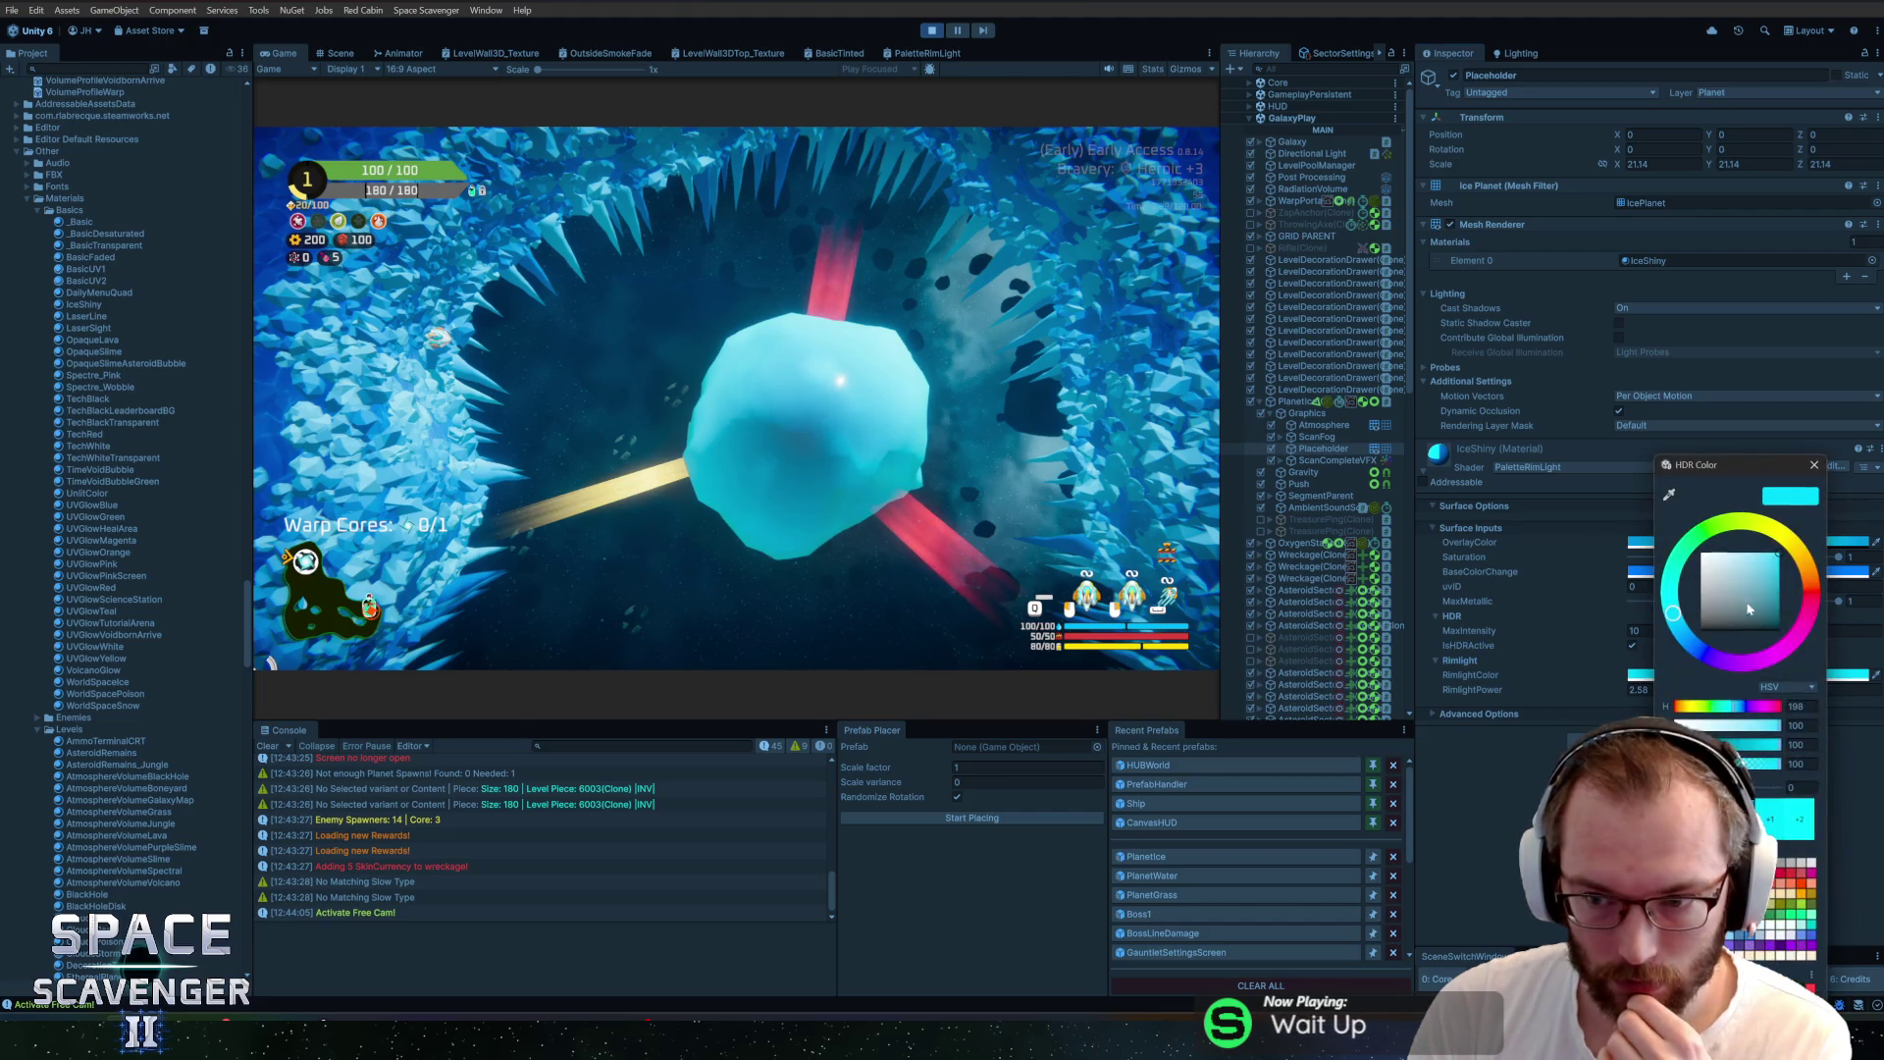
click(1809, 598)
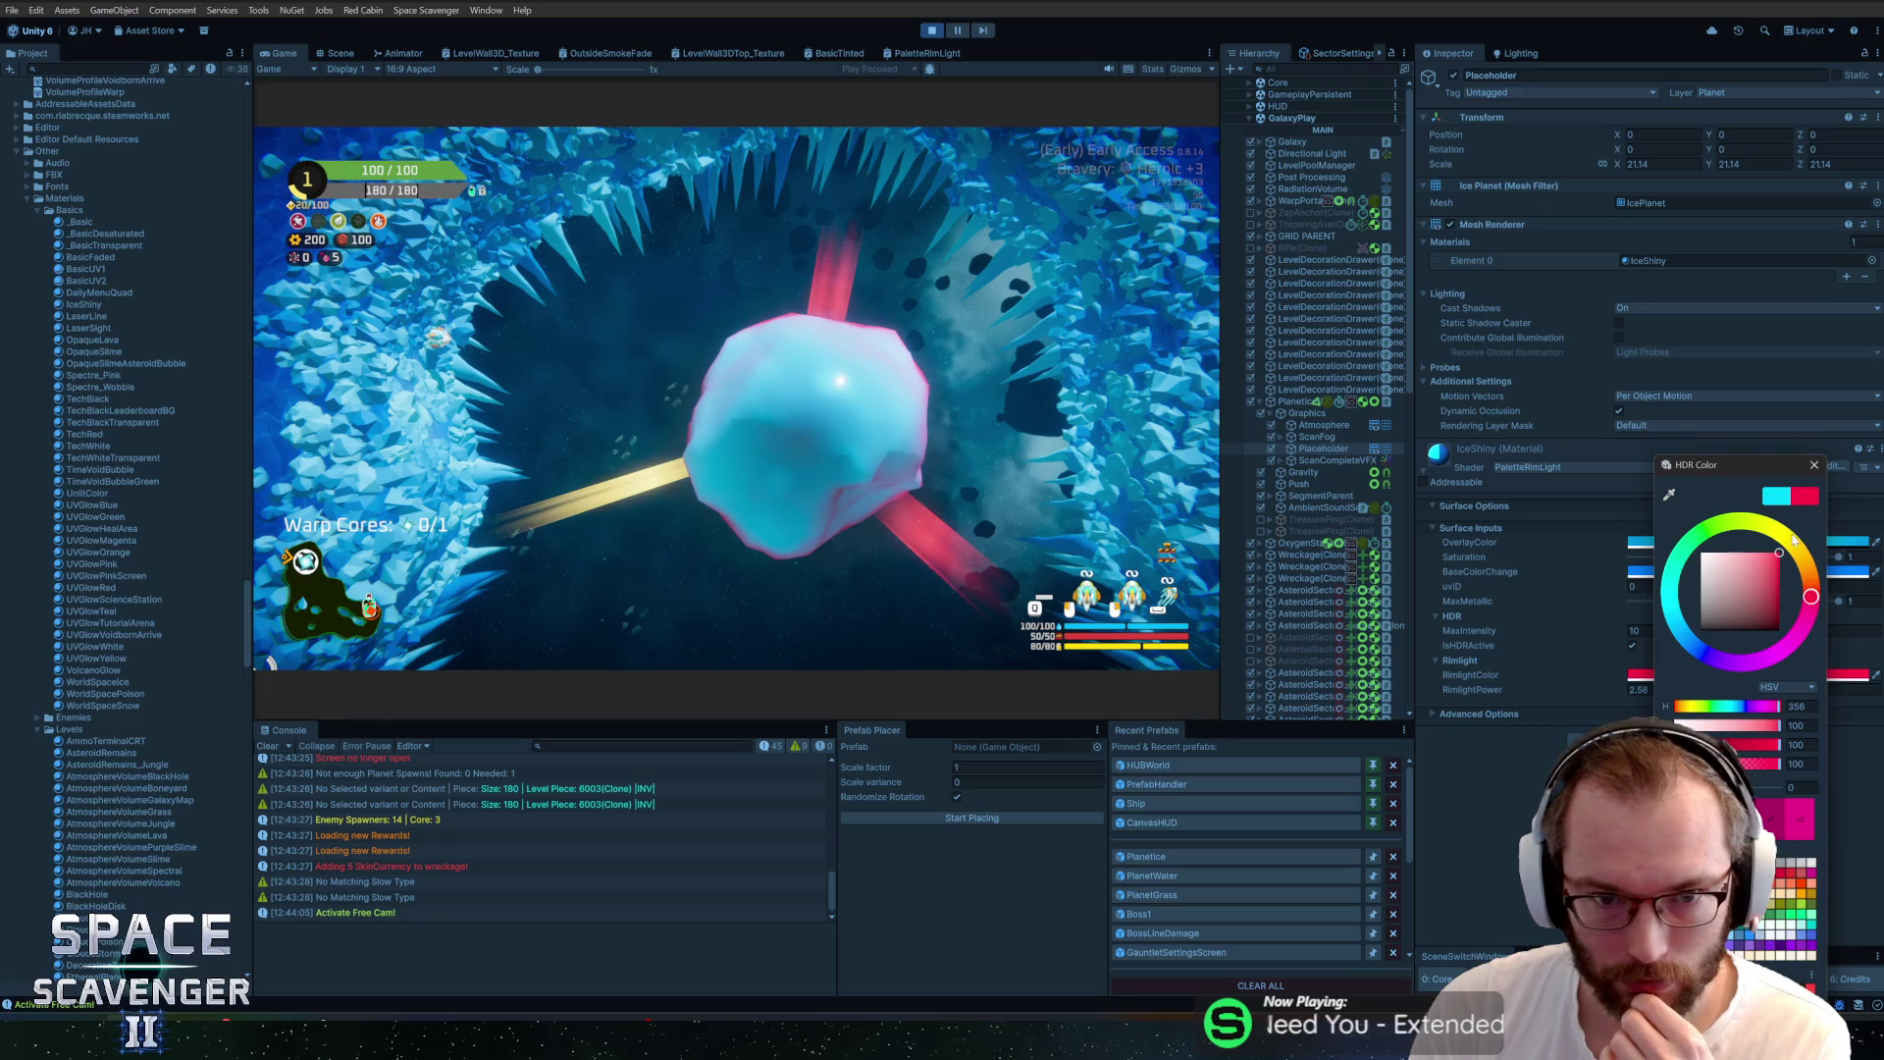
click(1637, 677)
mouse_move(1601, 681)
mouse_down()
mouse_move(1647, 690)
mouse_move(1582, 693)
mouse_up()
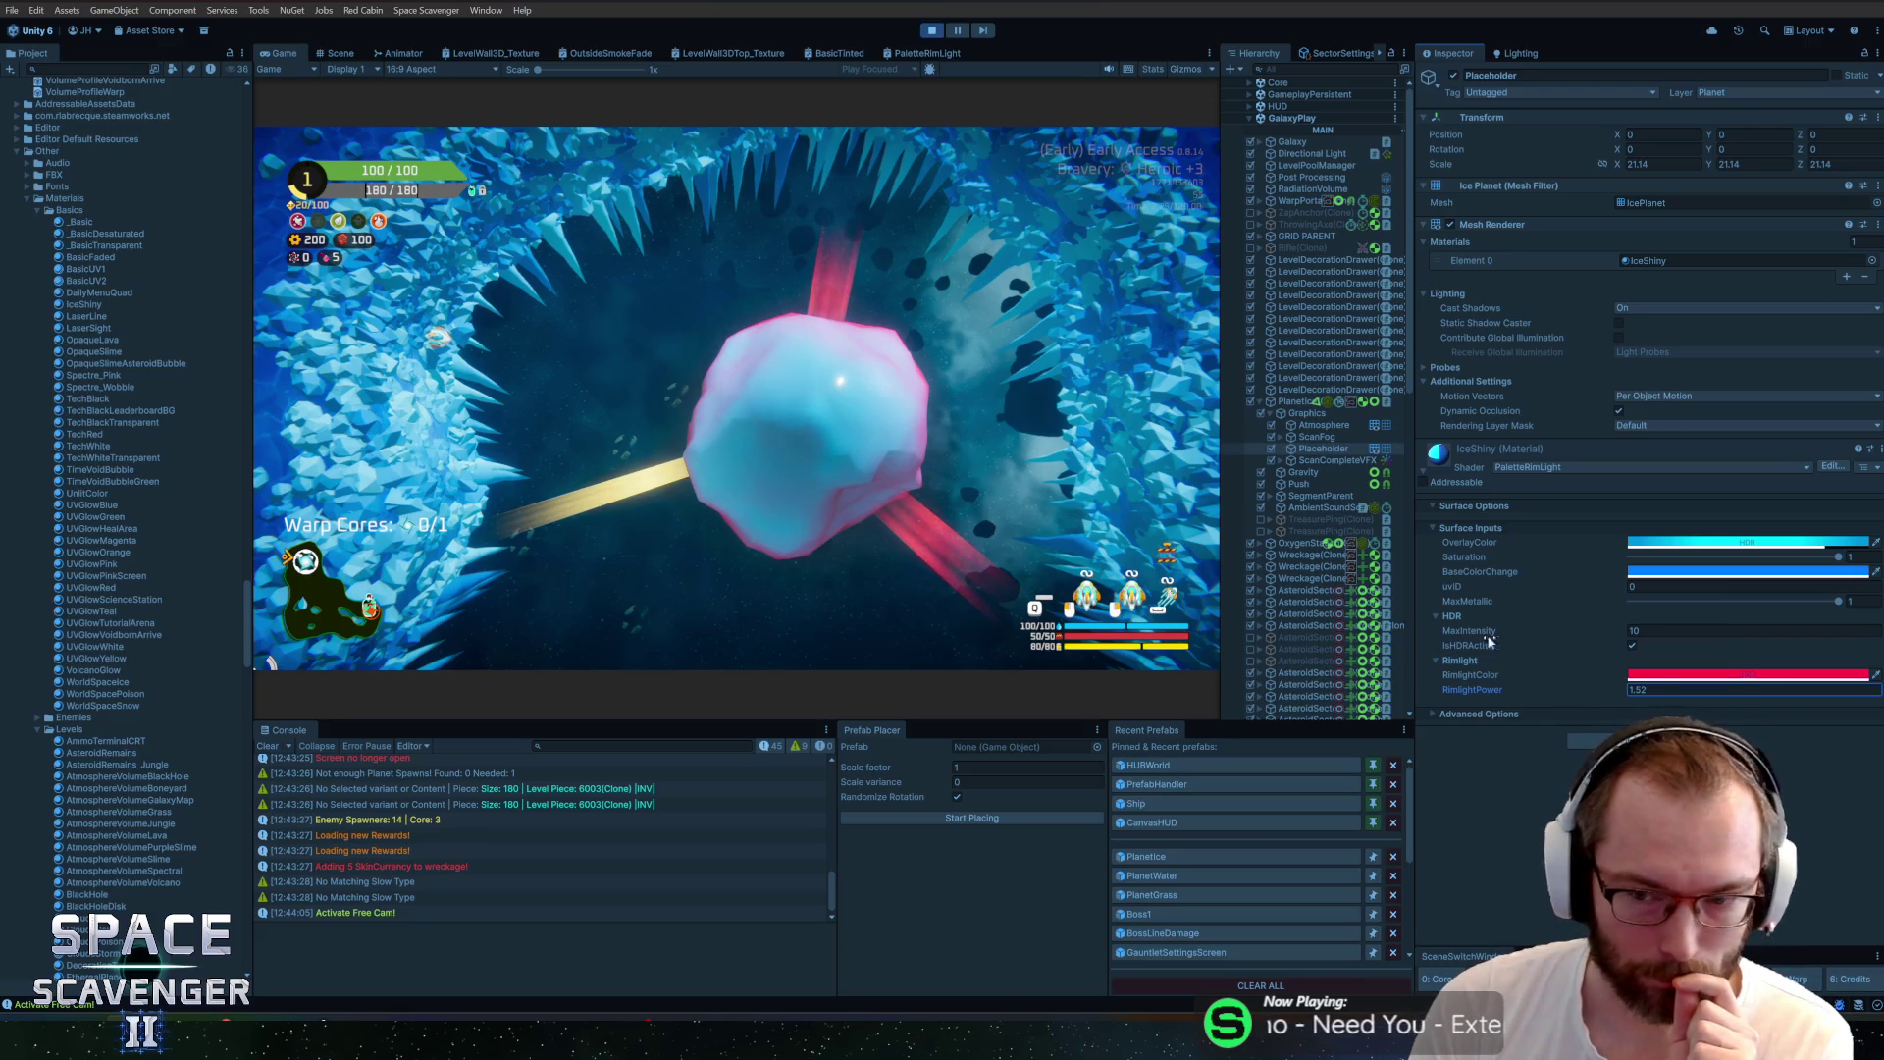
Drain the rim colour to white and darken the blue base colour
click(1697, 676)
drag(1757, 579, 1715, 552)
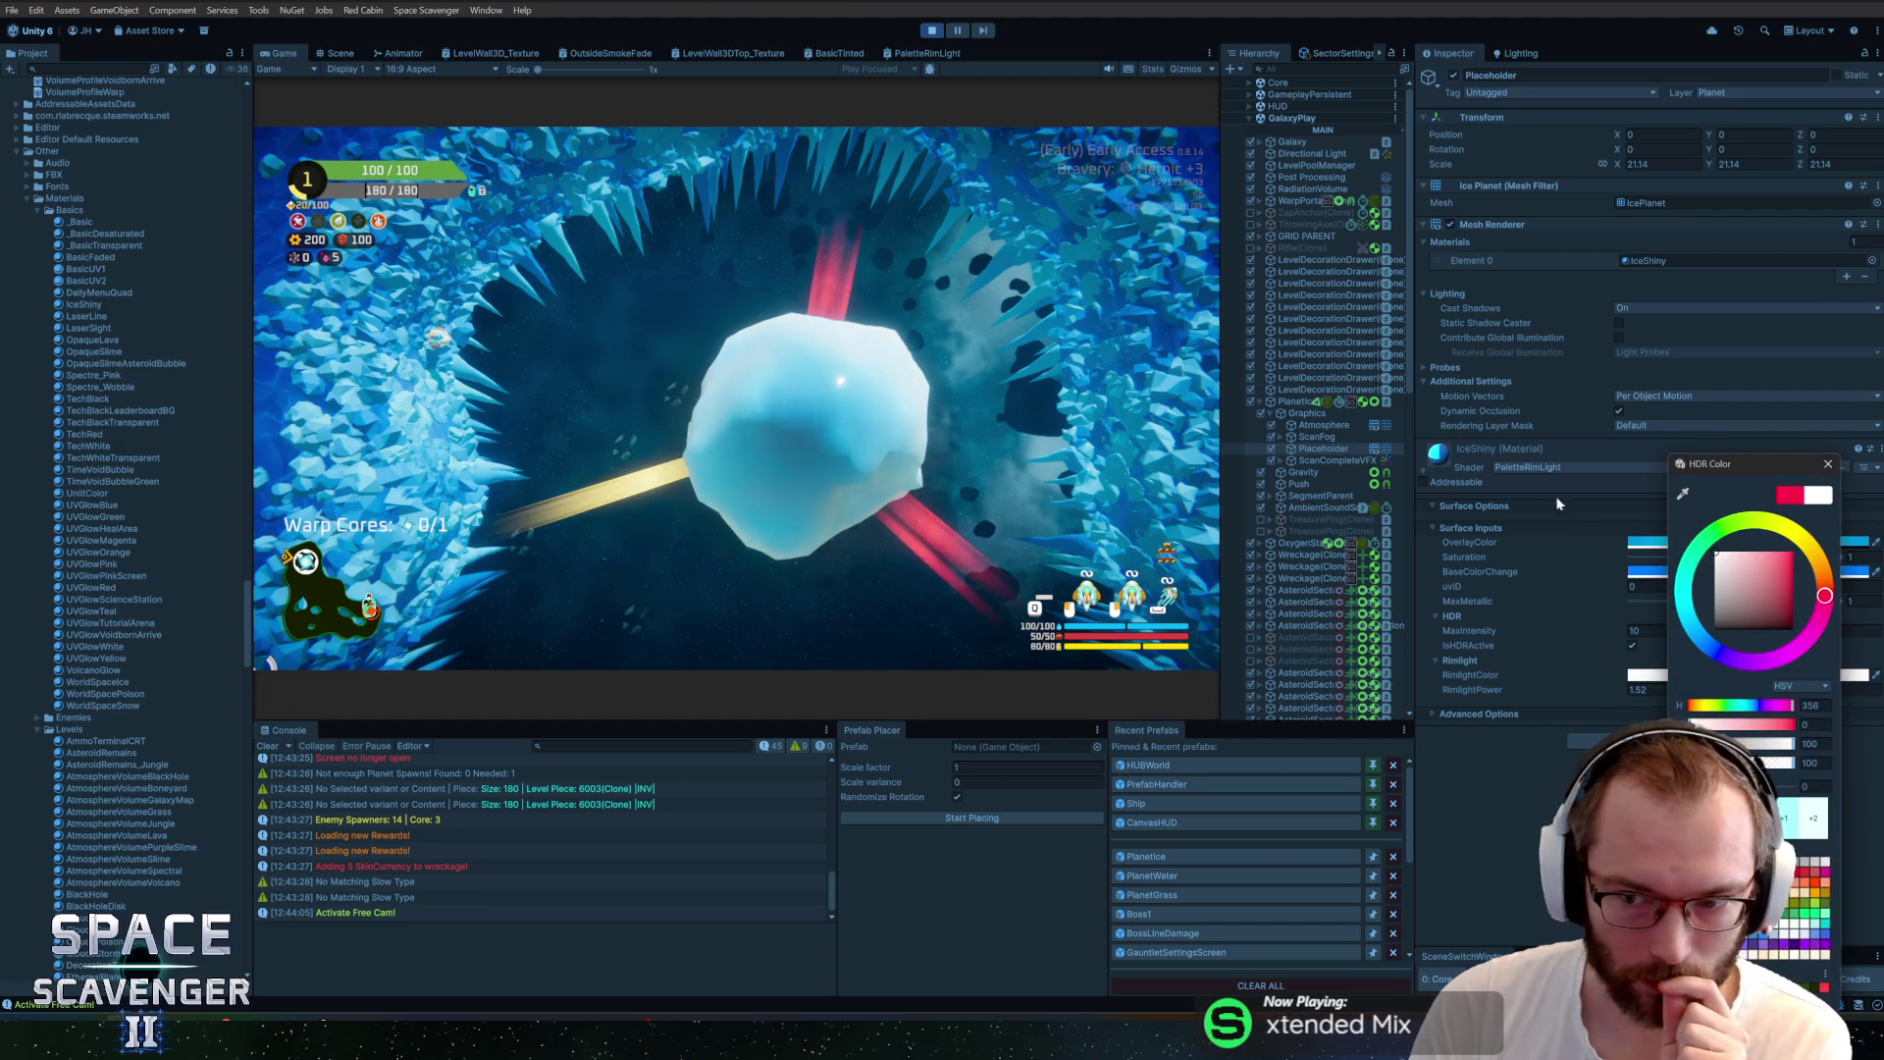
click(1649, 571)
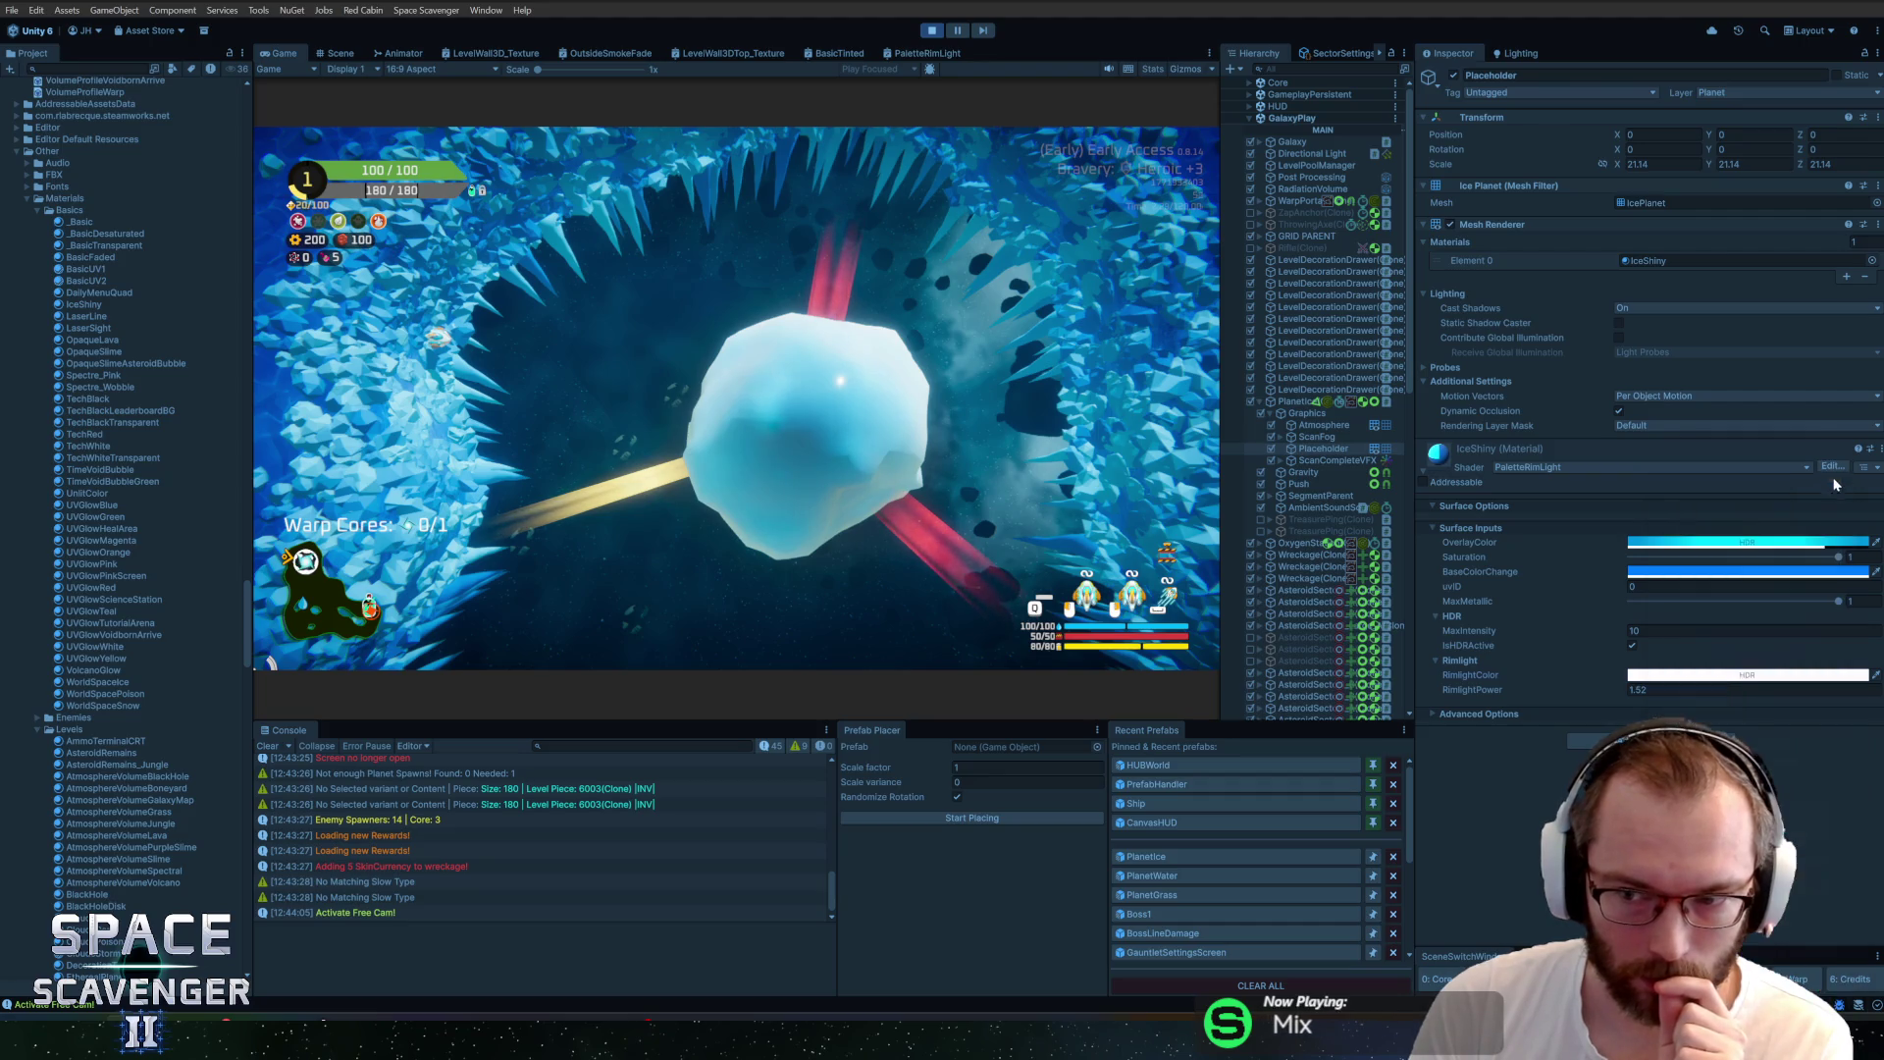
drag(1840, 573, 1855, 605)
click(1874, 463)
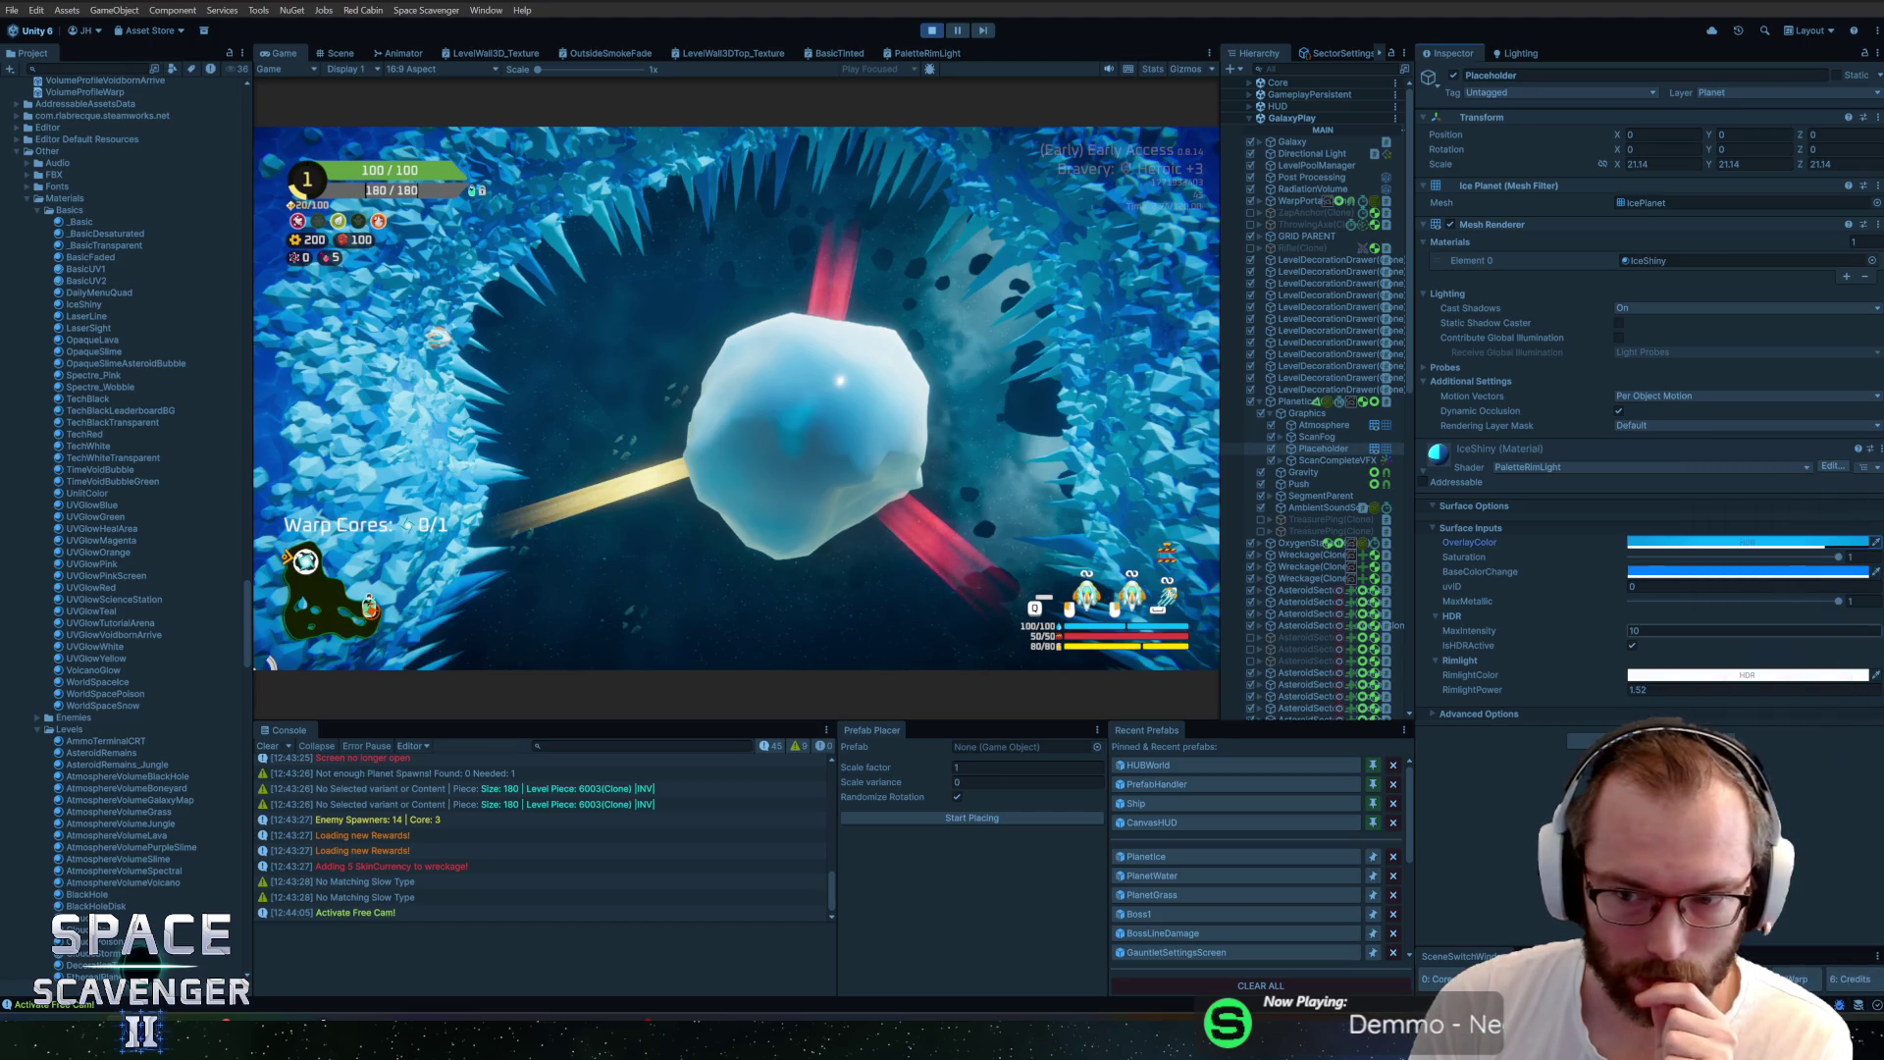
Give the rim a pale, desaturated bluish-cyan colour at intensity 1
click(1733, 676)
click(1733, 598)
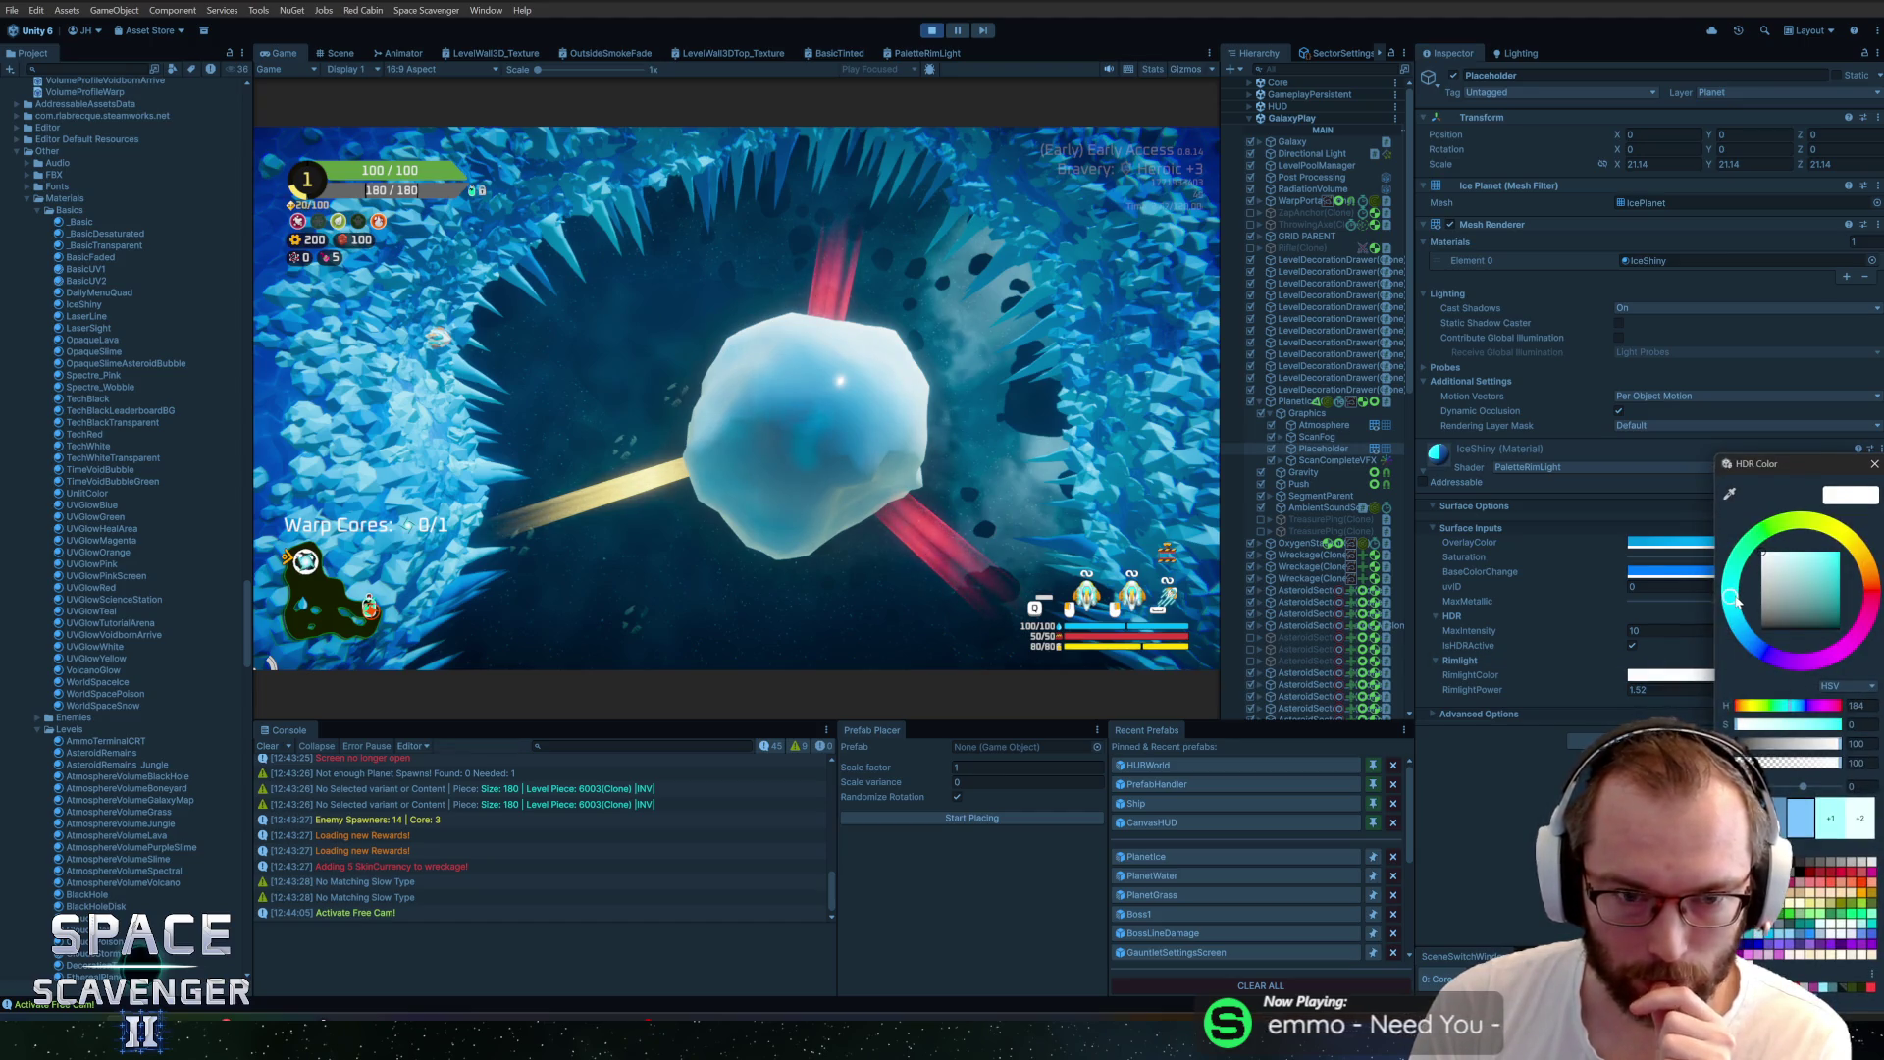
mouse_move(1770, 601)
mouse_down()
mouse_move(1738, 625)
mouse_move(1839, 554)
mouse_up()
drag(1755, 629, 1708, 583)
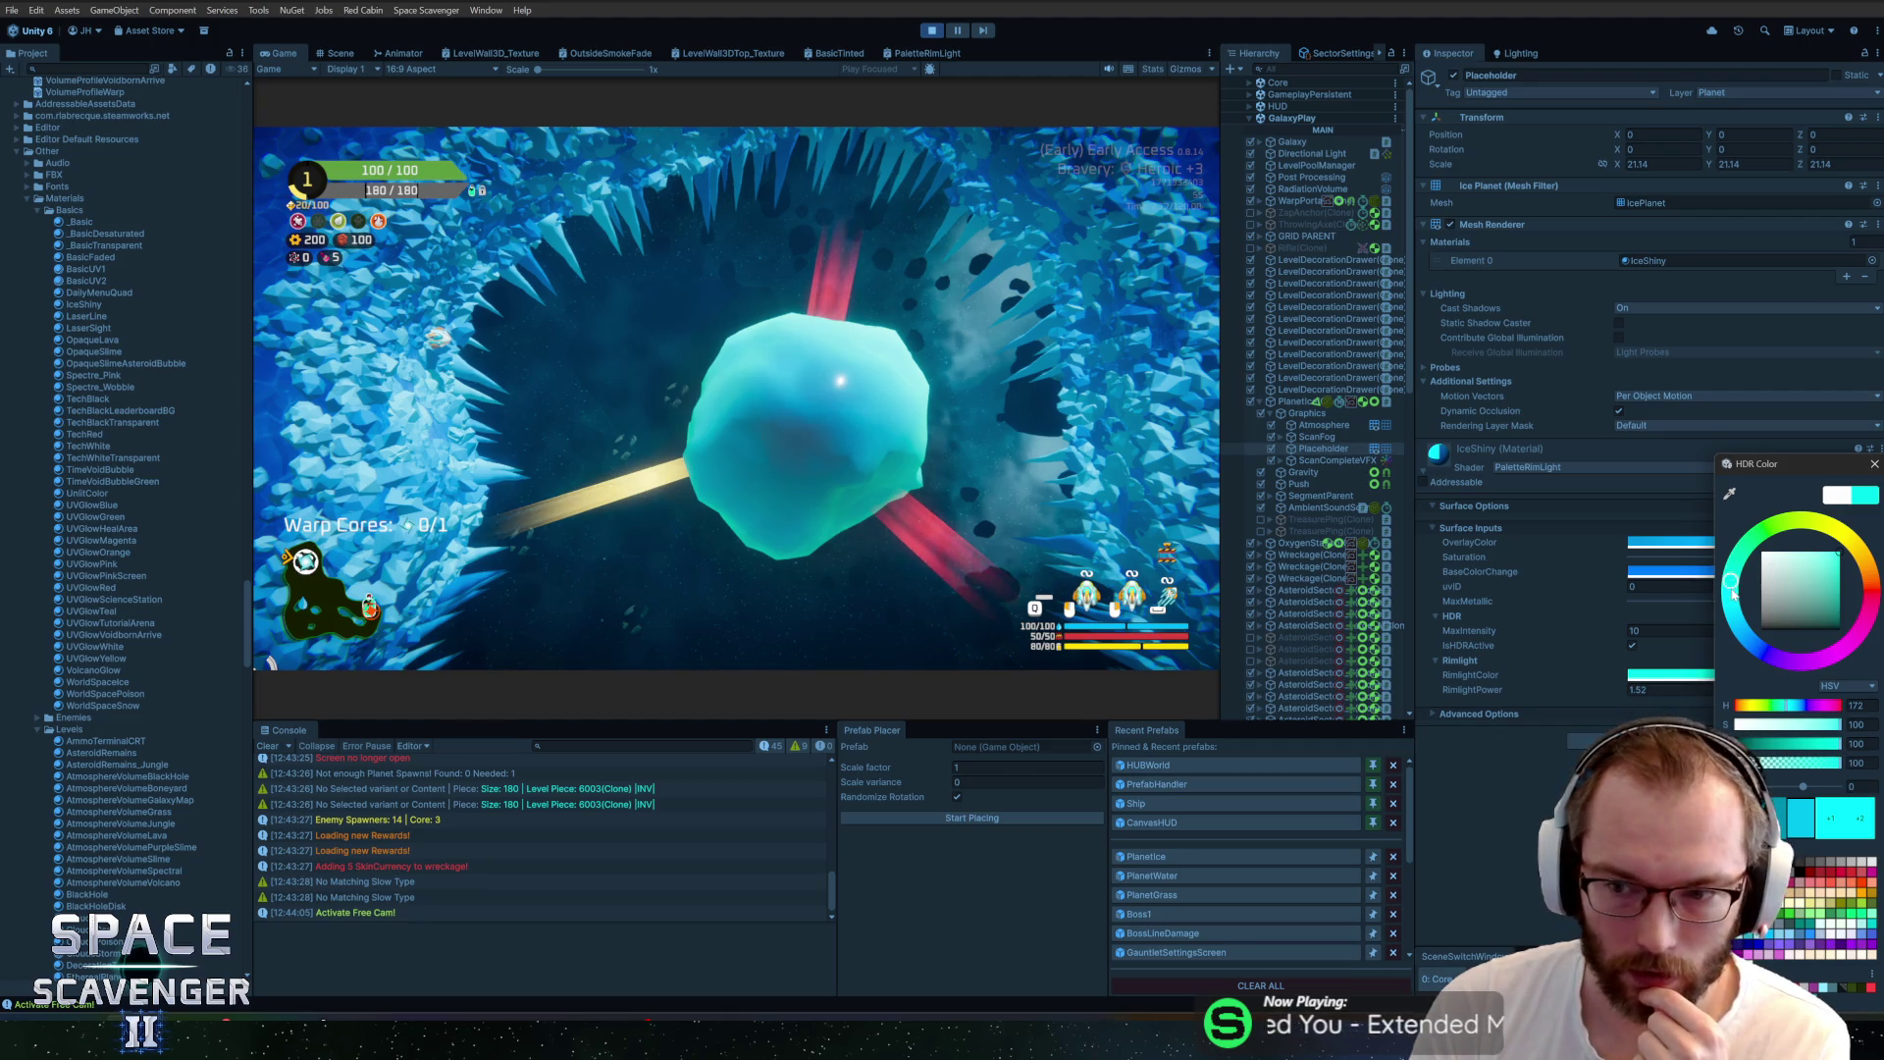
drag(1732, 594, 1745, 624)
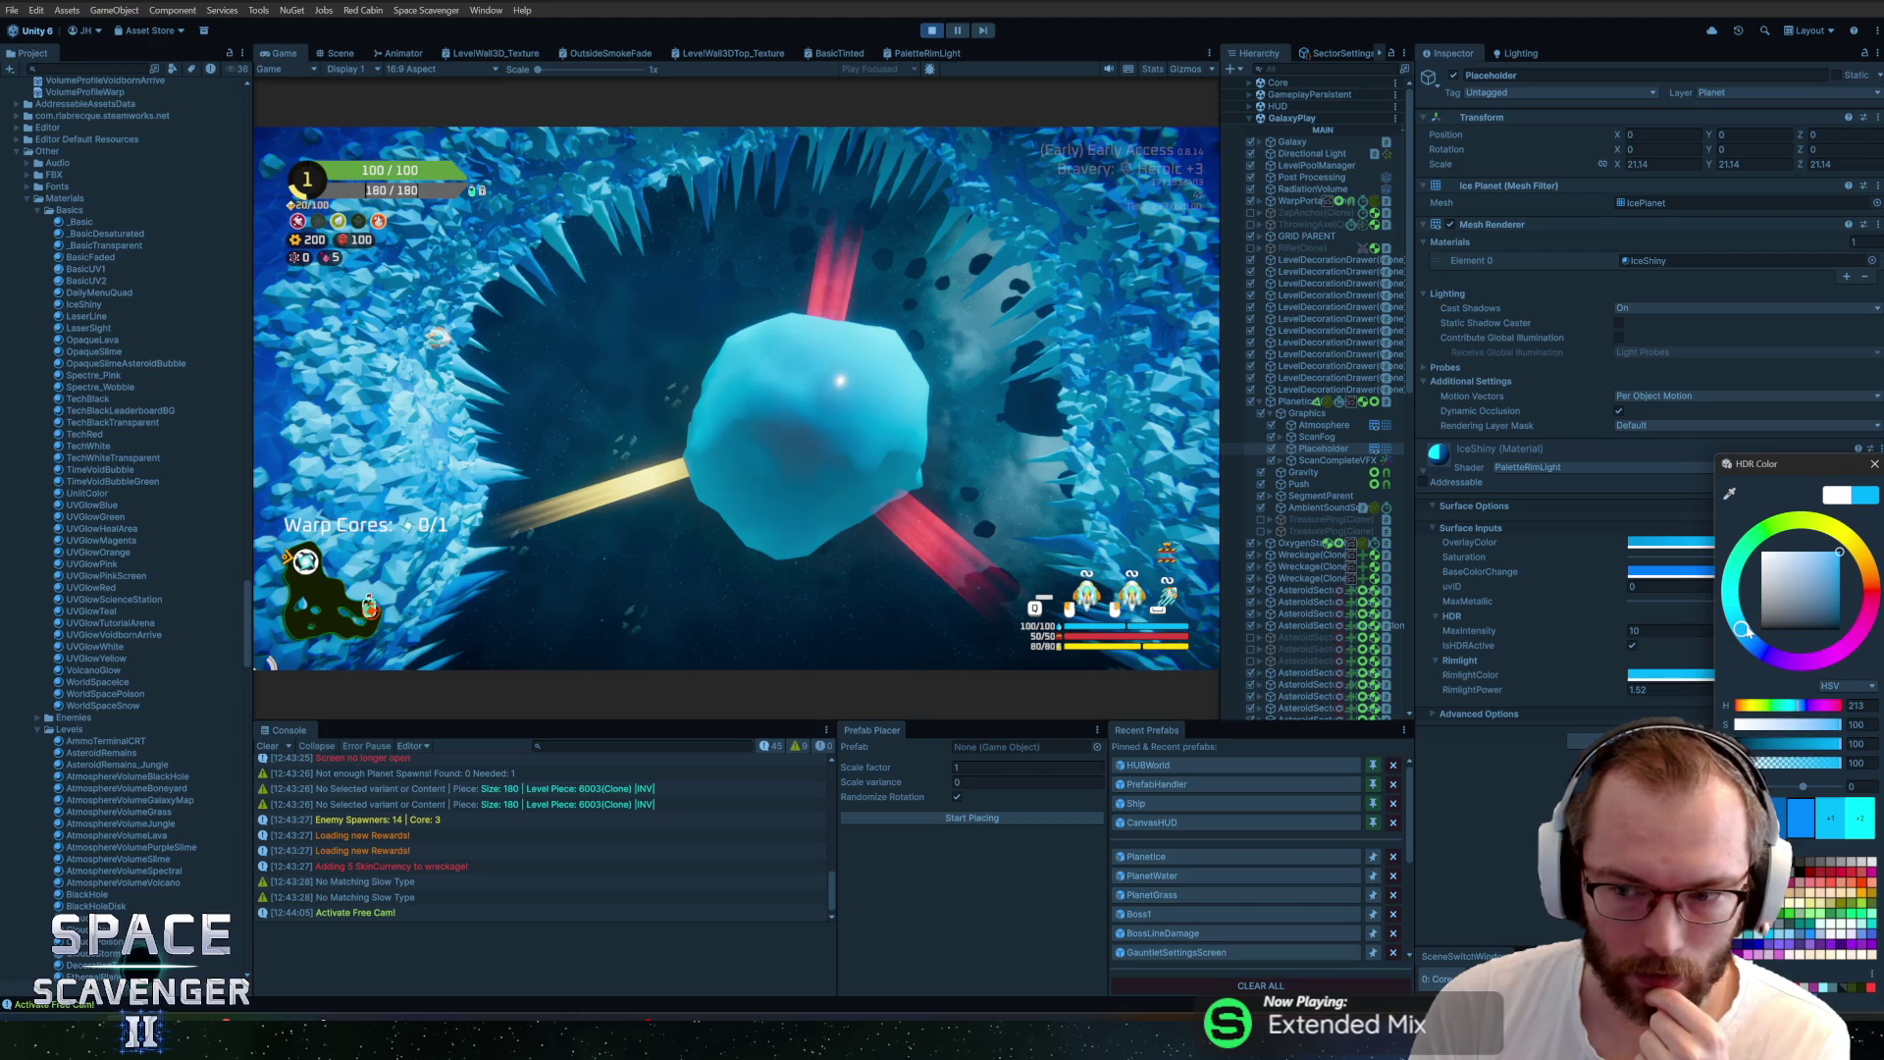
click(1831, 818)
click(1837, 821)
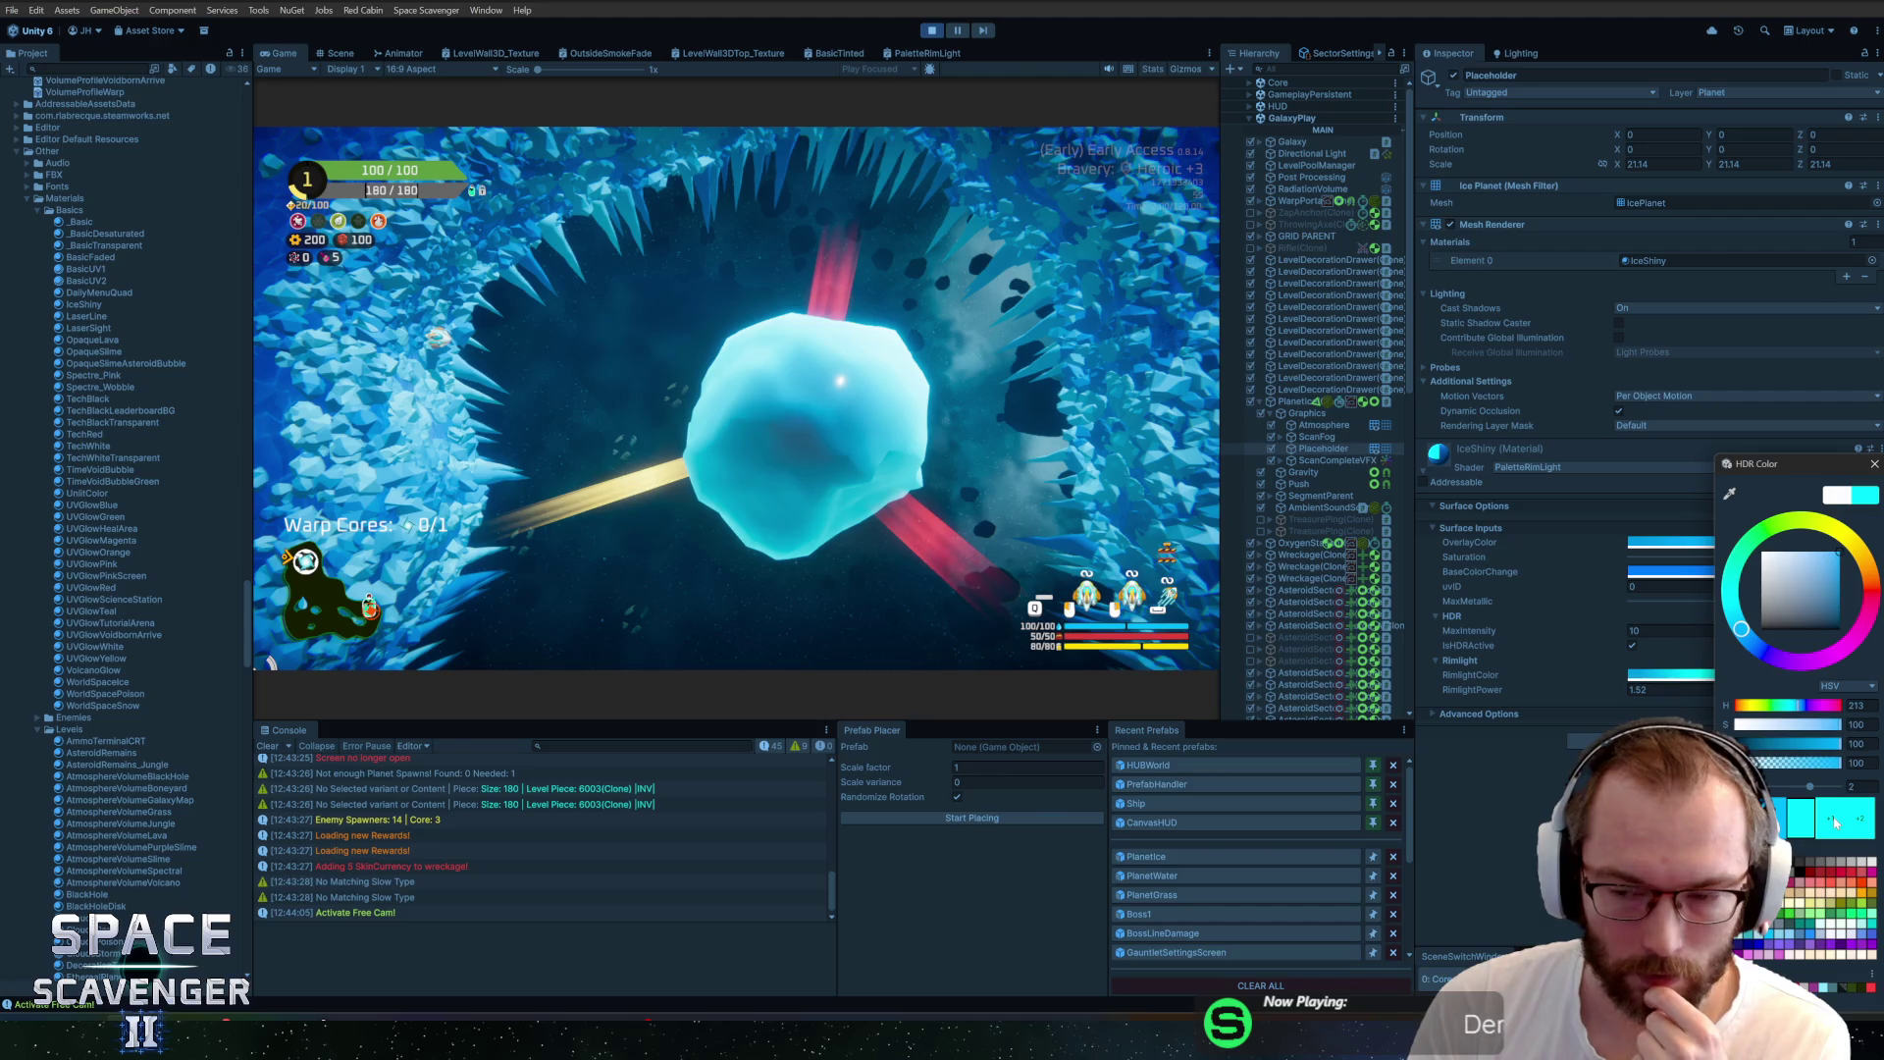
click(1784, 828)
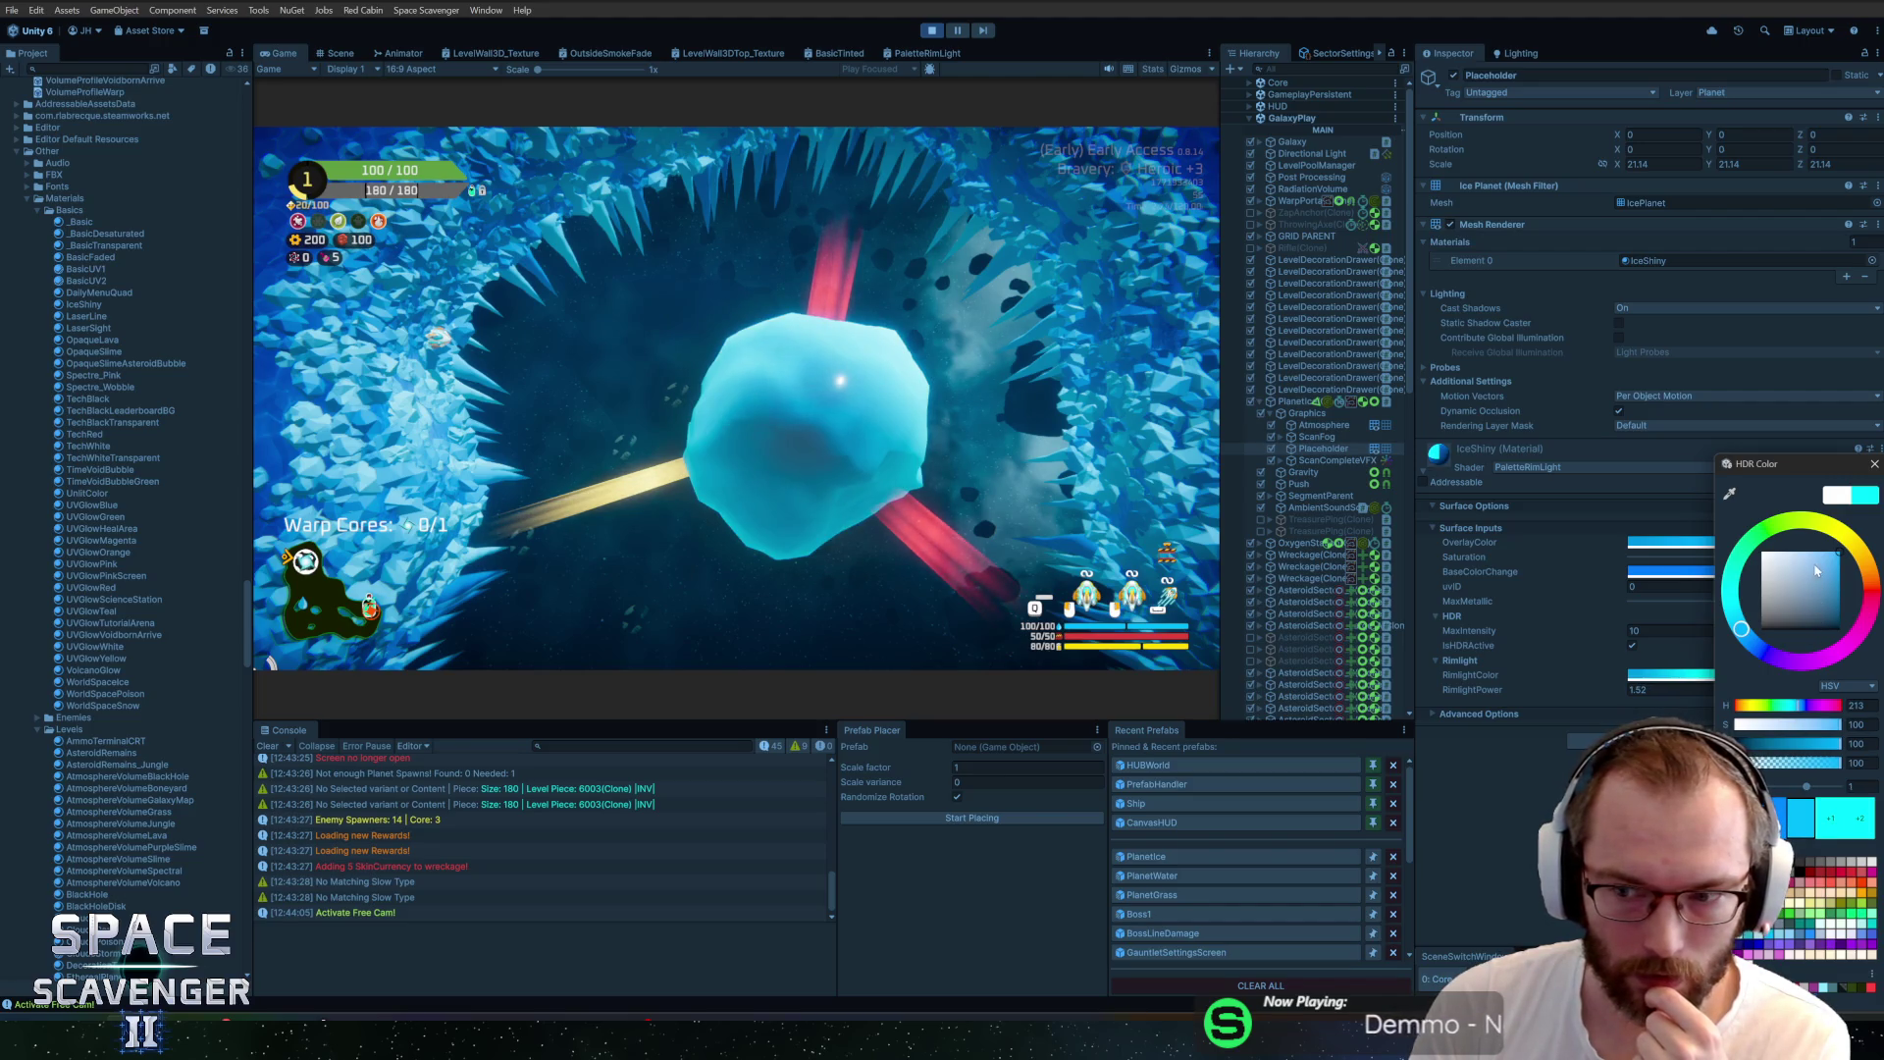
mouse_move(1745, 636)
mouse_down()
mouse_move(1763, 671)
mouse_move(1731, 633)
mouse_up()
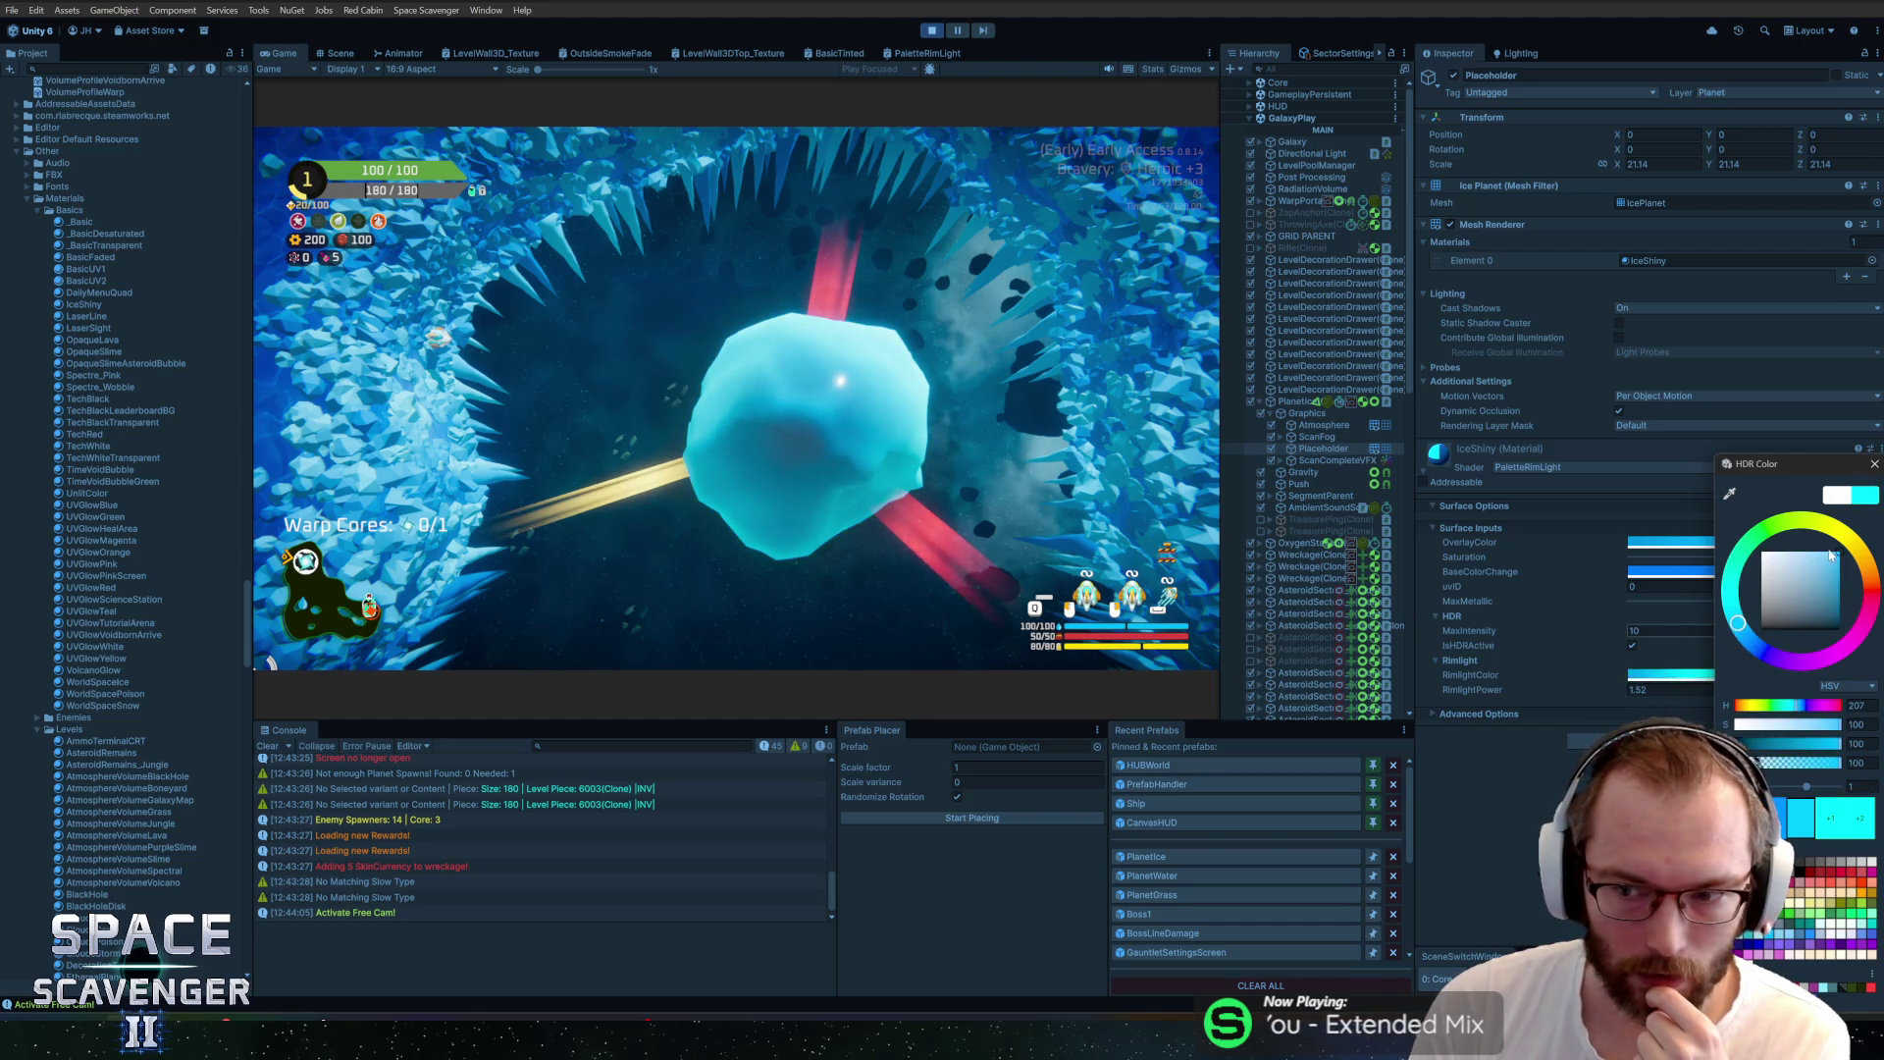
drag(1837, 558, 1817, 555)
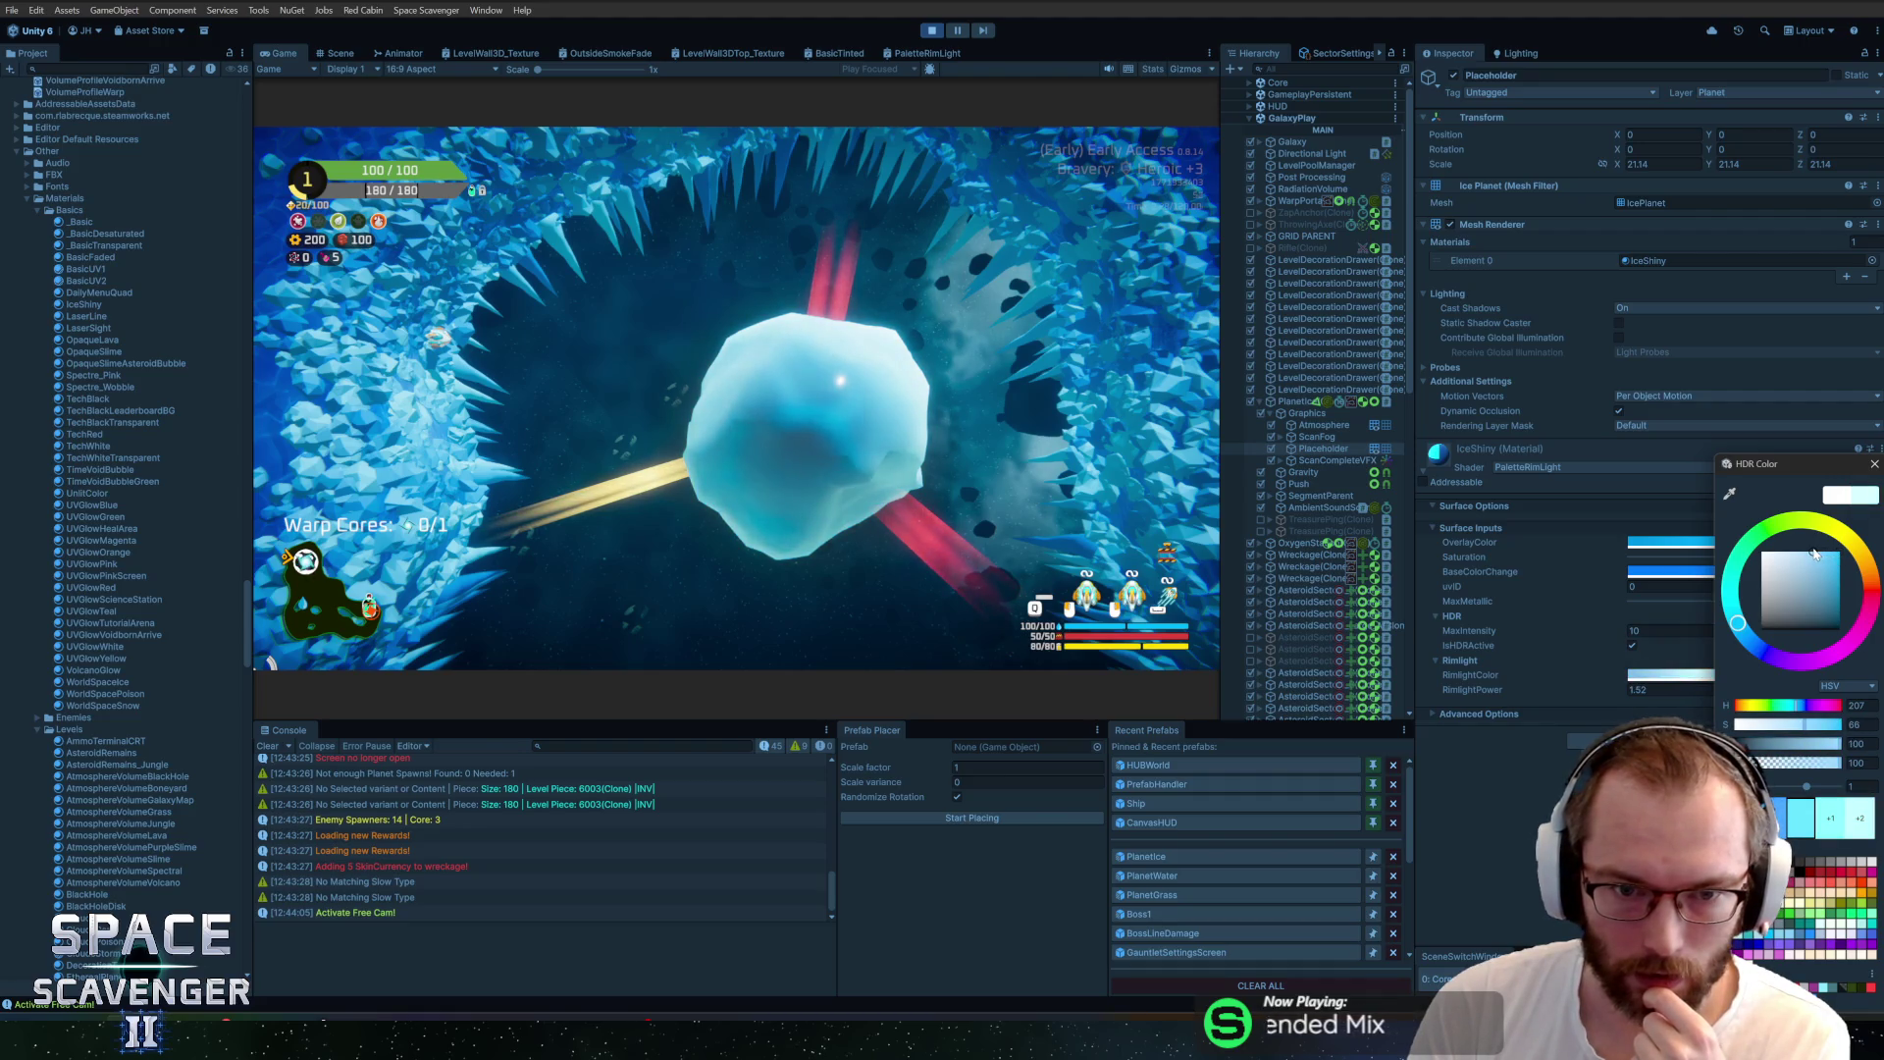
click(1875, 463)
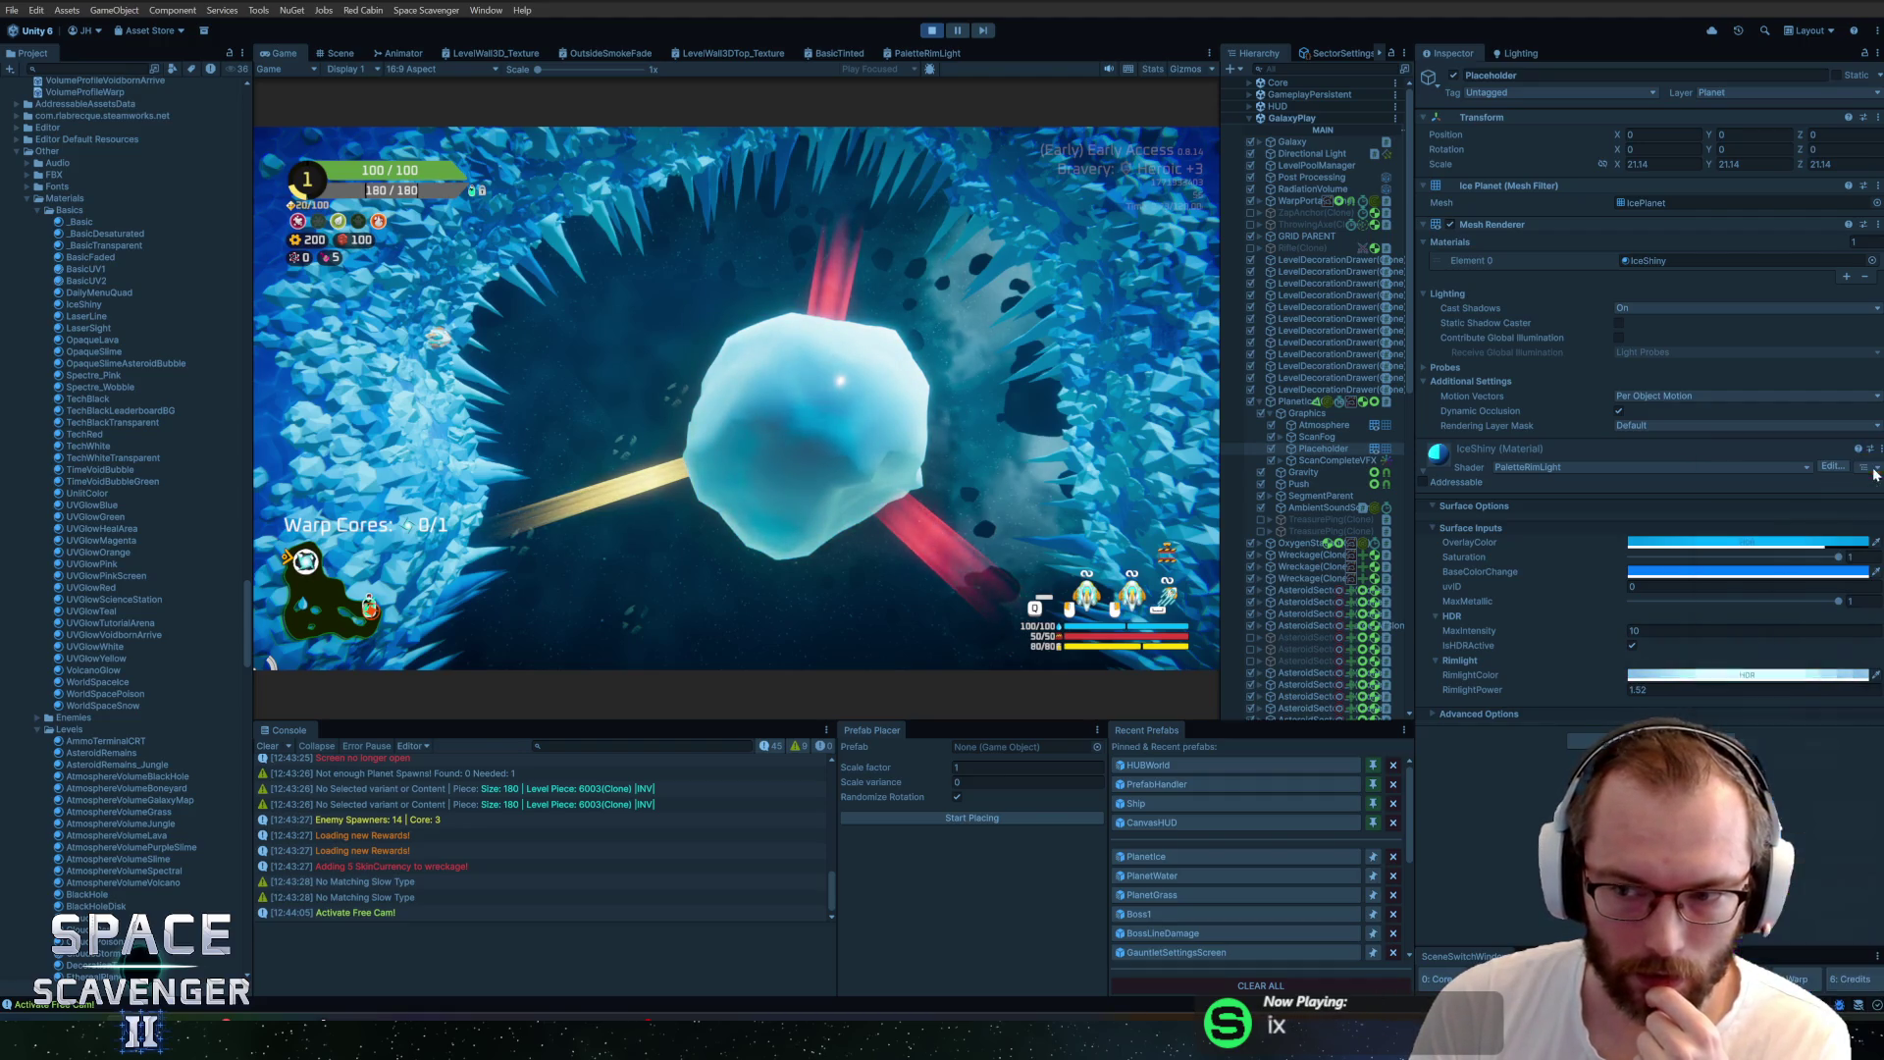
Add a Smoothstep node fed by the Fresnel Effect output in PaletteRimLight
click(891, 58)
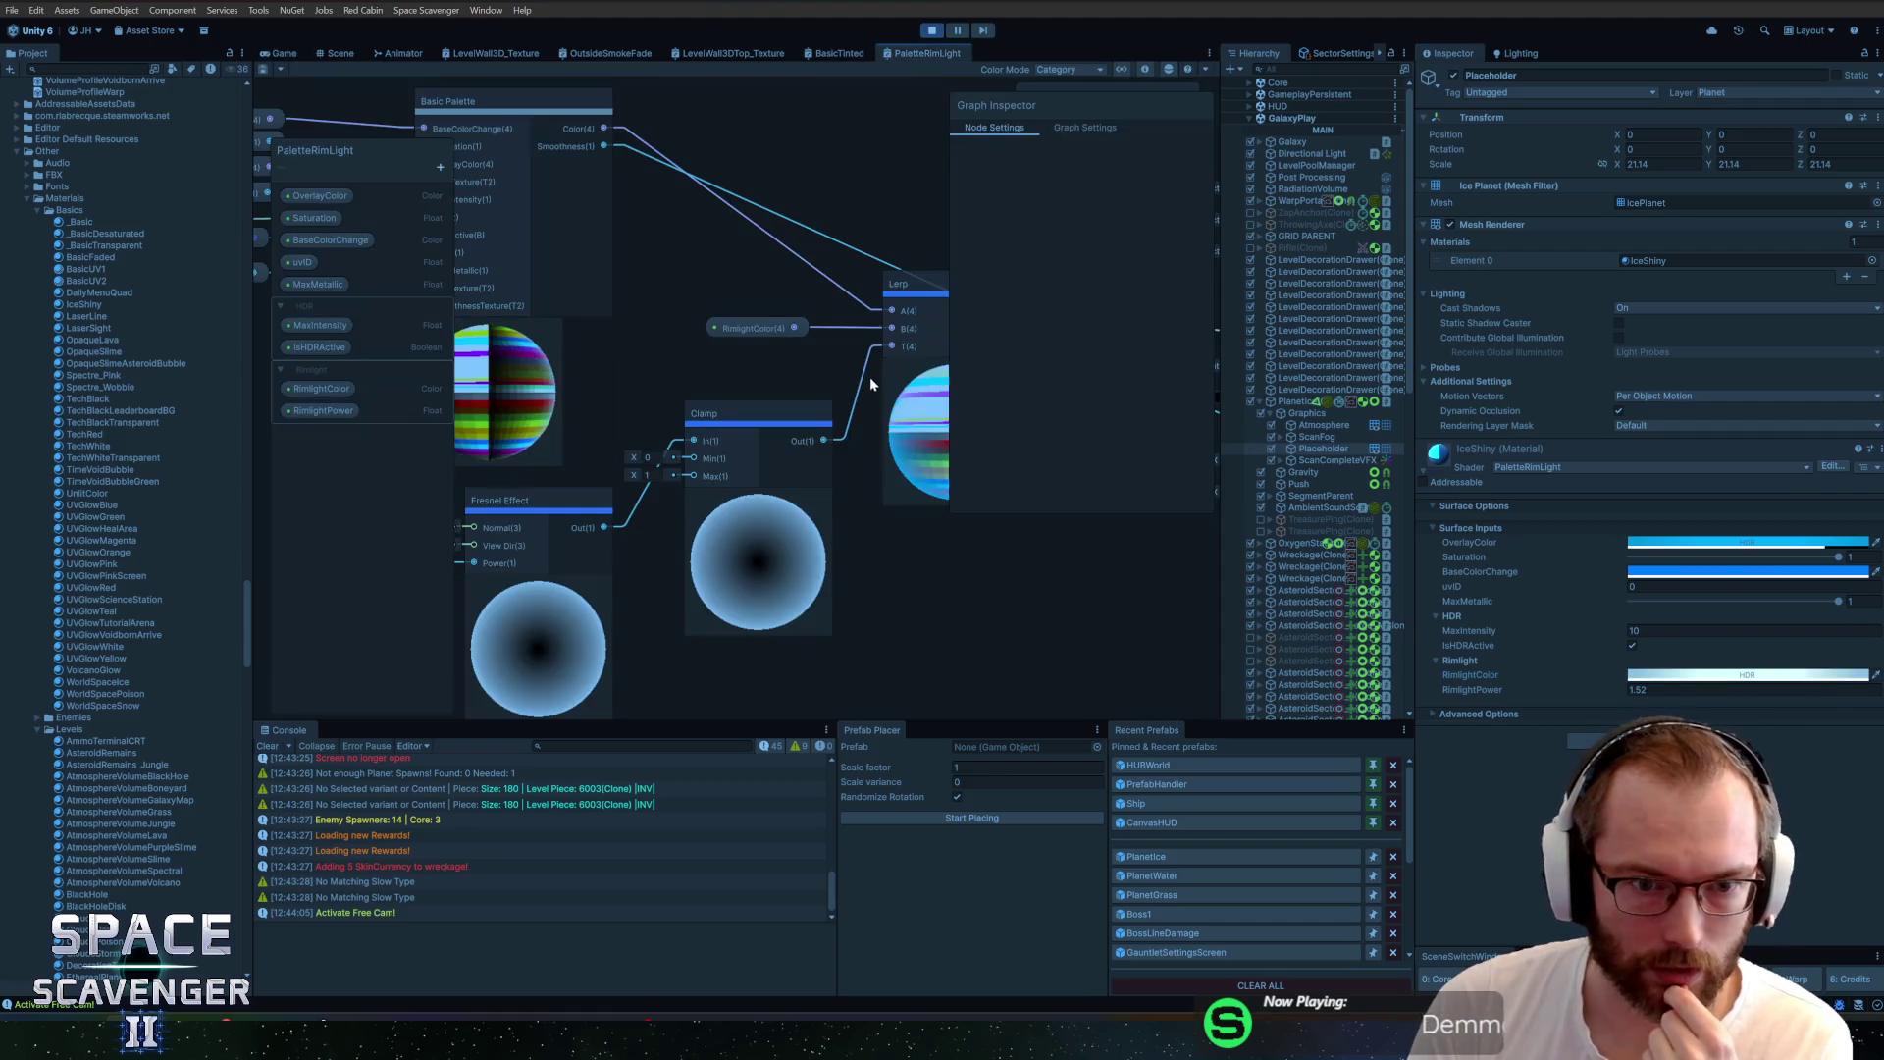
drag(751, 481, 647, 487)
scroll(677, 417, up, 3)
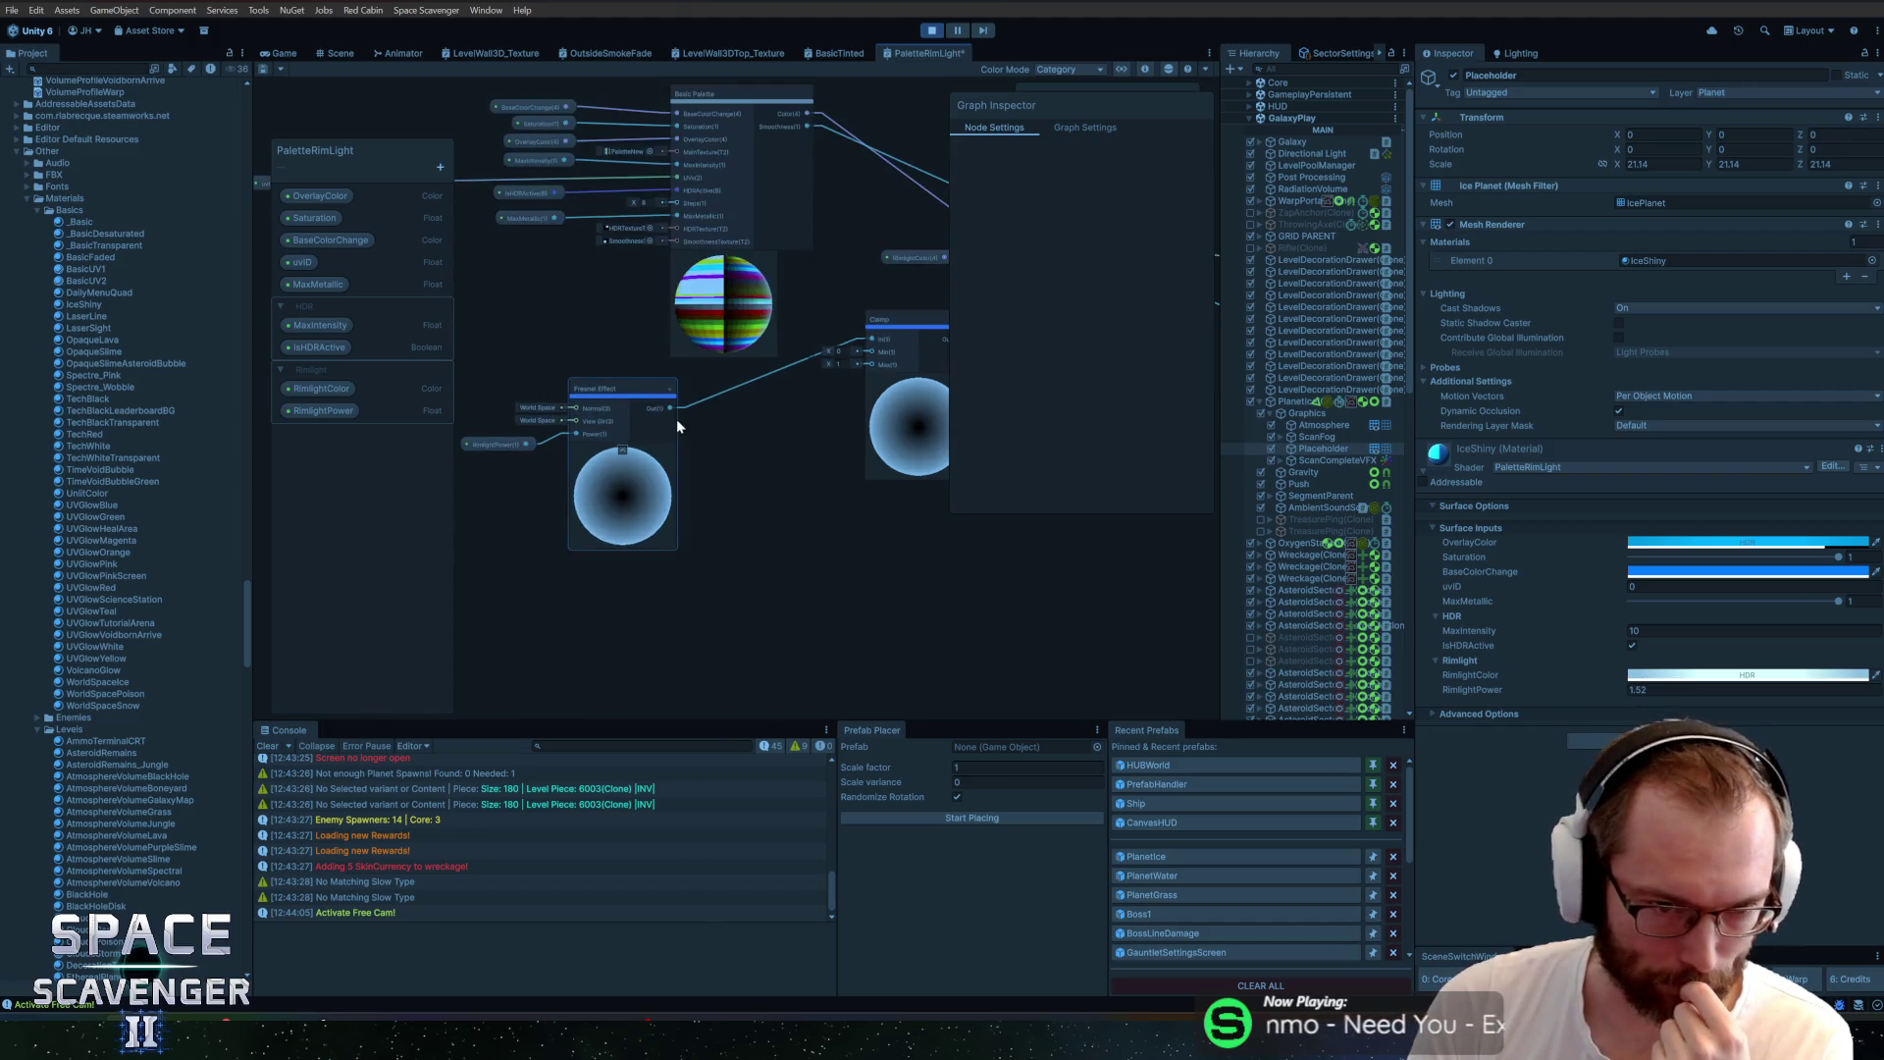
drag(677, 408, 734, 397)
text(smoothstep)
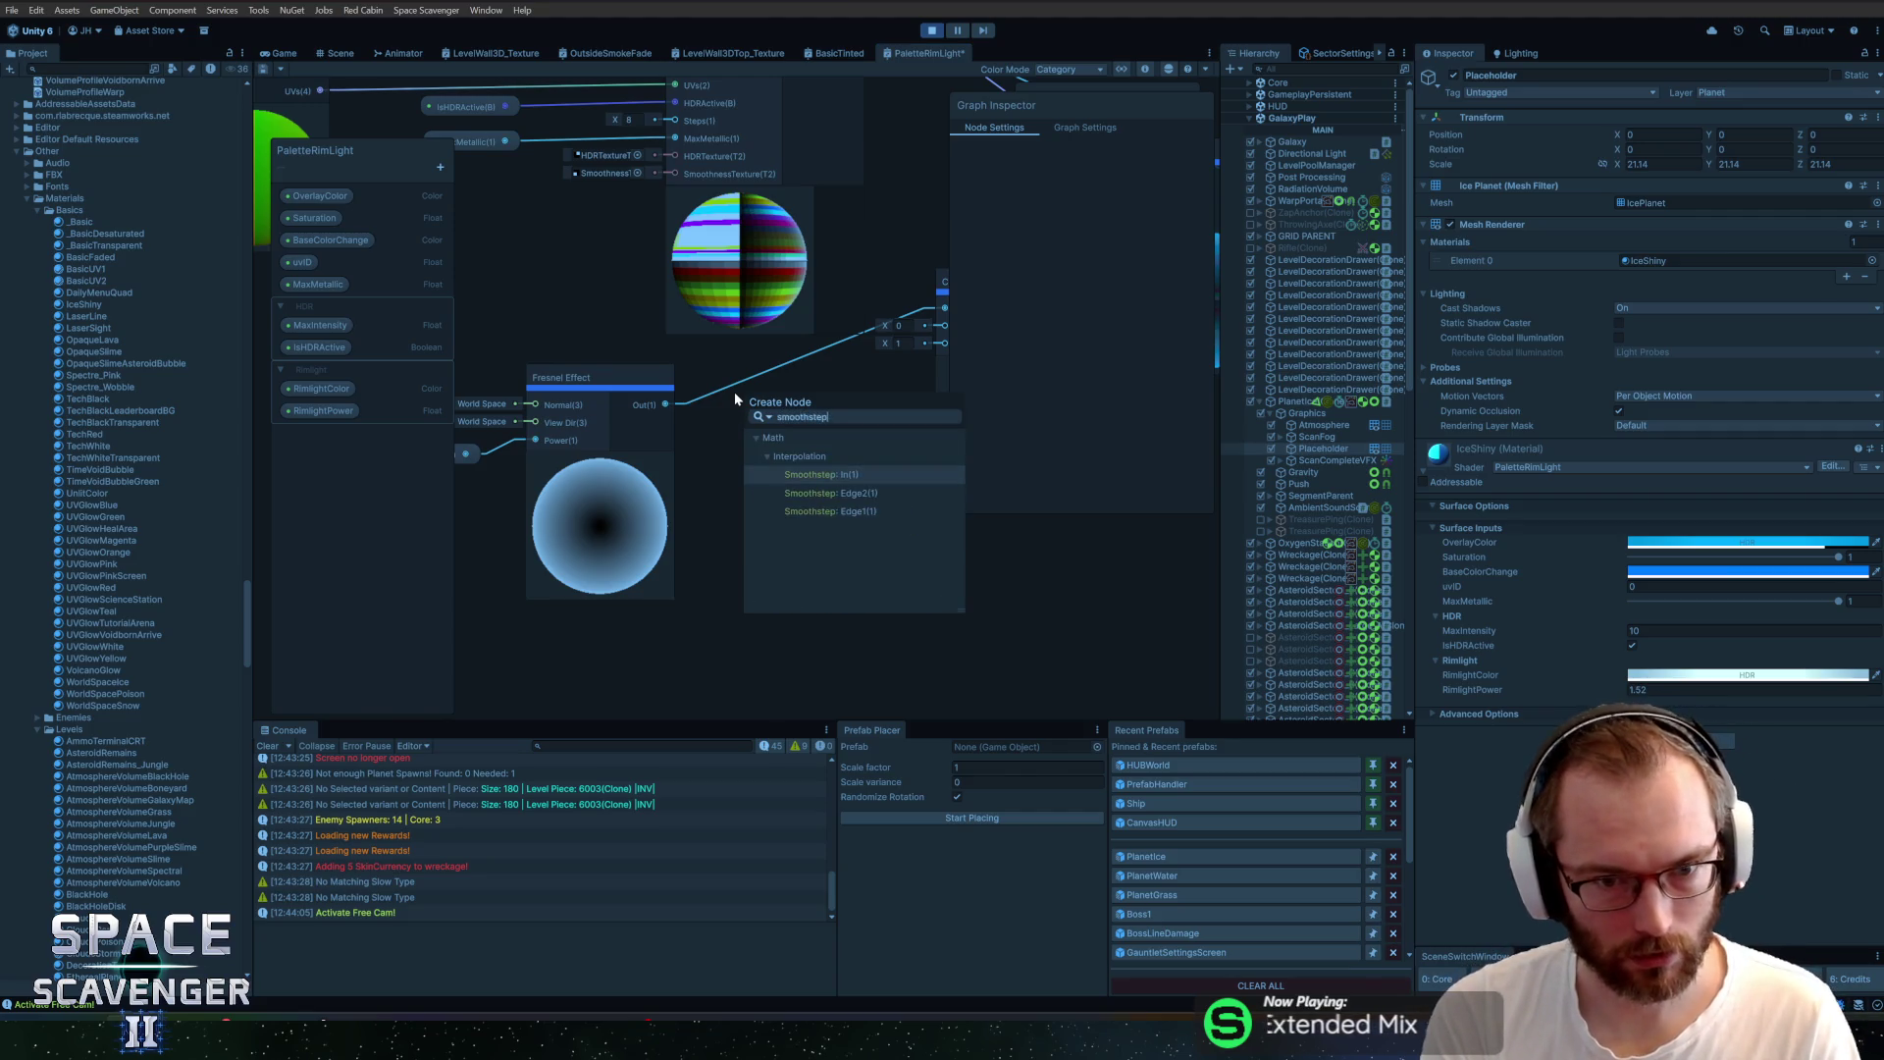
key(Return)
Arrange the Smoothstep and Clamp nodes and start adding a blackboard property
click(738, 507)
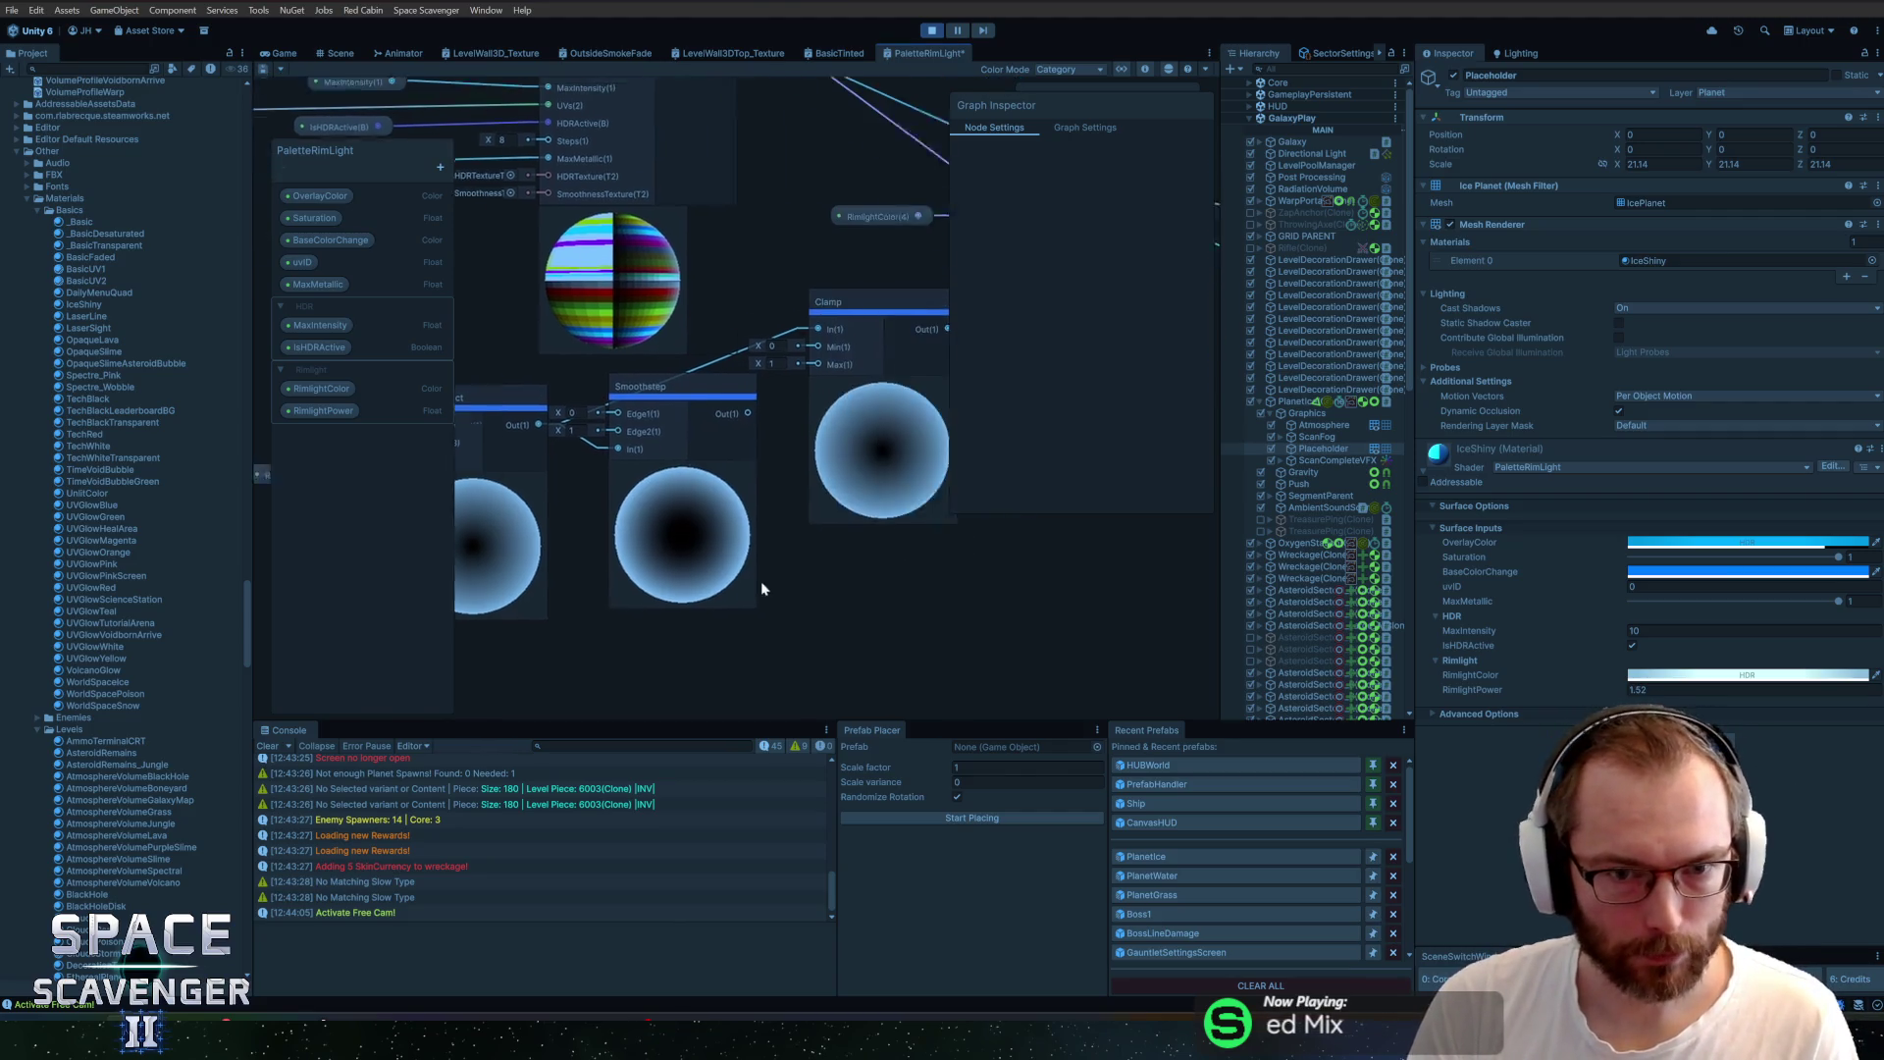
mouse_move(740, 487)
mouse_down()
mouse_move(900, 495)
mouse_move(955, 610)
mouse_up()
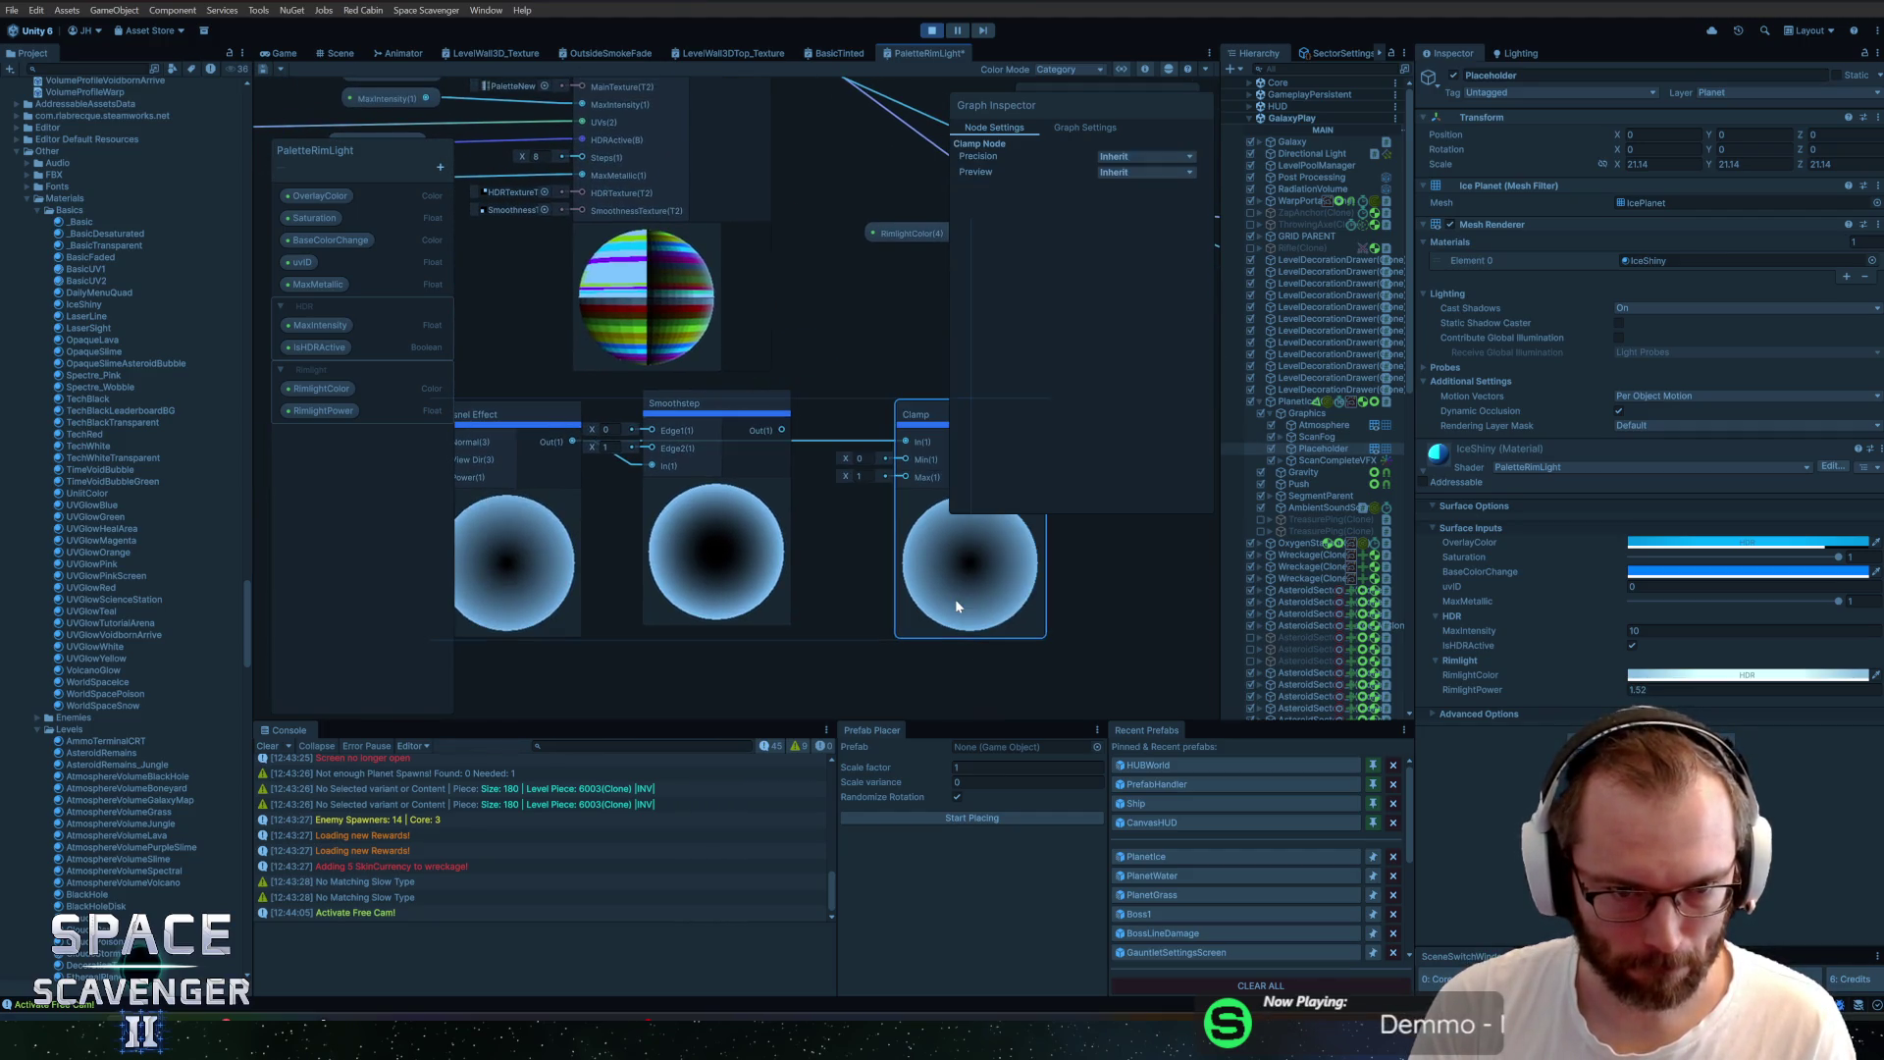
drag(804, 372, 655, 525)
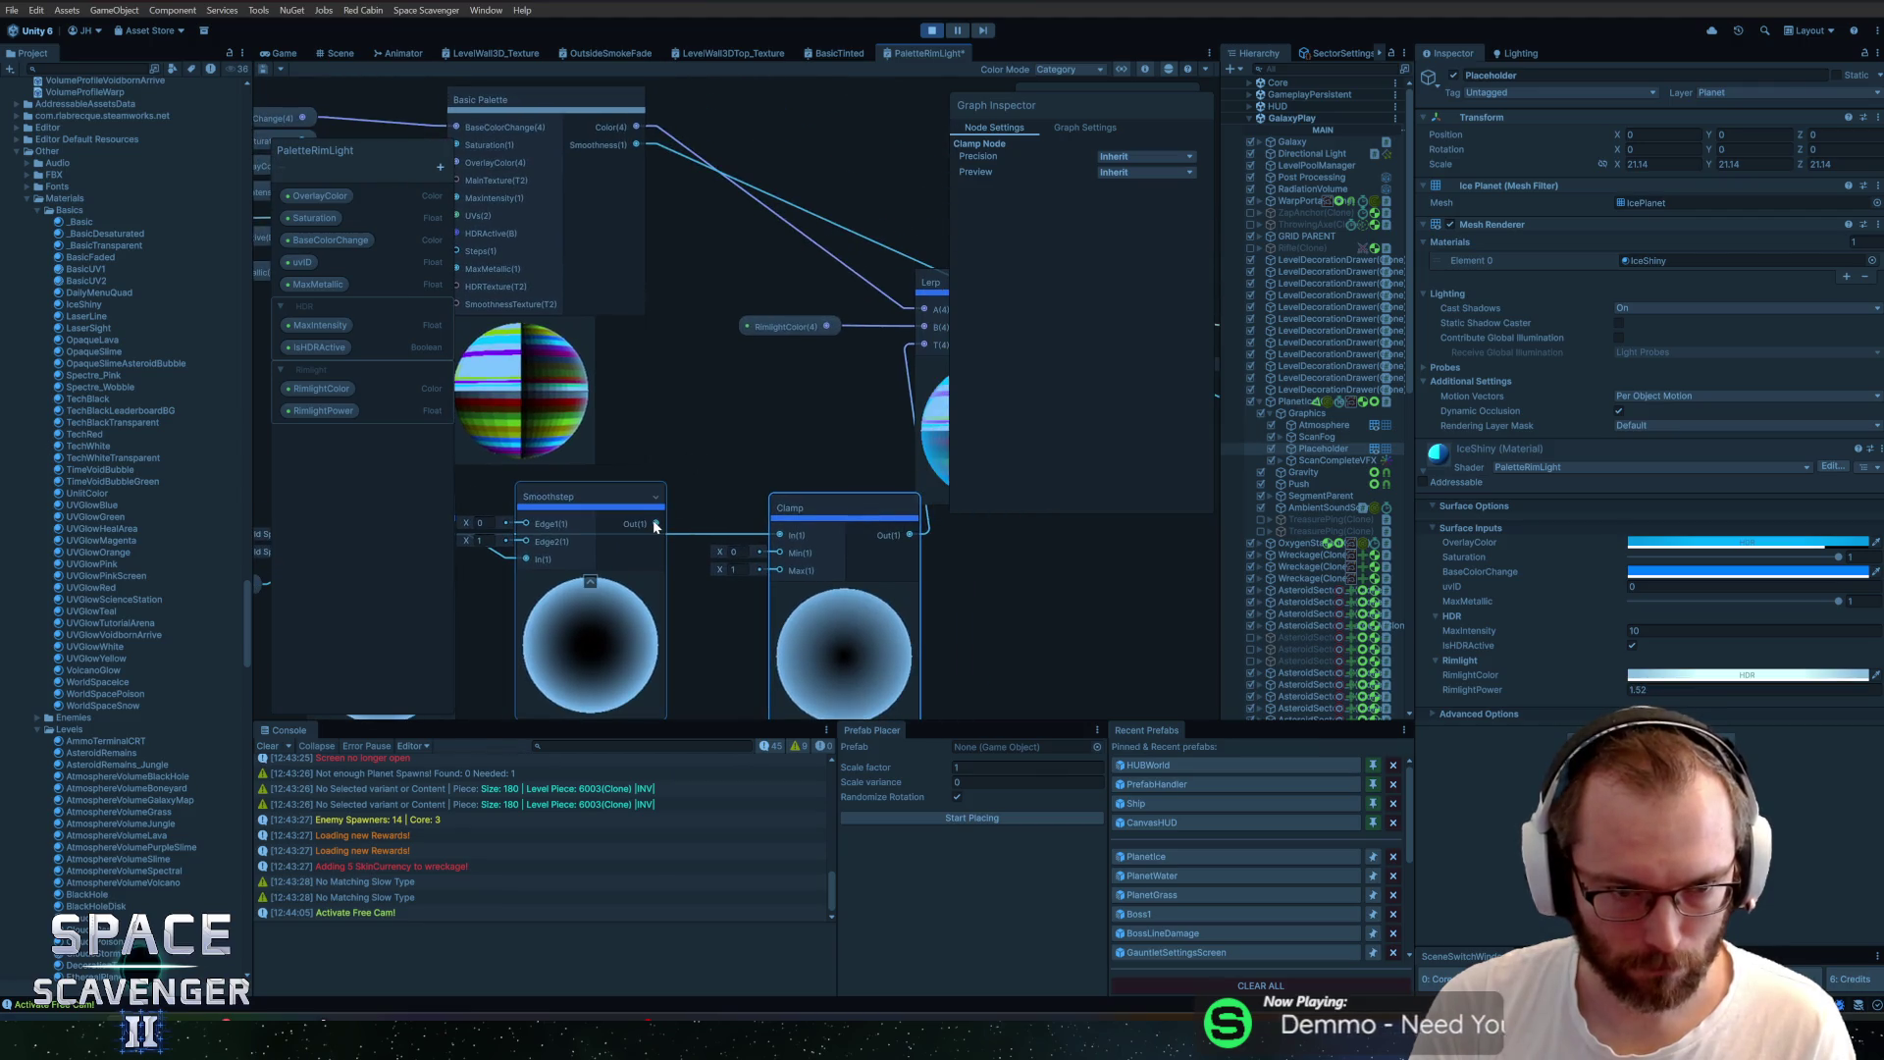
drag(691, 420, 795, 394)
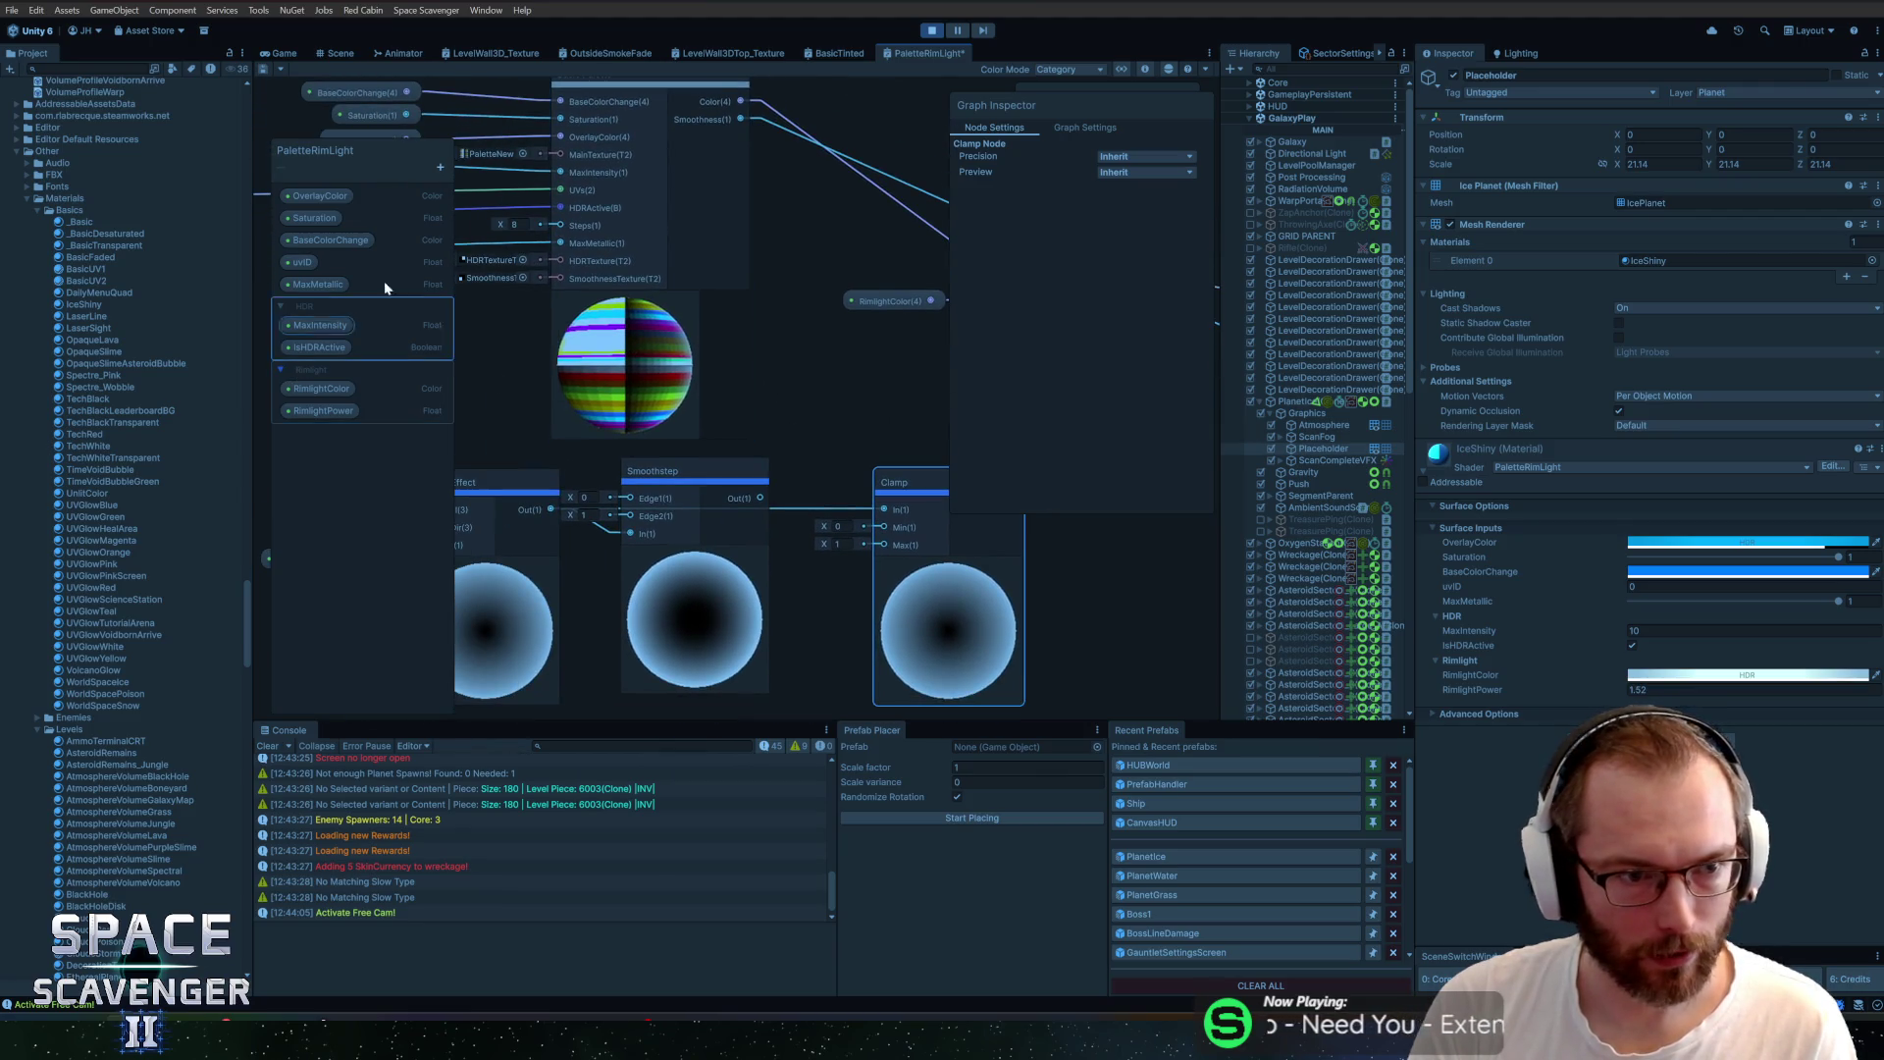
click(440, 168)
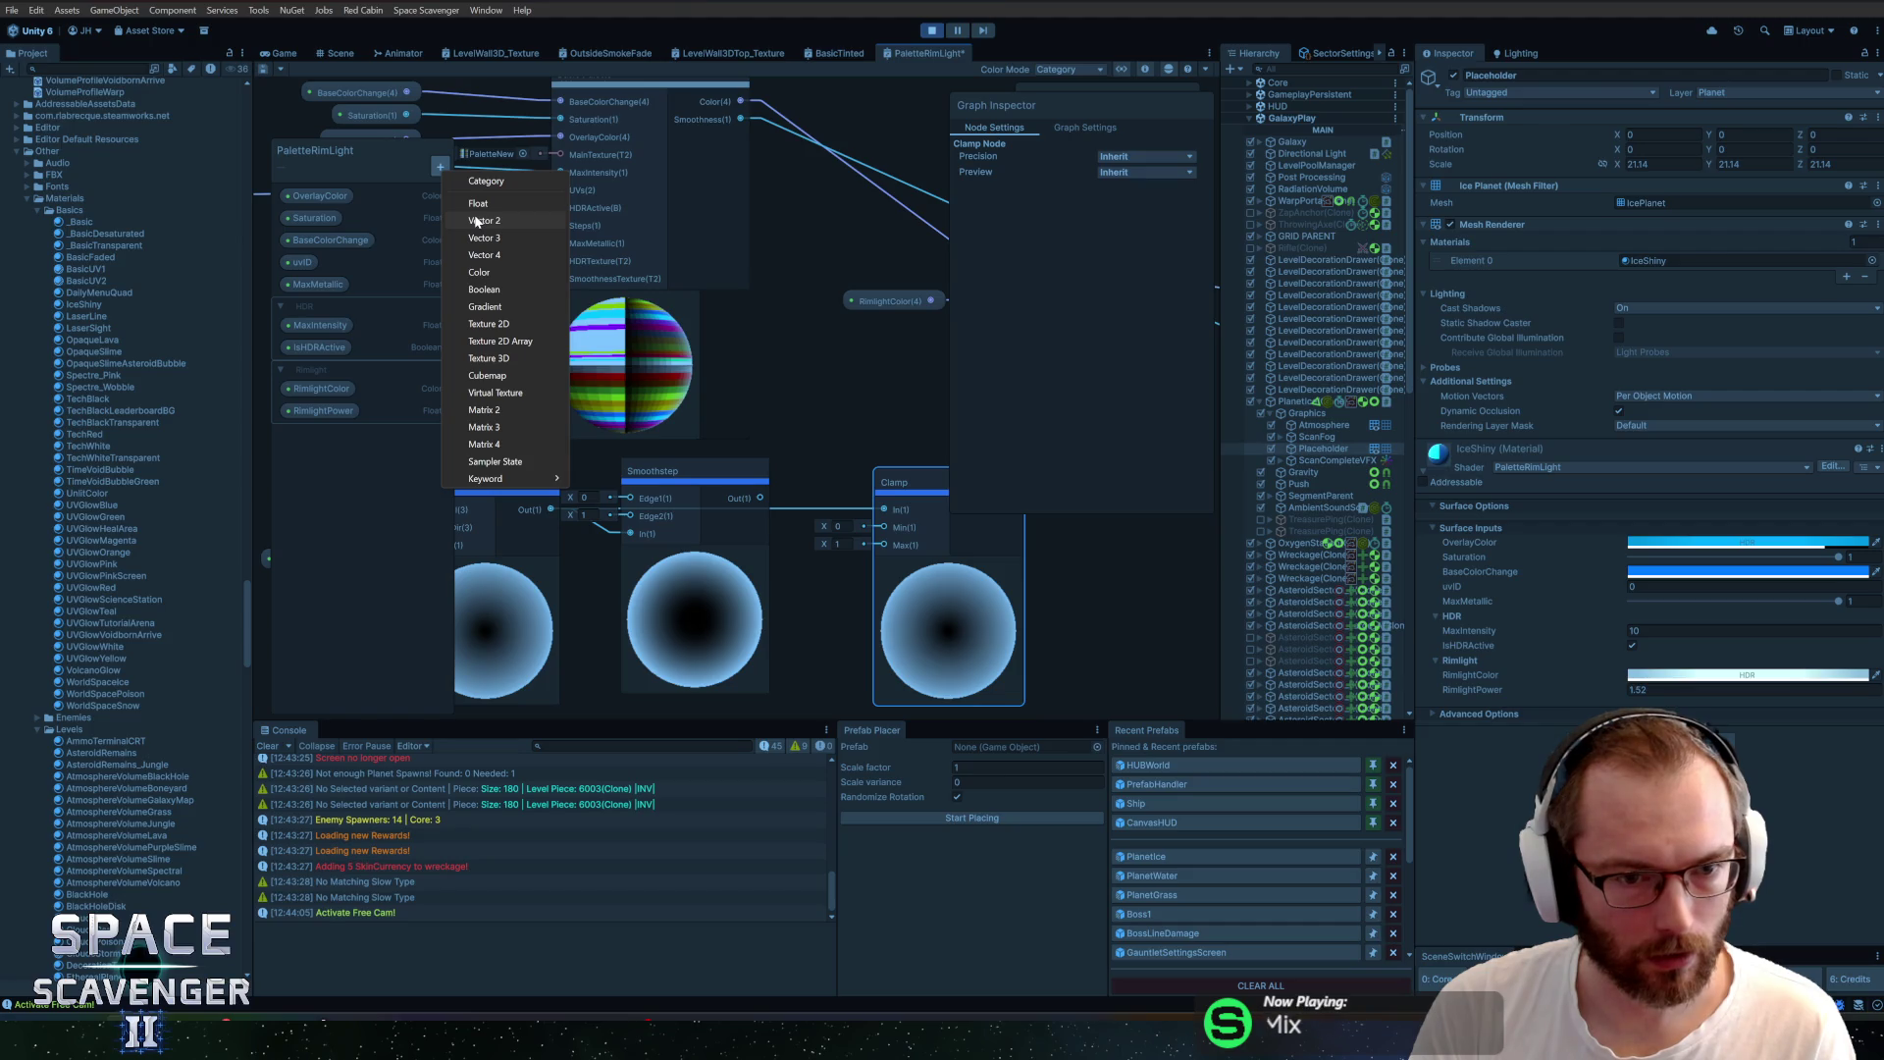
Create a RimEdge1 Float slider in the Rimlight group and duplicate it as RimEdge2
click(479, 204)
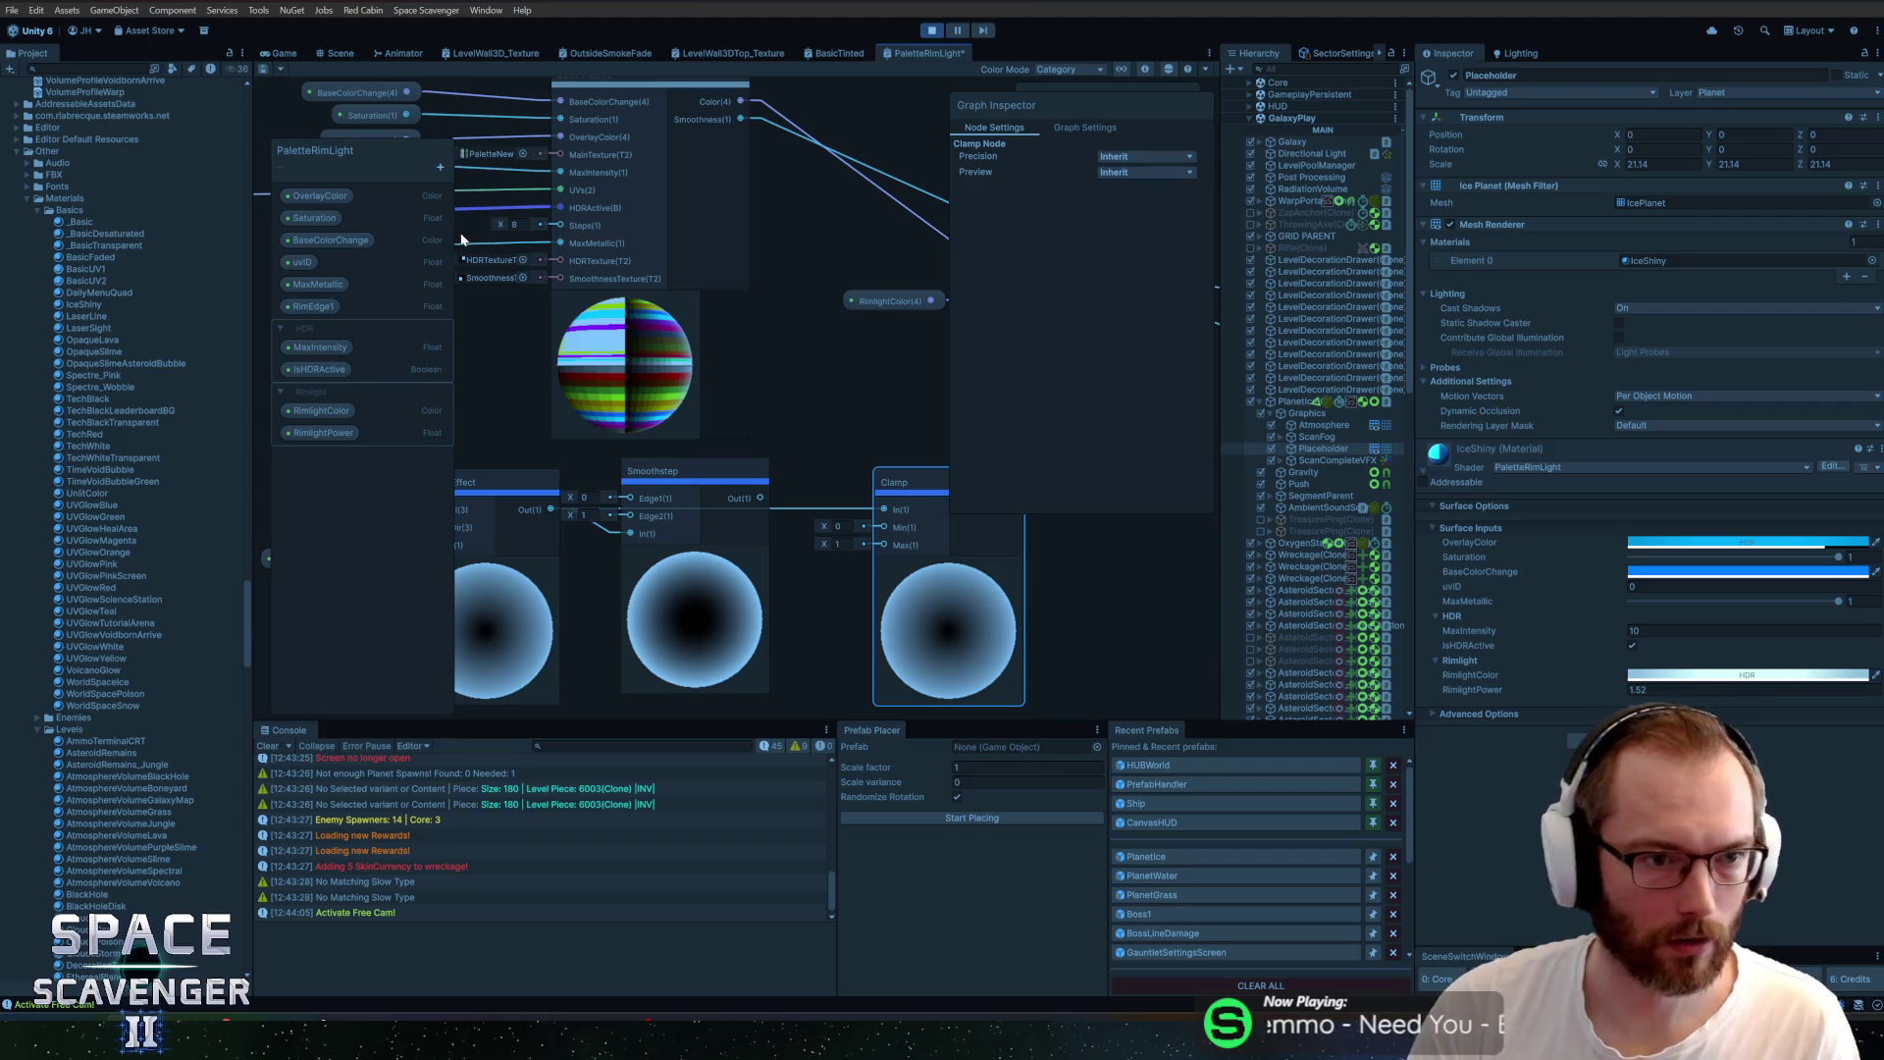
click(332, 307)
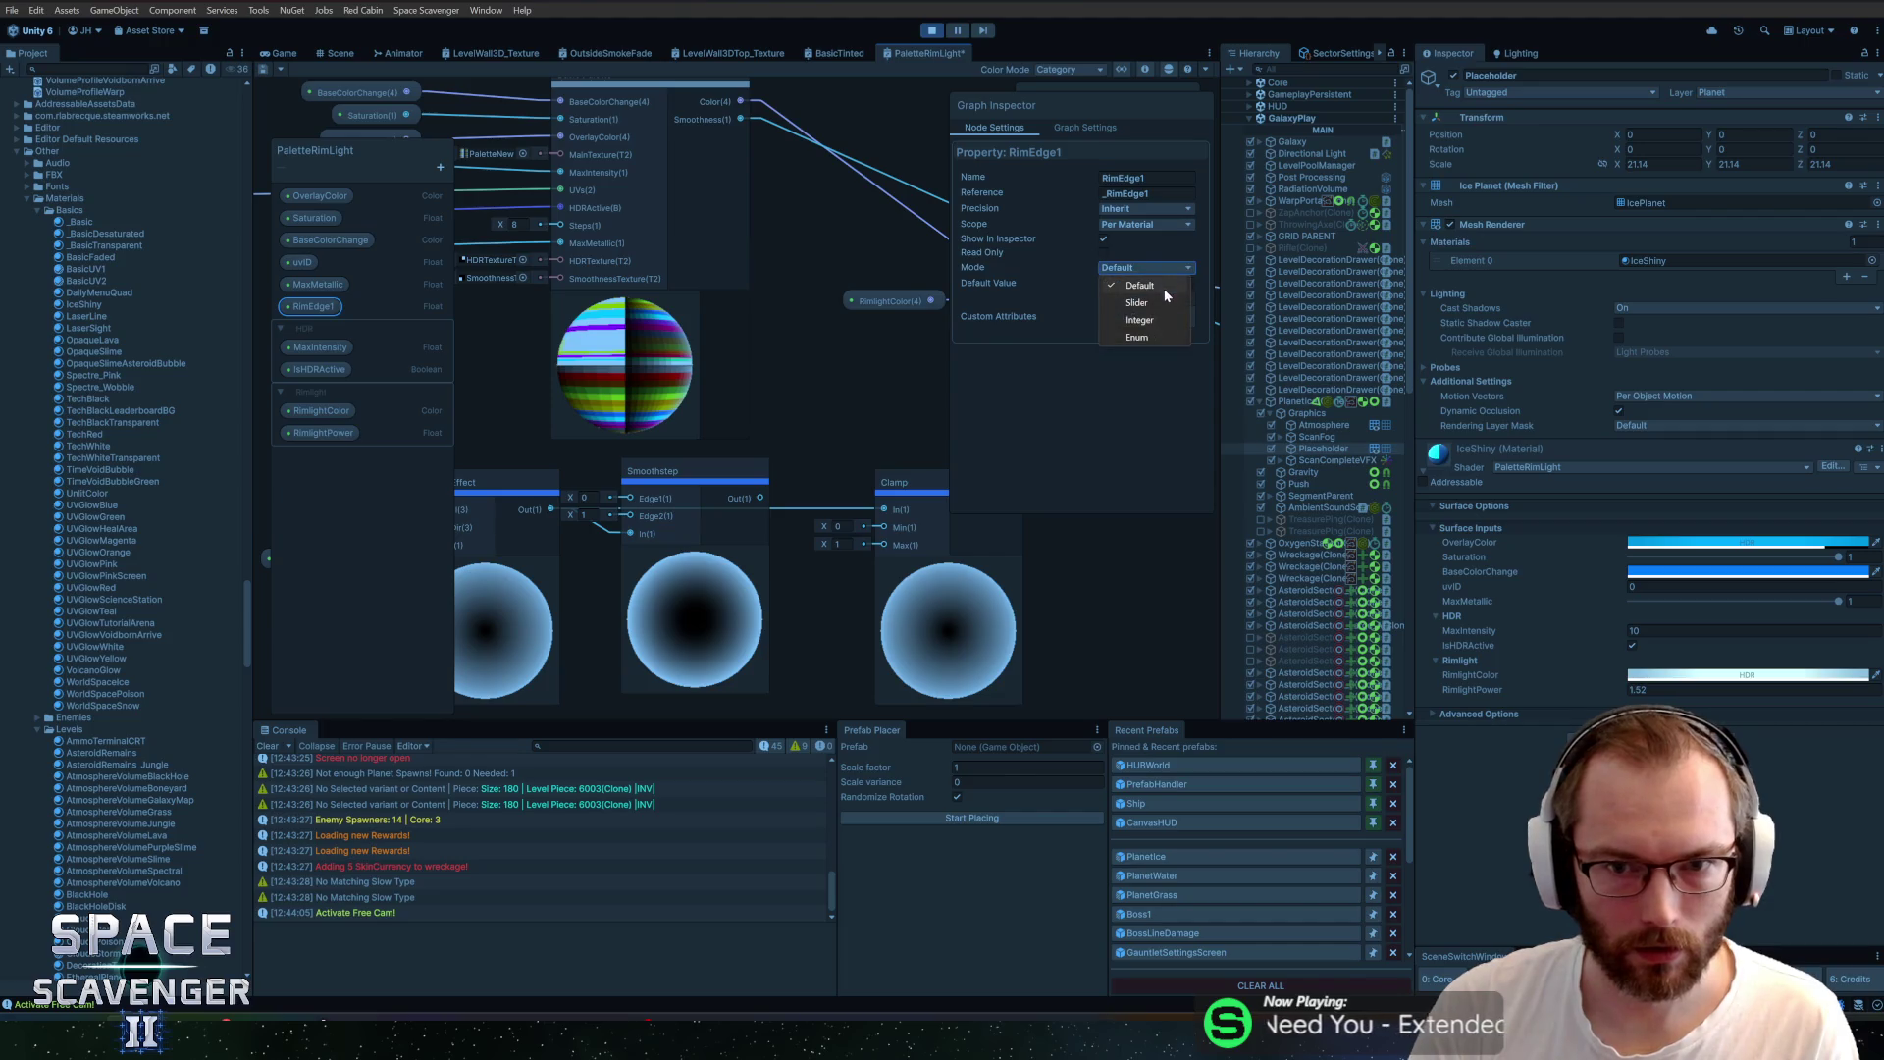
click(1158, 302)
drag(315, 308, 338, 439)
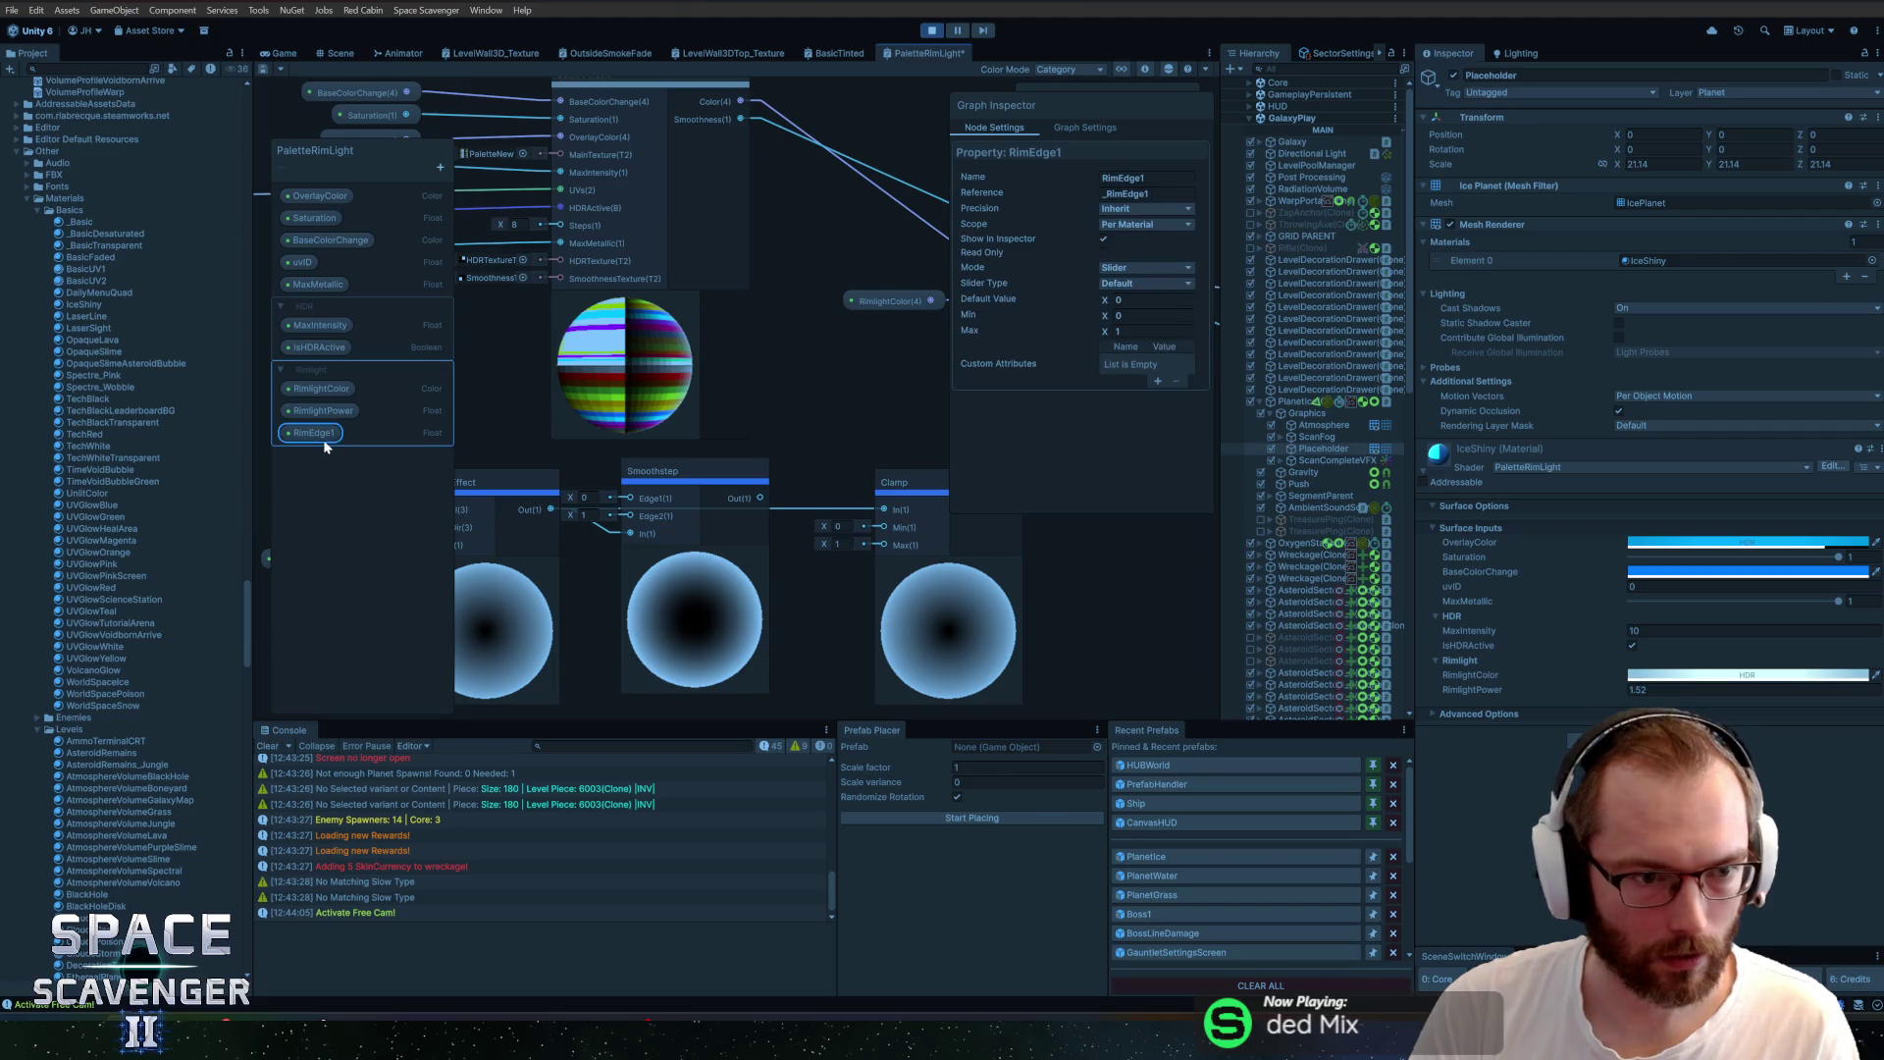
key(ctrl+d)
text(RimEdge)
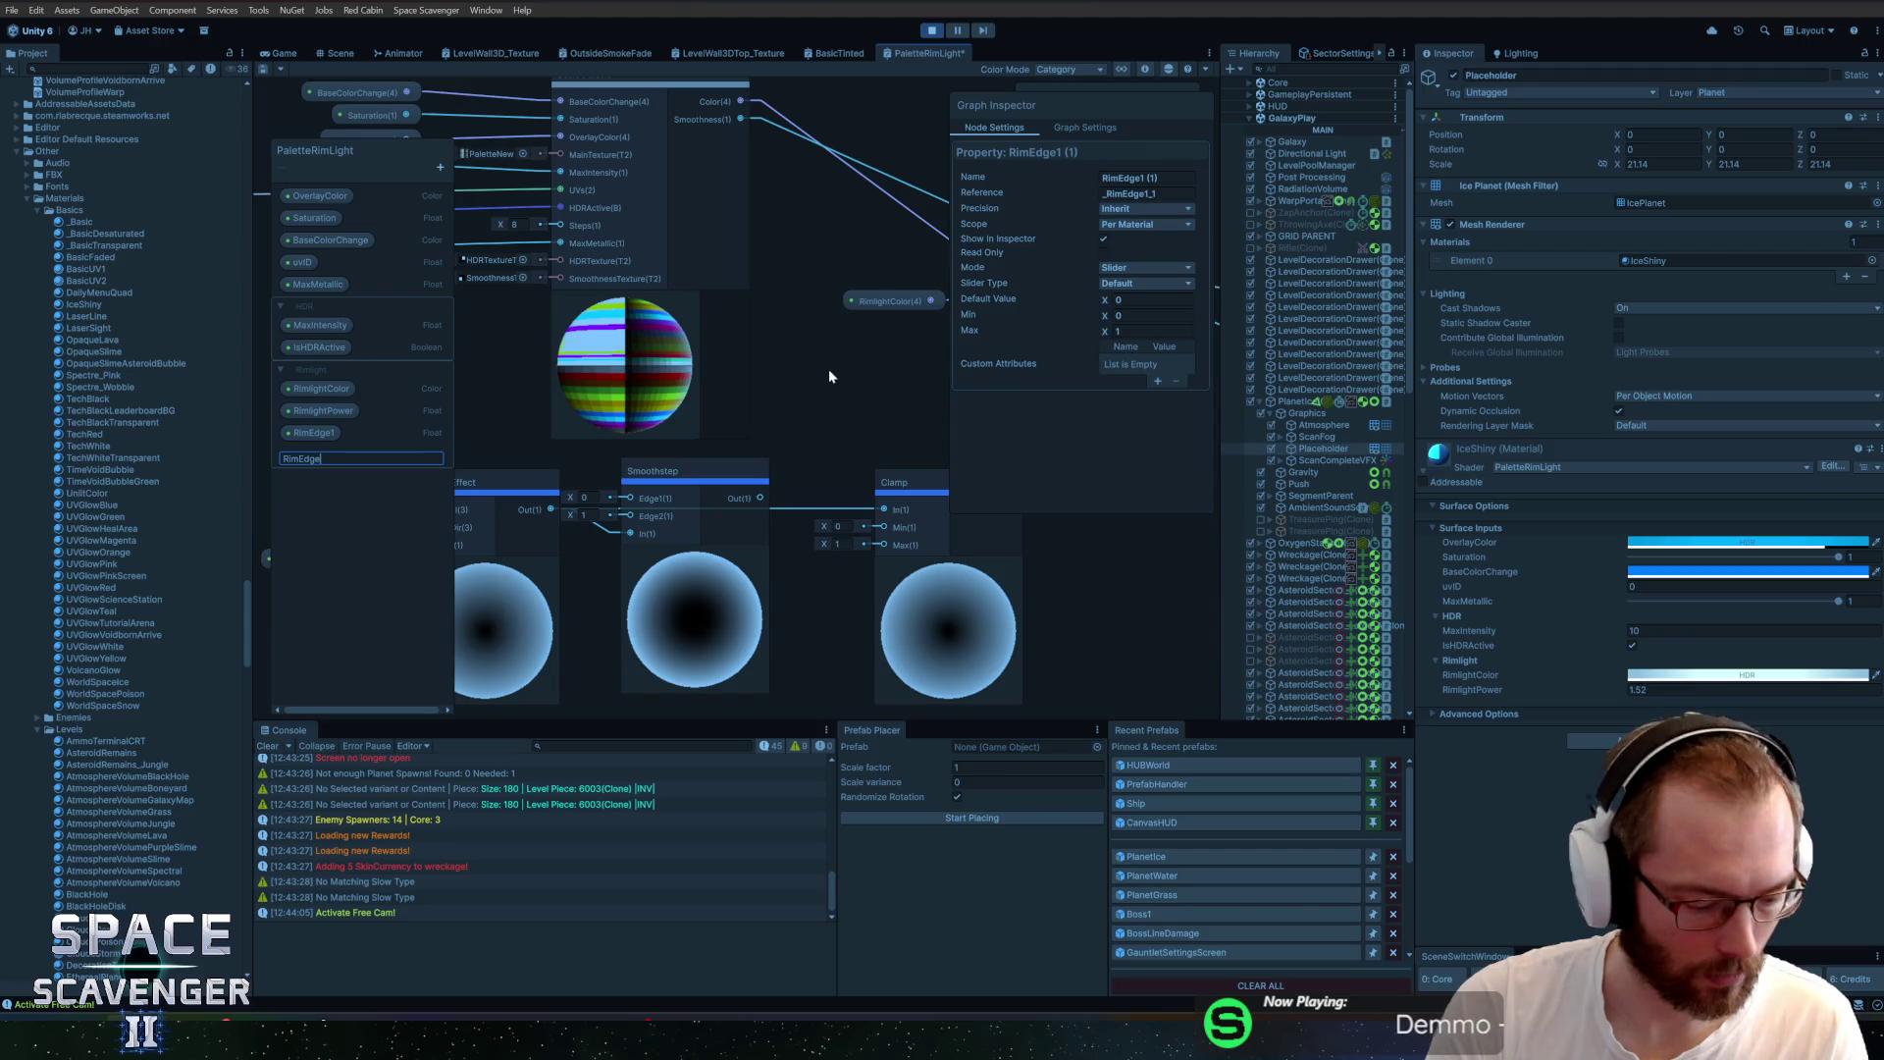
text(2)
key(Return)
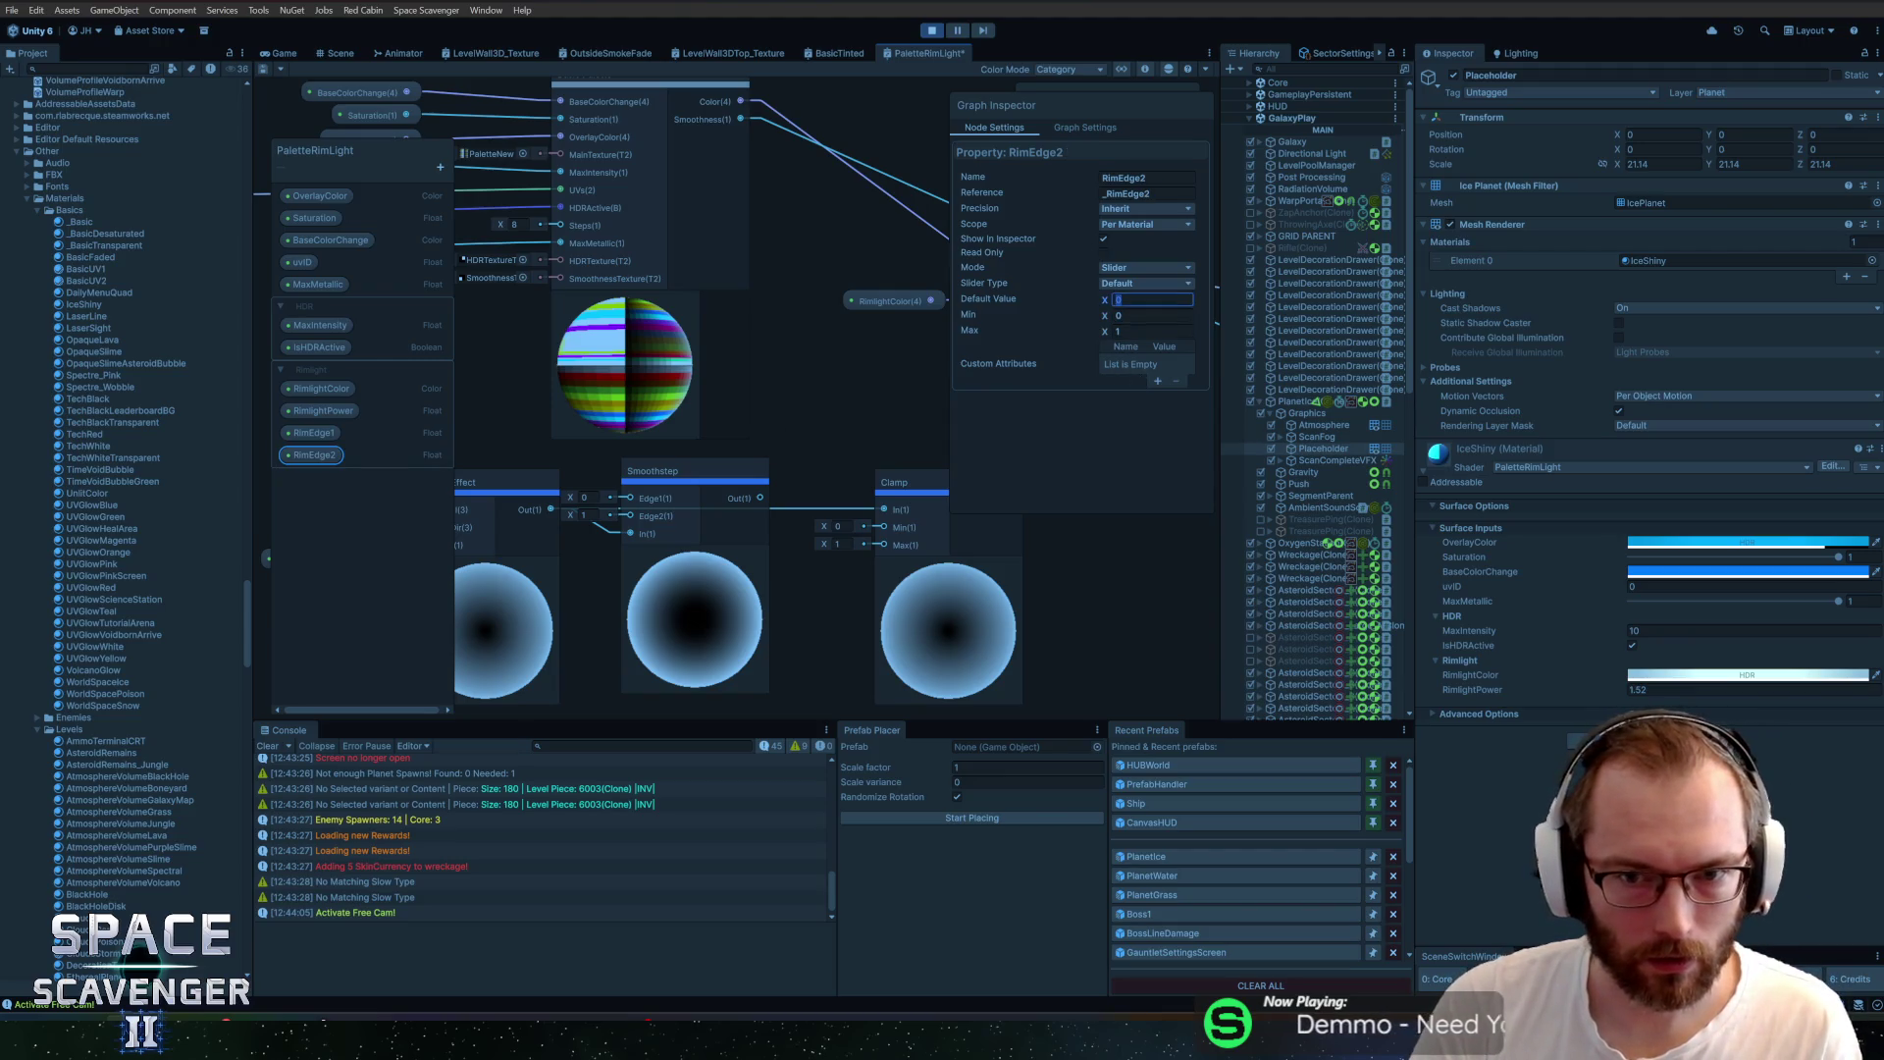
text(1)
Wire RimEdge1 and RimEdge2 into the Smoothstep edges, tidy the nodes, and save
mouse_move(448, 429)
mouse_down()
mouse_move(562, 387)
mouse_move(602, 349)
mouse_move(682, 334)
mouse_up()
drag(694, 528, 680, 615)
mouse_move(311, 428)
mouse_down()
mouse_move(711, 388)
mouse_move(649, 367)
mouse_up()
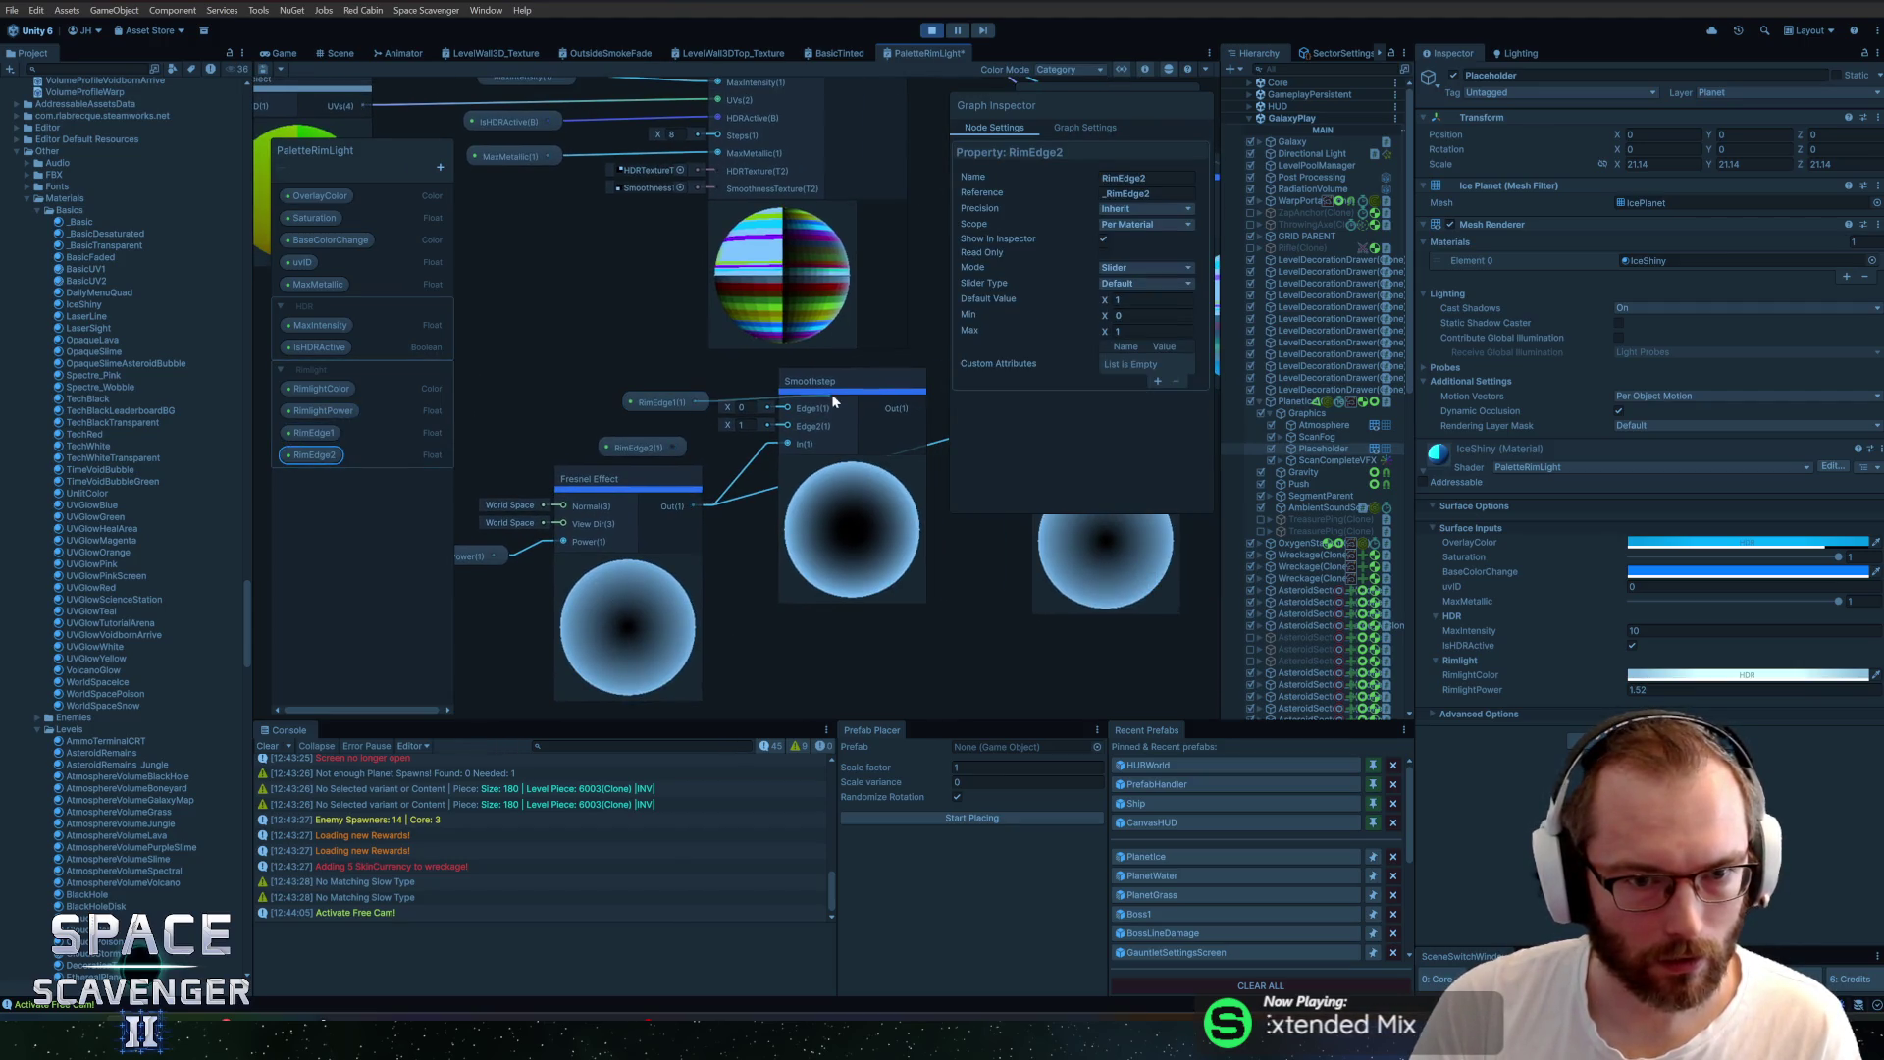
drag(787, 424, 513, 444)
click(674, 412)
mouse_move(822, 436)
mouse_down()
mouse_move(619, 477)
mouse_move(677, 429)
mouse_up()
drag(566, 383, 695, 369)
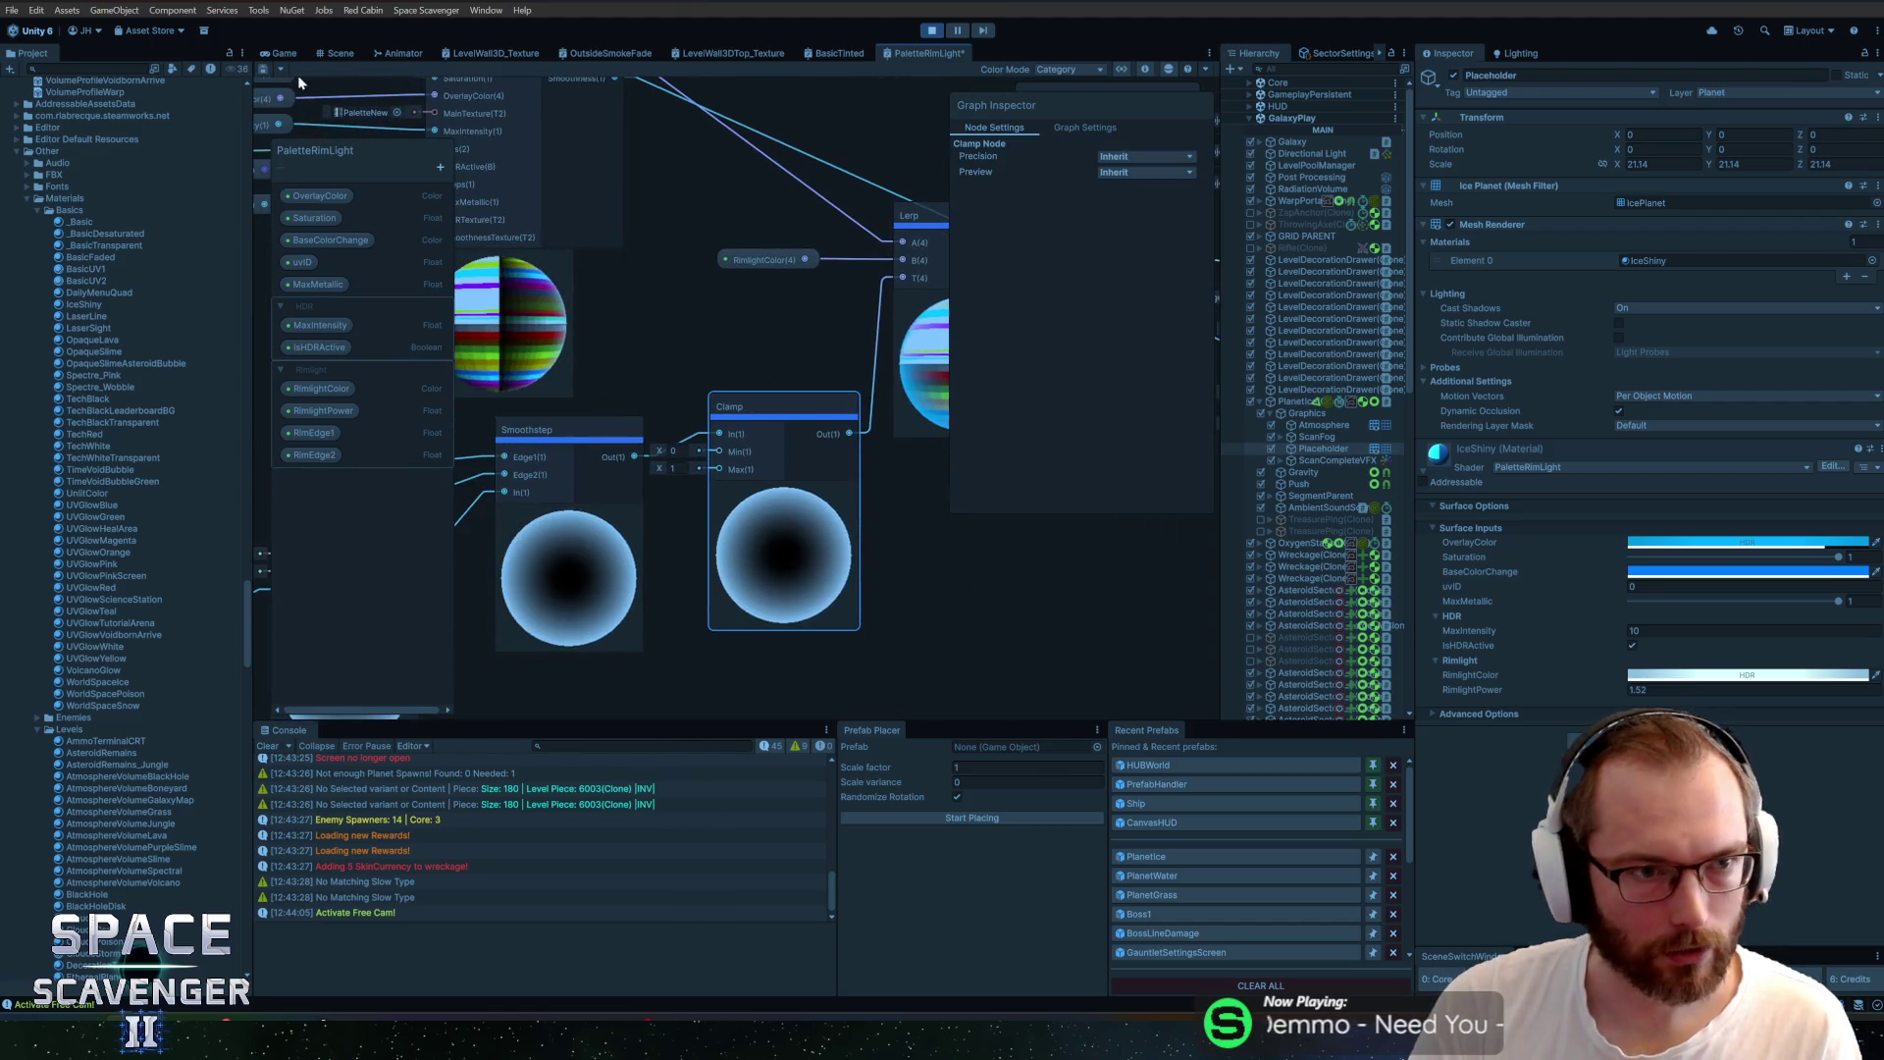
key(ctrl+s)
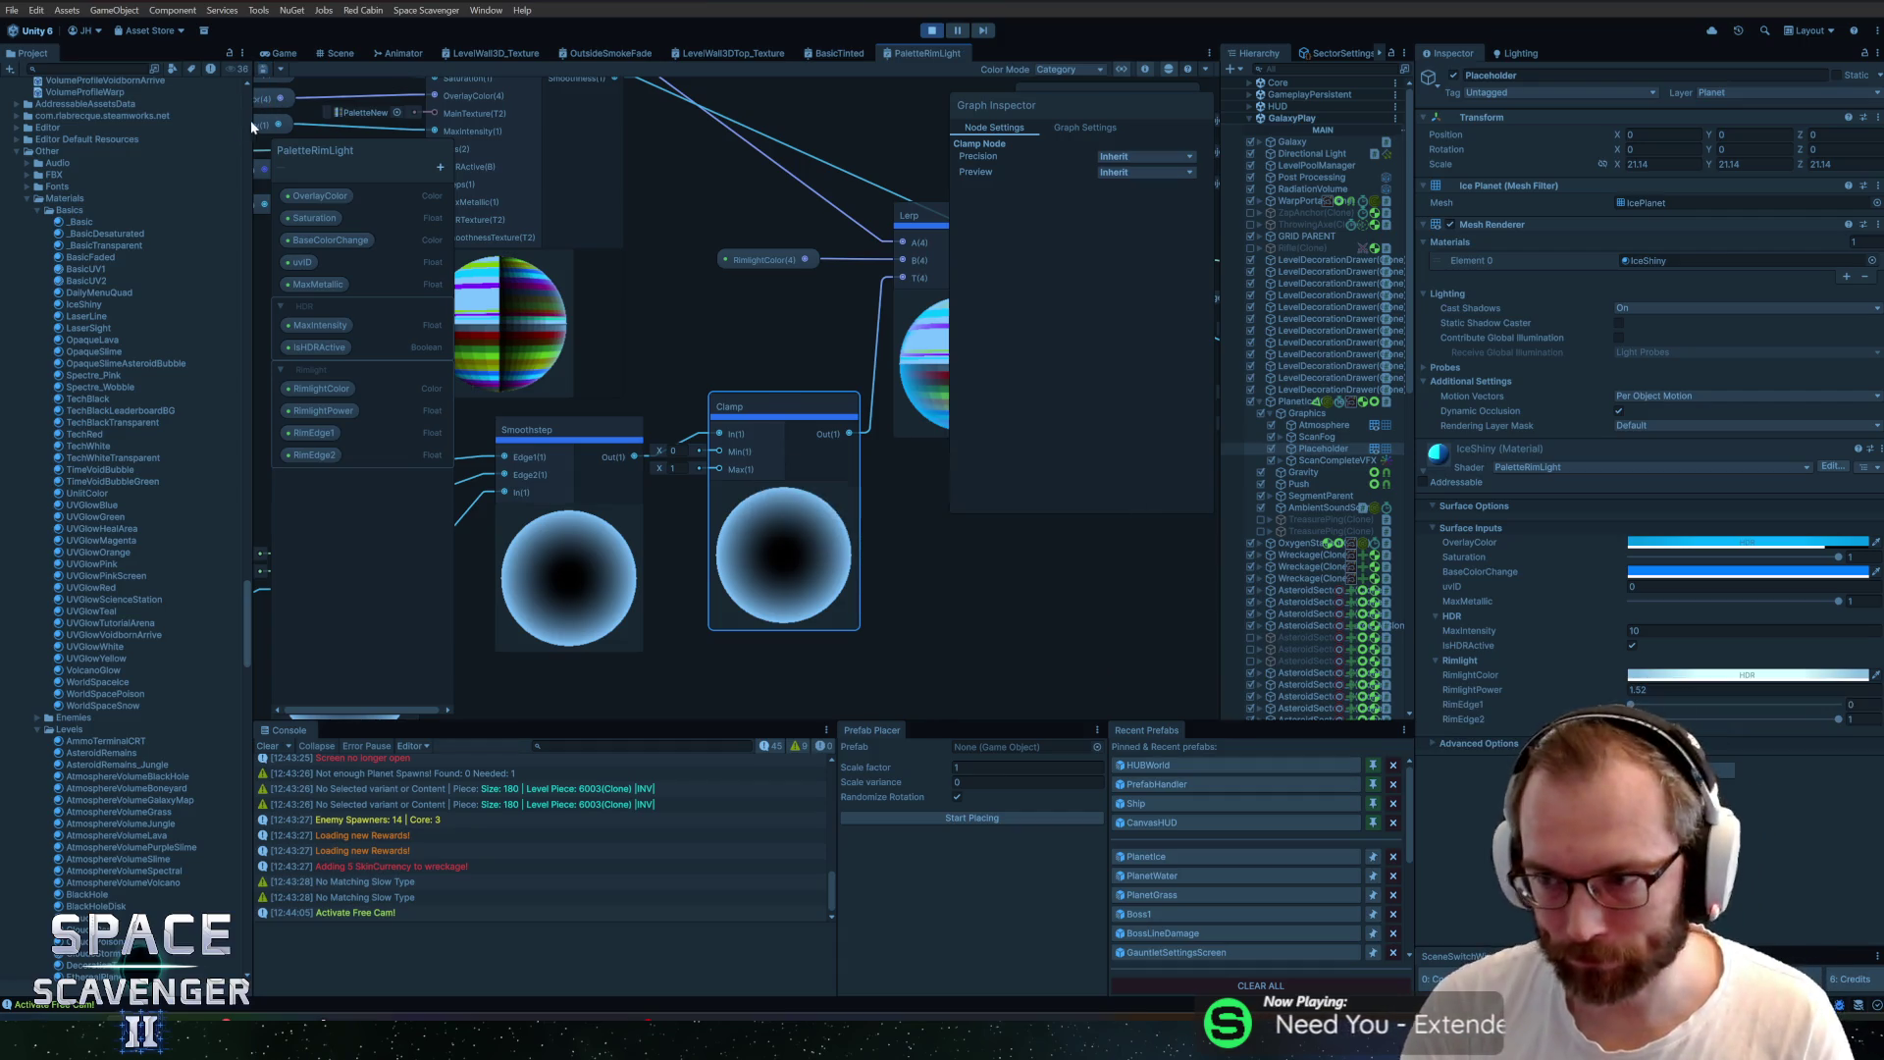
Adjust RimEdge1 to 0.355, RimEdge2 to 0.748 and RimlightPower to 1.63 while watching the game
click(324, 55)
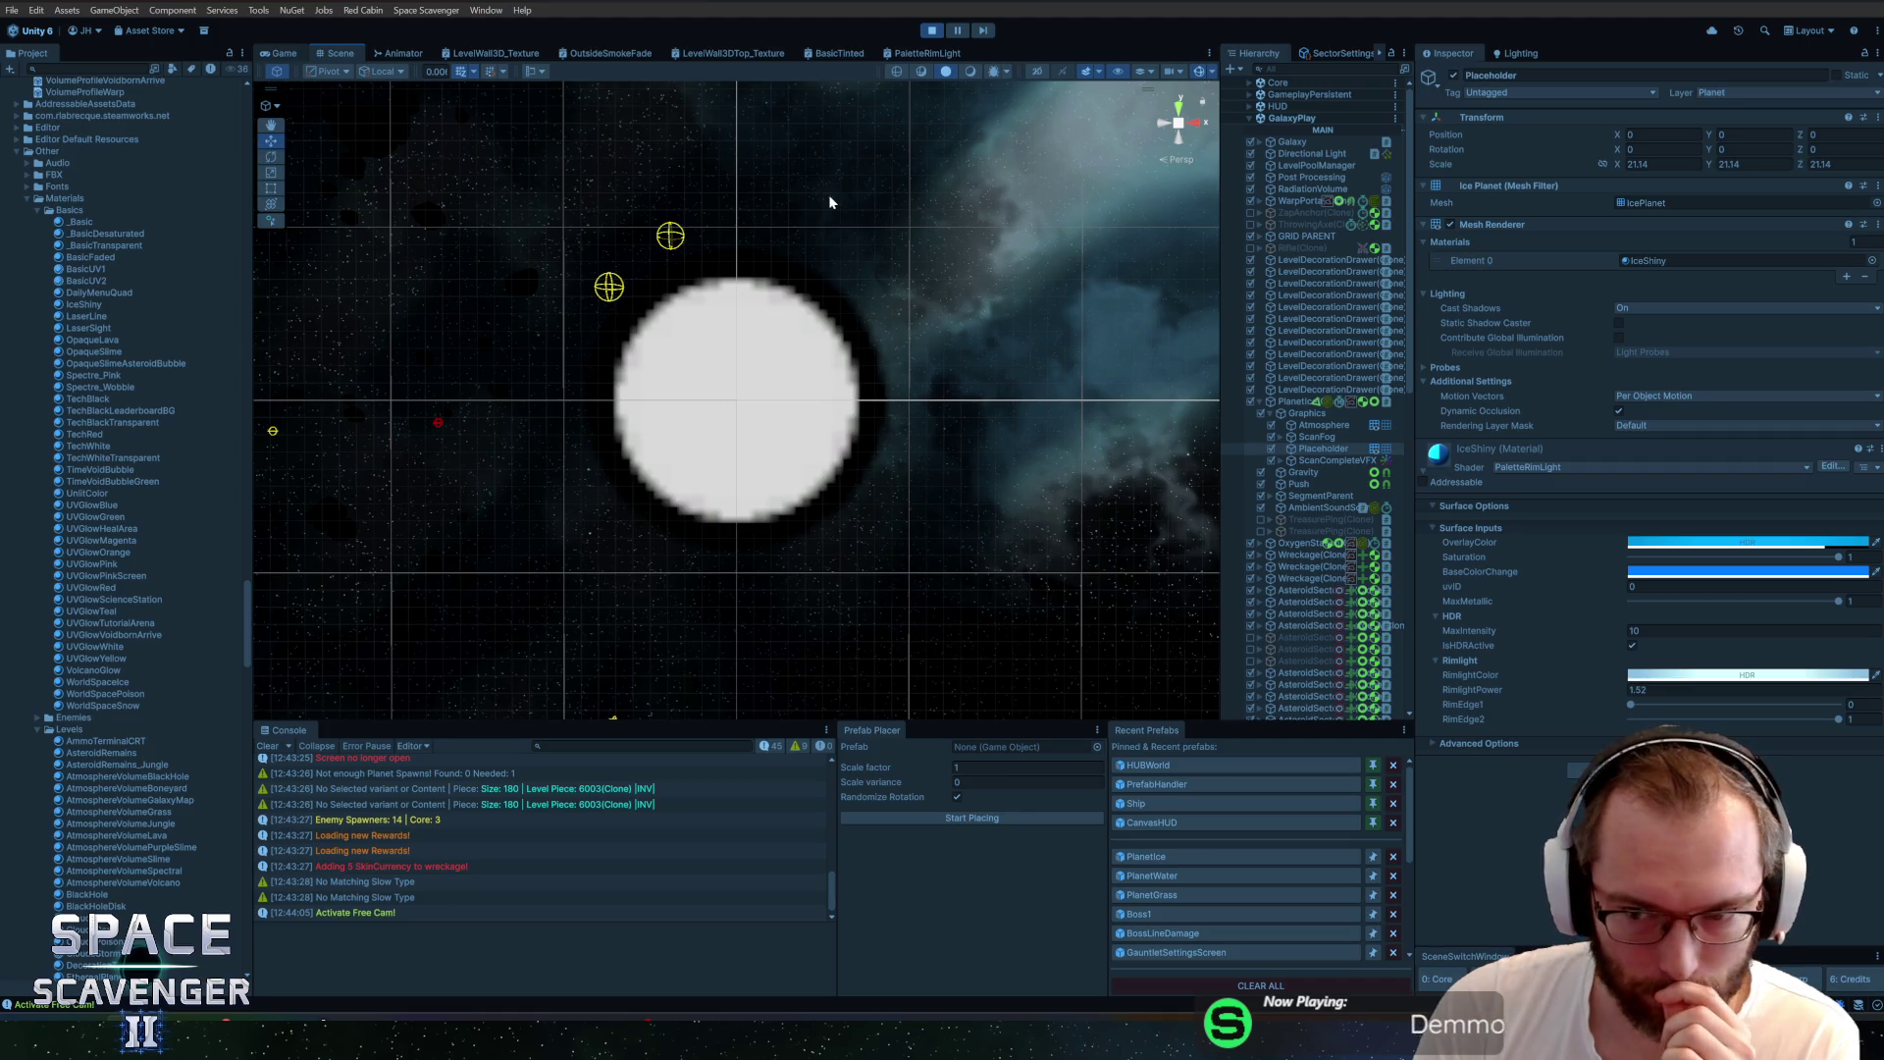
click(284, 53)
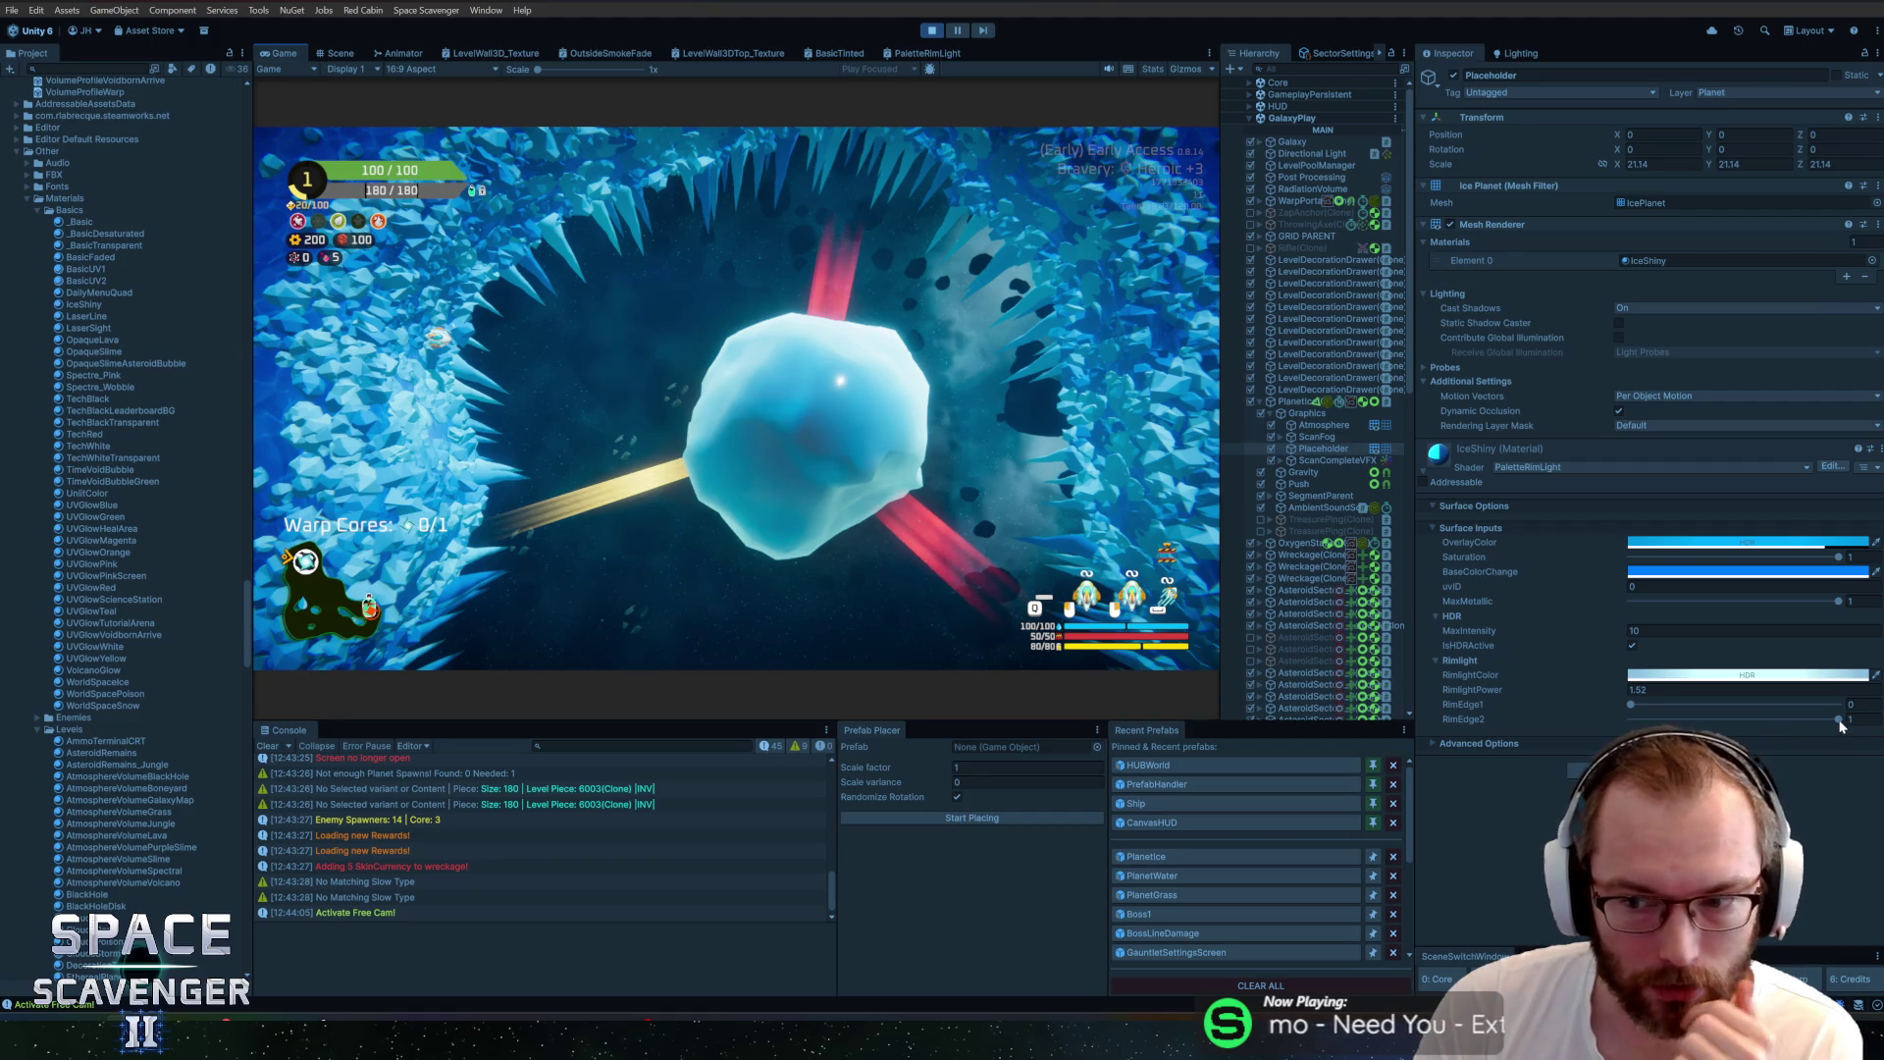
mouse_move(1838, 719)
mouse_down()
mouse_move(1659, 732)
mouse_move(1610, 756)
mouse_move(1639, 725)
mouse_move(1845, 722)
mouse_up()
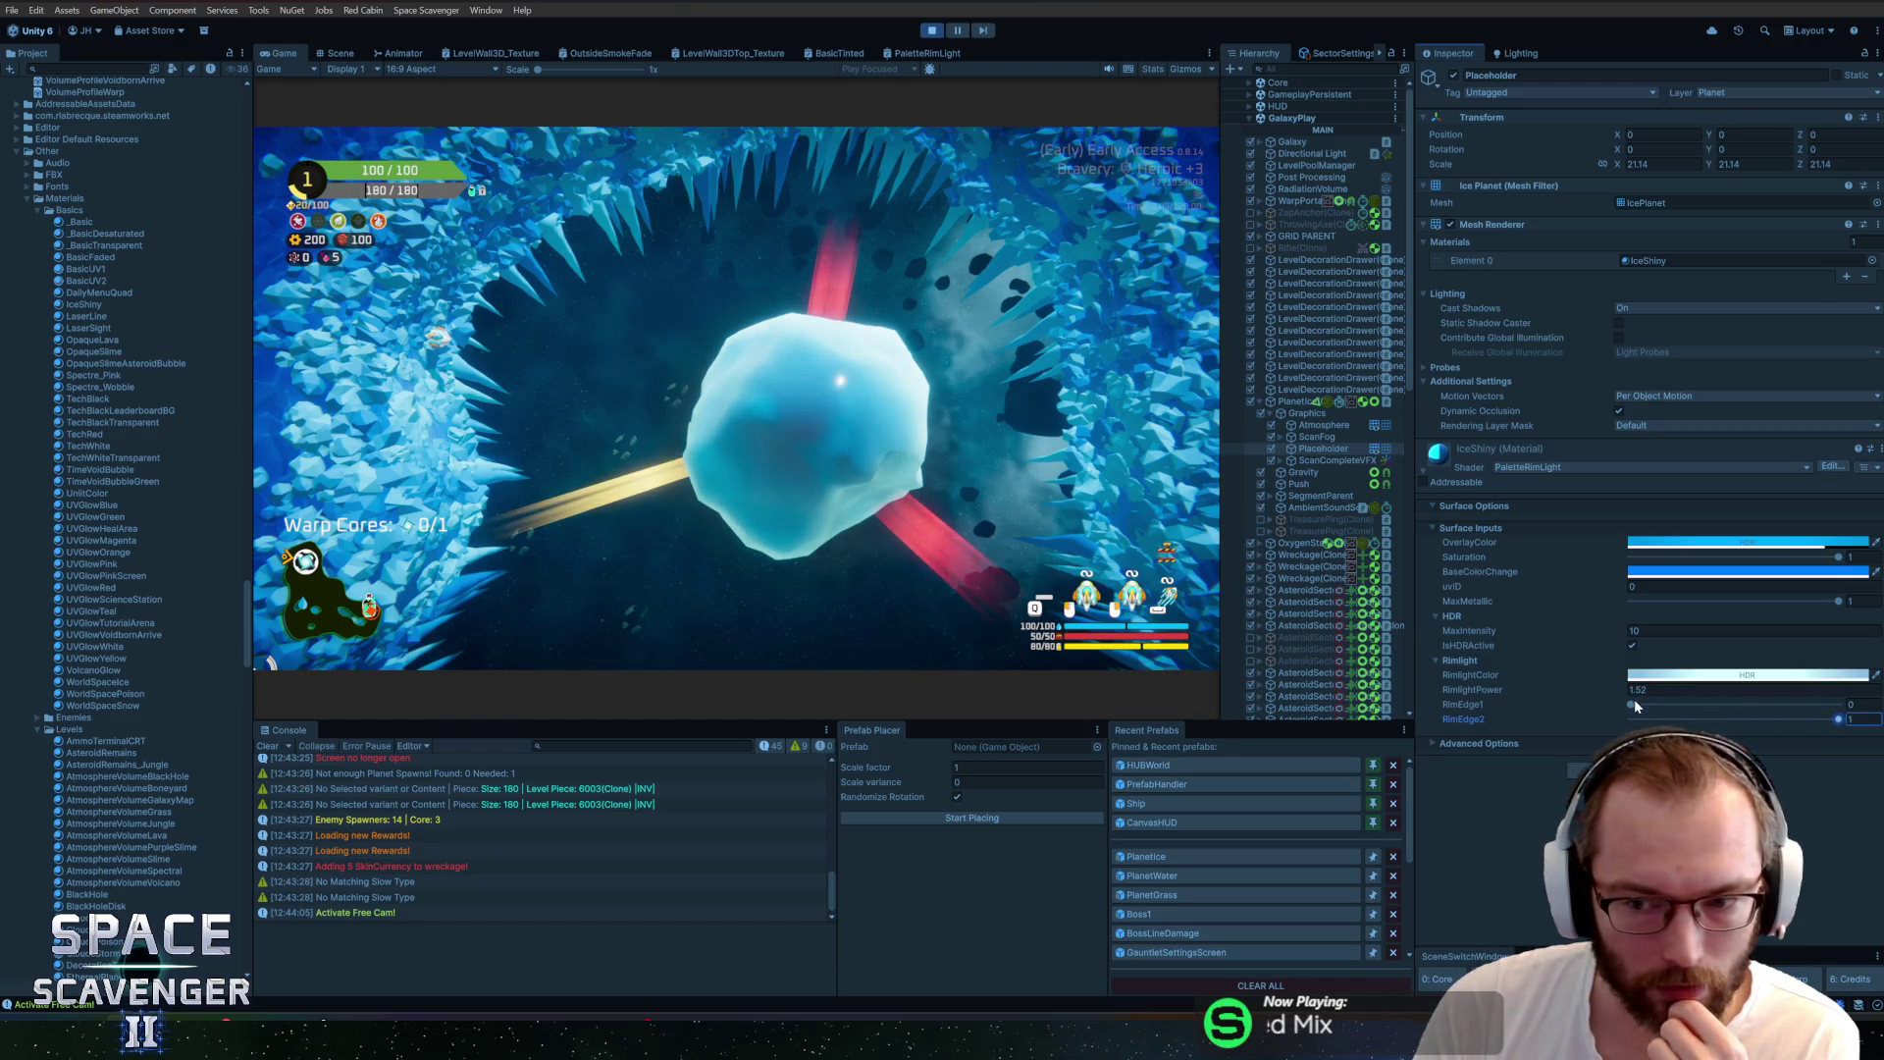
drag(1632, 705, 1718, 707)
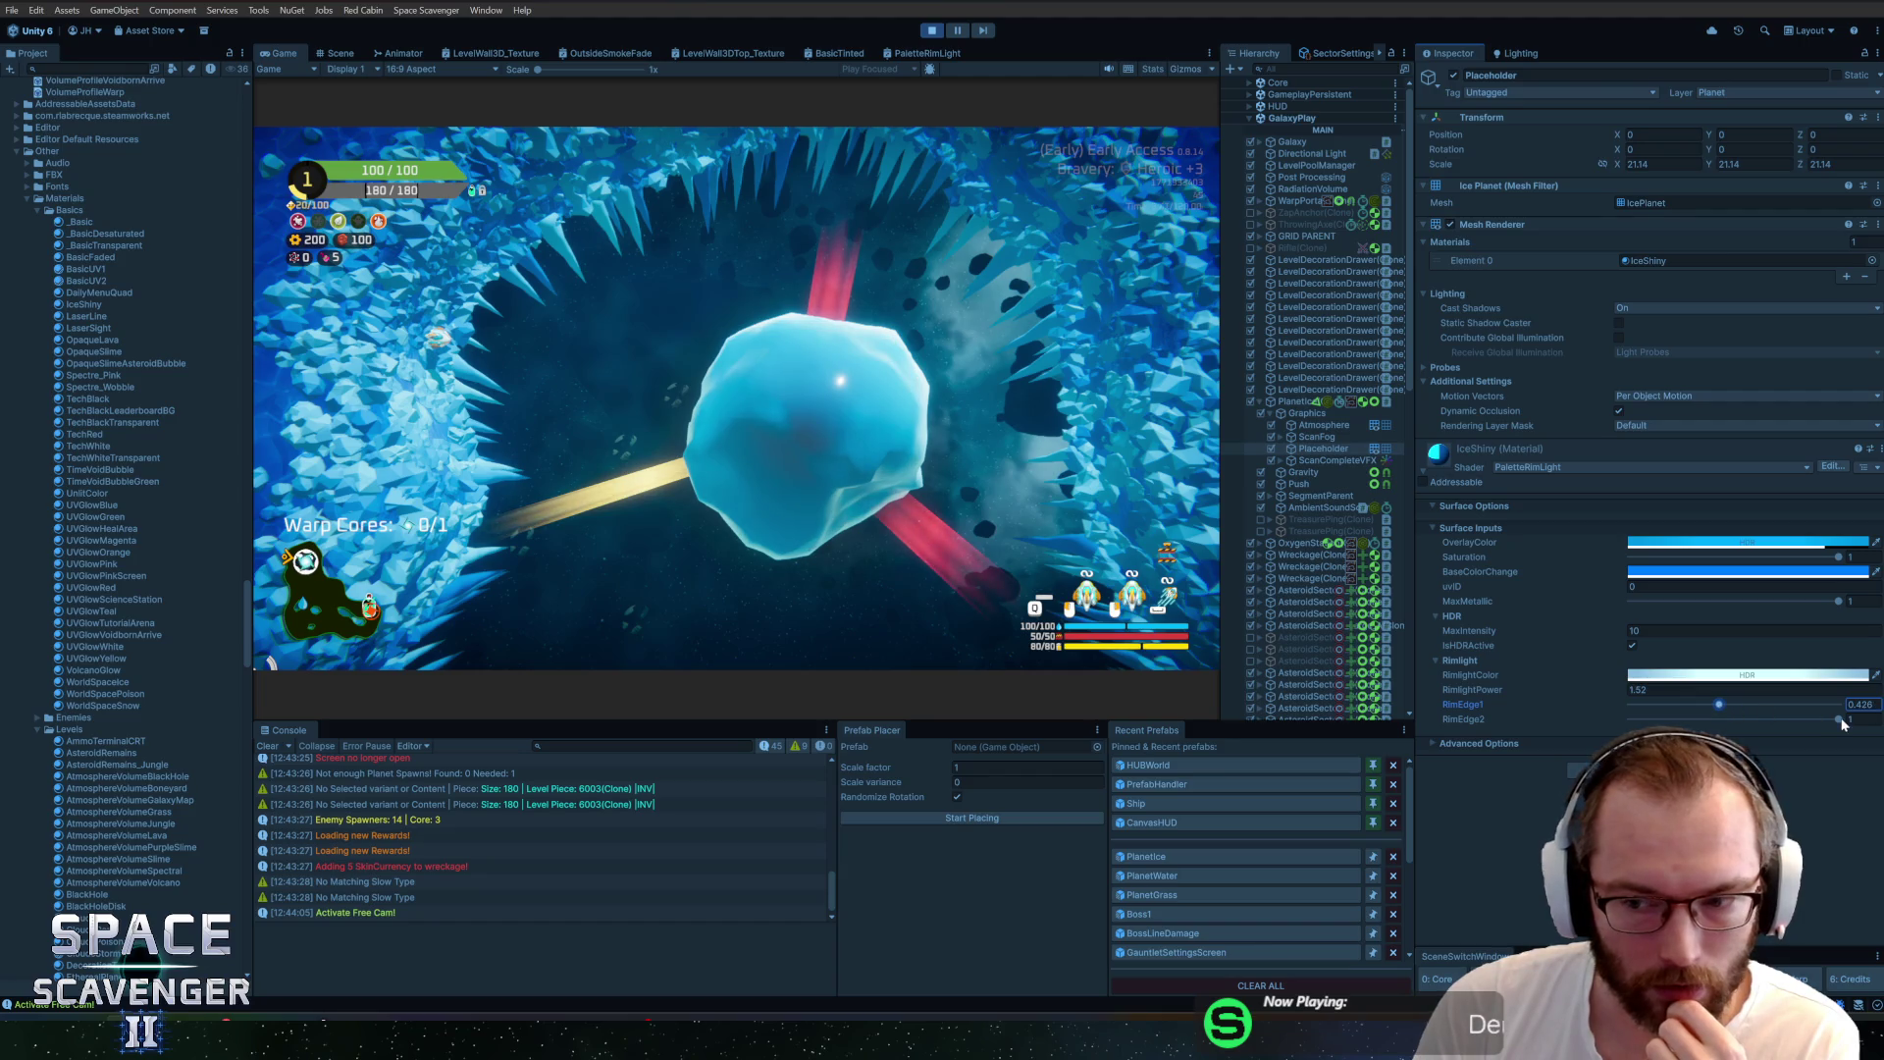
click(1742, 719)
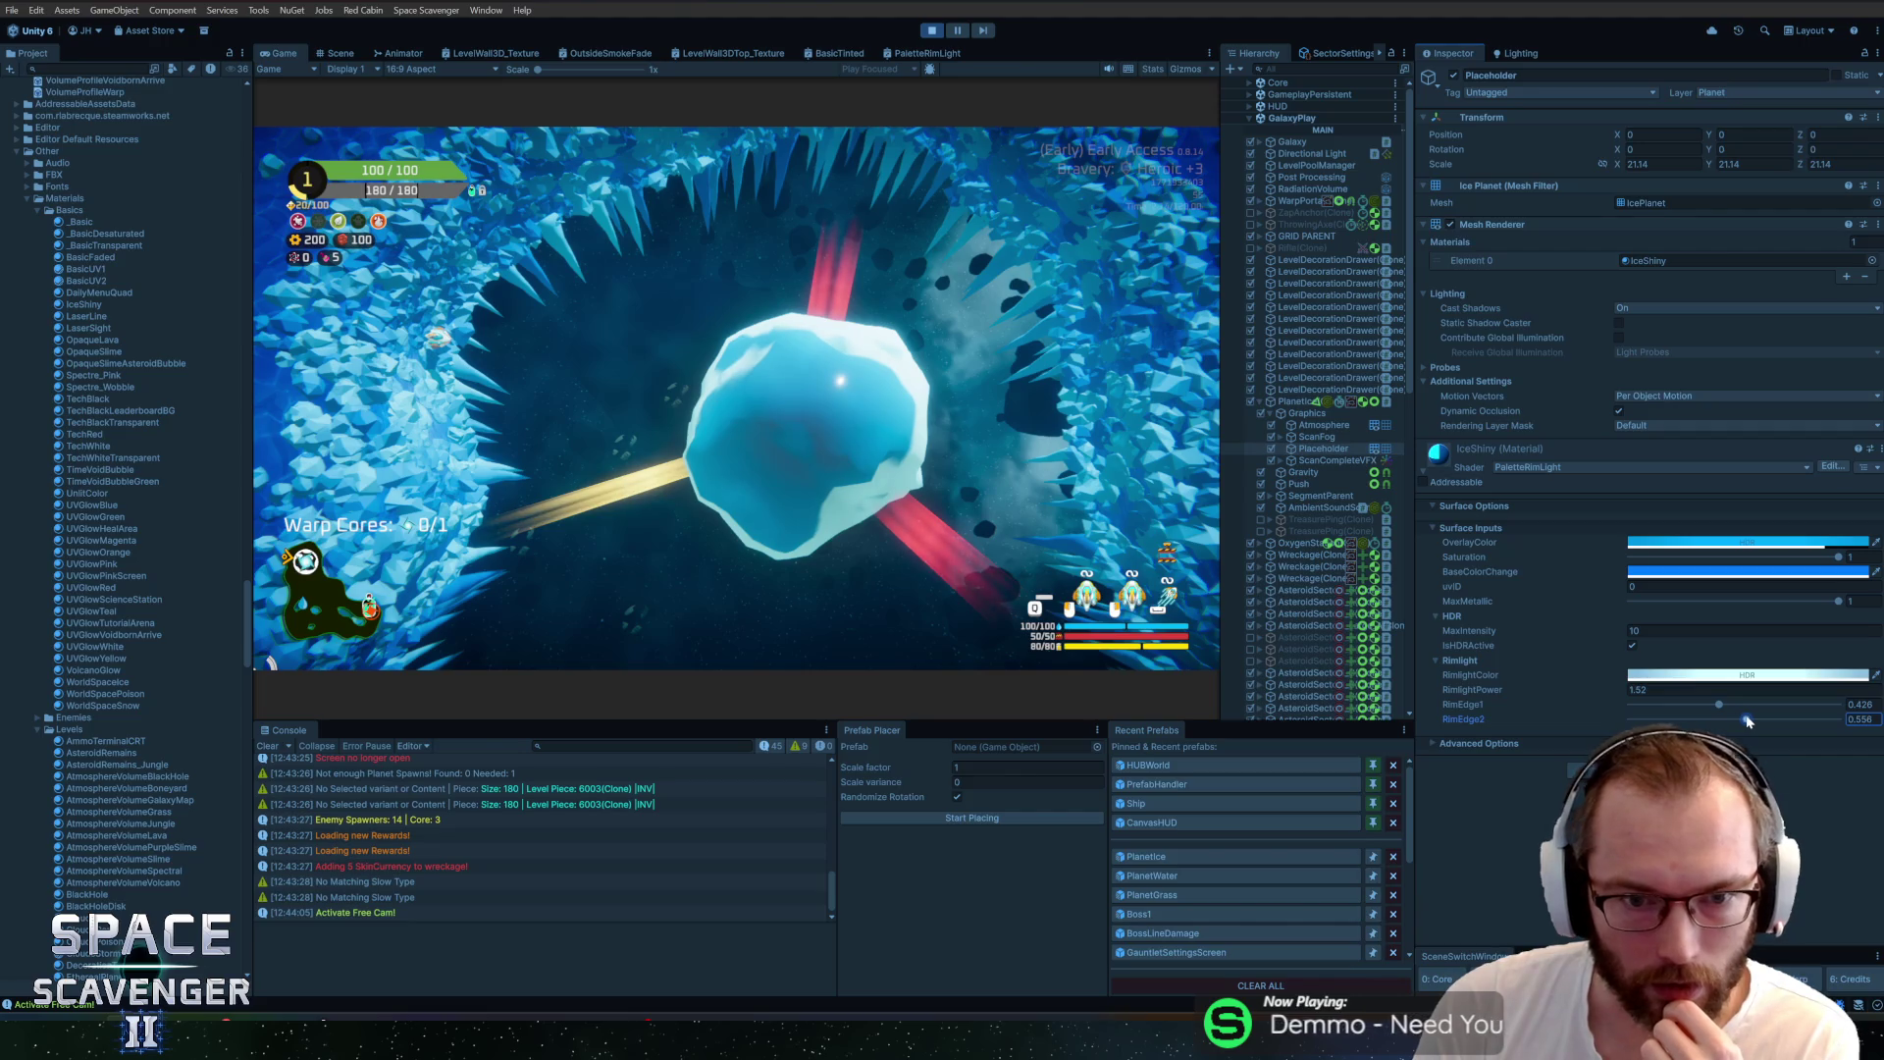
mouse_move(1742, 720)
mouse_down()
mouse_move(1769, 719)
mouse_move(1737, 704)
mouse_up()
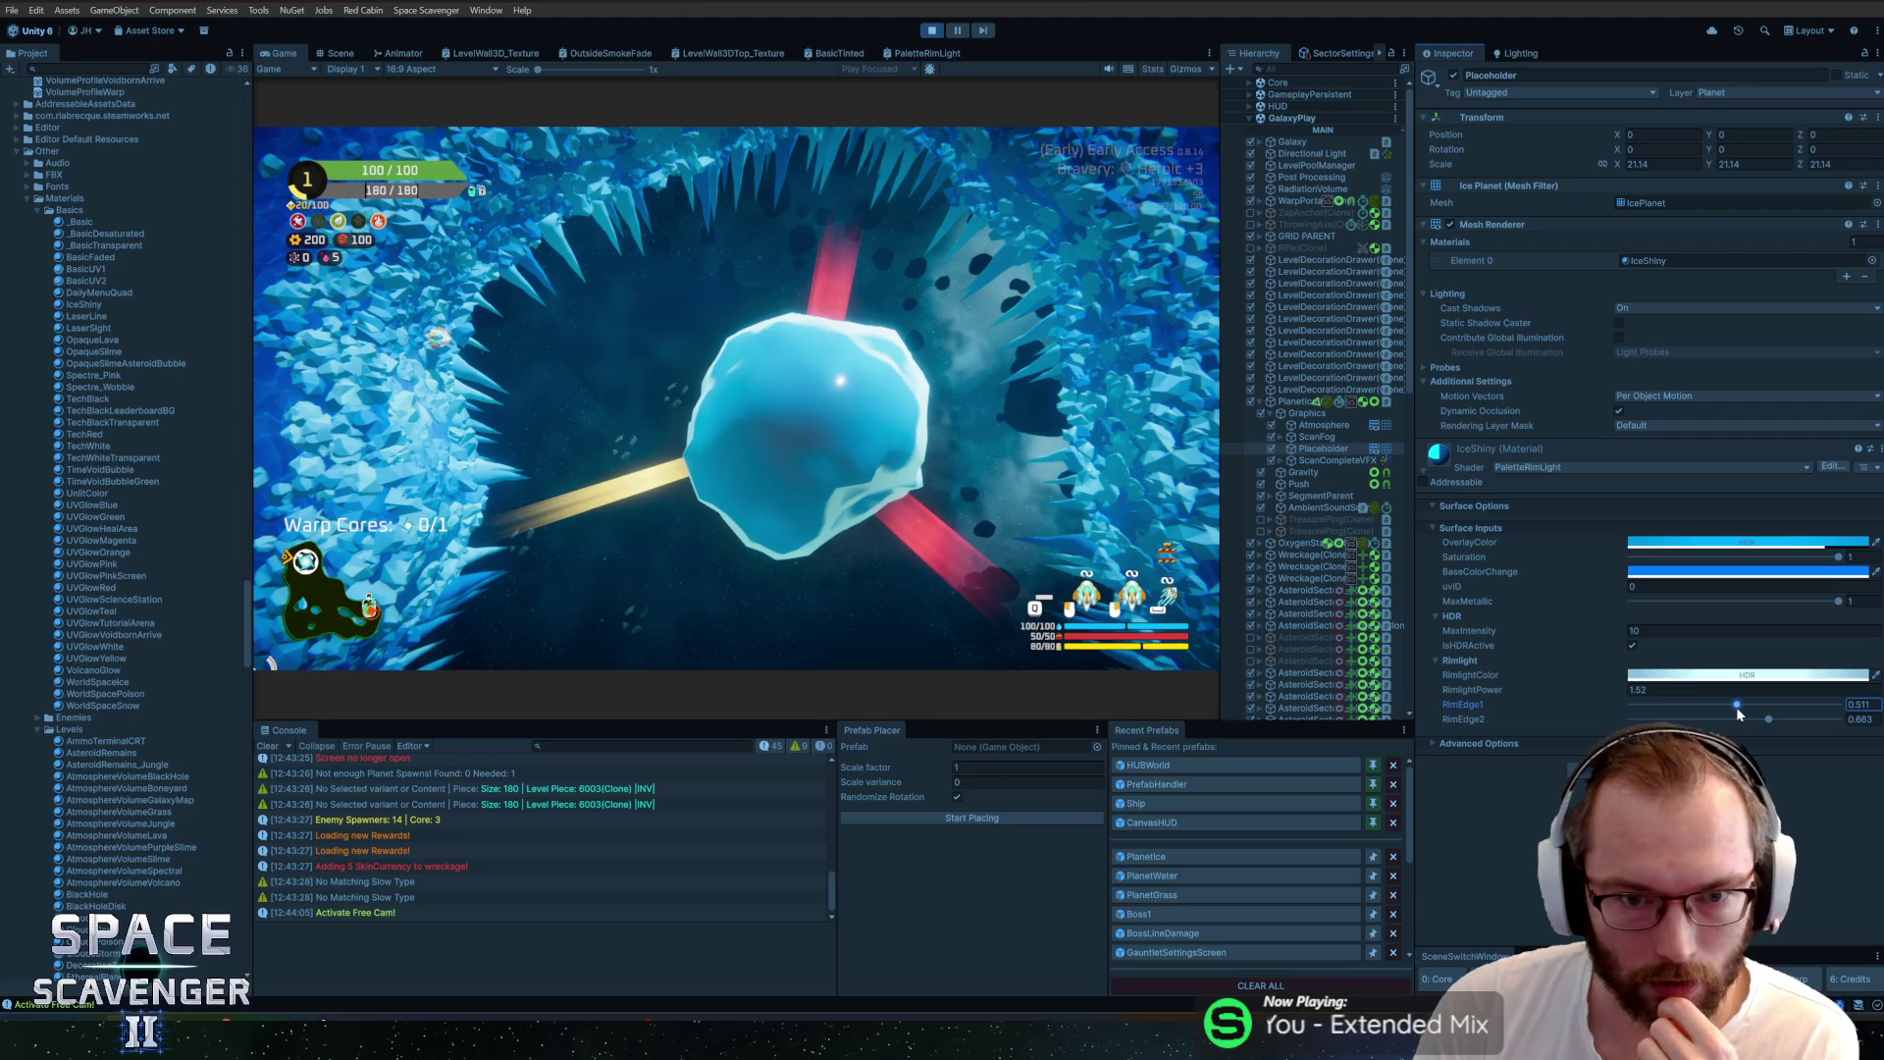
mouse_move(1606, 687)
mouse_down()
mouse_move(1621, 689)
mouse_move(1600, 677)
mouse_up()
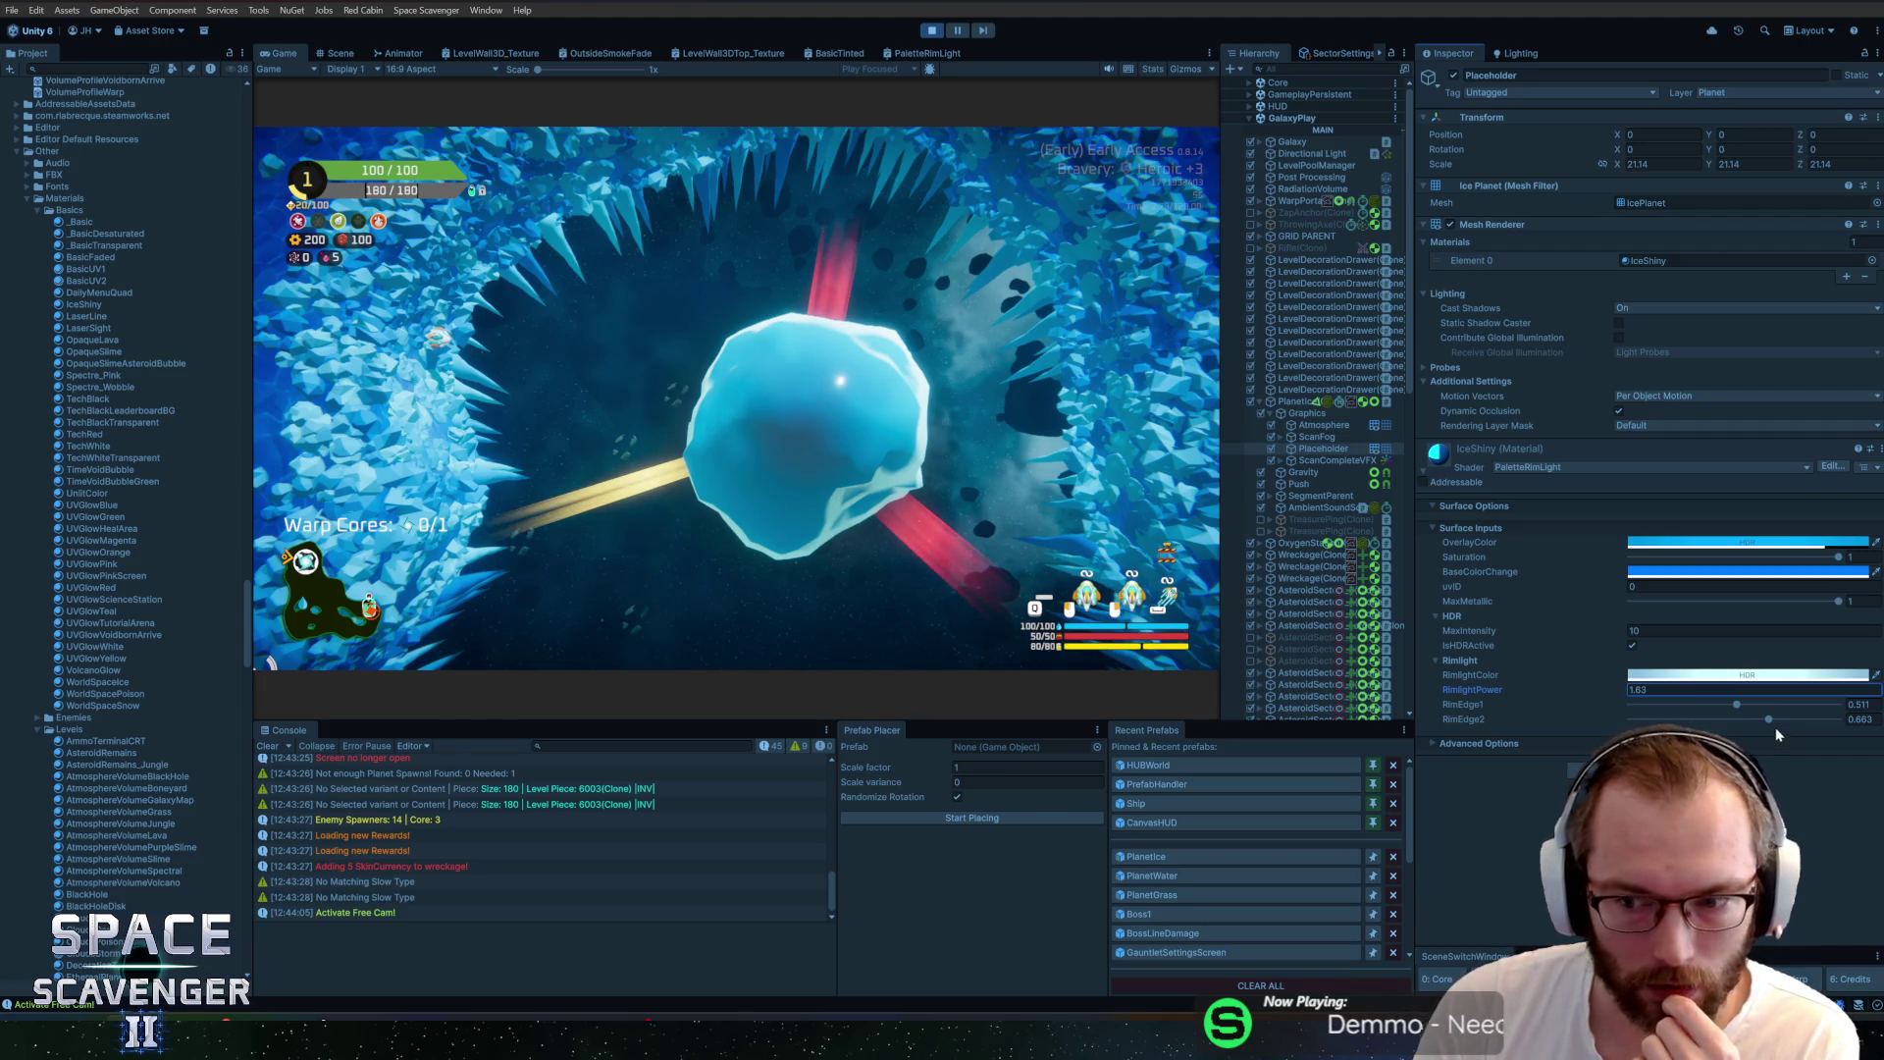
mouse_move(1773, 719)
mouse_down()
mouse_move(1806, 723)
mouse_move(1705, 706)
mouse_up()
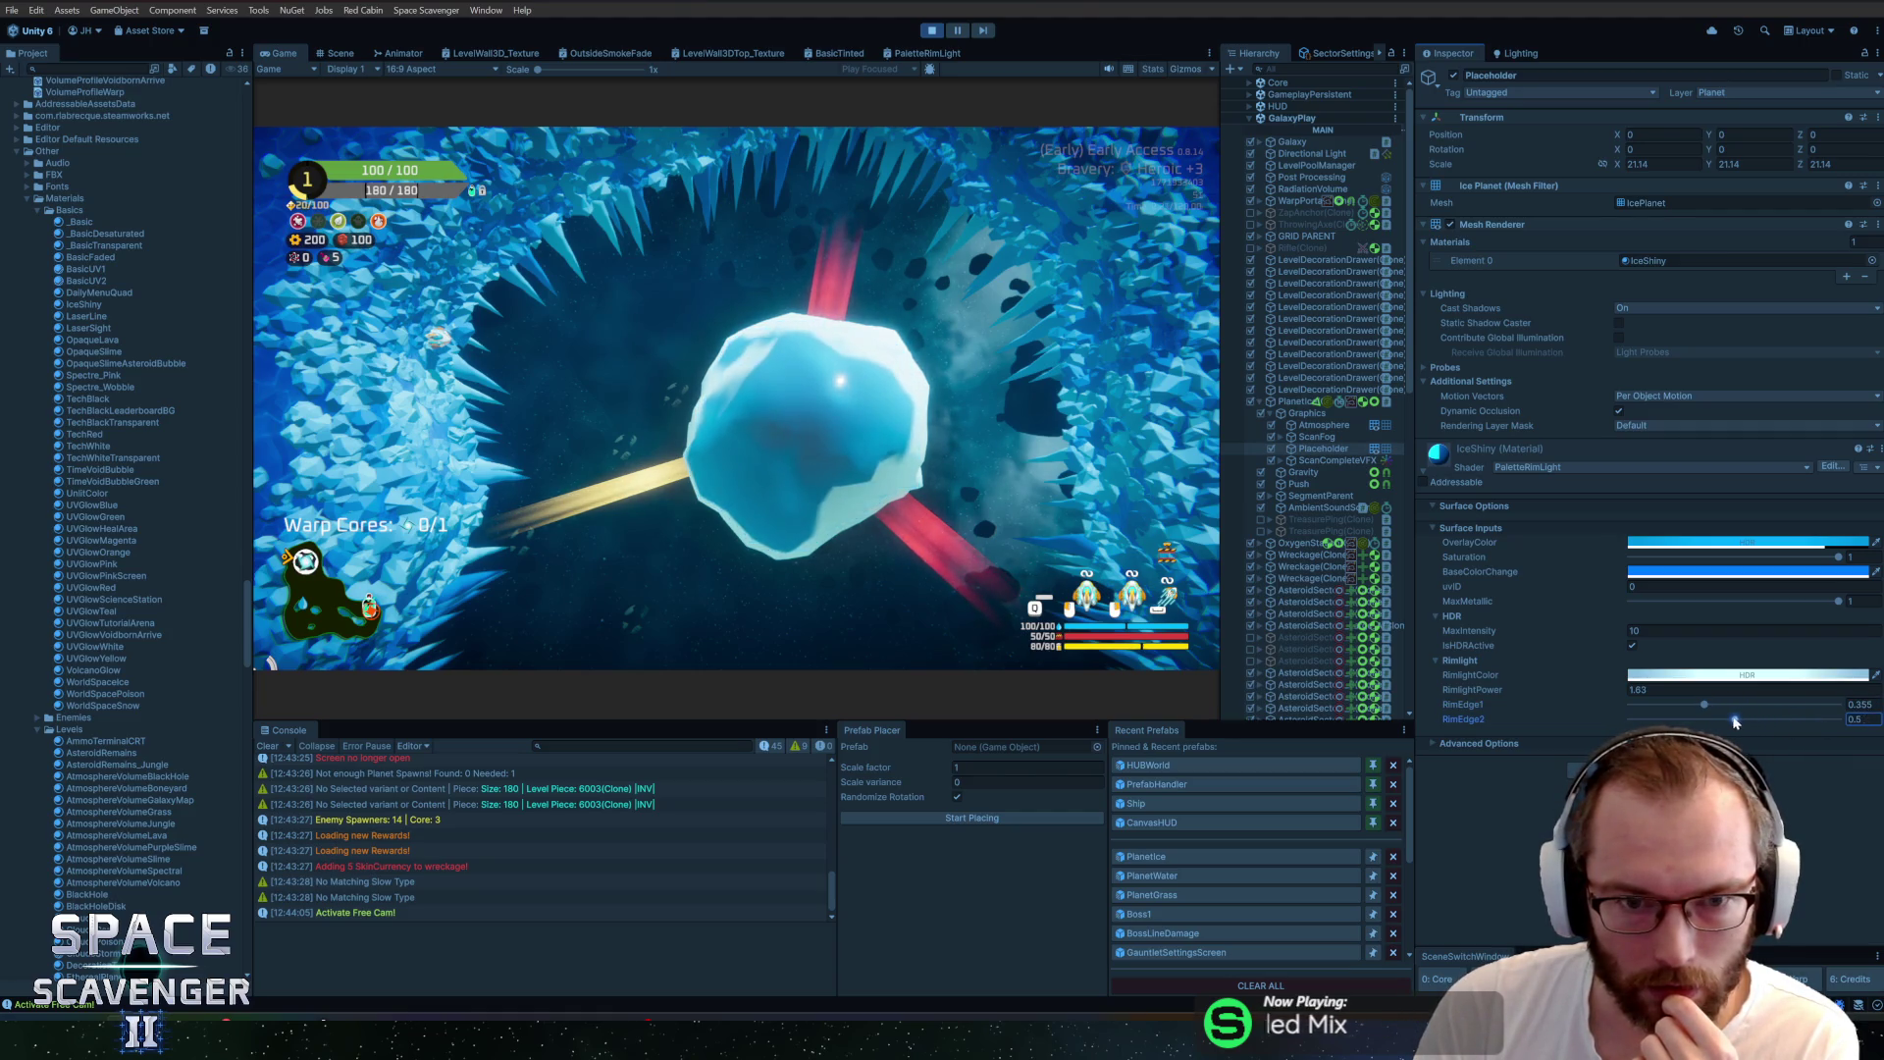
drag(1780, 724, 1783, 723)
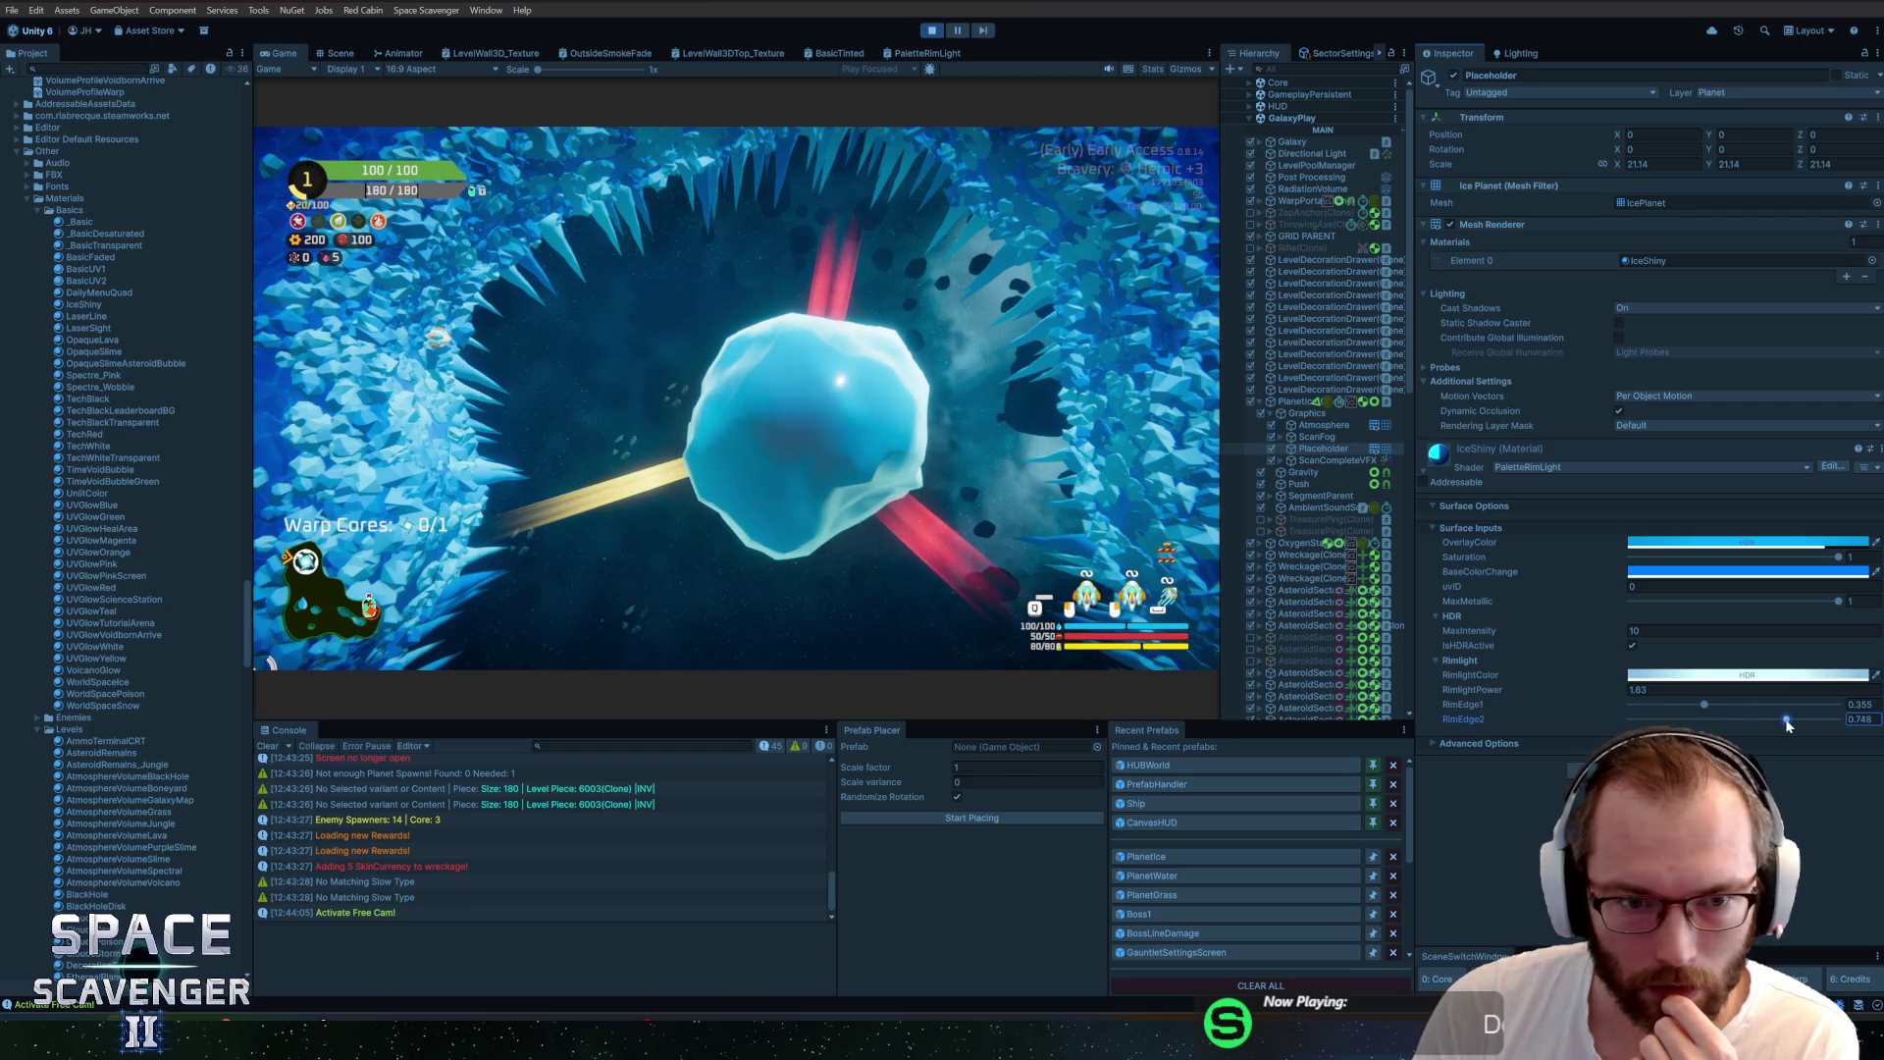
Raise the RimlightColor saturation in the HDR picker for a brighter cyan rim
click(1747, 675)
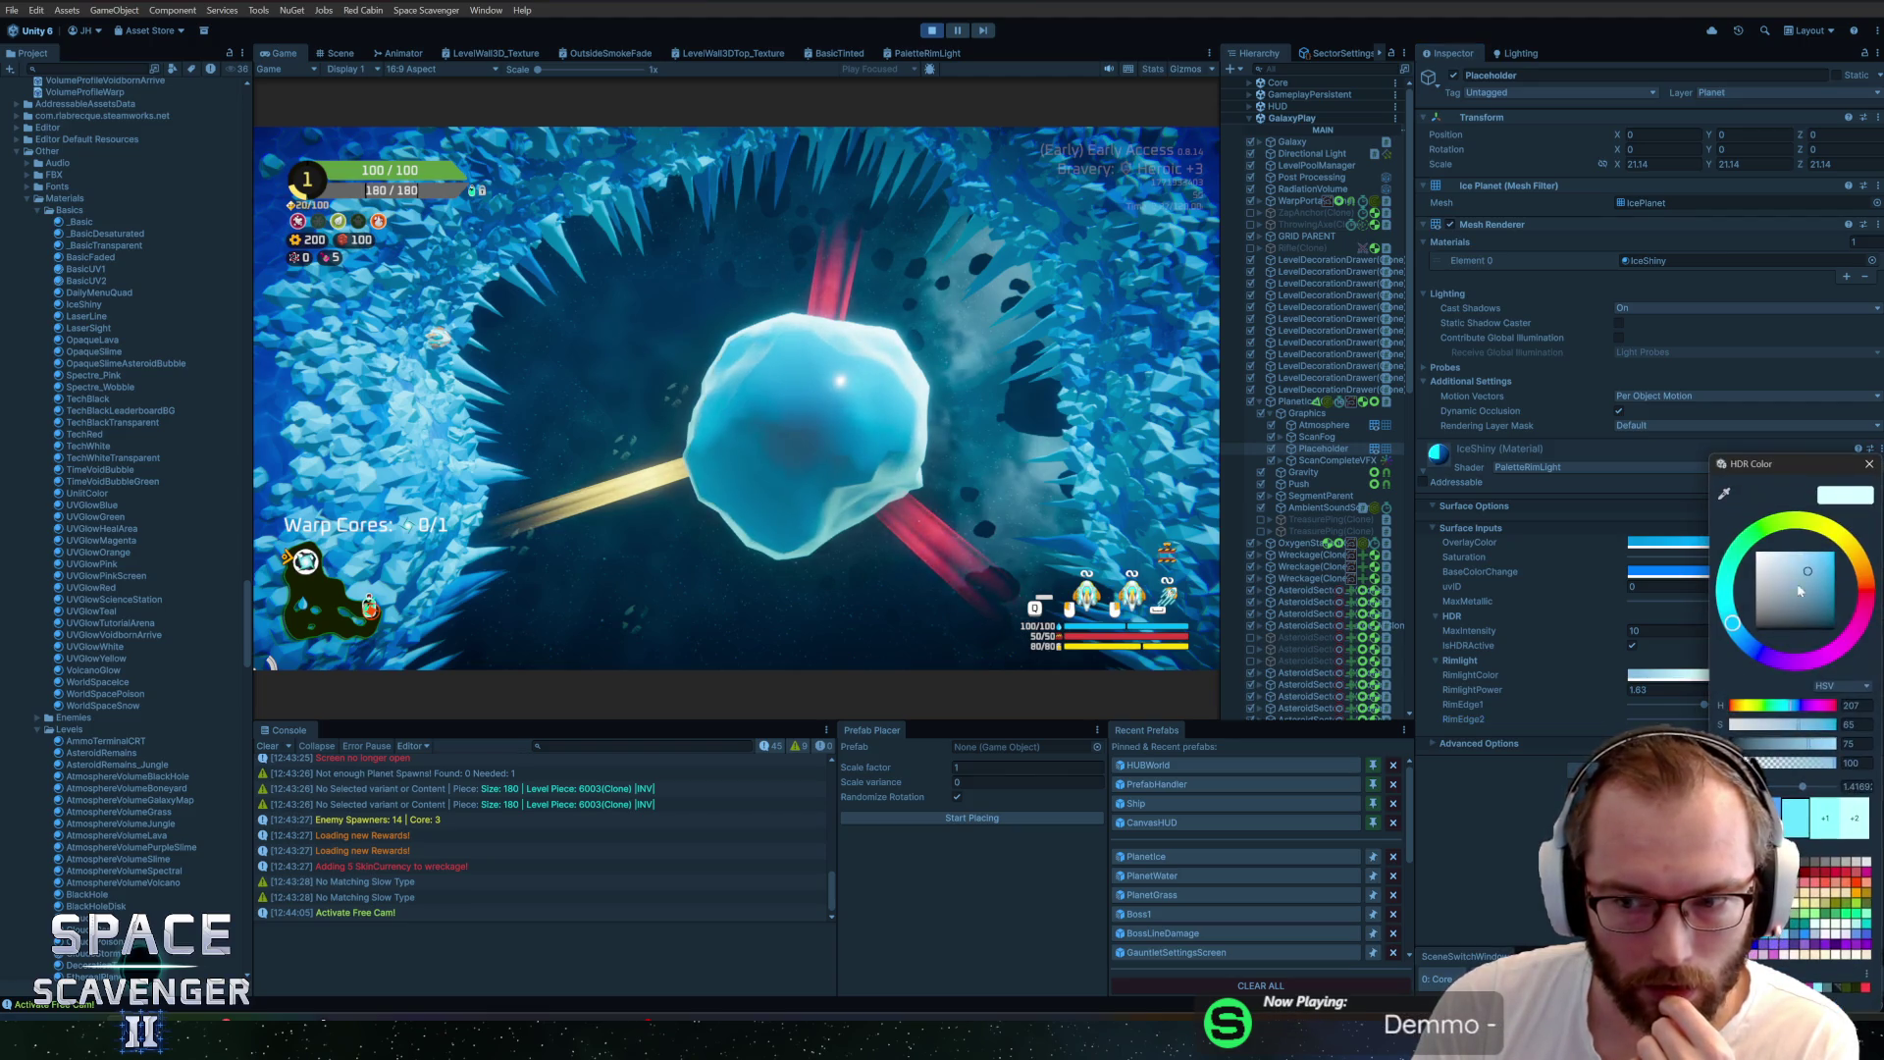
drag(1823, 571, 1842, 569)
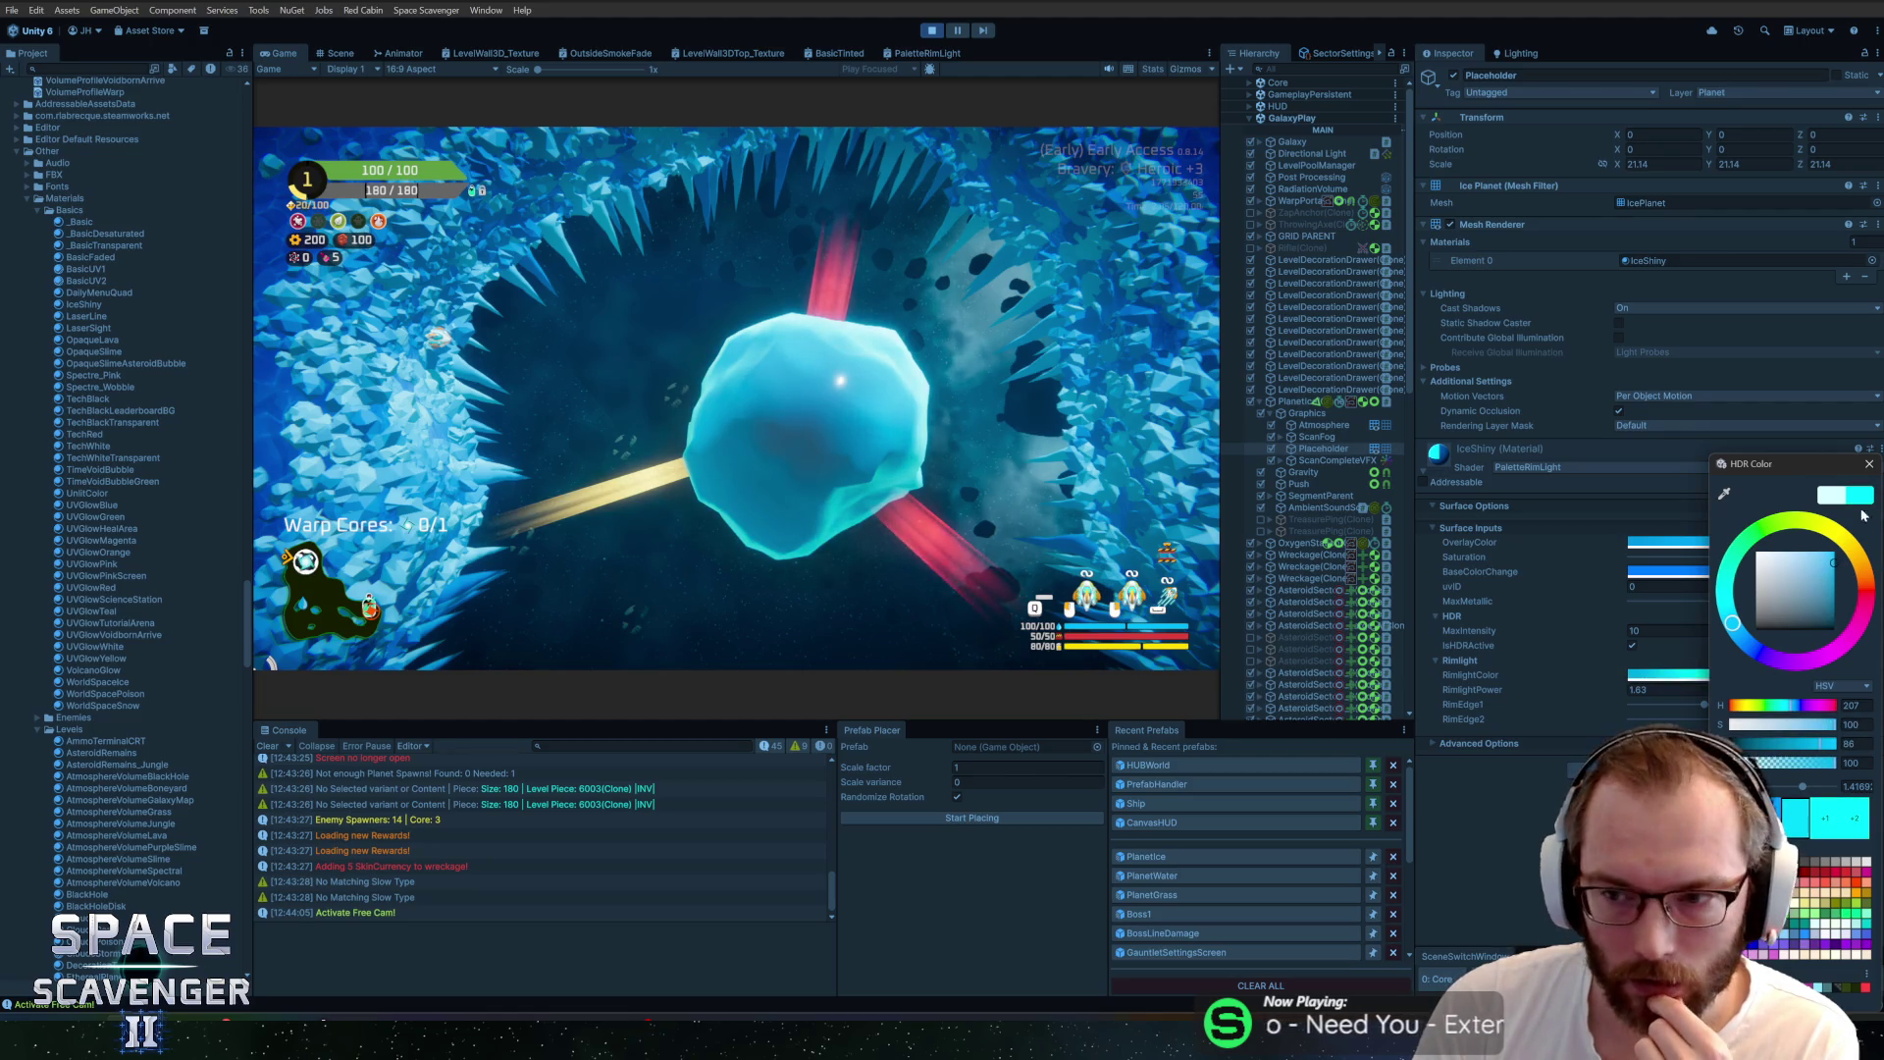
click(1871, 462)
click(1830, 573)
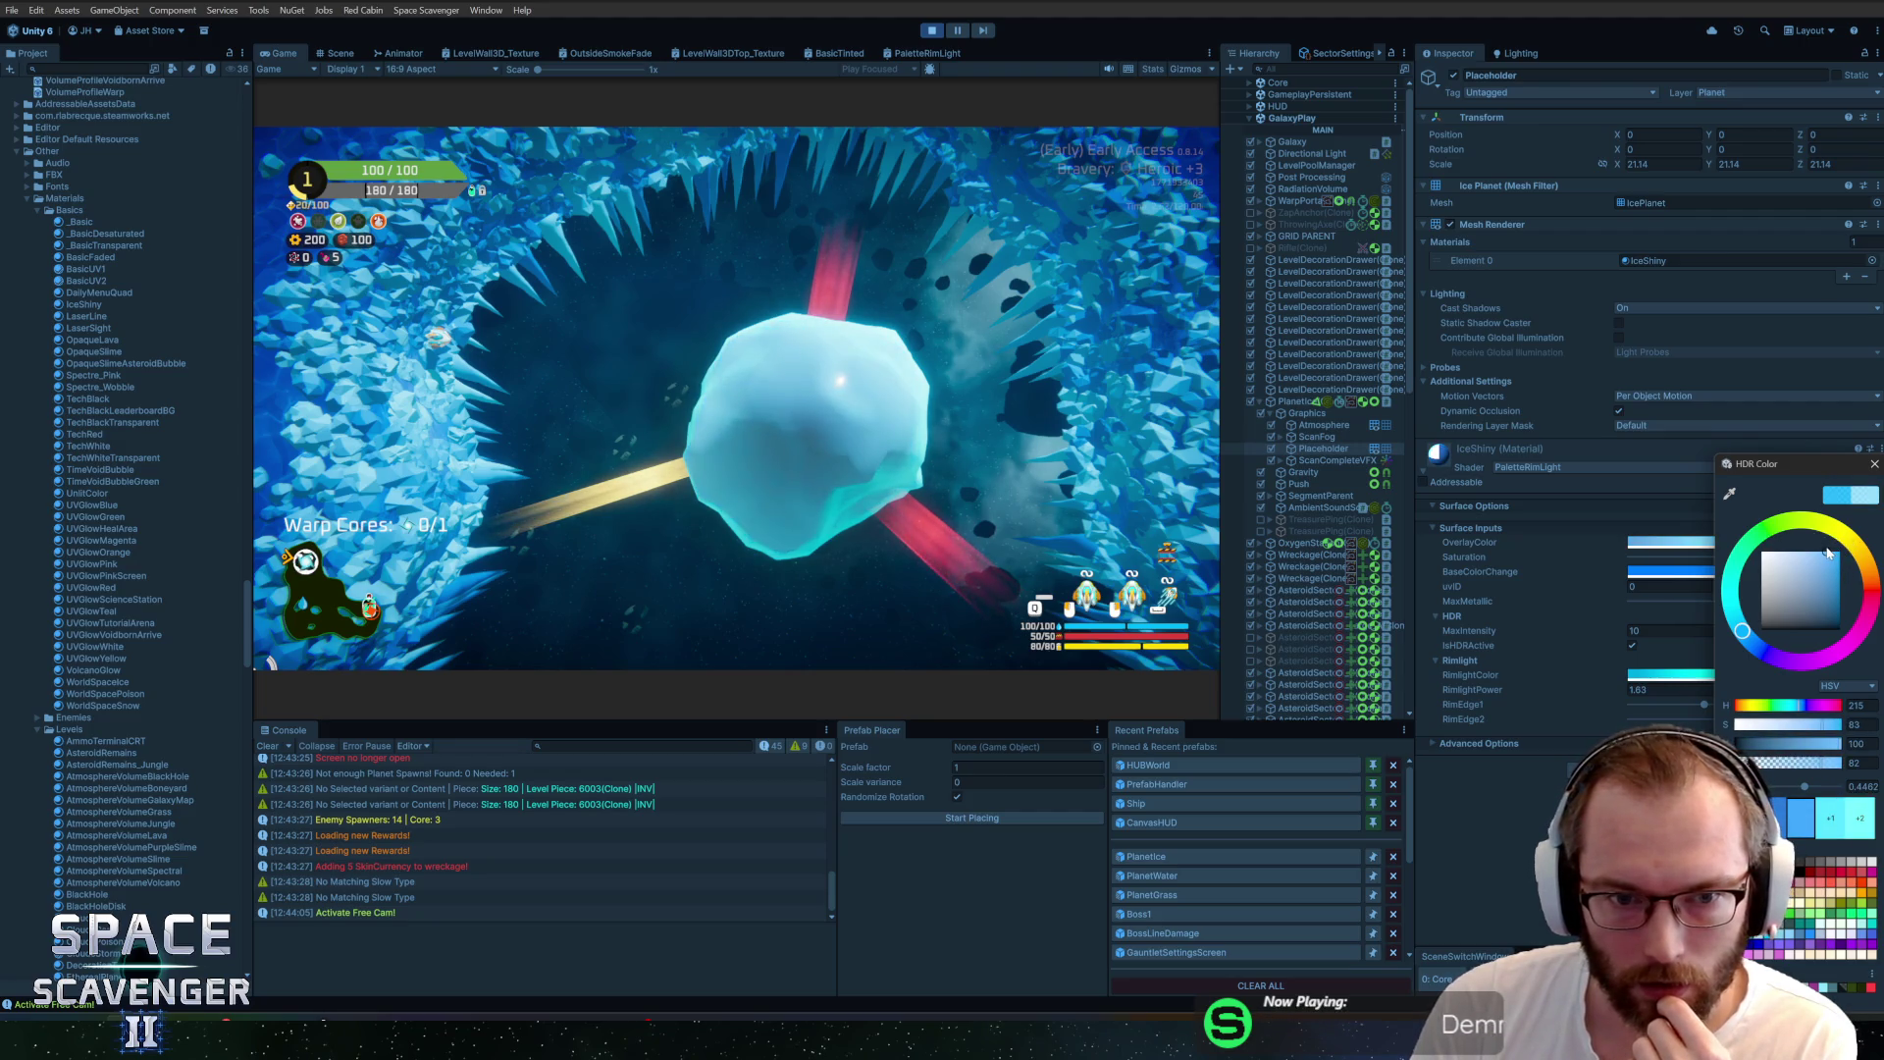
click(1875, 465)
text(debug freeCam 1)
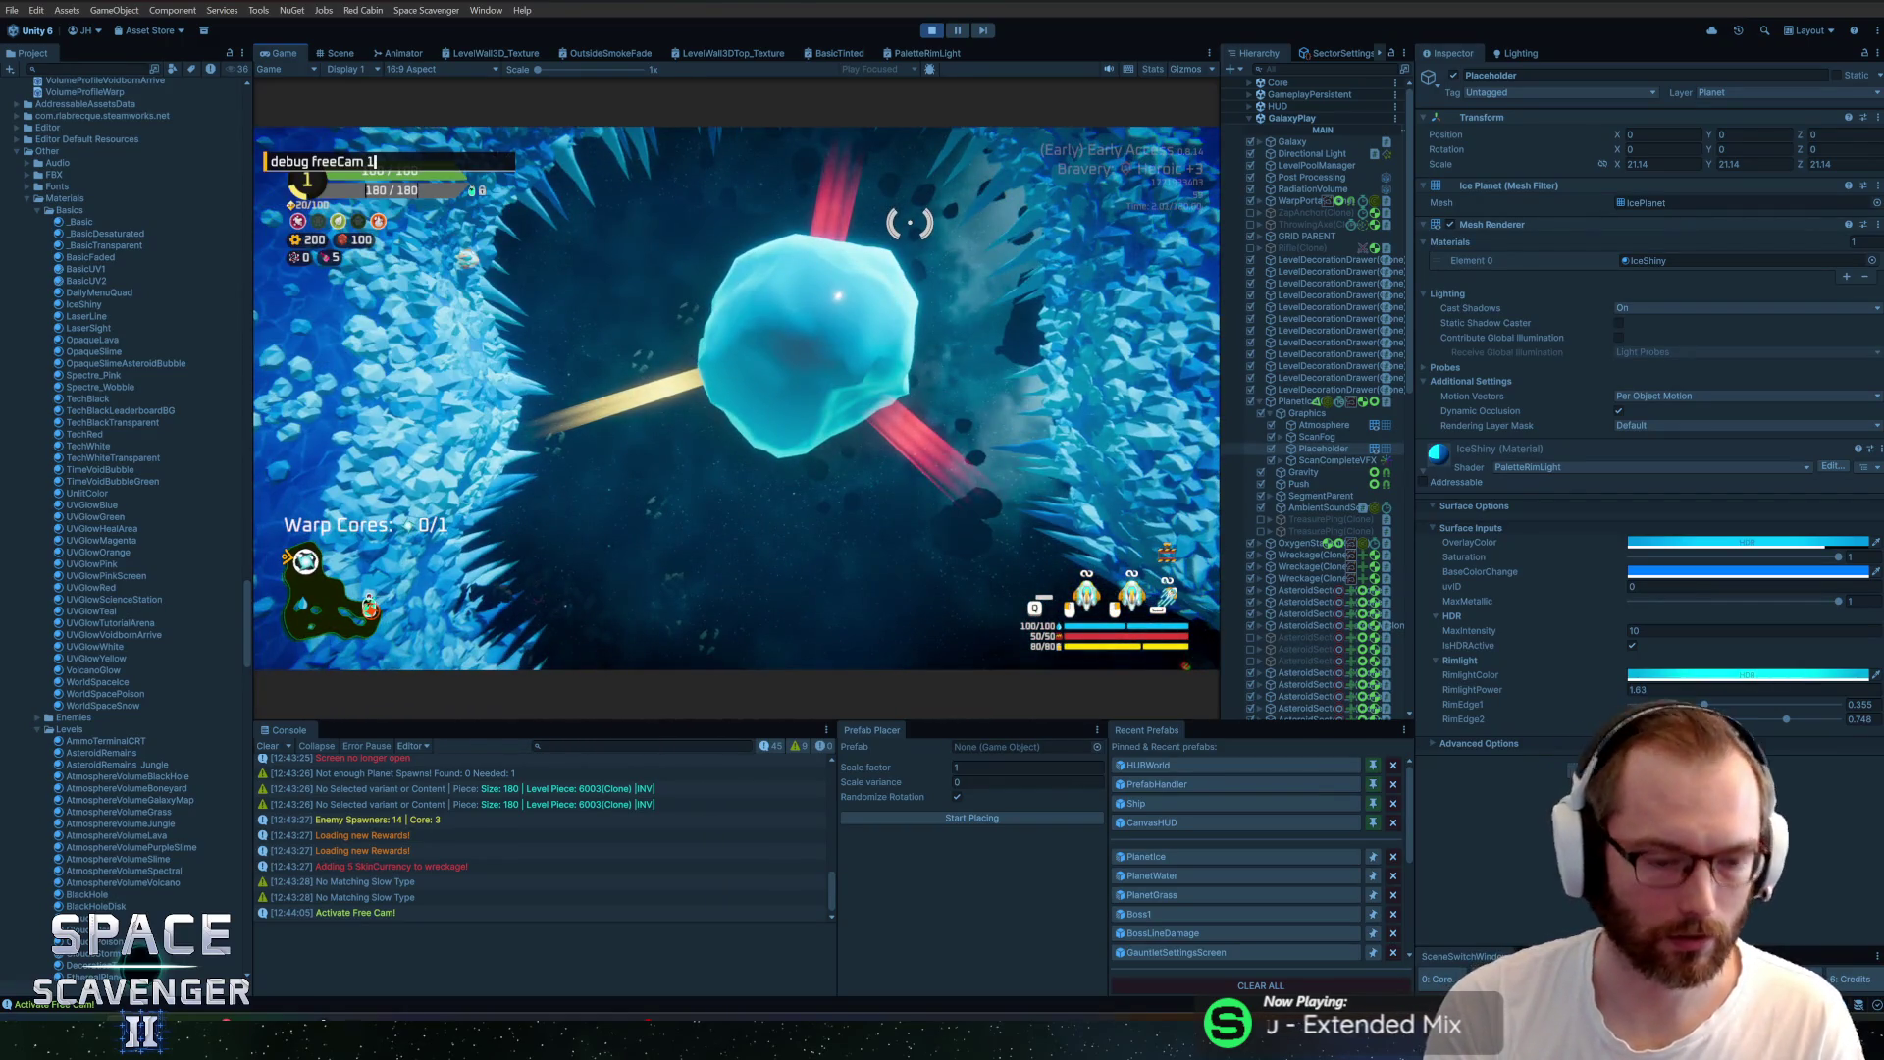
Enable 'debug freeCam 1', fly around the ice planet, then switch to Blender
key(Return)
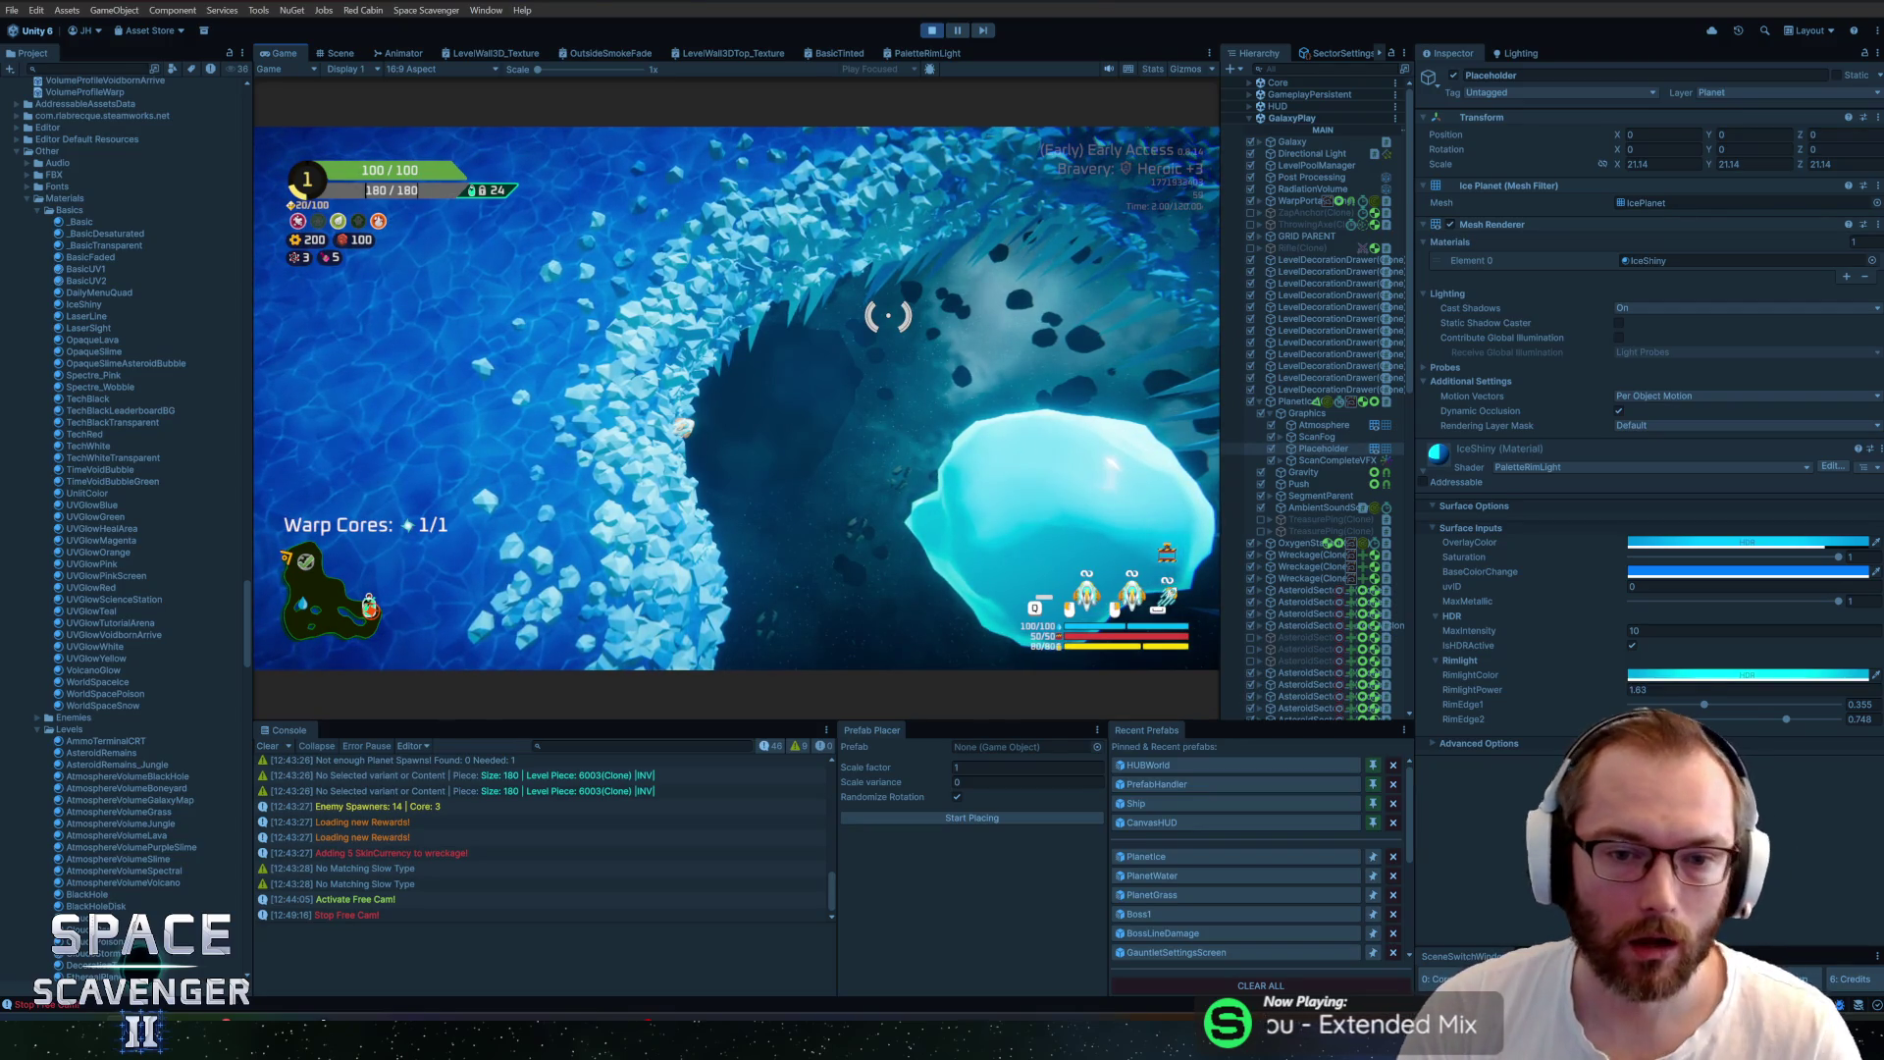
key(alt+Tab)
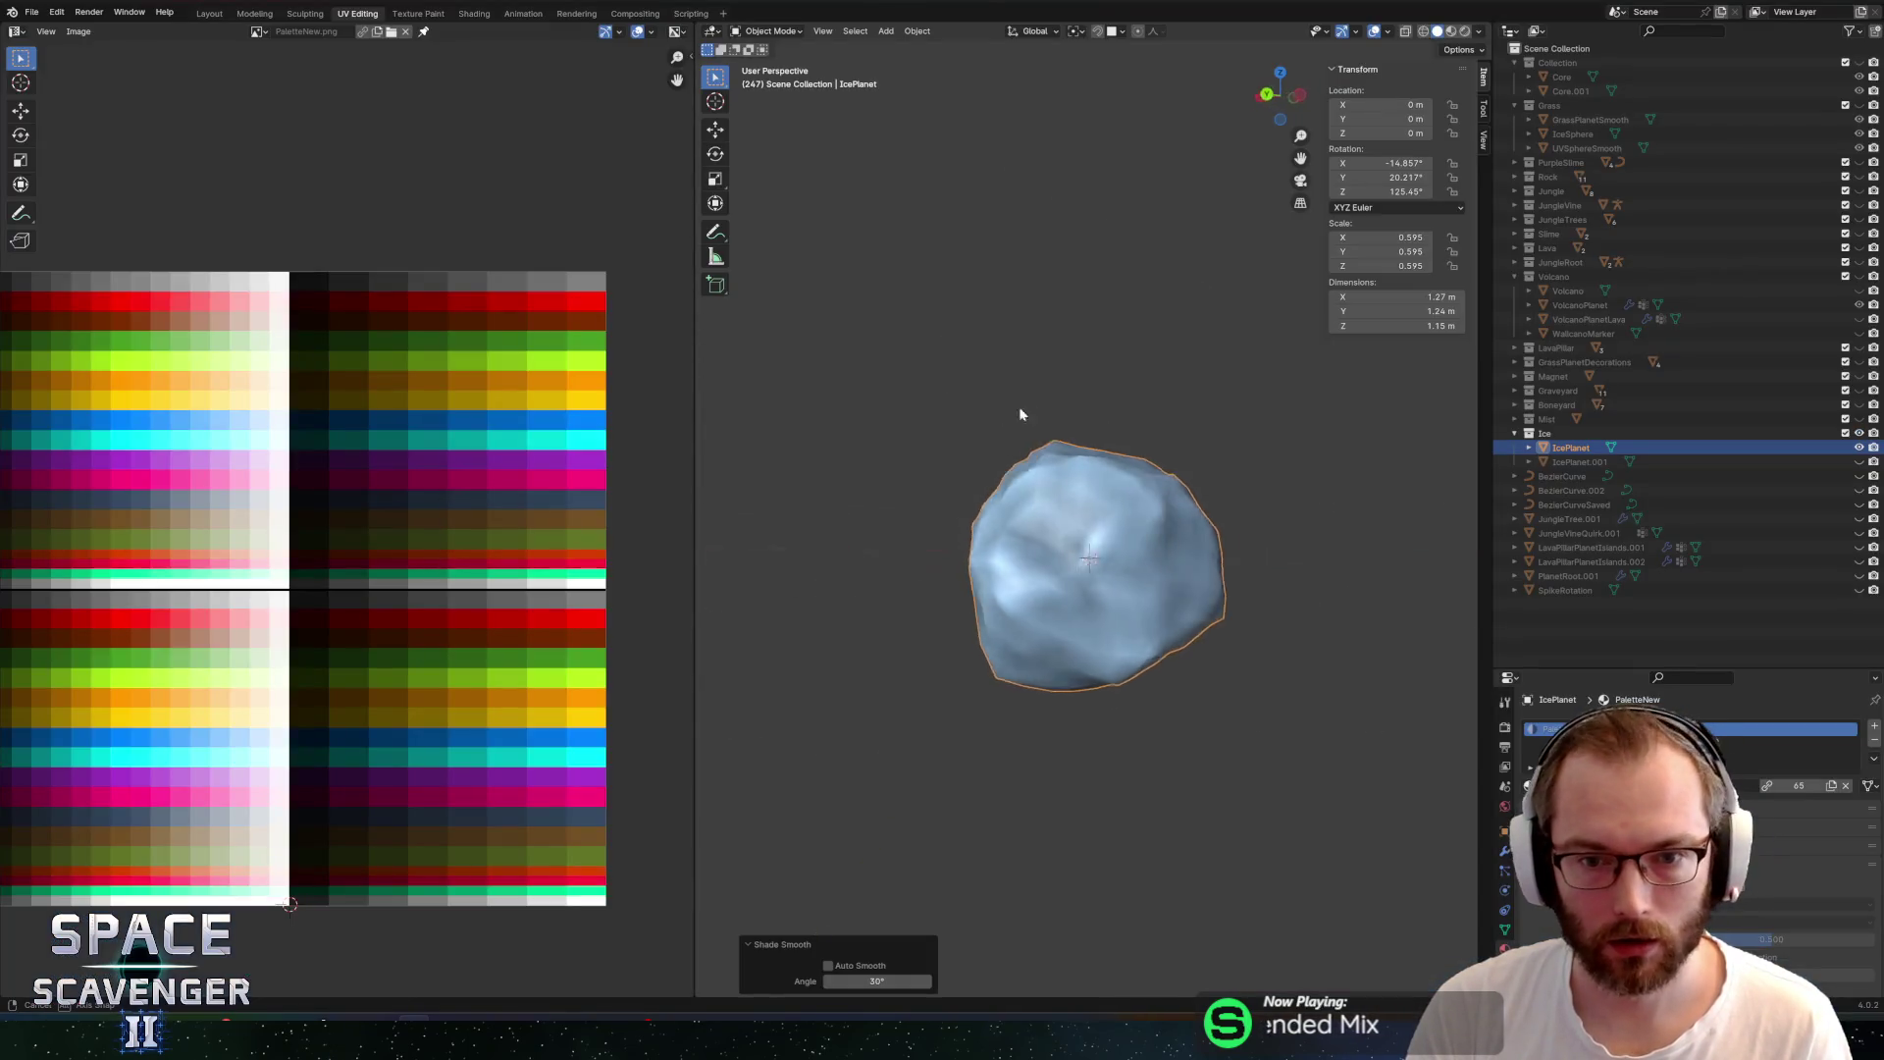
Enter Edit Mode on IcePlanet, select an edge vertex, and set proportional falloff to Smooth
mouse_move(1019, 414)
mouse_down()
mouse_move(935, 438)
mouse_move(1142, 392)
mouse_move(1311, 406)
mouse_move(1259, 436)
mouse_up()
key(Tab)
click(1227, 555)
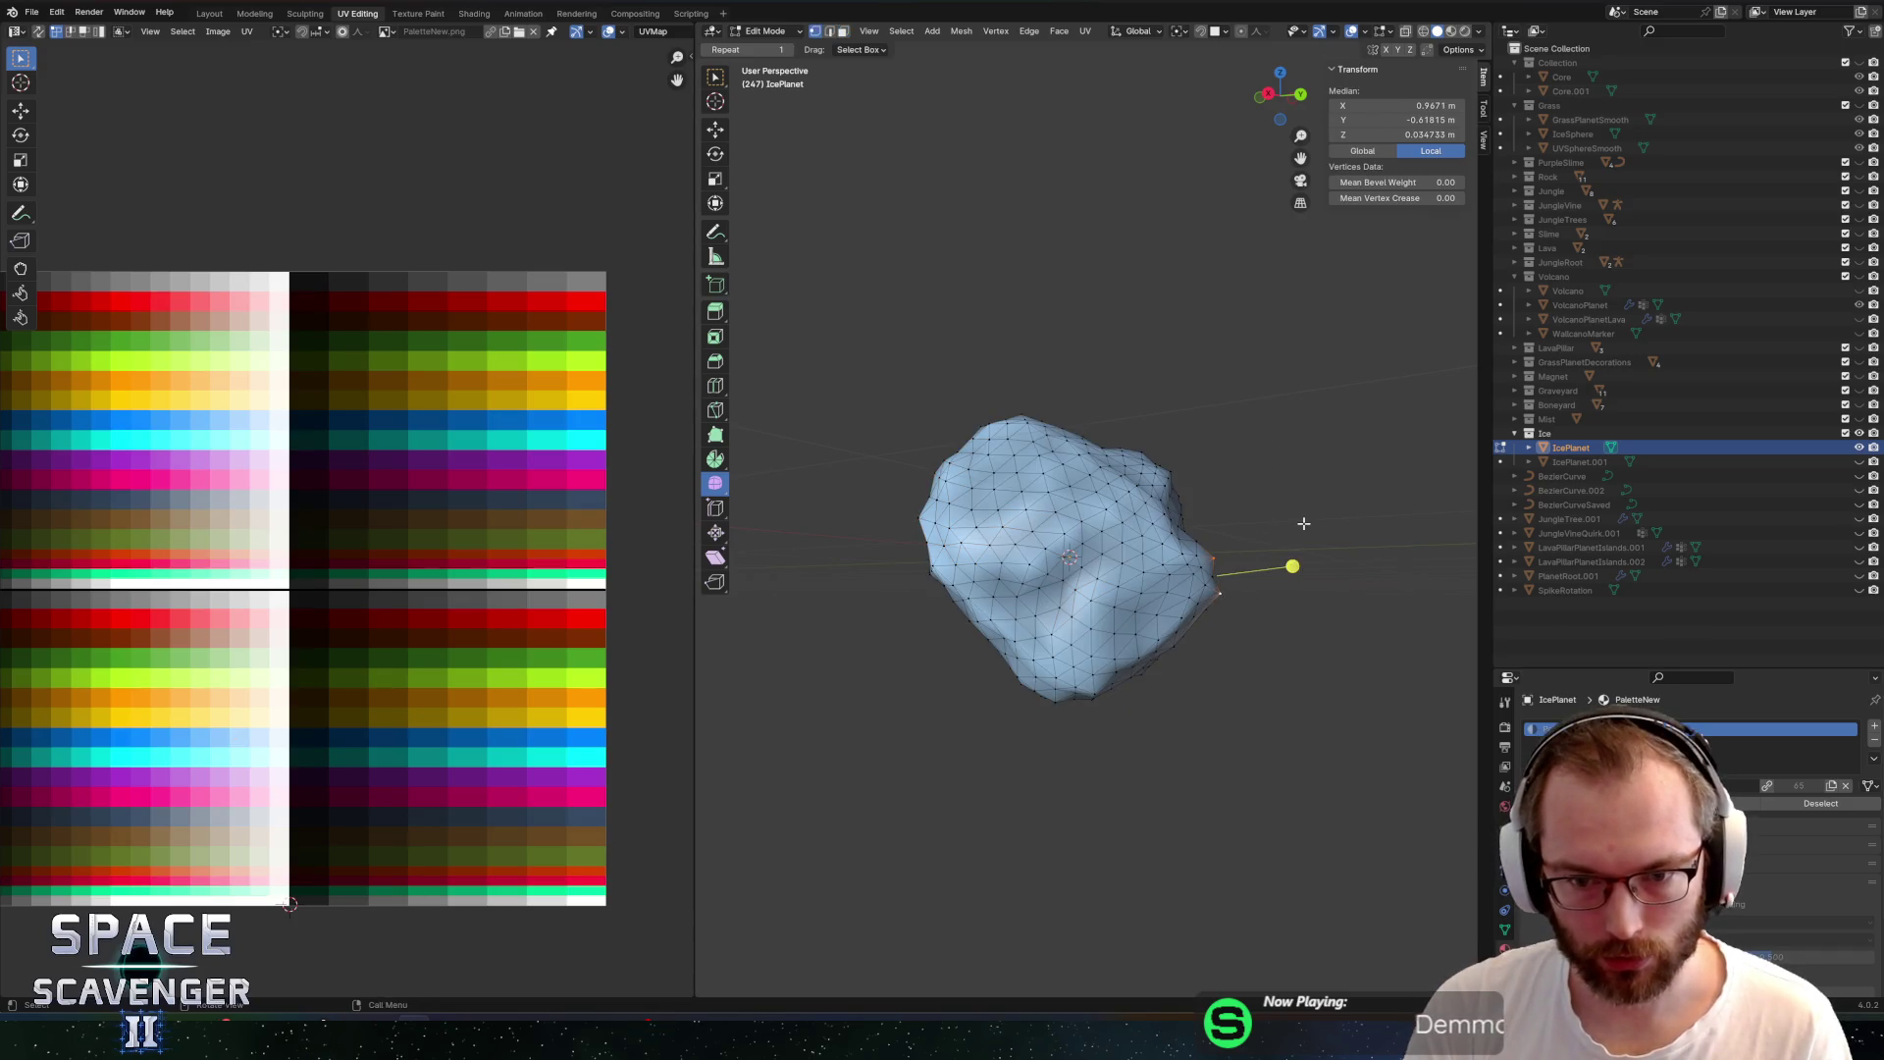
mouse_move(1227, 556)
mouse_down()
mouse_move(1201, 562)
mouse_move(1295, 585)
mouse_move(1282, 602)
mouse_up()
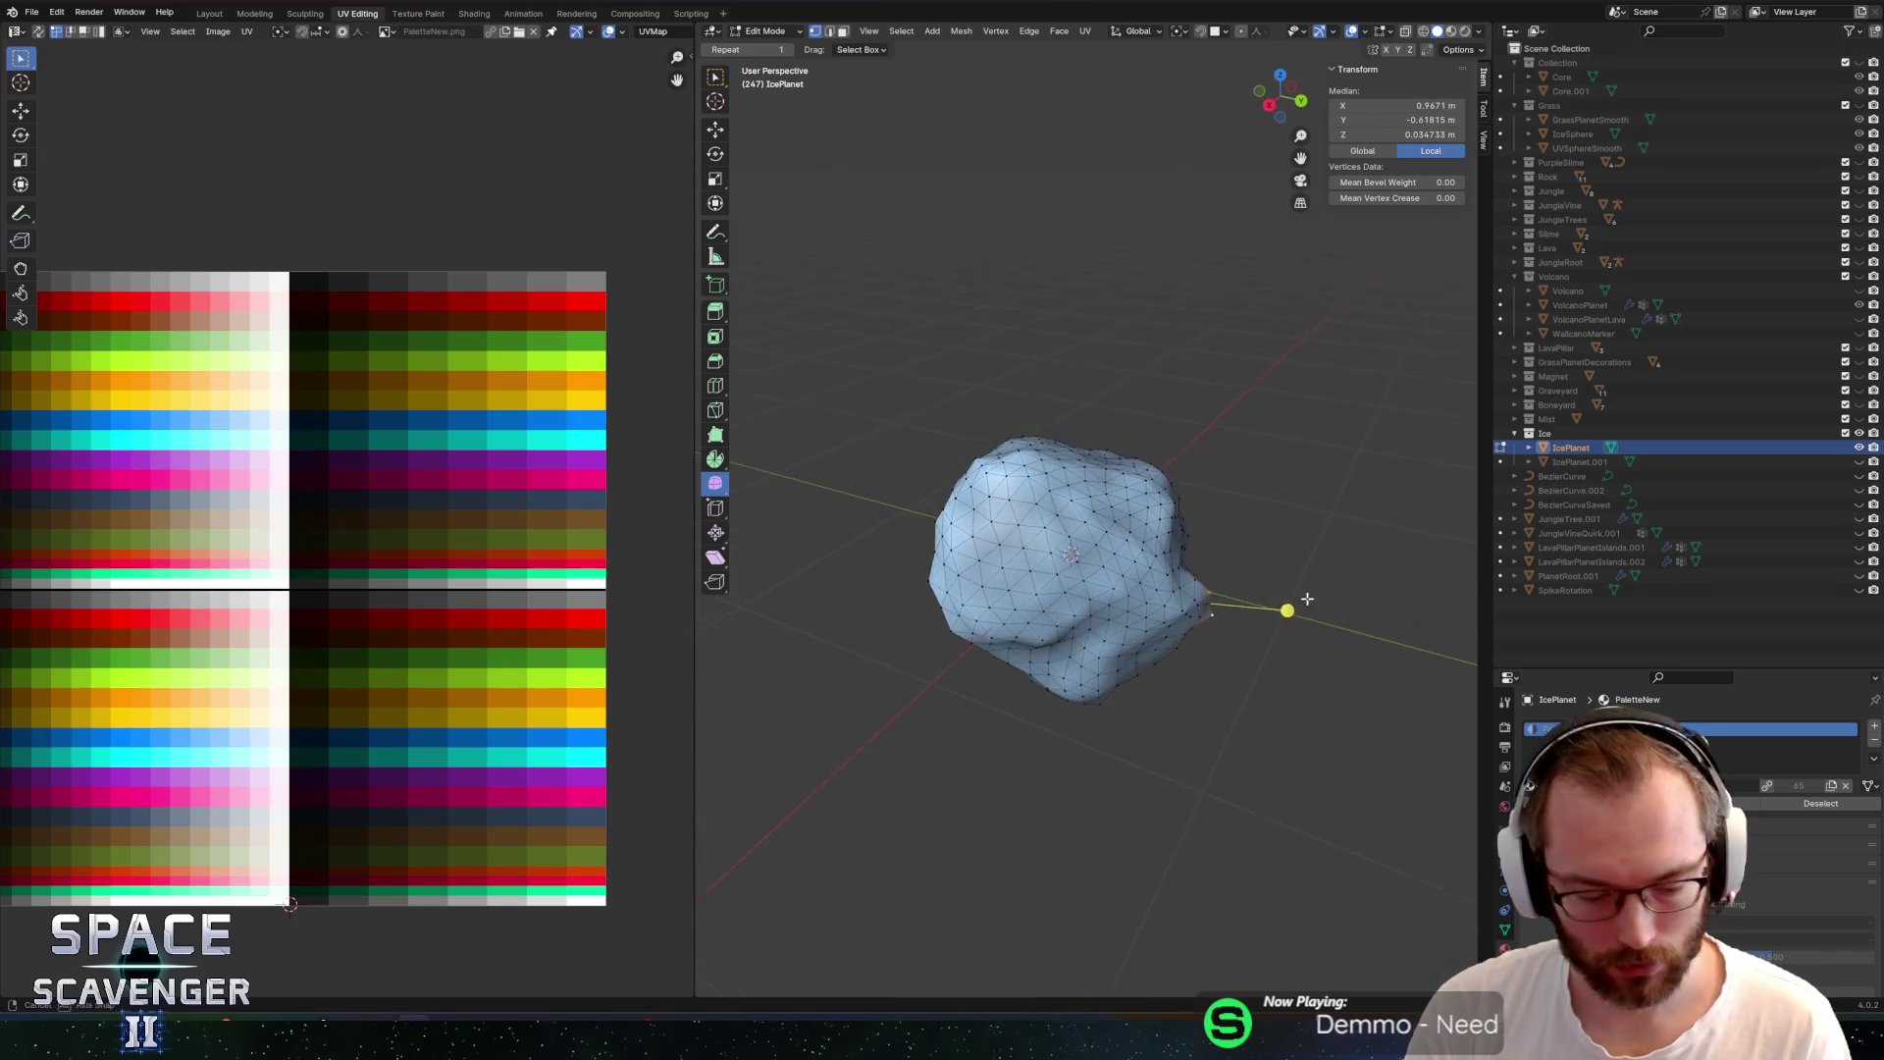
scroll(1303, 596, up, 4)
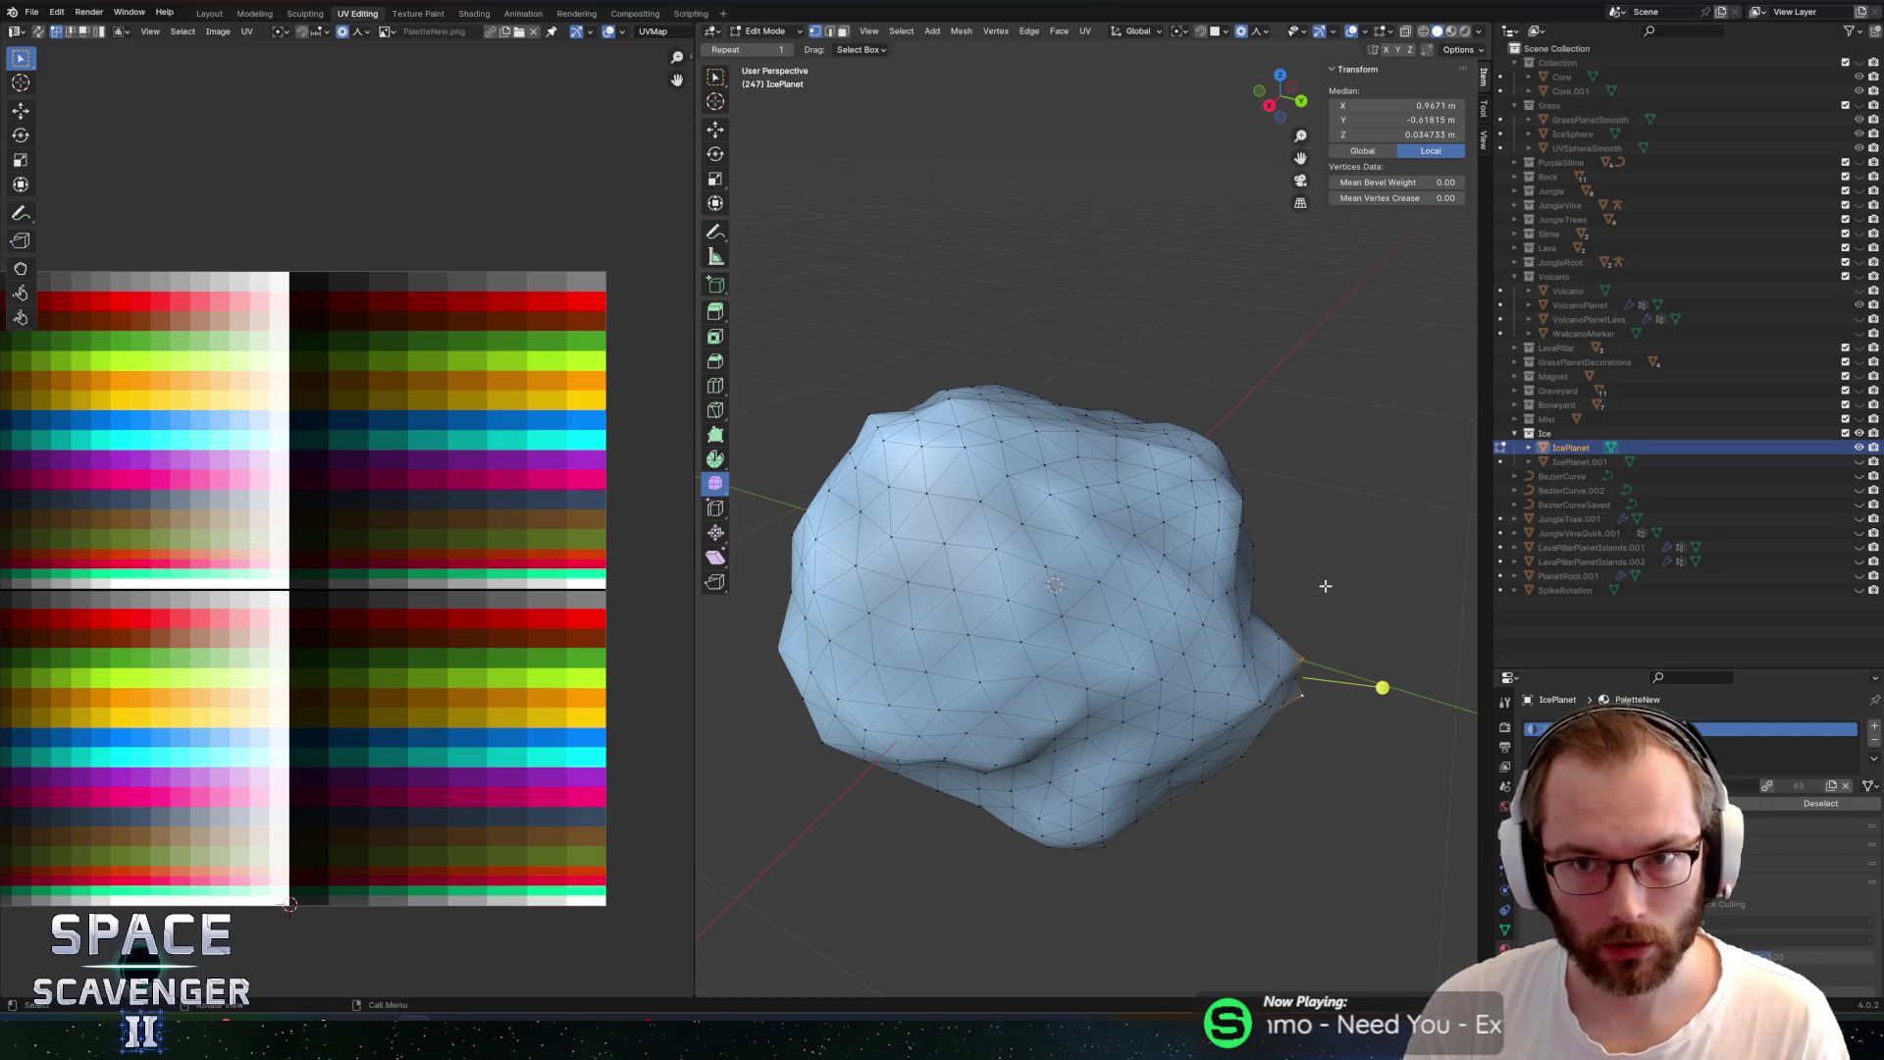
click(1263, 35)
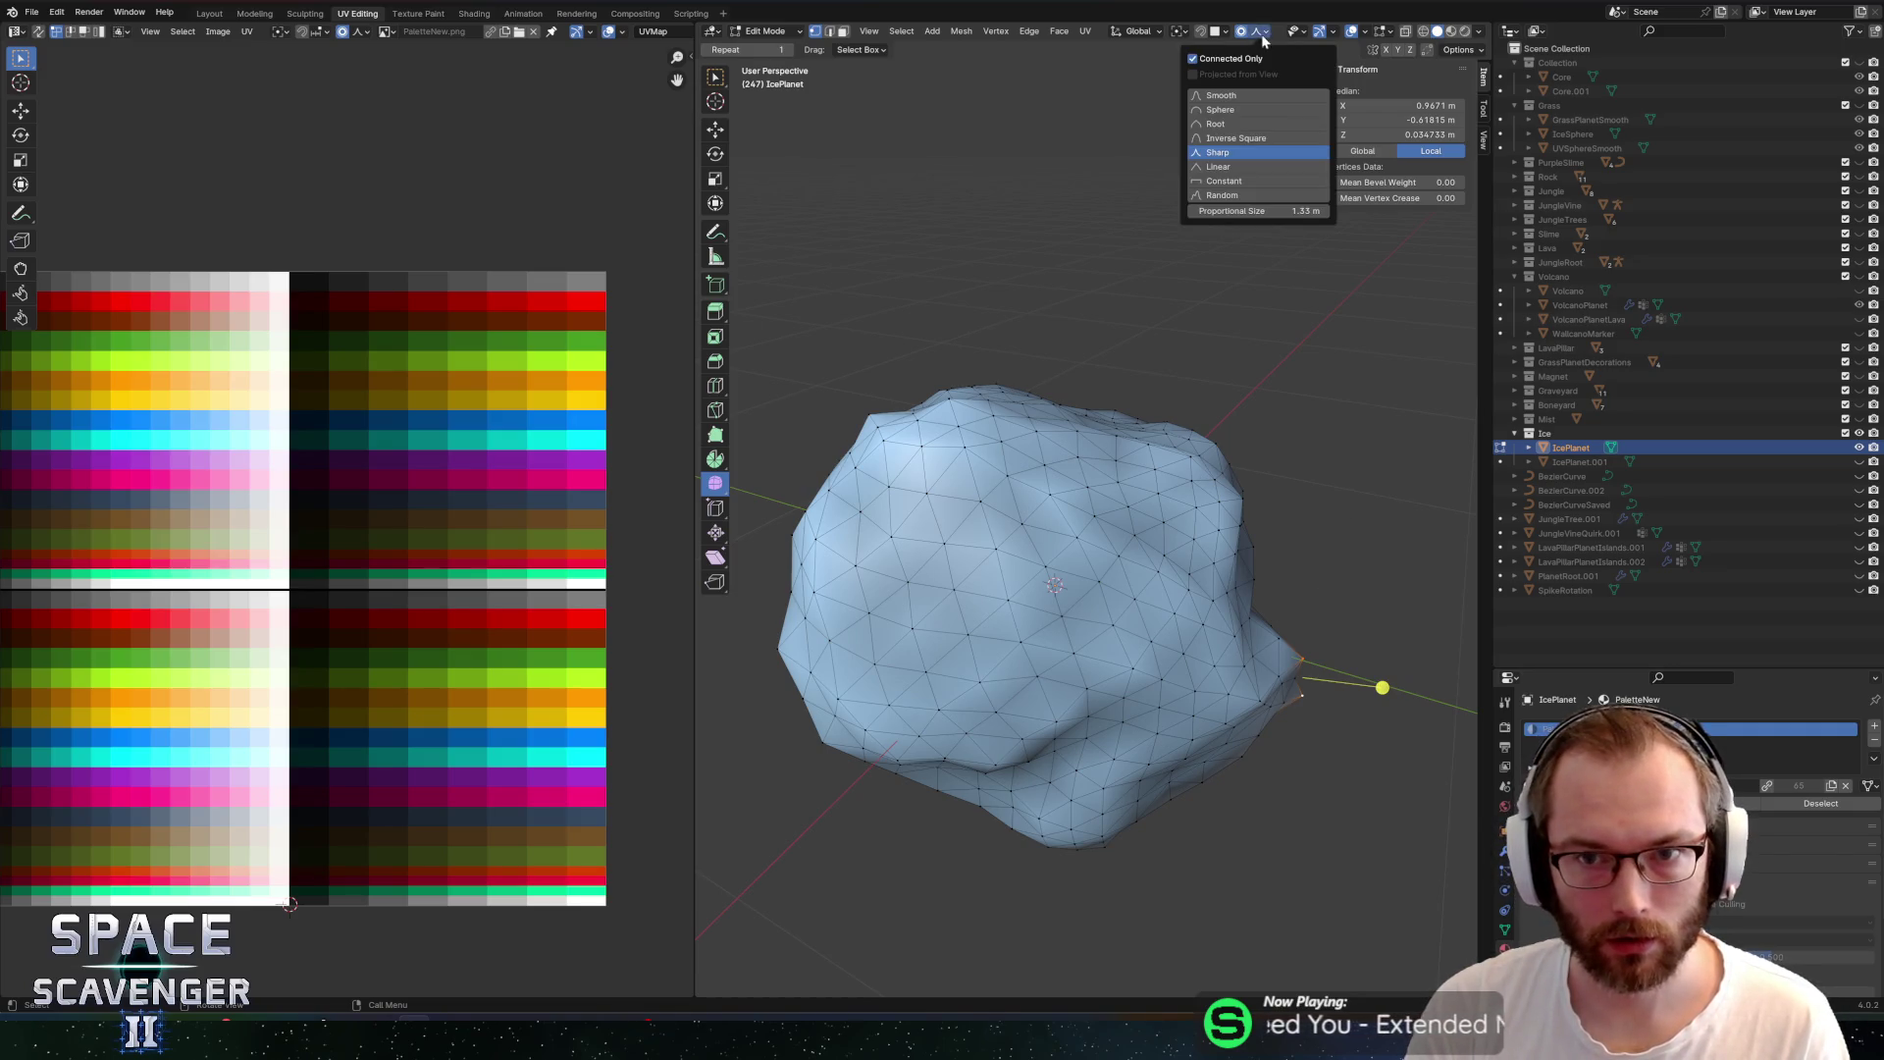
click(1230, 95)
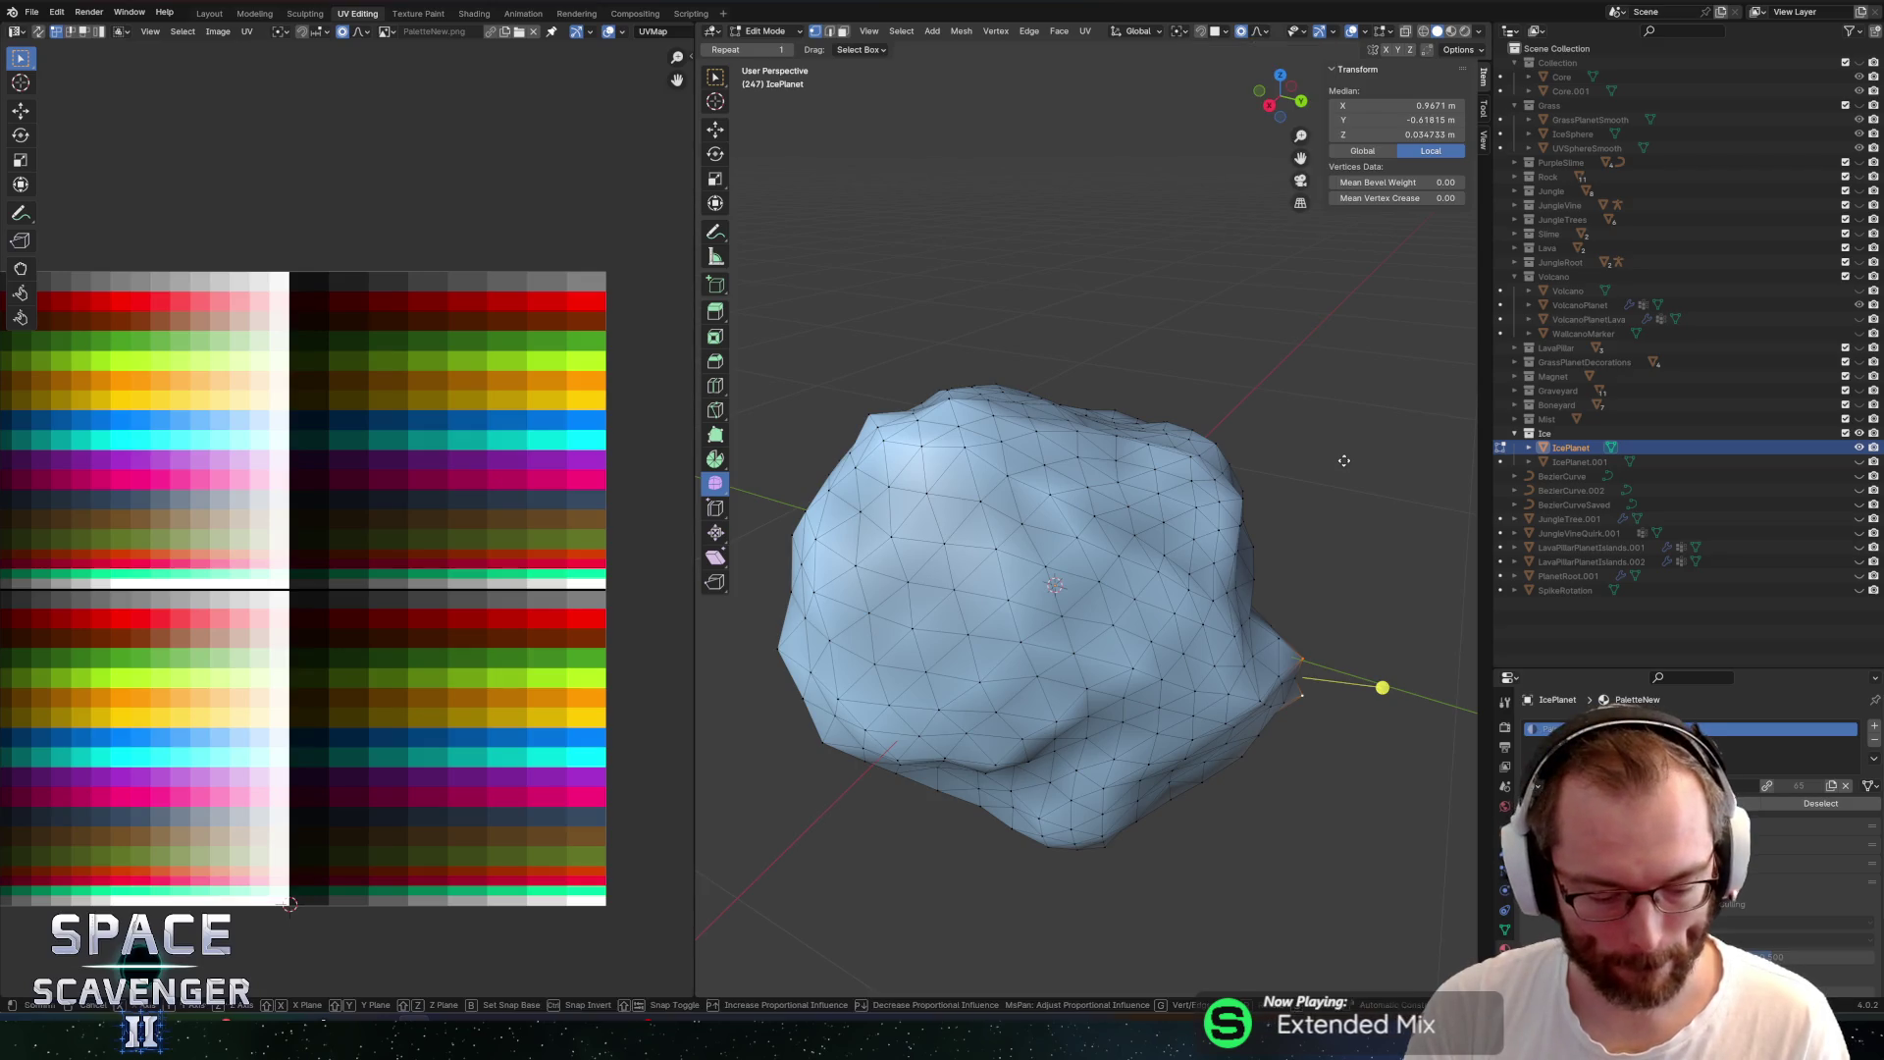
Pull the selected vertex outward along the Y axis with smooth falloff
key(g)
key(y)
scroll(1333, 459, down, 3)
scroll(1325, 461, up, 10)
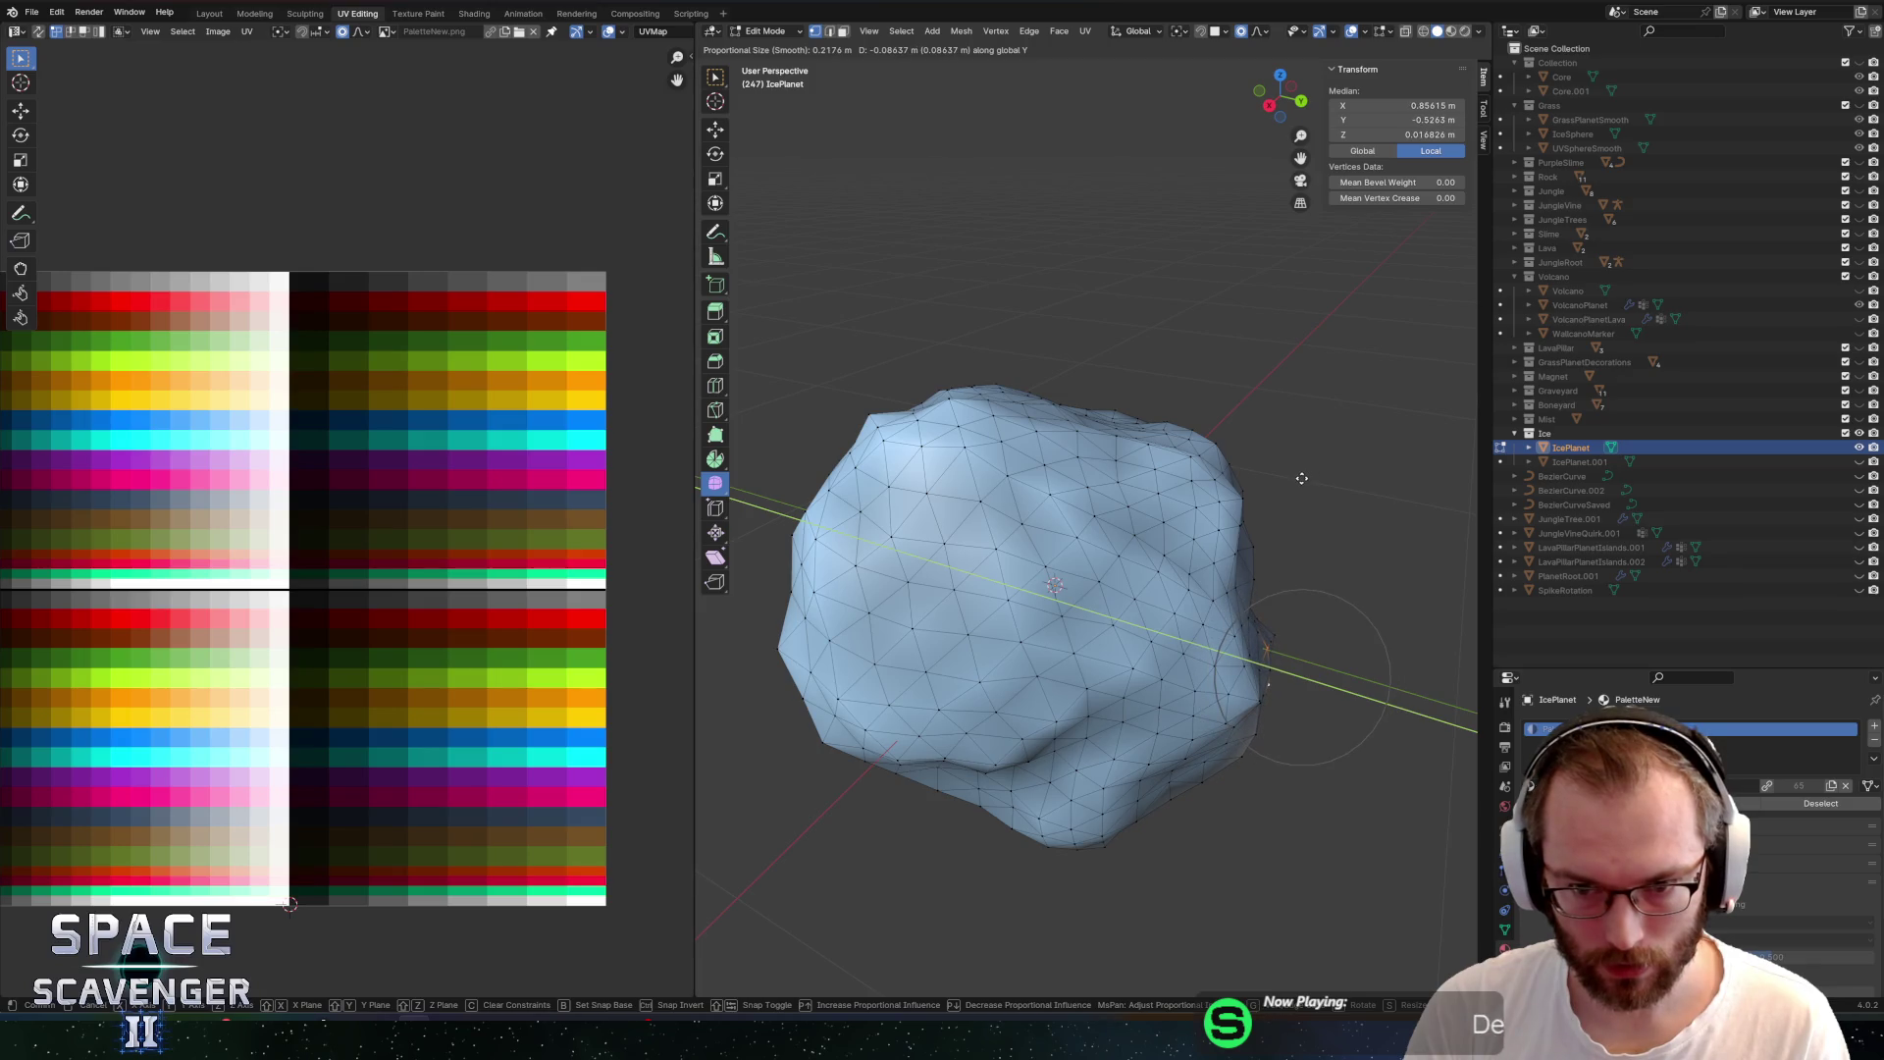
click(1302, 478)
Nudge the vertex slightly with a free proportional move
mouse_move(1301, 478)
mouse_down()
mouse_move(1247, 756)
mouse_move(1180, 782)
mouse_move(1233, 715)
mouse_up()
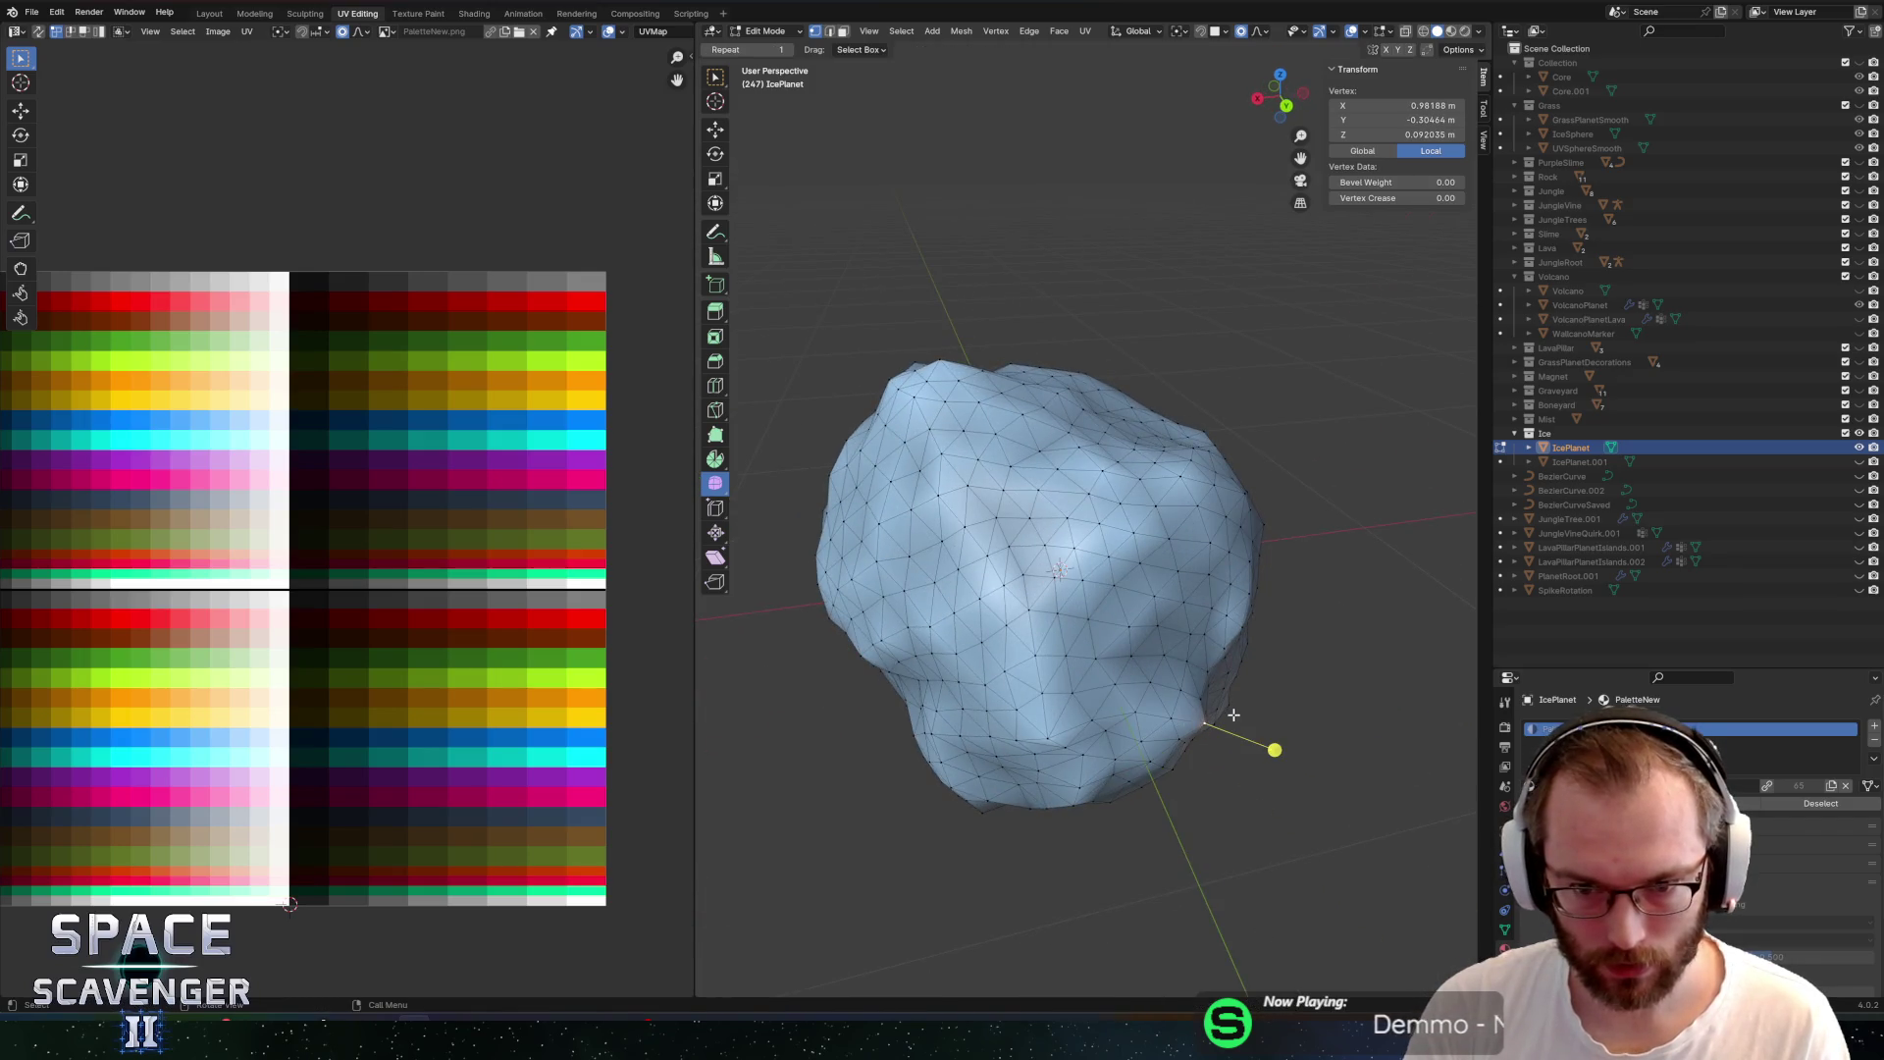
key(g)
key(g)
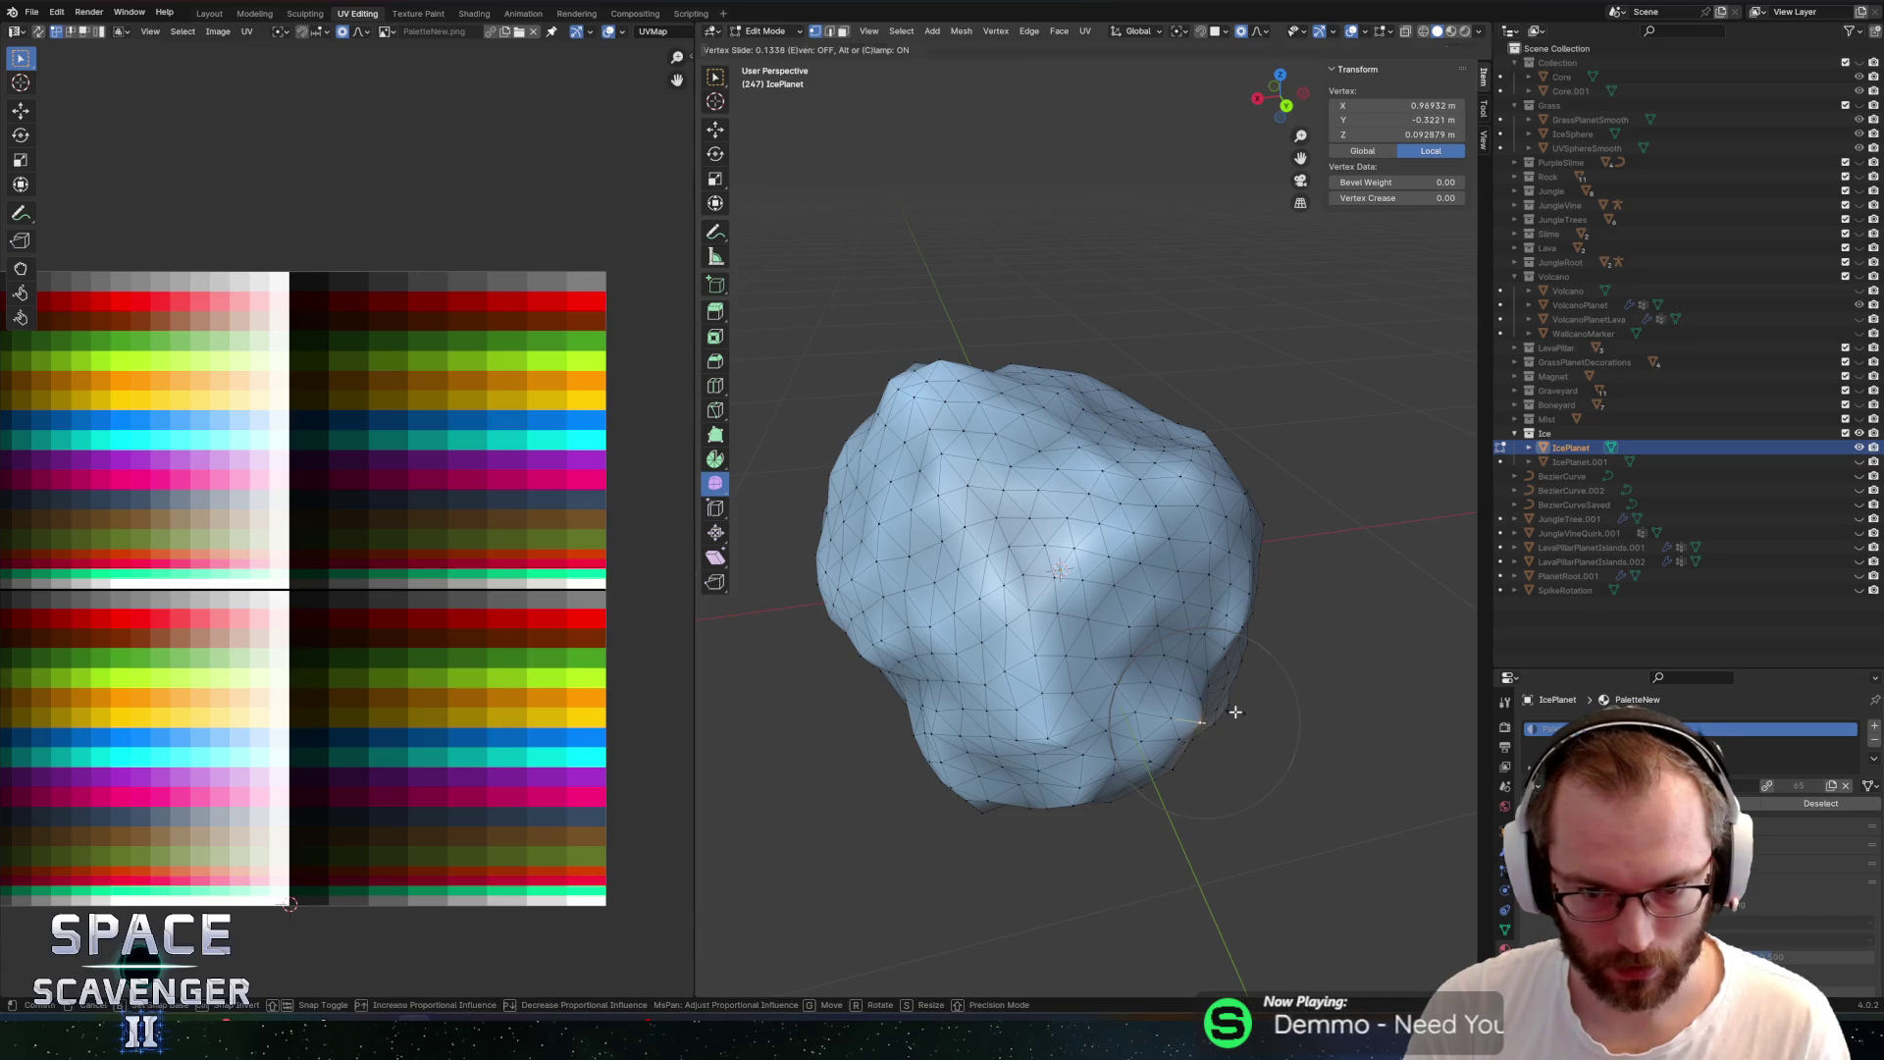
key(g)
click(1229, 710)
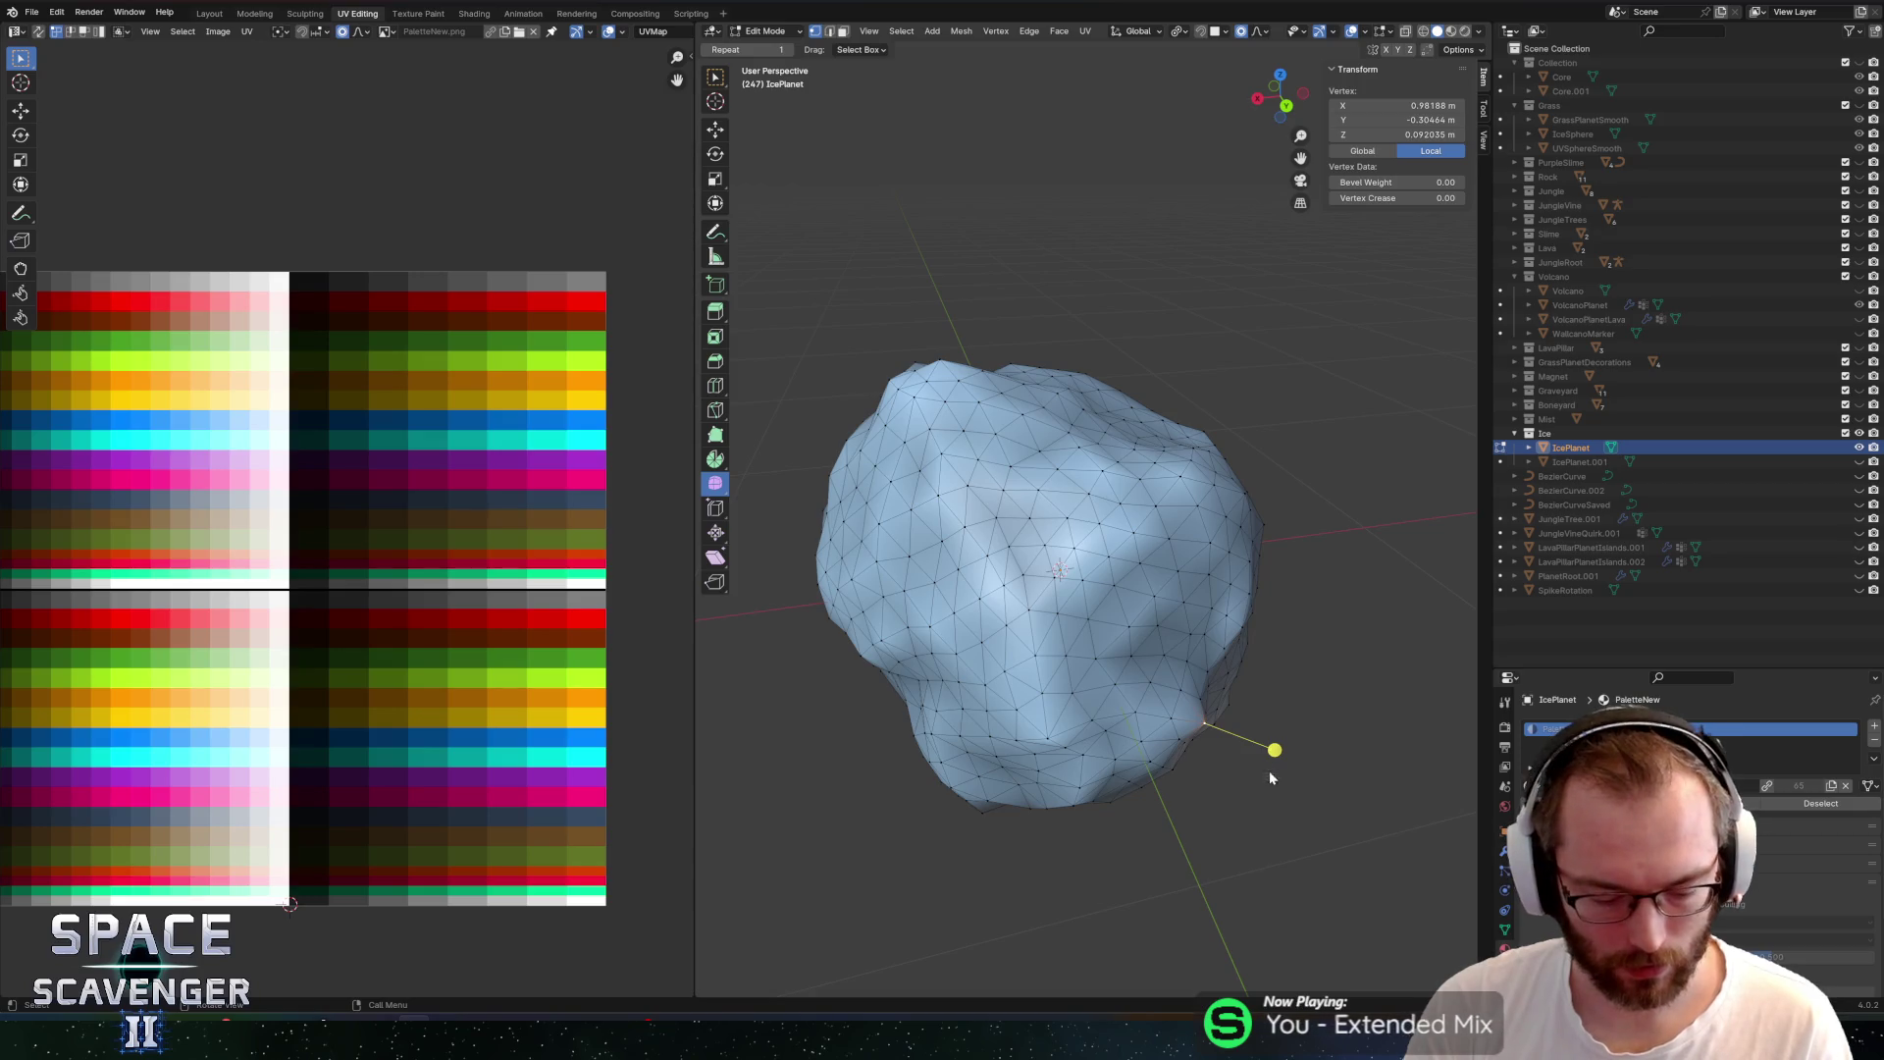
Switch transform orientation to Normal and push the vertex out along its normal
key(comma)
click(1280, 829)
key(g)
key(z)
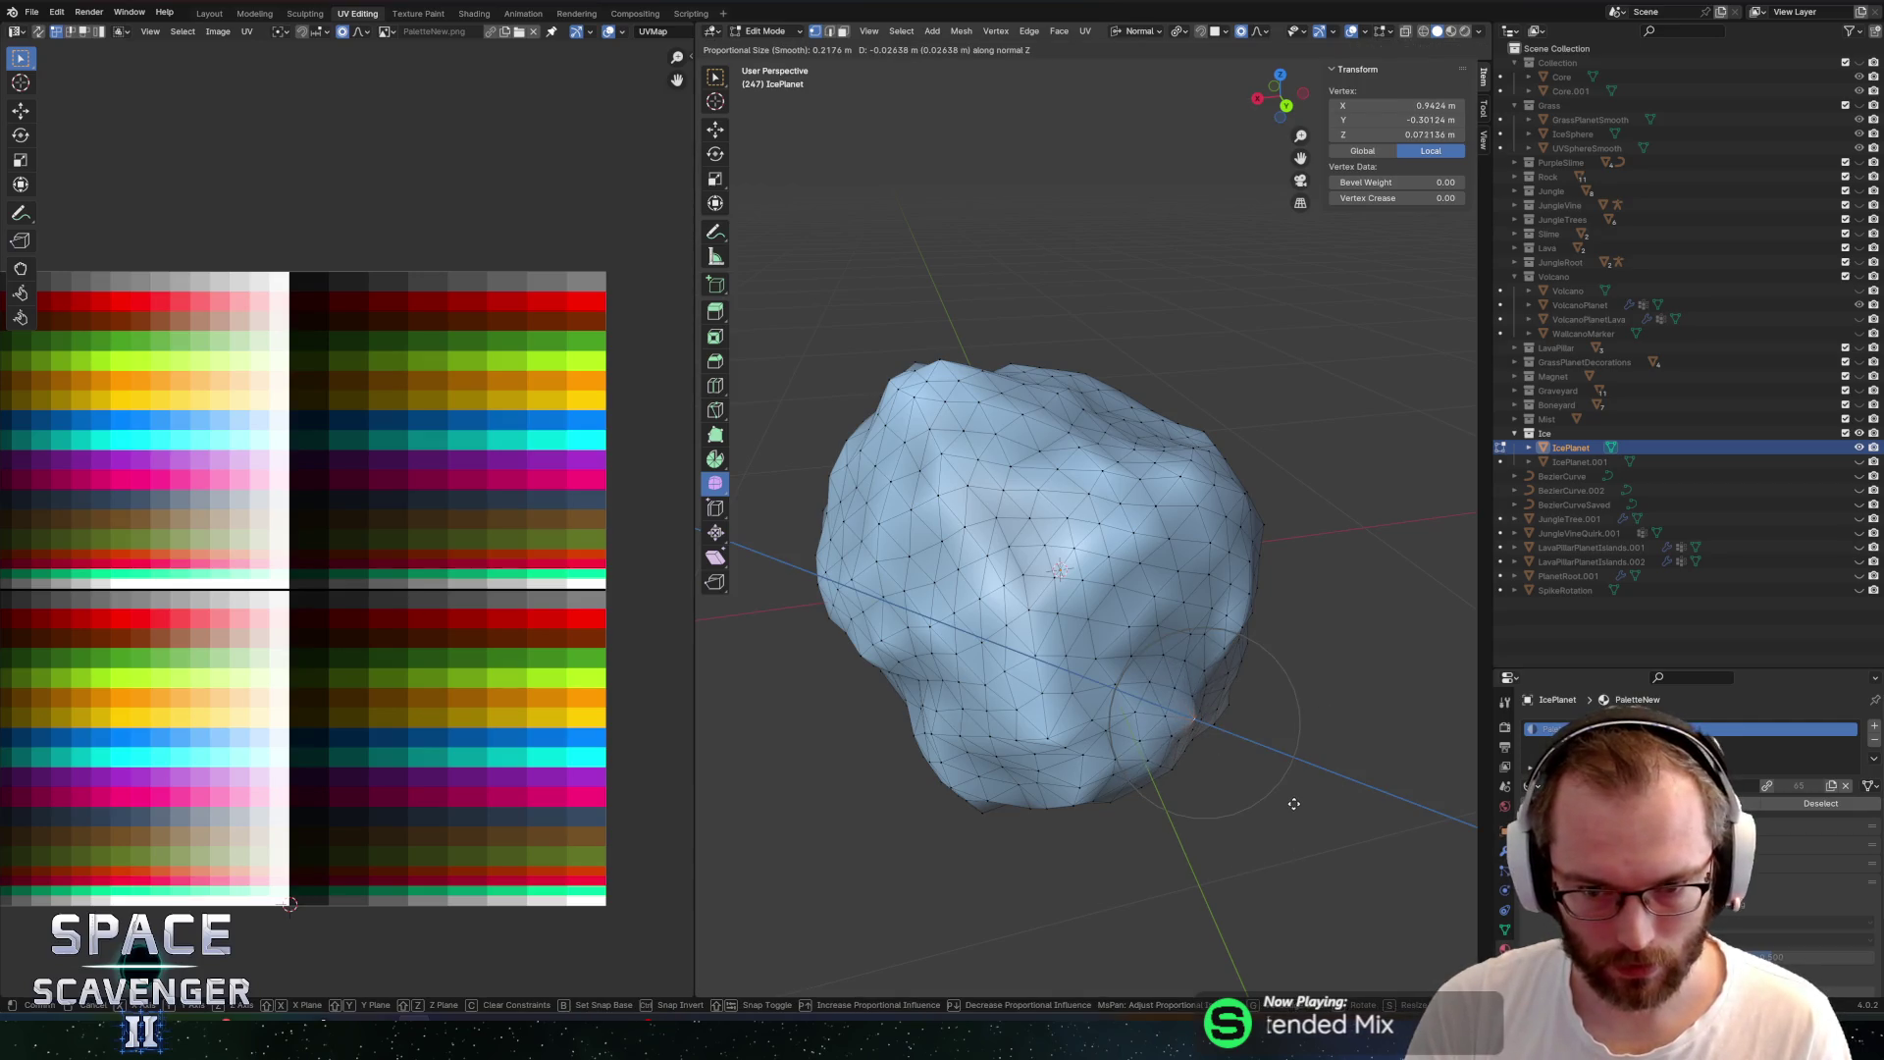
click(1295, 804)
Select a surface spot and edge on another side and bump them along the normal
mouse_move(1262, 744)
mouse_down()
mouse_move(858, 656)
mouse_move(883, 491)
mouse_move(950, 406)
mouse_move(1020, 422)
mouse_move(1040, 373)
mouse_move(1121, 397)
mouse_move(1137, 471)
mouse_move(1377, 454)
mouse_move(1094, 469)
mouse_up()
scroll(1001, 328, up, 2)
click(1064, 408)
shift+click(1129, 442)
key(g)
key(z)
click(1375, 459)
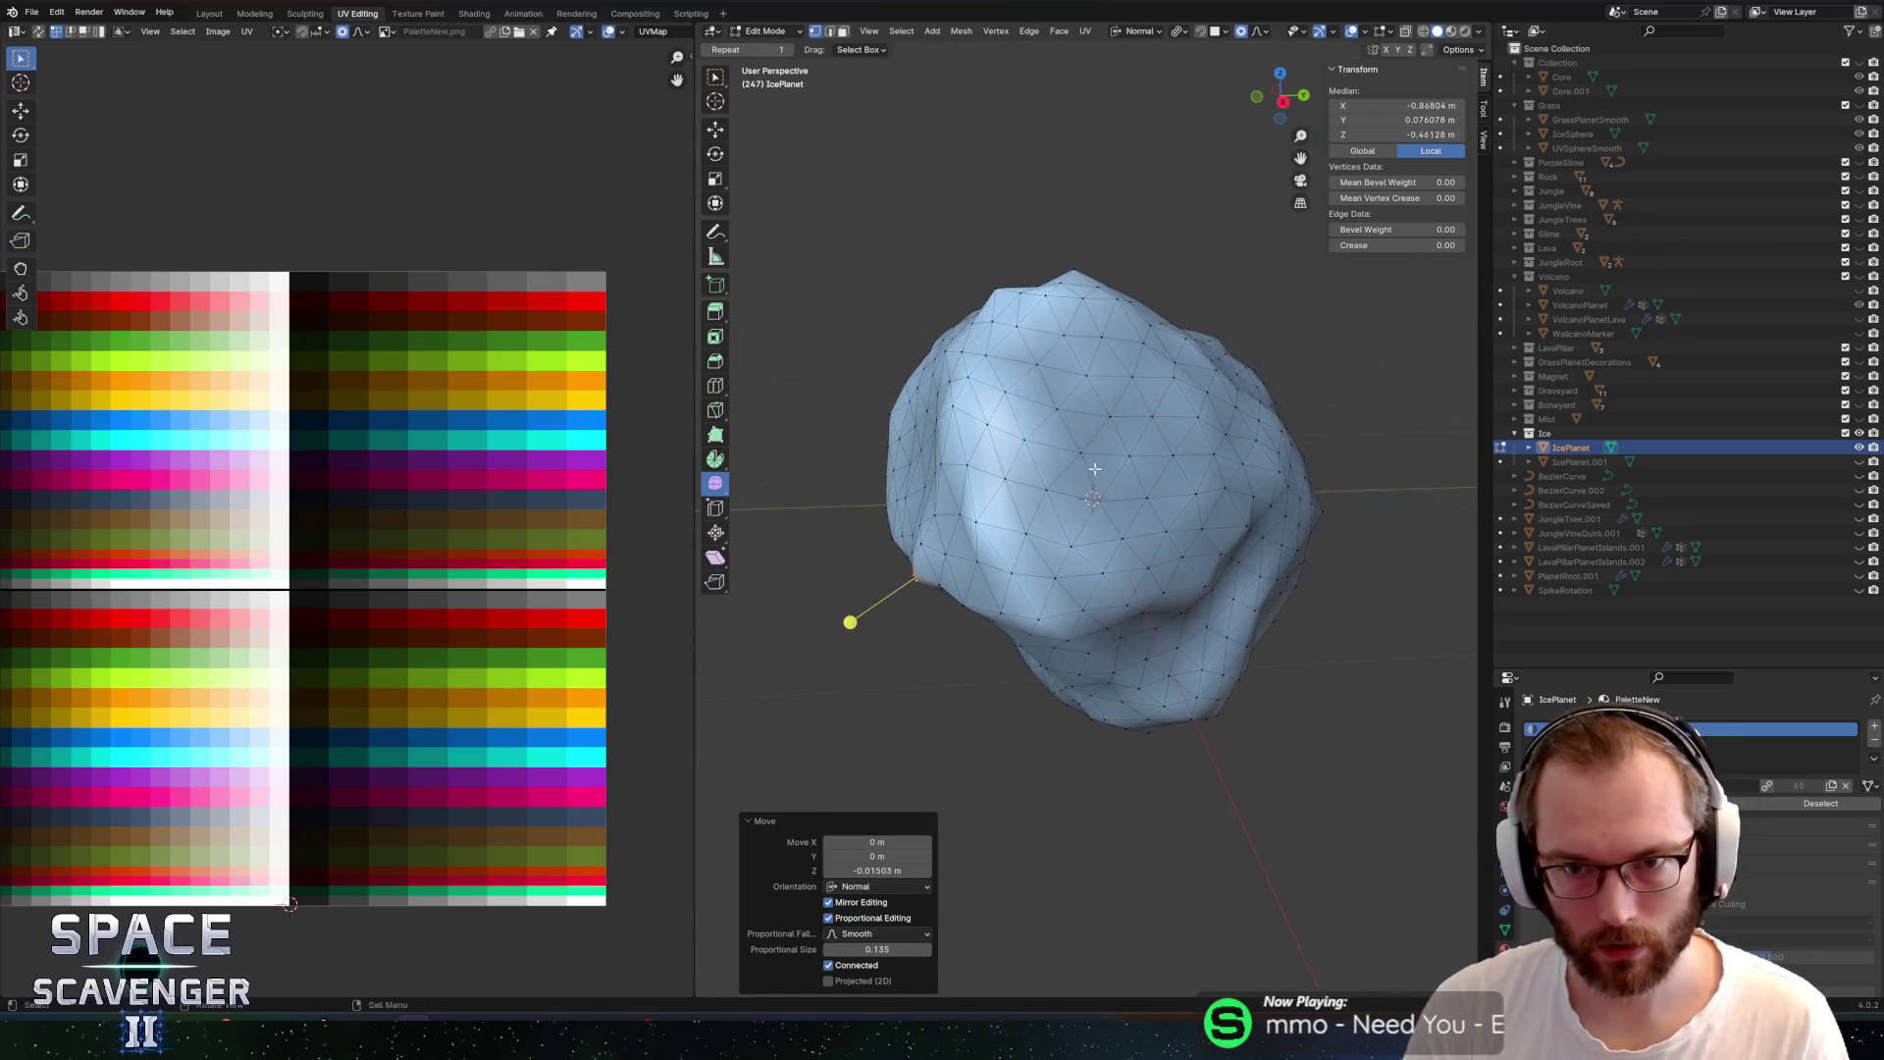
Select vertices around the top and raise them slightly along the normal
click(1023, 285)
click(1068, 269)
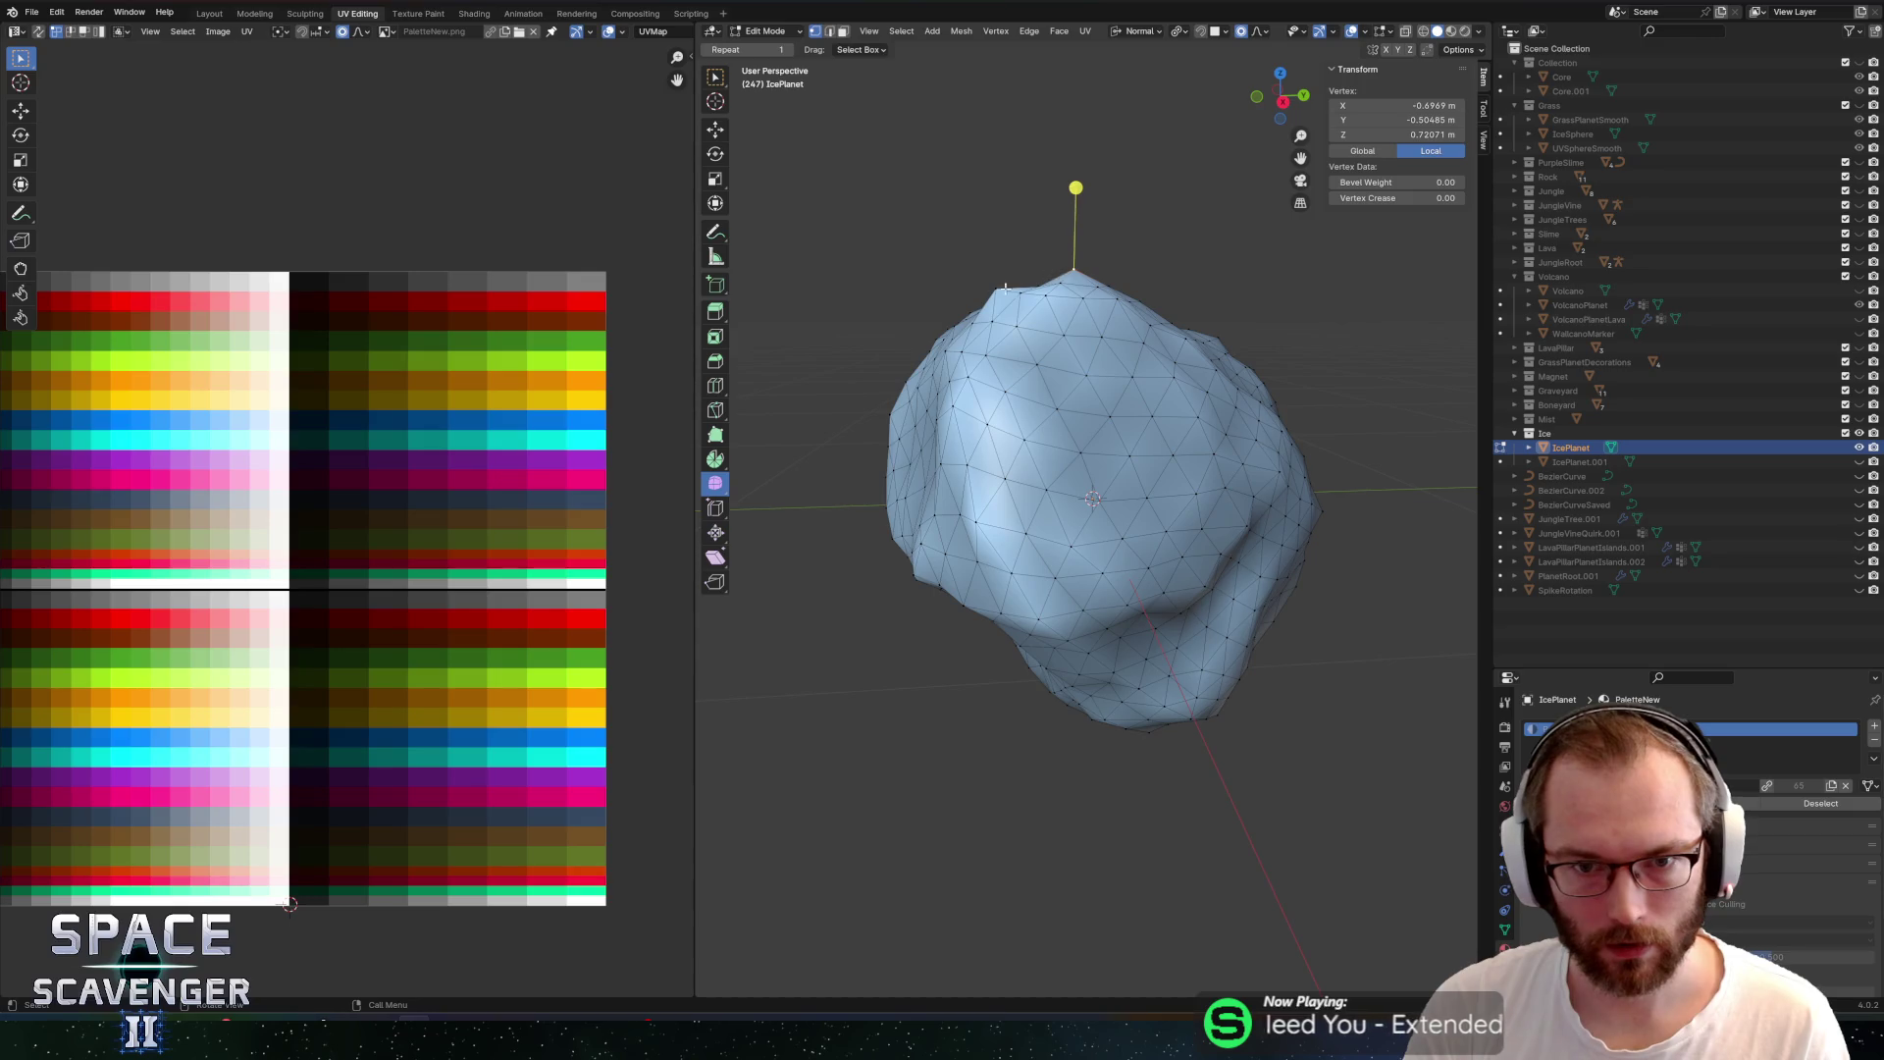
click(1037, 280)
click(1059, 274)
shift+click(993, 289)
key(g)
key(z)
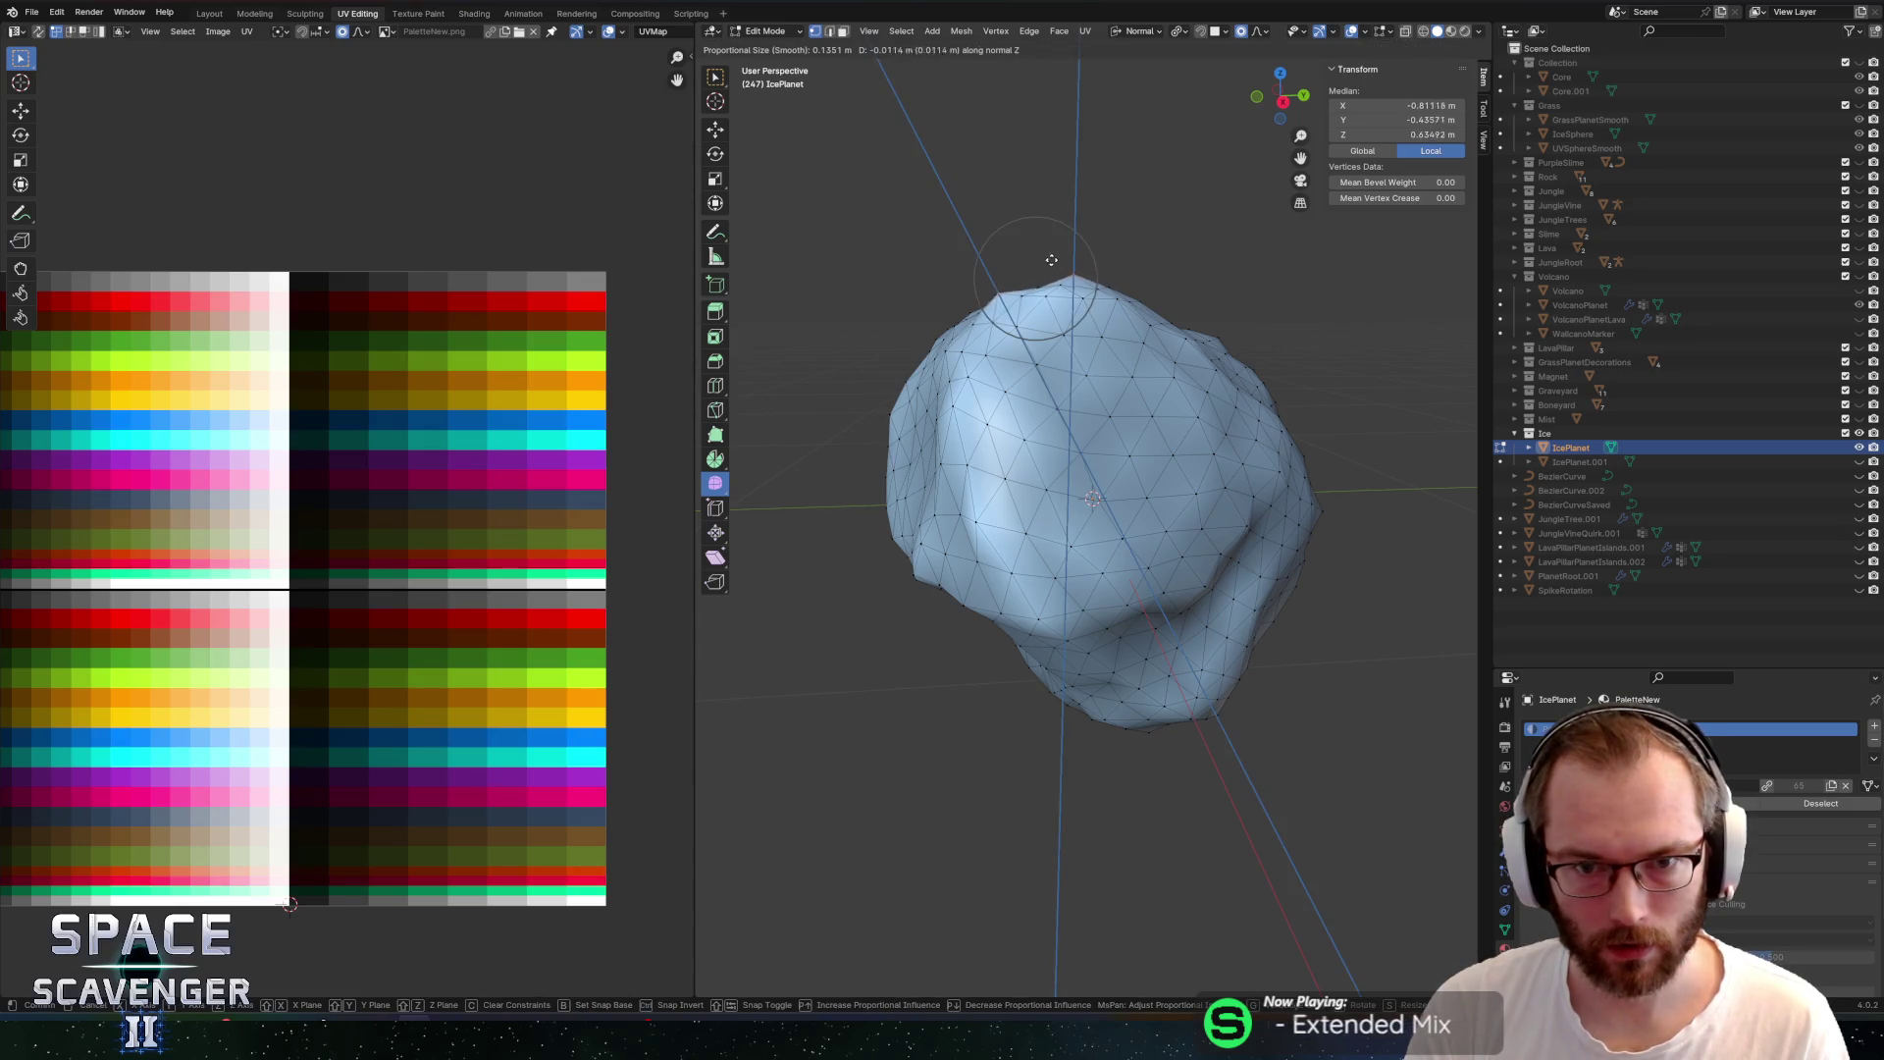
click(1052, 295)
Select vertices on the planet's underside and push them outward along the normal
mouse_move(1065, 255)
mouse_down()
mouse_move(1139, 284)
mouse_move(1124, 344)
mouse_up()
scroll(1131, 306, down, 3)
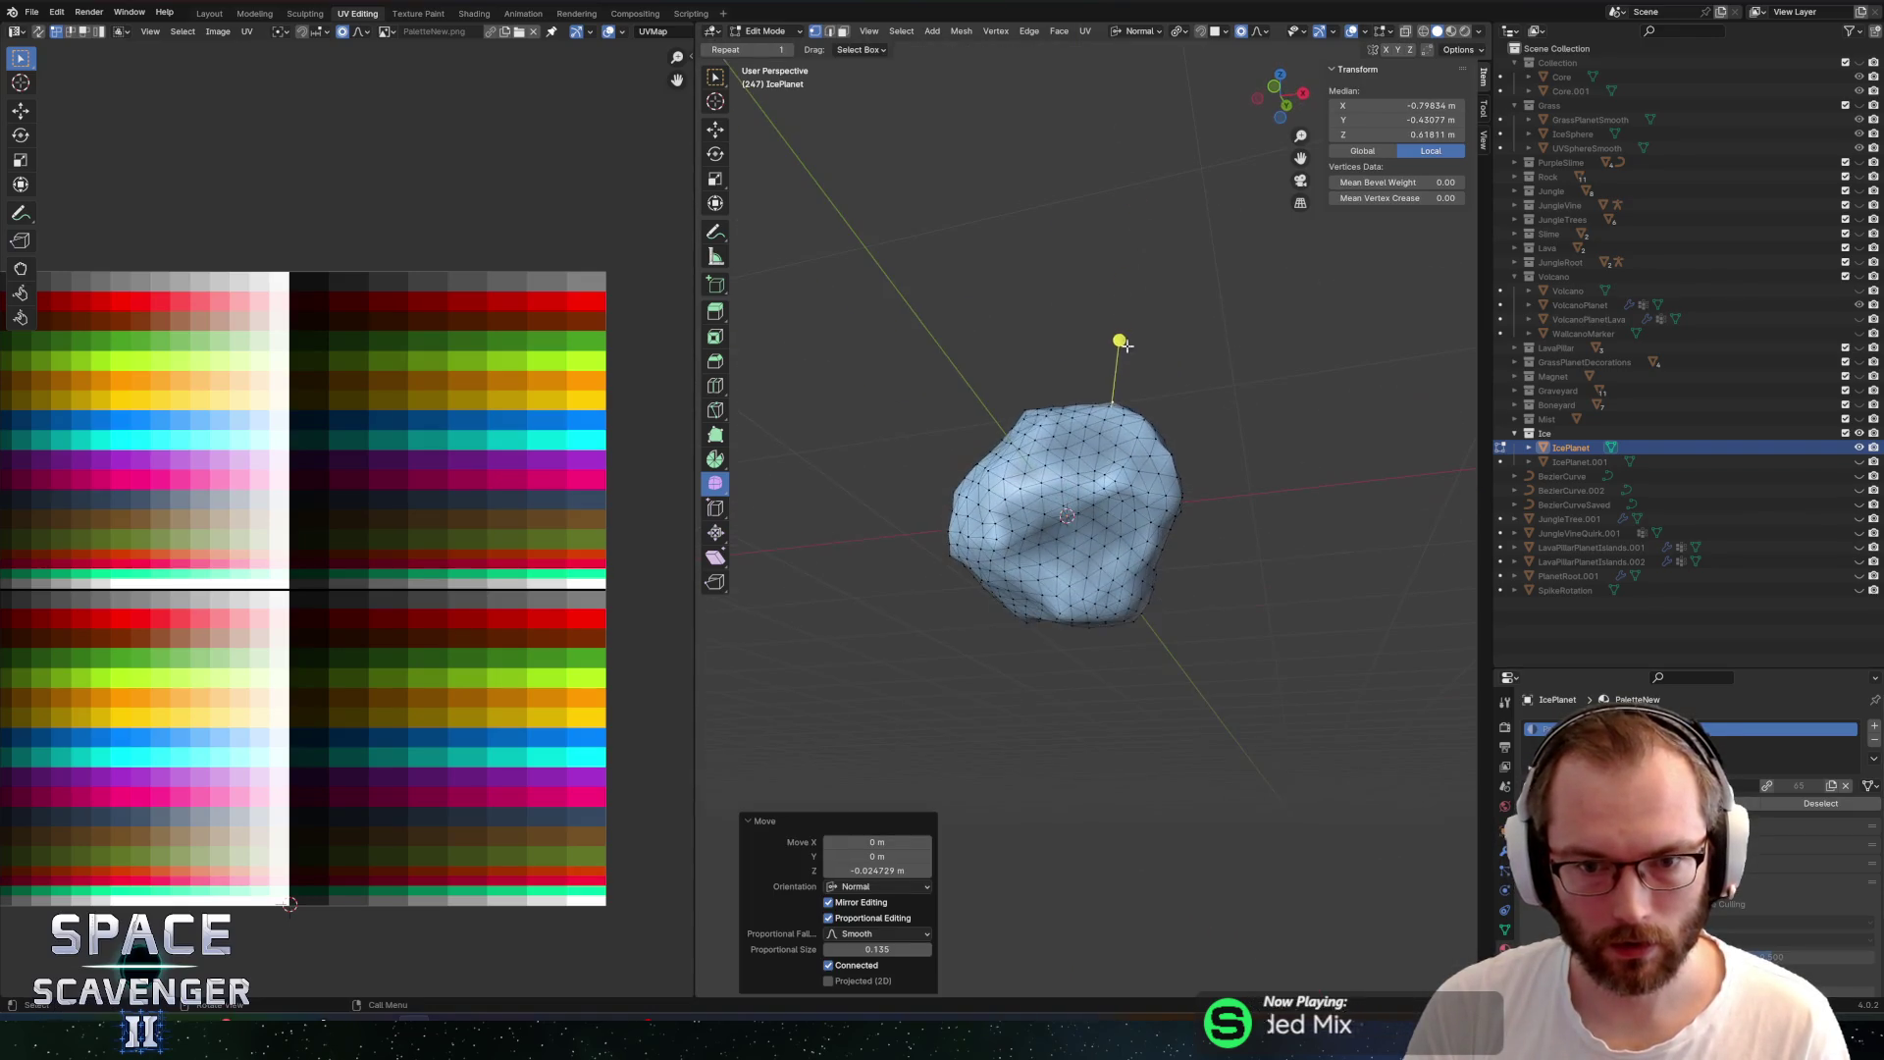
click(1082, 535)
shift+click(1080, 550)
drag(1079, 549, 1125, 522)
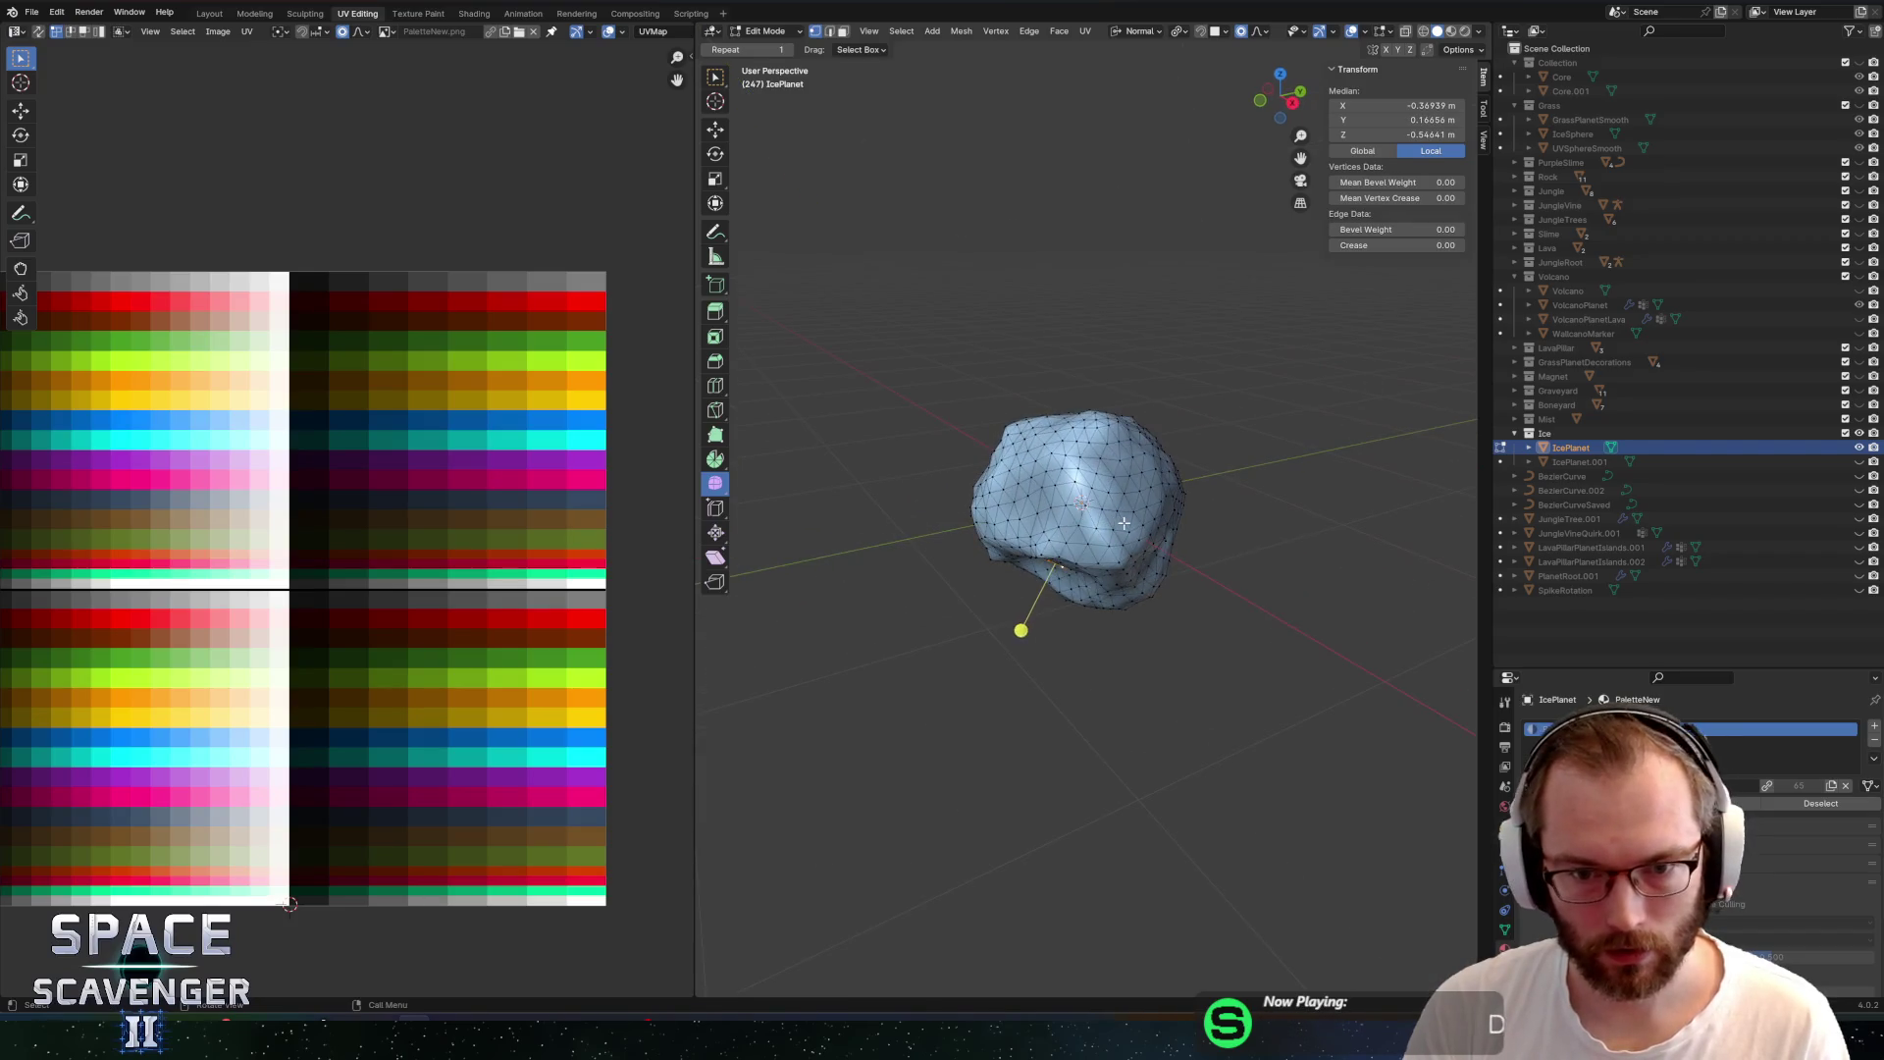
key(g)
key(z)
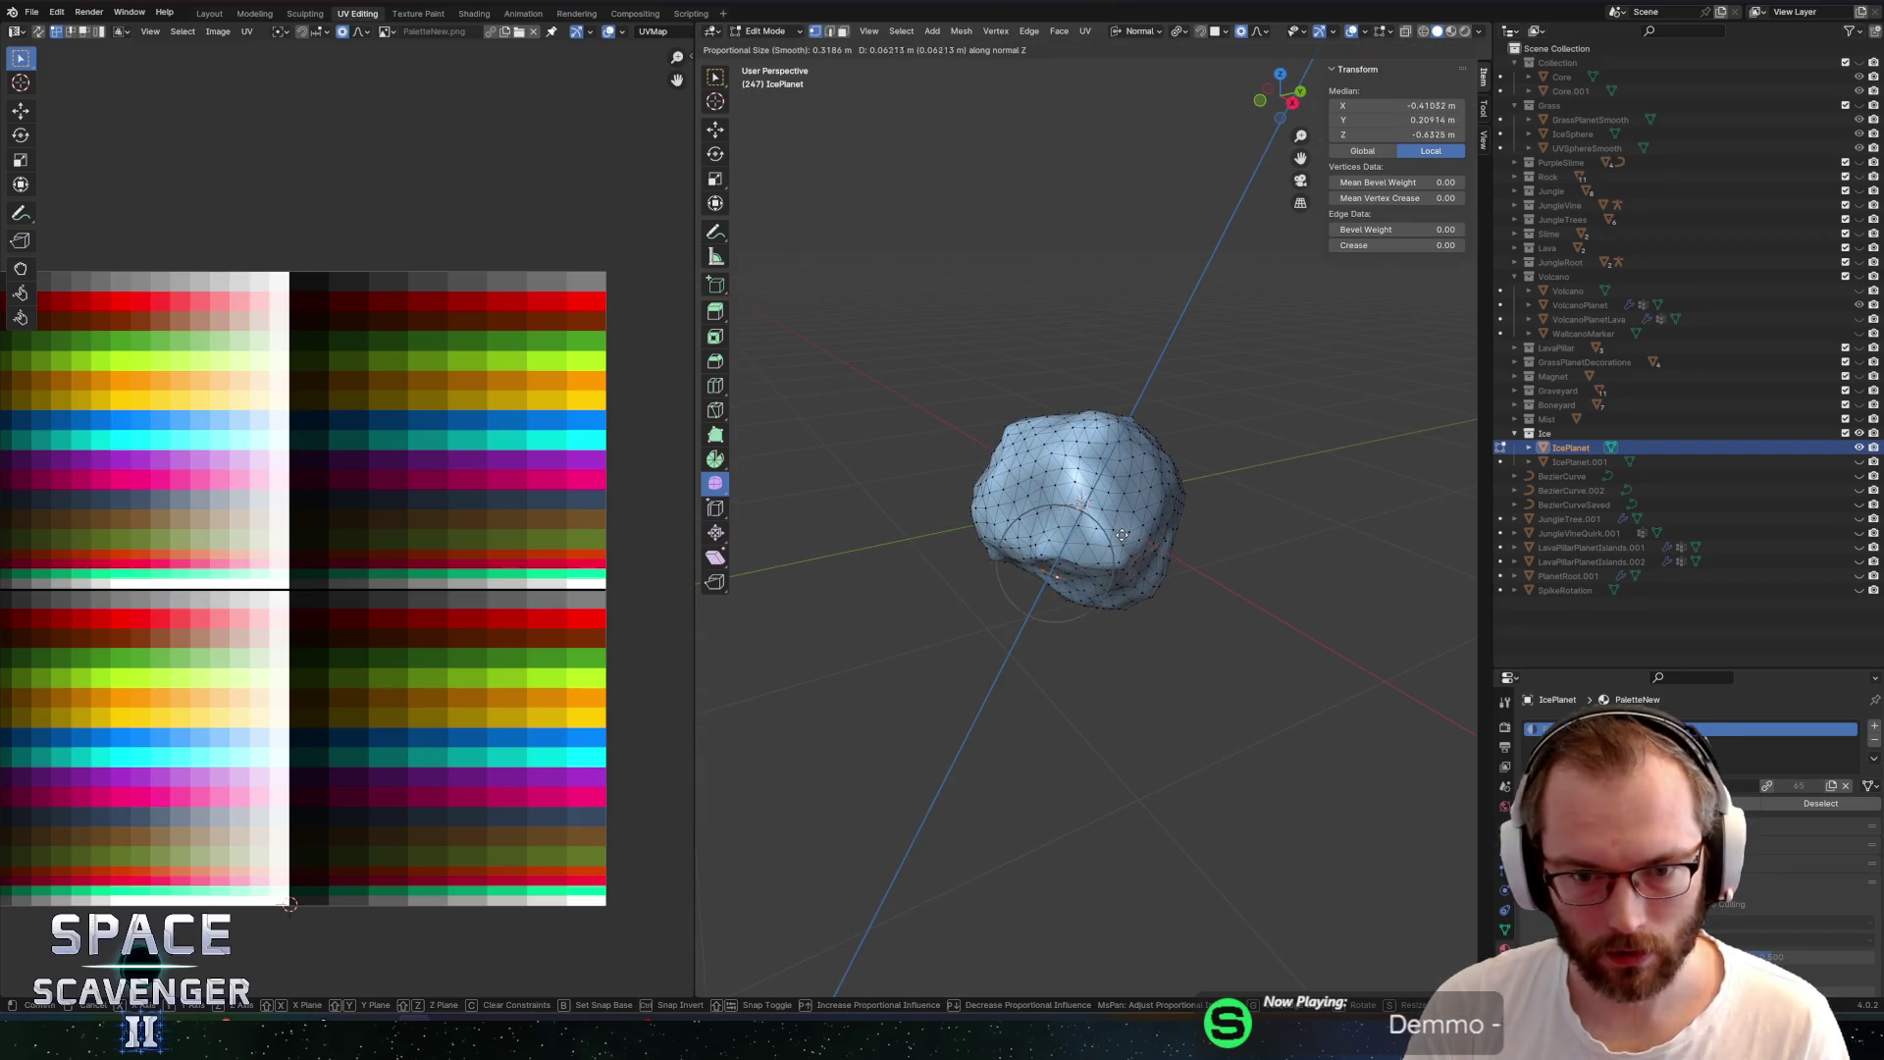
click(1120, 540)
Leave Edit Mode and bring up the FBX export
mouse_move(1120, 540)
mouse_down()
mouse_move(1110, 307)
mouse_move(1367, 366)
mouse_move(1216, 370)
mouse_move(1246, 391)
mouse_move(1192, 355)
mouse_move(1173, 486)
mouse_up()
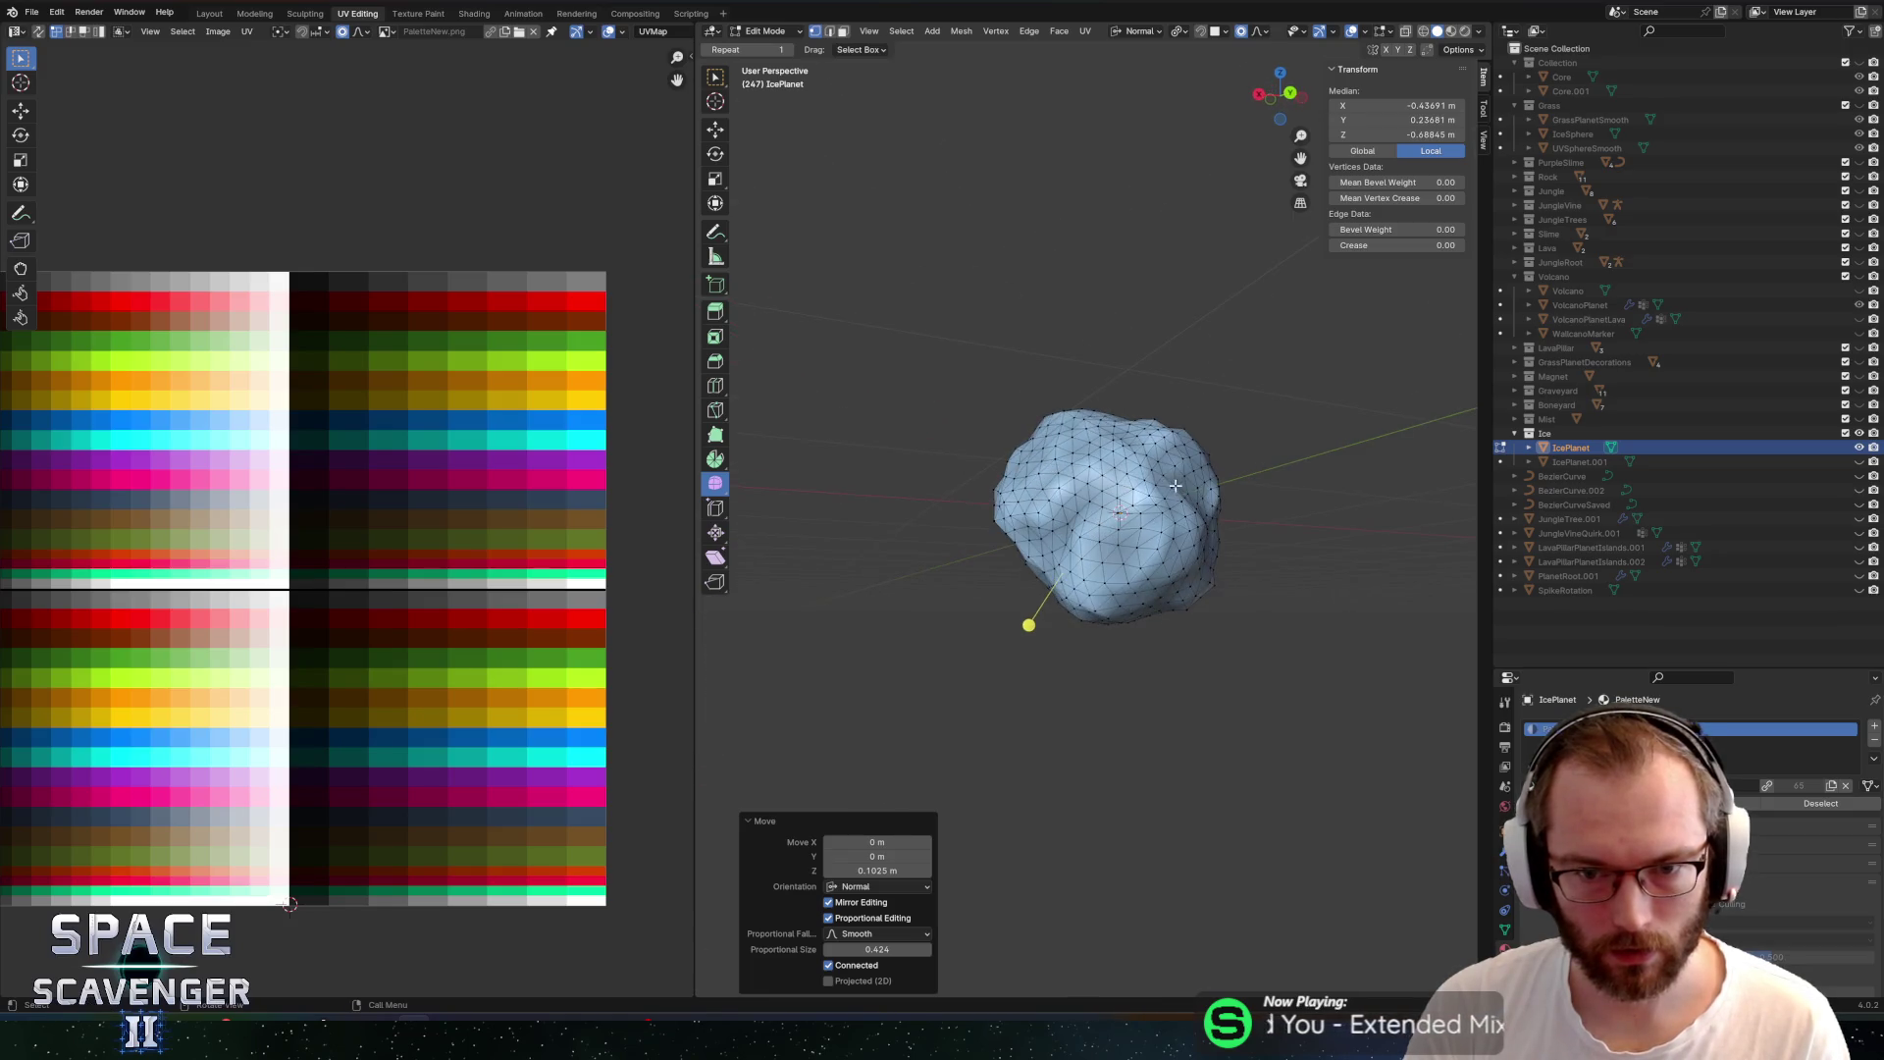
key(Tab)
key(ctrl+shift+e)
Confirm the FBX export, fly the Unity ship to the reshaped ice planet, then return to Blender
click(1403, 895)
key(alt+Tab)
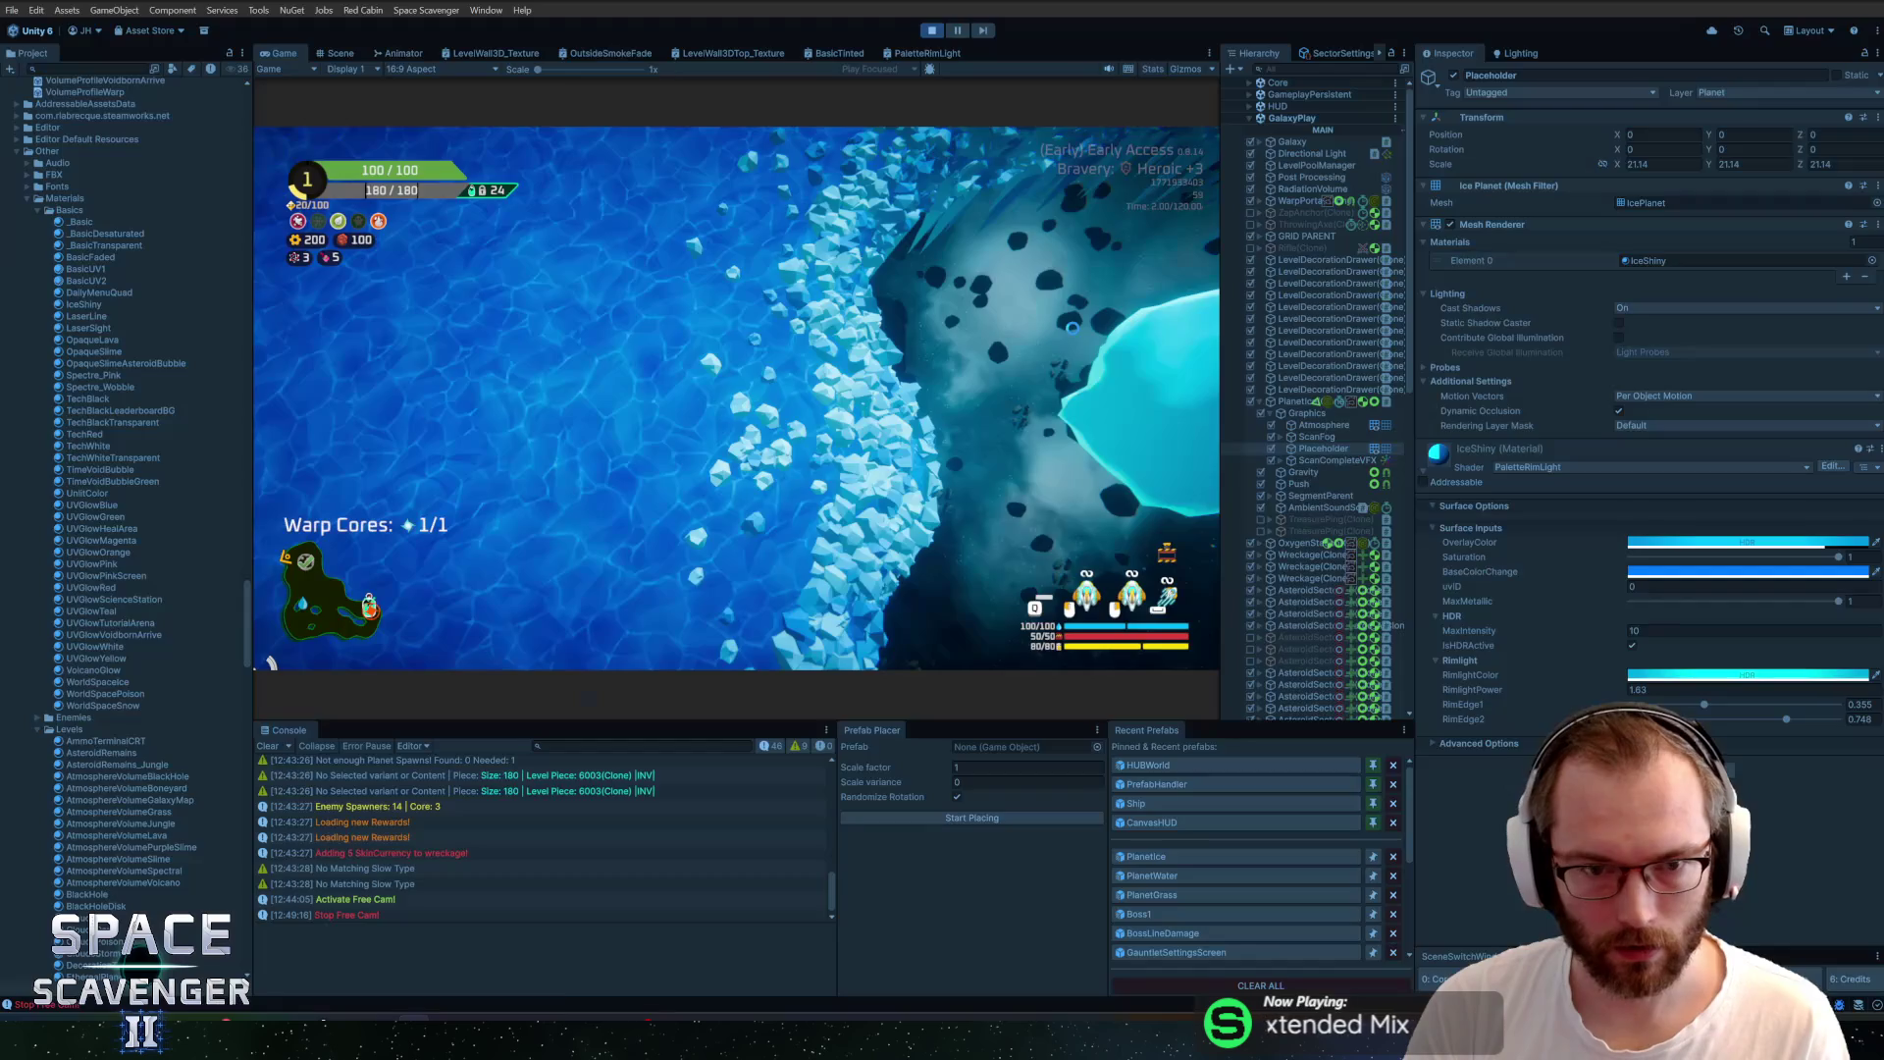
mouse_move(1008, 328)
mouse_down()
mouse_move(877, 329)
mouse_move(890, 228)
mouse_move(856, 234)
mouse_up()
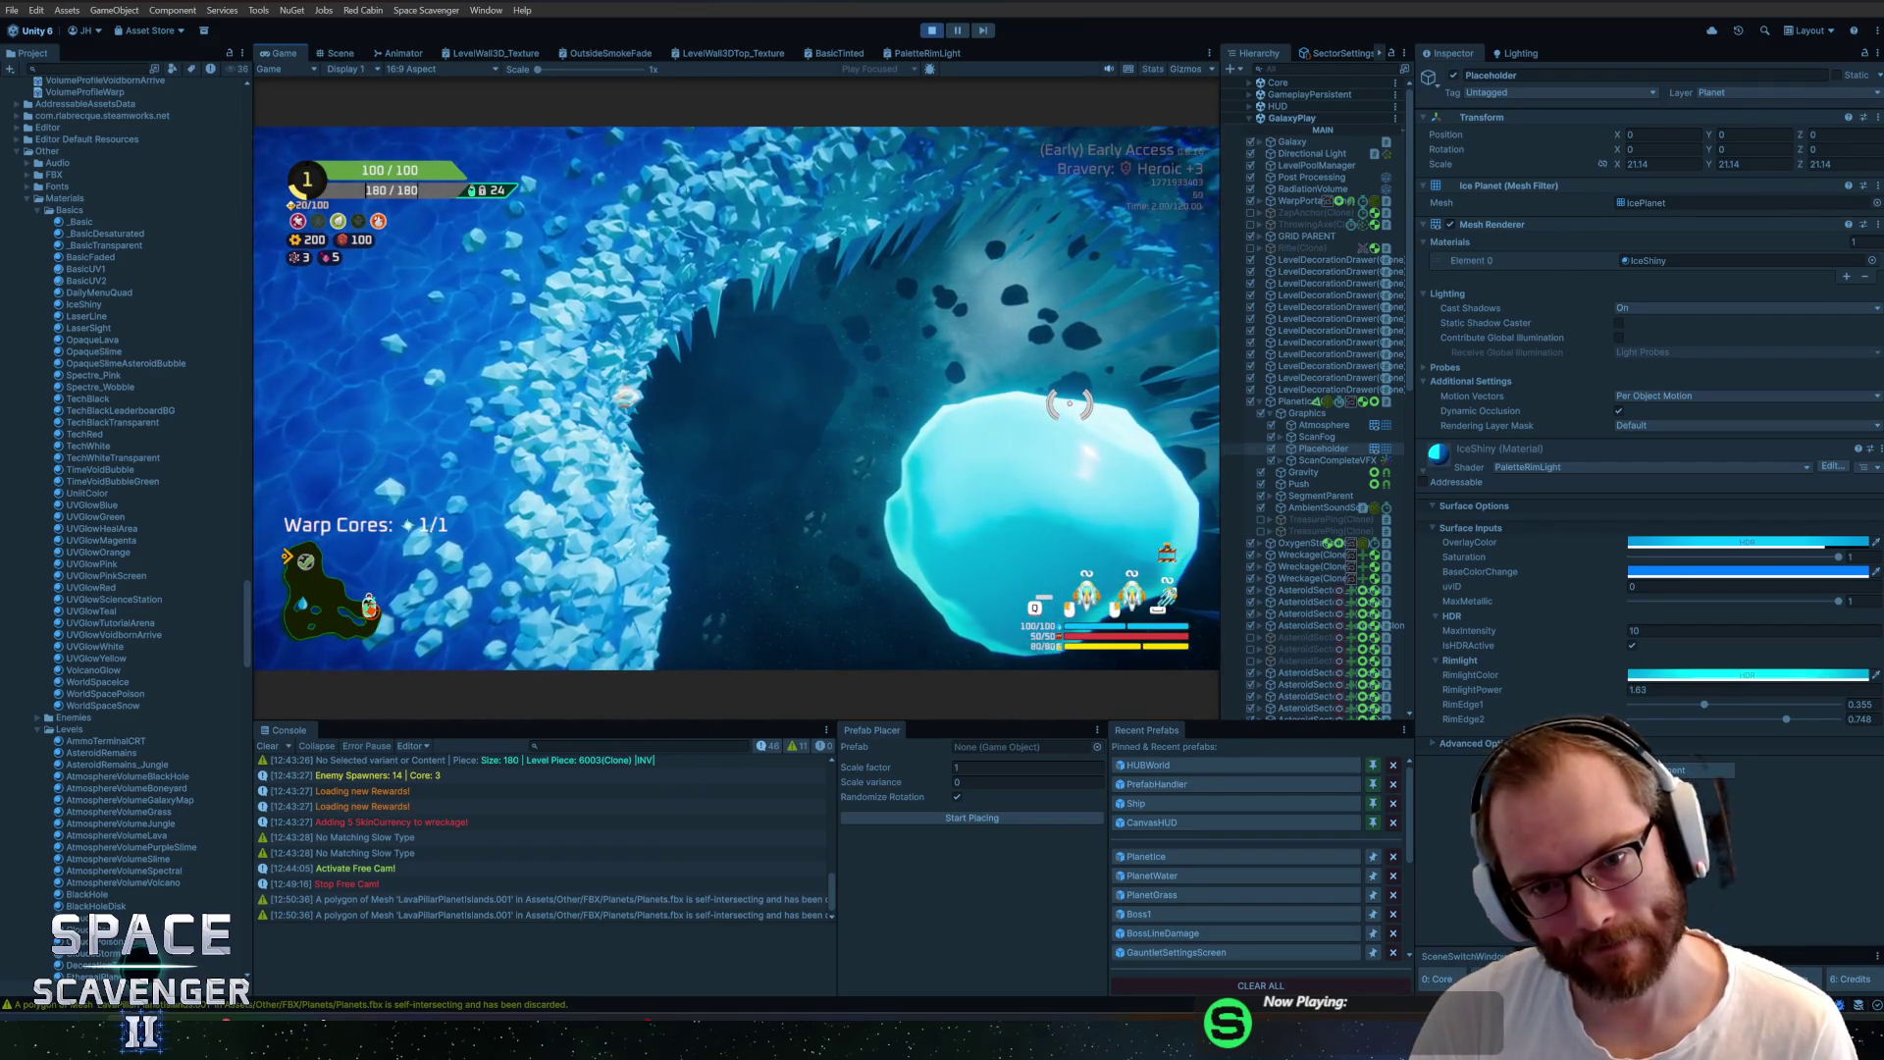
key(alt+Tab)
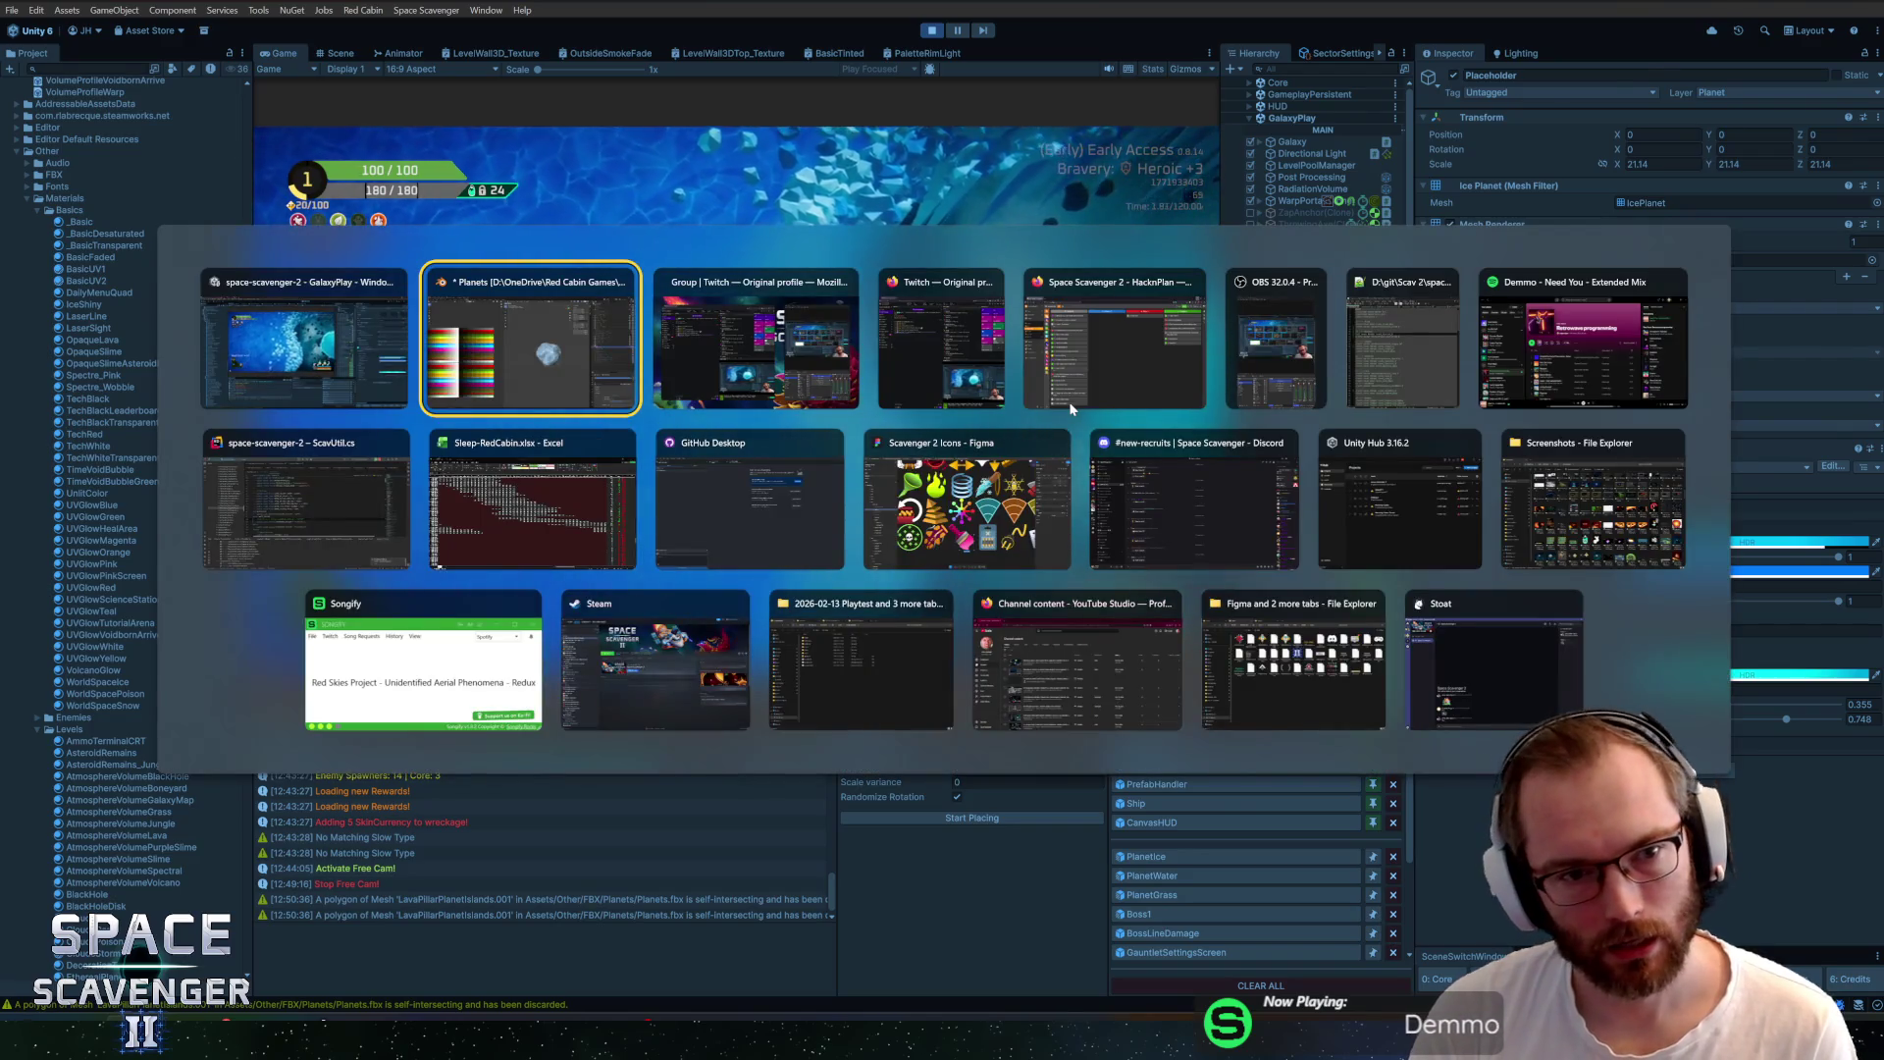
Duplicate IcePlanet in place, hide the IcePlanet.002 copy, and reselect the original IcePlanet
key(shift+d)
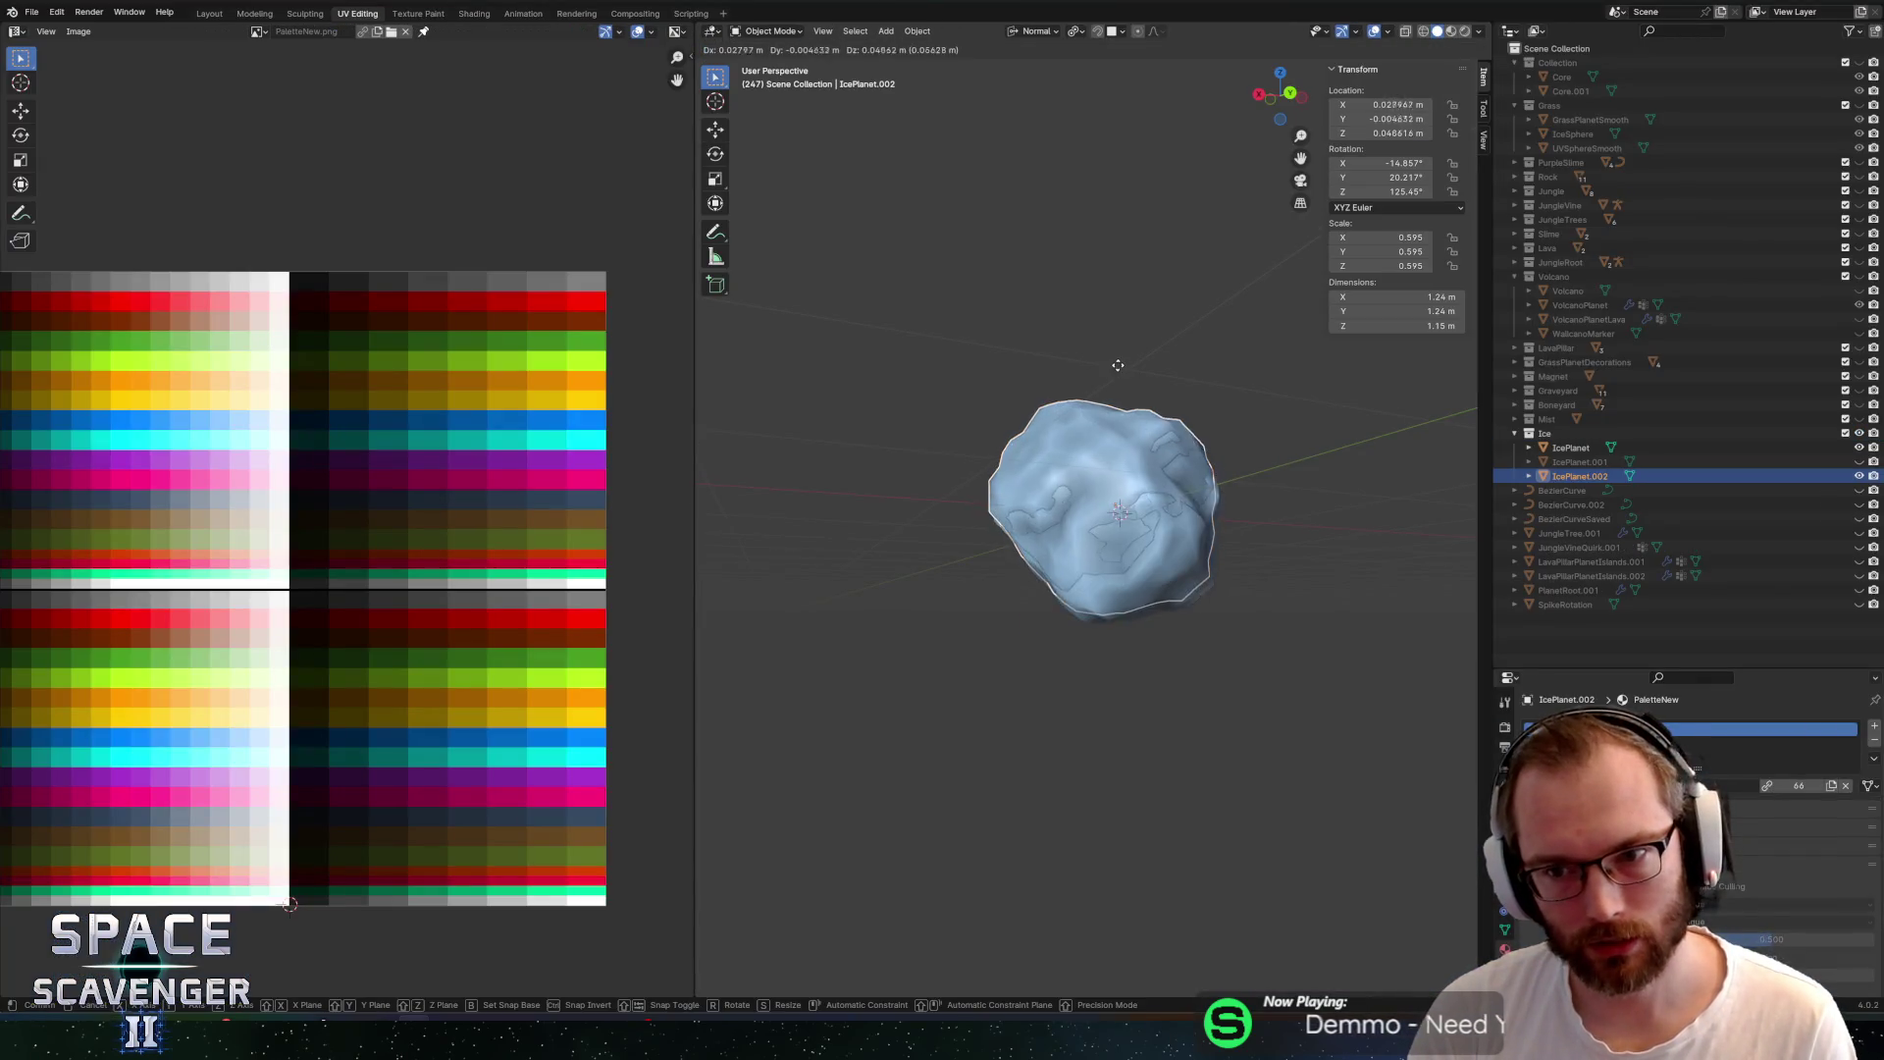
key(Escape)
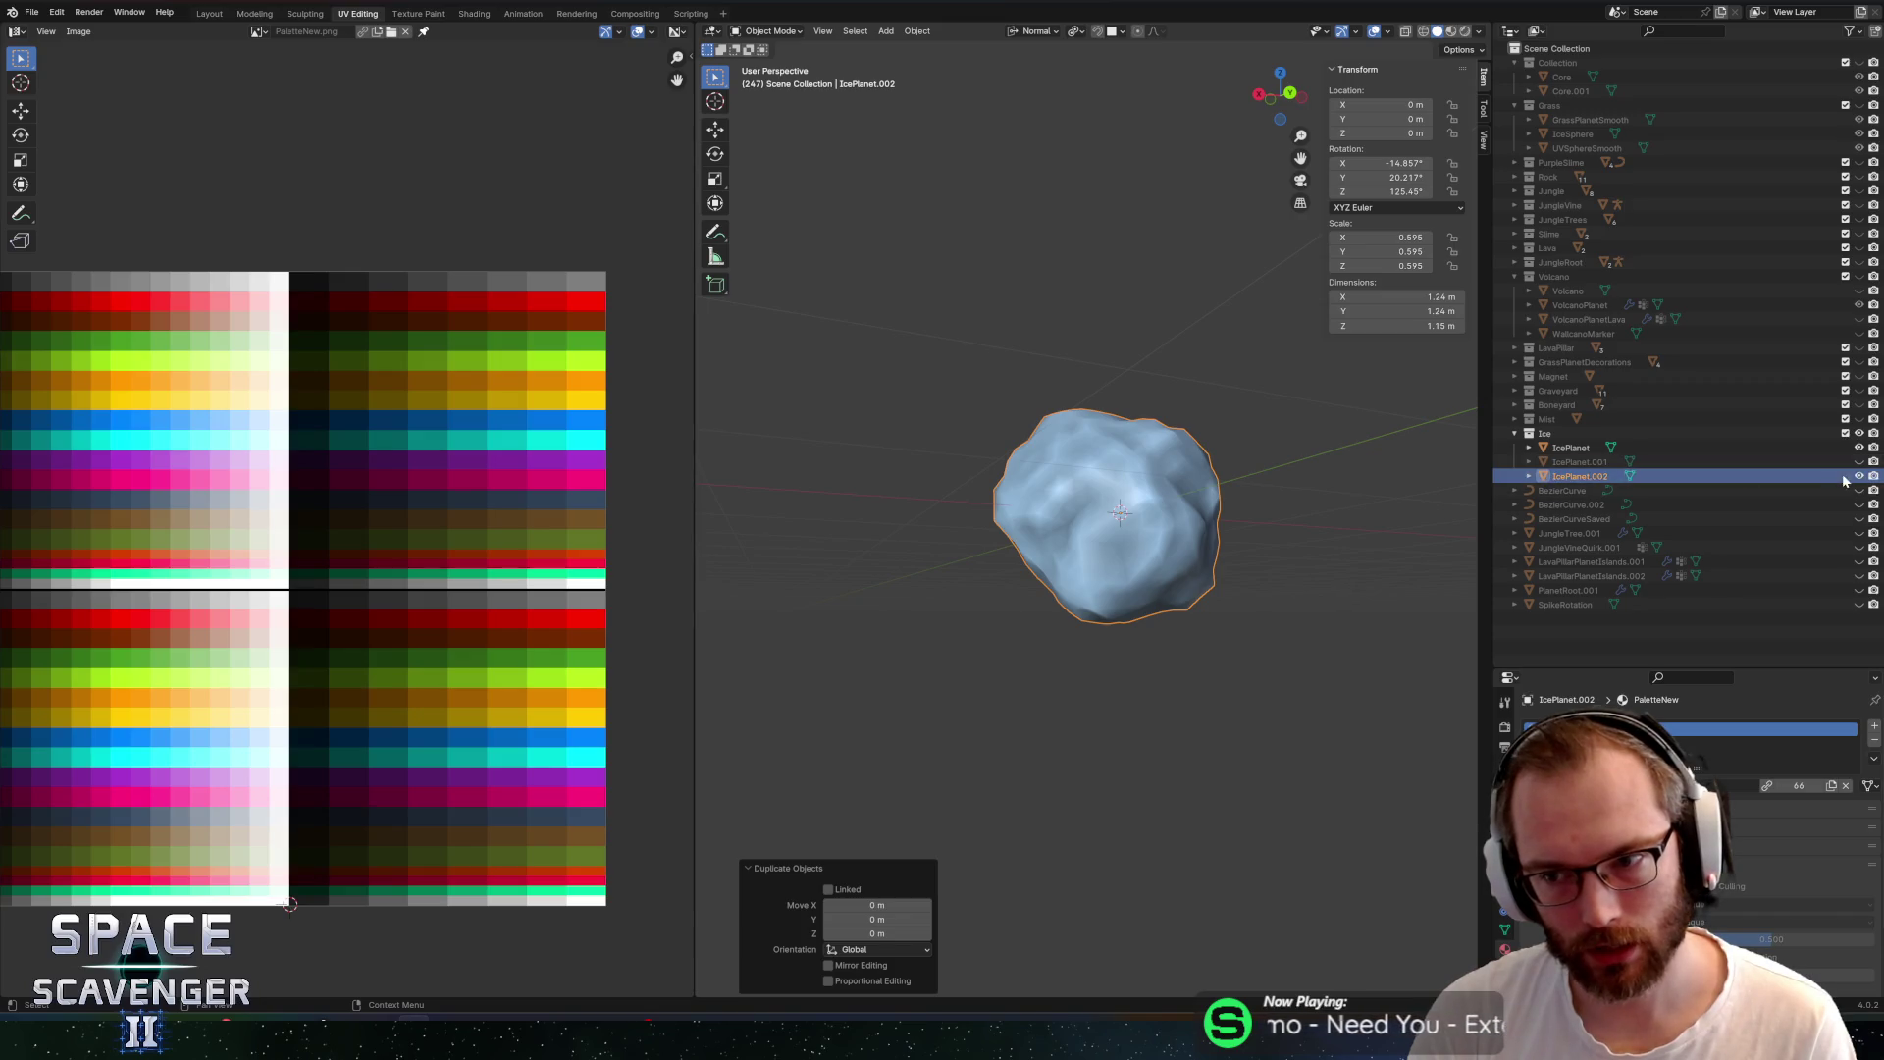
click(1859, 476)
click(1570, 448)
Enter Edit Mode, deselect everything, and select a first spot on the surface
key(Tab)
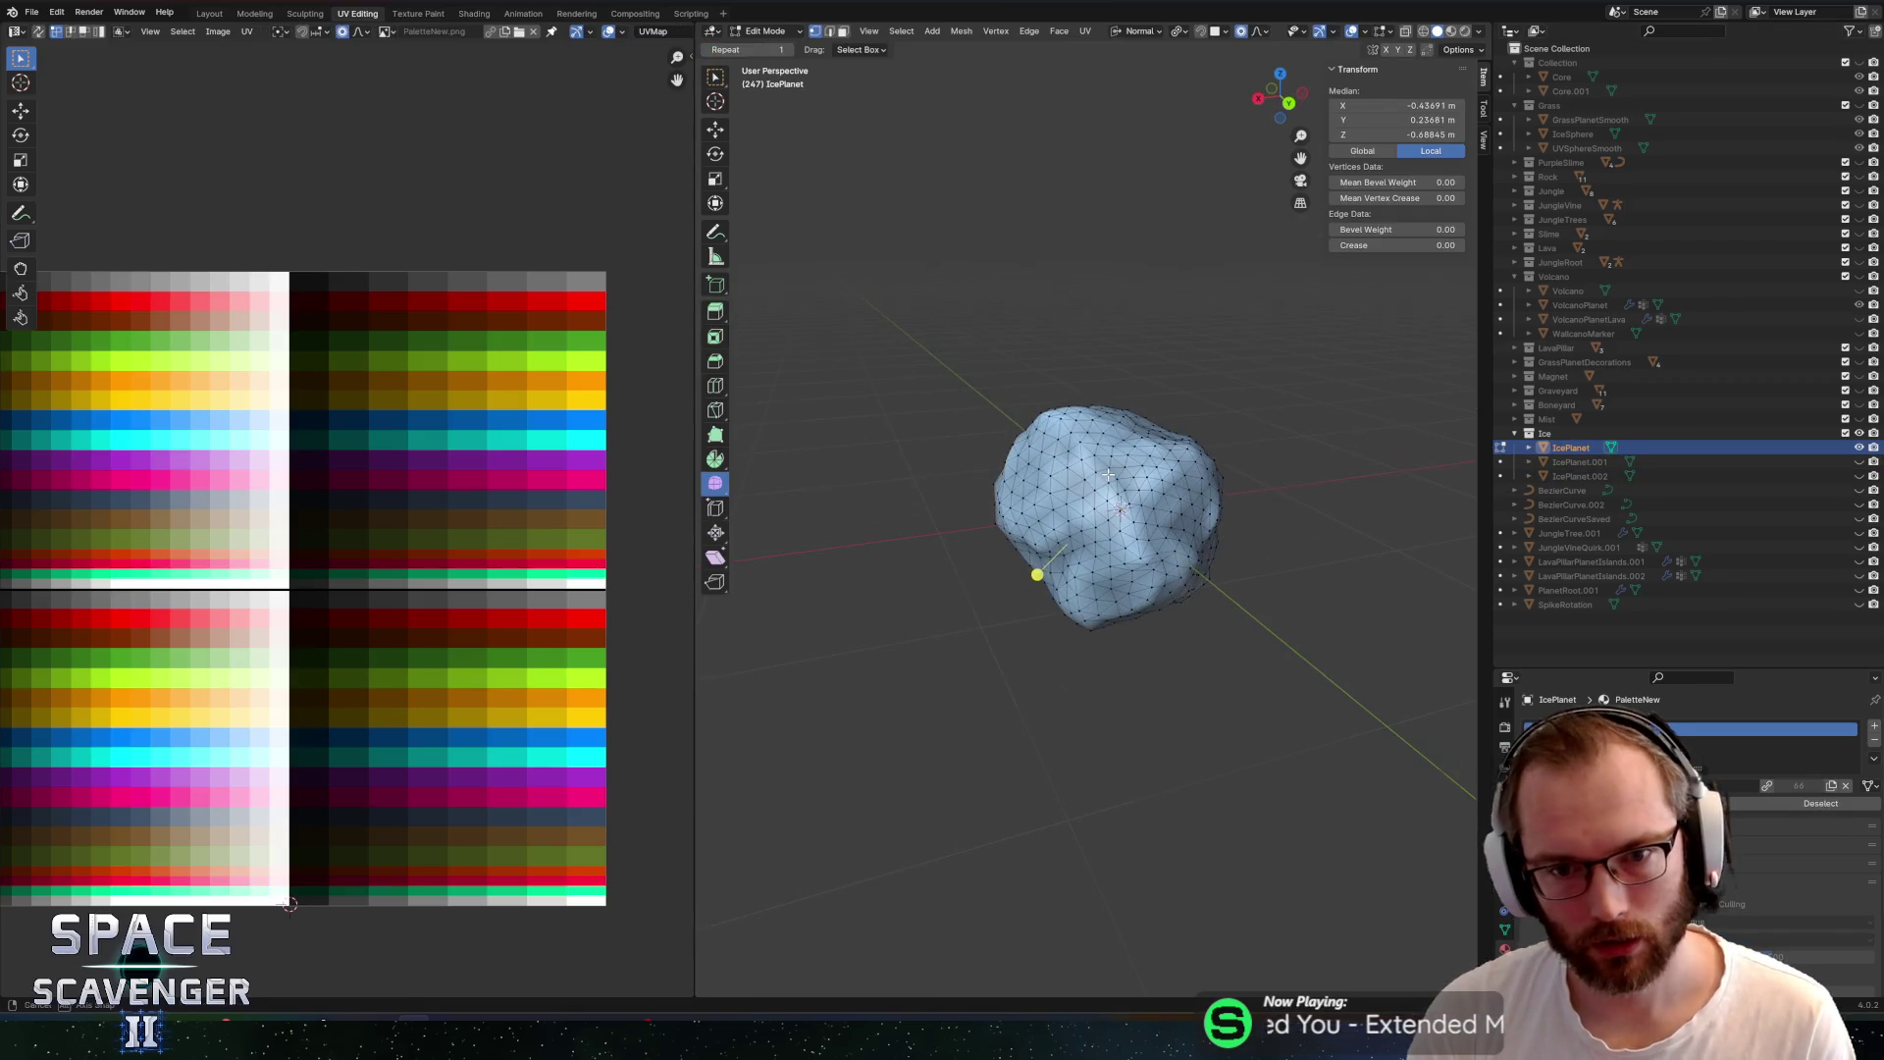
key(alt+a)
mouse_move(1114, 373)
mouse_down()
mouse_move(1090, 461)
mouse_move(1249, 433)
mouse_move(1136, 447)
mouse_up()
click(1032, 460)
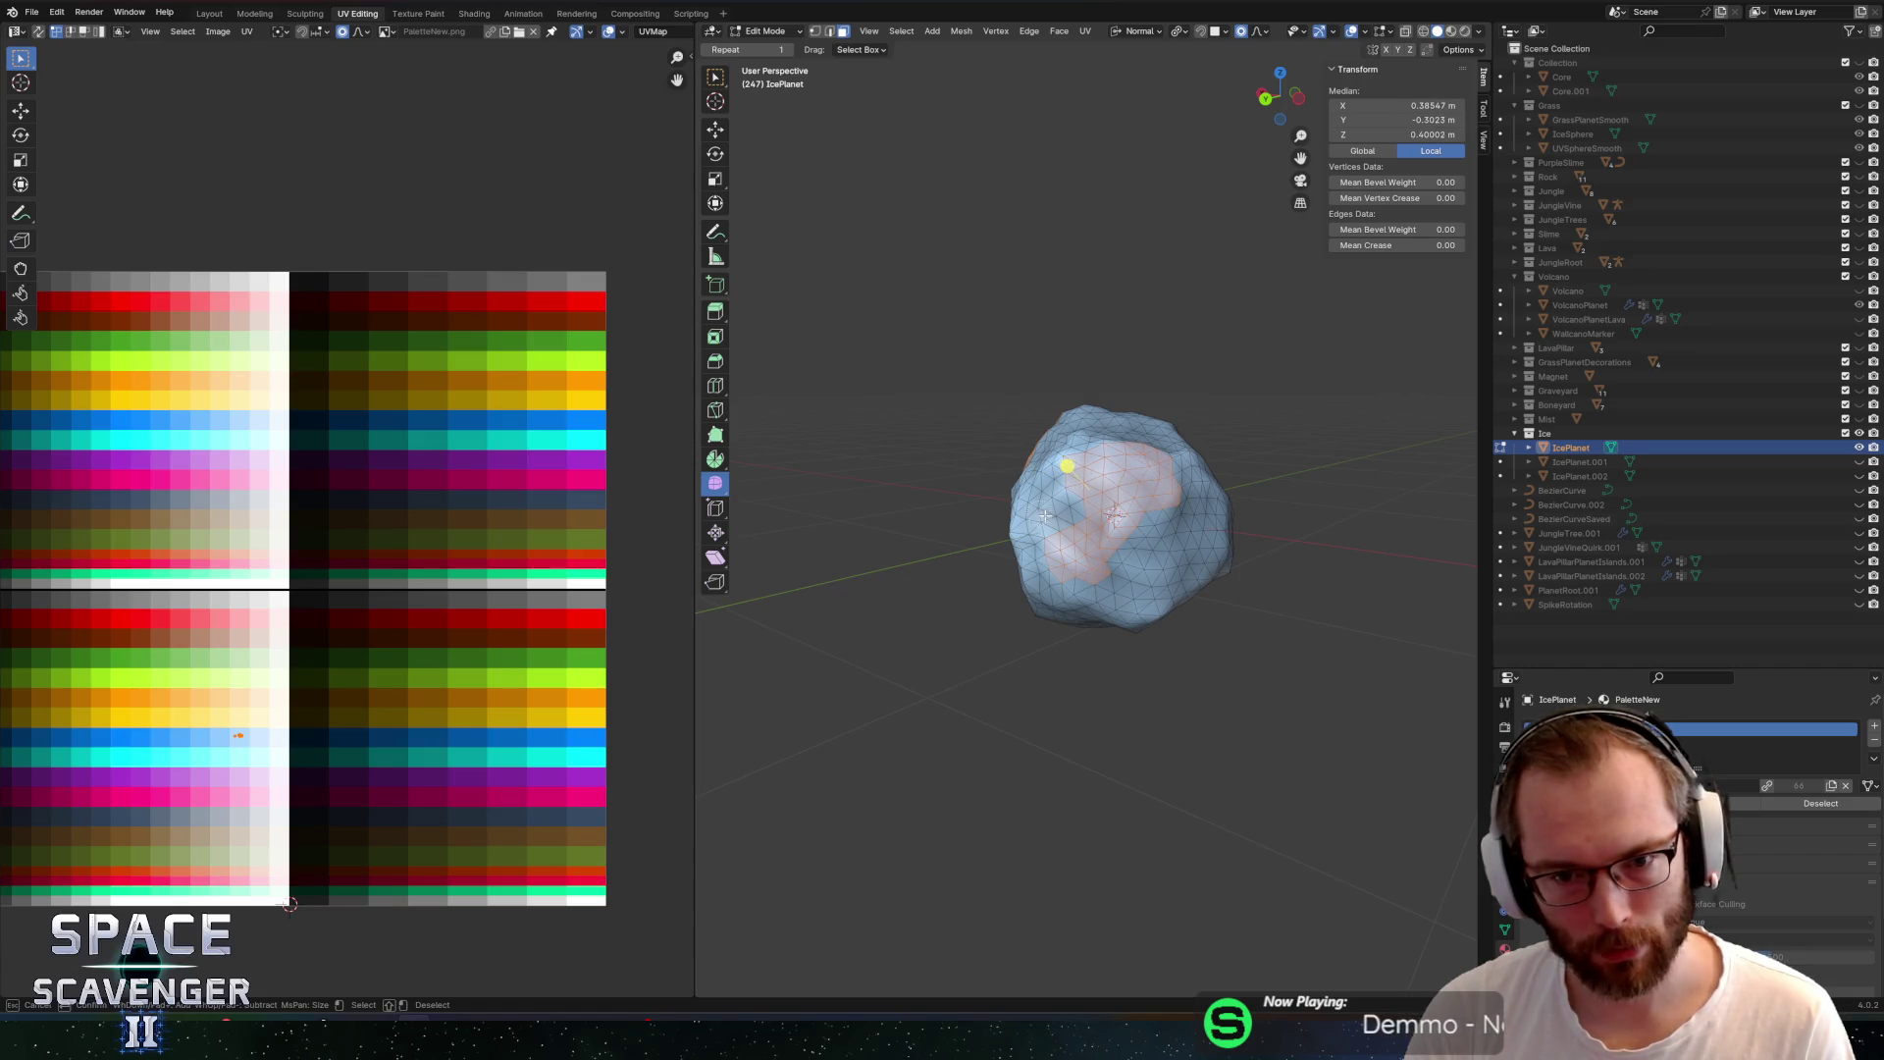
Circle-select a new patch of faces on the IcePlanet surface
key(Escape)
mouse_move(1145, 546)
mouse_down()
mouse_move(1050, 535)
mouse_move(1119, 539)
mouse_up()
key(g)
click(1049, 535)
key(c)
click(1120, 543)
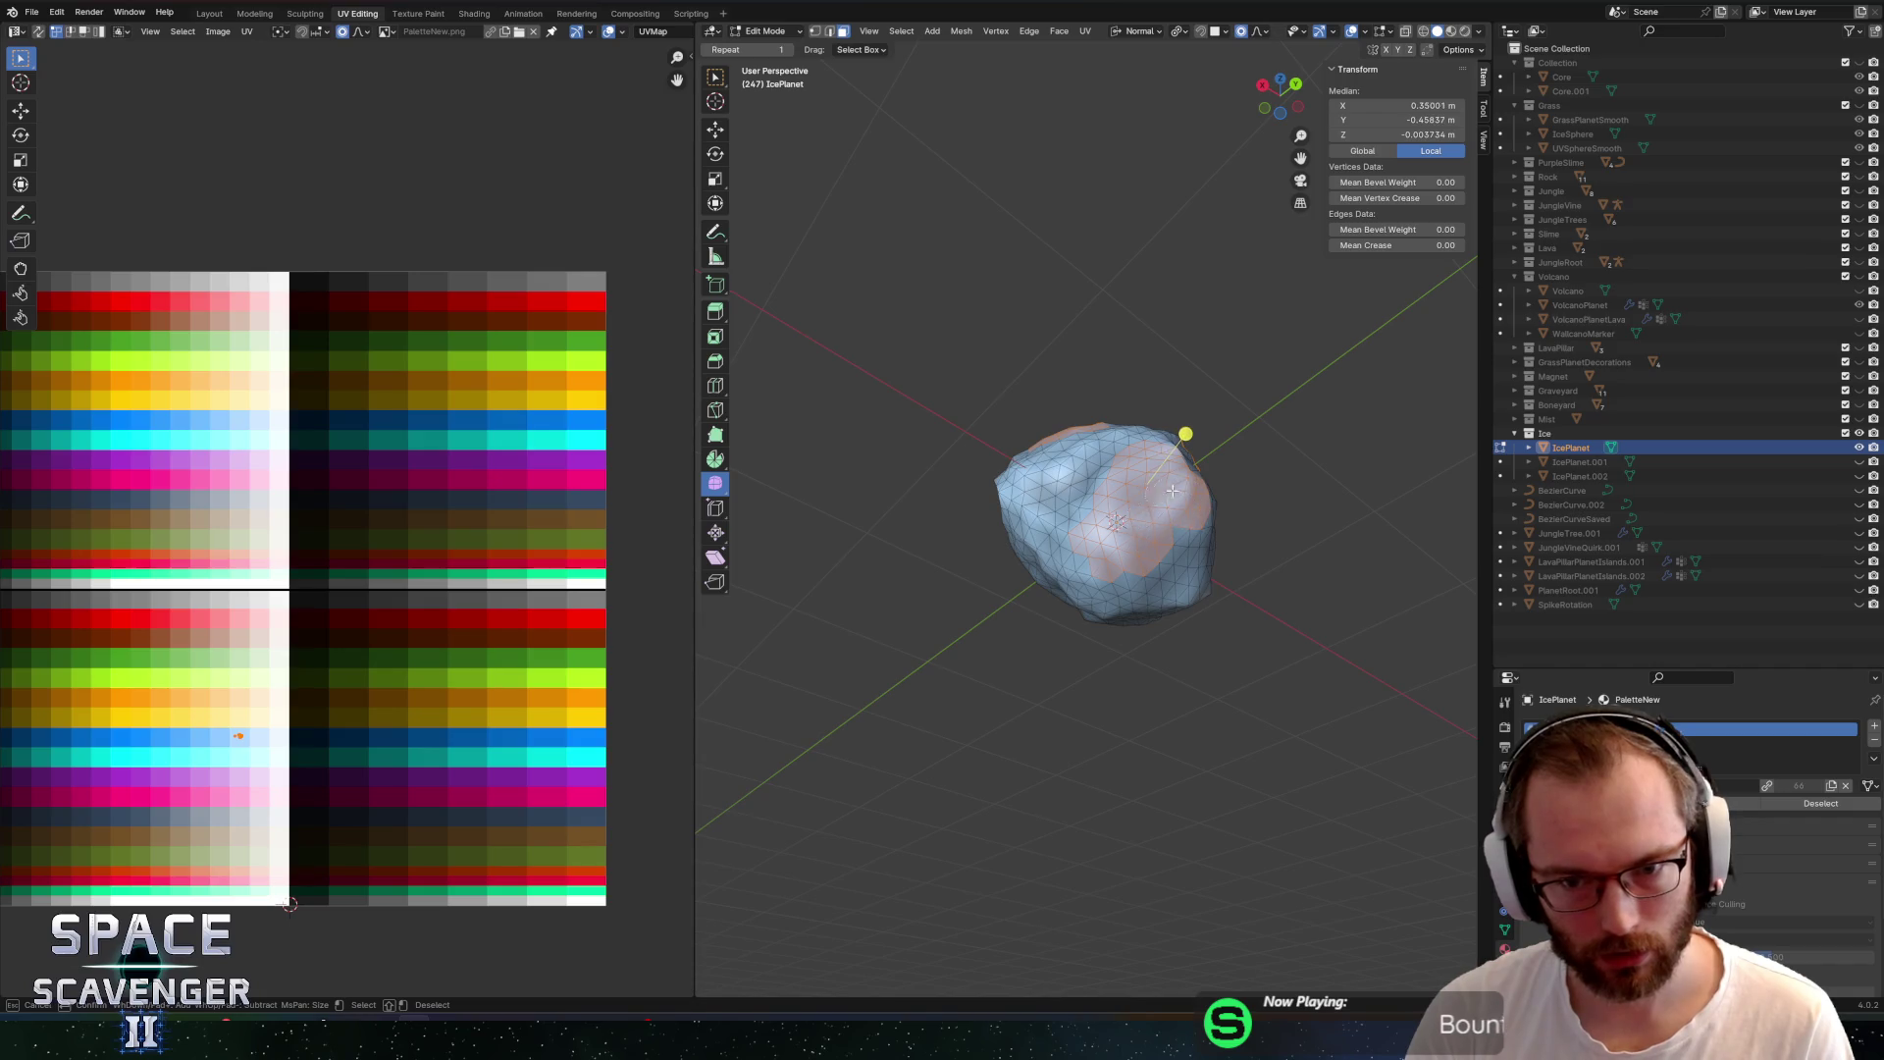
mouse_move(1149, 553)
mouse_down()
mouse_move(1257, 454)
mouse_move(1051, 564)
mouse_up()
key(Escape)
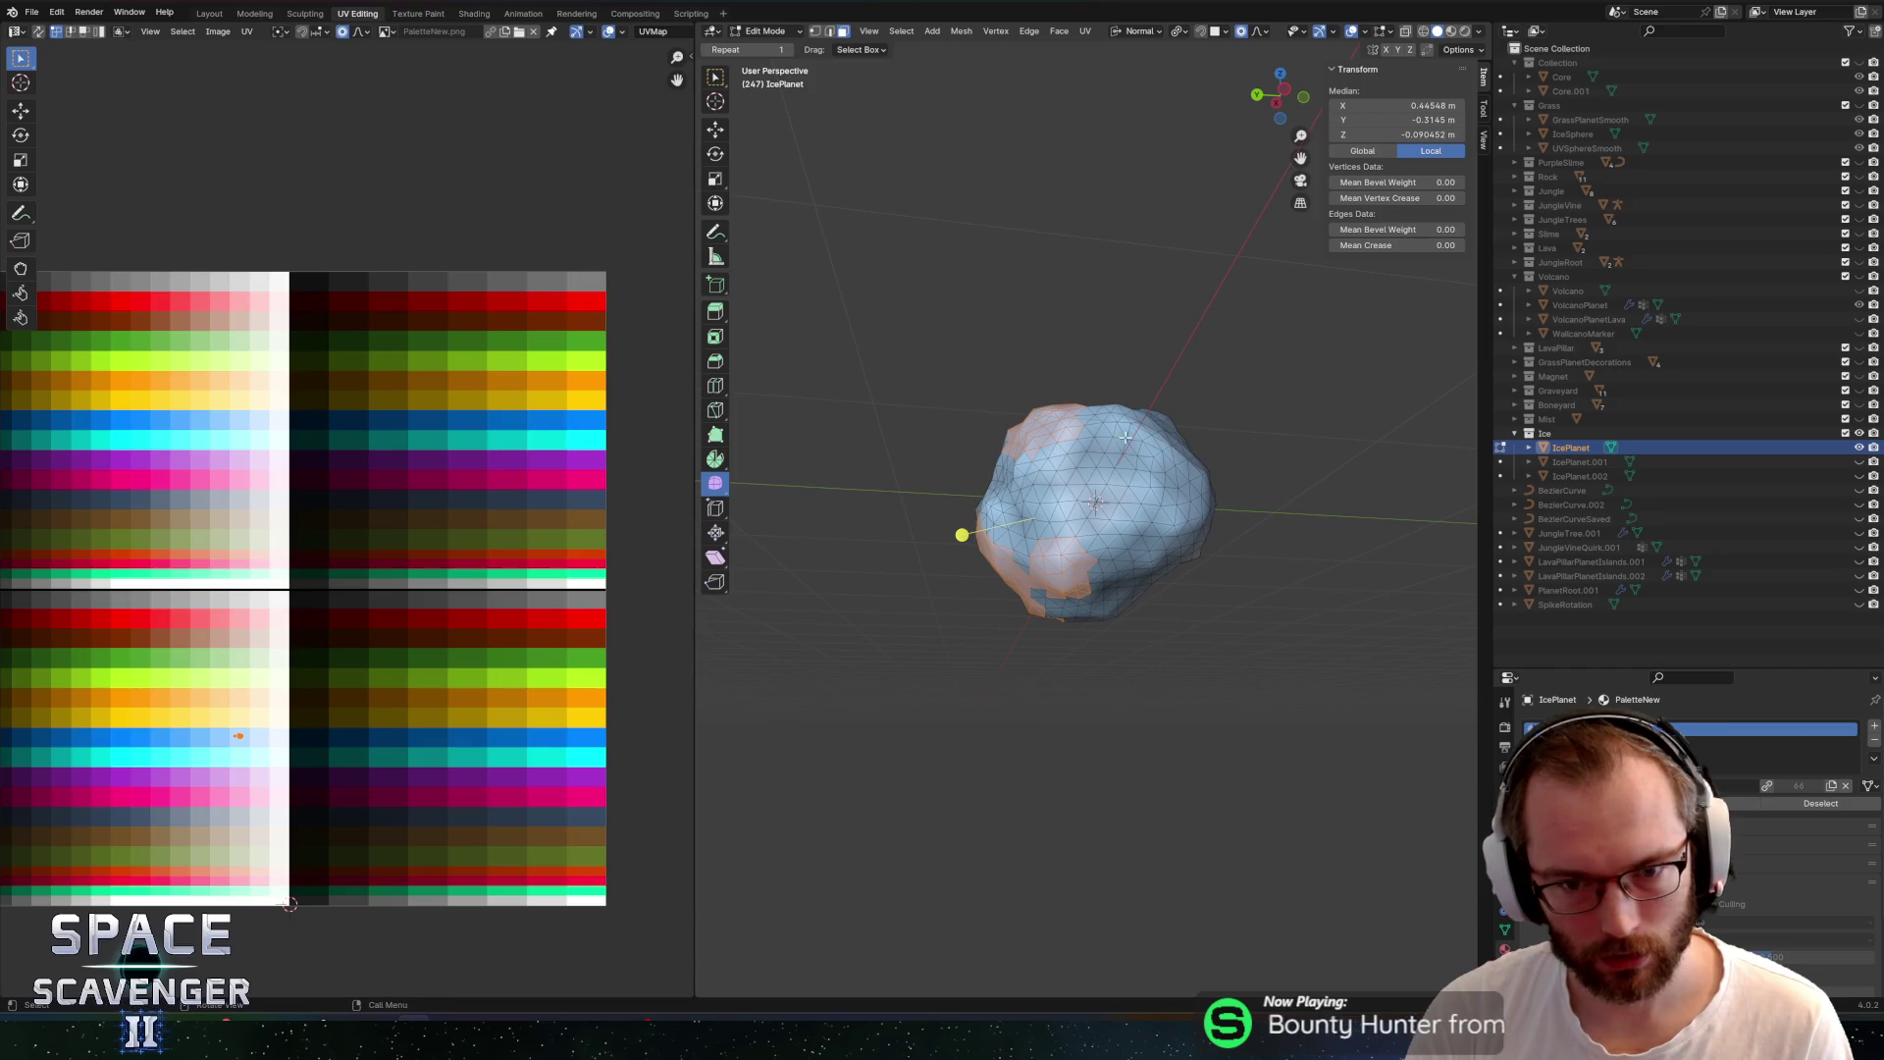
Grow the selected patch to the right and upper right while rotating the view
drag(1224, 331, 1178, 348)
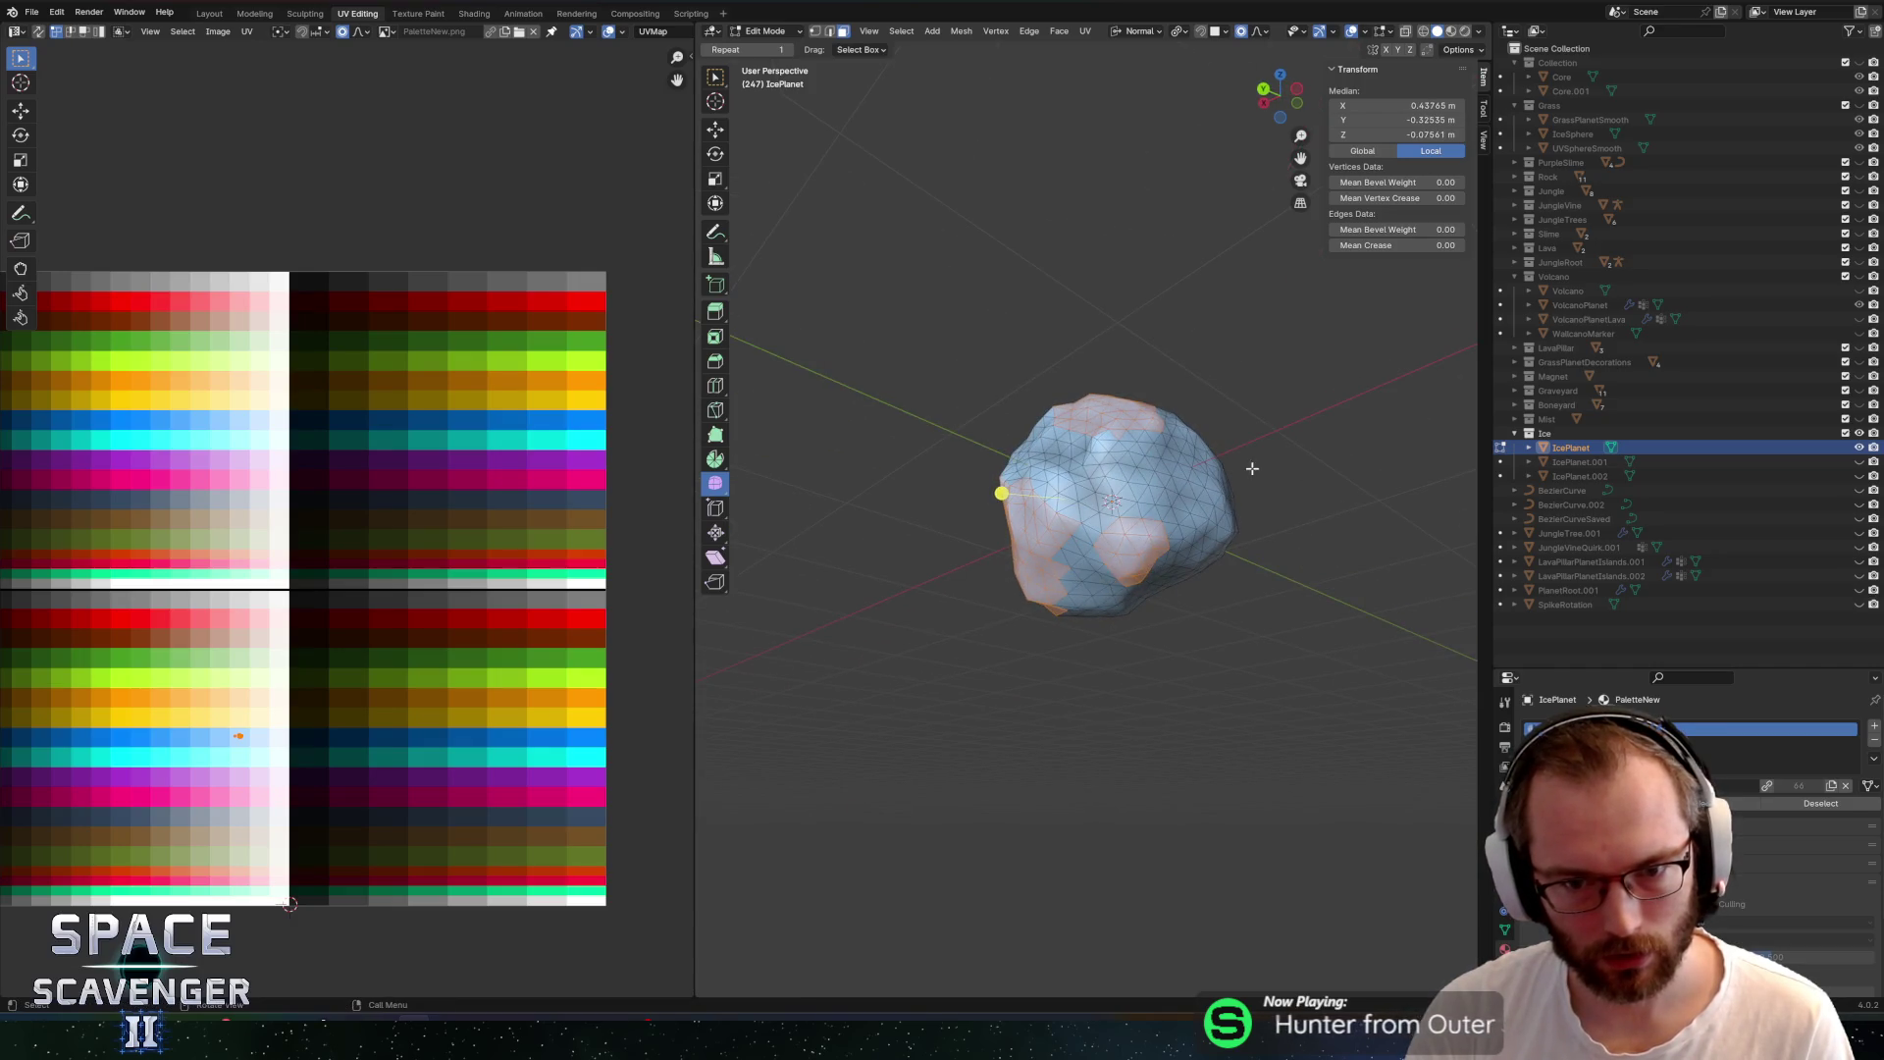
scroll(1099, 540, right, 5)
drag(1125, 494, 1164, 479)
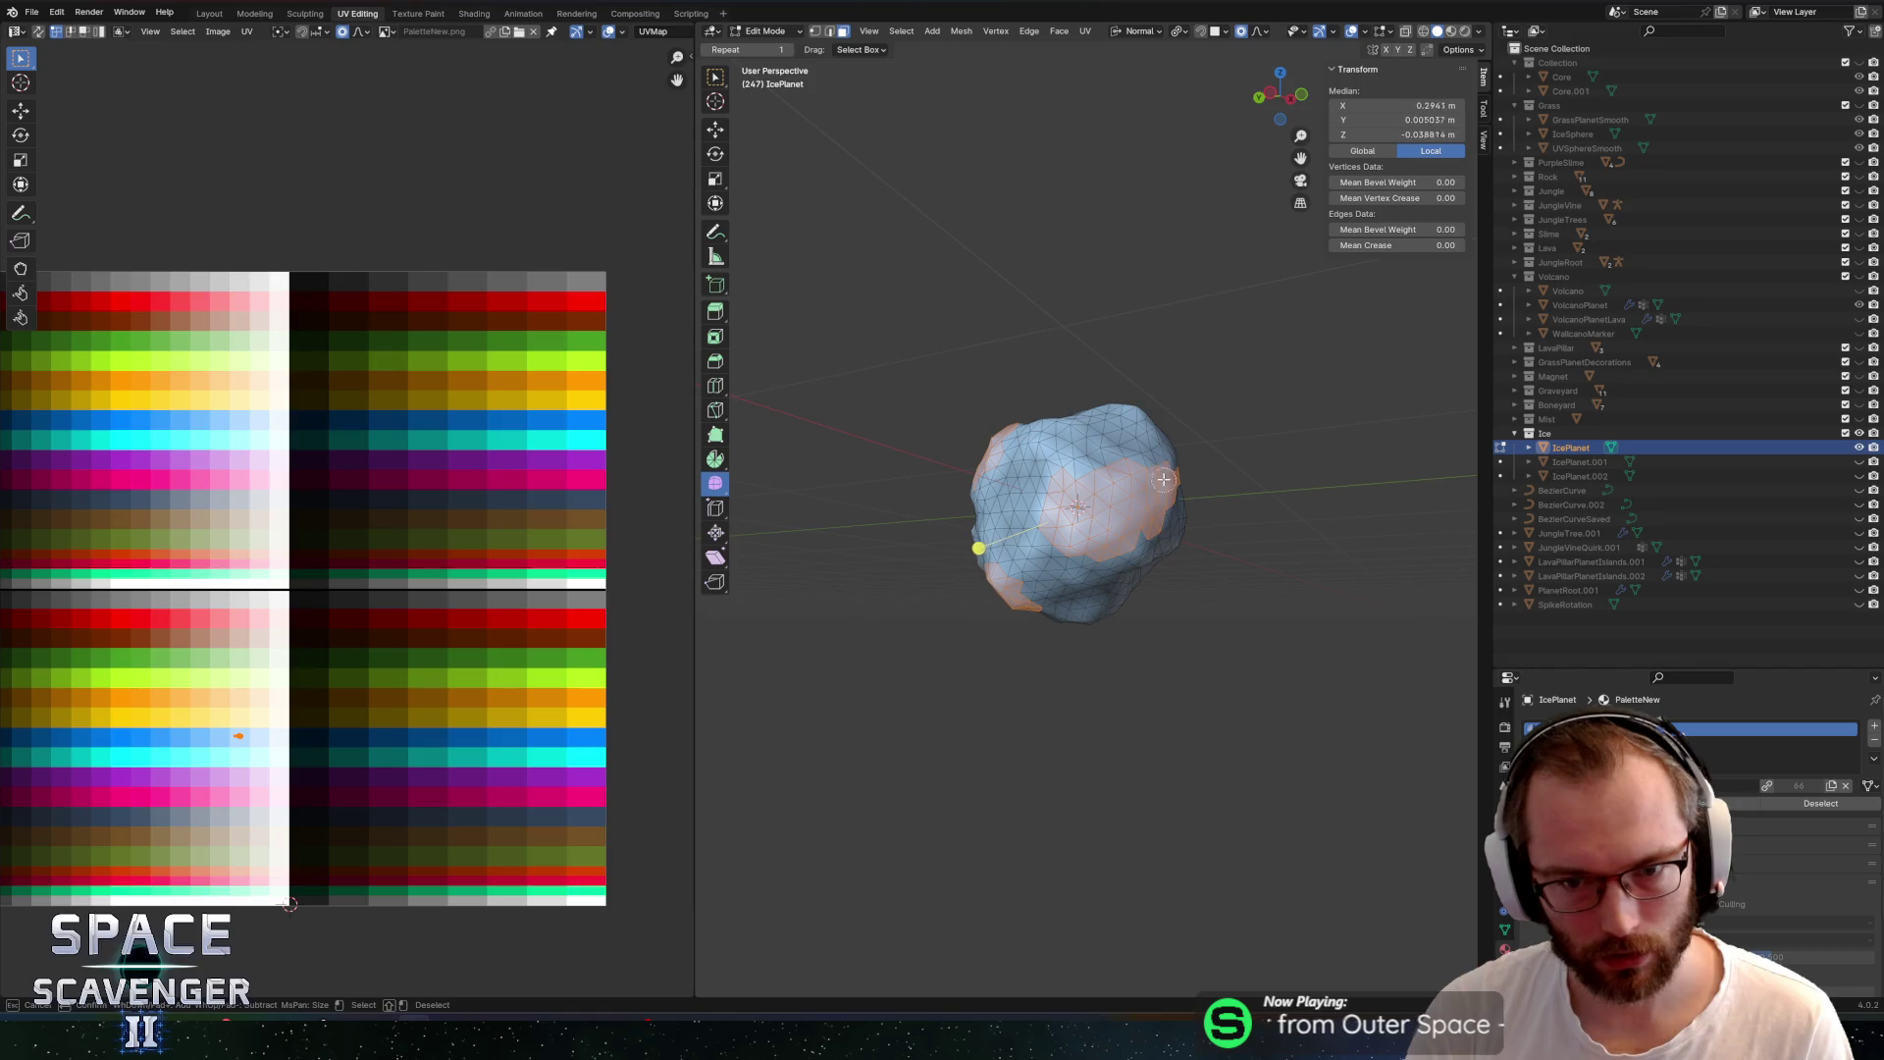
drag(1129, 410, 1165, 443)
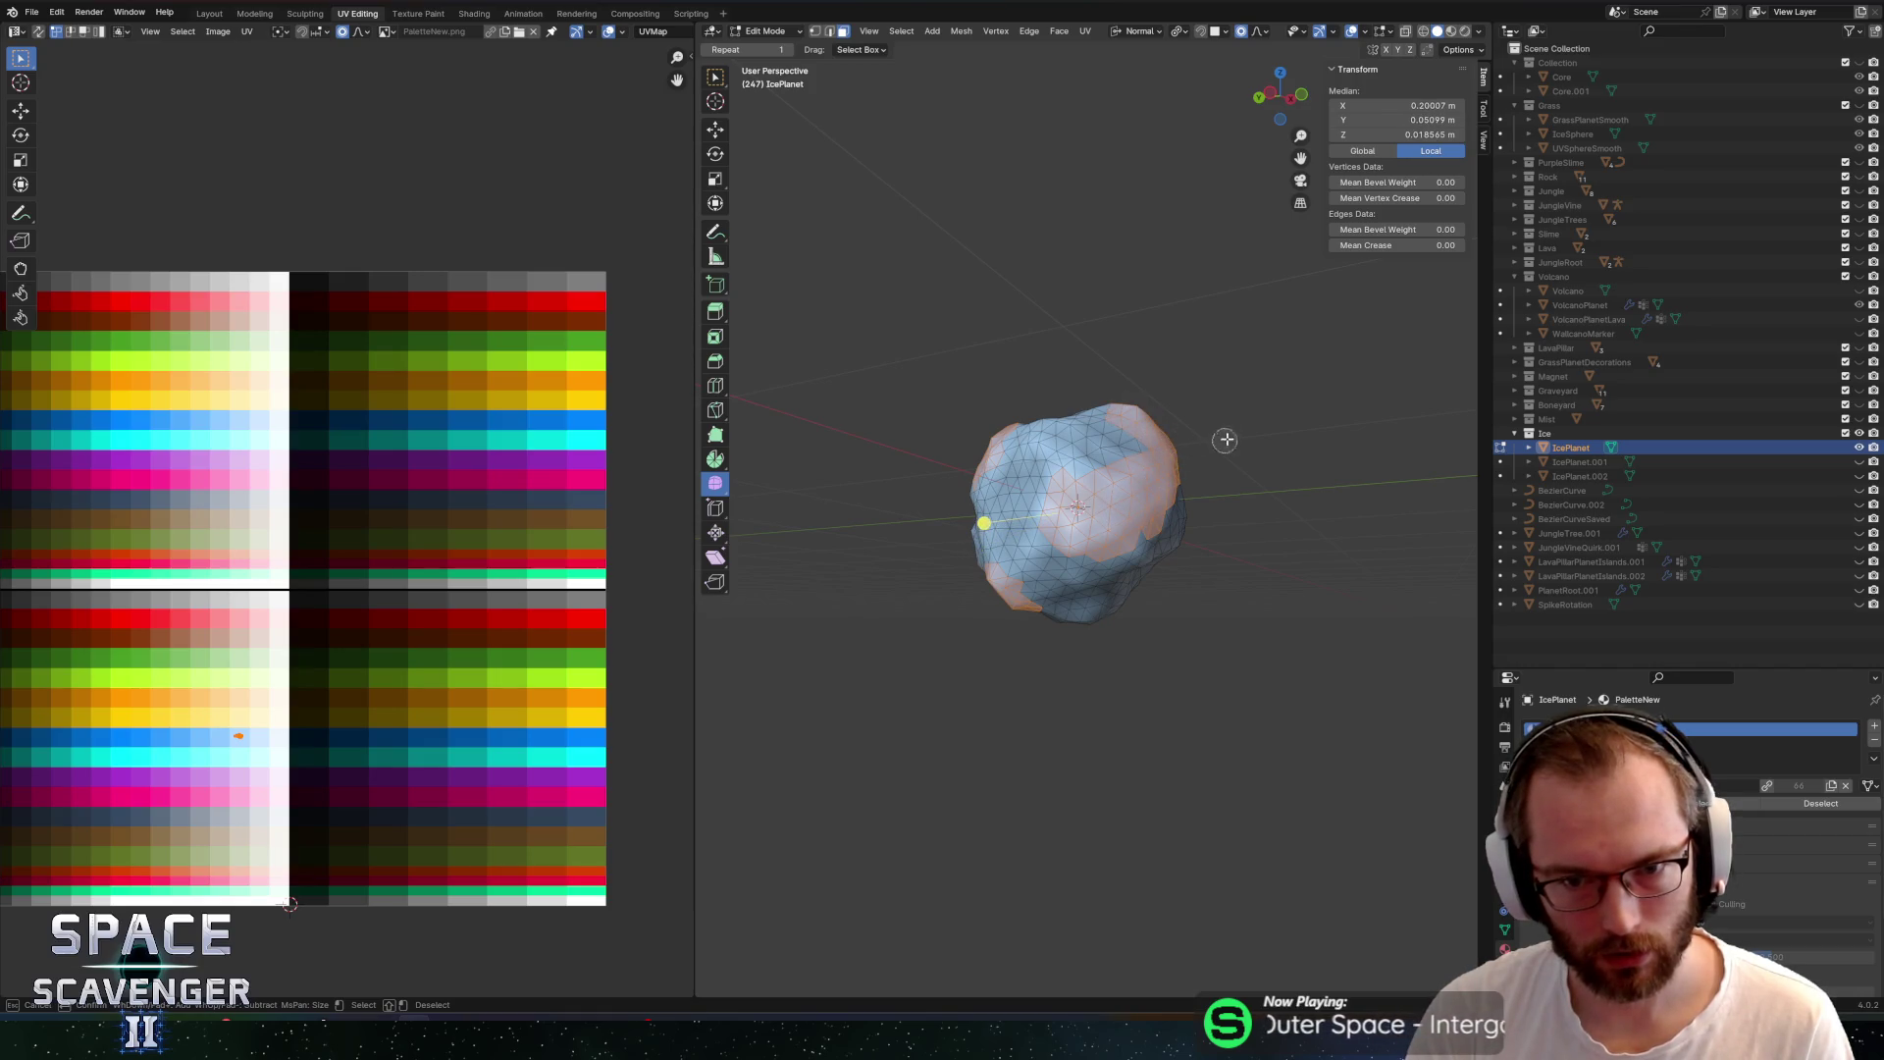
scroll(1139, 451, right, 5)
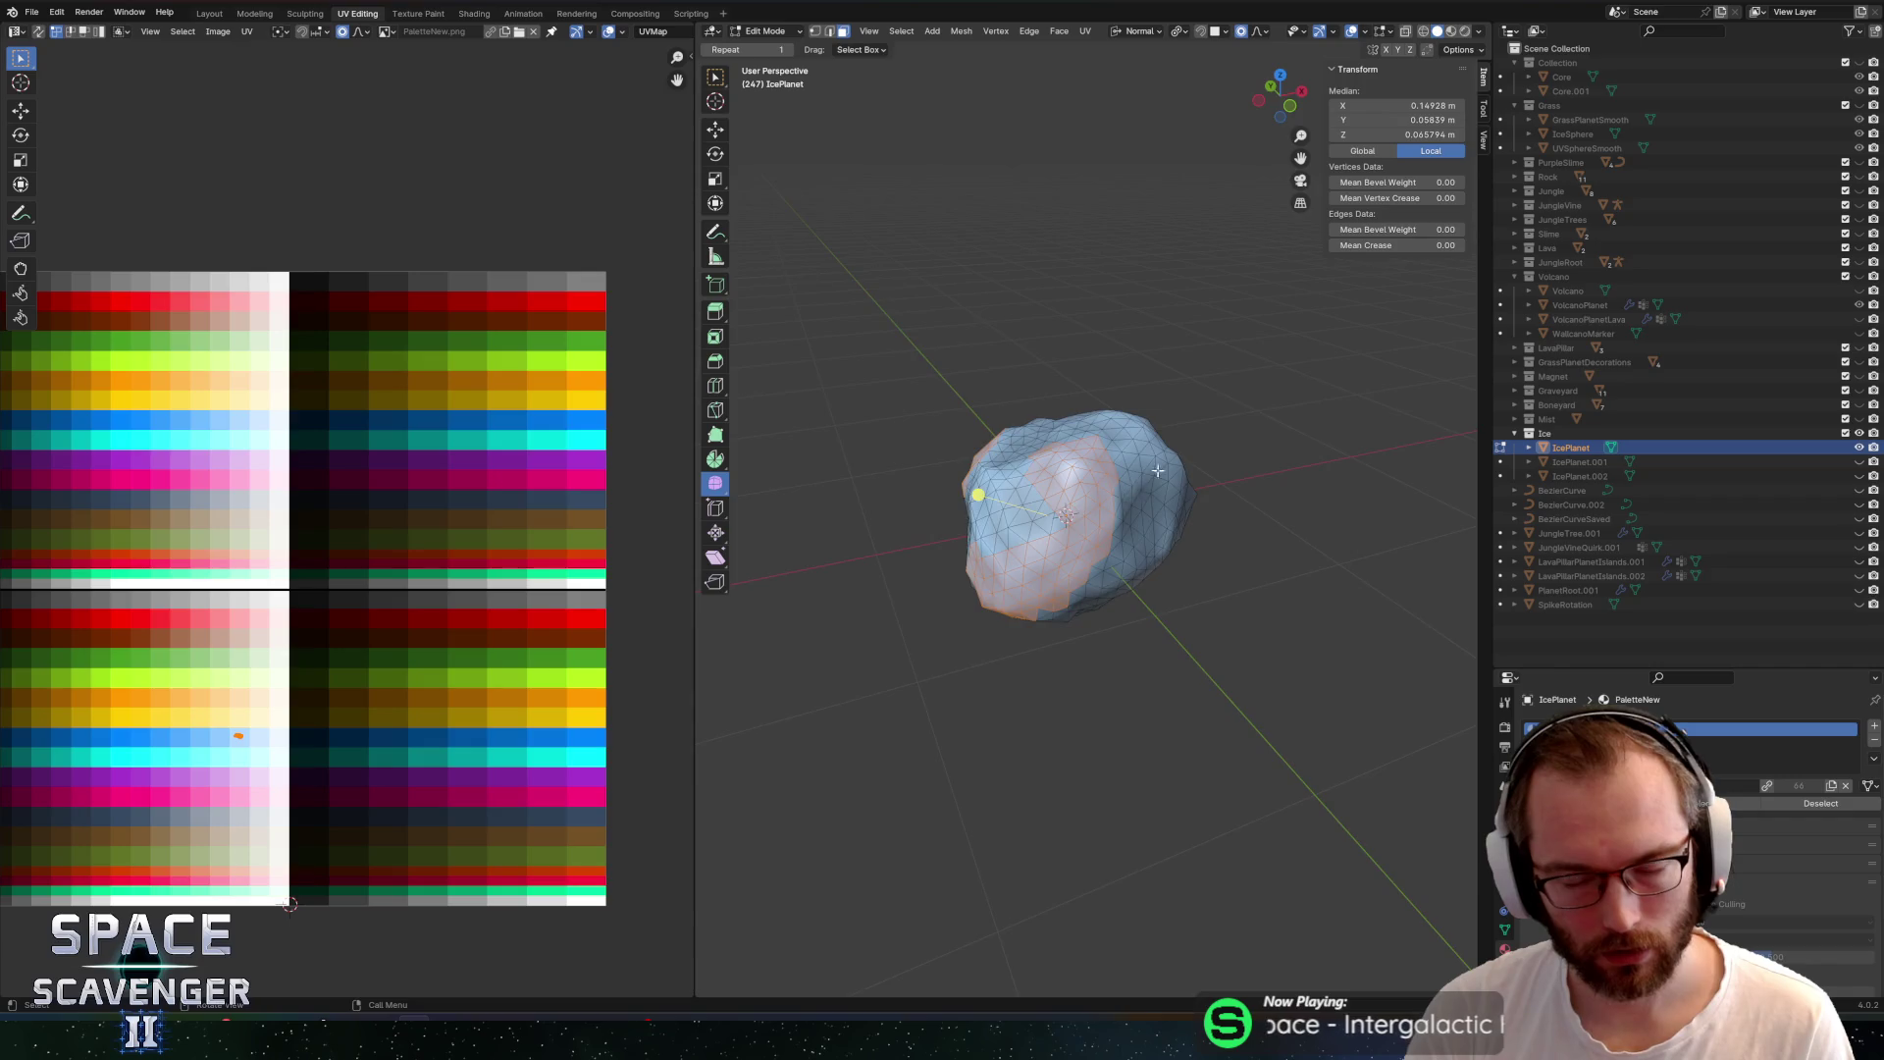
scroll(1088, 506, right, 5)
scroll(1072, 537, right, 5)
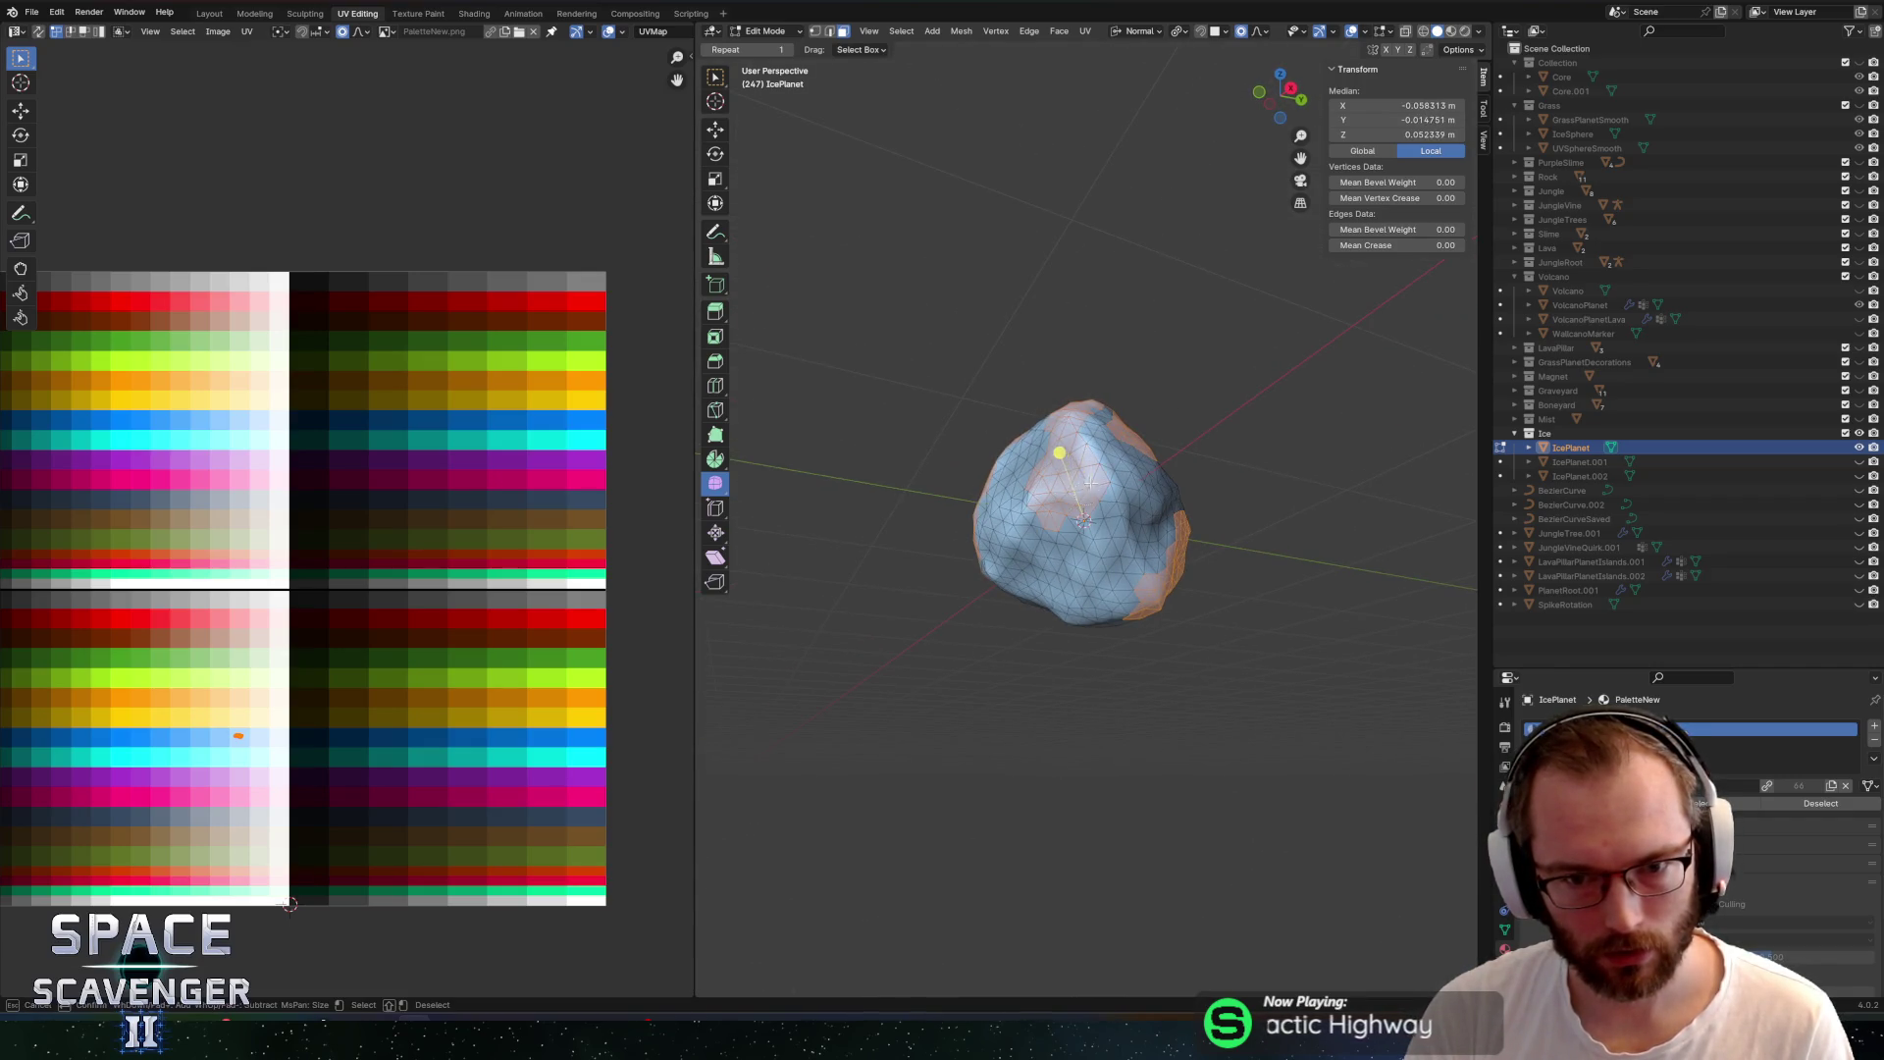
scroll(1092, 486, right, 5)
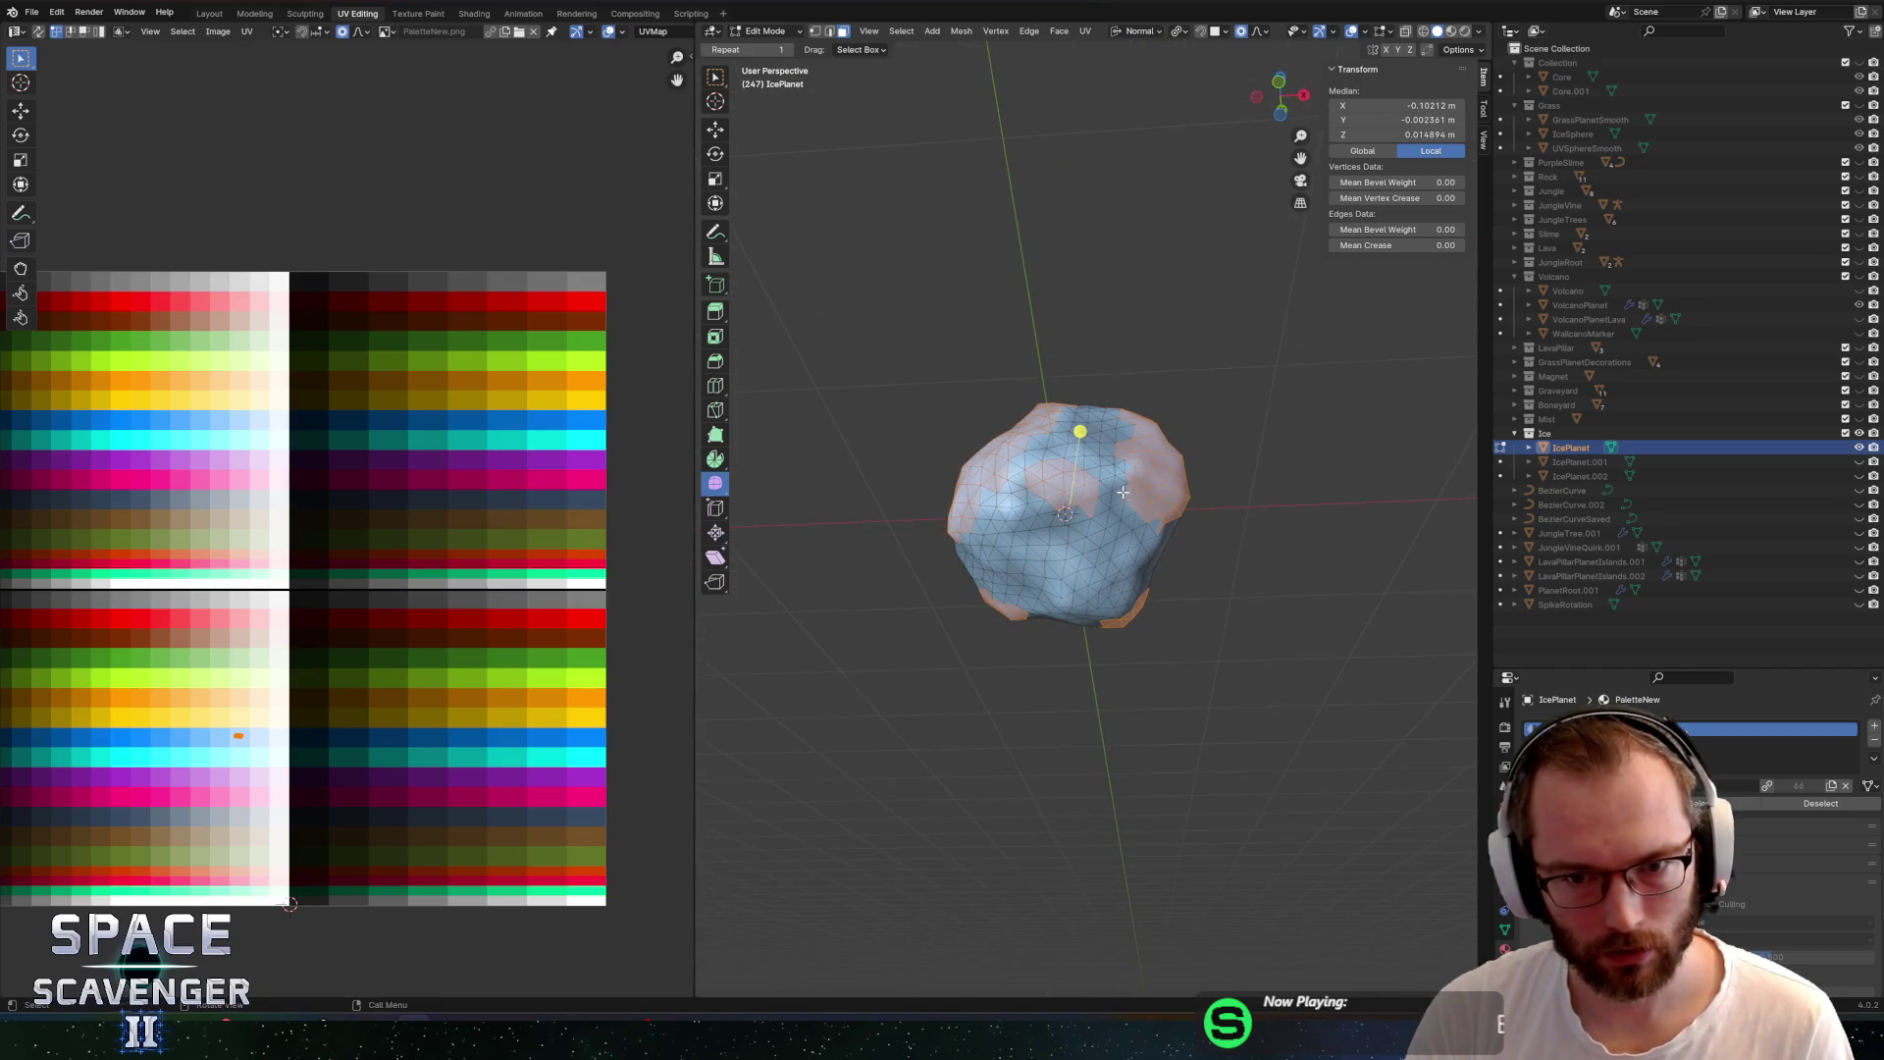
scroll(1088, 479, right, 5)
Circle-select more faces into the patch and bring up the Alt+E Extrude menu
key(c)
click(1067, 493)
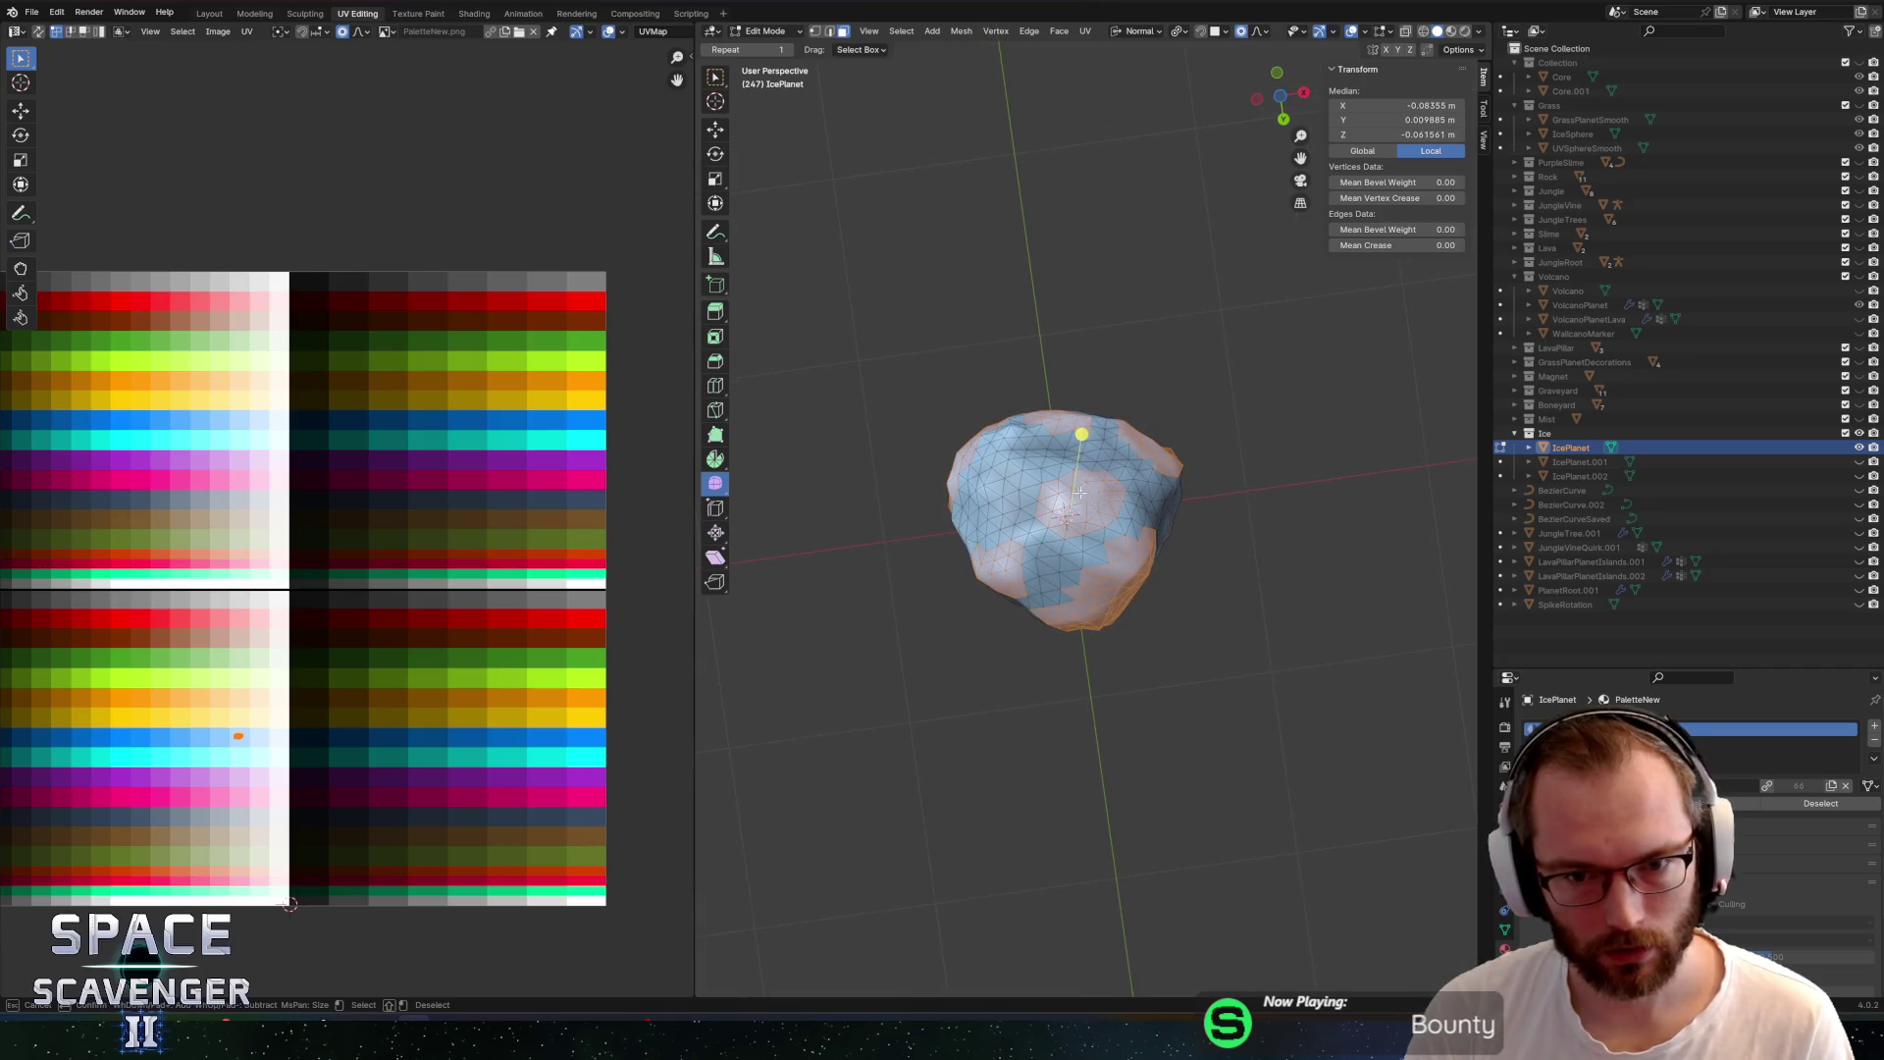
scroll(1080, 493, right, 5)
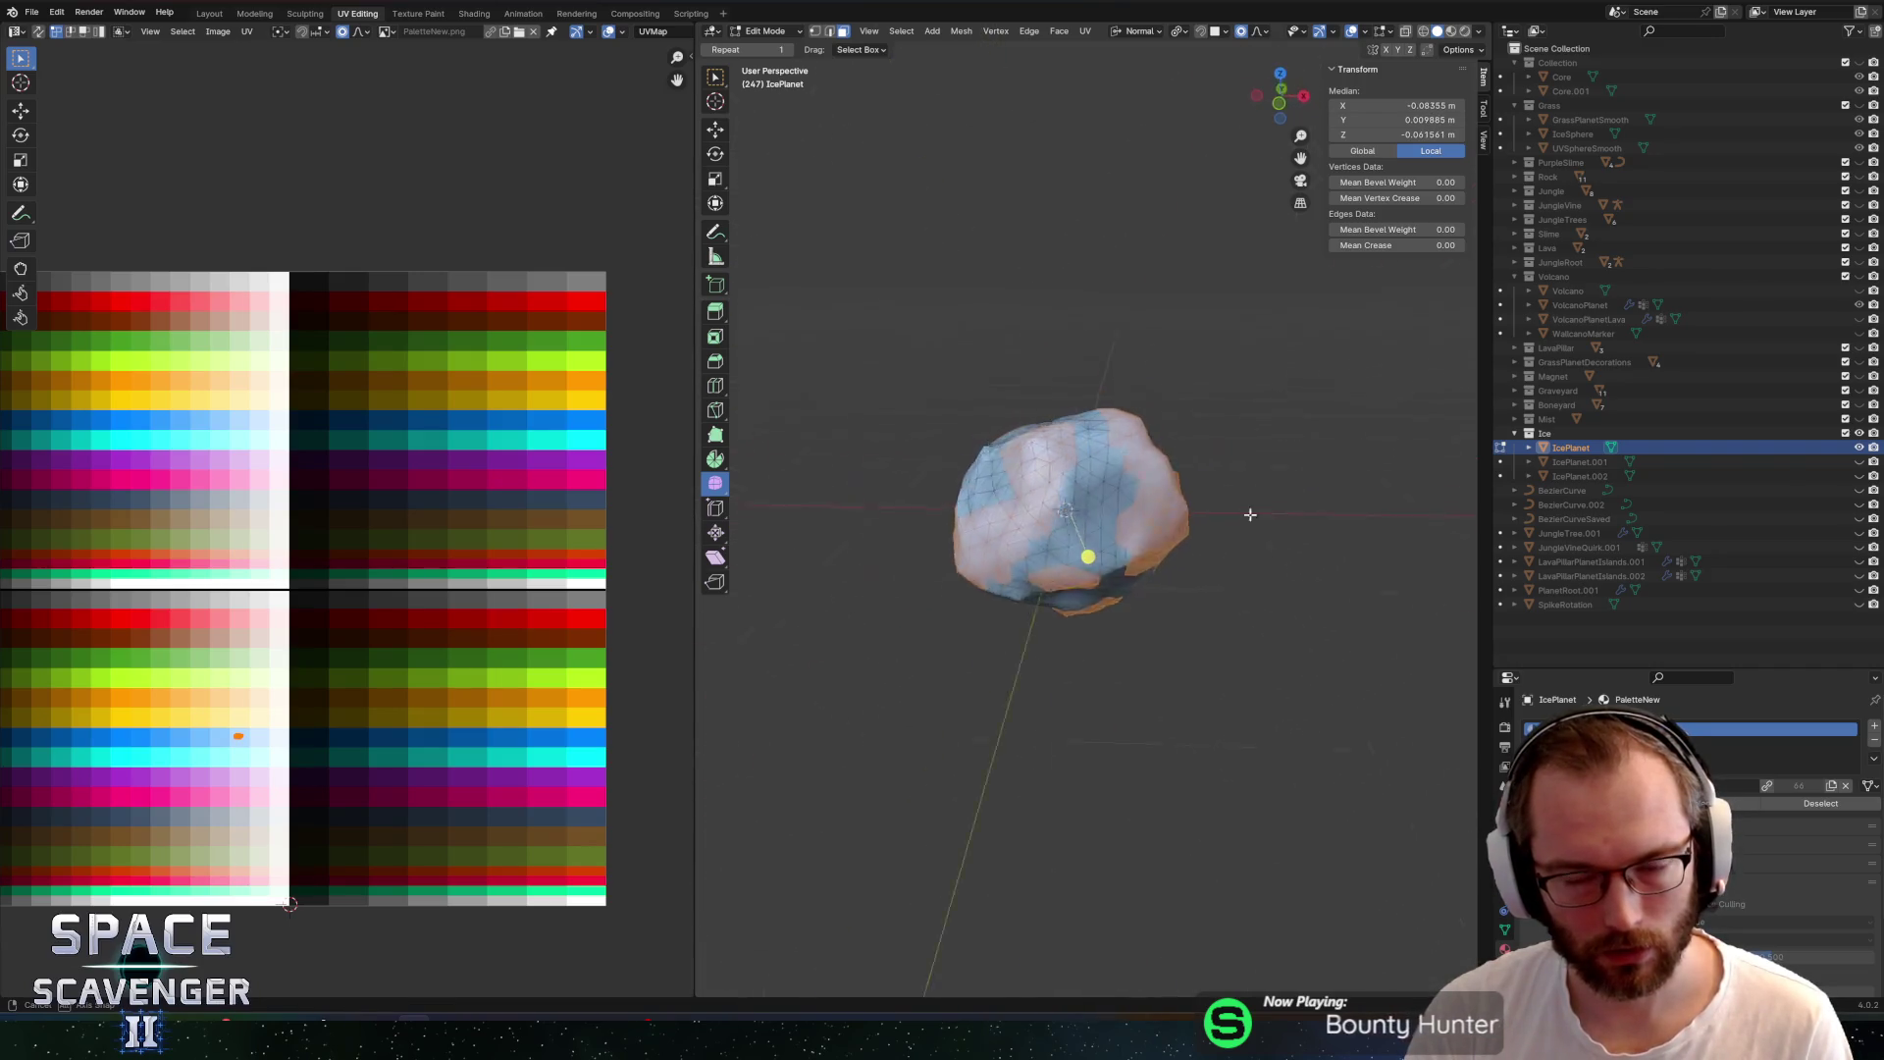
scroll(1250, 515, right, 5)
scroll(1266, 490, up, 3)
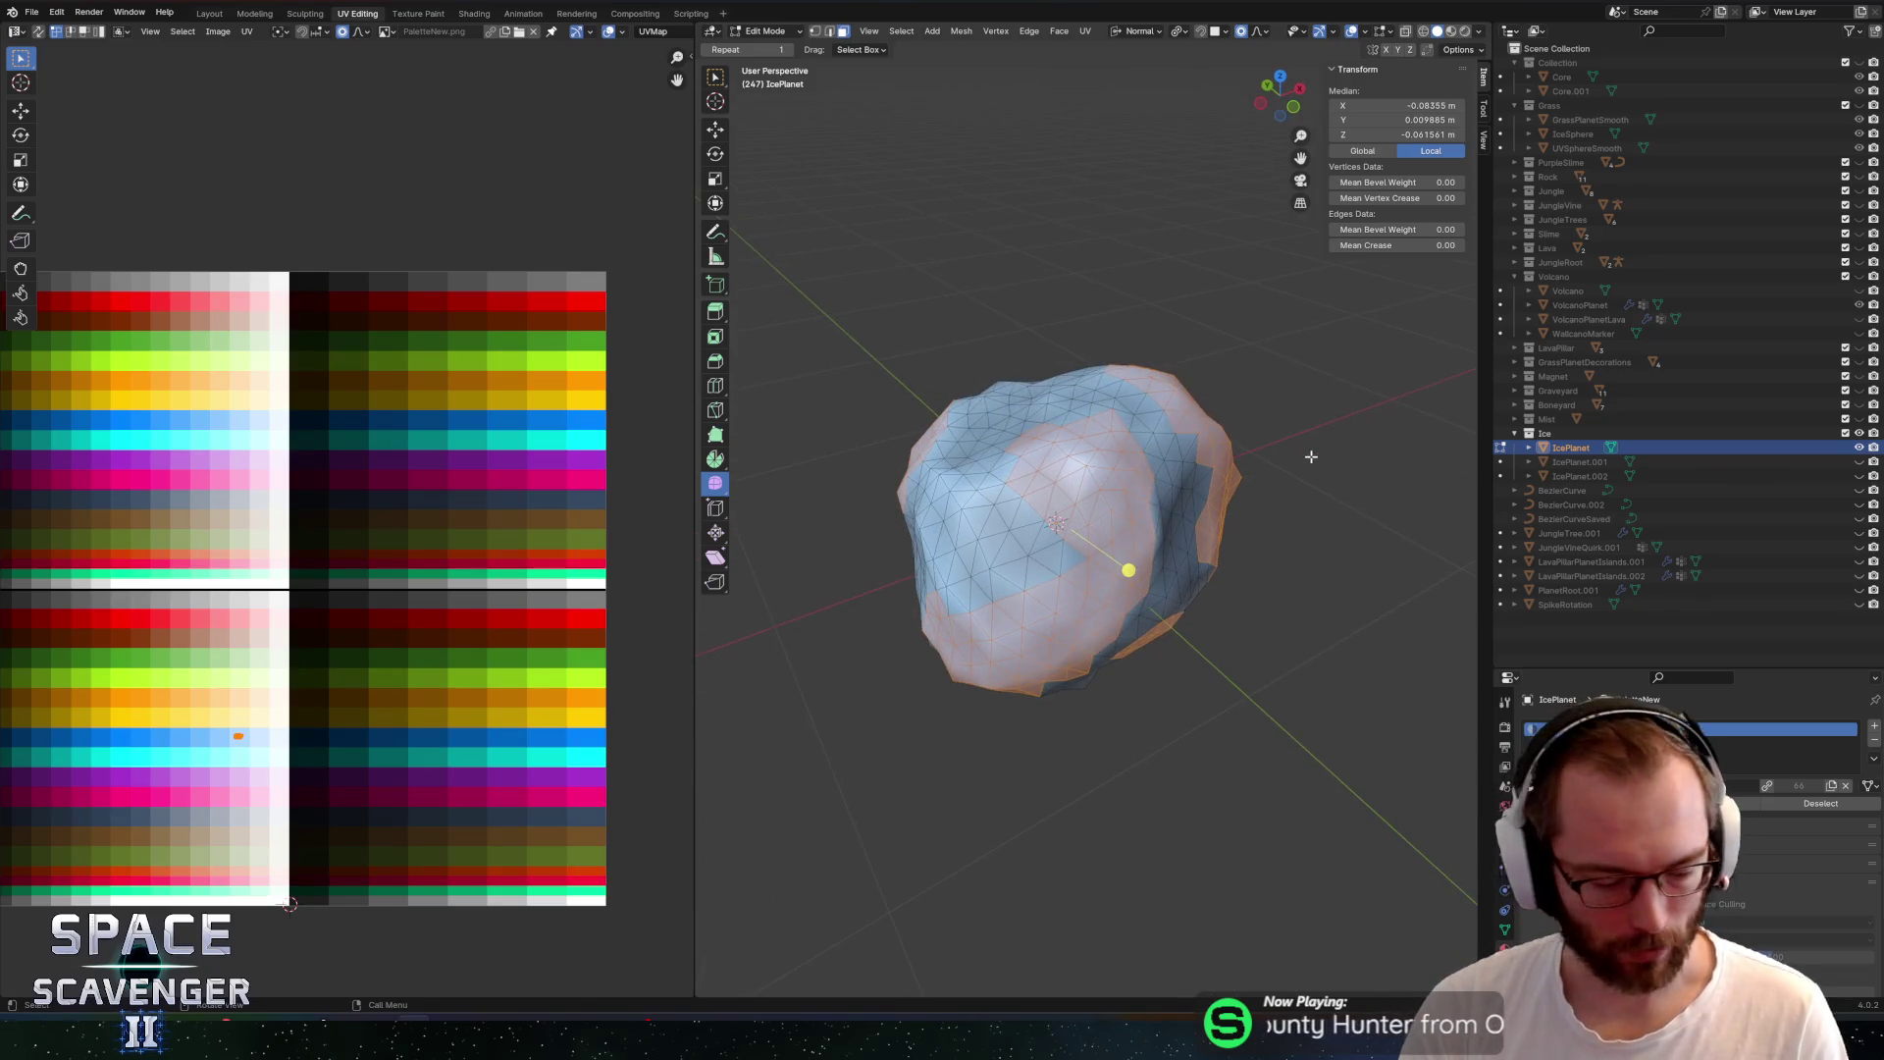
scroll(1312, 456, right, 5)
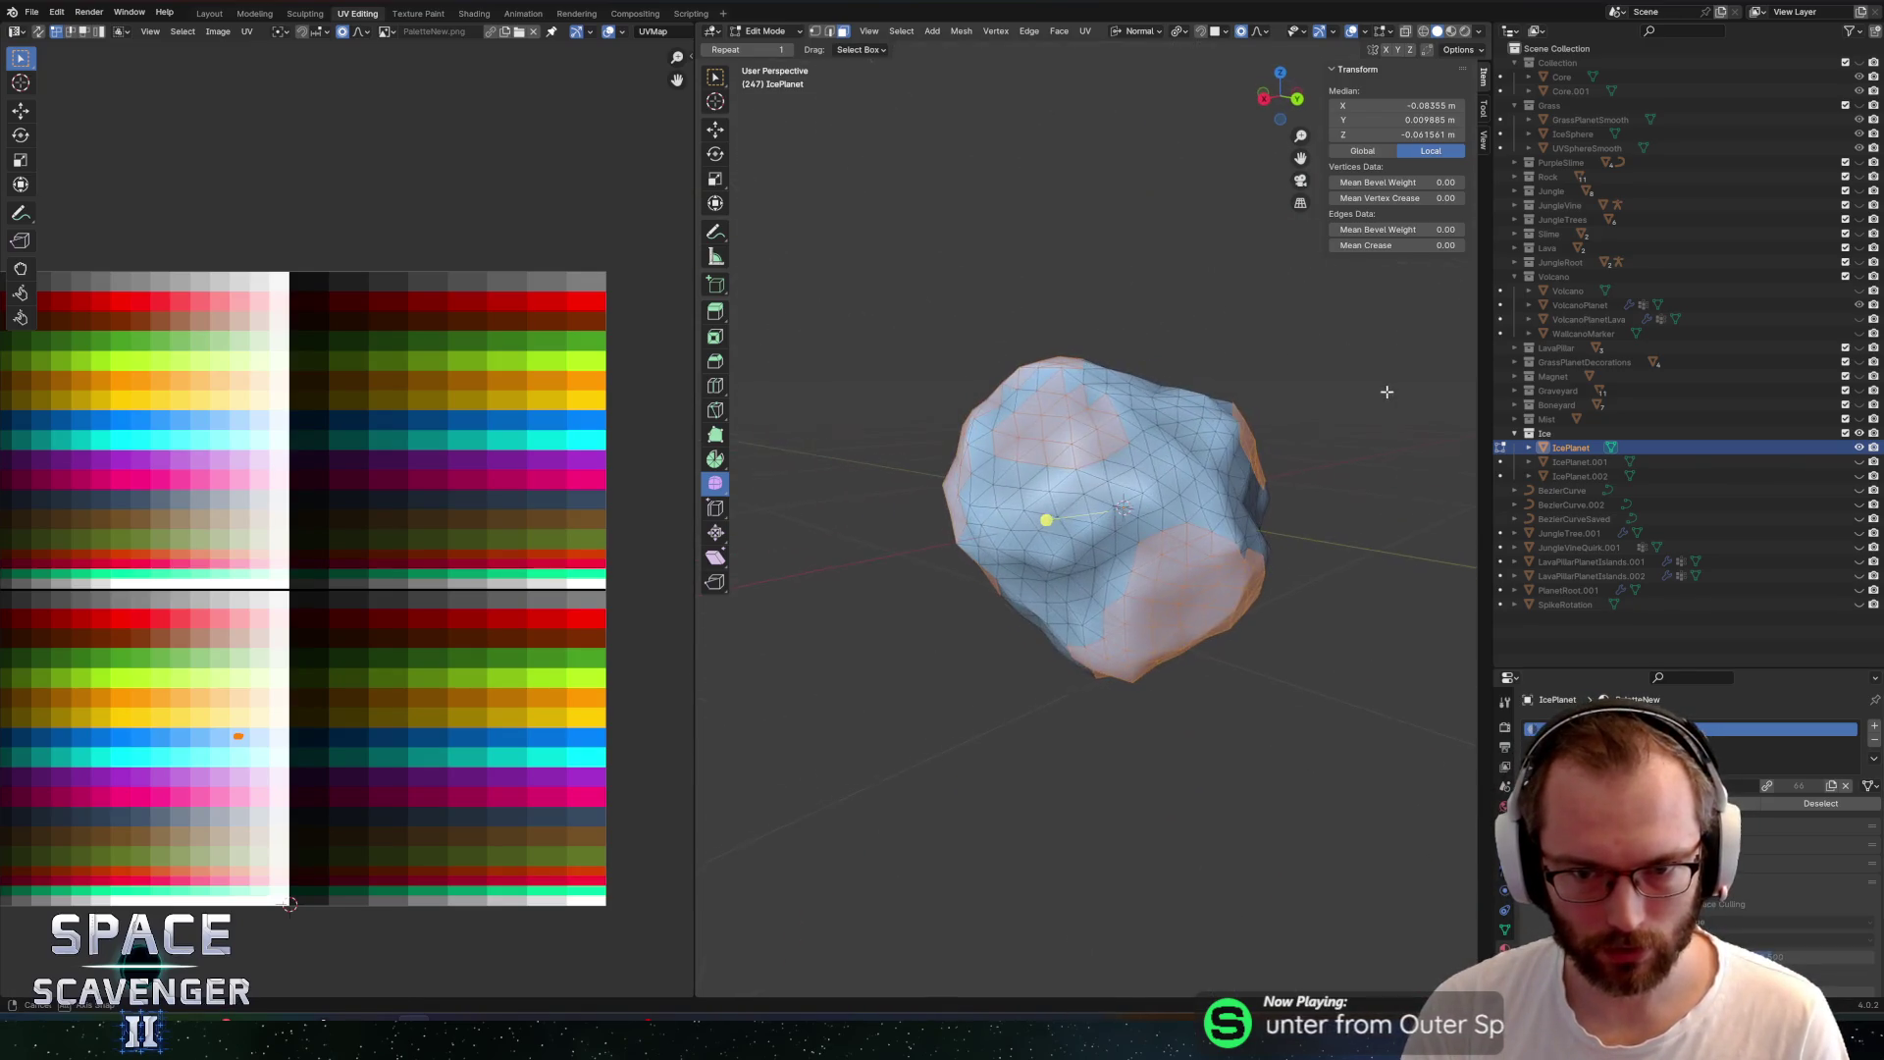
scroll(1329, 333, right, 5)
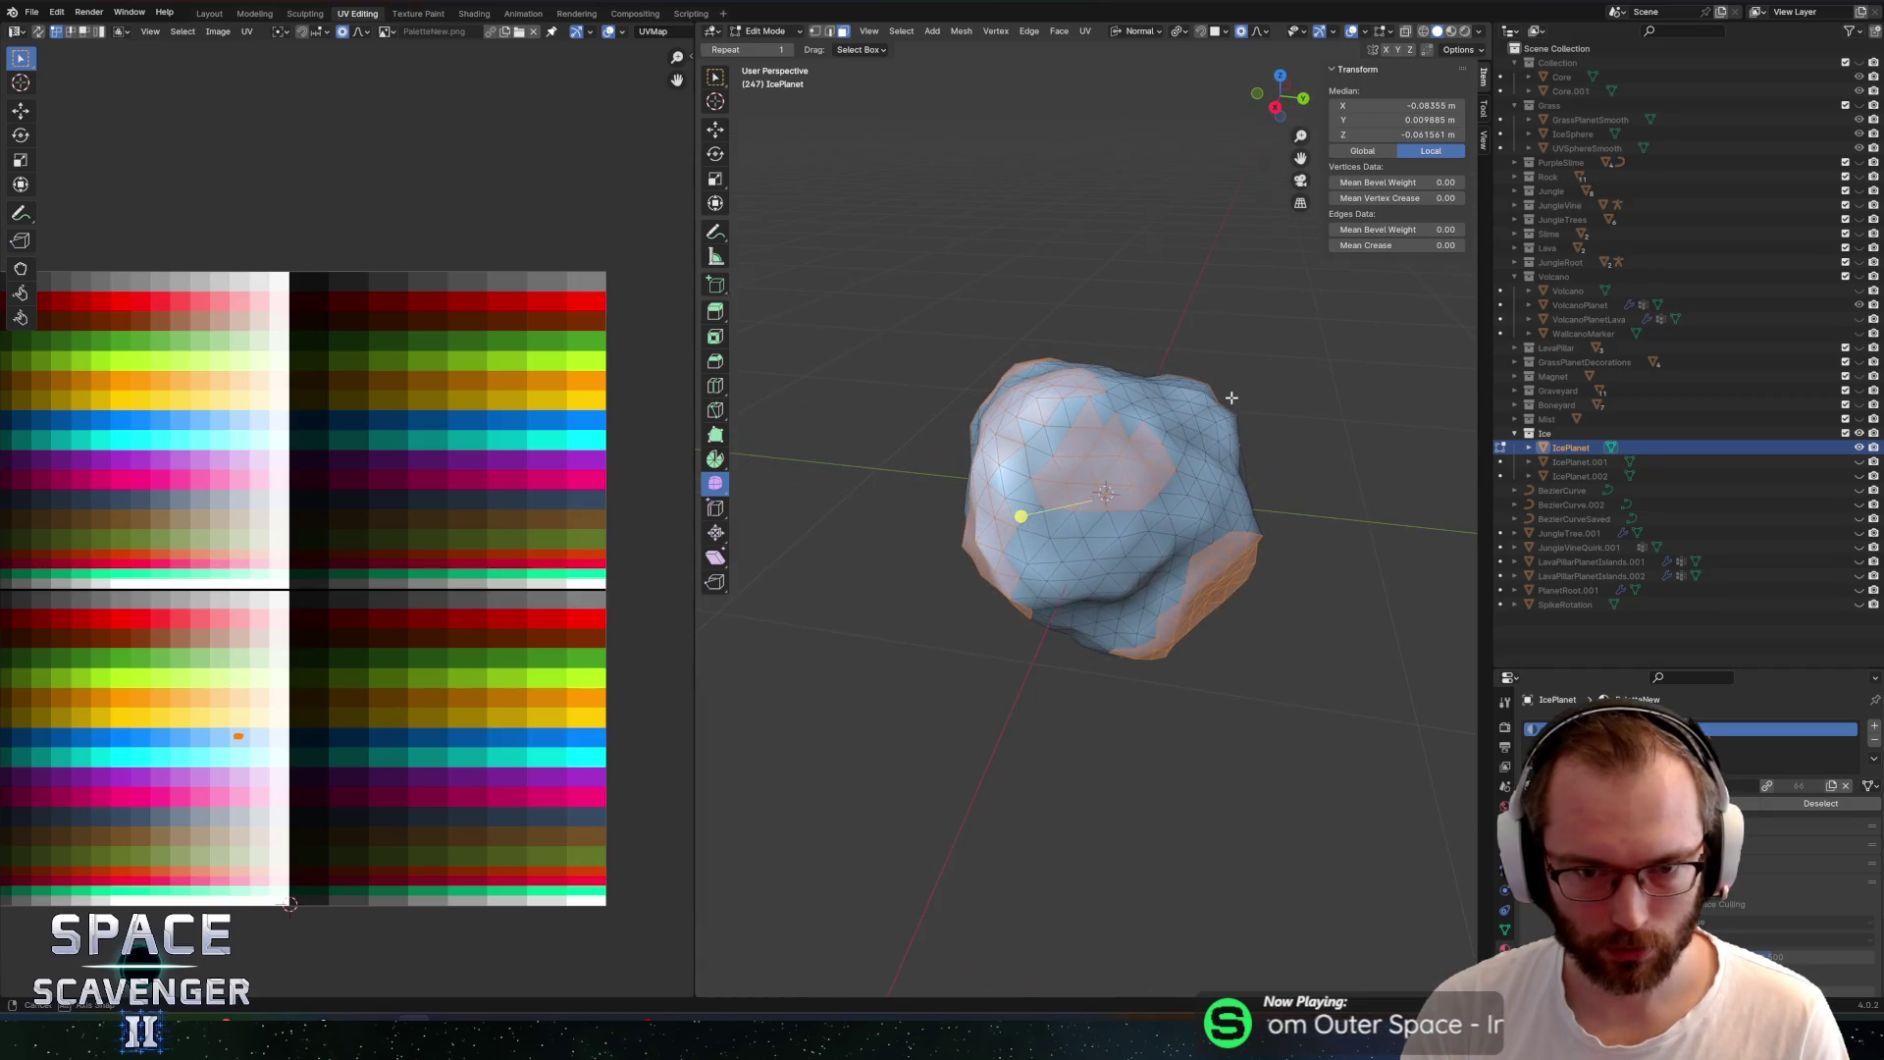
key(alt+e)
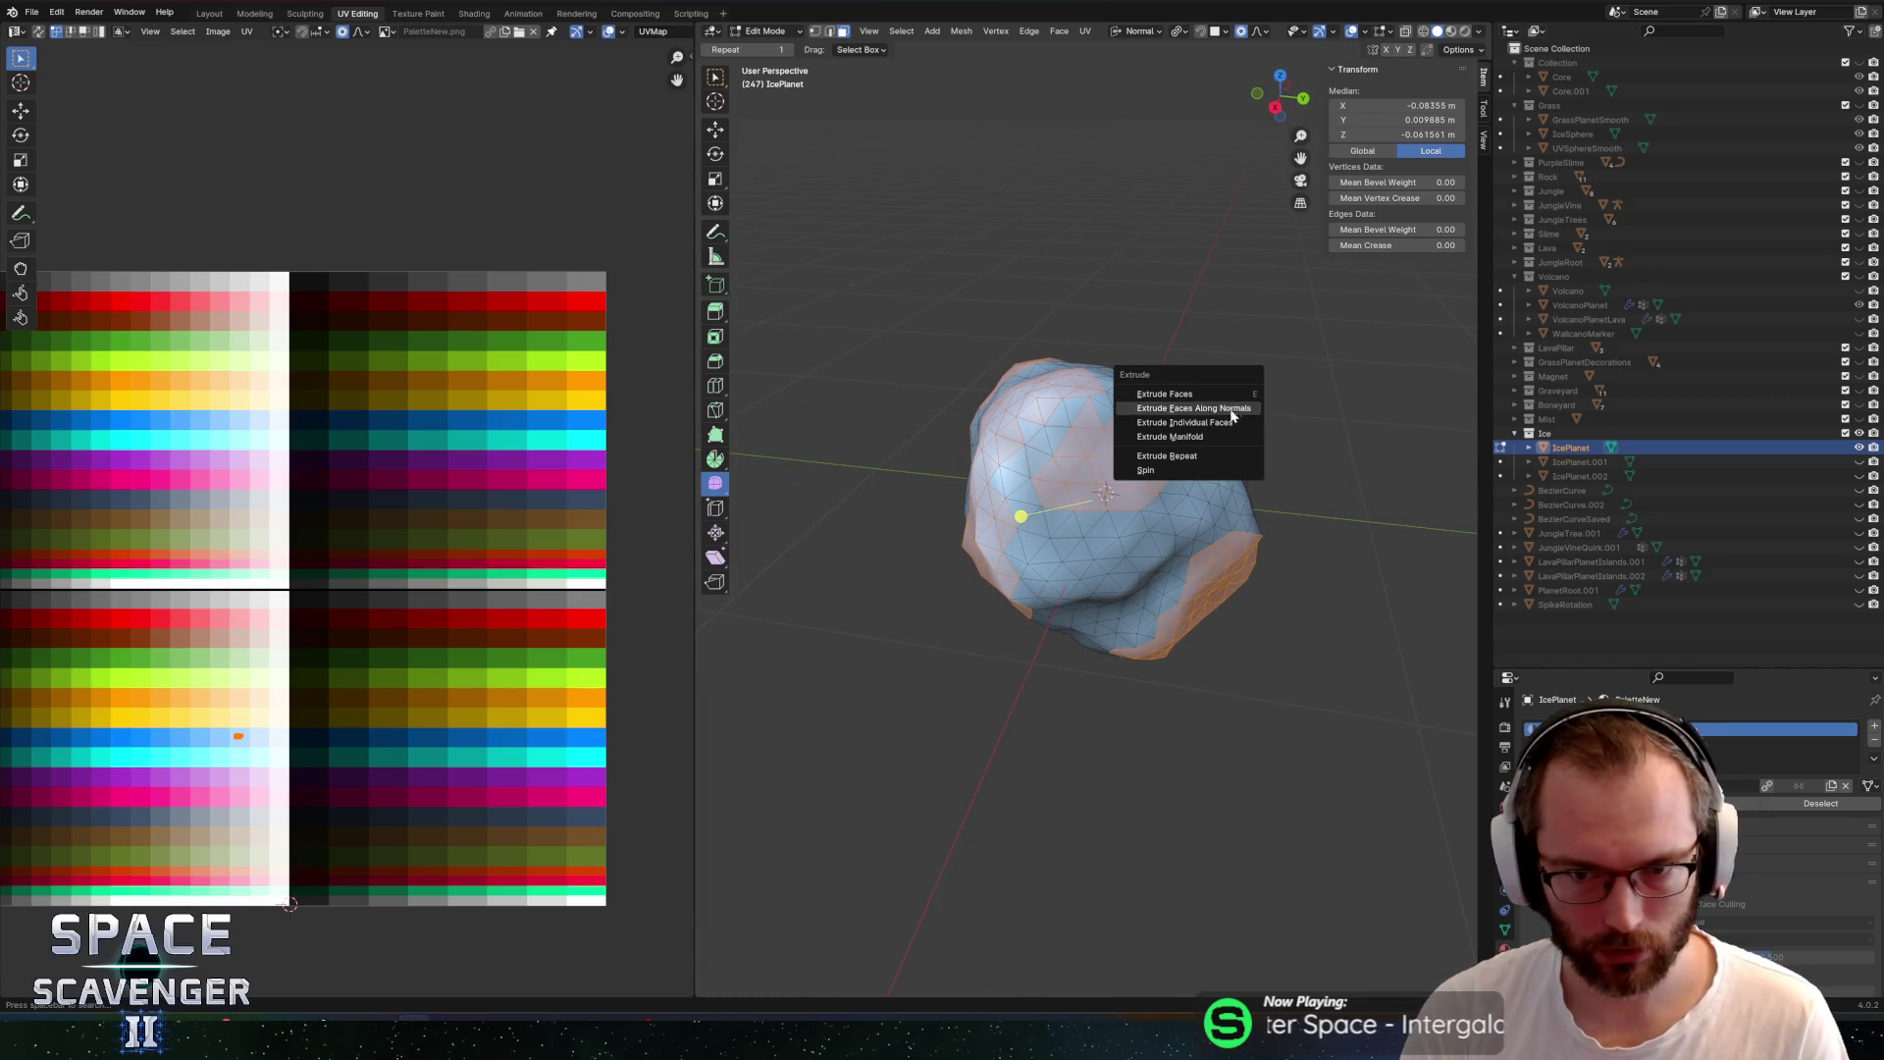
Extrude the patches along normals at 0.098, then undo the too-thick result
click(1239, 414)
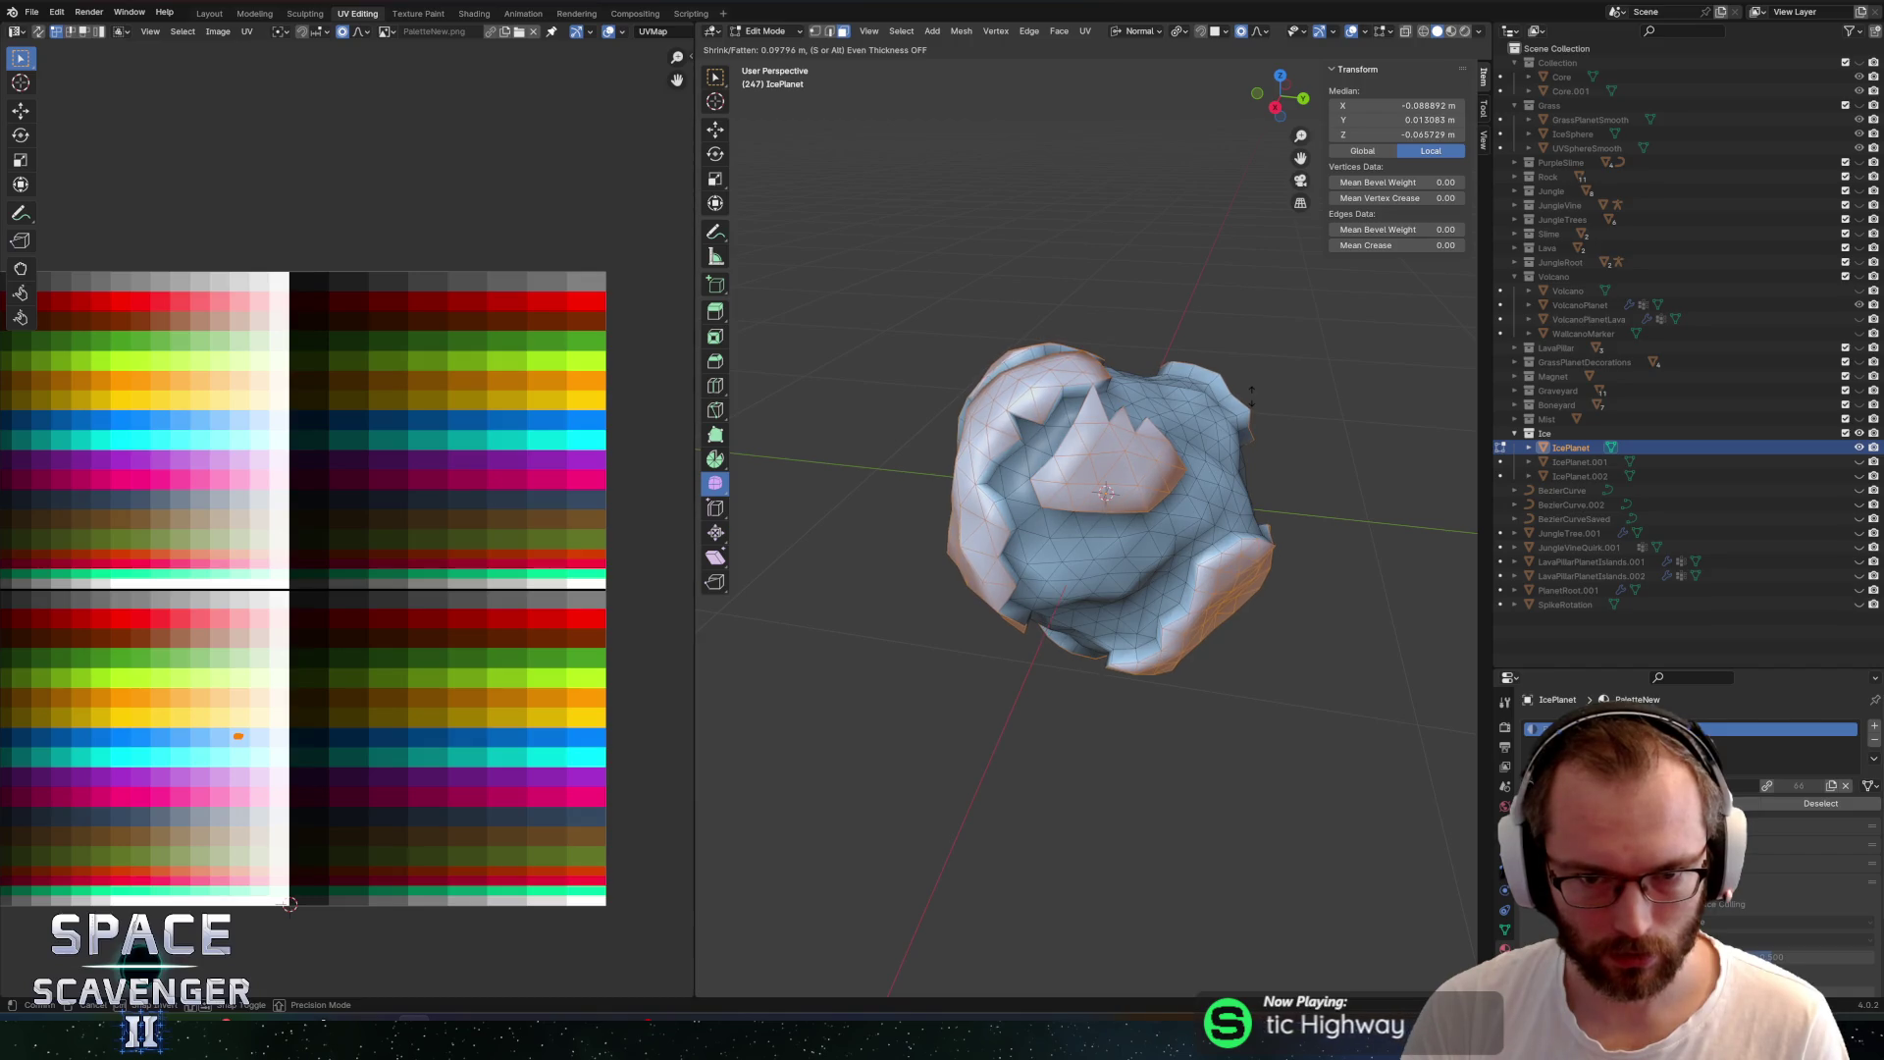
click(1252, 396)
scroll(1098, 366, down, 5)
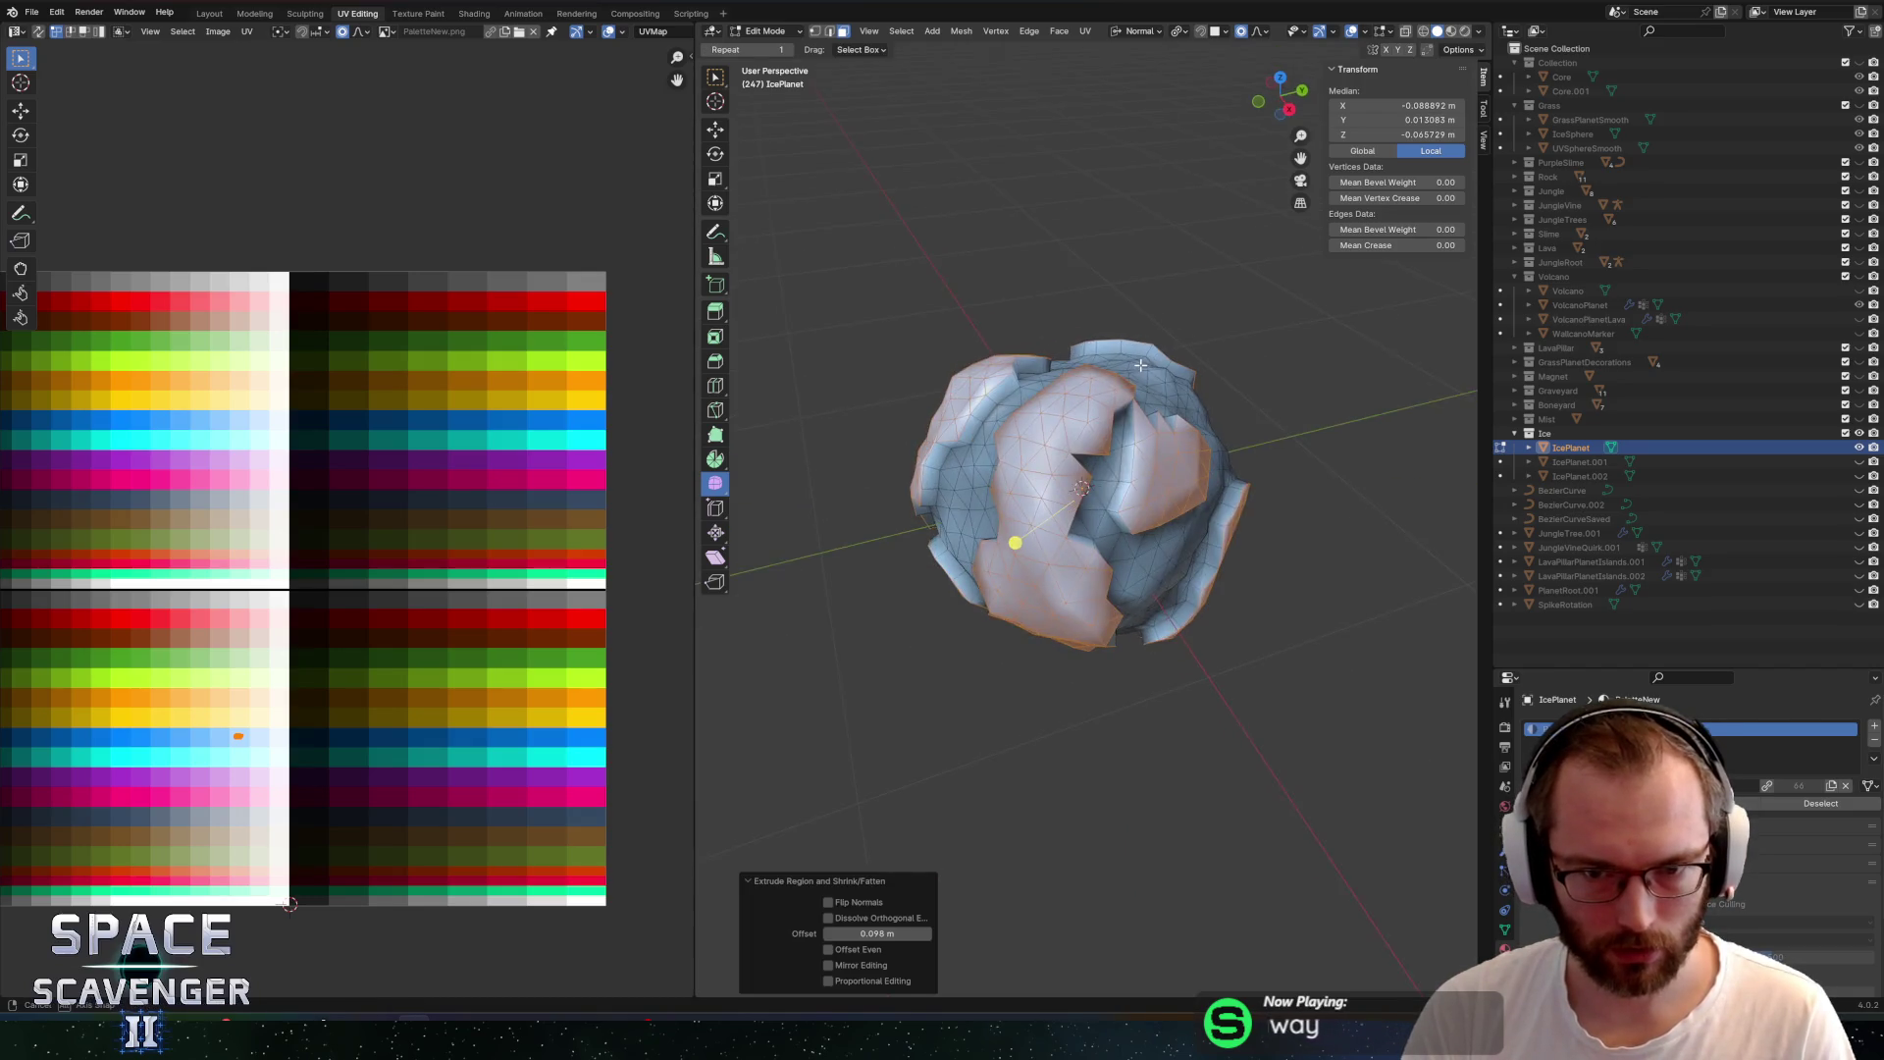
key(ctrl+z)
Extrude the selected patches along their normals again as a thinner 0.0387 m crust
key(c)
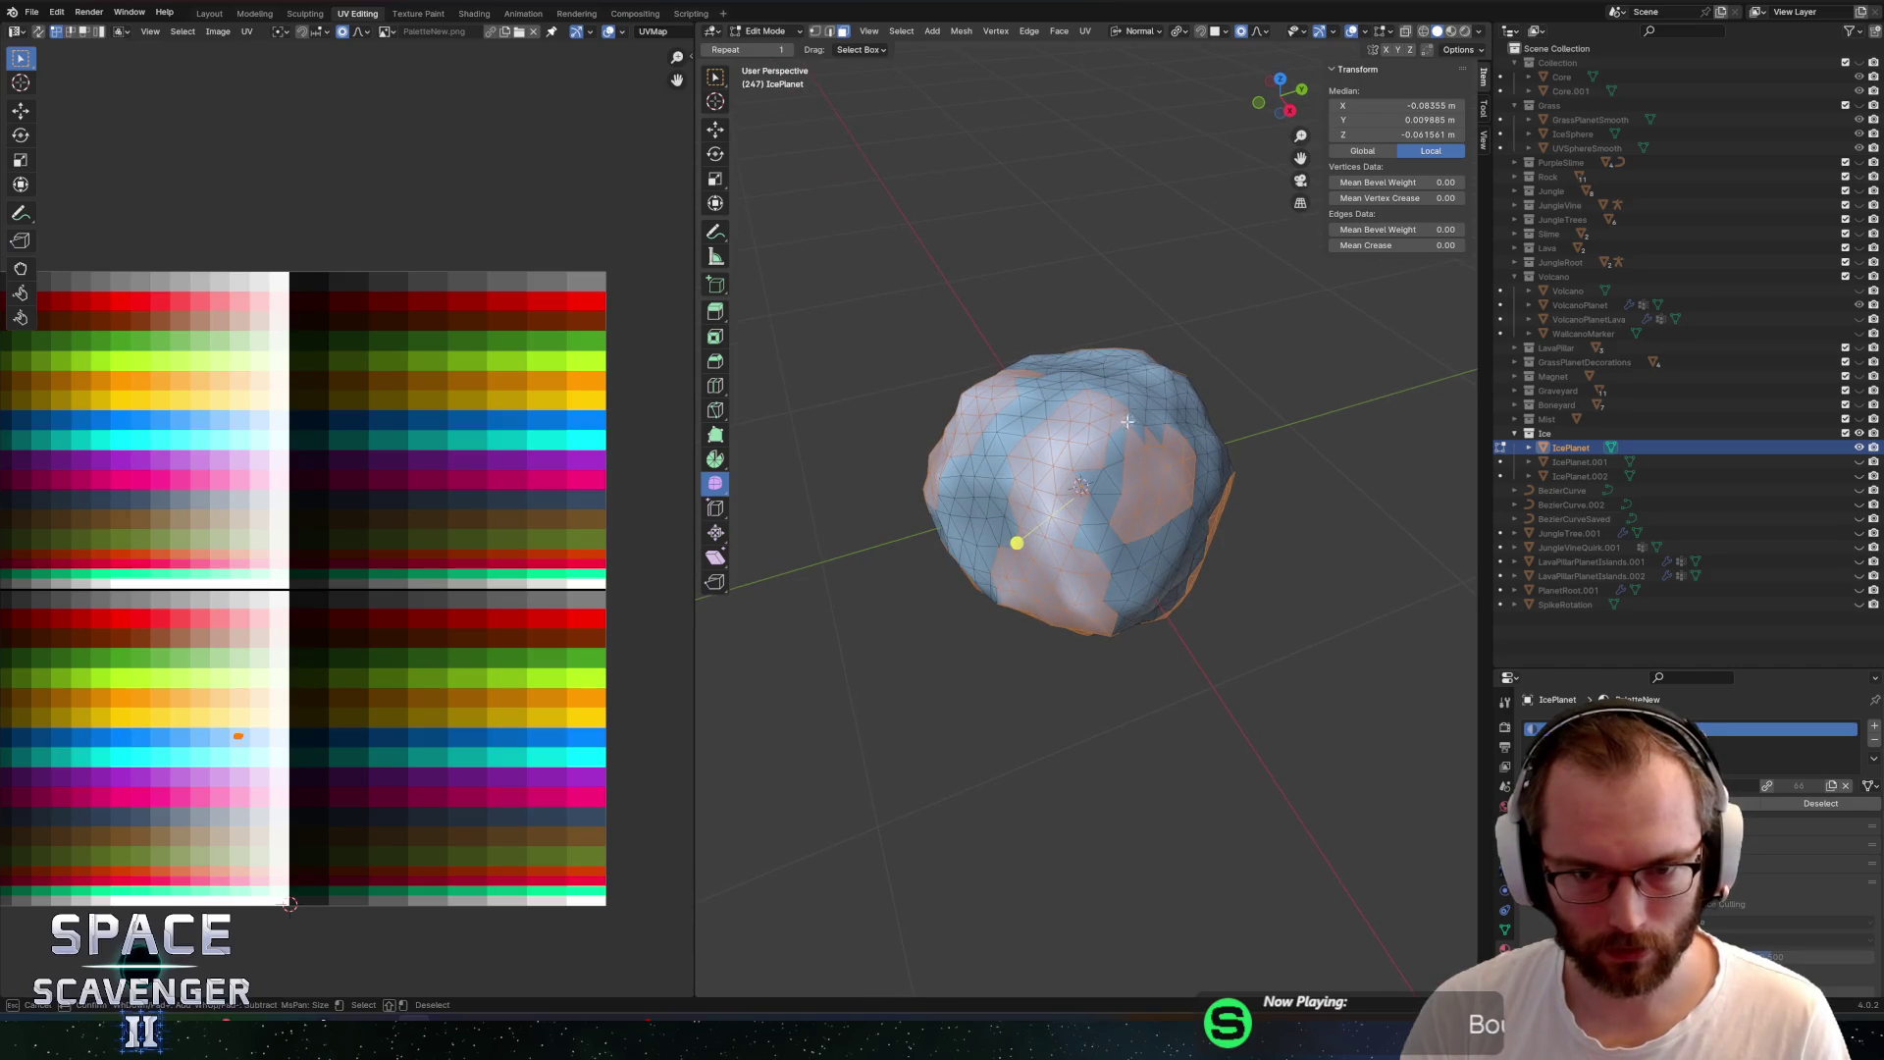
key(Escape)
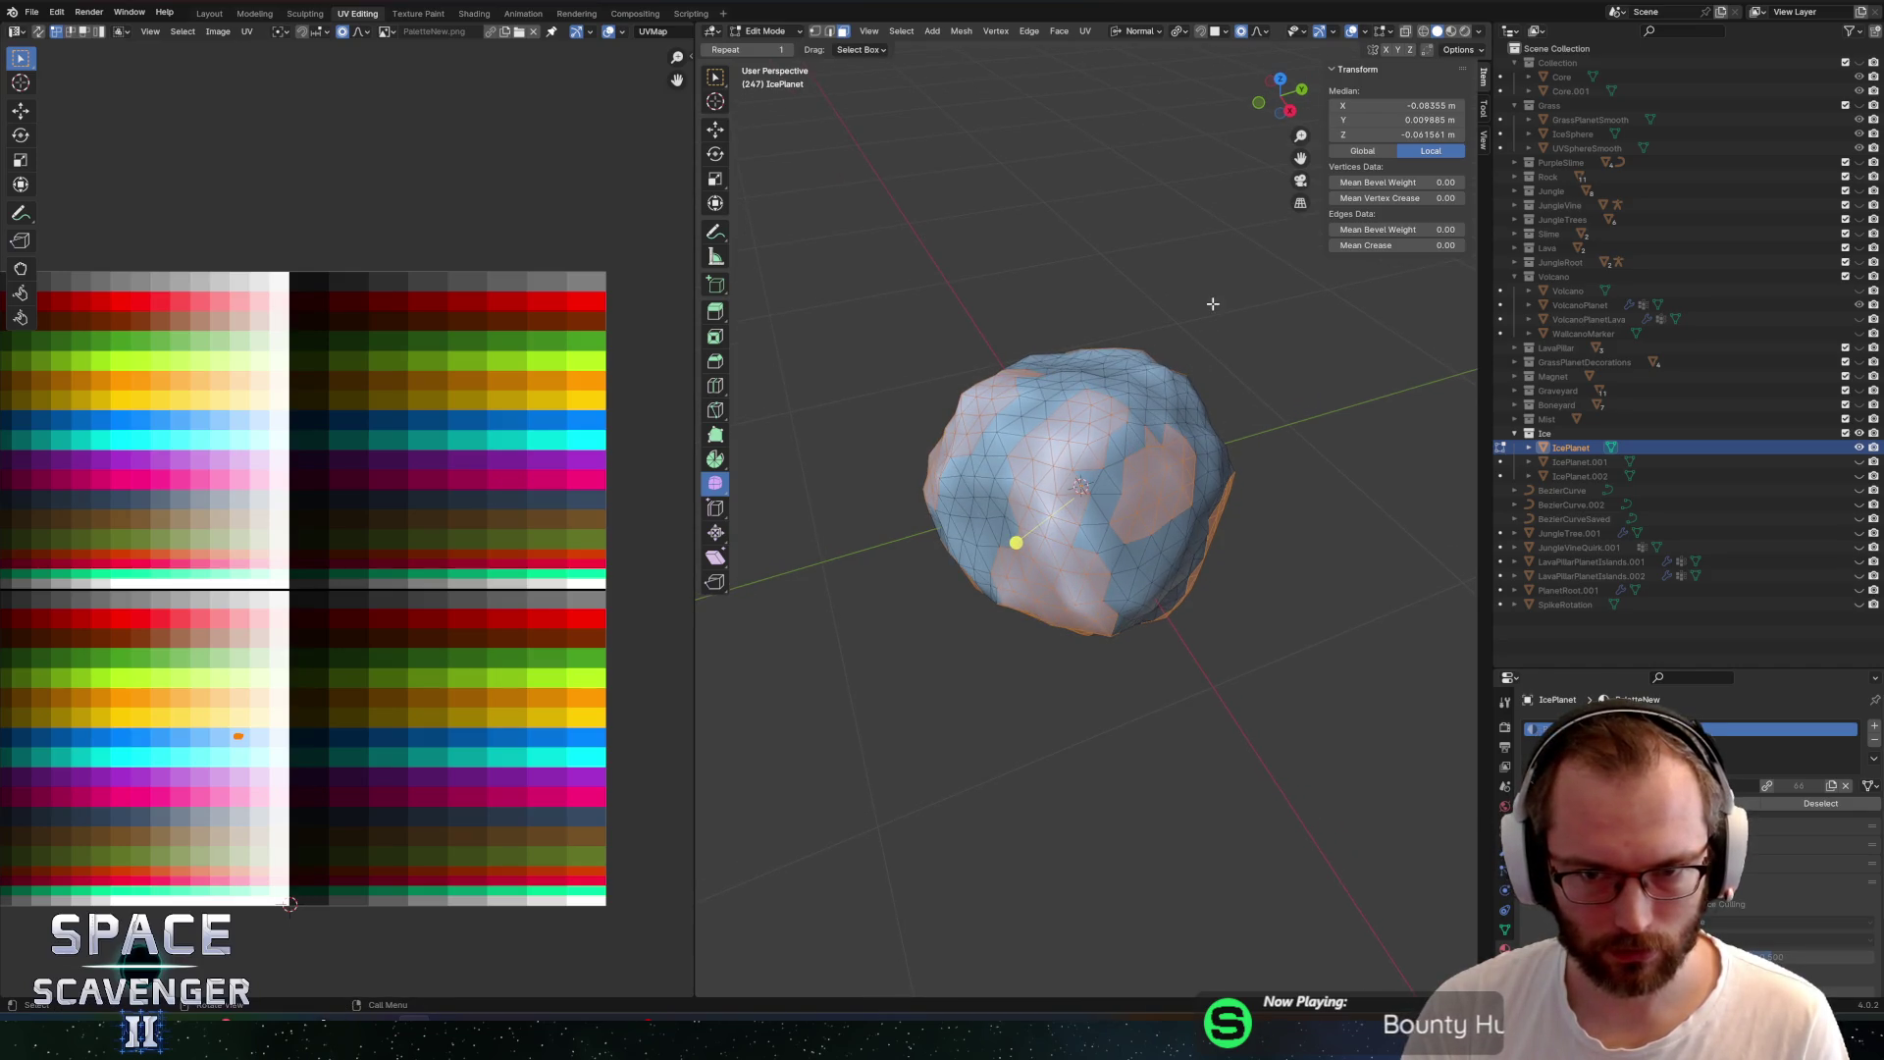
key(alt+e)
click(1215, 307)
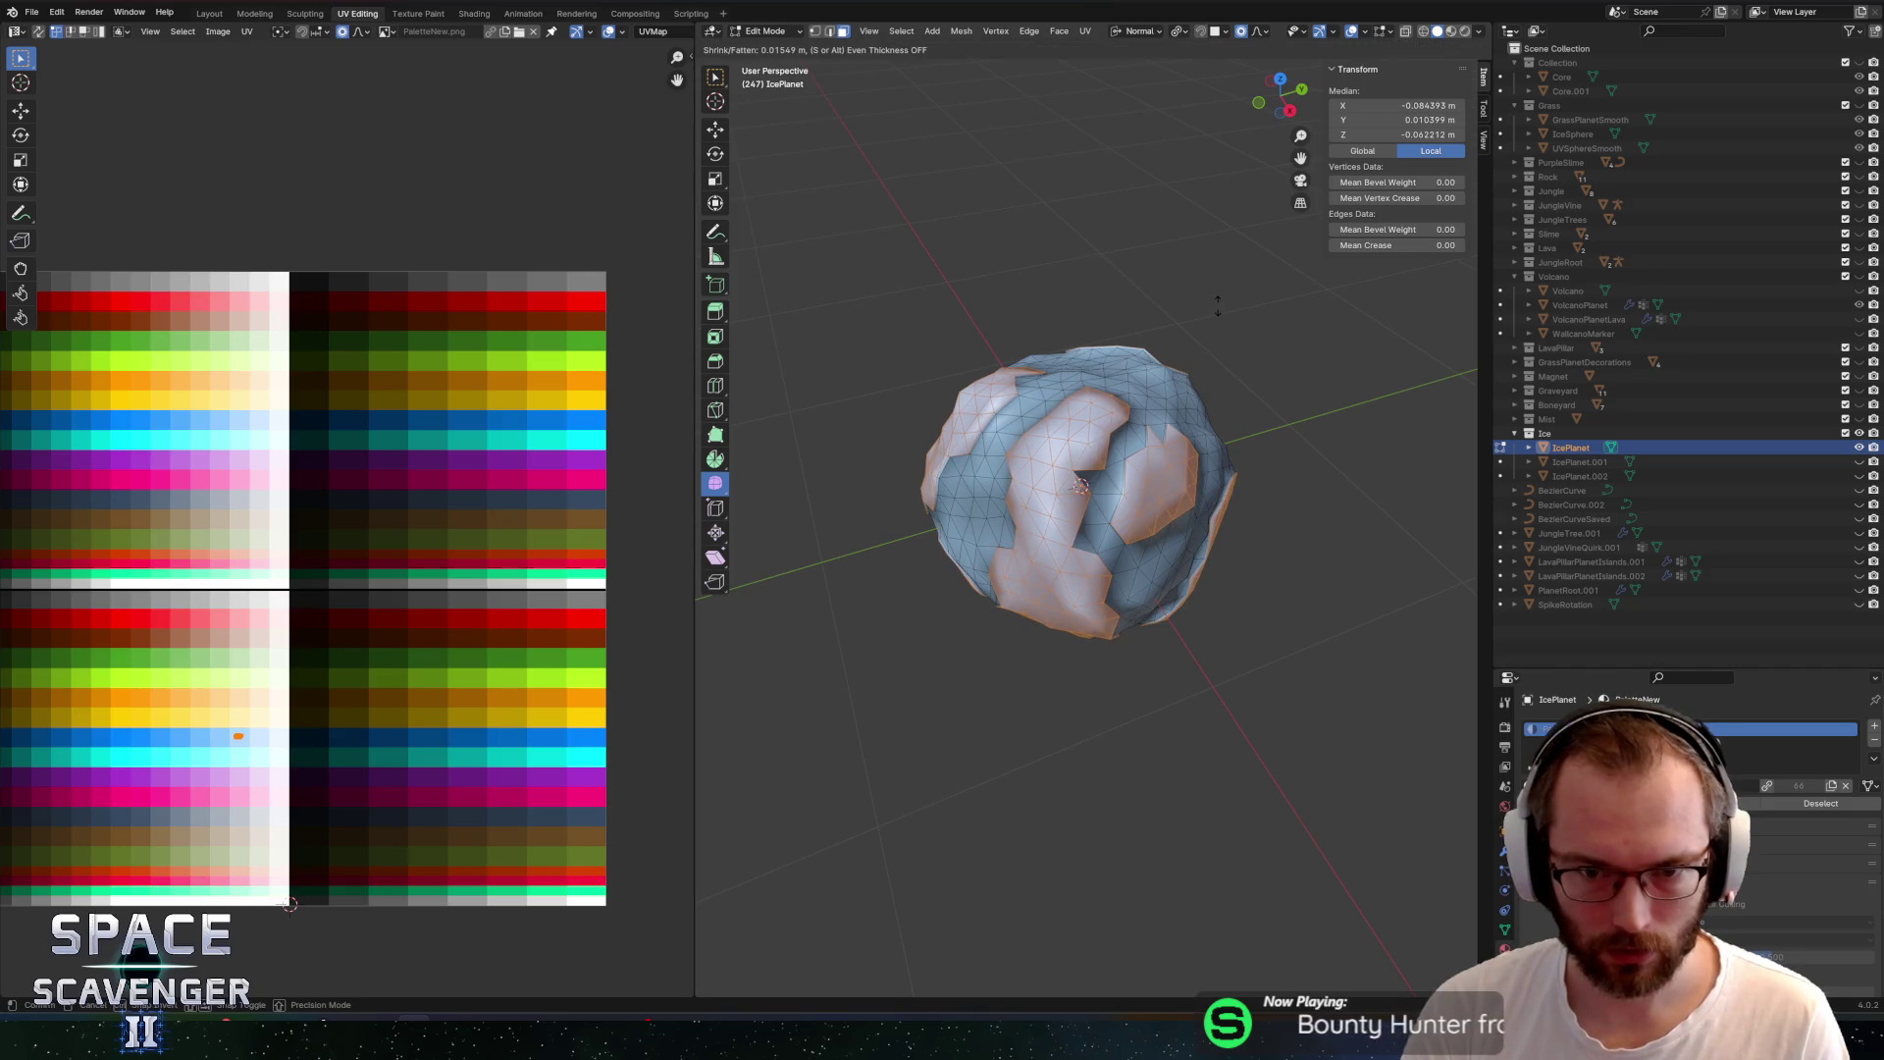
click(1223, 302)
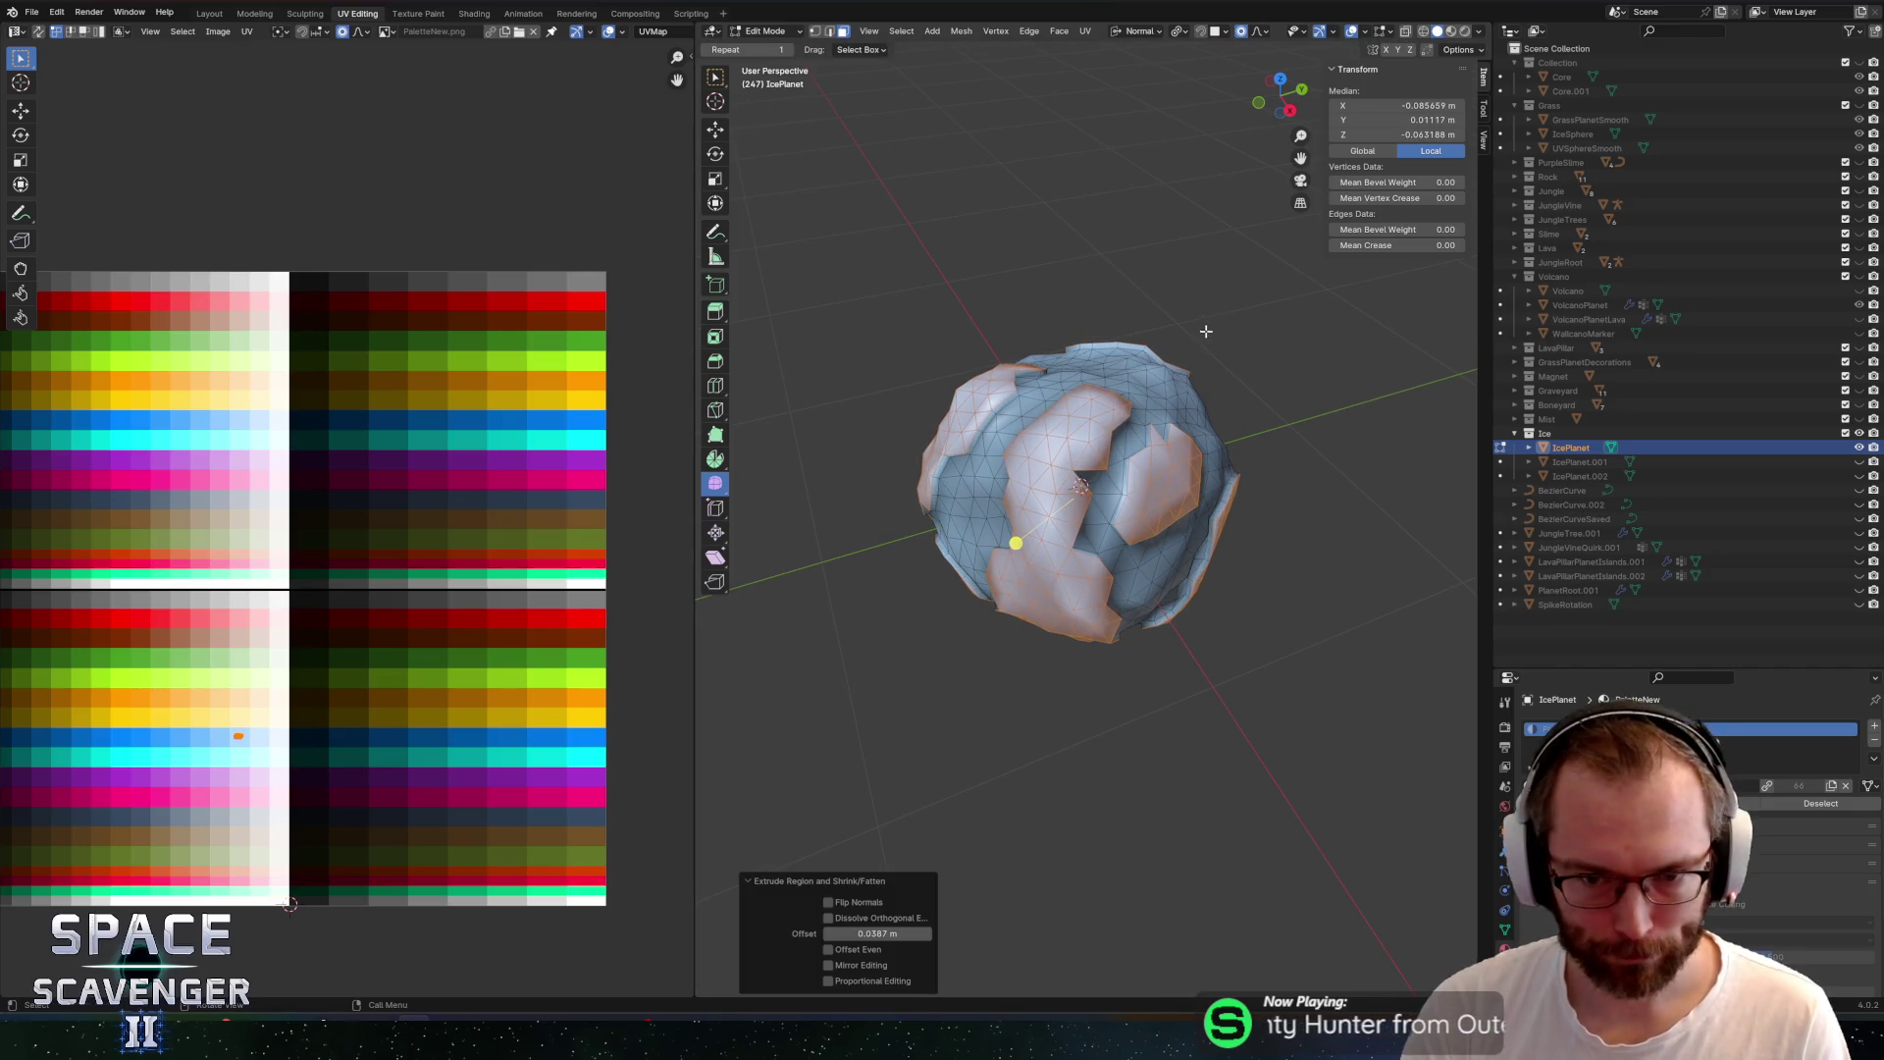
drag(1207, 331, 1149, 299)
Align transform orientation to Normal and turn off proportional editing, cancelling the trial scales
key(z)
click(1145, 413)
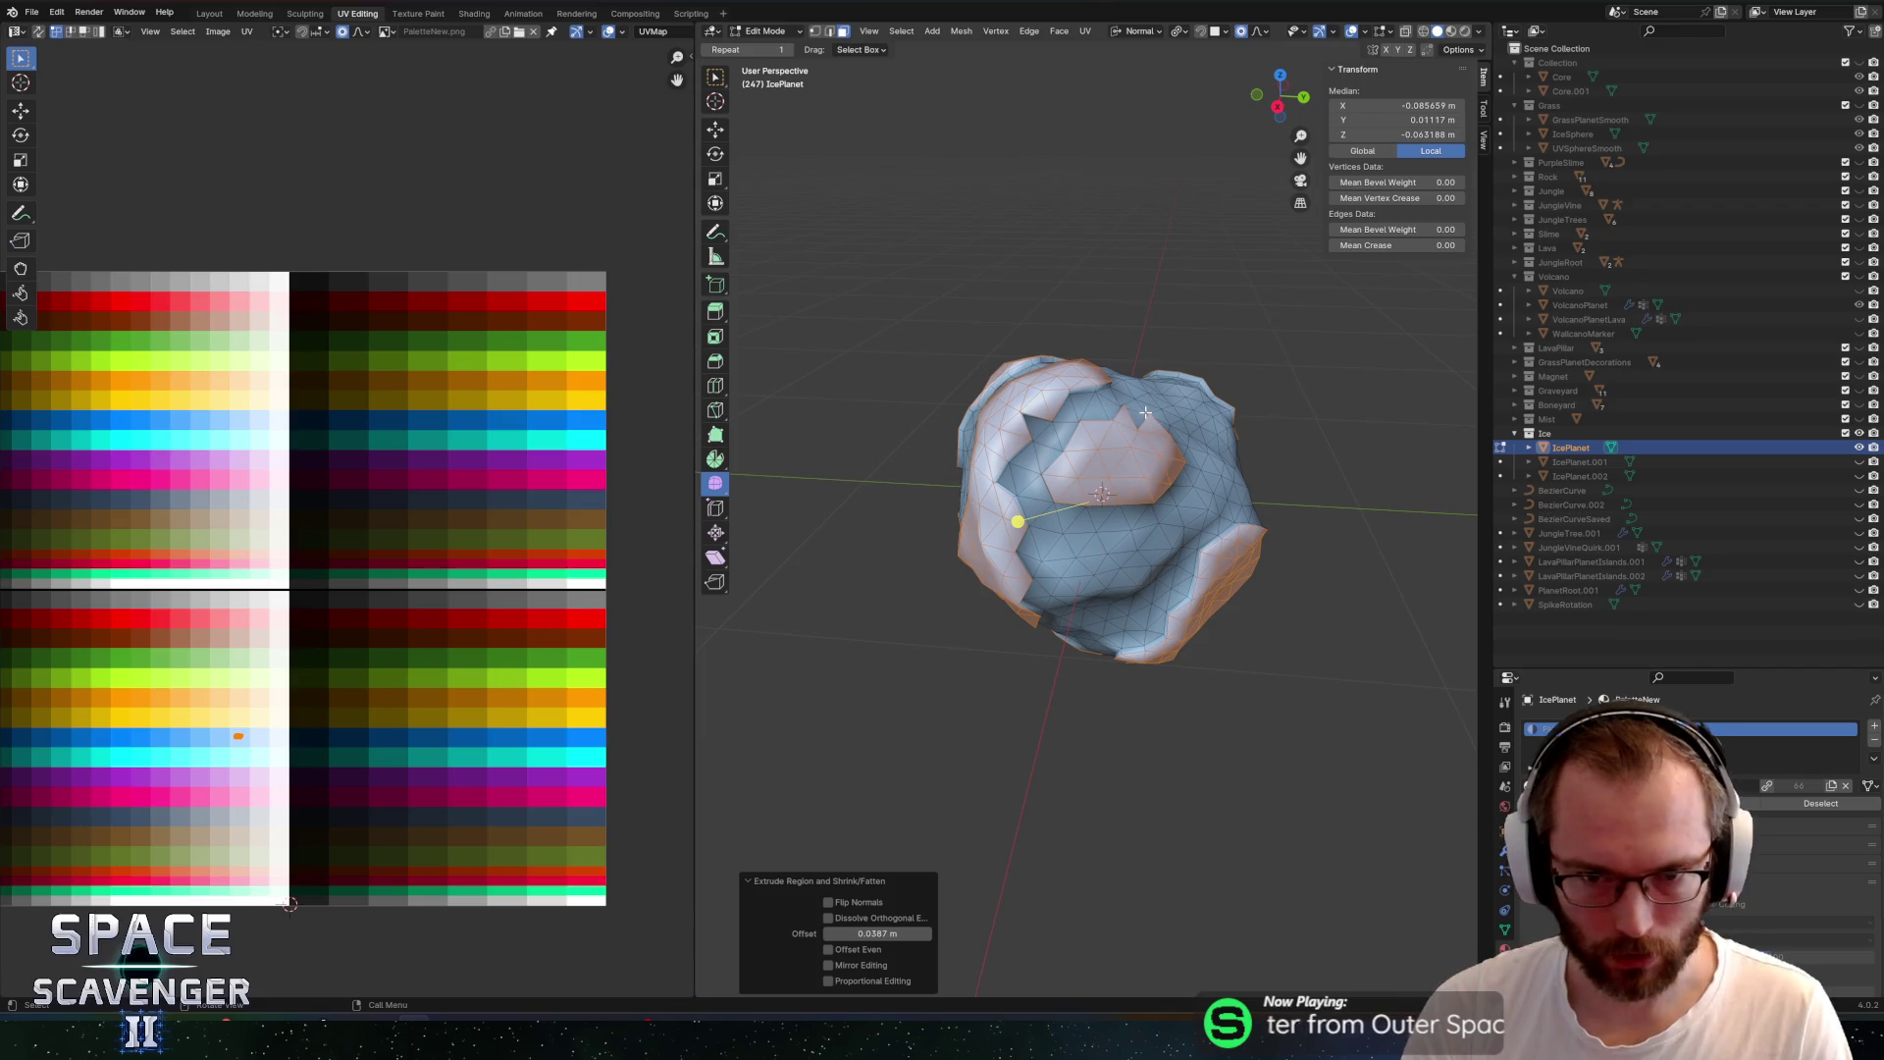
key(comma)
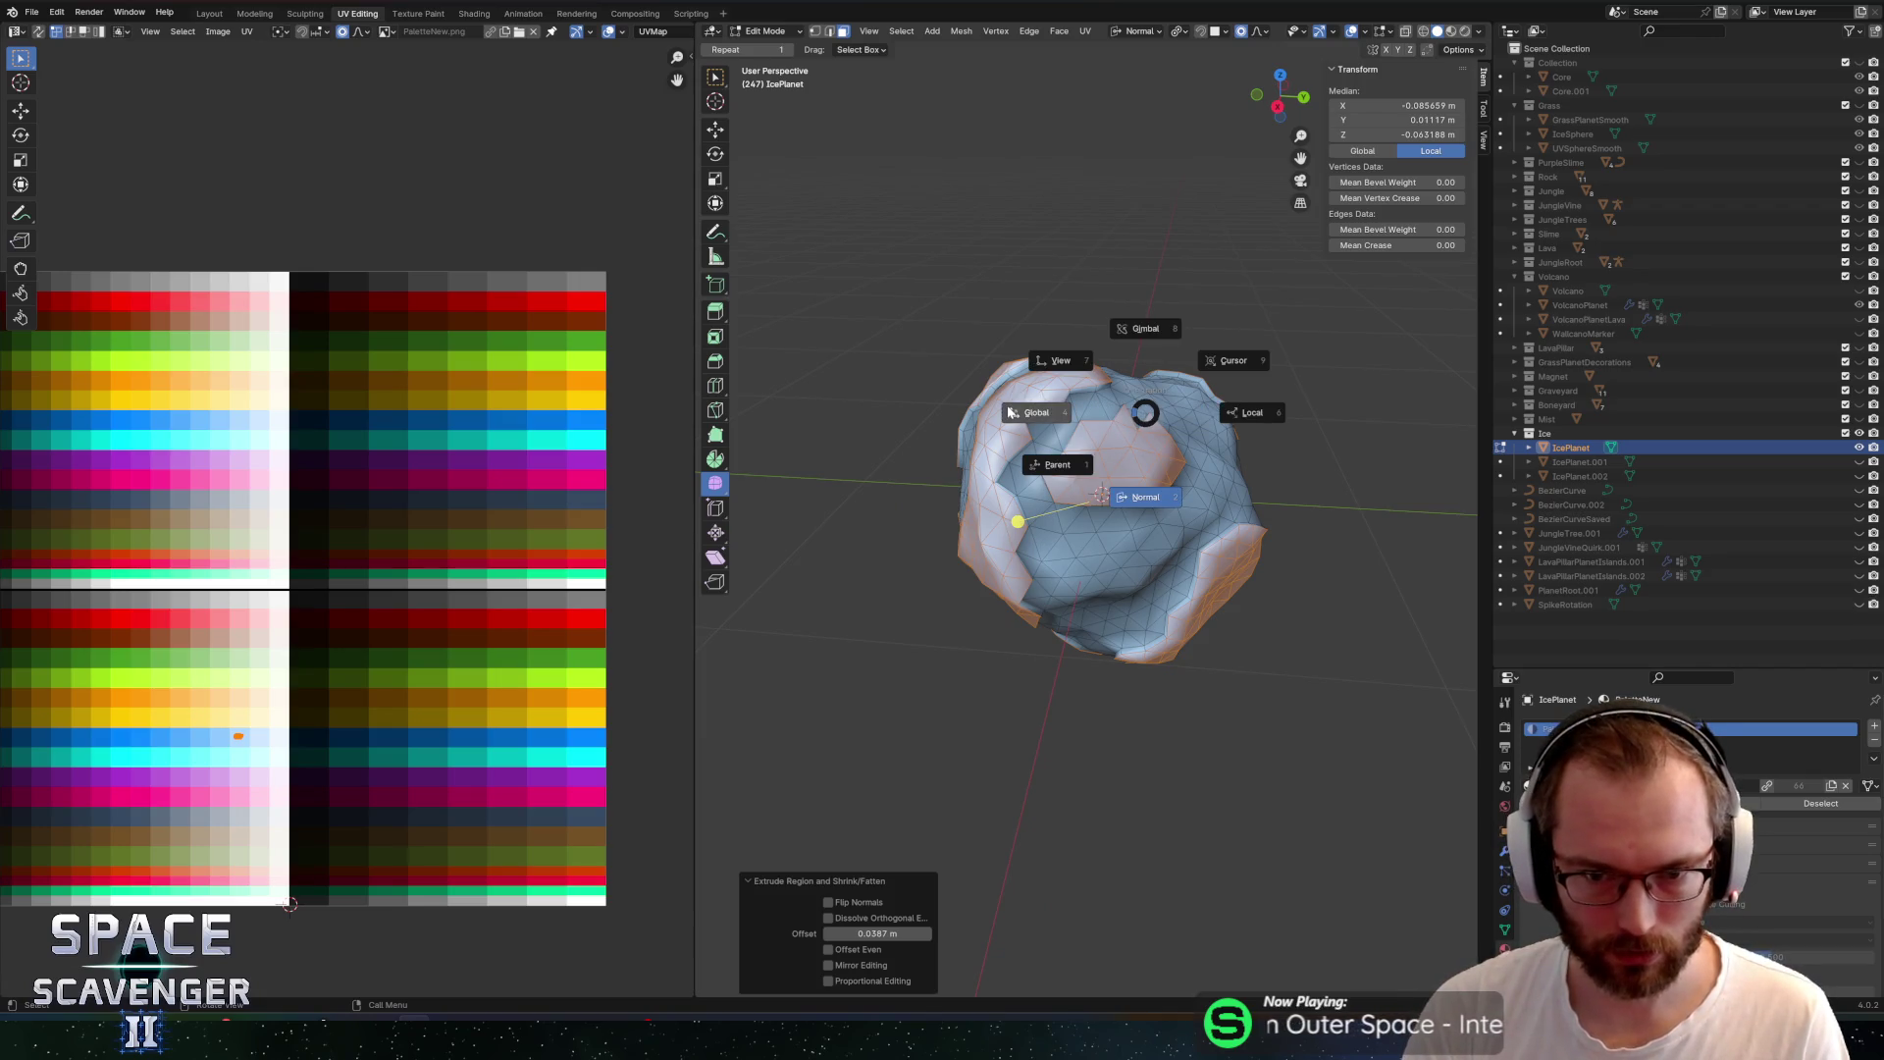
key(Escape)
key(s)
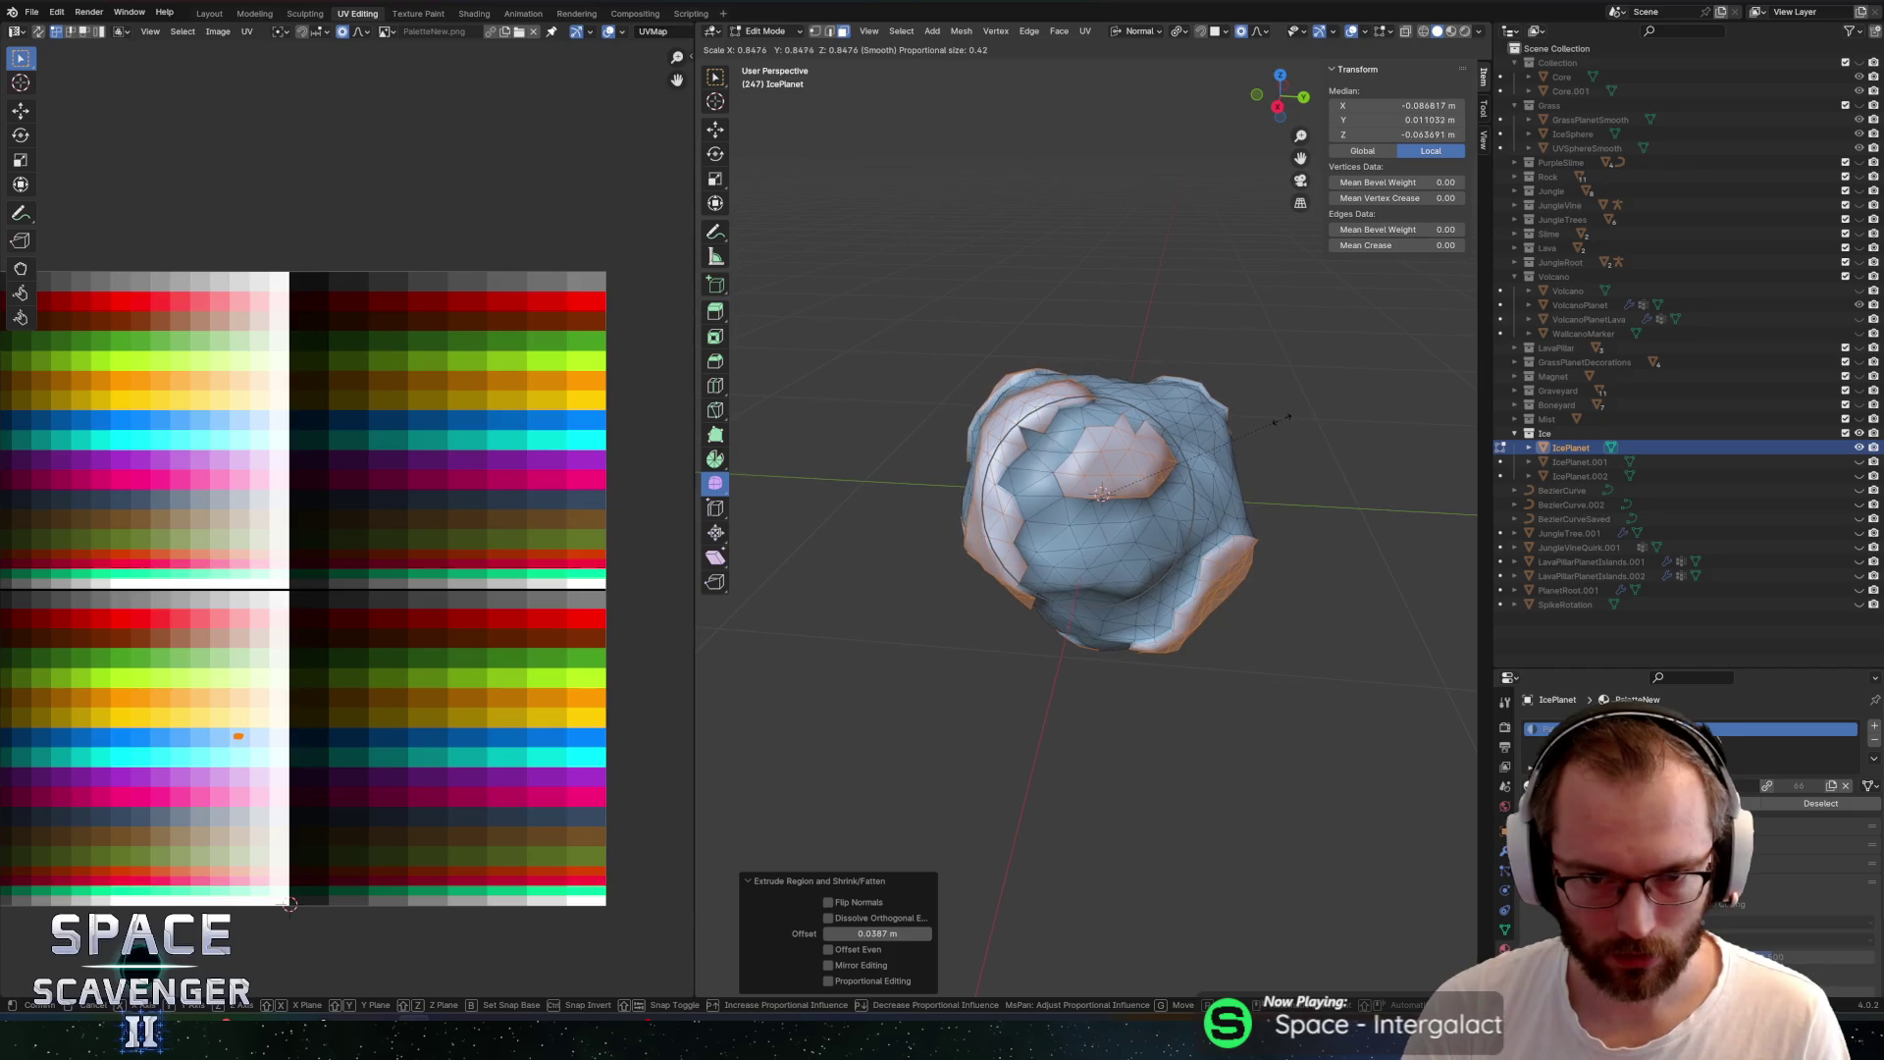
key(Escape)
key(o)
key(s)
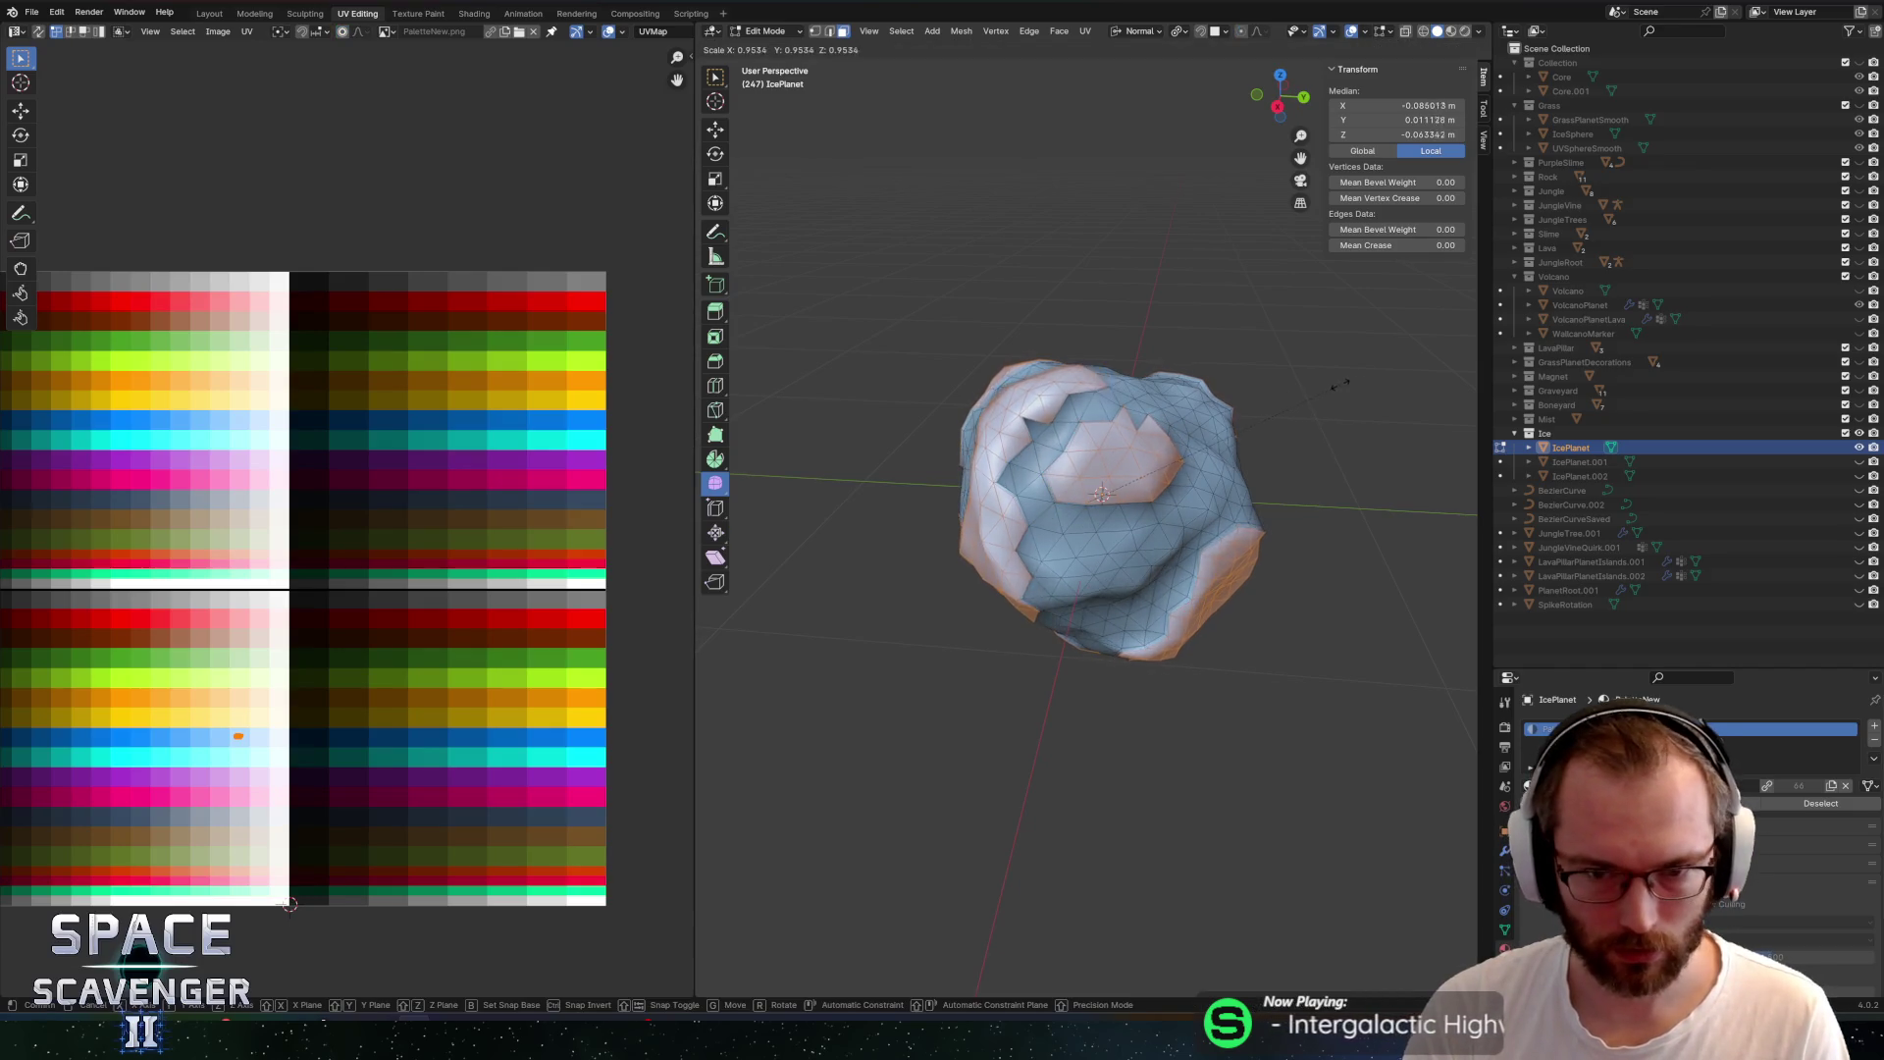
key(Escape)
mouse_move(1334, 385)
mouse_down()
mouse_move(1224, 315)
mouse_move(1292, 307)
mouse_move(1211, 294)
mouse_move(1203, 315)
mouse_up()
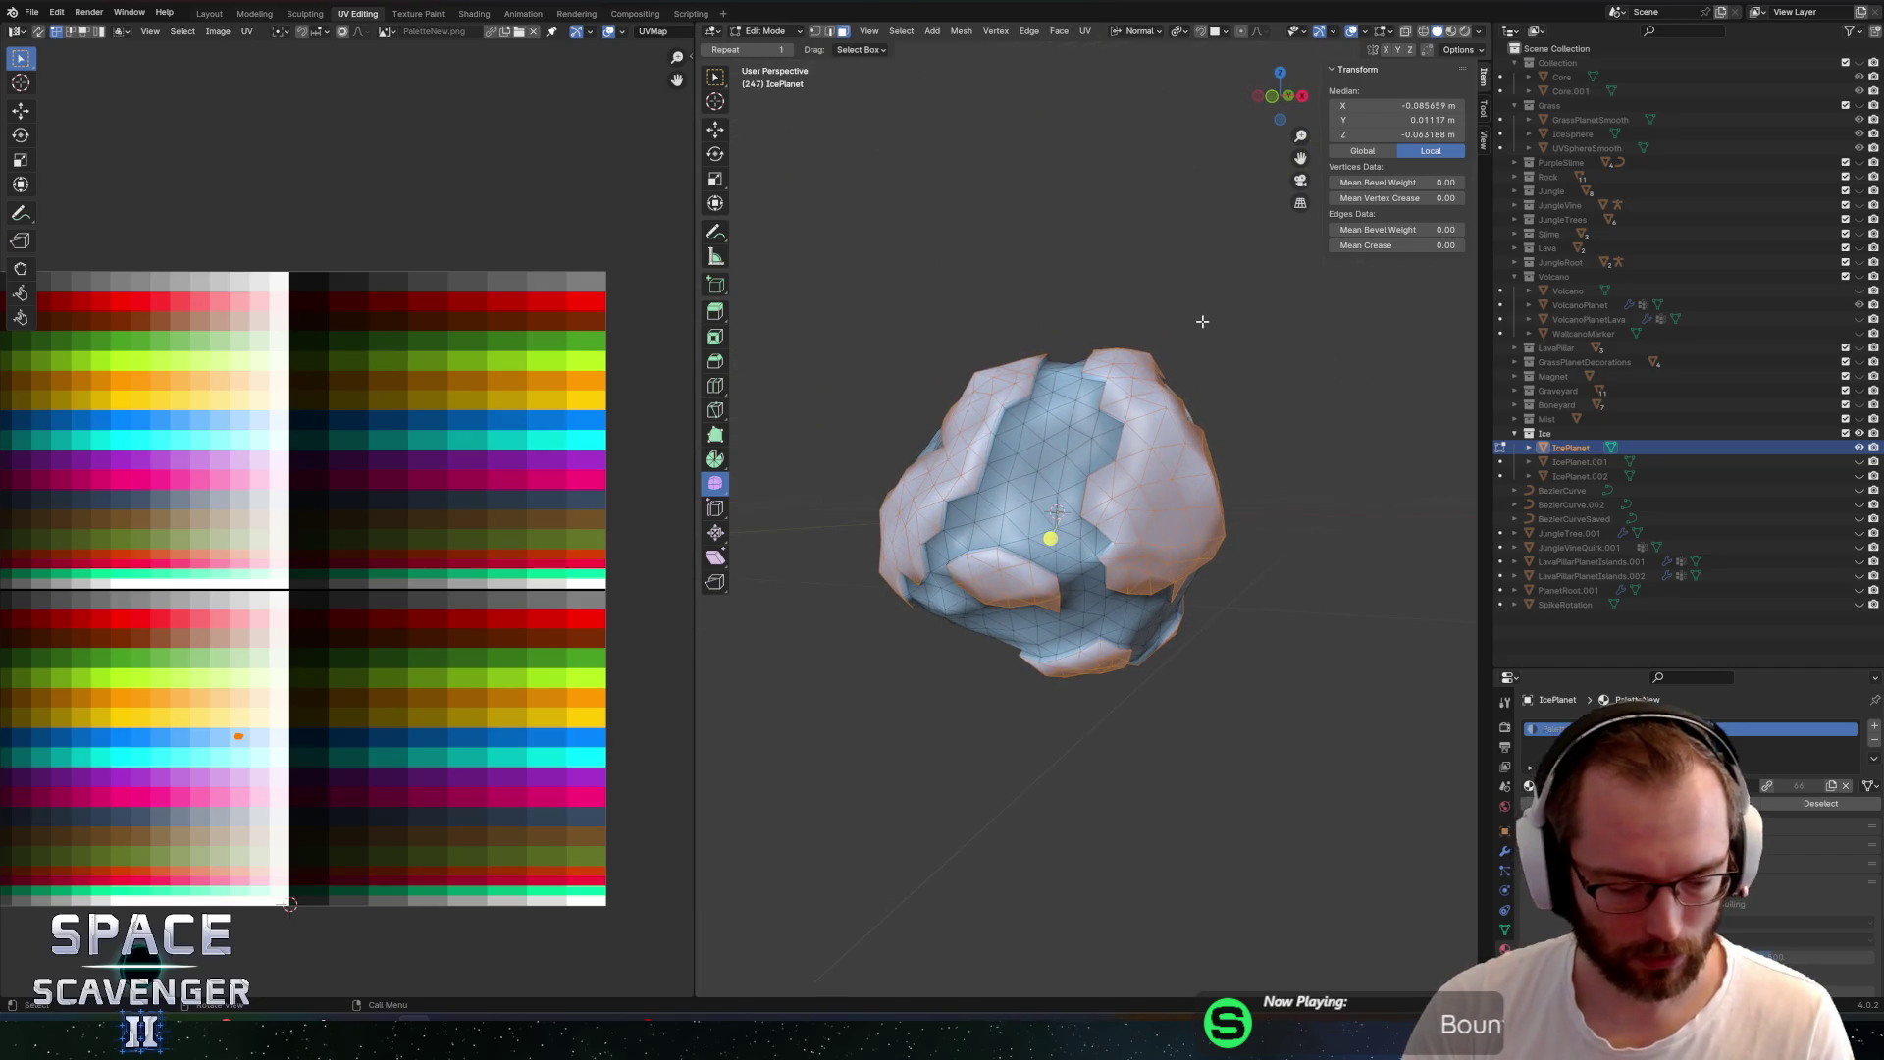
Grow the selection with Select More and move the patches' UVs onto the pale palette colours
key(F3)
text(more)
click(1329, 404)
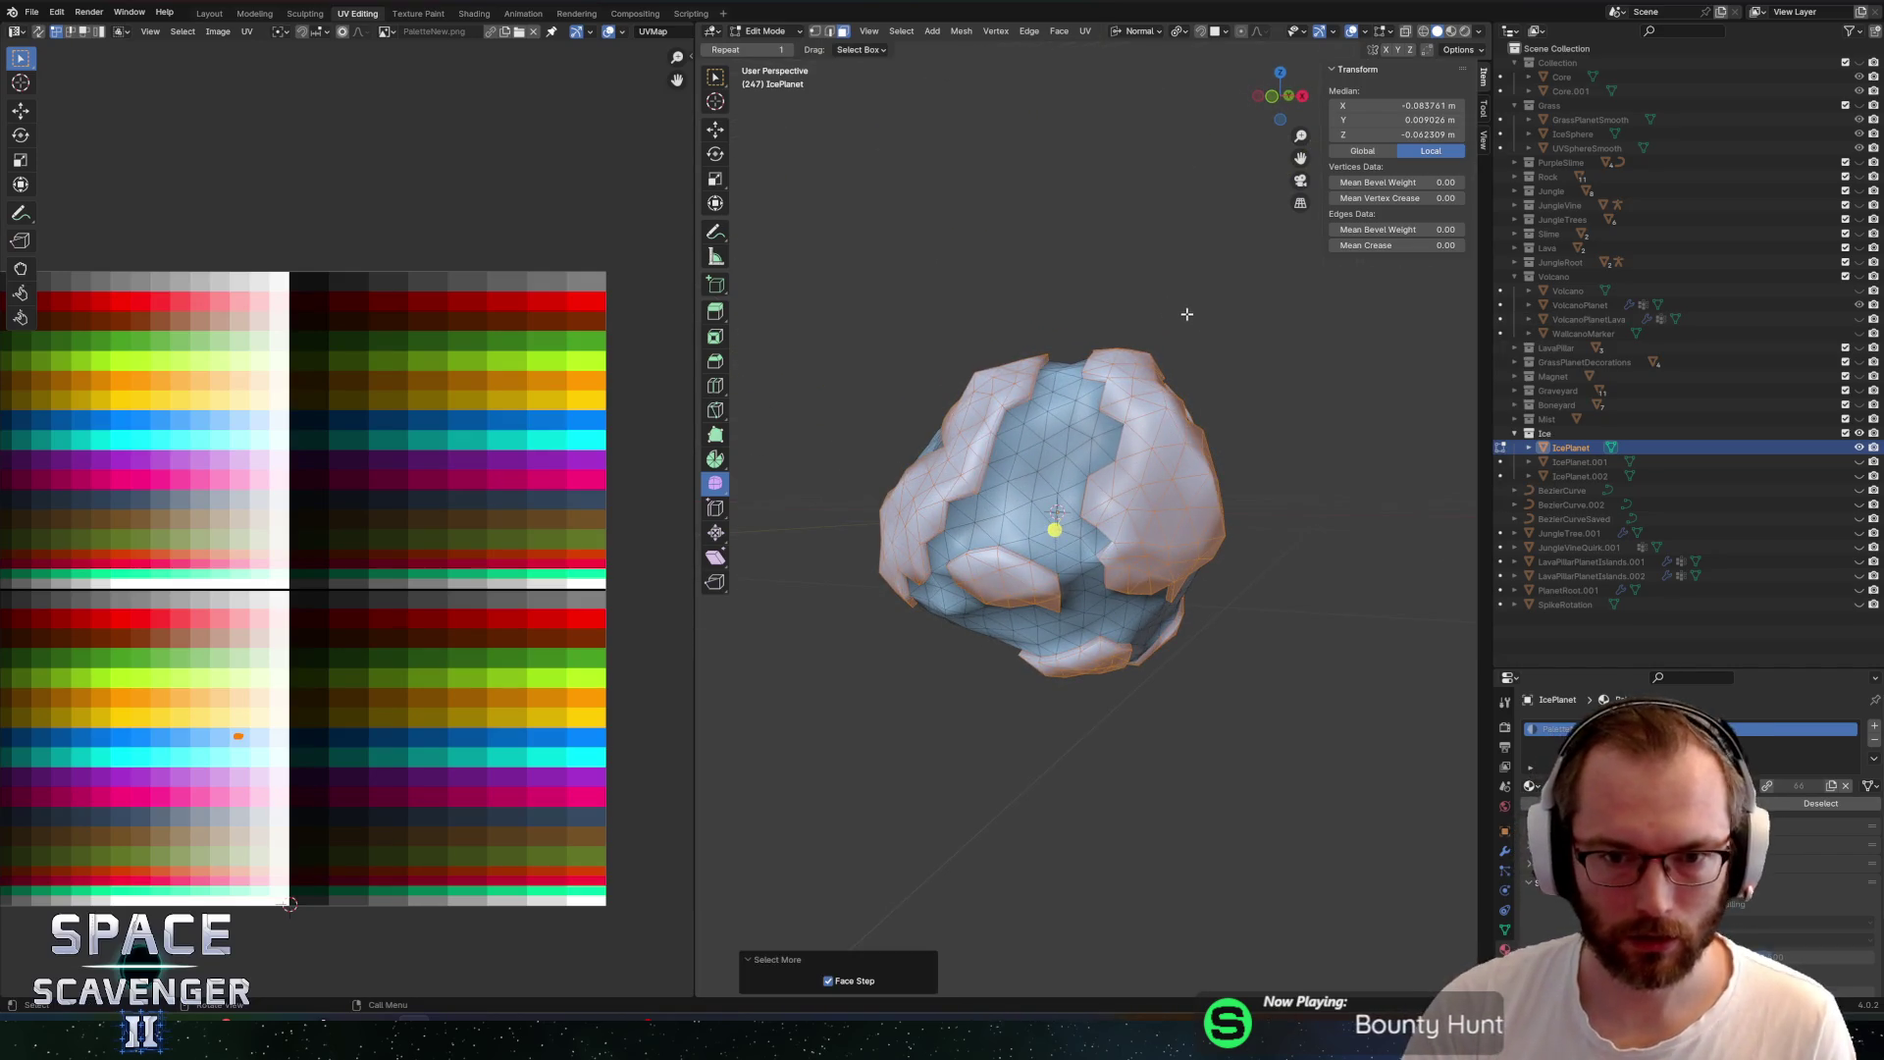
scroll(418, 467, left, 3)
key(g)
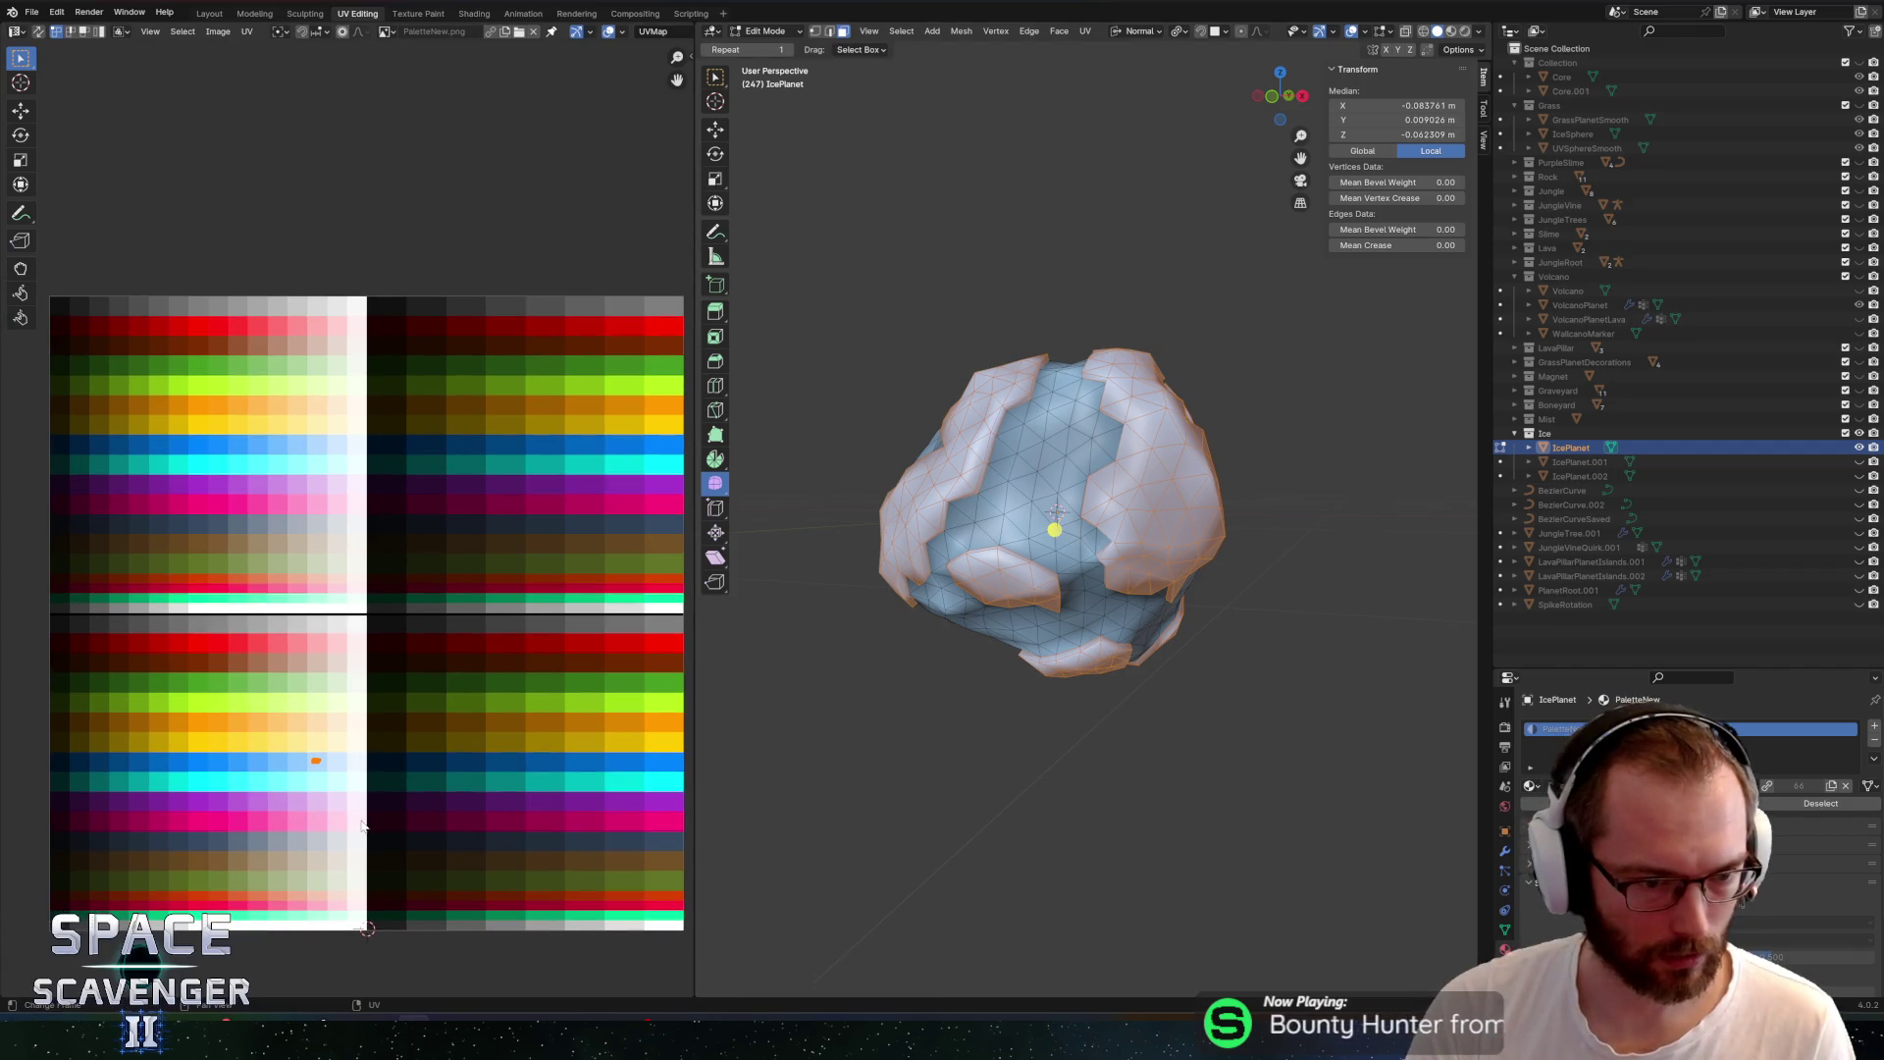
click(402, 364)
Leave Edit Mode, export Planets.fbx, and switch back to Unity
key(Tab)
scroll(1079, 379, up, 2)
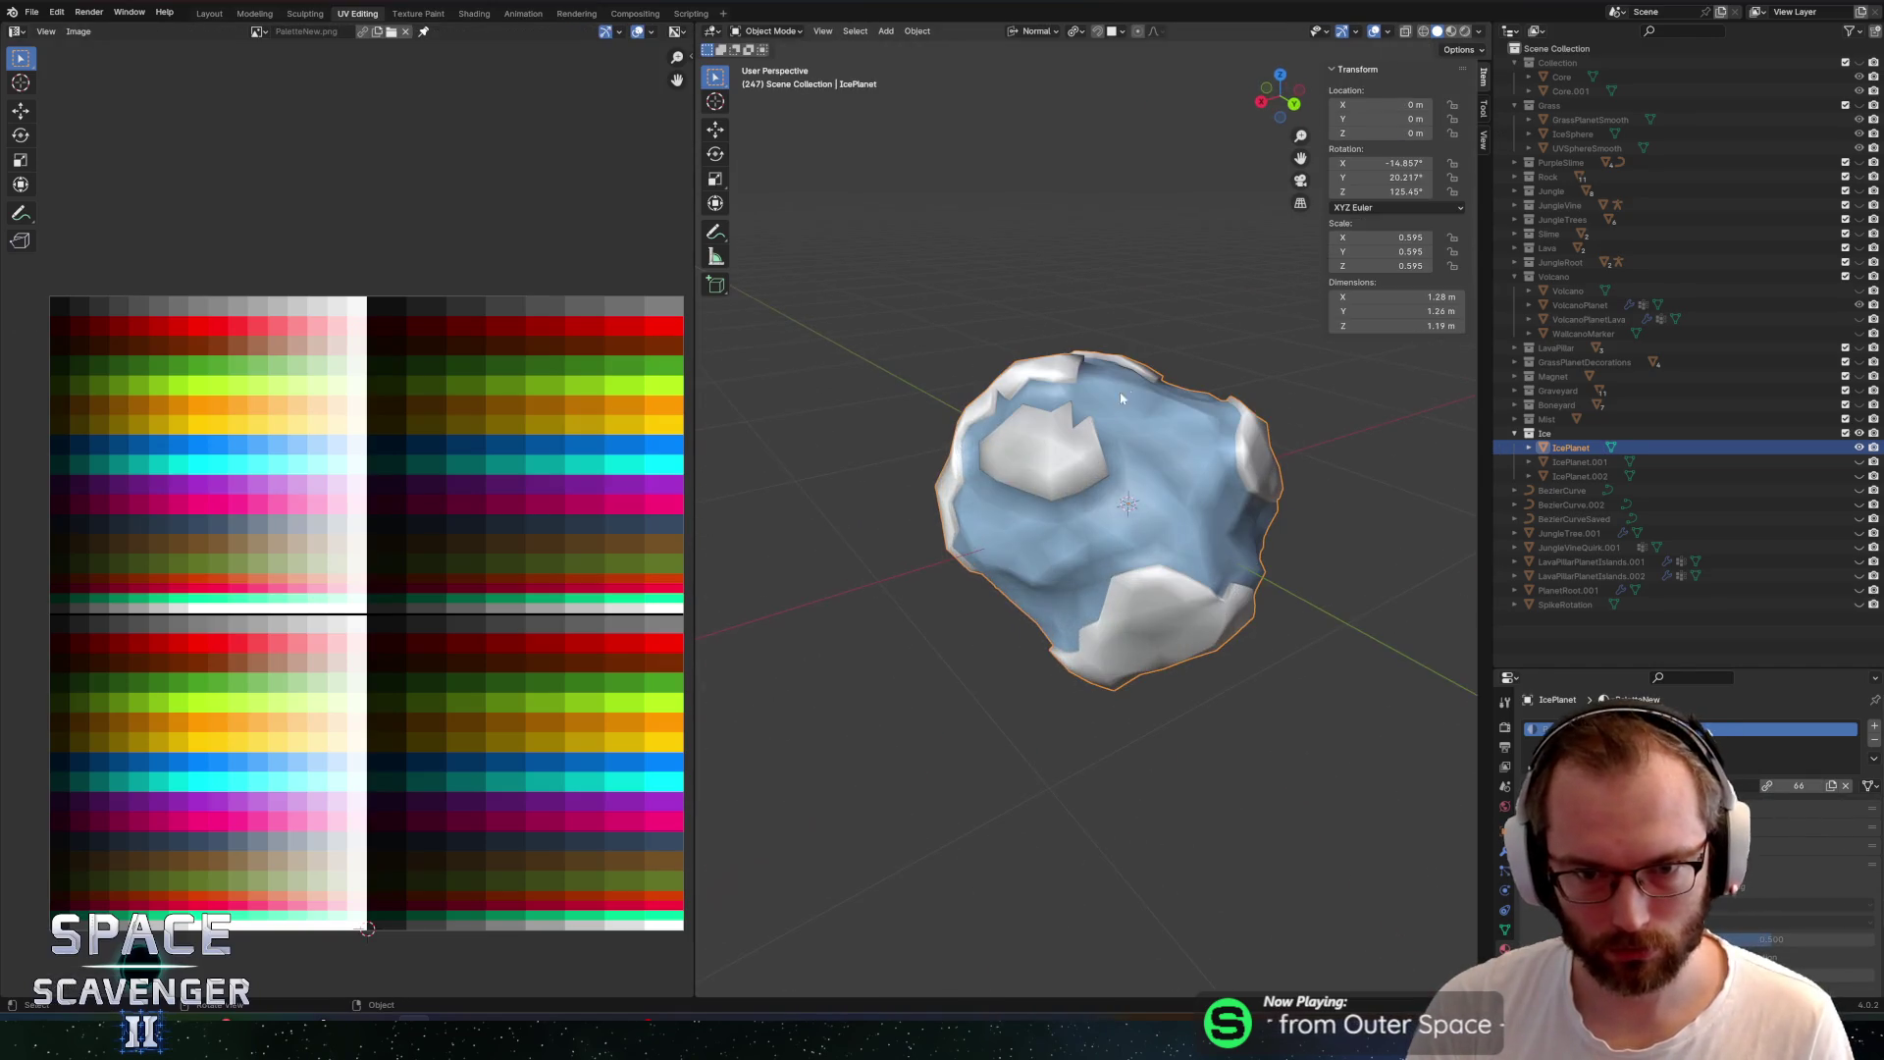
key(ctrl+shift+e)
click(1407, 896)
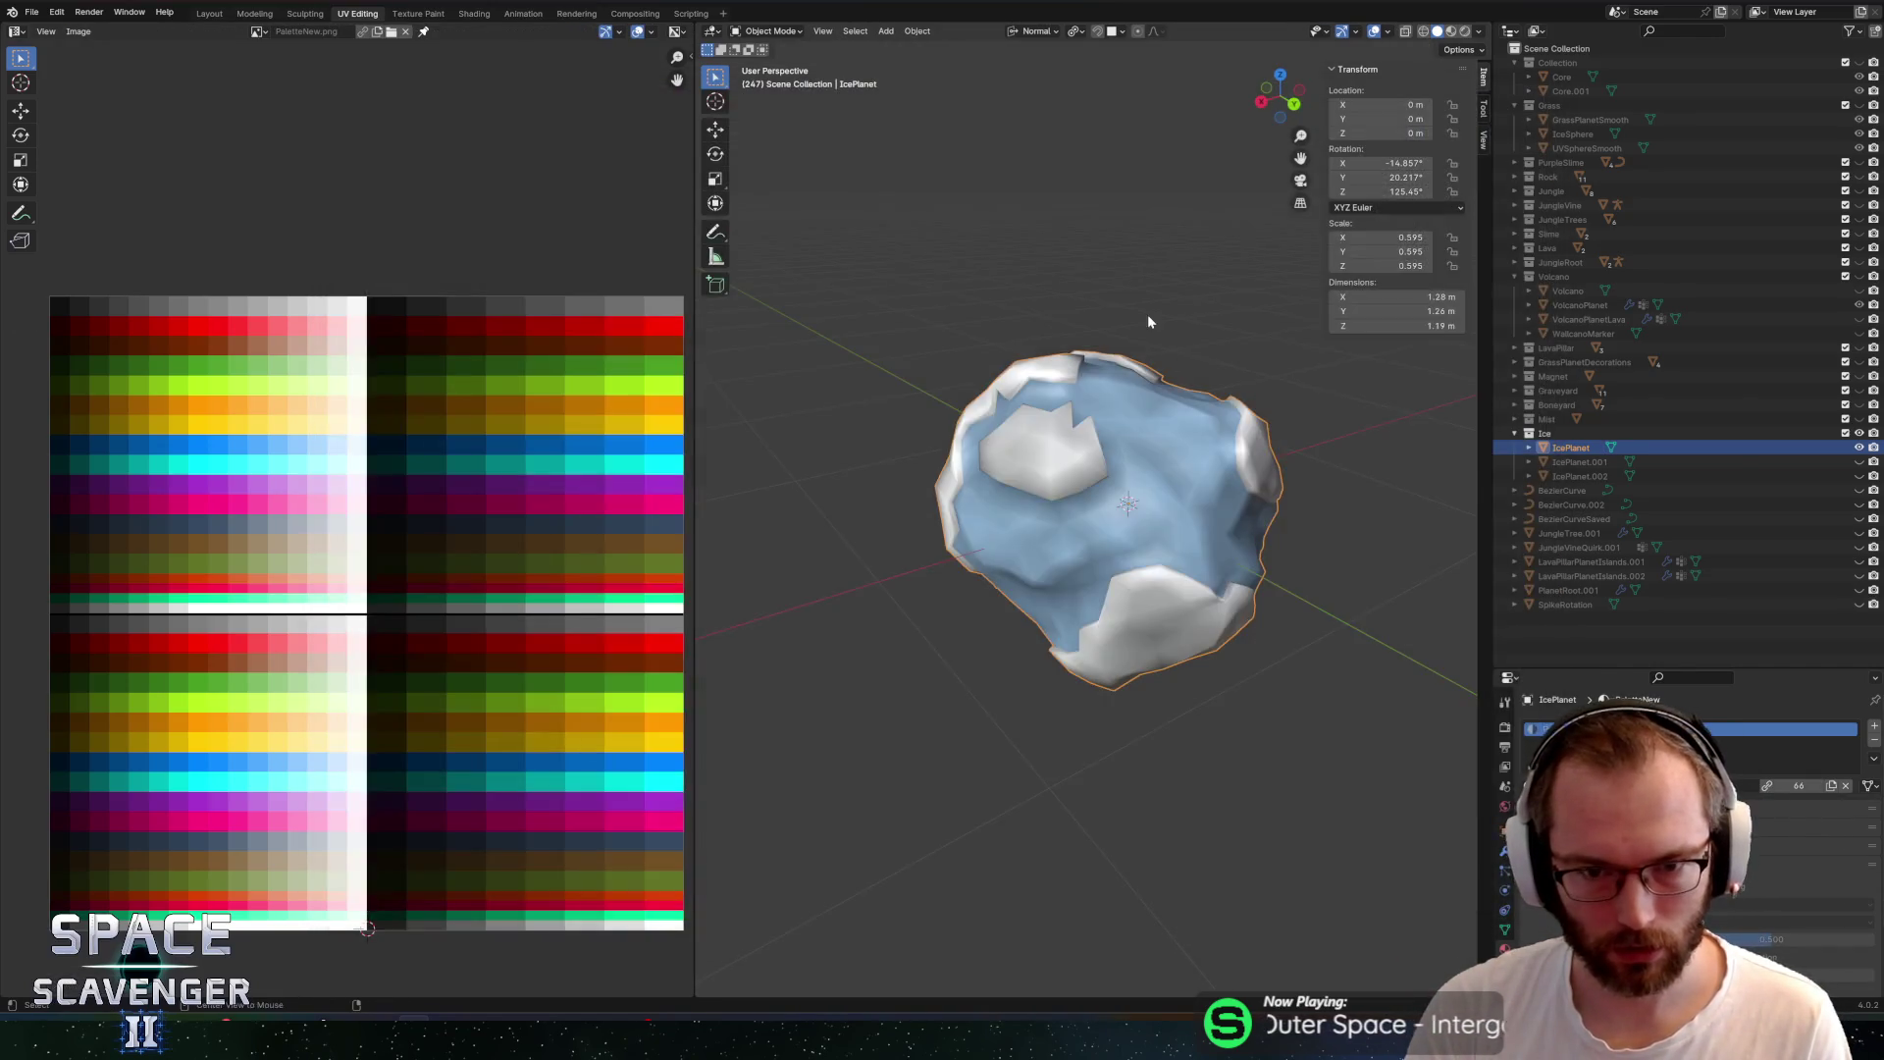
key(alt+Tab)
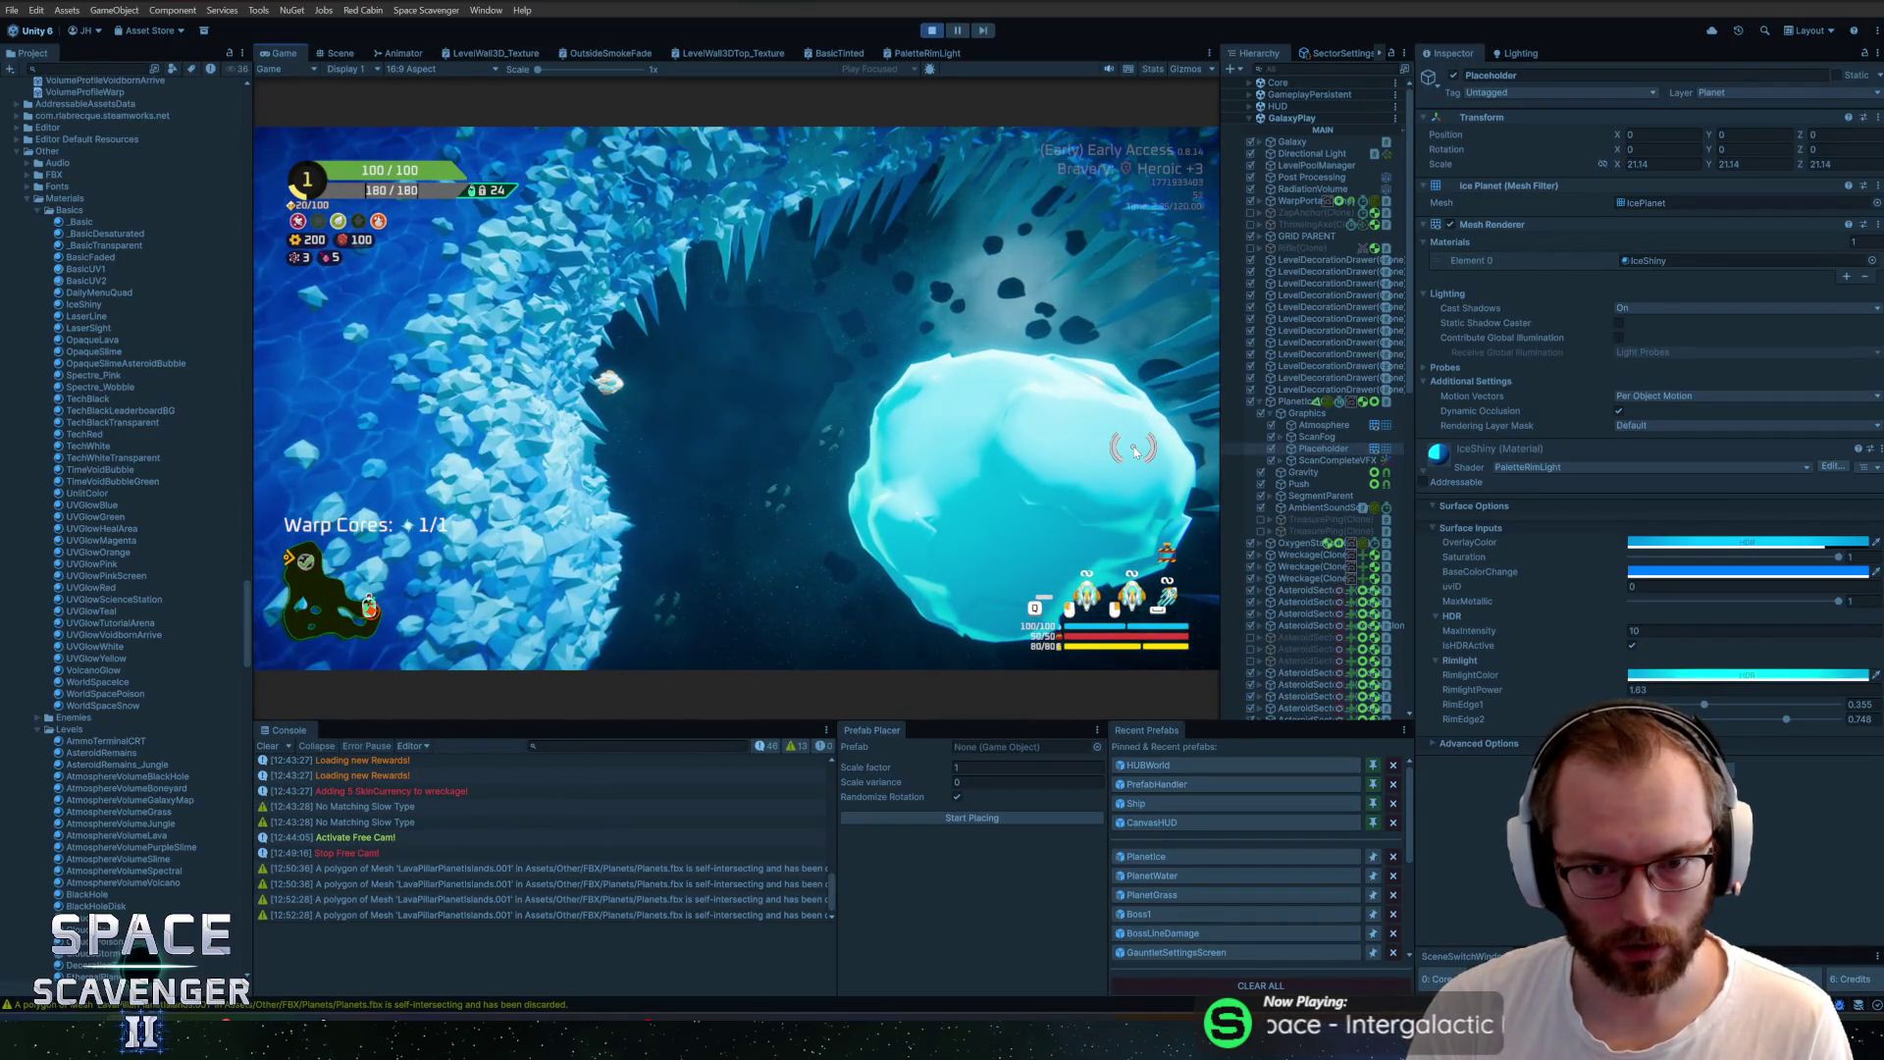
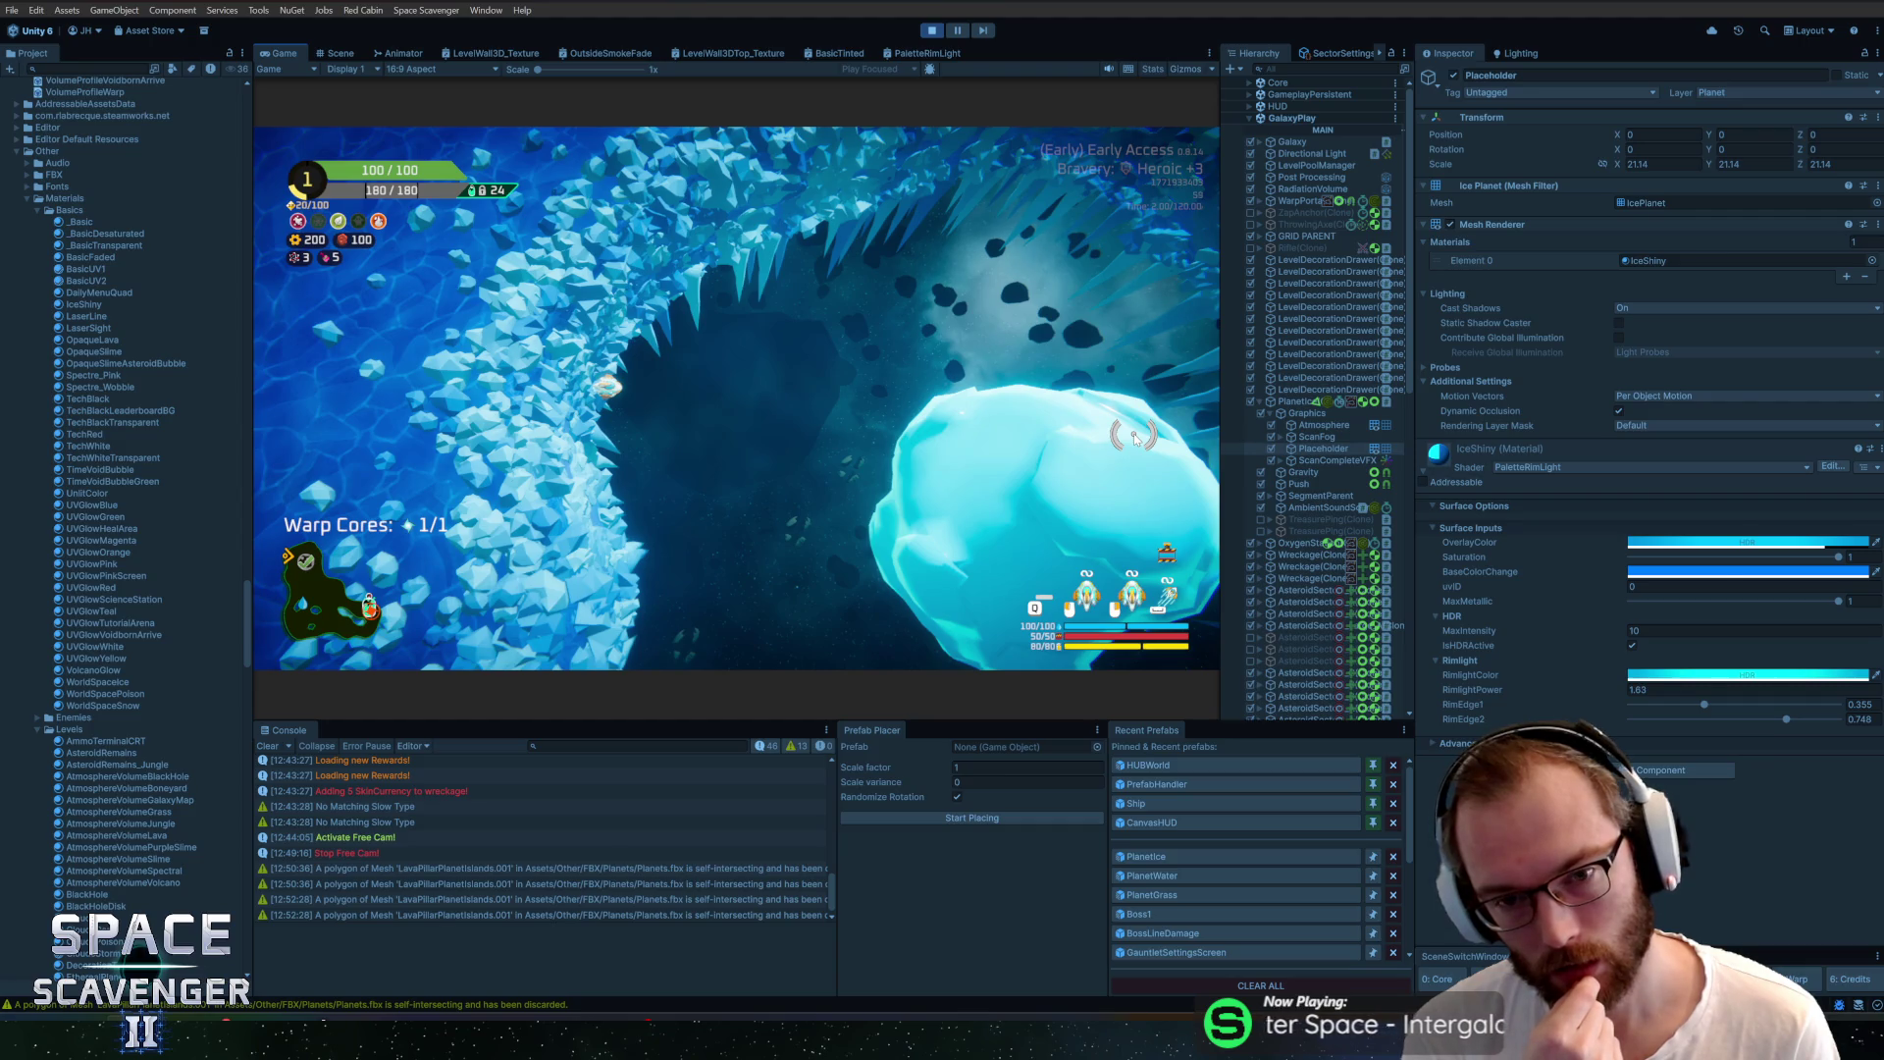
Leave the Unity play-test and switch to the Blender window showing the IcePlanet model
key(alt+Tab)
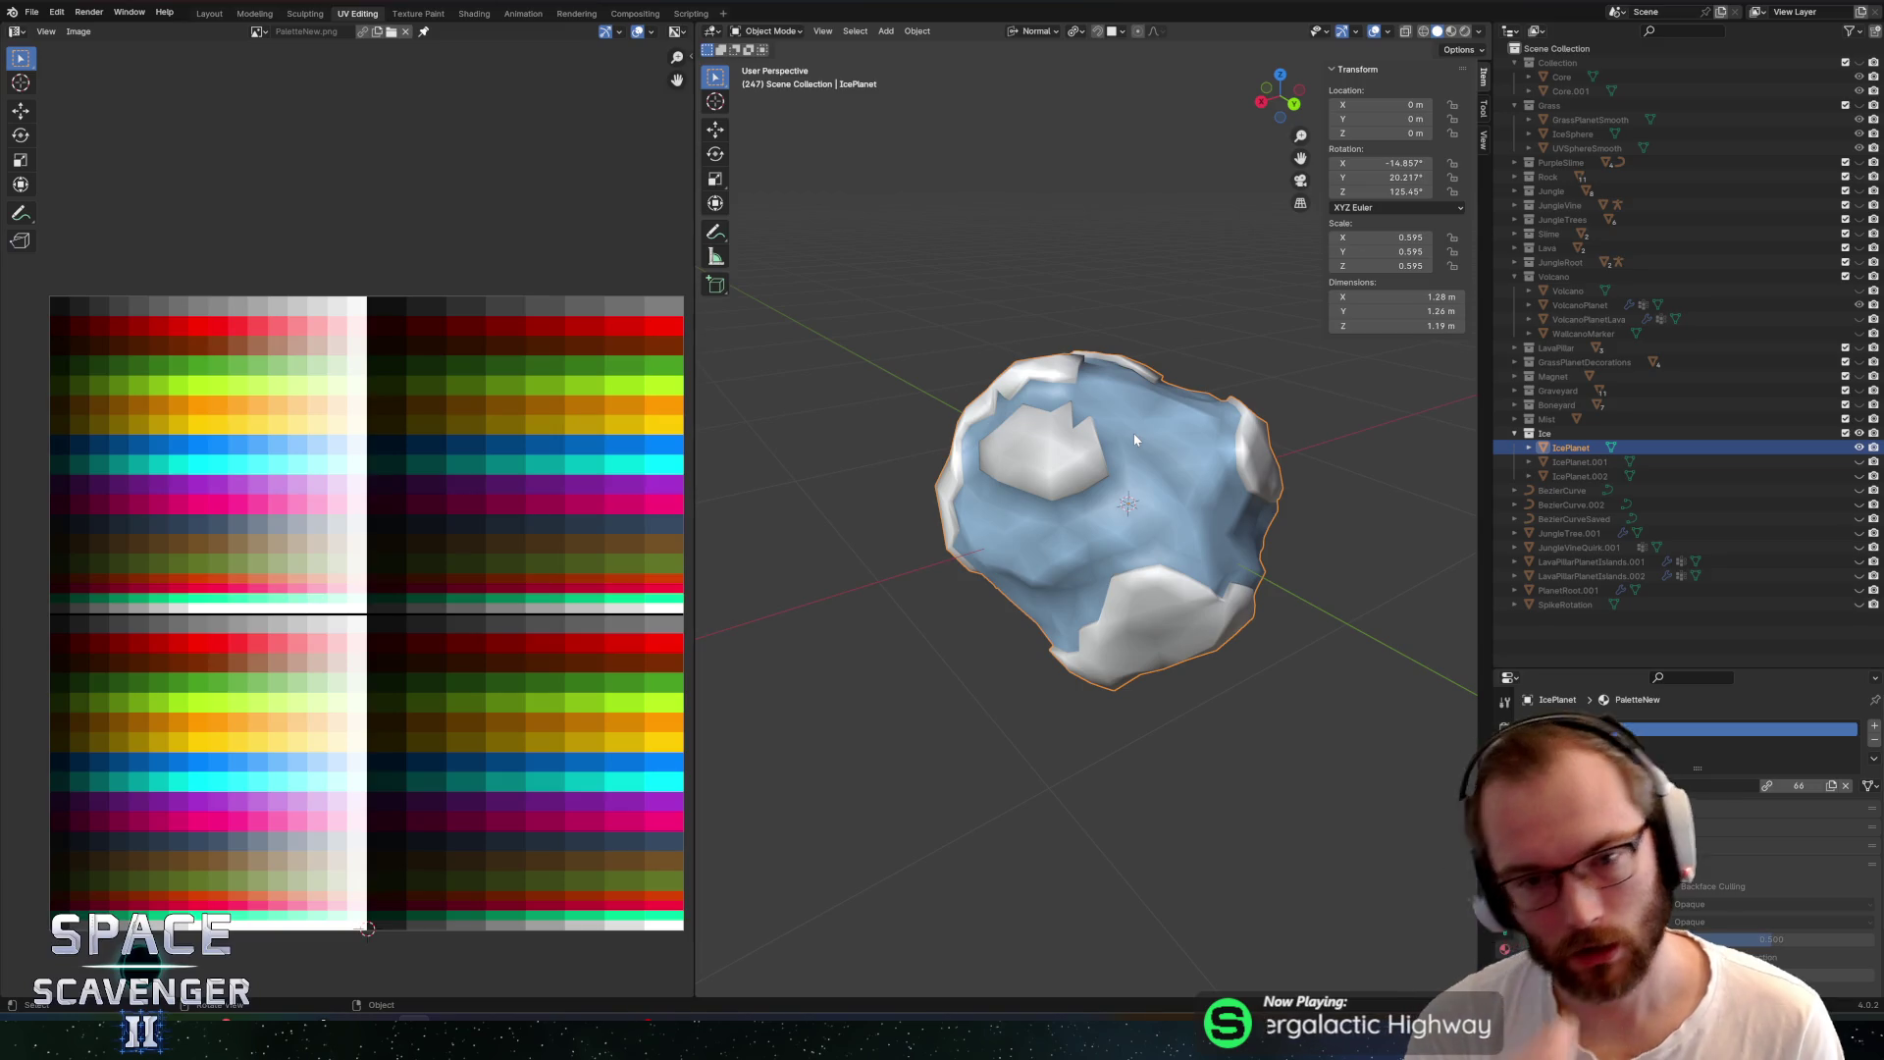
Recolour the selected IcePlanet faces by moving their UVs onto the pale blue palette swatch
key(Tab)
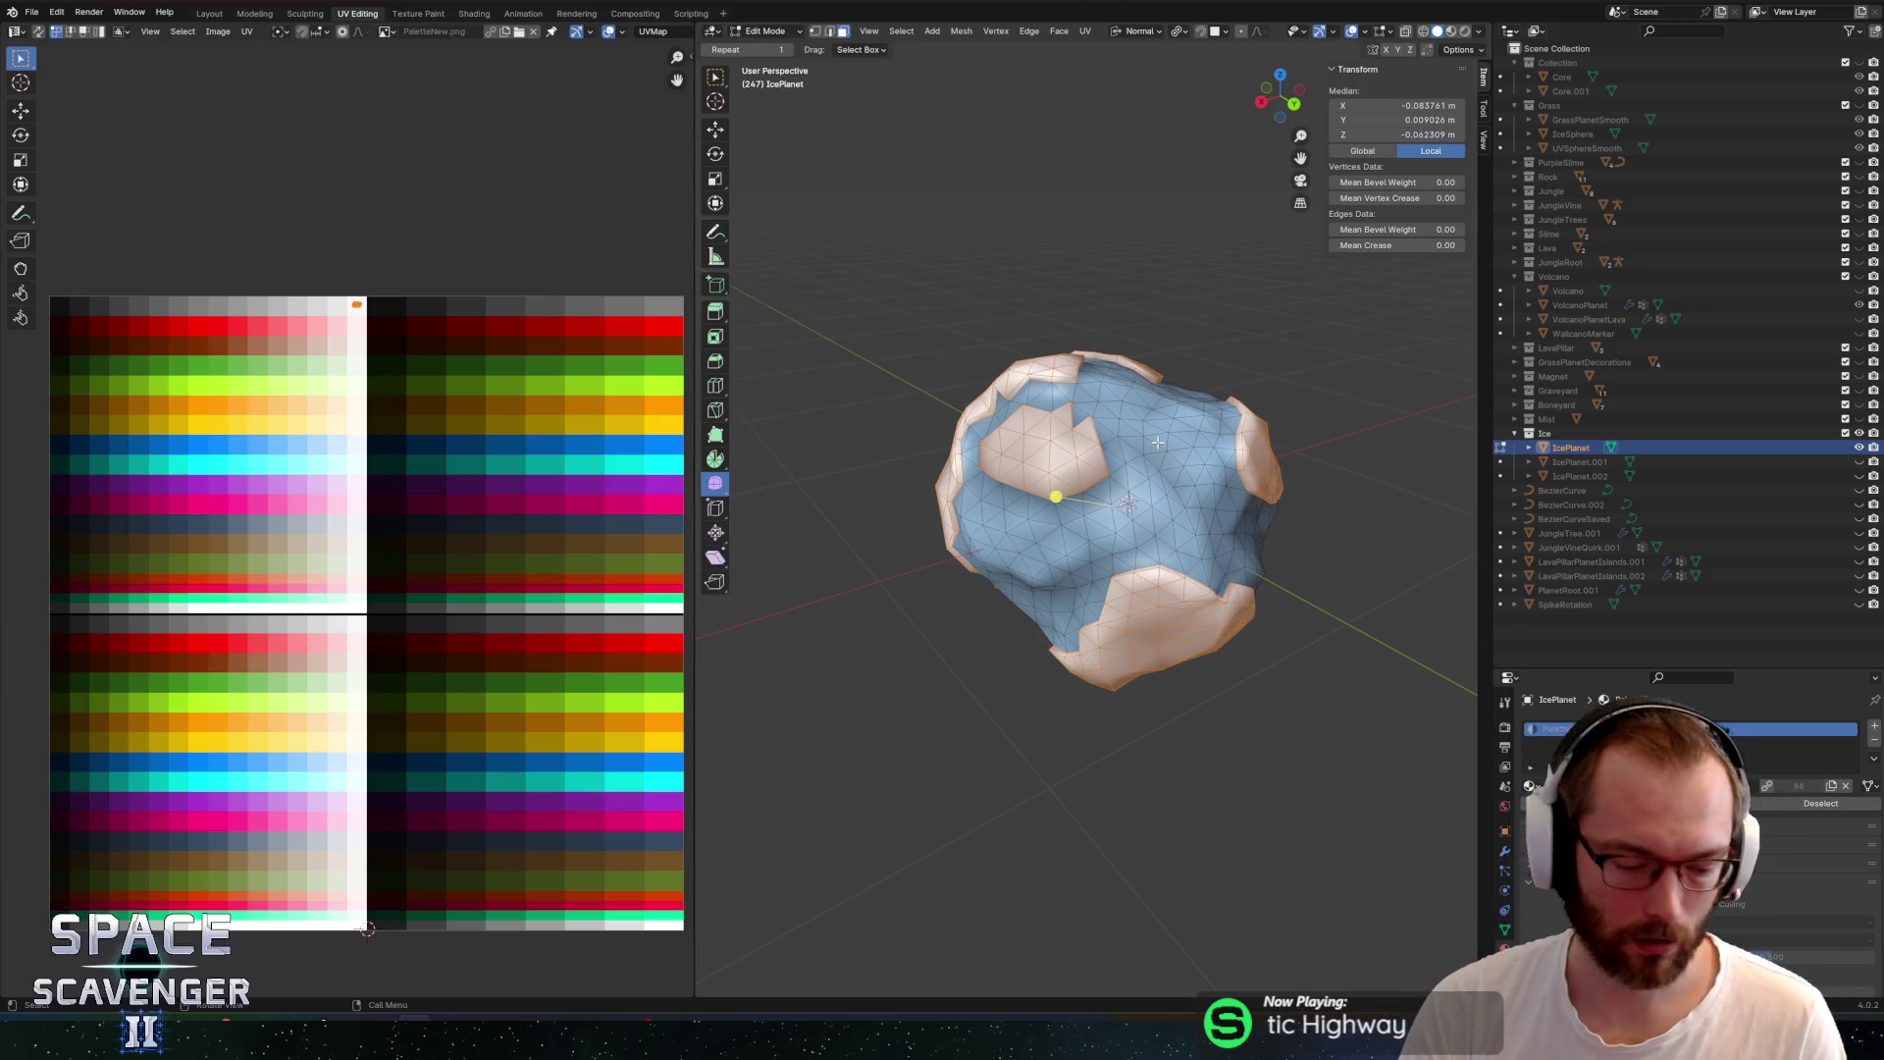
right_click(1159, 443)
key(Escape)
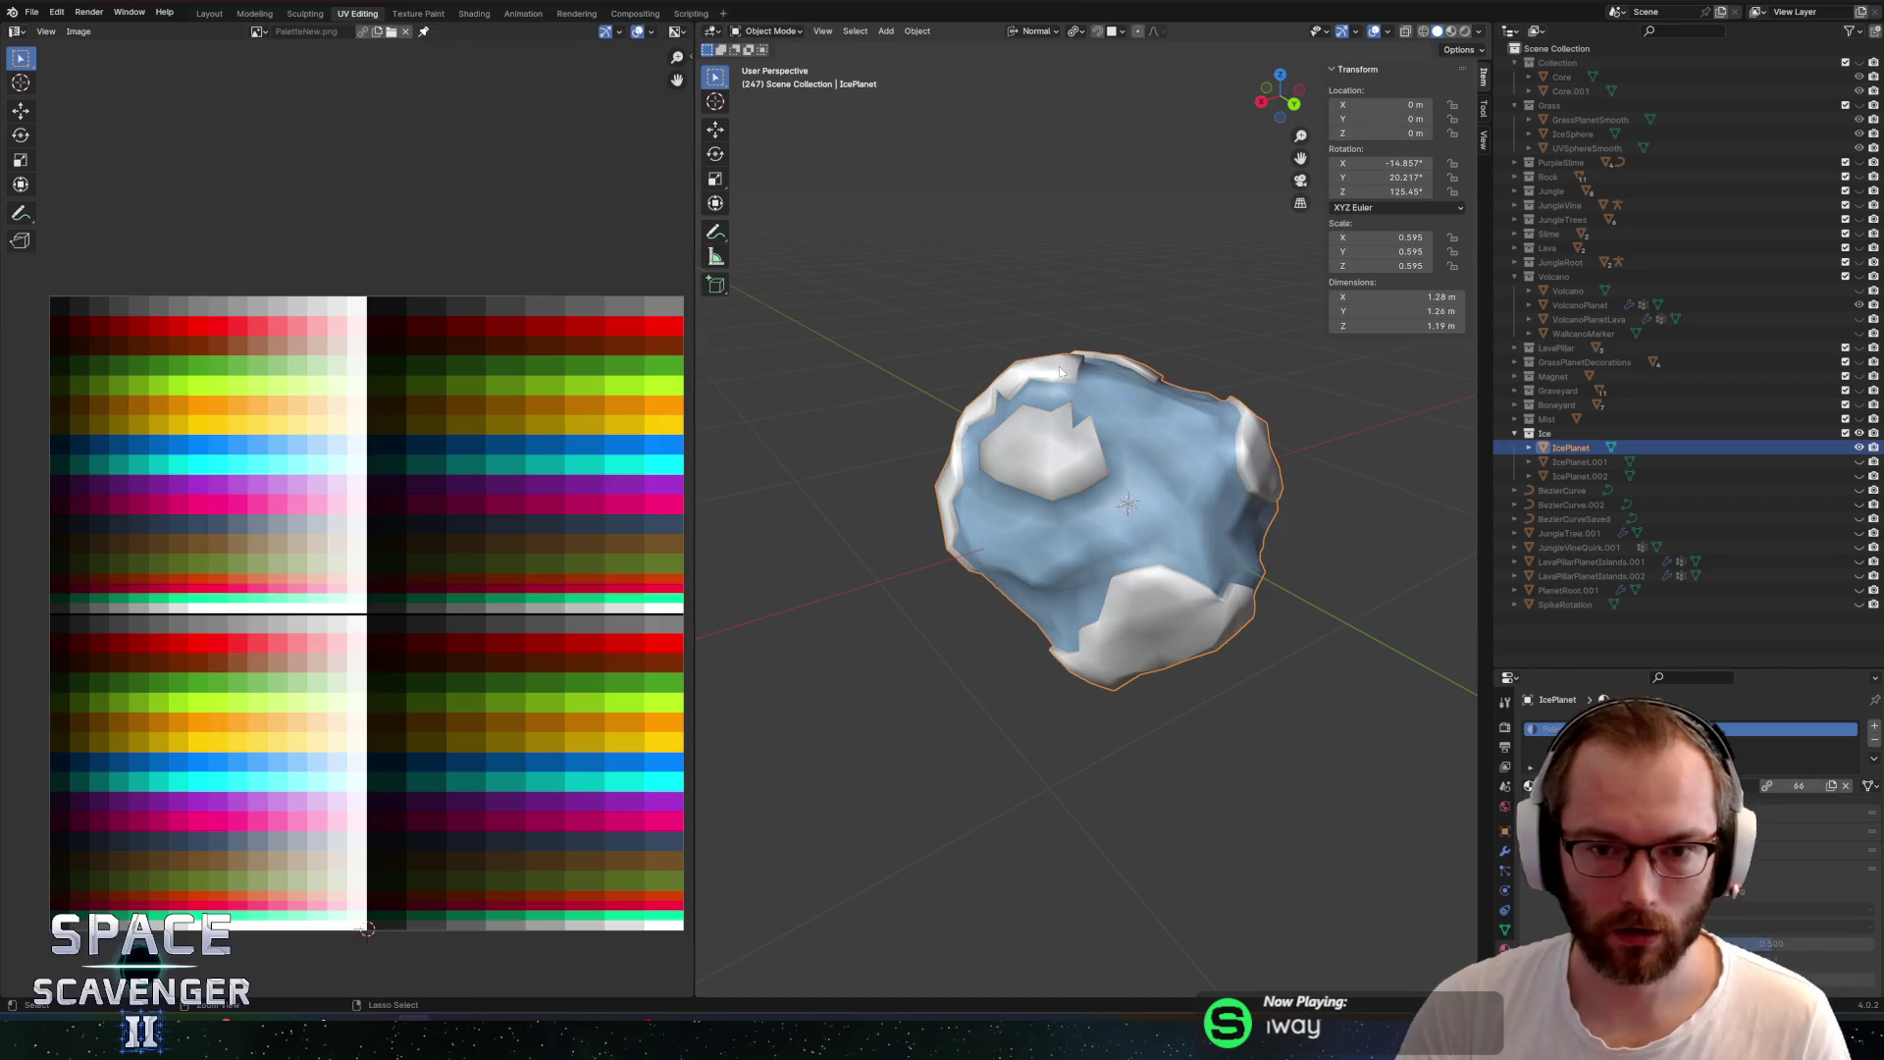
drag(356, 304, 315, 761)
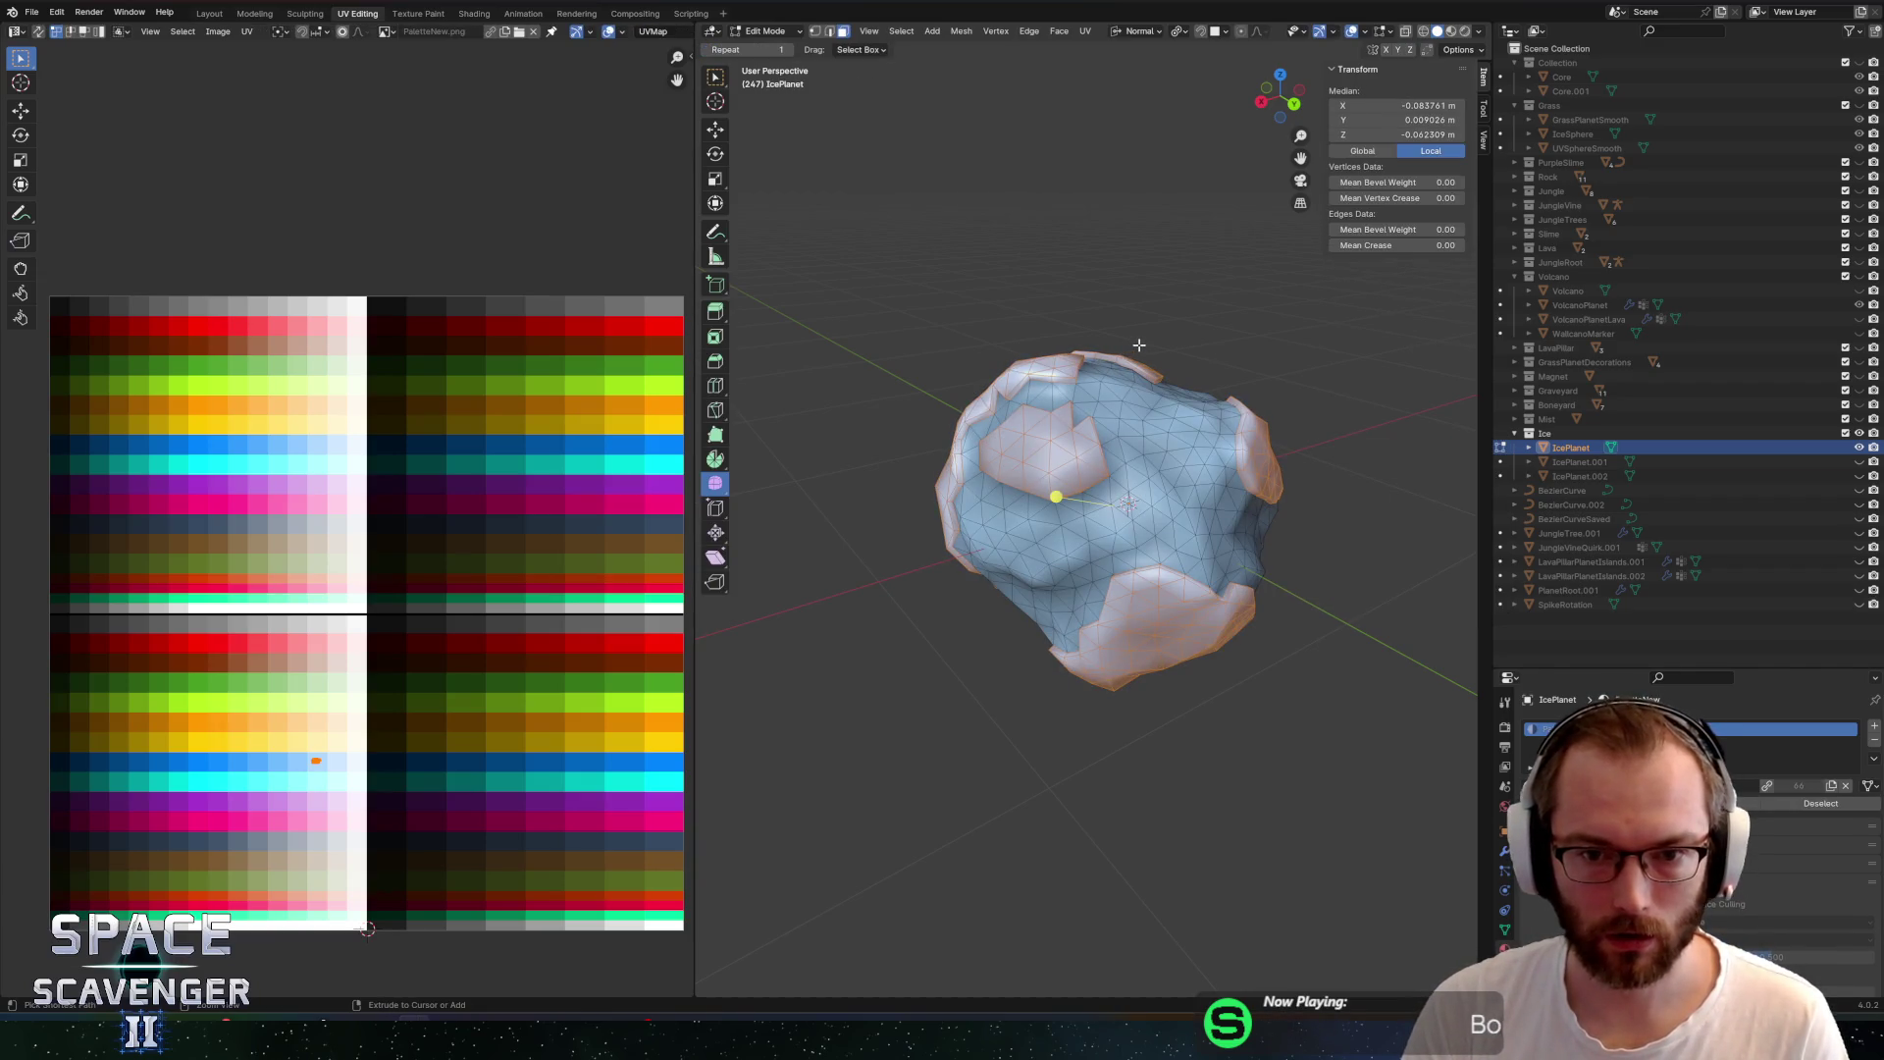
key(Tab)
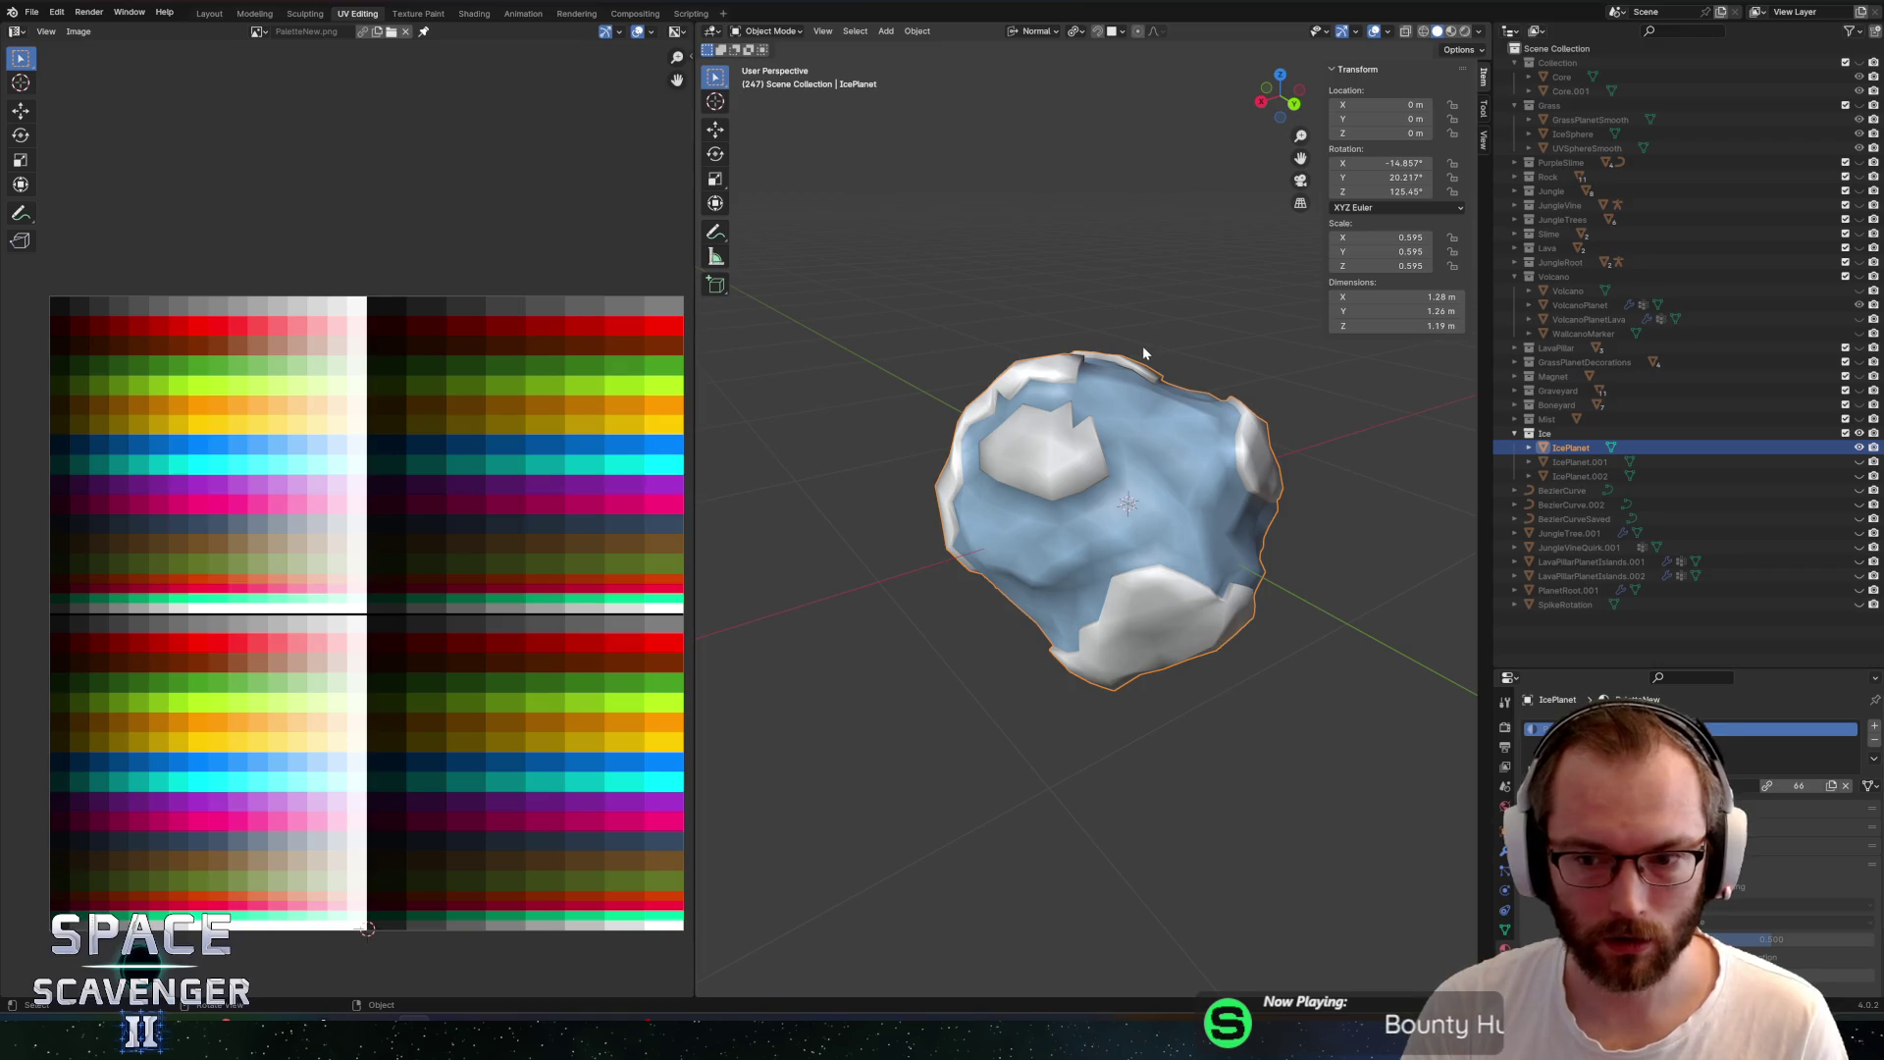
key(Tab)
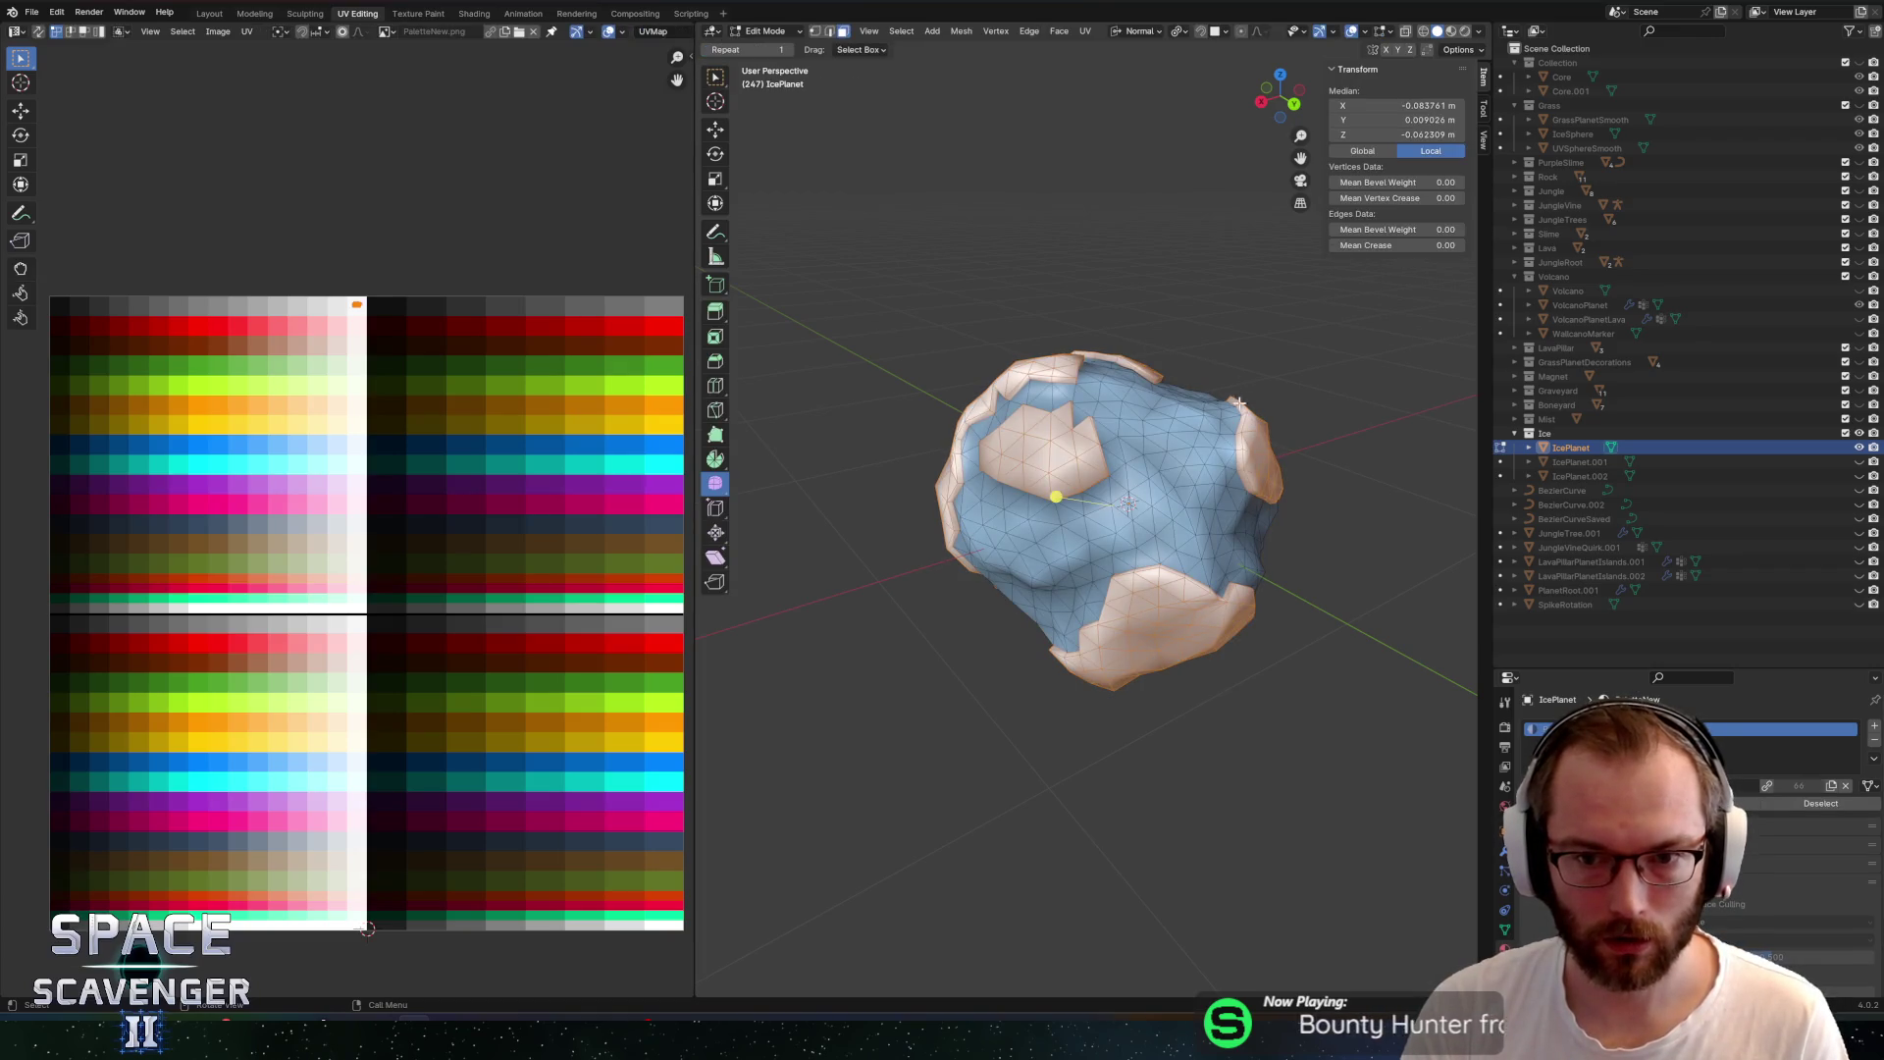
Add a new vertex group in mesh data properties, then shrink the selection with Select Less
click(1506, 900)
click(1506, 931)
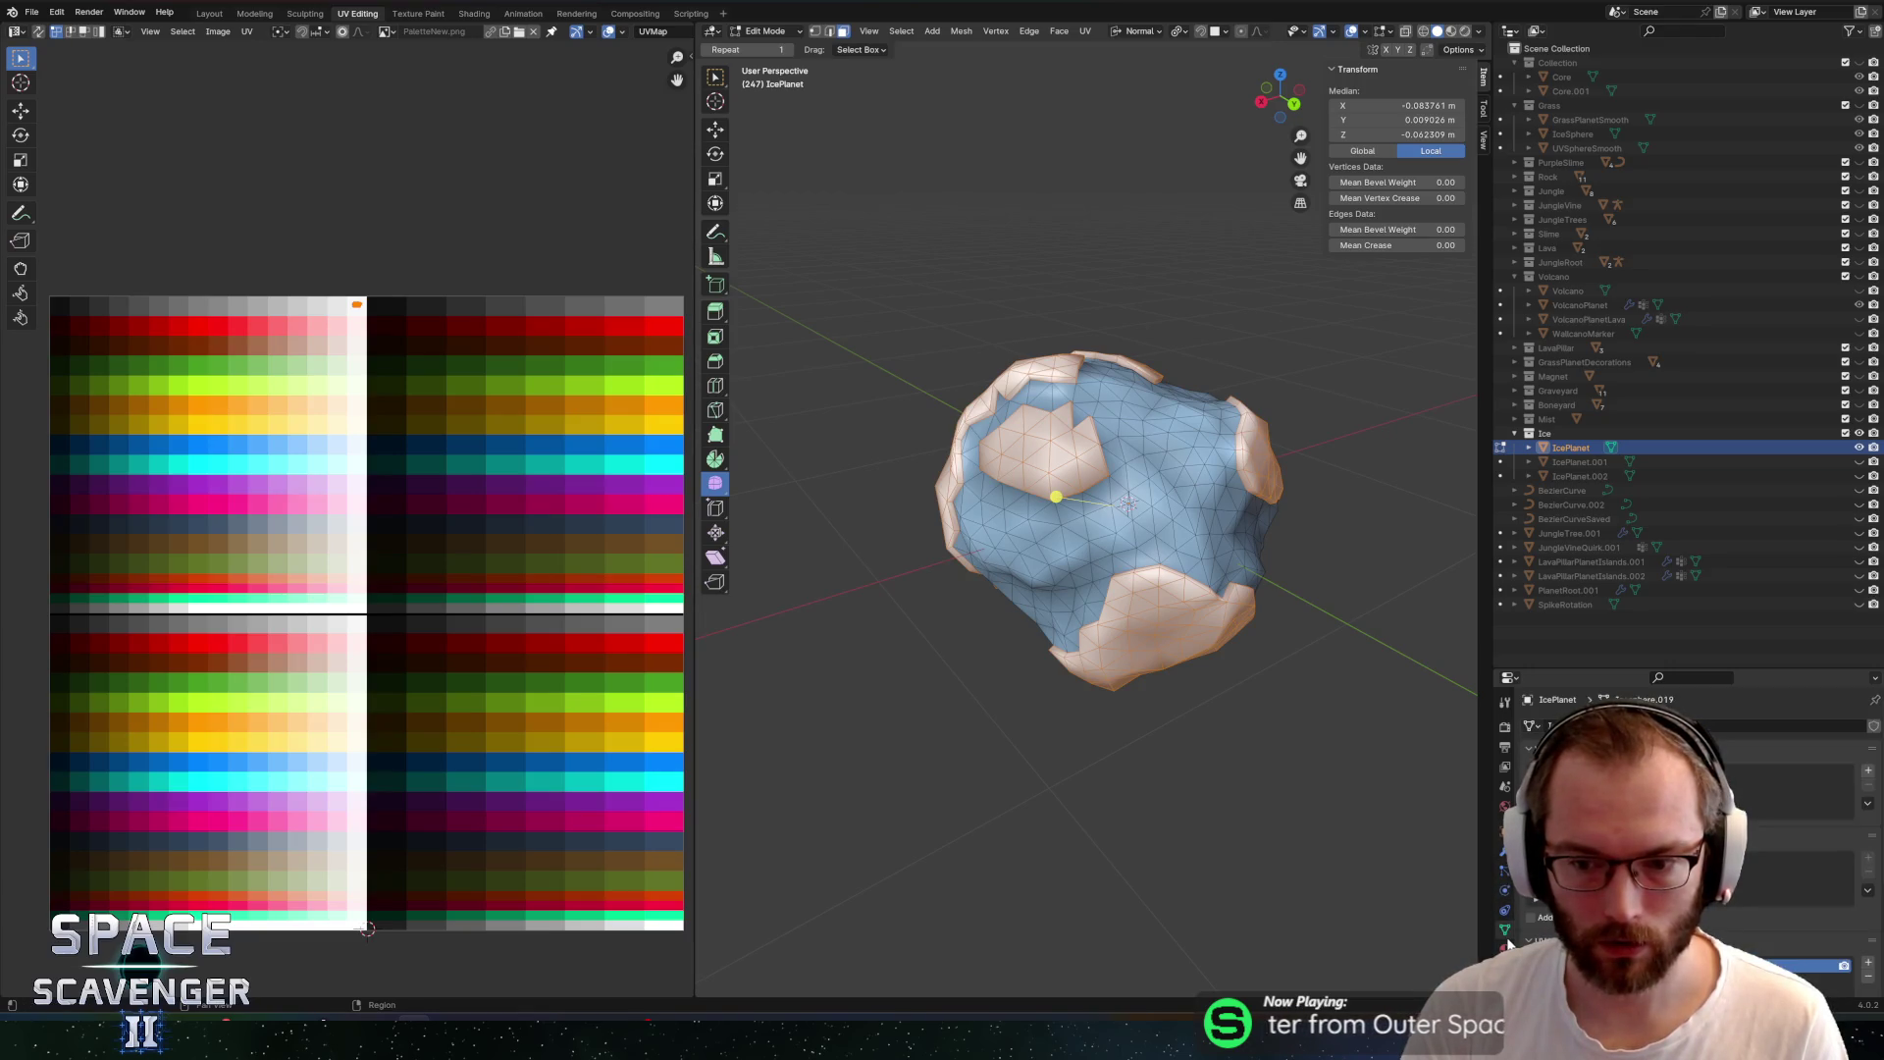
click(1868, 773)
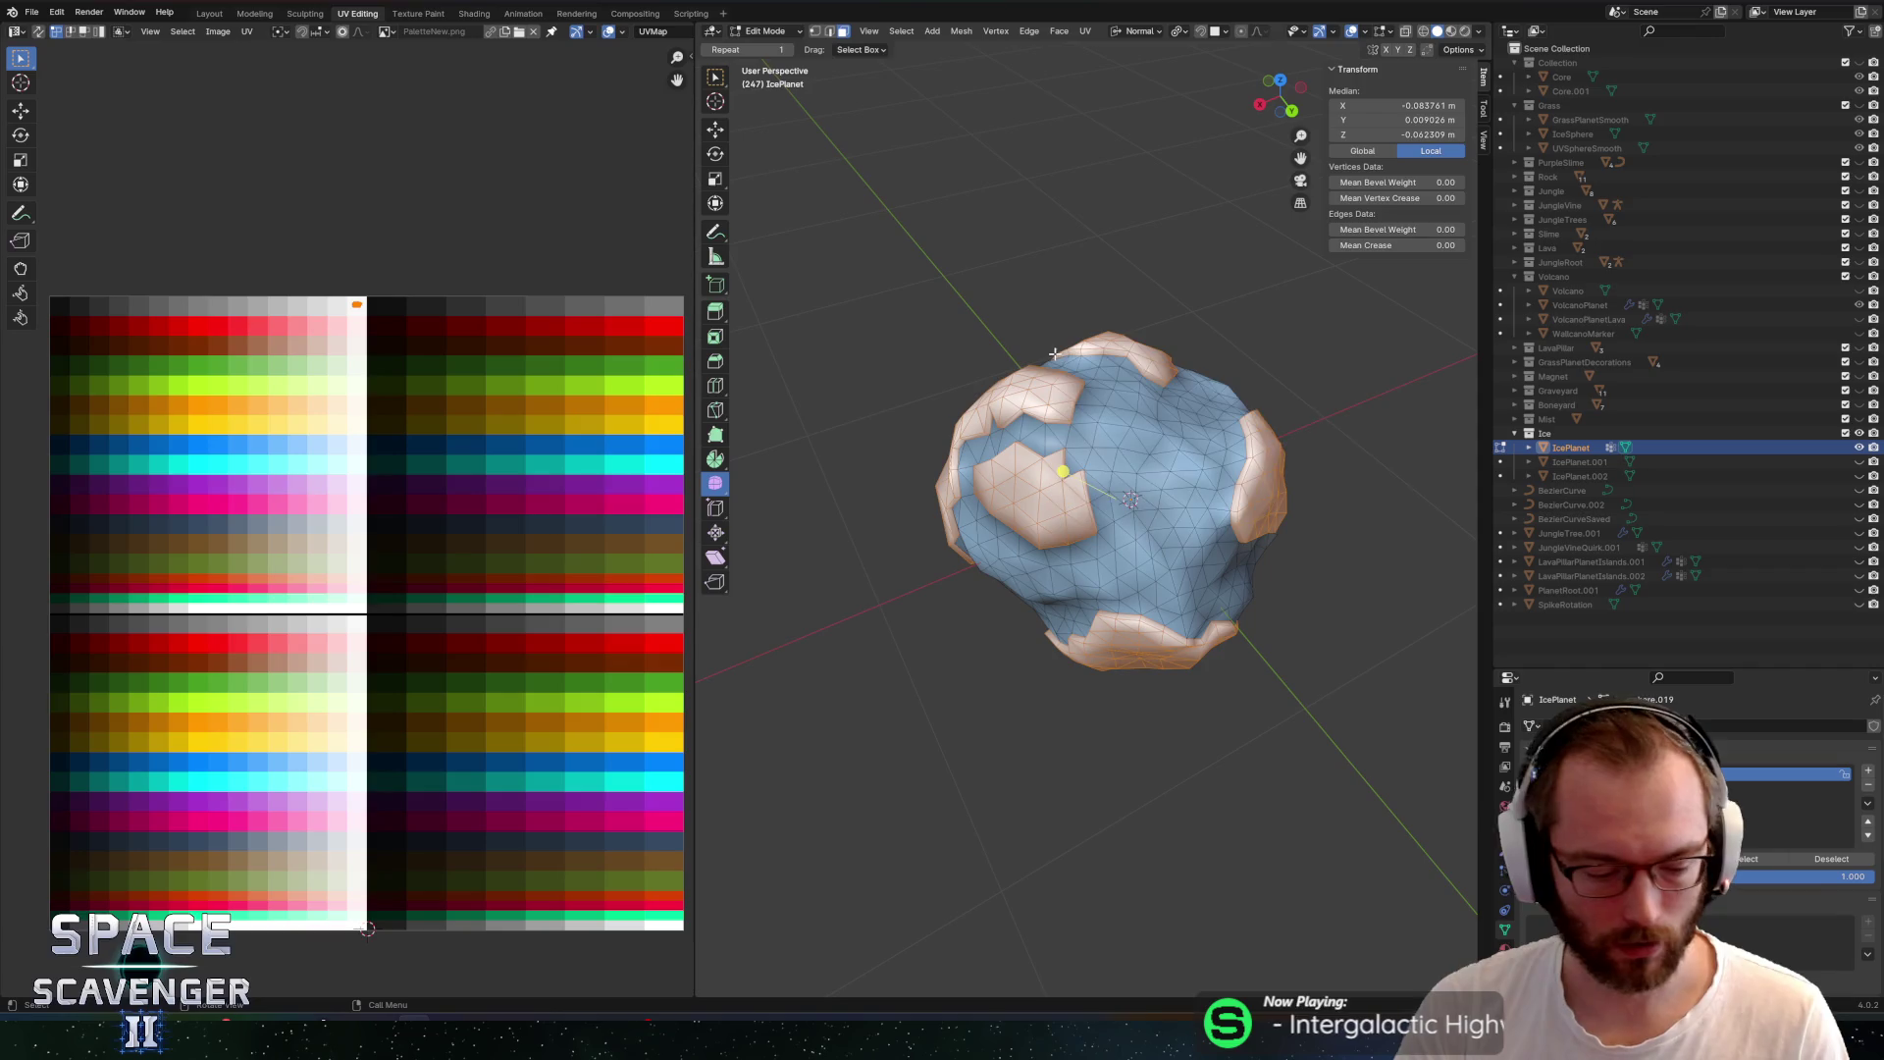
key(F3)
text(ess)
key(Return)
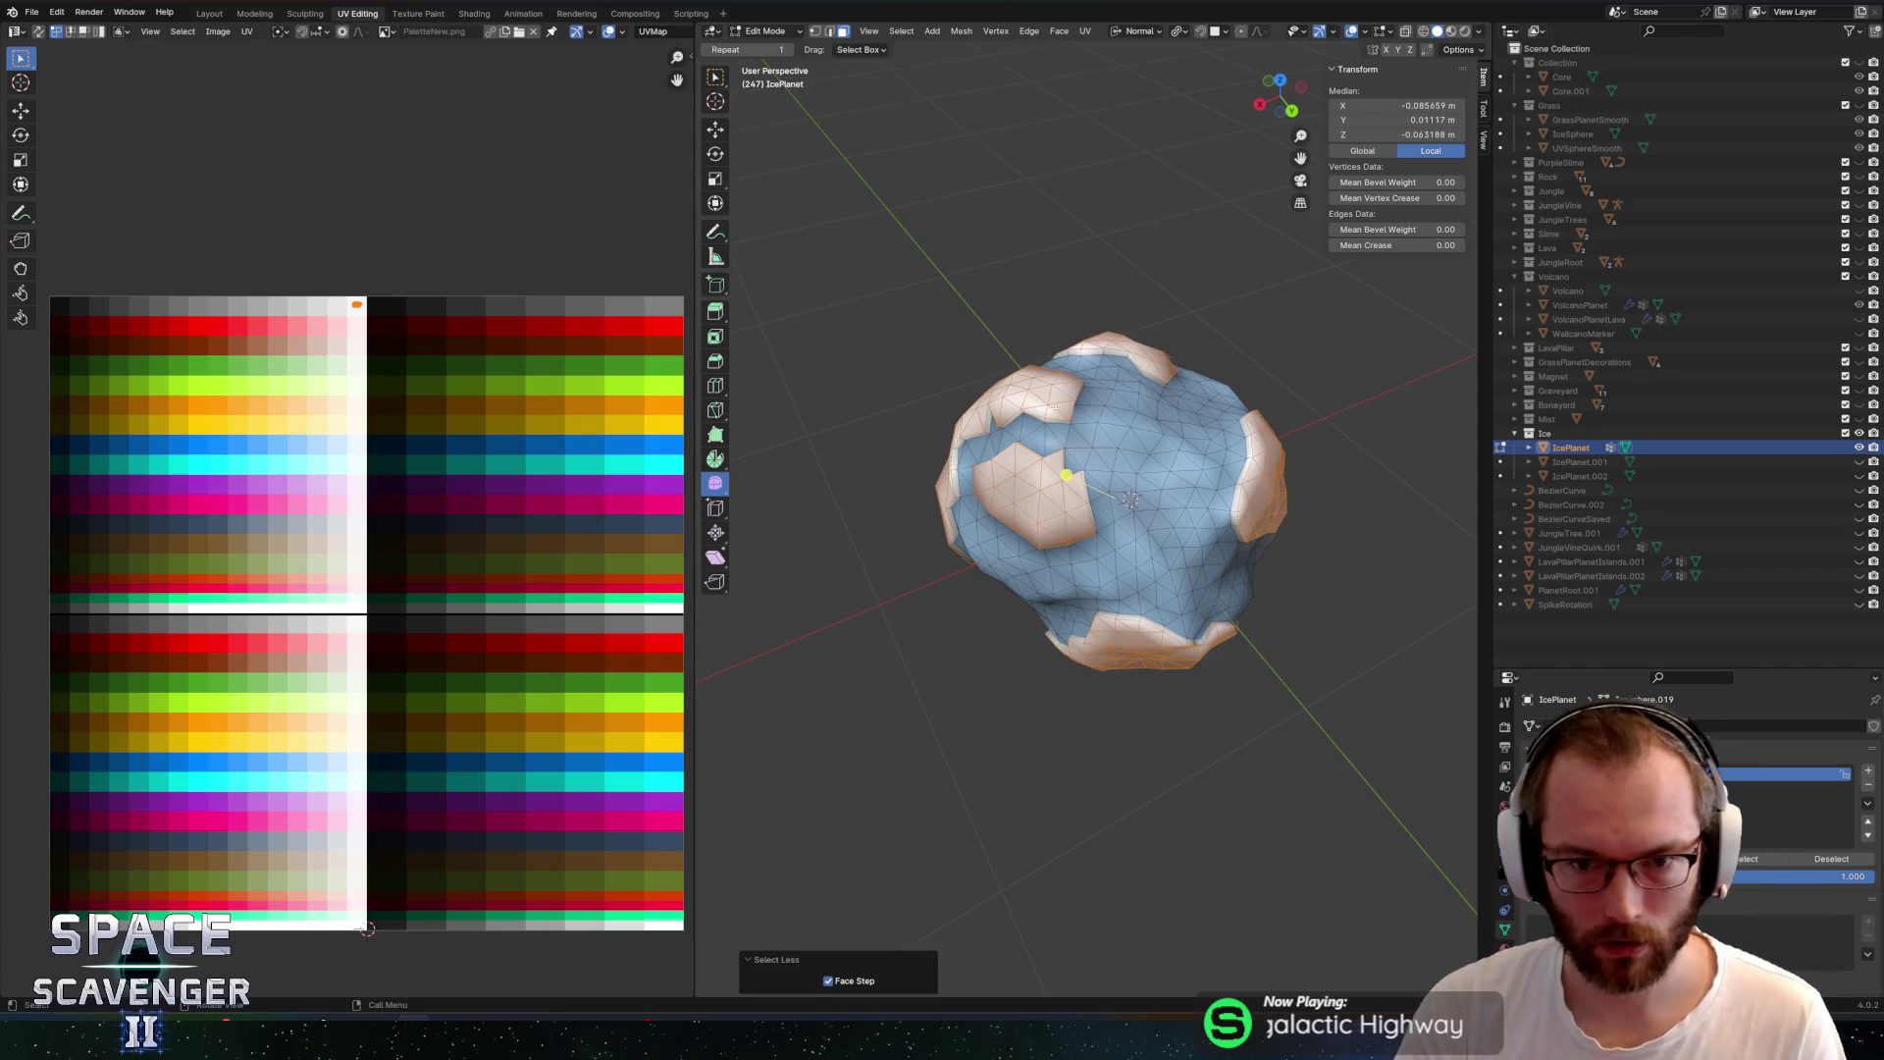
Round the selected faces toward a sphere, leave Edit Mode and start the FBX export
drag(1078, 521, 1082, 506)
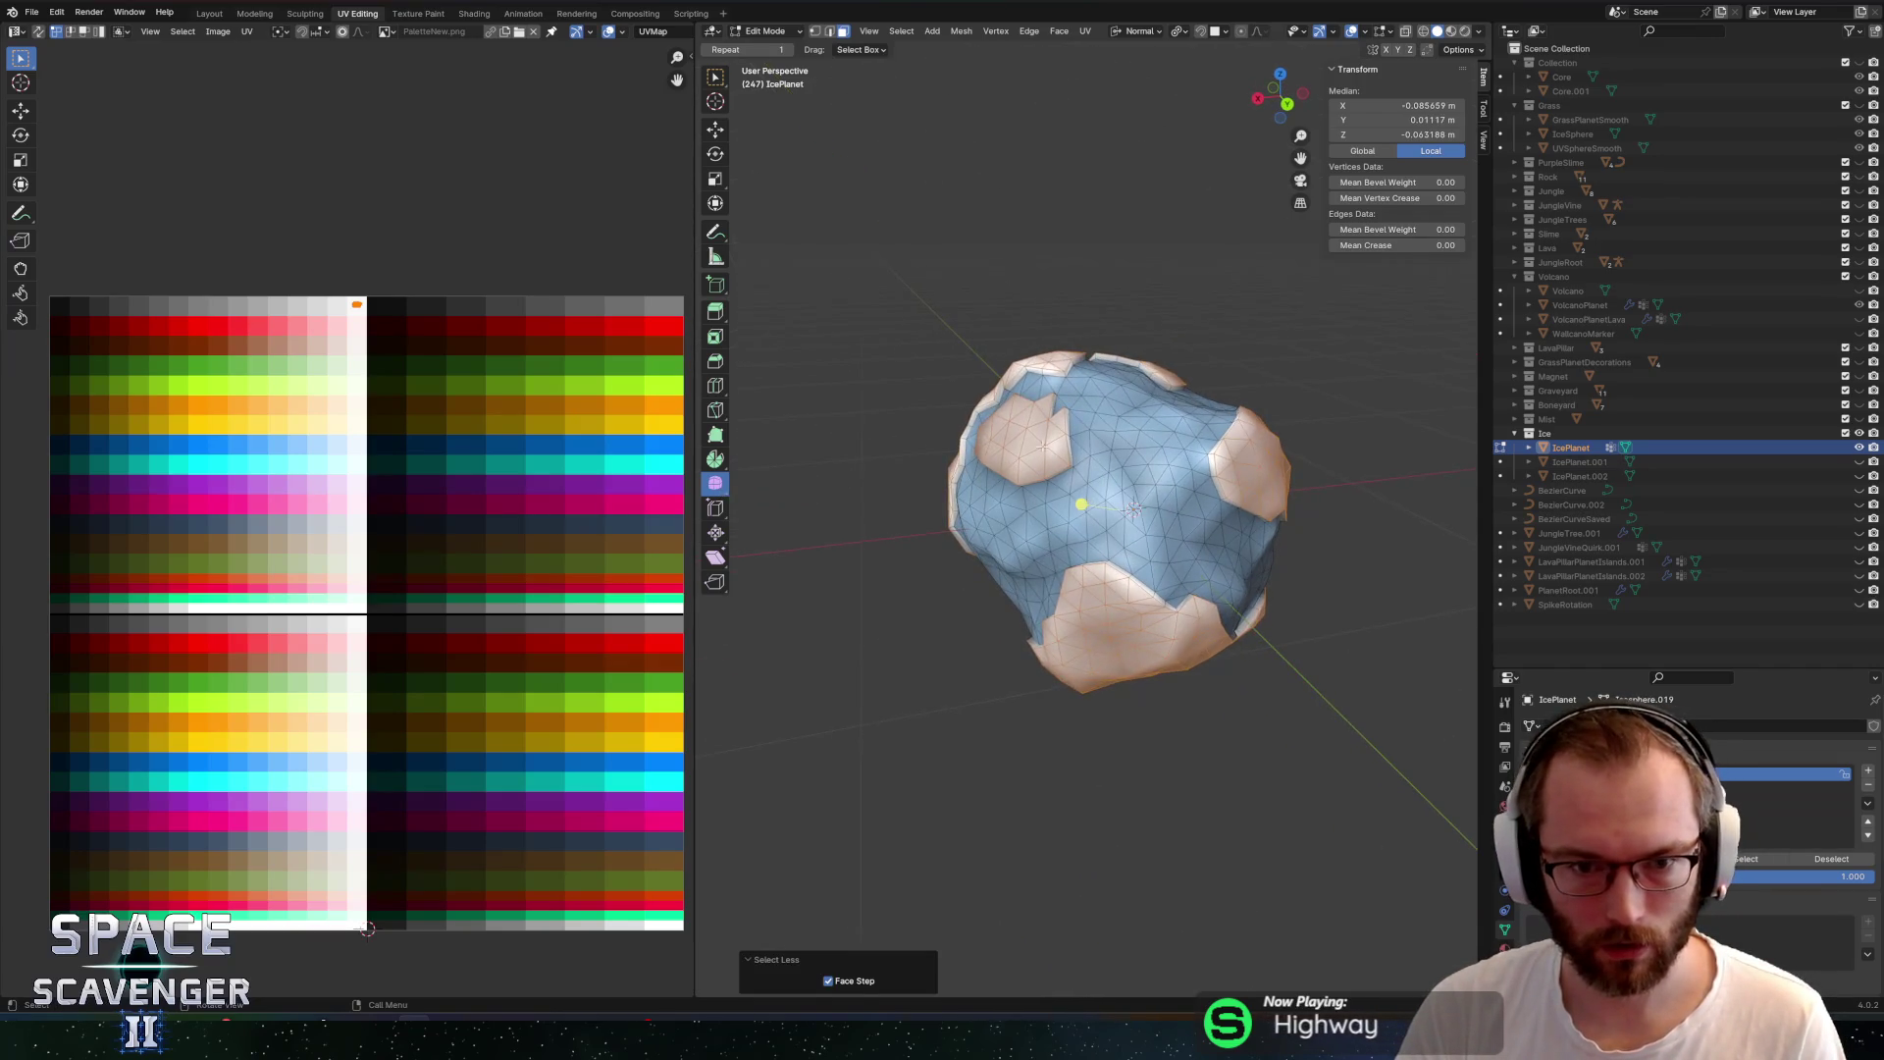
key(shift+alt+s)
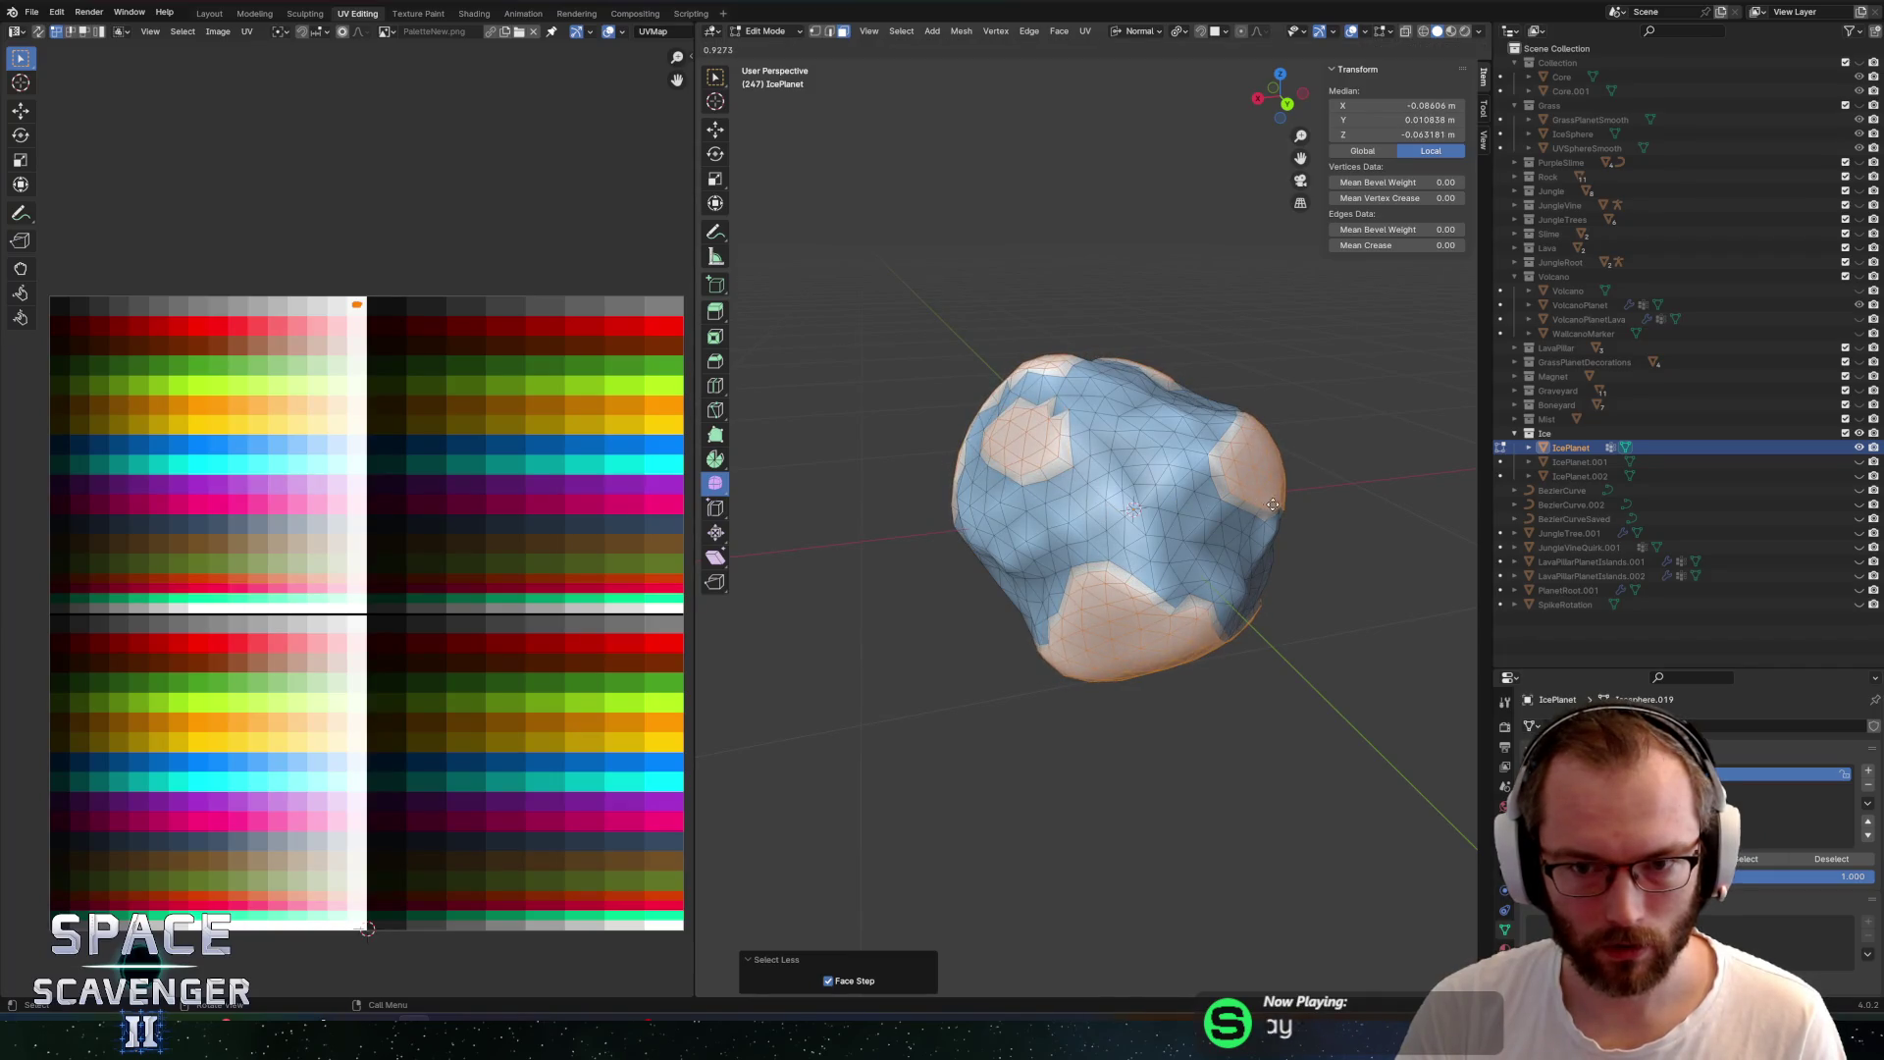
click(1273, 504)
drag(1273, 504, 1152, 317)
key(Tab)
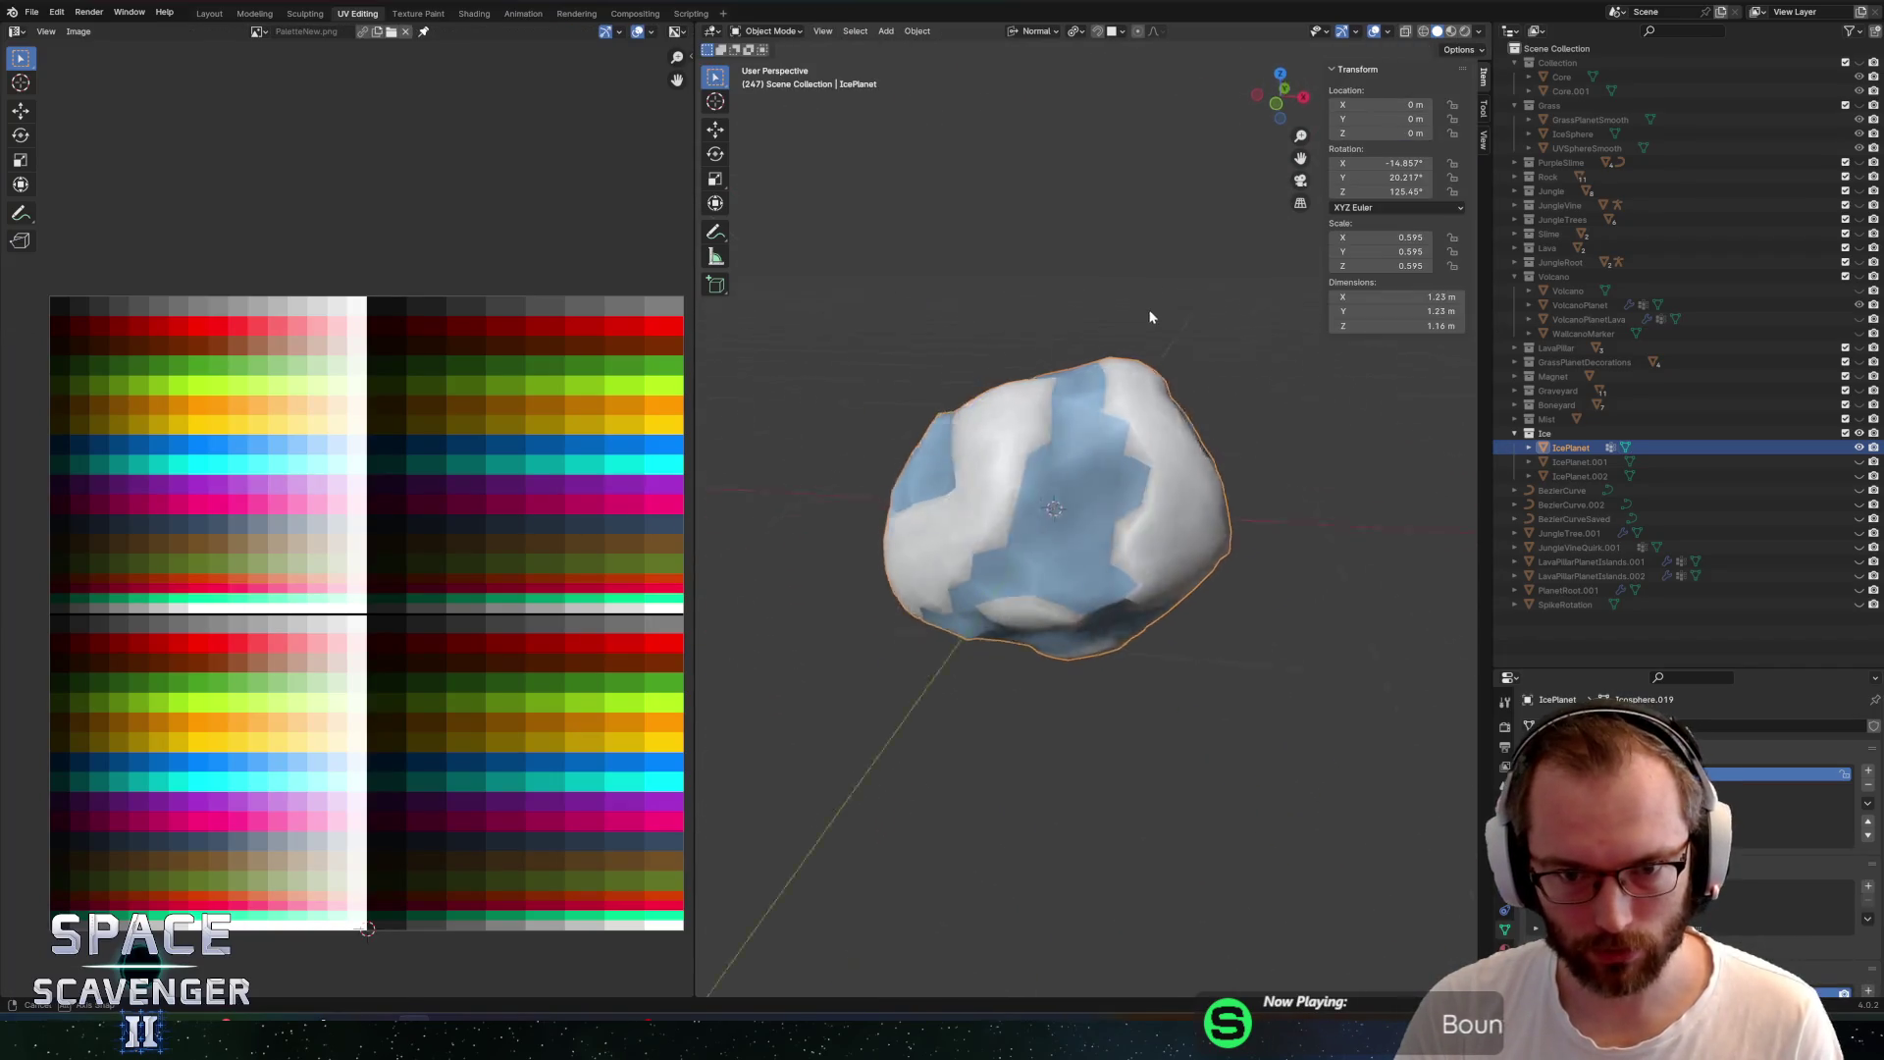
key(ctrl+e)
Finish the FBX export, return to Unity and open the PaletteRimLight shader graph
click(1402, 893)
key(alt+Tab)
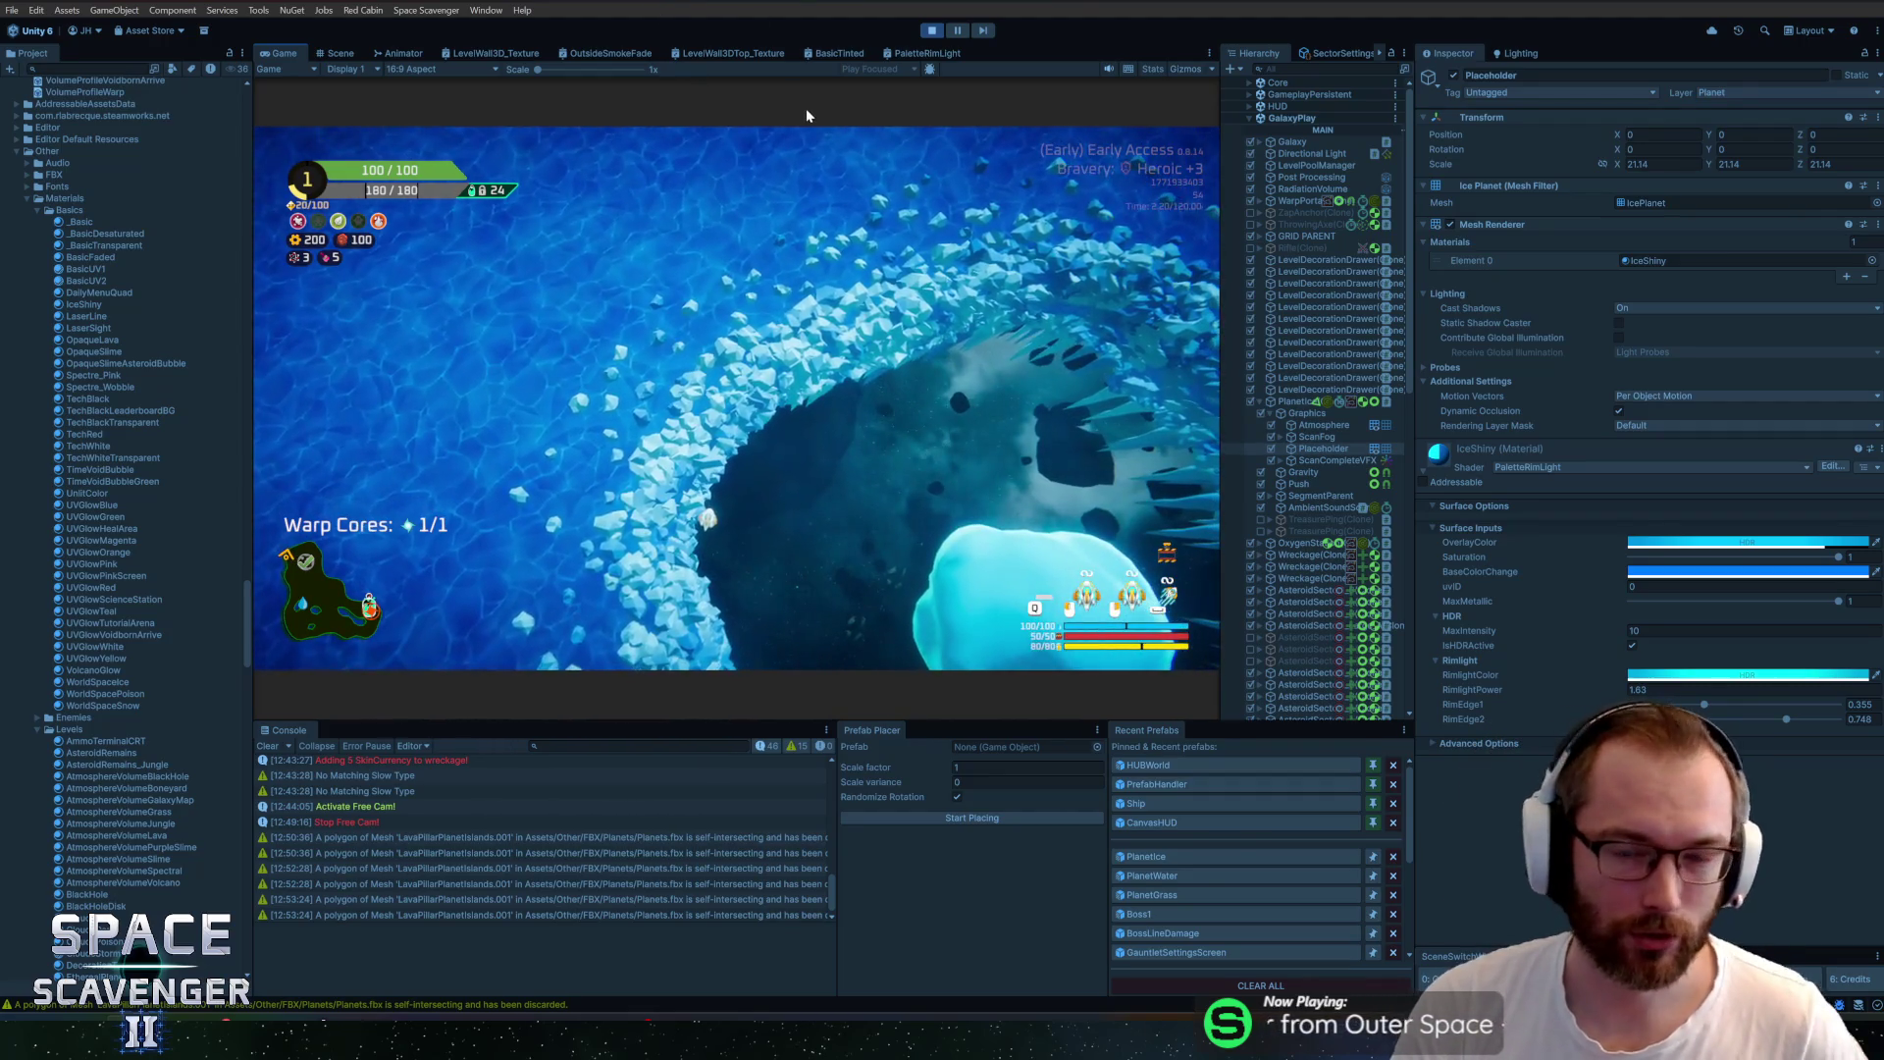
click(901, 55)
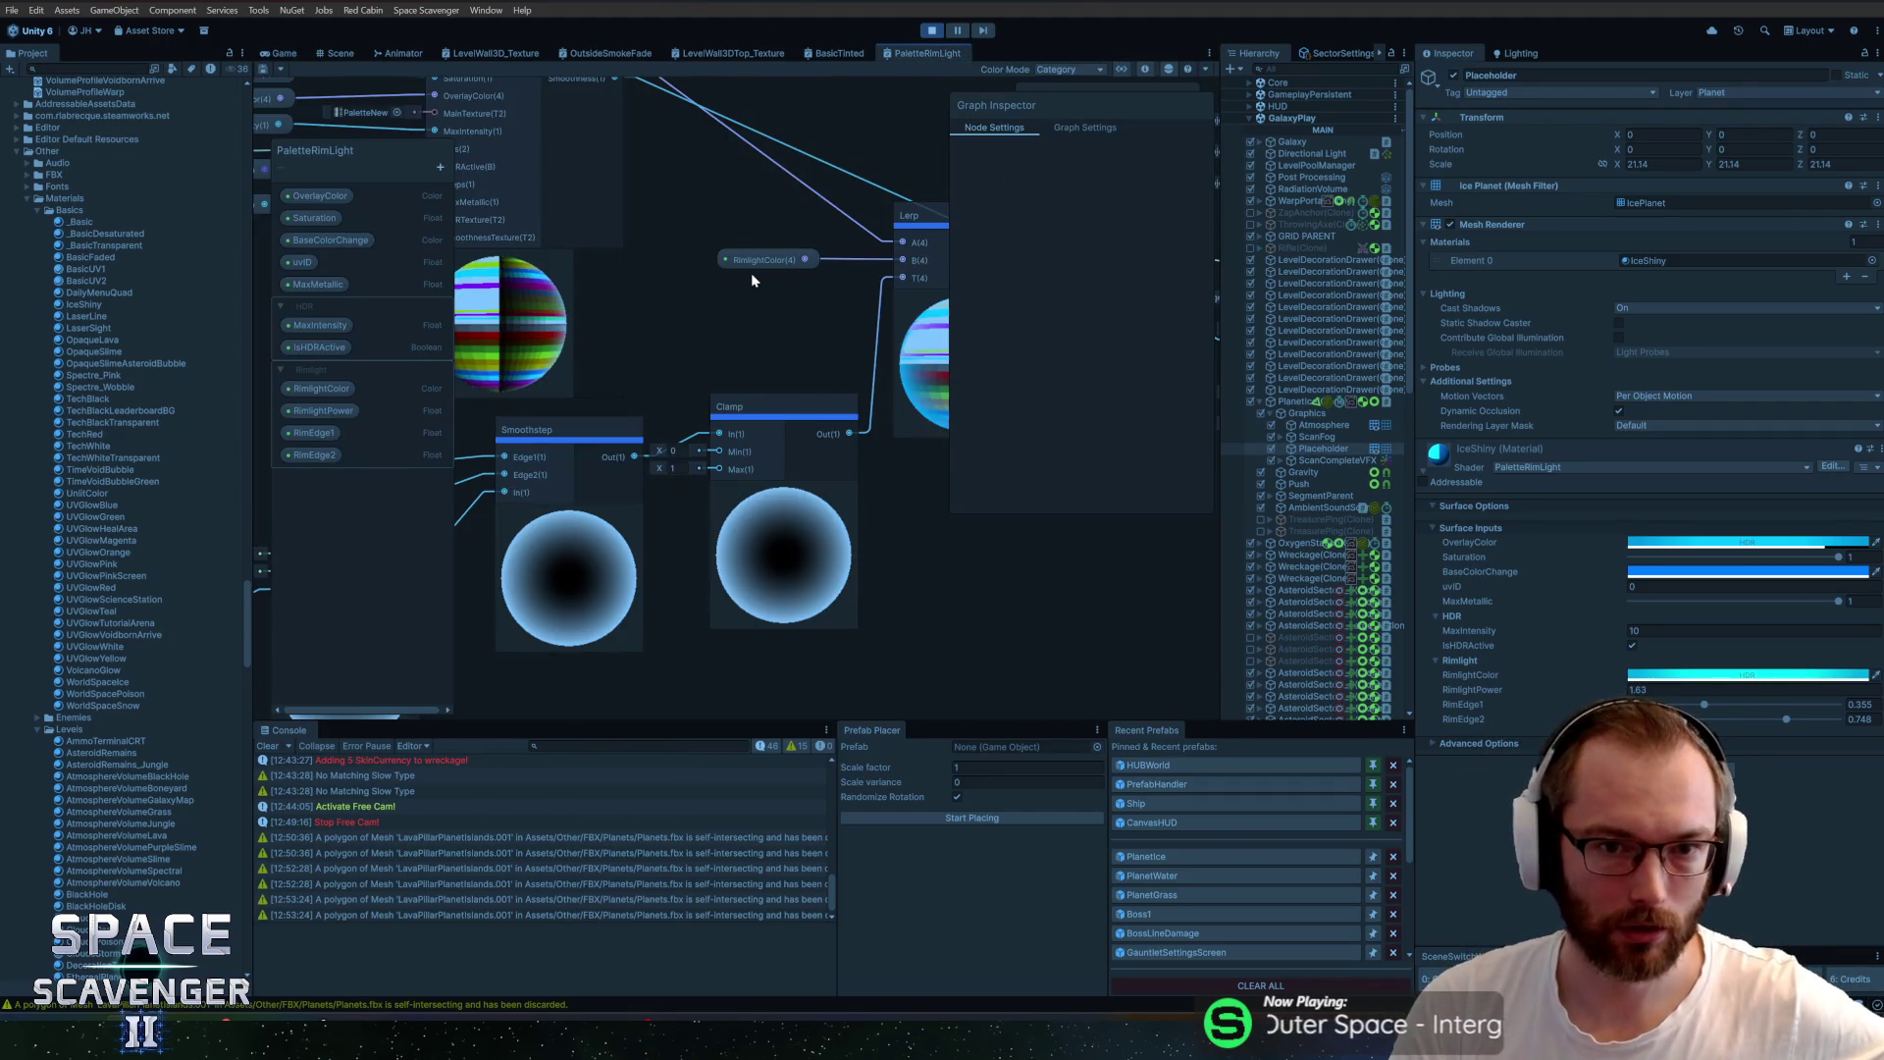
scroll(716, 210, down, 3)
Bring the Basic Palette node into view and drag a new connection from its Color output
mouse_move(716, 210)
mouse_down()
mouse_move(665, 348)
mouse_move(726, 420)
mouse_up()
scroll(672, 354, up, 2)
scroll(714, 300, up, 2)
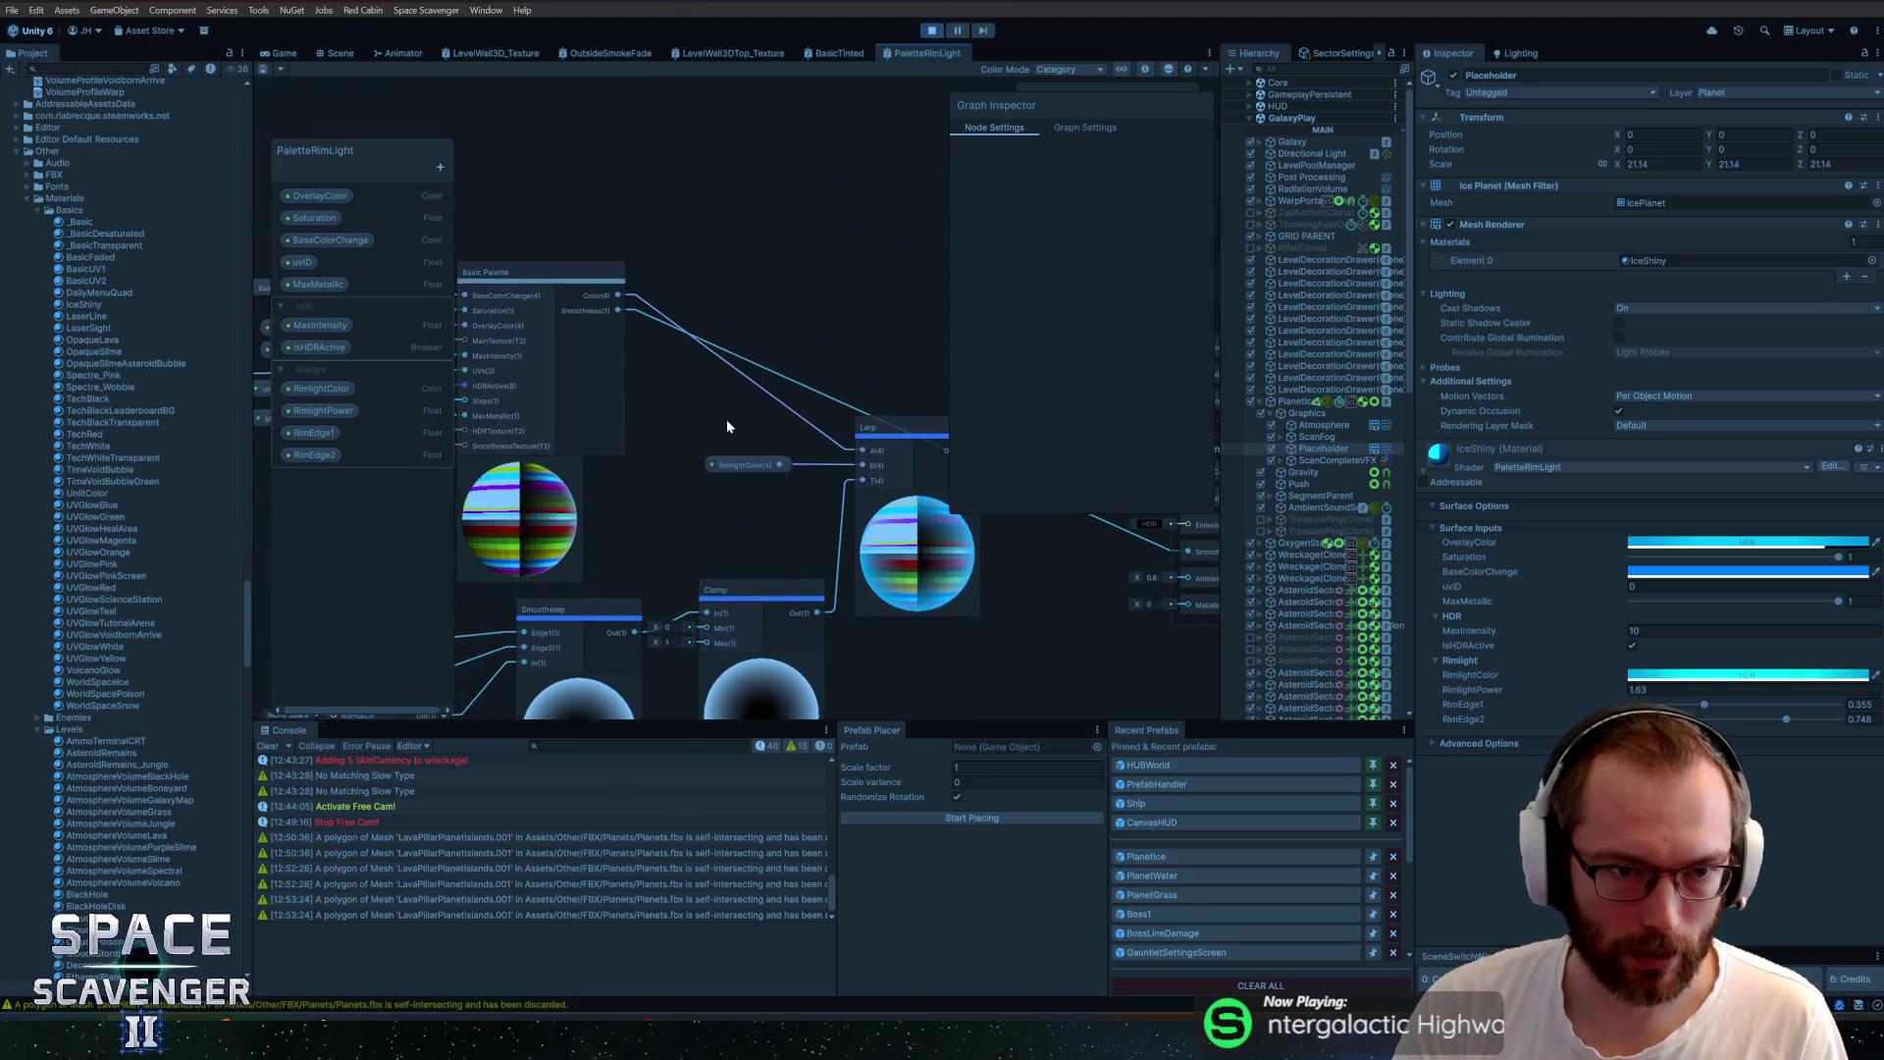
drag(766, 223, 754, 271)
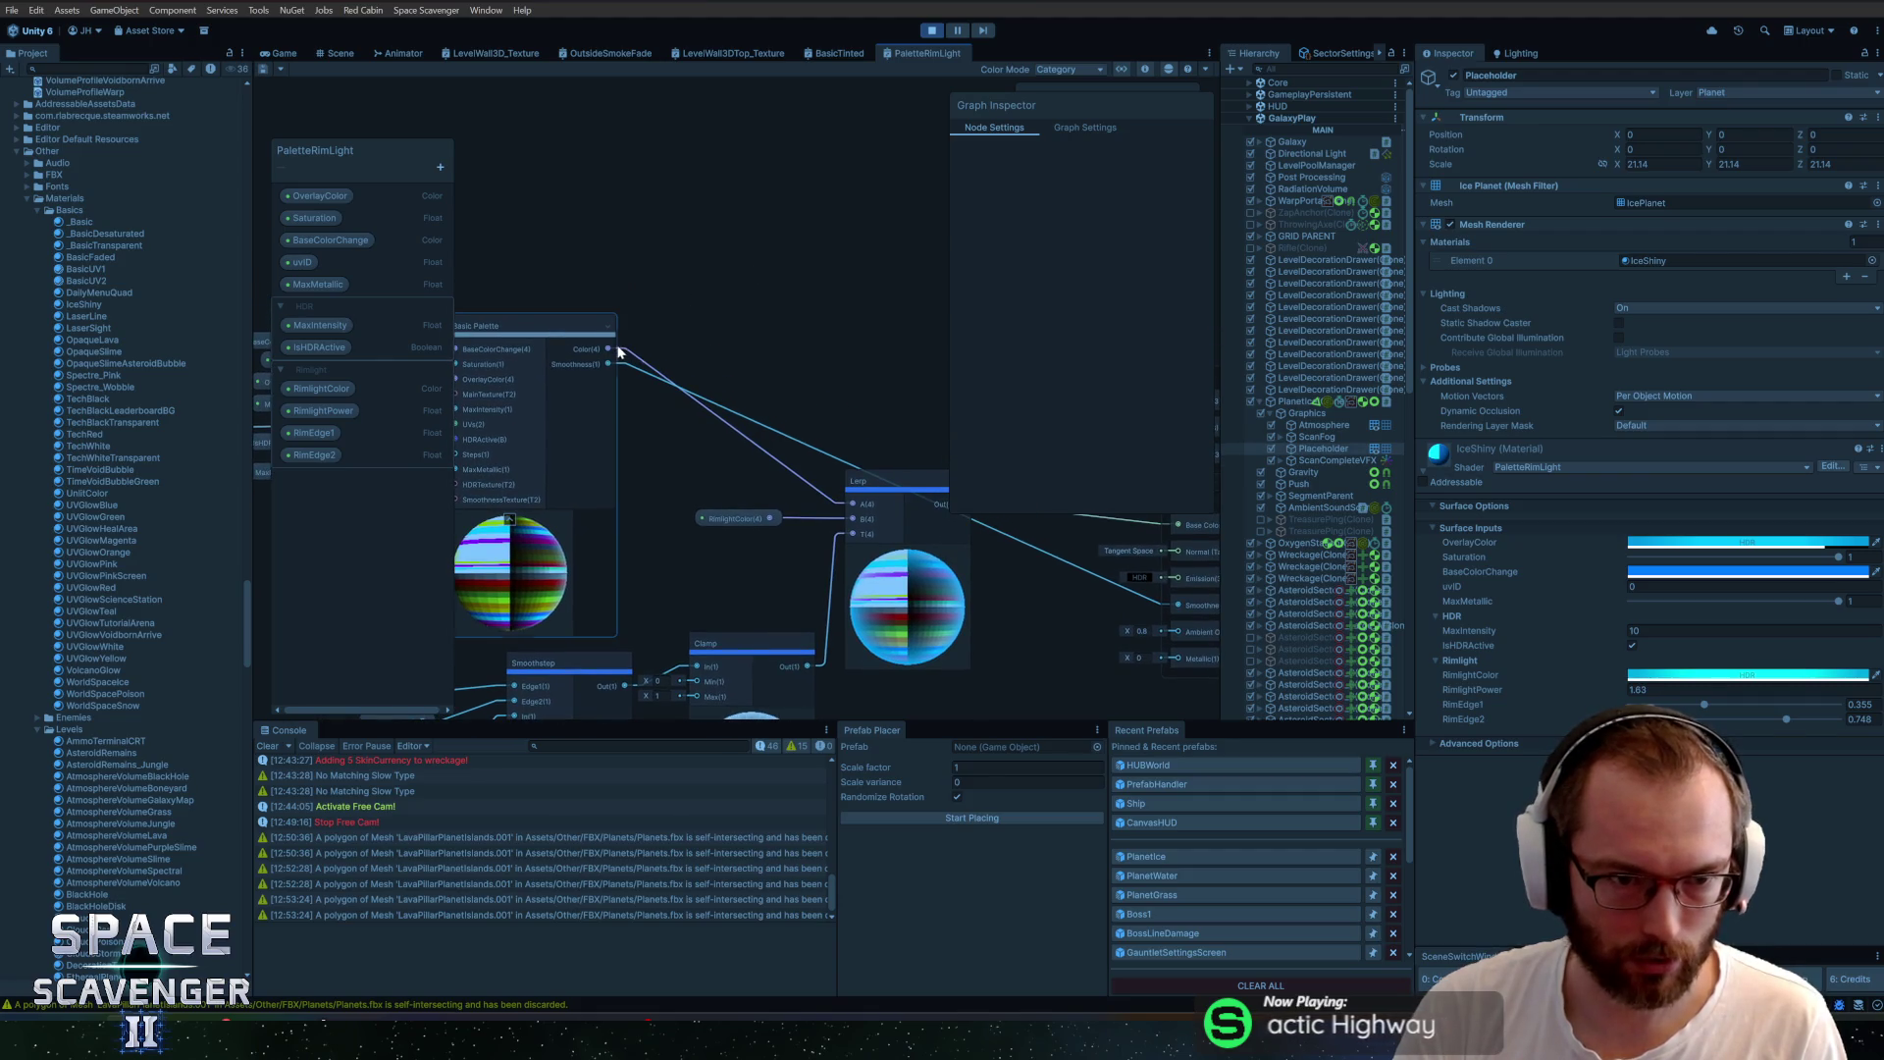
drag(610, 351, 772, 264)
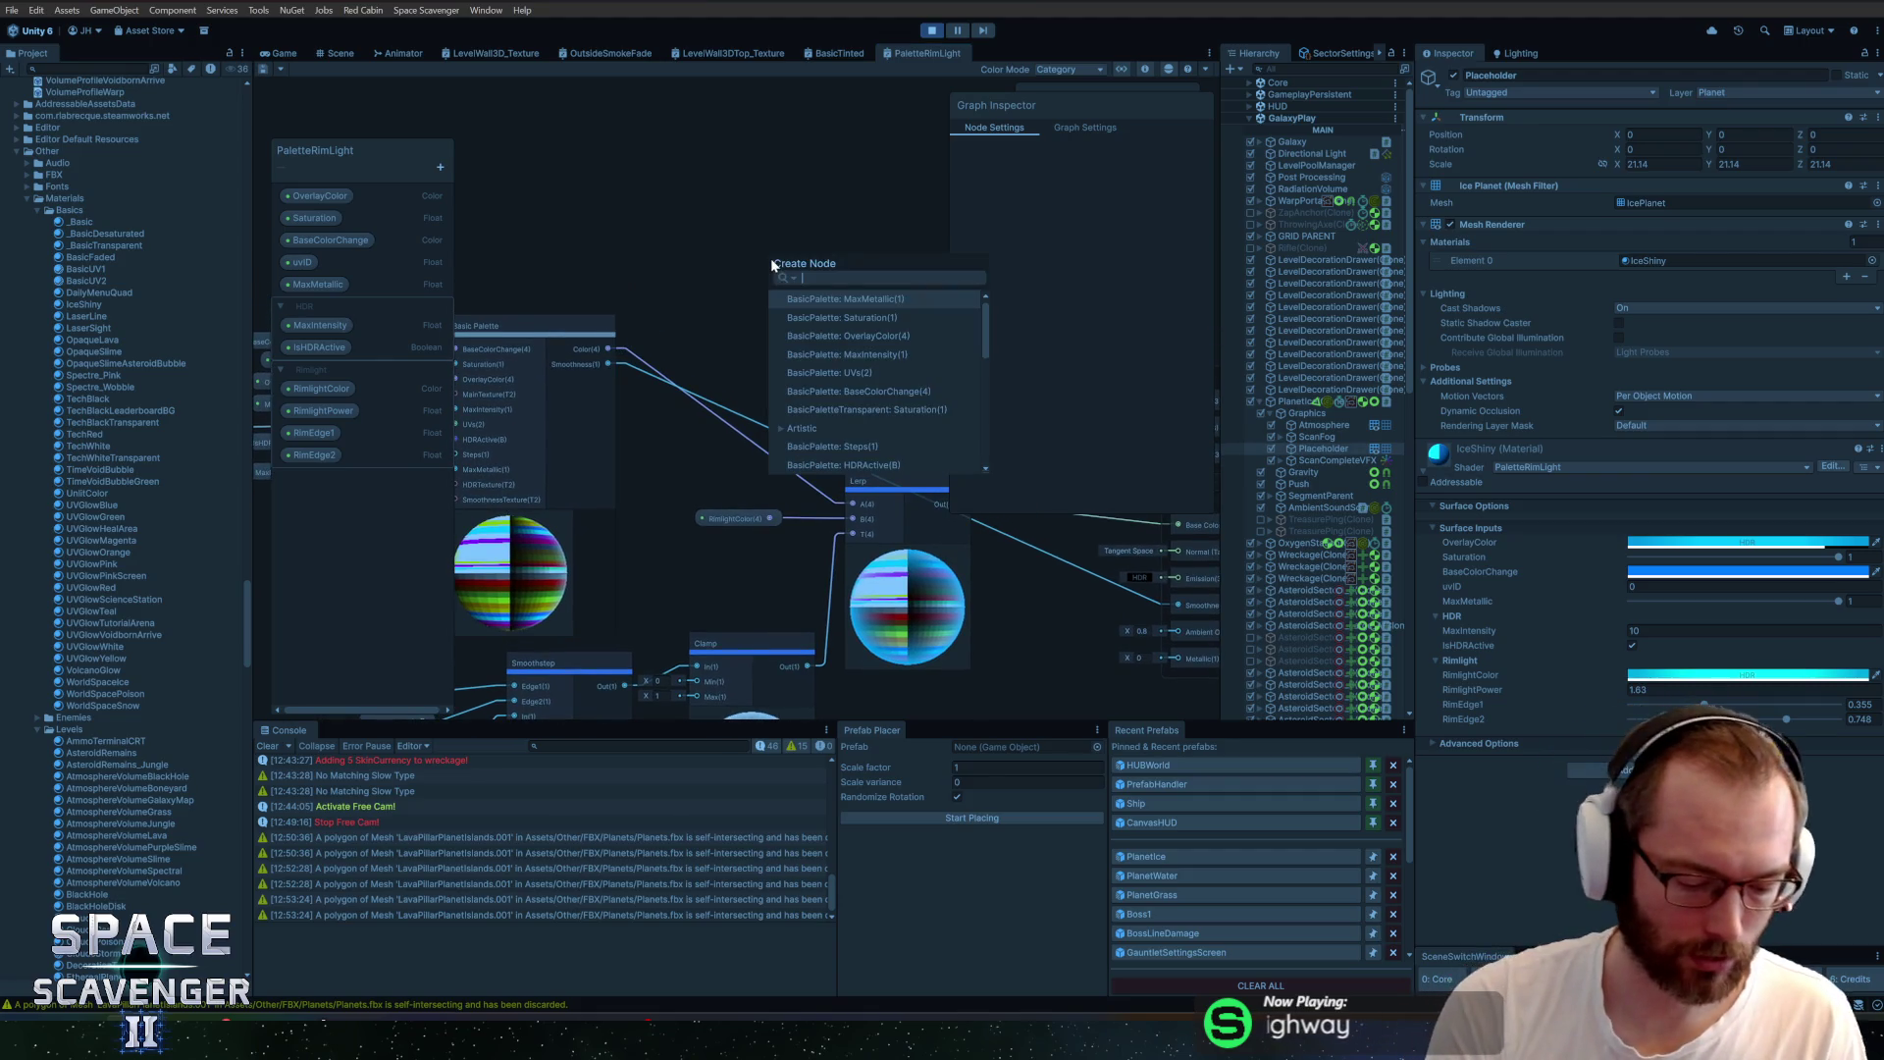
Add a UV node through Create Node, then undo it
key(Escape)
right_click(760, 226)
click(781, 233)
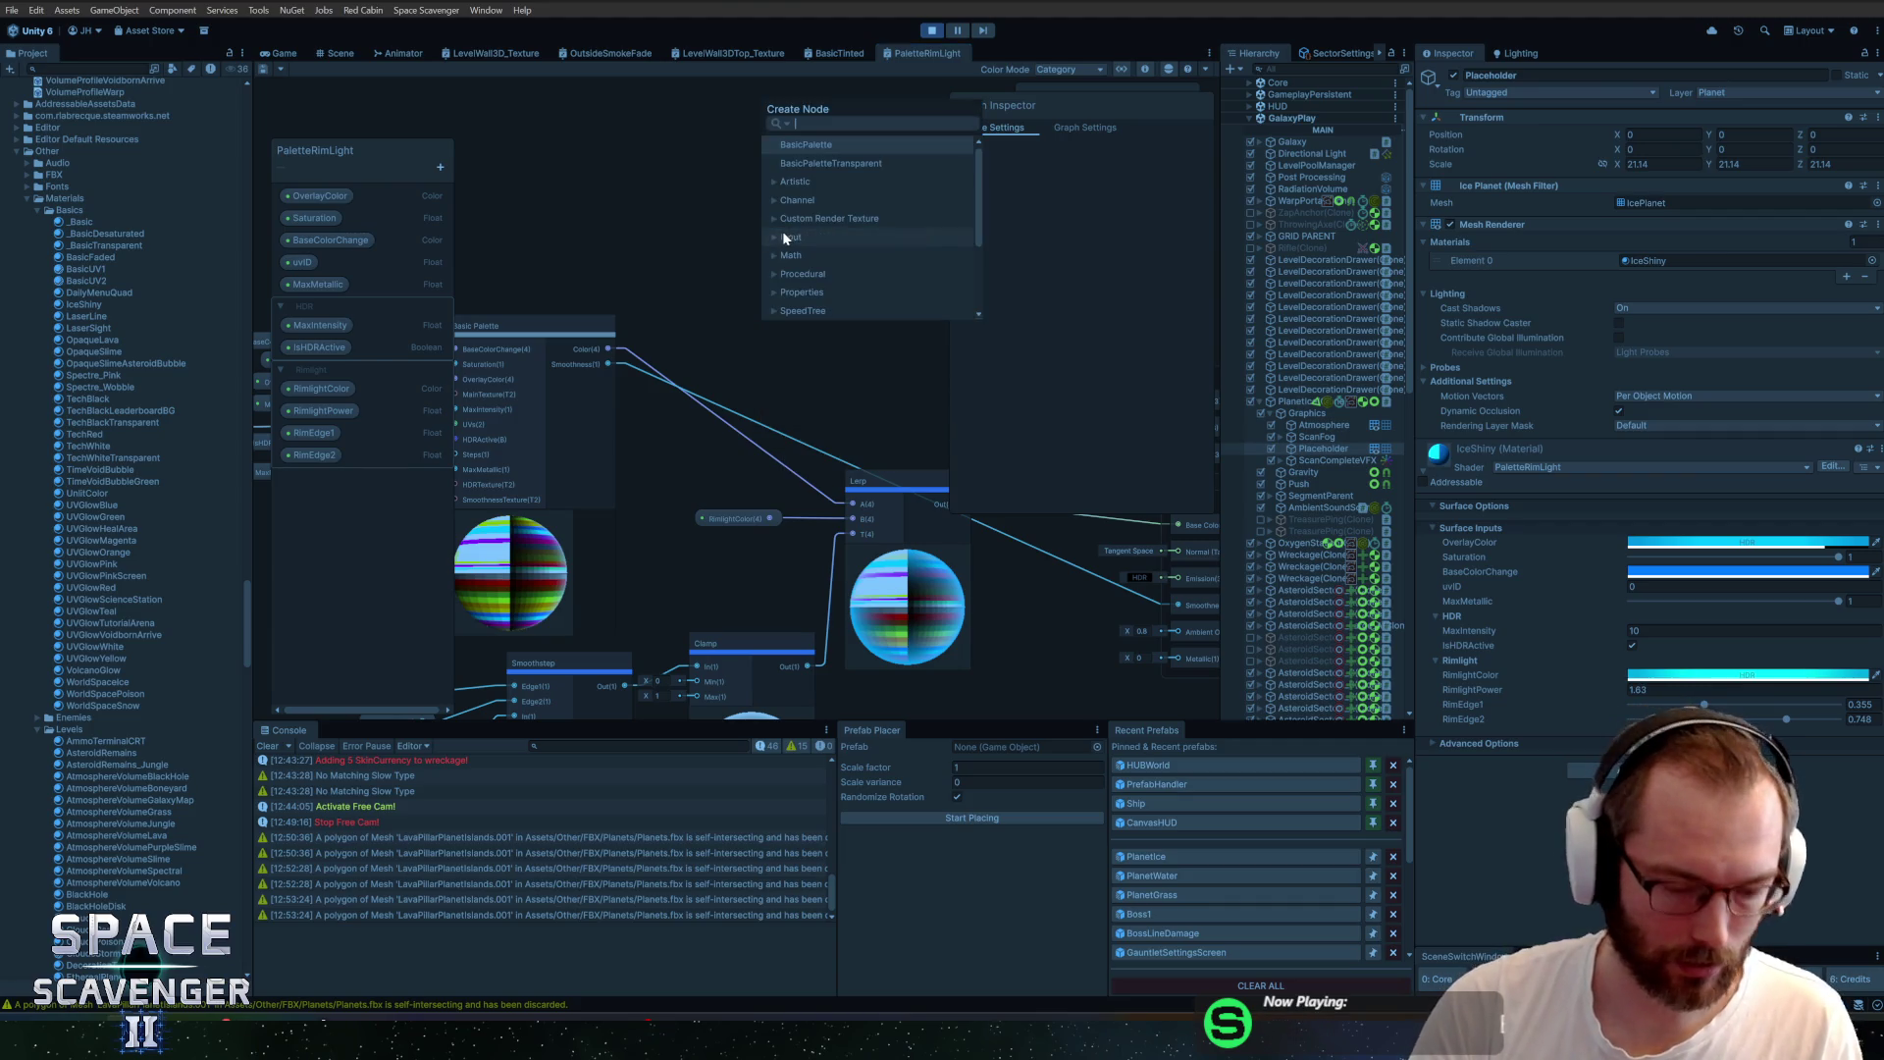
text(uv)
key(Return)
drag(728, 290, 1033, 275)
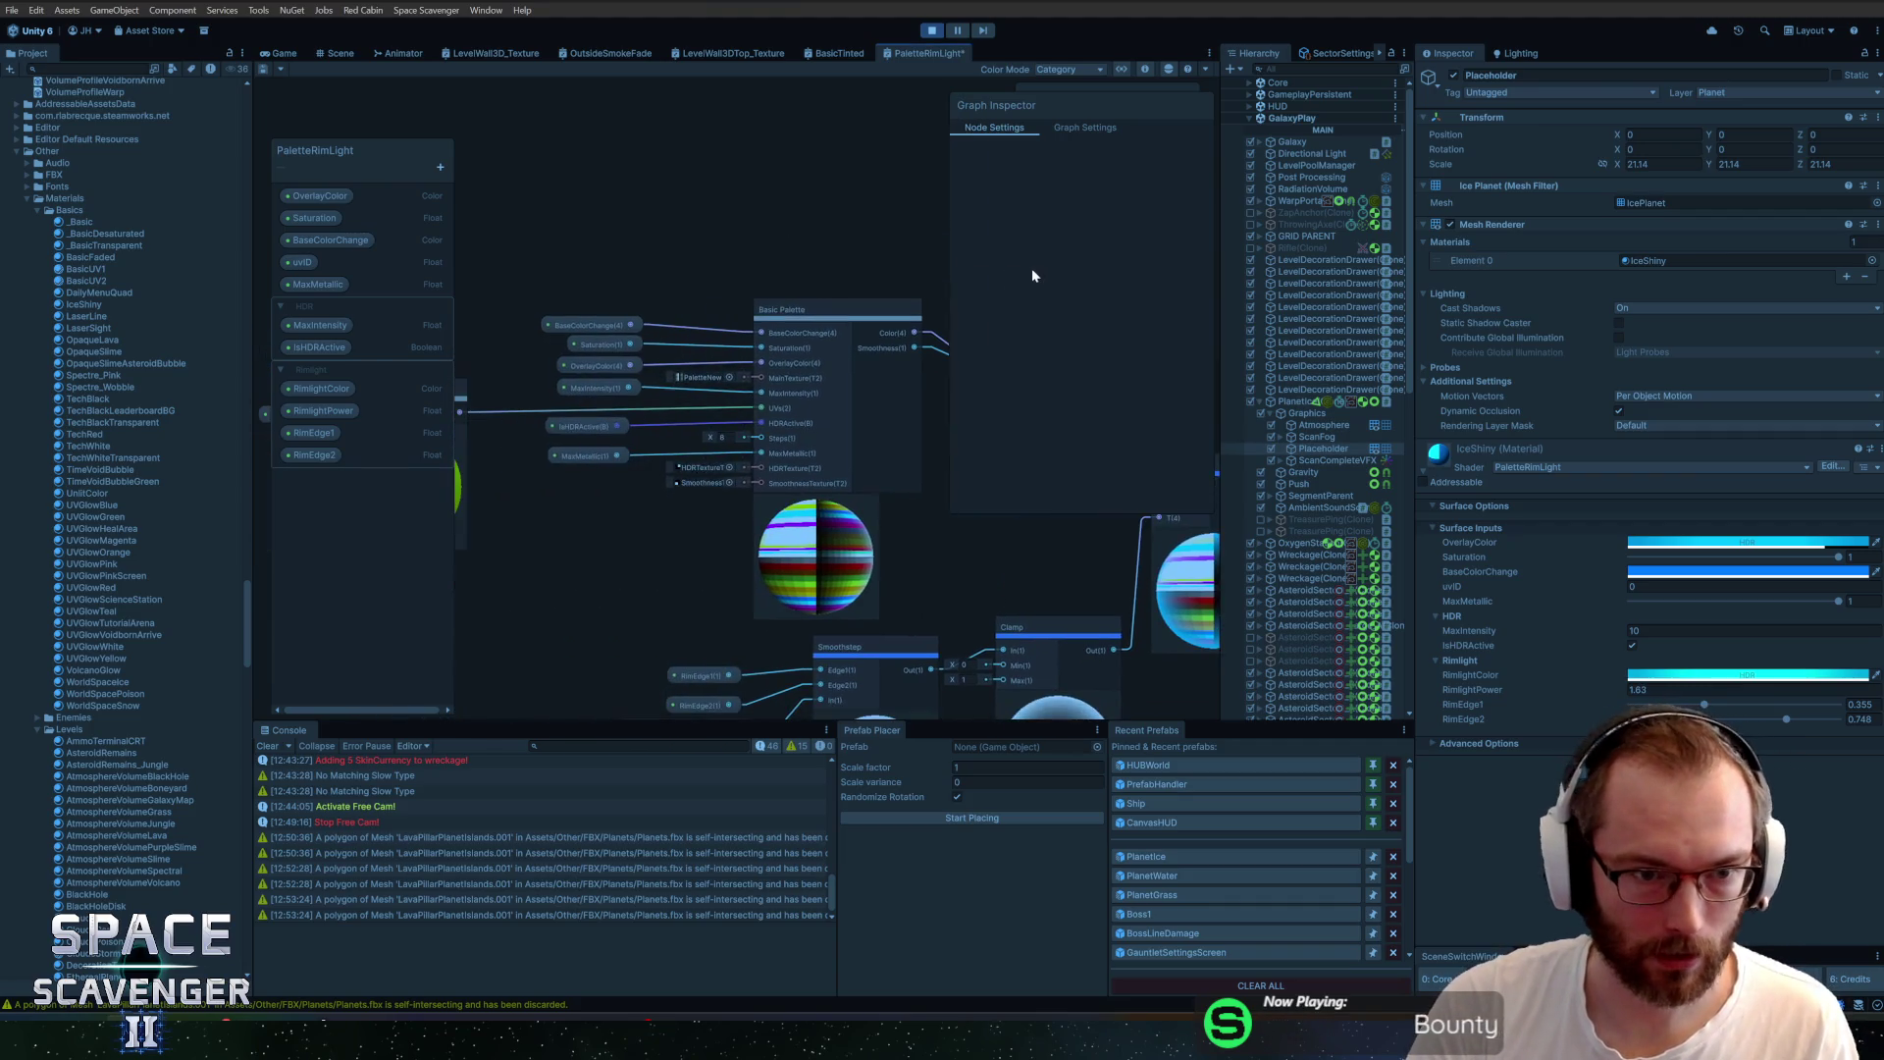
drag(648, 290, 864, 263)
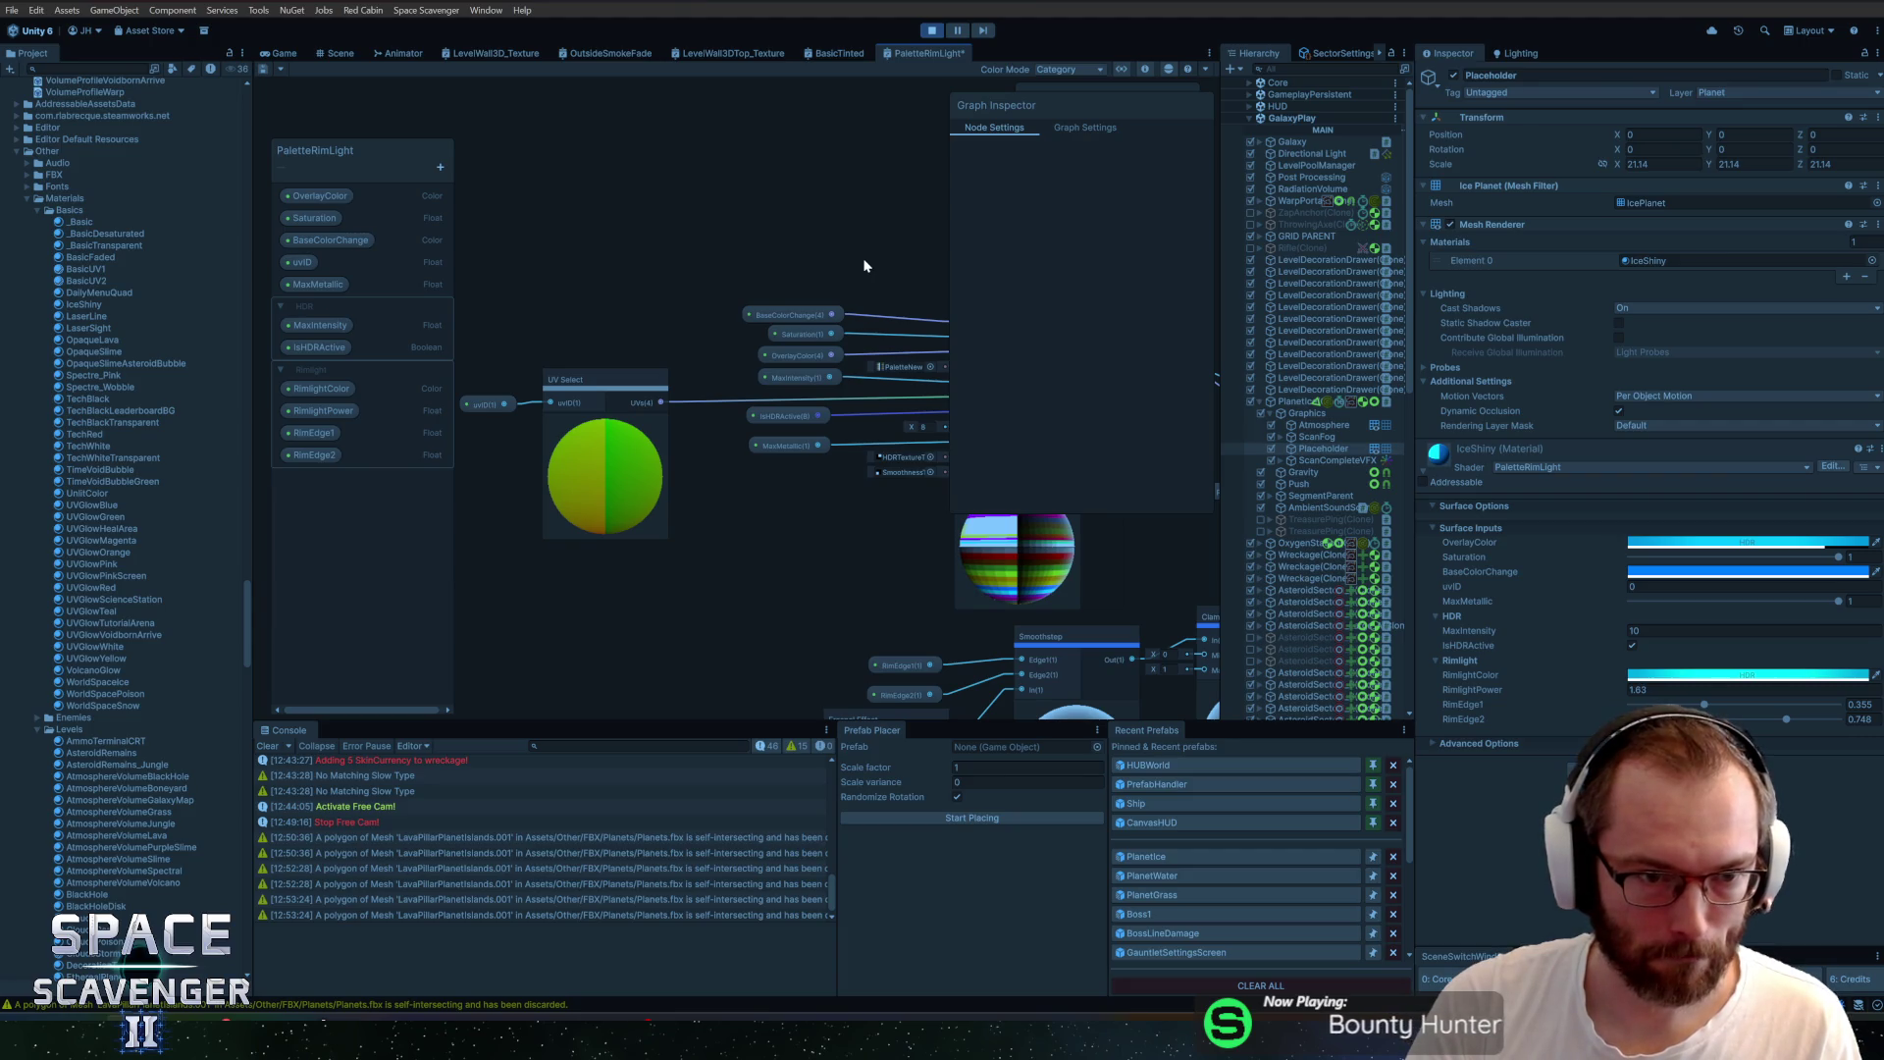
scroll(841, 261, down, 5)
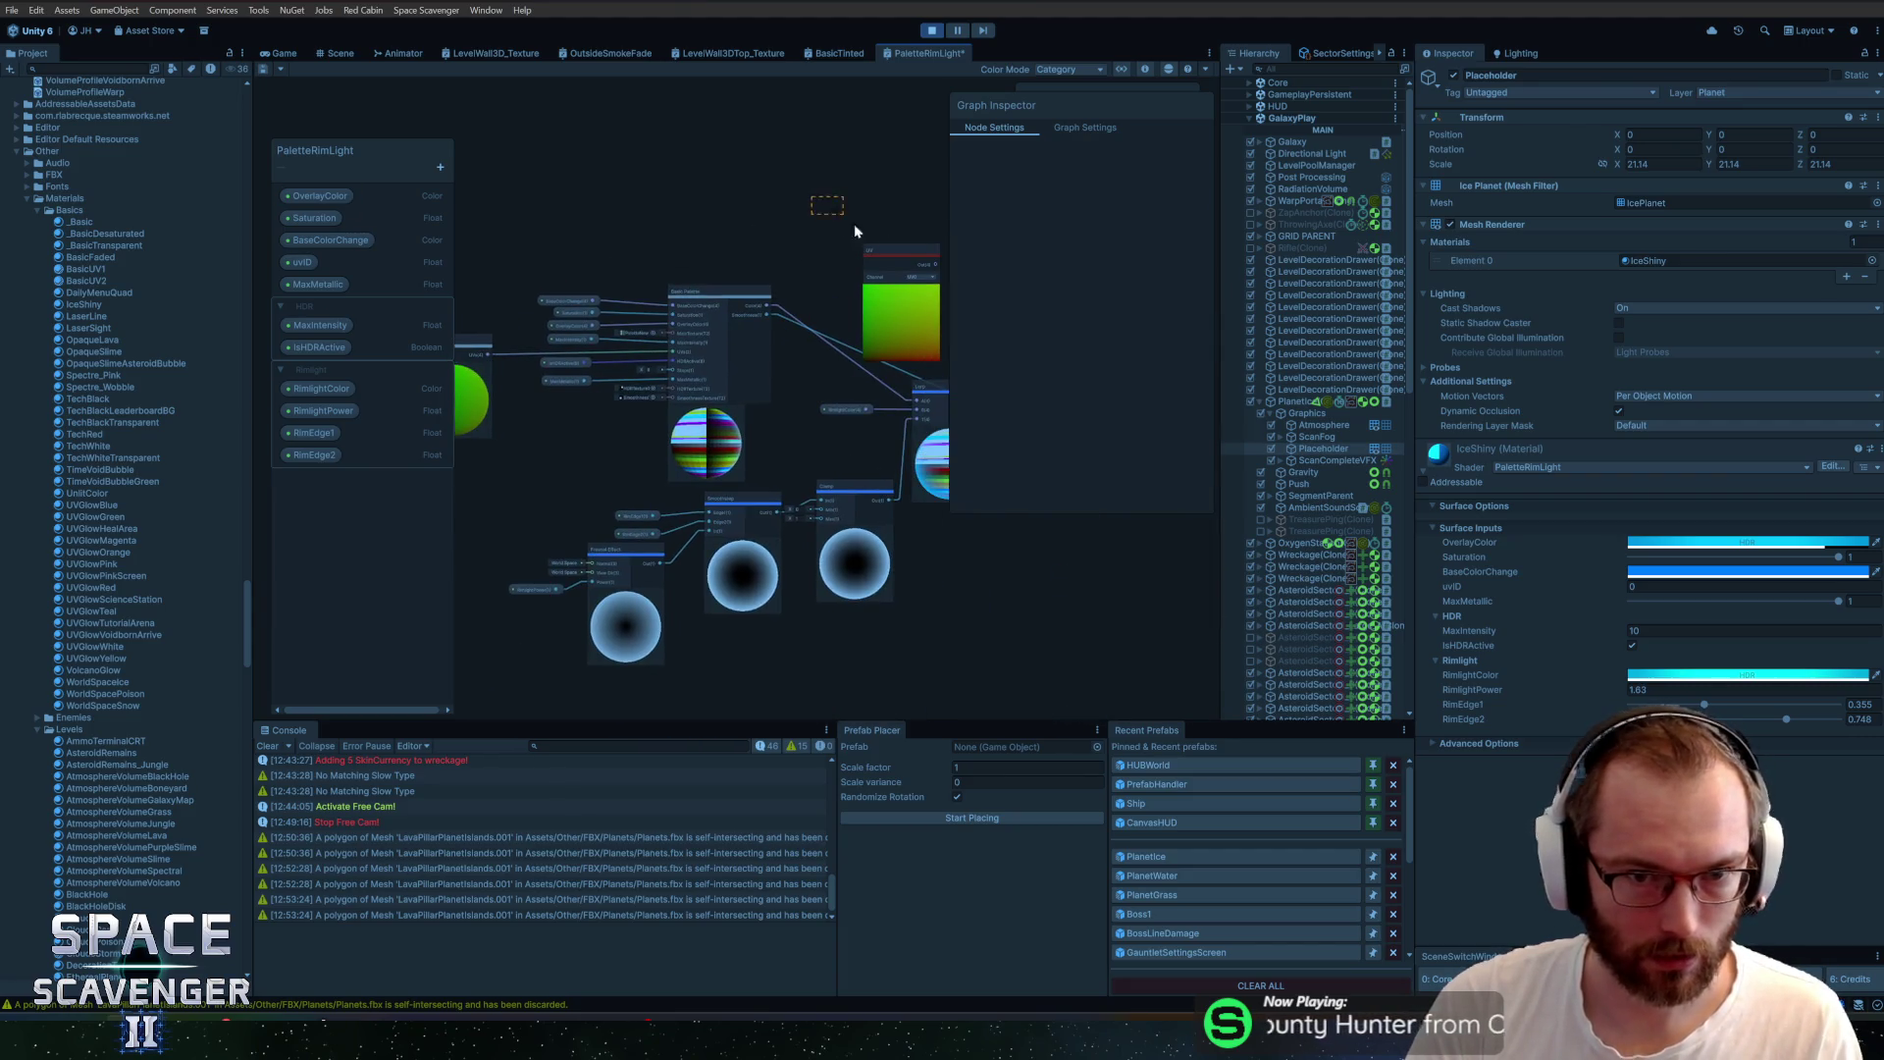
key(ctrl+z)
Add a Comparison node wired from the Split node's output
mouse_move(532, 349)
mouse_down()
mouse_move(824, 278)
mouse_move(846, 236)
mouse_up()
key(Escape)
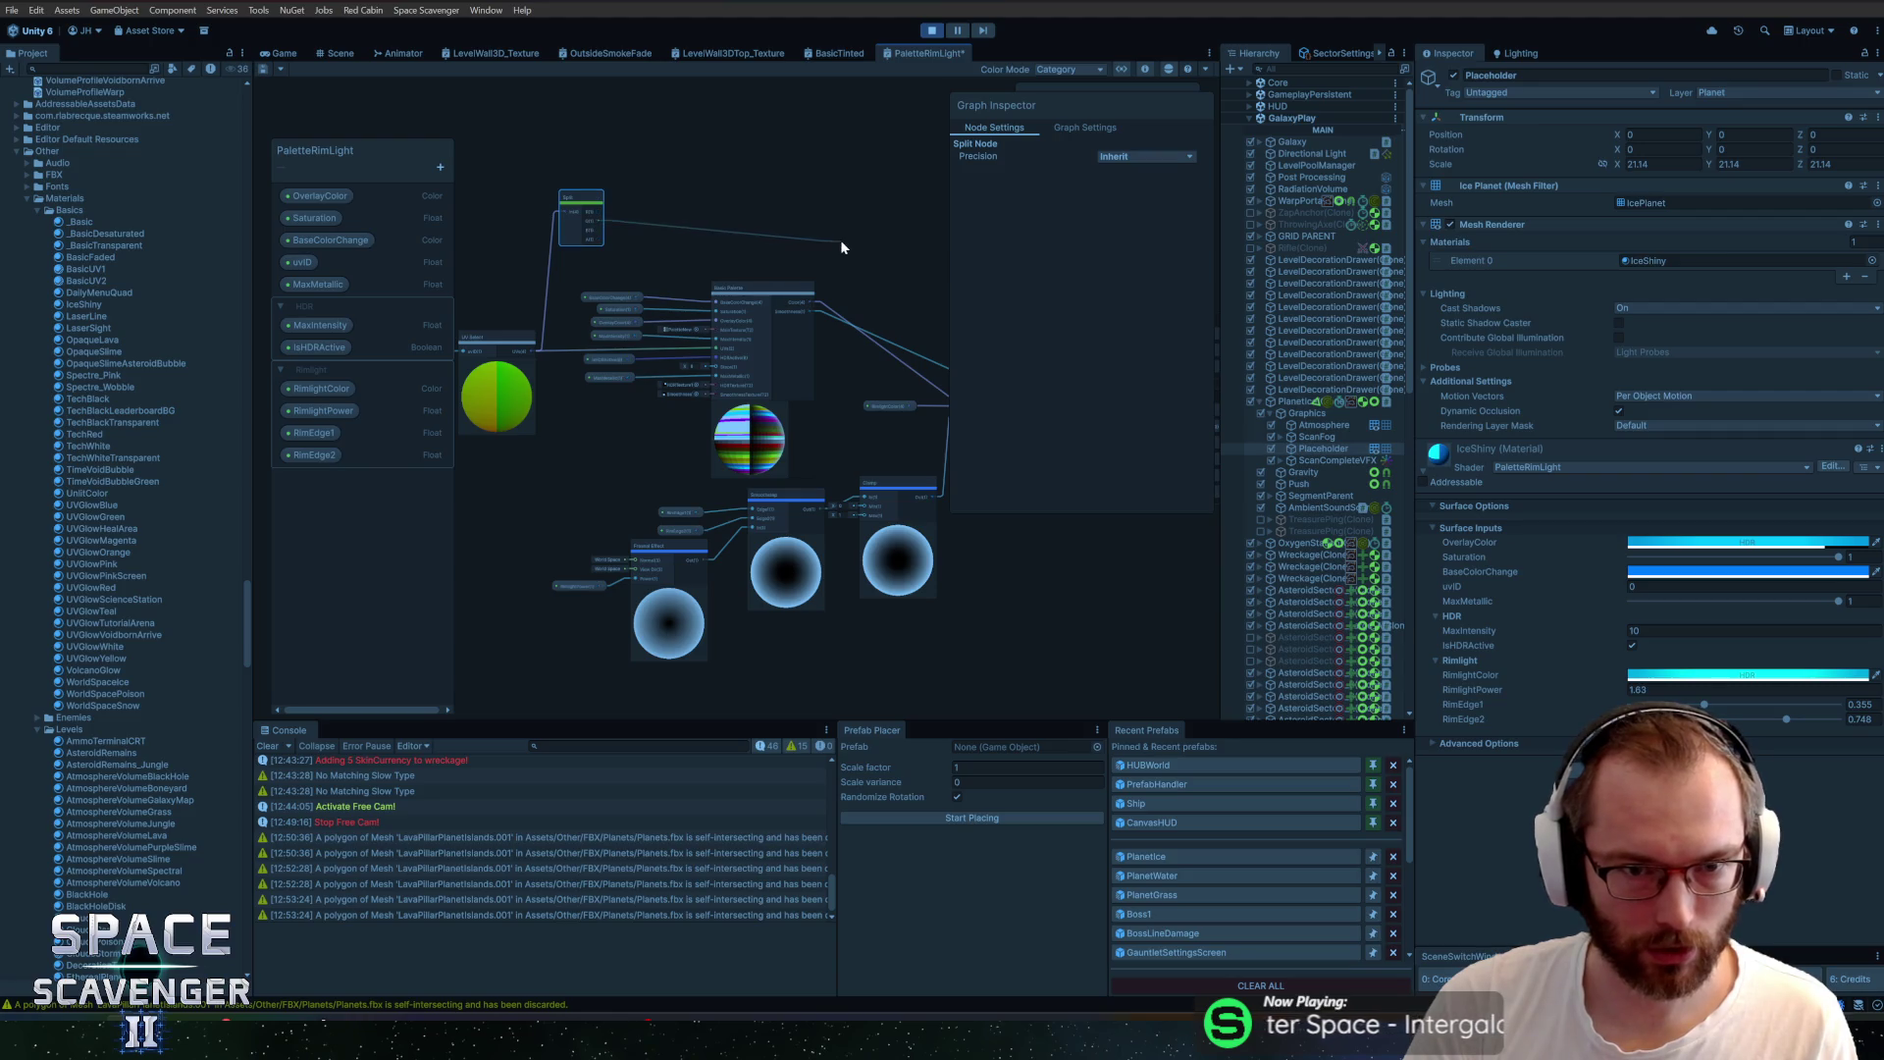
drag(841, 240, 891, 233)
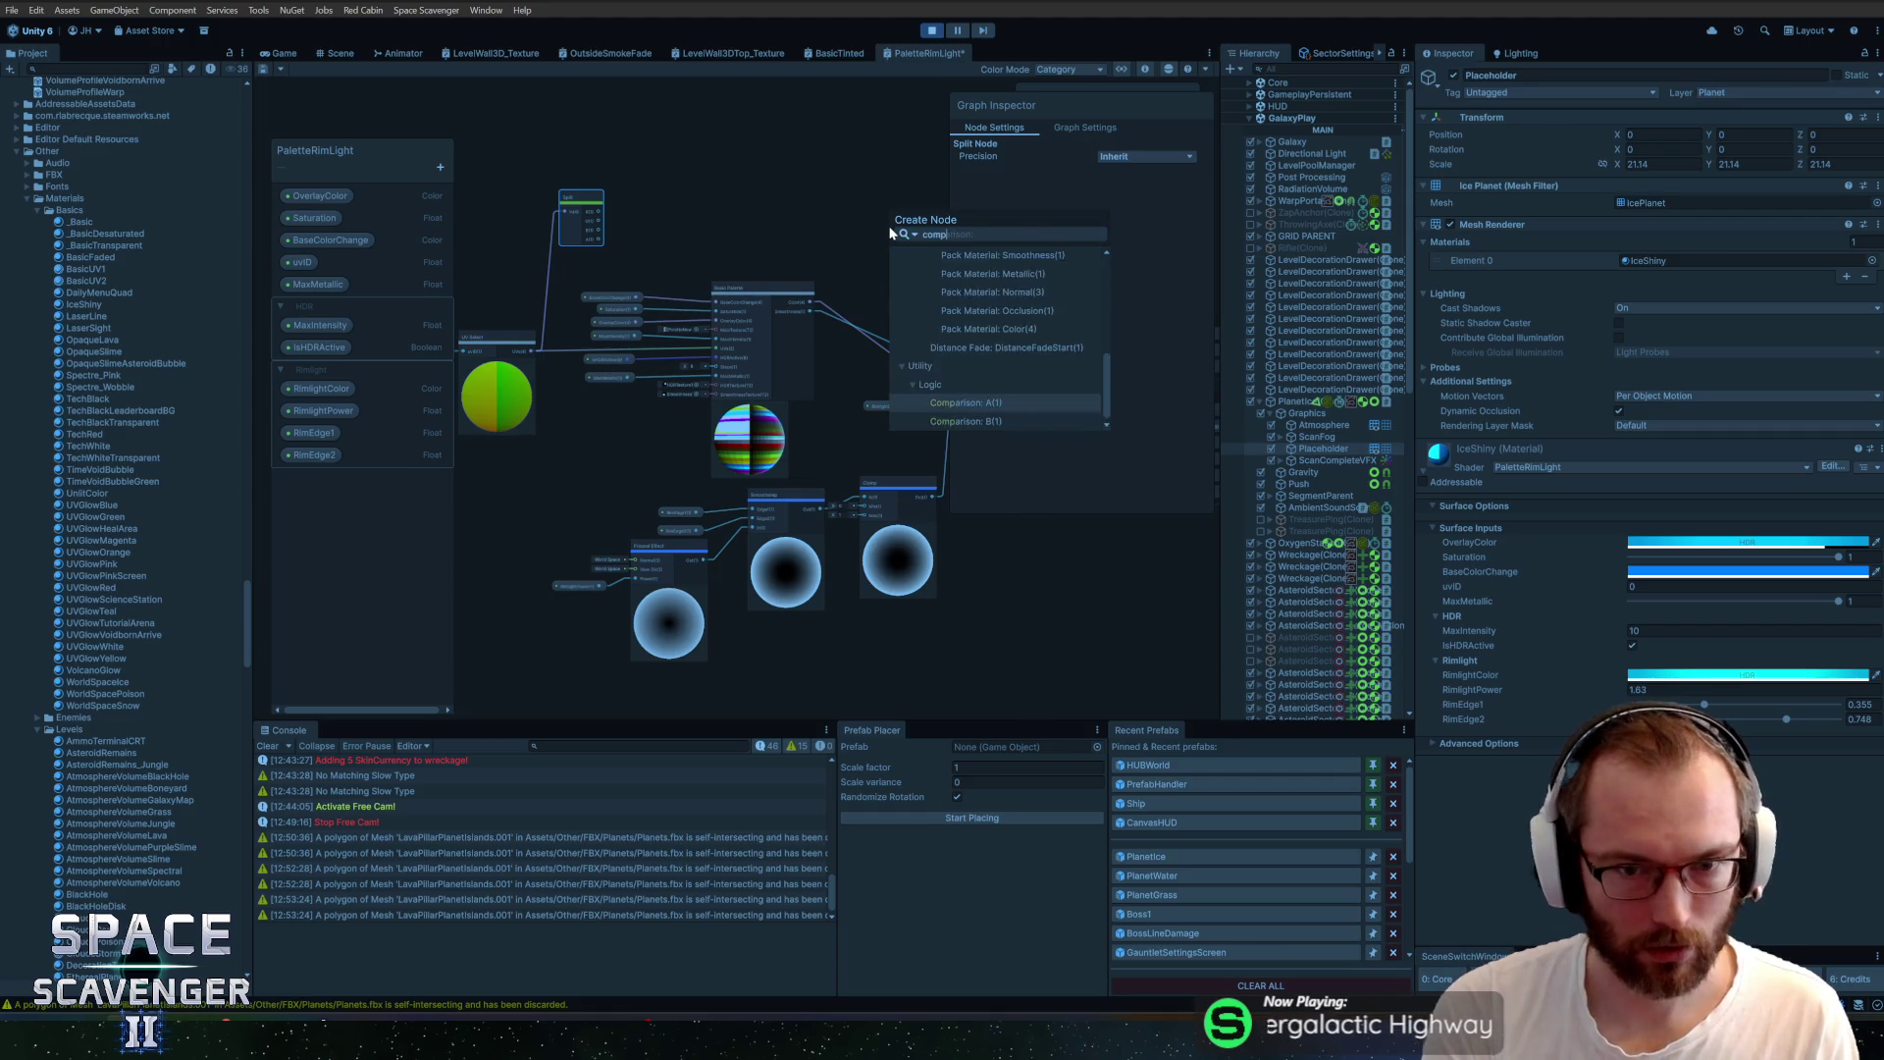
click(972, 292)
scroll(805, 190, up, 2)
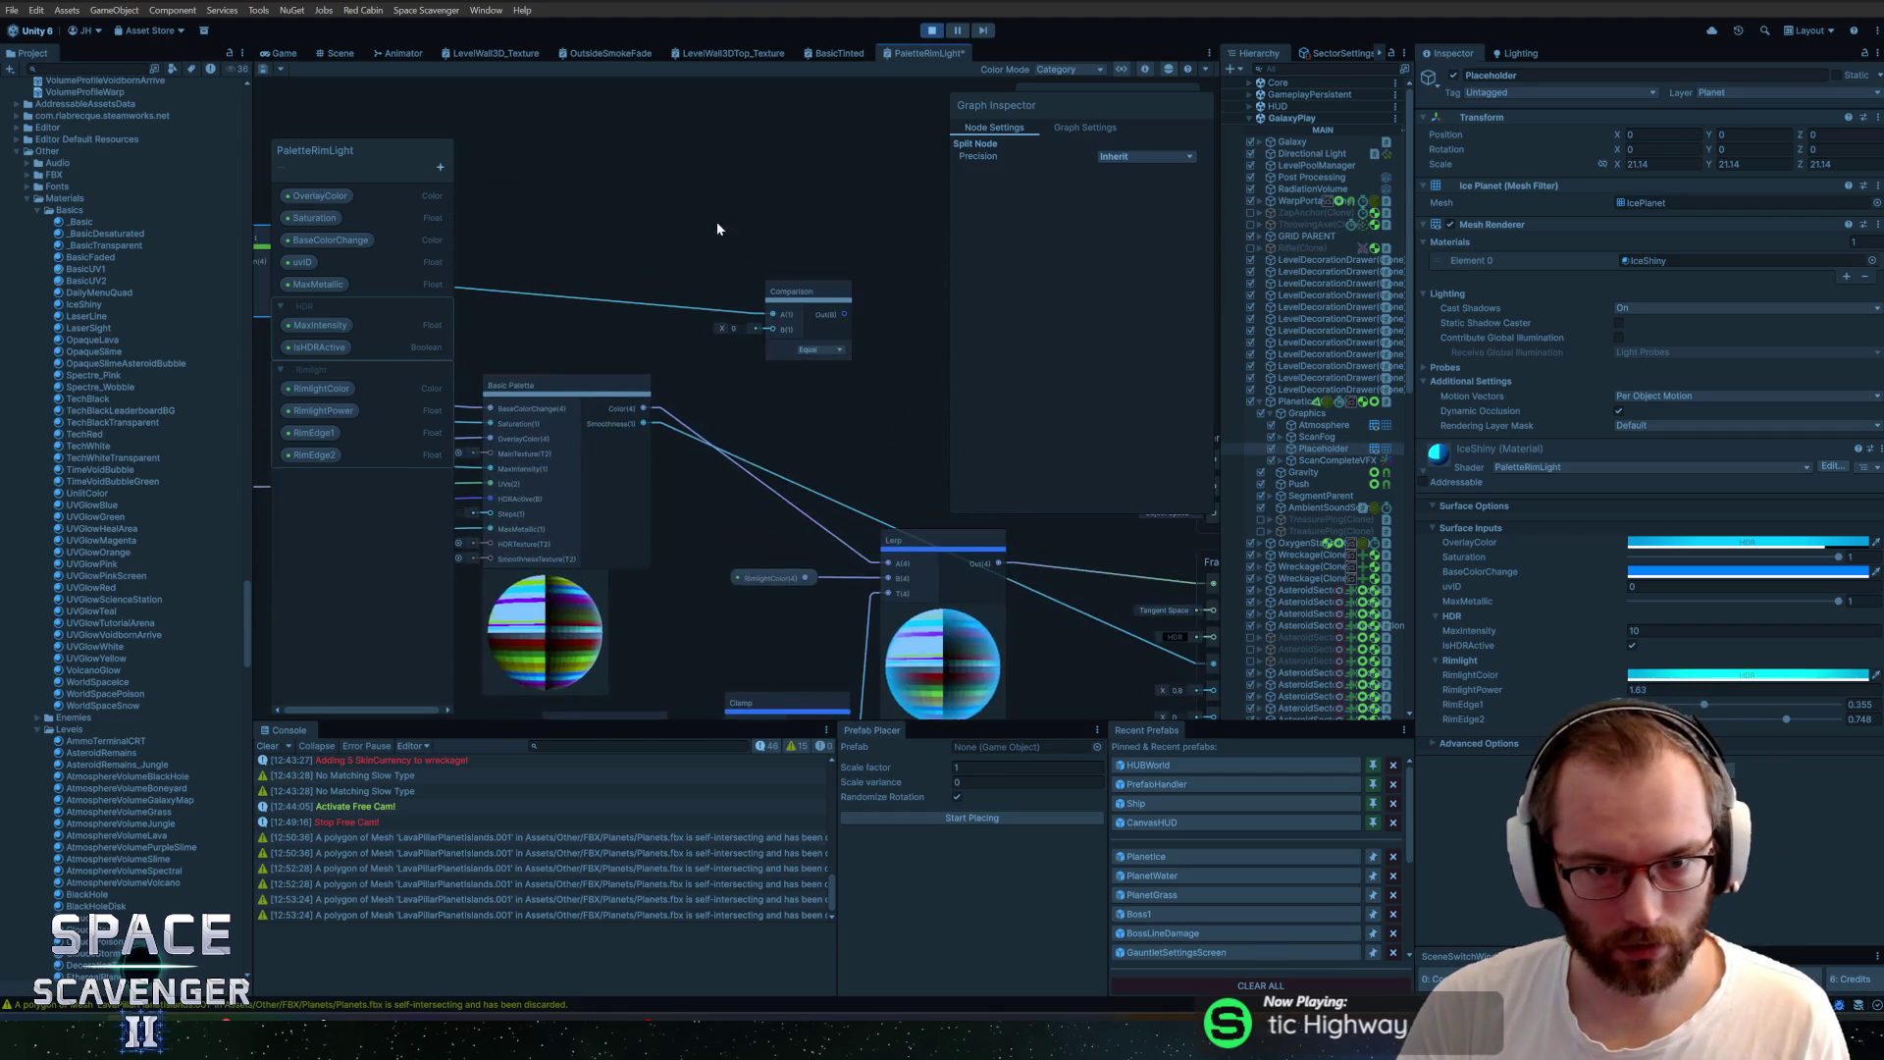
scroll(810, 335, up, 3)
drag(637, 258, 638, 343)
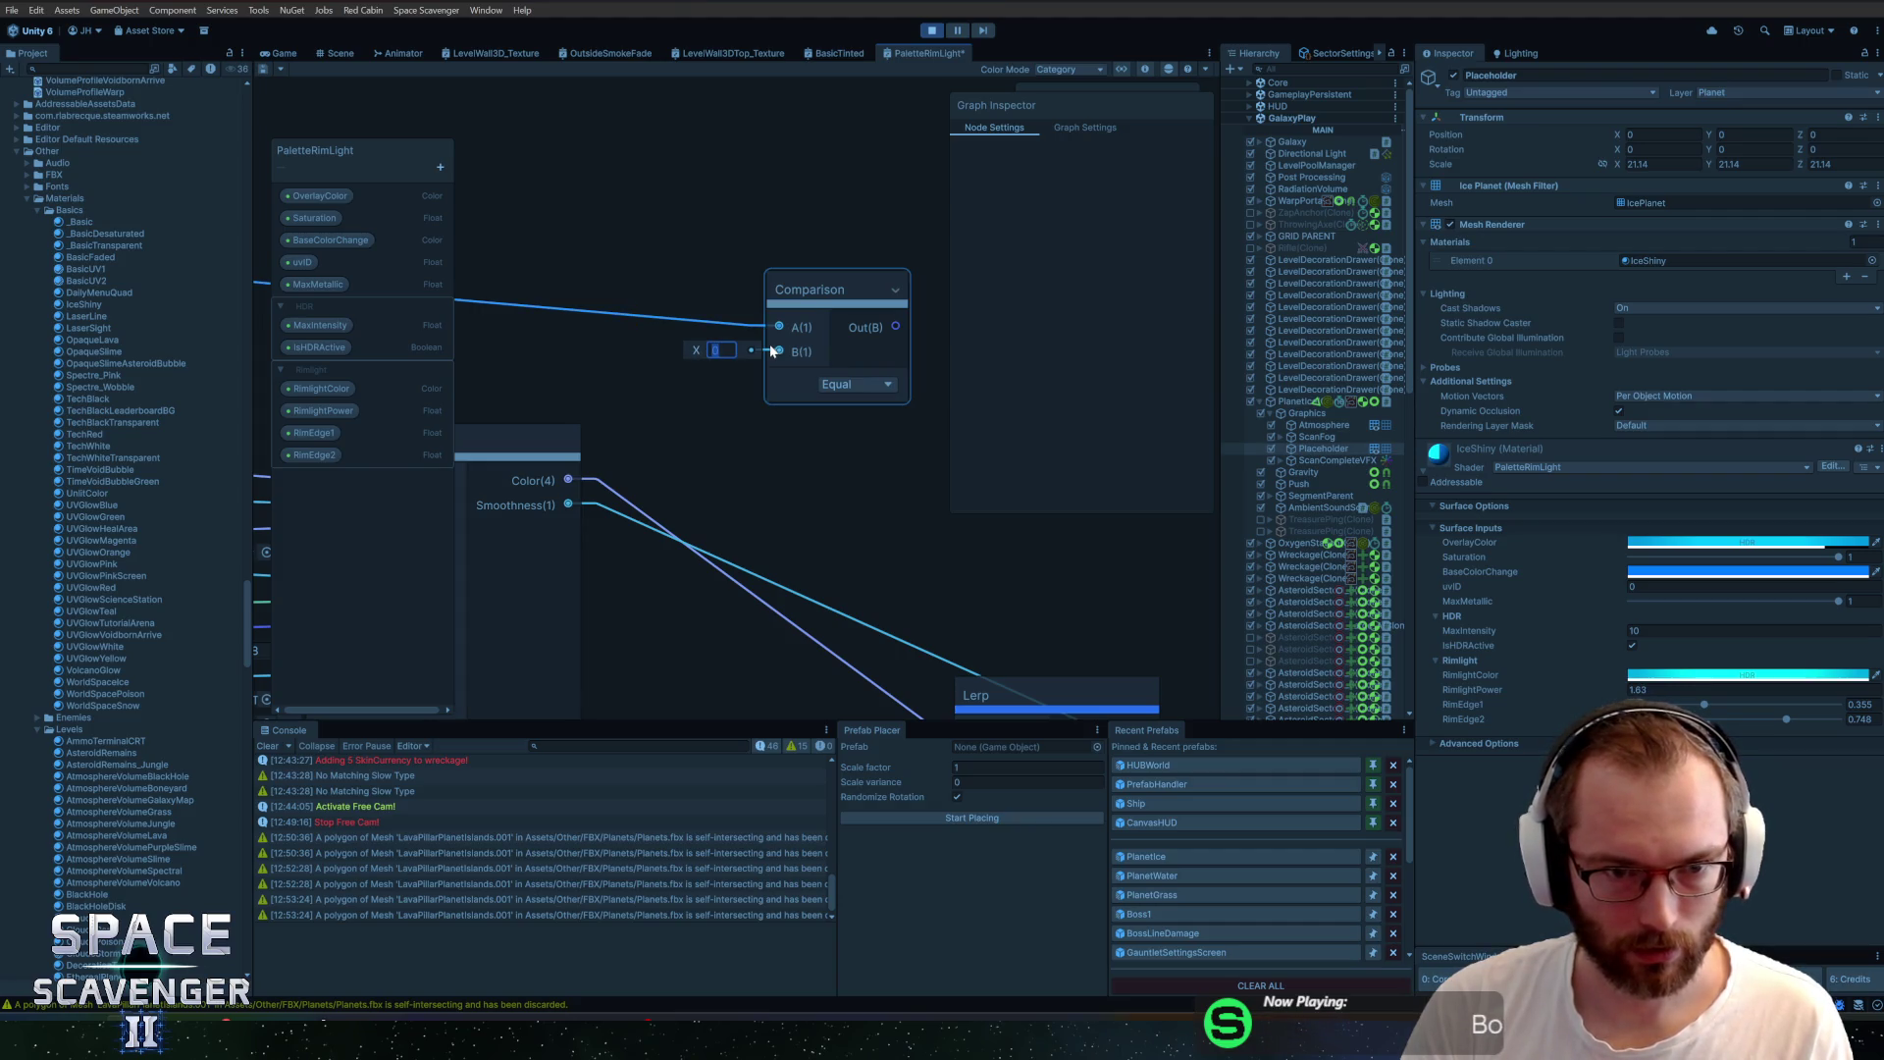
click(831, 383)
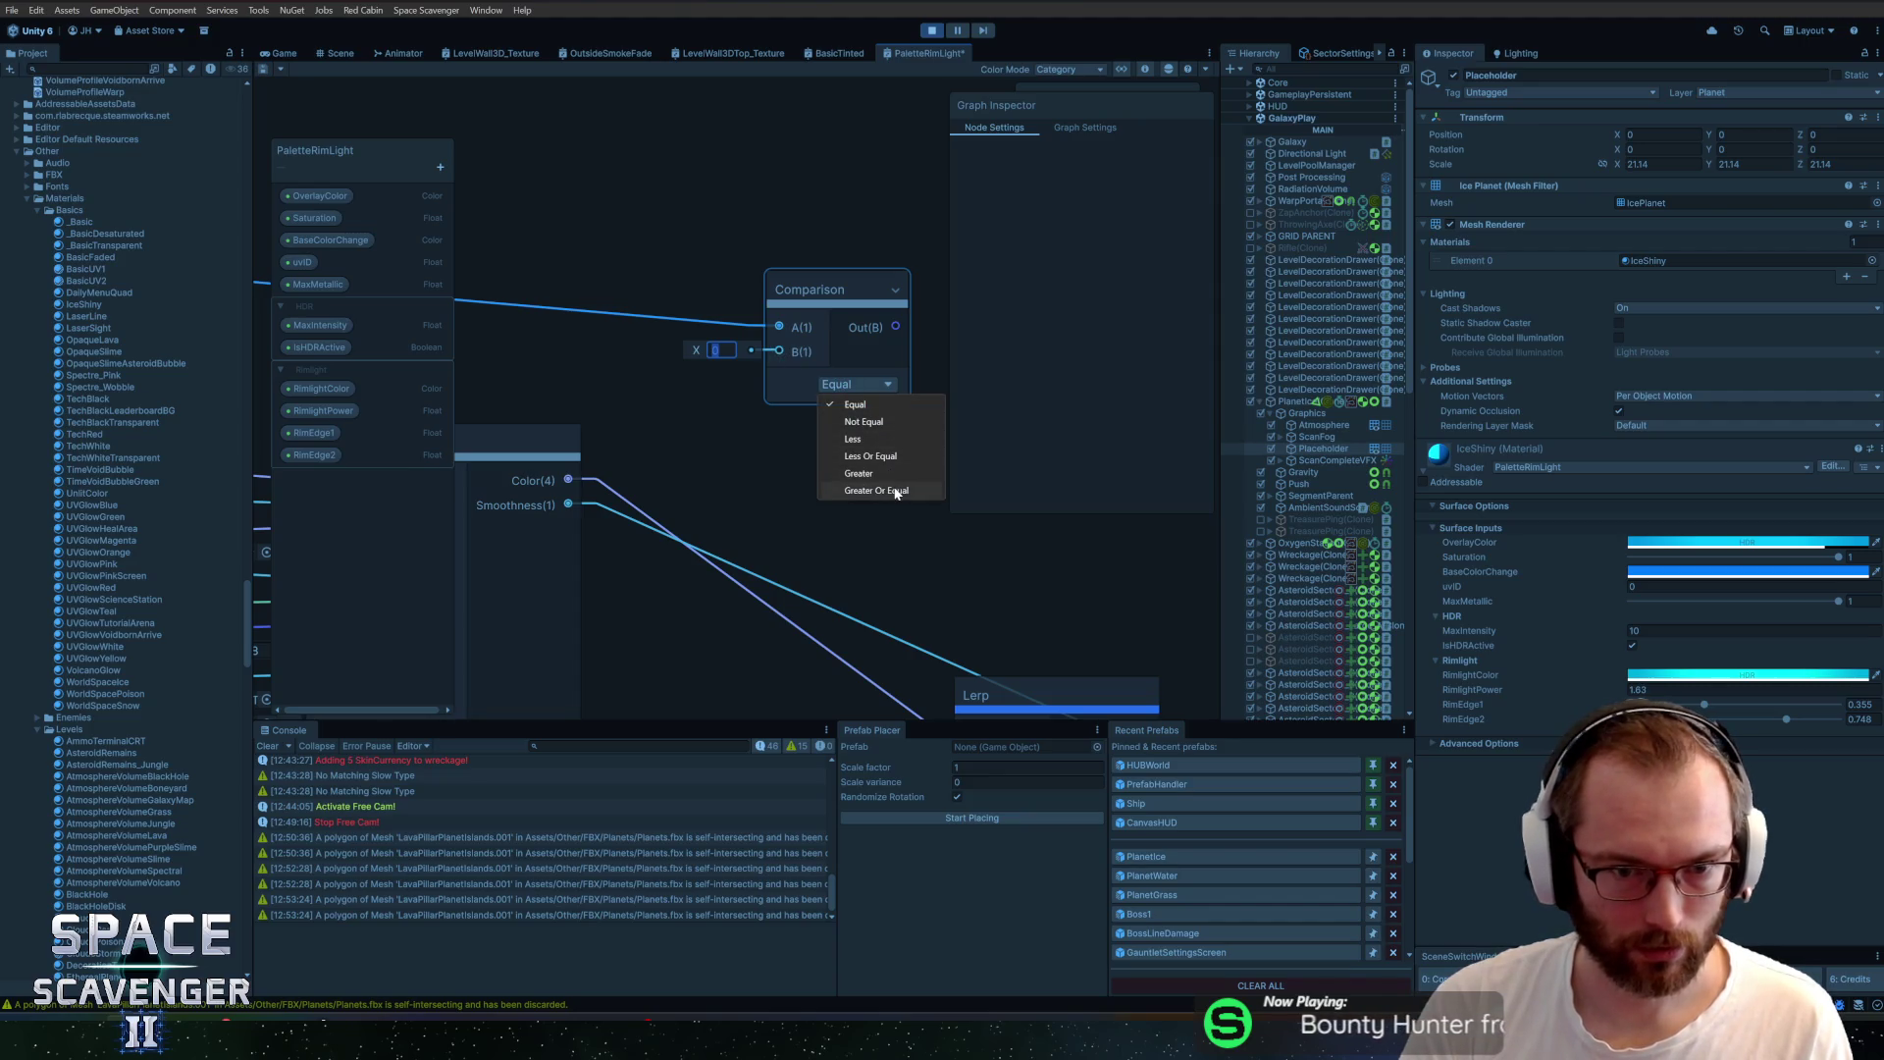
click(896, 491)
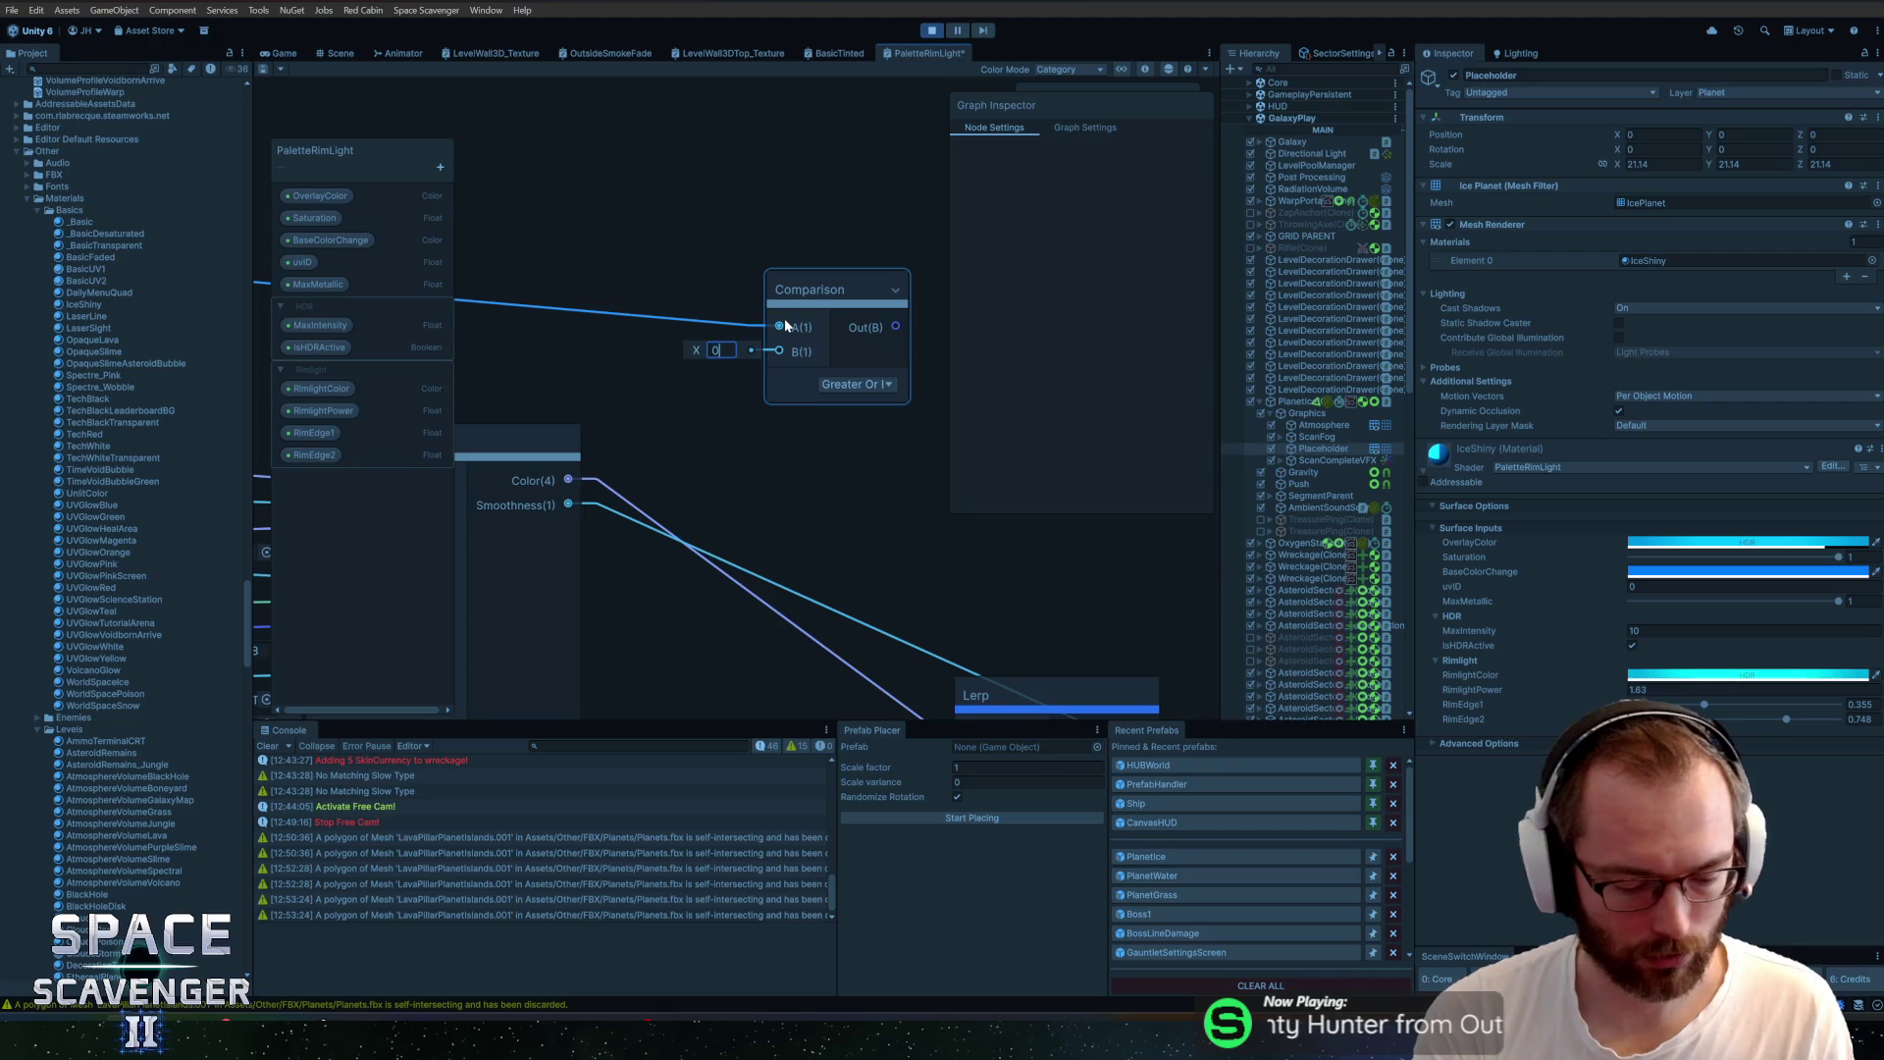
drag(740, 404, 647, 379)
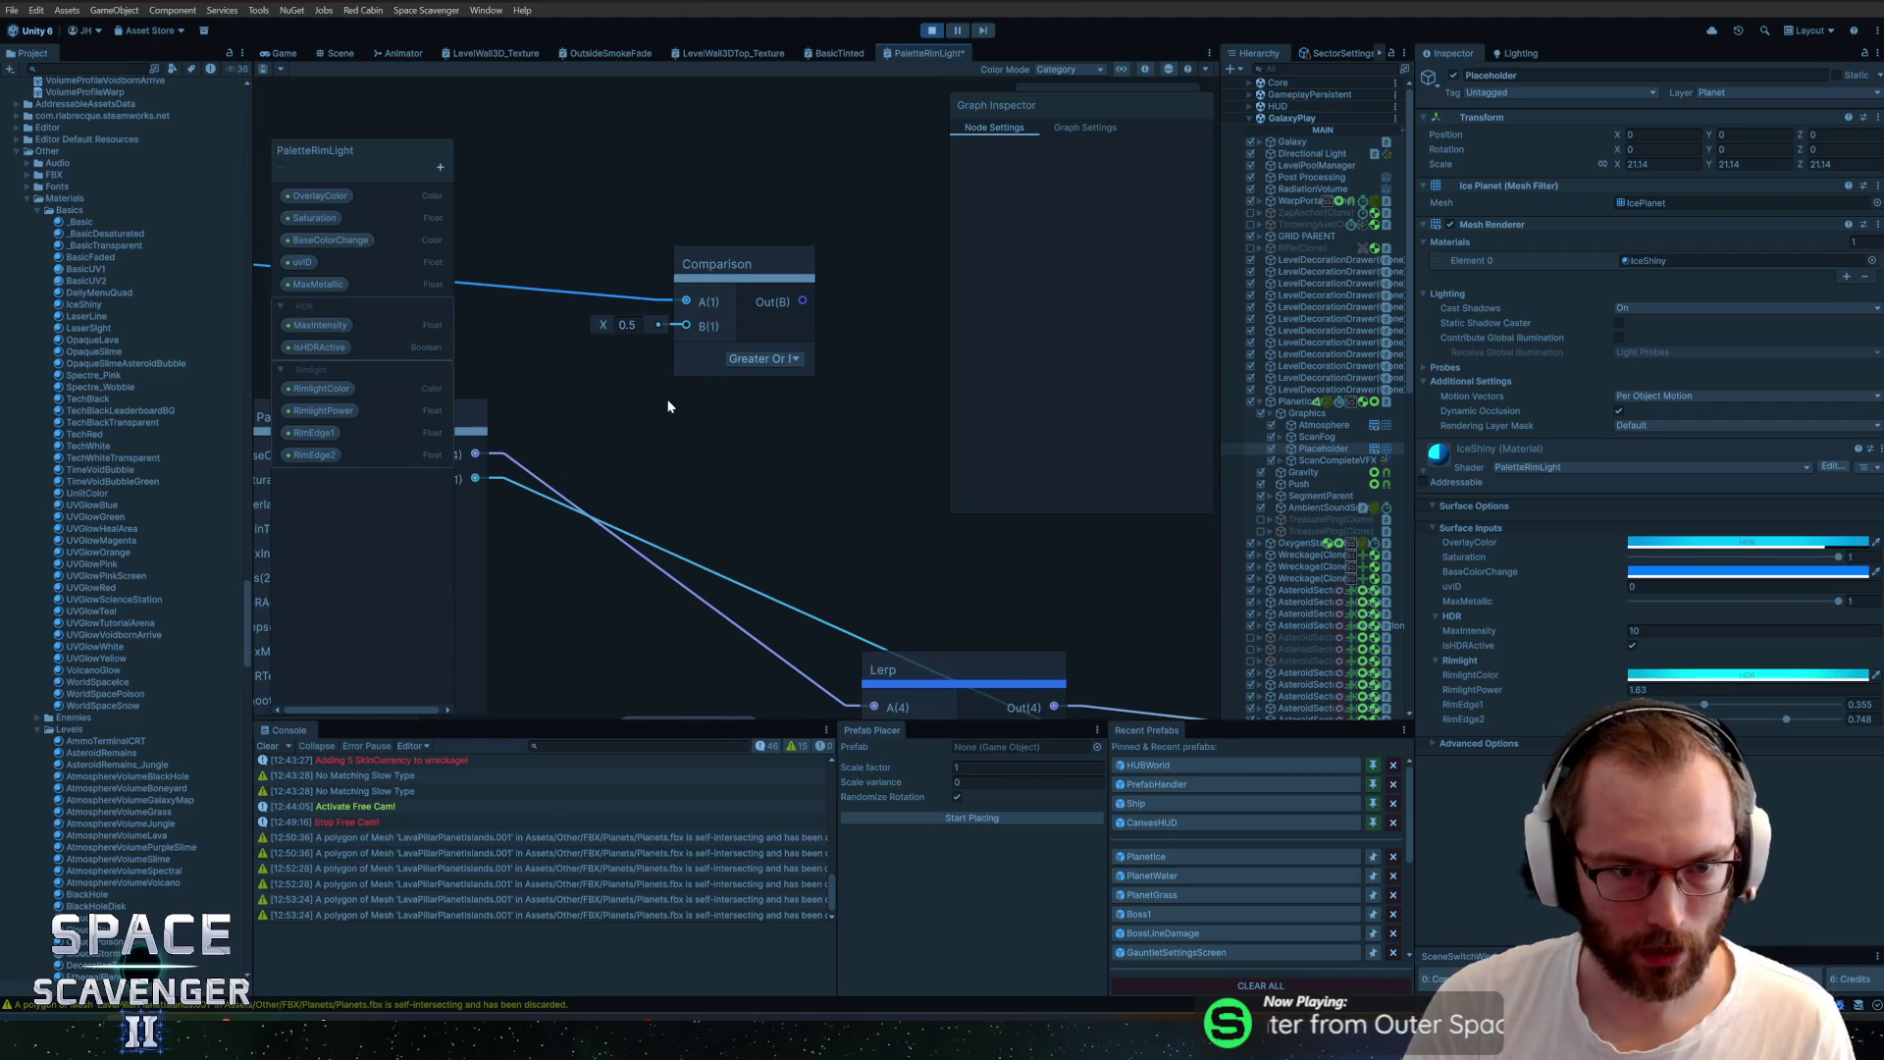
scroll(669, 405, down, 3)
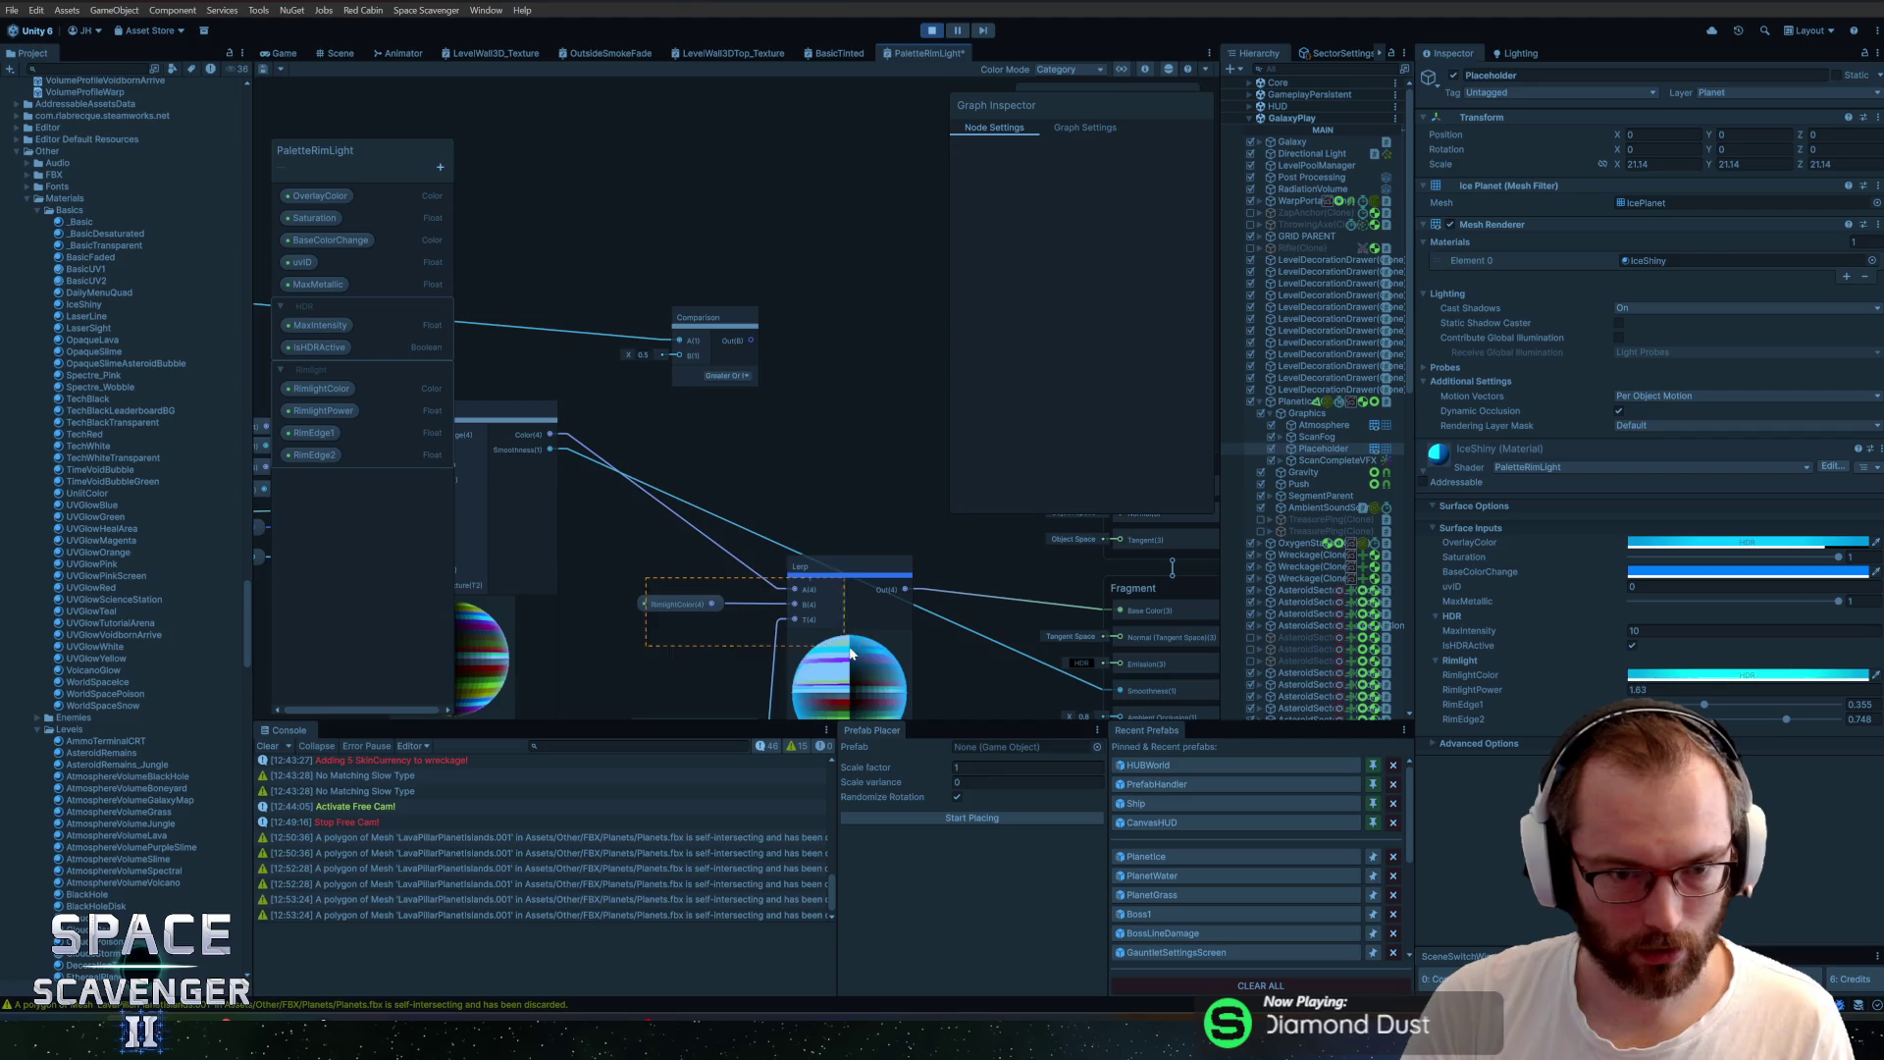
mouse_move(746, 638)
mouse_down()
mouse_move(761, 547)
mouse_move(831, 586)
mouse_up()
click(846, 380)
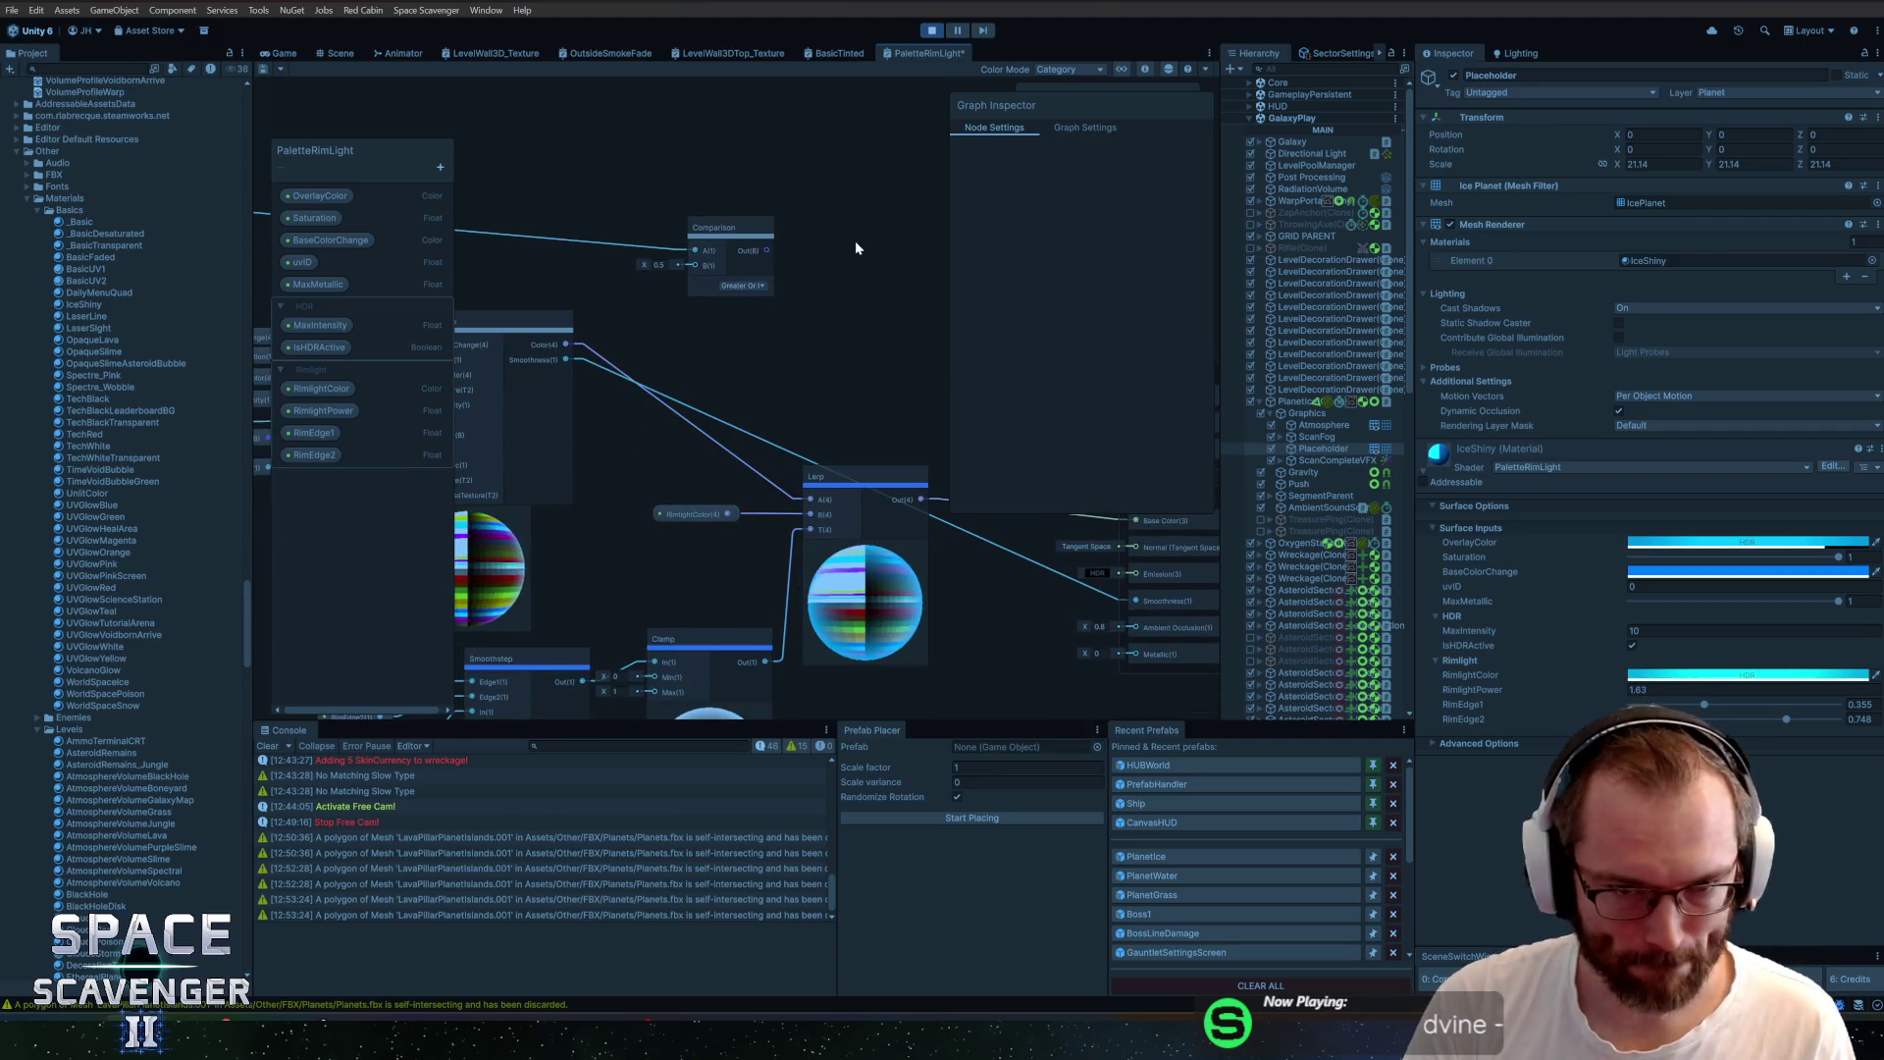
drag(856, 247, 816, 320)
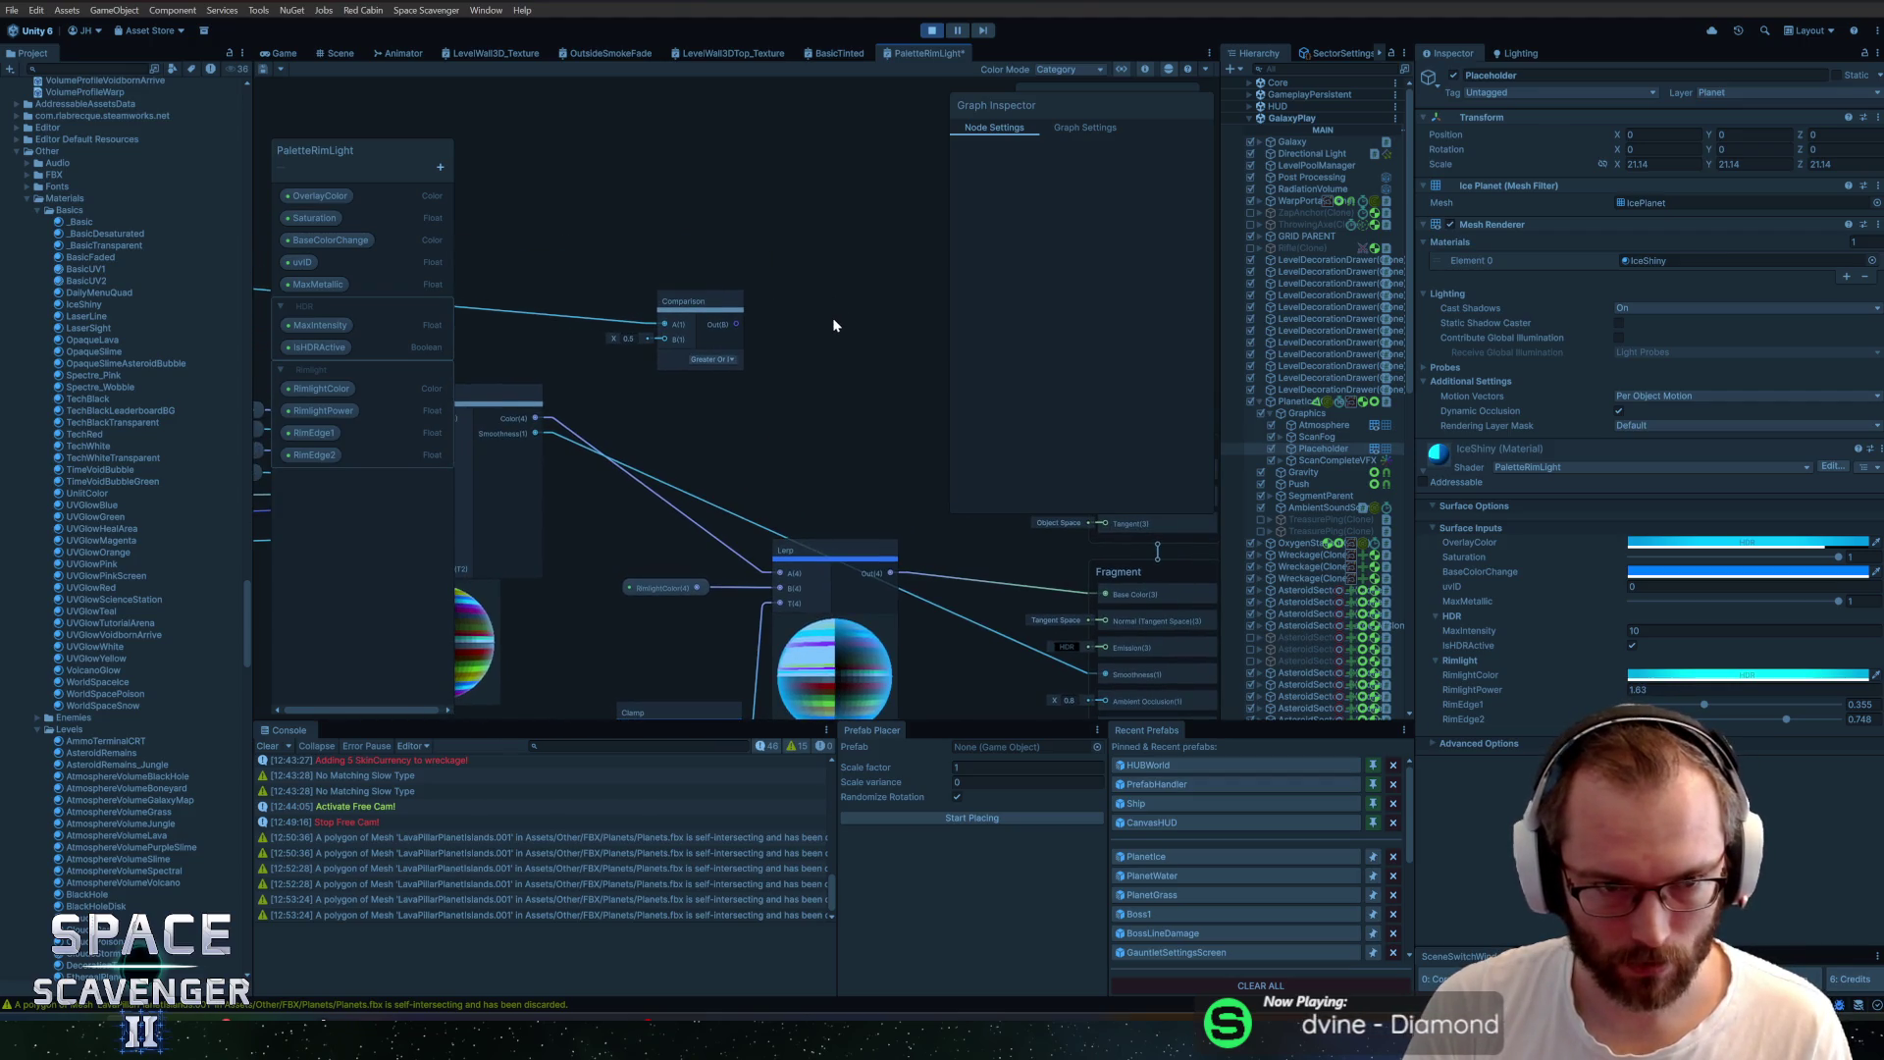
drag(768, 316, 1062, 275)
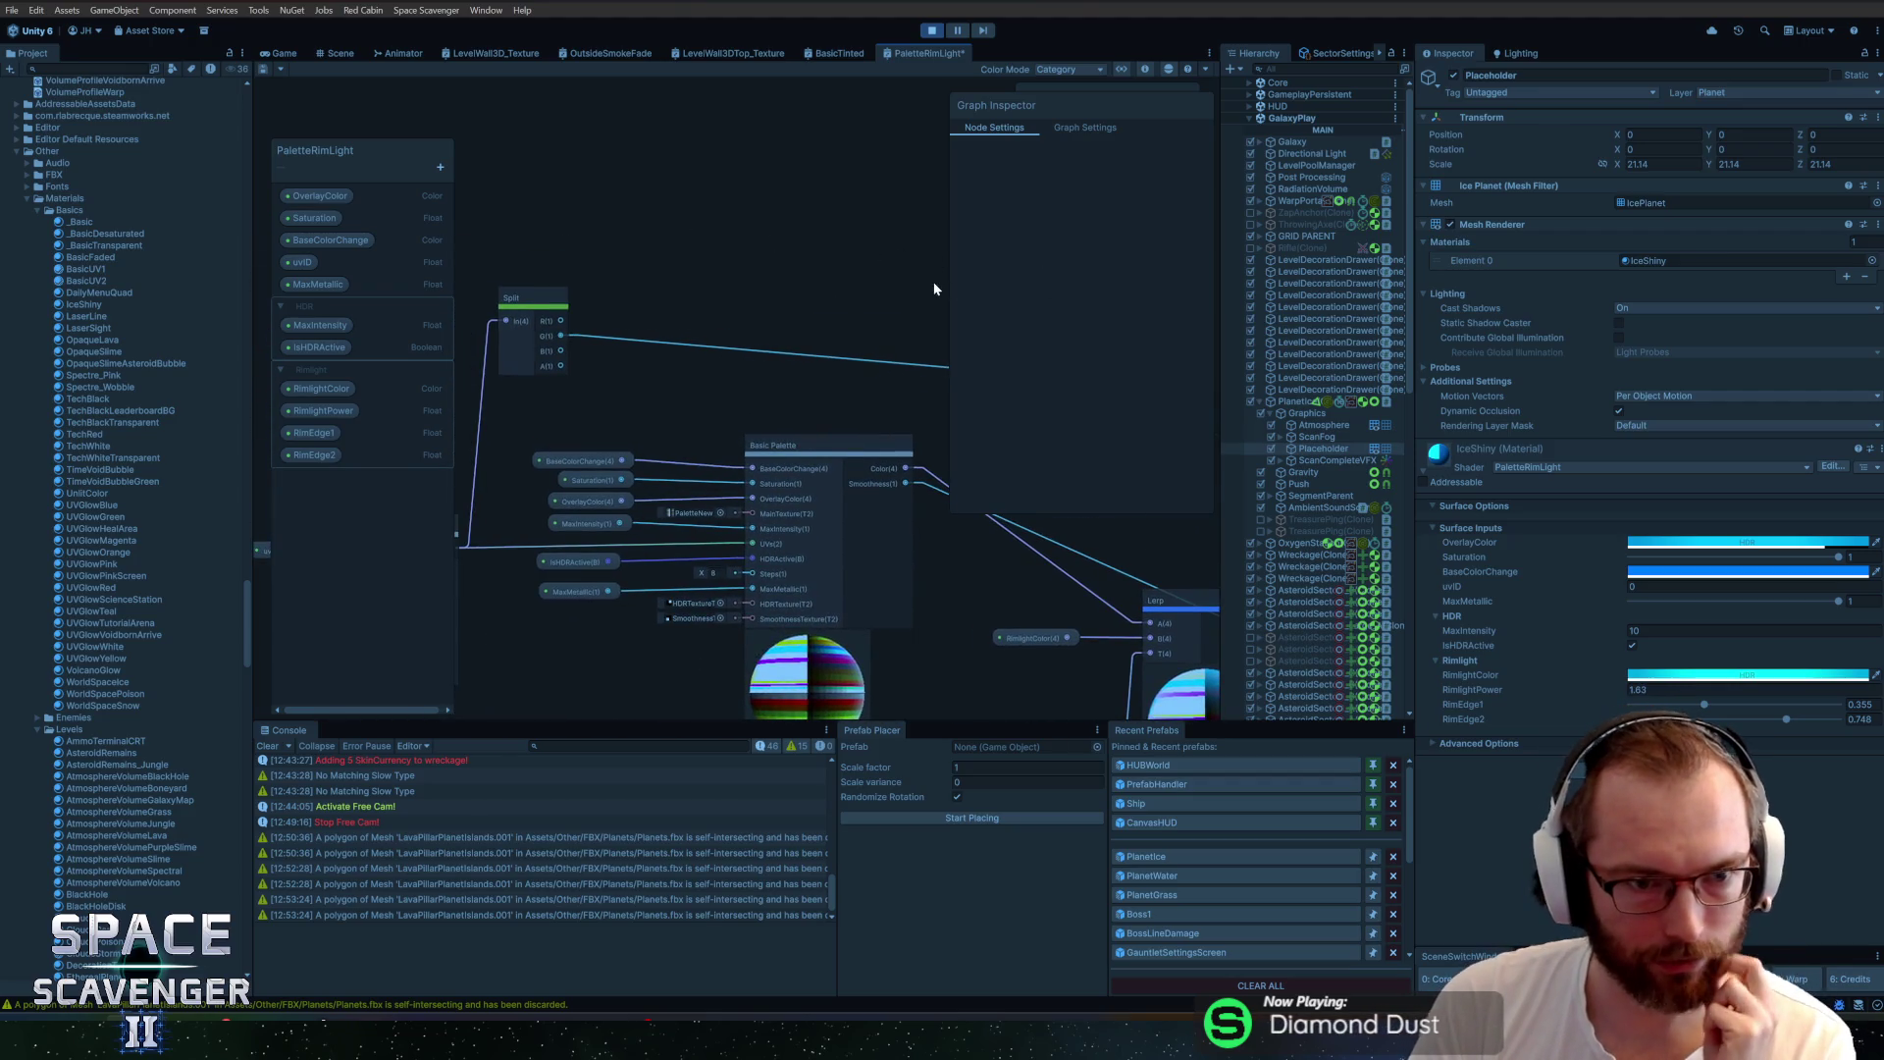
mouse_move(899, 269)
mouse_down()
mouse_move(646, 250)
mouse_move(771, 248)
mouse_up()
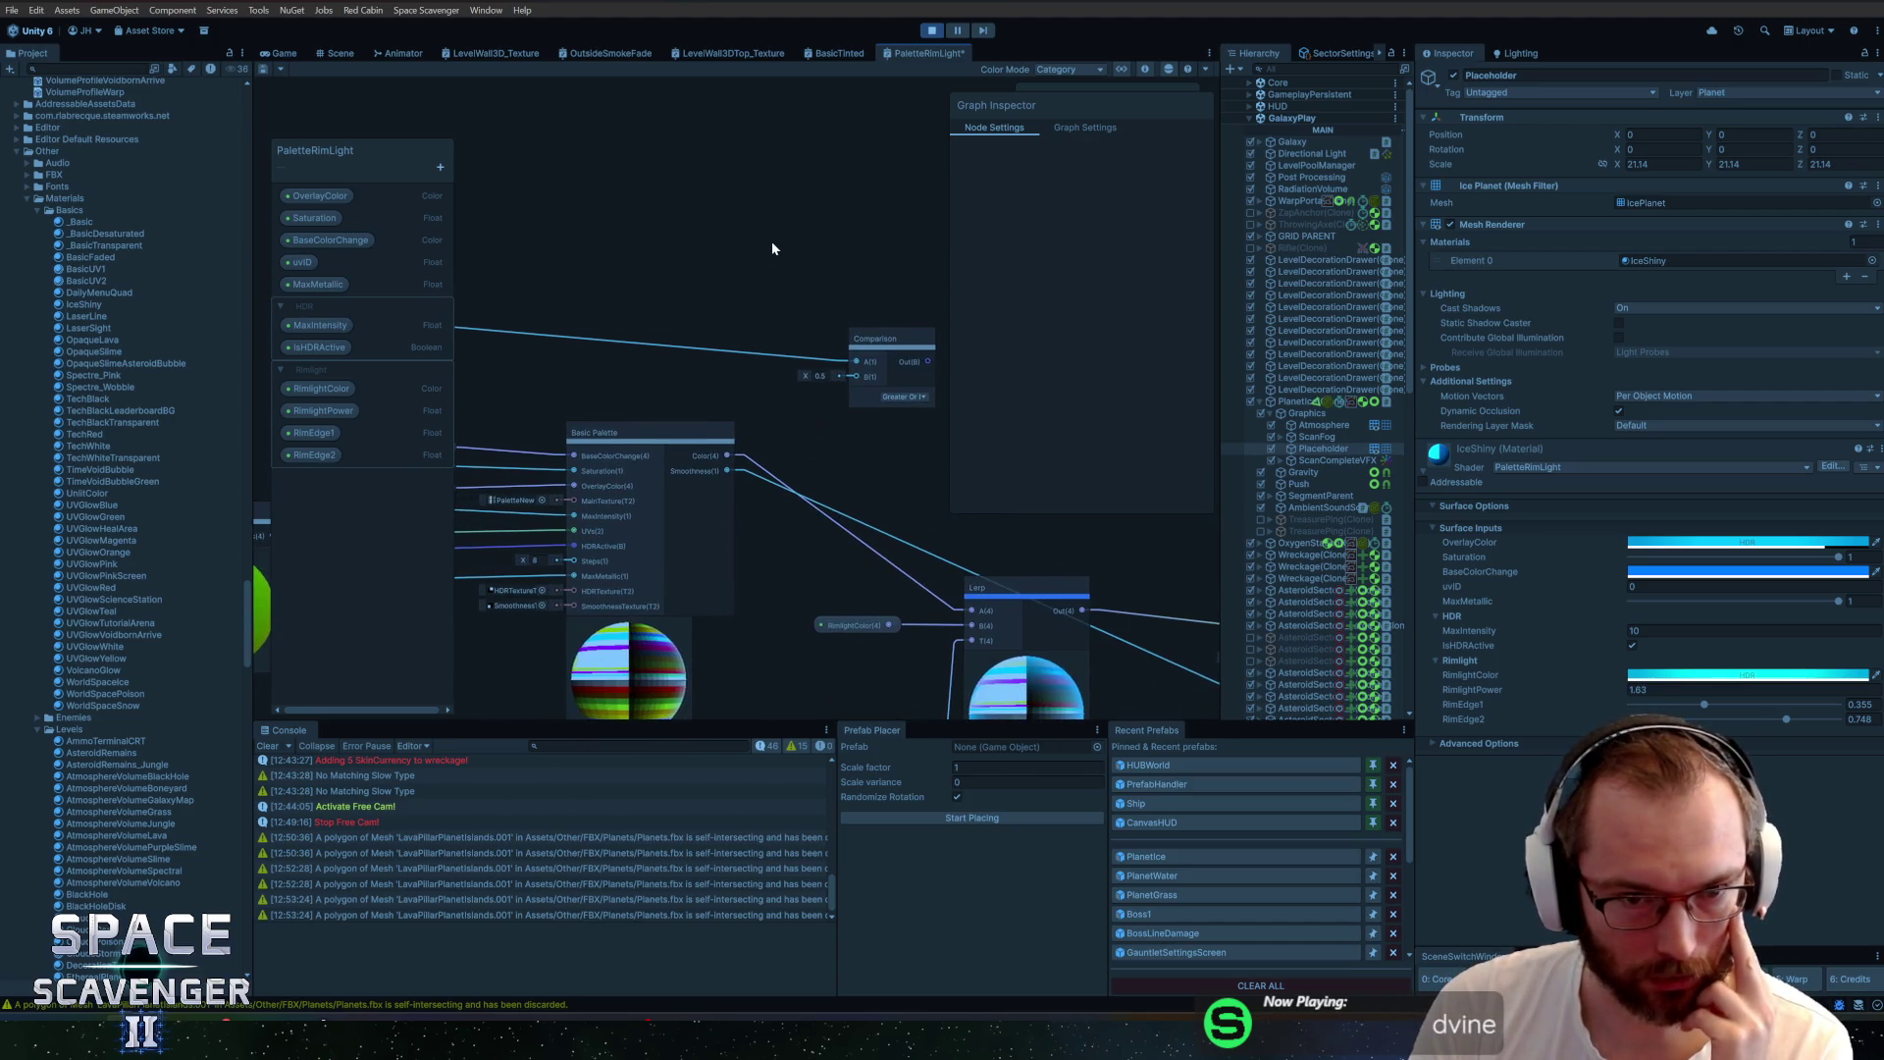
Add a Step node from Split's G output with its Edge set to 0.5
scroll(520, 298, left, 3)
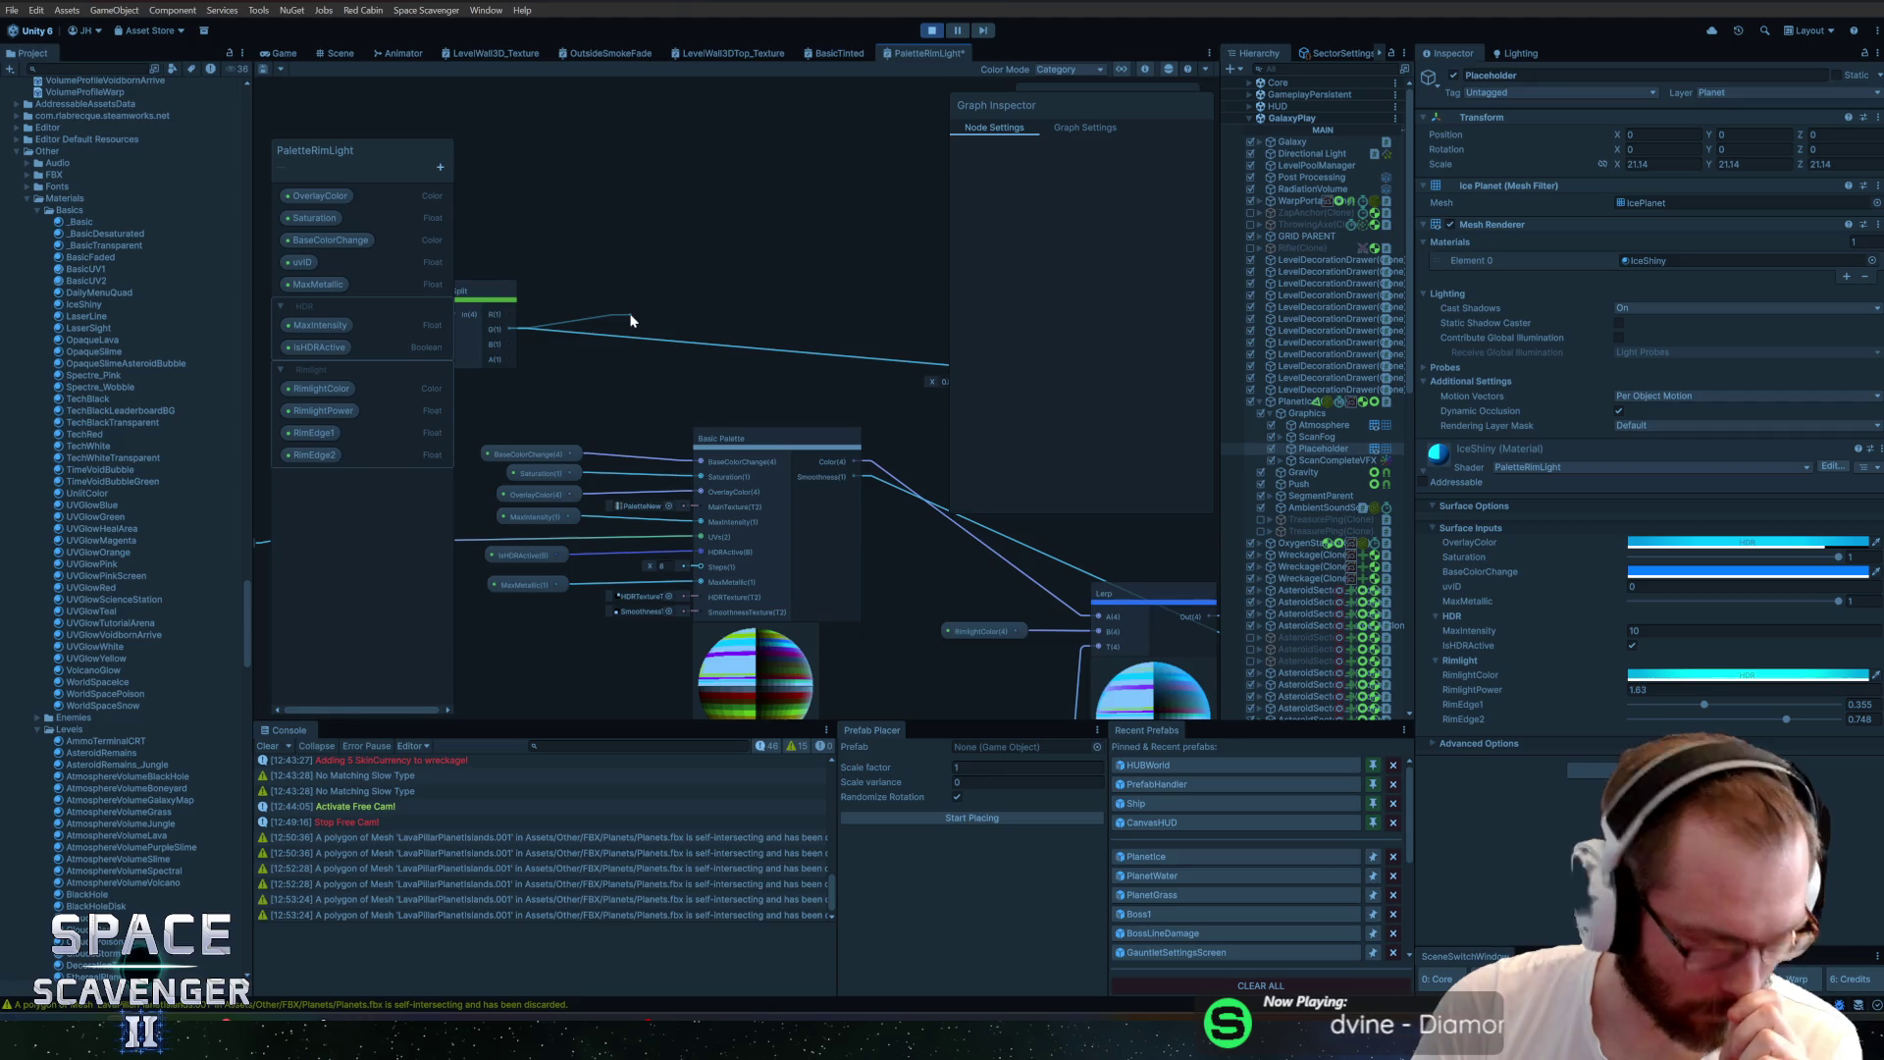
drag(632, 320, 718, 303)
key(Escape)
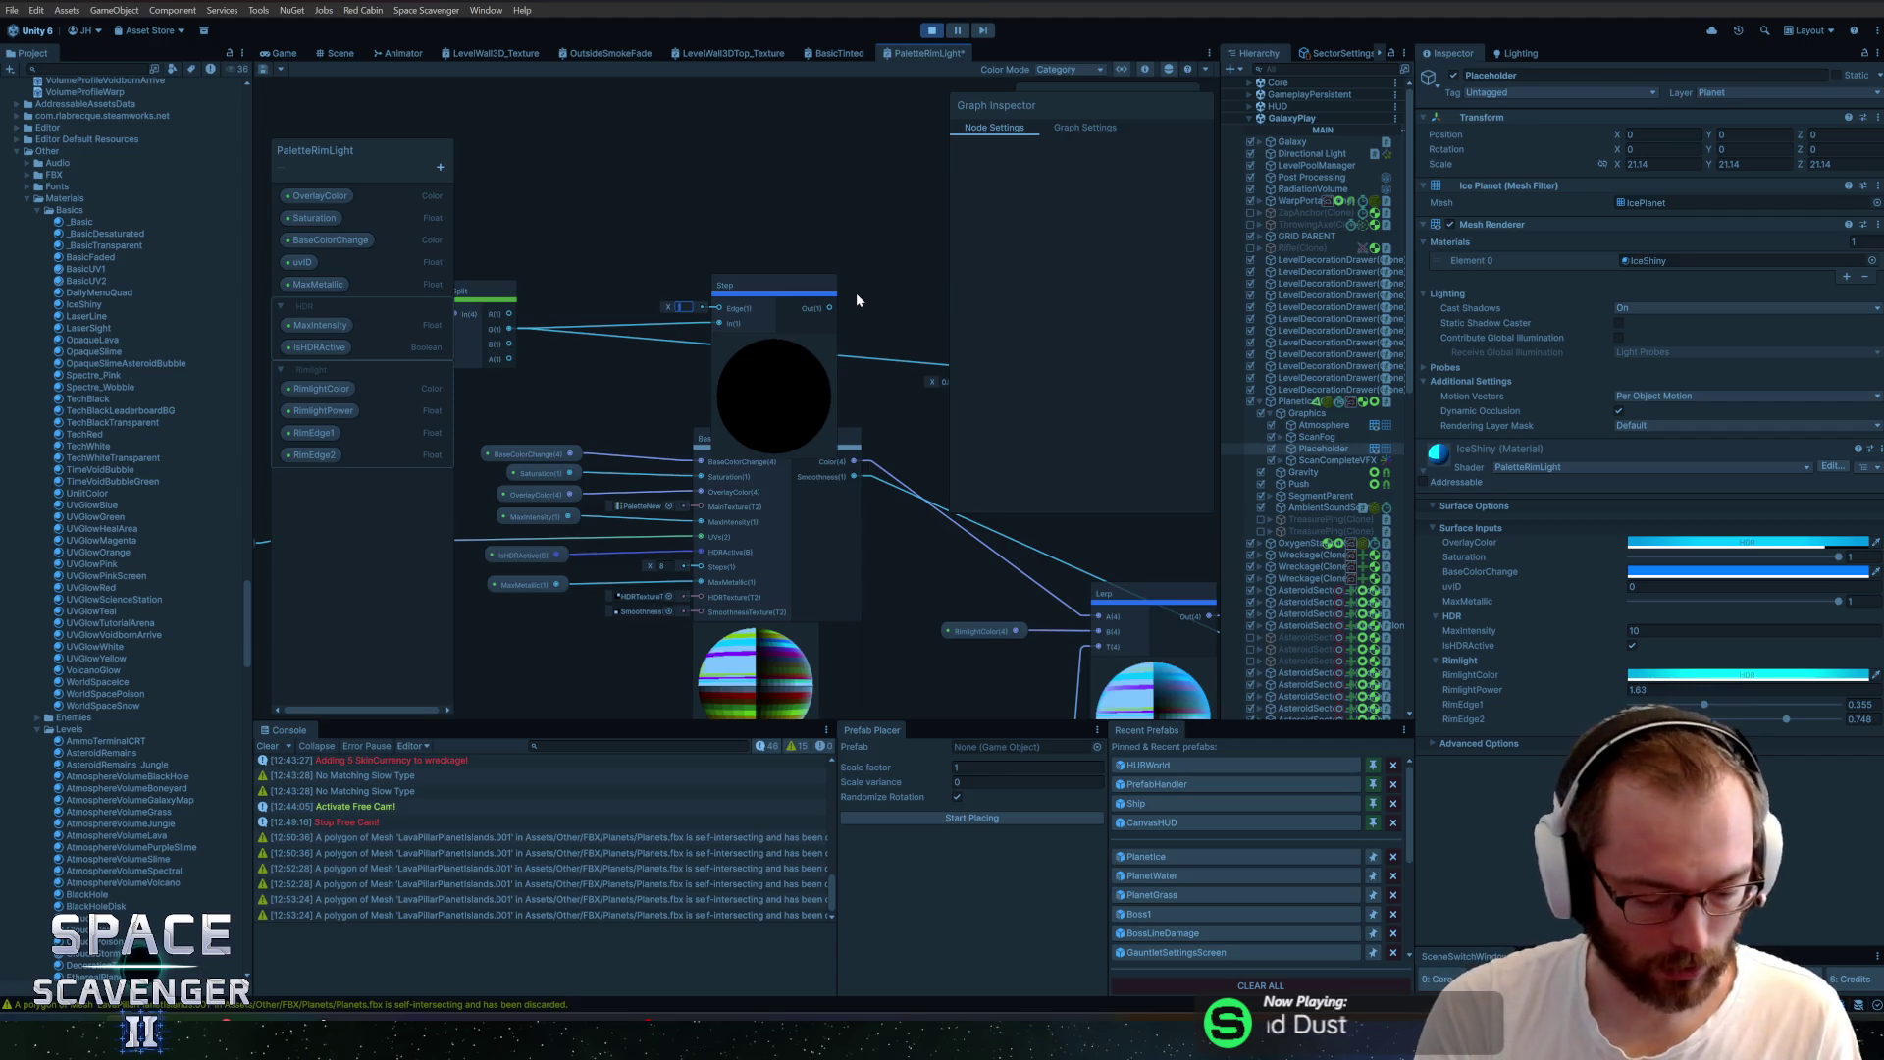
text(0.5)
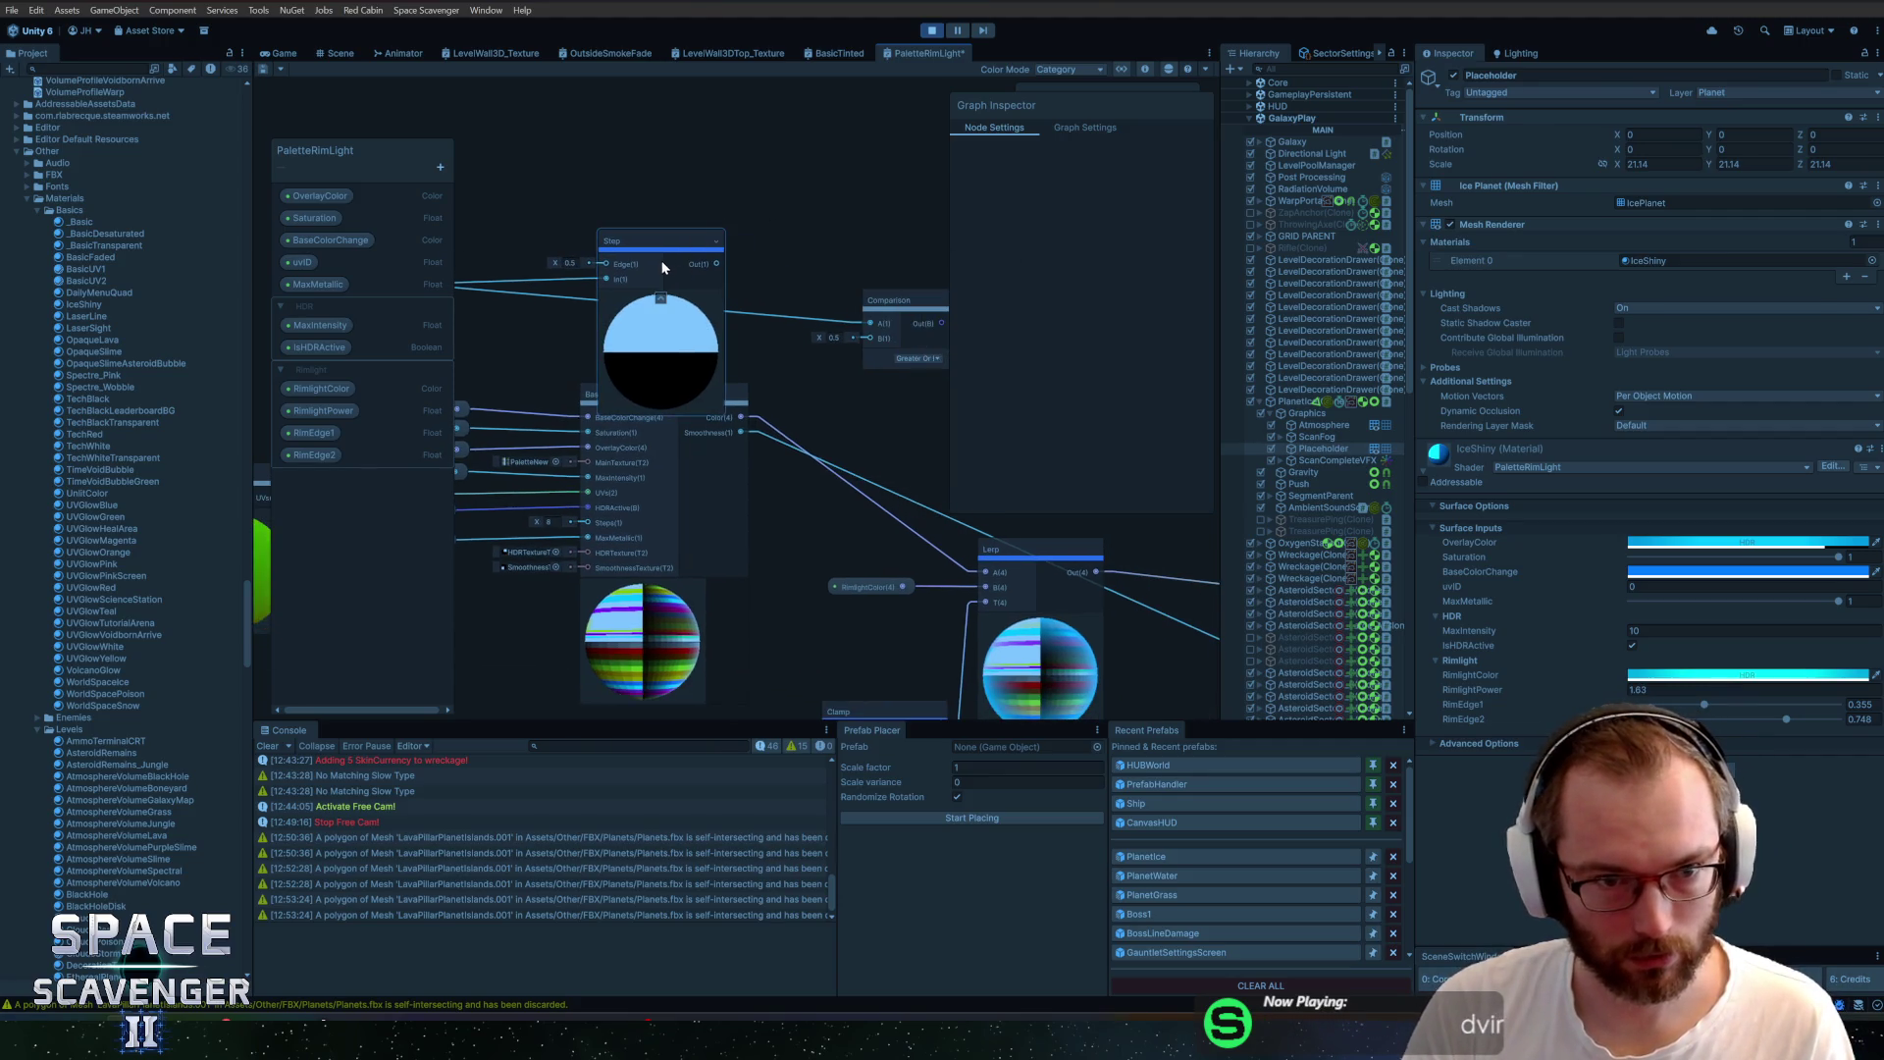
Select and move the Smoothstep, Clamp and Fresnel nodes out of the way
scroll(705, 416, down, 5)
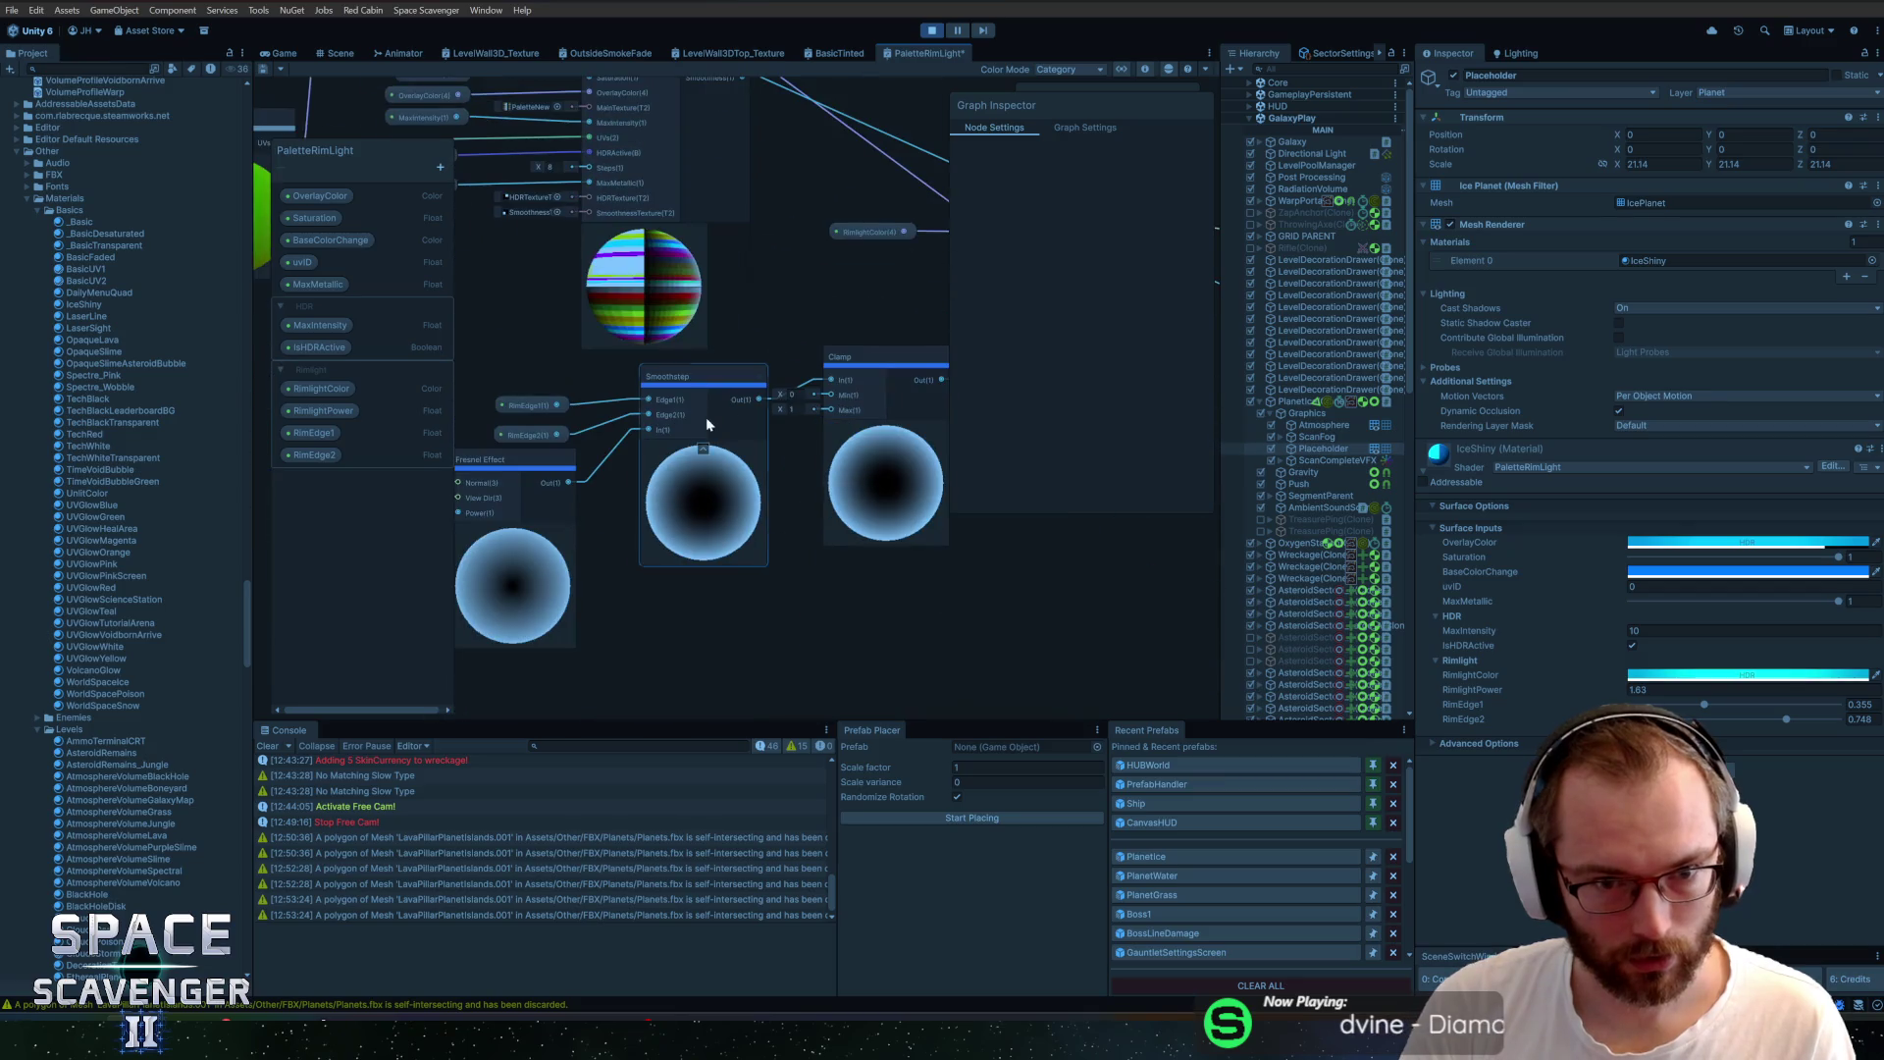
scroll(595, 423, down, 2)
mouse_move(491, 379)
mouse_down()
mouse_move(644, 369)
mouse_move(844, 504)
mouse_move(873, 443)
mouse_move(788, 472)
mouse_up()
click(882, 324)
scroll(791, 150, up, 2)
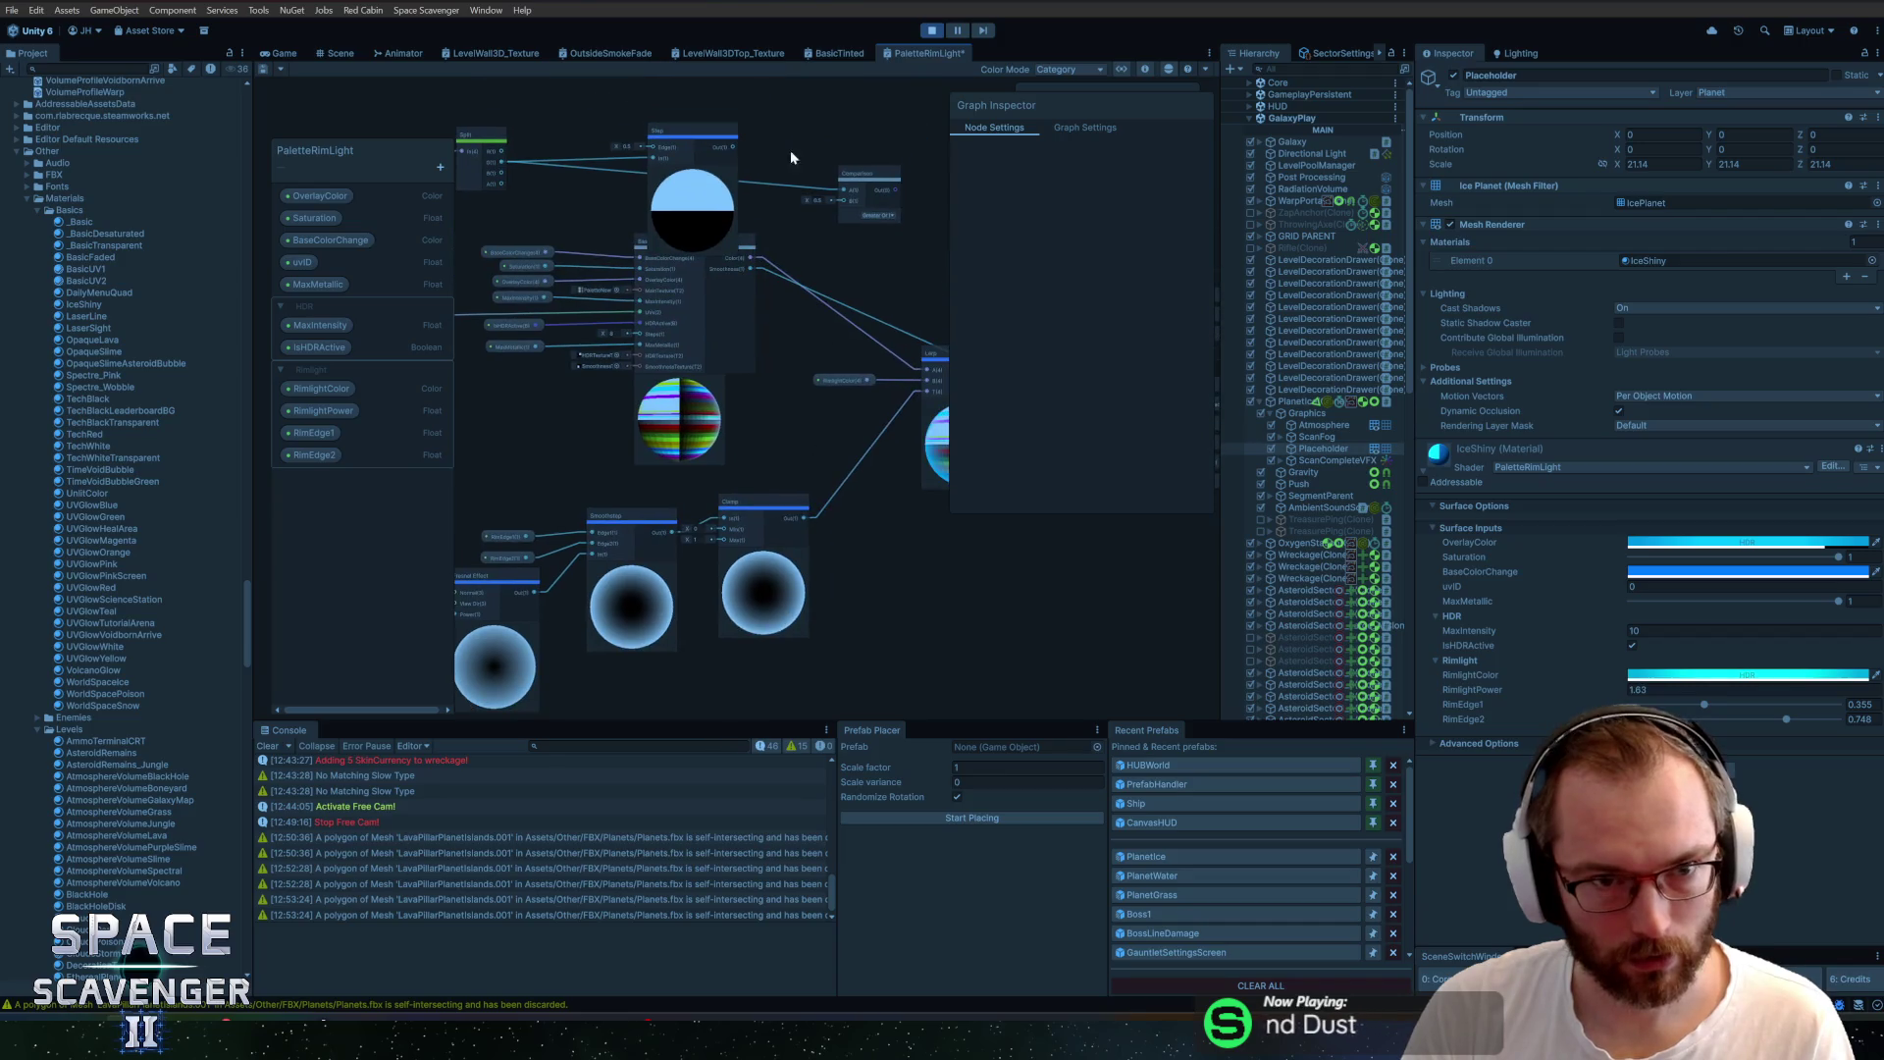
Add a Multiply node from Step's output and connect Clamp's output into its A input
drag(737, 150, 833, 410)
text(muml)
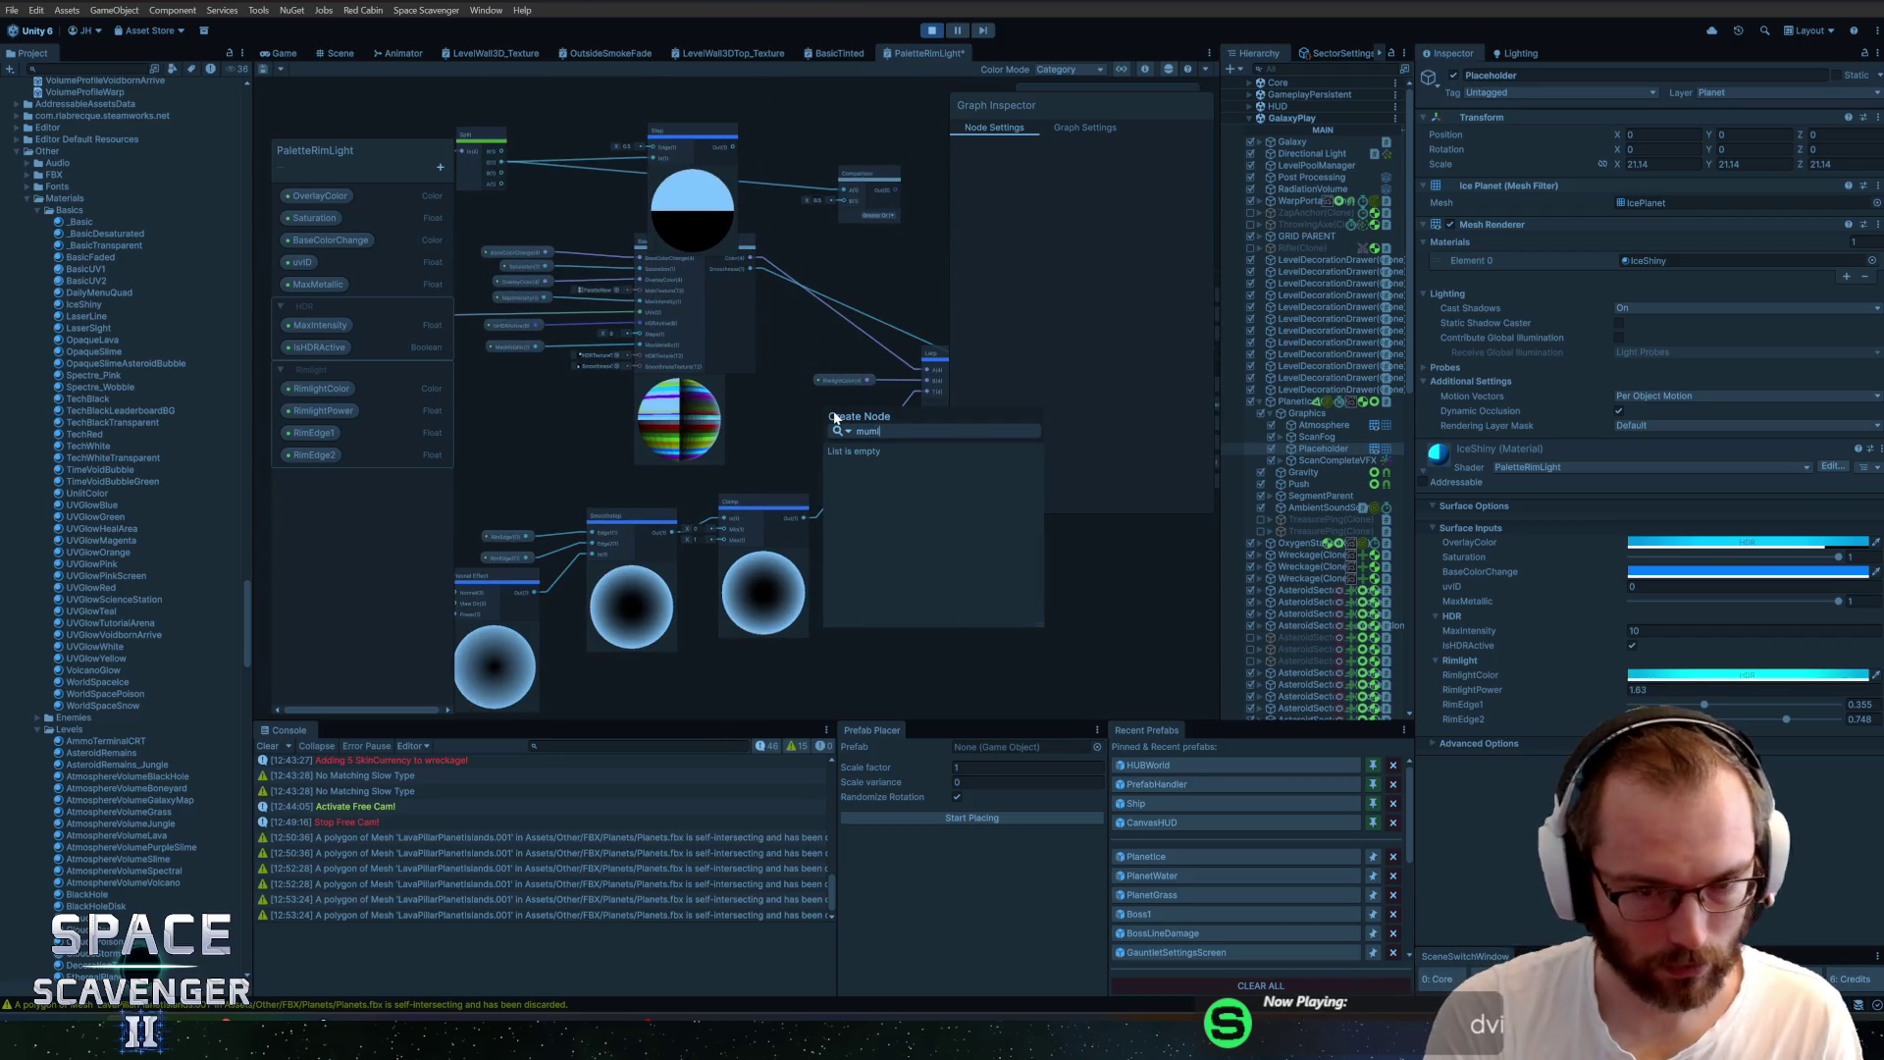
key(BackSpace)
key(BackSpace)
key(BackSpace)
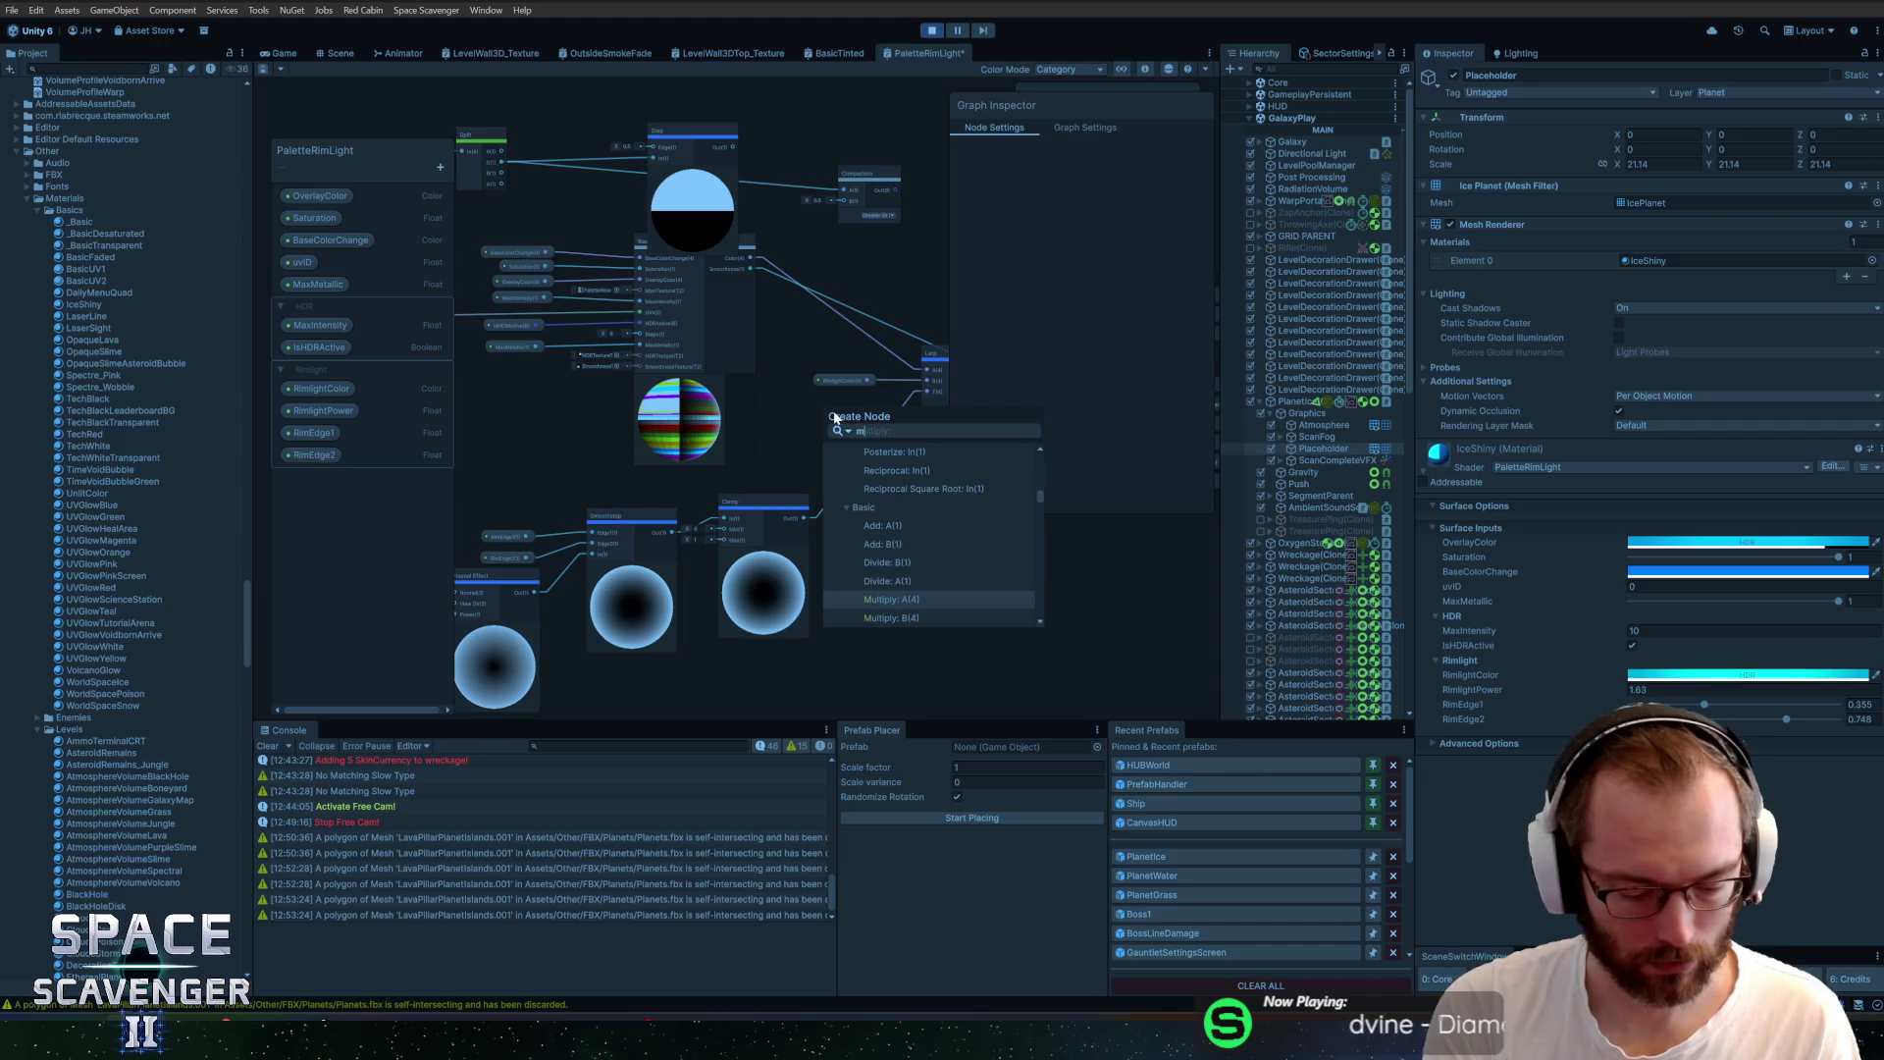
key(Return)
scroll(833, 410, up, 3)
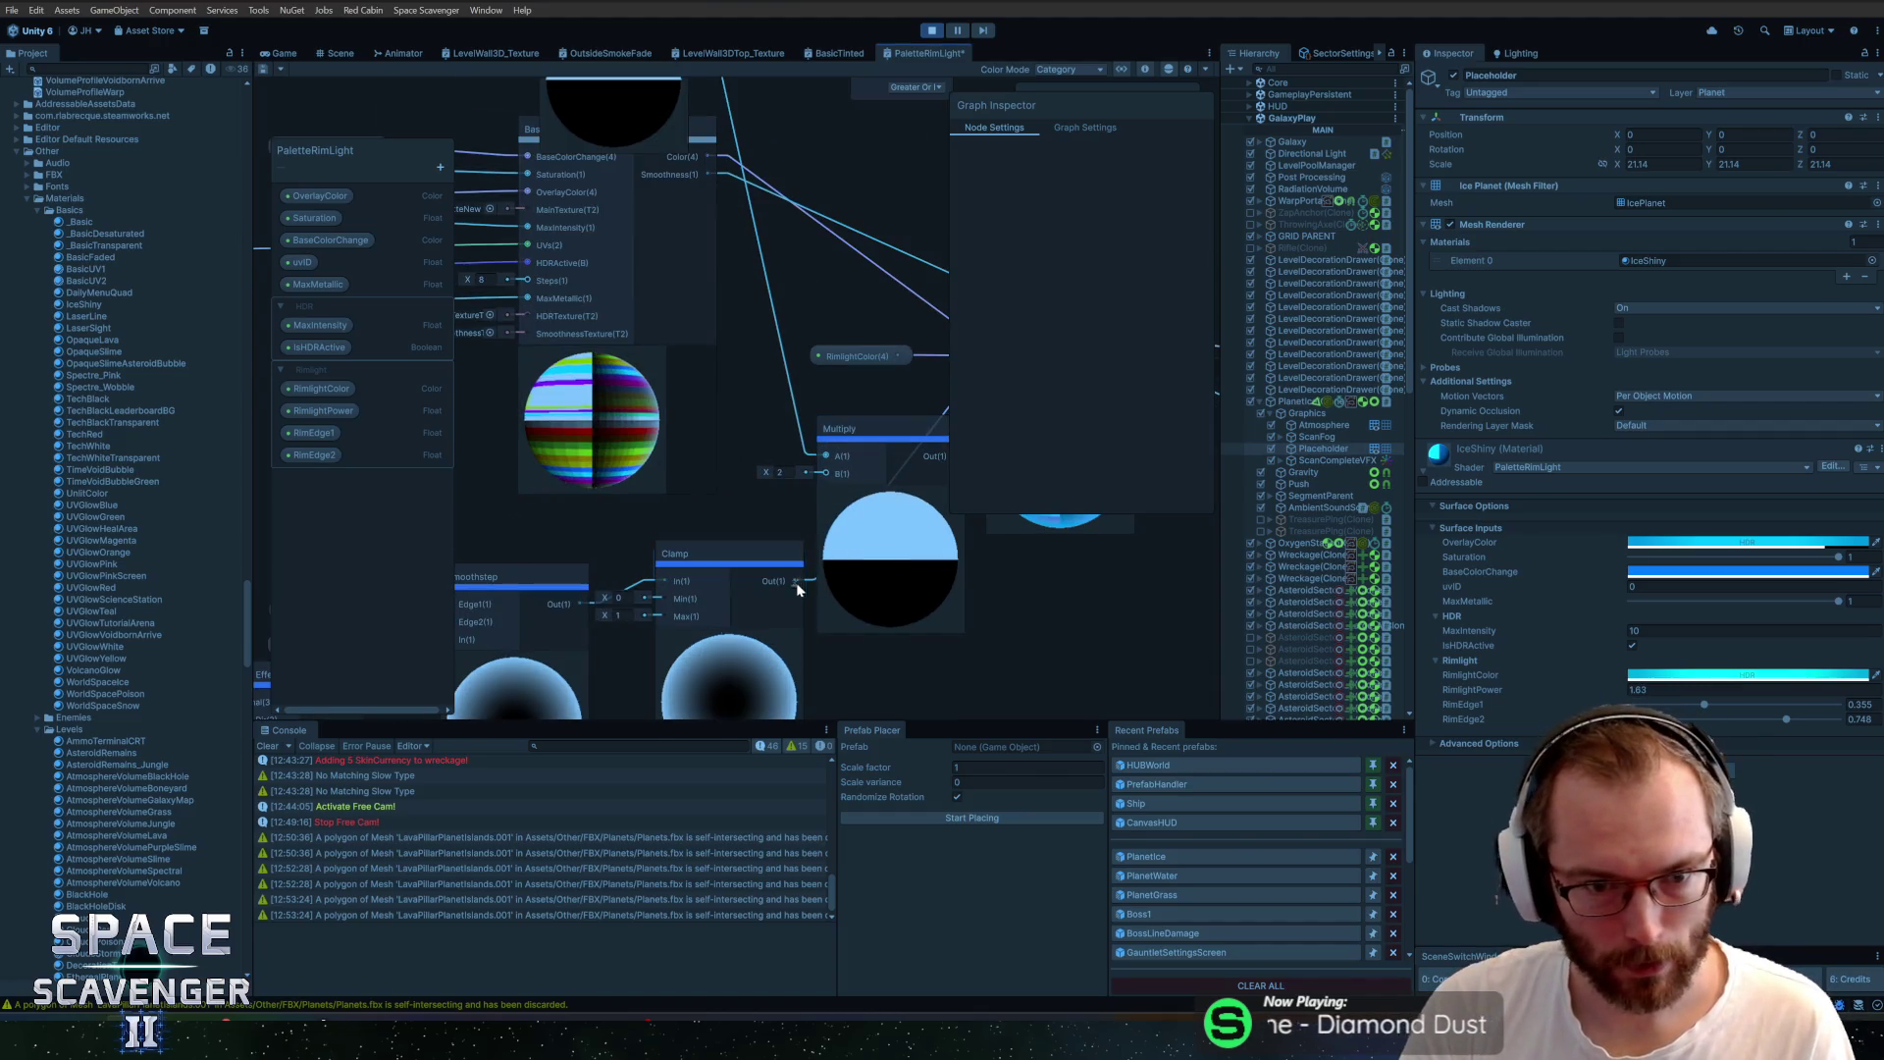
mouse_move(798, 581)
mouse_down()
mouse_move(828, 457)
mouse_move(859, 458)
mouse_up()
Move the Step node to the right and save the PaletteRimLight graph
scroll(874, 261, down, 2)
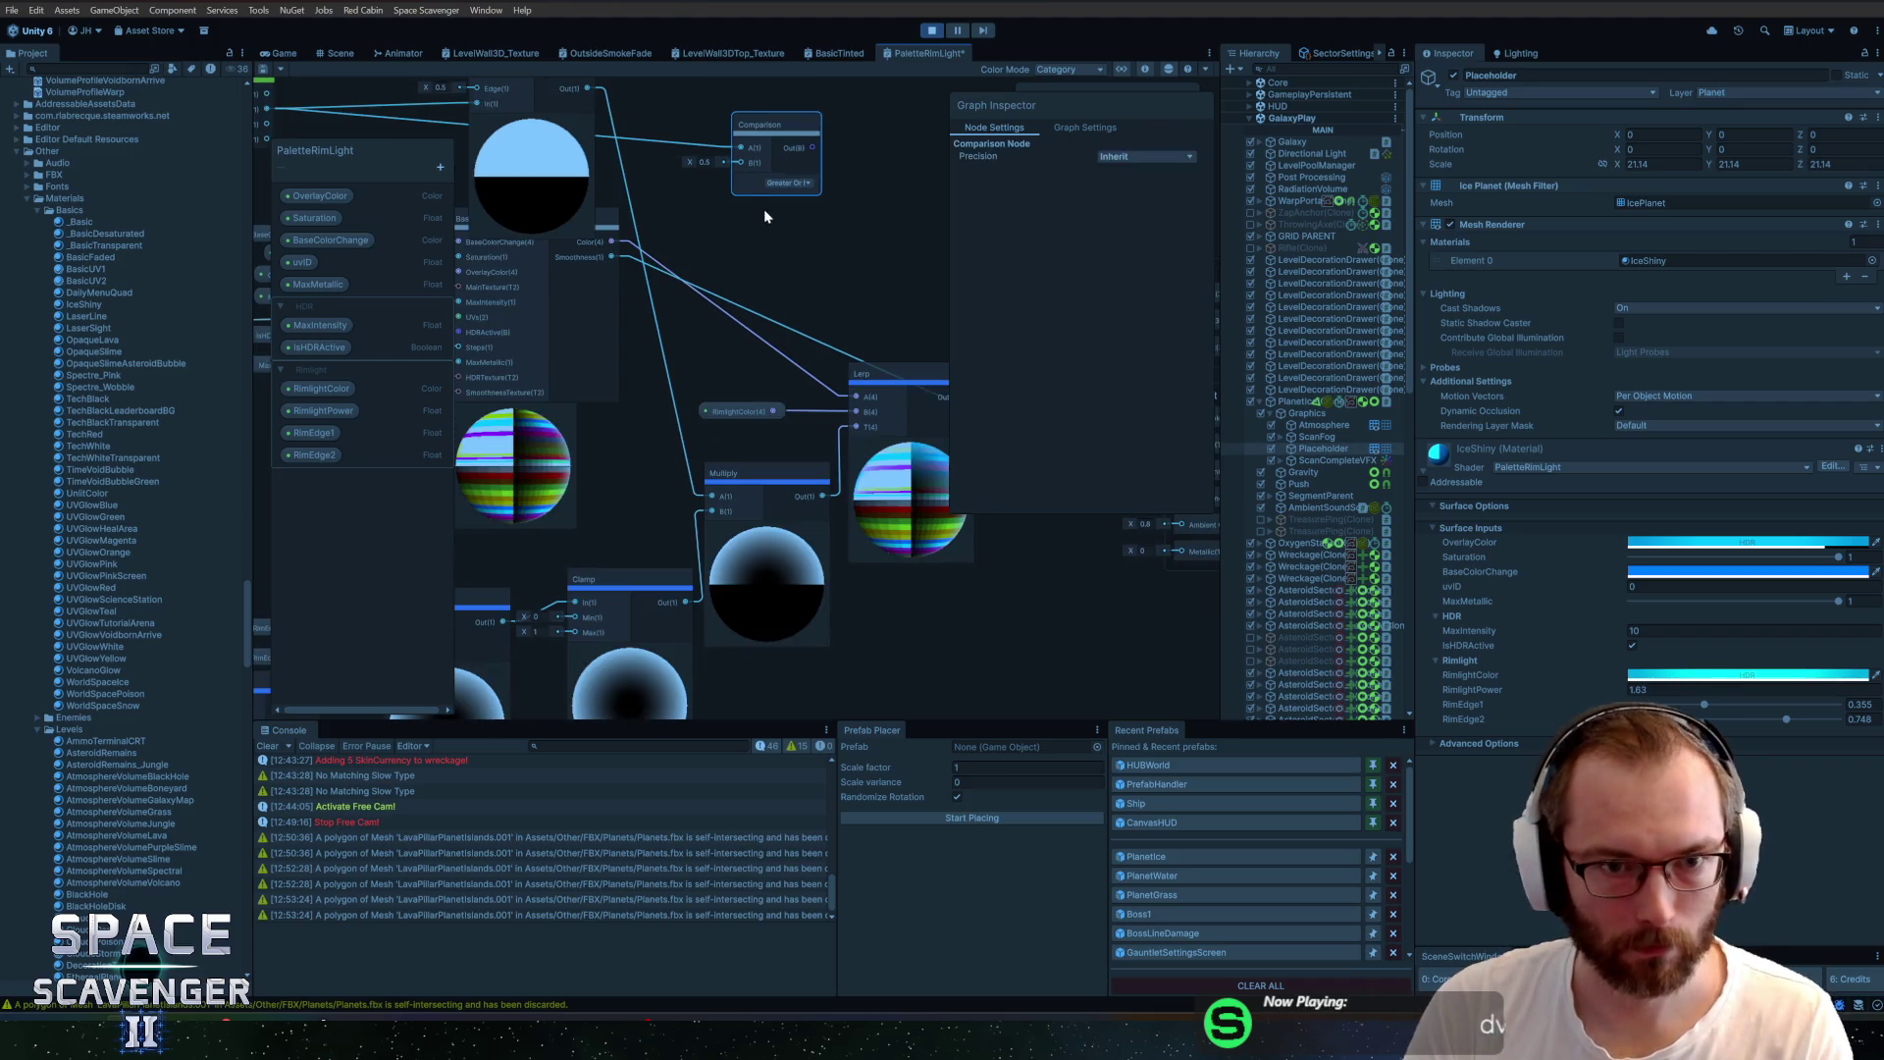
drag(871, 219, 791, 346)
click(602, 244)
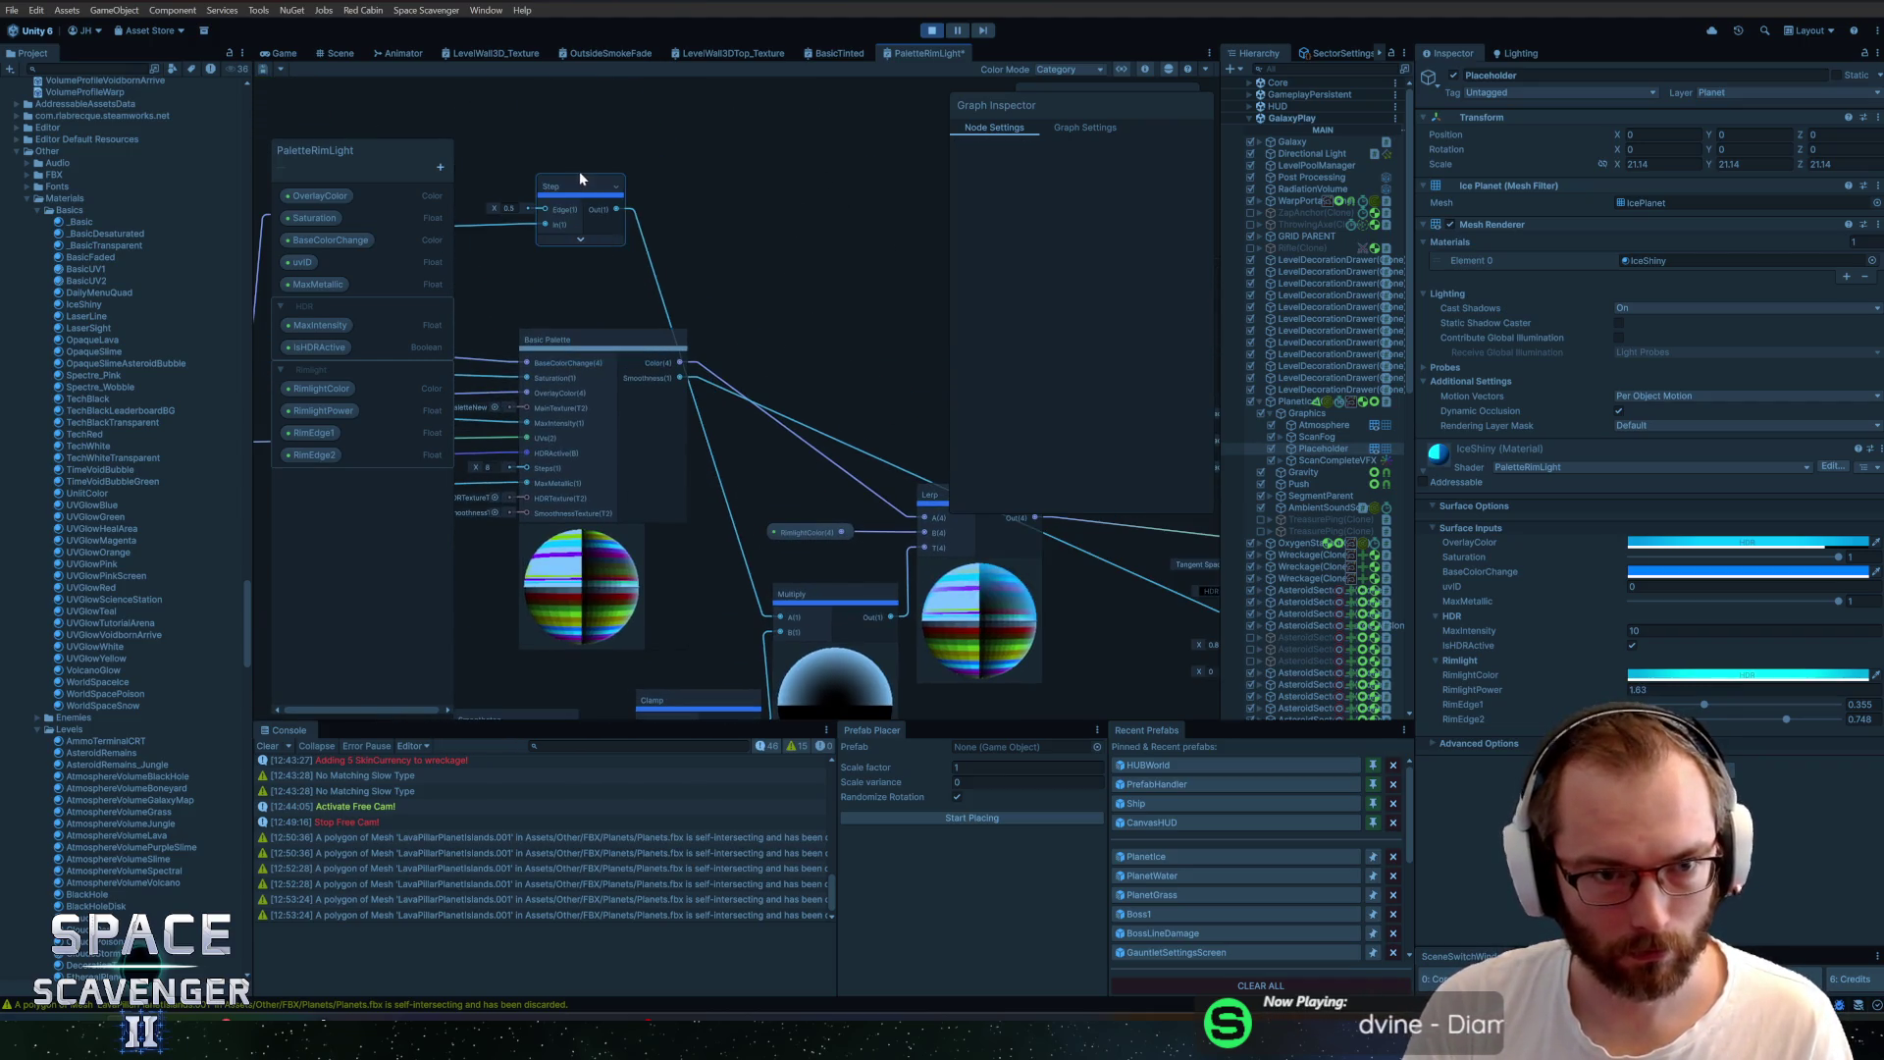
mouse_move(577, 181)
mouse_down()
mouse_move(677, 188)
mouse_move(639, 187)
mouse_up()
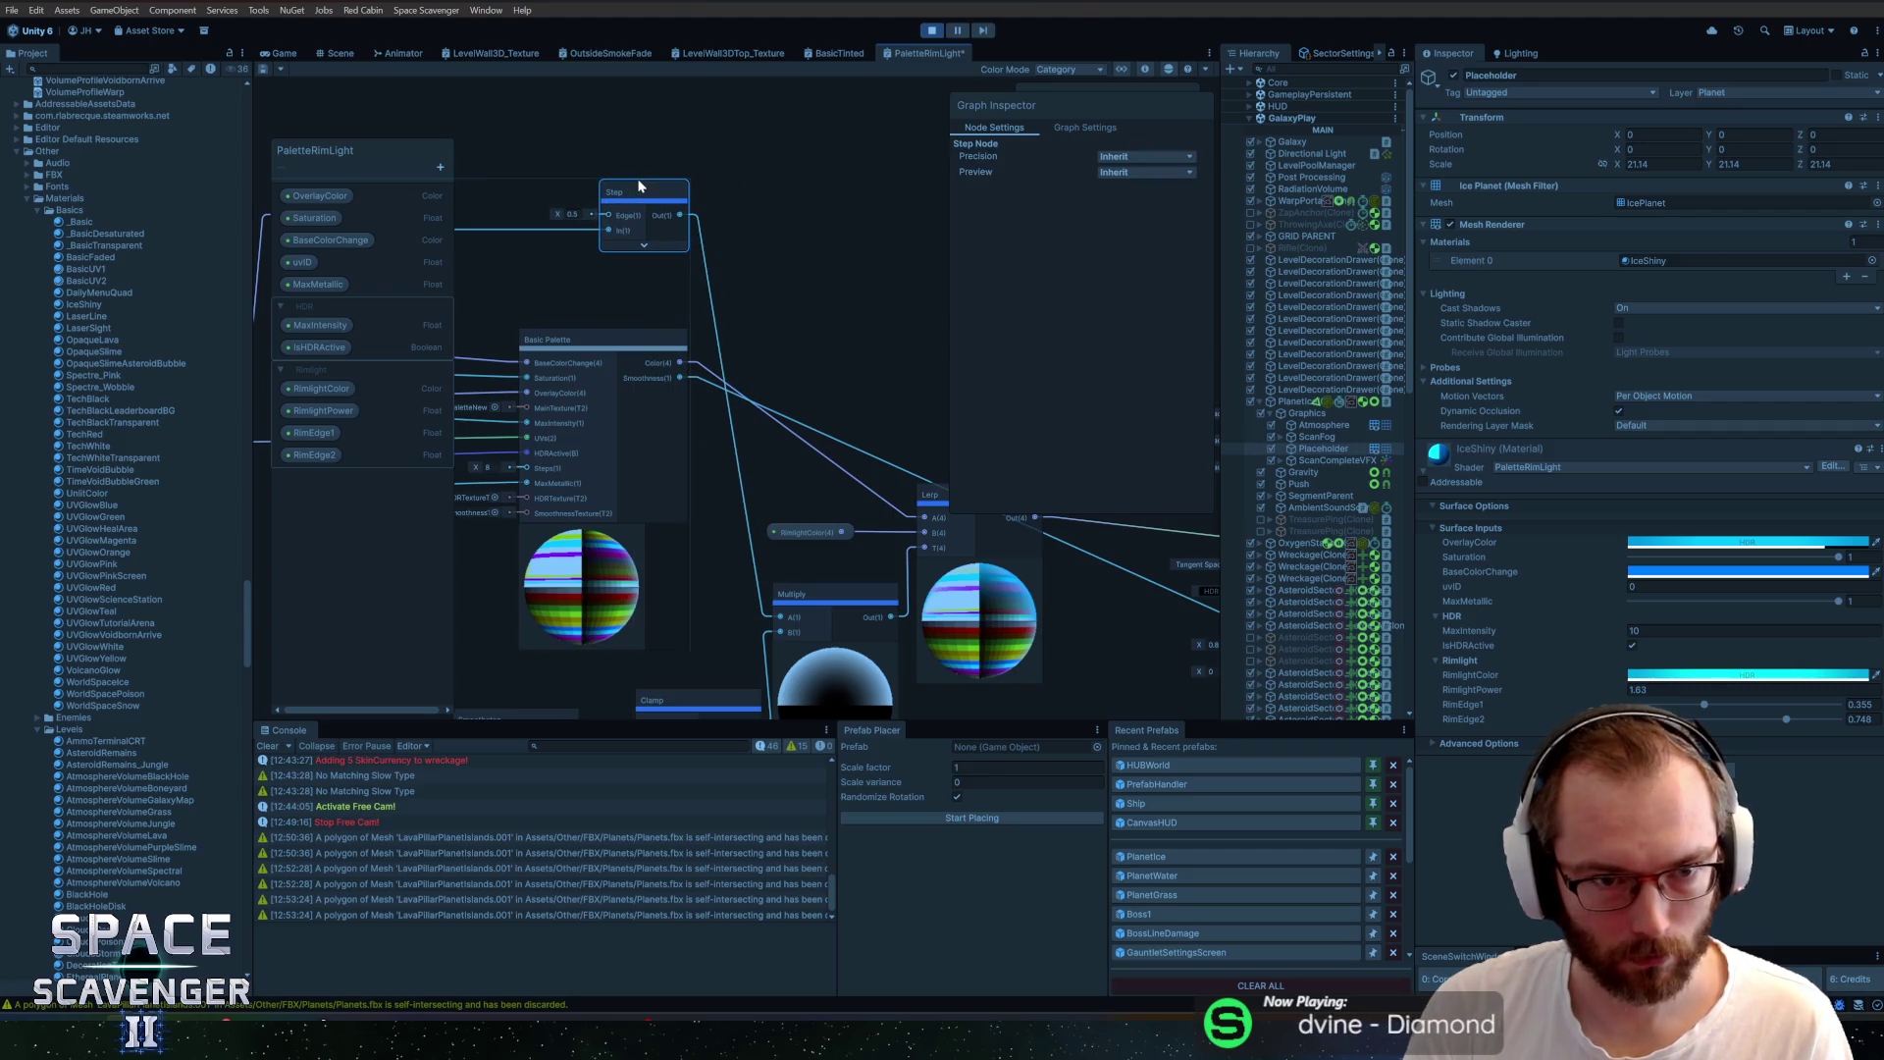
click(263, 69)
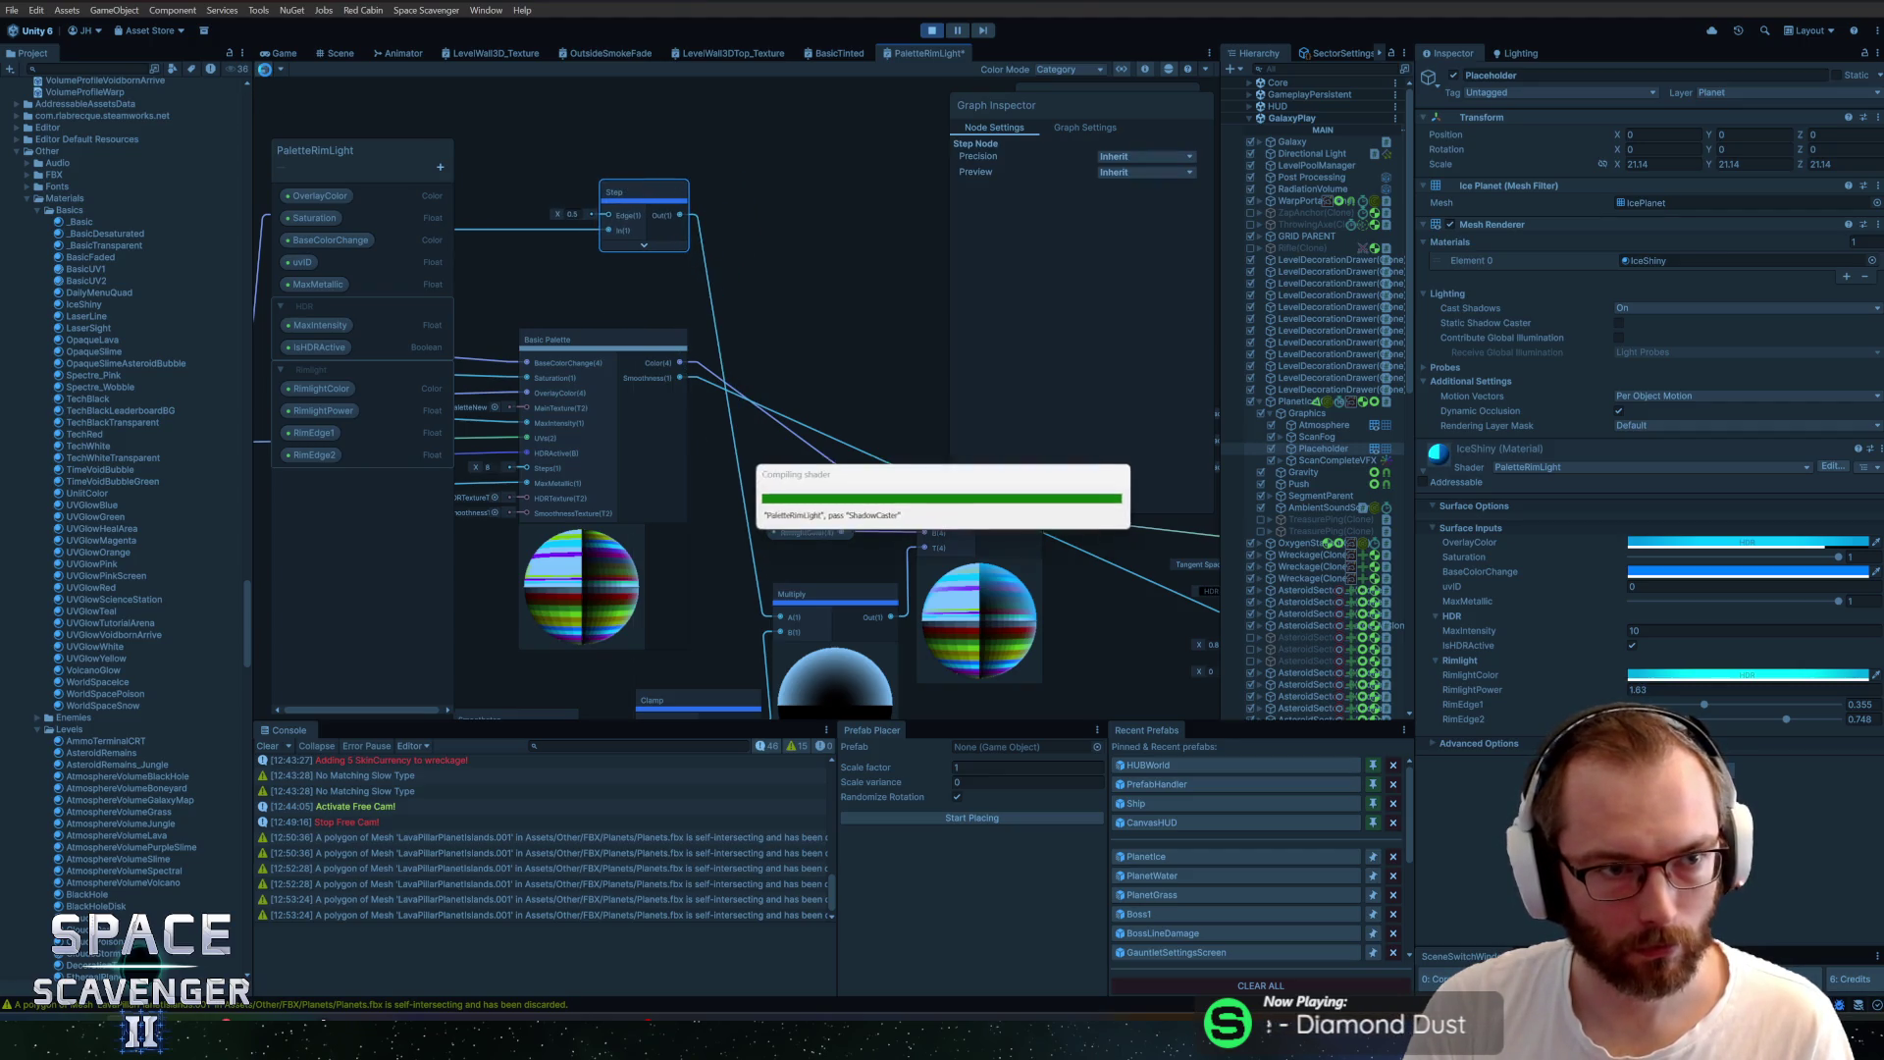
Check the ice planet in the Scene view and running Game view, then go to Blender
click(338, 54)
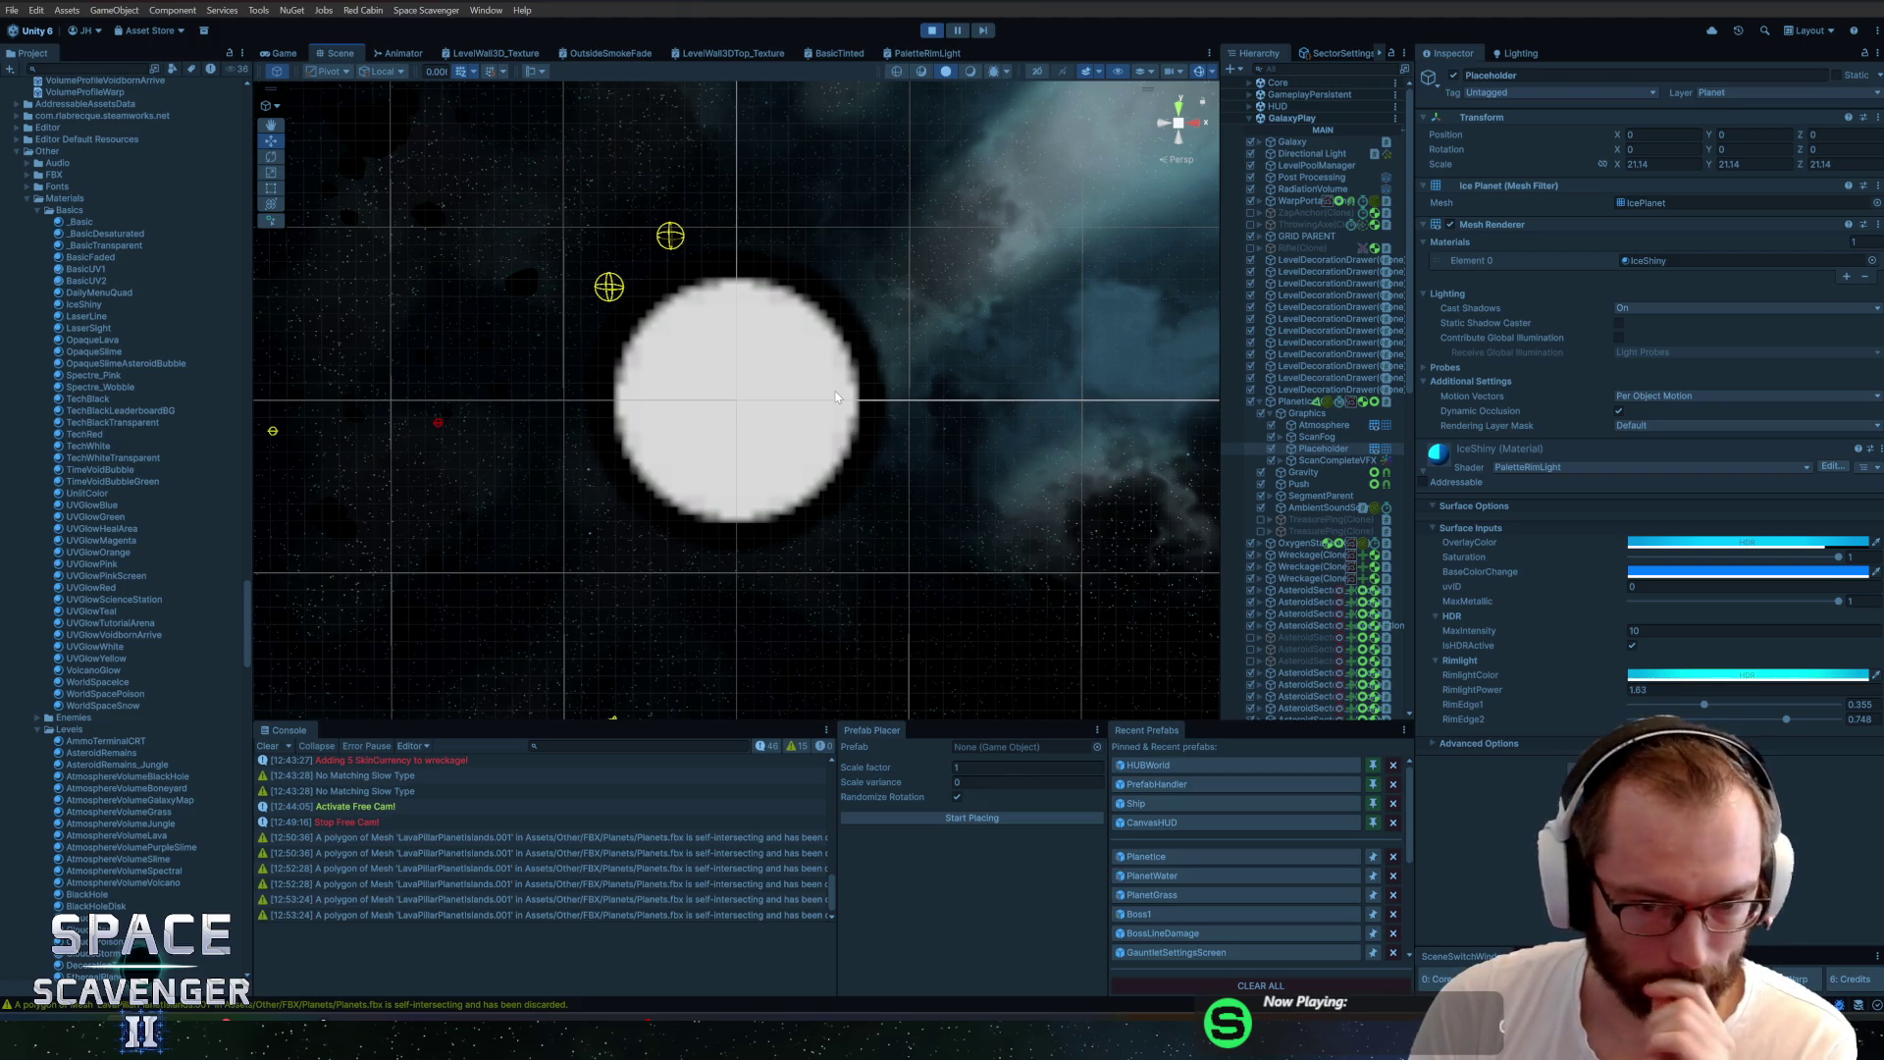
key(ctrl+2)
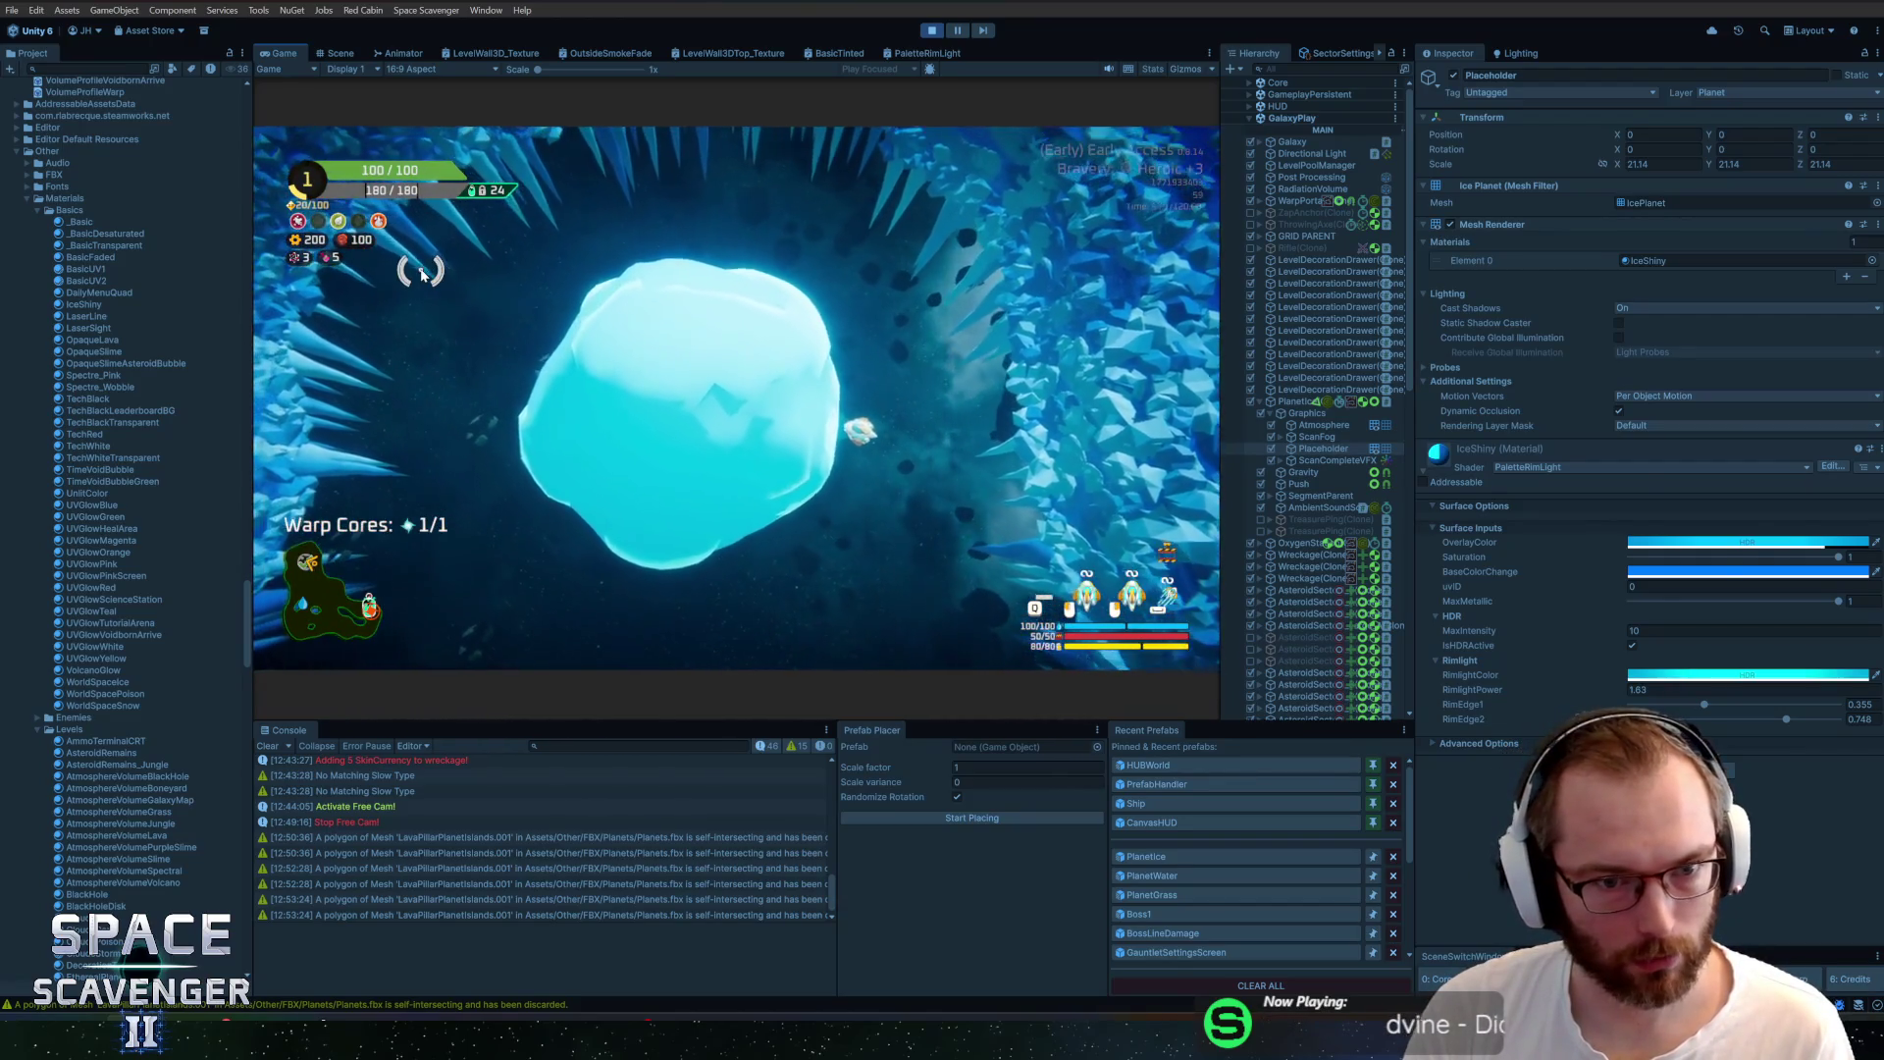
key(alt+Tab)
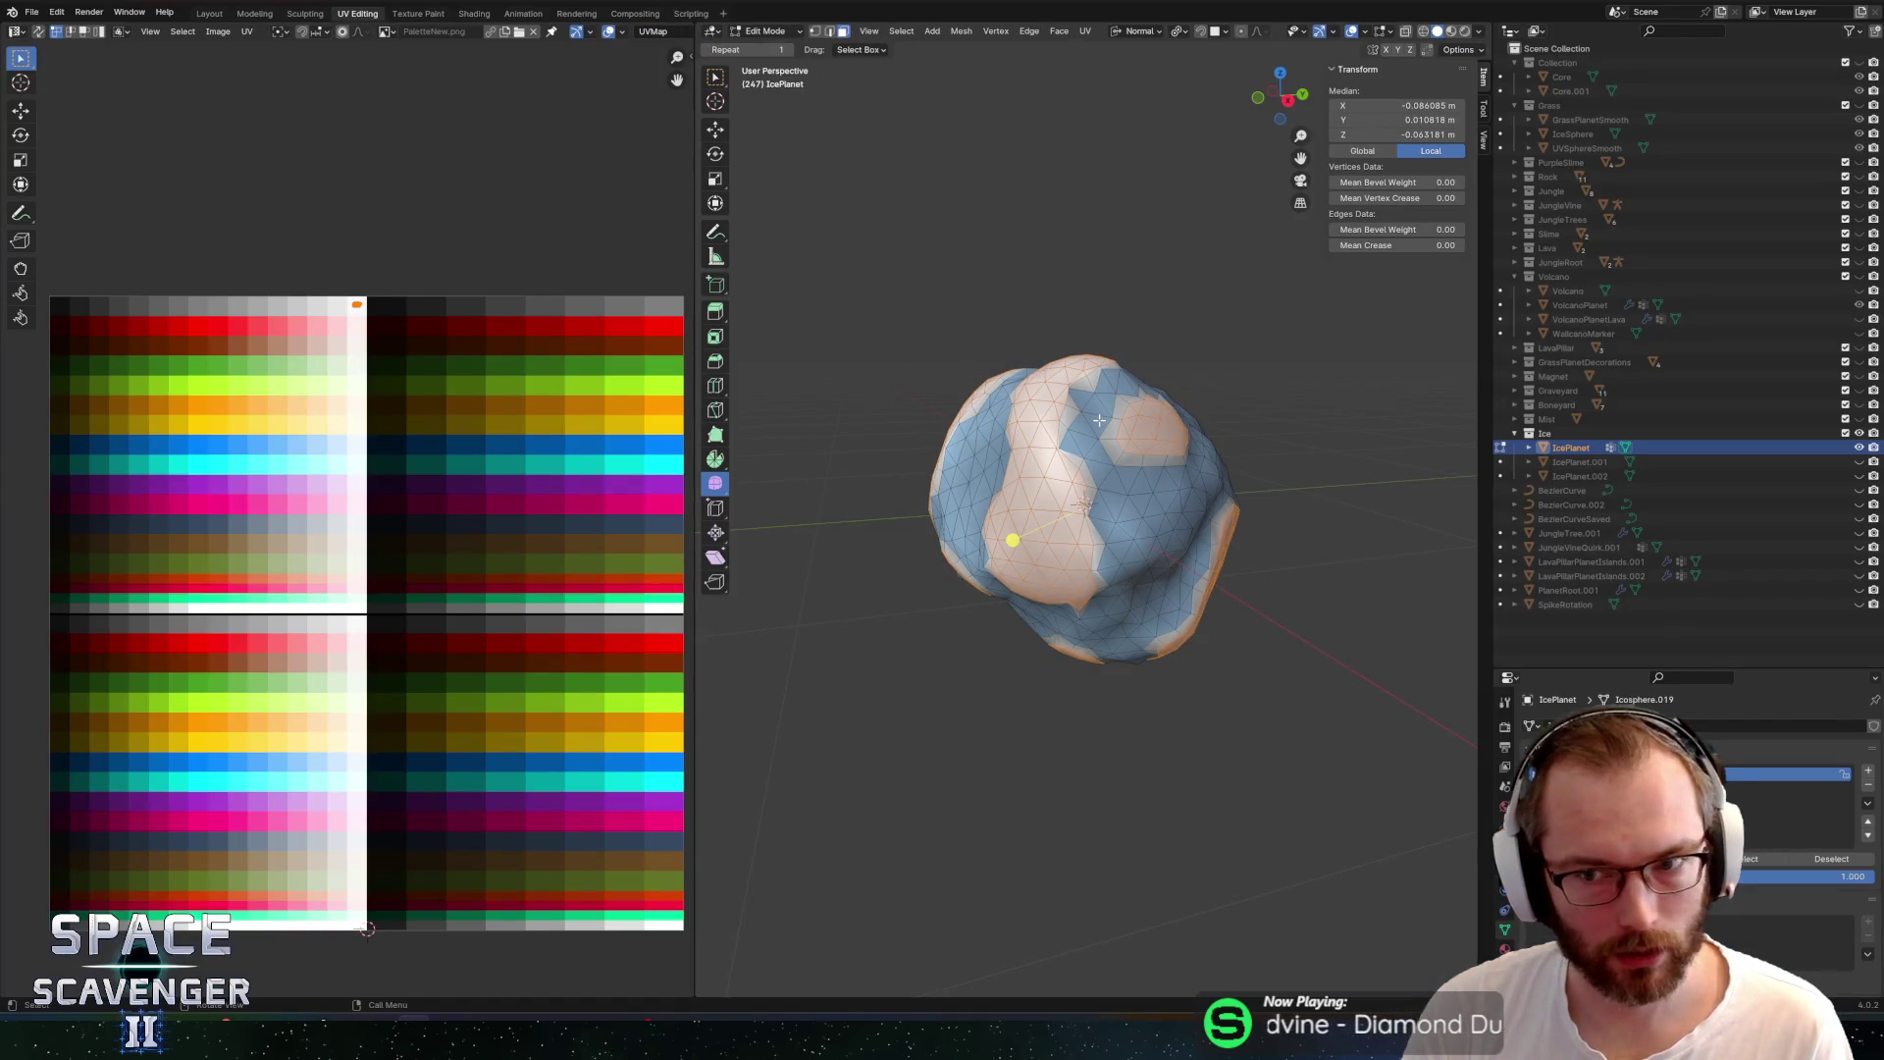
Select the ice-coloured faces through the UV map and push them outward
key(alt+a)
mouse_move(1162, 257)
mouse_down()
mouse_move(1077, 276)
mouse_move(1206, 232)
mouse_up()
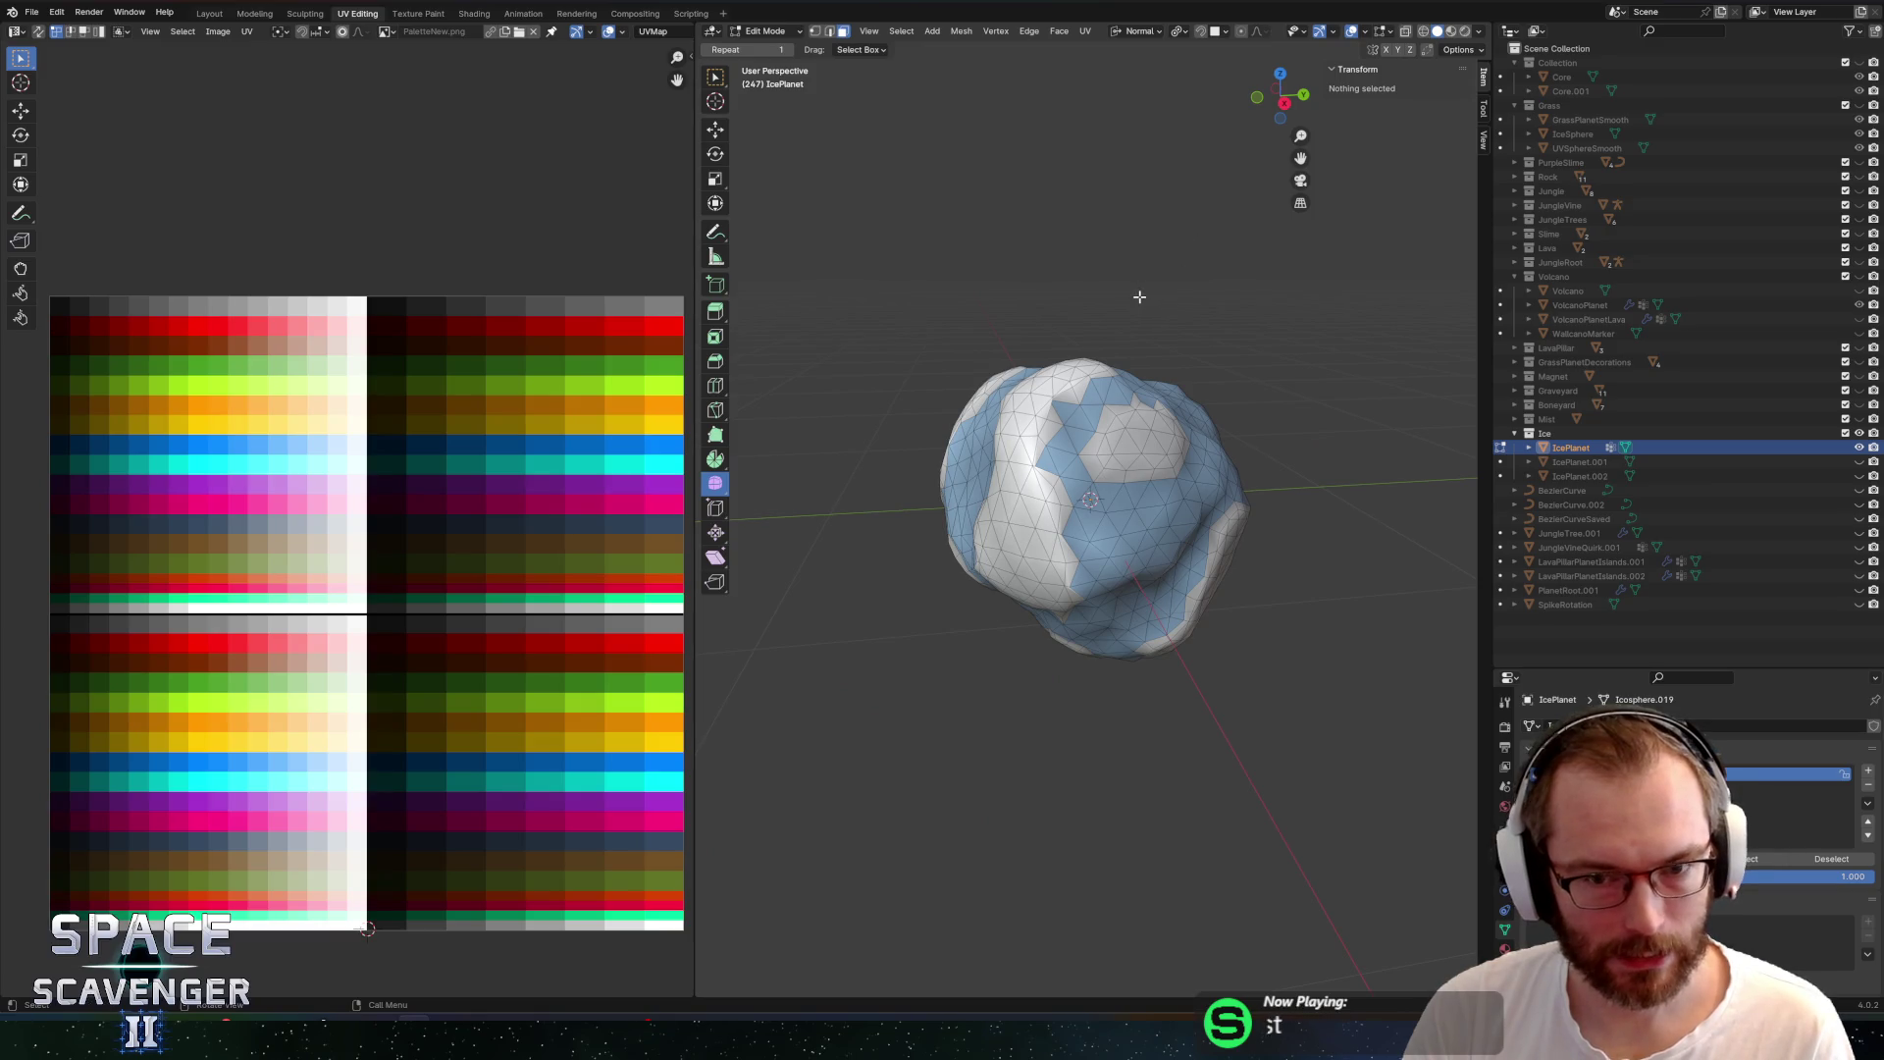
key(Tab)
key(Tab)
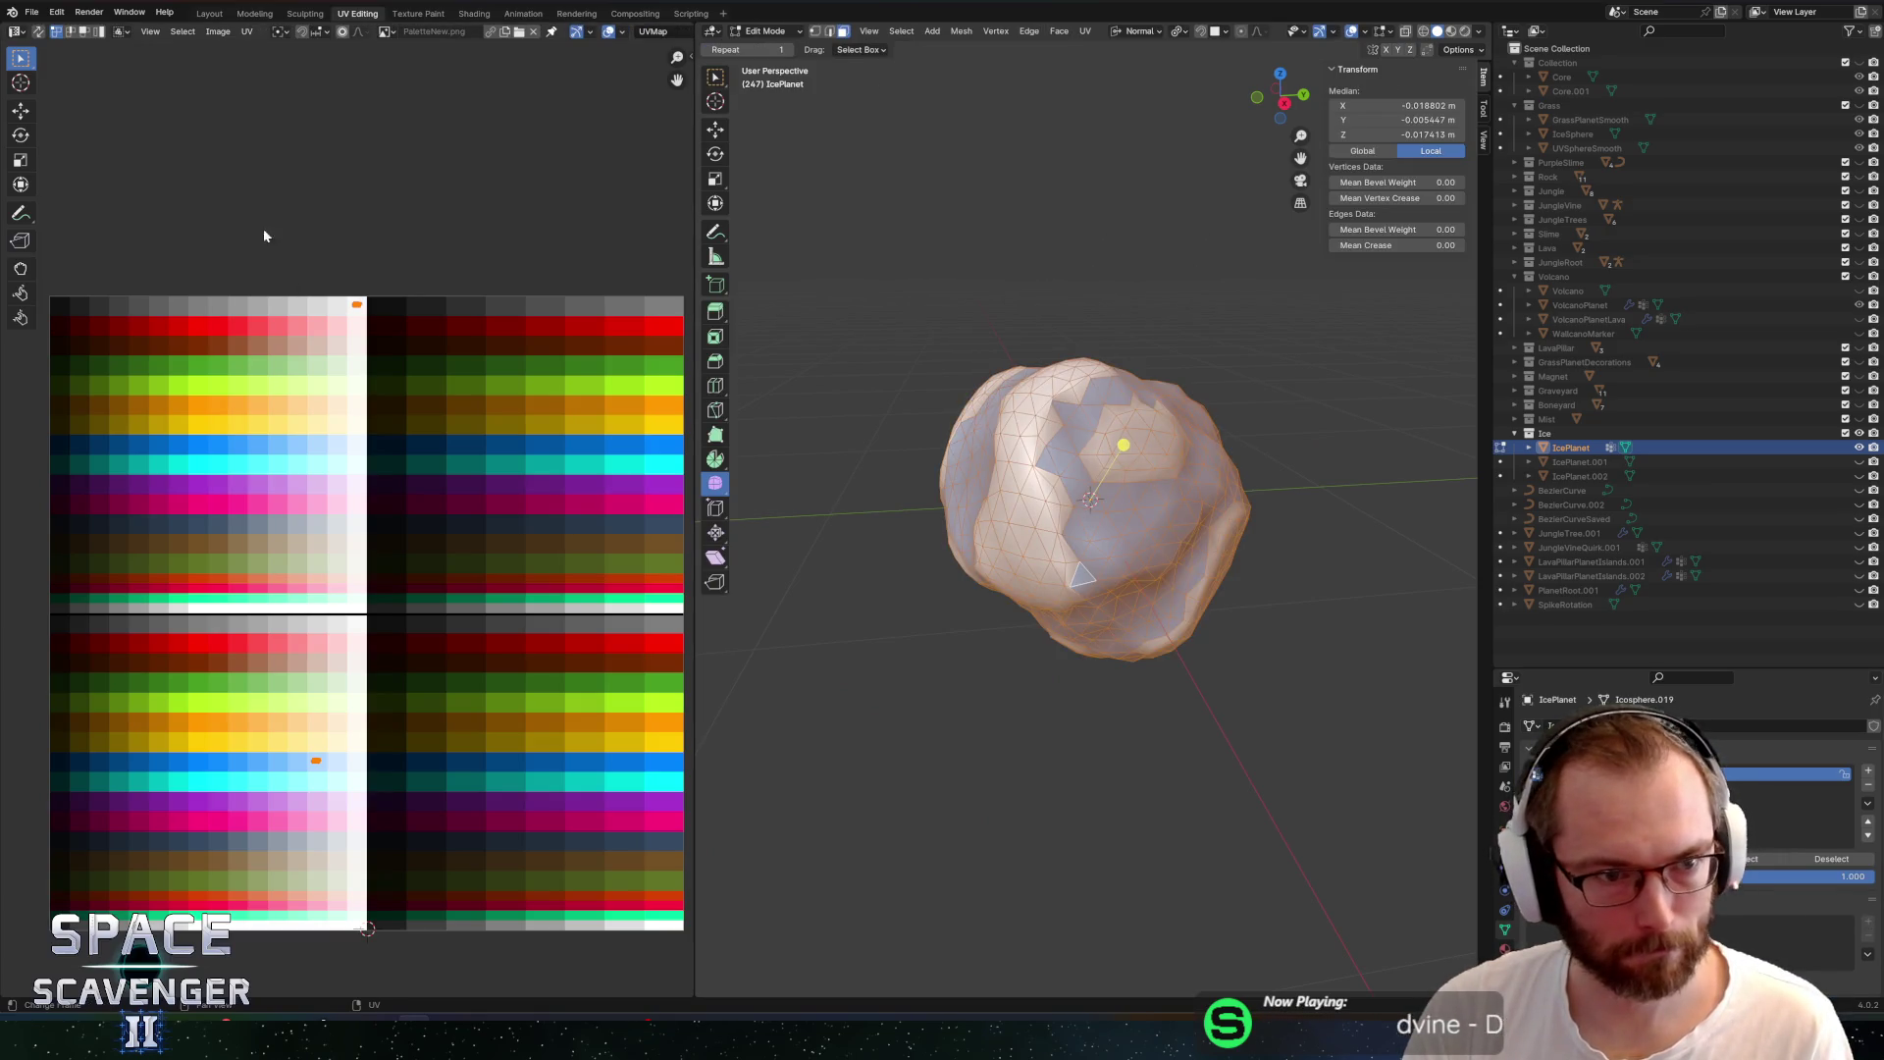
click(37, 30)
drag(189, 227, 452, 411)
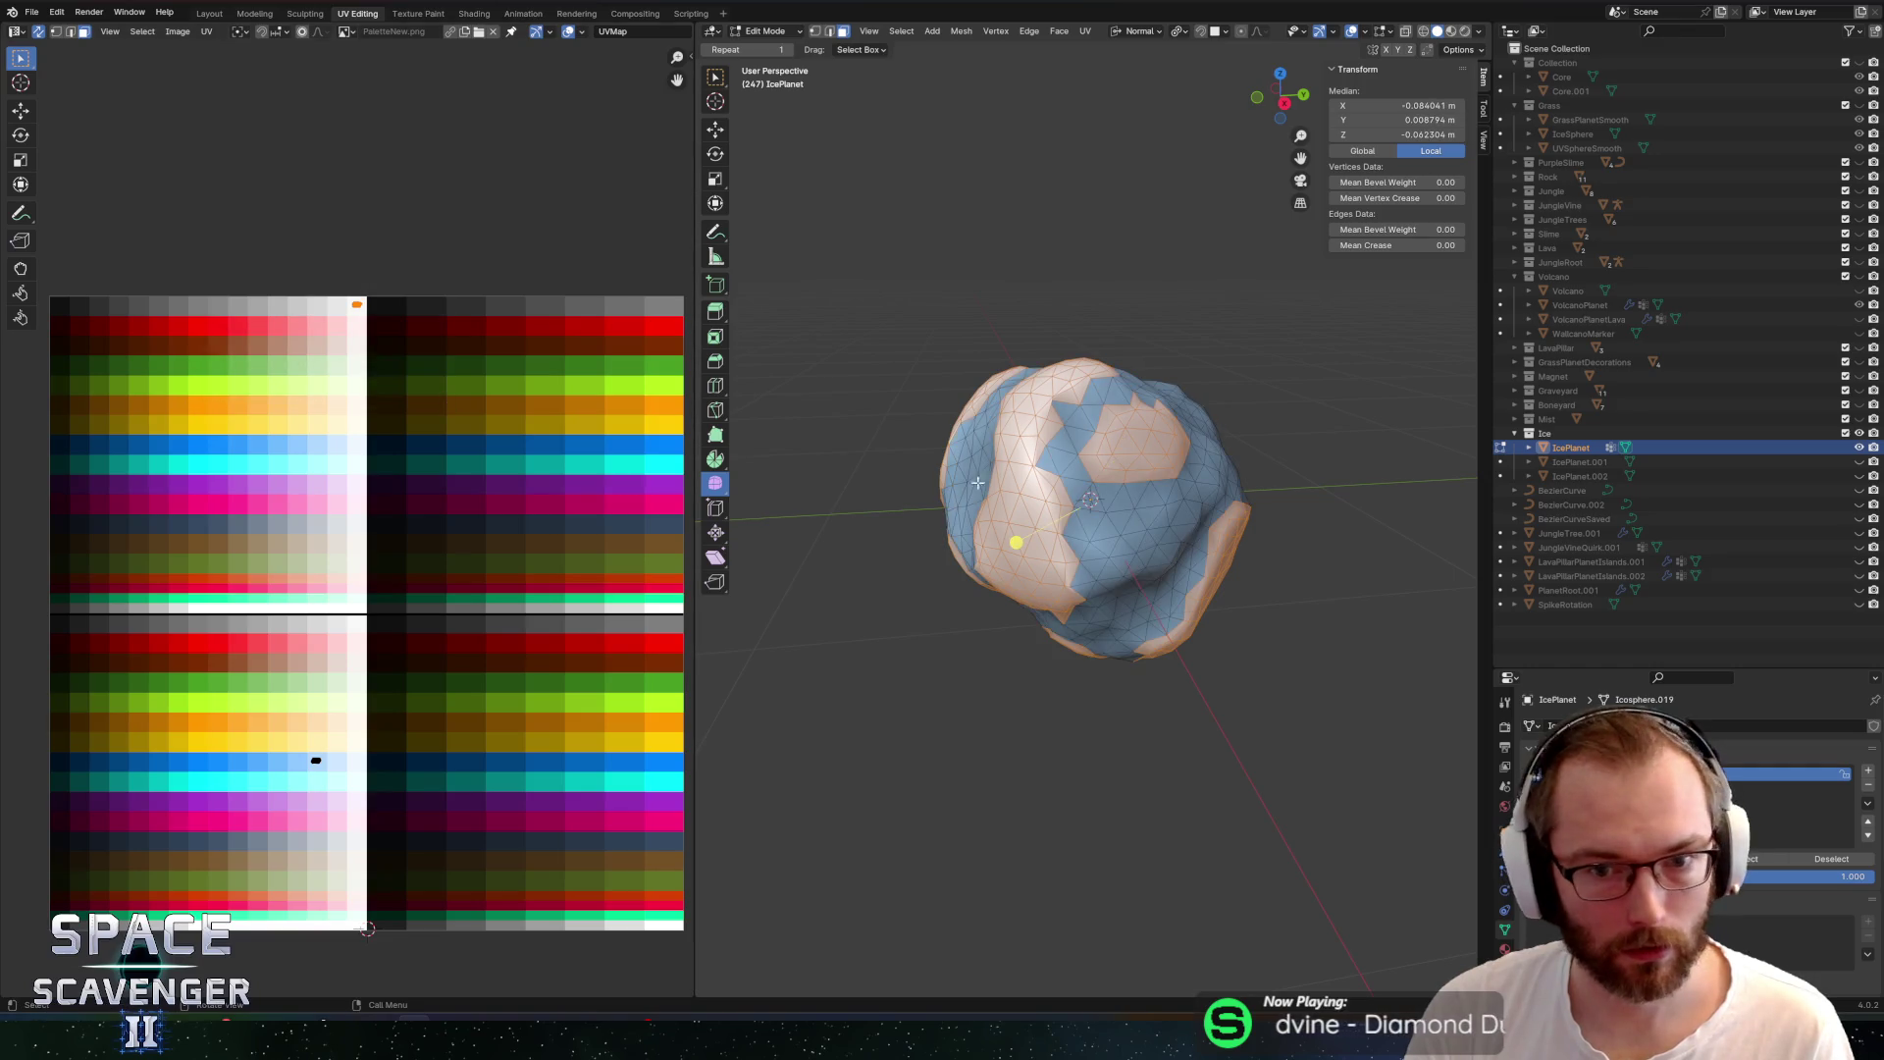
key(alt+s)
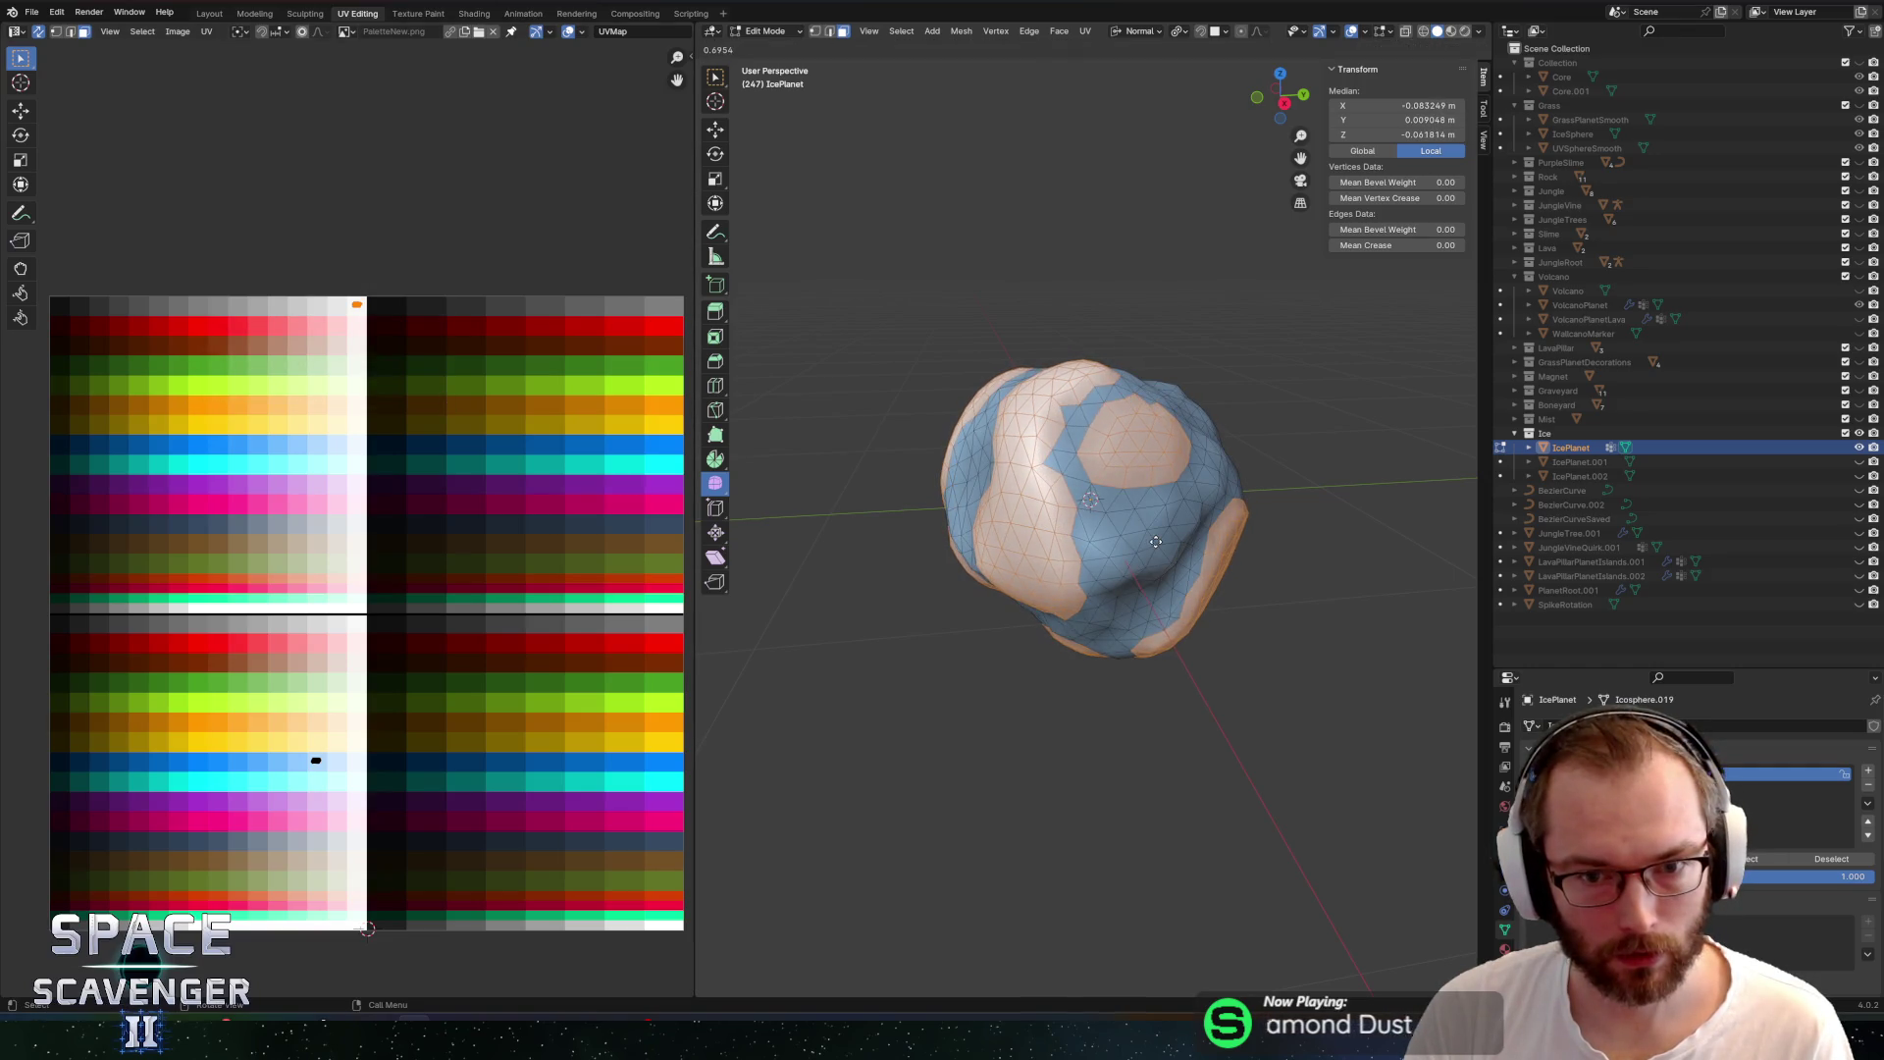
click(1165, 539)
key(Tab)
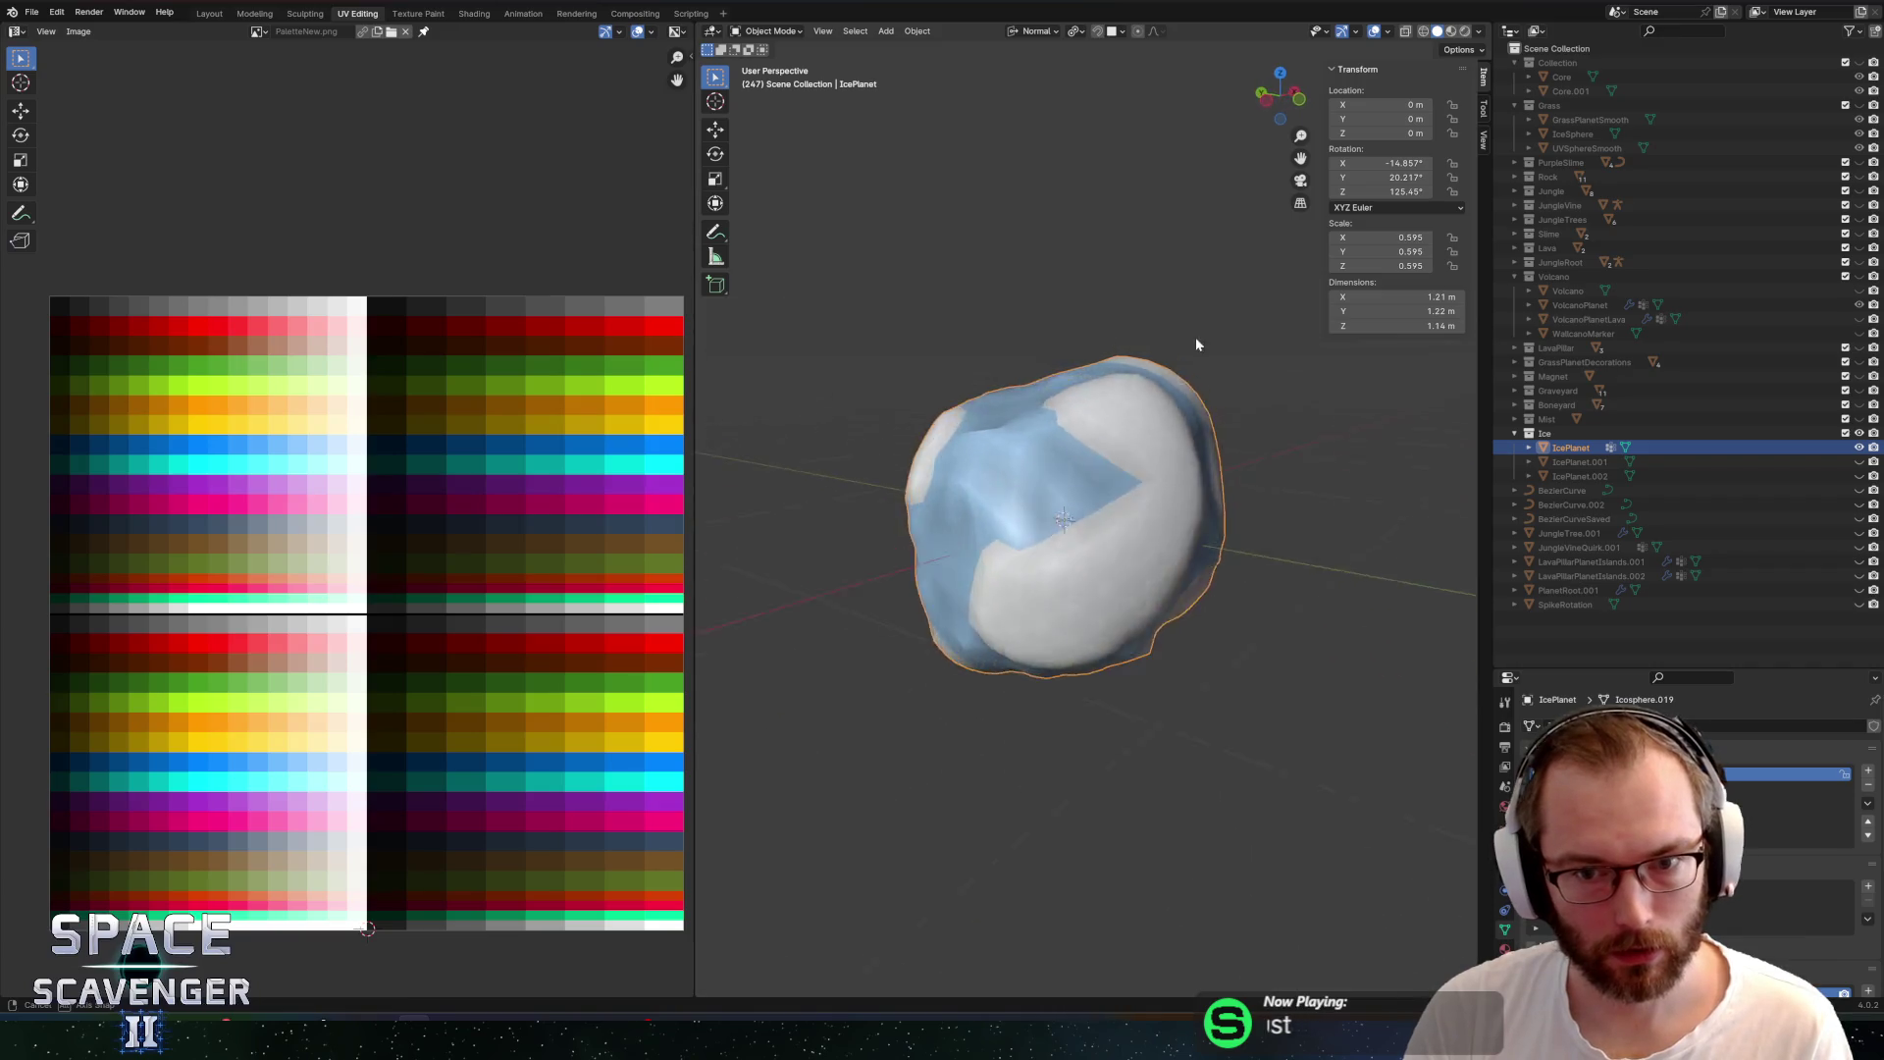
Slide a single vertex of the IcePlanet mesh into a new position
key(Tab)
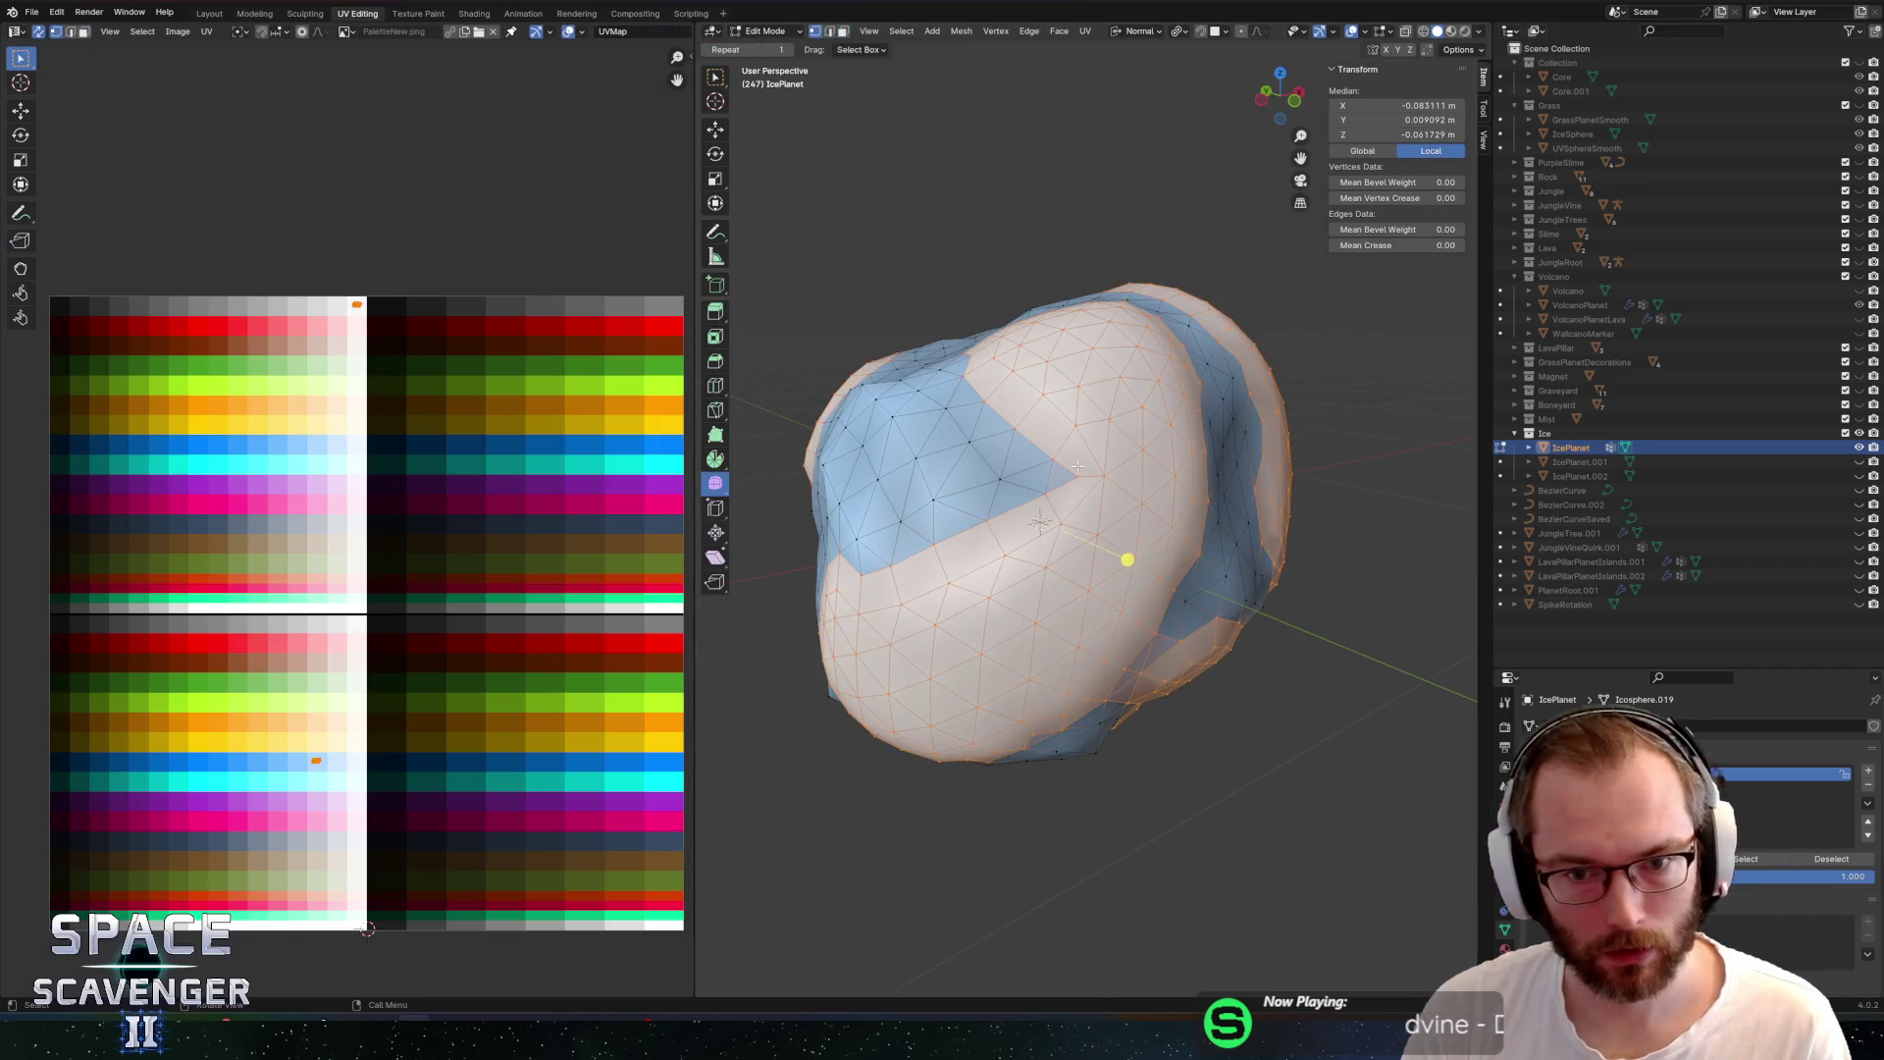
click(1068, 452)
key(g)
key(g)
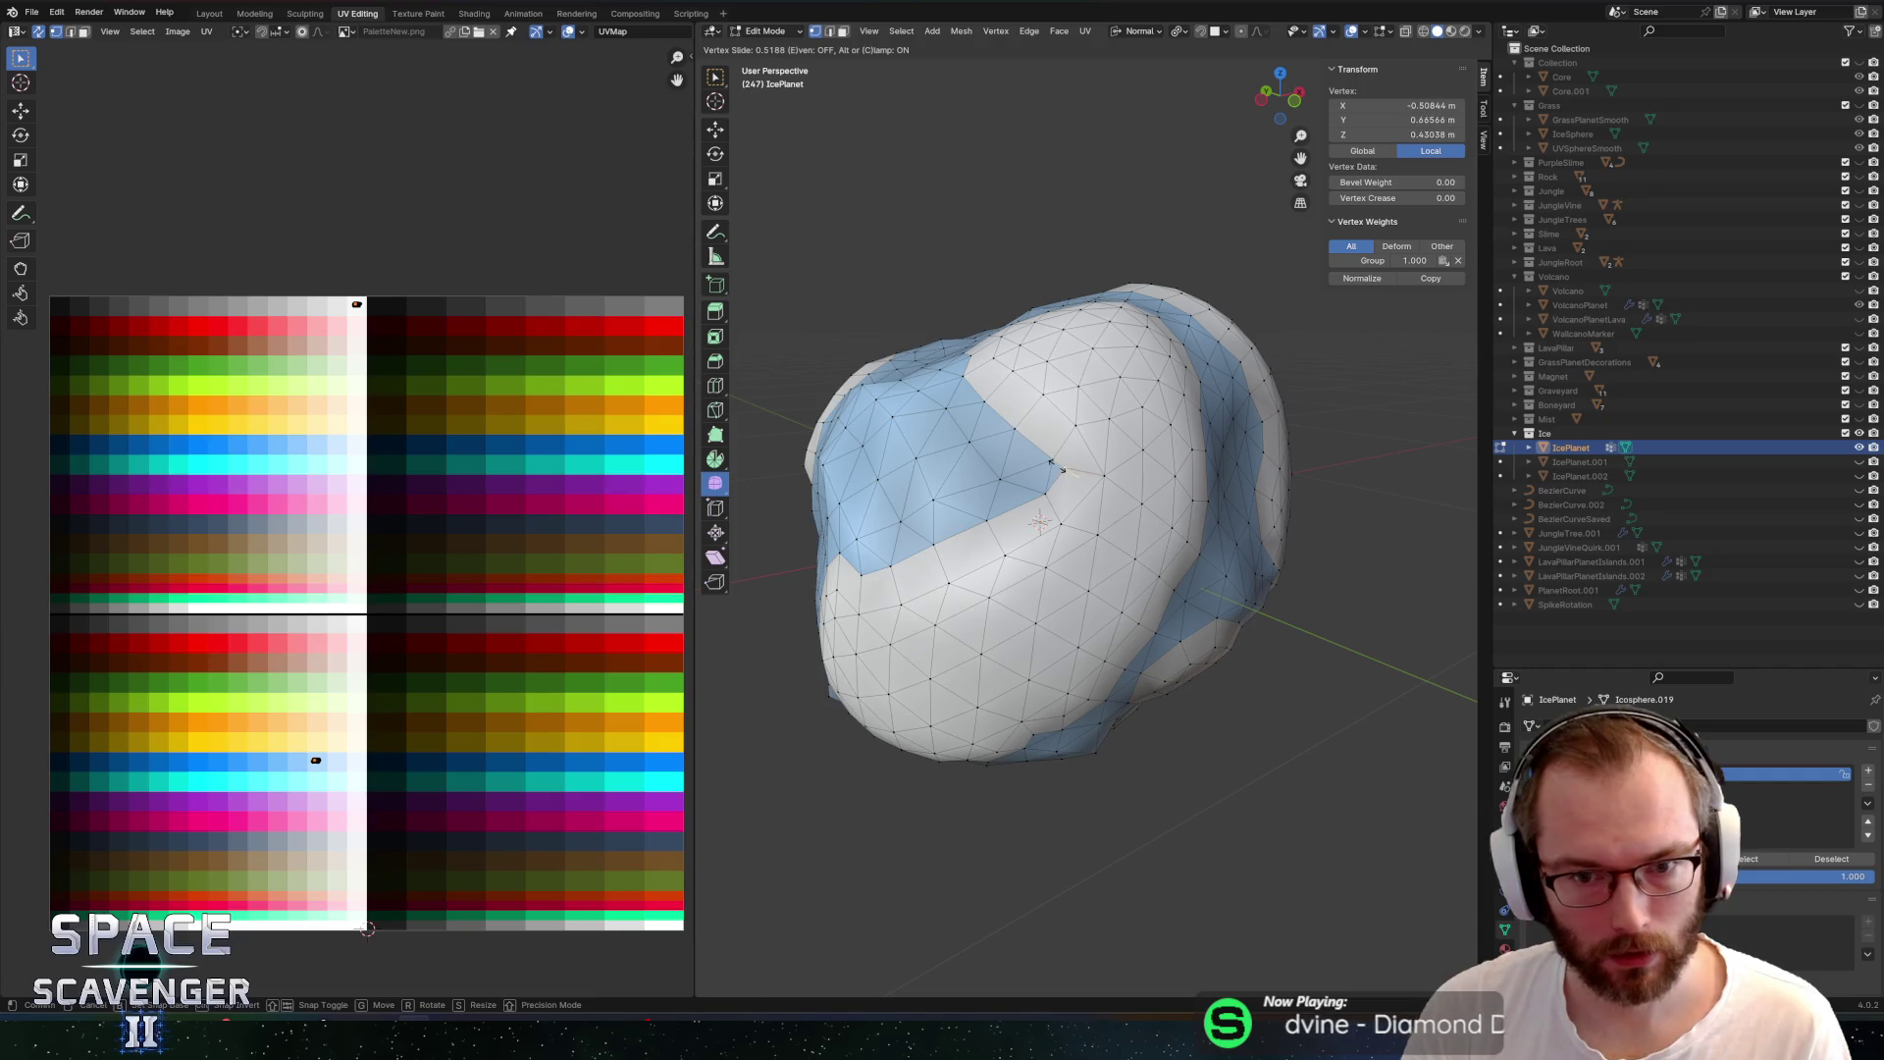
click(1060, 468)
scroll(1125, 463, down, 5)
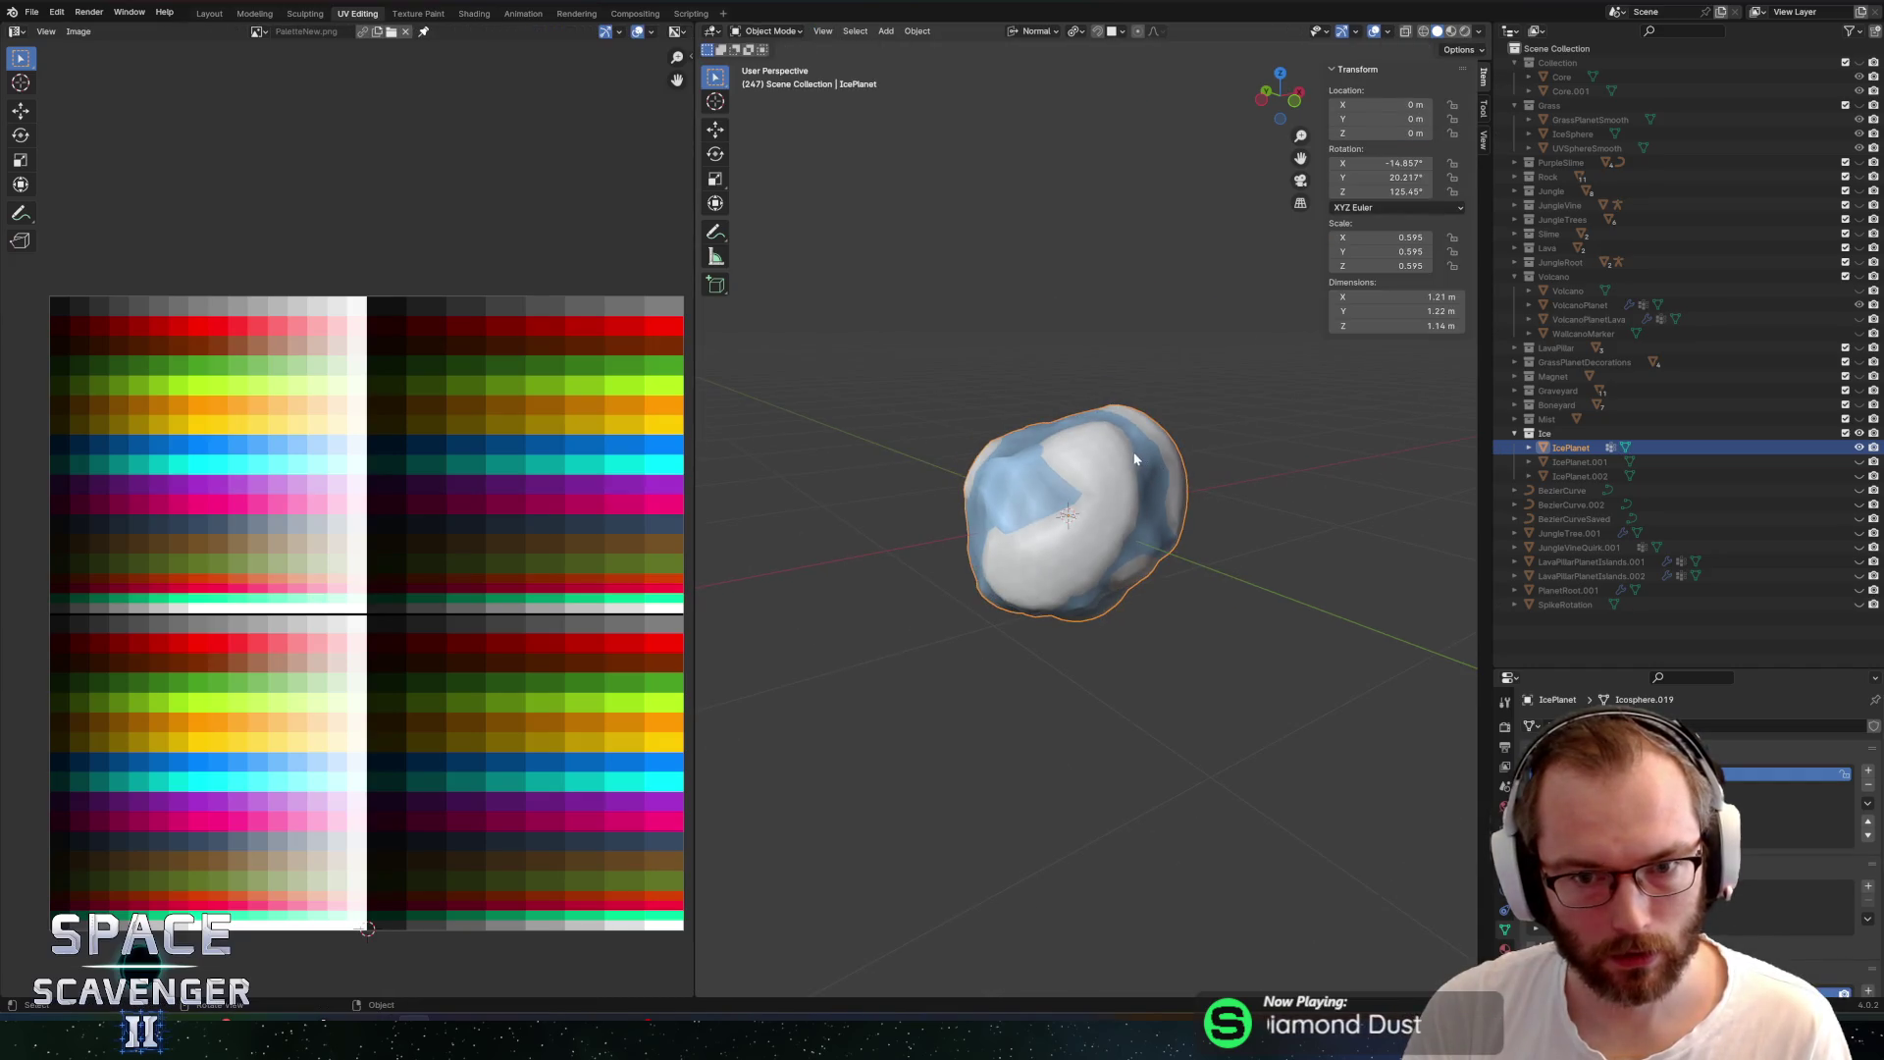
scroll(1111, 459, up, 5)
key(g)
key(g)
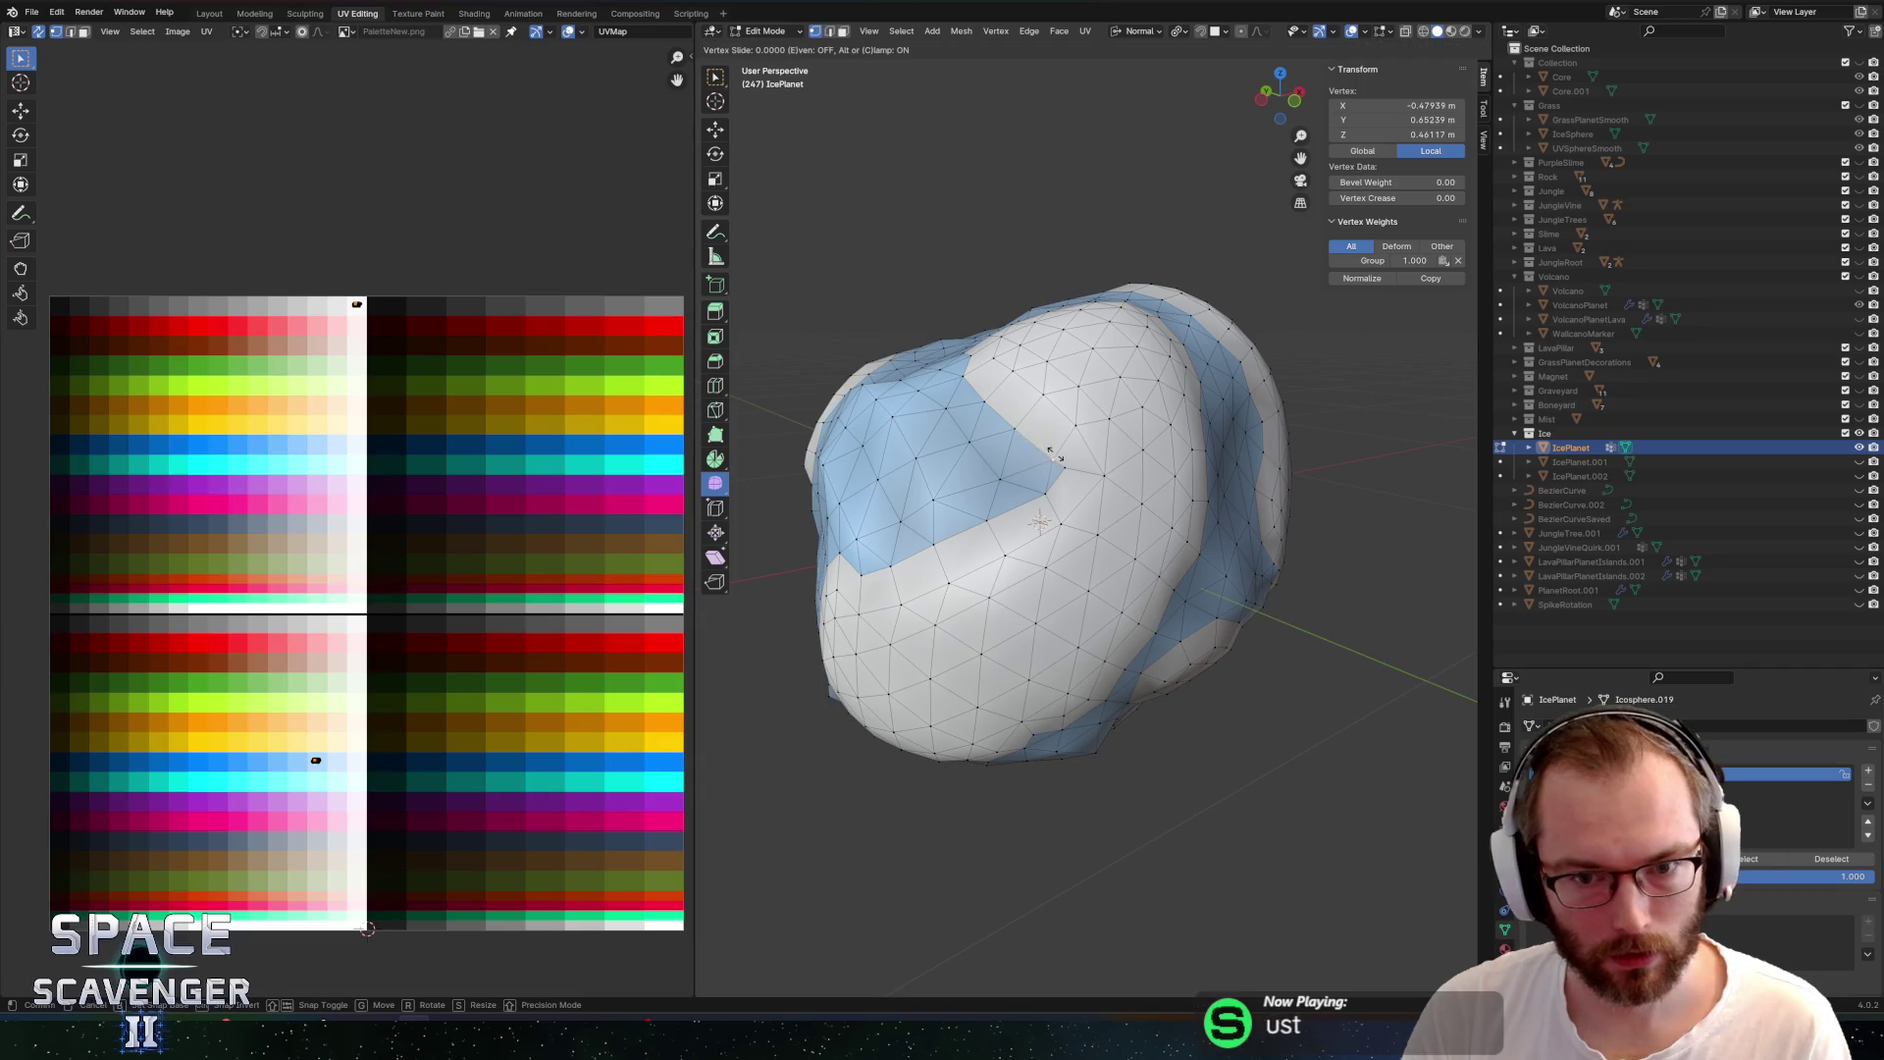
click(1064, 443)
key(Tab)
mouse_move(1052, 432)
mouse_down()
mouse_move(996, 400)
mouse_move(1173, 438)
mouse_move(1300, 411)
mouse_up()
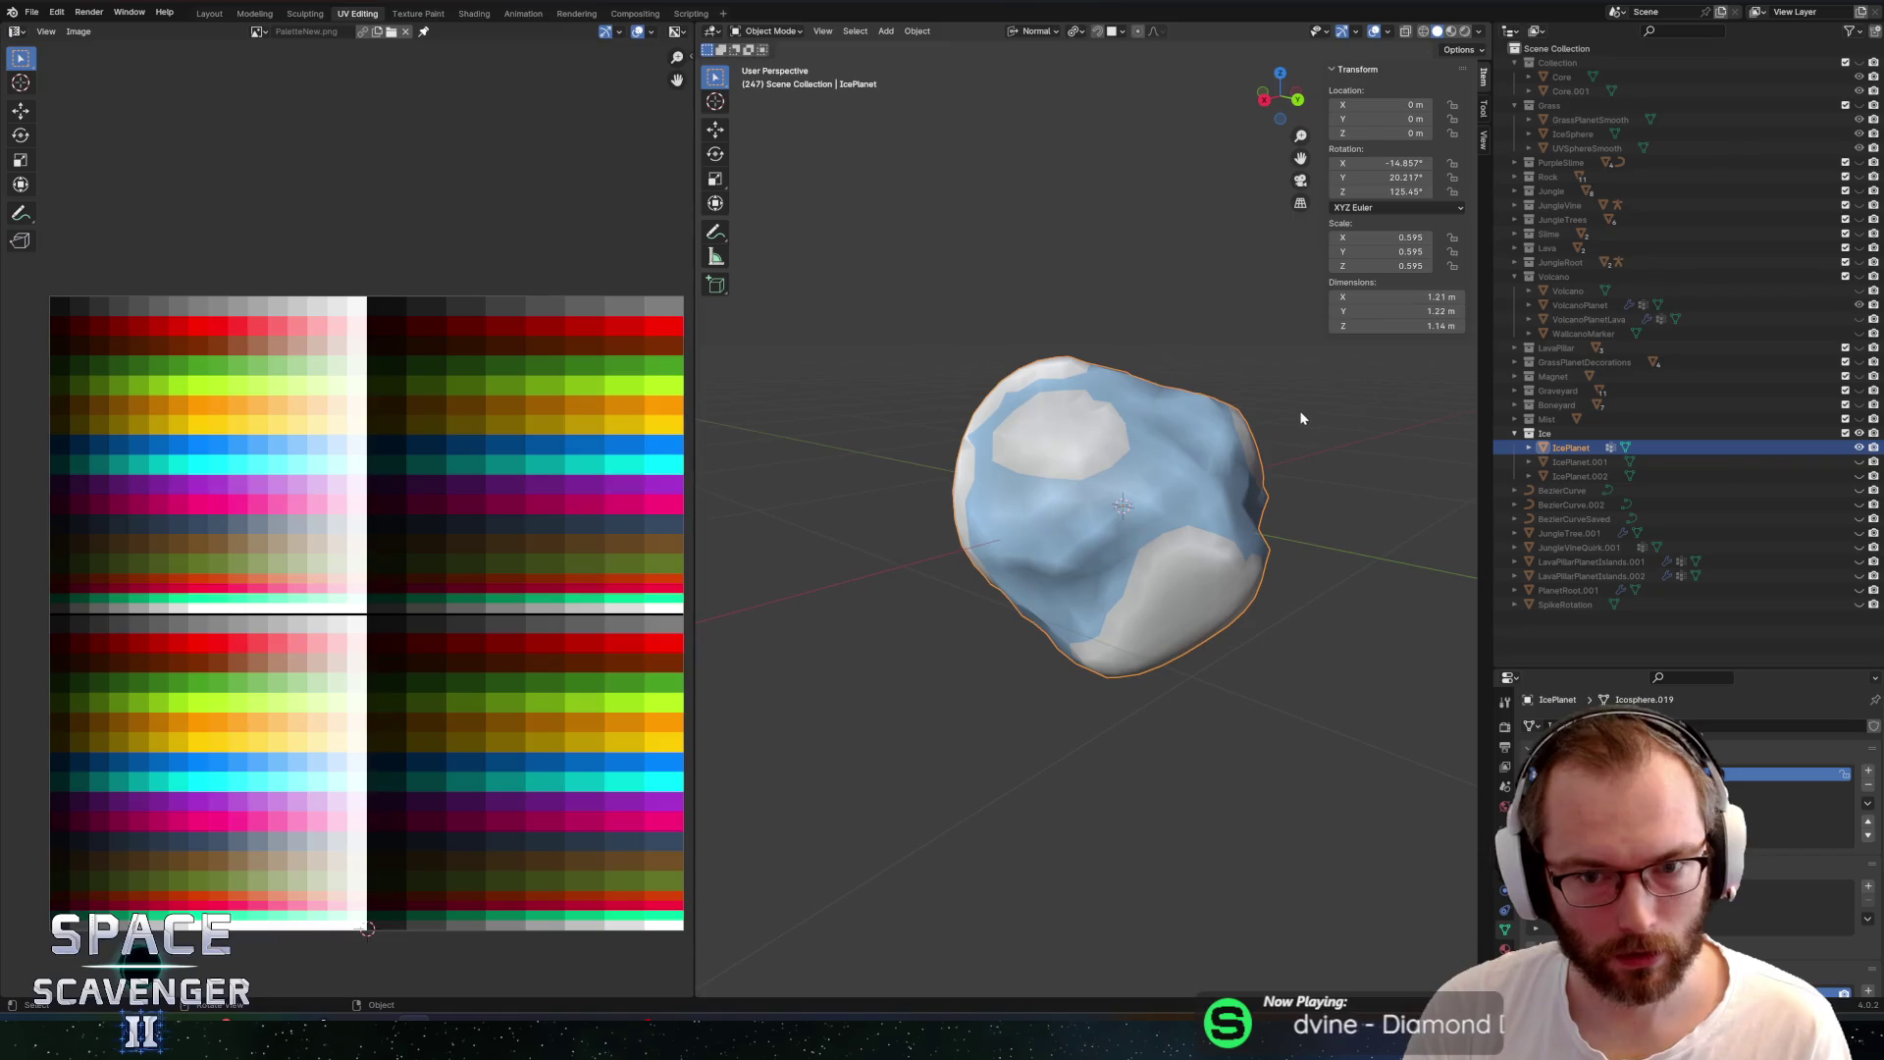
Move the top UV island onto a red palette swatch
key(Tab)
click(1296, 416)
drag(229, 240, 503, 477)
key(g)
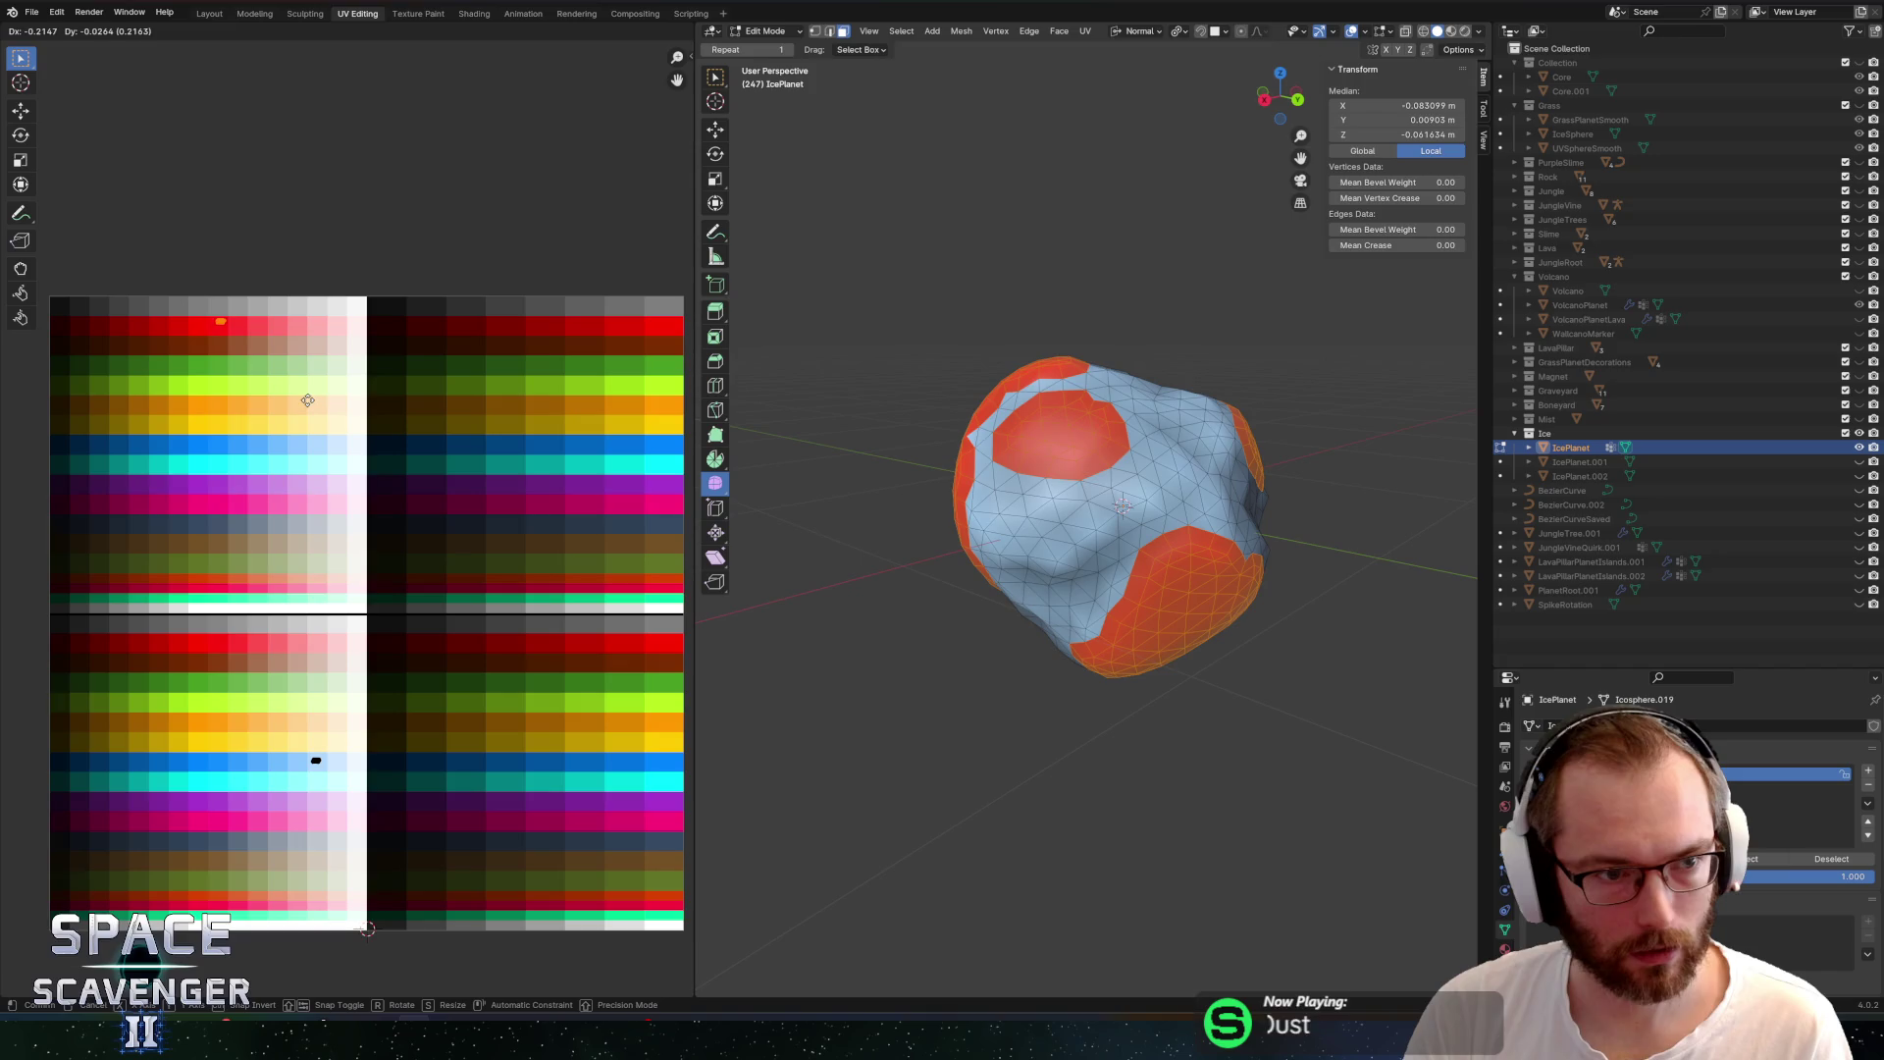
click(289, 402)
Export Planets.fbx again and switch back to the running Unity game
key(ctrl+shift+s)
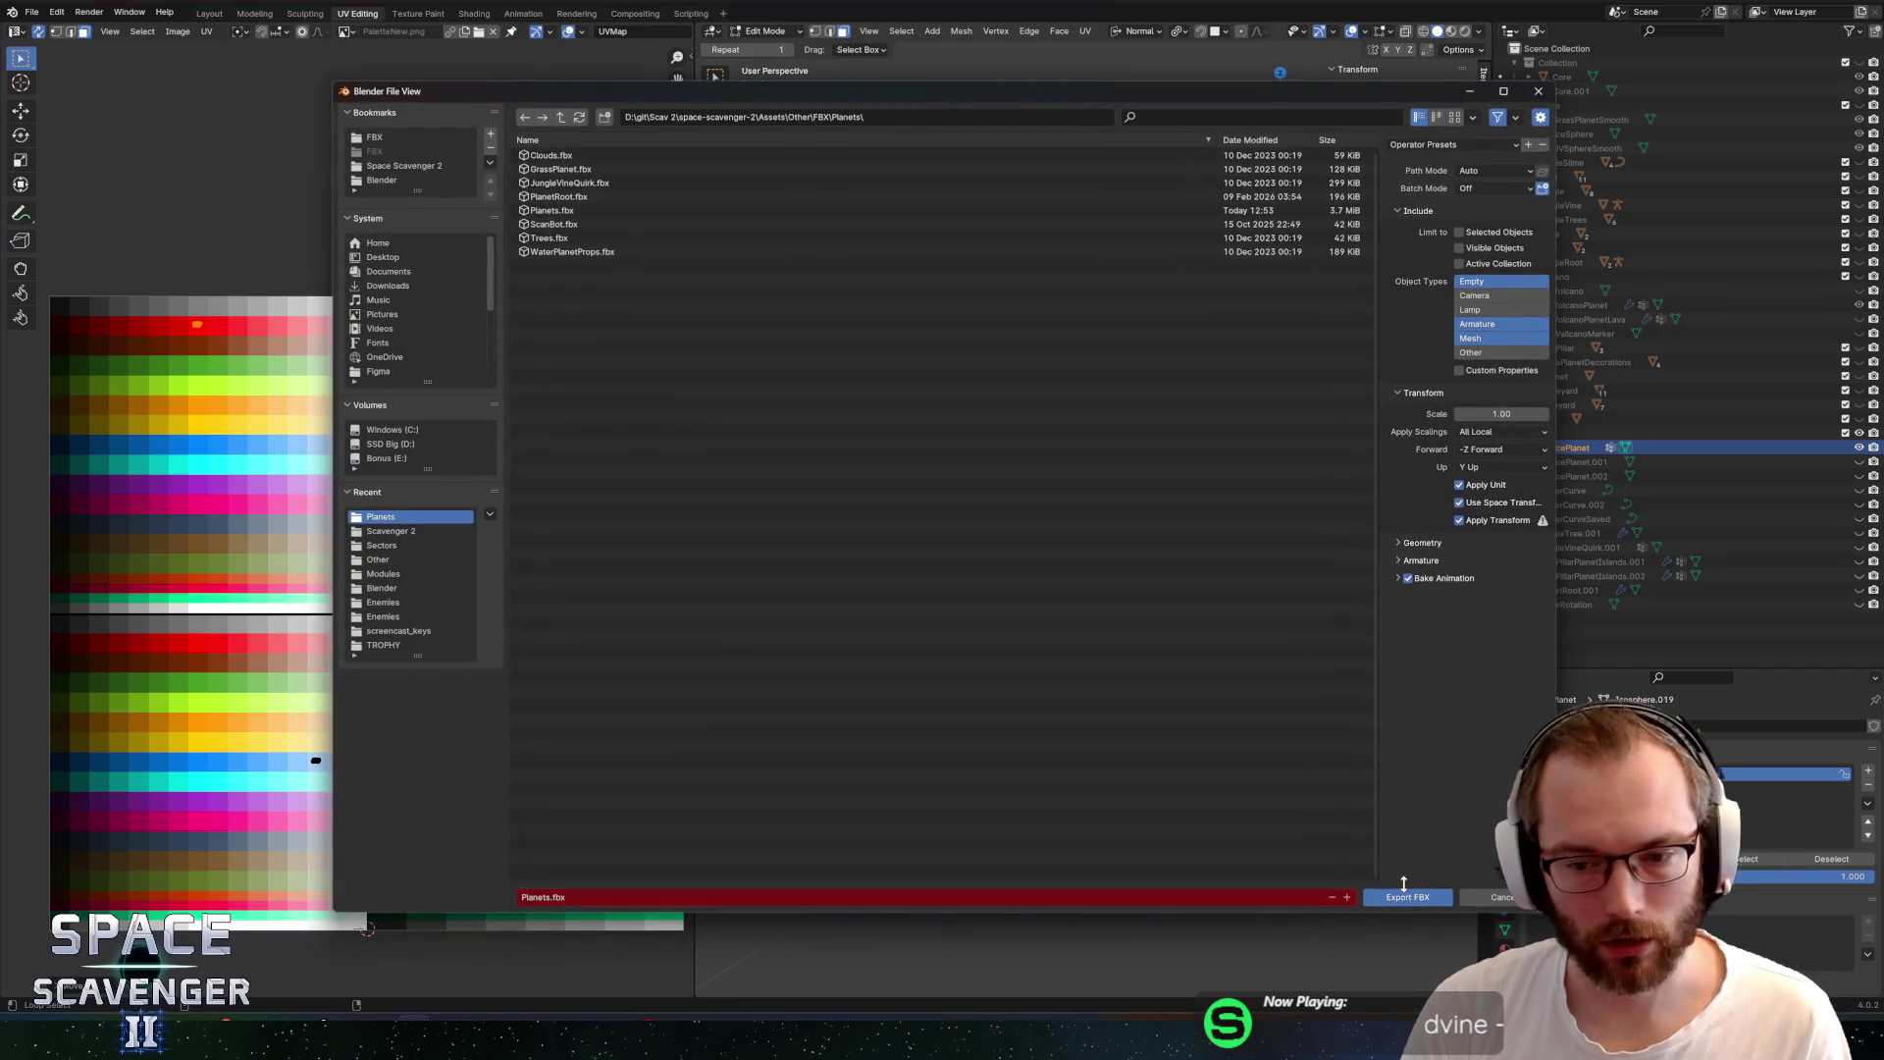
click(1408, 893)
key(alt+Tab)
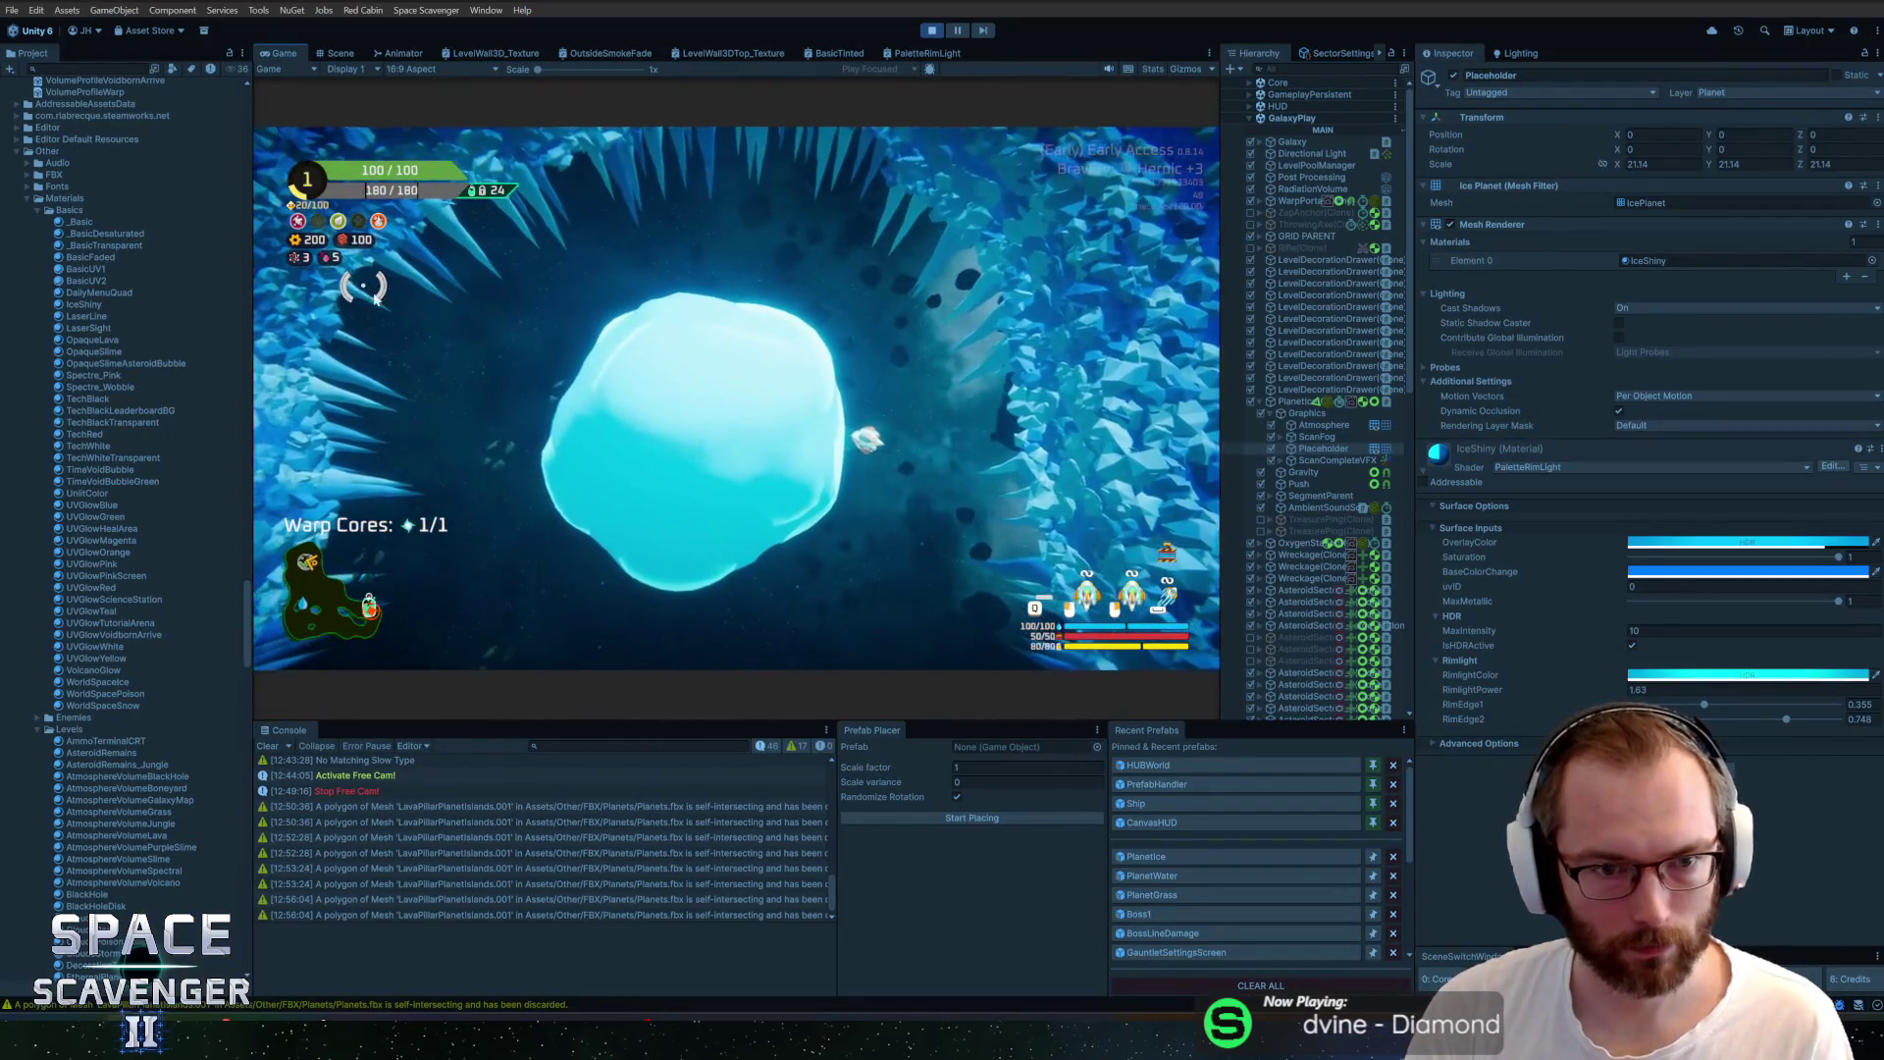
Try raising the OverlayColor alpha to 100, then revert it to the original colour
click(1747, 542)
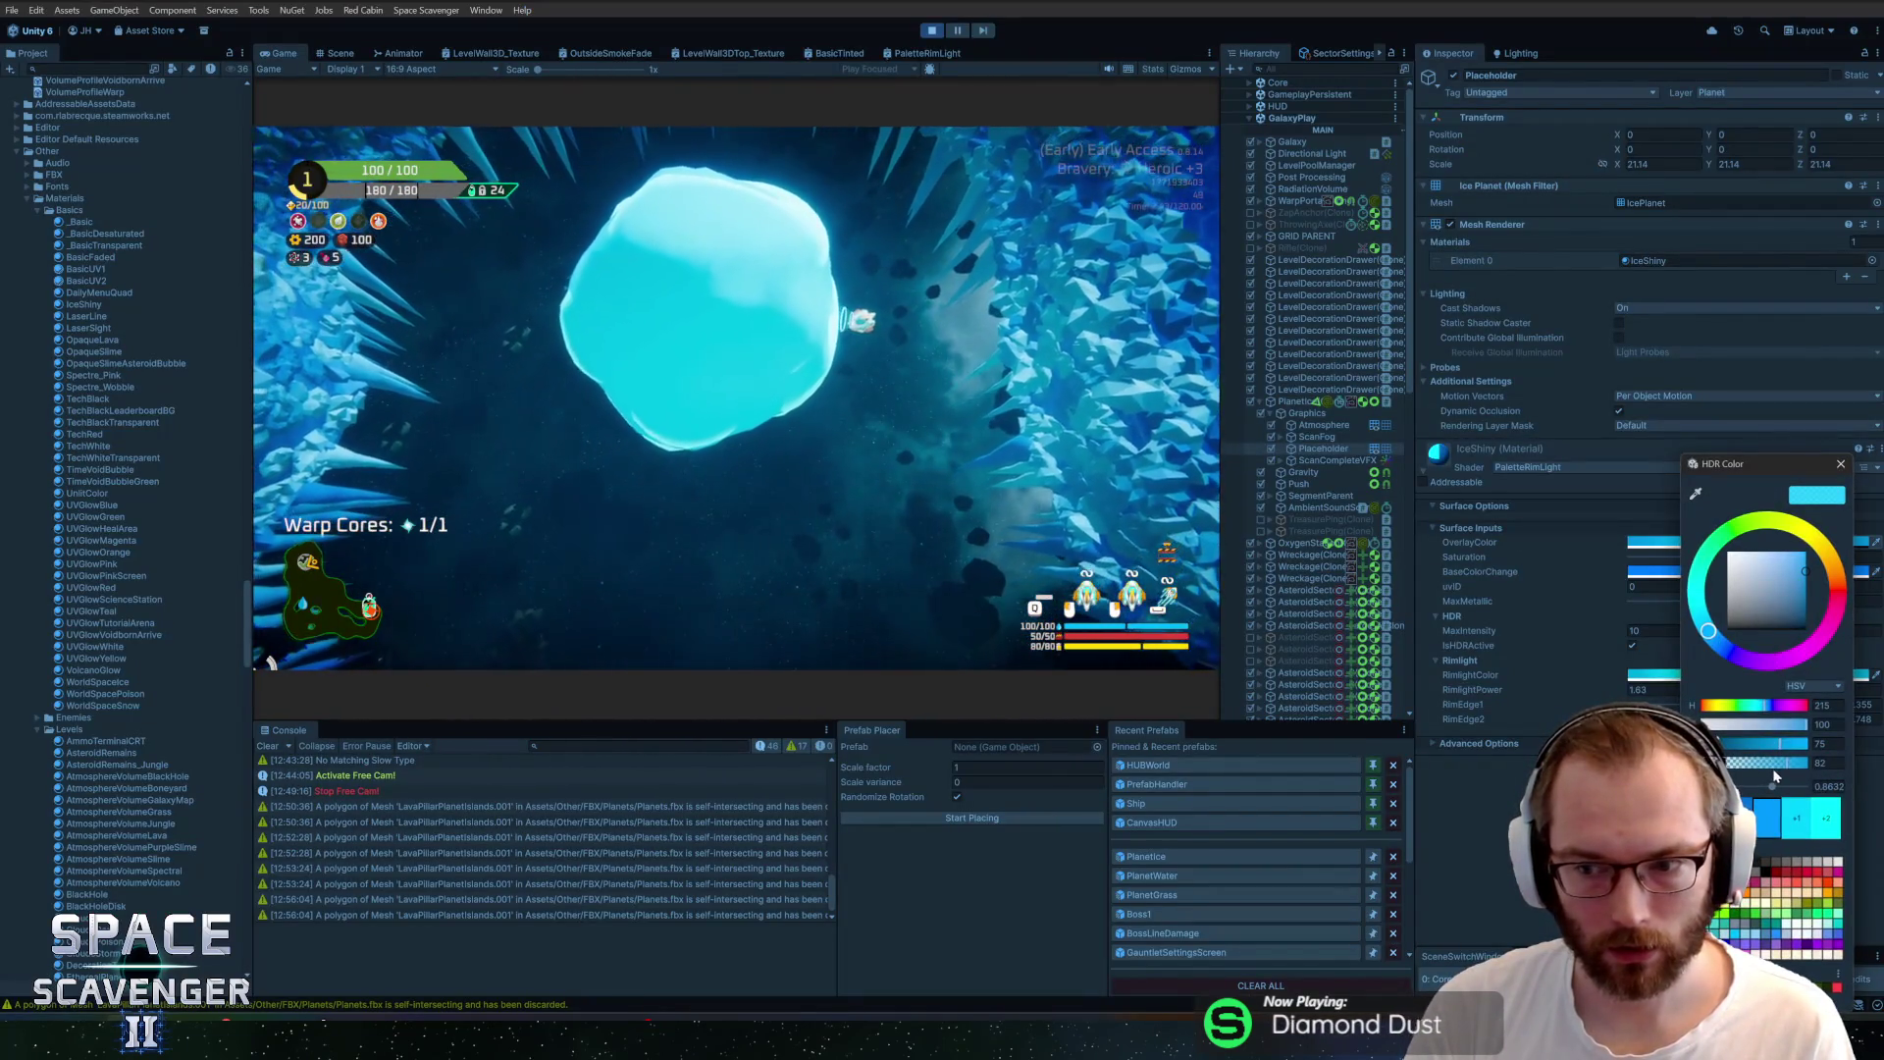
click(1823, 763)
text(0)
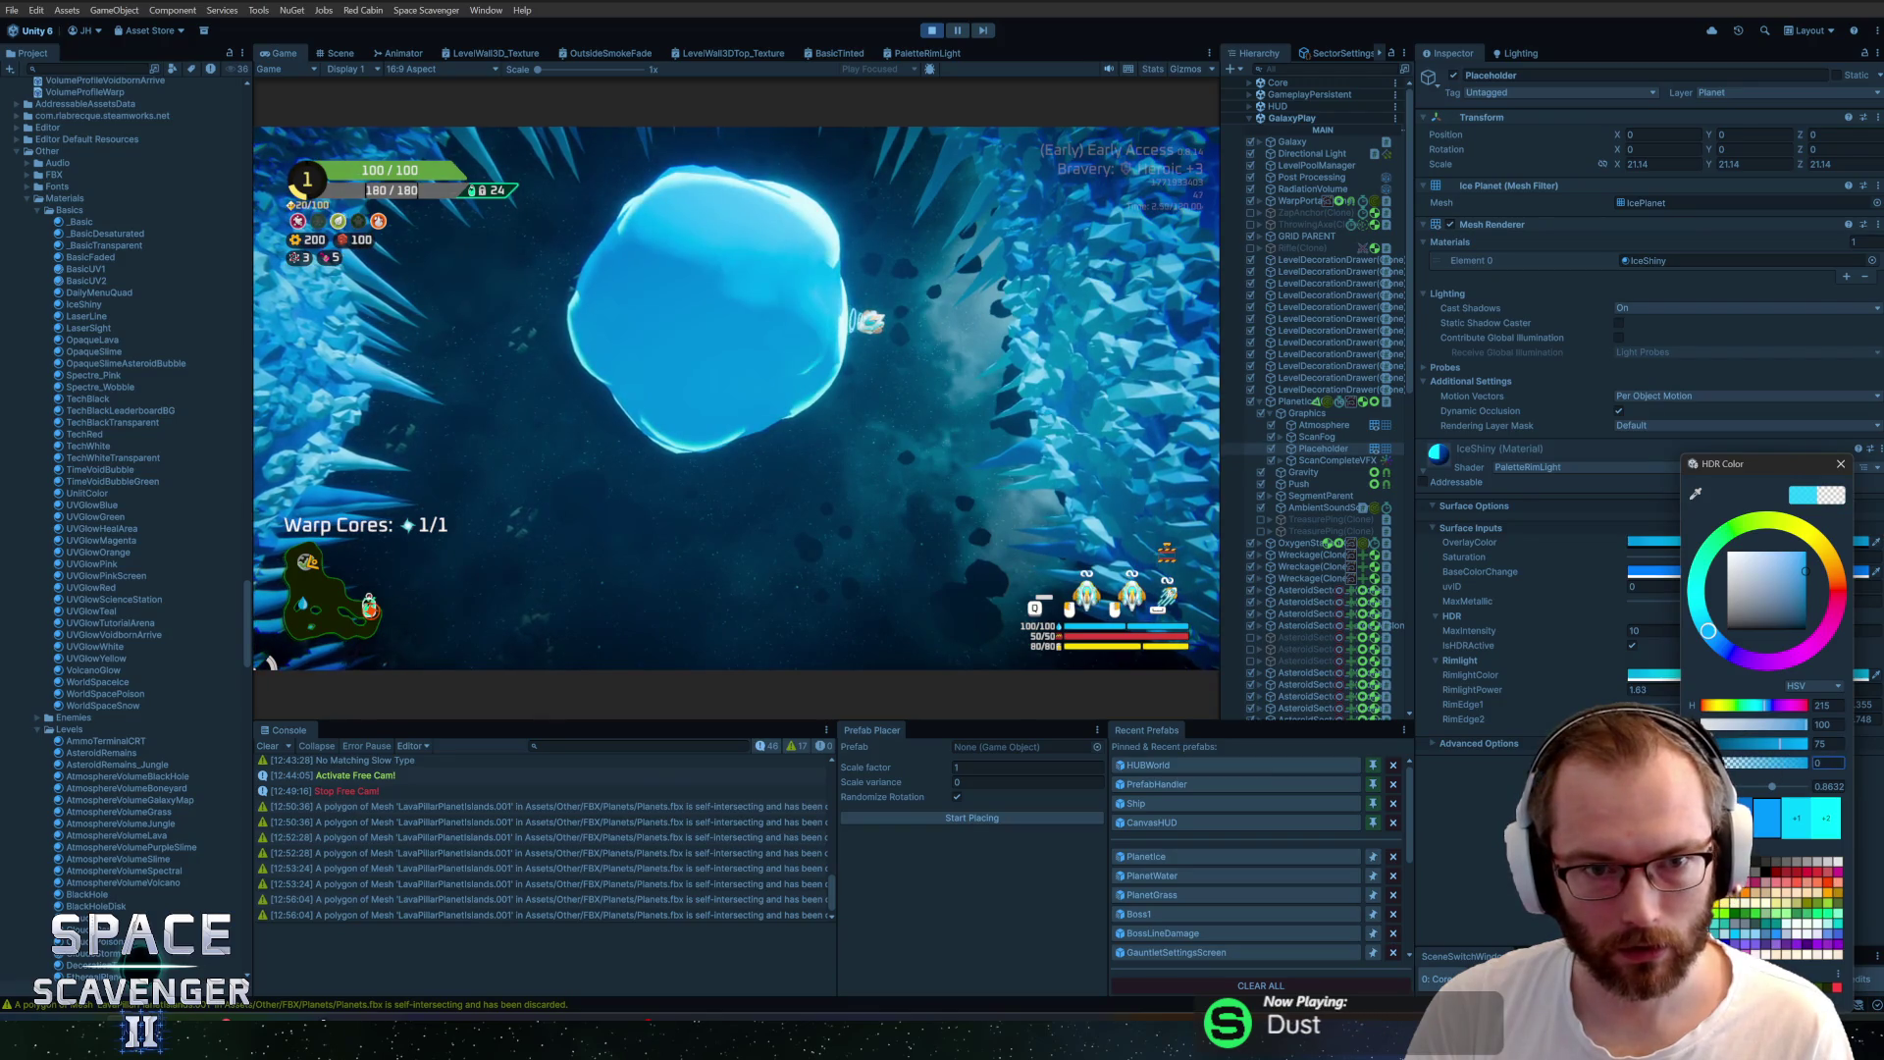
text(100)
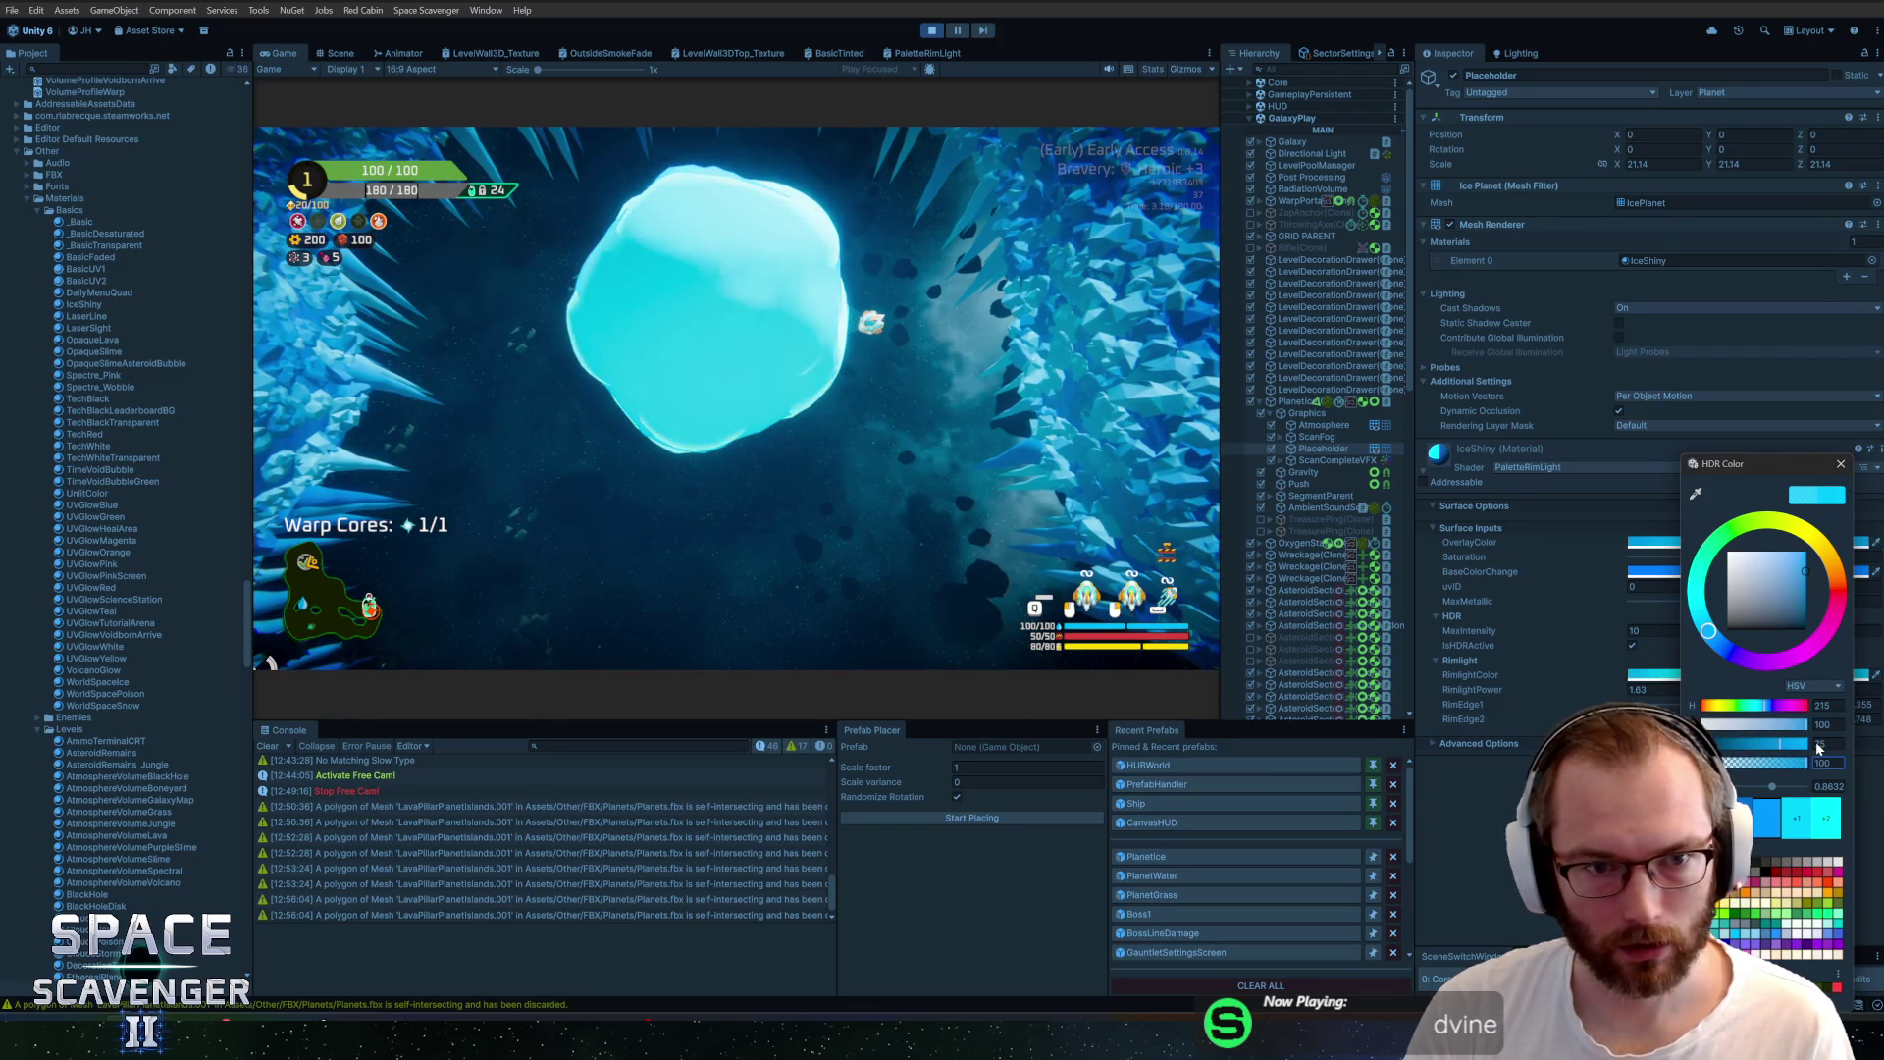
click(1812, 500)
click(1842, 465)
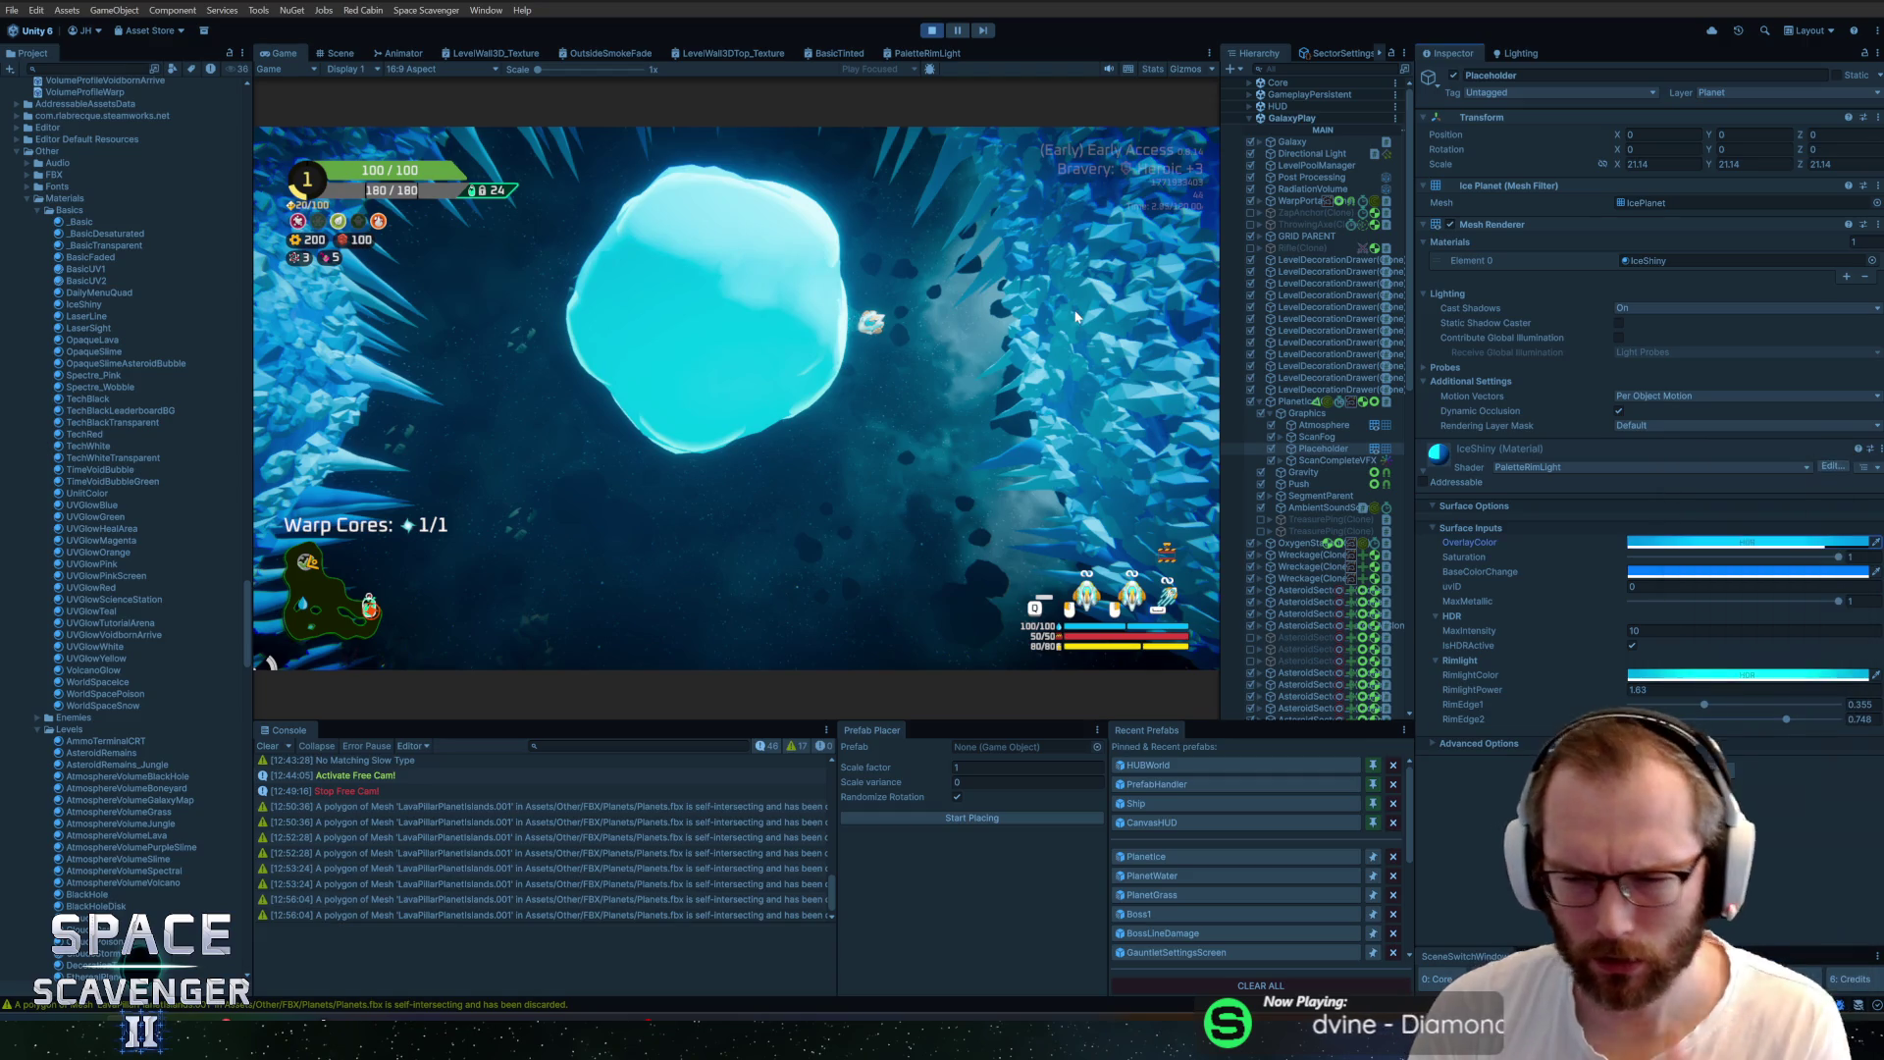
Set IceShiny's BaseColorChange to black, after undoing a trial white
click(1639, 574)
mouse_move(1728, 564)
mouse_down()
mouse_move(1658, 544)
mouse_move(1557, 767)
mouse_up()
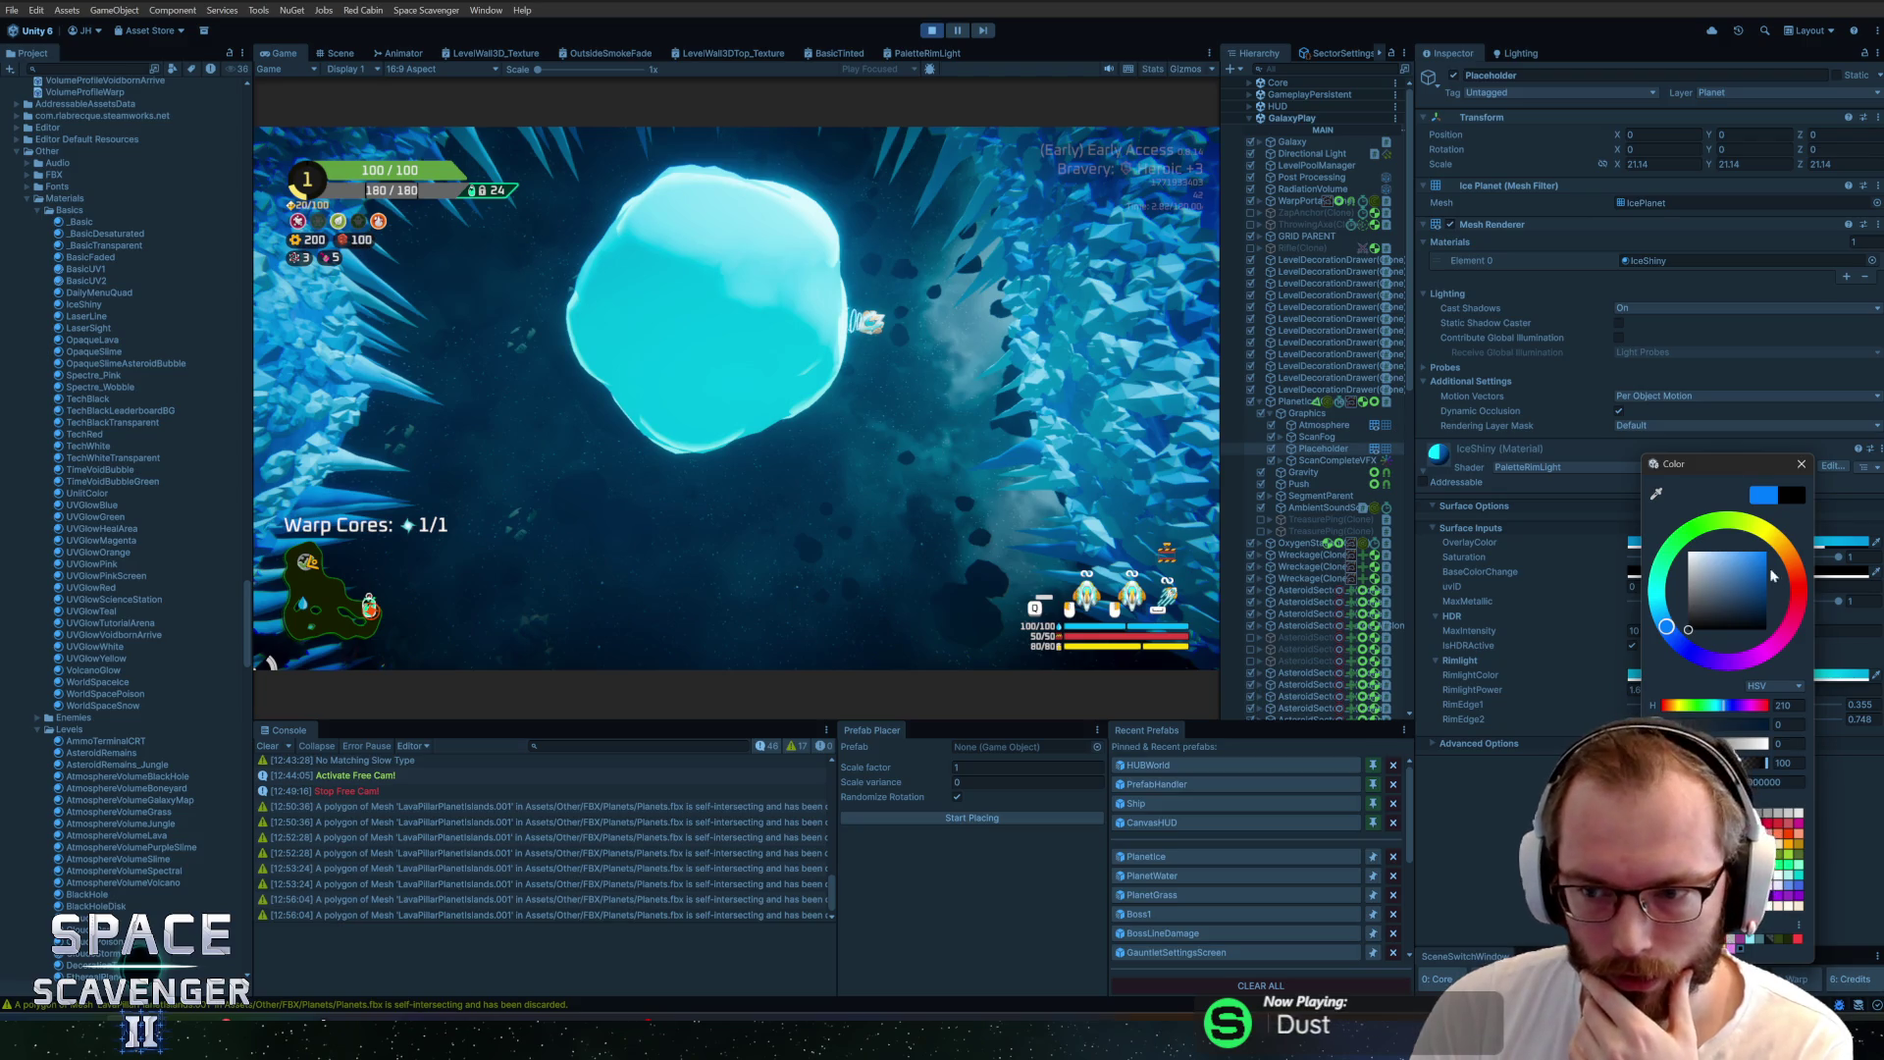
click(1801, 464)
key(ctrl+z)
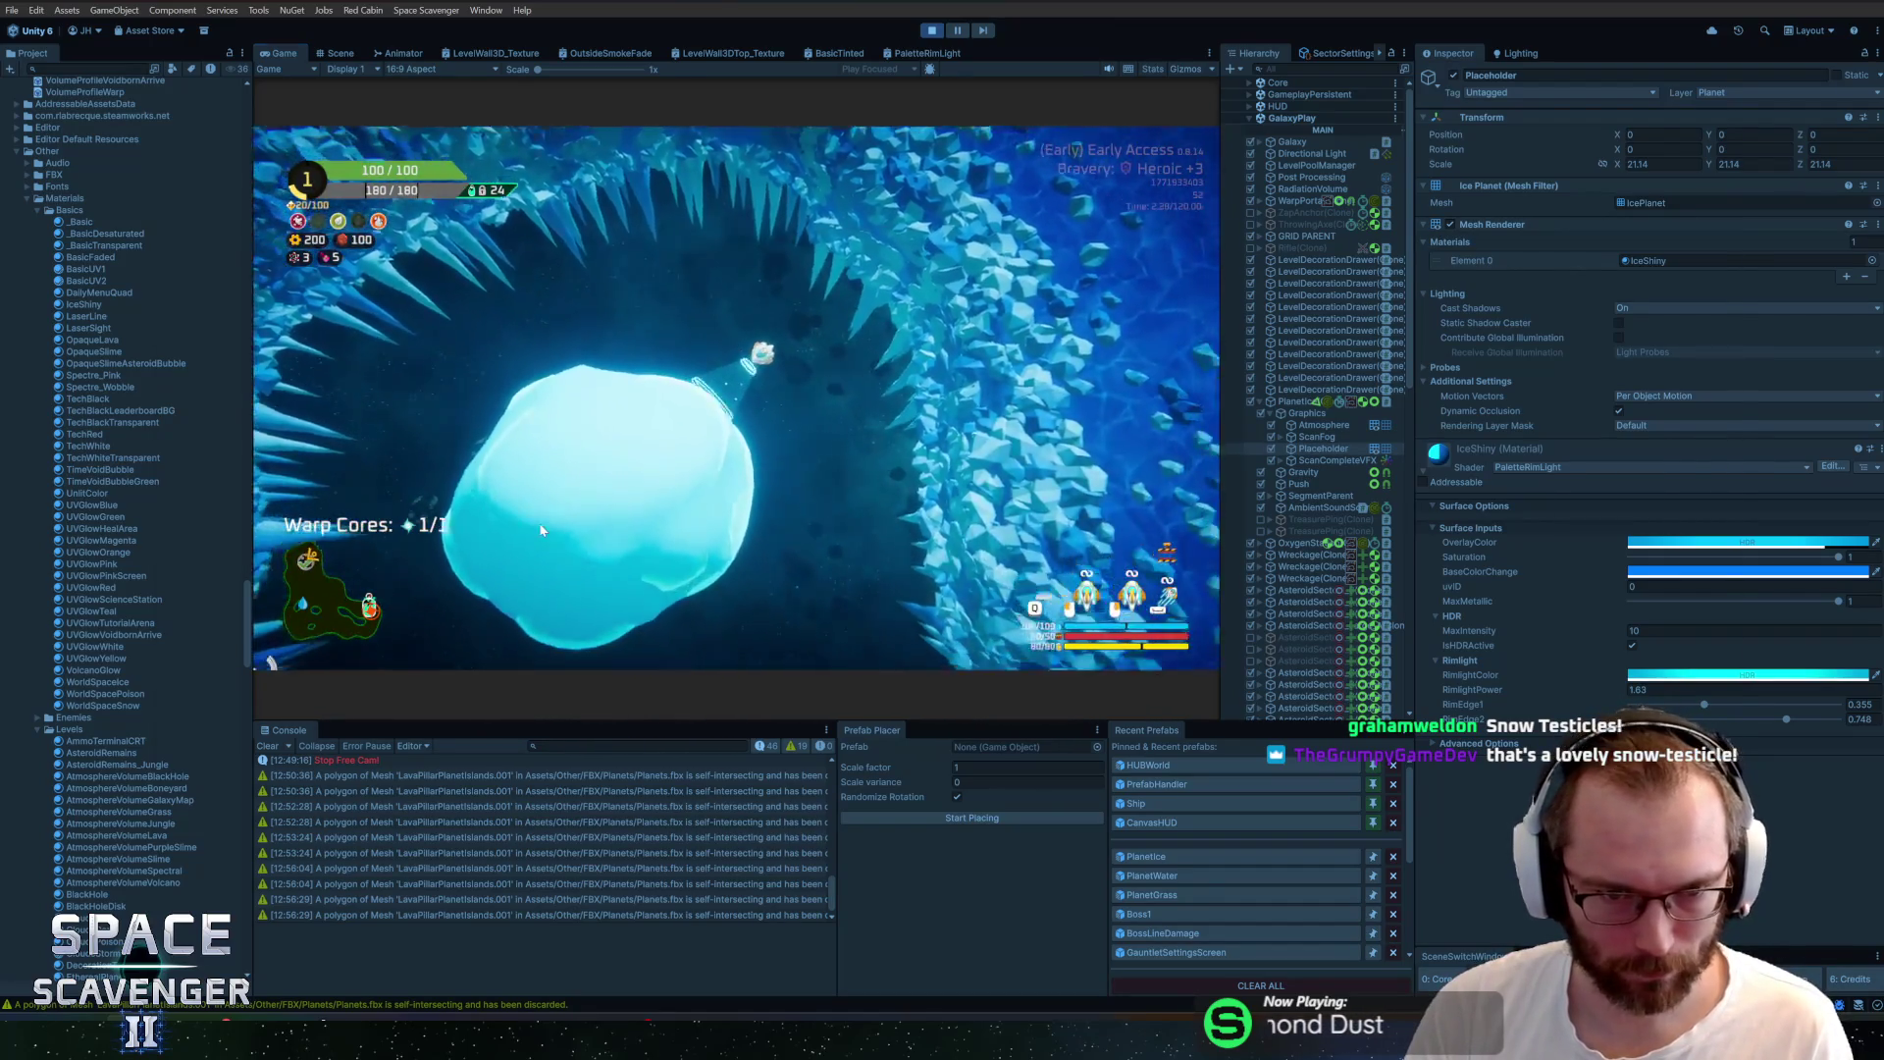
click(1706, 572)
click(1728, 677)
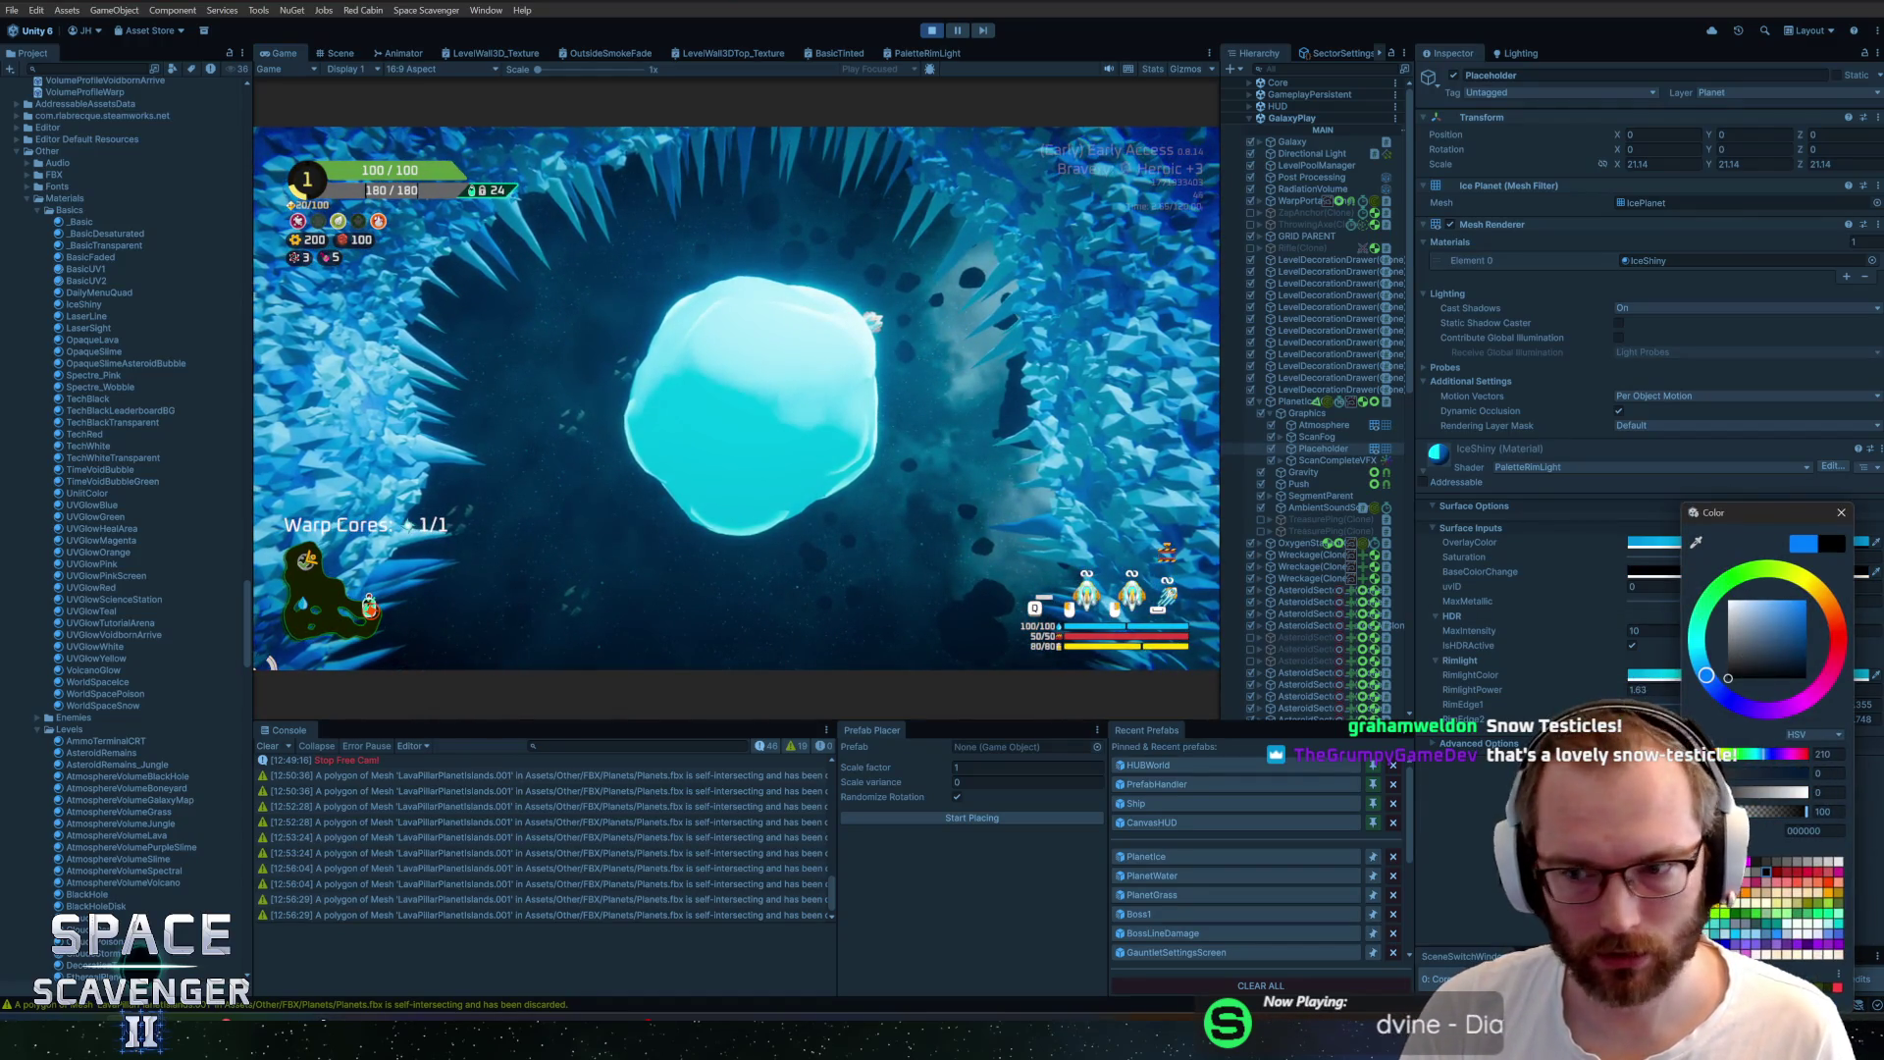
click(1842, 513)
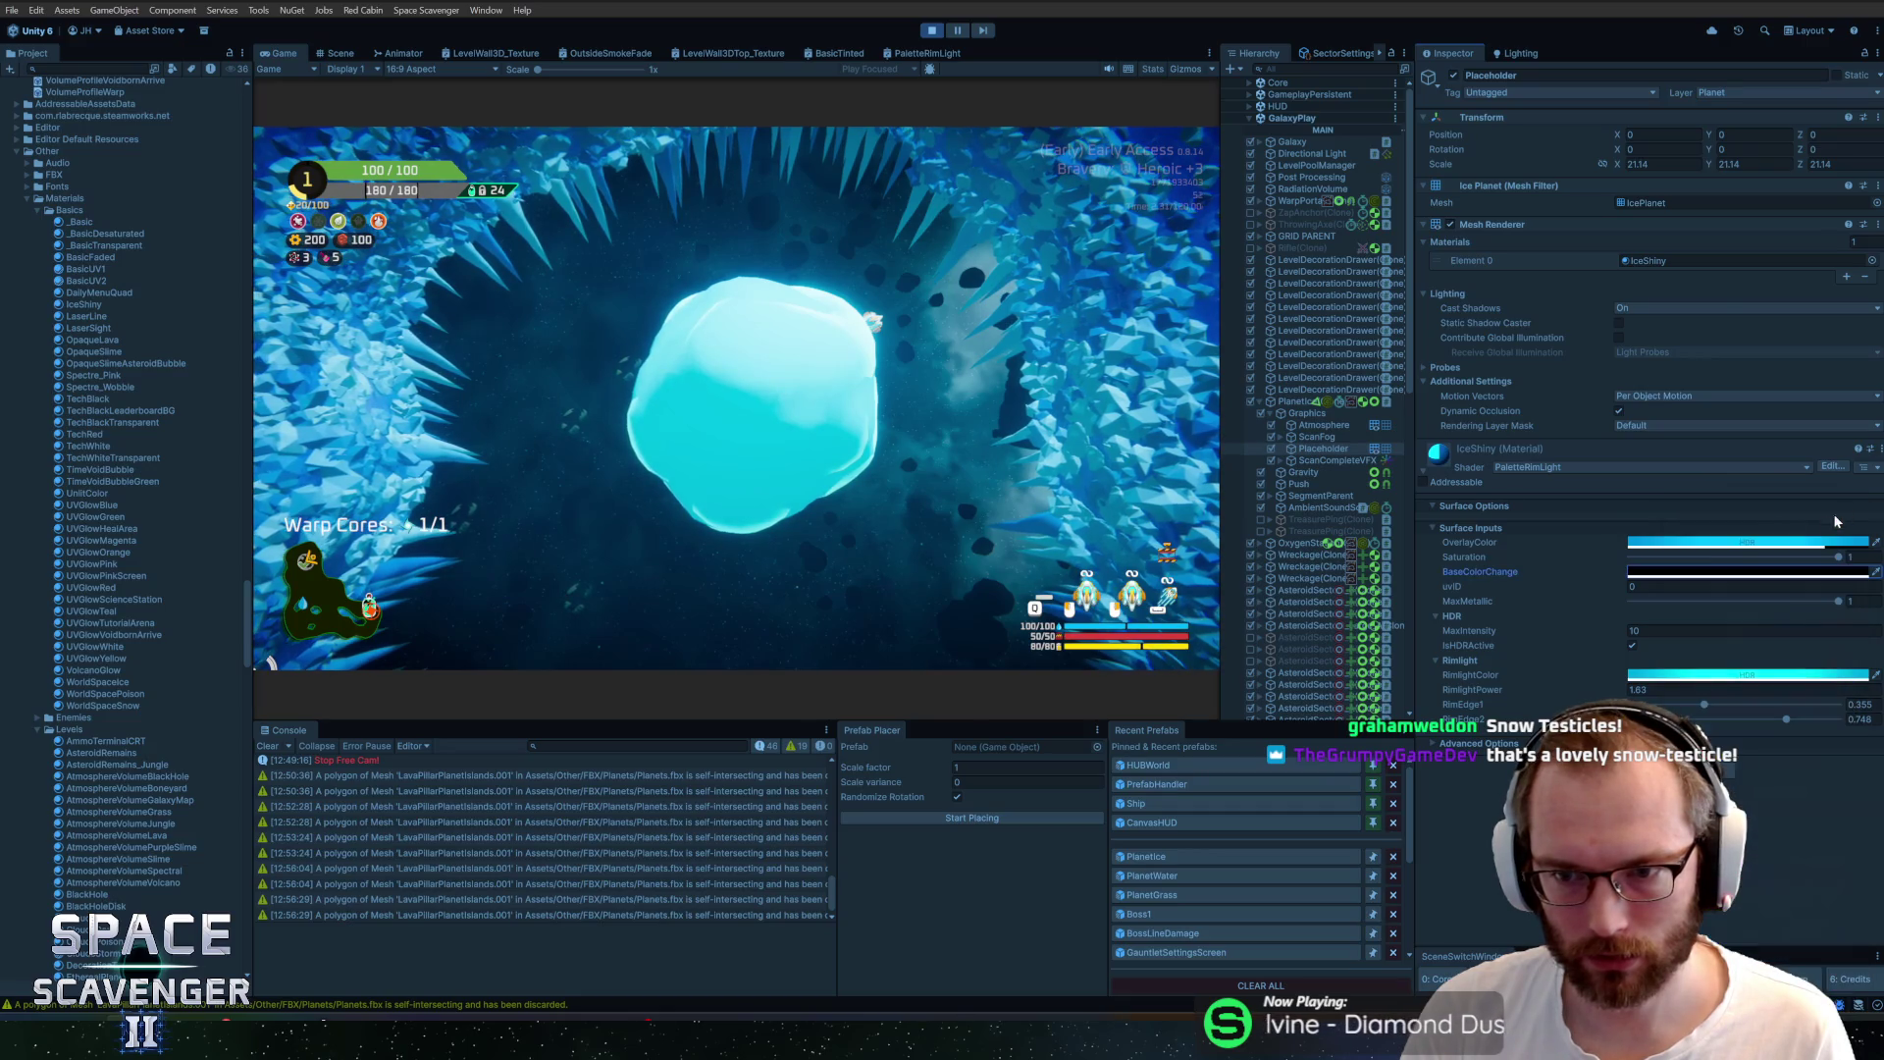
Make the OverlayColor a bright cyan with higher alpha and intensity
click(1658, 542)
drag(1740, 629, 1668, 690)
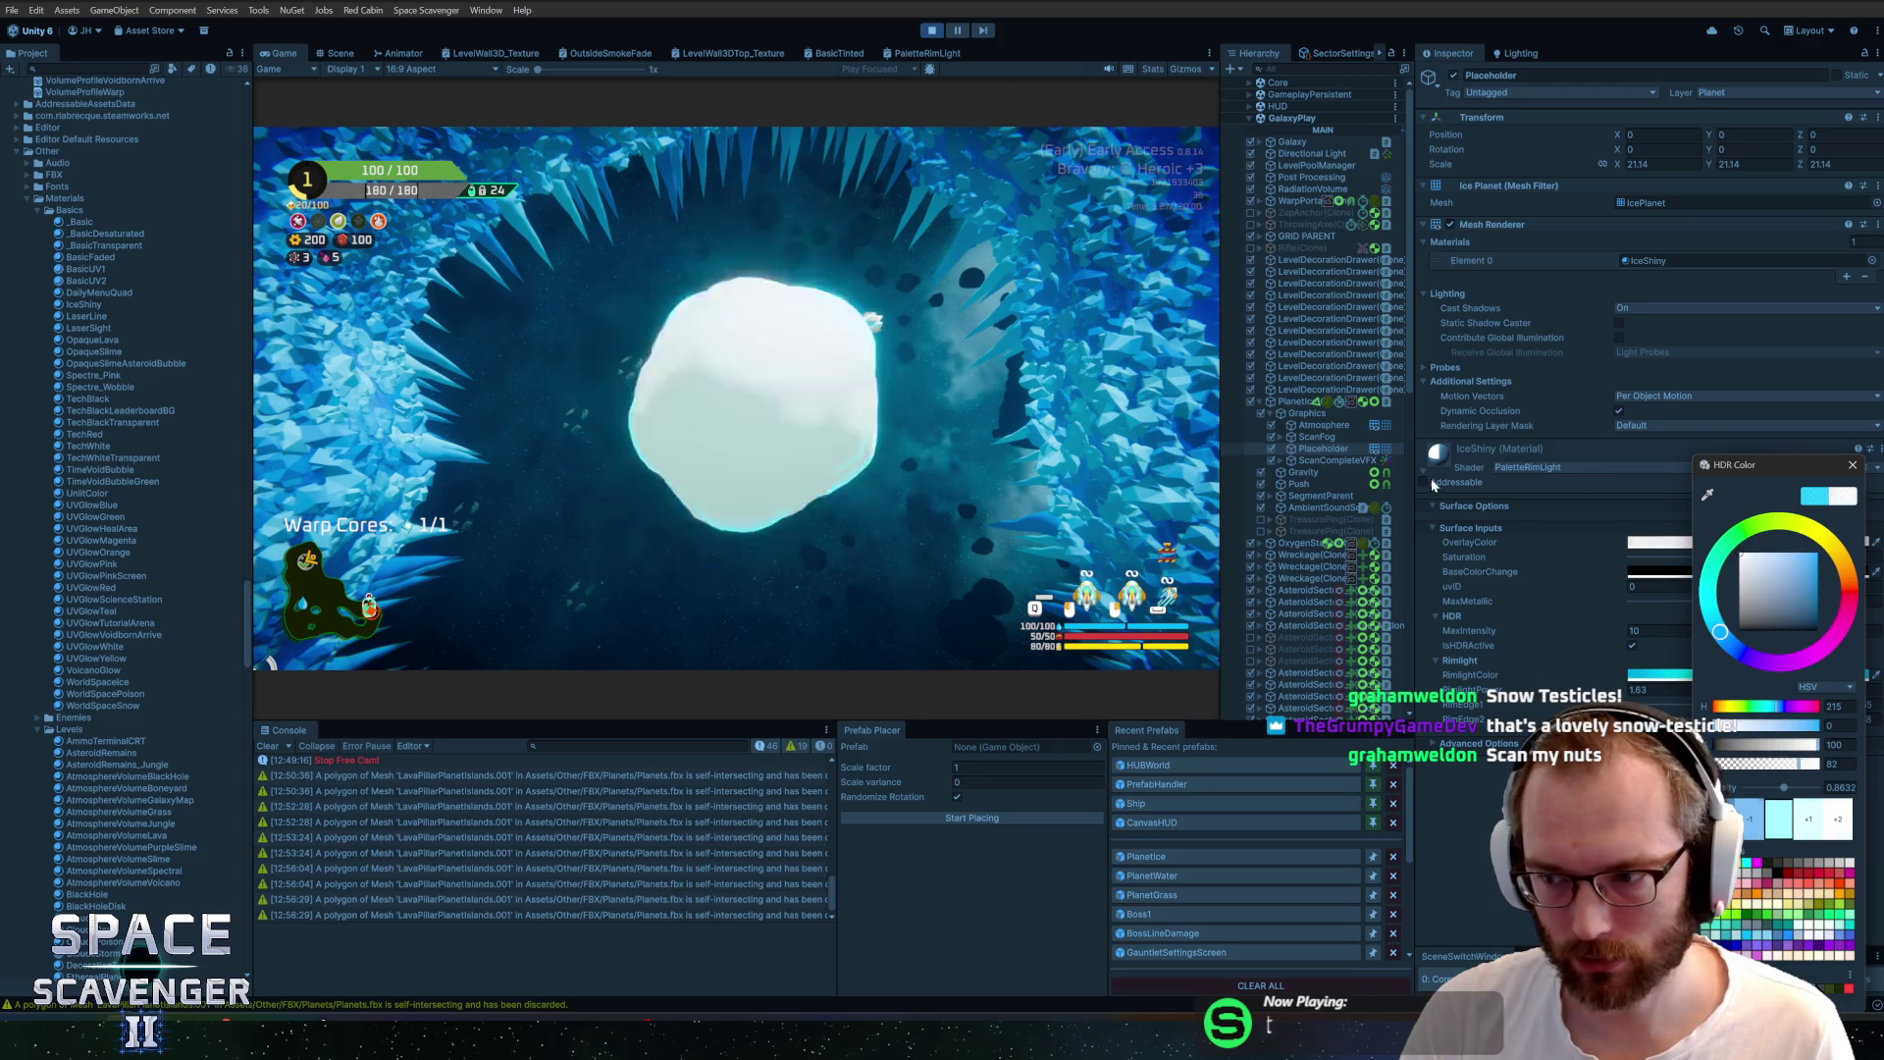
click(1848, 488)
drag(1847, 484, 1829, 483)
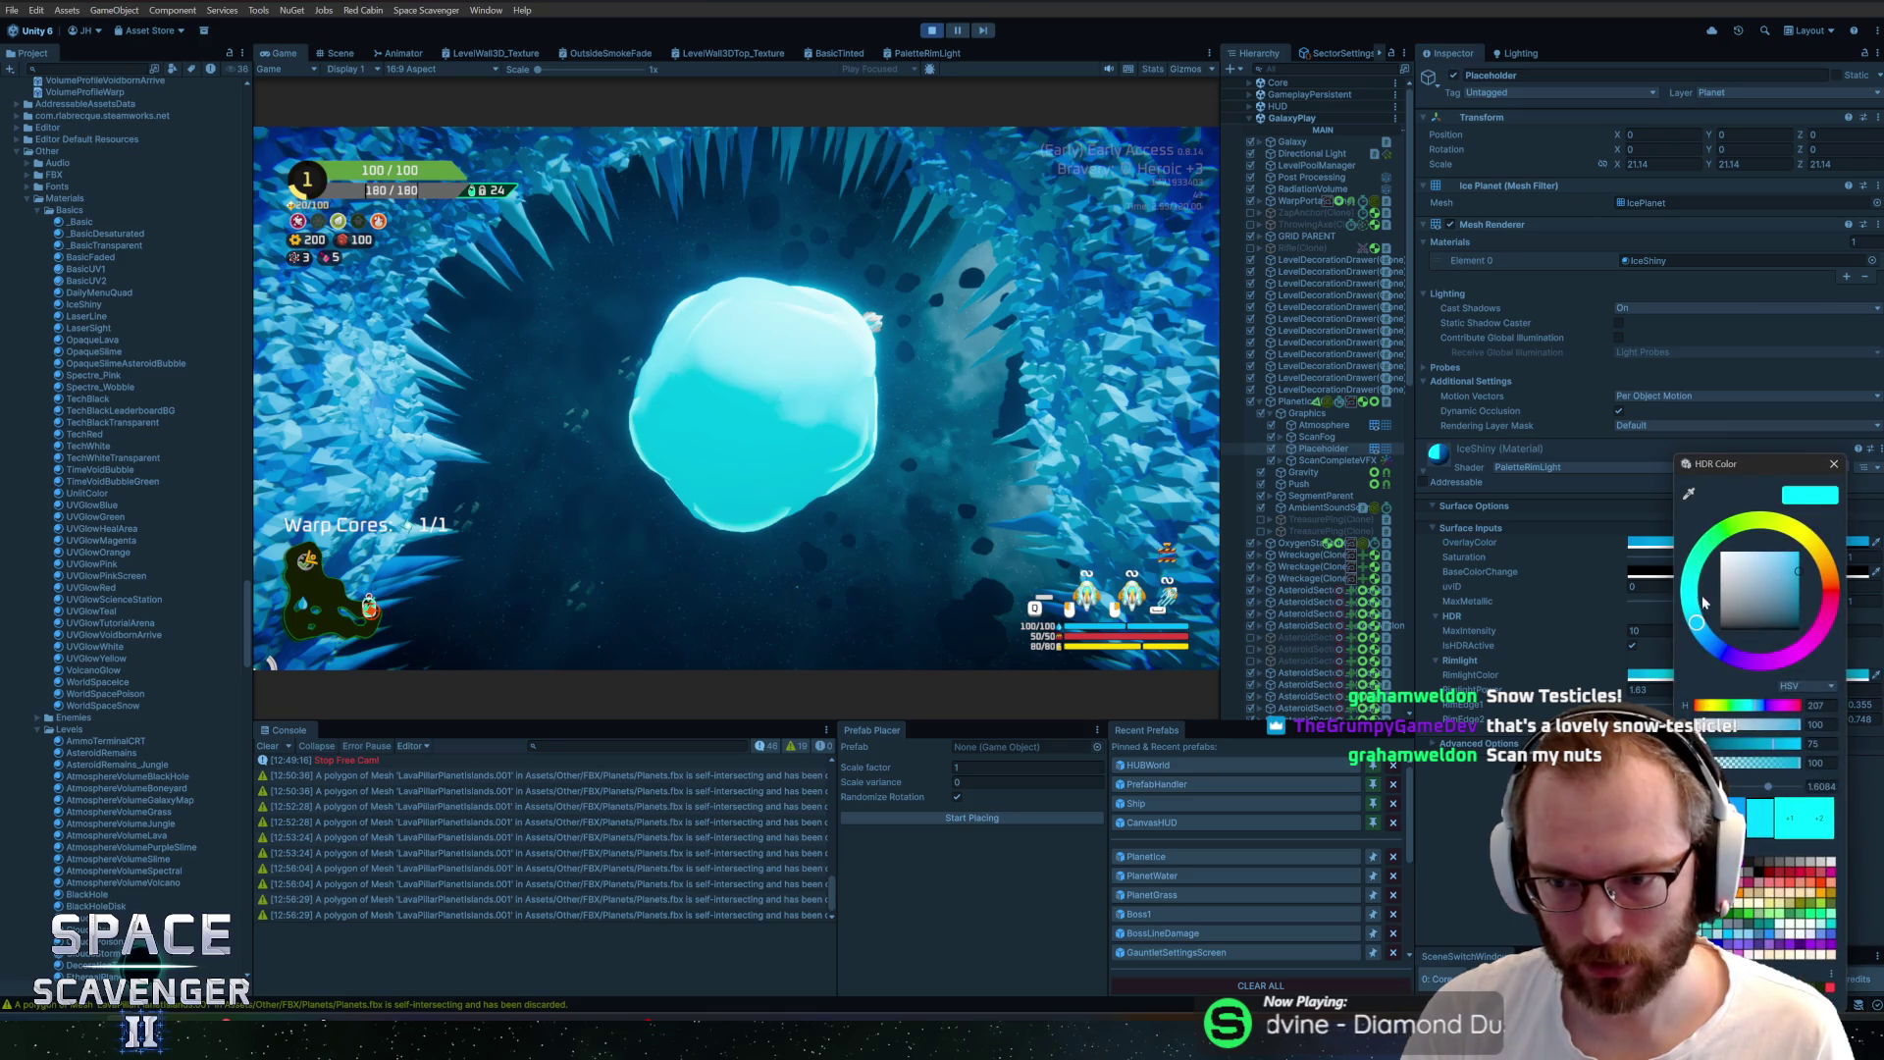
Try RimlightPower 0, undo it back to 1.63, and switch to Blender
click(1669, 690)
text(0)
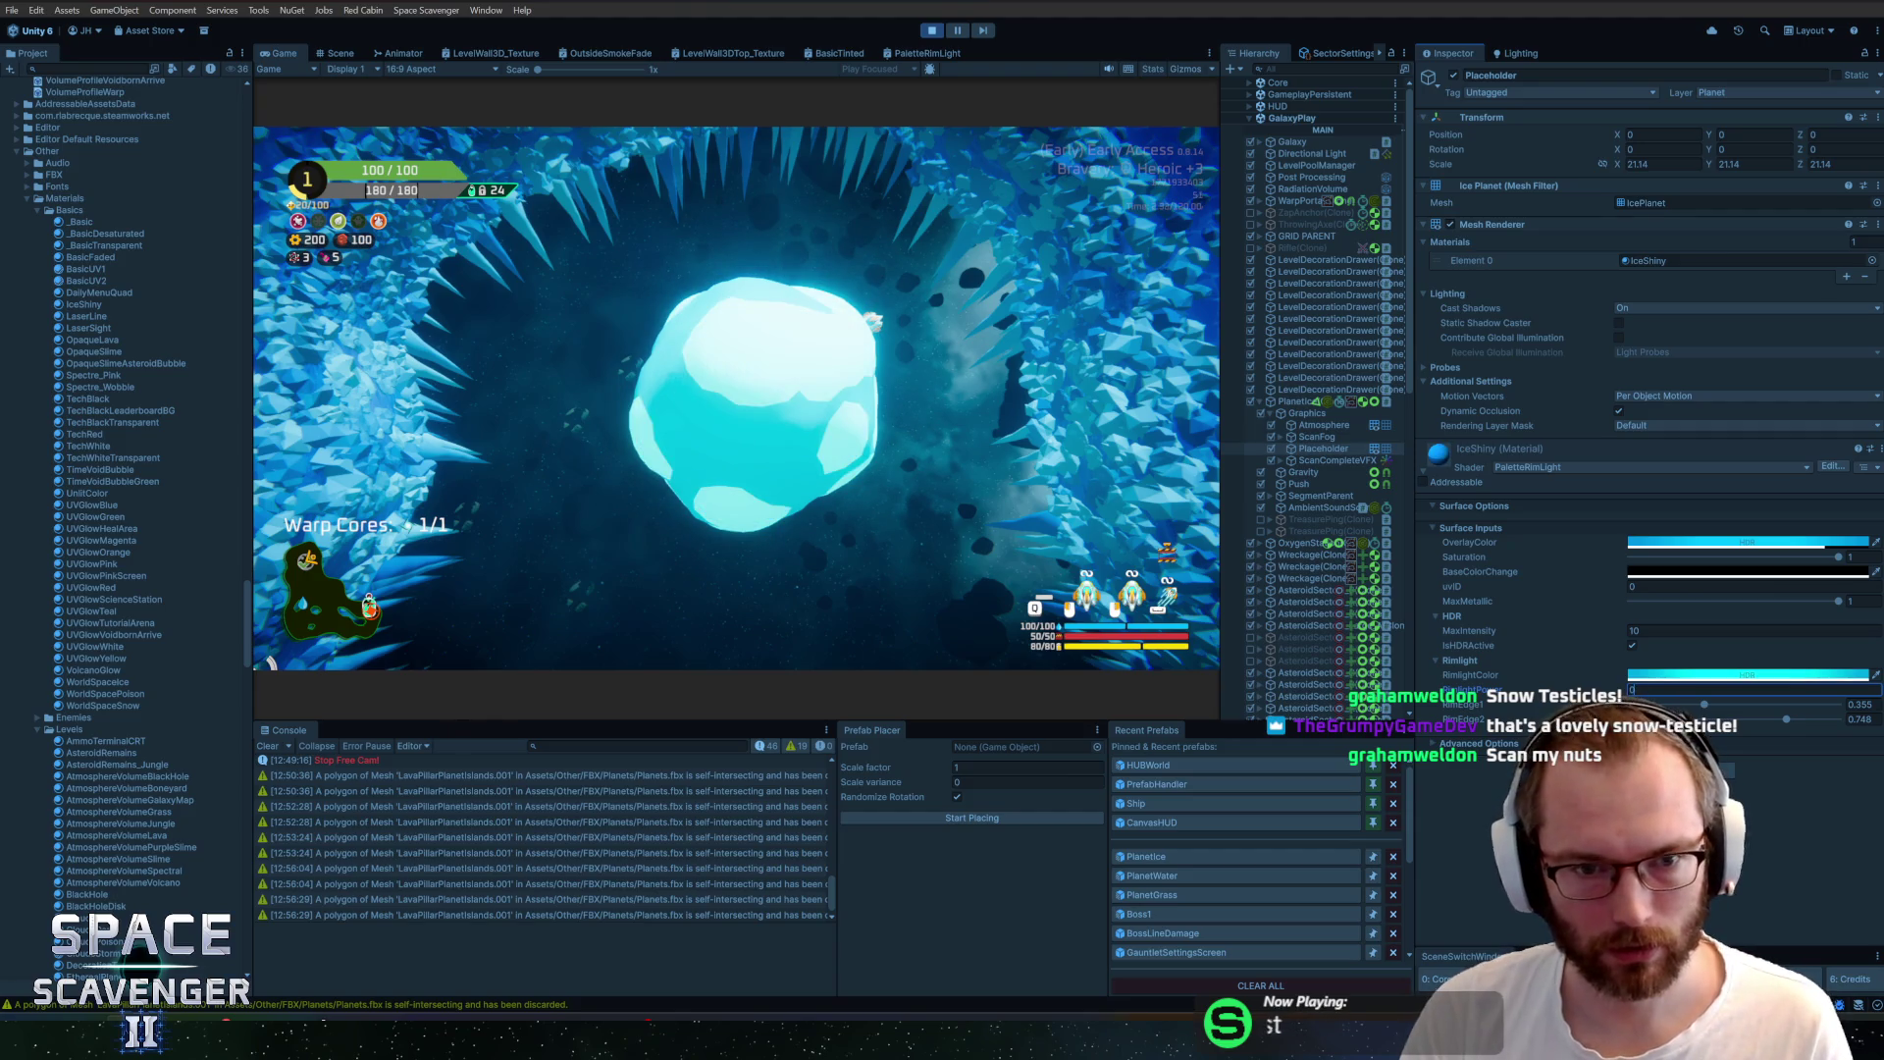
key(ctrl+z)
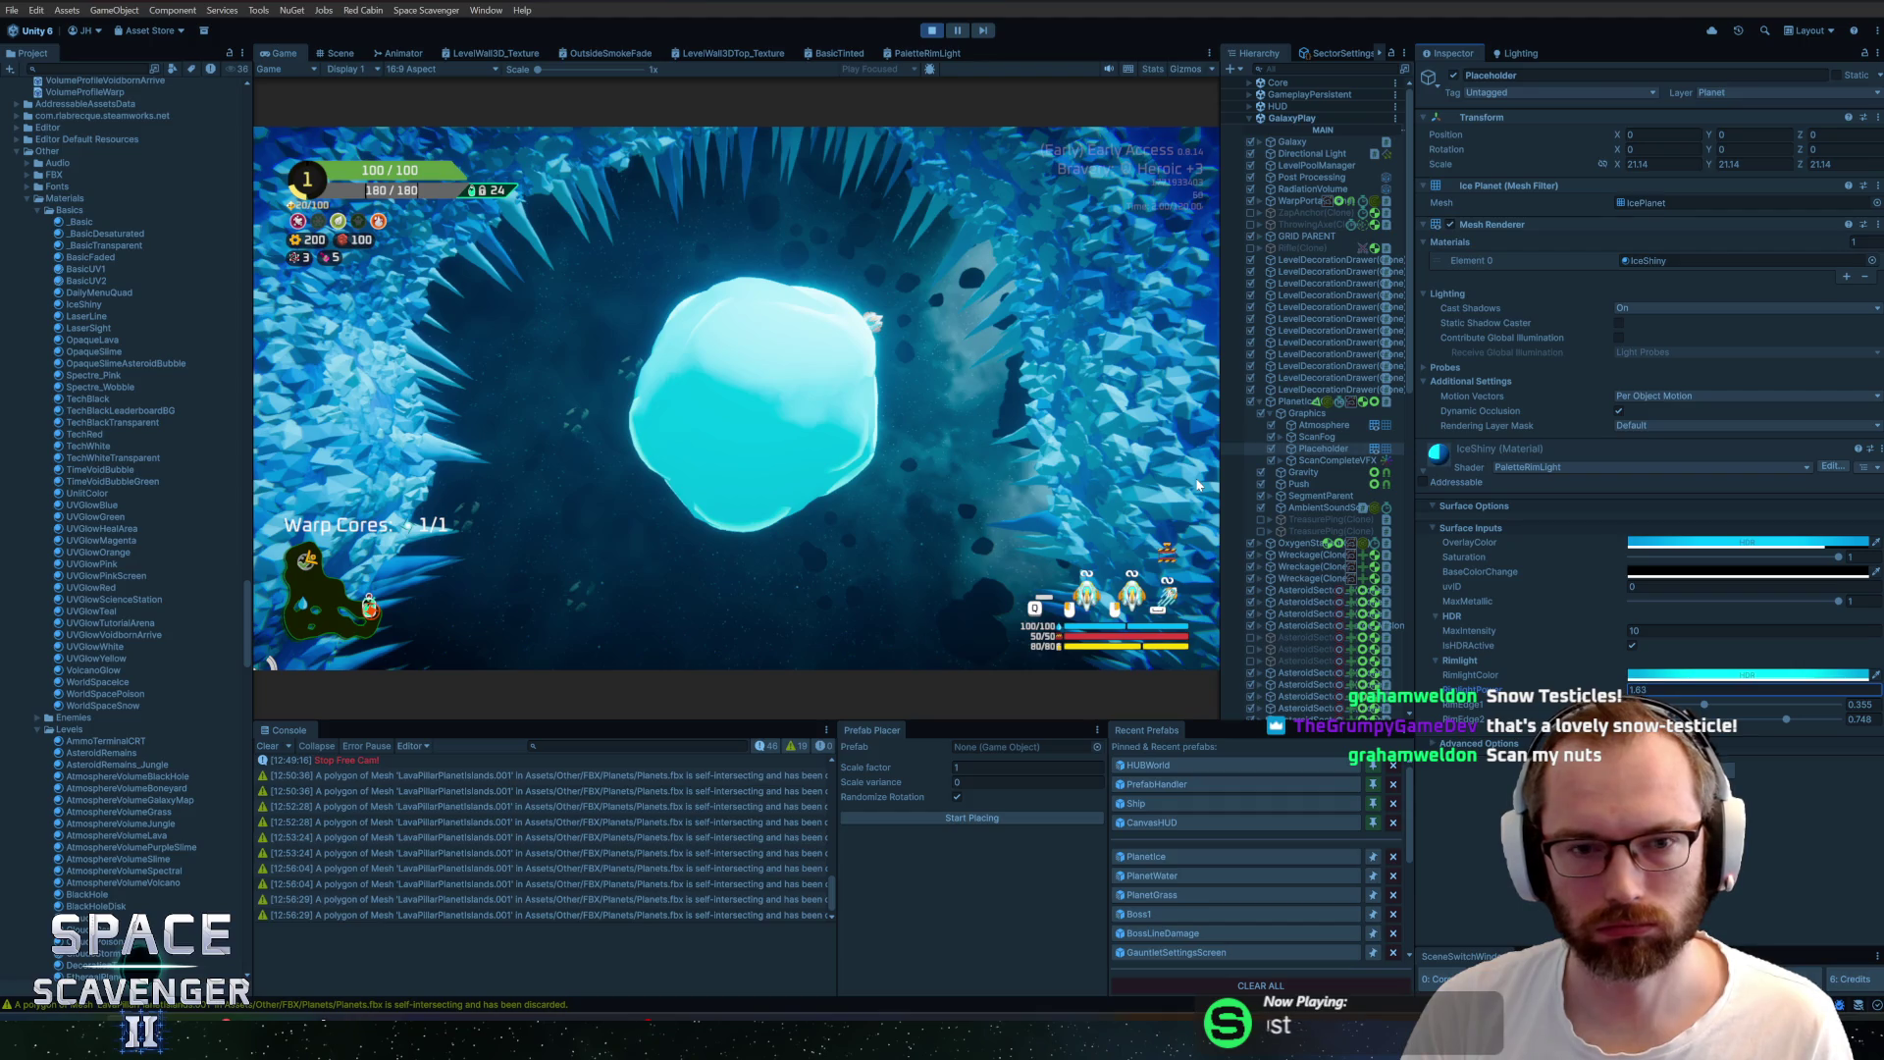
key(alt+Tab)
key(alt+Tab)
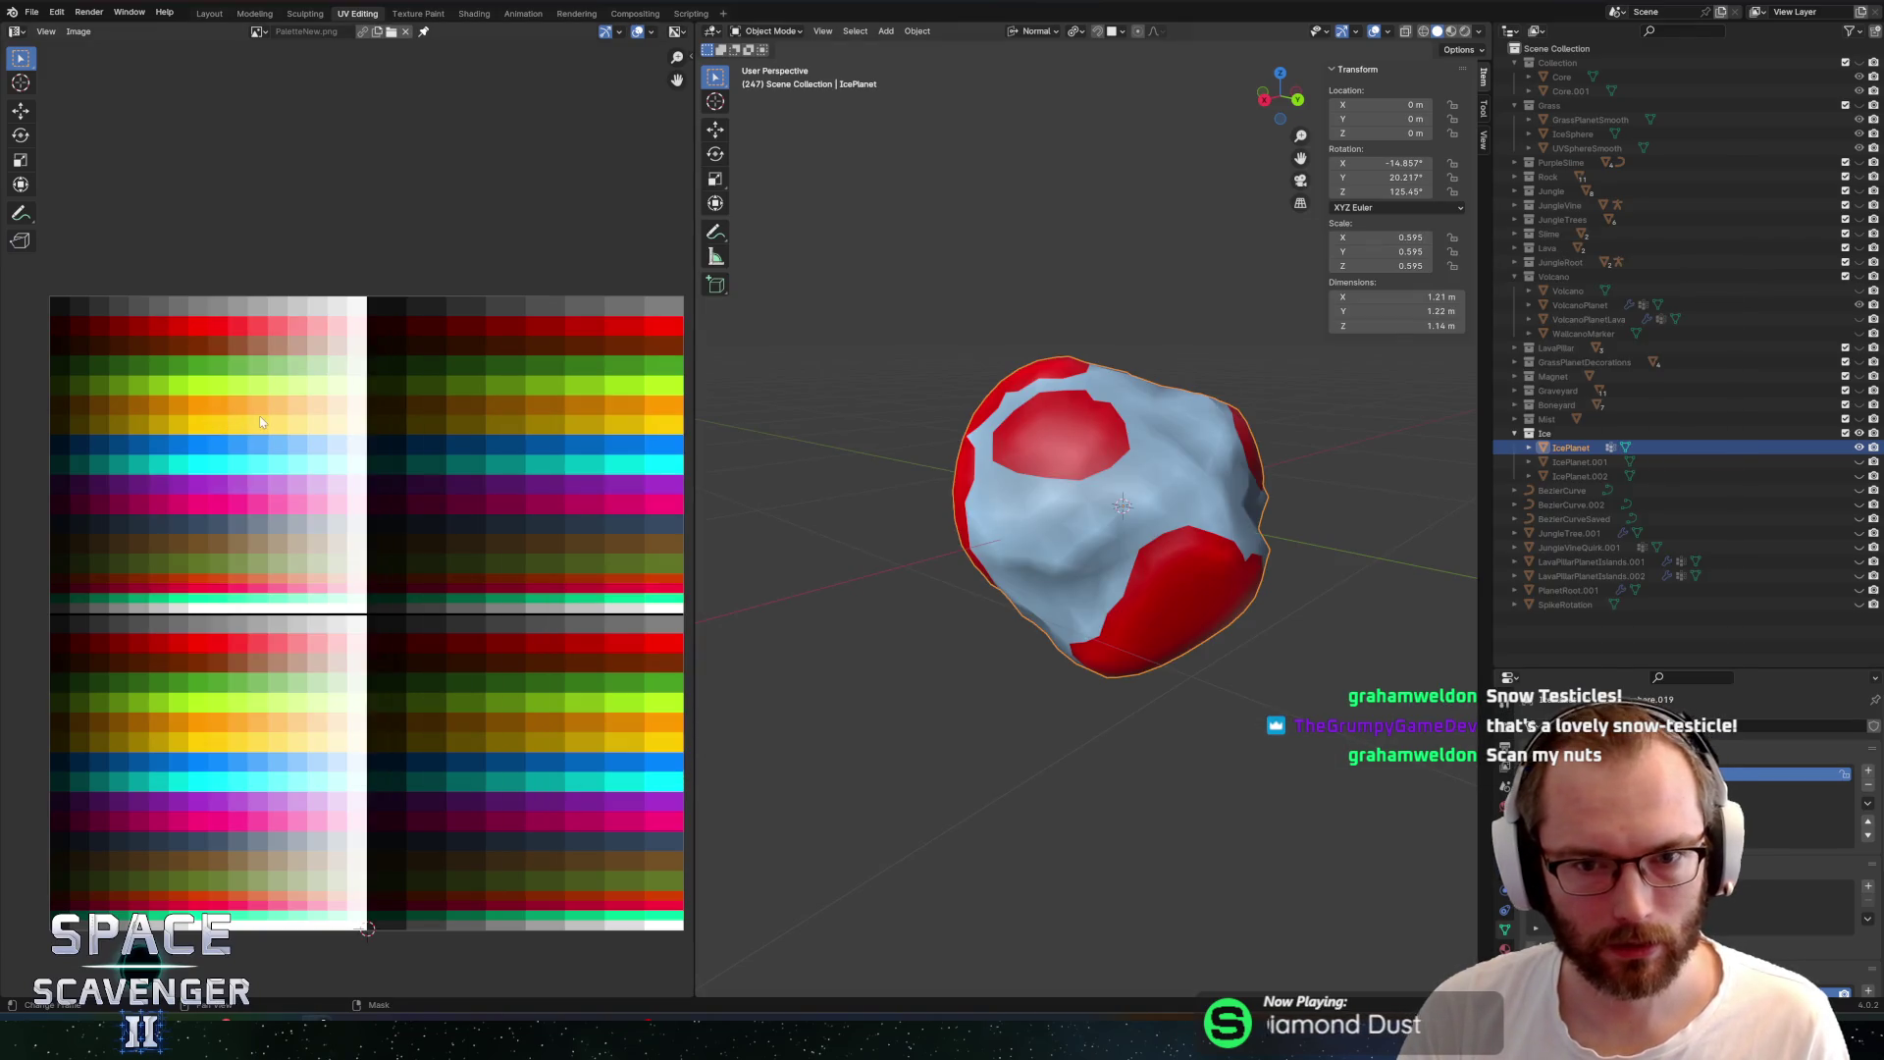
key(alt+Tab)
key(alt+Tab)
key(alt+Tab)
key(alt+Tab)
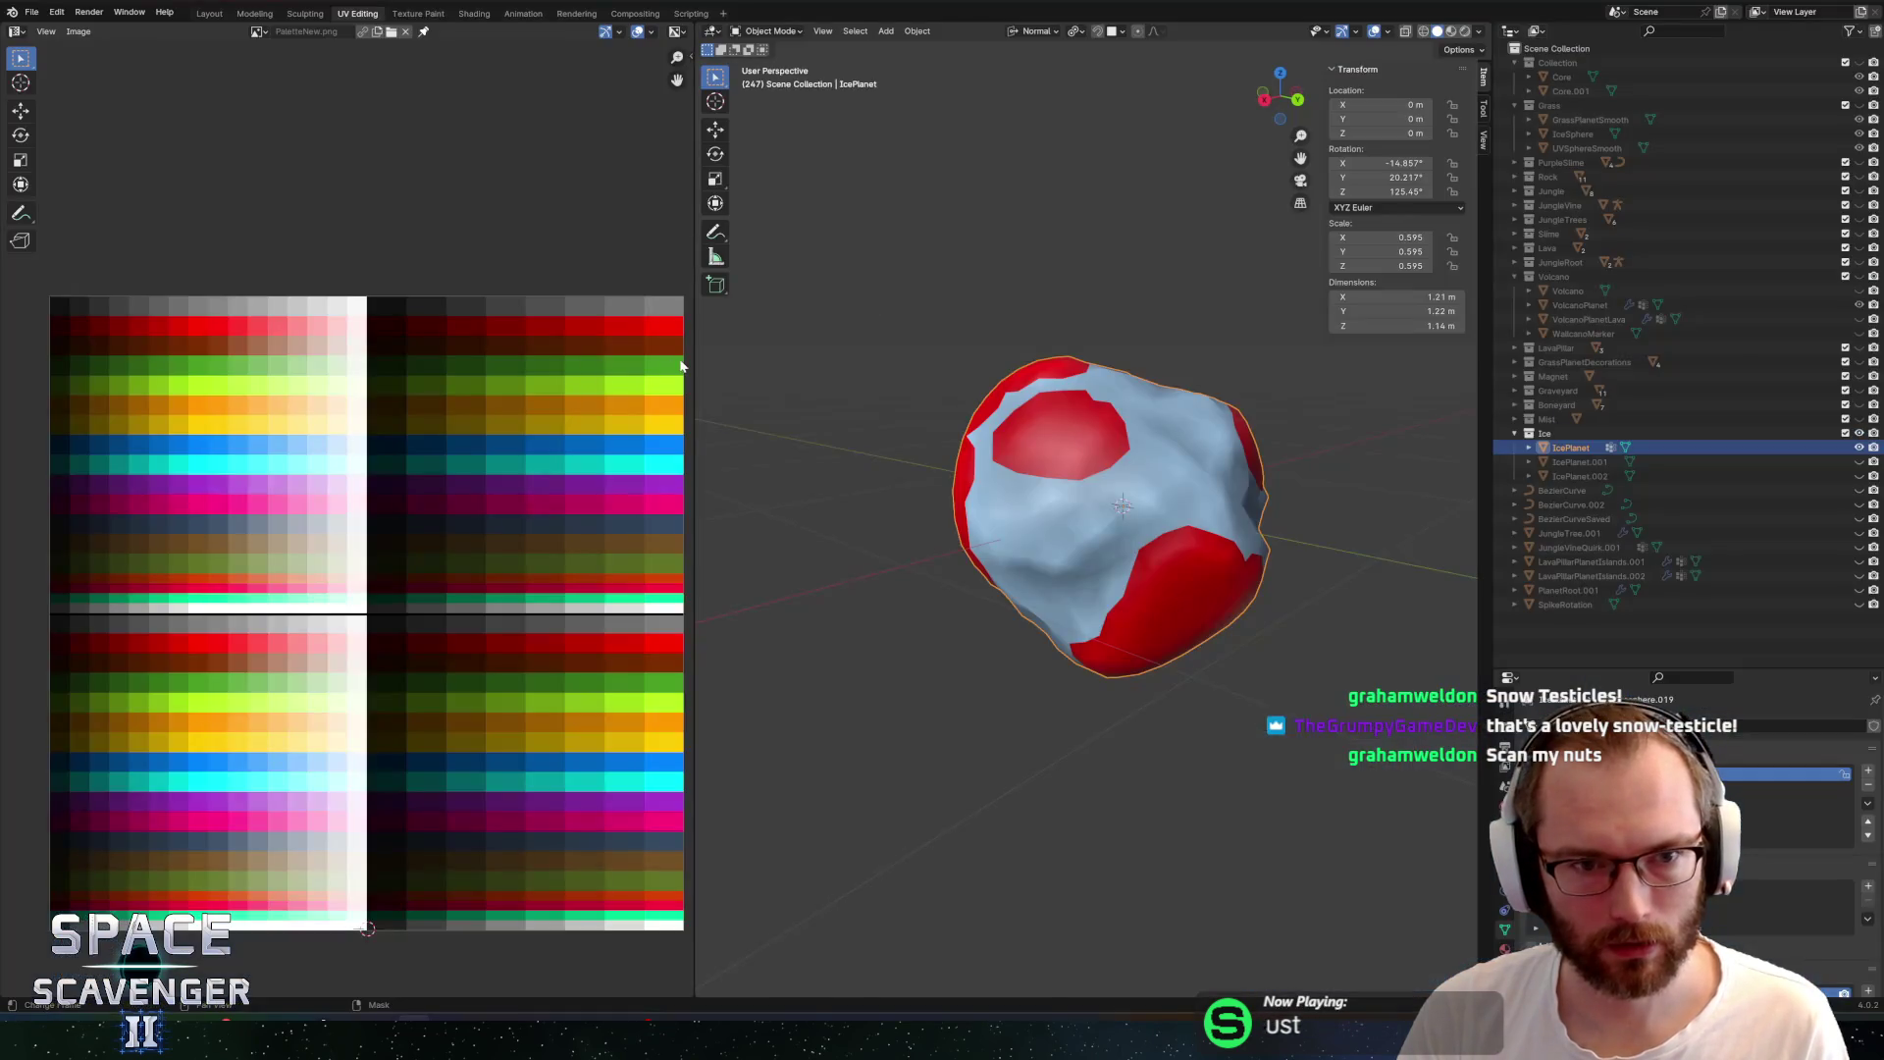
key(alt+Tab)
key(alt+Tab)
key(alt+Tab)
key(alt+Tab)
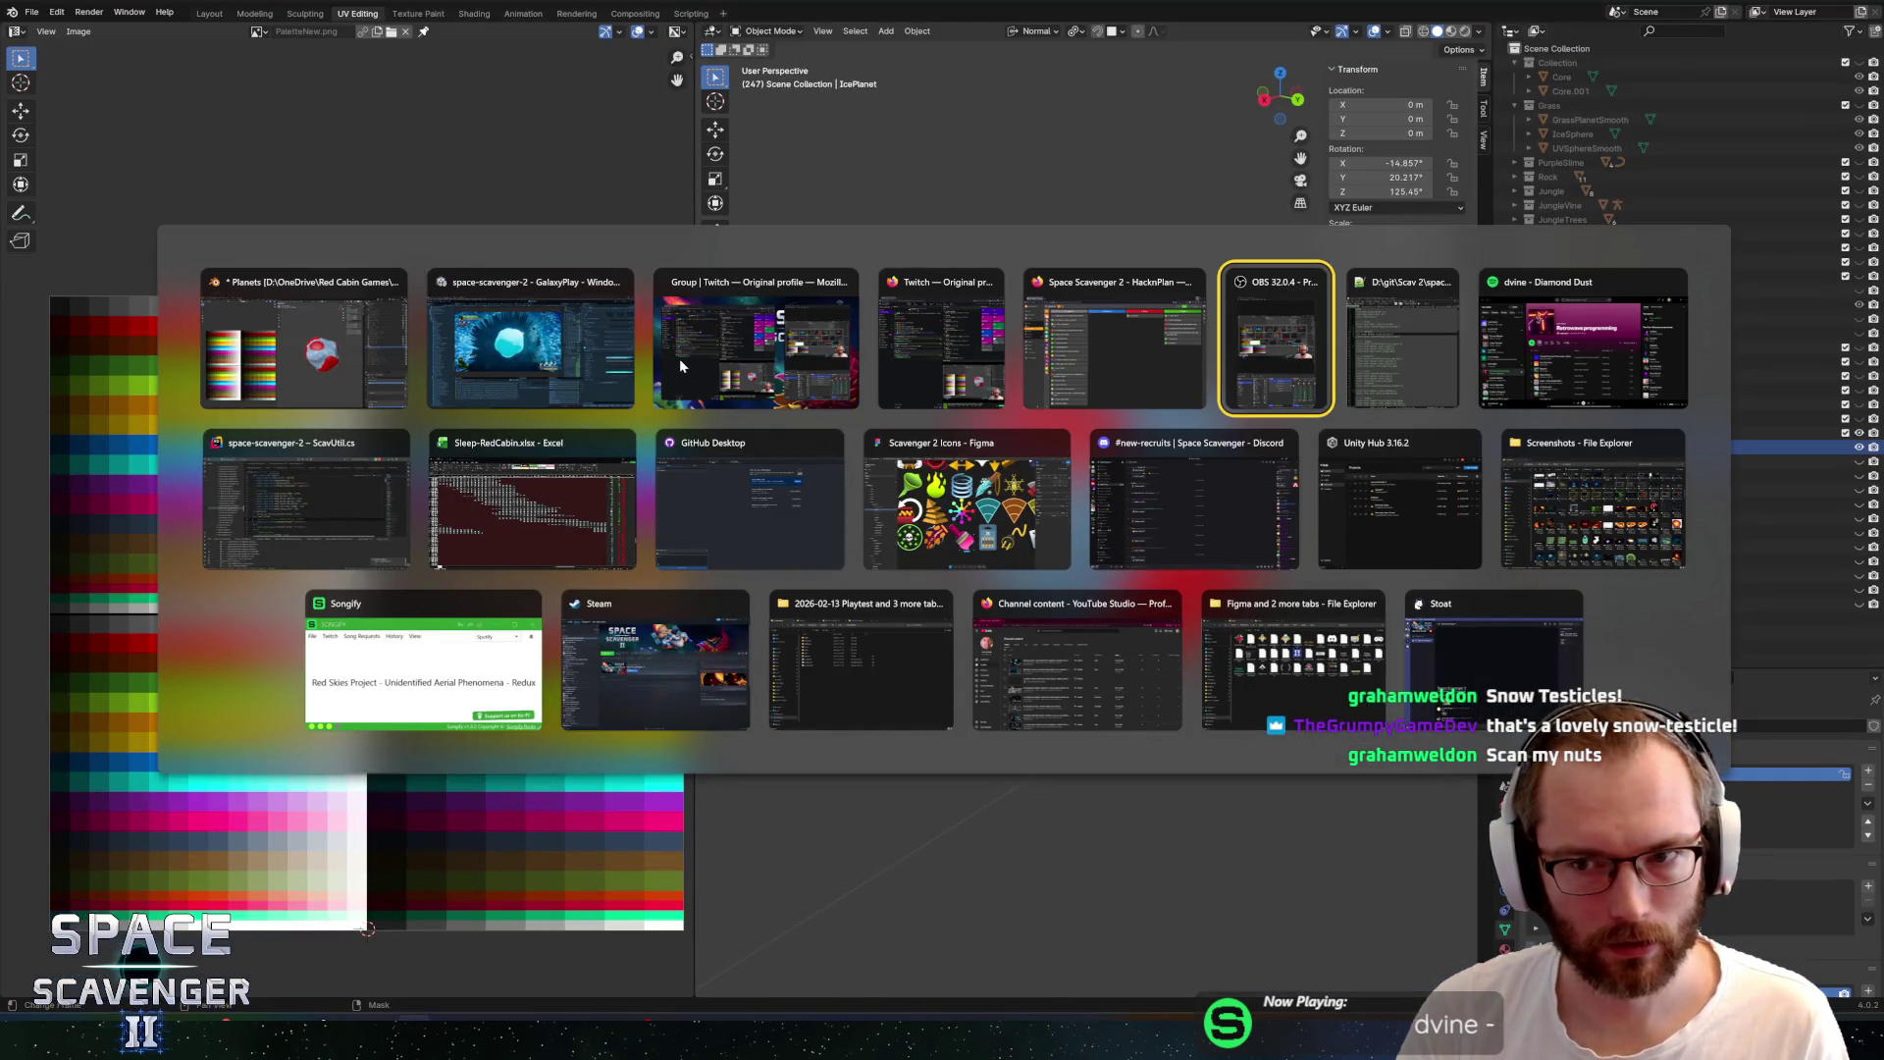
click(556, 369)
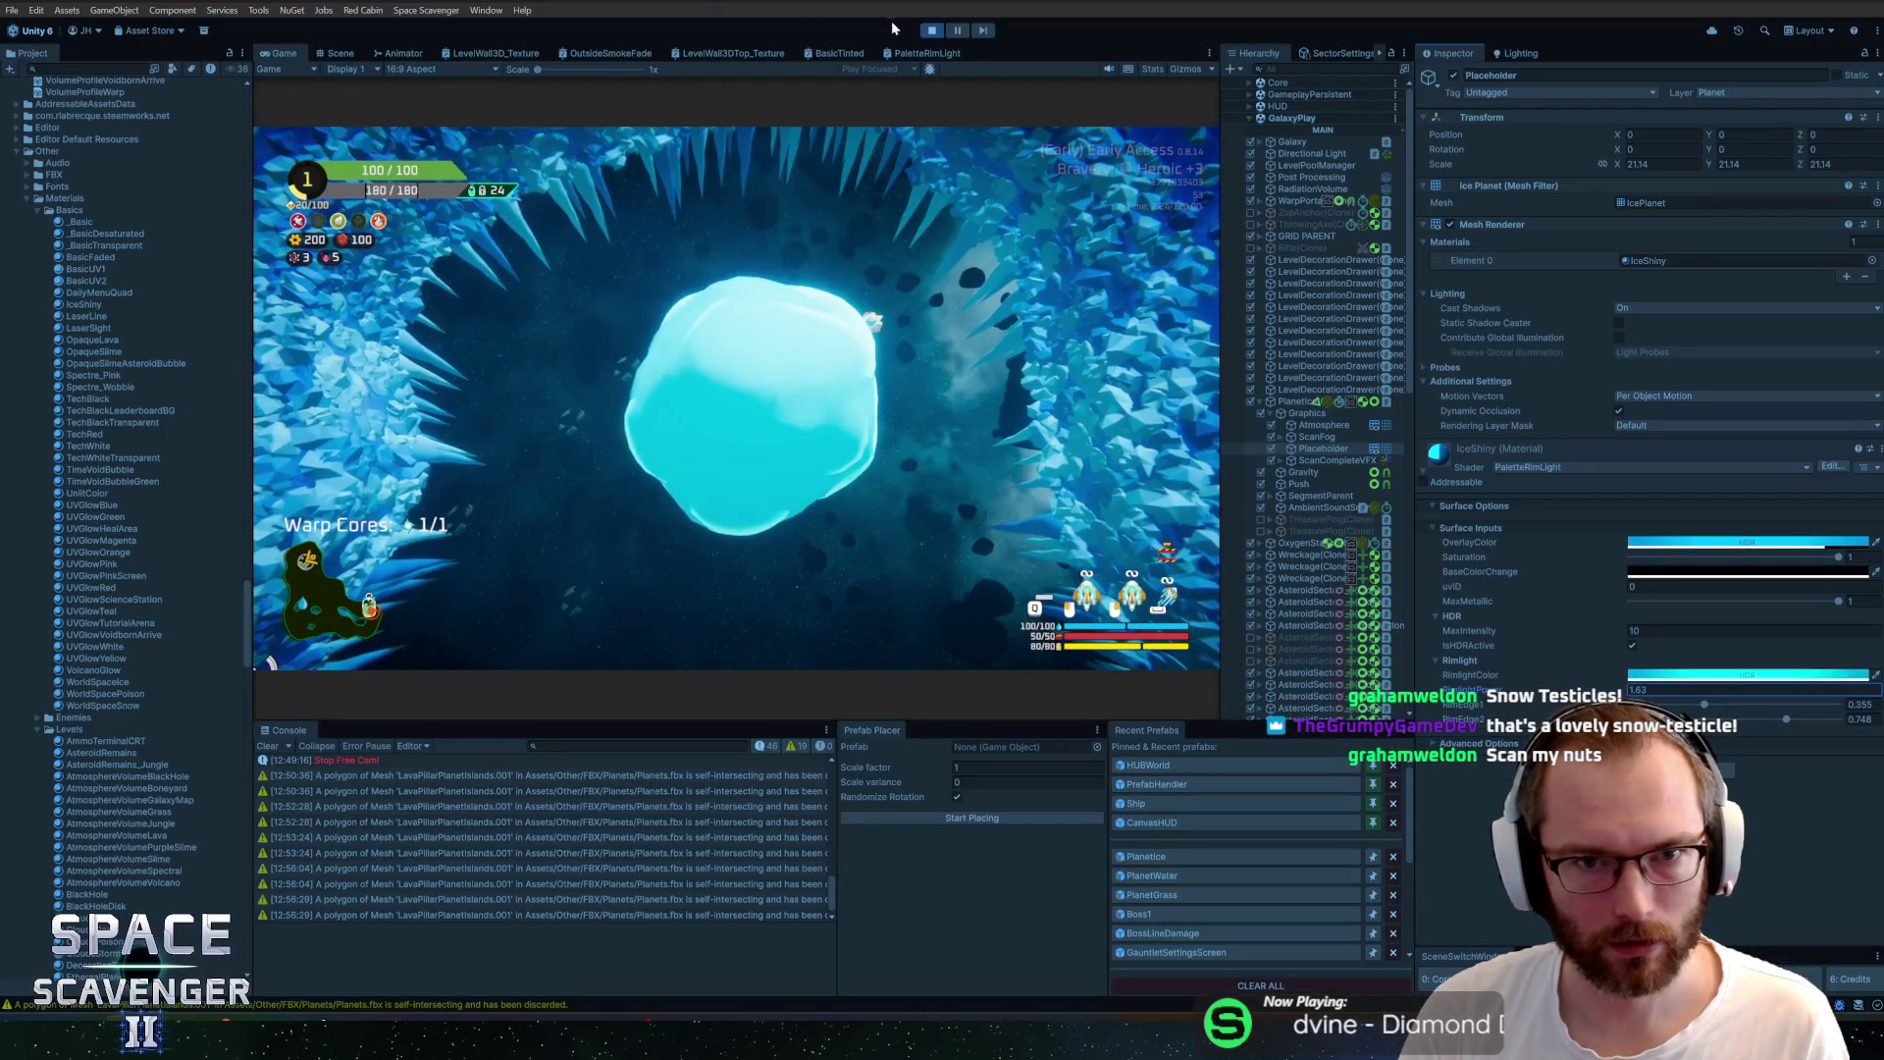
Open the PaletteRimLight graph and reposition the Split, Step, Smoothstep and Fresnel nodes
click(895, 55)
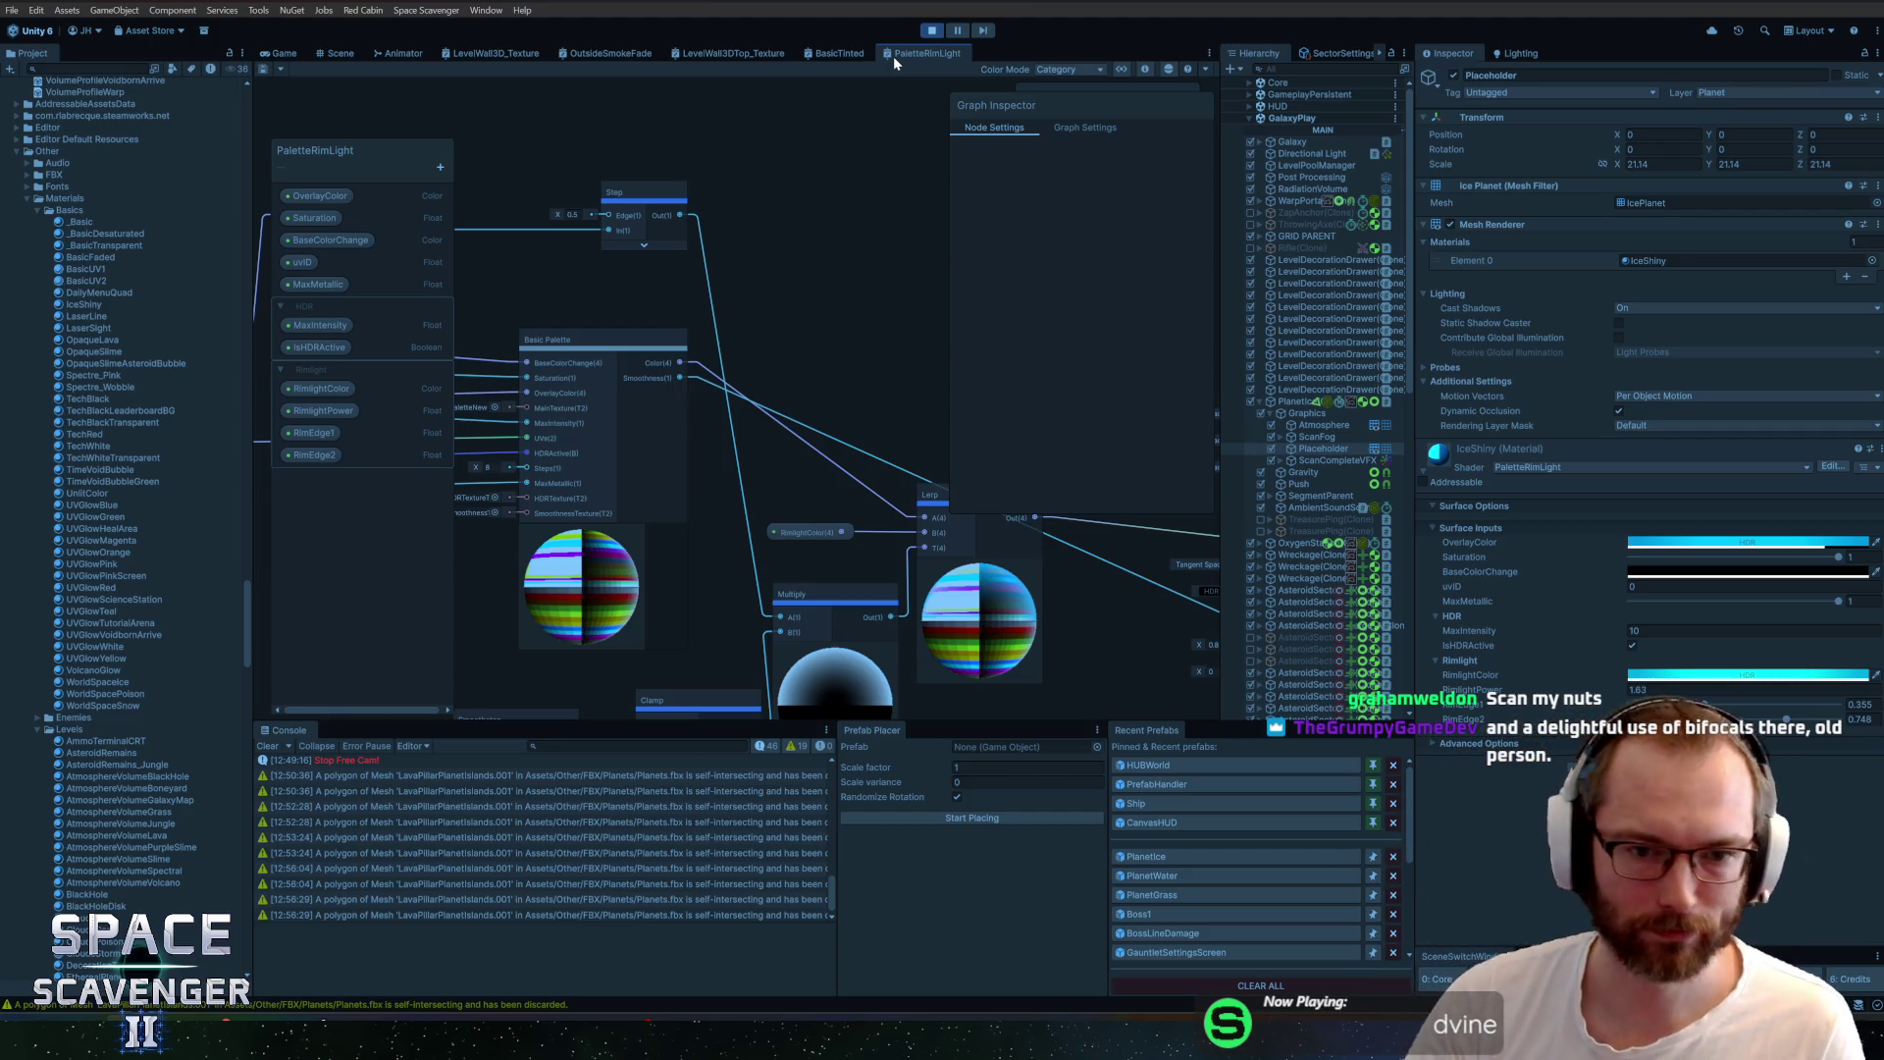
mouse_move(803, 248)
mouse_down()
mouse_move(943, 379)
mouse_move(816, 186)
mouse_move(610, 184)
mouse_up()
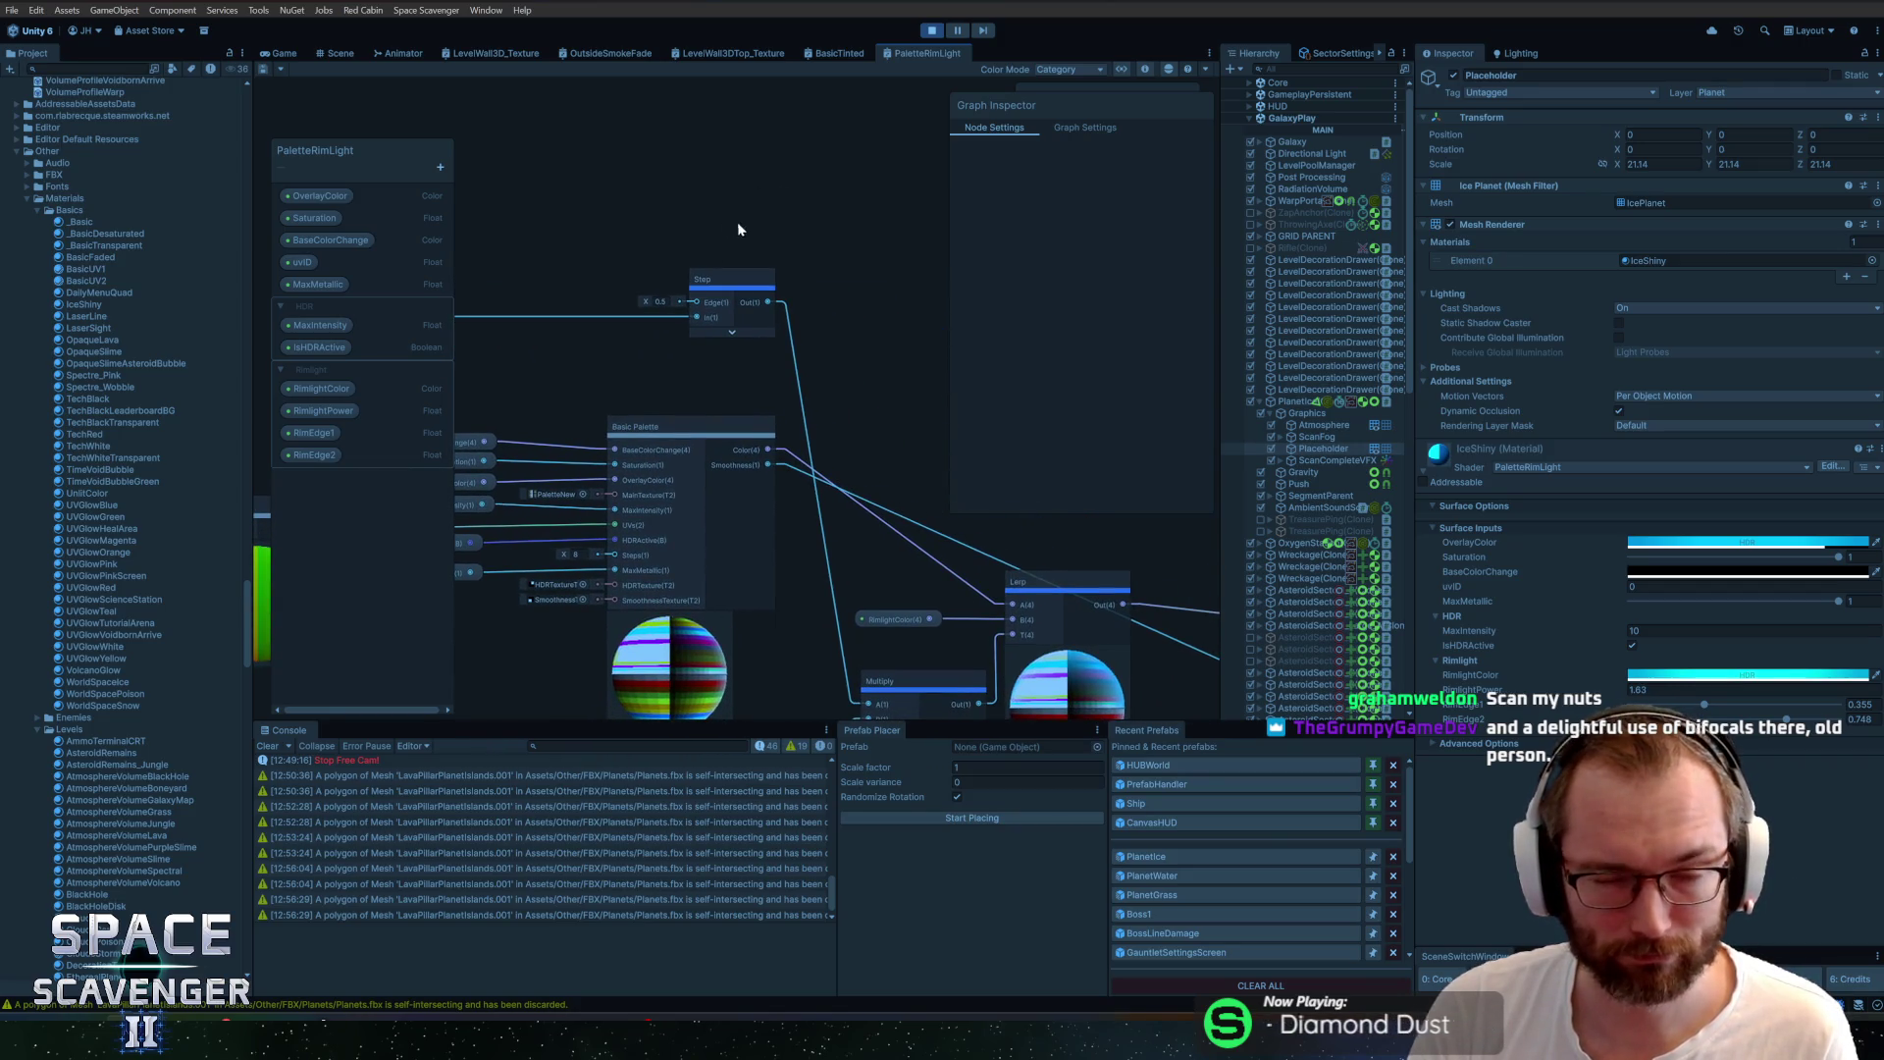
scroll(905, 222, down, 3)
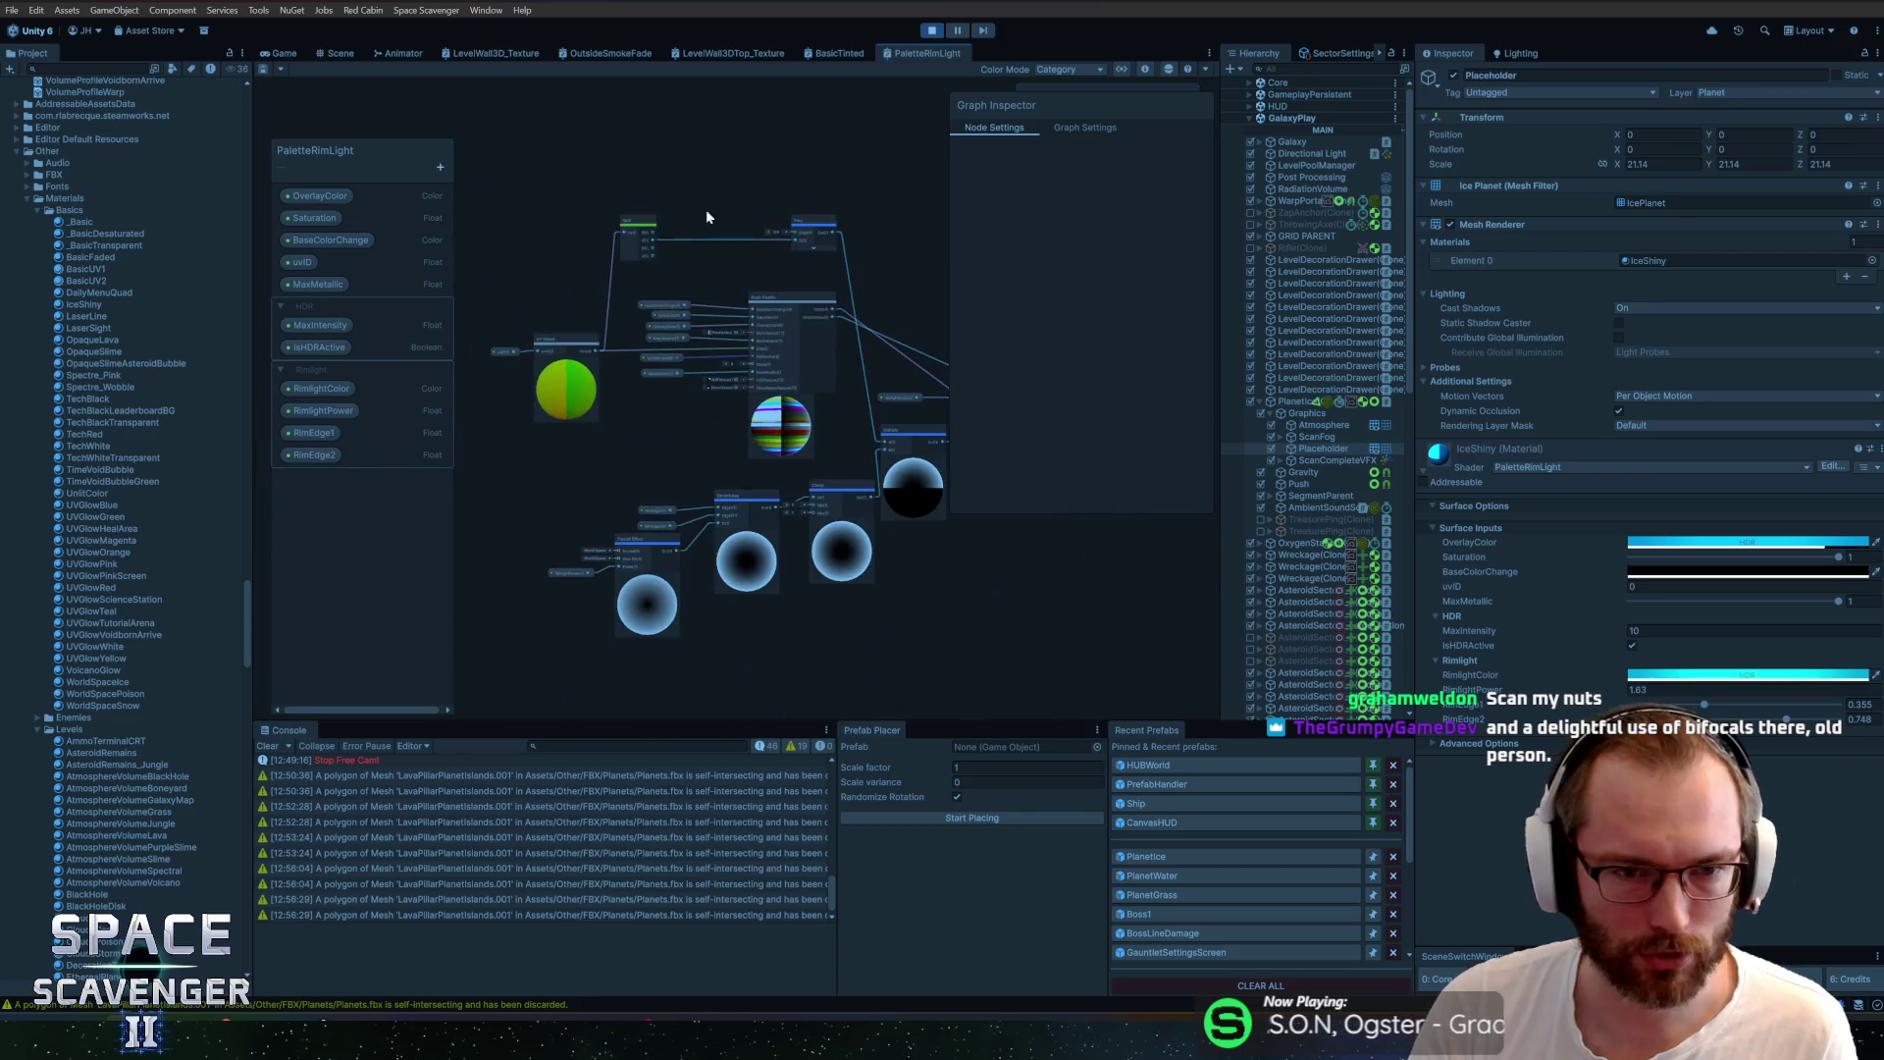
mouse_move(587, 189)
mouse_down()
mouse_move(848, 249)
mouse_move(676, 462)
mouse_move(696, 455)
mouse_move(711, 546)
mouse_move(852, 553)
mouse_move(832, 584)
mouse_up()
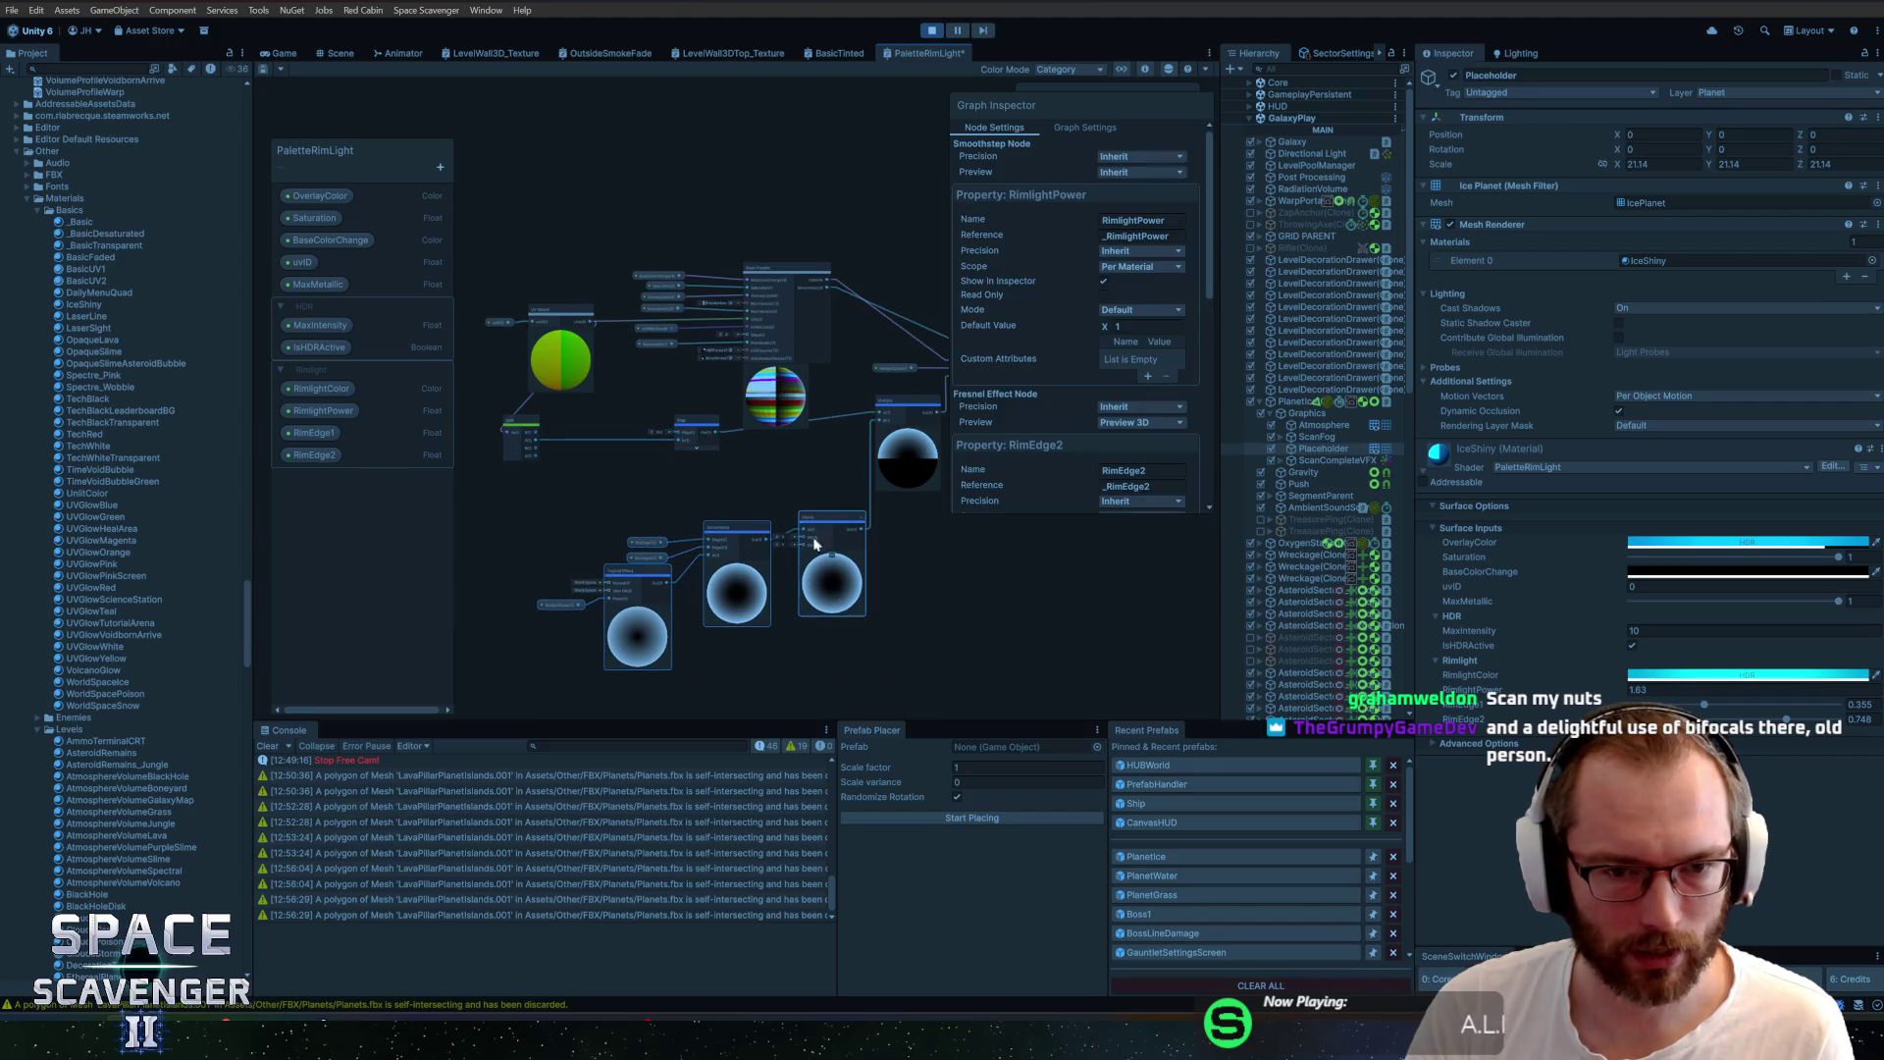
click(686, 420)
drag(685, 420, 780, 446)
drag(538, 428, 628, 442)
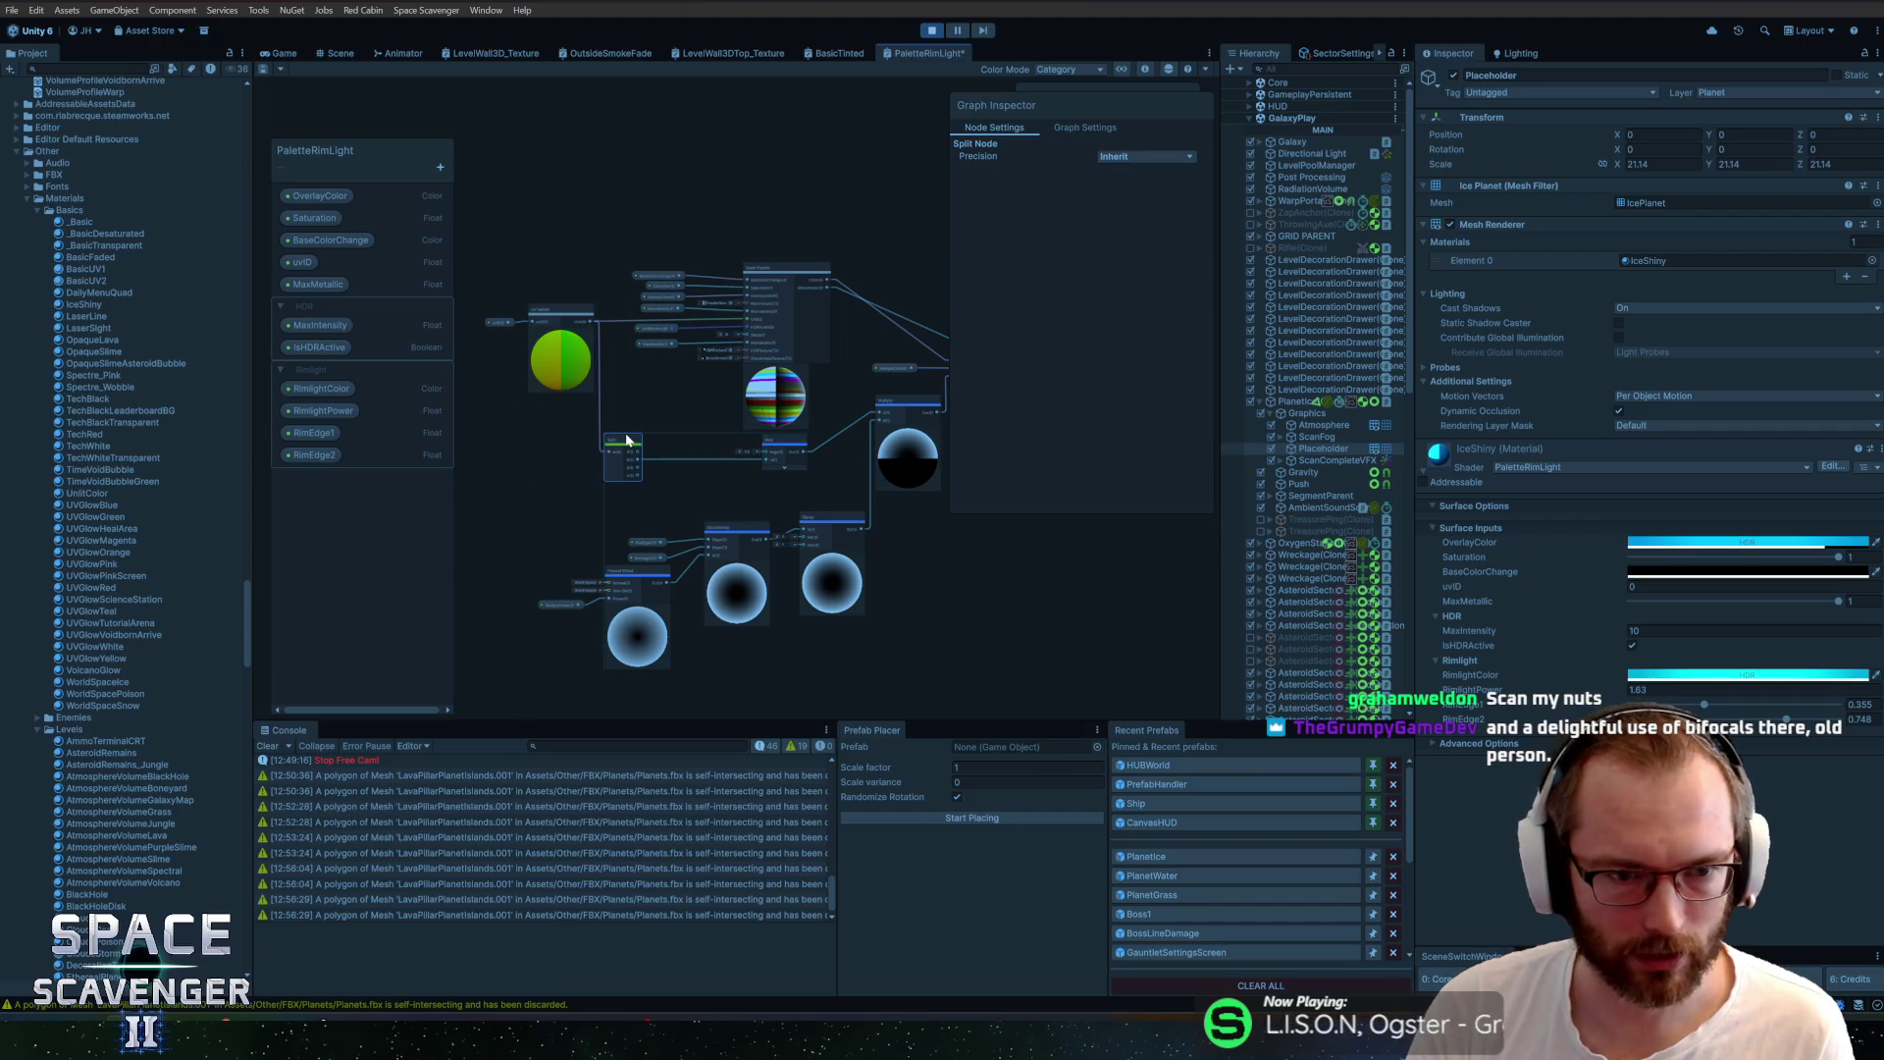
Pan the graph to centre the Basic Palette and Step nodes
scroll(559, 427, up, 5)
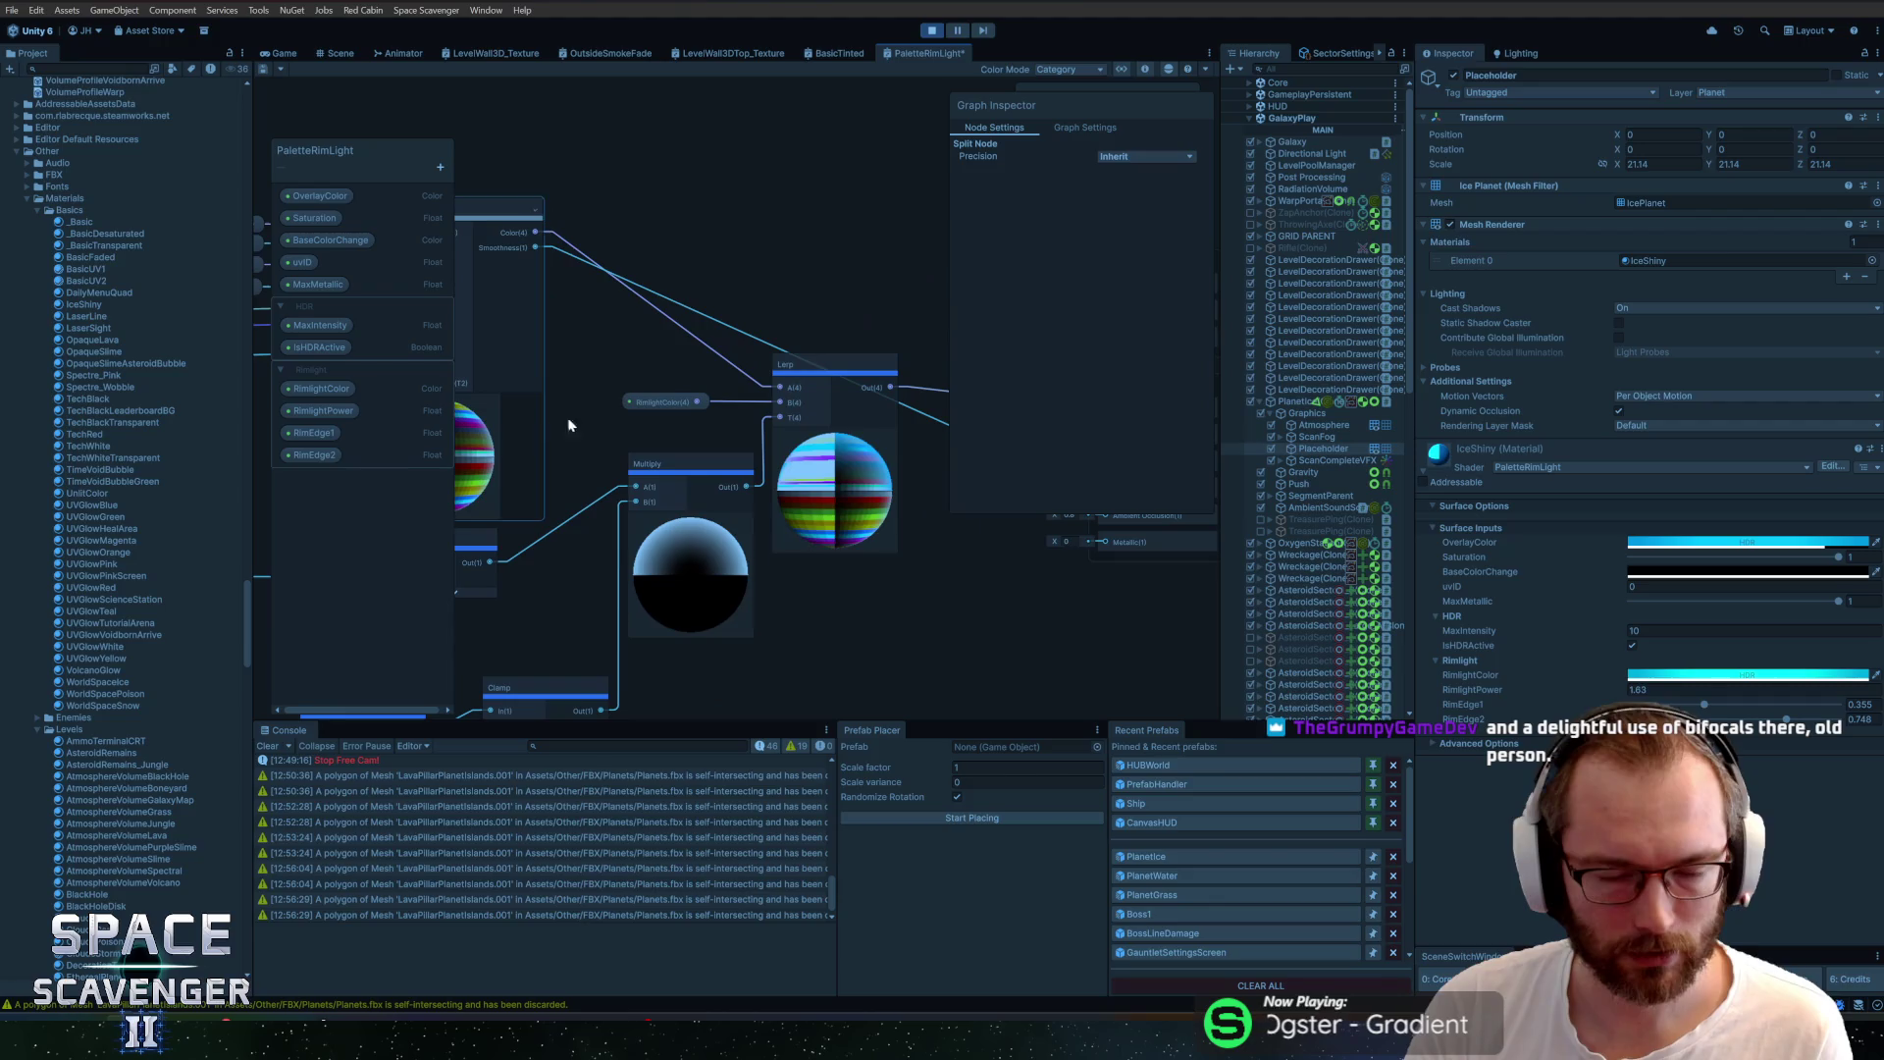
drag(583, 458, 689, 428)
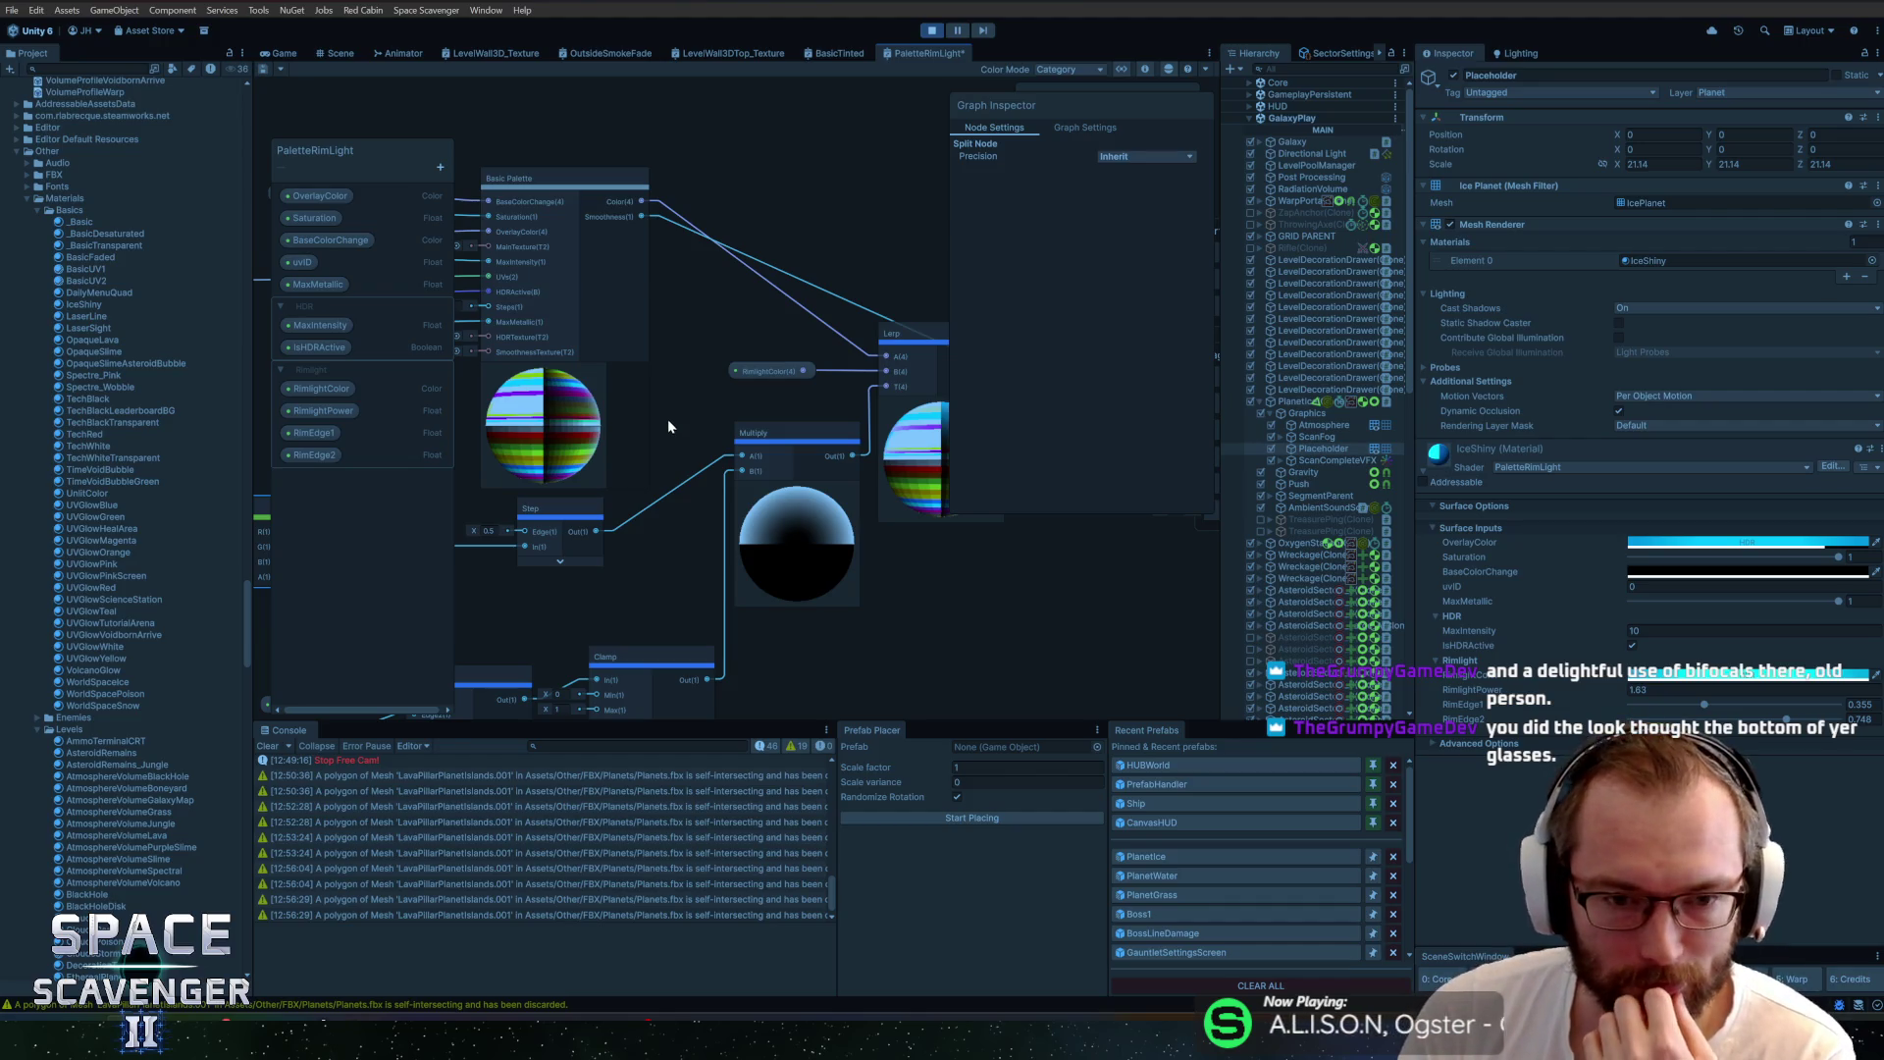
drag(663, 420, 733, 451)
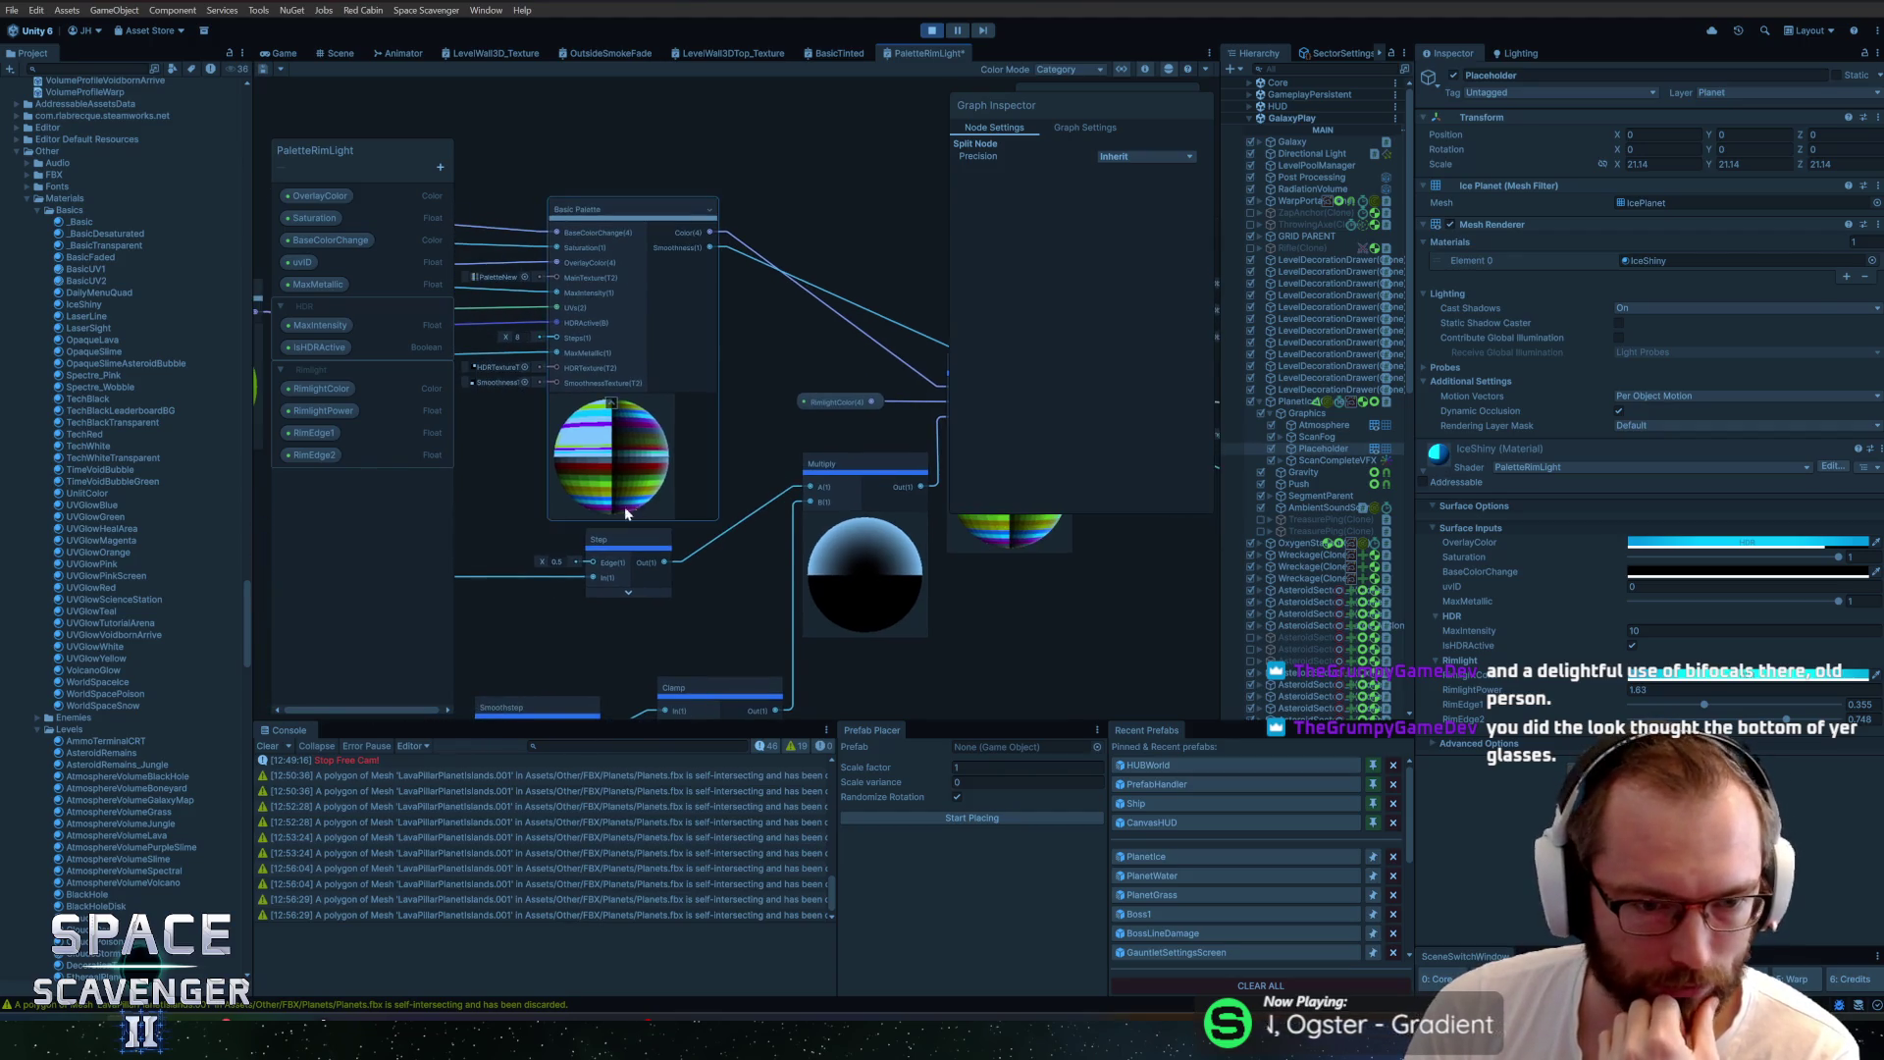
drag(545, 558, 551, 569)
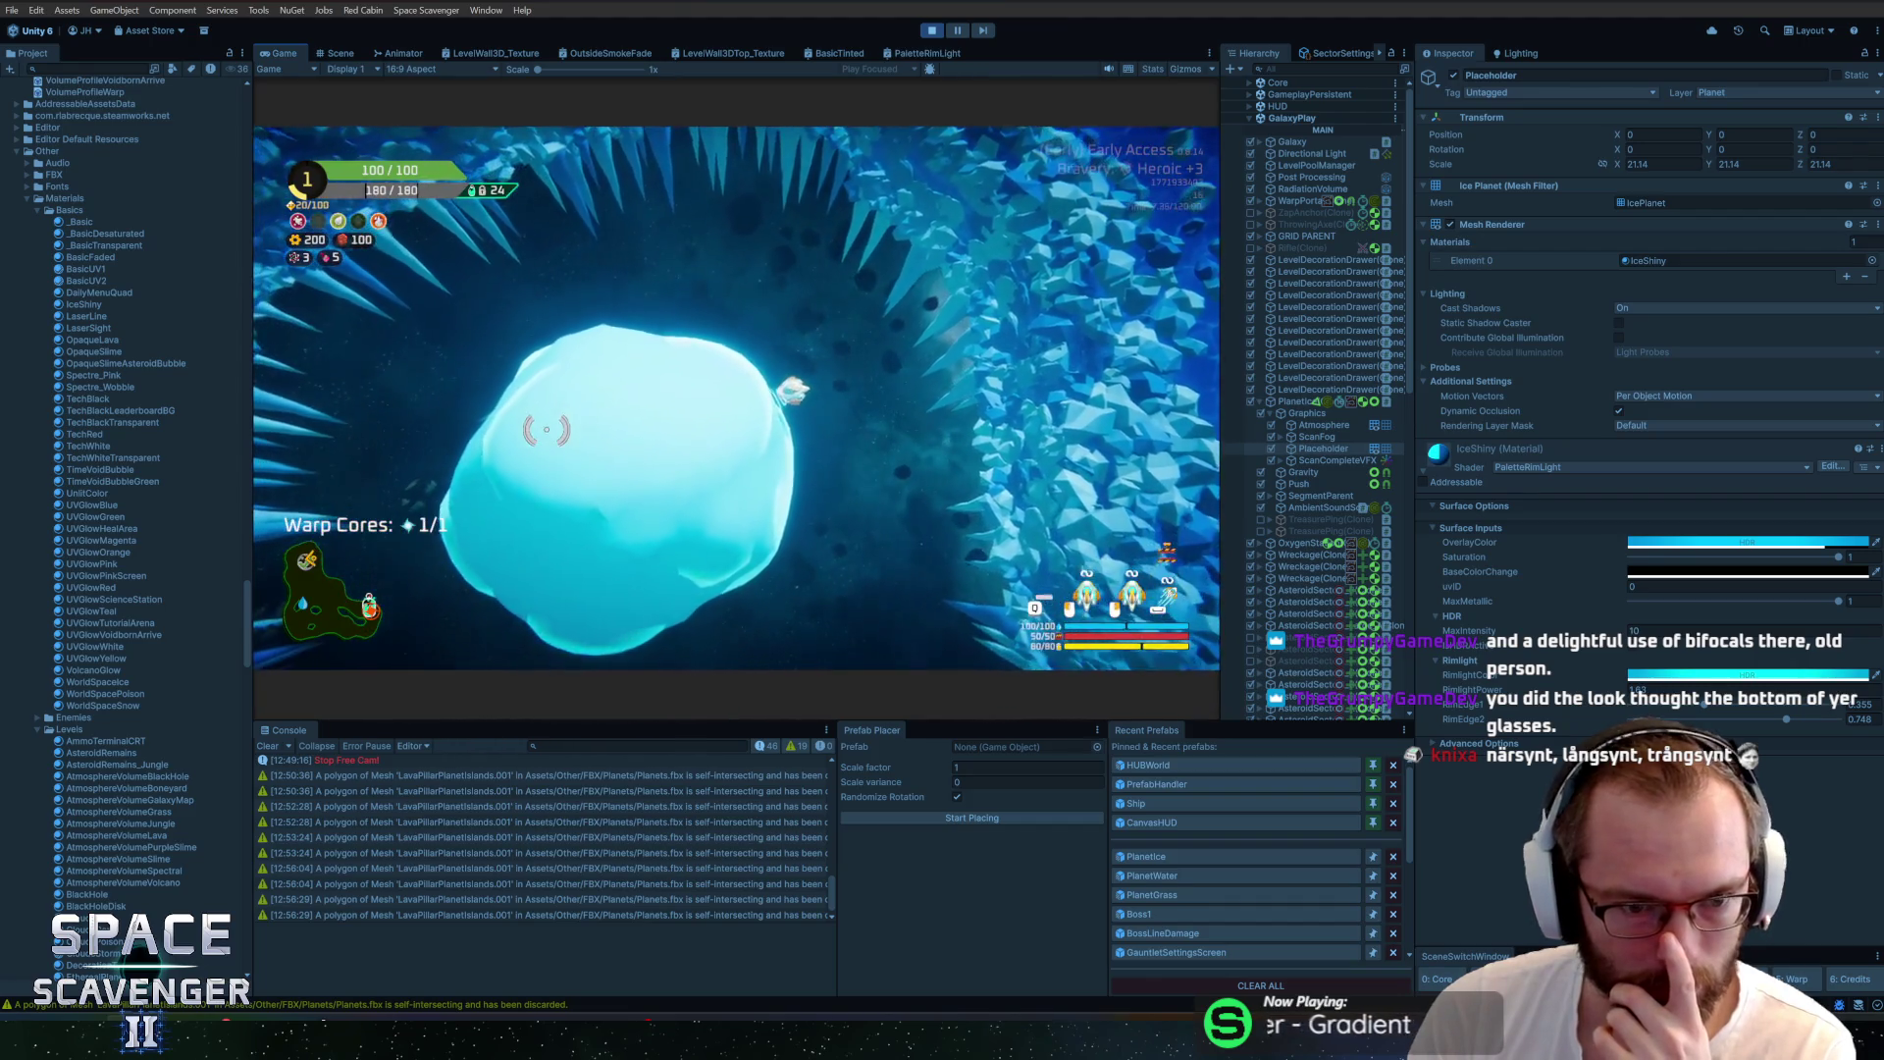
Dock the PaletteRimLight graph beside the Console and Prefab Placer beside Recent Prefabs
key(alt+Tab)
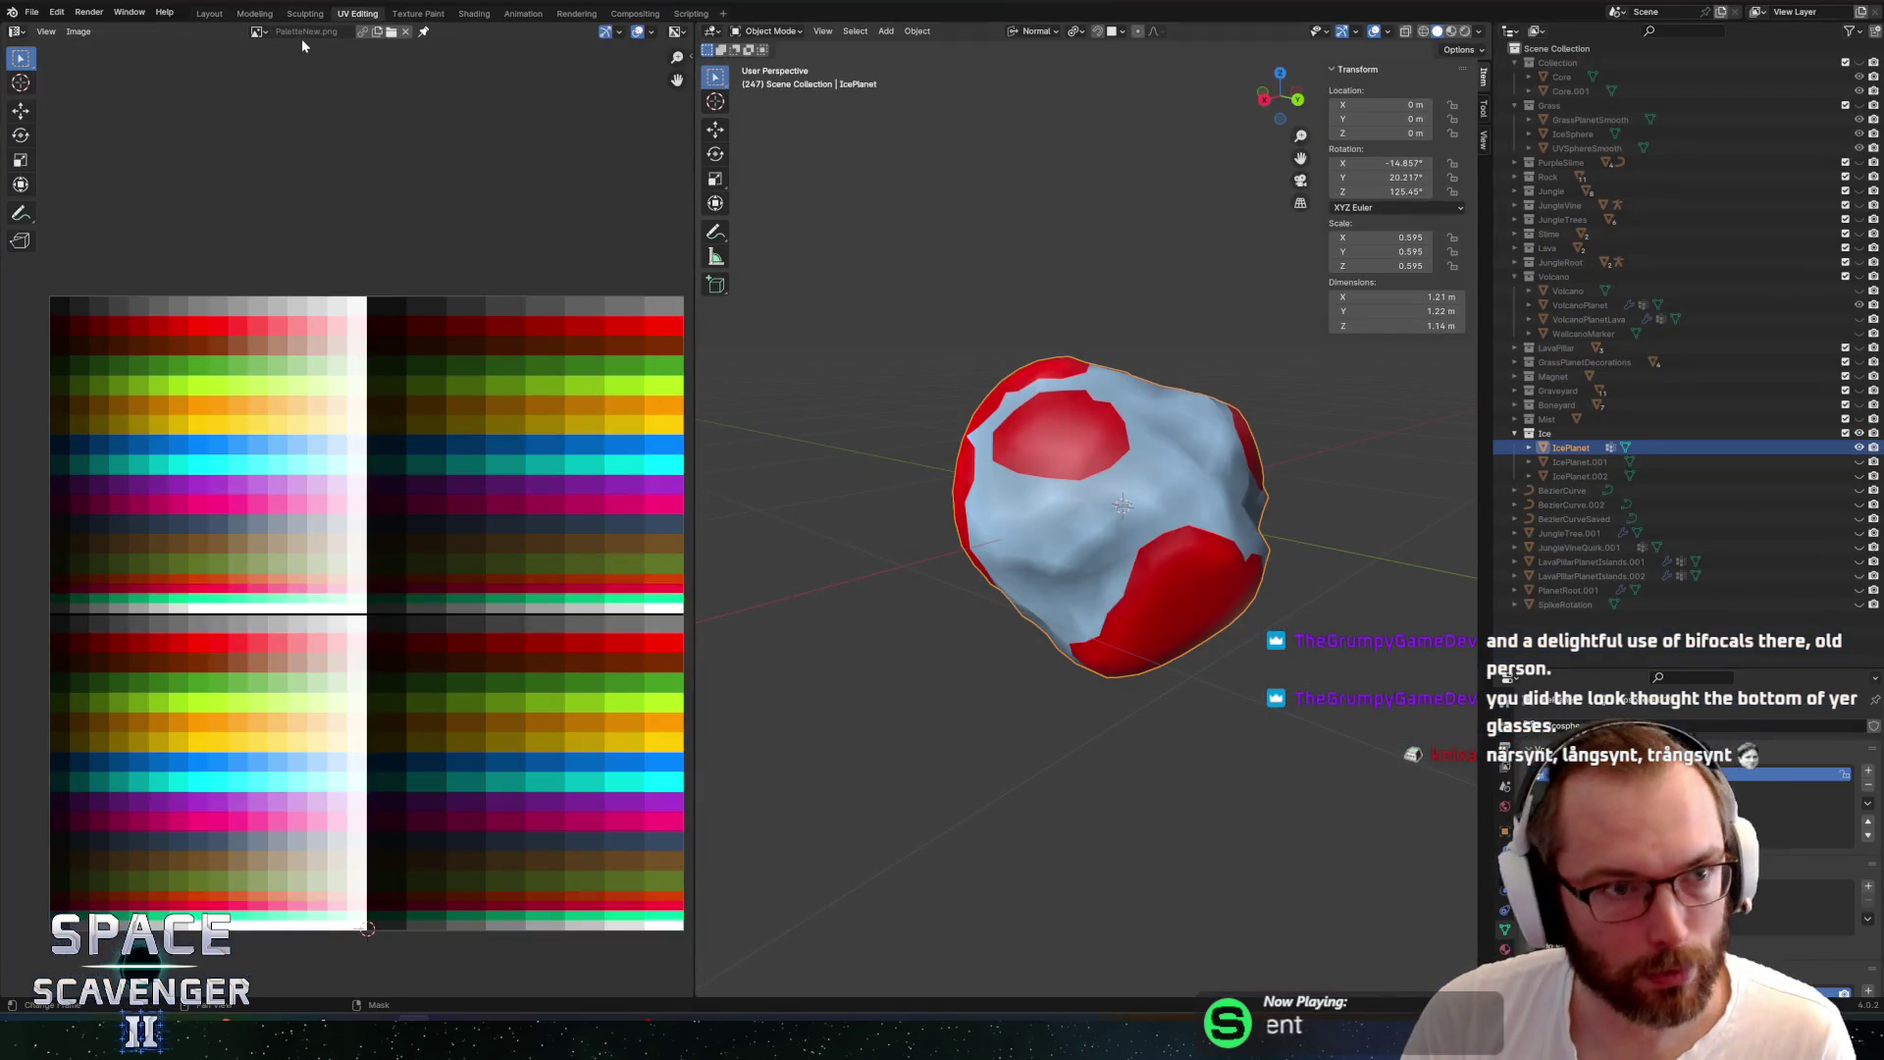
key(alt+Tab)
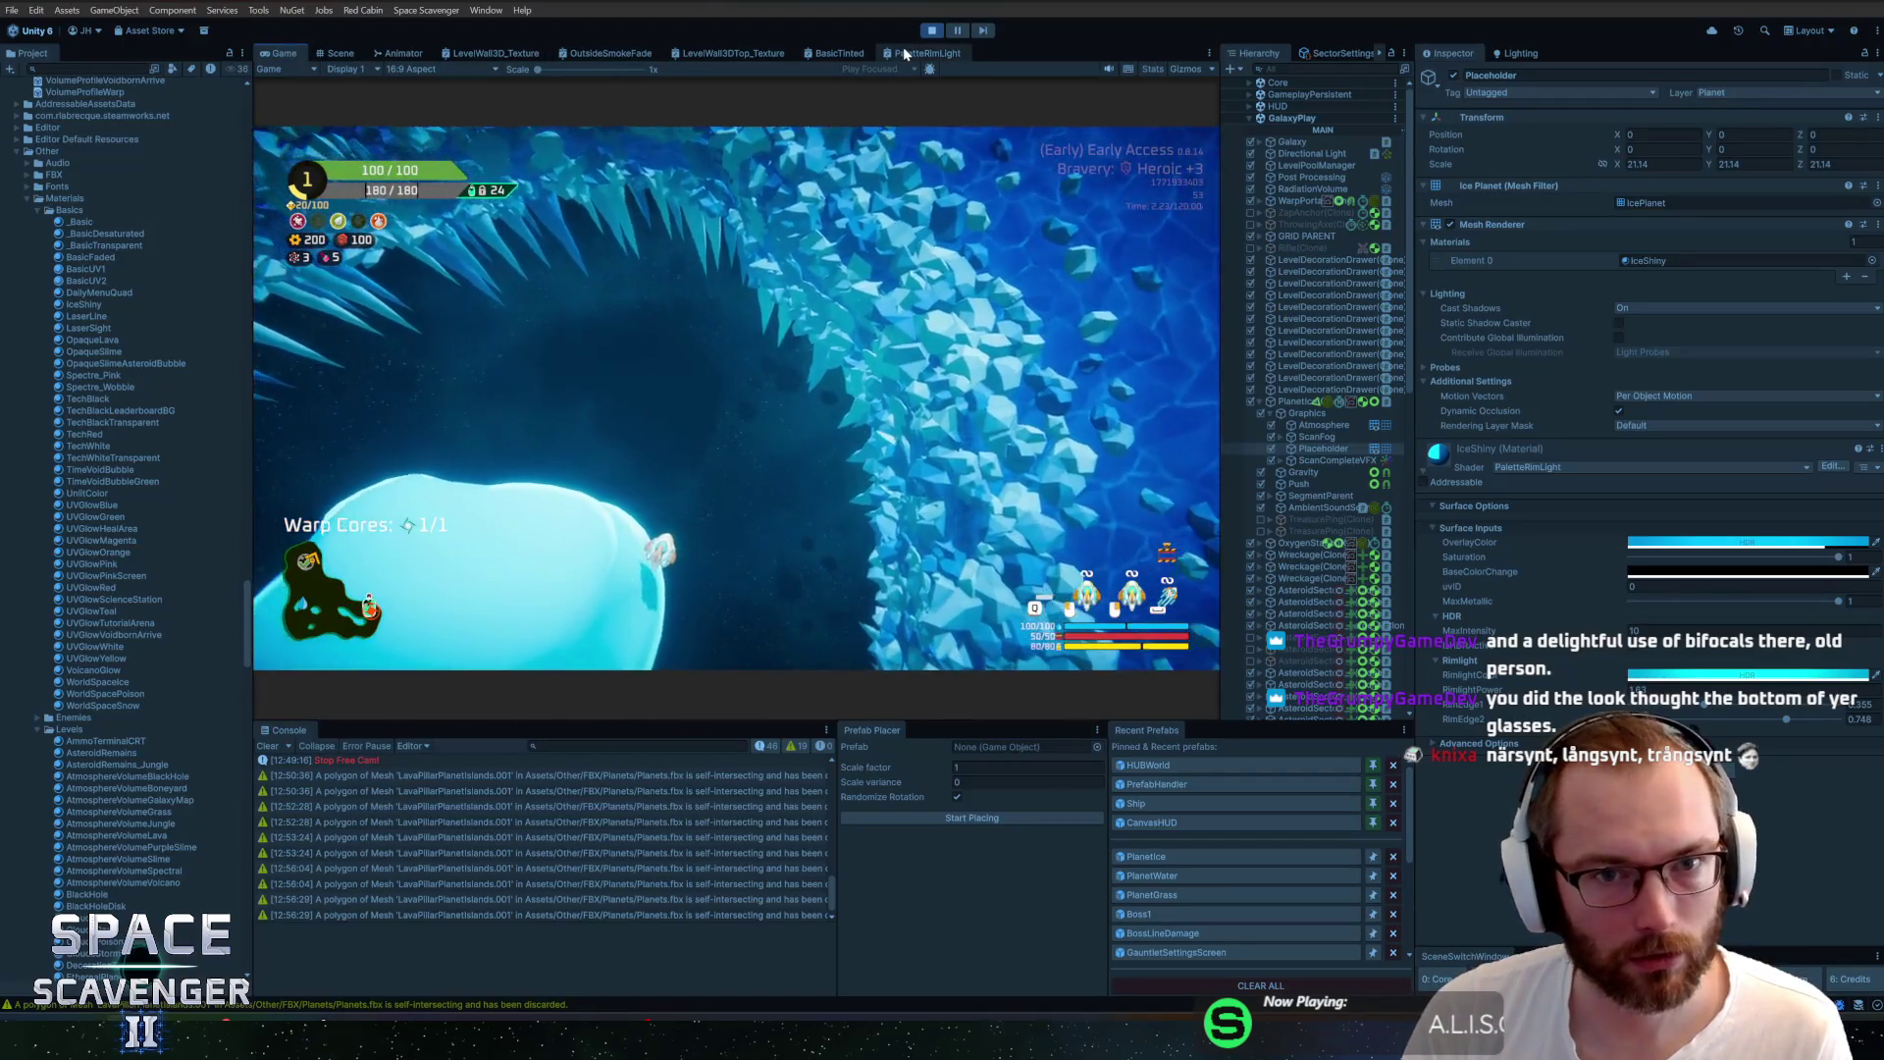
click(903, 49)
mouse_move(903, 51)
mouse_down()
mouse_move(629, 744)
mouse_move(453, 729)
mouse_move(490, 535)
mouse_up()
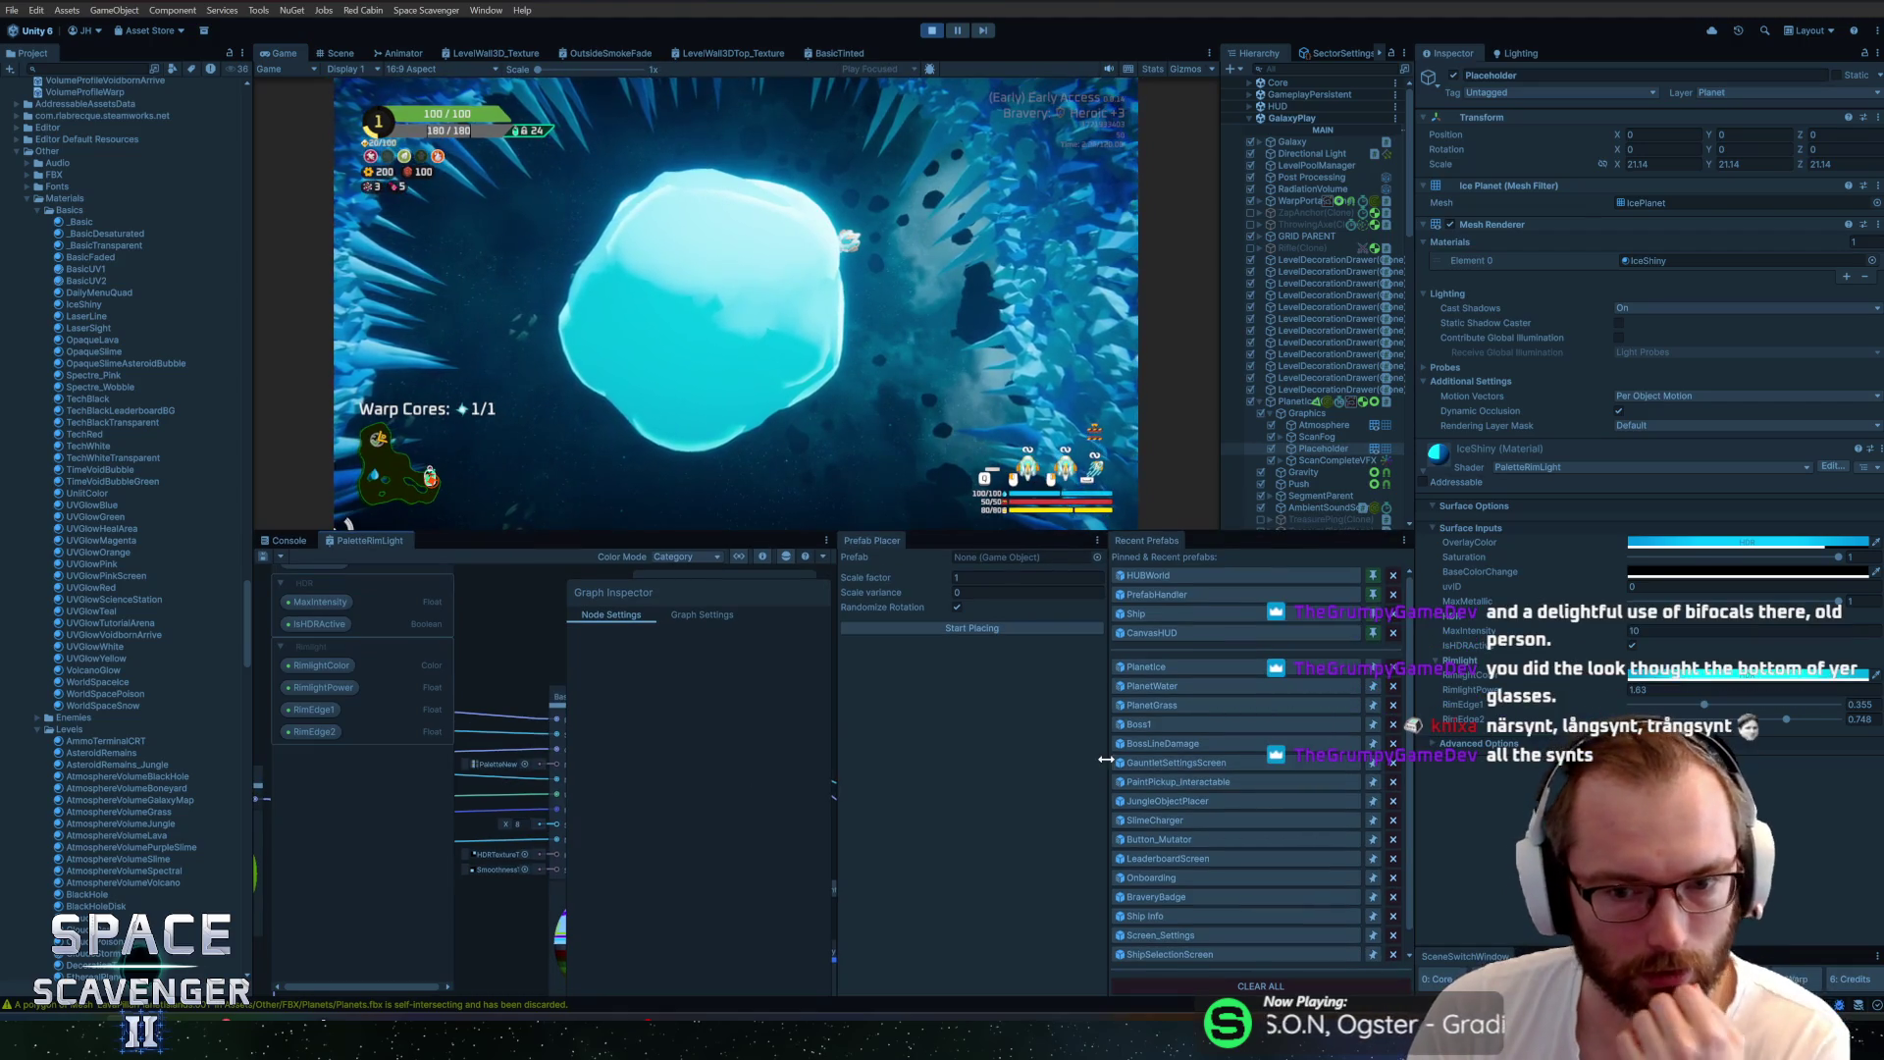
drag(871, 539, 1219, 550)
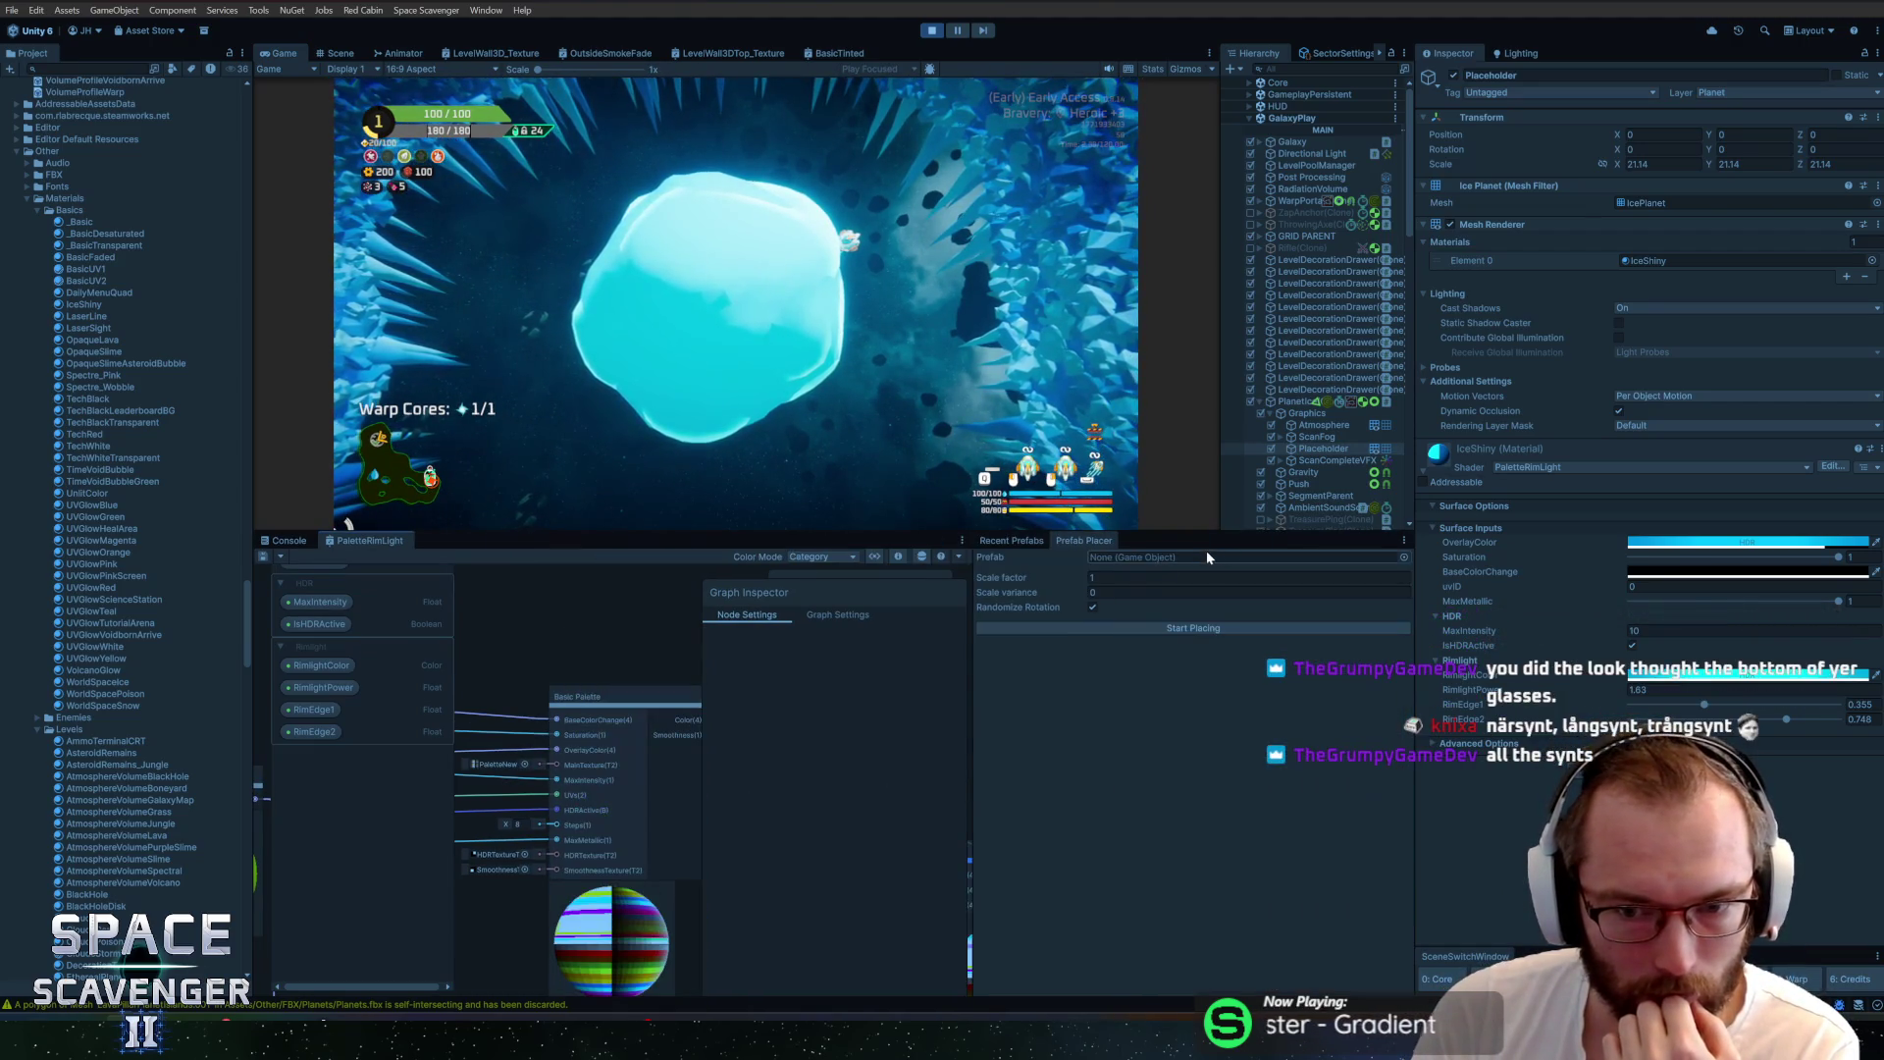
Widen the shader graph panel, bring the Lerp nodes into view and save with Ctrl+S
drag(970, 659, 1314, 687)
drag(986, 720, 640, 633)
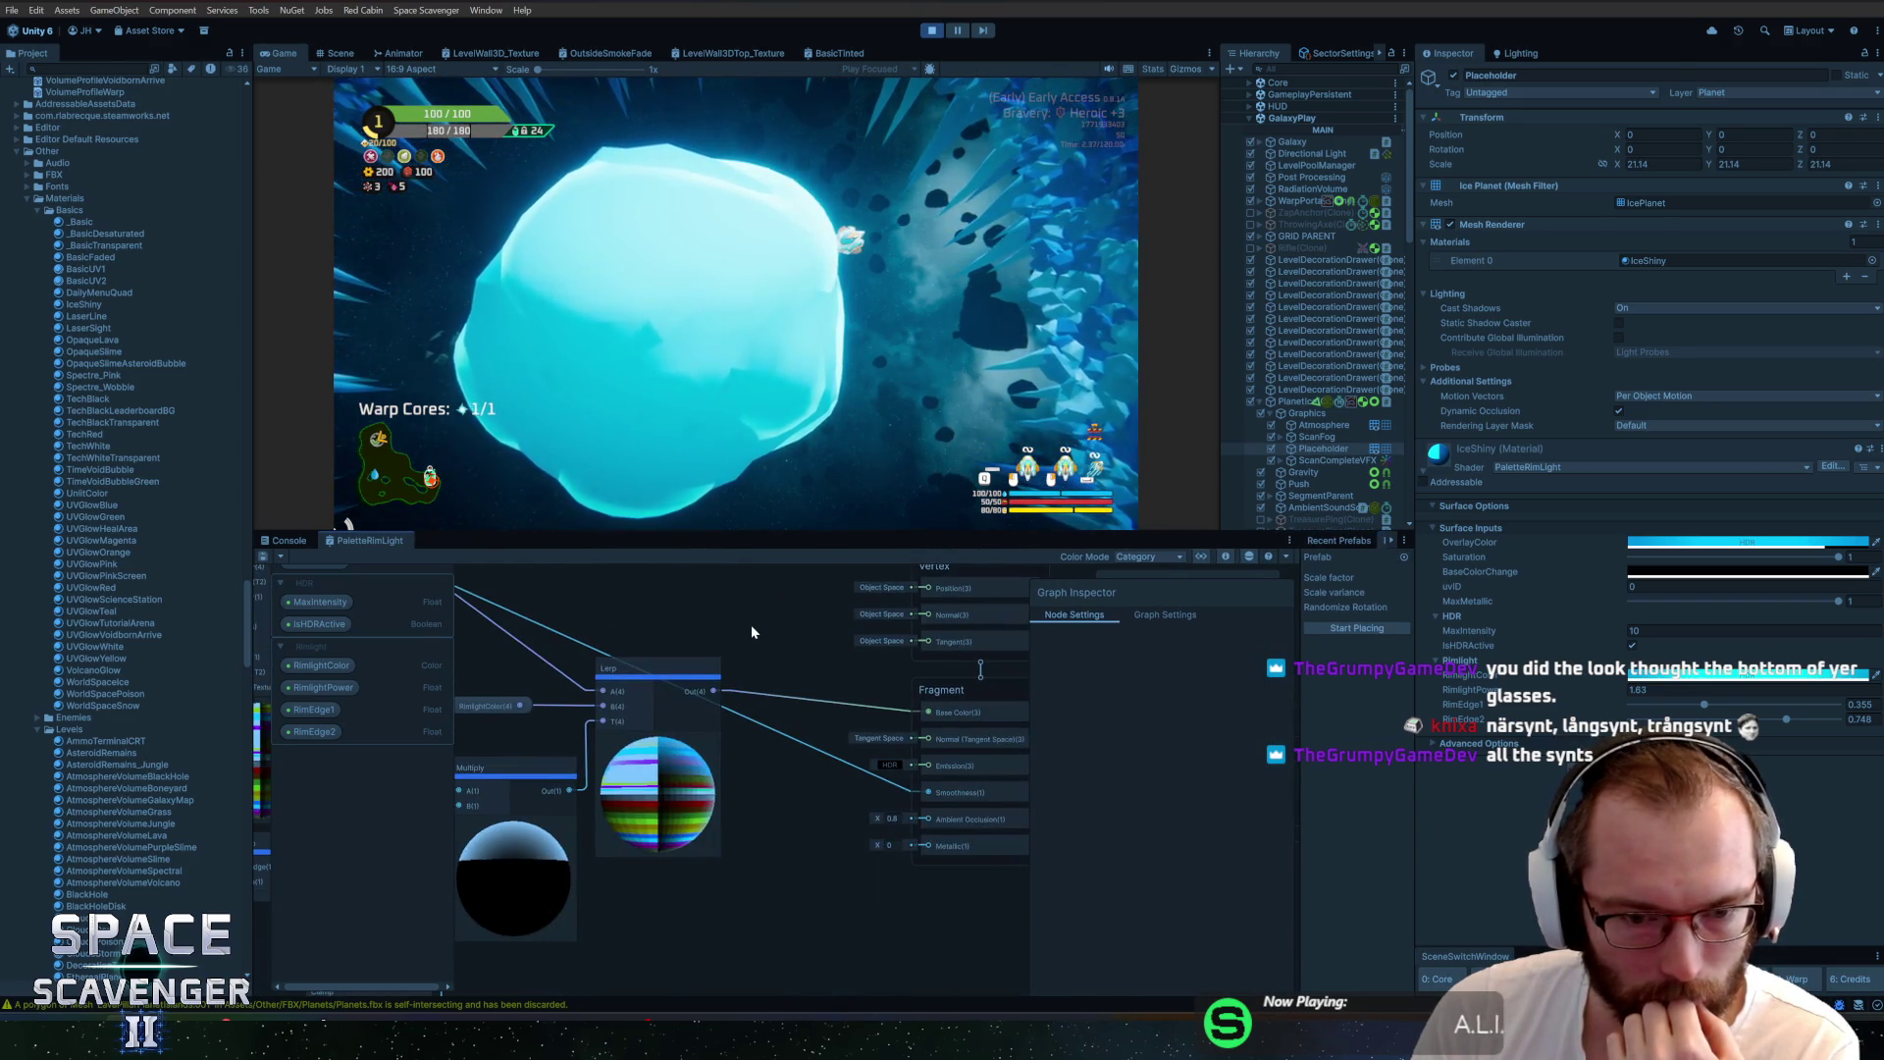
scroll(751, 625, down, 2)
mouse_move(814, 690)
mouse_down()
mouse_move(816, 727)
mouse_move(868, 728)
mouse_up()
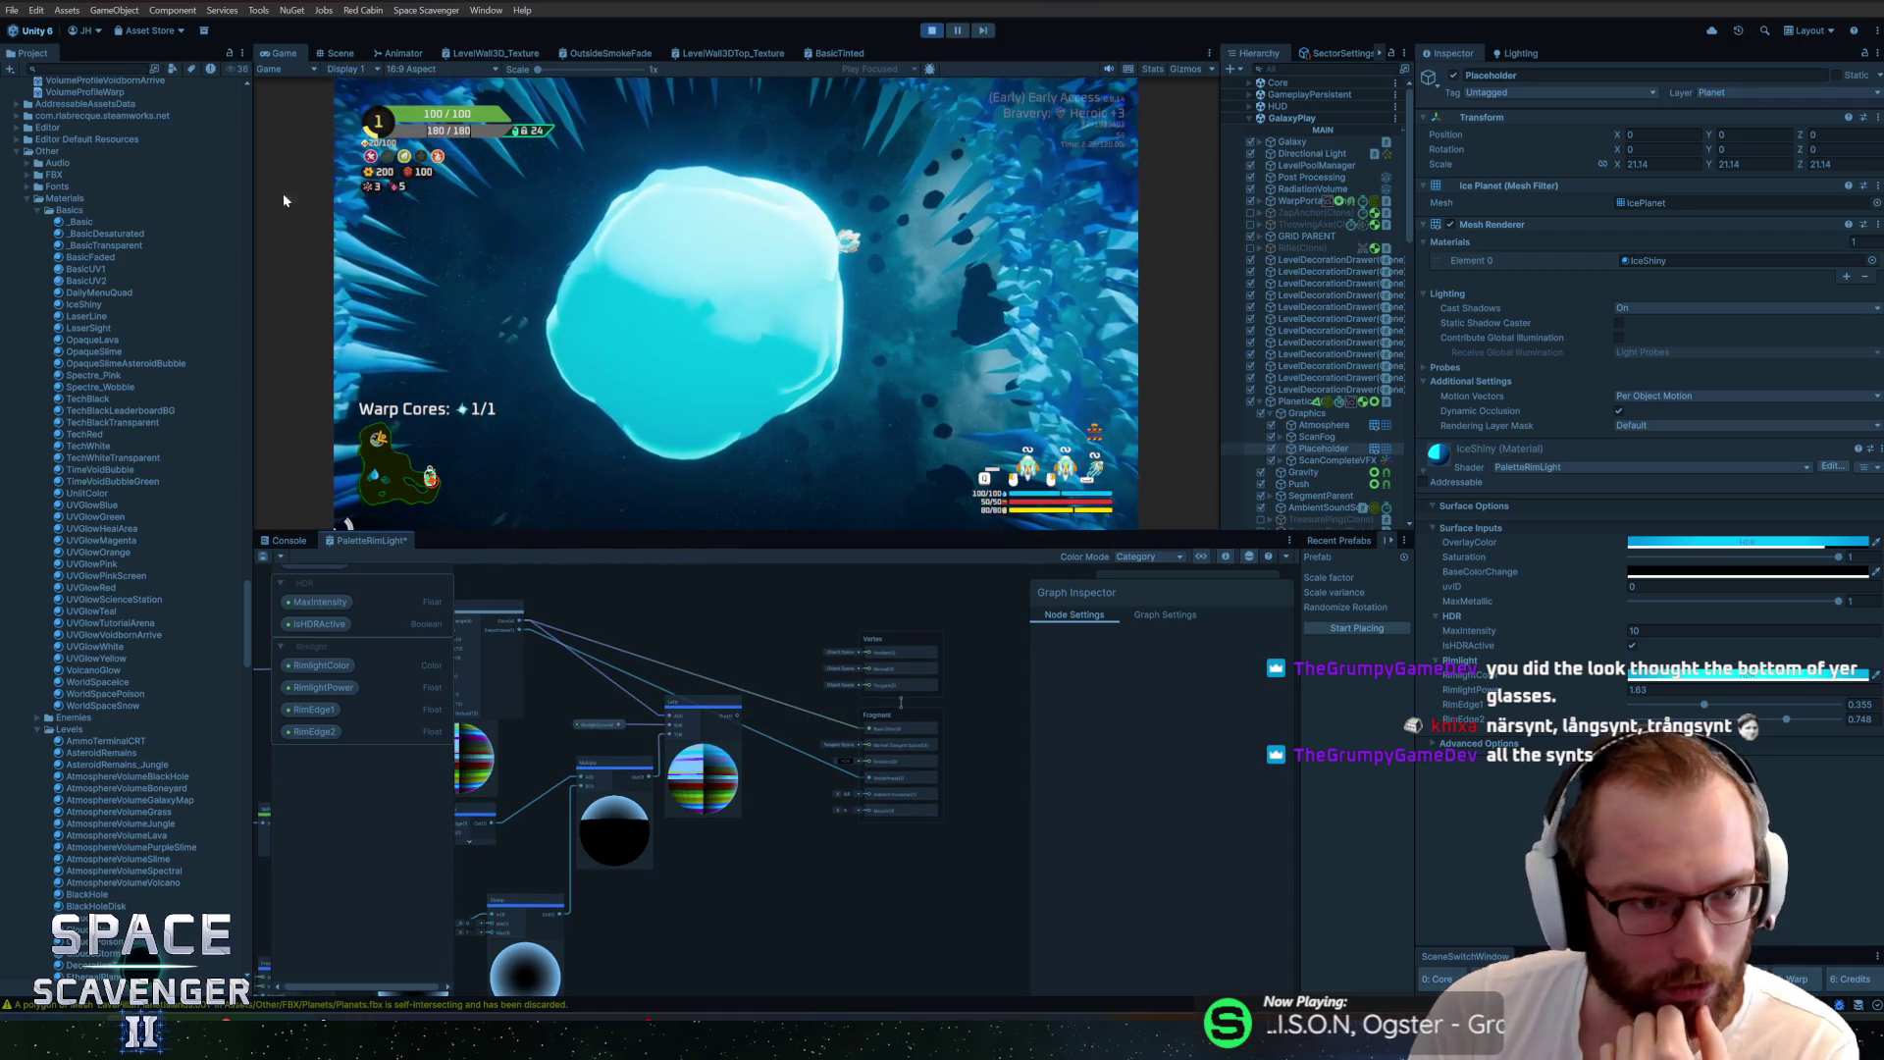
key(ctrl+s)
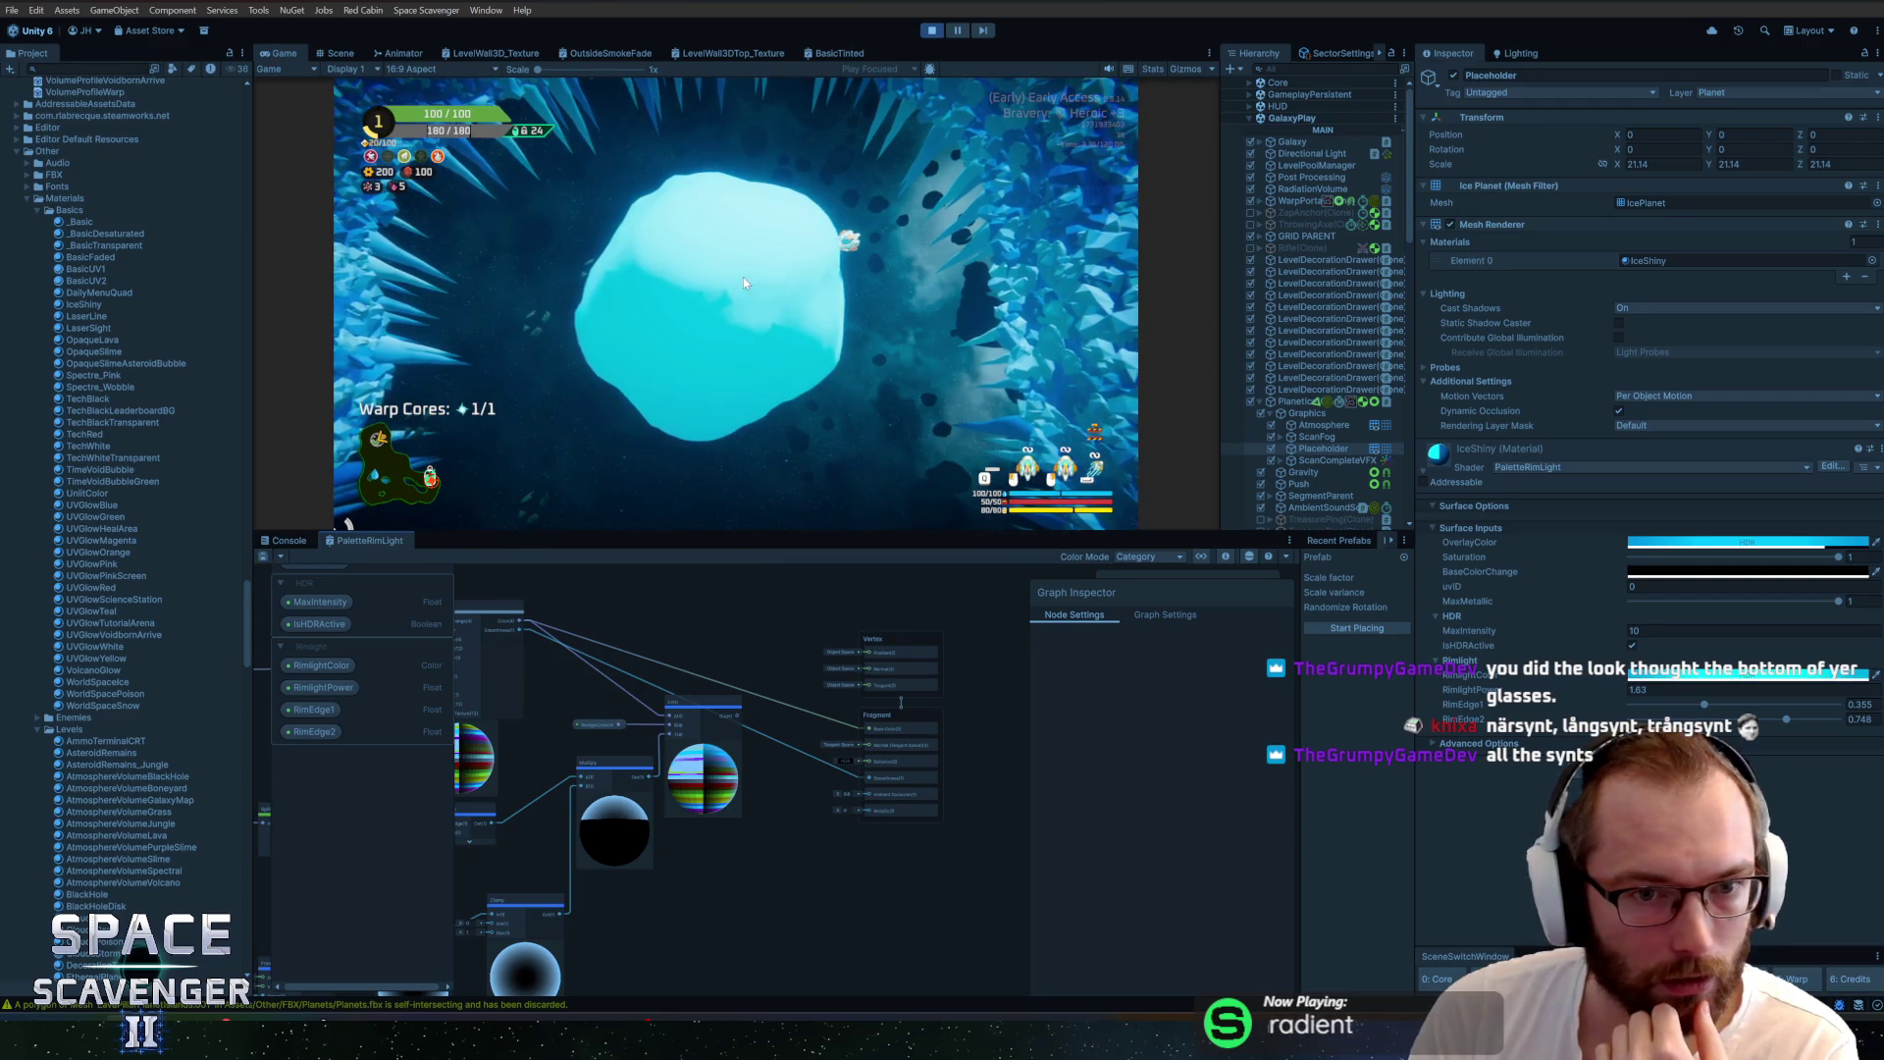
Try a white overlay colour and lower saturation on the ice material, then restore the original cyan
click(1727, 542)
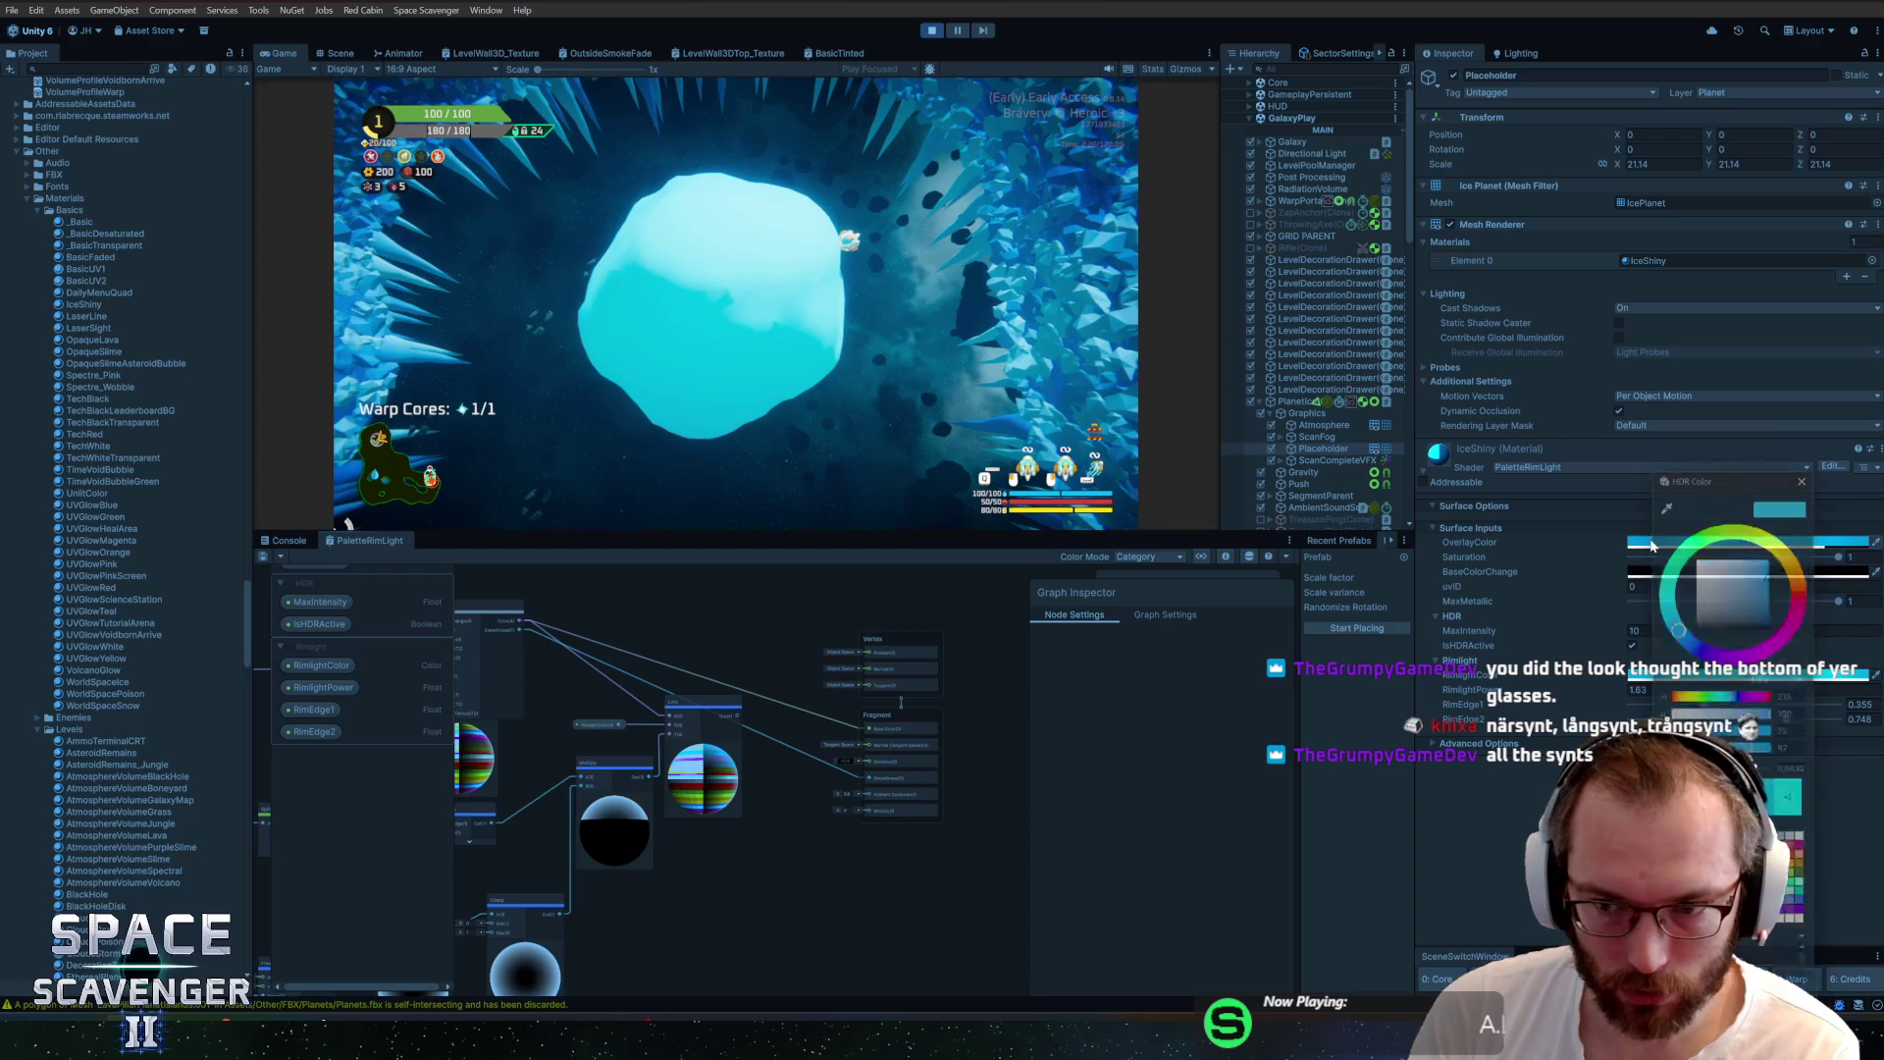
mouse_move(1726, 595)
mouse_down()
mouse_move(1757, 568)
mouse_move(1635, 698)
mouse_move(1590, 537)
mouse_up()
click(1771, 495)
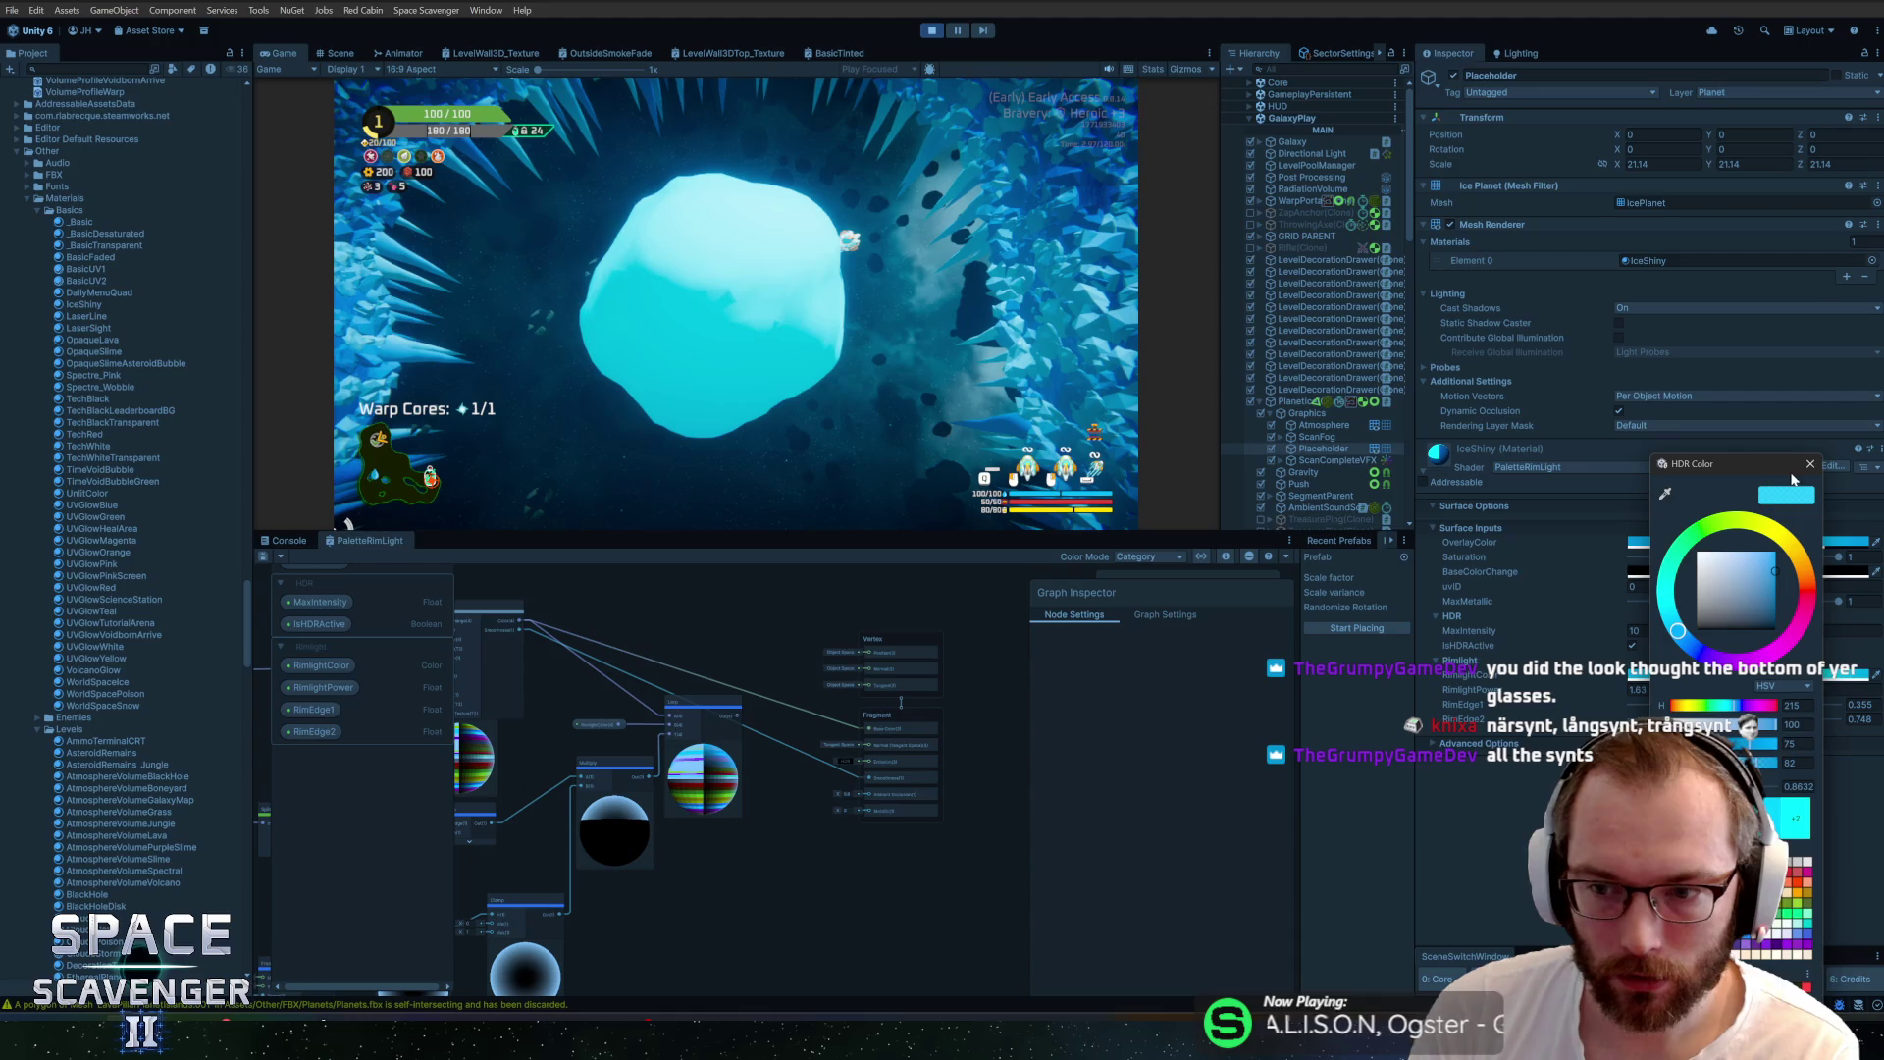
click(1811, 464)
click(1746, 542)
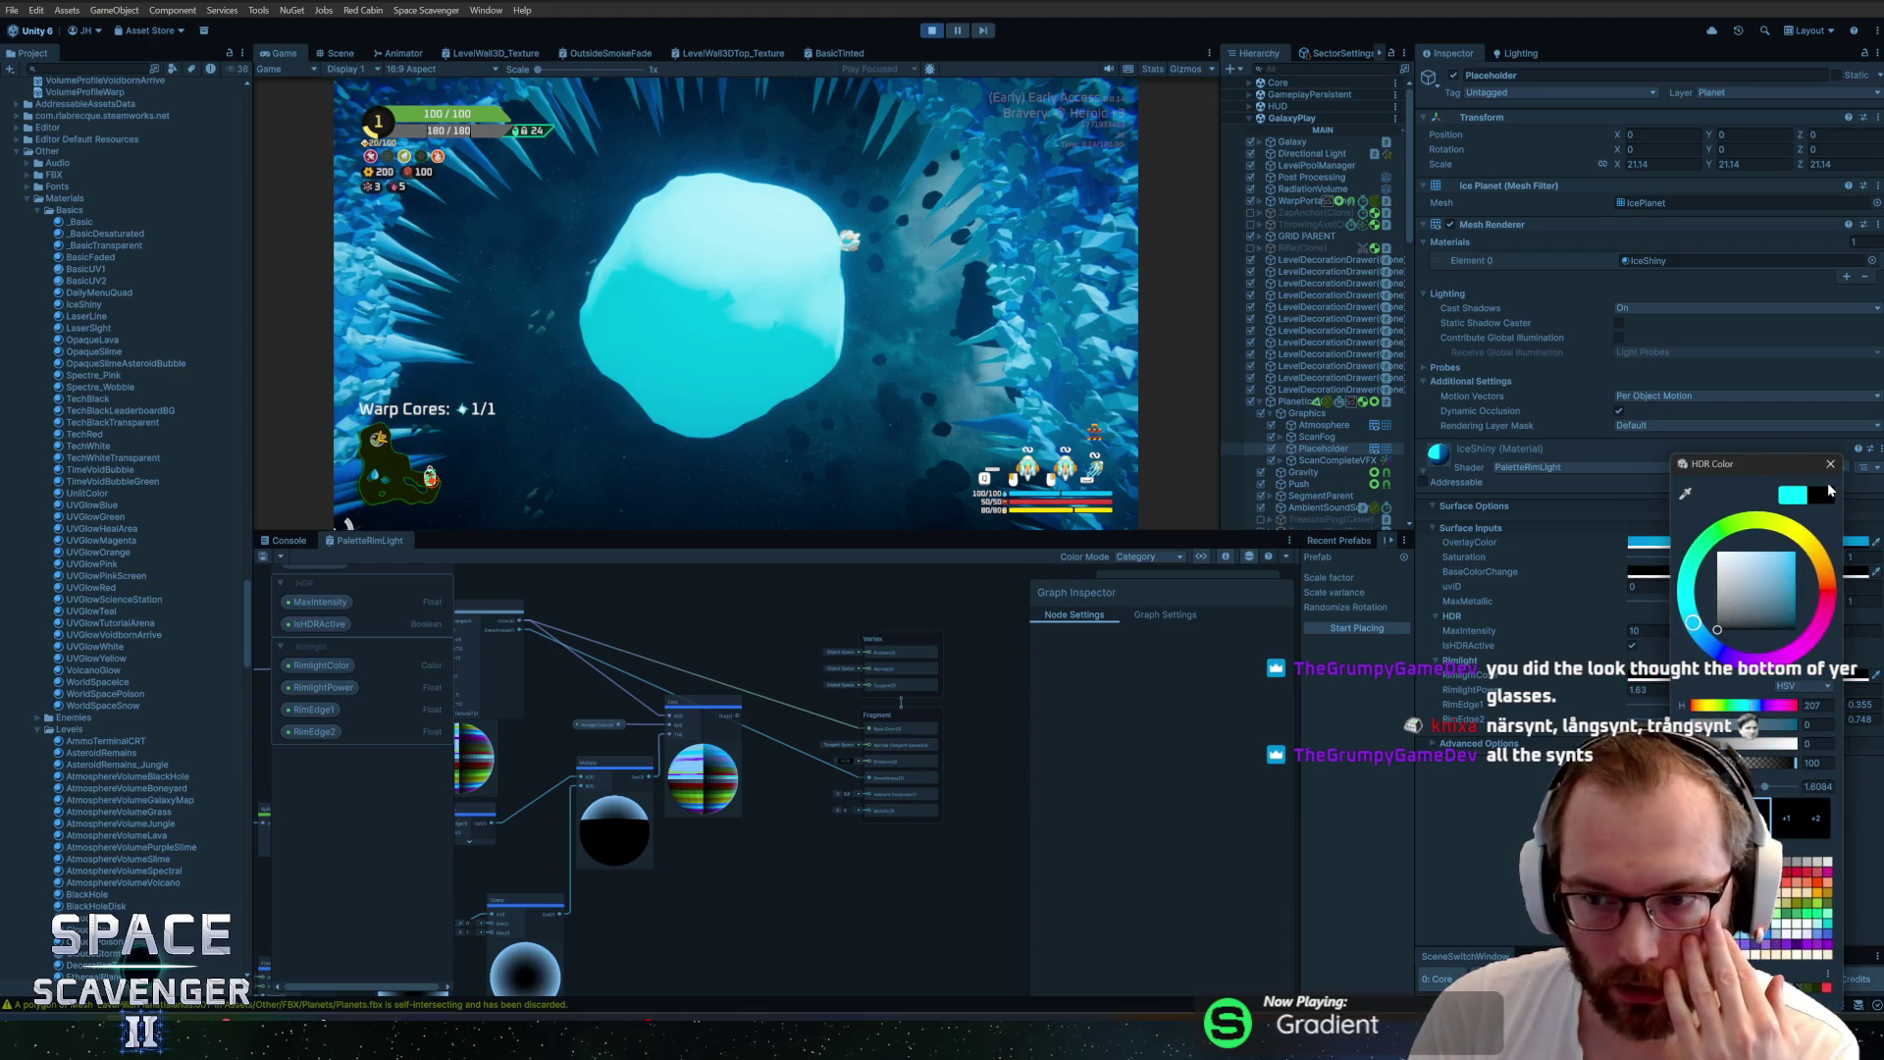
click(1830, 463)
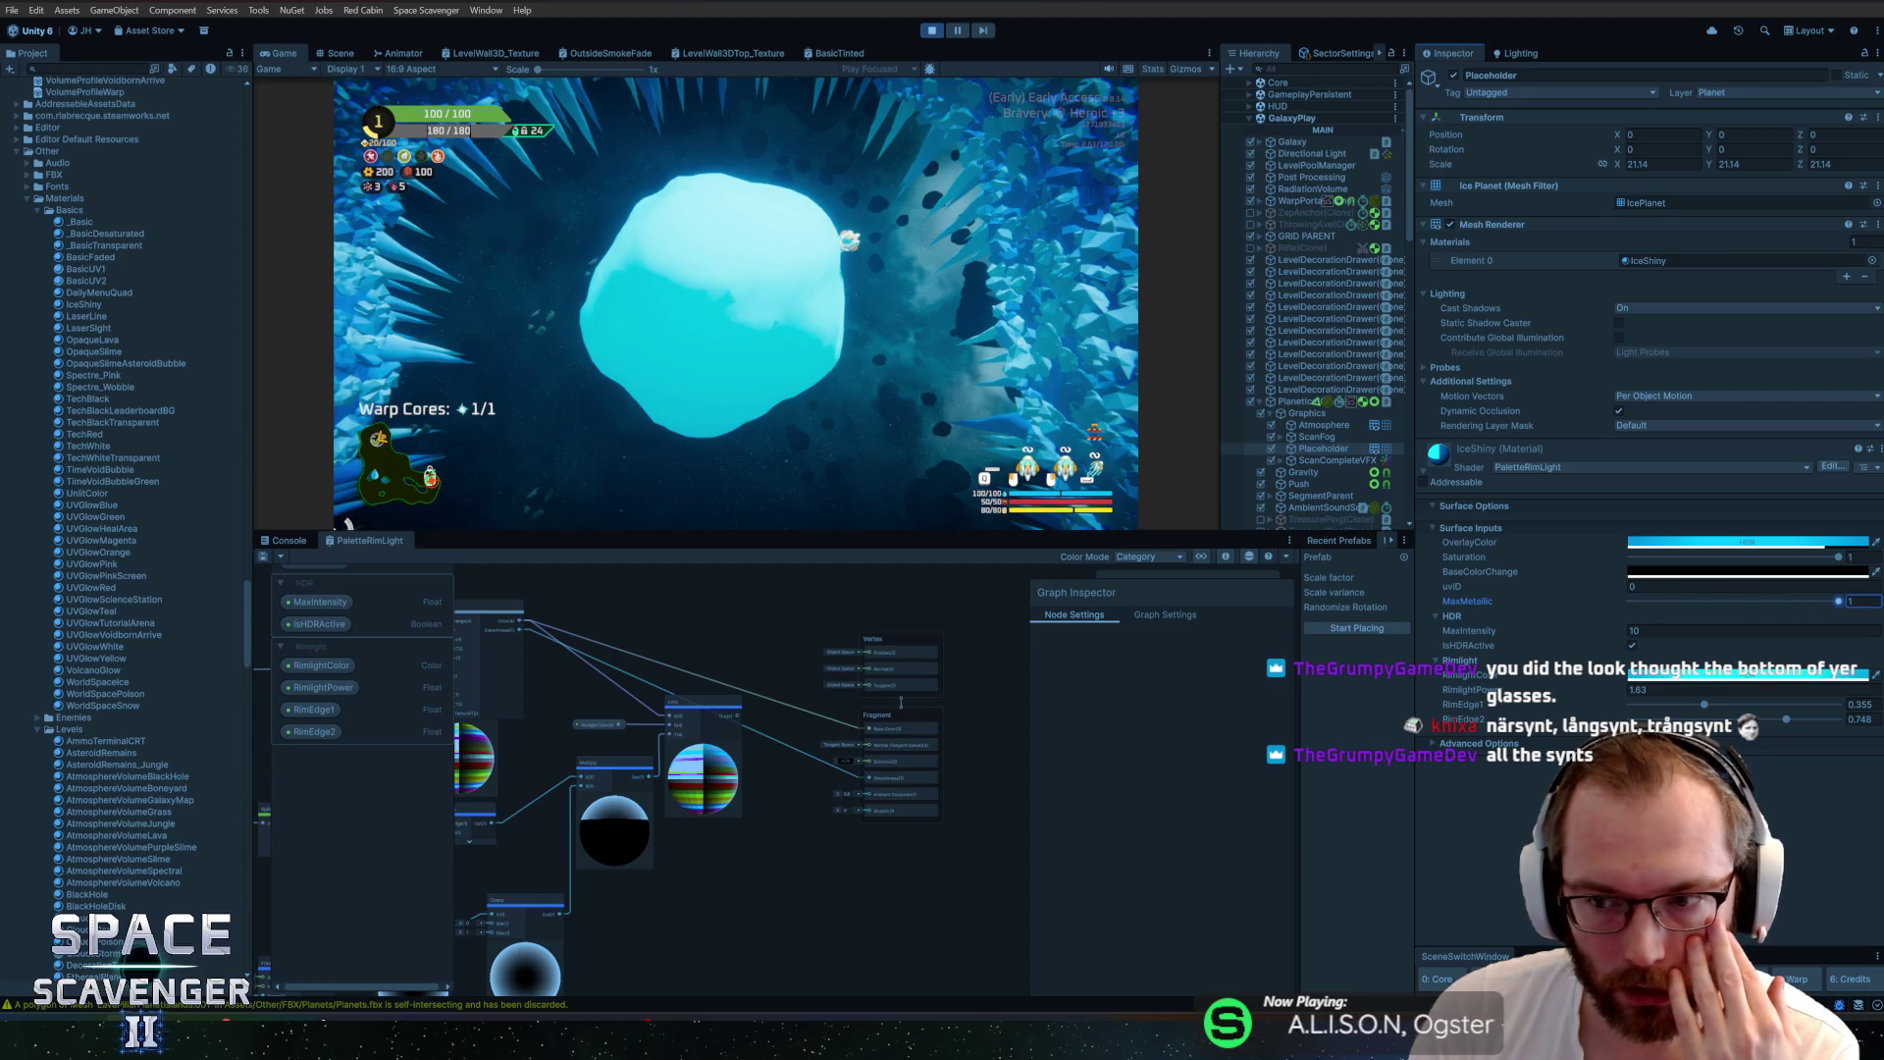
mouse_move(1809, 559)
mouse_down()
mouse_move(1610, 572)
mouse_move(1841, 557)
mouse_up()
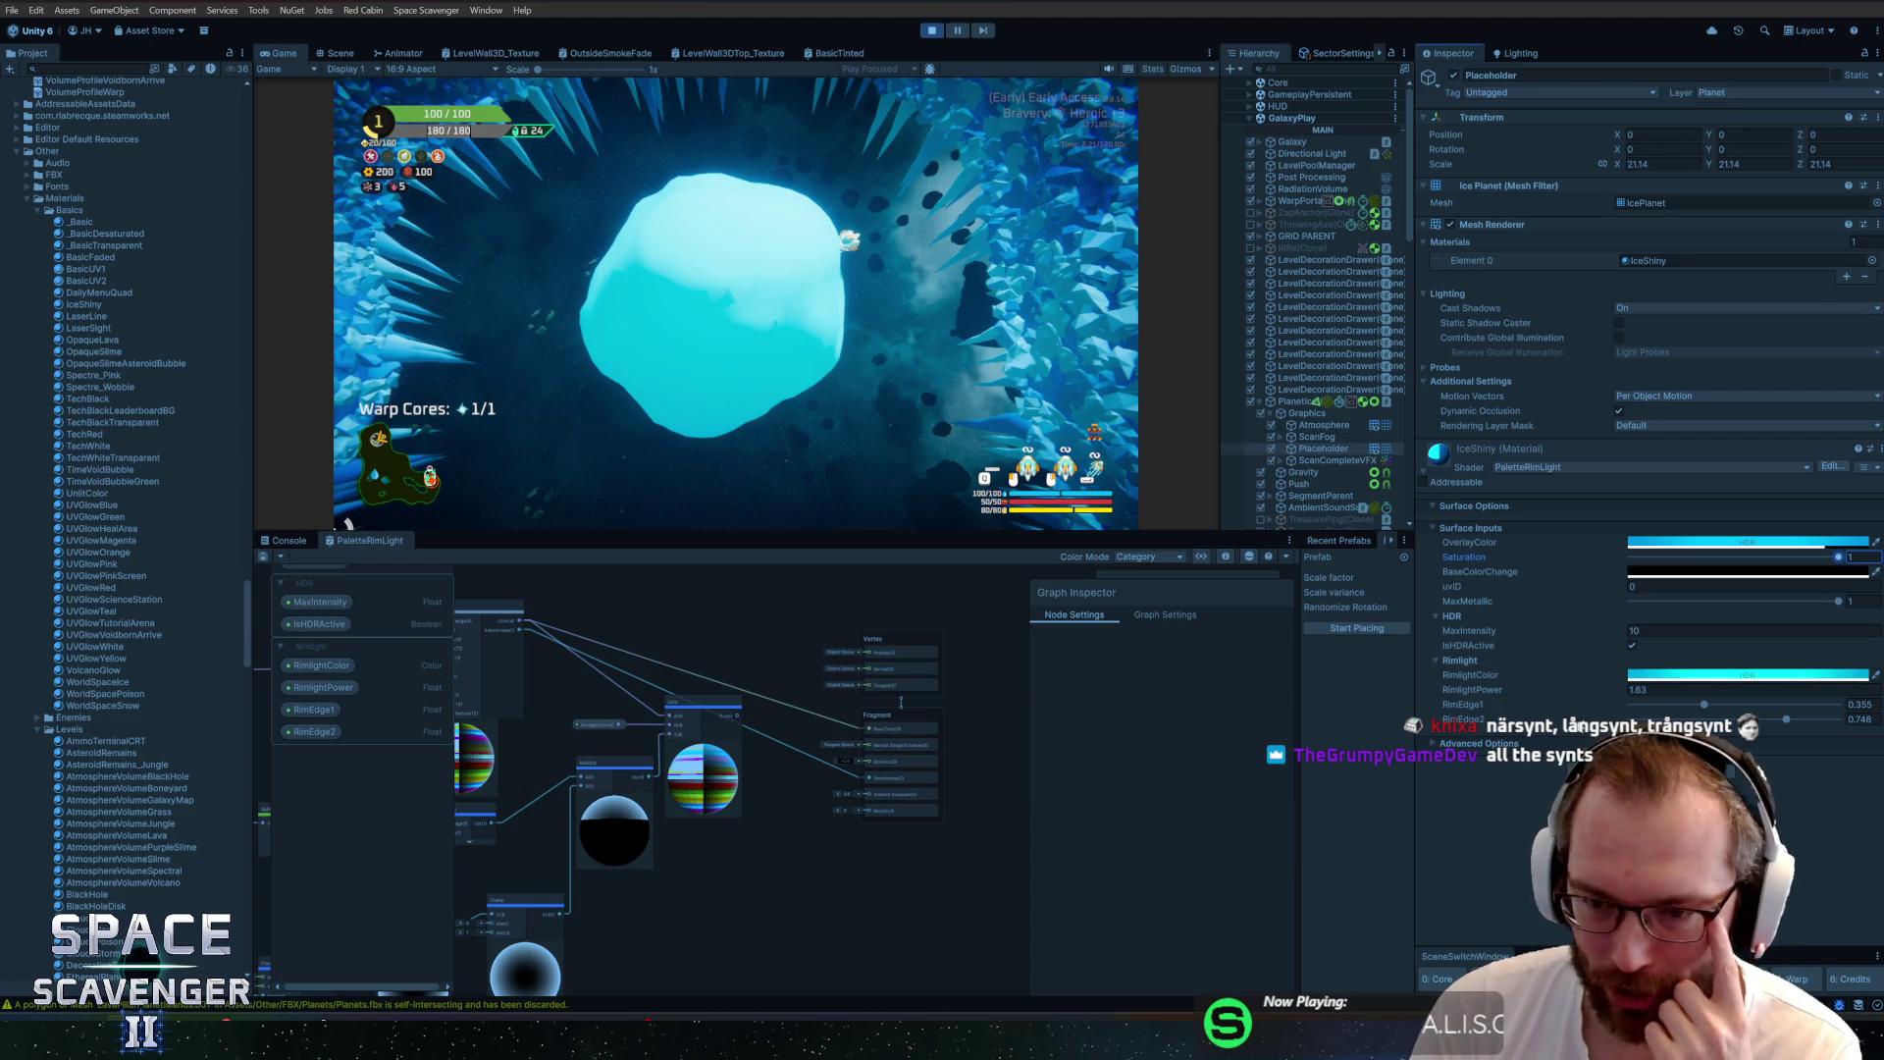
Raise RimEdge1 to 0.473 and set the overlay alpha to 100, keeping the cyan colour
click(1767, 705)
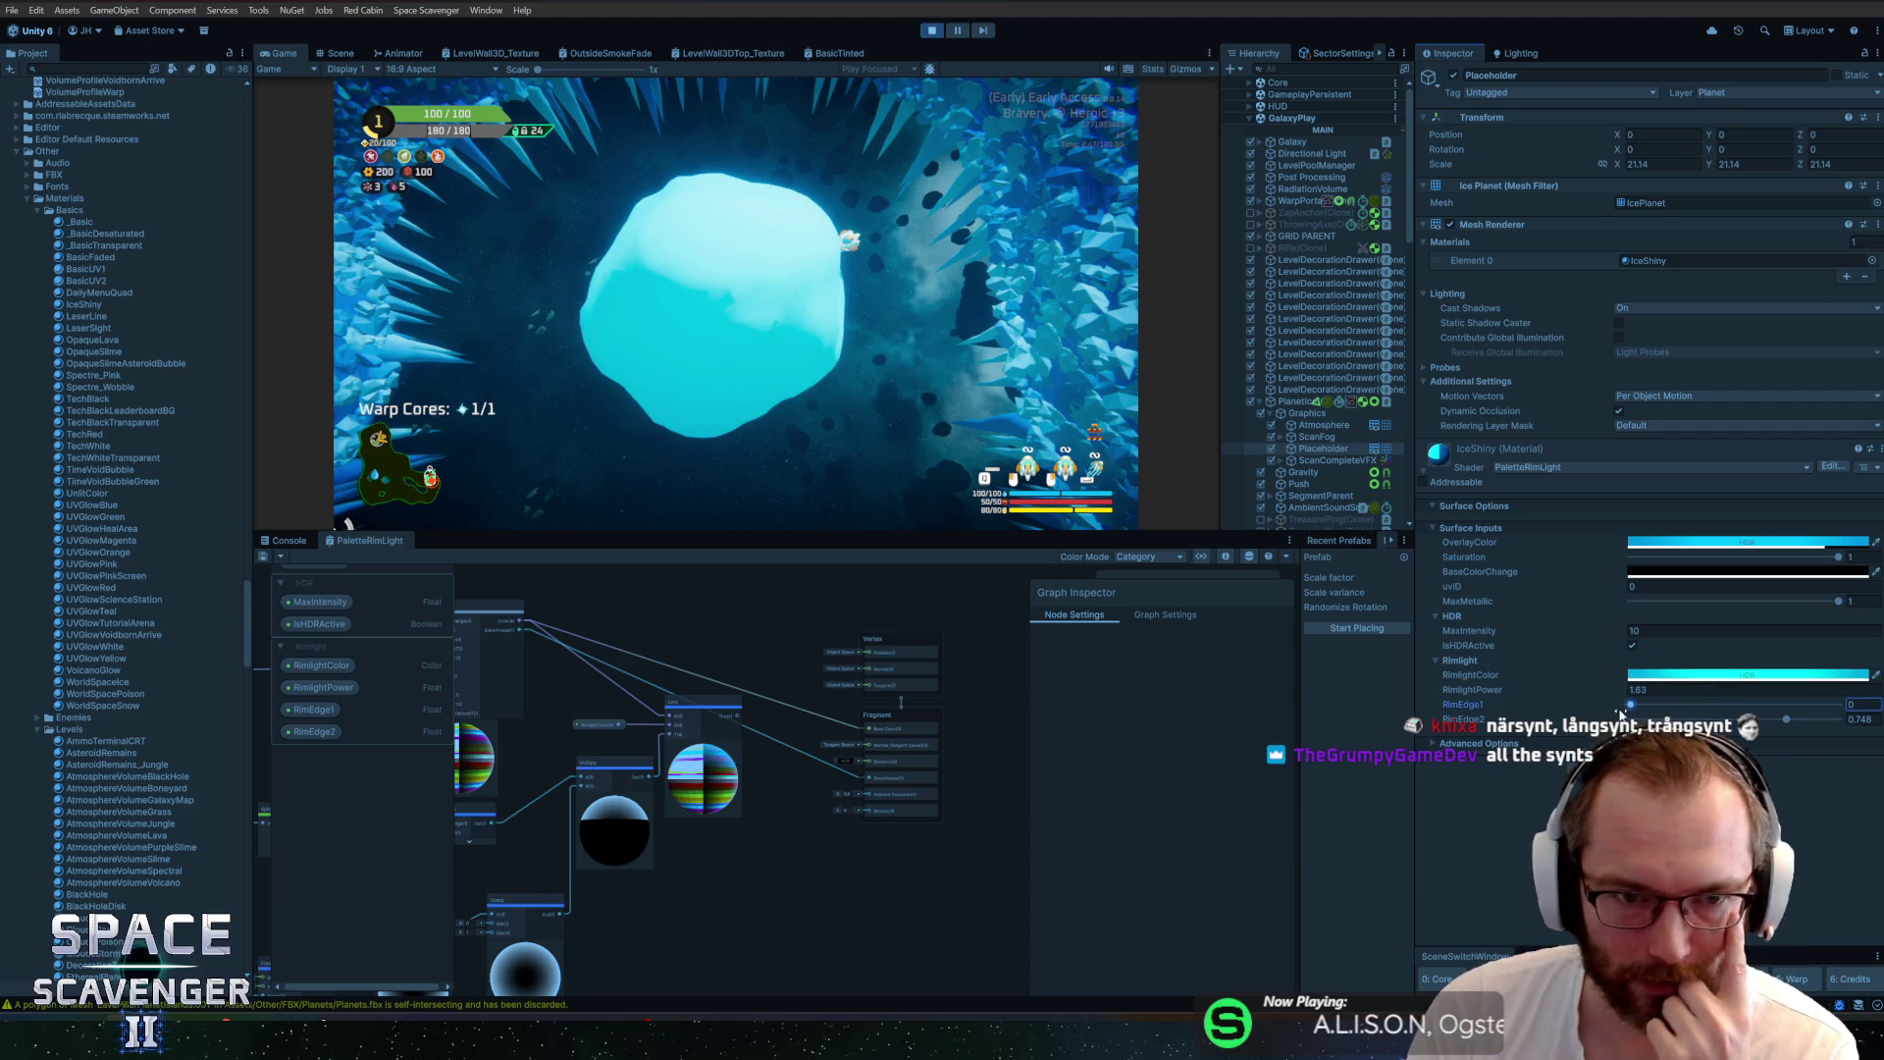
drag(1730, 717, 1732, 717)
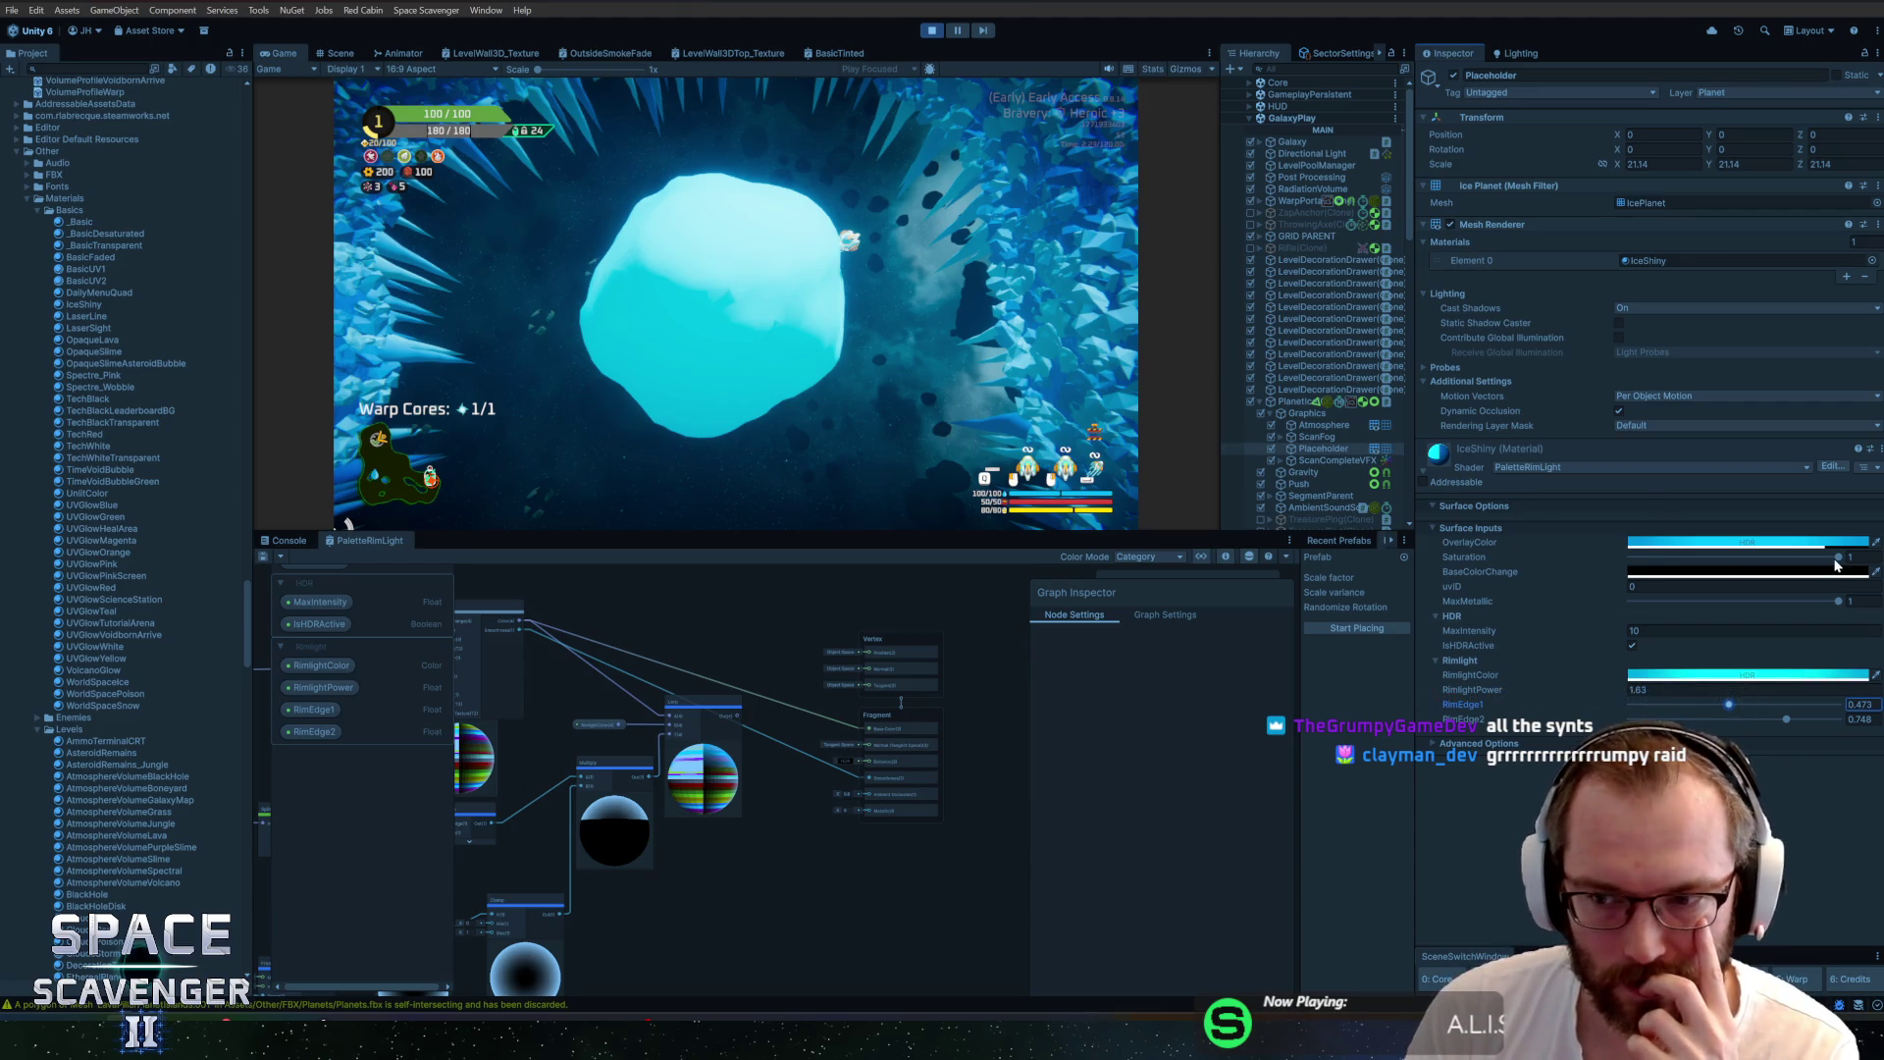
click(1748, 547)
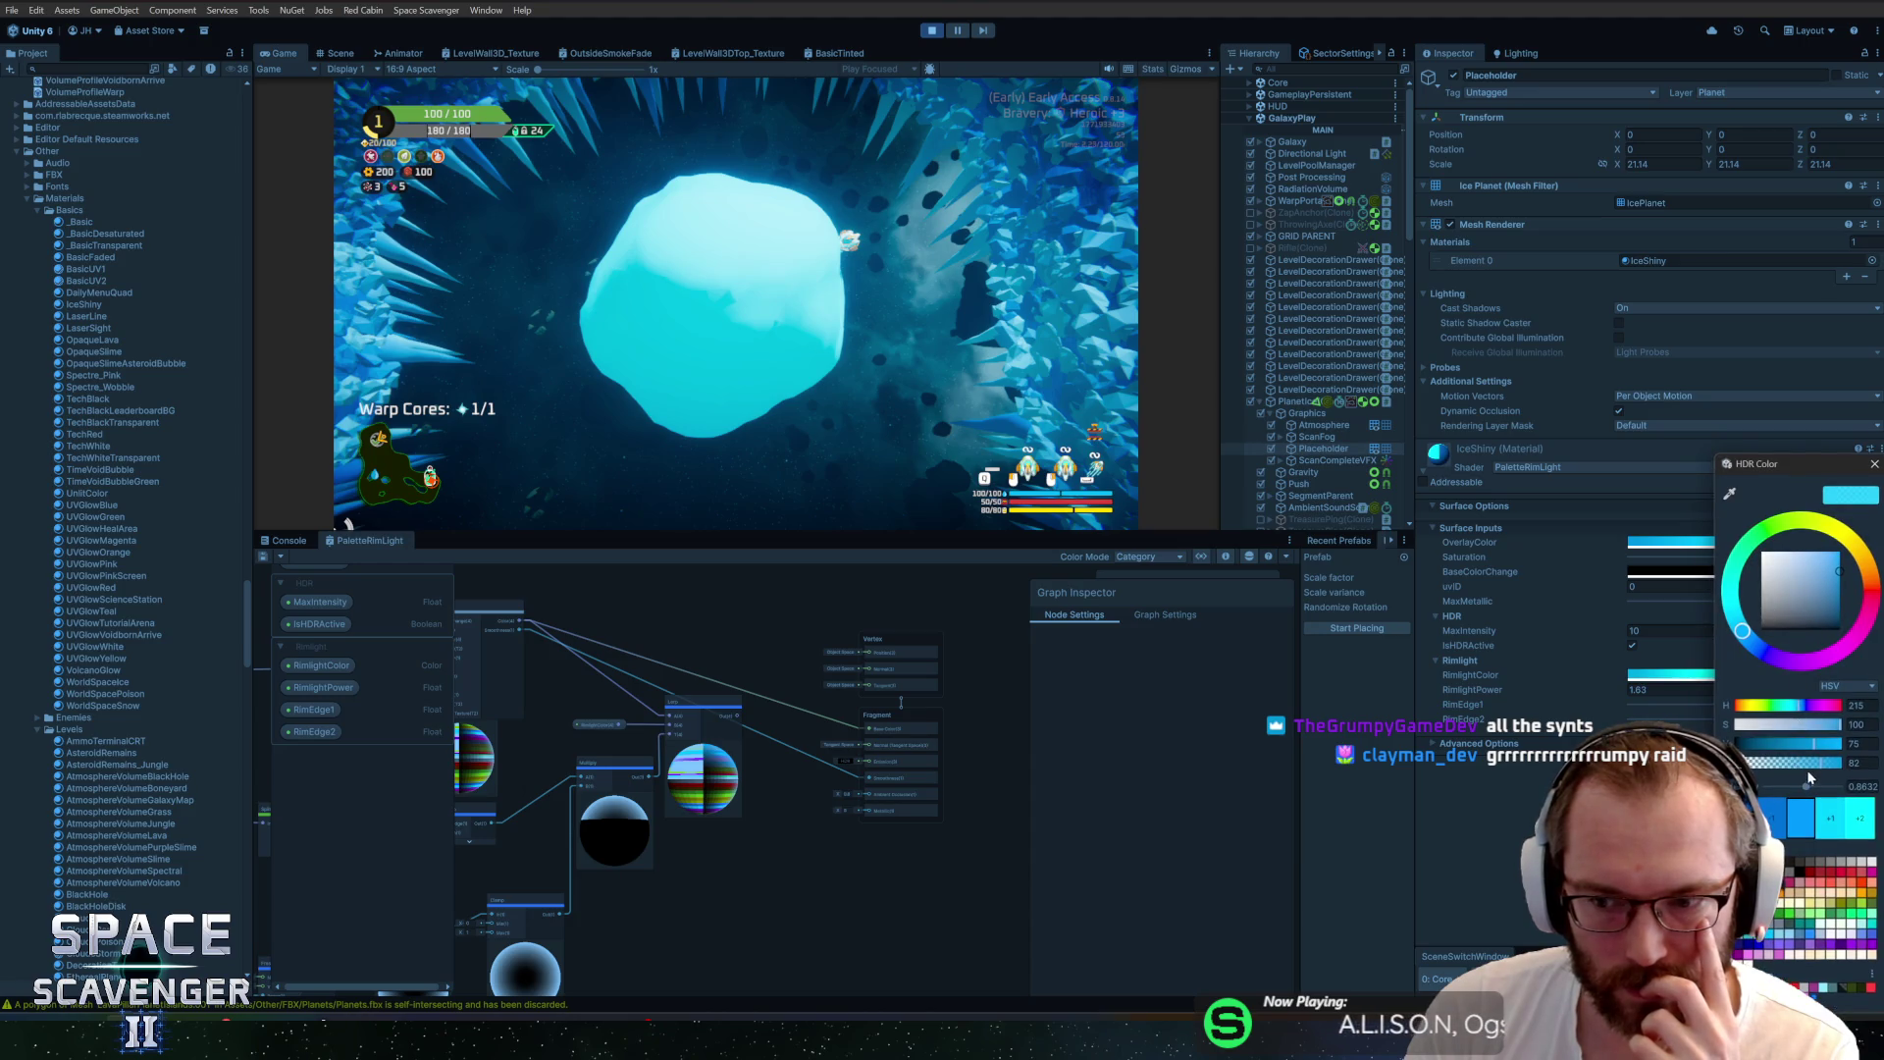
click(1855, 763)
text(100)
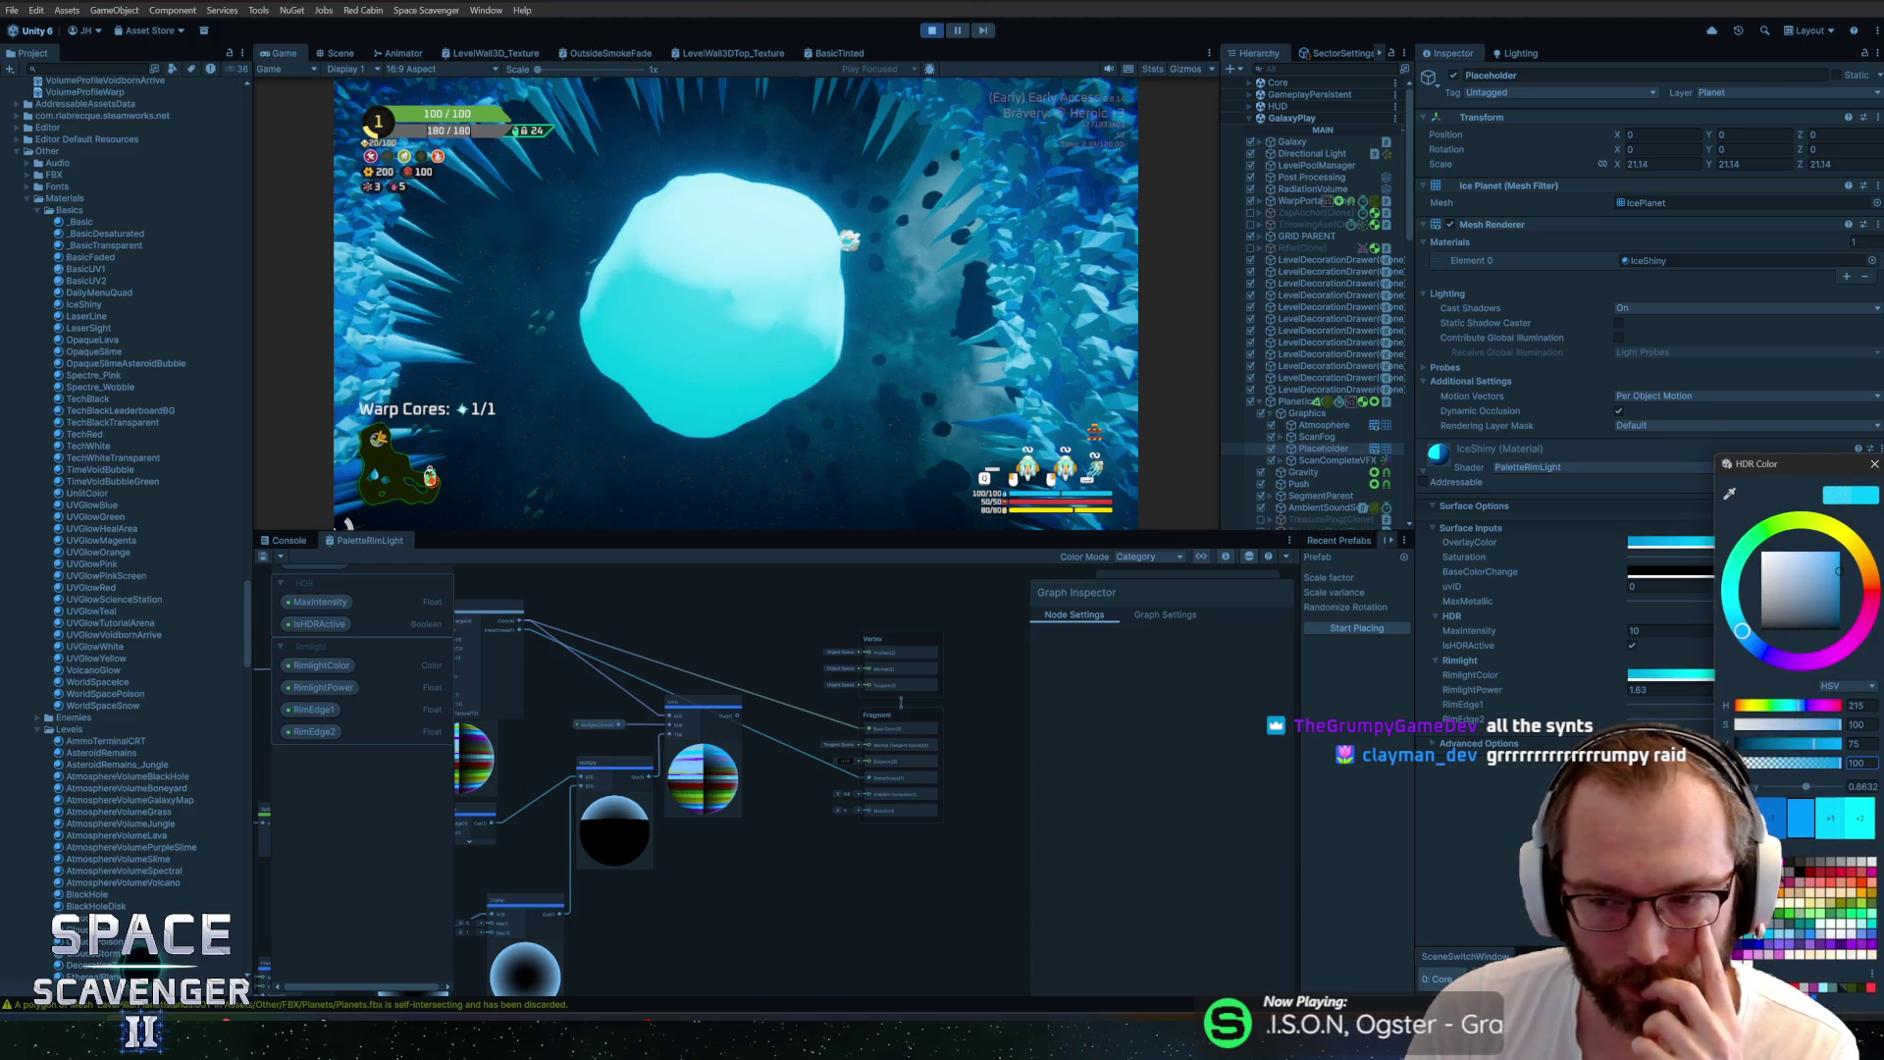
click(1840, 498)
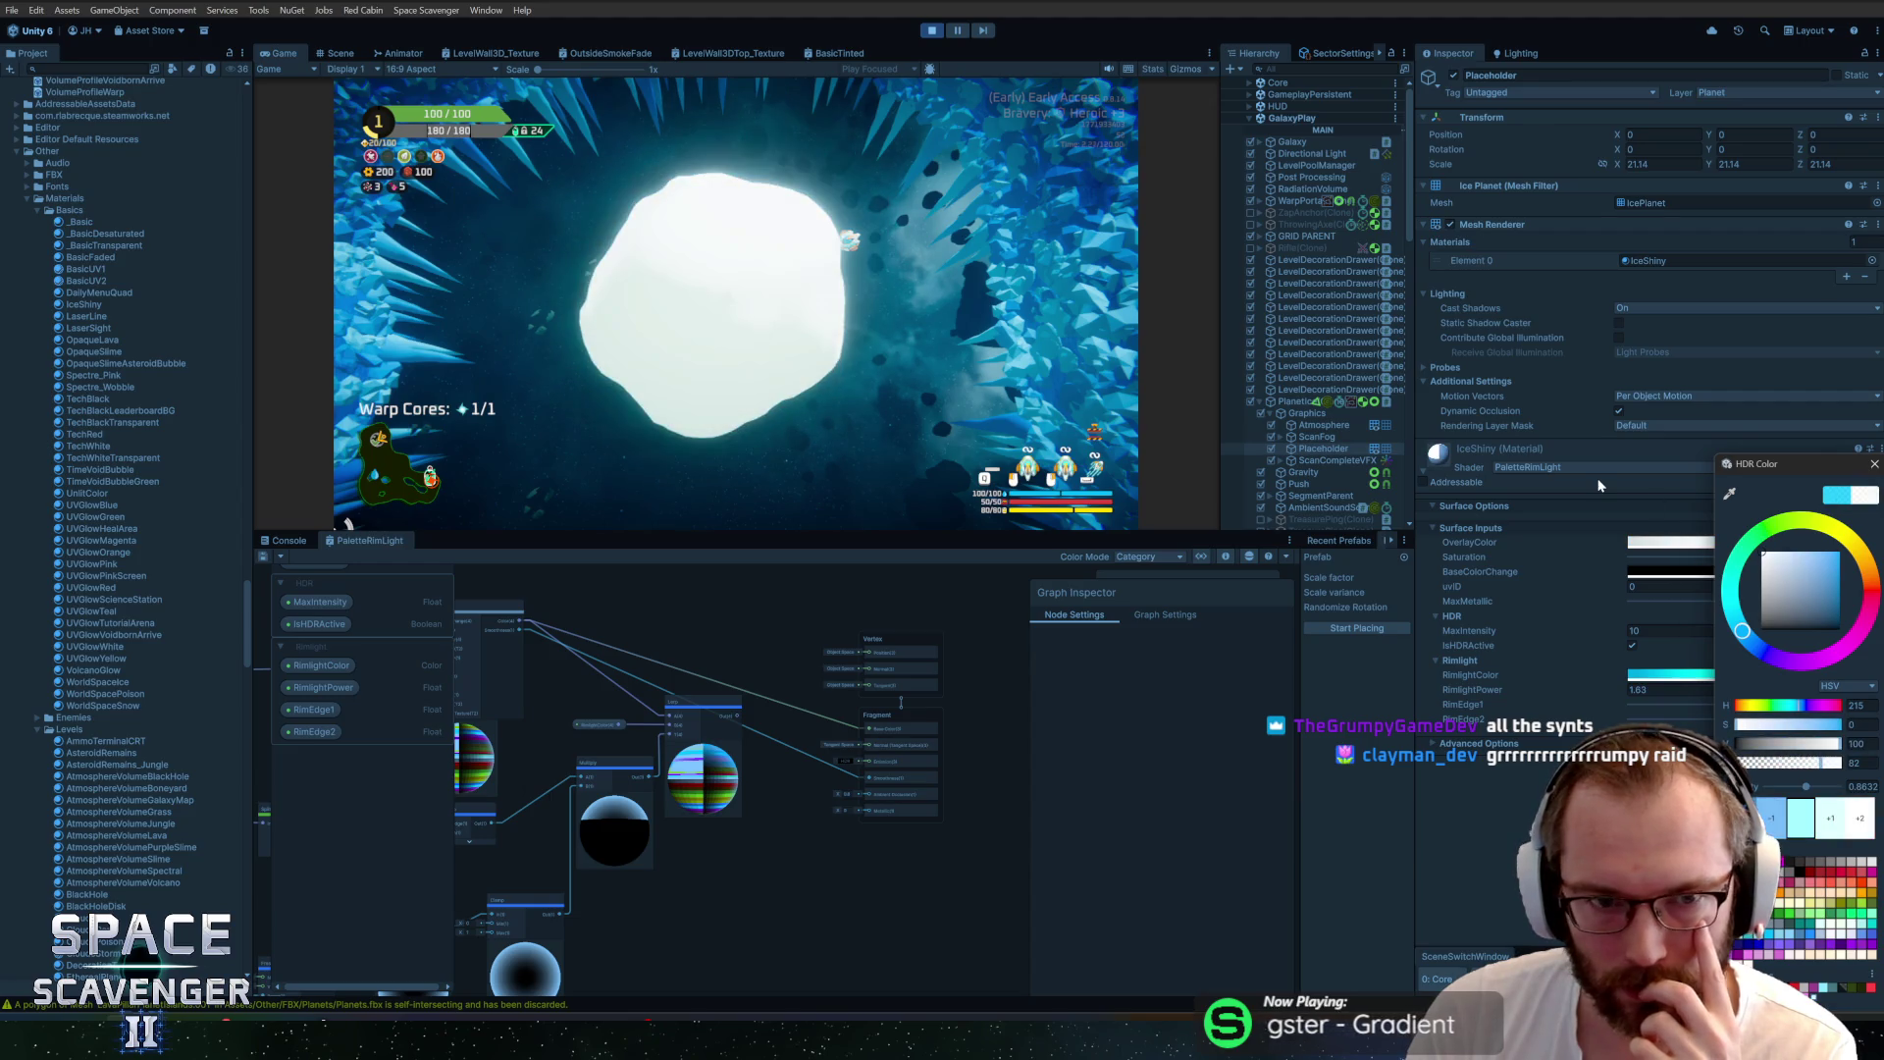
click(1865, 495)
click(1875, 464)
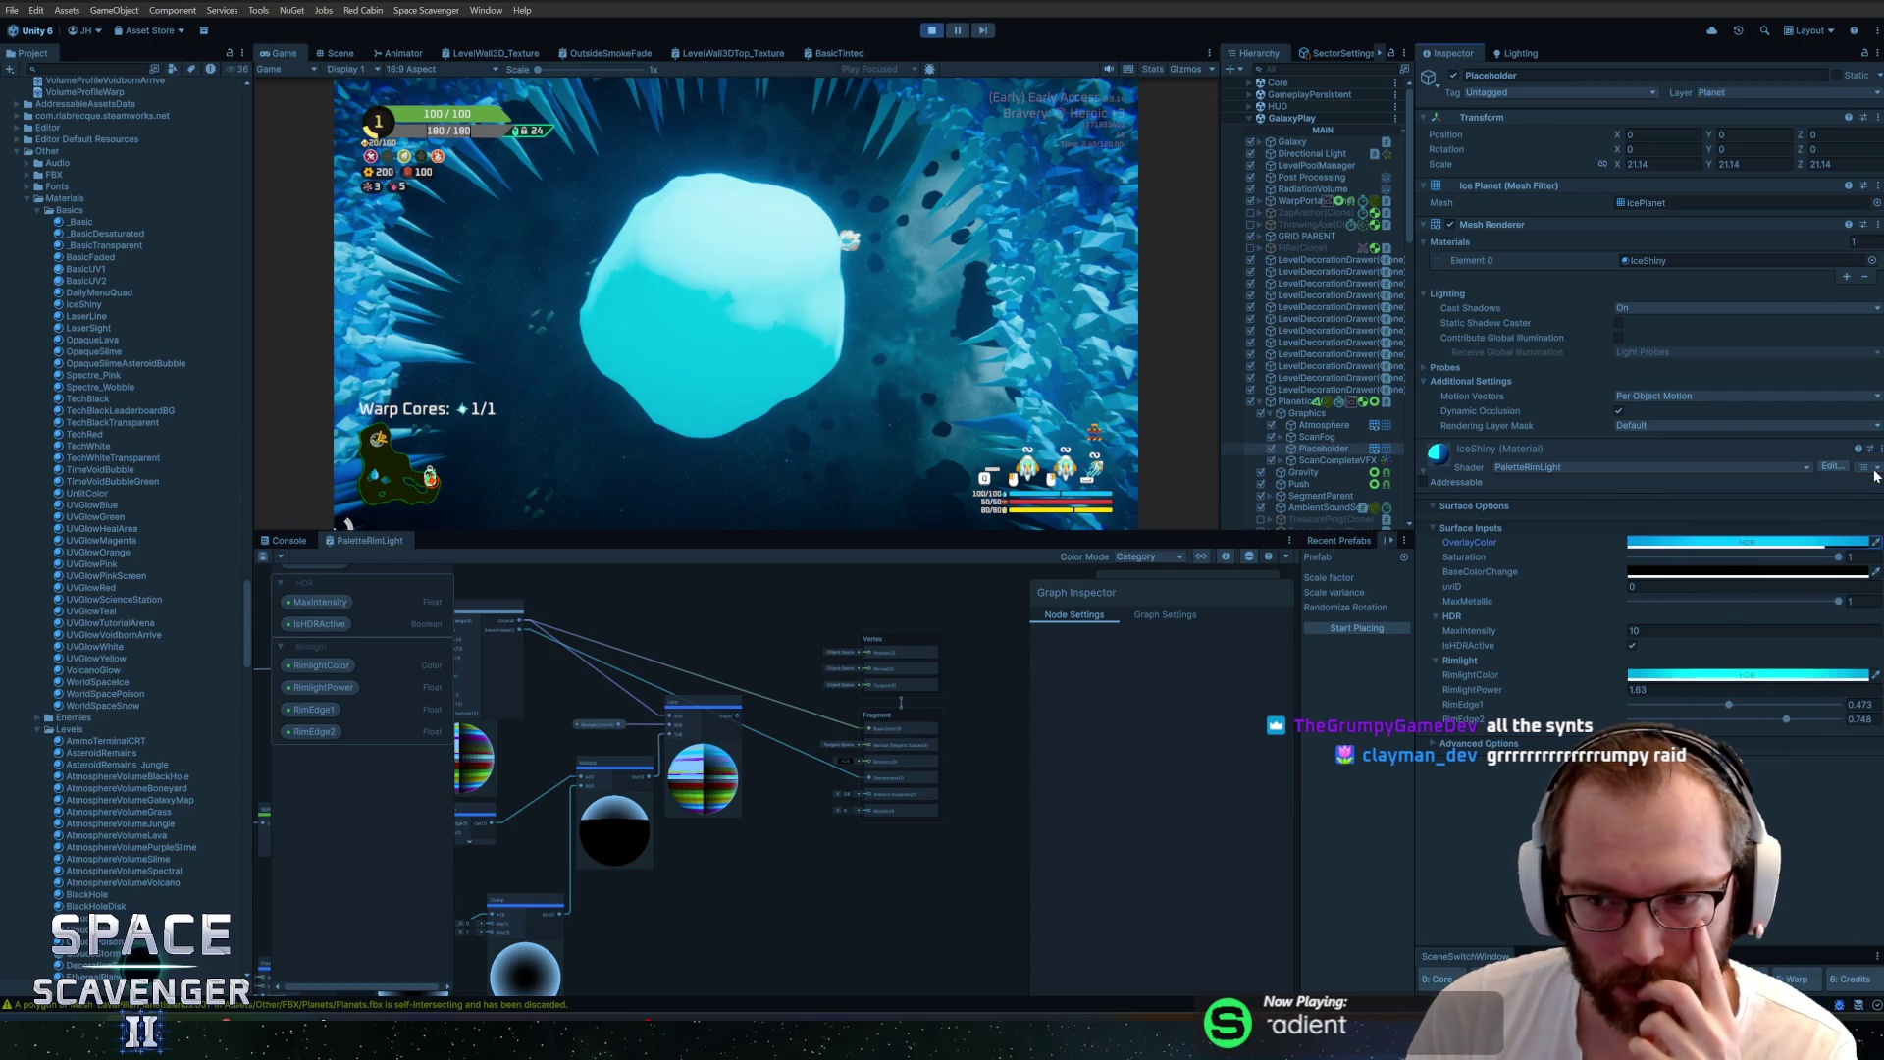
Glance at the planet in Blender, then pan the shader graph to the BaseColorChange property node
key(alt+Tab)
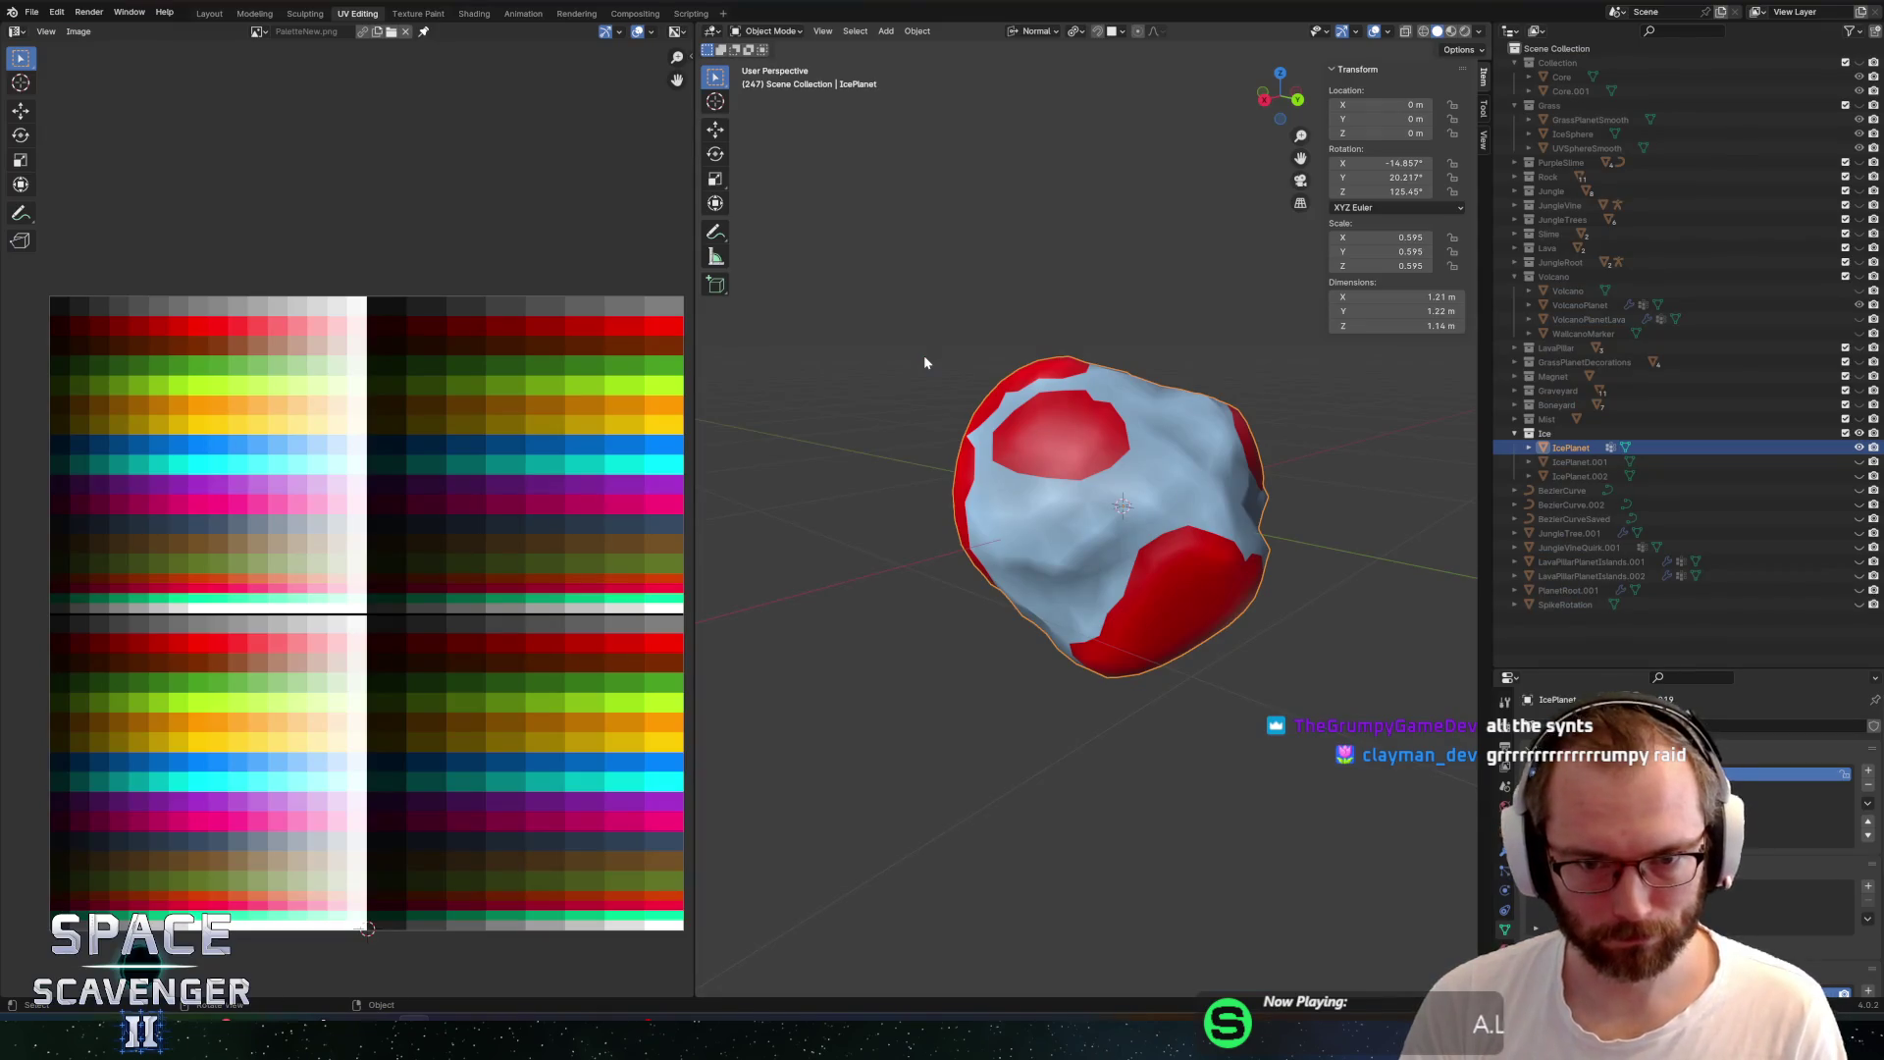
key(alt+Tab)
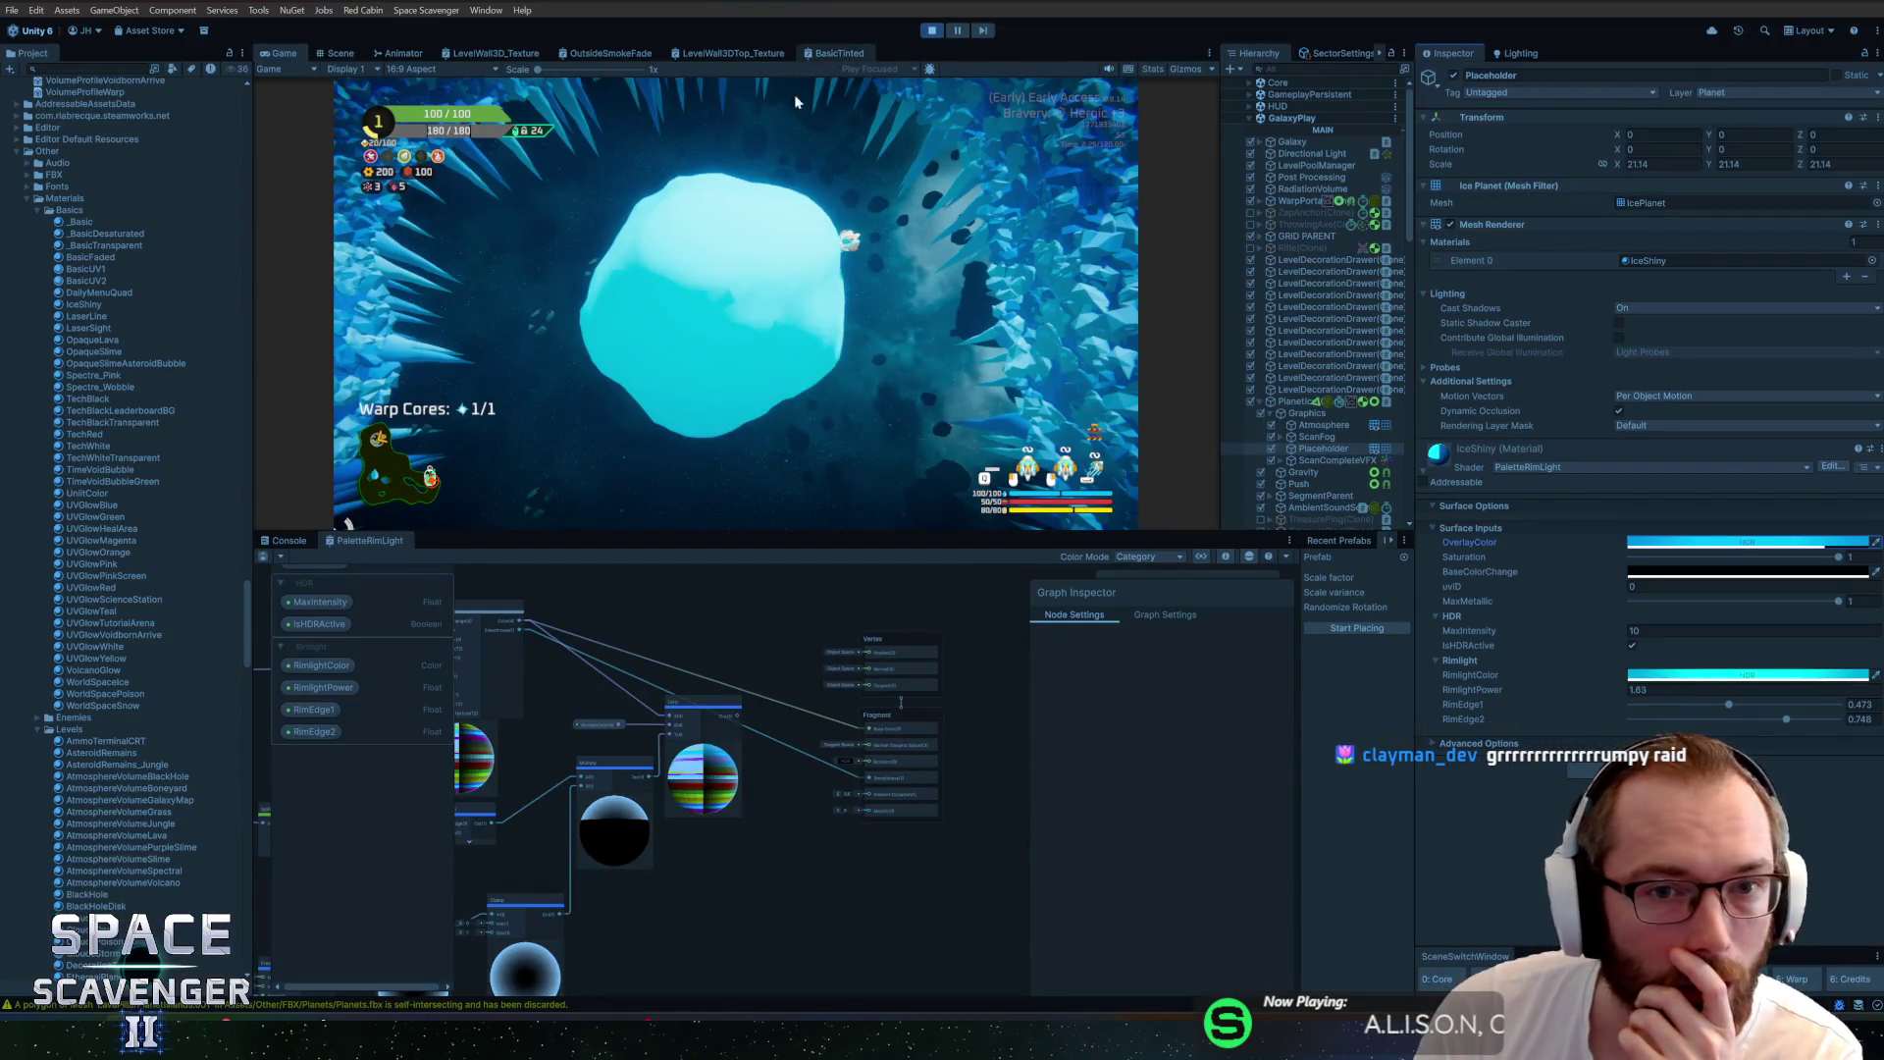
mouse_move(424, 732)
mouse_down()
mouse_move(797, 673)
mouse_move(831, 800)
mouse_up()
scroll(716, 762, up, 3)
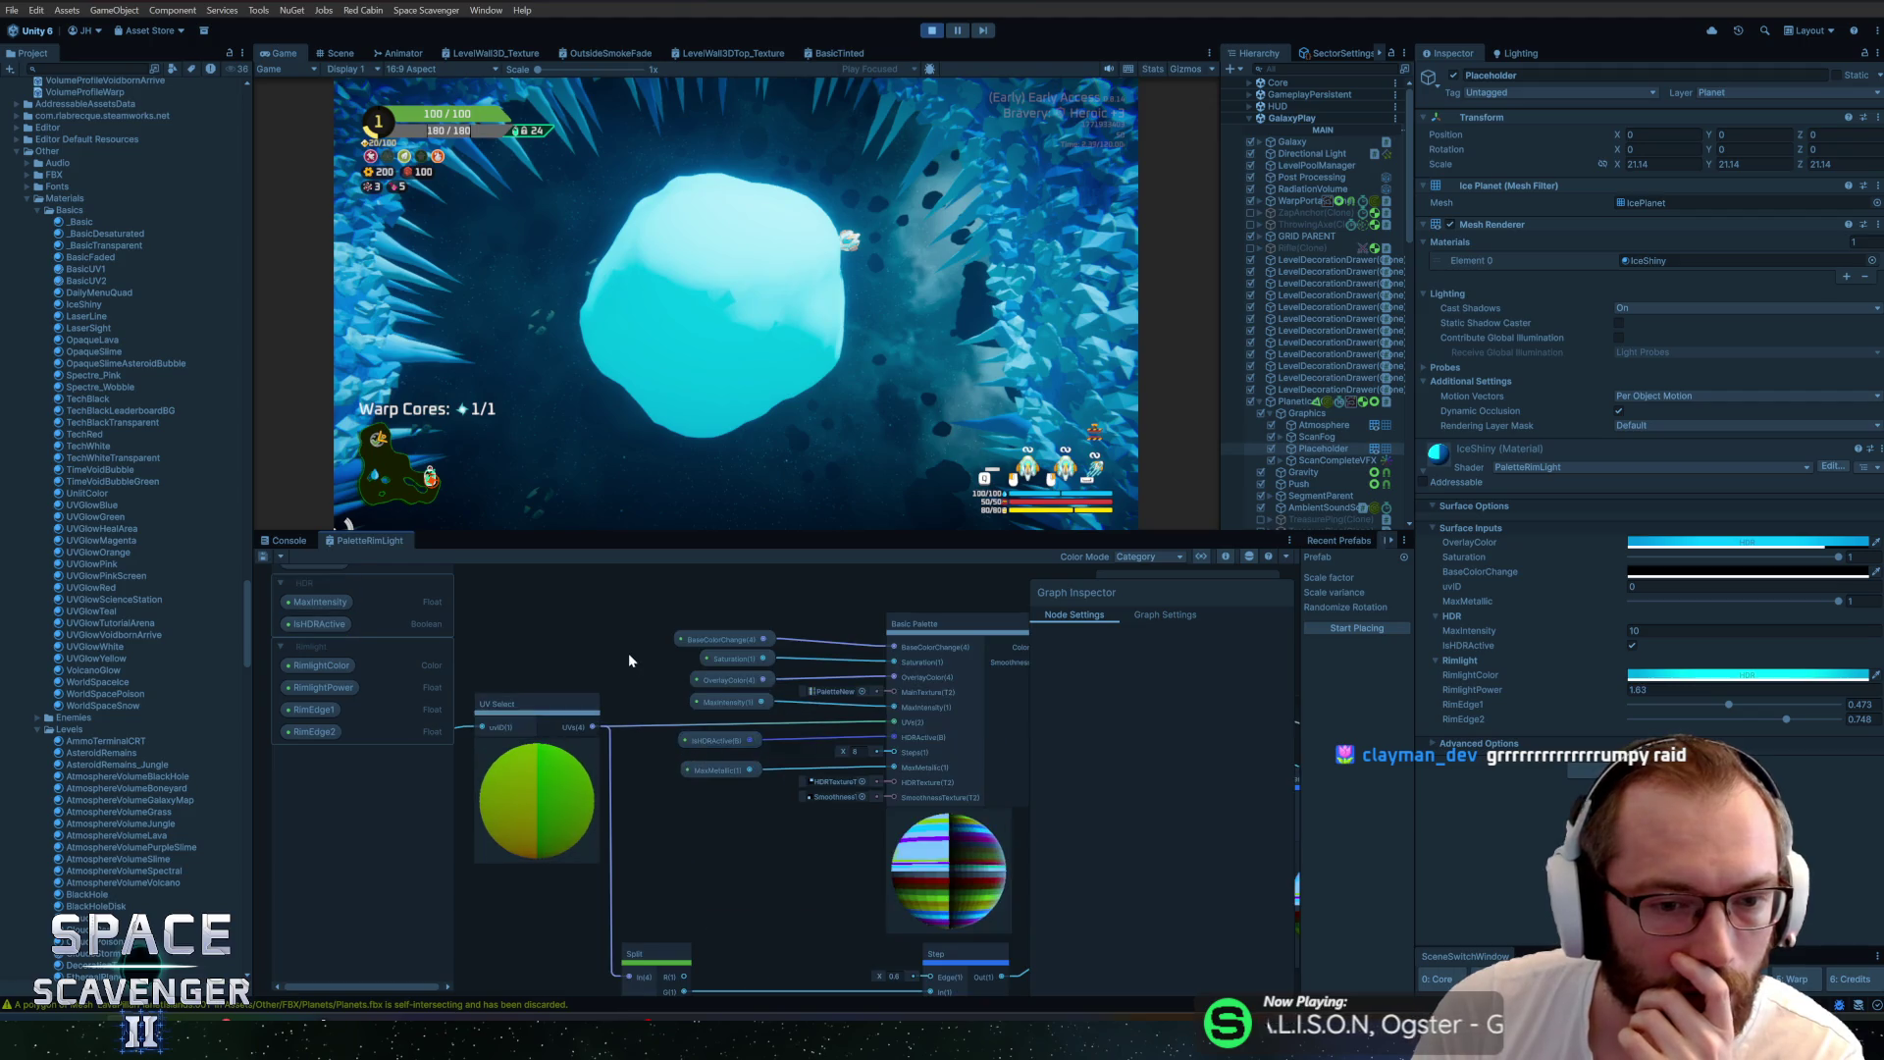
click(724, 645)
drag(769, 624, 703, 616)
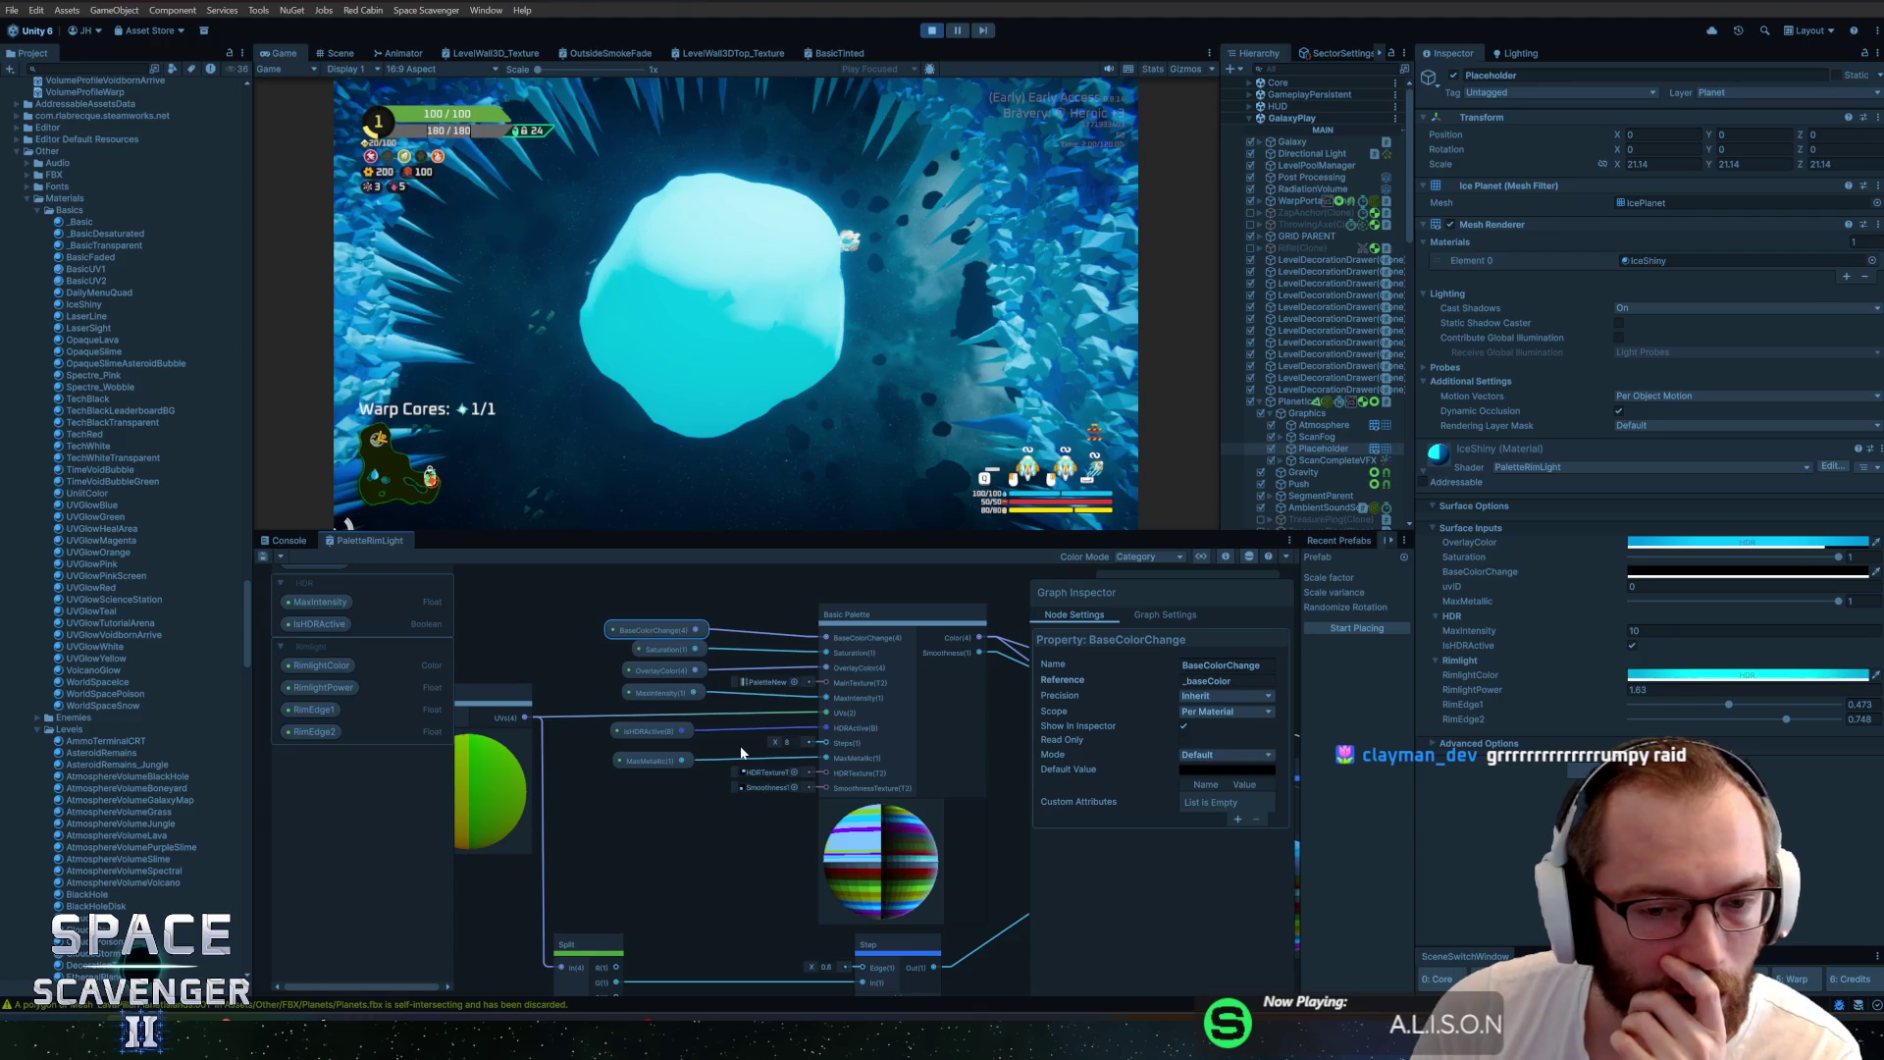
Delete the Lerp-to-Smoothness connection and save the PaletteRimLight shader asset
scroll(736, 766, up, 10)
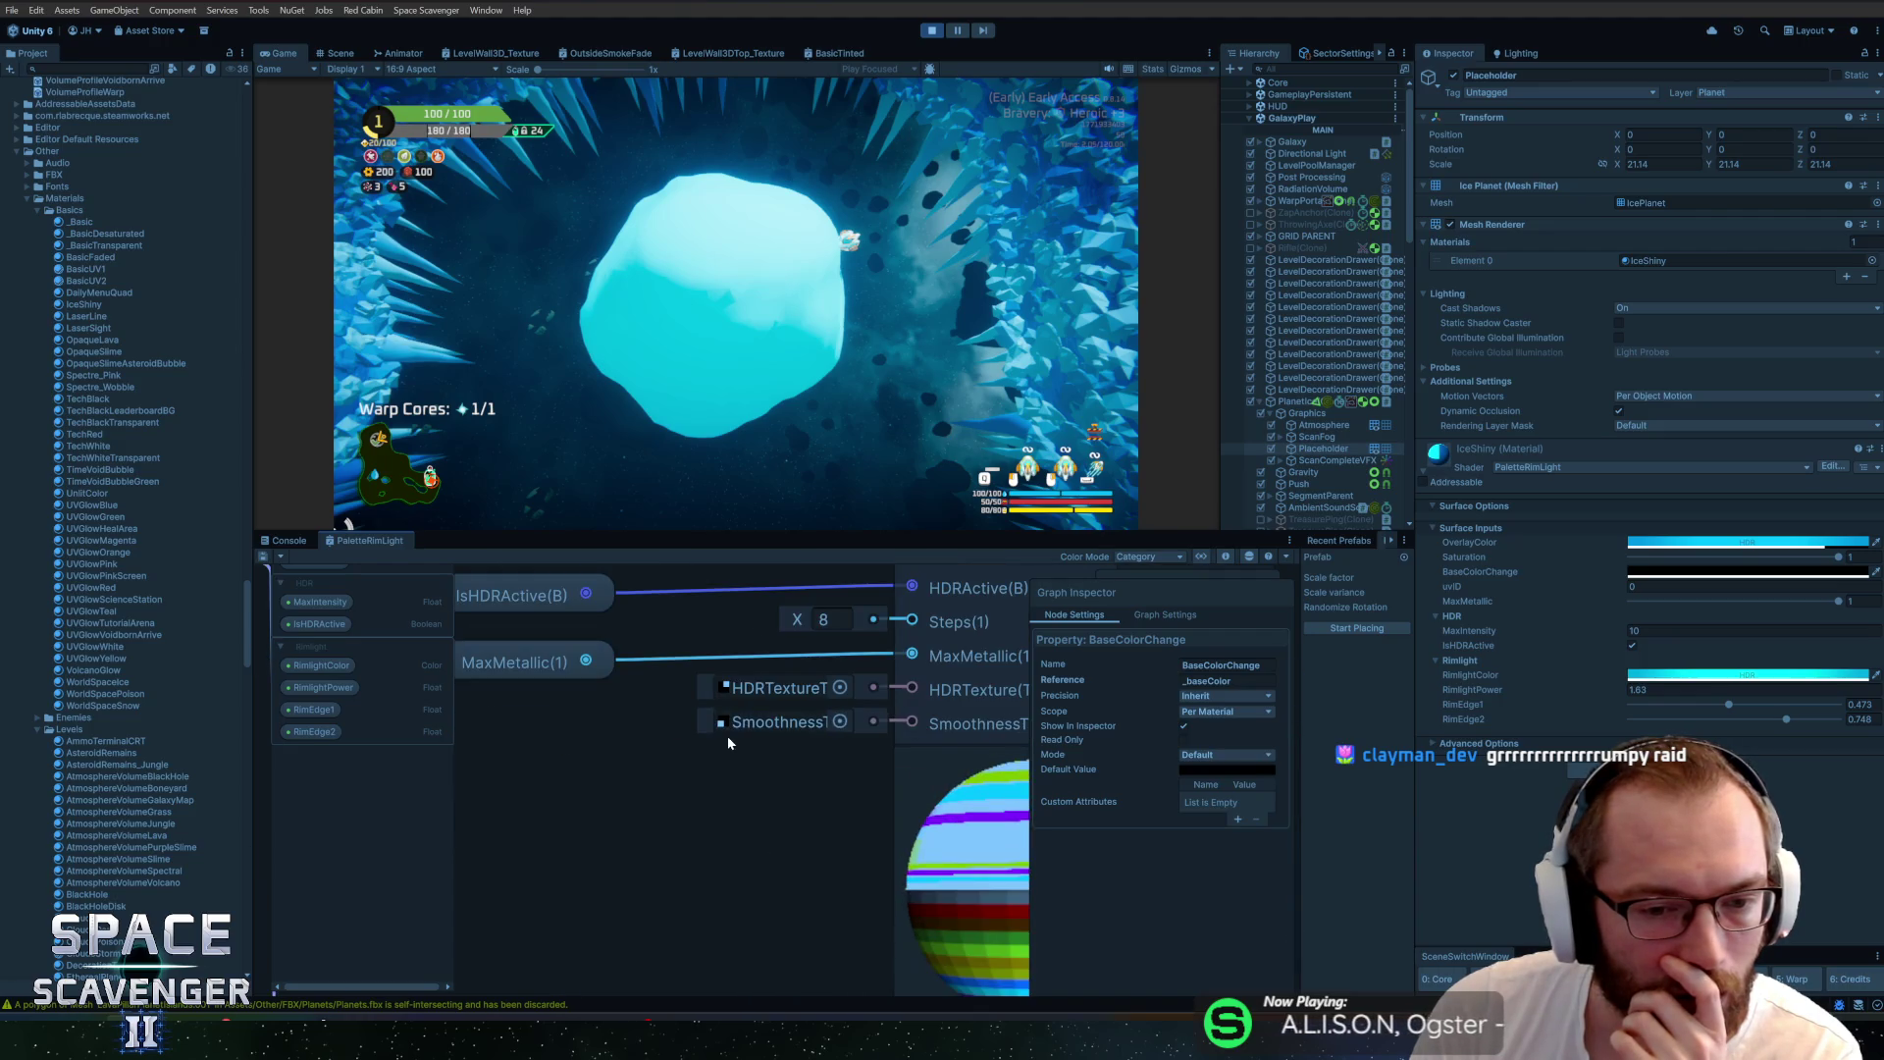
scroll(720, 713, down, 10)
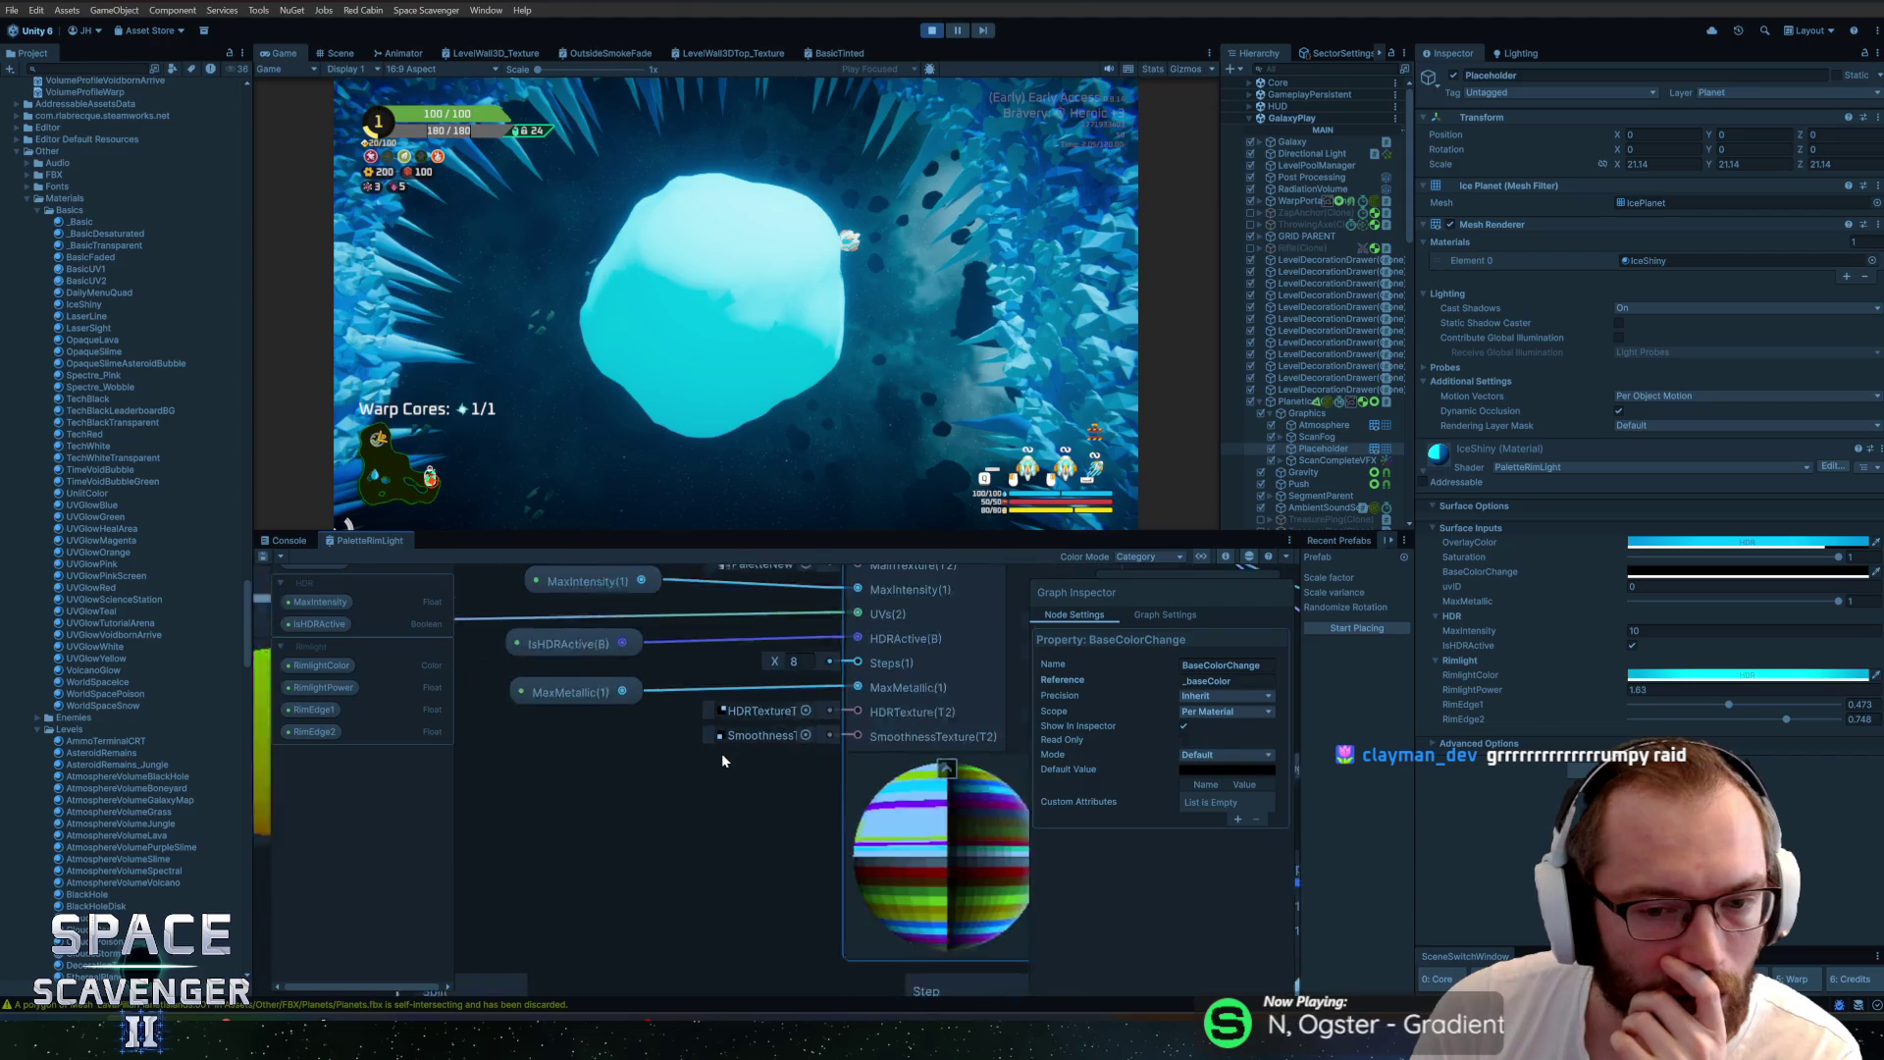
scroll(772, 804, down, 6)
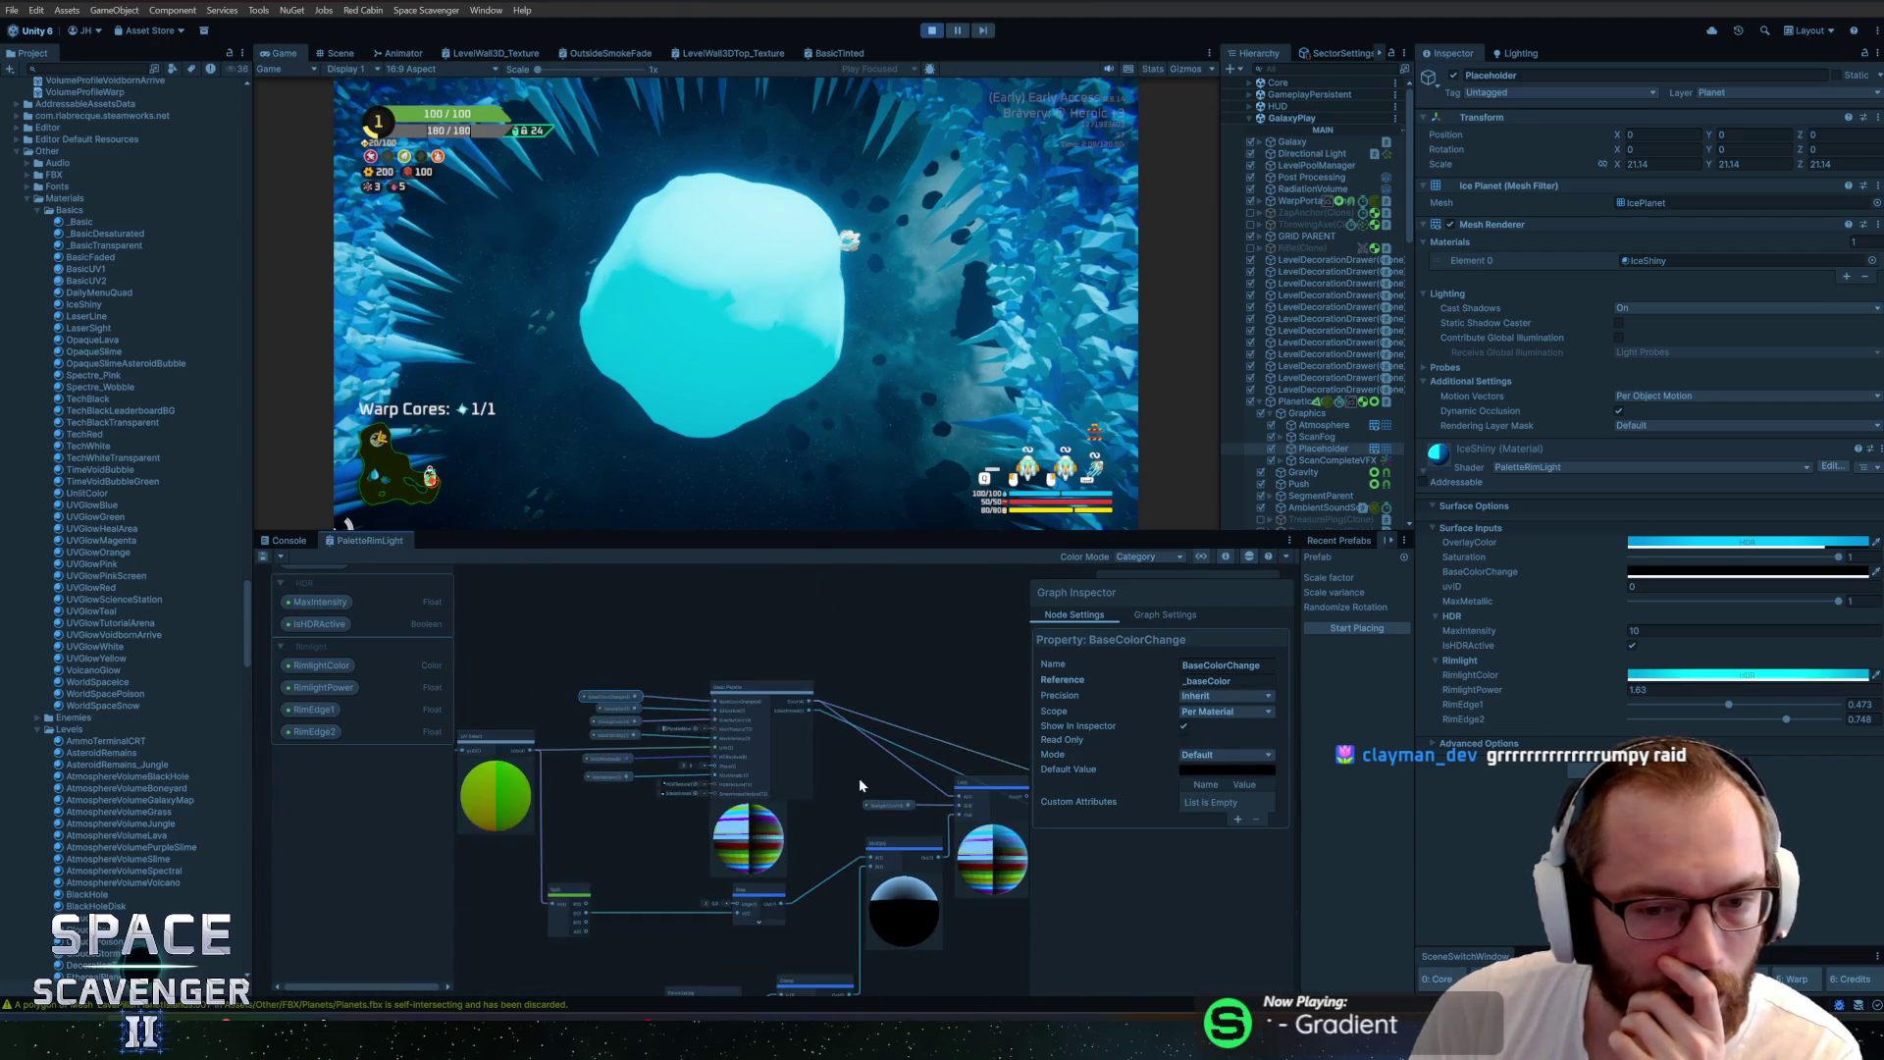
scroll(754, 766, right, 3)
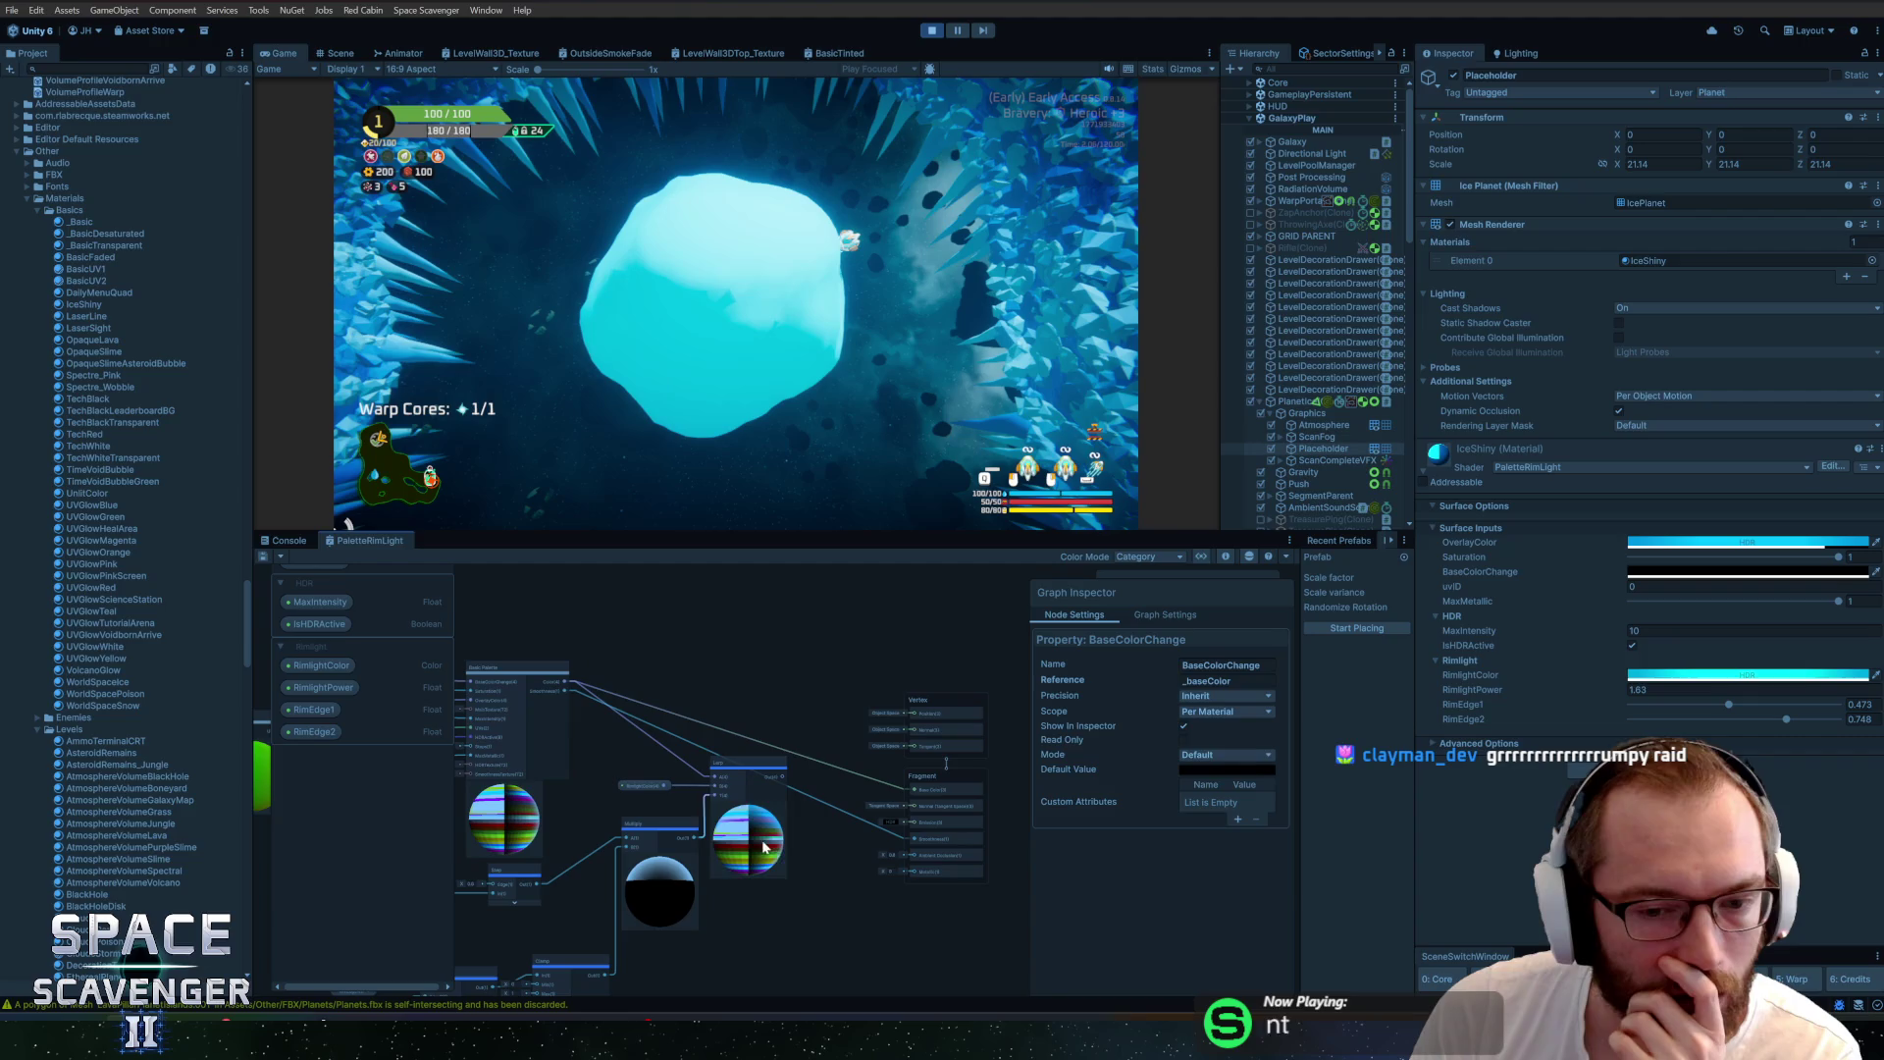
click(822, 835)
key(Delete)
scroll(652, 754, left, 3)
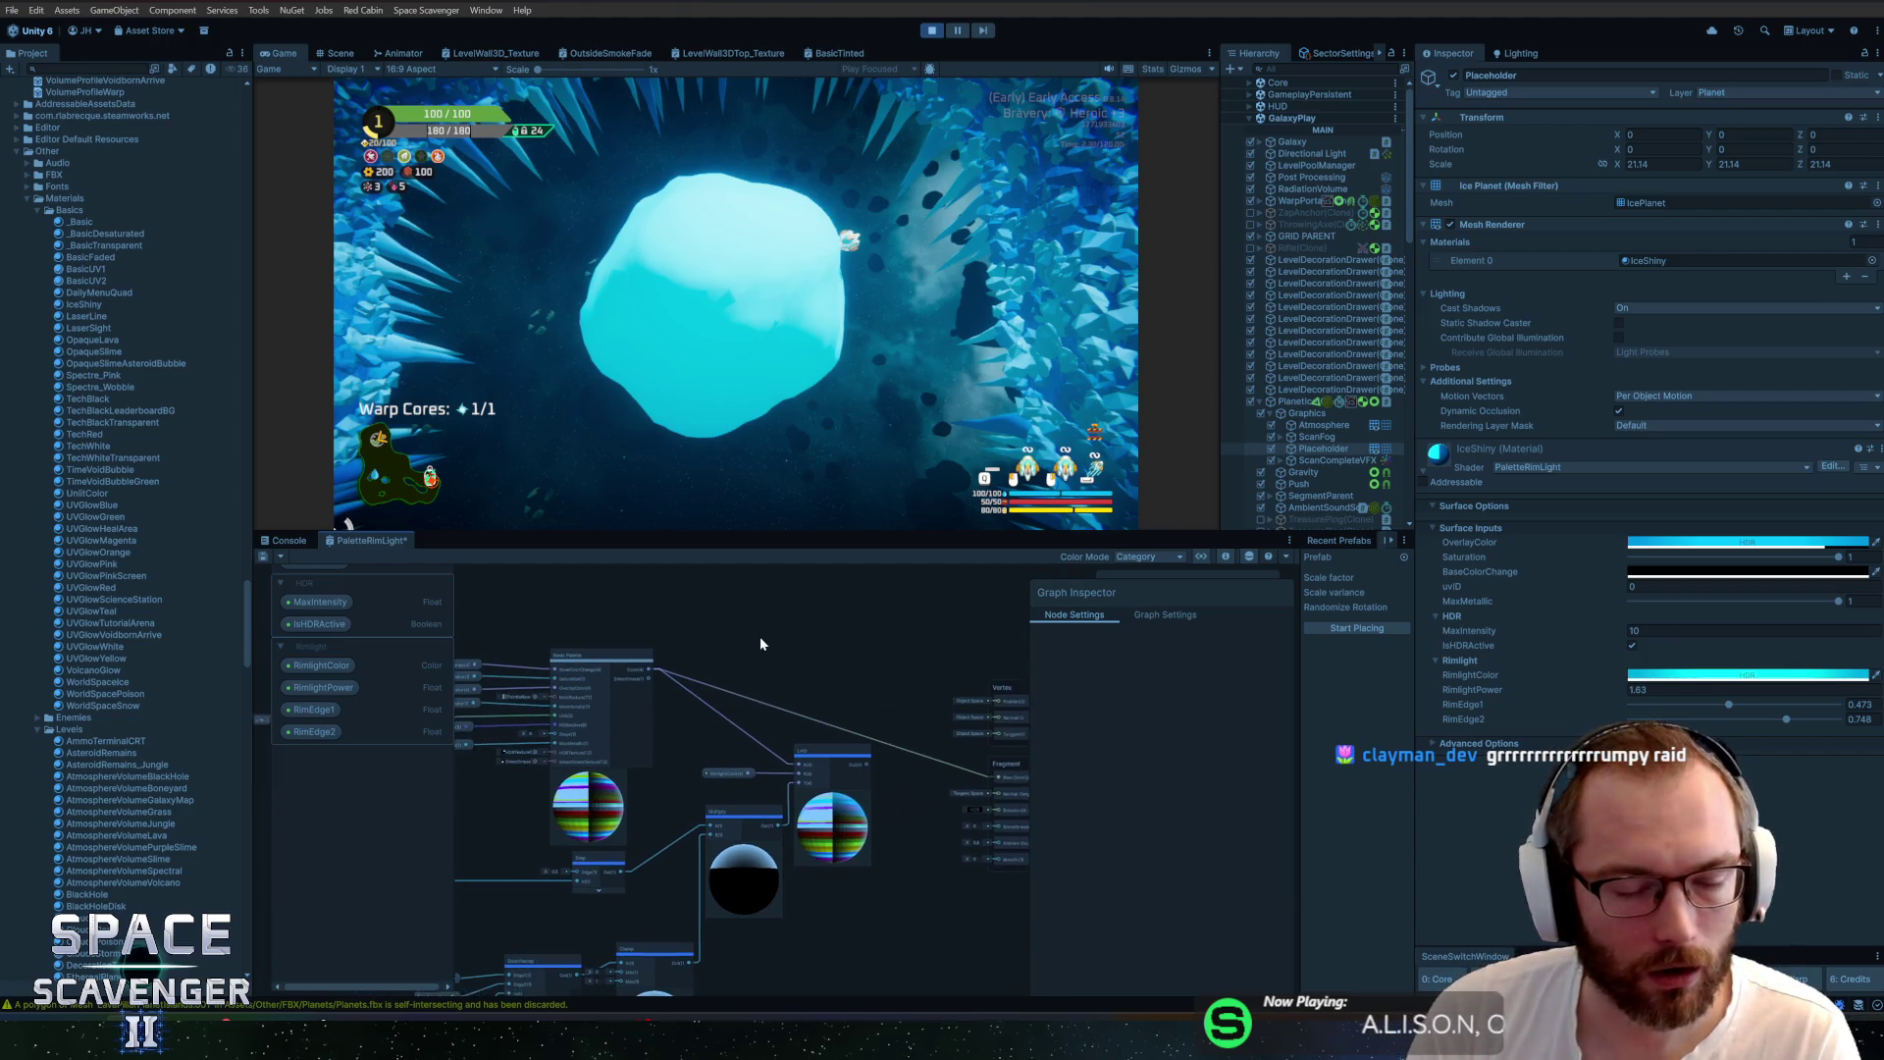
click(262, 556)
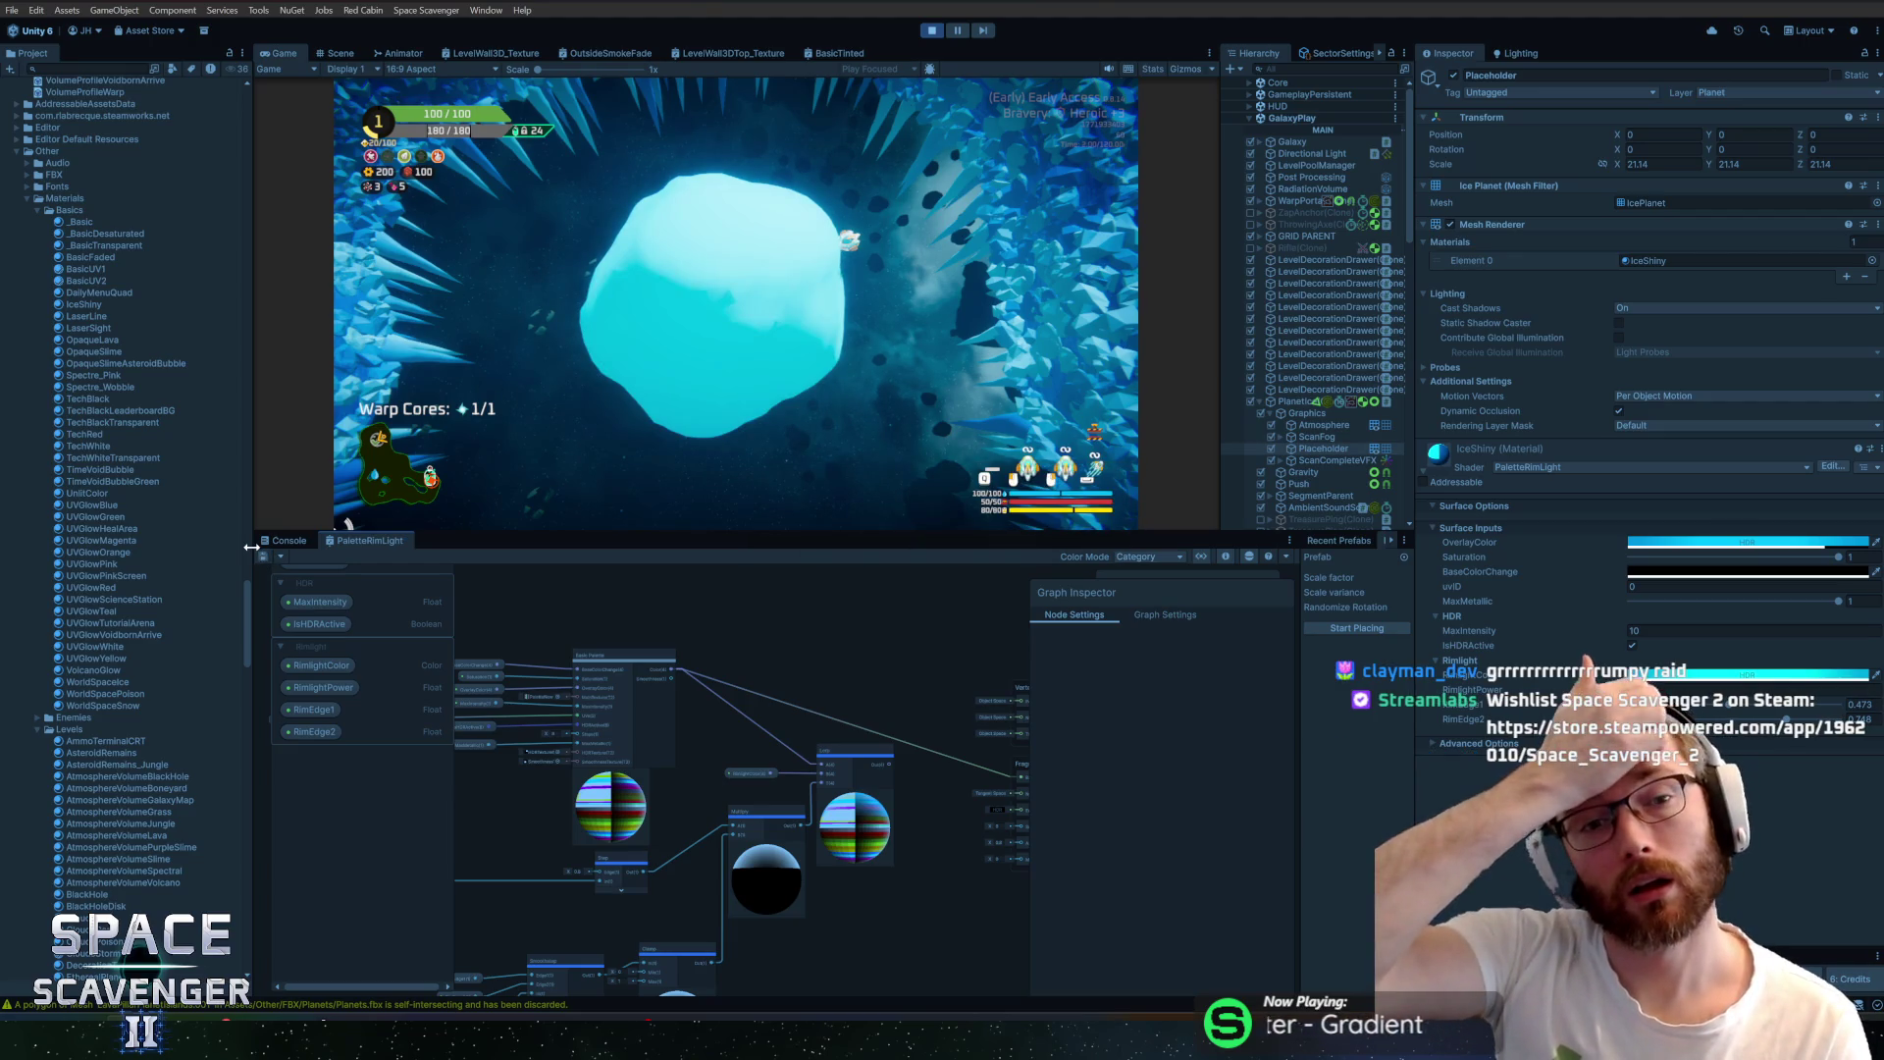
Briefly assign the _Basic material to the planet's Mesh Renderer Element 0
key(alt+Tab)
key(Tab)
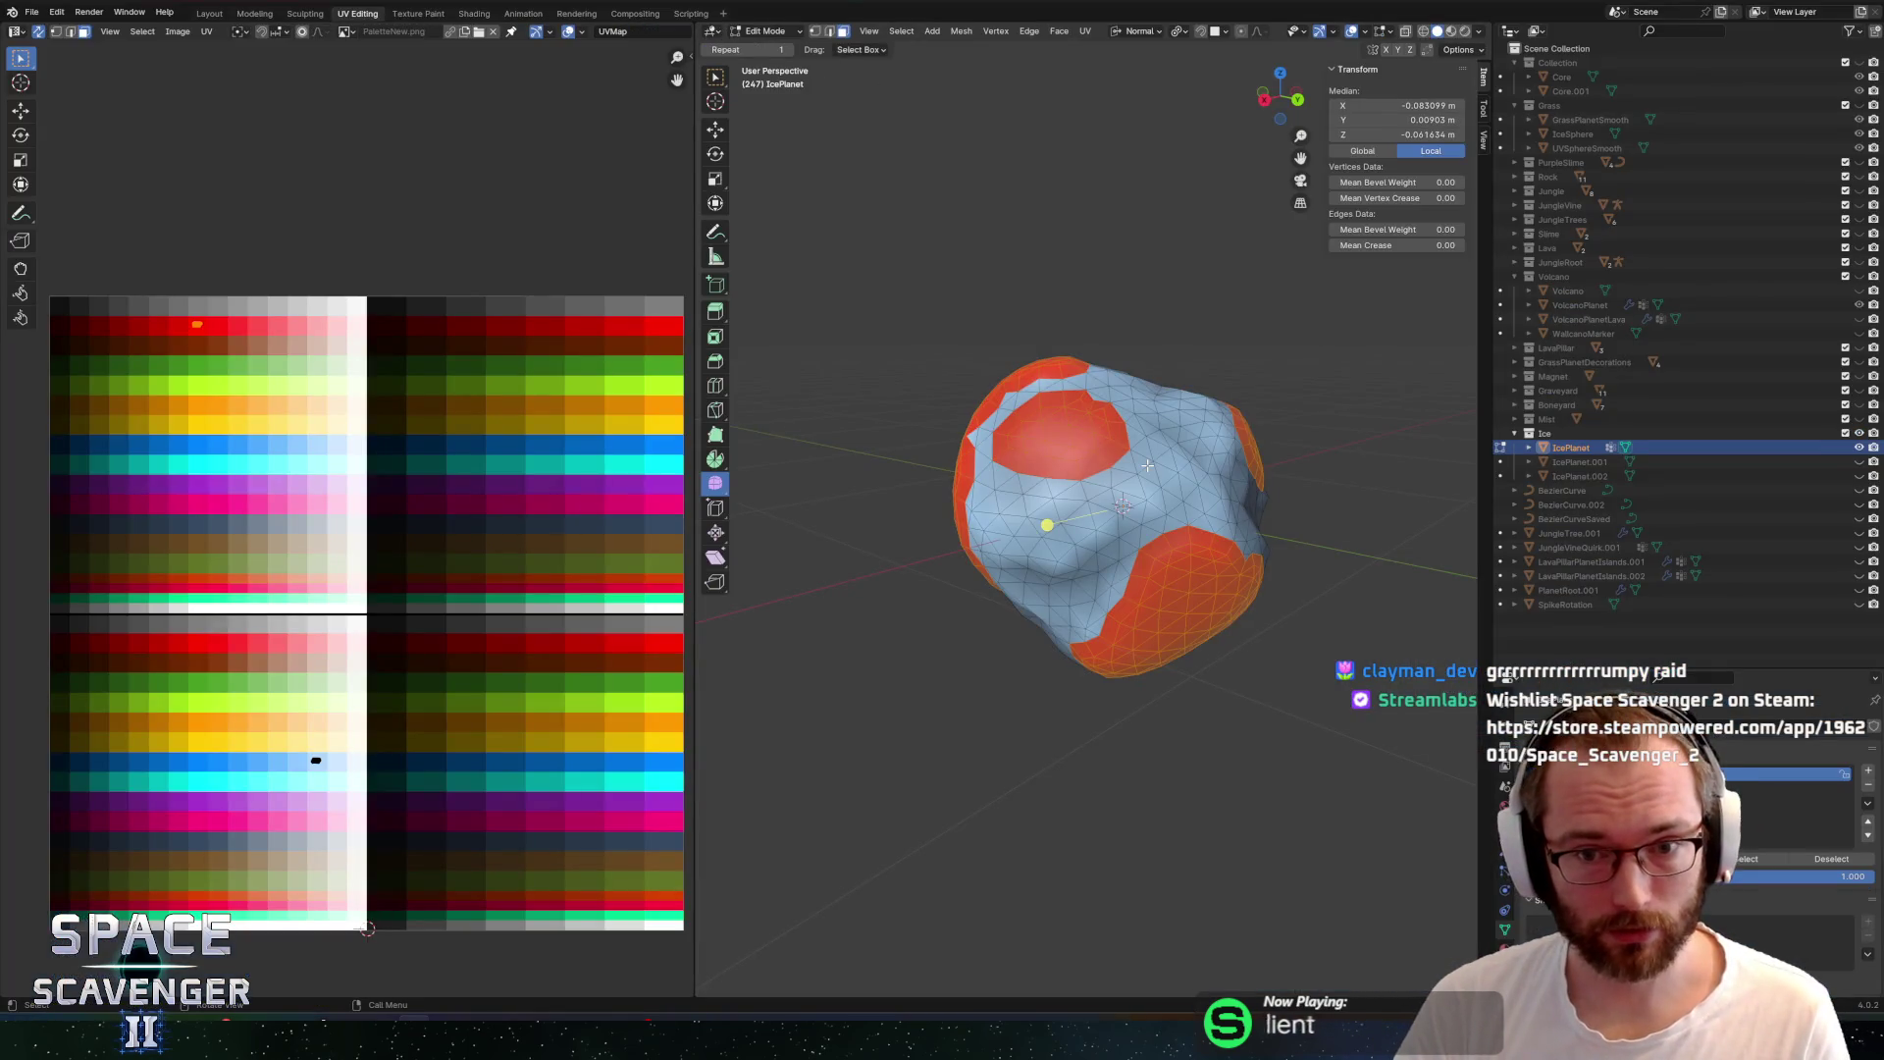
key(alt+Tab)
click(1872, 260)
text(bas)
click(1417, 184)
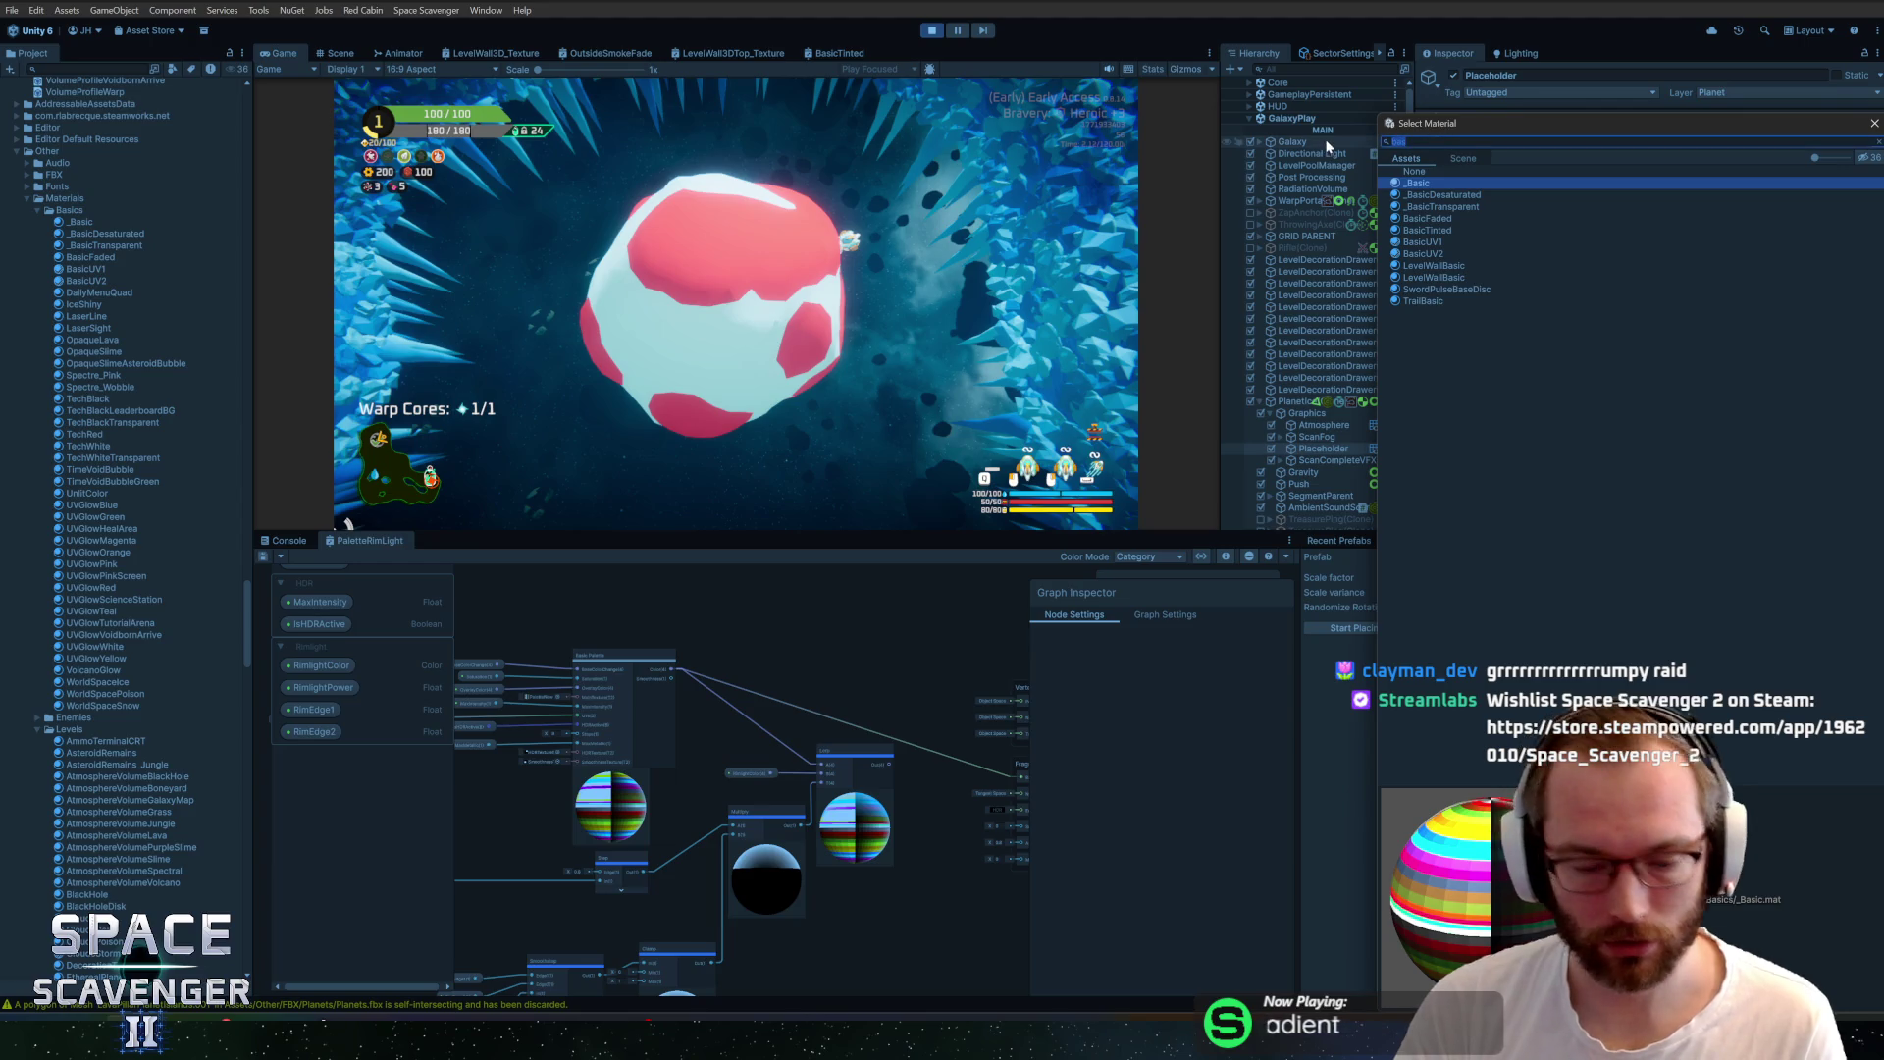
Switch the planet's material to IceShiny from the material picker search
text(ices)
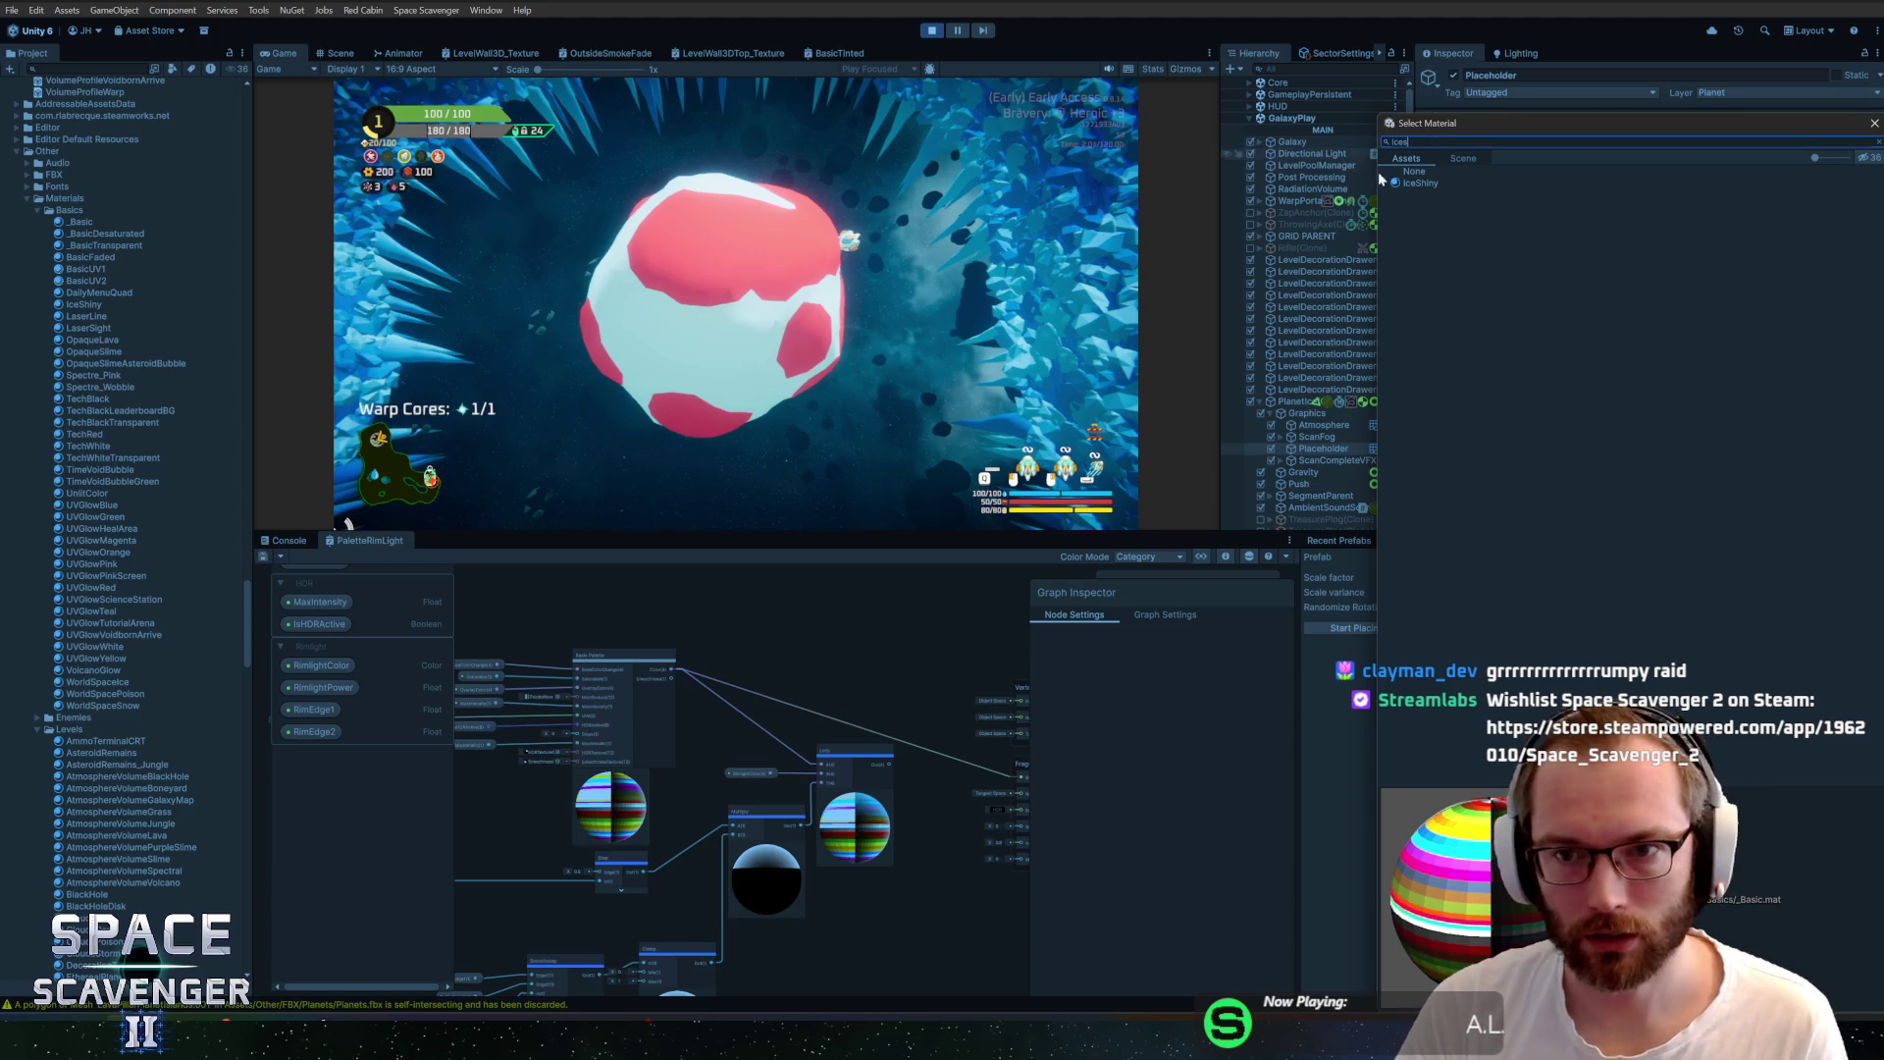
double_click(1427, 183)
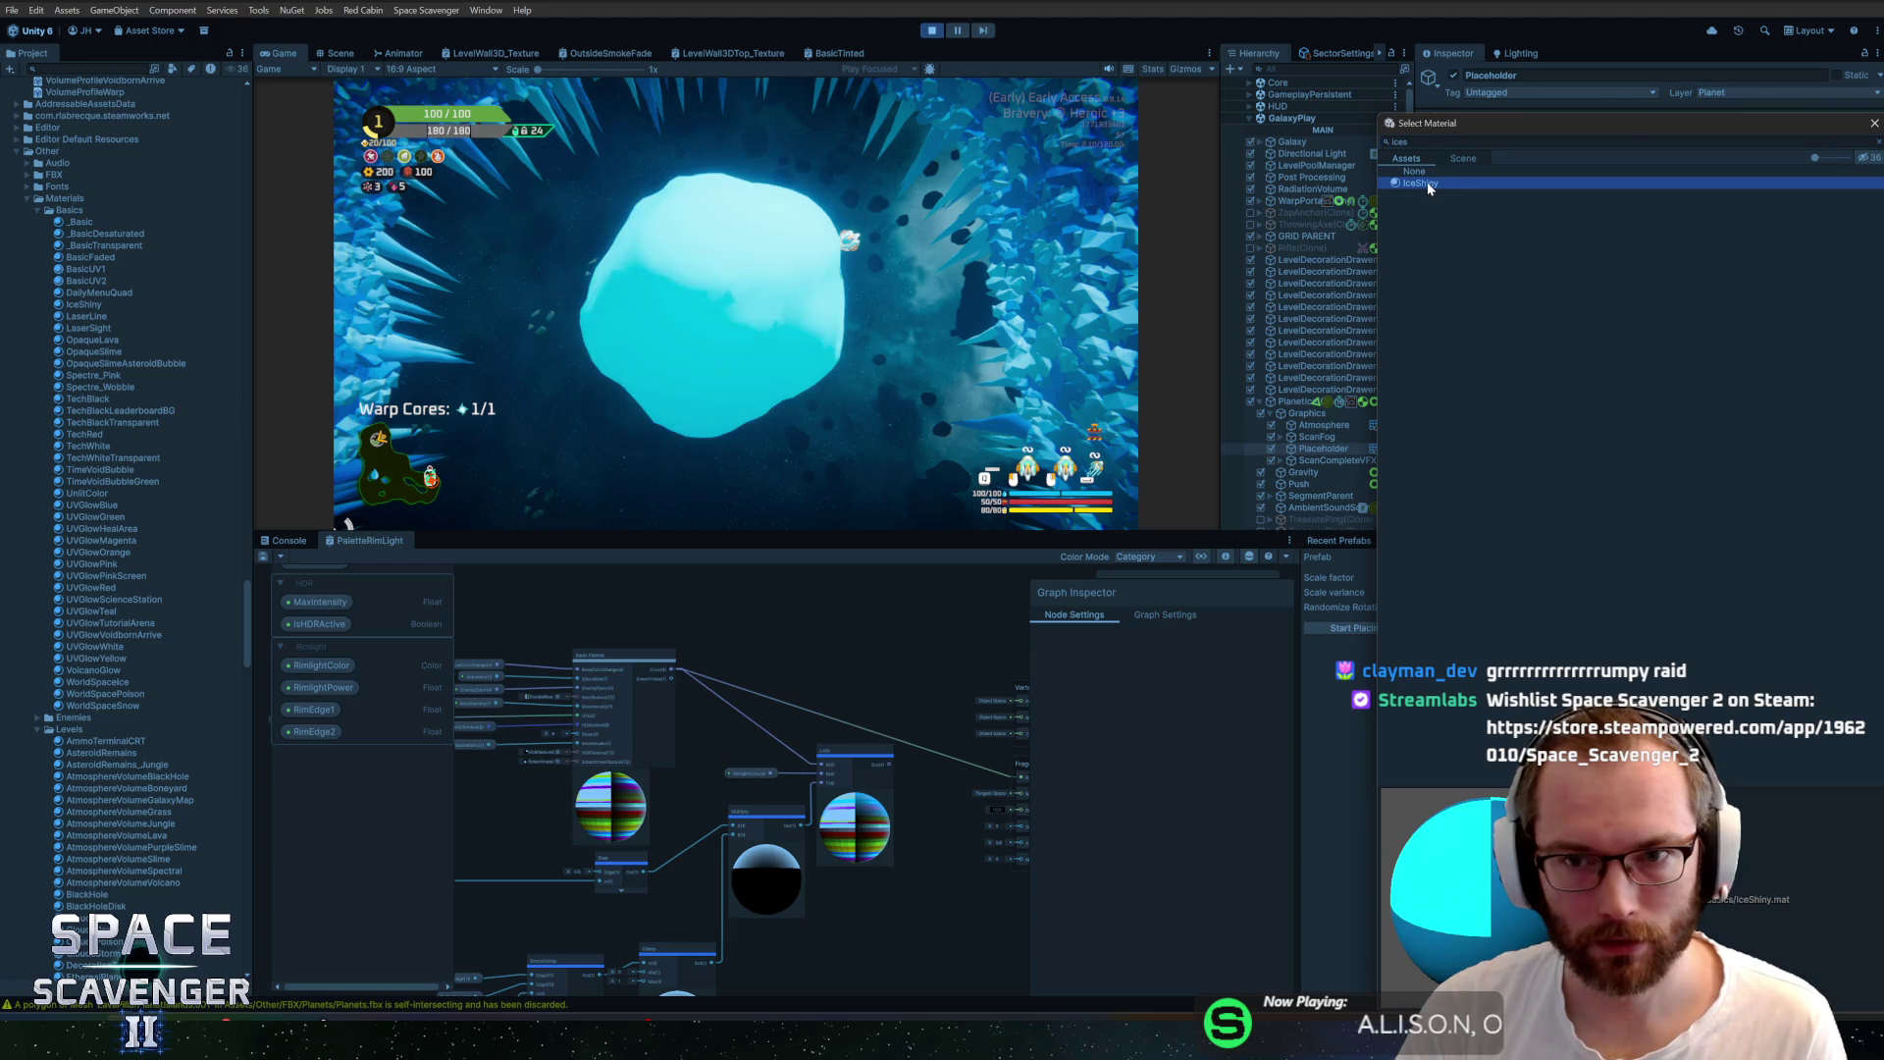
mouse_move(763, 679)
mouse_down()
mouse_move(854, 672)
mouse_move(714, 601)
mouse_up()
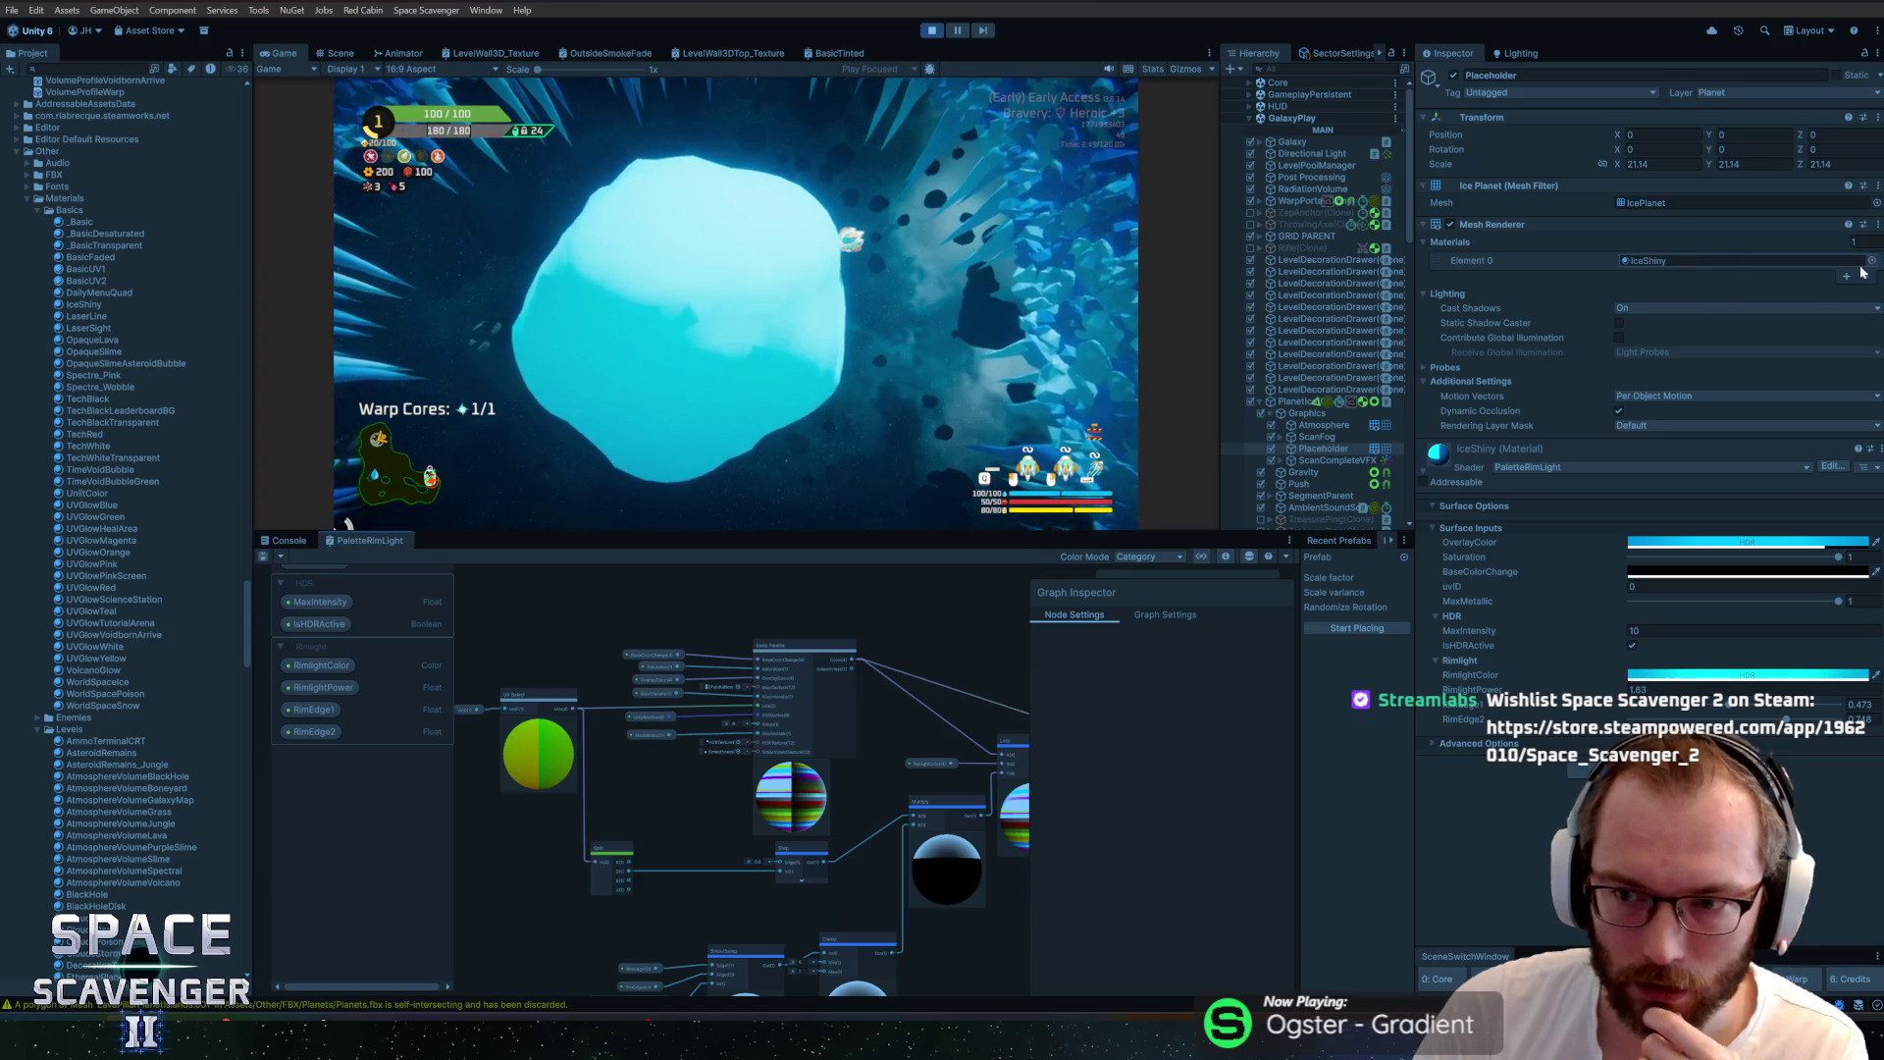
drag(498, 659, 572, 649)
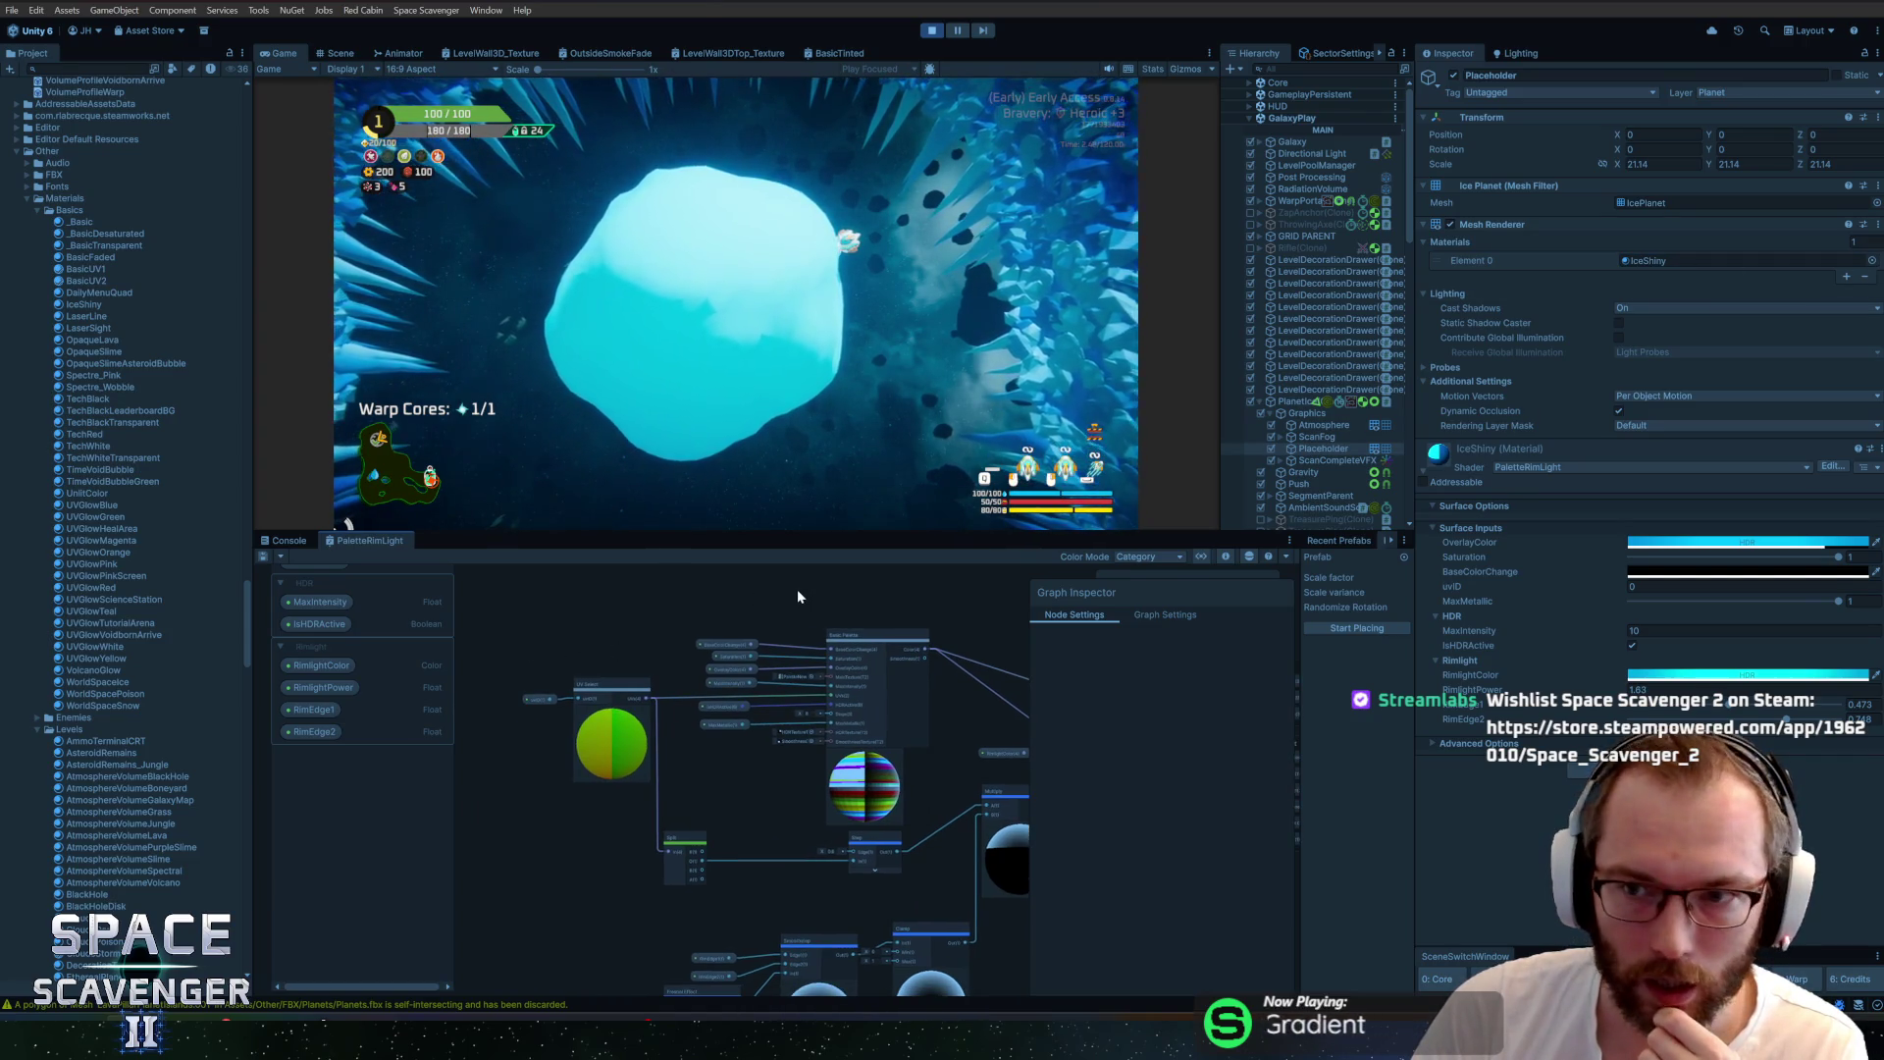
click(1544, 466)
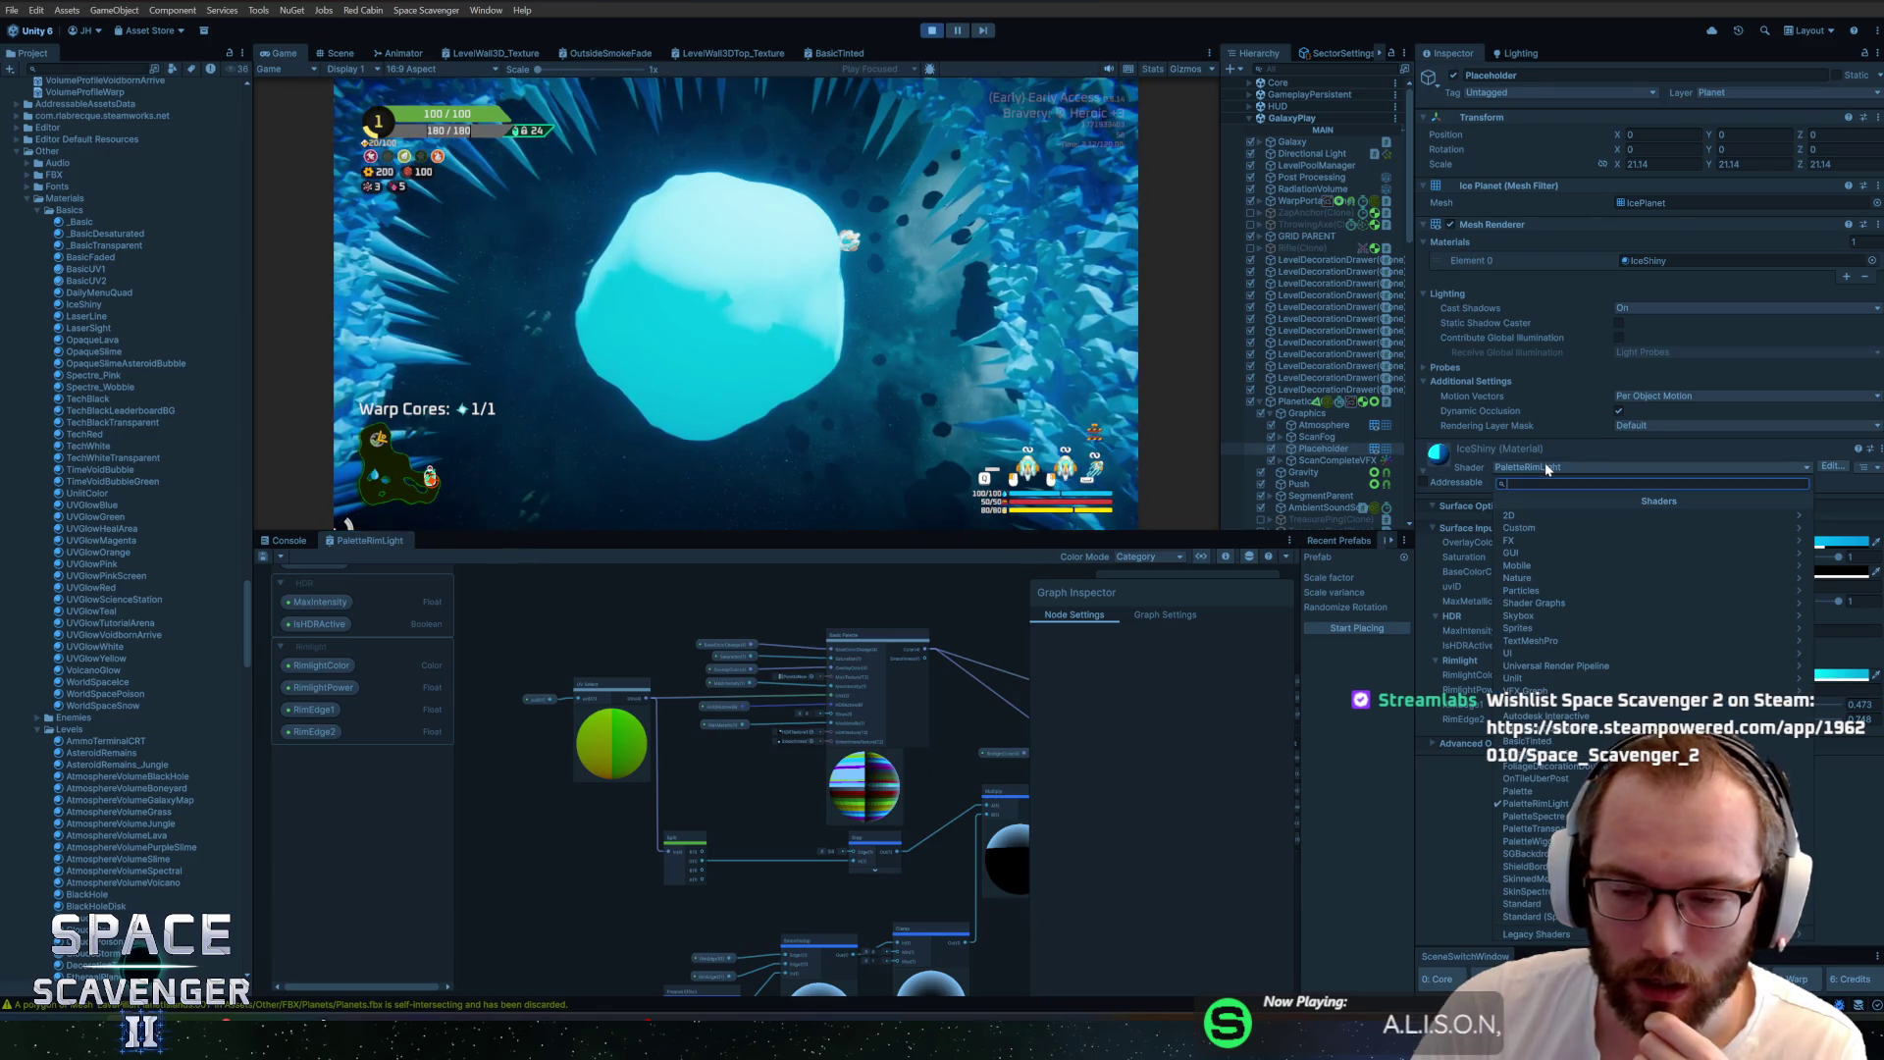
text(palette)
click(1525, 515)
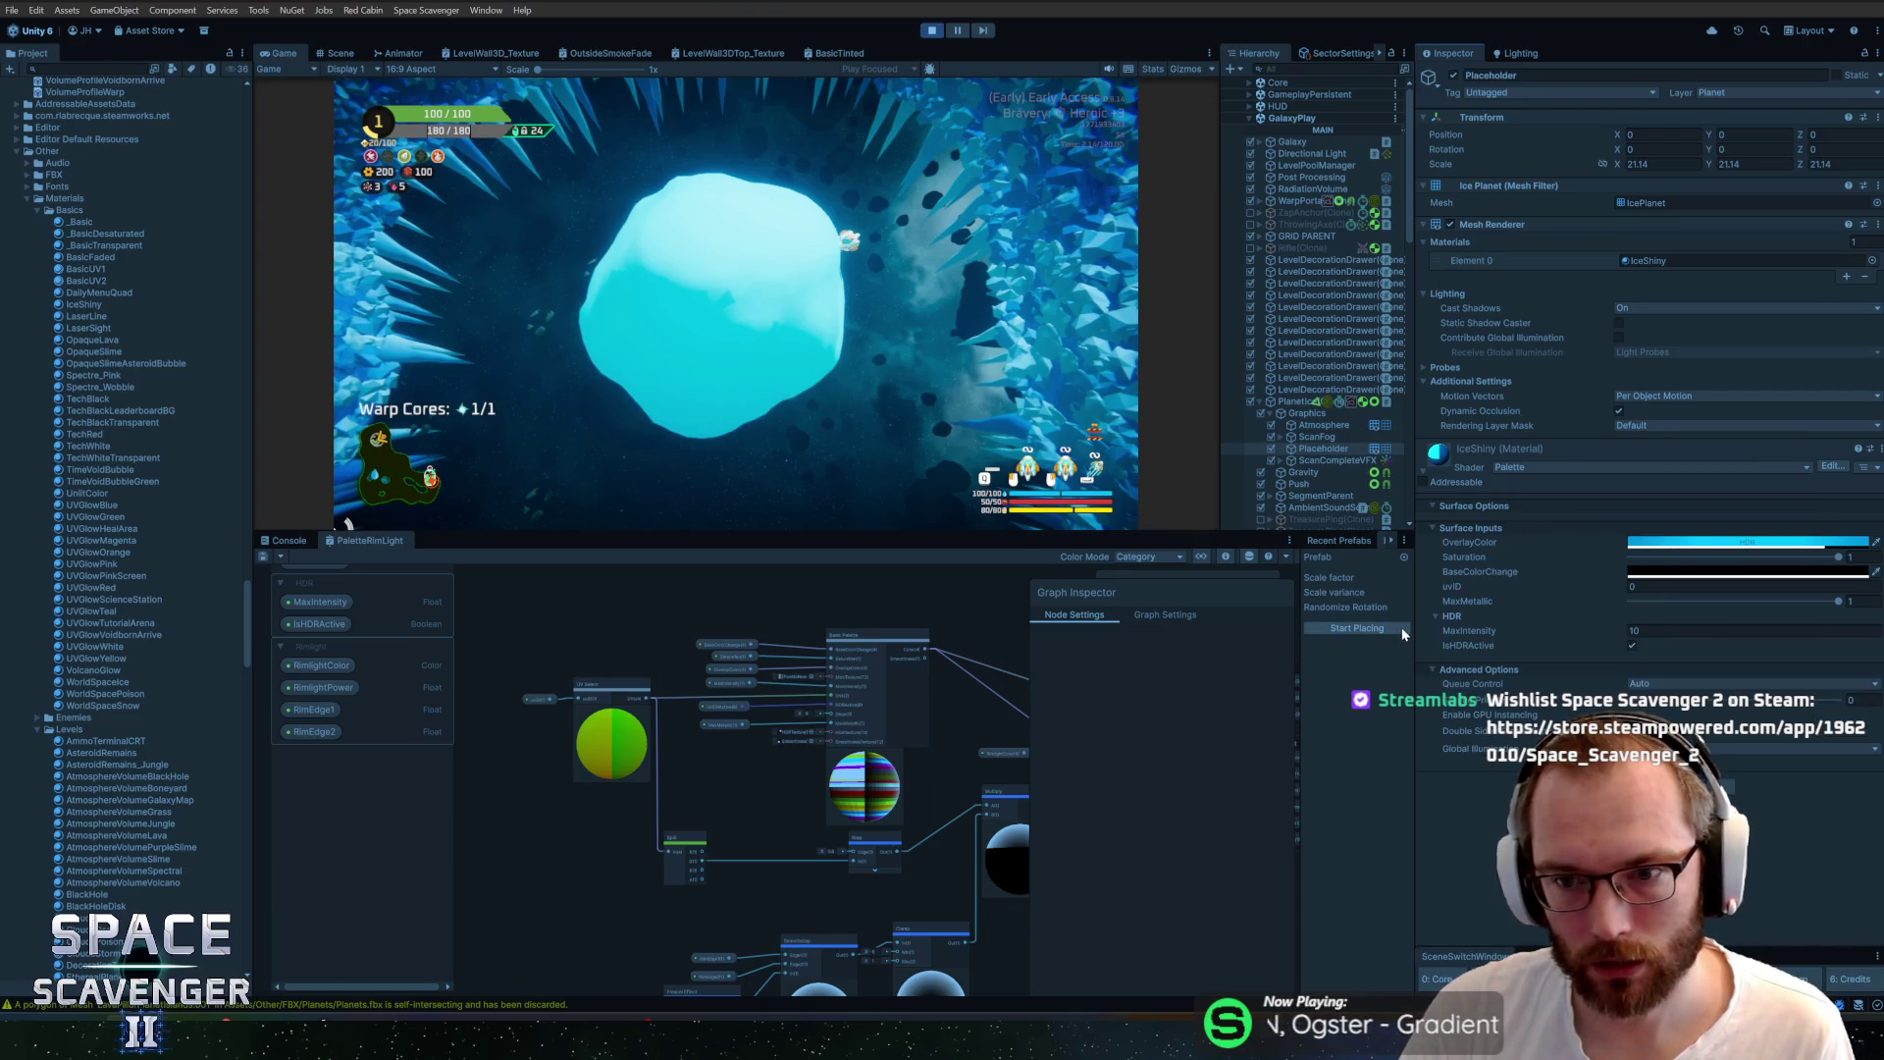
drag(946, 602, 855, 613)
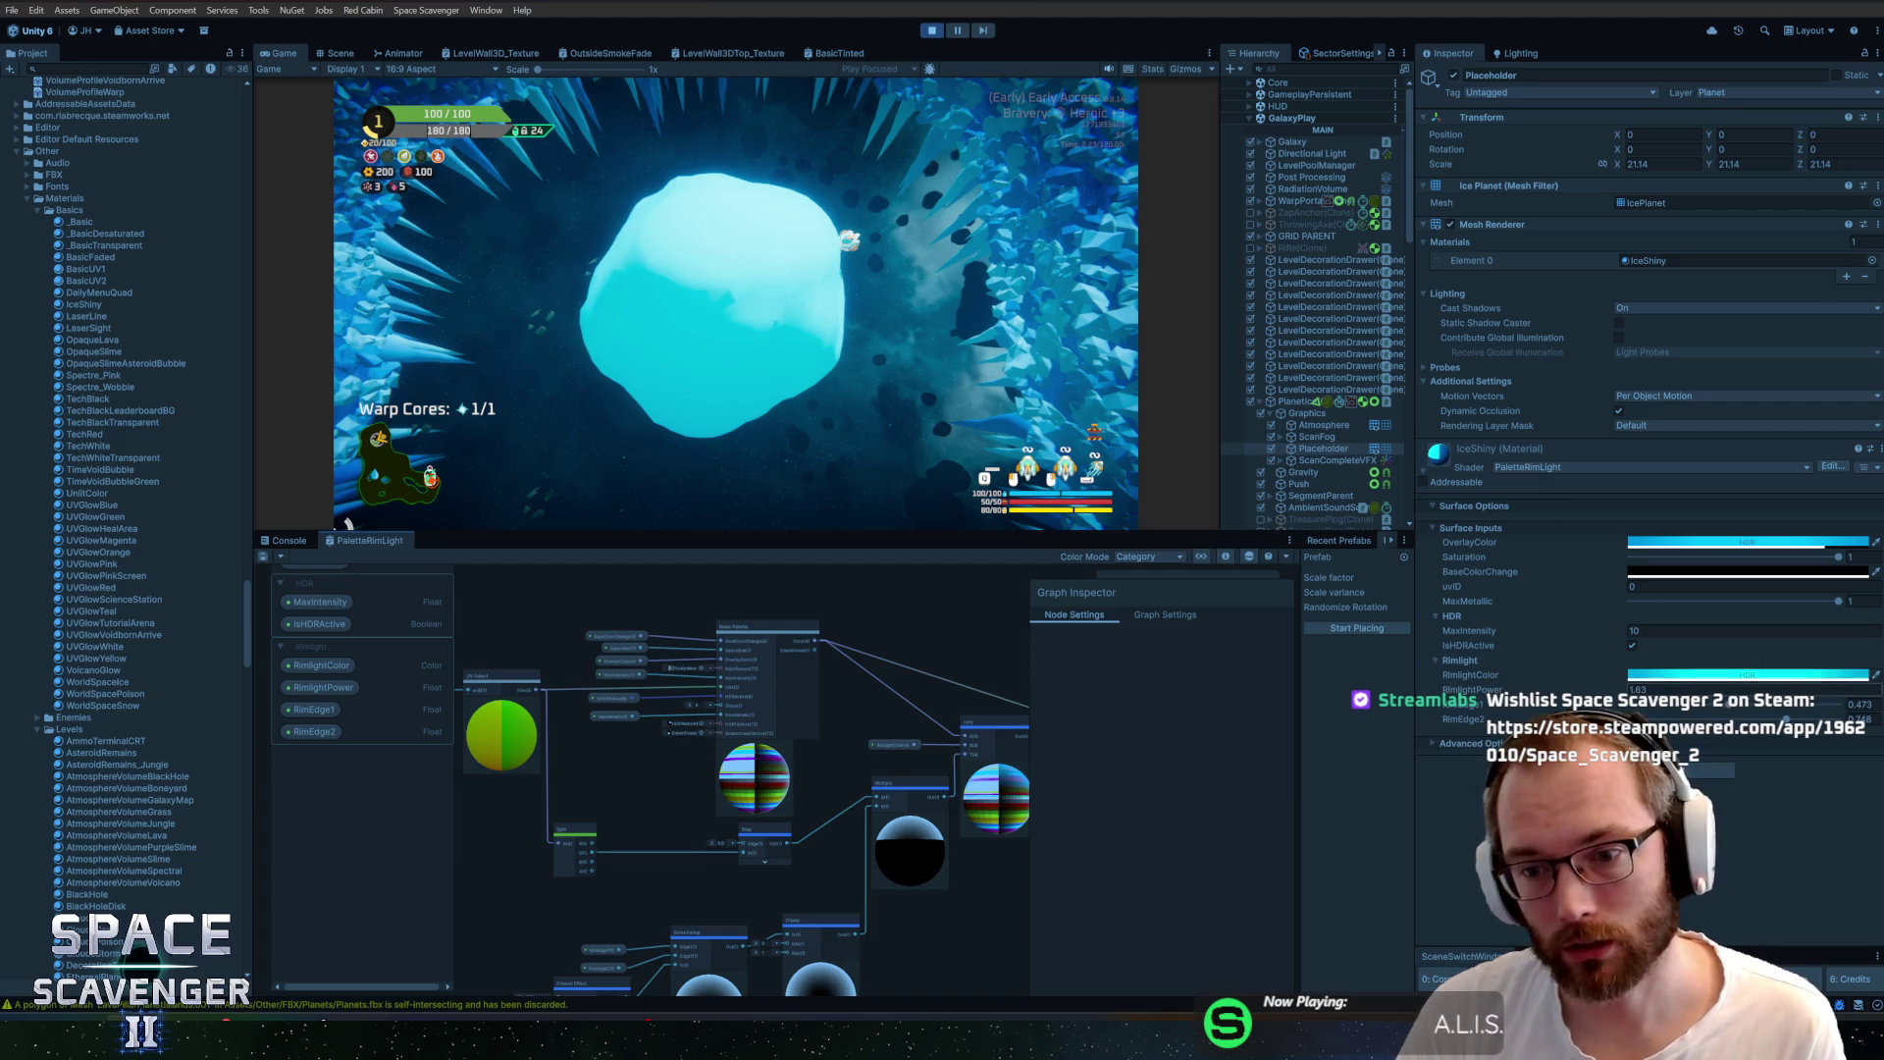
Add a One Minus node after the Step output and connect it to Multiply A
drag(912, 678, 788, 662)
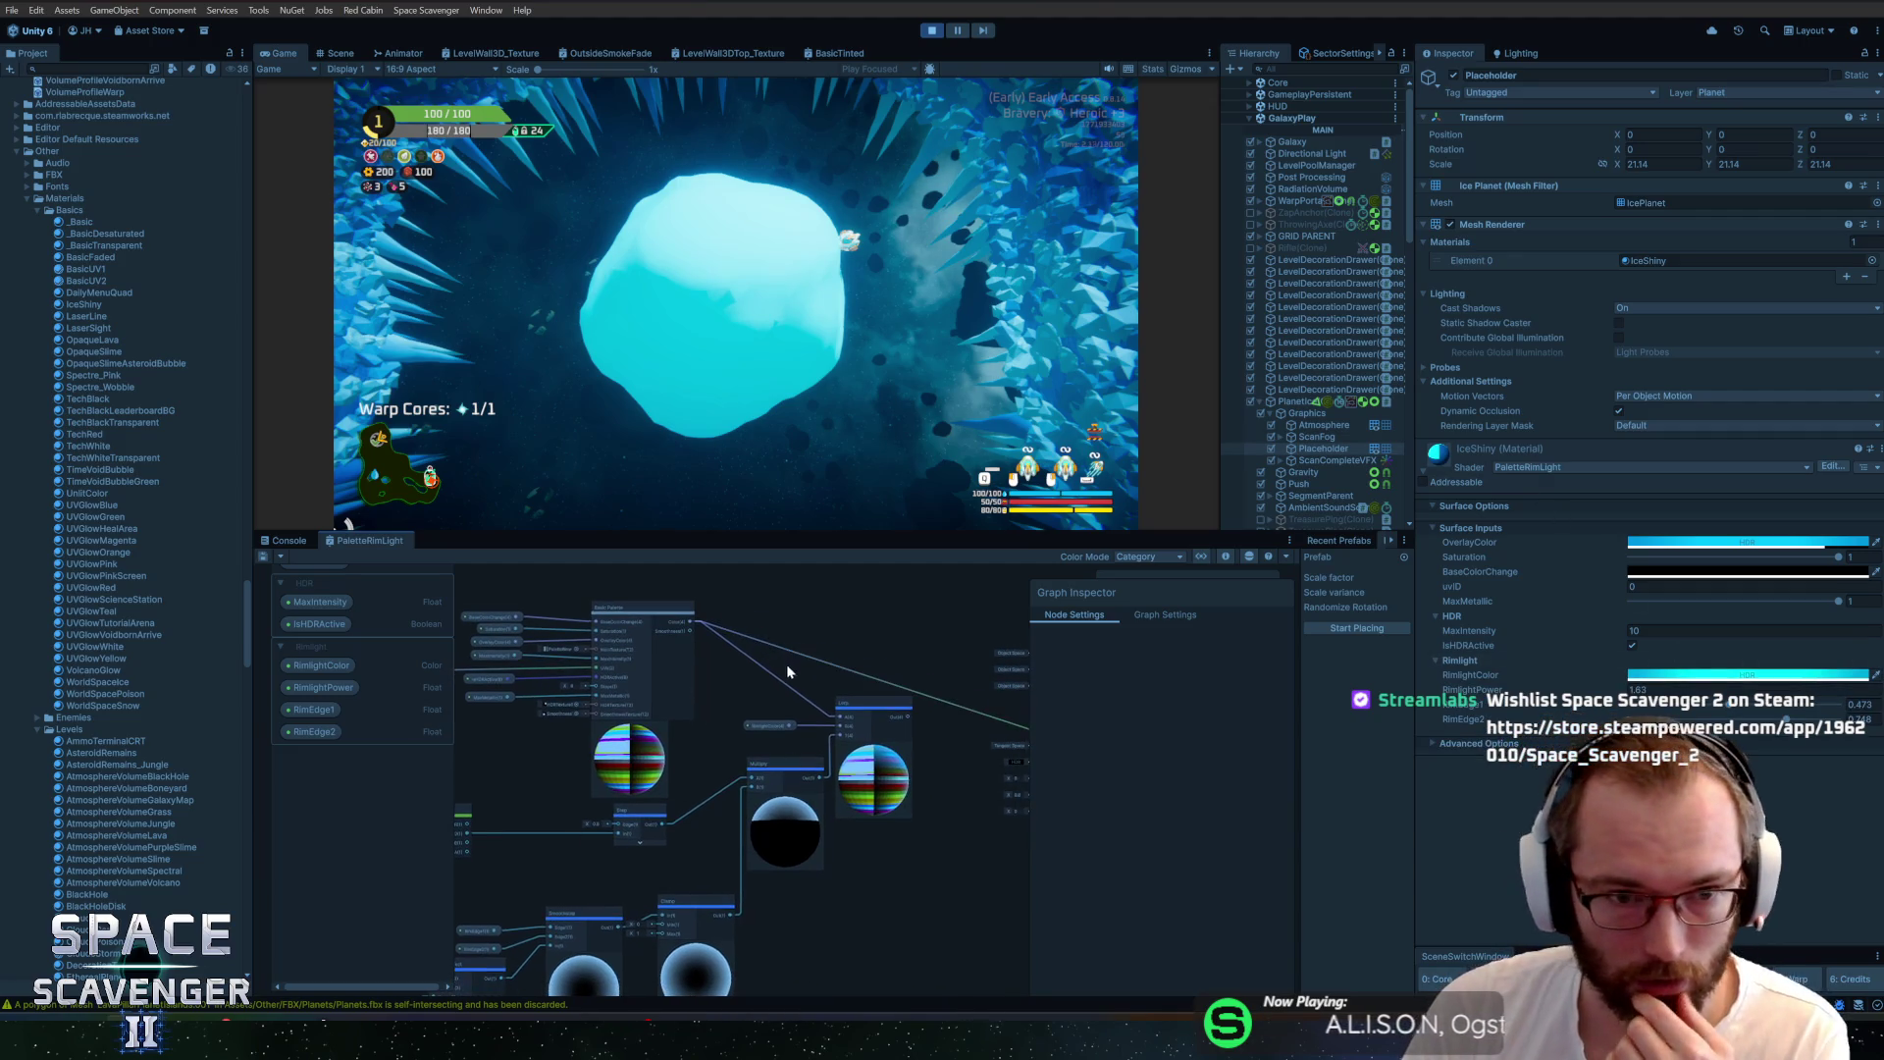
scroll(709, 815, up, 3)
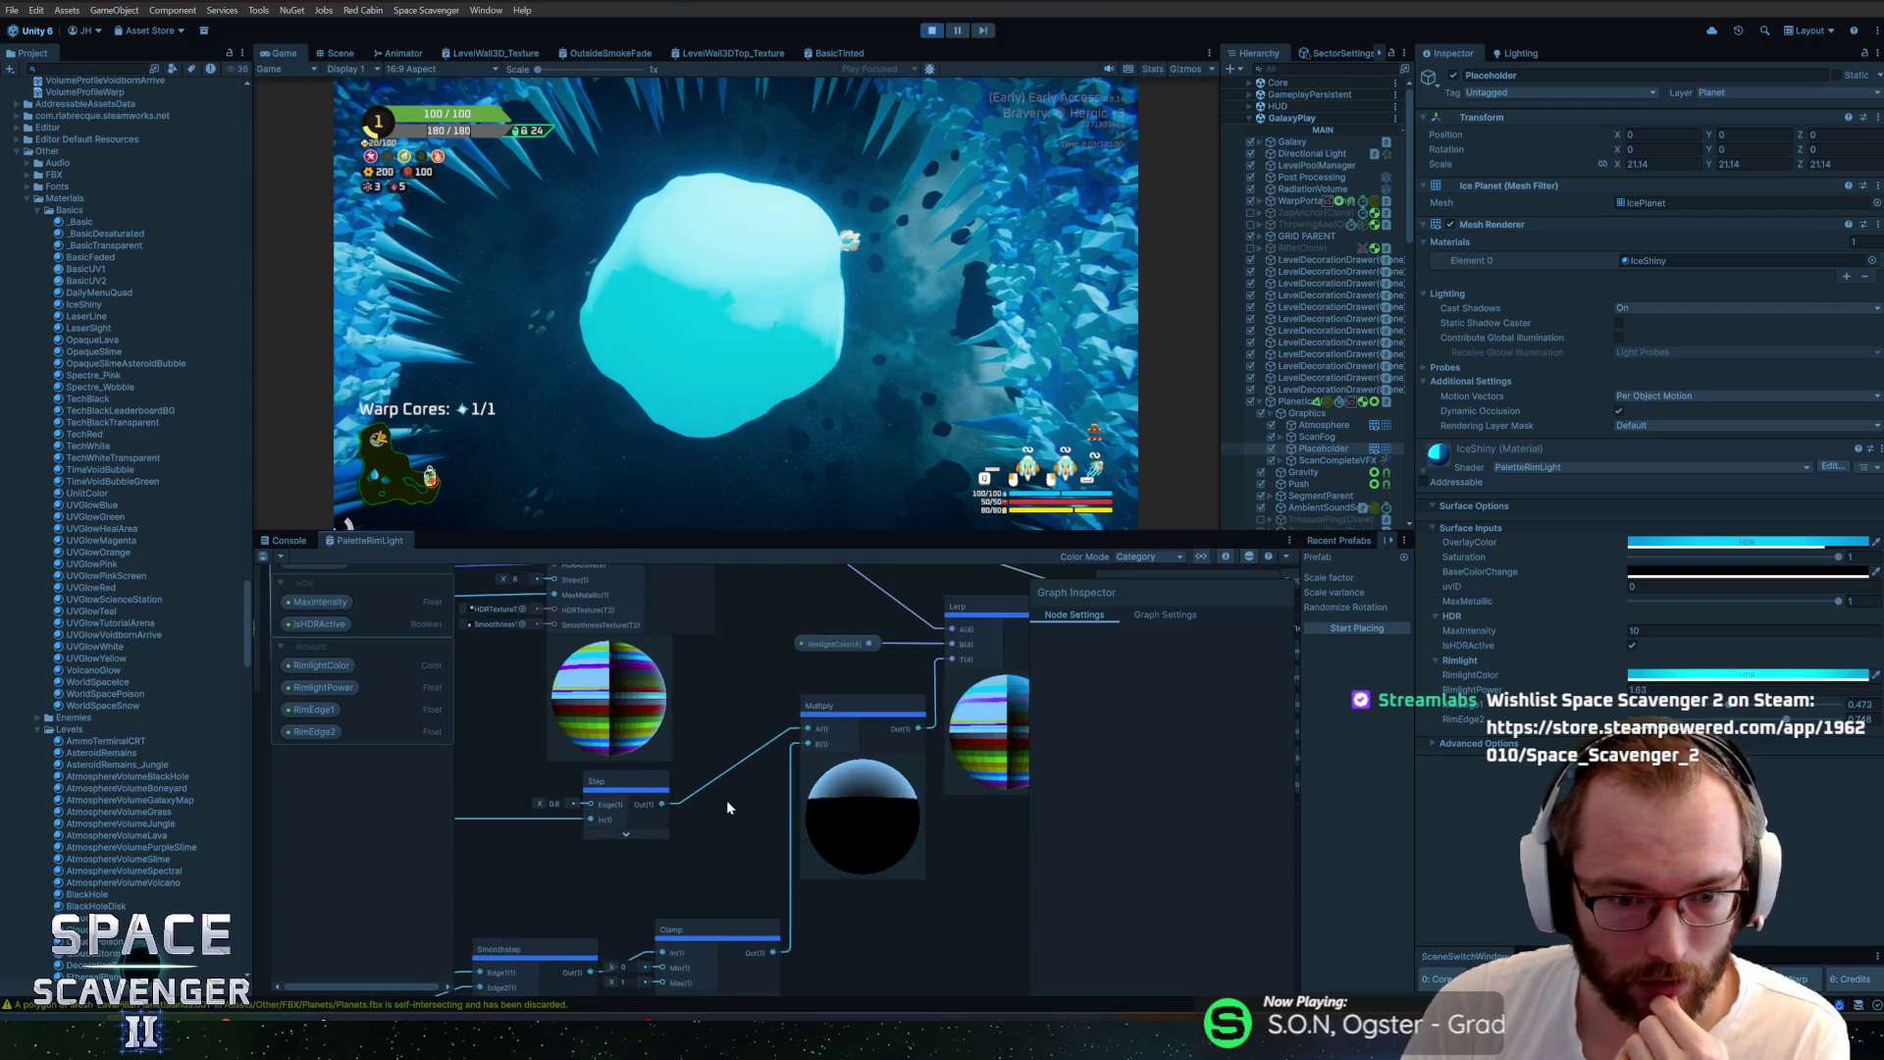
click(555, 803)
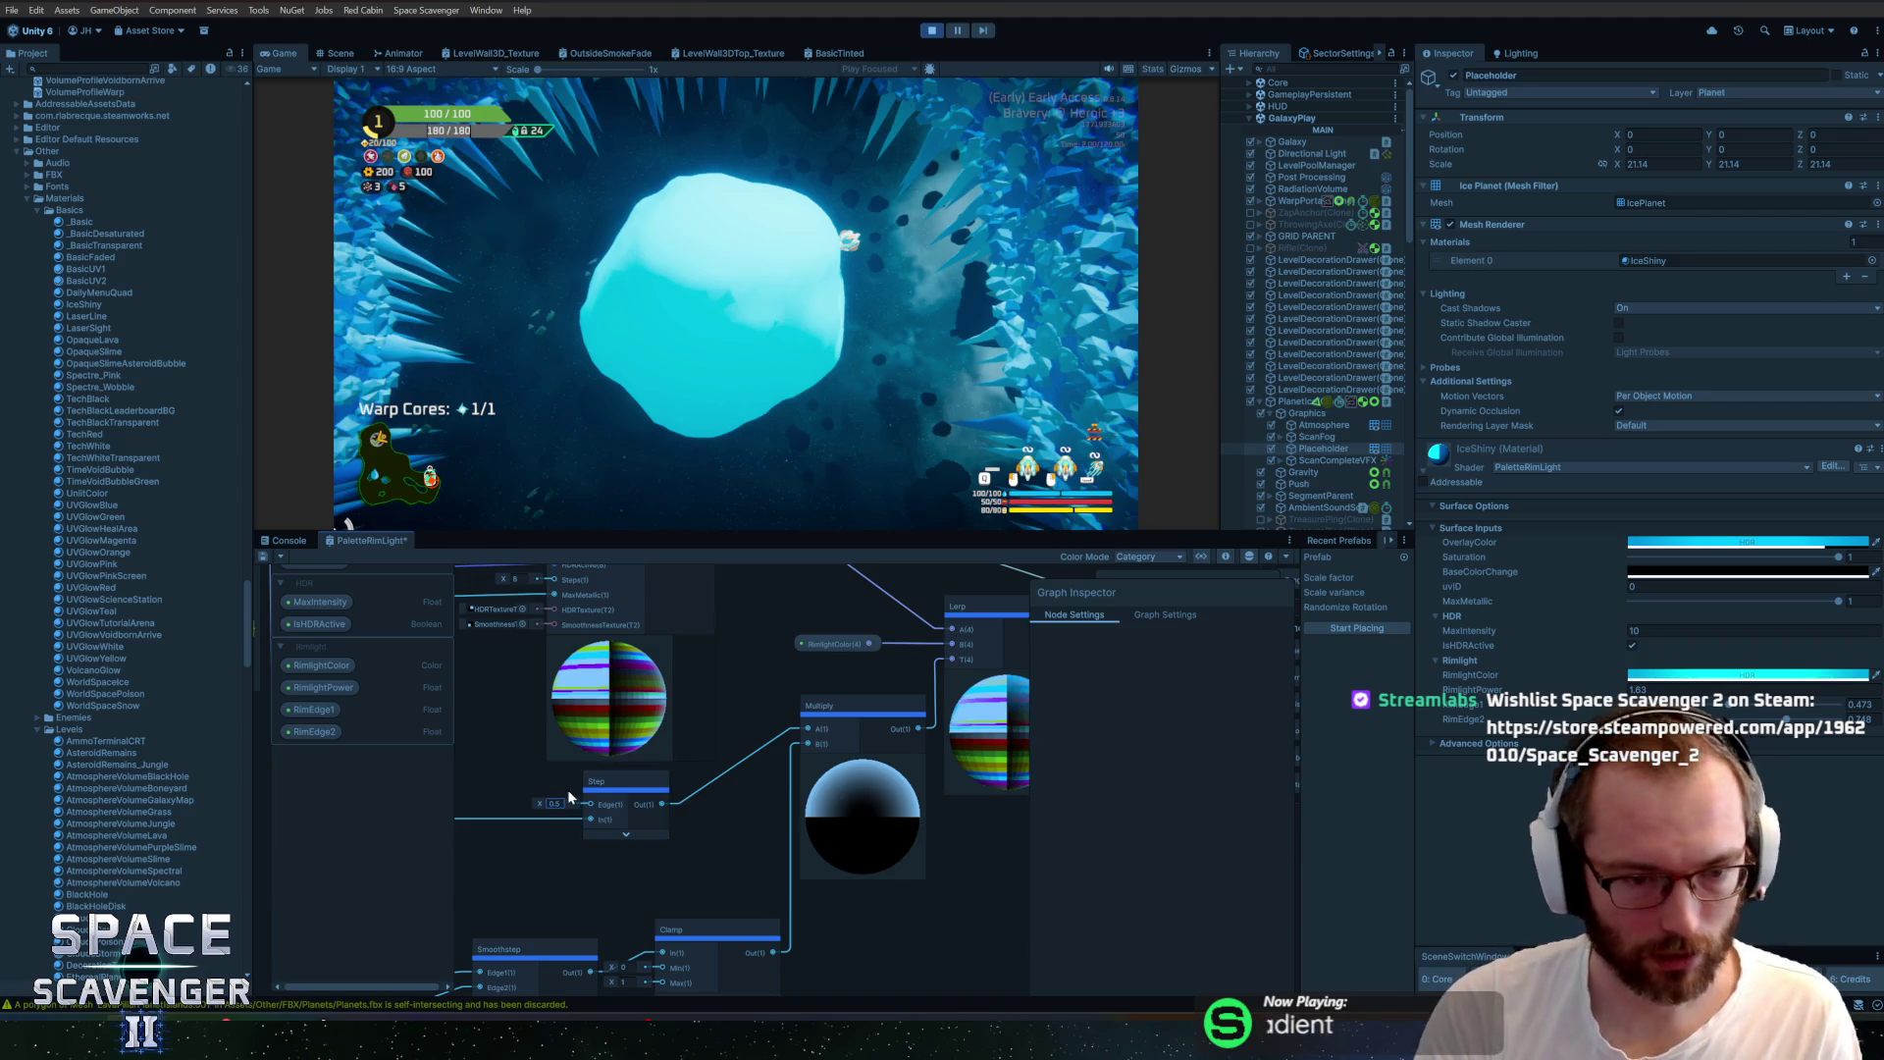
mouse_move(613, 782)
mouse_down()
mouse_move(485, 782)
mouse_move(613, 795)
mouse_up()
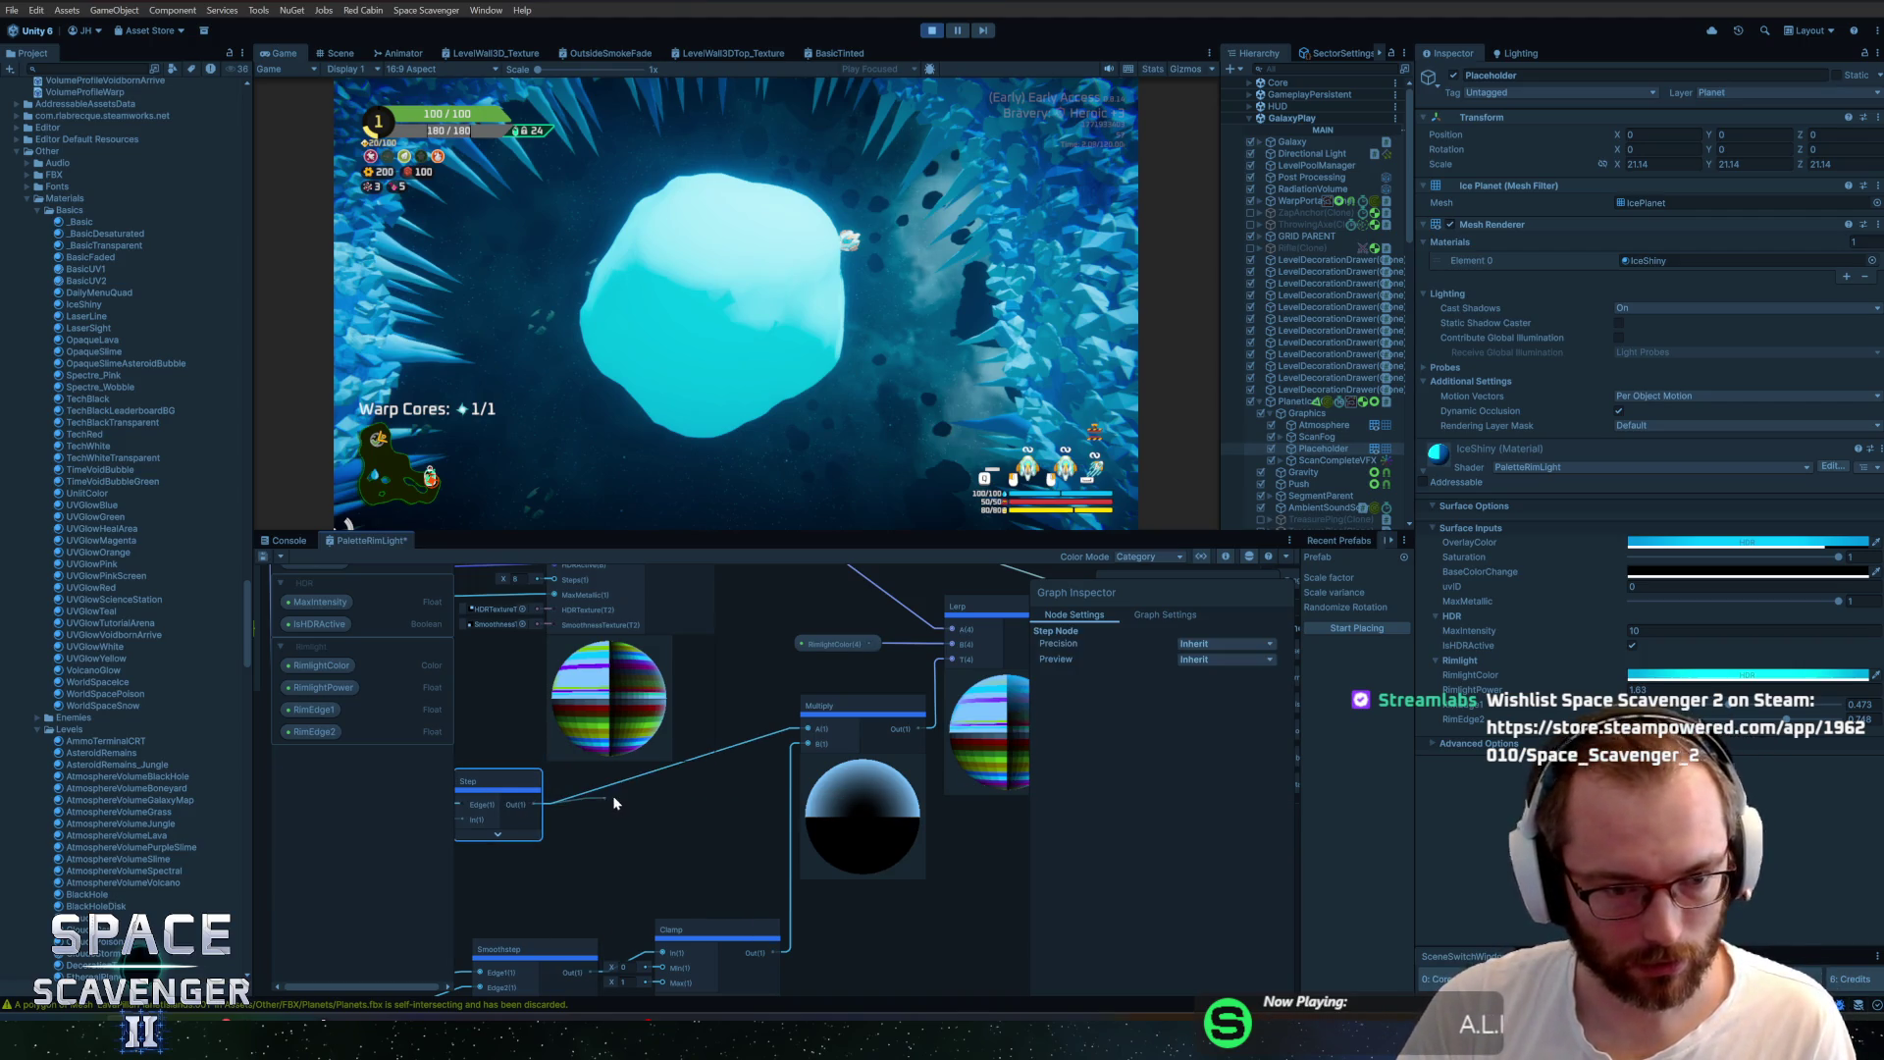
text(one)
key(Return)
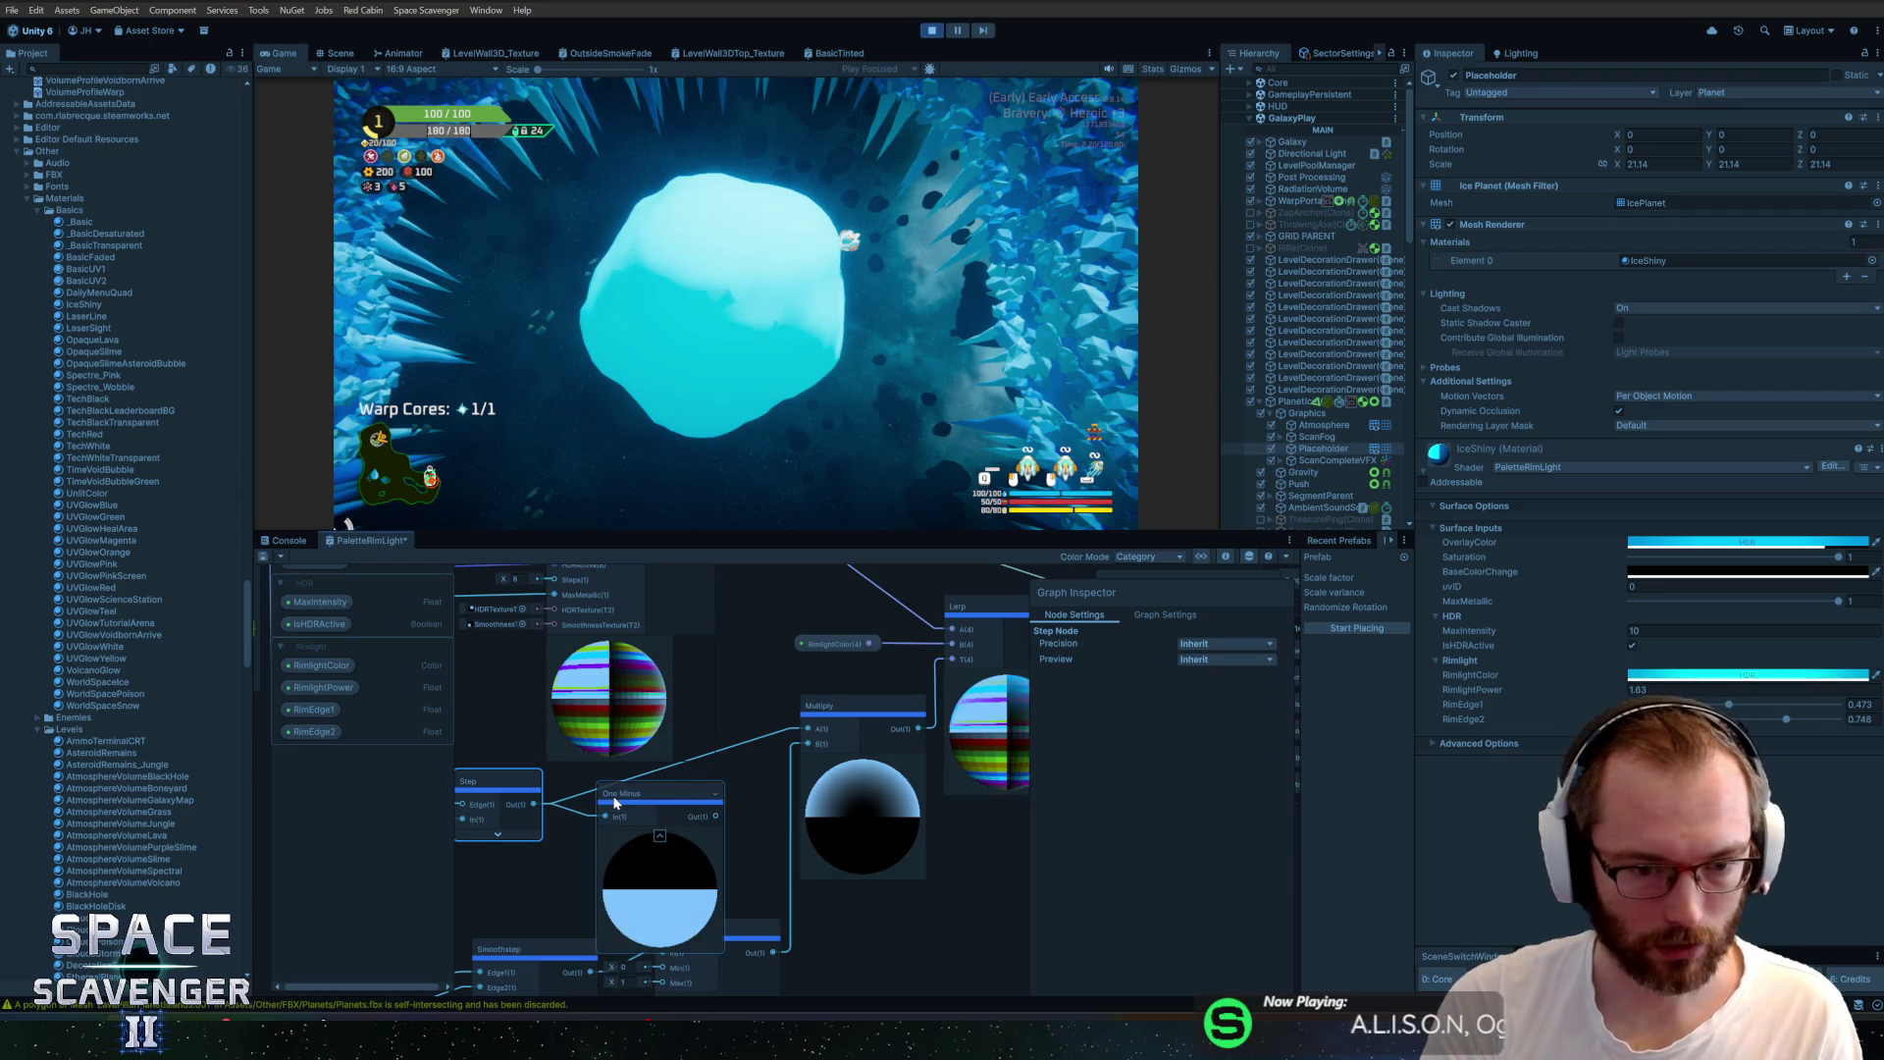
drag(811, 734, 810, 734)
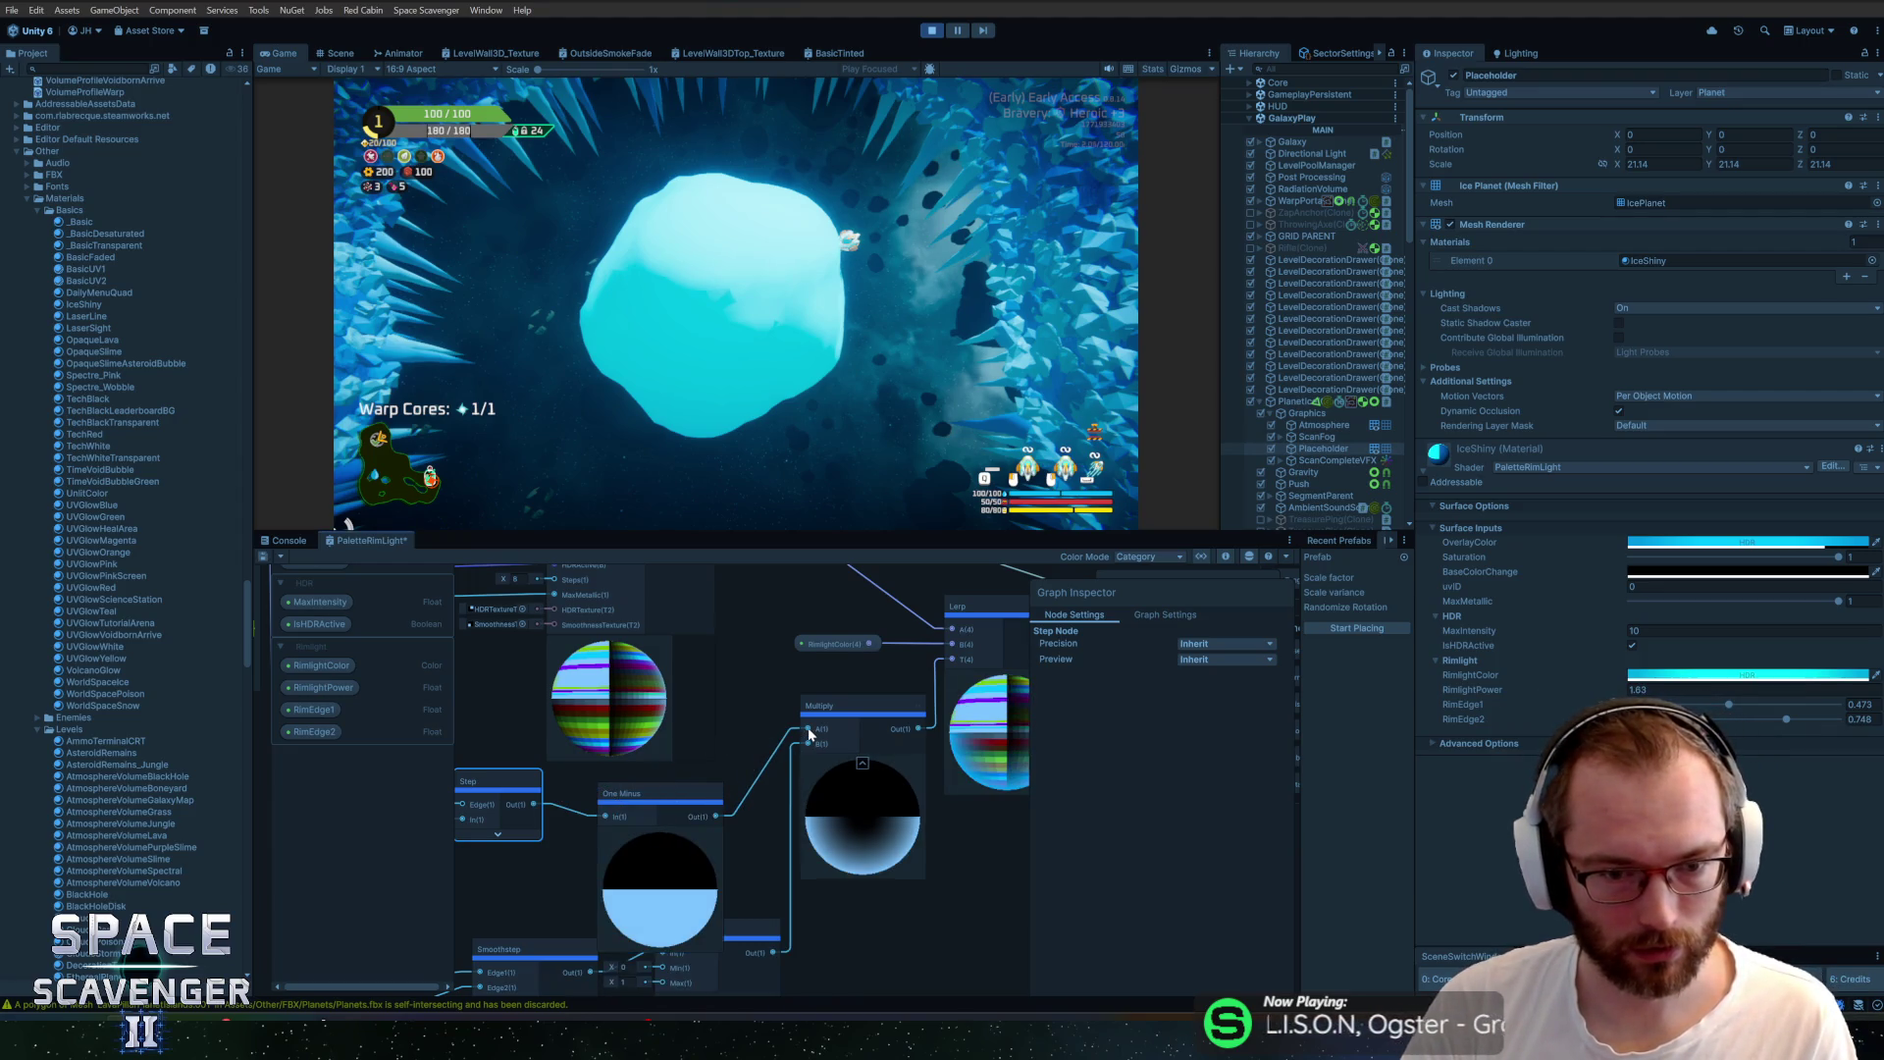
Save the shader graph, then try a white OverlayColor and discard it
click(263, 558)
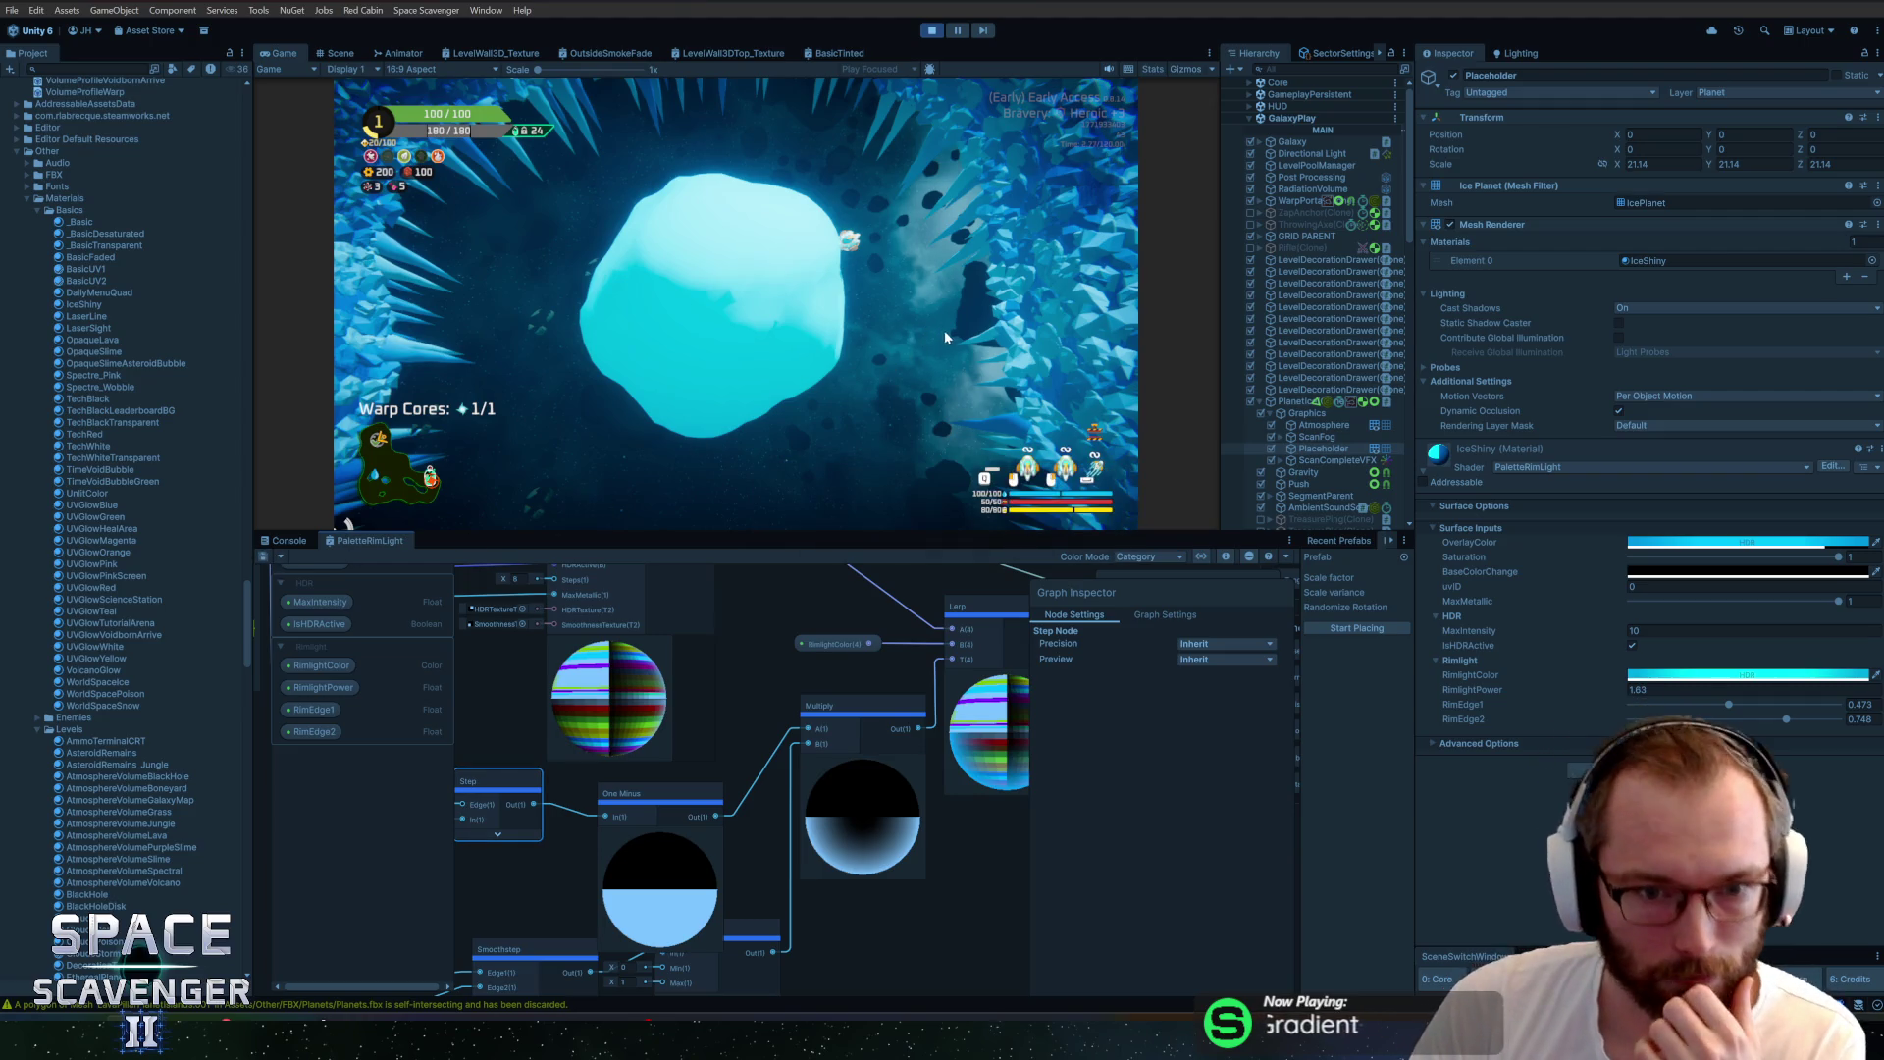
click(1691, 543)
mouse_move(1777, 579)
mouse_down()
mouse_move(1747, 569)
mouse_move(1743, 623)
mouse_move(1592, 497)
mouse_up()
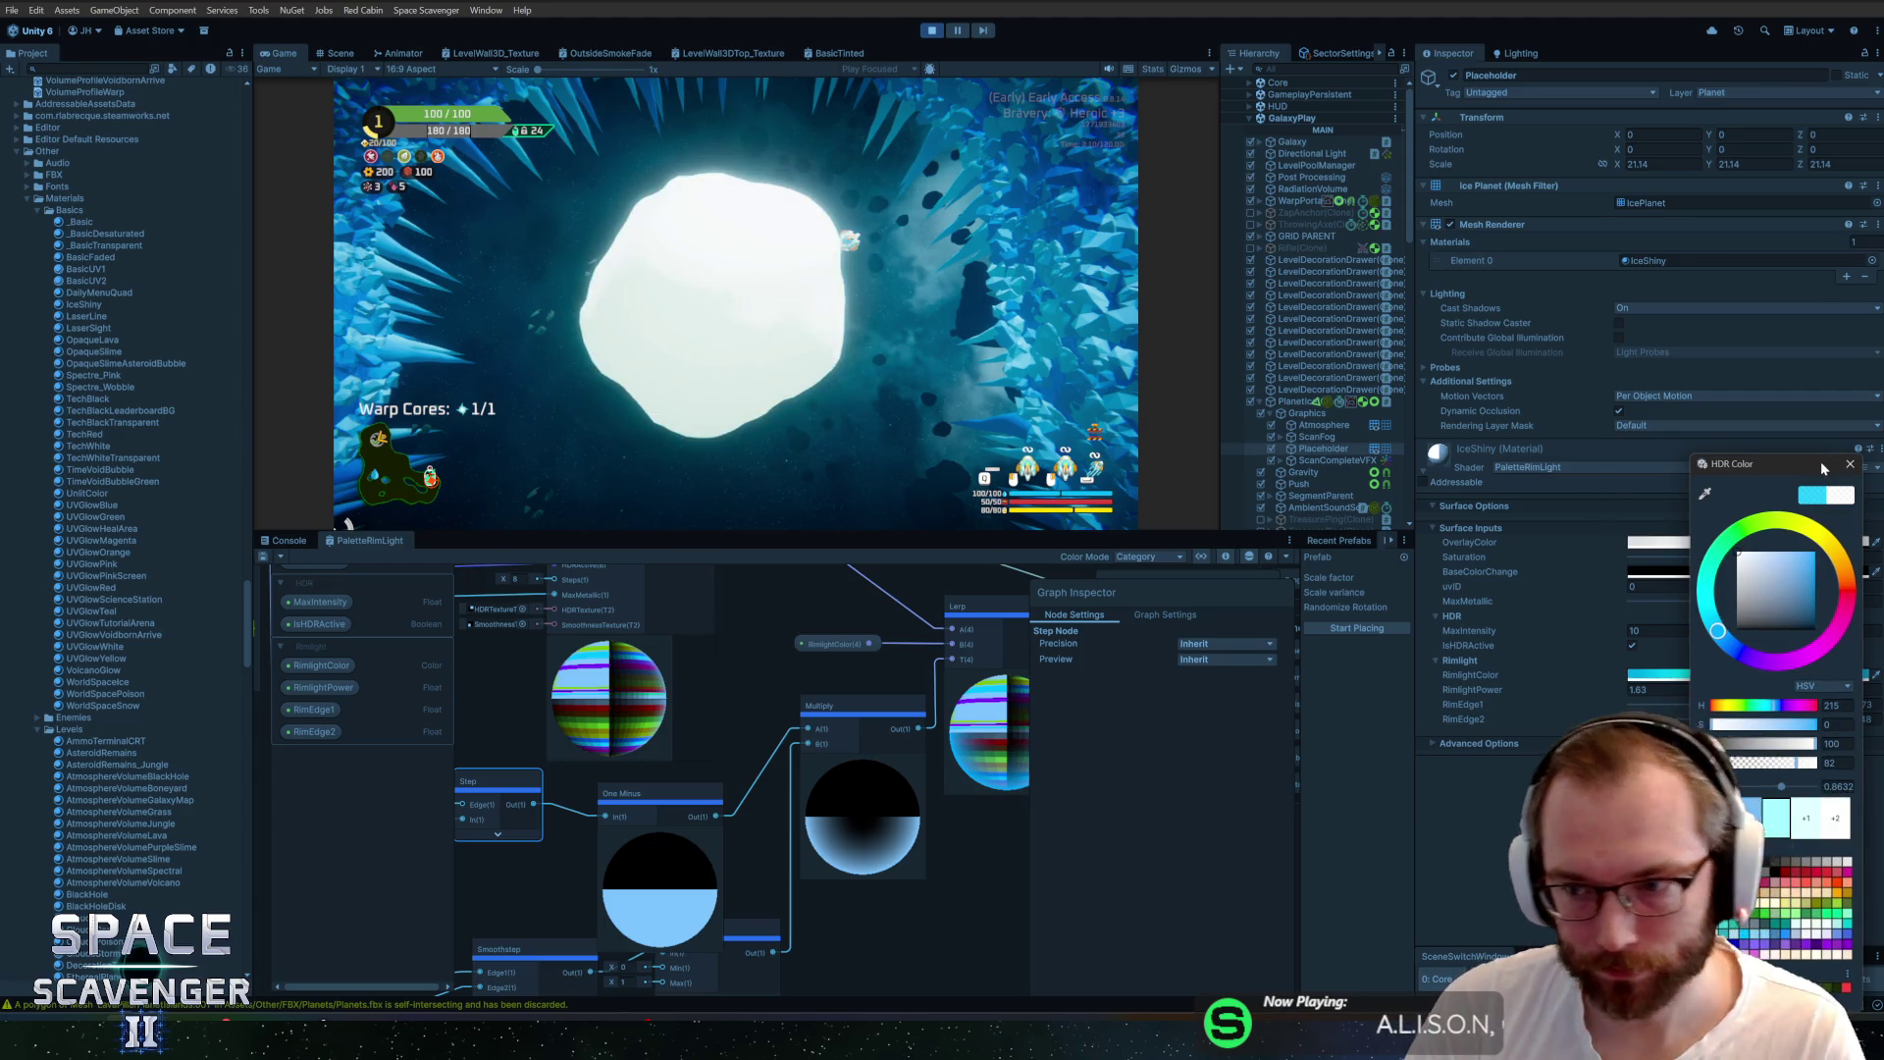
click(1849, 461)
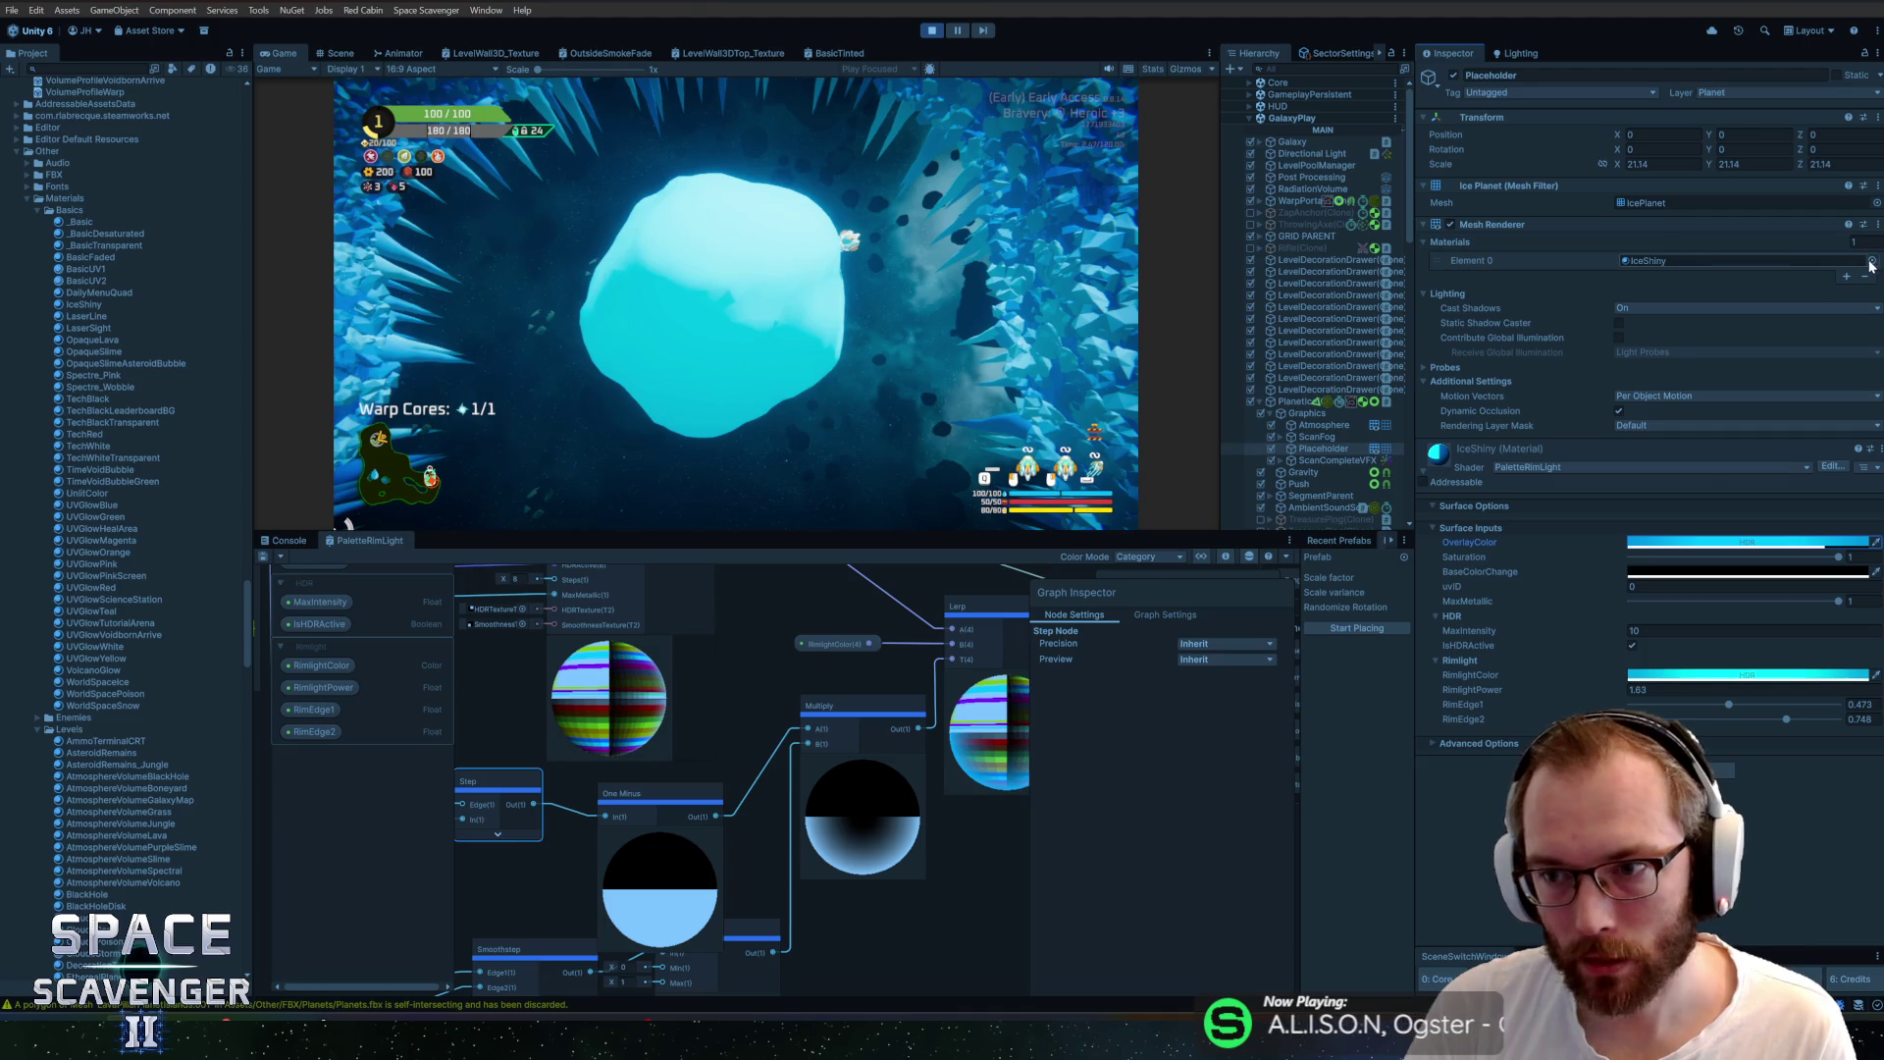
Assign the _Basic material to the planet and copy its OverlayColor value
click(1872, 260)
text(bas)
click(1433, 184)
double_click(1433, 186)
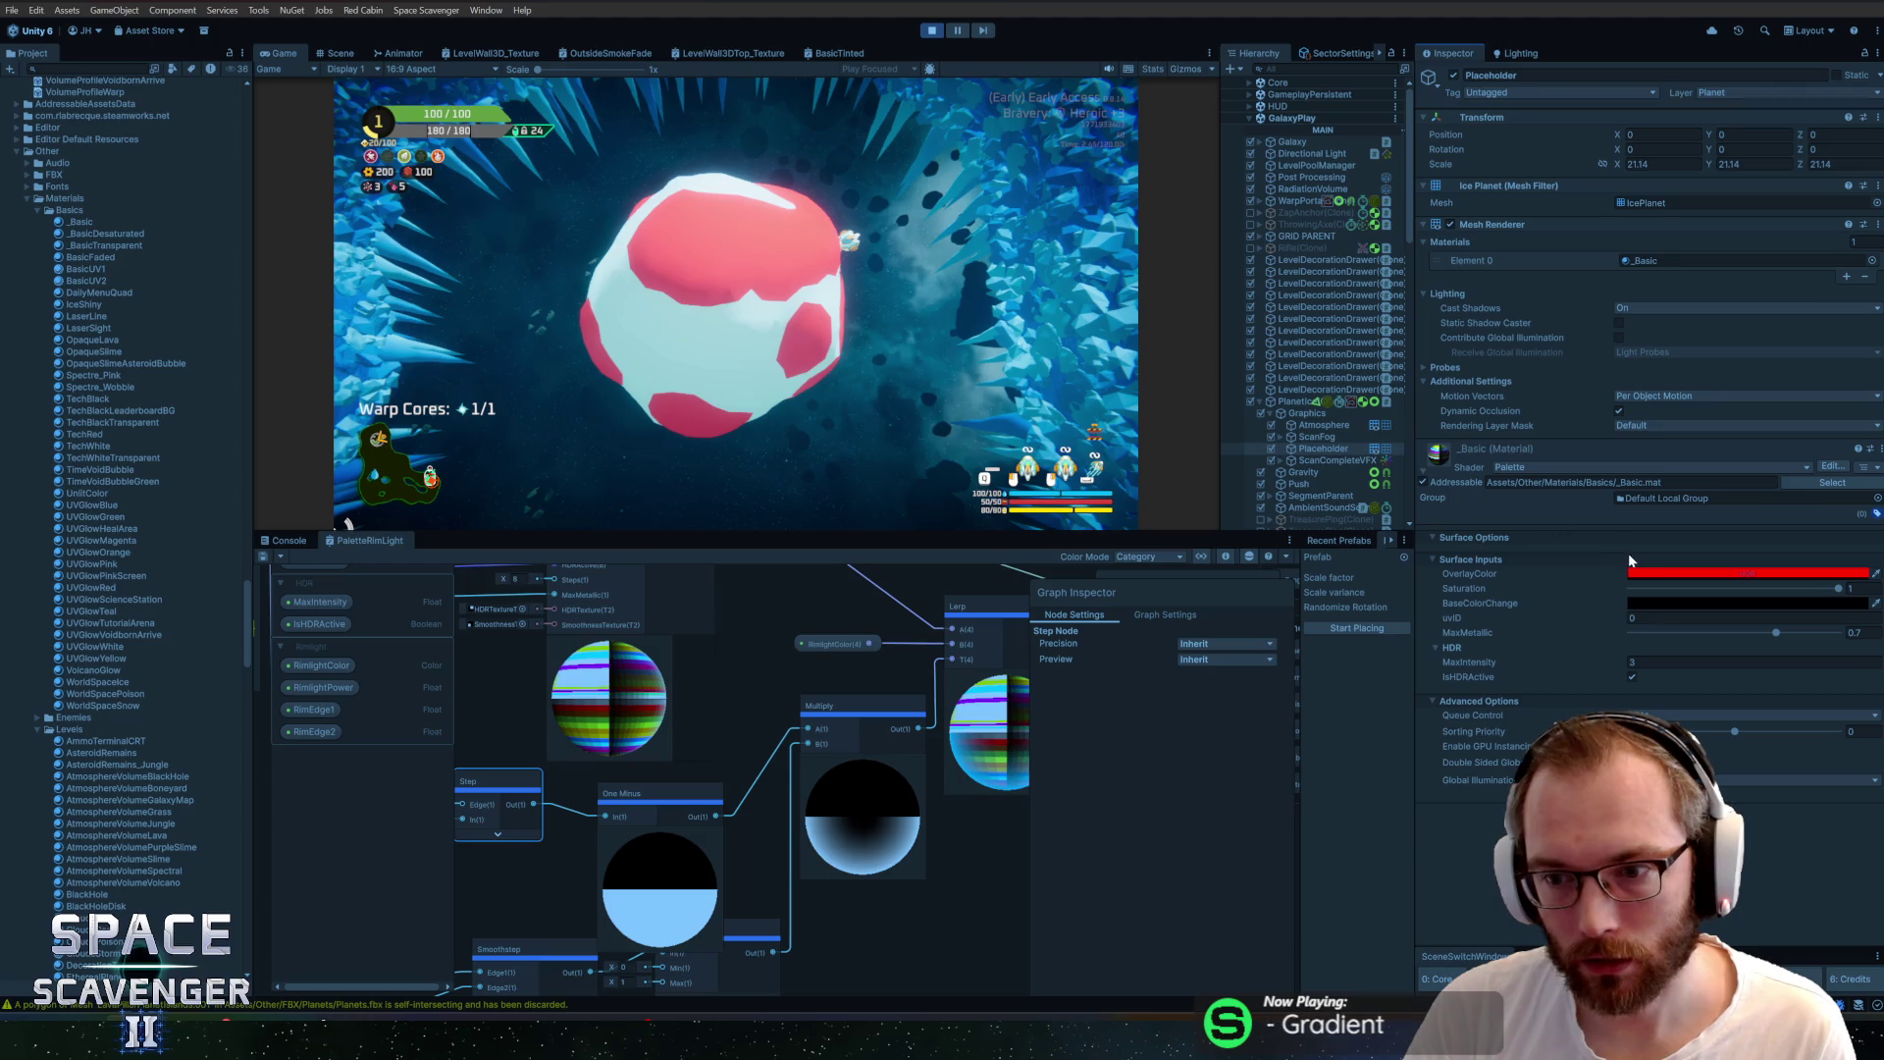
click(1684, 583)
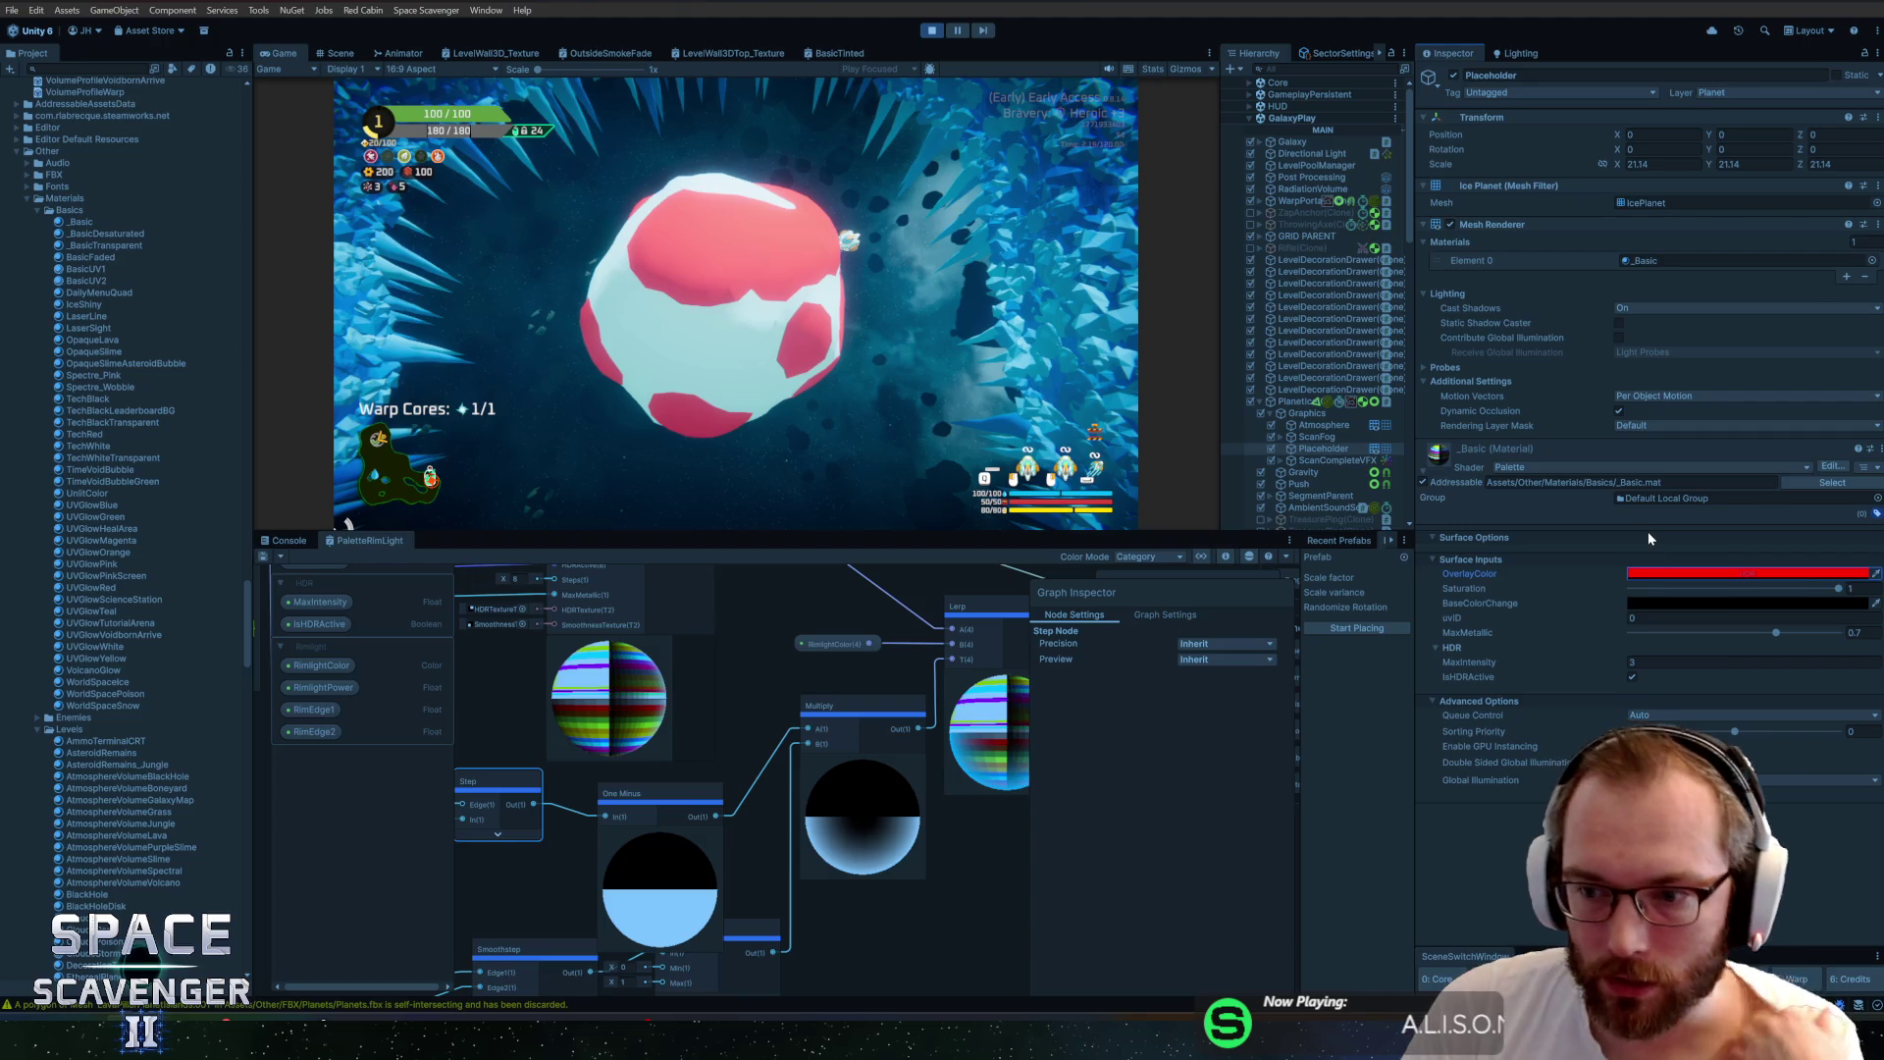
click(1692, 603)
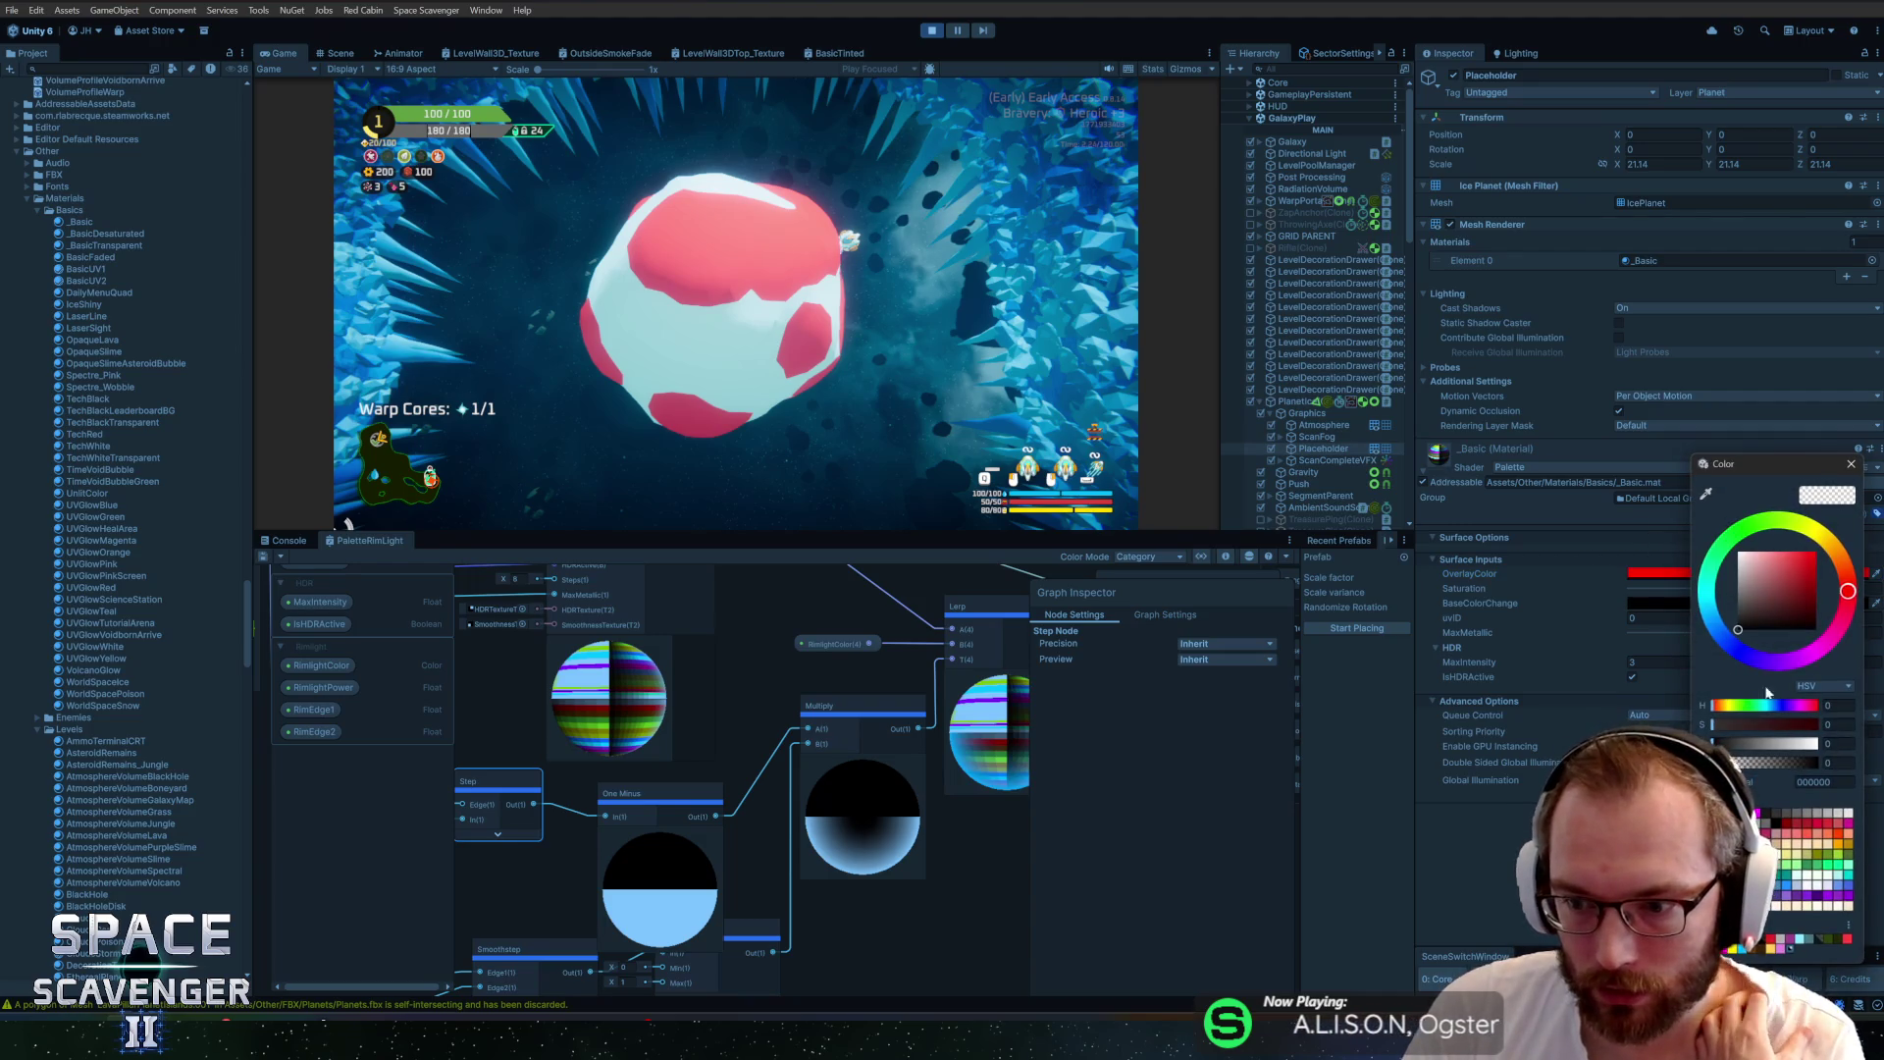
click(1851, 466)
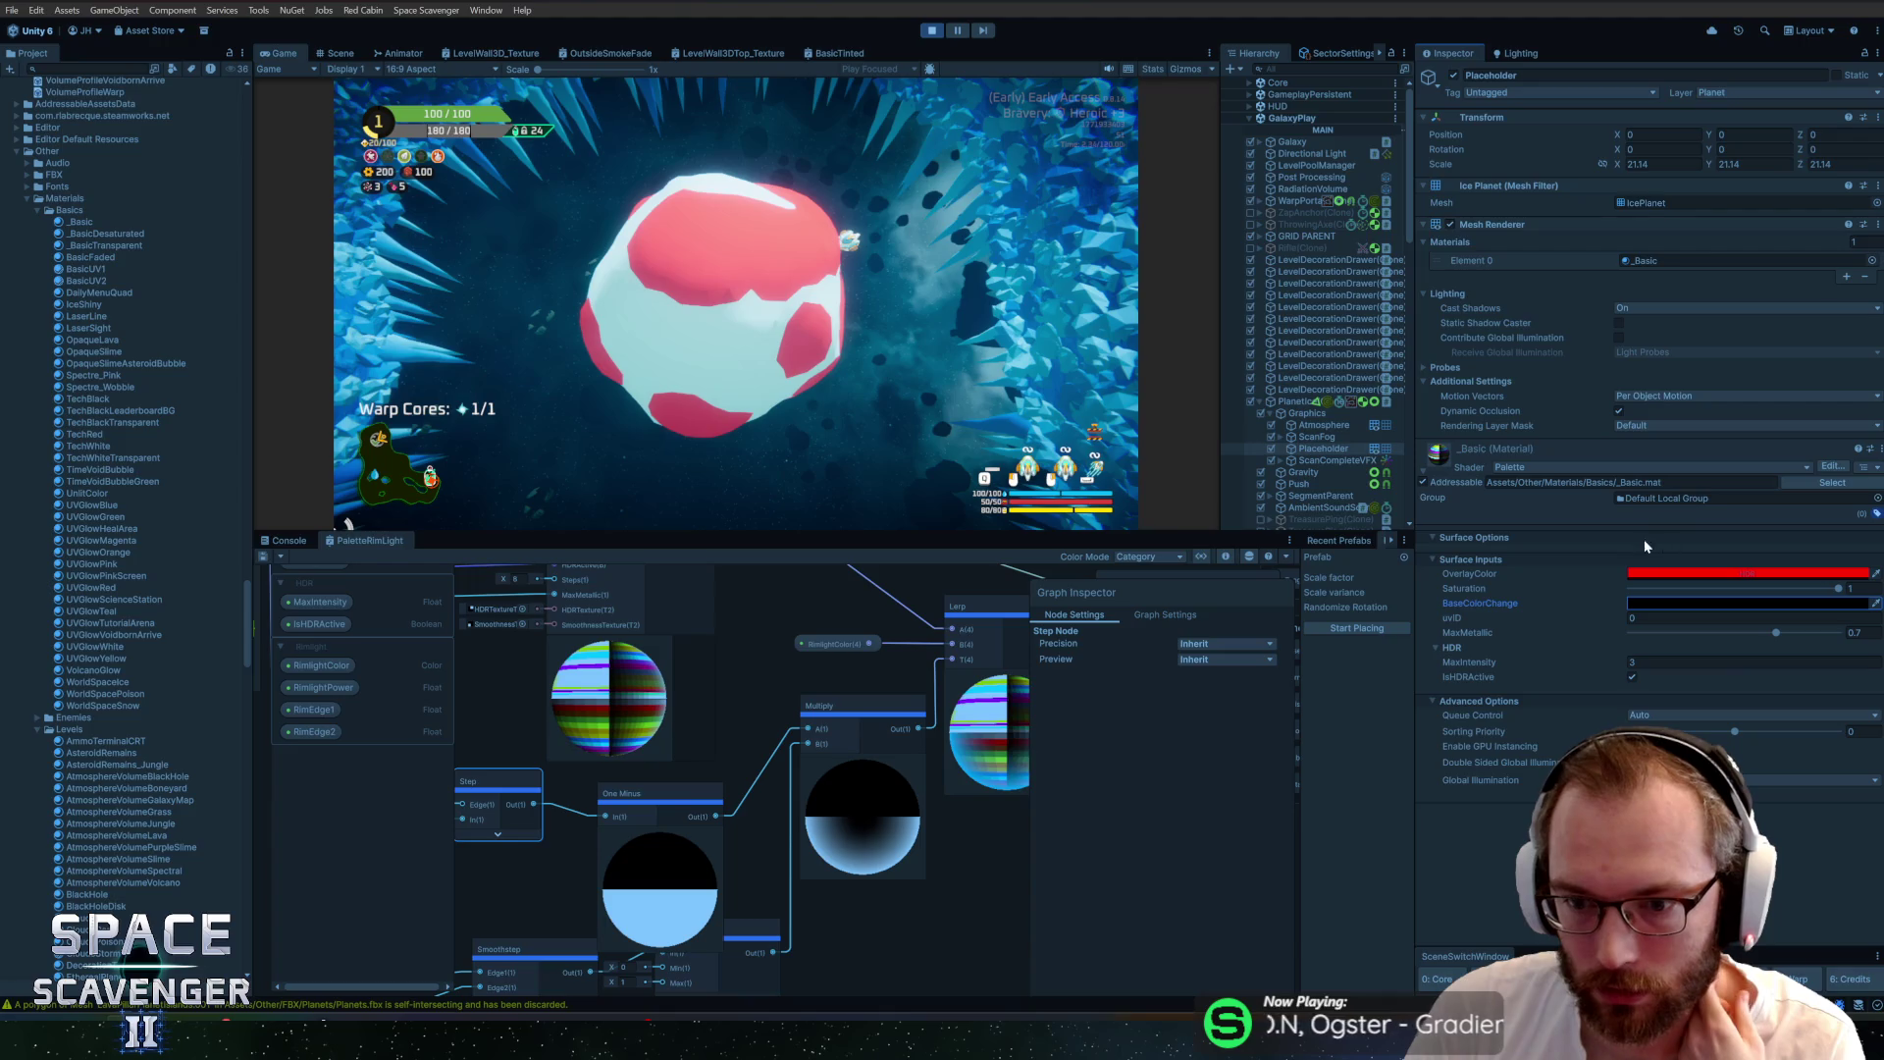
click(1871, 263)
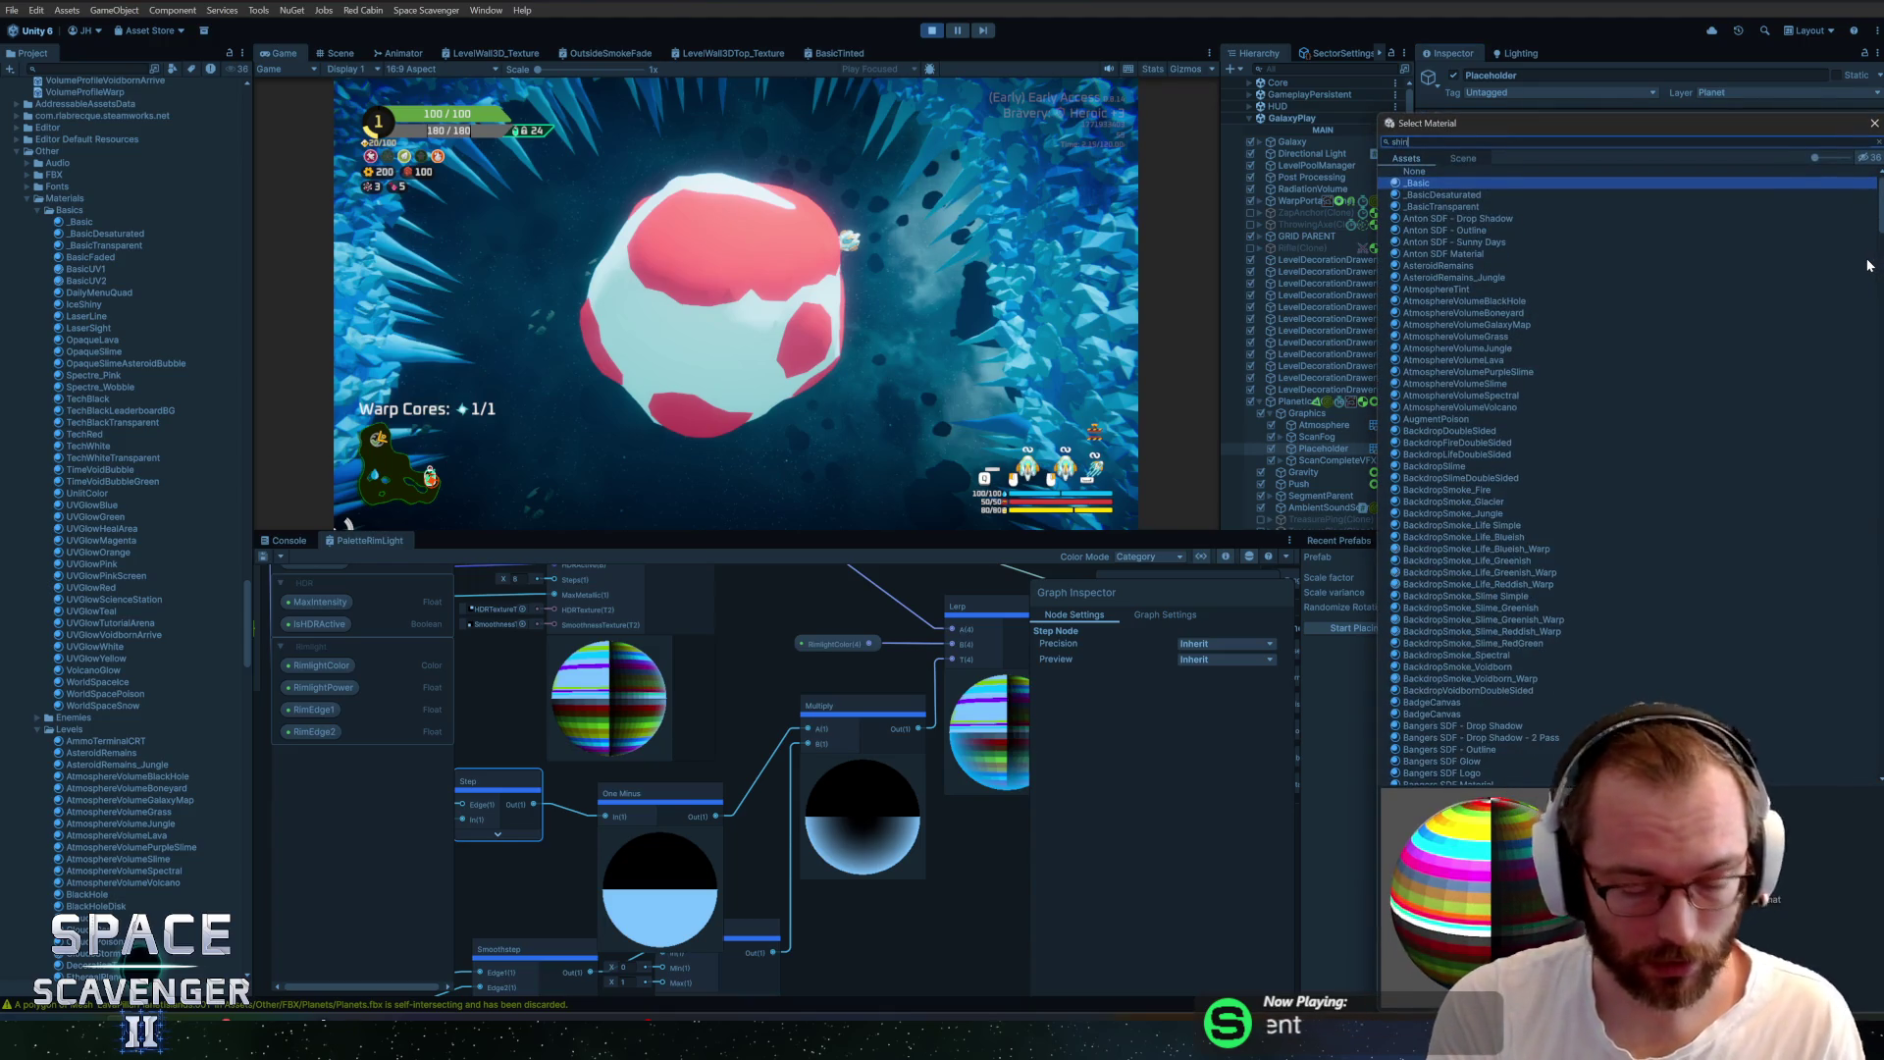
Reapply the IceShiny material to the planet's Element 0
text(shiny)
click(1418, 183)
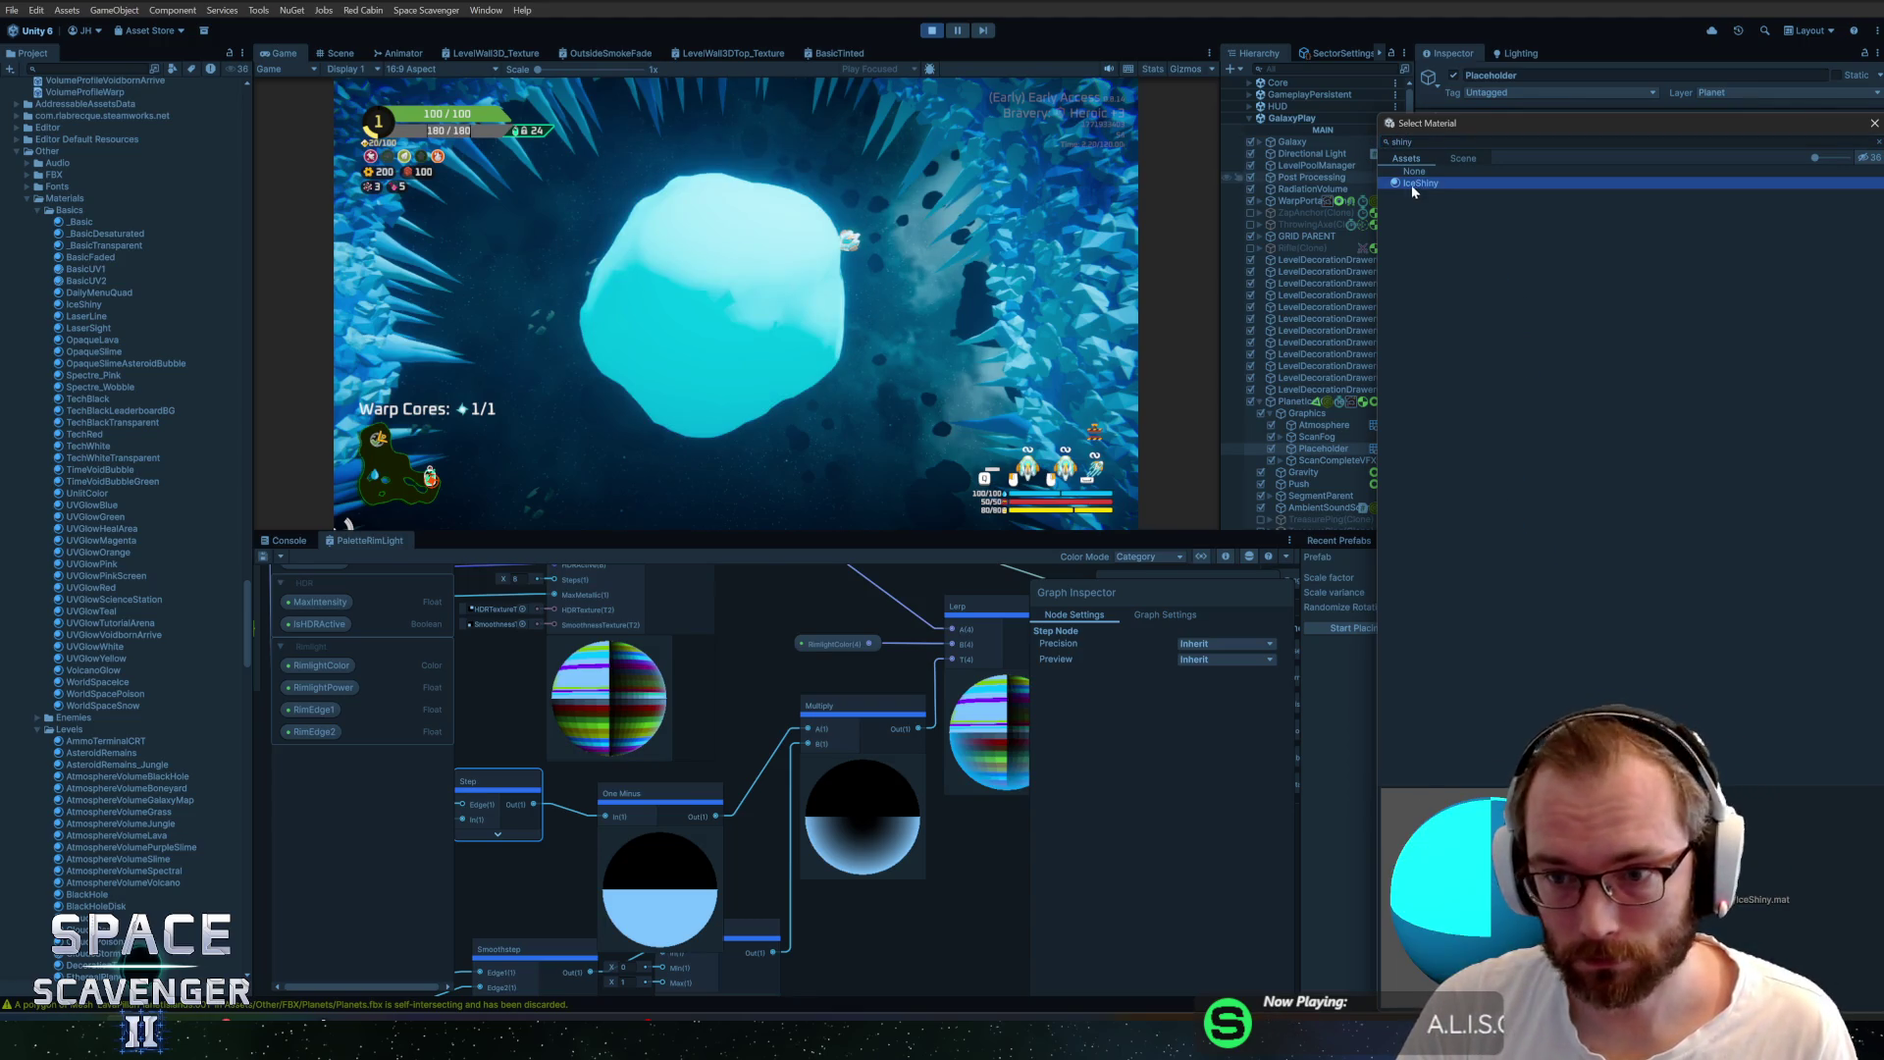
double_click(1429, 184)
Make BaseColorChange fully transparent and zero the HDR tint colour's brightness and alpha
click(1682, 574)
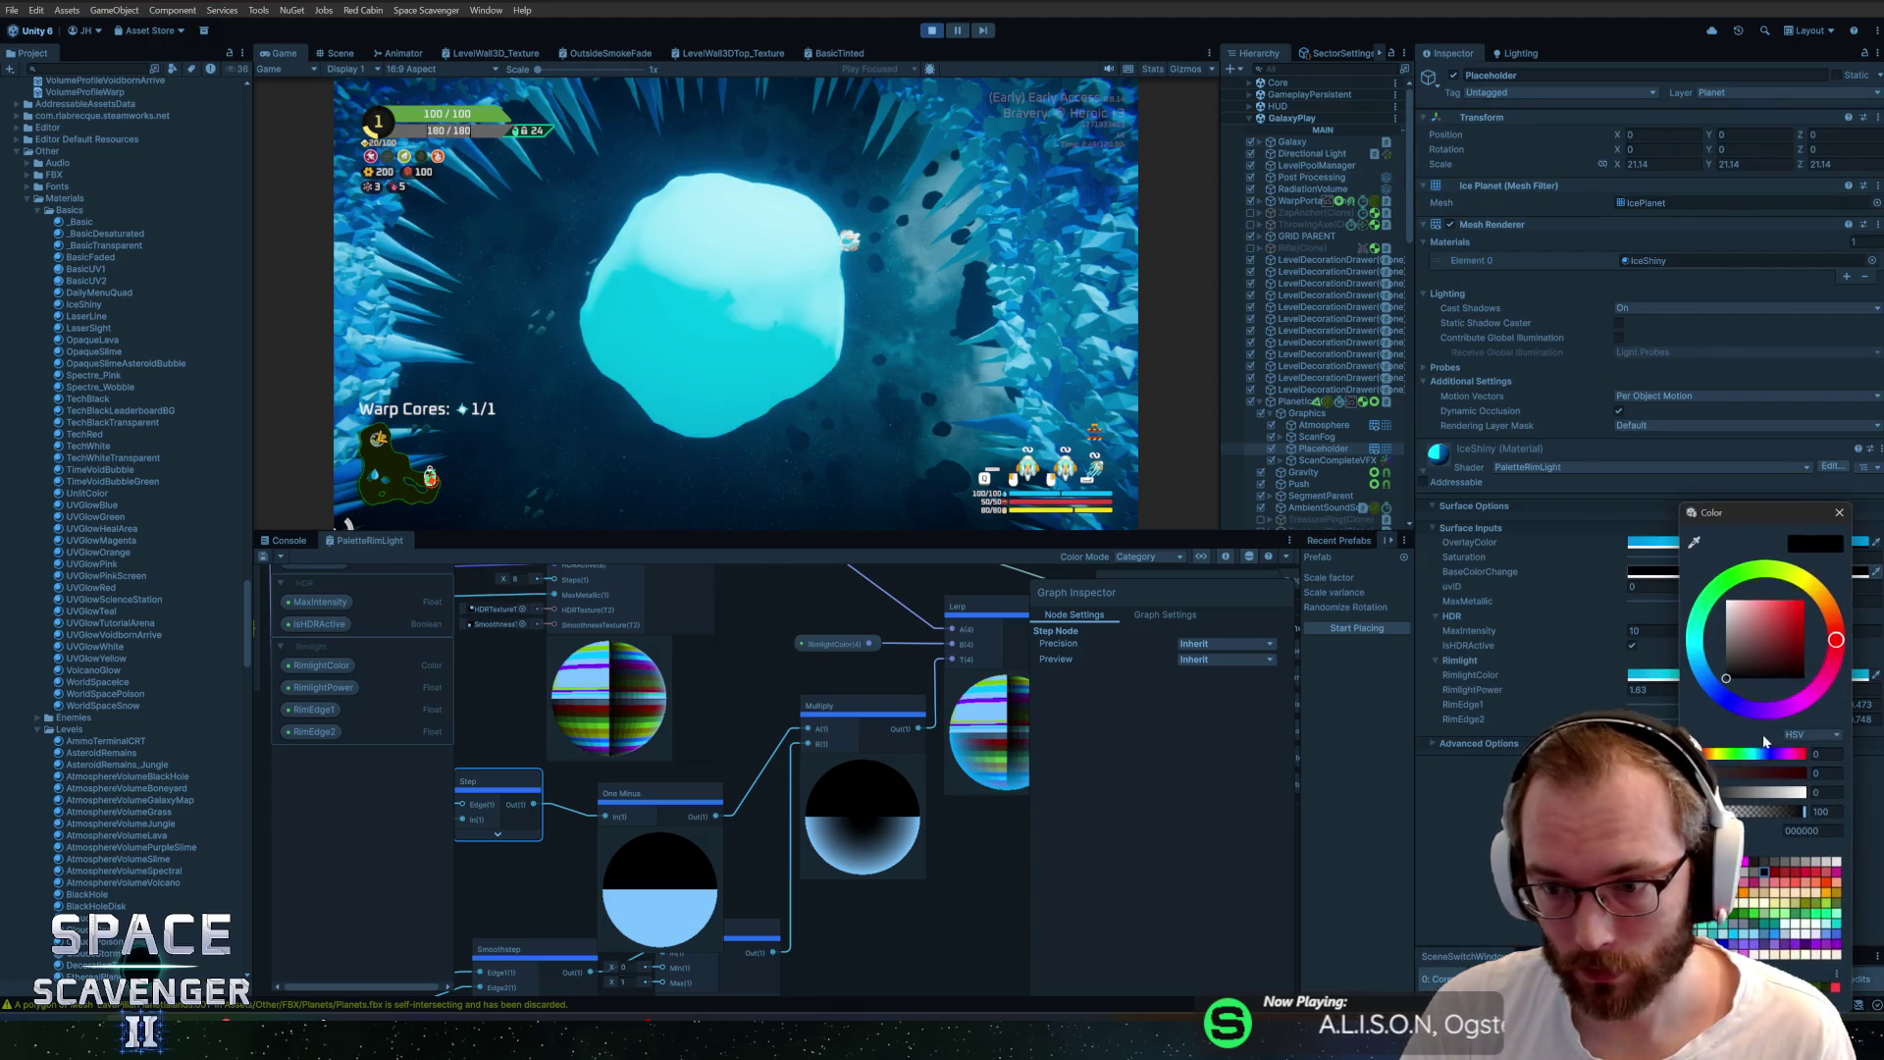
drag(1788, 813, 1723, 812)
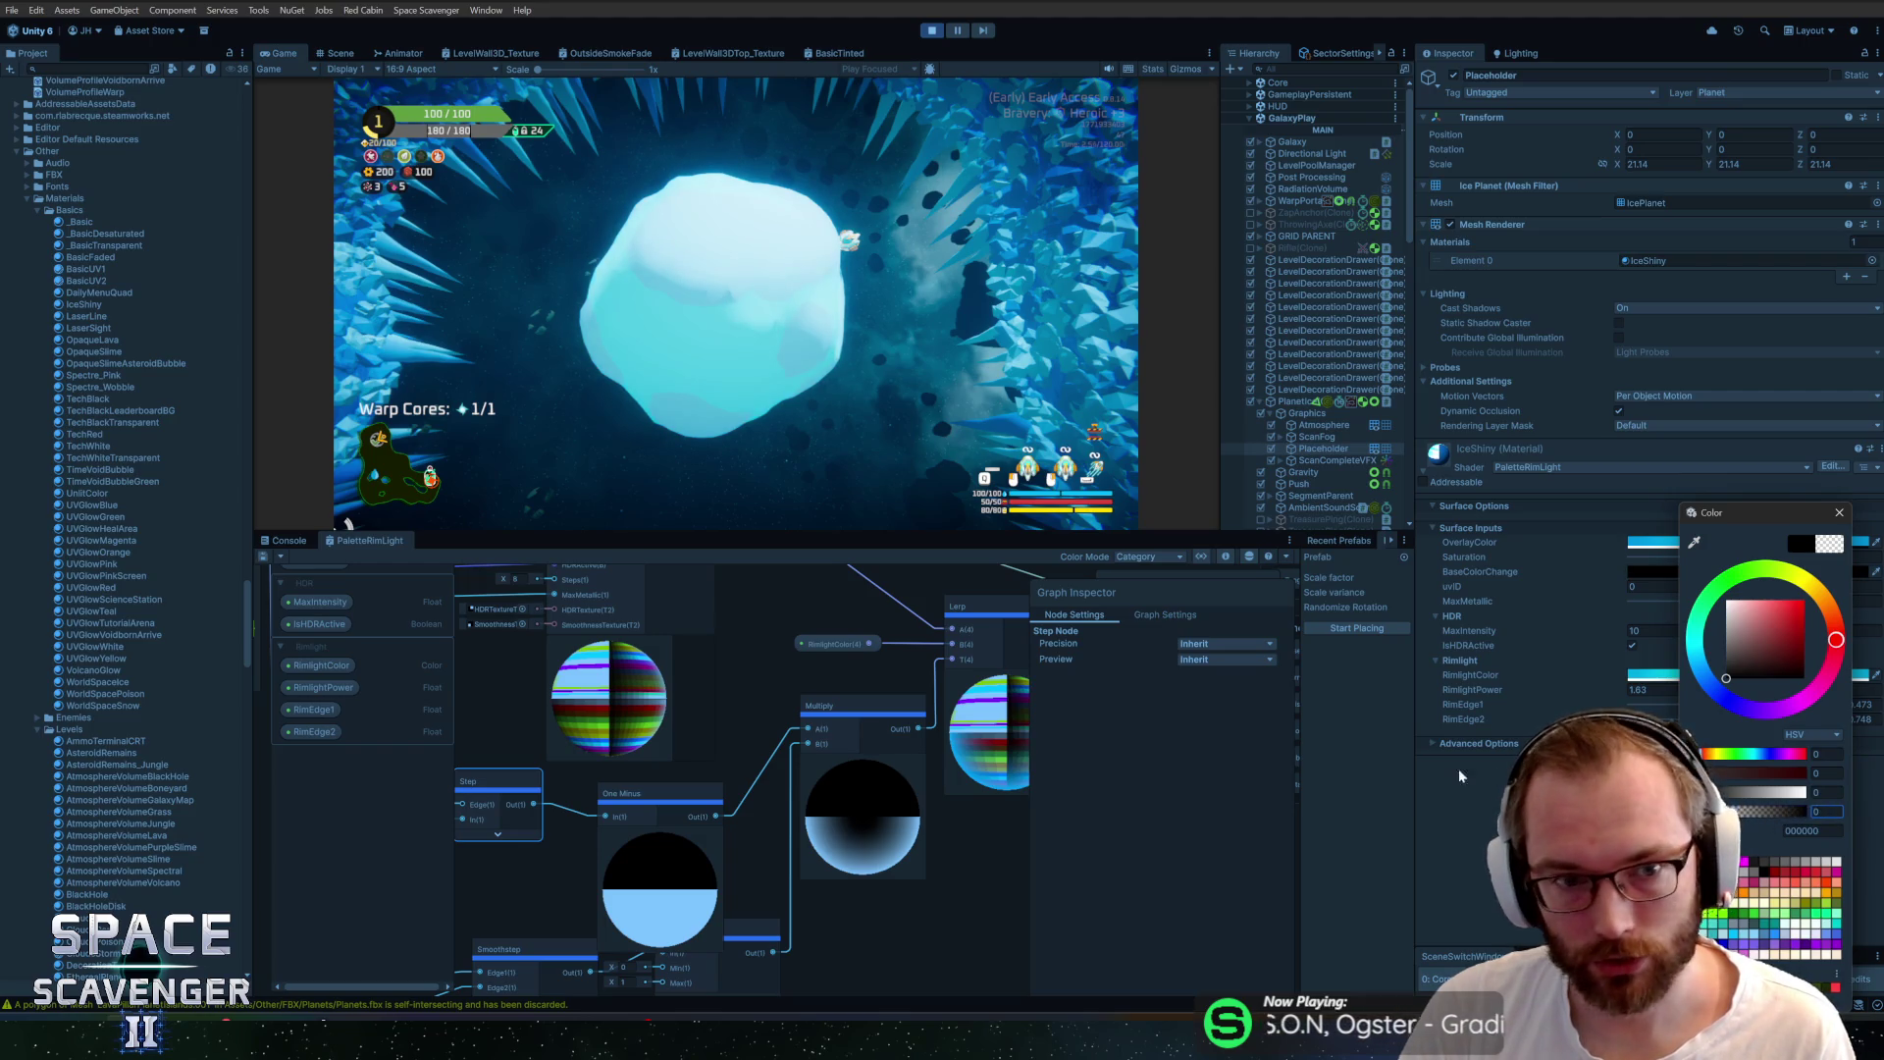
click(1840, 514)
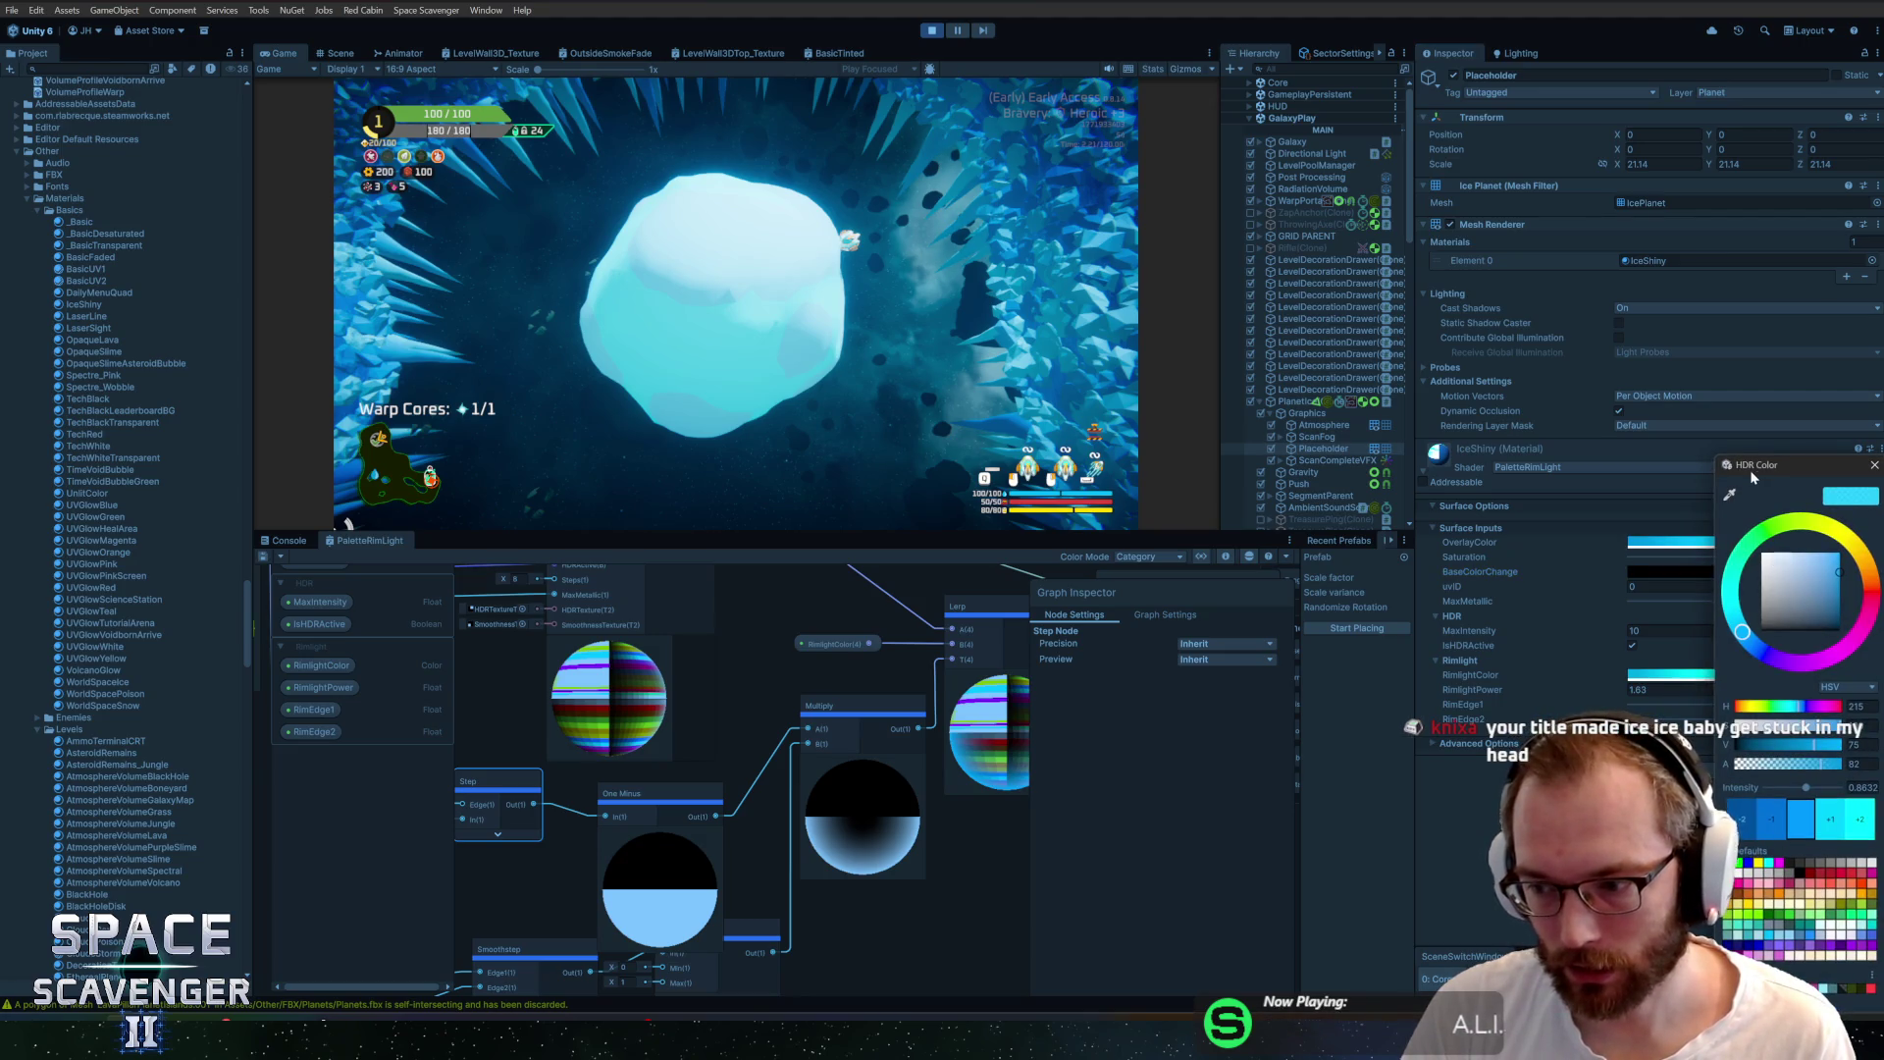
drag(1822, 753, 1703, 759)
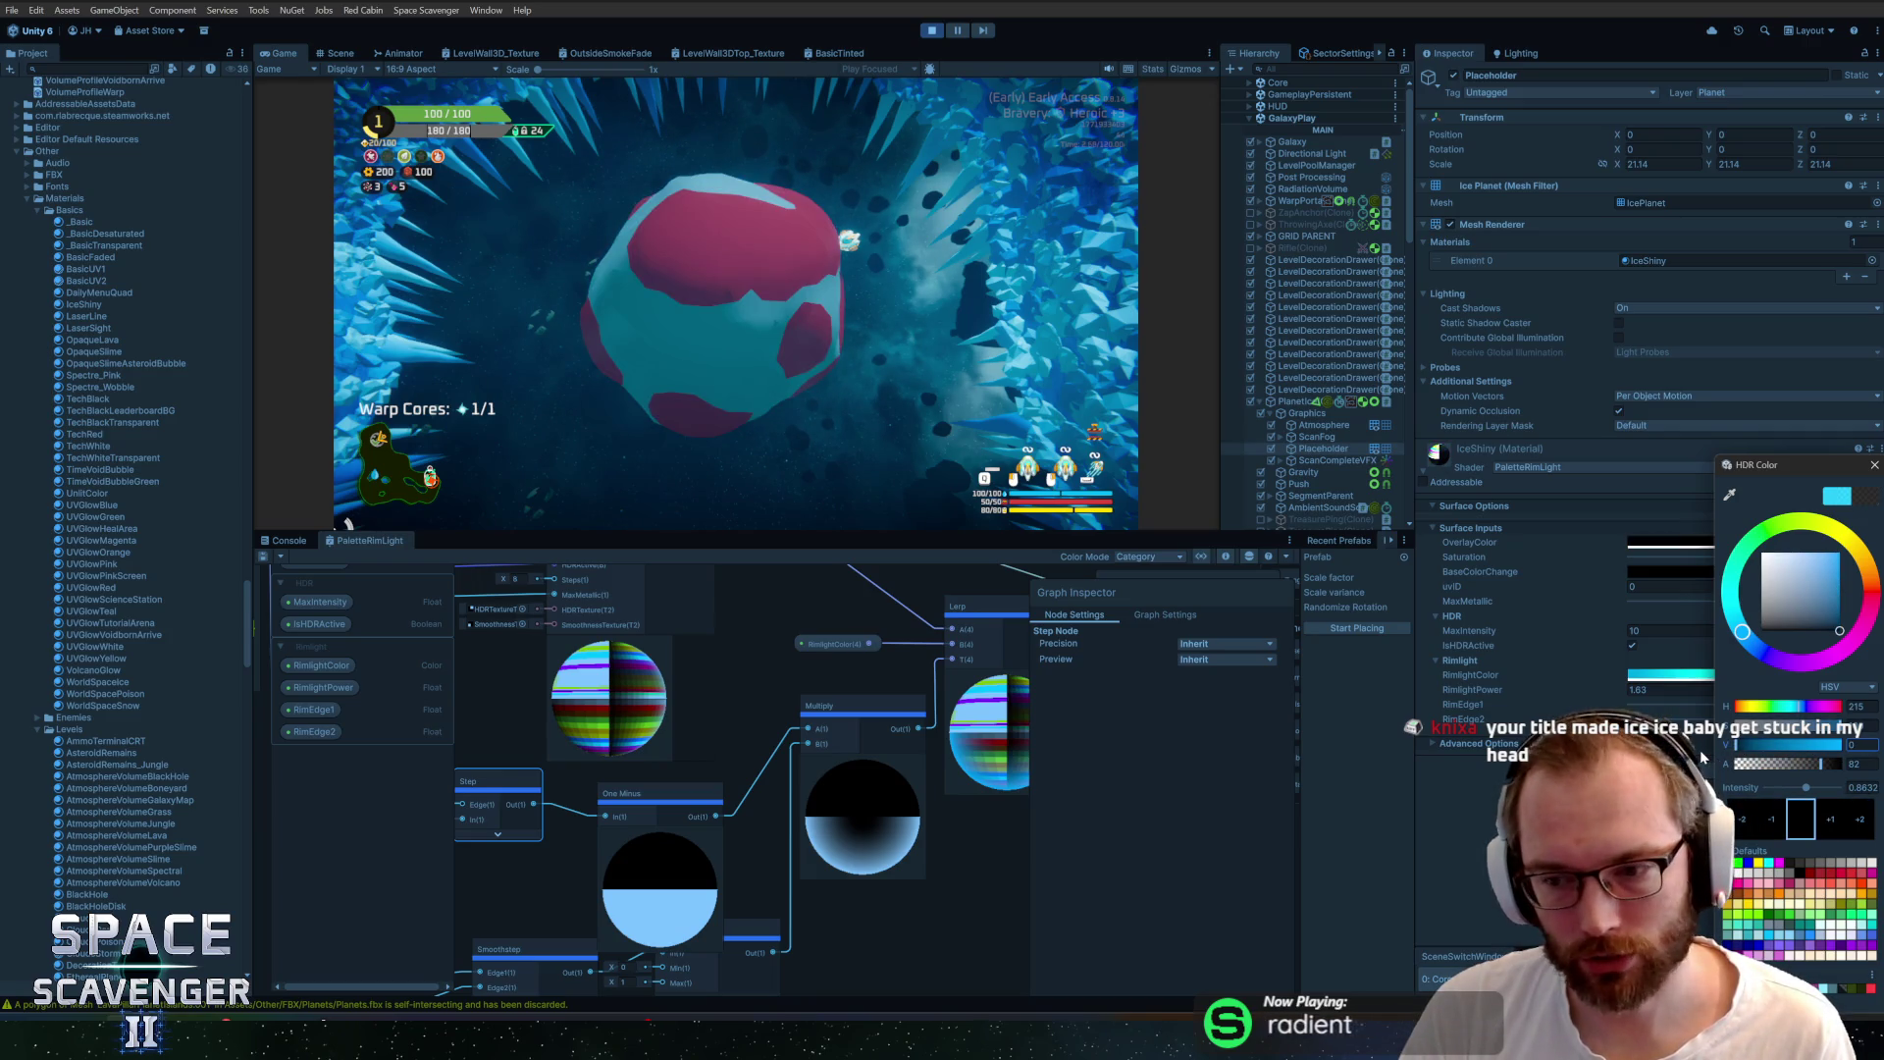
click(1724, 763)
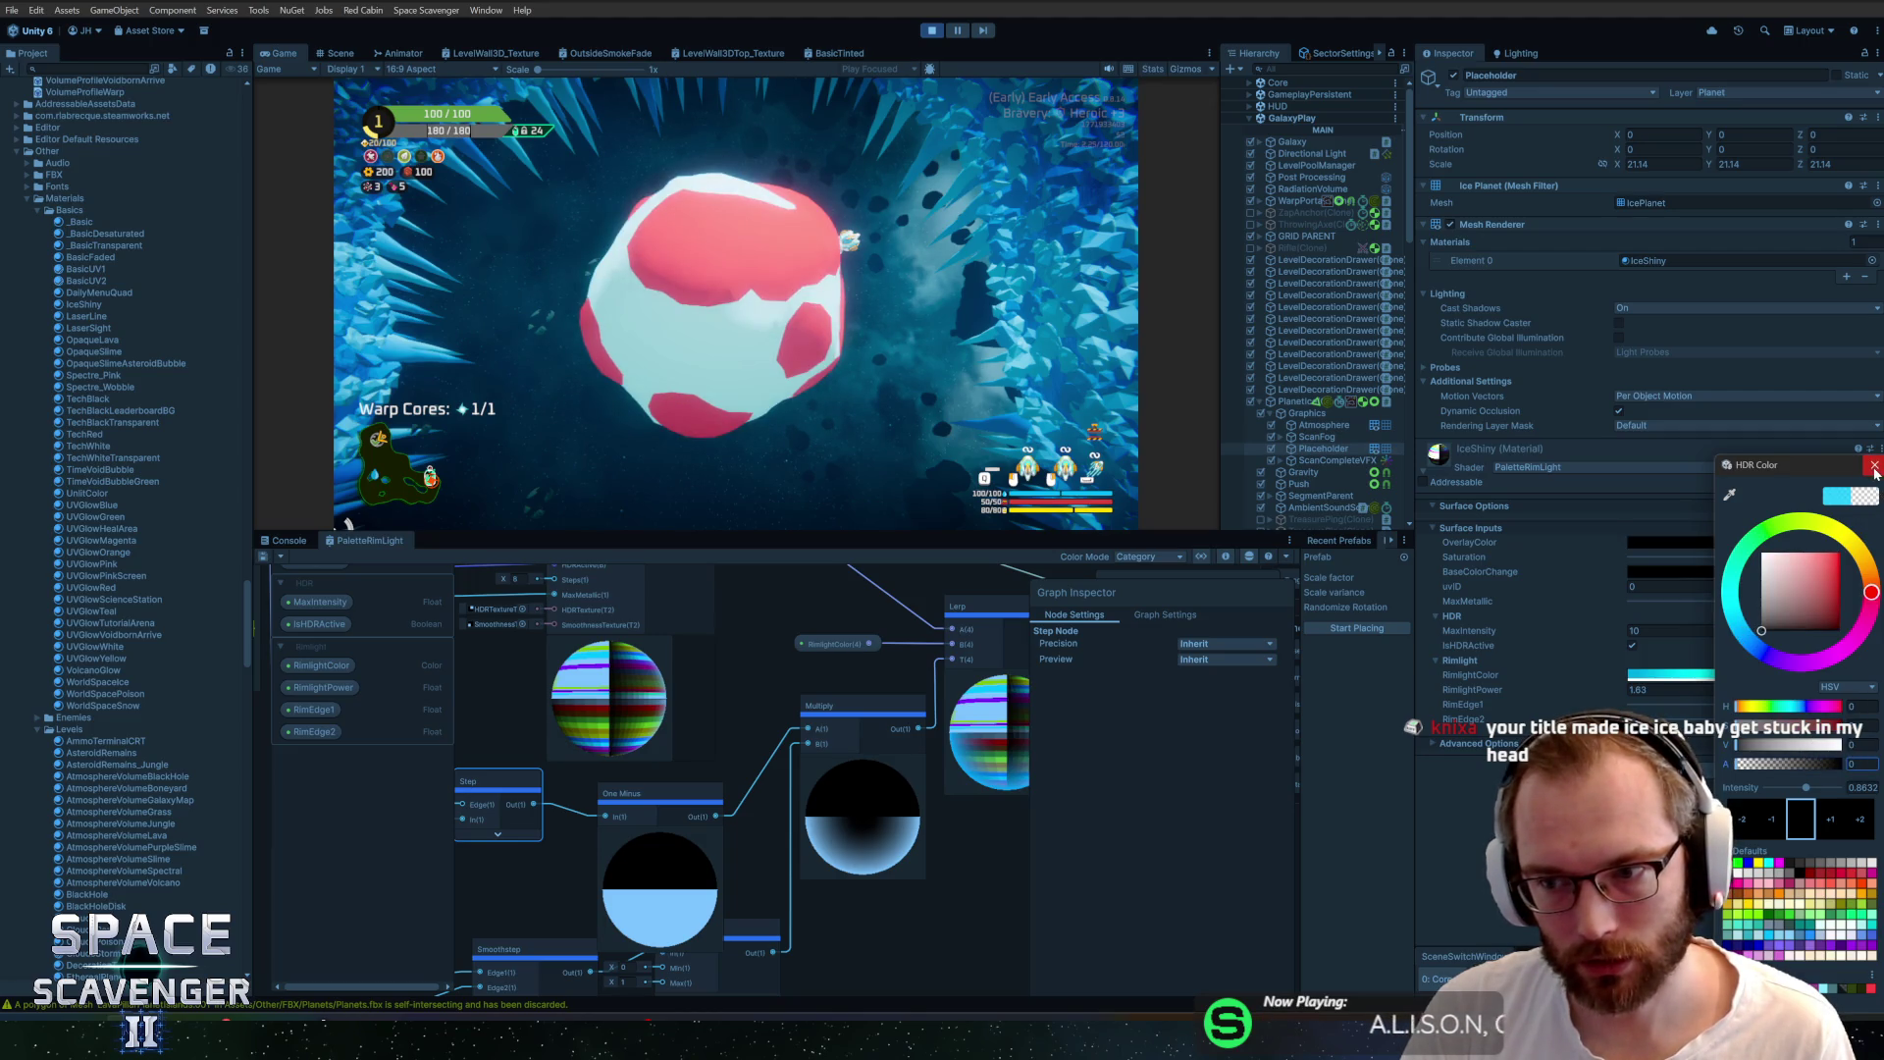
click(1875, 468)
key(alt+Tab)
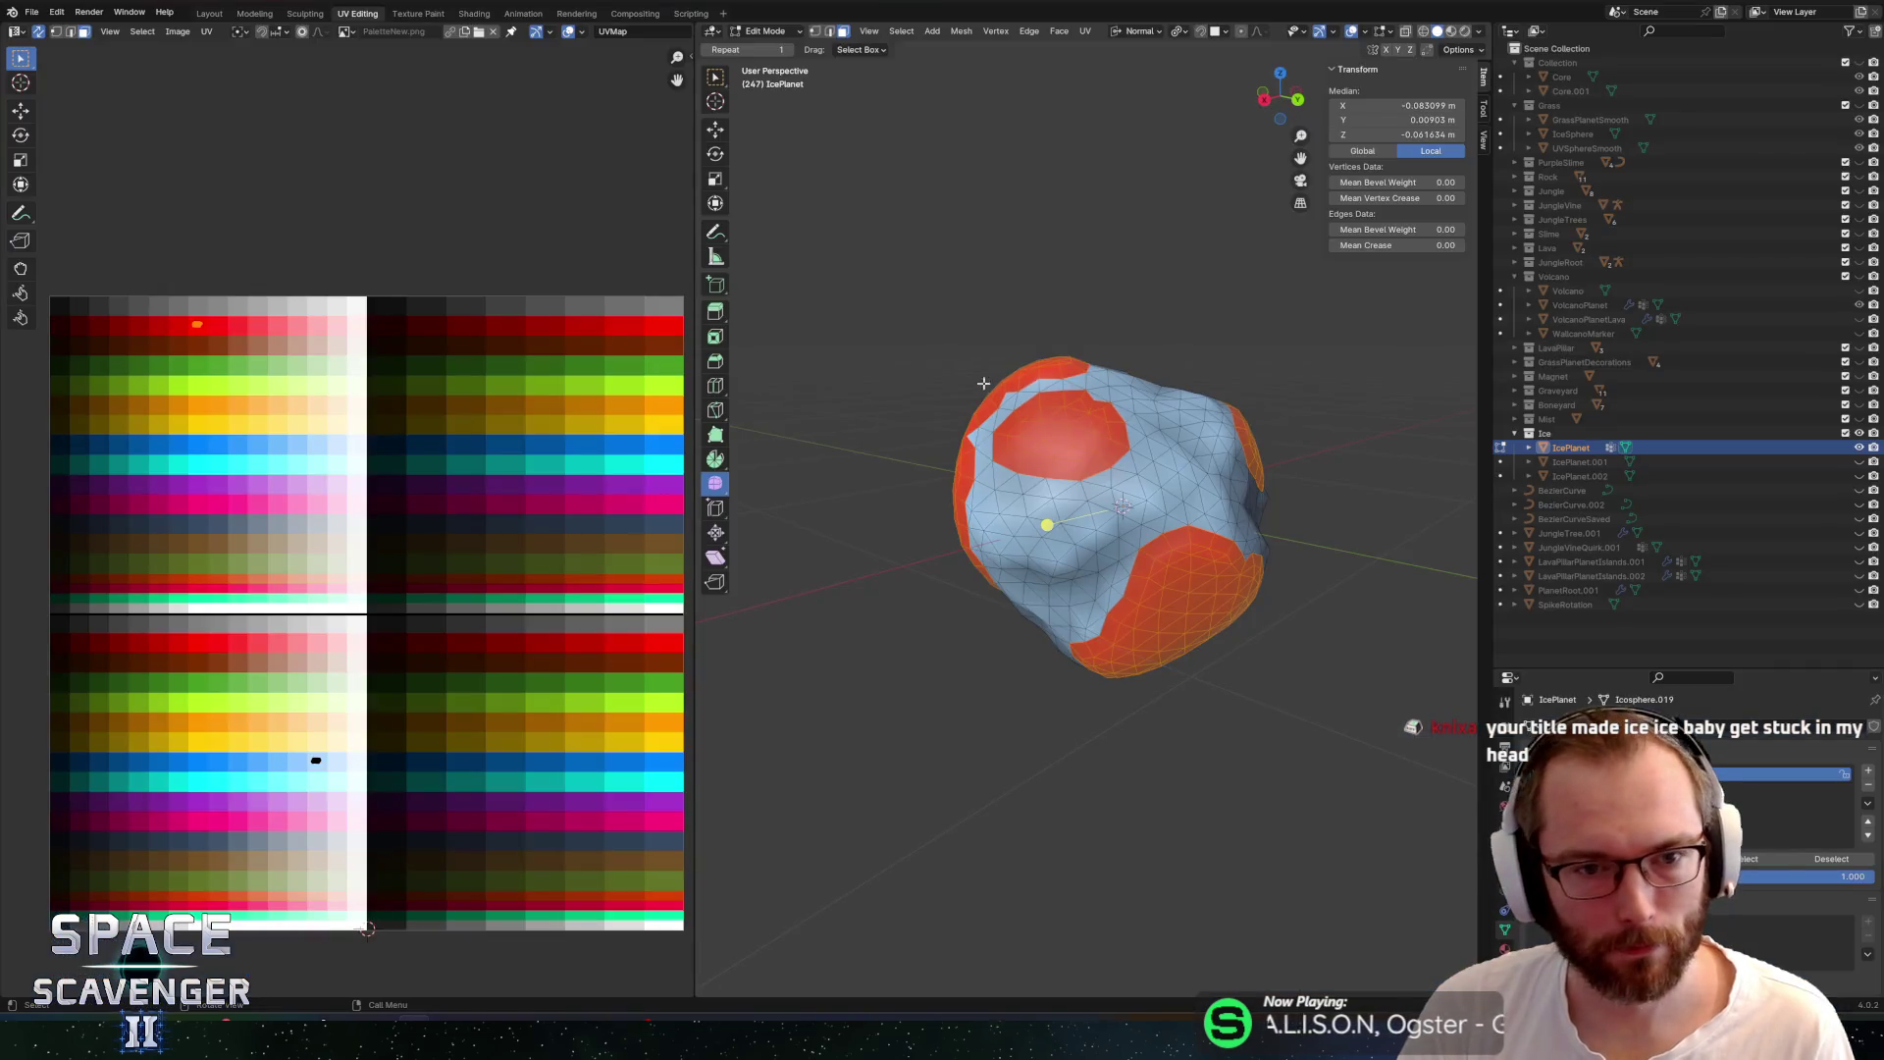
Invert the face selection and slide its UVs horizontally onto the blue palette swatch
key(g)
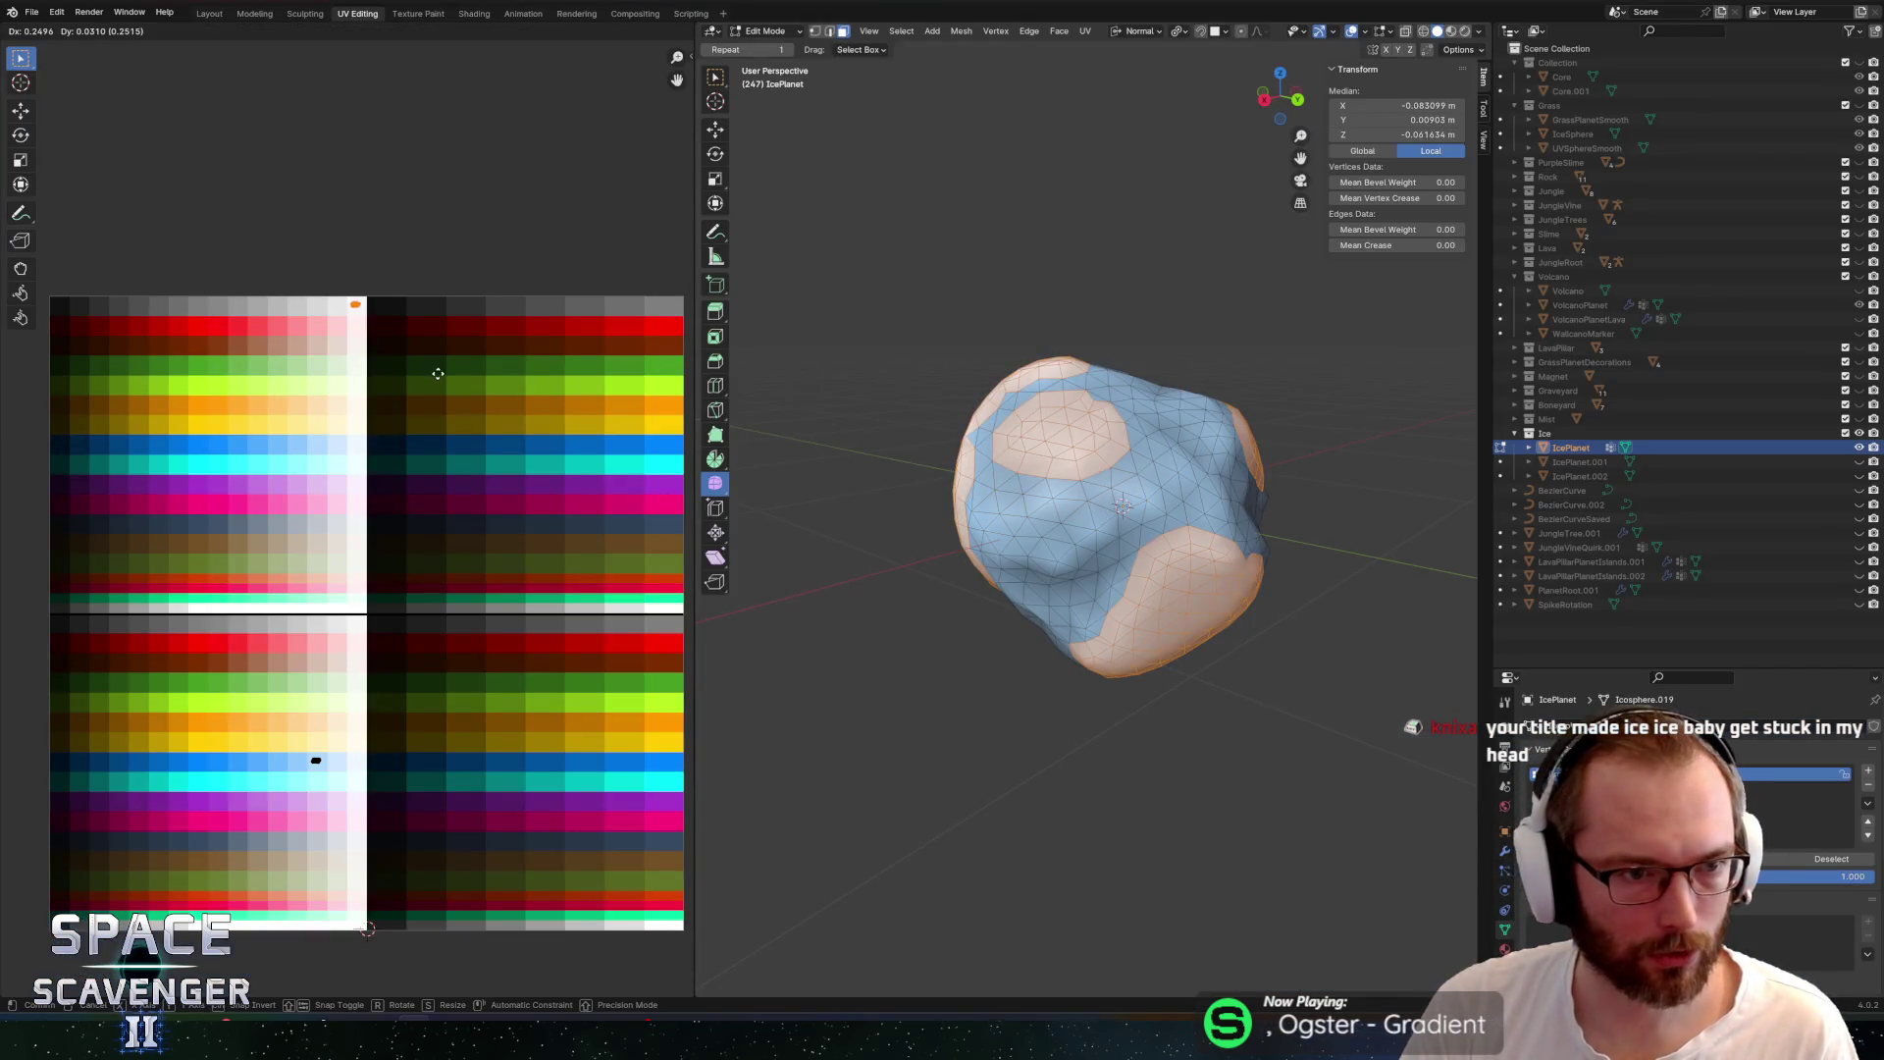
click(438, 373)
key(ctrl+i)
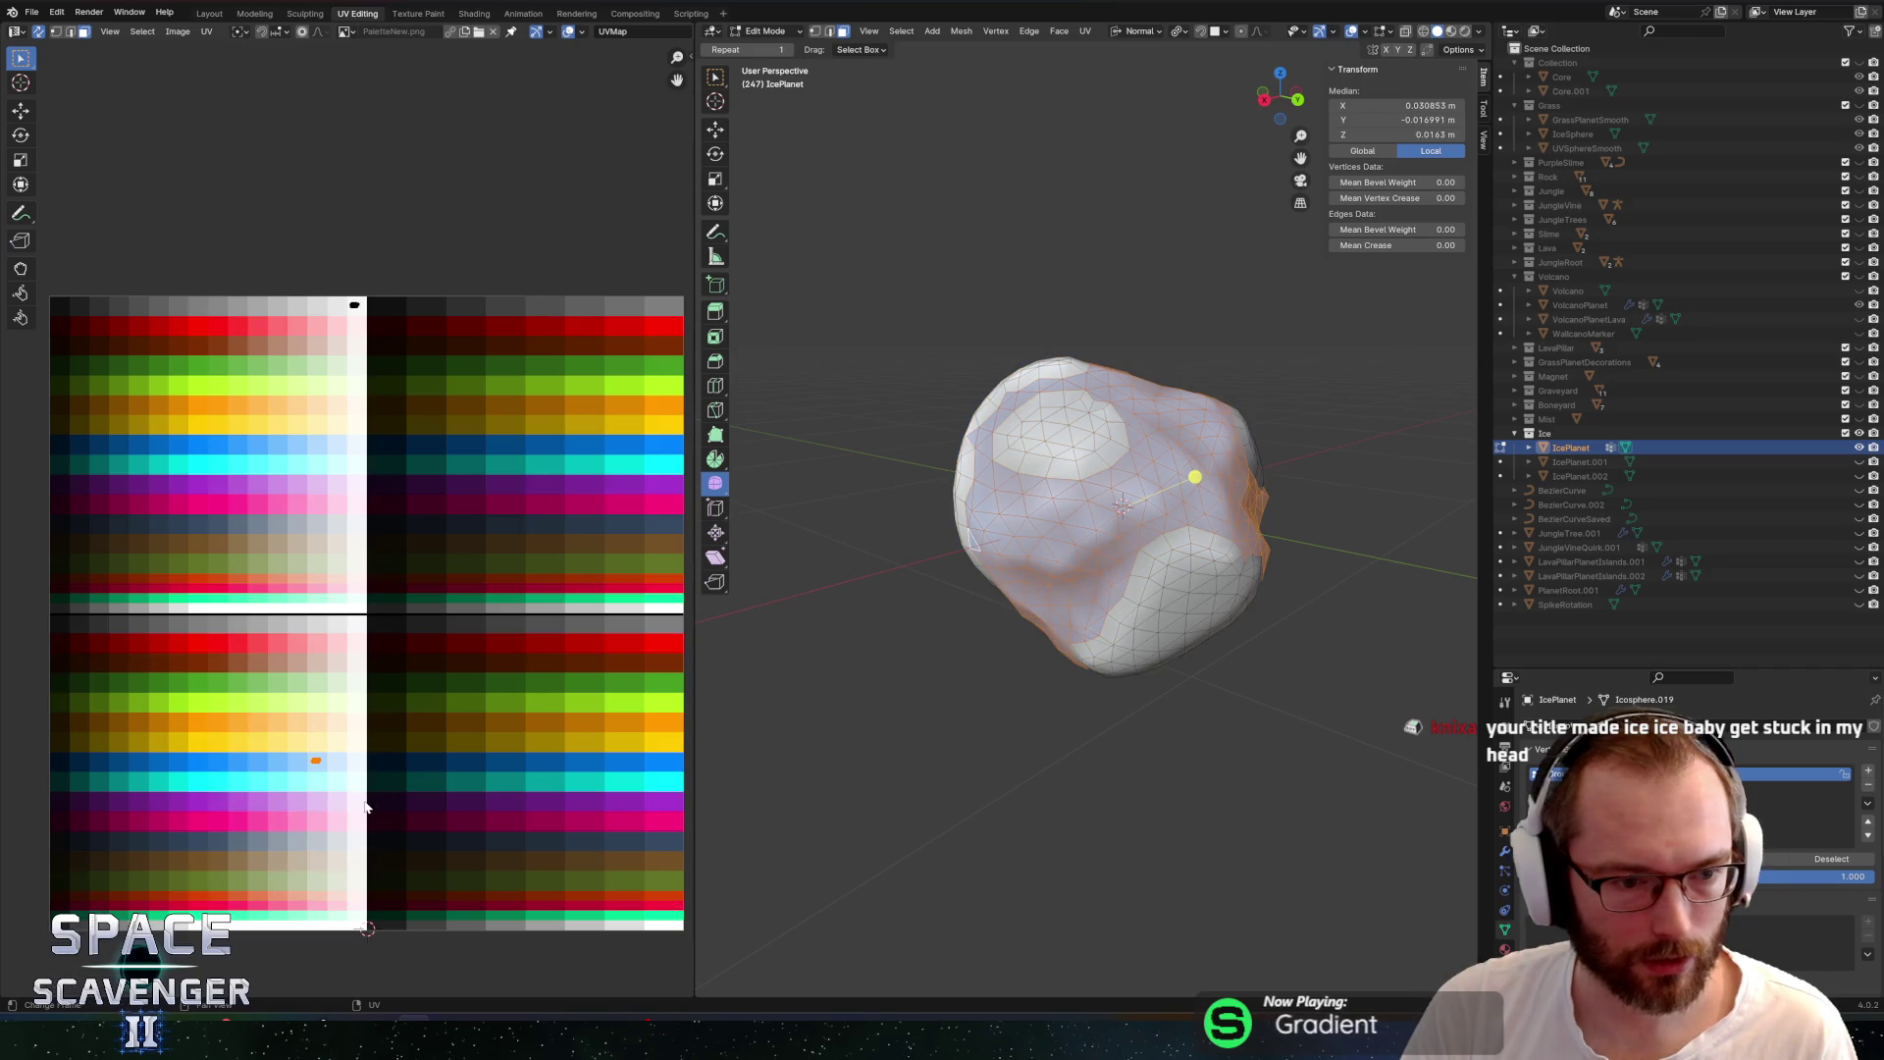
key(g)
key(x)
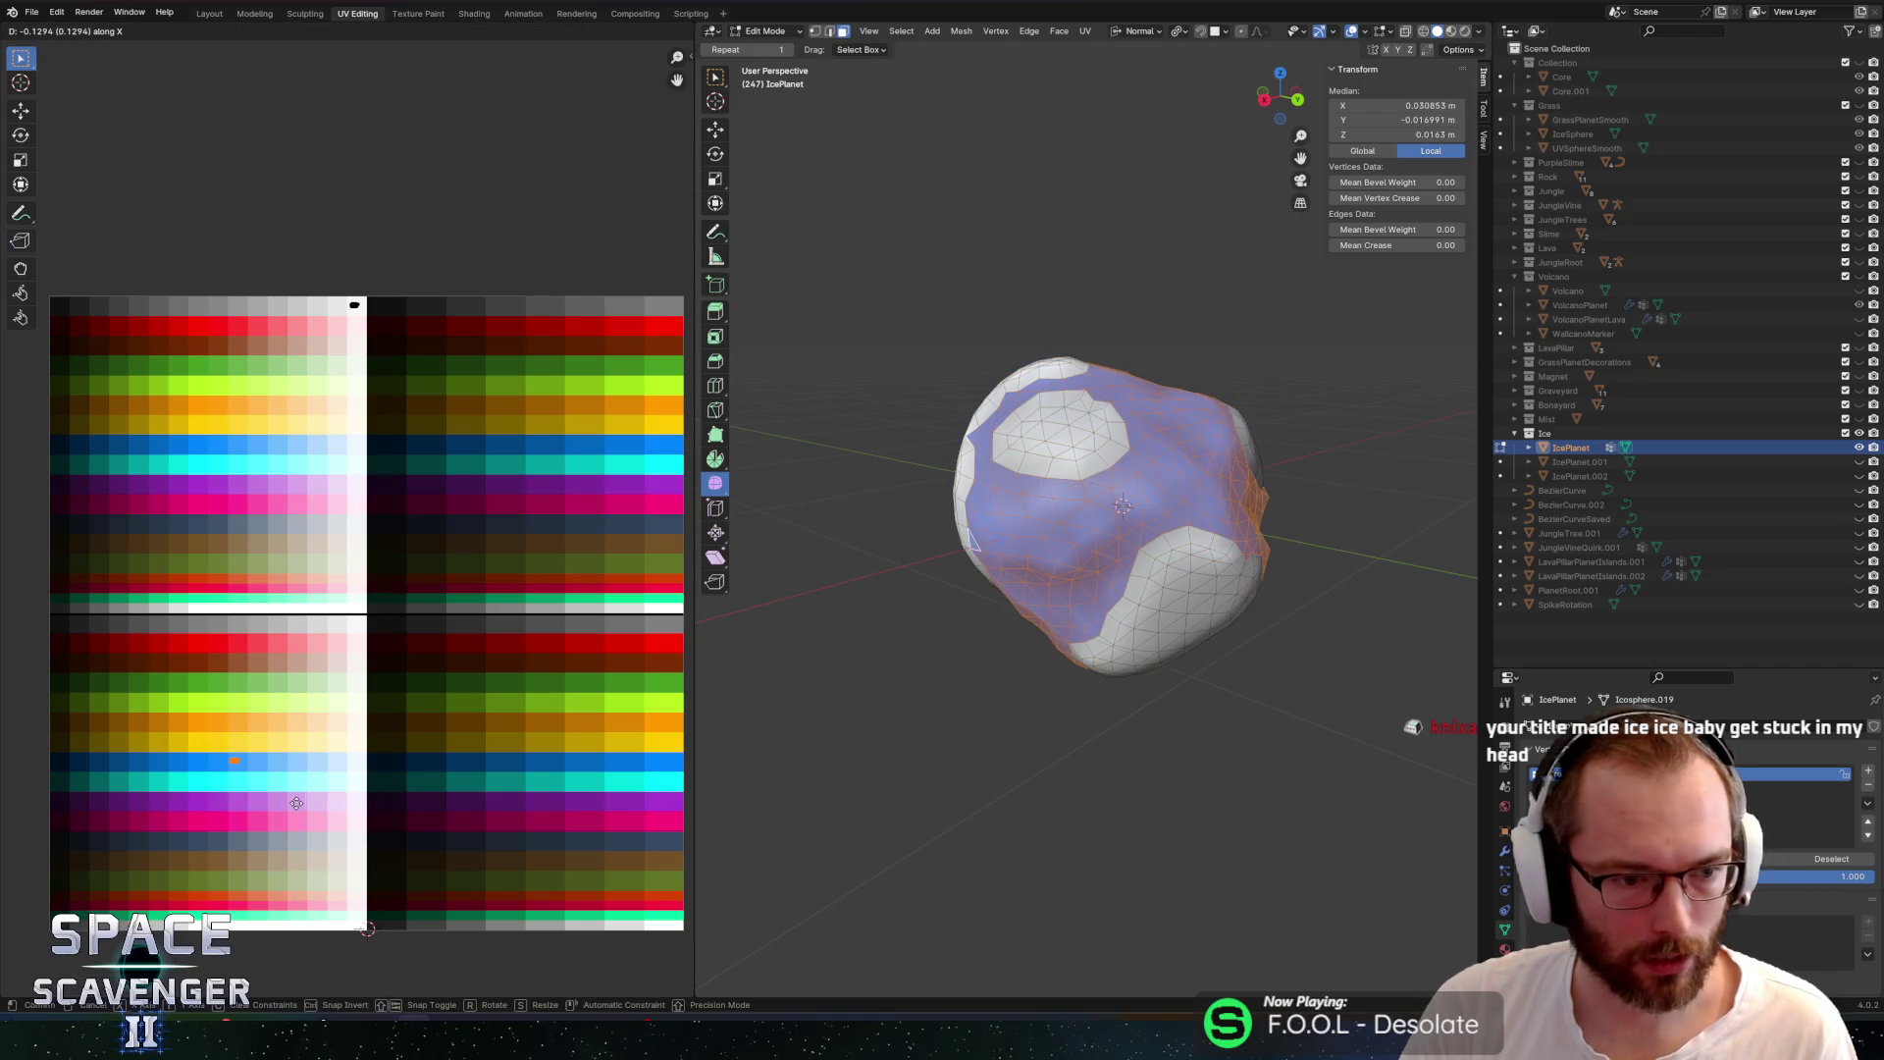
click(295, 803)
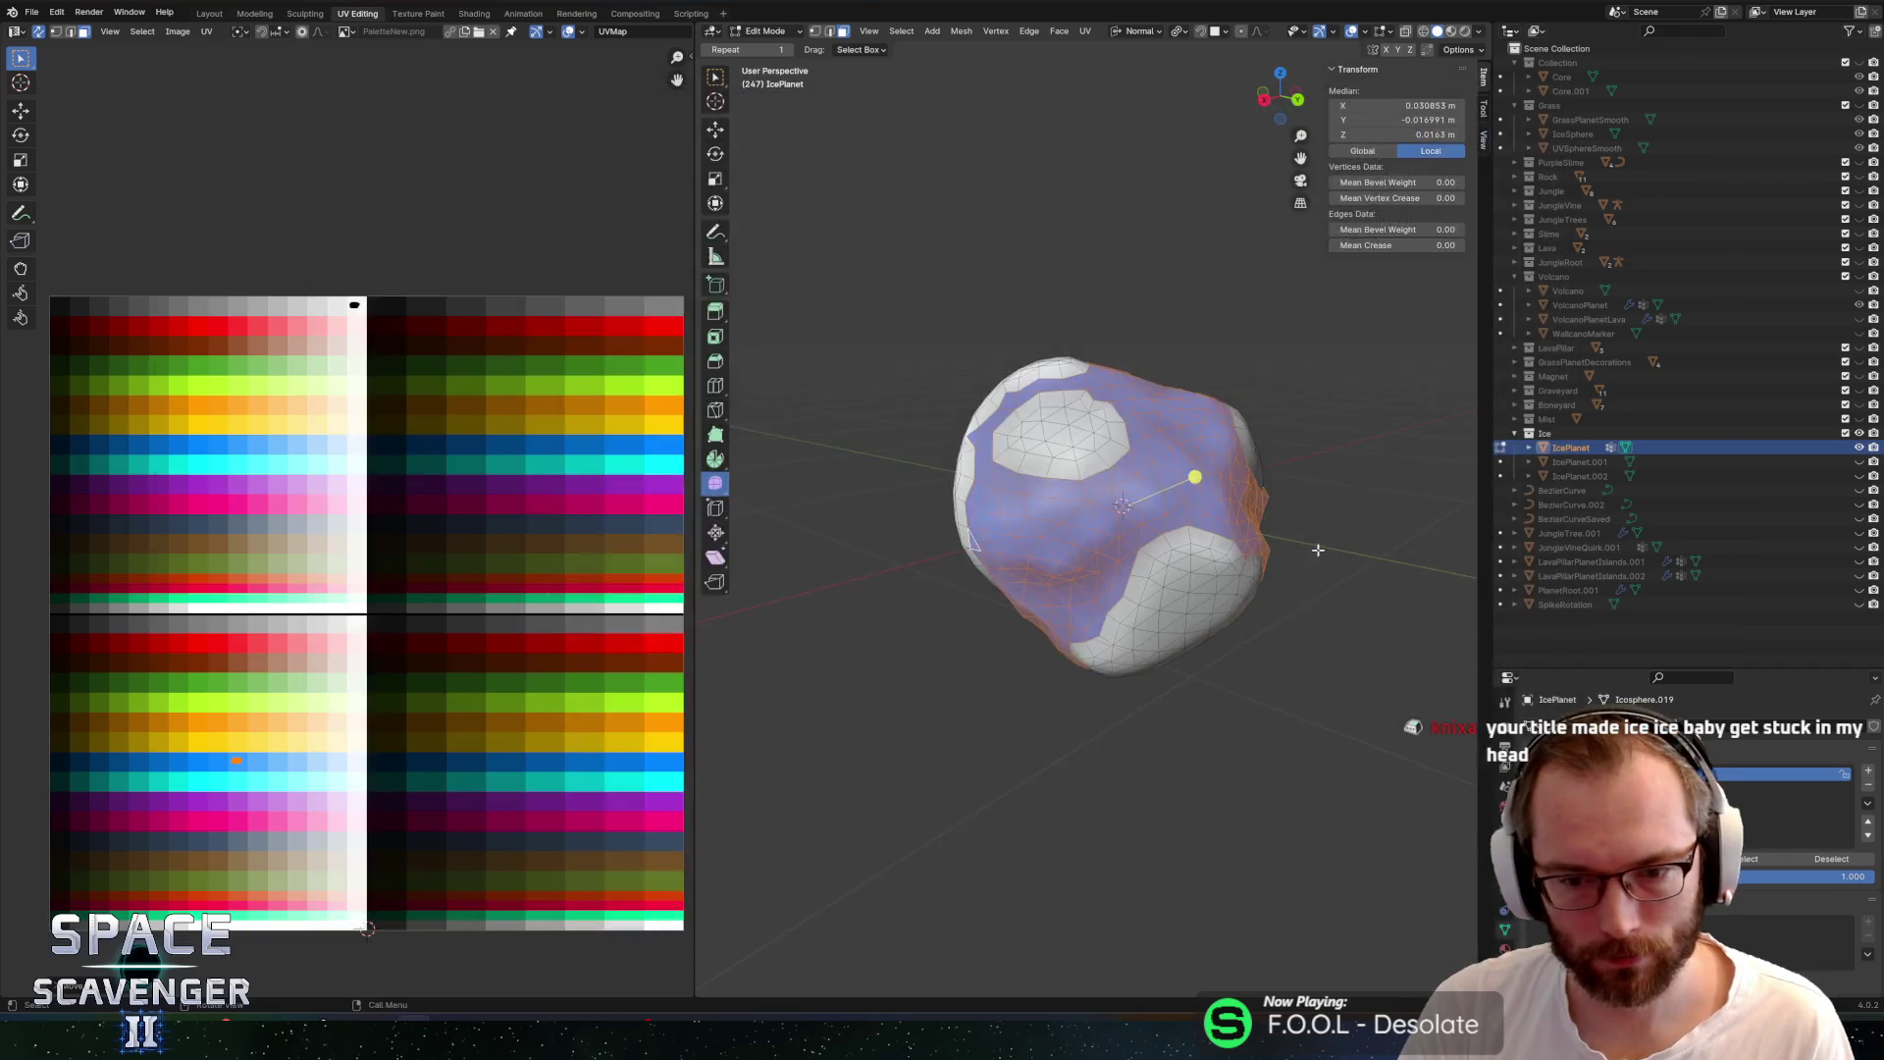
Check the white-and-blue planet in Unity's game view, then return to Blender
key(alt+Tab)
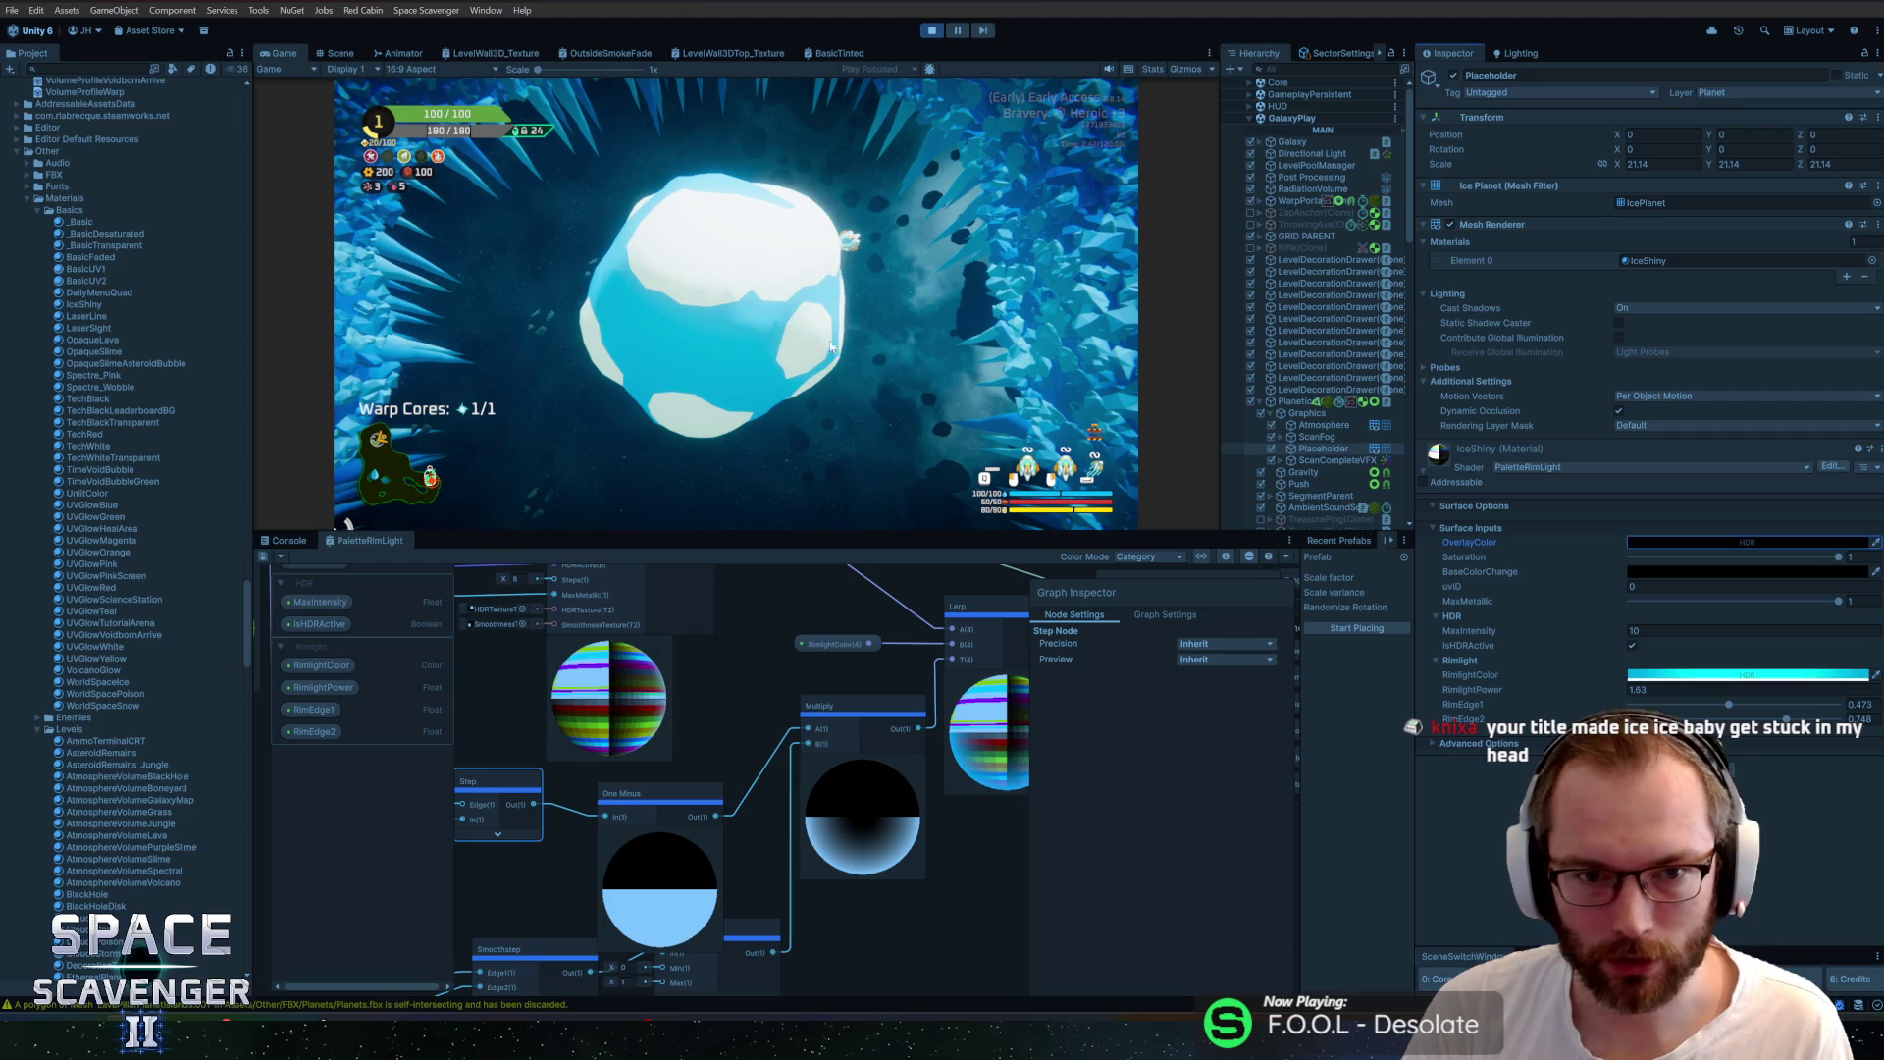
click(872, 358)
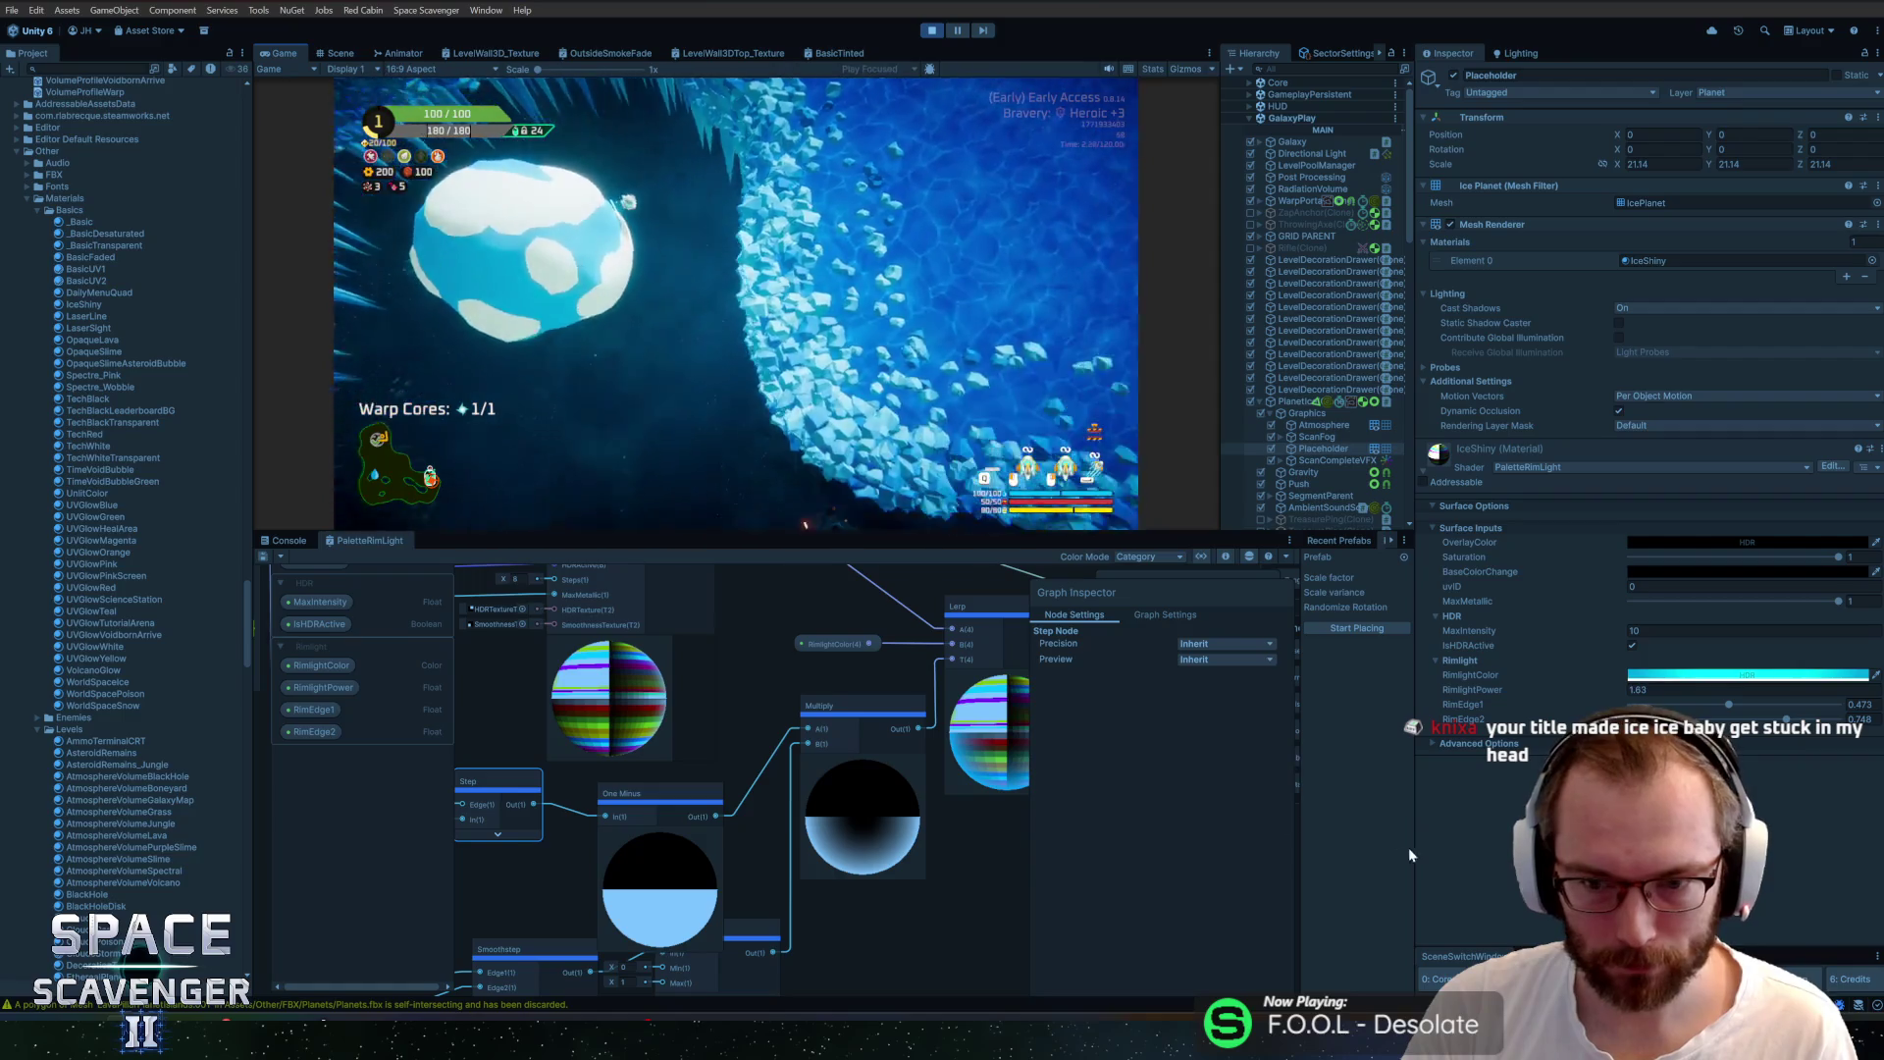
key(alt+Tab)
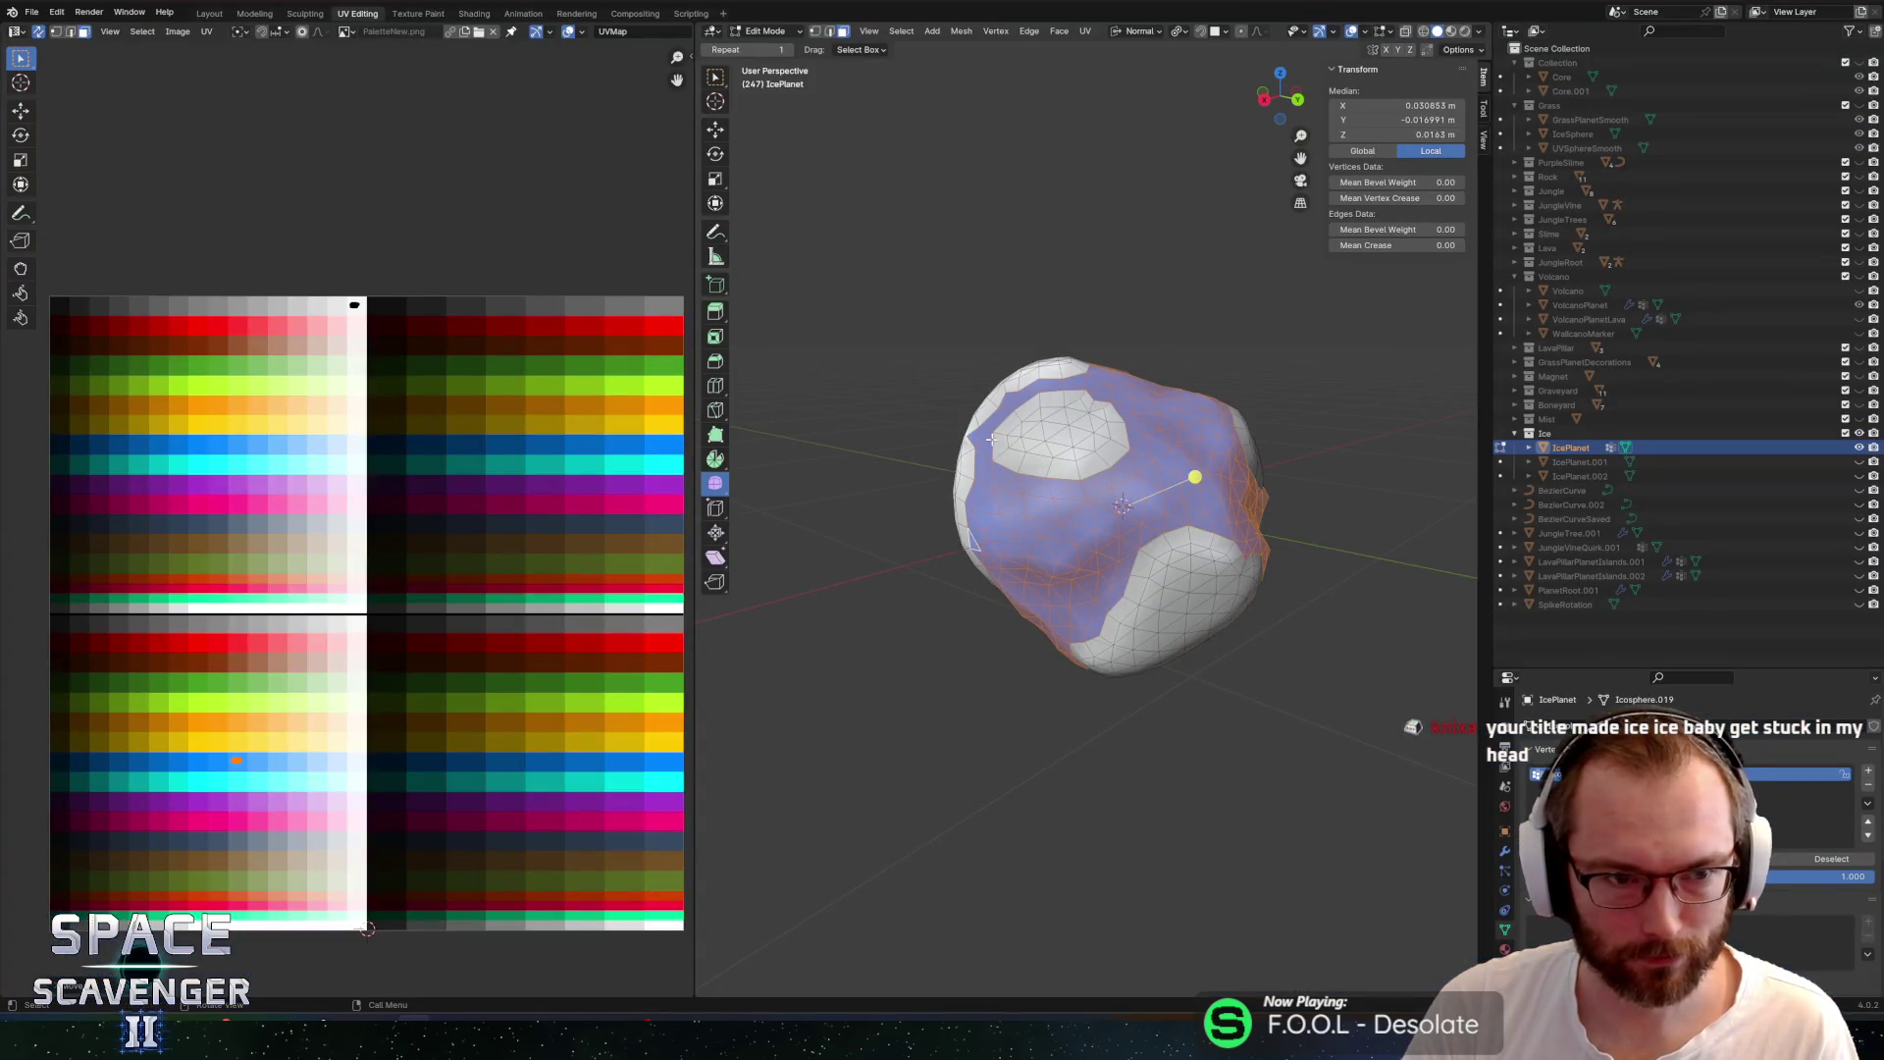
Shrink the white snow patch selection with Select Less and move their inner UVs to a lighter swatch
double_click(1076, 472)
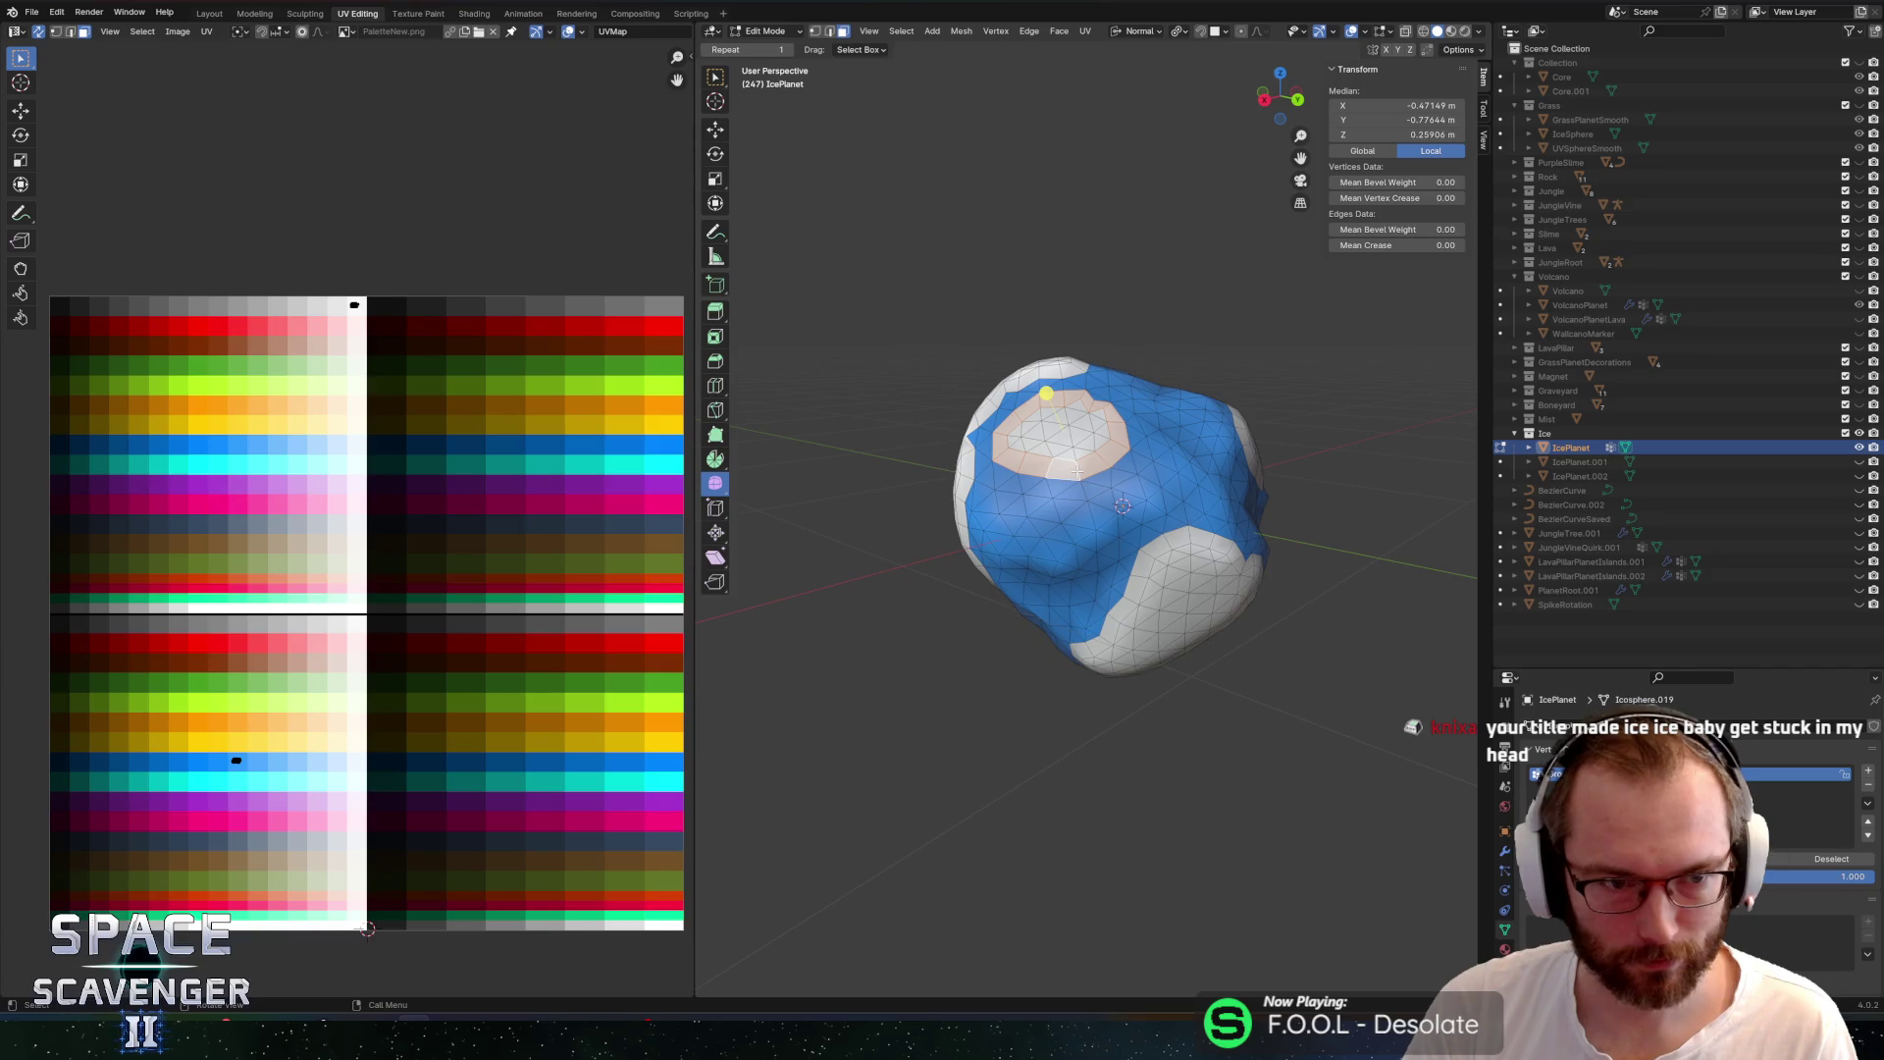
key(a)
click(38, 32)
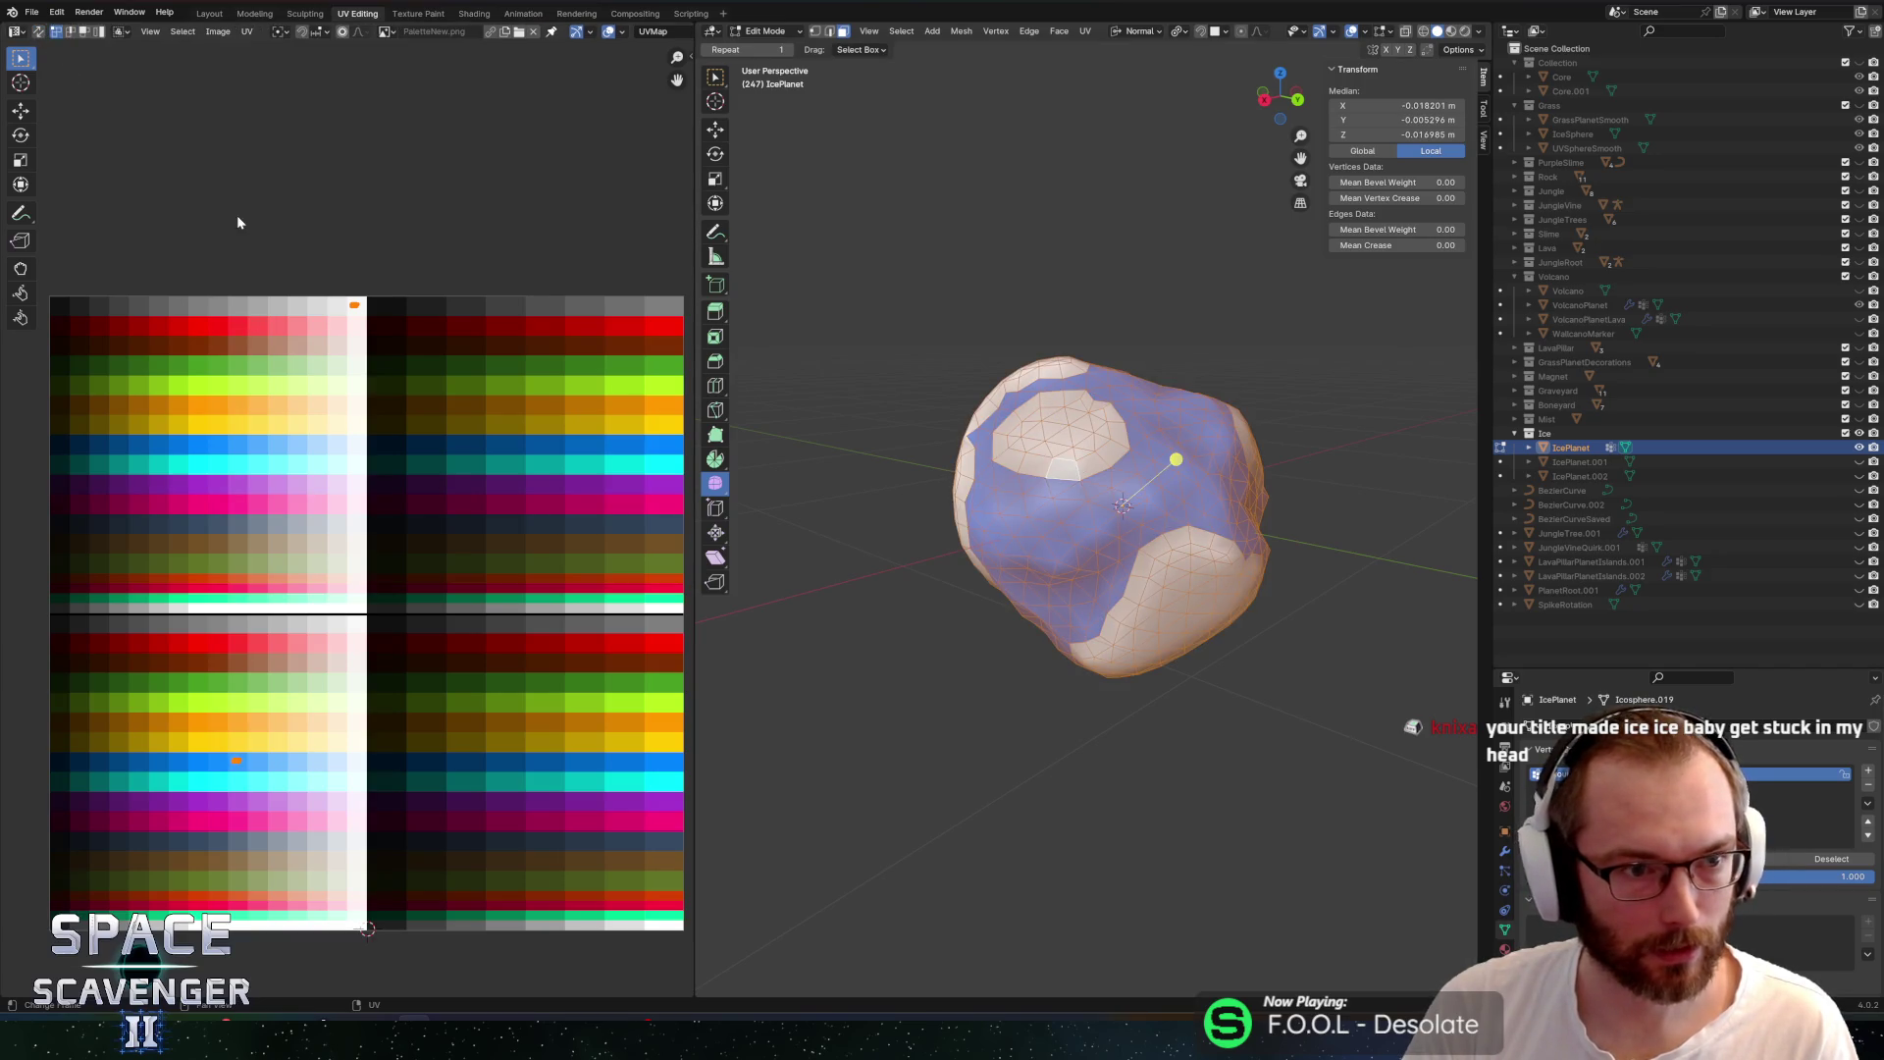
click(434, 408)
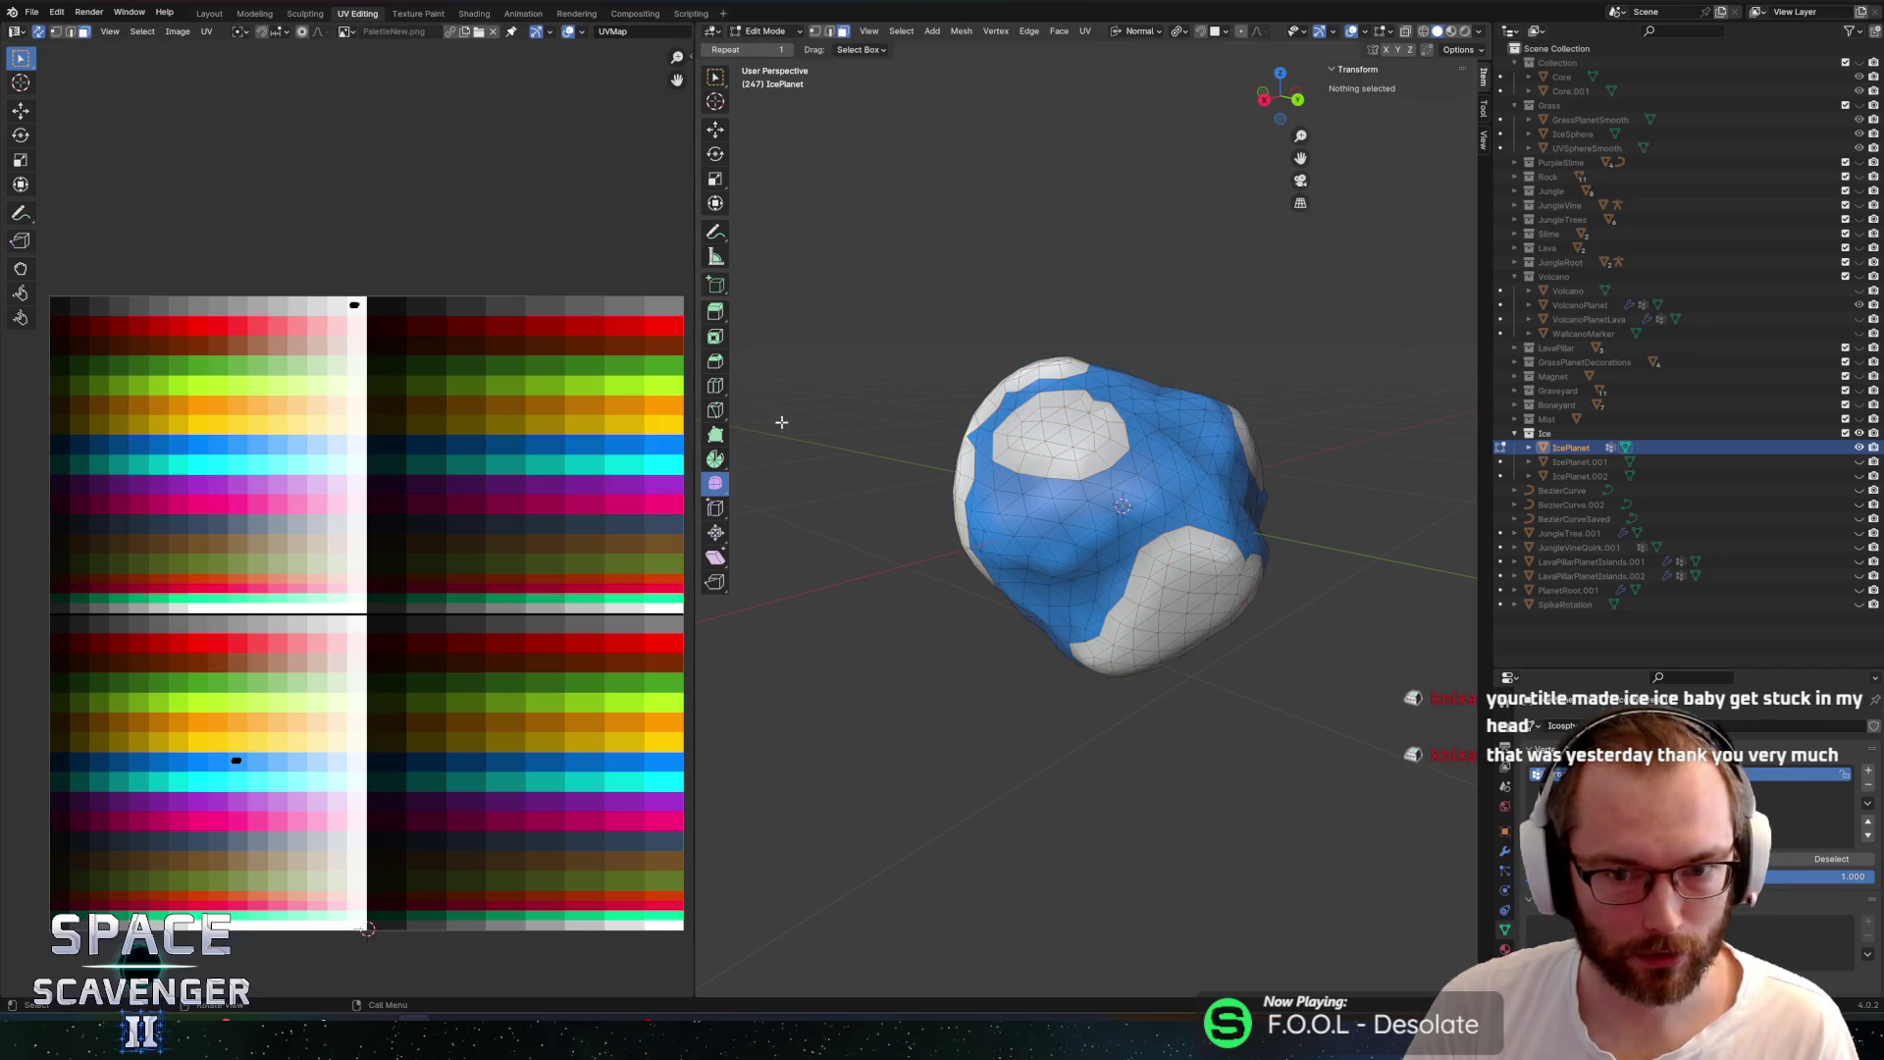
click(414, 416)
key(F3)
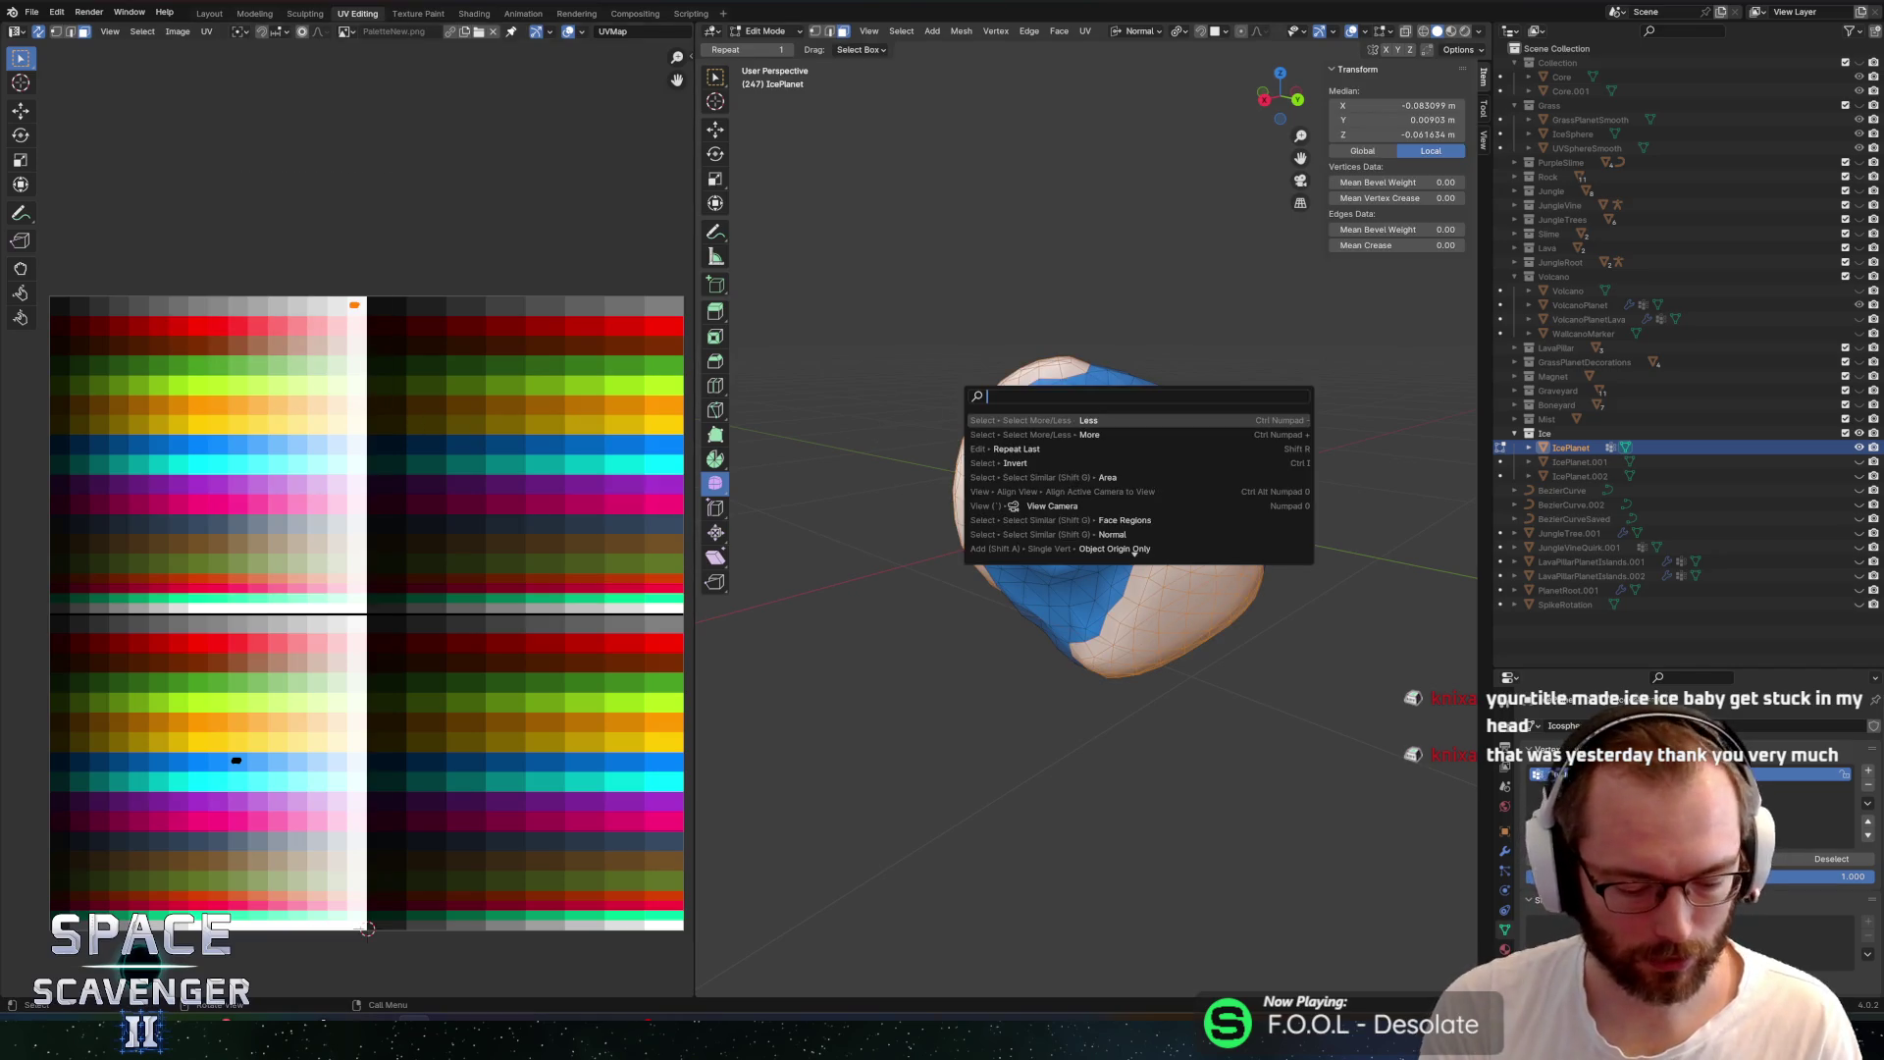
text(les)
key(Return)
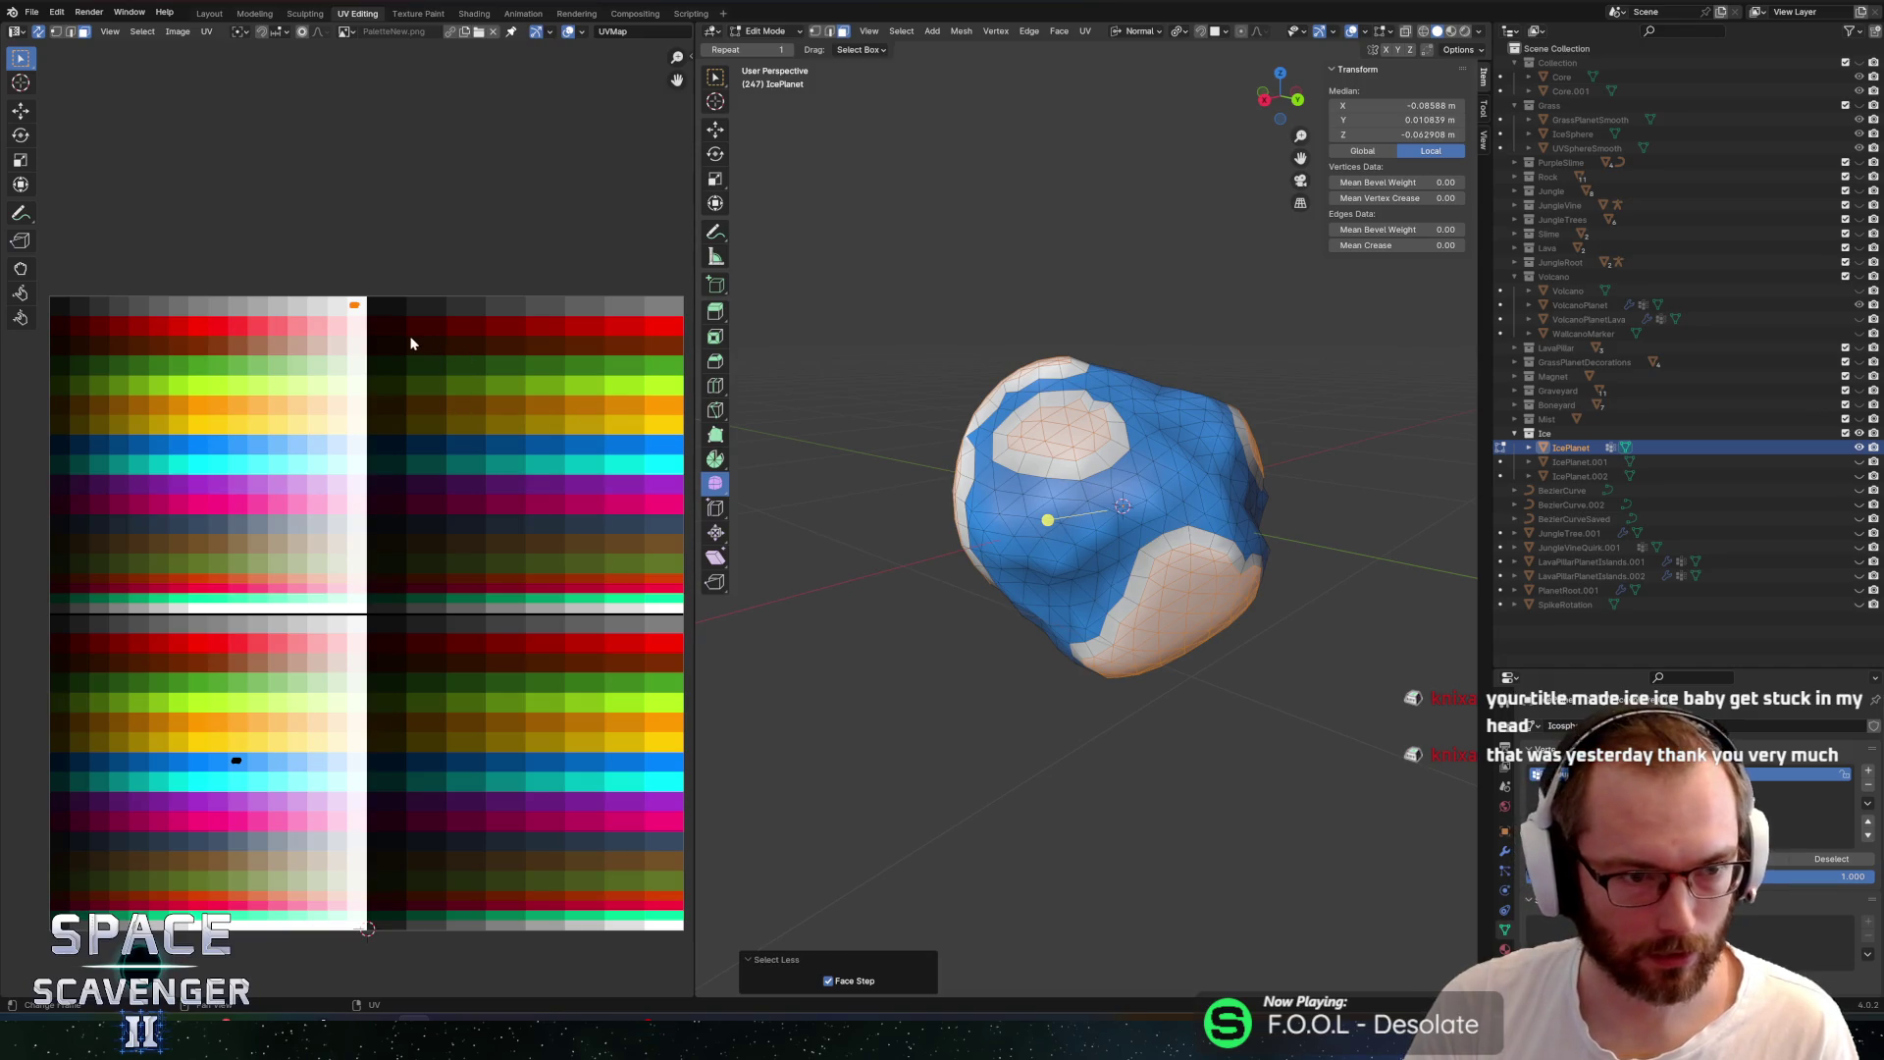
key(g)
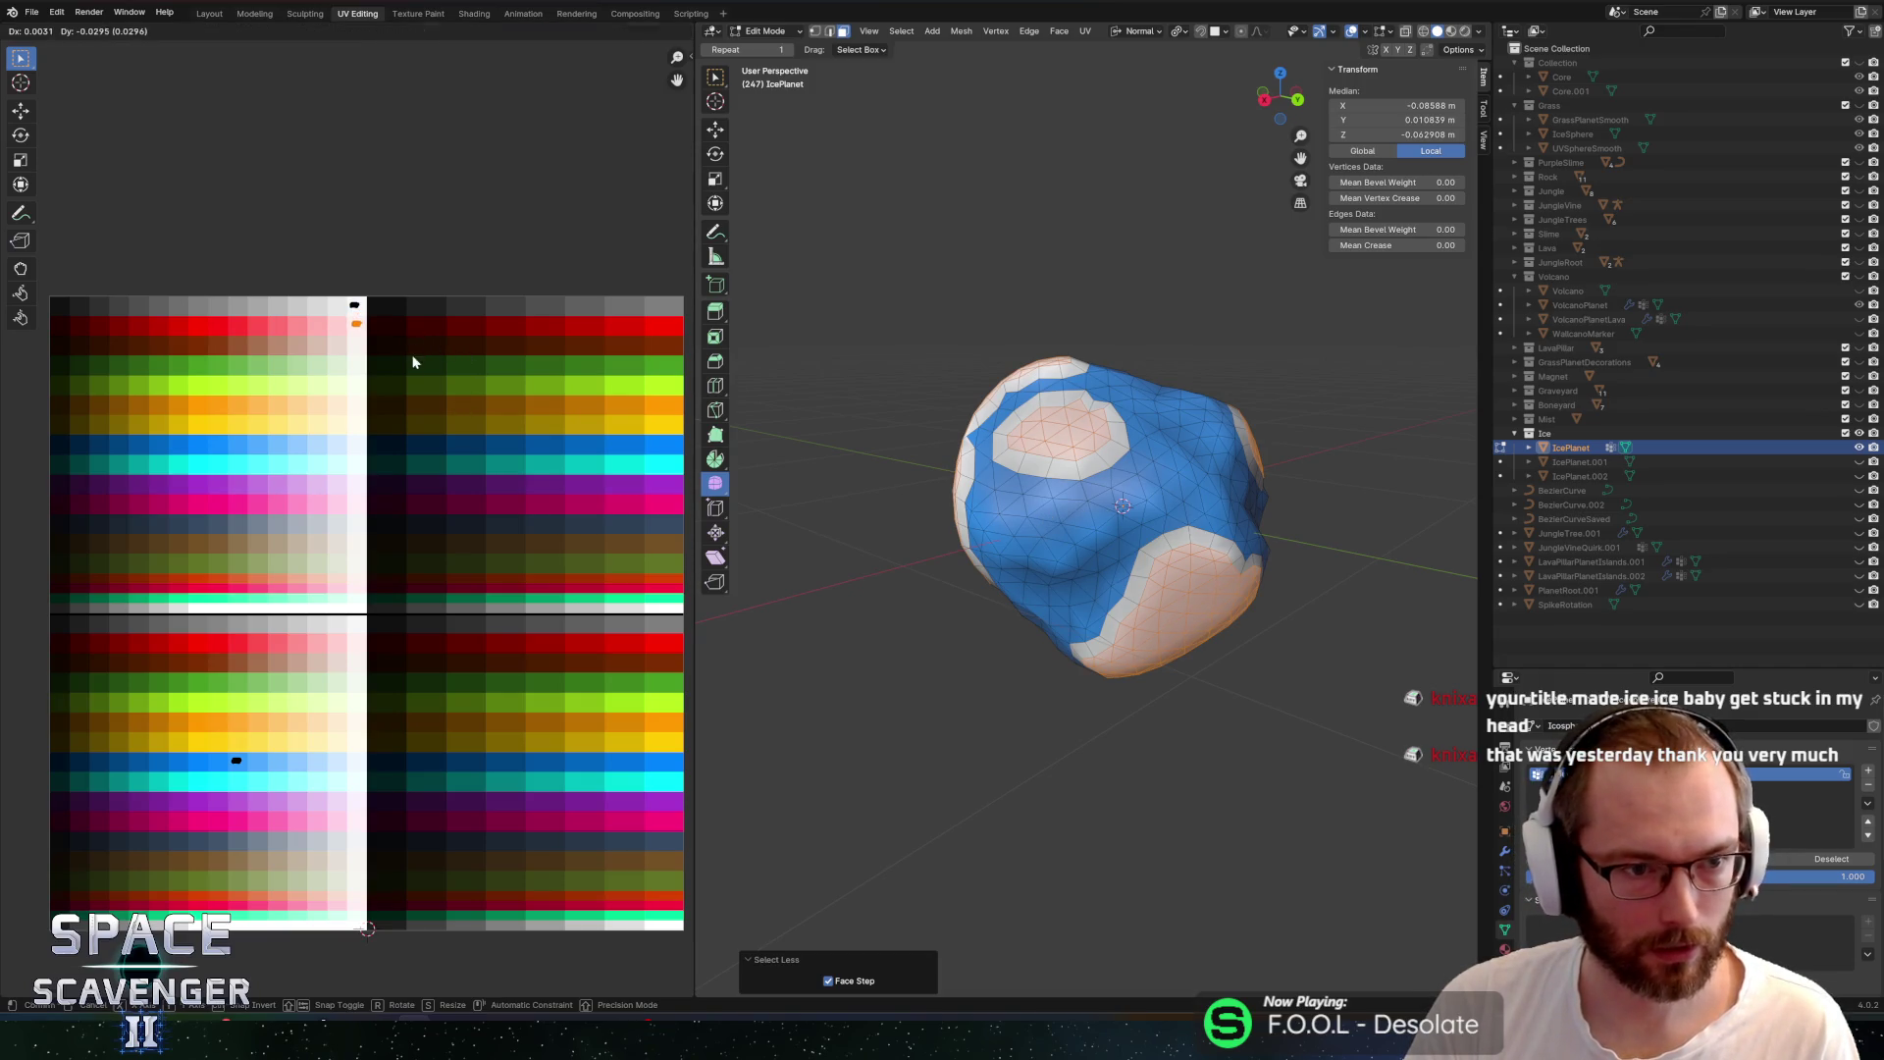
key(x)
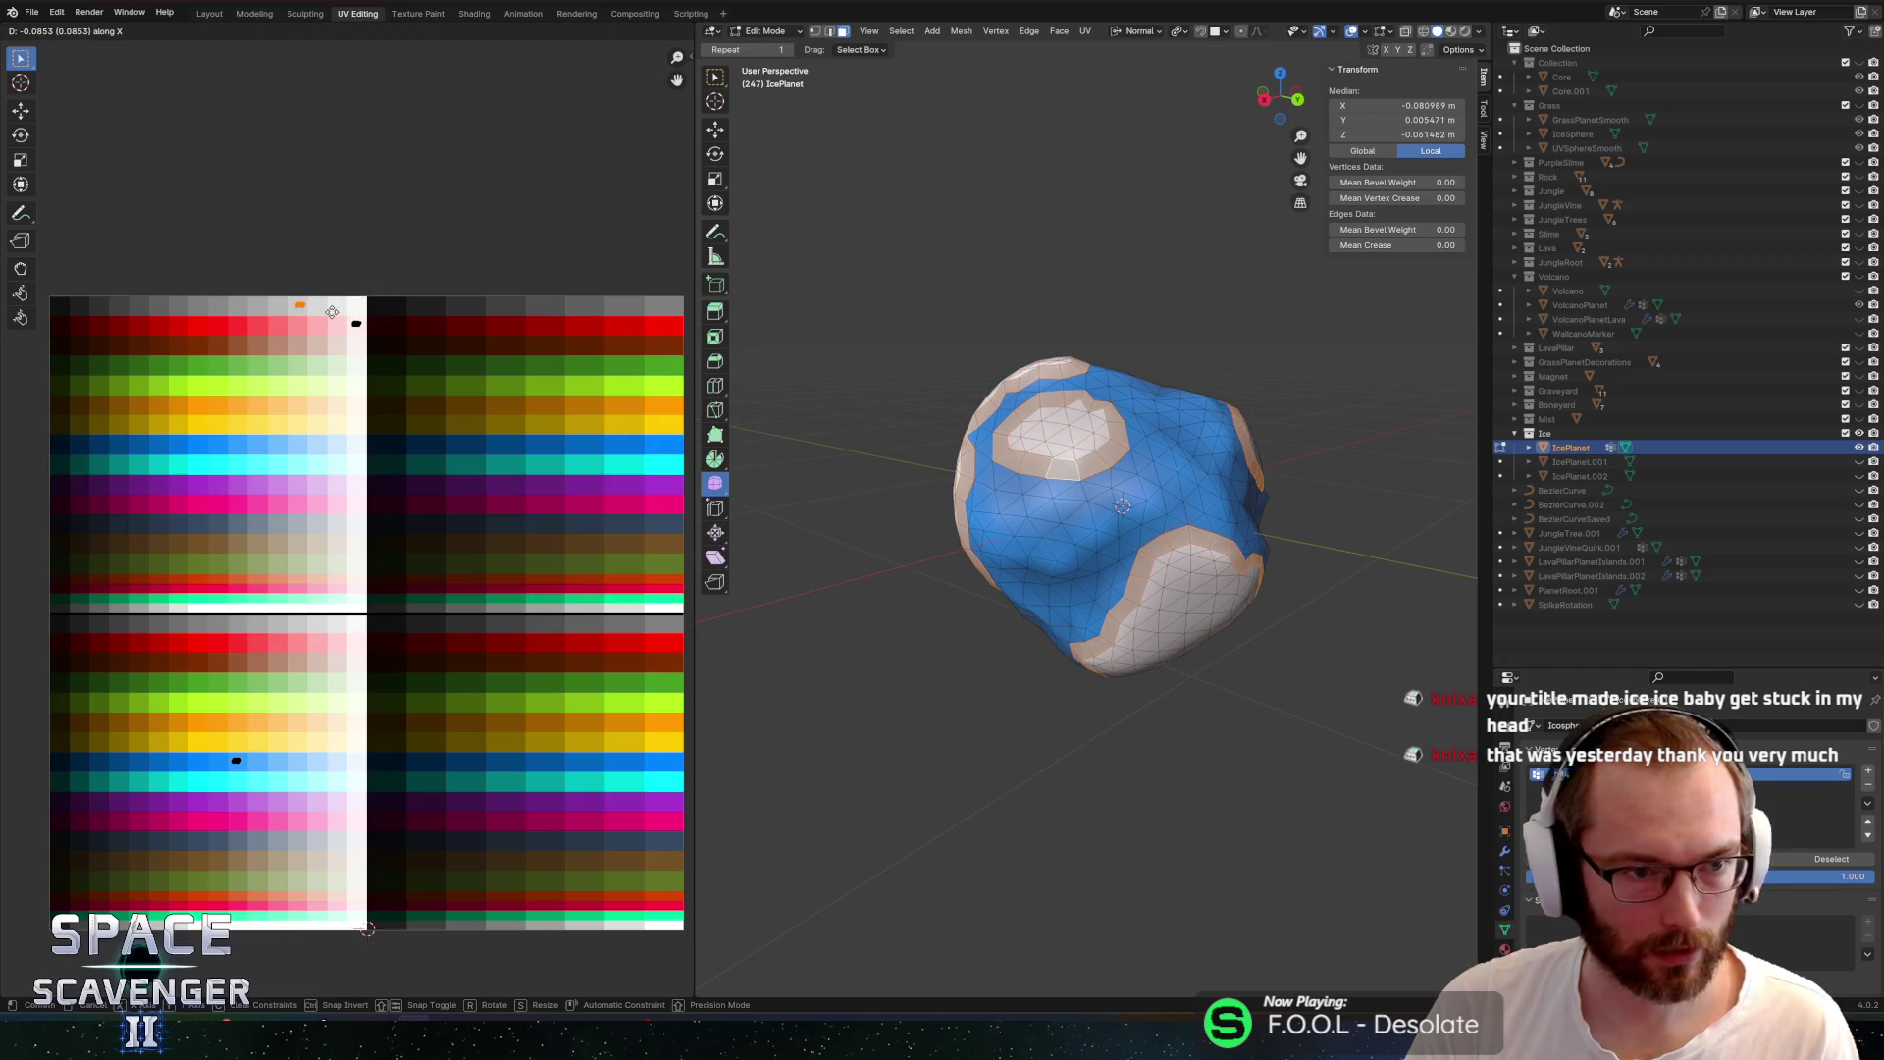
key(x)
click(392, 457)
Return the planet to Object Mode and export it as FBX
key(Tab)
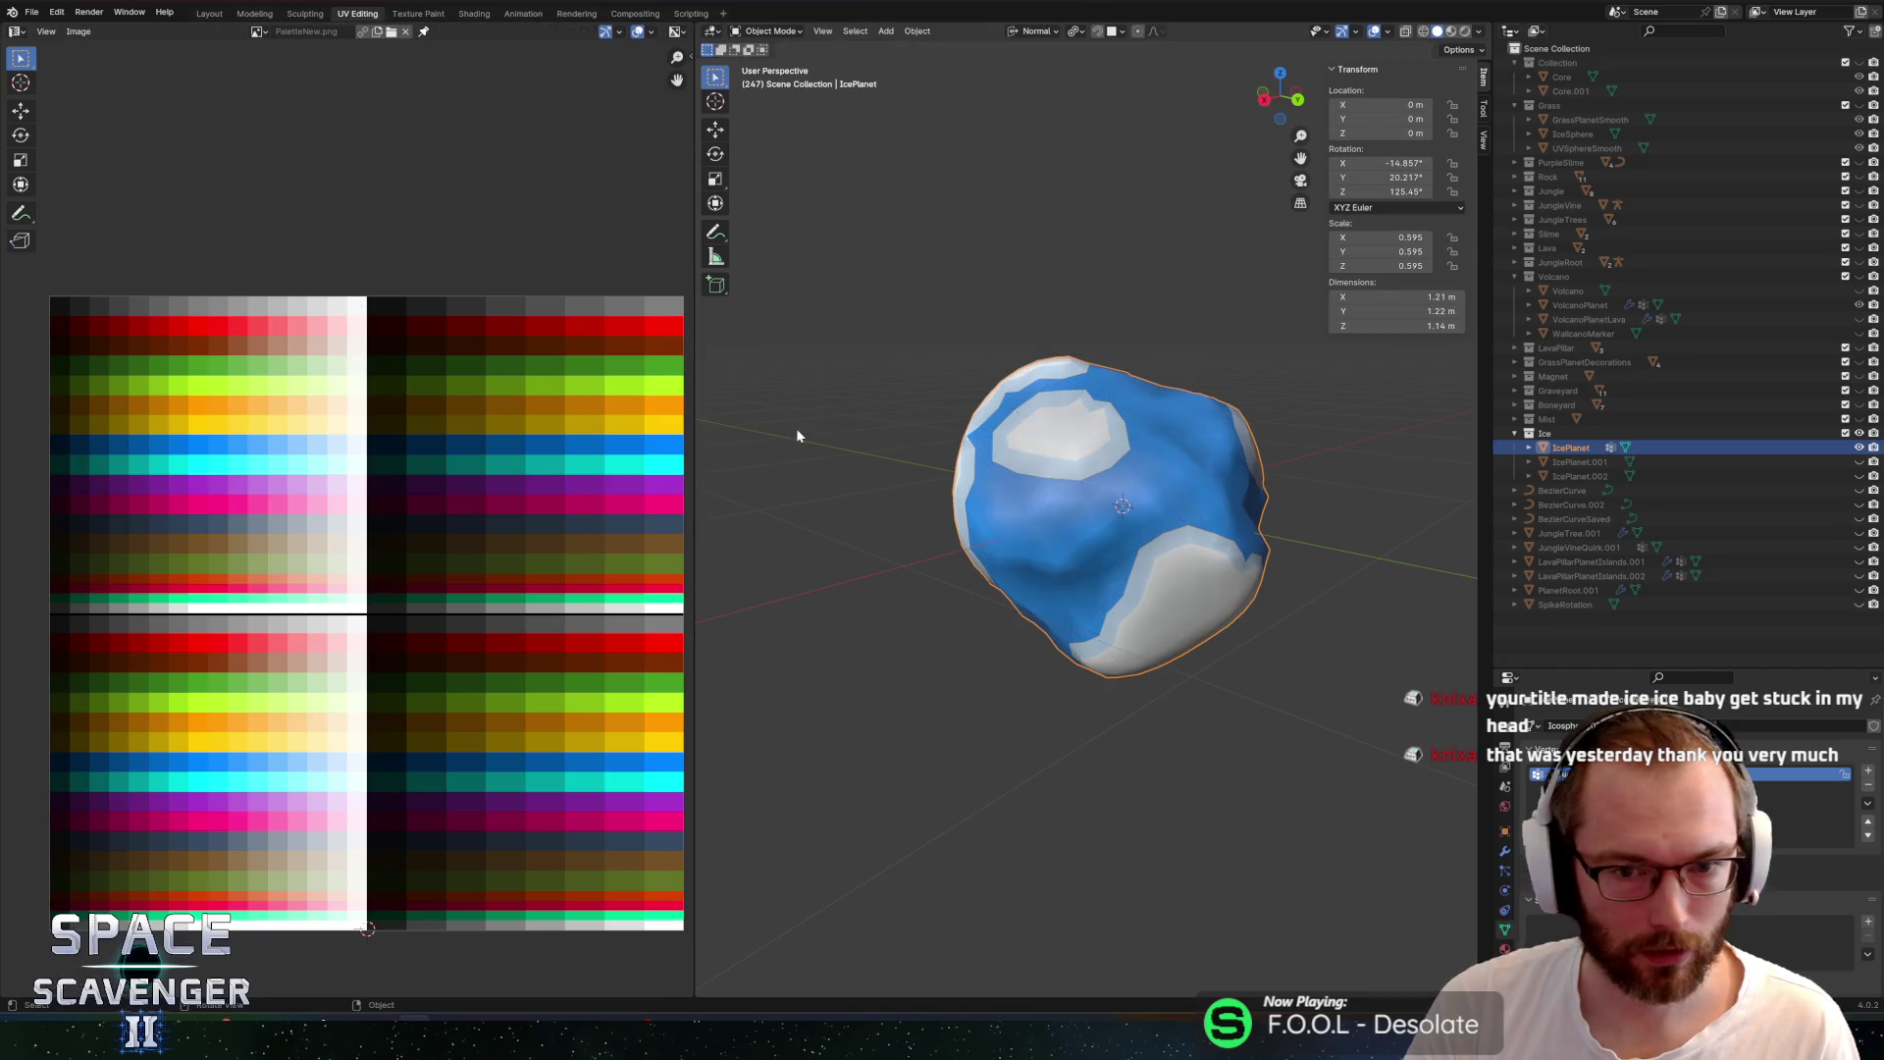
key(ctrl+e)
click(1394, 899)
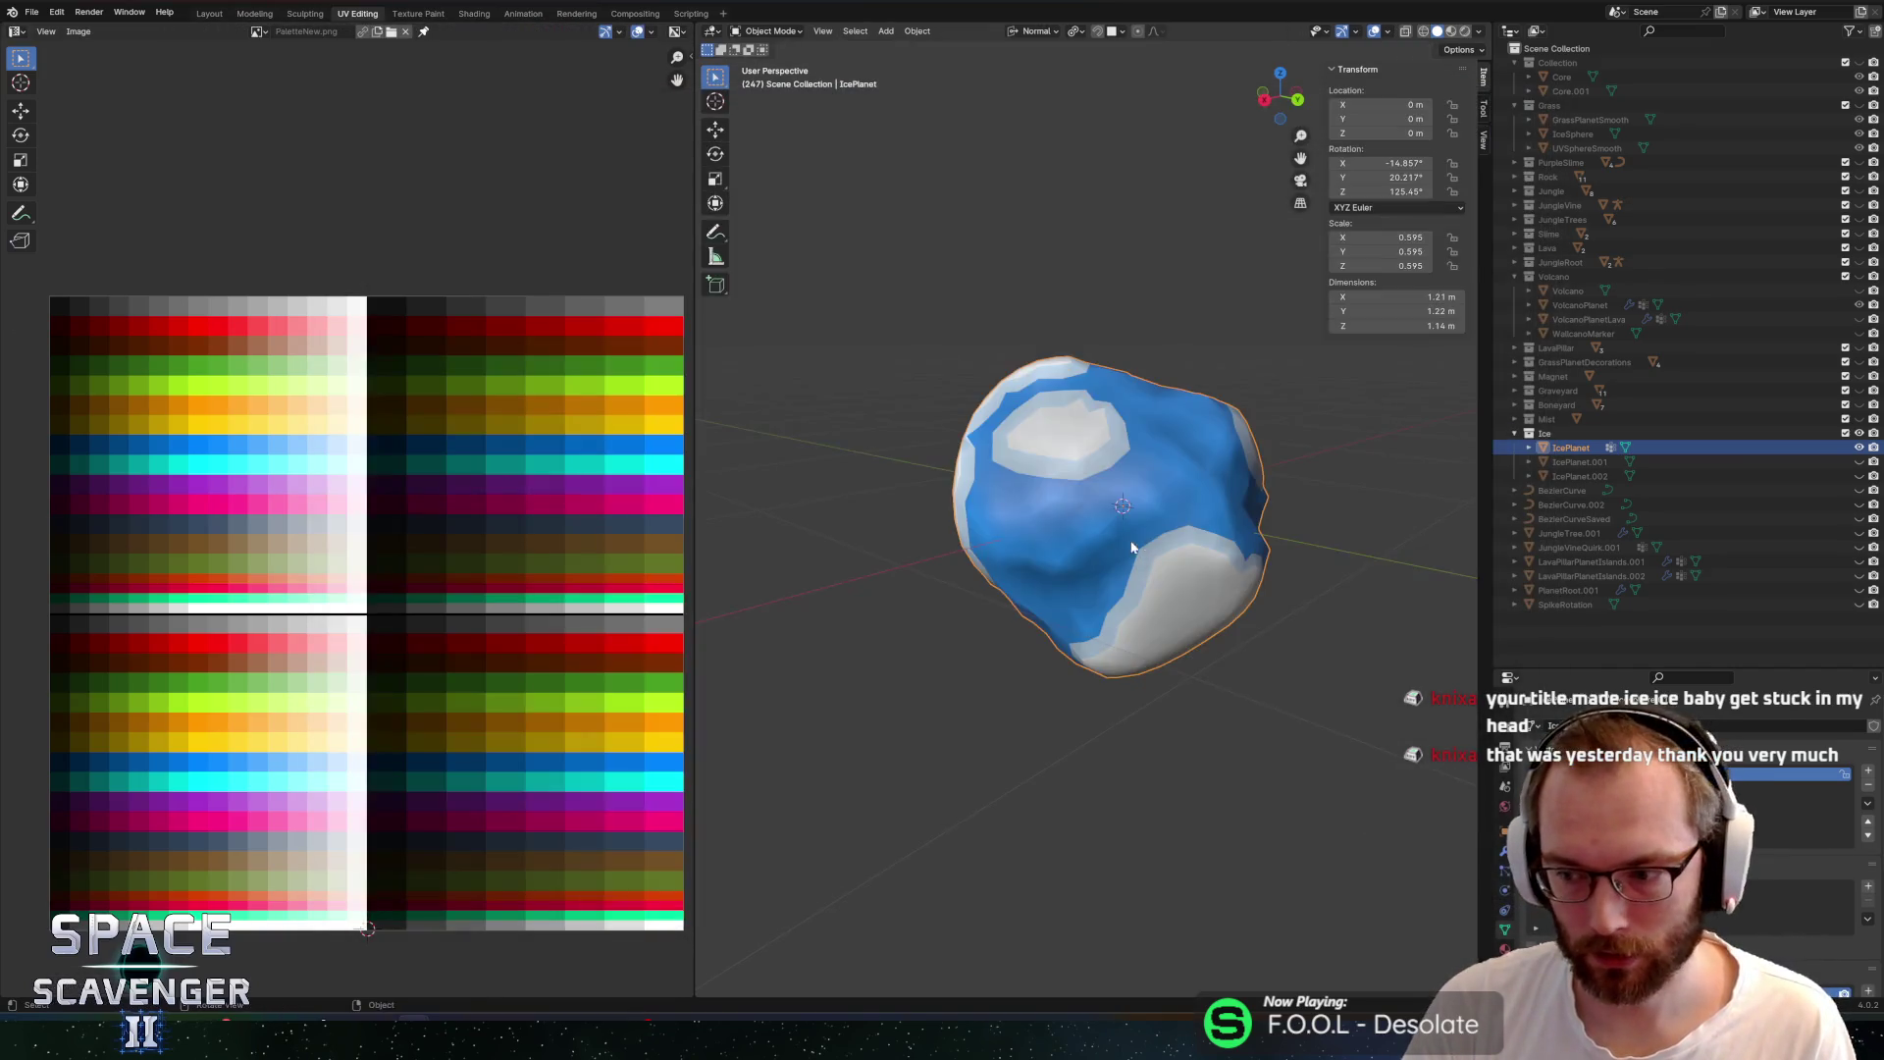
key(alt+Tab)
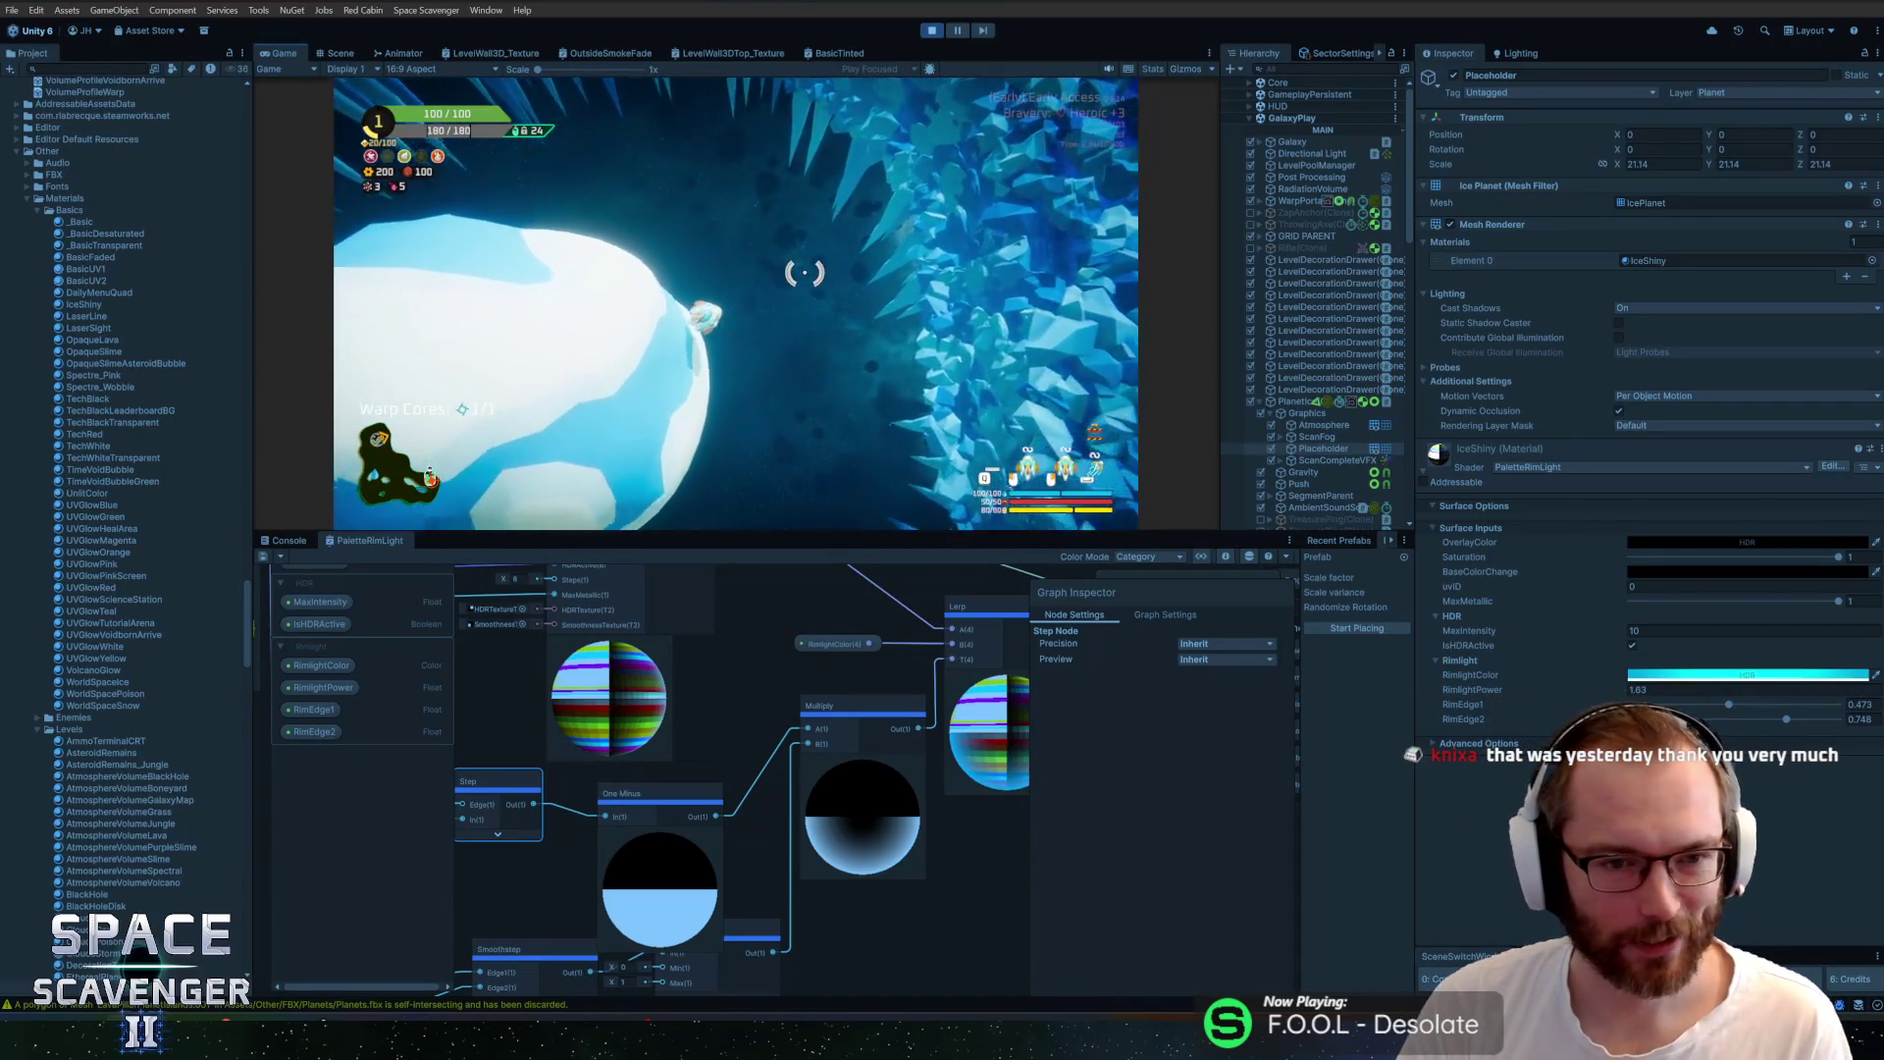
Enable the game's free camera with the console command 'debug freeCam 0'
key(grave)
text(debug freeCam 0)
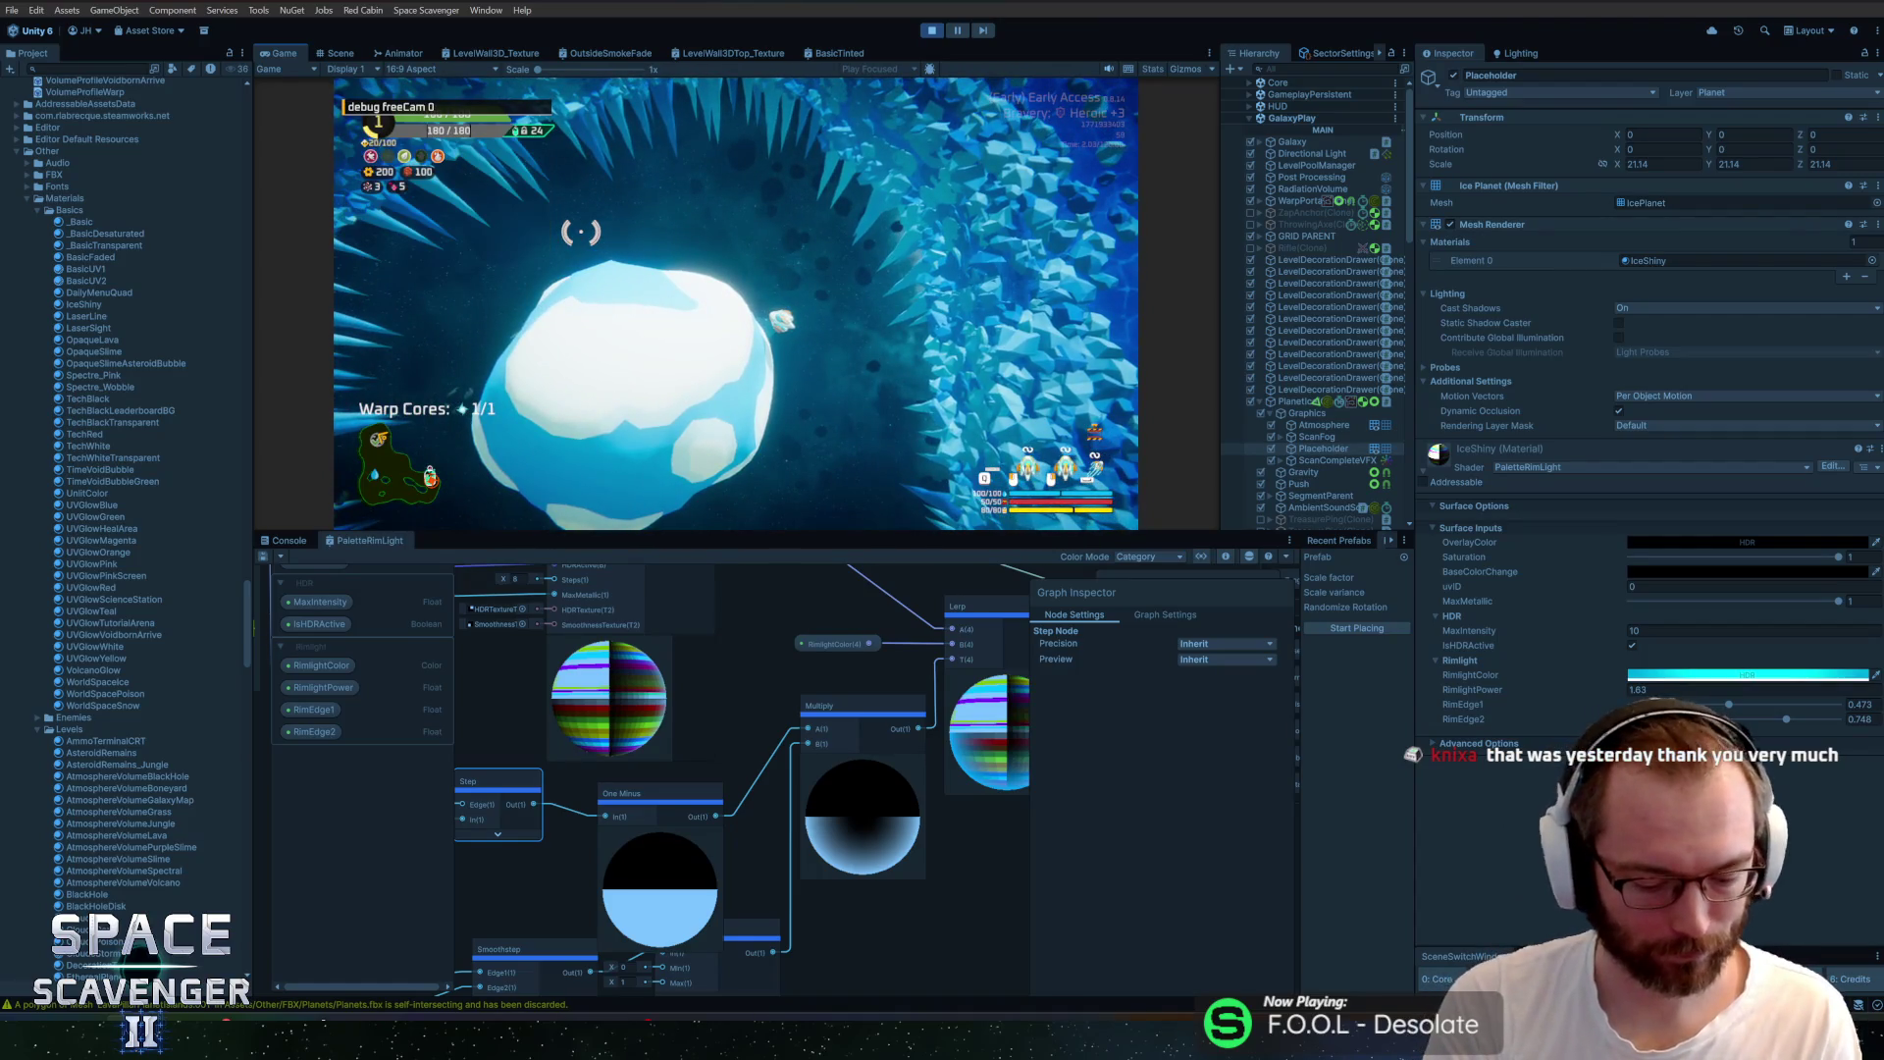
key(Return)
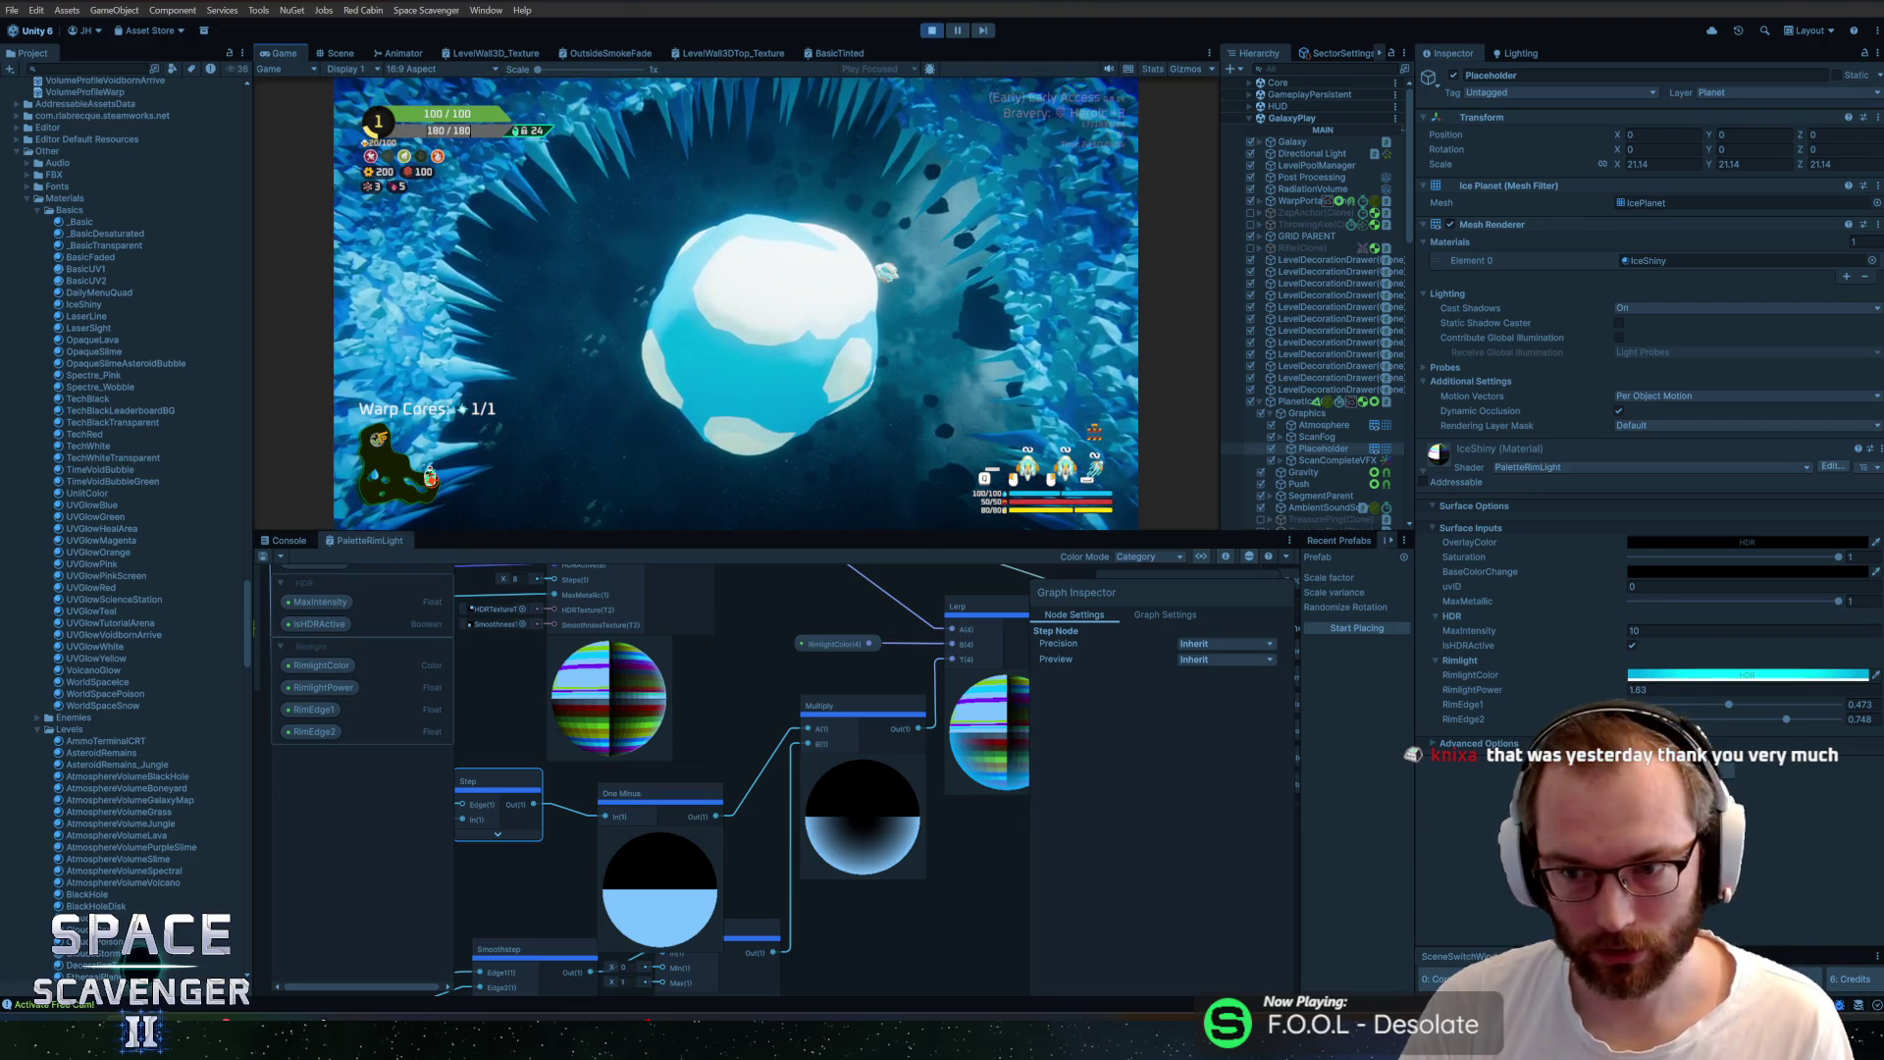
Set IceShiny's OverlayColor to a translucent dark blue with alpha 67
click(1682, 569)
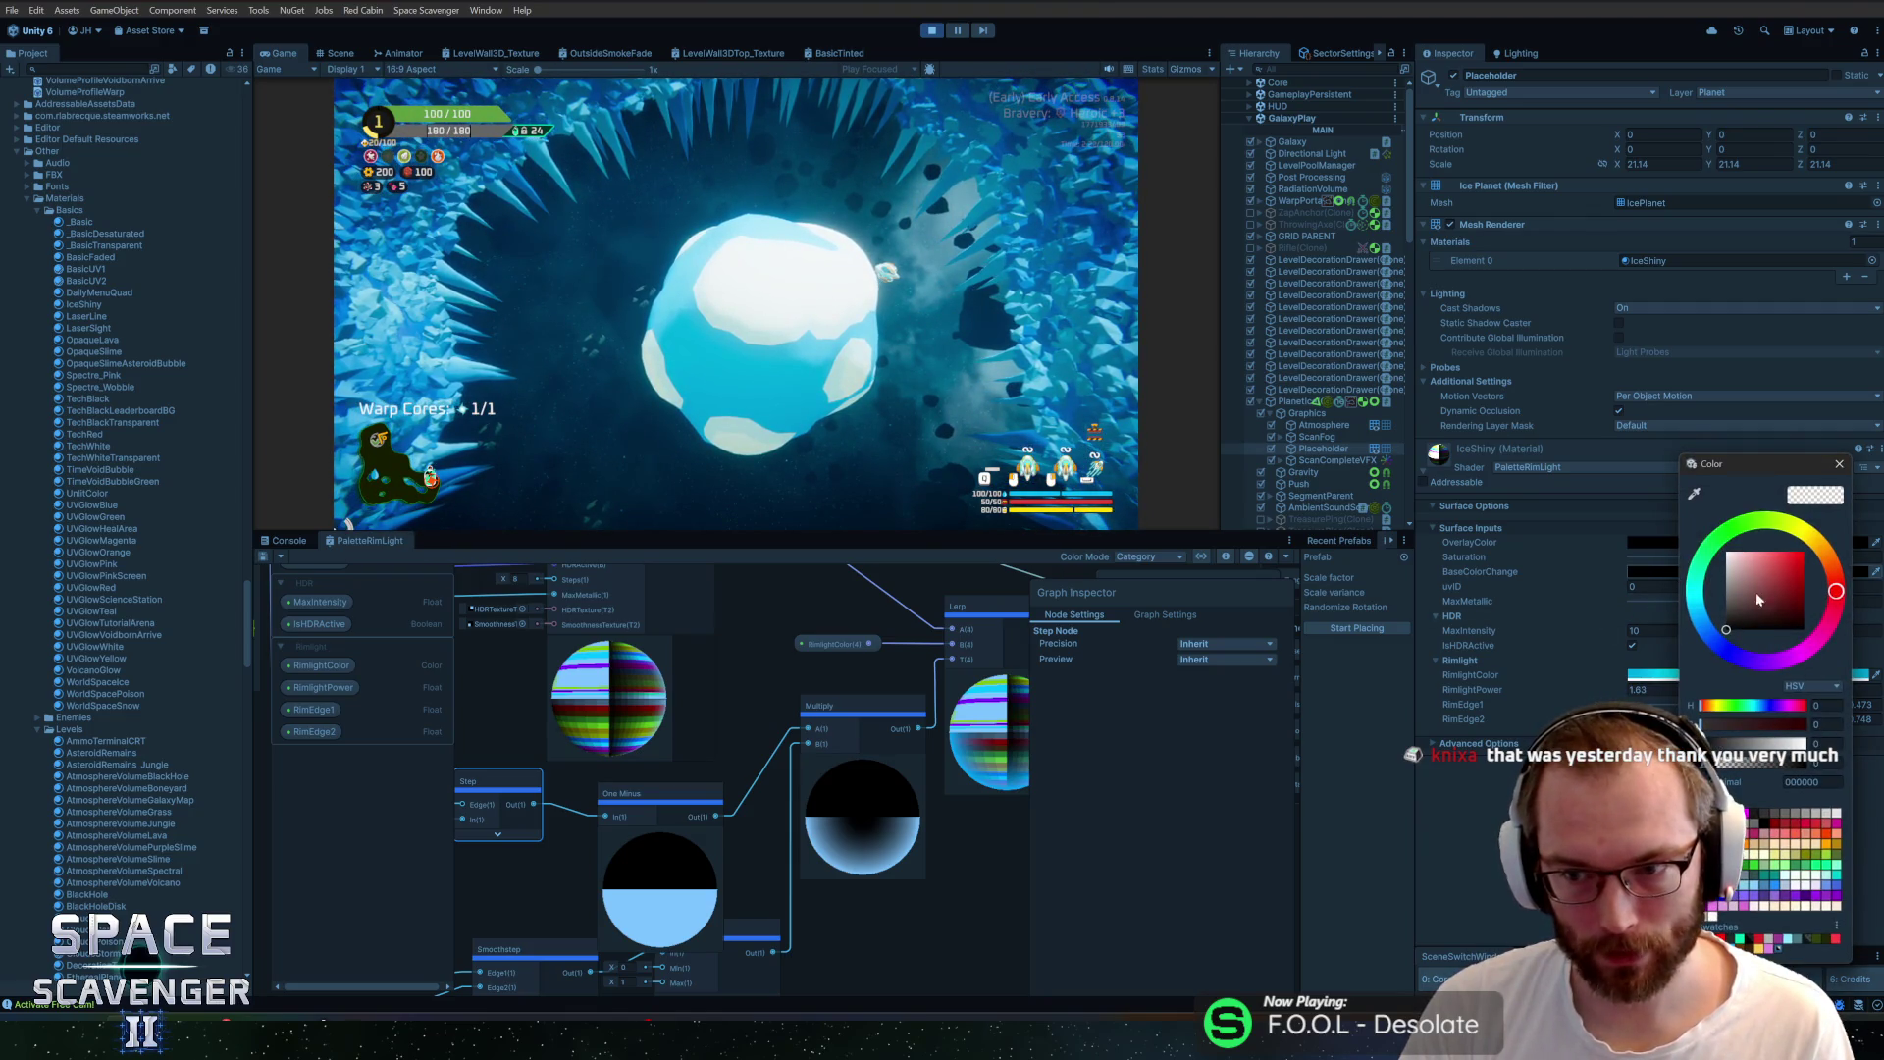
click(1839, 464)
click(1753, 539)
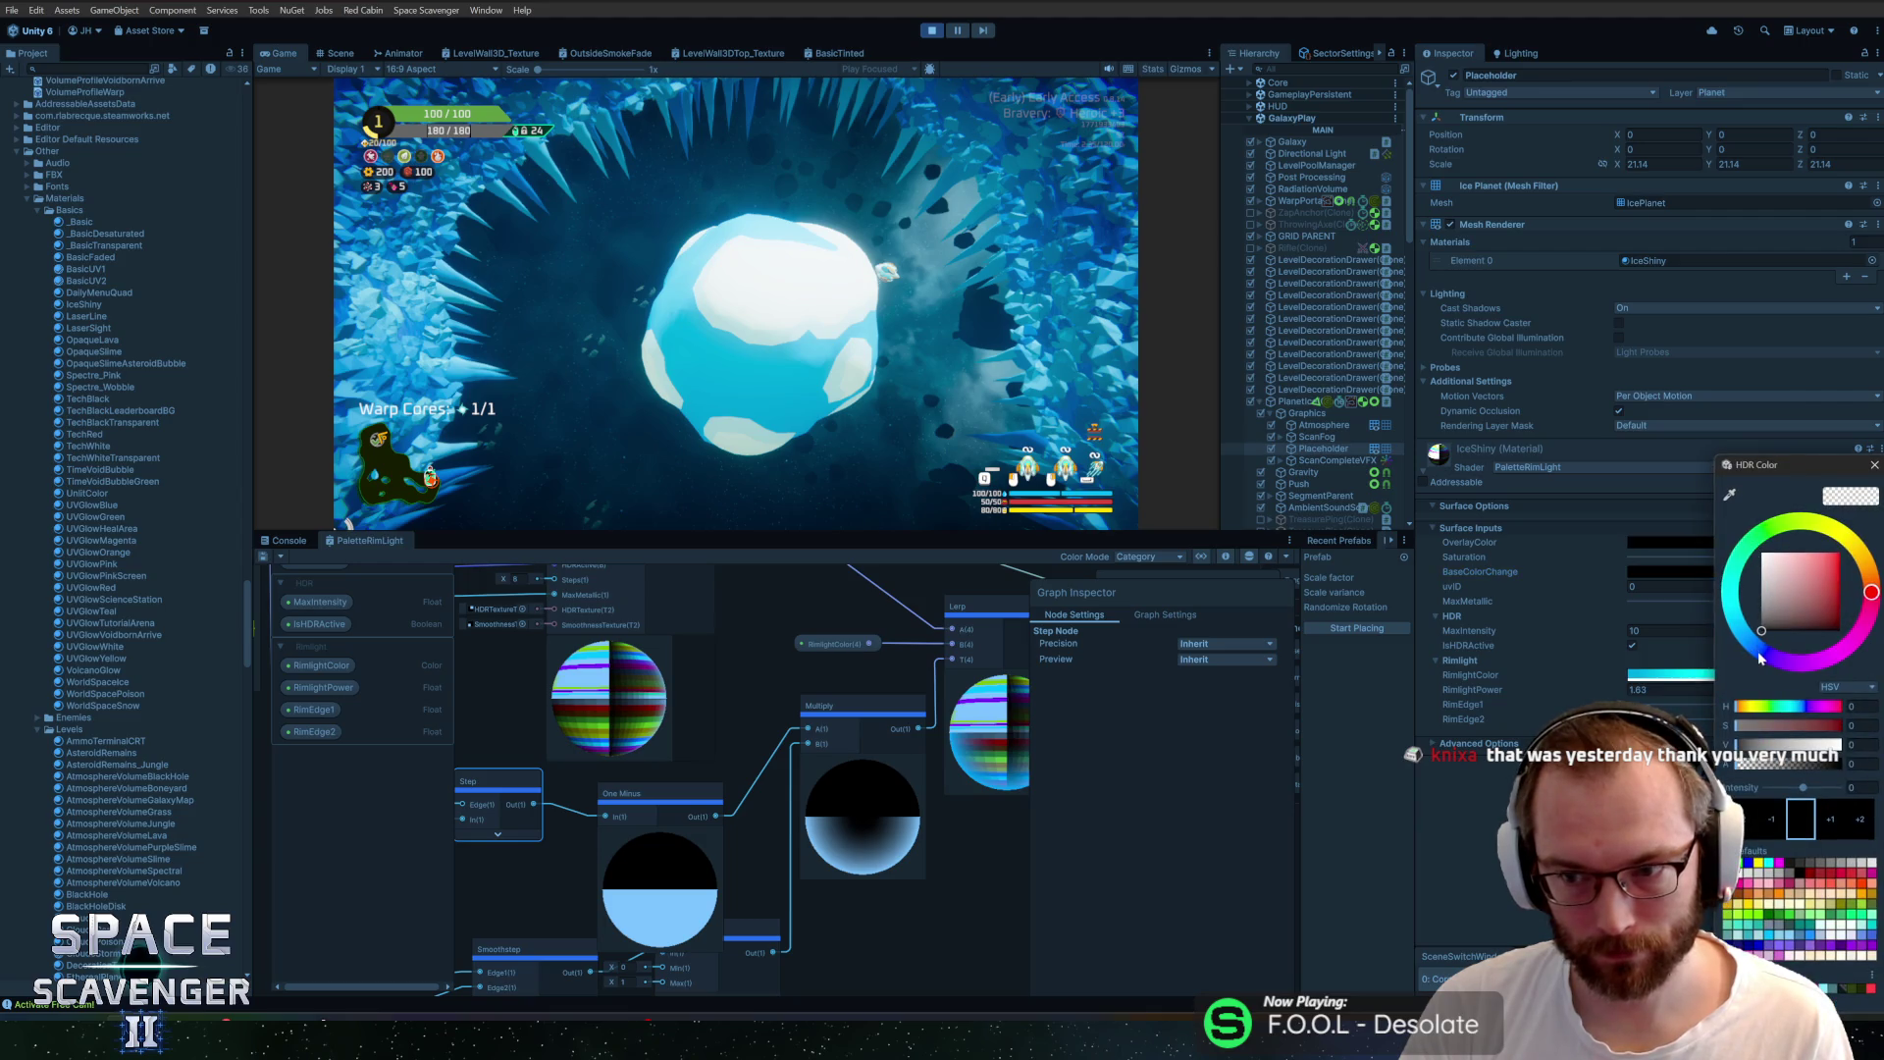
mouse_move(1779, 622)
mouse_down()
mouse_move(1839, 615)
mouse_move(1845, 549)
mouse_up()
drag(1750, 766, 1817, 764)
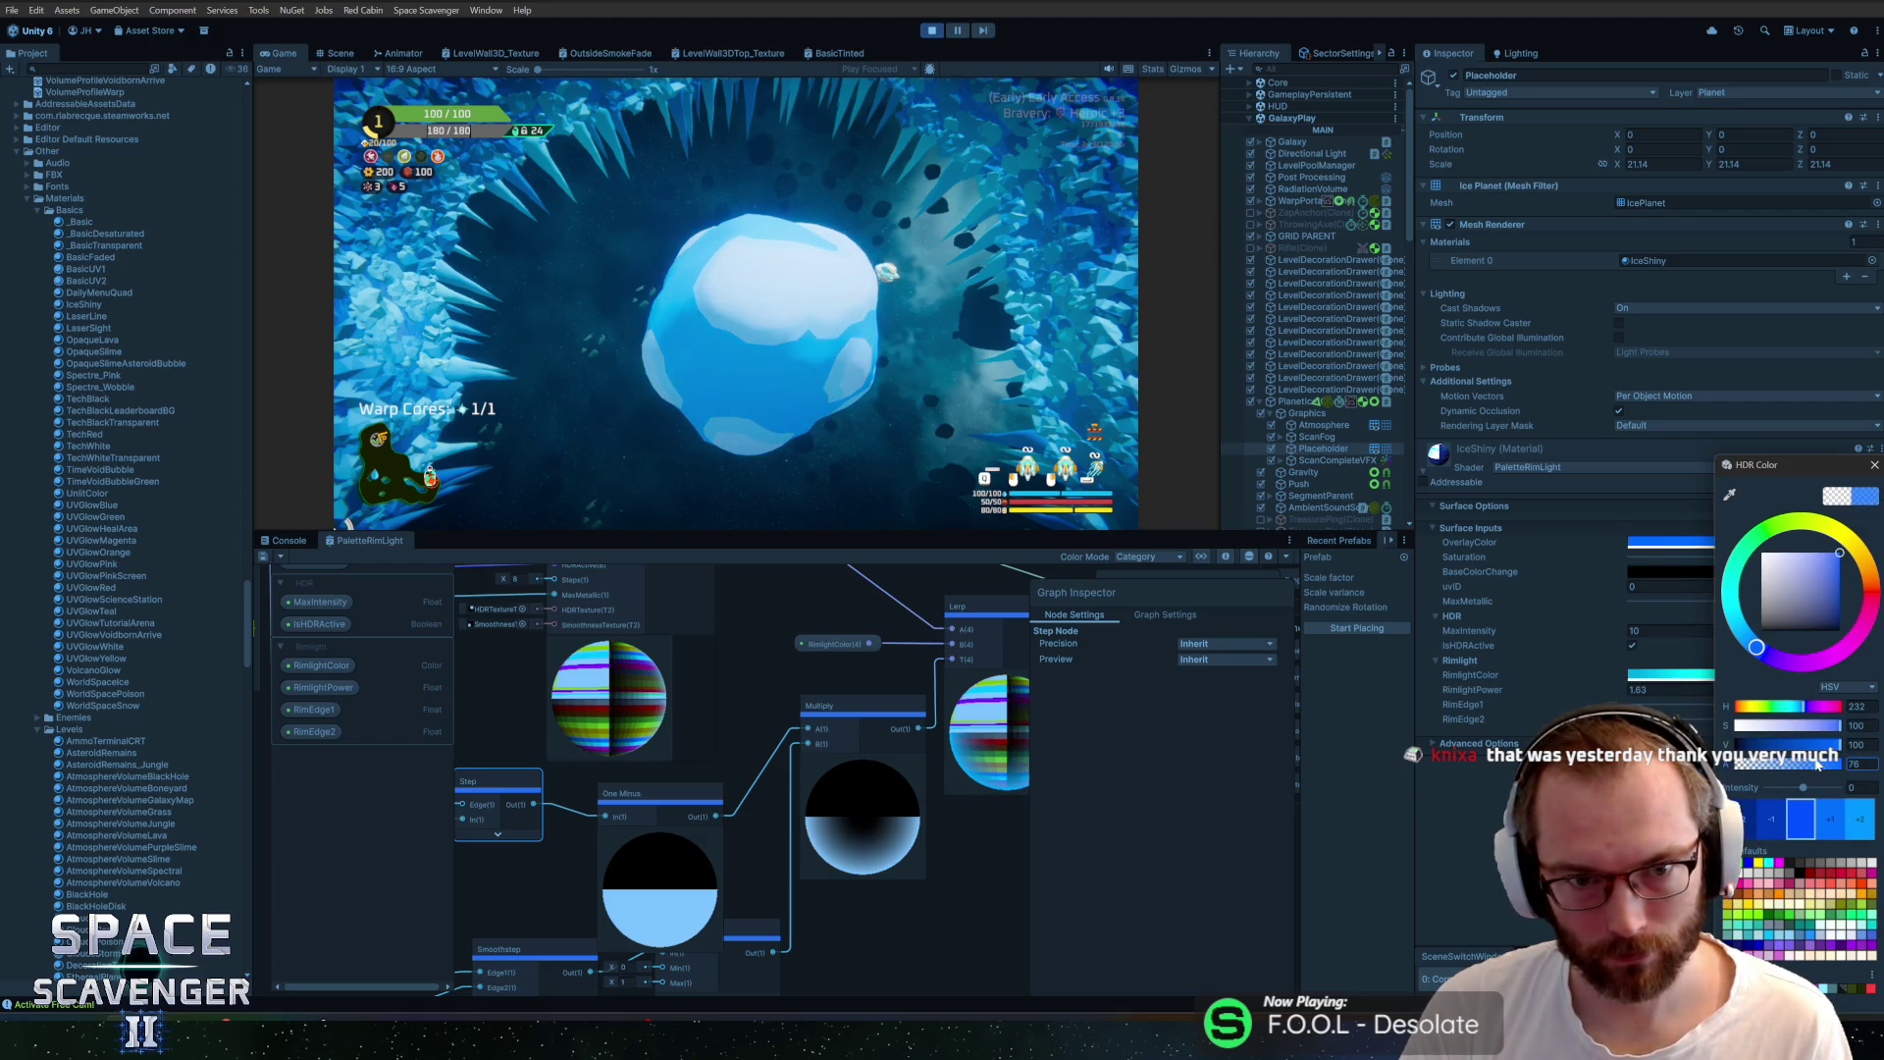
click(1873, 467)
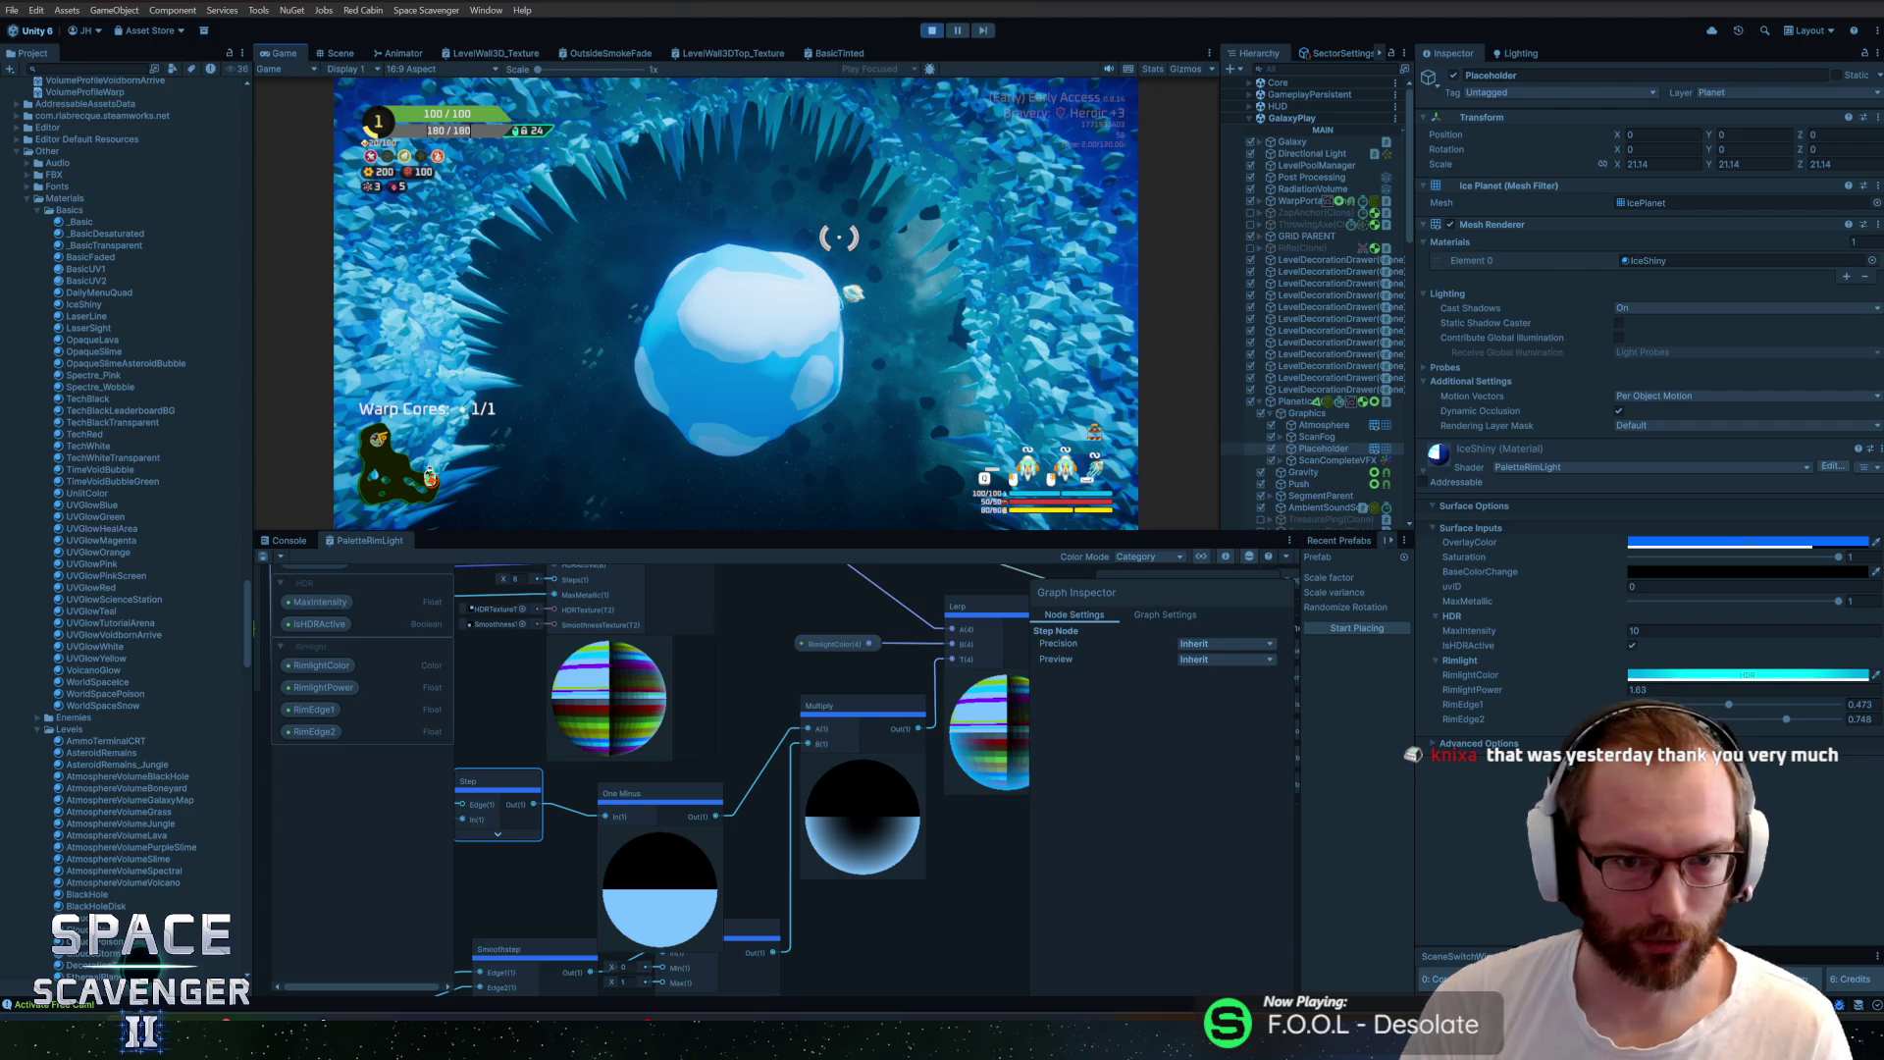
key(alt+Tab)
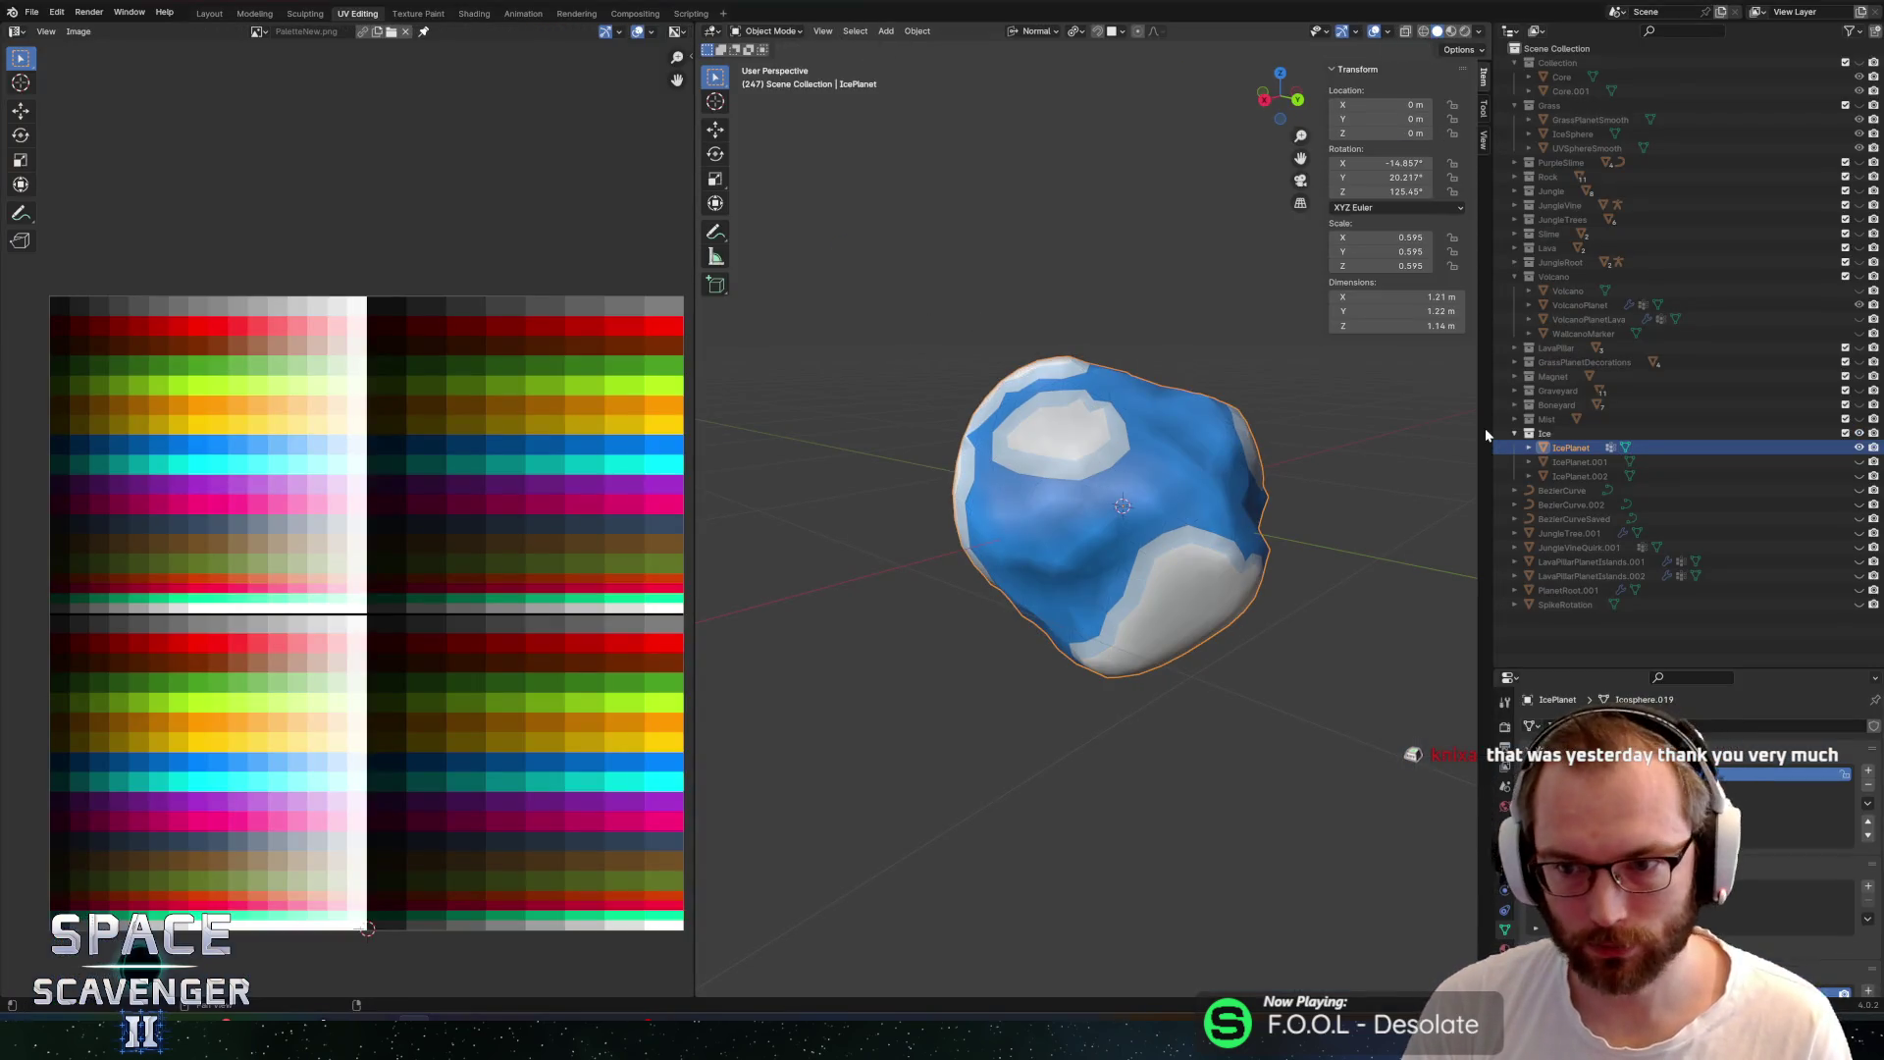
Unhide IcePlanet.002 in the Outliner and select it
click(1860, 476)
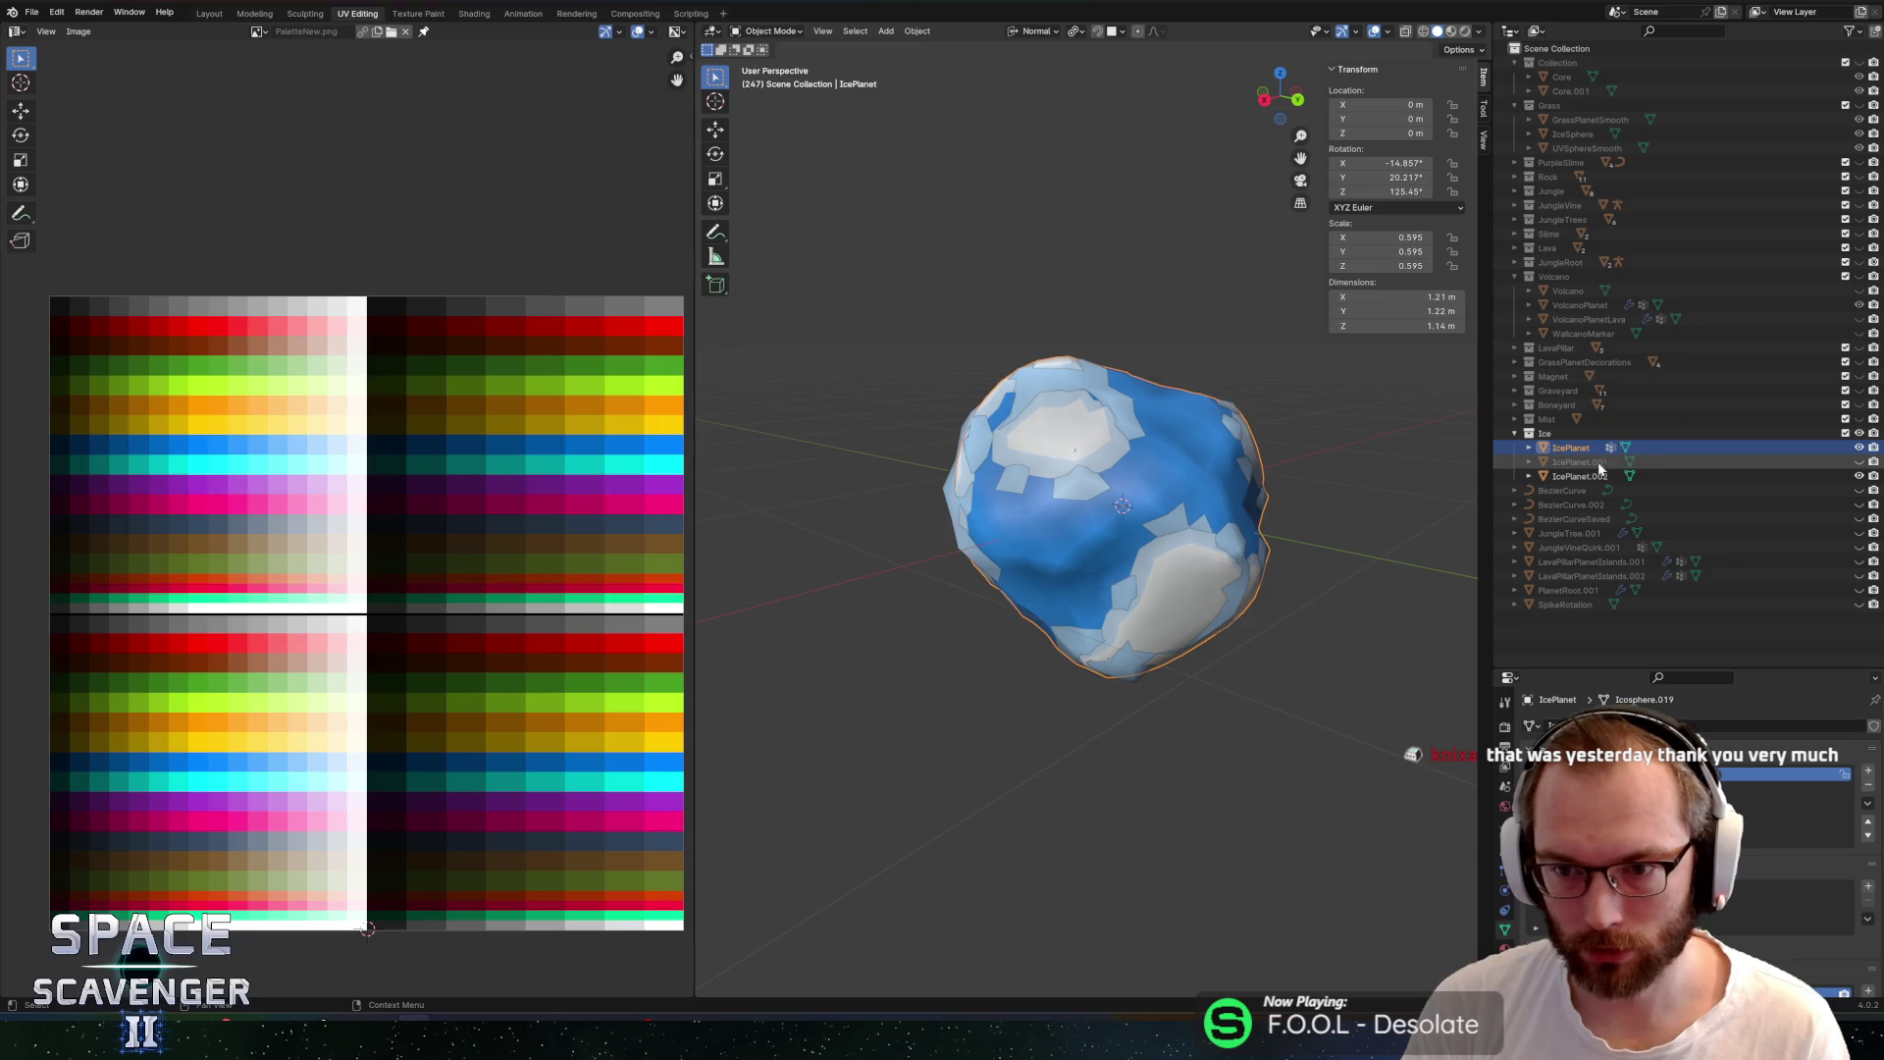
click(1141, 355)
key(Tab)
key(Tab)
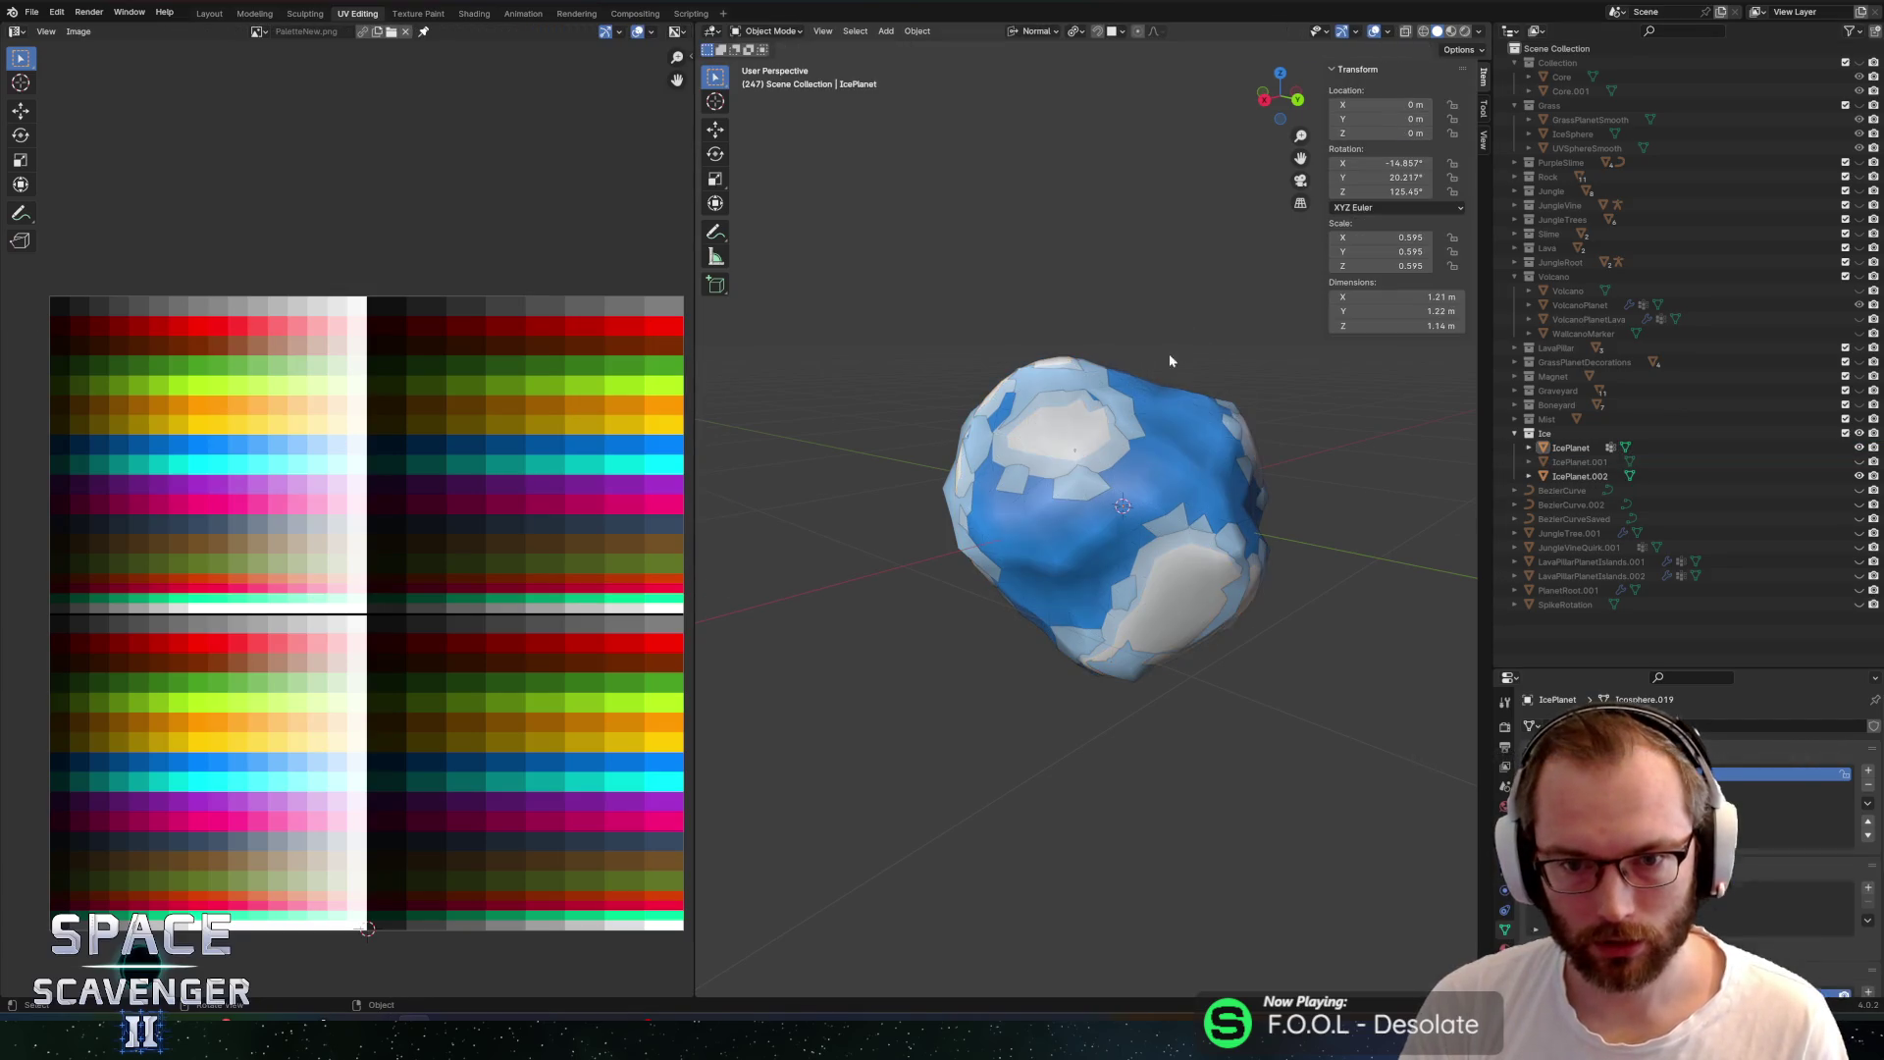
click(1147, 416)
Delete IcePlanet, undo the deletion, reselect it and save Planets.blend
click(1571, 448)
key(x)
click(1089, 329)
key(ctrl+z)
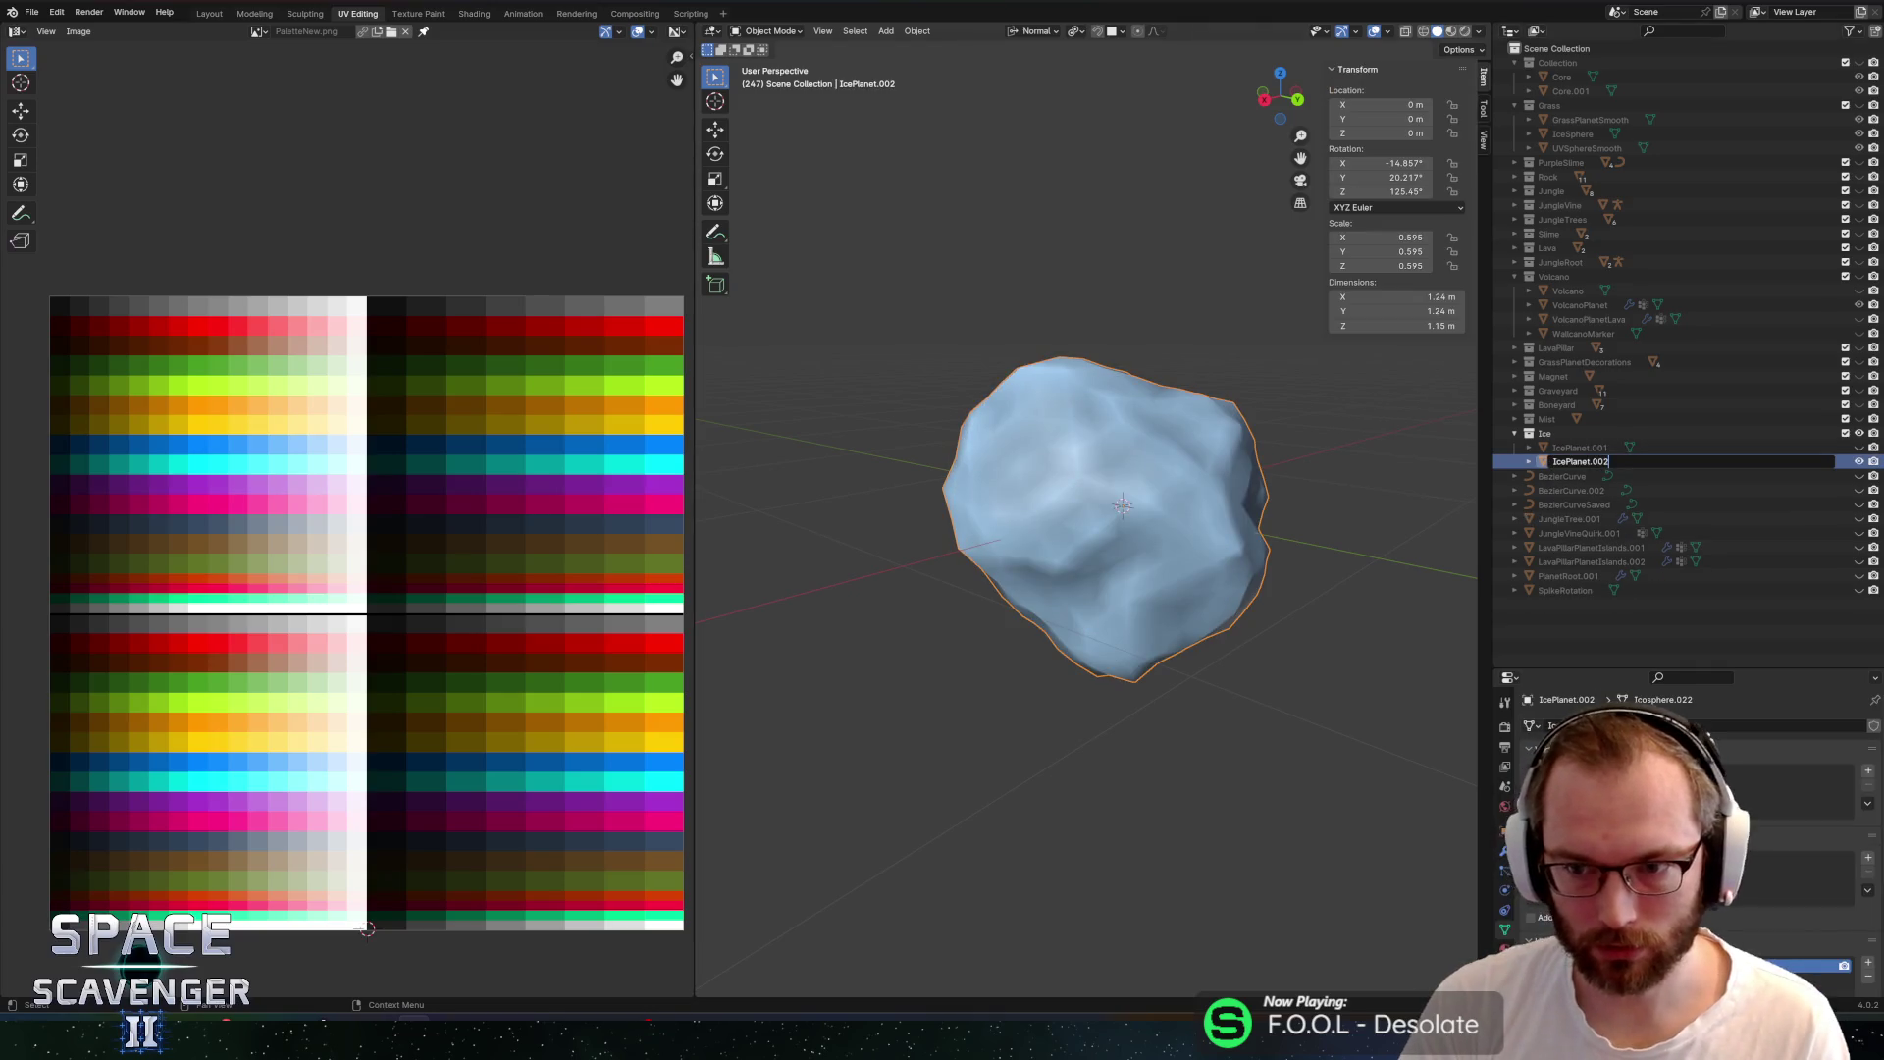
click(1573, 448)
key(ctrl+s)
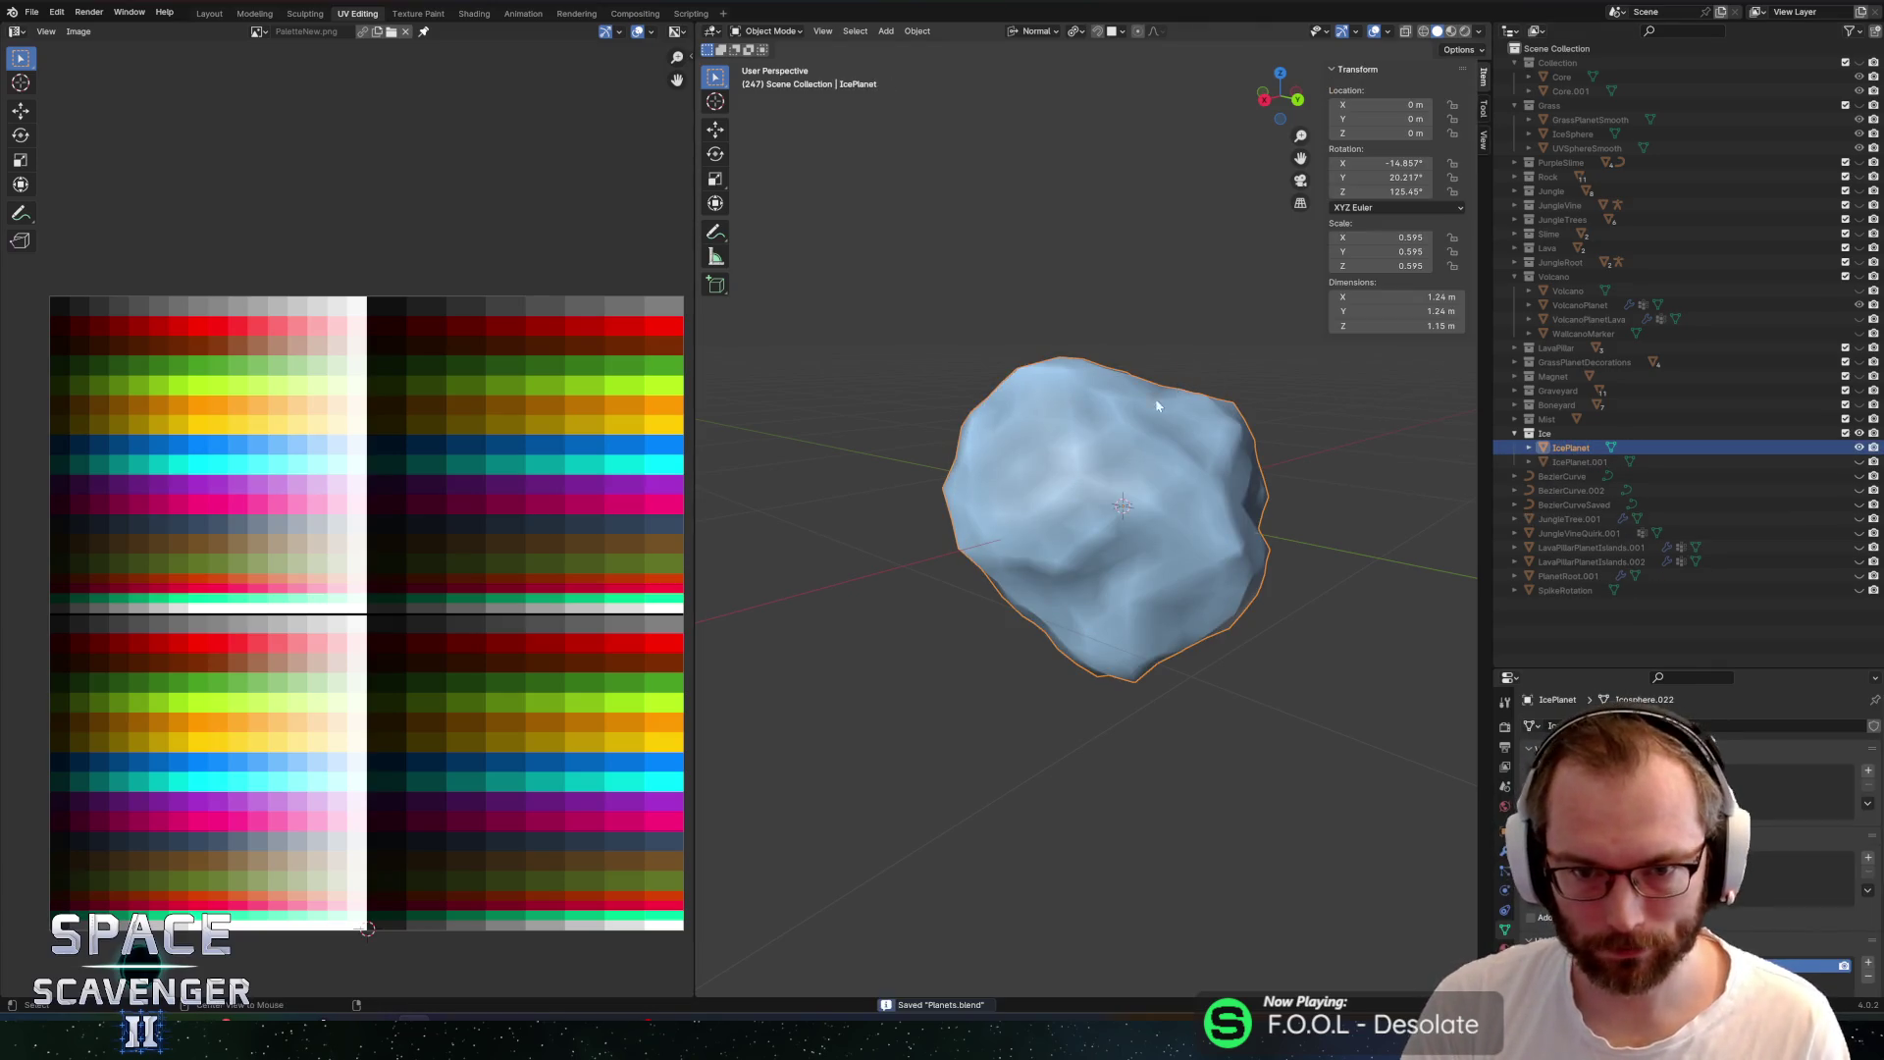
key(ctrl+shift+e)
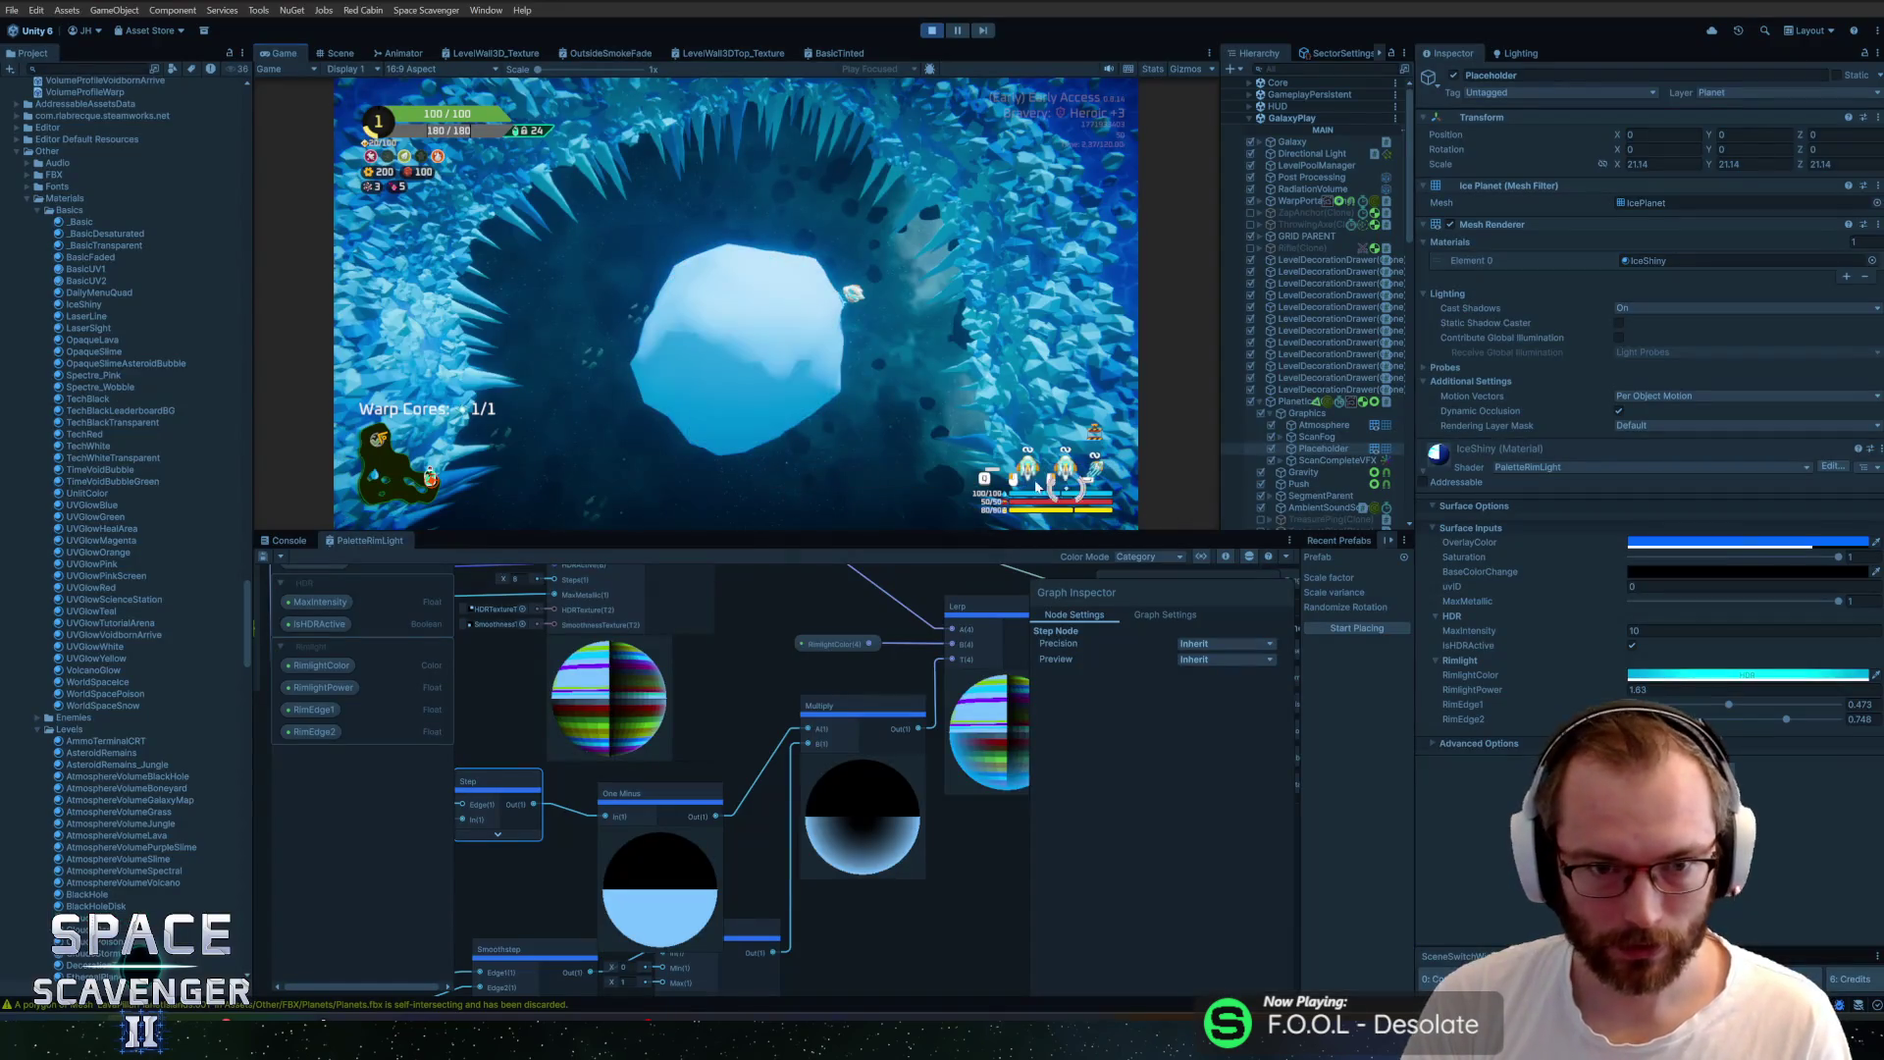
Leave OverlayColor unchanged and set BaseColorChange to a lighter cyan-blue at alpha 100
click(1679, 546)
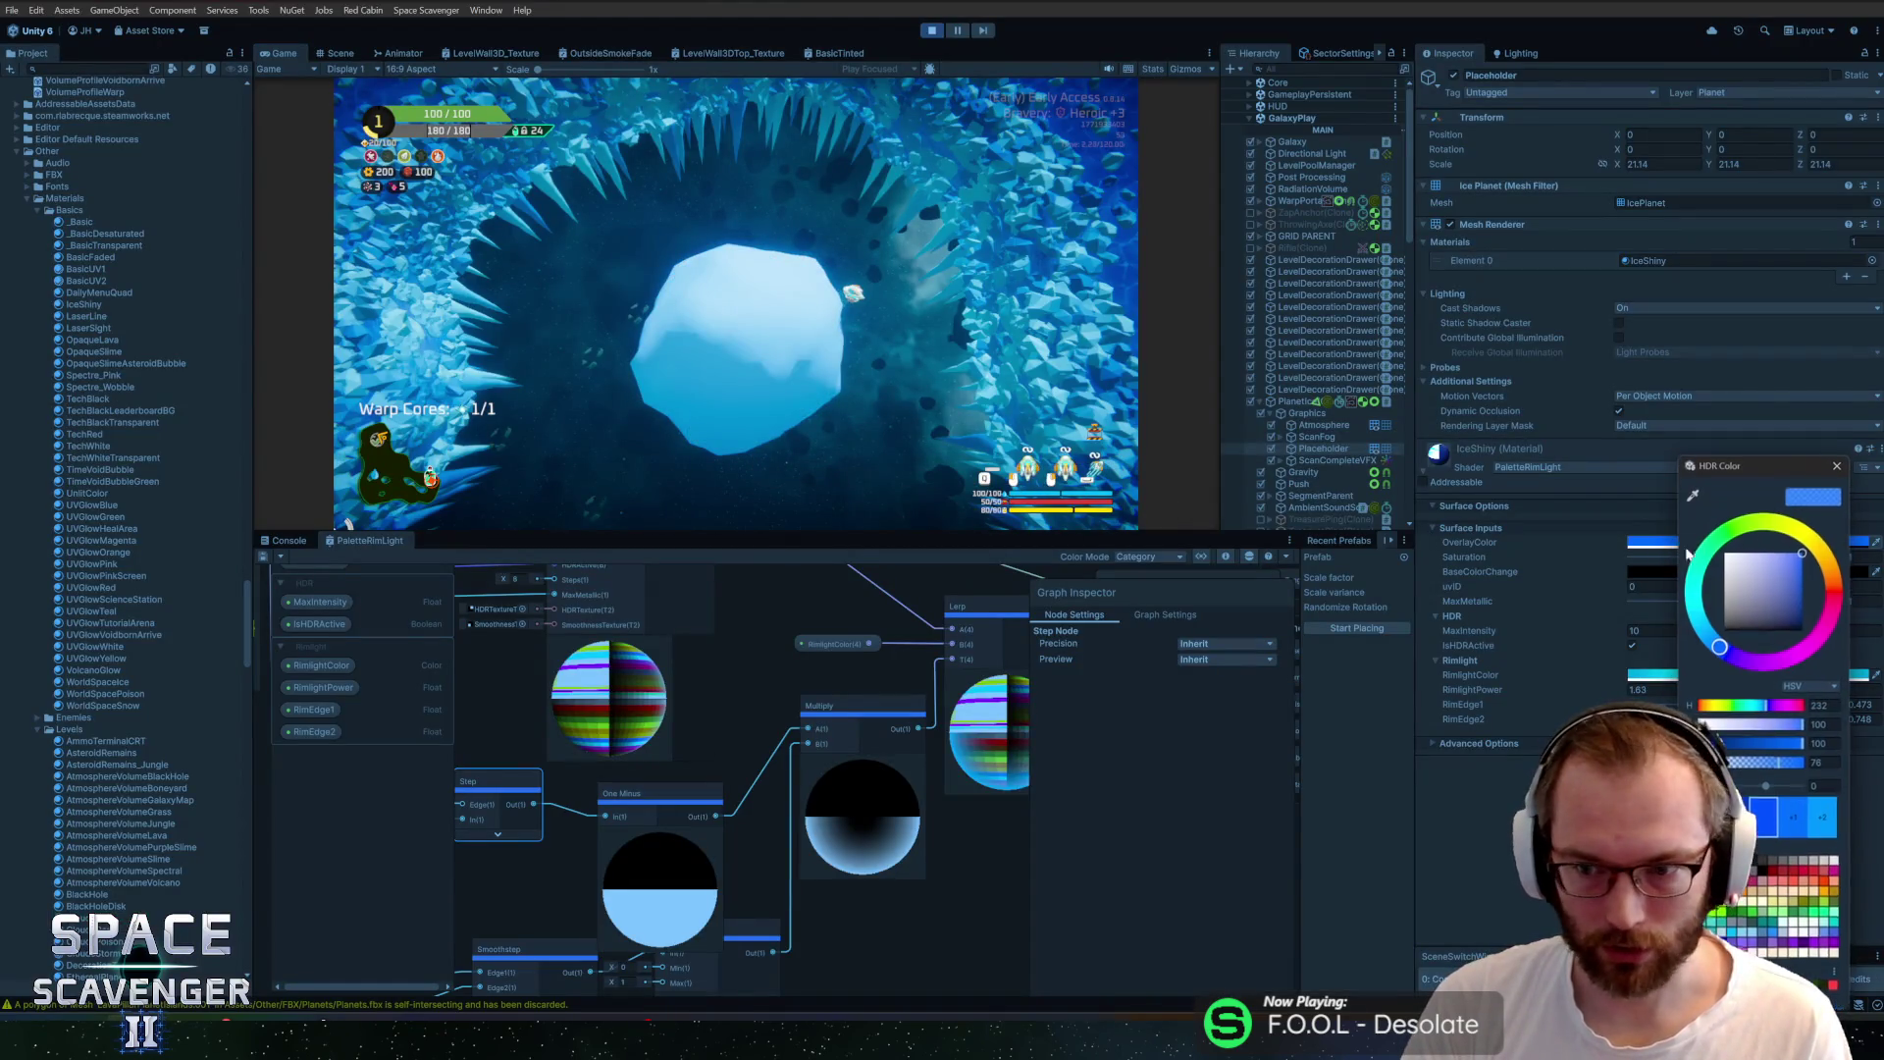
click(1833, 468)
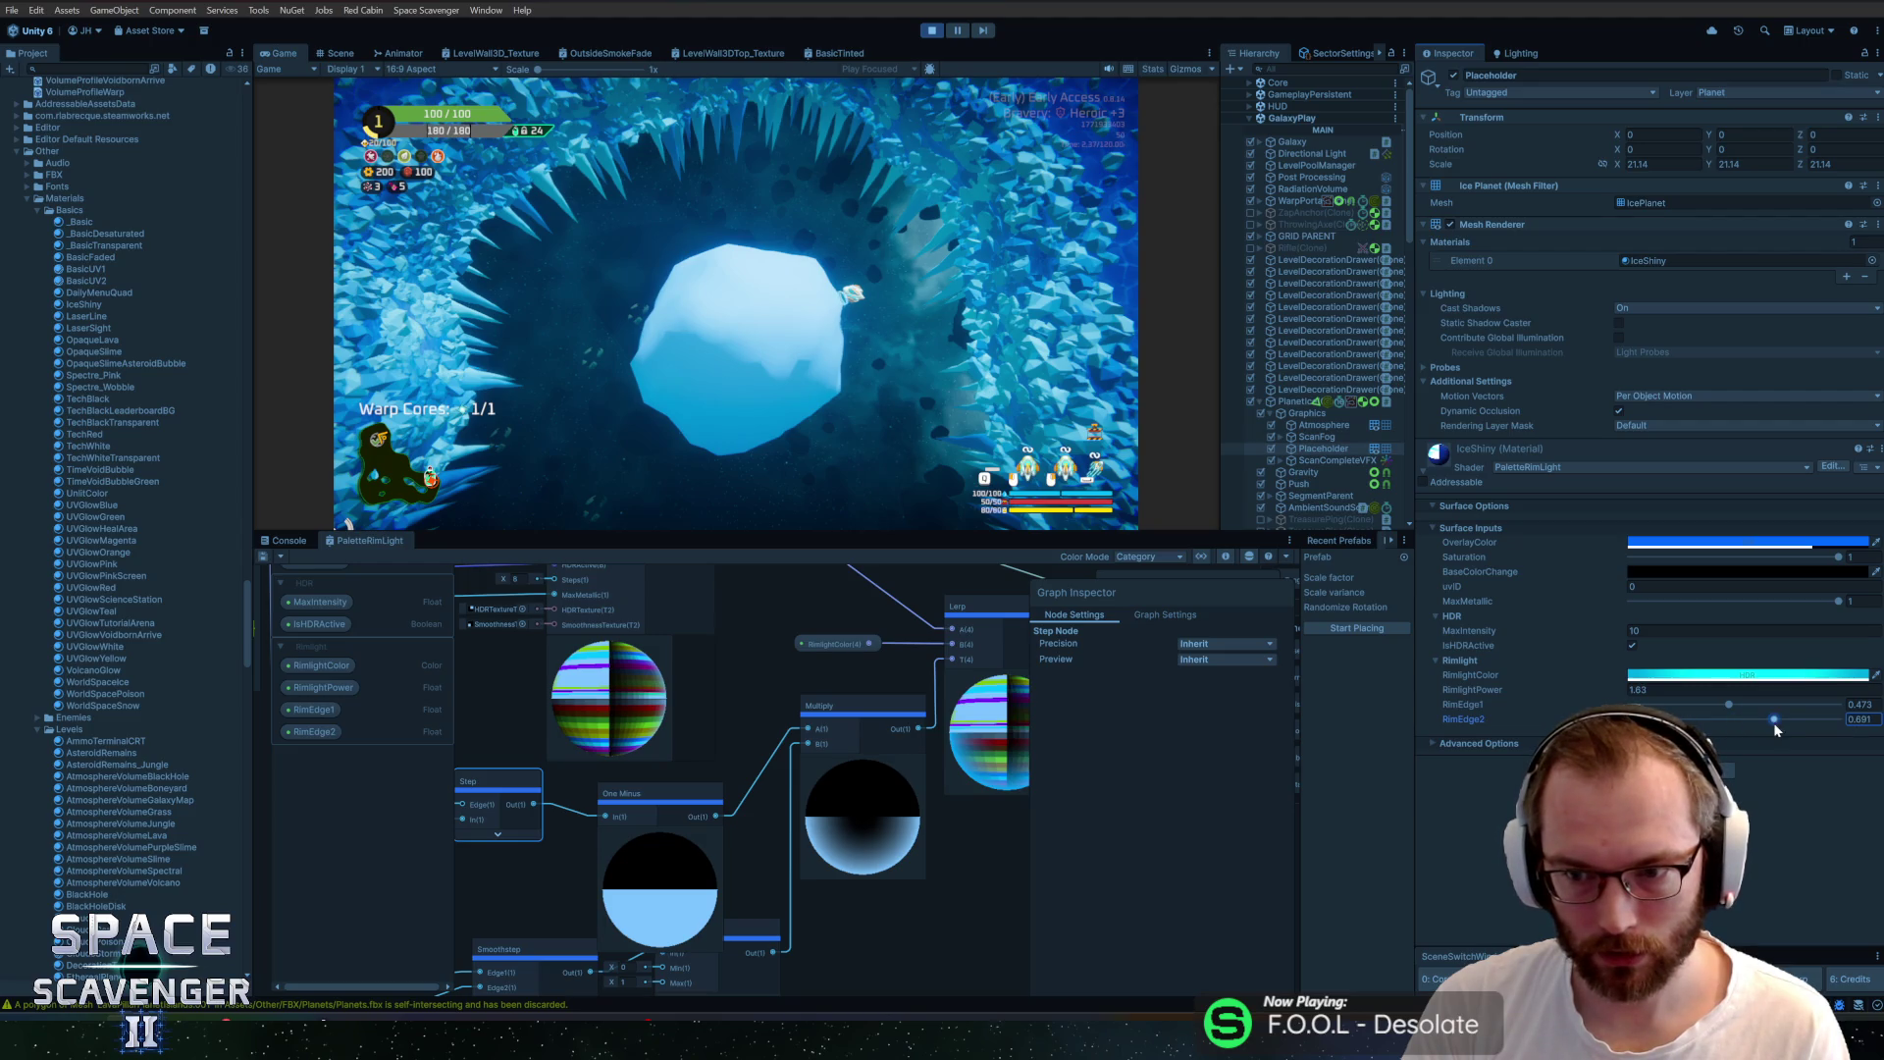
click(1674, 573)
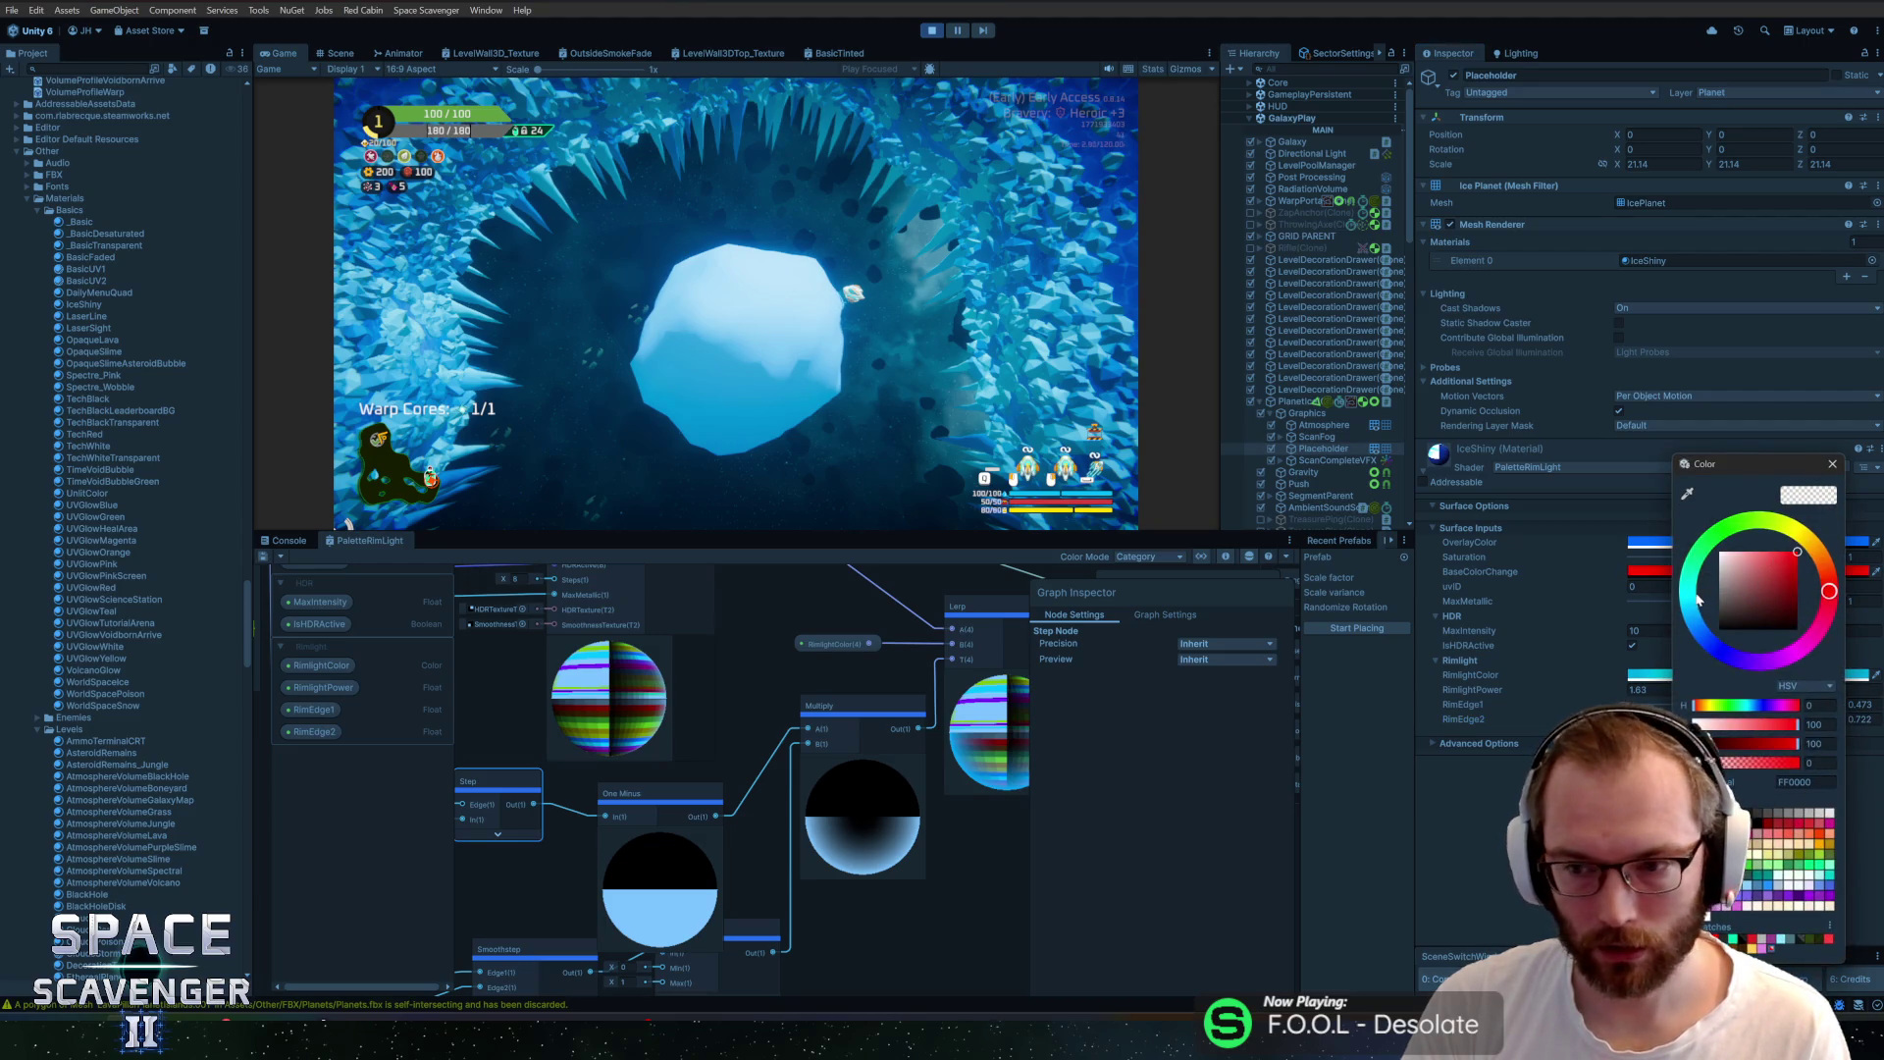
click(1698, 628)
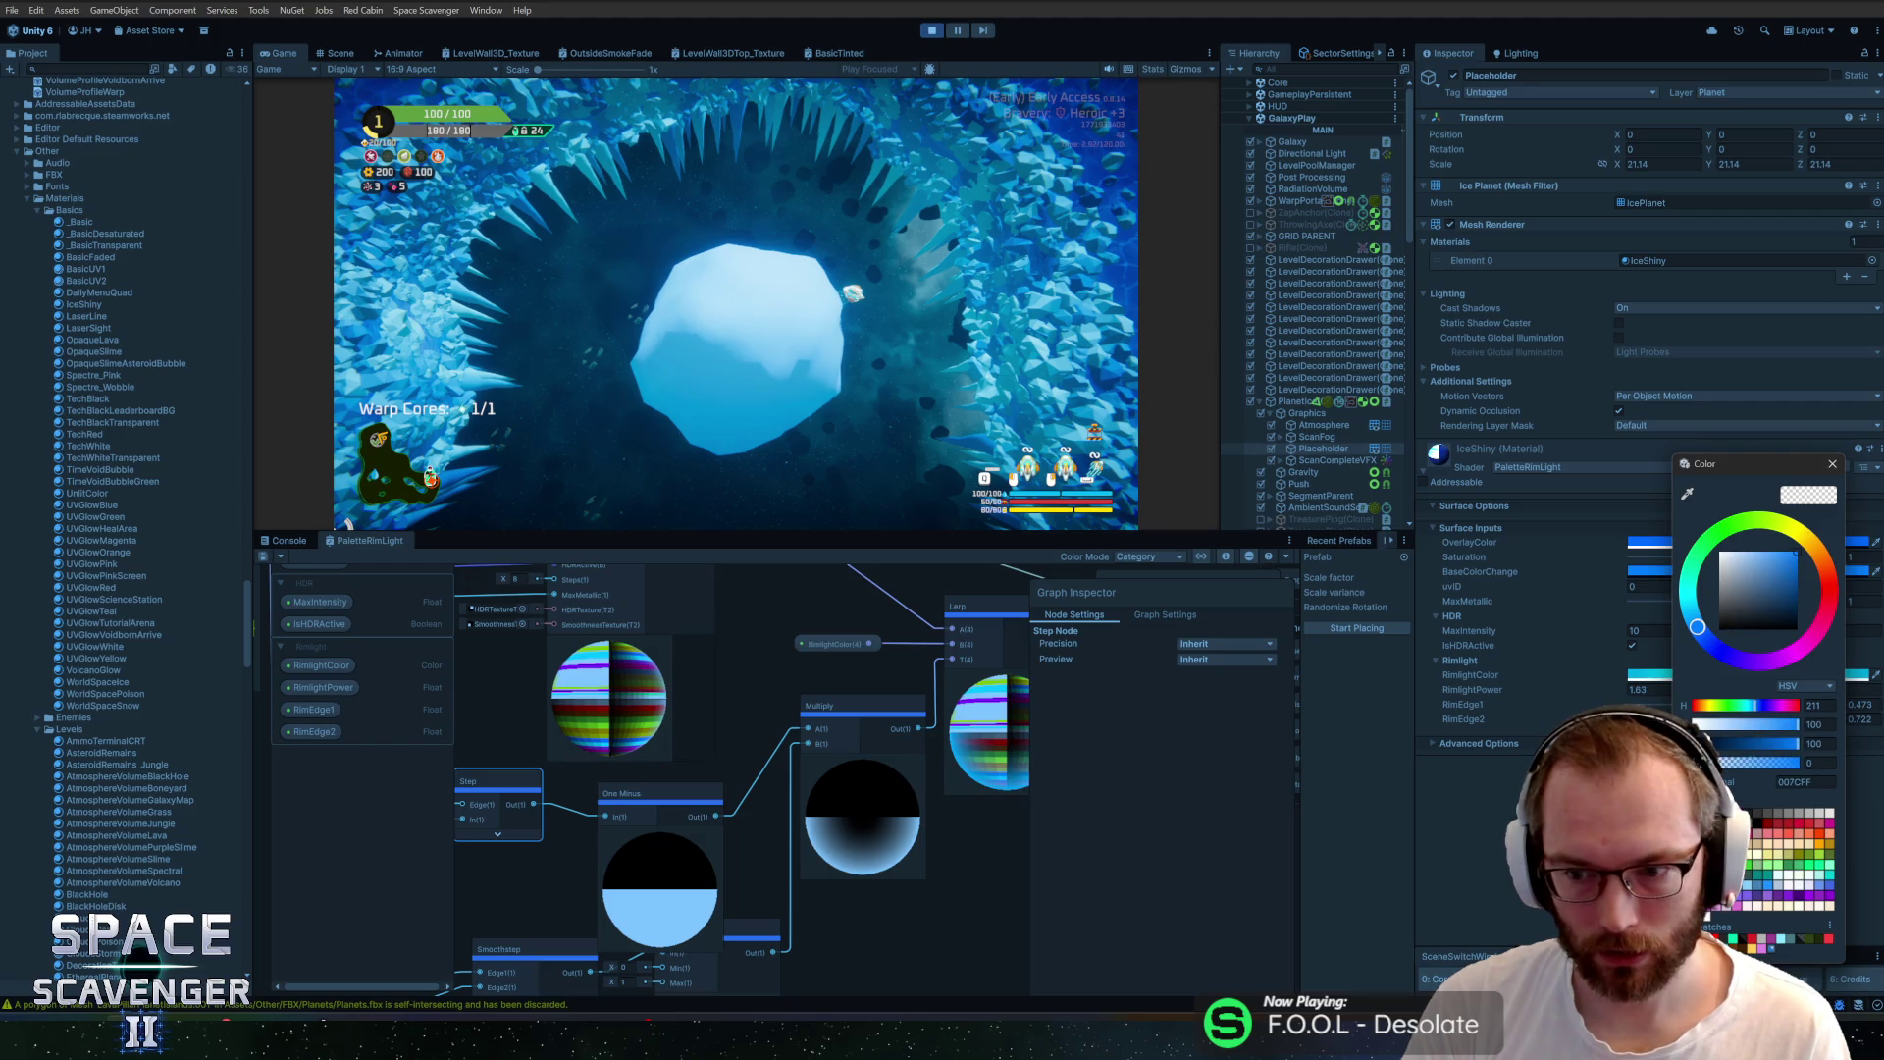
click(1814, 763)
text(100)
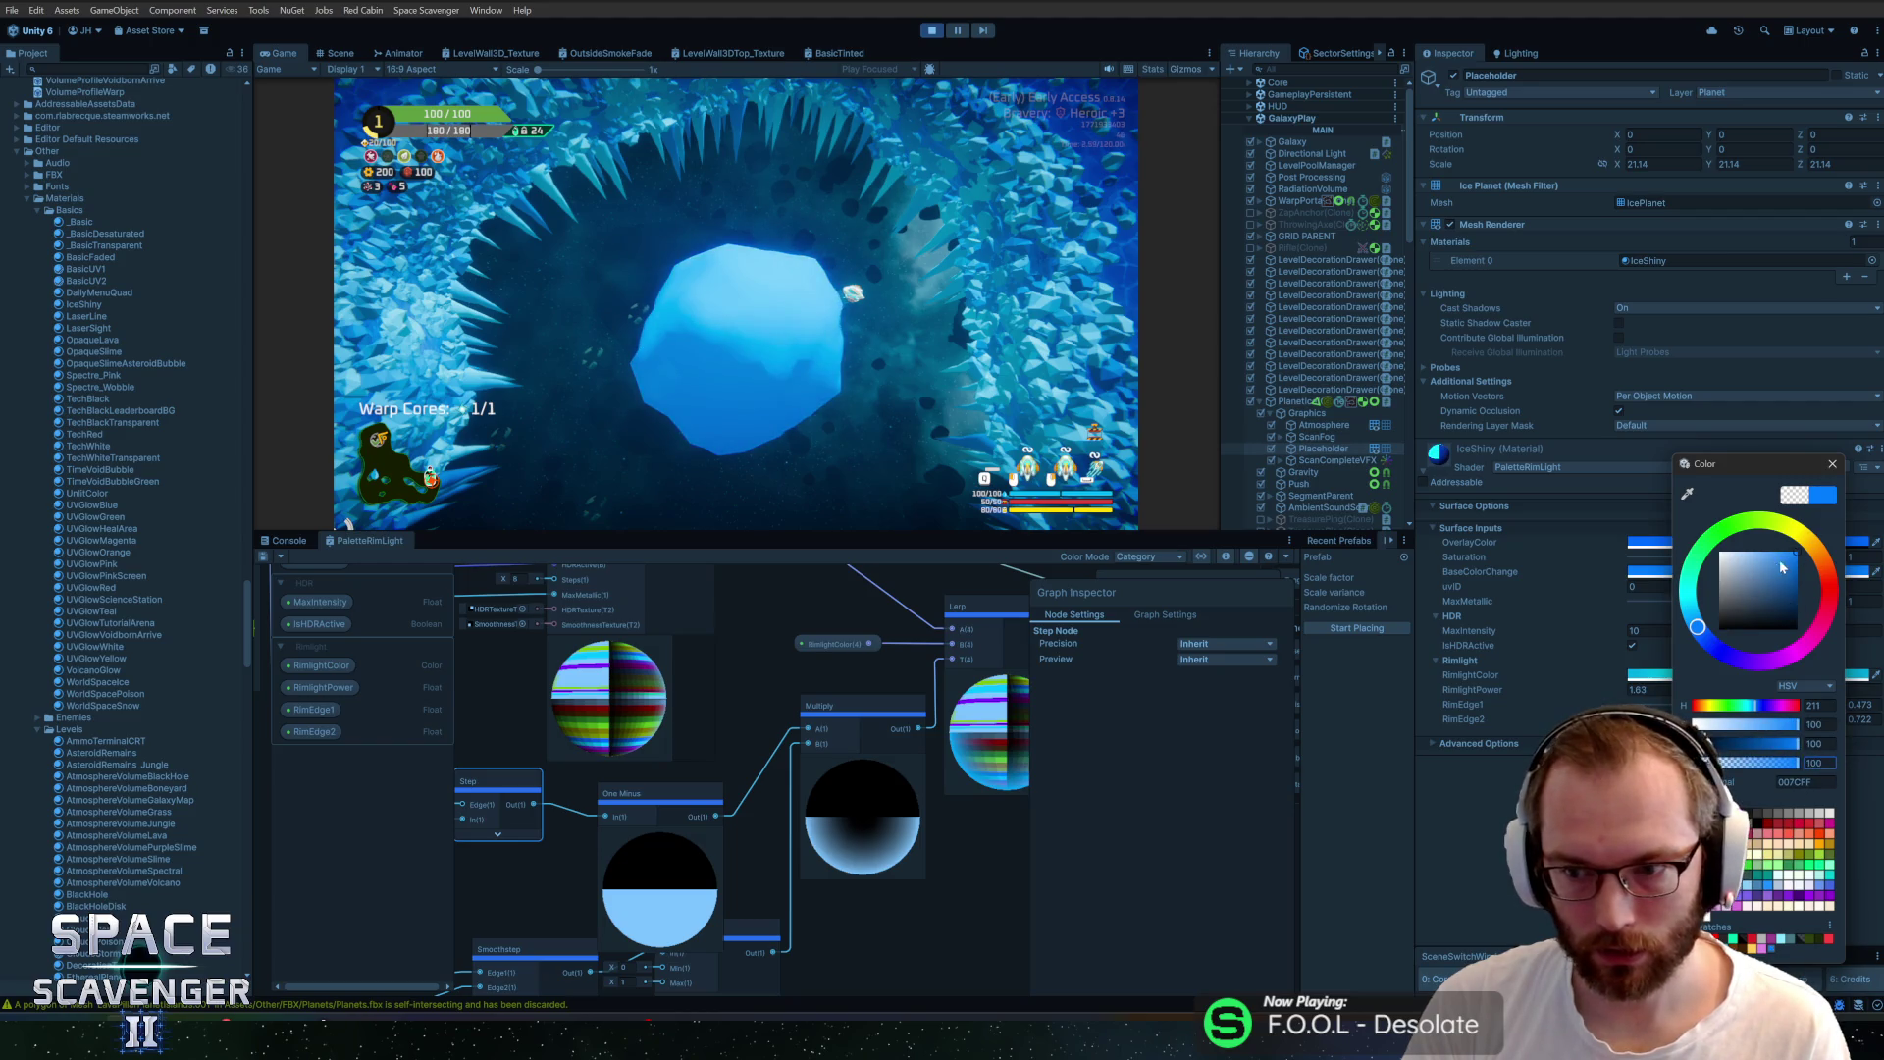
drag(1783, 567, 1767, 556)
drag(1698, 630, 1694, 623)
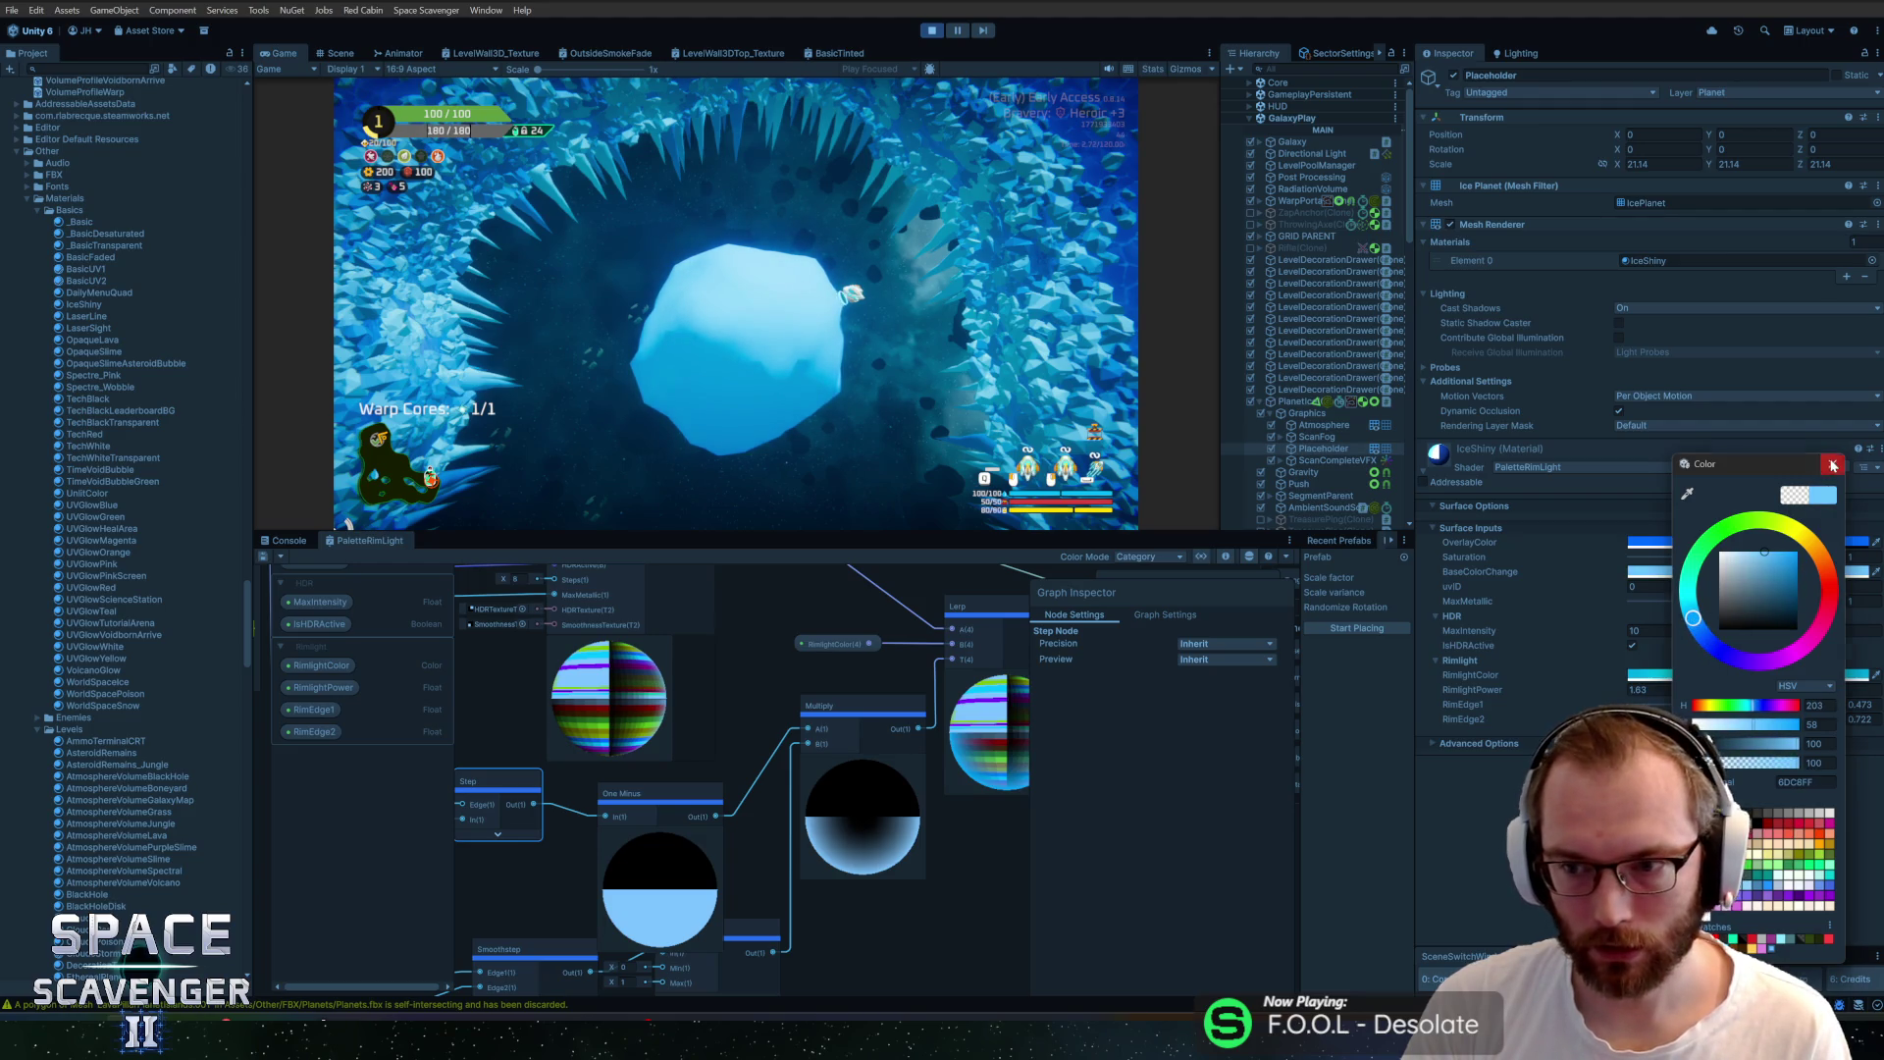
click(1832, 466)
Deepen and brighten the BaseColorChange blue so the planet glows bright cyan
click(1717, 574)
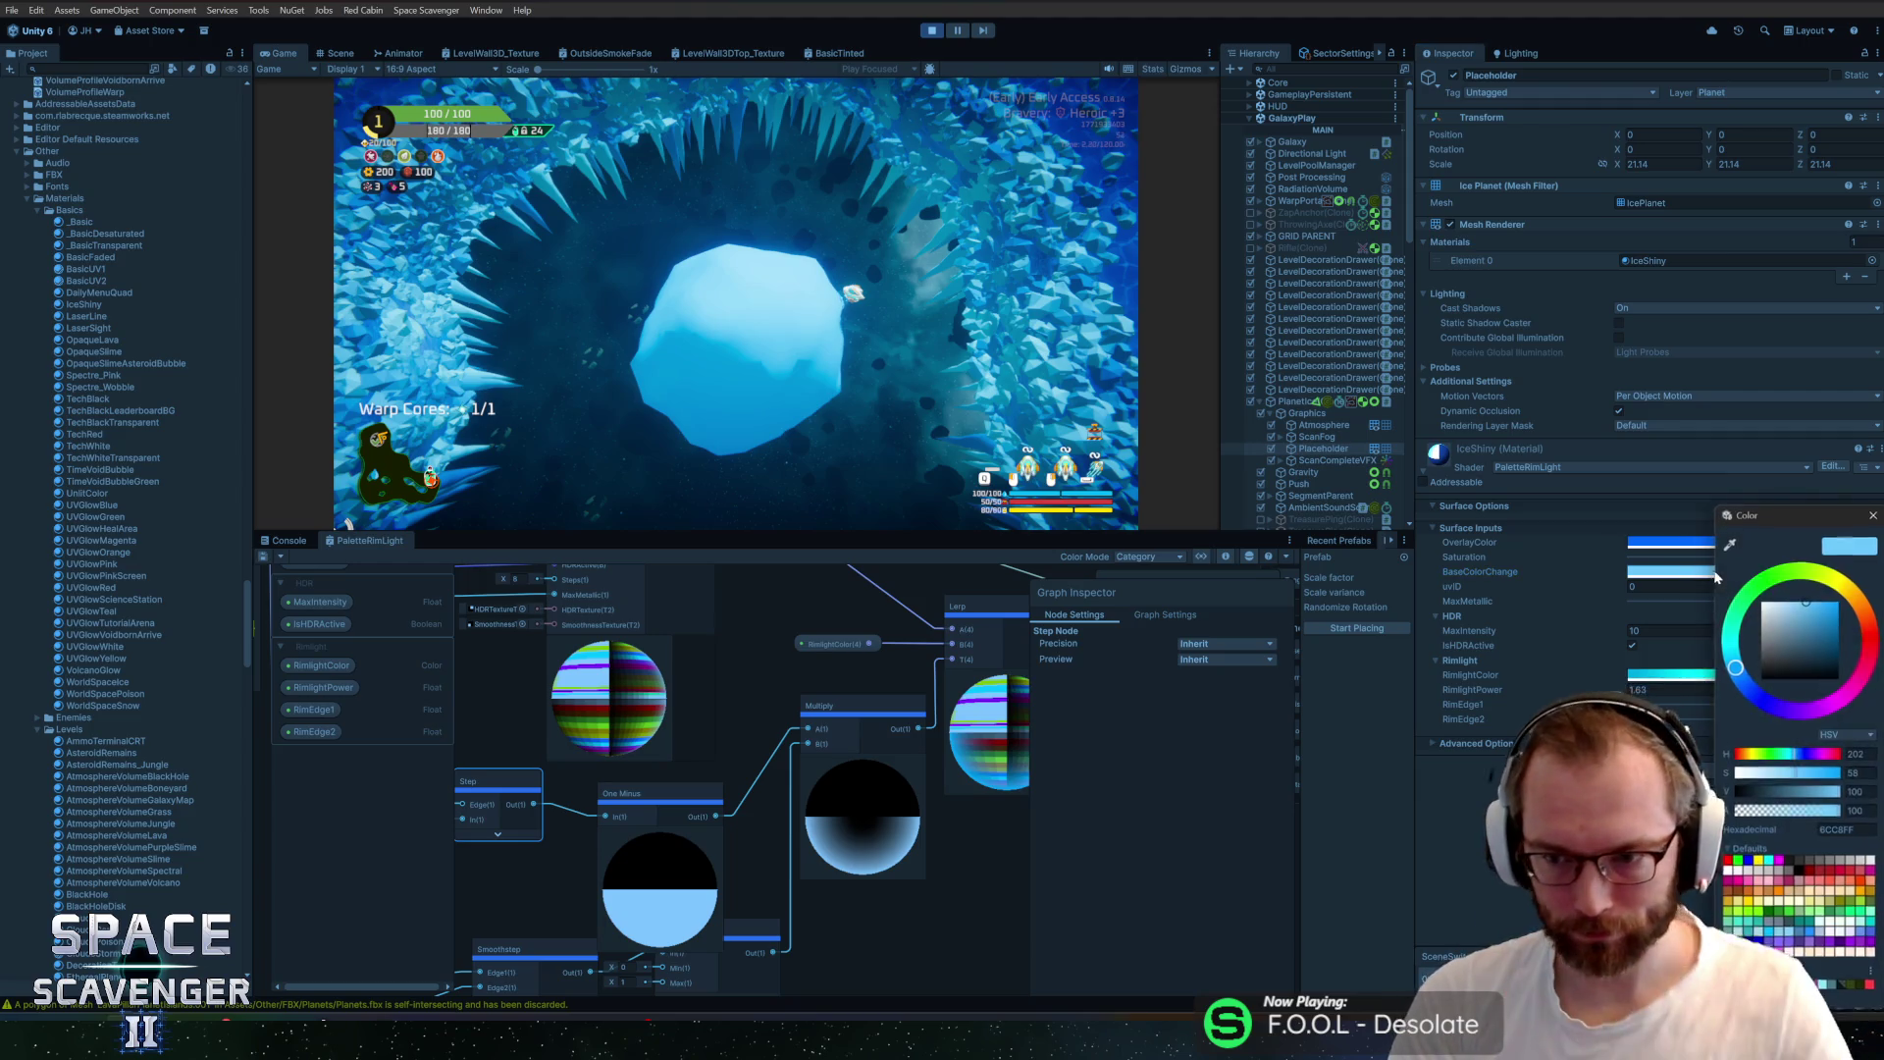
drag(1736, 667, 1749, 690)
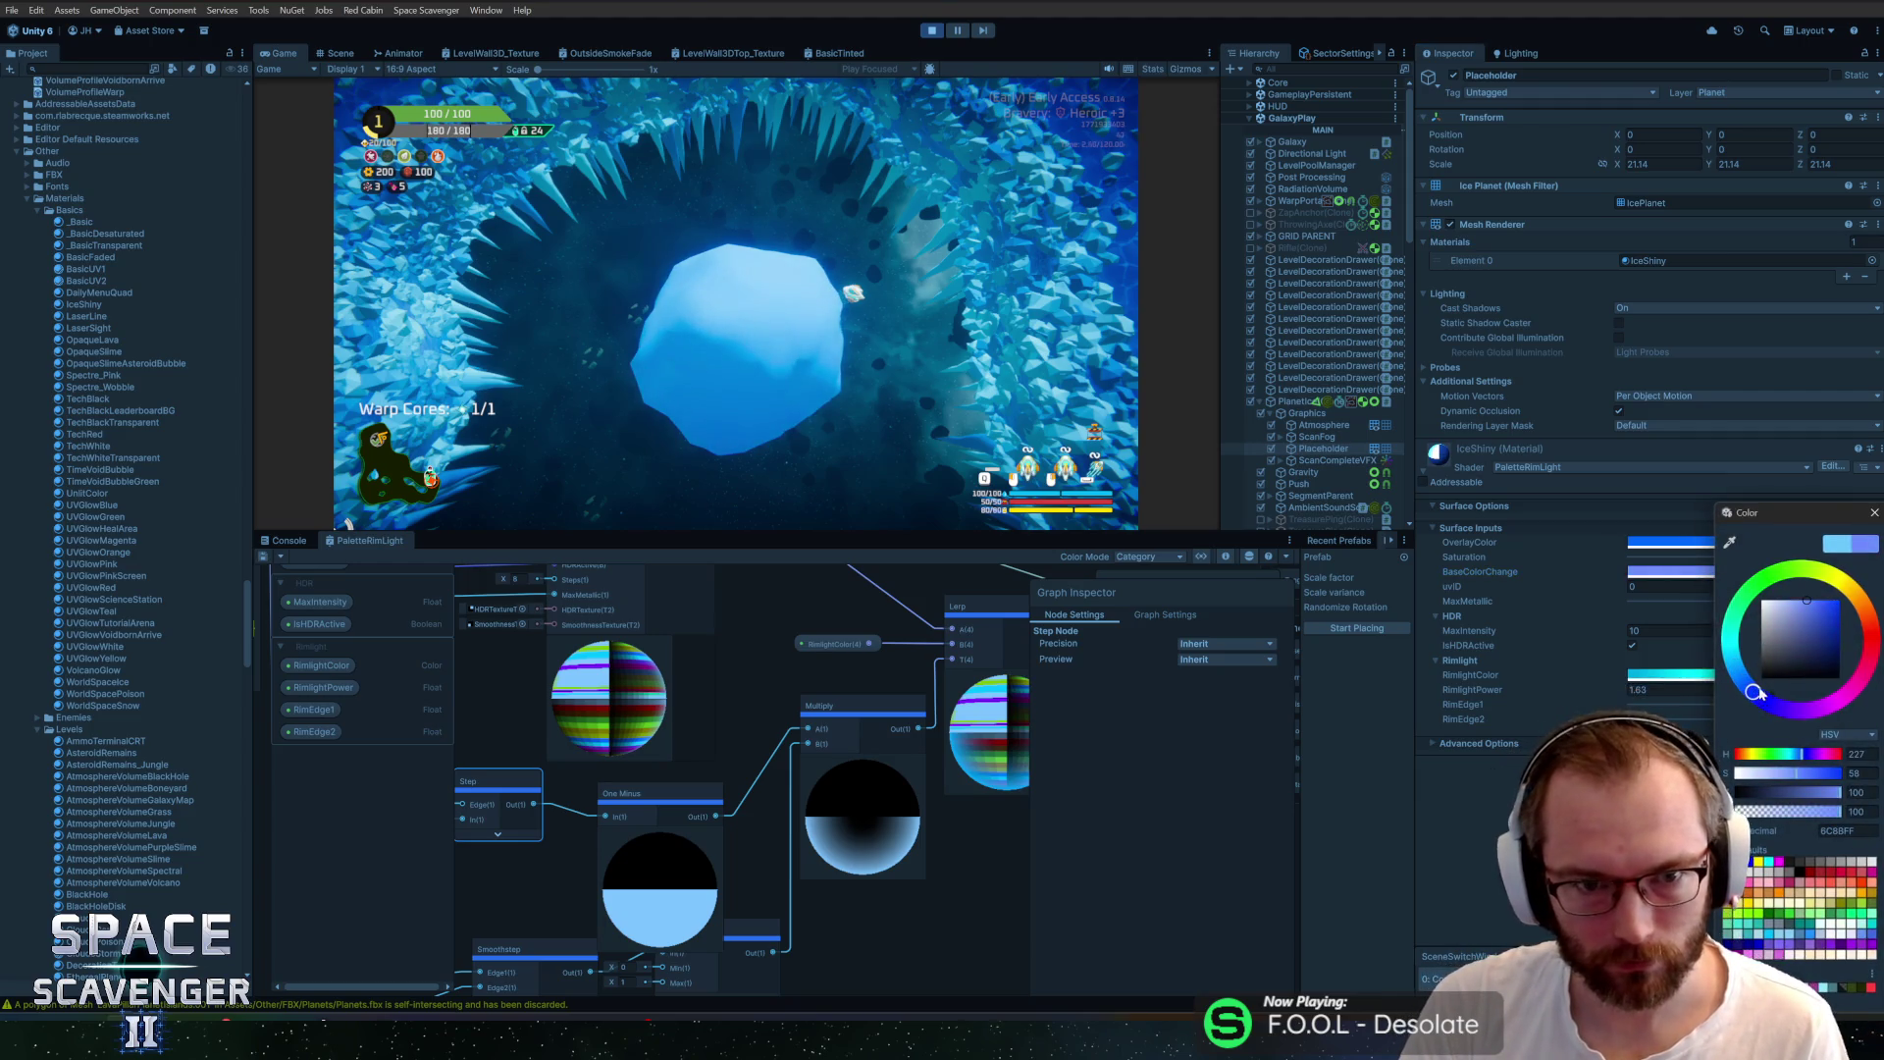
drag(1832, 611, 1836, 600)
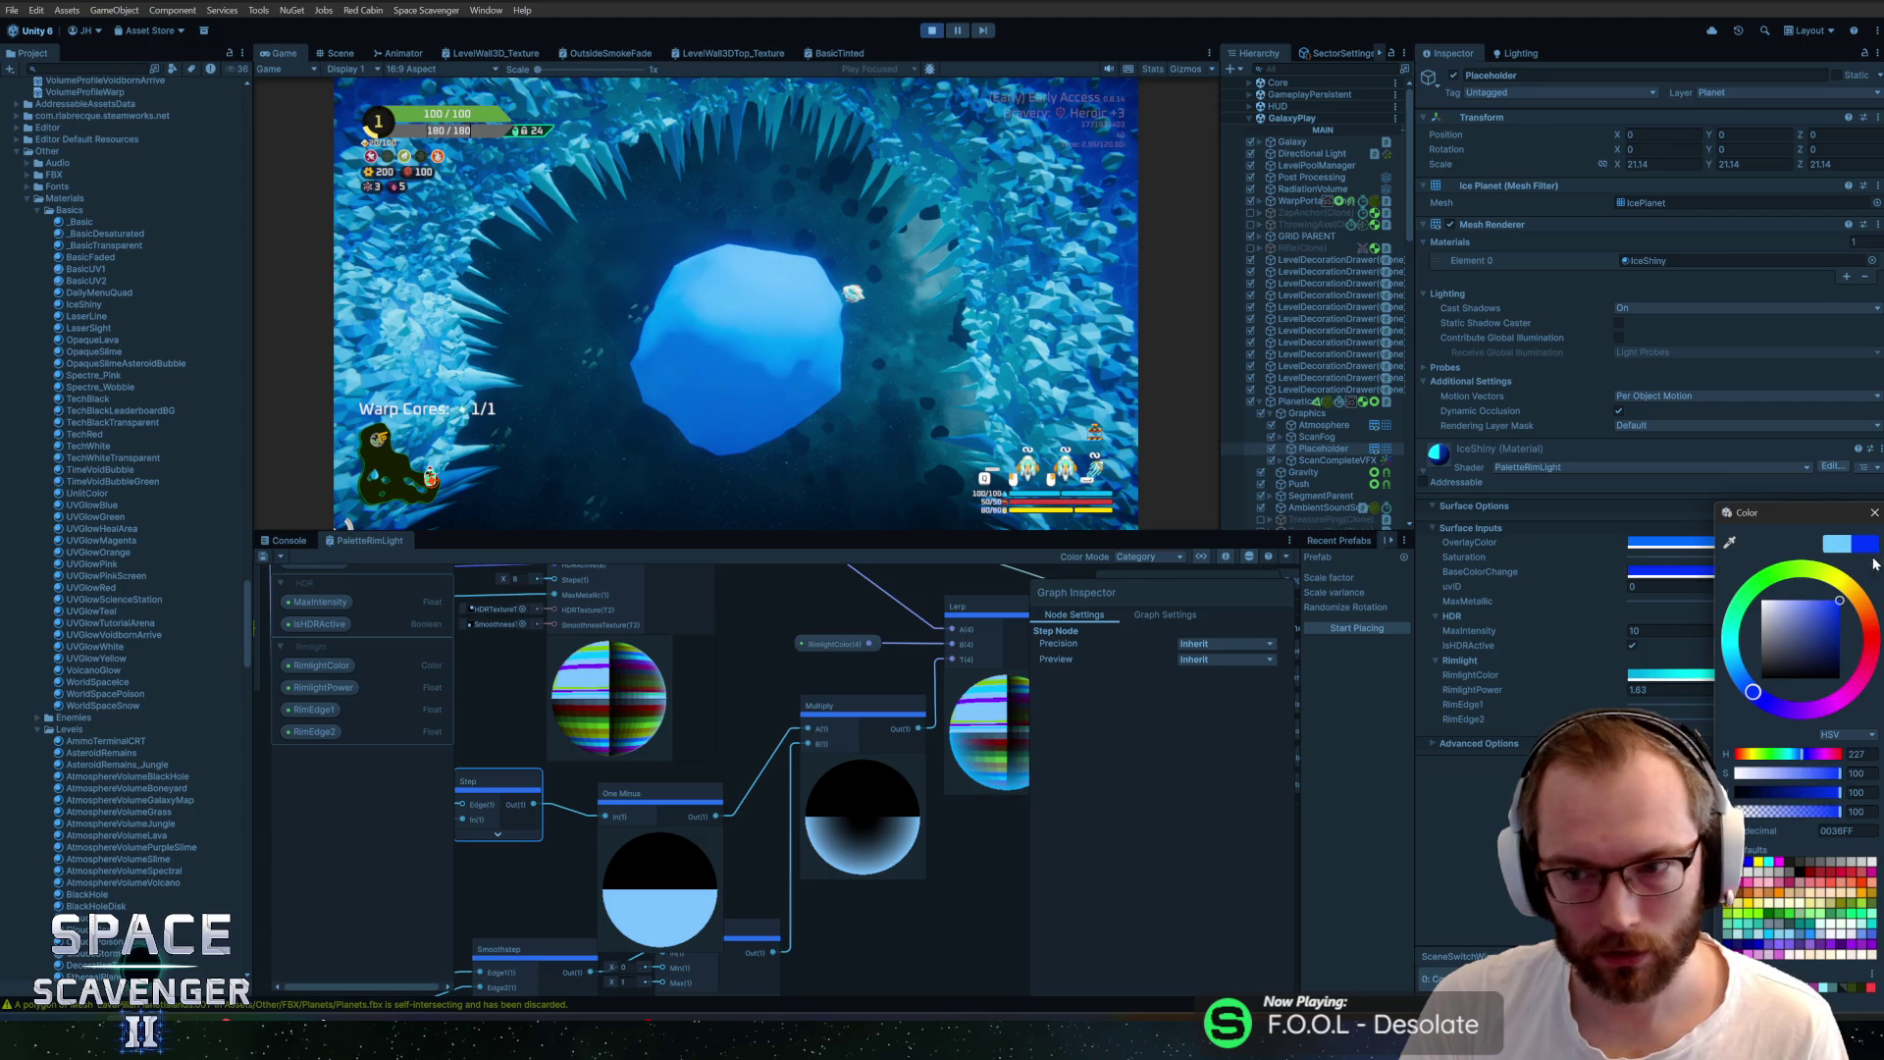
click(1875, 512)
click(1793, 575)
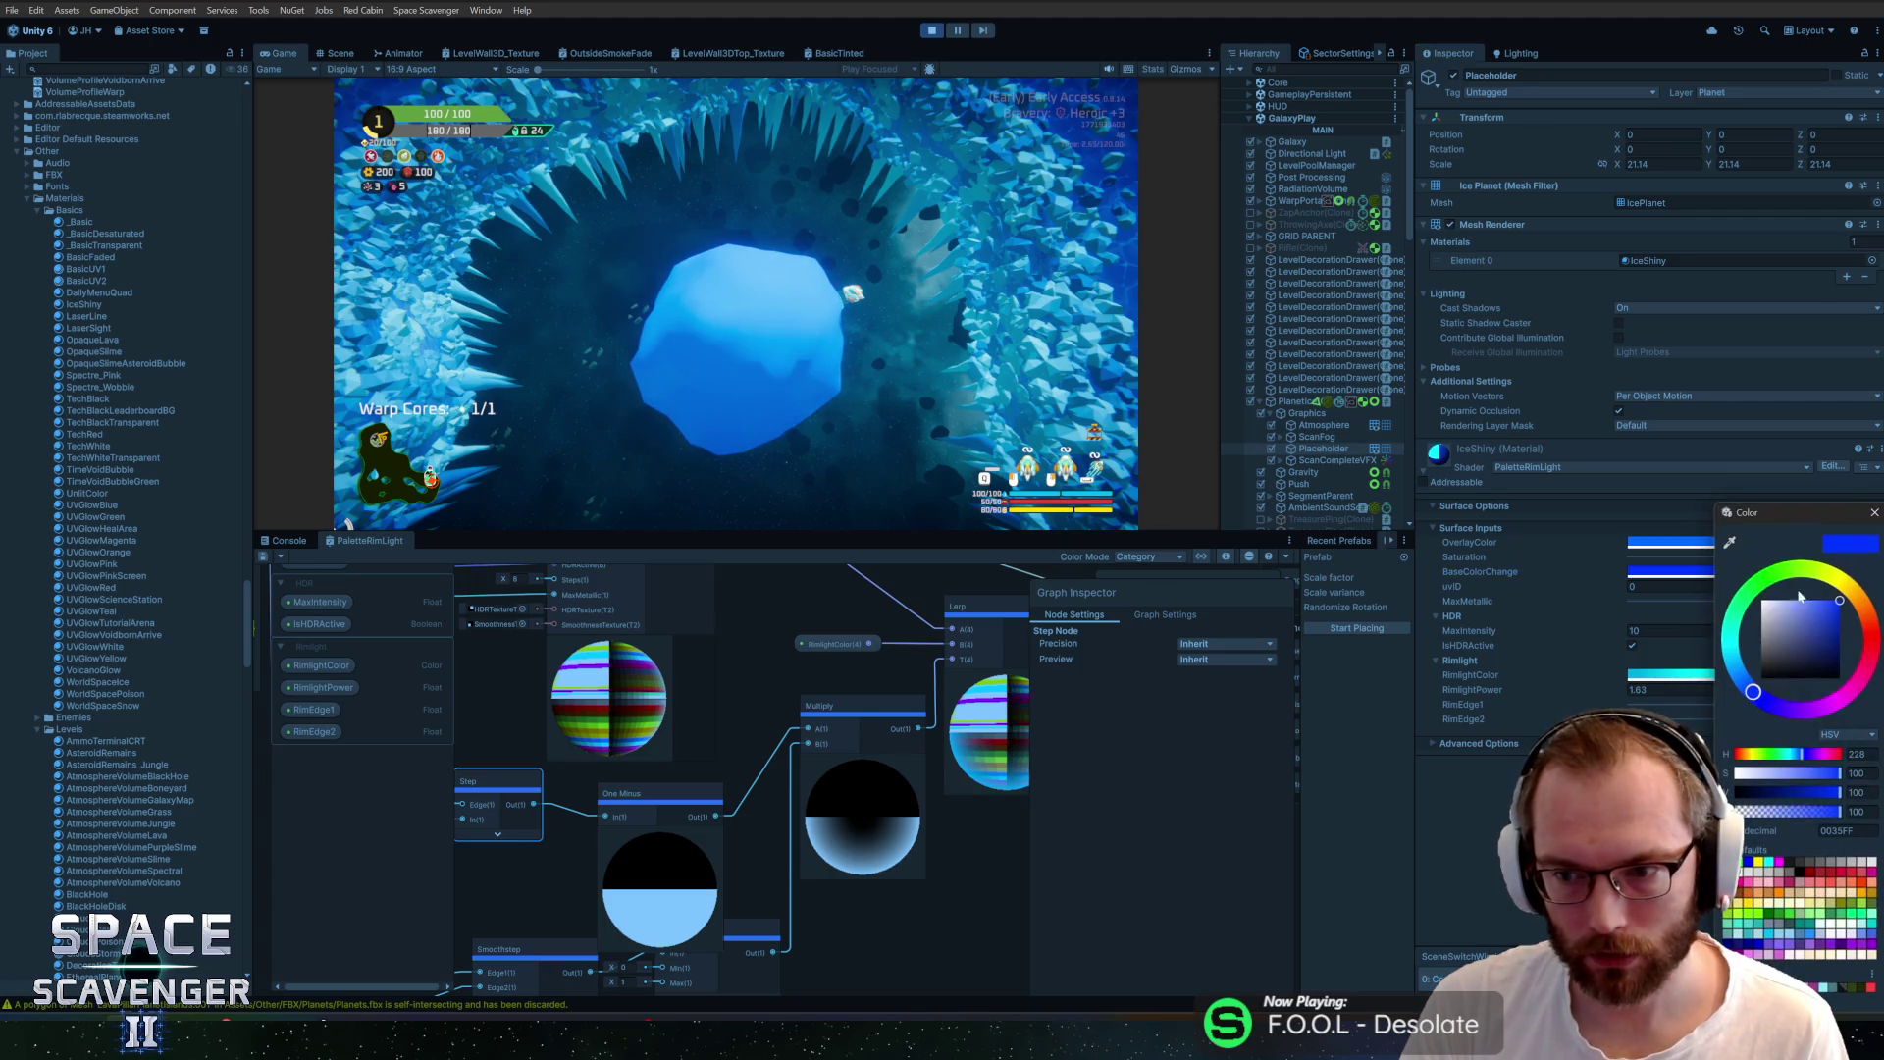
click(1875, 512)
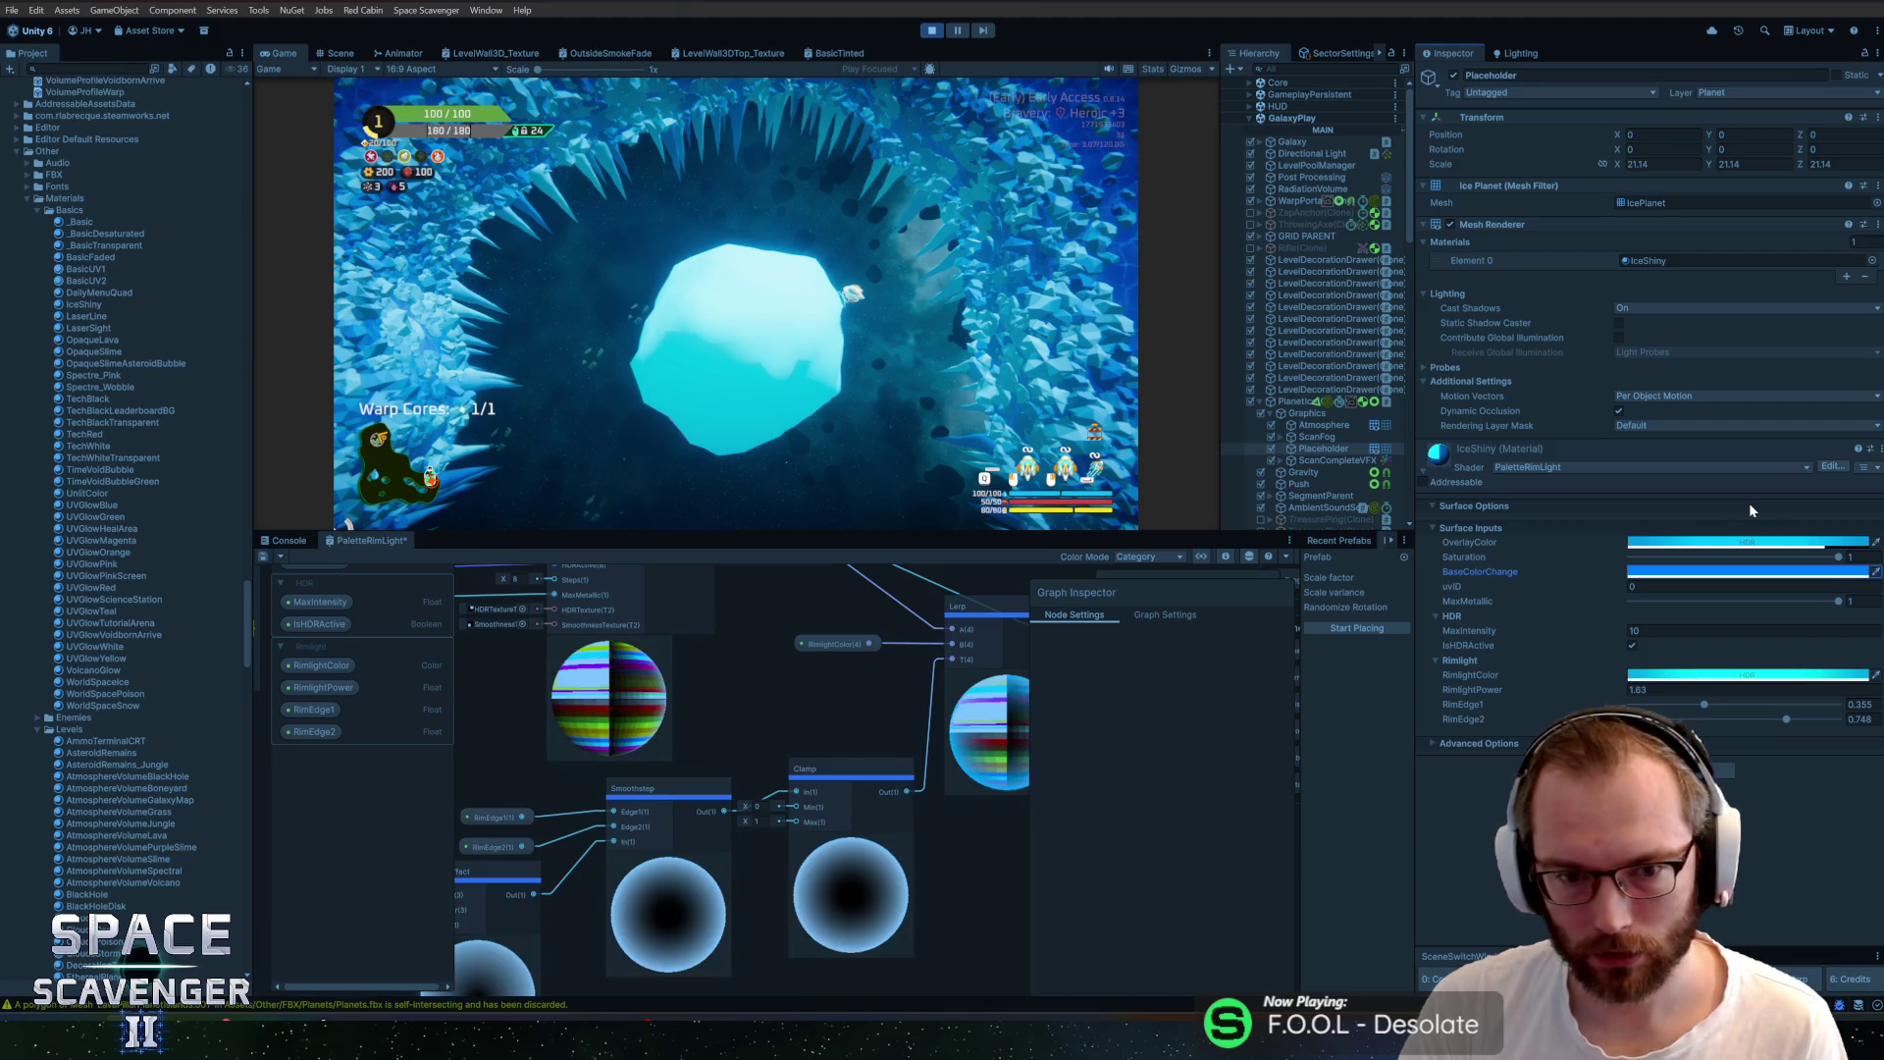
Delete the Comparison node from the PaletteRimLight shader graph
scroll(820, 695, down, 3)
mouse_move(898, 572)
mouse_down()
mouse_move(917, 656)
mouse_move(686, 615)
mouse_up()
mouse_move(761, 701)
mouse_down()
mouse_move(761, 644)
mouse_move(799, 597)
mouse_move(852, 680)
mouse_up()
scroll(870, 683, up, 3)
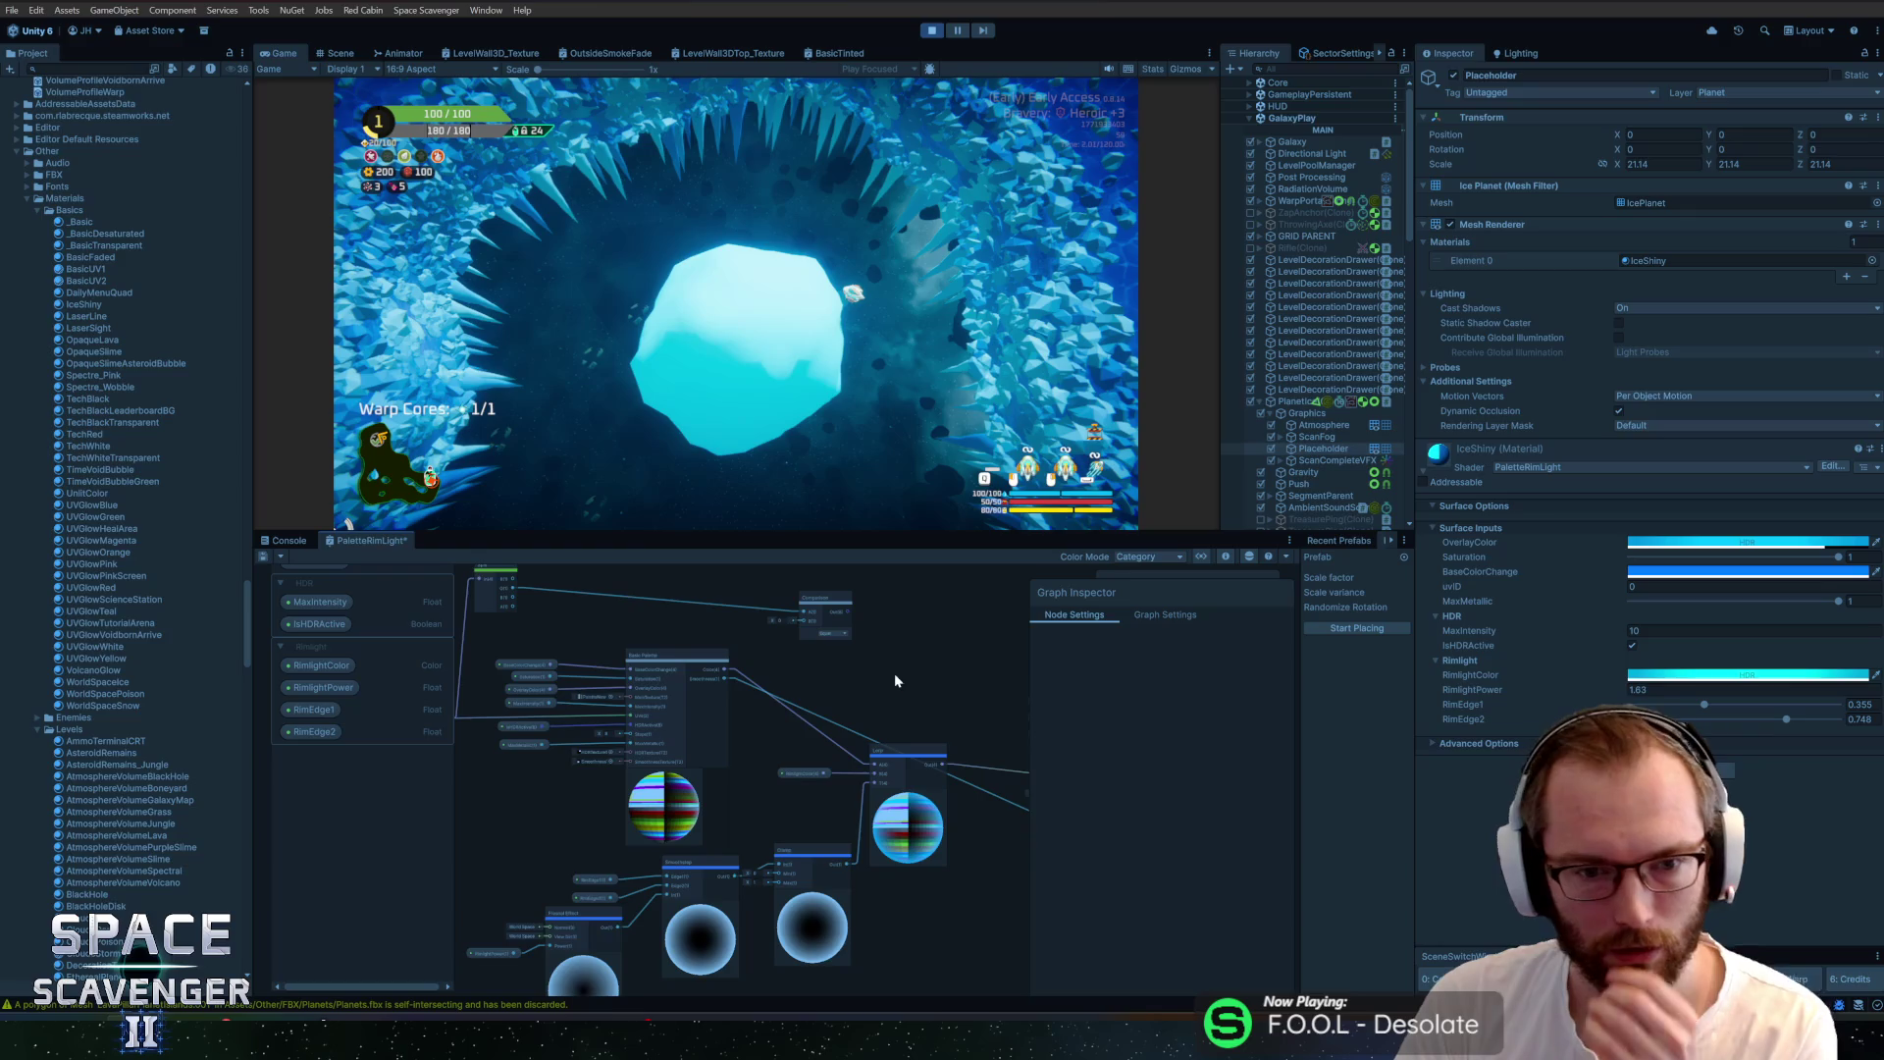
key(Delete)
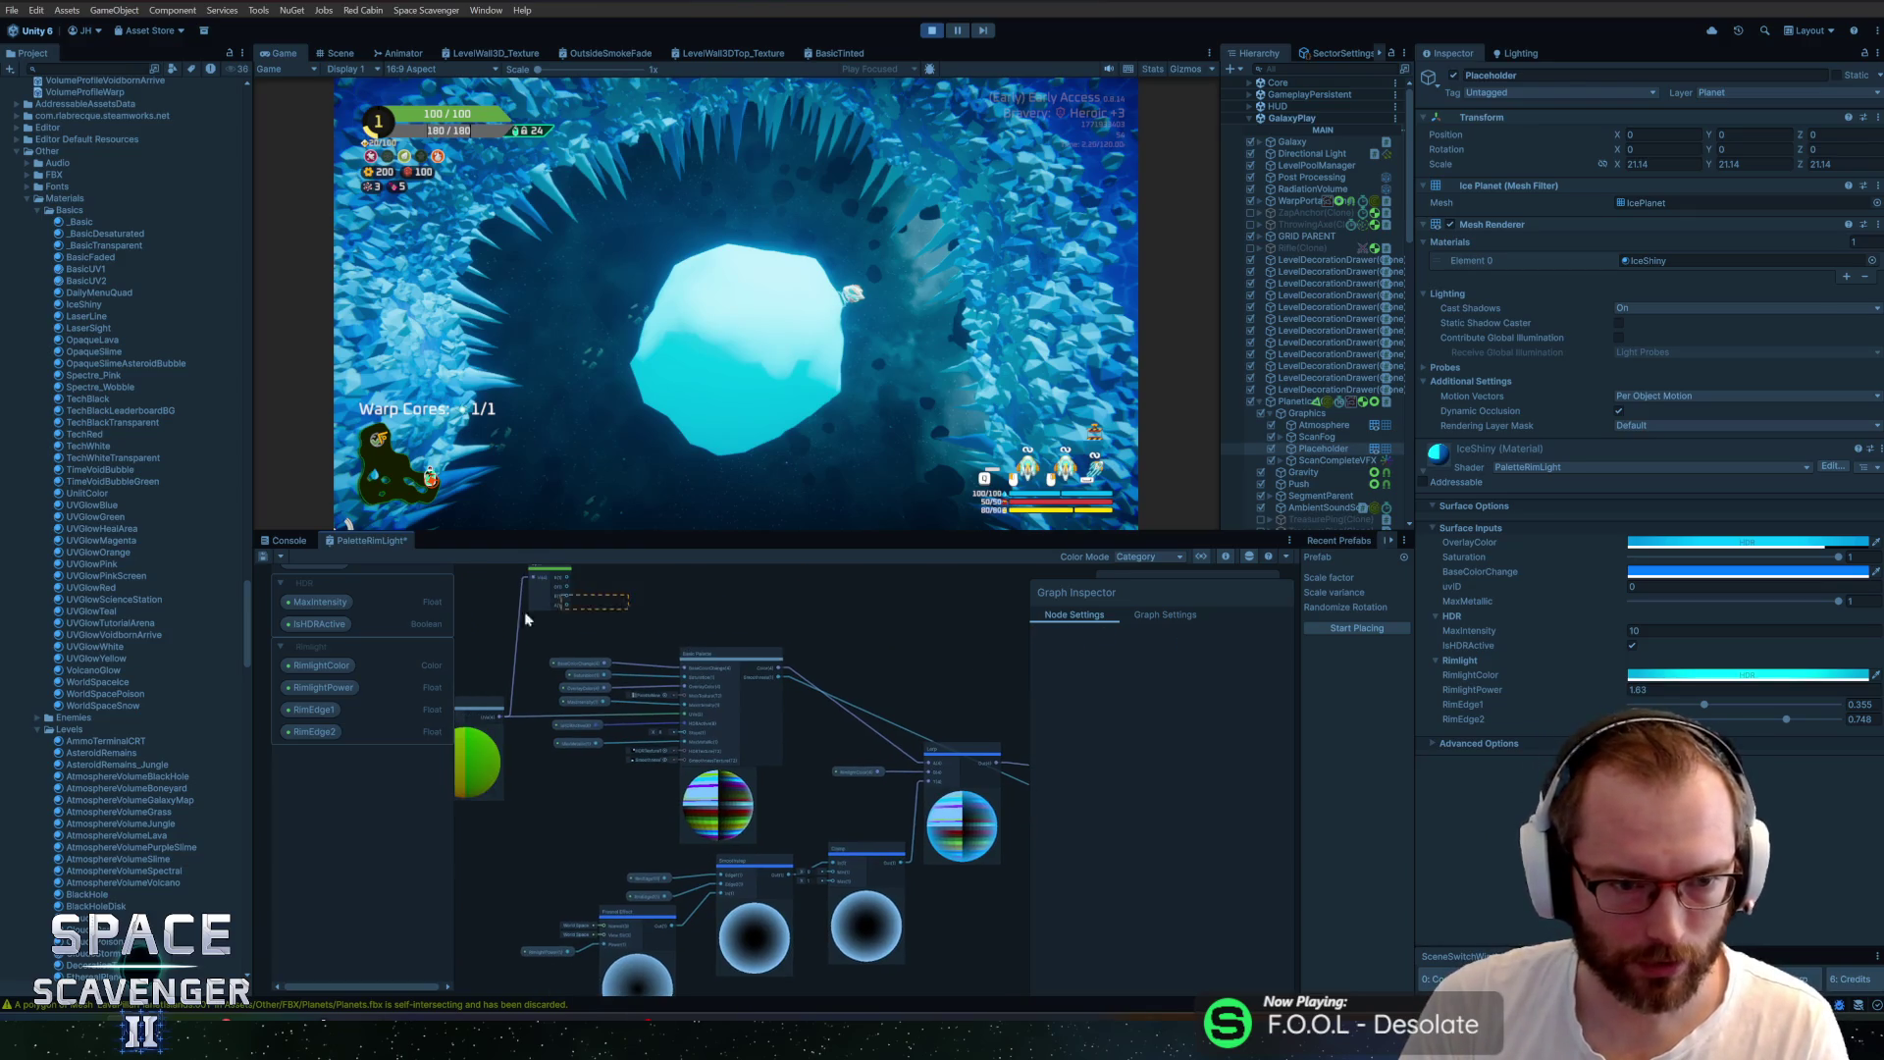
Save the PaletteRimLight graph asset, check the planet in the running game, then go to Blender
key(alt+Tab)
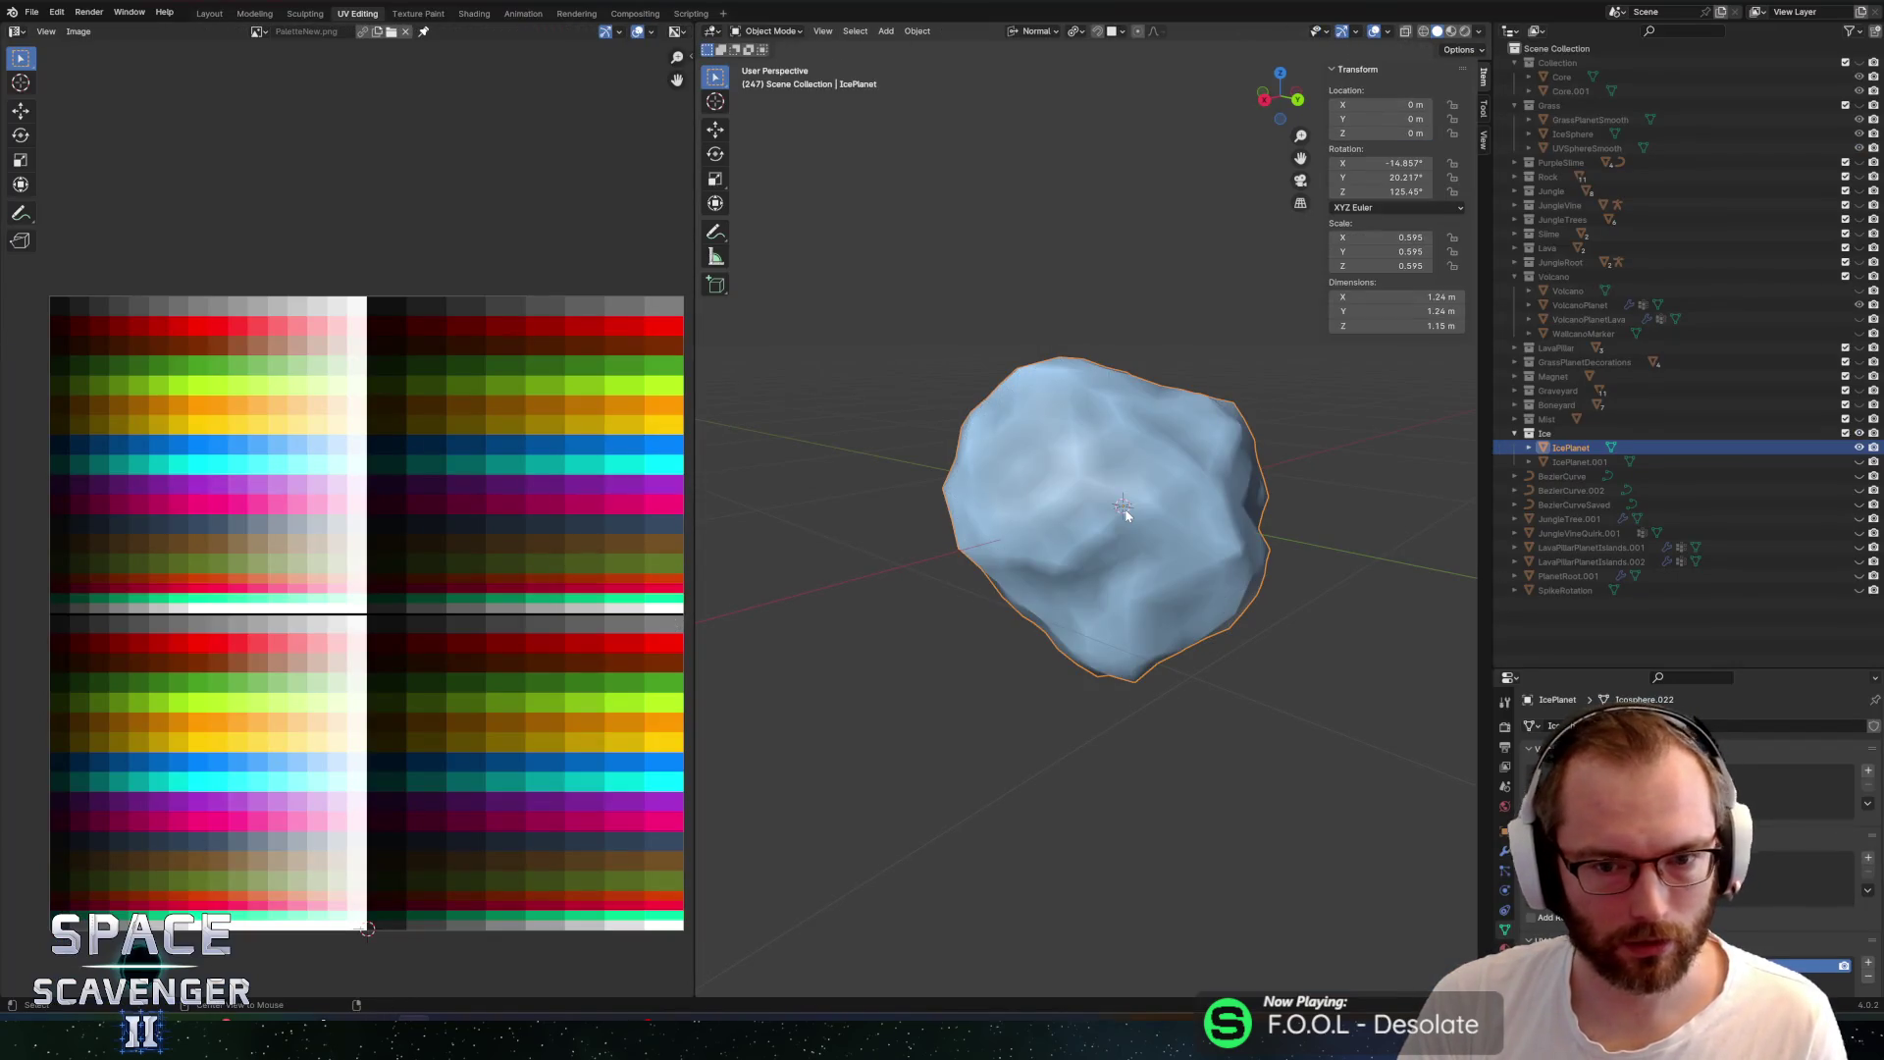
key(alt+Tab)
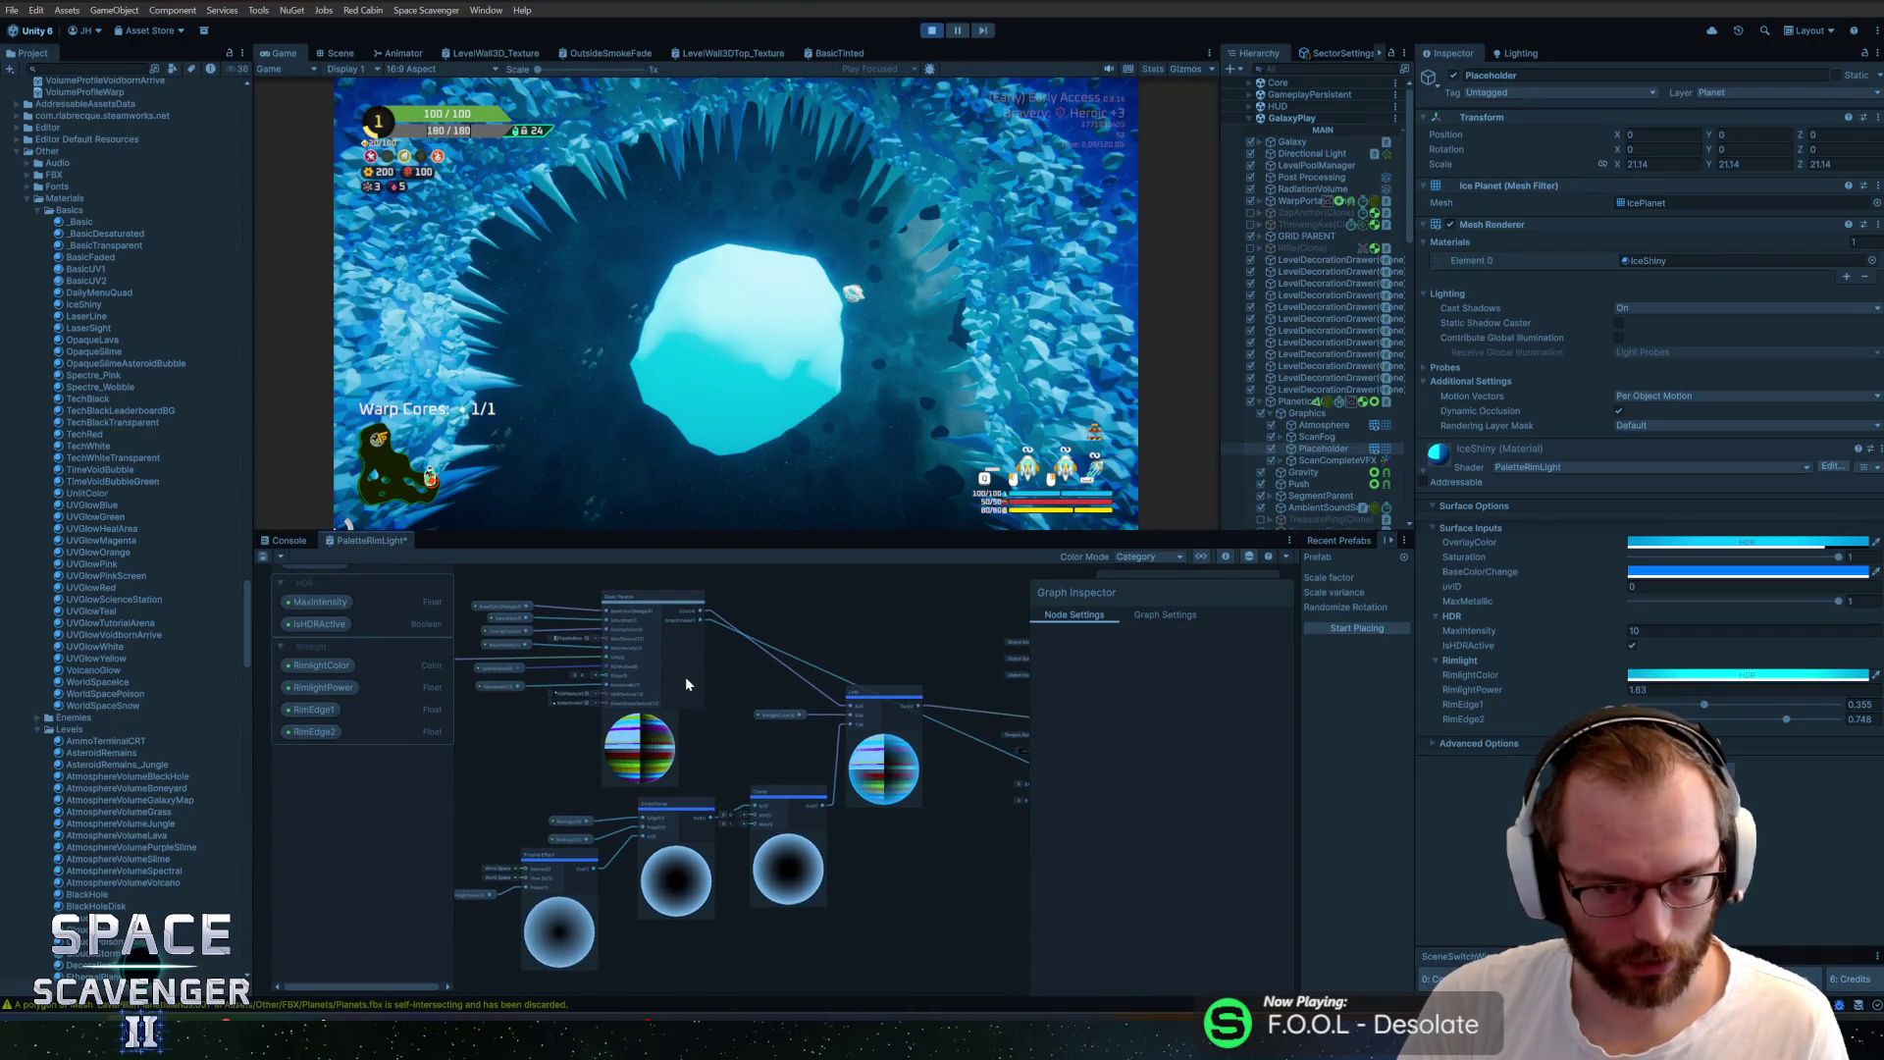
scroll(827, 699, up, 3)
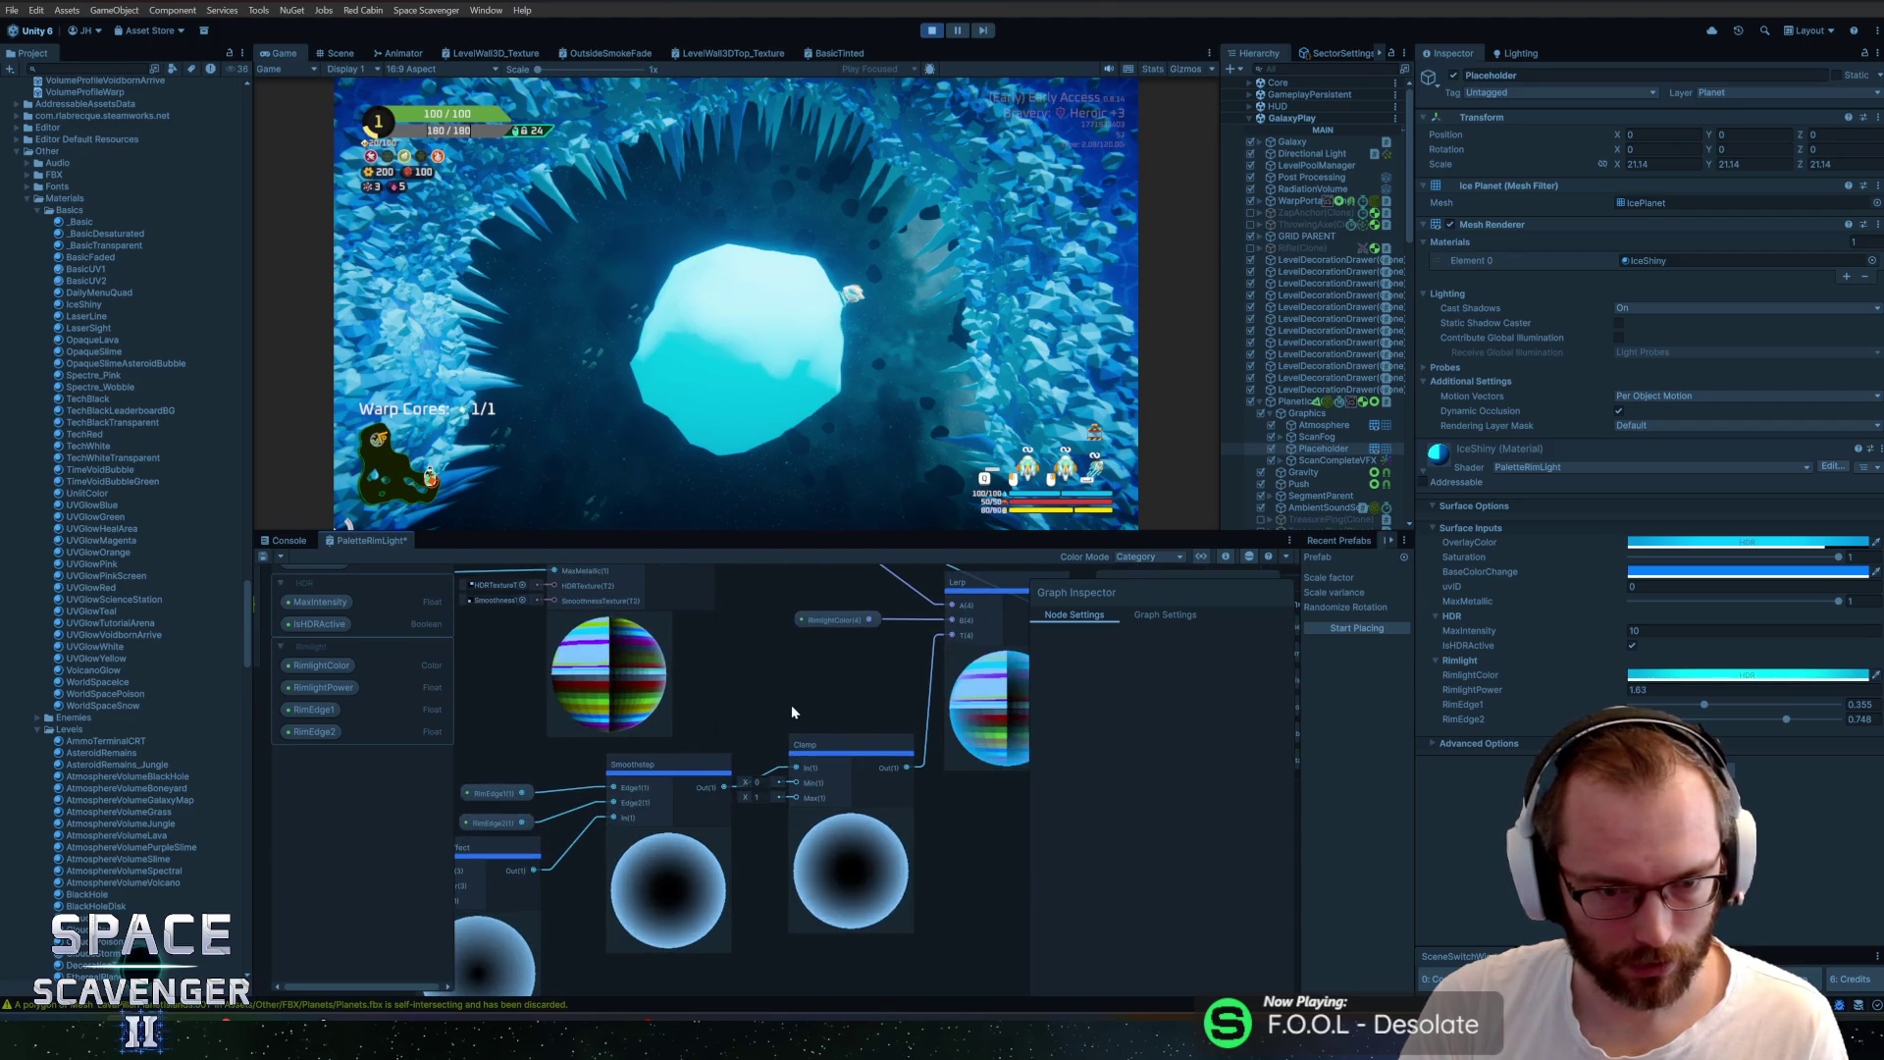
click(264, 555)
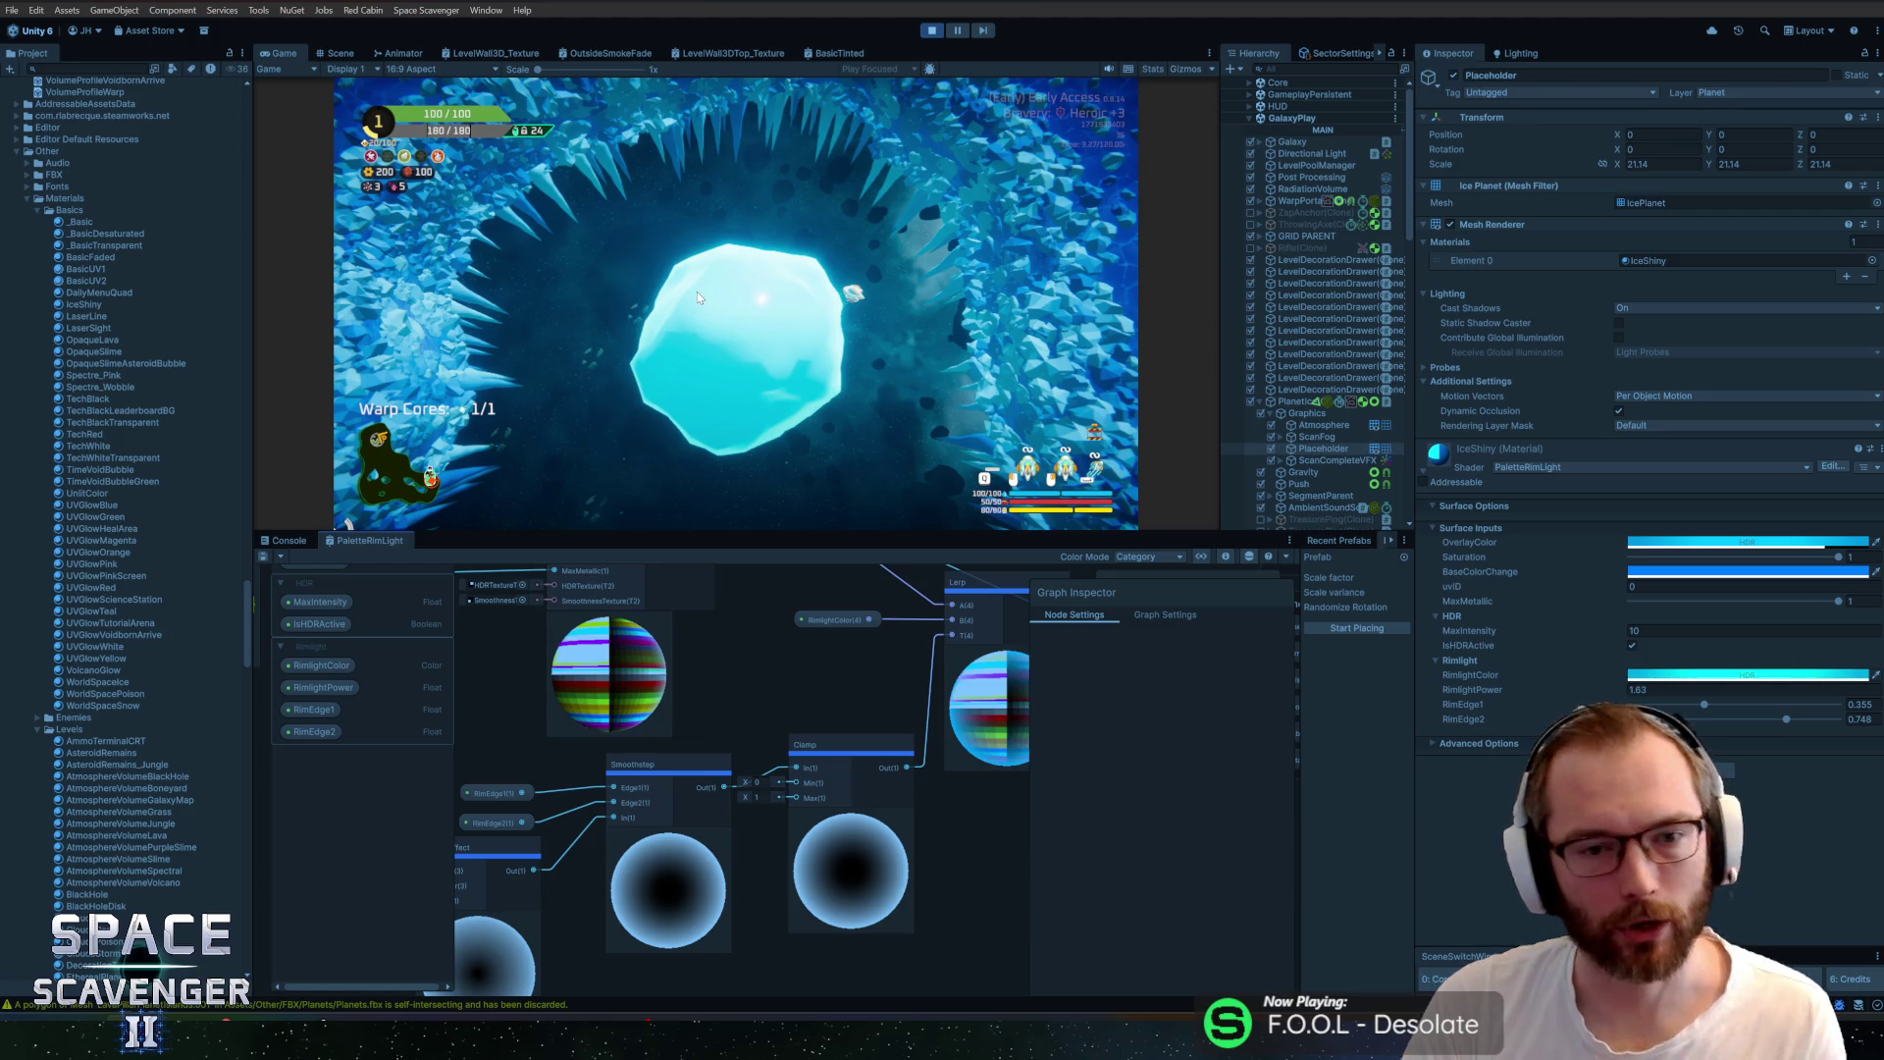
click(804, 345)
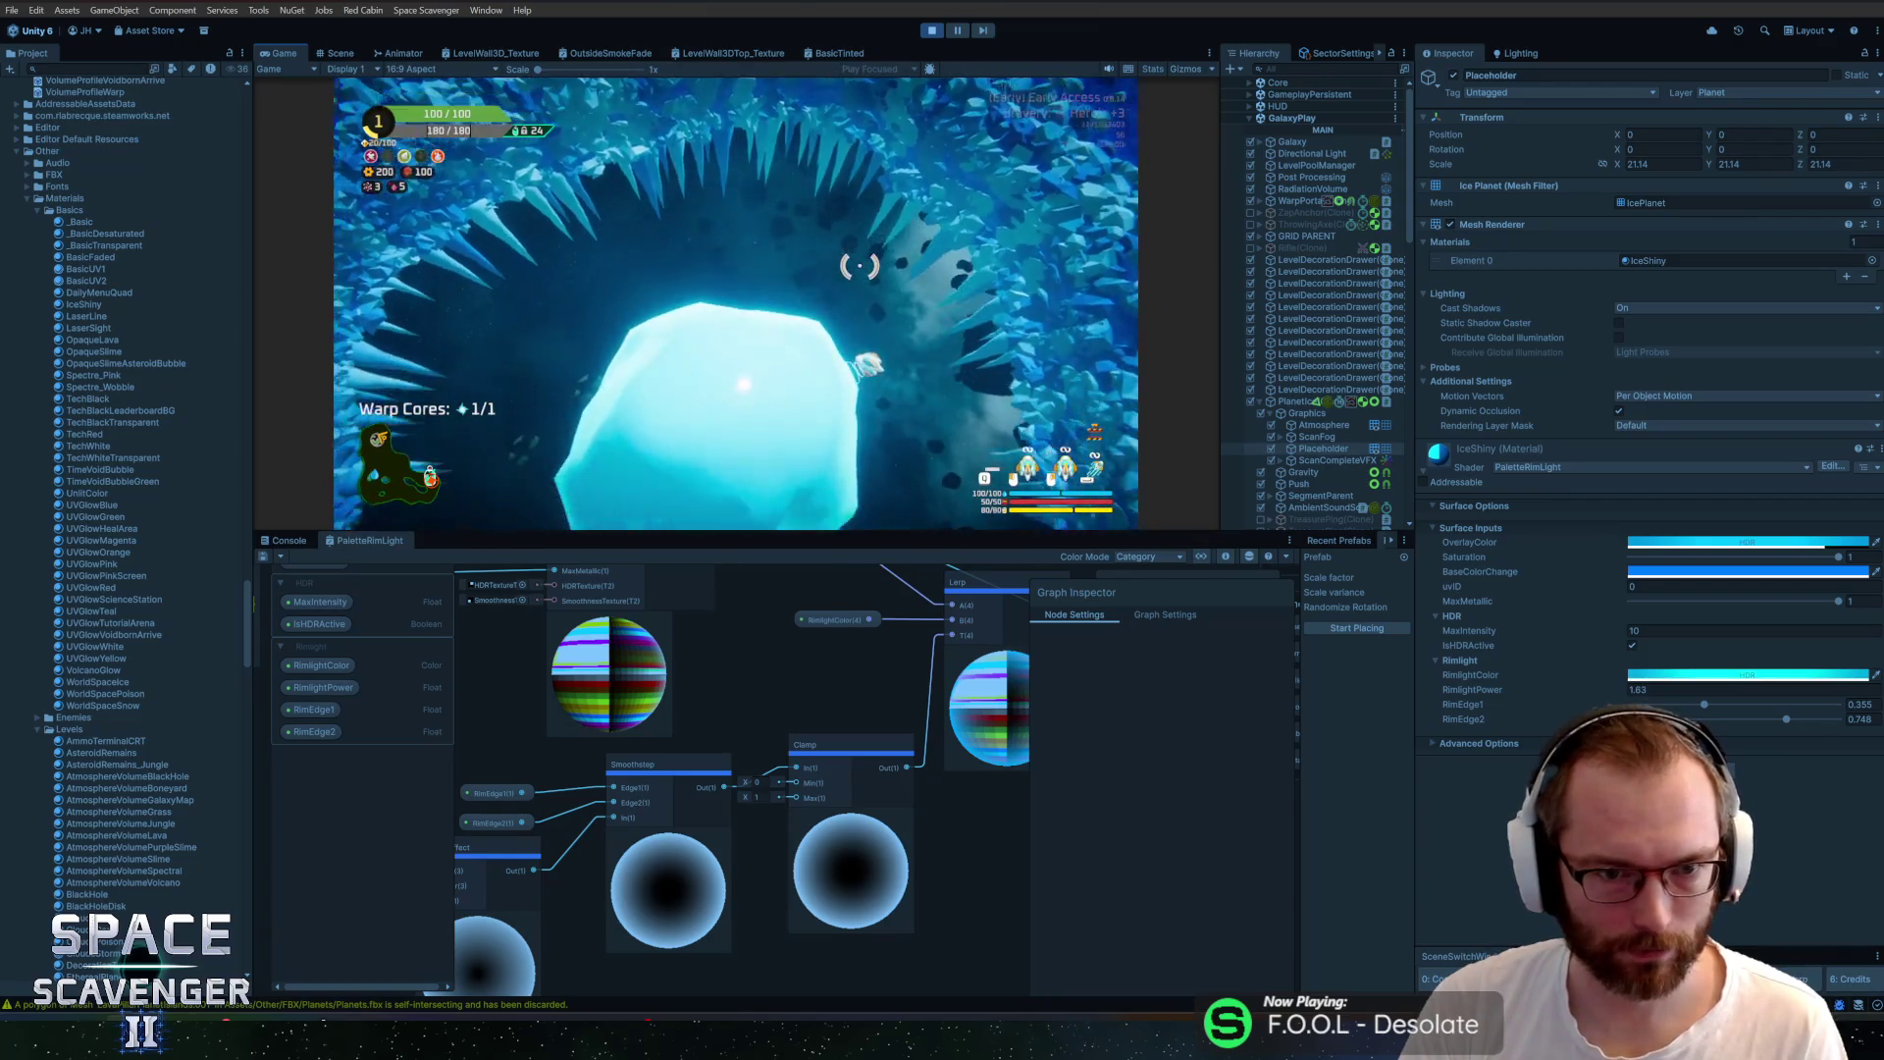
key(alt+Tab)
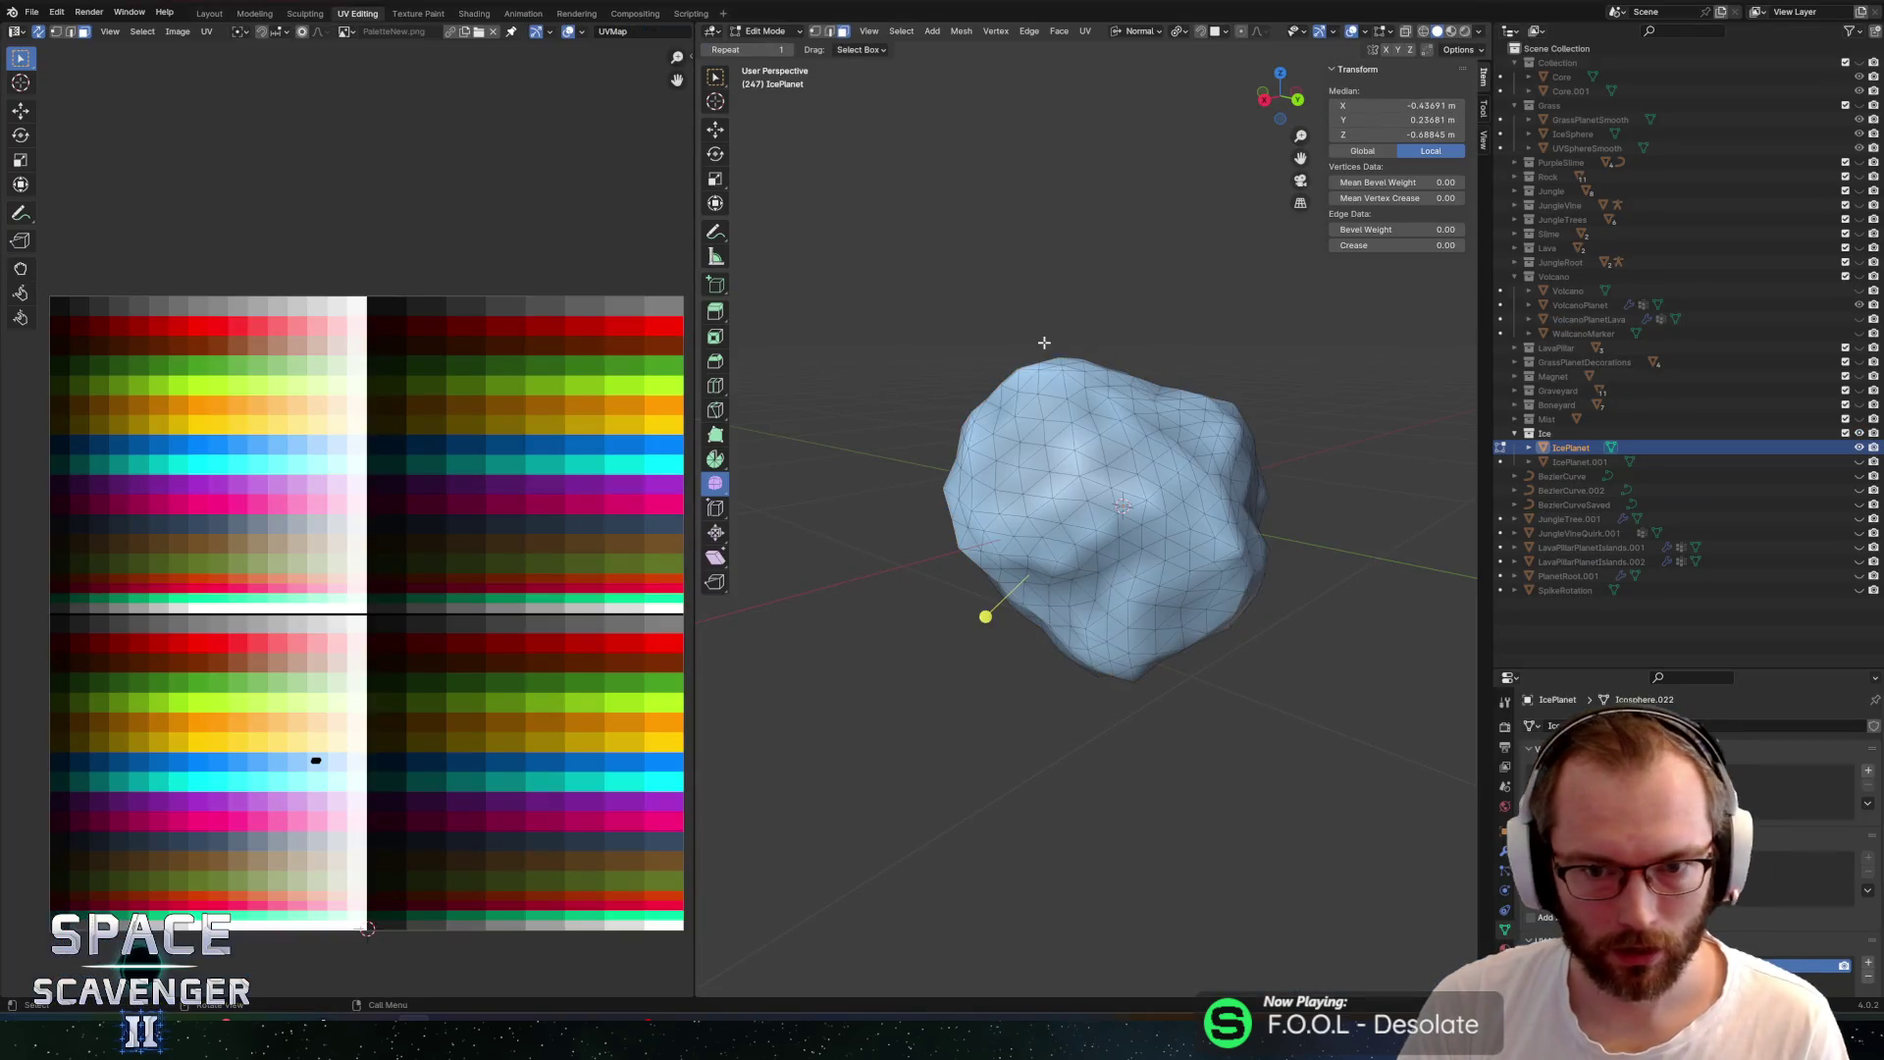
Select IcePlanet, show the Graveyard collection, and inspect its skull gravestone
click(927, 453)
scroll(927, 454, down, 5)
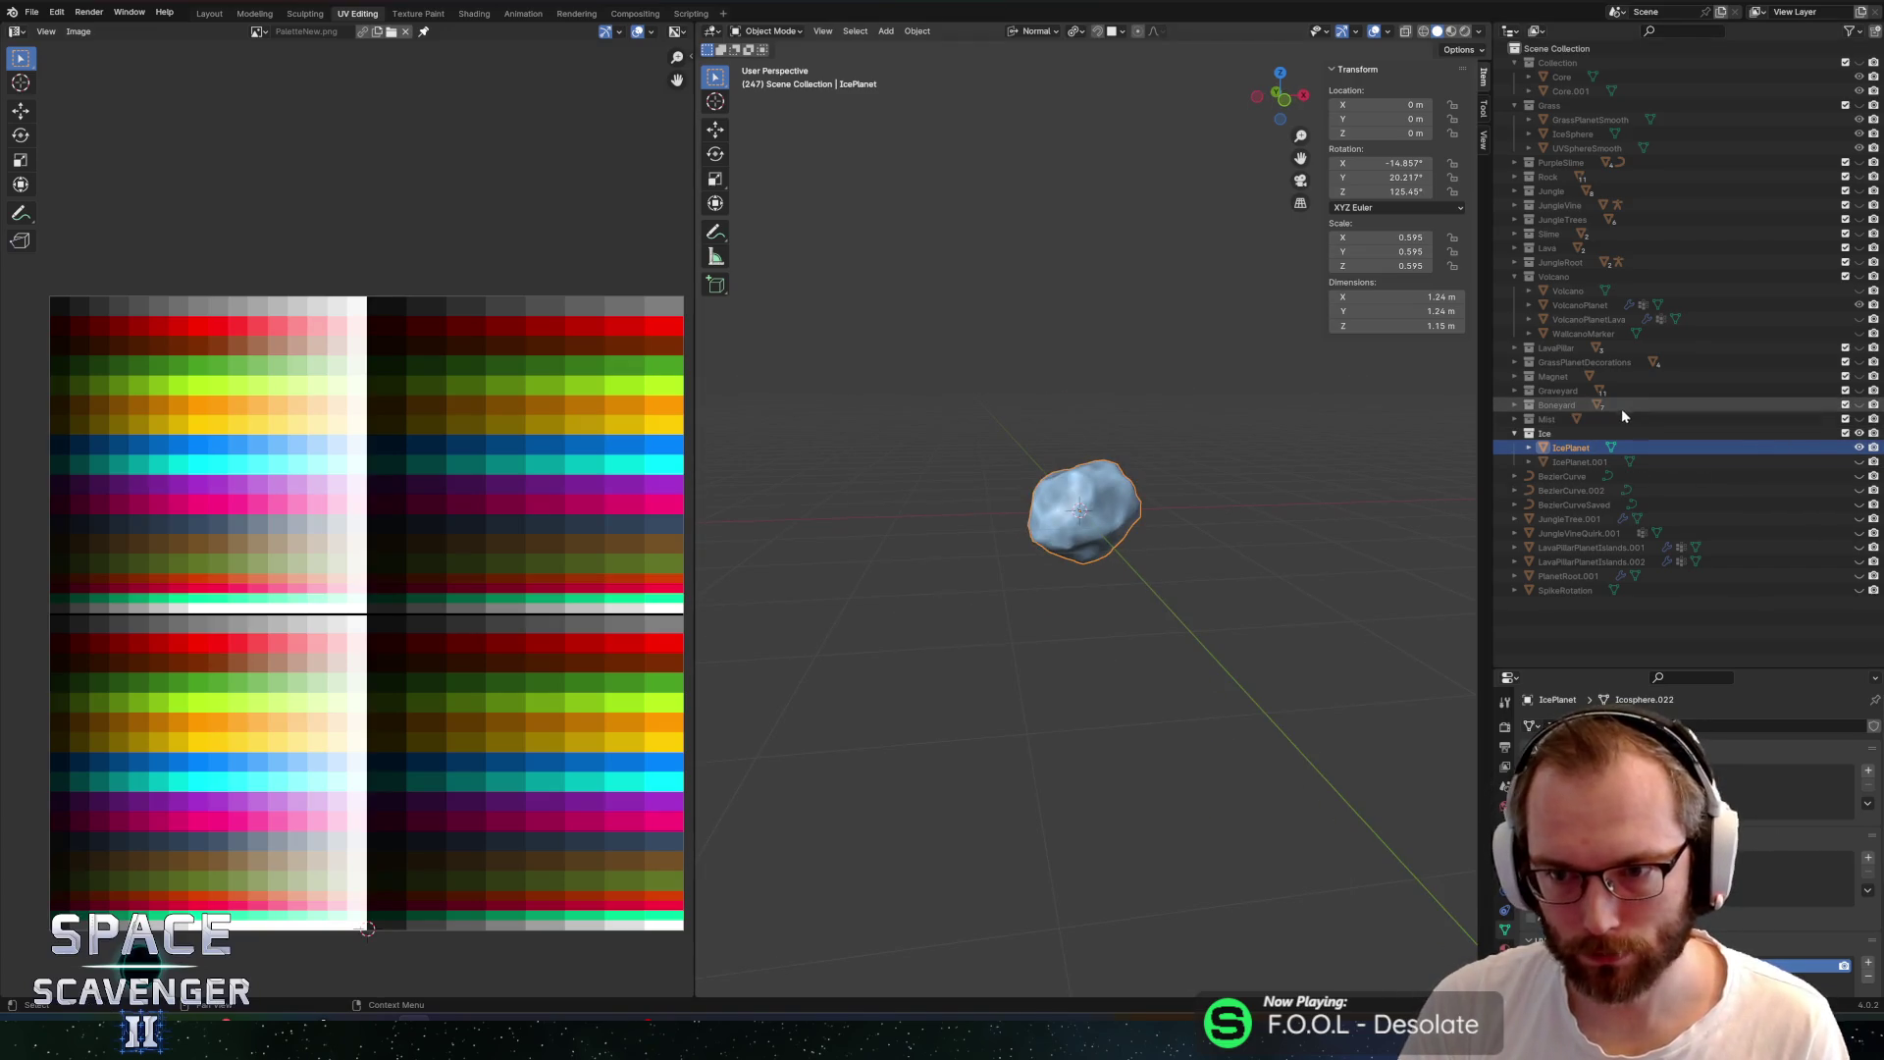
click(1859, 390)
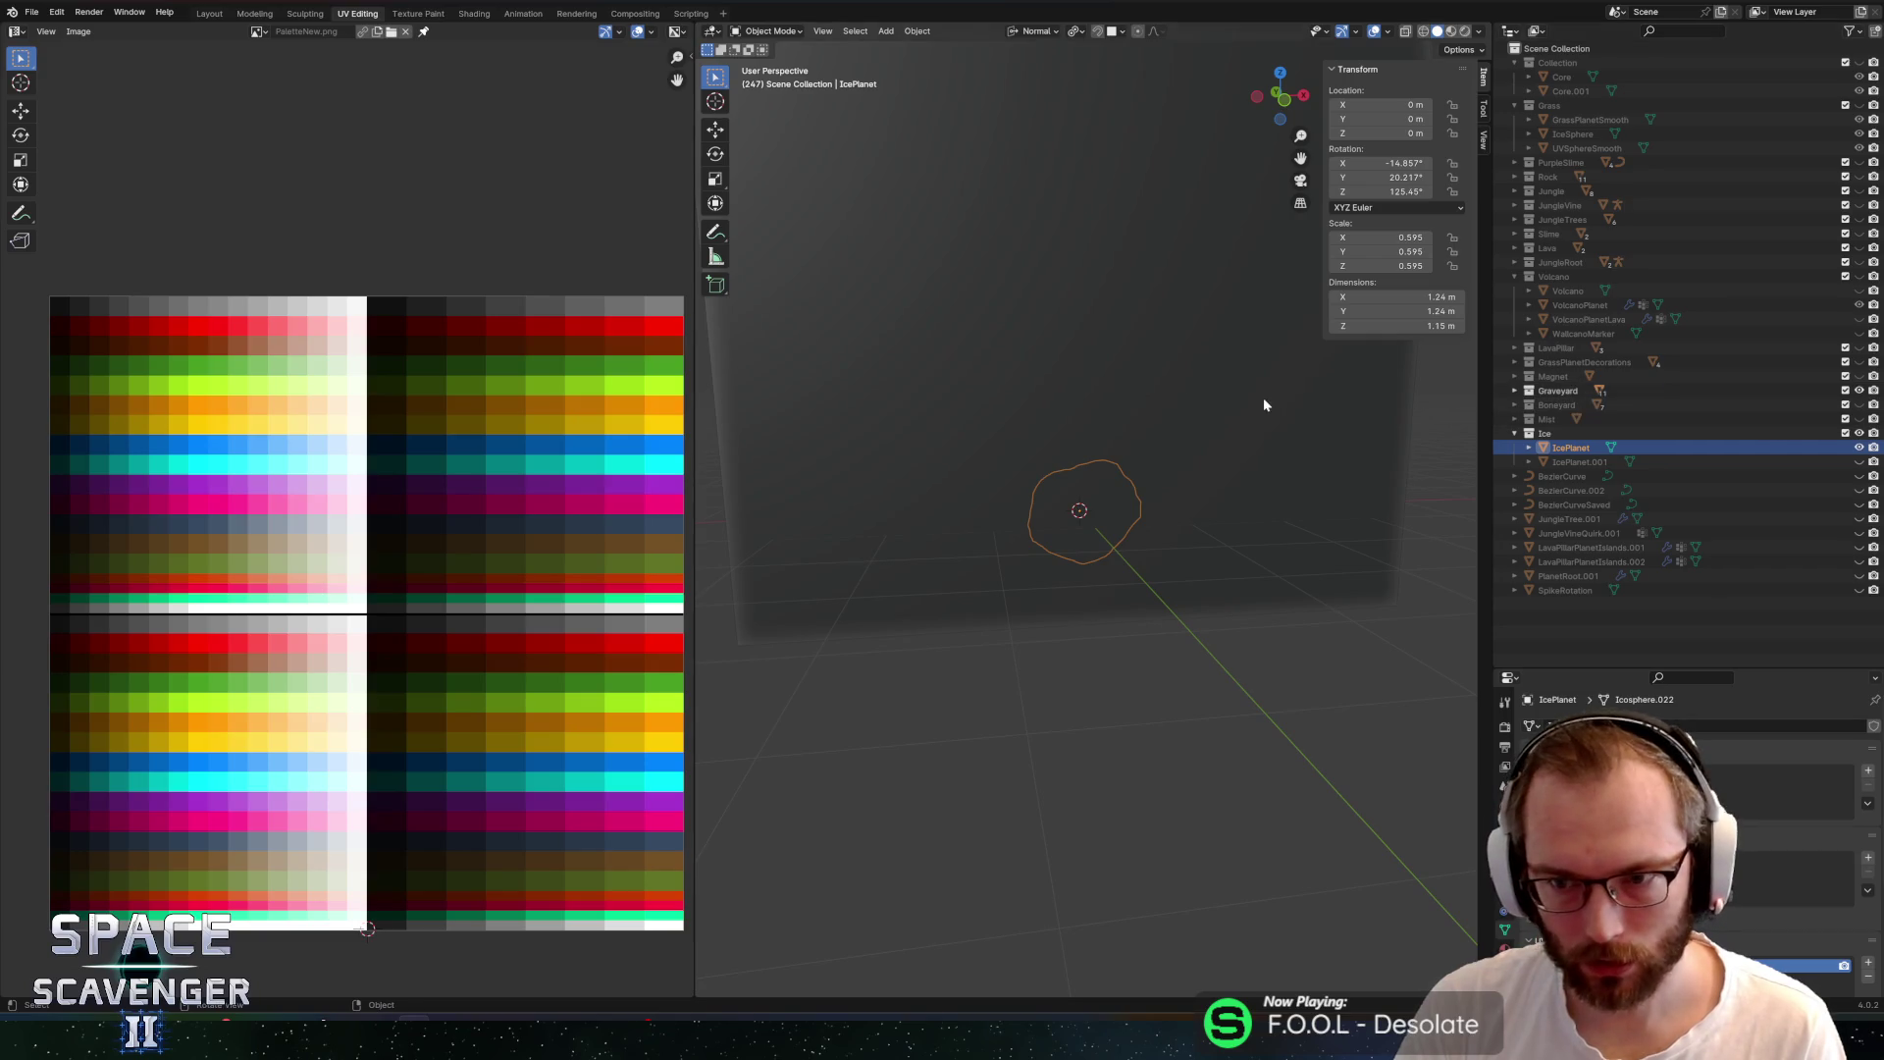
scroll(1124, 329, down, 5)
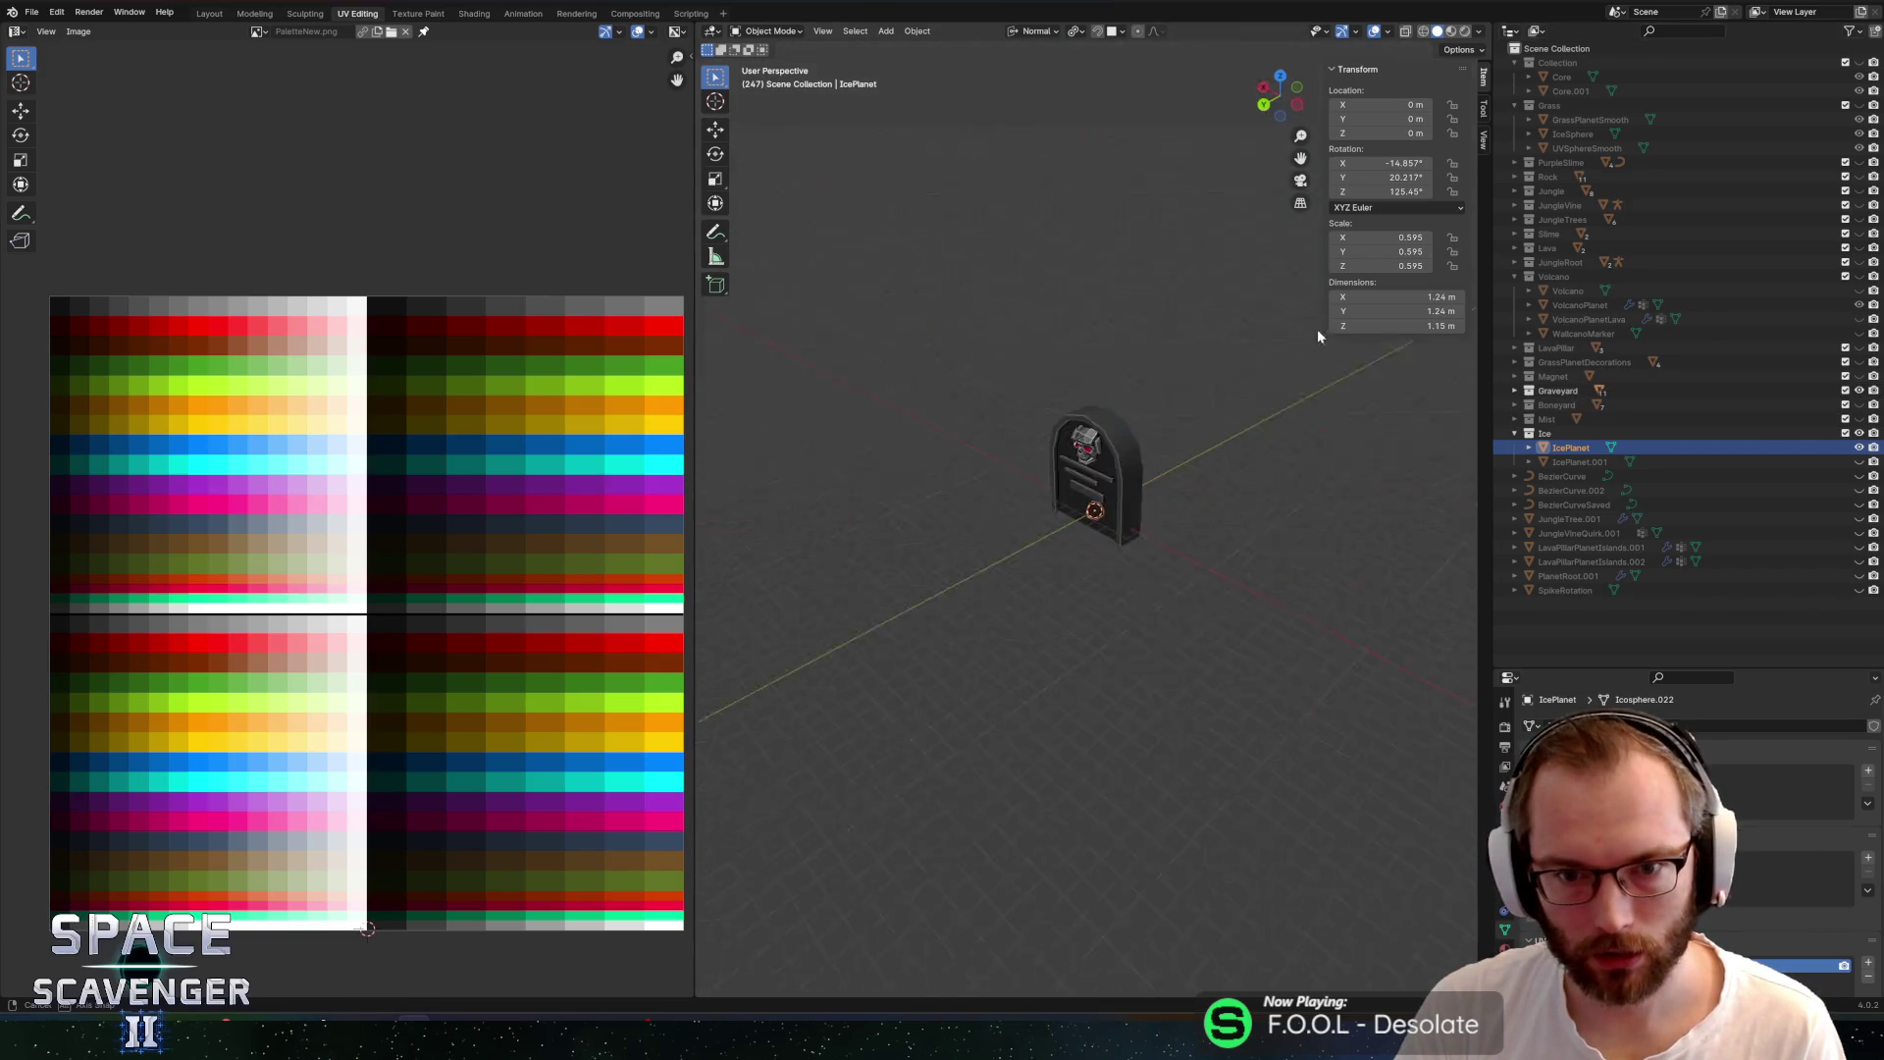
scroll(1129, 384, up, 3)
mouse_move(1129, 384)
mouse_down()
mouse_move(1266, 351)
mouse_move(1154, 351)
mouse_up()
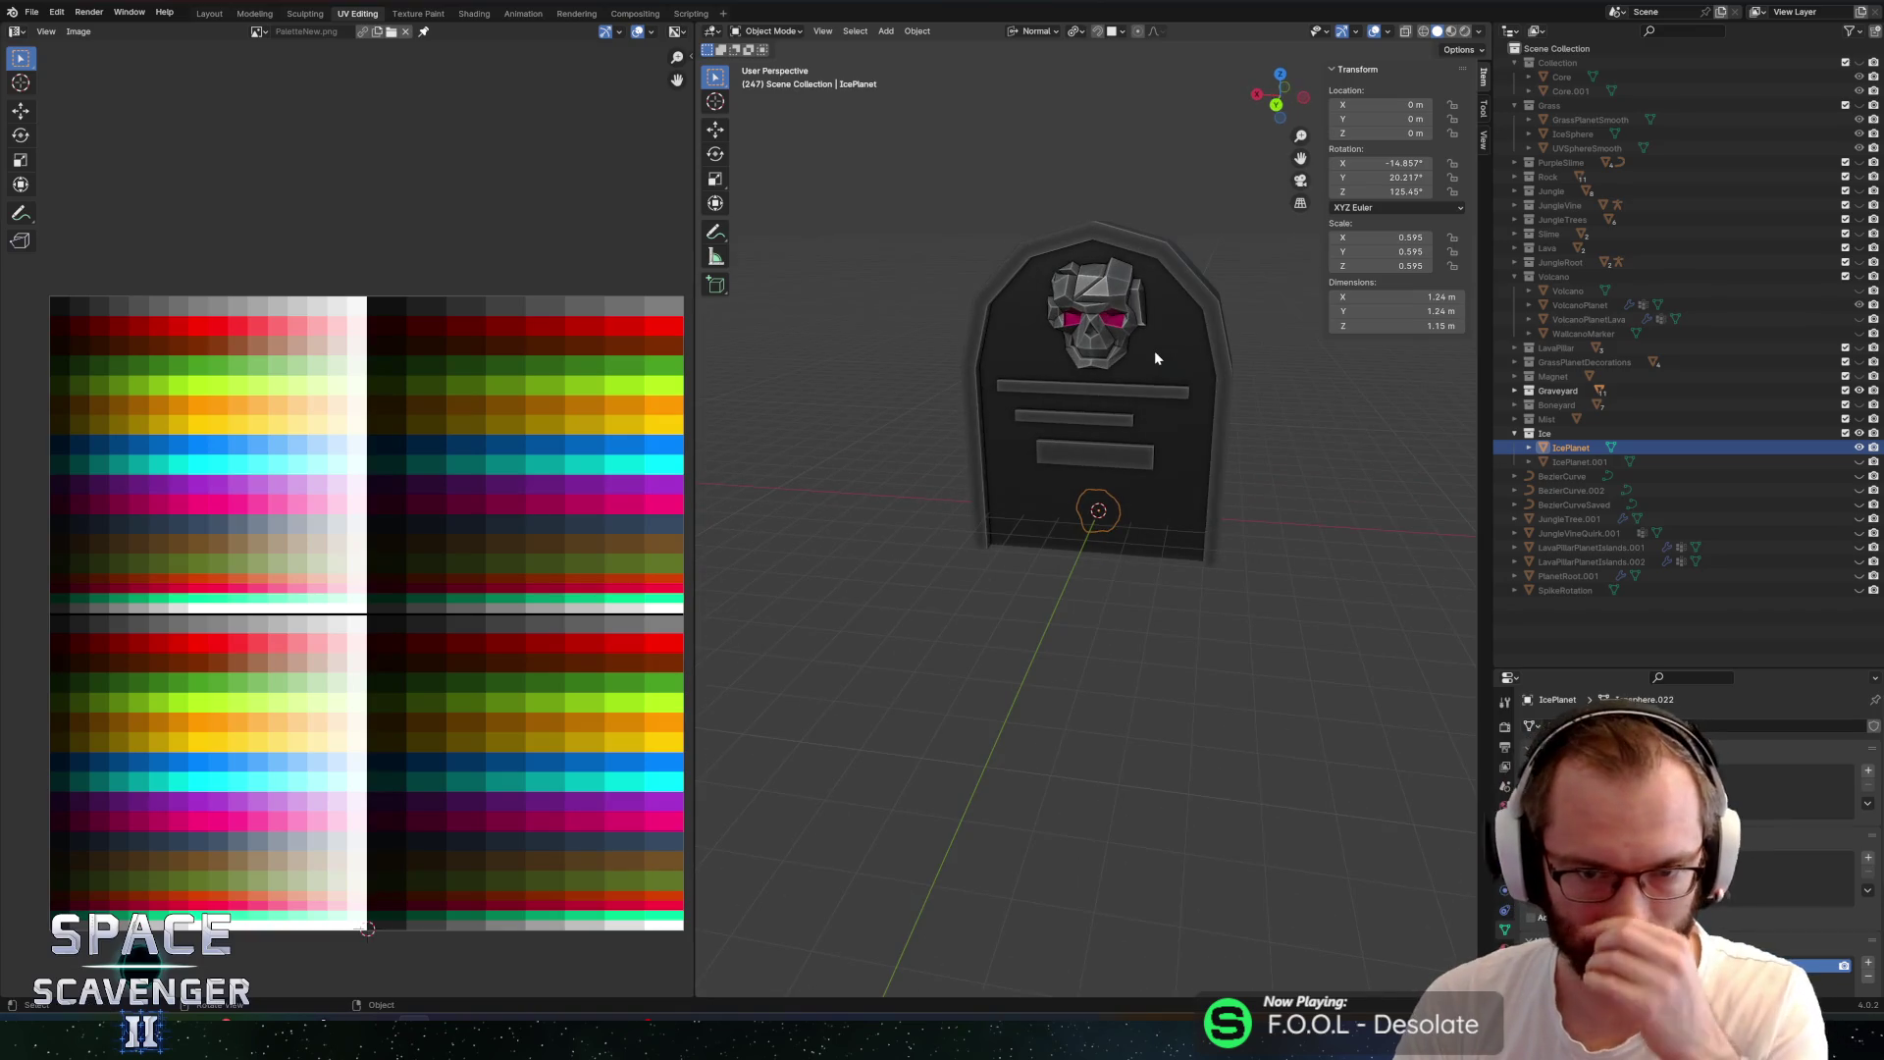
click(1141, 322)
mouse_move(1269, 405)
mouse_down()
mouse_move(1107, 425)
mouse_move(1368, 400)
mouse_up()
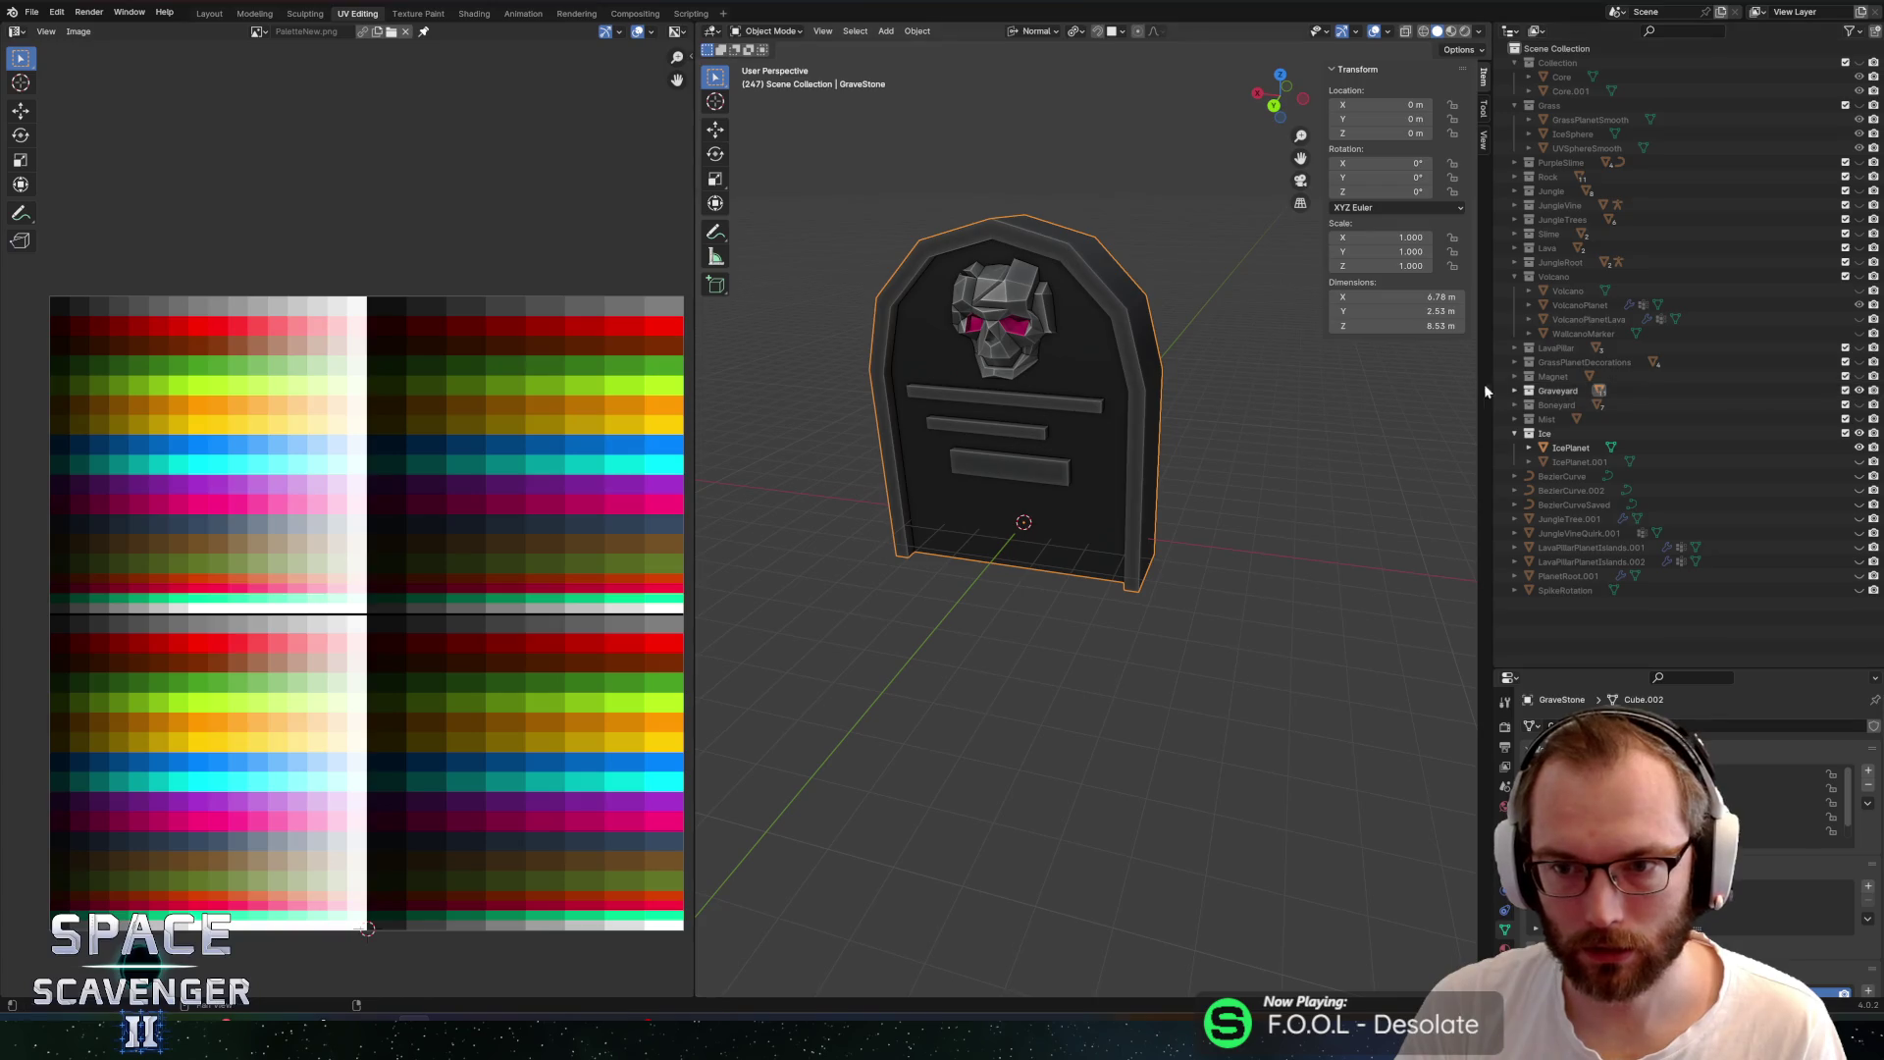
Hide the GraveStone and DeadTree.002 objects in the Graveyard collection
click(1514, 391)
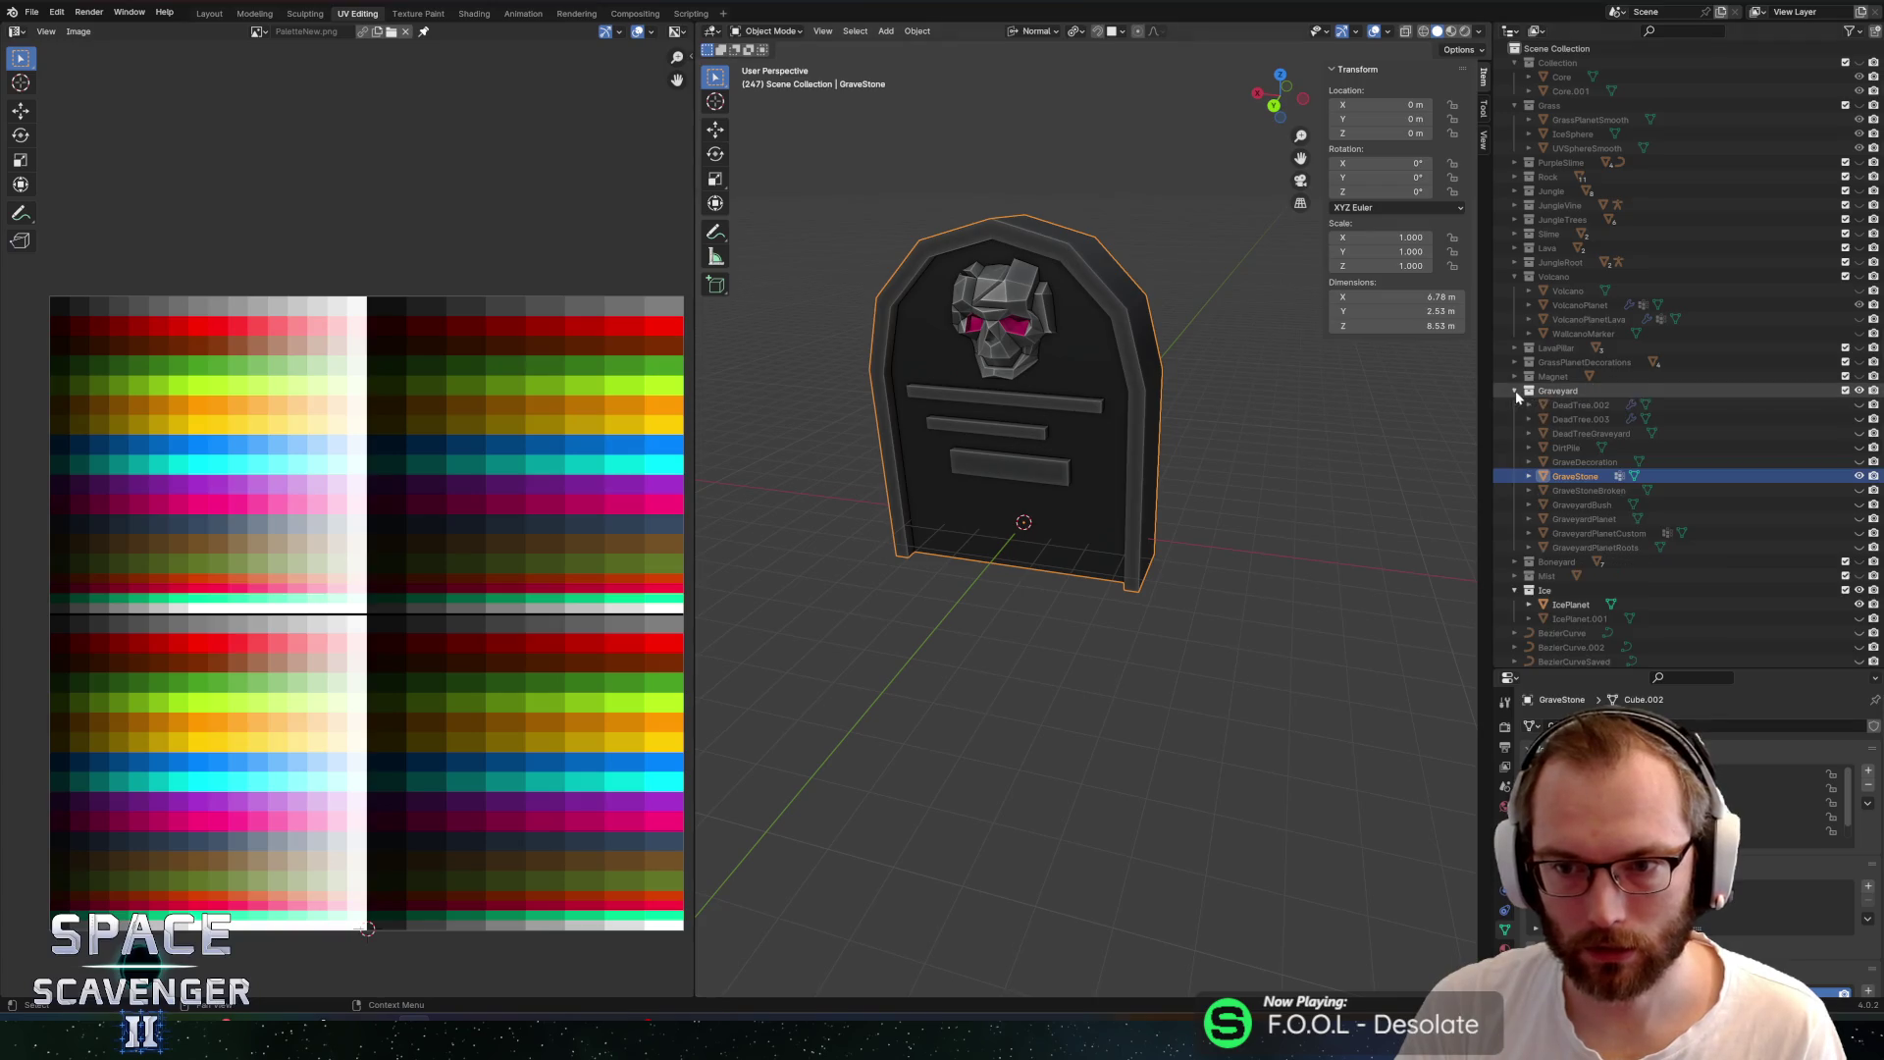
click(1859, 476)
mouse_move(1236, 471)
mouse_down()
mouse_move(1178, 504)
mouse_move(976, 462)
mouse_move(1097, 499)
mouse_move(1120, 420)
mouse_move(1223, 554)
mouse_move(1211, 383)
mouse_move(1227, 418)
mouse_move(1164, 382)
mouse_move(1207, 381)
mouse_up()
click(1225, 480)
key(KP_Decimal)
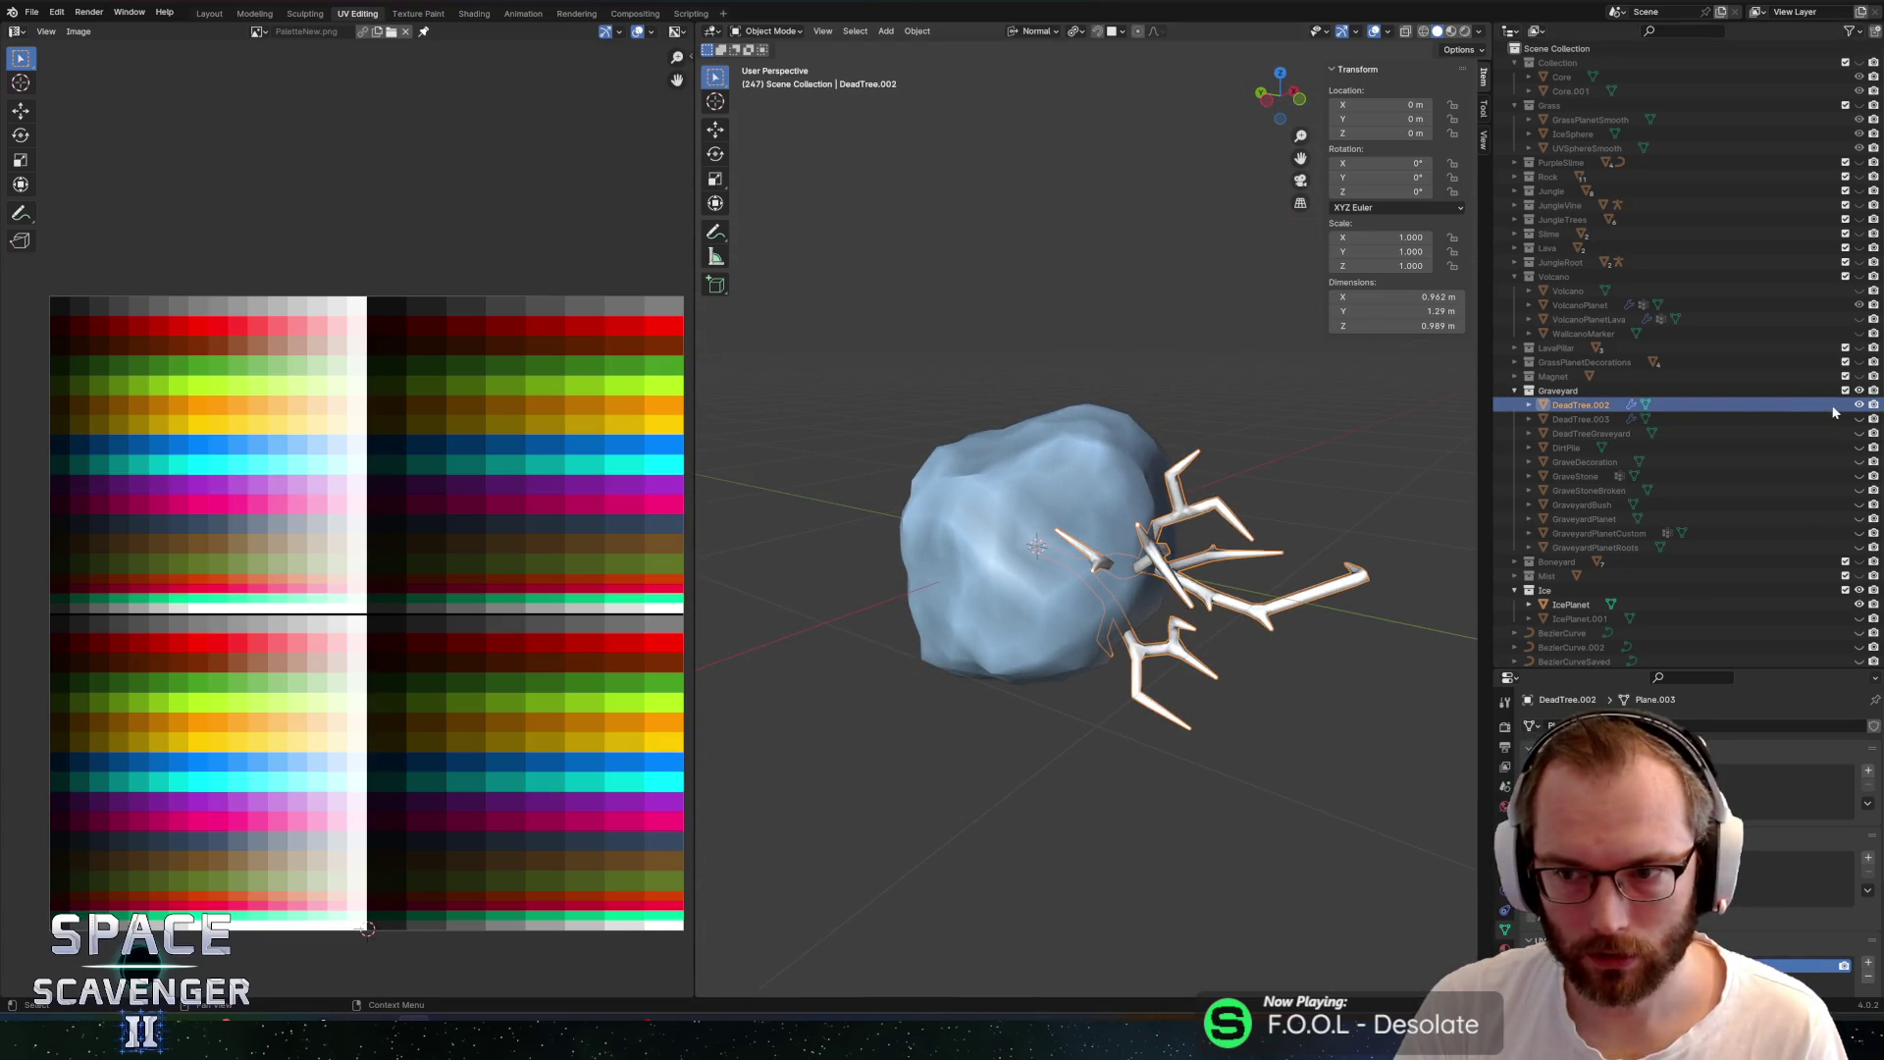
click(1859, 404)
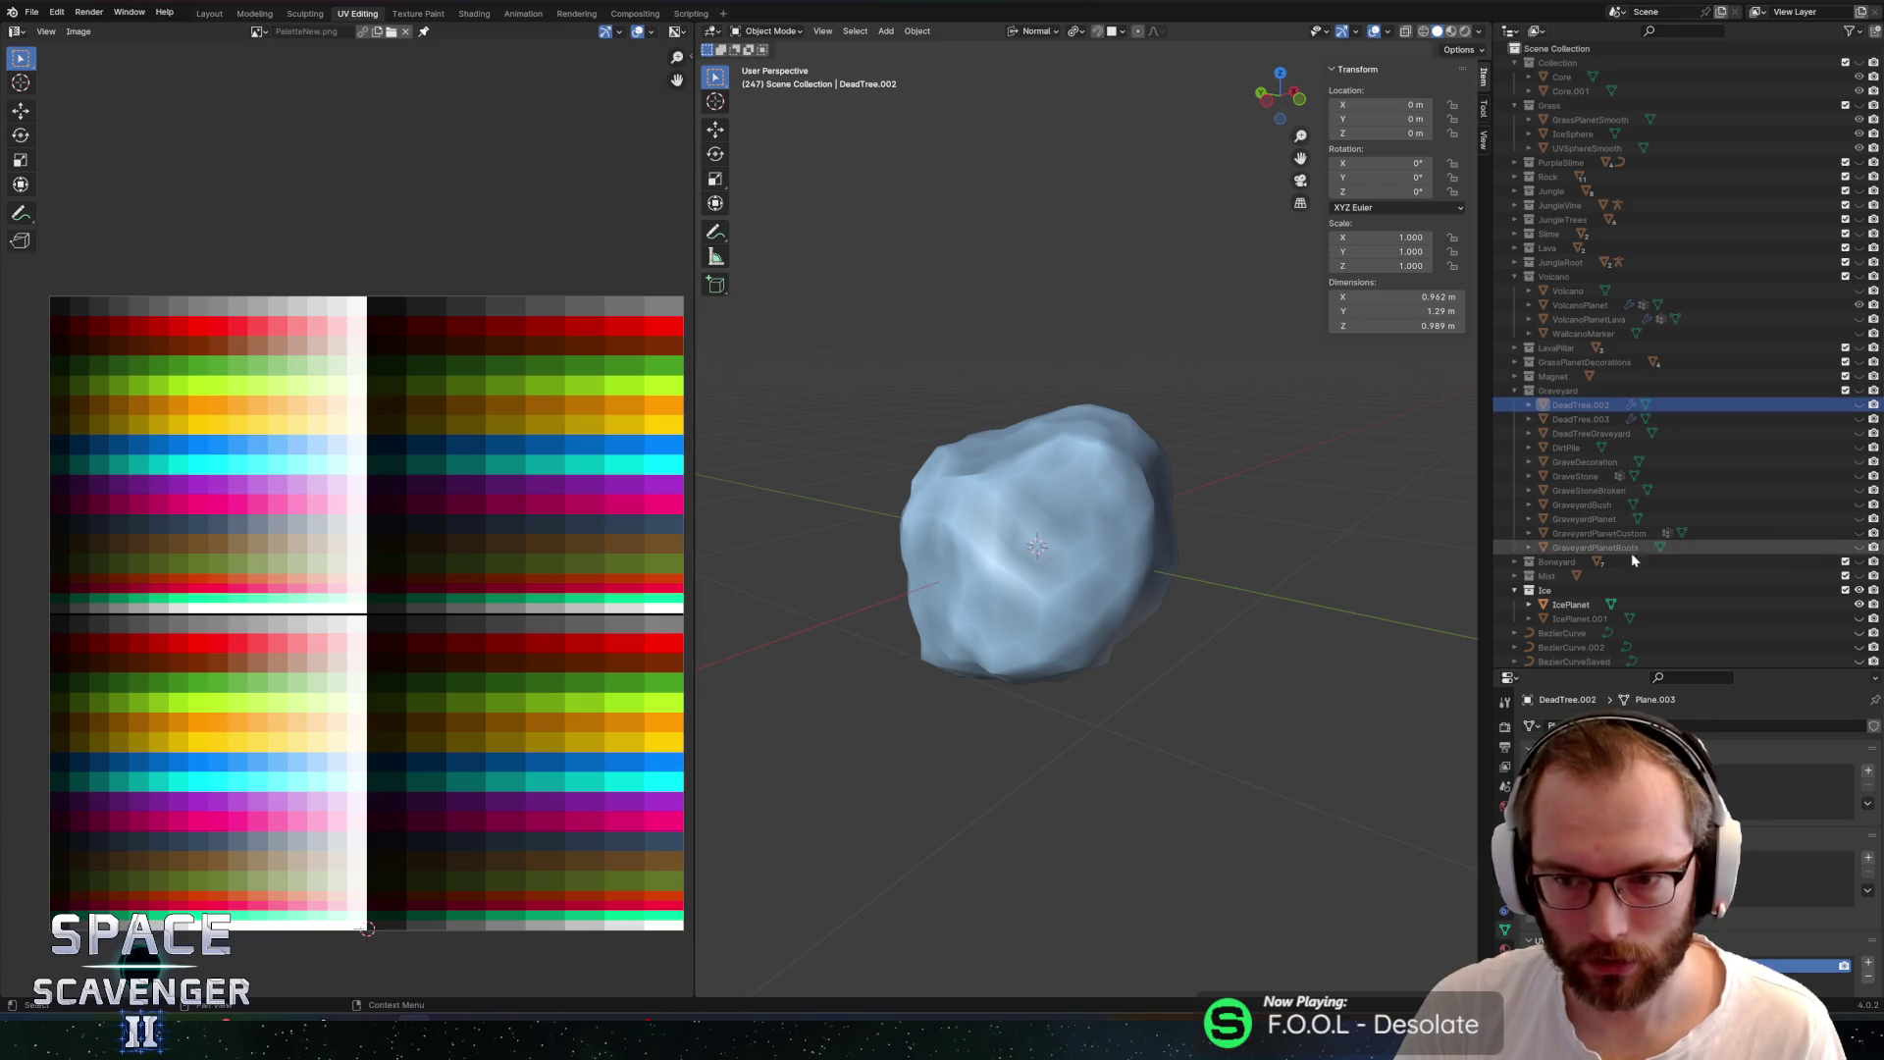
Make the Ice collection active with IcePlanet selected, then return to Unity
click(1566, 590)
click(1570, 603)
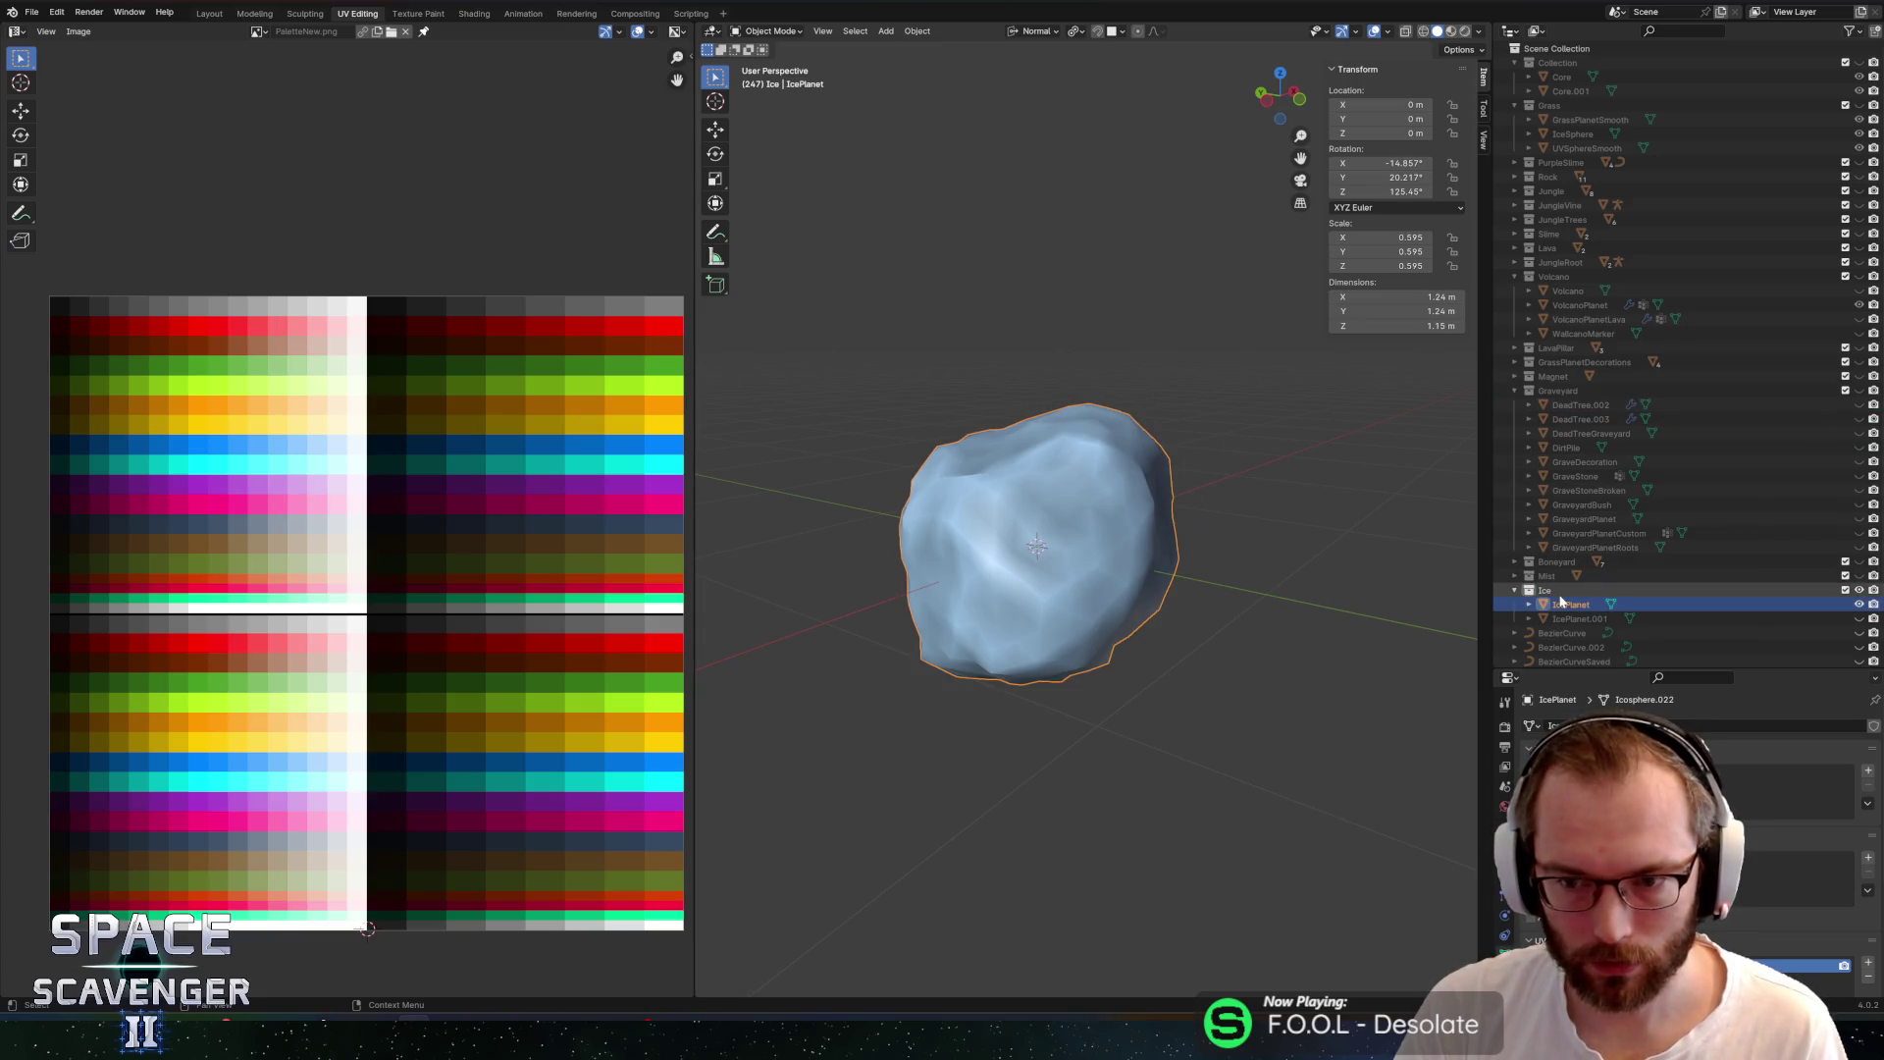
click(1560, 594)
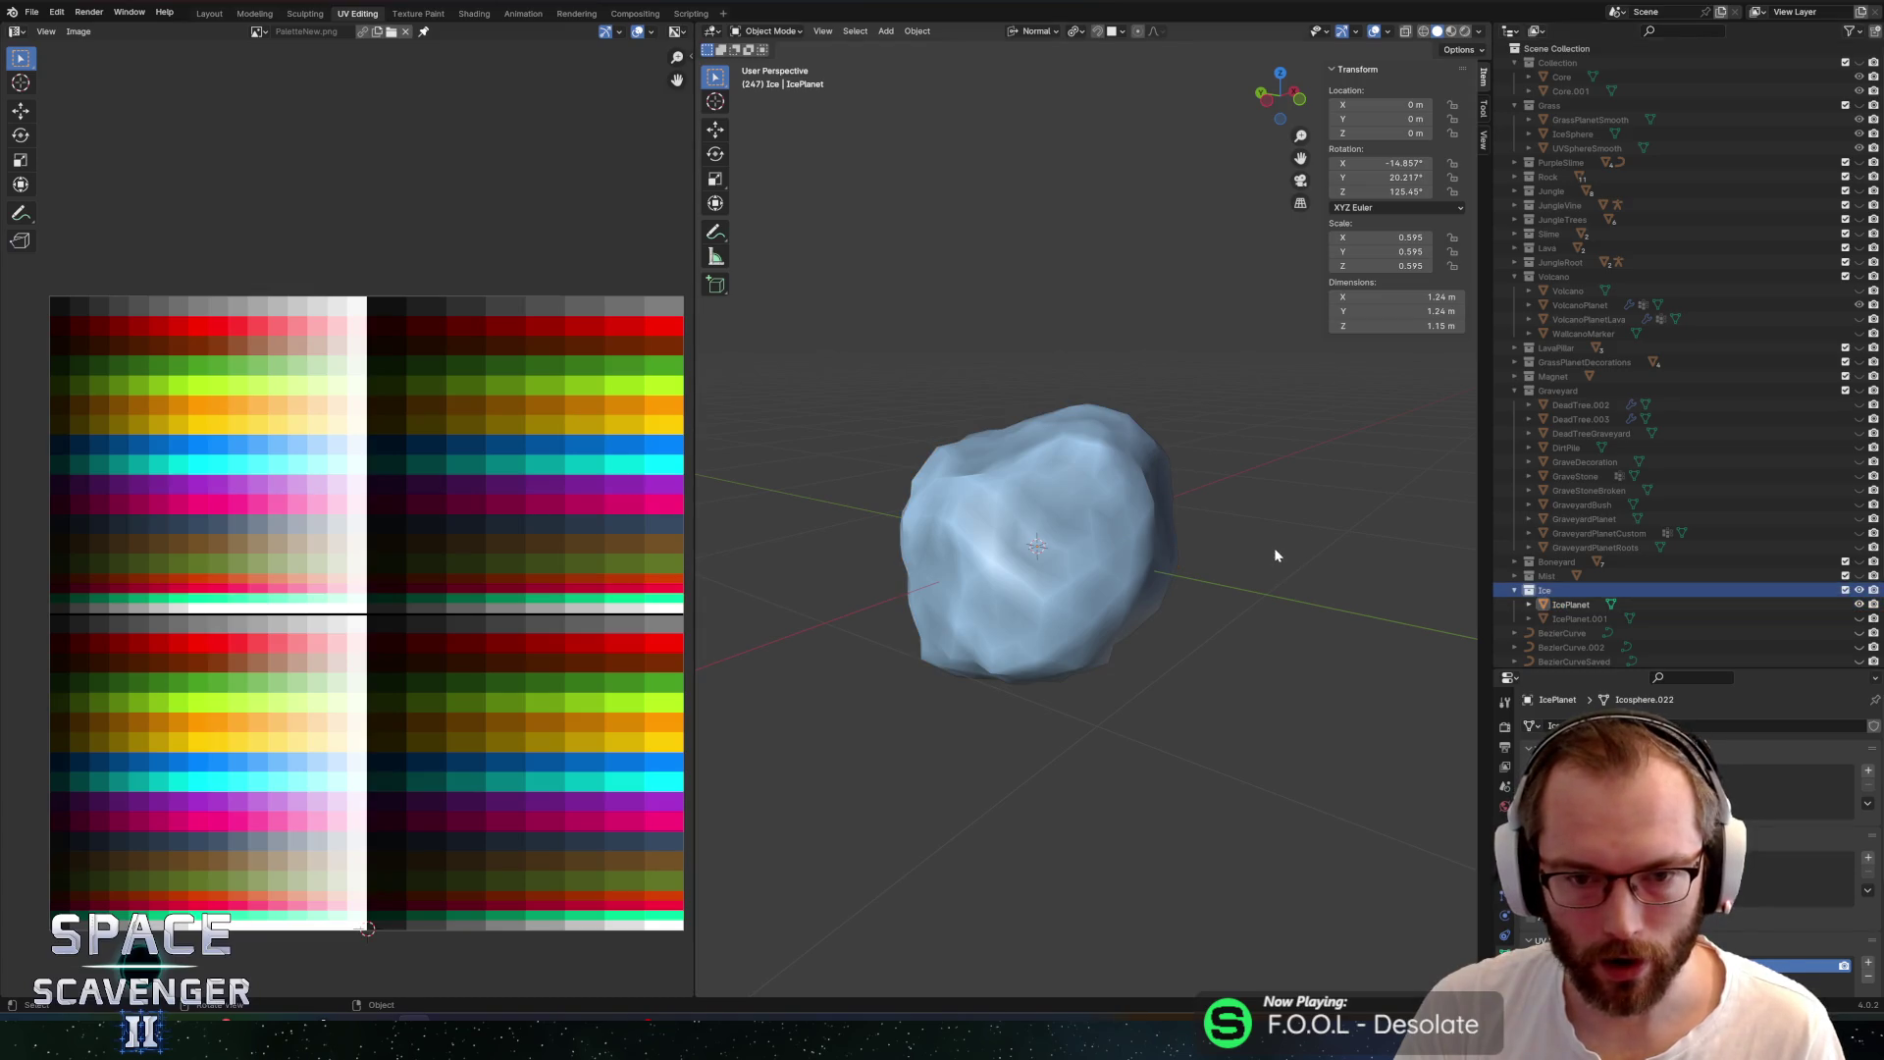
key(alt+Tab)
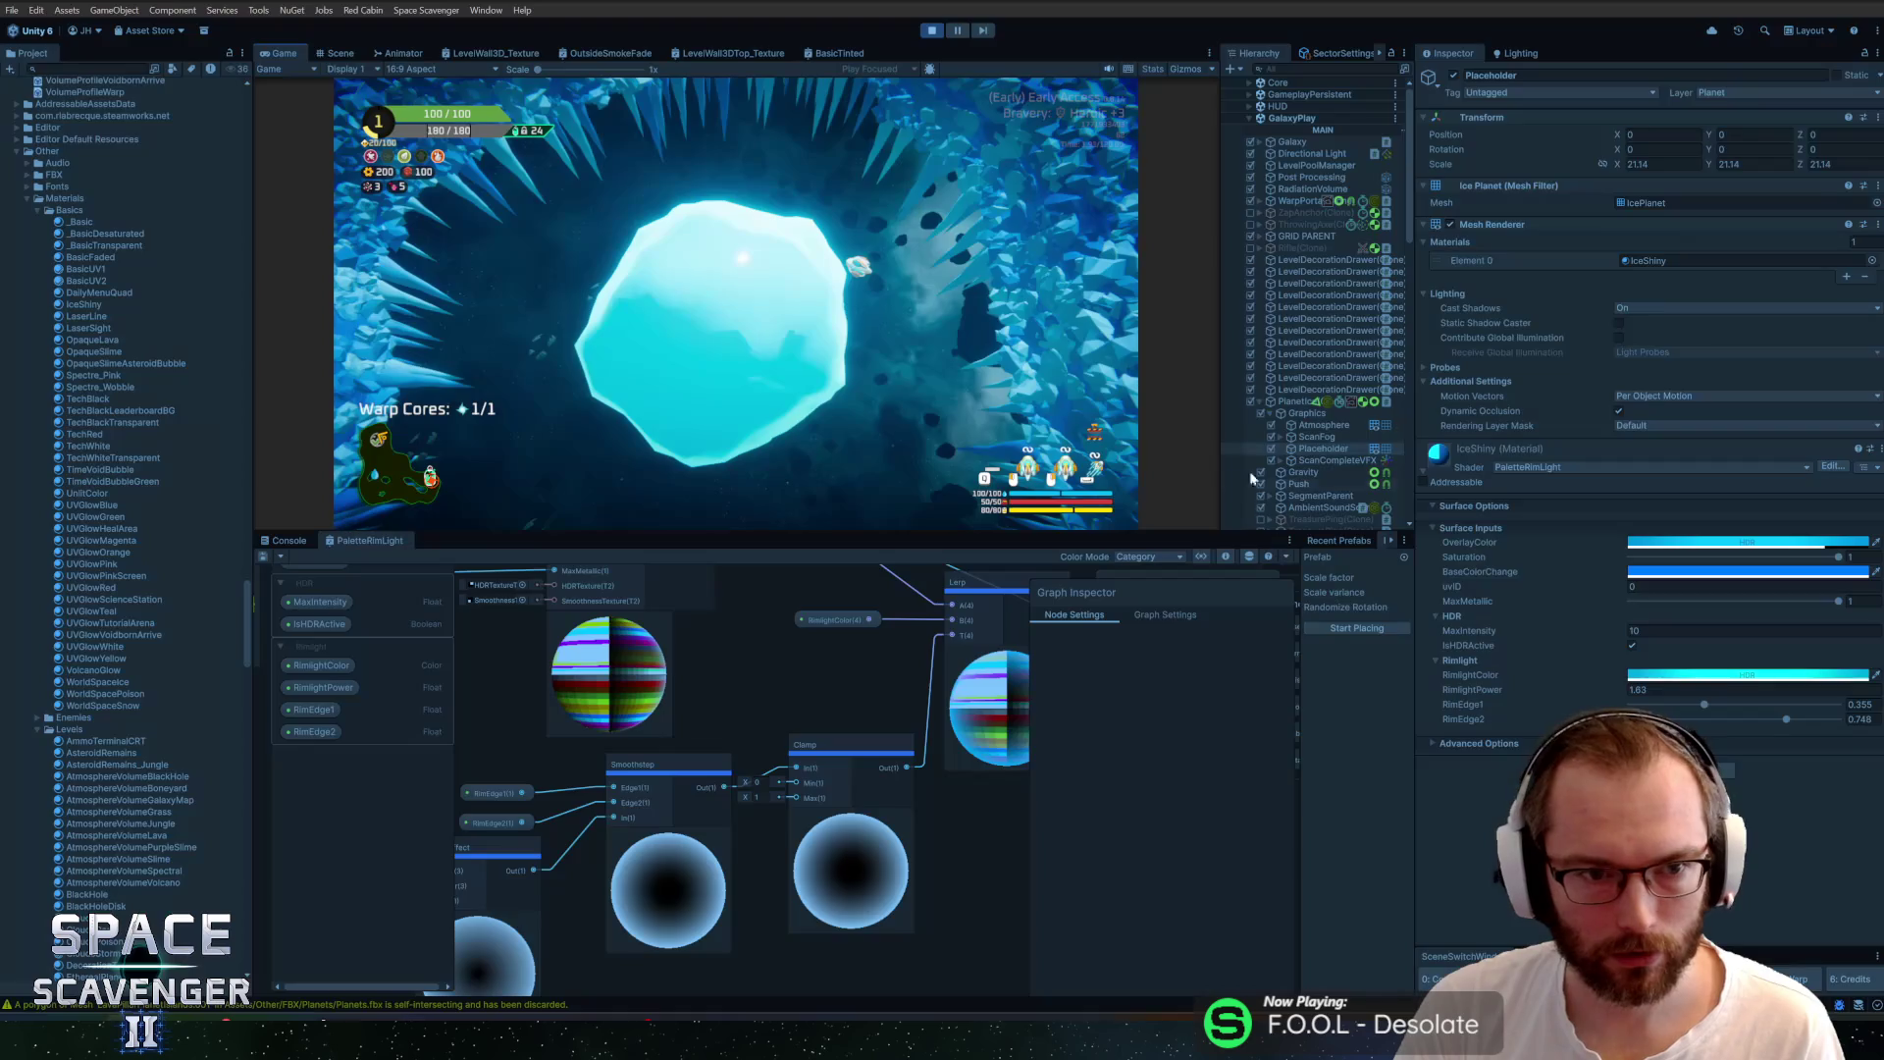
Stop Play mode, close the PaletteRimLight and texture tabs, enlarge the Scene view, and show Recent Prefabs
click(934, 32)
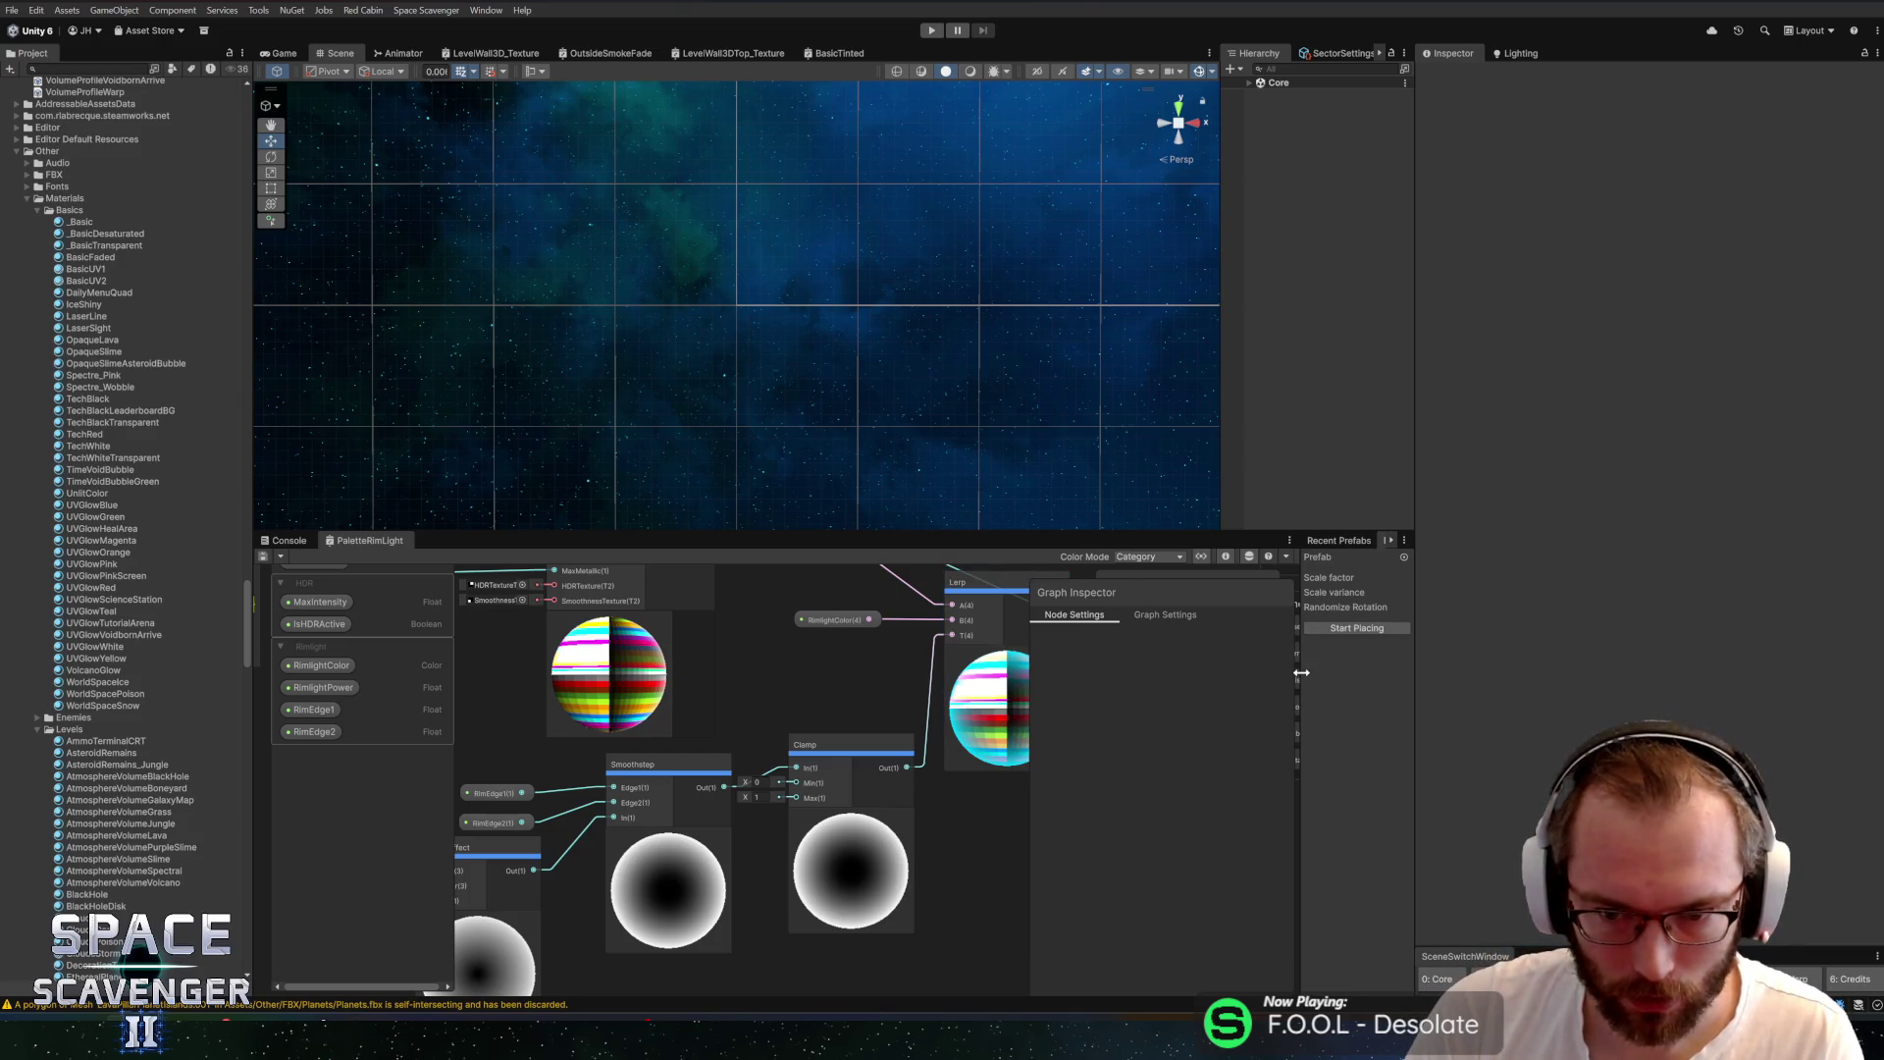
drag(1301, 672, 1052, 673)
mouse_move(370, 539)
mouse_down()
mouse_move(386, 467)
mouse_move(982, 79)
mouse_move(911, 55)
mouse_up()
middle_click(905, 53)
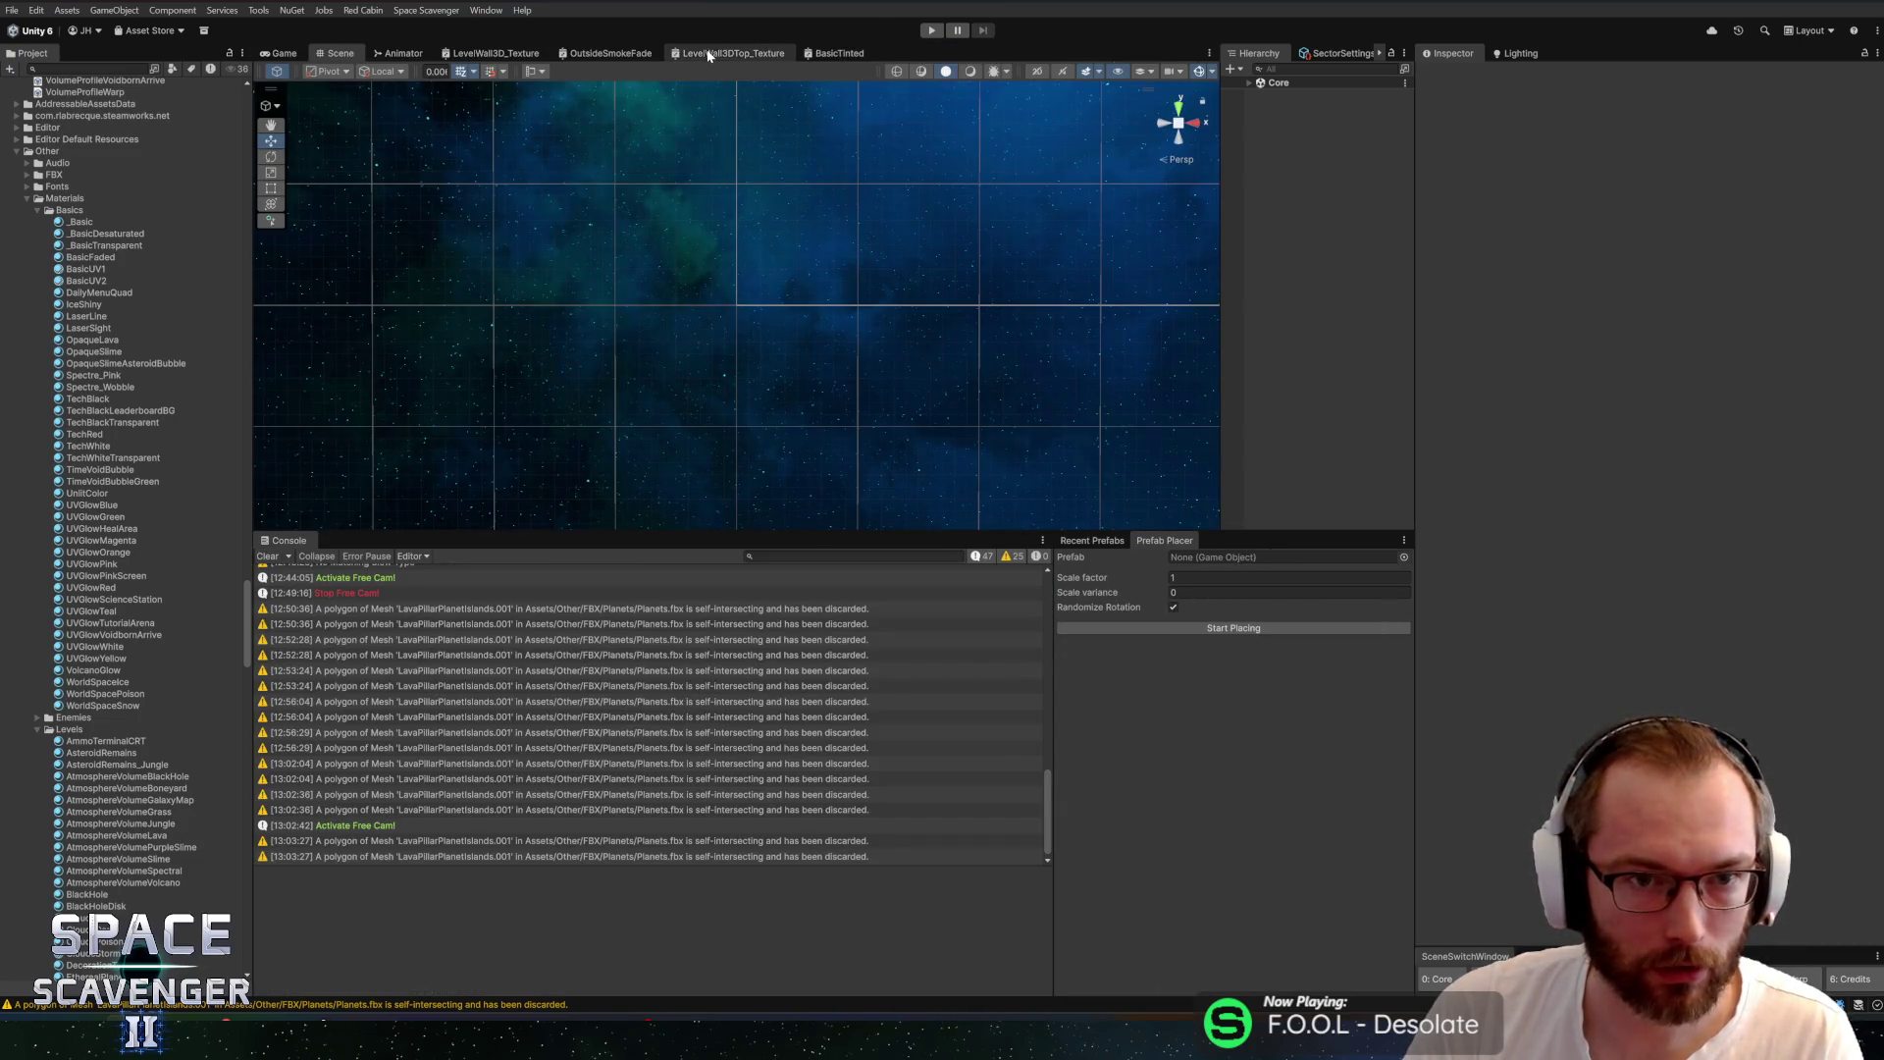
middle_click(496, 54)
middle_click(497, 54)
middle_click(496, 54)
middle_click(497, 54)
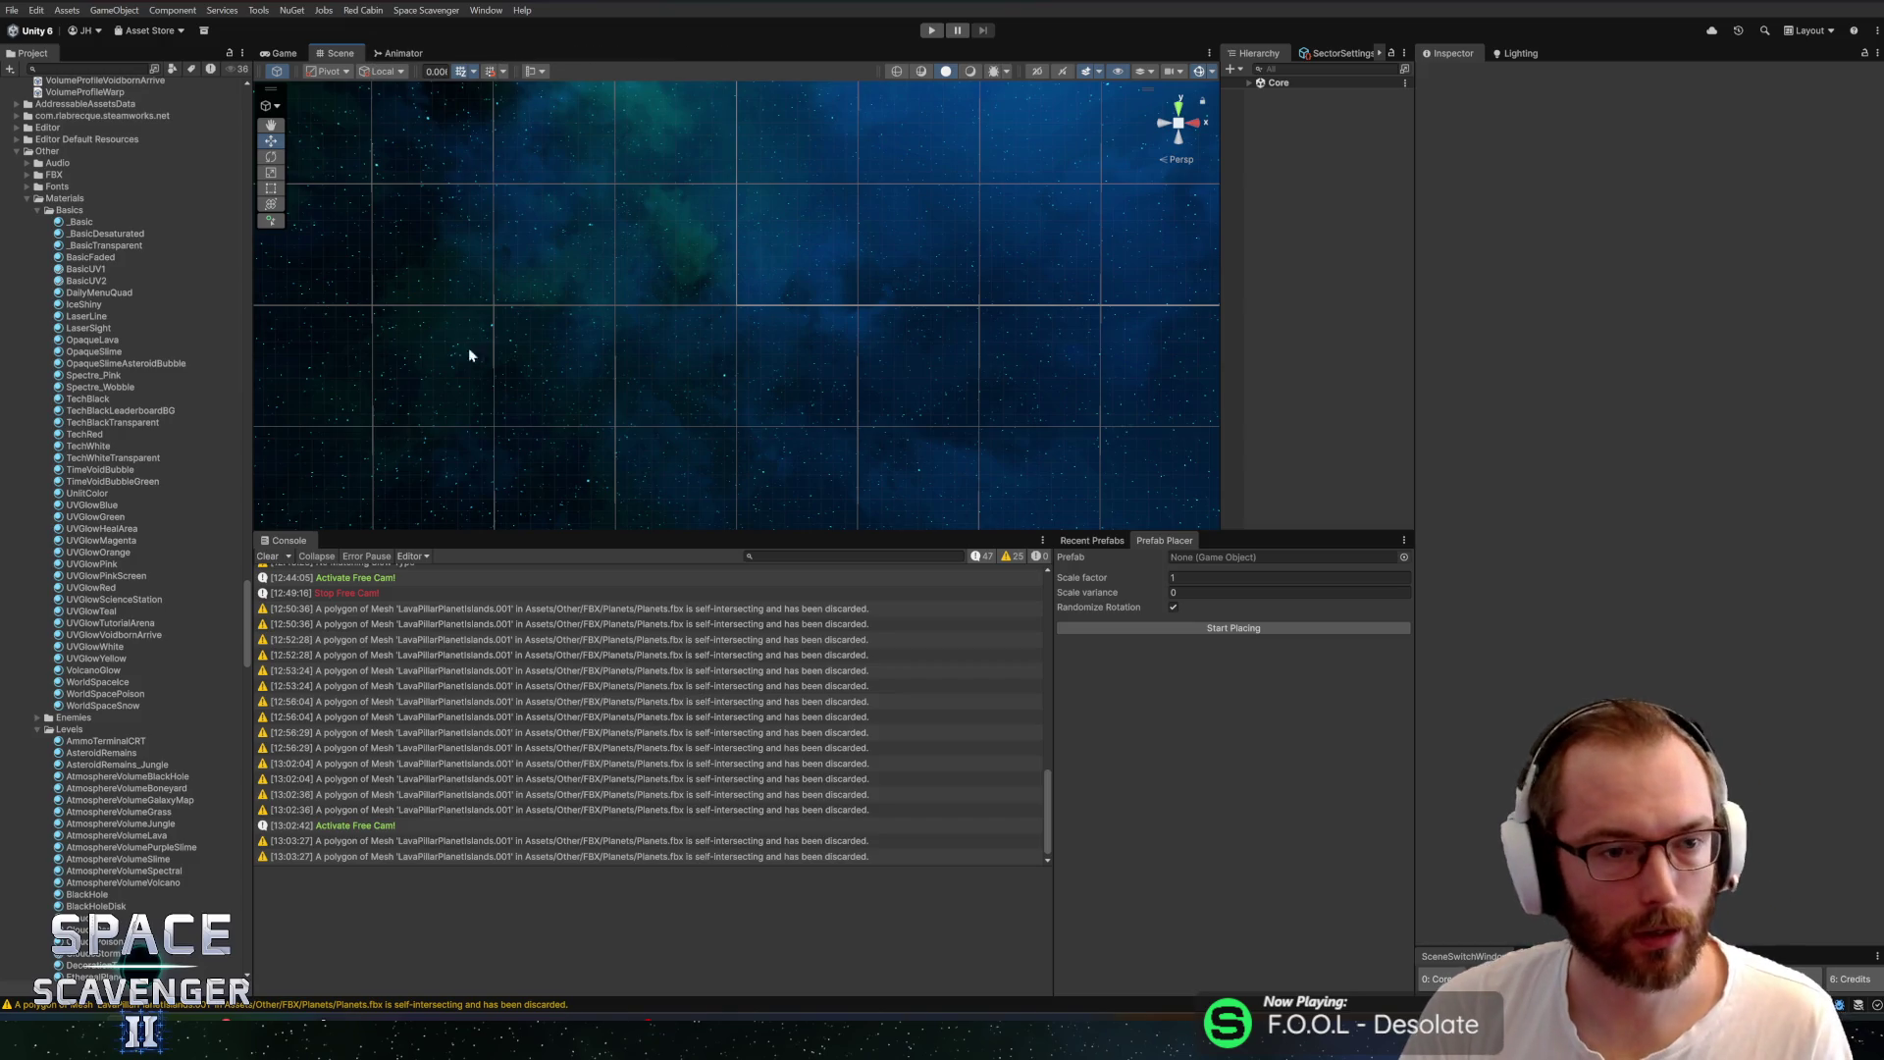
drag(646, 529, 648, 621)
click(1091, 633)
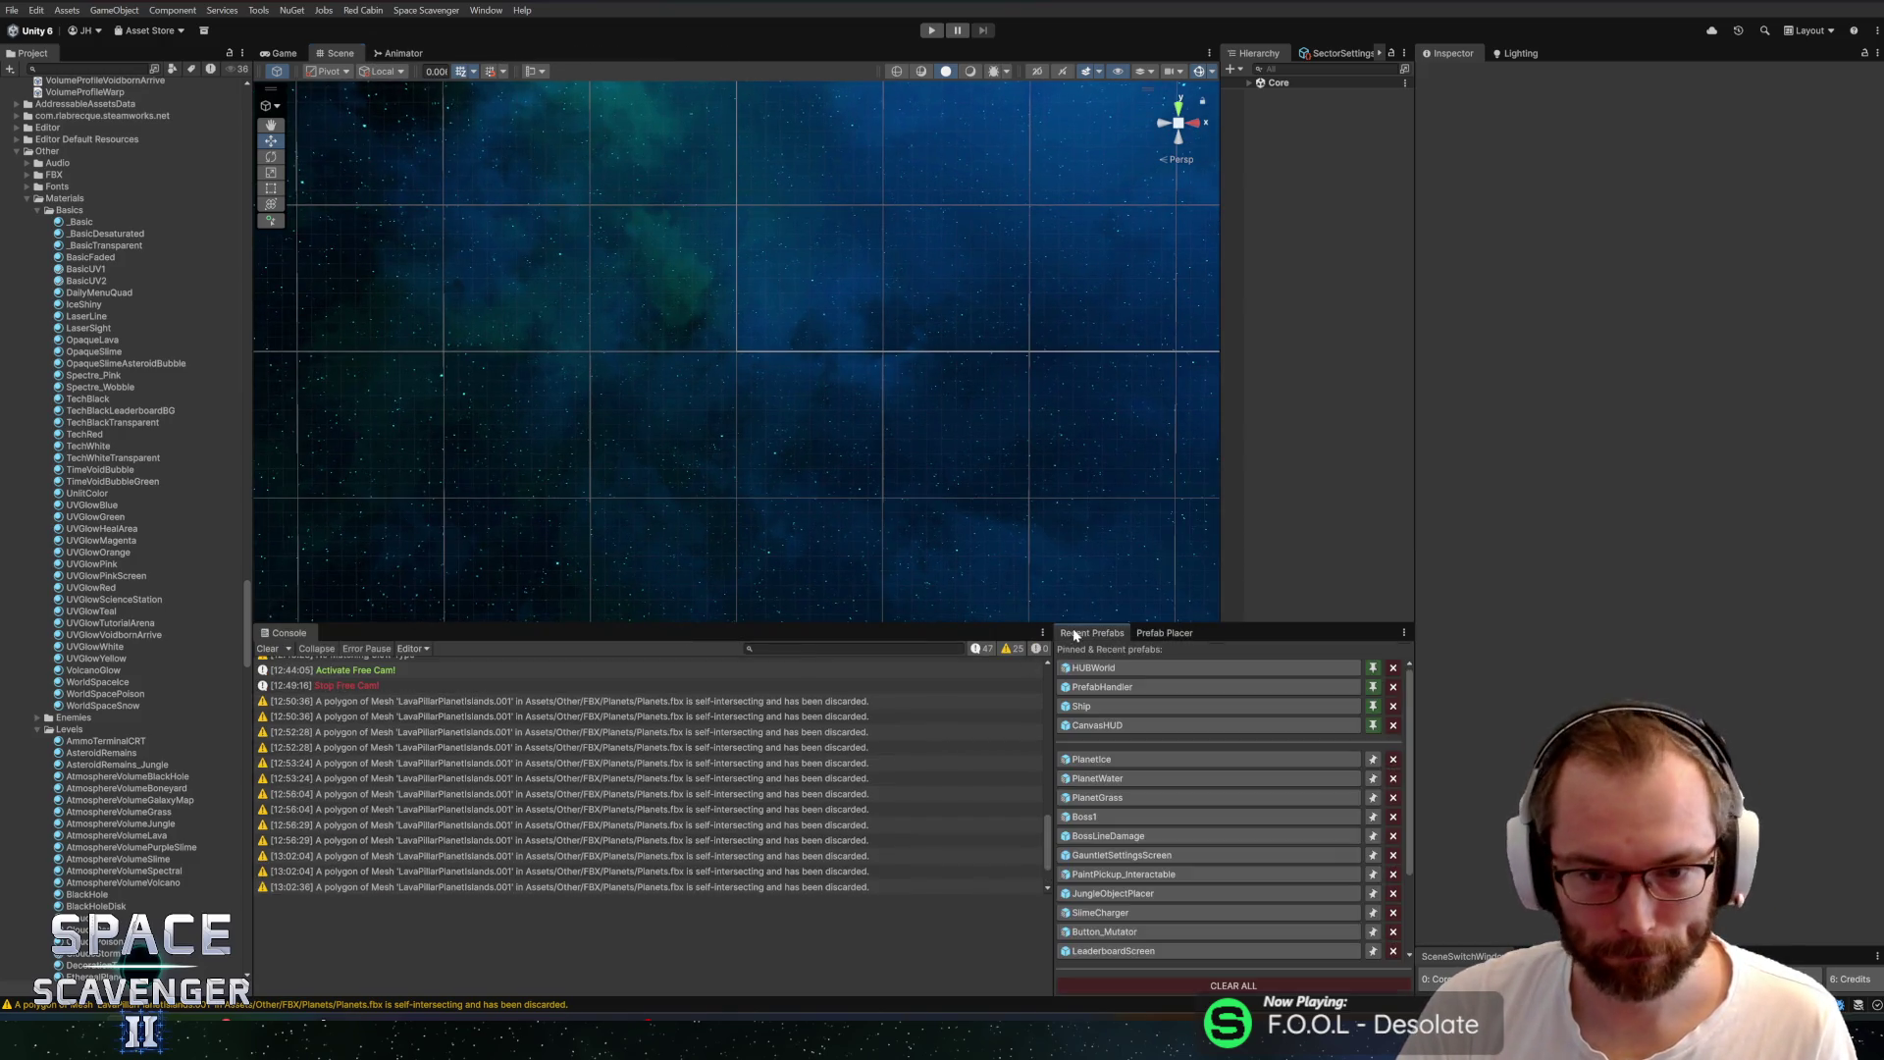
Open the PlanetIce prefab and hide its ScanFog object
click(1155, 760)
click(1165, 632)
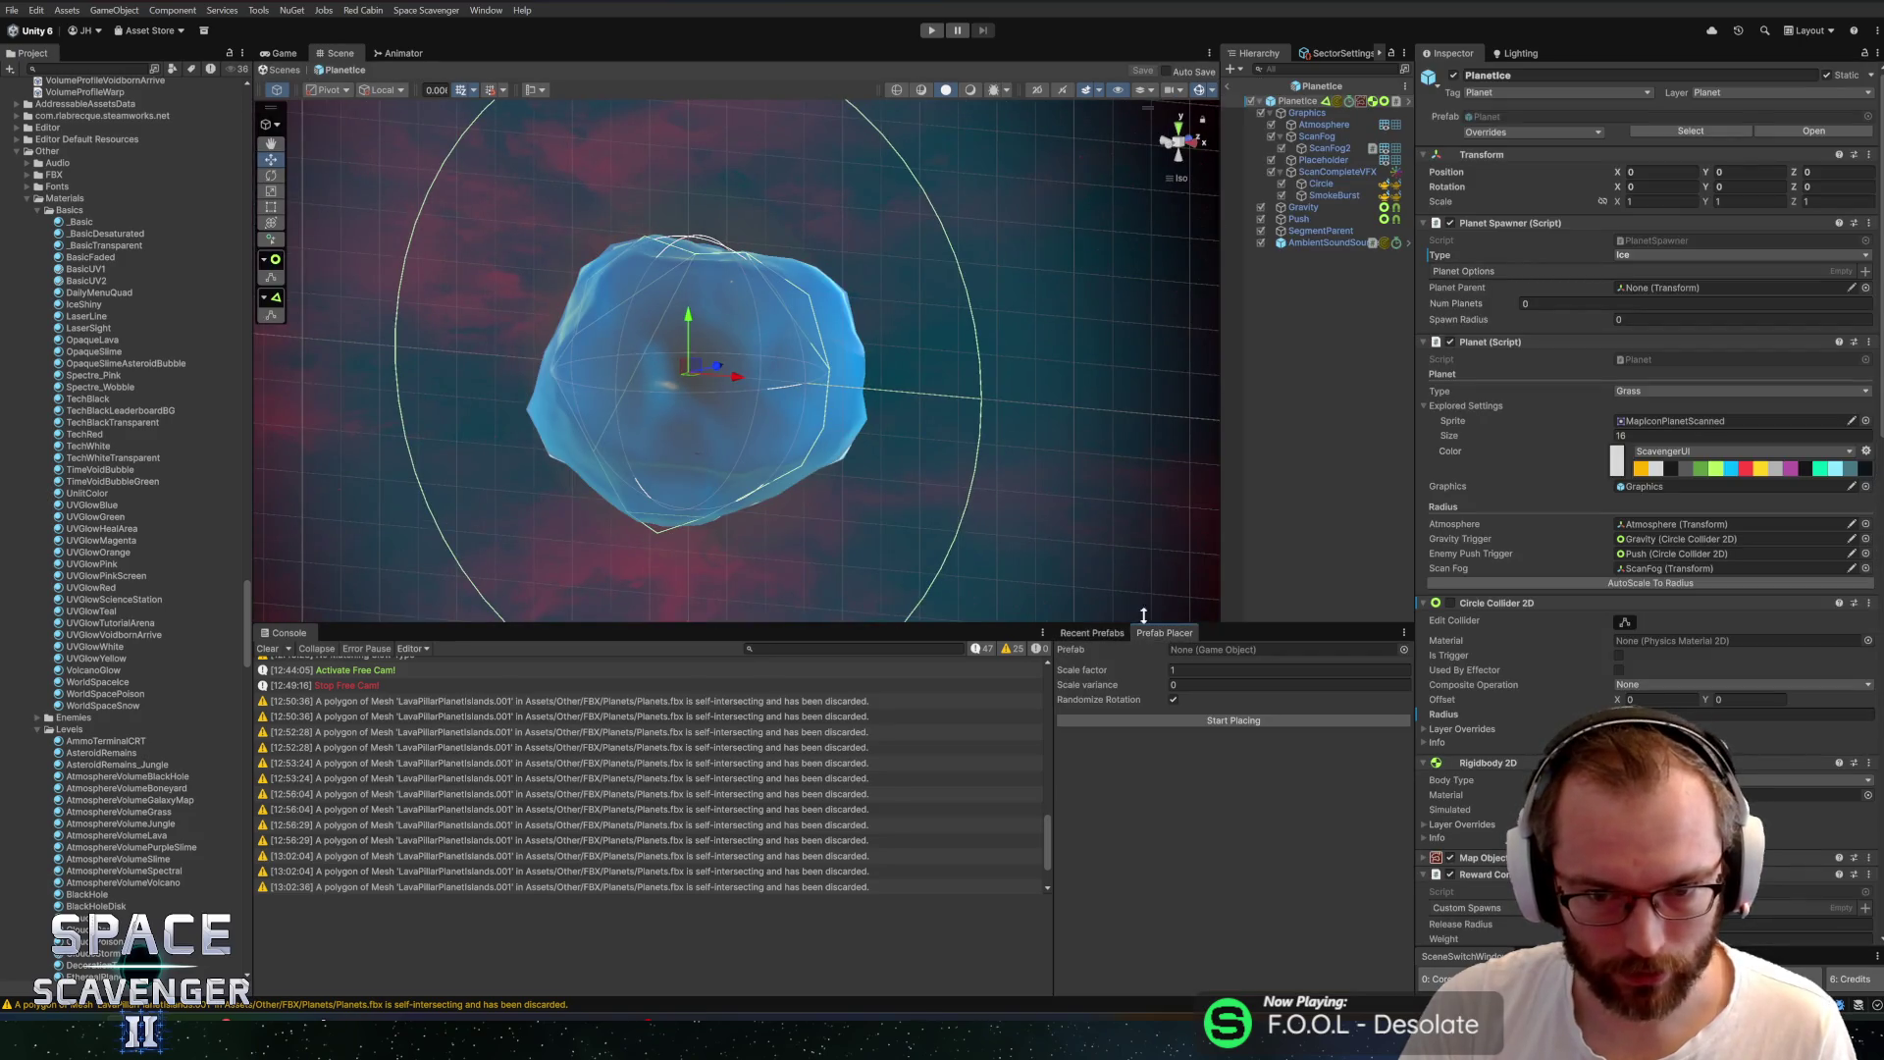
mouse_move(809, 404)
mouse_down()
mouse_move(454, 379)
mouse_move(992, 311)
mouse_move(1060, 323)
mouse_move(981, 366)
mouse_move(957, 299)
mouse_move(857, 303)
mouse_move(1039, 290)
mouse_up()
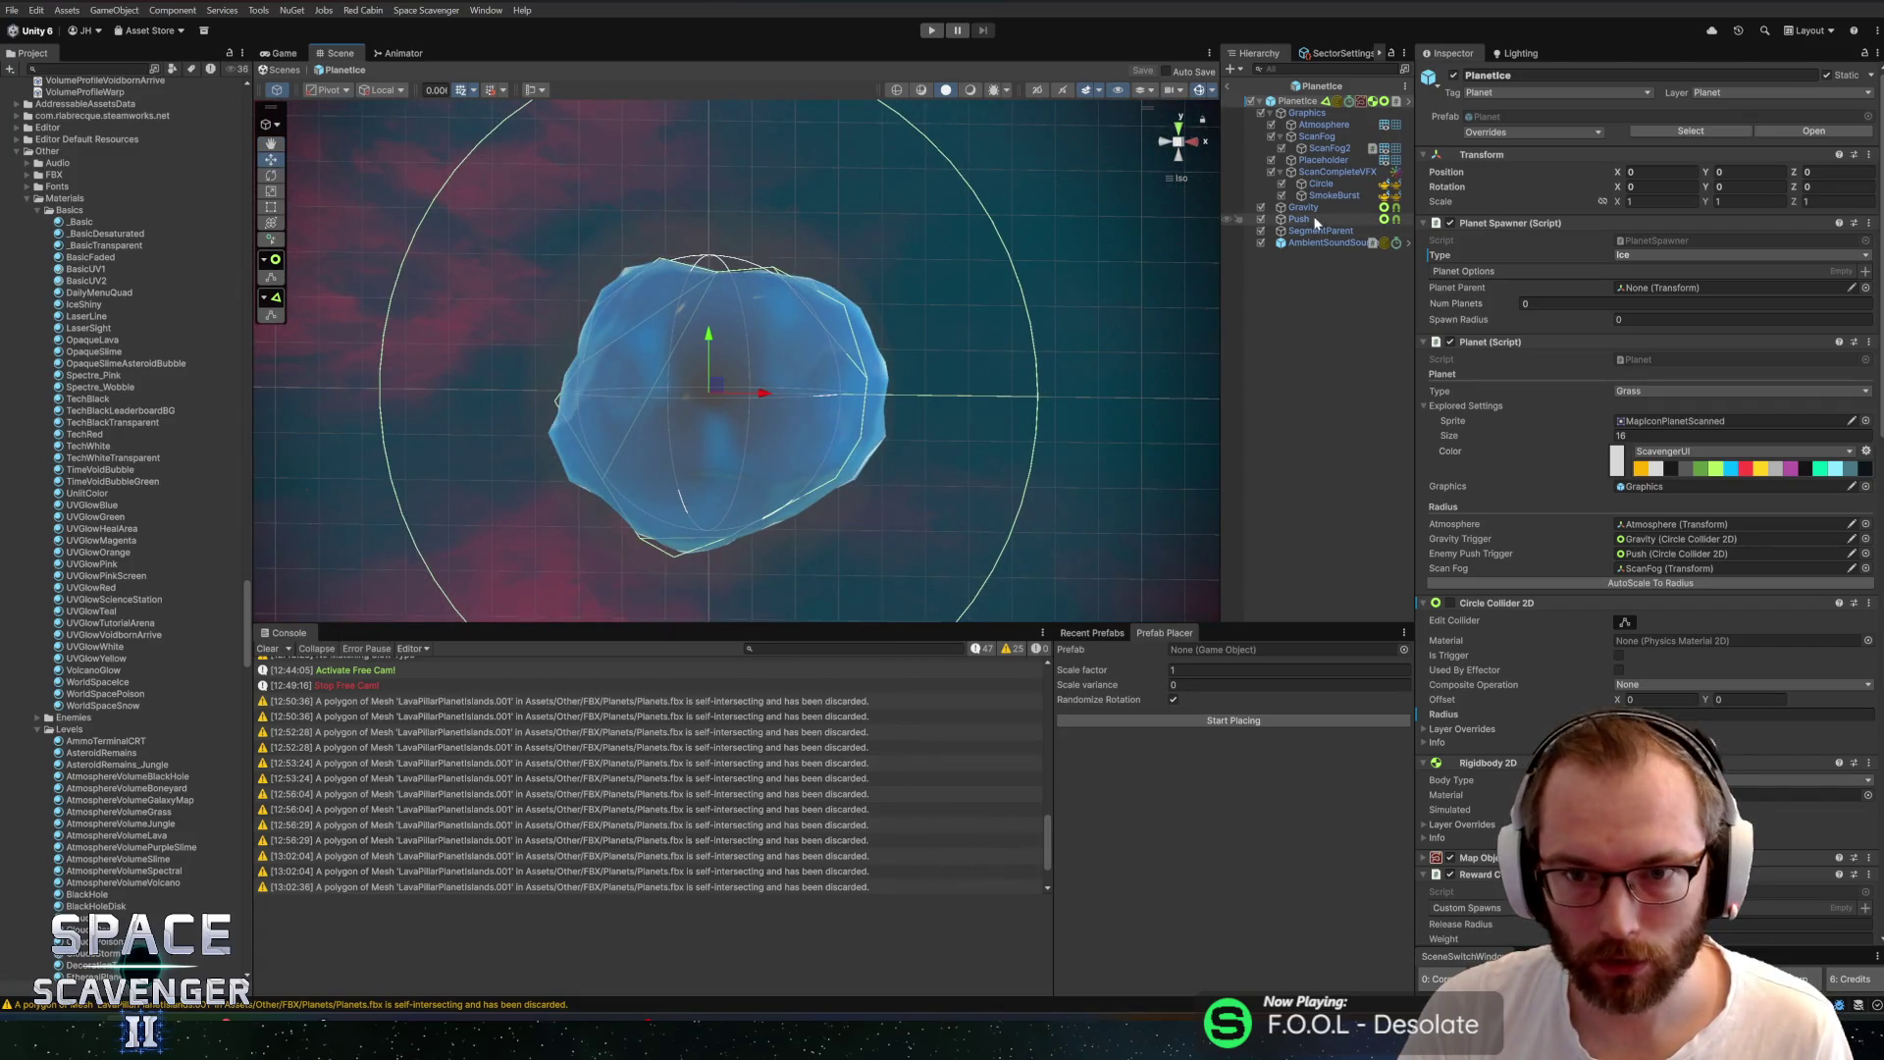
click(1272, 136)
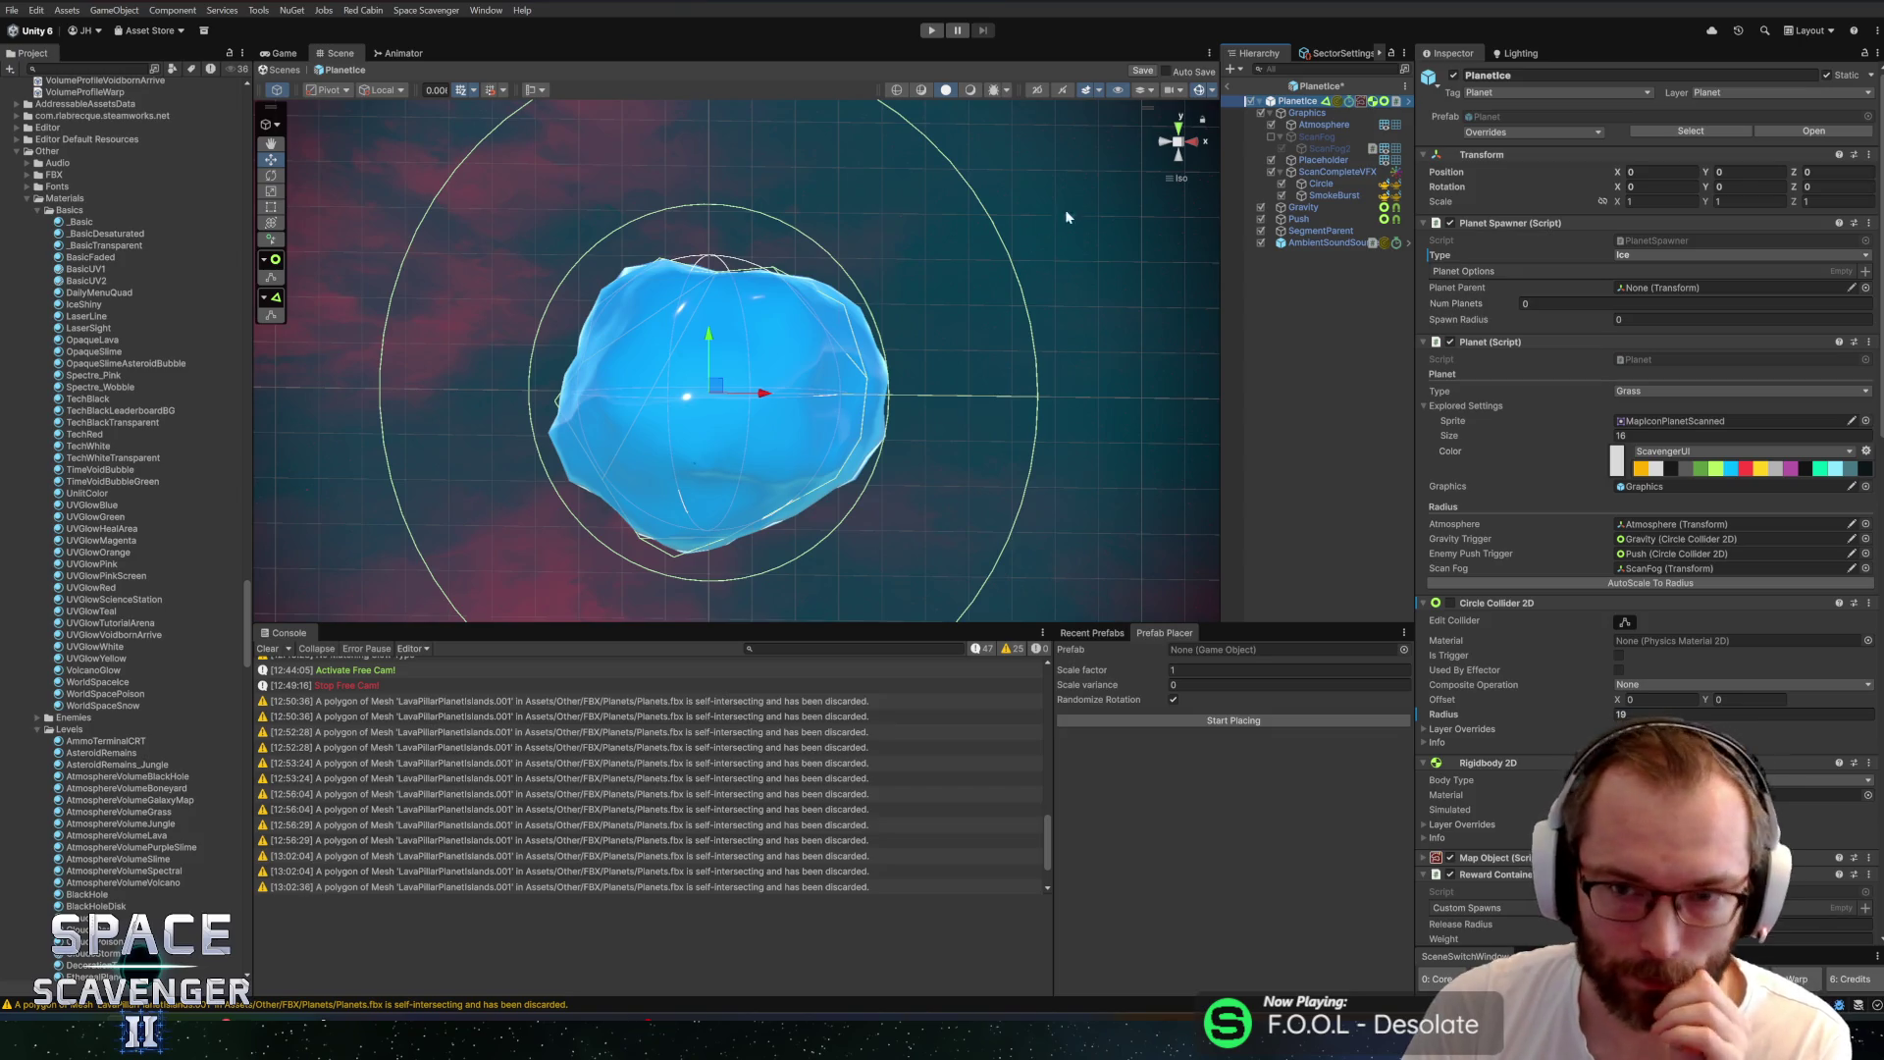
Create an empty child PlanetSnowPatch01 under the PlanetIce root and save the prefab
right_click(1338, 295)
mouse_move(1371, 550)
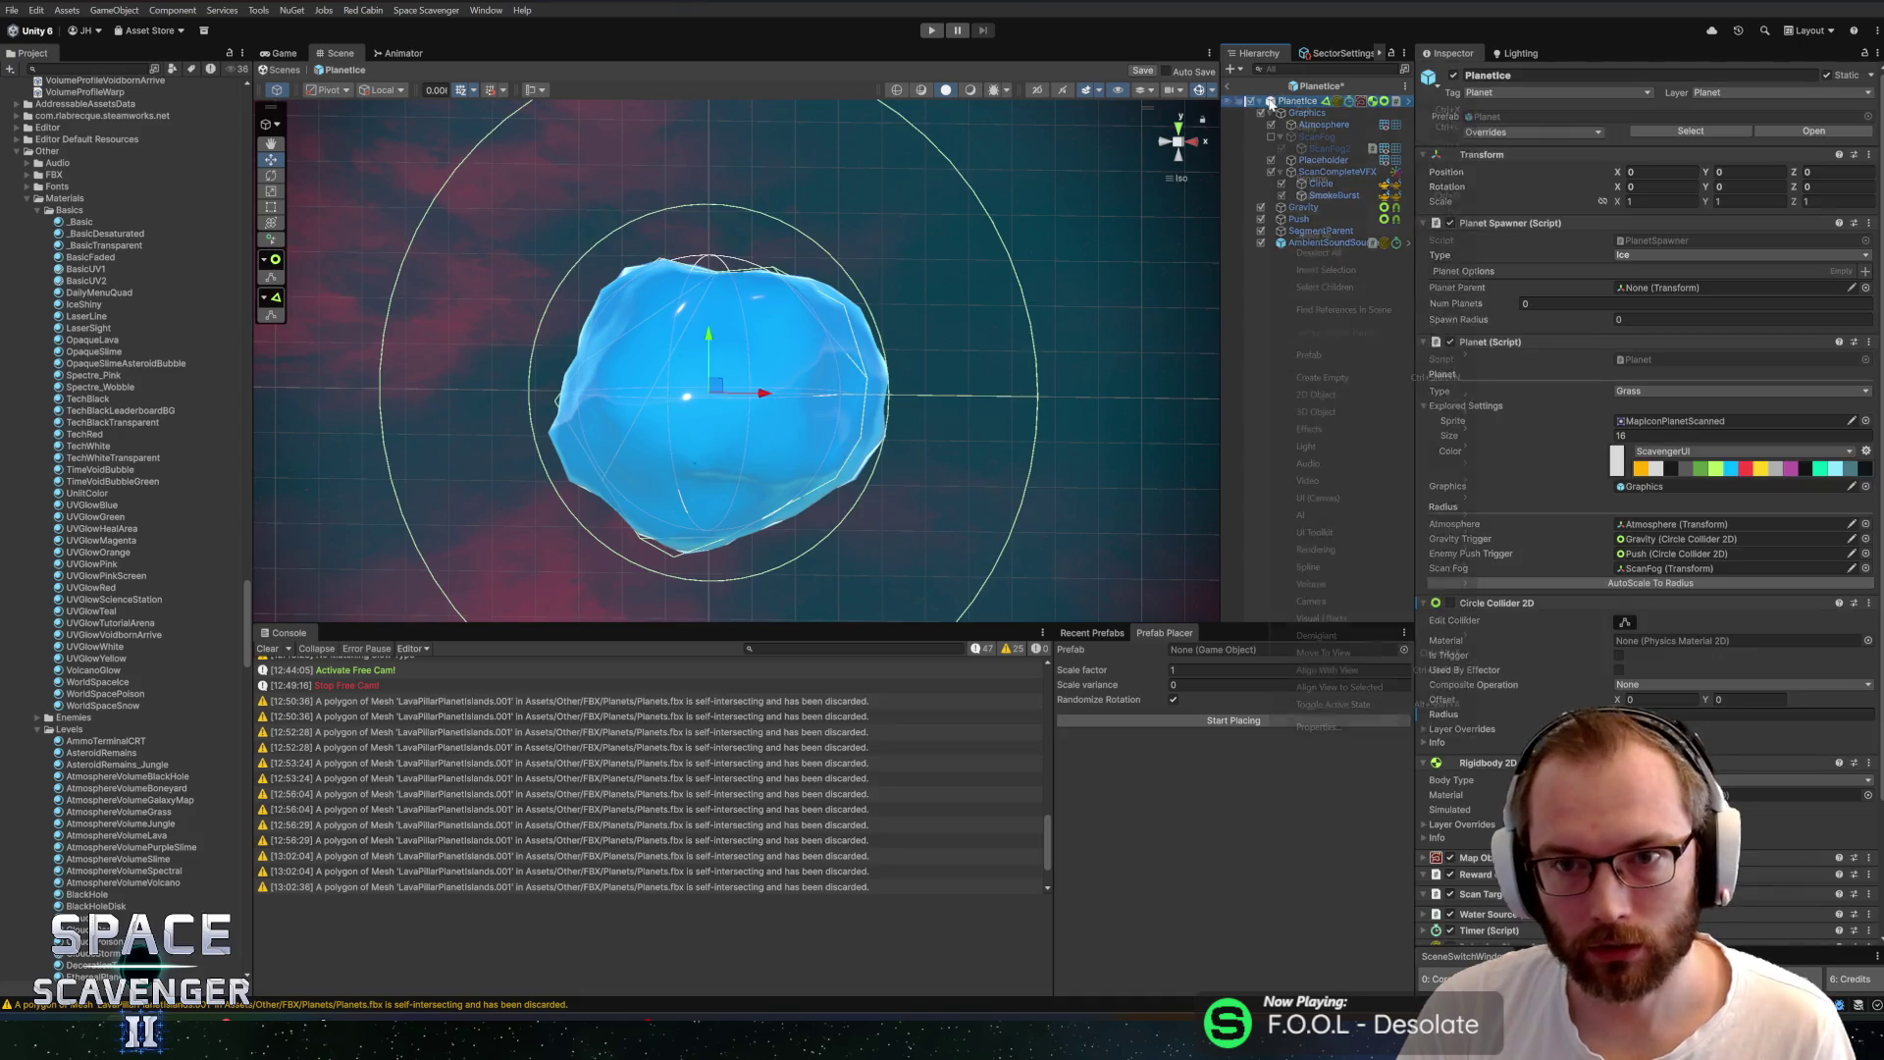
right_click(1273, 102)
click(1333, 378)
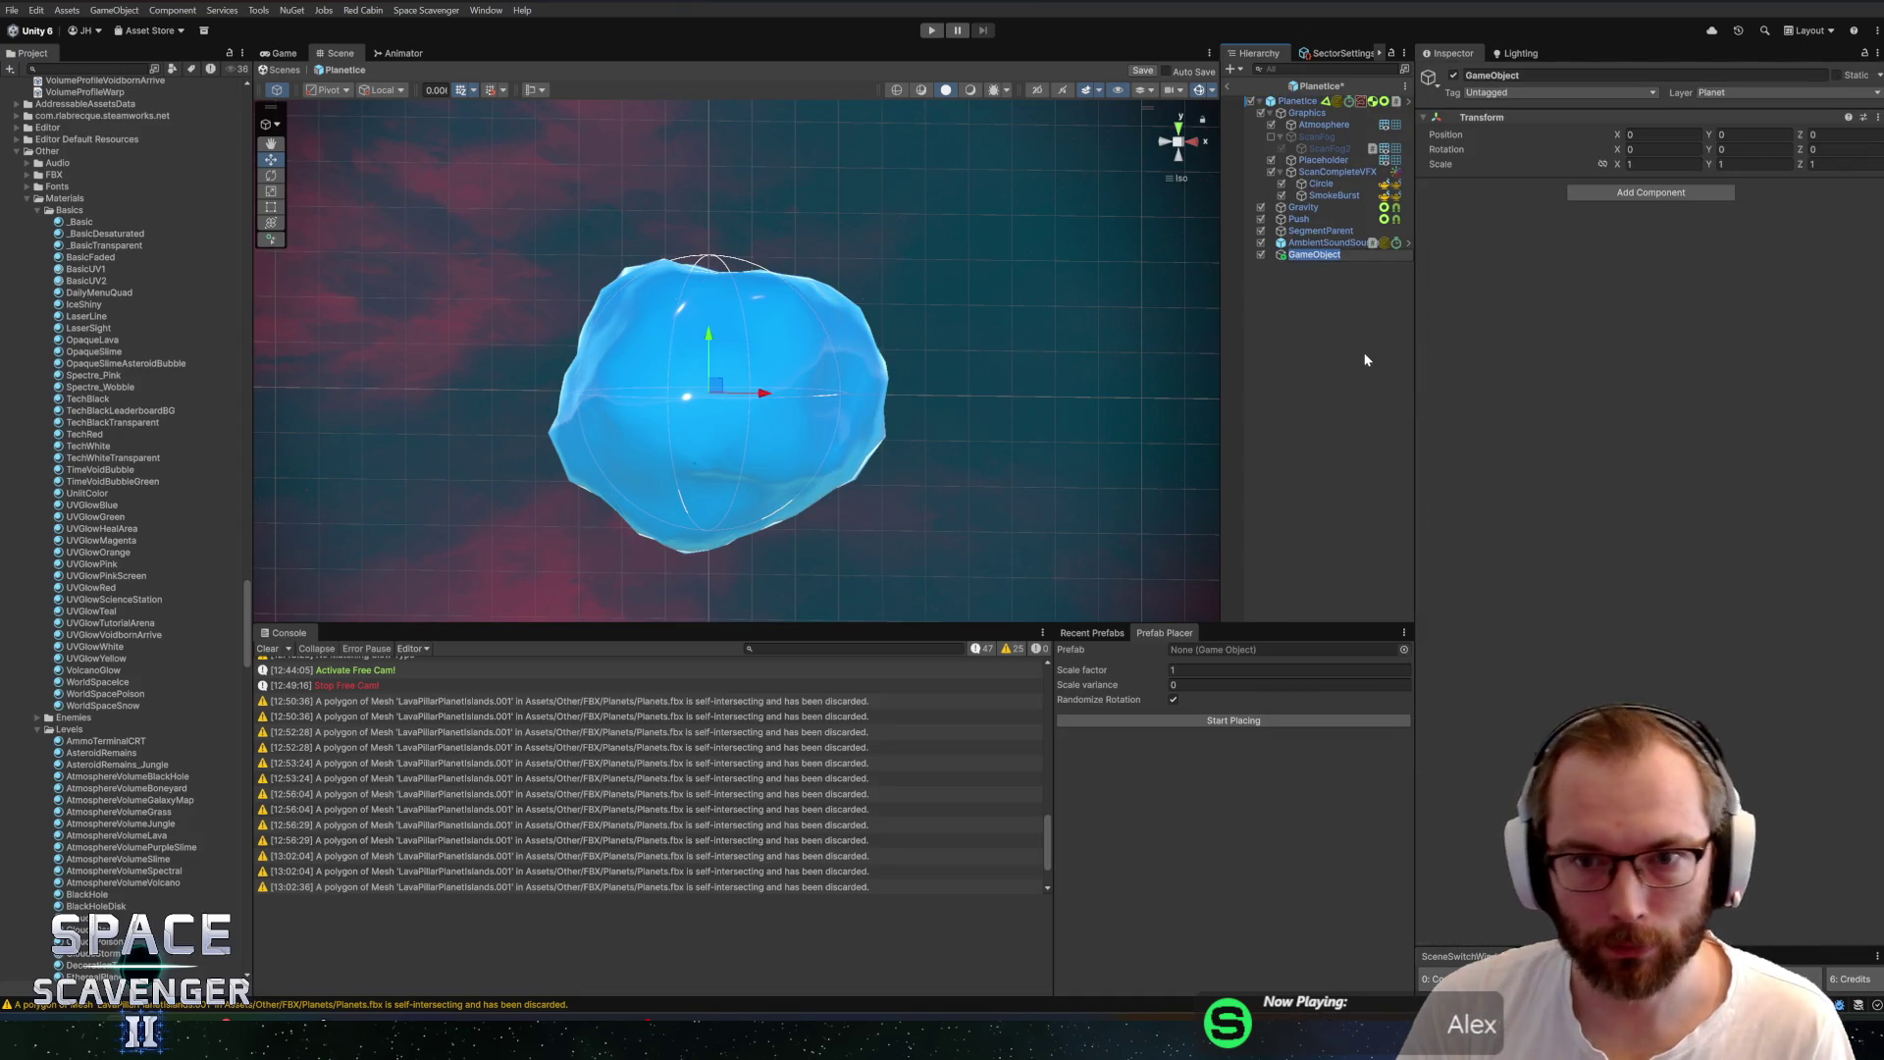
text(Planetic)
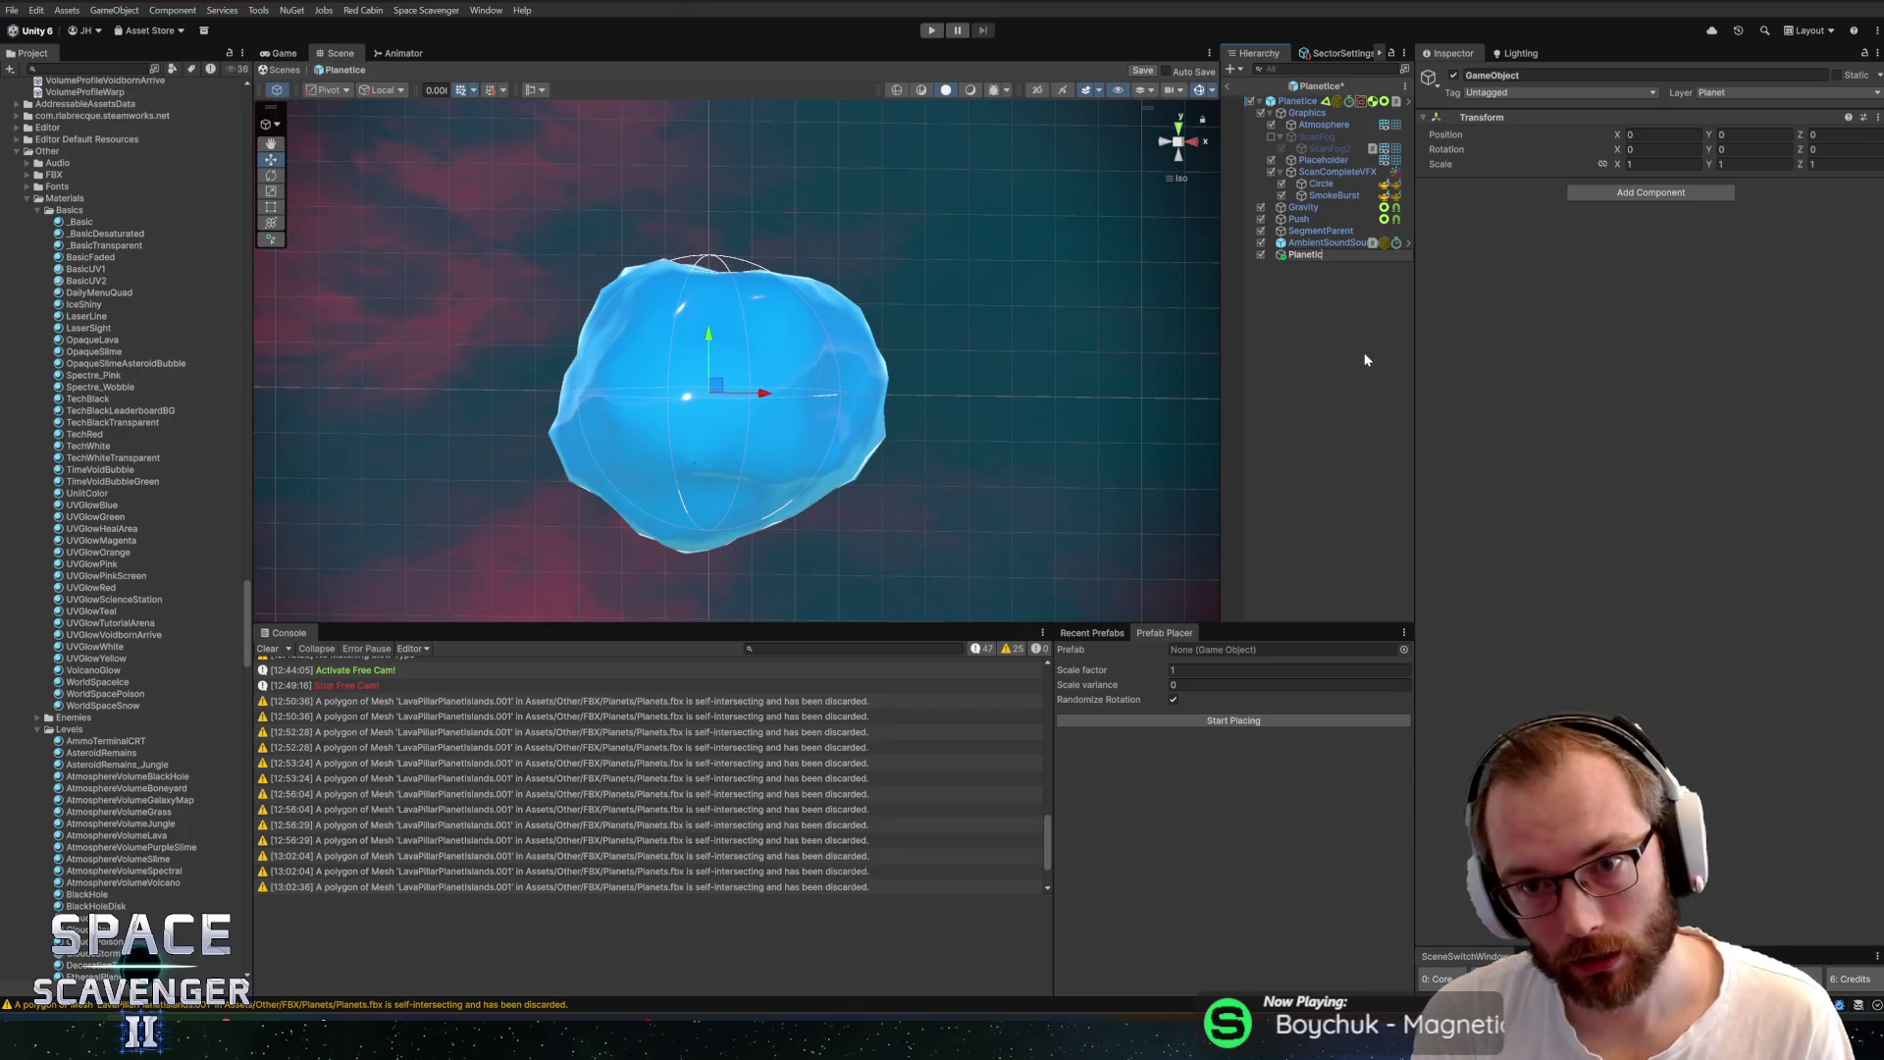
key(BackSpace)
key(BackSpace)
text(Snow)
key(Return)
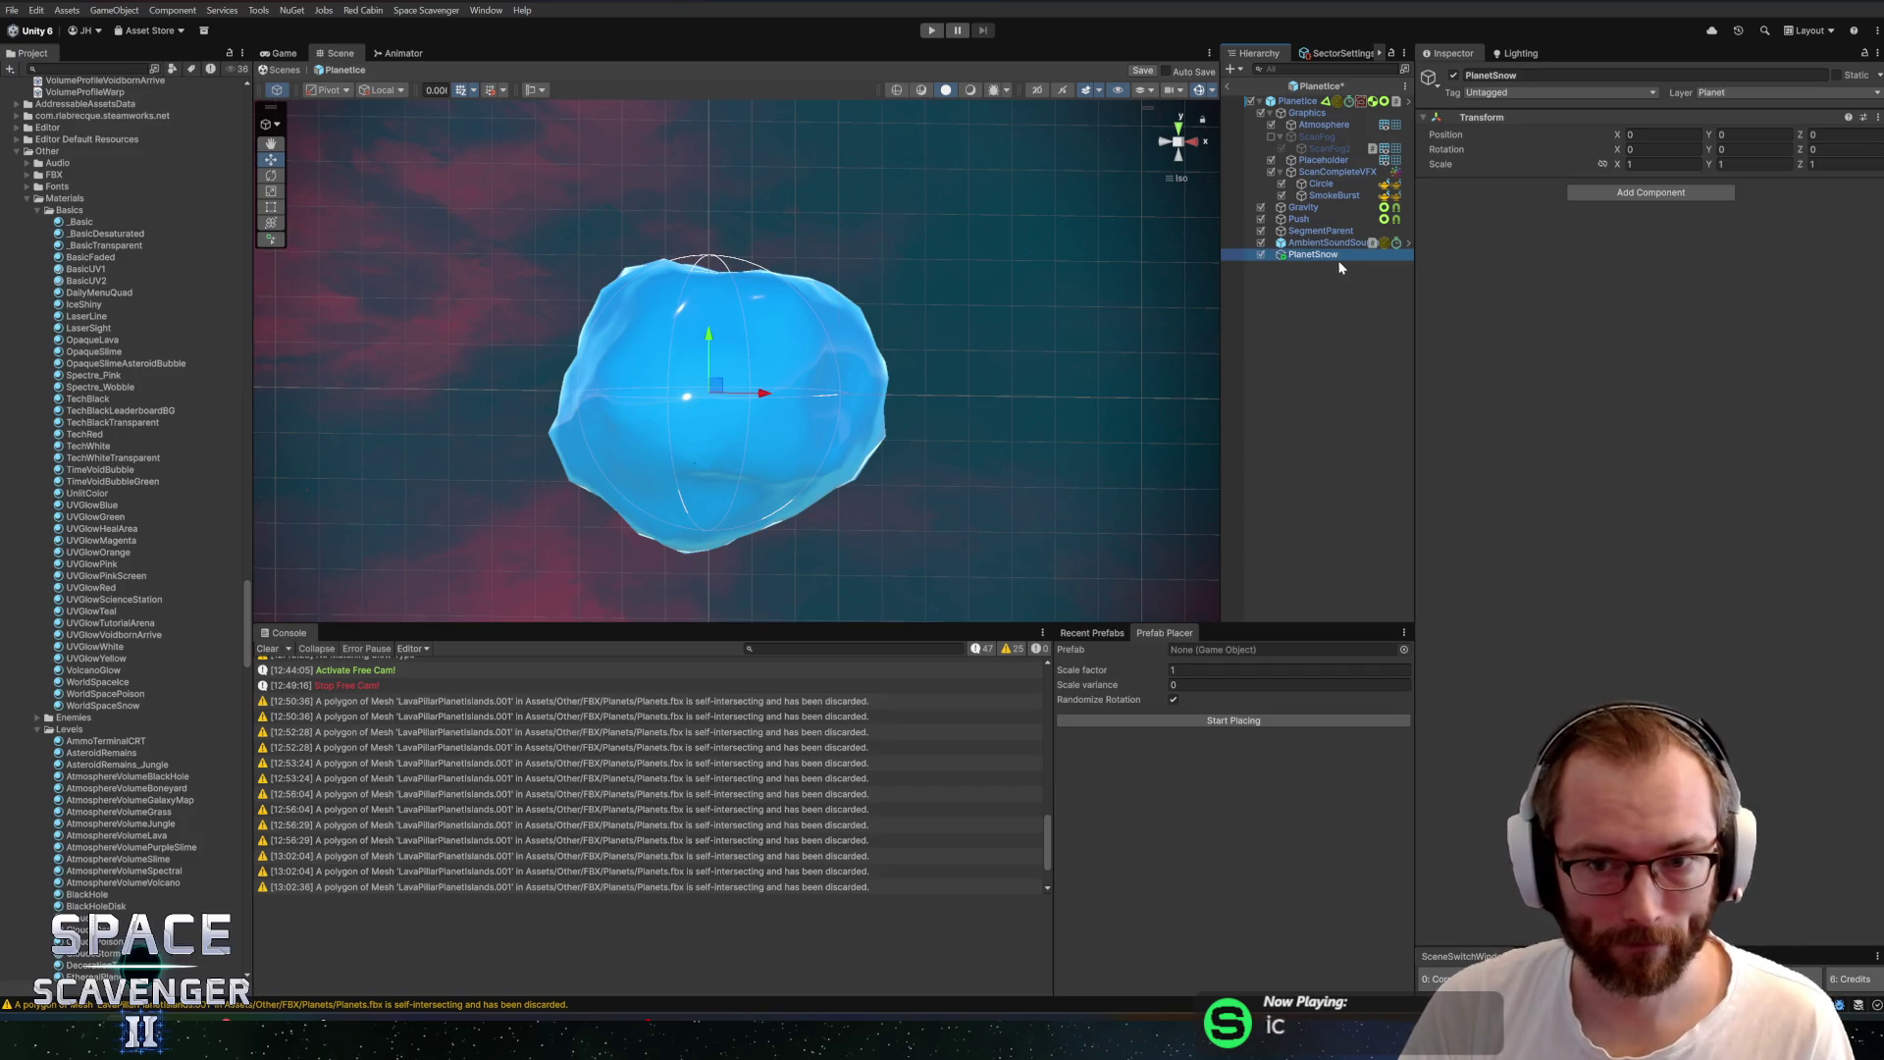
key(F2)
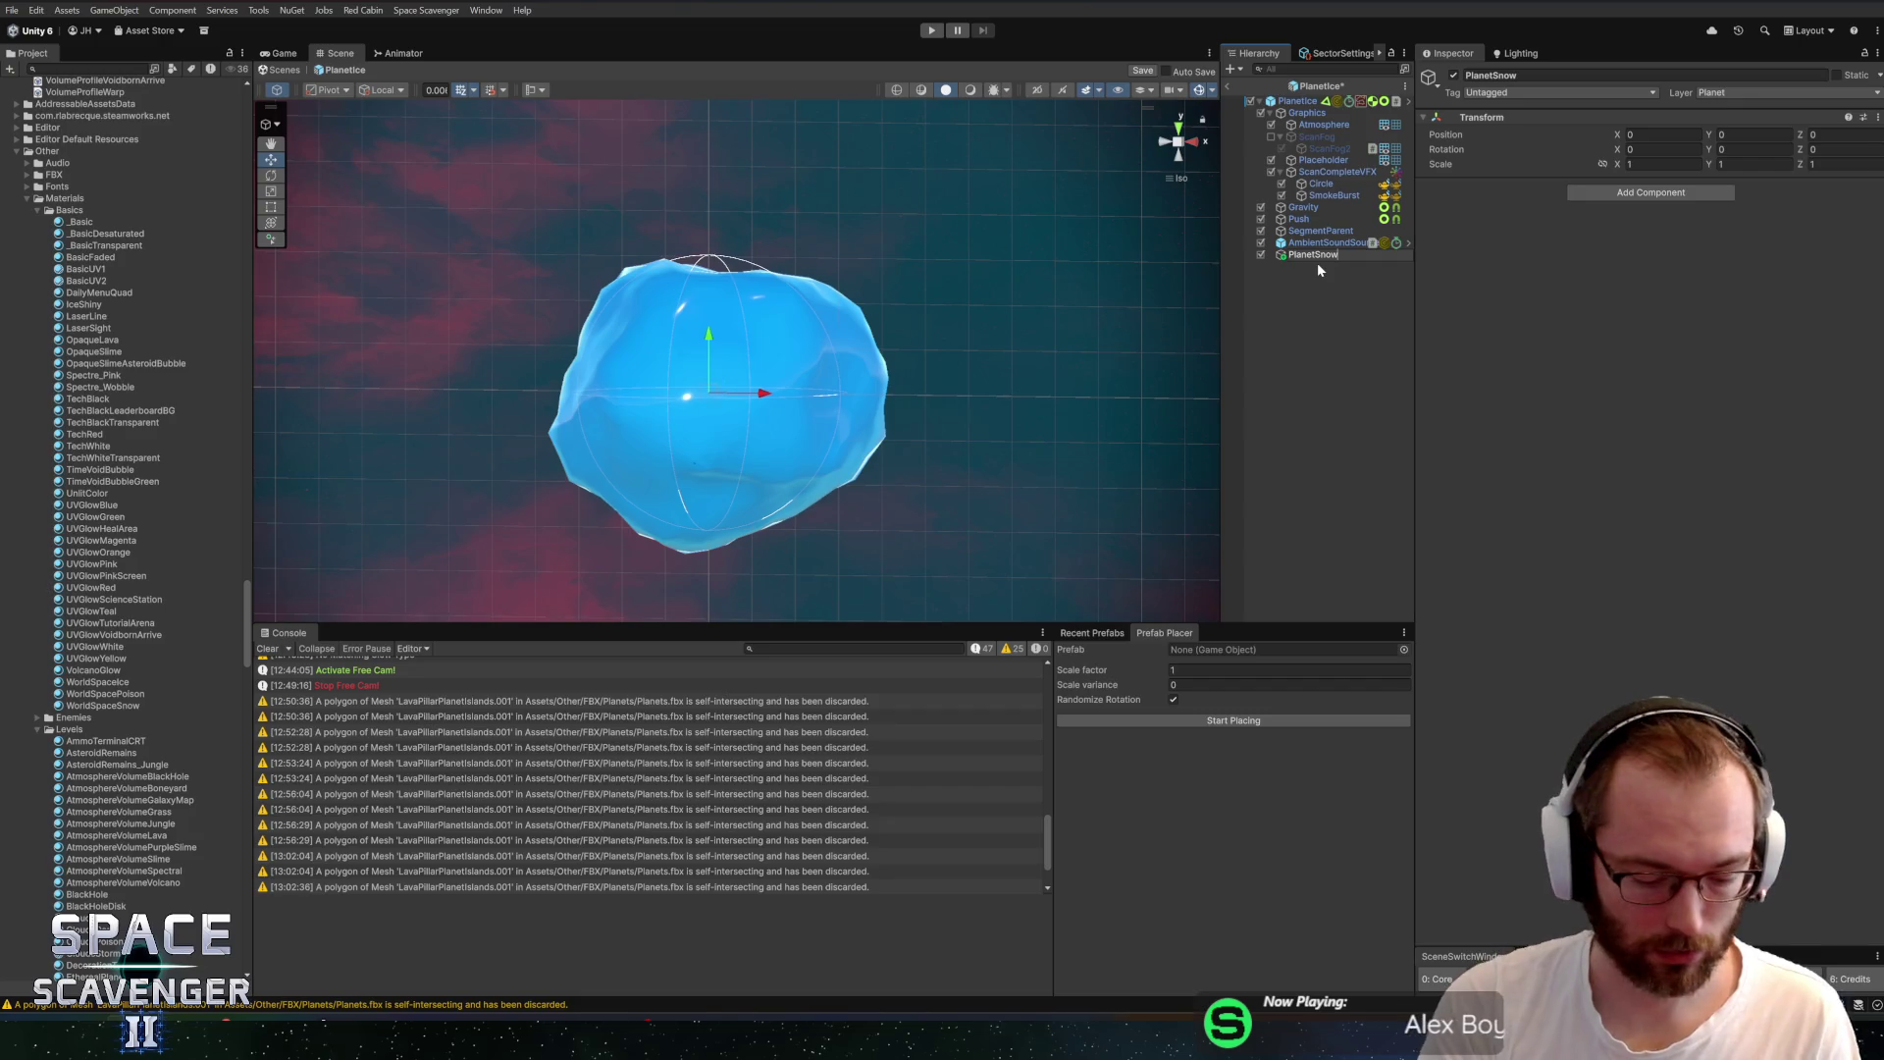
text(Patch01)
key(Return)
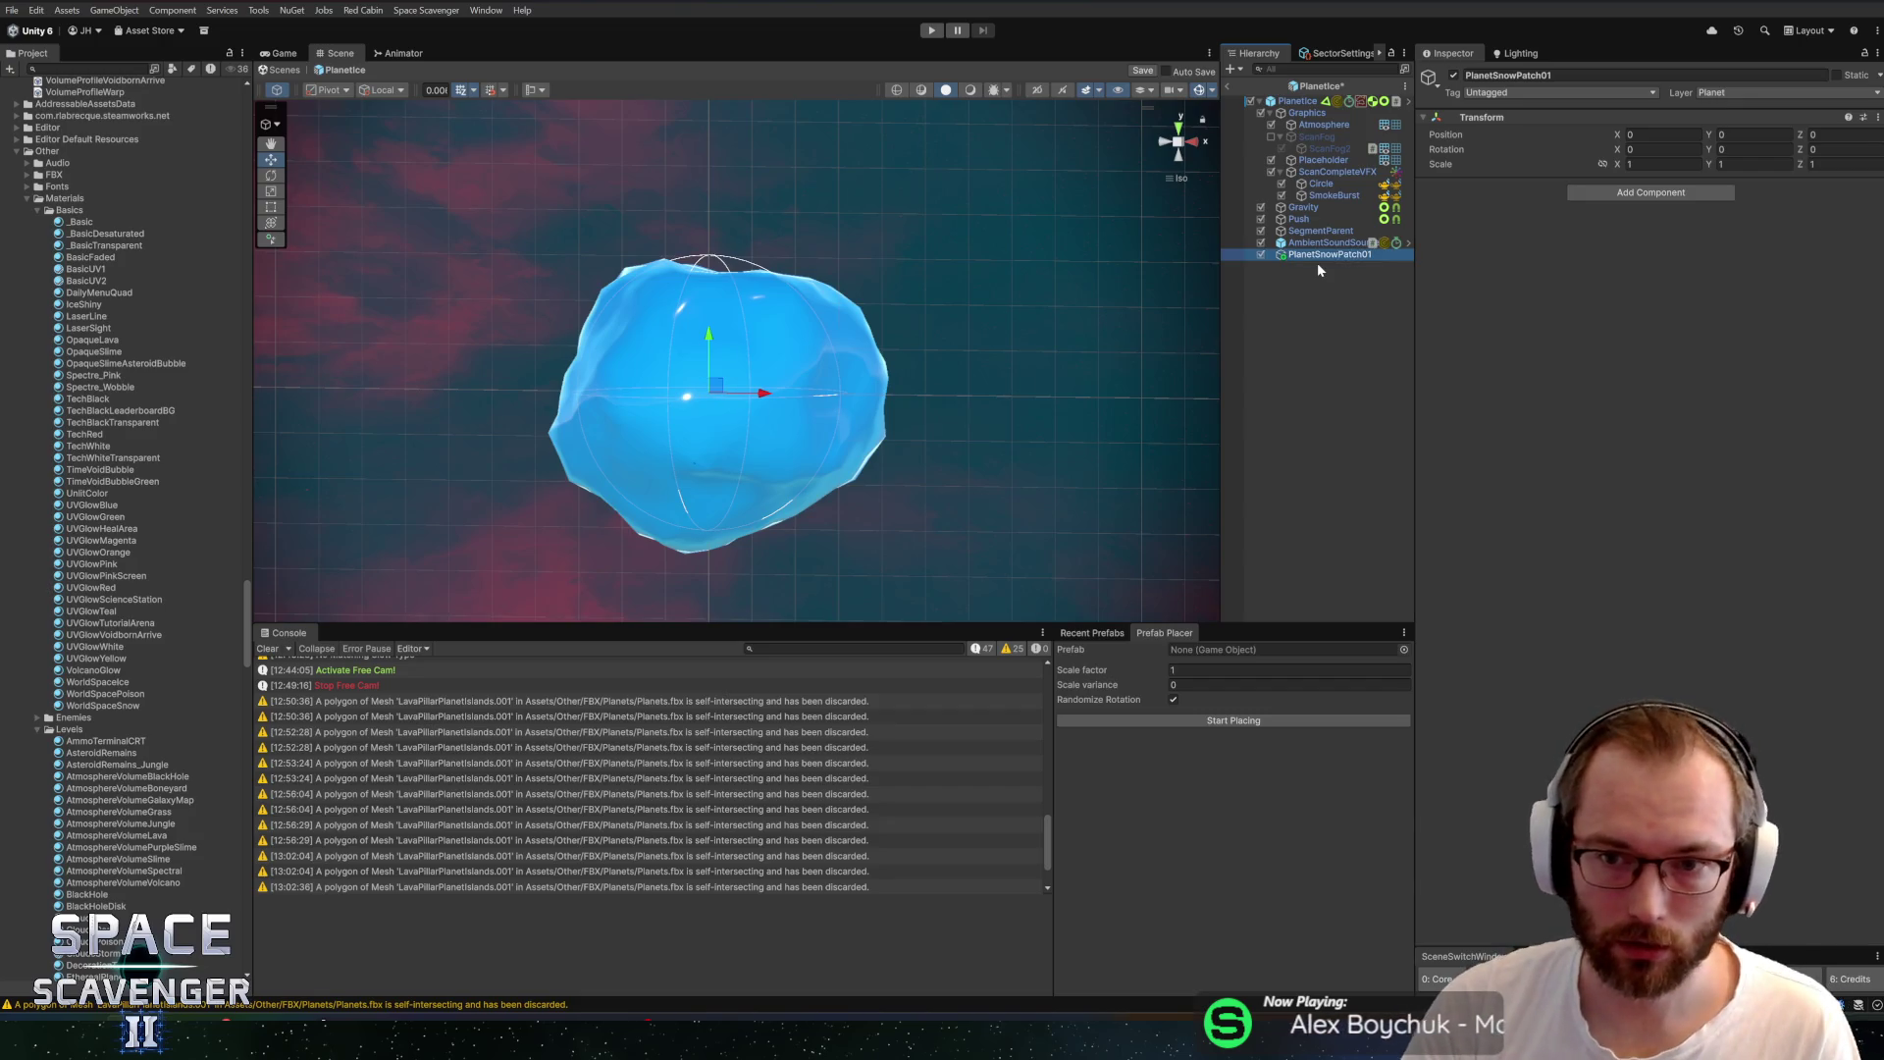
key(ctrl+s)
Create a child object named Mesh under PlanetSnowPatch01 and give it a Mesh Filter
right_click(1305, 255)
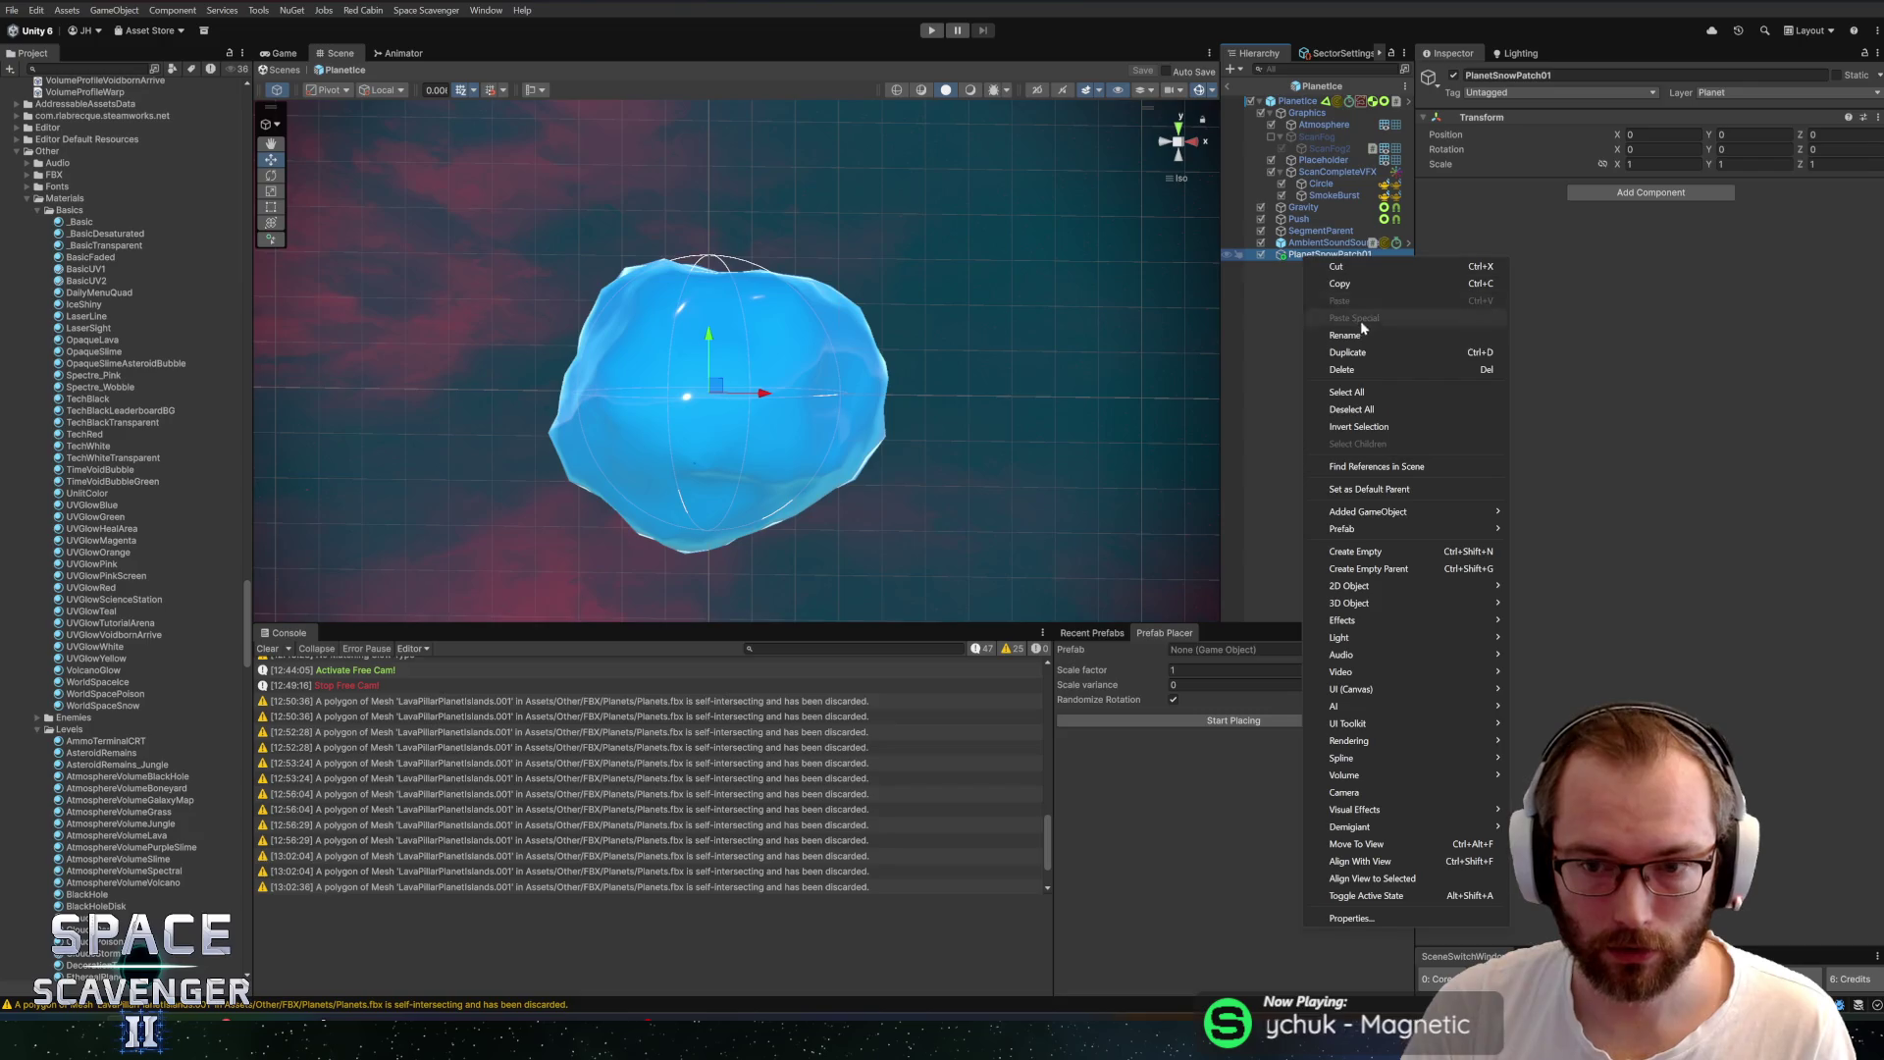
click(1369, 551)
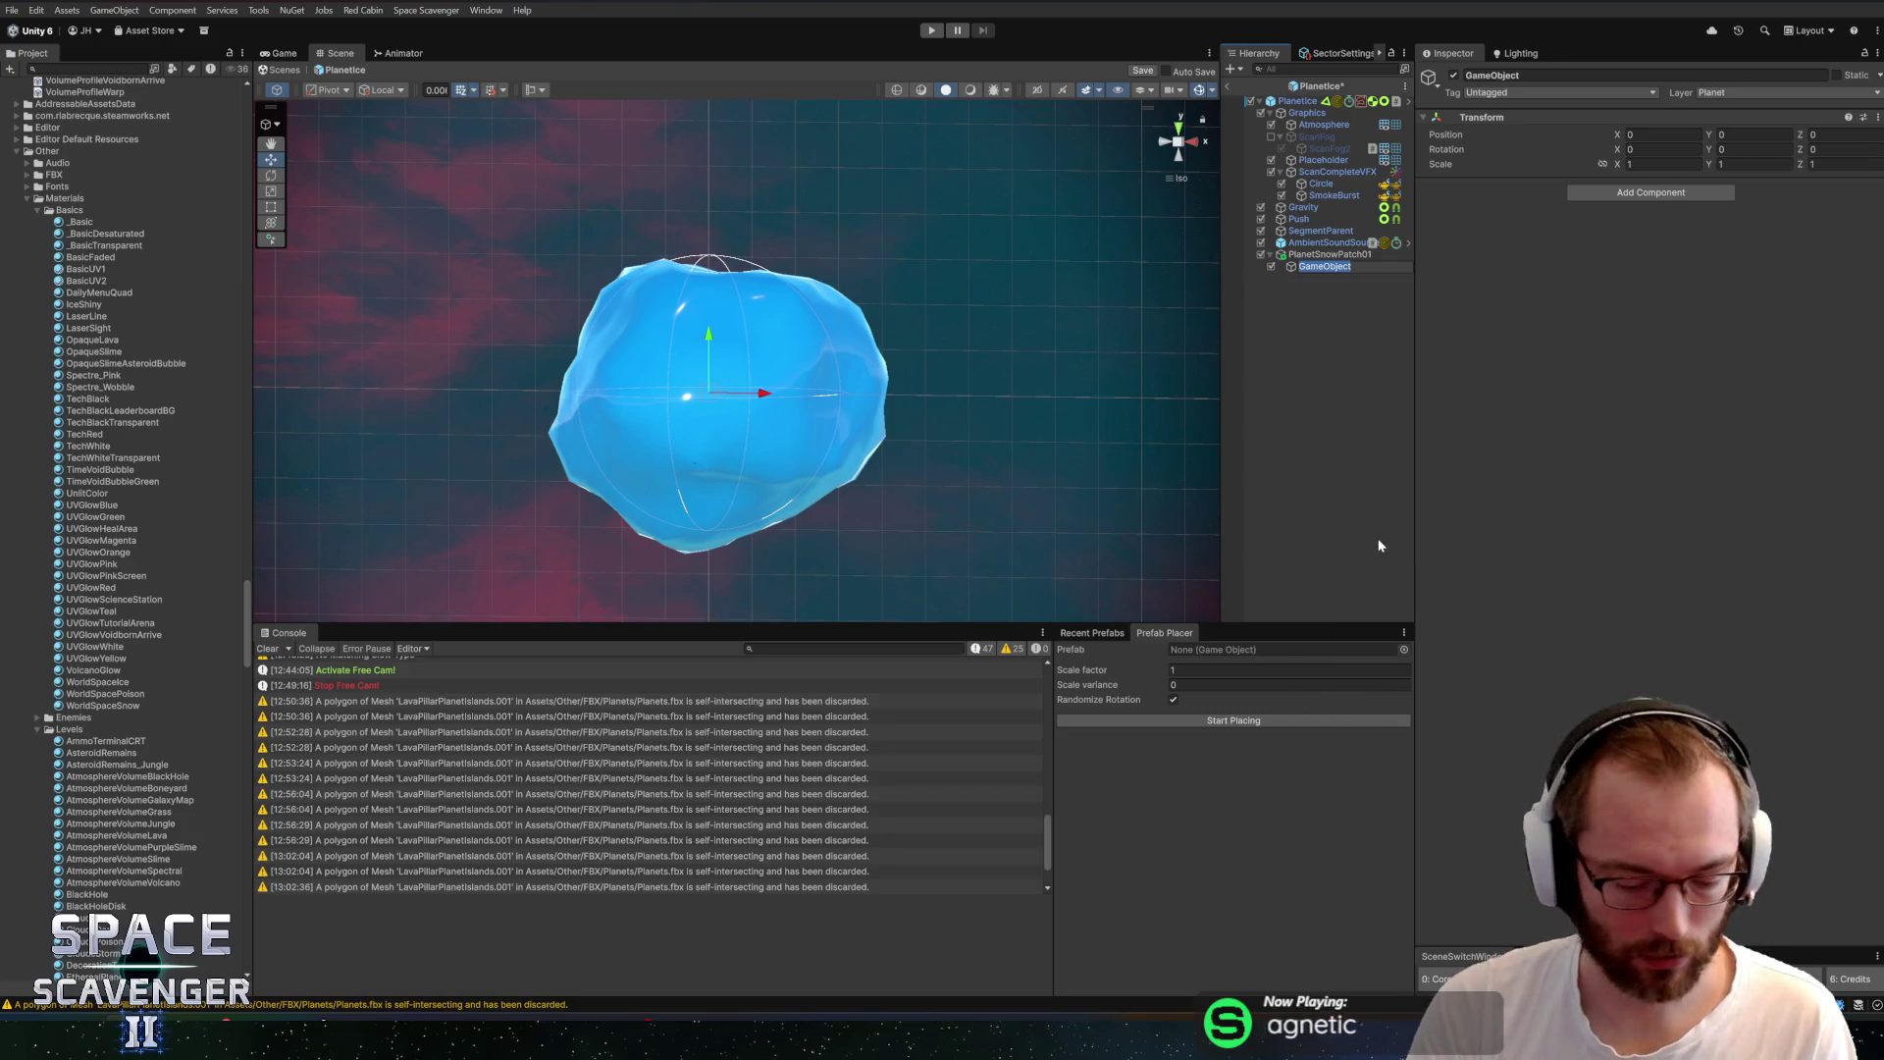
text(Mesh)
key(Return)
click(1675, 185)
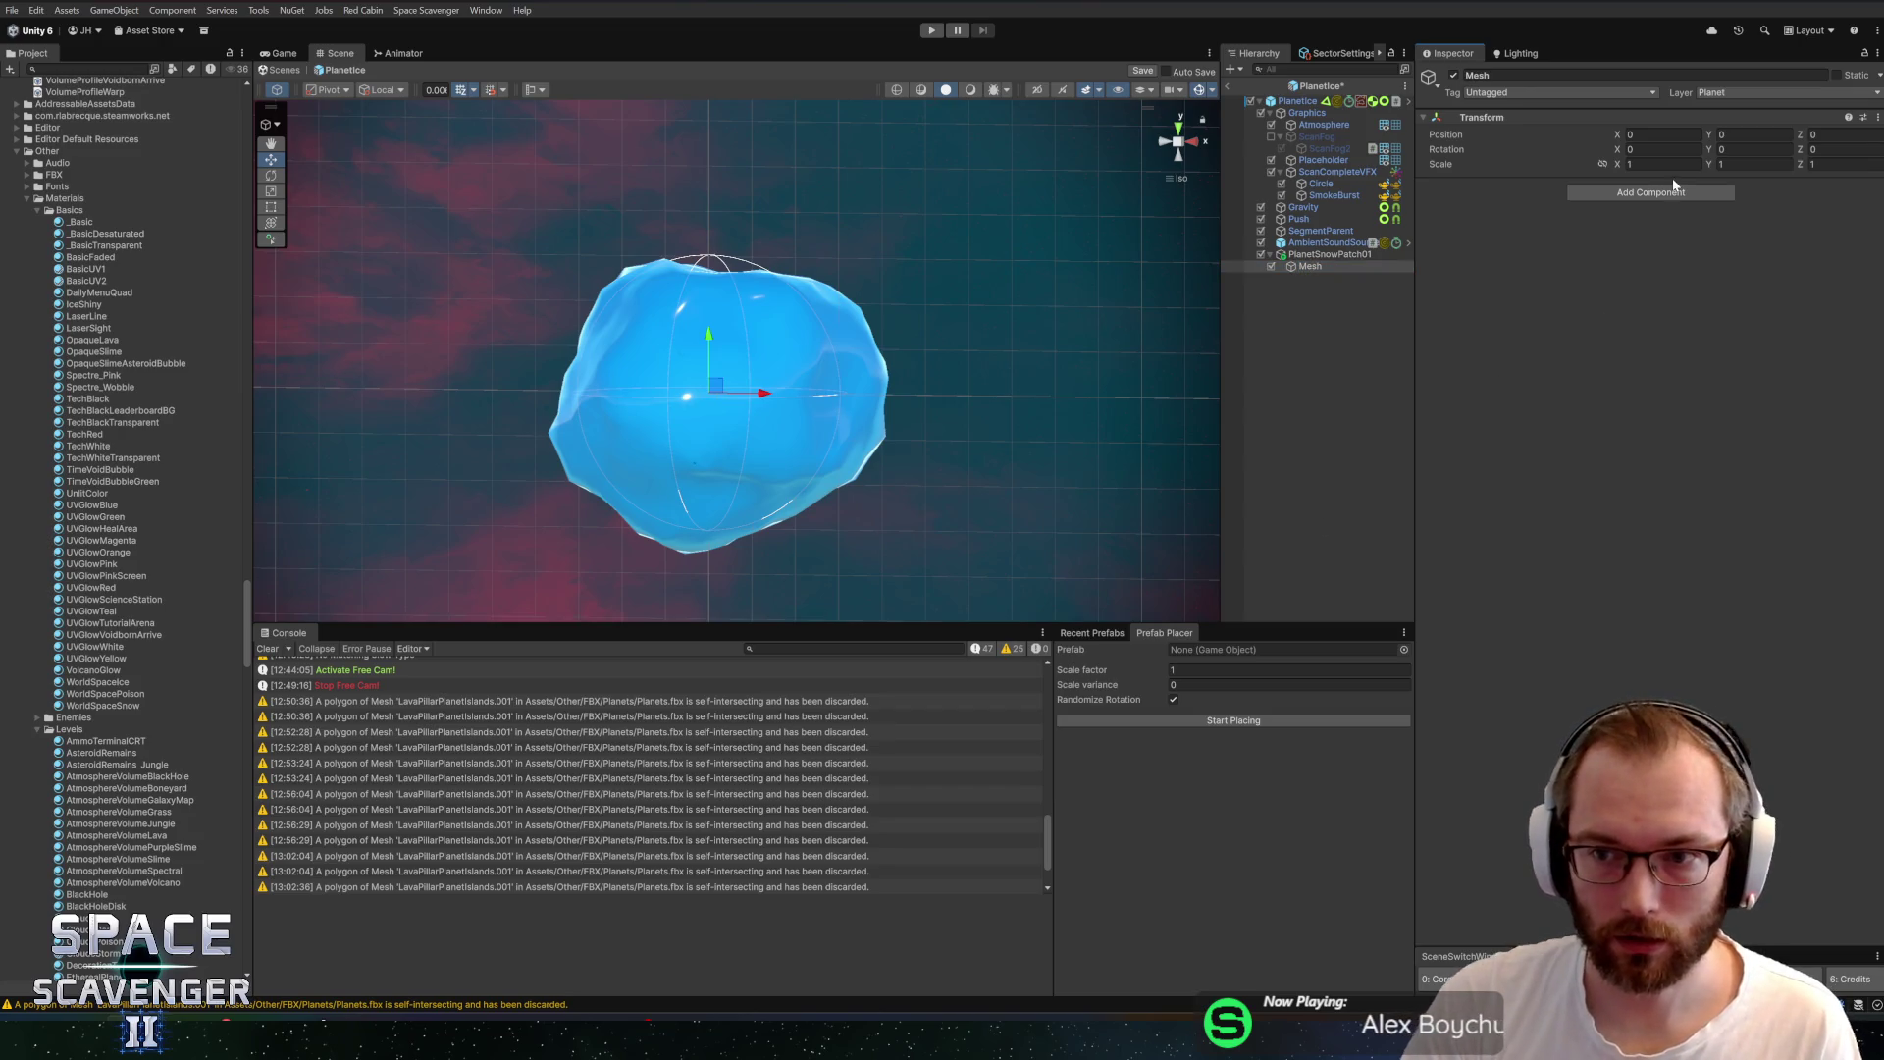
click(1667, 194)
text(mesh filter)
key(Return)
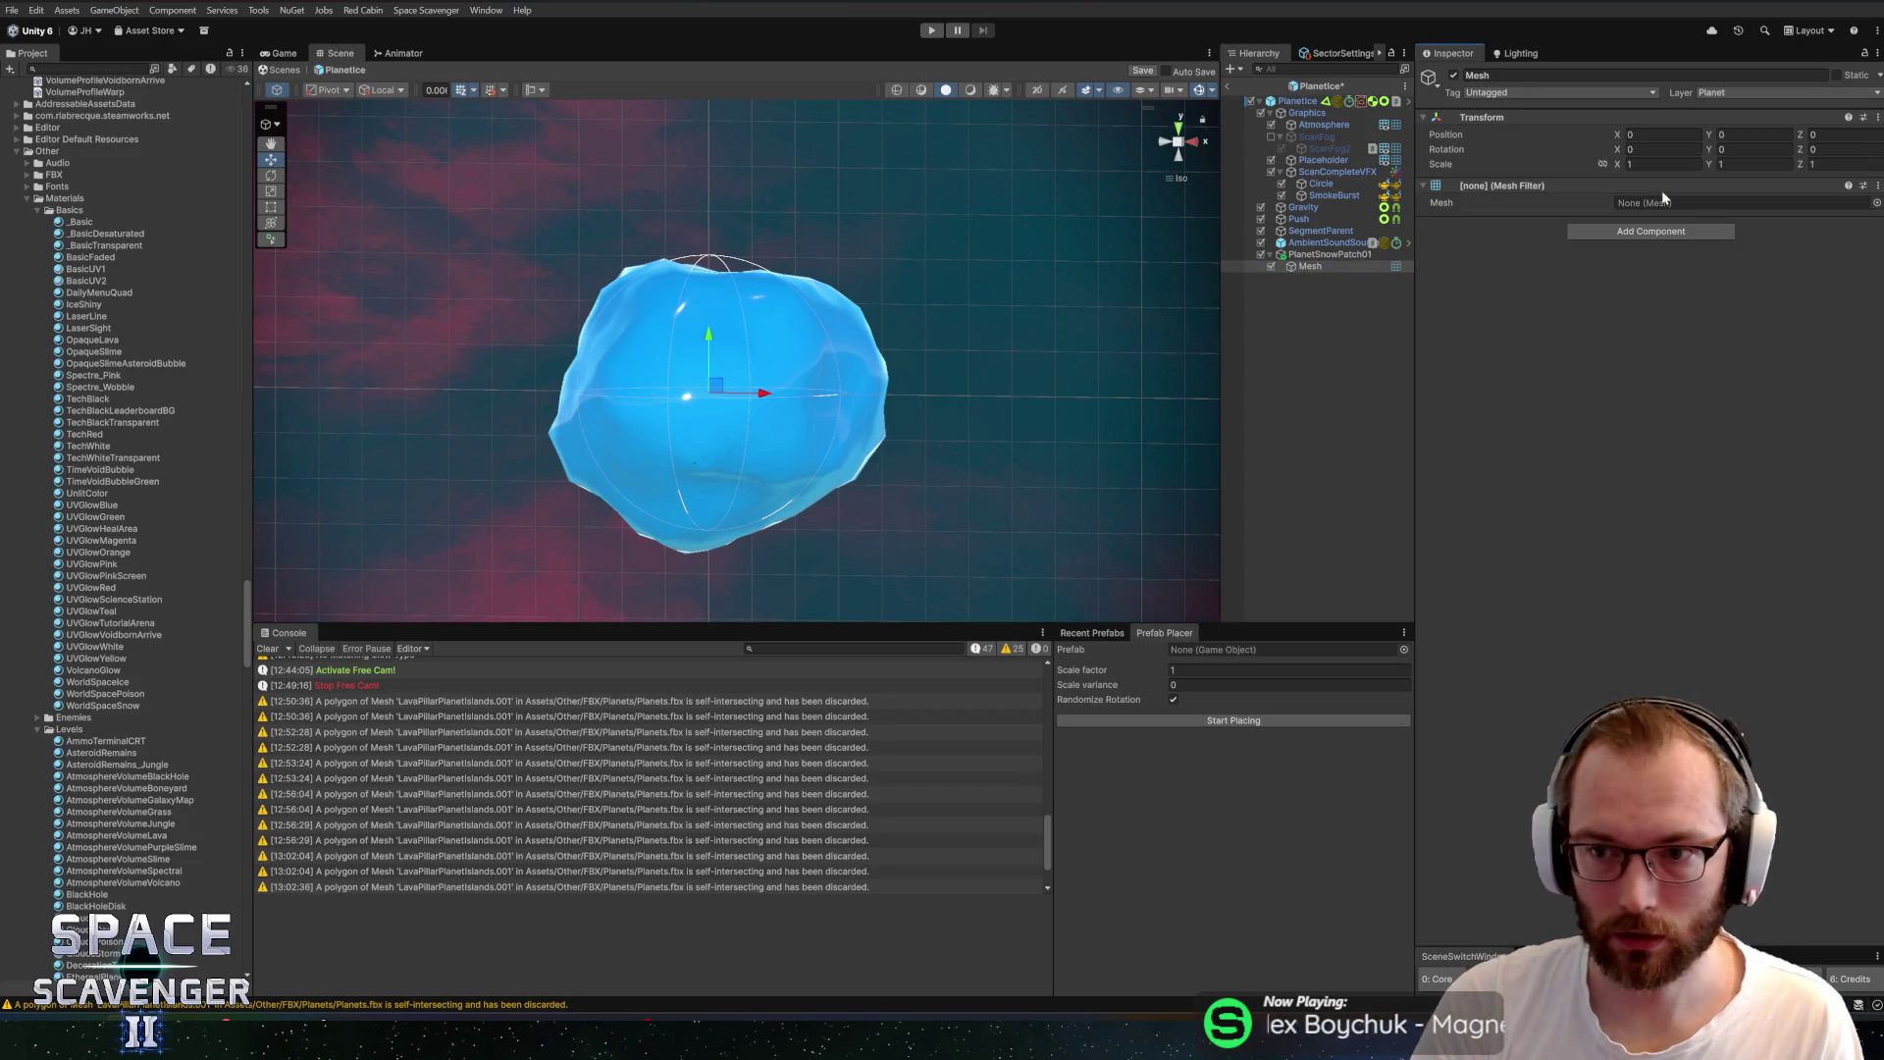
Add a Mesh Renderer to Mesh and move Mesh to the prefab's root level
click(1659, 236)
text(m,esh)
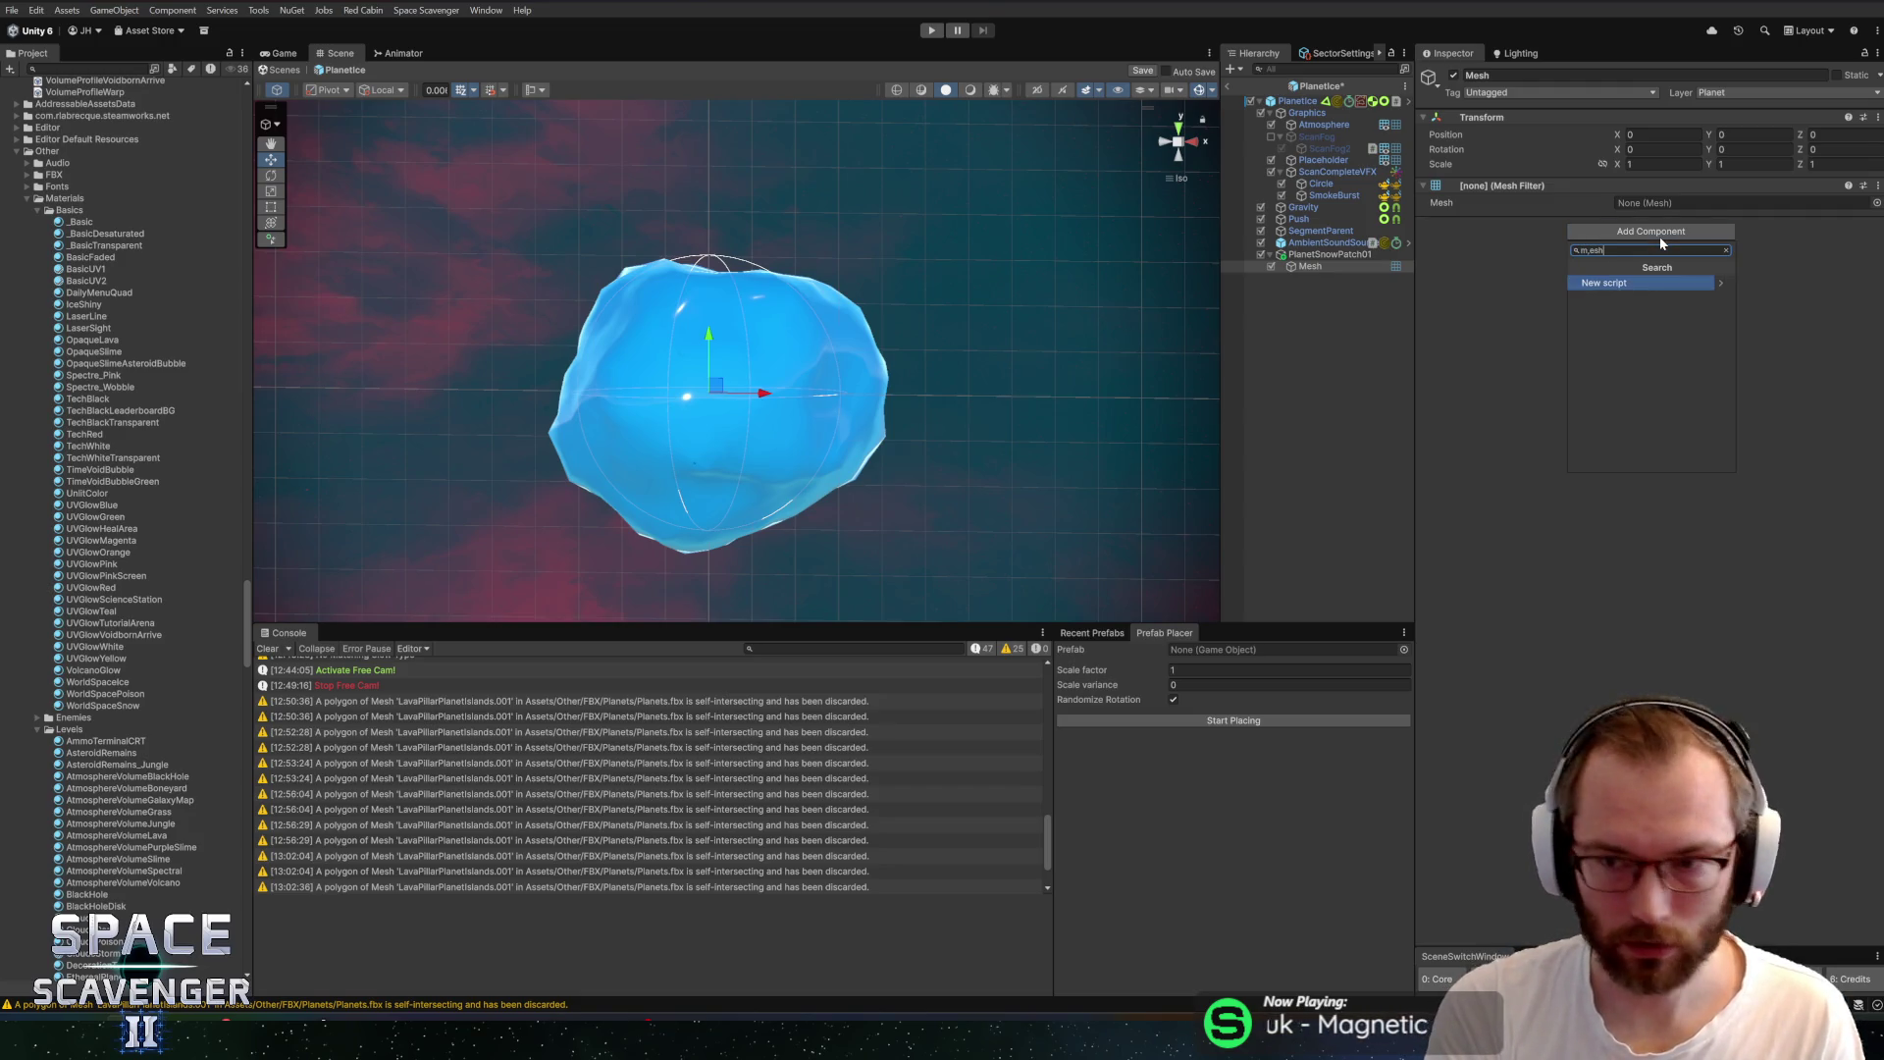
key(BackSpace)
key(BackSpace)
key(BackSpace)
text(esh r)
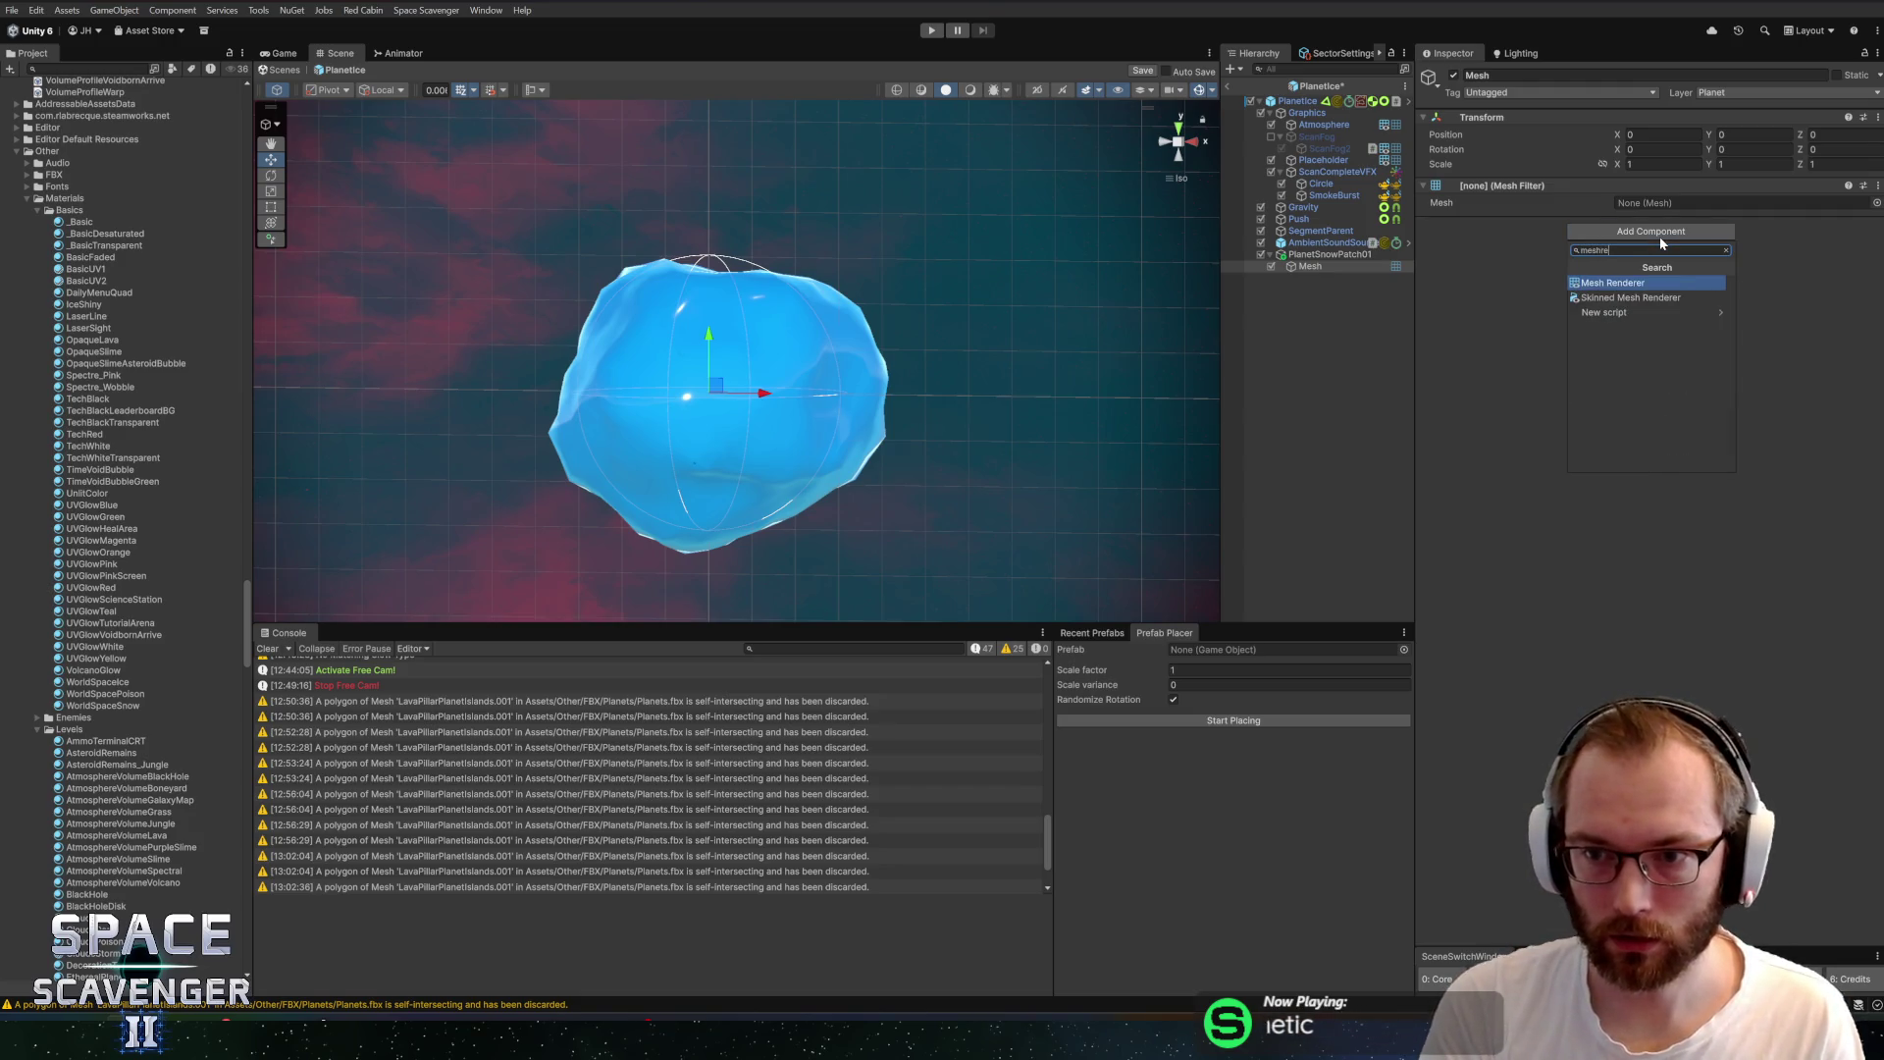
click(1651, 285)
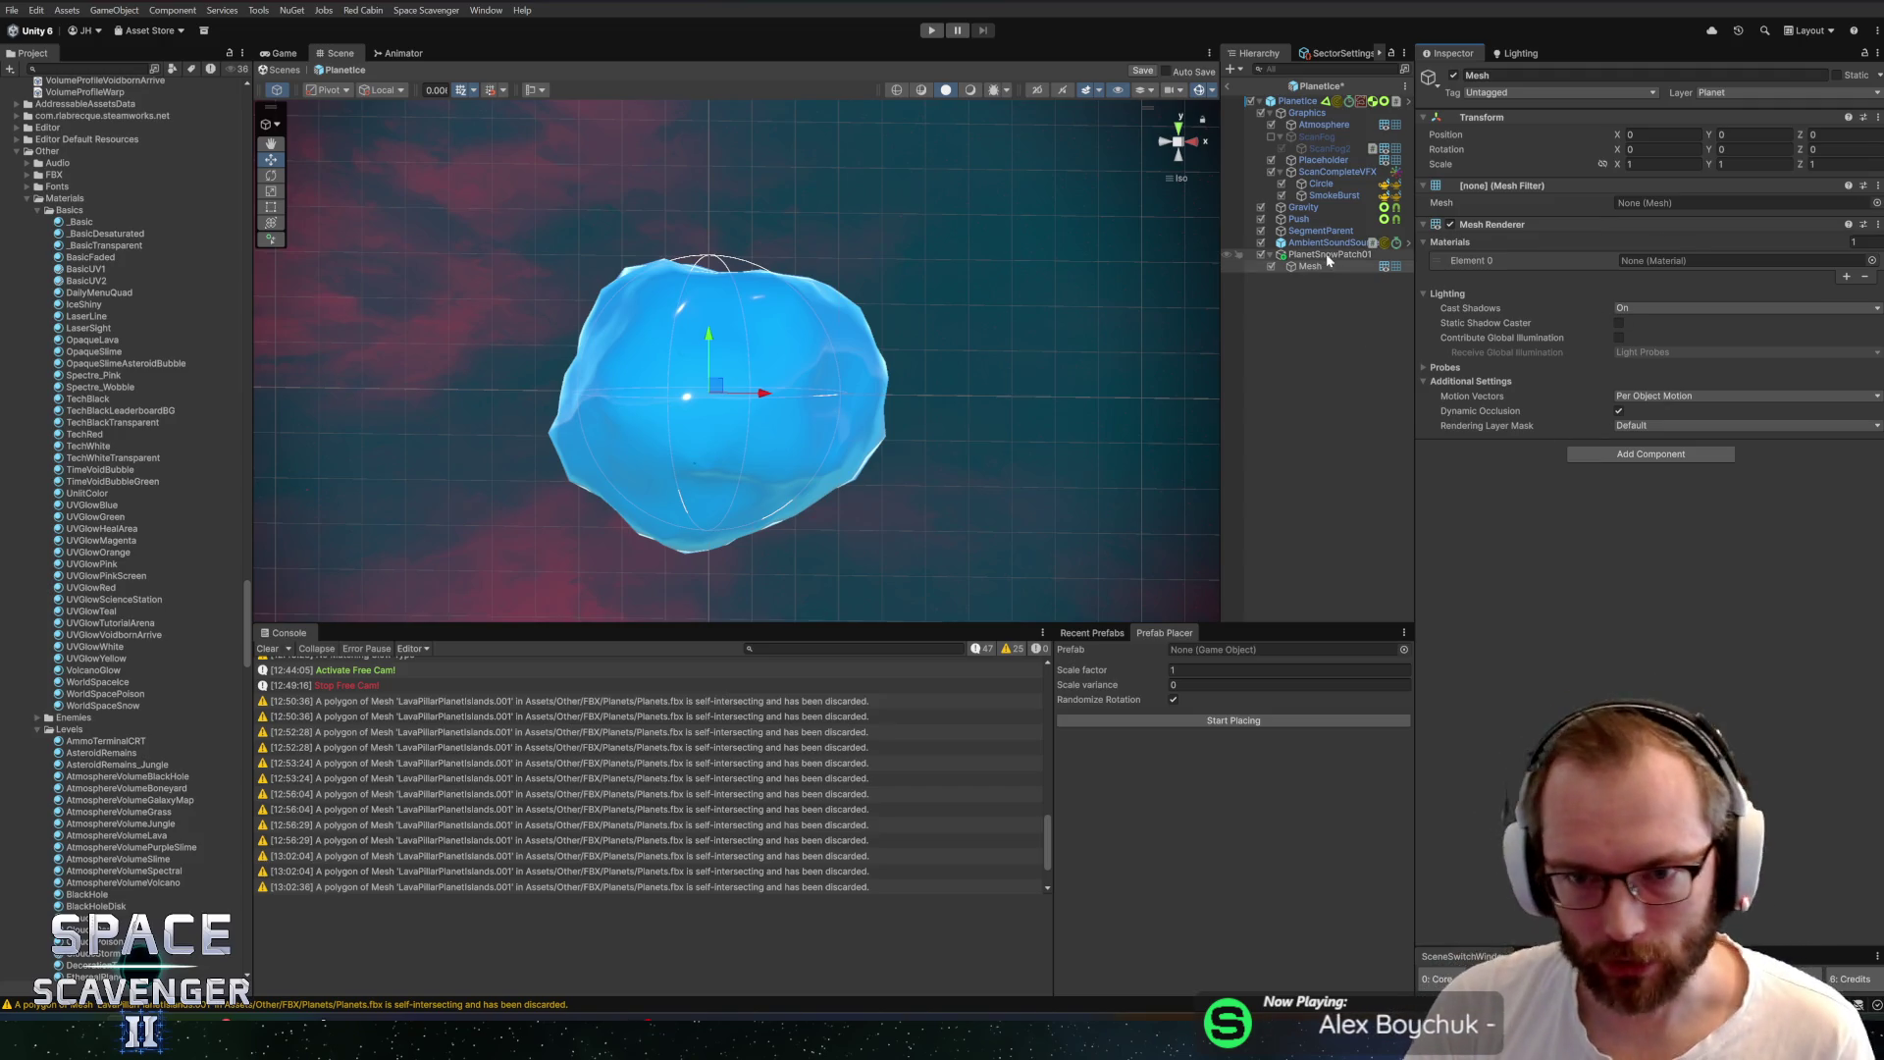
drag(1308, 269, 1312, 251)
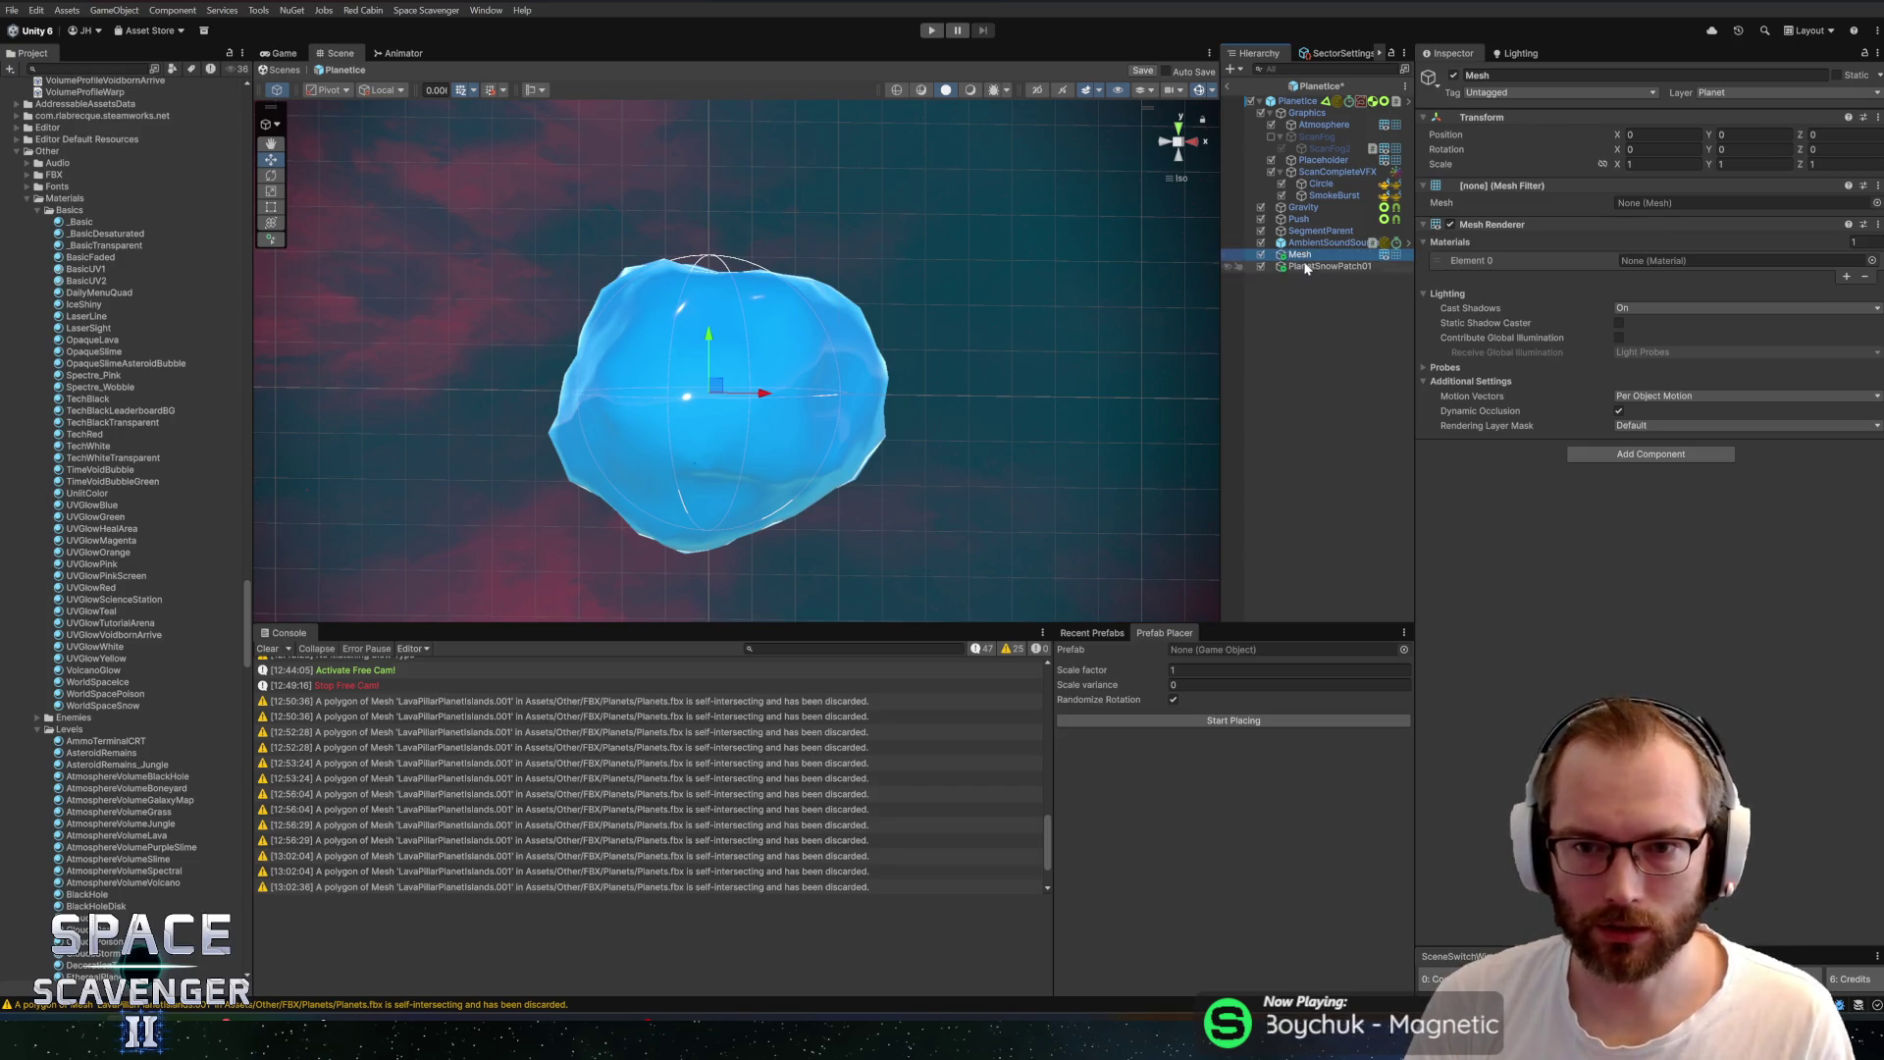
click(1306, 255)
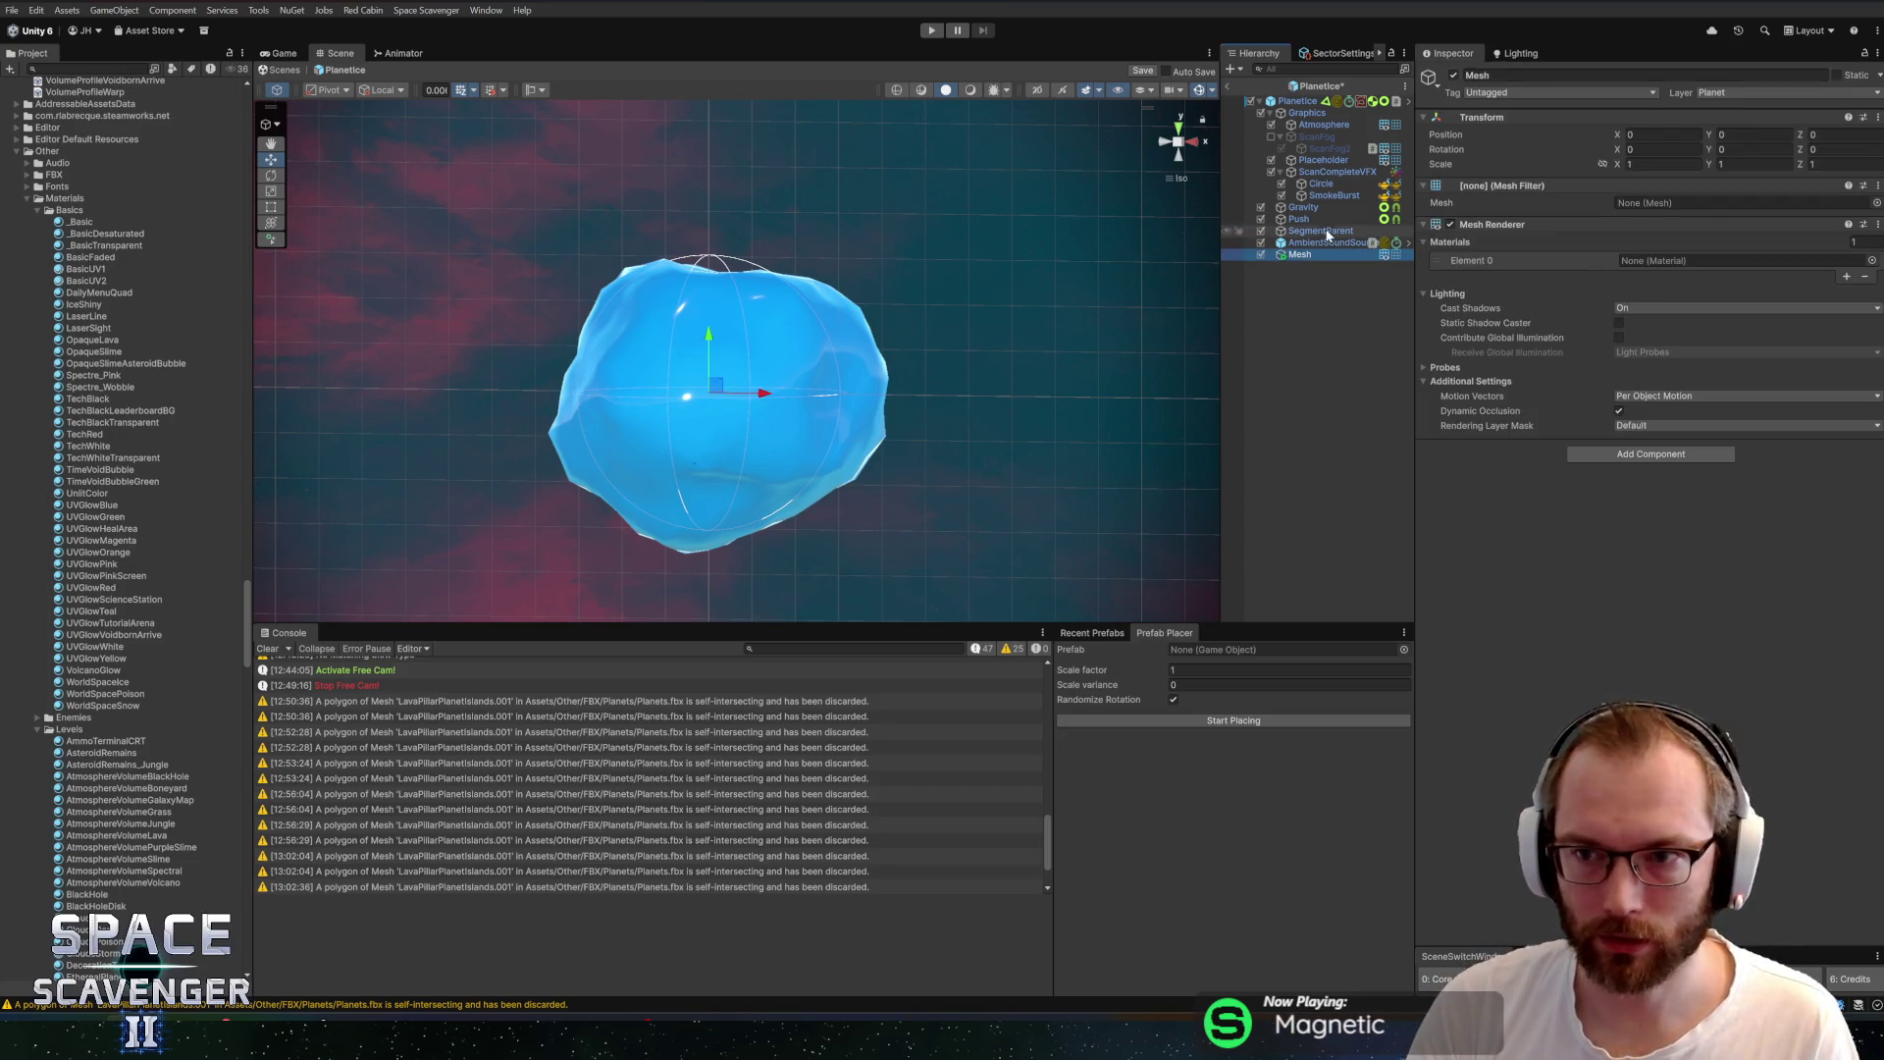
mouse_move(753, 413)
mouse_down()
mouse_move(715, 433)
mouse_move(940, 366)
mouse_move(997, 324)
mouse_move(887, 332)
mouse_move(1178, 334)
mouse_up()
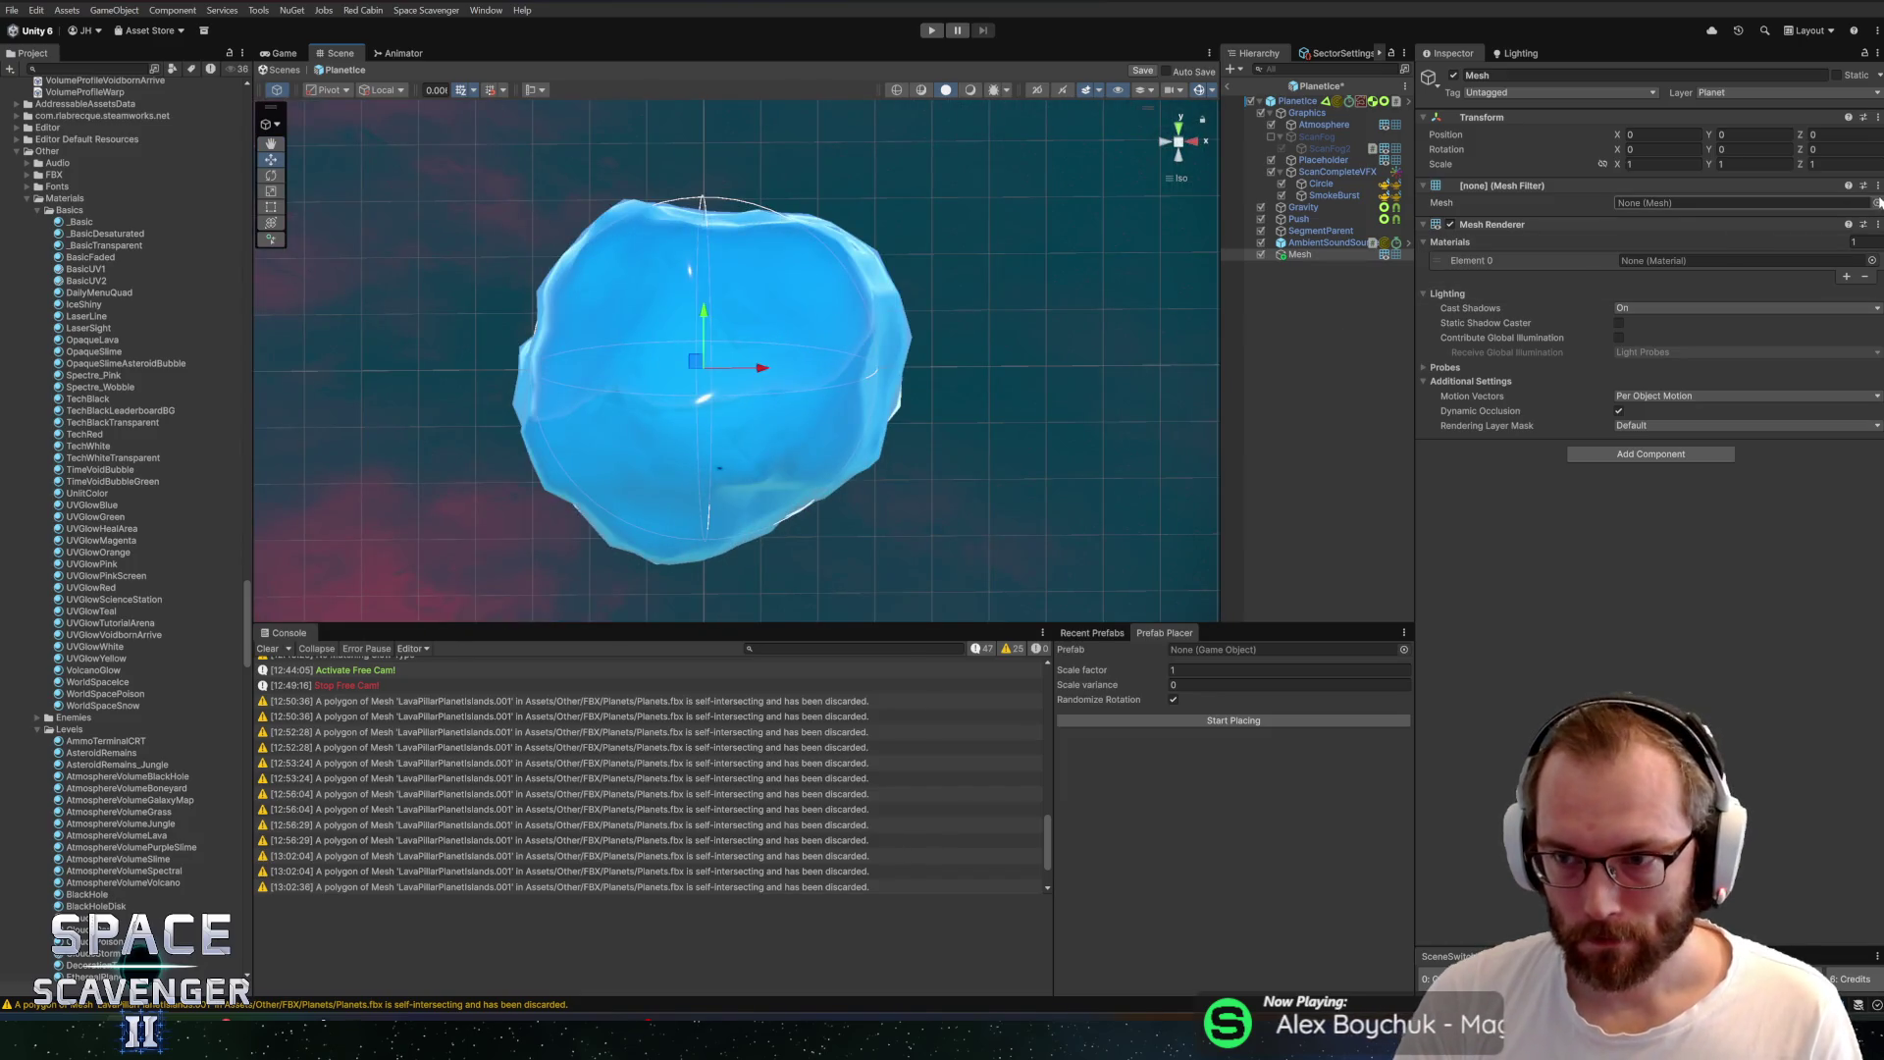
click(1872, 260)
Assign the _Basic material, then preview the Iceberg and IcePlanet meshes for the Mesh Filter
text(bas)
double_click(1417, 183)
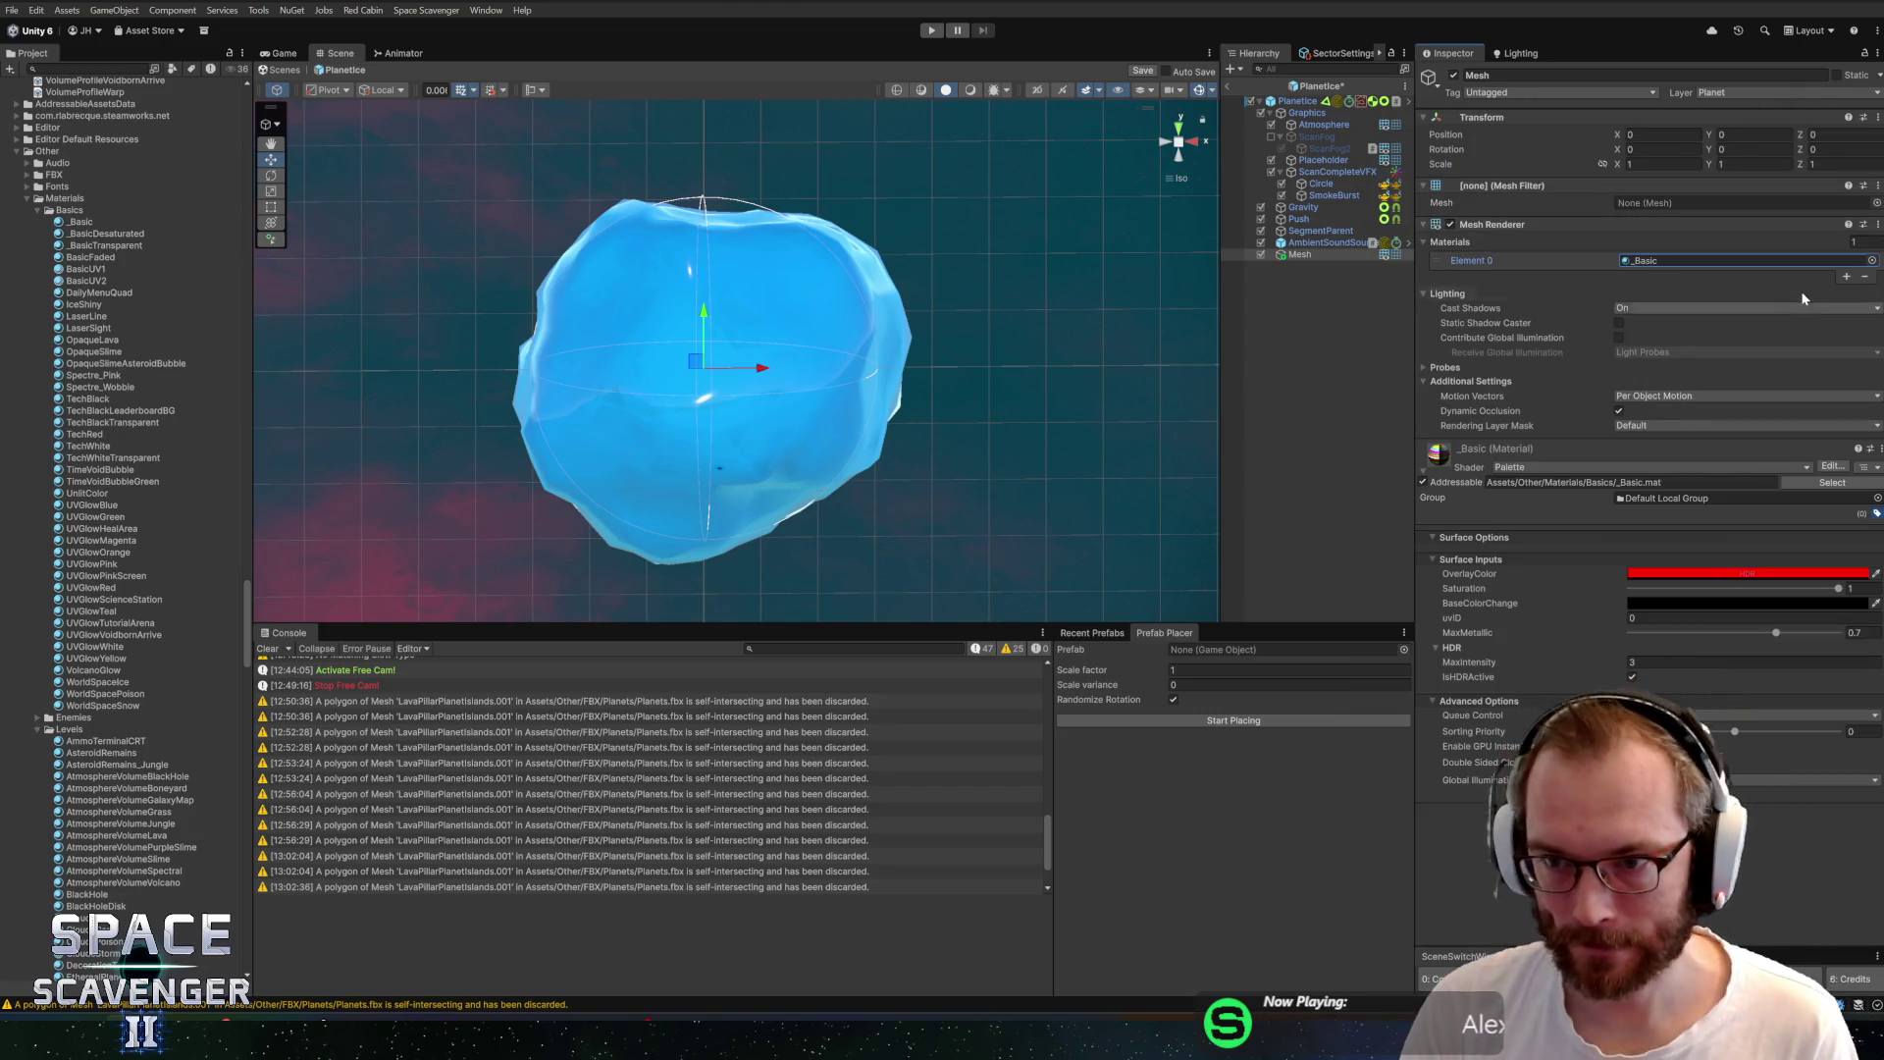
click(1876, 202)
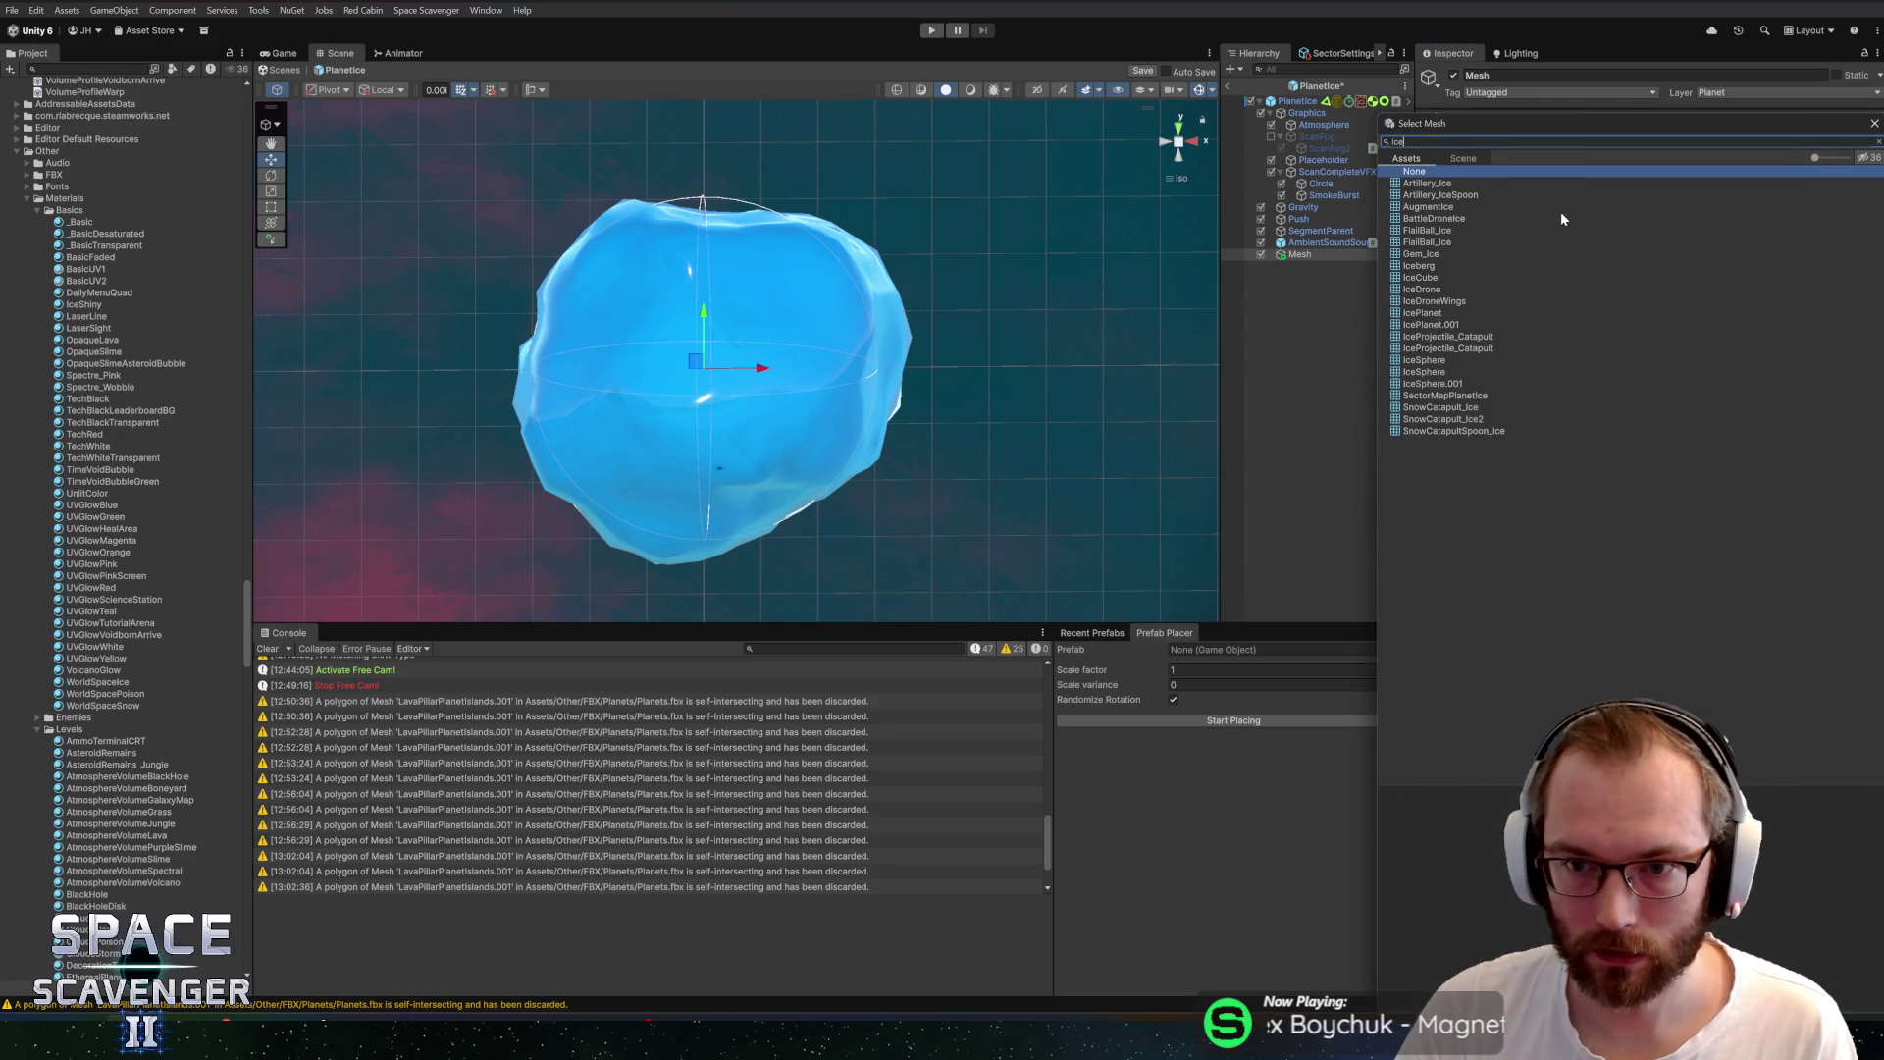
click(1435, 271)
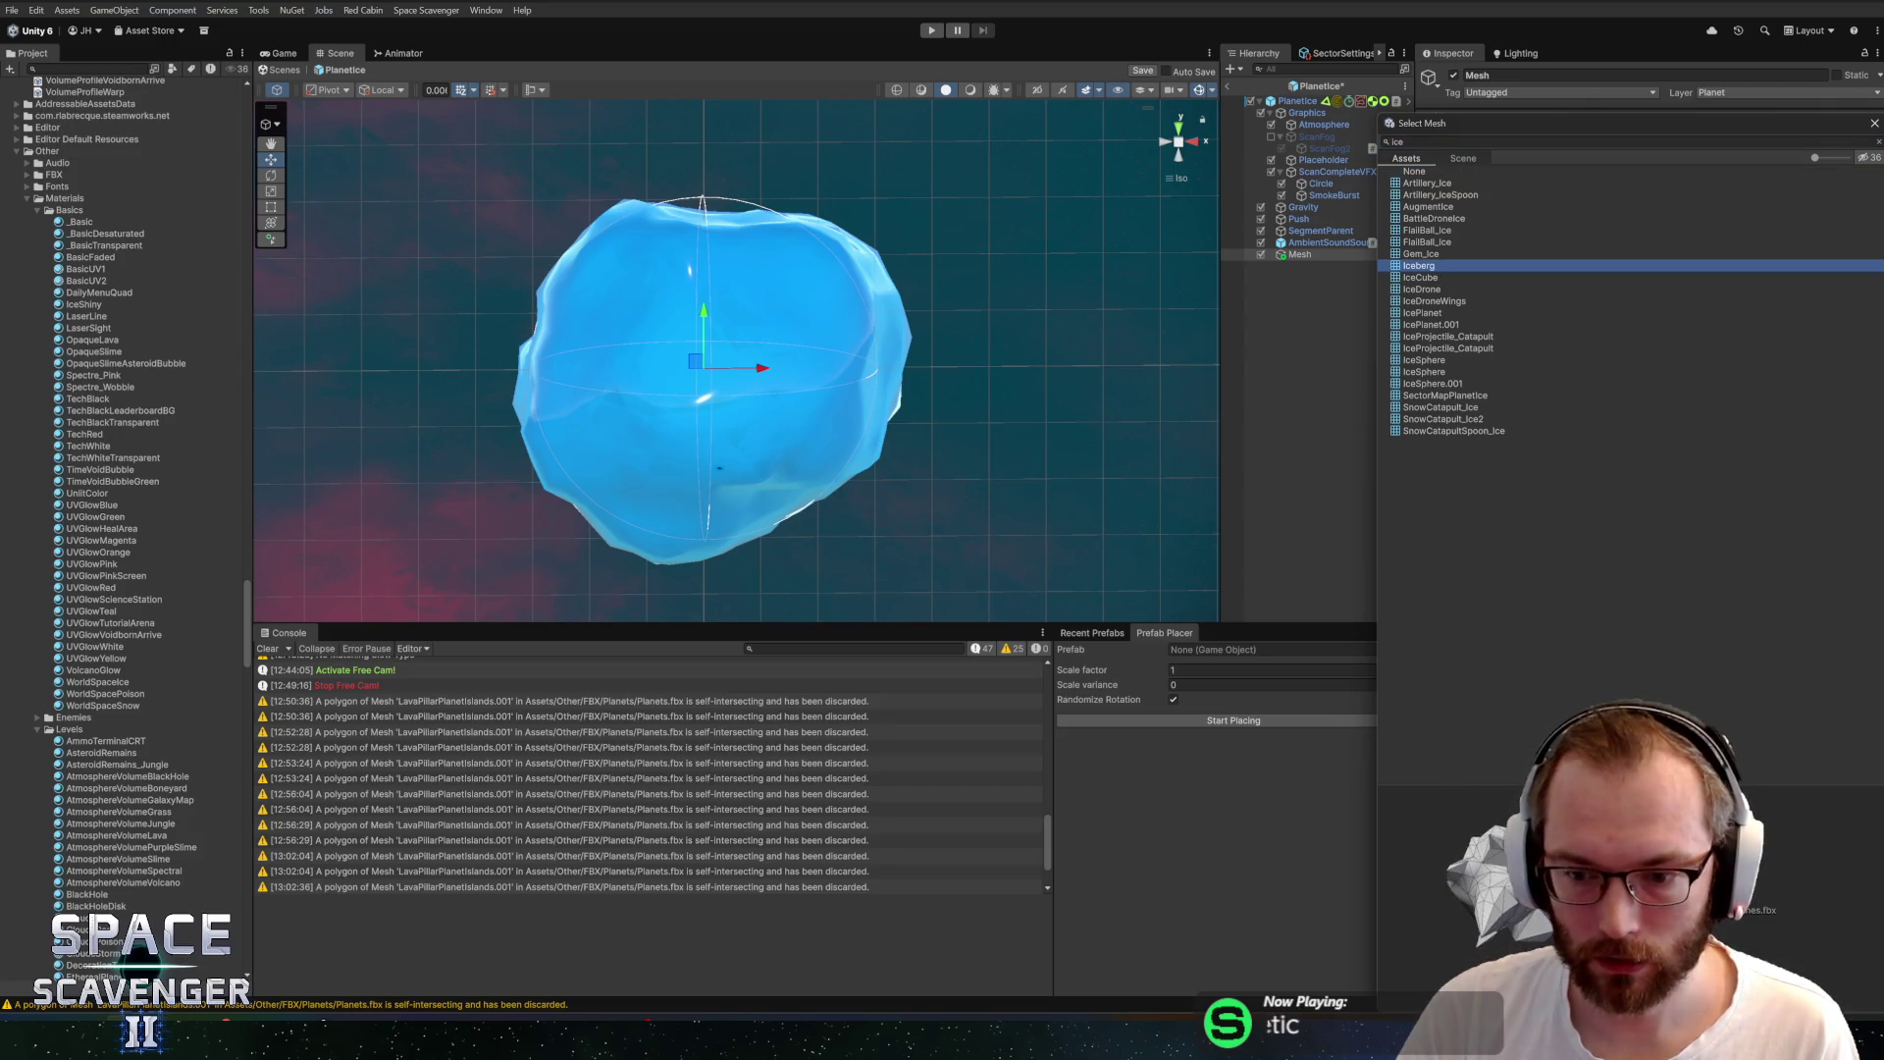
click(1408, 314)
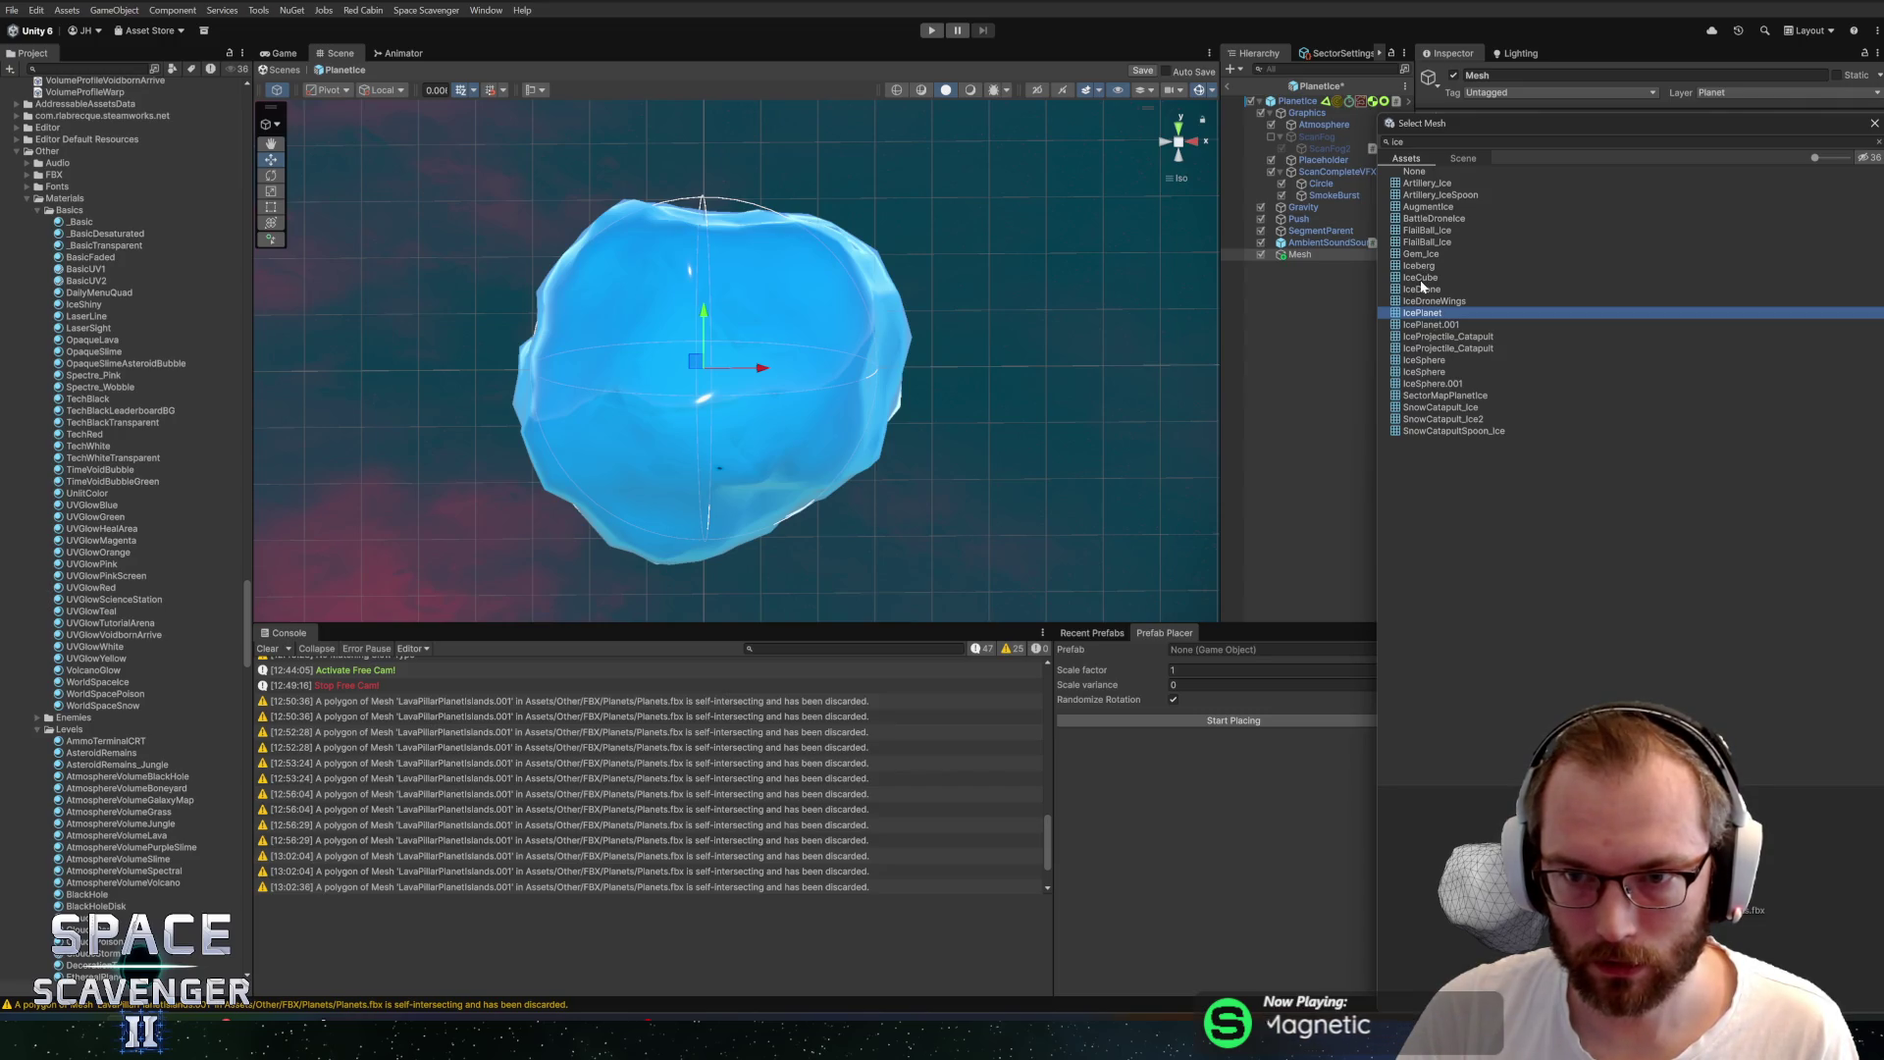
Search meshes for 'icicle', preview Icicle2 and Icicle, and assign IcicleLarge
click(1397, 141)
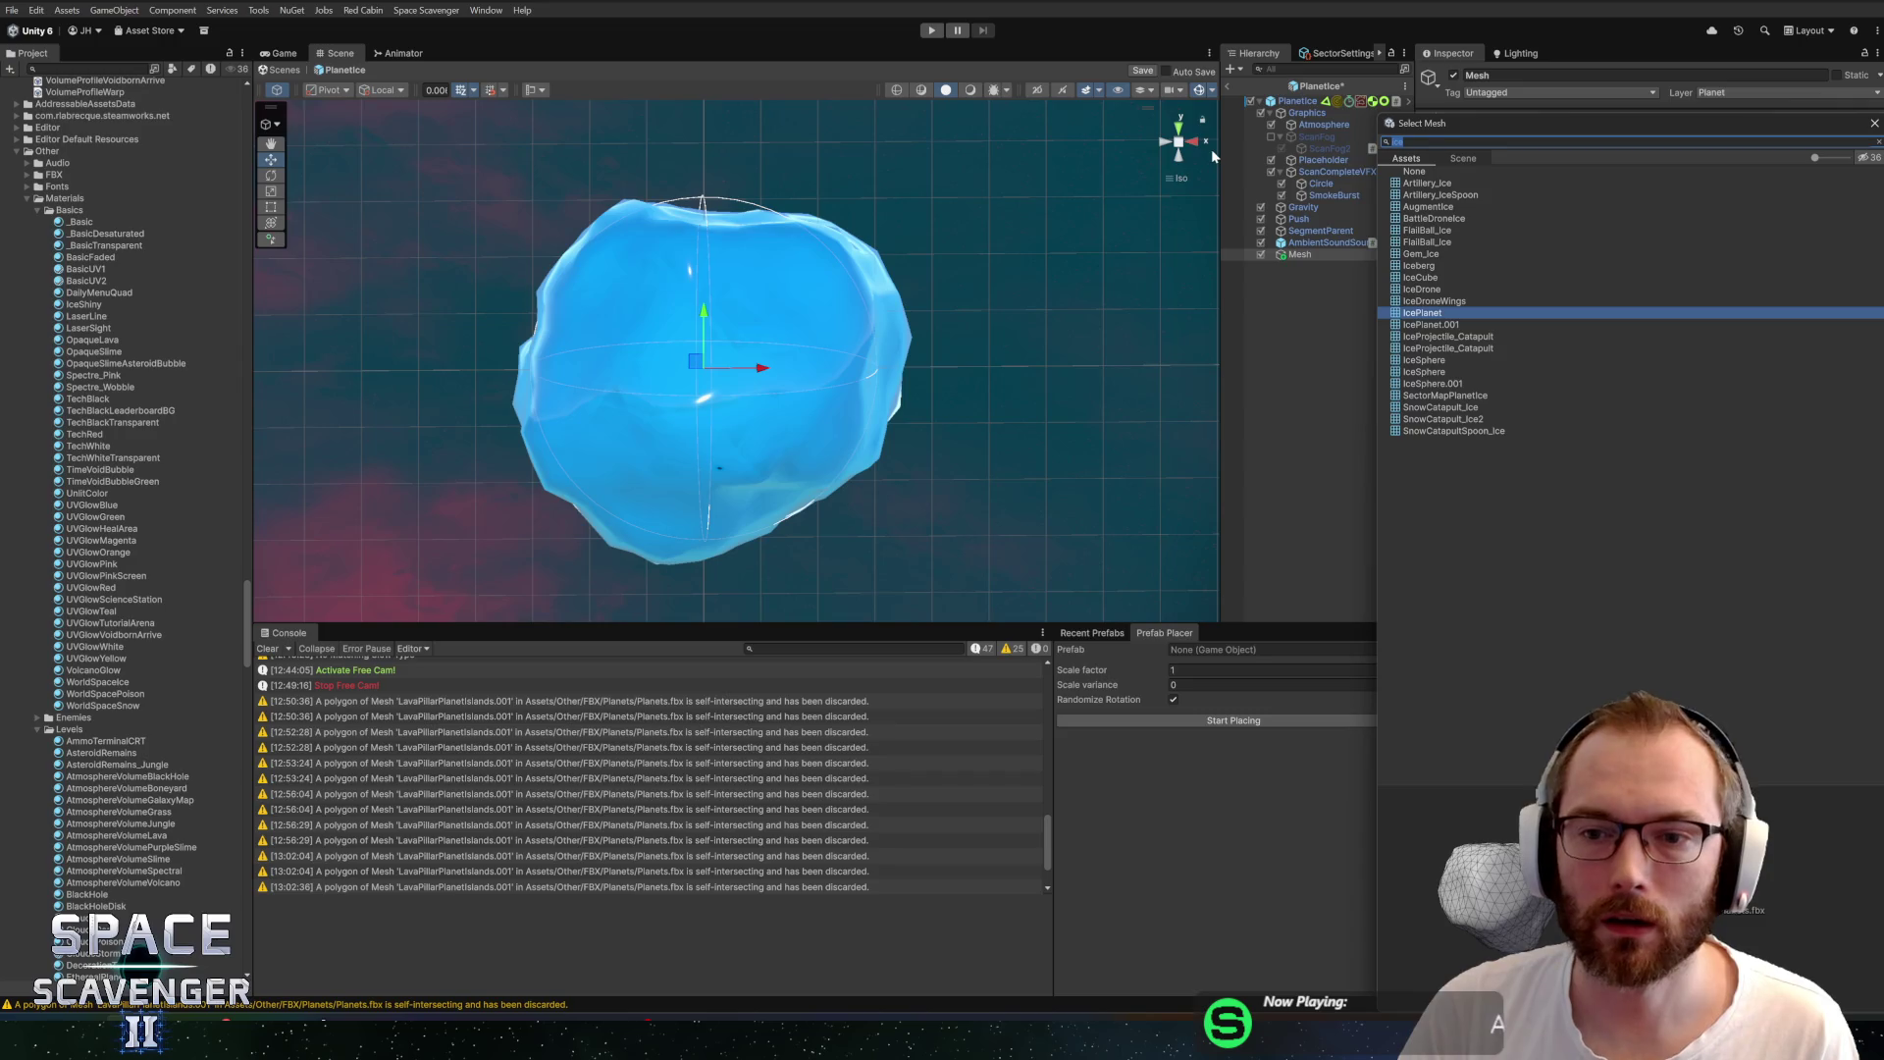
text(icicl)
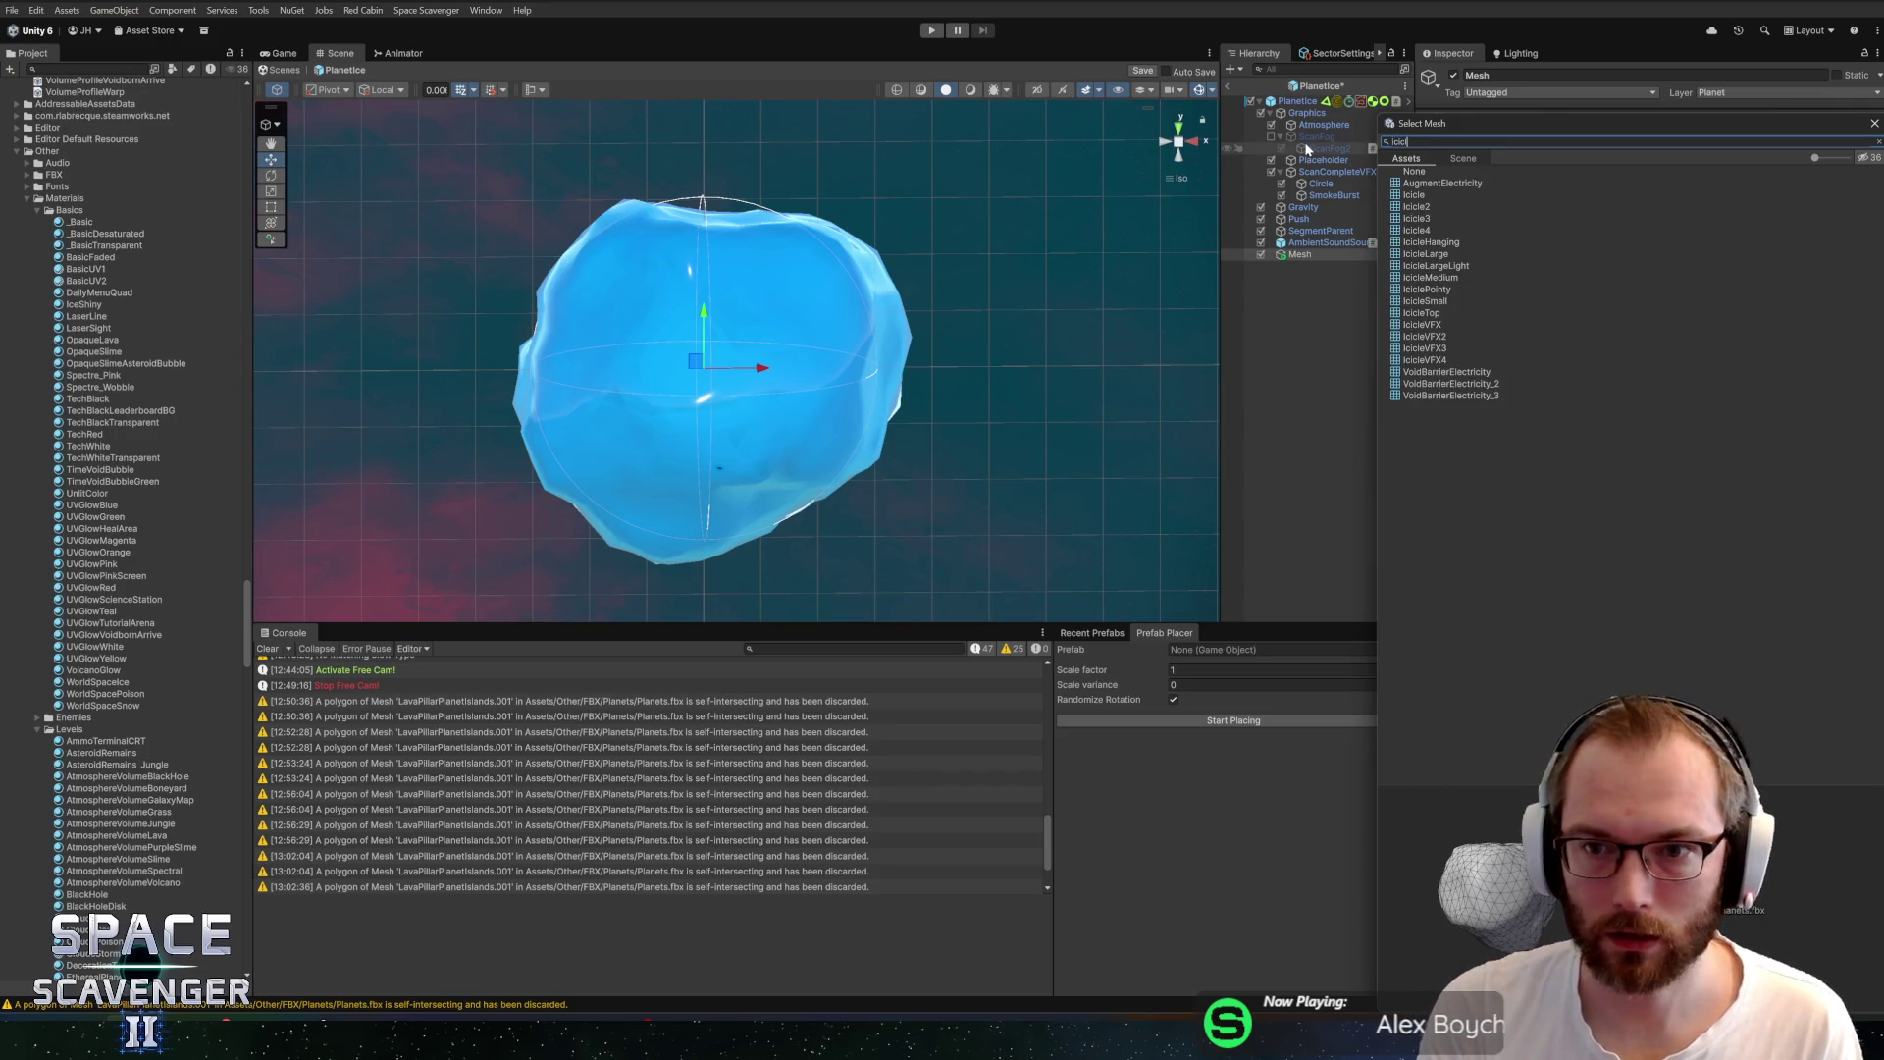
text(e)
click(1429, 194)
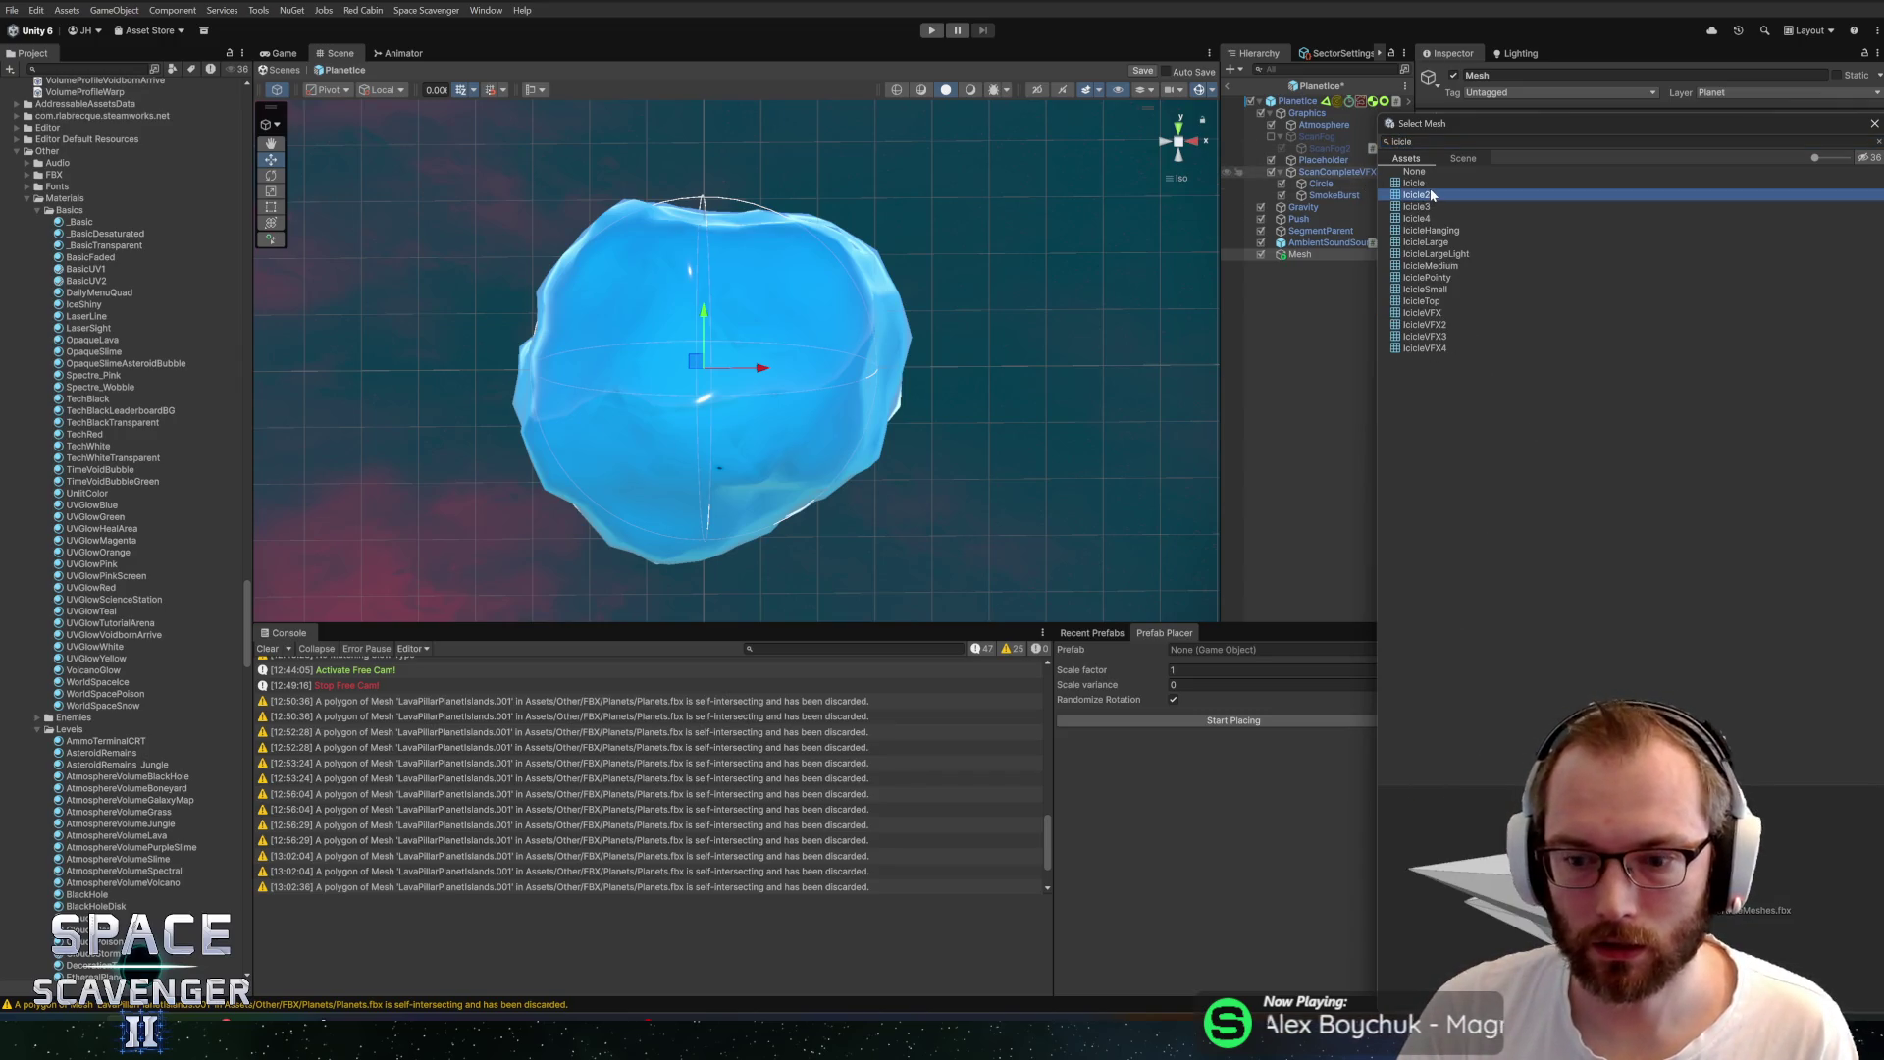
click(1434, 173)
click(1435, 184)
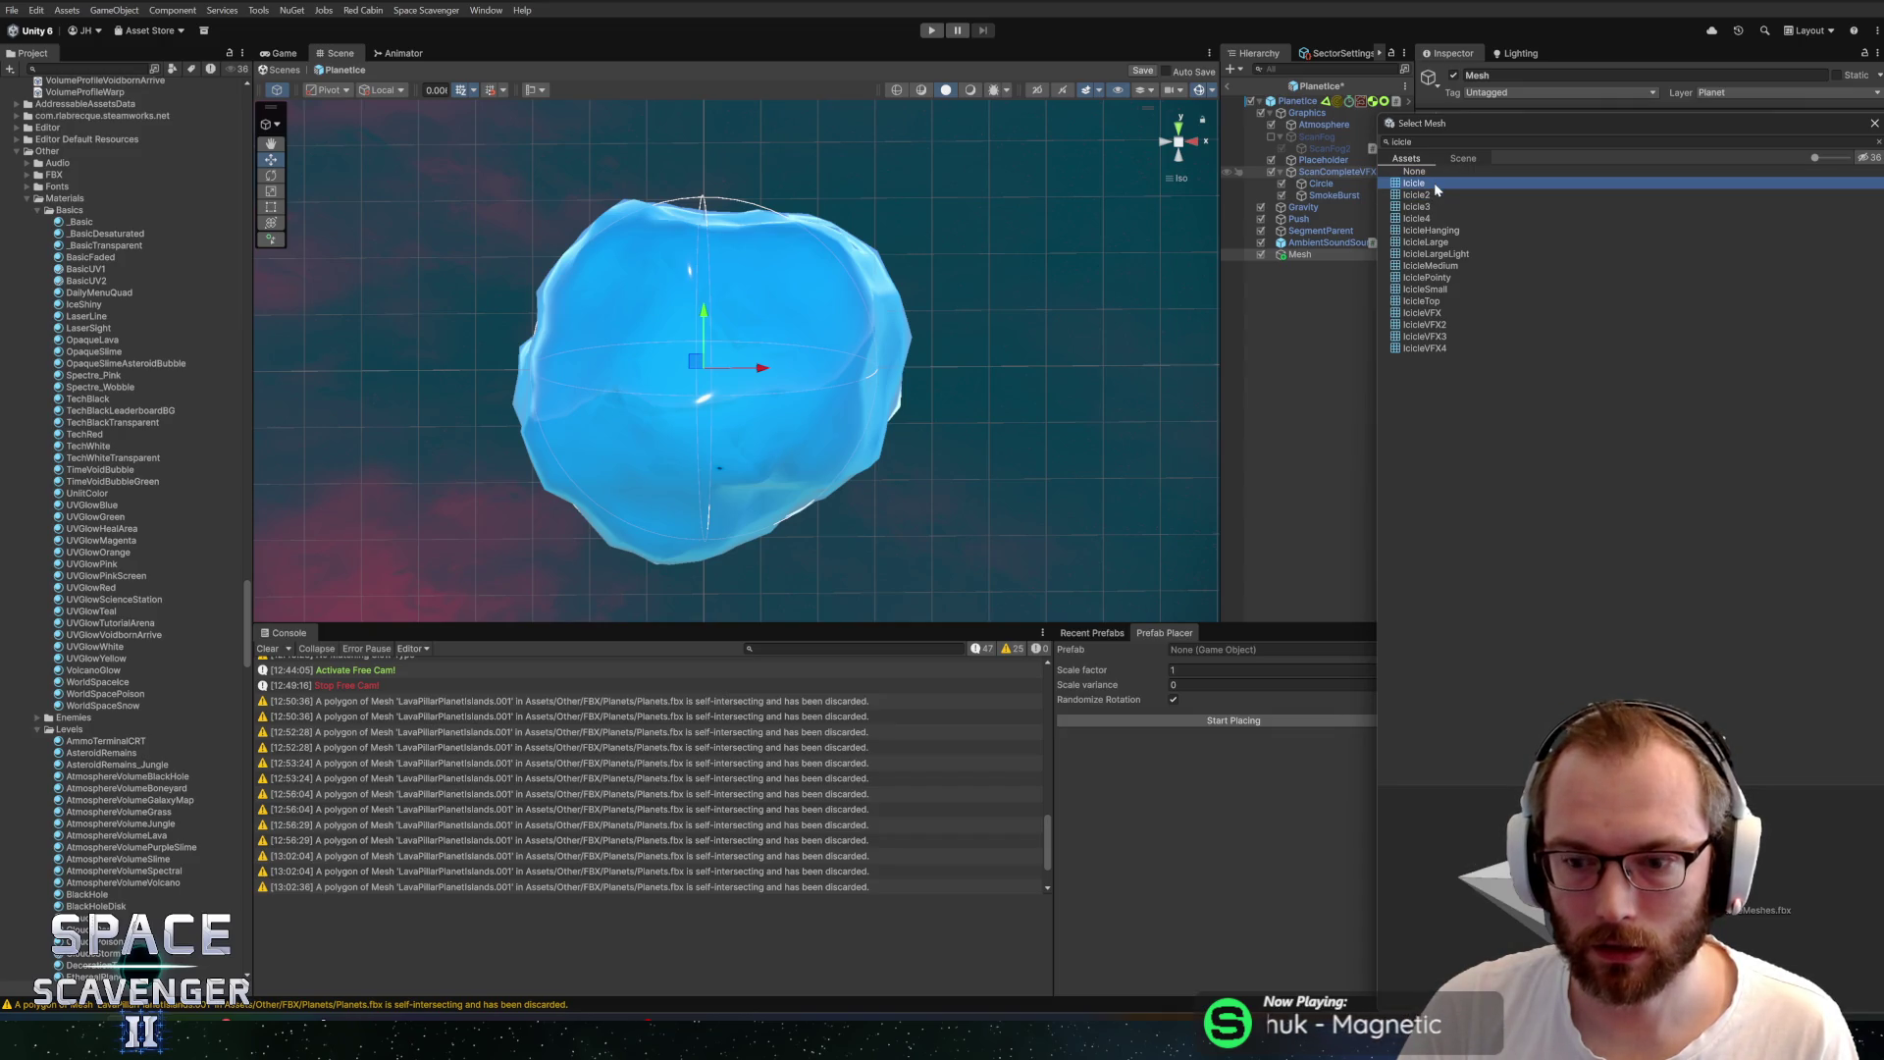
key(Down)
key(Down)
key(Down)
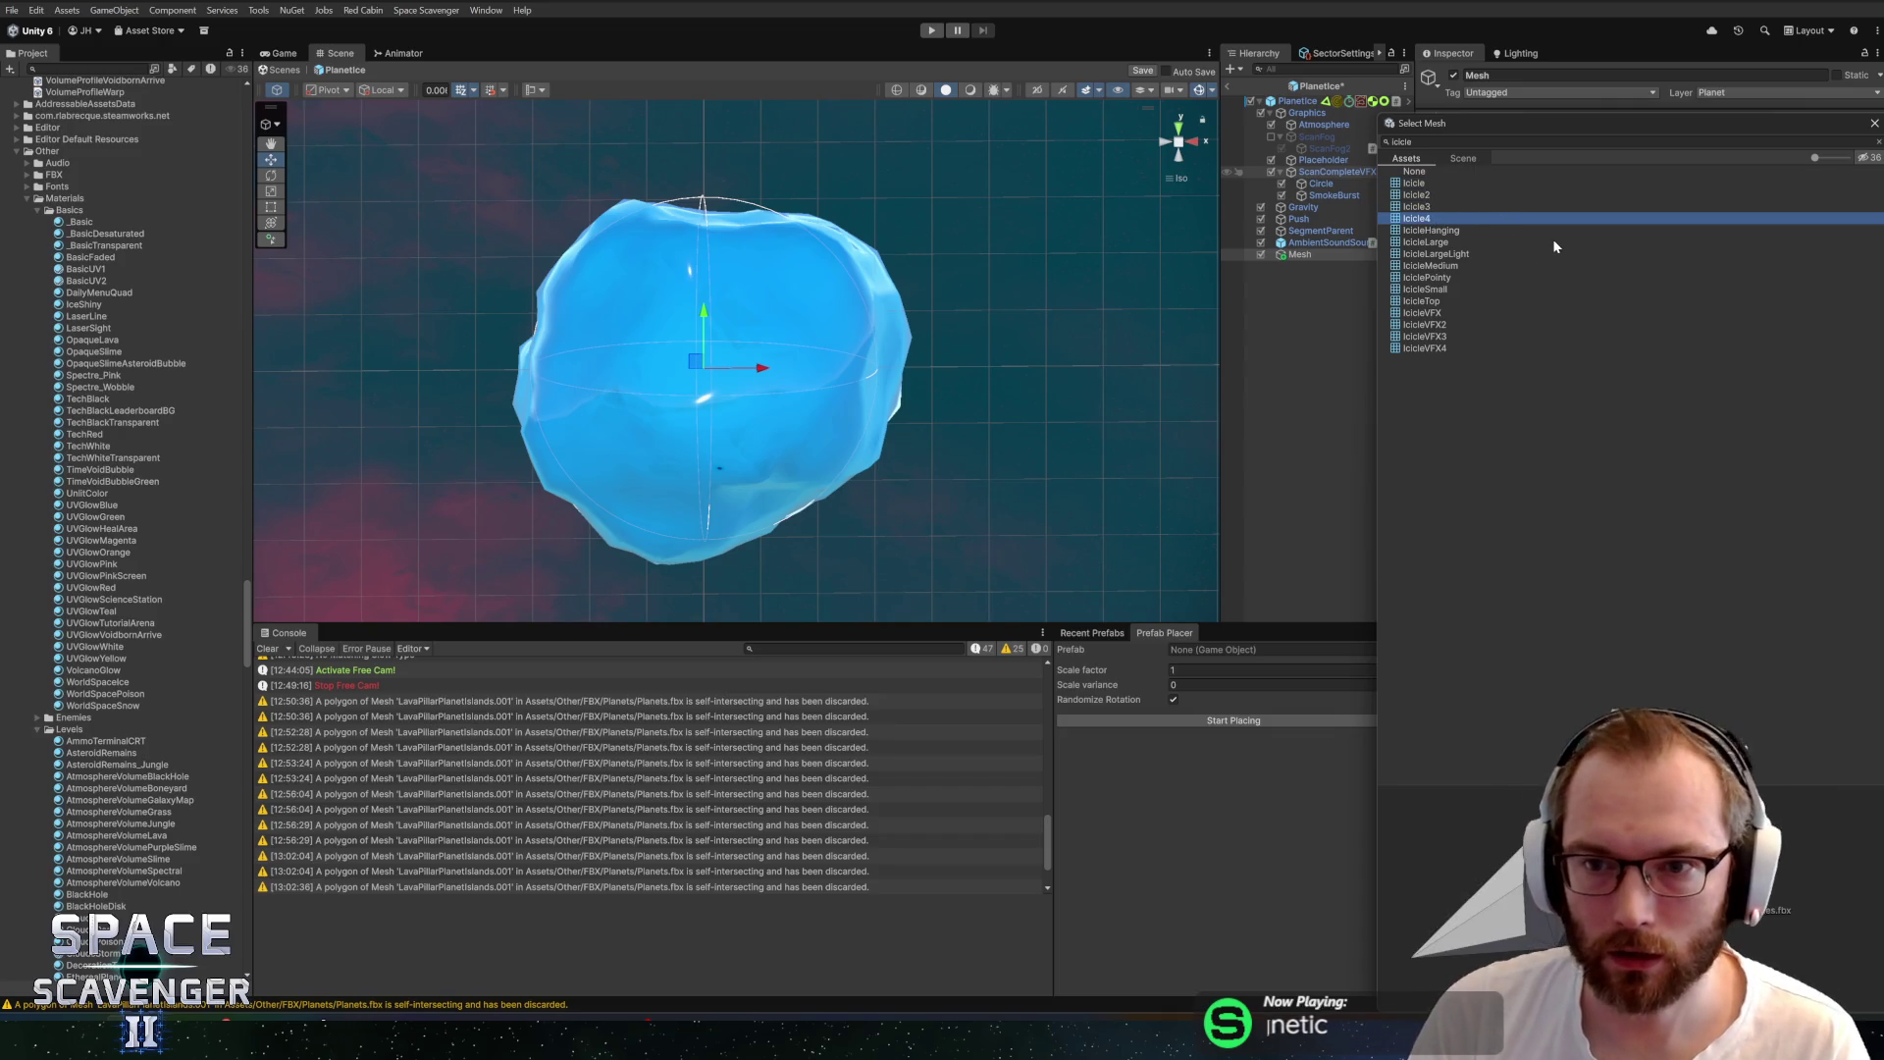
key(Down)
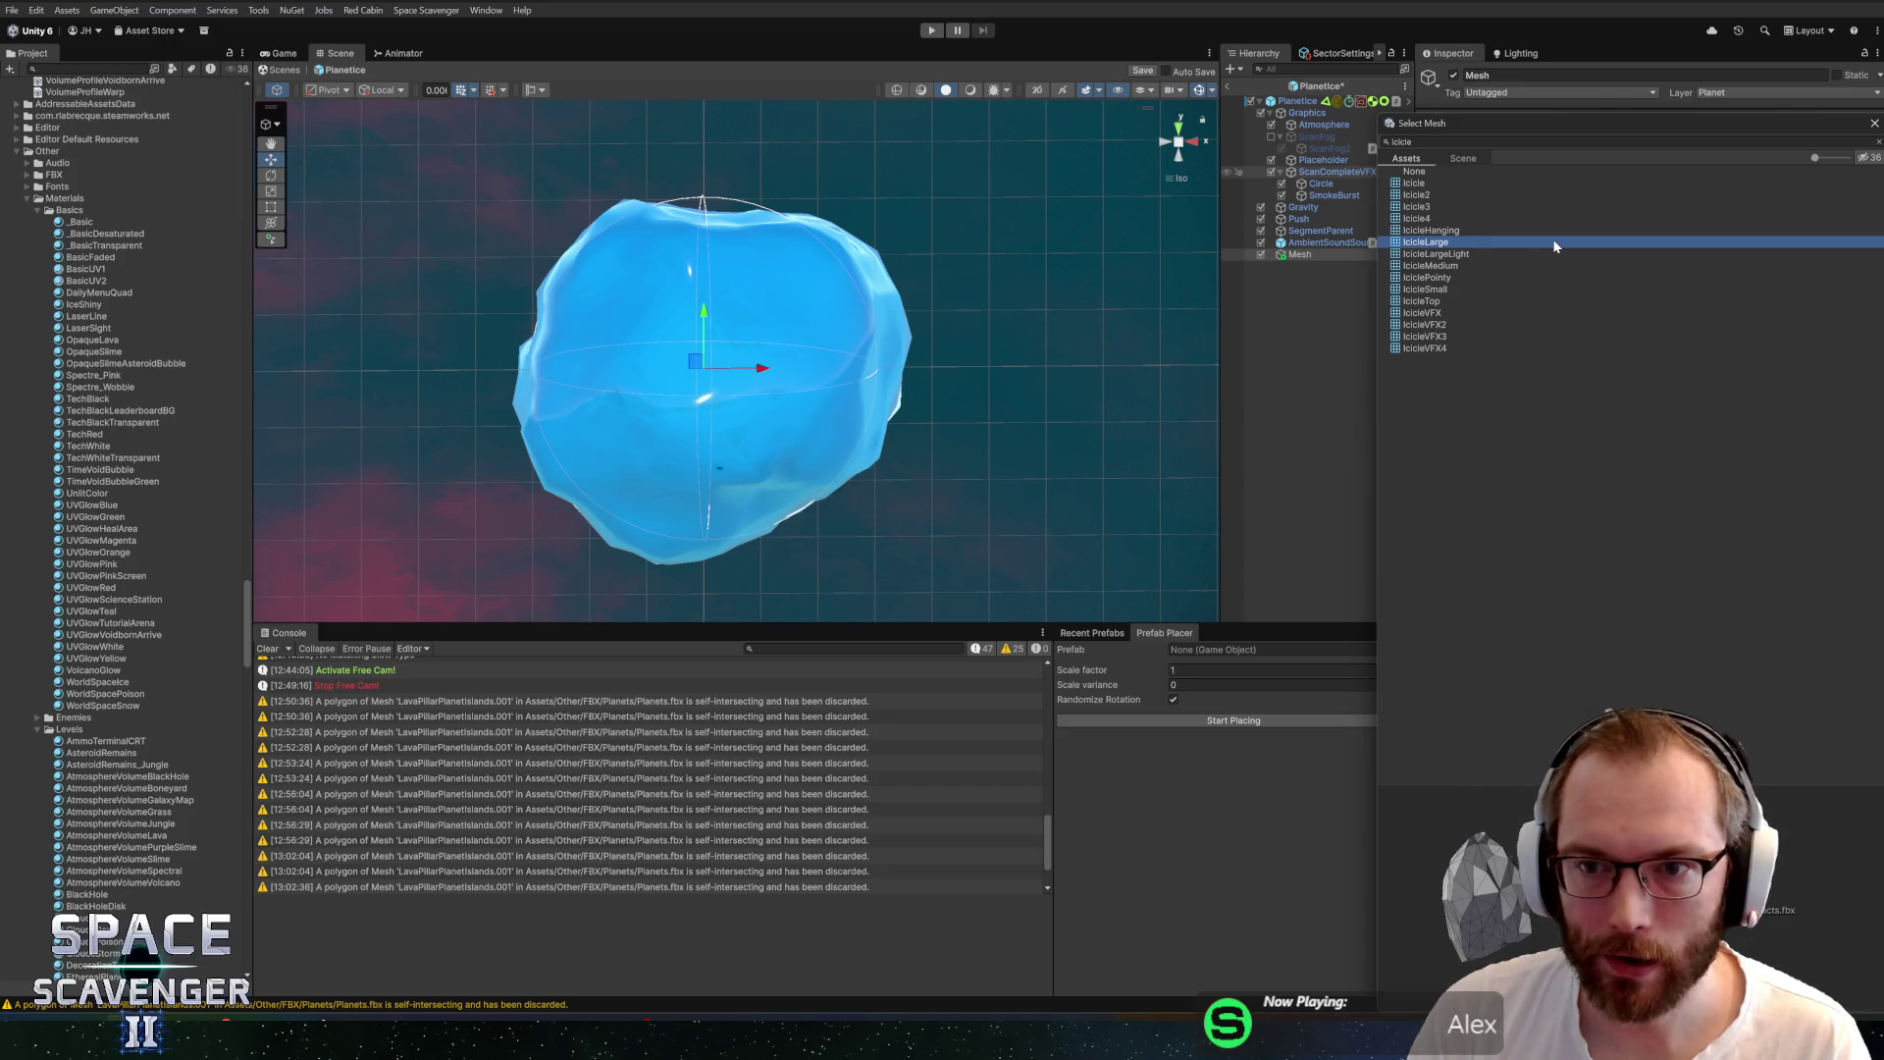
double_click(1555, 243)
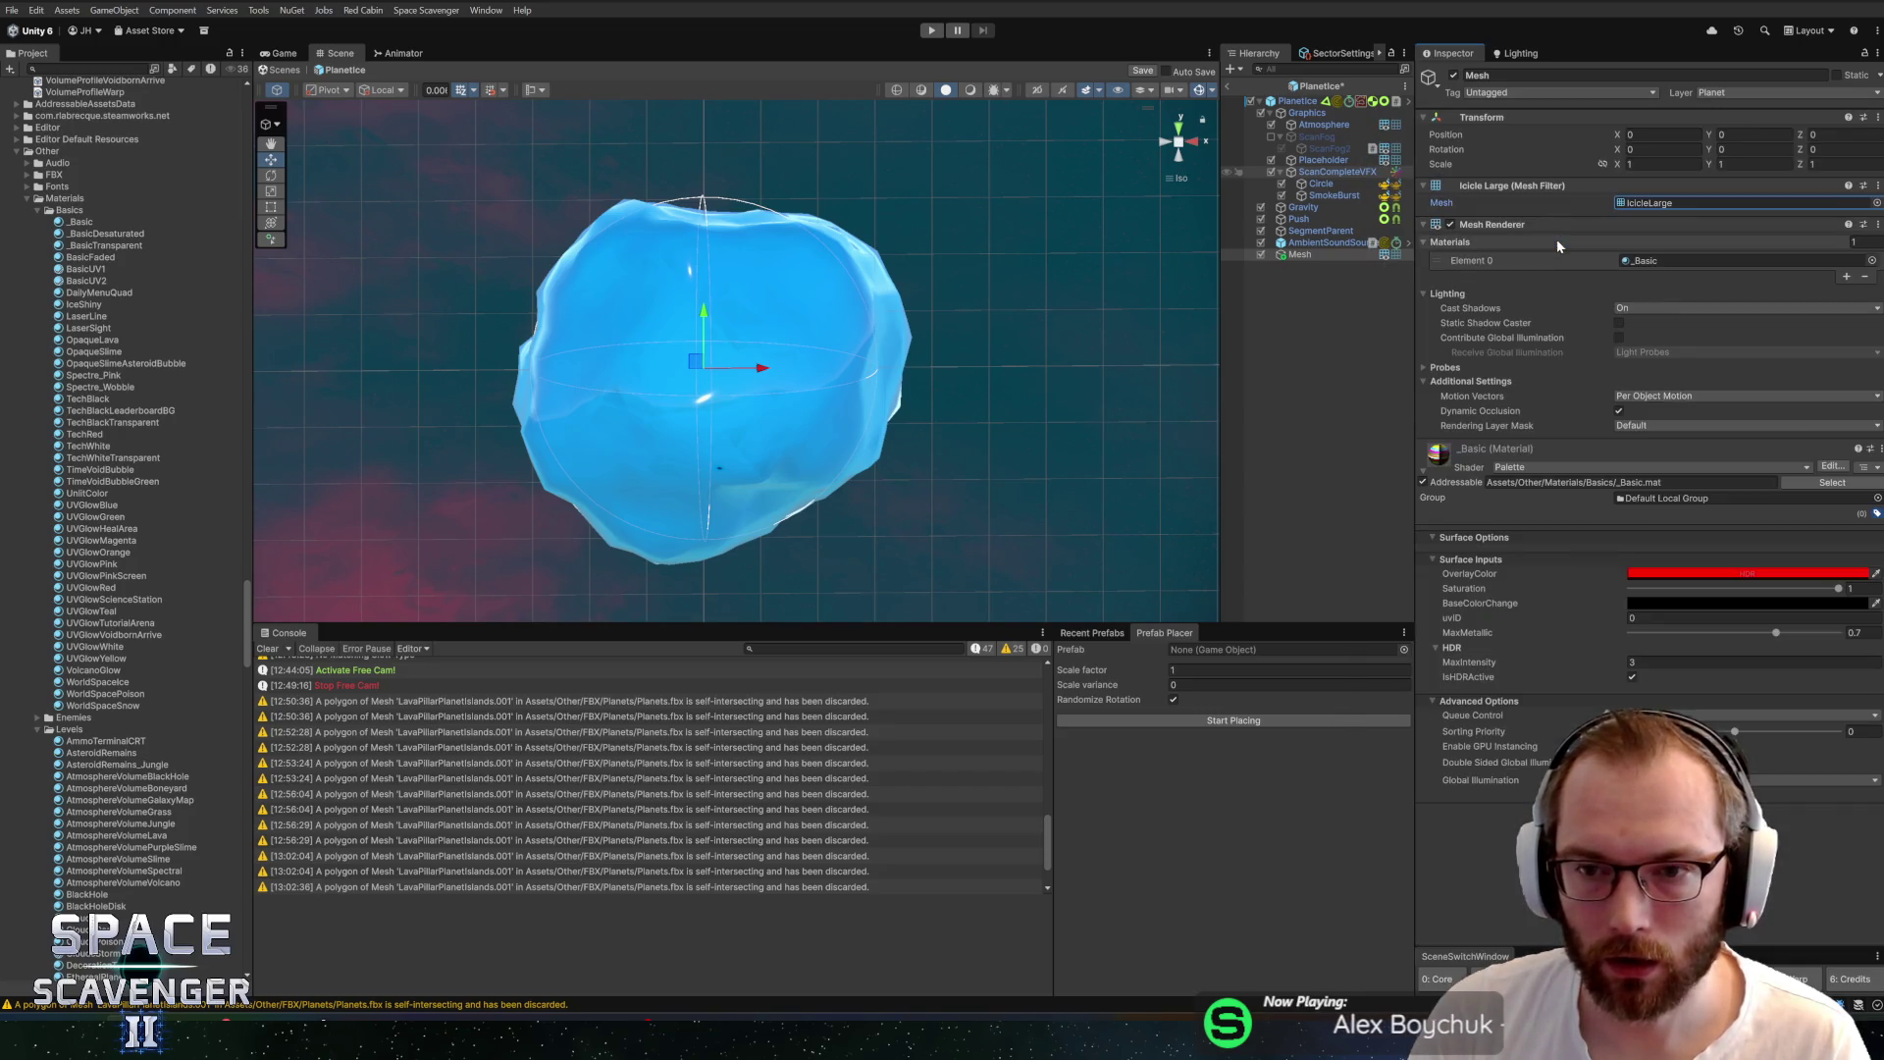
Save the PlanetIce prefab and rename the Mesh object to SnowPatch
key(ctrl+s)
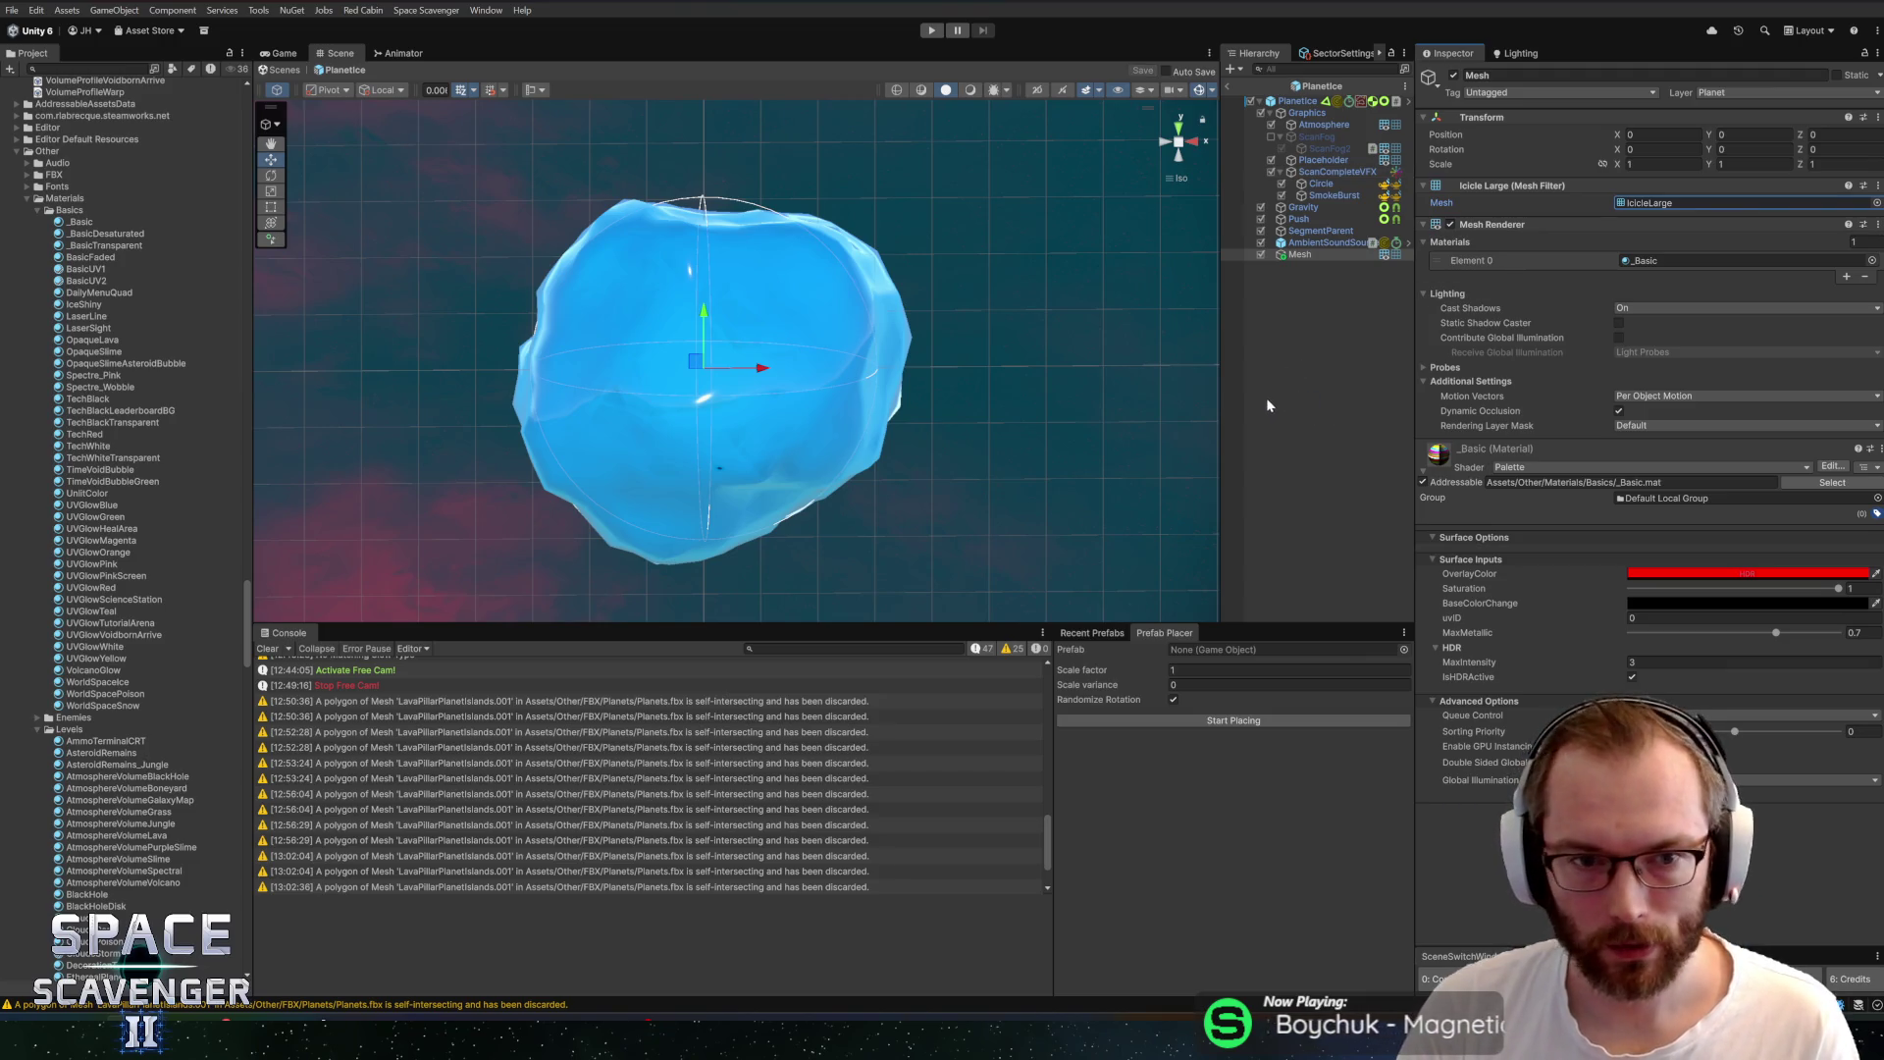
click(1301, 257)
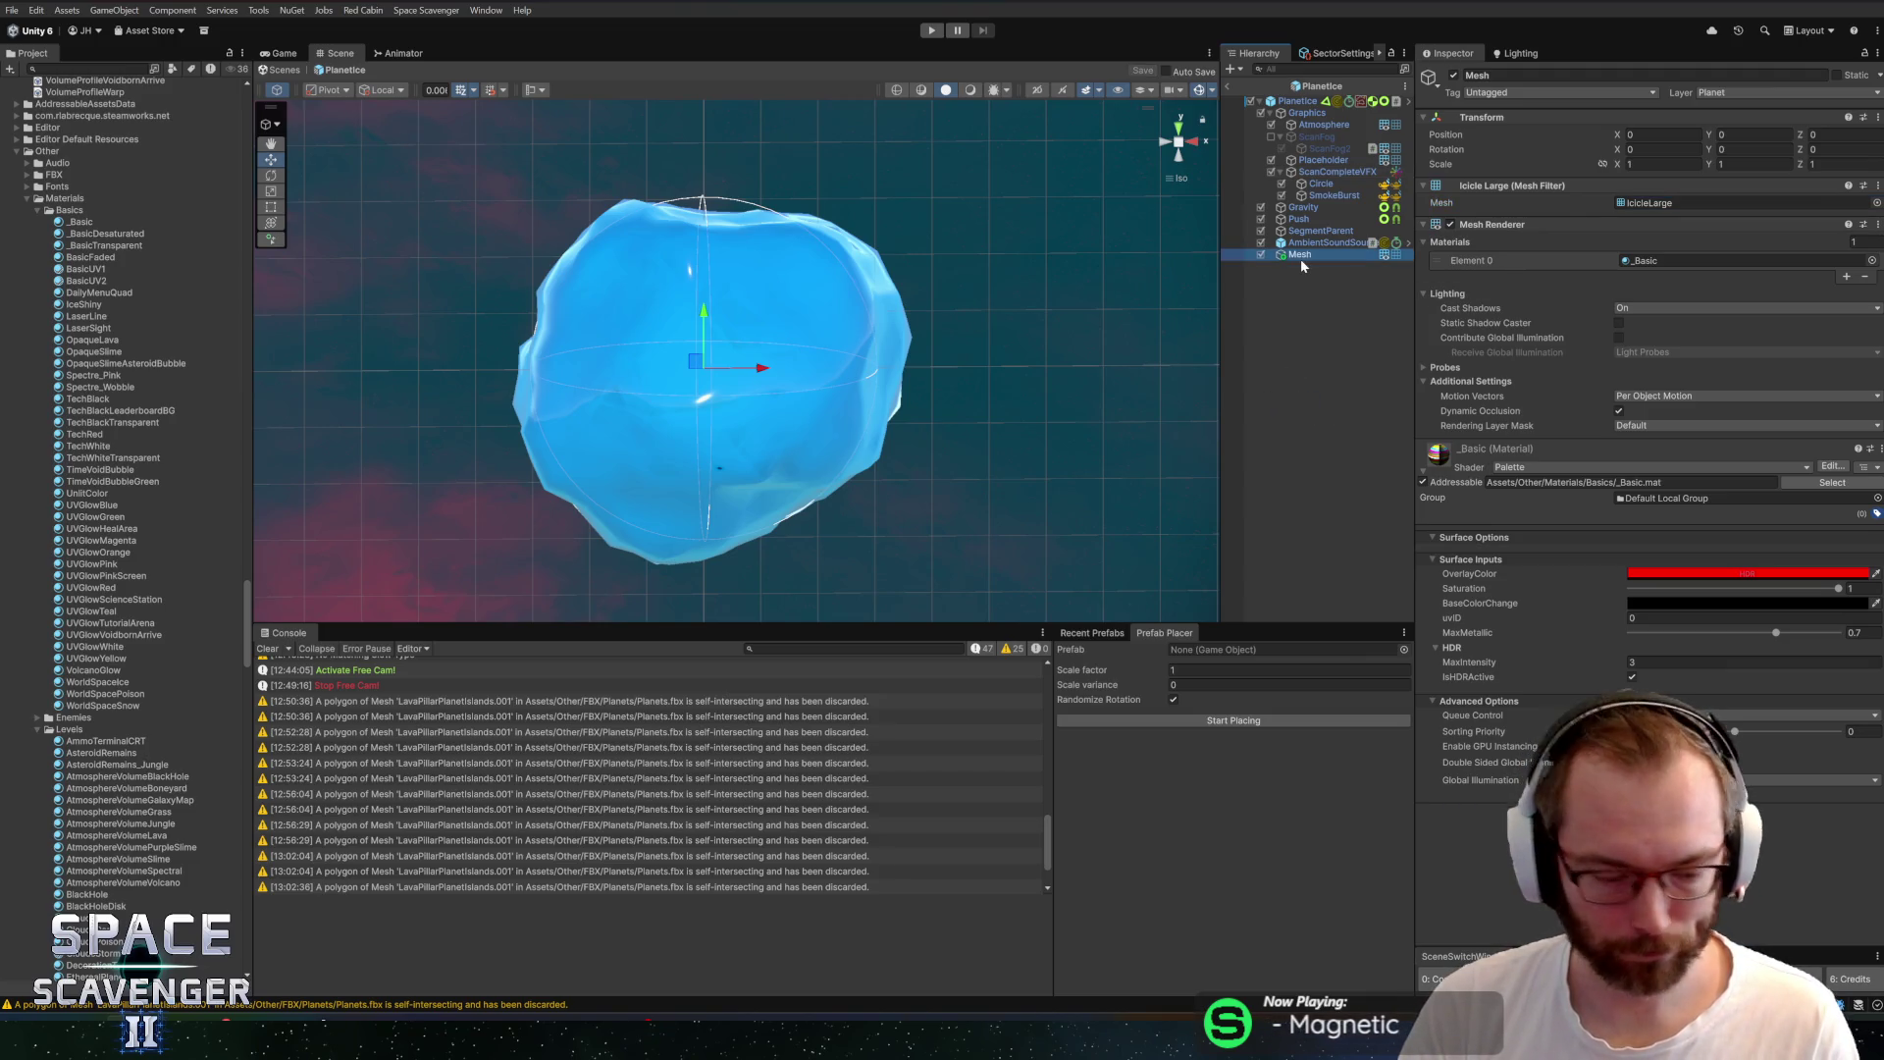
text(SnowPatch)
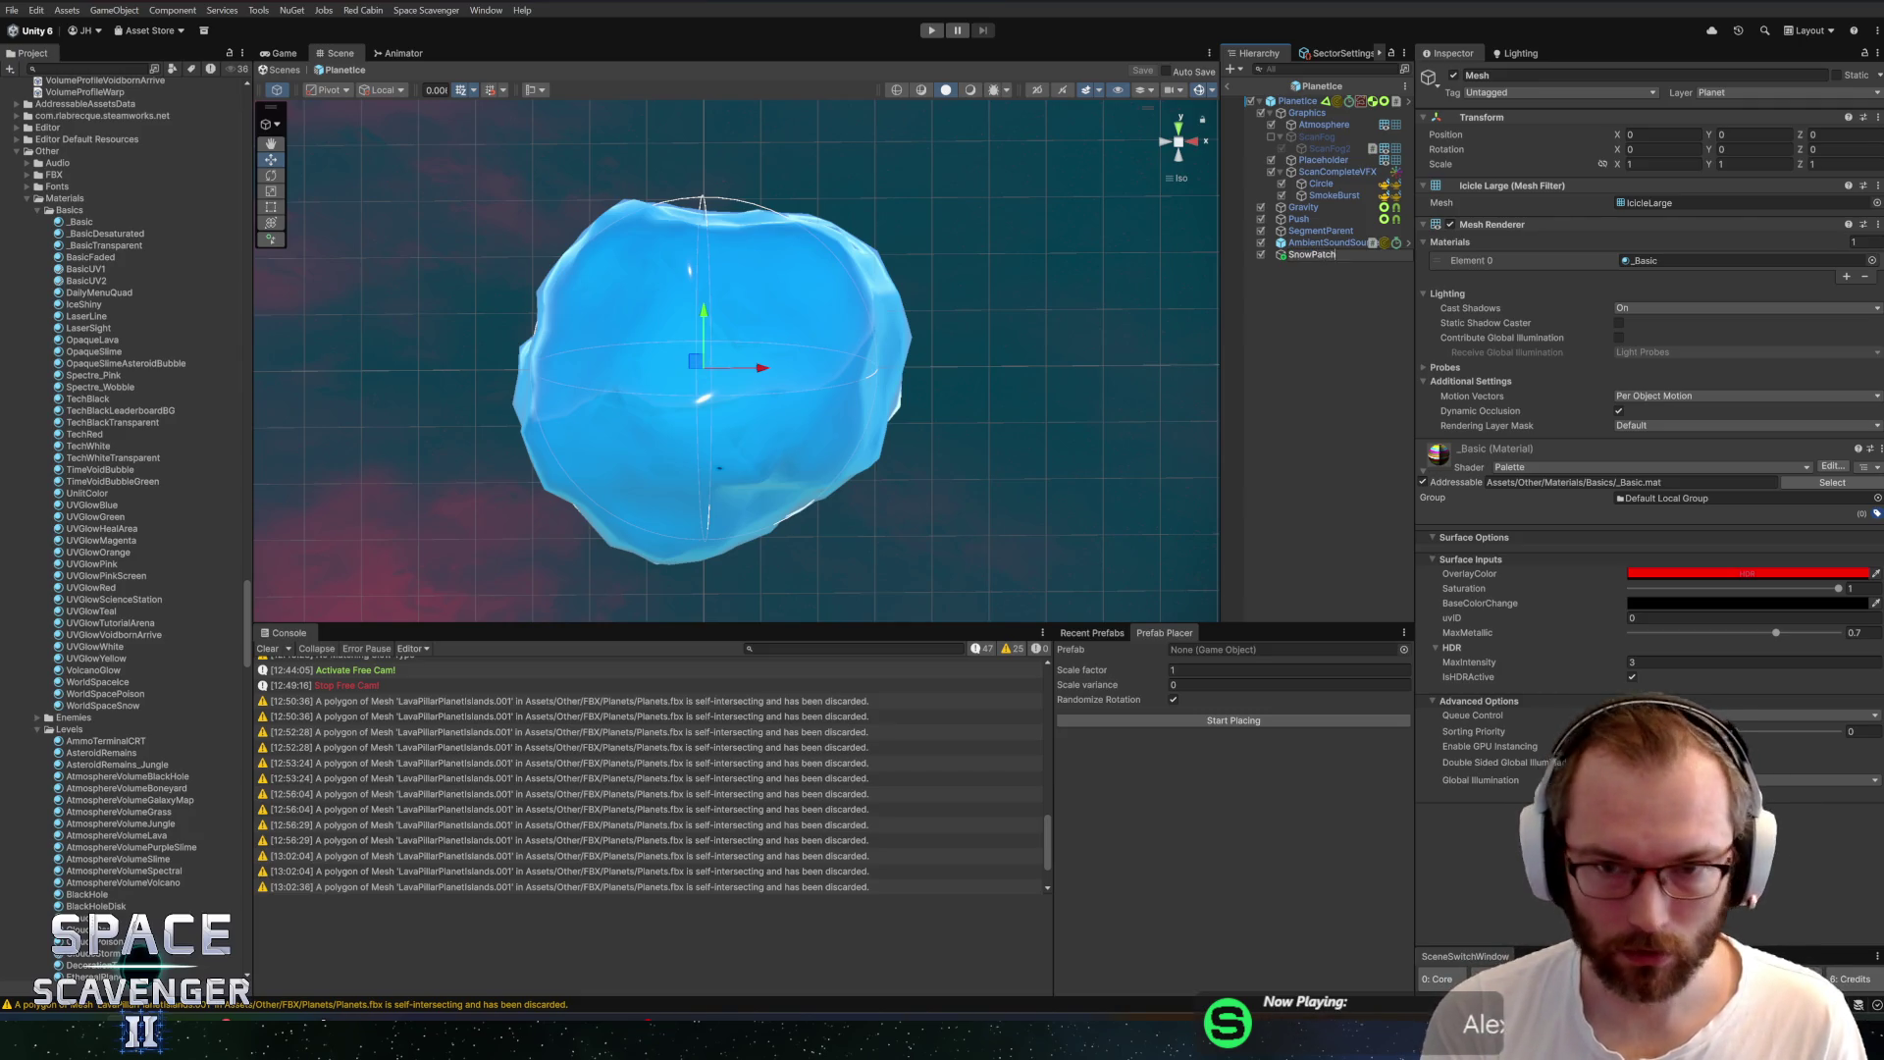
key(Return)
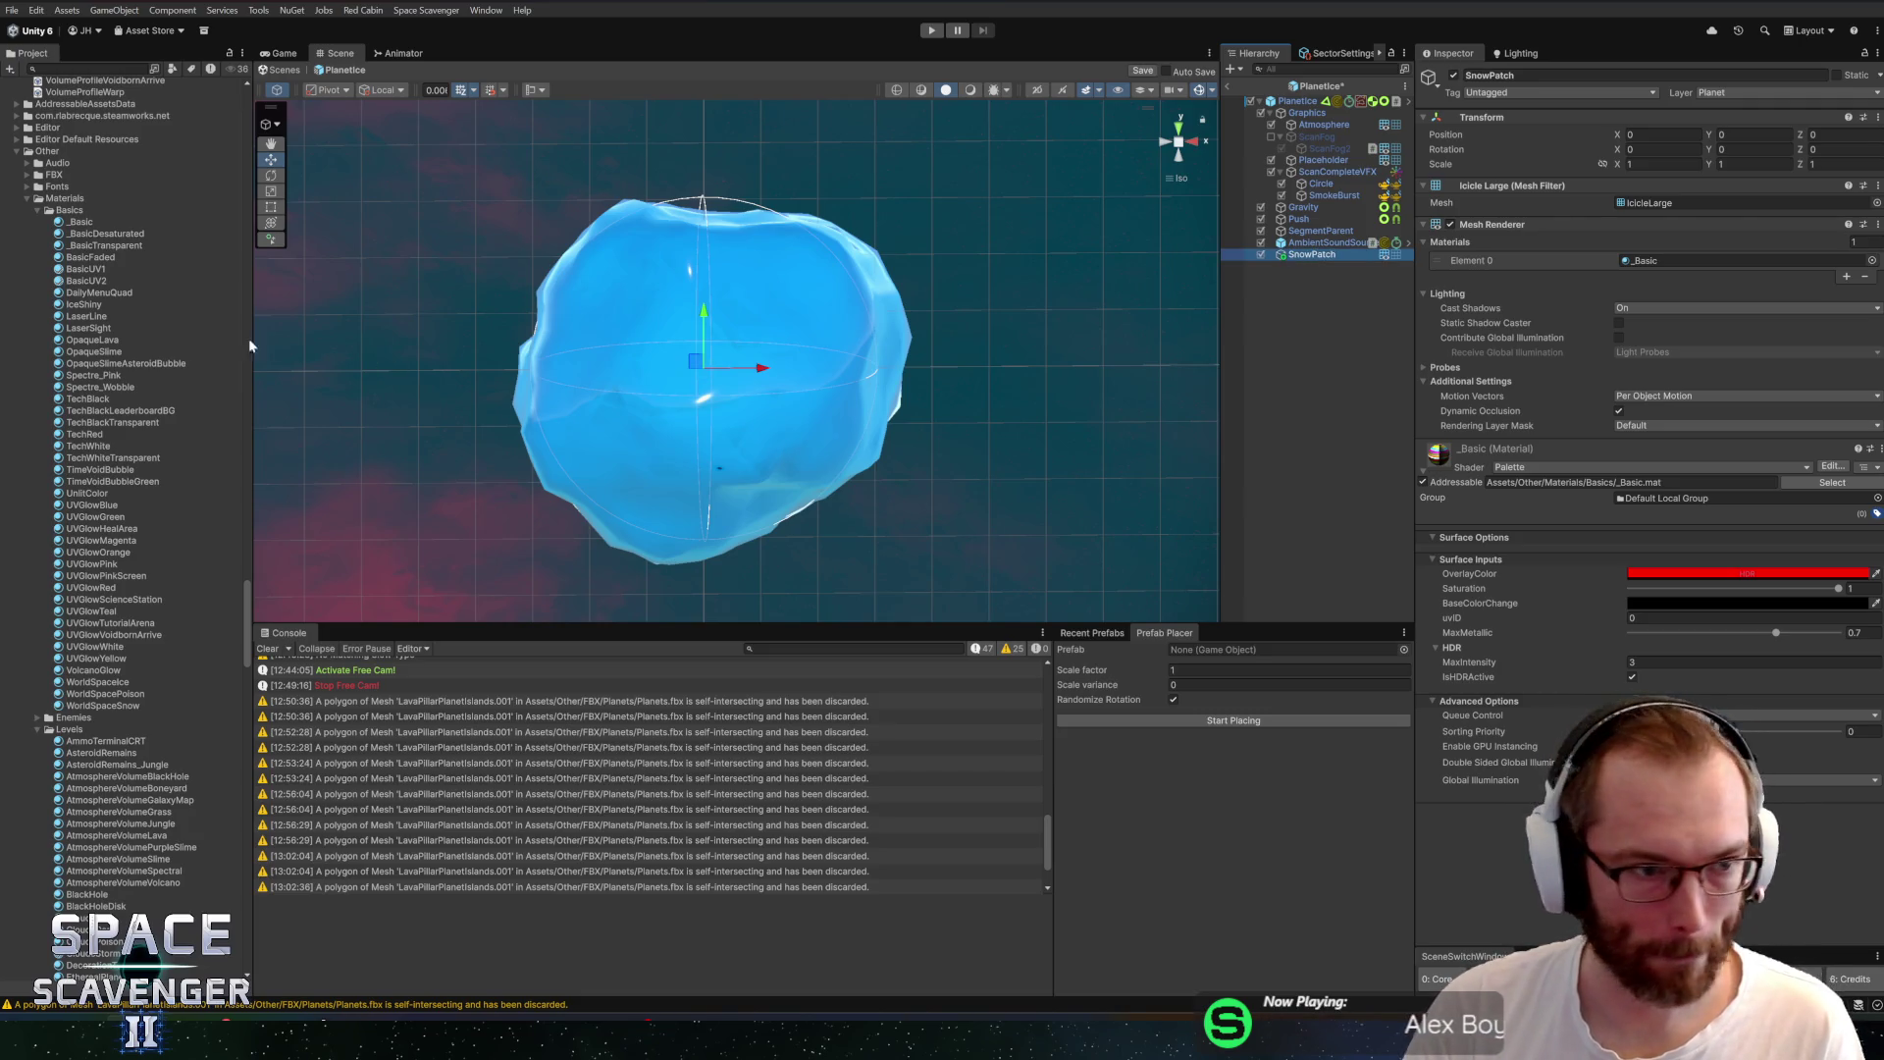
Create a new folder named Ice inside PF_Planets
scroll(79, 322, down, 20)
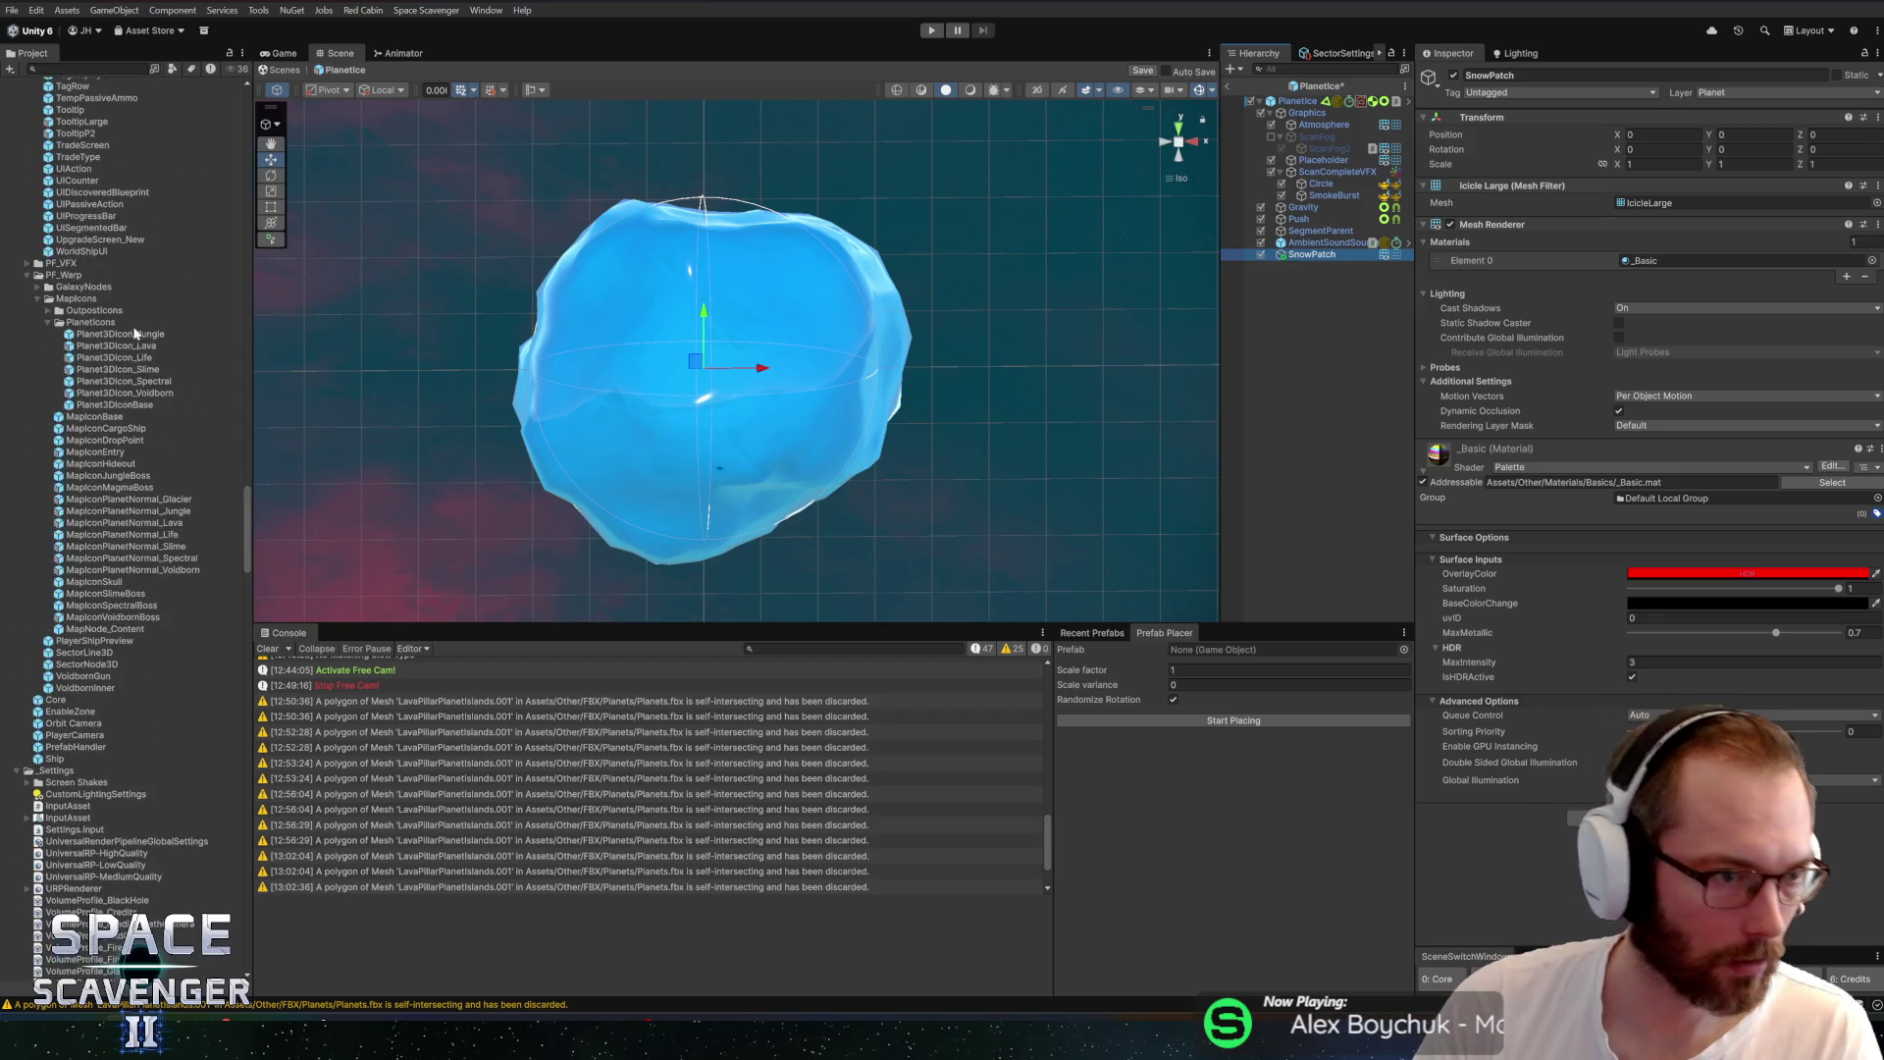
scroll(157, 370, up, 15)
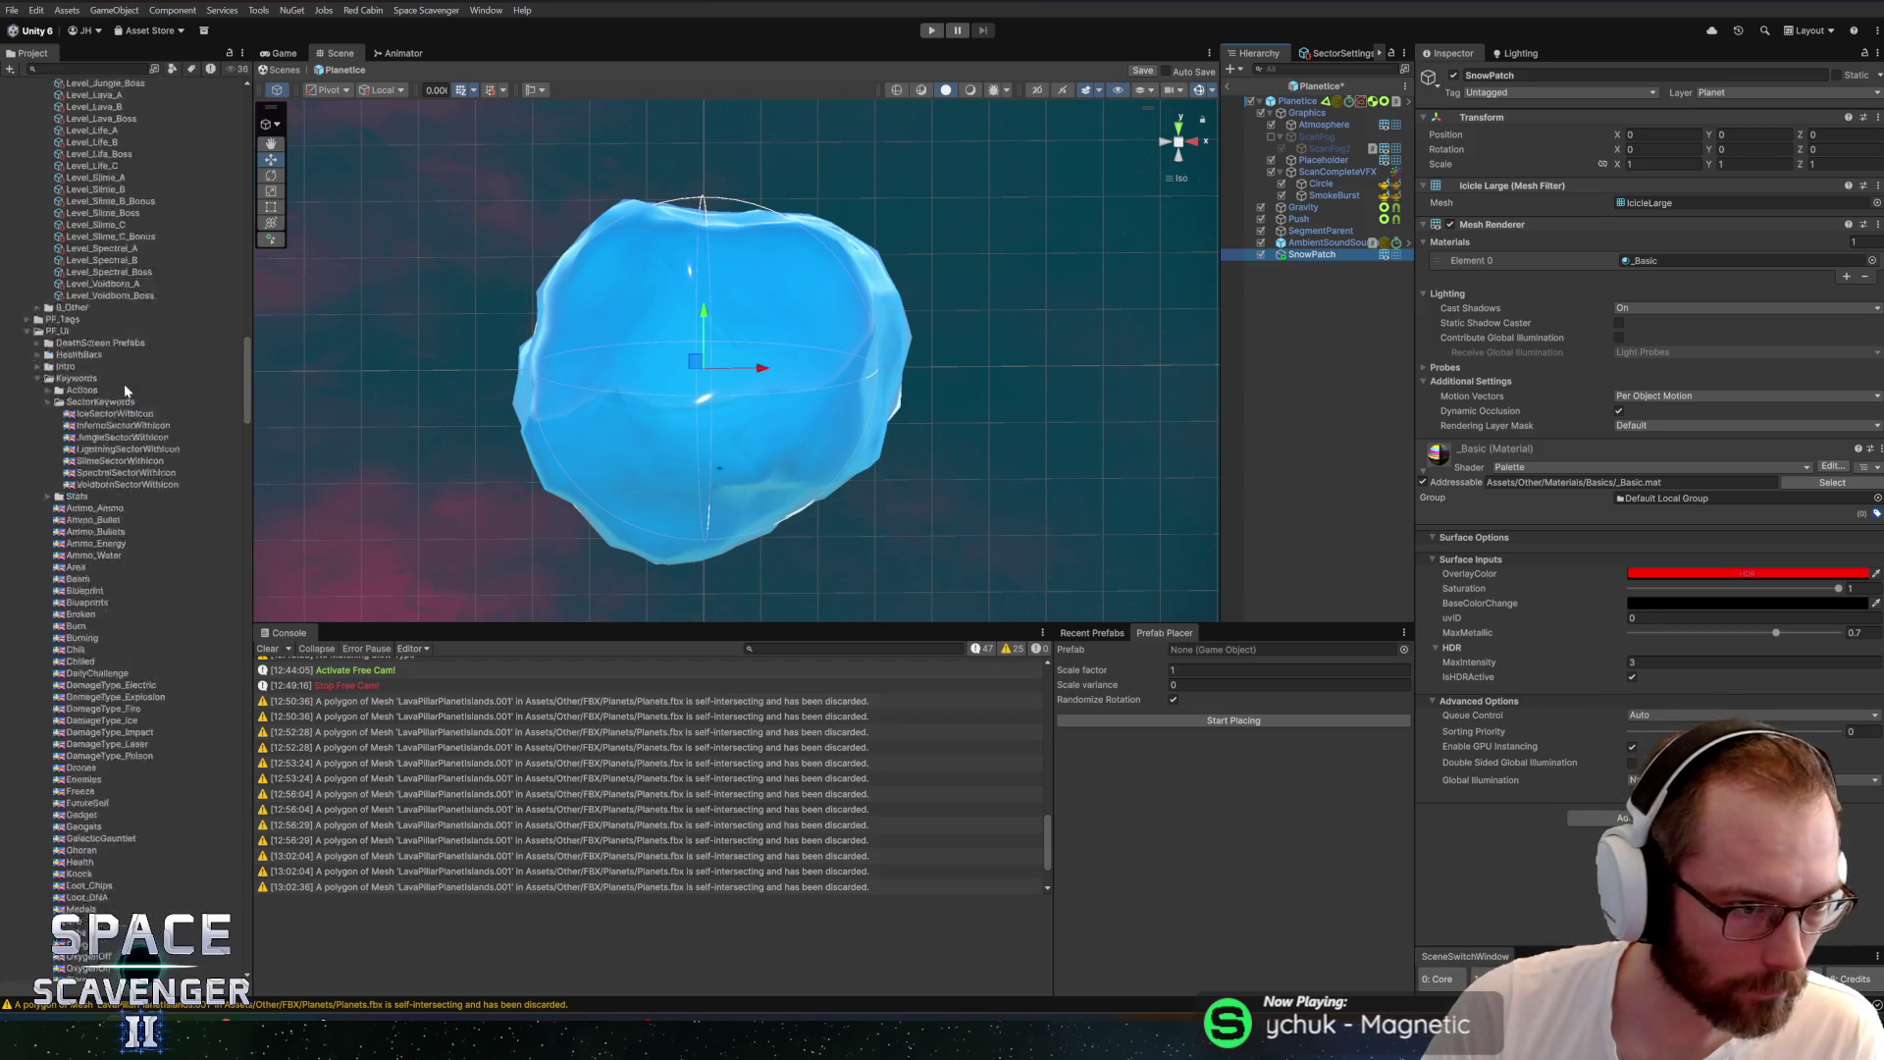
scroll(86, 429, up, 15)
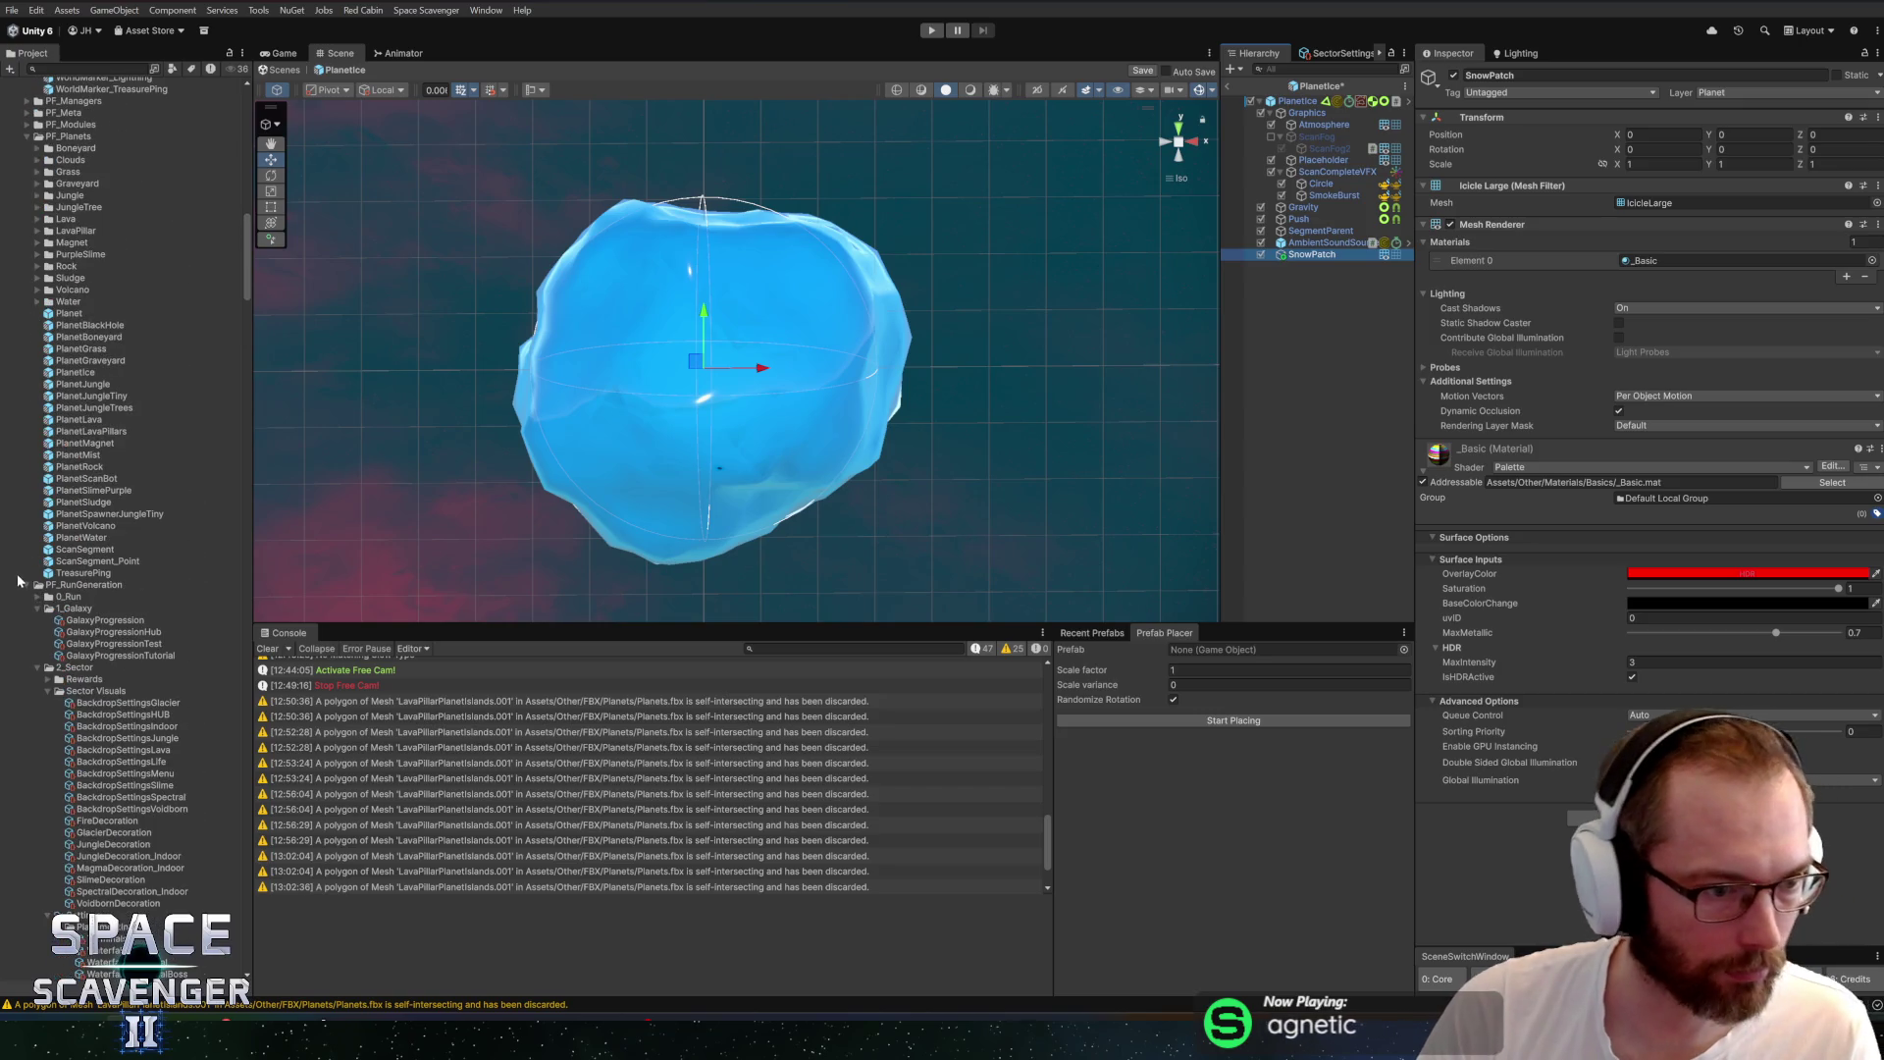
click(26, 585)
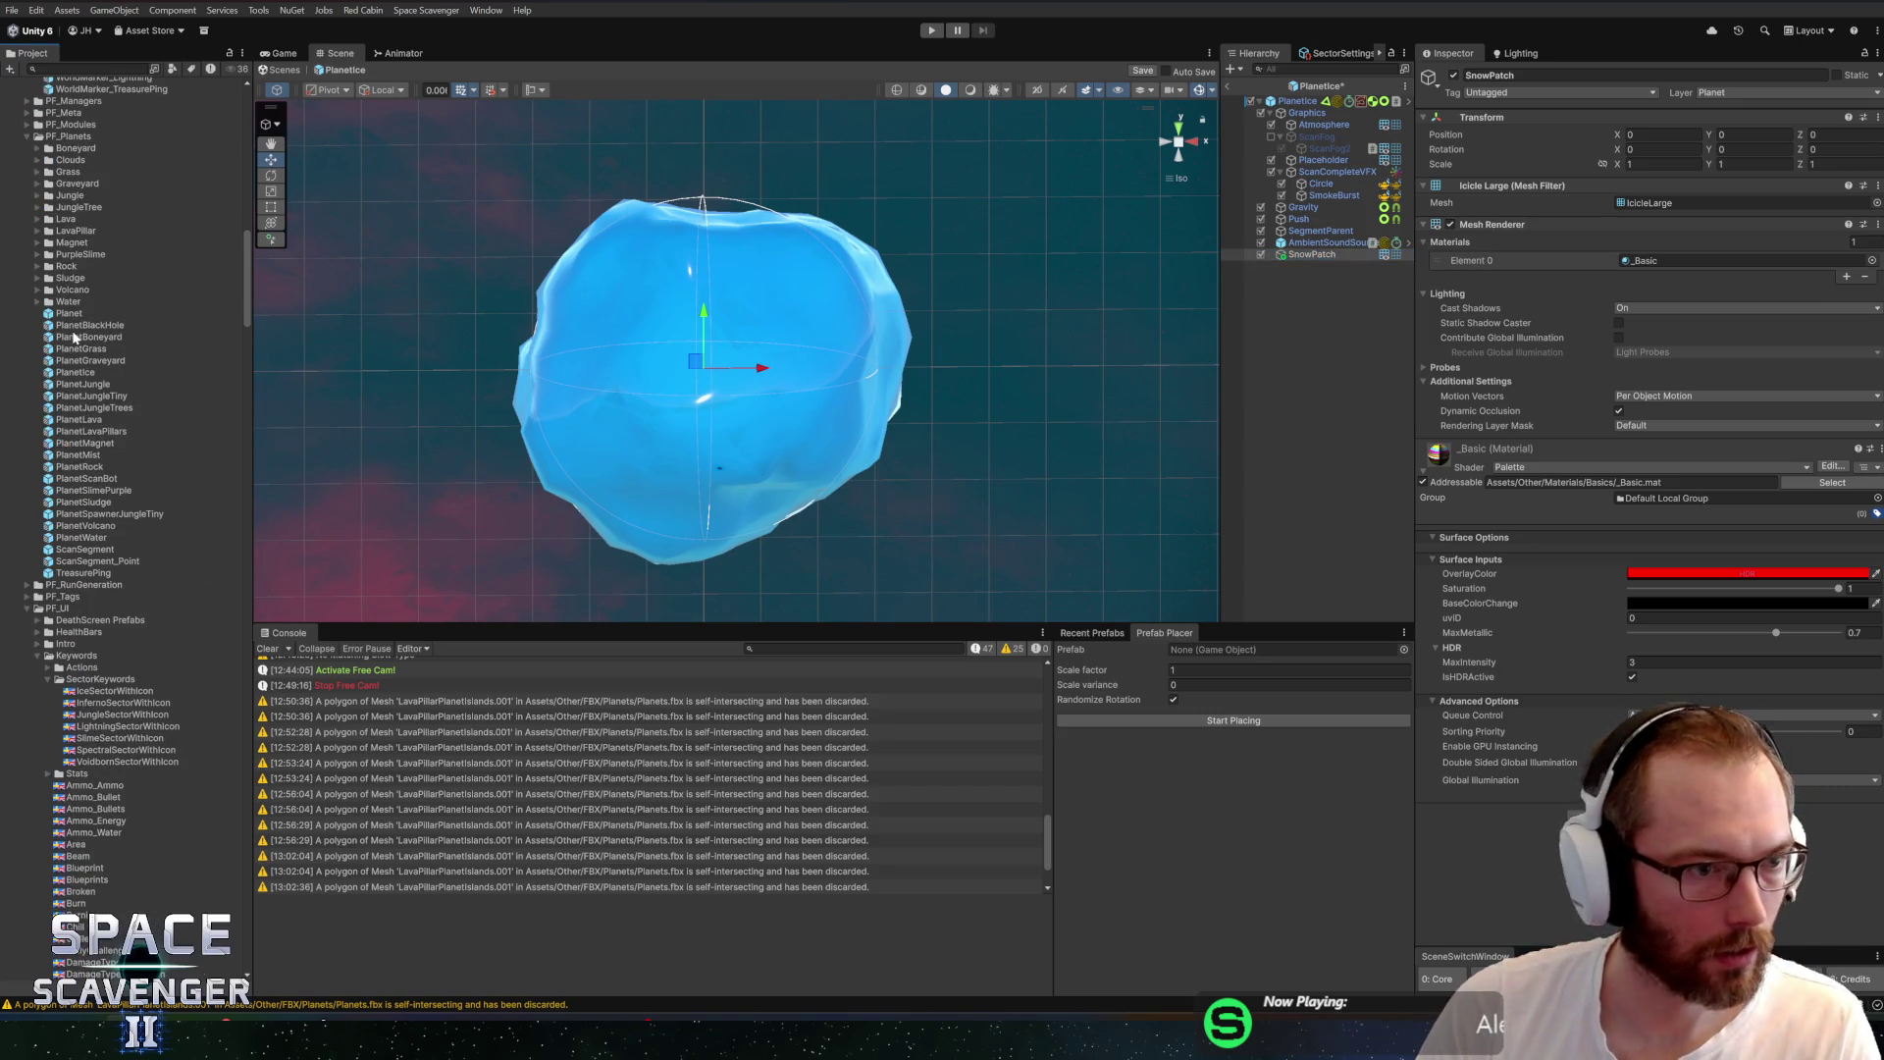
right_click(48, 137)
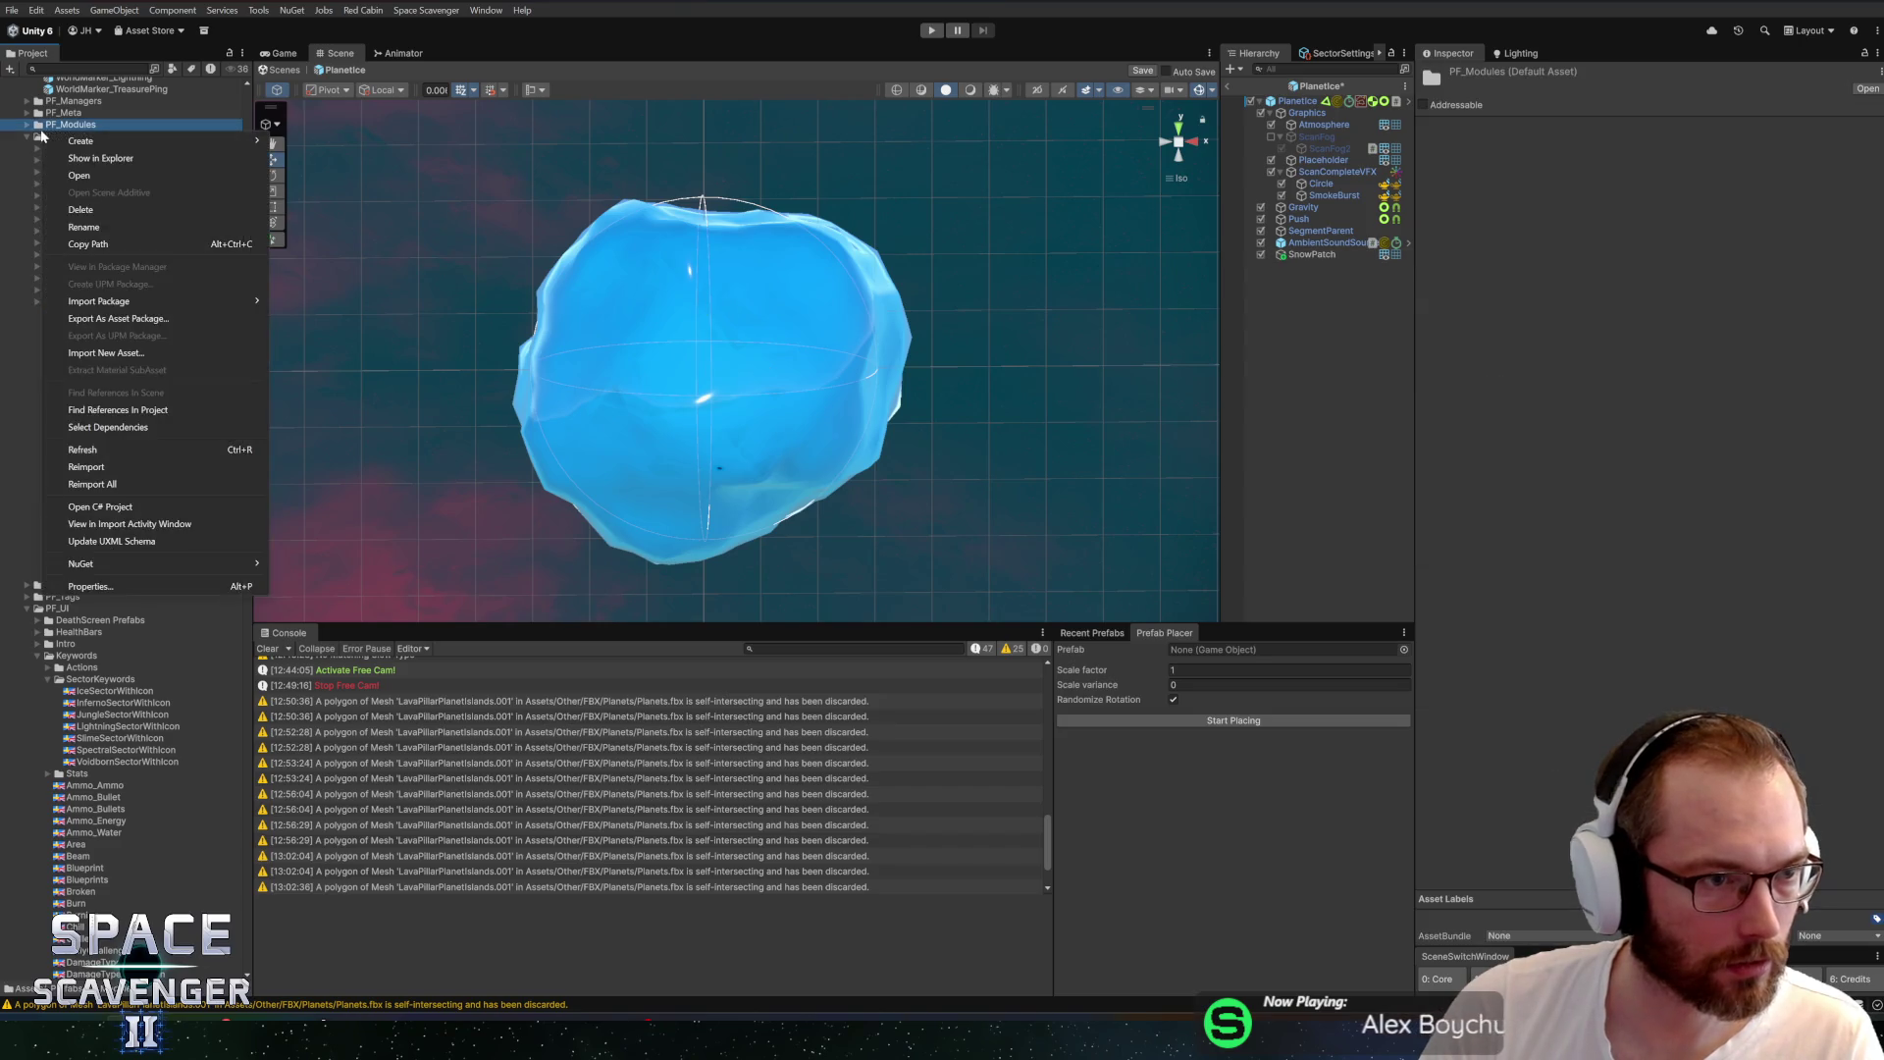
mouse_move(251, 148)
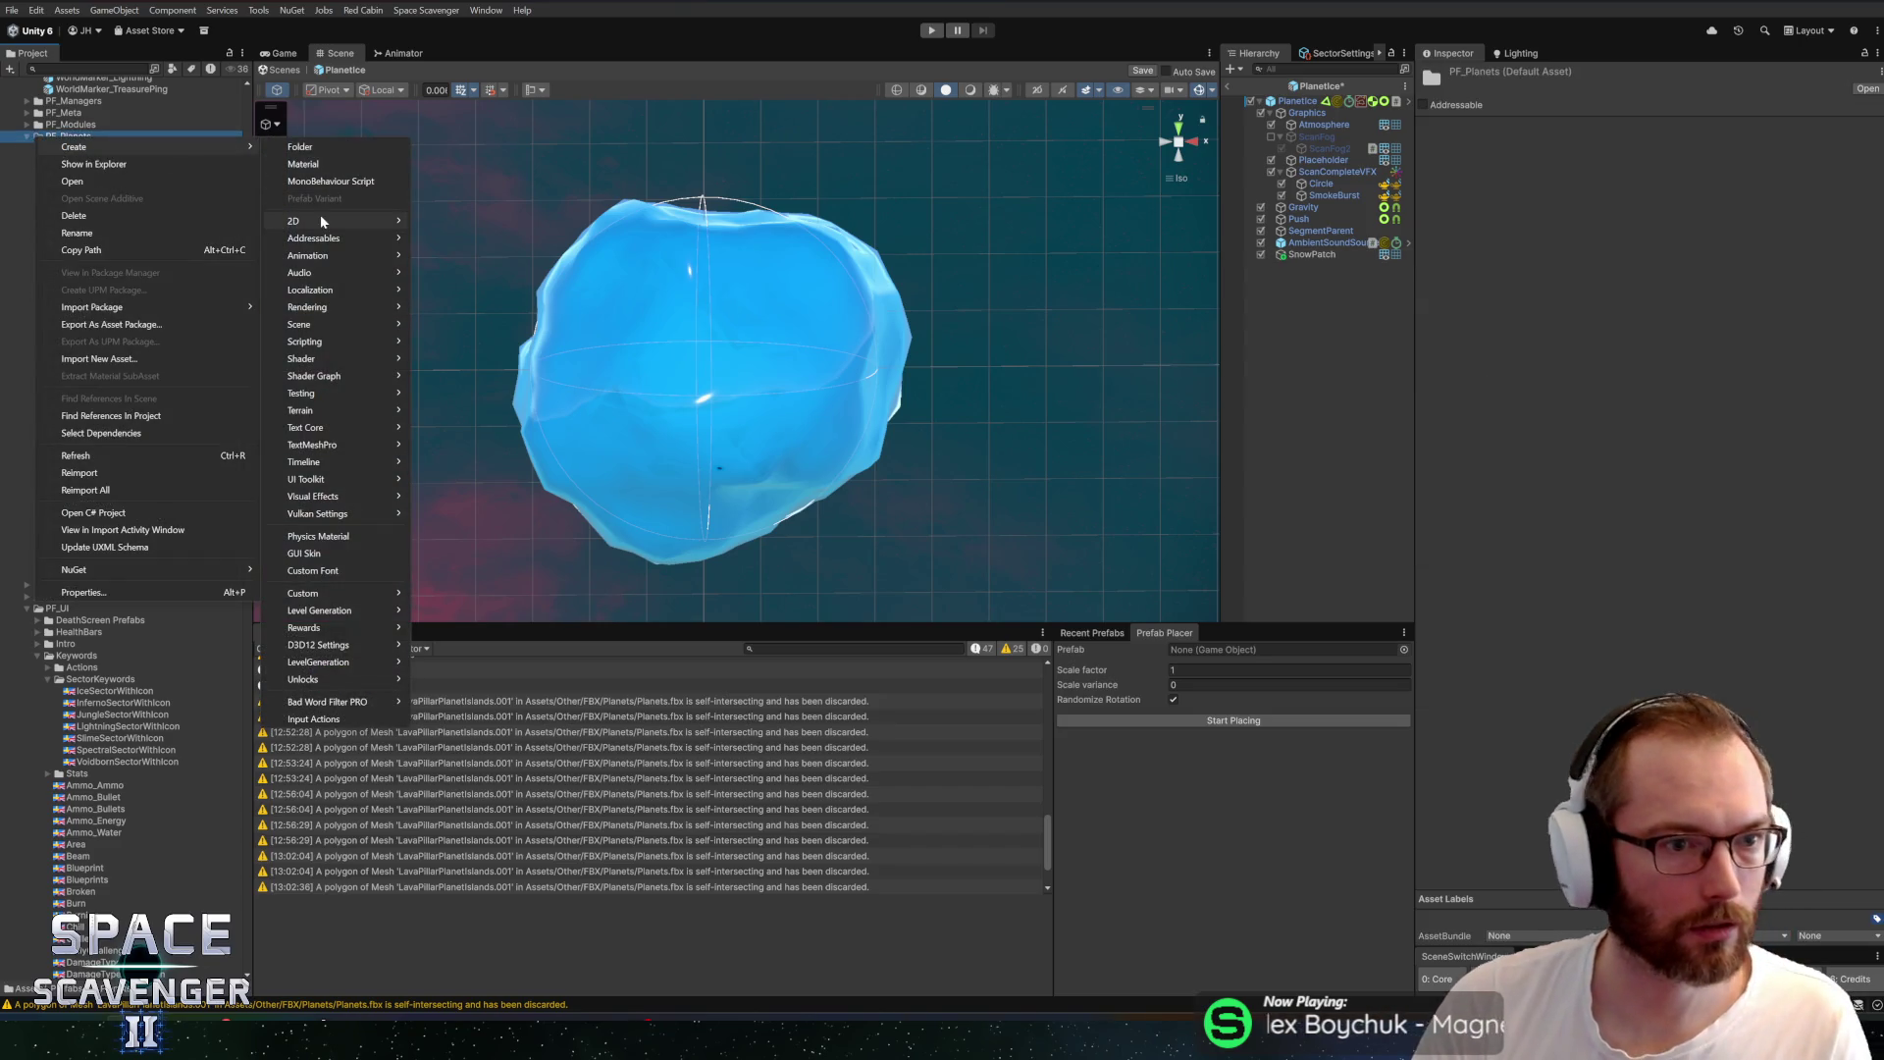
click(314, 147)
text(Ice)
key(Return)
Make SnowPatch a prefab in the Ice folder and delete it from the hierarchy
drag(1320, 257, 73, 199)
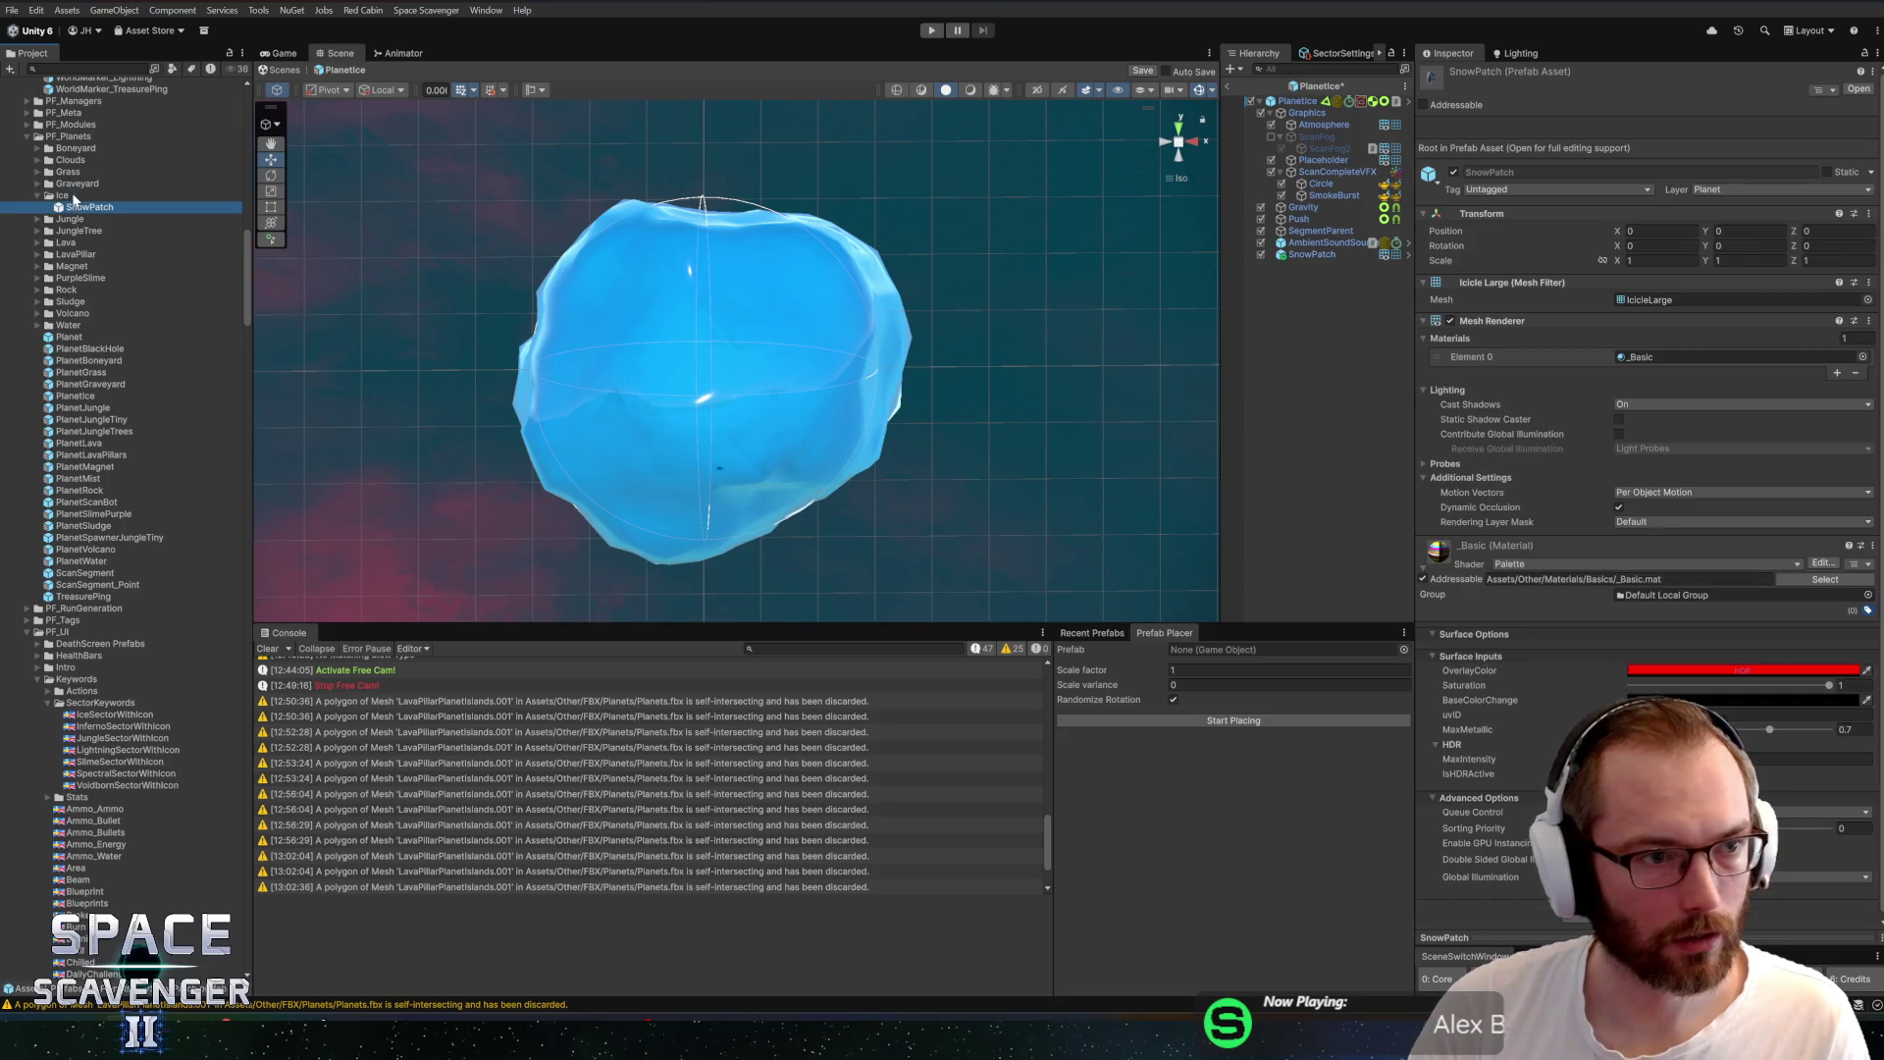
click(1312, 255)
key(Delete)
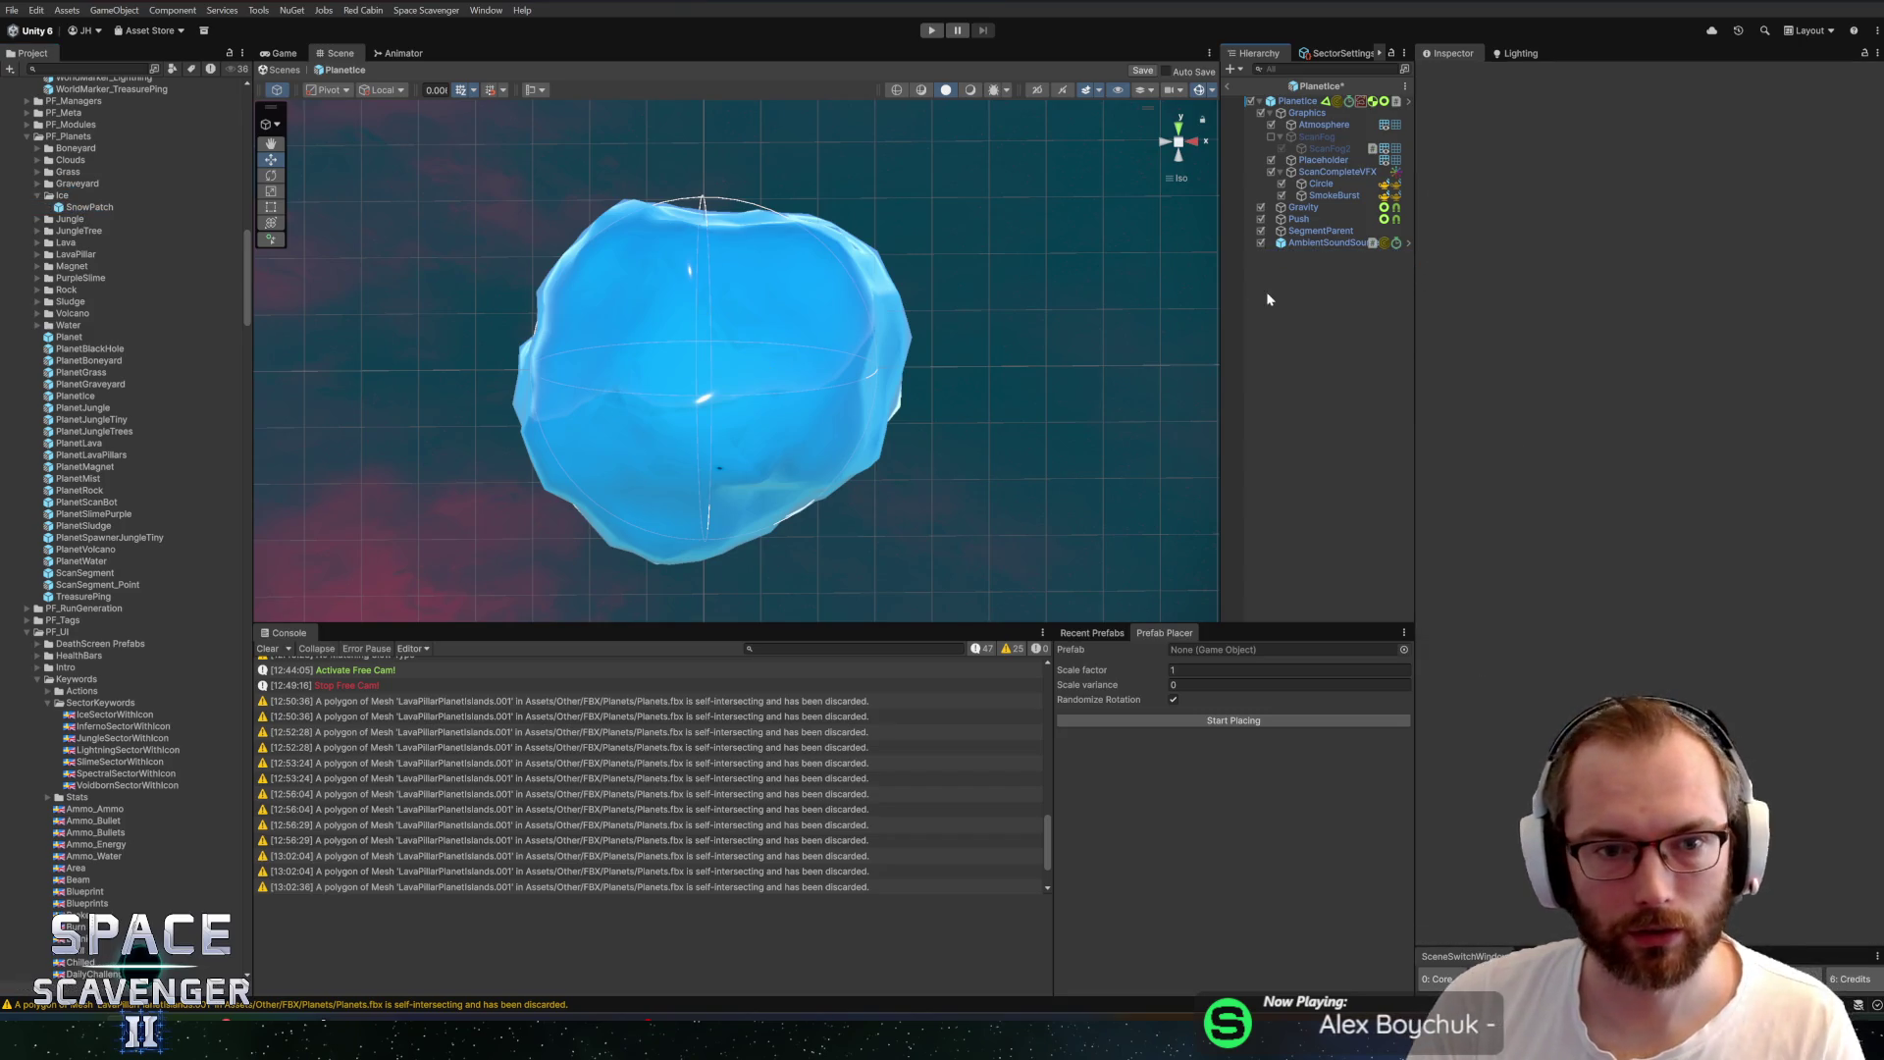
Set SnowPatch as Prefab Placer's prefab with scale variance 0.3 and place three copies on the planet
mouse_move(74, 209)
mouse_down()
mouse_move(1284, 689)
mouse_move(1196, 662)
mouse_move(1218, 655)
mouse_up()
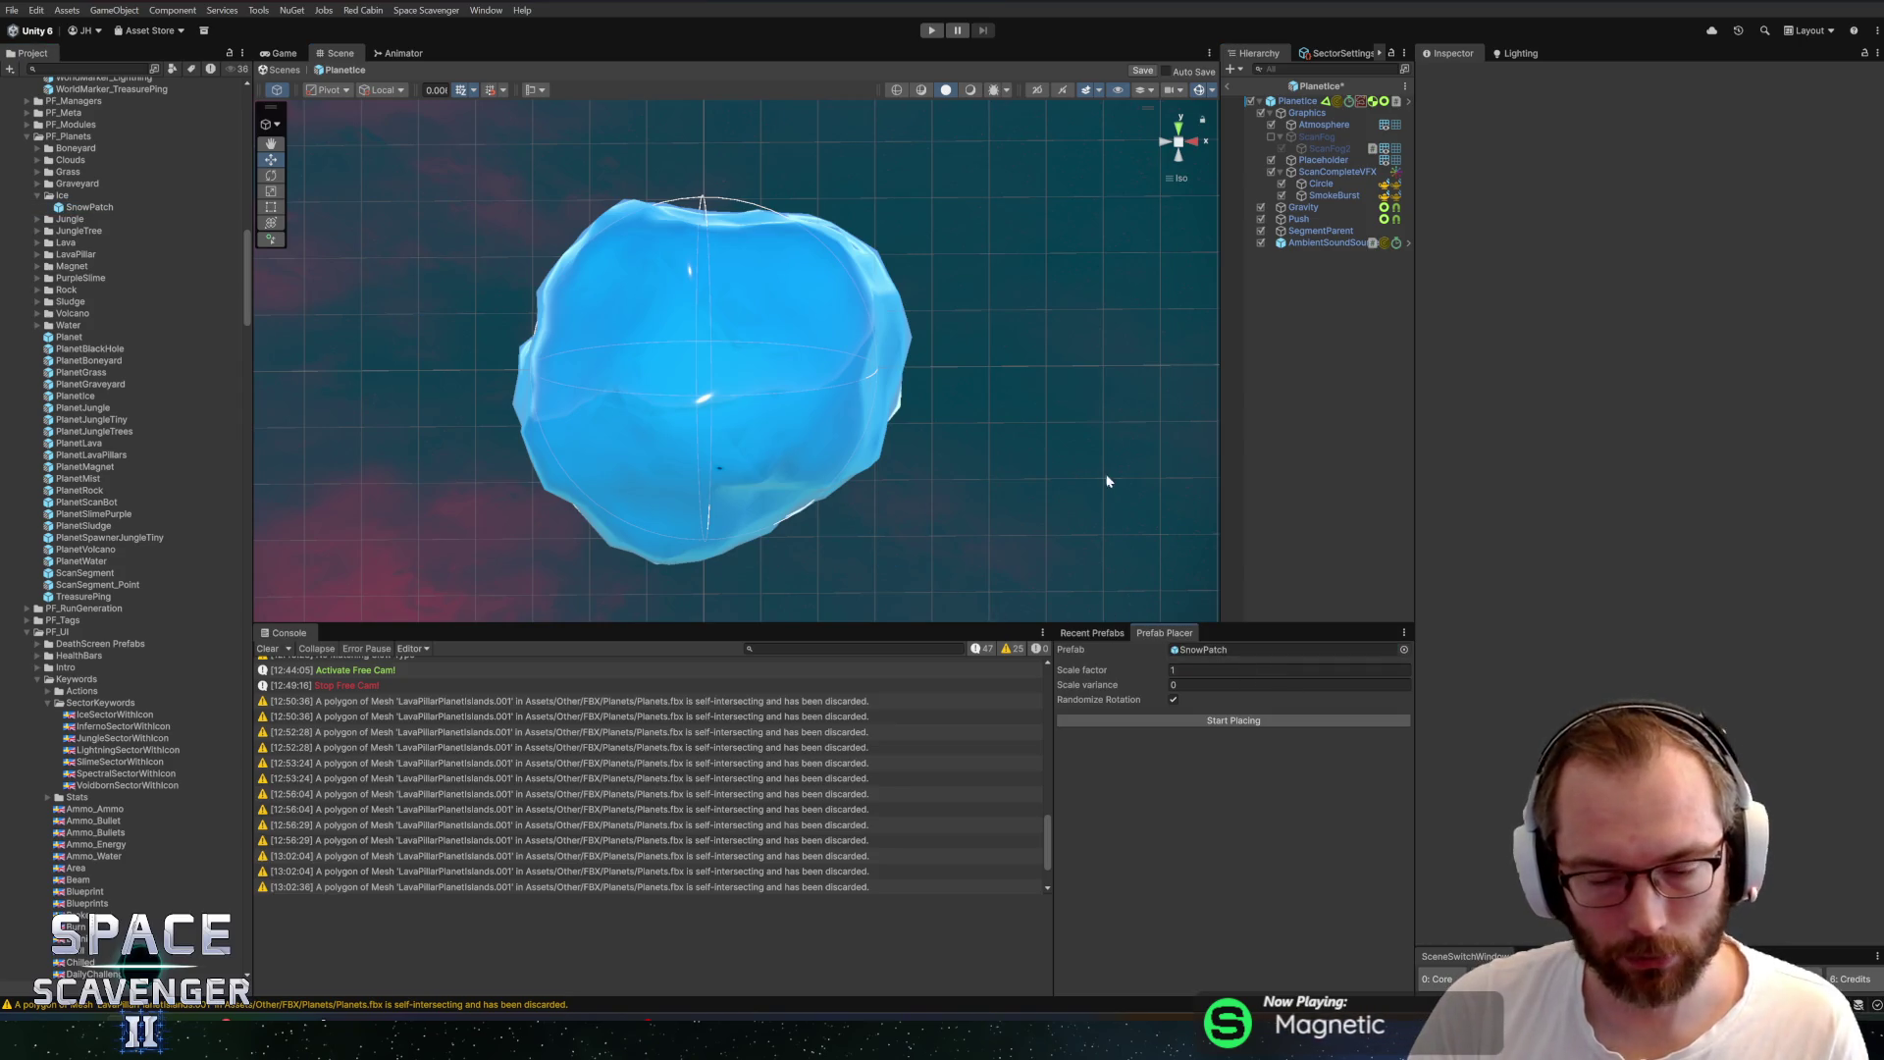
click(1174, 684)
text(.1)
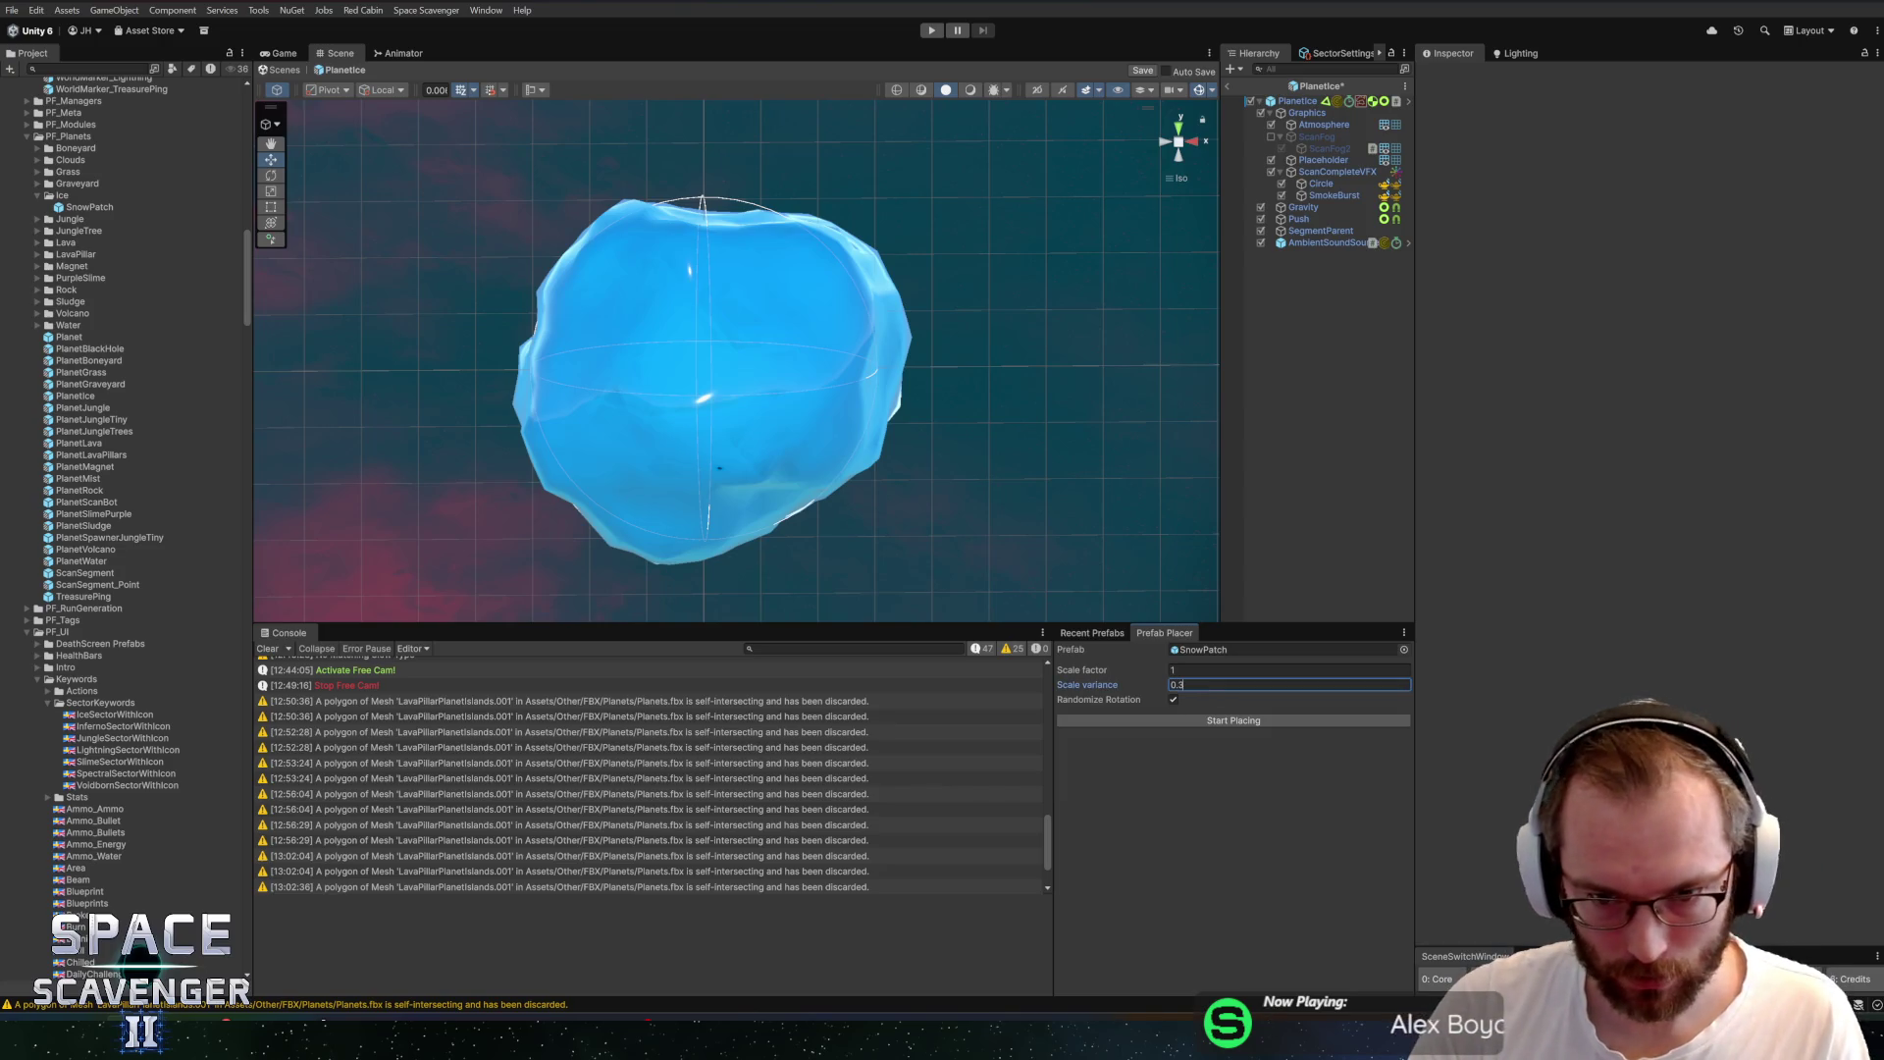
click(1181, 723)
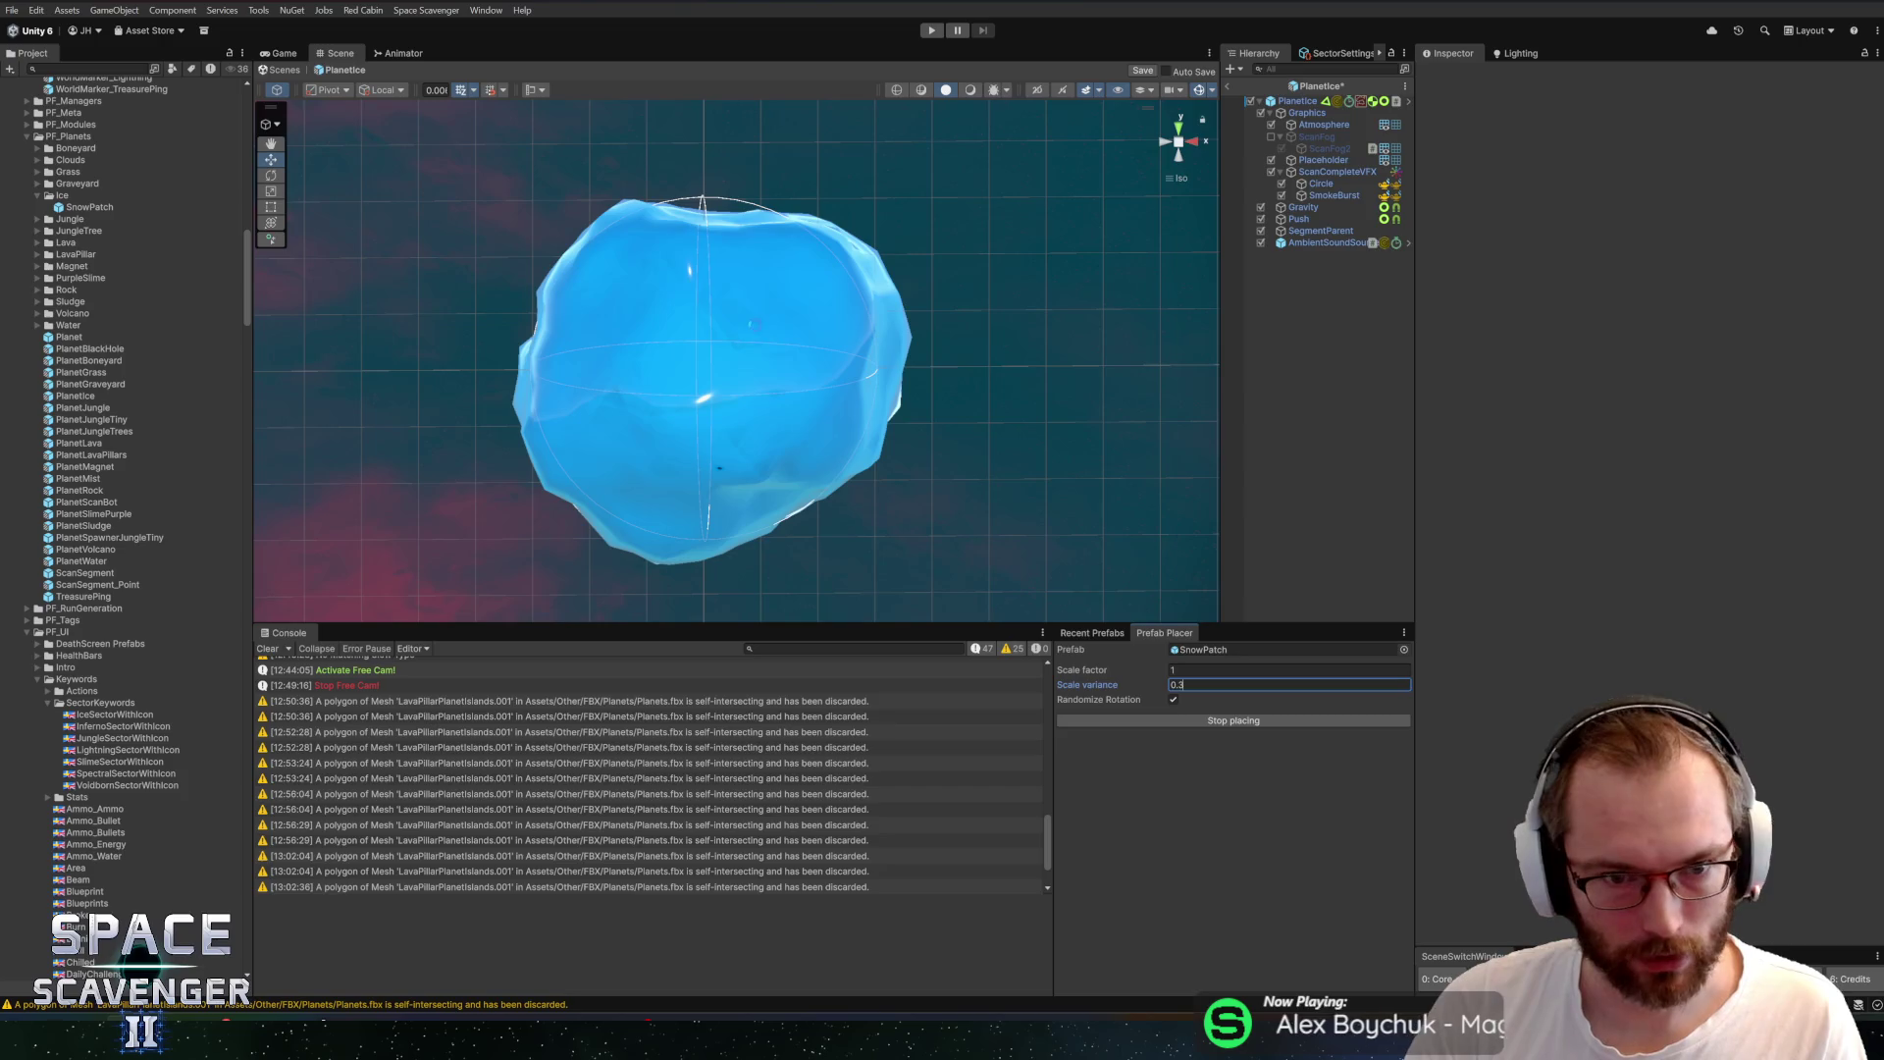
click(757, 315)
click(579, 364)
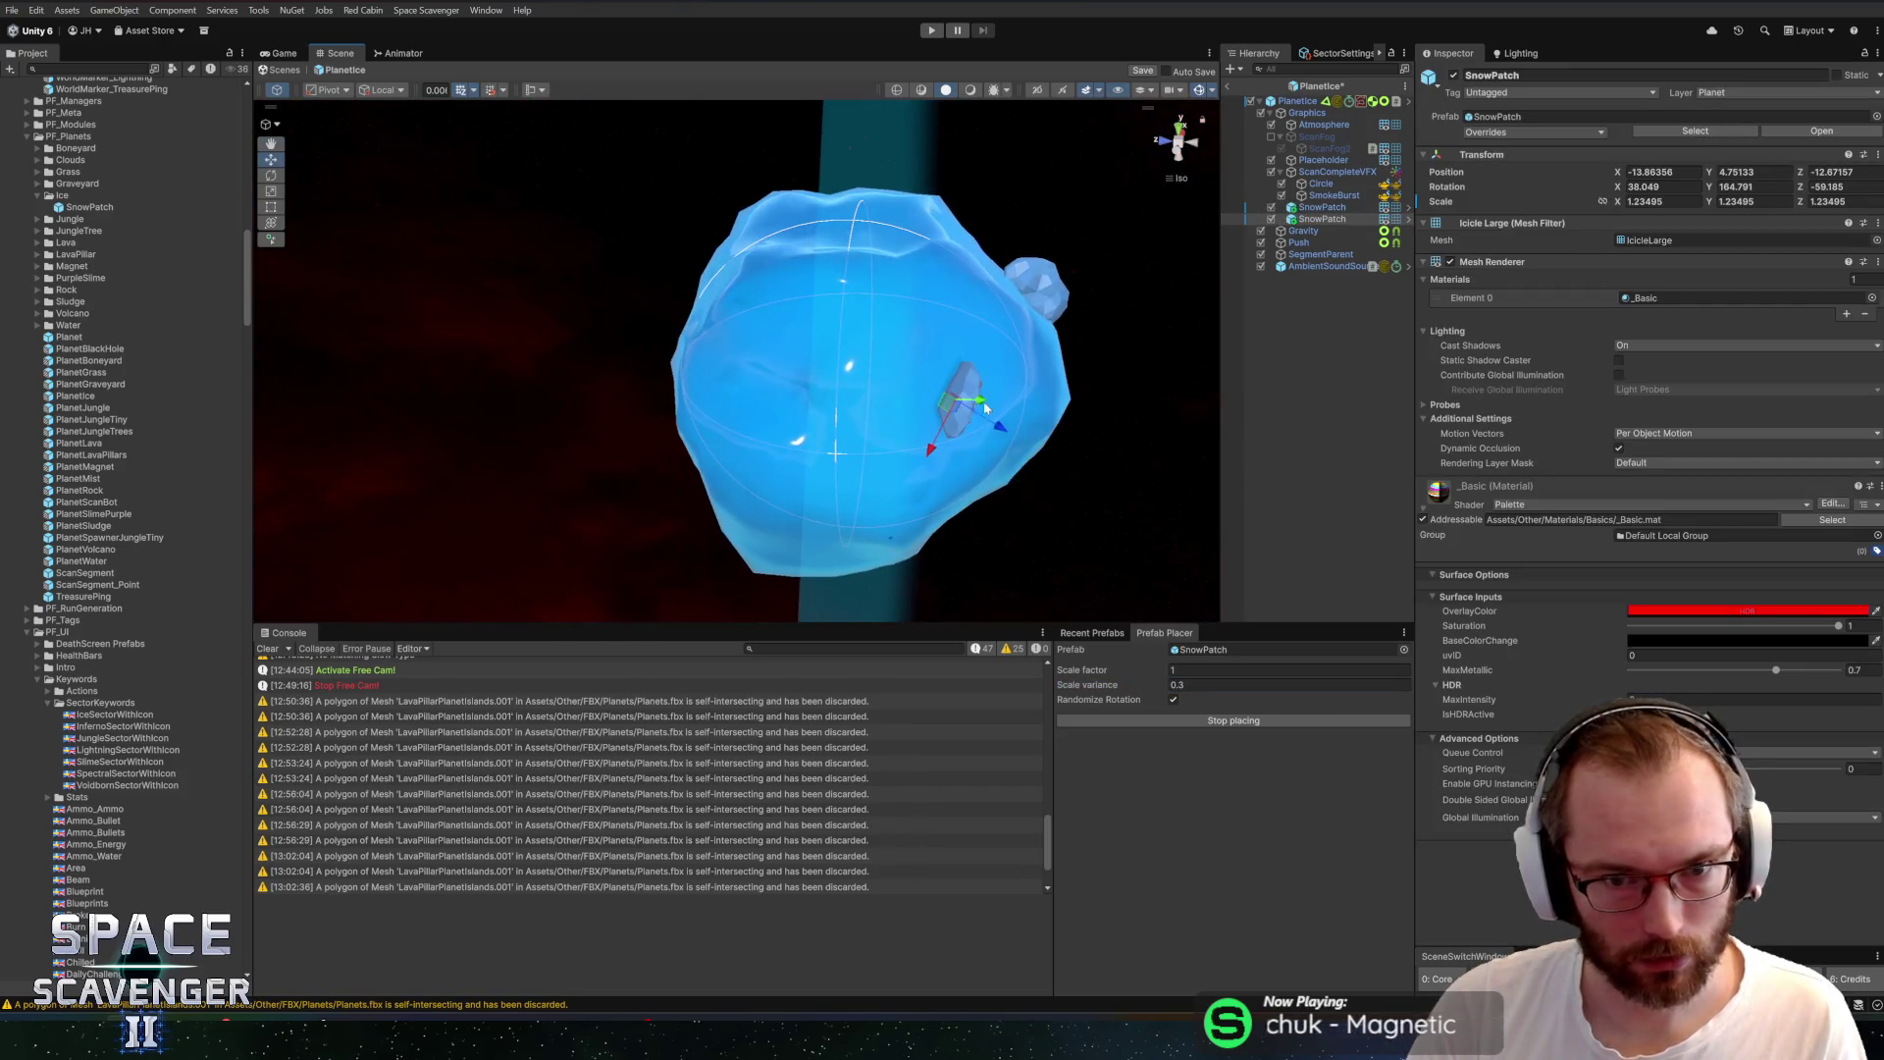
click(982, 353)
mouse_move(982, 353)
mouse_down()
mouse_move(567, 338)
mouse_move(599, 299)
mouse_move(658, 300)
mouse_up()
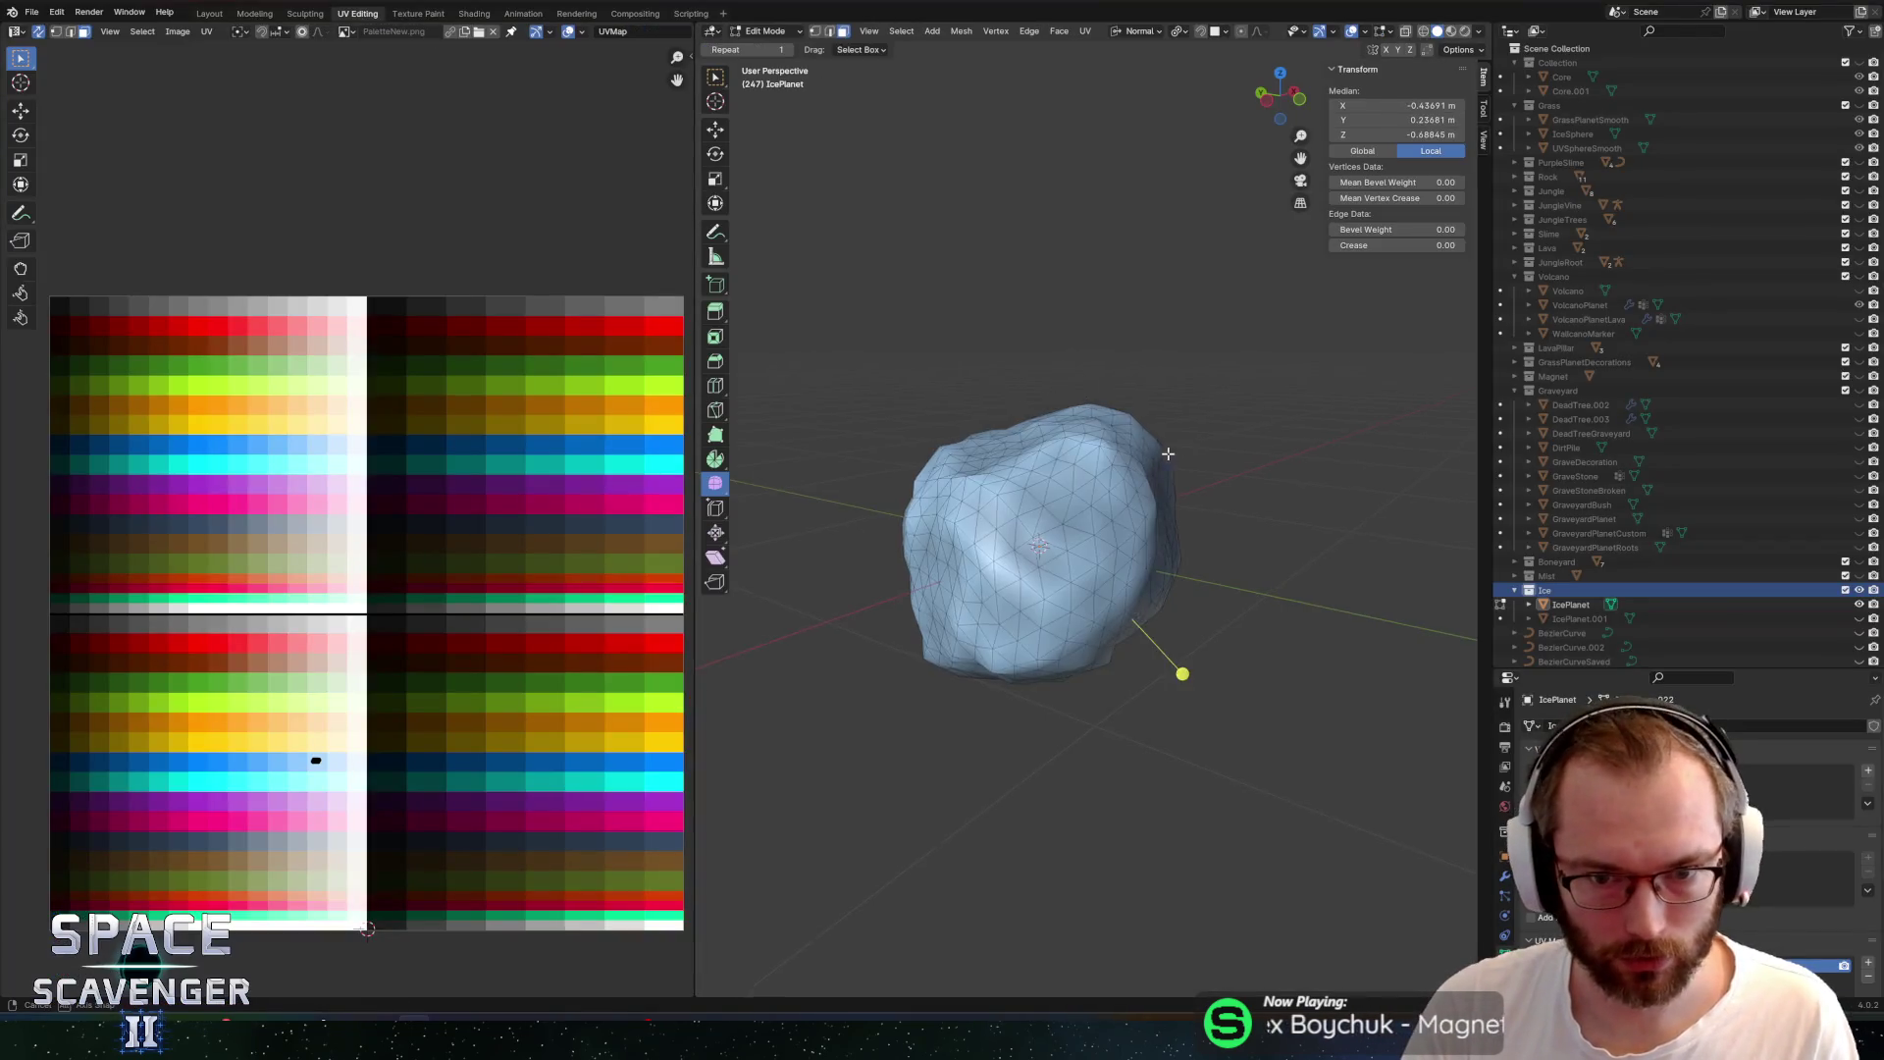
Return IcePlanet to Object Mode, deselect it, and bring up the Add > Mesh menu
key(Tab)
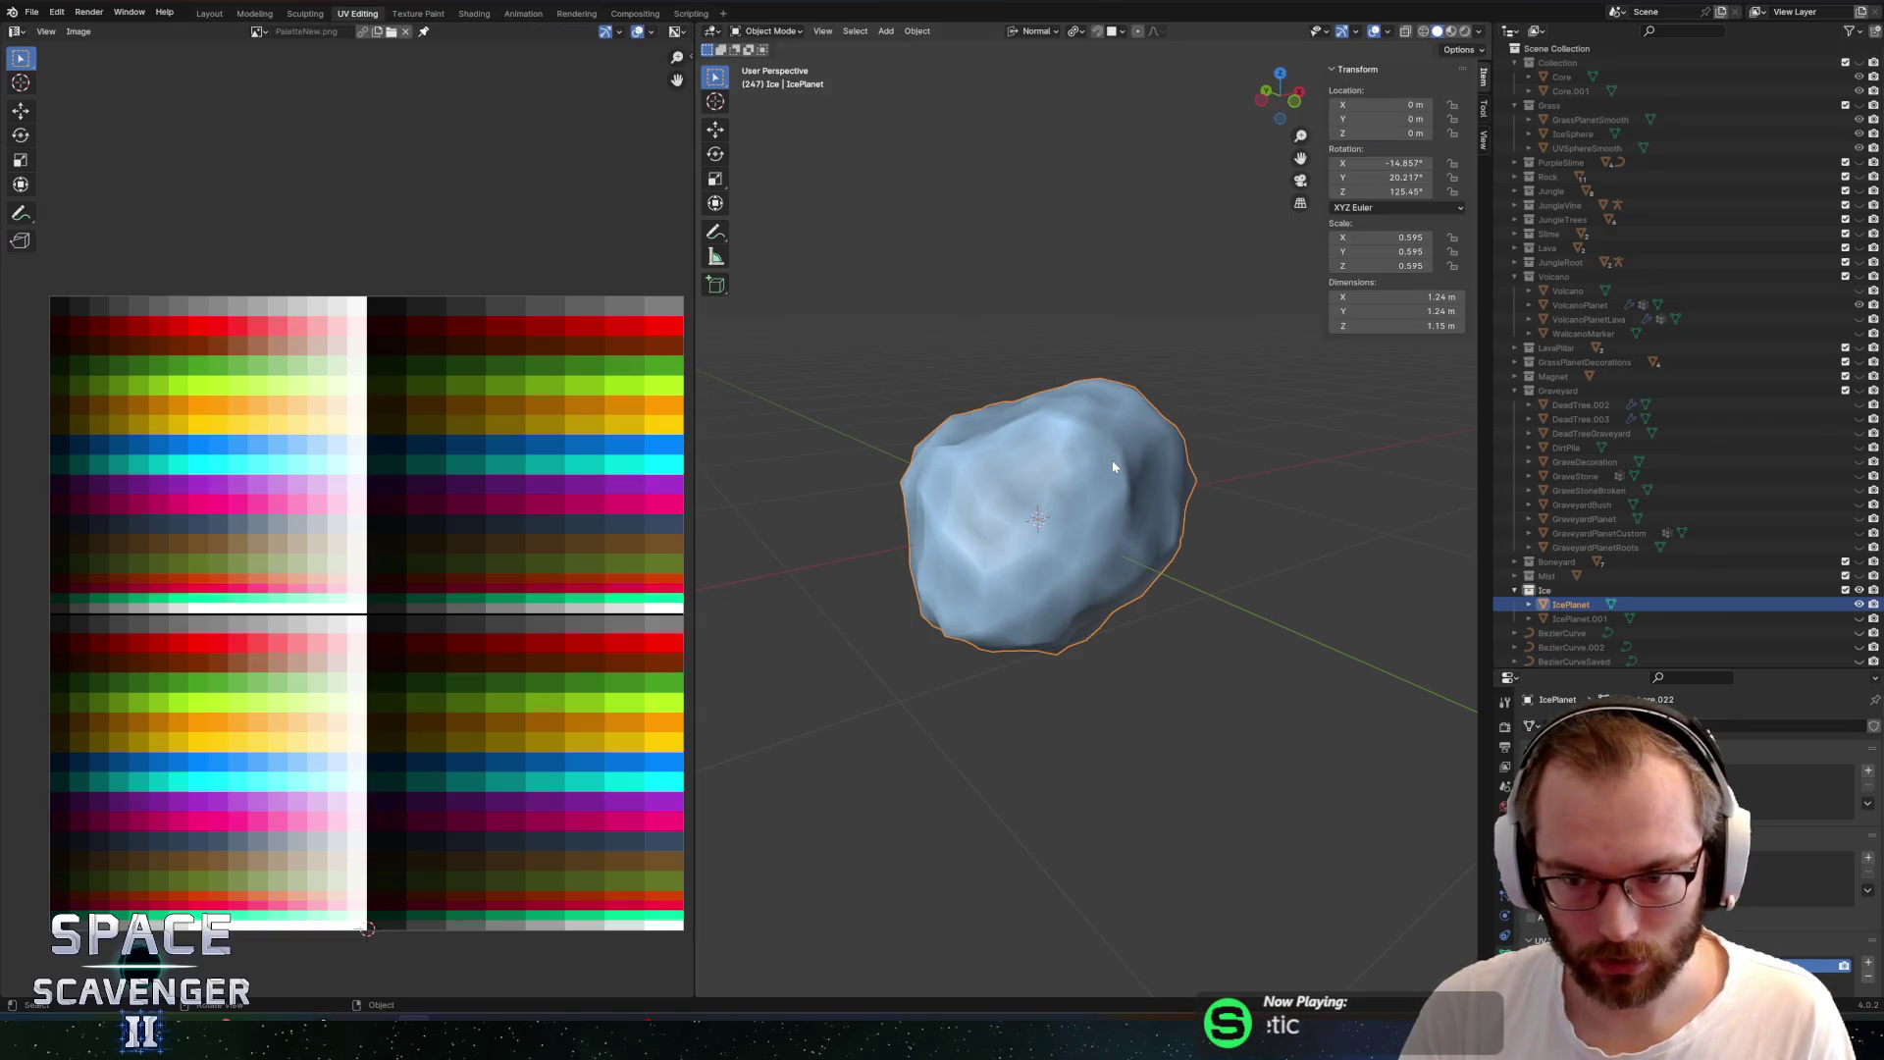
click(1319, 551)
key(shift+a)
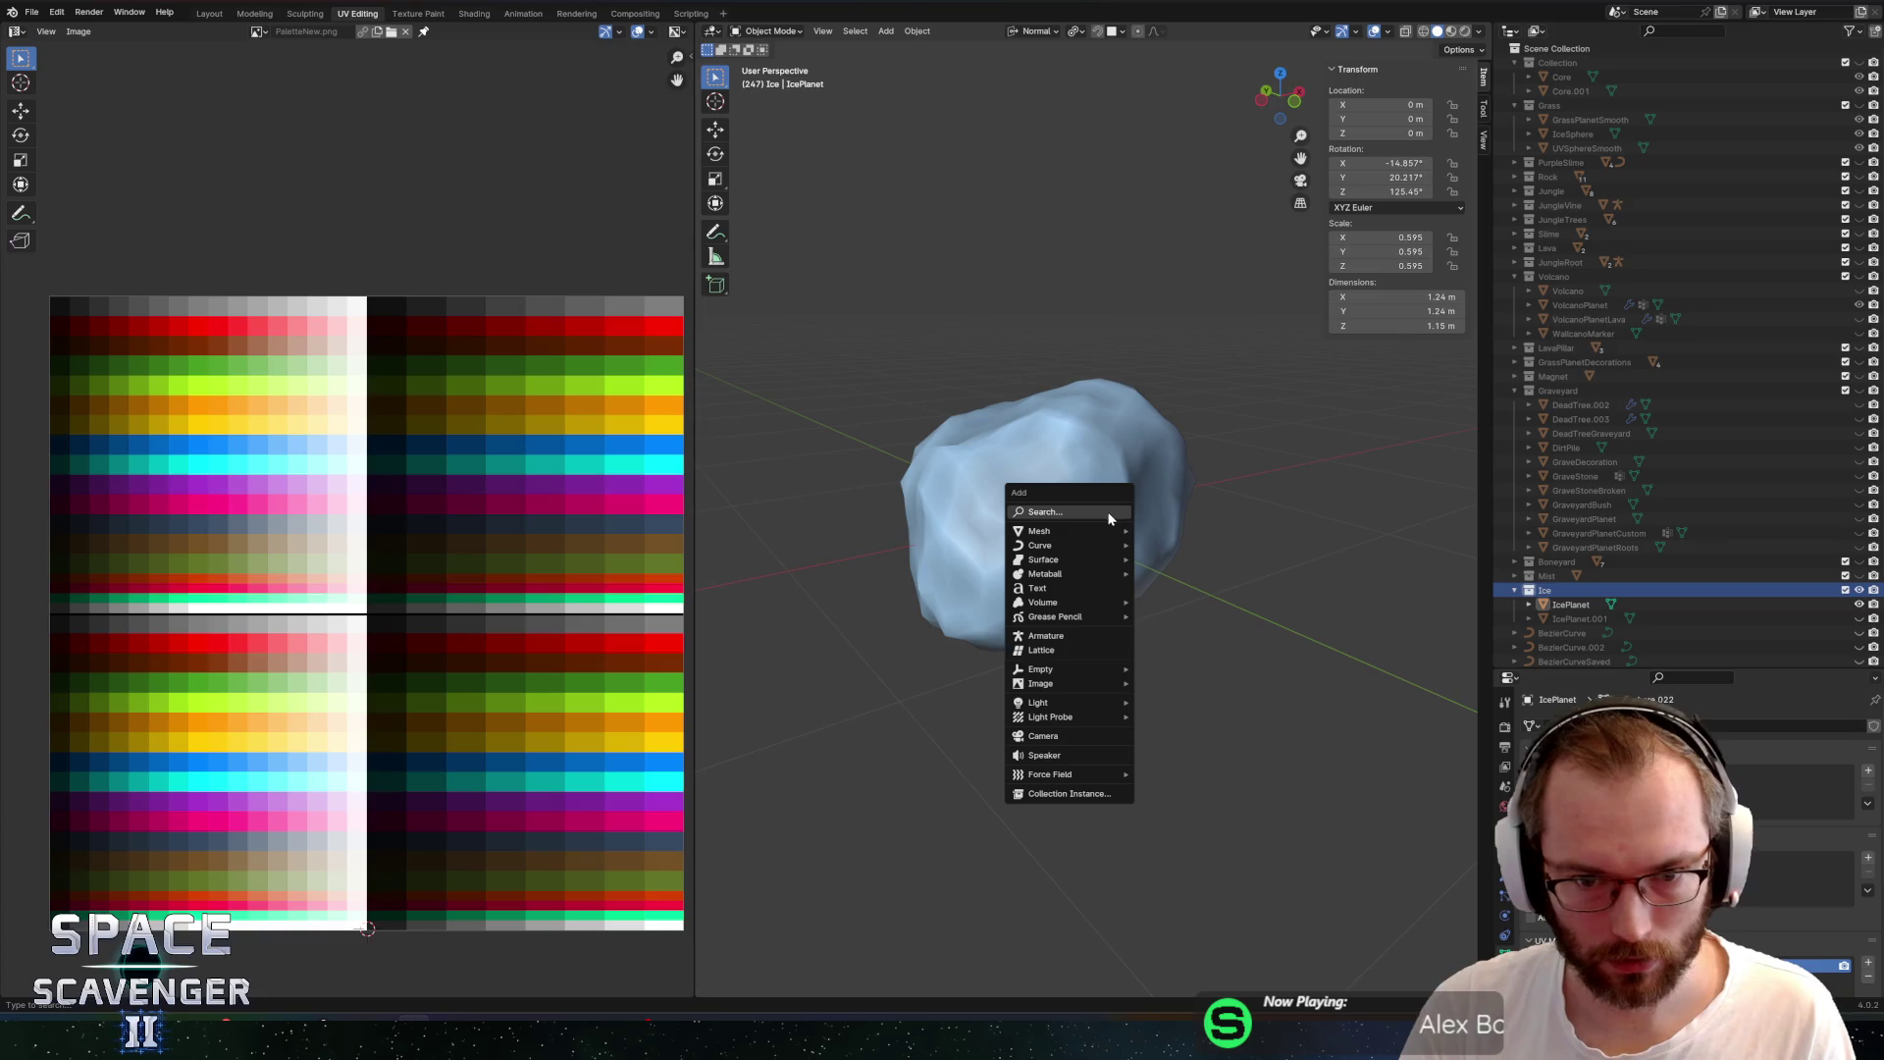
mouse_move(1101, 531)
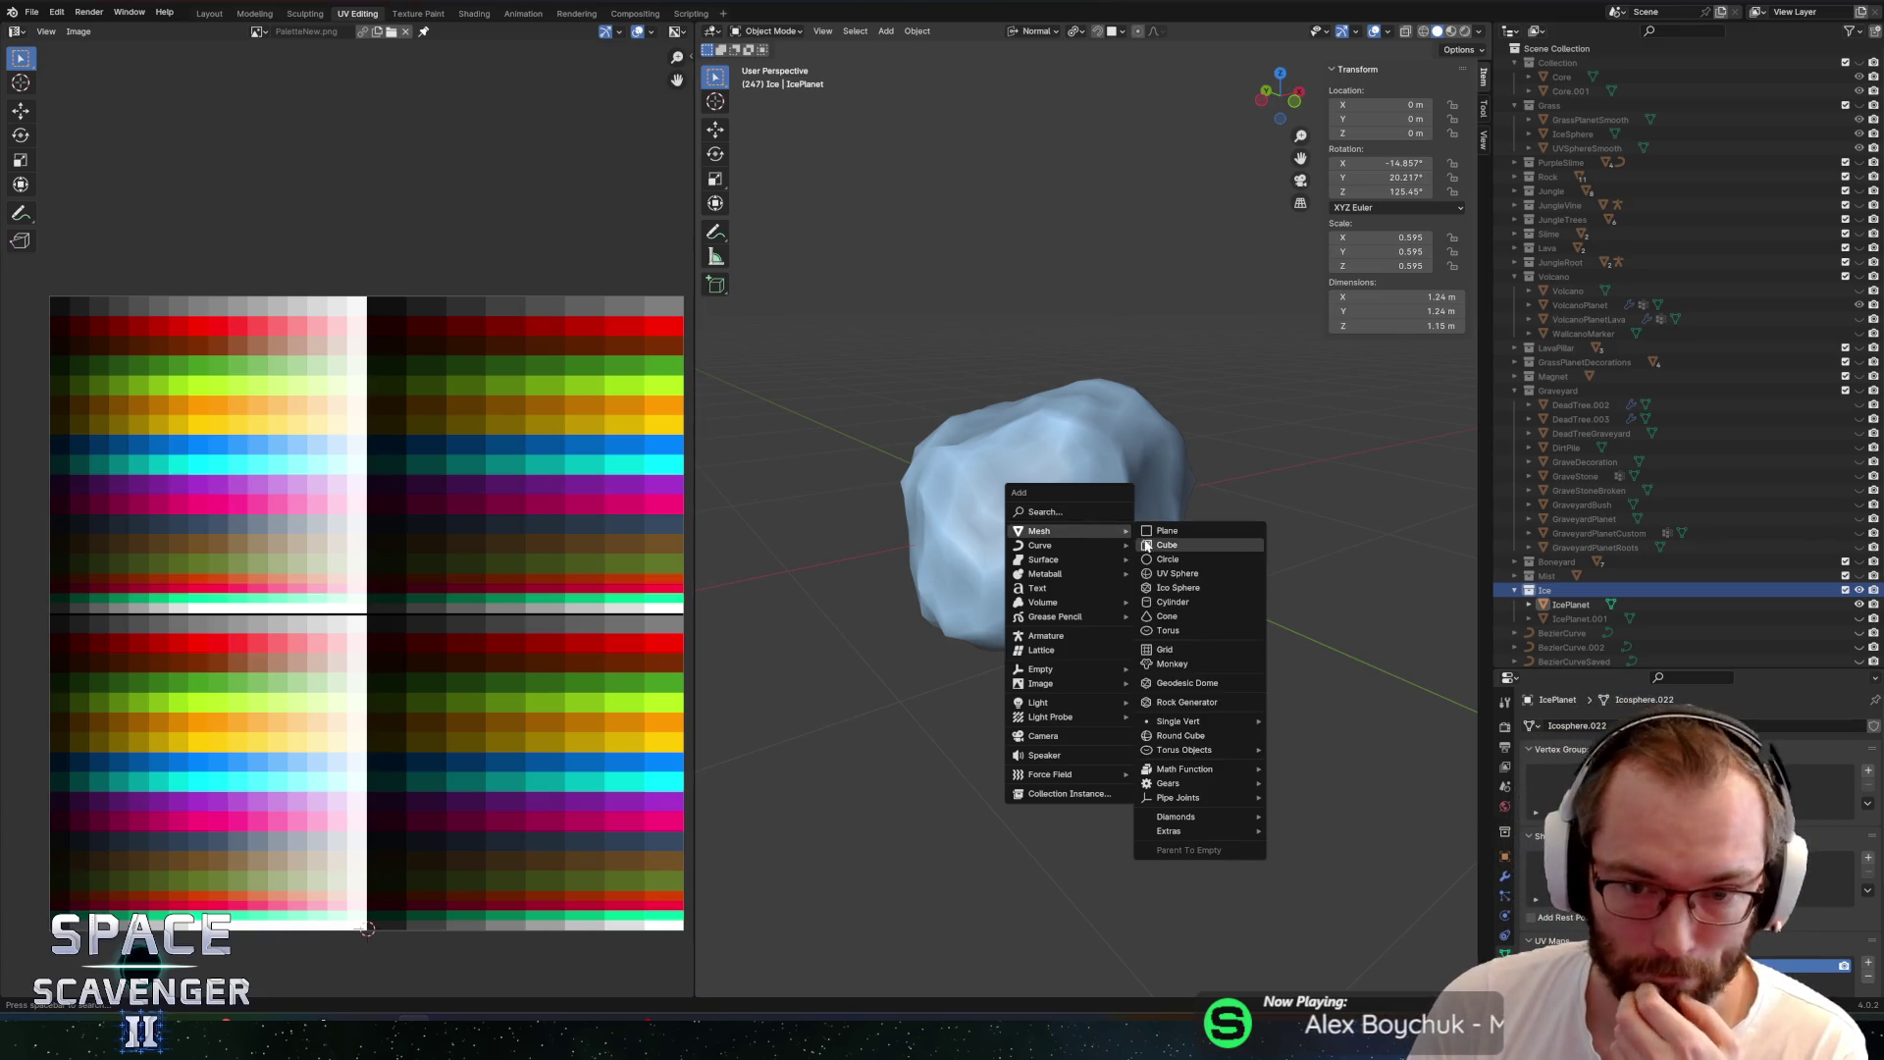
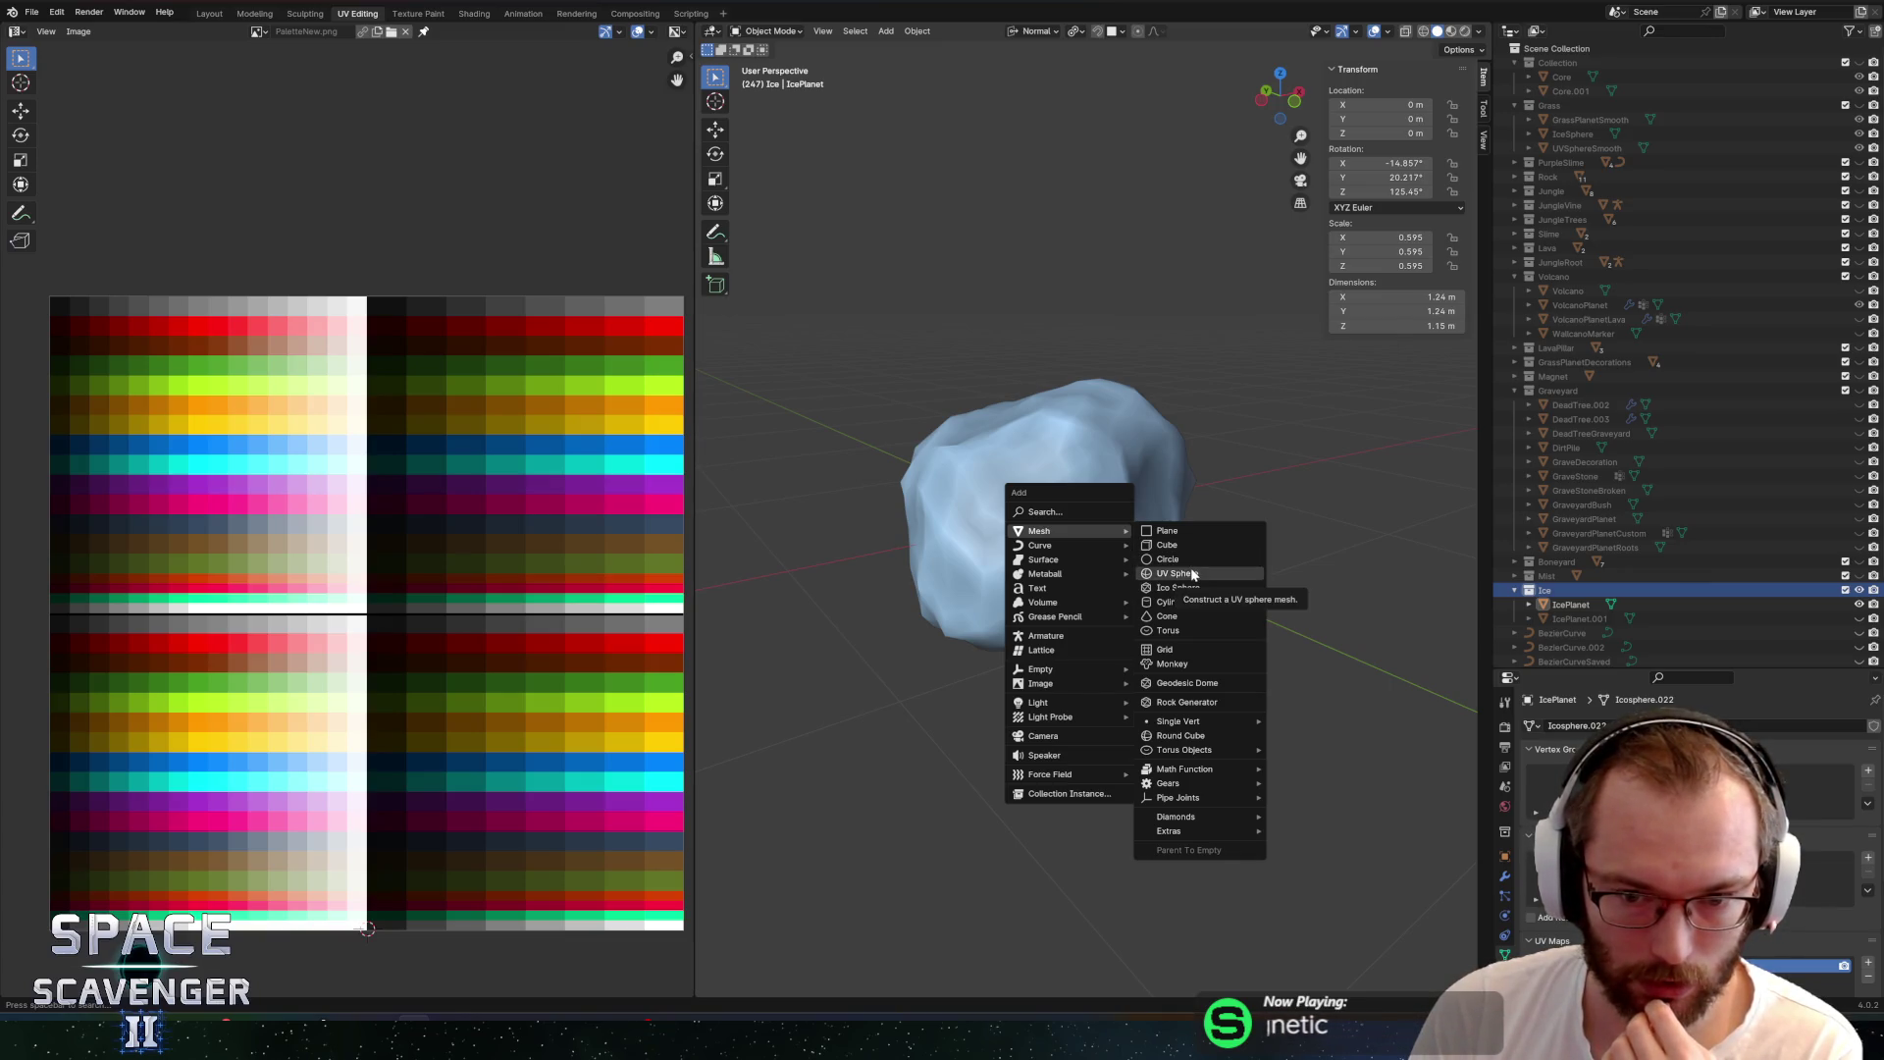
Add a 12-sided cylinder with radius 0.42 m, depth 0.14 m, rotated 90° on X
click(1175, 603)
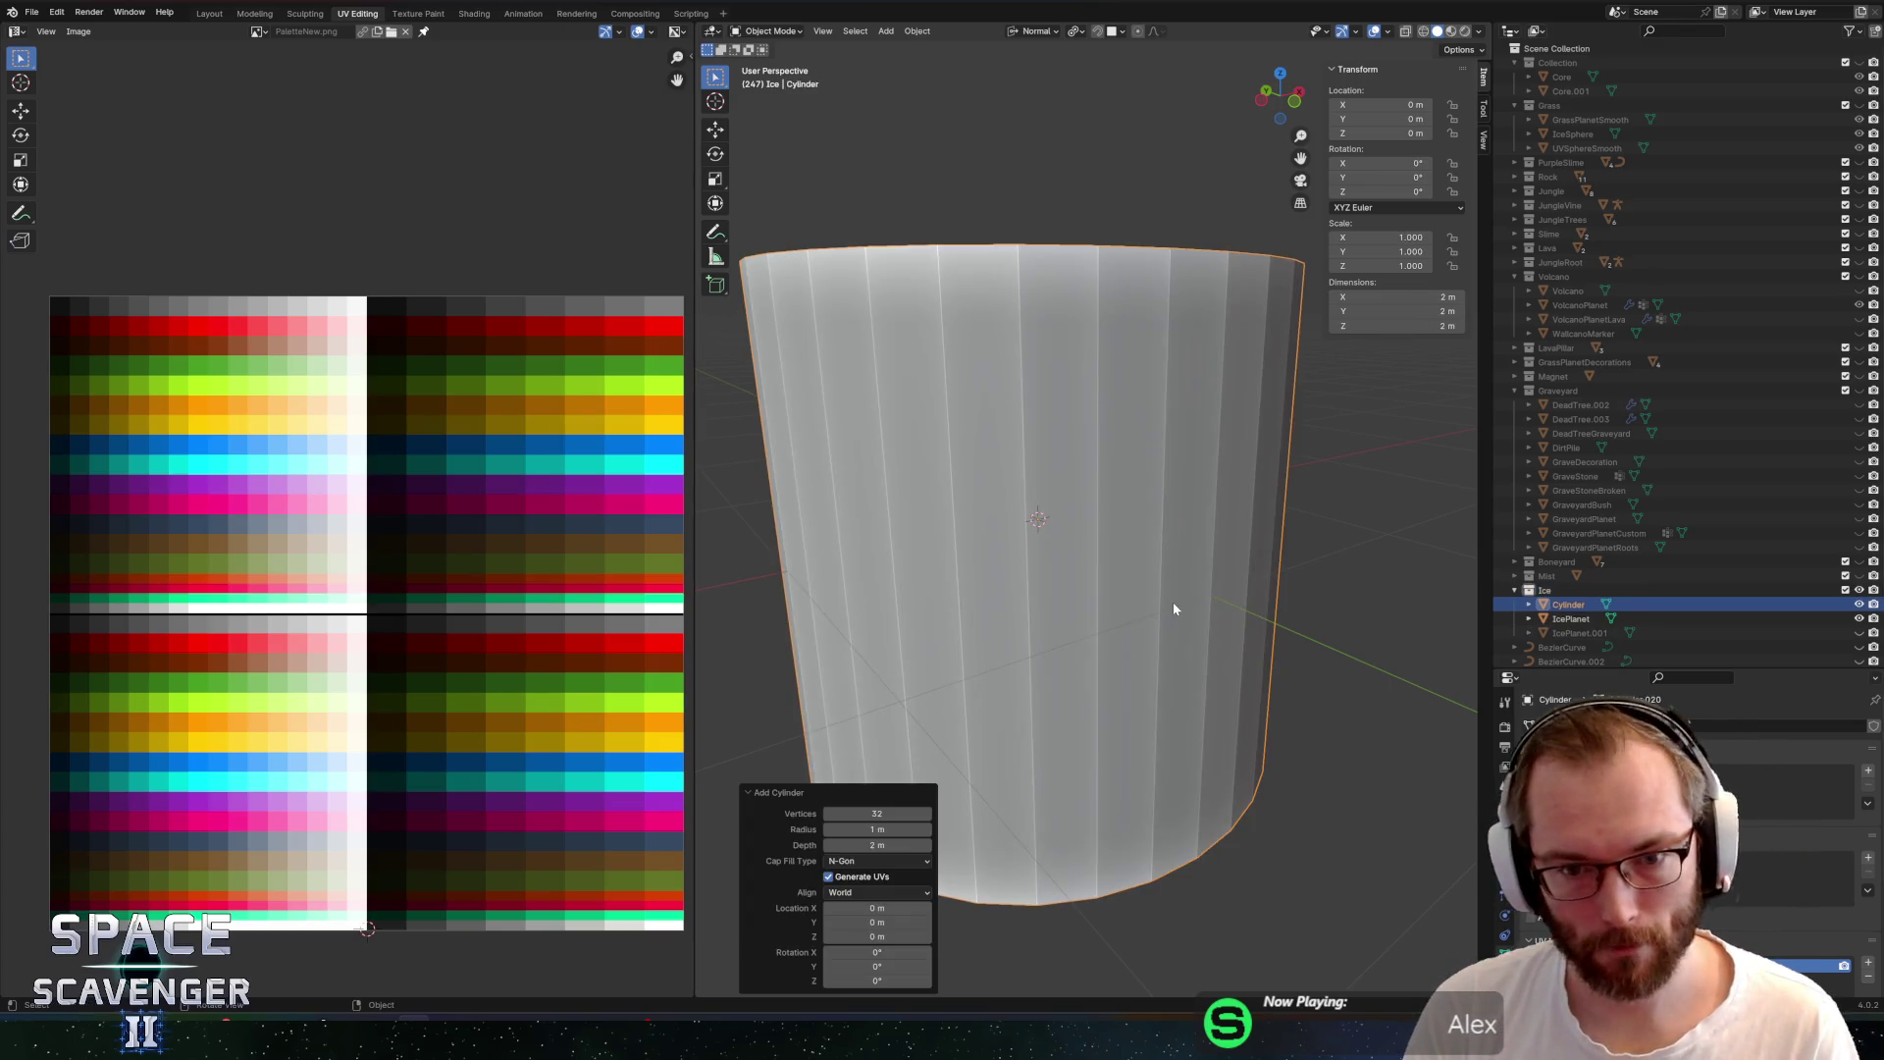
click(876, 814)
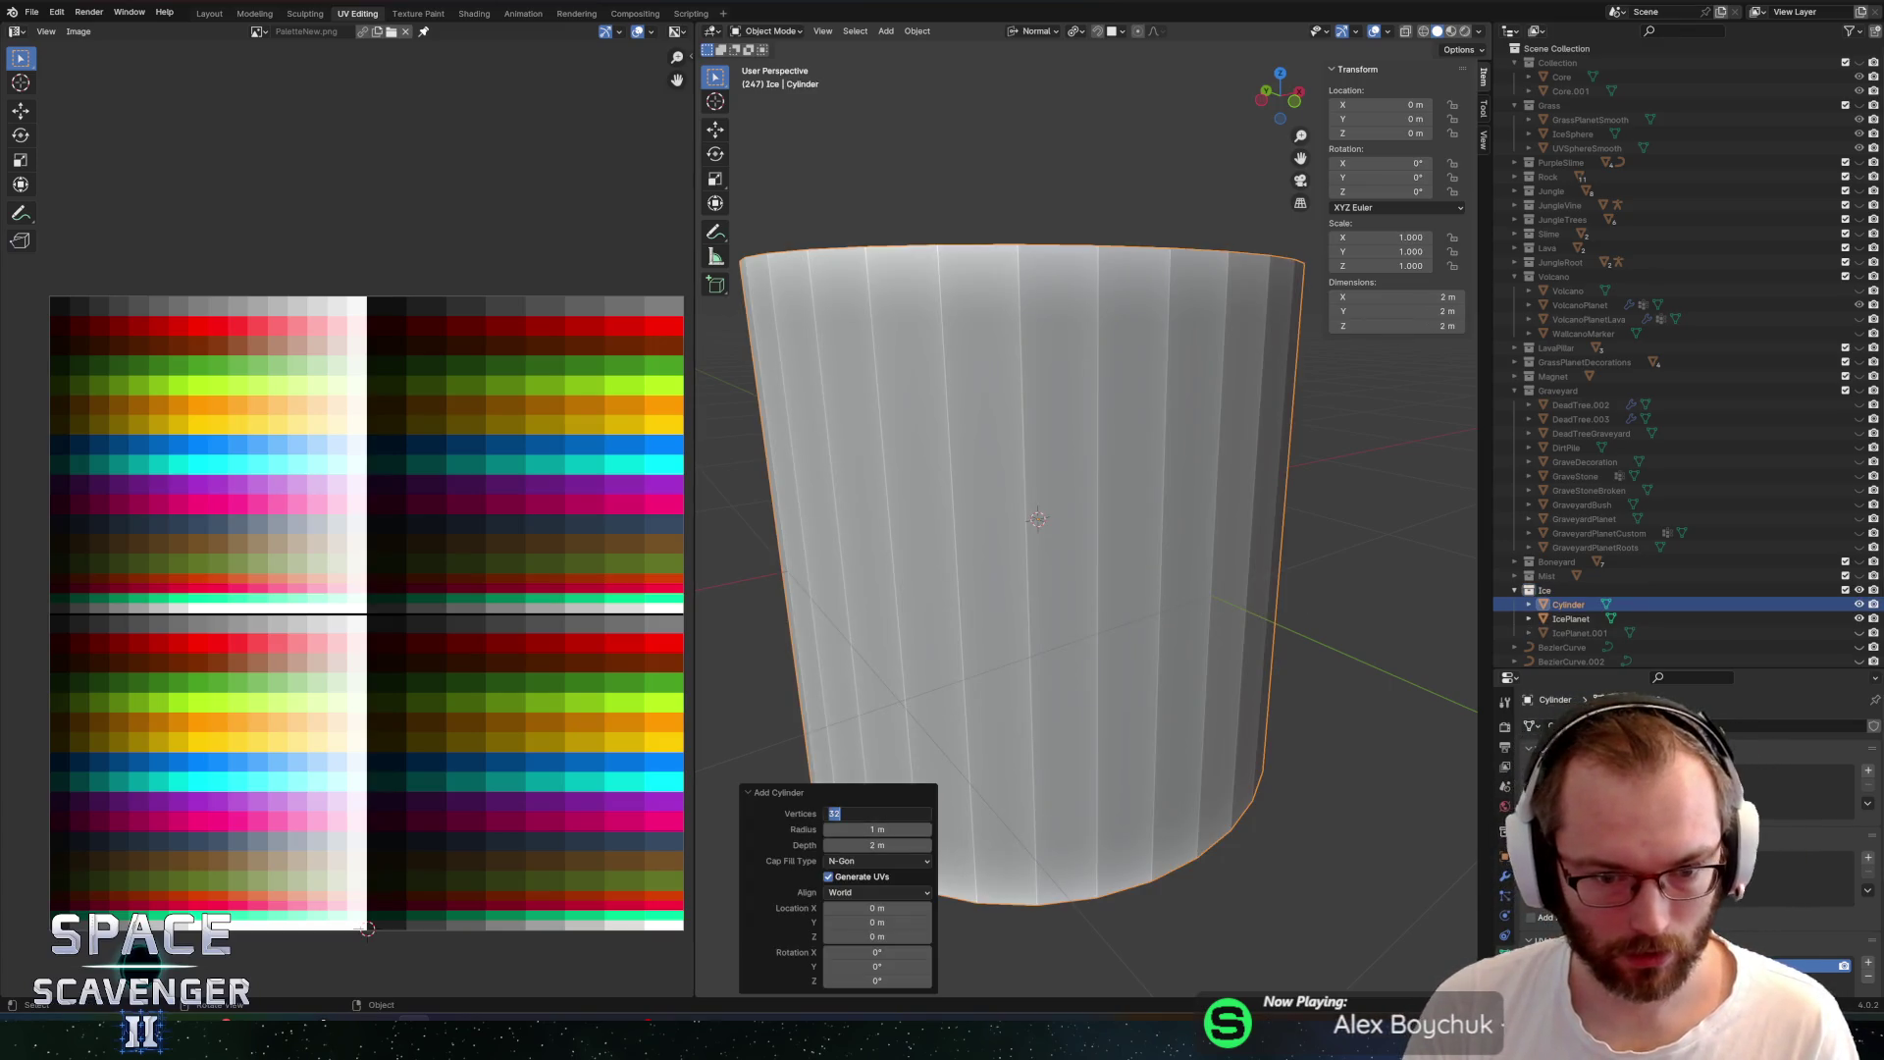
text(12)
key(Return)
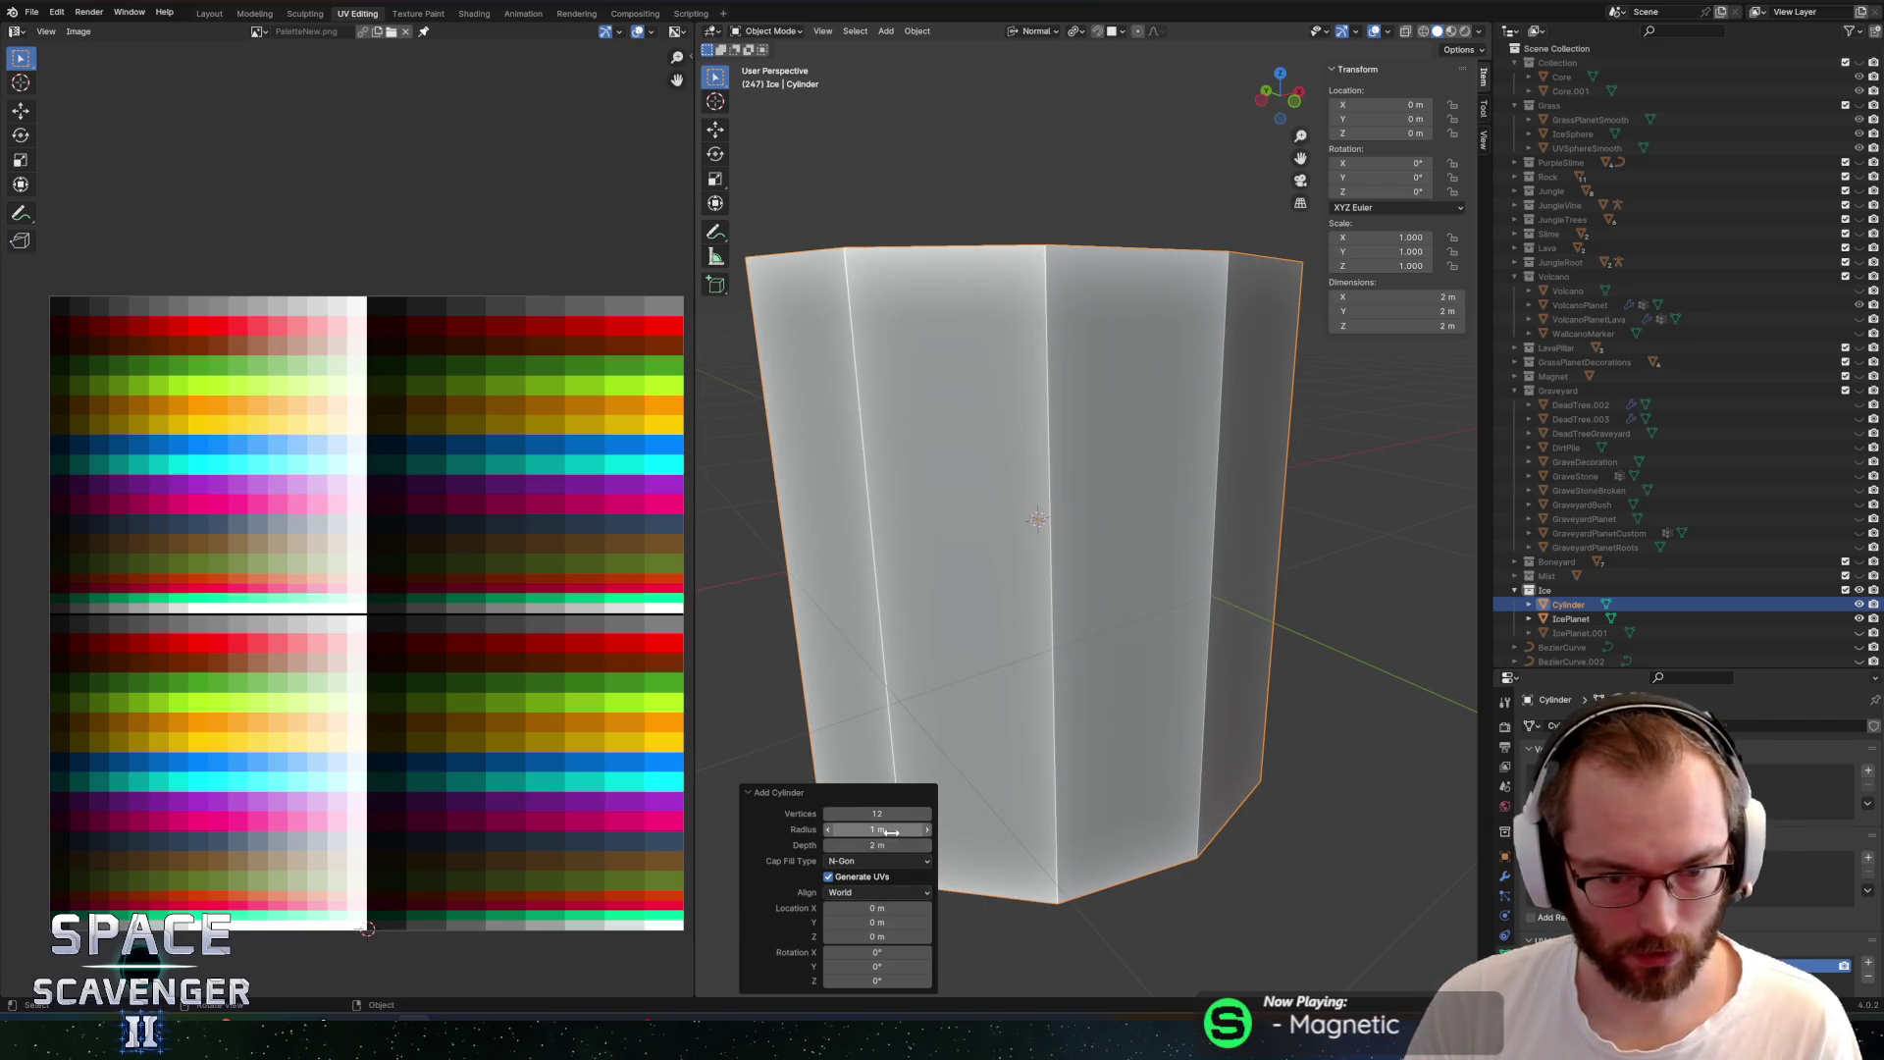
drag(877, 830, 856, 202)
mouse_move(876, 845)
mouse_down()
mouse_move(852, 204)
mouse_move(829, 216)
mouse_up()
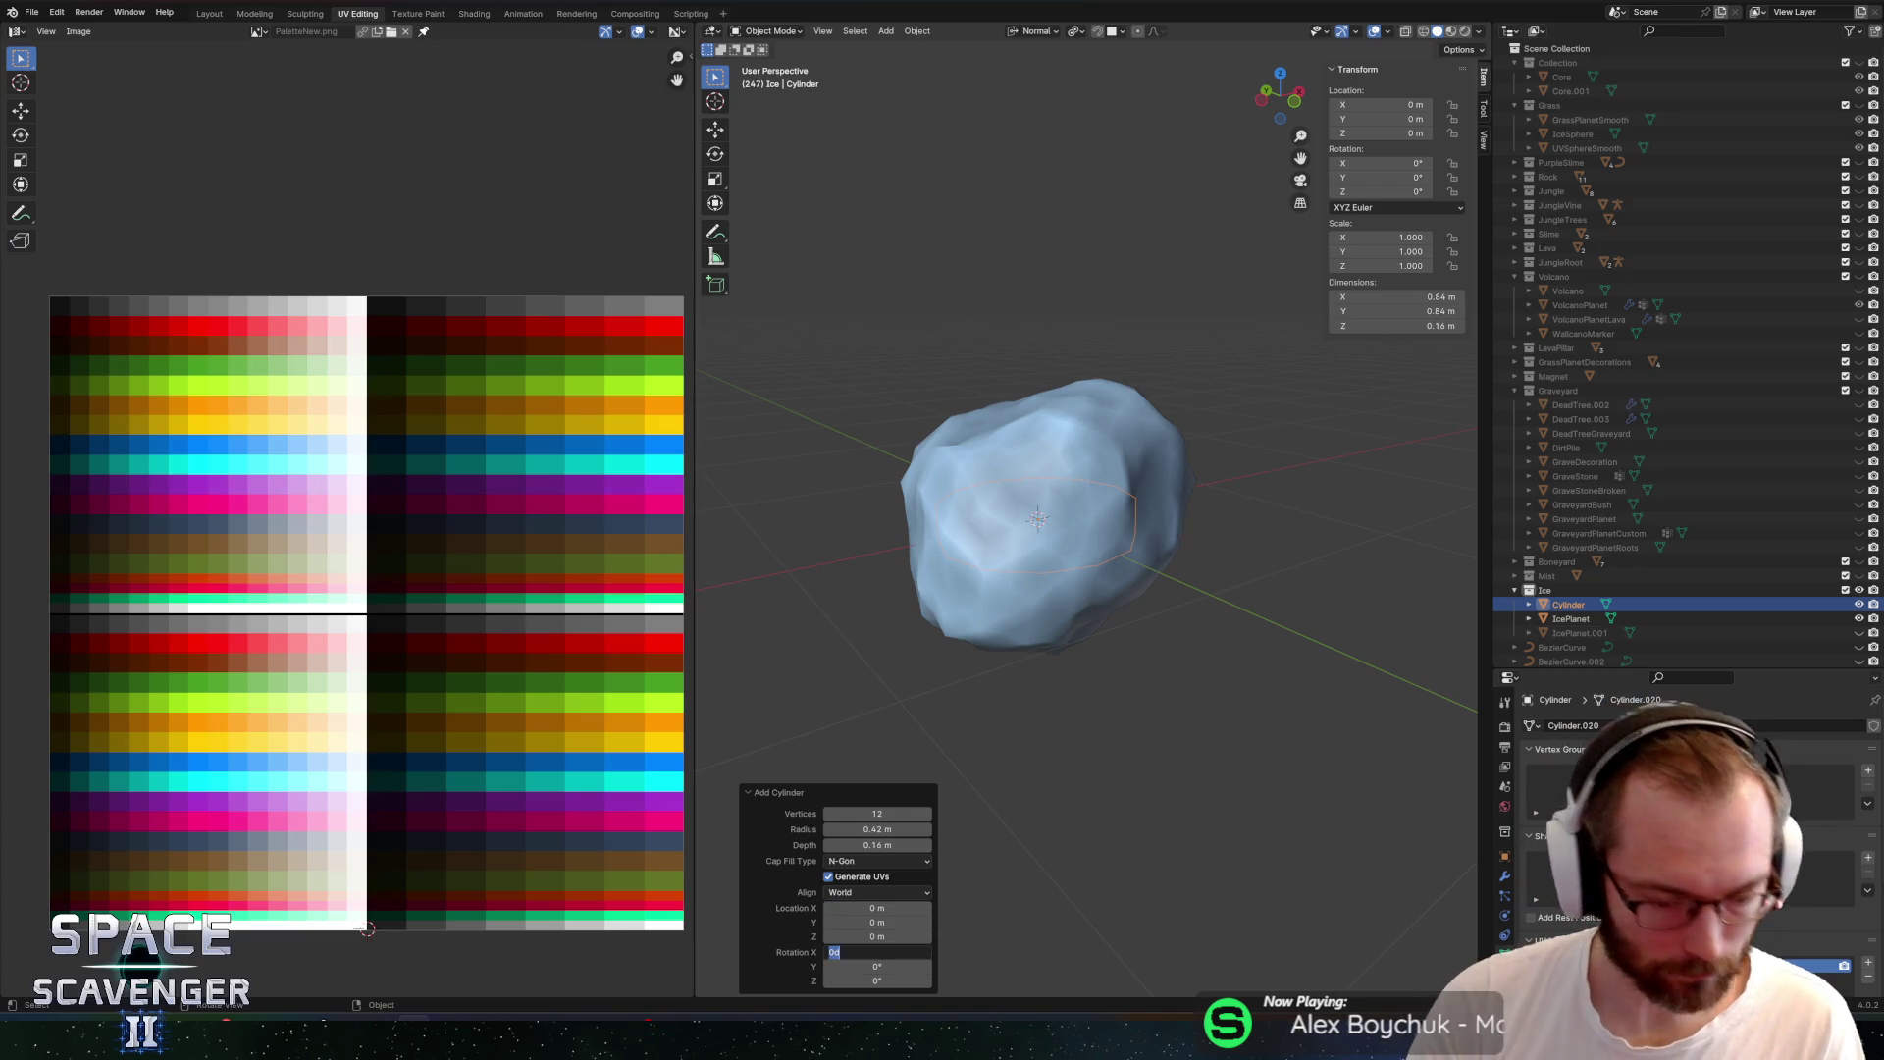
click(877, 951)
text(90)
key(Return)
Enter Edit Mode with X-ray on and isolate the cylinder in local view
drag(1109, 609, 1307, 603)
key(alt+z)
key(alt+z)
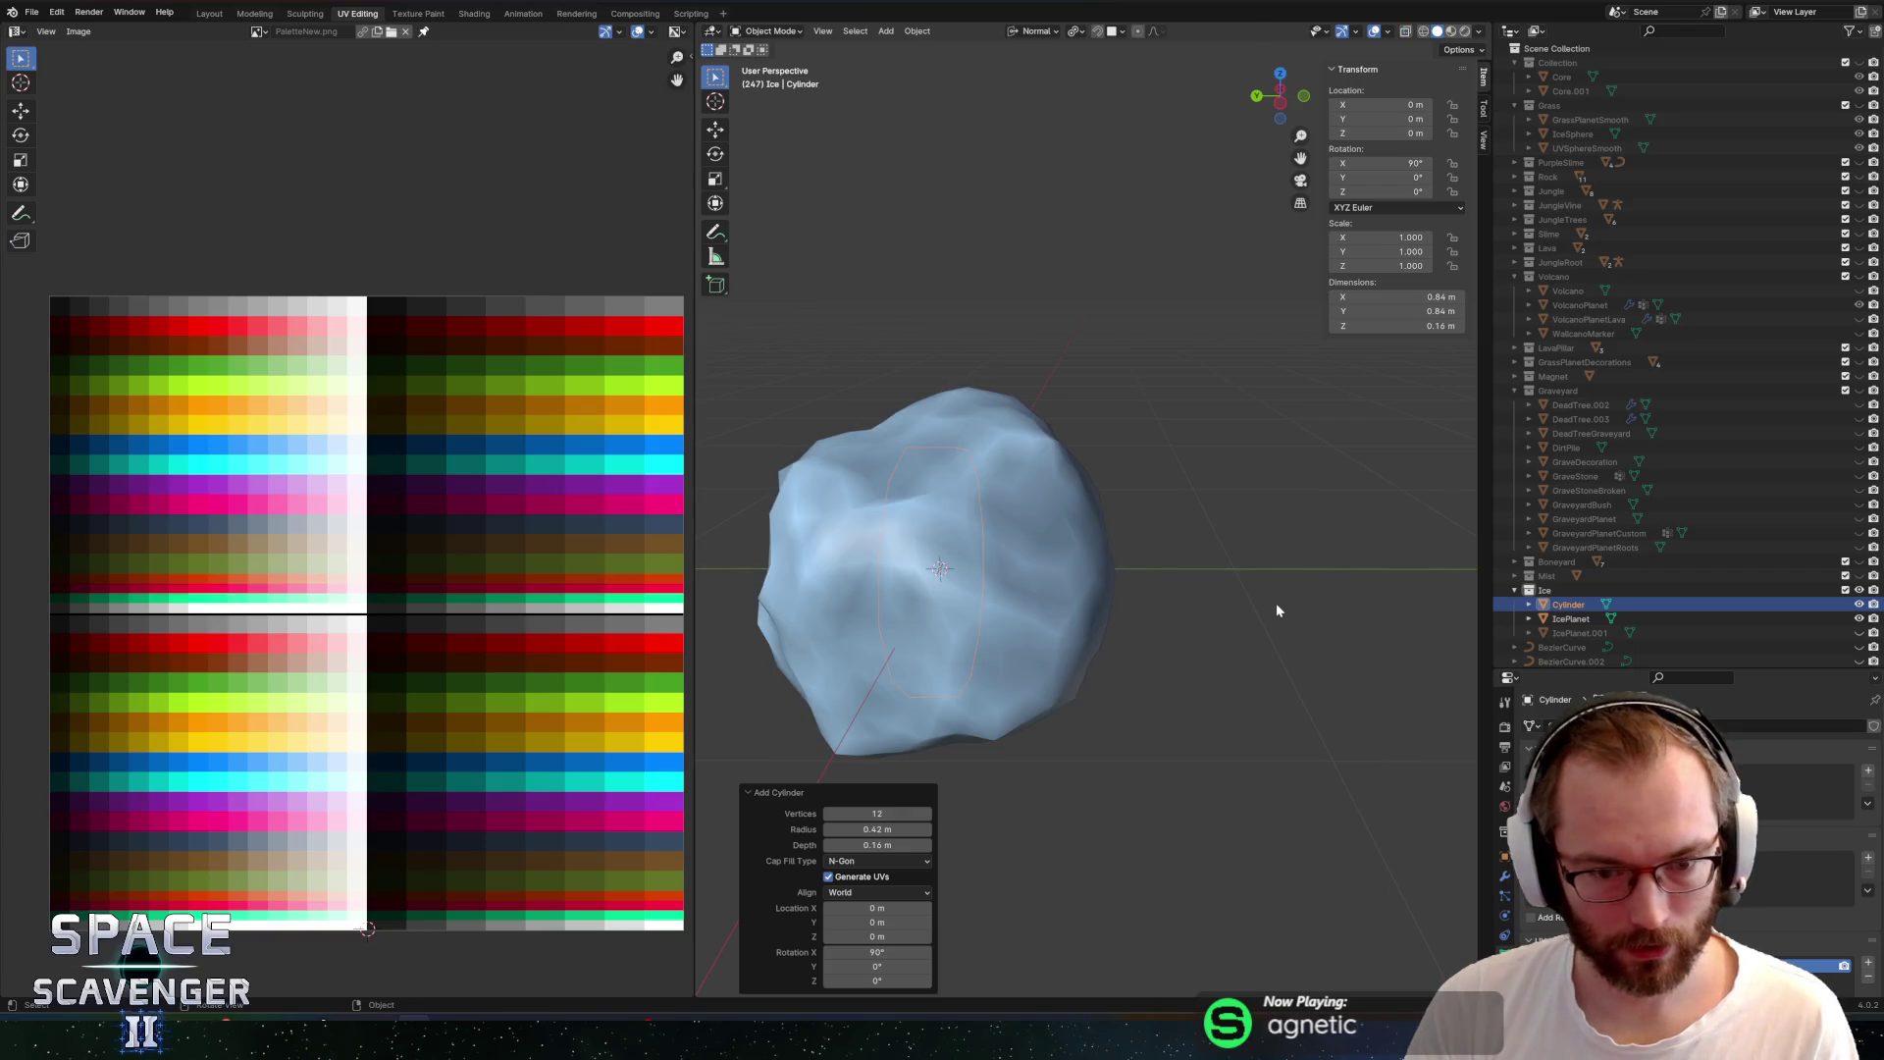
key(Tab)
key(Tab)
key(KP_Divide)
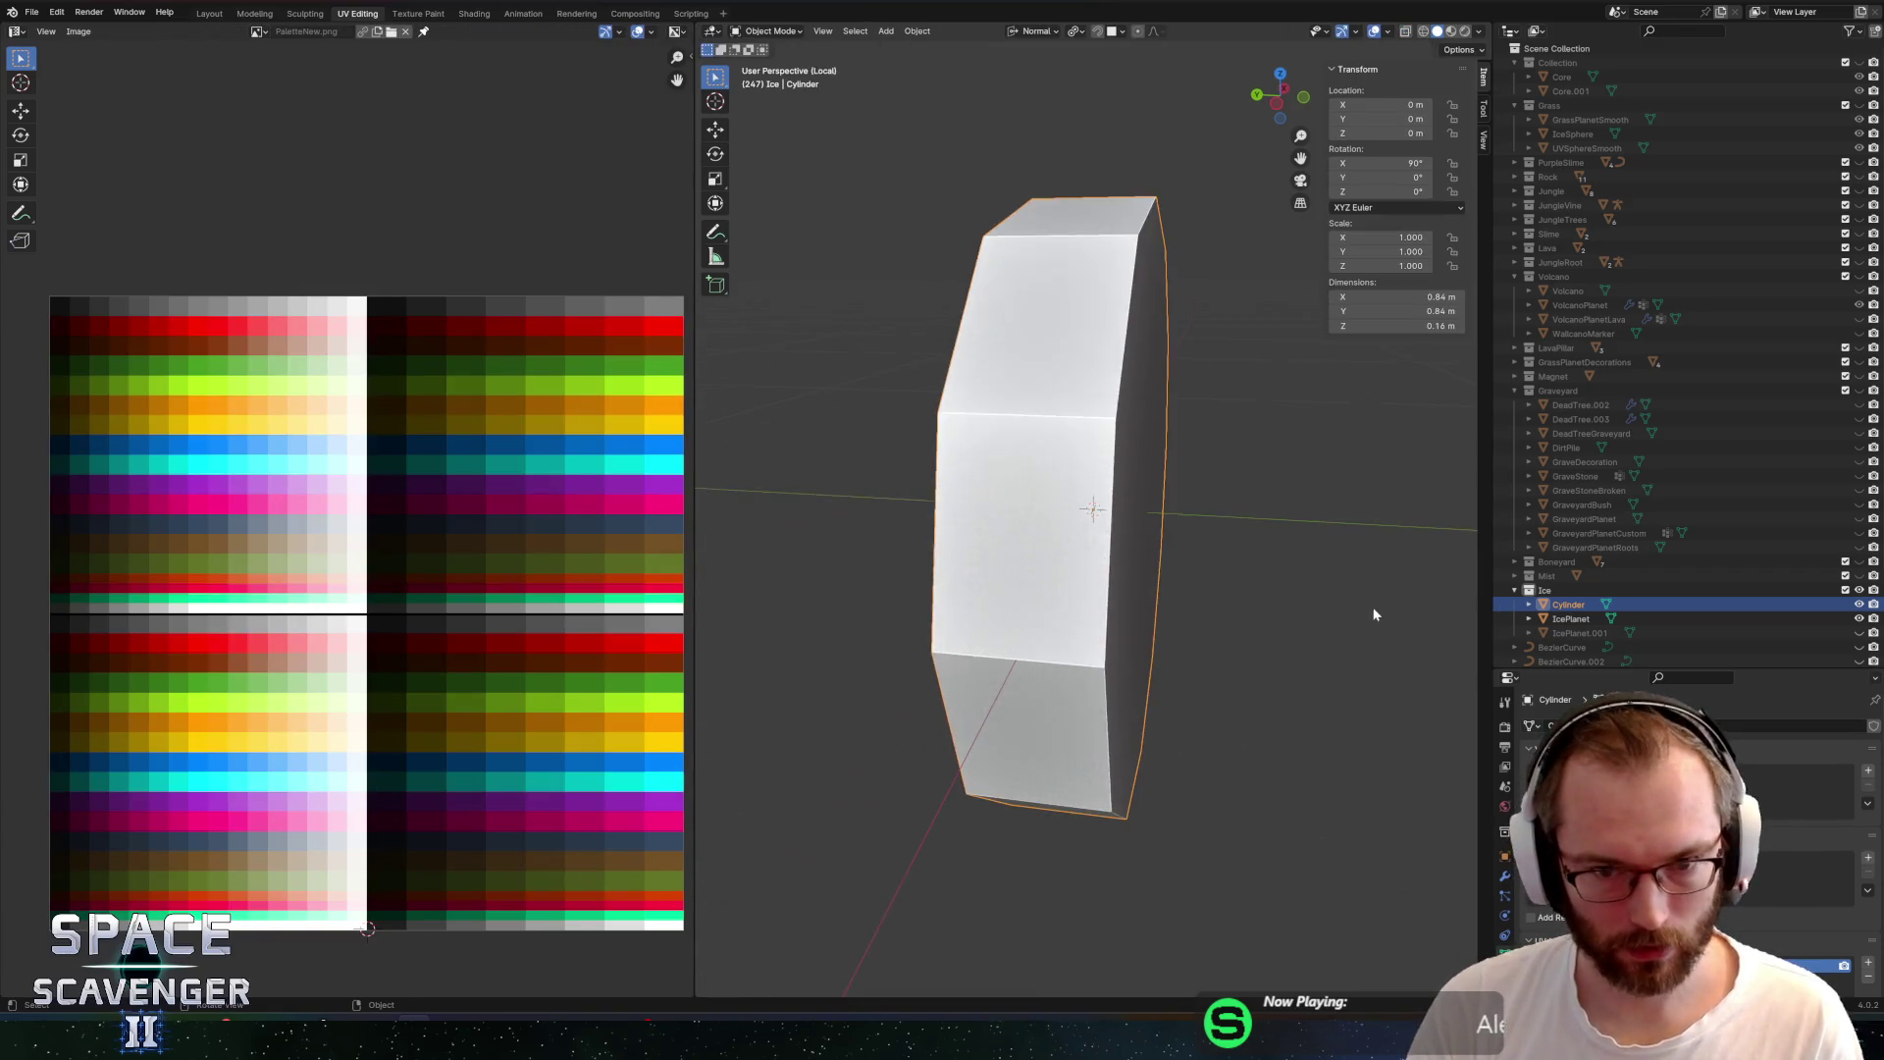
Add a centred edge loop around the middle of the cylinder
key(Tab)
mouse_move(1132, 531)
mouse_down()
mouse_move(1225, 532)
mouse_move(1275, 491)
mouse_move(1195, 505)
mouse_up()
click(972, 473)
right_click(972, 473)
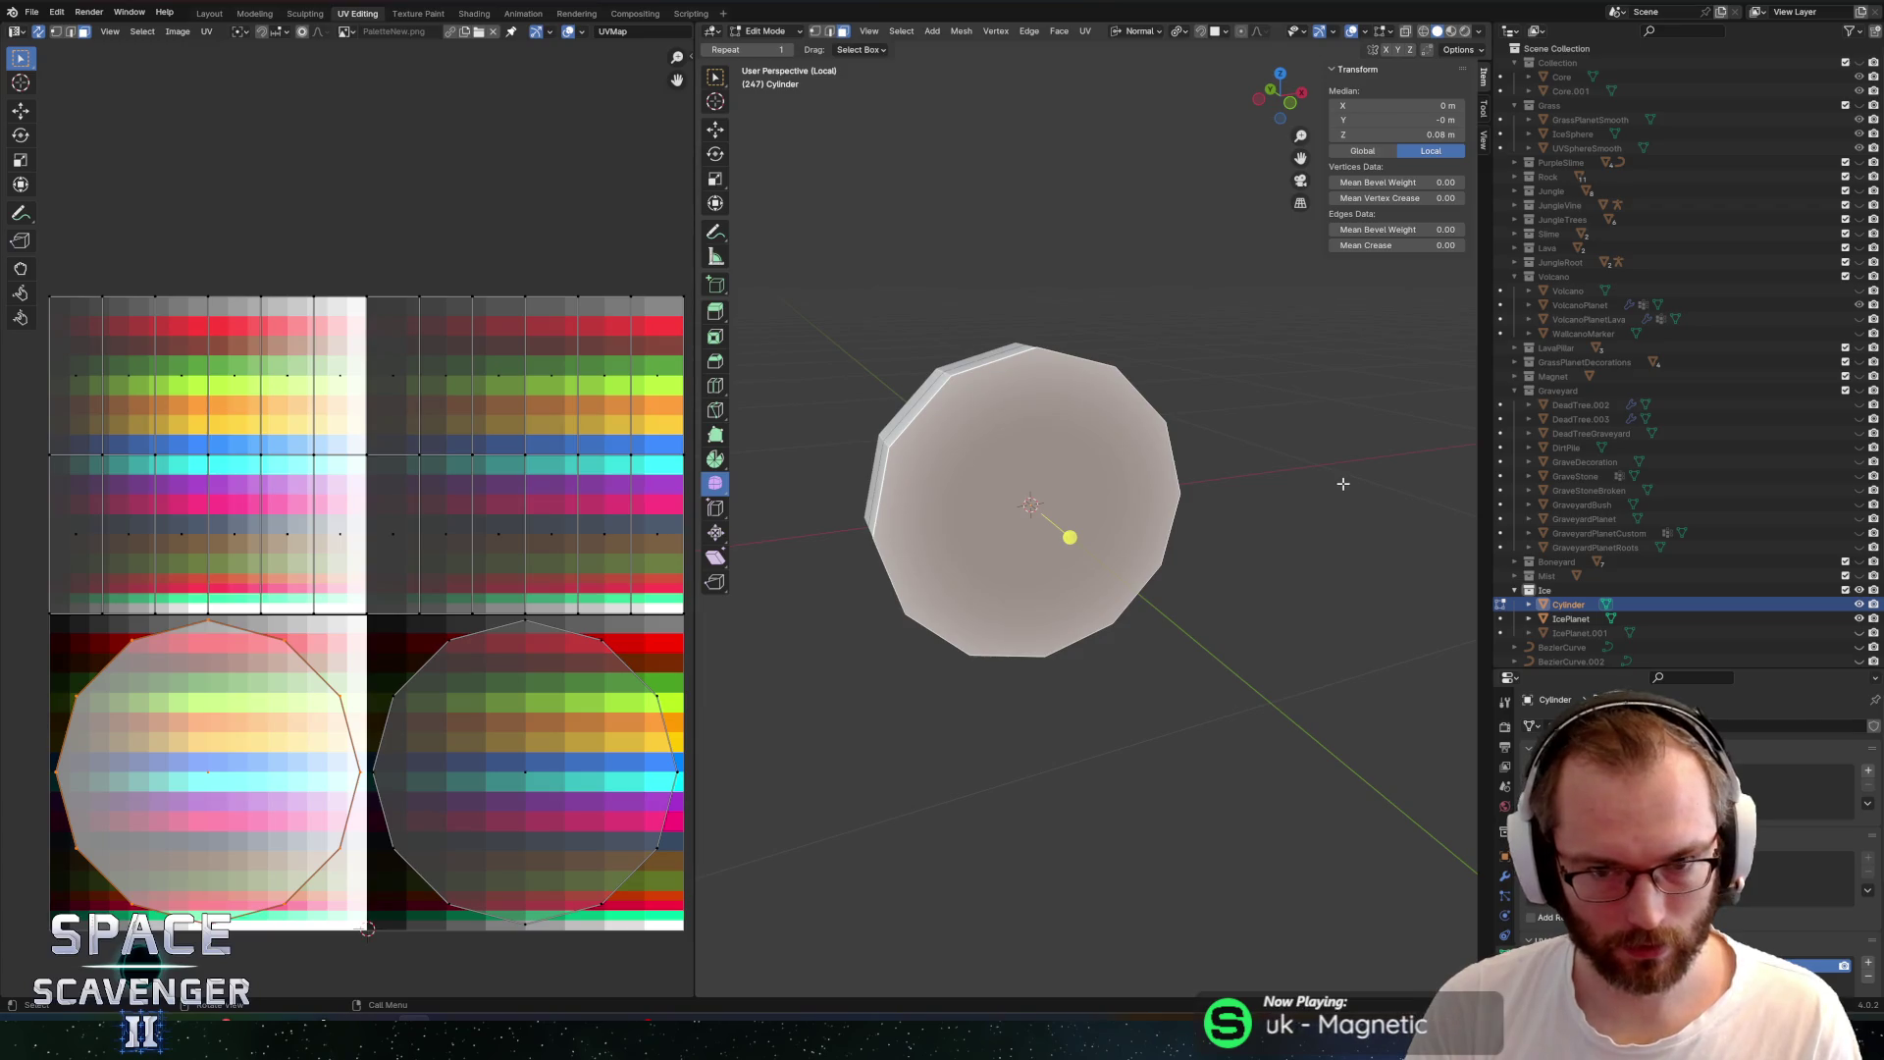
Inset the cap face and add evenly spaced concentric ring cuts across it
key(i)
click(1262, 492)
key(ctrl+r)
scroll(1087, 472, up, 4)
click(1087, 473)
right_click(1087, 472)
mouse_move(1087, 472)
mouse_down()
mouse_move(1178, 471)
mouse_move(1148, 457)
mouse_move(1053, 488)
mouse_up()
Select the cap's centre faces, grow the selection and scale them inward
key(alt+a)
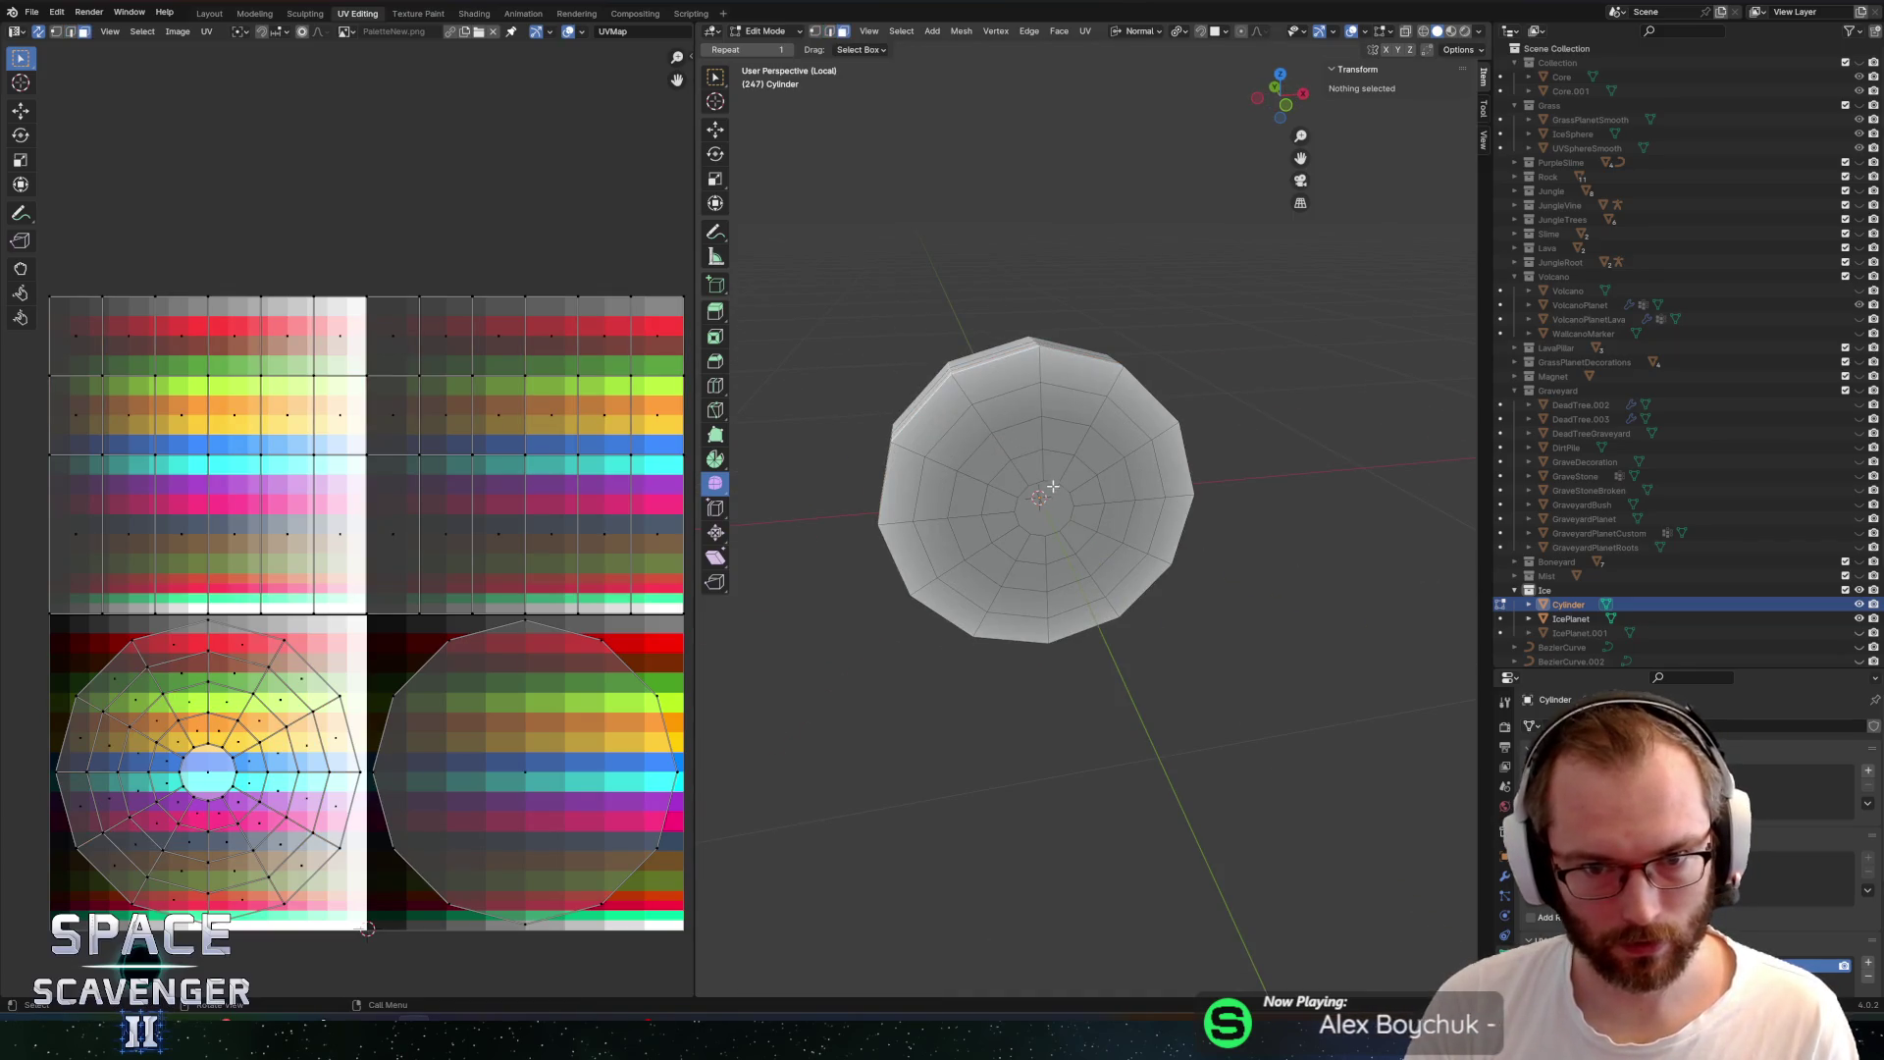
click(1058, 473)
key(ctrl+KP_Add)
key(ctrl+KP_Add)
key(ctrl+KP_Add)
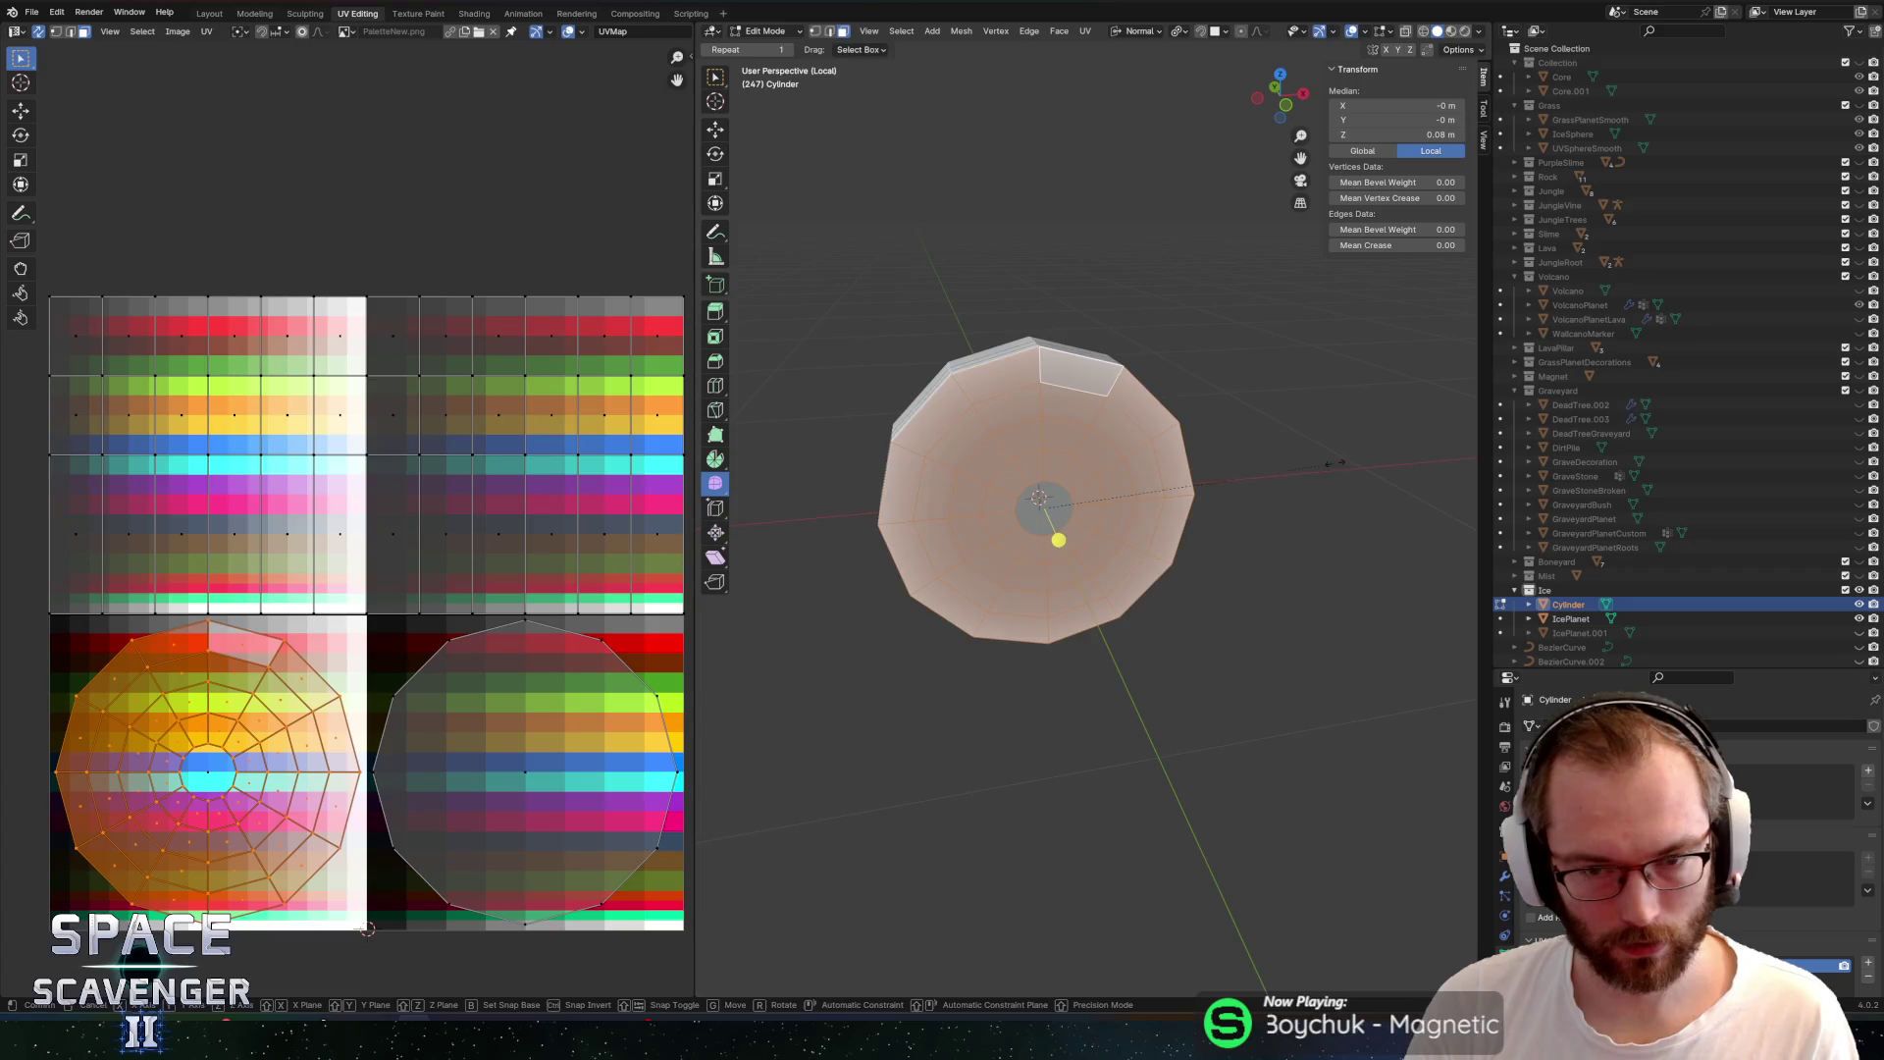
key(s)
click(1214, 471)
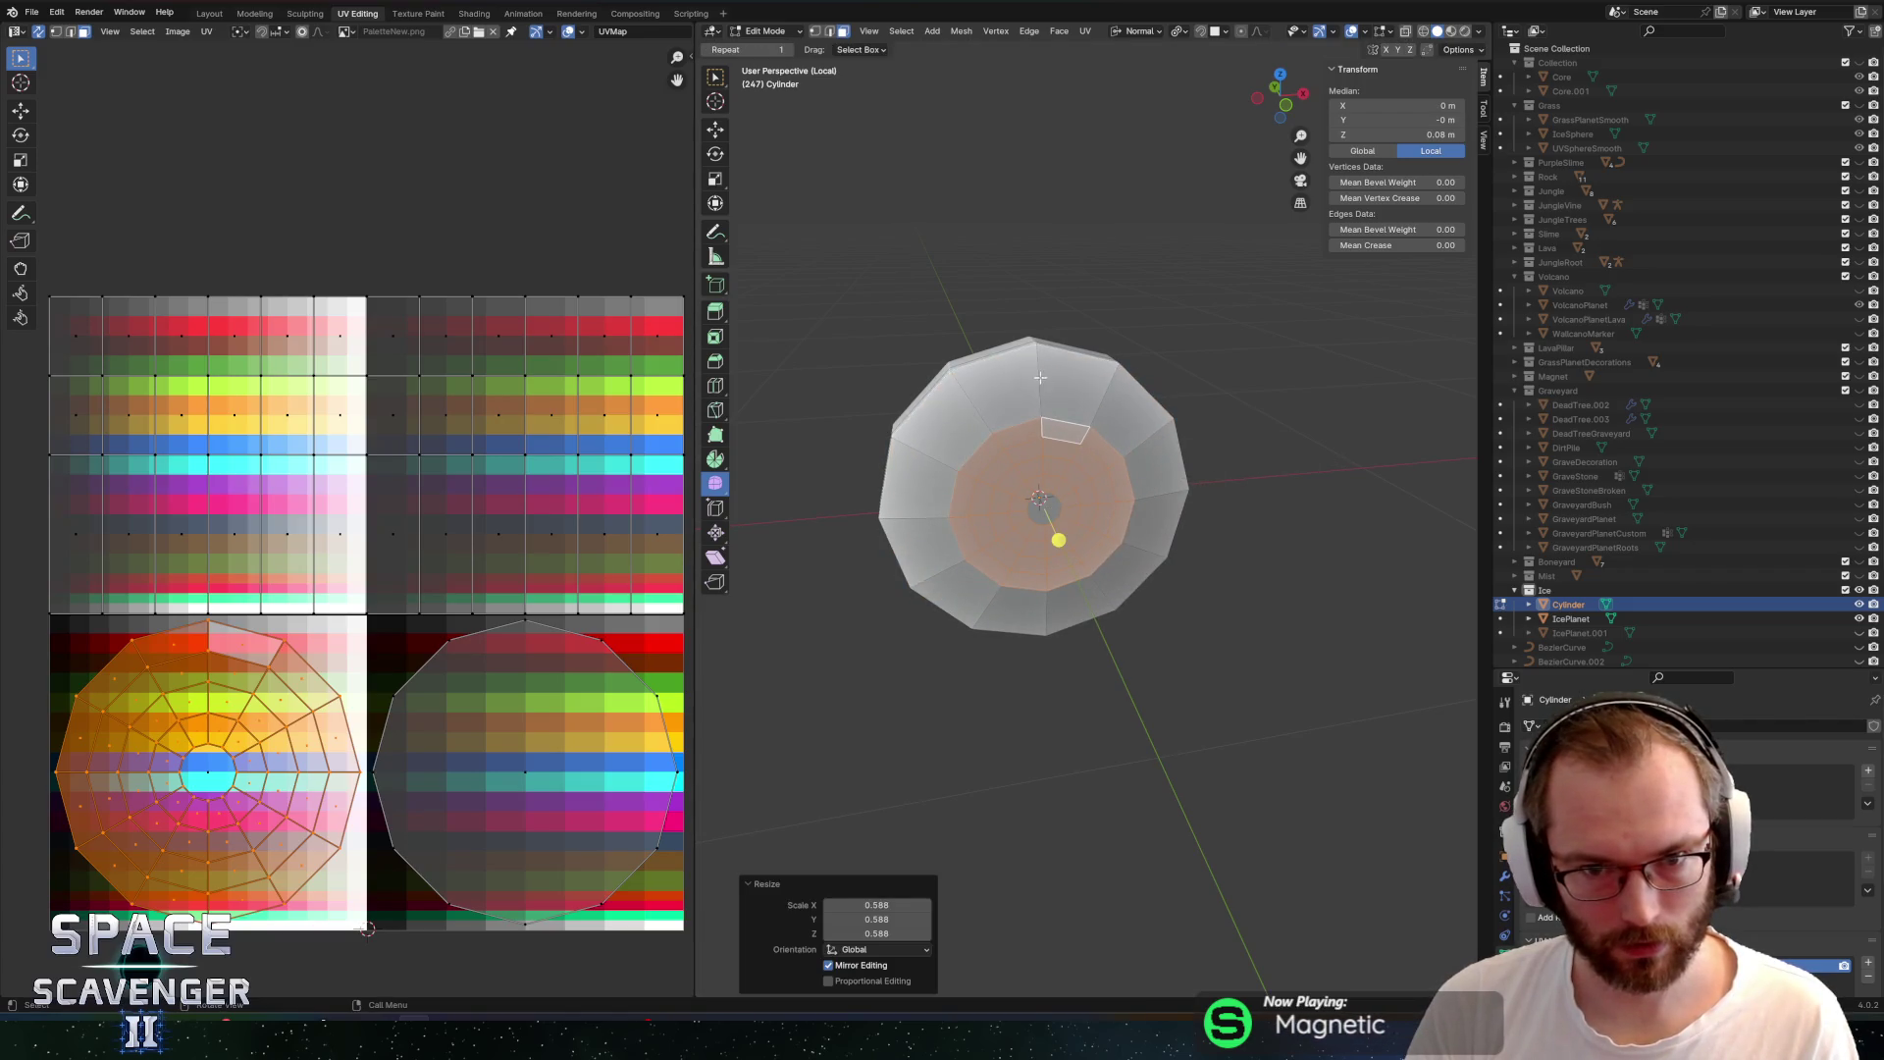
key(alt+a)
key(s)
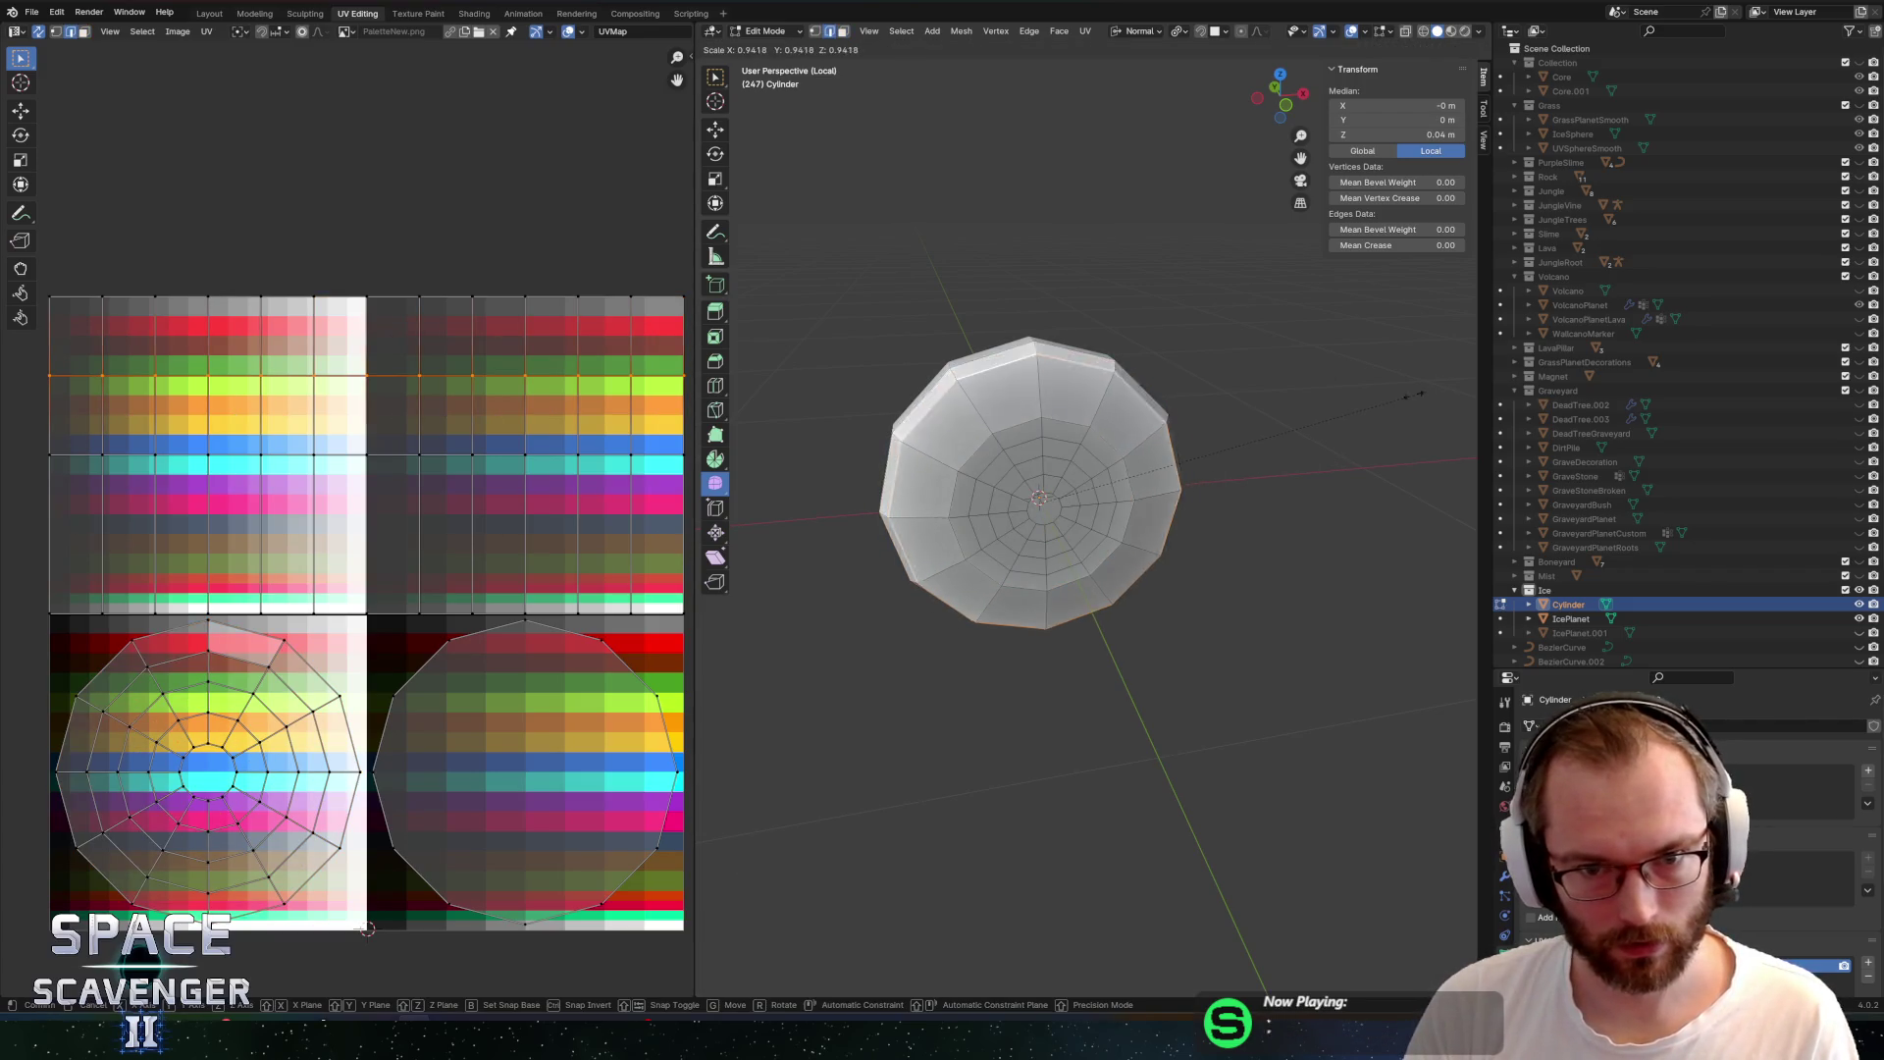
click(1317, 408)
Scale another edge loop down to 0.946, then select a side face on the right rim
key(Tab)
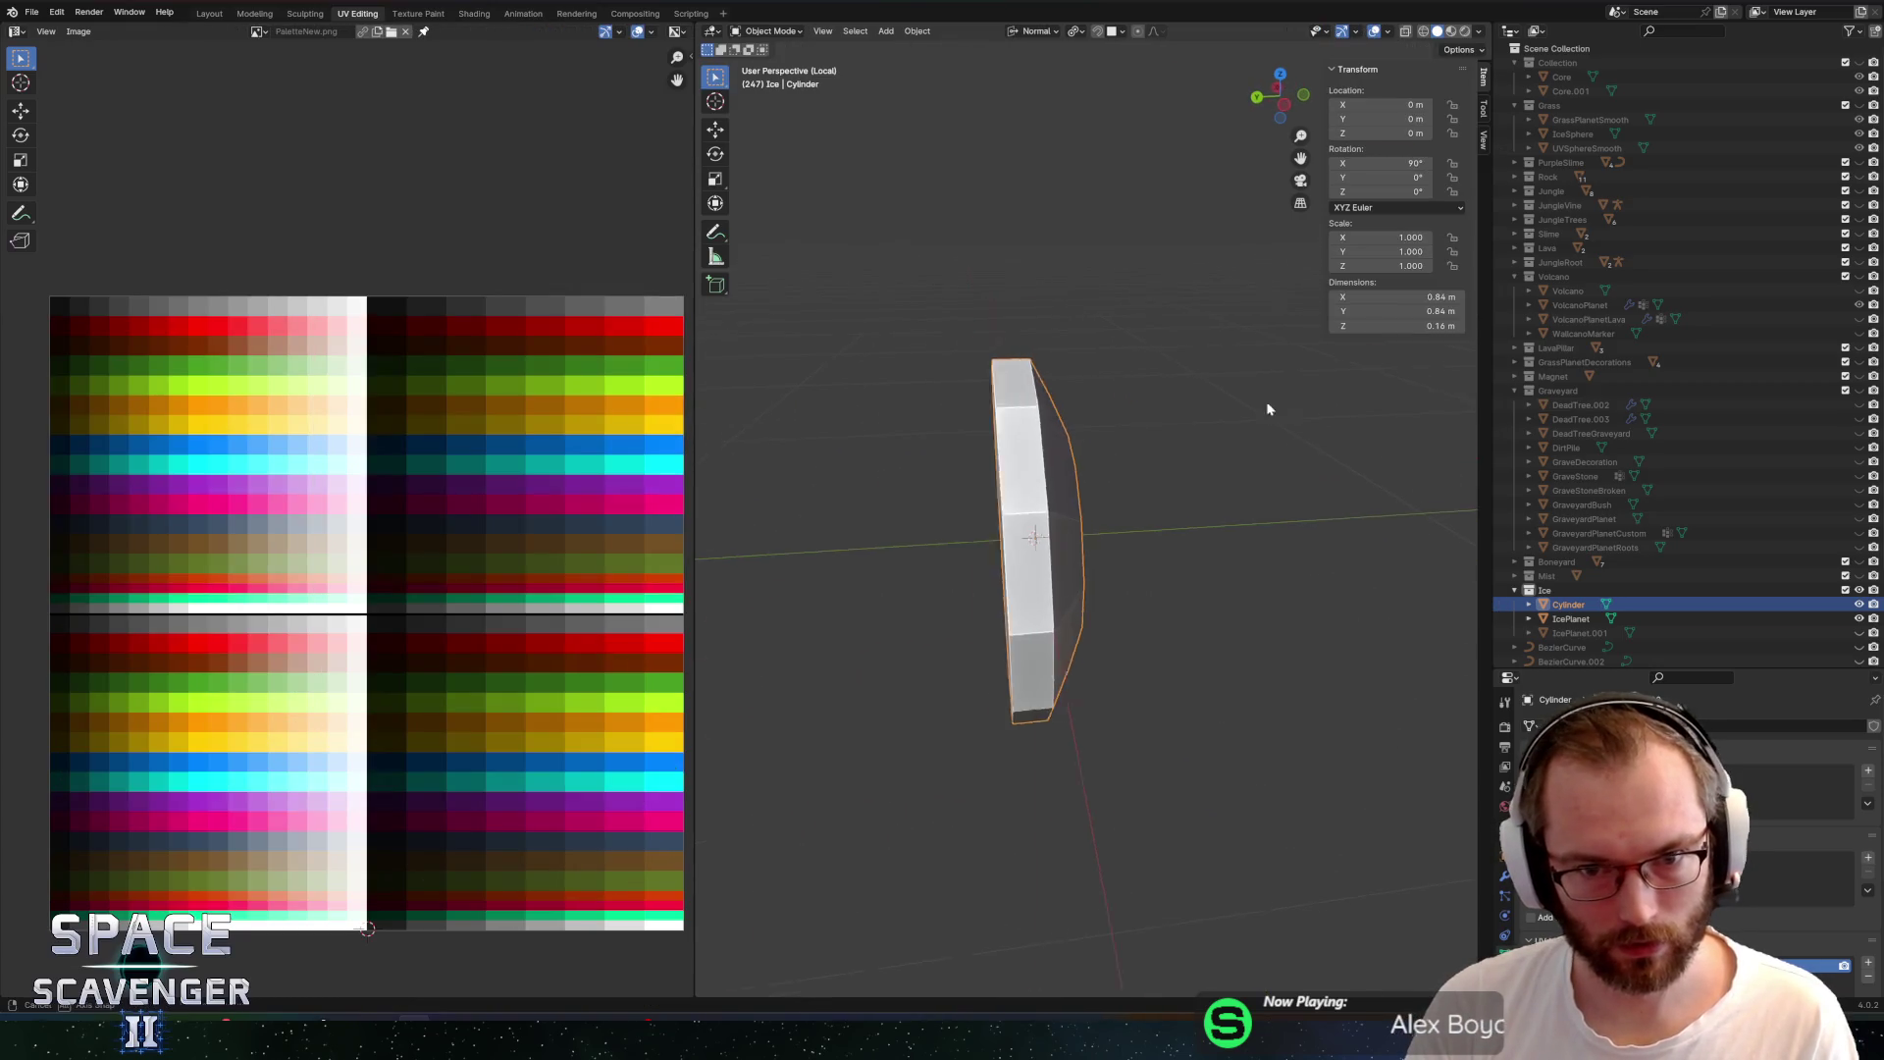
key(Tab)
alt+click(996, 398)
key(s)
click(1328, 391)
click(1328, 391)
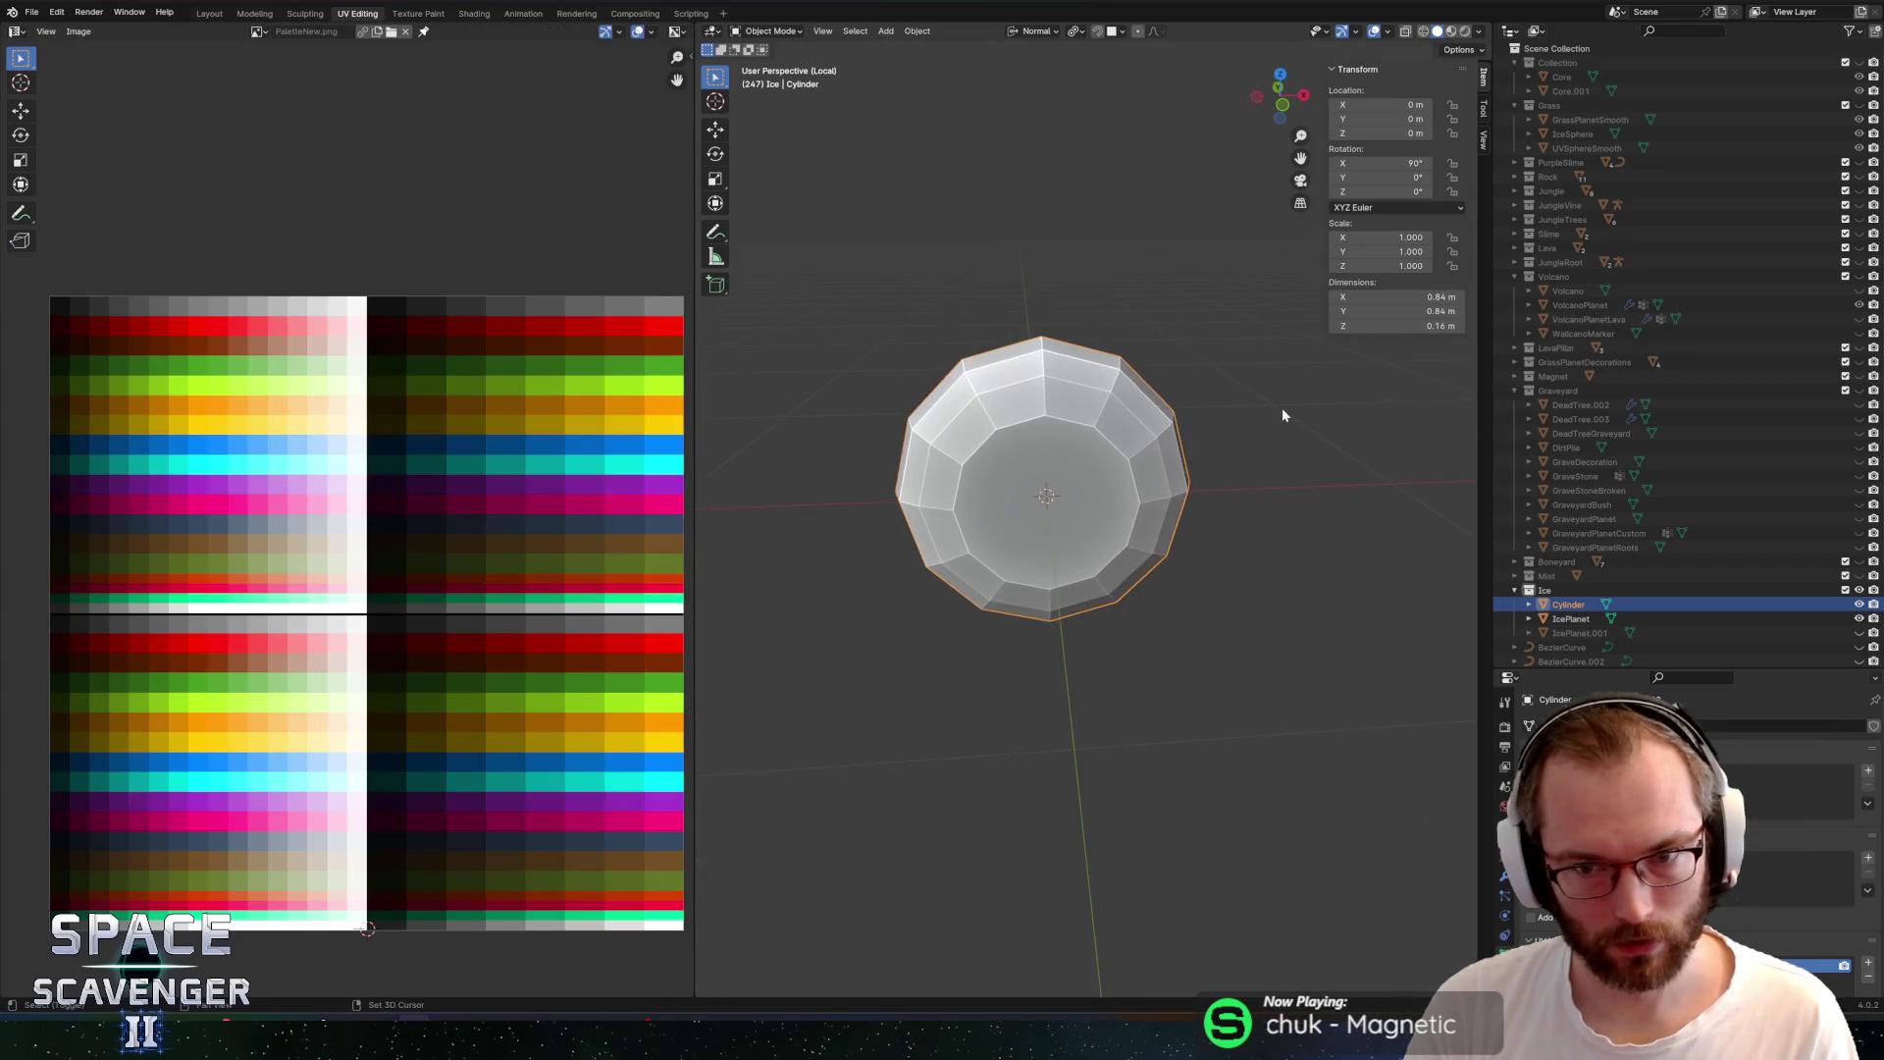
click(1155, 458)
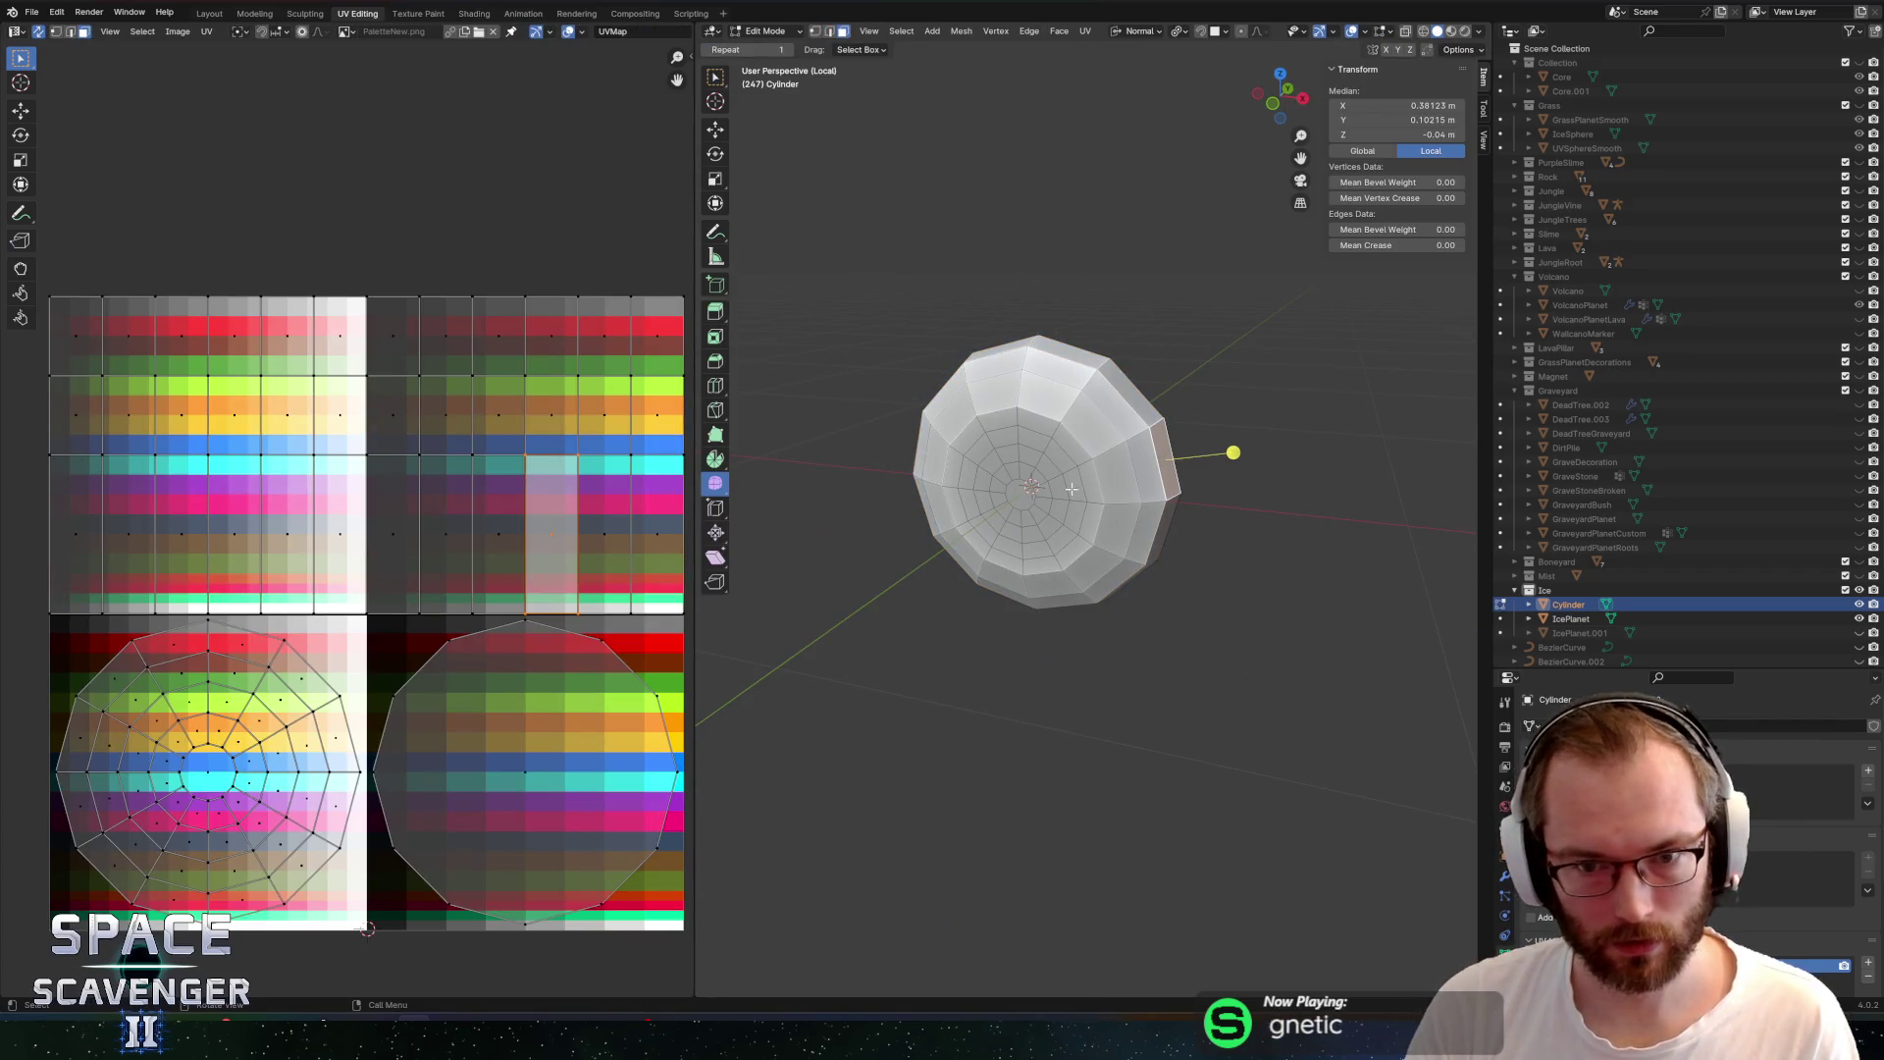
Select the face strip to the right rim and set the transform orientation to Global
ctrl+click(1036, 492)
key(e)
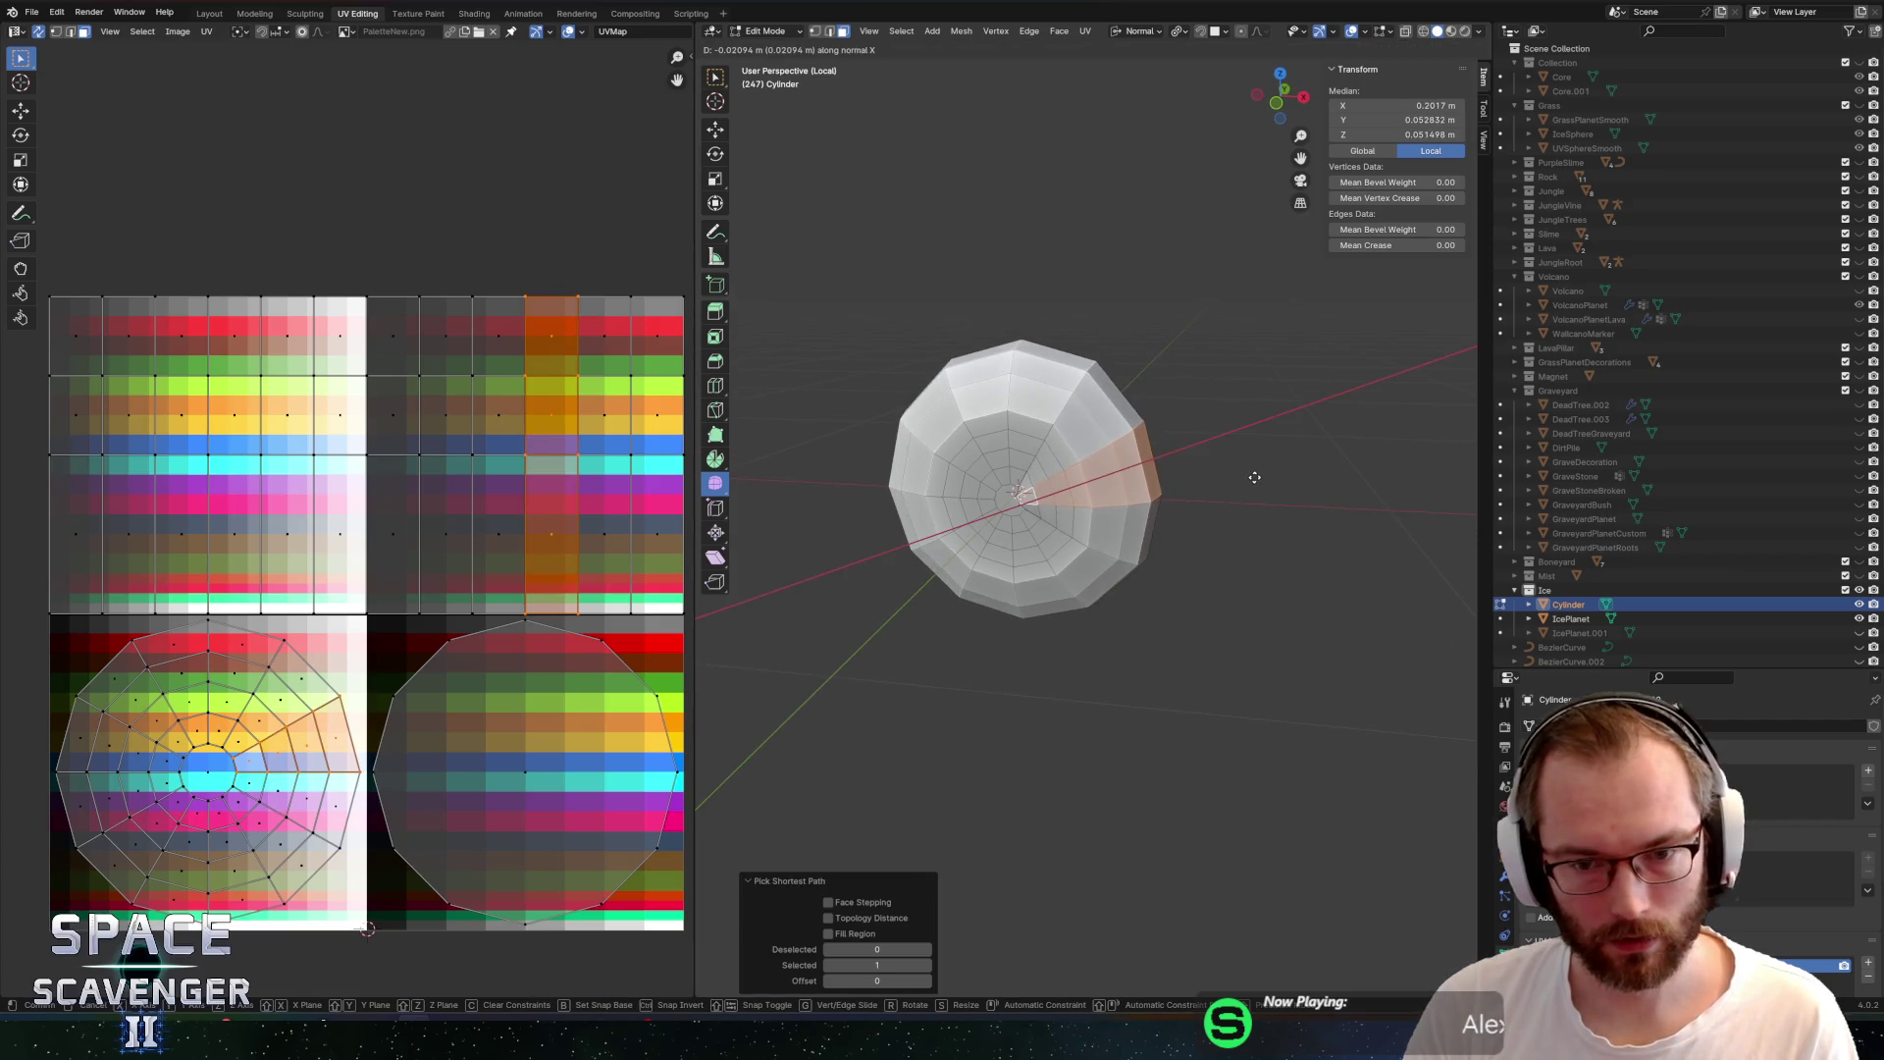
right_click(1262, 473)
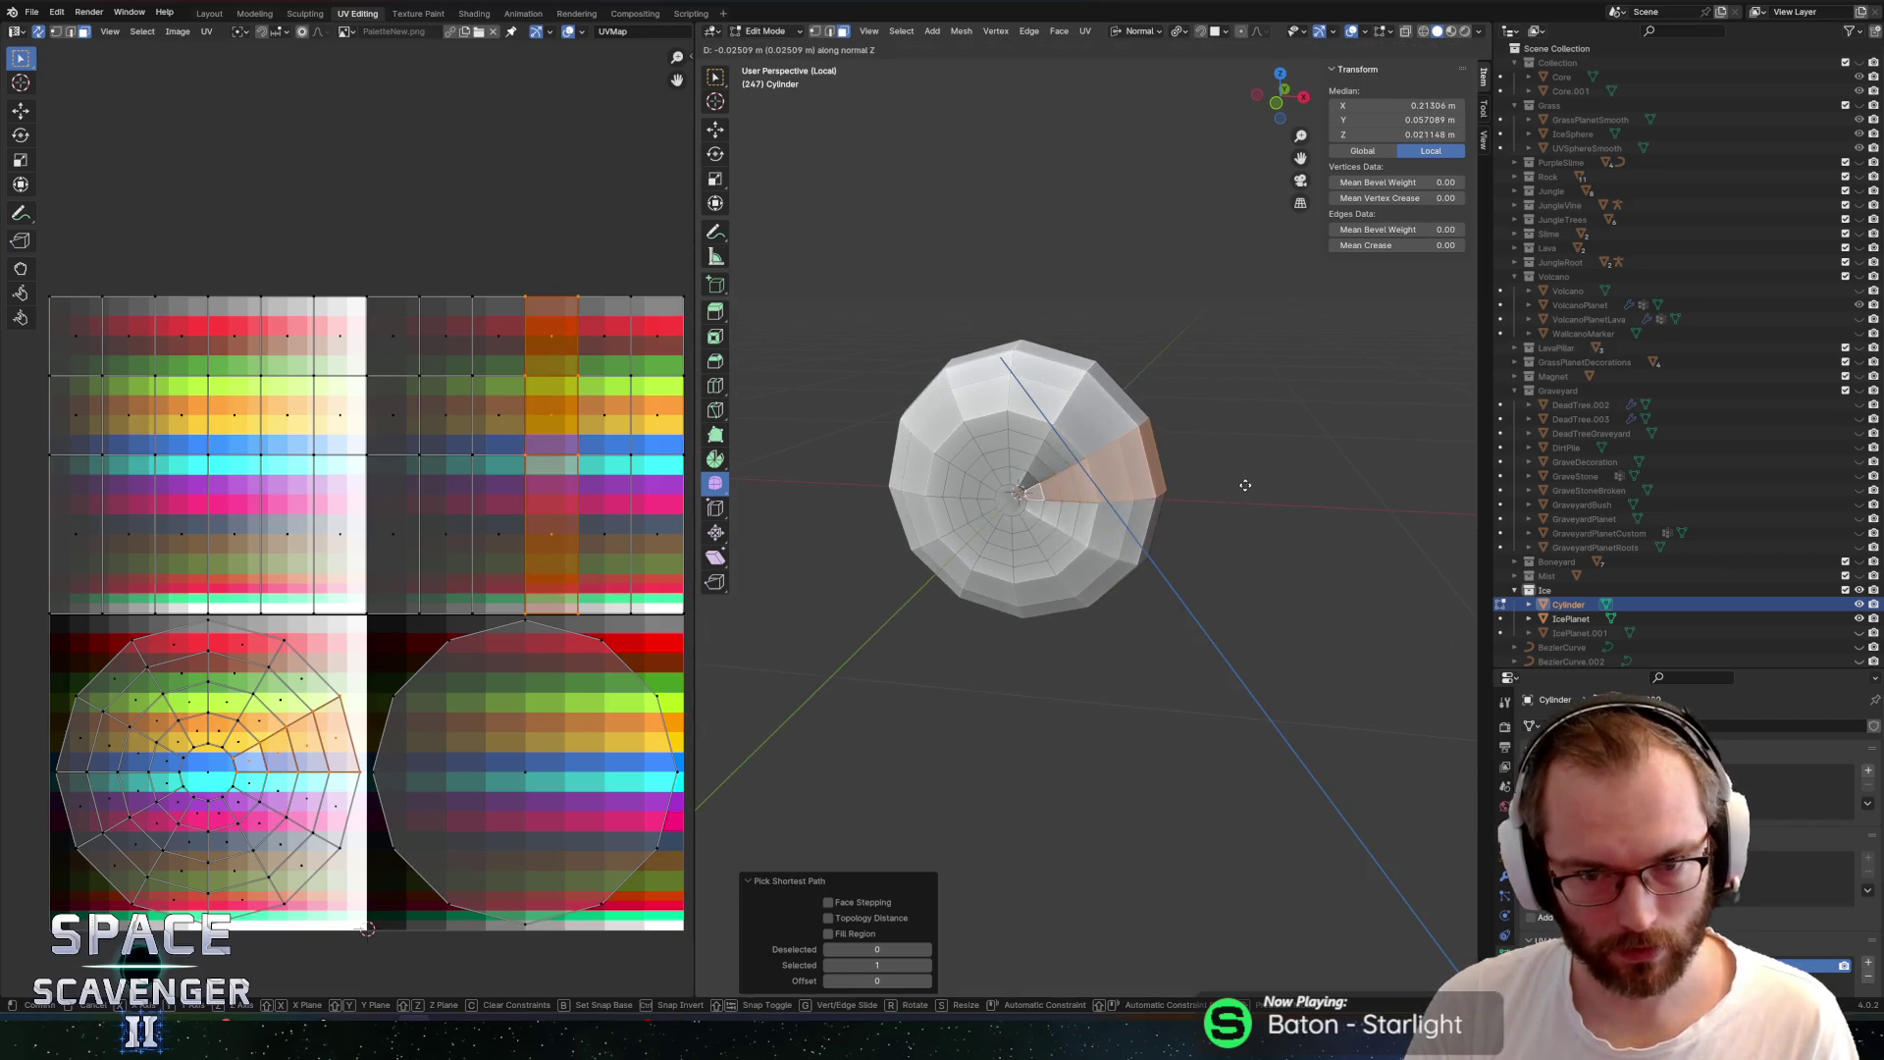
key(period)
click(1081, 485)
key(comma)
click(1292, 512)
key(g)
key(x)
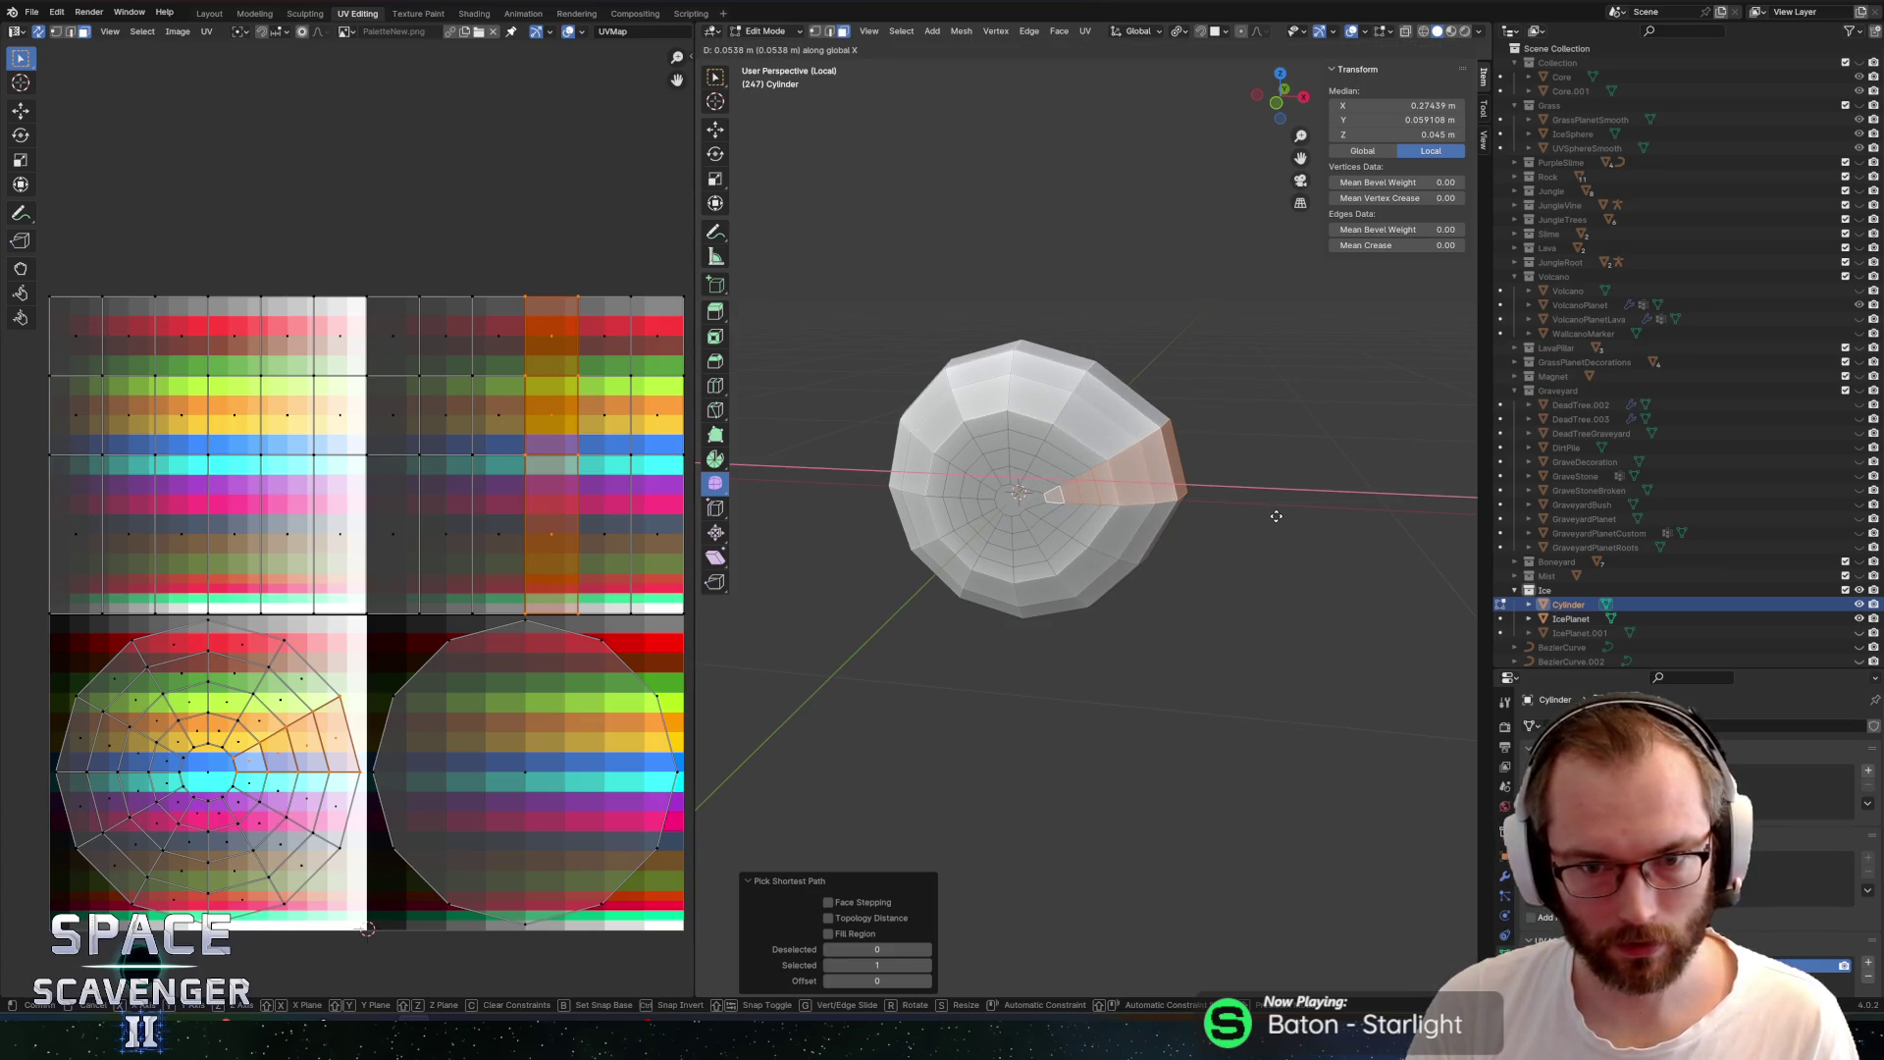
right_click(1276, 516)
With proportional editing on, raise the right rim edge on Z and push it outward on X
click(1150, 445)
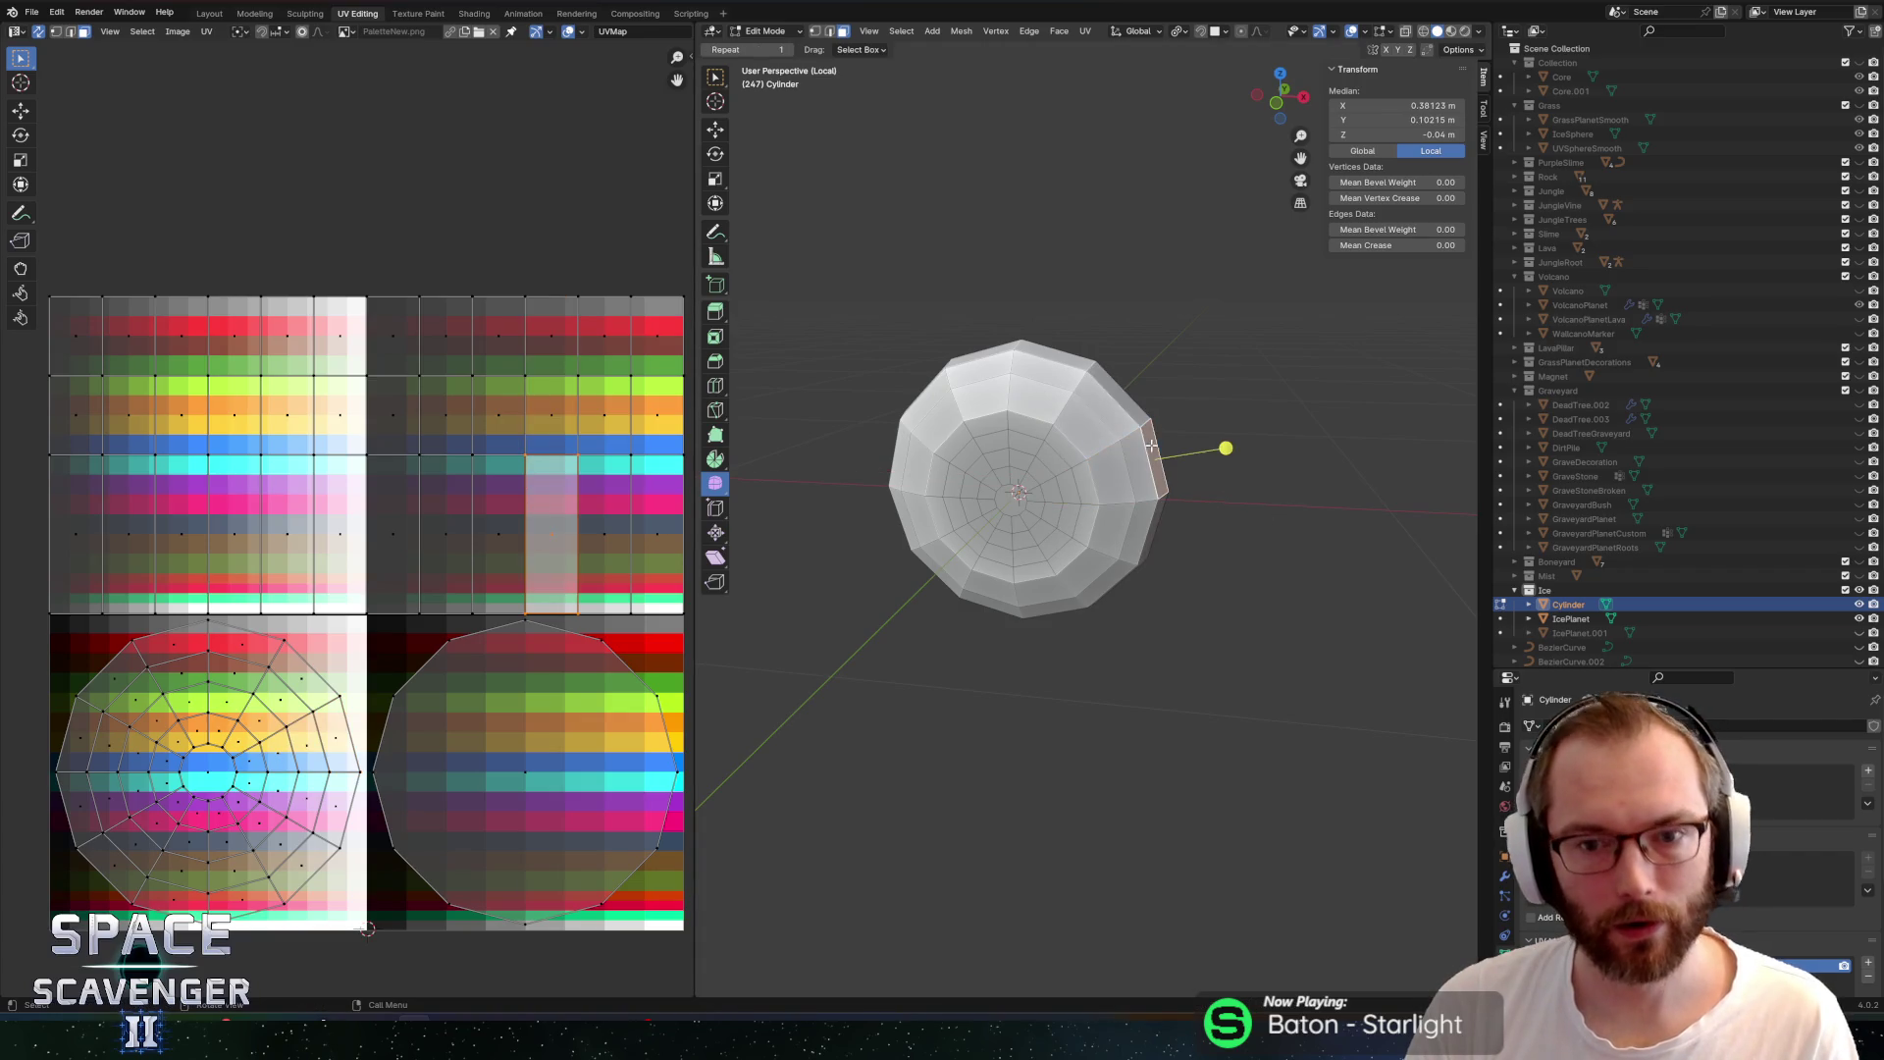
key(o)
key(g)
key(z)
key(z)
key(z)
key(z)
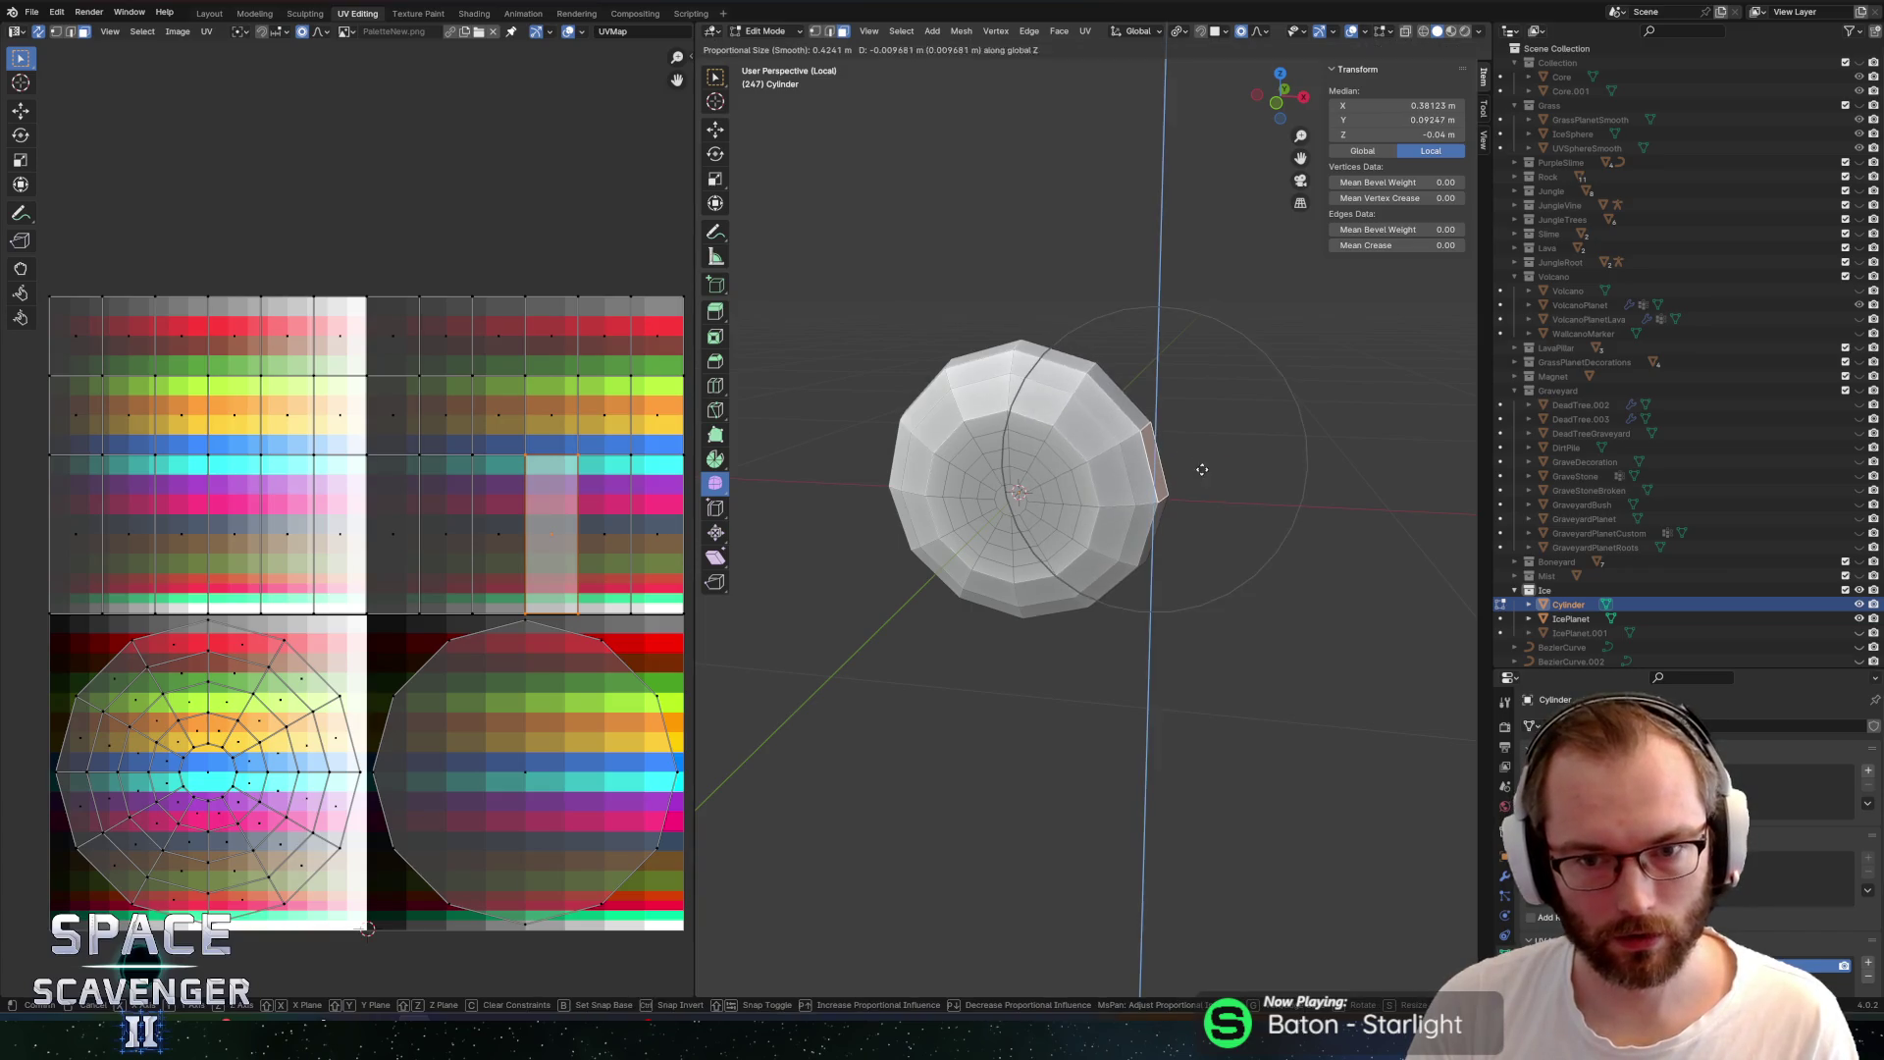
click(1203, 472)
key(g)
key(x)
click(1251, 461)
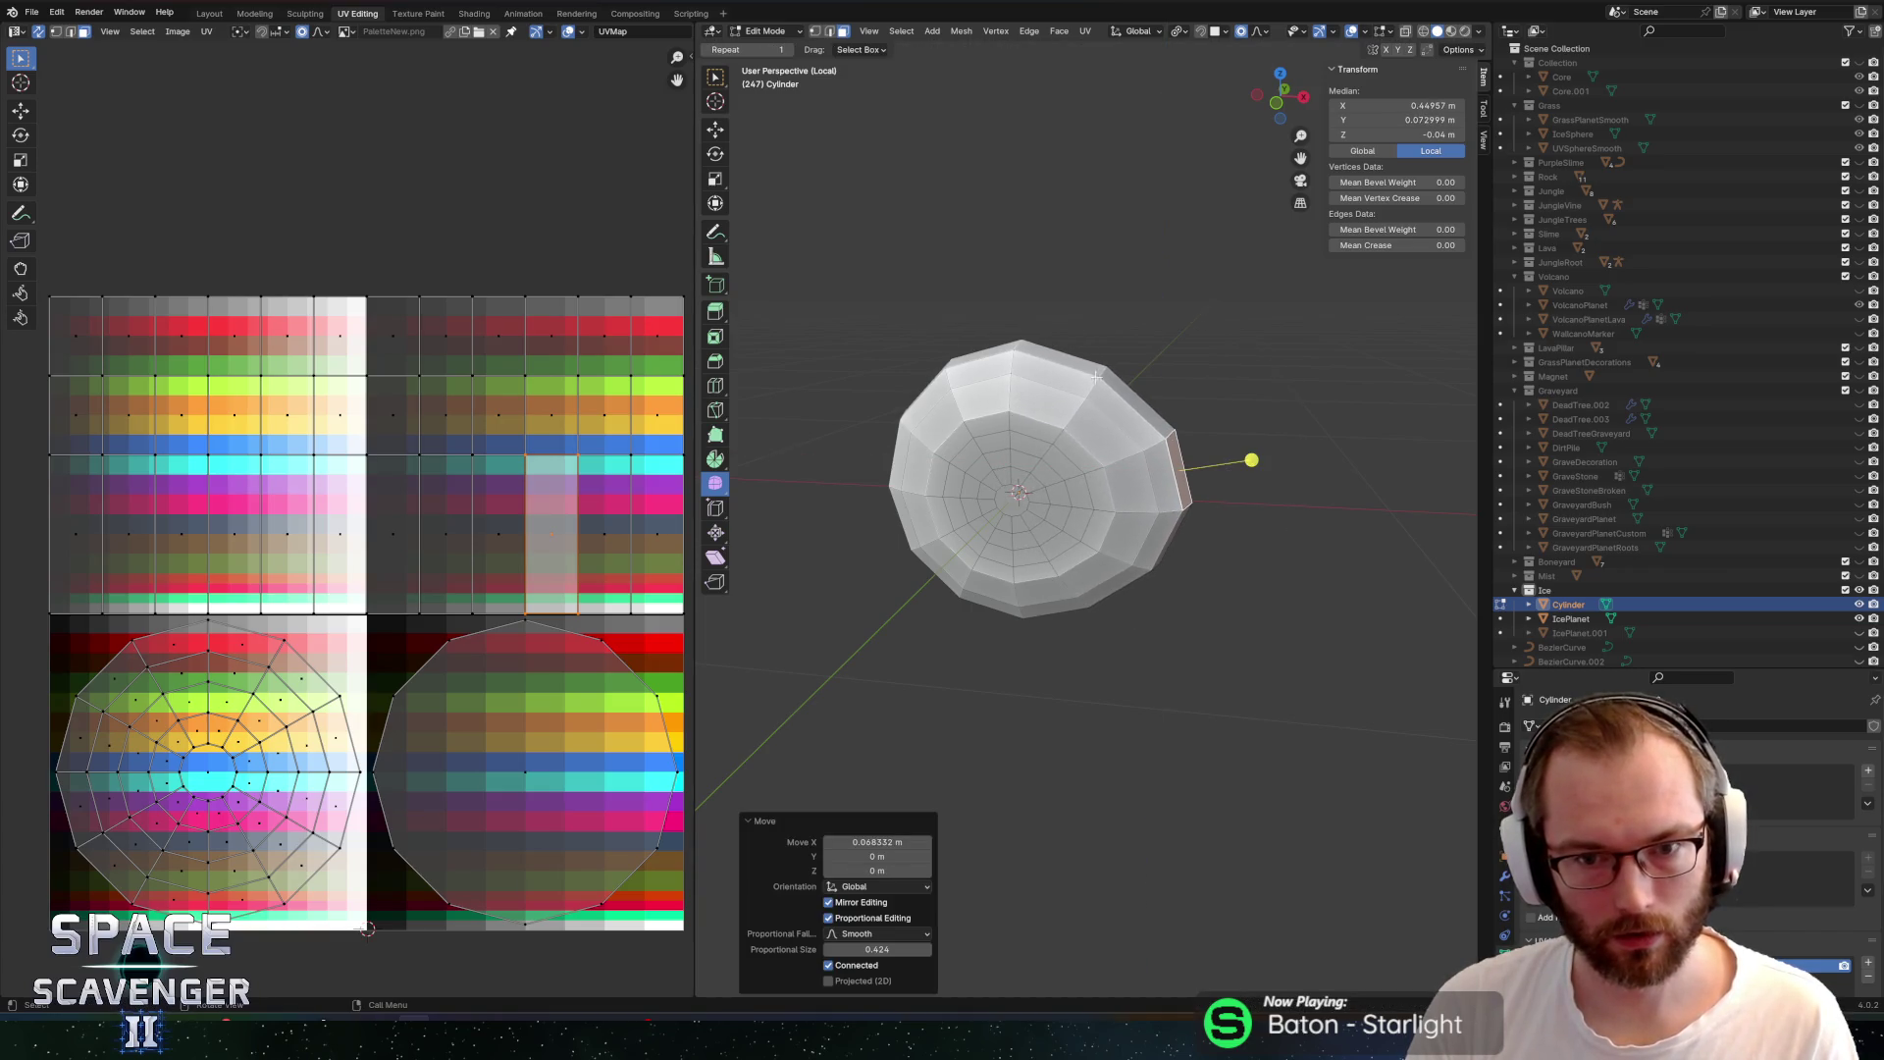
Lower the top rim vertex on Z and push the left rim vertex outward on X
click(1010, 345)
key(g)
key(z)
click(1020, 365)
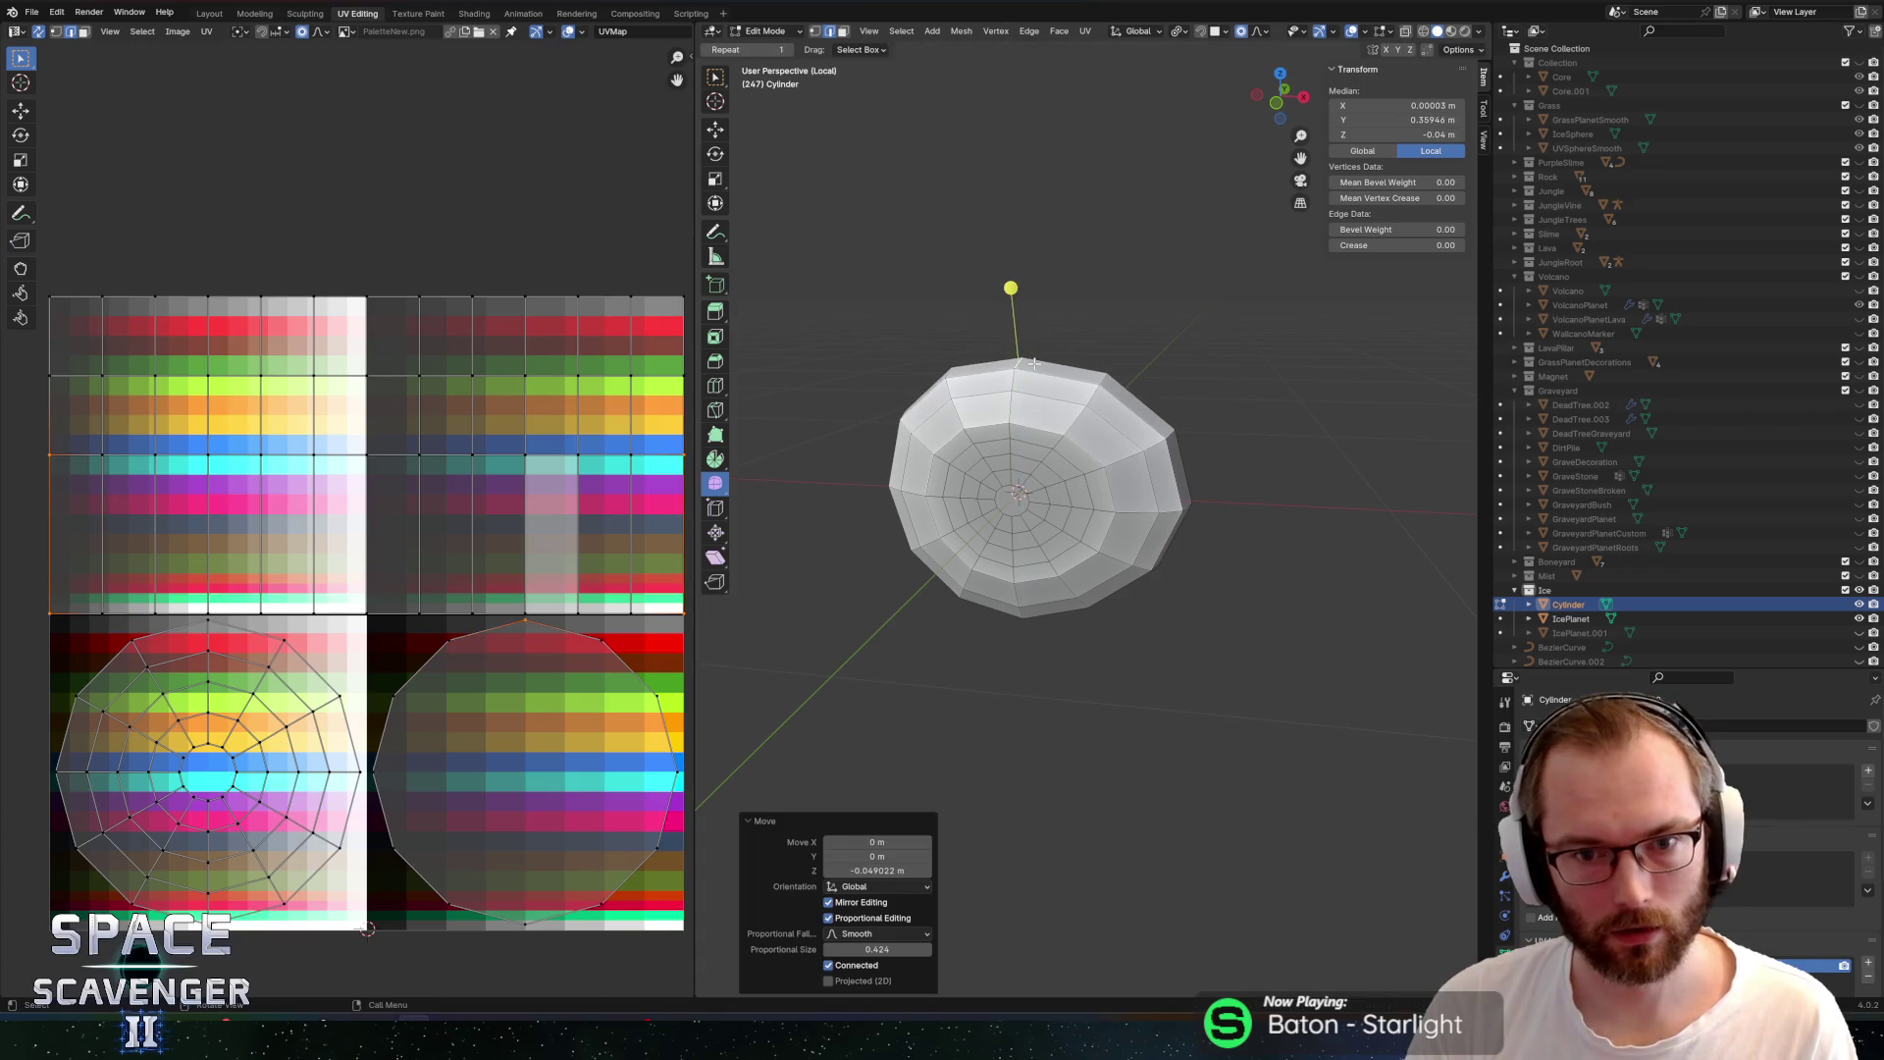
click(836, 479)
key(g)
key(x)
click(807, 483)
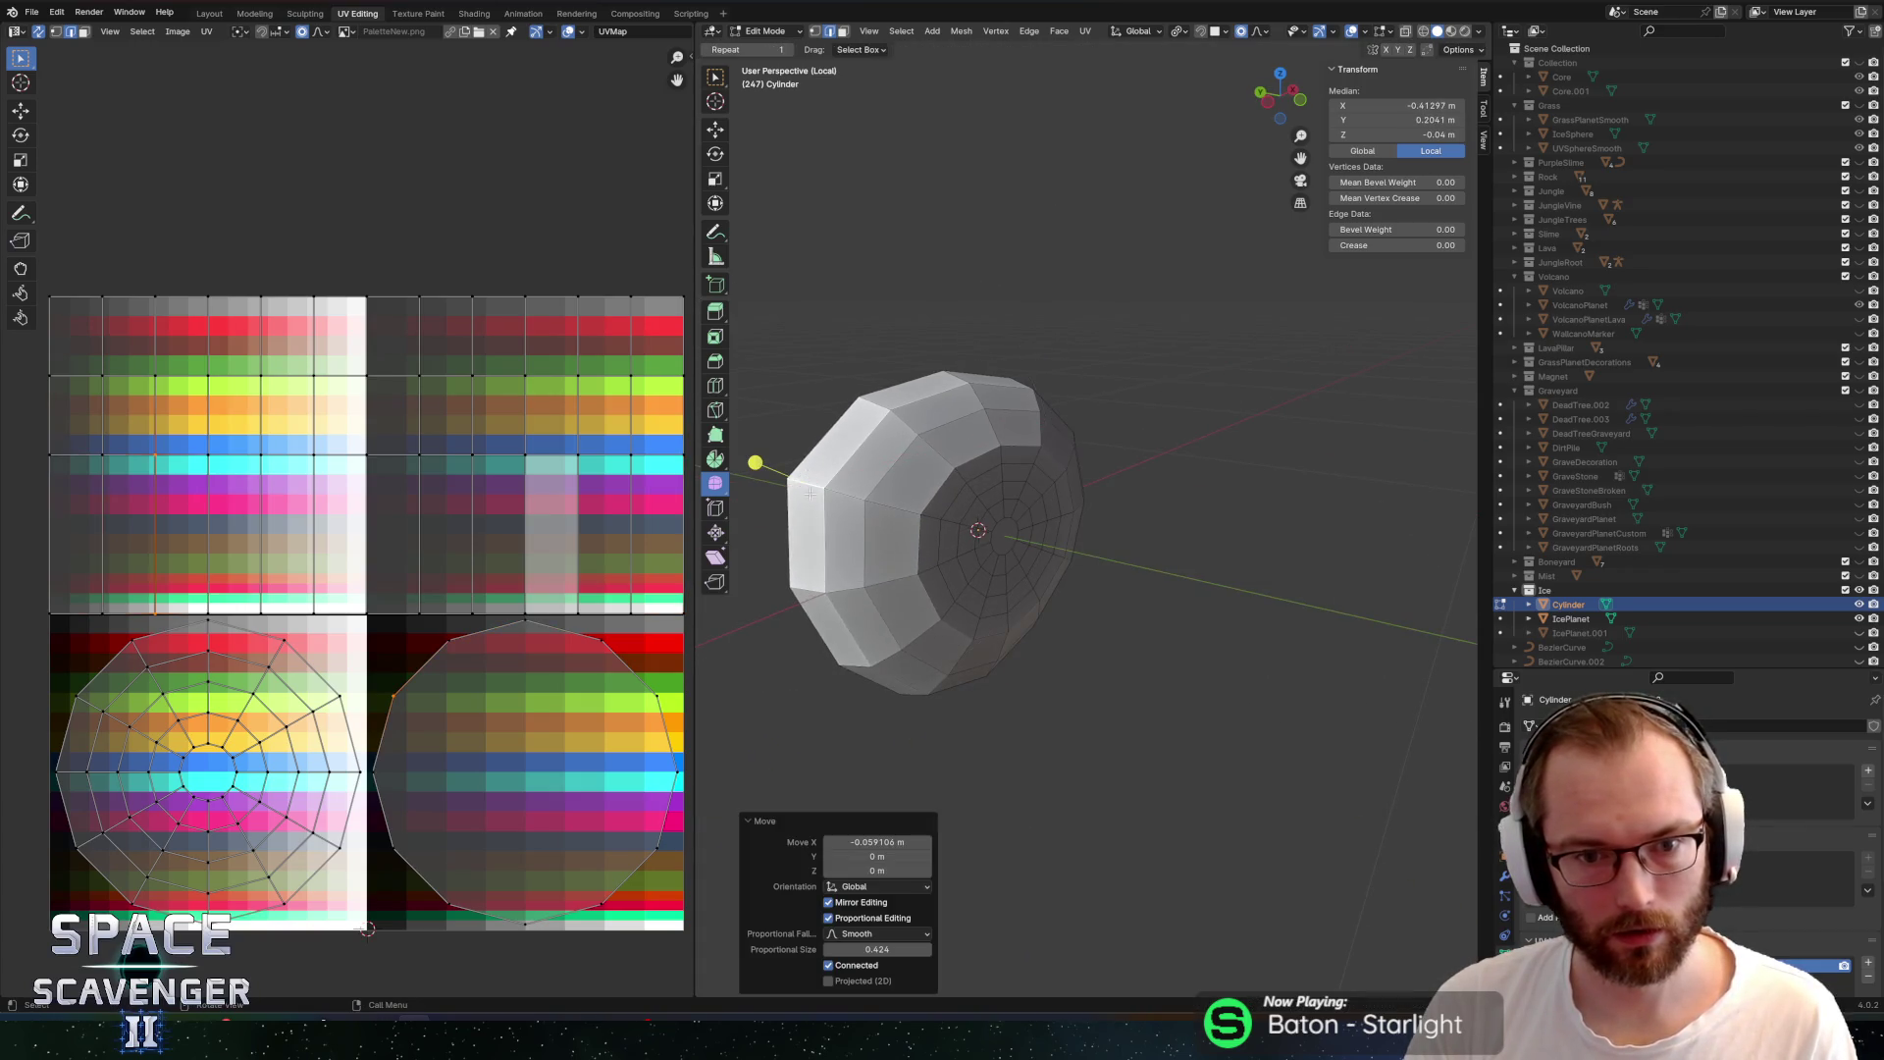
Undo a trial rim reshape, then bulge the centre vertex along Y
click(838, 663)
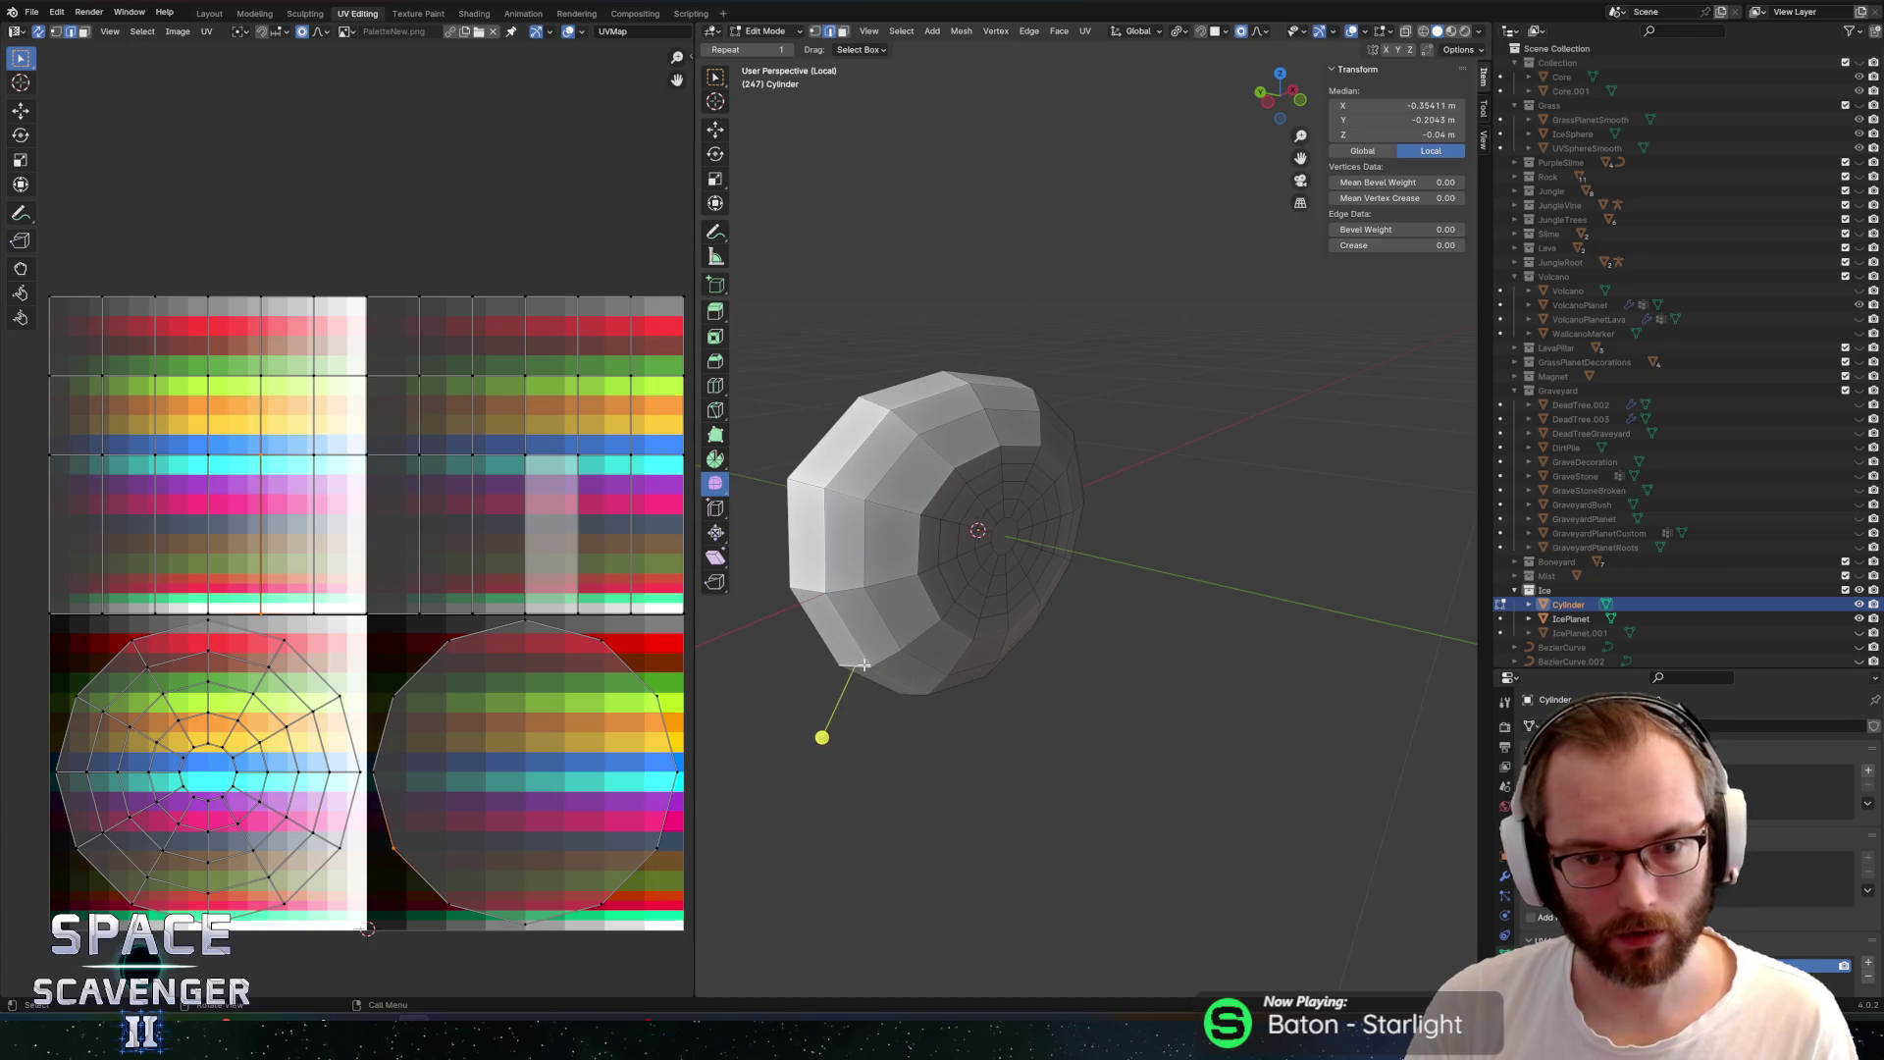
key(g)
key(x)
click(846, 680)
key(ctrl+z)
click(1023, 538)
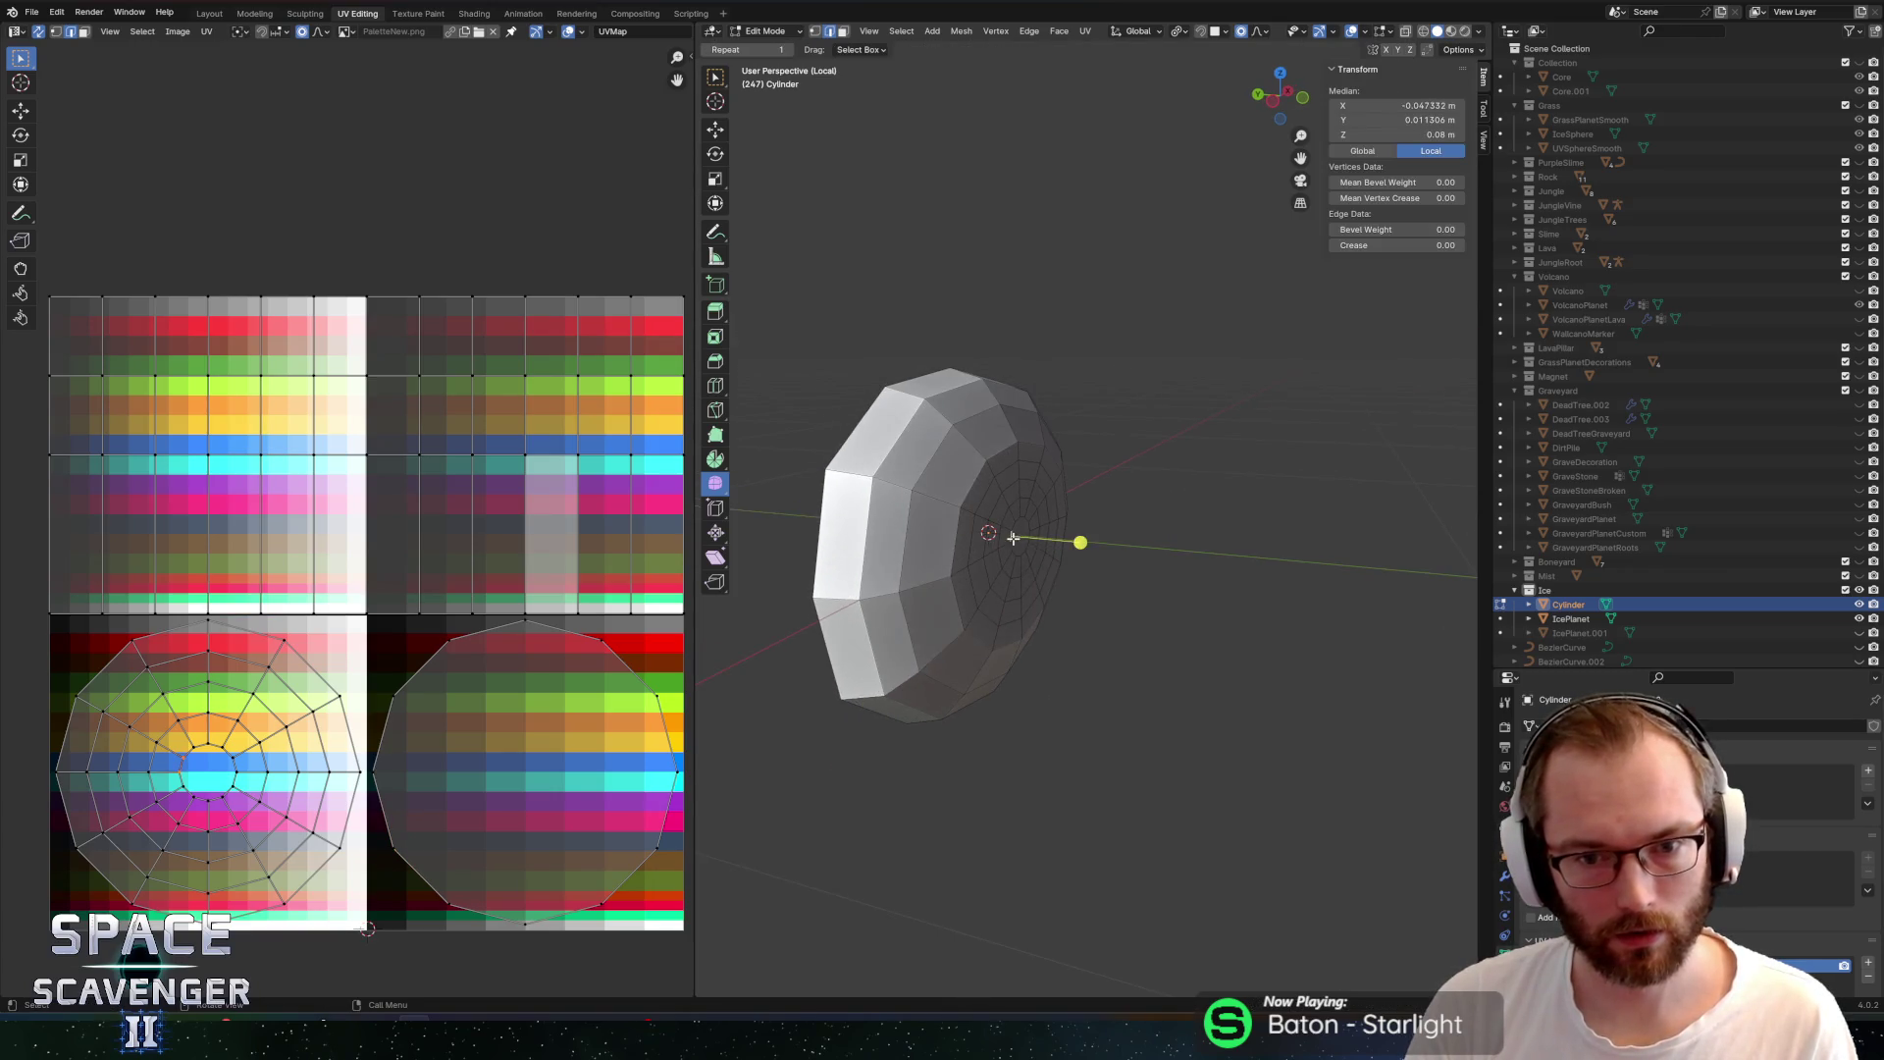
key(g)
key(y)
click(1112, 551)
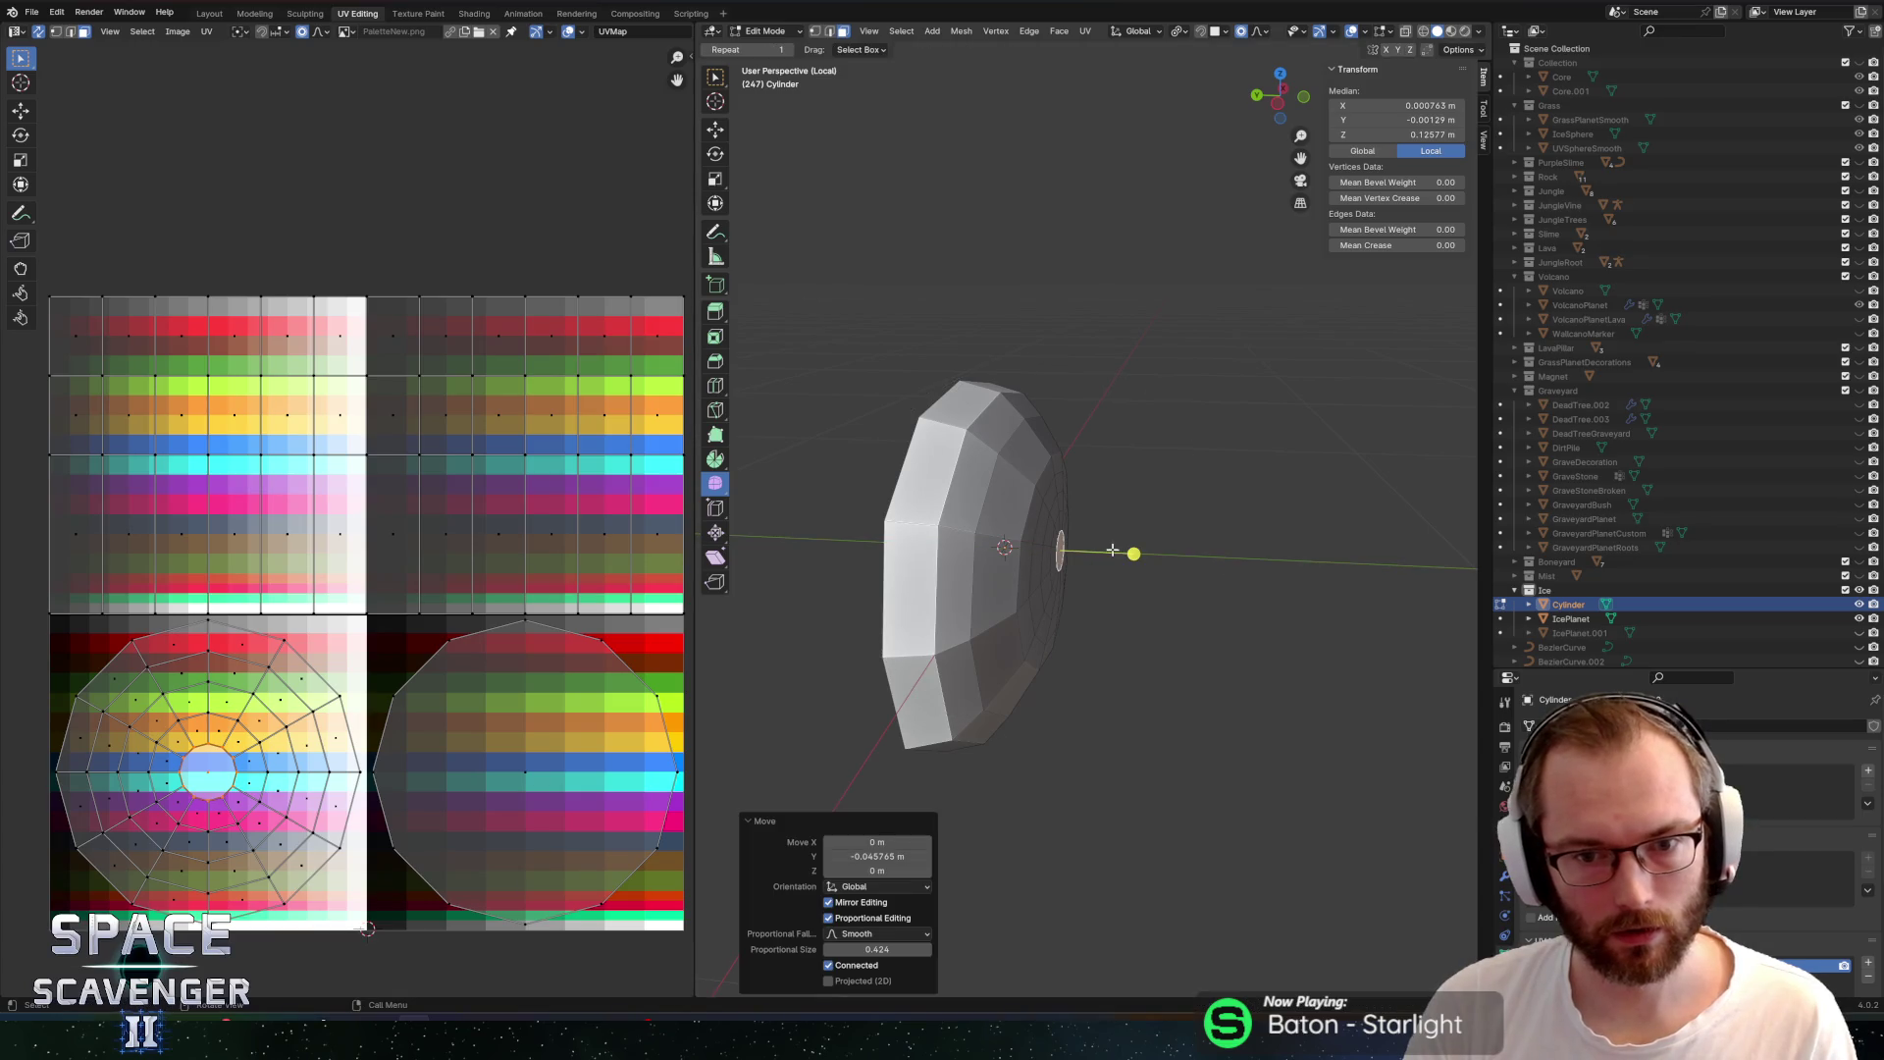
In vertex select mode, shift a single vertex along Y; undo a lower-side deformation
key(2)
key(1)
click(1042, 490)
key(g)
key(y)
click(1071, 511)
click(1041, 644)
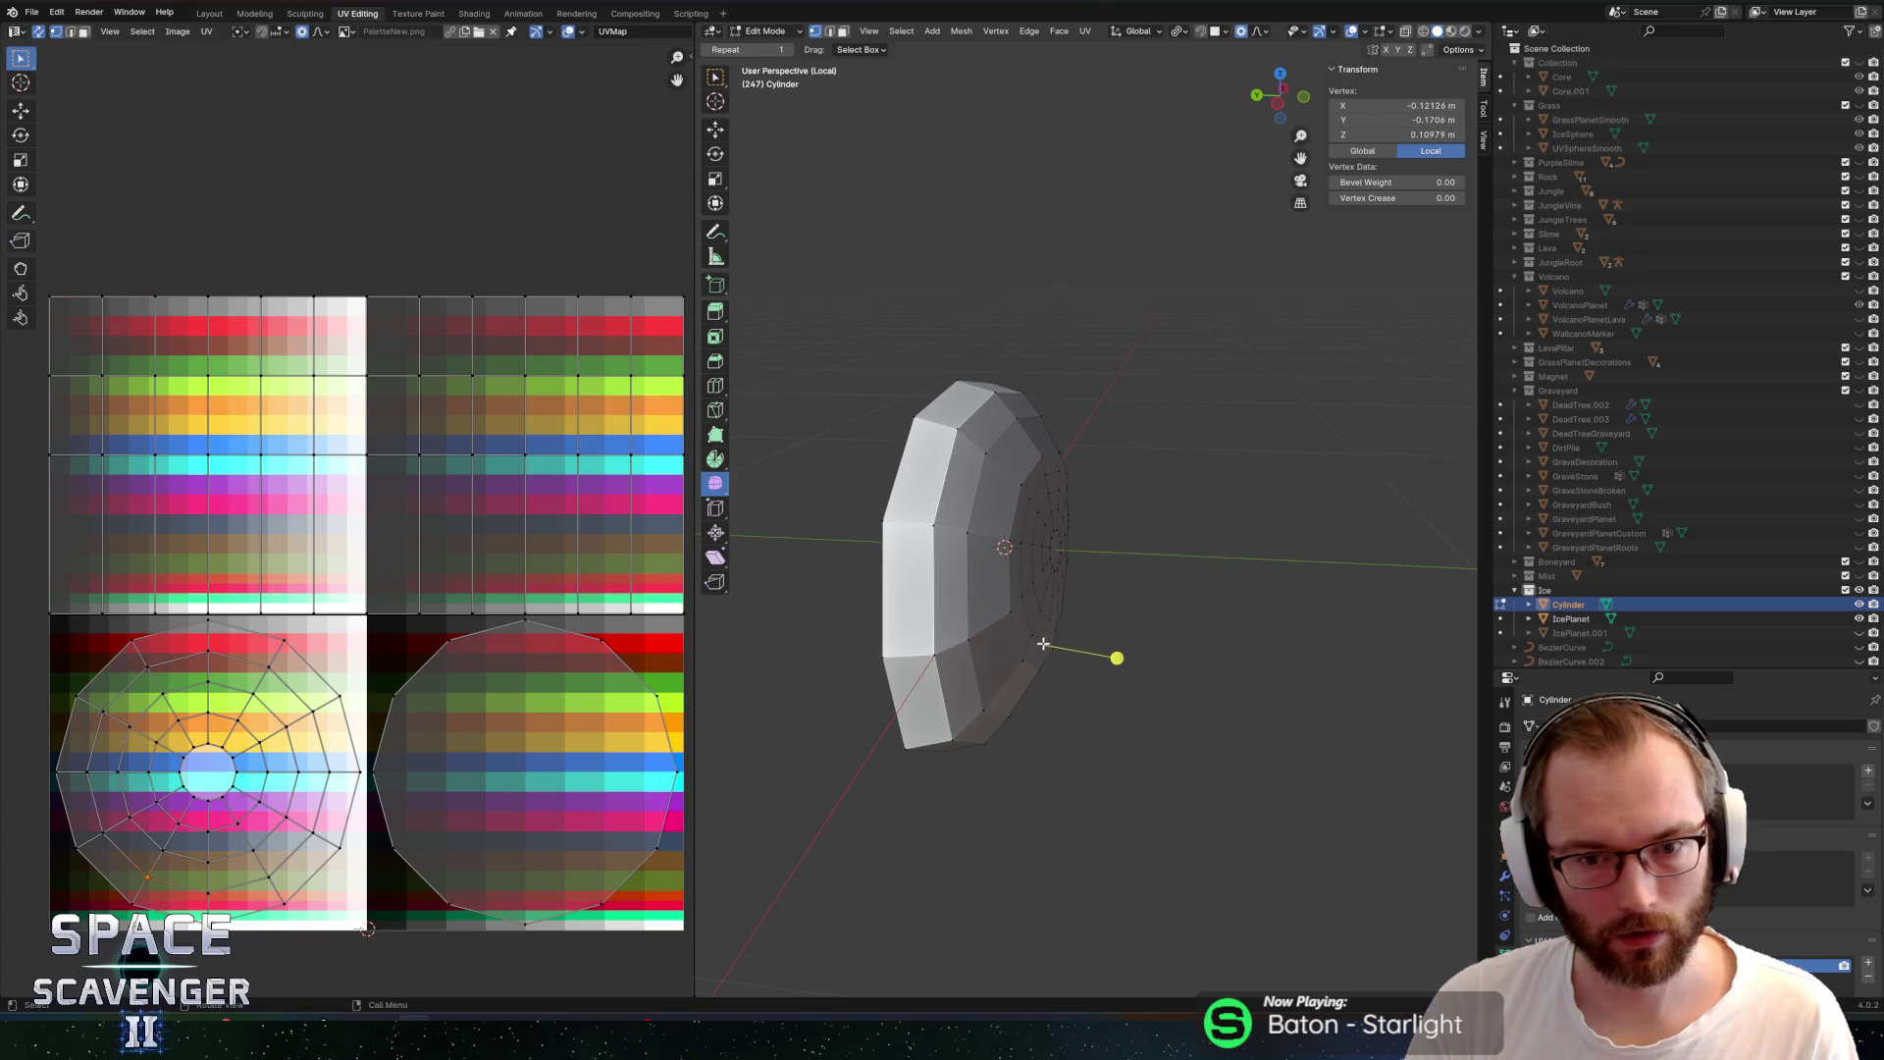
key(g)
key(y)
click(1077, 624)
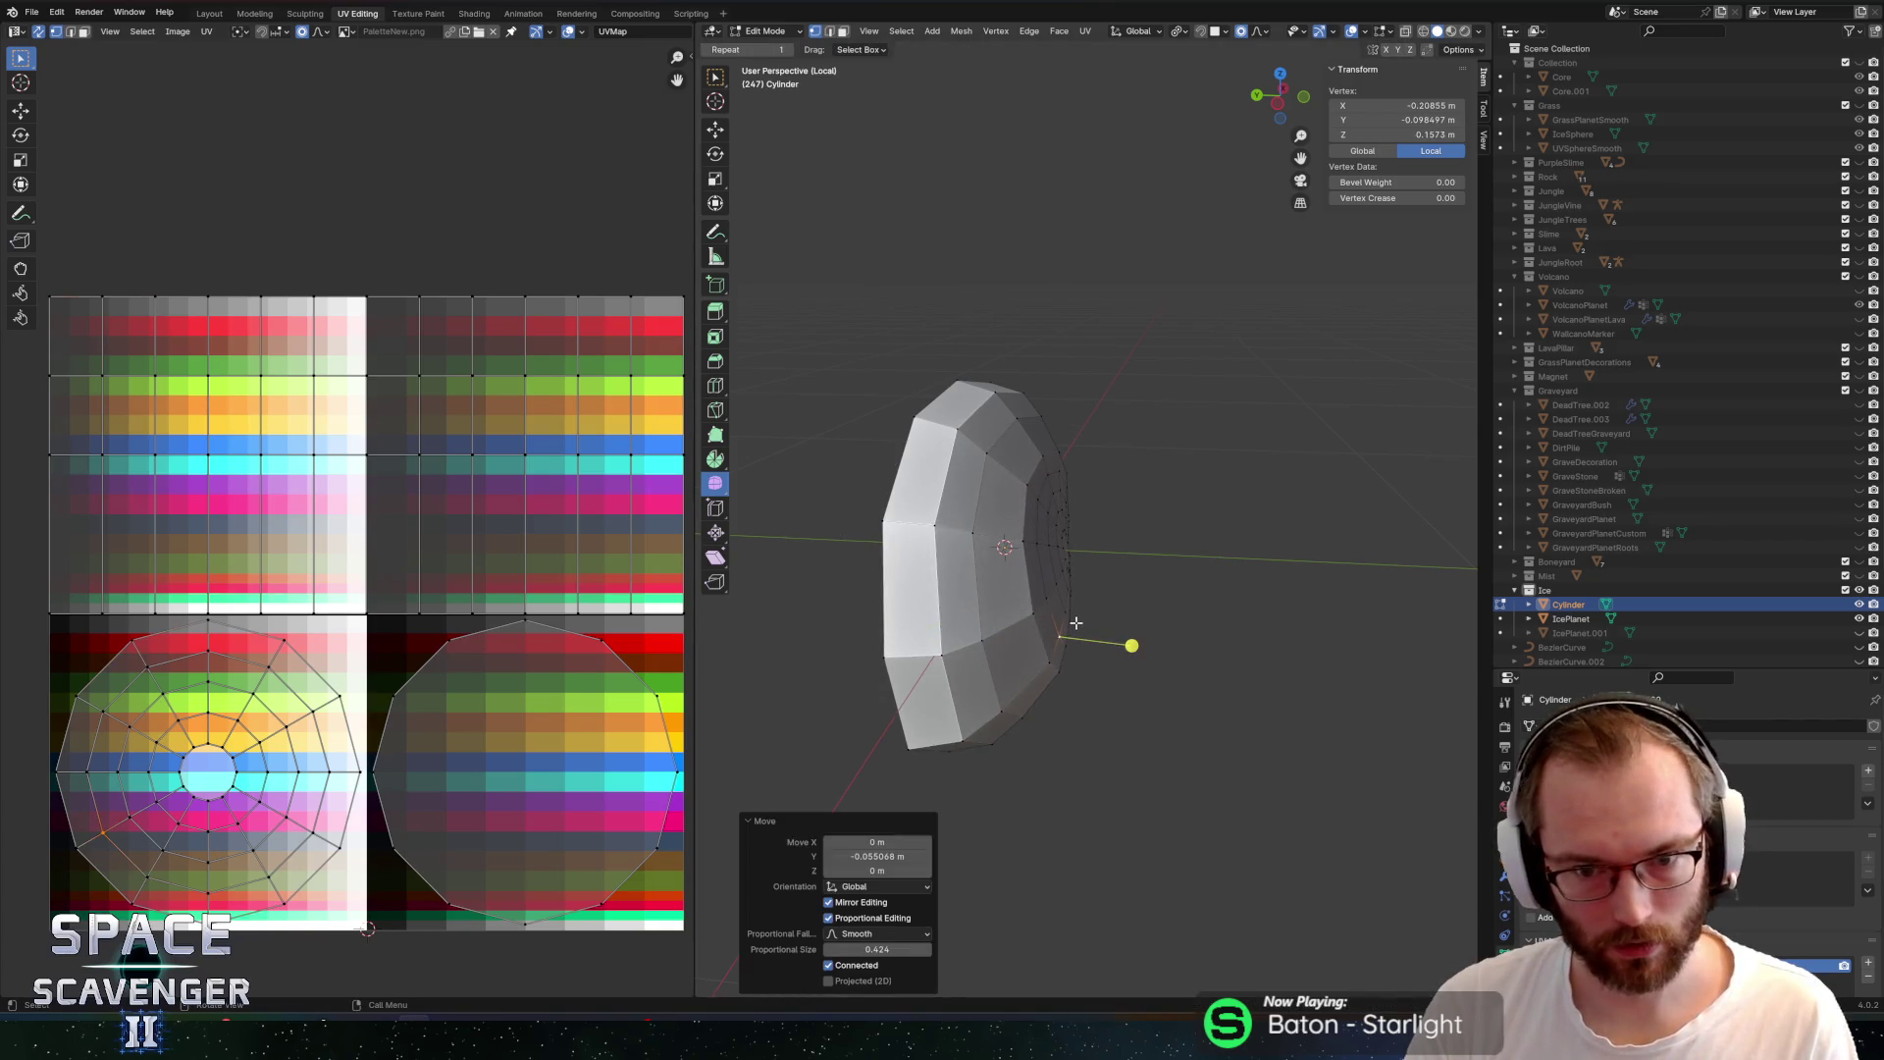
key(ctrl+z)
Resize the falloff and pick another vertex, orbiting to face the mesh head-on
key(g)
key(y)
scroll(1104, 617, up, 5)
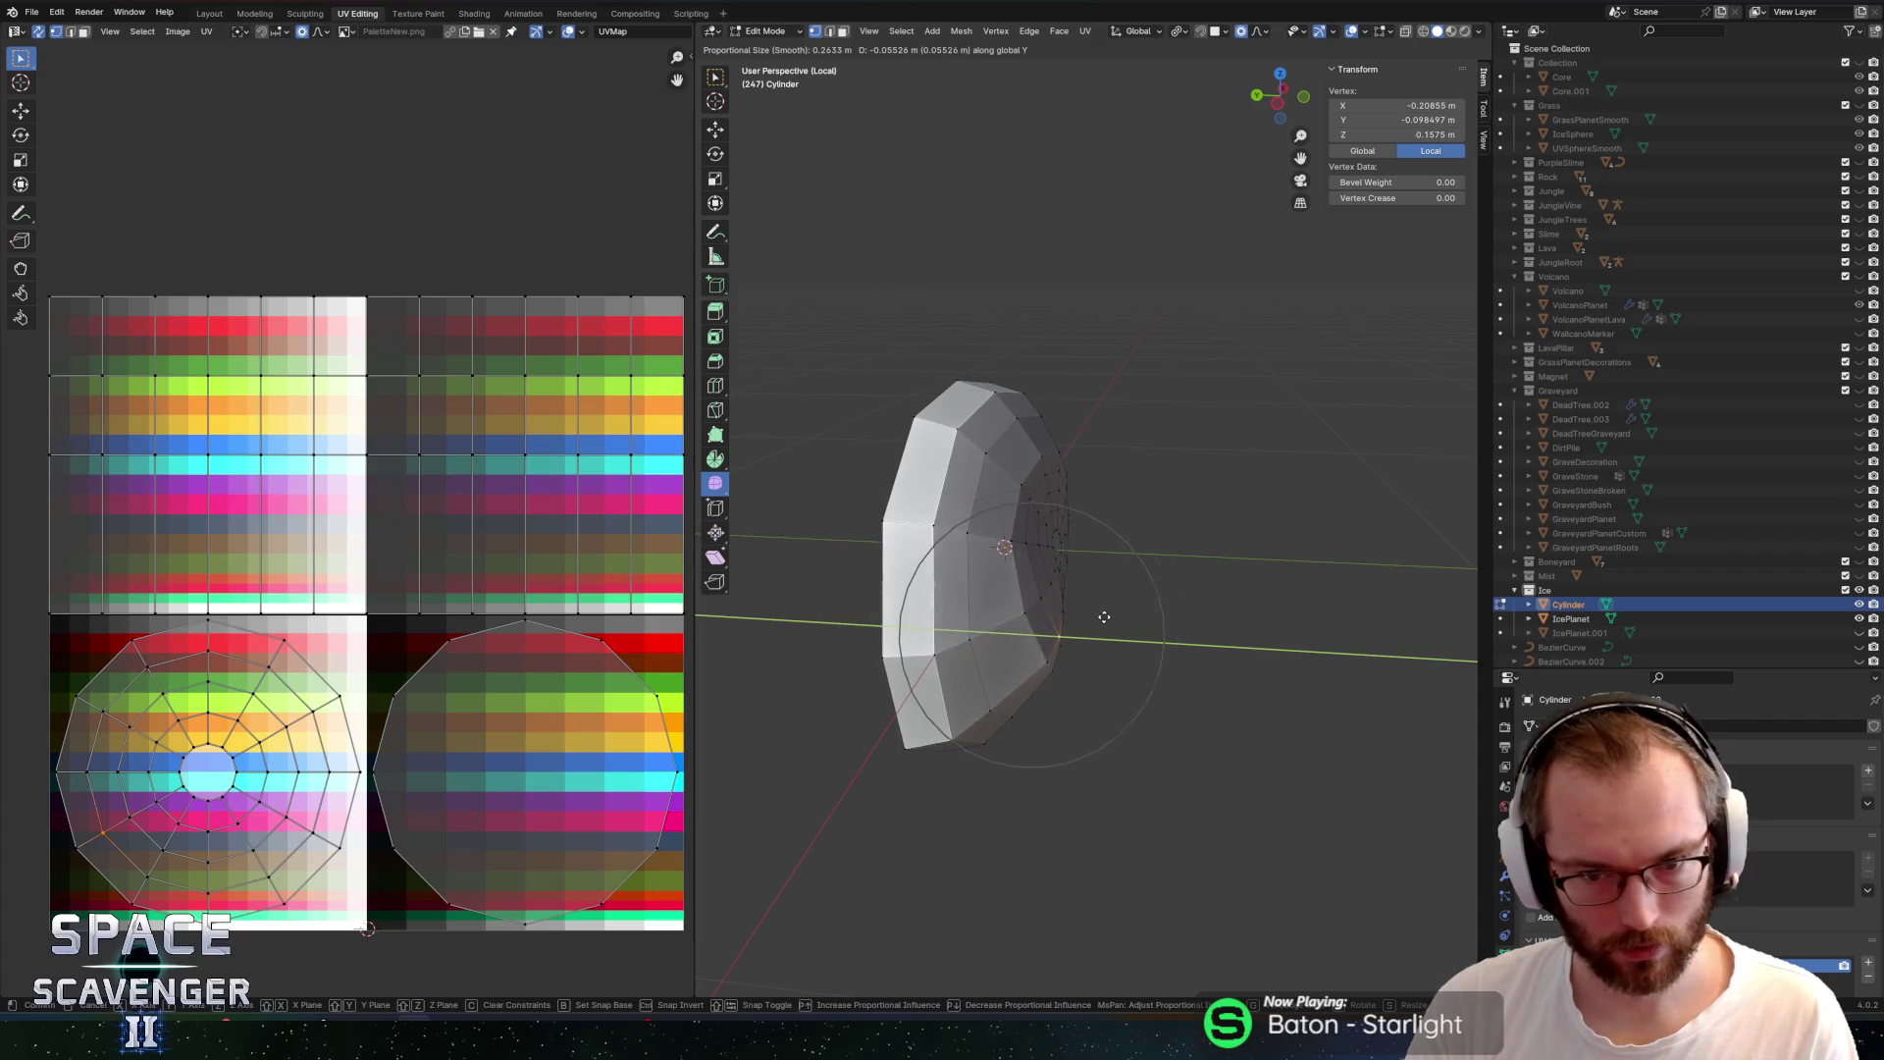
click(1098, 619)
drag(1123, 643, 887, 556)
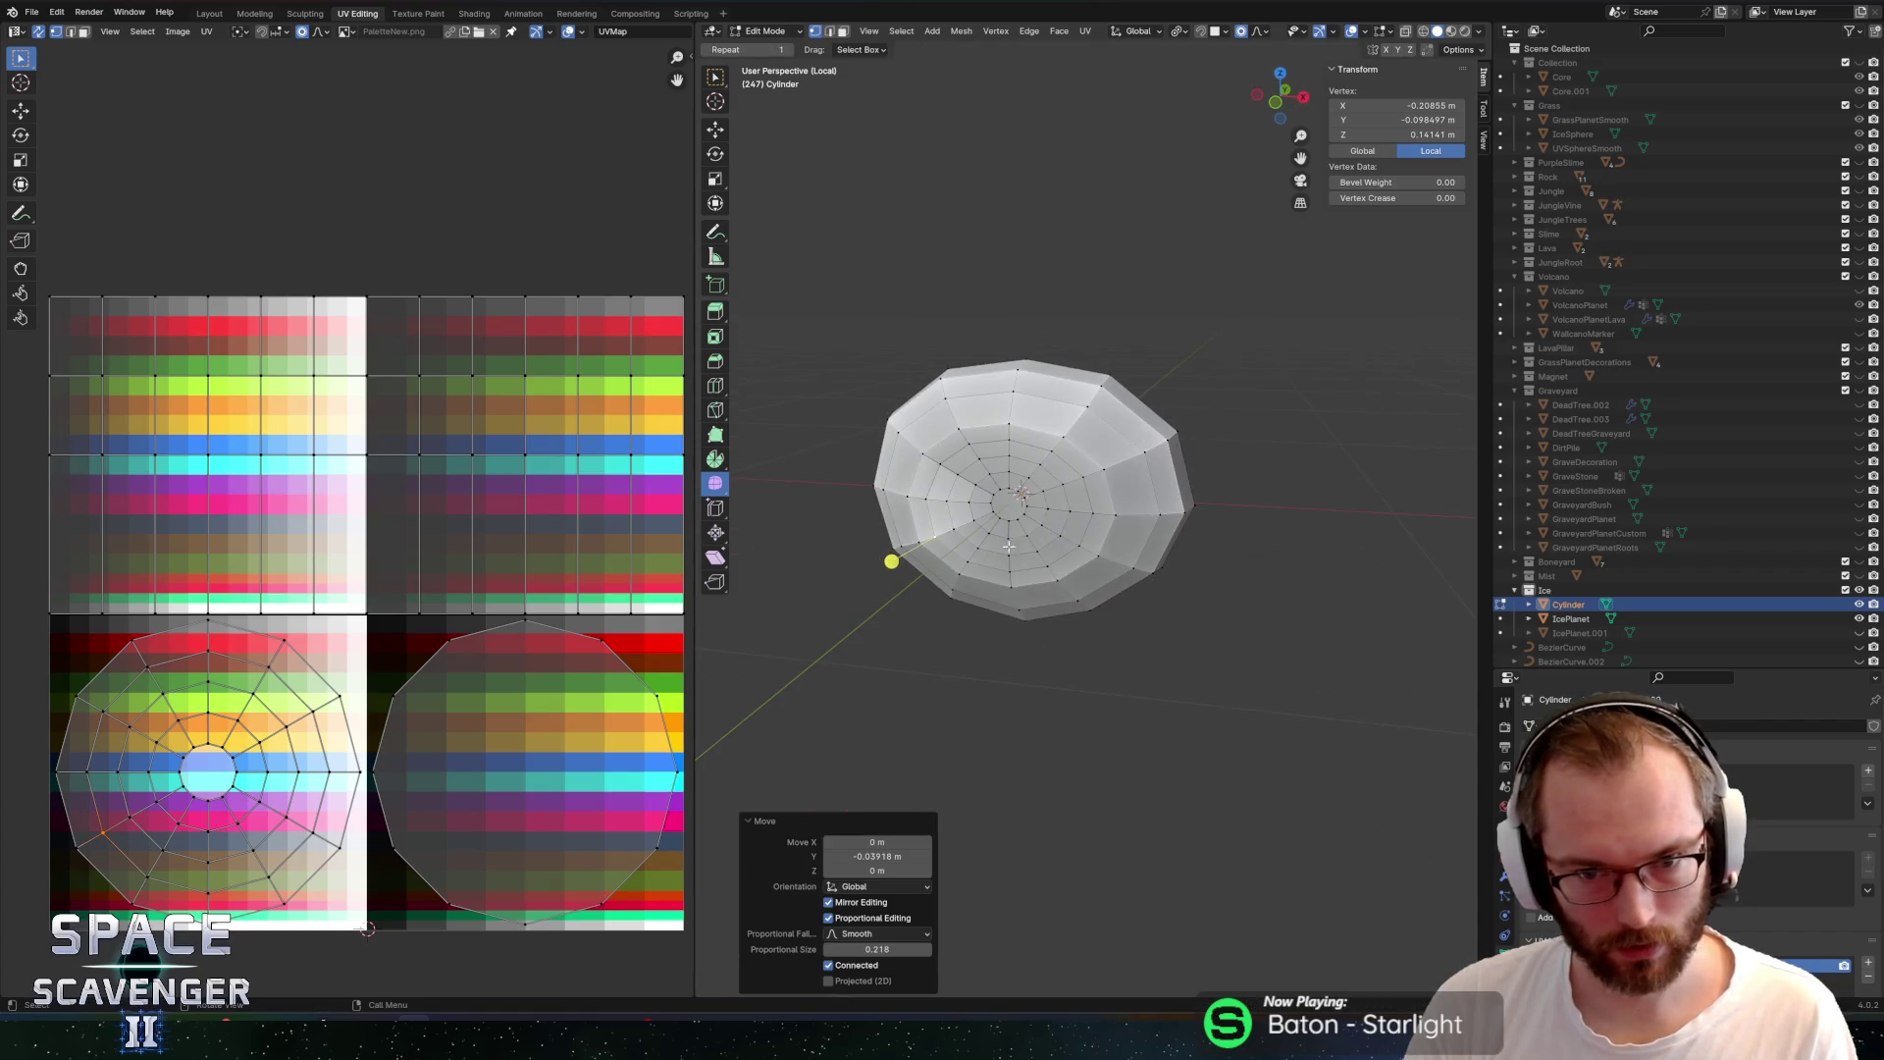
click(1060, 525)
Pull the selected front vertices along Z with soft falloff, then select the whole mesh
click(943, 694)
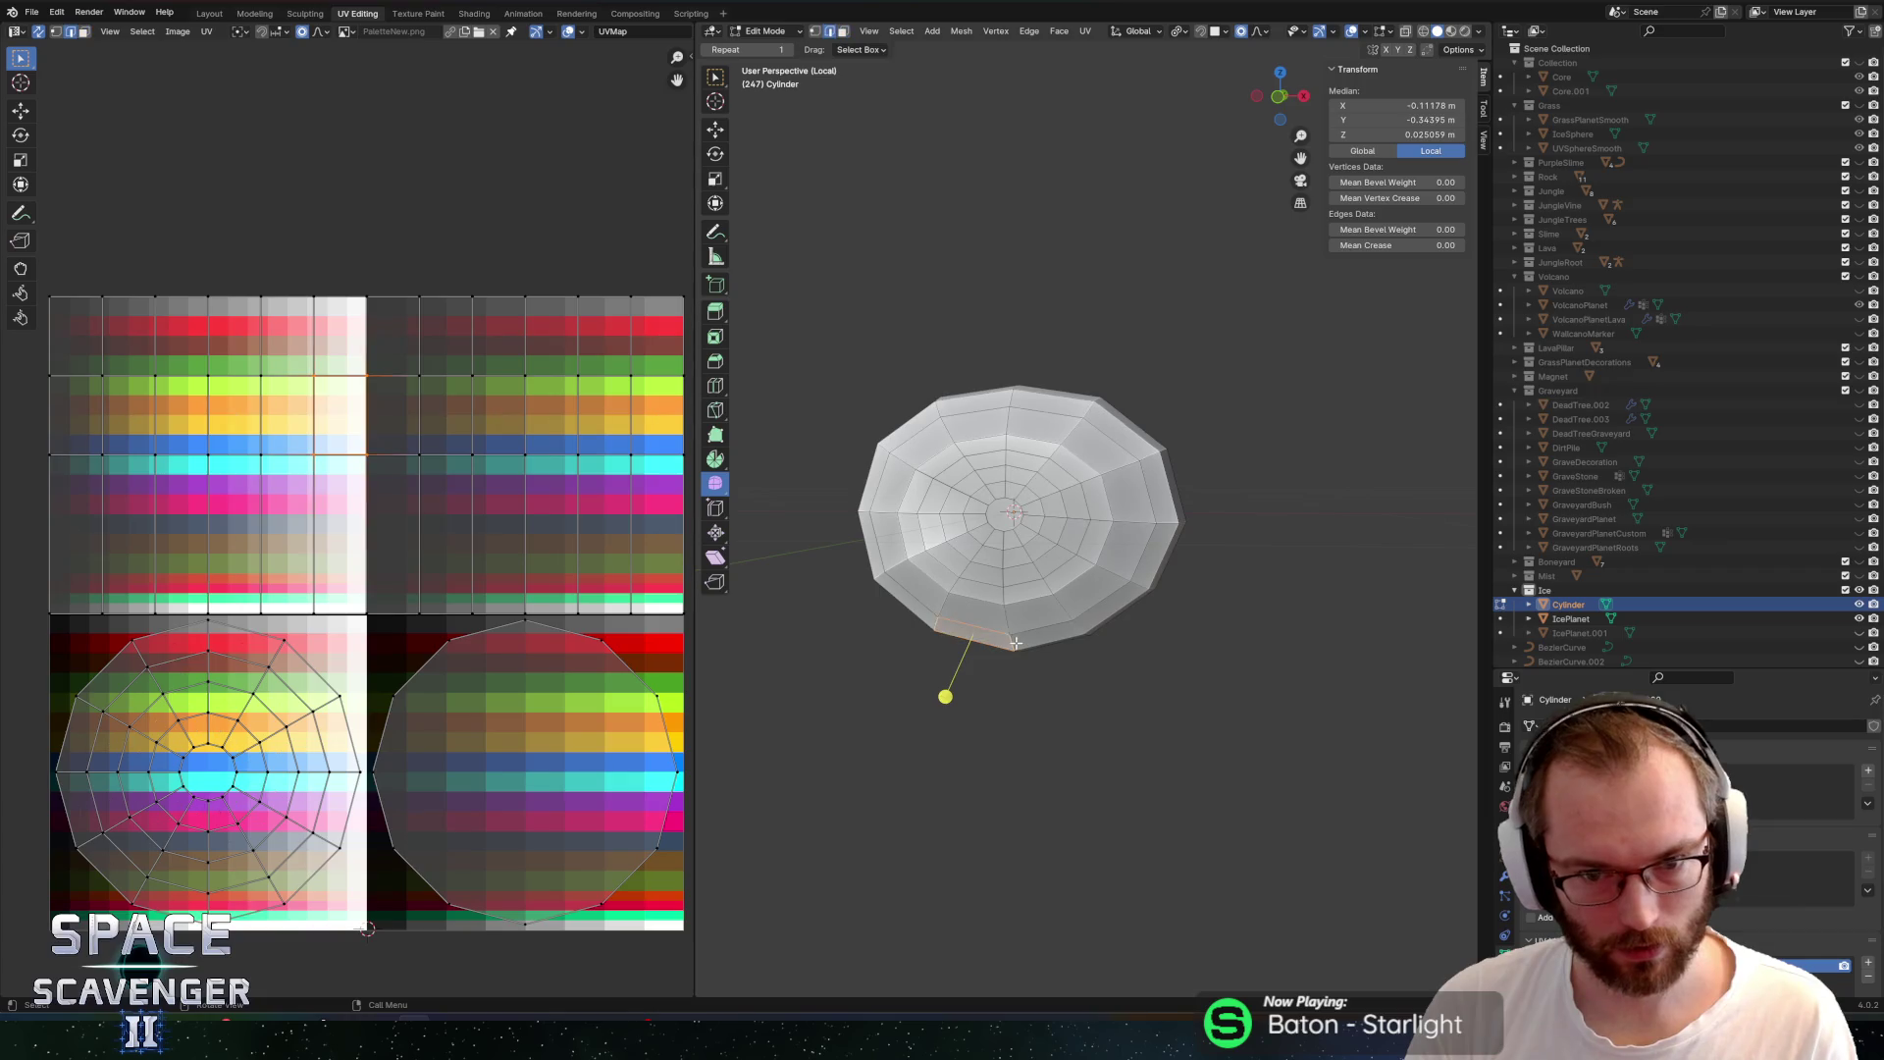
drag(943, 694, 985, 716)
key(g)
key(z)
key(Escape)
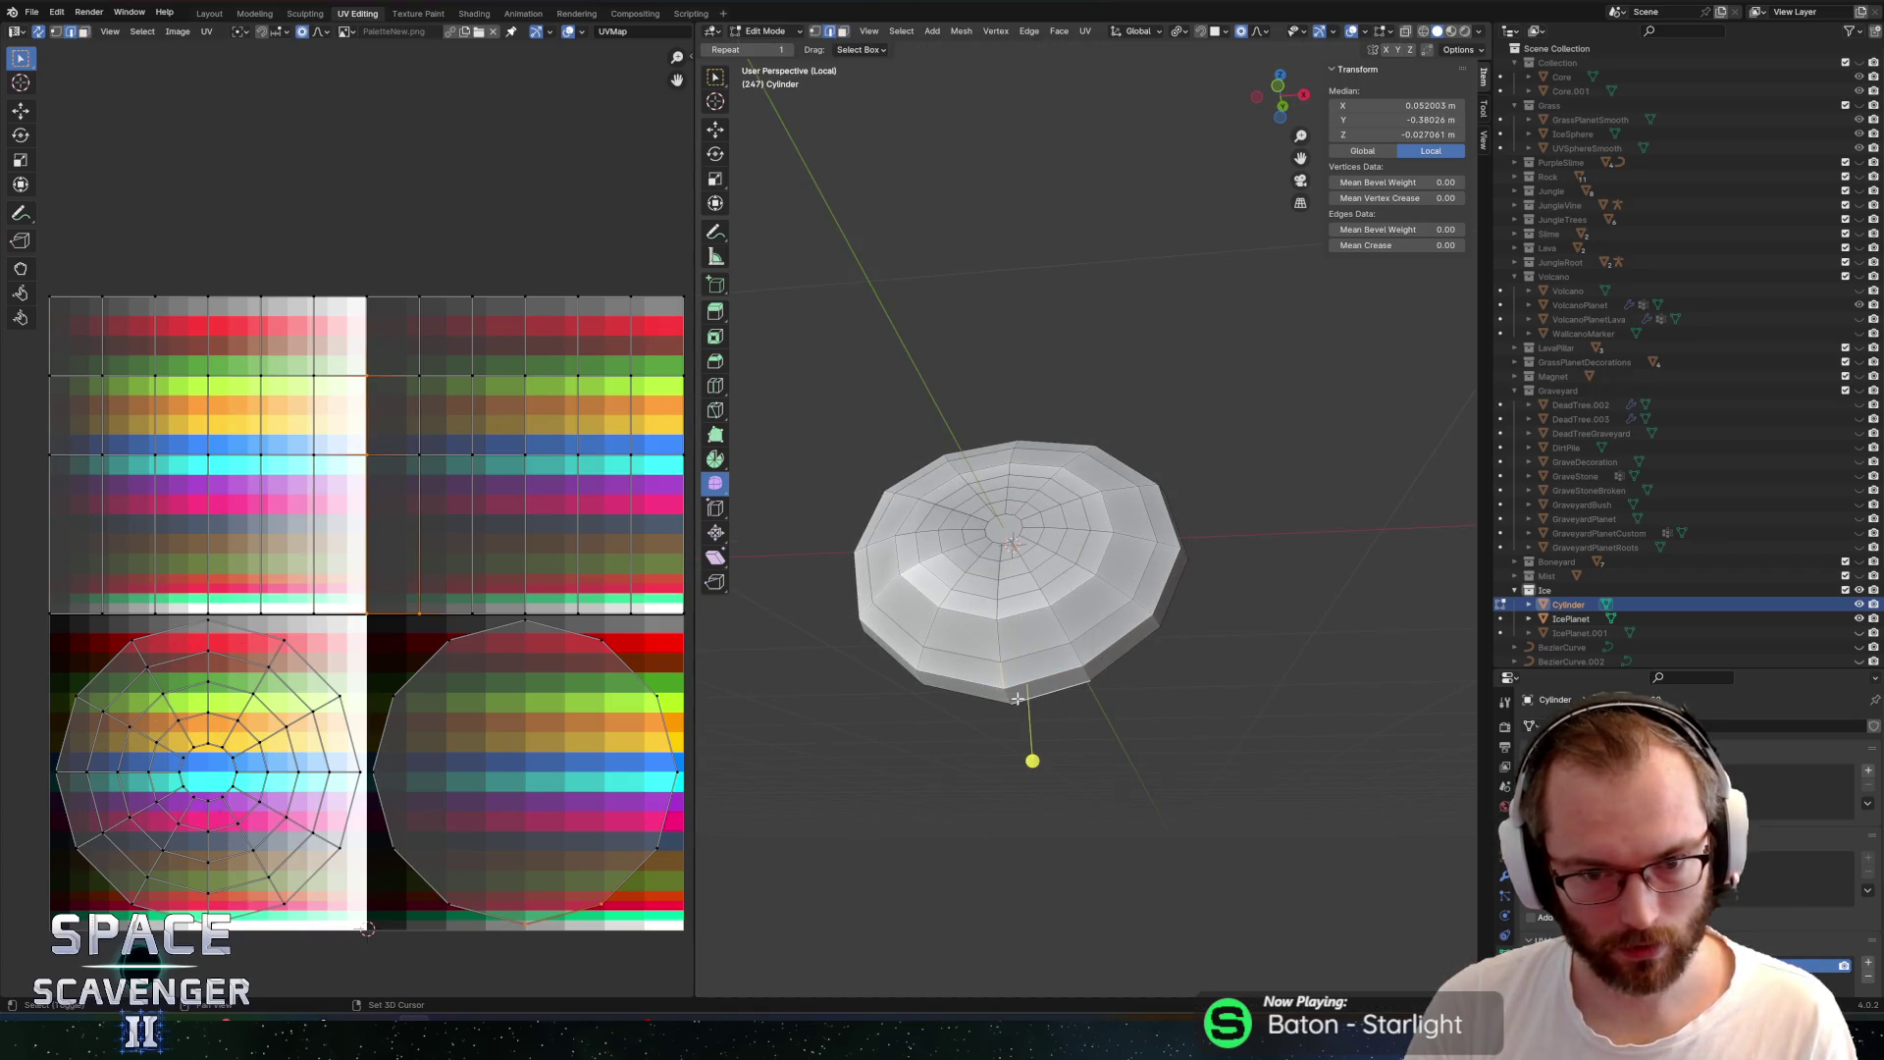
key(g)
key(x)
key(z)
click(1105, 717)
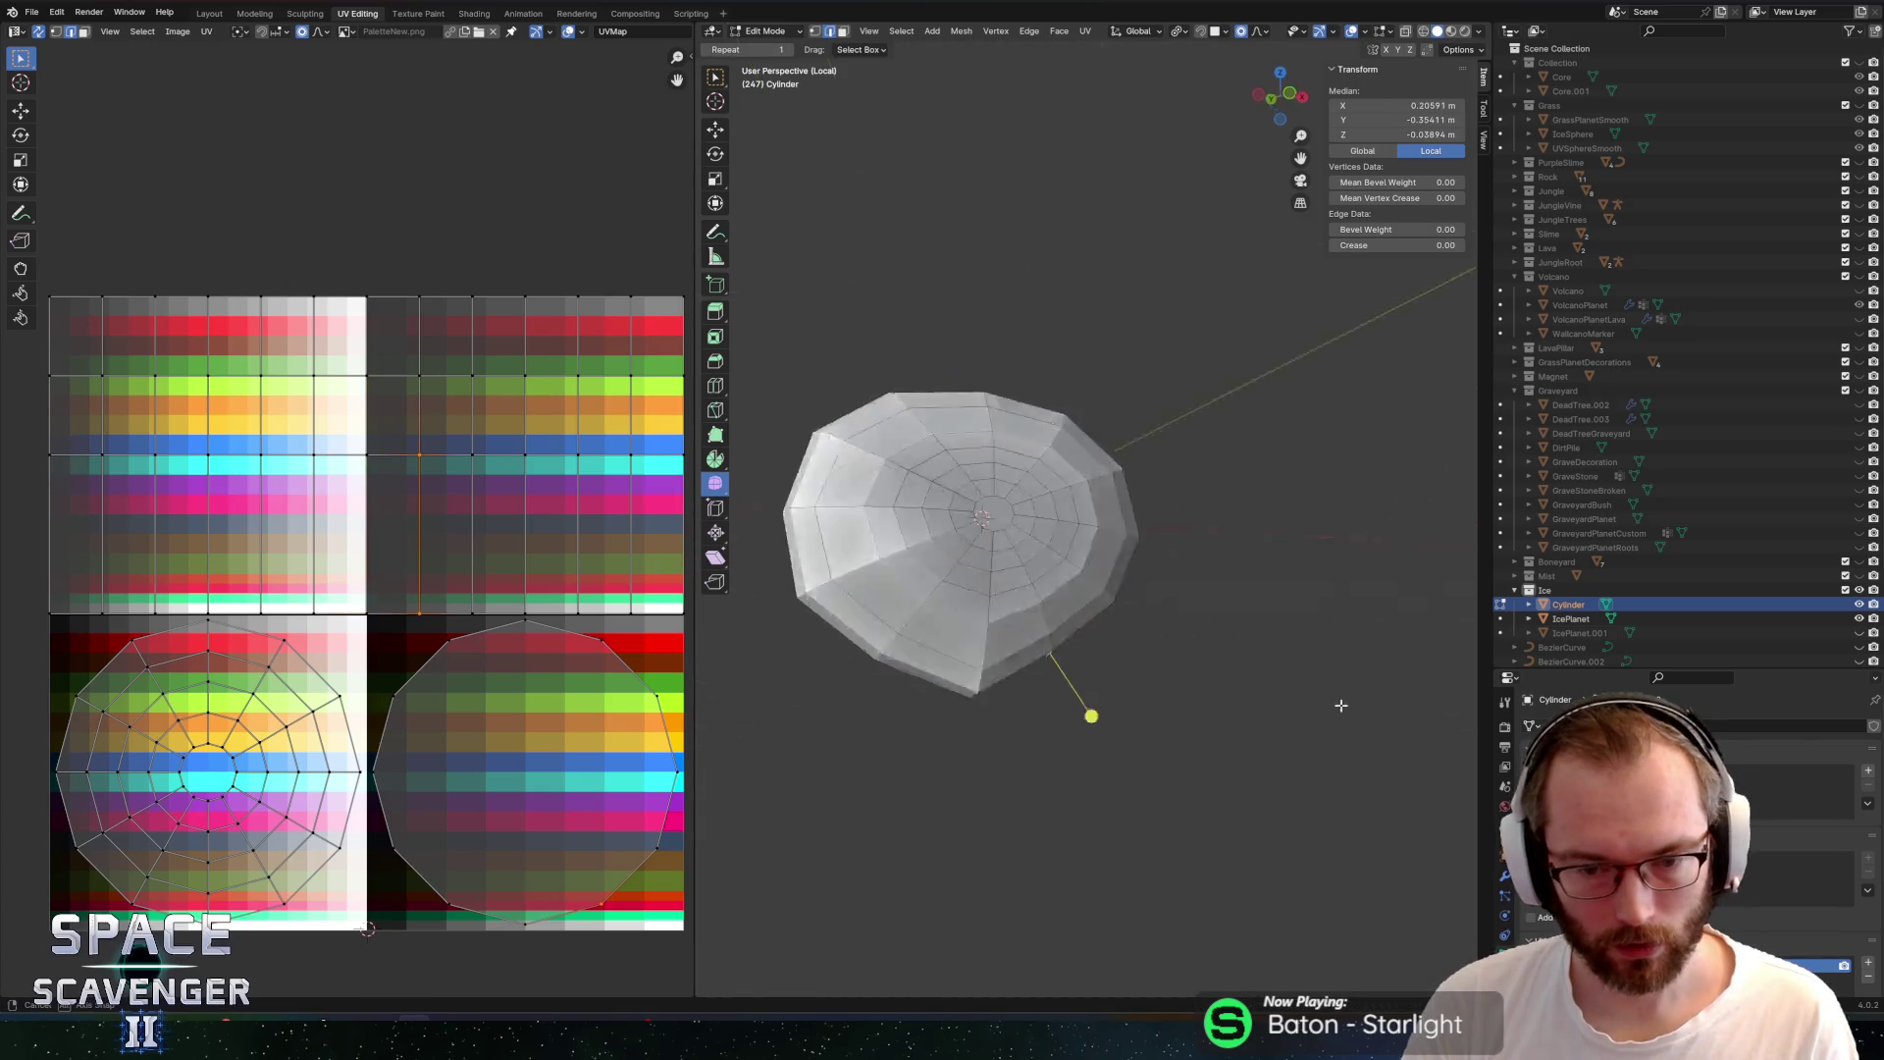
key(a)
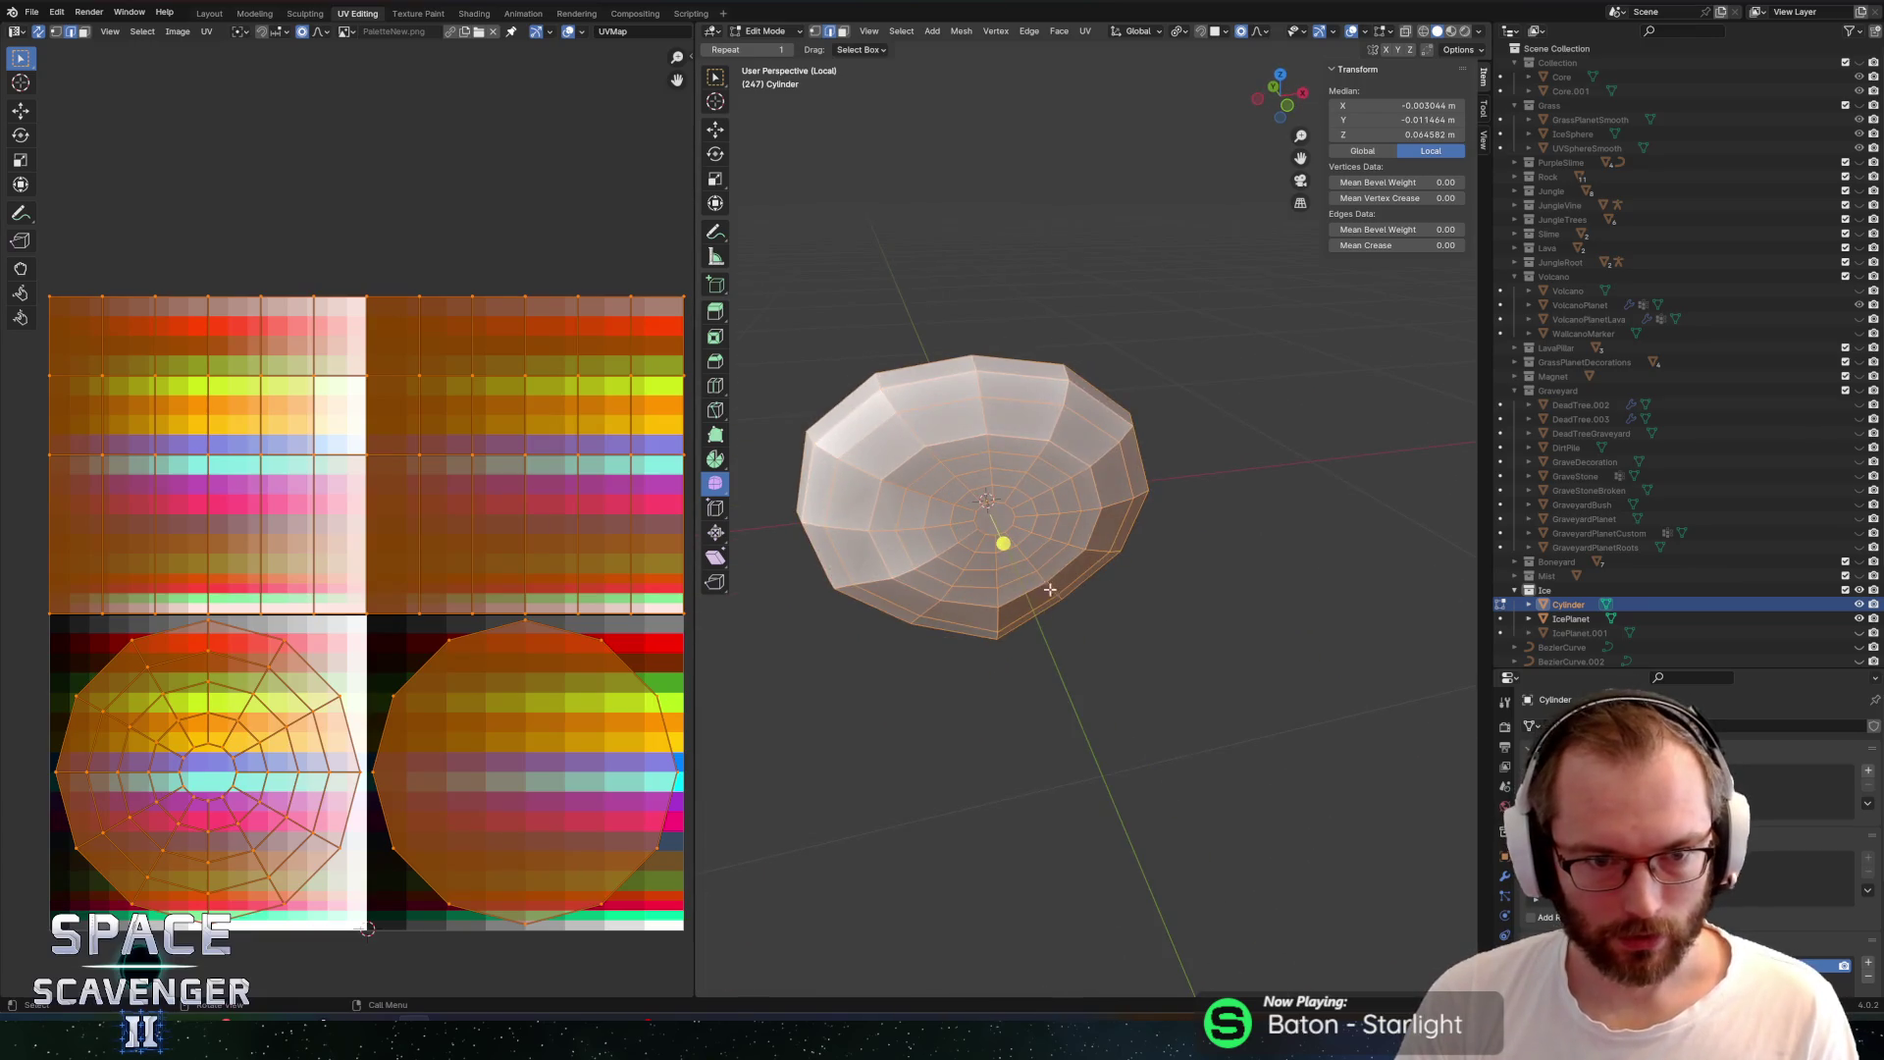
Inflate the cylinder mesh and flatten it to 0.672 along Y
mouse_move(999, 544)
mouse_down()
mouse_move(1190, 547)
mouse_move(889, 457)
mouse_move(869, 470)
mouse_move(863, 440)
mouse_move(1213, 532)
mouse_up()
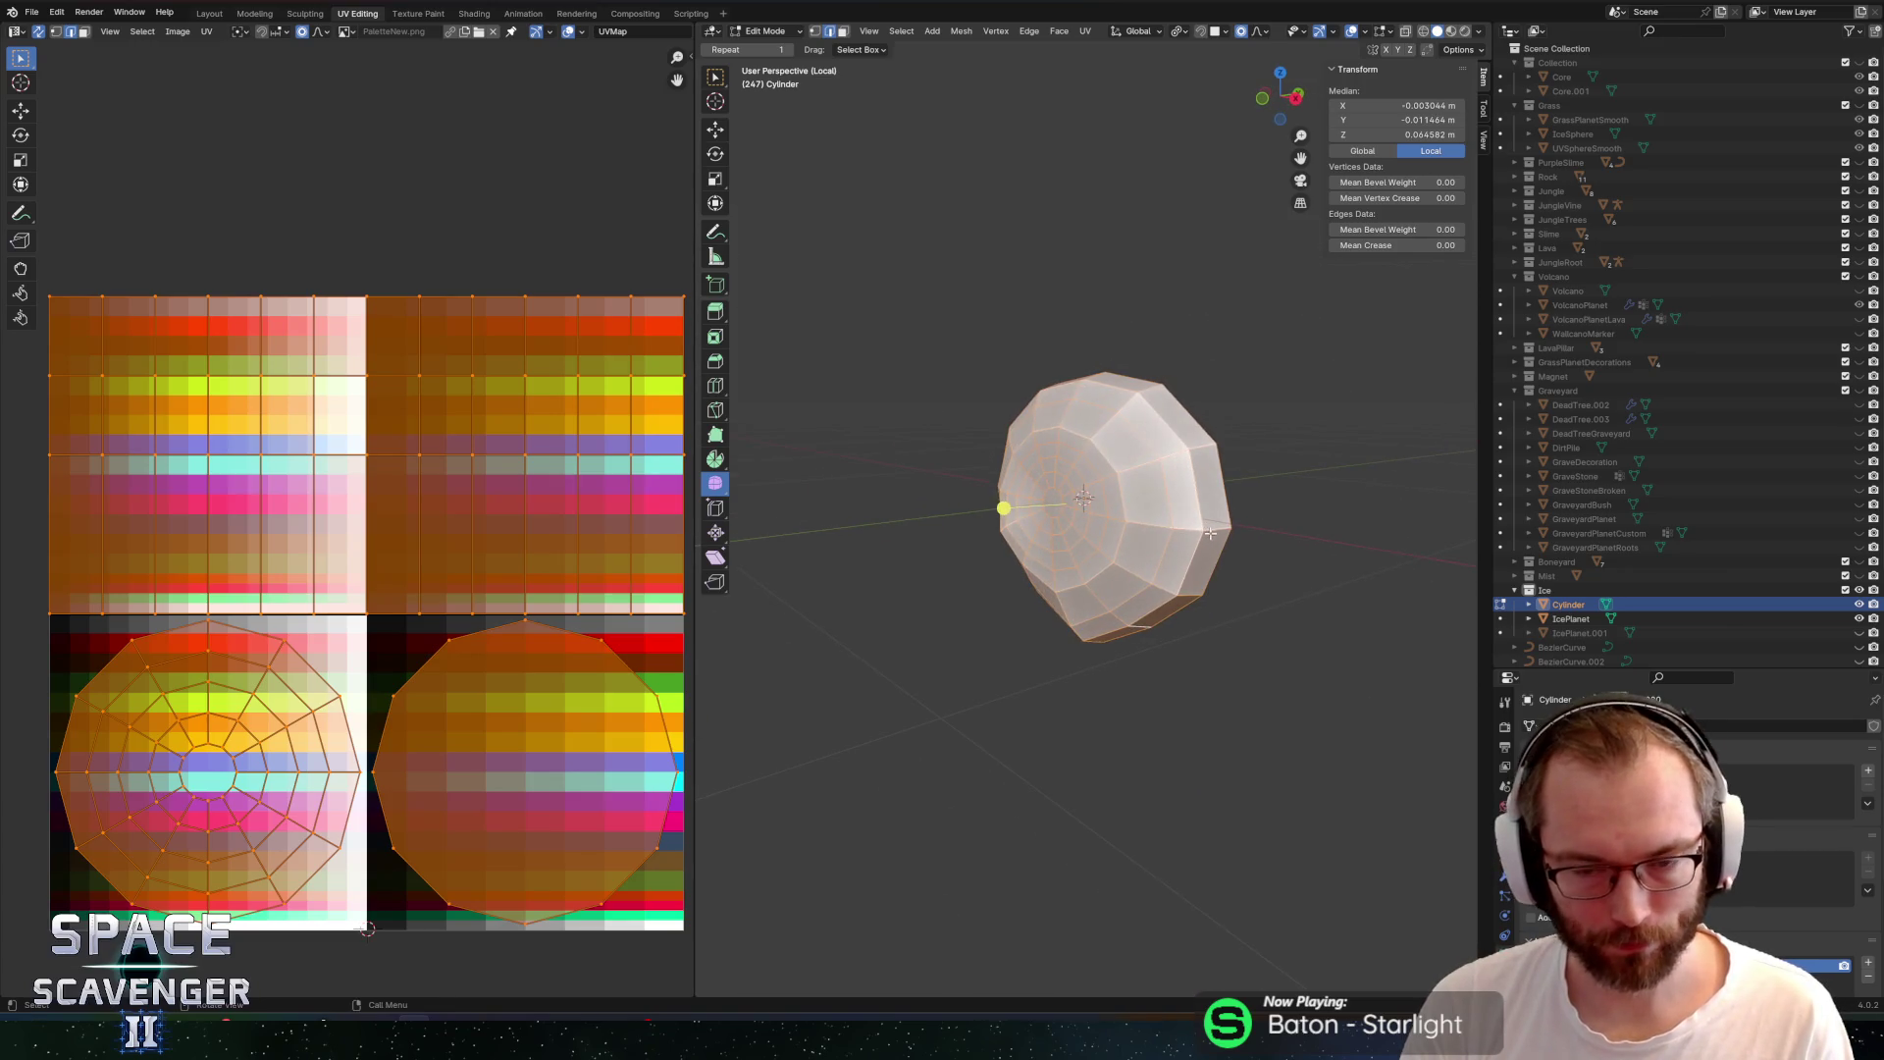
click(1077, 477)
mouse_move(1076, 477)
mouse_down()
mouse_move(1202, 453)
mouse_move(1178, 471)
mouse_move(1188, 488)
mouse_up()
key(a)
key(period)
click(1269, 500)
key(s)
key(y)
click(1262, 475)
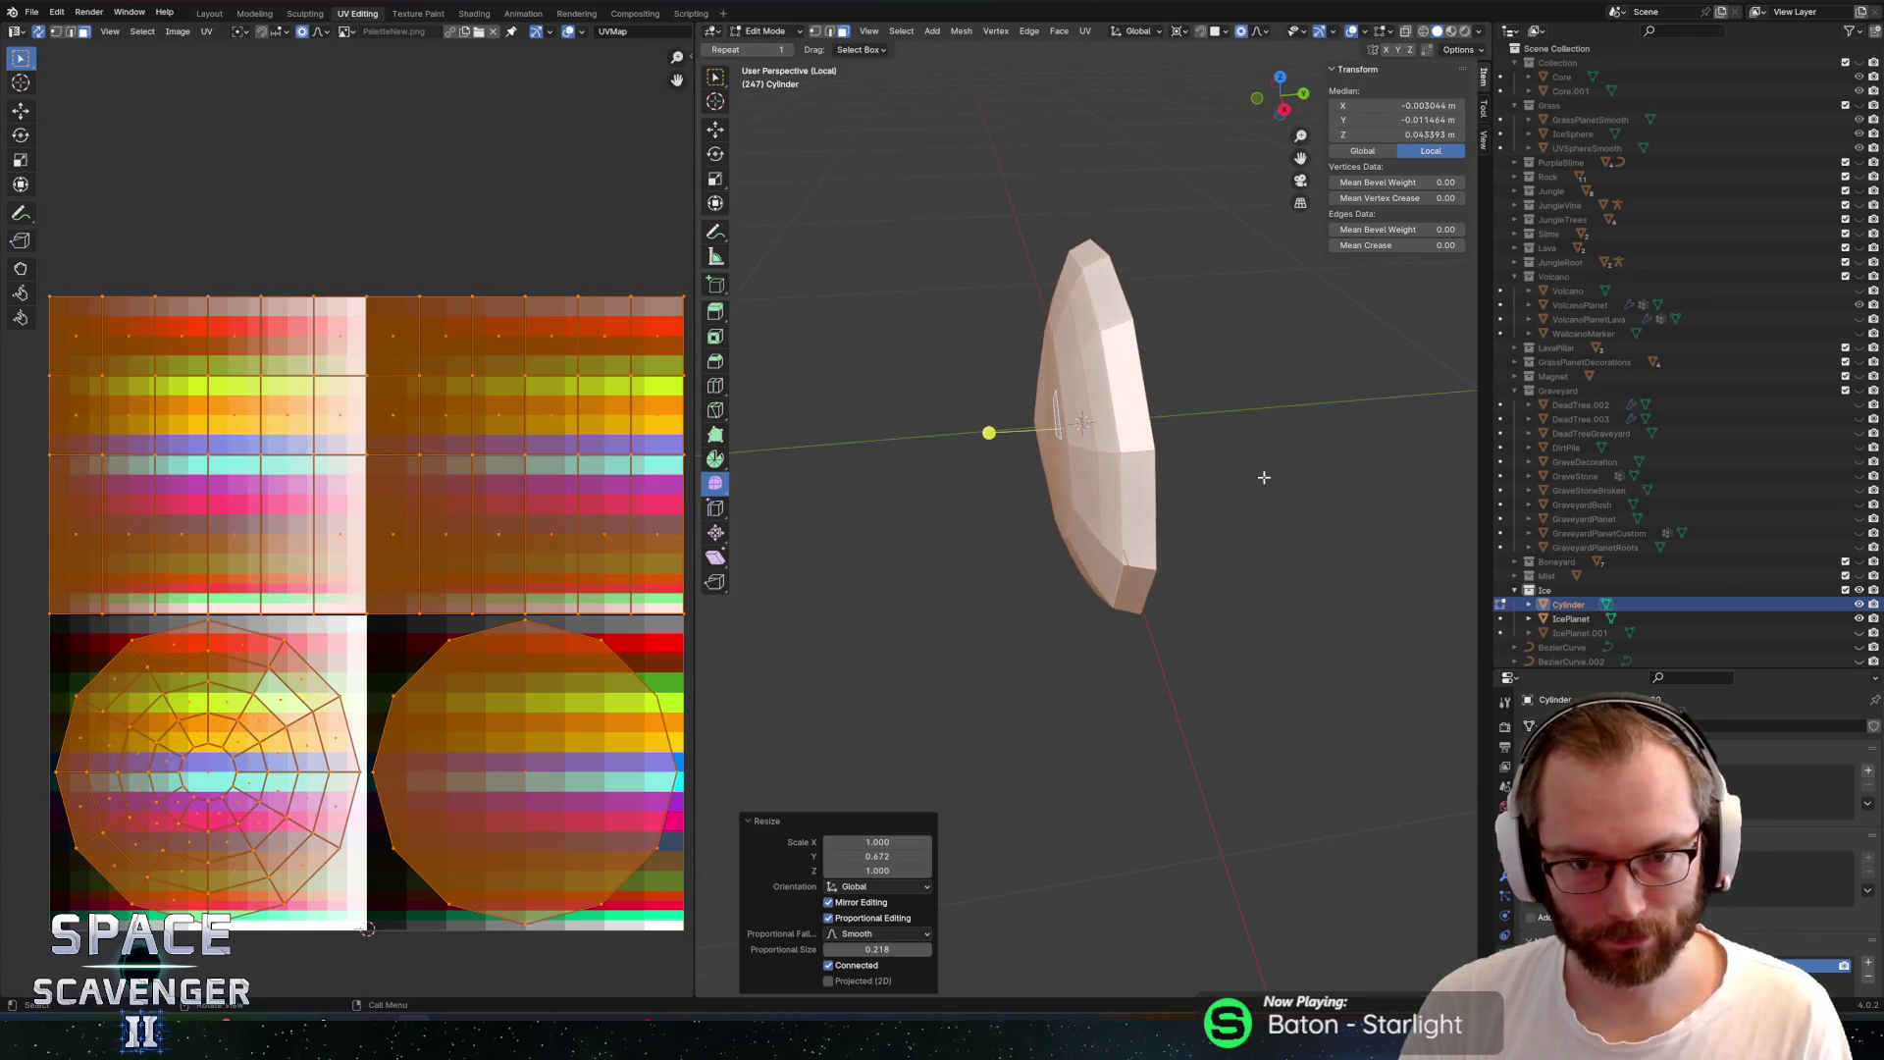
drag(1210, 455, 943, 451)
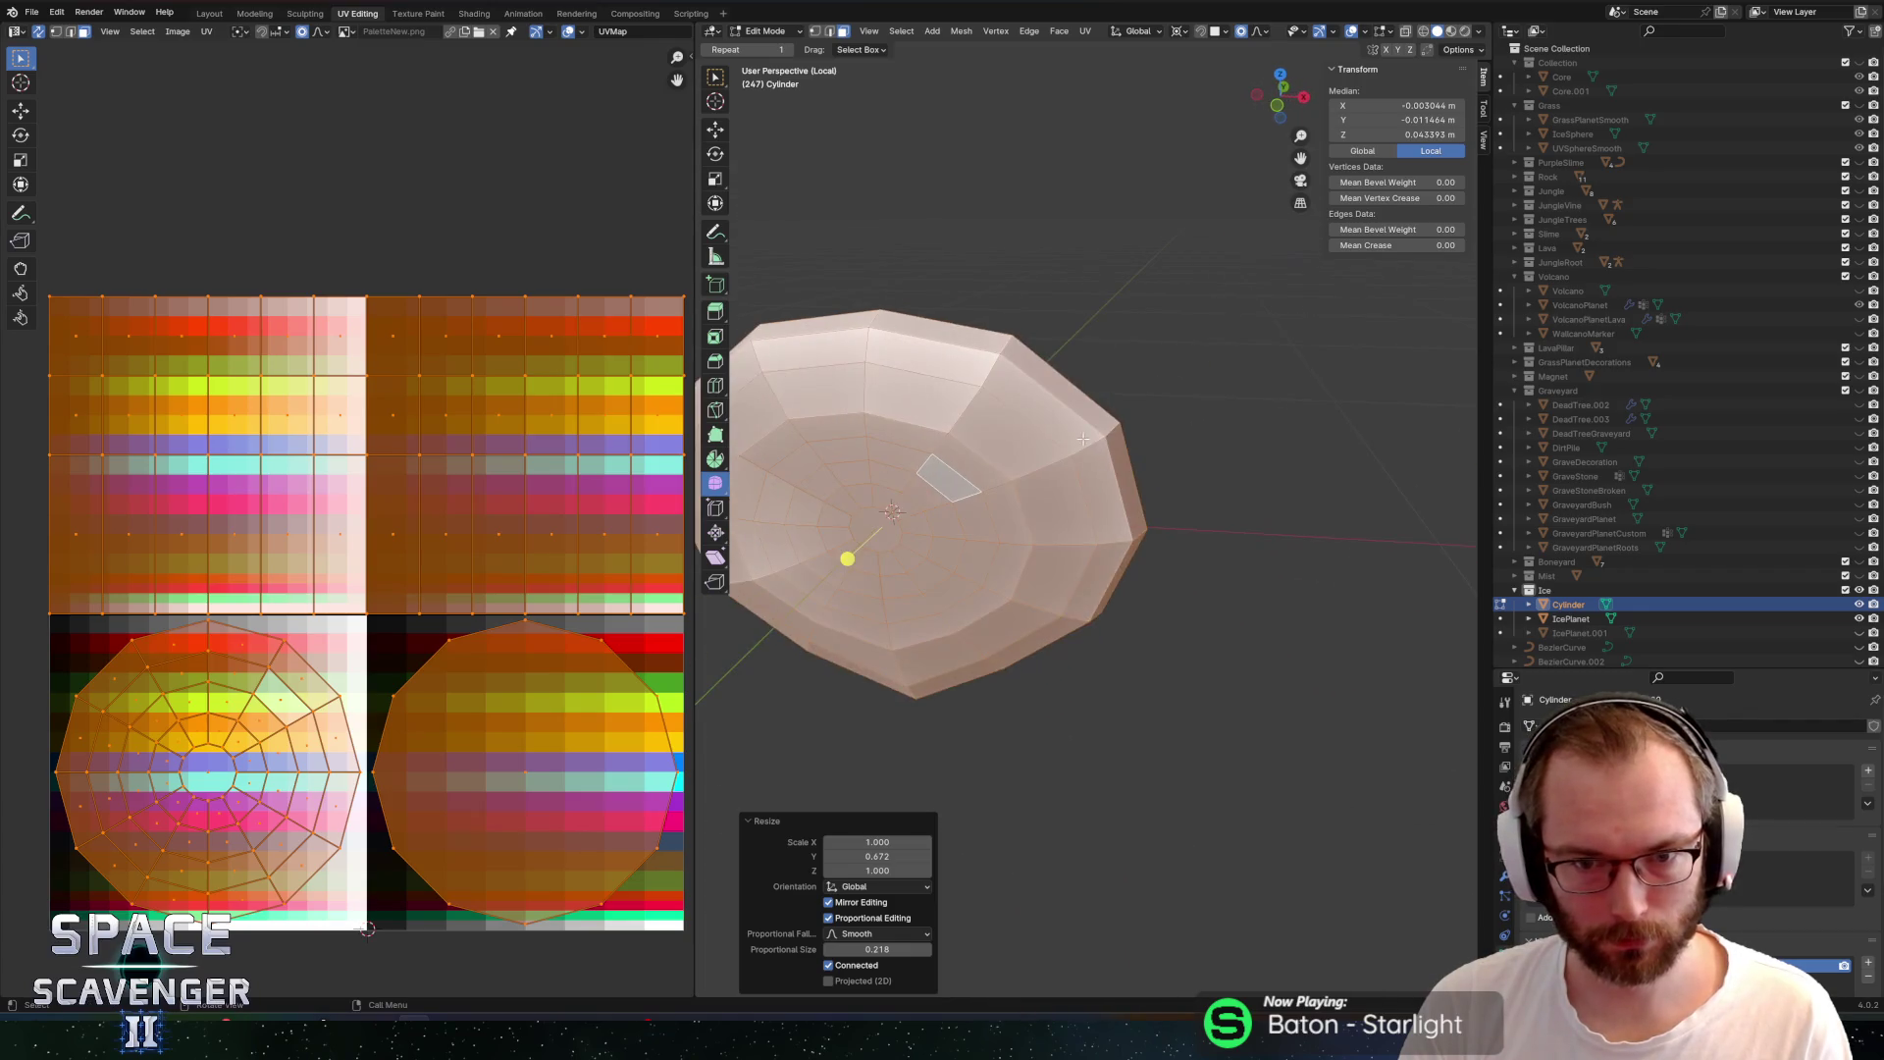
Randomize the vertices by 0.03 m and stretch the mesh slightly along Z
mouse_move(735, 478)
mouse_down()
mouse_move(784, 516)
mouse_move(933, 557)
mouse_move(1015, 556)
mouse_up()
right_click(1015, 557)
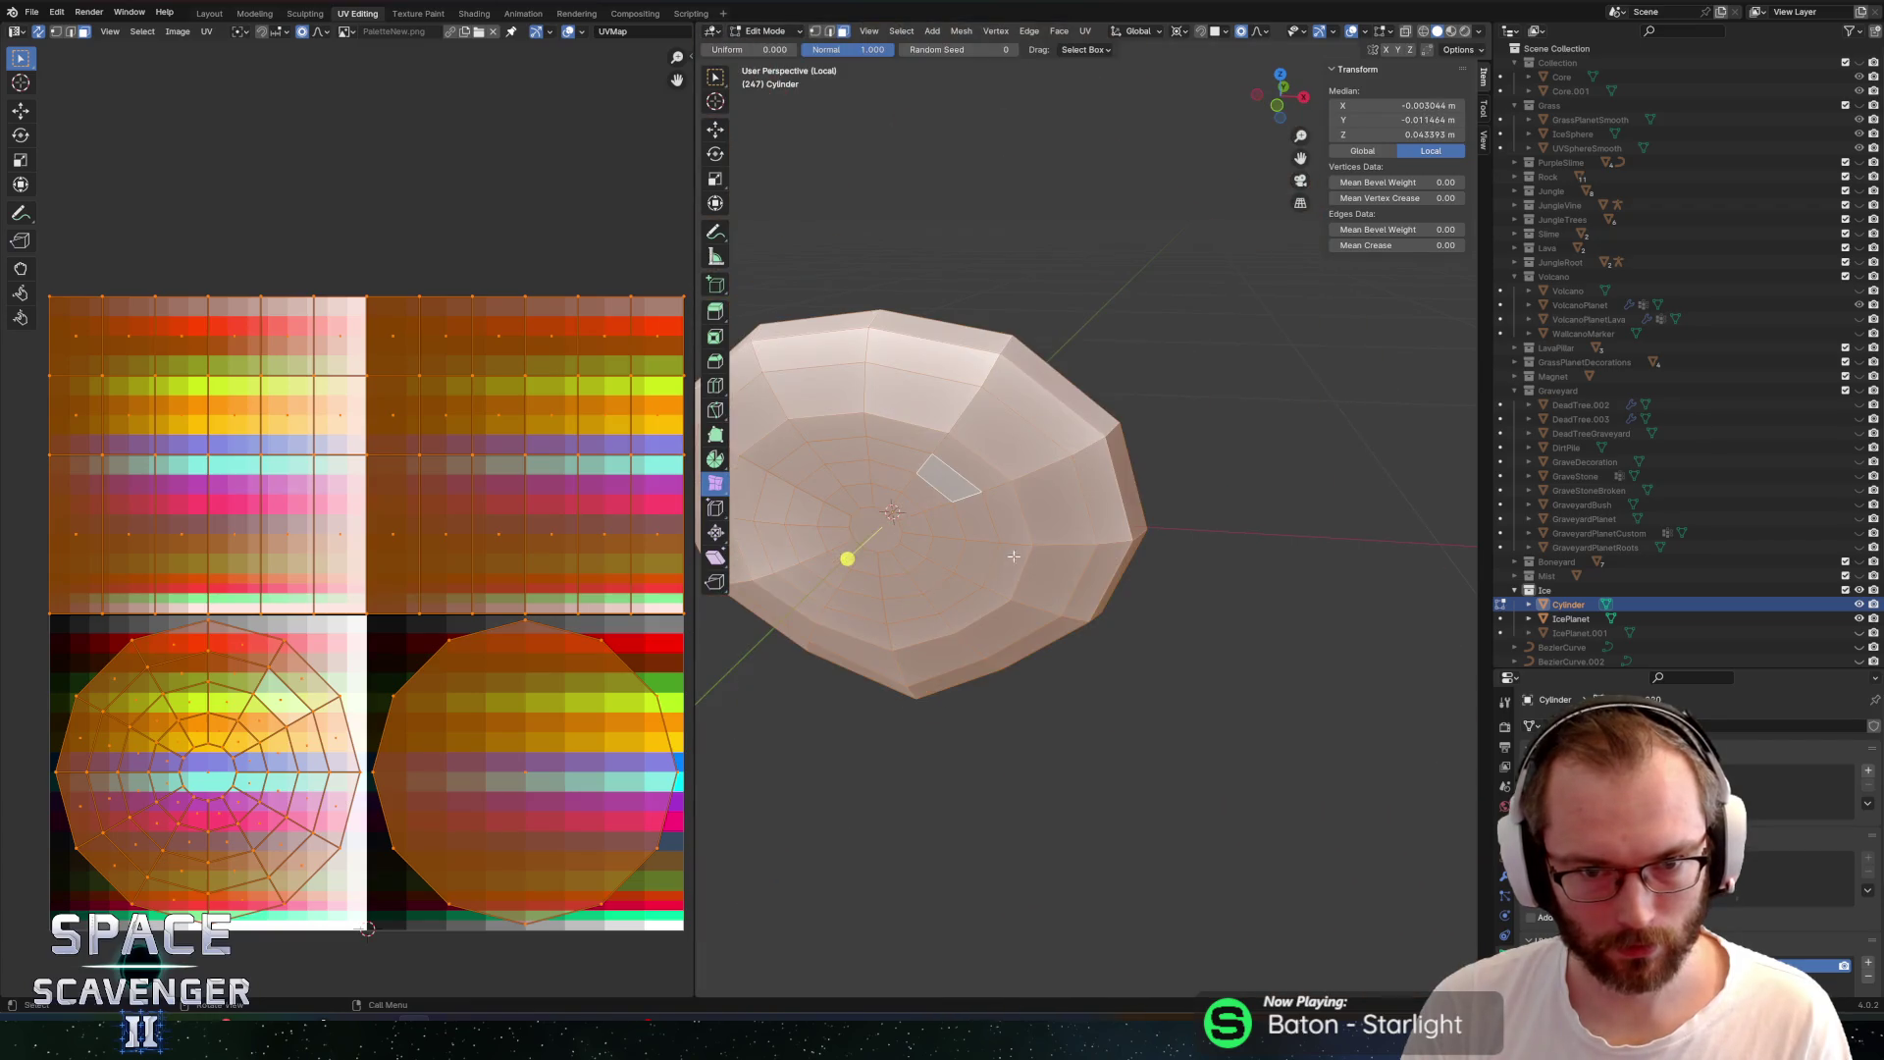
mouse_move(853, 558)
mouse_down()
mouse_move(884, 560)
mouse_move(848, 559)
mouse_up()
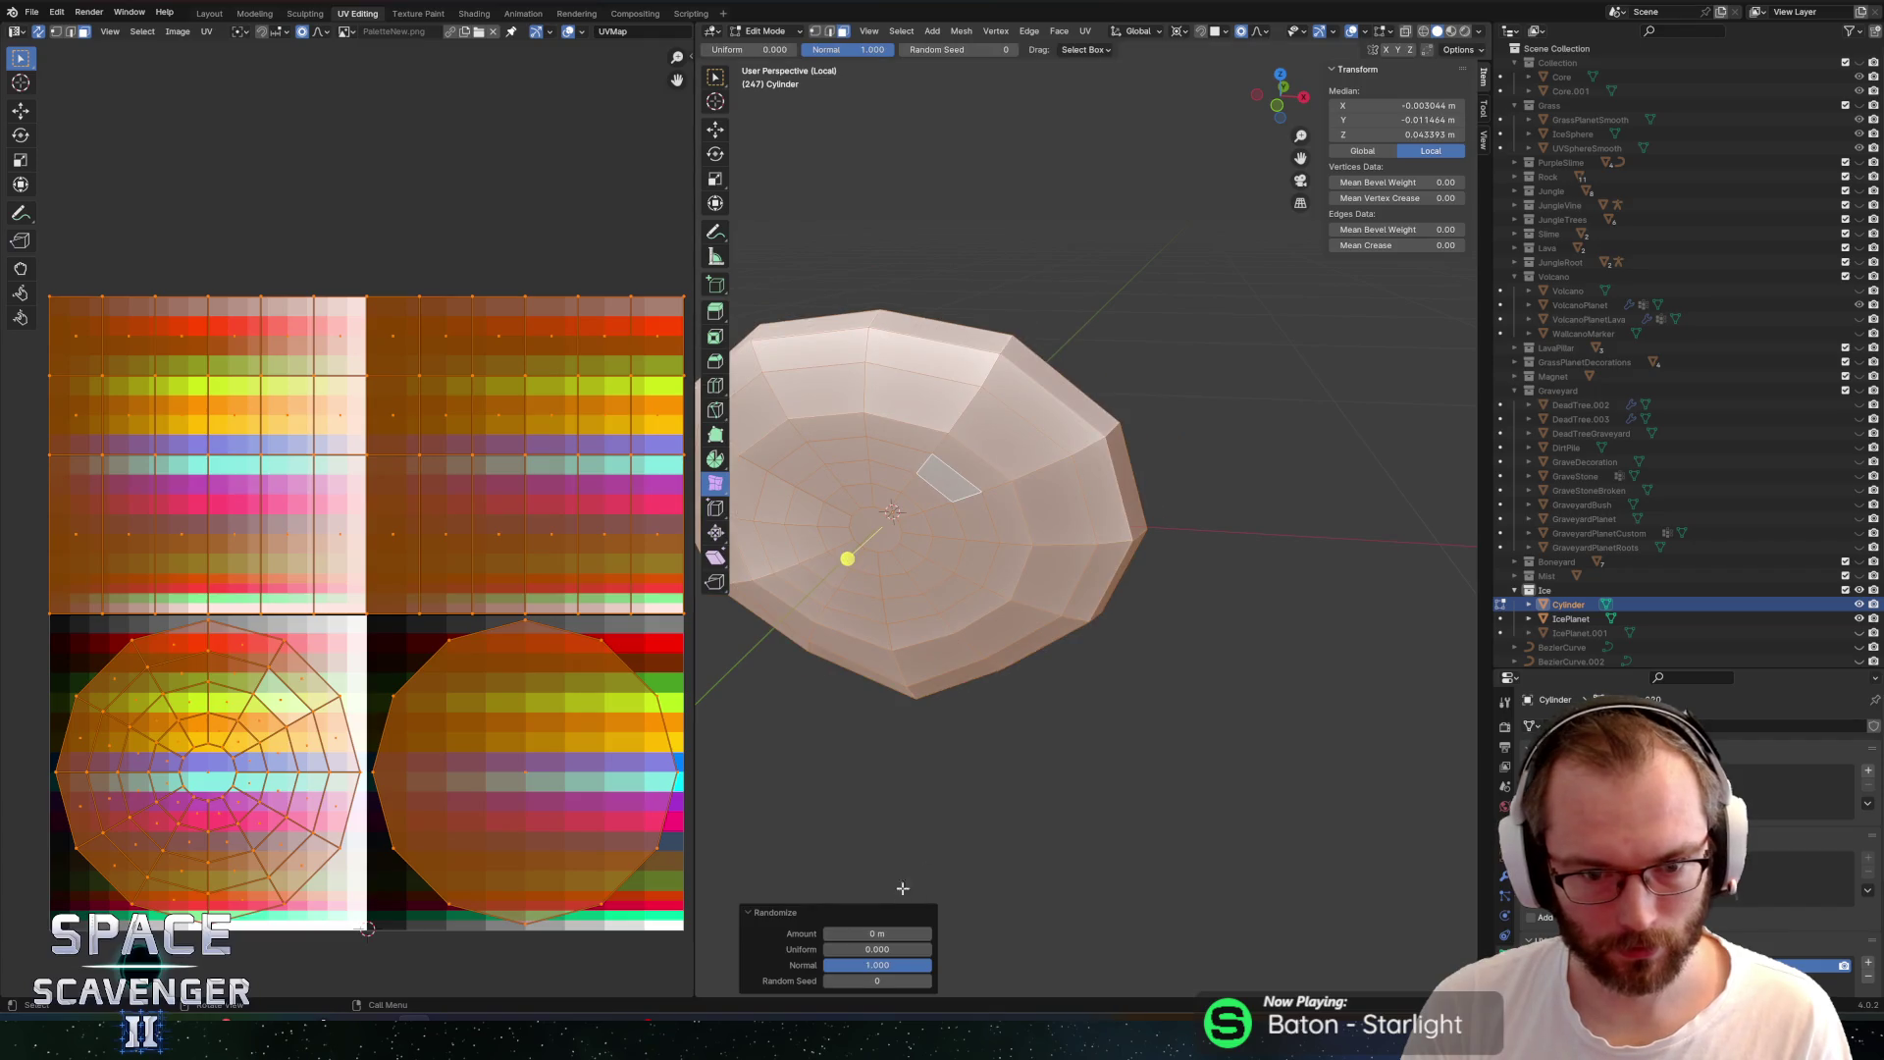
drag(873, 936, 891, 935)
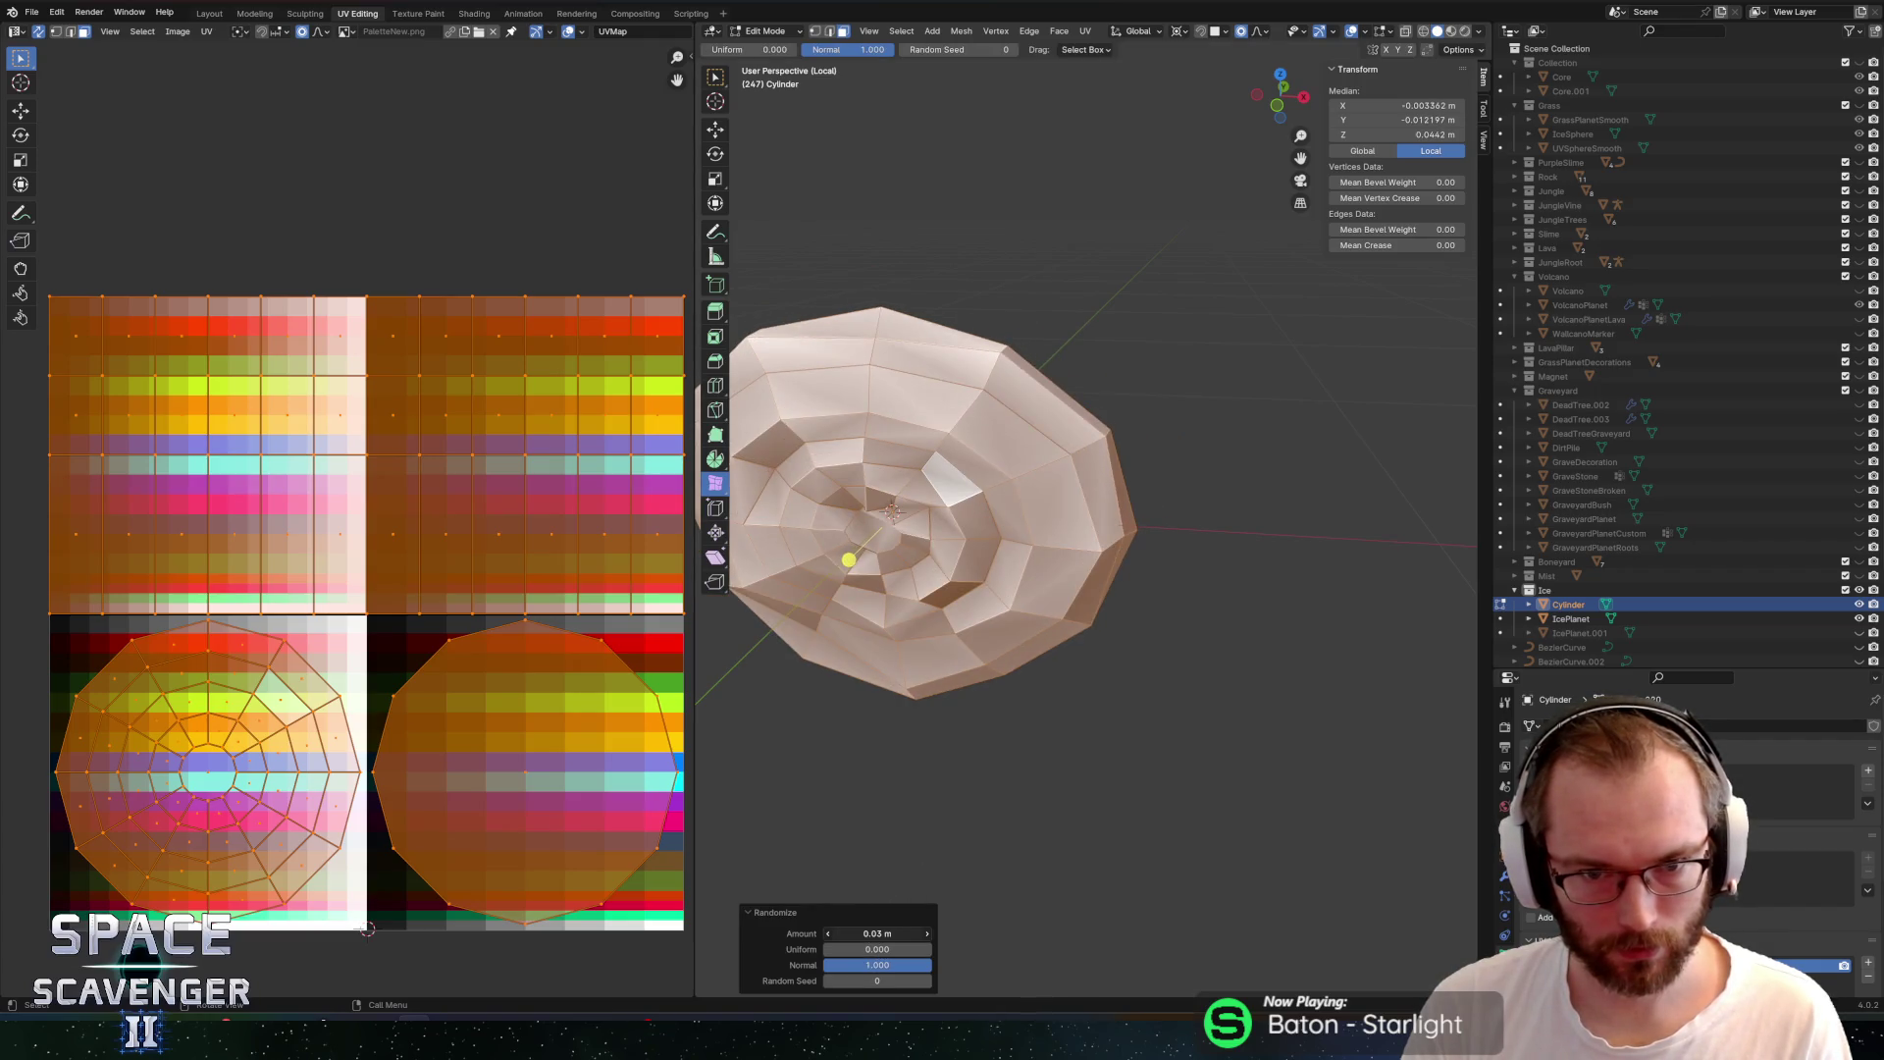
click(1039, 739)
scroll(1138, 626, down, 3)
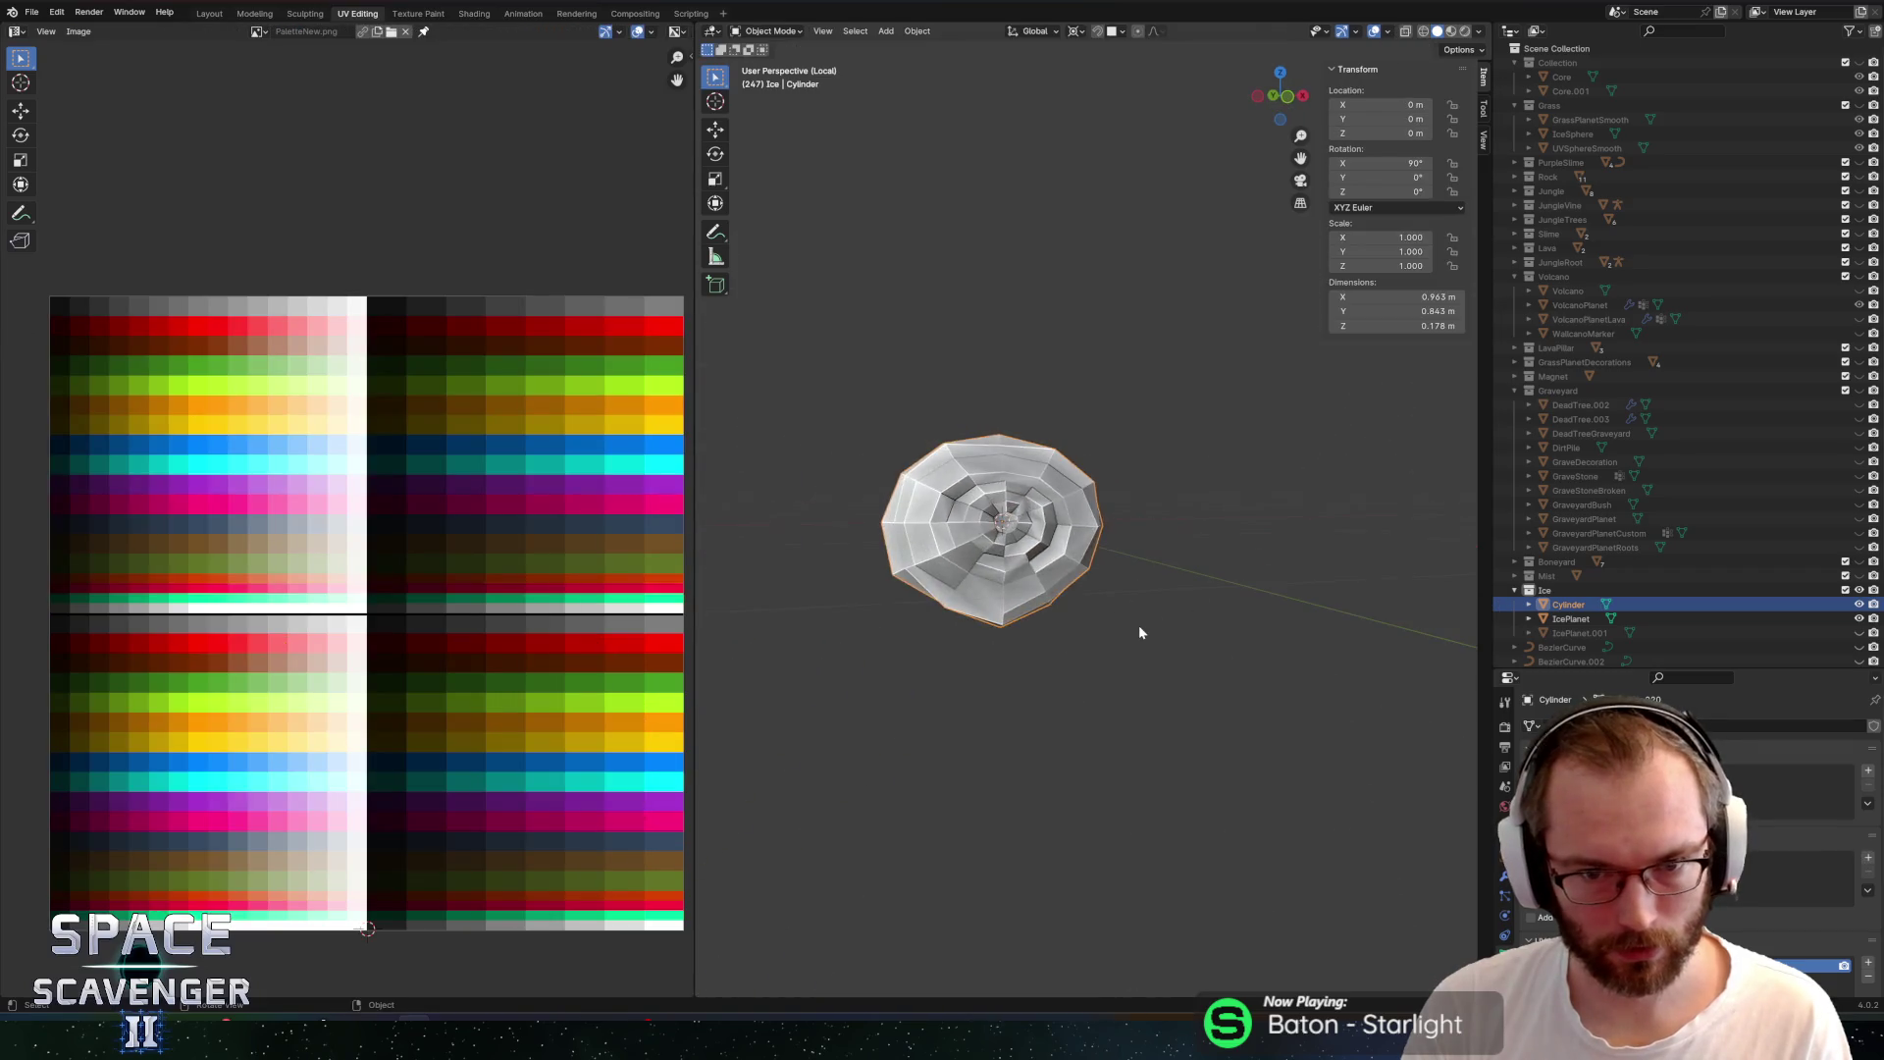
key(a)
key(s)
key(z)
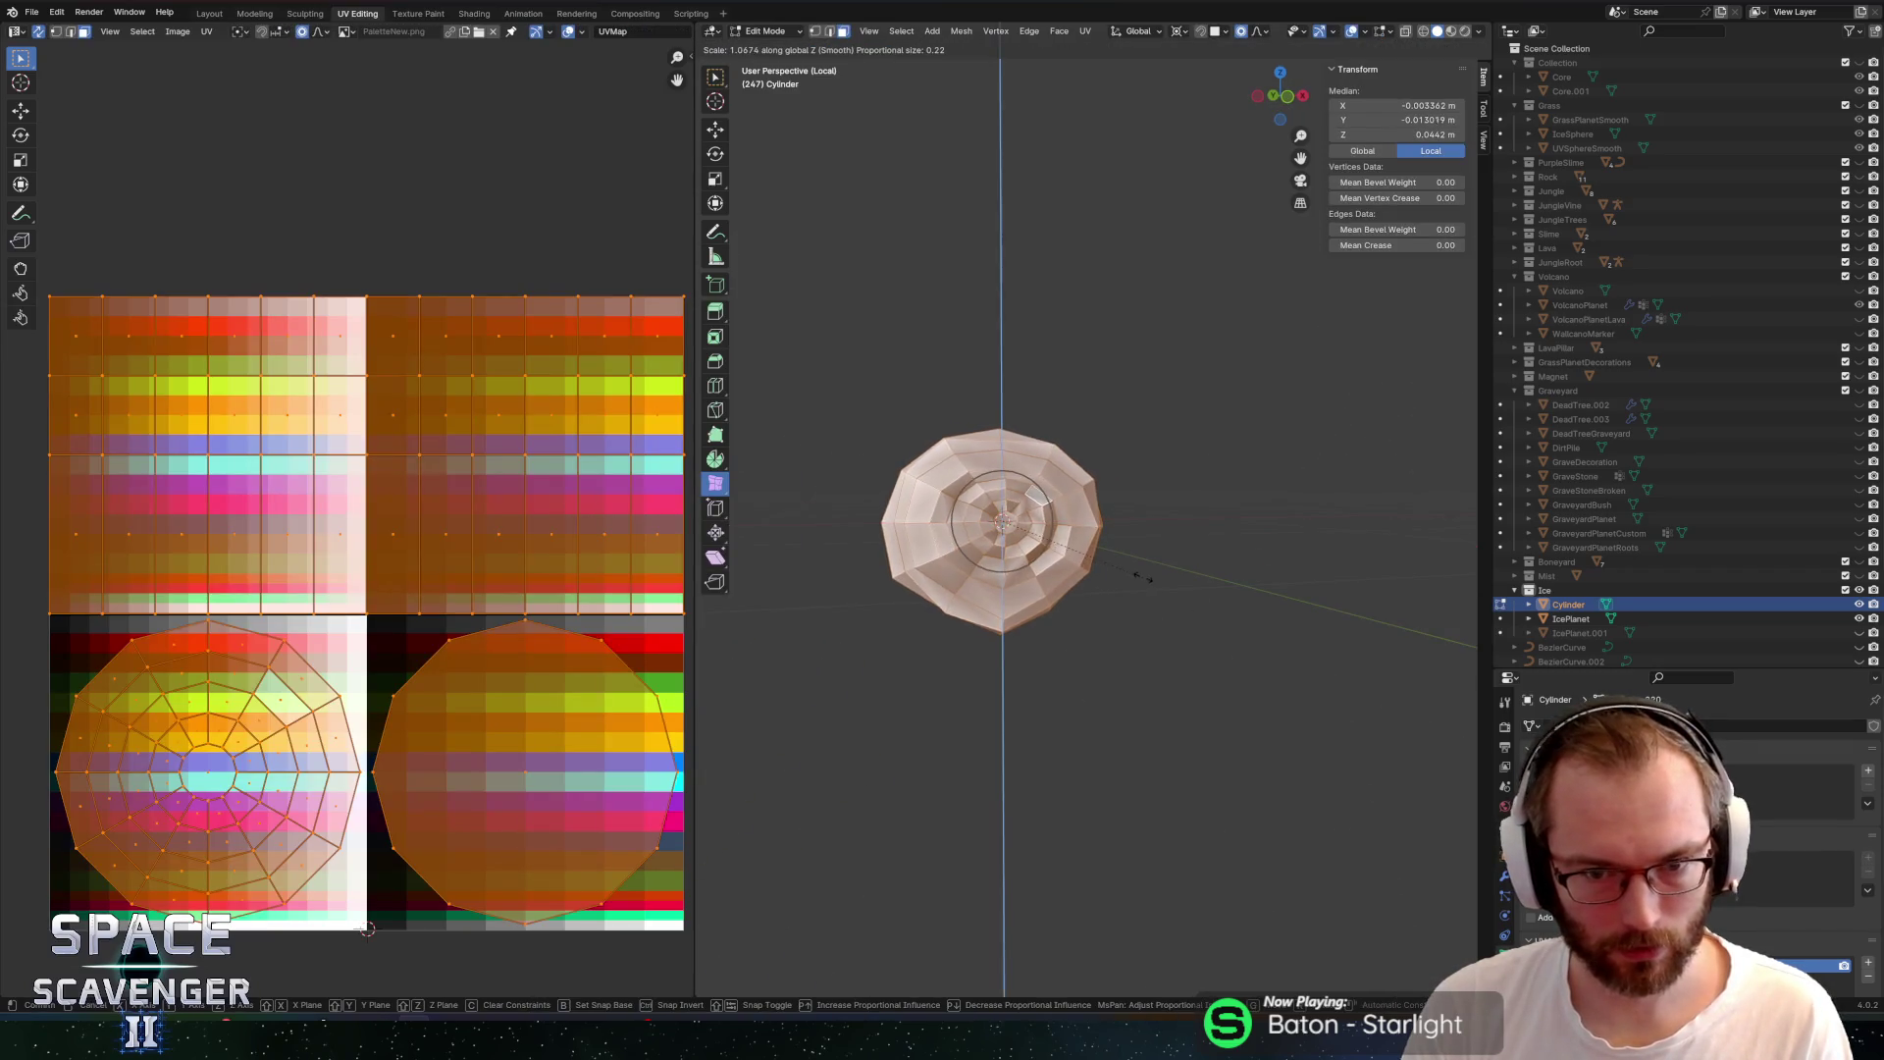
click(1127, 579)
Extrude and scale the end-cap face, then shift the mesh 0.0816 m along Y
click(1122, 531)
key(e)
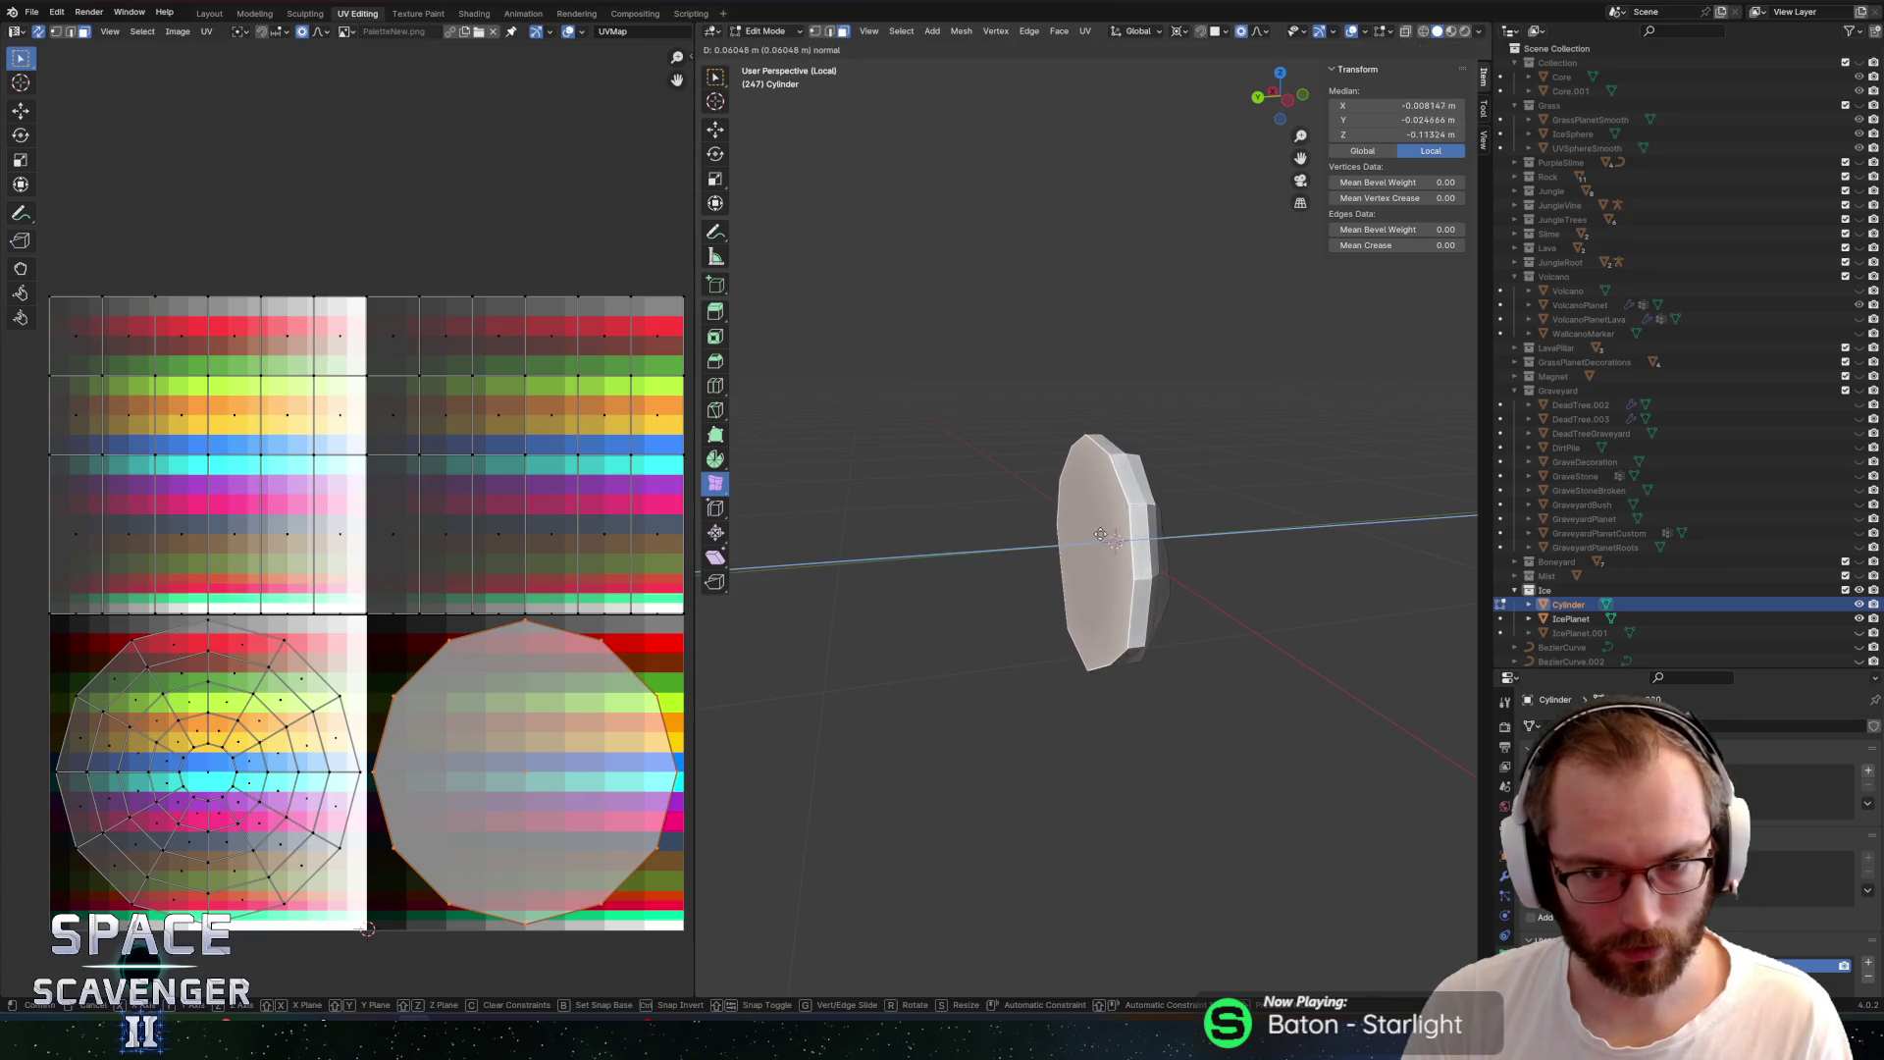
click(1285, 540)
key(s)
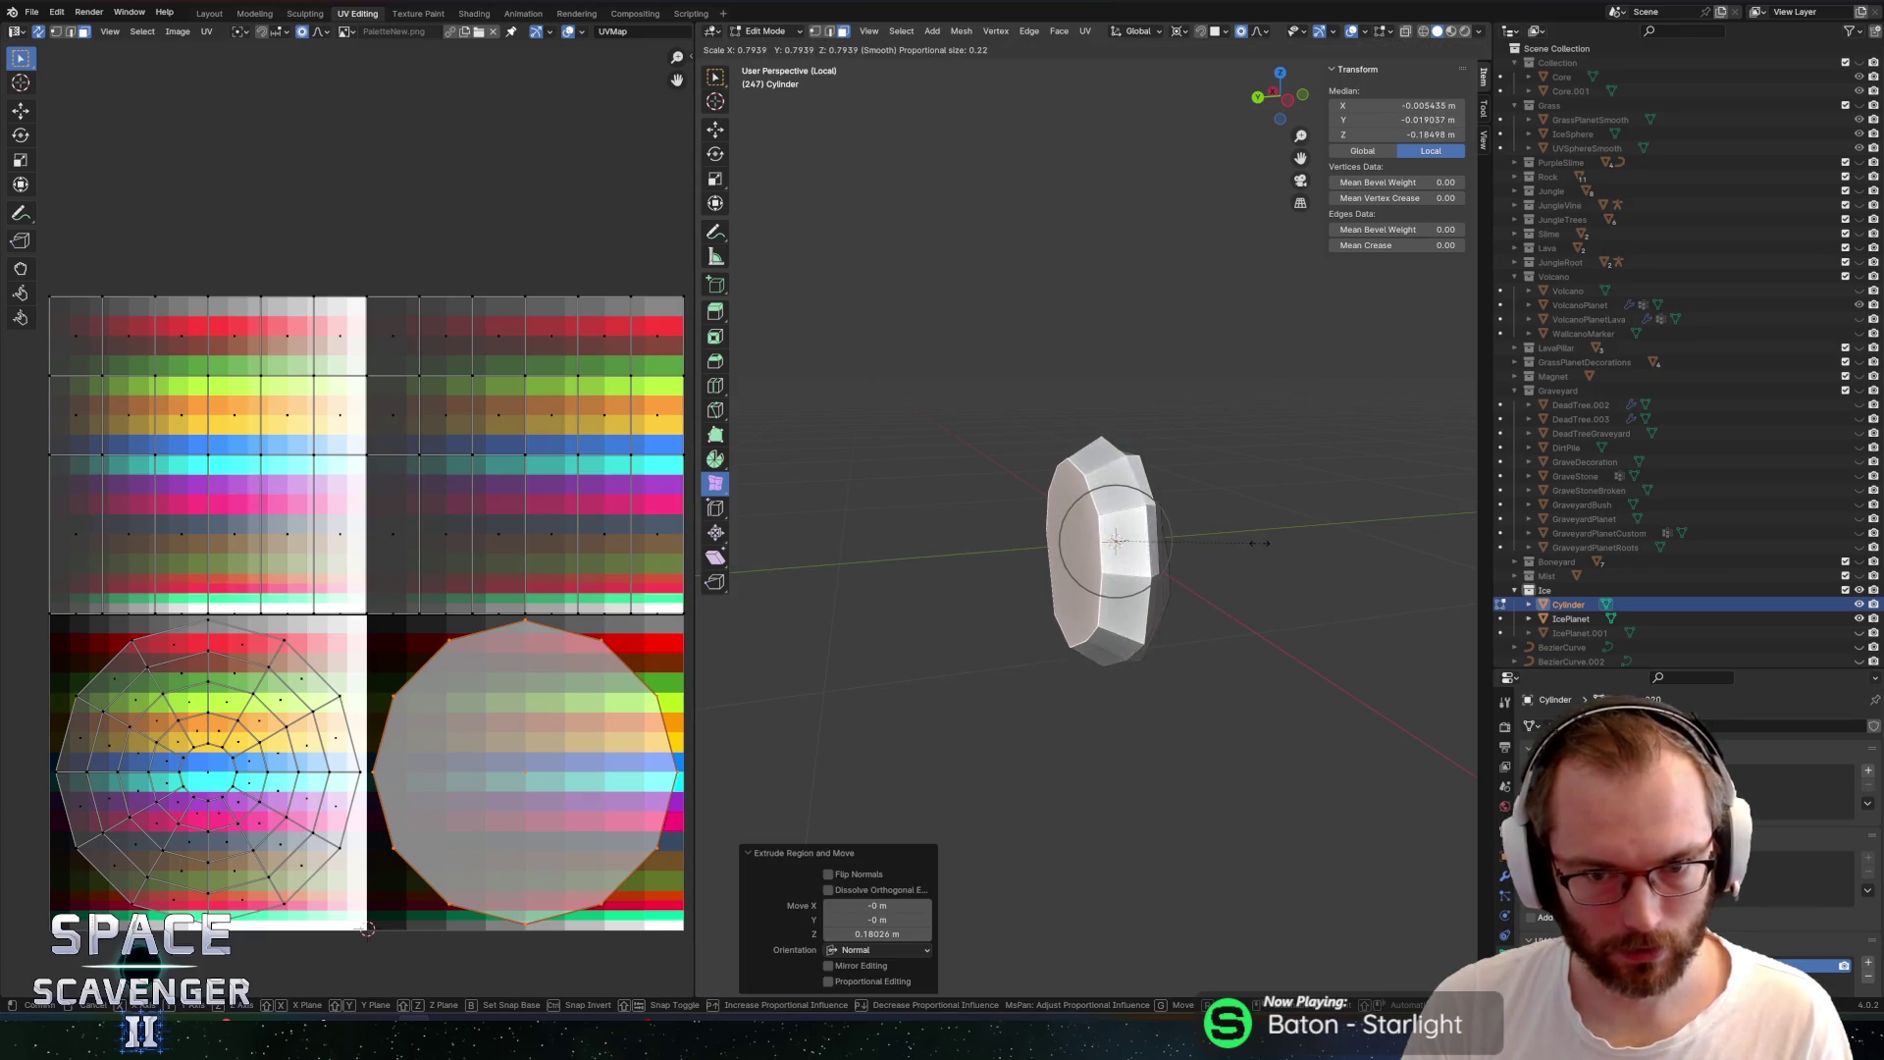
click(1259, 543)
key(period)
click(1152, 563)
key(g)
key(y)
click(1334, 543)
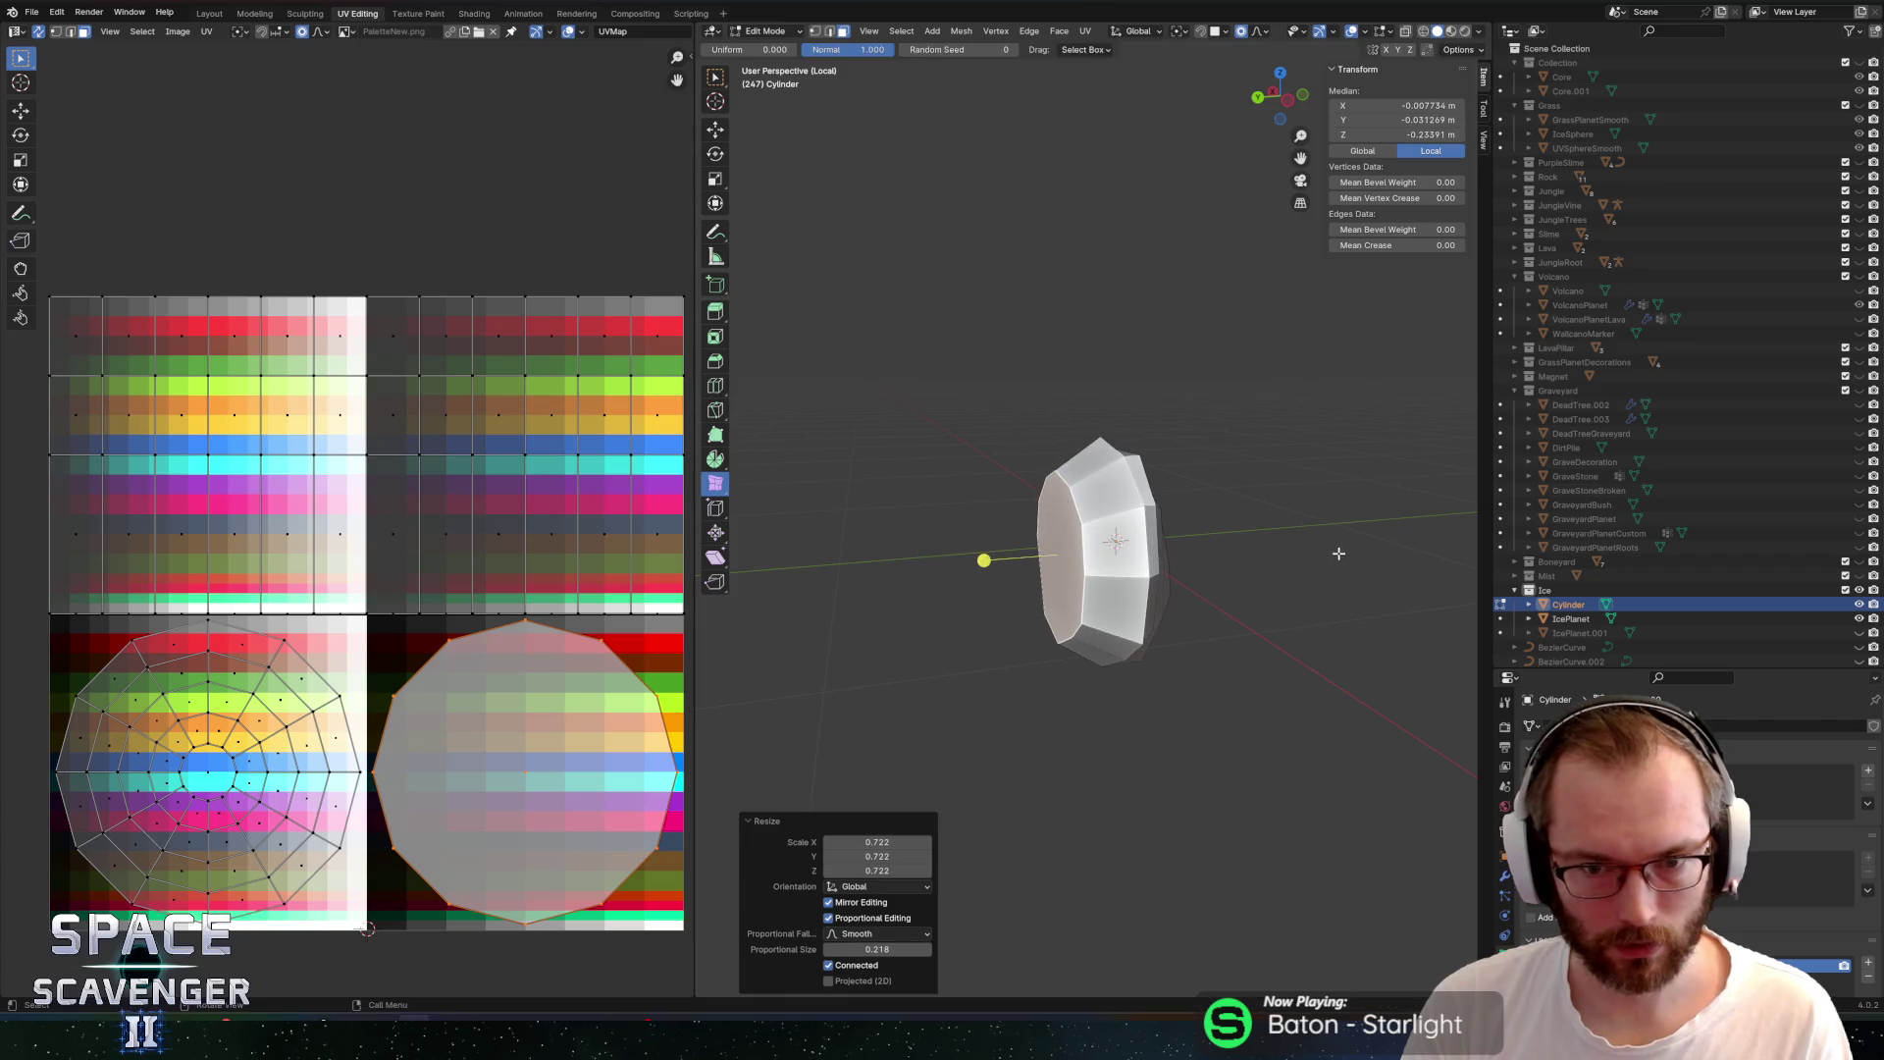
Round the whole mesh with To Sphere
key(a)
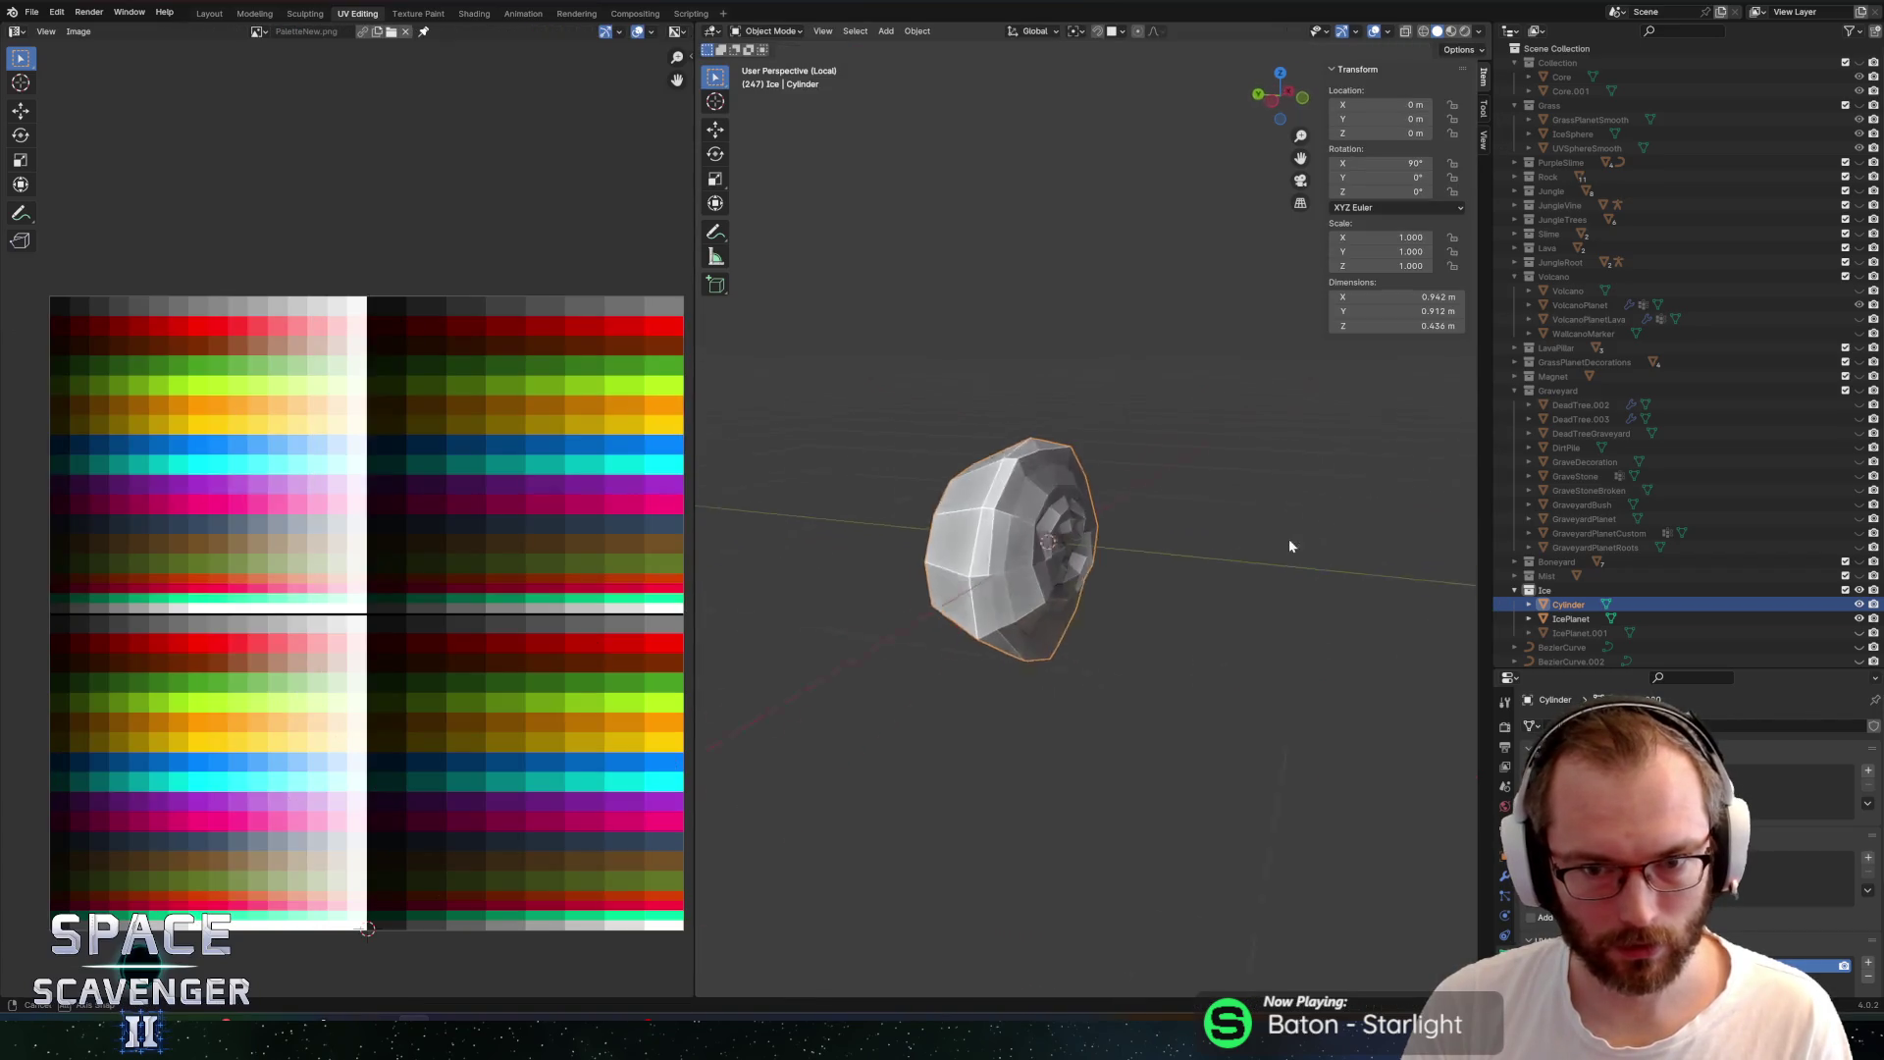
key(alt+a)
key(a)
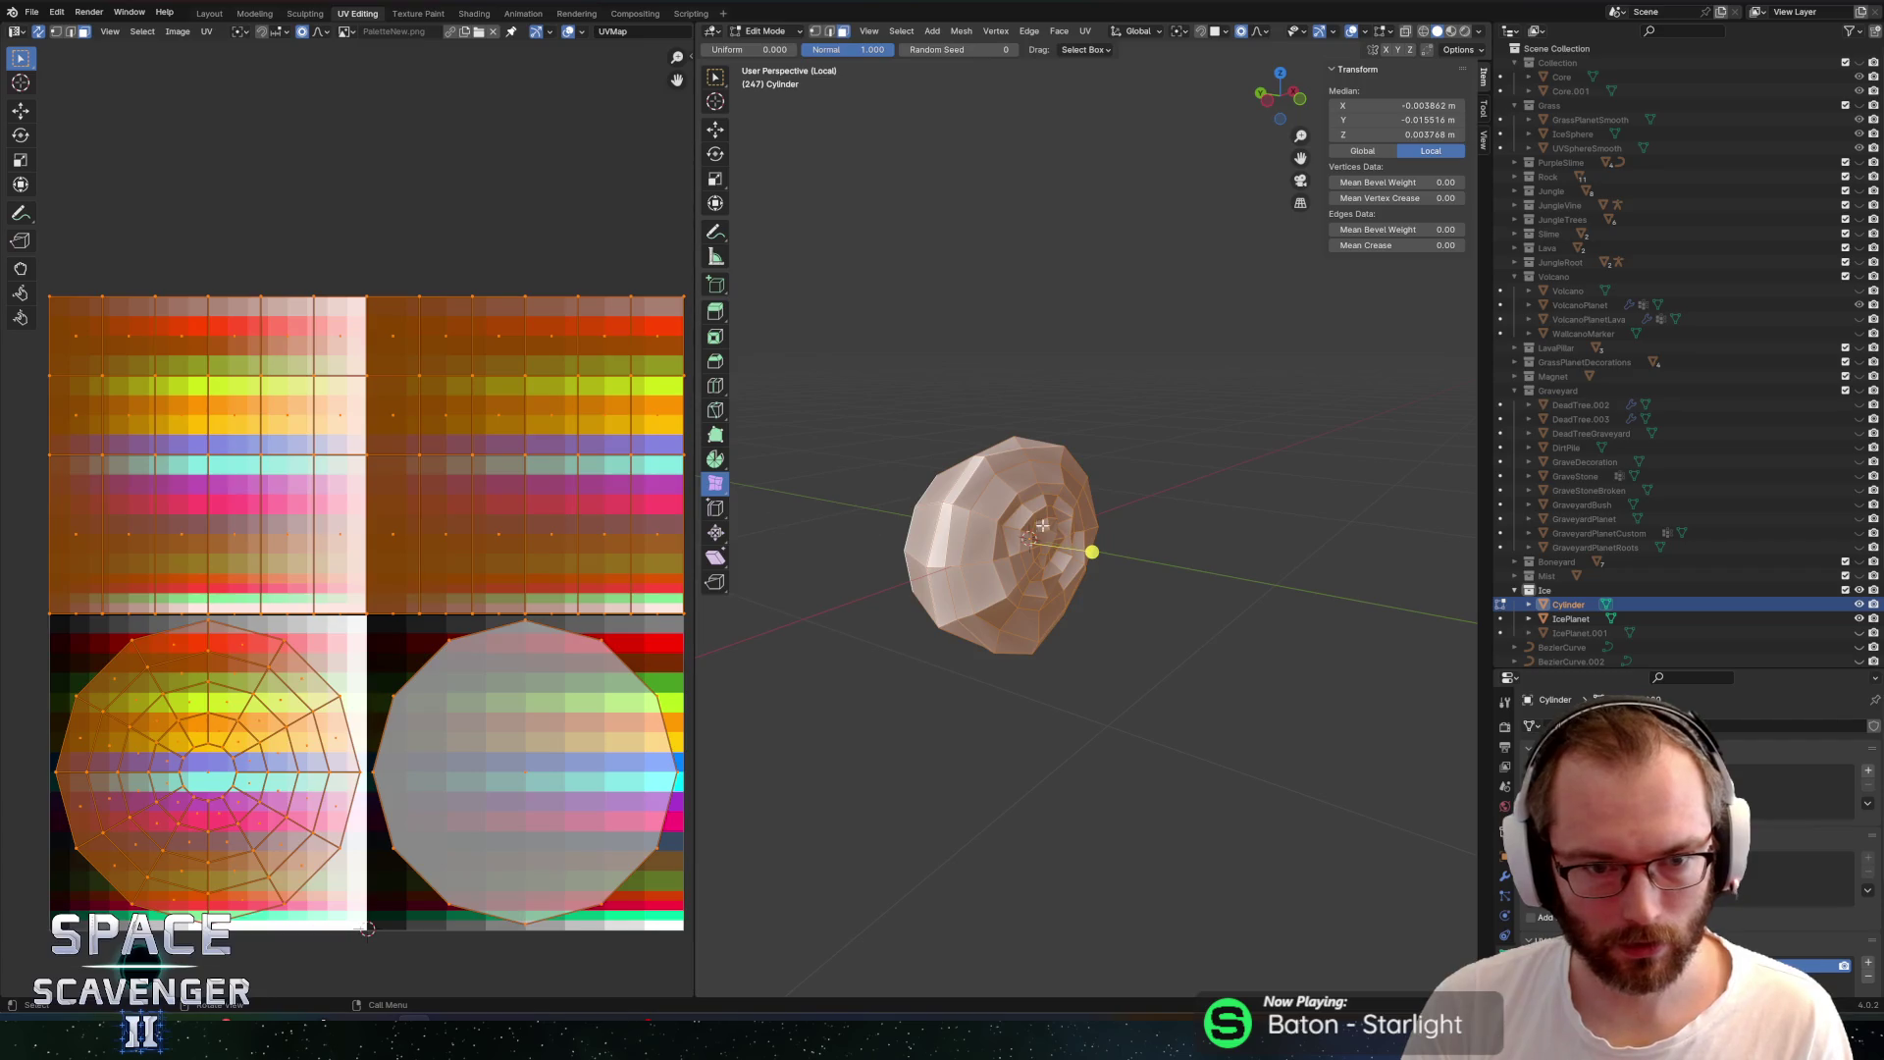
drag(710, 483, 776, 517)
drag(1093, 550, 1241, 556)
click(1241, 556)
Apply Shade Smooth to the cylinder object
key(Tab)
right_click(1224, 508)
click(1224, 508)
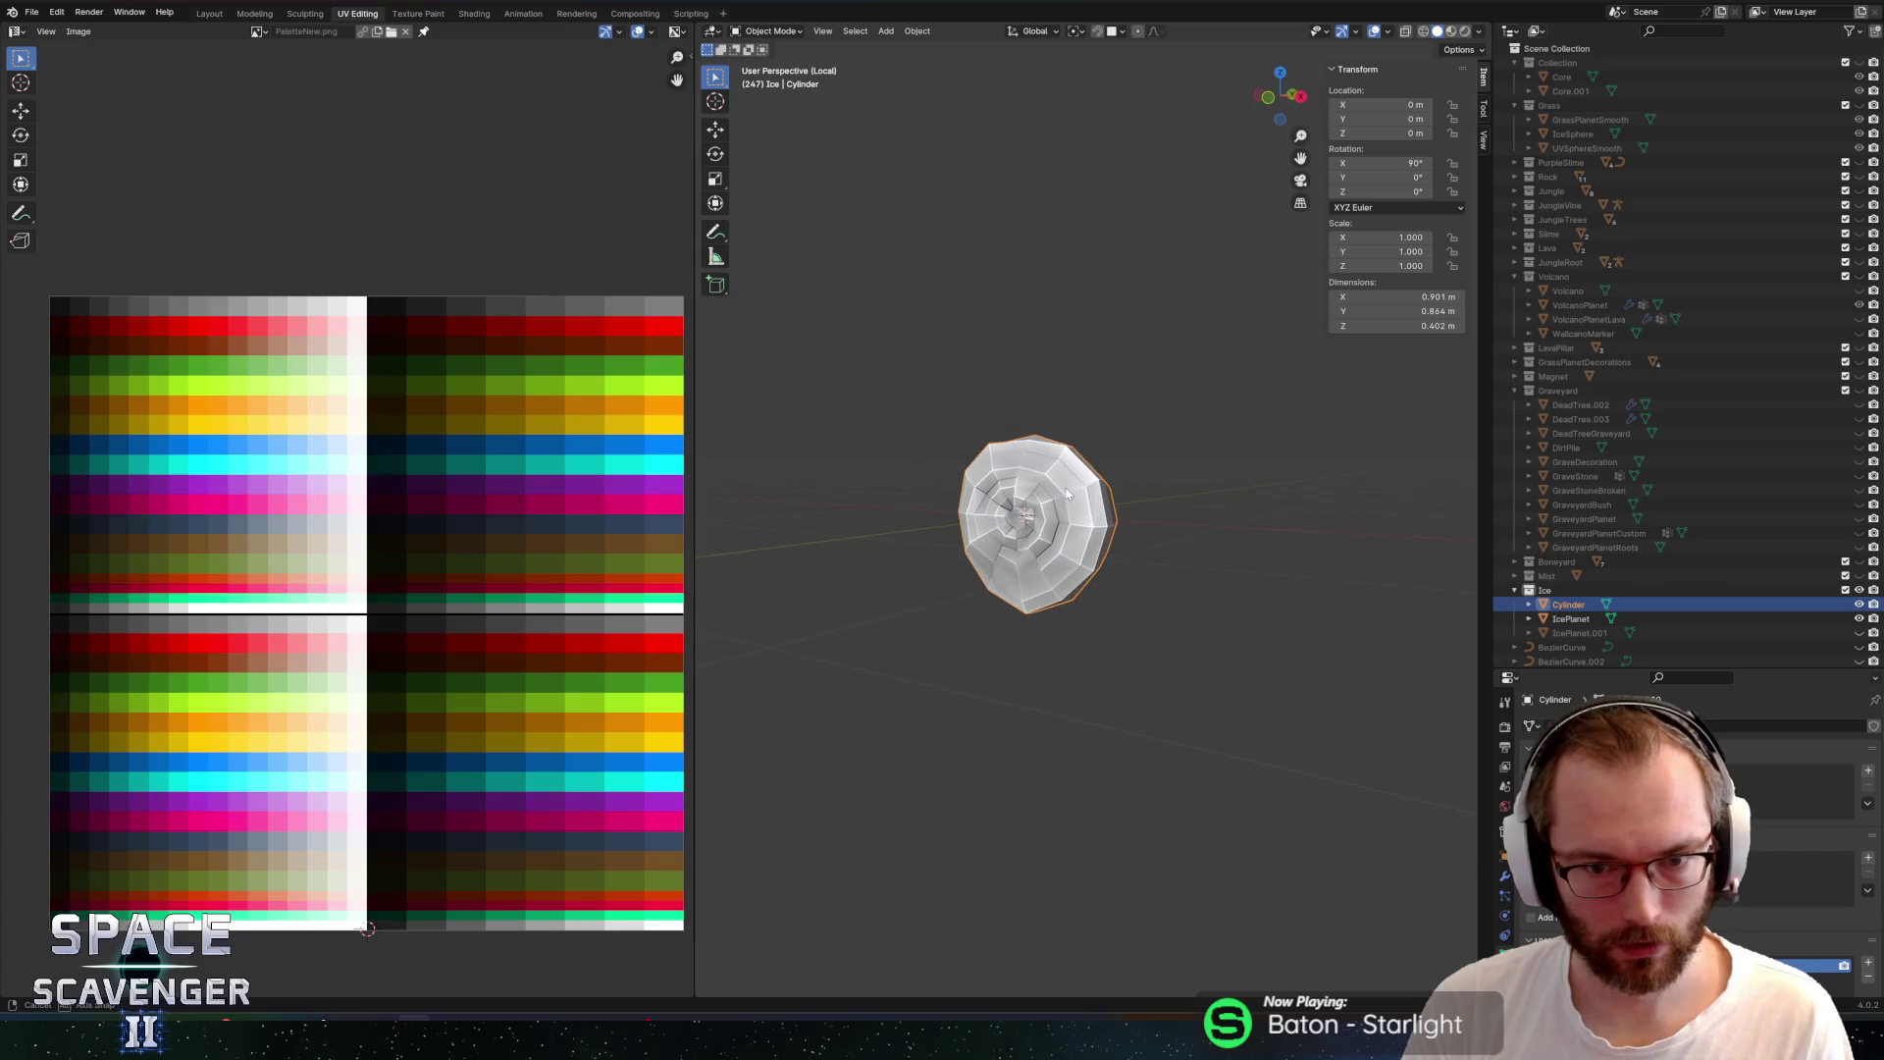
right_click(1050, 496)
click(1048, 496)
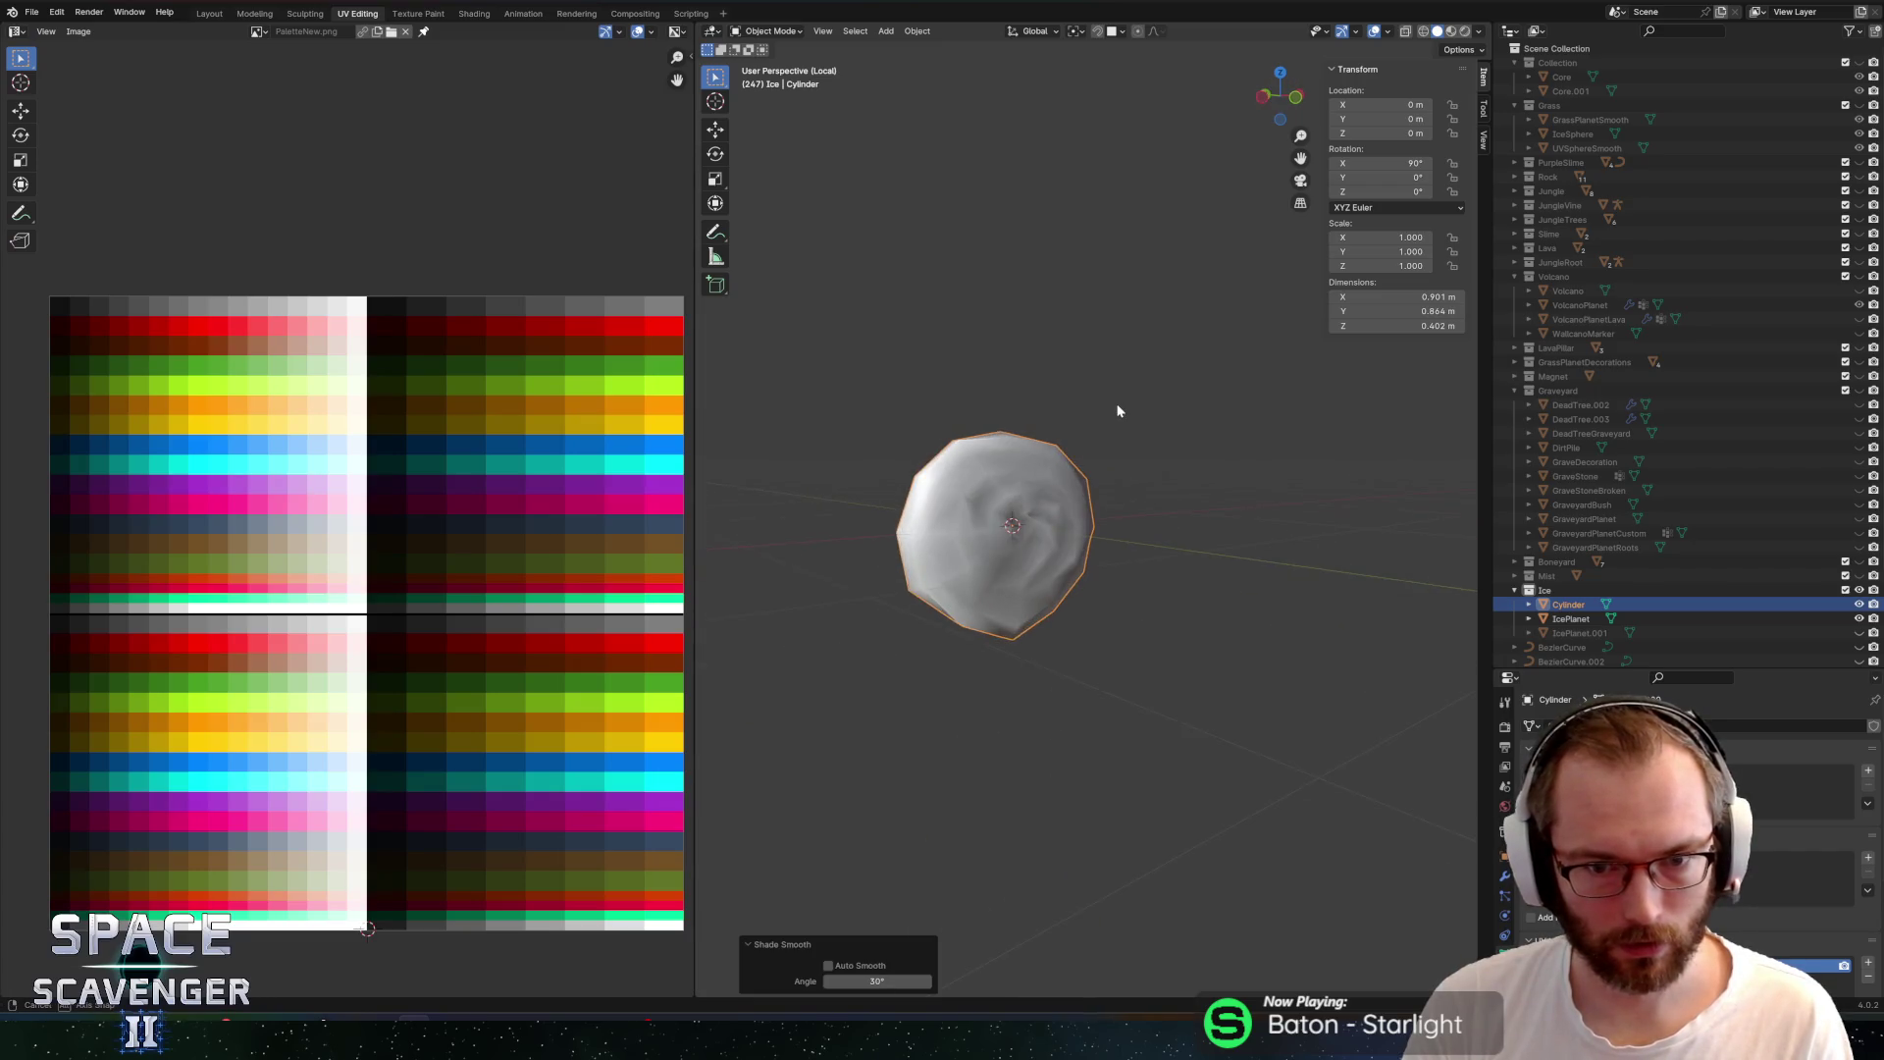
Twist one edge loop around the Y axis with soft falloff
key(Tab)
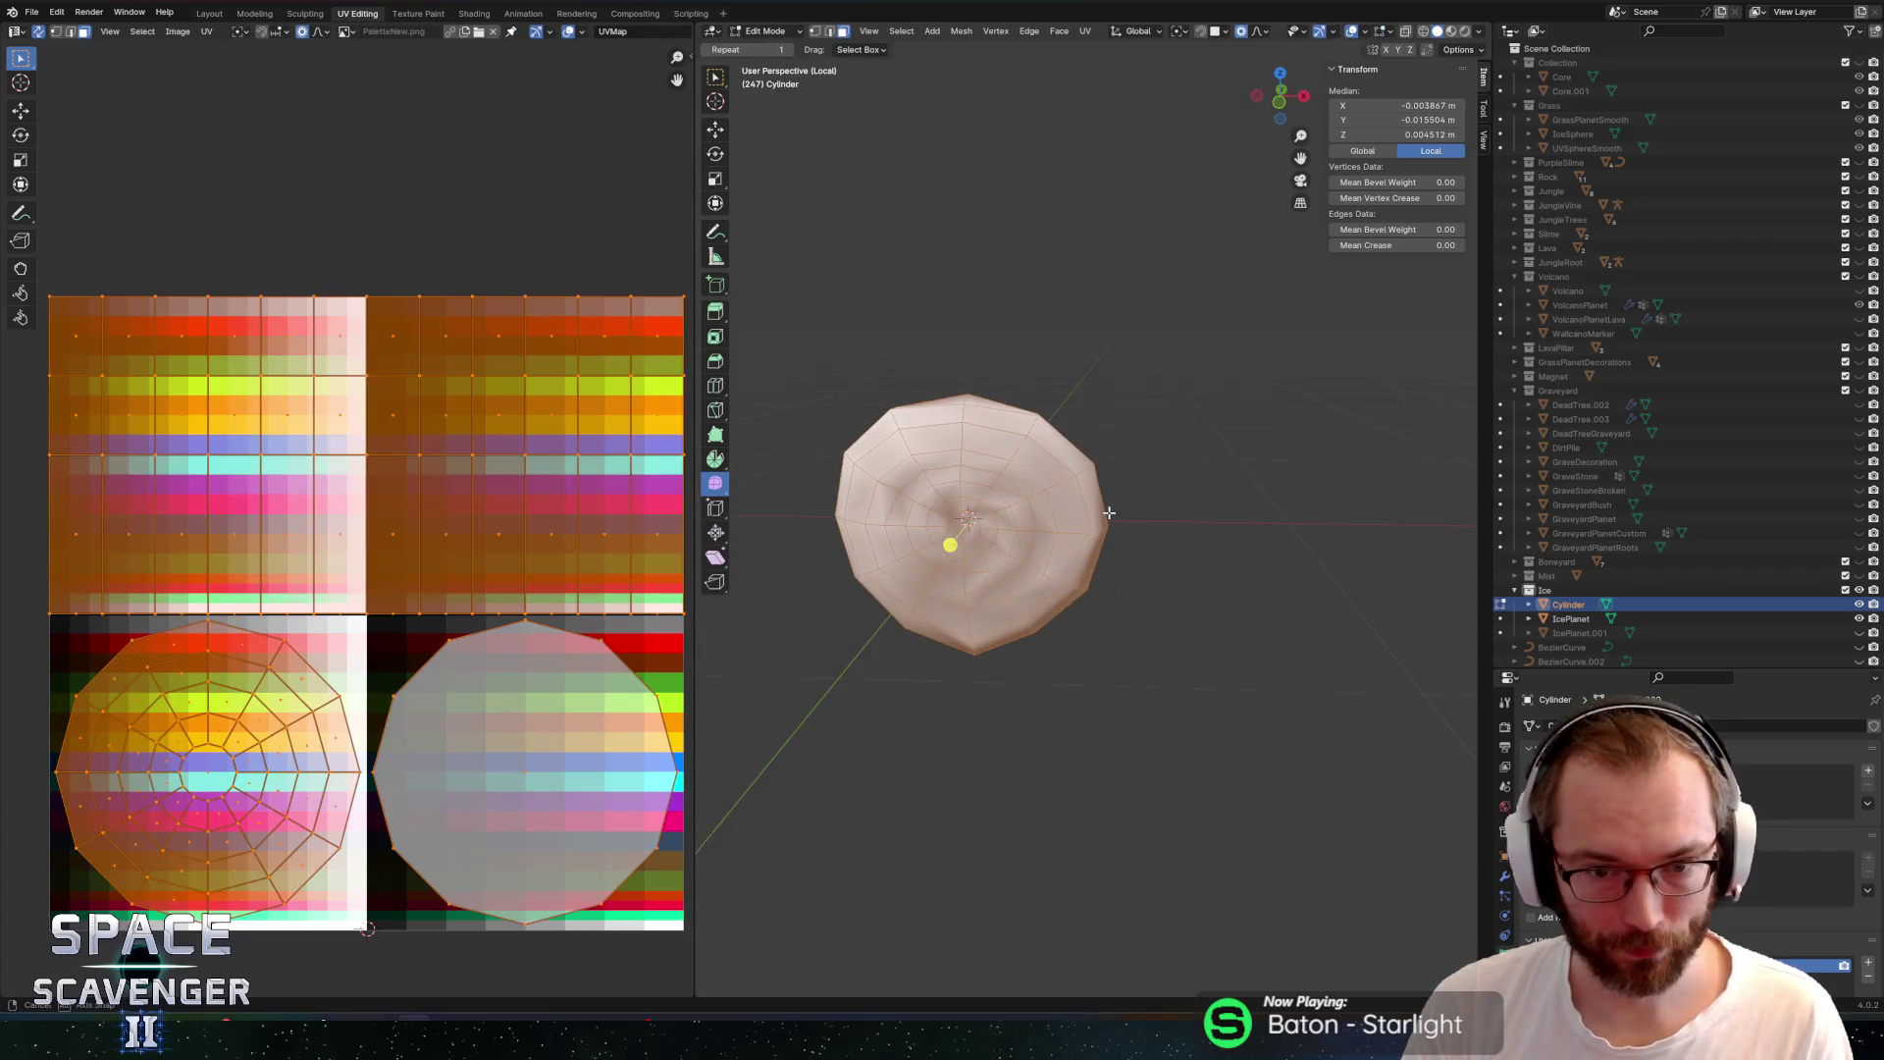
alt+click(1007, 434)
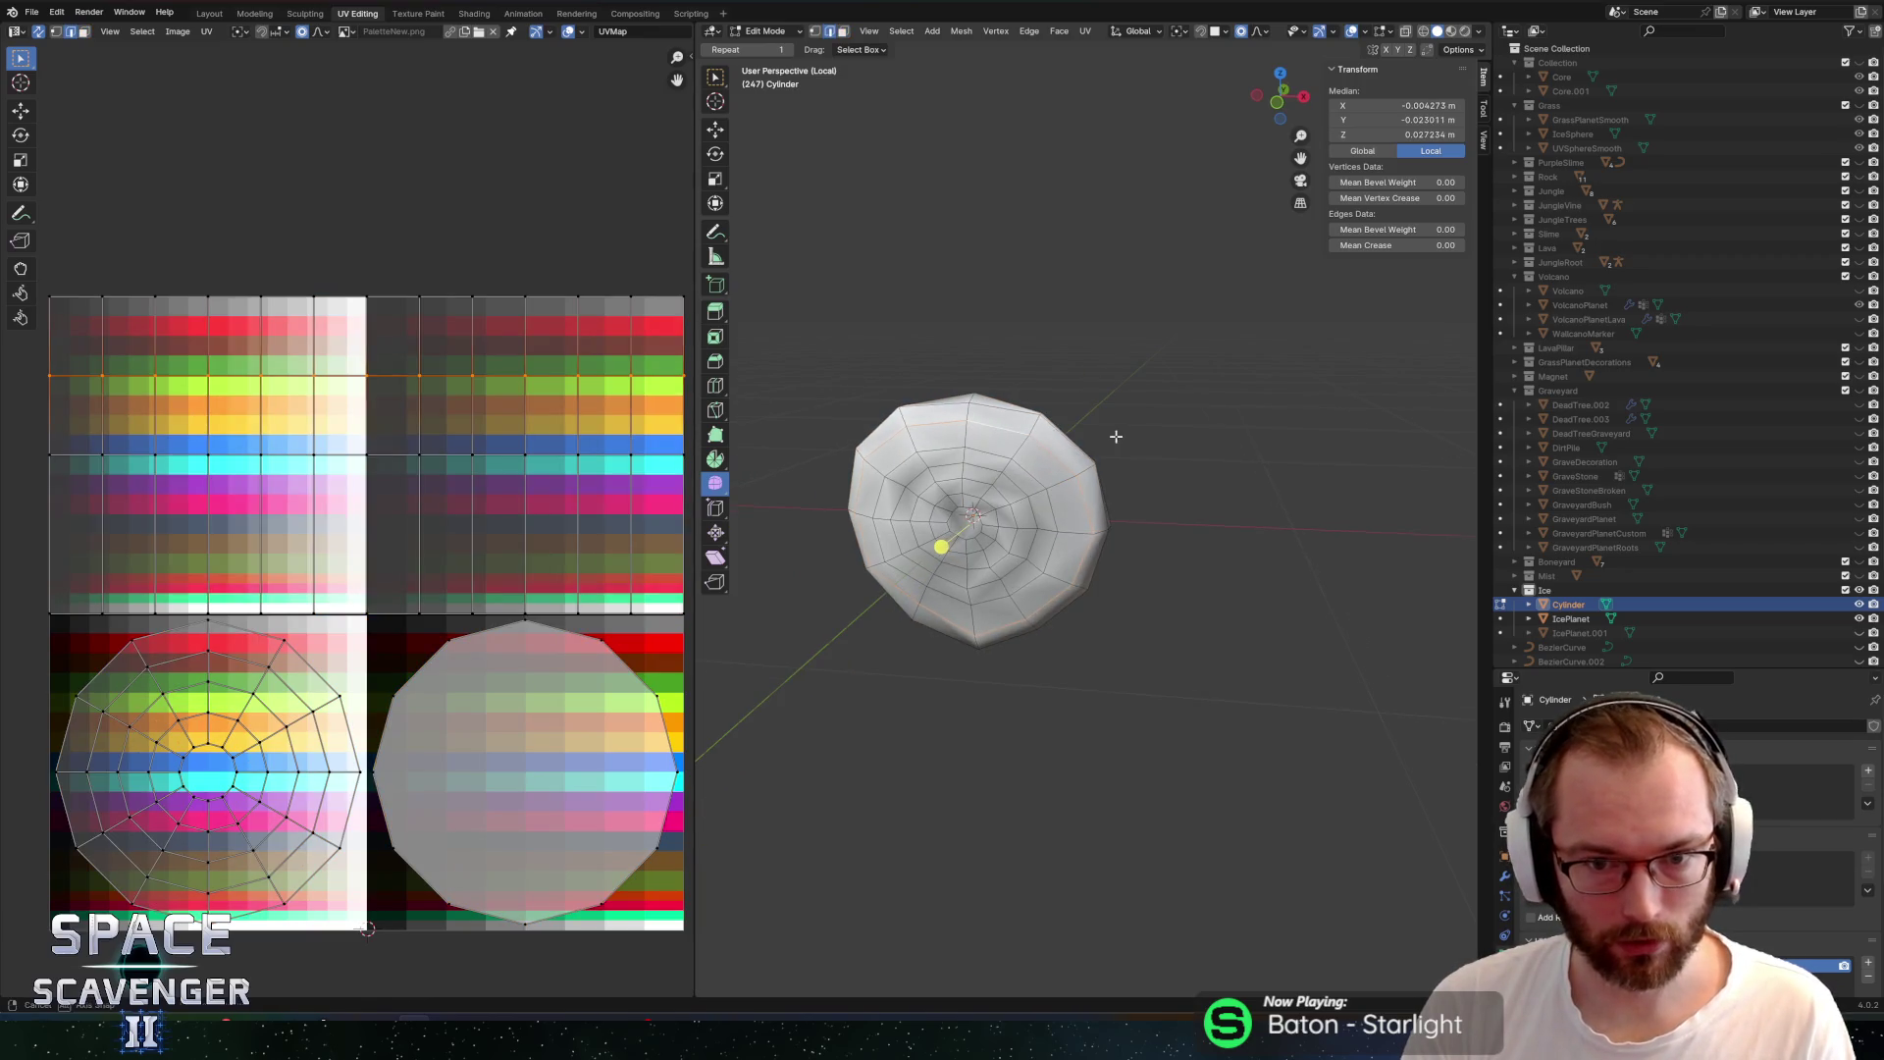
key(r)
key(y)
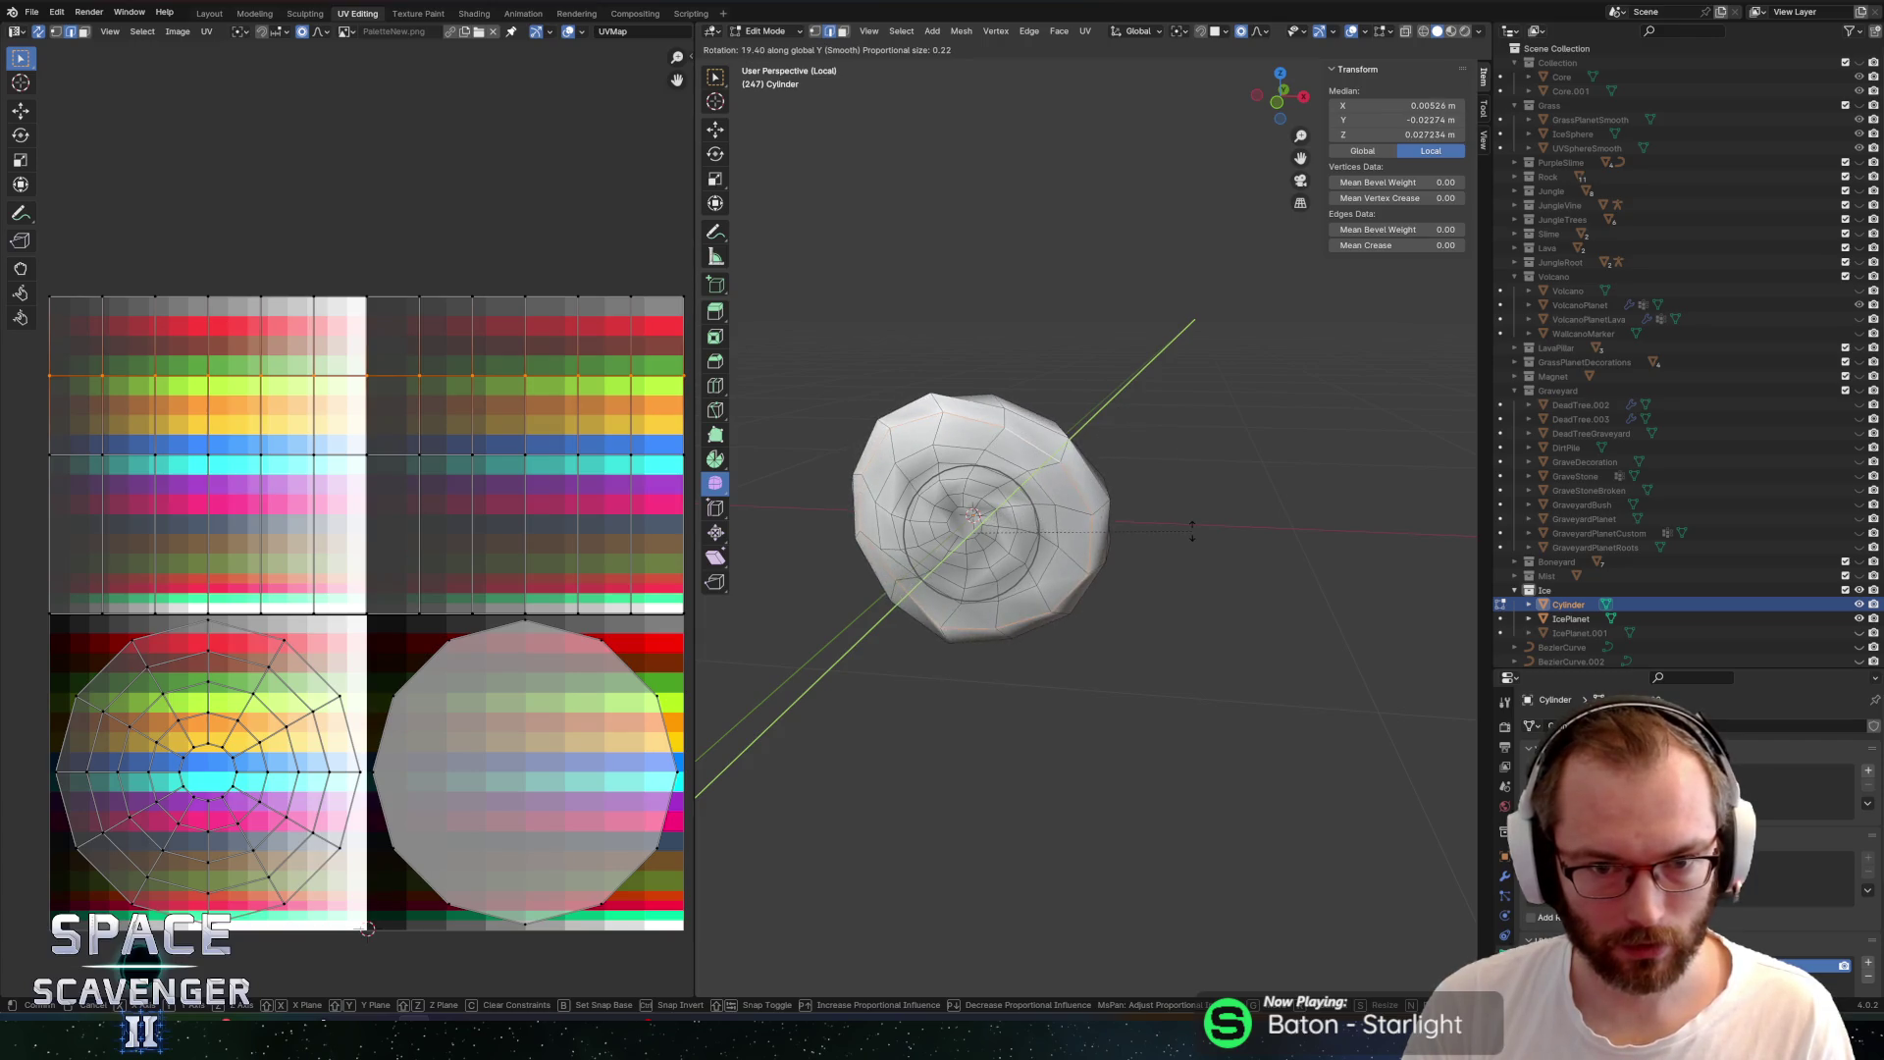
click(1174, 488)
key(Tab)
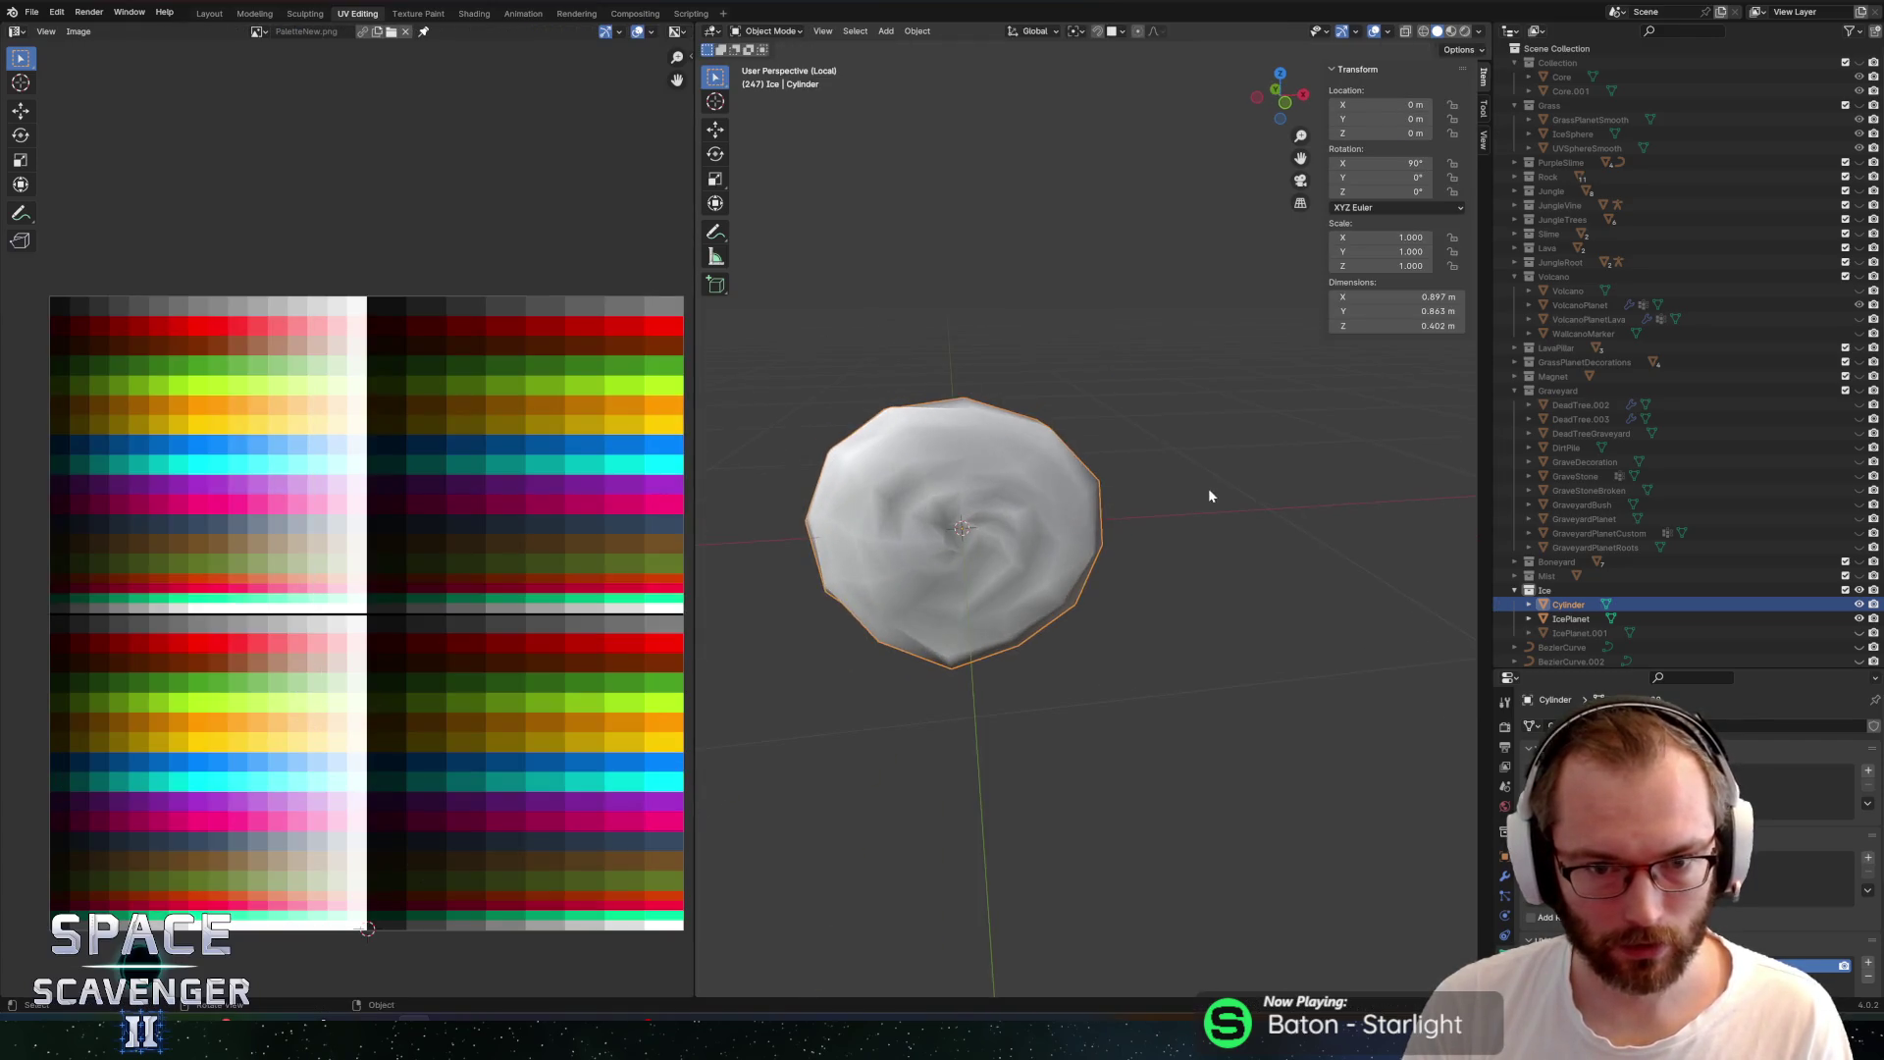
Rename the object to SnowPile and export the meshes to Planets.fbx
key(ctrl+shift+e)
click(1417, 898)
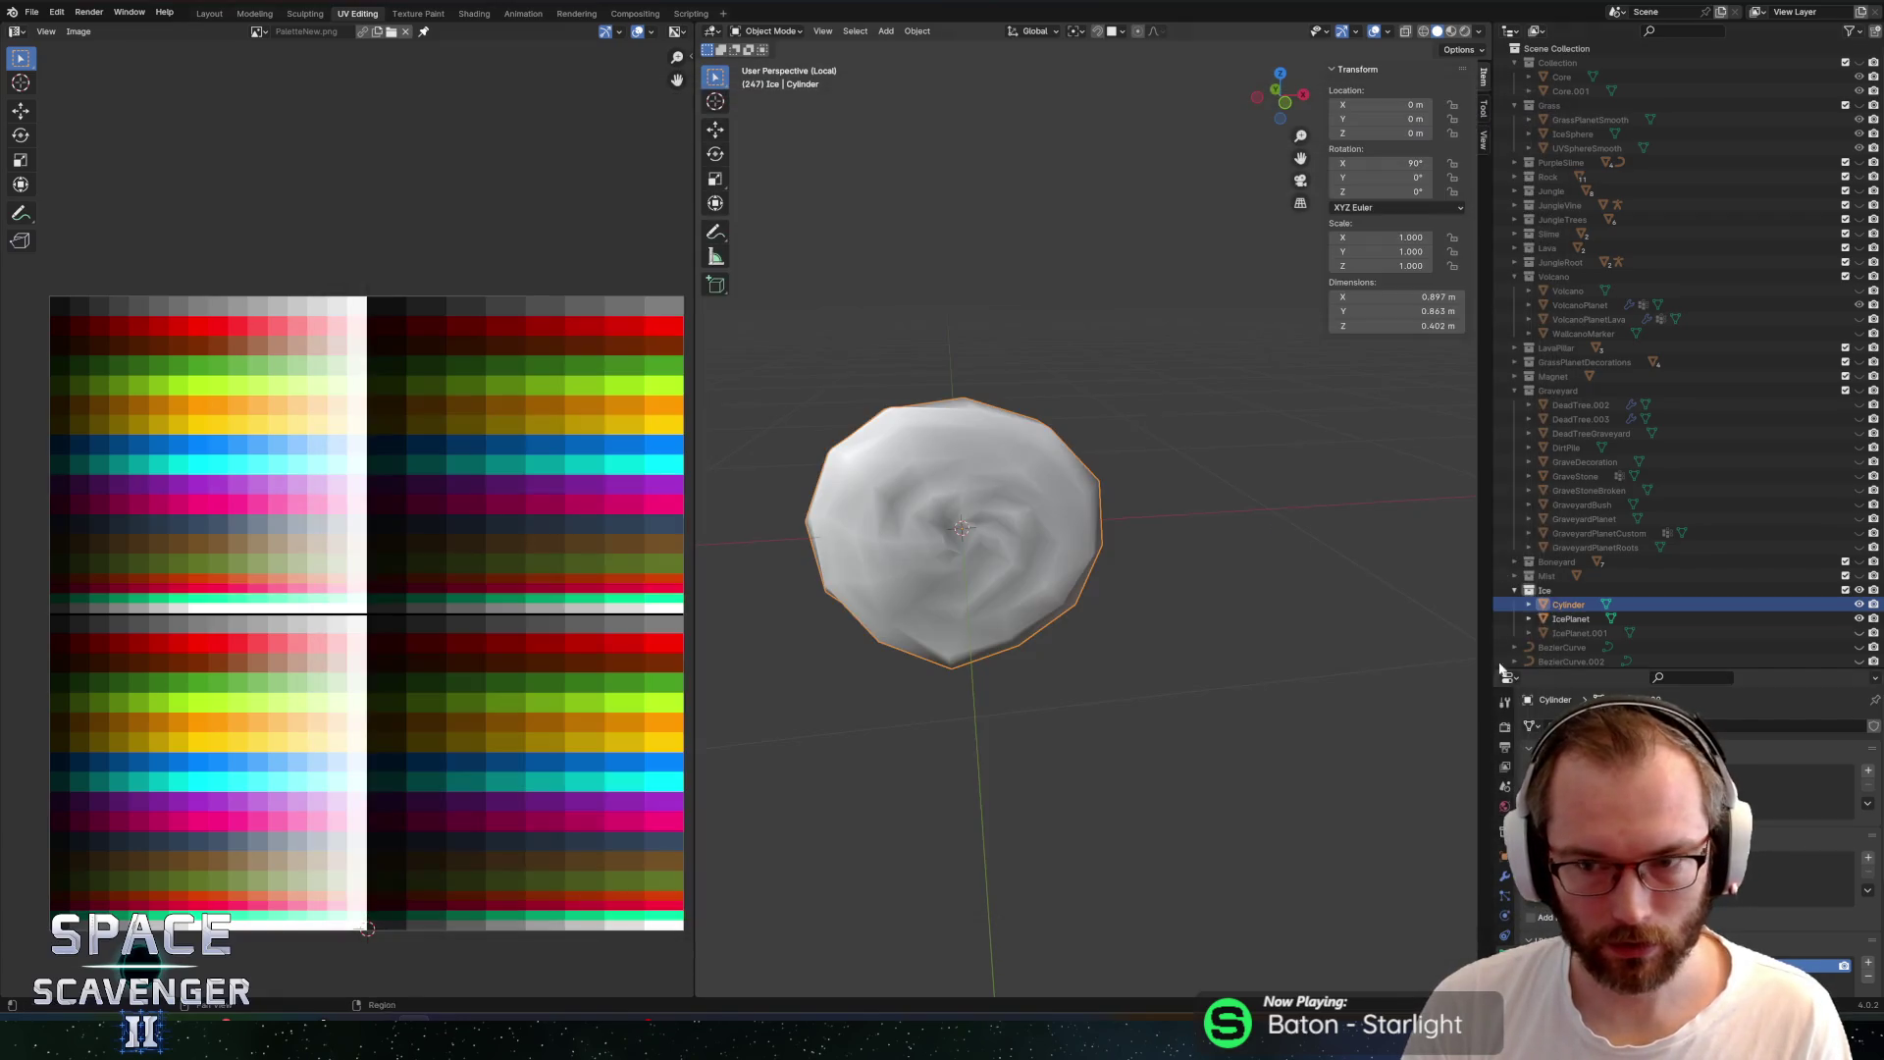
scroll(1669, 549, down, 3)
key(F2)
text(SnowP)
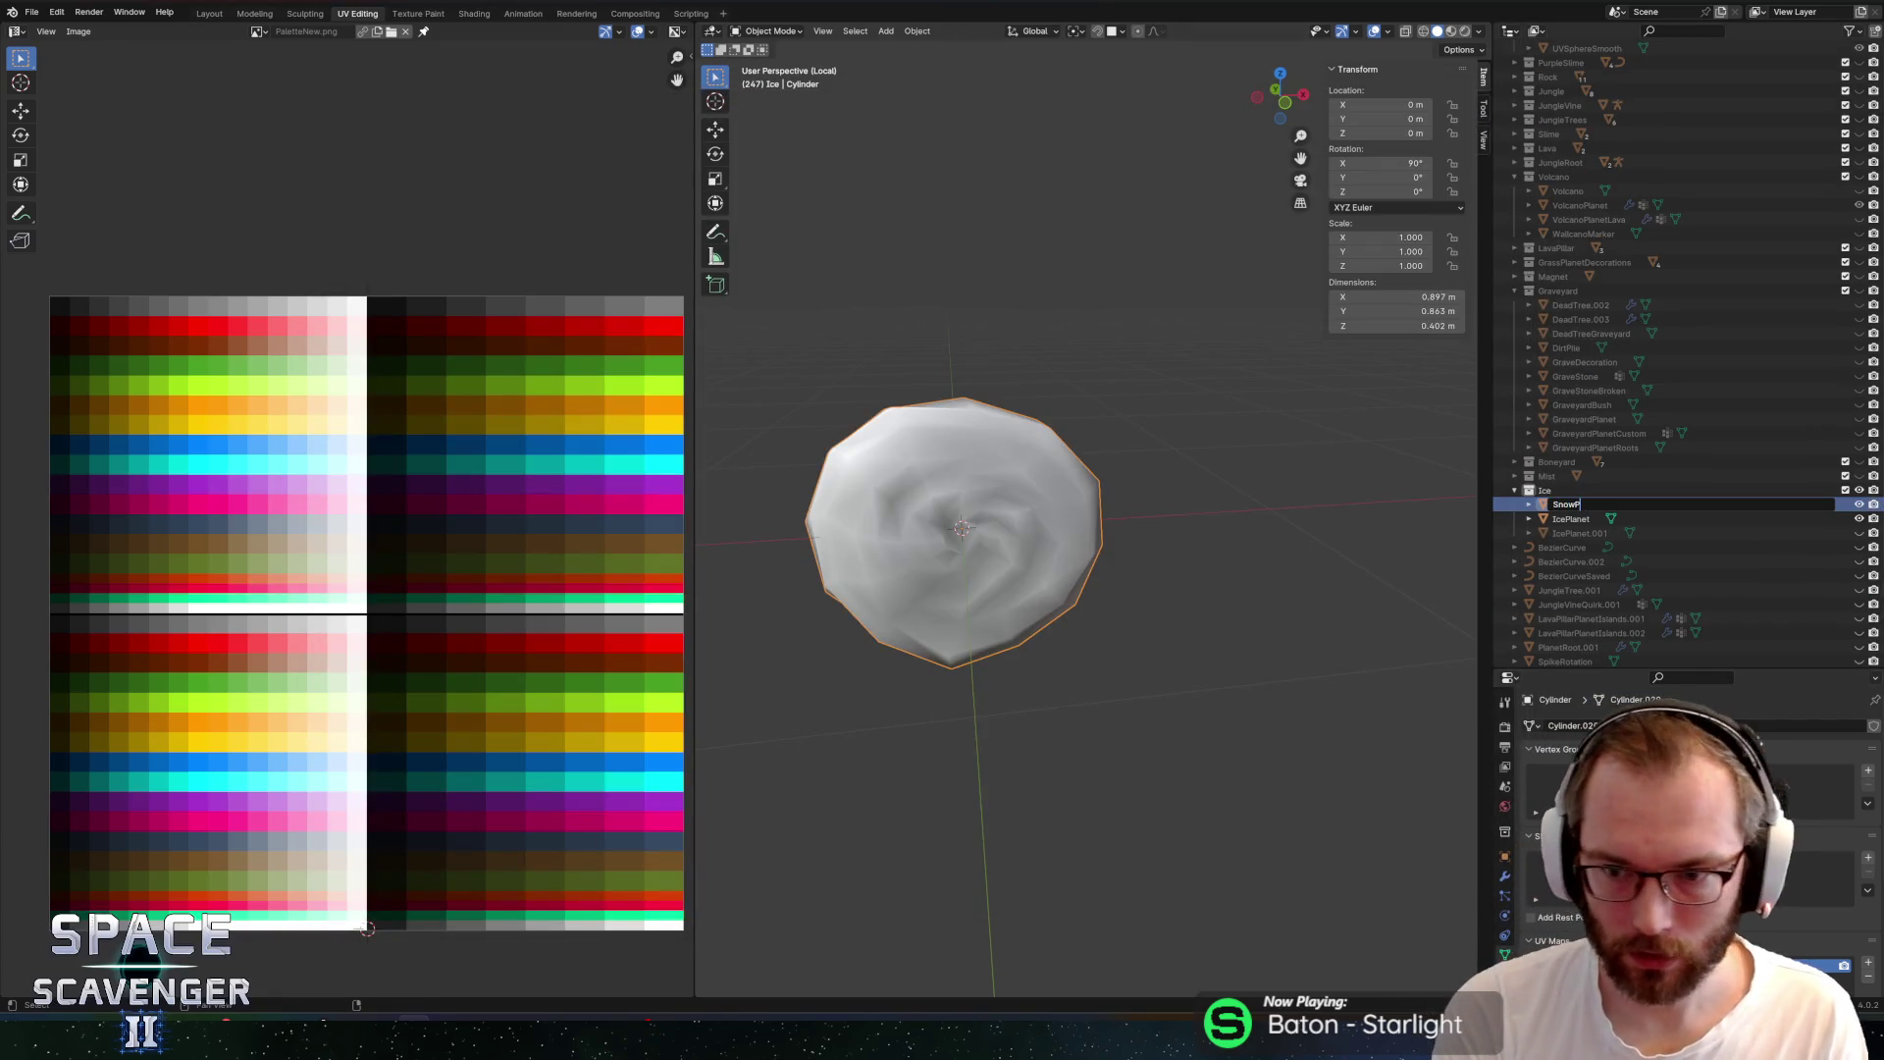
text(ile)
key(Return)
key(ctrl+shift+e)
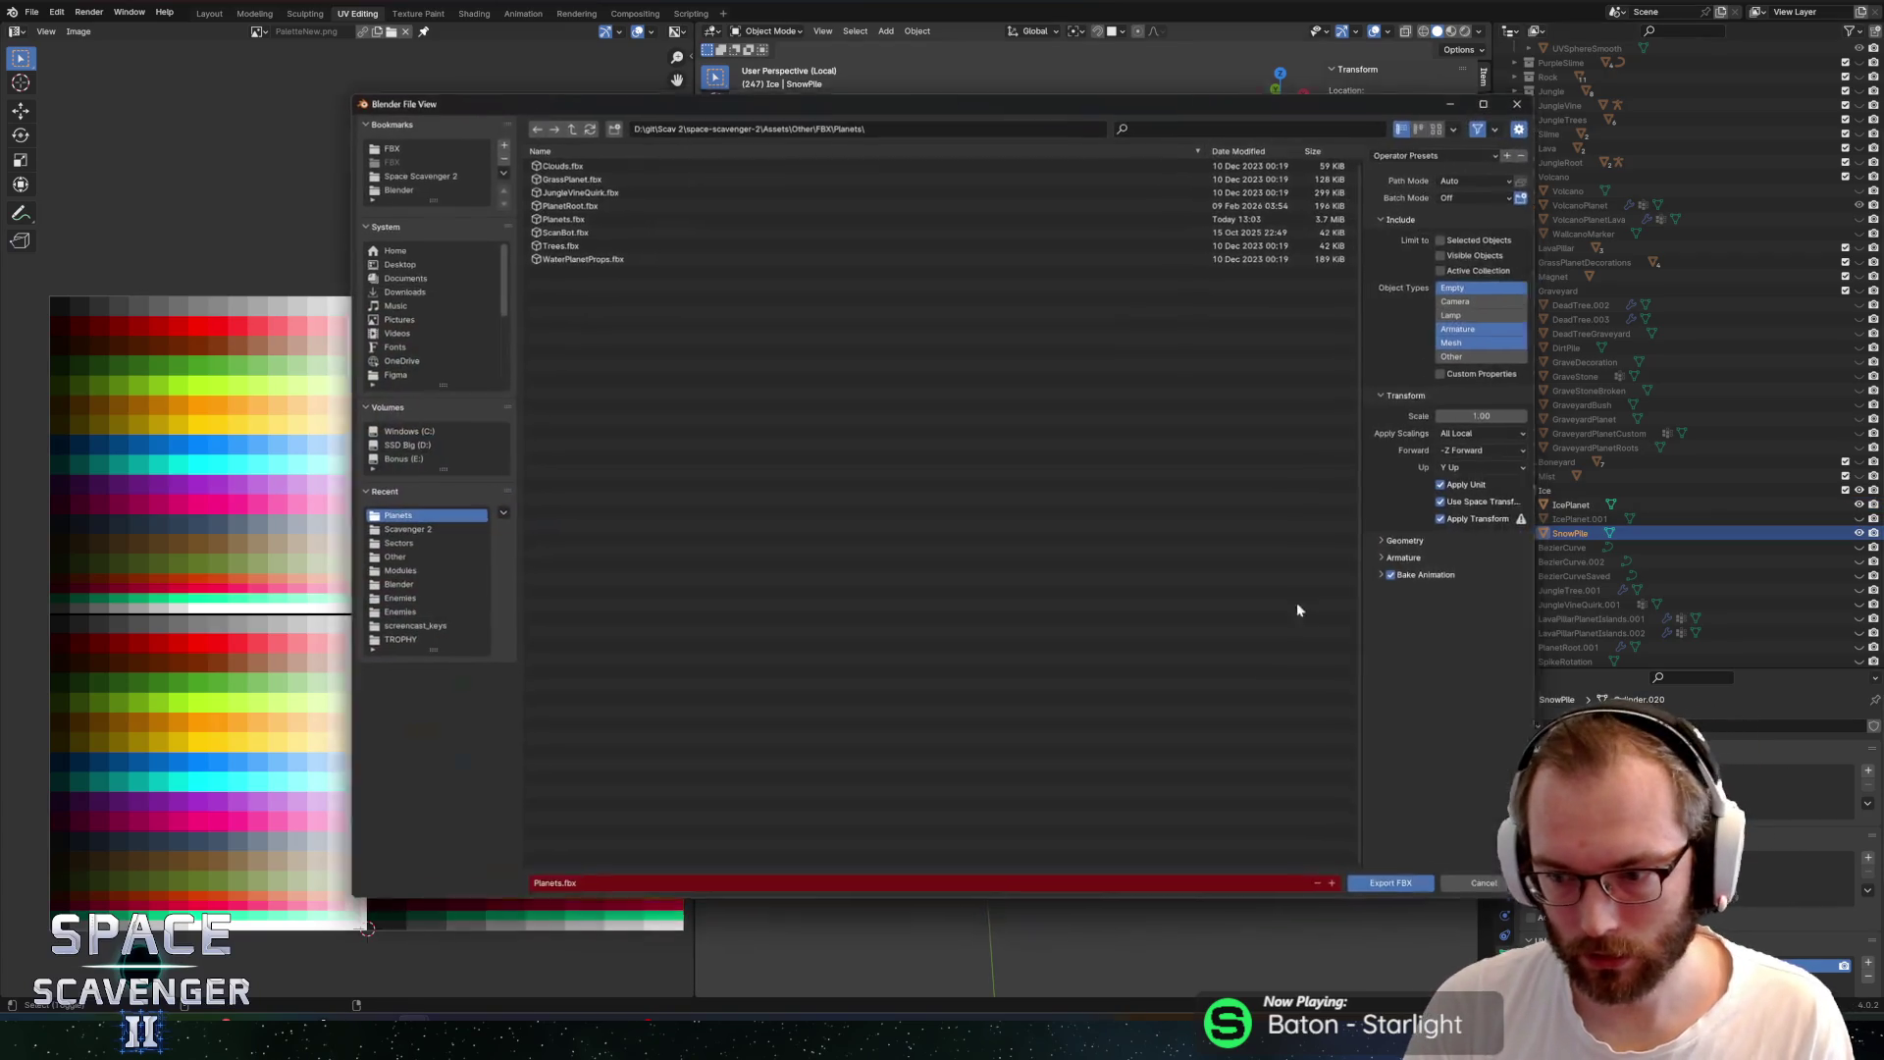
click(1419, 899)
key(alt+Tab)
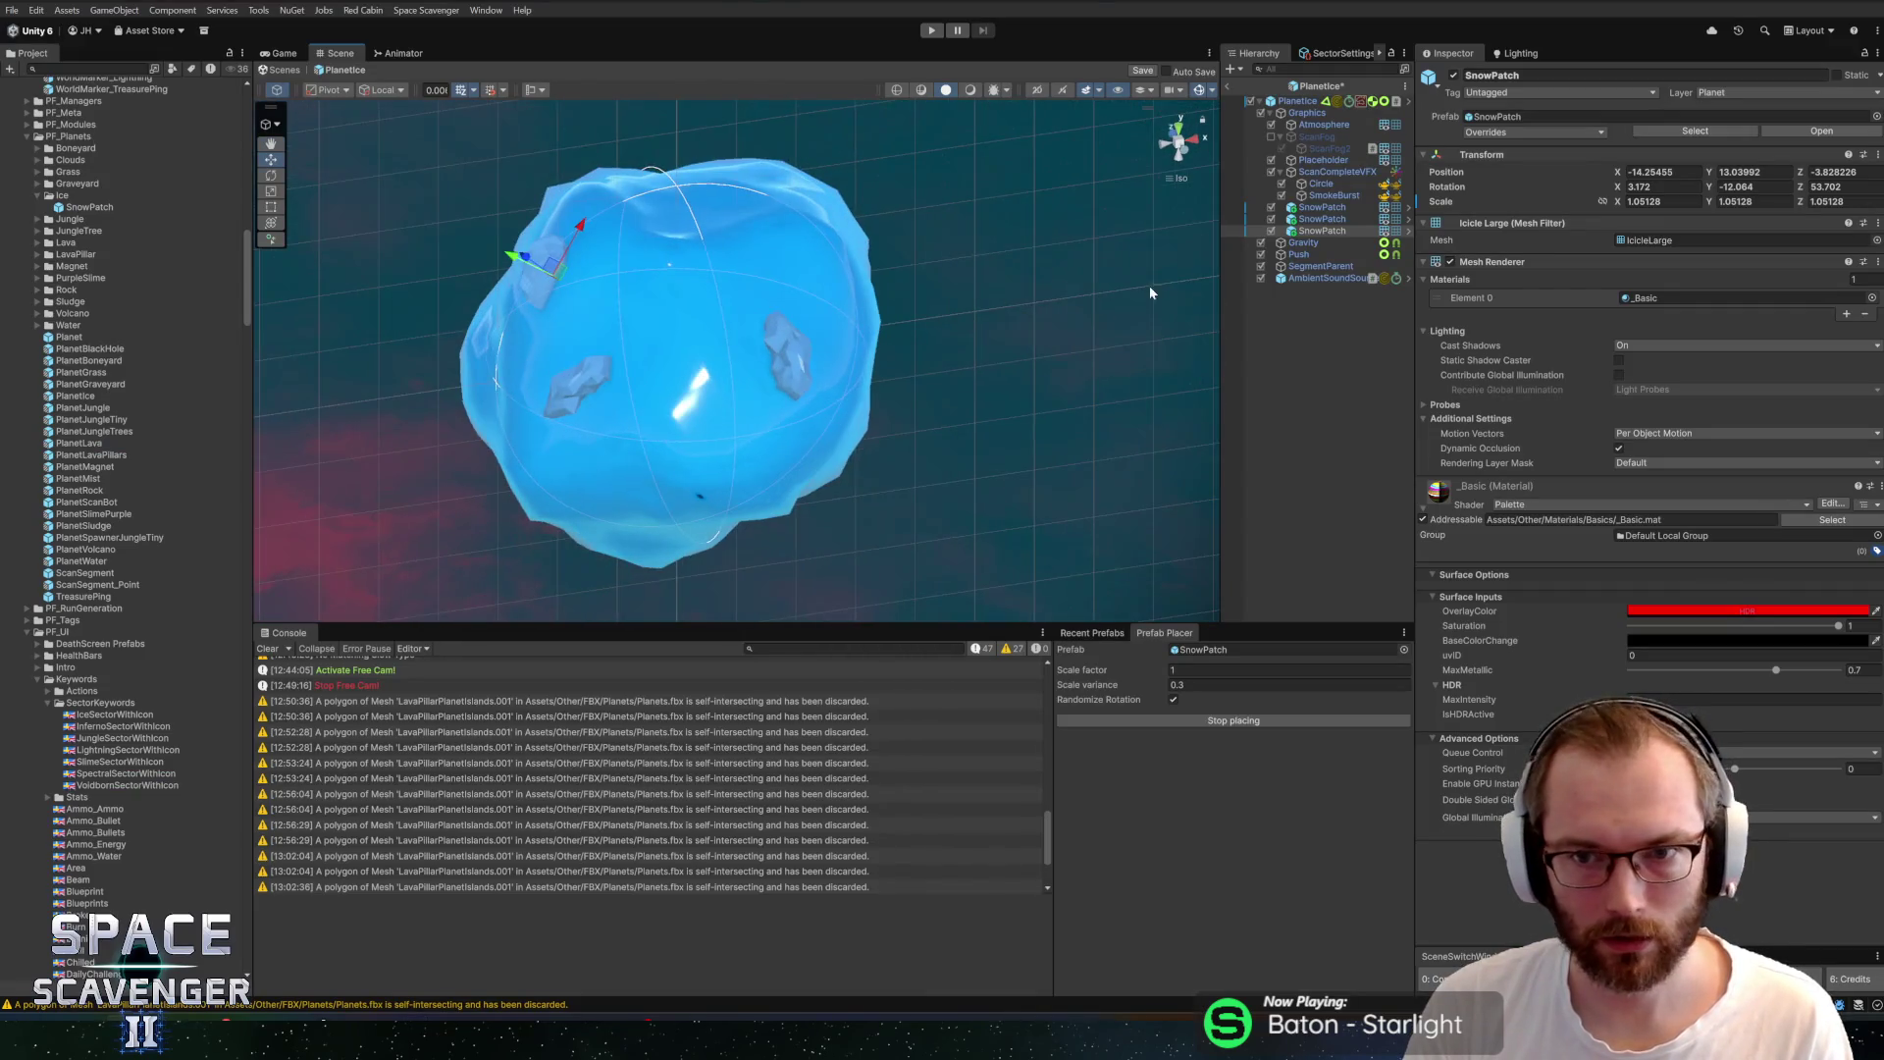
Assign the SnowPile mesh to the SnowPatch prefab, save it, and return to Planetice
click(1409, 219)
click(896, 526)
click(1877, 202)
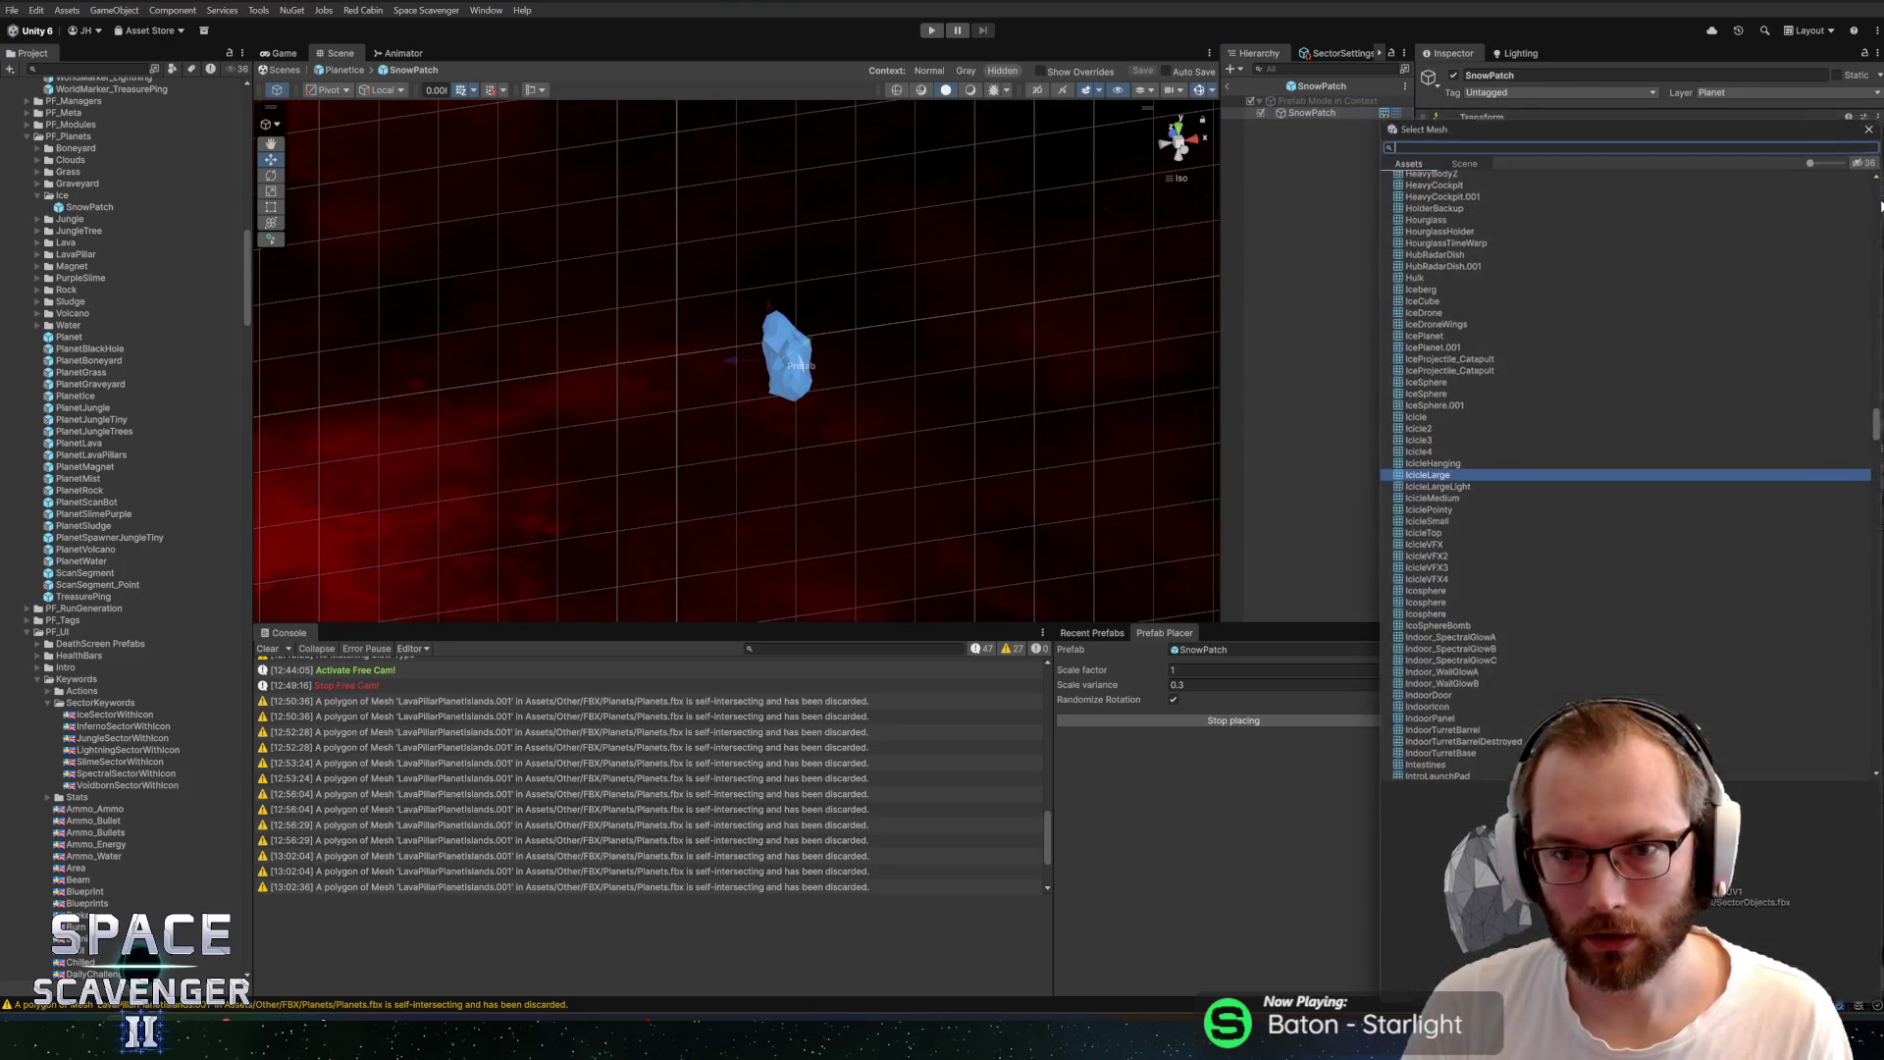
text(snow)
key(Return)
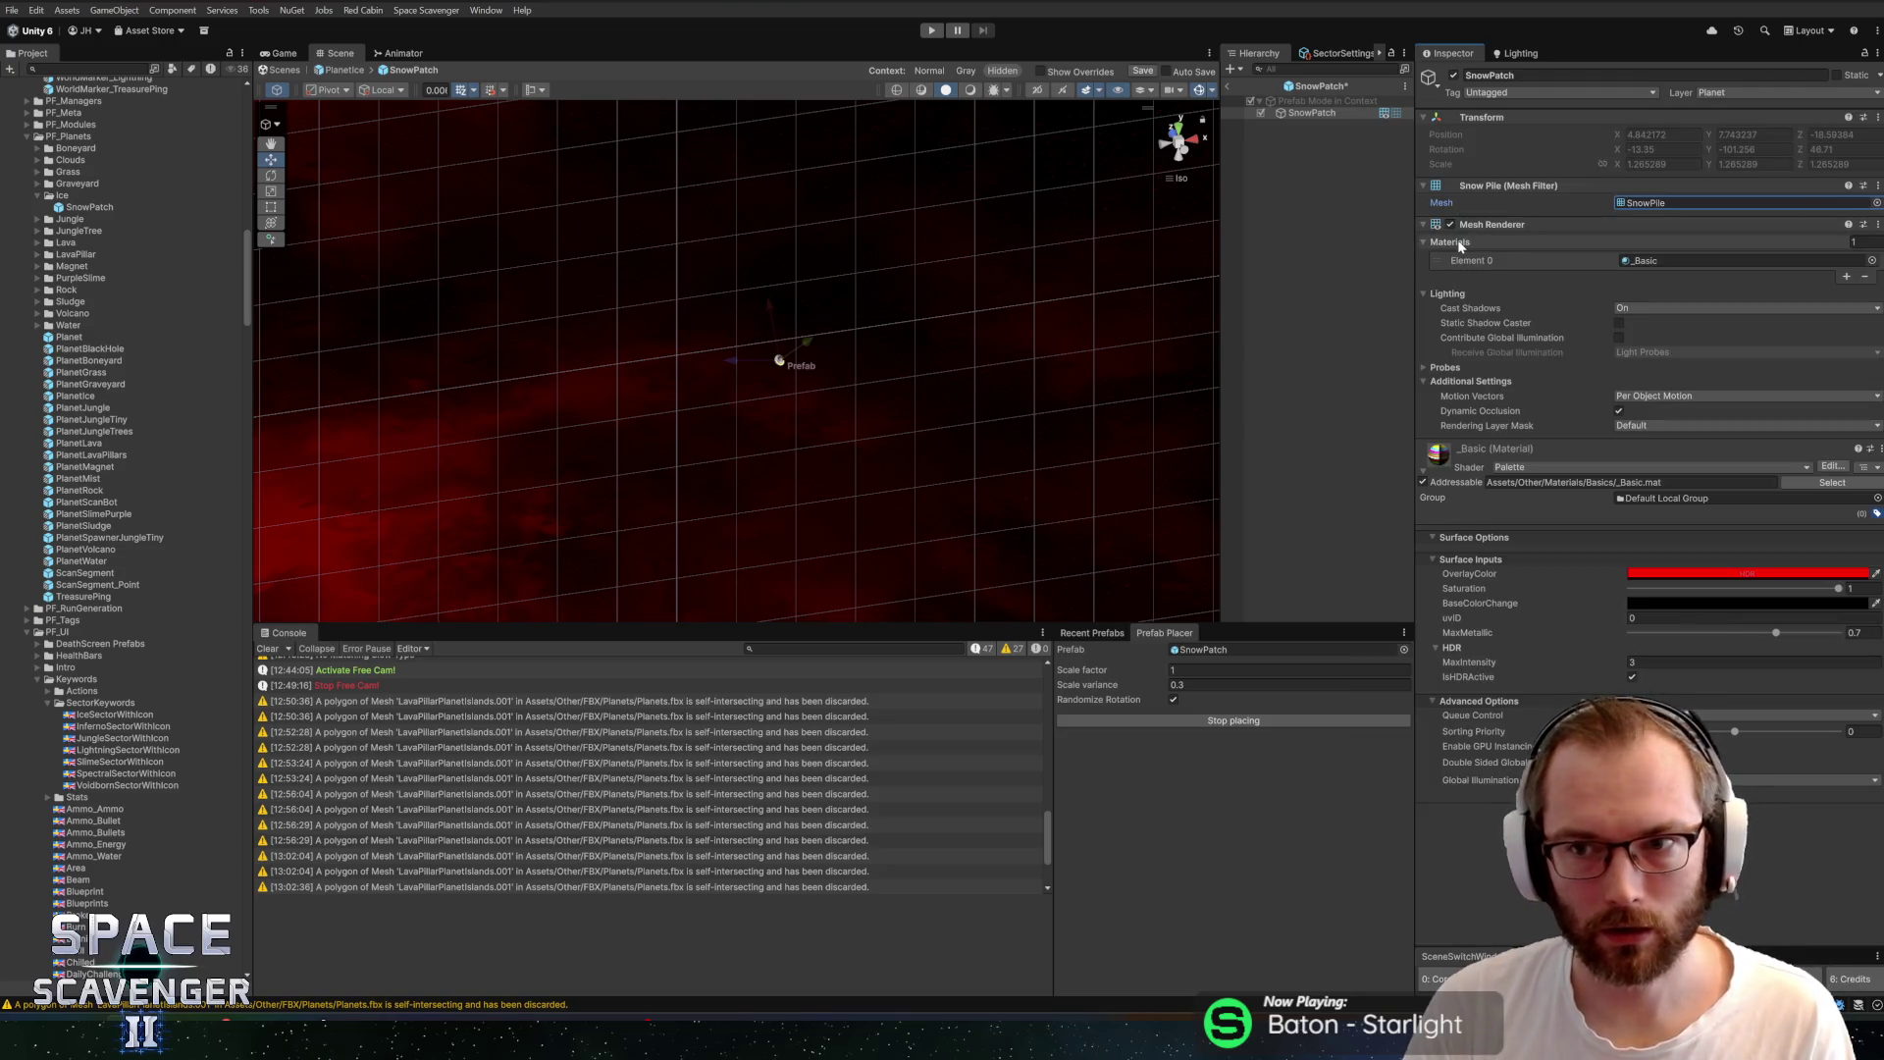
key(ctrl+s)
click(1229, 86)
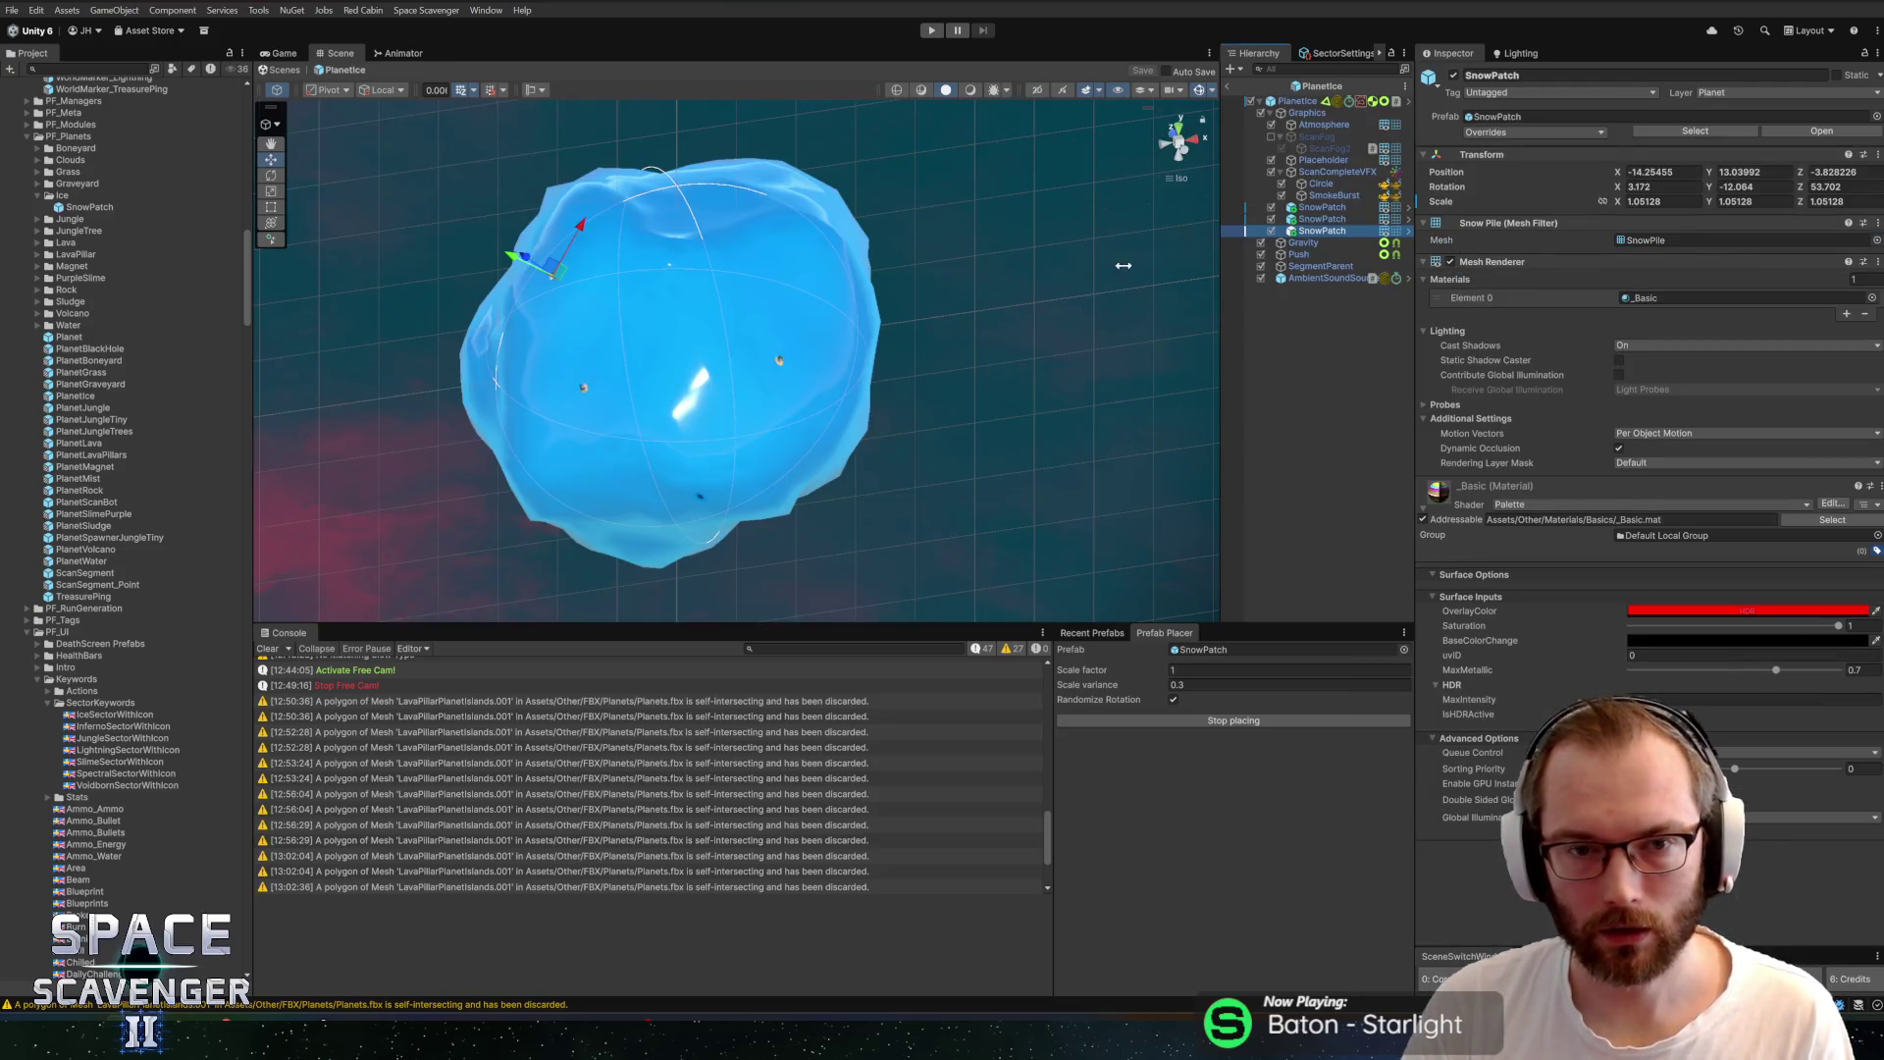
mouse_move(987, 355)
mouse_down()
mouse_move(582, 335)
mouse_move(913, 291)
mouse_up()
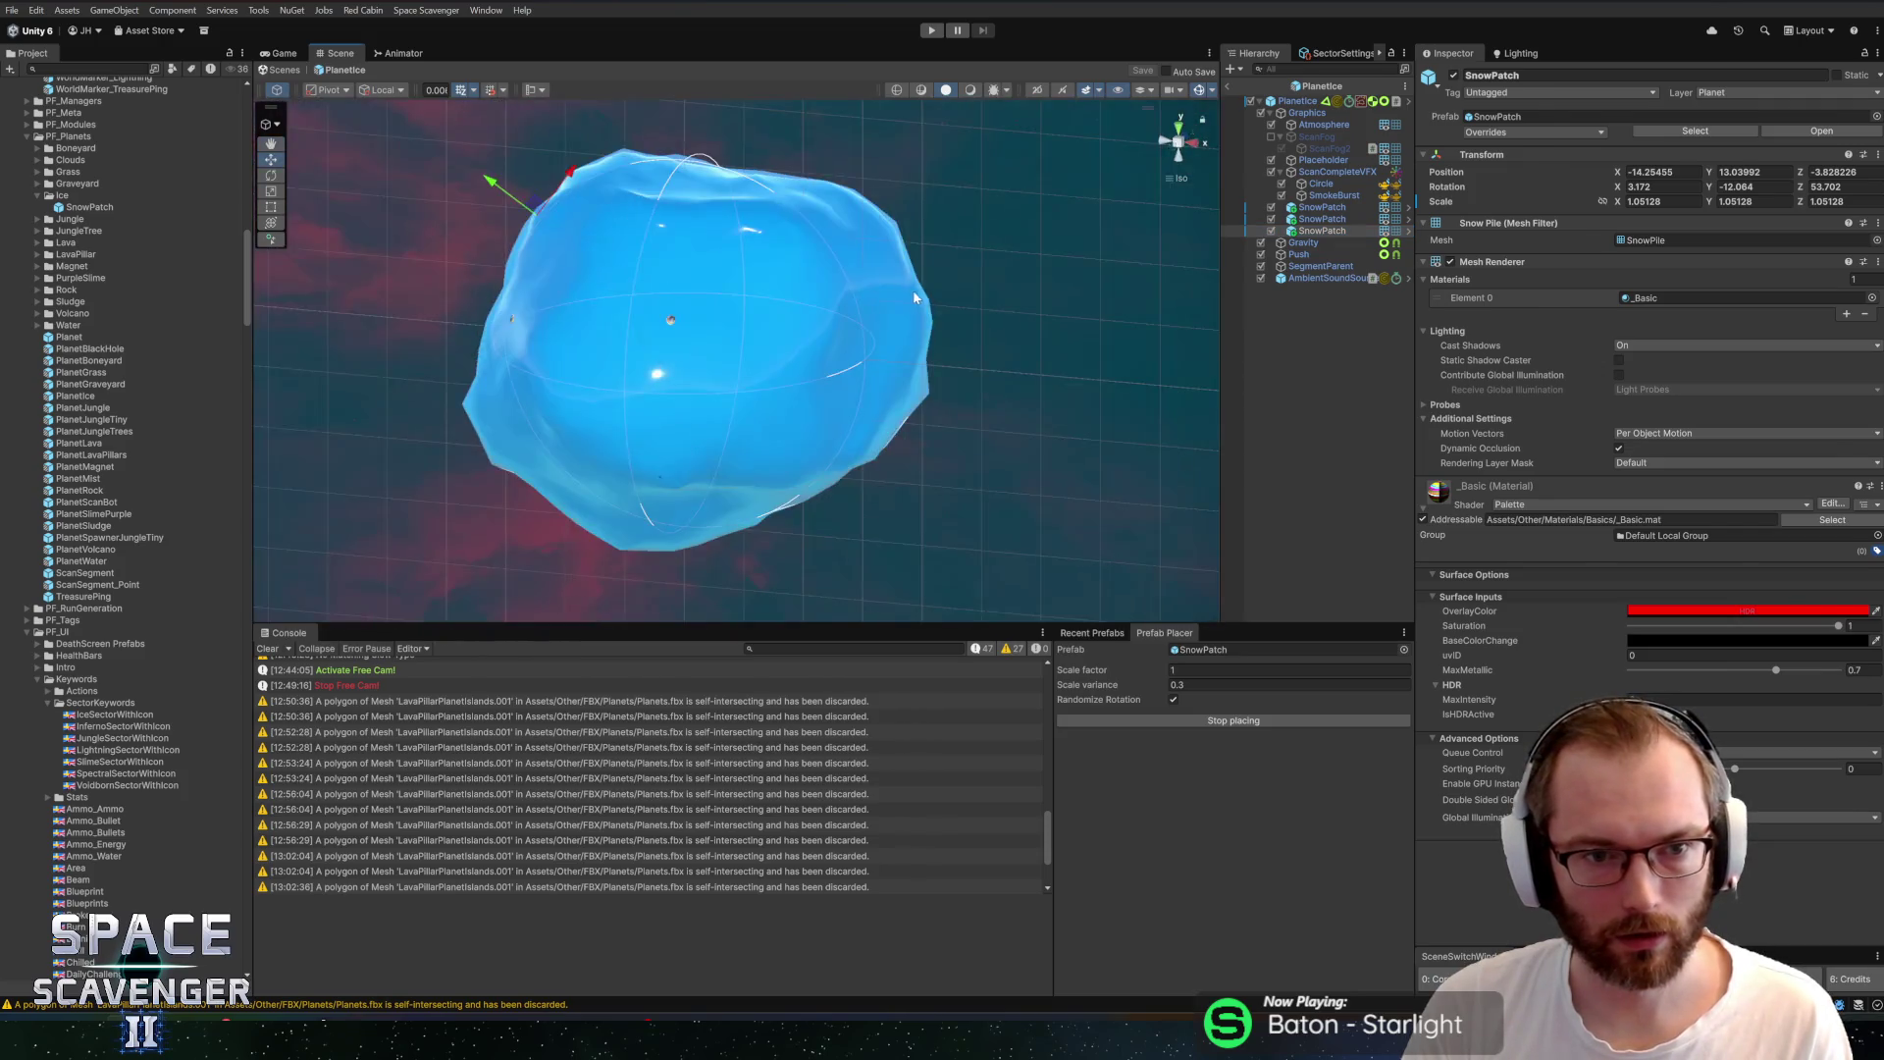
Enlarge the snow pile in Blender, re-export the planets FBX, and inspect it in Unity
key(alt+Tab)
key(a)
key(s)
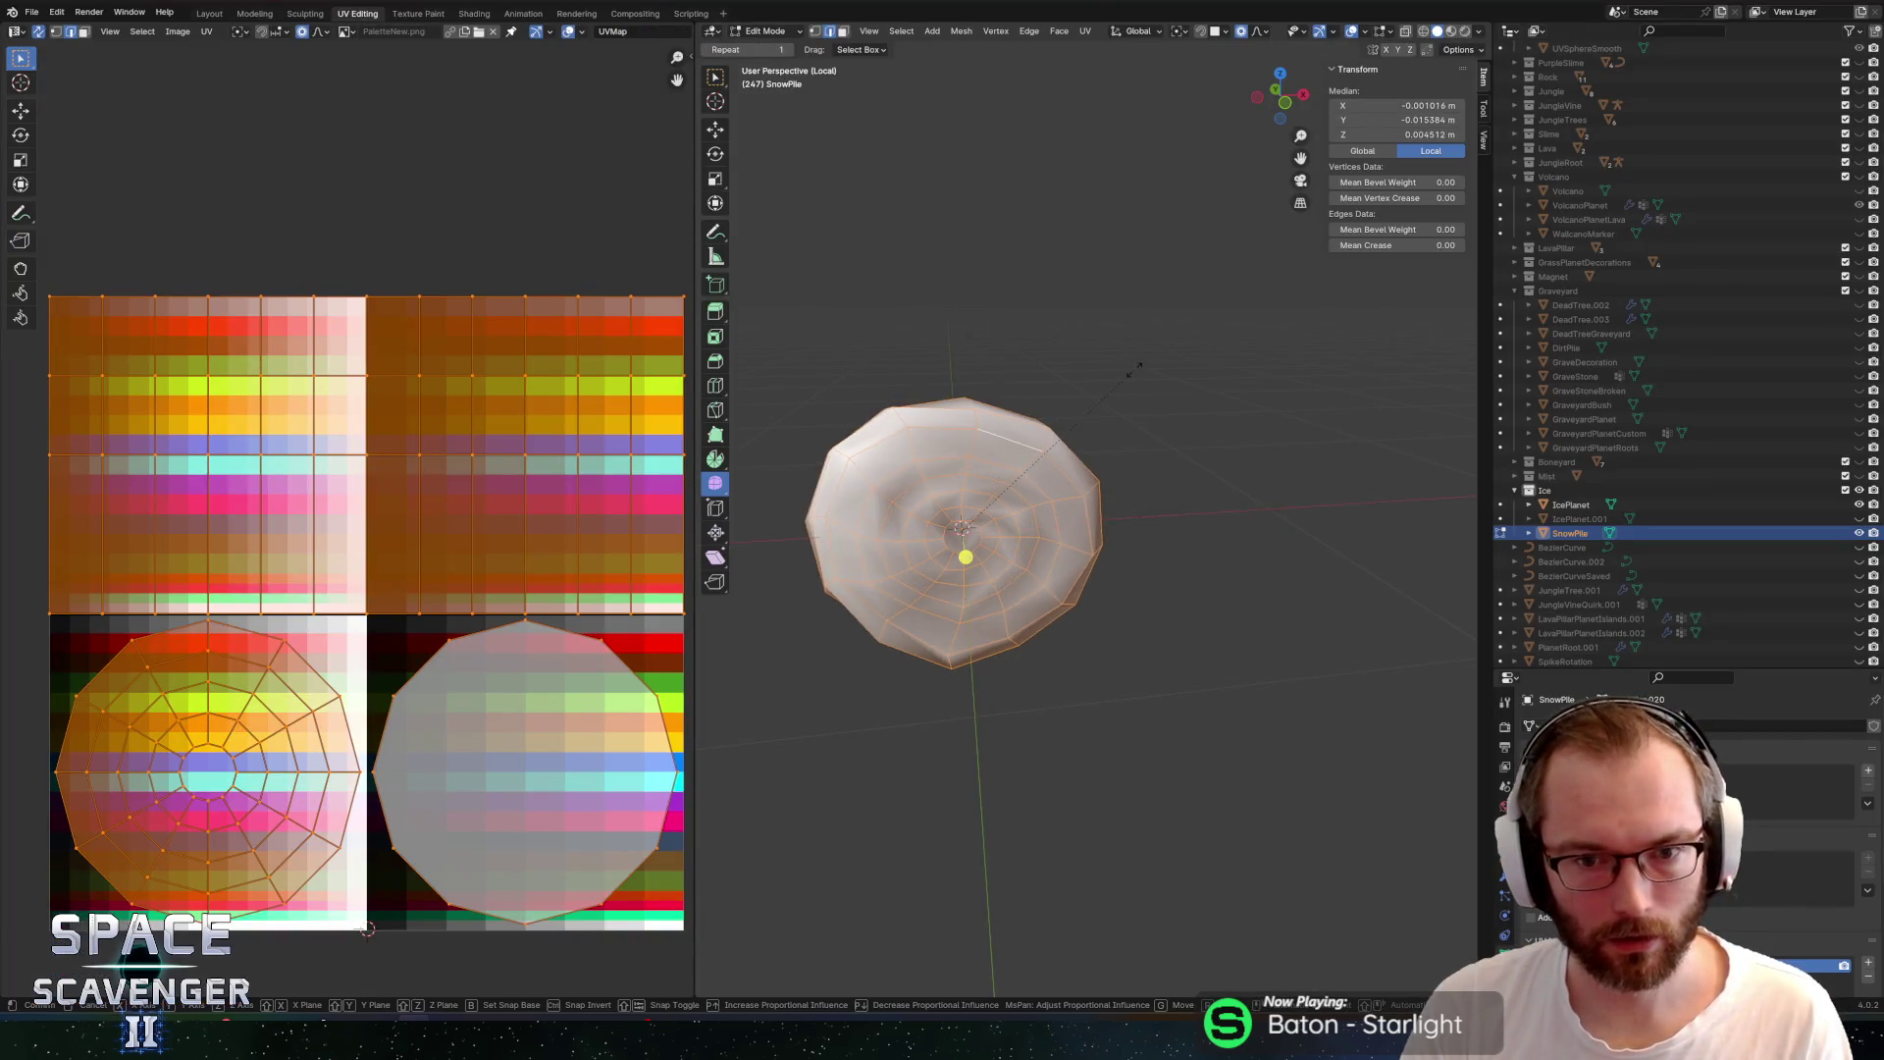
click(1263, 299)
key(ctrl+shift+e)
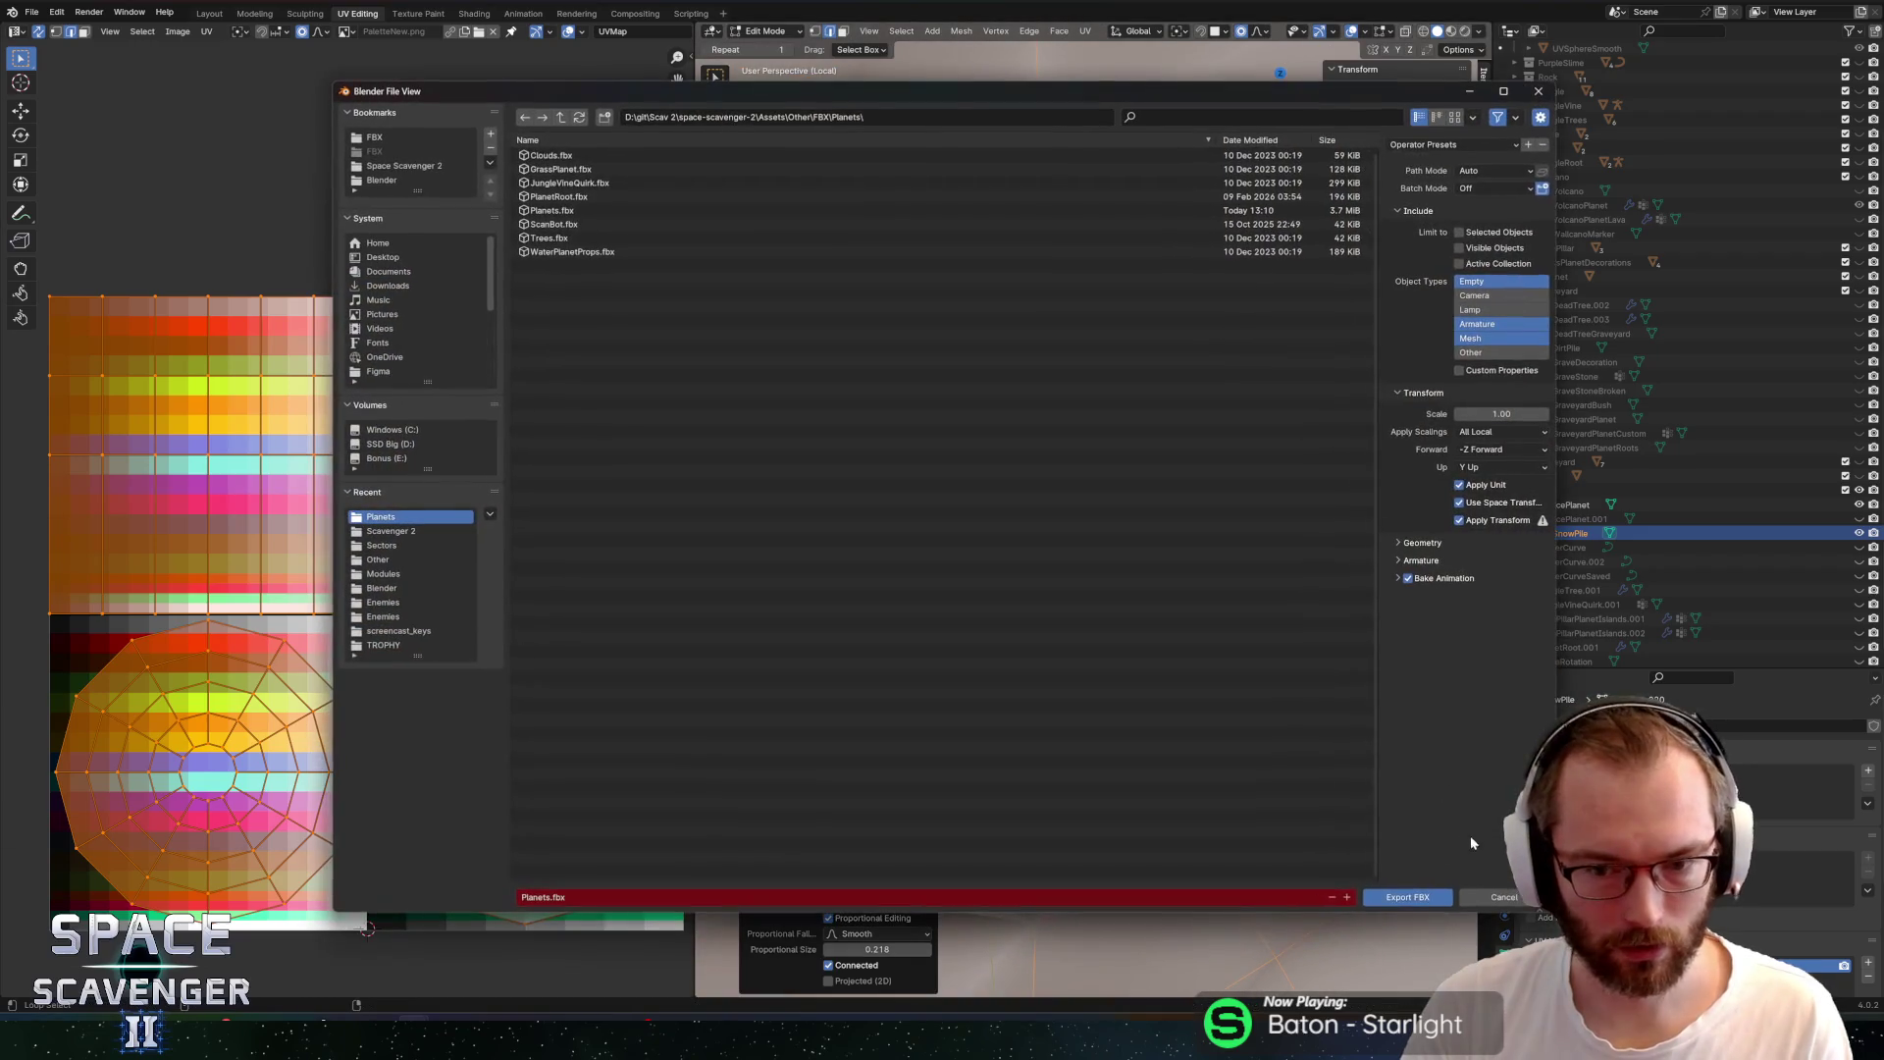
click(1410, 898)
key(alt+Tab)
drag(1035, 340, 922, 304)
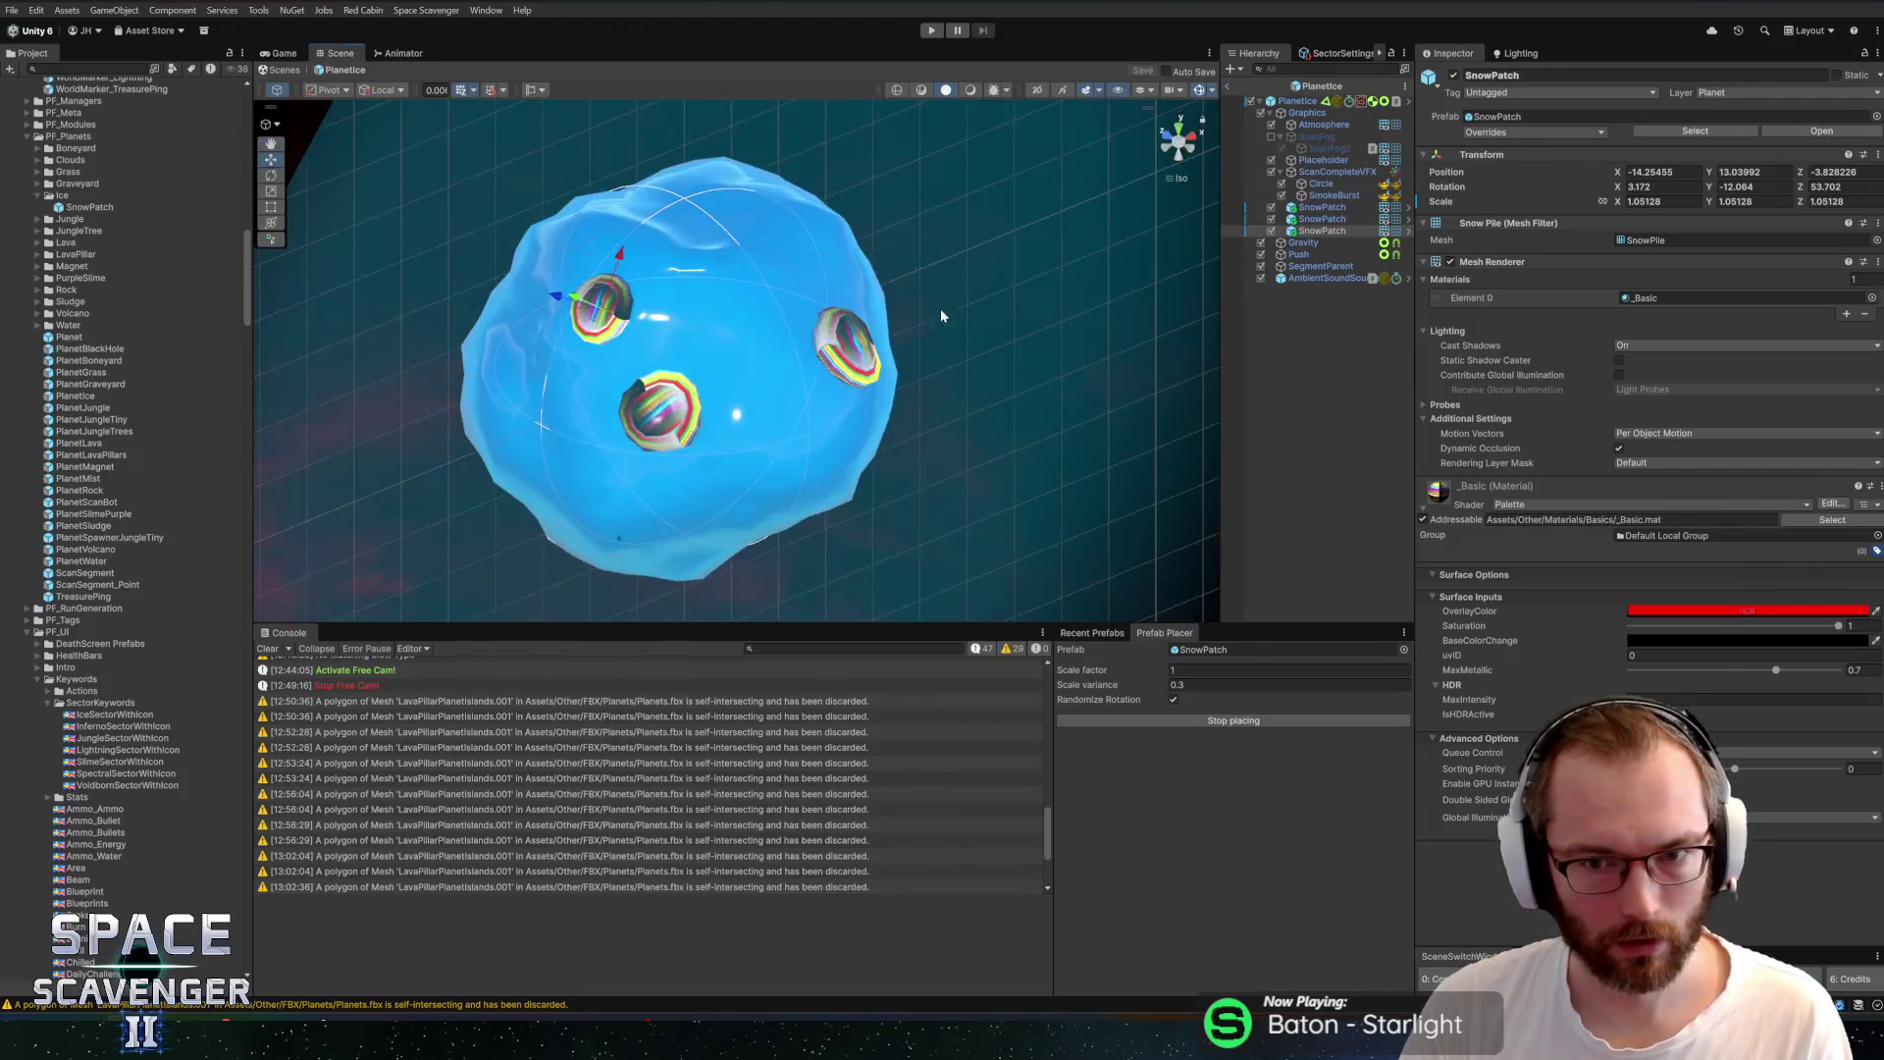
Undo the snow pile enlargement in Blender and begin adjusting its UVs
key(alt+Tab)
key(ctrl+z)
key(s)
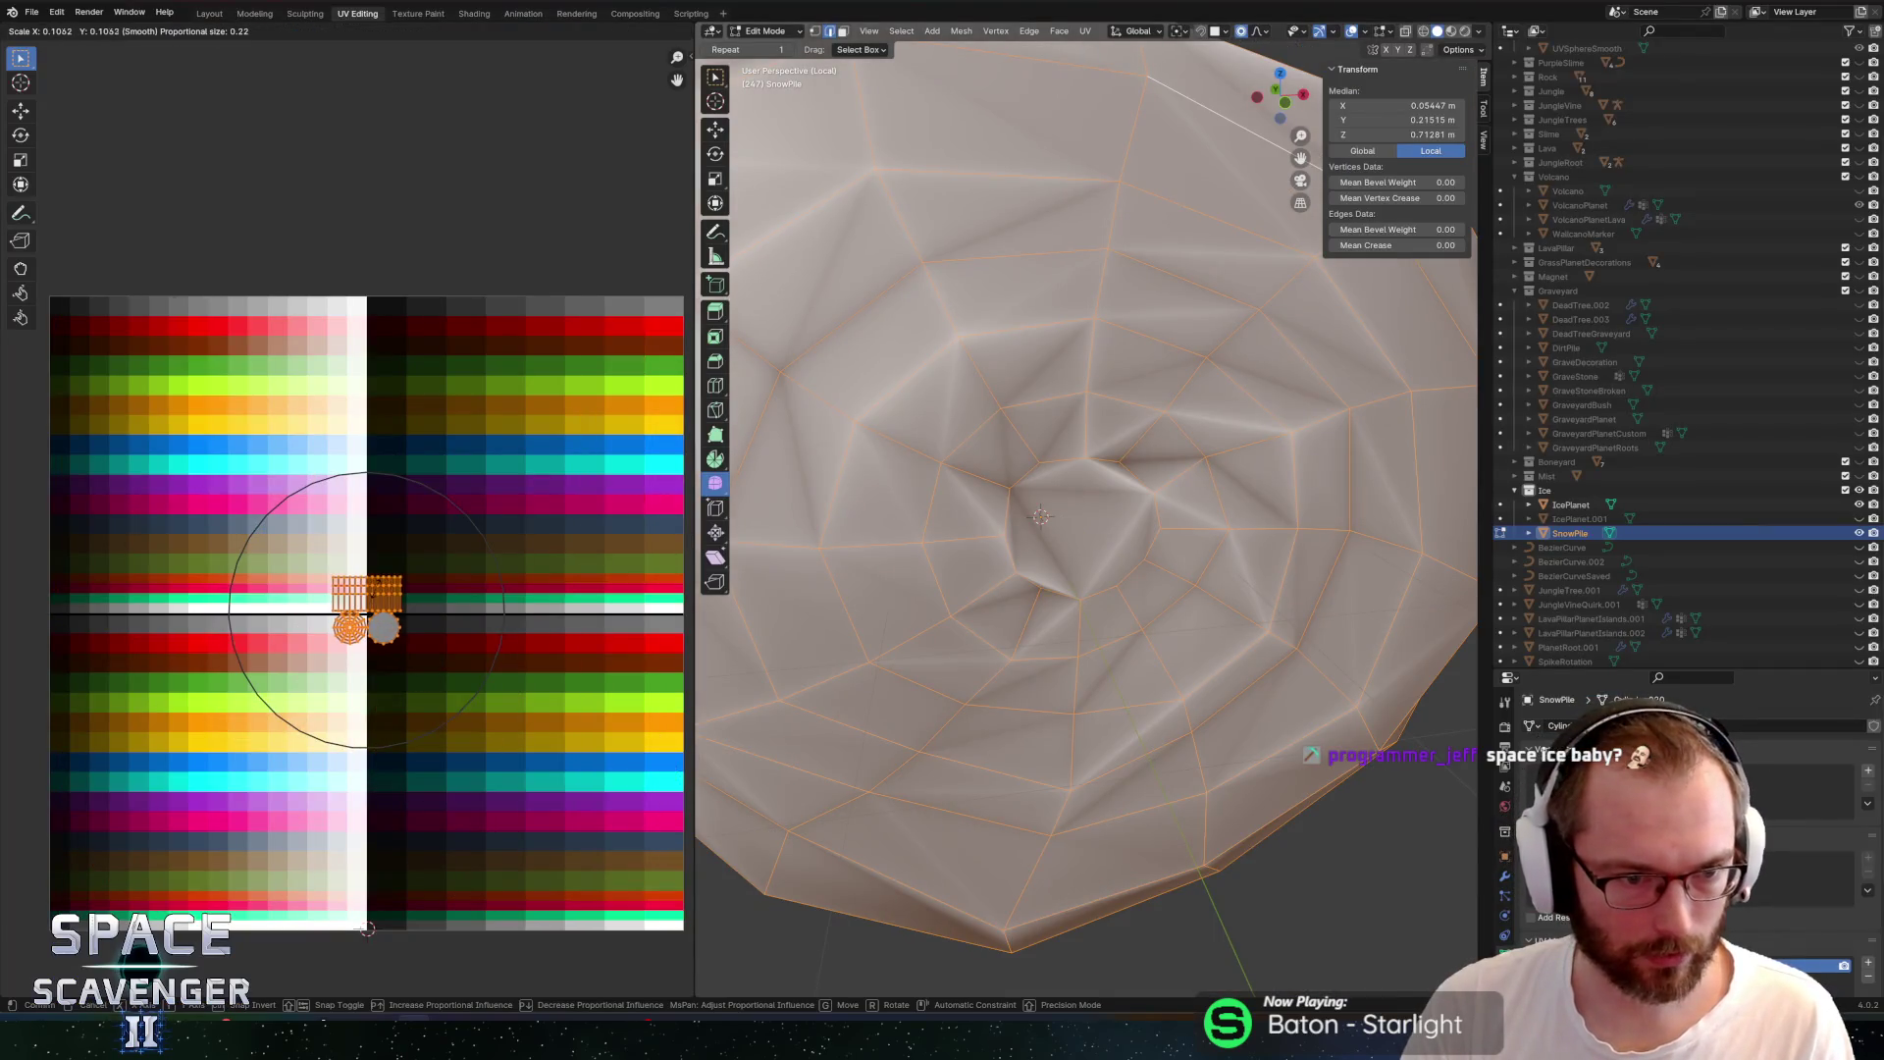
Shift the collapsed UVs onto the pale icy-blue palette cell
key(g)
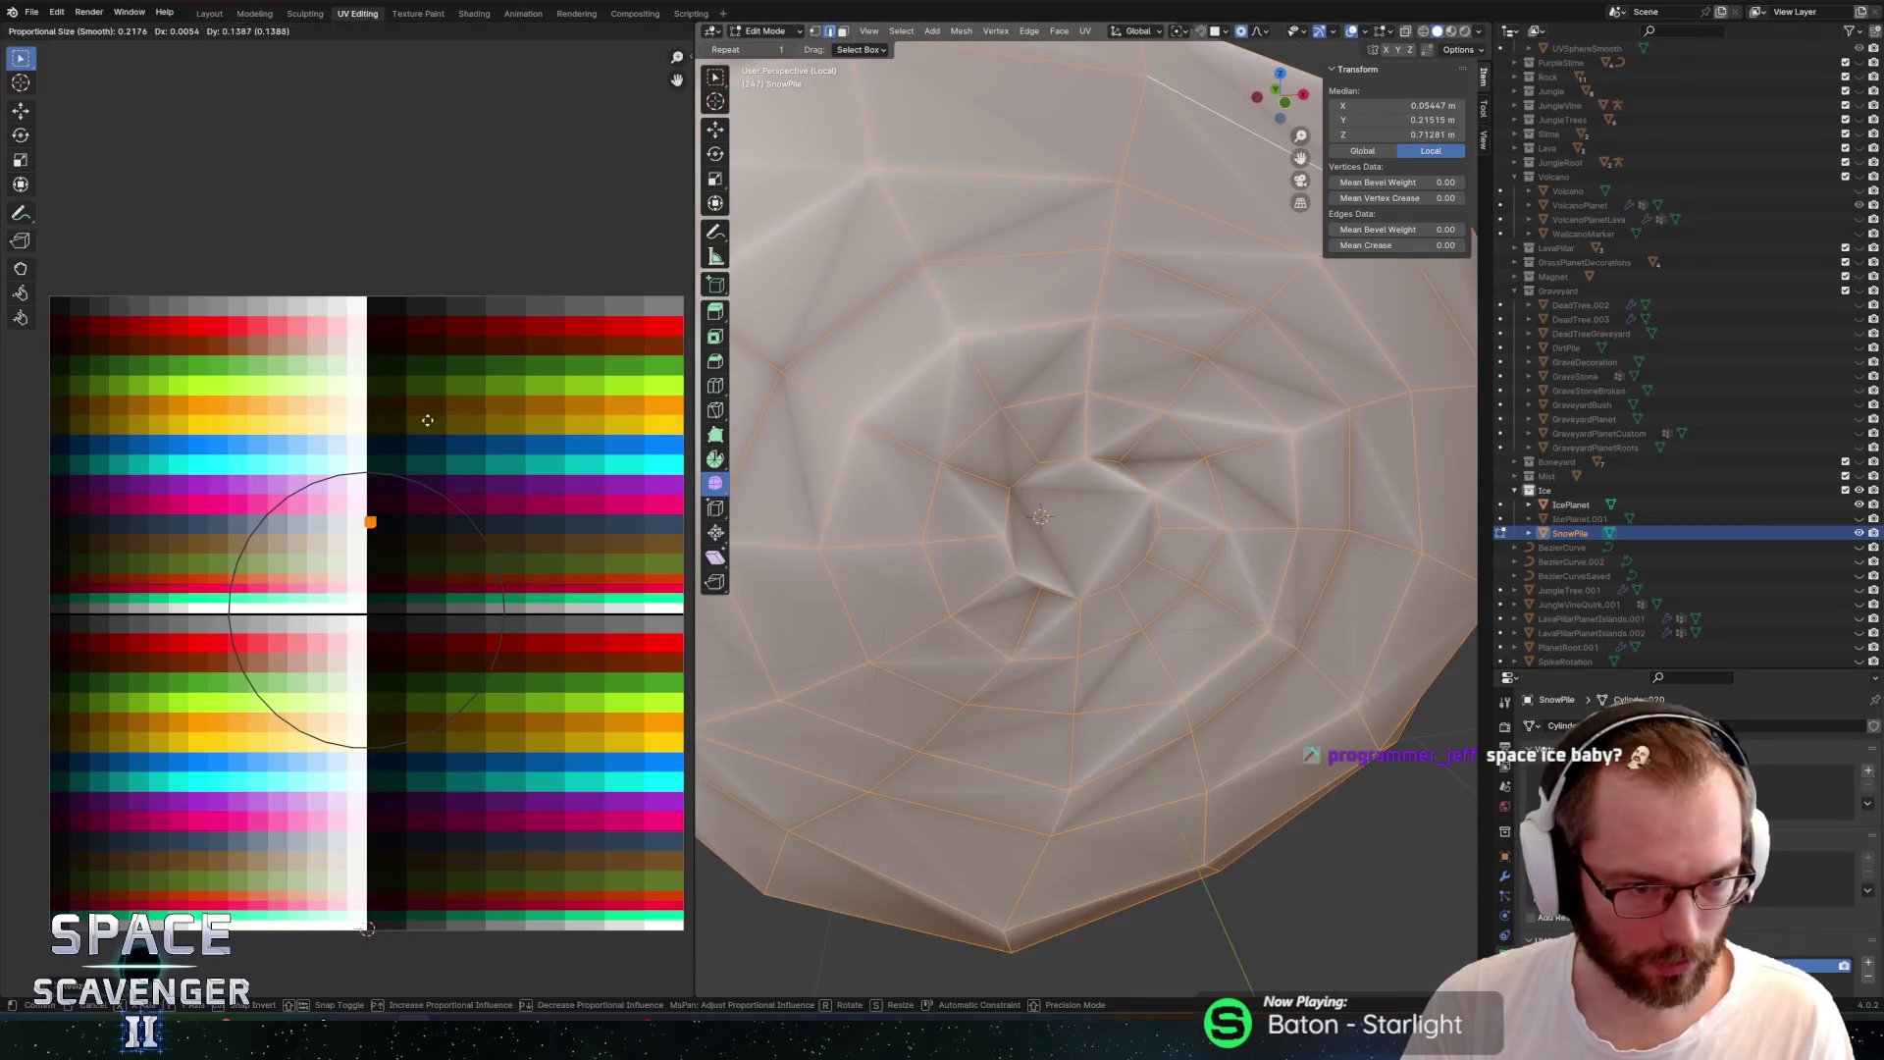
click(441, 476)
key(g)
click(434, 473)
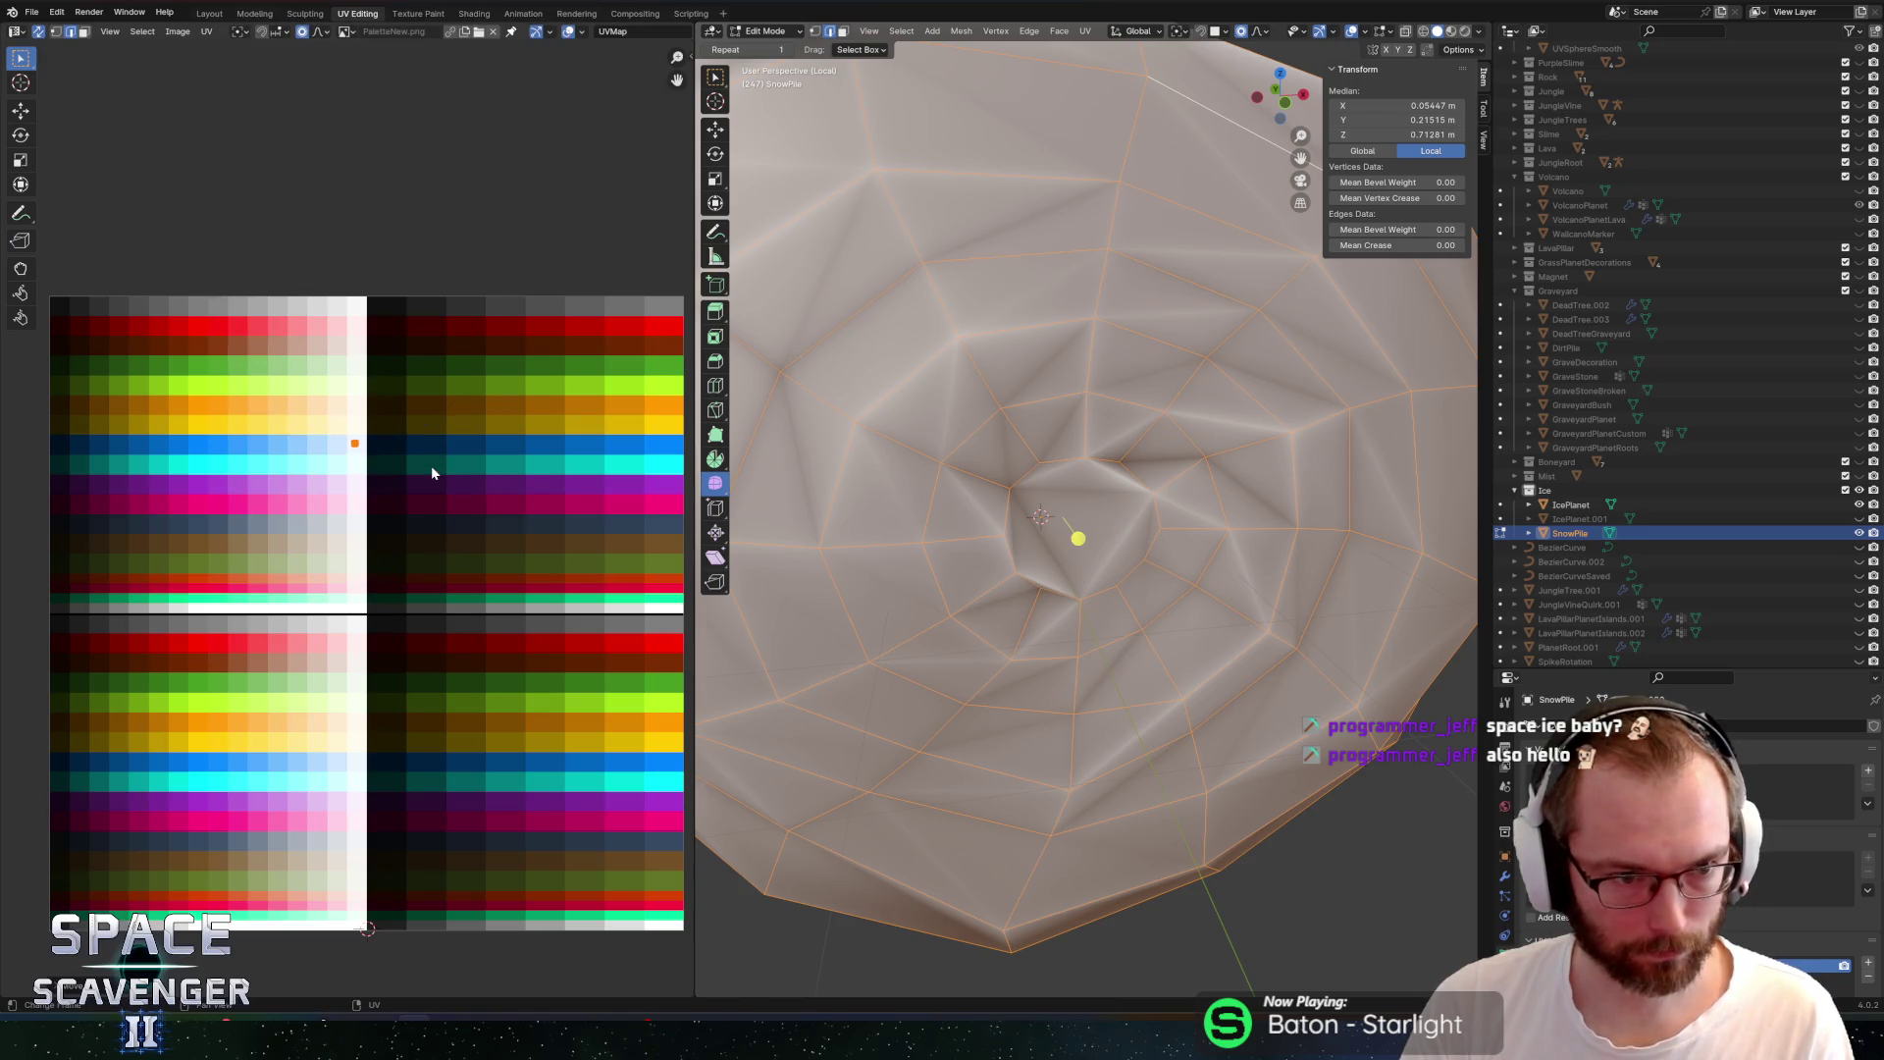
click(1109, 516)
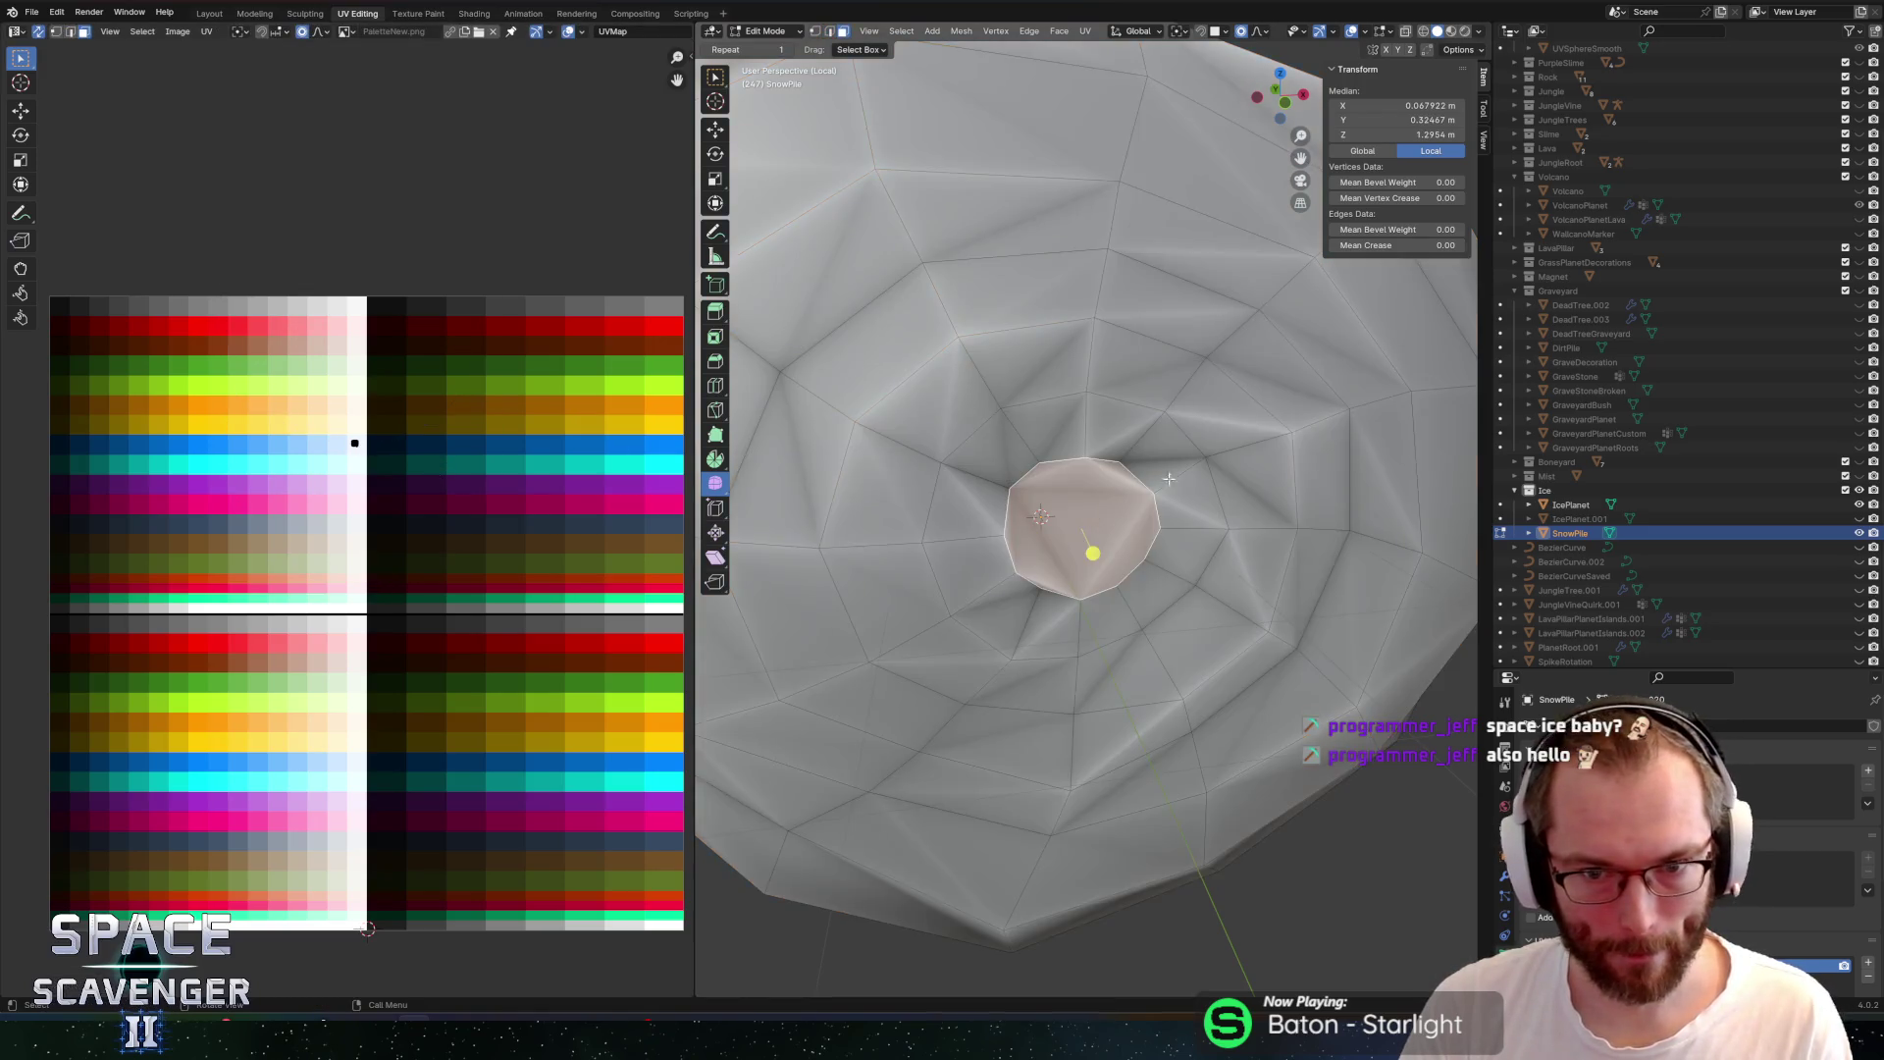
Flatten the centre face to zero along Y, then set its Y scale to 0.09
mouse_move(1159, 472)
mouse_down()
mouse_move(1129, 490)
mouse_move(1188, 451)
mouse_move(1083, 453)
mouse_move(1100, 476)
mouse_up()
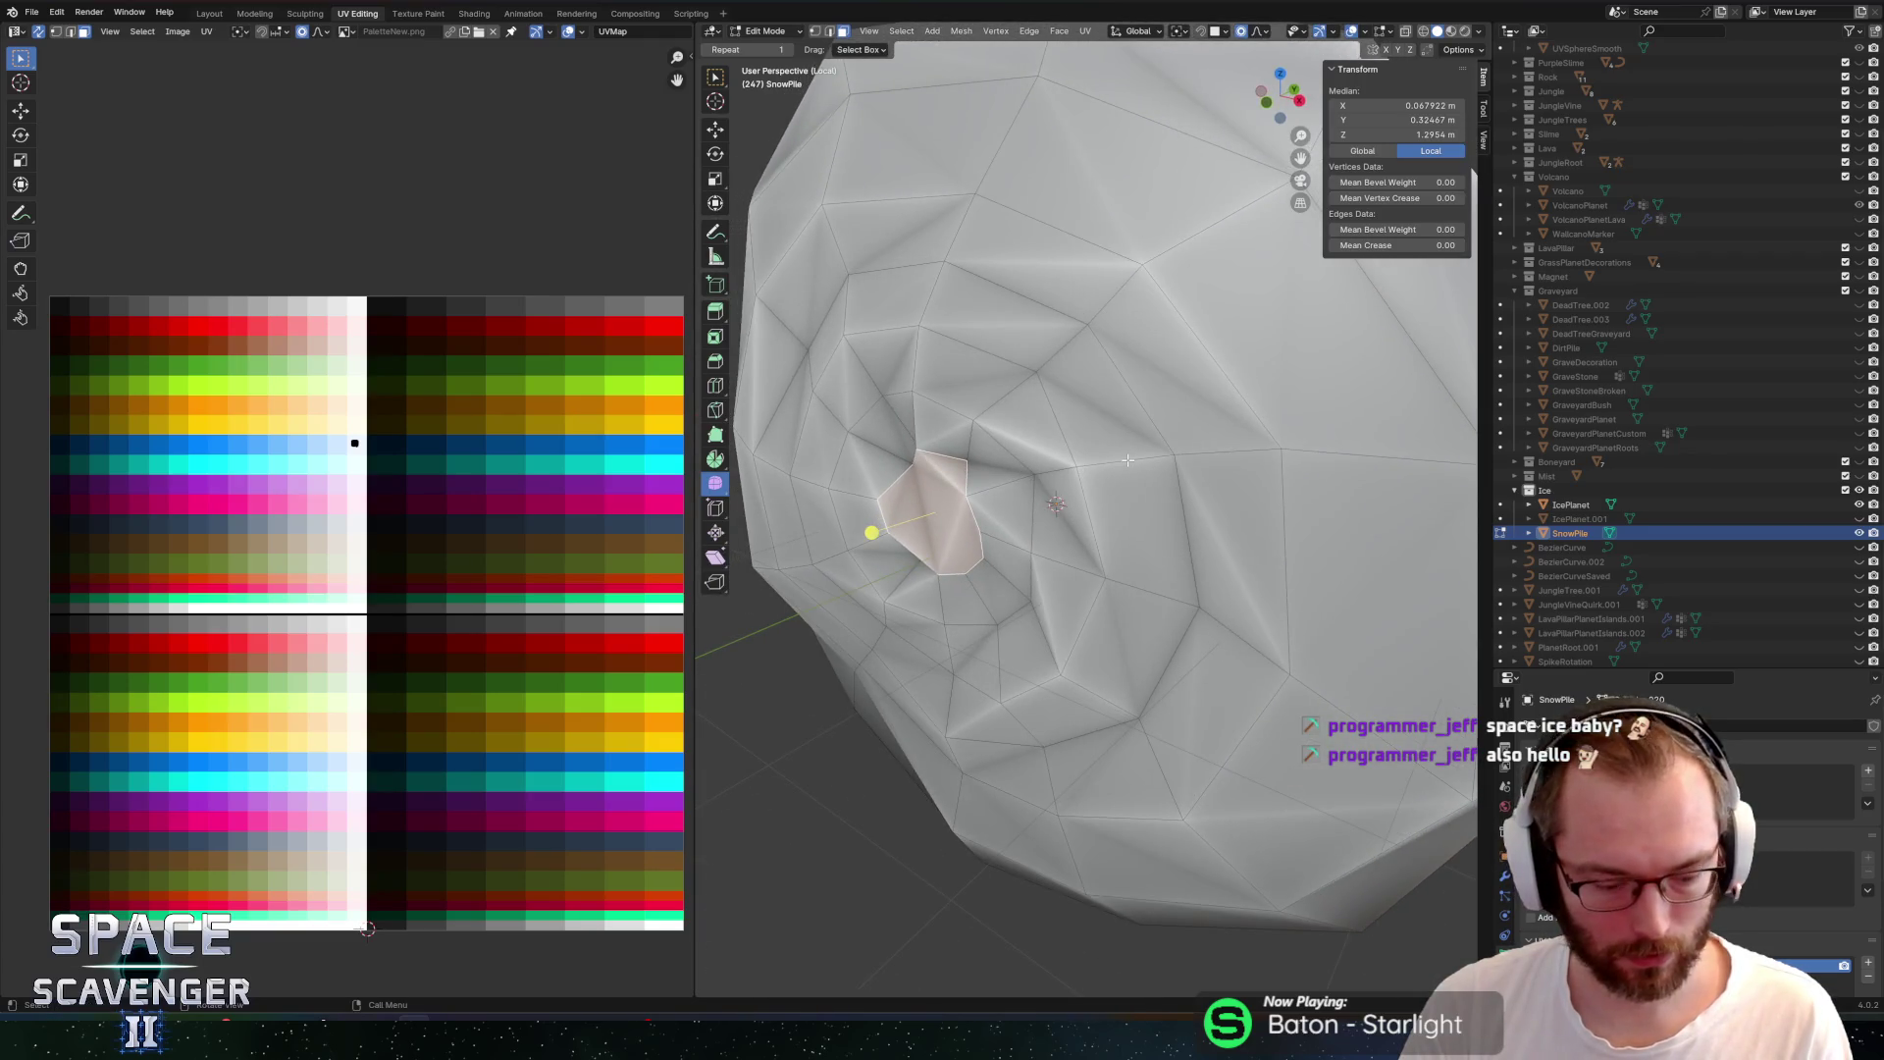
key(s)
key(y)
key(0)
key(Return)
mouse_move(1126, 460)
mouse_down()
mouse_move(1063, 359)
mouse_move(1136, 353)
mouse_up()
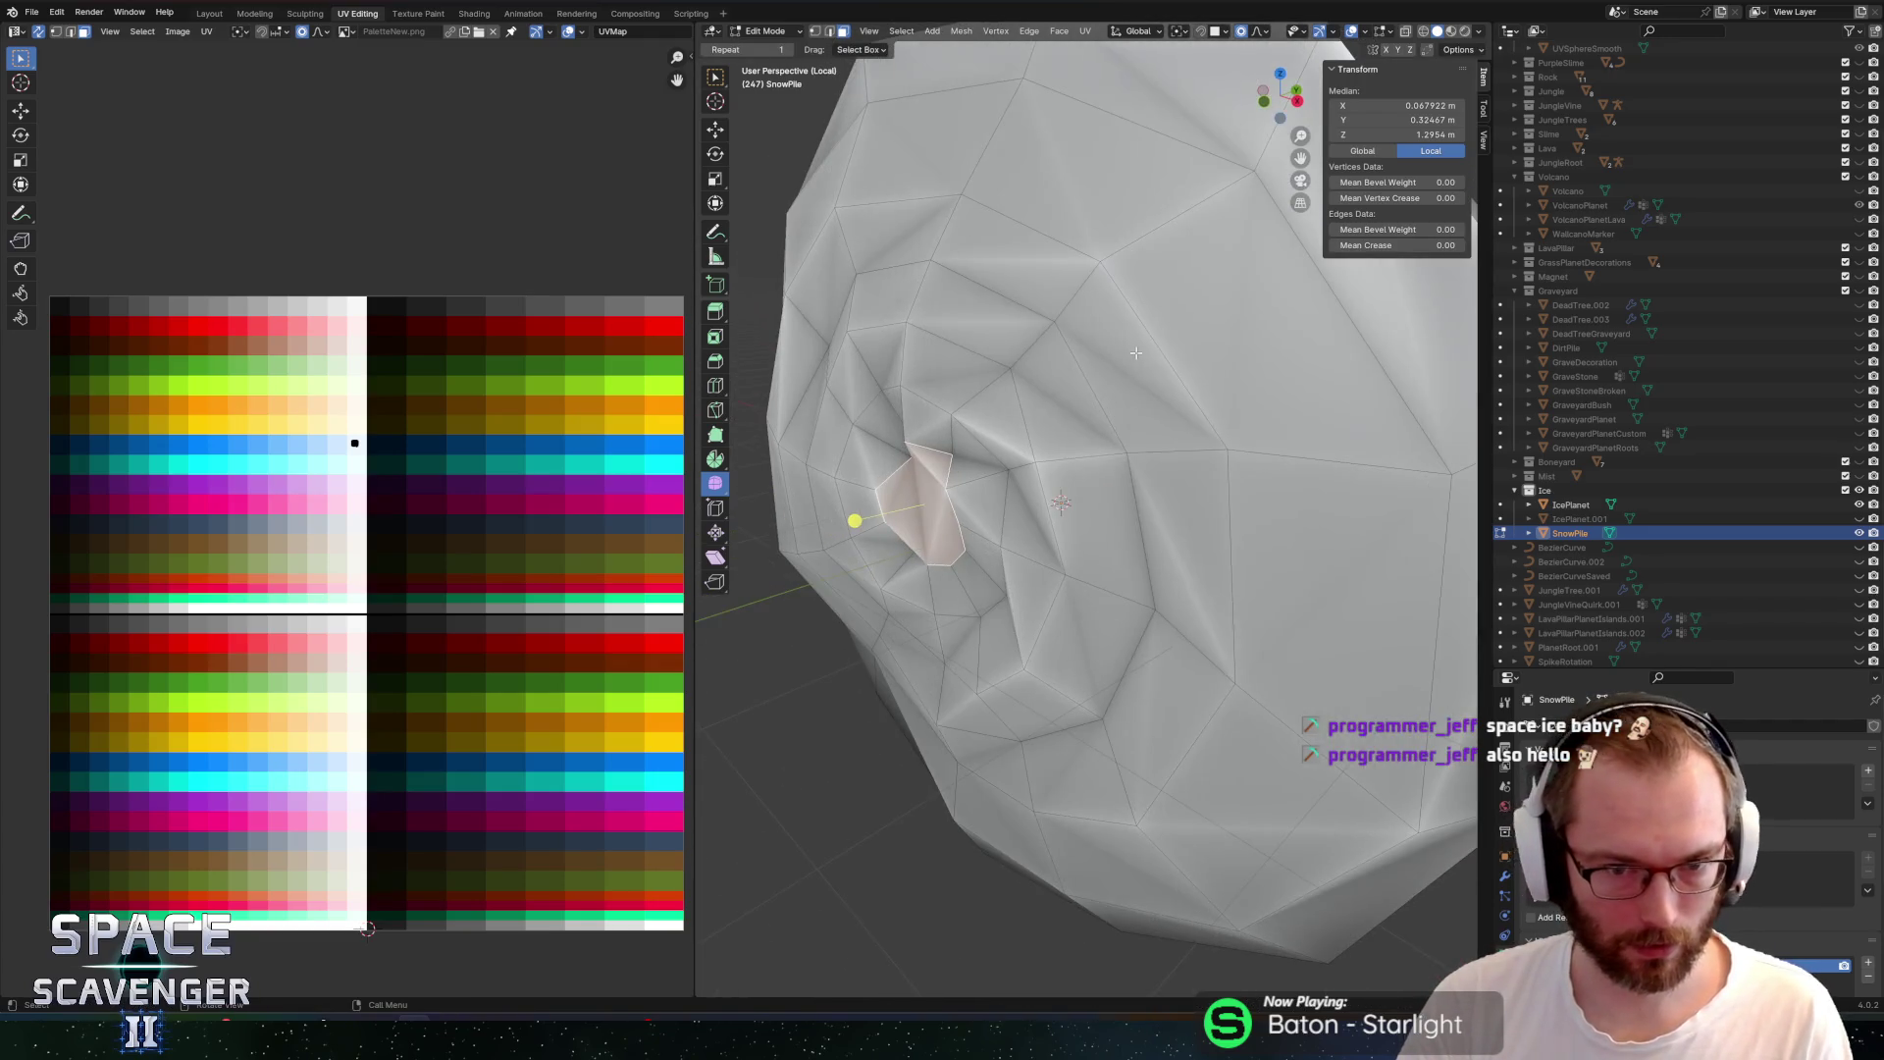
key(s)
key(y)
key(0)
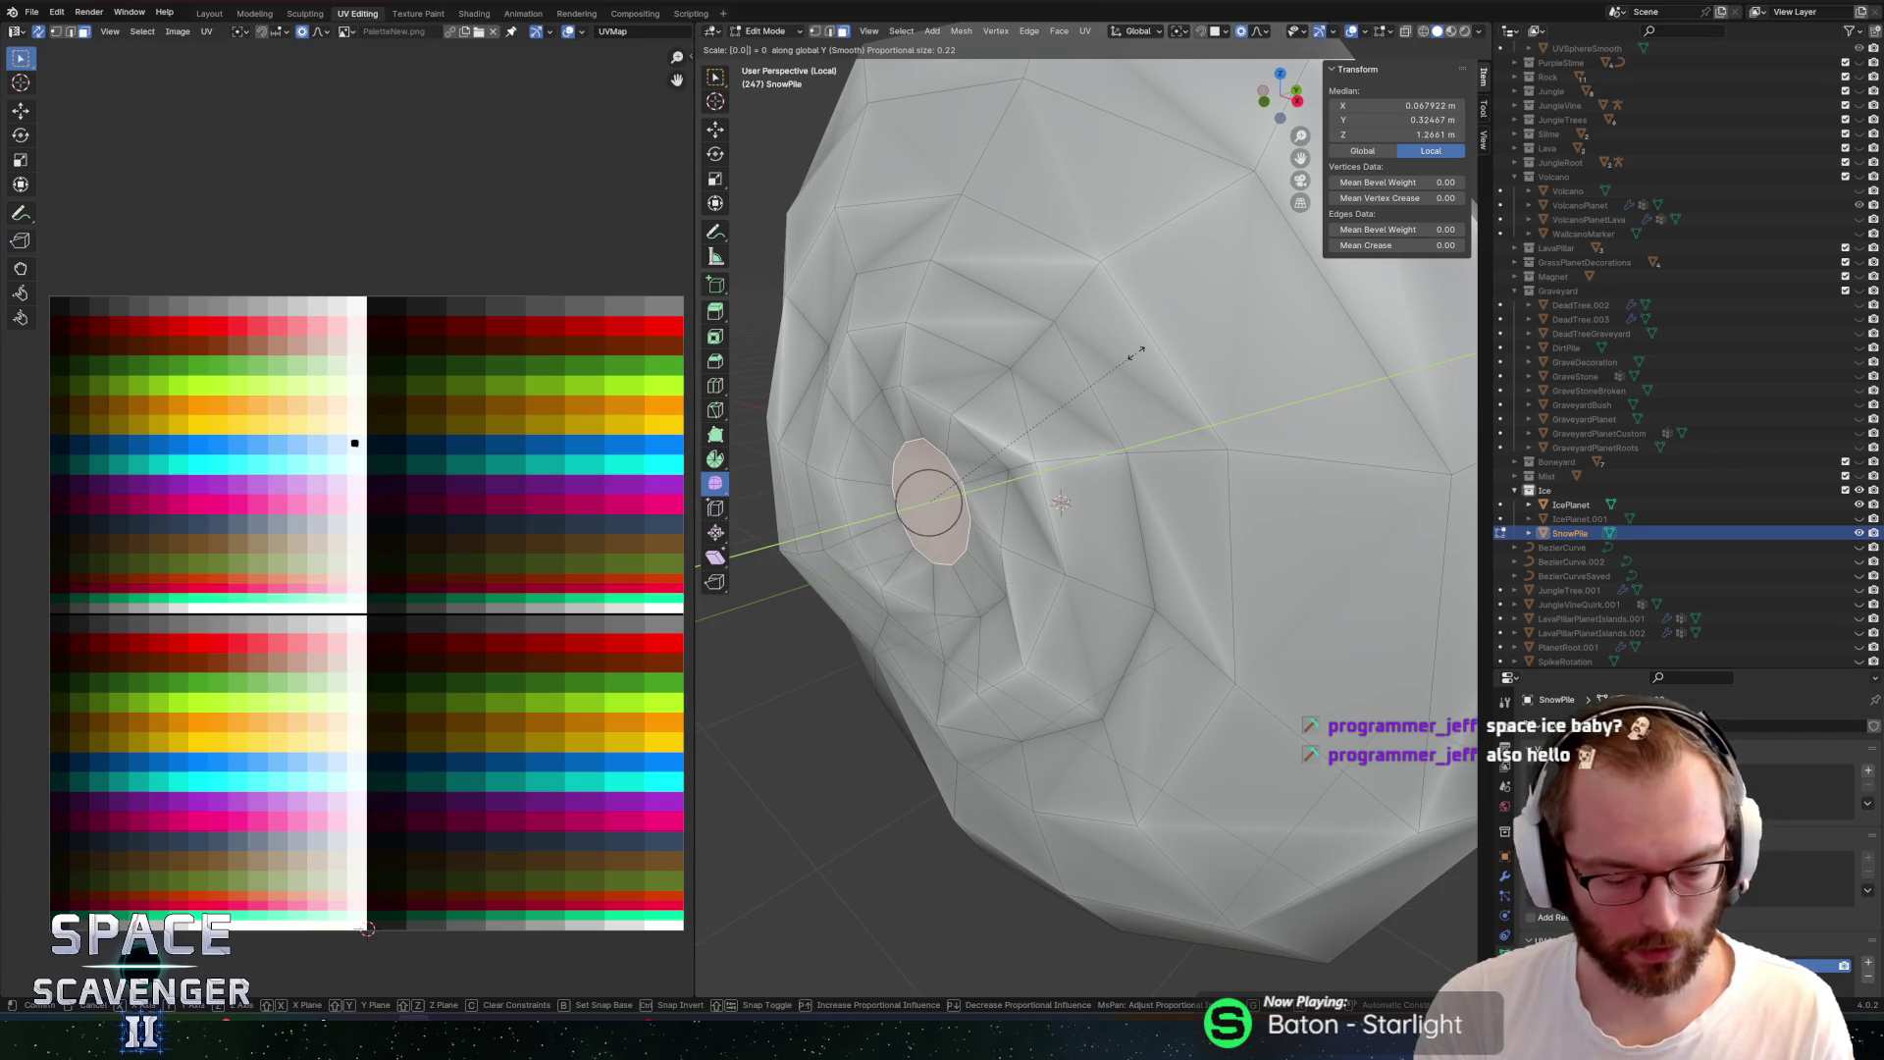
key(Return)
drag(1052, 355, 1152, 382)
Inset the centre face and collapse it into a single point
key(e)
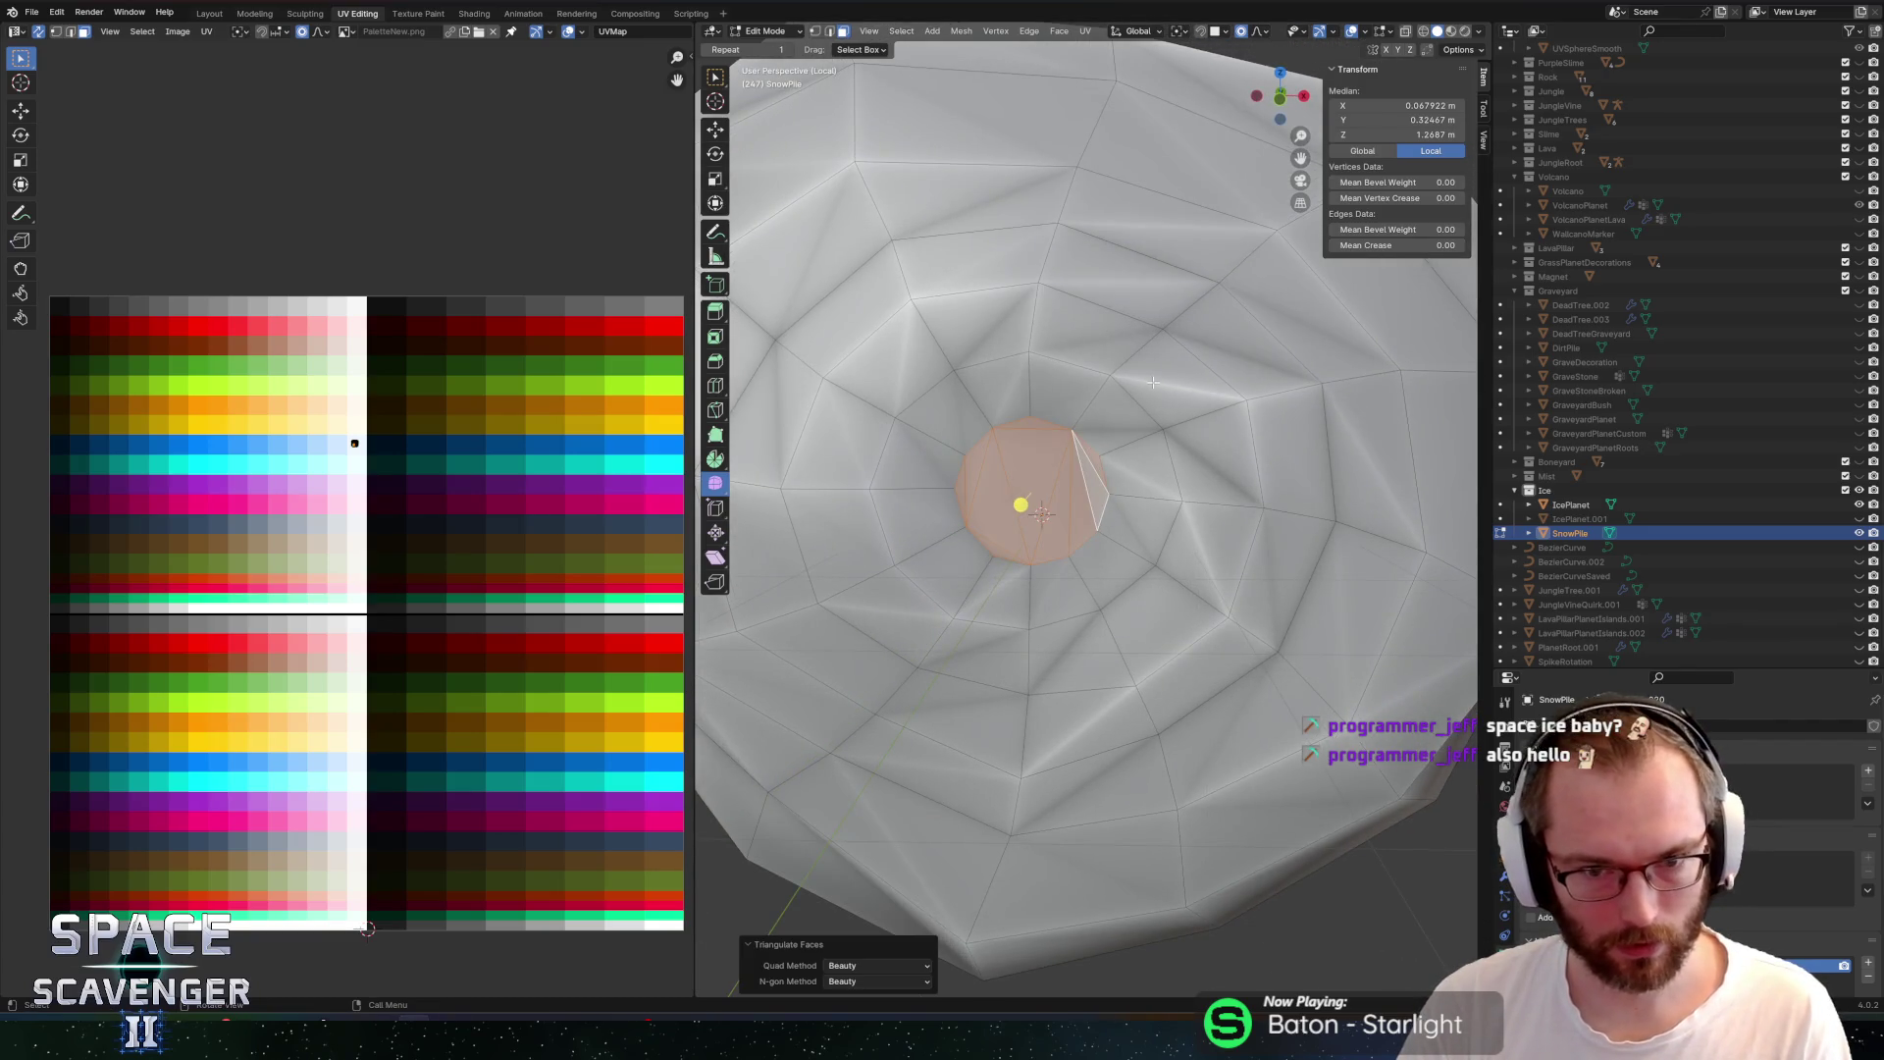
key(Escape)
key(i)
click(1193, 381)
key(m)
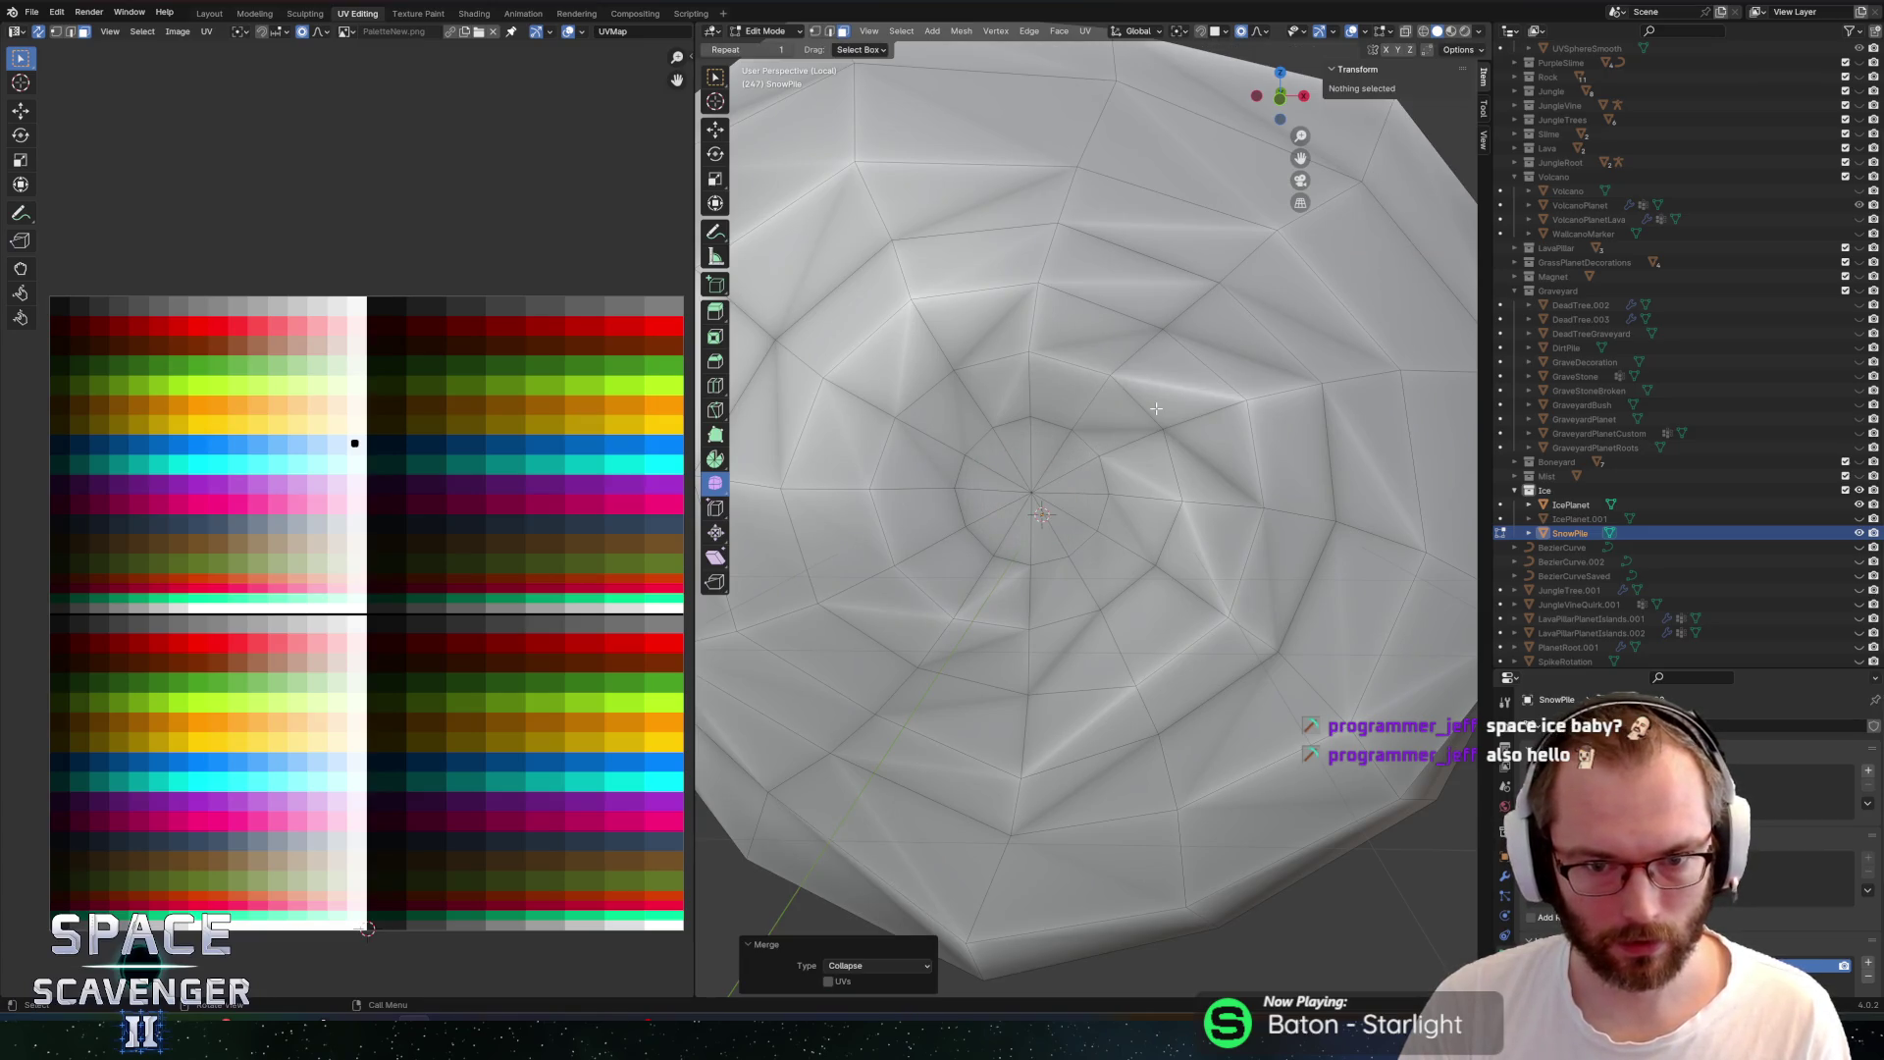
Re-export the planets FBX and view the white snow patches in Unity
key(Tab)
scroll(1177, 402, down, 5)
key(ctrl+e)
click(1407, 896)
key(alt+Tab)
mouse_move(918, 278)
mouse_down()
mouse_move(825, 216)
mouse_move(865, 179)
mouse_move(743, 276)
mouse_move(867, 278)
mouse_move(909, 370)
mouse_move(903, 412)
mouse_move(1037, 549)
mouse_up()
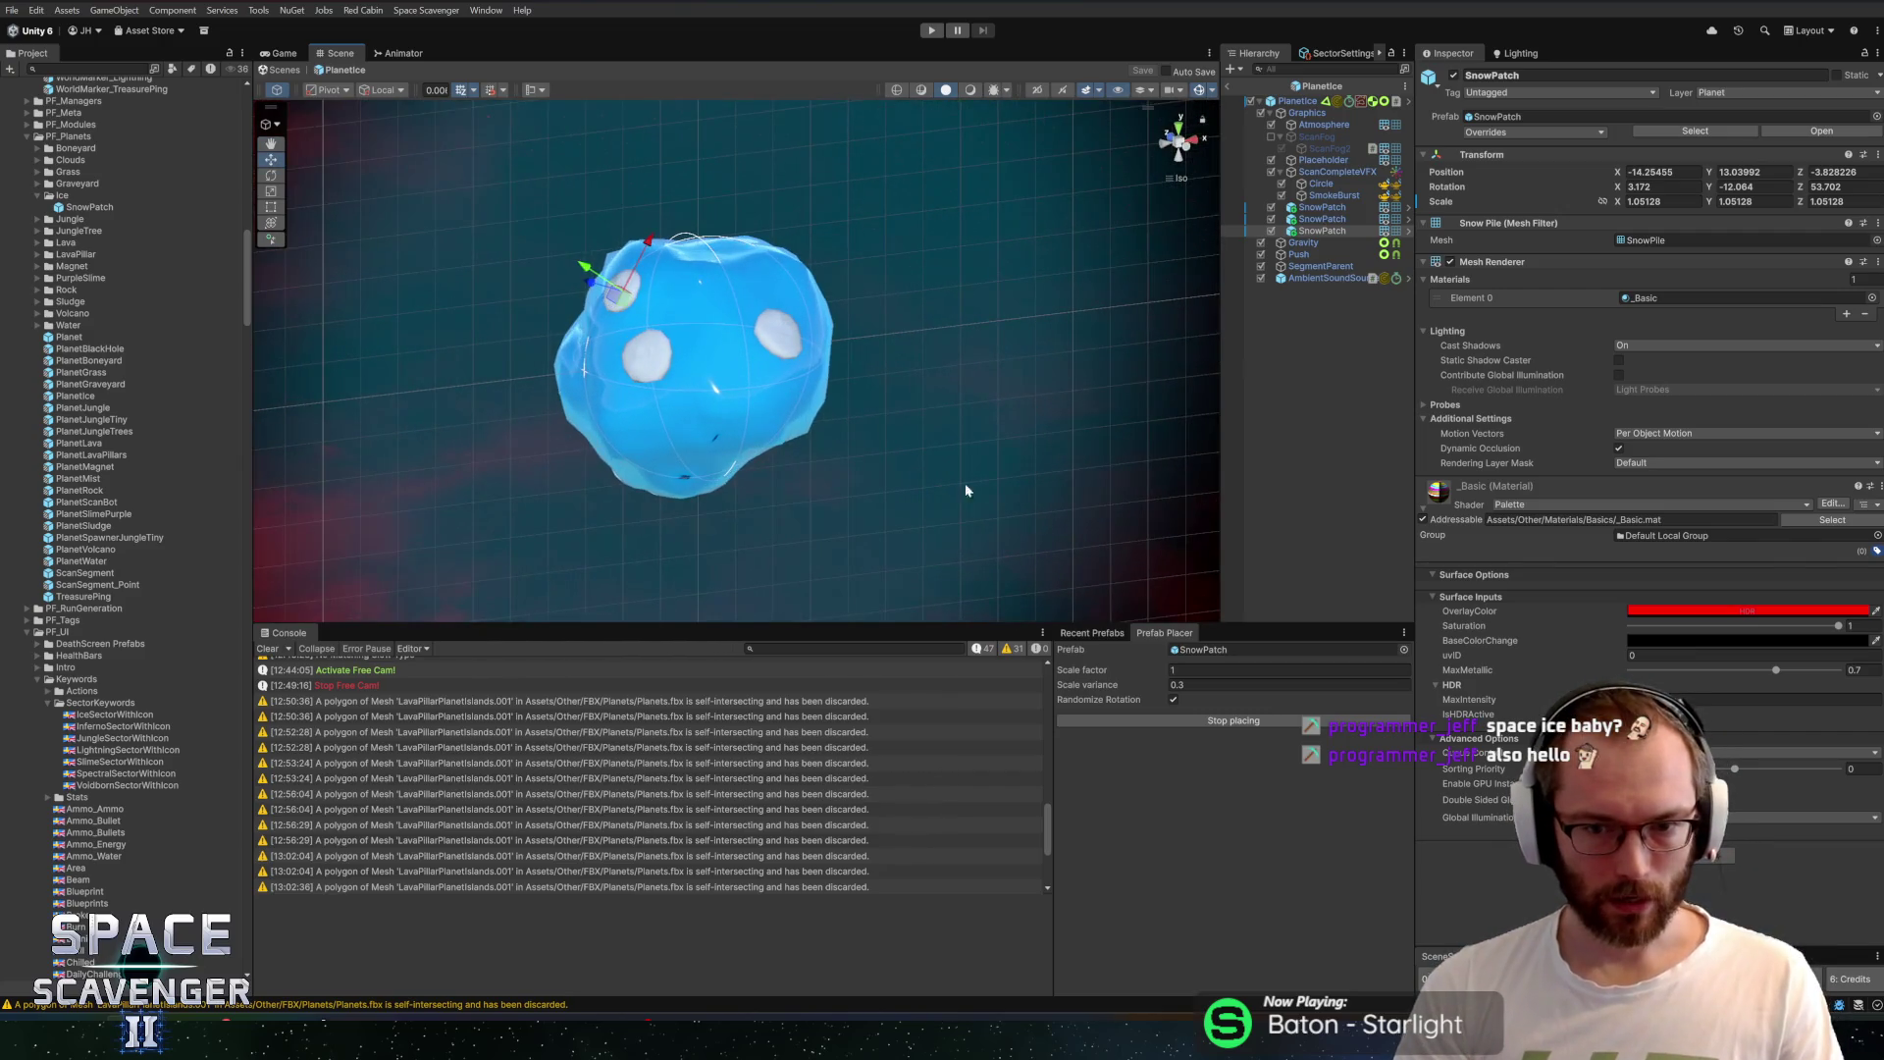
Place three more snow patches on the ice planet, exit the PlanetIce prefab, and enter Play mode
click(714, 302)
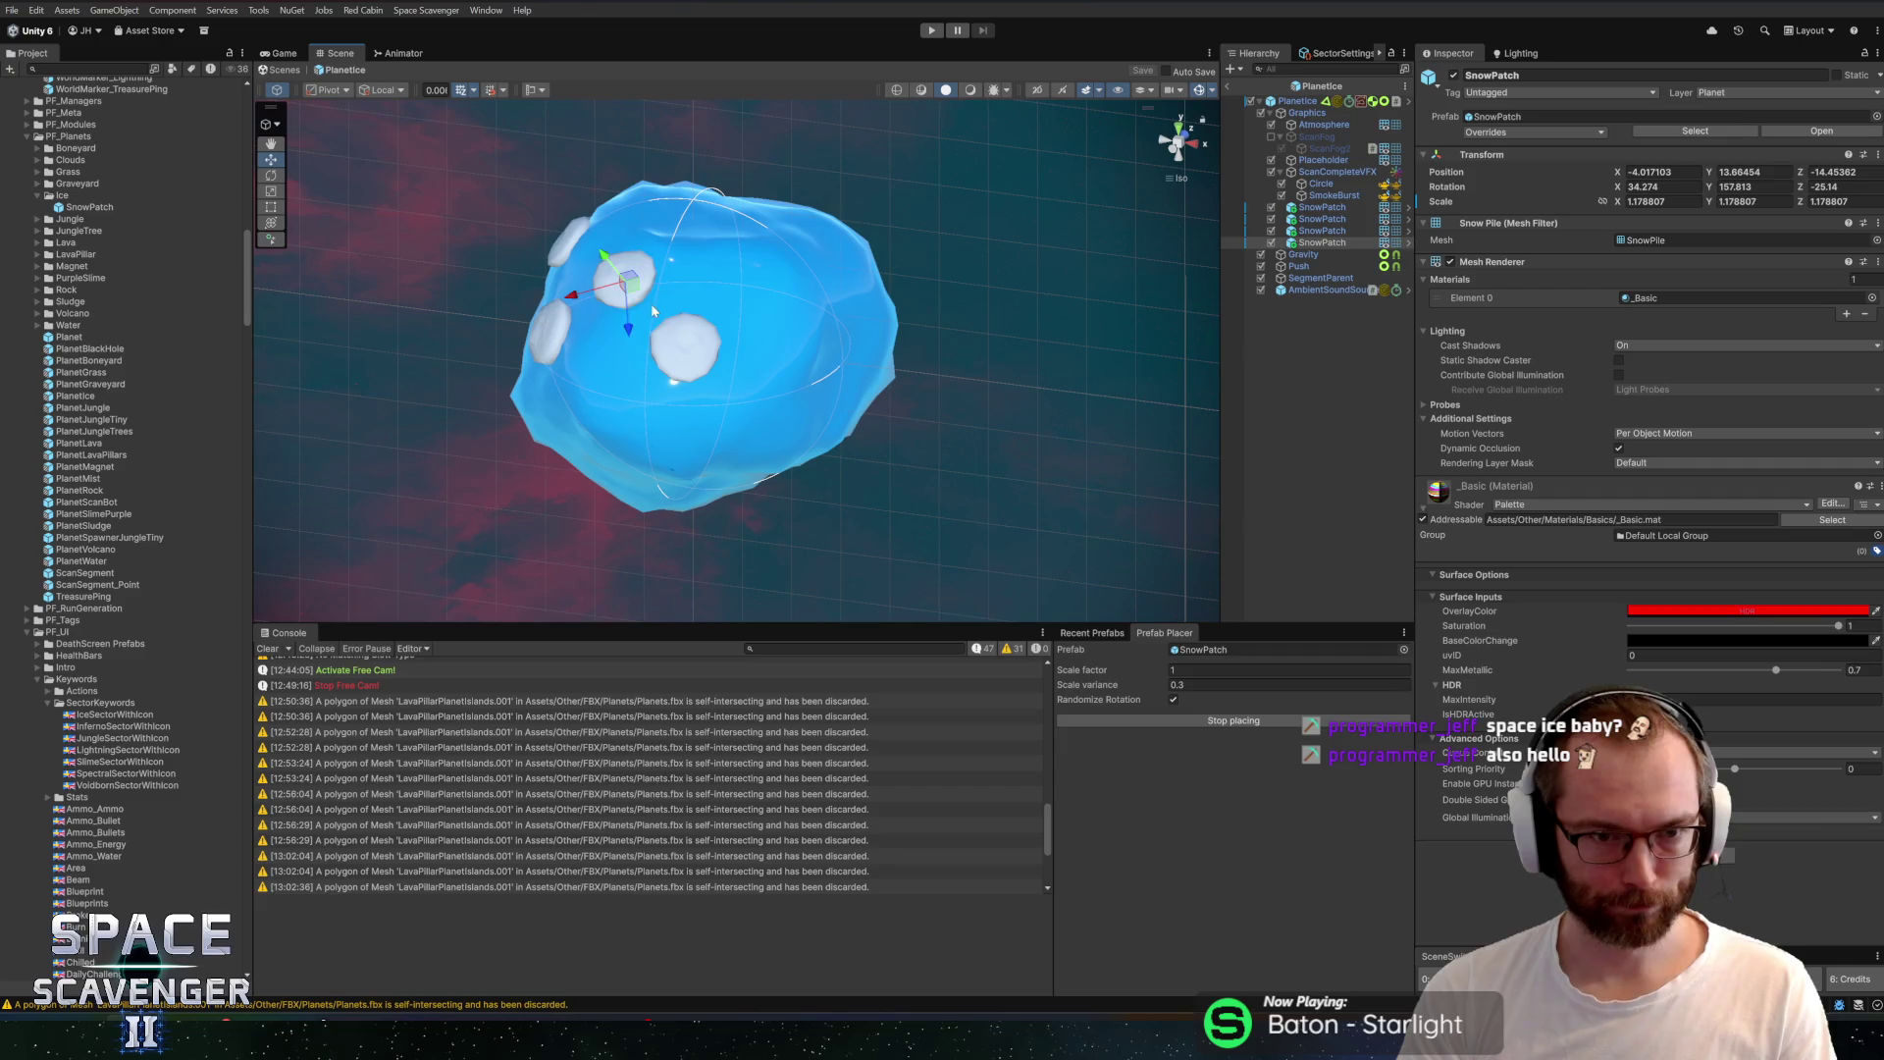
click(653, 310)
mouse_move(653, 310)
mouse_down()
mouse_move(984, 181)
mouse_move(958, 154)
mouse_up()
click(784, 330)
mouse_move(783, 330)
mouse_down()
mouse_move(726, 324)
mouse_move(559, 471)
mouse_move(589, 294)
mouse_move(576, 252)
mouse_move(950, 331)
mouse_up()
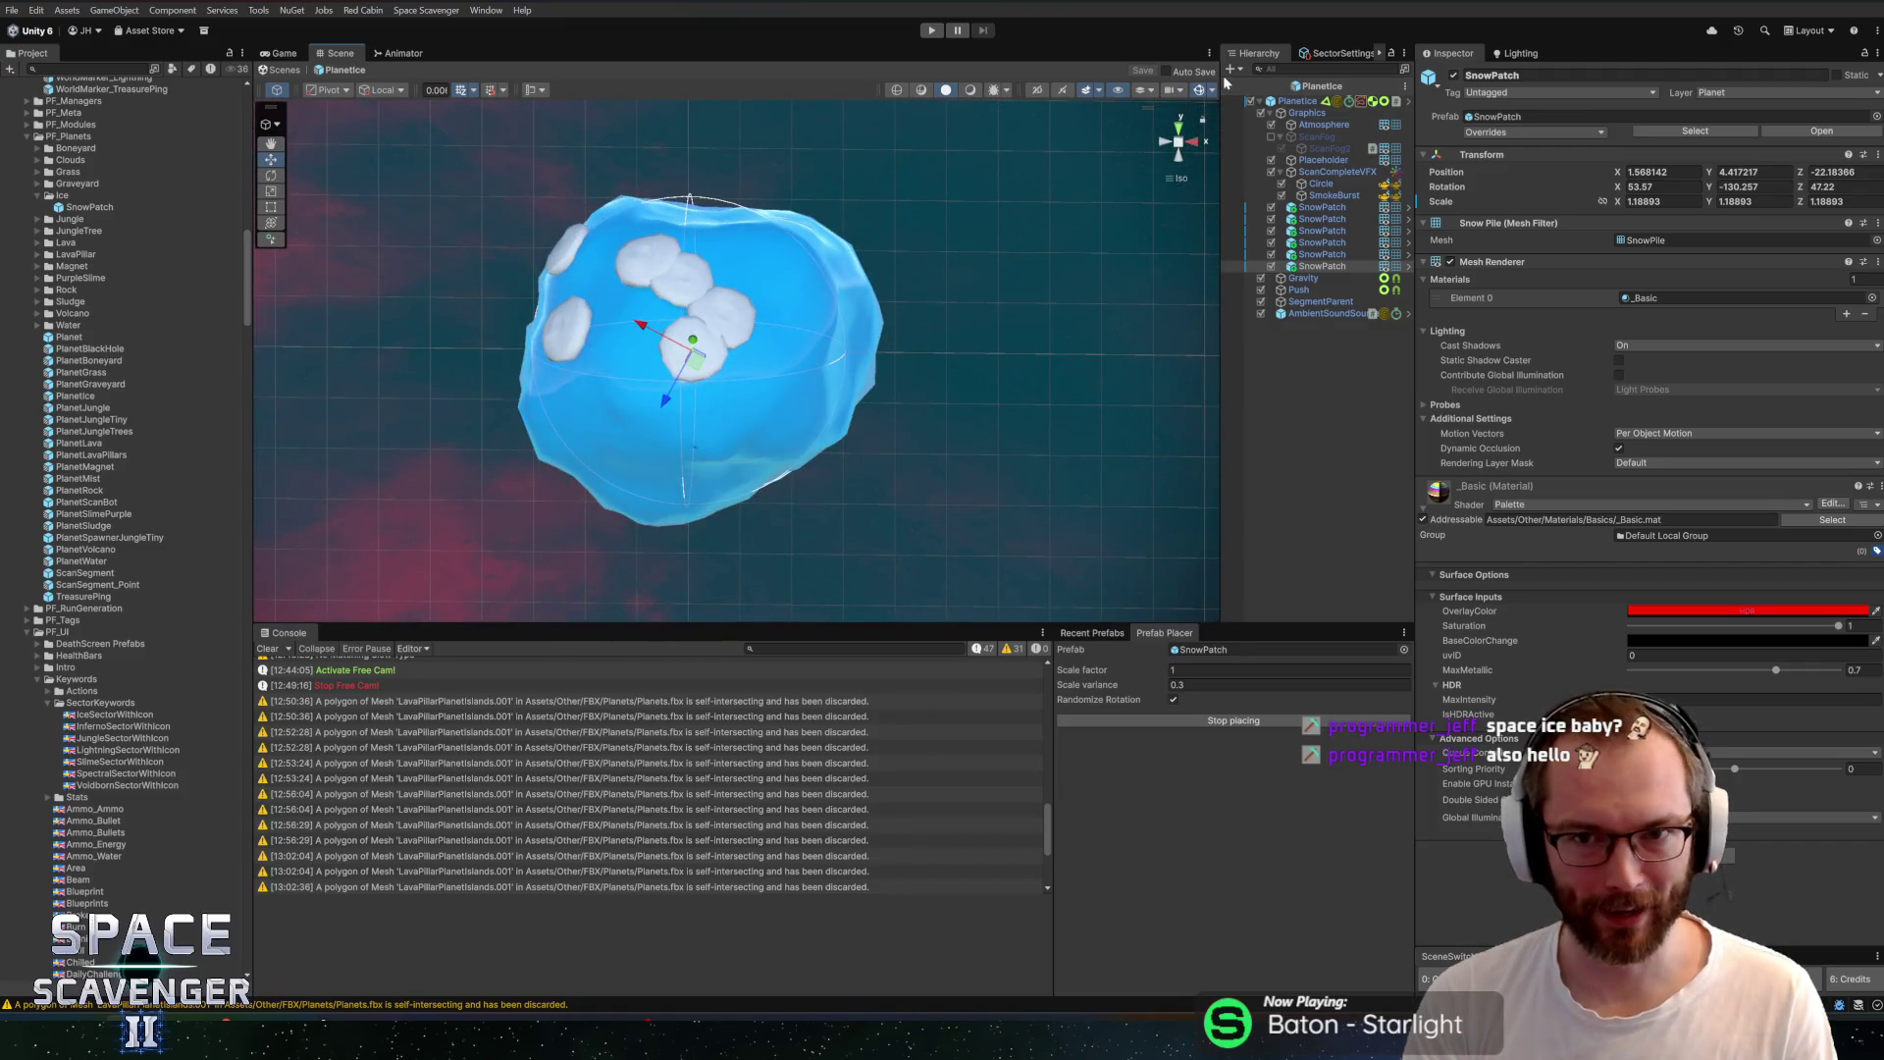
click(1182, 720)
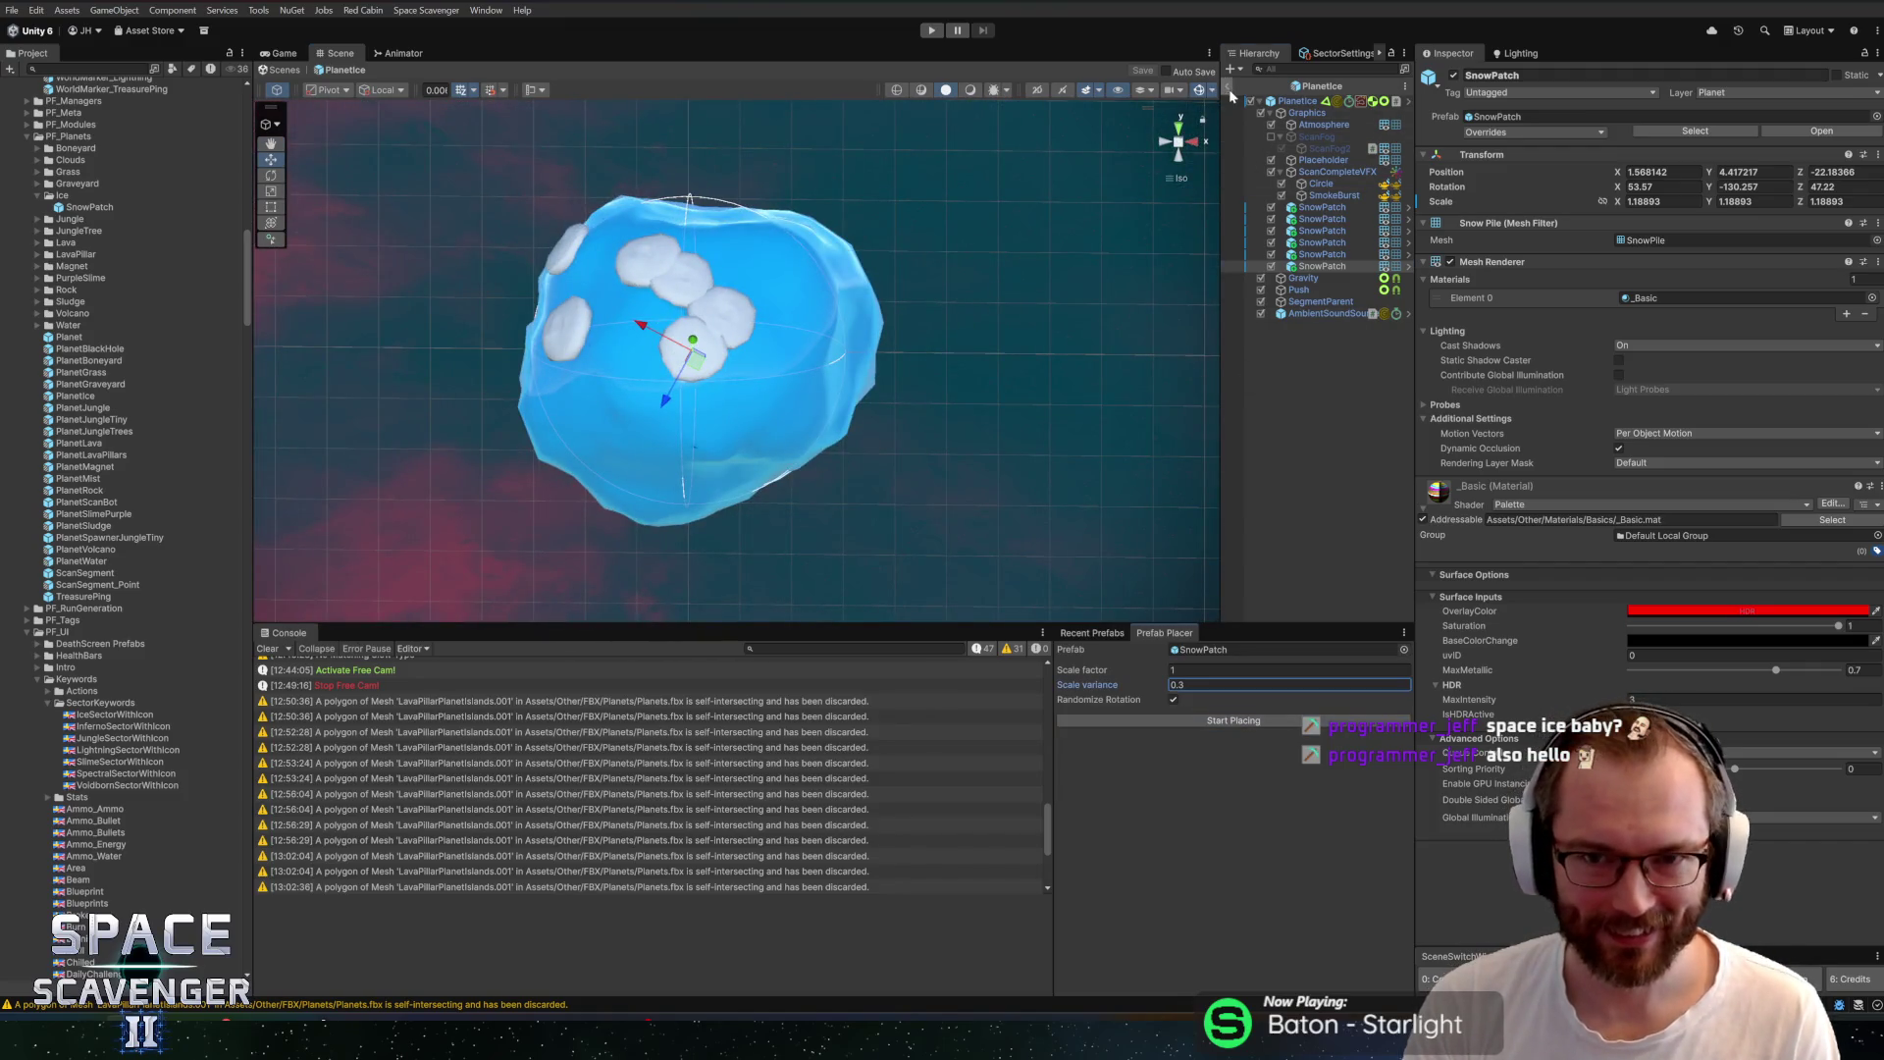
click(1229, 87)
click(937, 35)
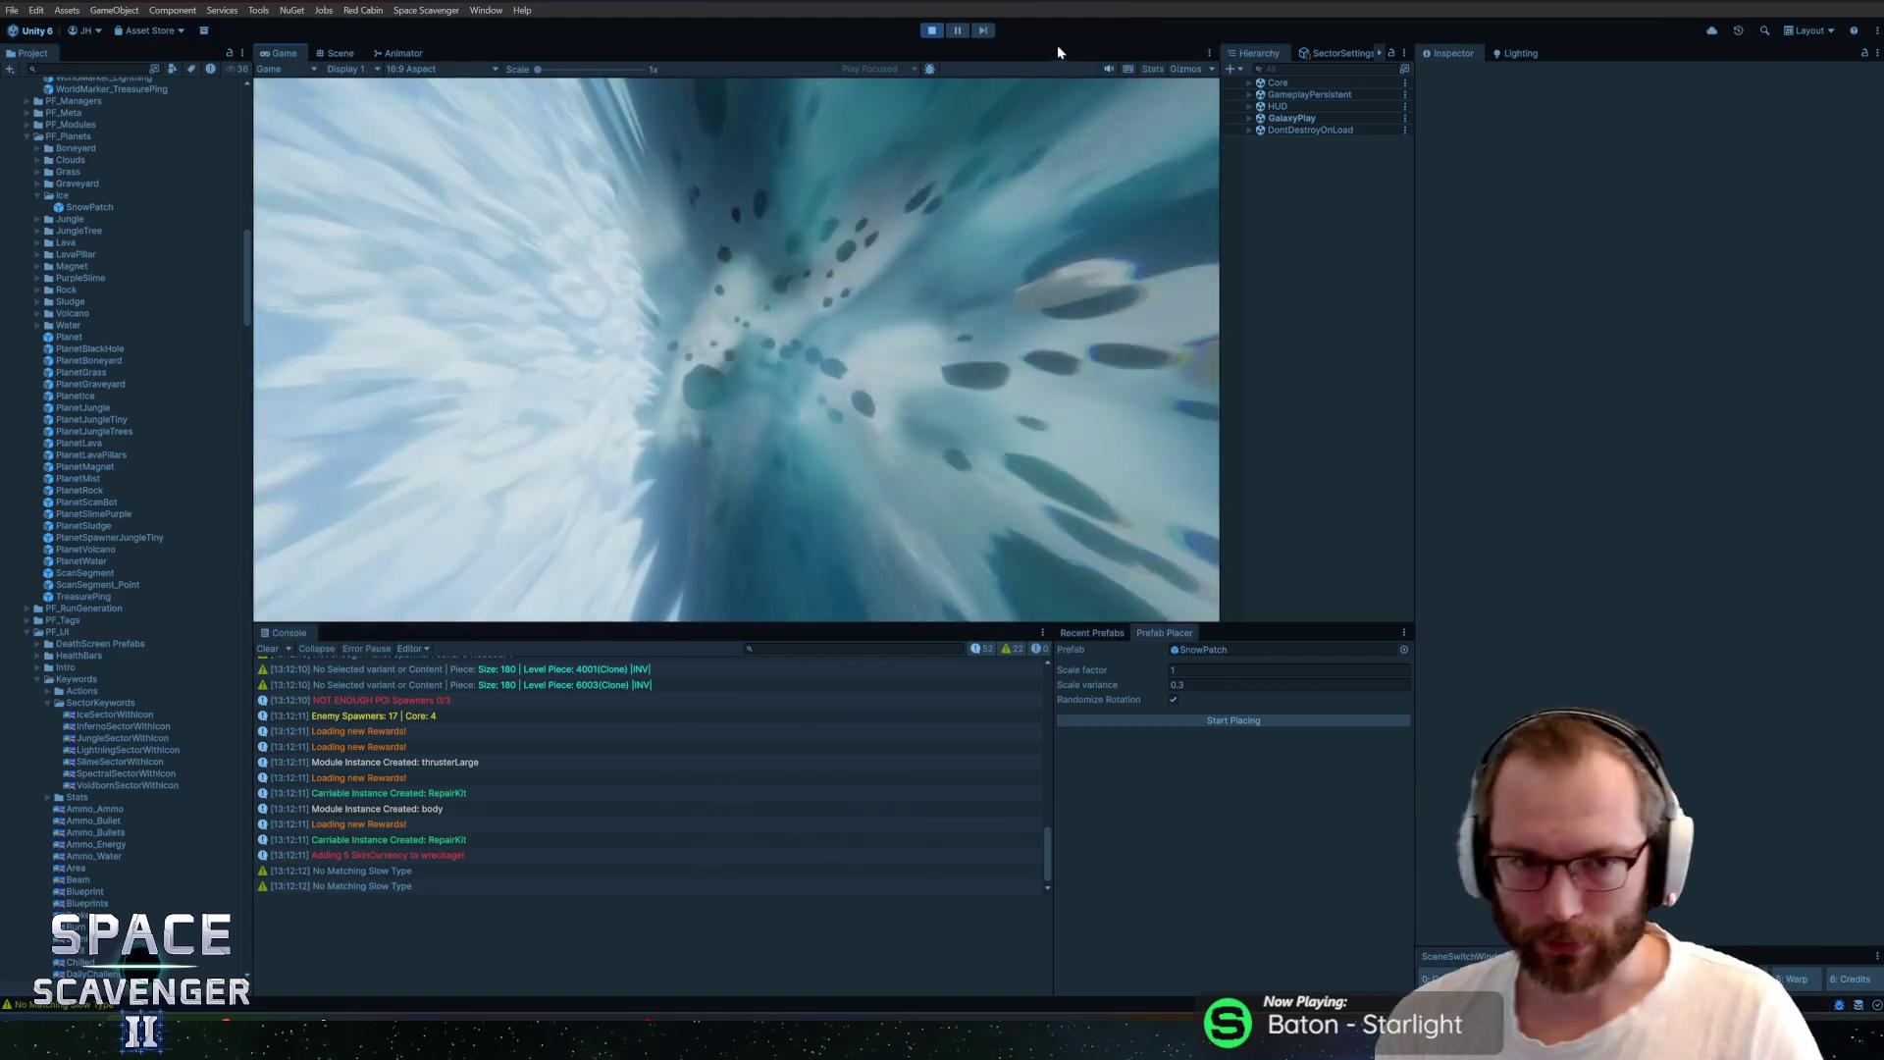
Fly the ship toward the ice planet in the maximized Game view, shooting asteroids along the way
key(d)
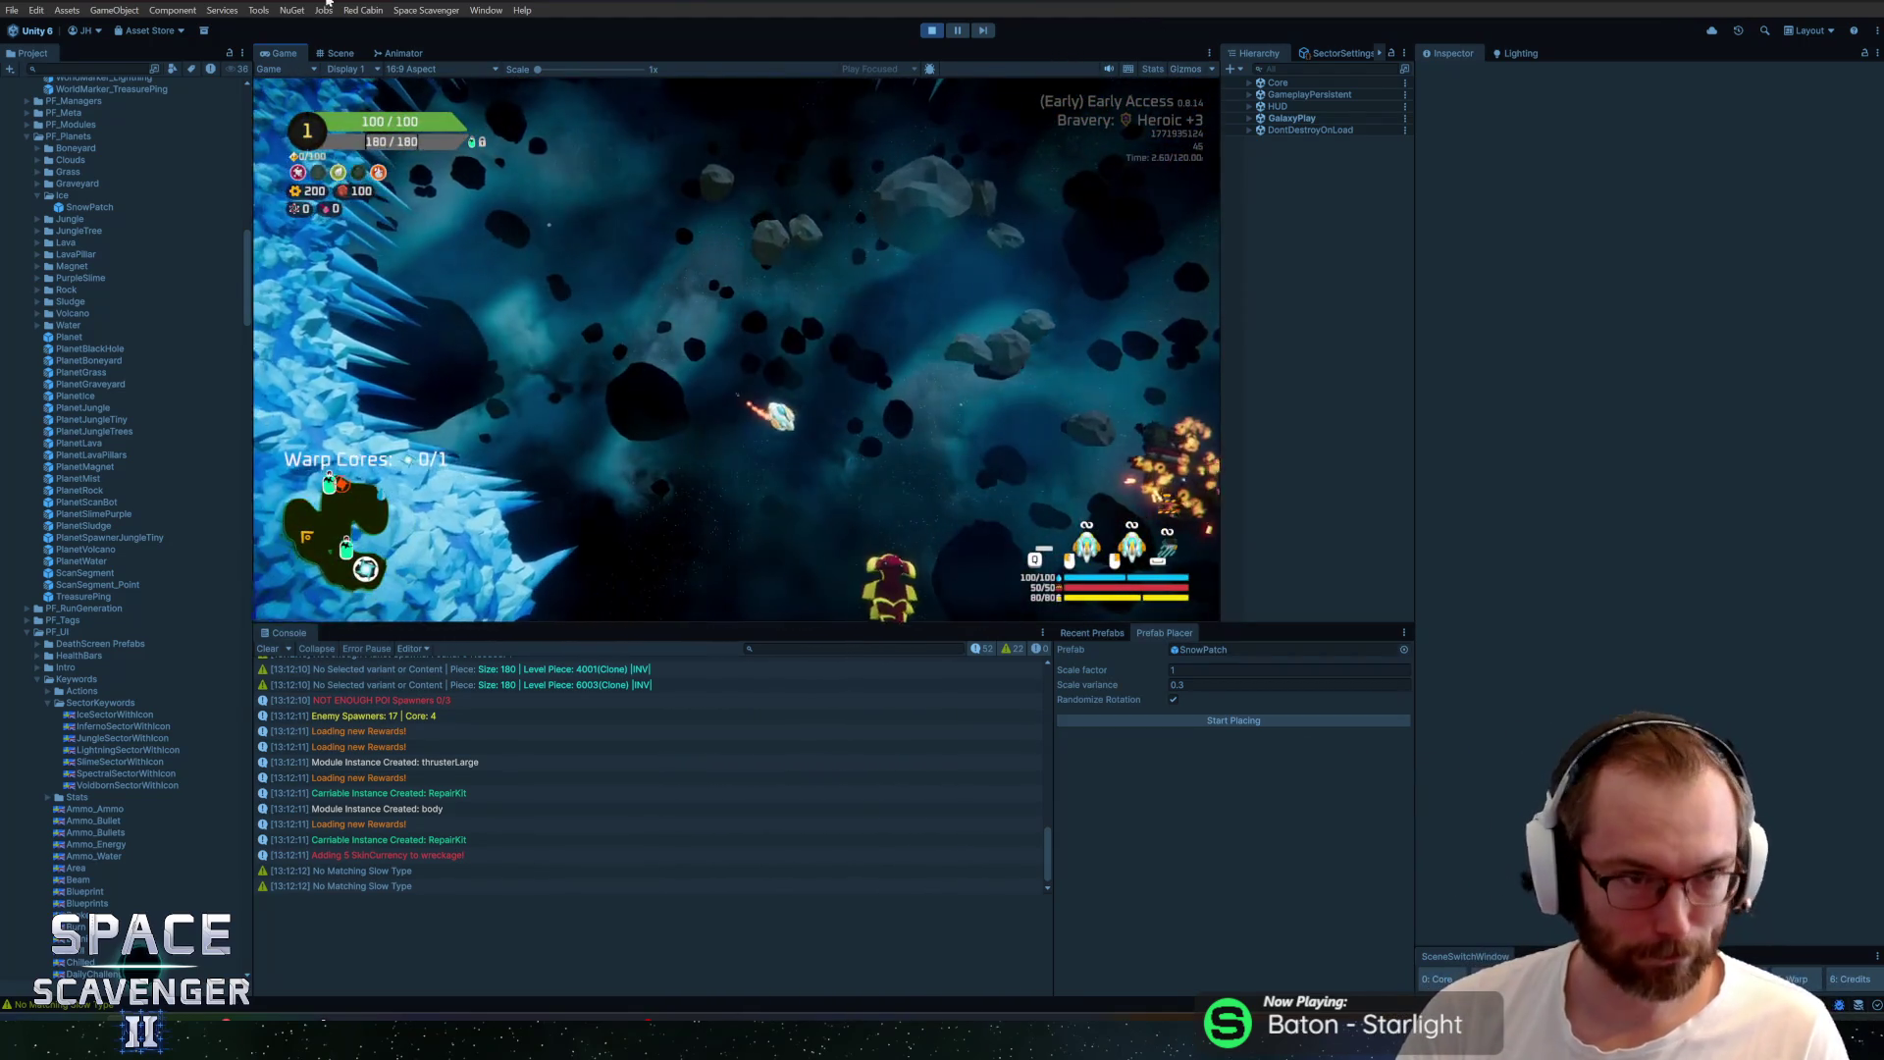
double_click(294, 54)
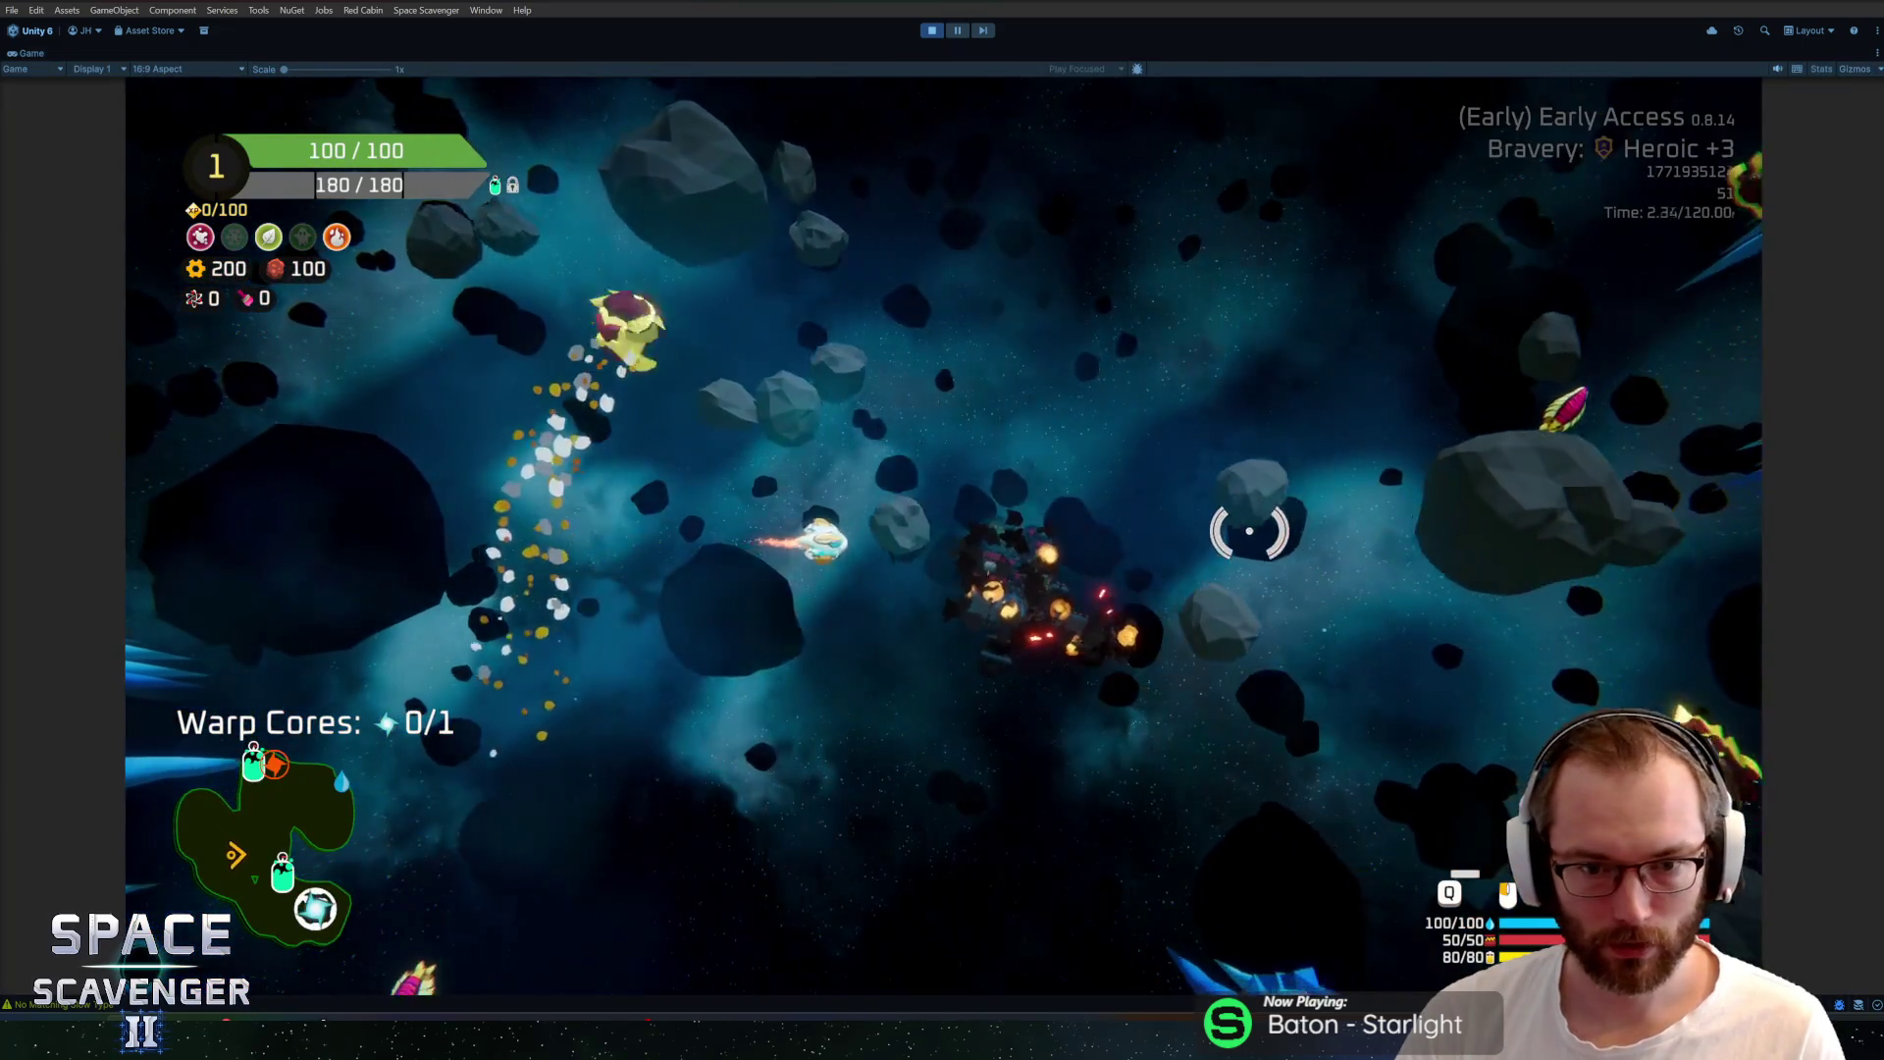
key(w)
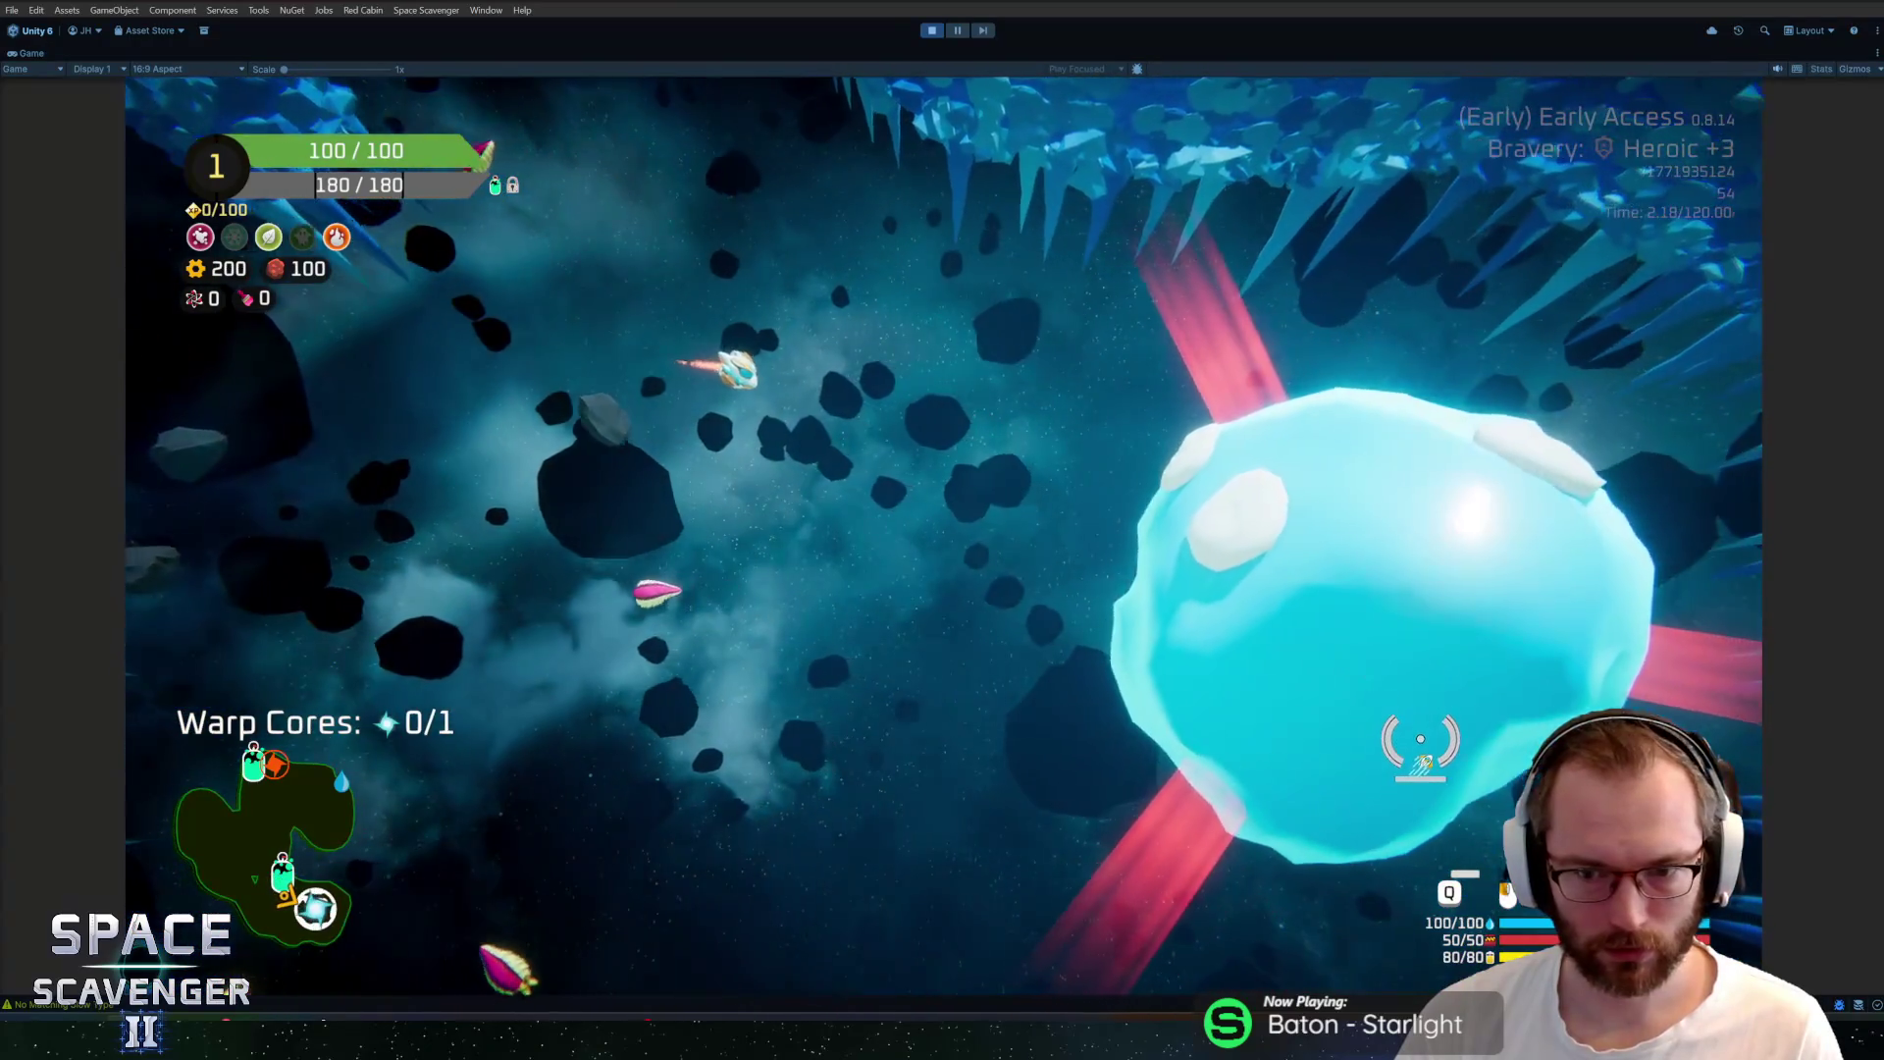
click(1402, 610)
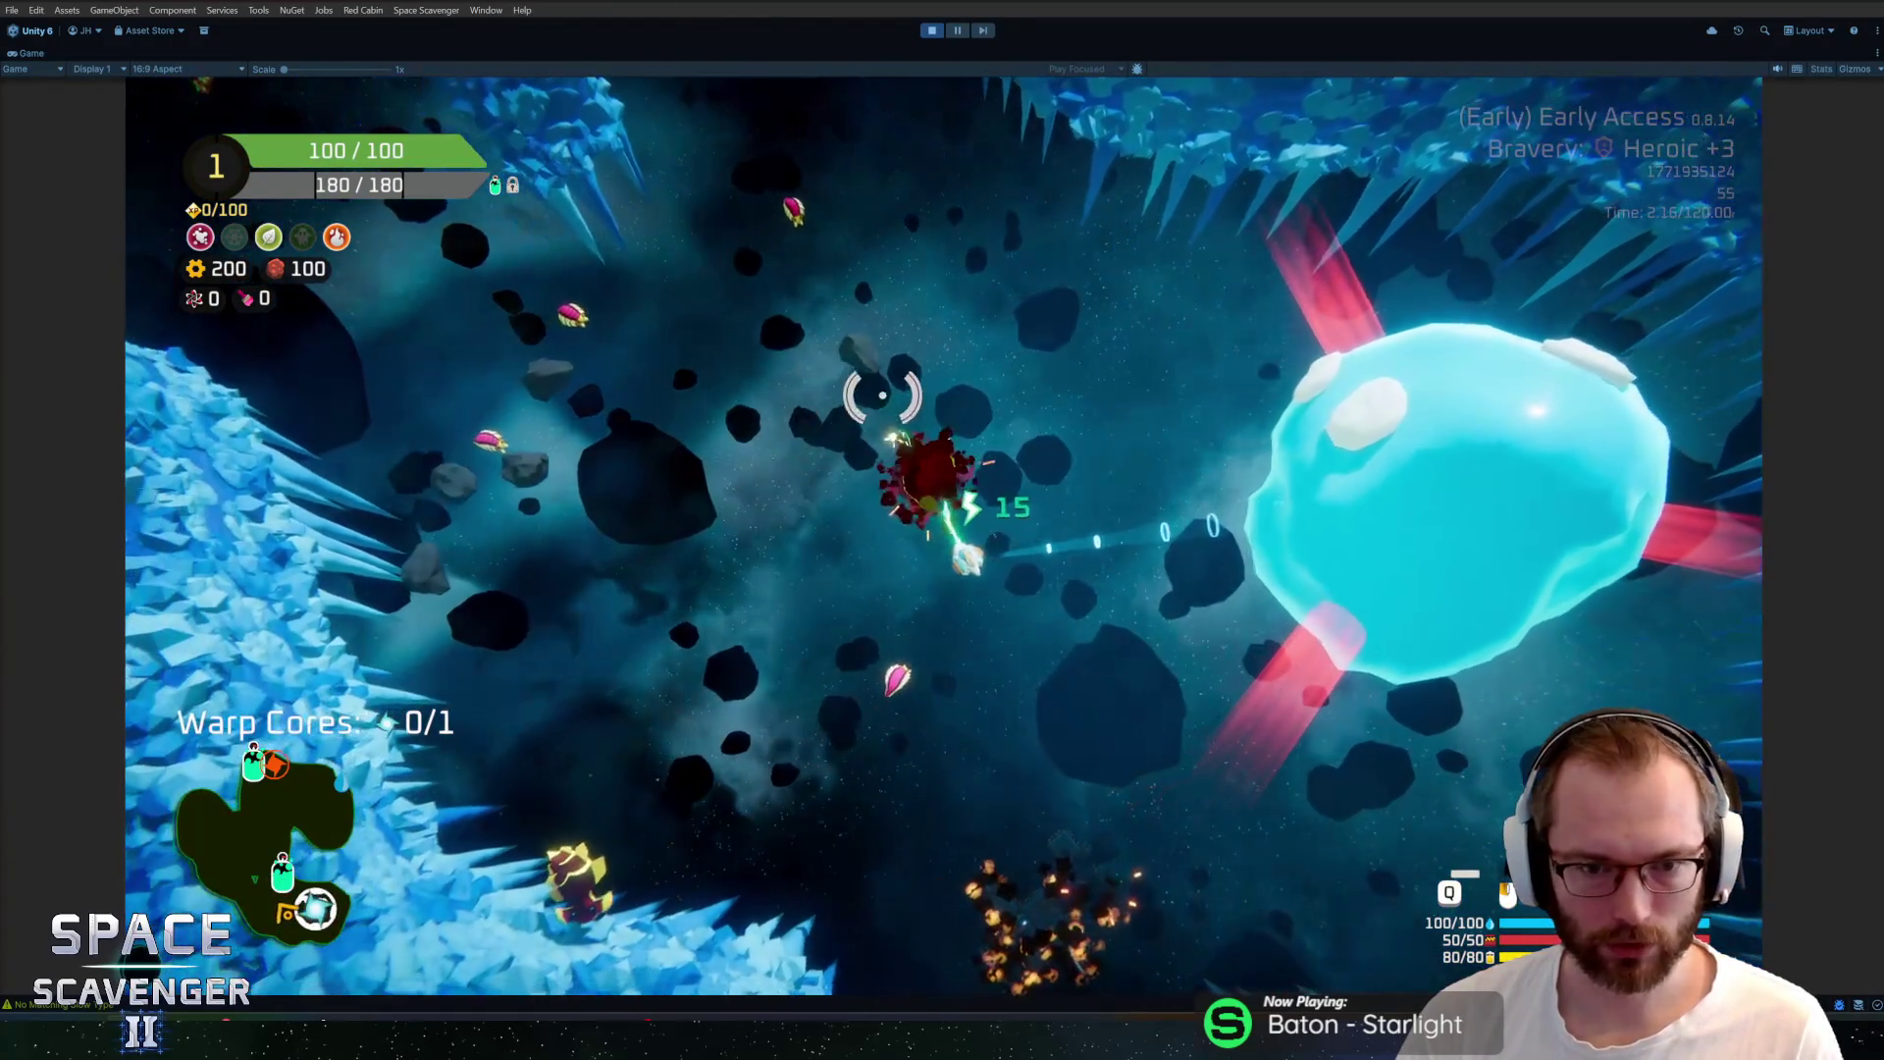
click(858, 717)
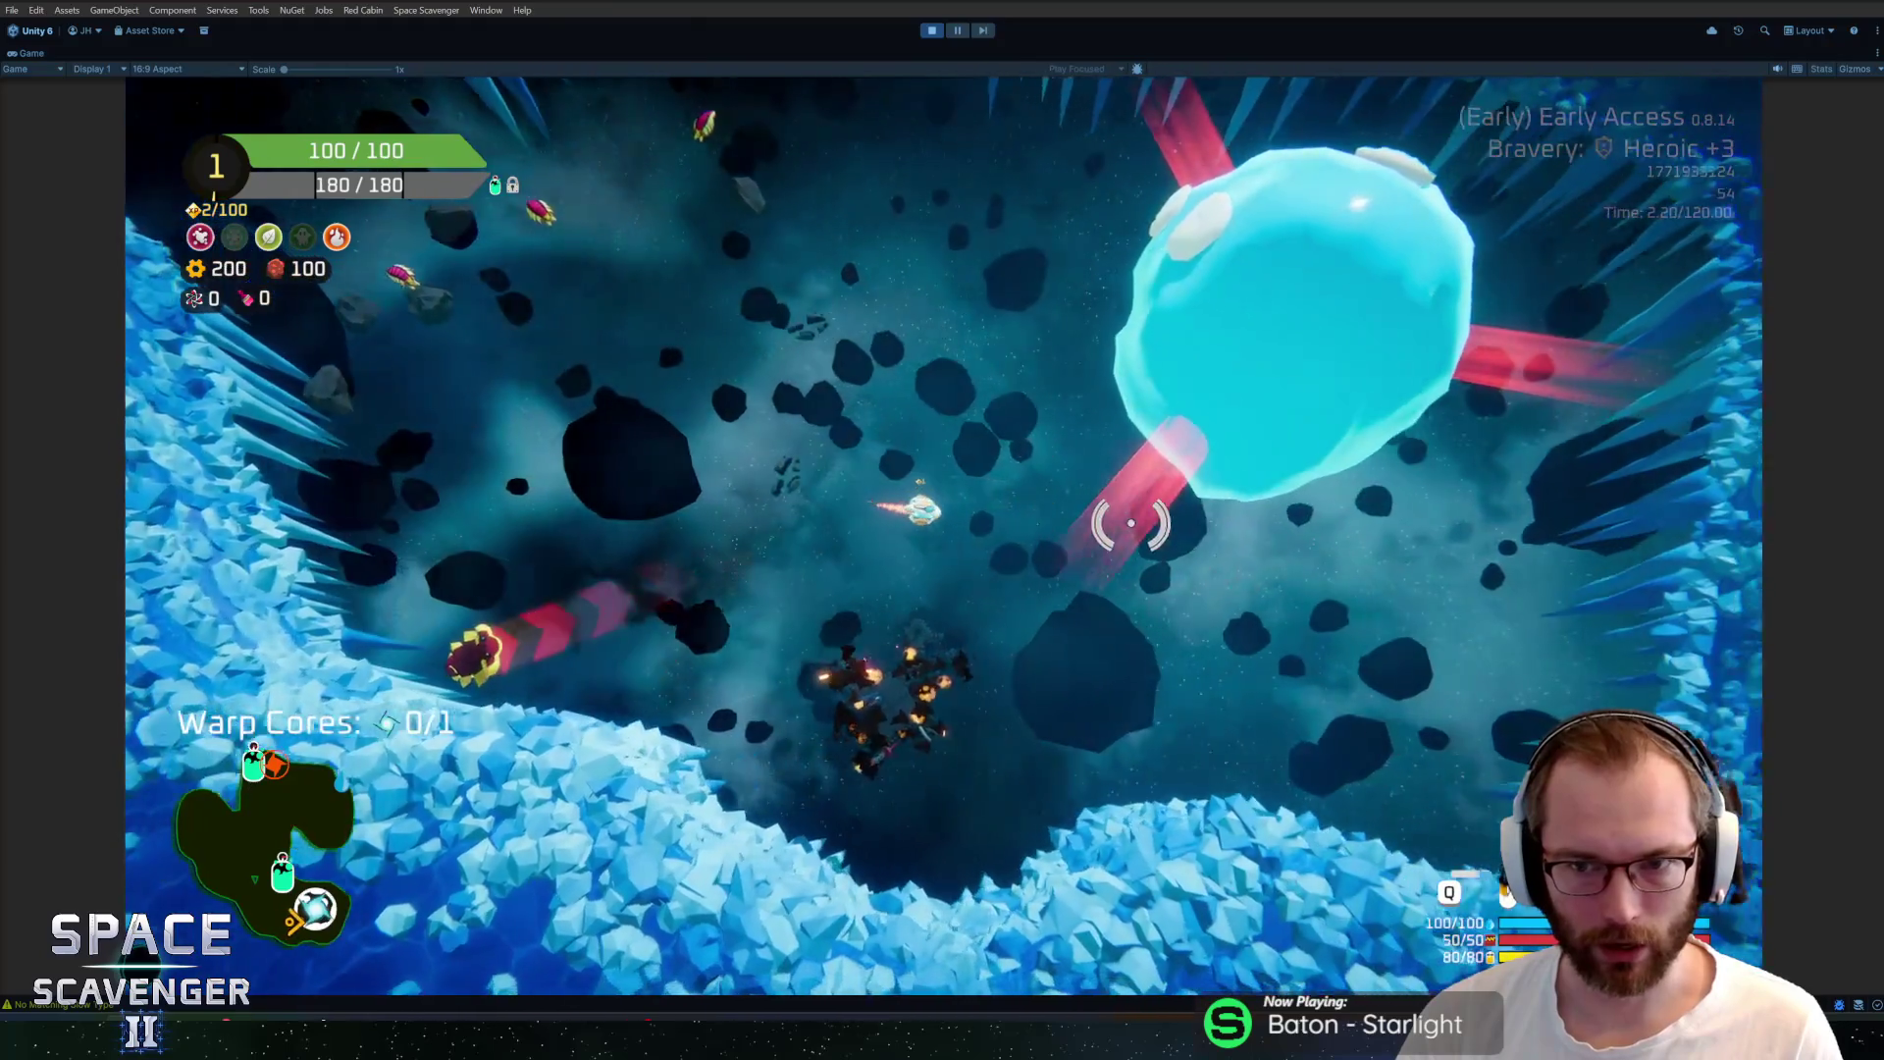
right_click(976, 442)
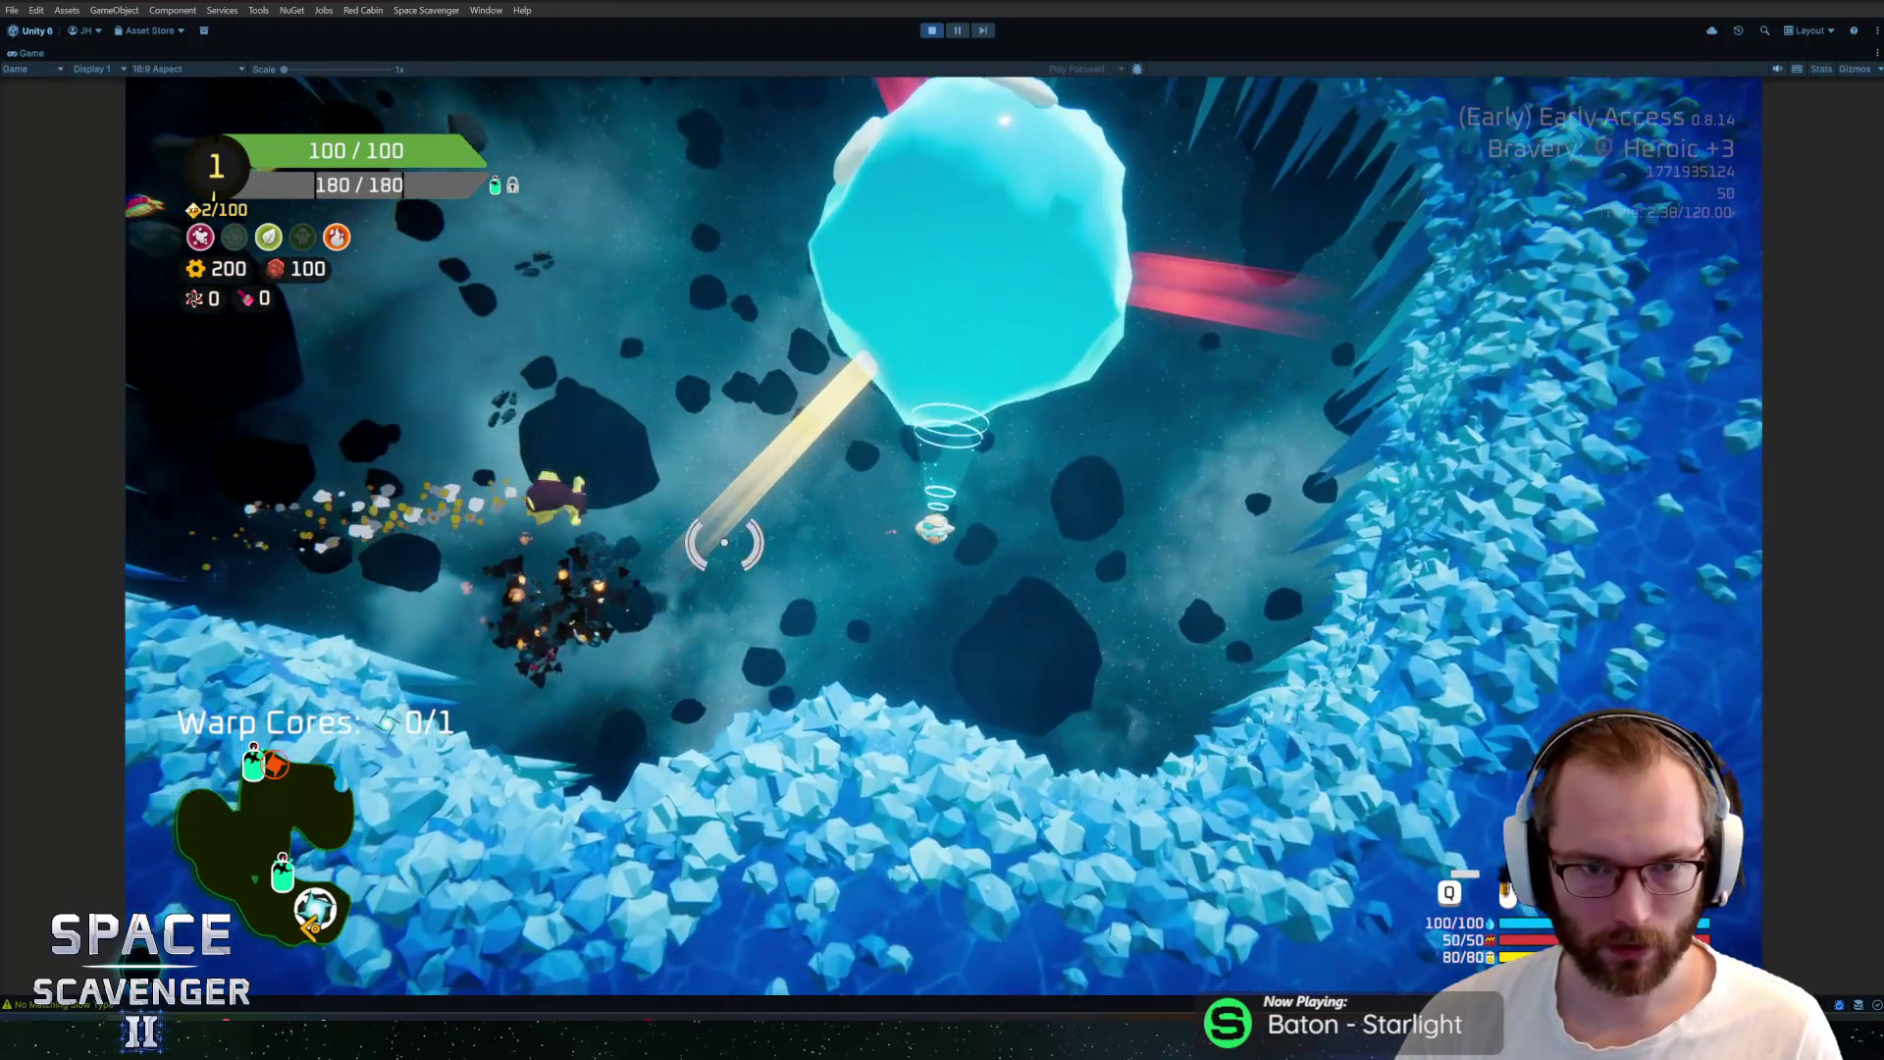
click(729, 535)
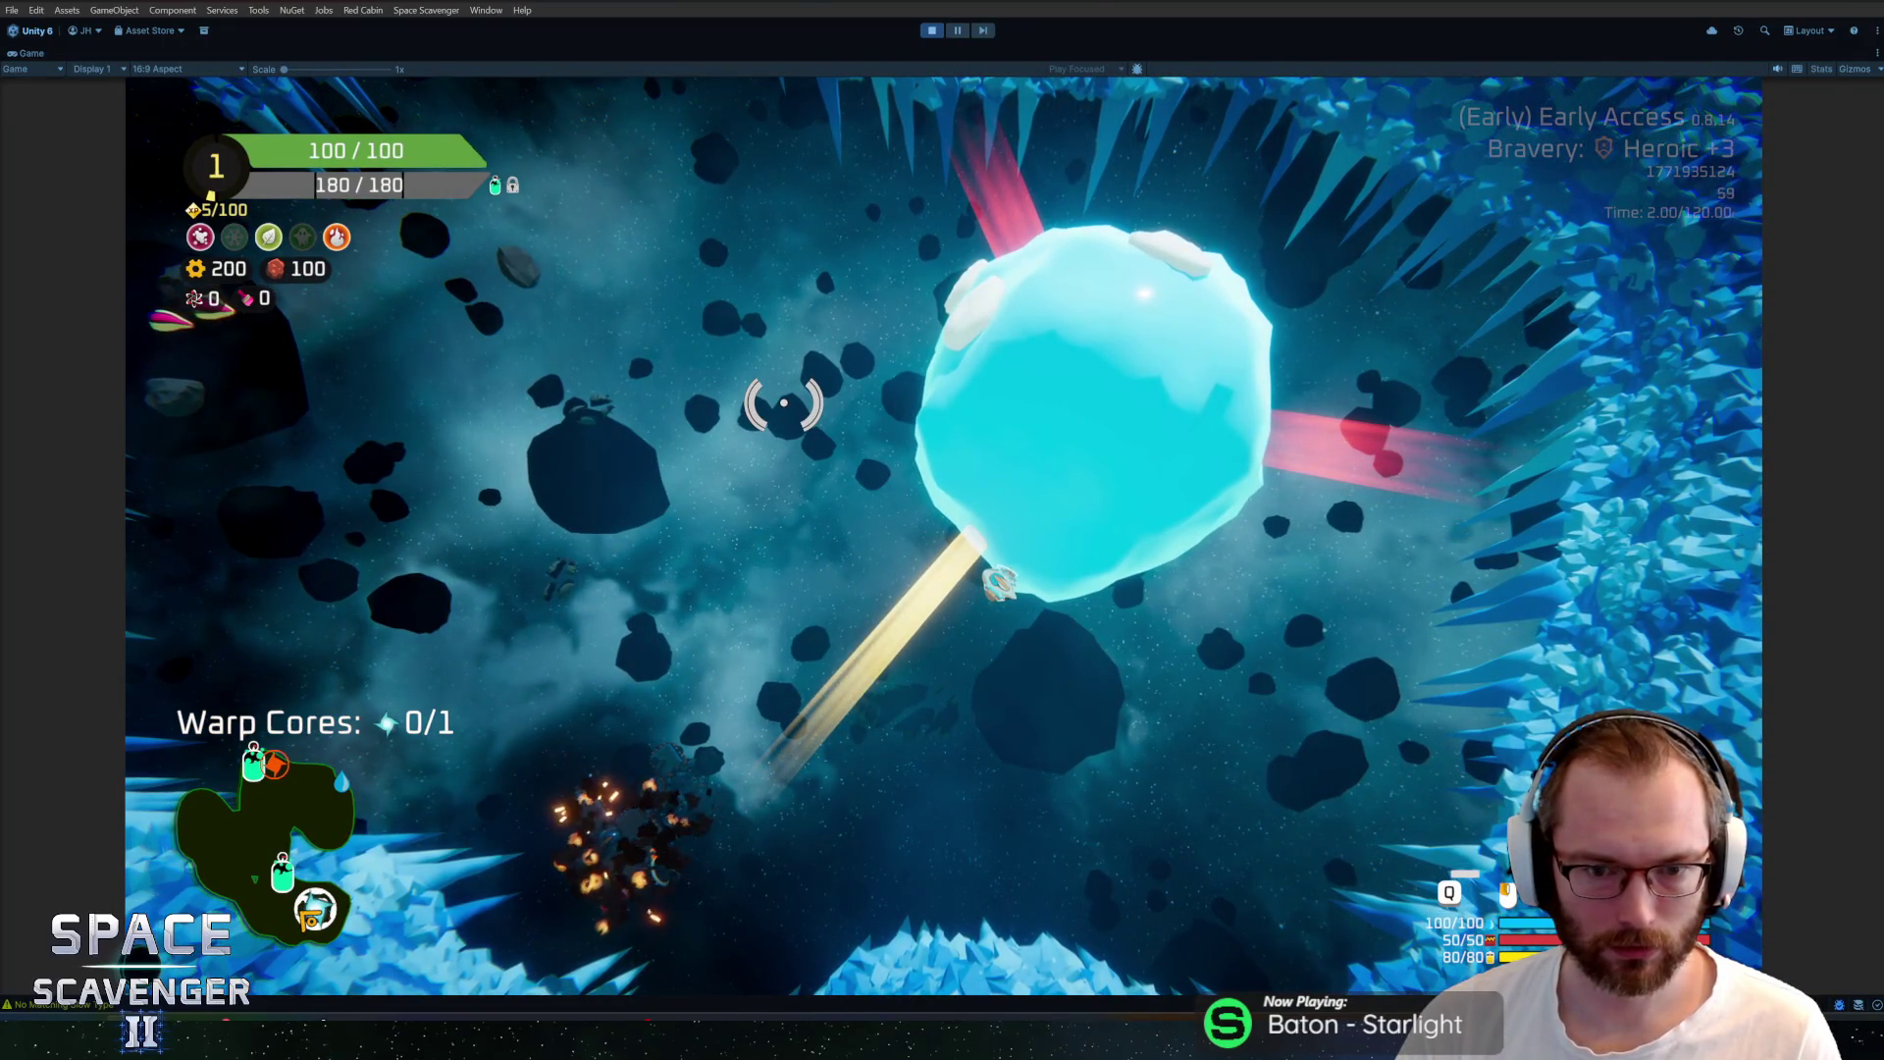
key(alt+Tab)
Try pushing a top edge of SnowPile along its normals with individual-origin pivot, then cancel
key(Tab)
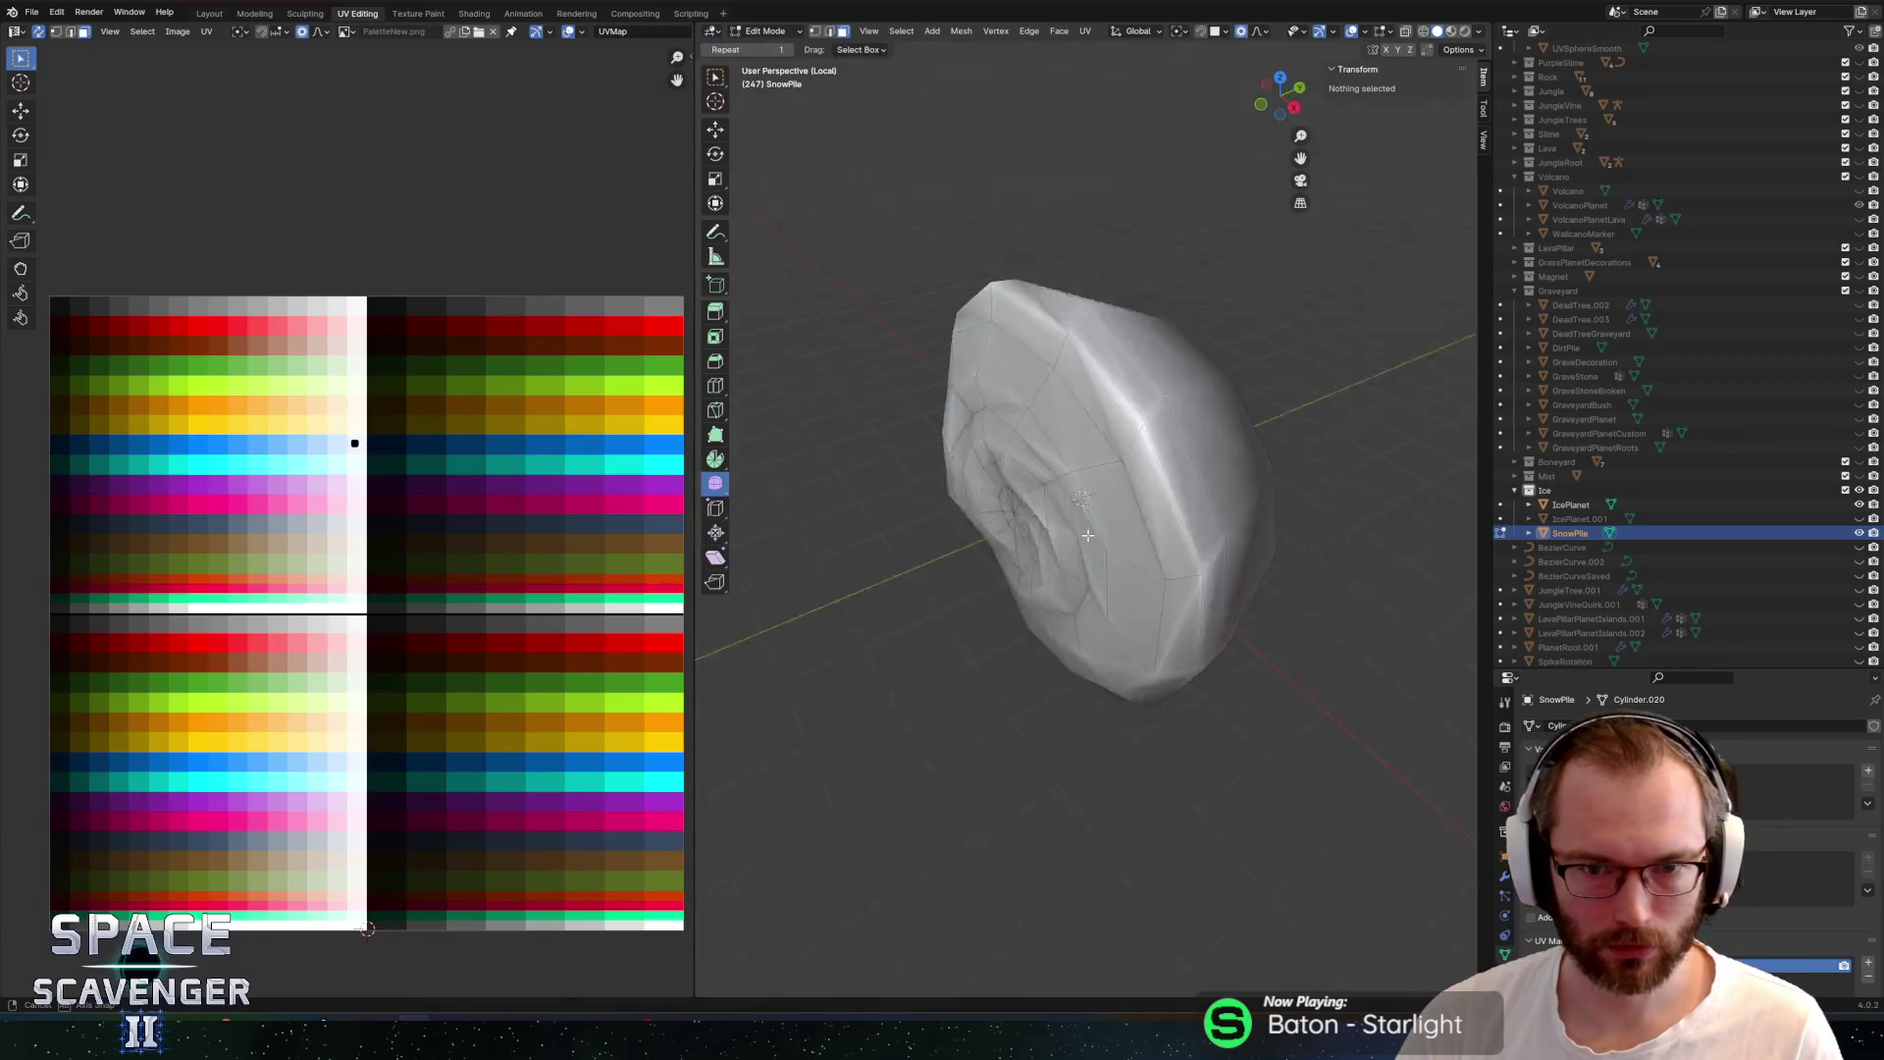
click(1055, 312)
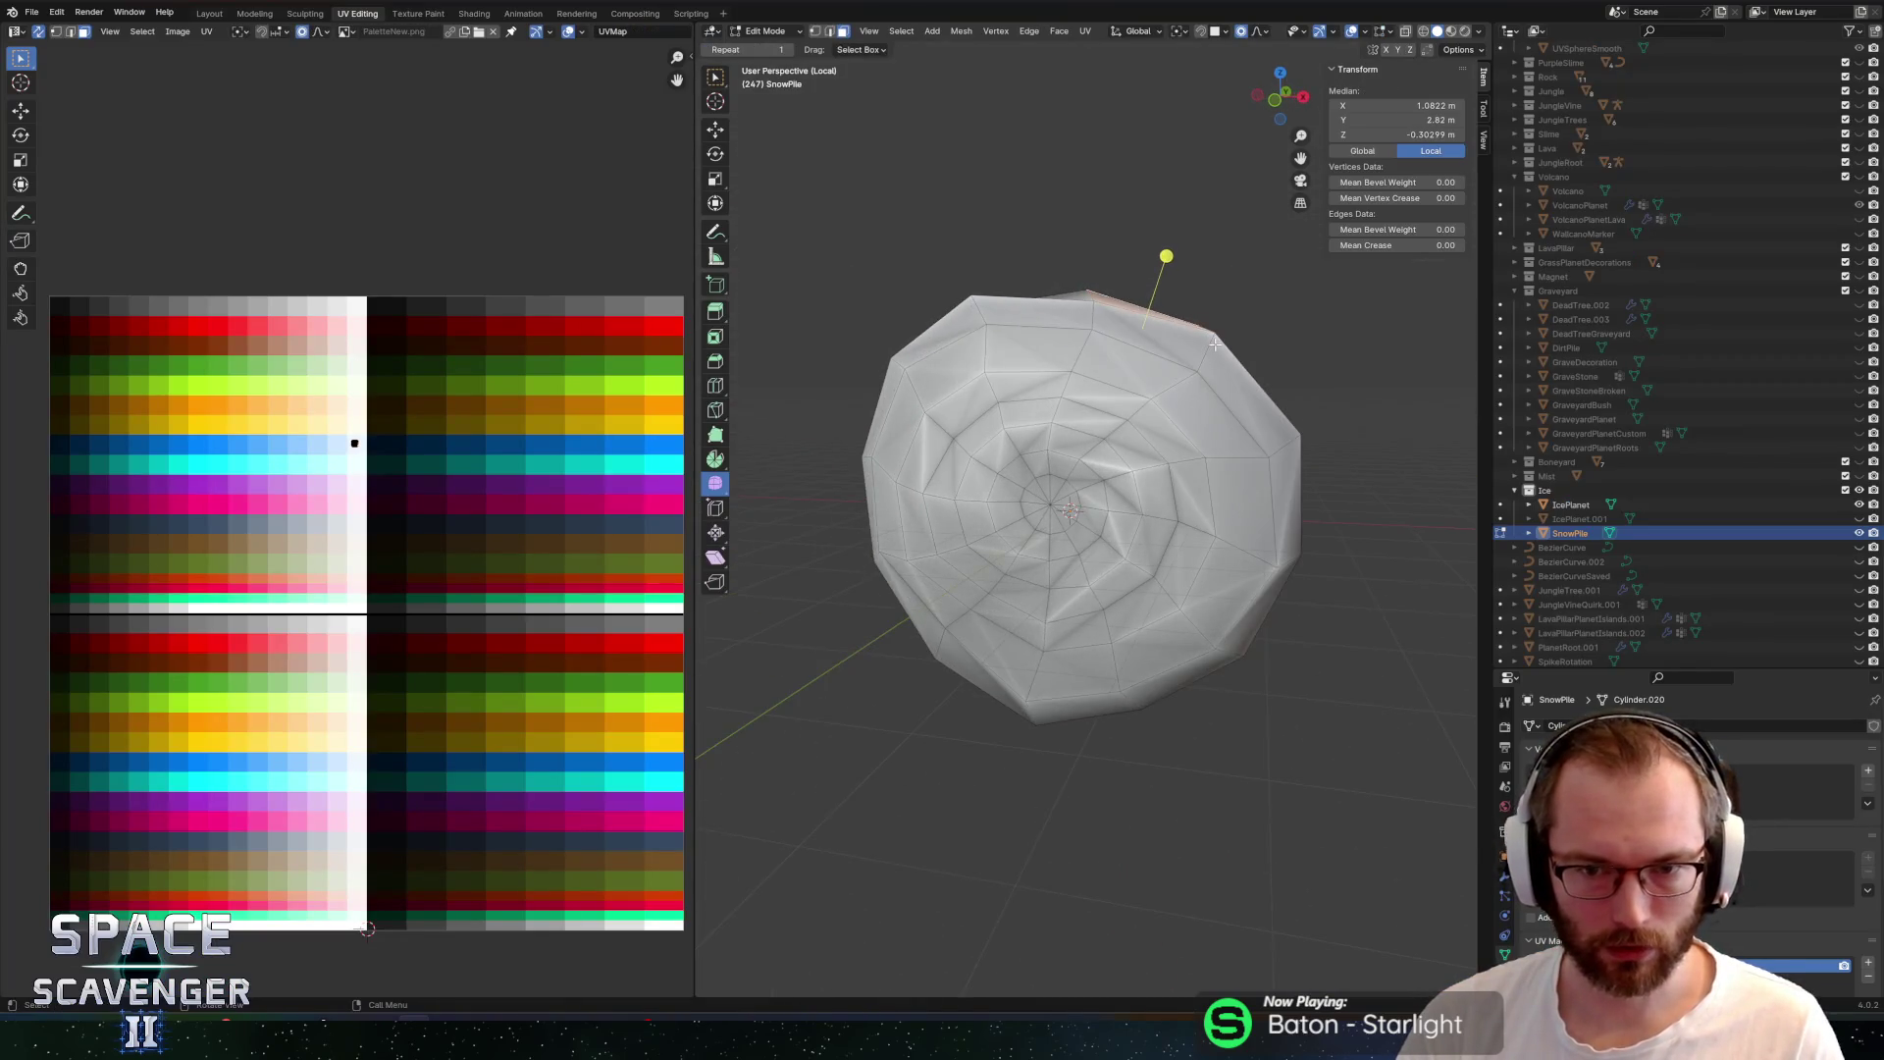
key(period)
click(1218, 429)
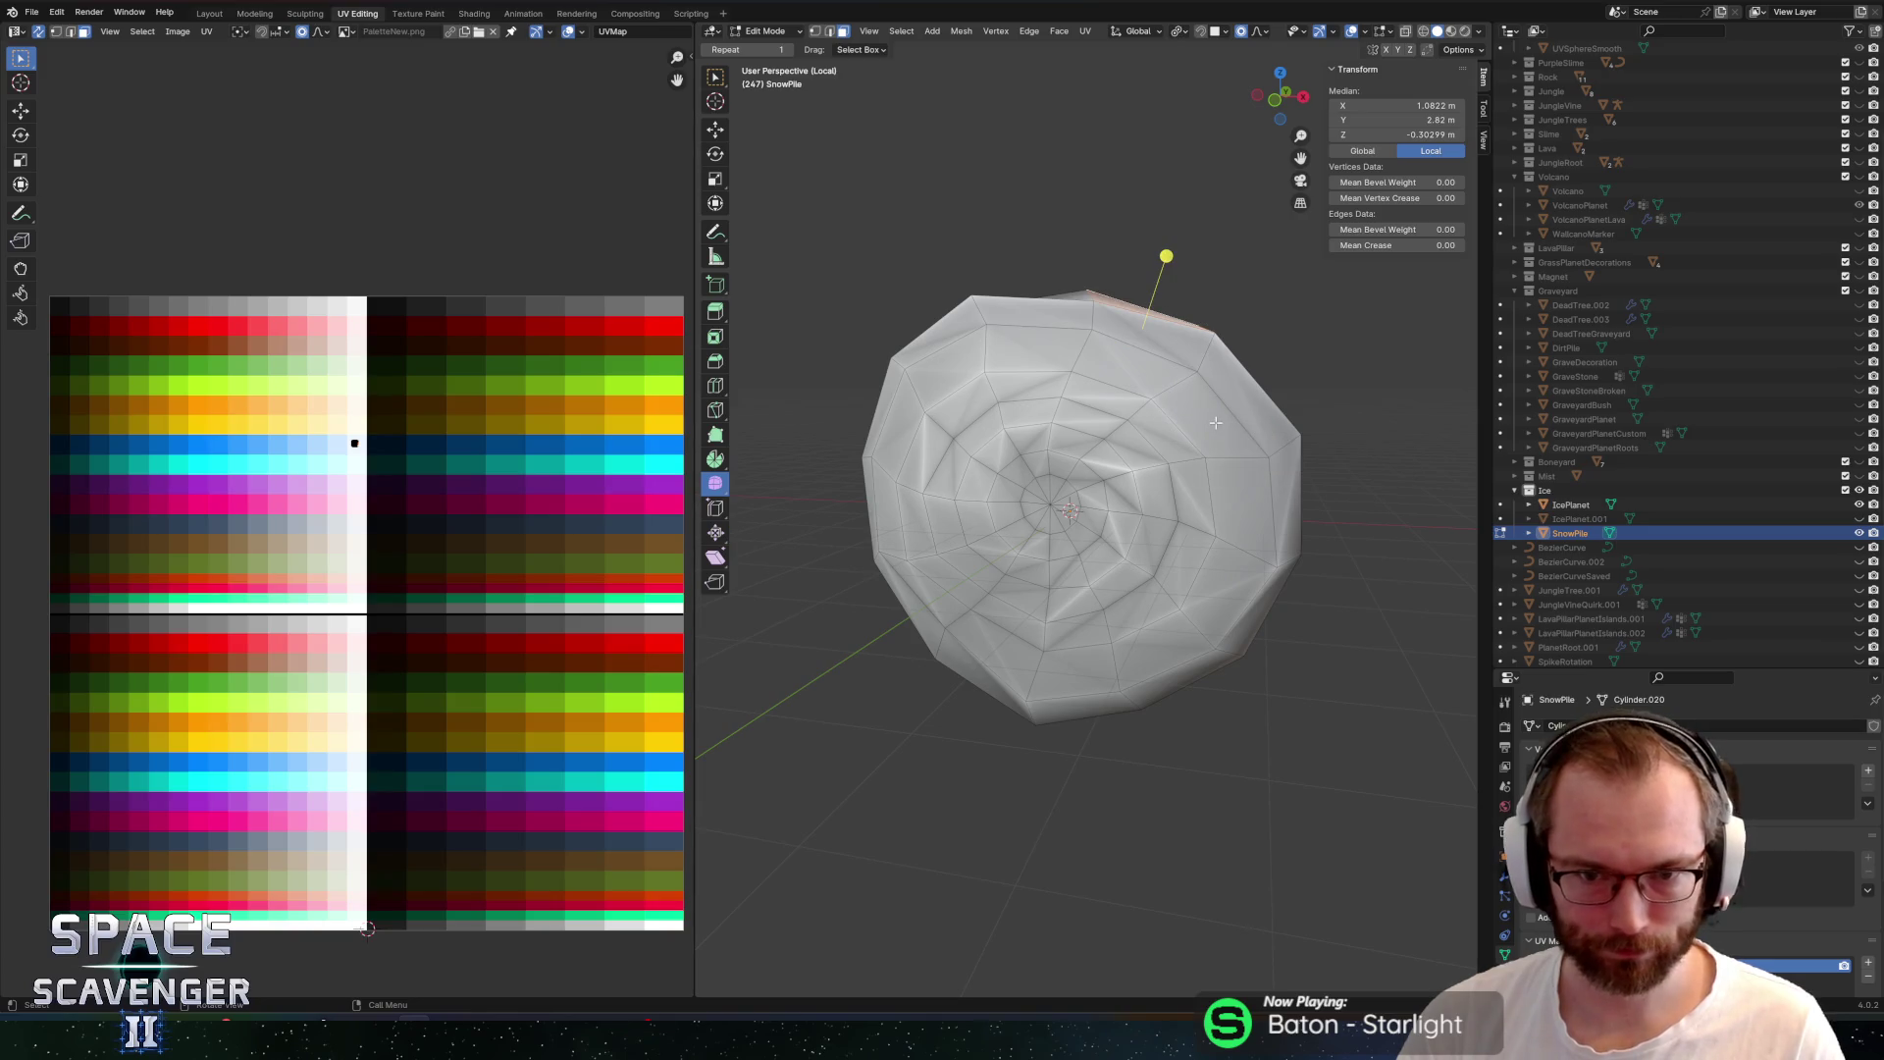
key(comma)
click(1216, 502)
key(g)
key(z)
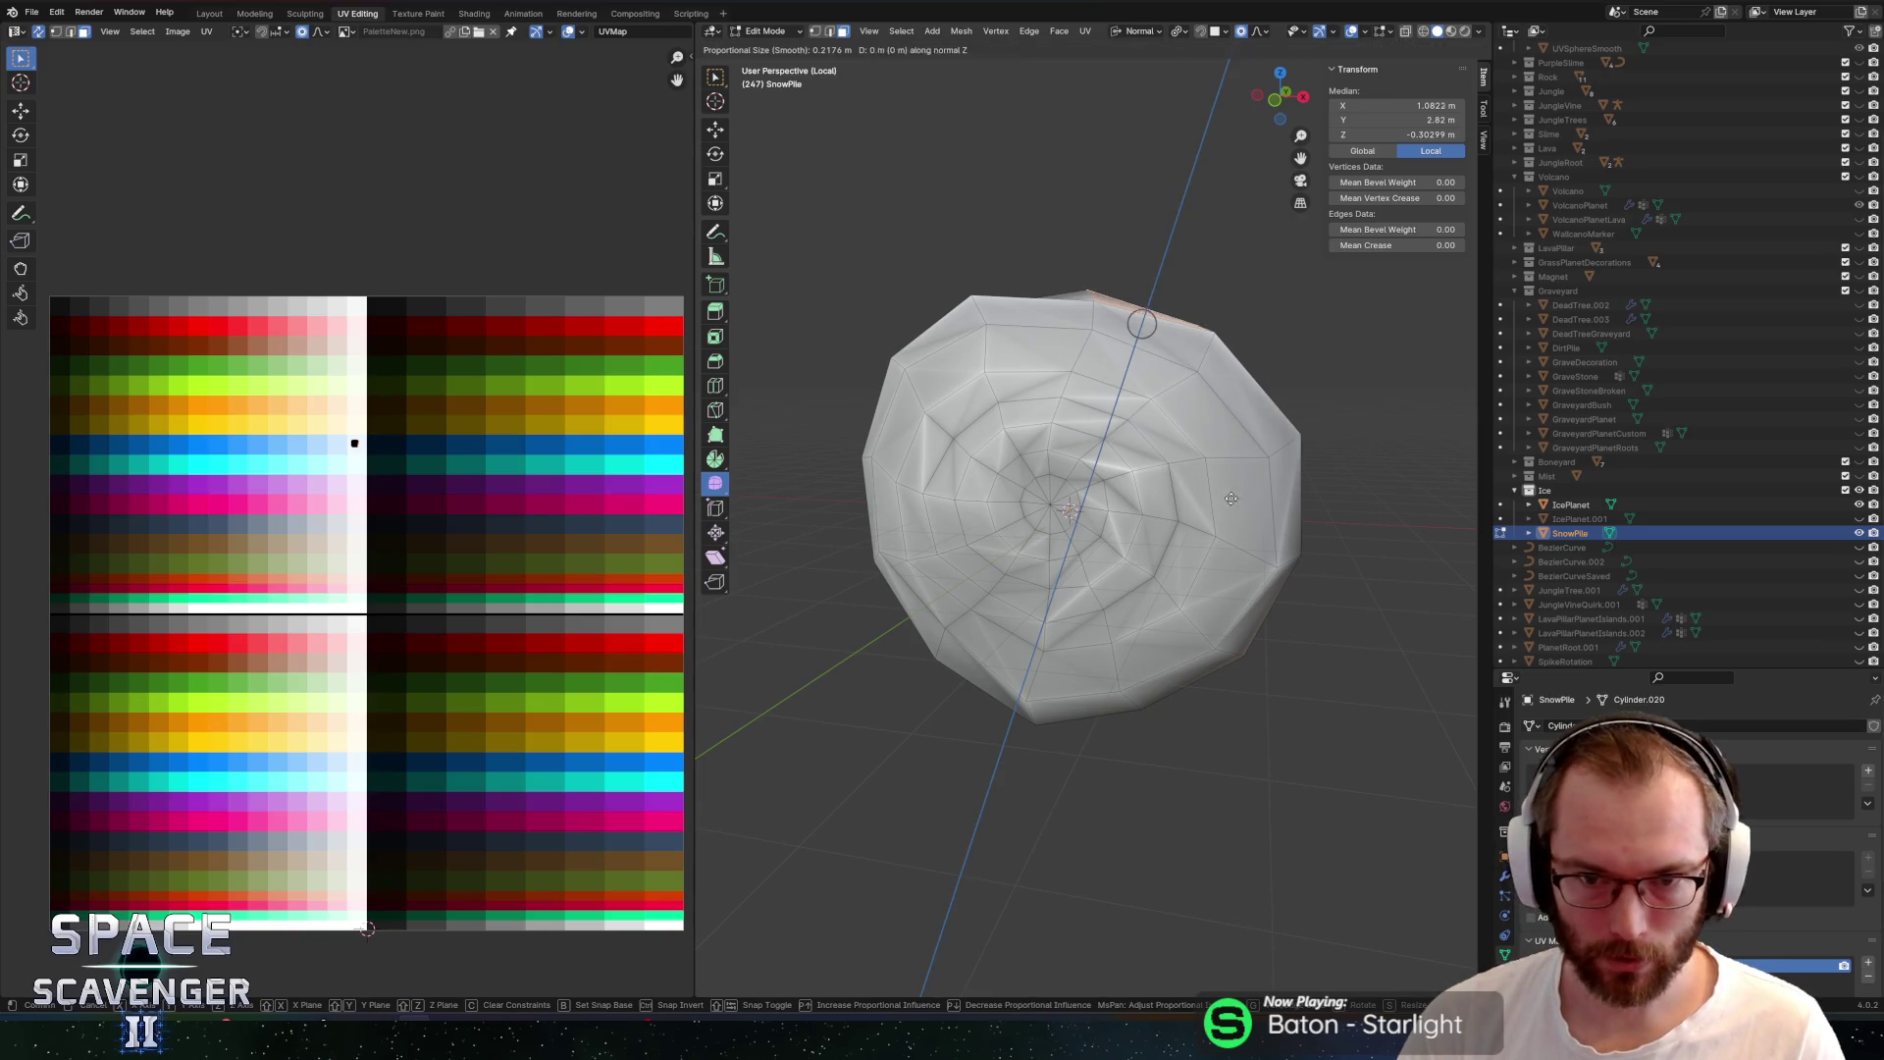
scroll(1256, 457, down, 20)
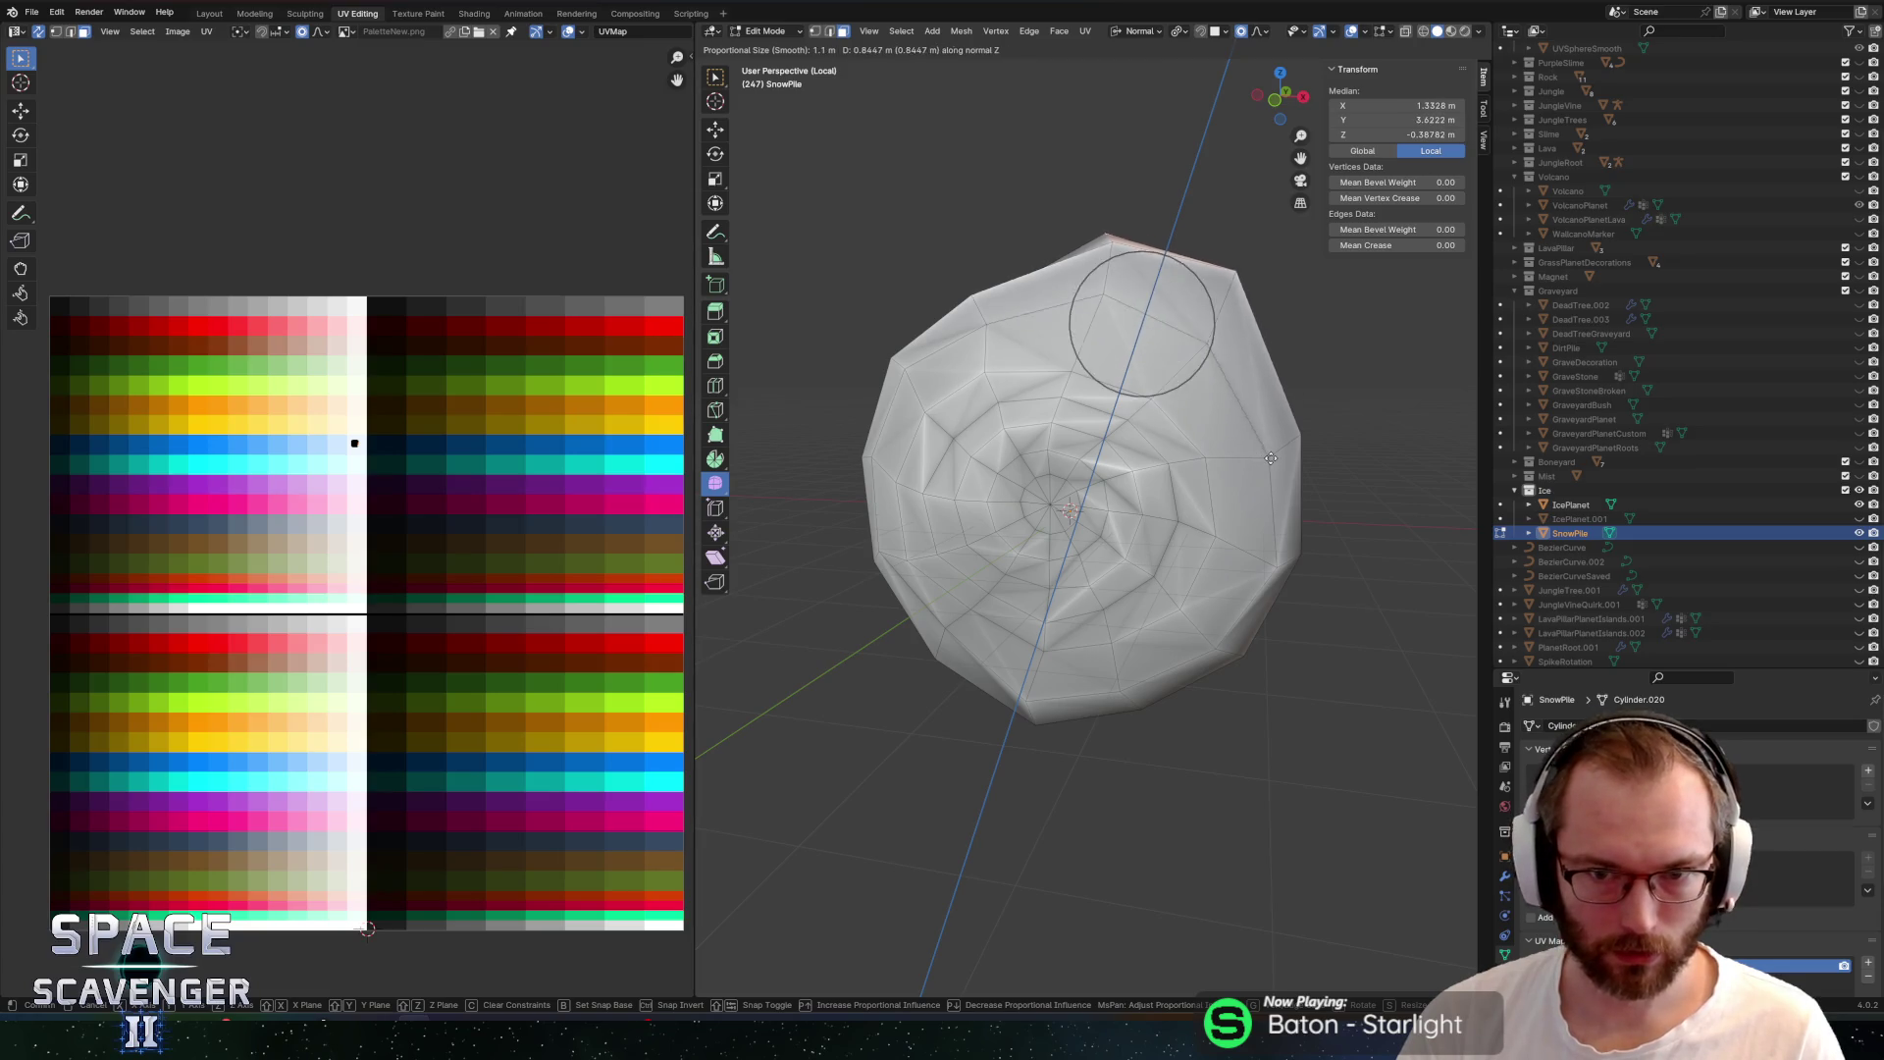
right_click(929, 394)
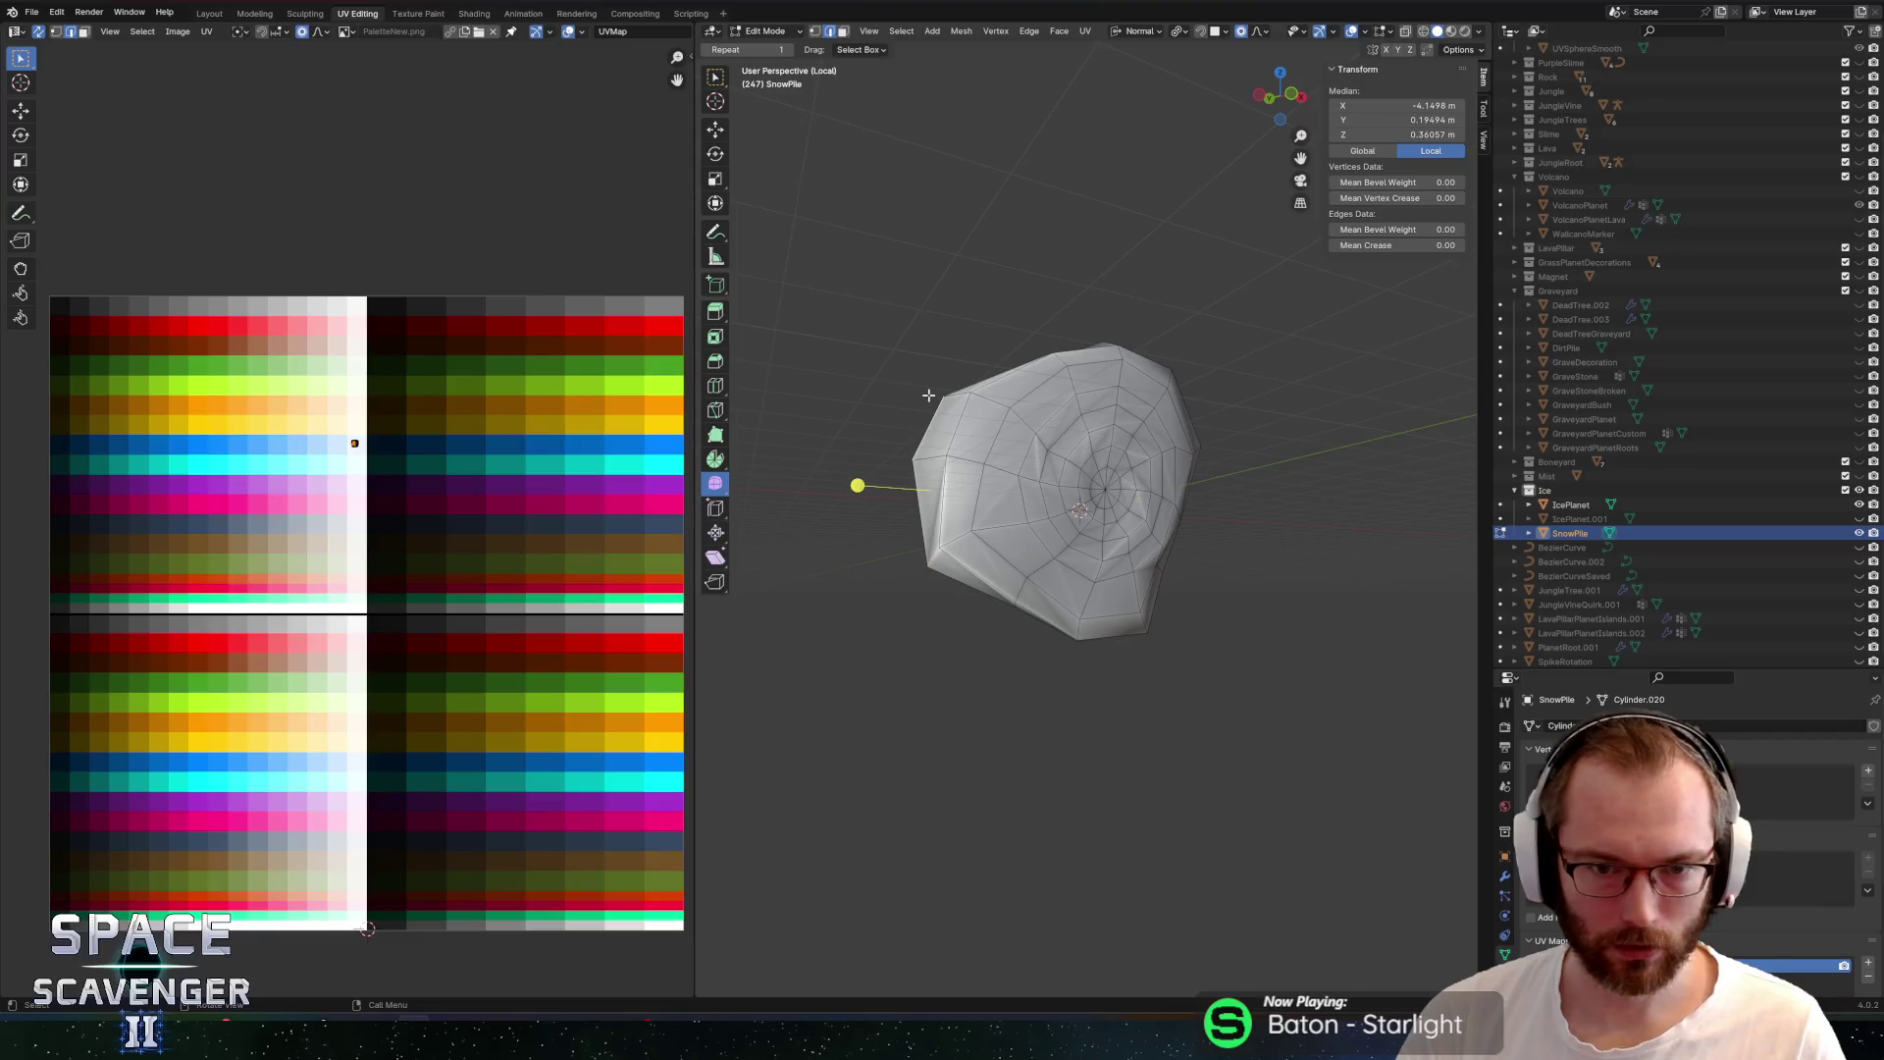
Slide the selected edges, then brush-select faces around the pile's centre
key(g)
key(g)
click(948, 423)
key(ctrl+z)
key(ctrl+z)
key(ctrl+shift+z)
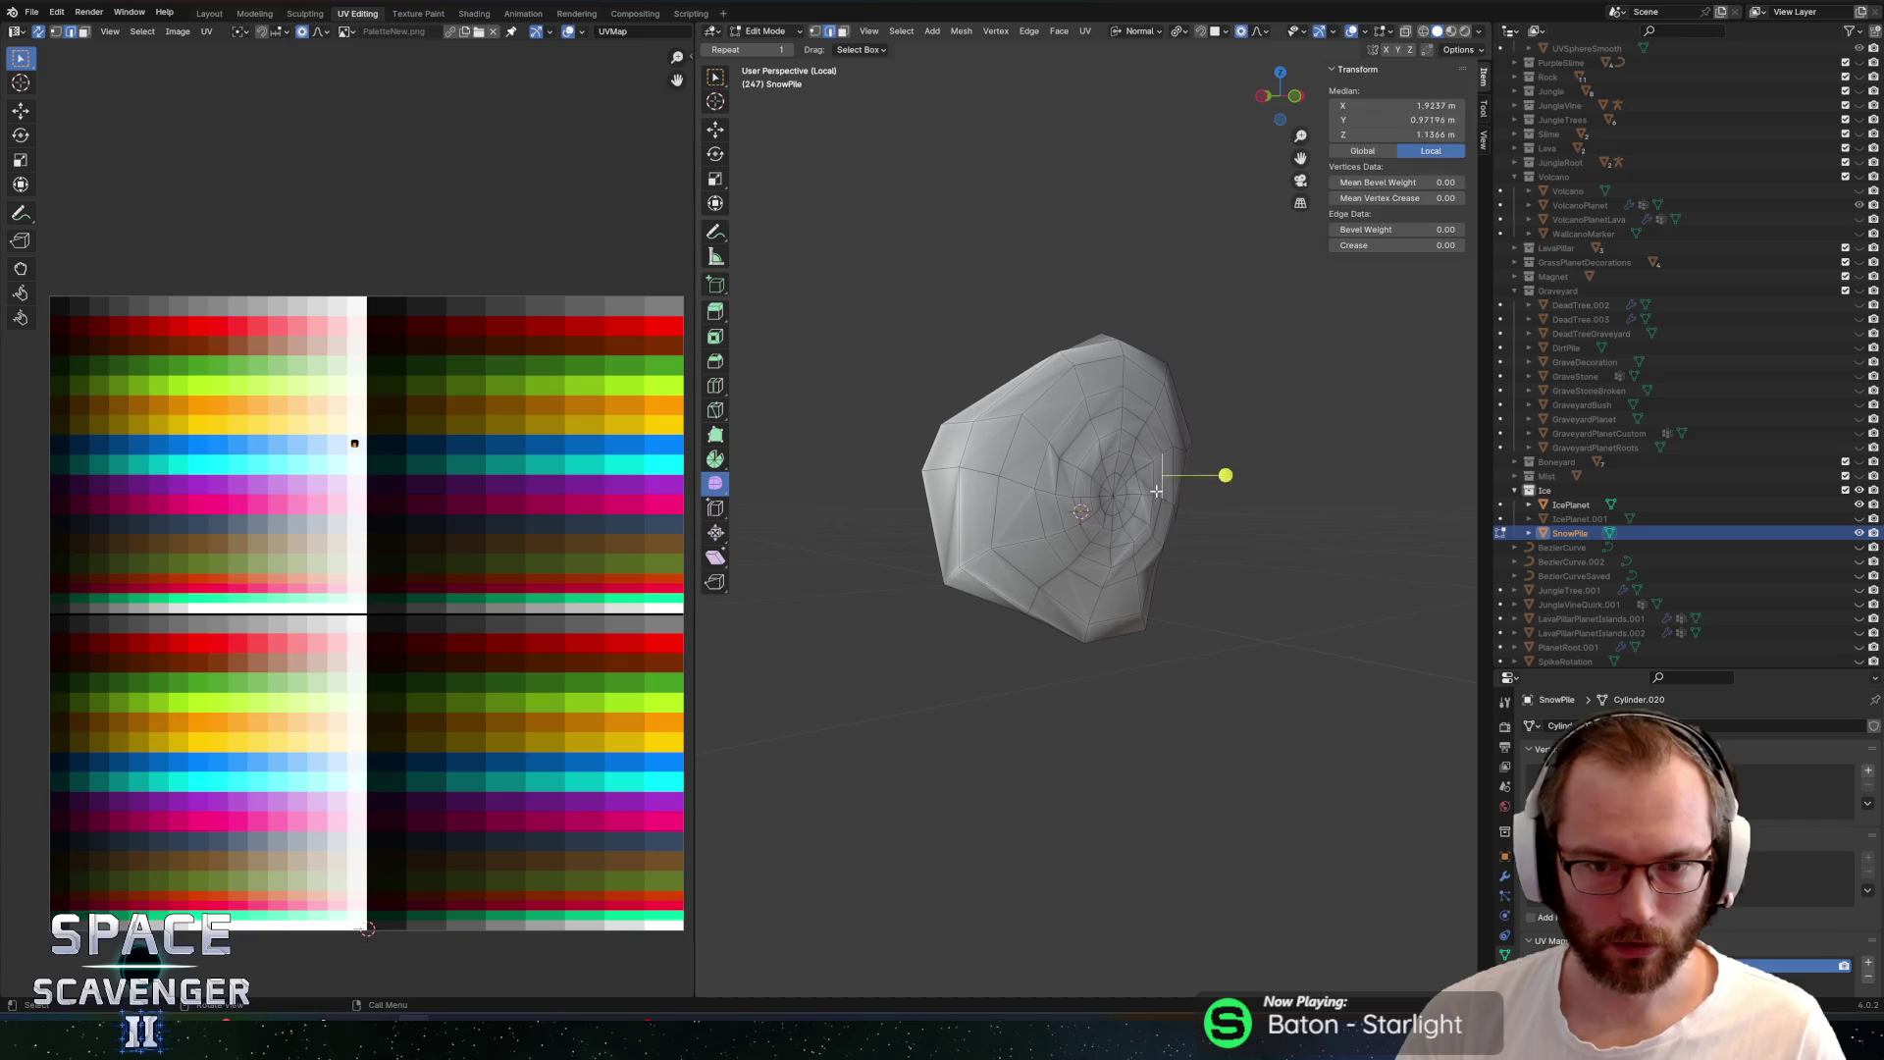
key(c)
drag(1157, 491, 1088, 483)
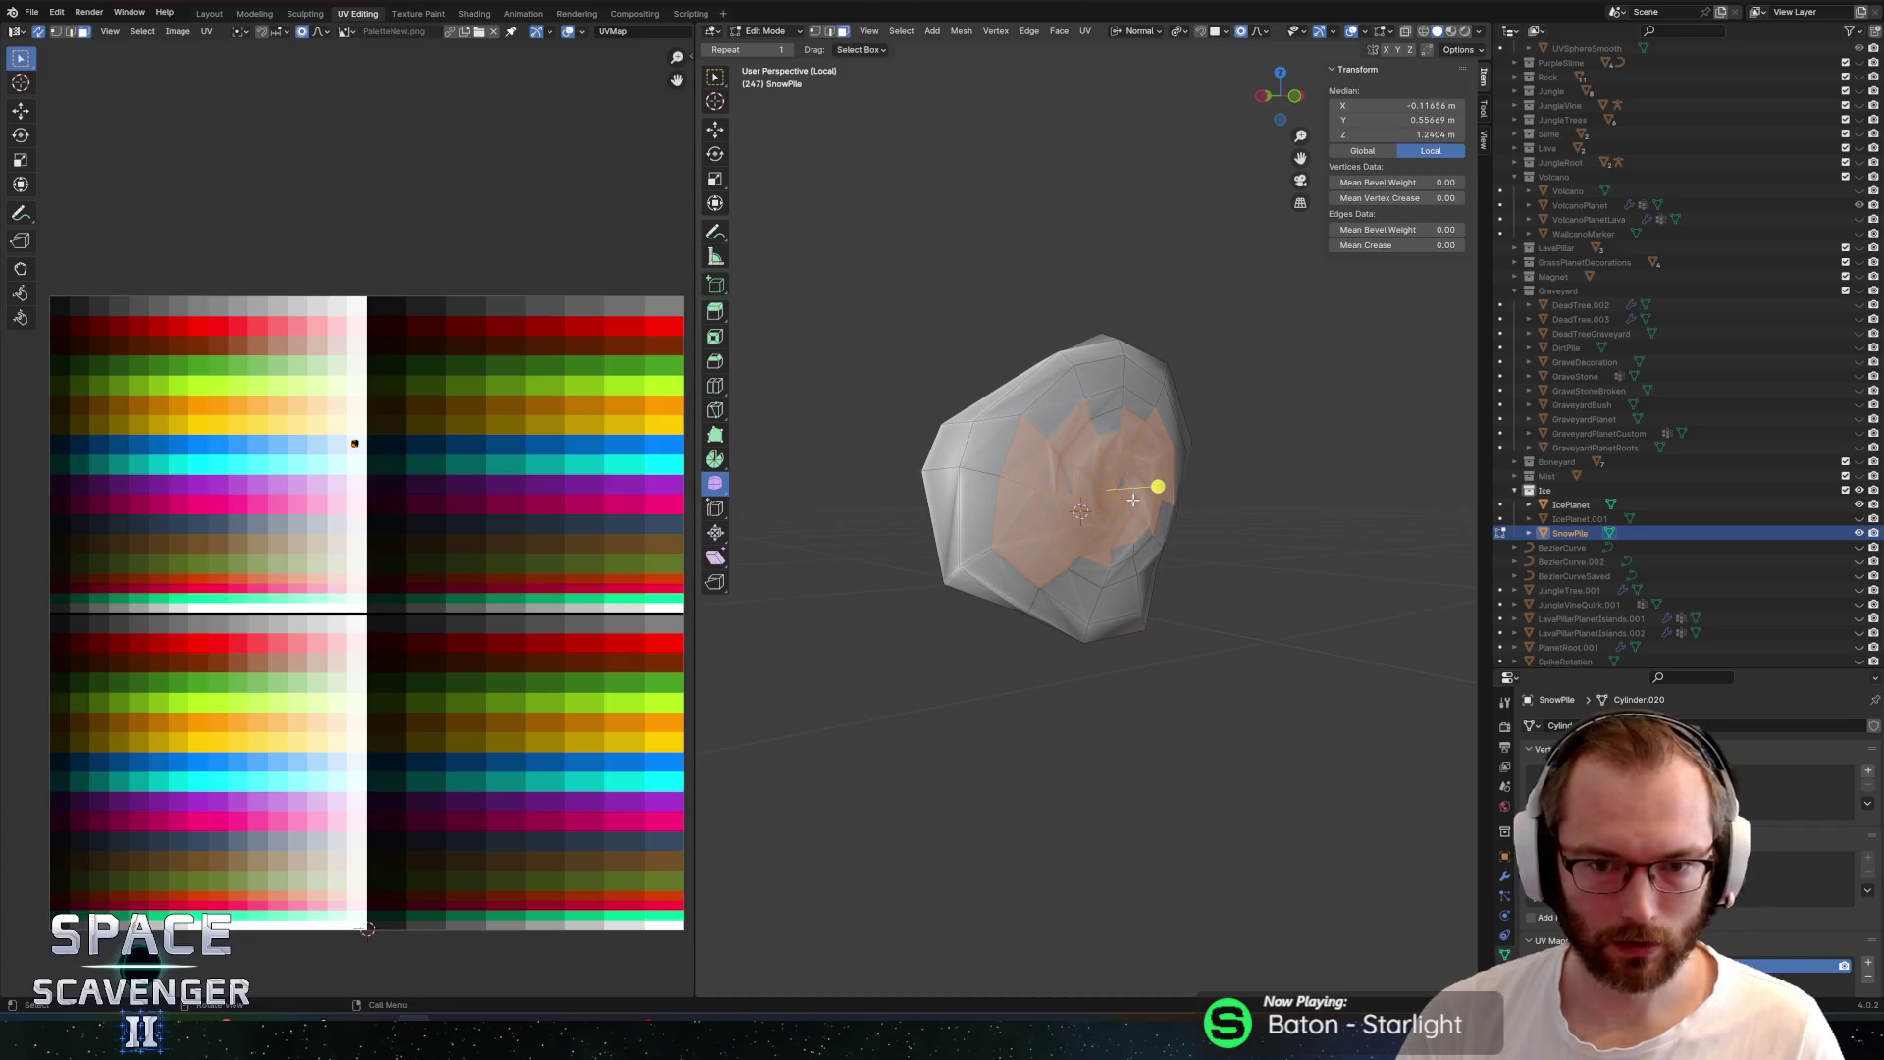
Export the reshaped snow pile and look at it in the running game
key(Tab)
scroll(1233, 497, down, 3)
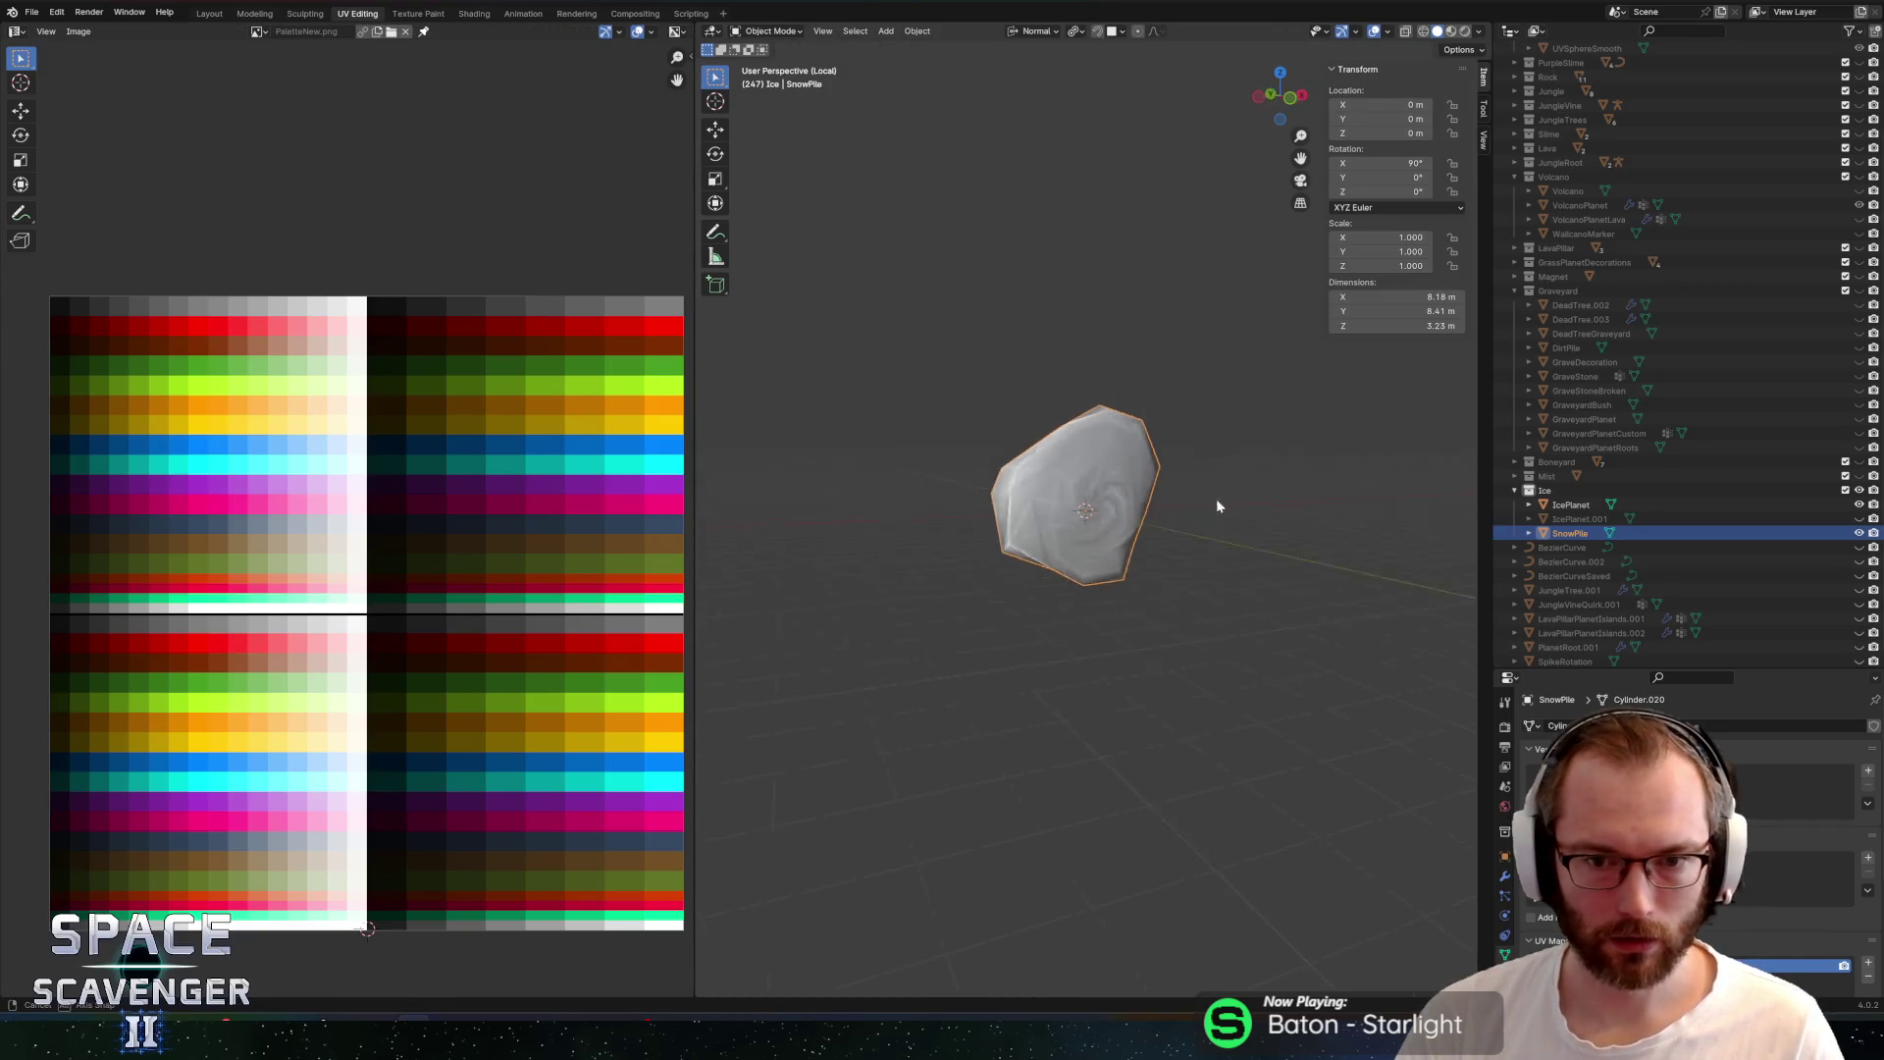
scroll(1186, 513, up, 4)
key(shift+r)
click(1401, 893)
key(alt+Tab)
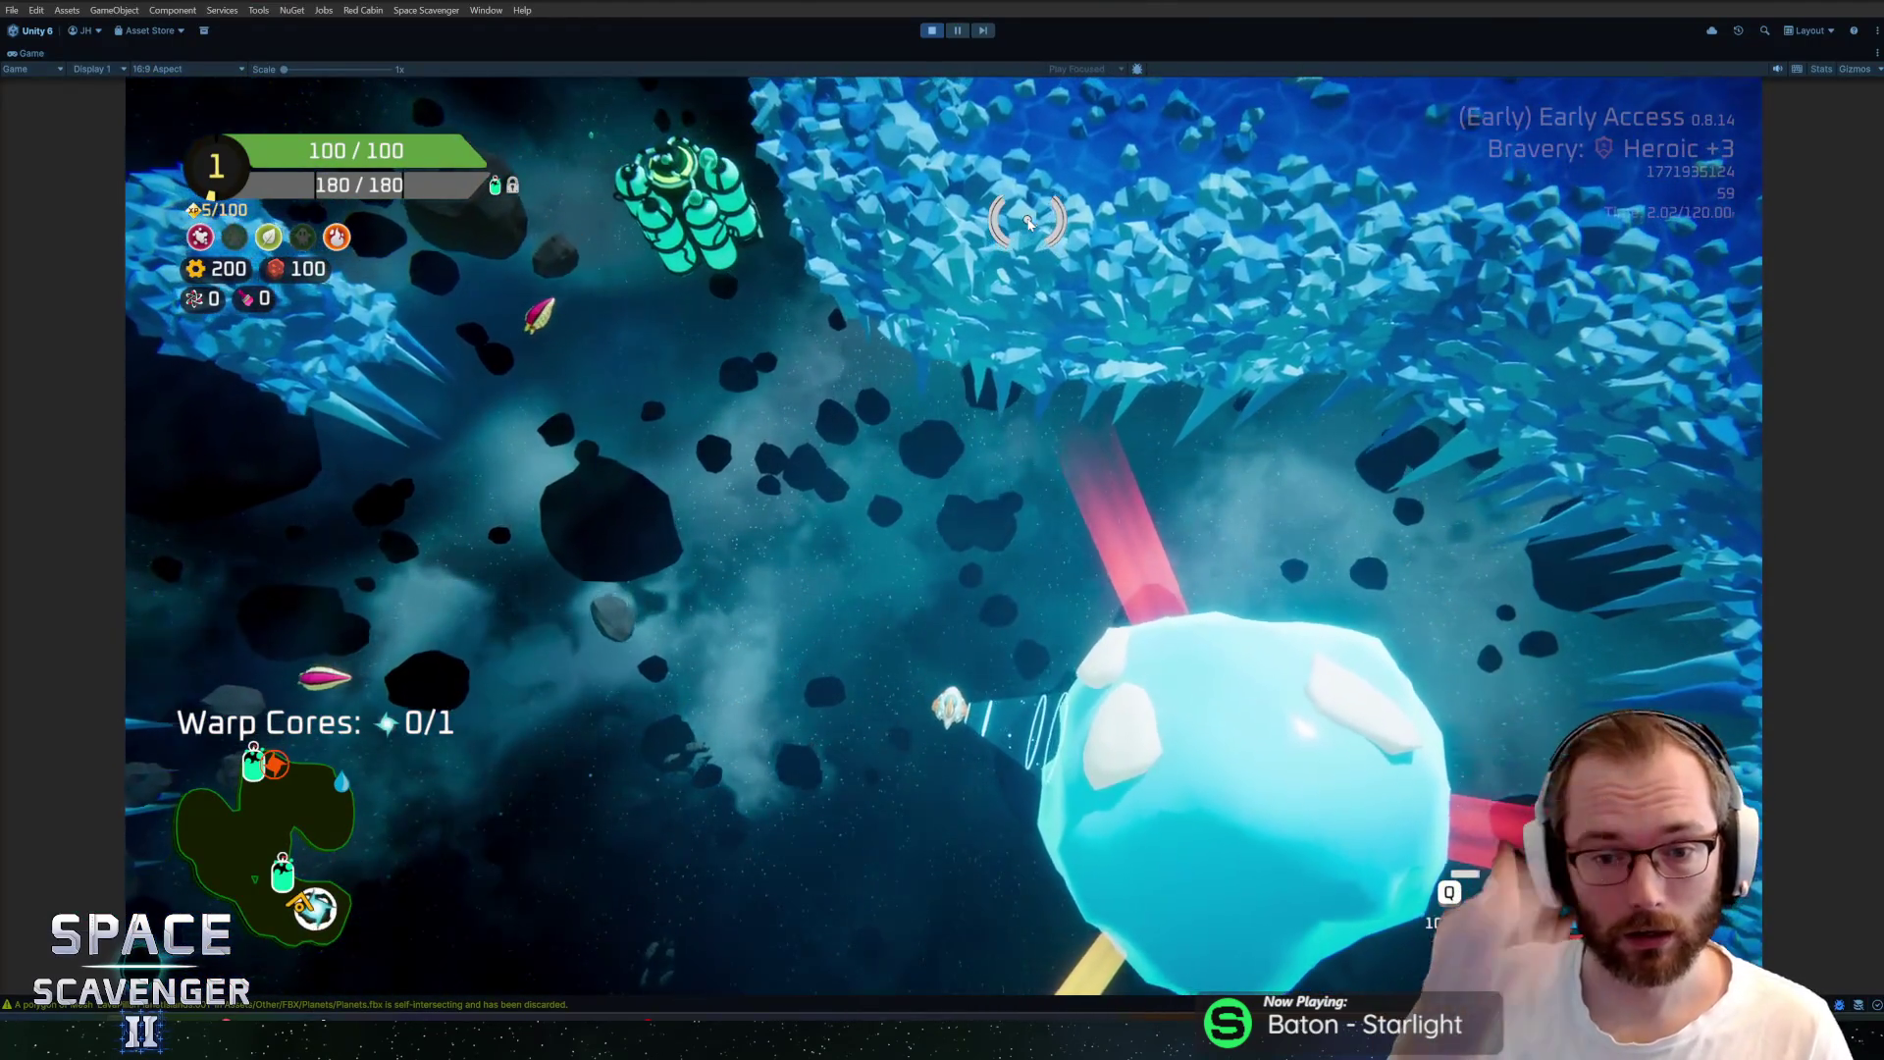
key(alt+Tab)
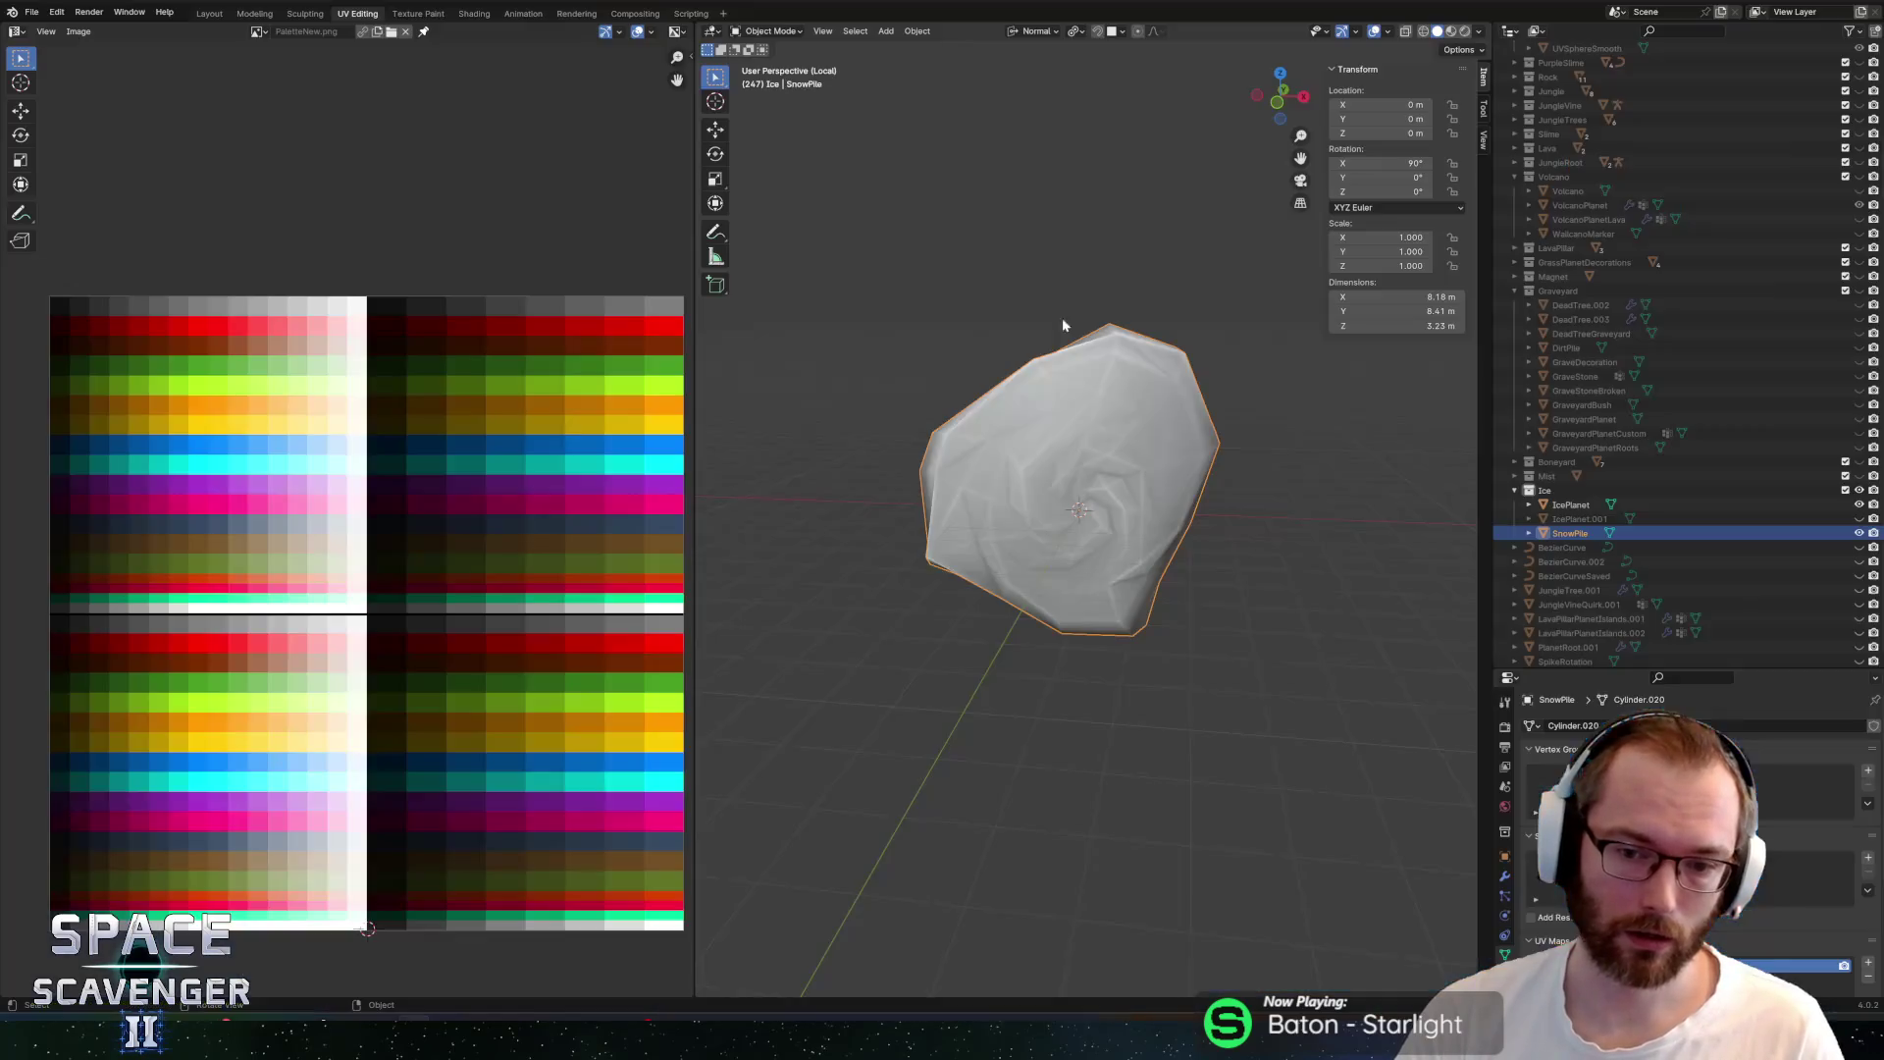
Move the entire SnowPile mesh along the global Y axis
key(a)
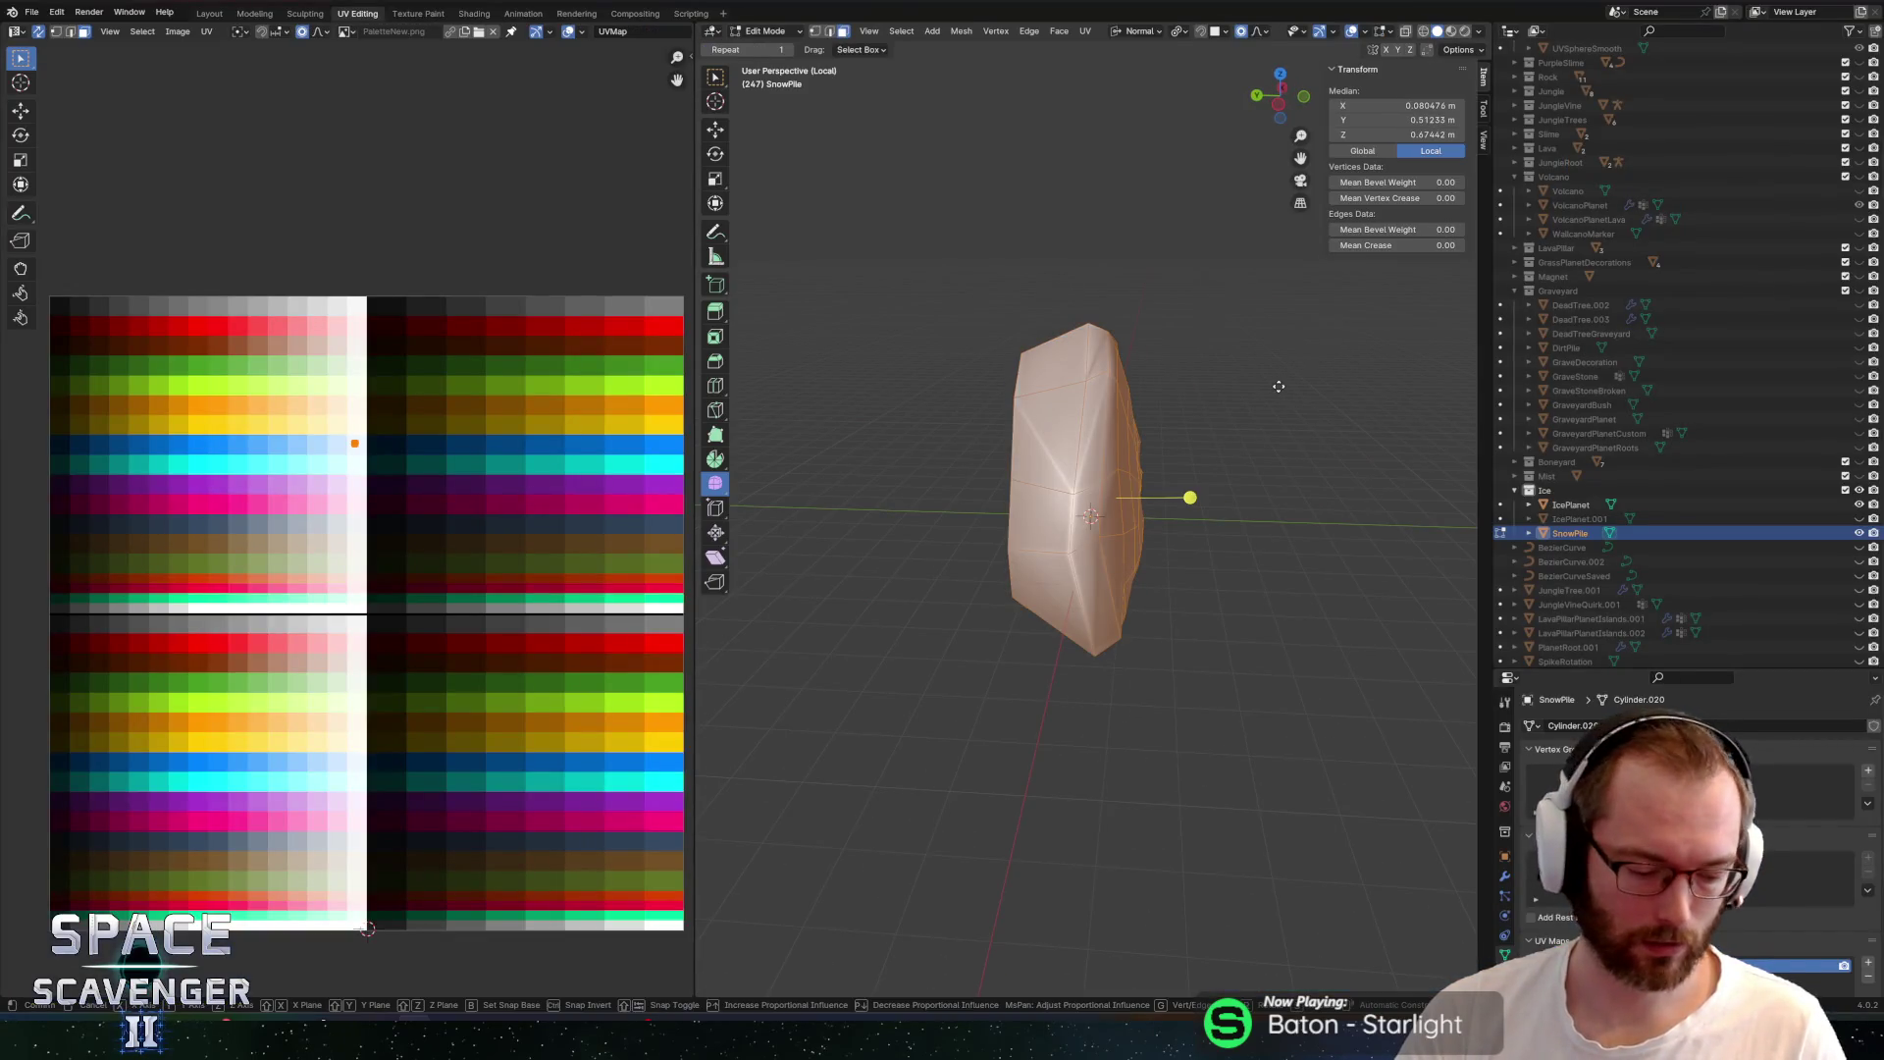
key(comma)
click(1185, 403)
key(g)
key(y)
click(1241, 436)
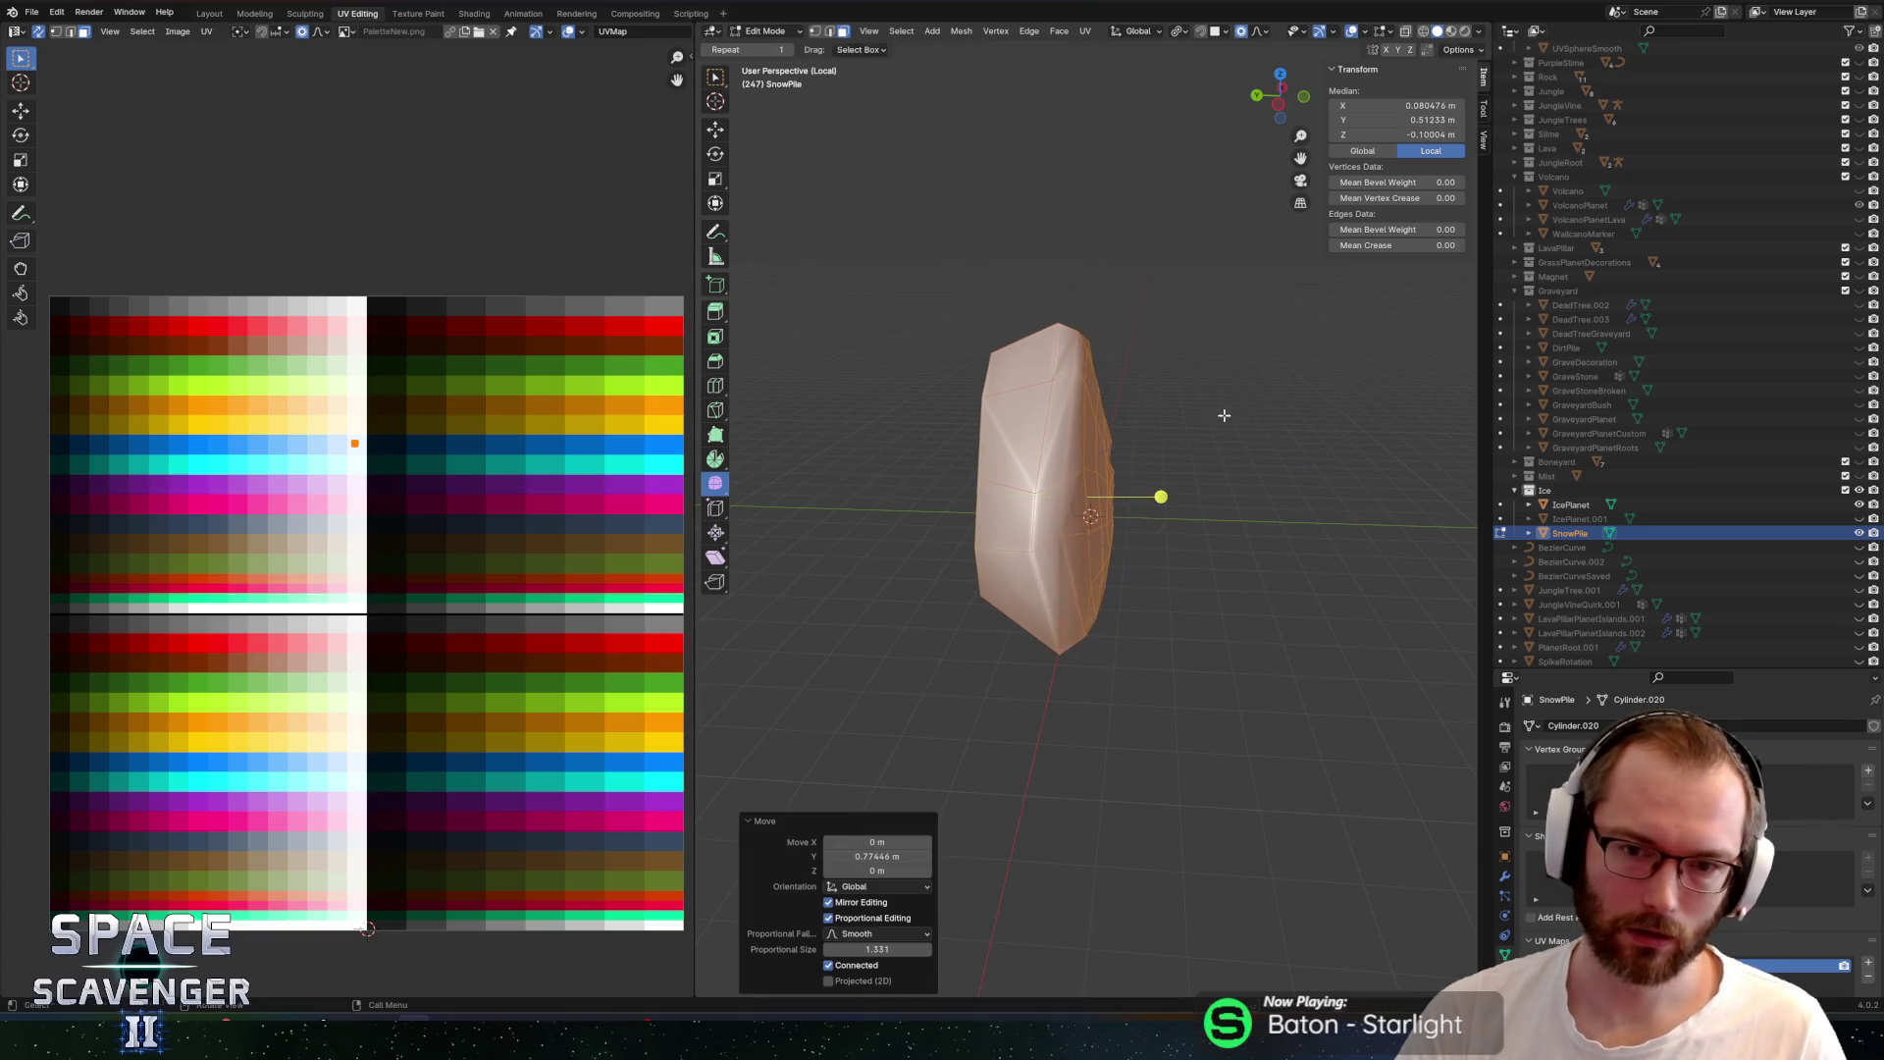
Re-export SnowPile as FBX and fly around the ice planet in Unity to check it
key(ctrl+shift+e)
key(Return)
key(alt+Tab)
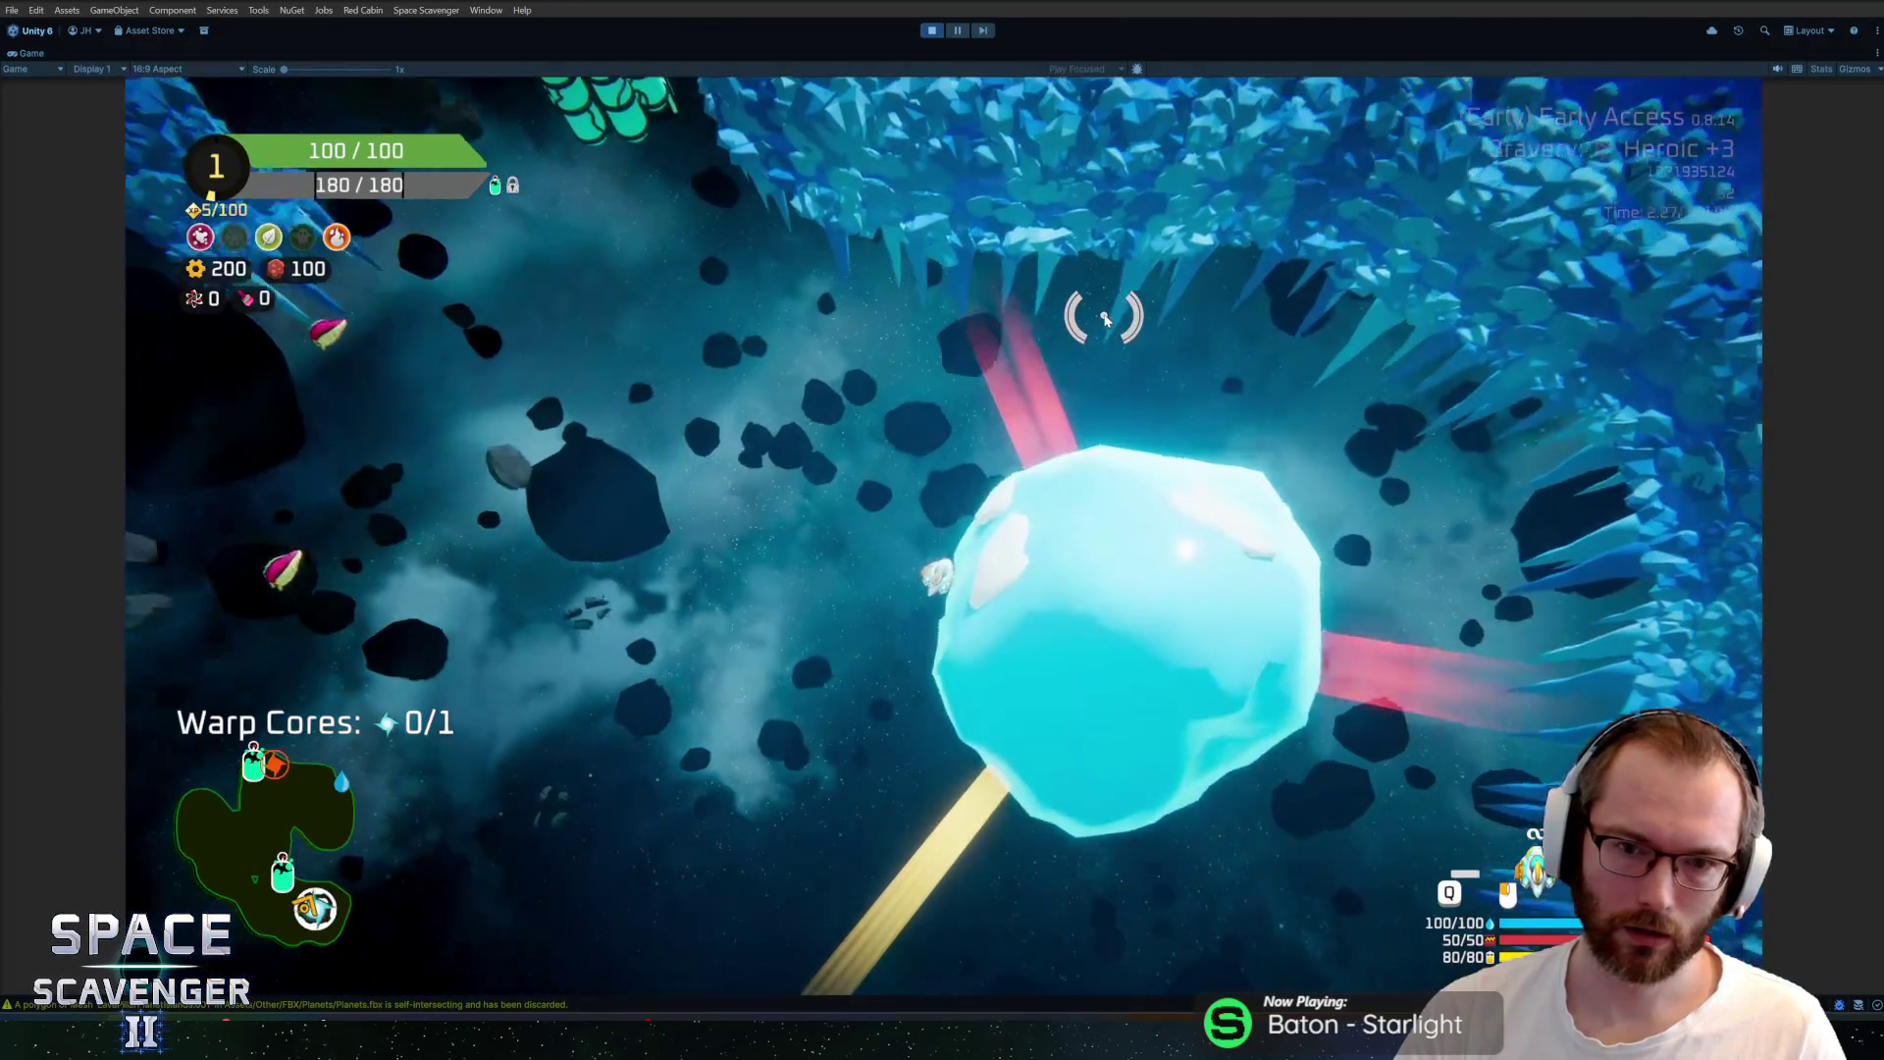
key(s)
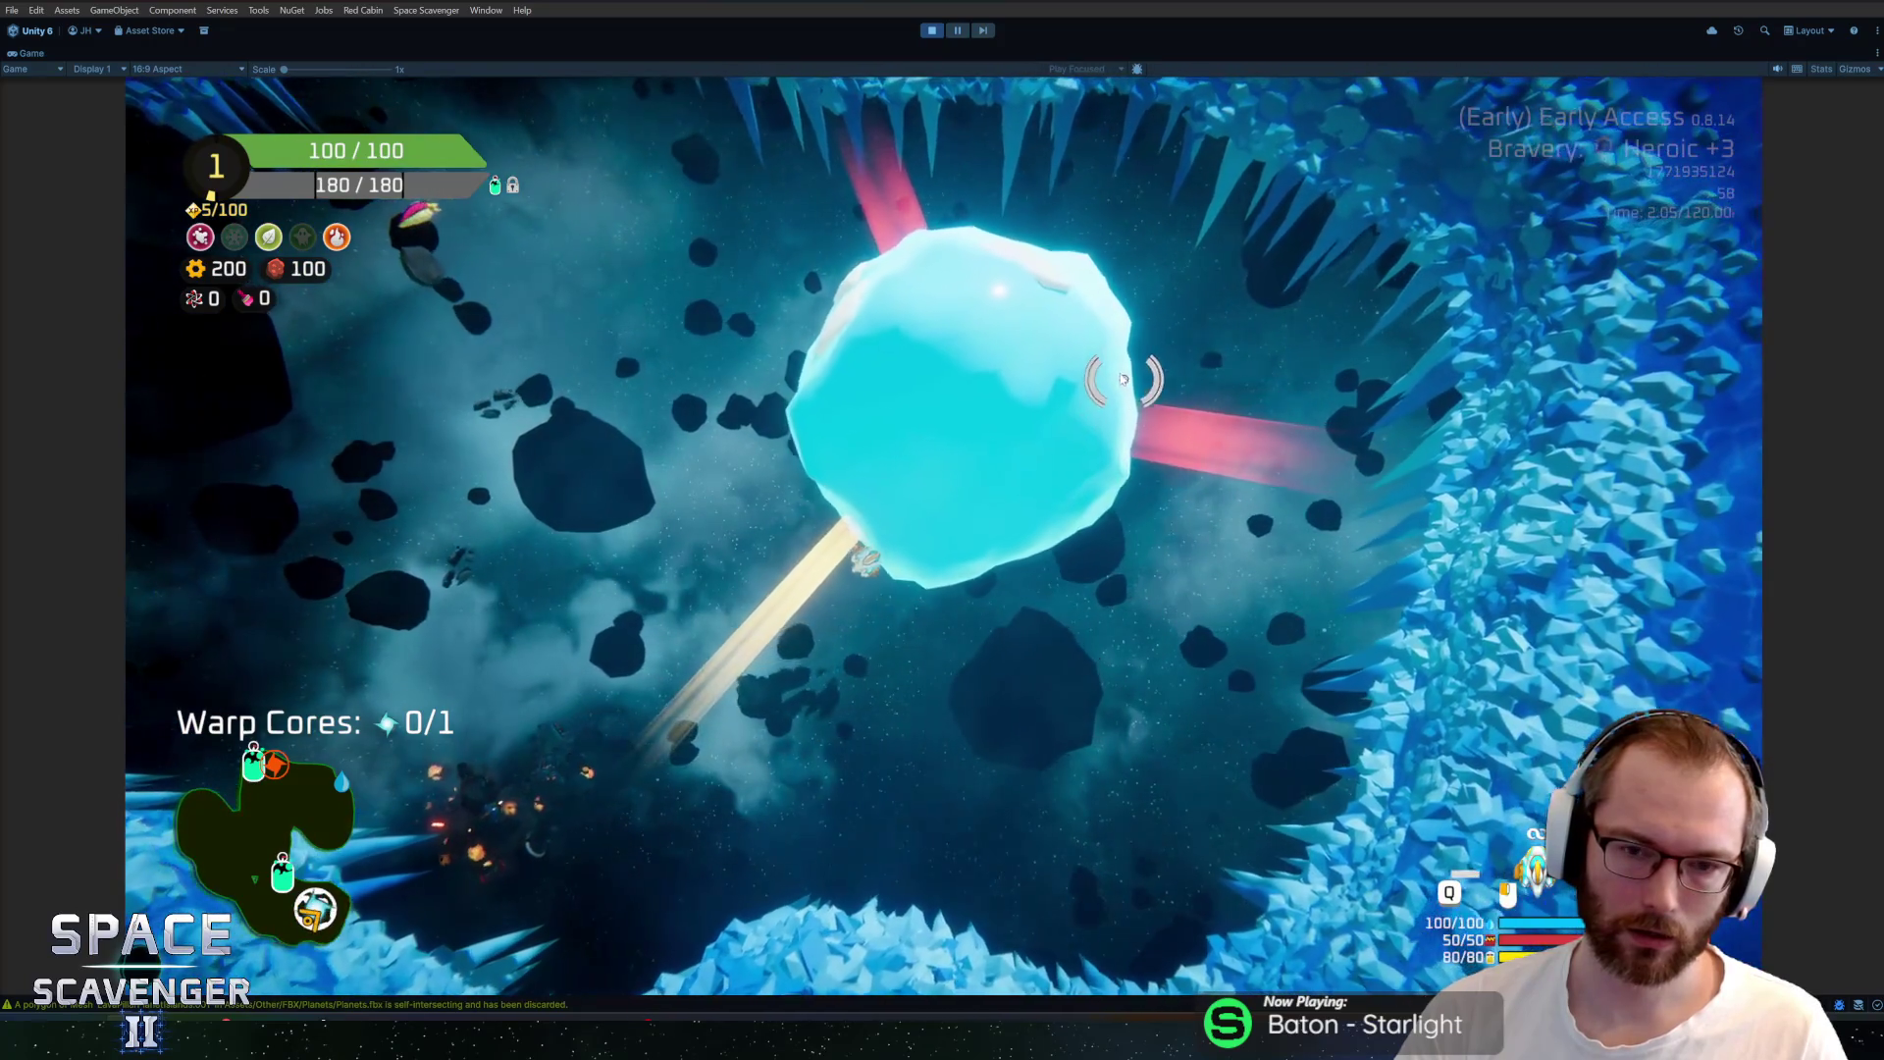
key(alt+Tab)
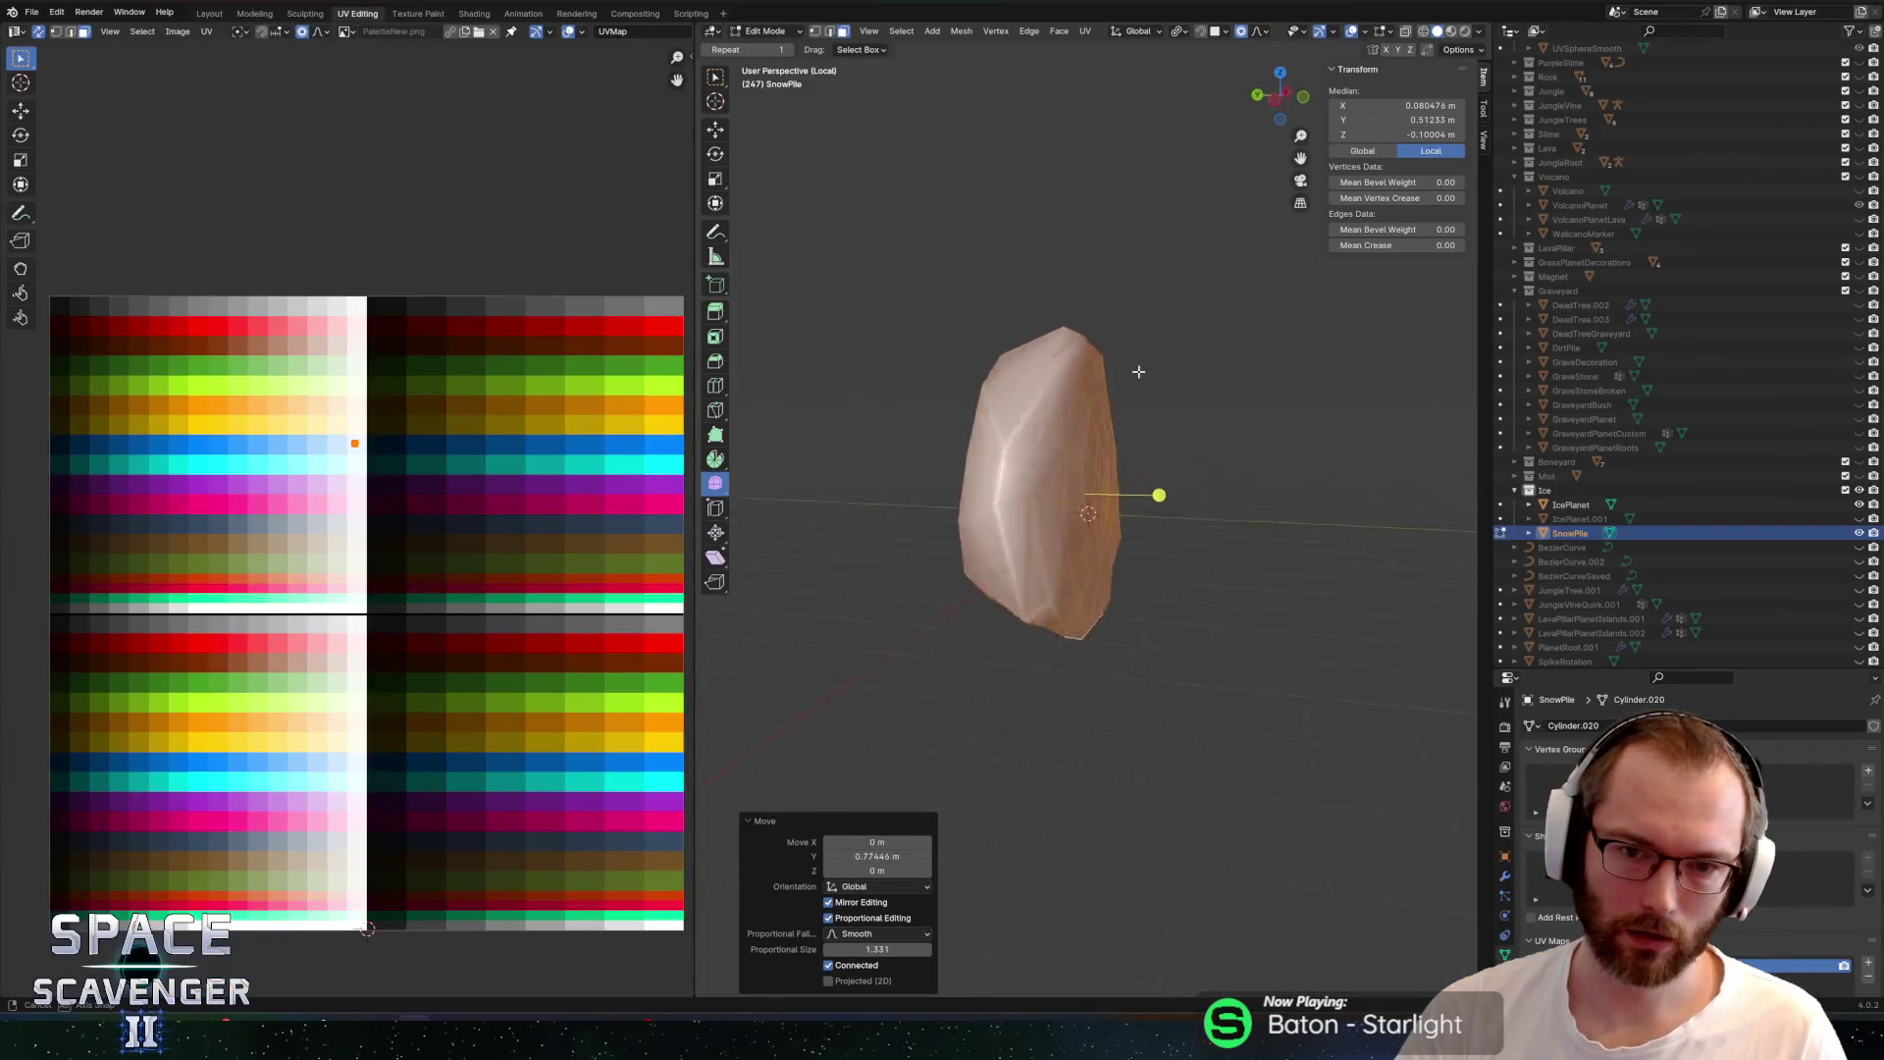
In Object Mode, duplicate SnowPile in place as SnowPile.001
key(Tab)
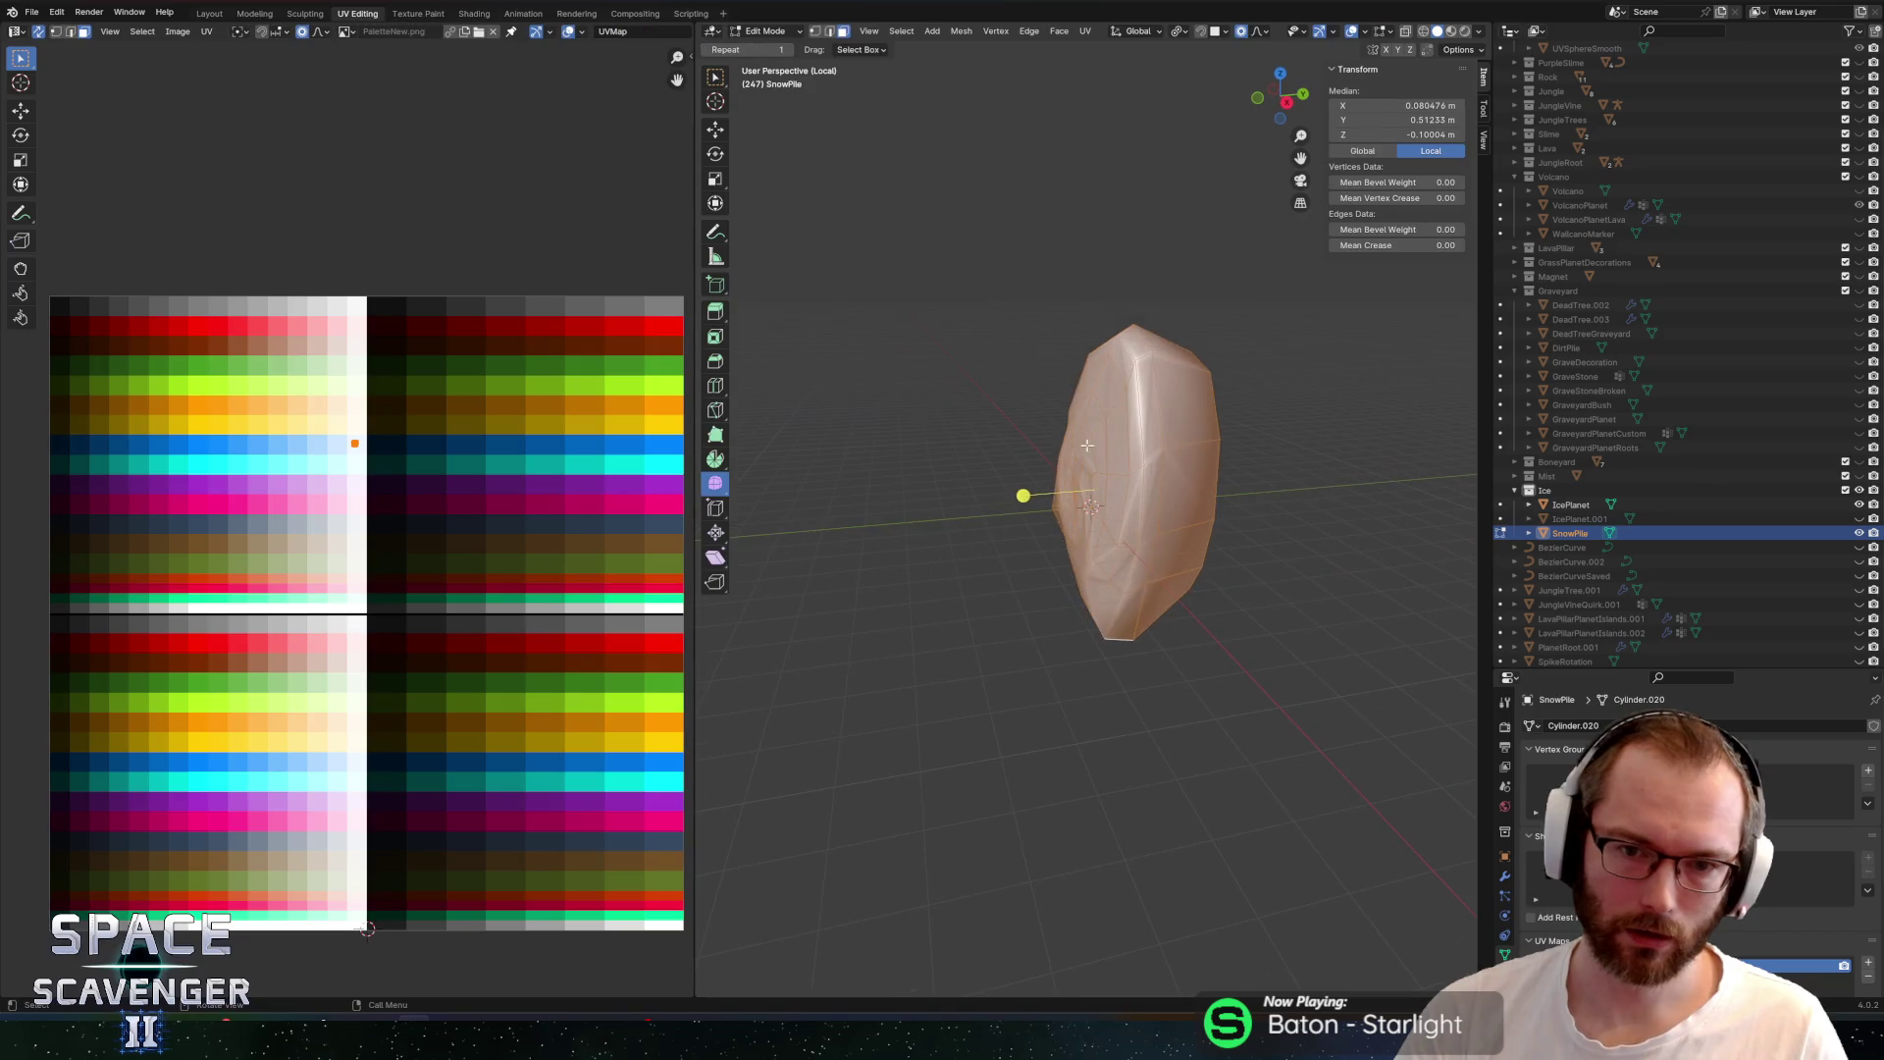
scroll(1028, 275, down, 2)
key(shift+d)
right_click(1018, 317)
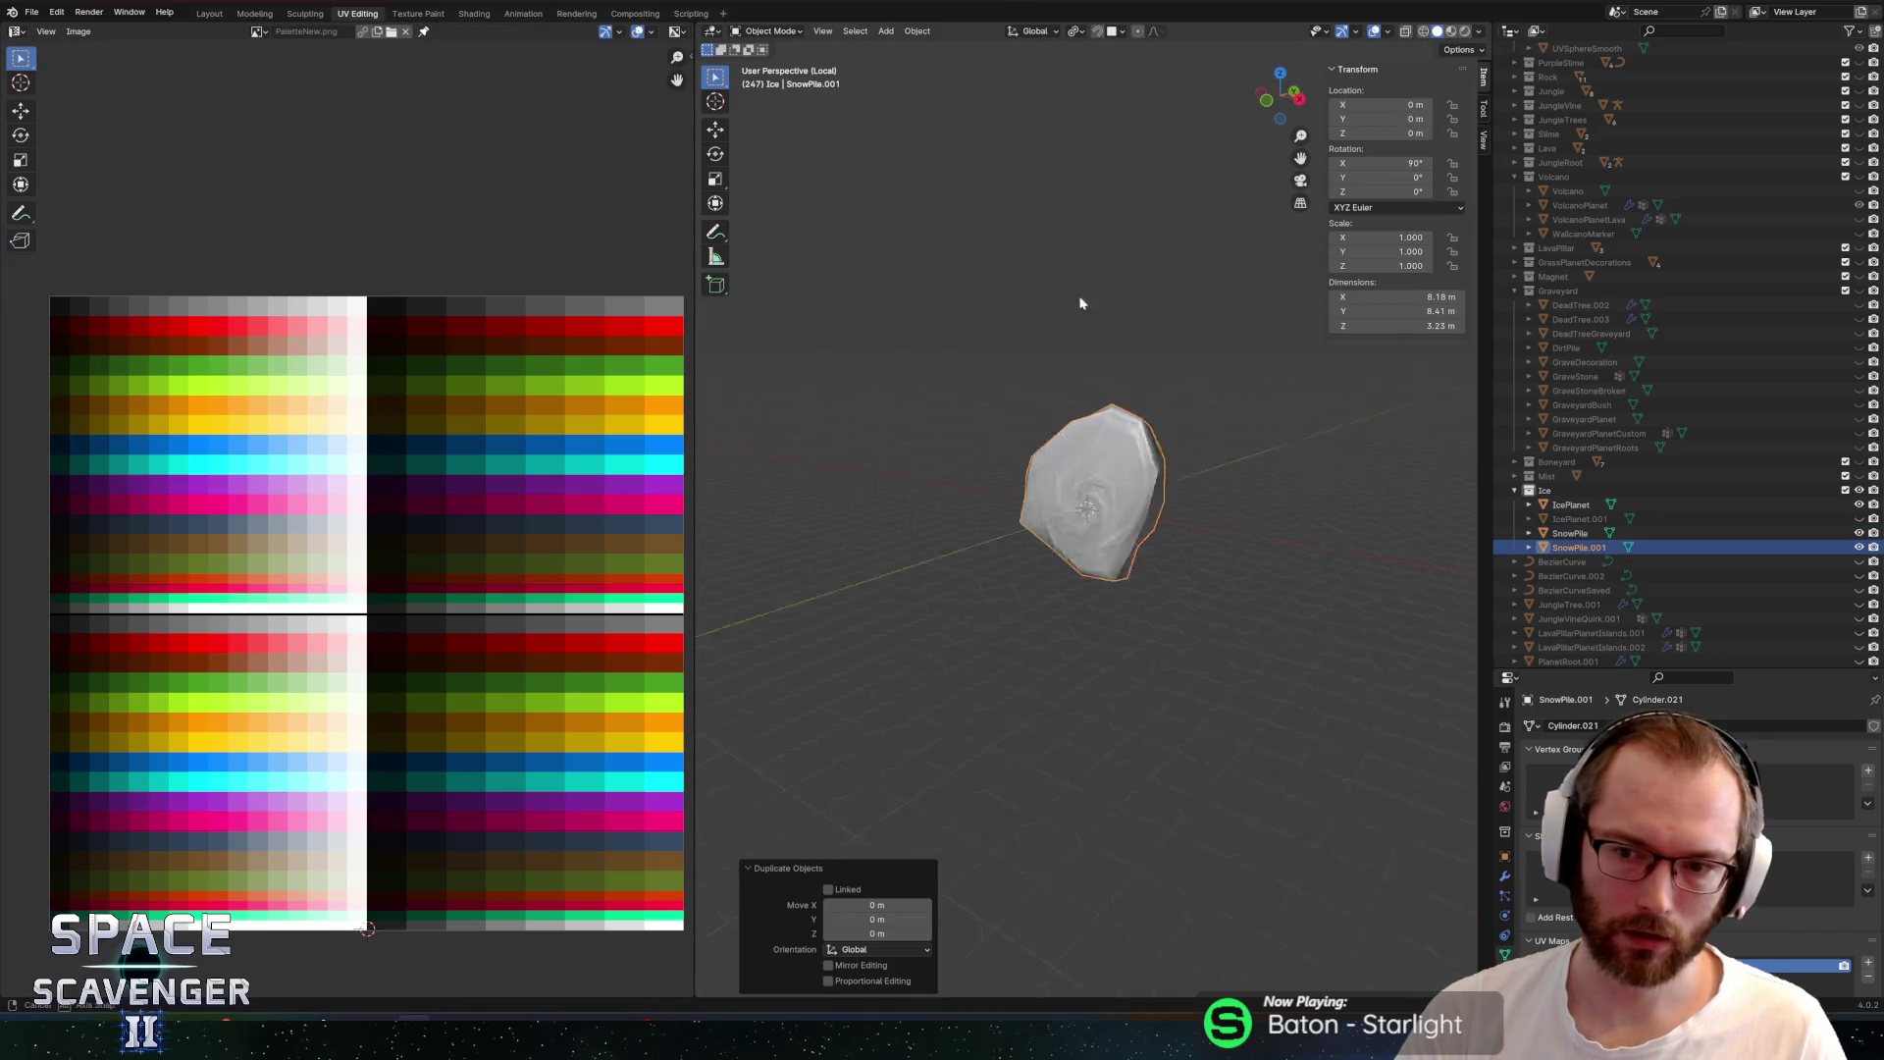
Rename the duplicate to SnowPile02 in the outliner
double_click(1579, 533)
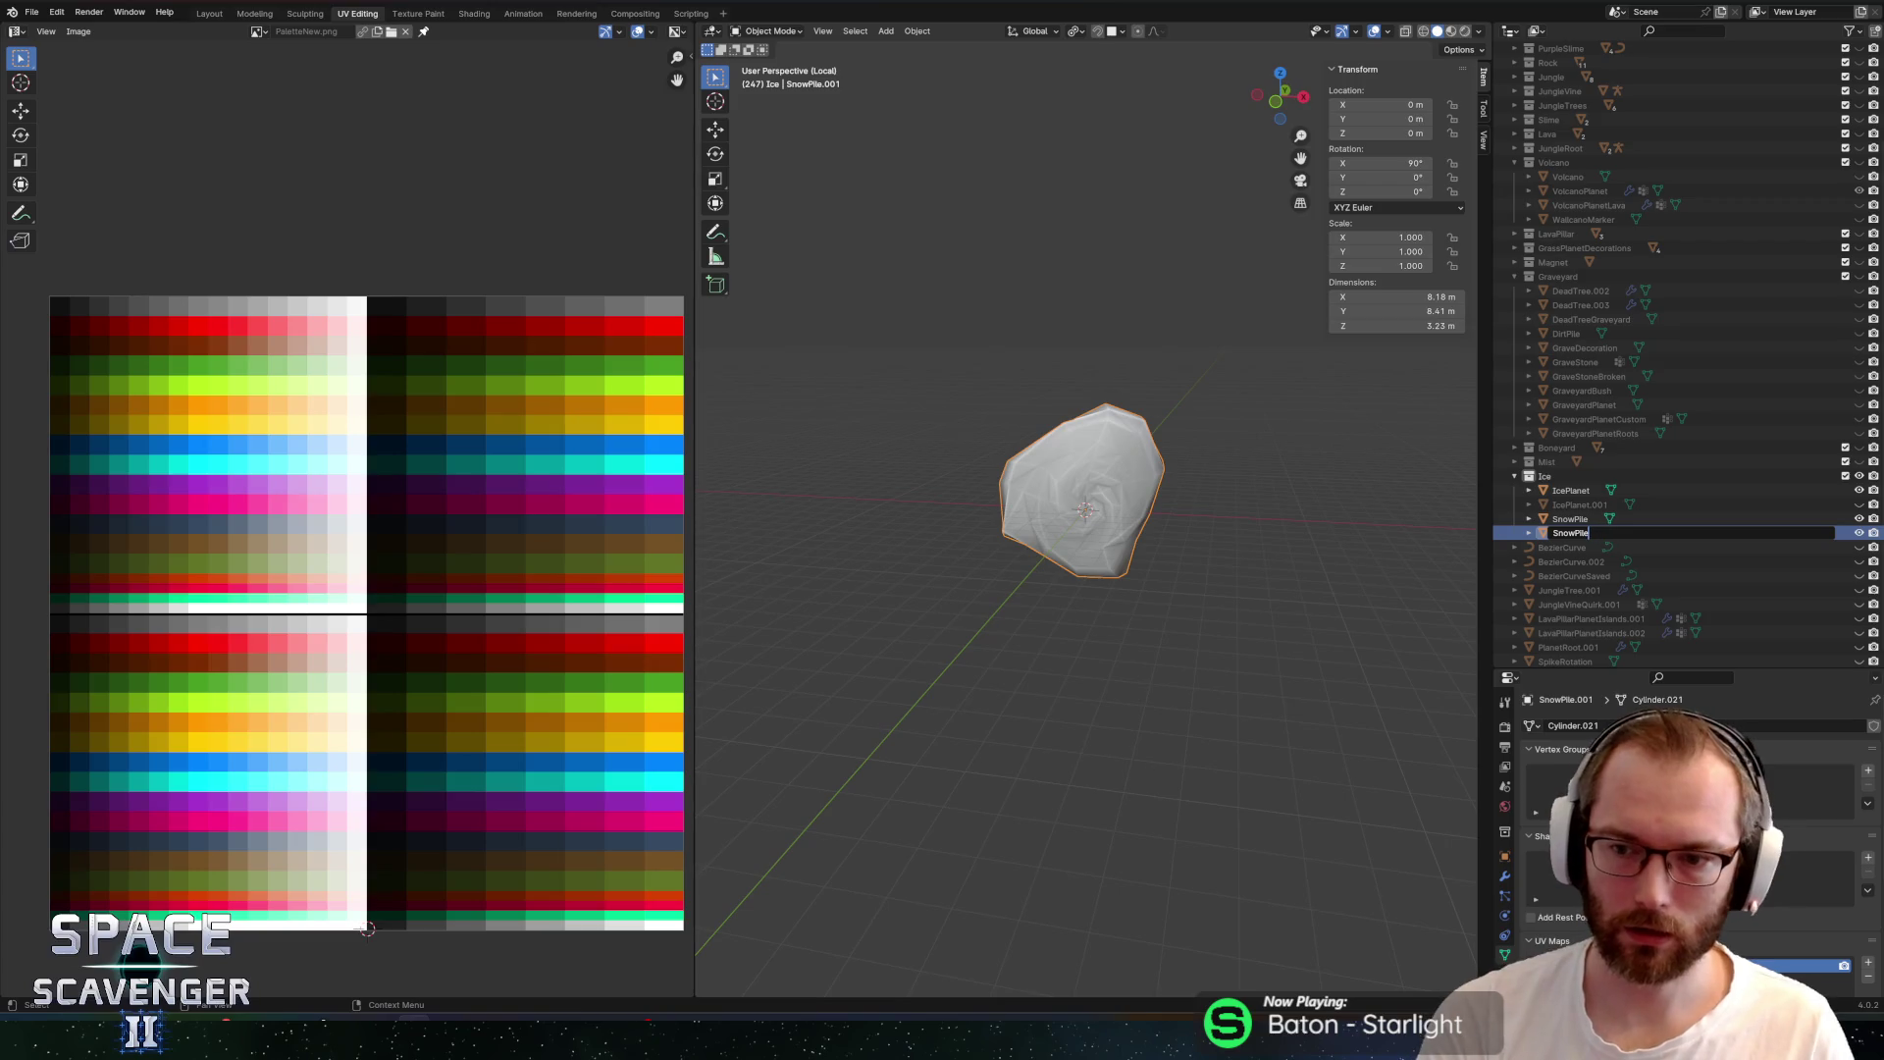
text(02)
key(Return)
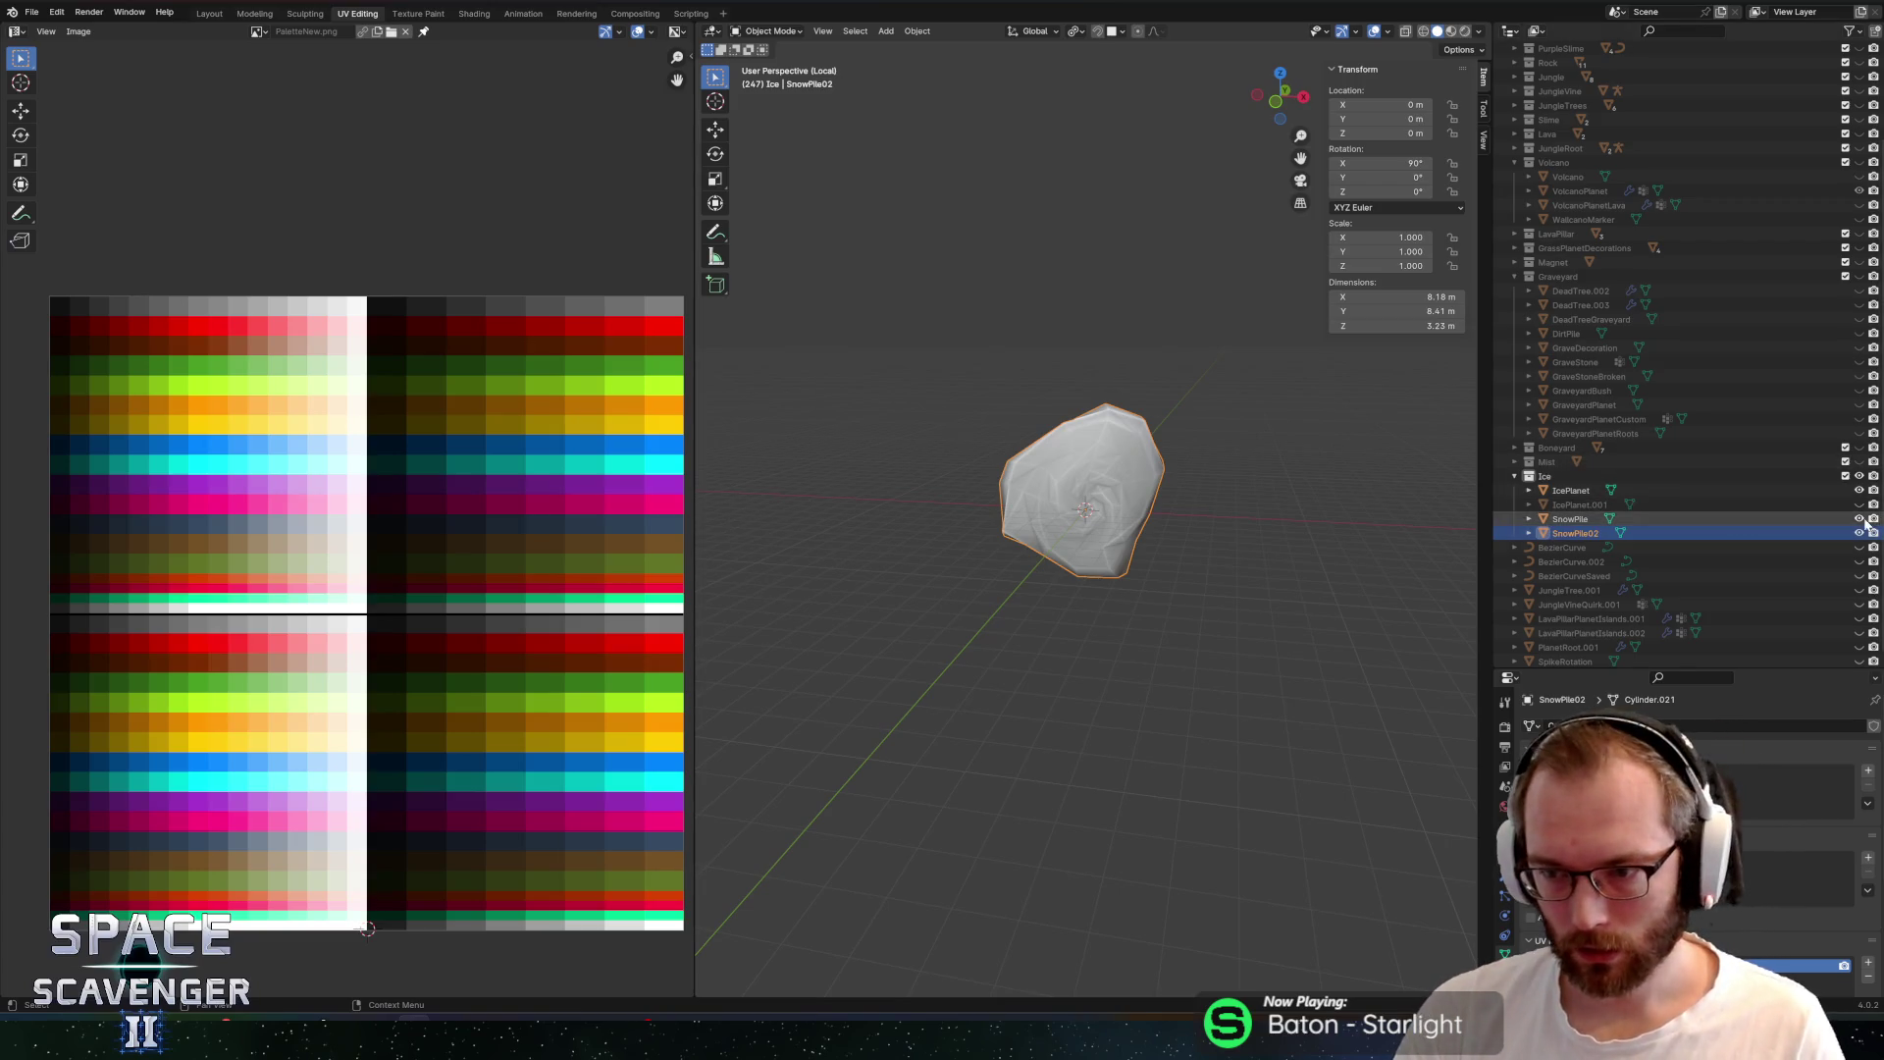
In Edit Mode, select a patch of faces near the top of SnowPile02
key(Tab)
click(1147, 408)
scroll(1094, 382, up, 2)
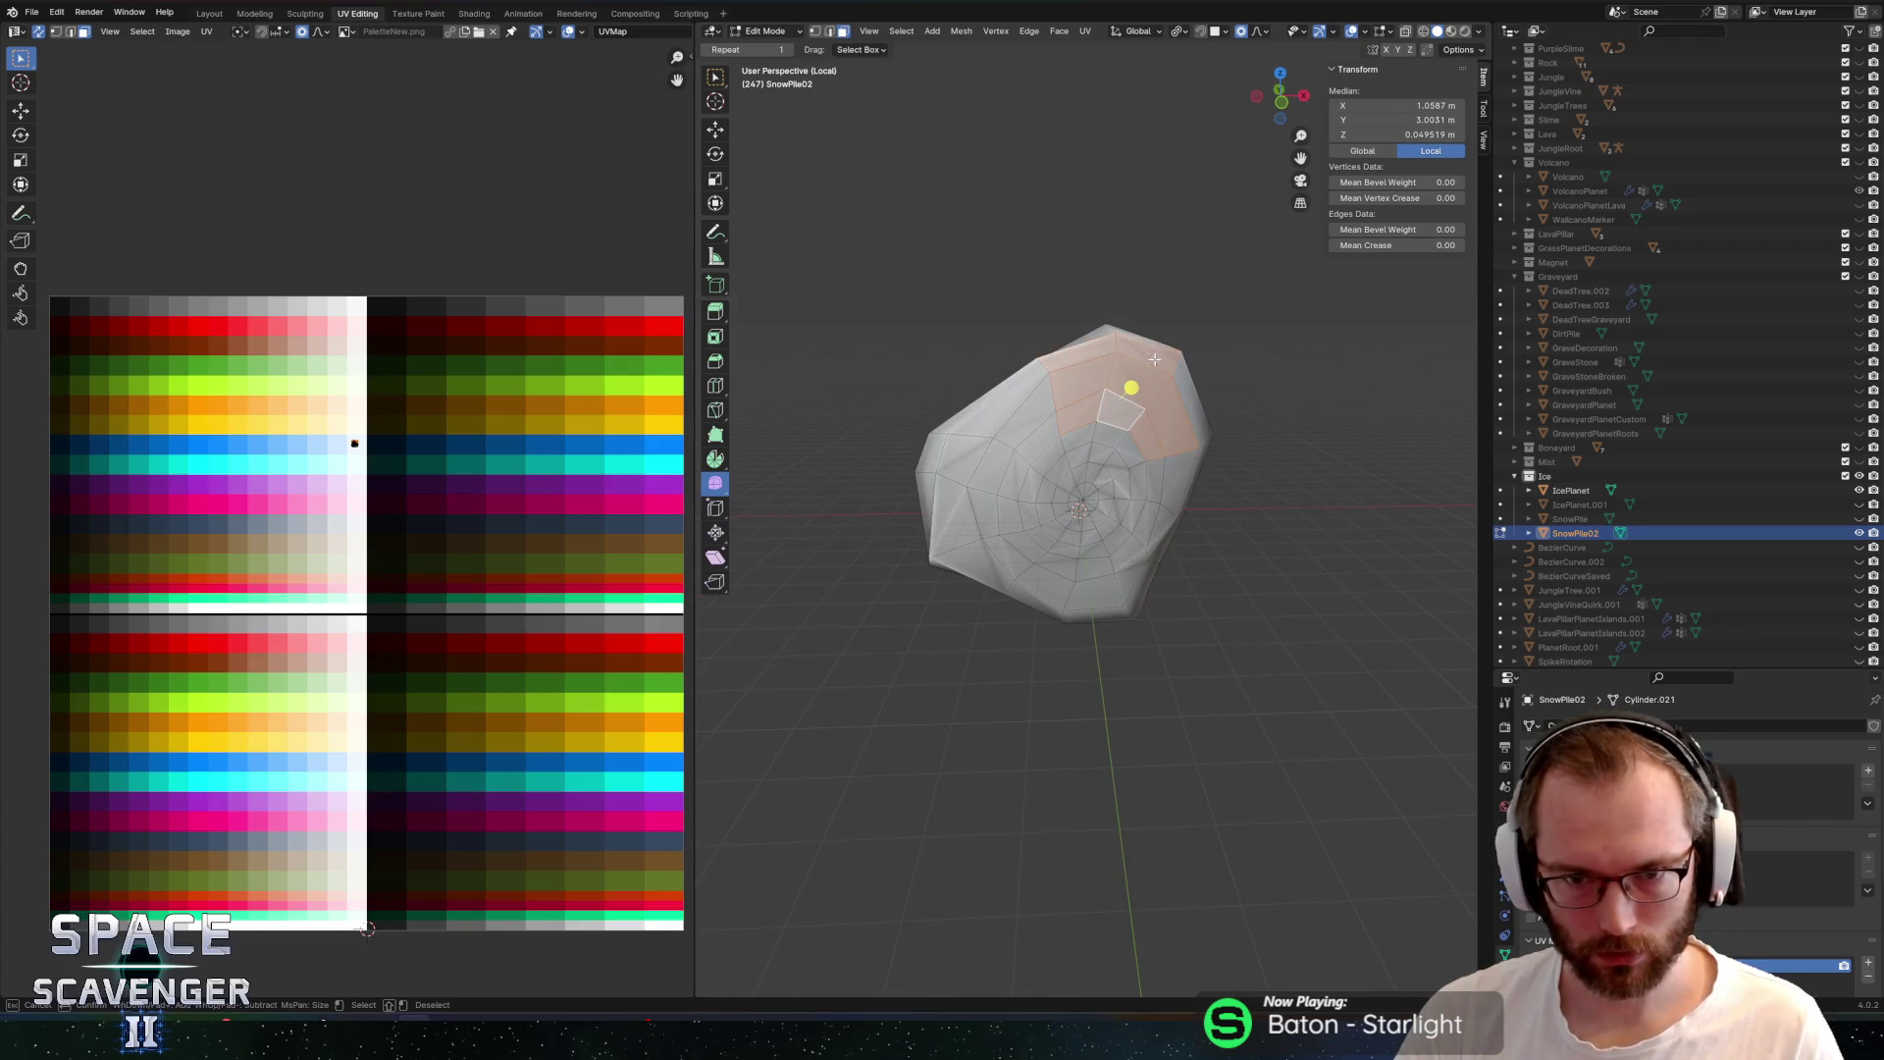
drag(1341, 351, 1129, 364)
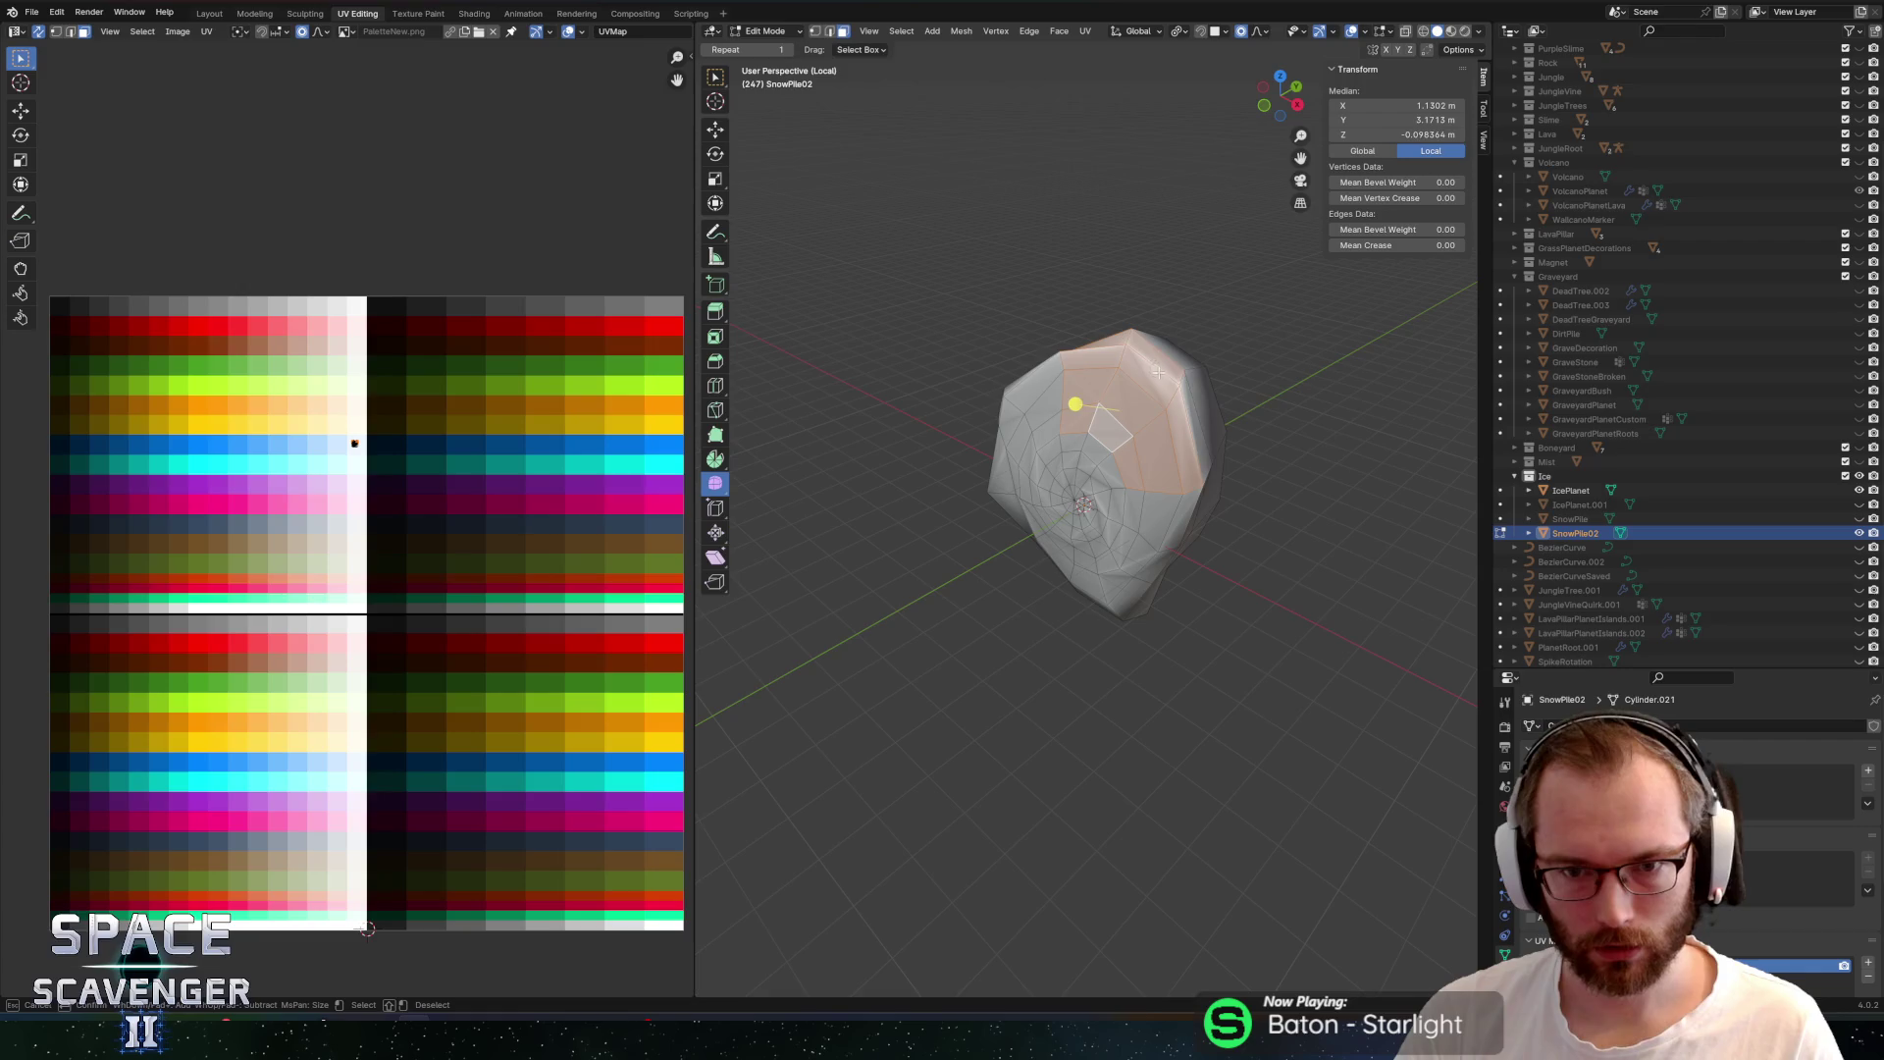
key(c)
mouse_move(1303, 284)
mouse_down()
mouse_move(1175, 480)
mouse_move(1241, 366)
mouse_move(751, 270)
mouse_move(1022, 395)
mouse_move(1242, 400)
mouse_up()
right_click(1289, 405)
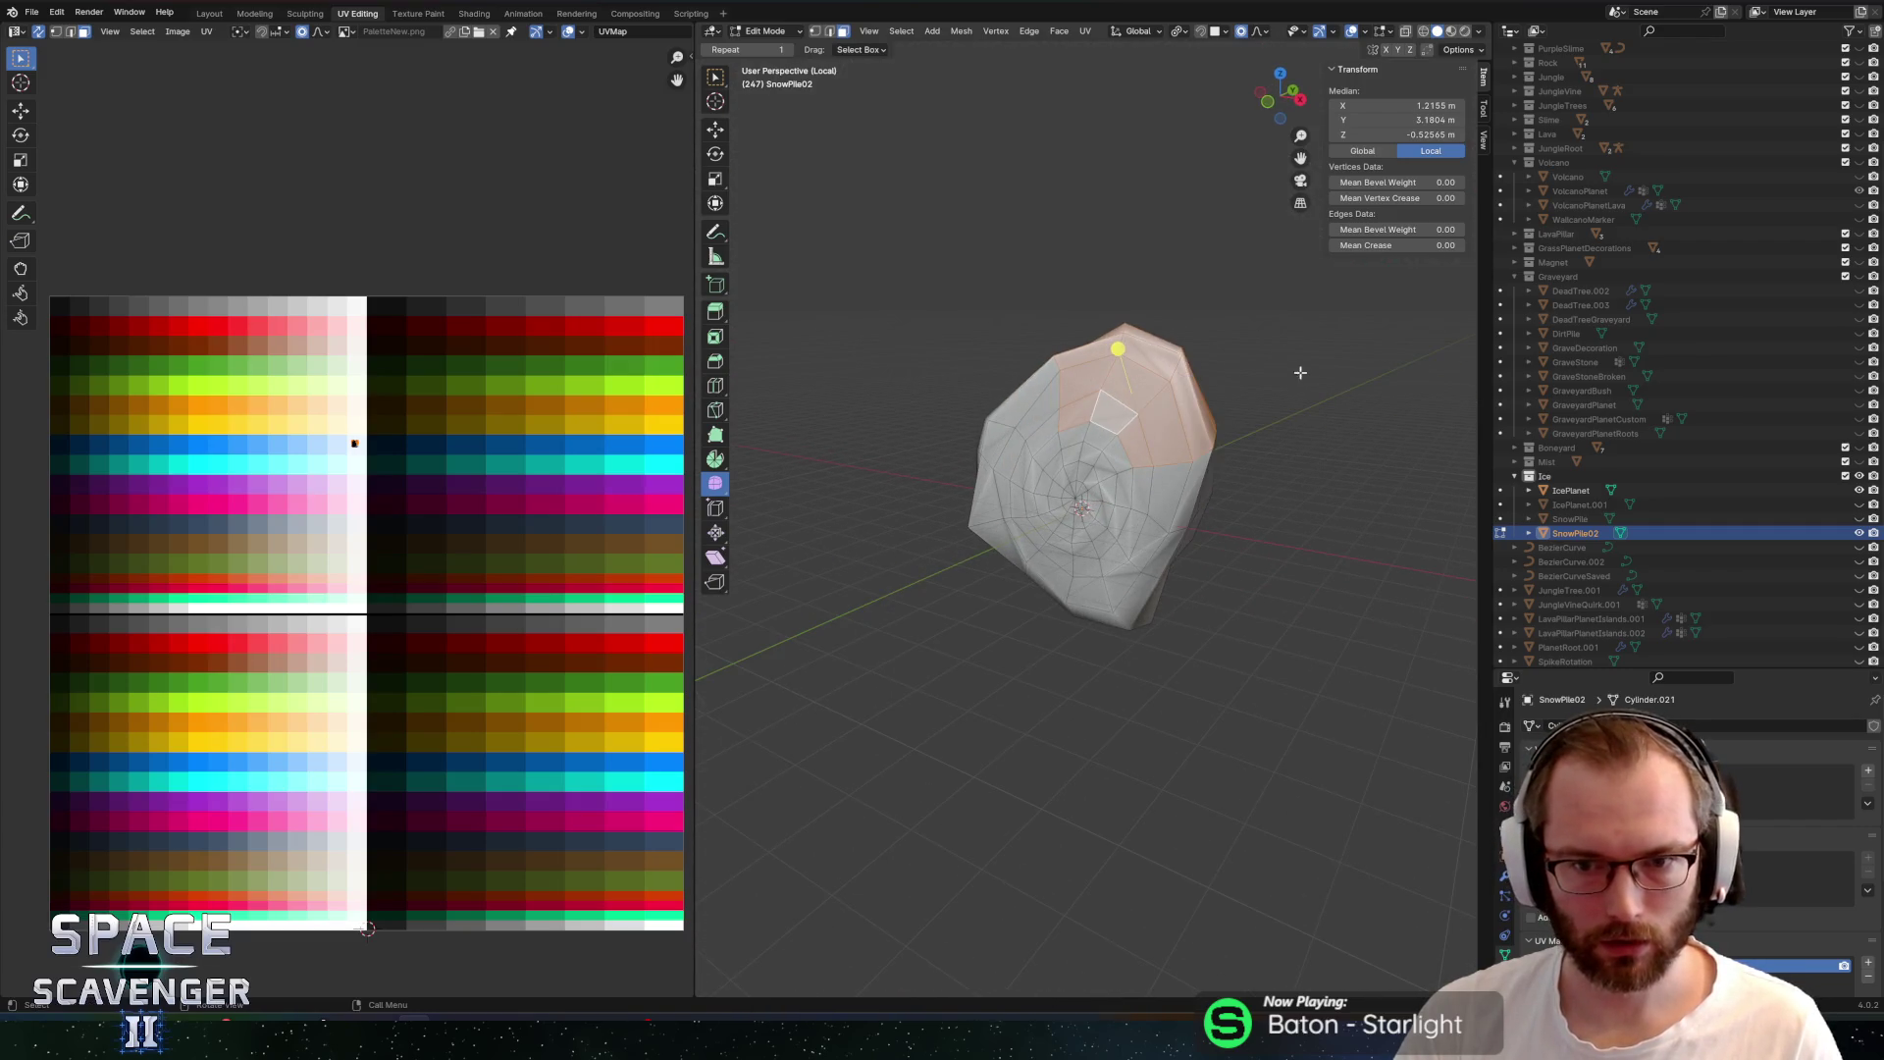
Extrude the selected faces into a bulge and export SnowPile02 to the running game
key(g)
key(z)
key(z)
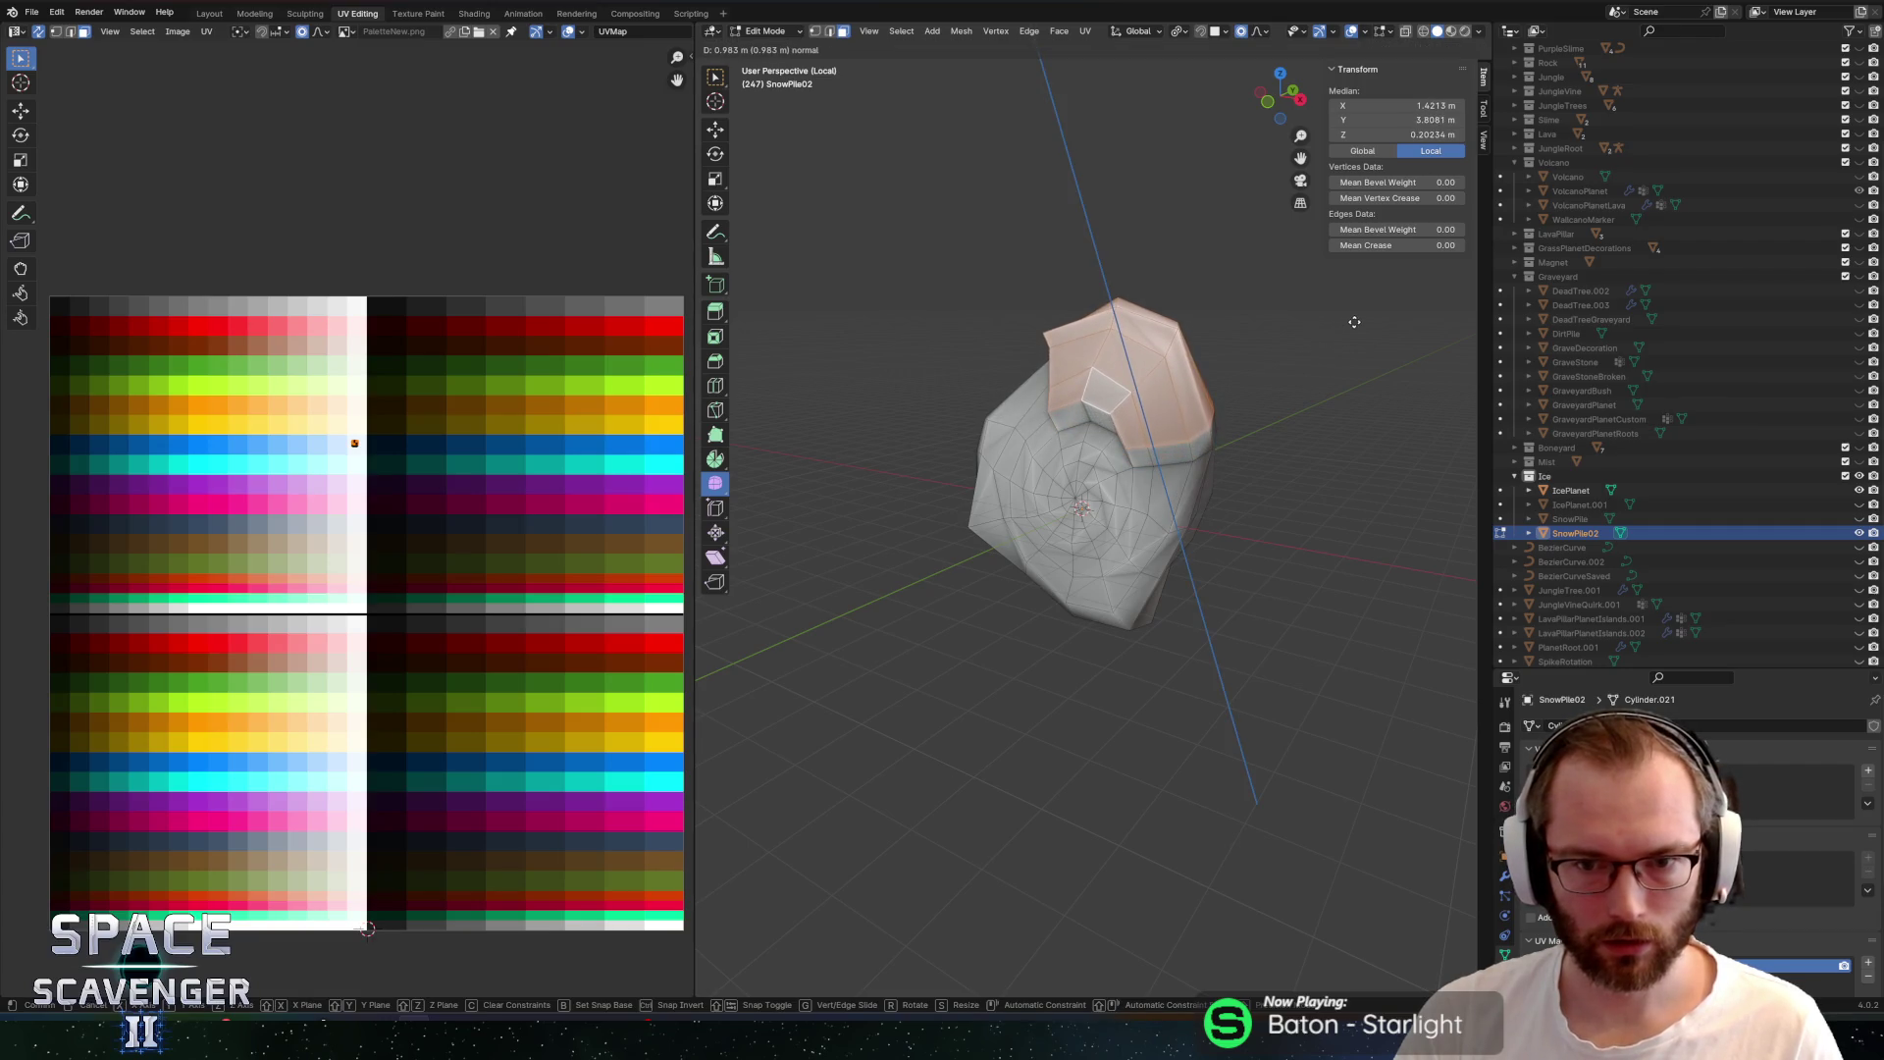
key(z)
click(1333, 331)
mouse_move(1135, 308)
mouse_down()
mouse_move(1152, 307)
mouse_move(1102, 349)
mouse_move(1343, 337)
mouse_up()
key(Tab)
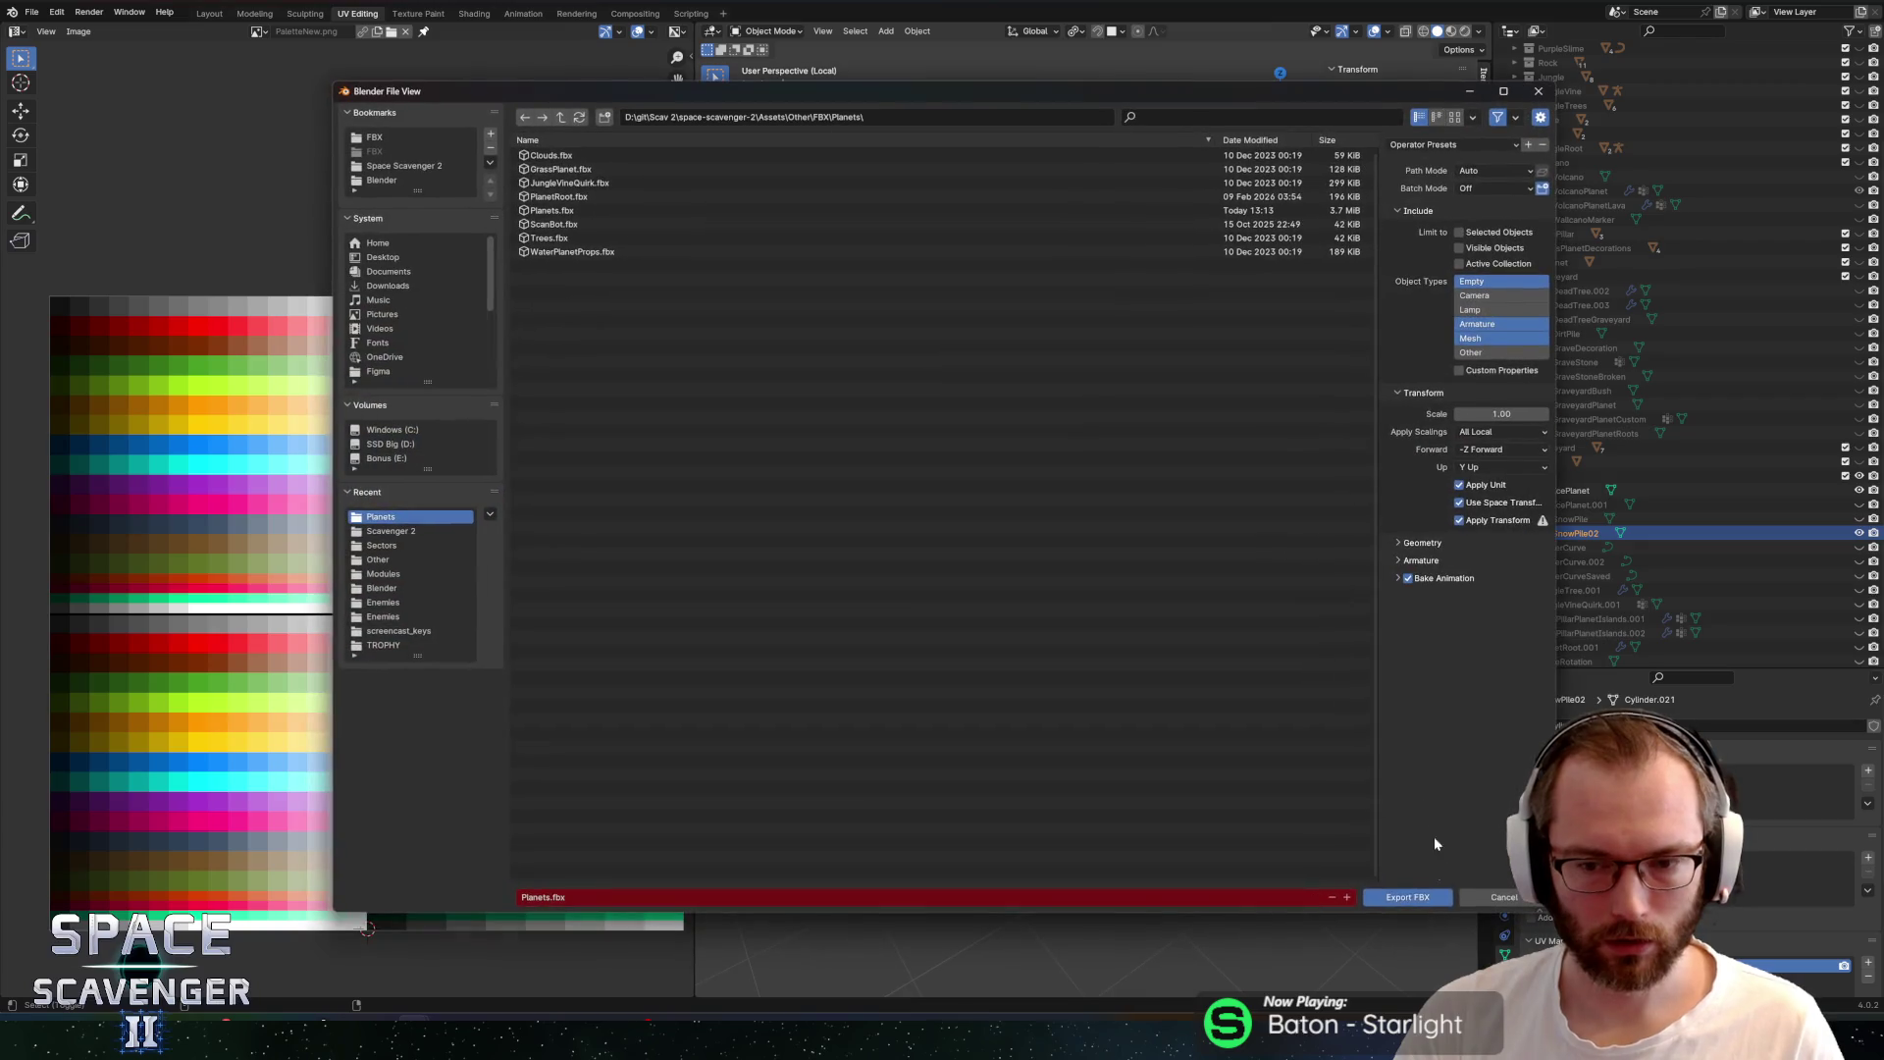
click(1426, 895)
key(alt+Tab)
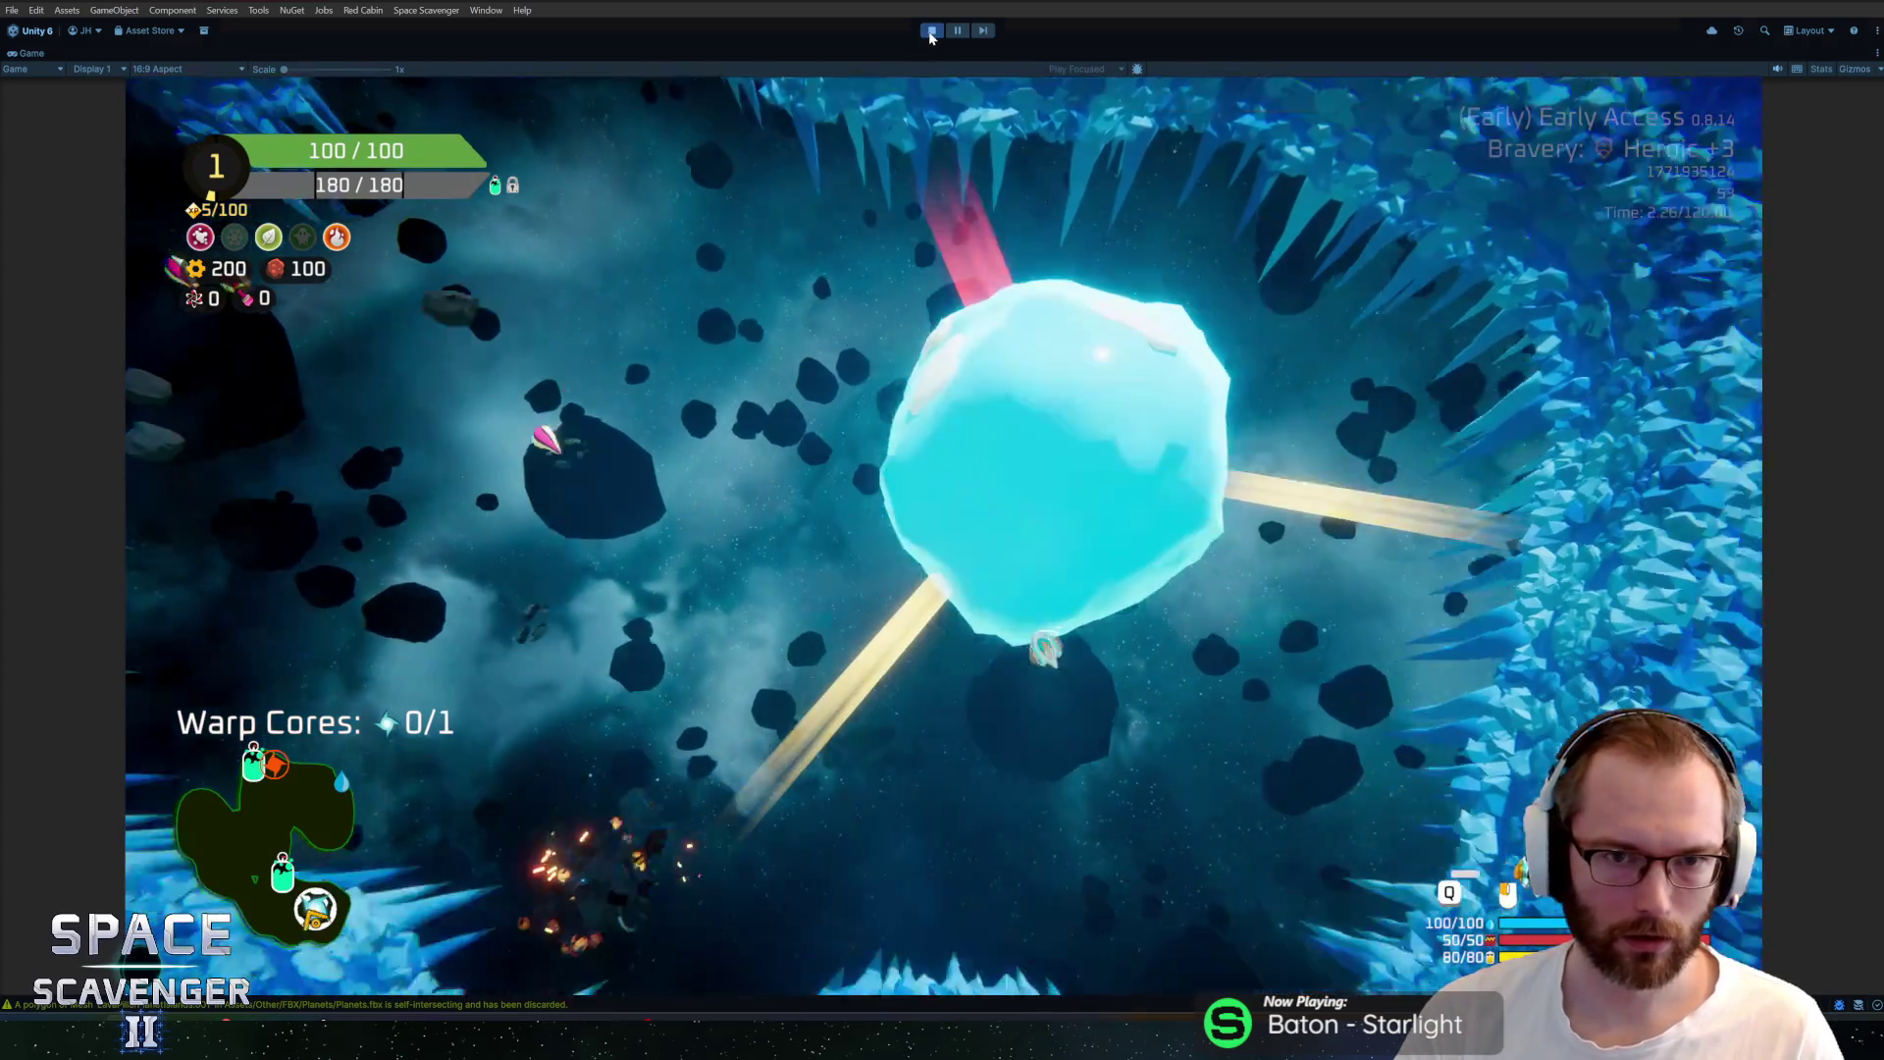
Stop the game and open the PlanetIce prefab from recent prefabs, framing the planet
click(931, 31)
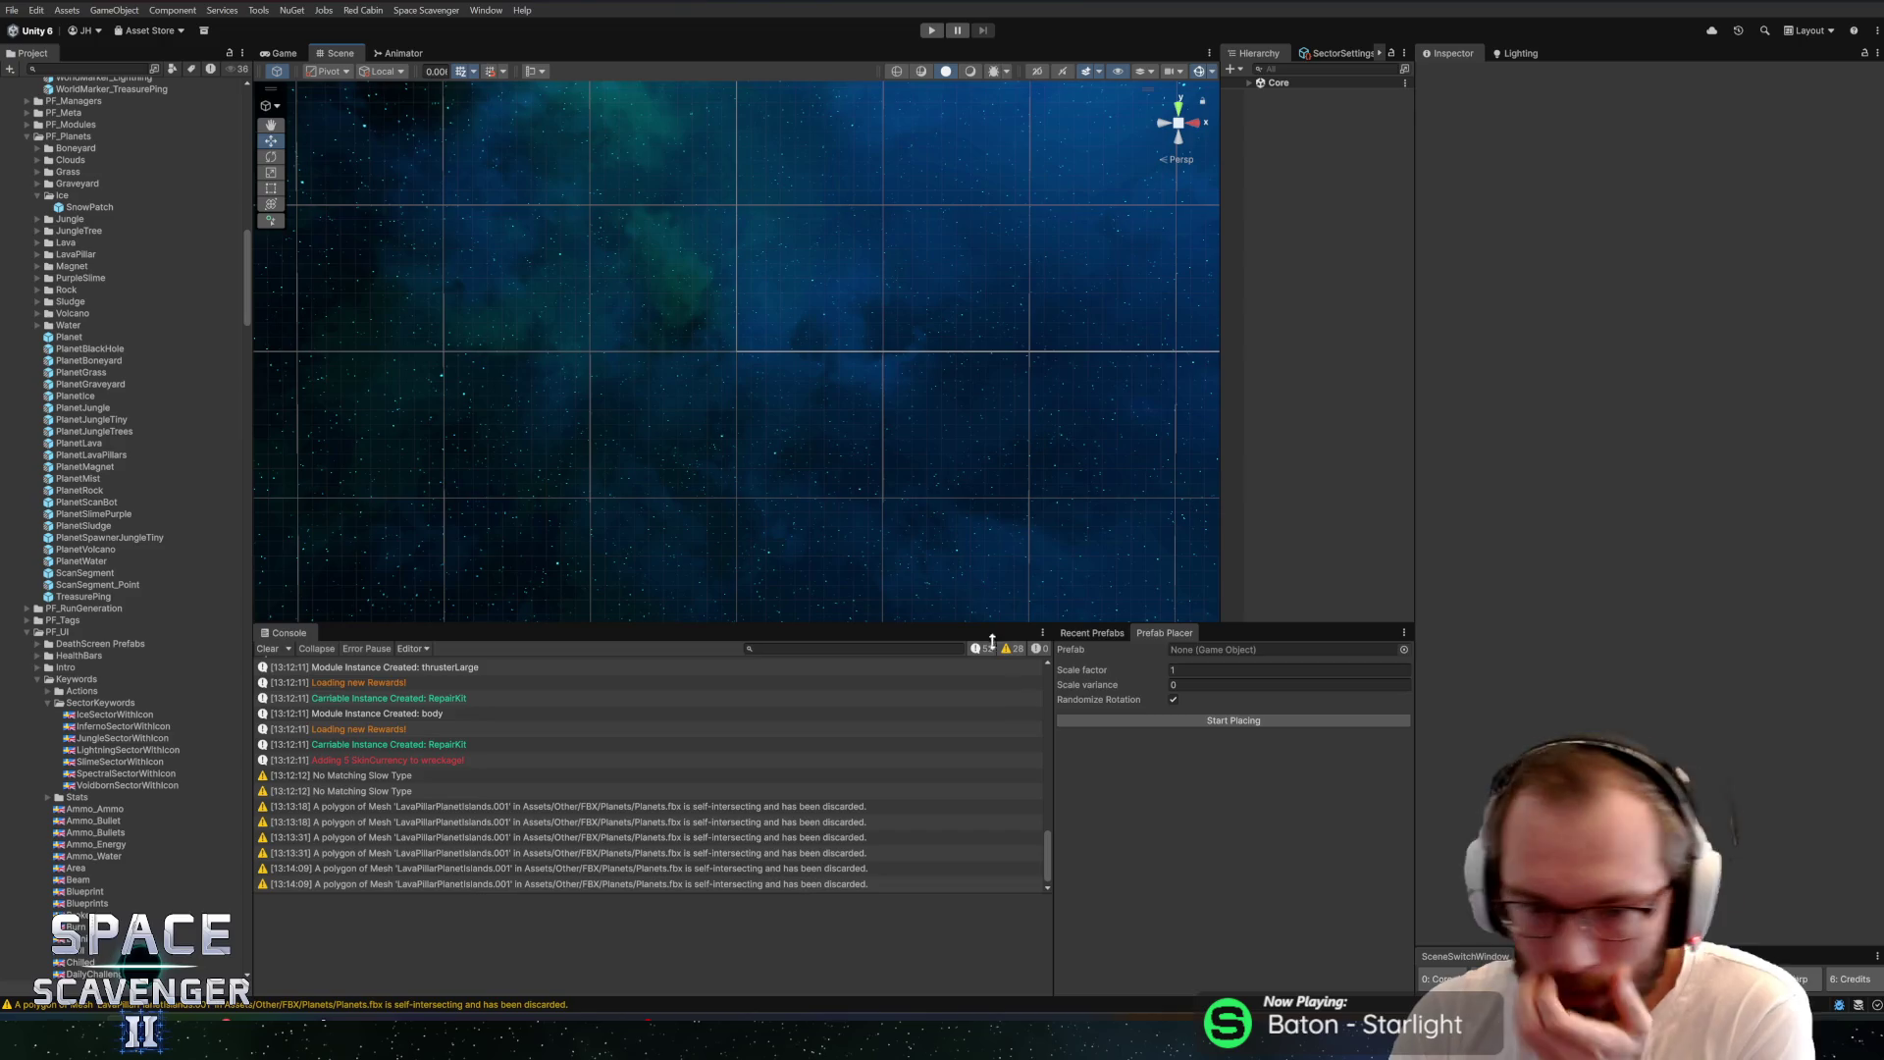
click(1105, 634)
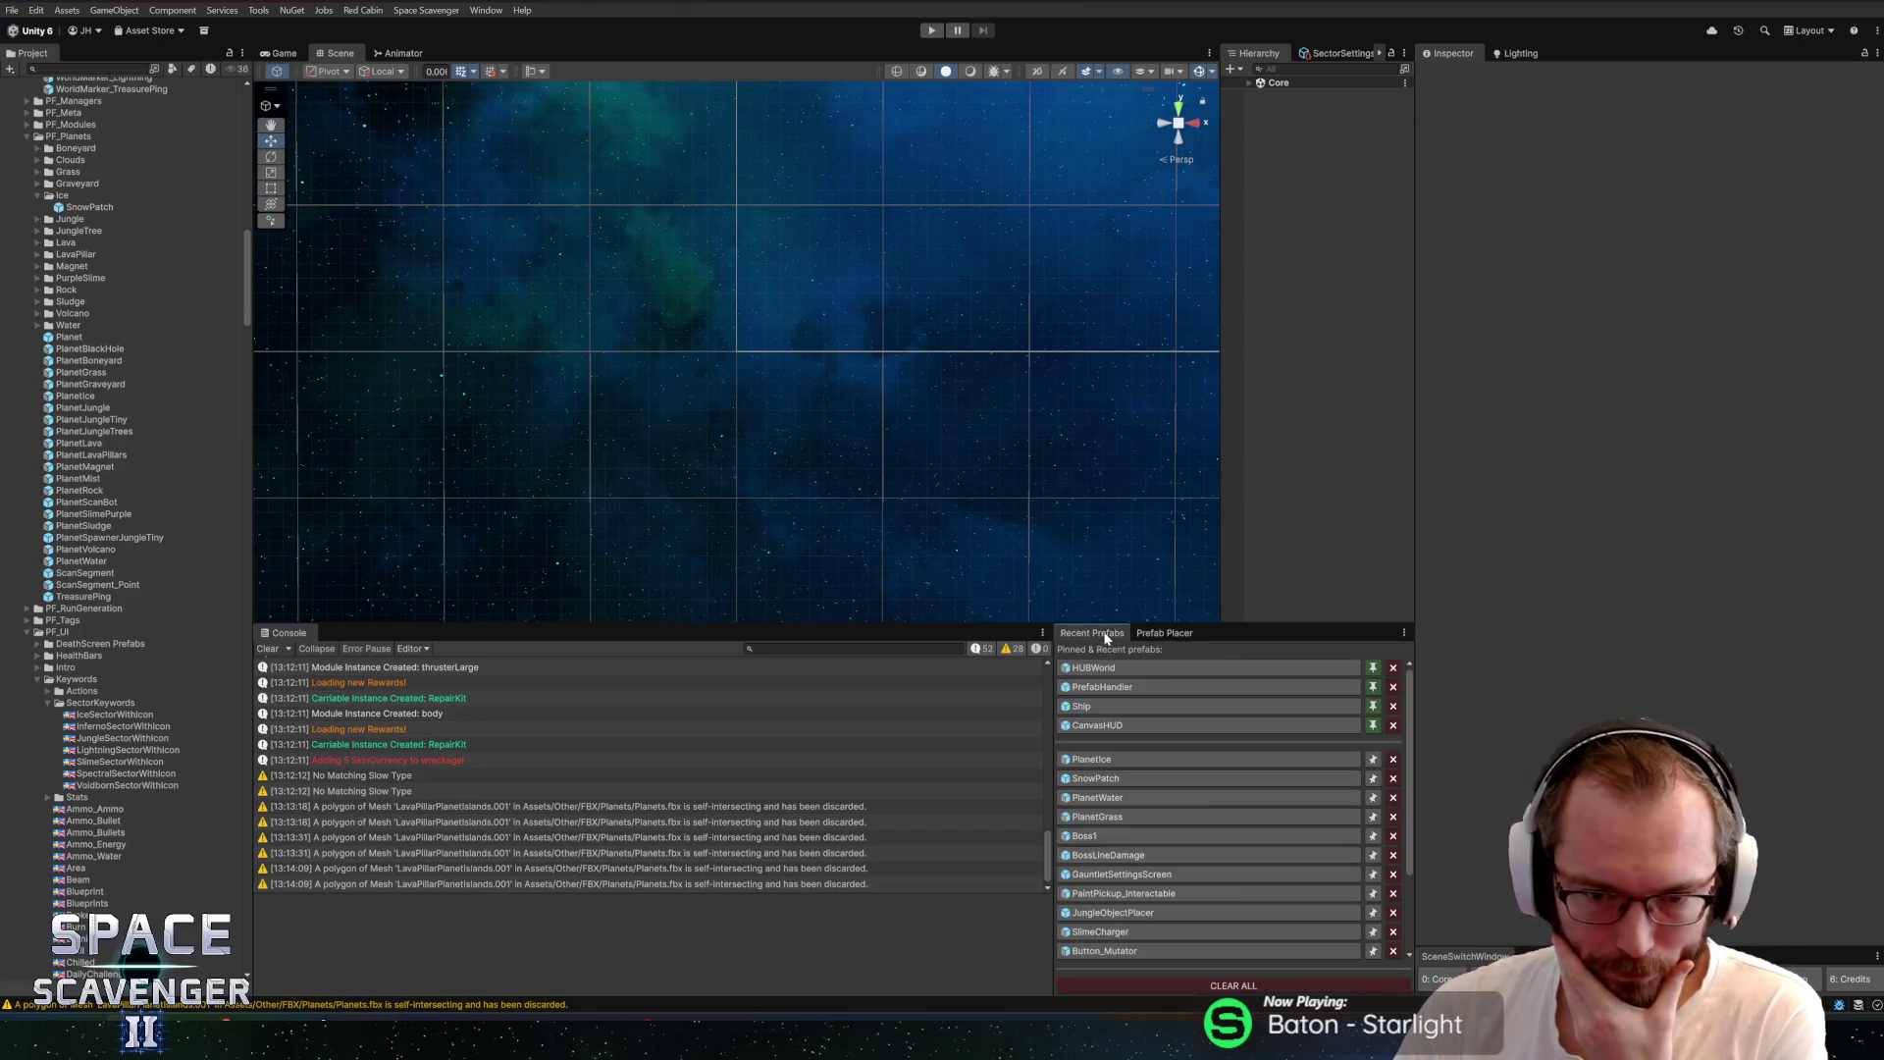
click(1159, 634)
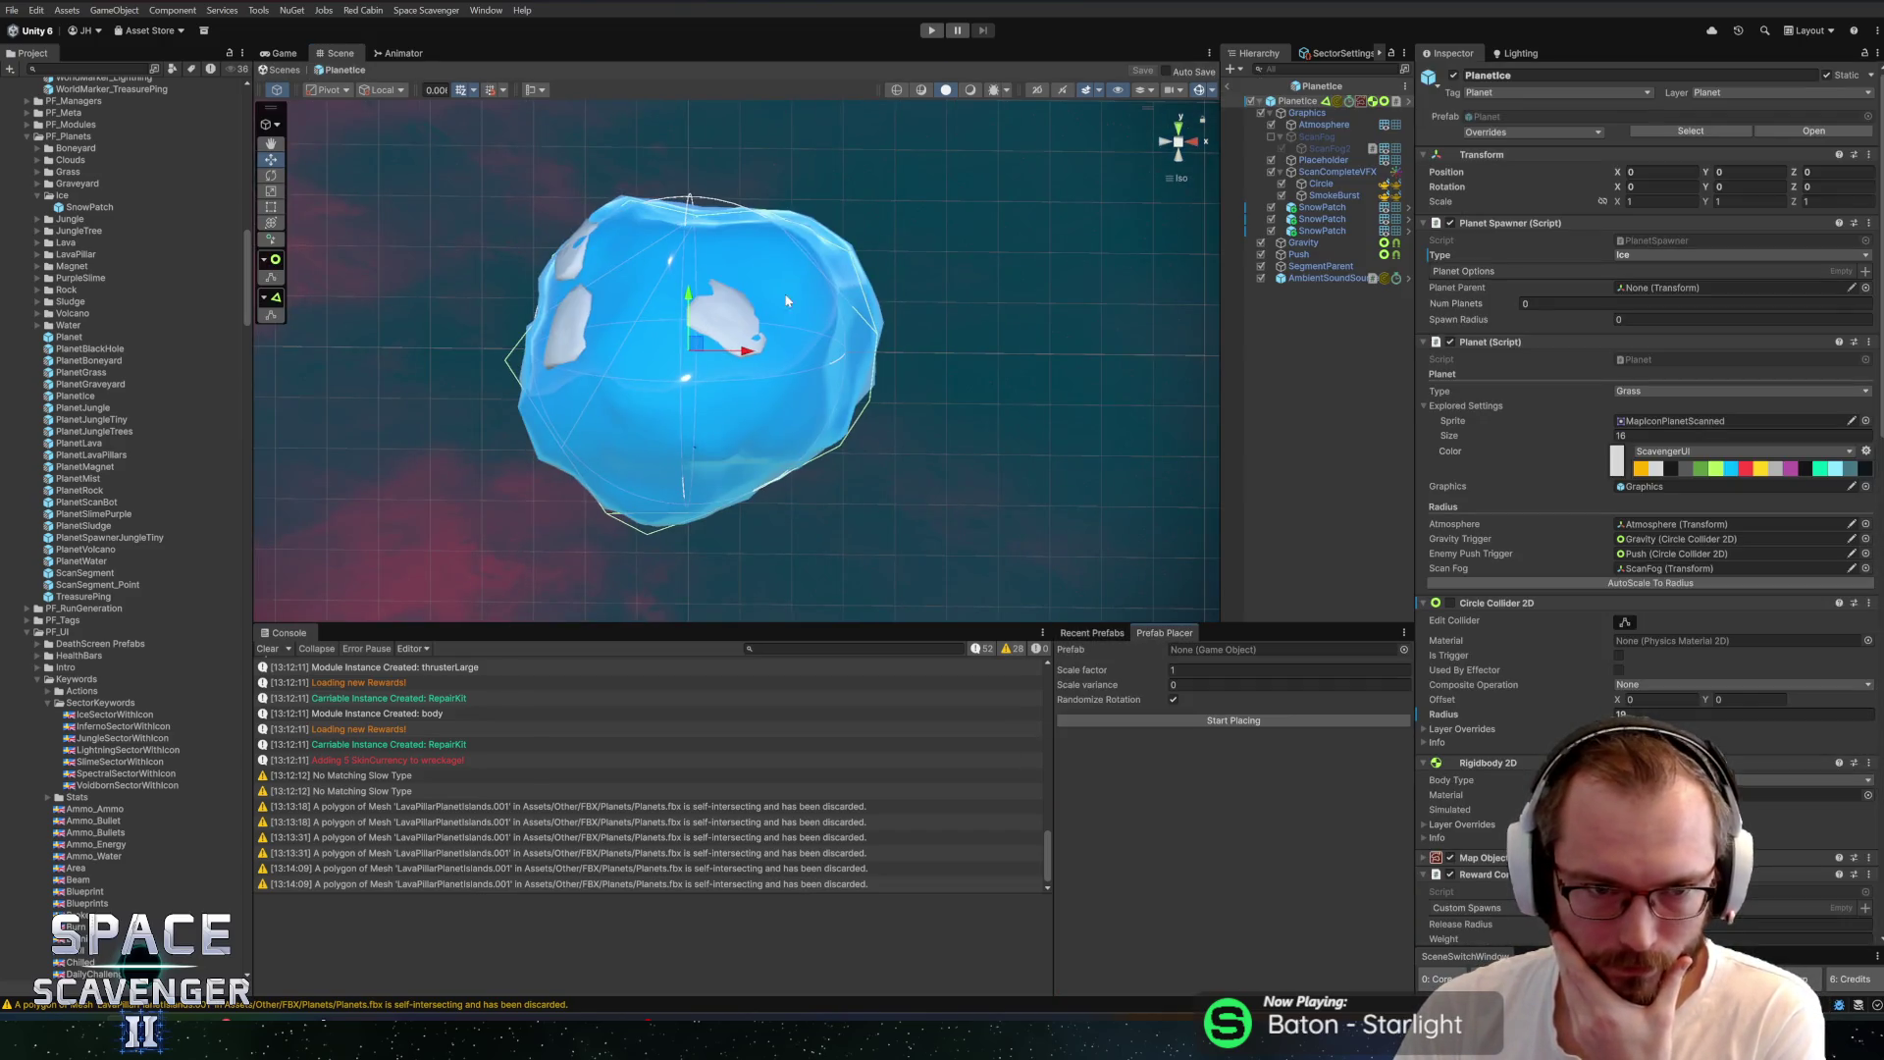
drag(786, 300, 892, 378)
key(f)
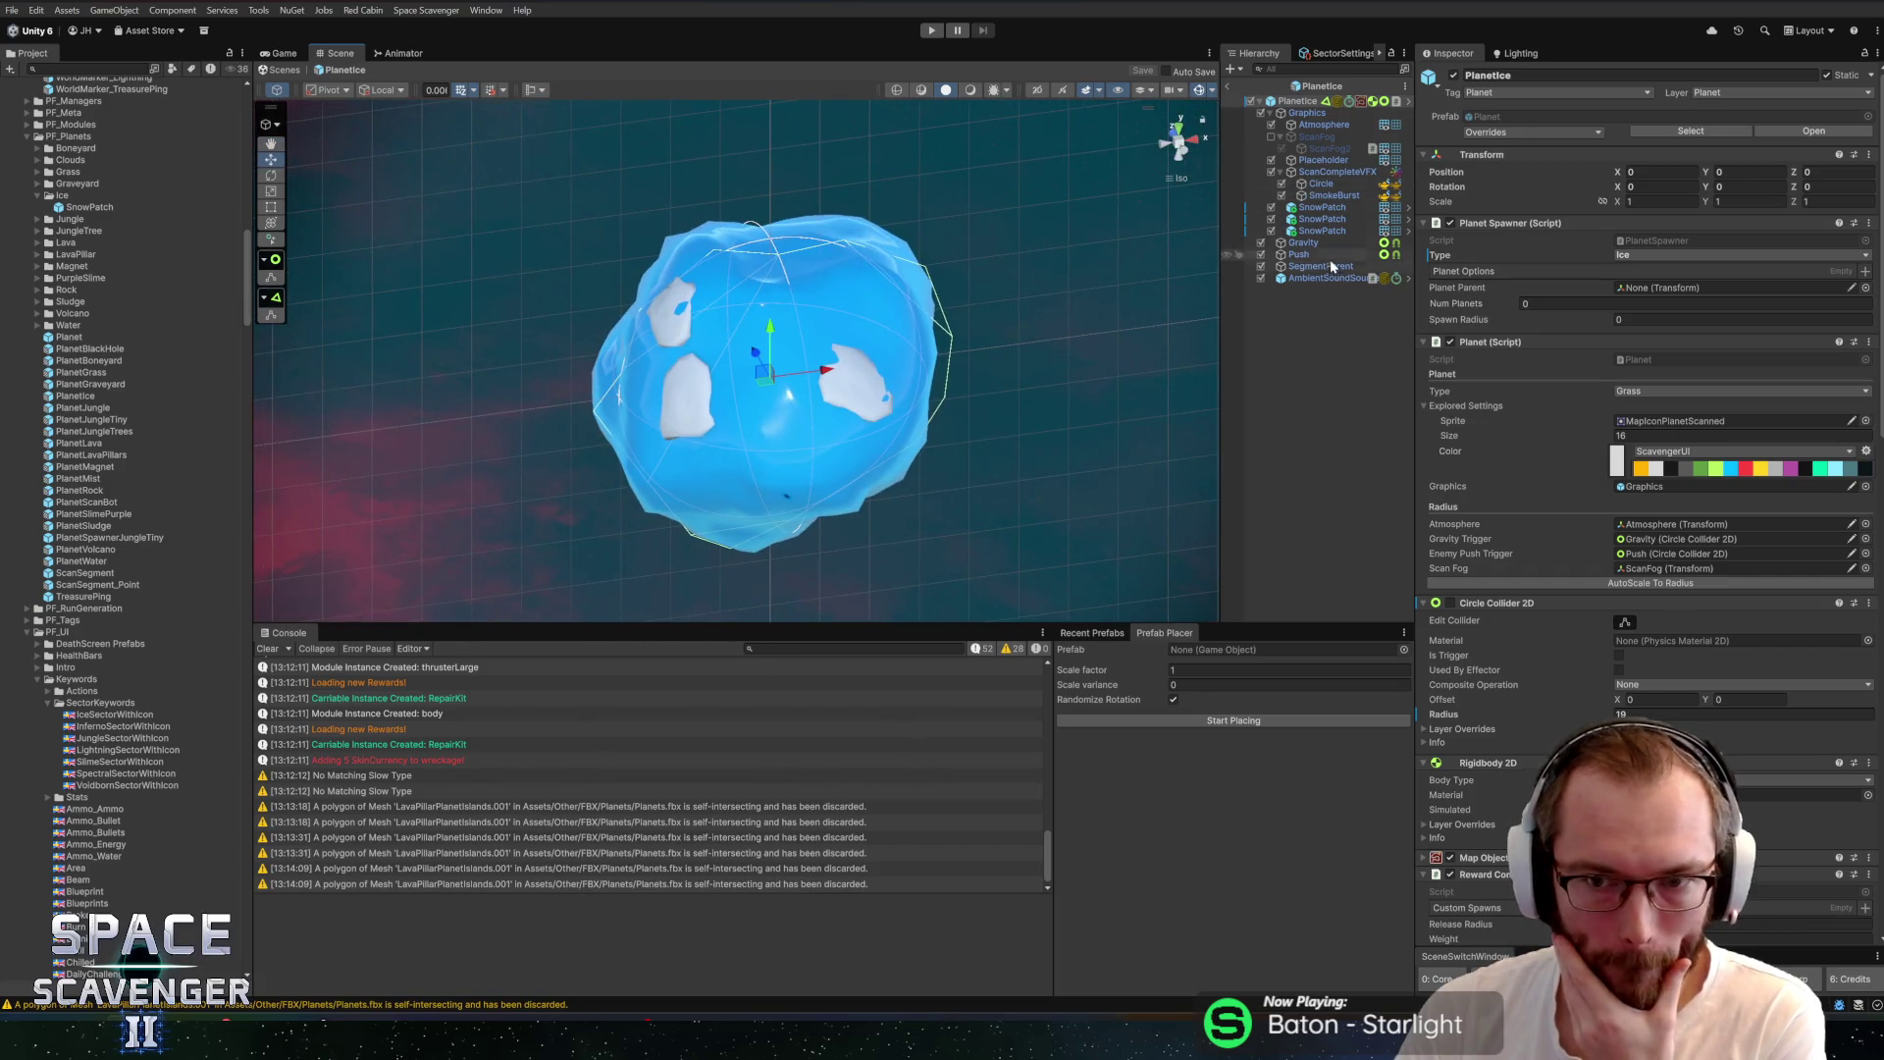
Duplicate the SnowPatch prefab asset and select the new SnowPatch 1
click(1320, 219)
click(1668, 133)
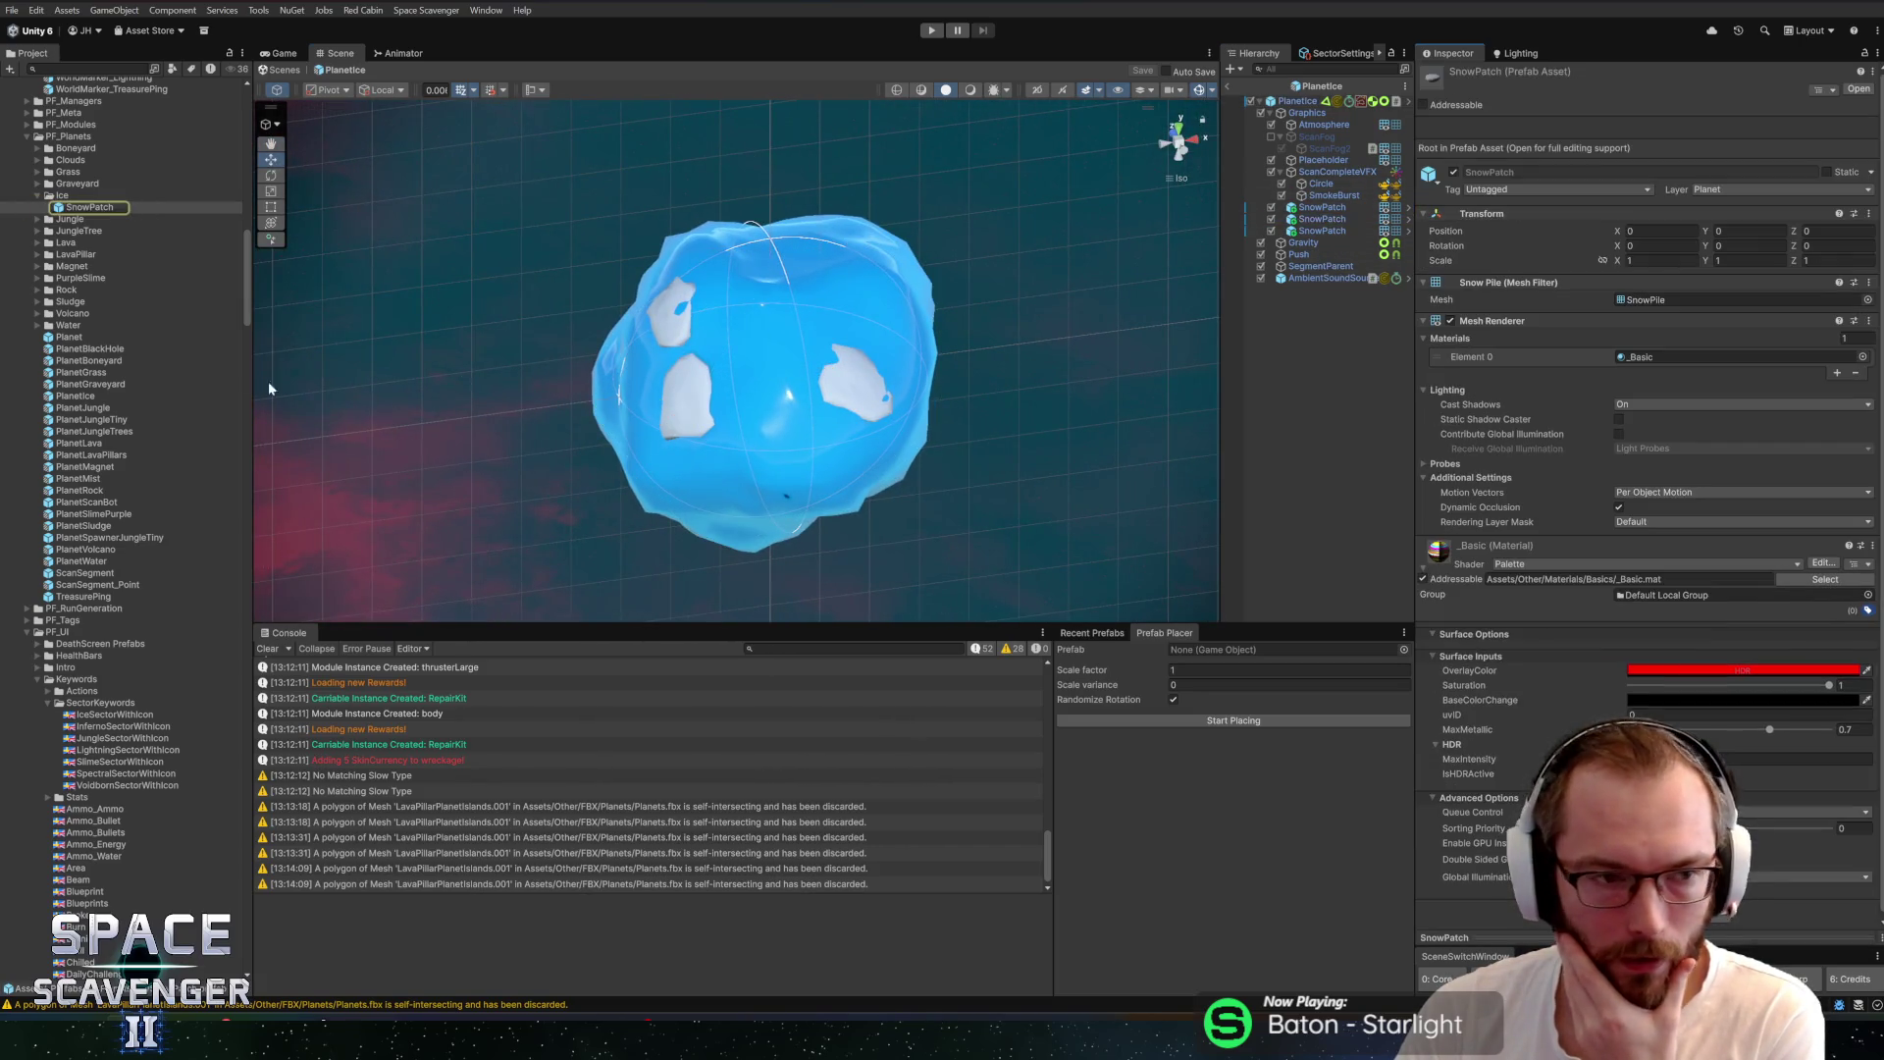
key(ctrl+d)
key(Down)
key(Down)
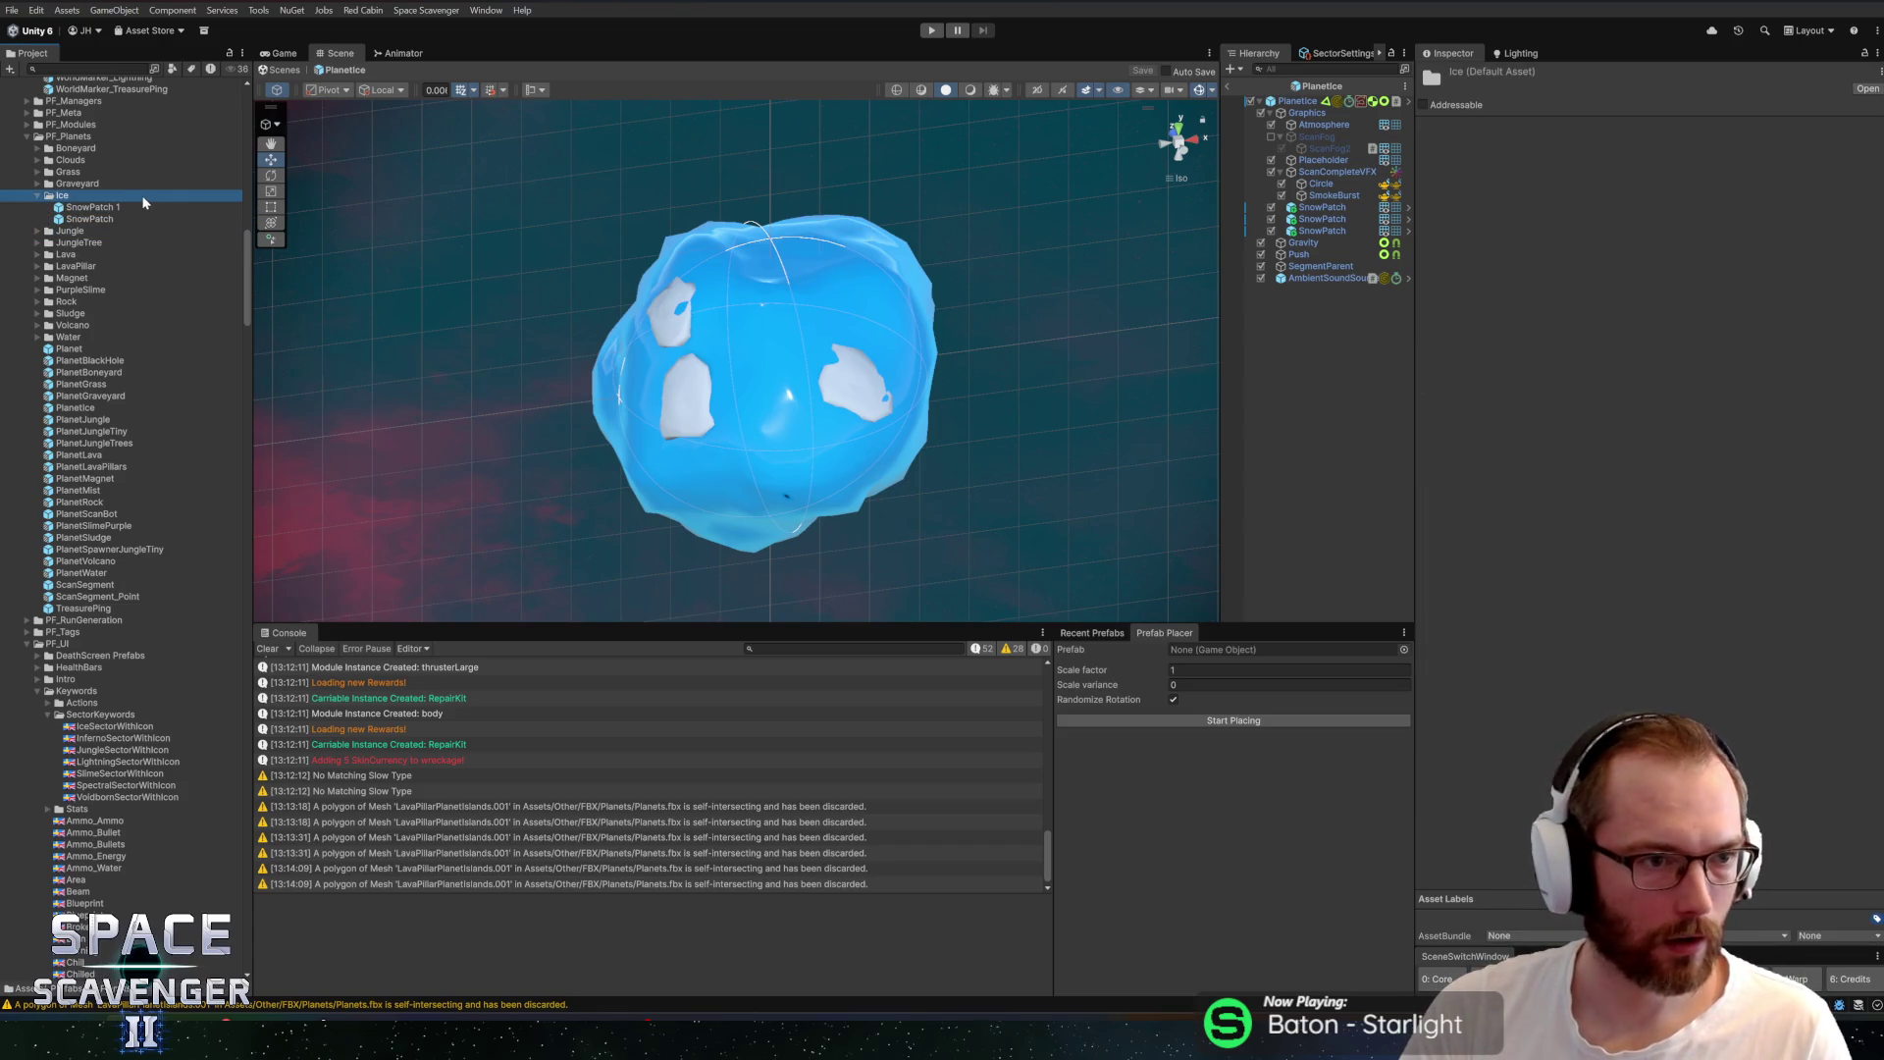
key(Down)
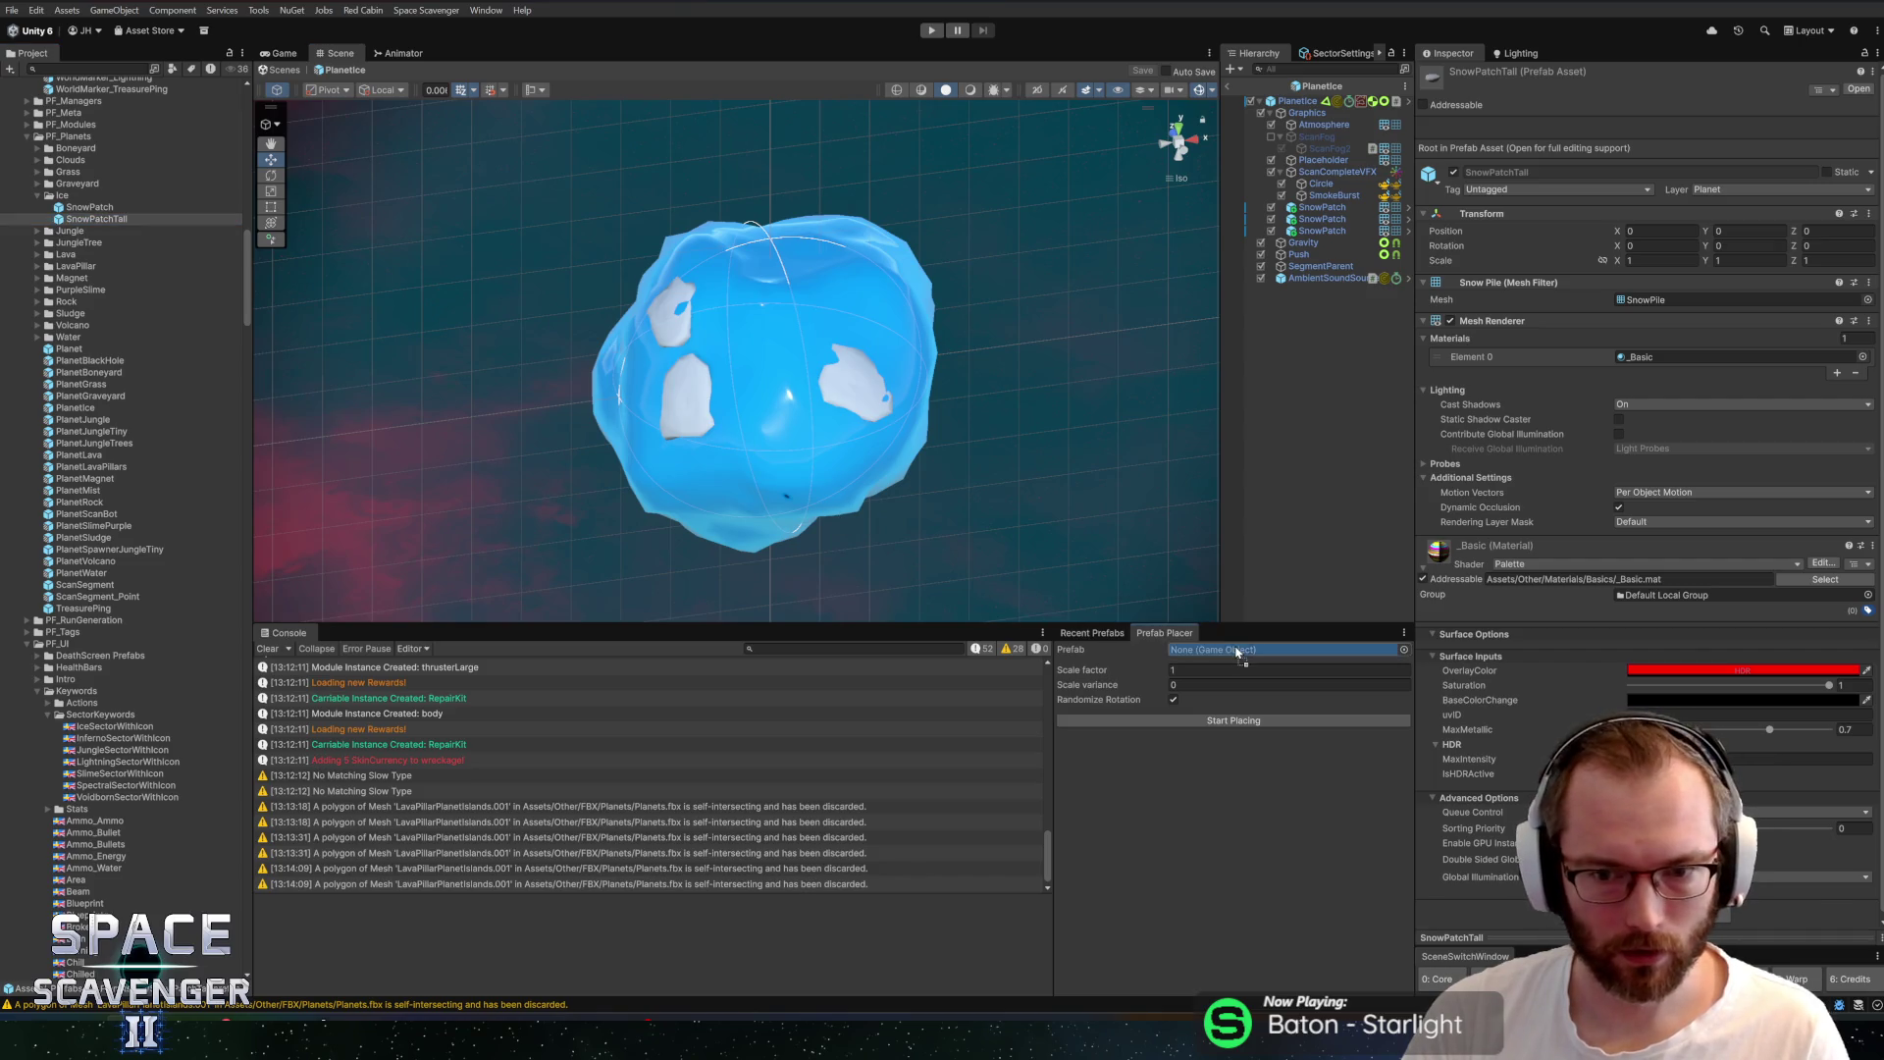
Place four SnowPatchTall patches on the planet
click(761, 330)
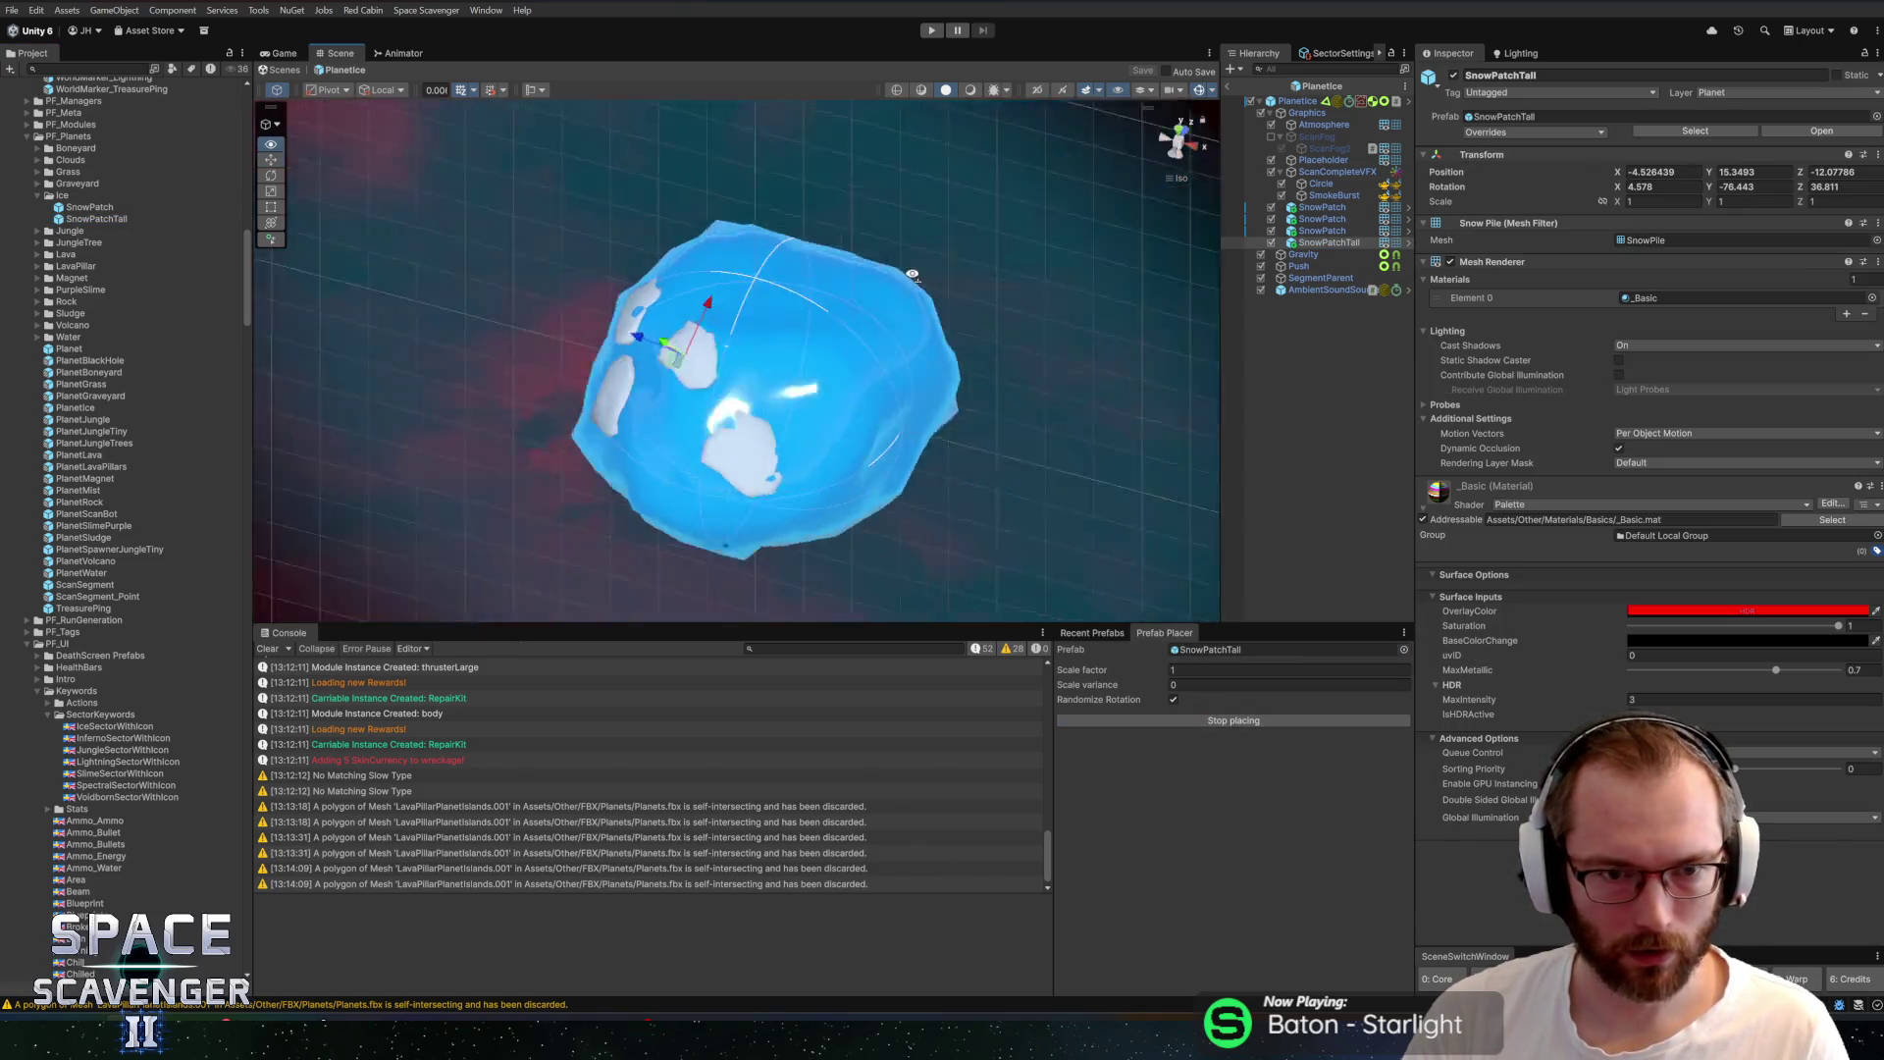
click(604, 313)
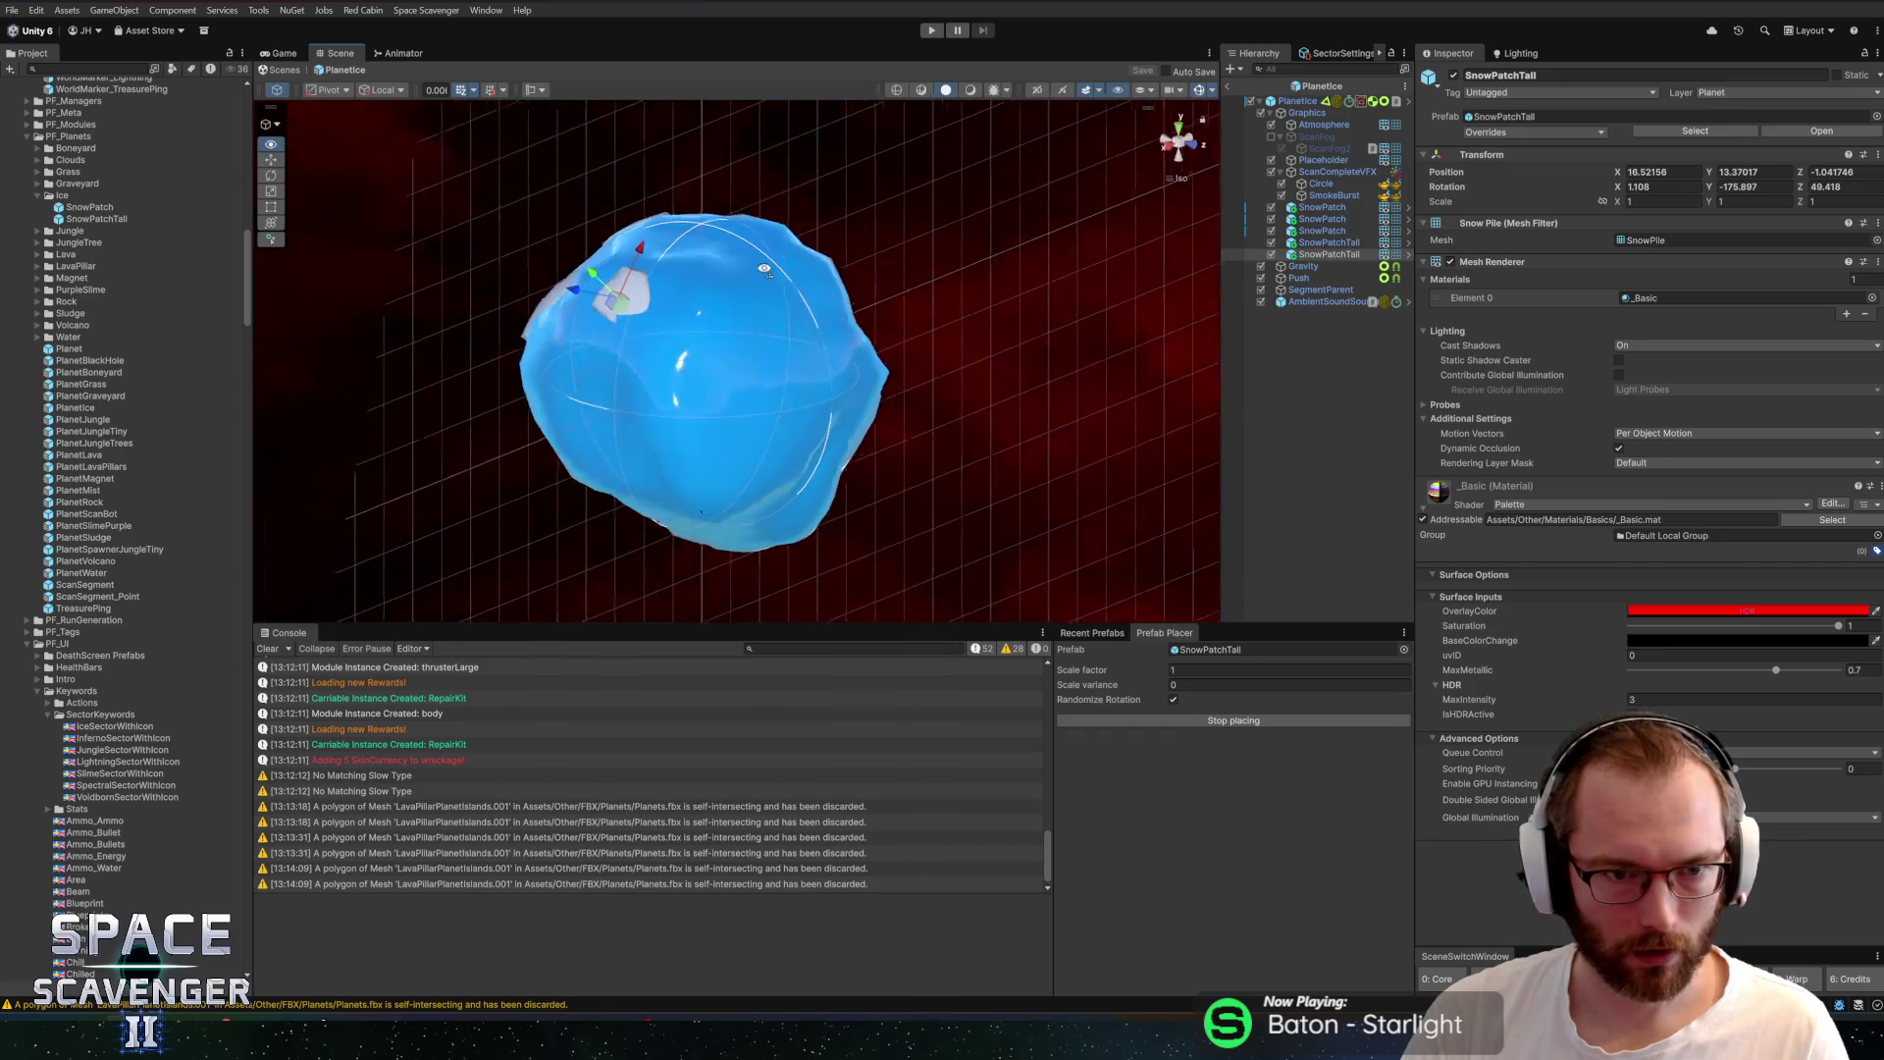
click(683, 474)
click(708, 444)
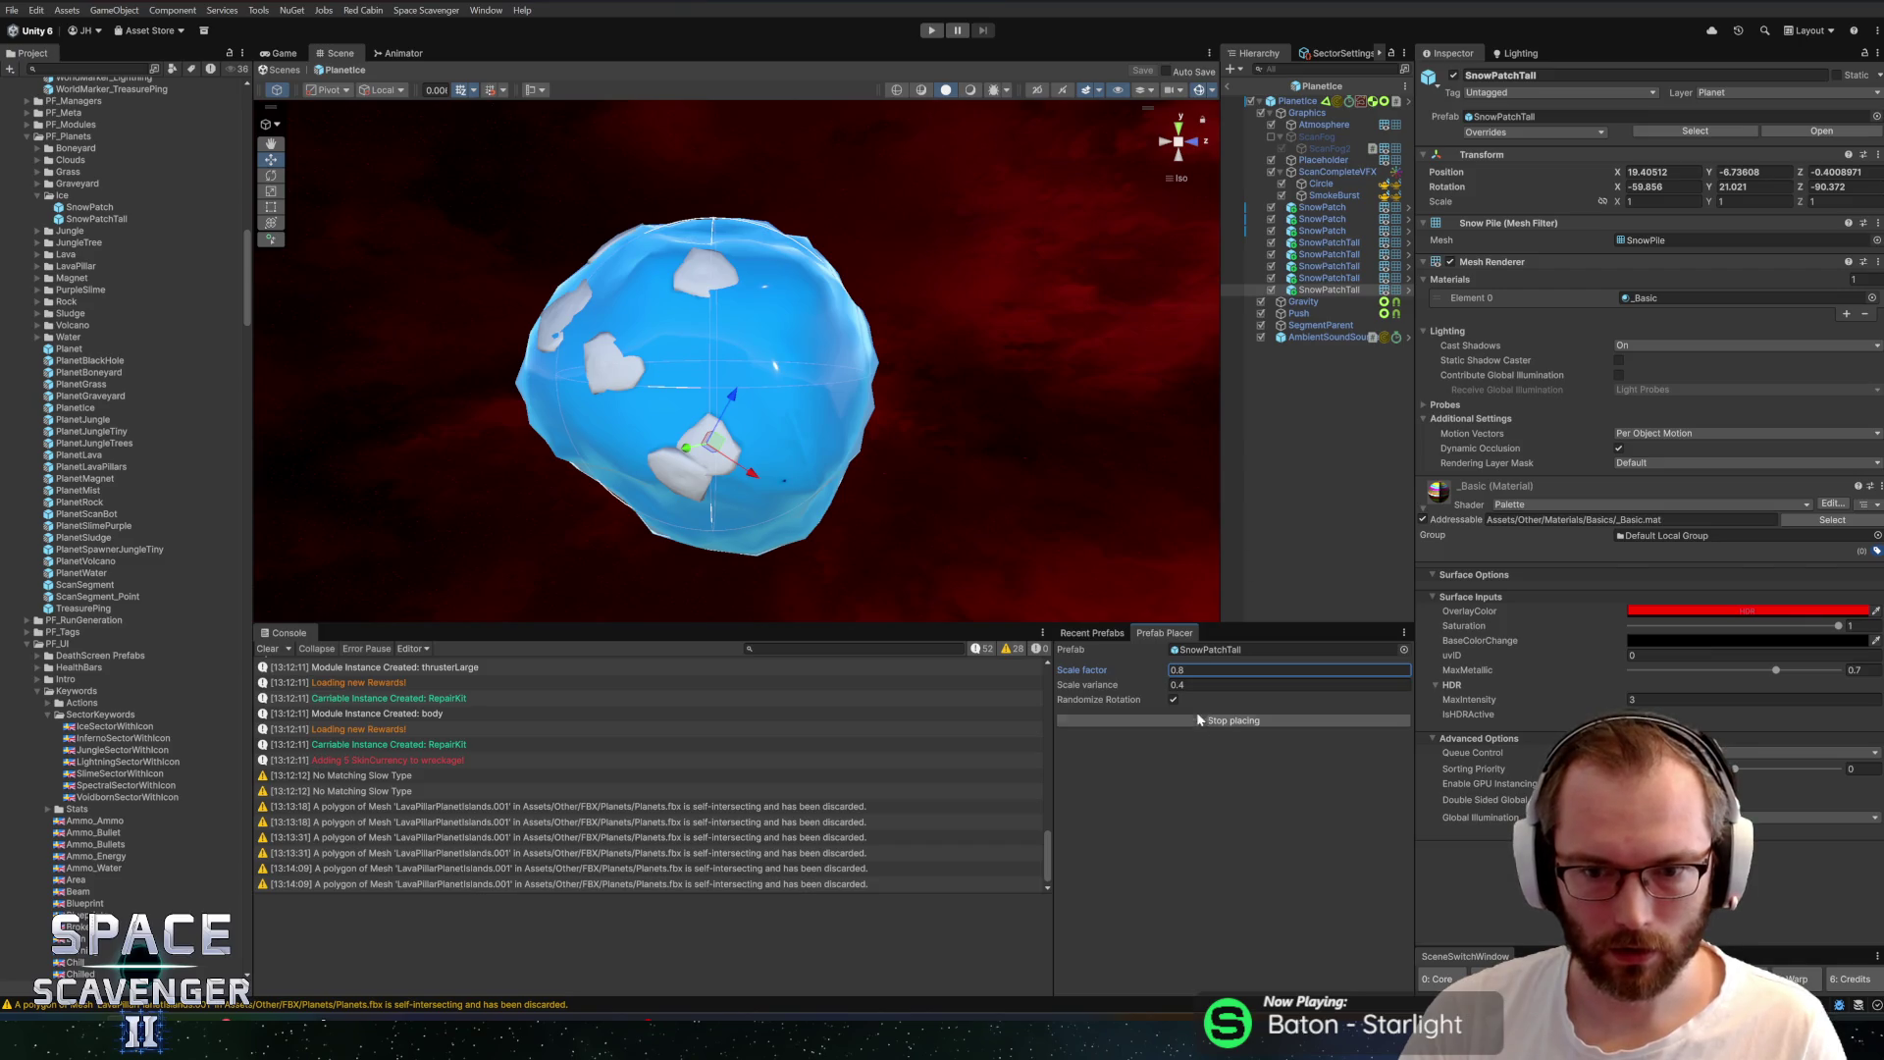
Delete the tall patches and all remaining SnowPatch objects from the Hierarchy
shift+click(1330, 289)
key(Delete)
click(1321, 208)
shift+click(1321, 231)
key(Delete)
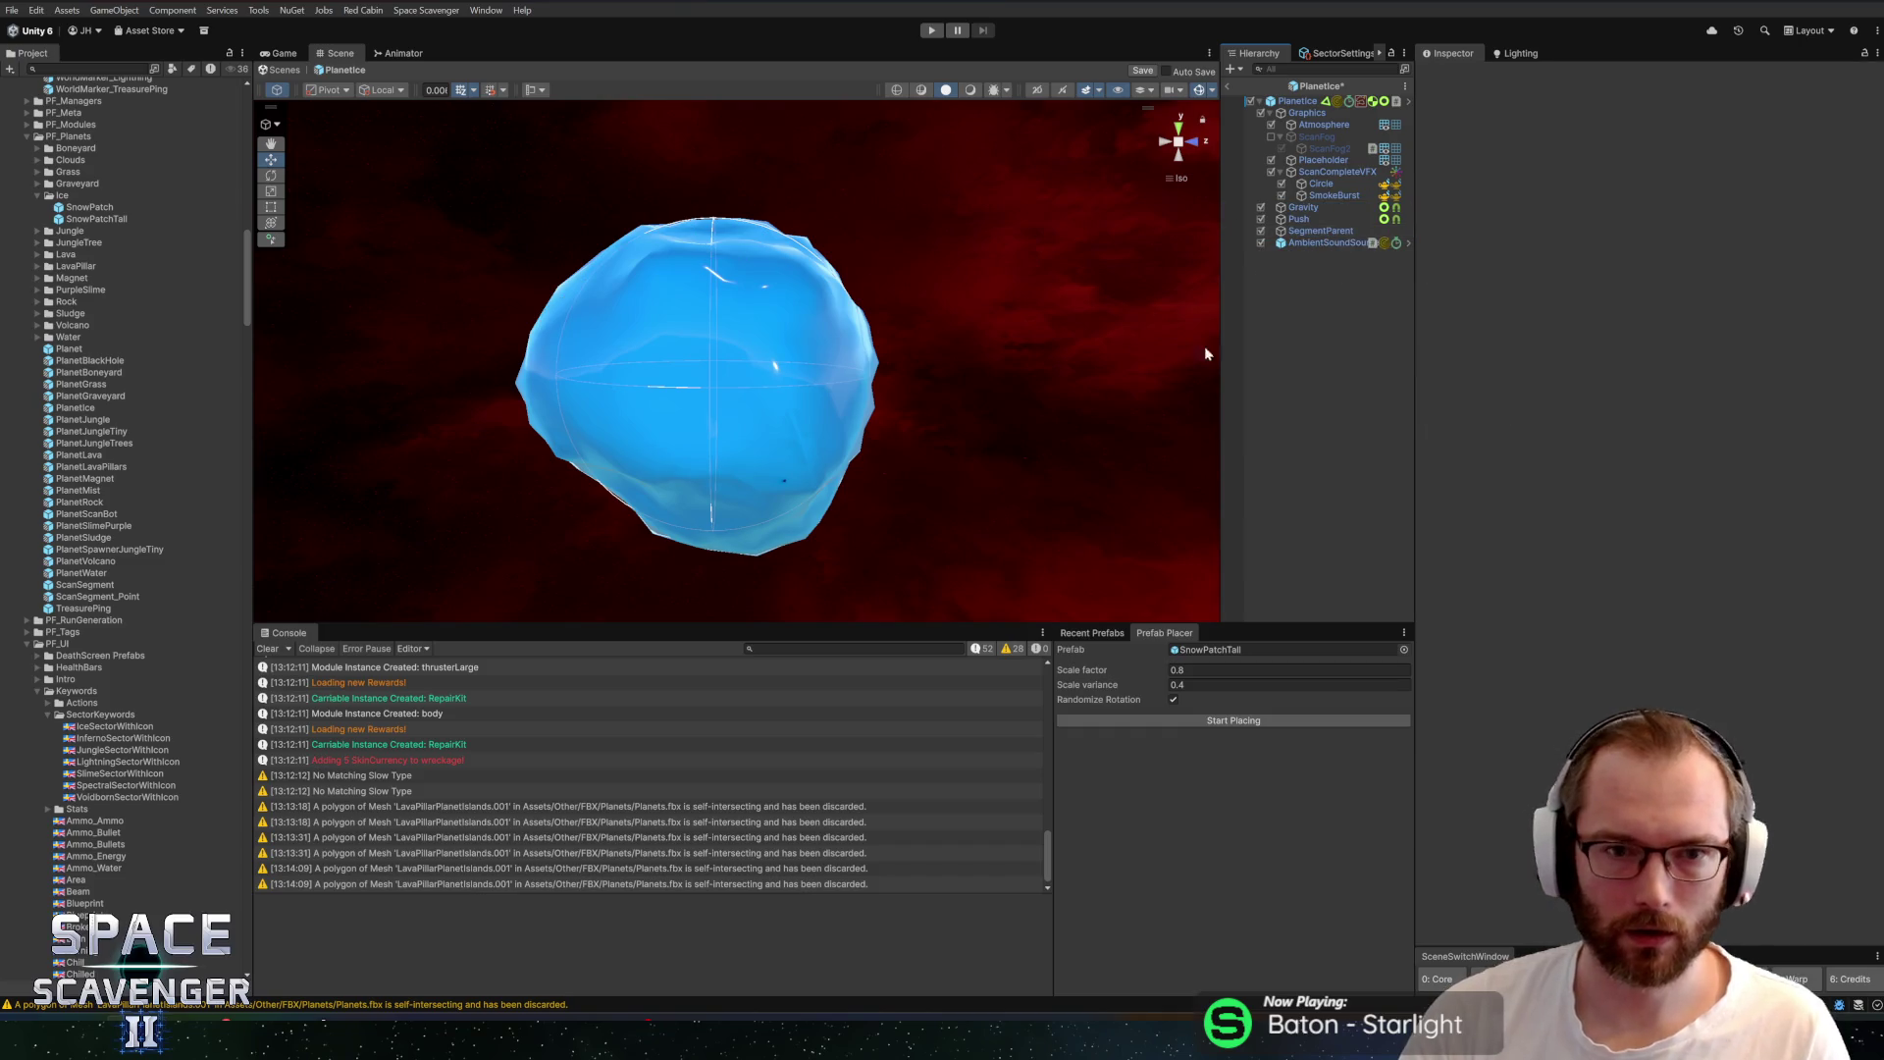
Place seven tall snow patches around the planet, then delete three unwanted ones
drag(519, 213, 1043, 620)
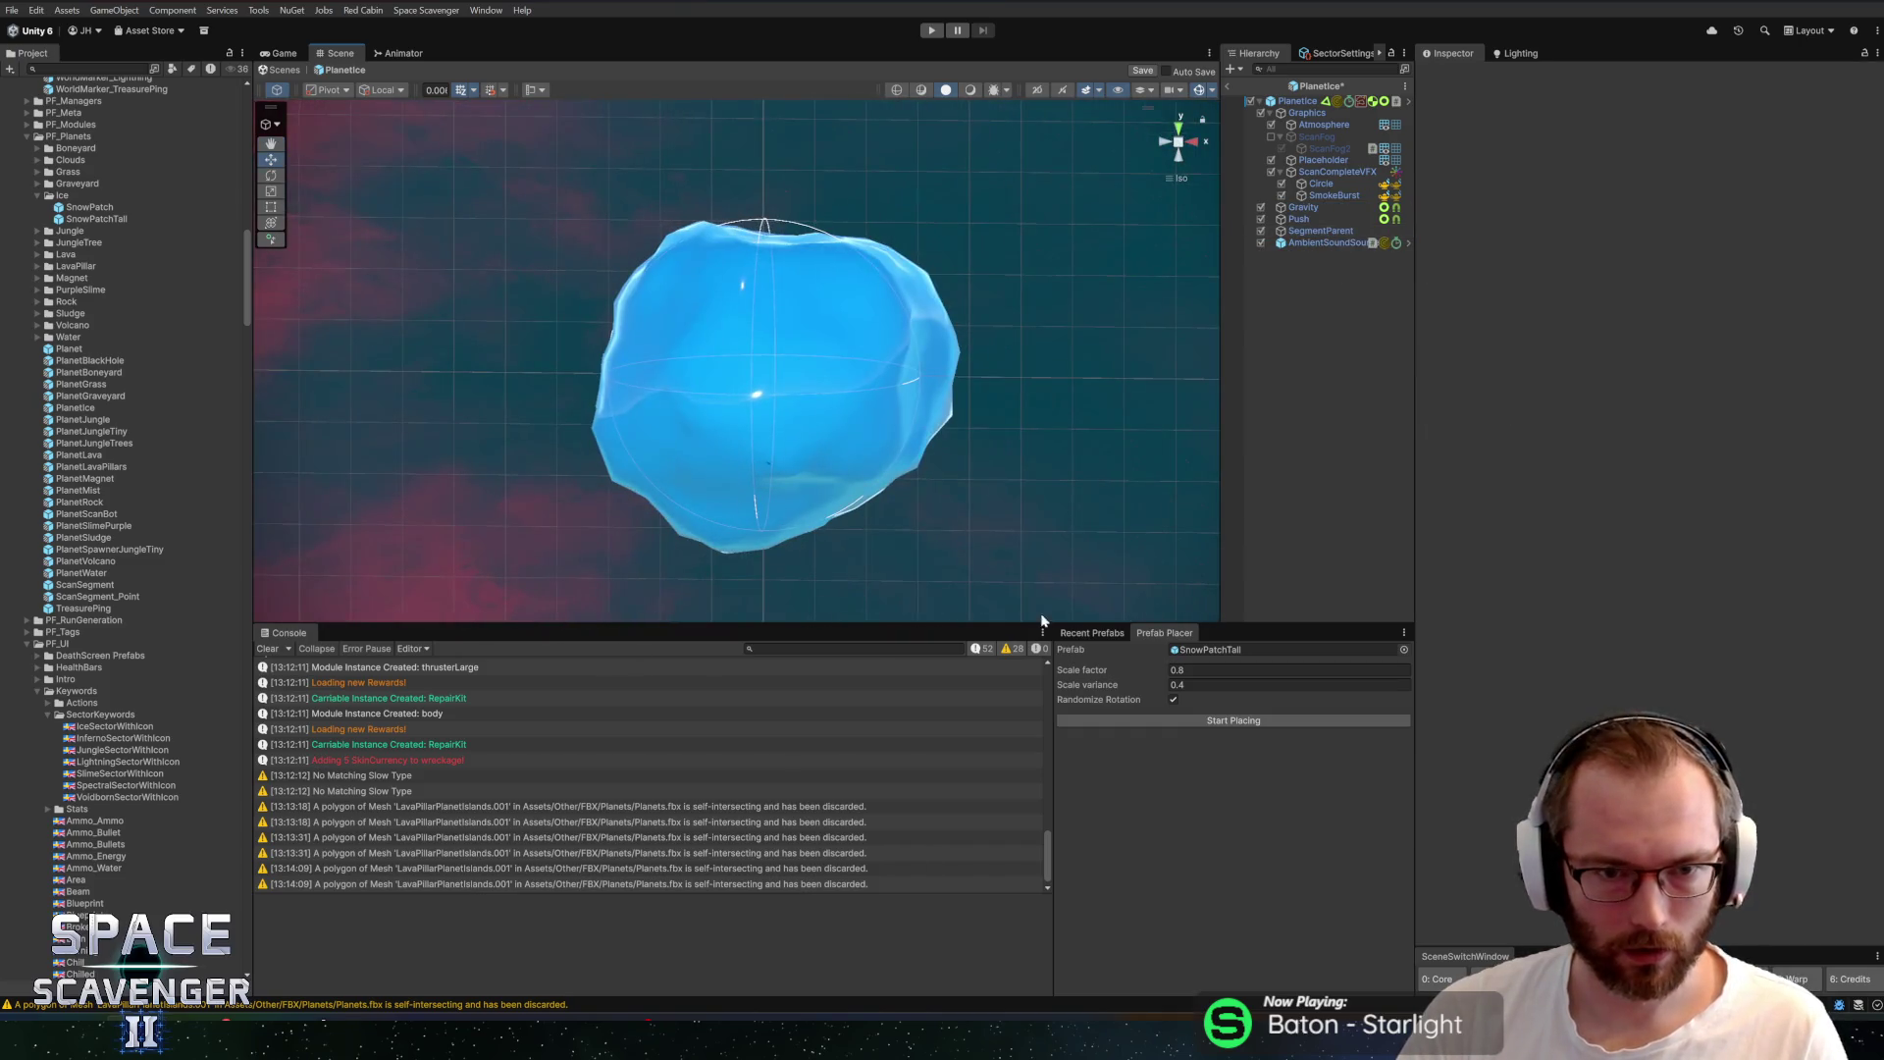
click(837, 300)
drag(837, 300, 743, 312)
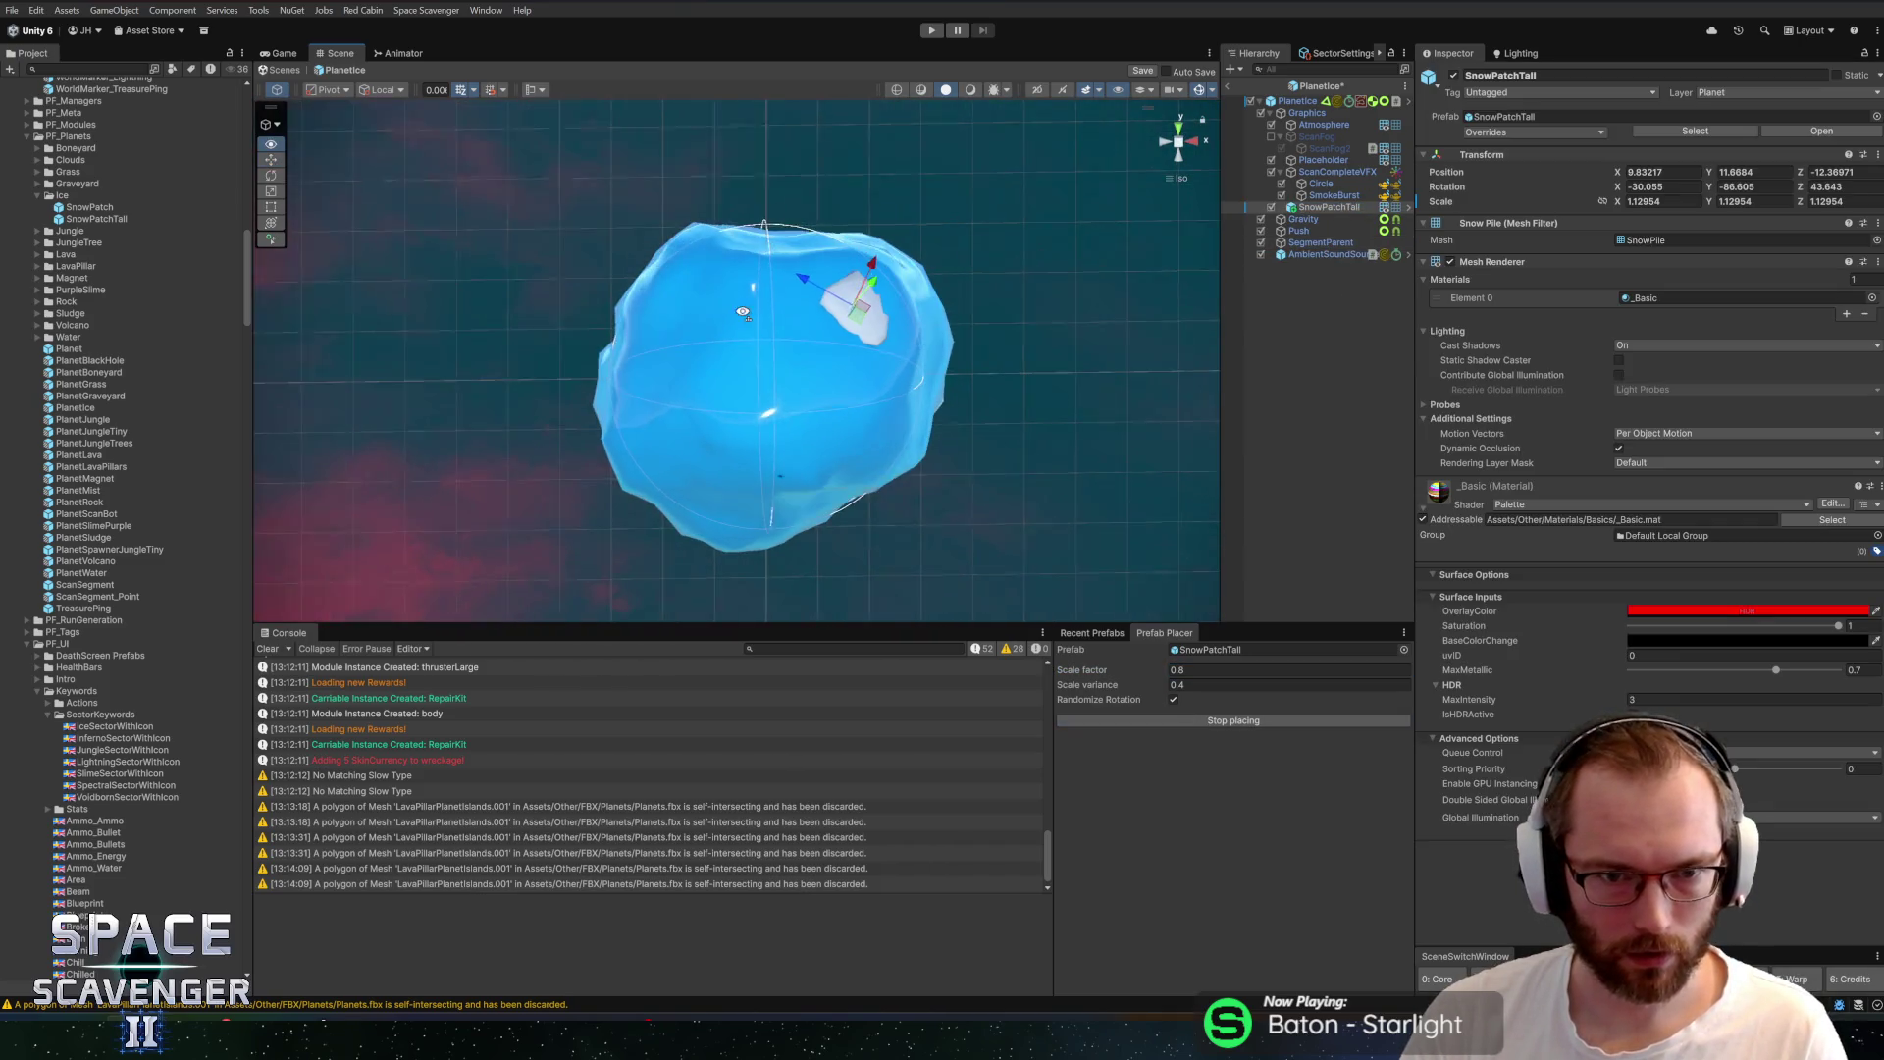
click(668, 389)
click(797, 404)
mouse_move(850, 451)
mouse_down()
mouse_move(1034, 379)
mouse_move(933, 393)
mouse_move(835, 314)
mouse_move(1148, 334)
mouse_up()
click(826, 300)
click(787, 270)
click(741, 237)
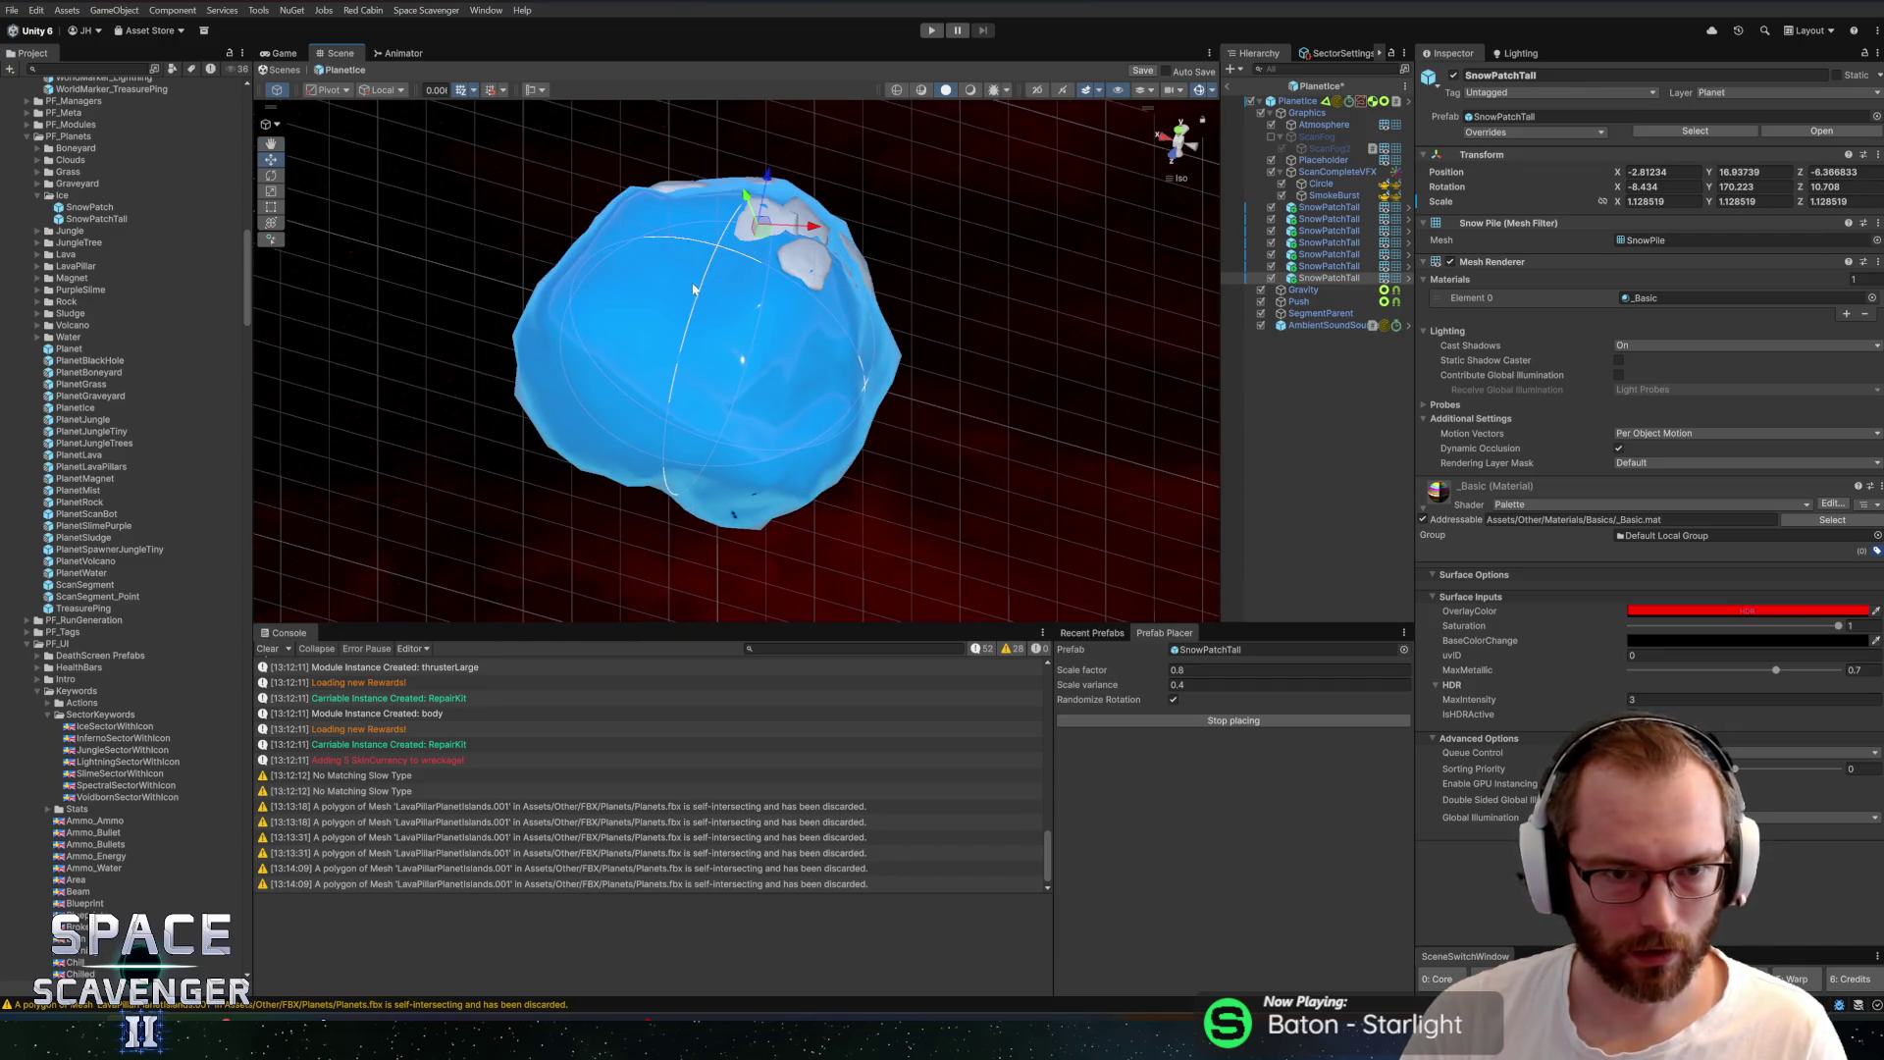
click(795, 280)
drag(794, 279, 731, 317)
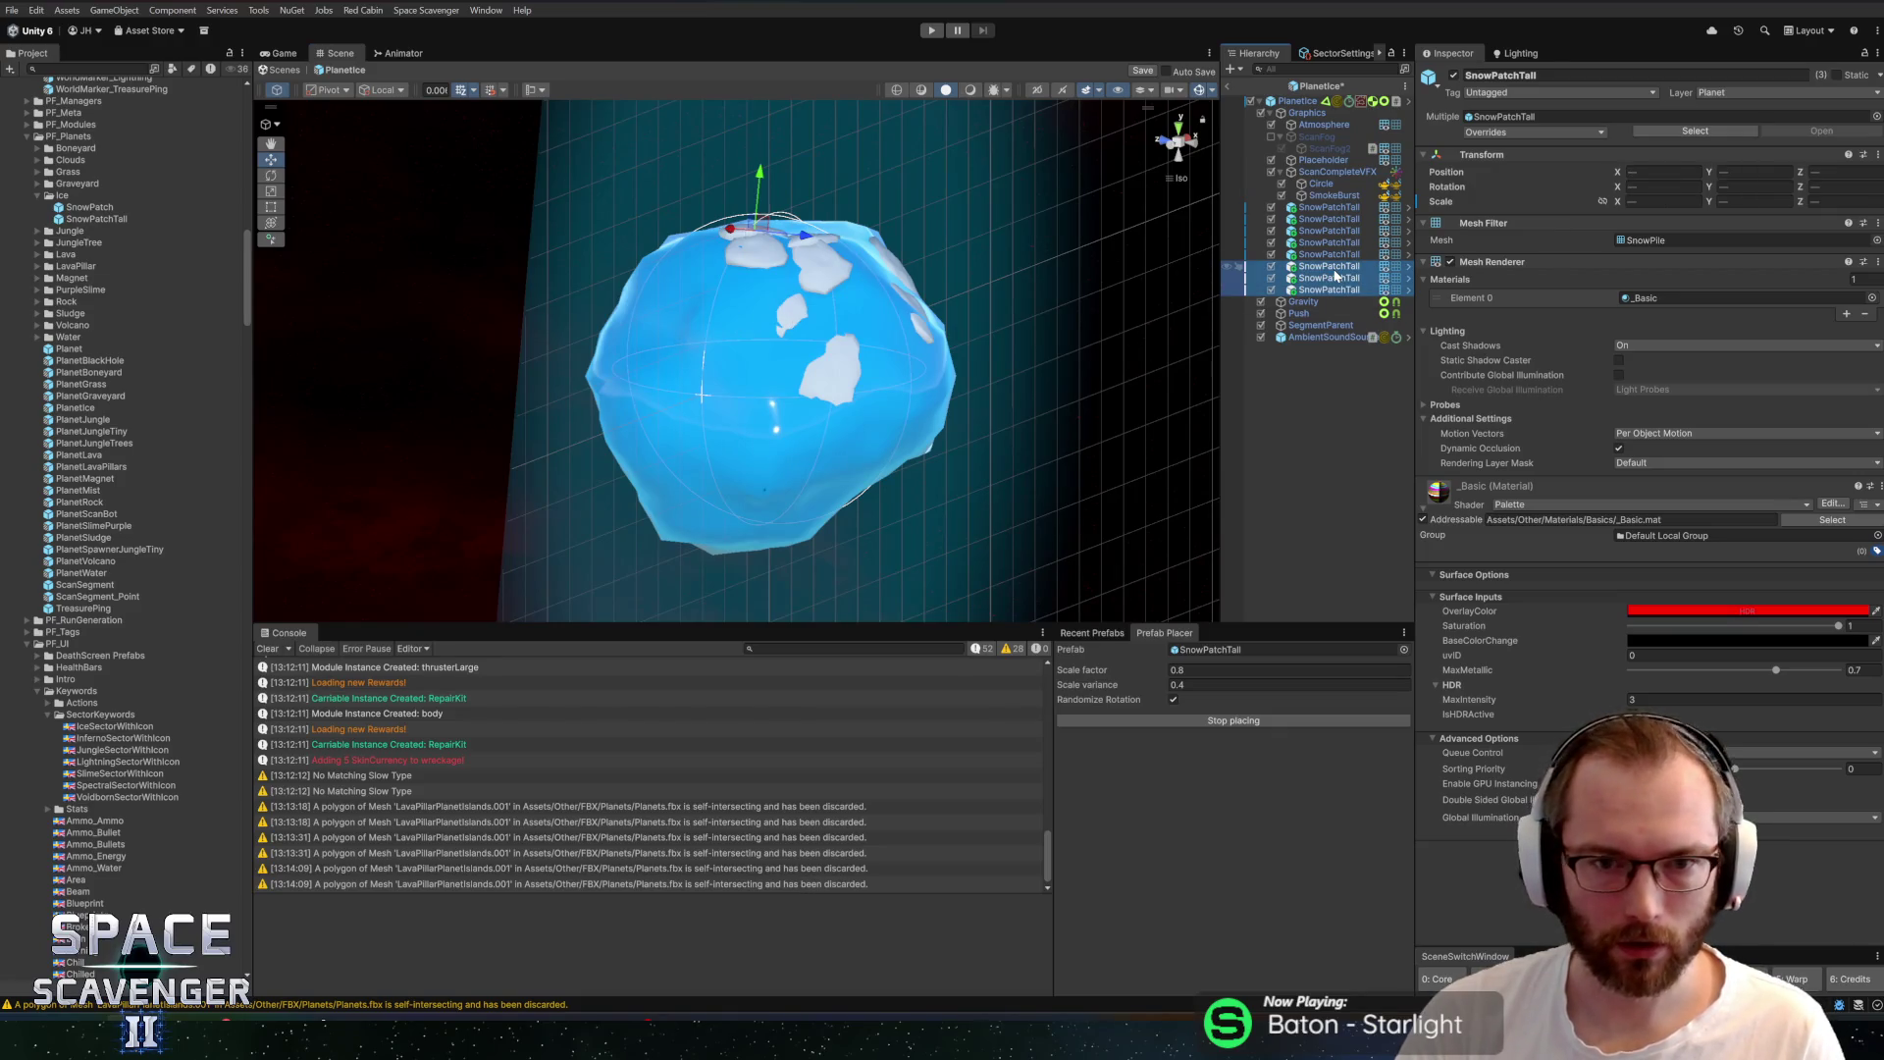
key(Delete)
Add six more tall snow patches on other sides of the planet
drag(707, 422, 739, 463)
click(740, 468)
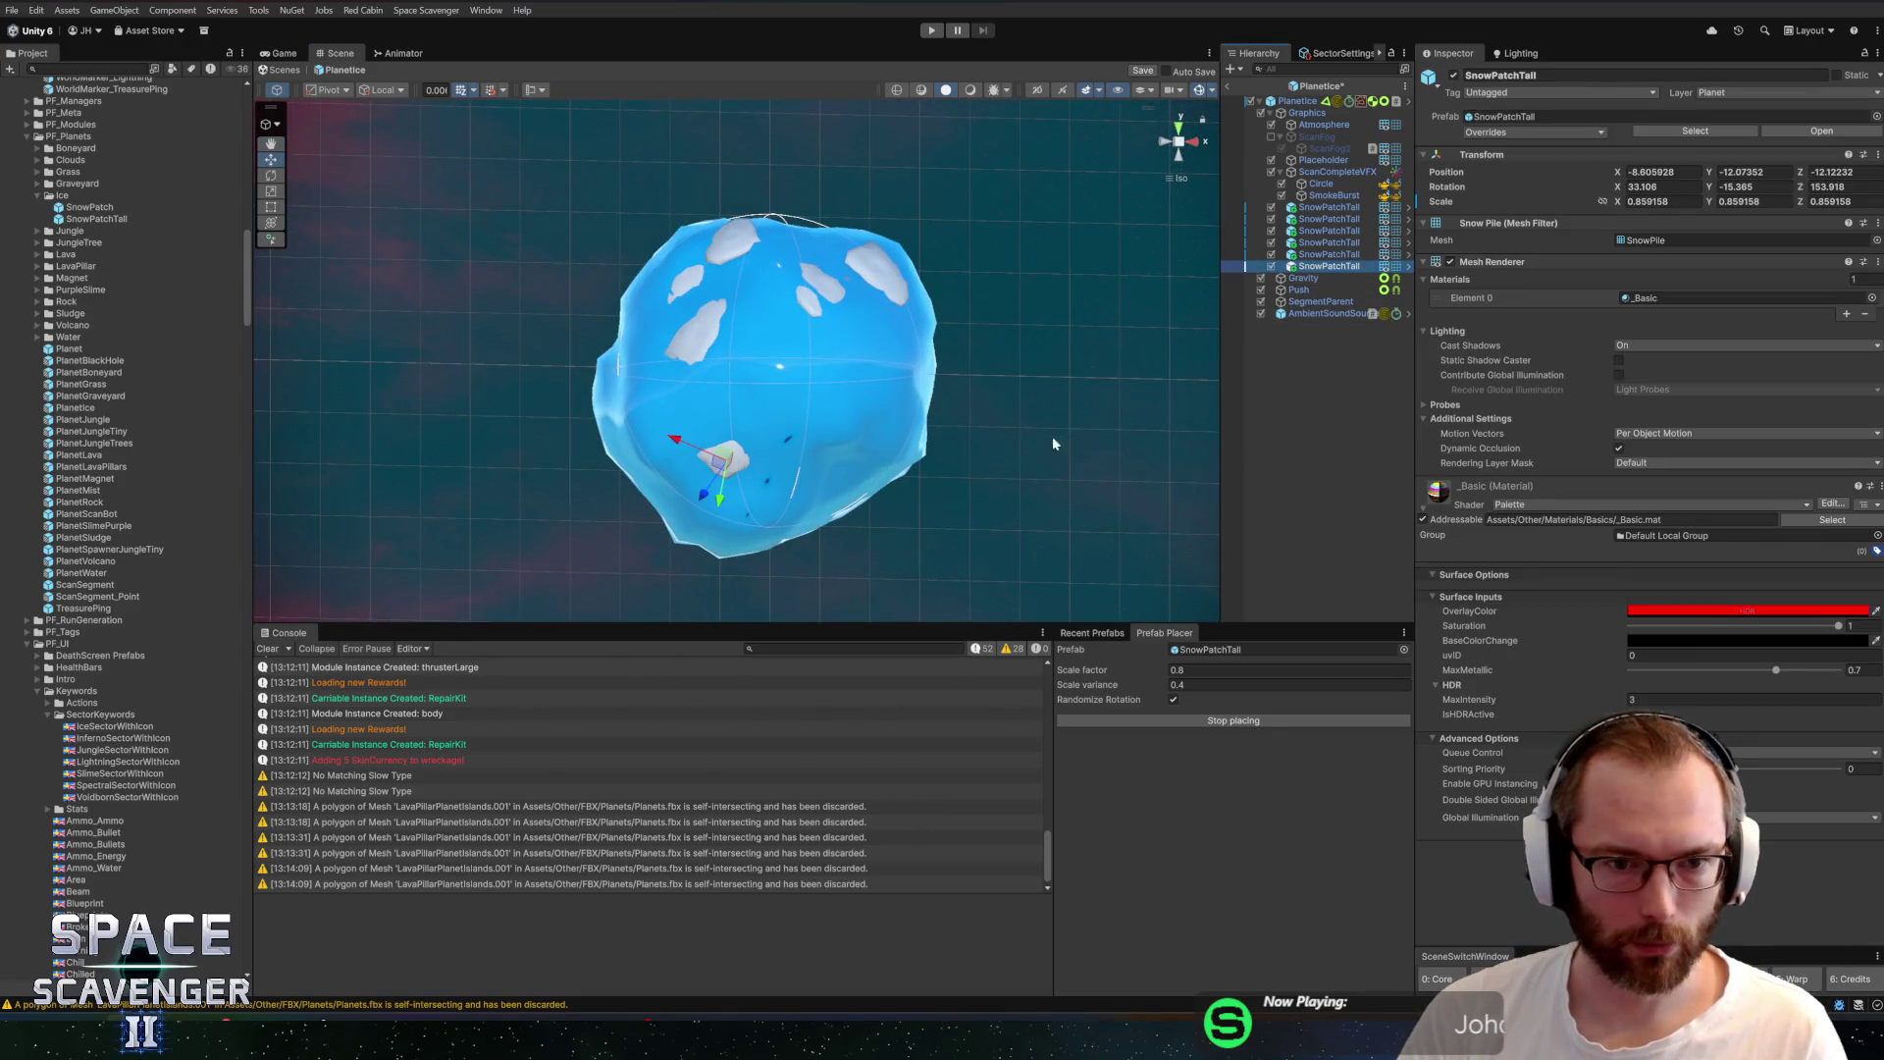
drag(898, 371, 774, 400)
click(798, 359)
click(749, 478)
drag(977, 399, 660, 329)
click(660, 329)
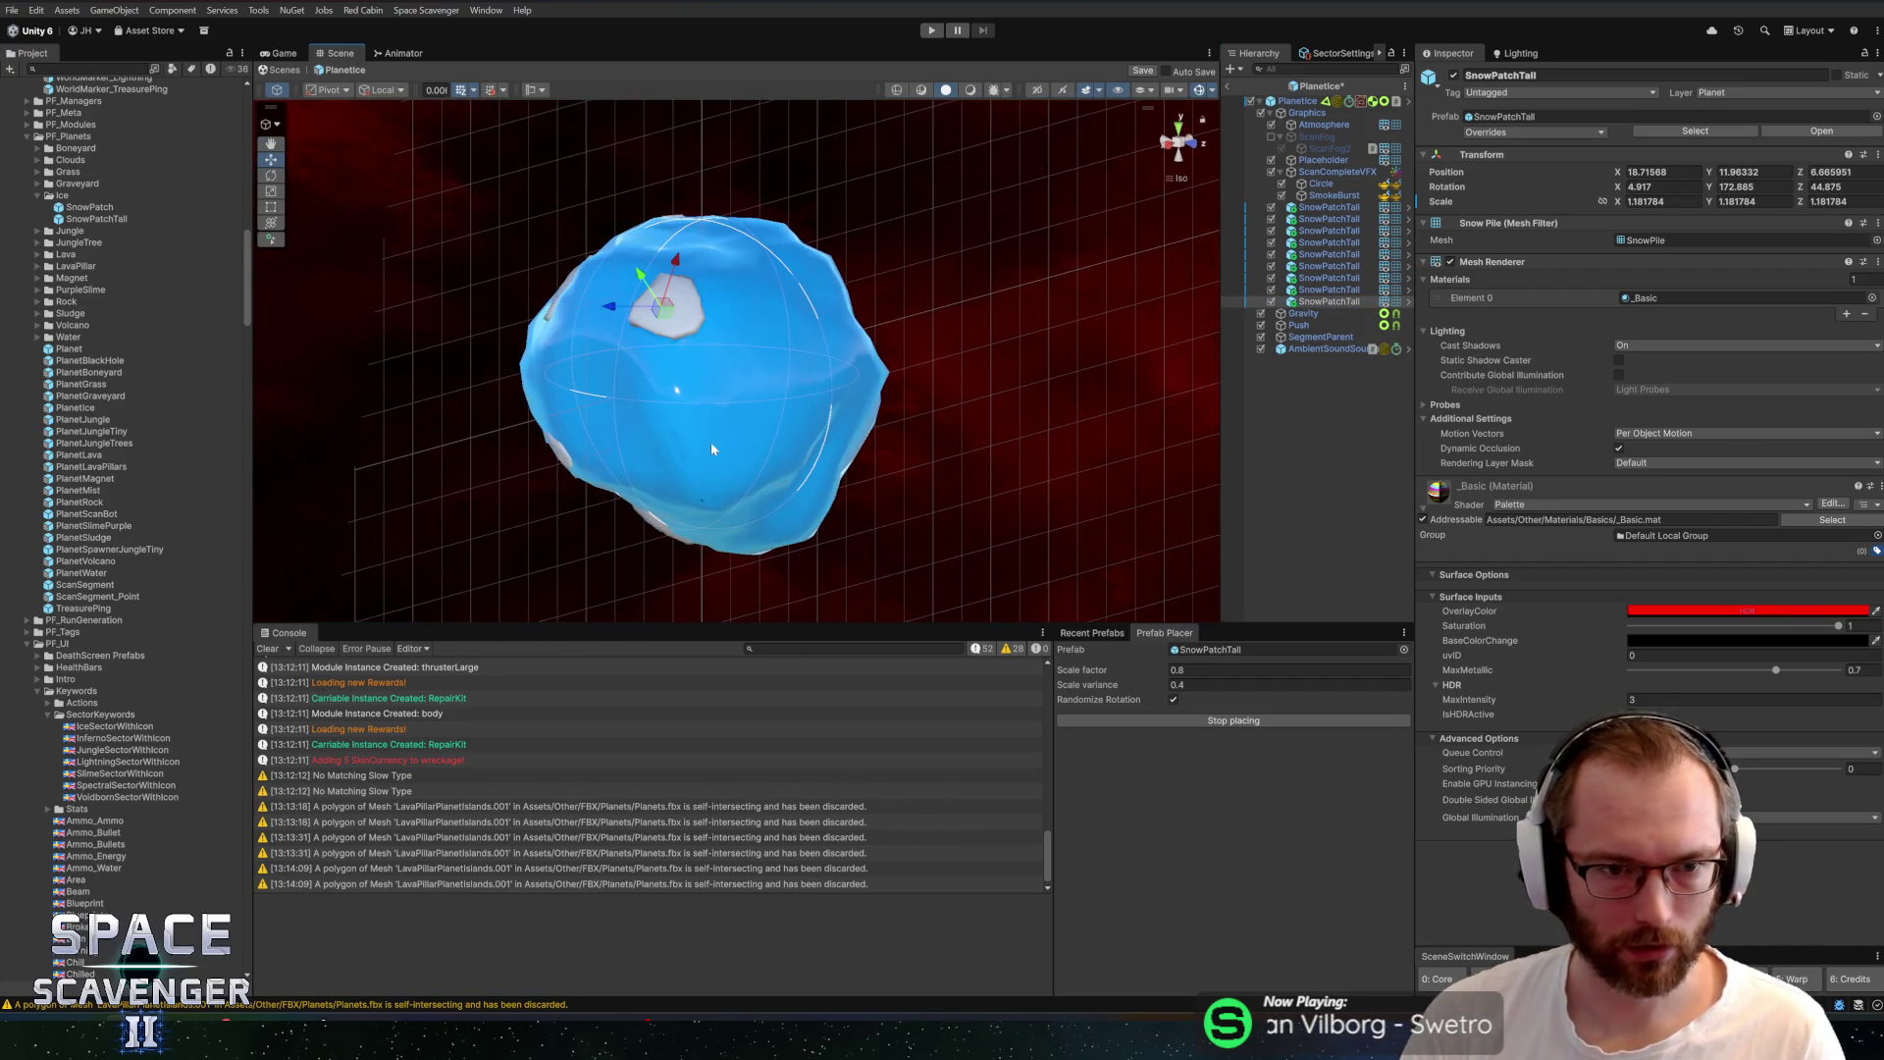
mouse_move(754, 527)
mouse_down()
mouse_move(640, 535)
mouse_move(812, 270)
mouse_up()
click(640, 535)
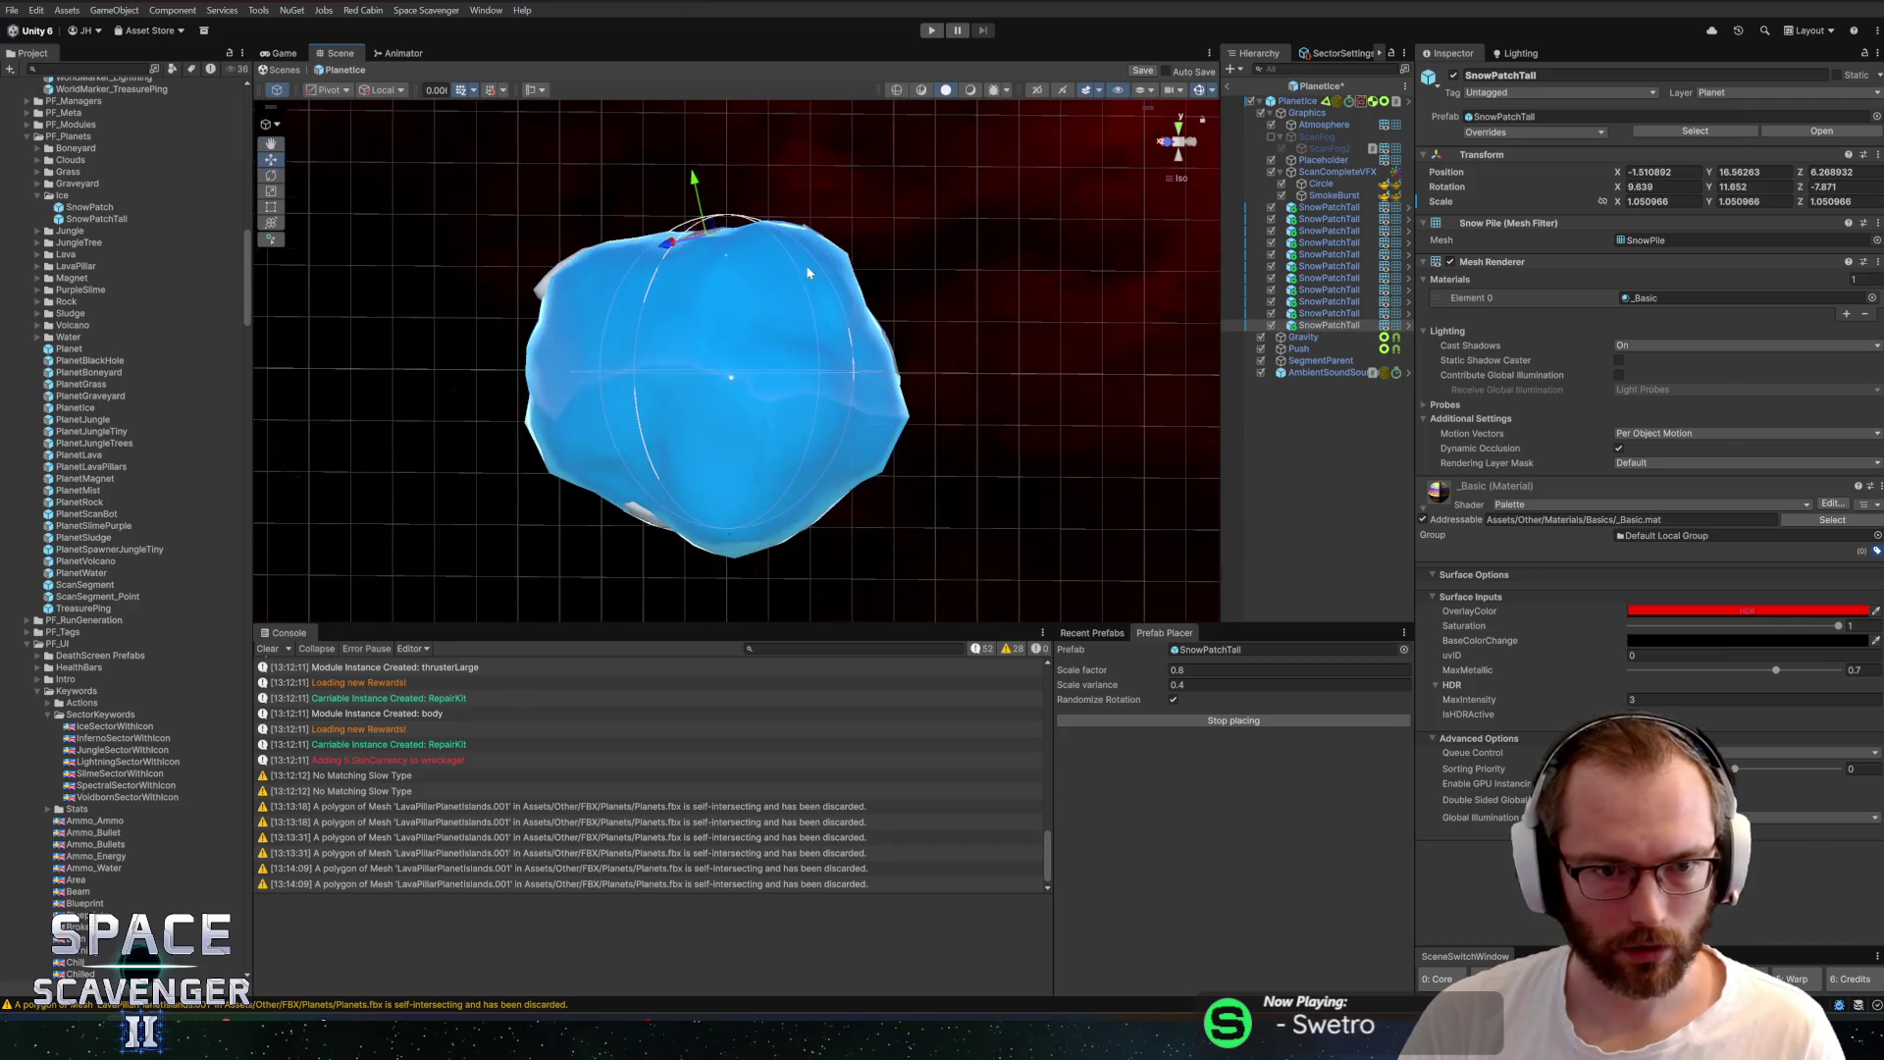
click(766, 395)
mouse_move(767, 396)
mouse_down()
mouse_move(626, 197)
mouse_move(638, 126)
mouse_move(835, 215)
mouse_up()
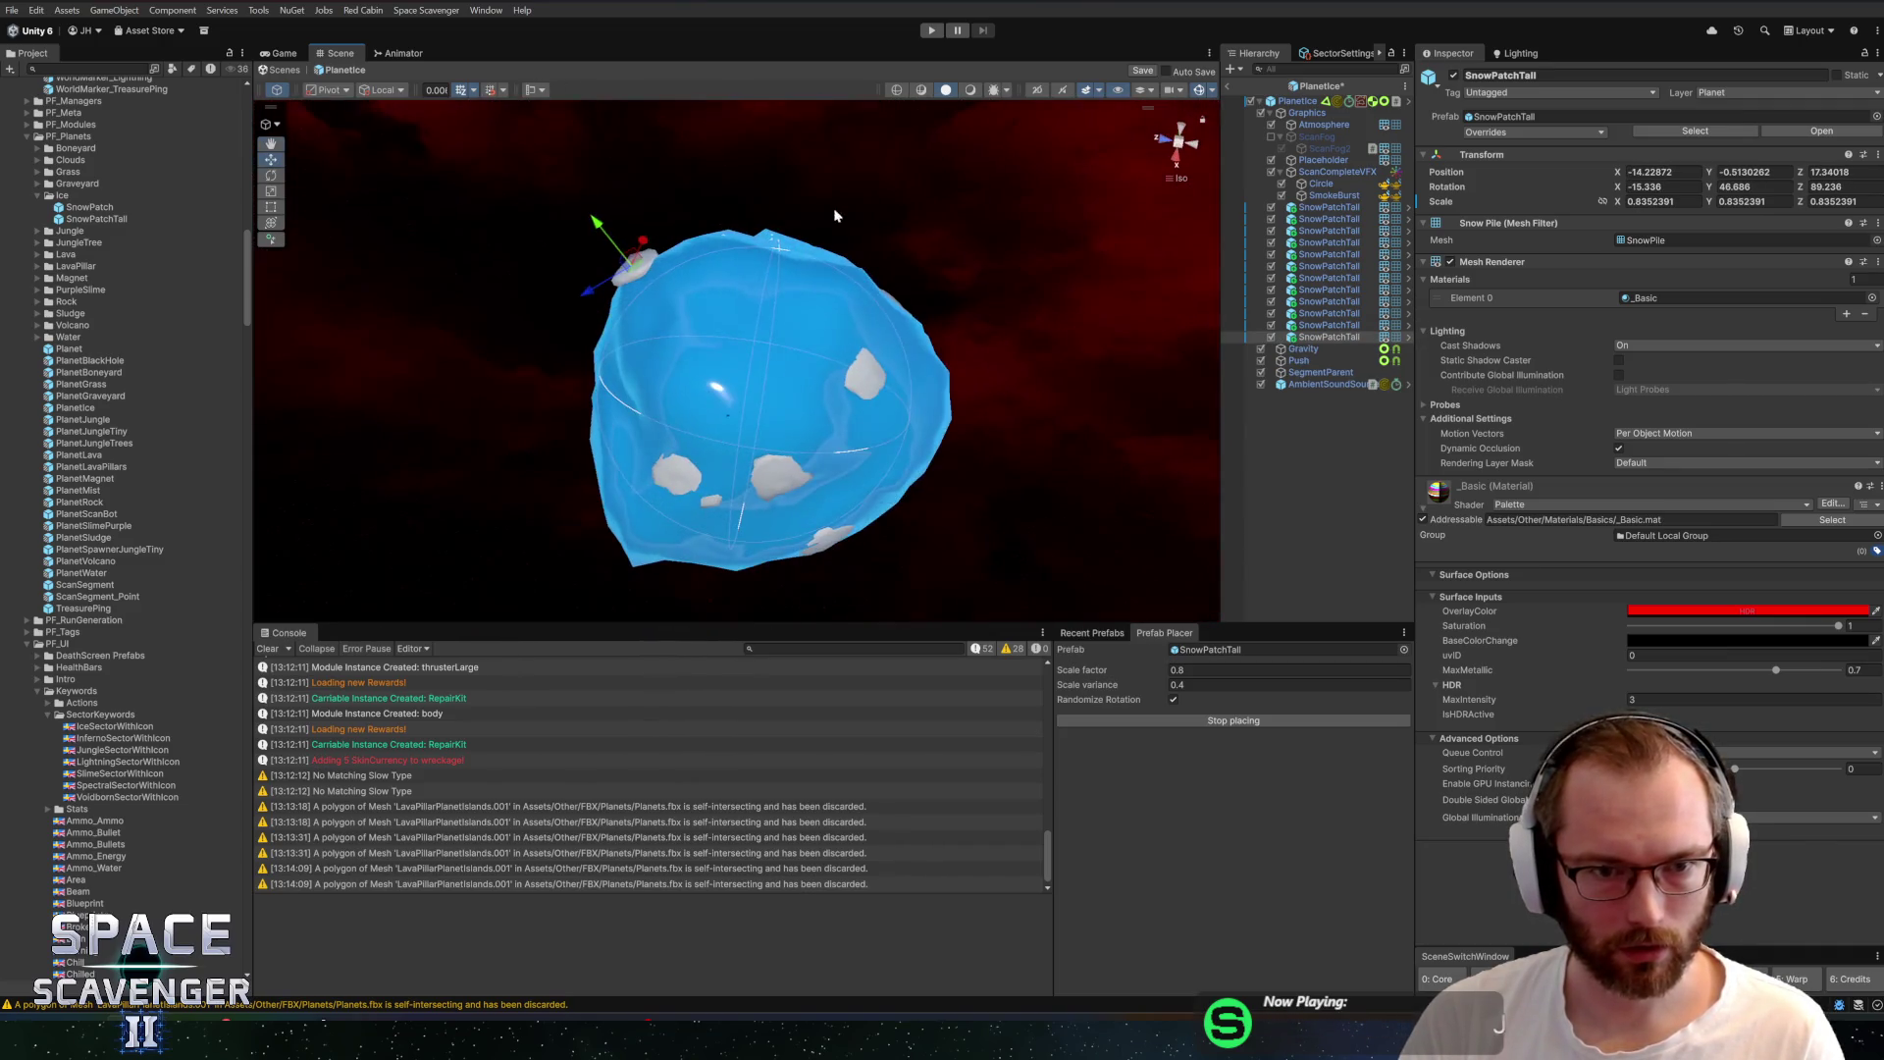
mouse_move(744, 276)
mouse_down()
mouse_move(1102, 420)
mouse_move(1288, 461)
mouse_up()
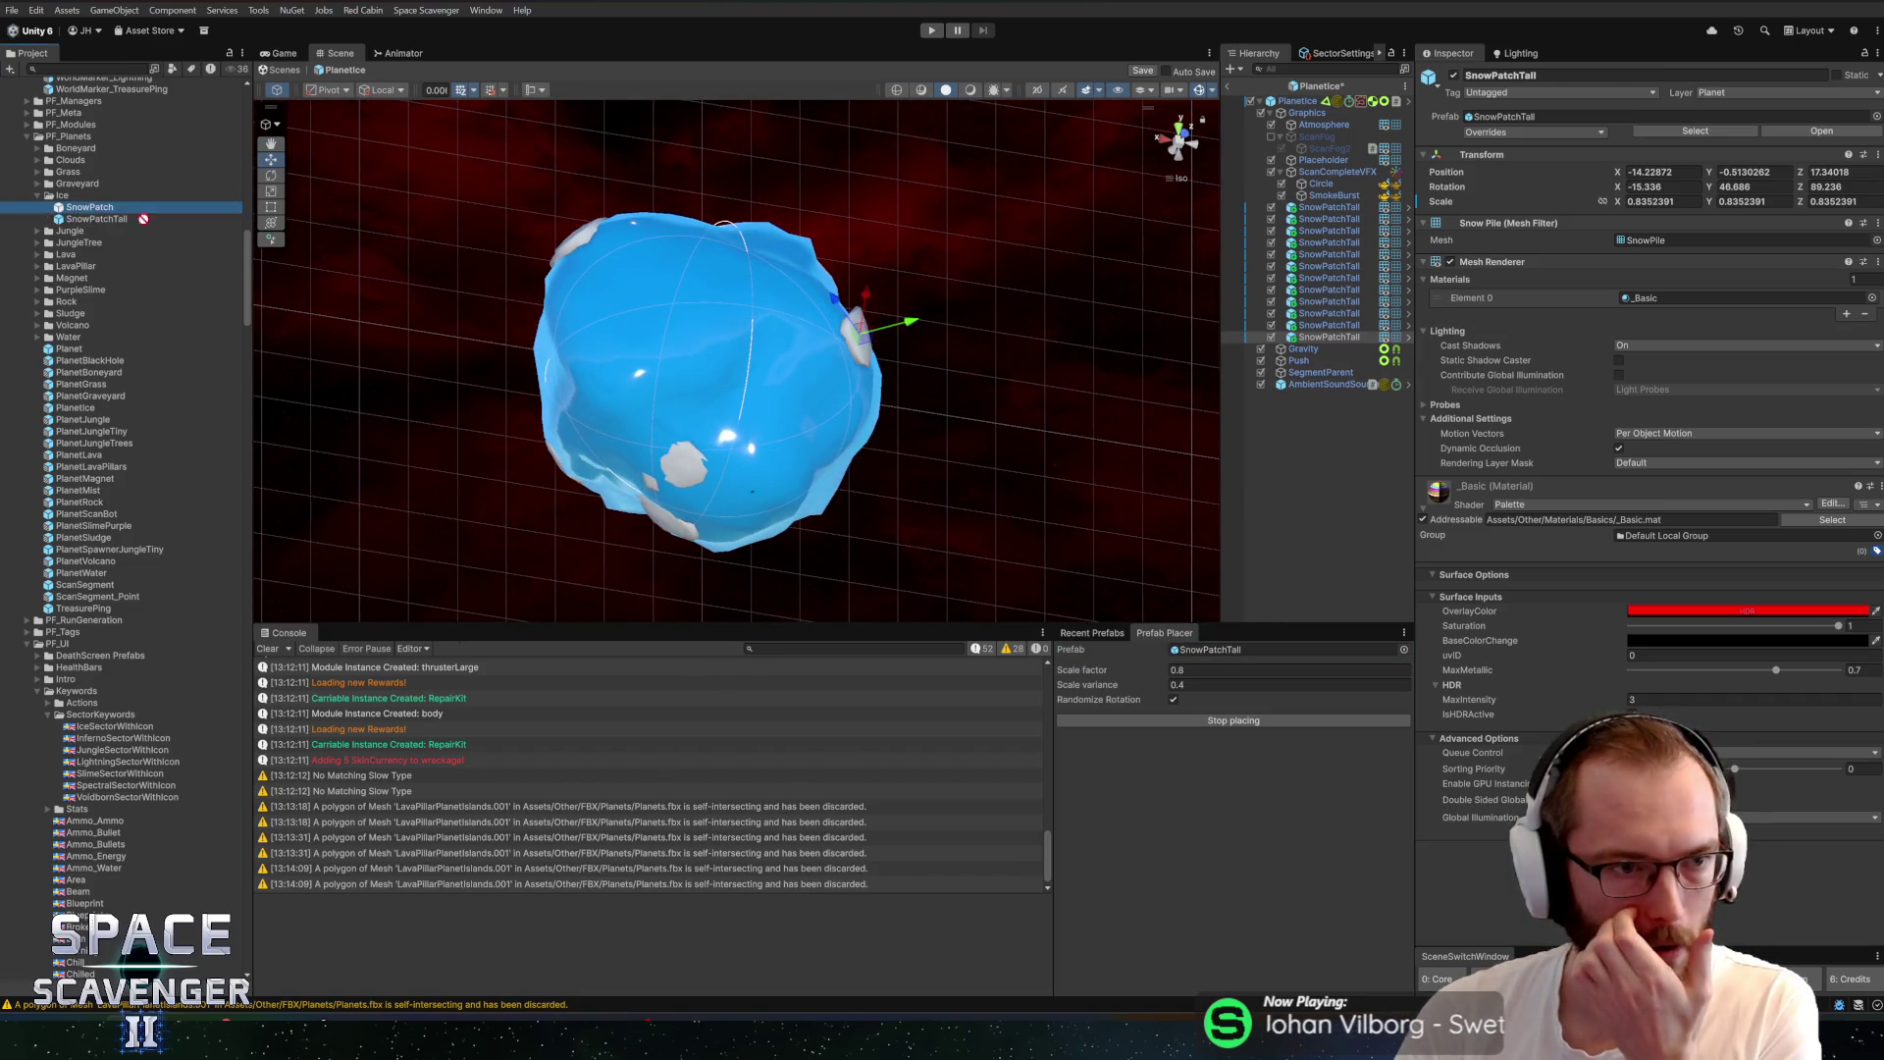
mouse_move(943, 442)
mouse_down()
mouse_move(852, 374)
mouse_move(744, 366)
mouse_up()
Place five regular snow patches, removing a floating one, then stop placing and start Play
click(795, 322)
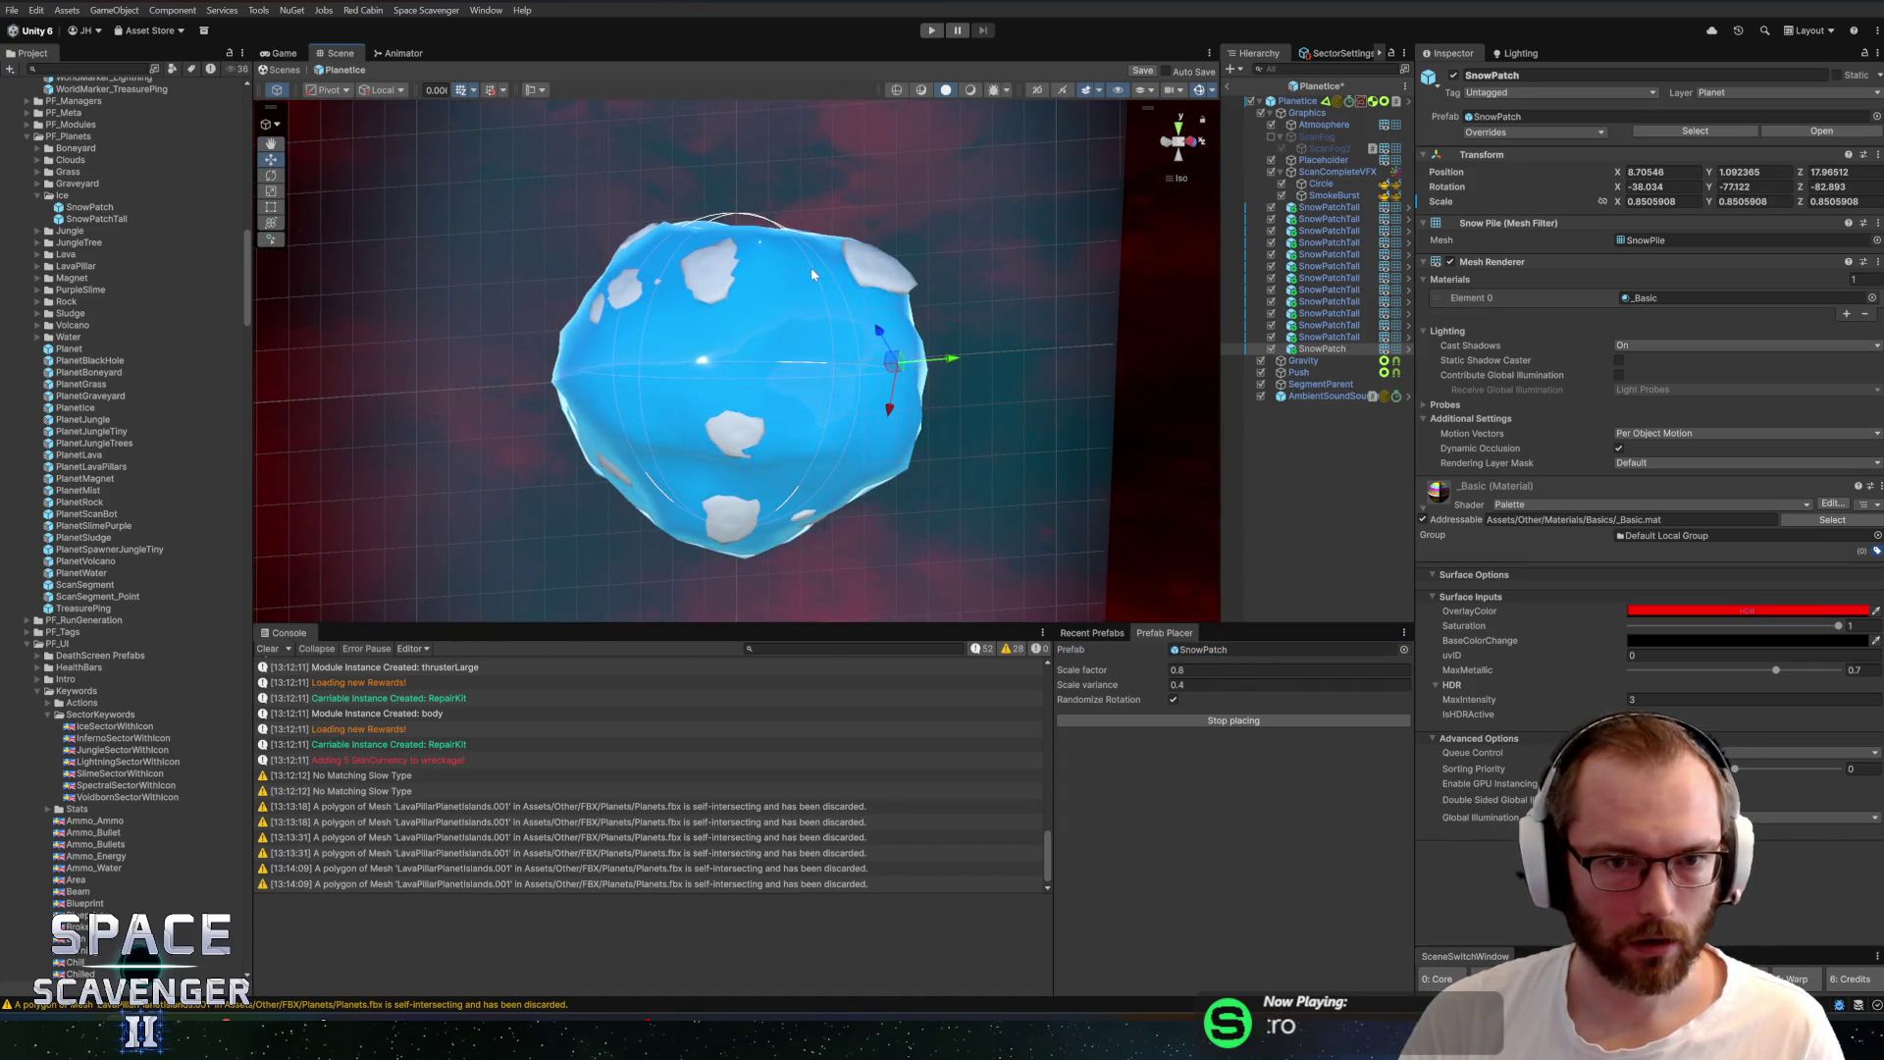
drag(555, 204, 1028, 272)
click(688, 368)
drag(687, 368, 717, 367)
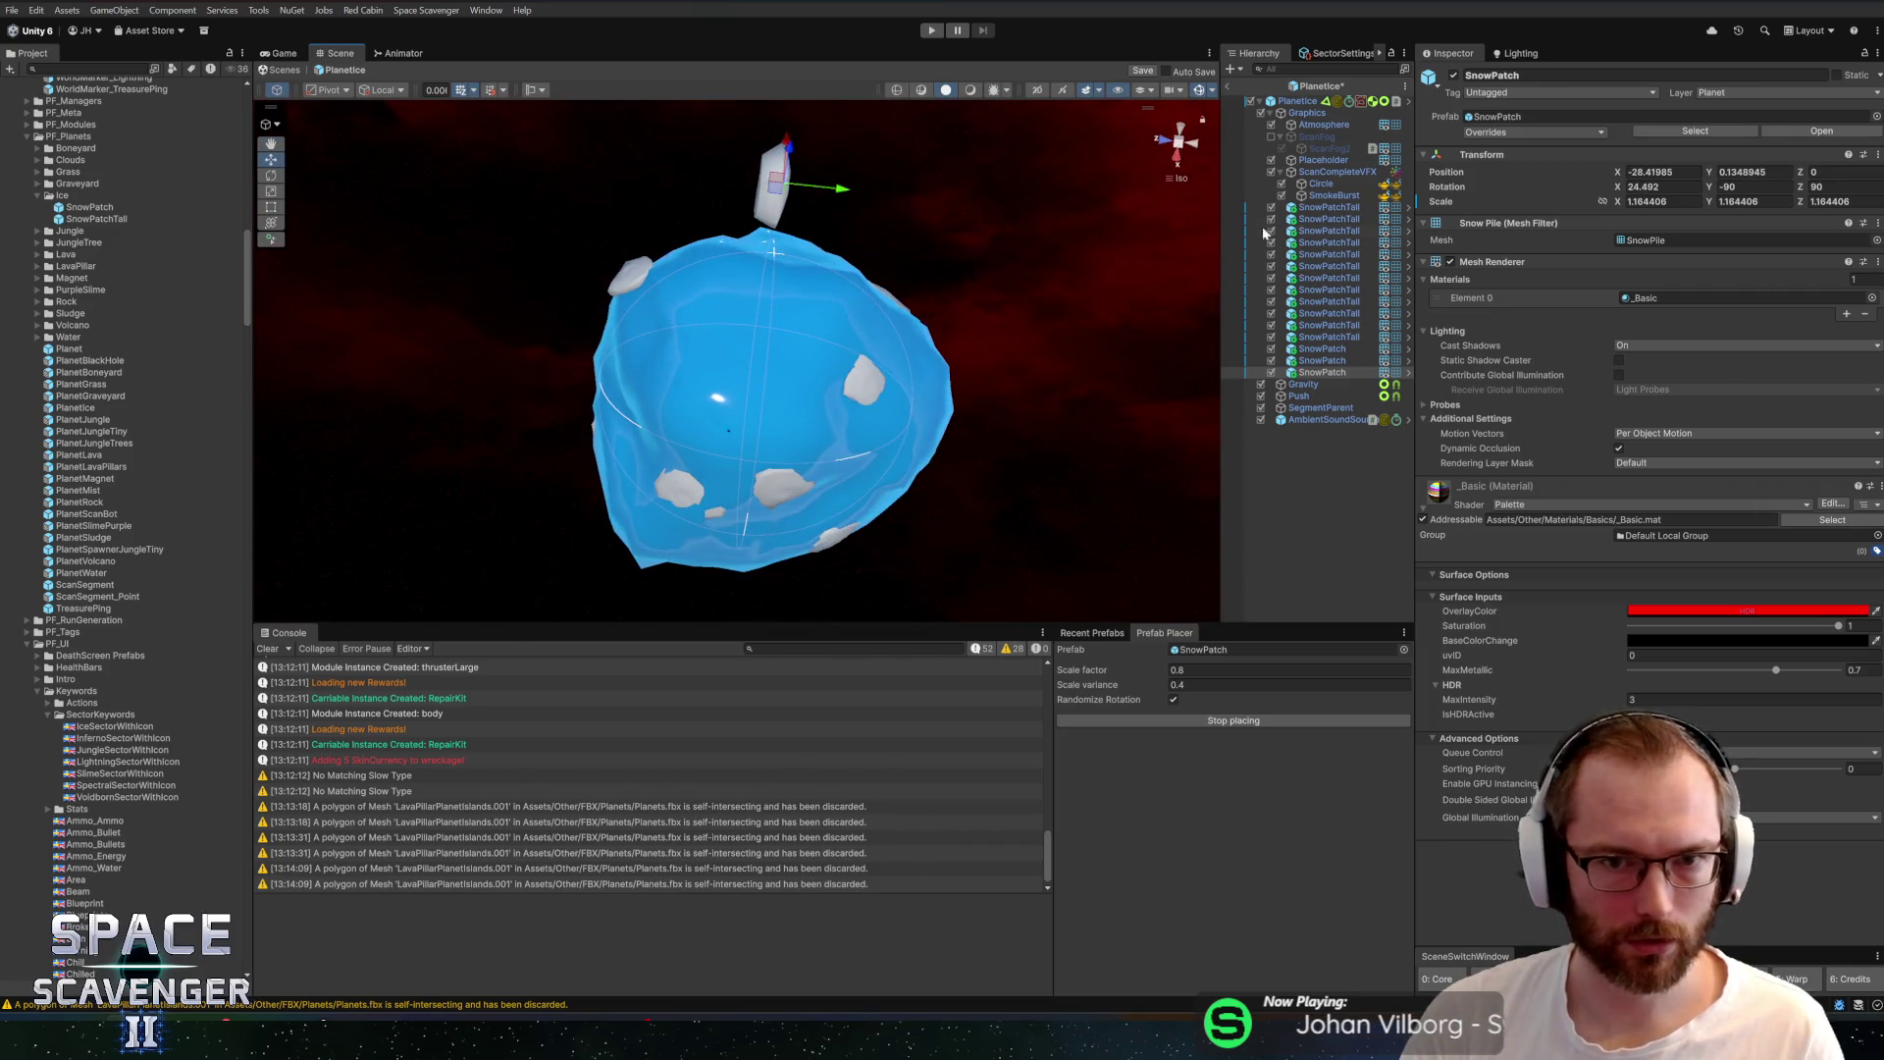
key(Delete)
drag(913, 245, 942, 246)
click(795, 289)
mouse_move(795, 290)
mouse_down()
mouse_move(989, 219)
mouse_move(749, 356)
mouse_move(940, 254)
mouse_move(480, 455)
mouse_move(633, 412)
mouse_up()
click(748, 356)
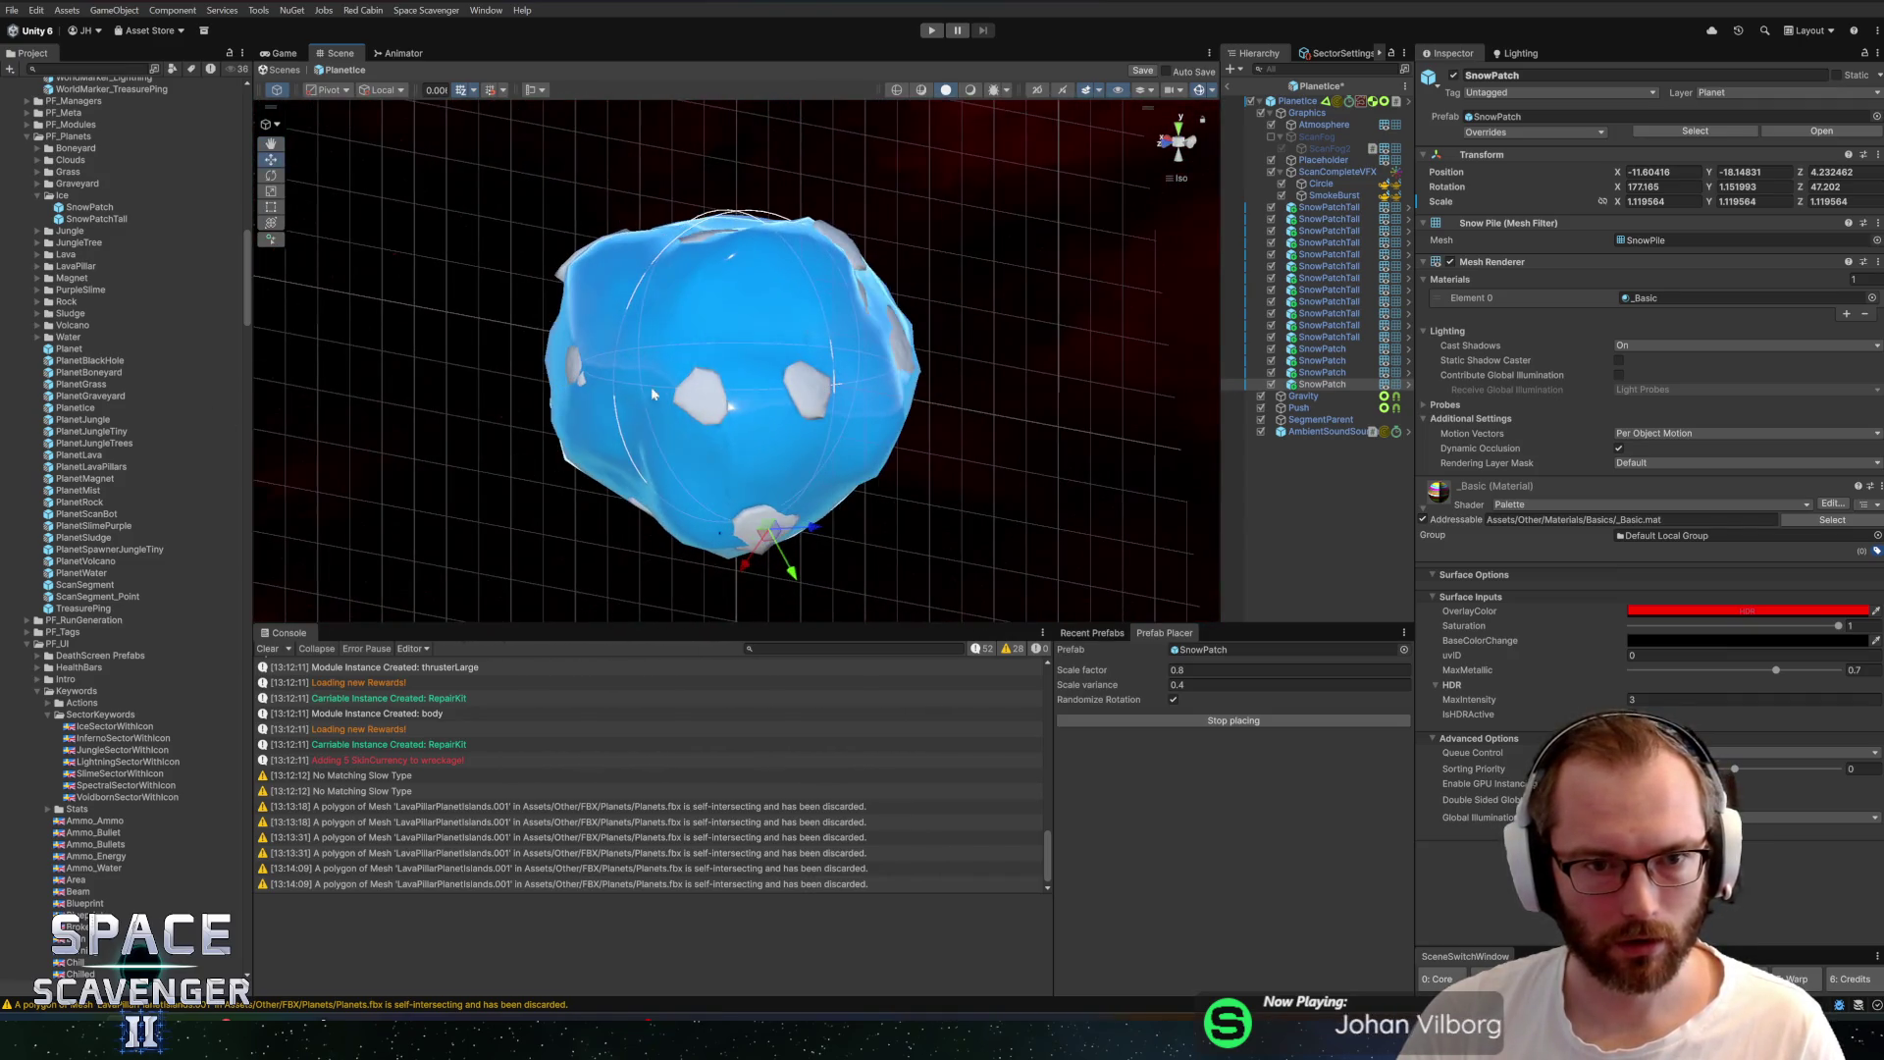
click(753, 285)
drag(753, 284, 550, 191)
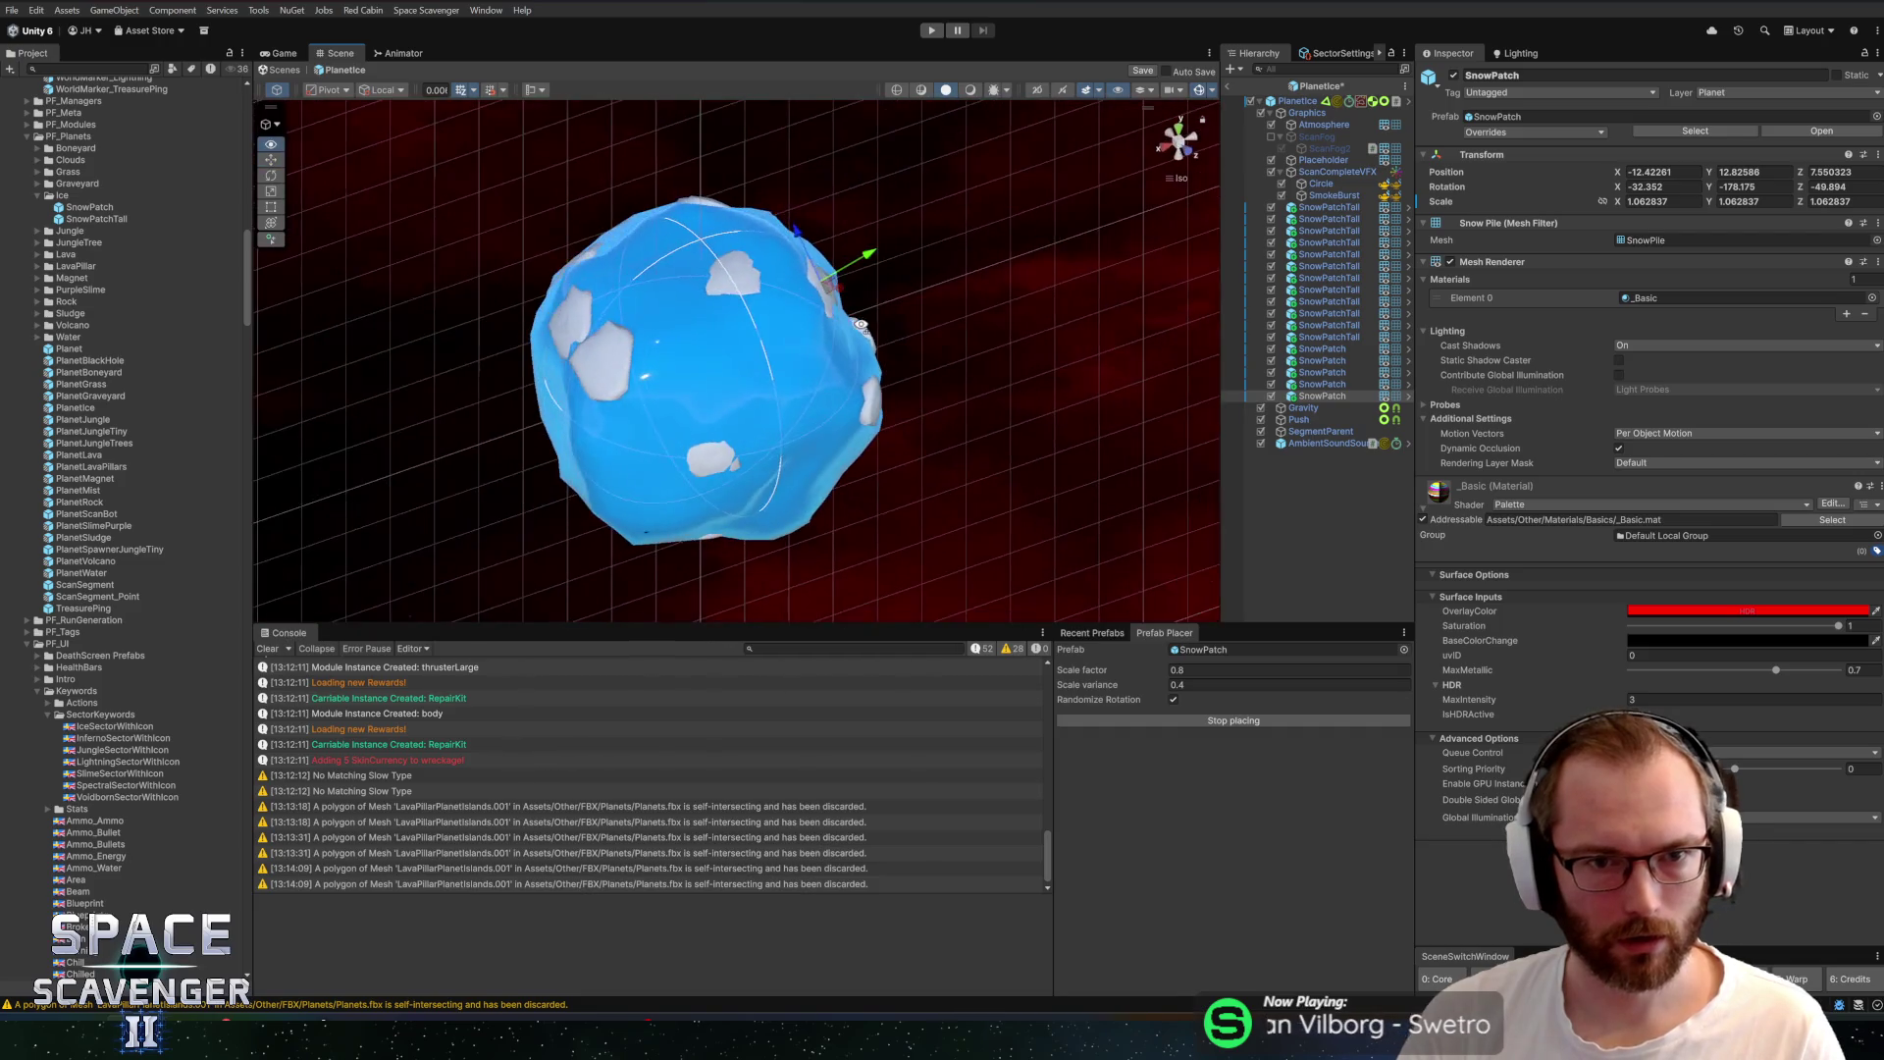
click(1216, 721)
click(933, 30)
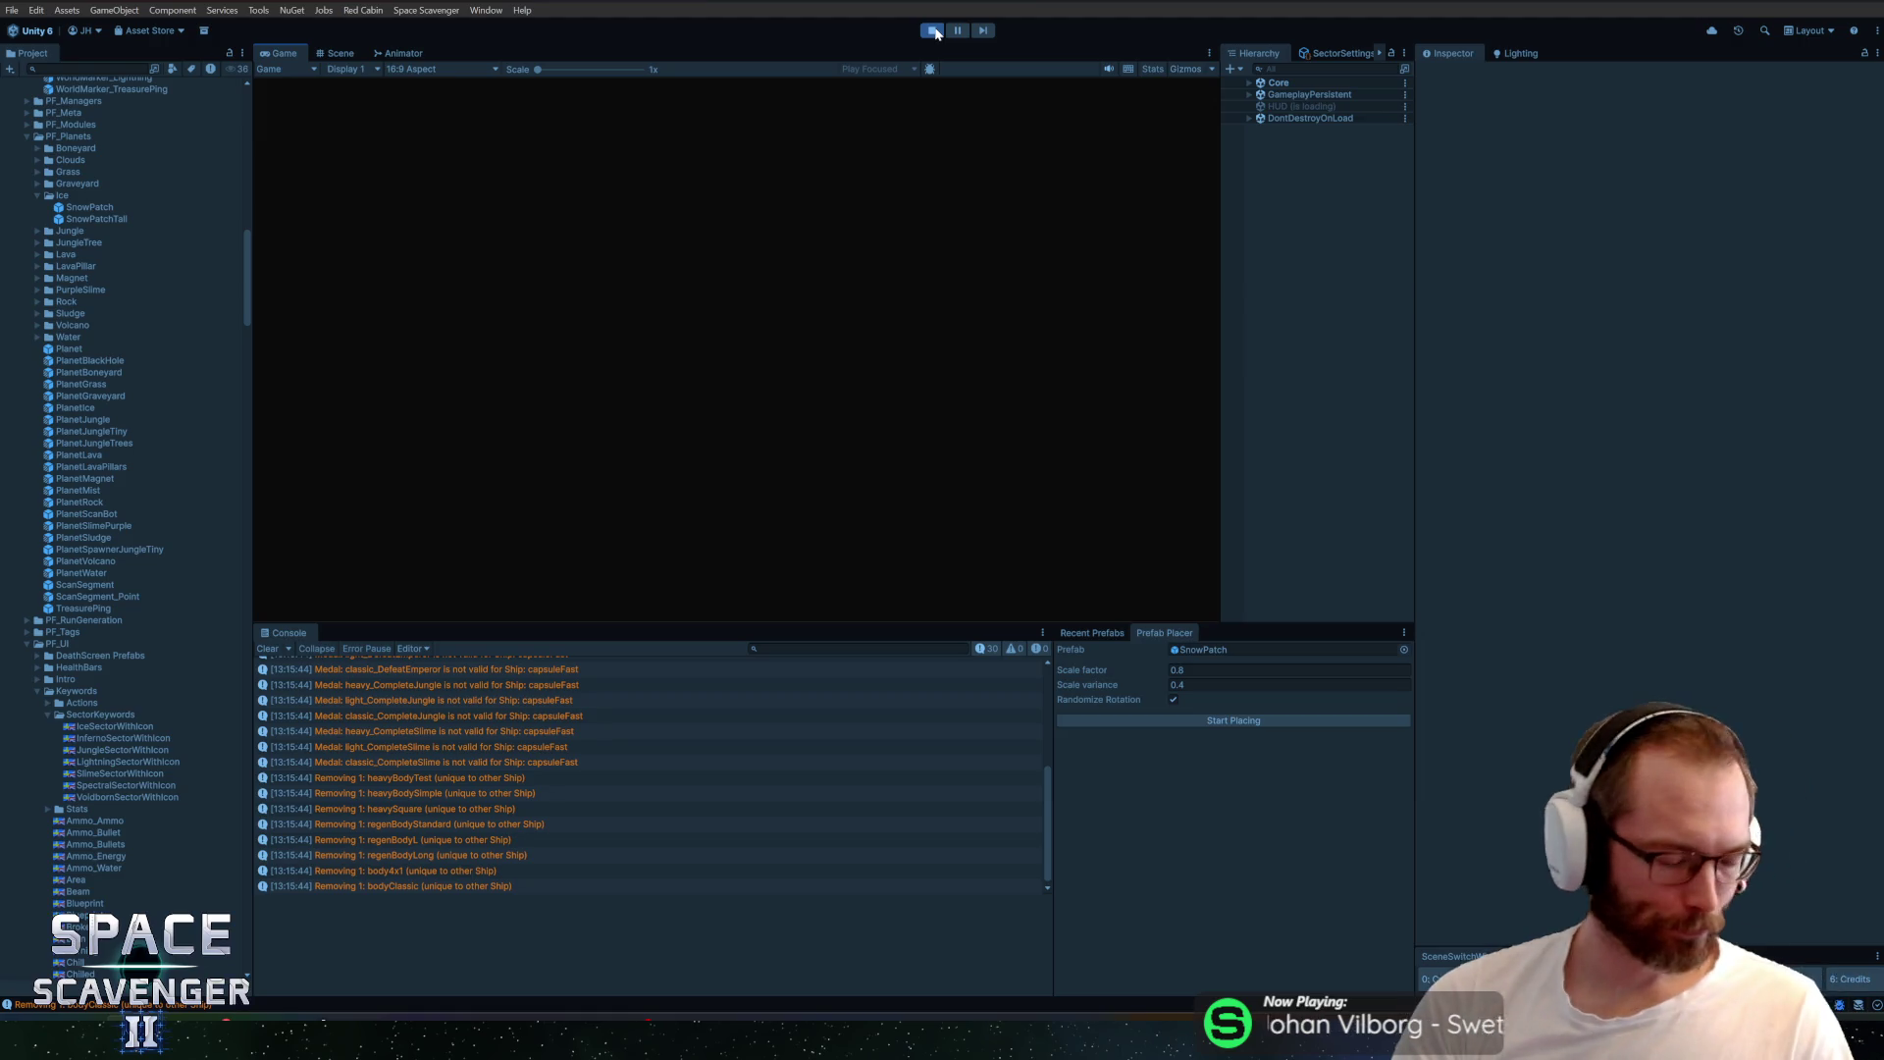
Maximize the Game view, fly the ship around the ice planet to the warp core, then stop playing
double_click(284, 55)
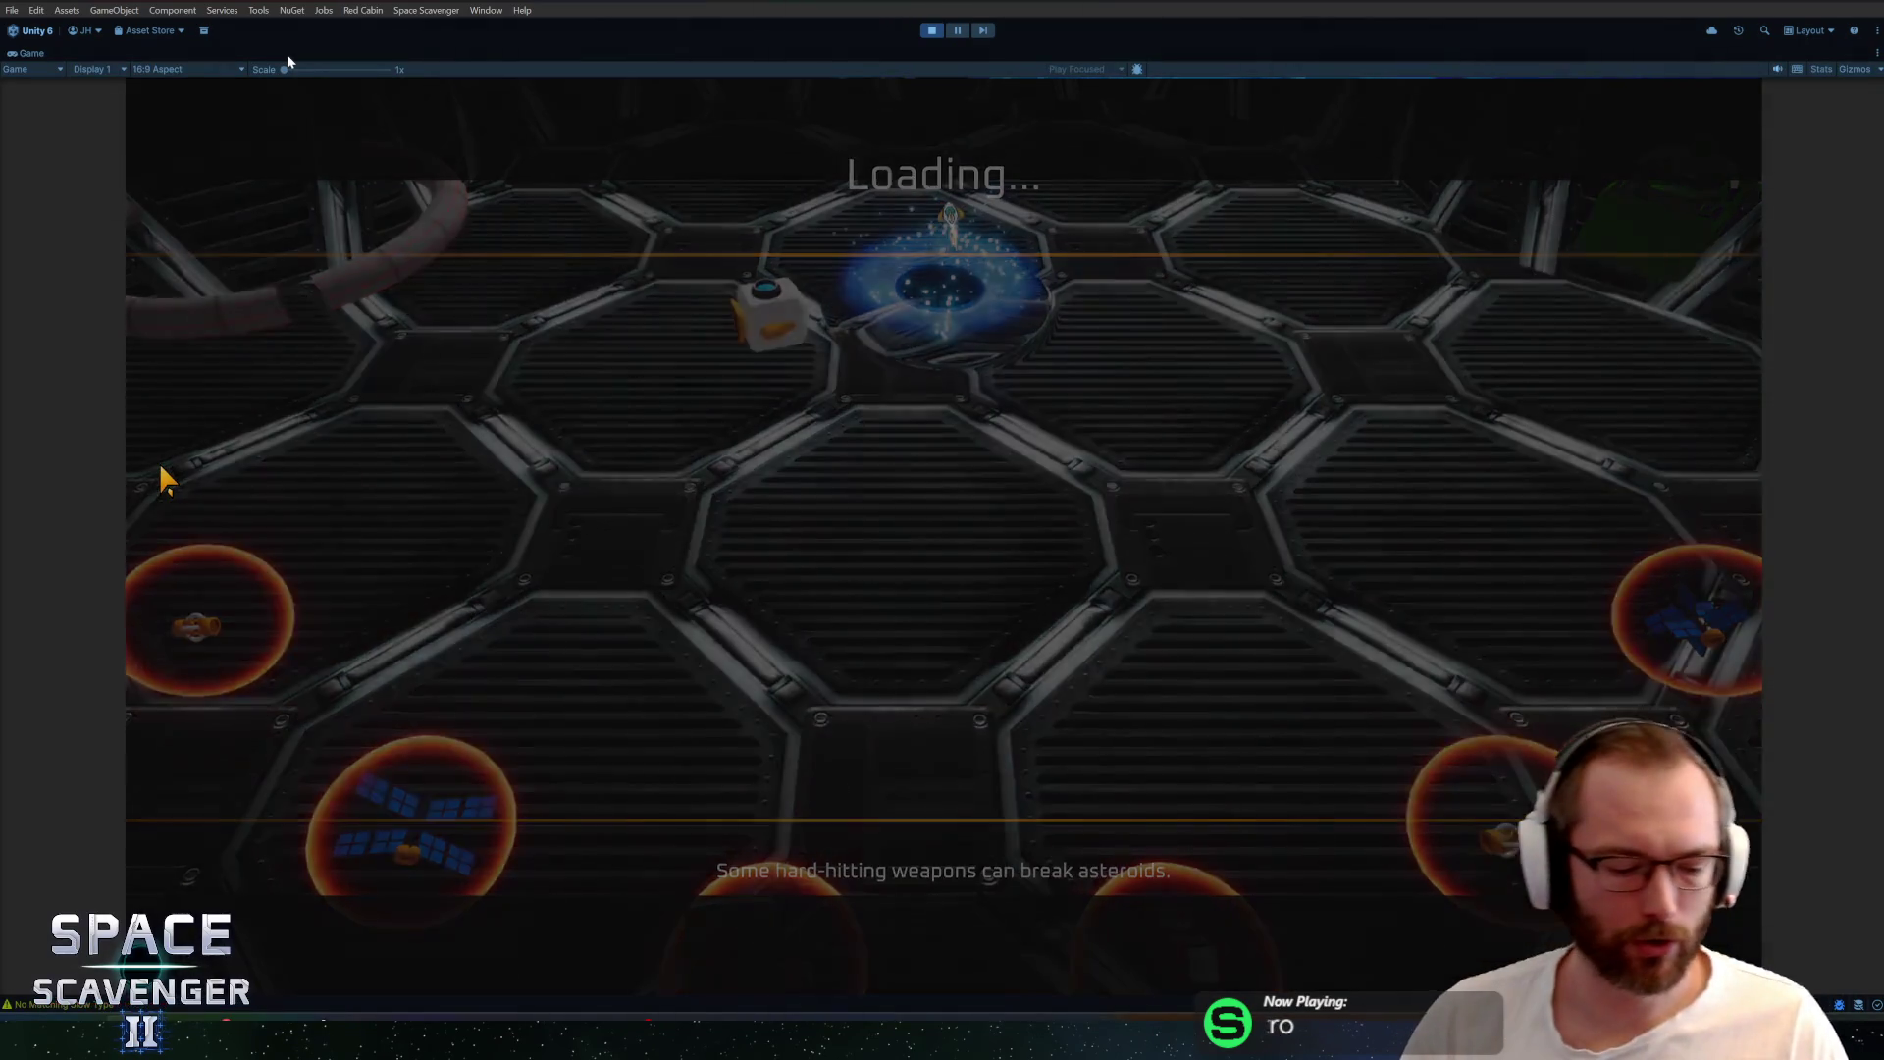
key(w)
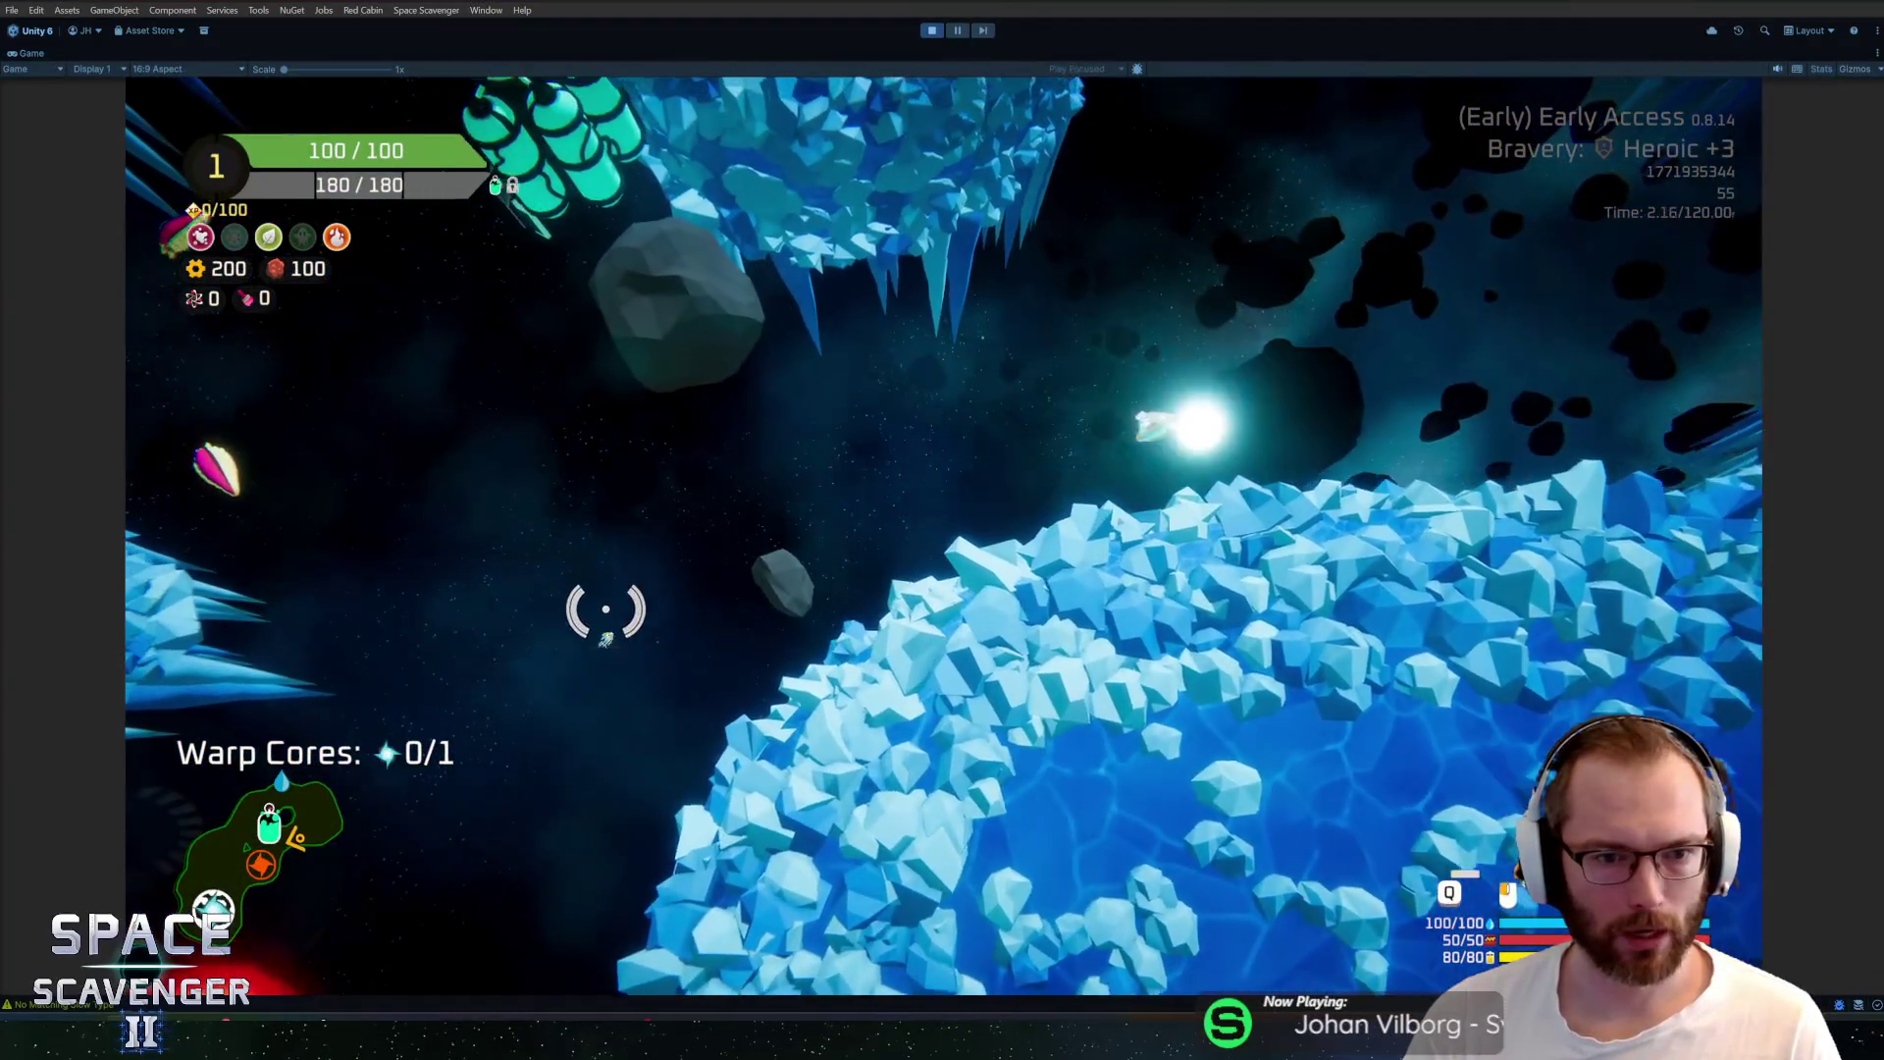
key(w)
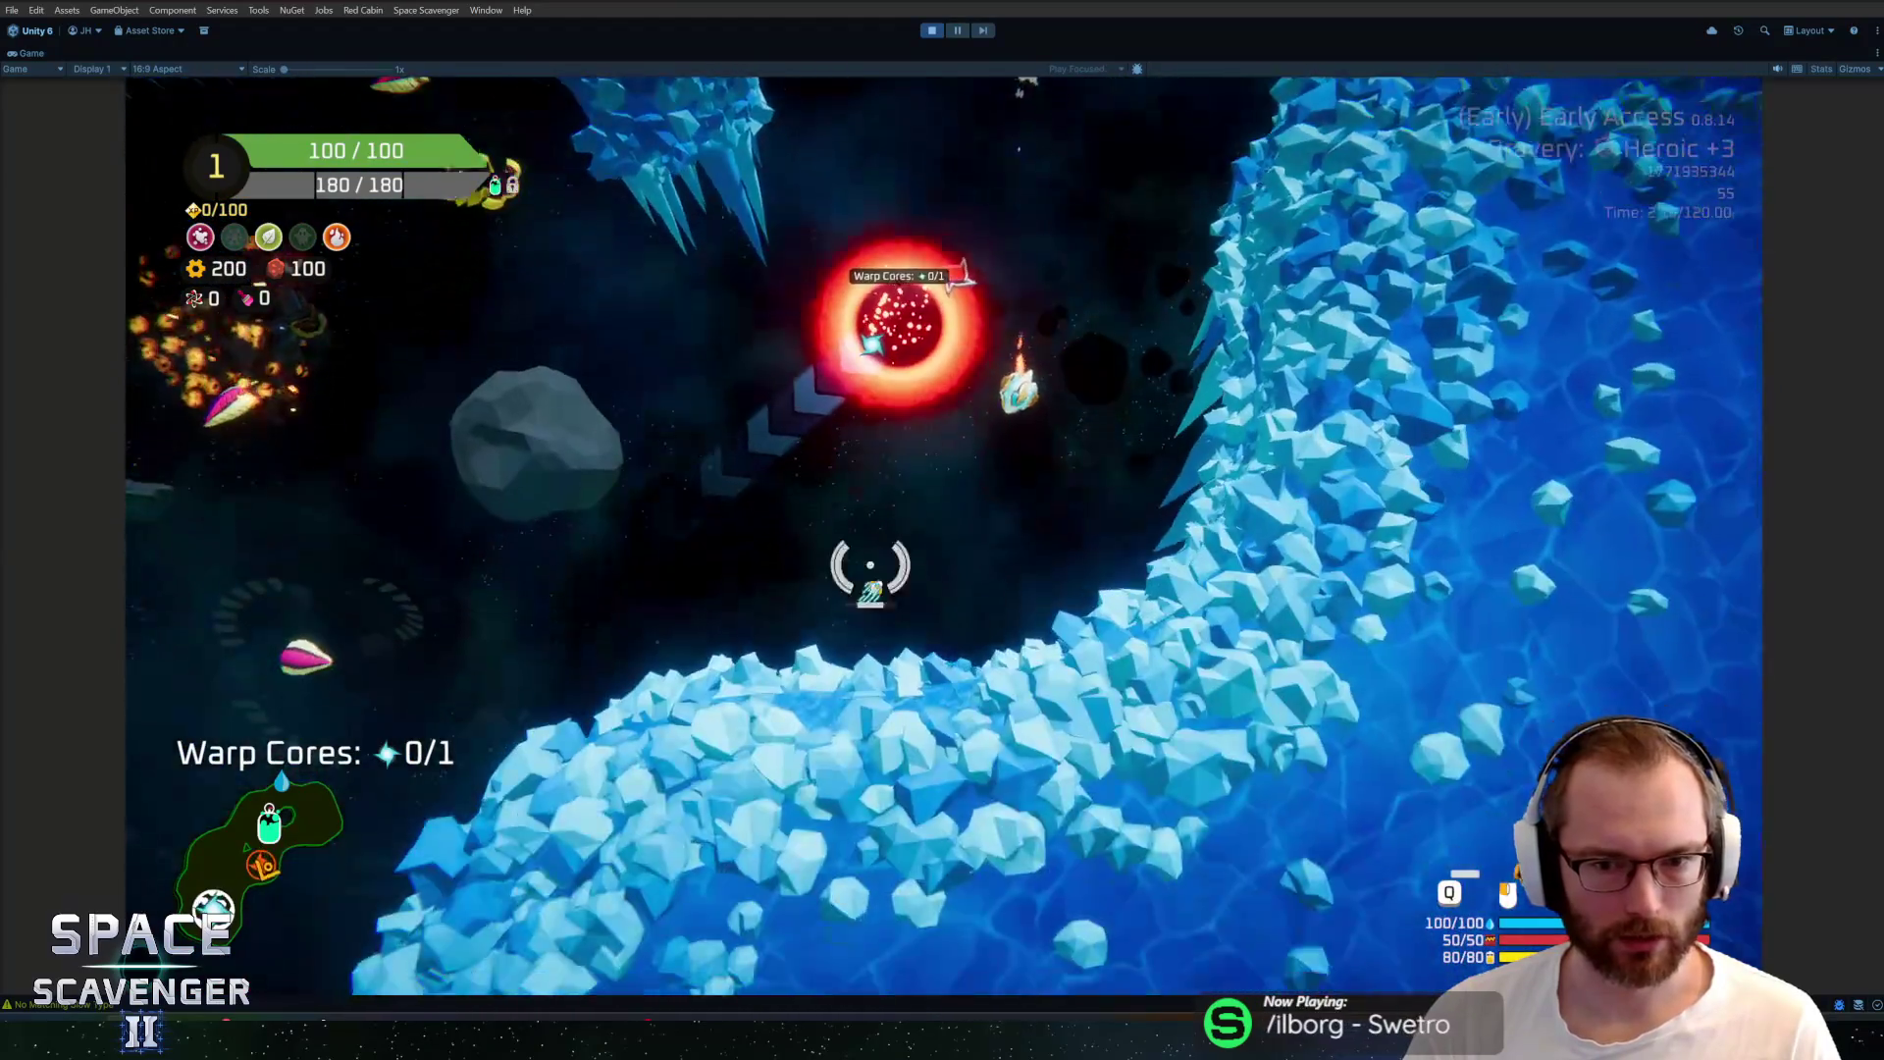
key(a)
key(s)
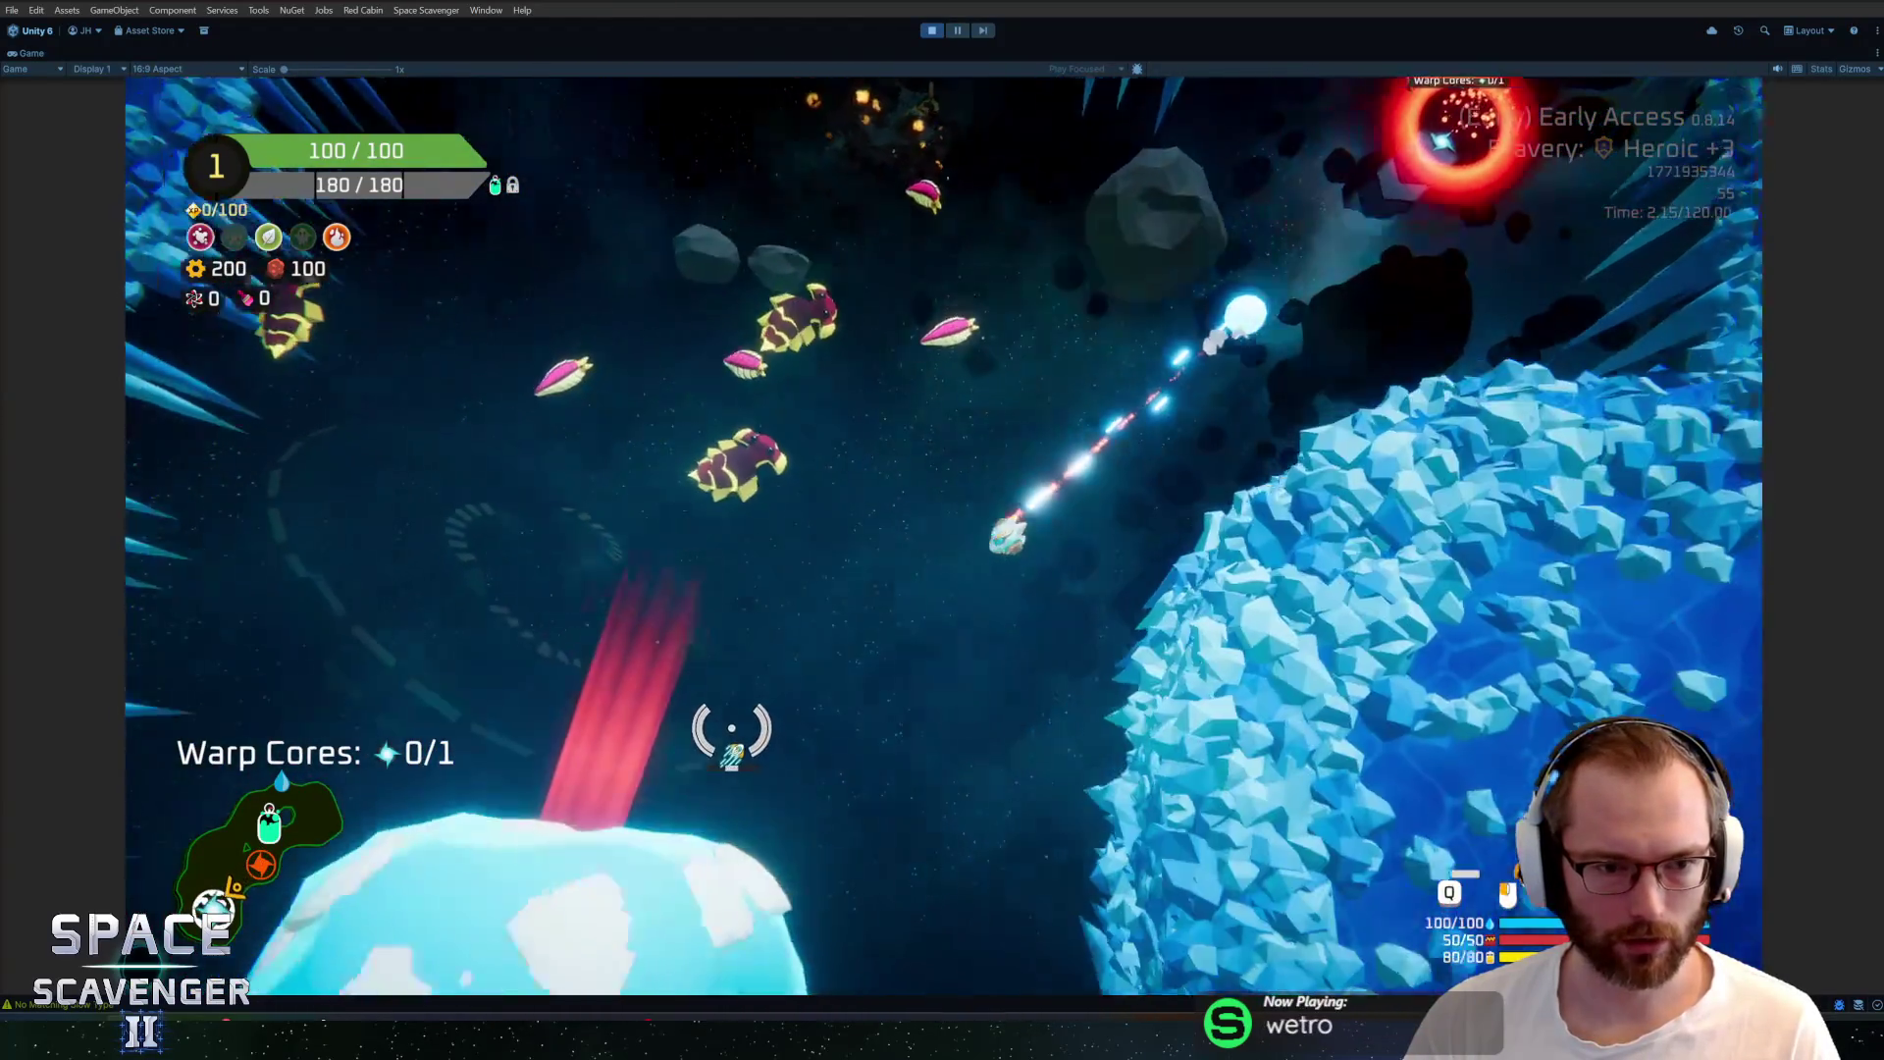
key(s)
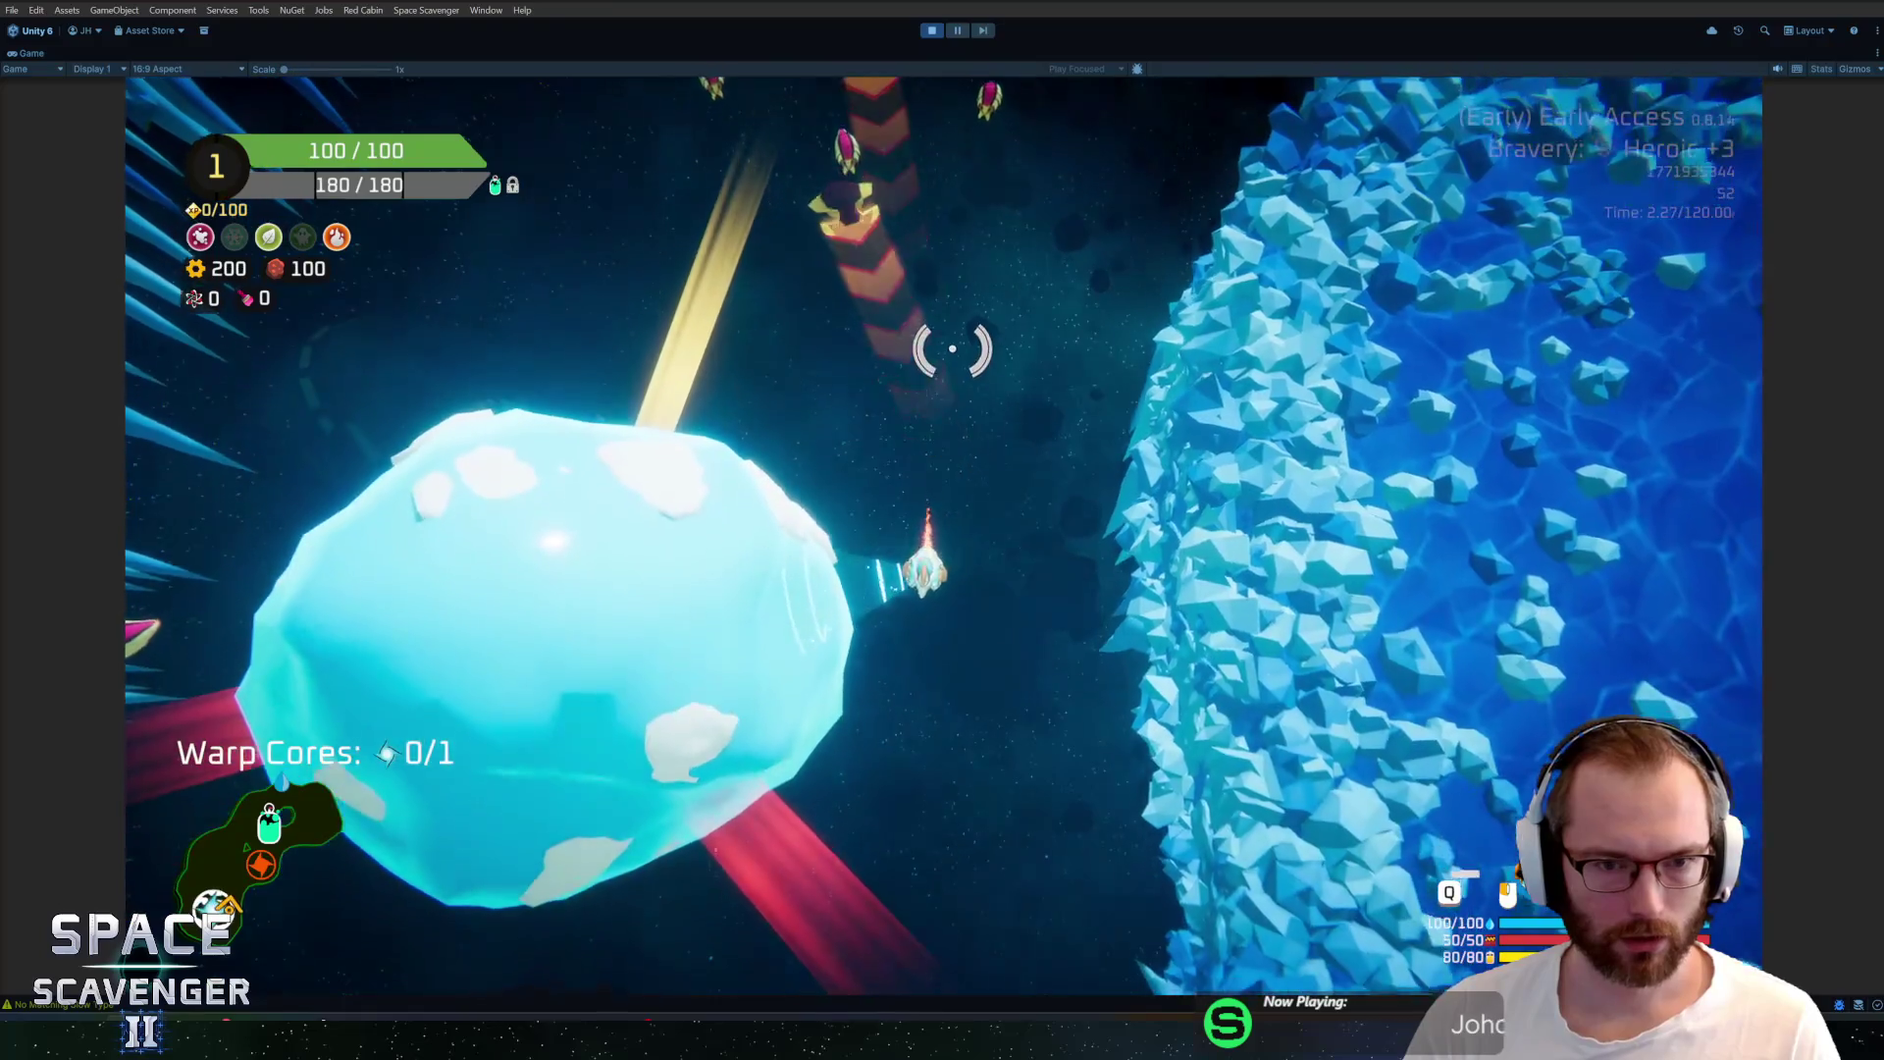
key(d)
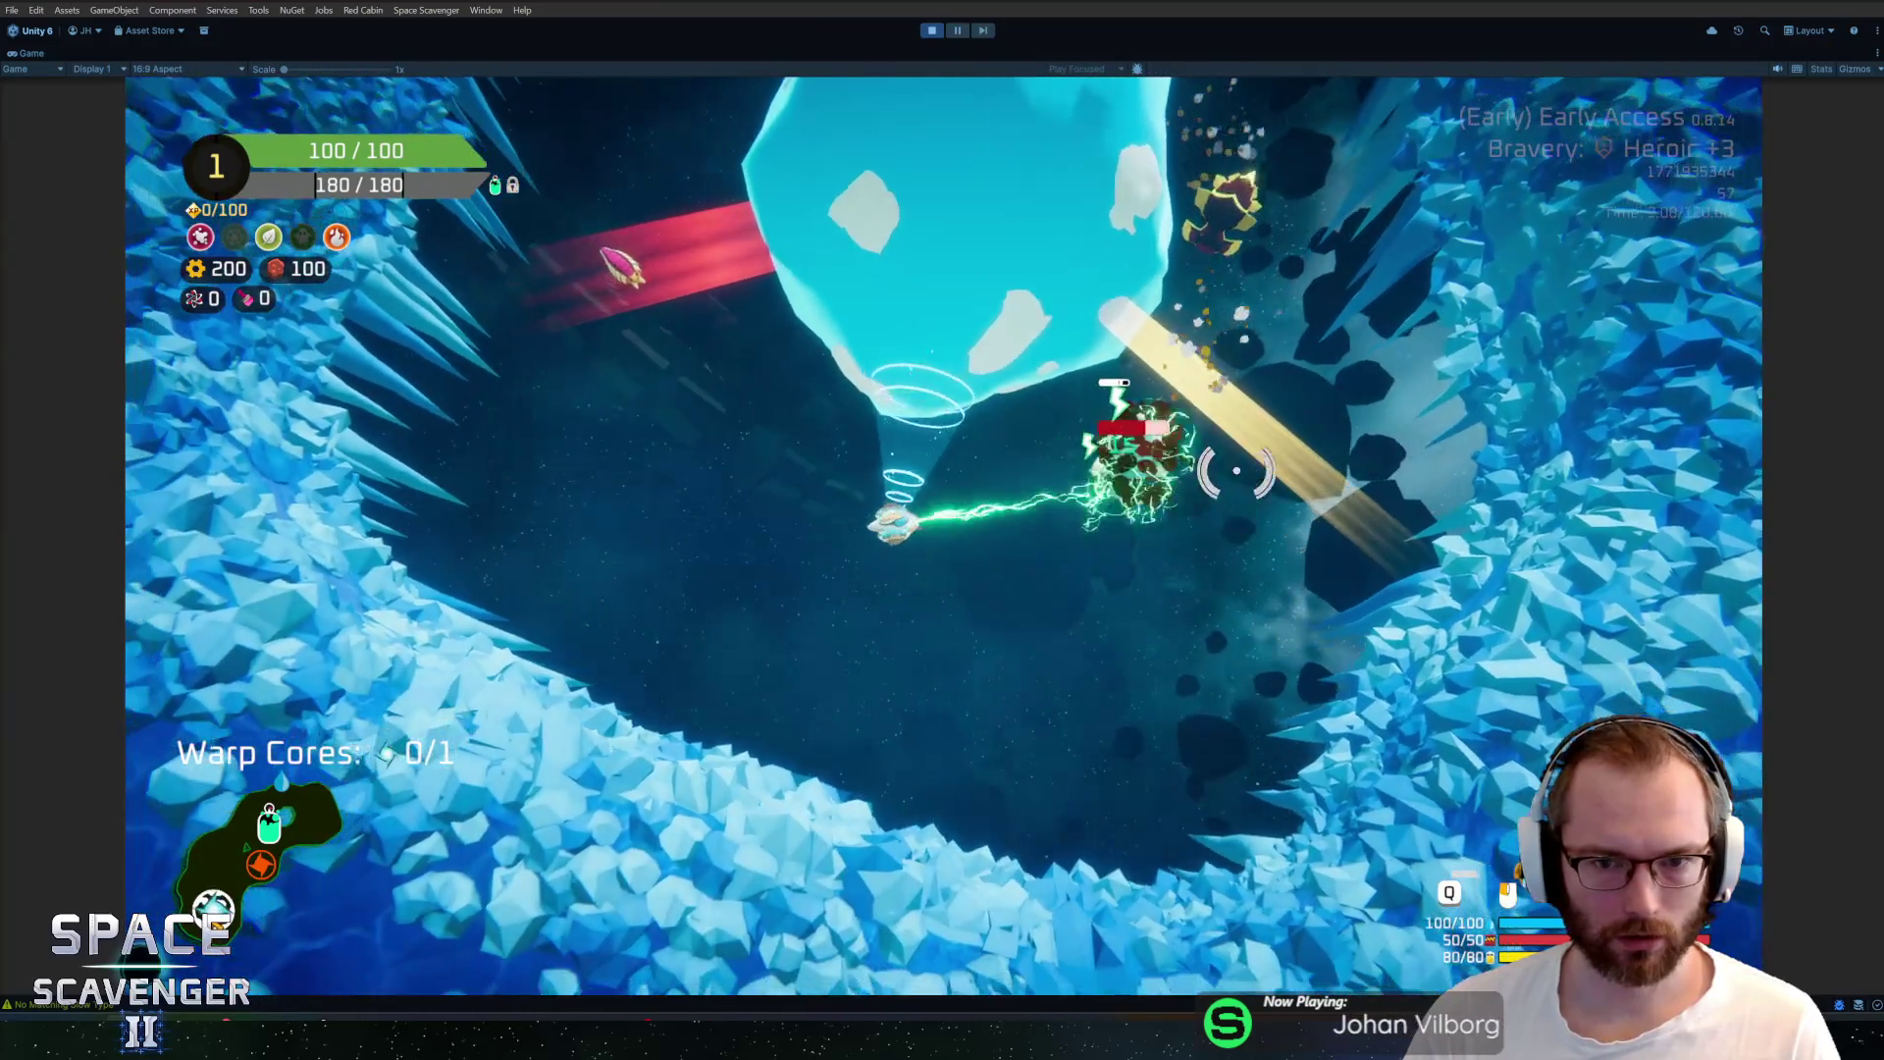
key(w)
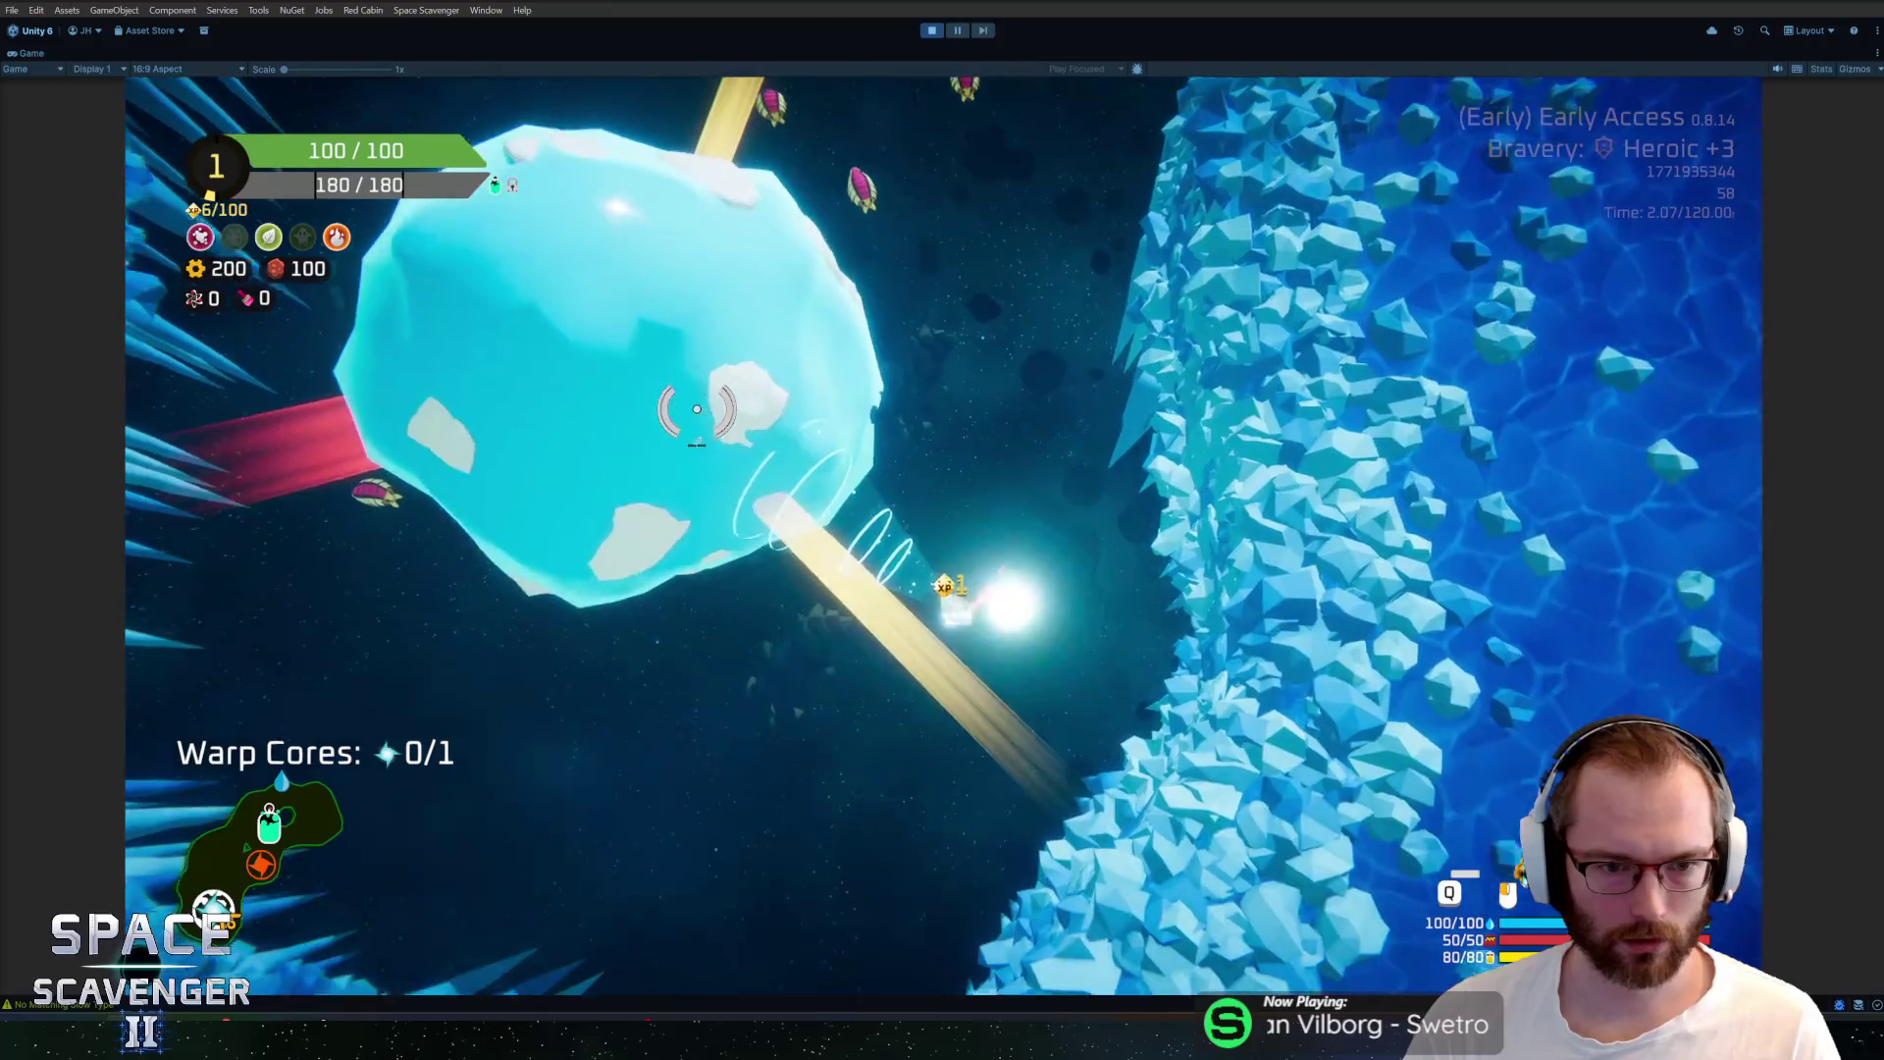
key(w)
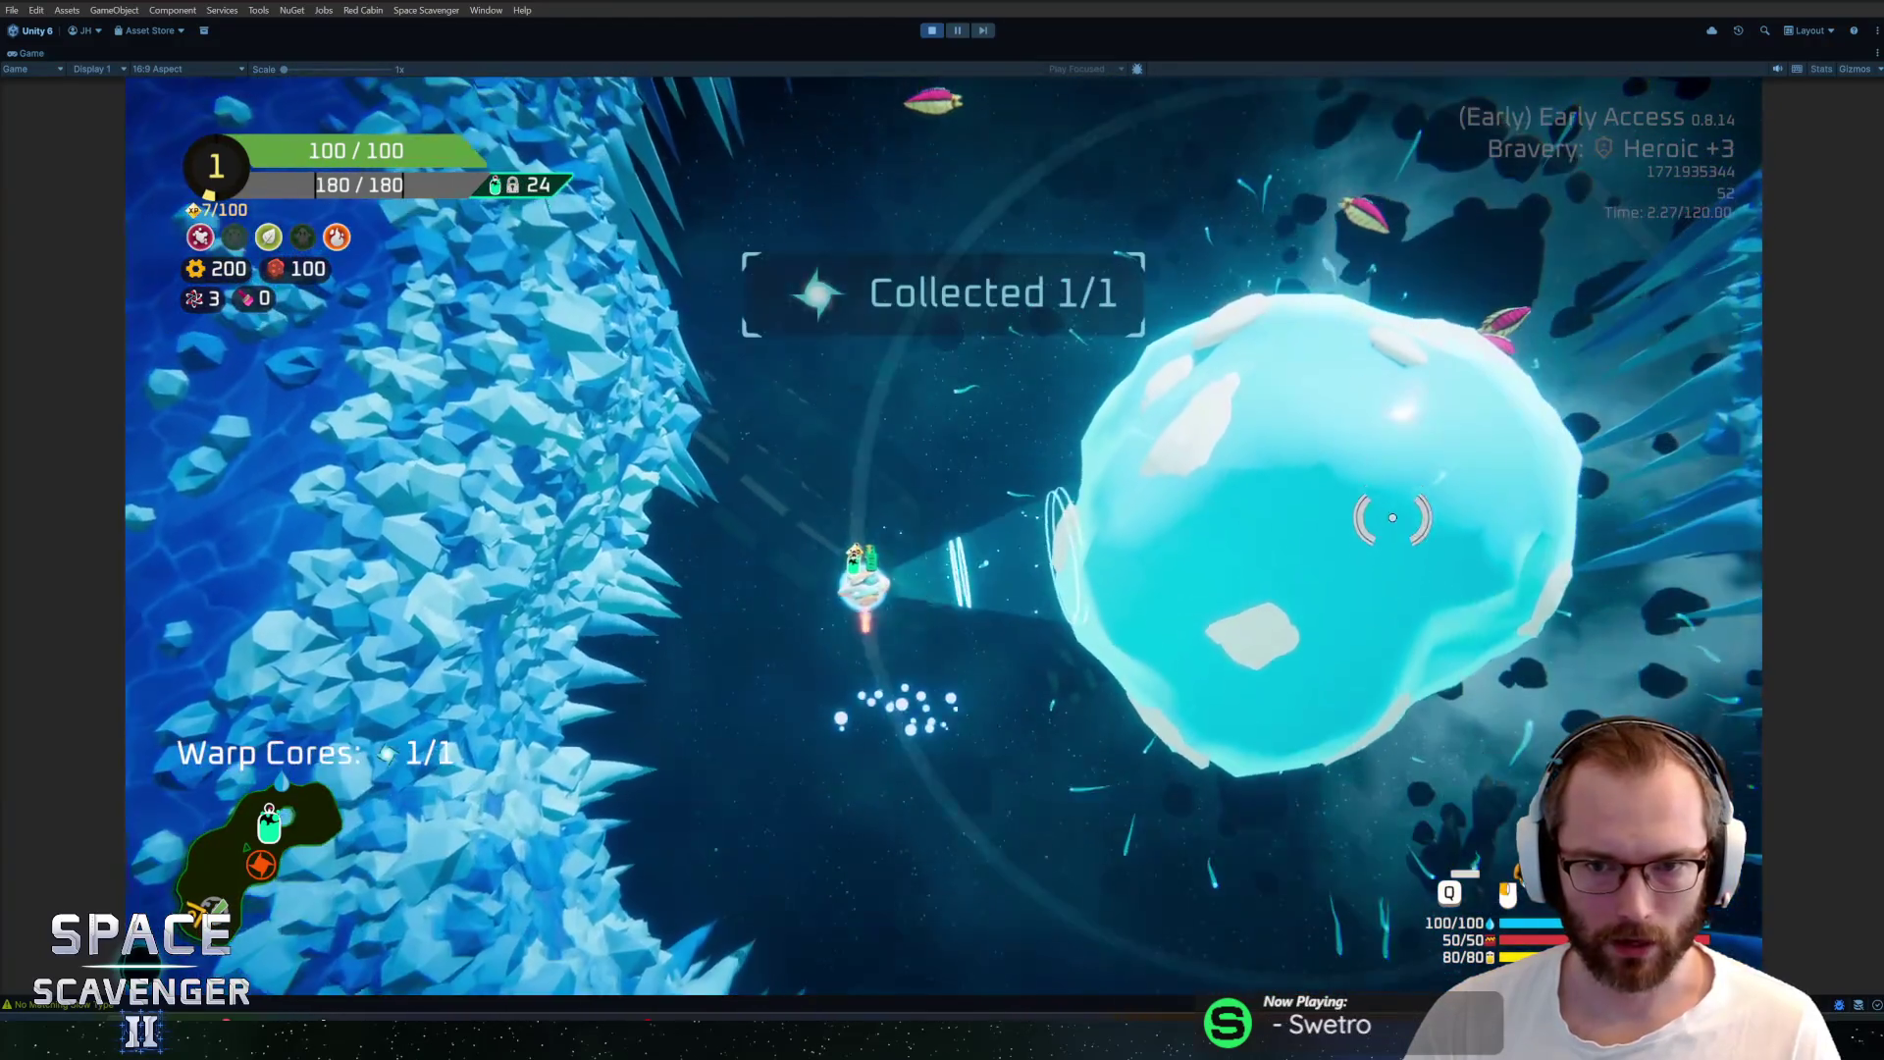
key(w)
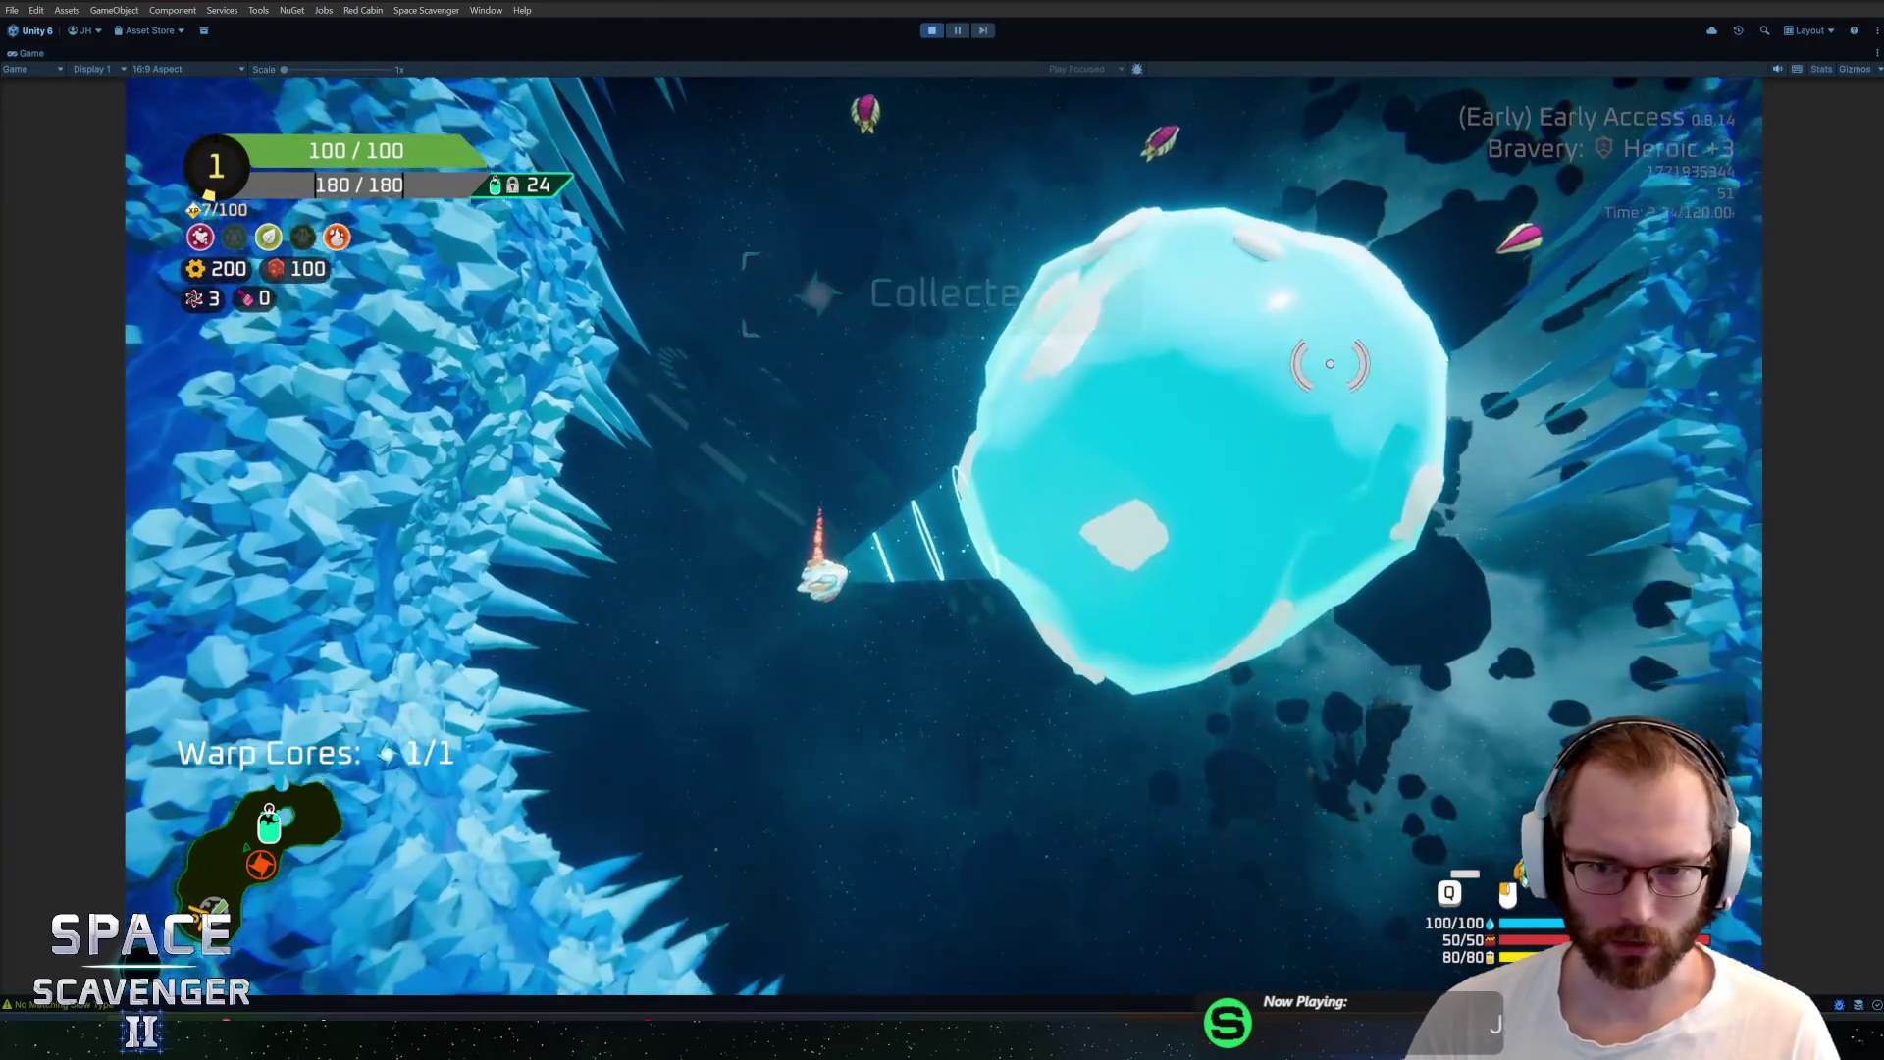
key(w)
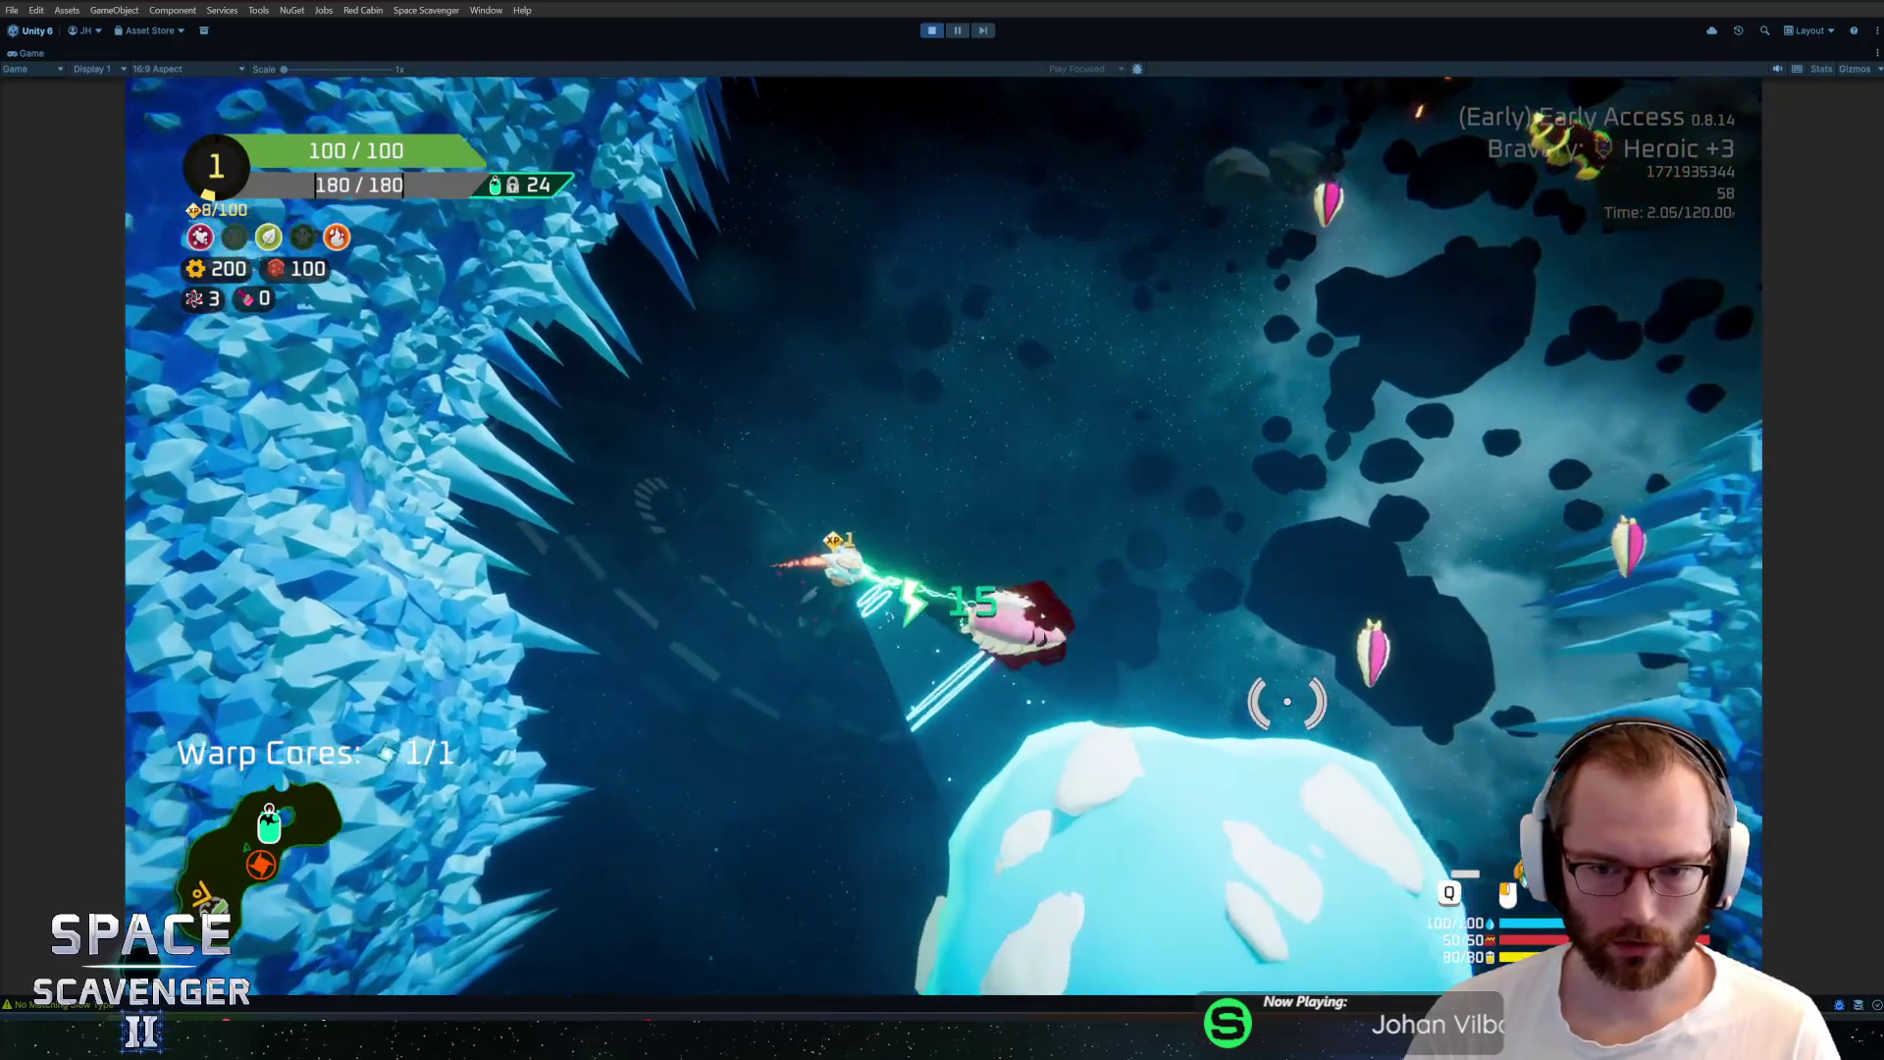
key(w)
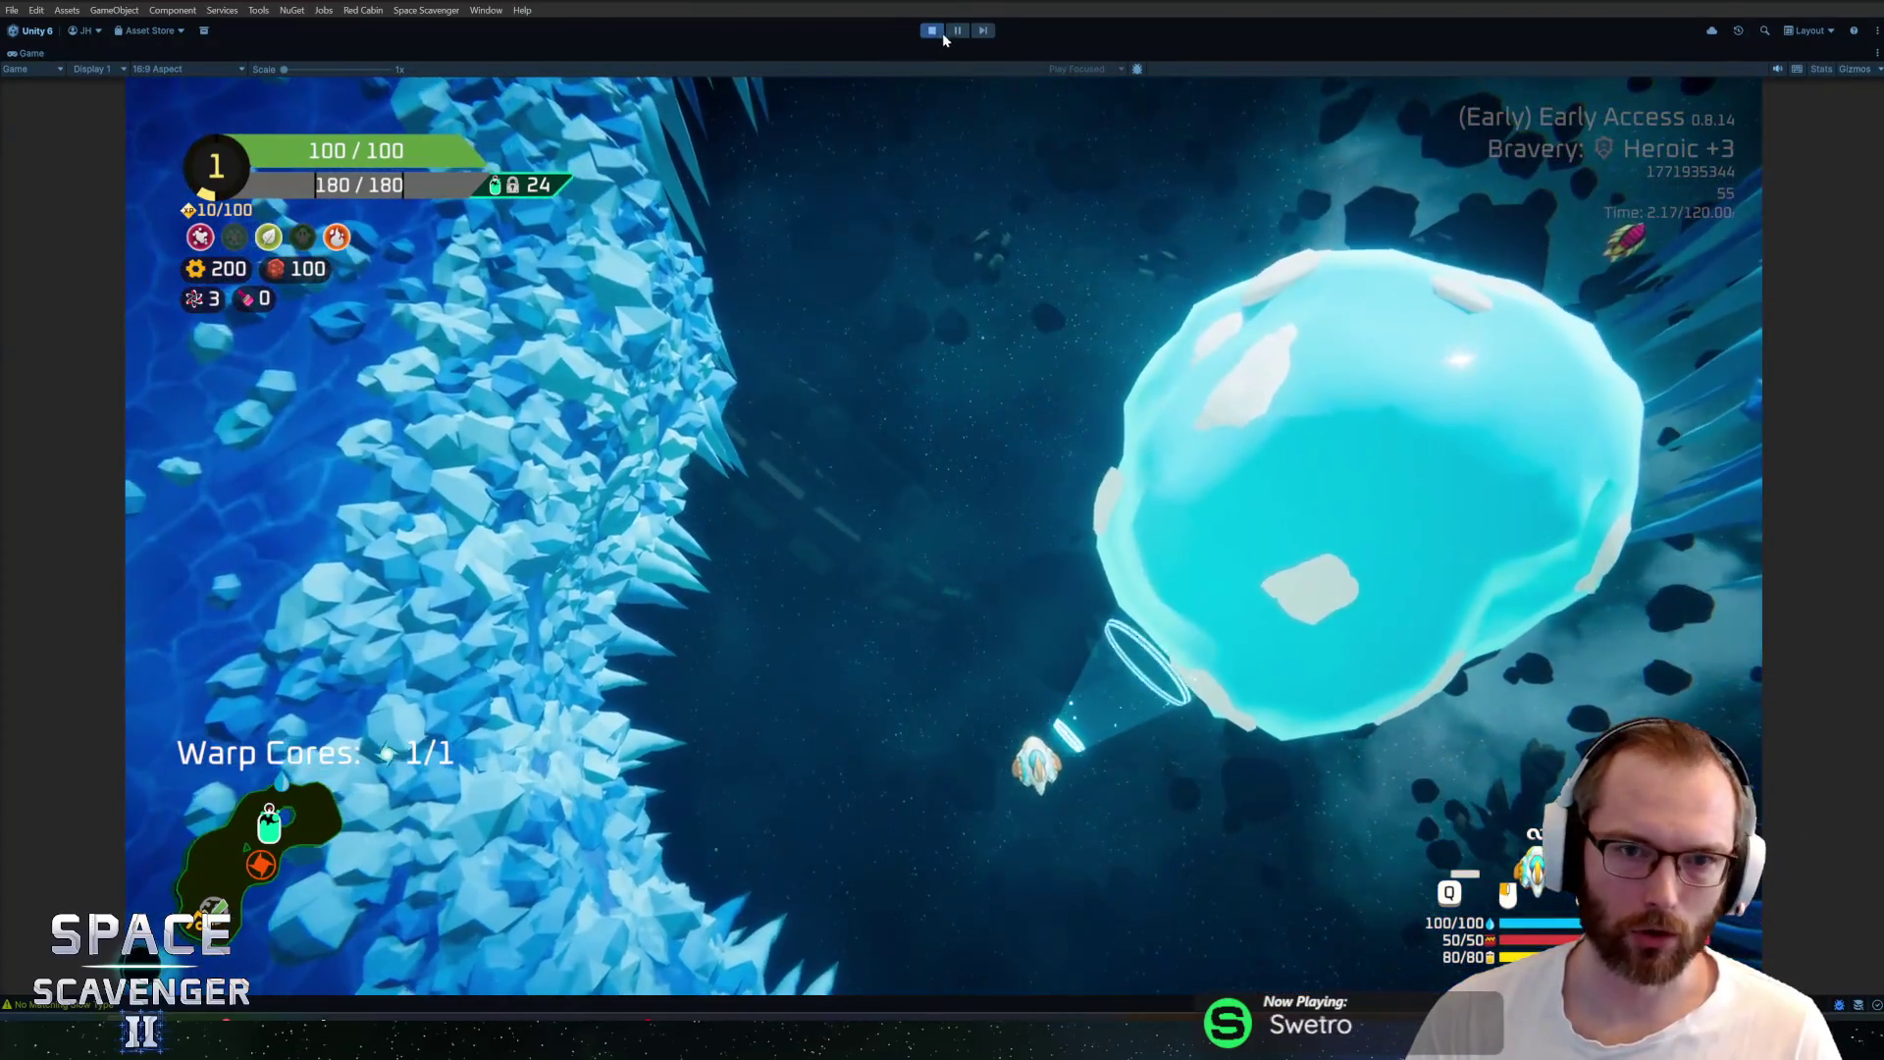
click(933, 33)
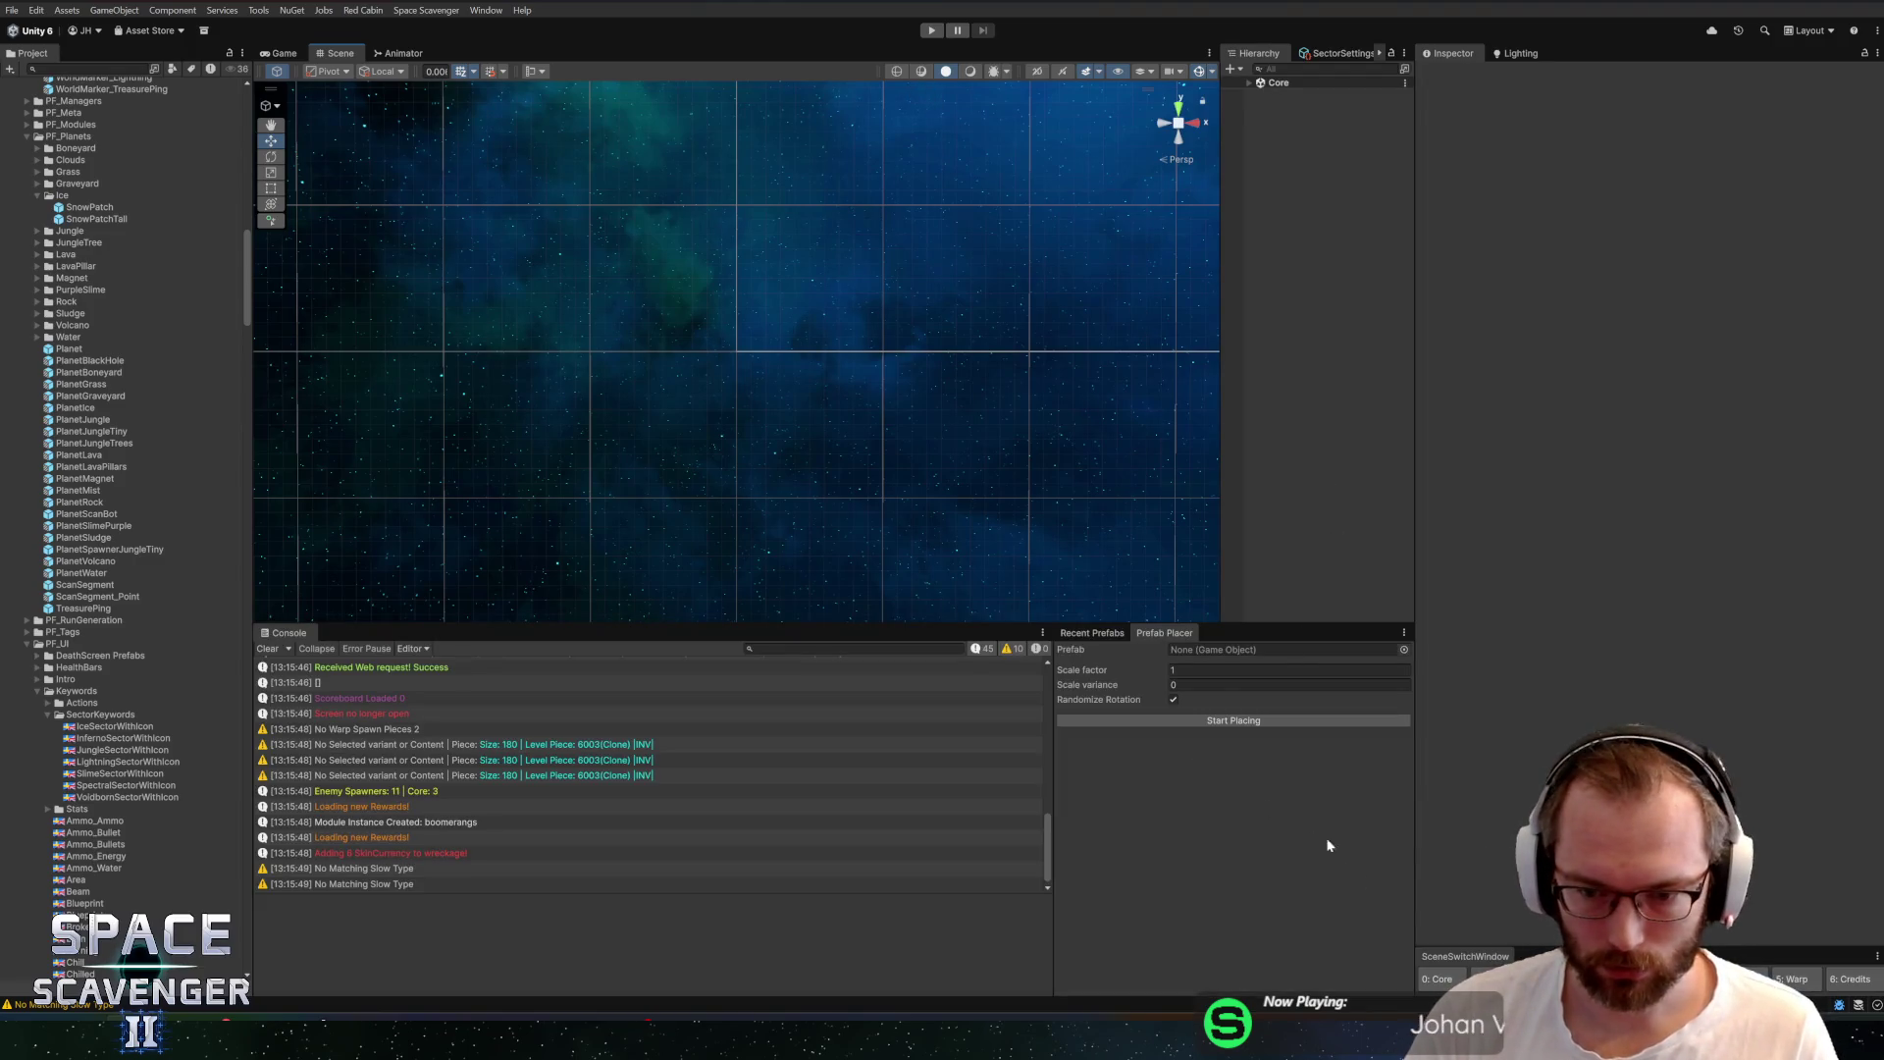
Open PlanetIce from recent prefabs, switch to Prefab Placer, and browse to the Rock folder
click(1092, 633)
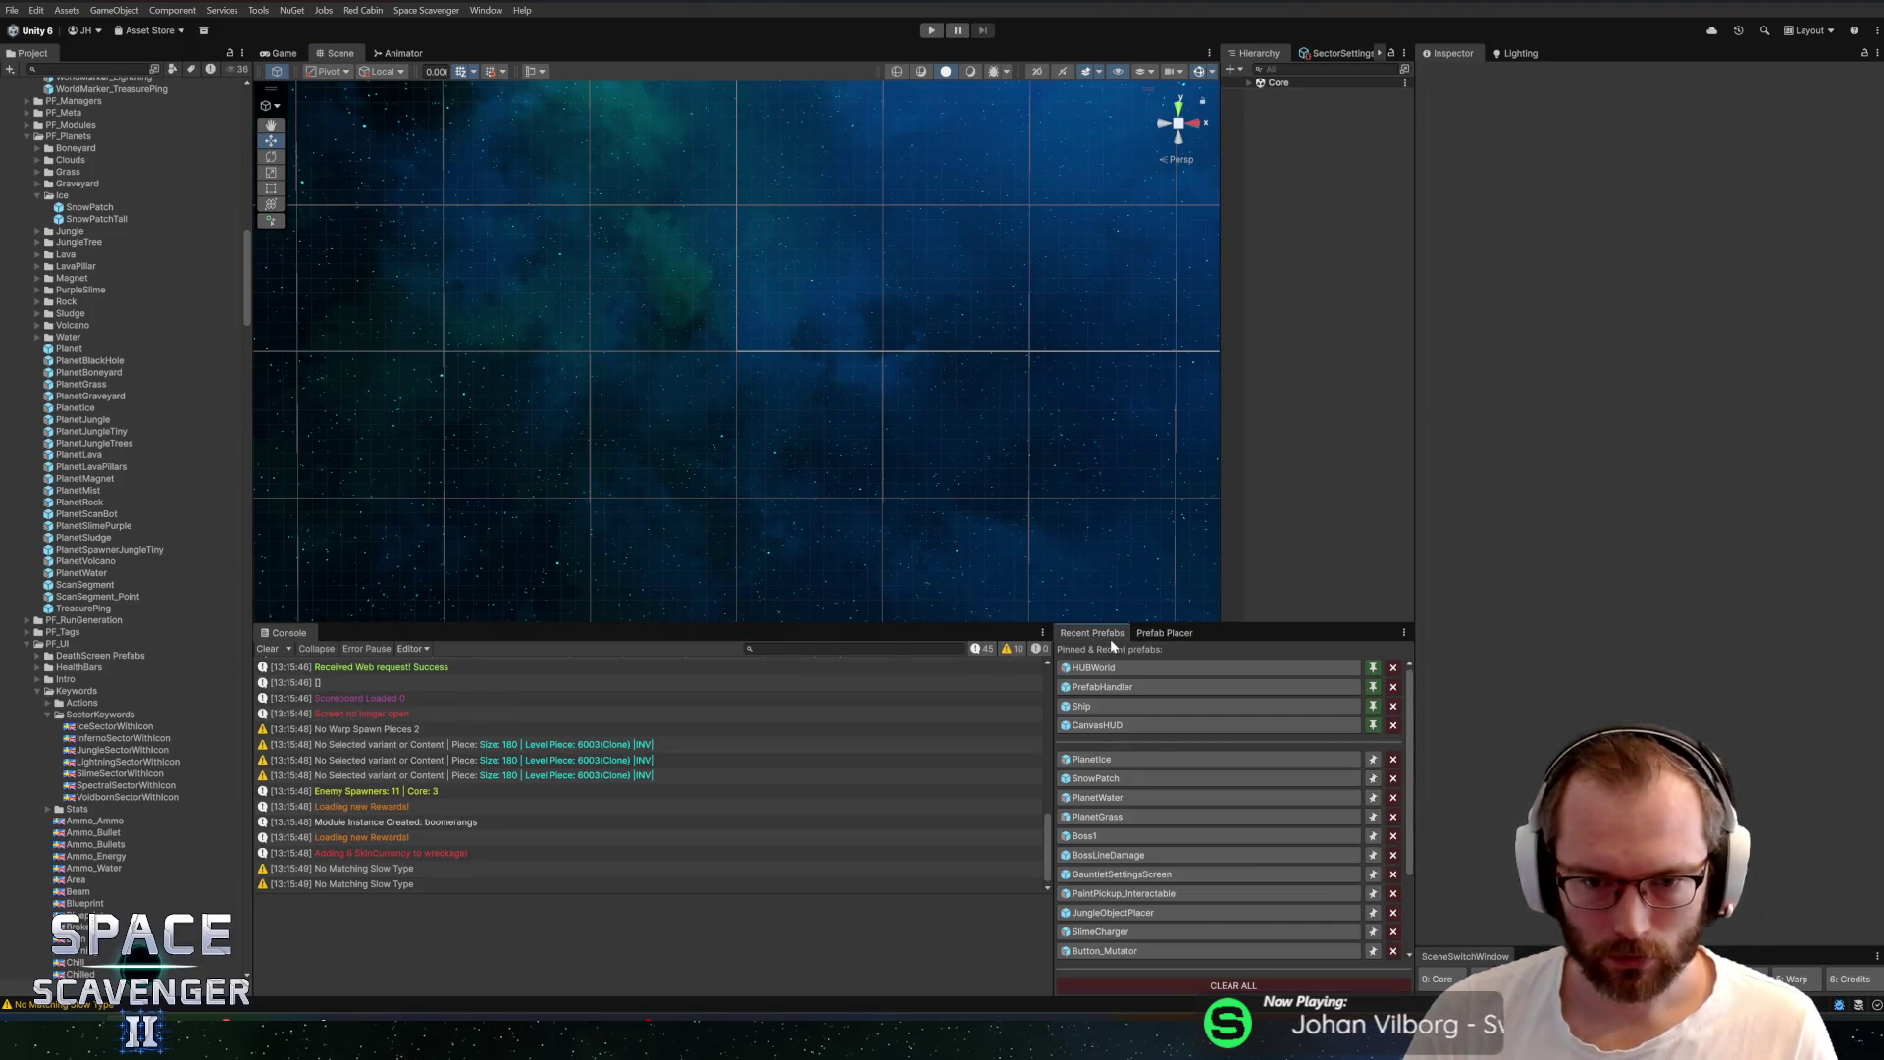
click(1108, 759)
click(1168, 633)
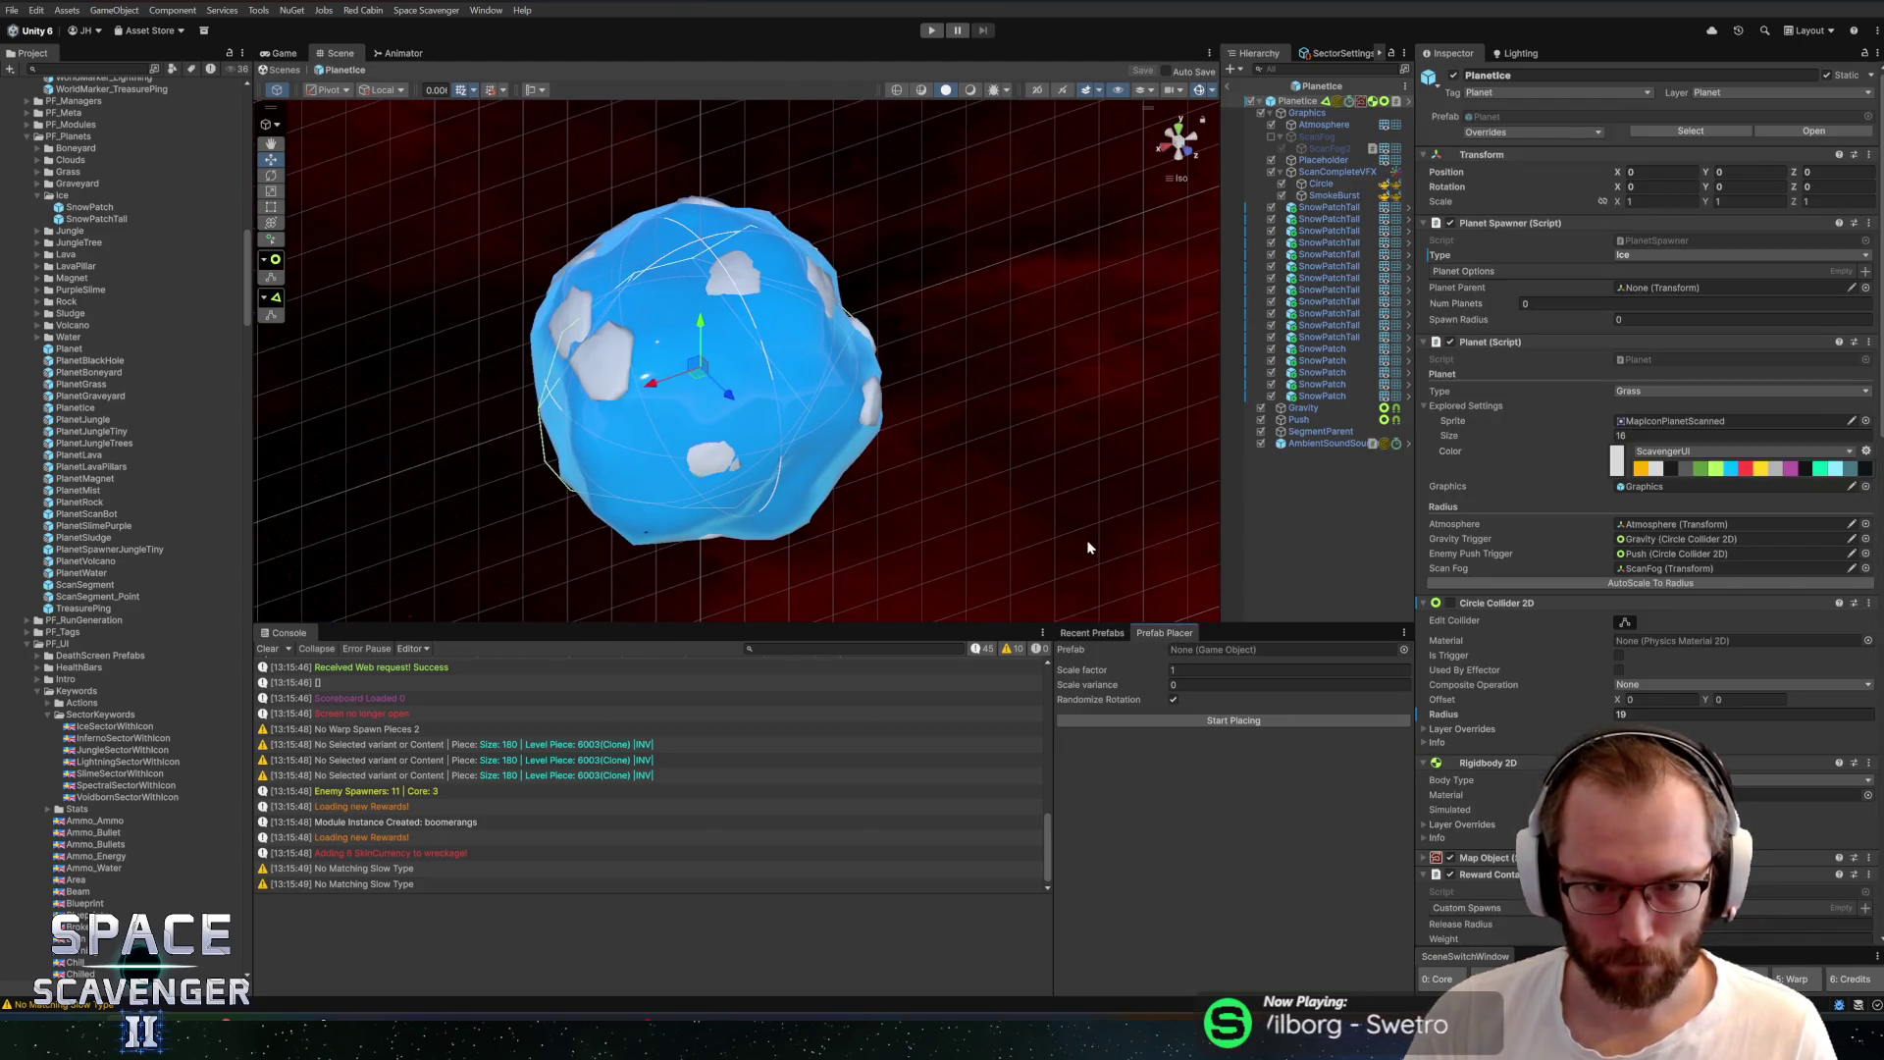
scroll(153, 318, up, 2)
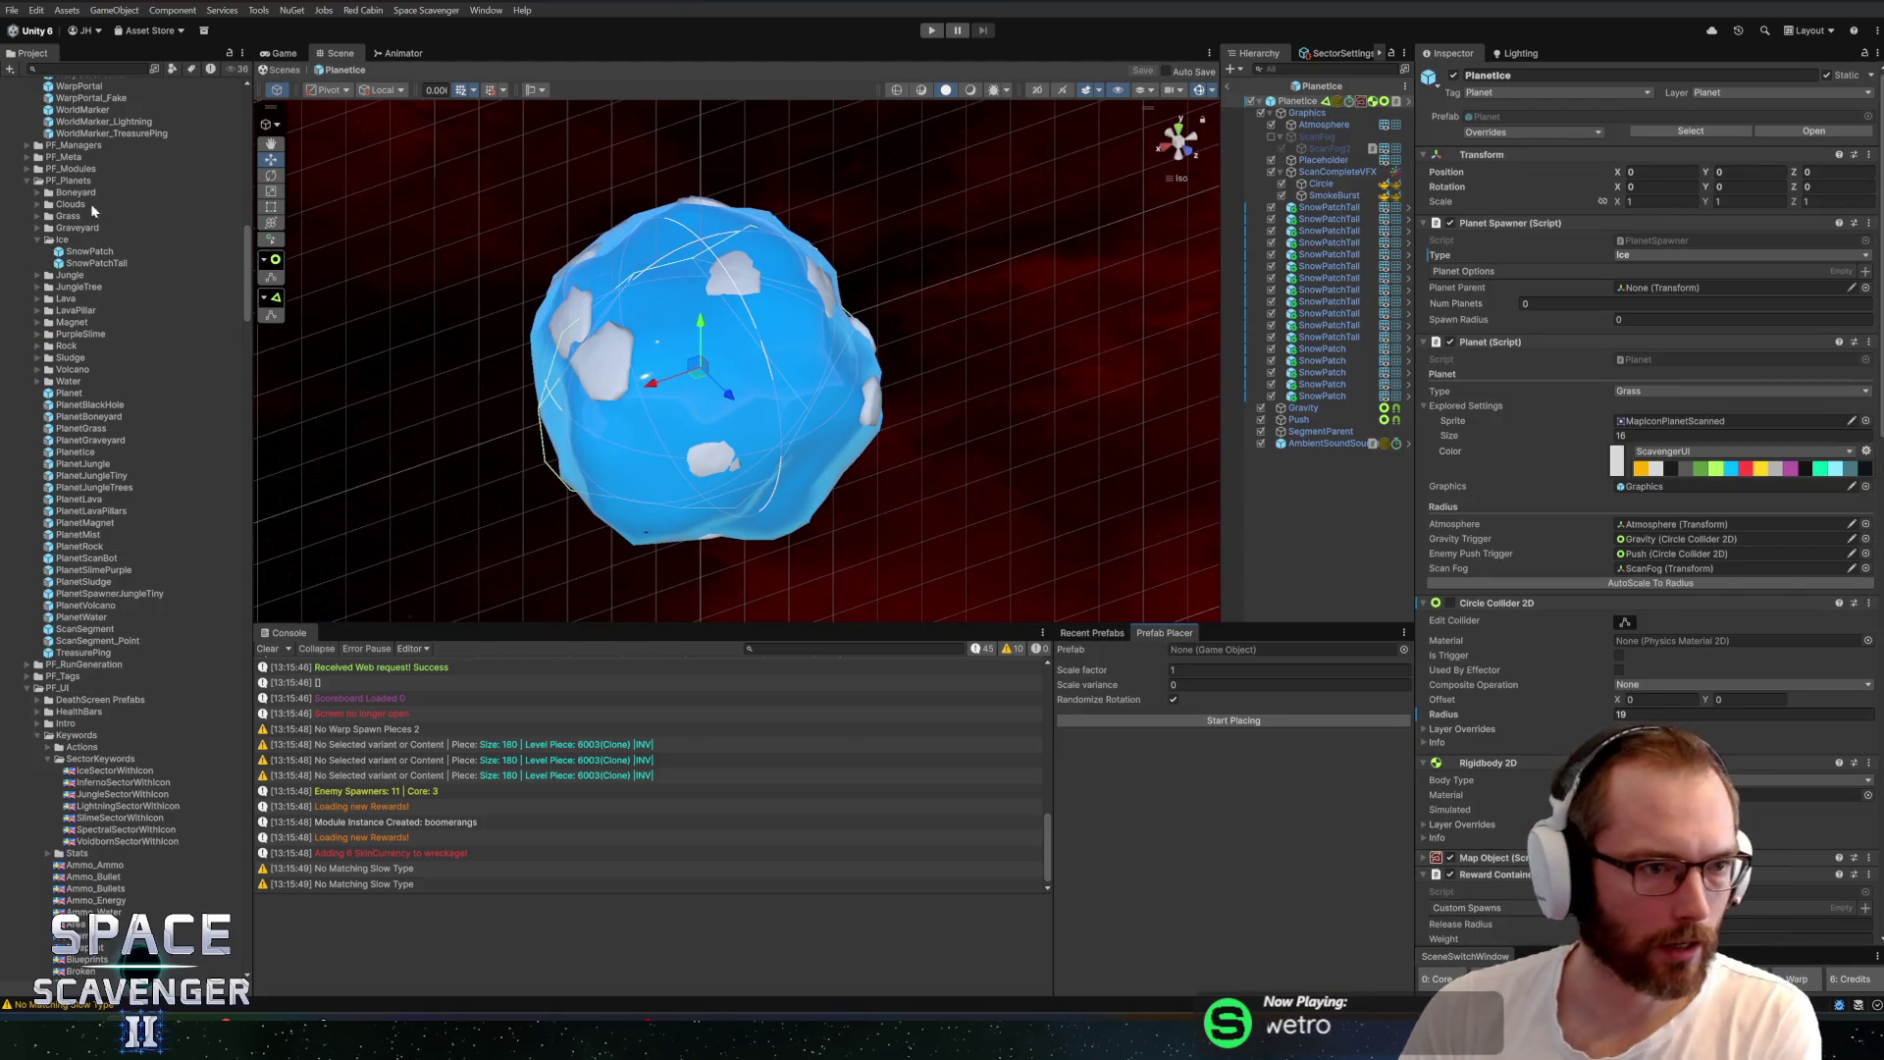
double_click(67, 229)
key(Left)
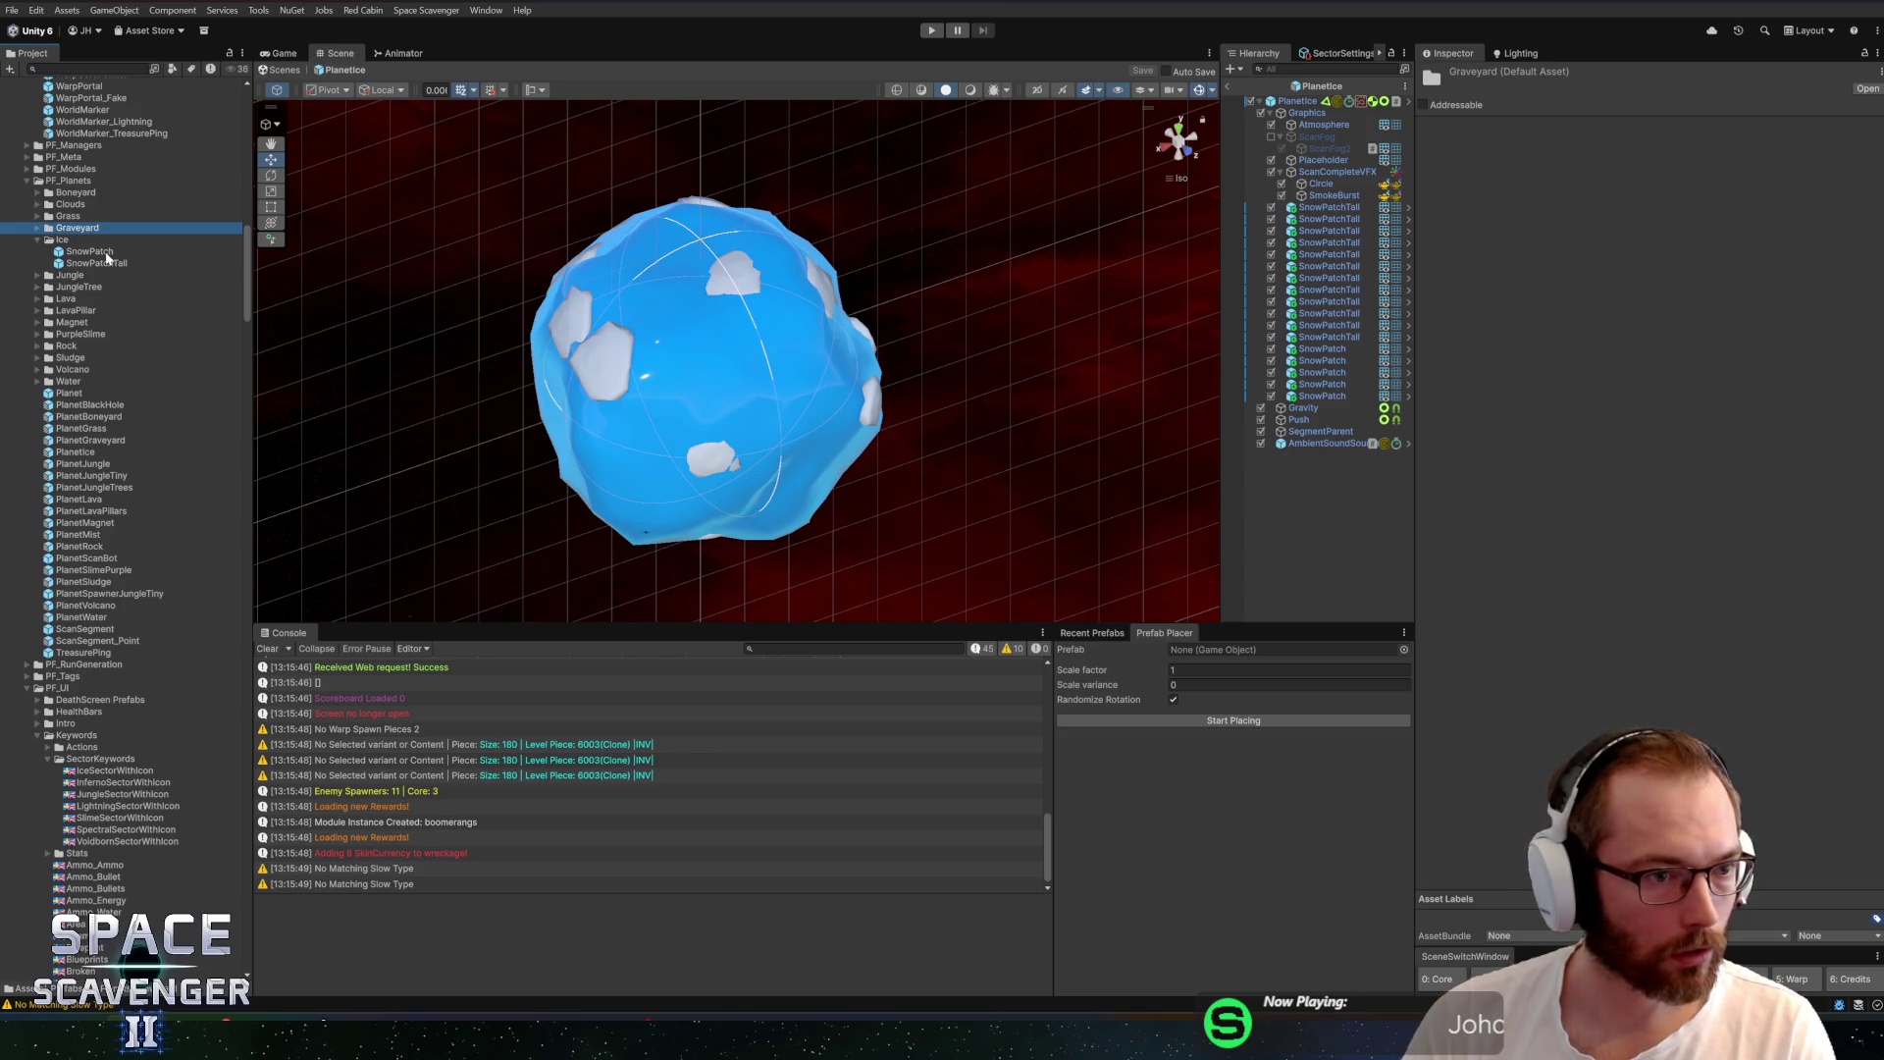
double_click(102, 346)
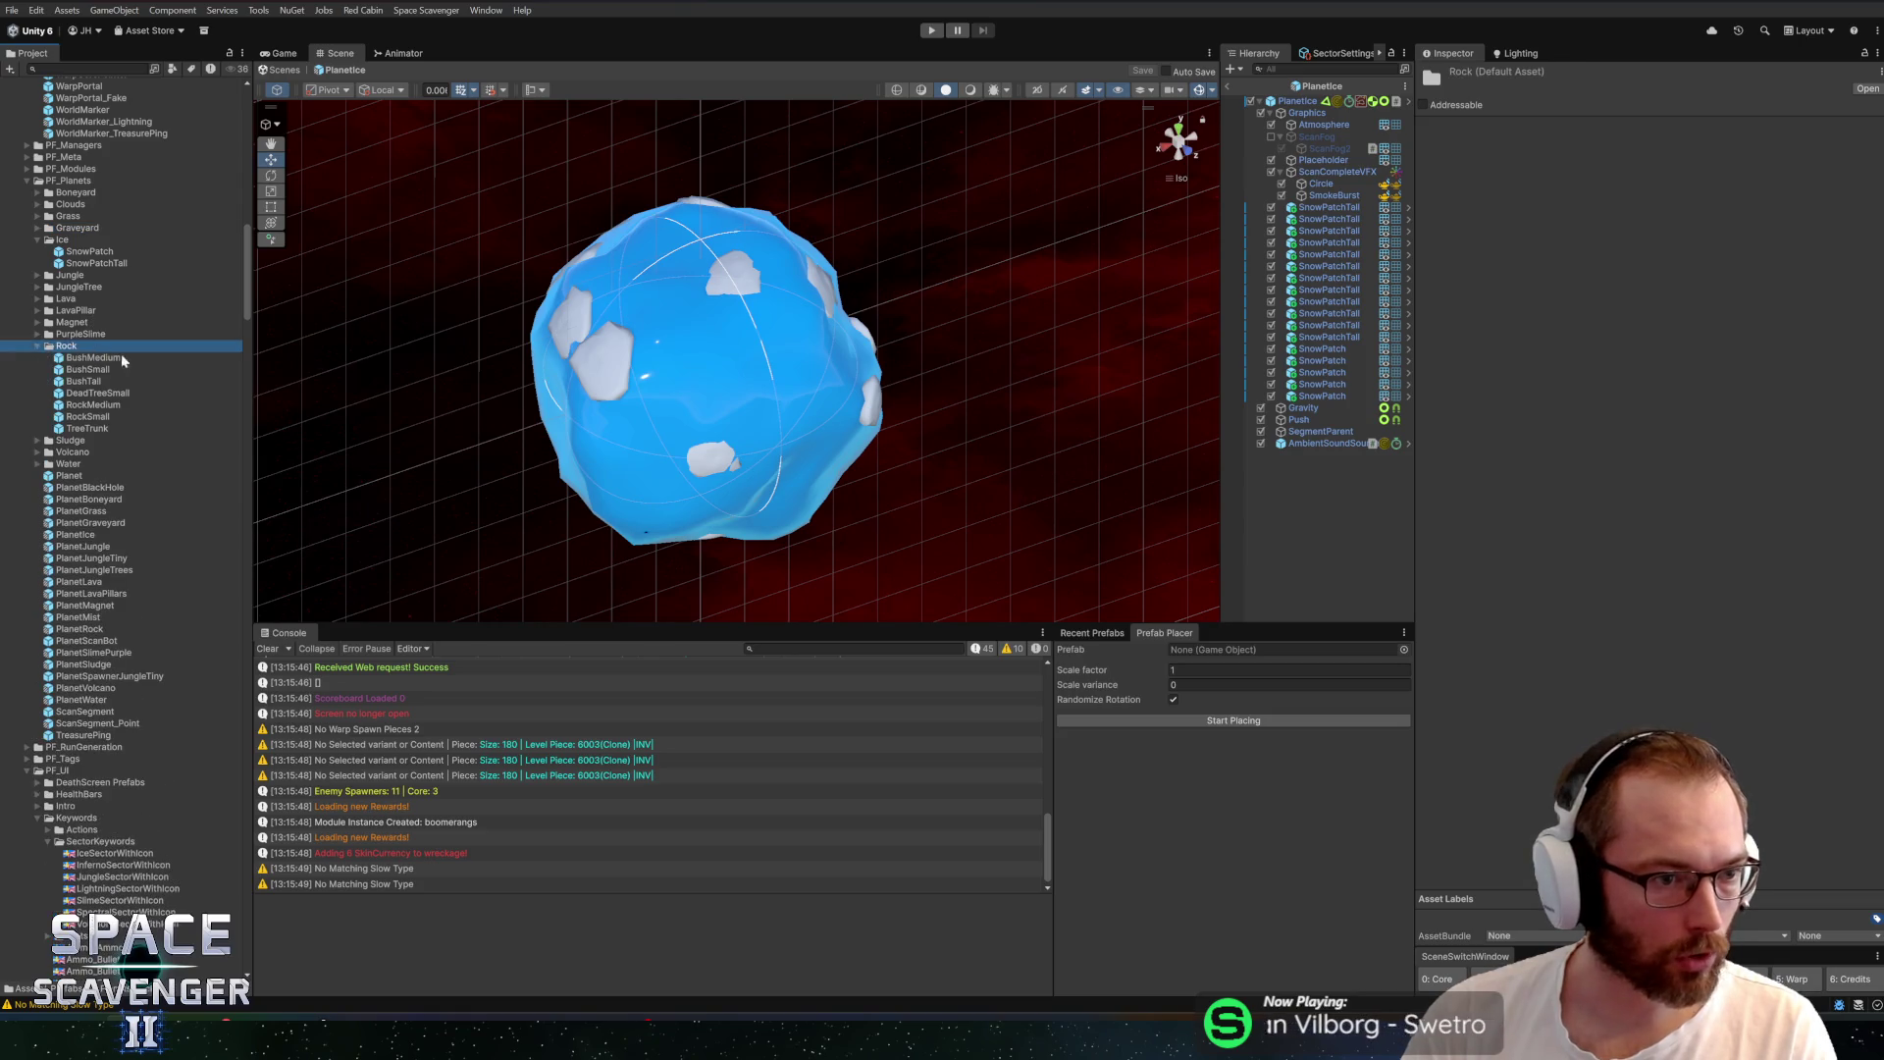
Set DeadTreeSmall as the placement prefab, place one test tree, then delete it
drag(74, 395, 1207, 649)
click(1226, 722)
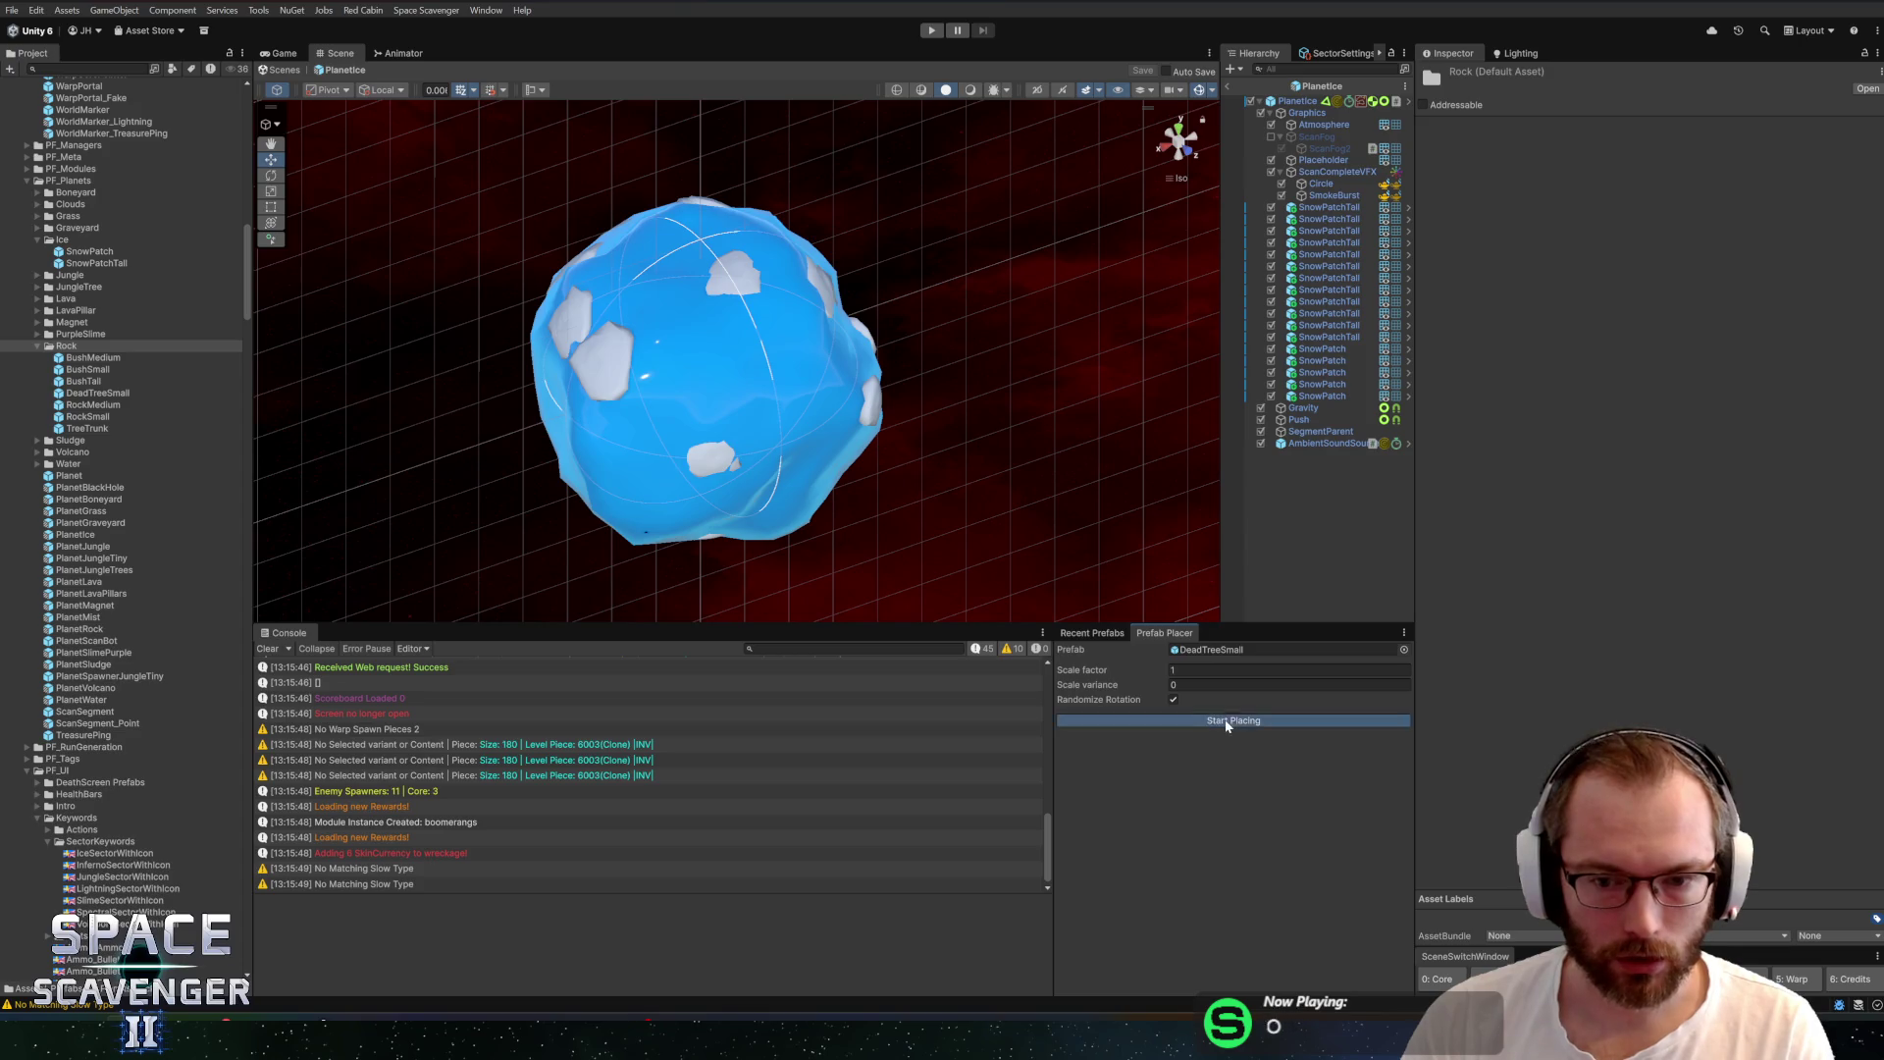
click(610, 363)
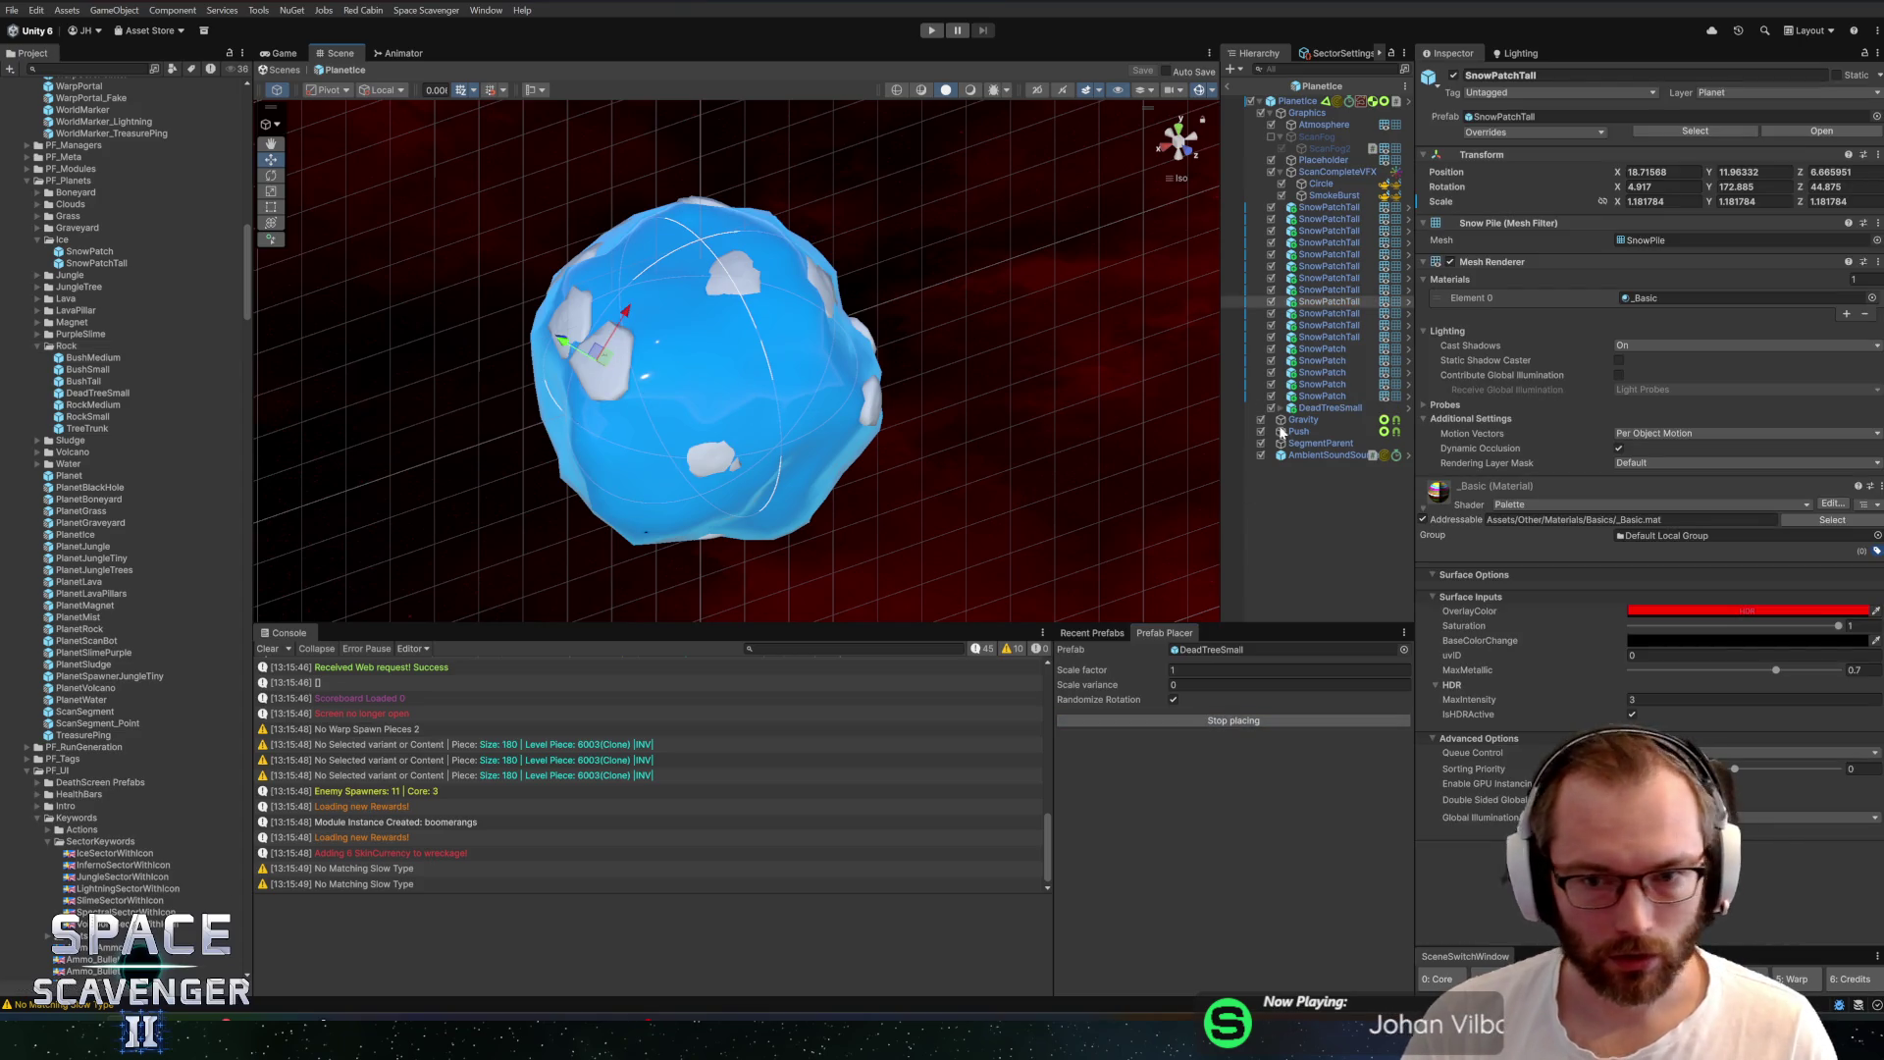
click(1327, 290)
key(ctrl+z)
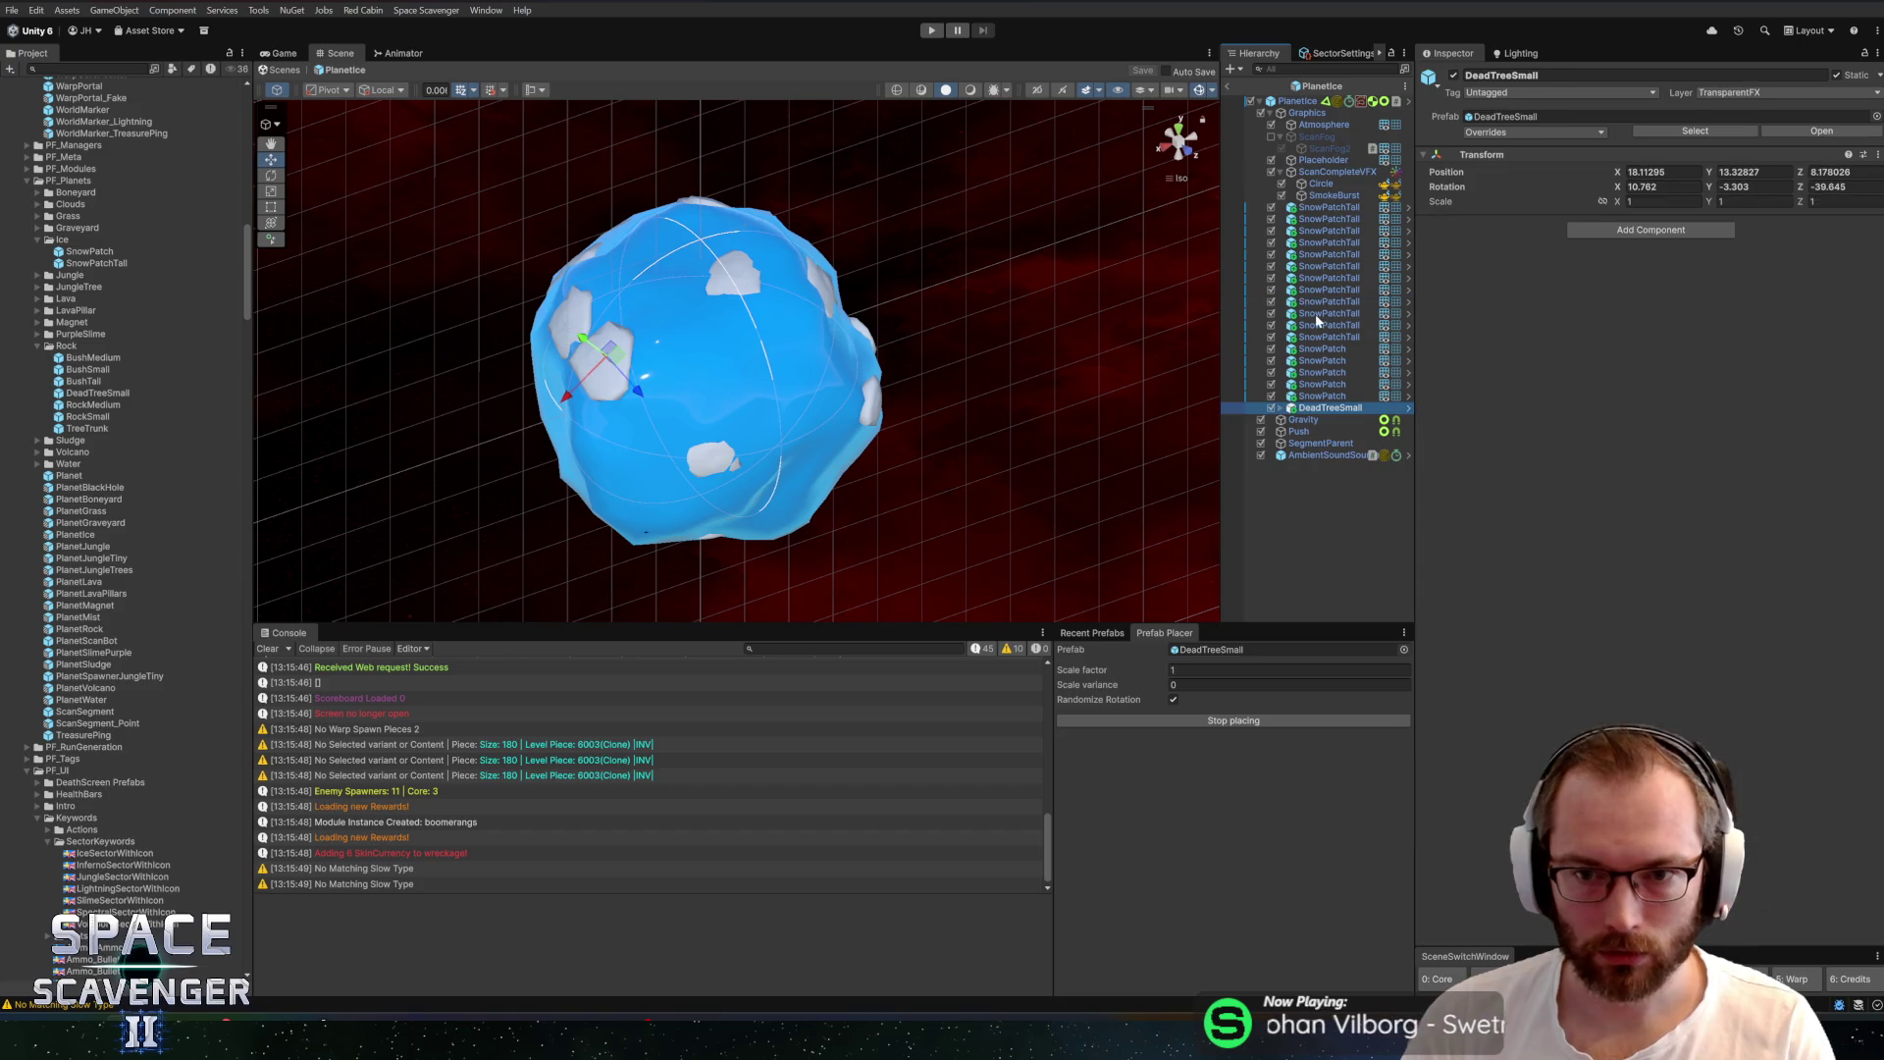
key(Delete)
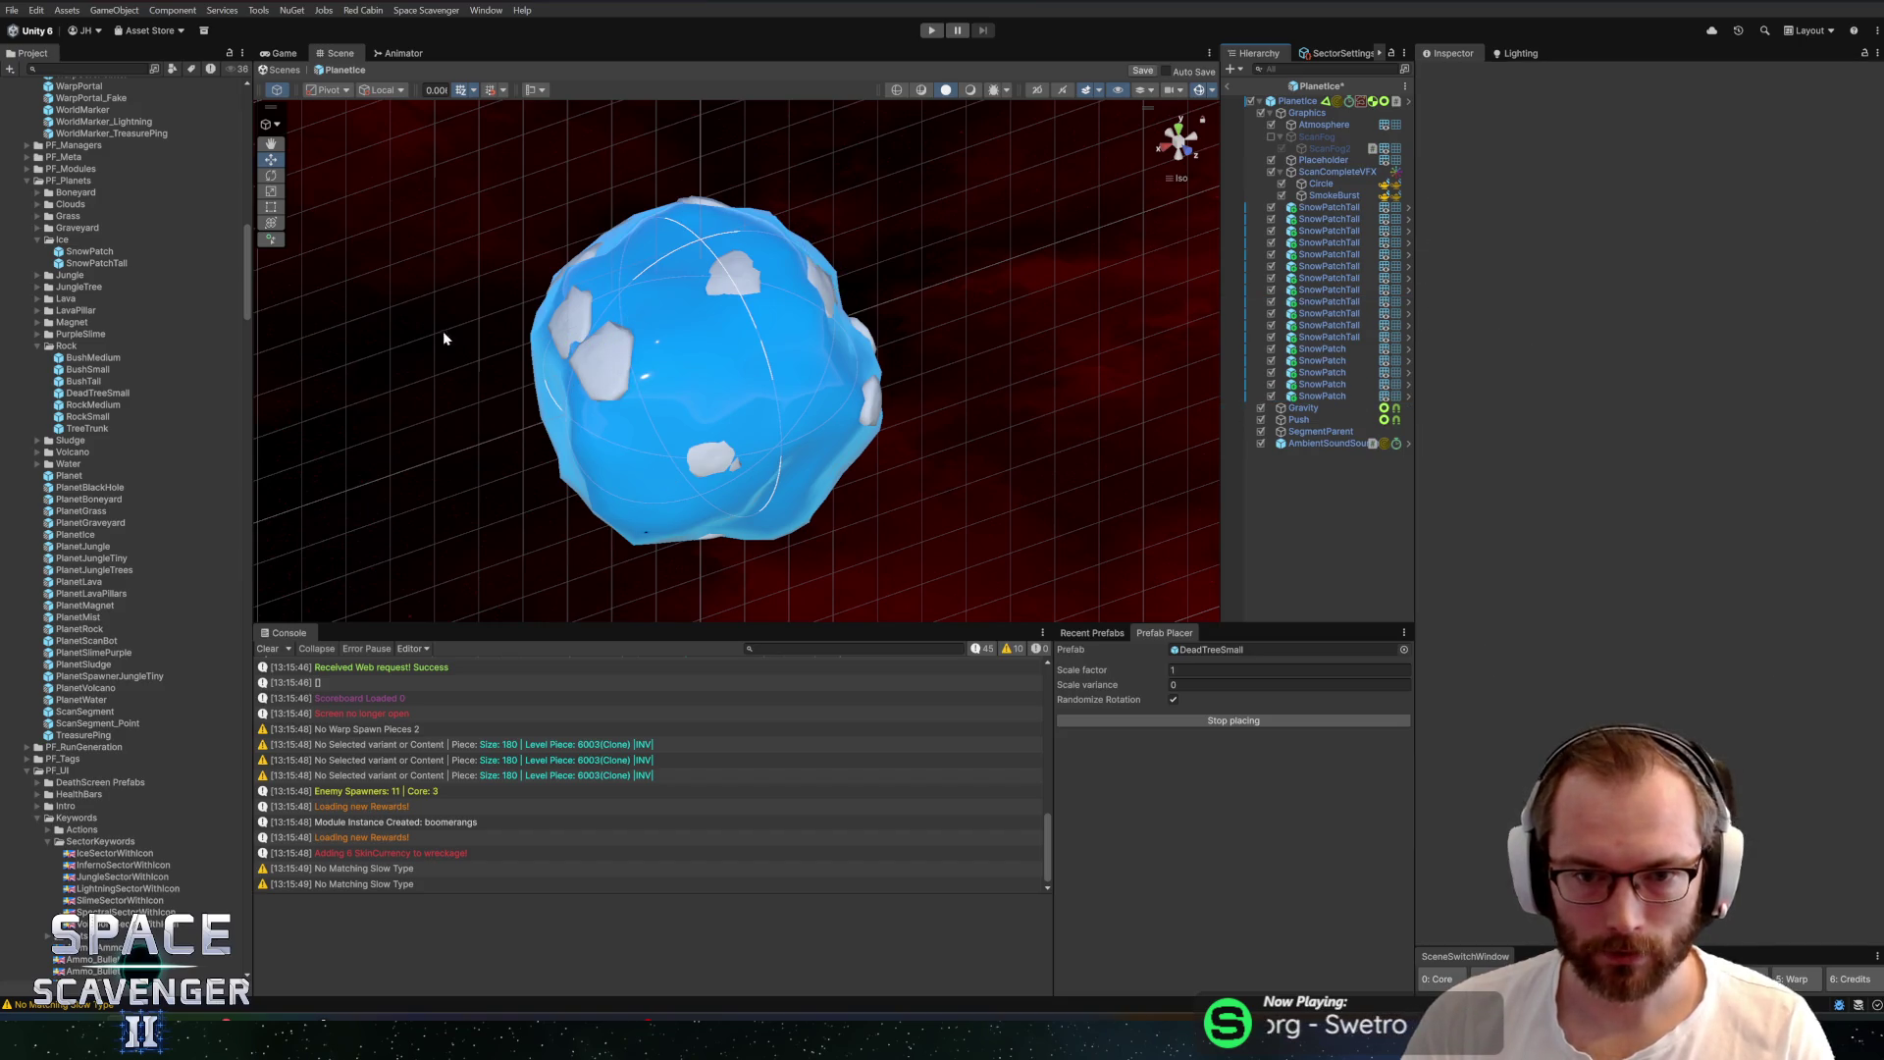
scroll(444, 332, up, 3)
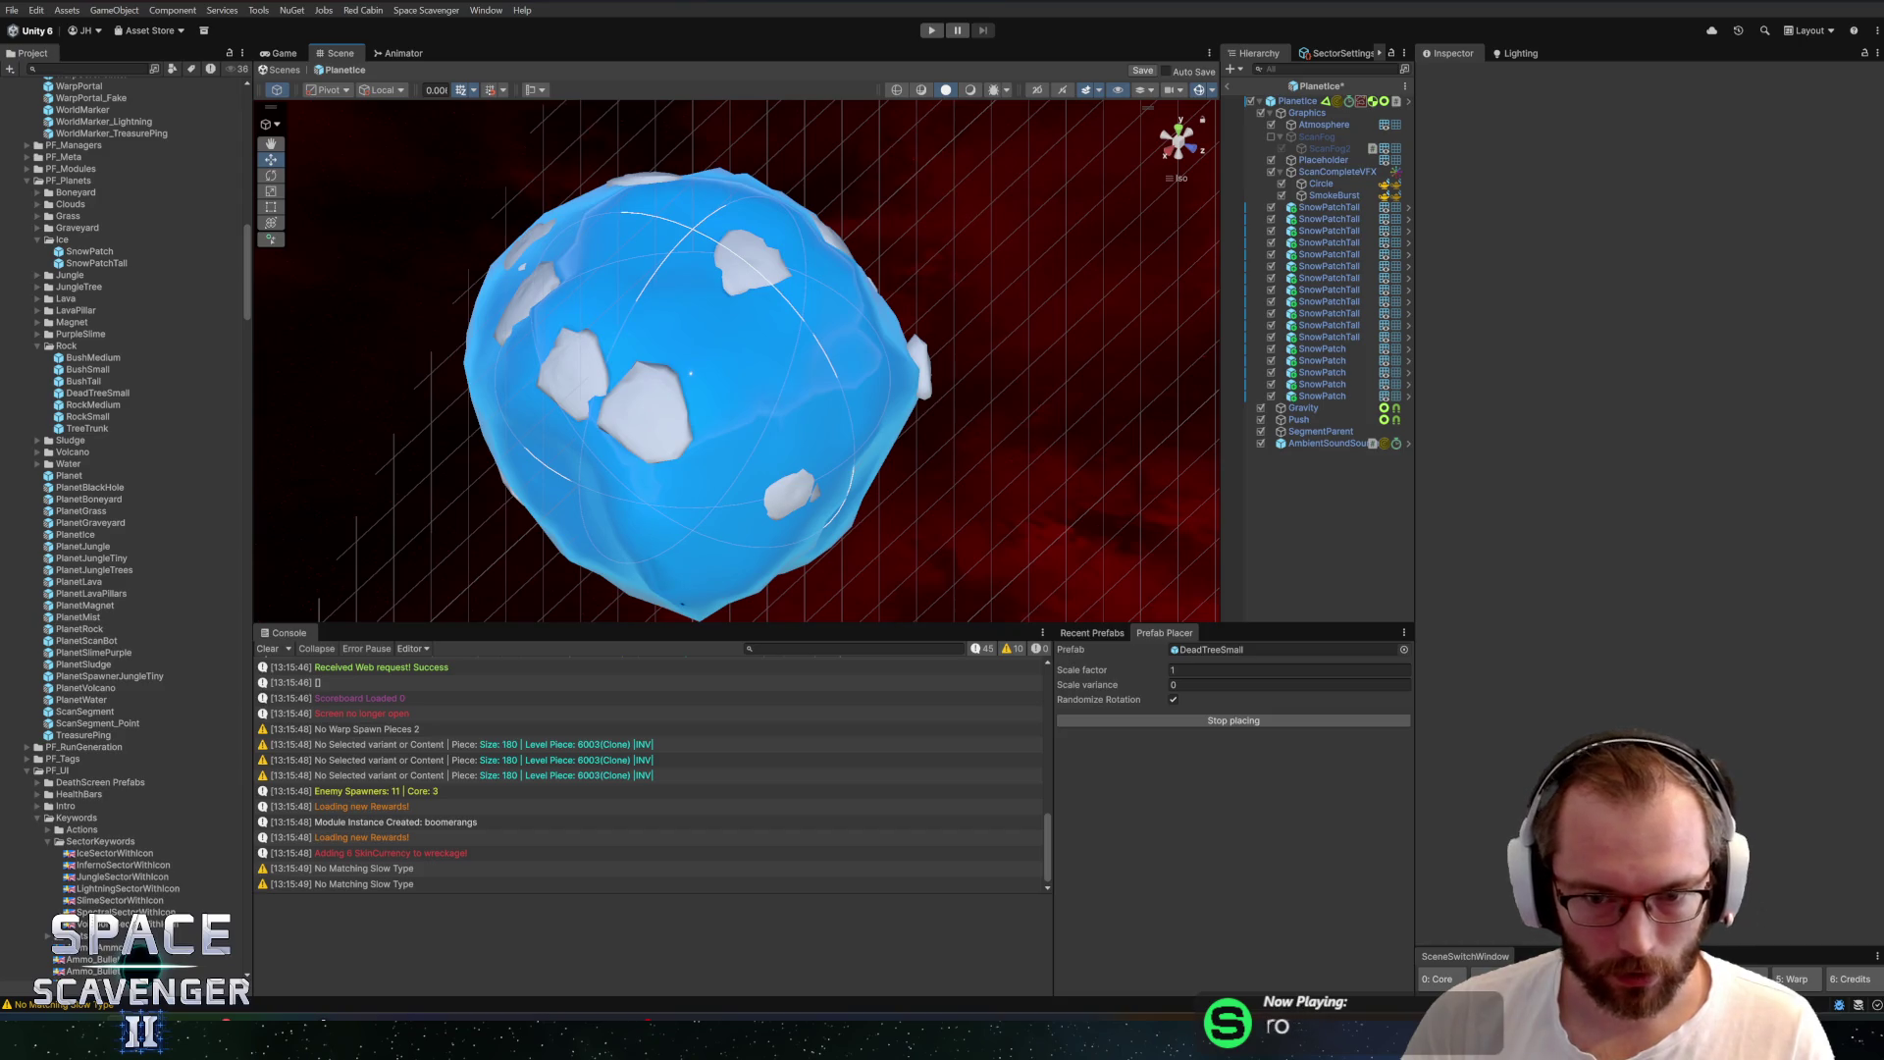
Browse the Rock, JungleTree, Boneyard, Graveyard, Clouds and Grass planet folders for DeadTreeSmall-style pieces
click(1201, 653)
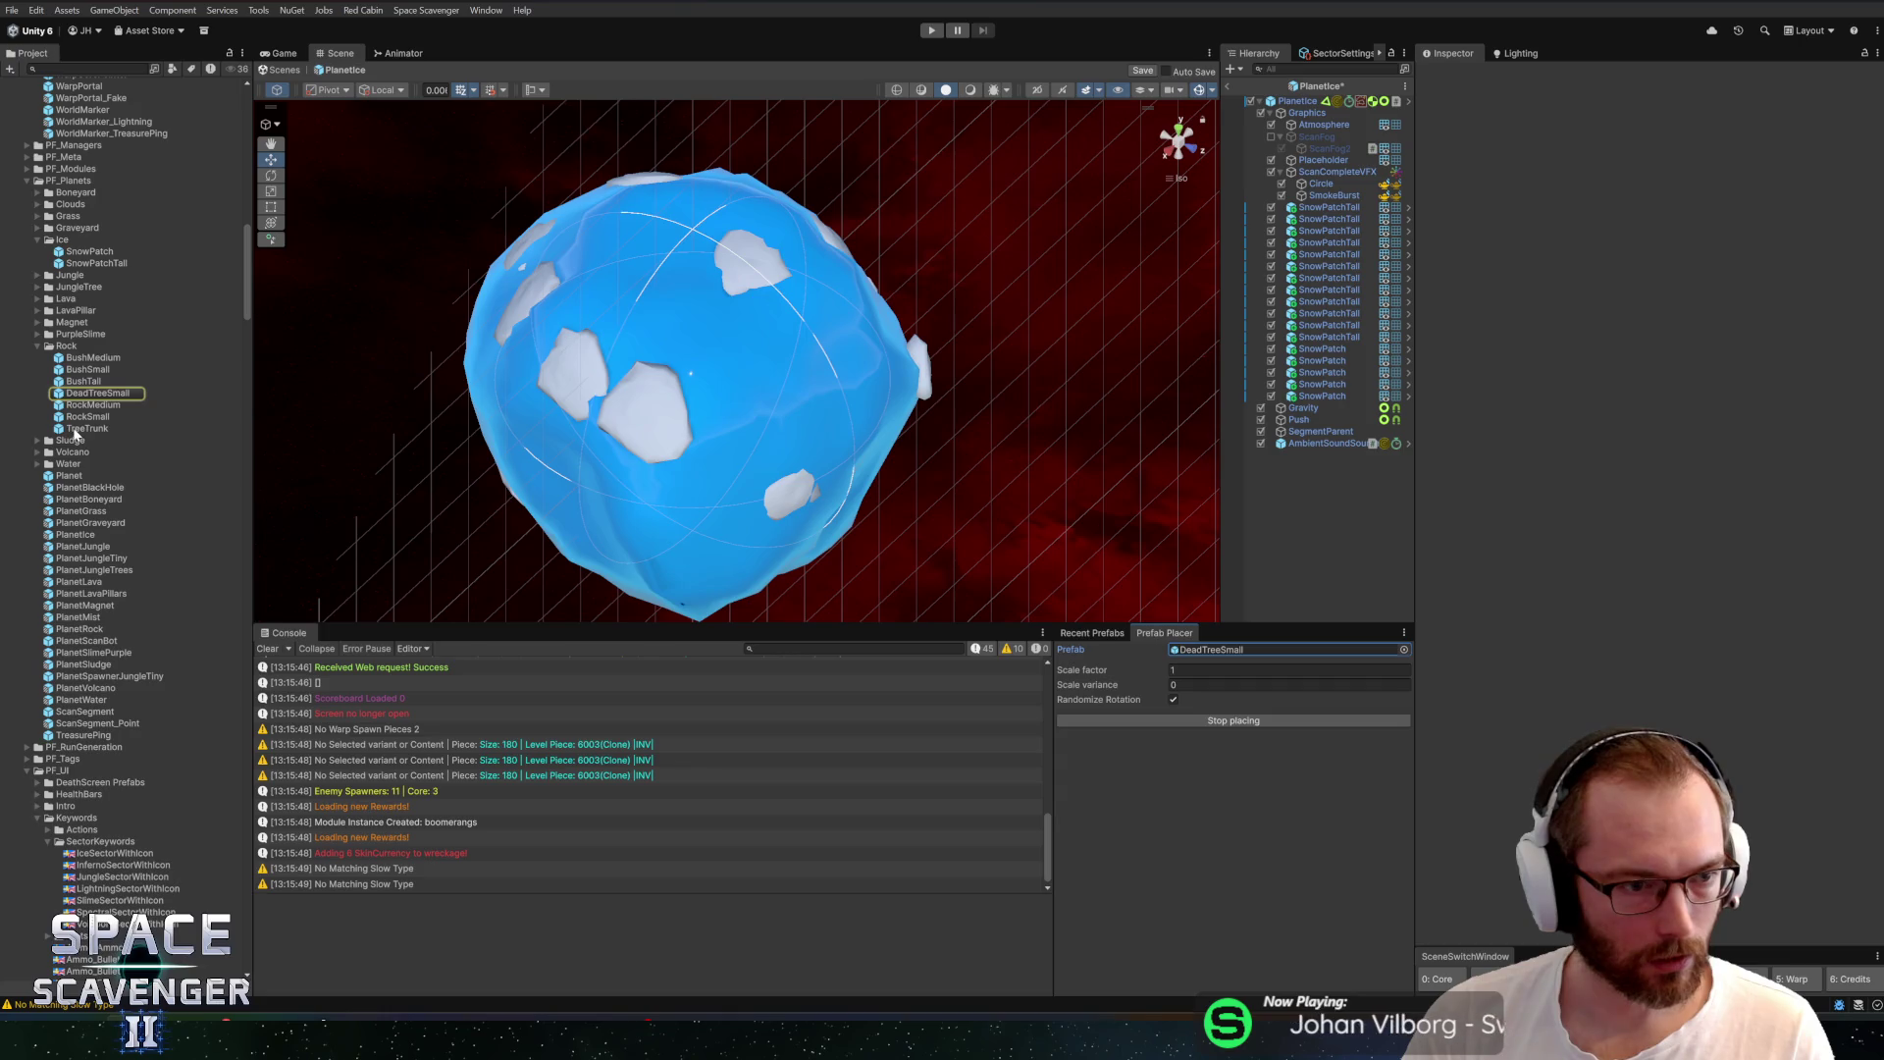
click(61, 345)
click(75, 286)
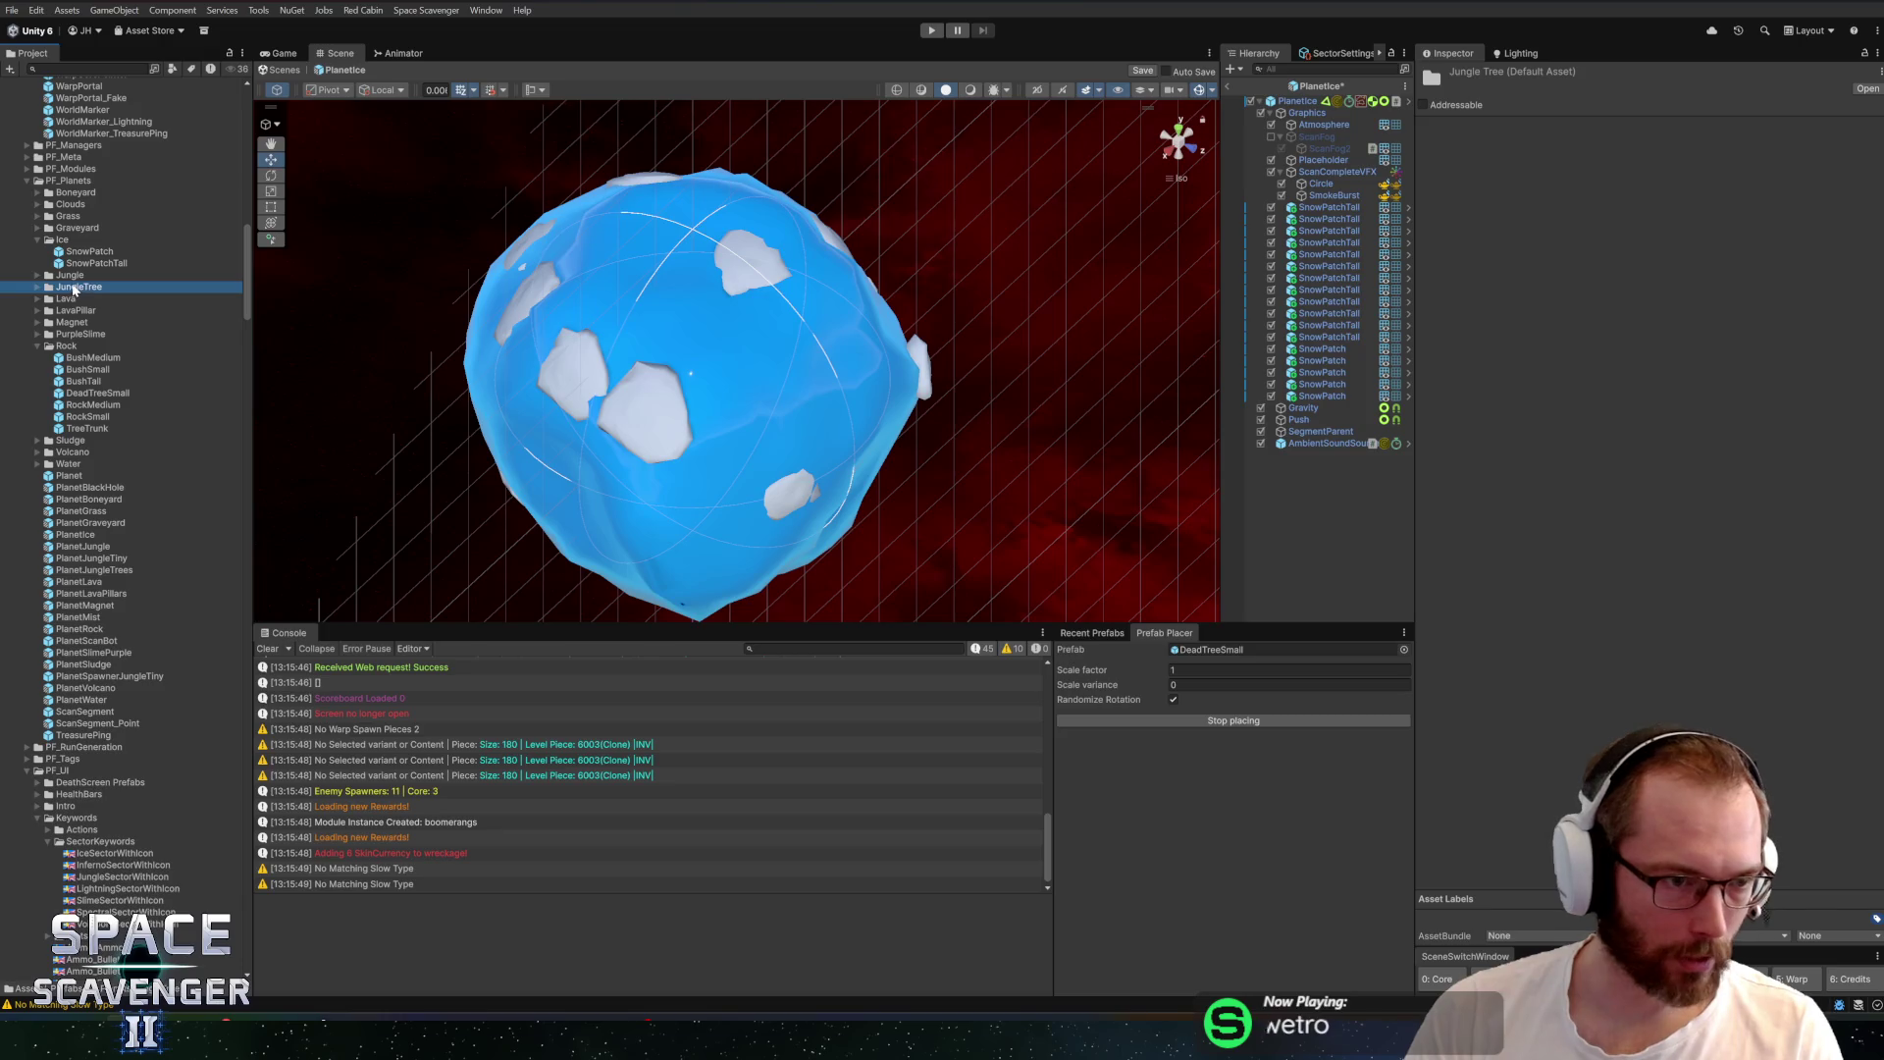
scroll(57, 335, up, 3)
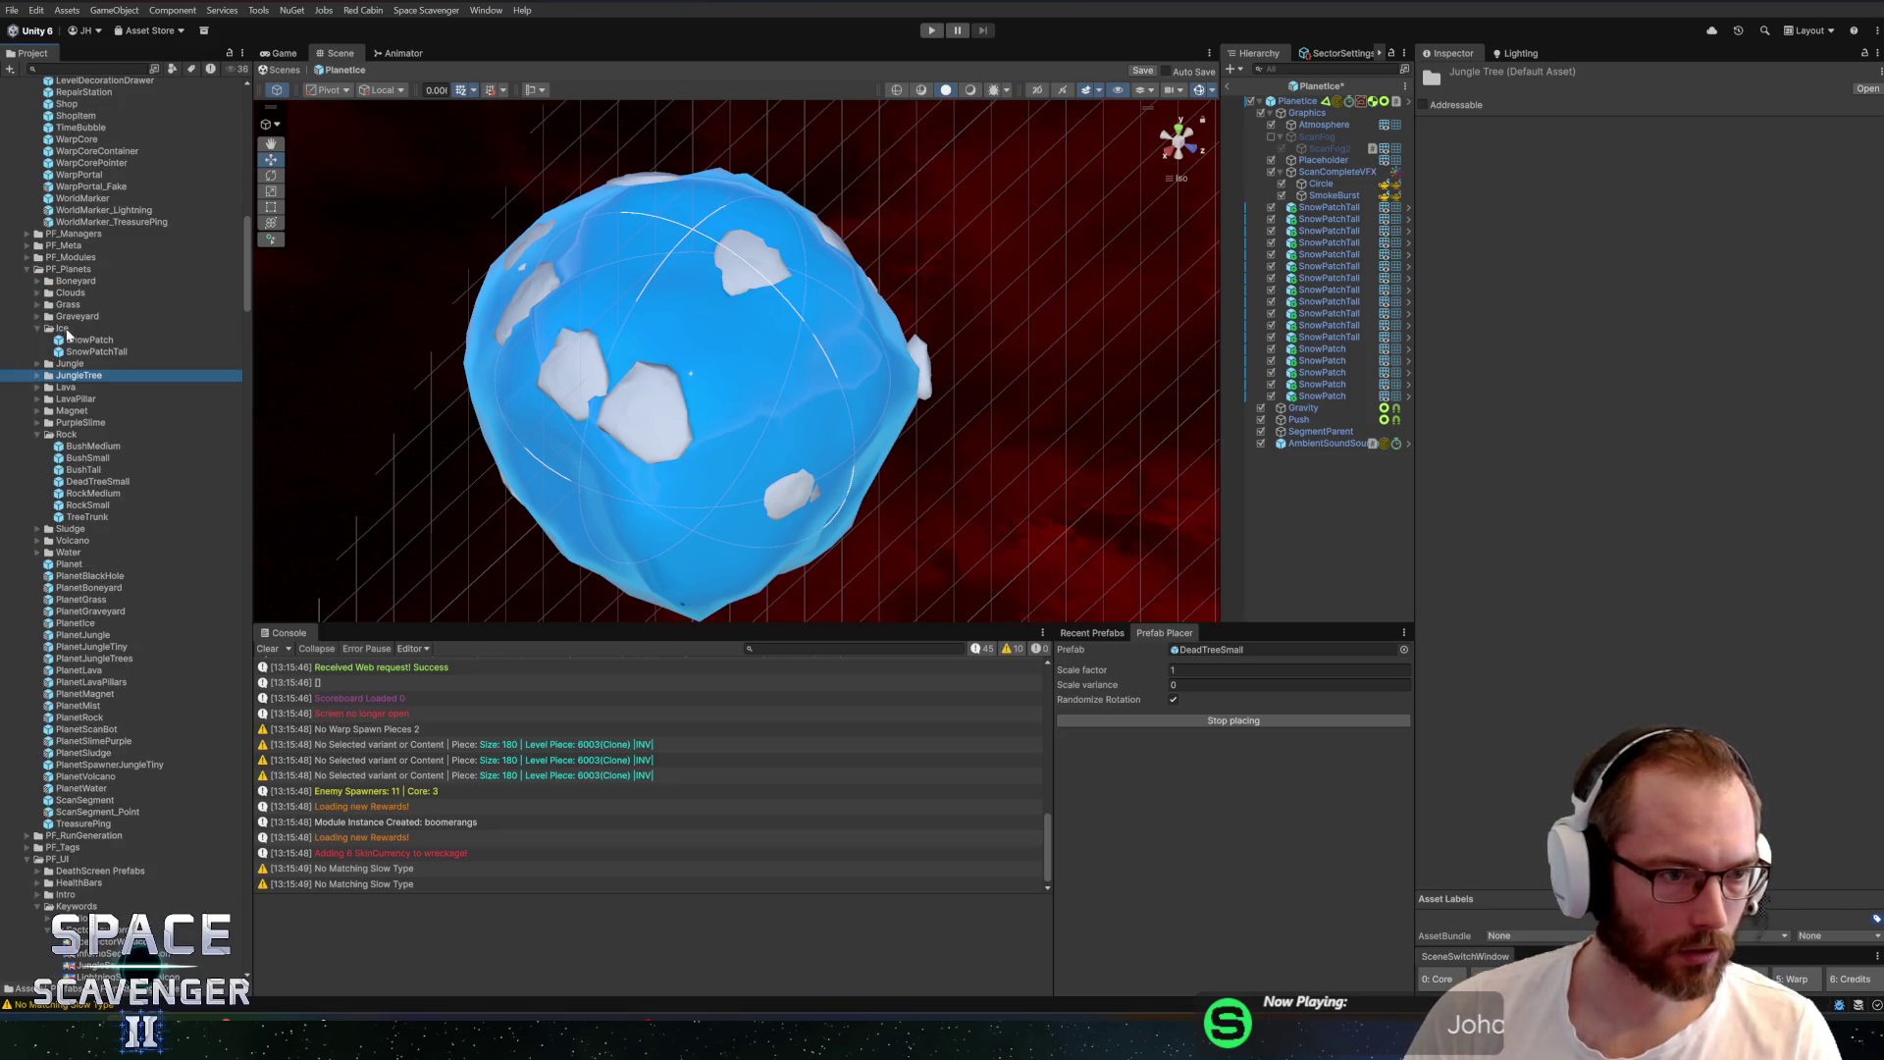
double_click(71, 282)
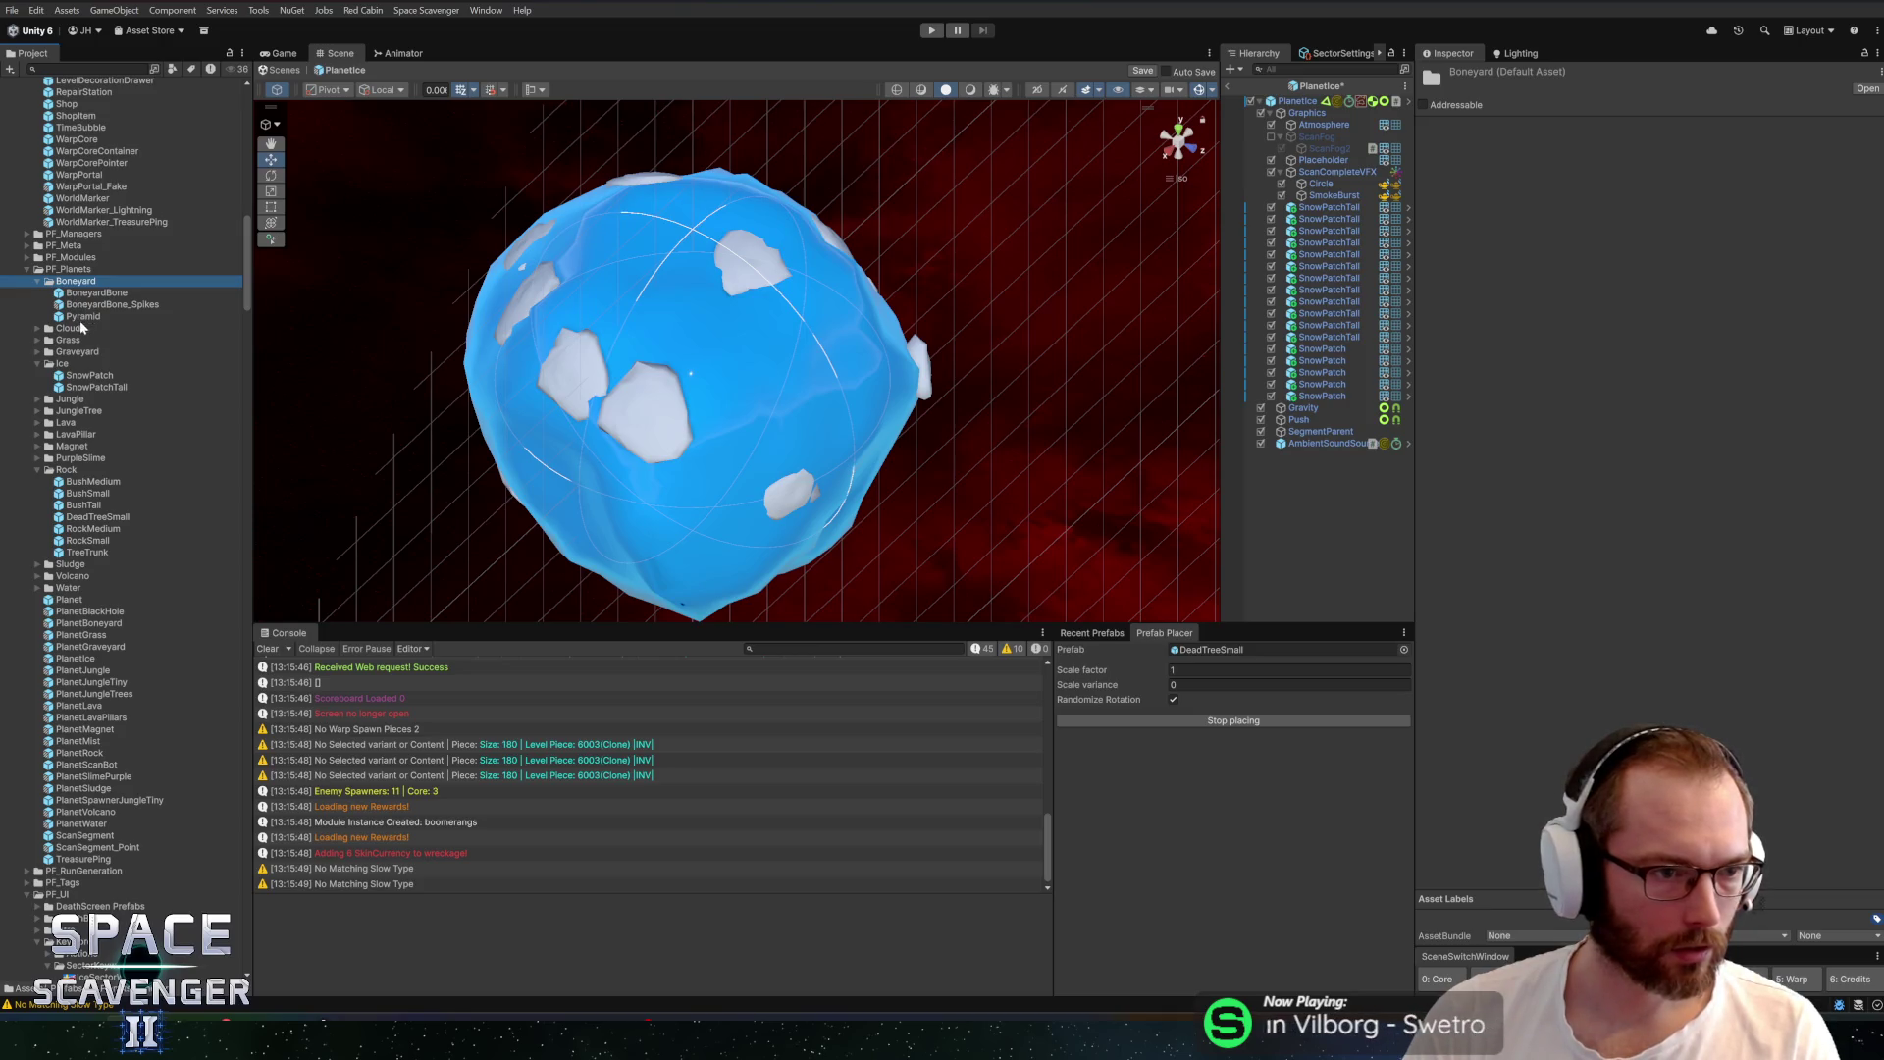
double_click(75, 350)
click(83, 330)
click(88, 341)
click(88, 328)
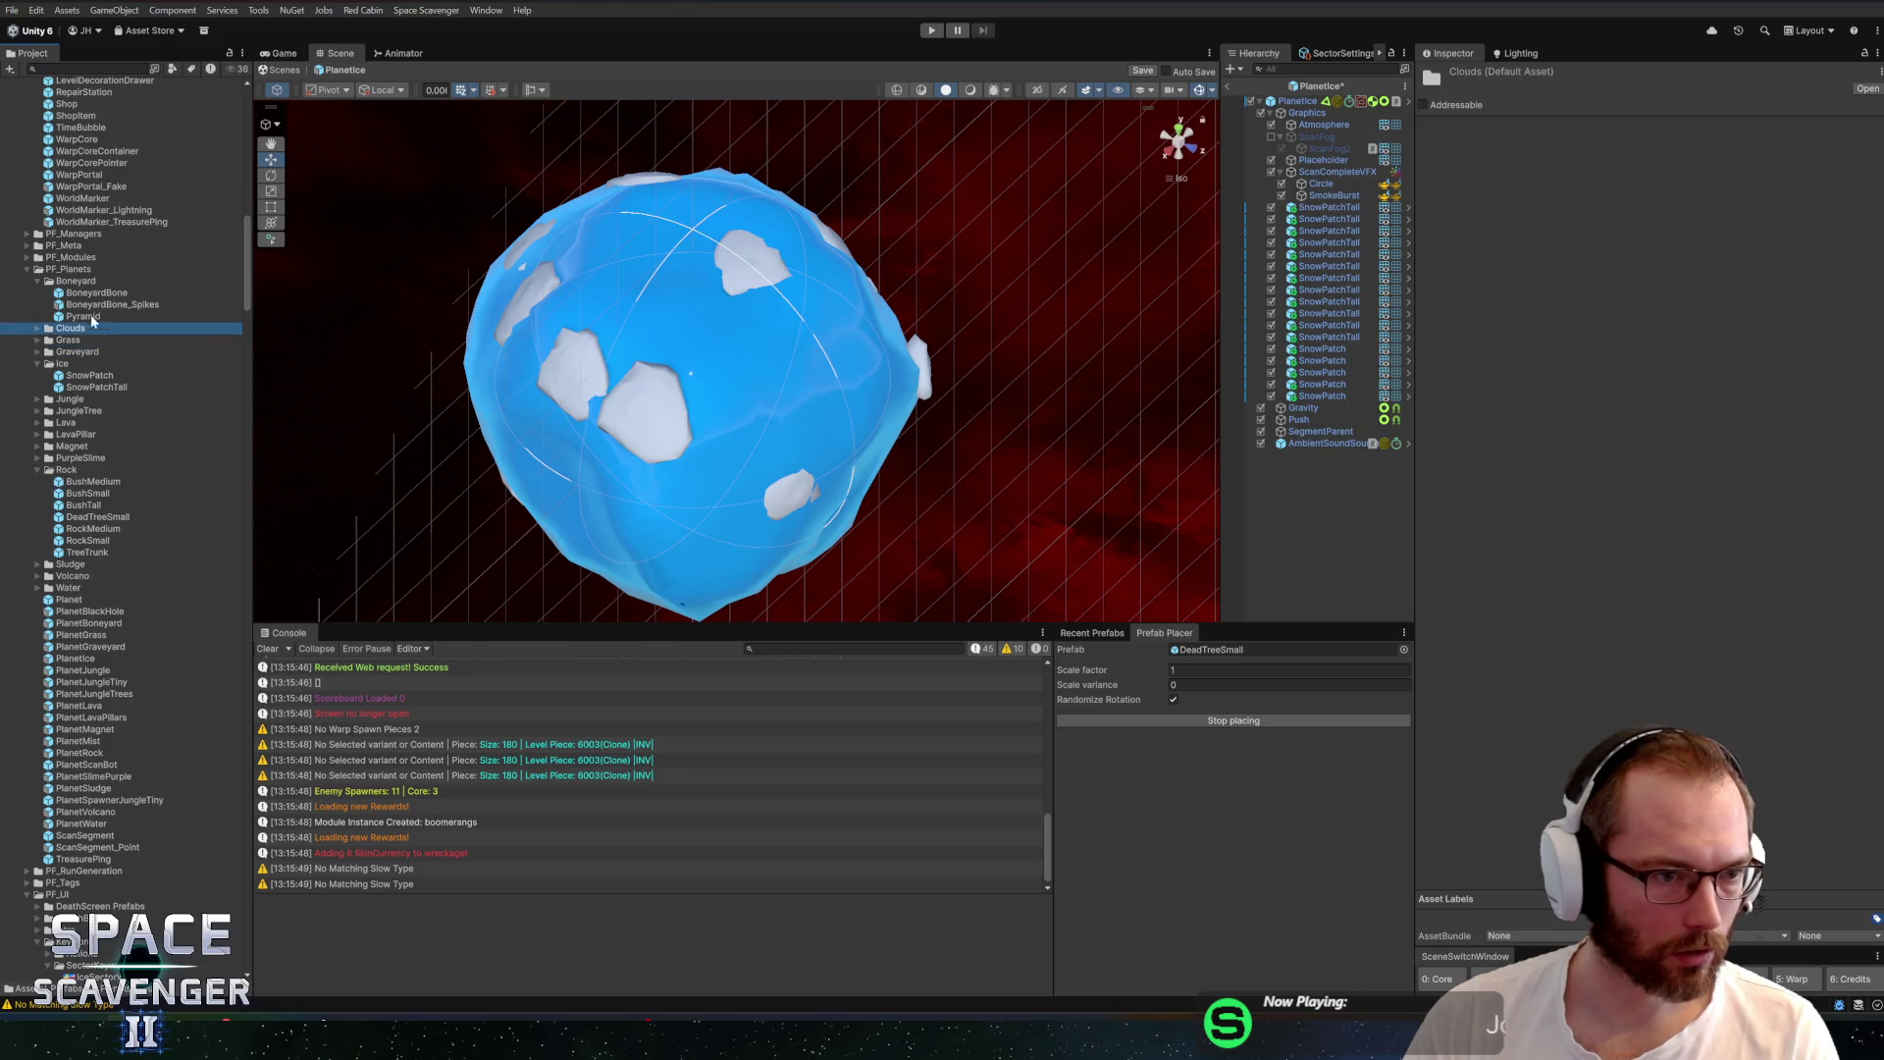
key(Down)
key(Right)
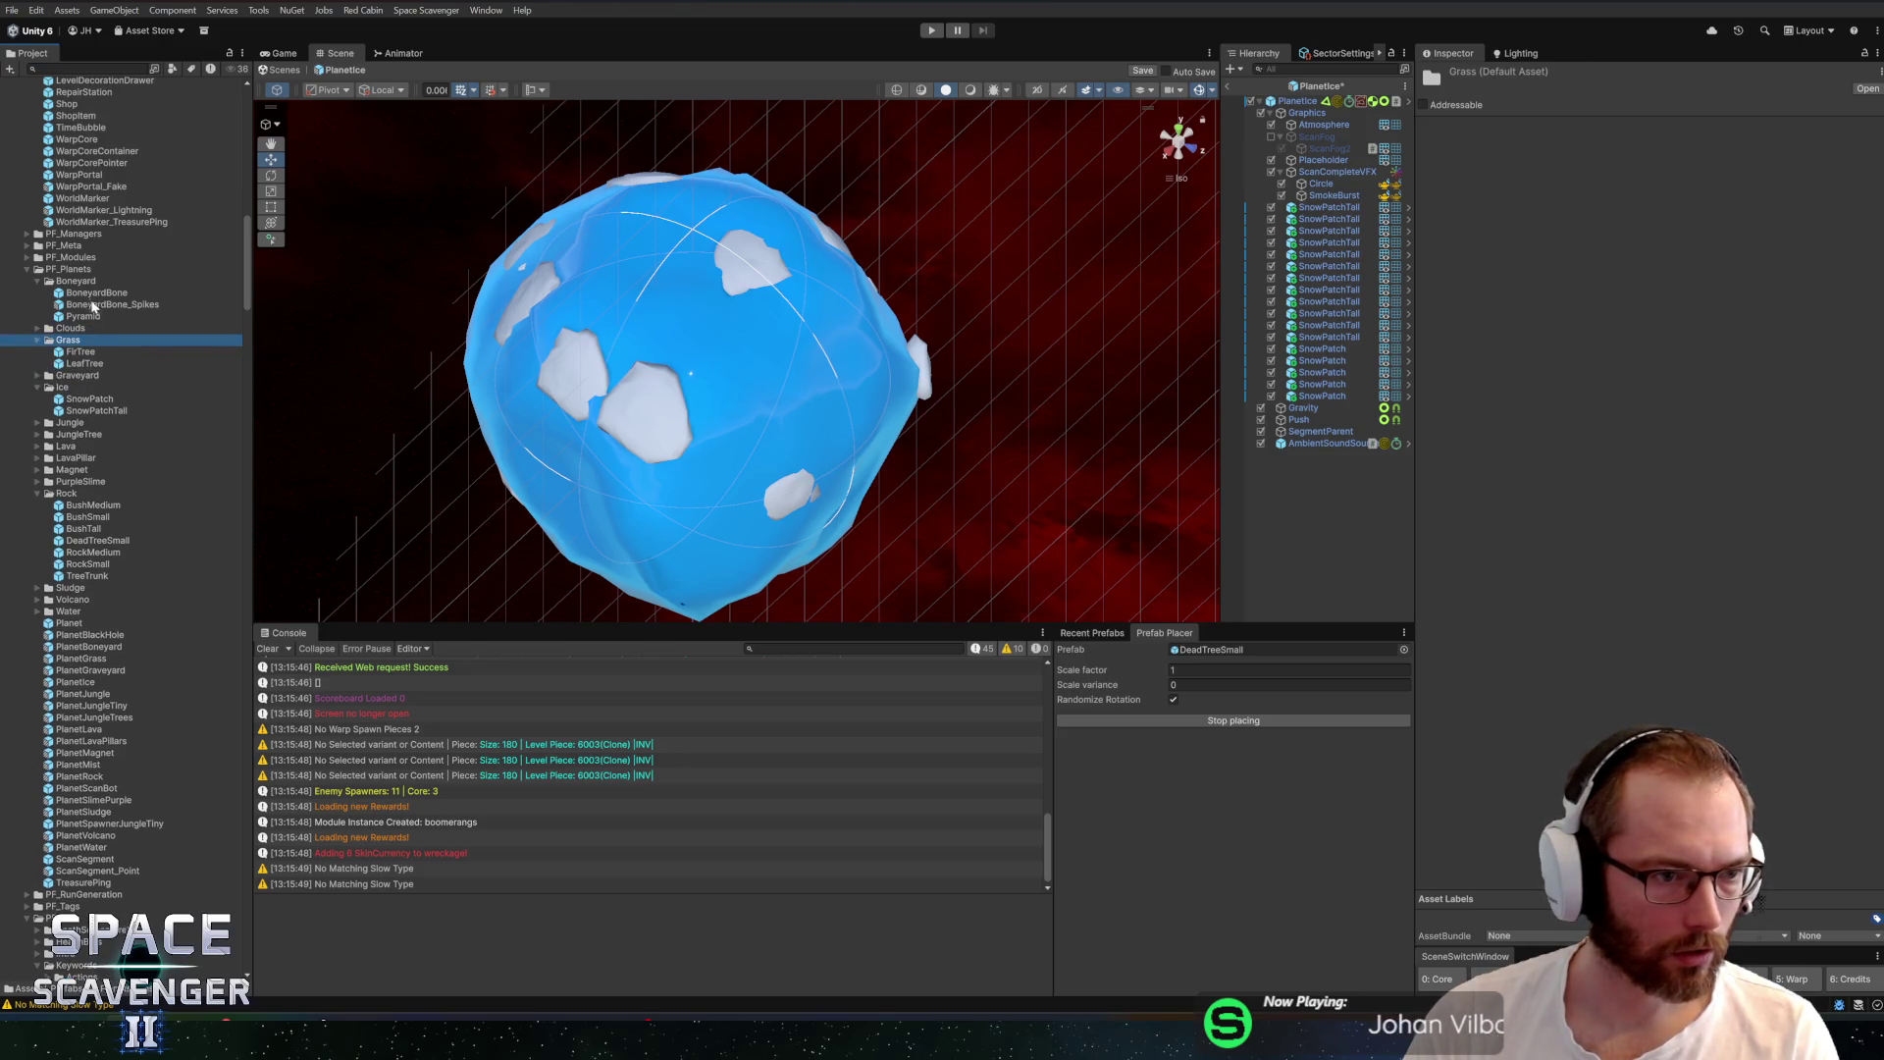
key(Left)
click(76, 281)
key(Left)
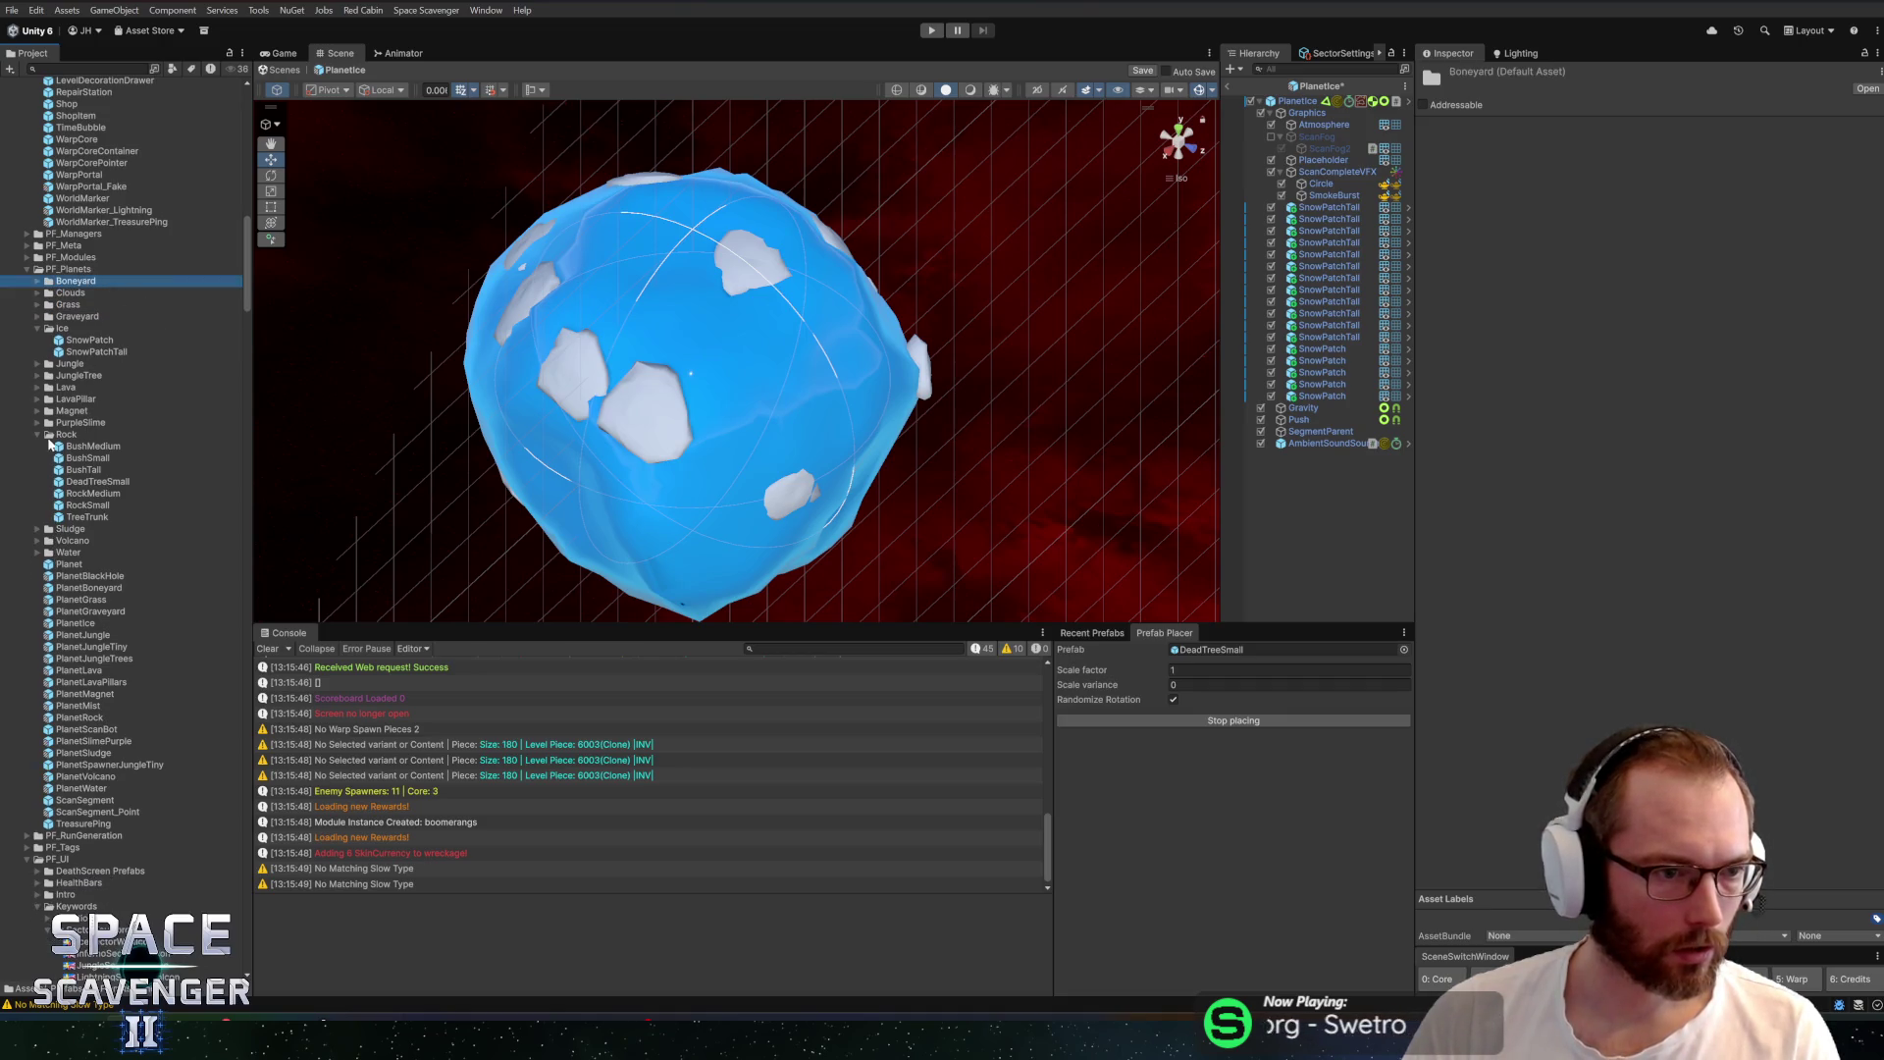
Check the Lava, JungleTree, LavaPillar, Magnet and PurpleSlime folders, then switch to Blender
click(62, 387)
key(Right)
click(69, 376)
key(Right)
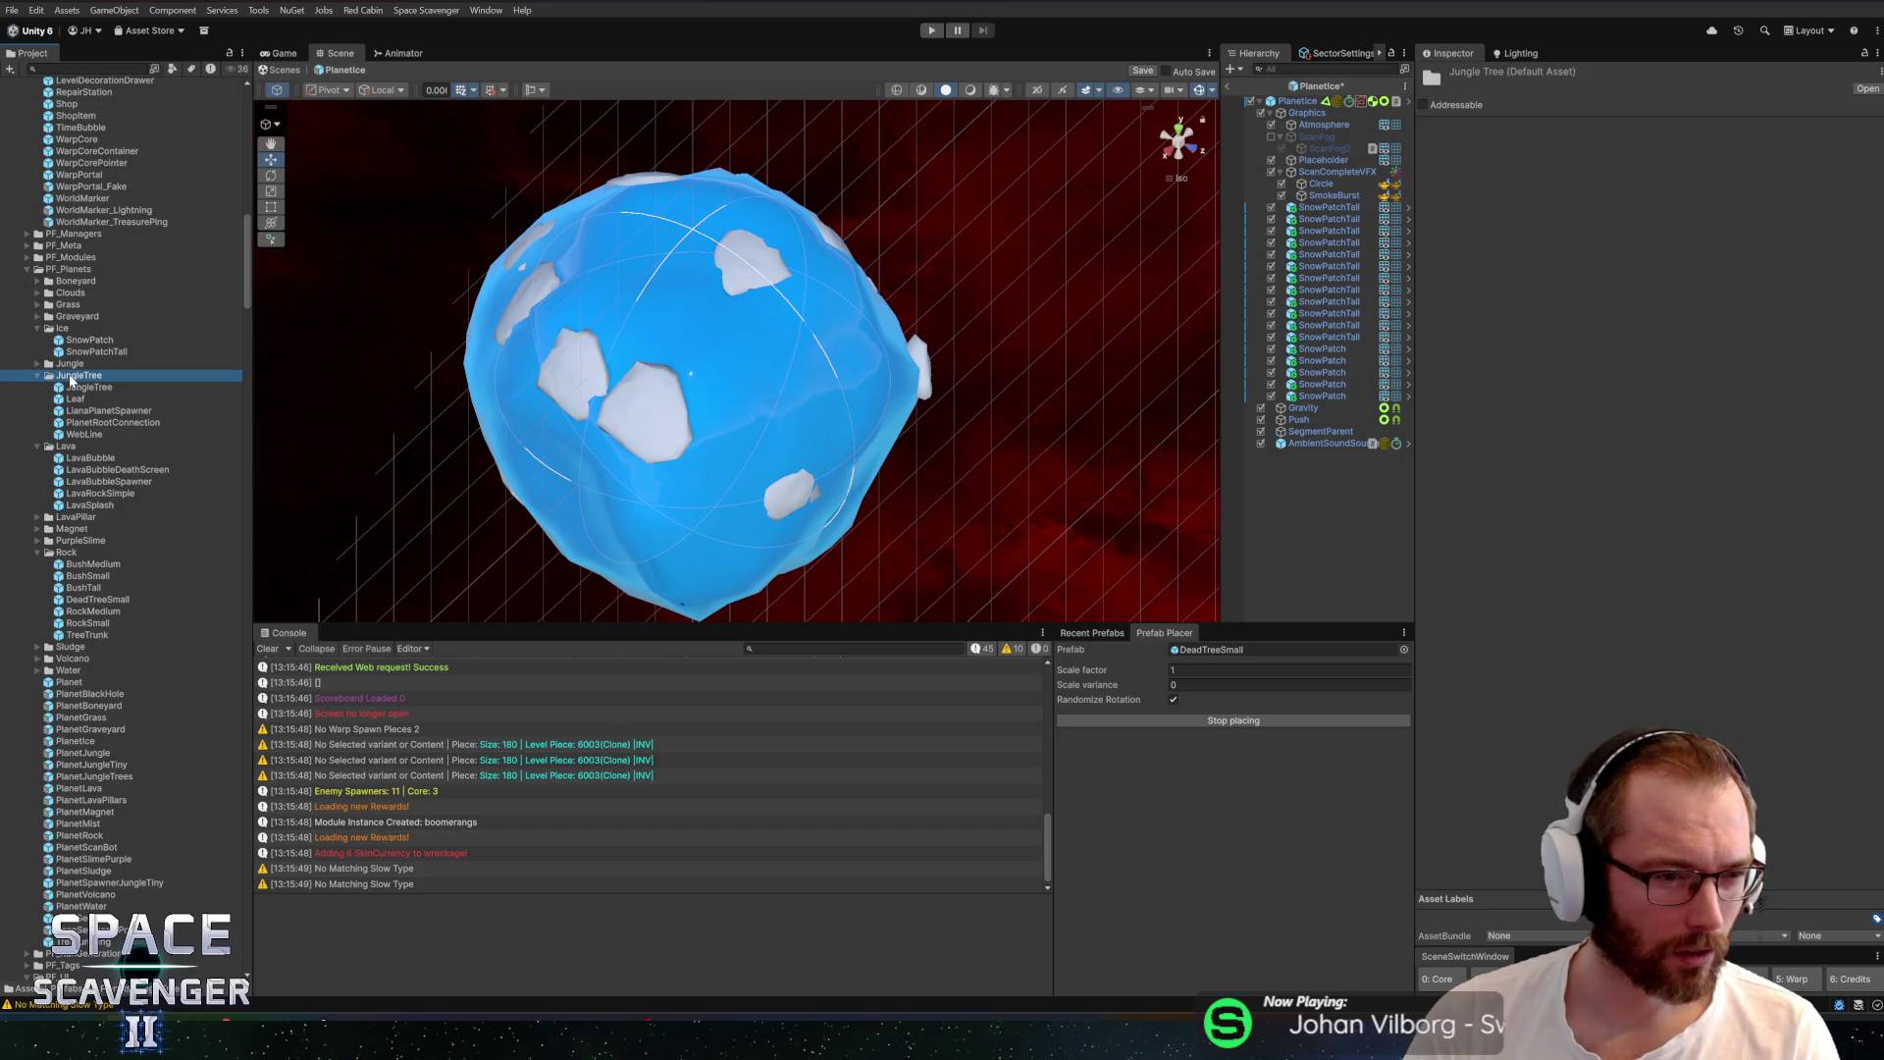
key(Left)
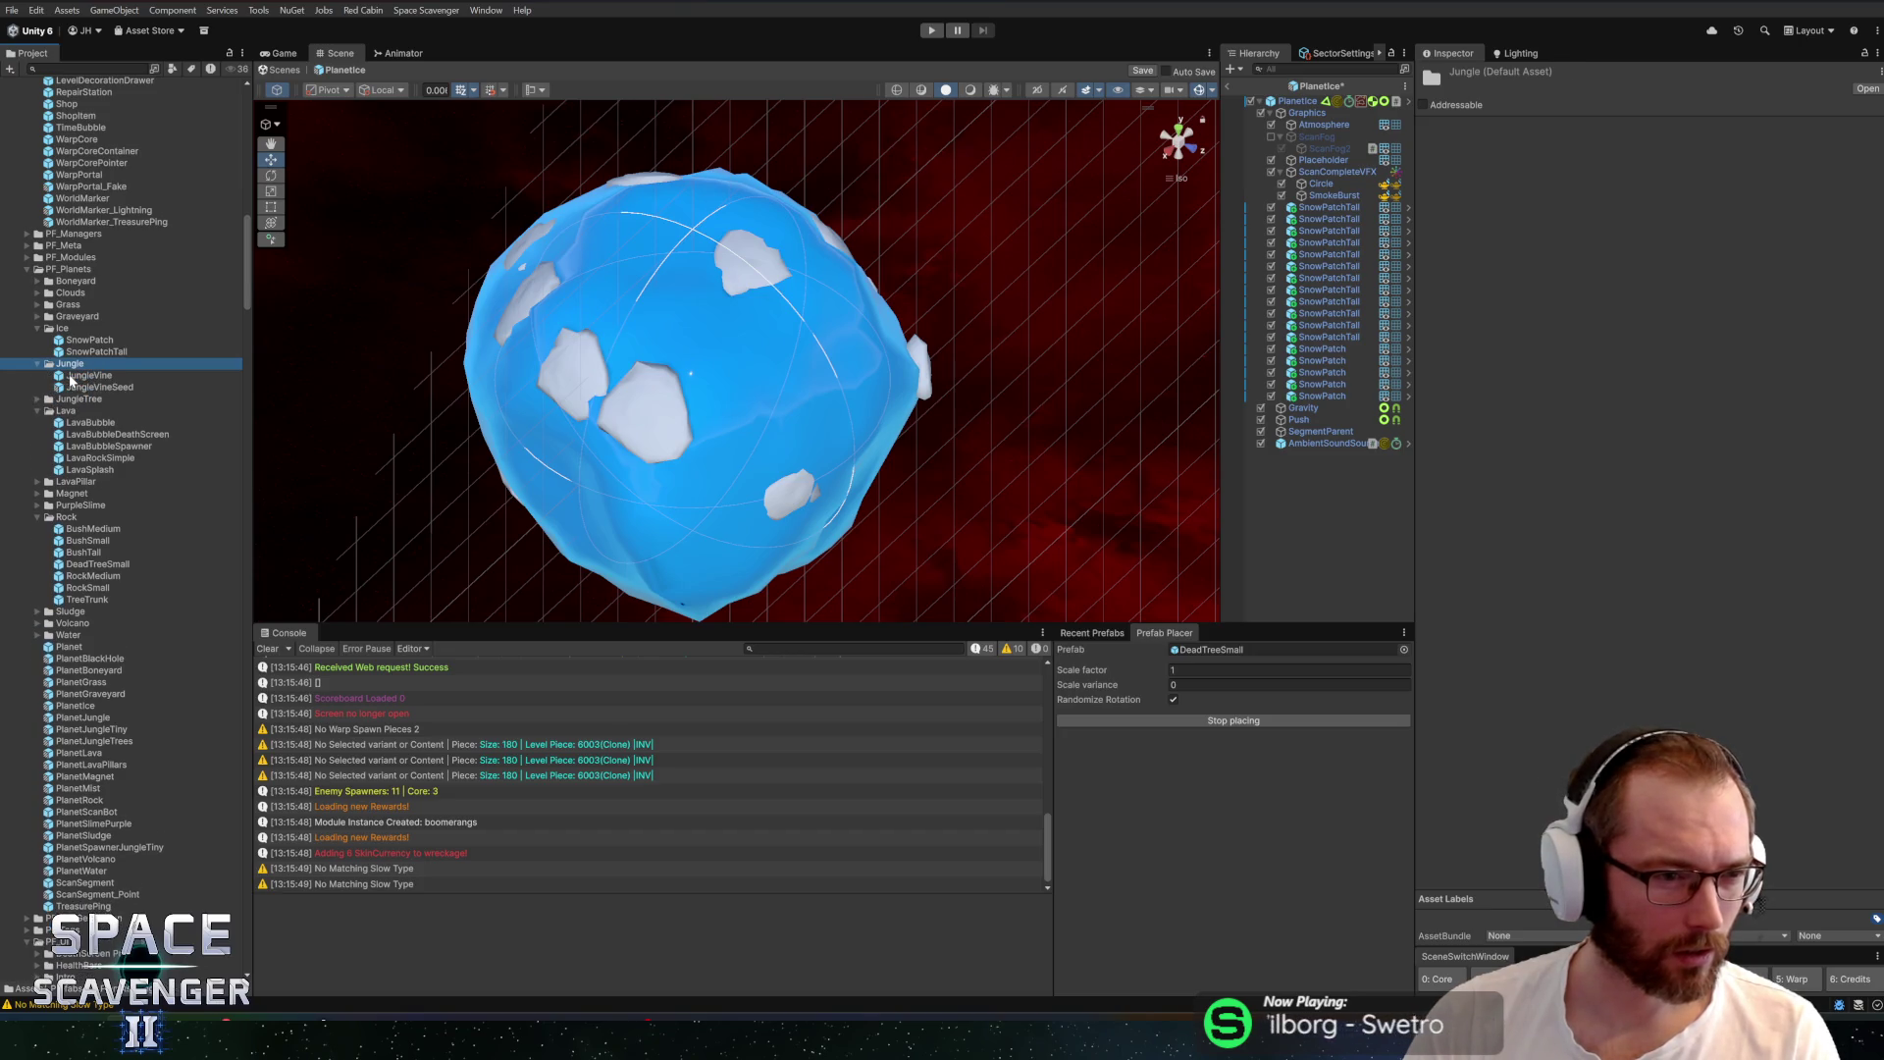
click(157, 385)
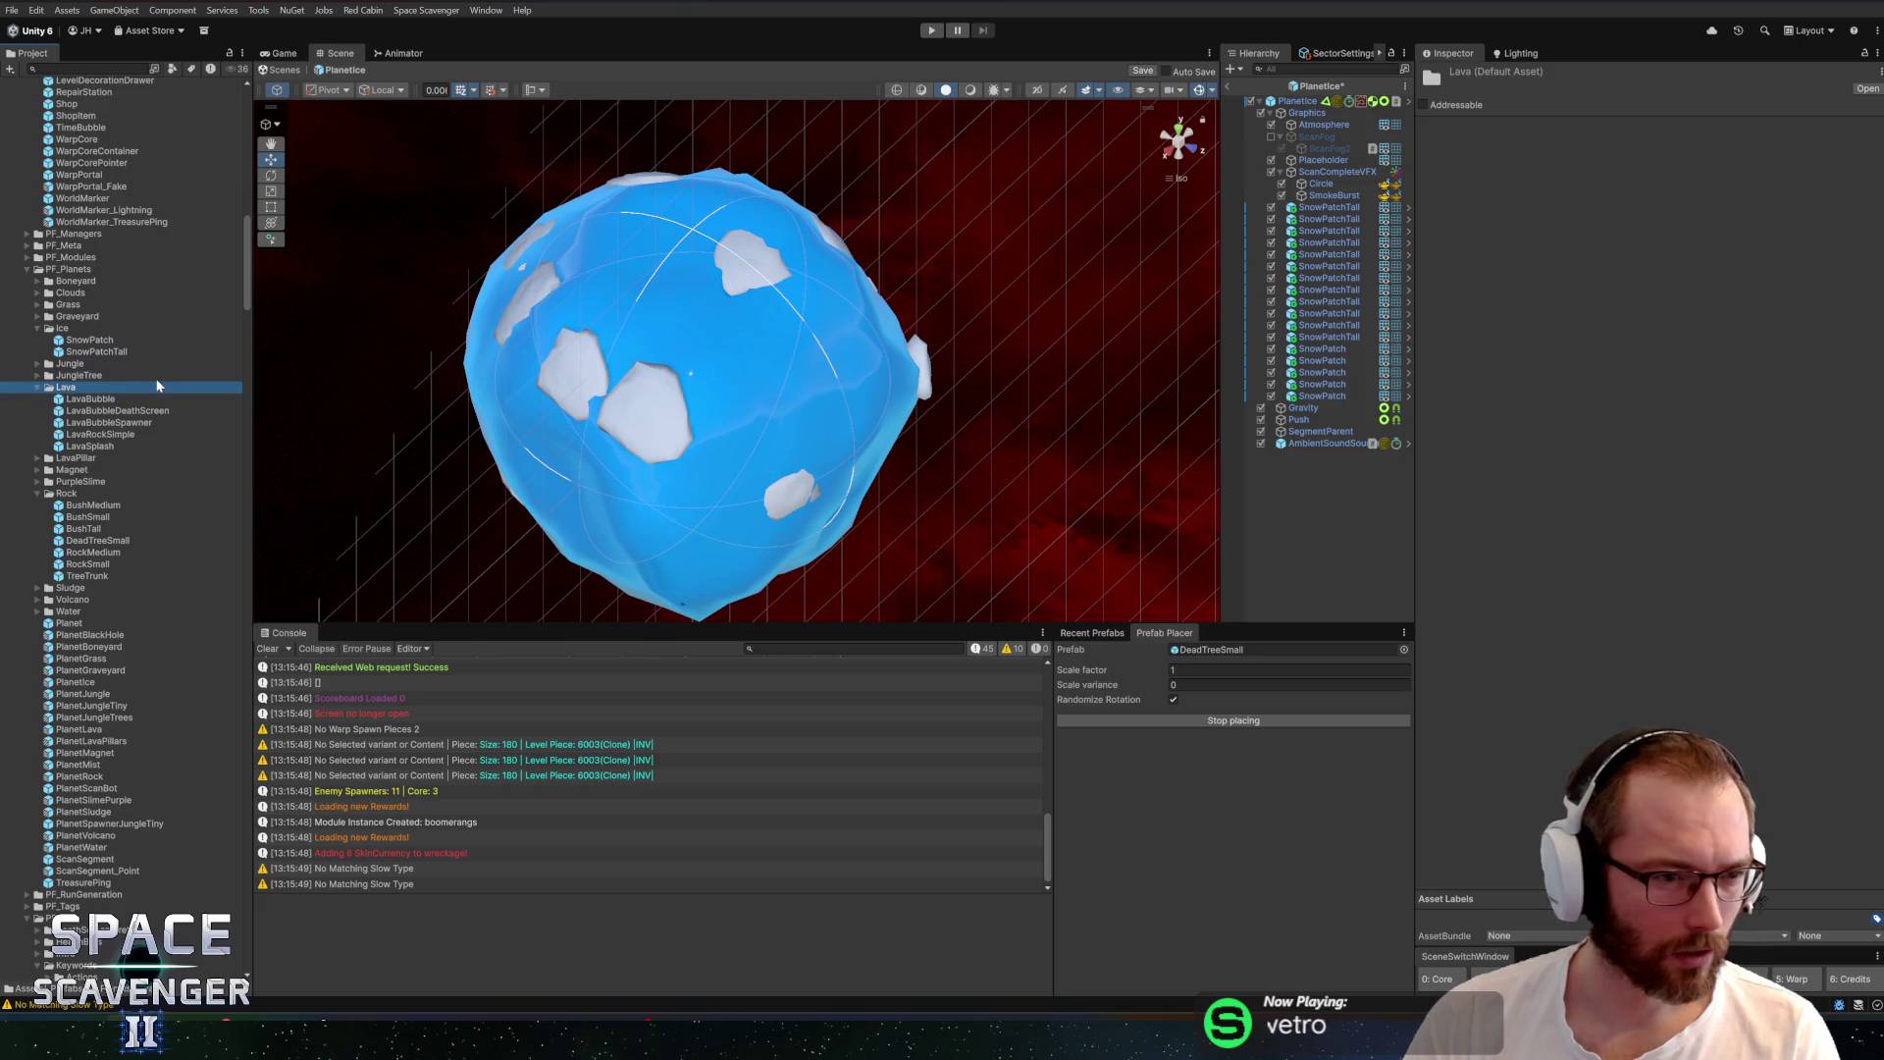
key(Left)
key(Down)
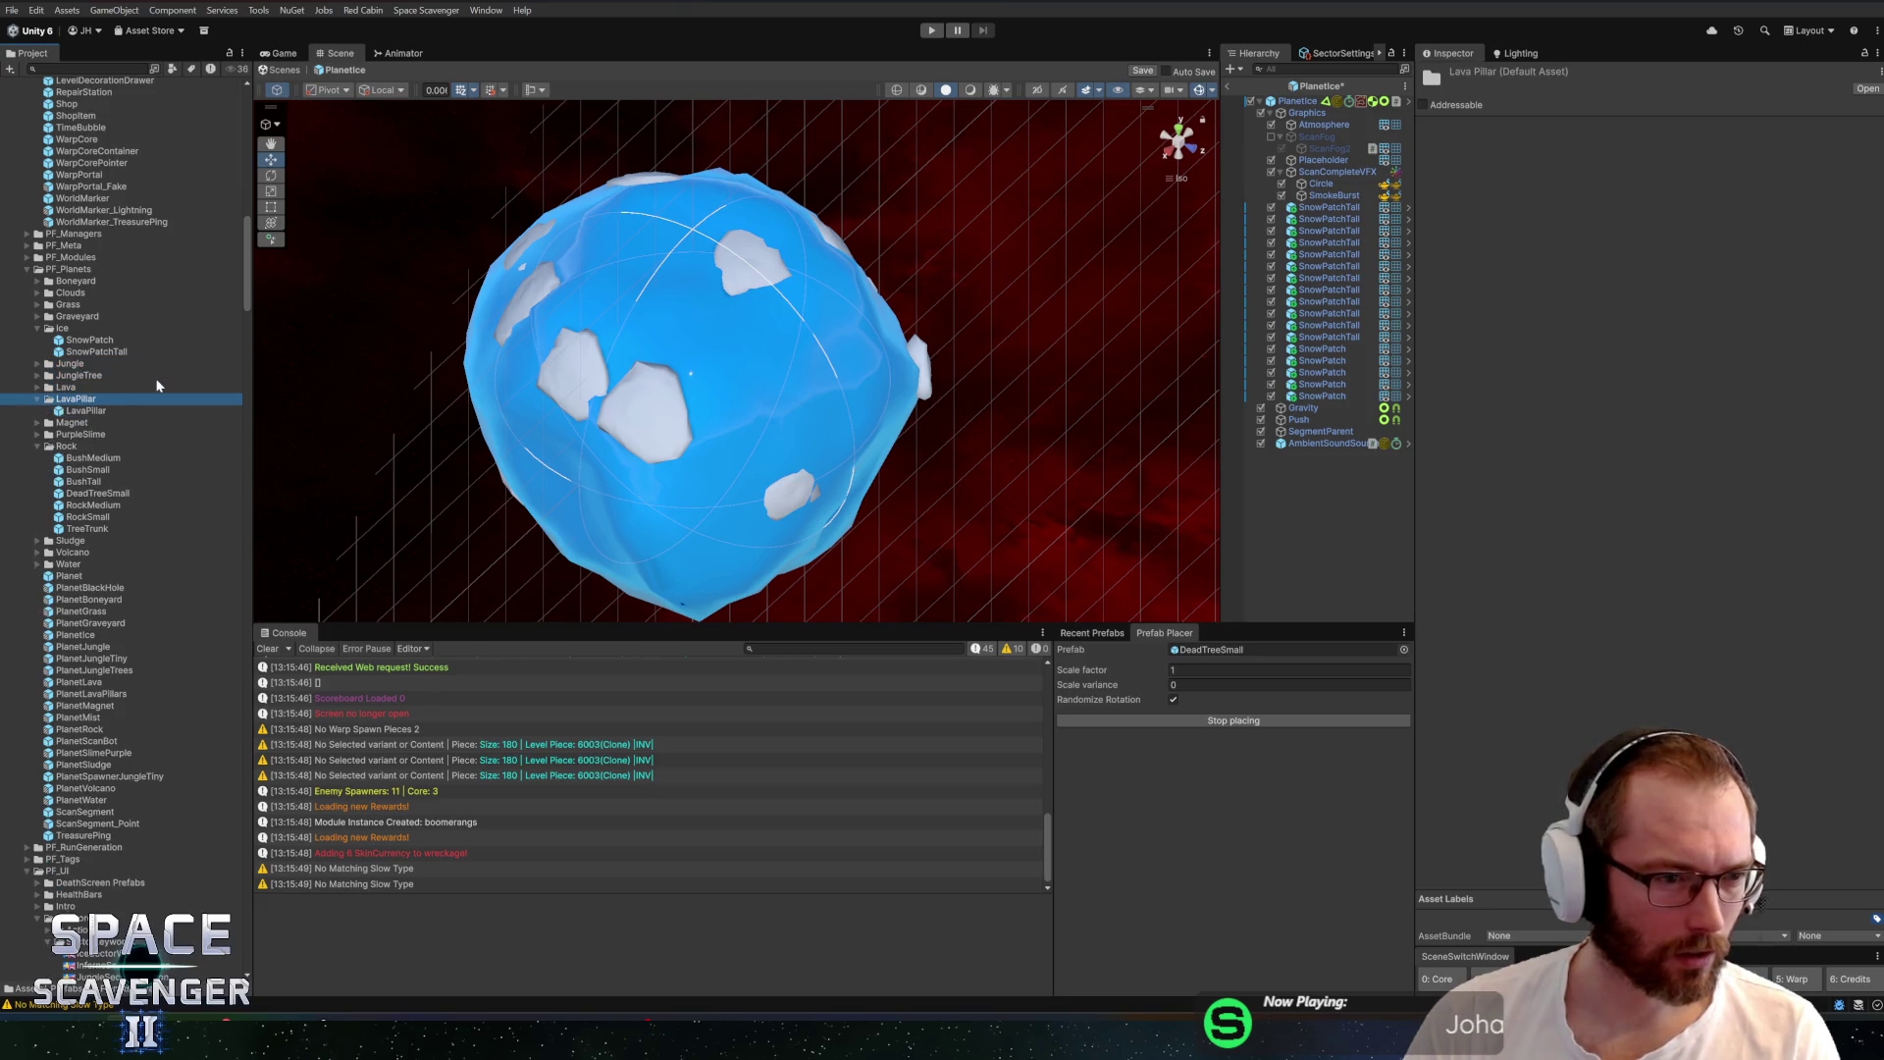
key(Down)
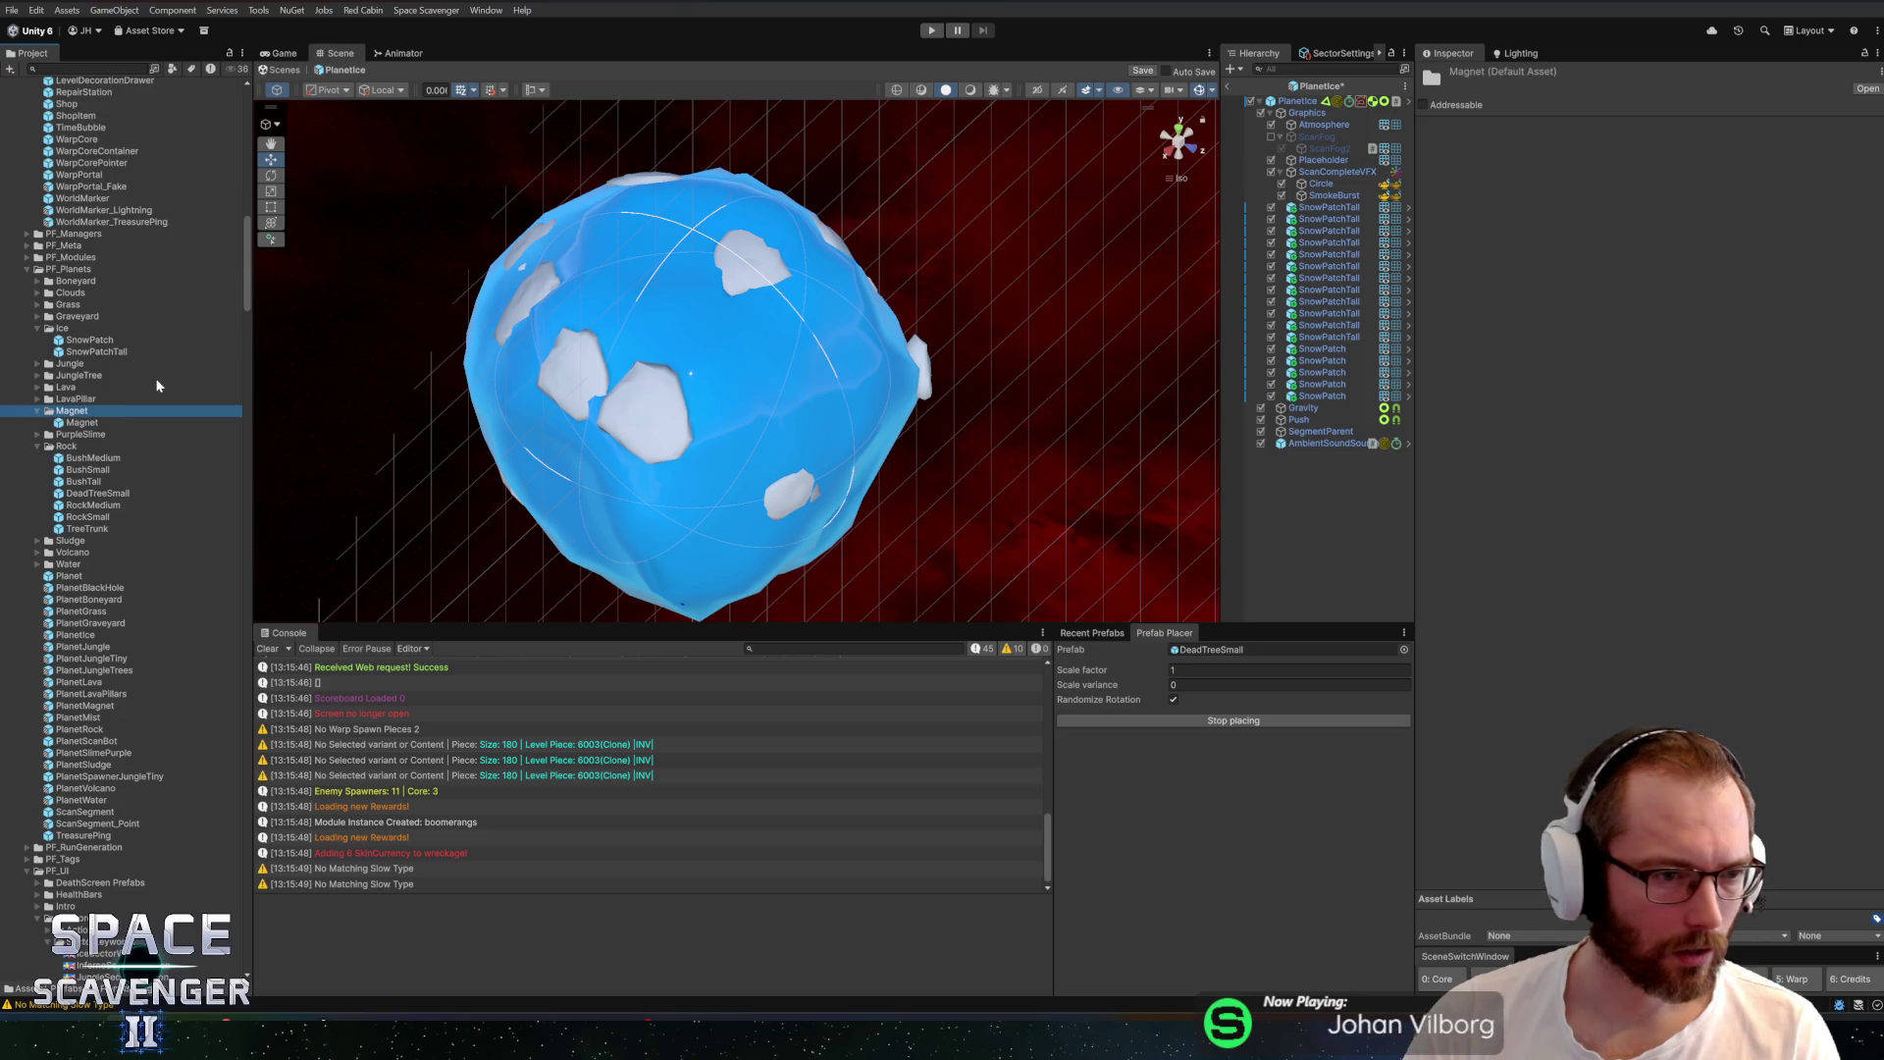
key(Down)
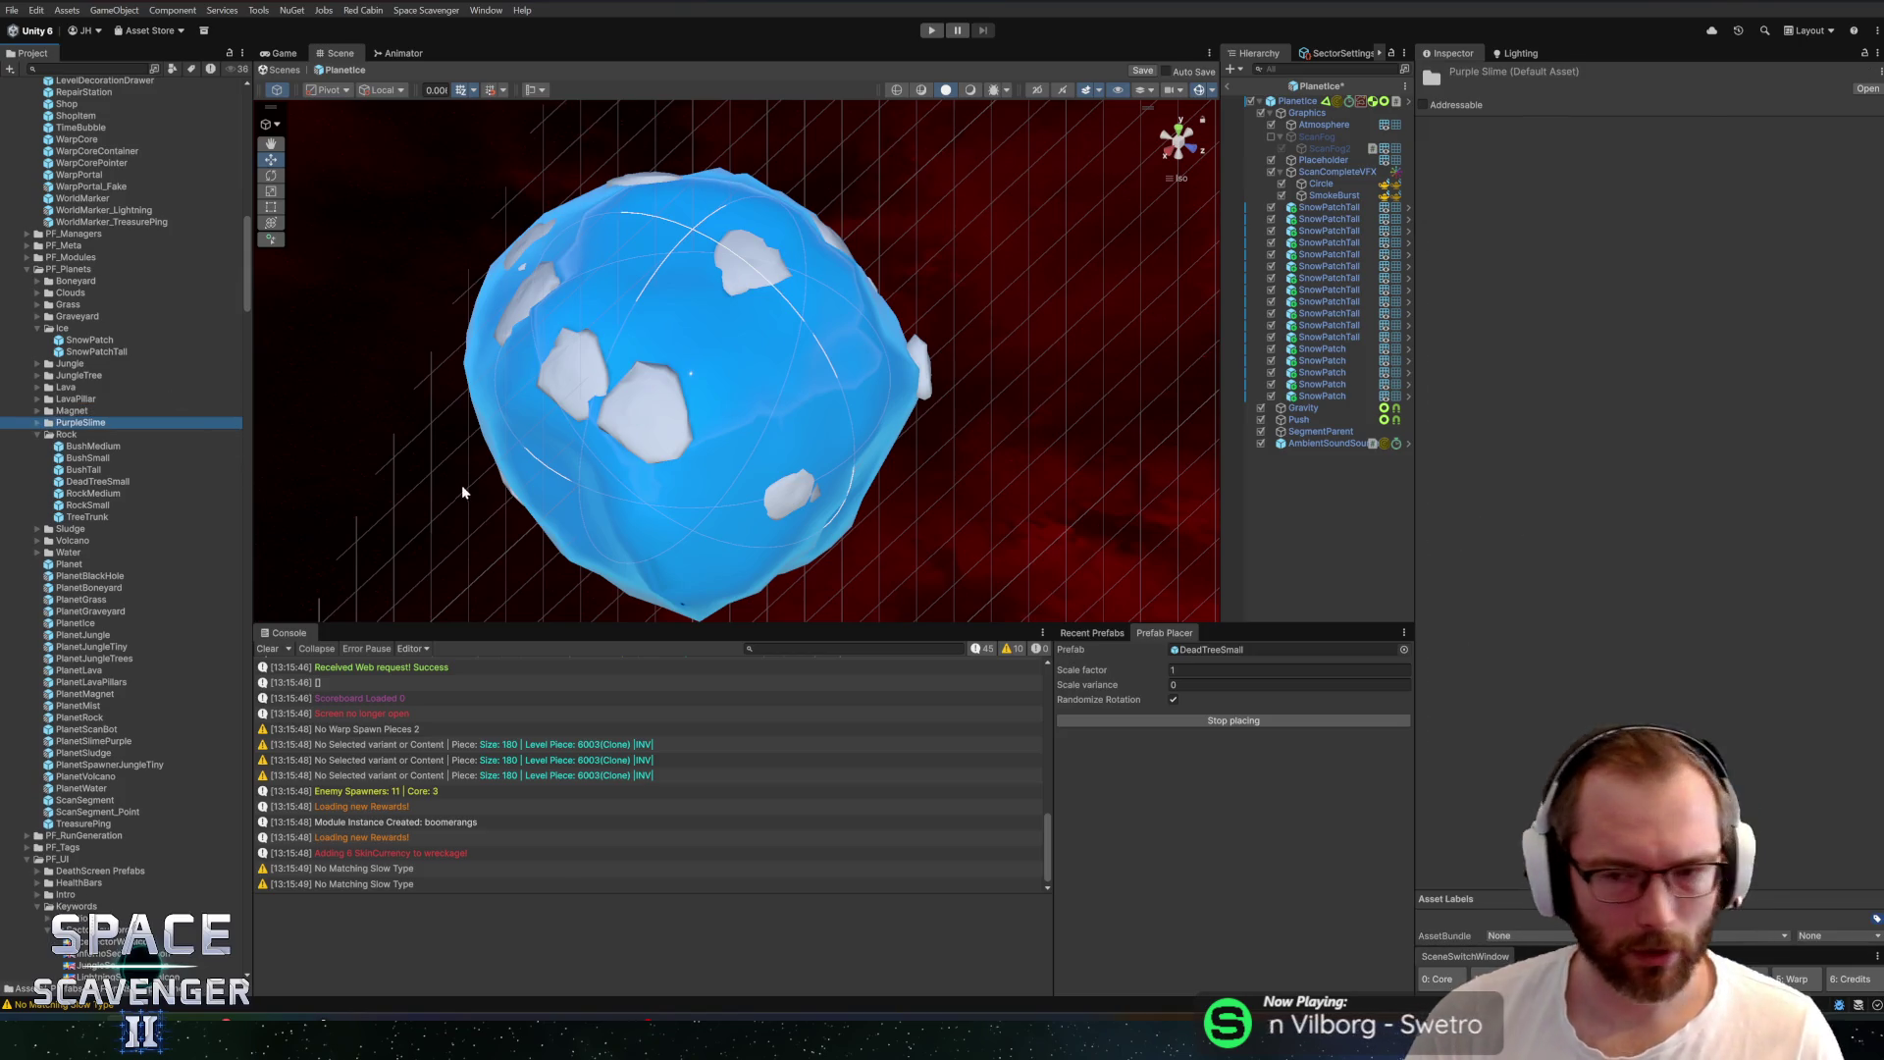
key(alt+Tab)
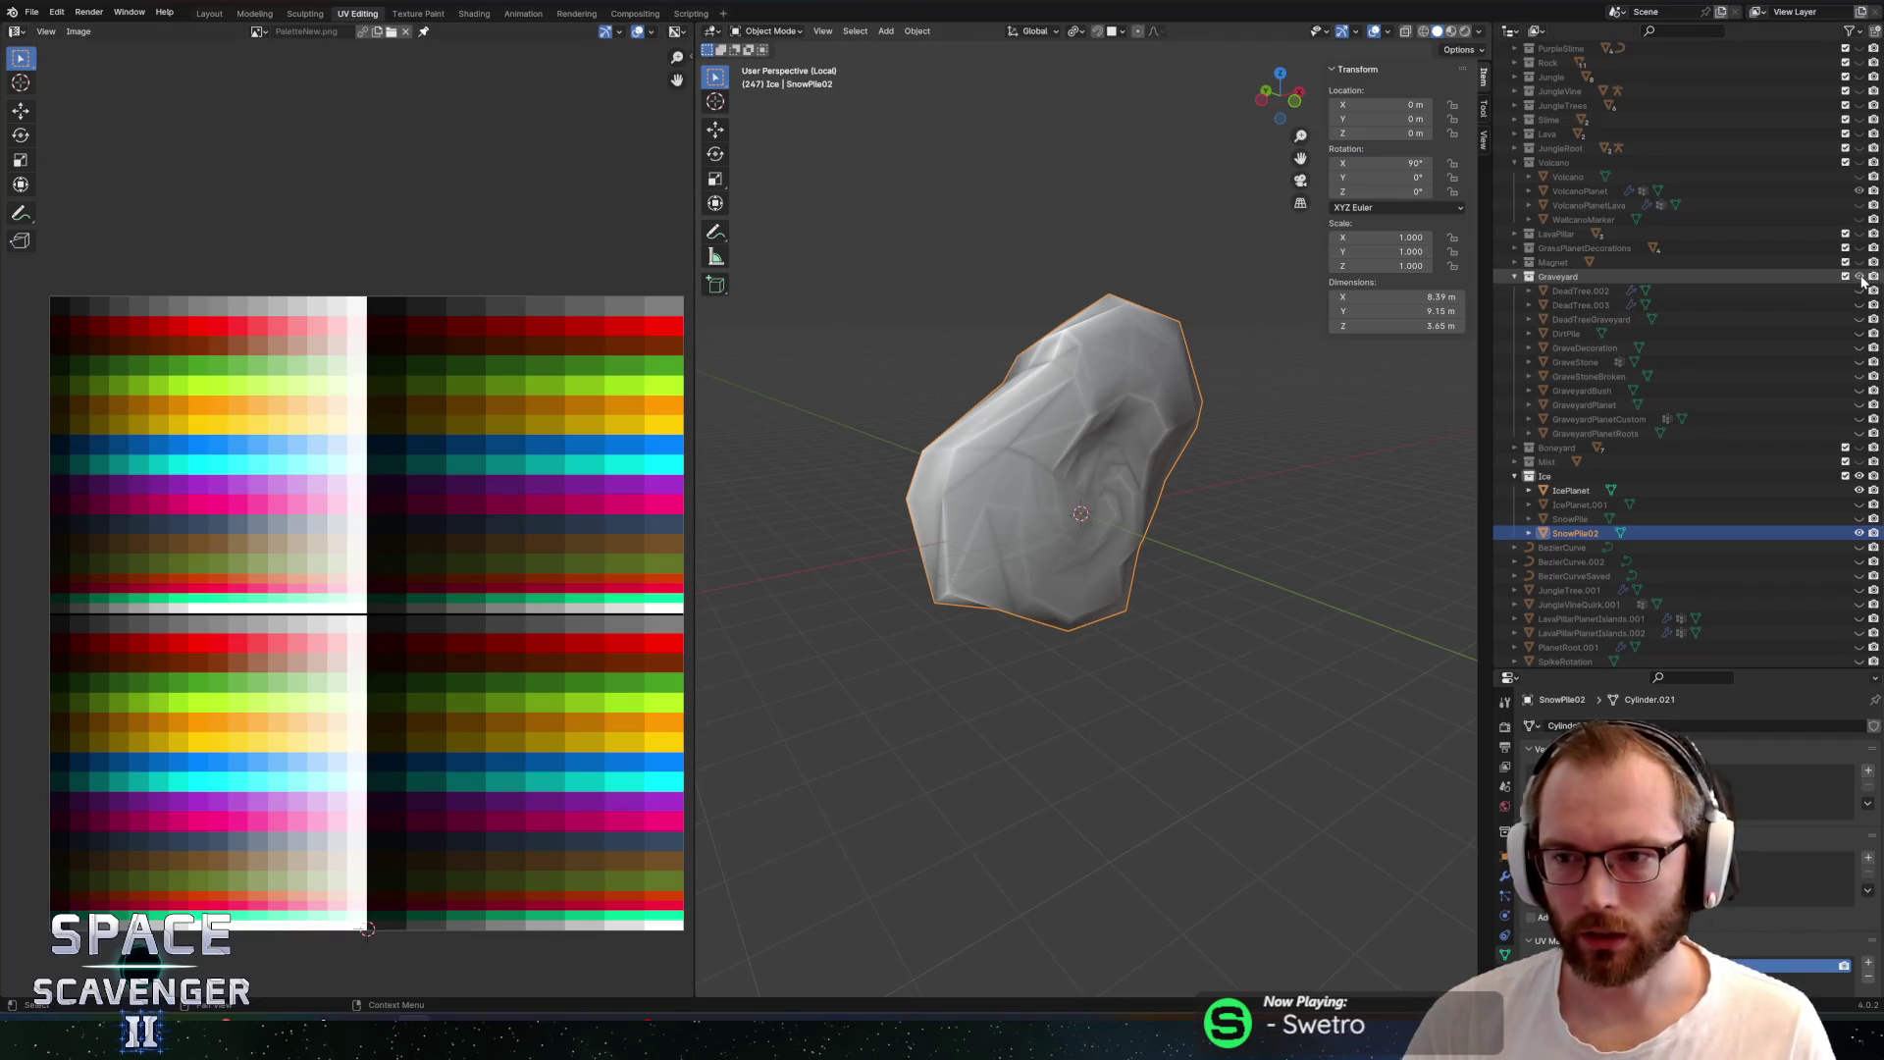
Select and unhide DeadTree.002, orbit and zoom around it, then leave local view
click(1610, 291)
click(1860, 291)
mouse_move(1329, 455)
mouse_down()
mouse_move(1038, 462)
mouse_move(996, 488)
mouse_move(1127, 526)
mouse_move(786, 509)
mouse_move(862, 496)
mouse_up()
scroll(989, 486, up, 5)
scroll(1004, 488, down, 5)
key(KP_Divide)
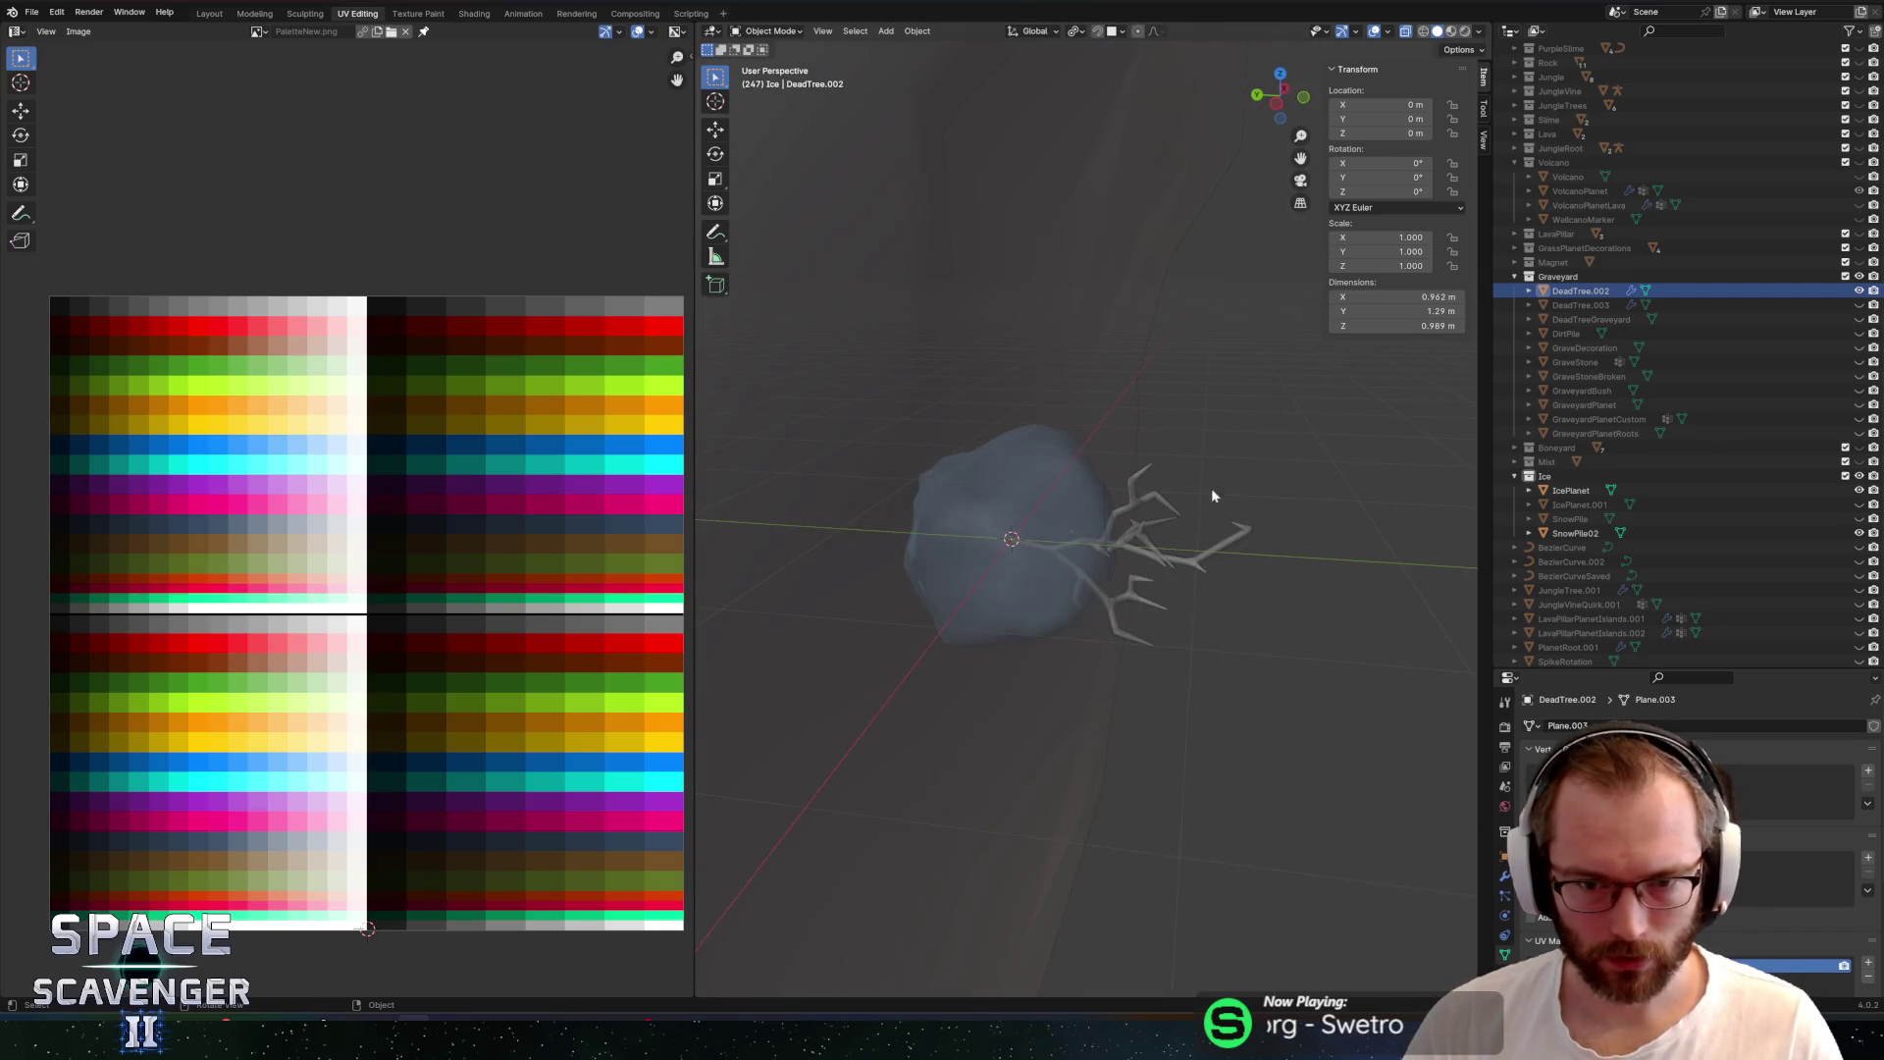
Unhide DeadTreeGraveyard beside SnowPile02, inspect it from another angle, and return to Unity
click(1210, 560)
click(1242, 575)
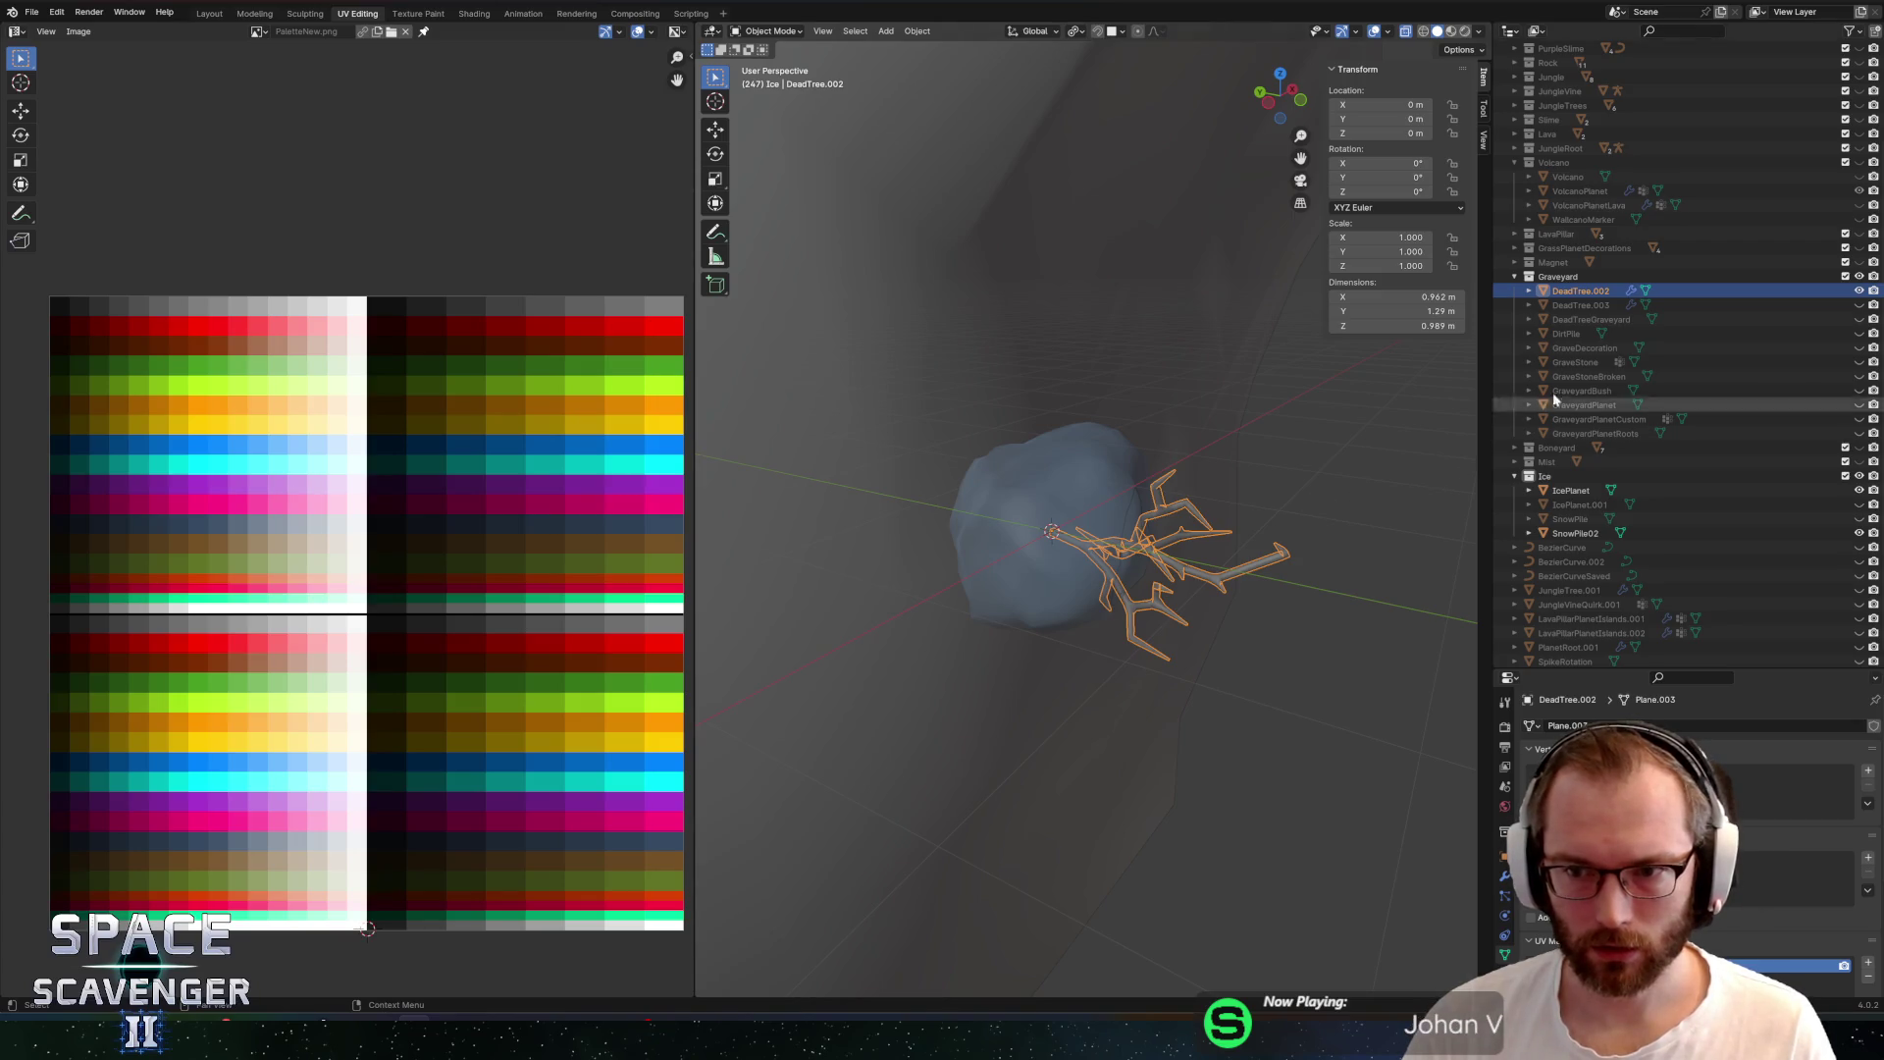
click(1859, 319)
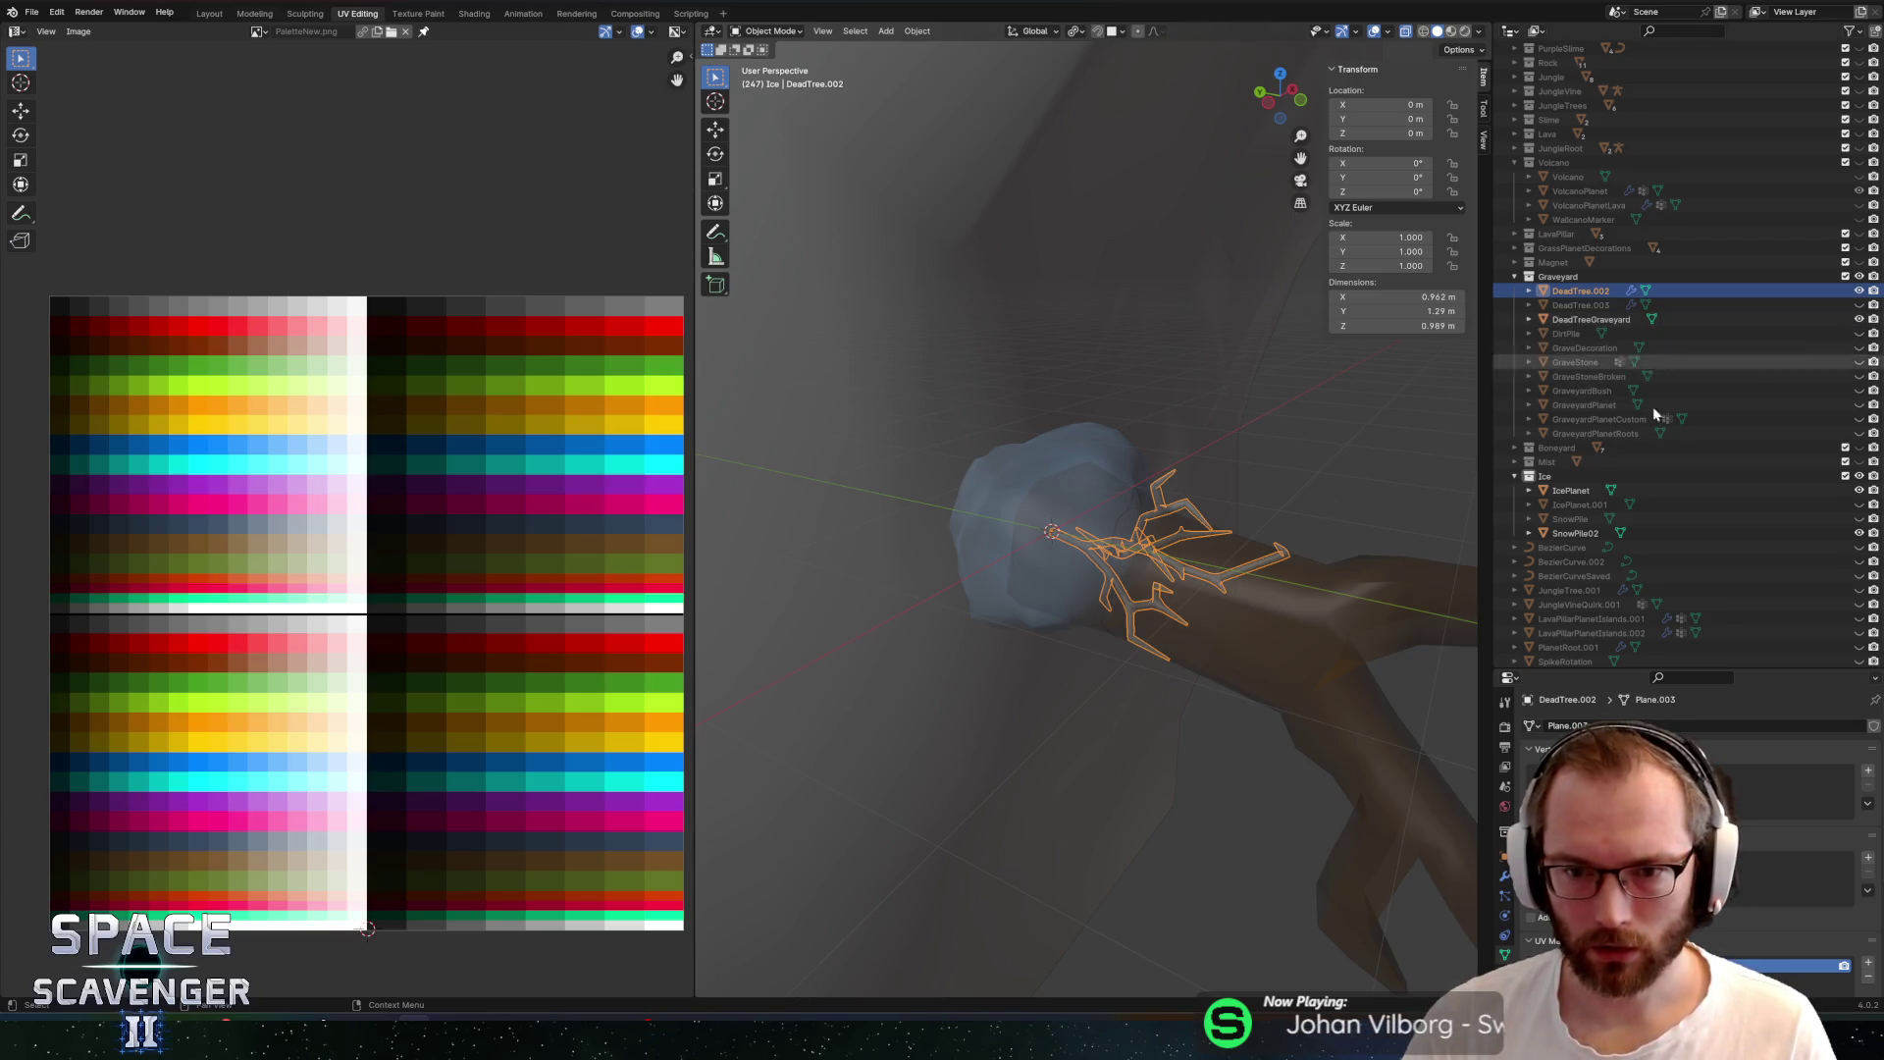
scroll(1221, 531, down, 4)
scroll(1178, 530, up, 4)
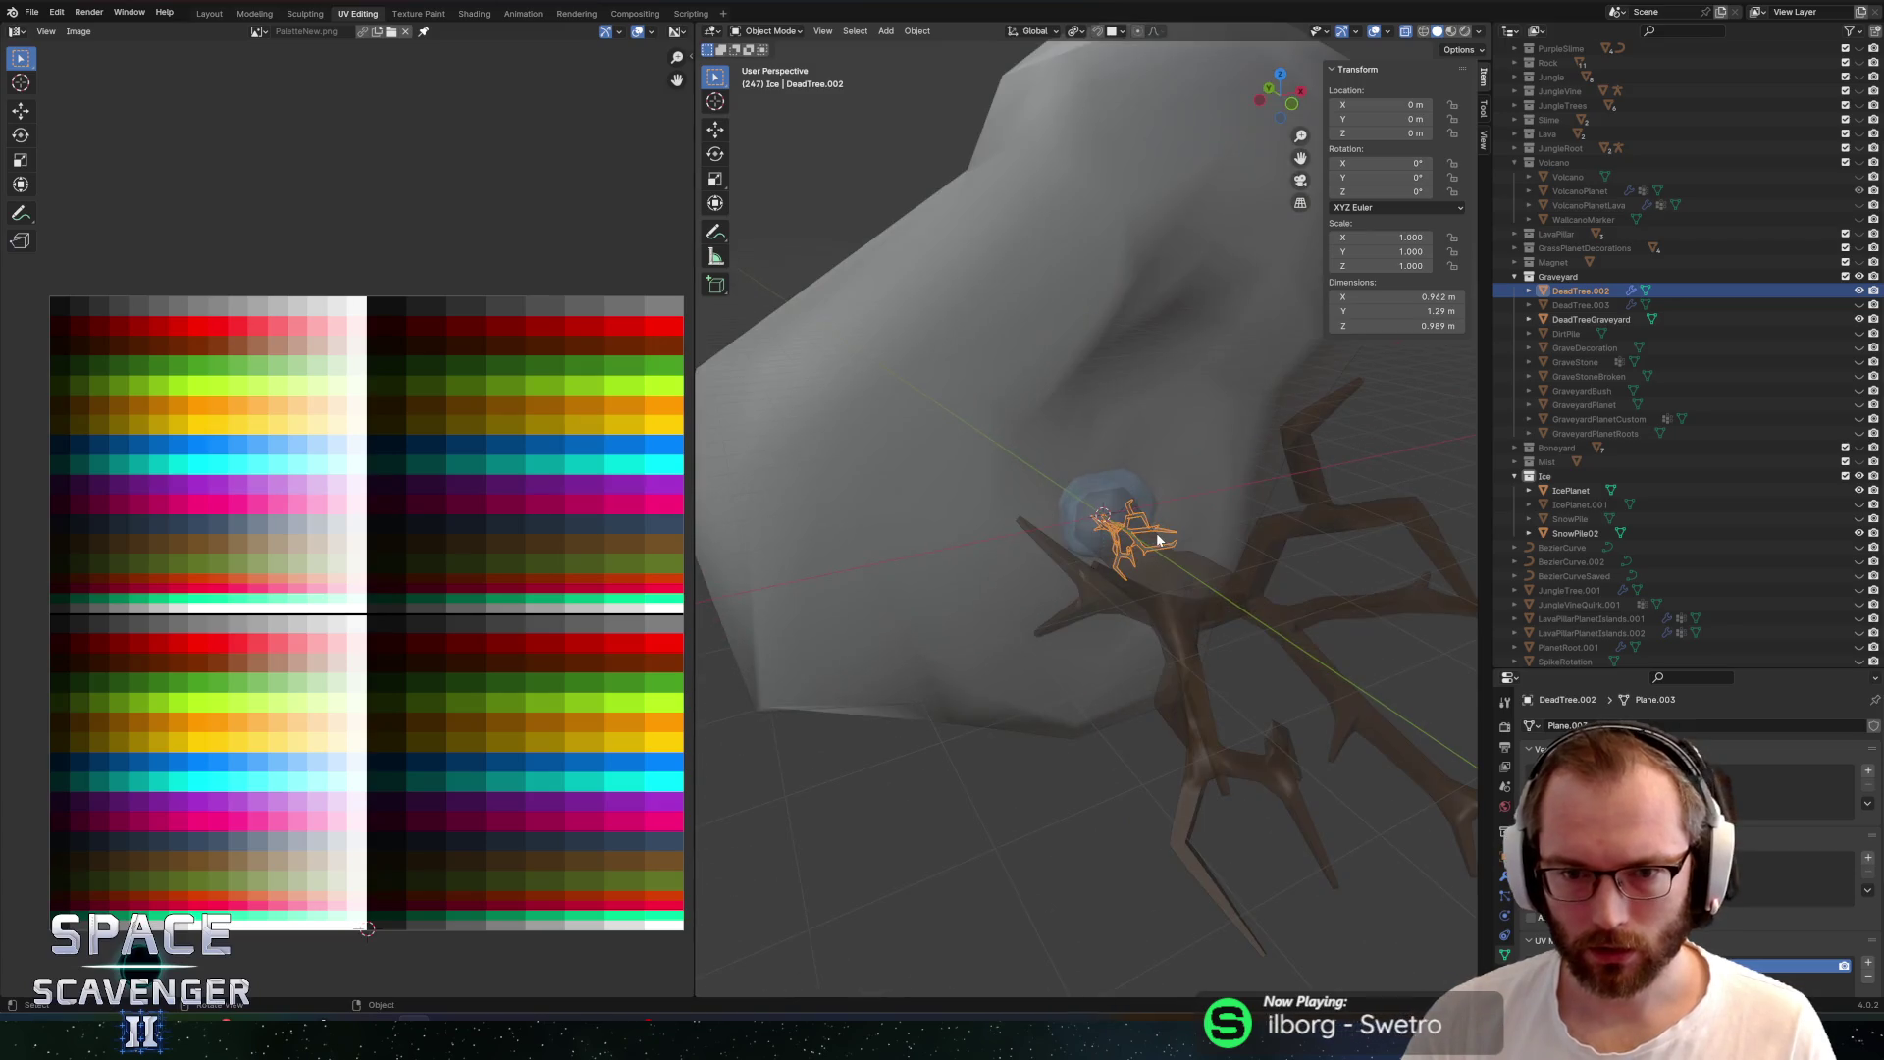
mouse_move(1158, 538)
mouse_down()
mouse_move(981, 471)
mouse_move(727, 426)
mouse_move(990, 399)
mouse_move(1029, 448)
mouse_up()
key(alt+Tab)
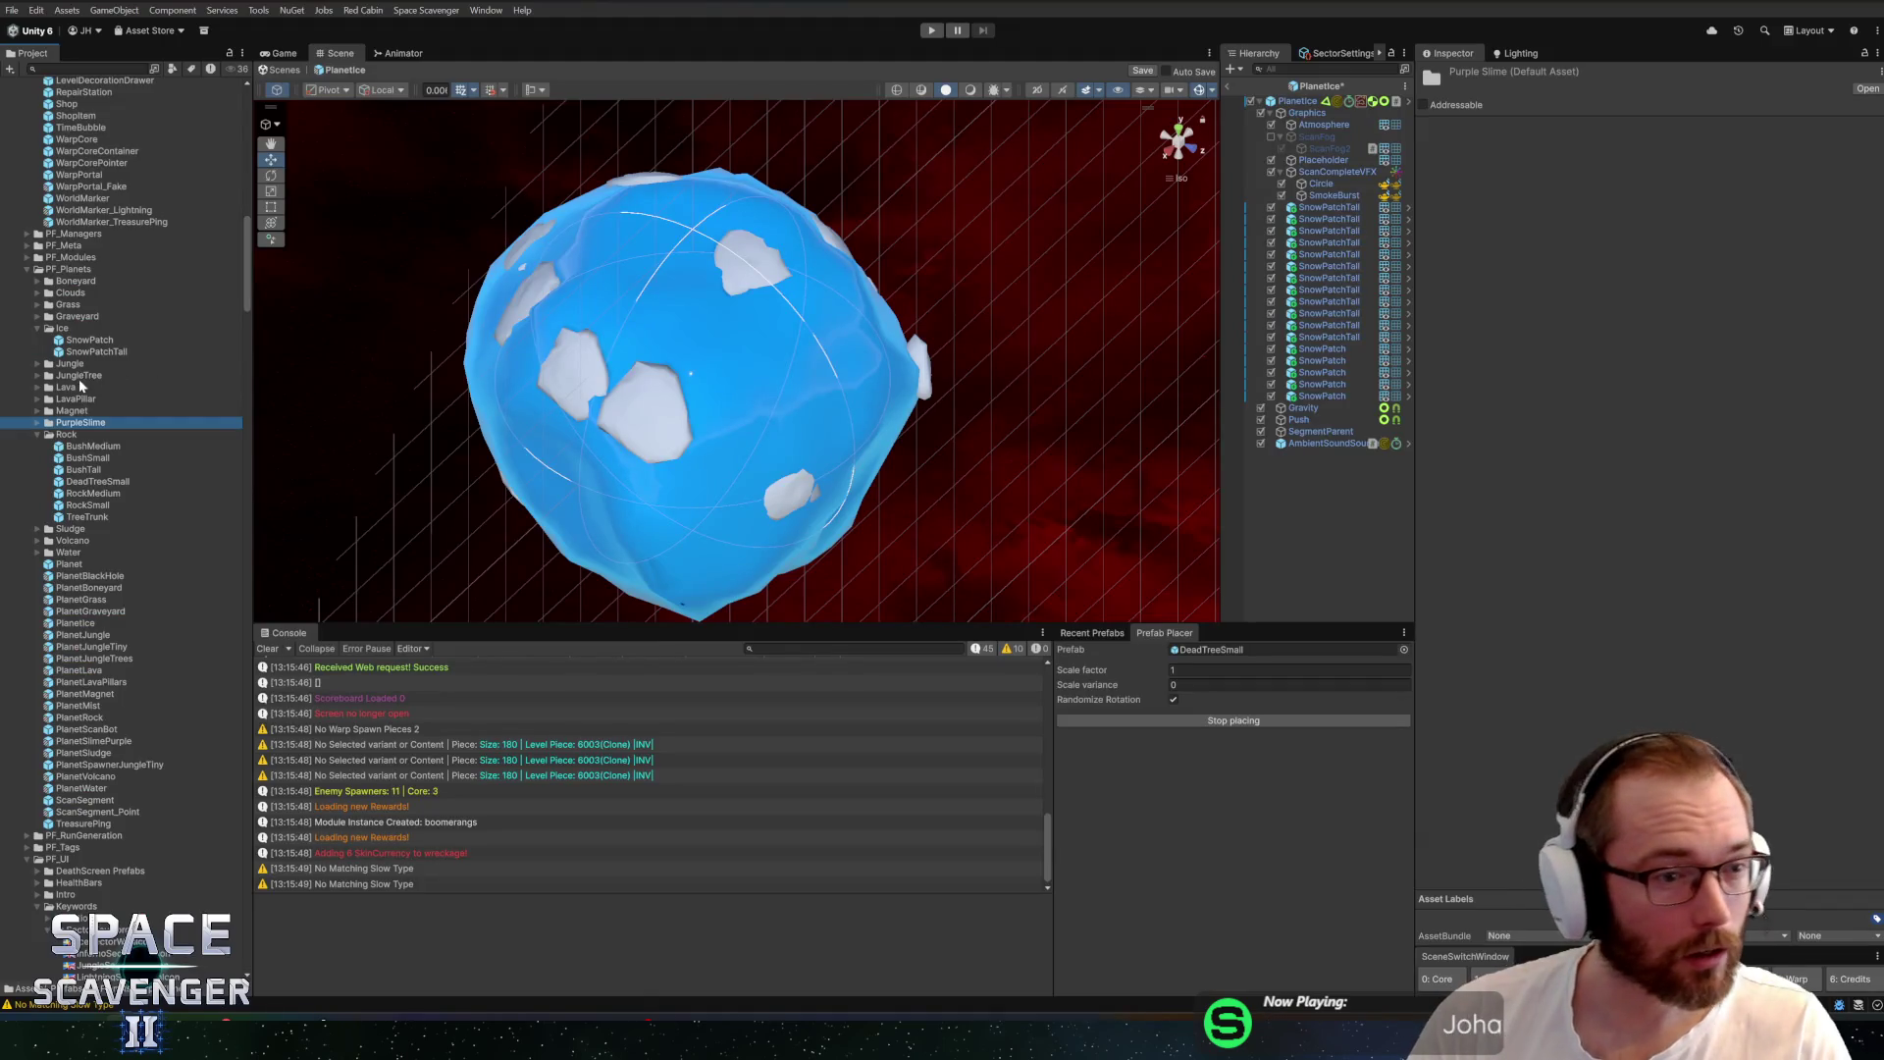
Expand the Graveyard folder, stop tree placement, and reopen PlanetIce past the unsaved-changes prompt
click(76, 316)
key(Right)
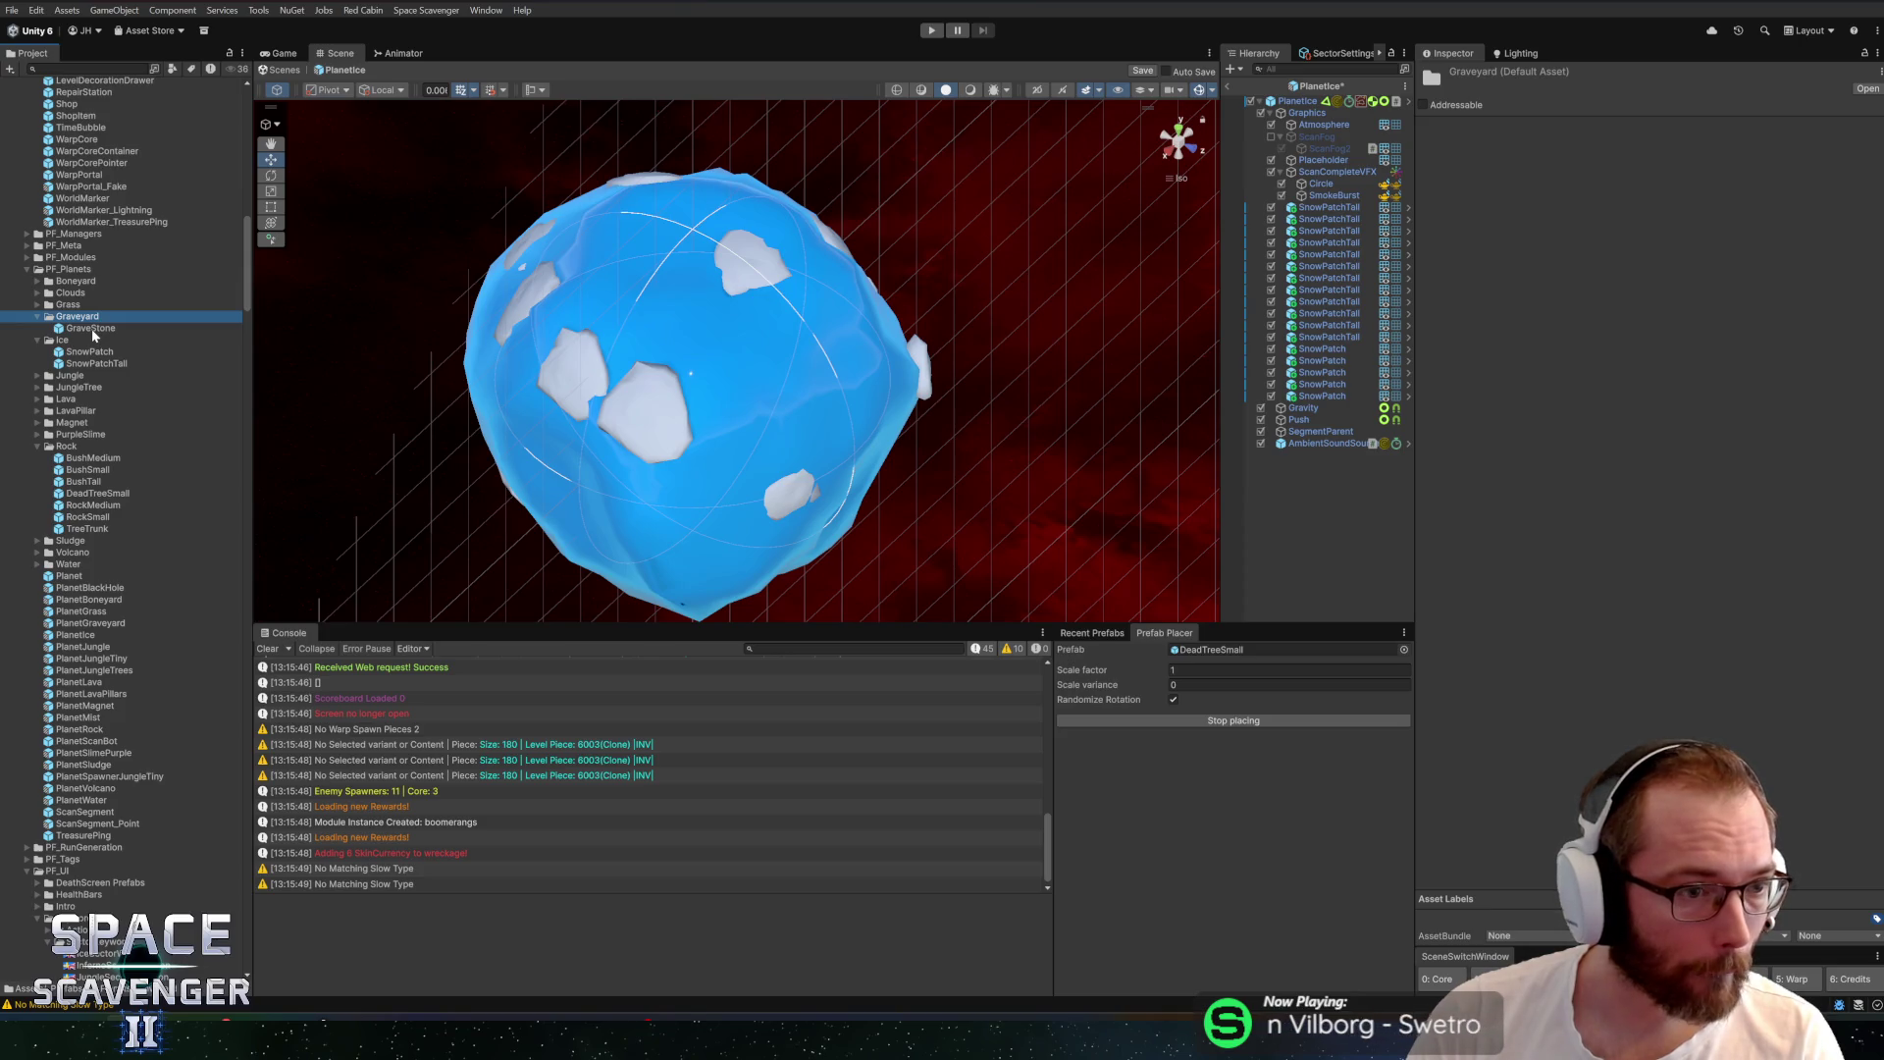
click(1221, 726)
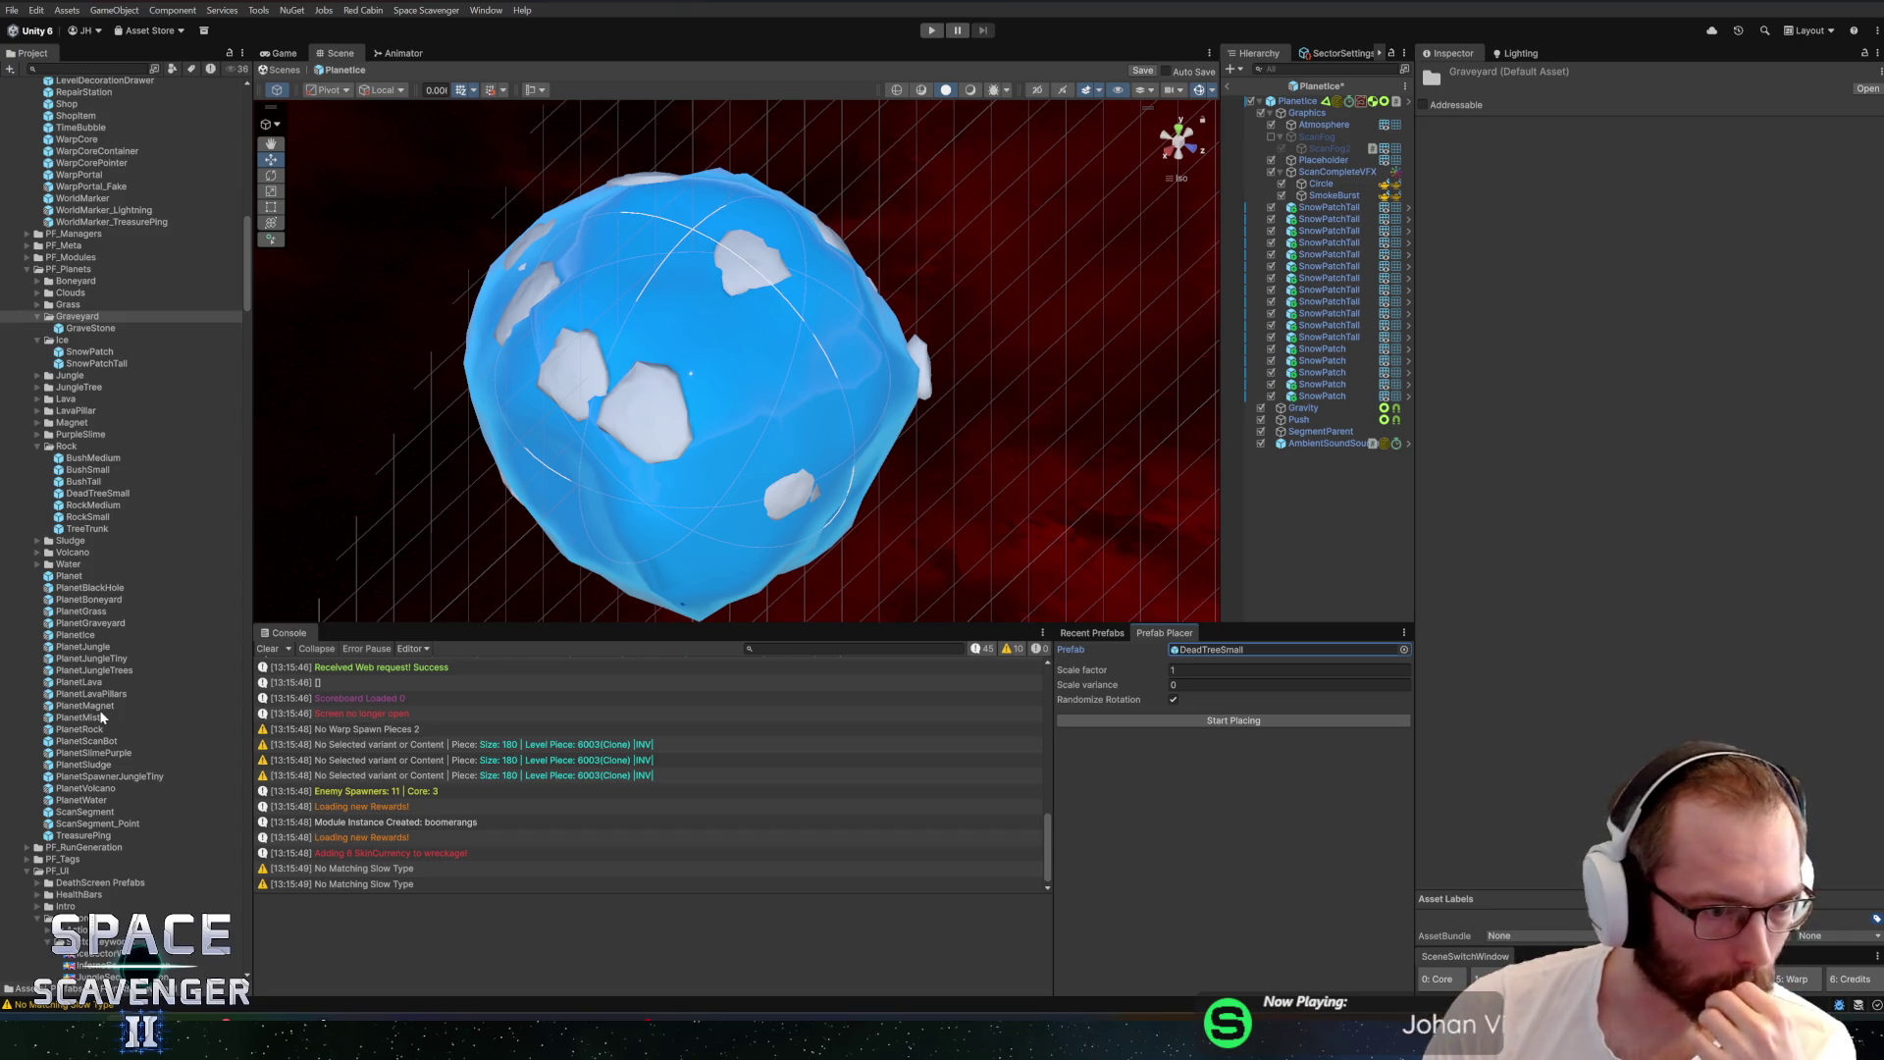
double_click(77, 634)
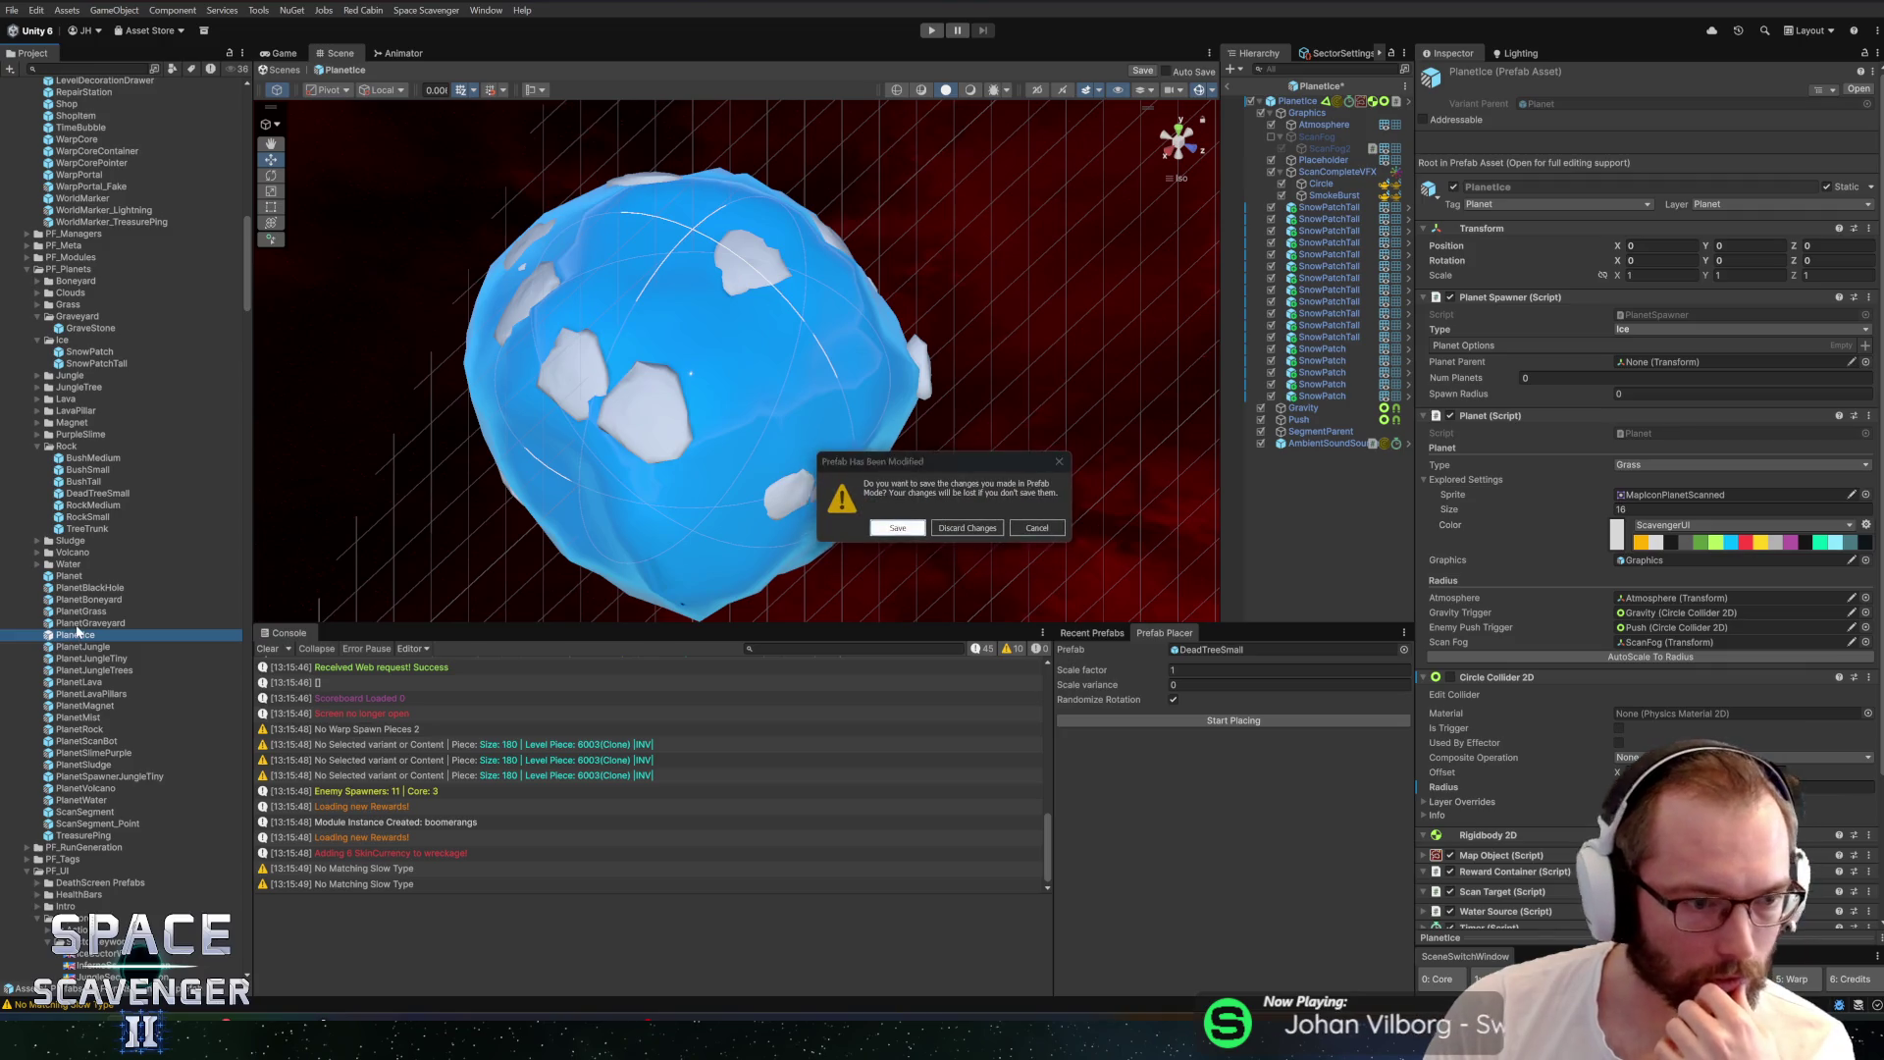
click(1037, 527)
Open PlanetGraveyard saving pending edits, orbit to frame its planet, and select SnowPatchTall
double_click(90, 622)
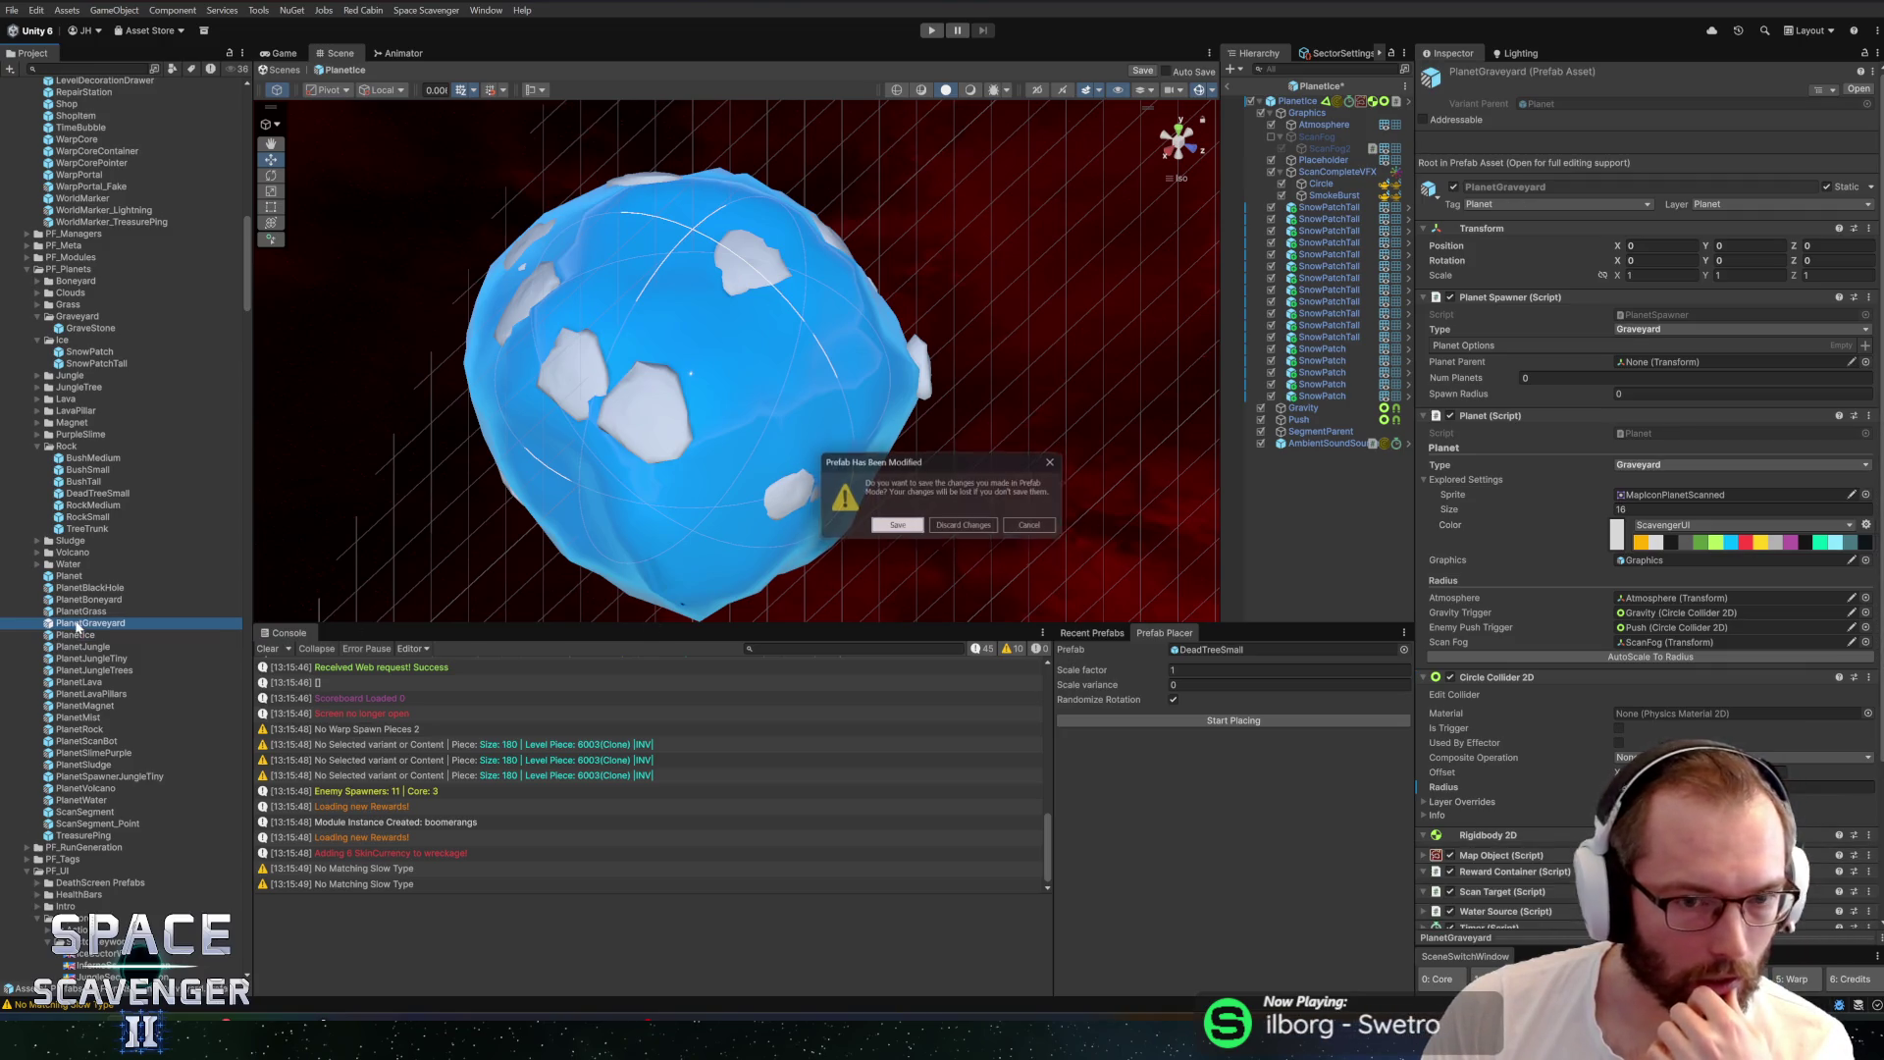
click(897, 529)
mouse_move(896, 528)
mouse_down()
mouse_move(766, 412)
mouse_move(495, 468)
mouse_move(923, 369)
mouse_up()
scroll(778, 369, up, 3)
drag(779, 369, 687, 373)
scroll(1546, 509, down, 15)
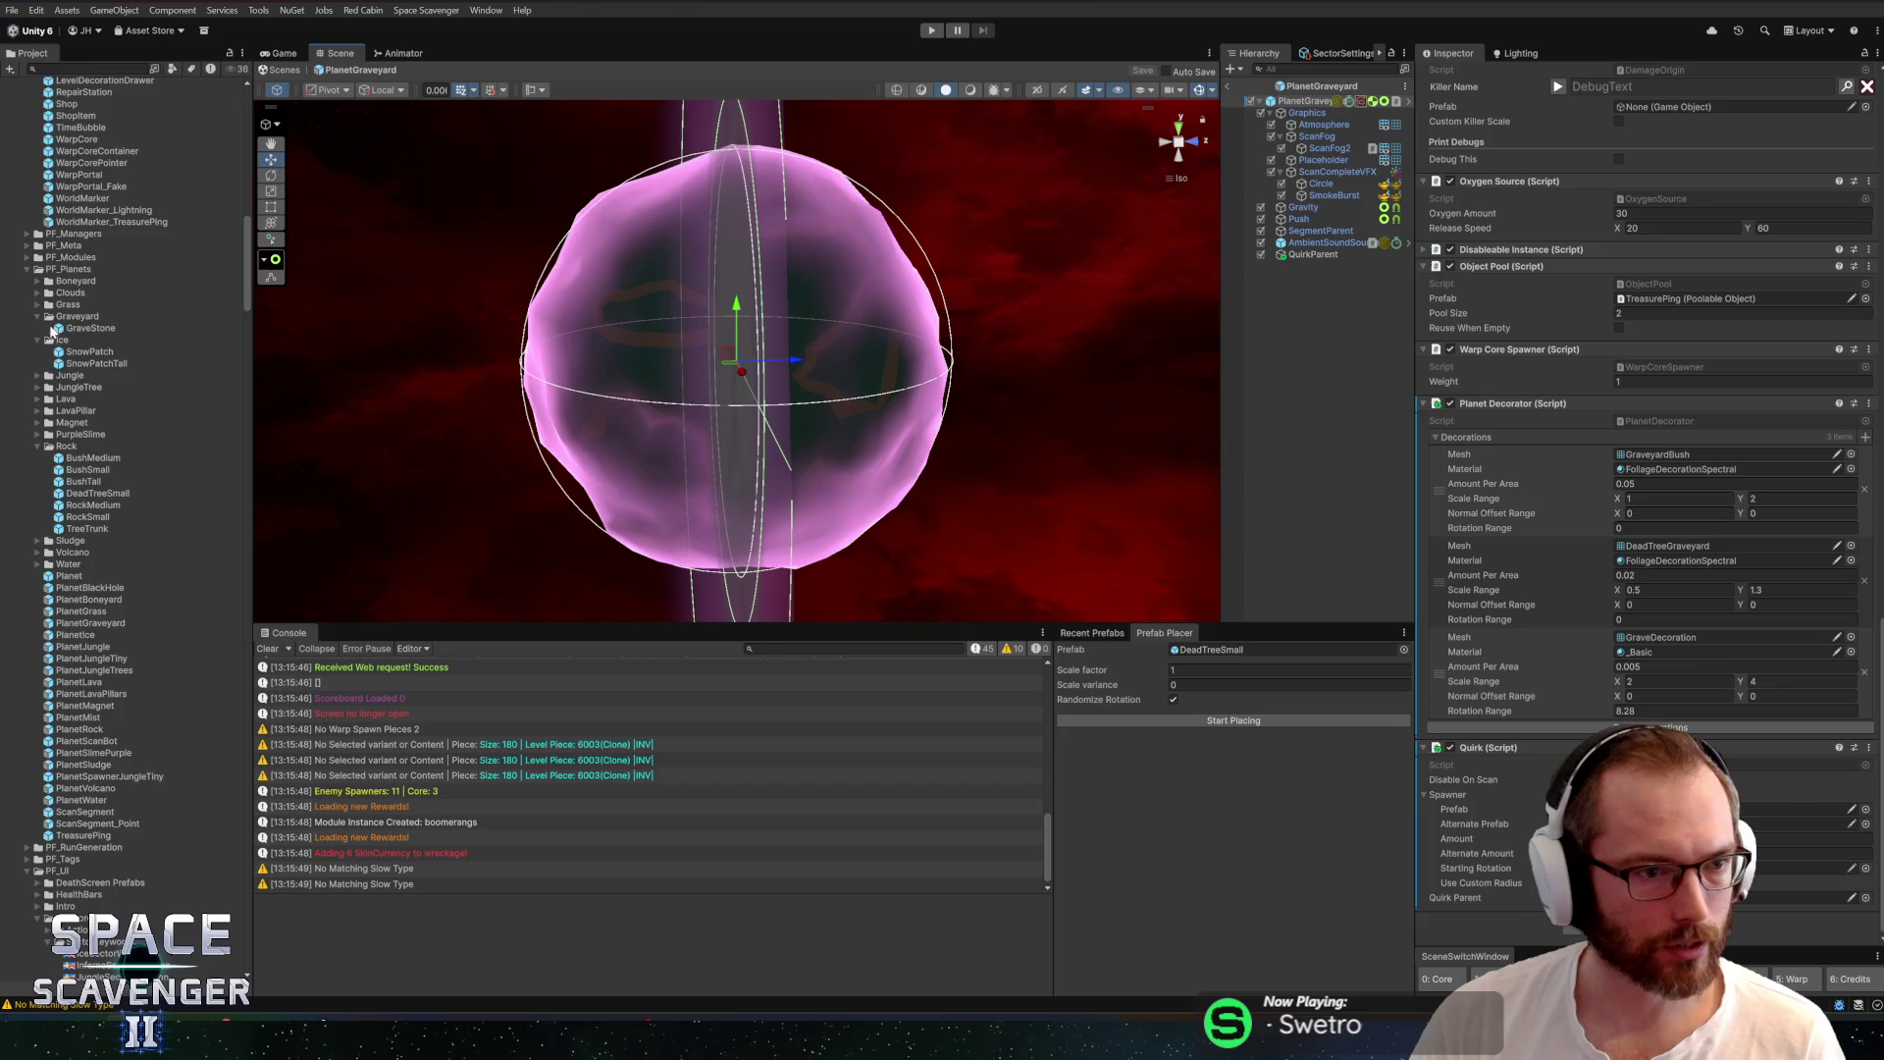
click(82, 365)
Duplicate SnowPatchTall and rename the copy to DeadTreeIce
key(ctrl+d)
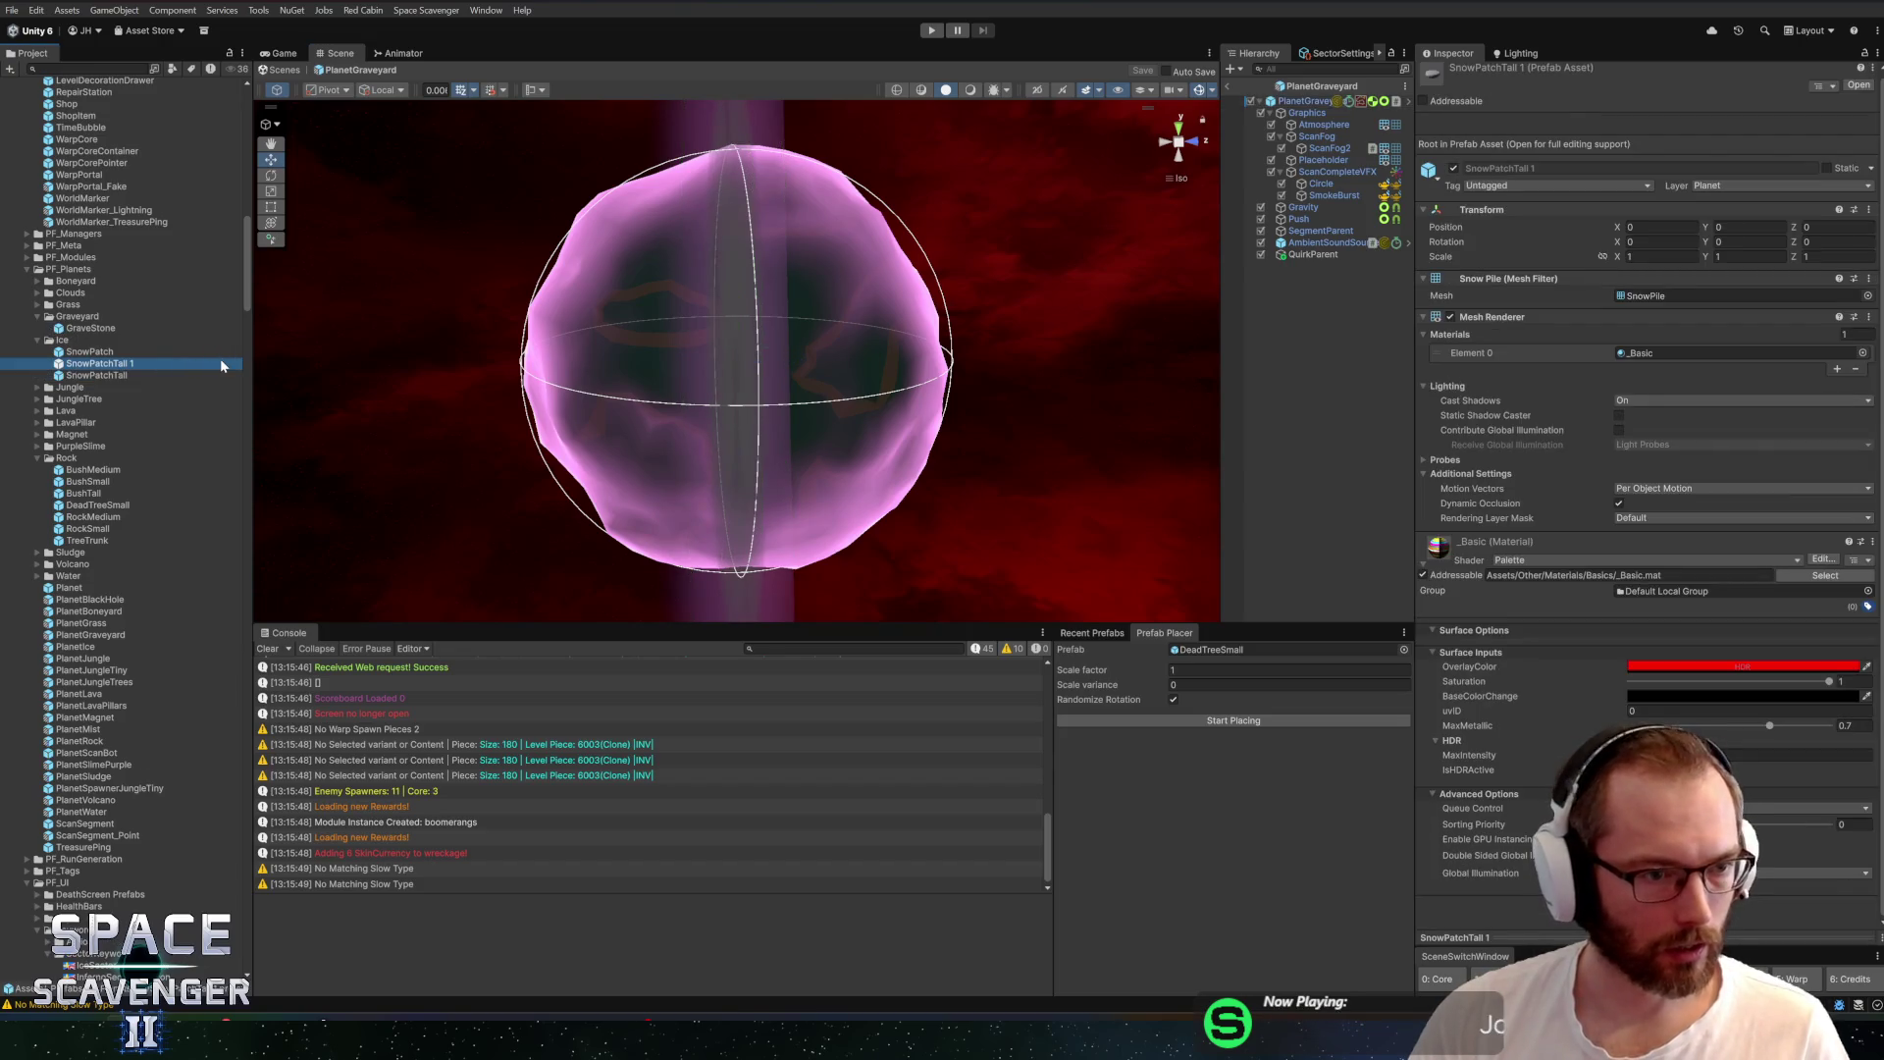
key(F2)
text(DeadTree)
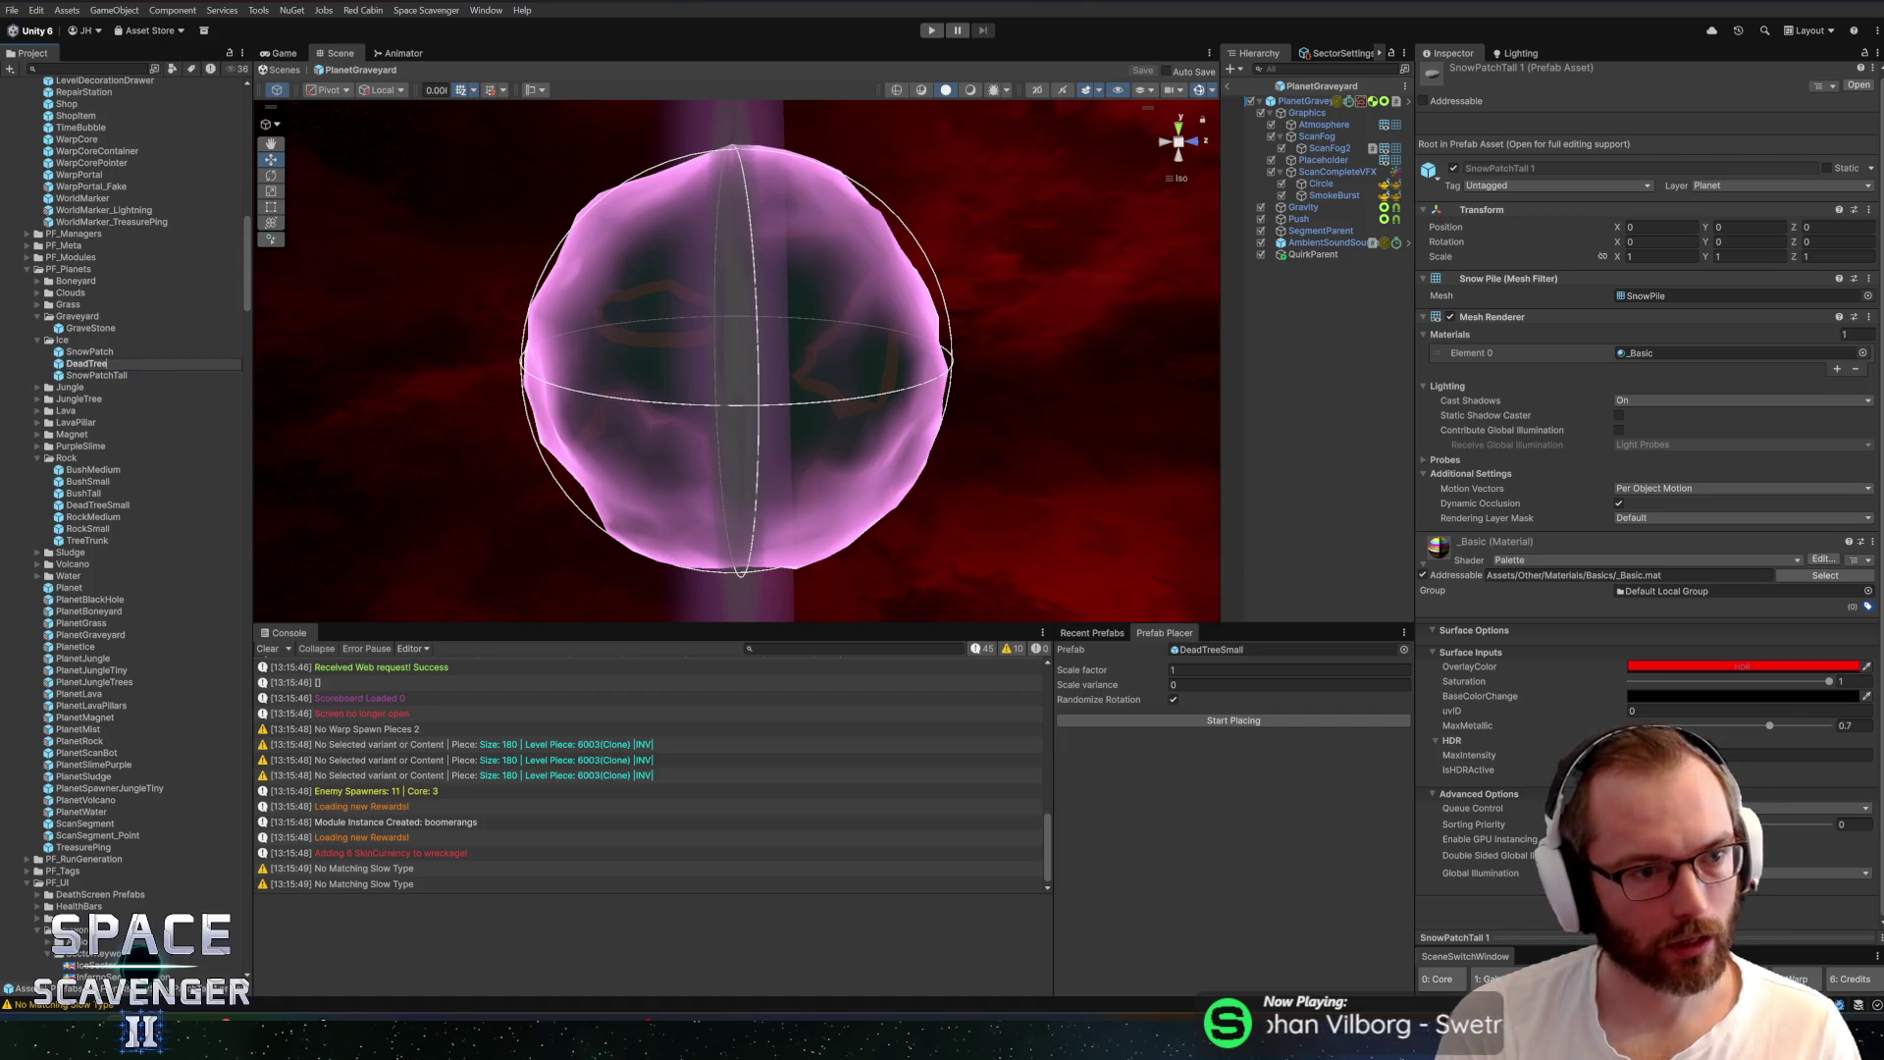
text(Snow)
key(Return)
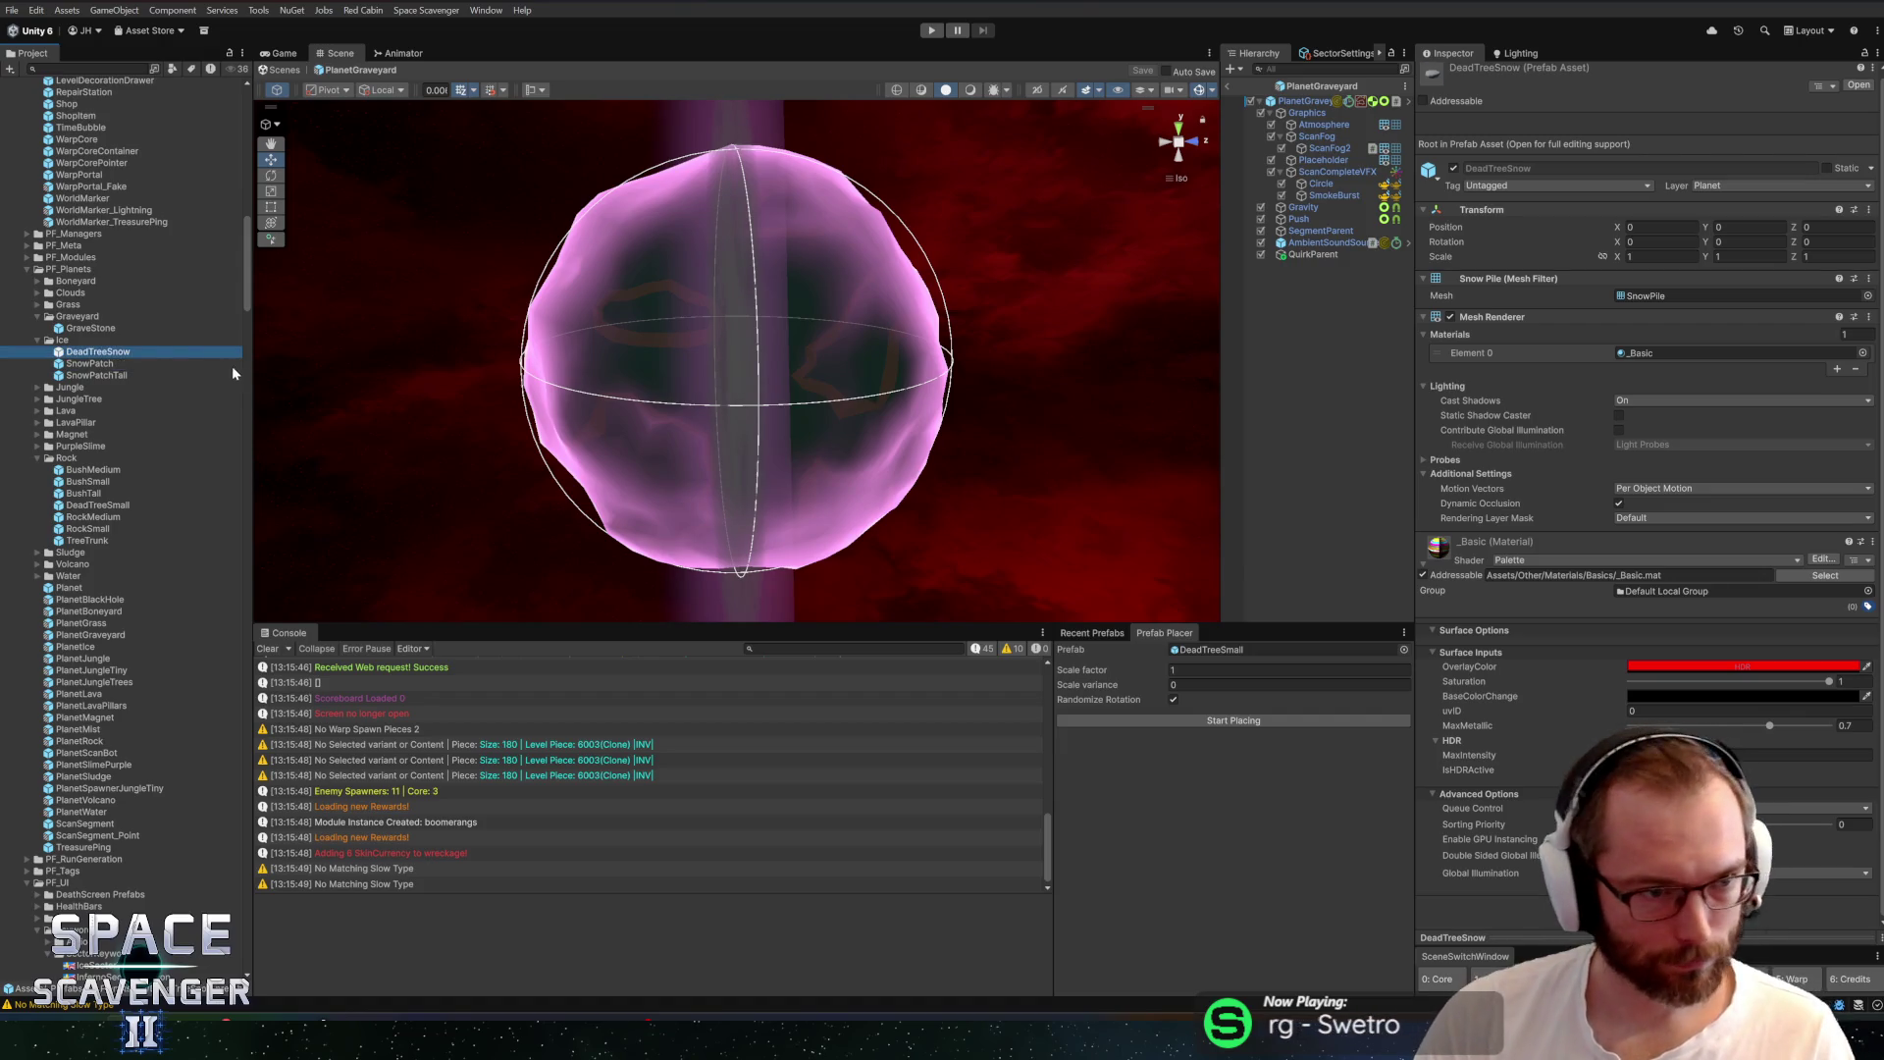
key(BackSpace)
key(BackSpace)
key(BackSpace)
text(Ice)
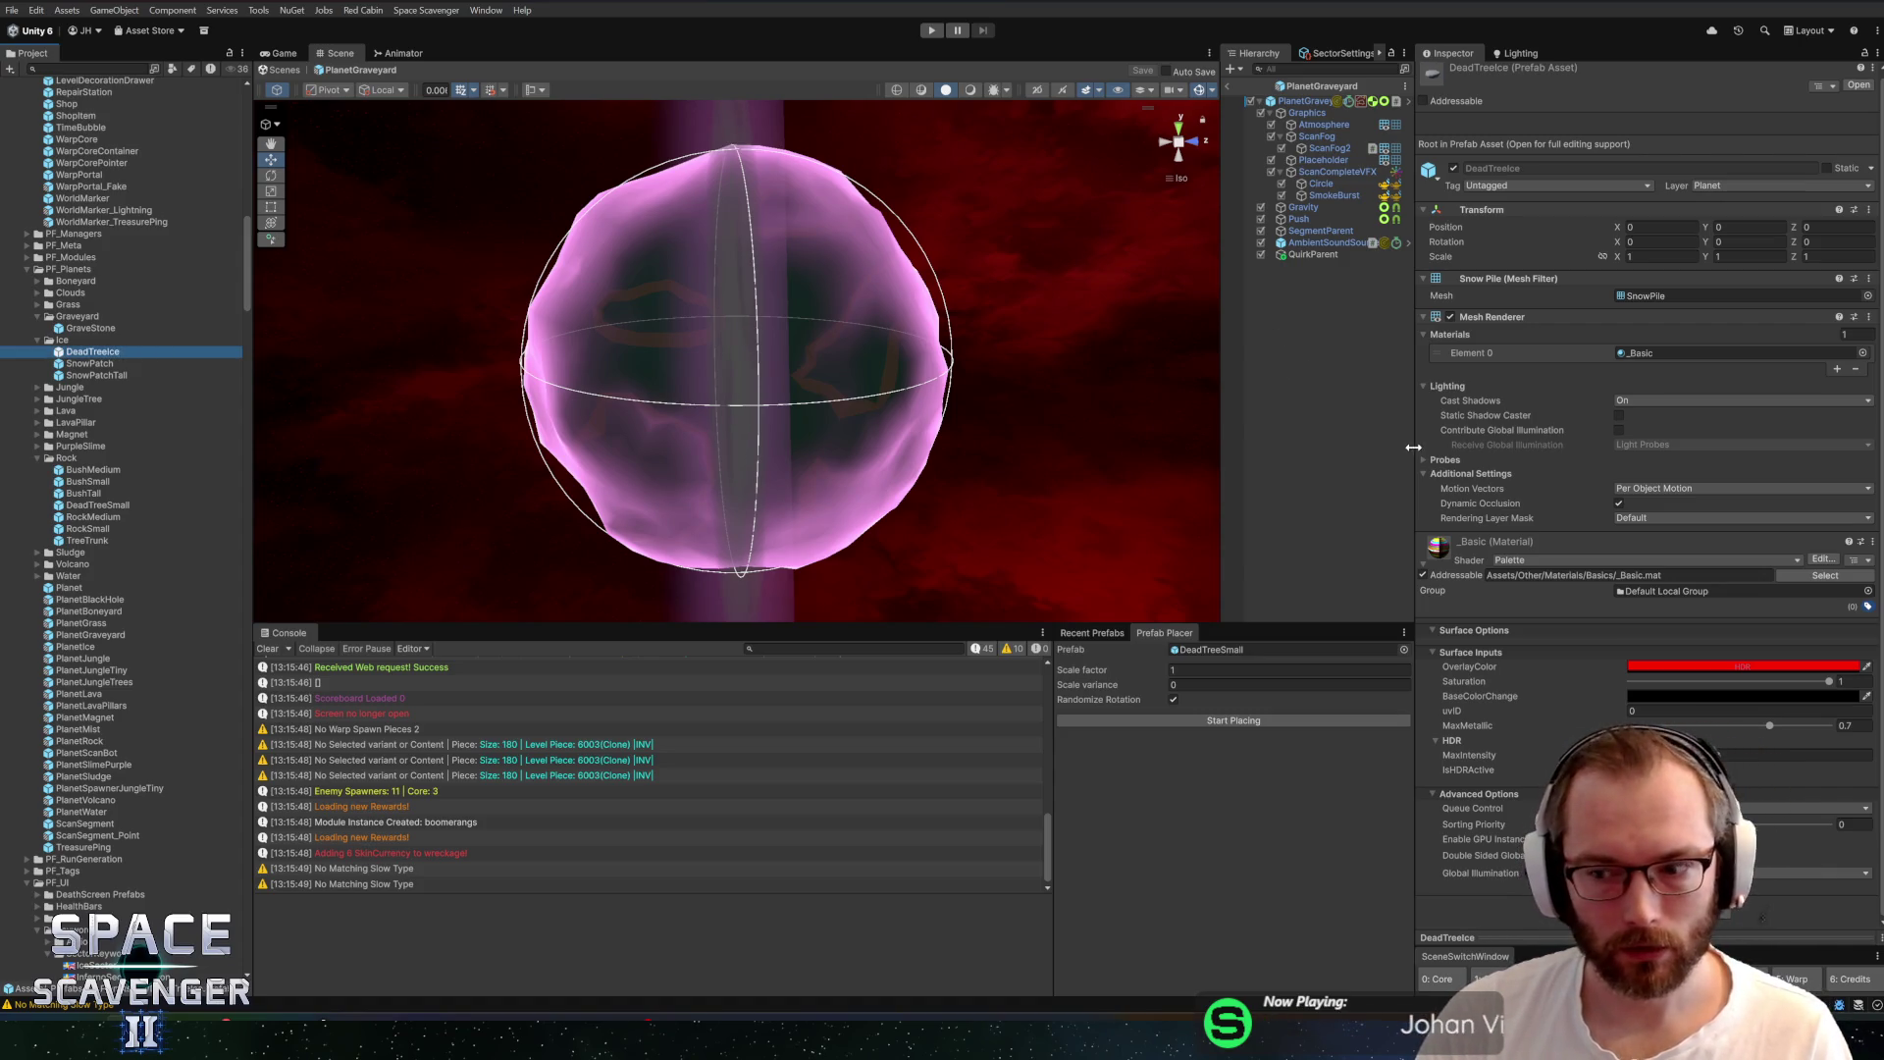
Give DeadTreeIce the DeadTreeGraveyard mesh, then bring up the tree's object options in Blender
double_click(71, 350)
click(1877, 209)
text(dr)
text(tr)
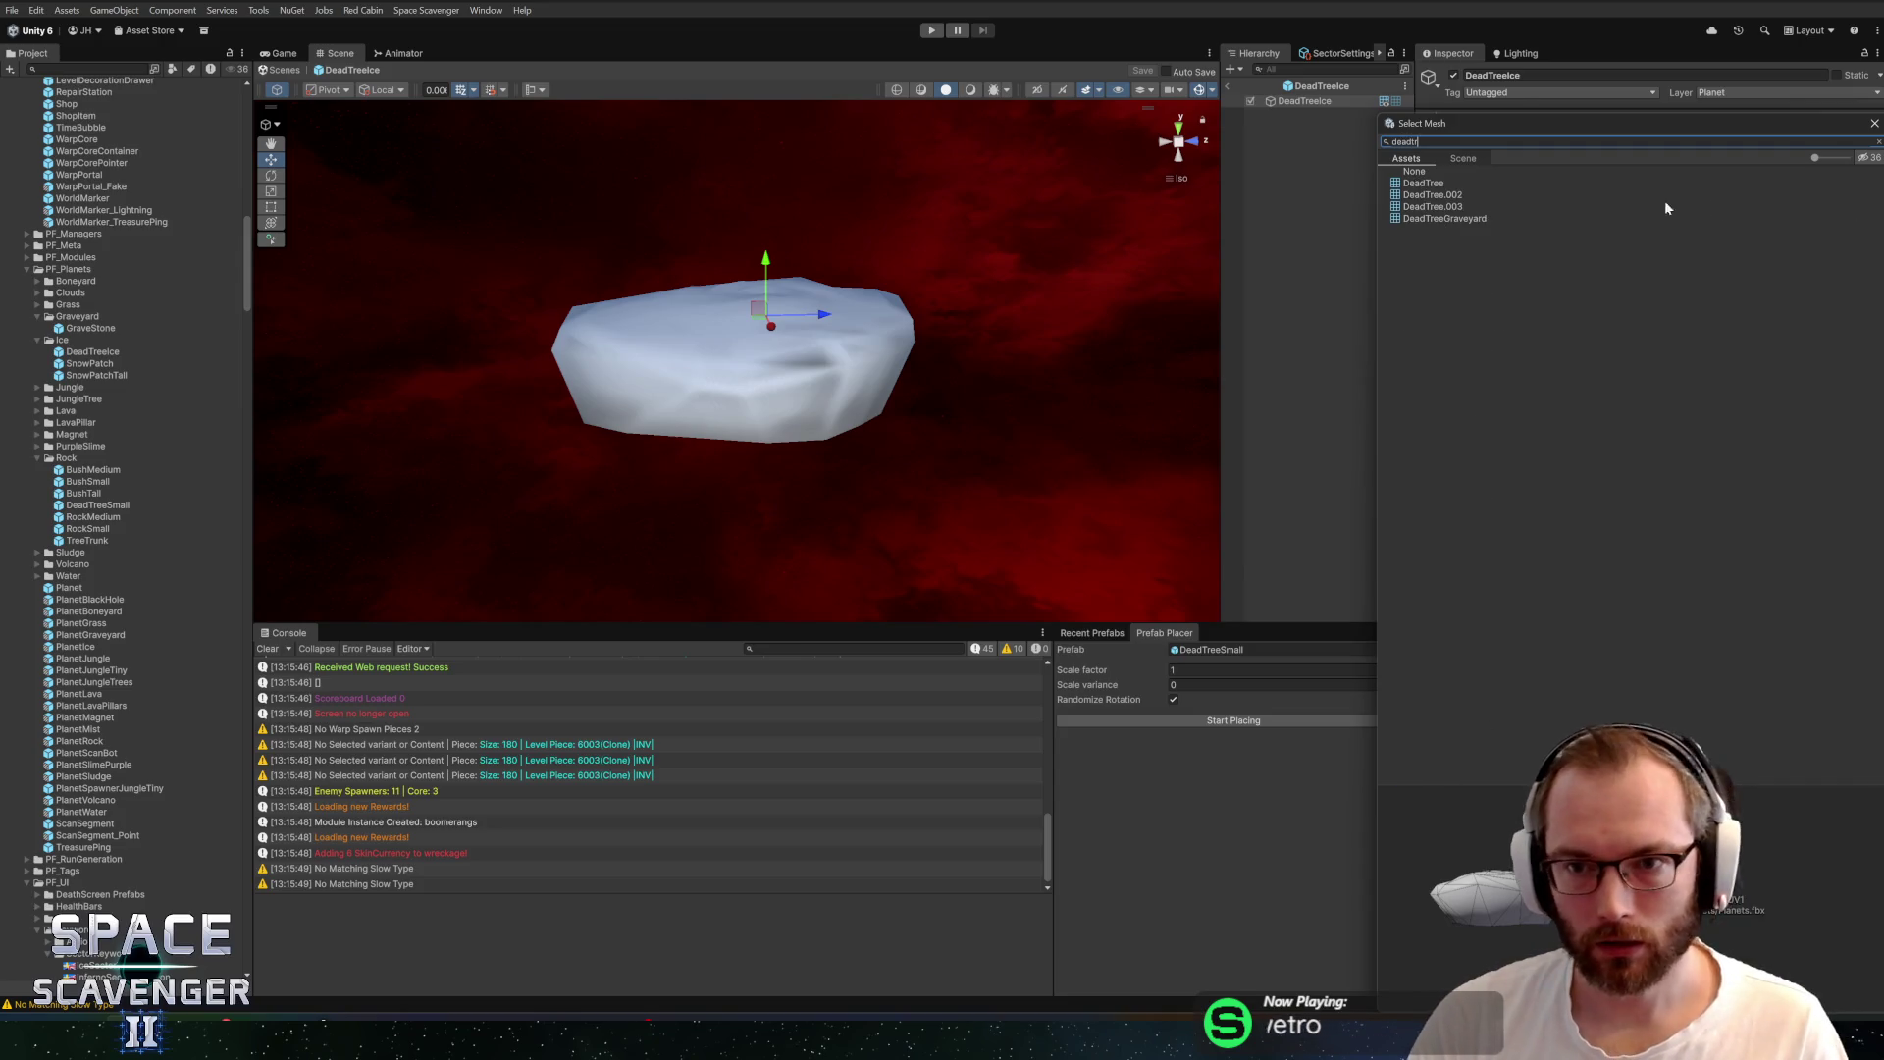
click(1438, 220)
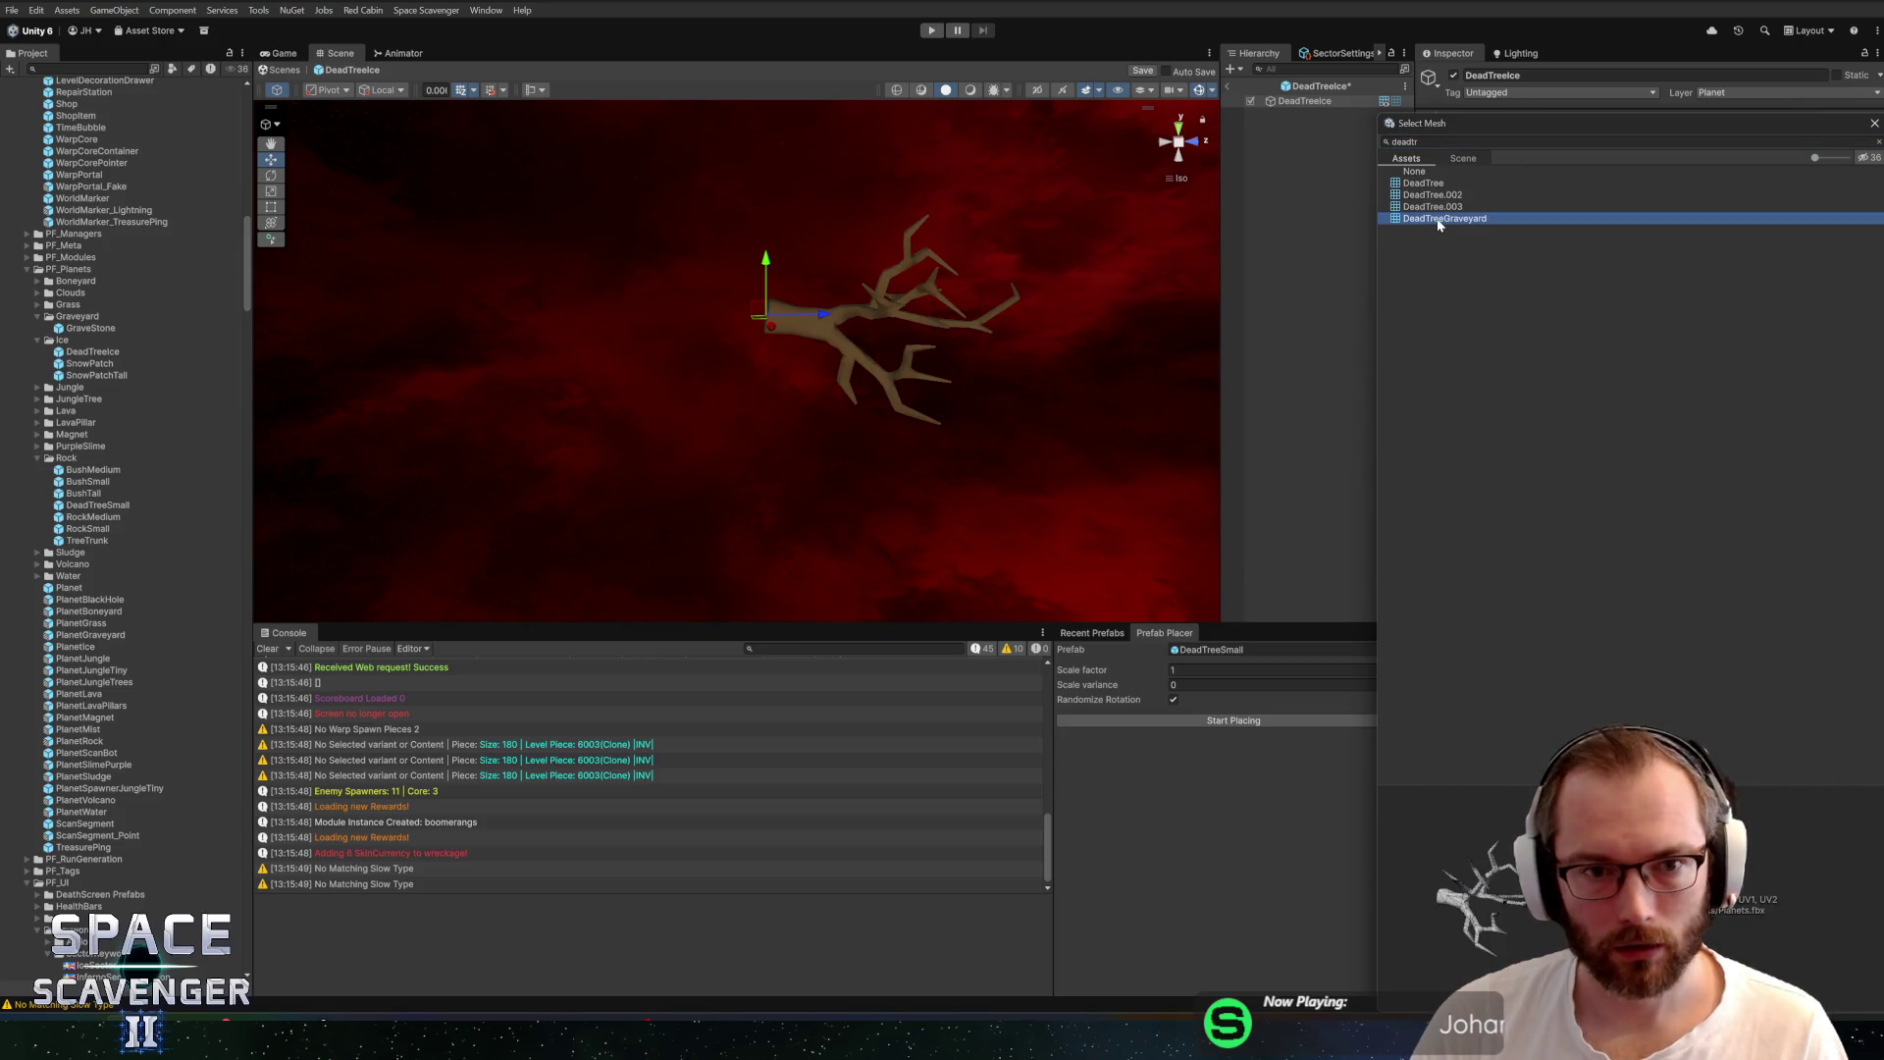
double_click(1439, 220)
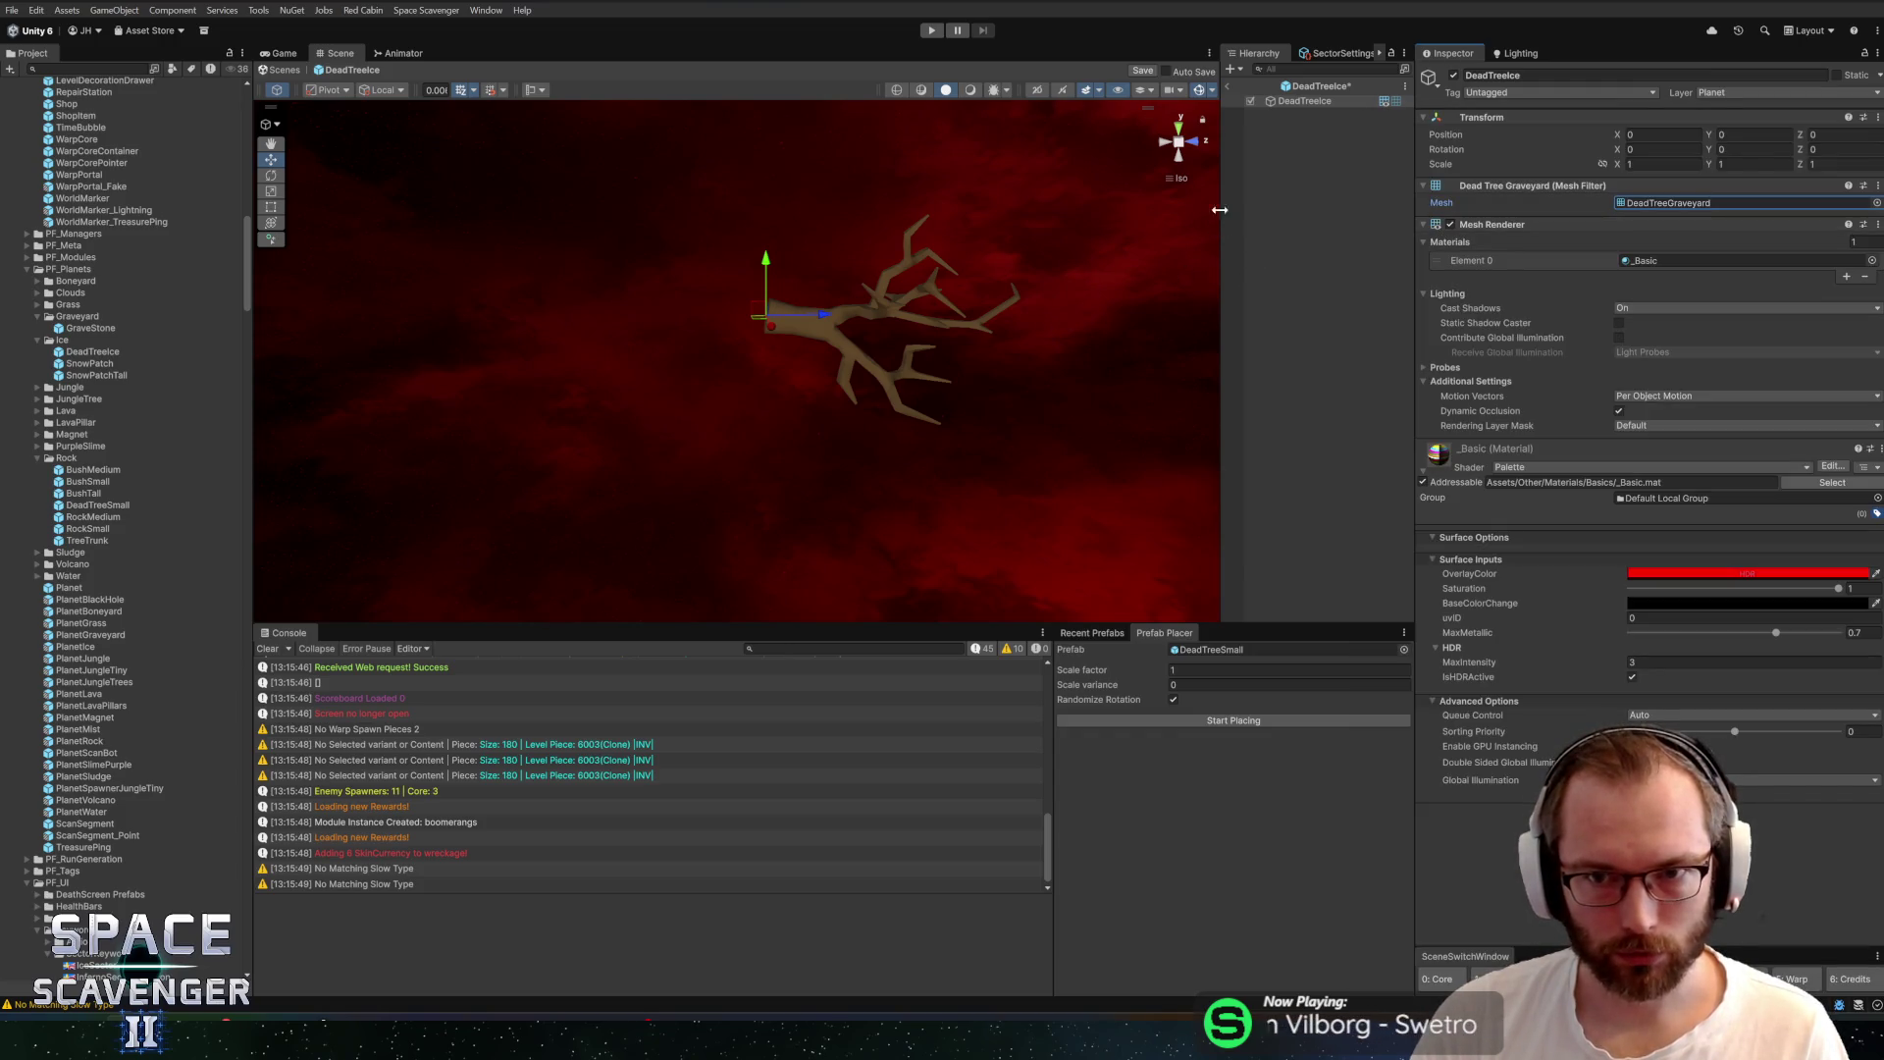
key(alt+Tab)
right_click(1129, 355)
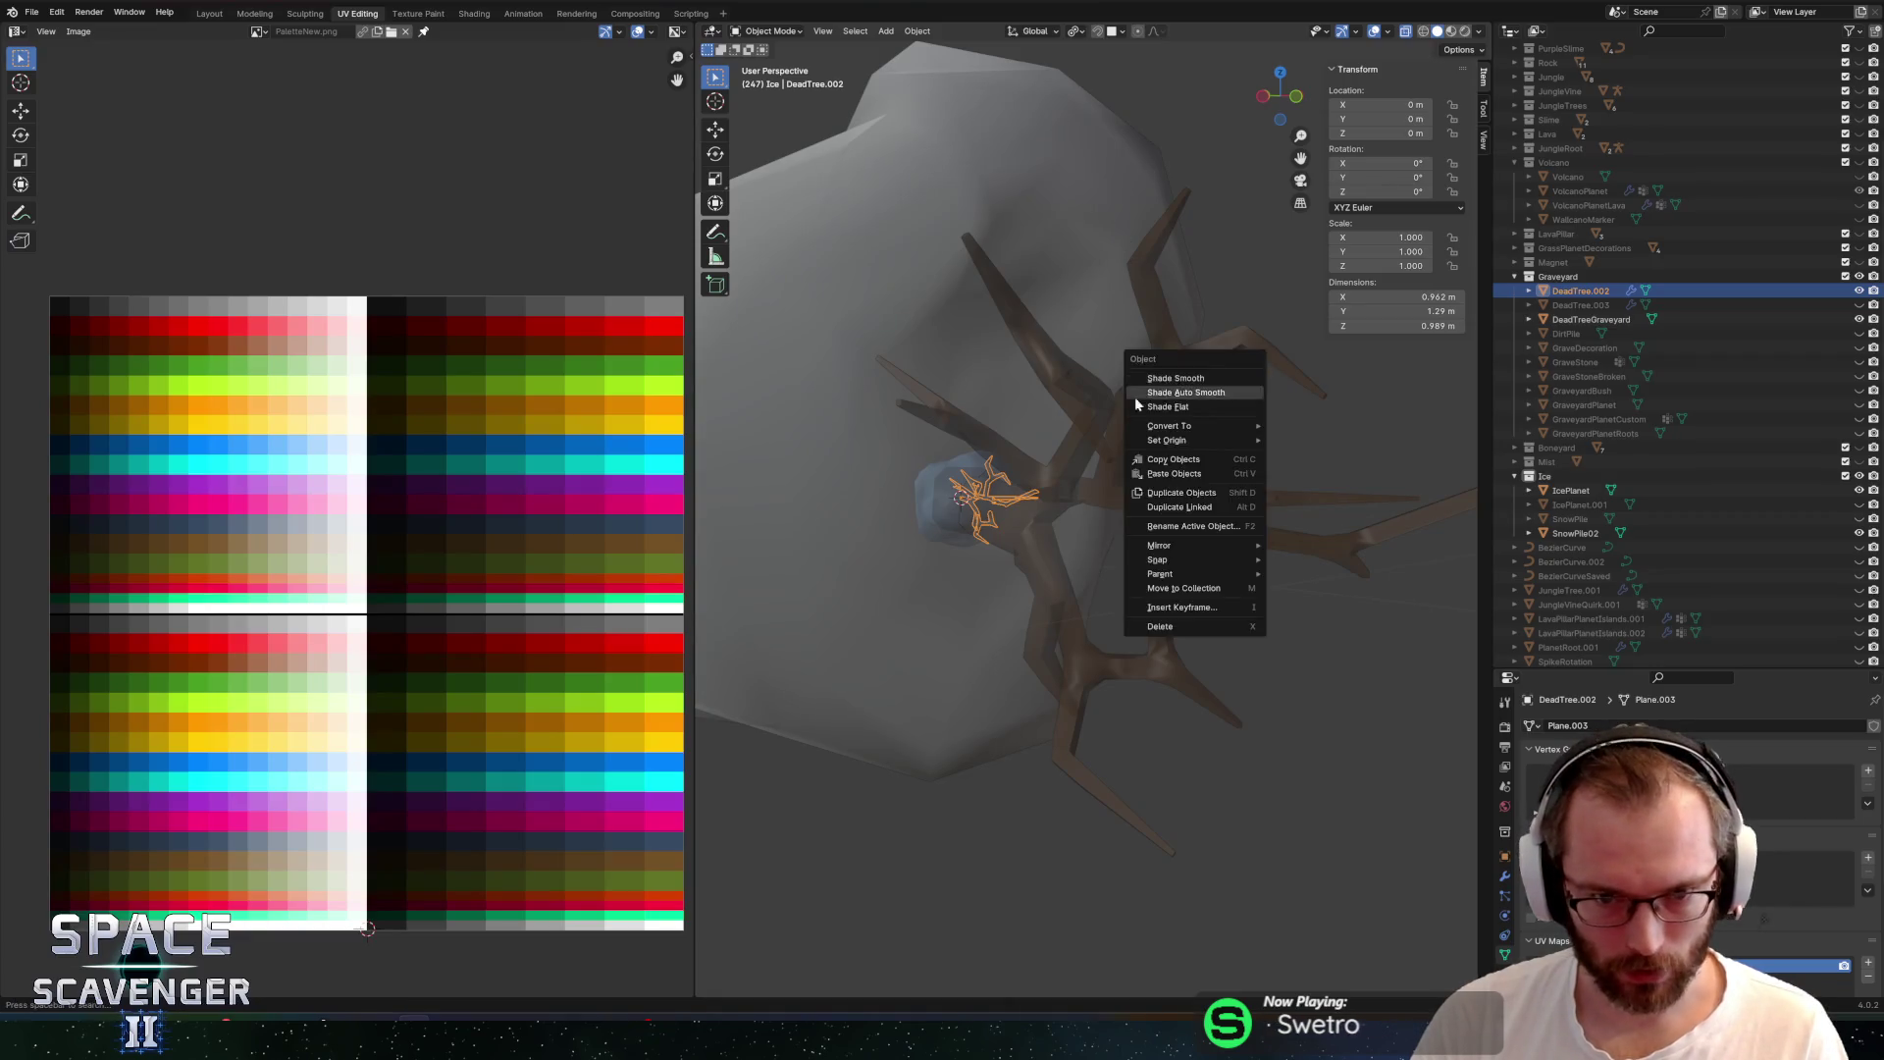
scroll(1022, 345, down, 5)
mouse_move(1022, 344)
mouse_down()
mouse_move(1102, 386)
mouse_move(1131, 490)
mouse_up()
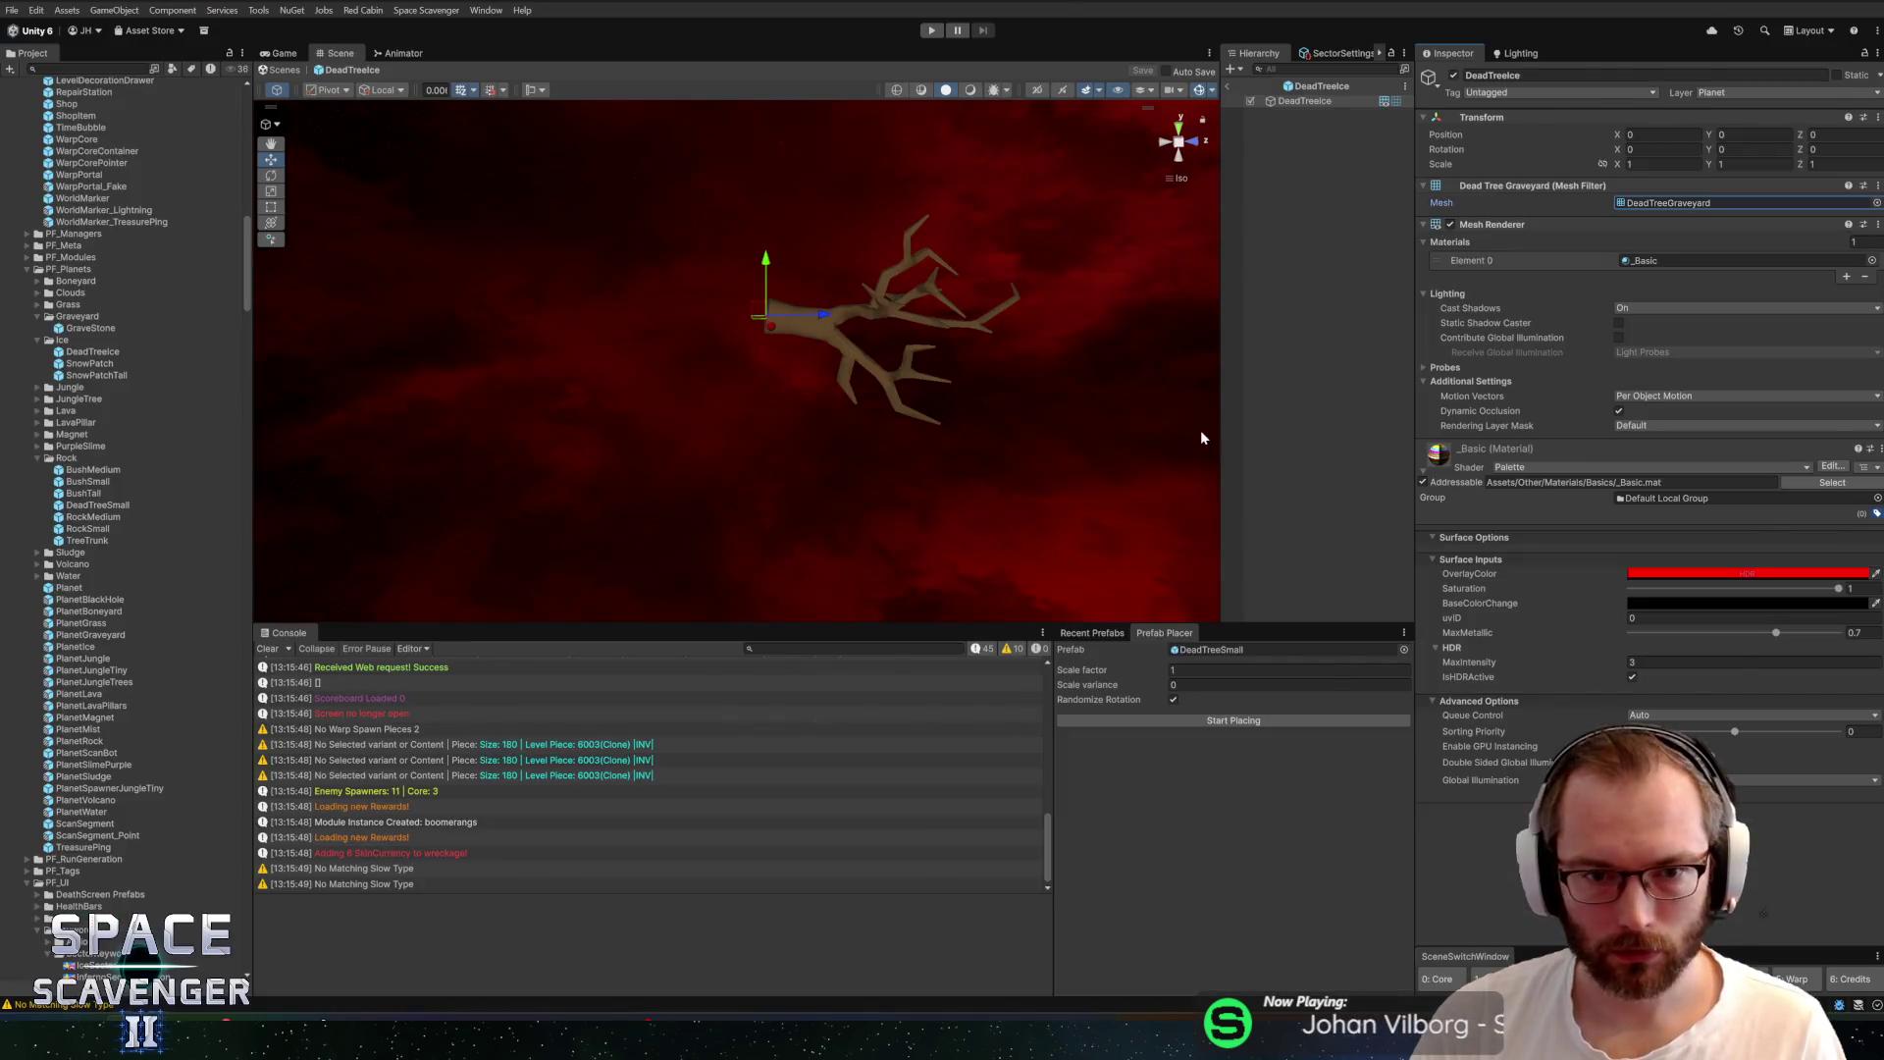
click(1065, 387)
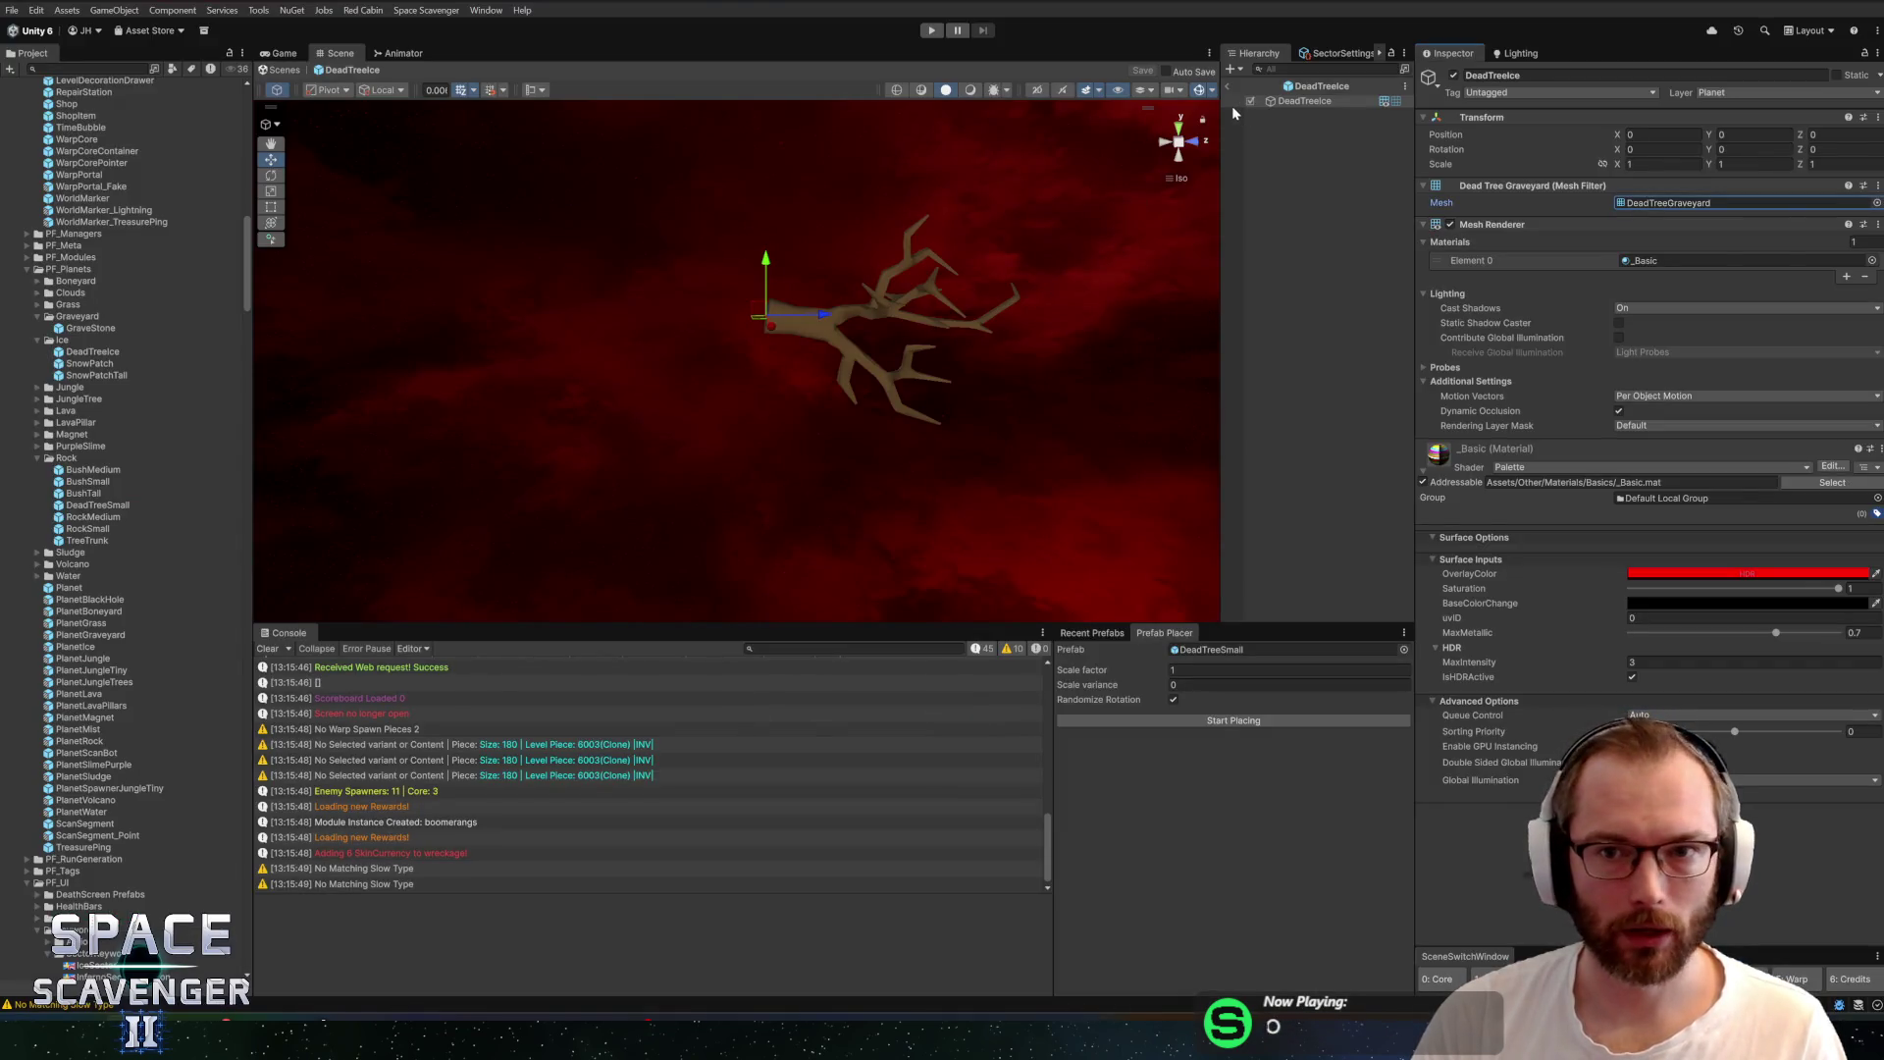
Add a child tree object under DeadTreeIce and rotate it to -75 on X
drag(1229, 93, 1296, 103)
key(F2)
key(Escape)
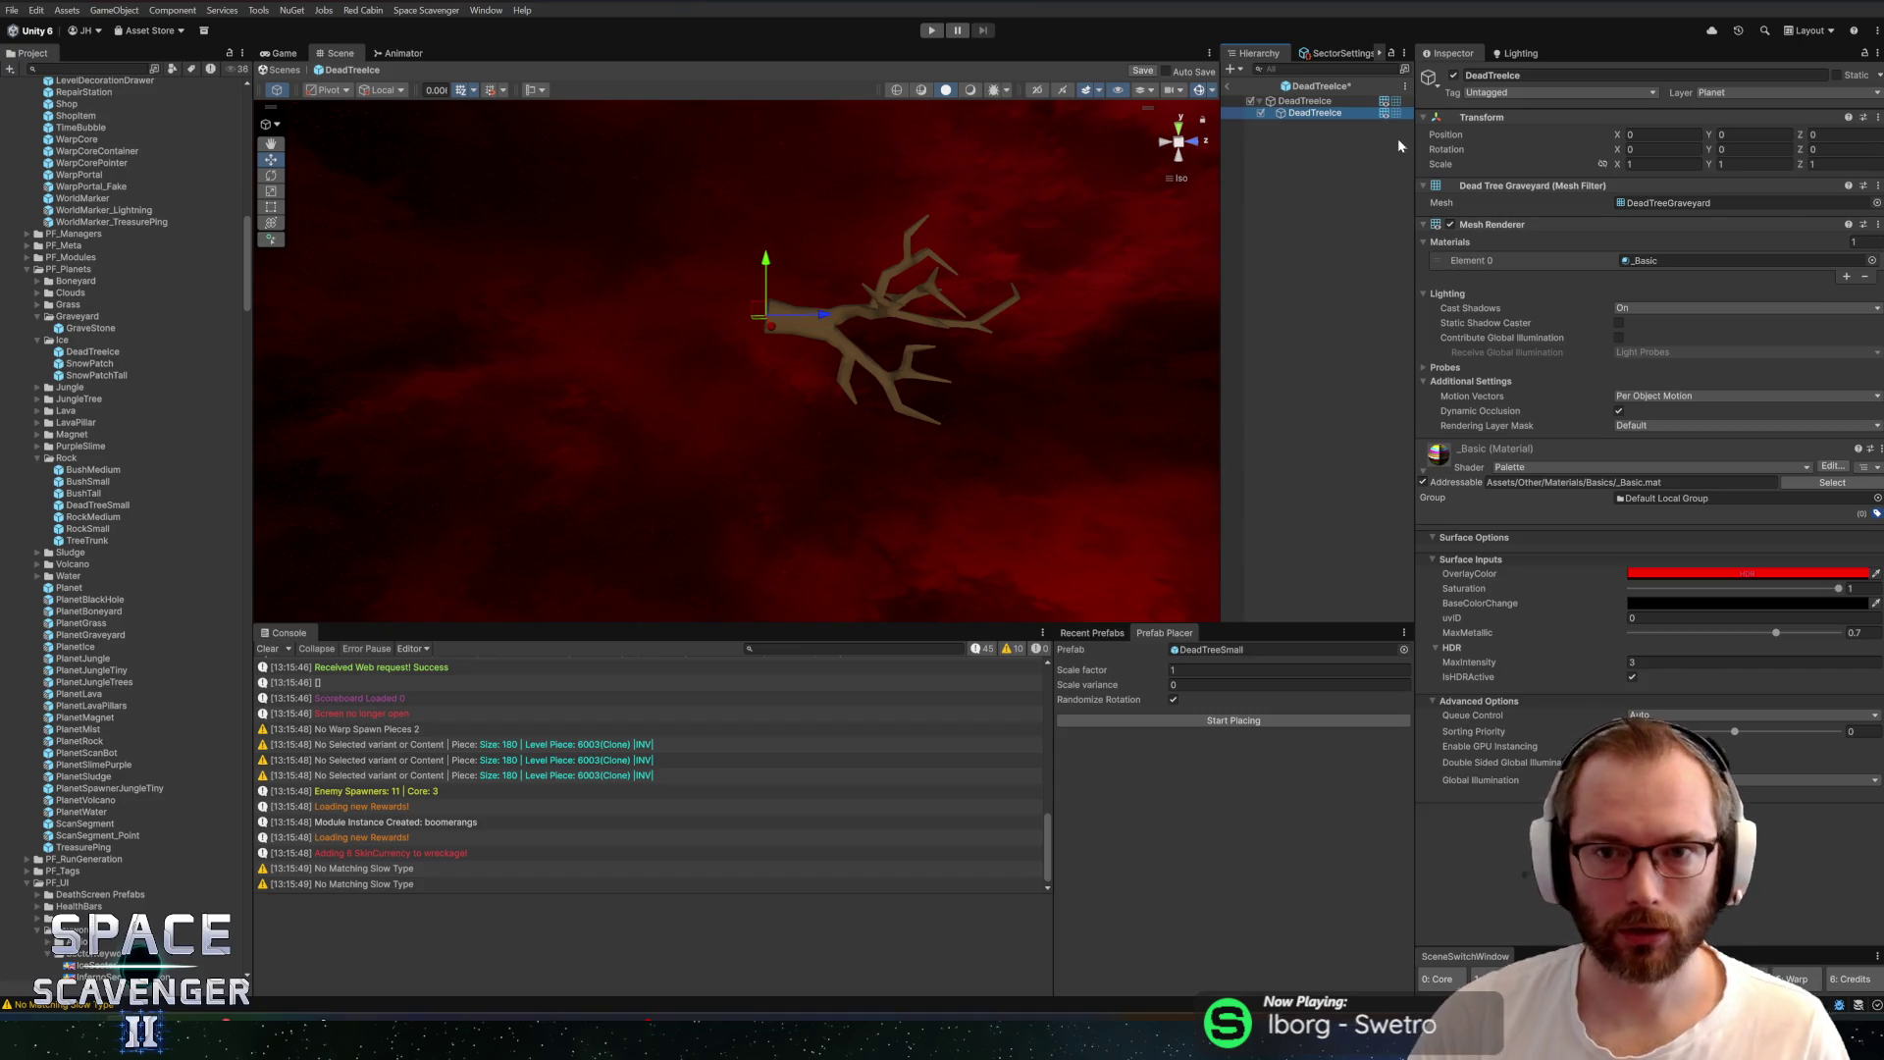
key(e)
drag(823, 293, 569, 246)
Remove the Mesh Renderer and Mesh Filter from the parent DeadTreeIce and save the prefab
click(1310, 102)
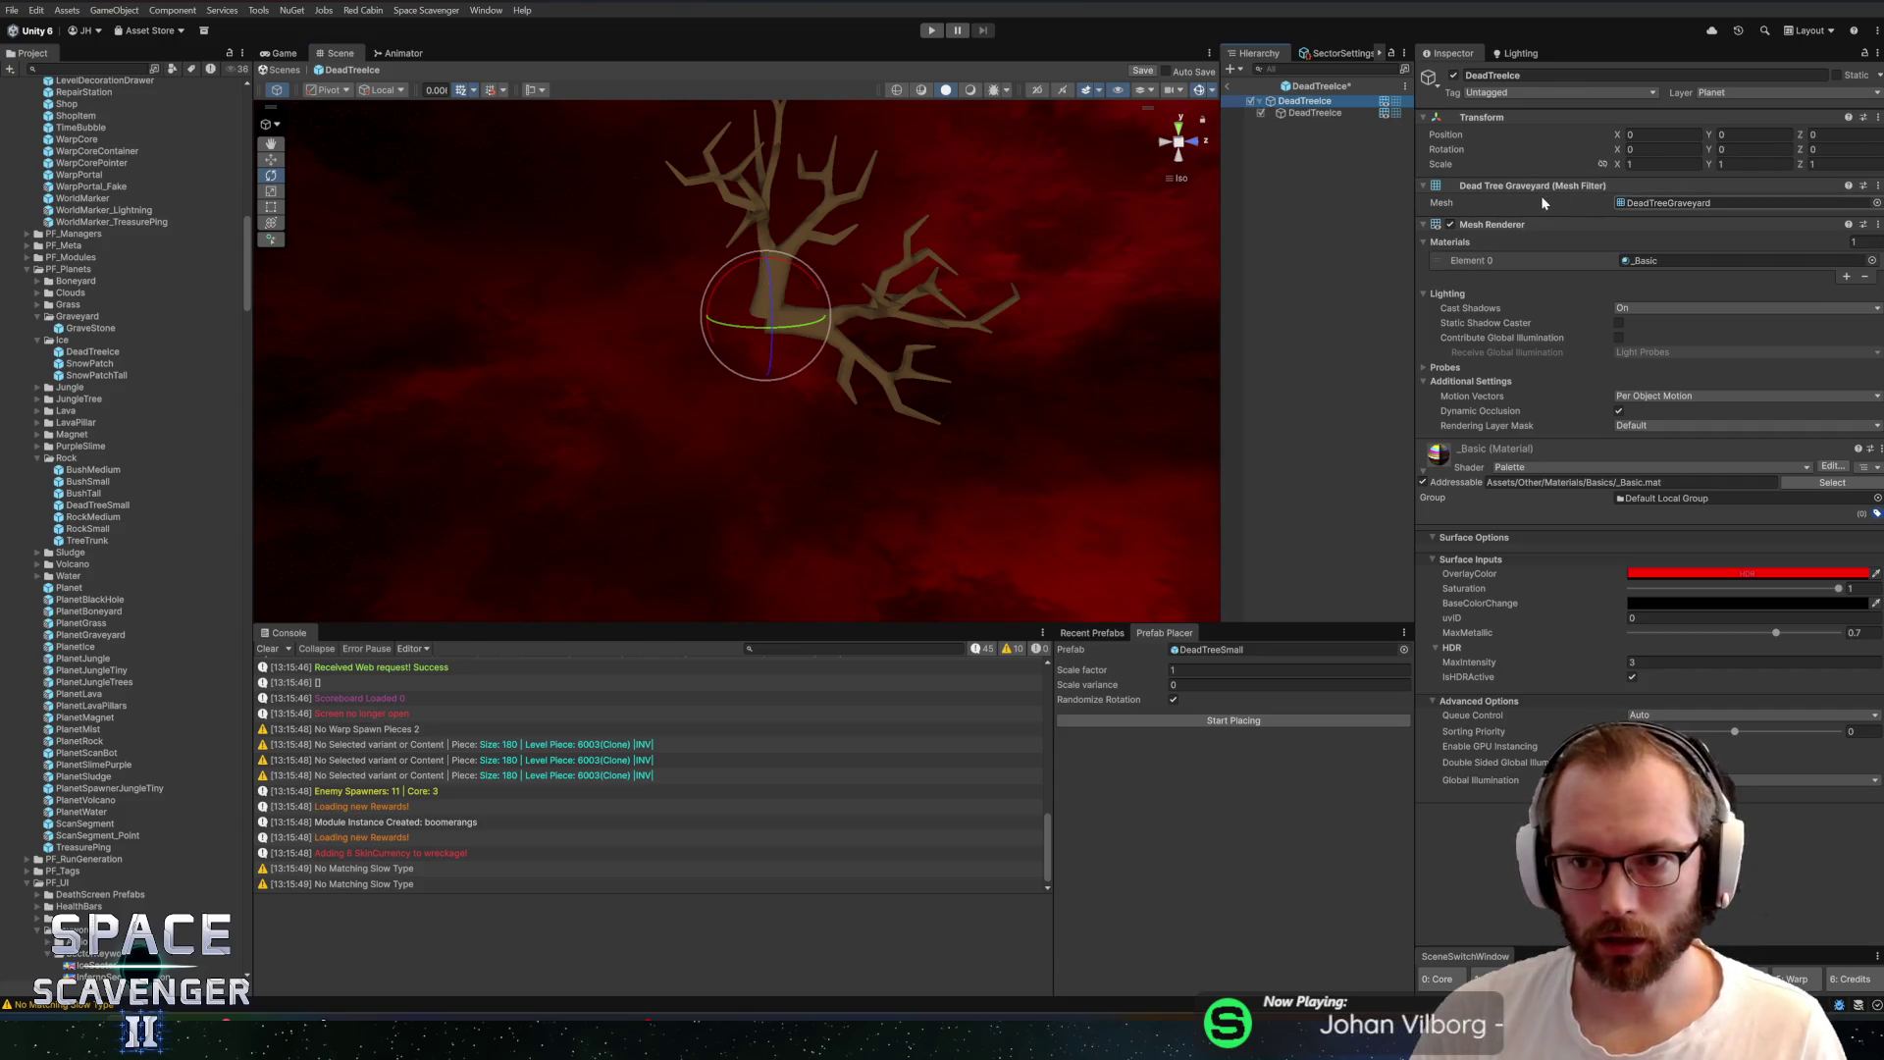
right_click(1501, 225)
click(1570, 275)
right_click(1501, 190)
click(1549, 240)
key(ctrl+s)
Exit prefab editing and reopen the PlanetIce prefab from Recent Prefabs
click(1228, 86)
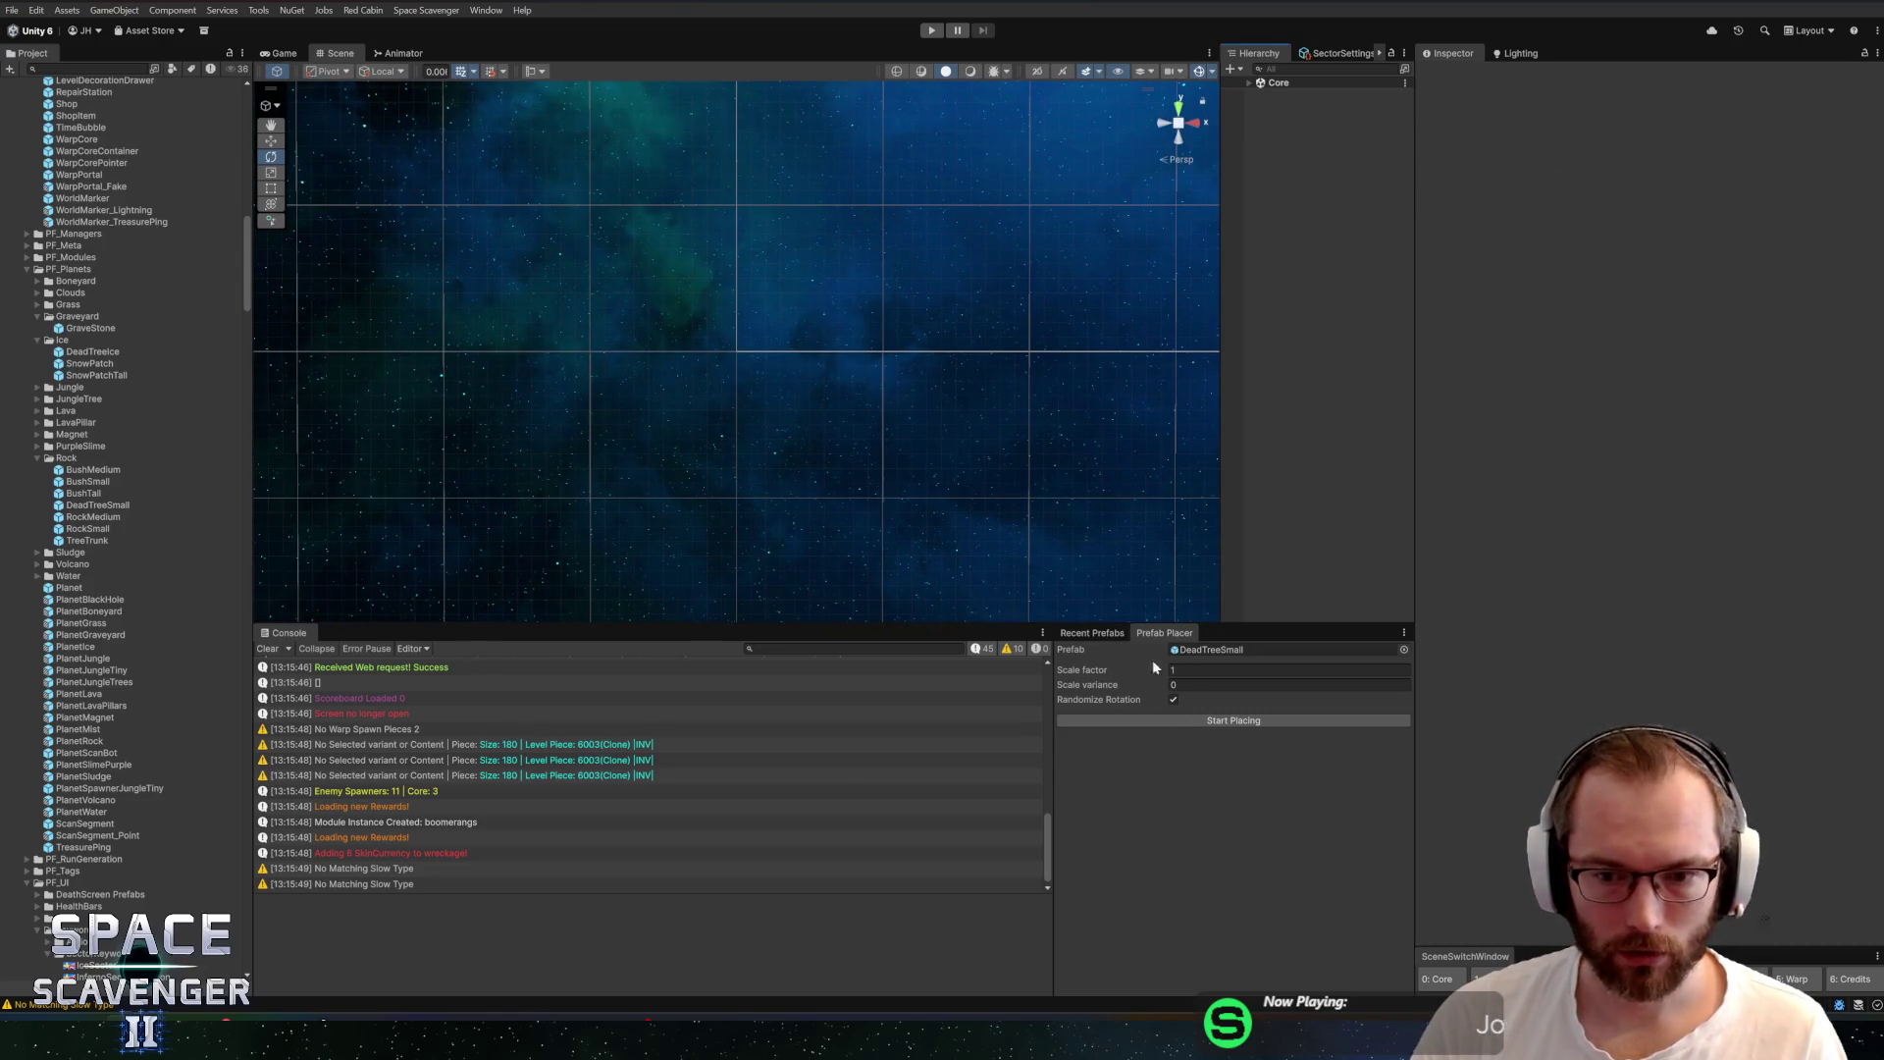
mouse_move(1115, 673)
click(1102, 770)
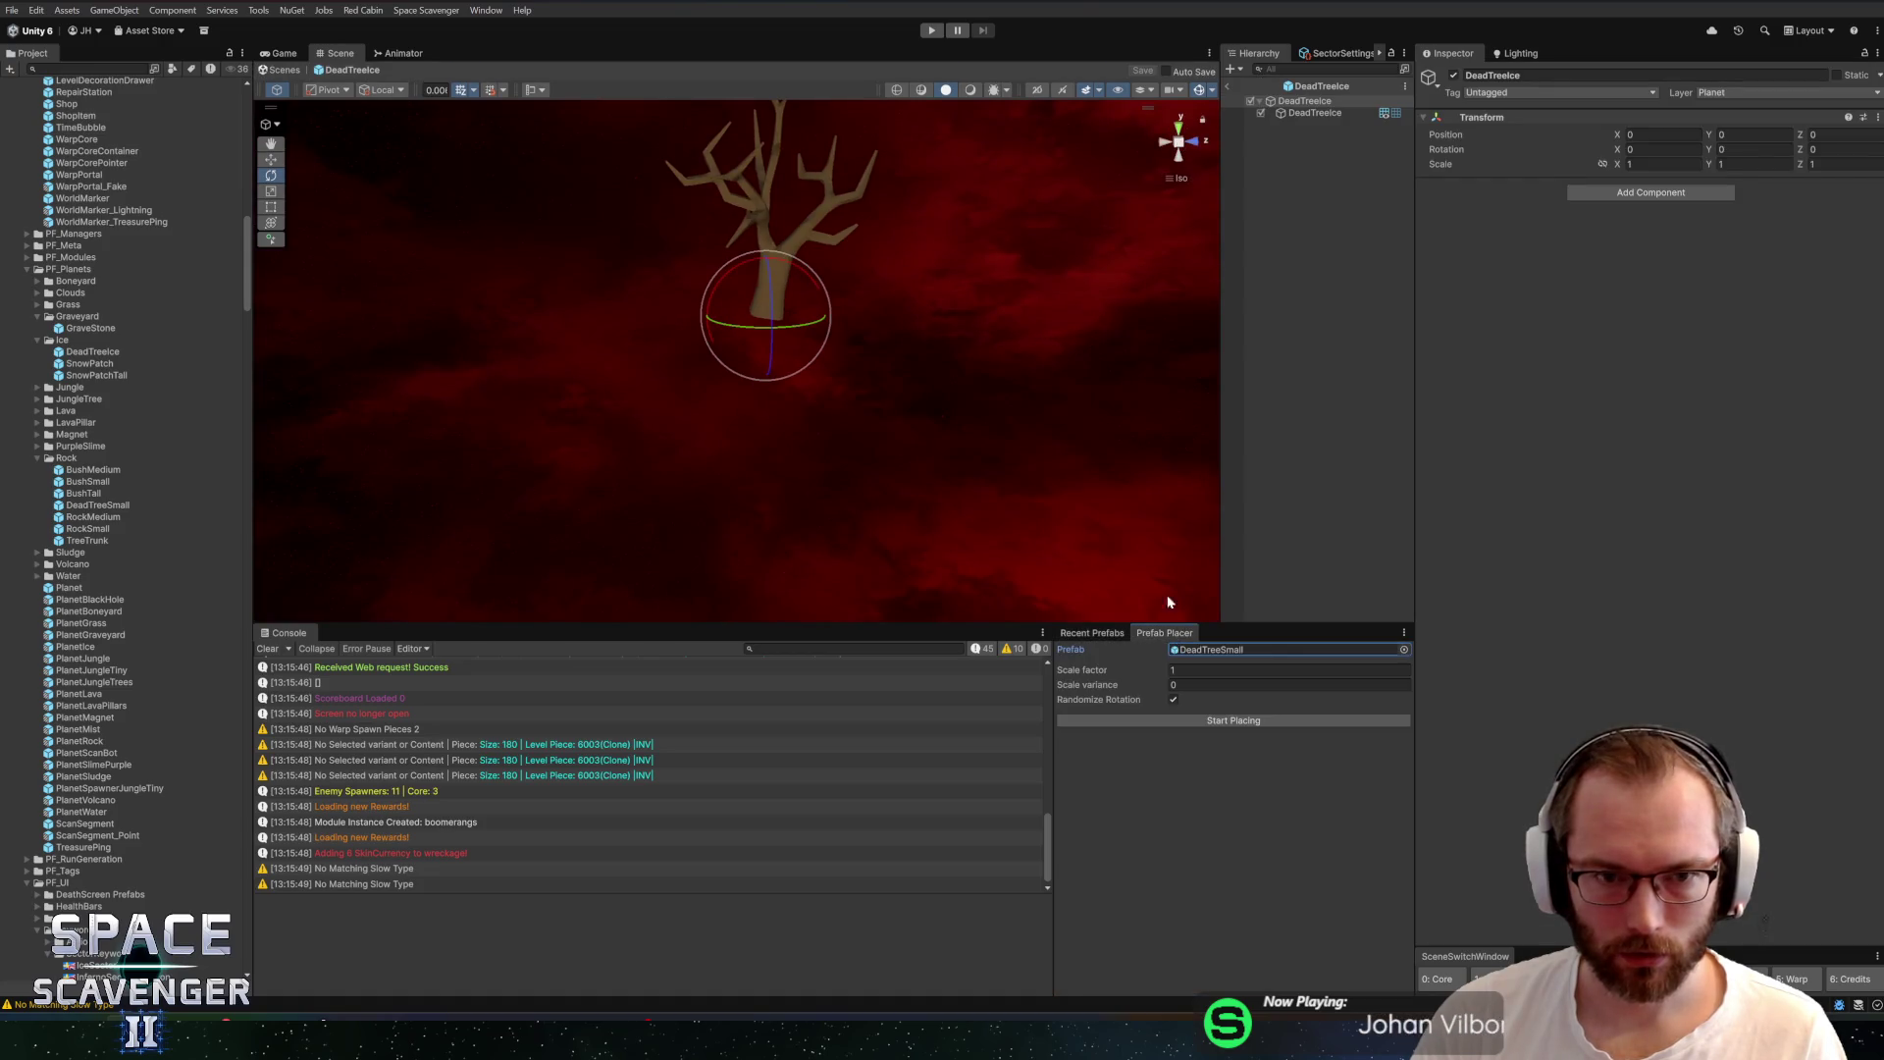
click(1228, 86)
mouse_move(1099, 676)
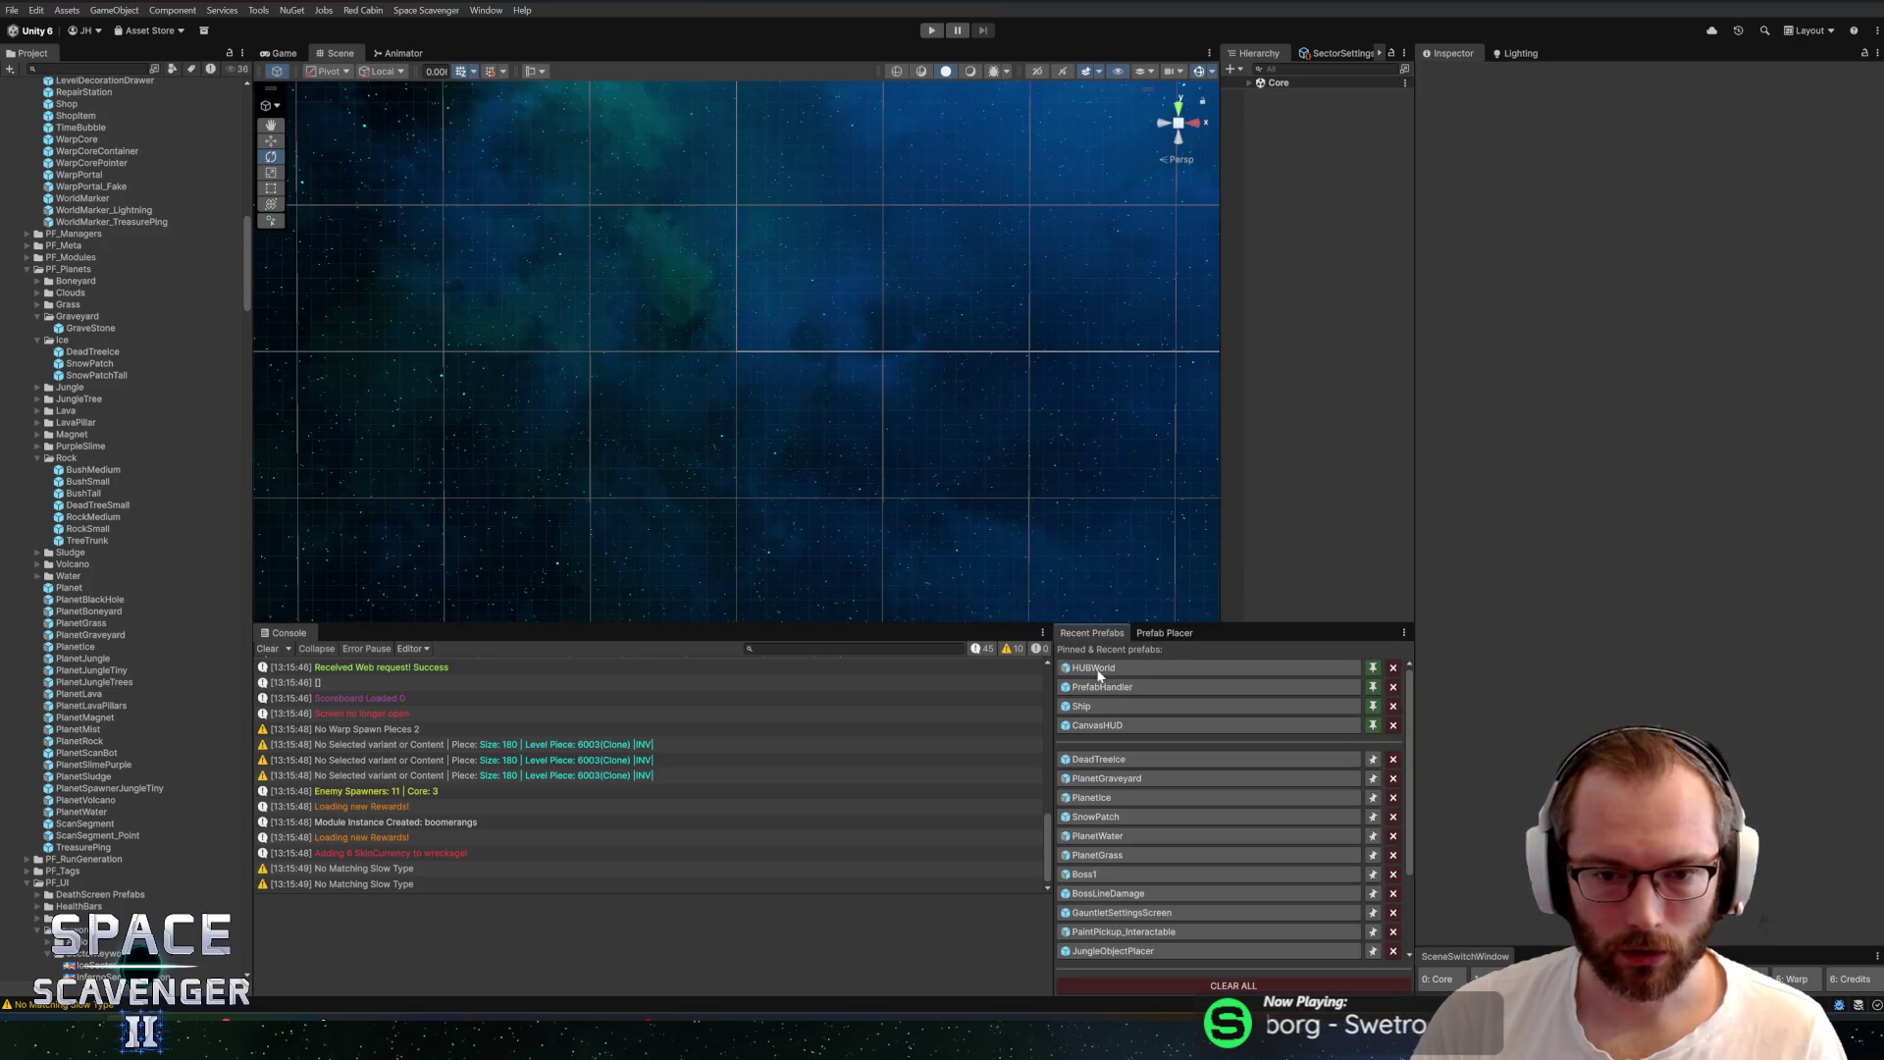
click(1115, 778)
click(1115, 797)
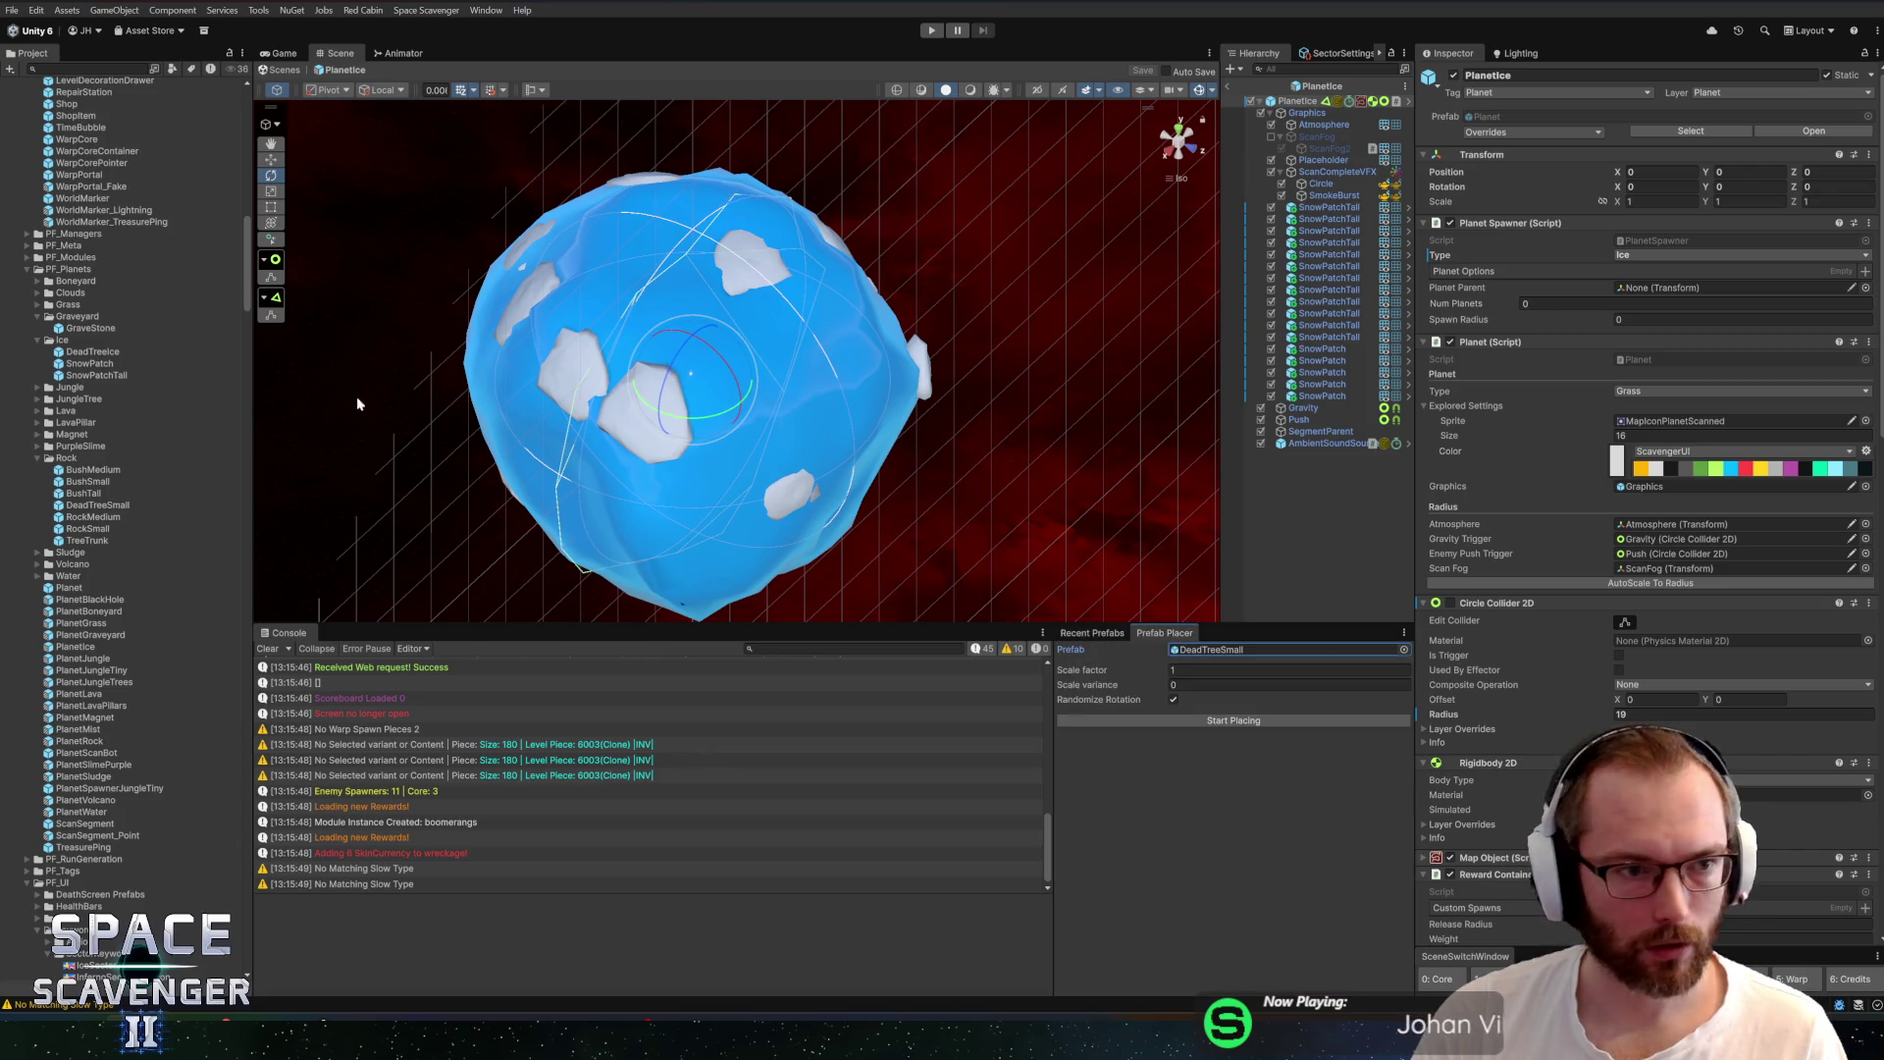
Set DeadTreeIce as the placed prefab with scale variance 0.5 and place the first trees, deleting one
mouse_move(78, 353)
mouse_down()
mouse_move(820, 622)
mouse_move(1242, 650)
mouse_up()
click(1286, 684)
text(0.5)
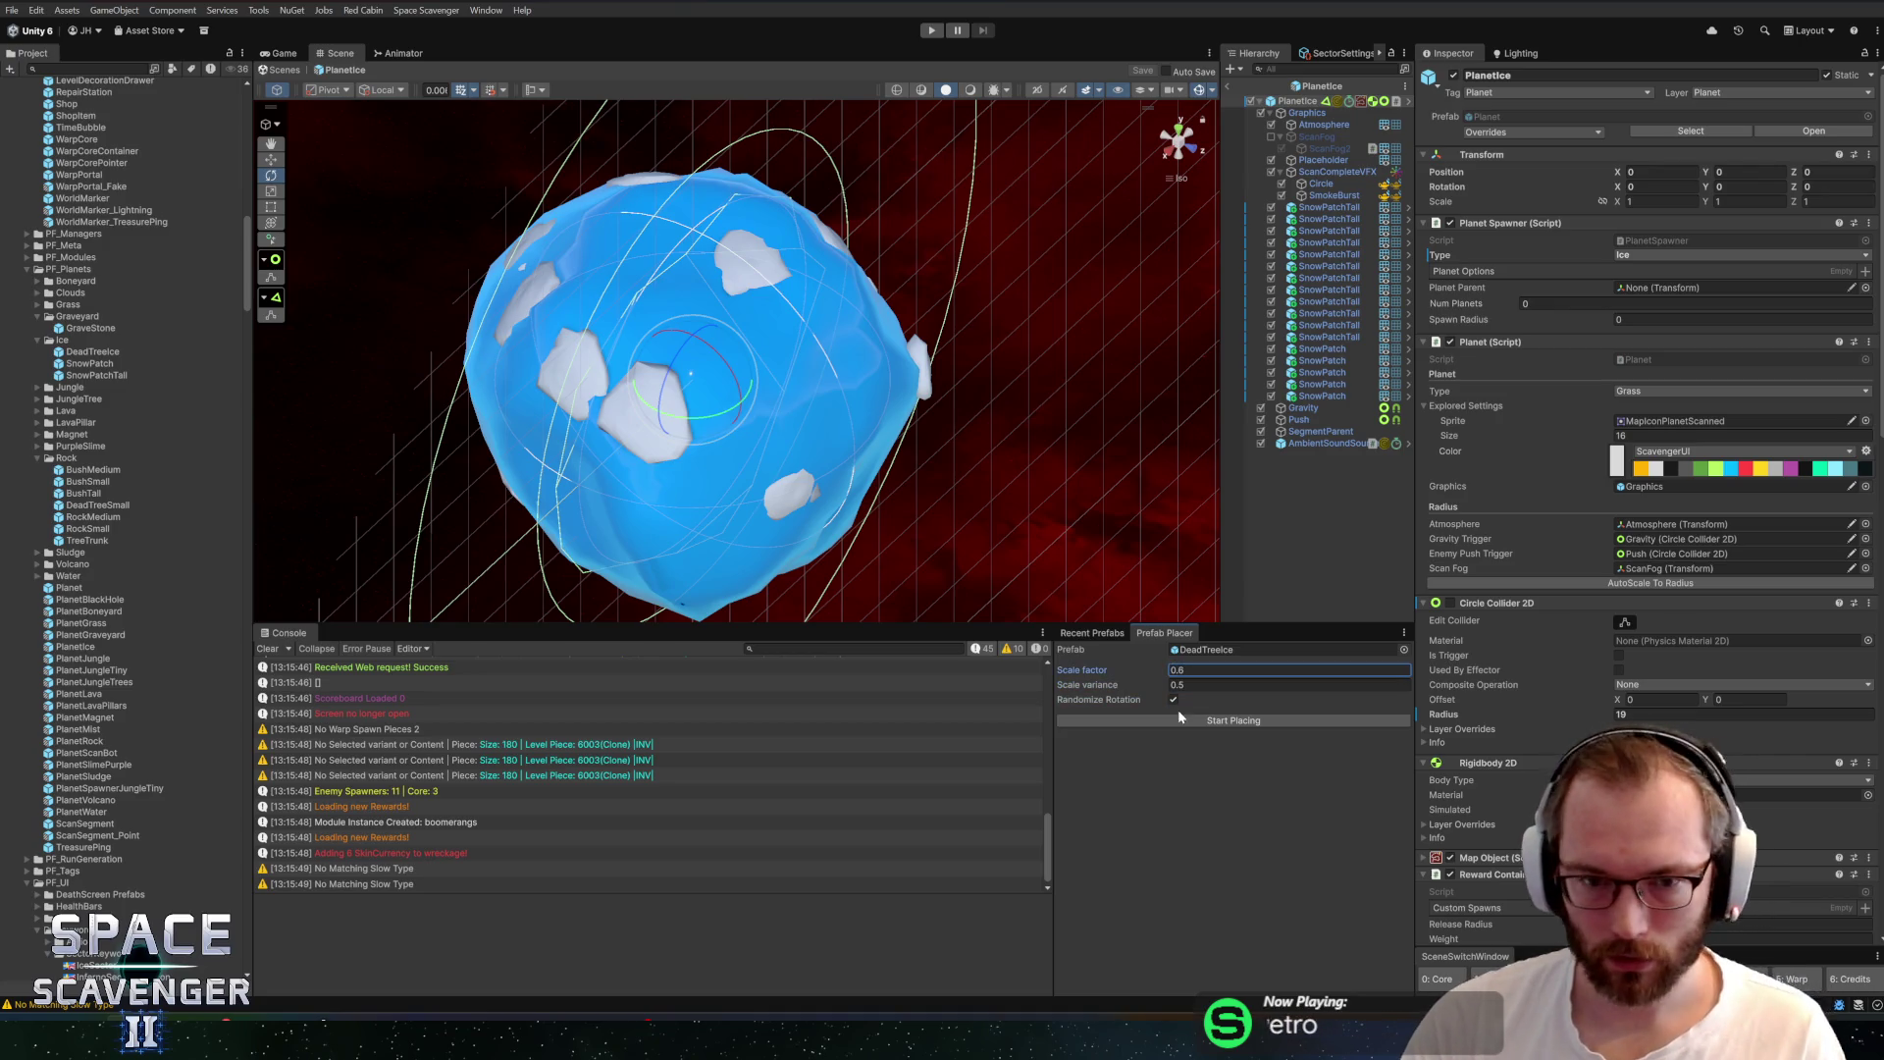
click(633, 416)
mouse_move(633, 416)
mouse_down()
mouse_move(877, 326)
mouse_move(773, 351)
mouse_up()
click(787, 330)
click(787, 374)
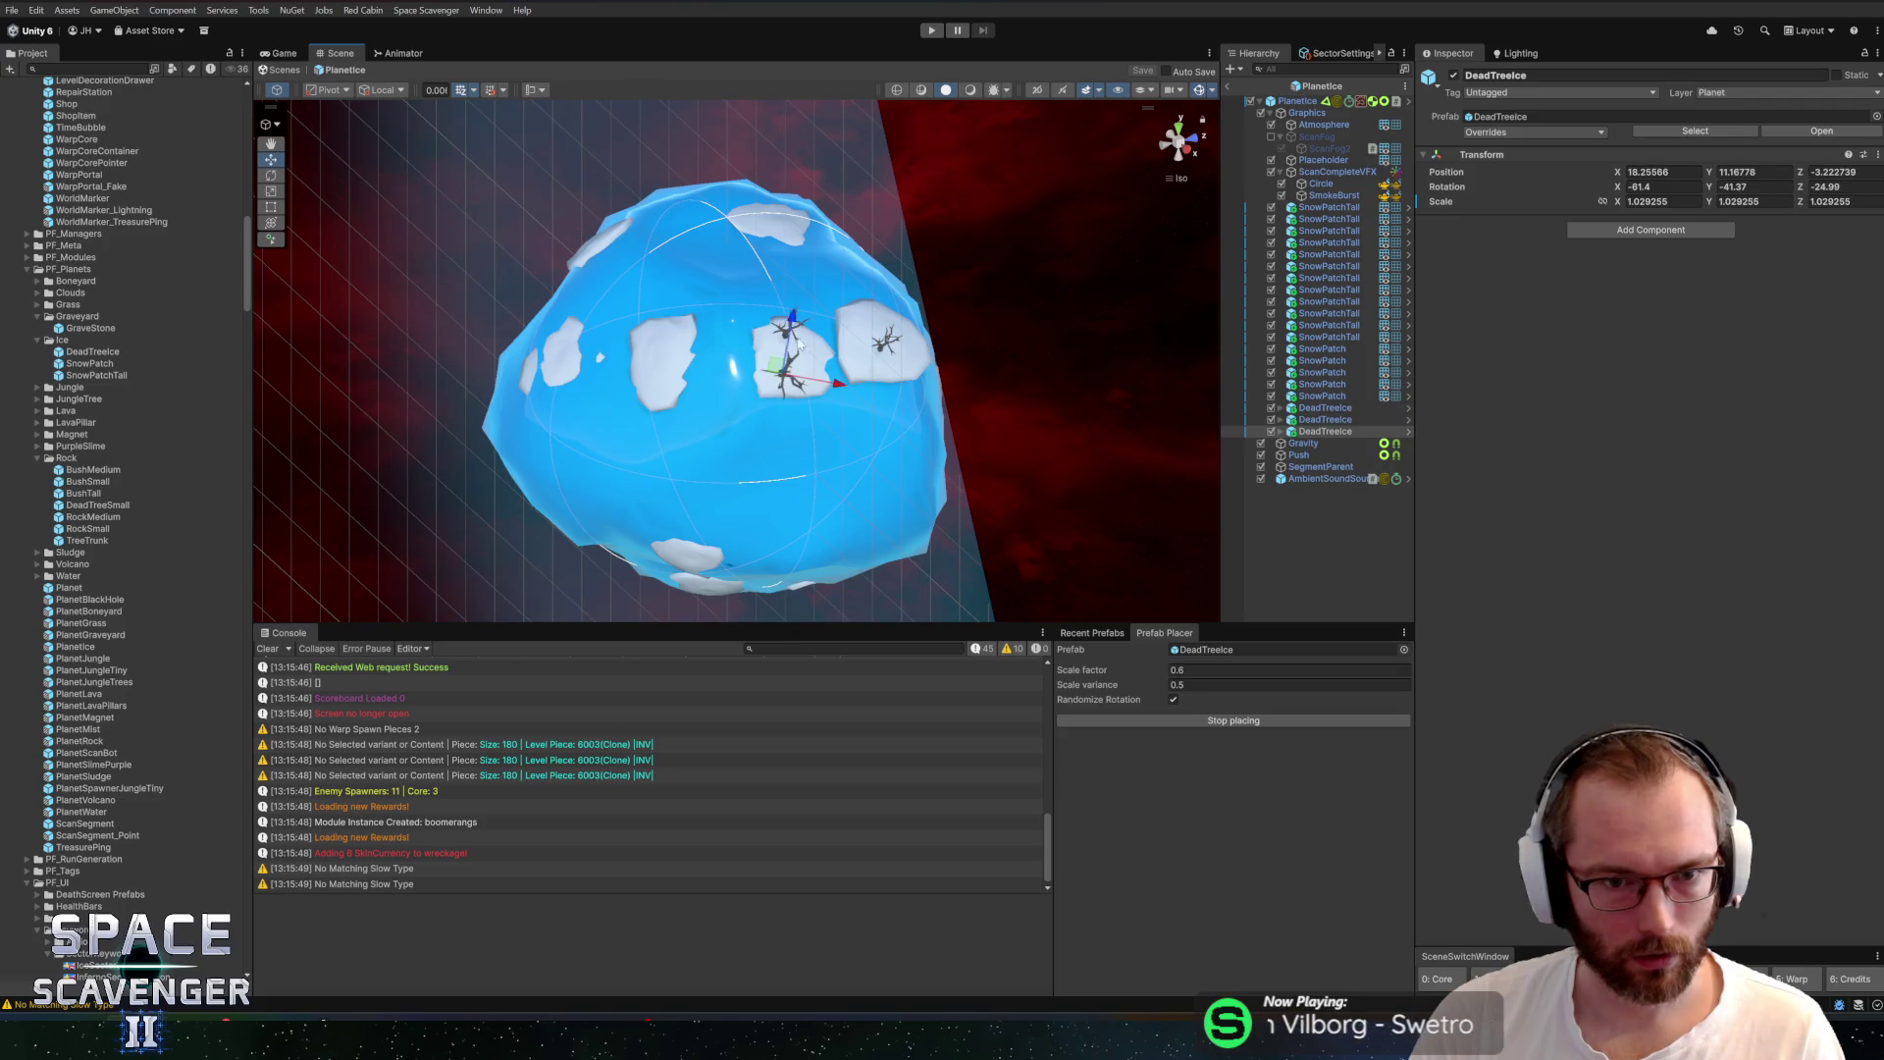
click(792, 217)
mouse_move(792, 218)
mouse_down()
mouse_move(537, 265)
mouse_move(870, 74)
mouse_move(943, 108)
mouse_up()
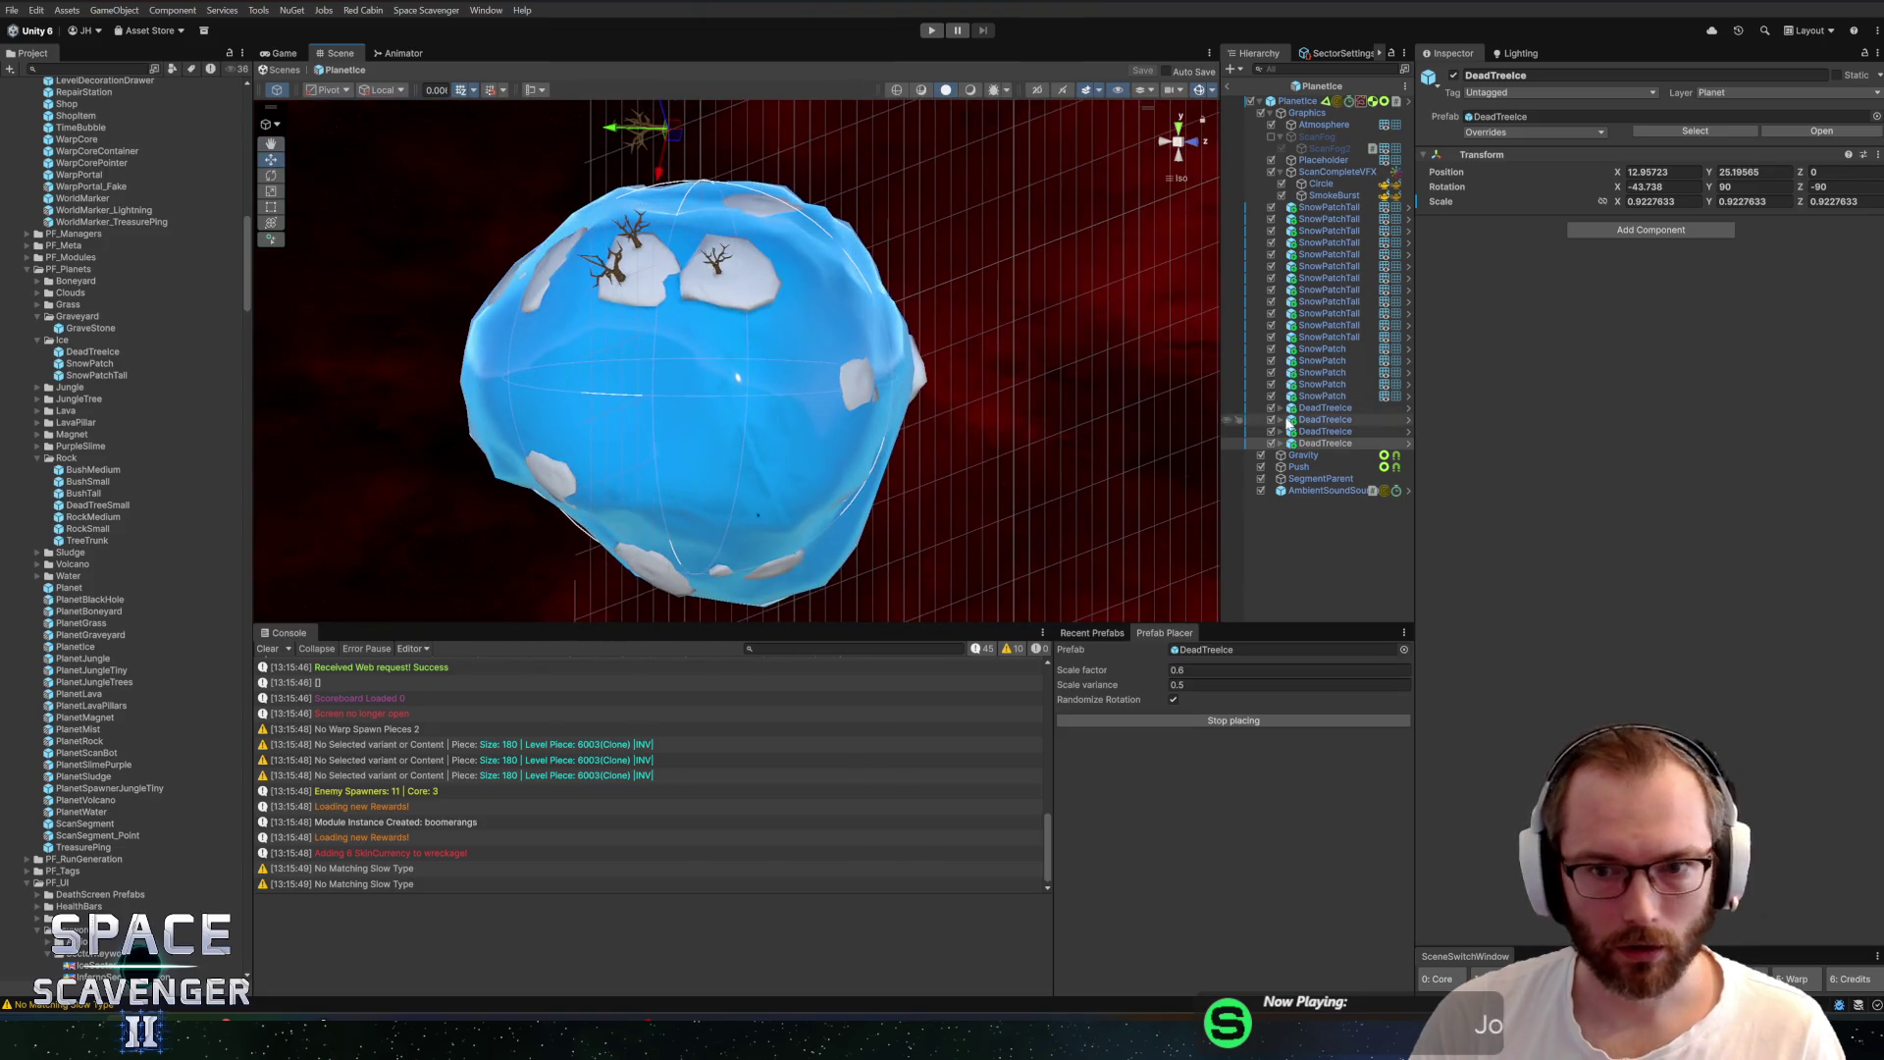
key(Delete)
Place more dead ice trees on the upper-left and upper-right snow patches
mouse_move(955, 299)
mouse_down()
mouse_move(841, 197)
mouse_move(679, 399)
mouse_move(698, 314)
mouse_move(497, 315)
mouse_move(791, 327)
mouse_move(674, 365)
mouse_move(638, 352)
mouse_up()
scroll(699, 314, up, 2)
click(763, 297)
click(806, 339)
click(638, 352)
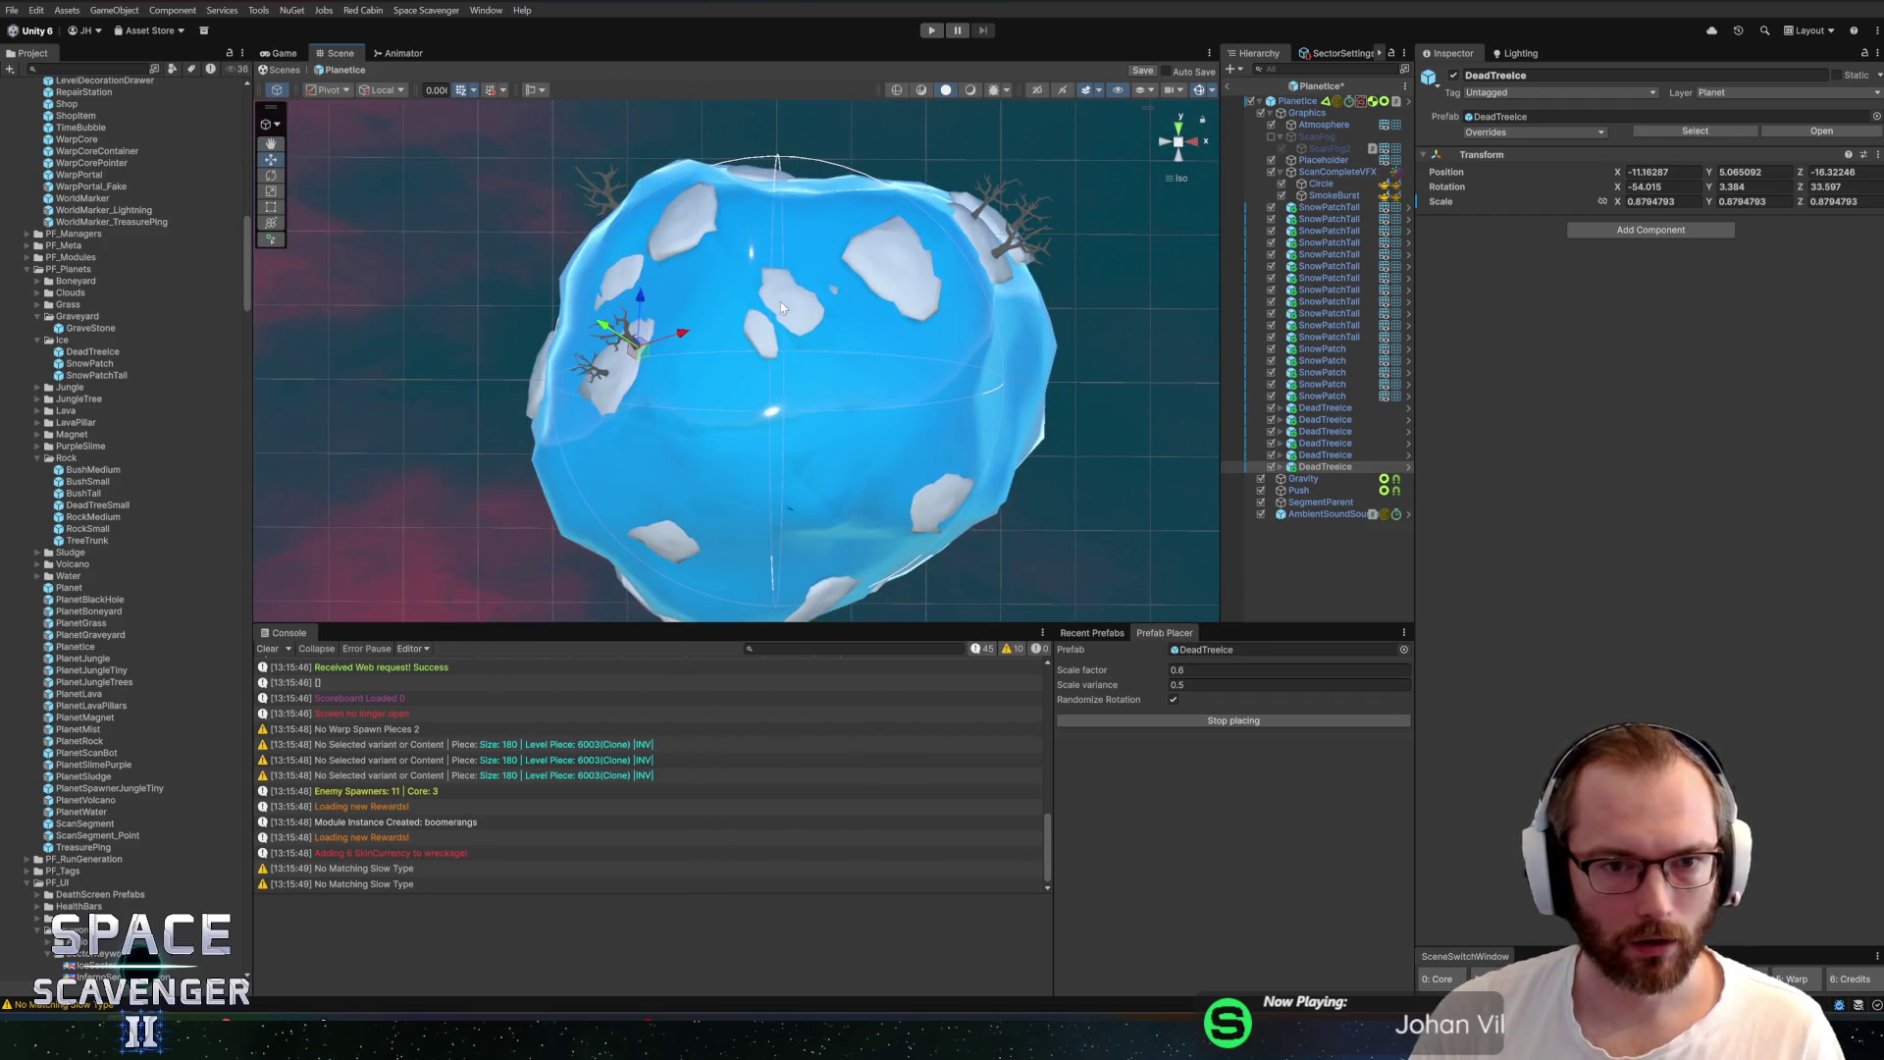
click(701, 218)
click(677, 236)
click(905, 273)
click(907, 245)
mouse_move(908, 245)
mouse_down()
mouse_move(733, 271)
mouse_move(673, 235)
mouse_move(1085, 337)
mouse_move(635, 241)
mouse_move(539, 277)
mouse_move(564, 370)
mouse_up()
Add dead ice trees to the lower and remaining snow patches, then orbit to check them
click(714, 374)
scroll(708, 392, up, 5)
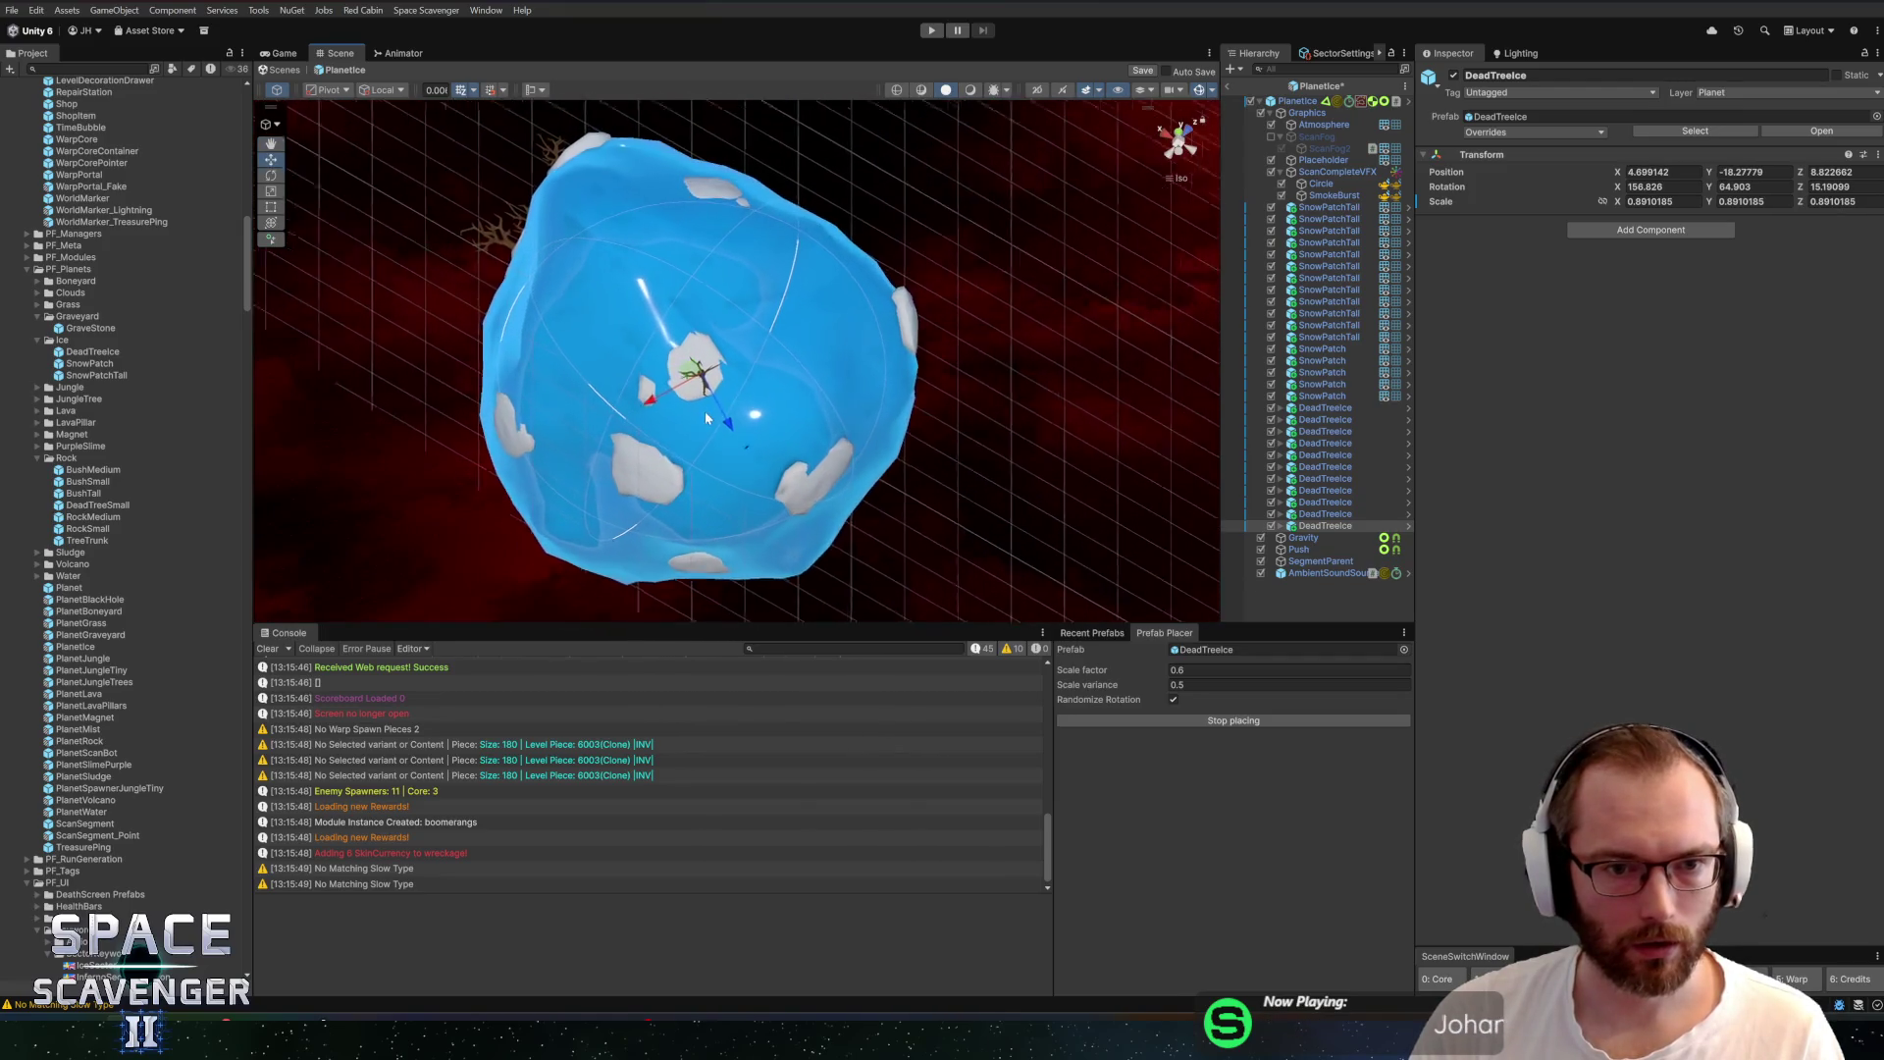
click(628, 480)
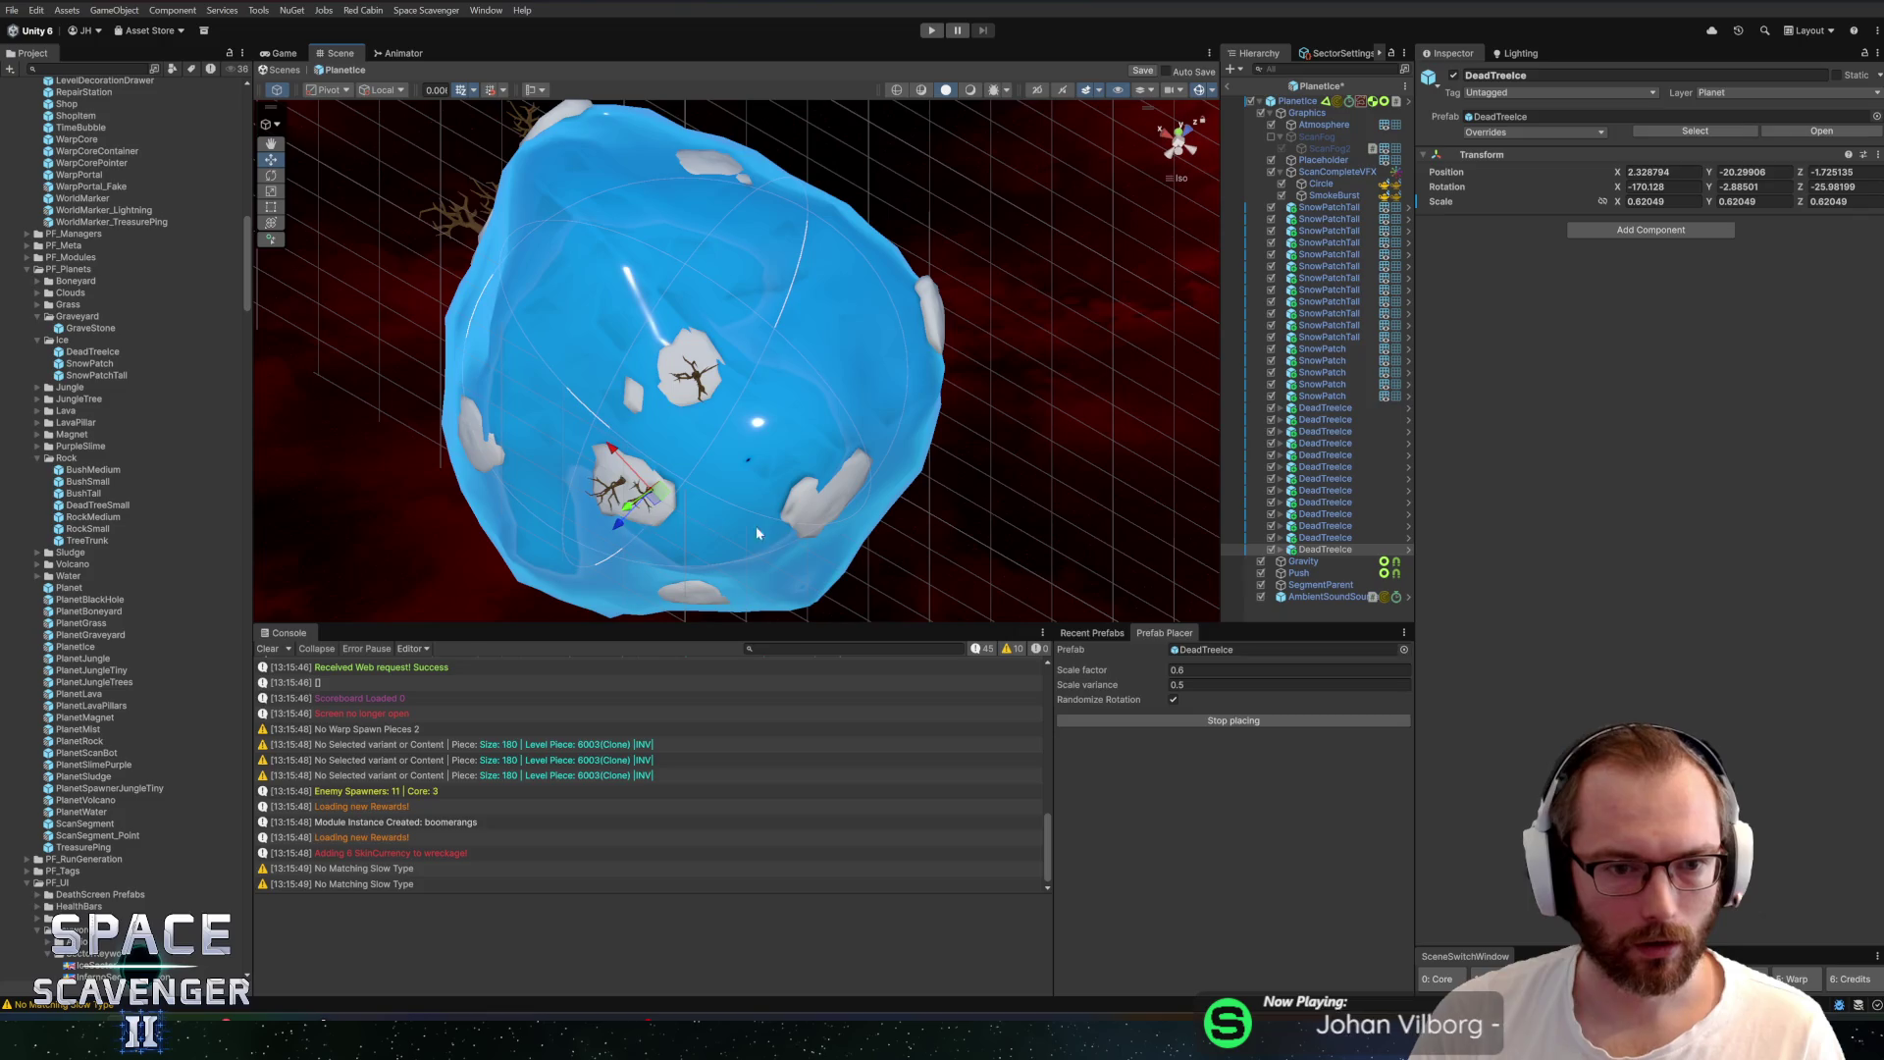
mouse_move(622, 521)
mouse_down()
mouse_move(710, 351)
mouse_move(628, 330)
mouse_up()
click(689, 308)
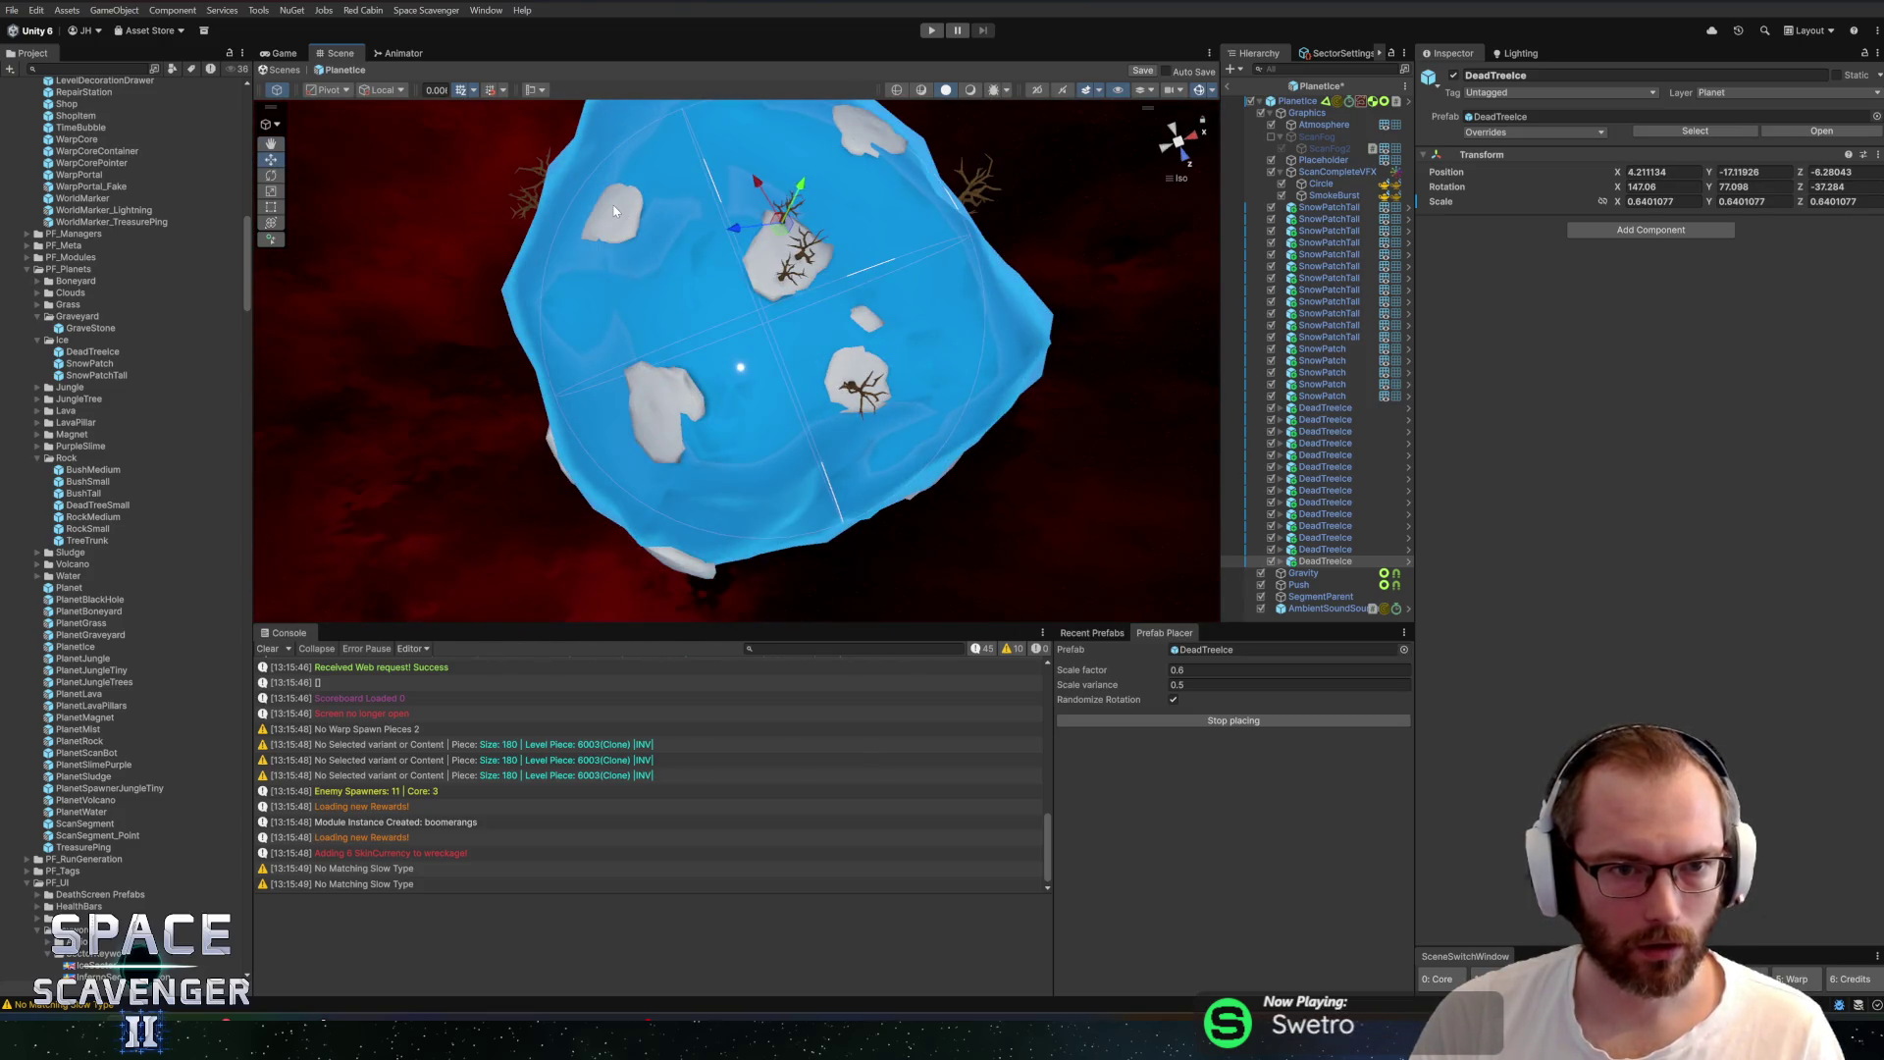
click(633, 203)
drag(633, 202, 682, 257)
click(683, 257)
click(644, 324)
mouse_move(644, 324)
mouse_down()
mouse_move(724, 357)
mouse_move(830, 307)
mouse_up()
mouse_move(625, 312)
mouse_down()
mouse_move(829, 204)
mouse_move(989, 169)
mouse_up()
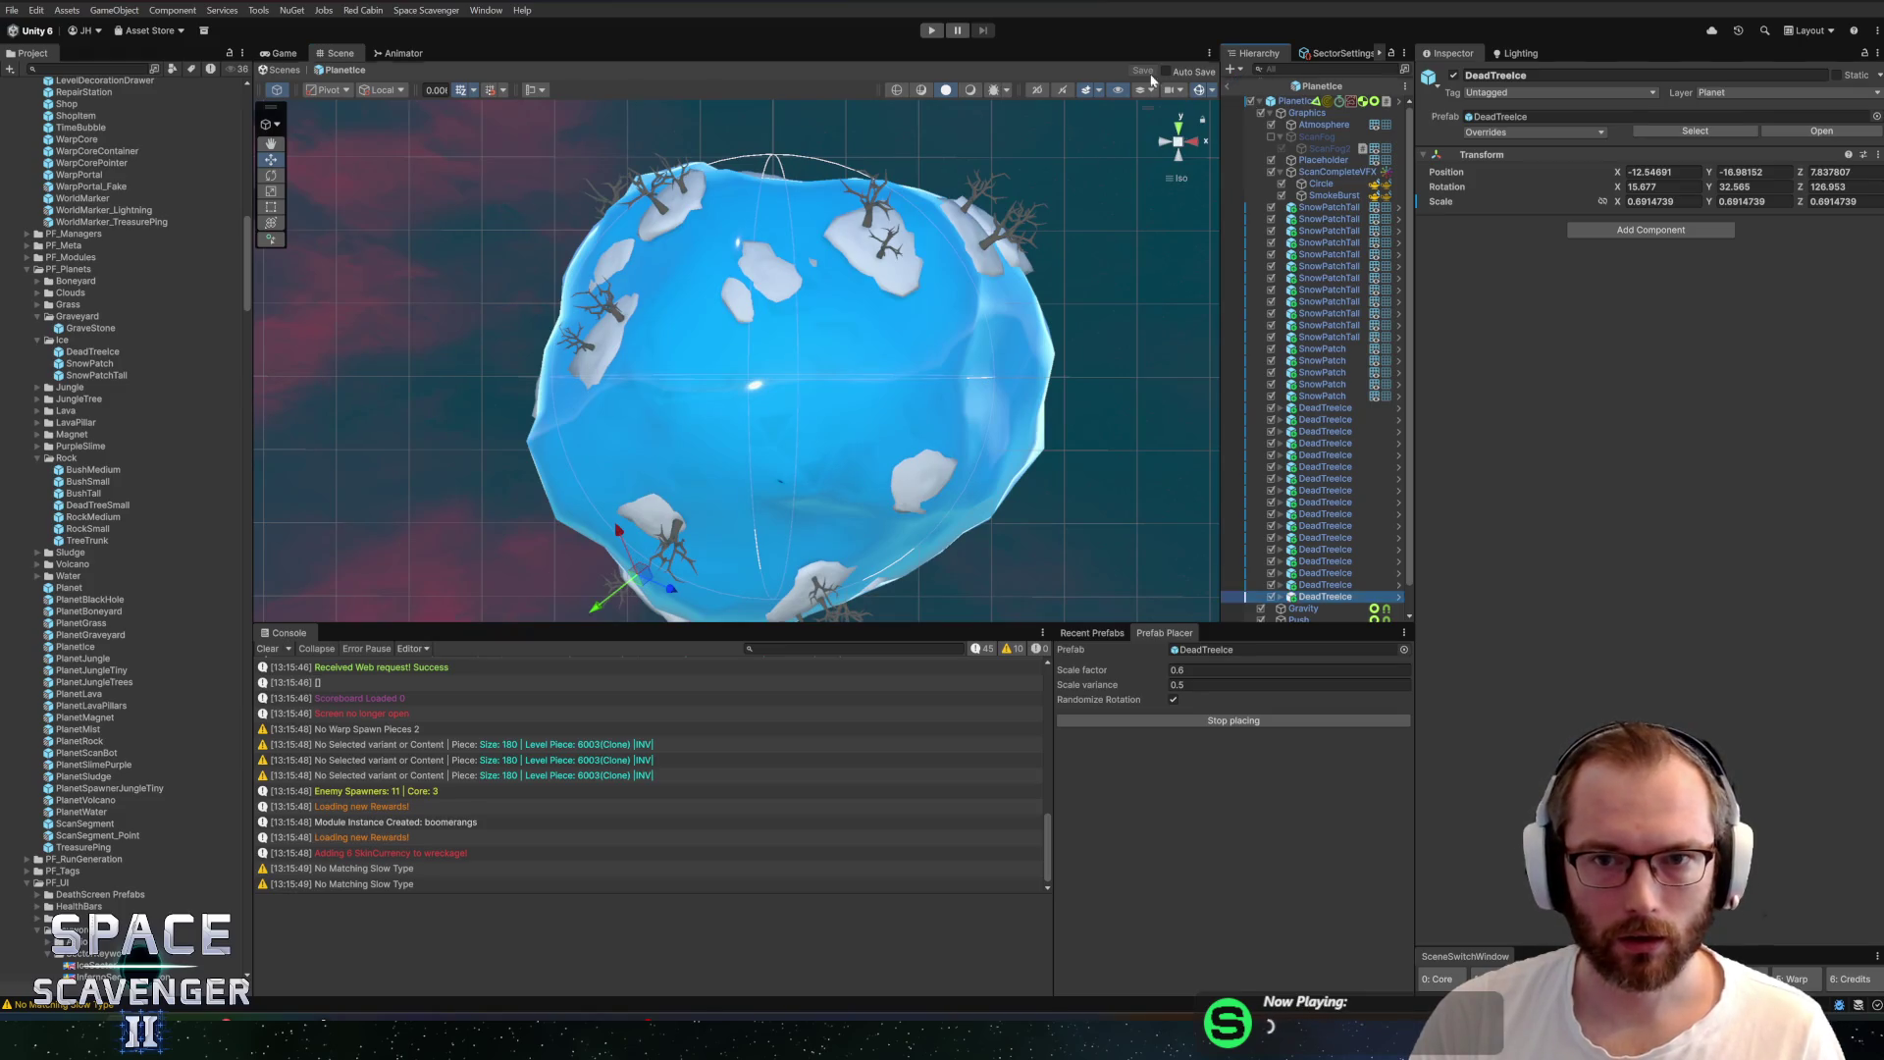
Run and stop a test play session, continuing past the debugger exception
click(931, 30)
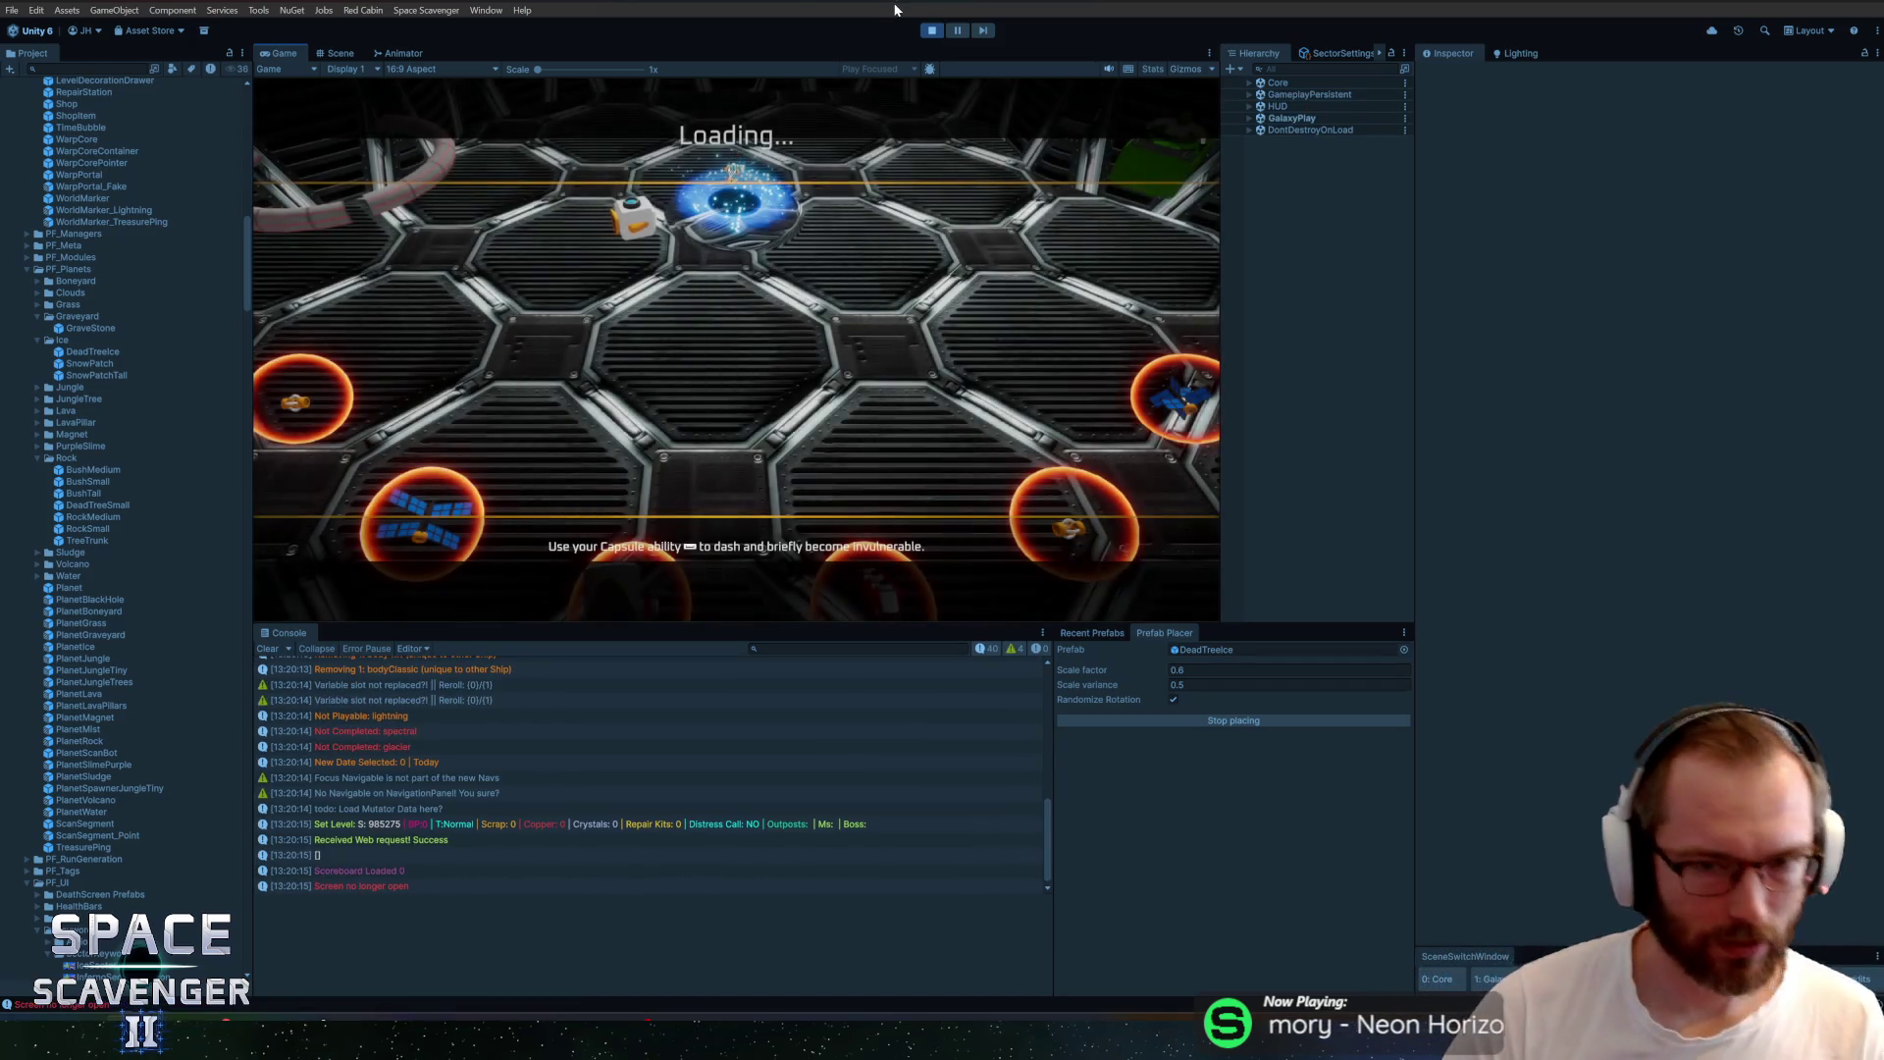
click(928, 32)
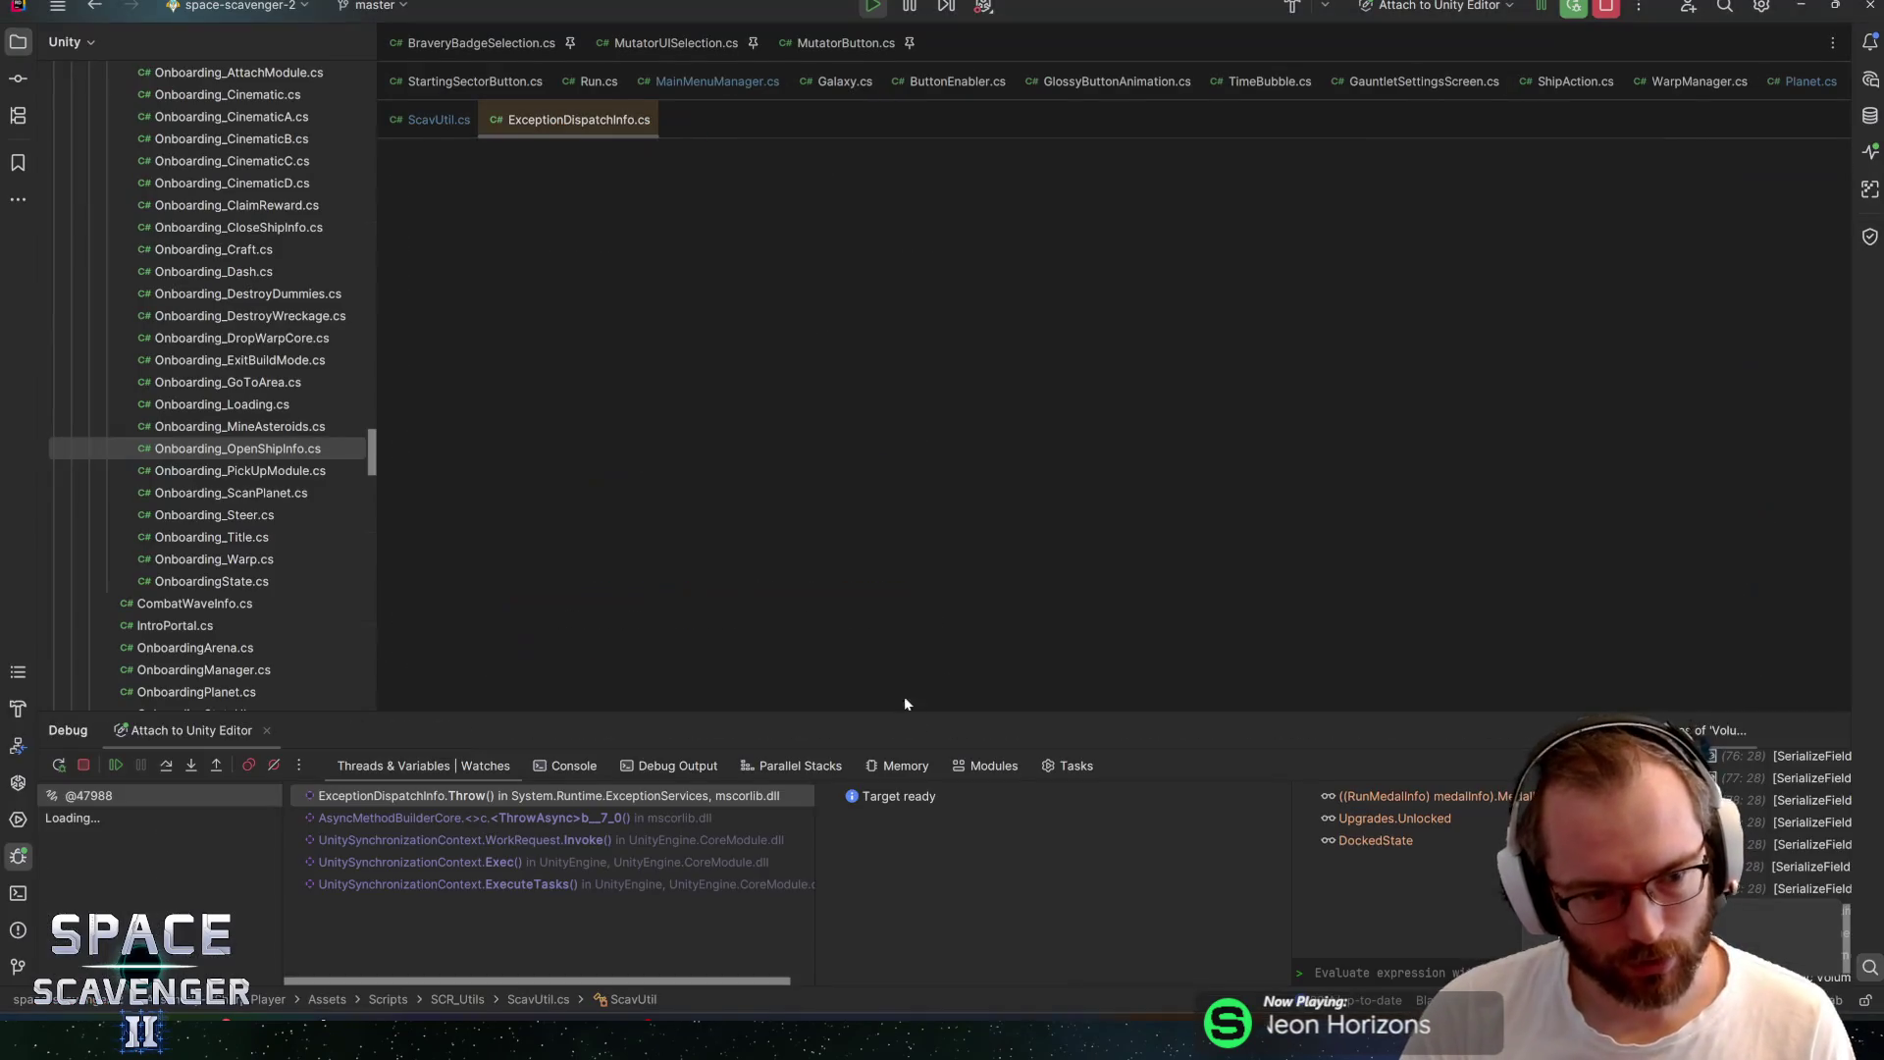
key(F9)
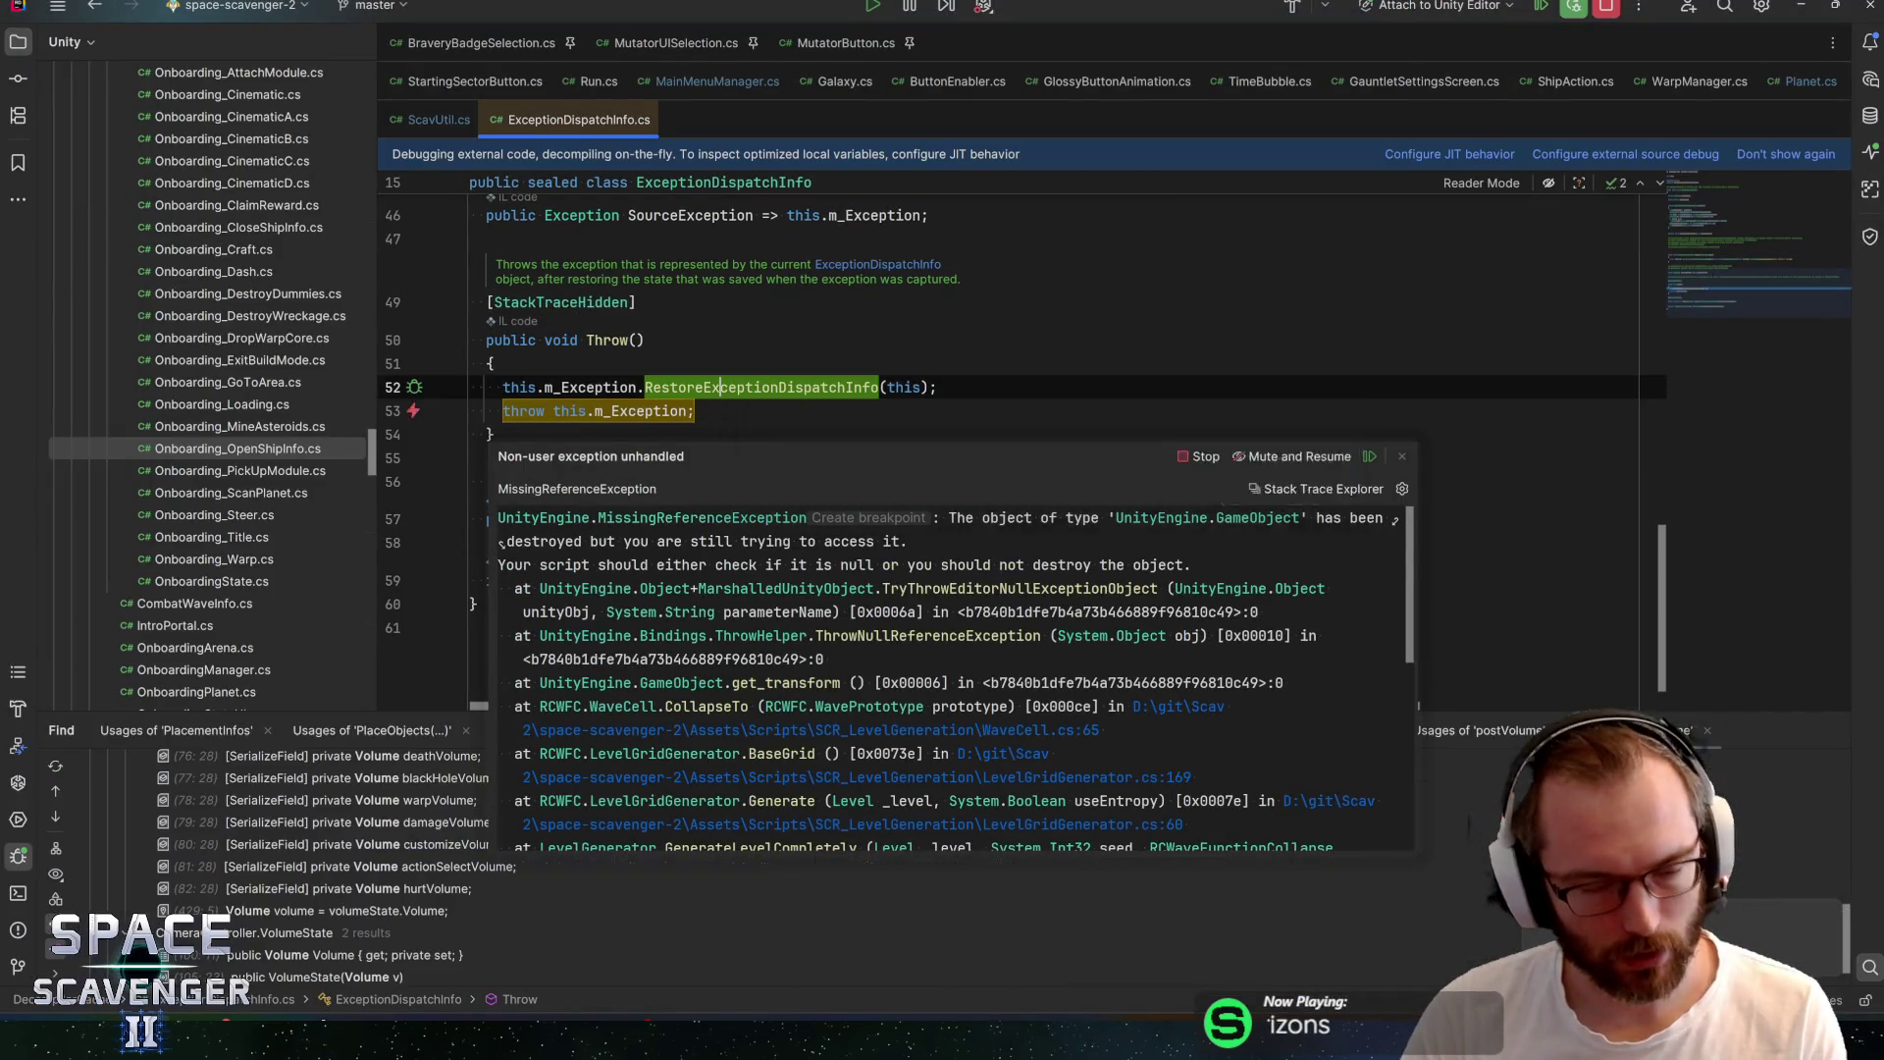
key(alt+Tab)
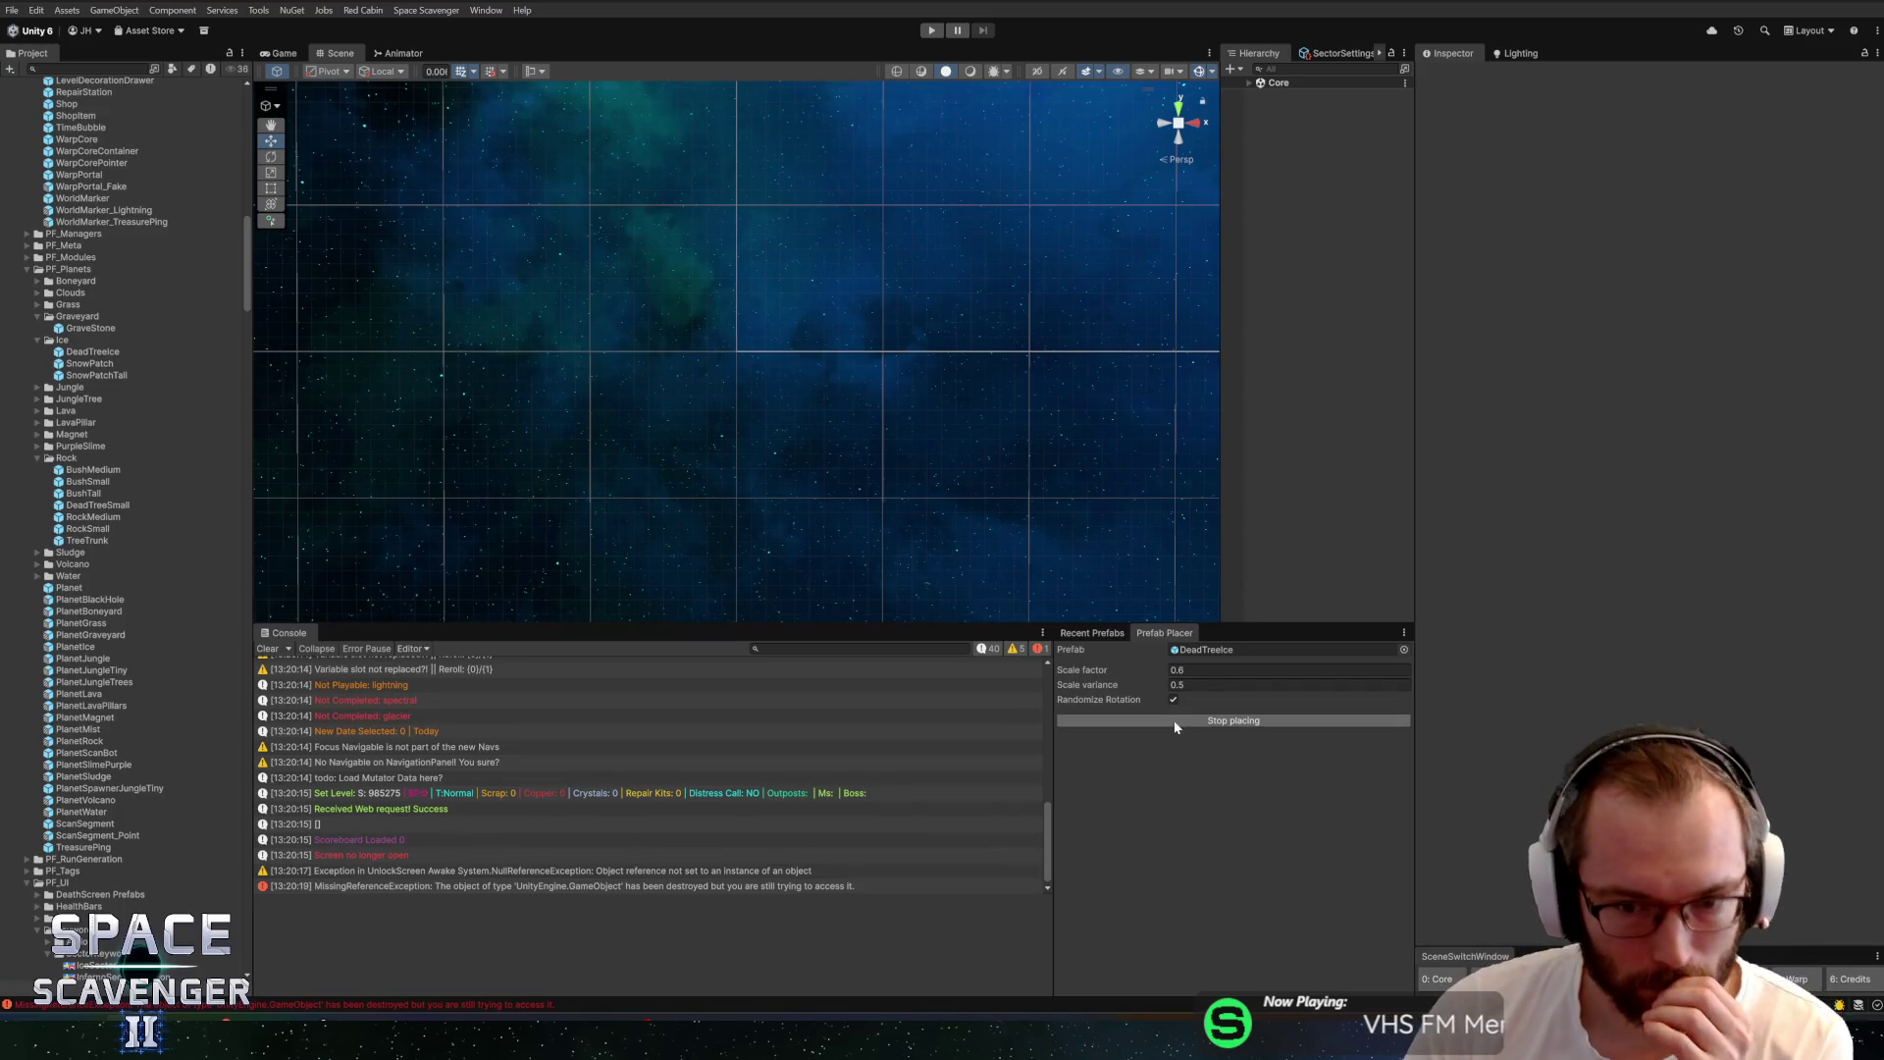
Stop placing, reopen PlanetIce, set Scan Target Num Segments to 5, and start Play mode
click(1183, 720)
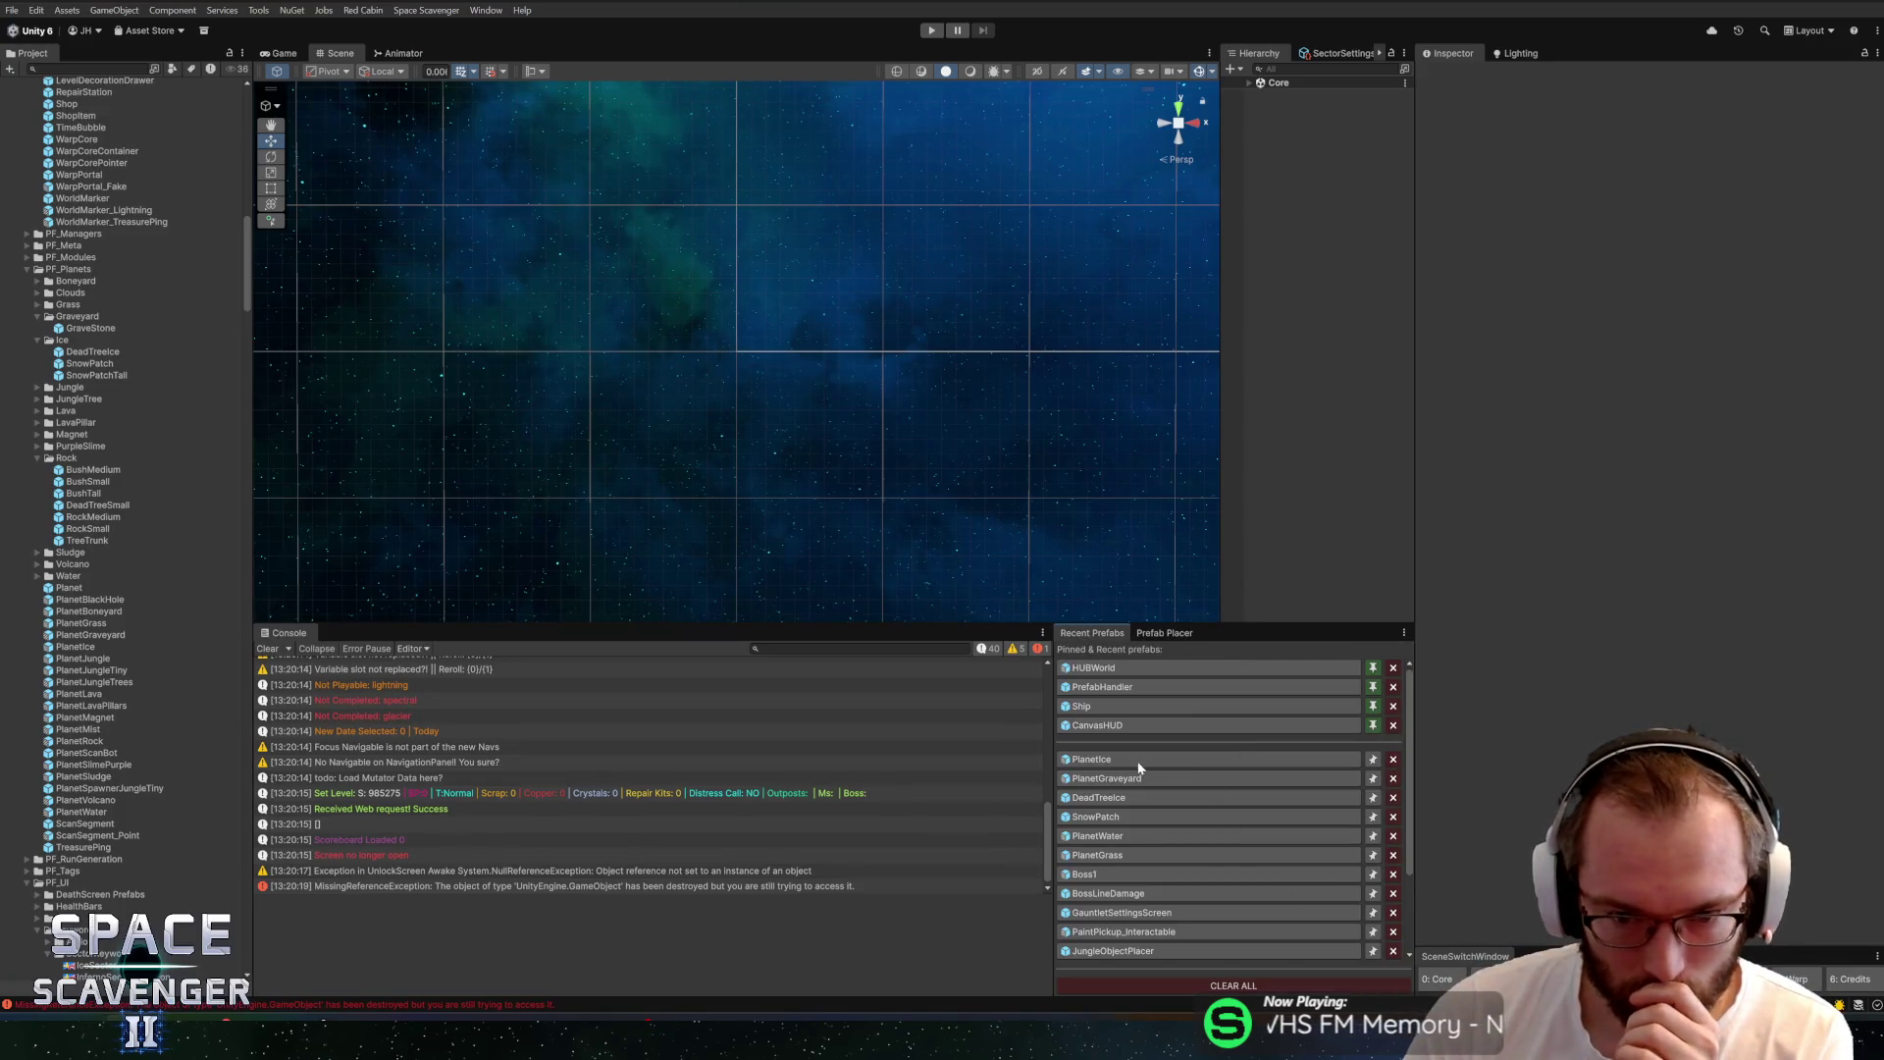
click(1140, 762)
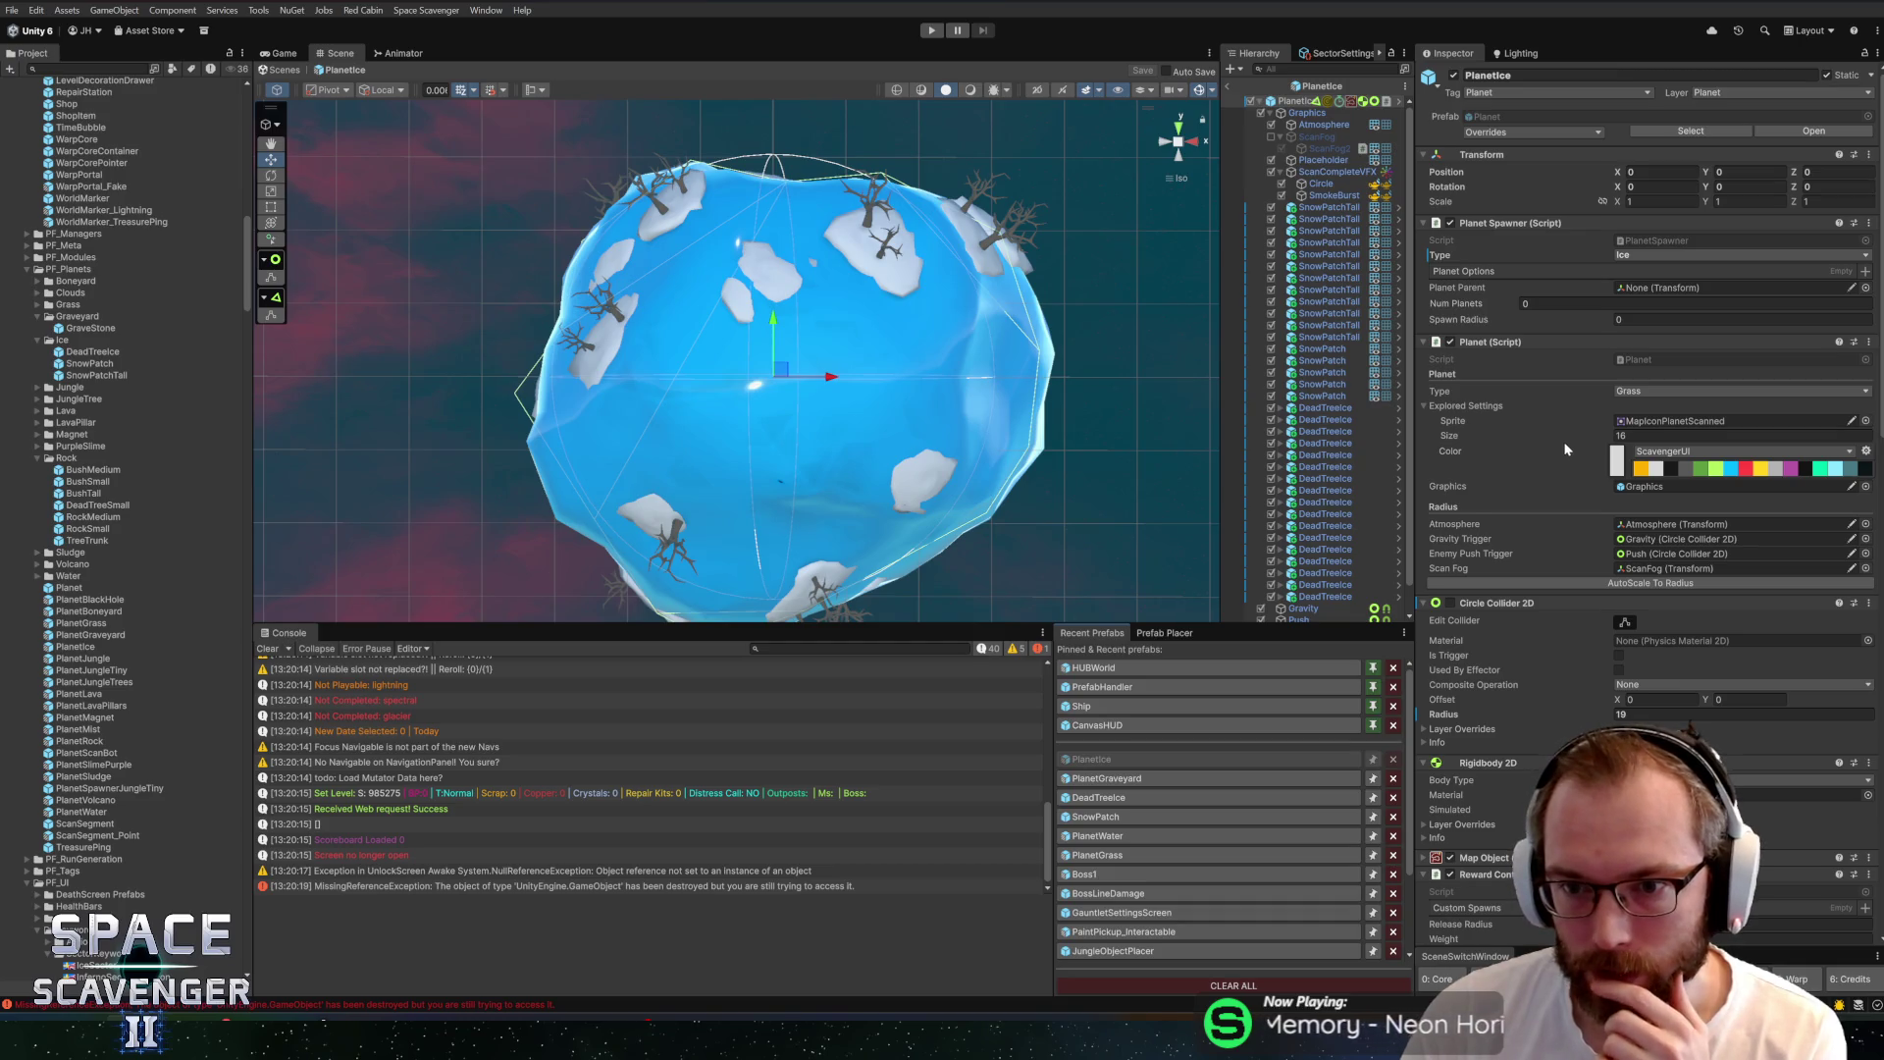
scroll(1566, 449, down, 10)
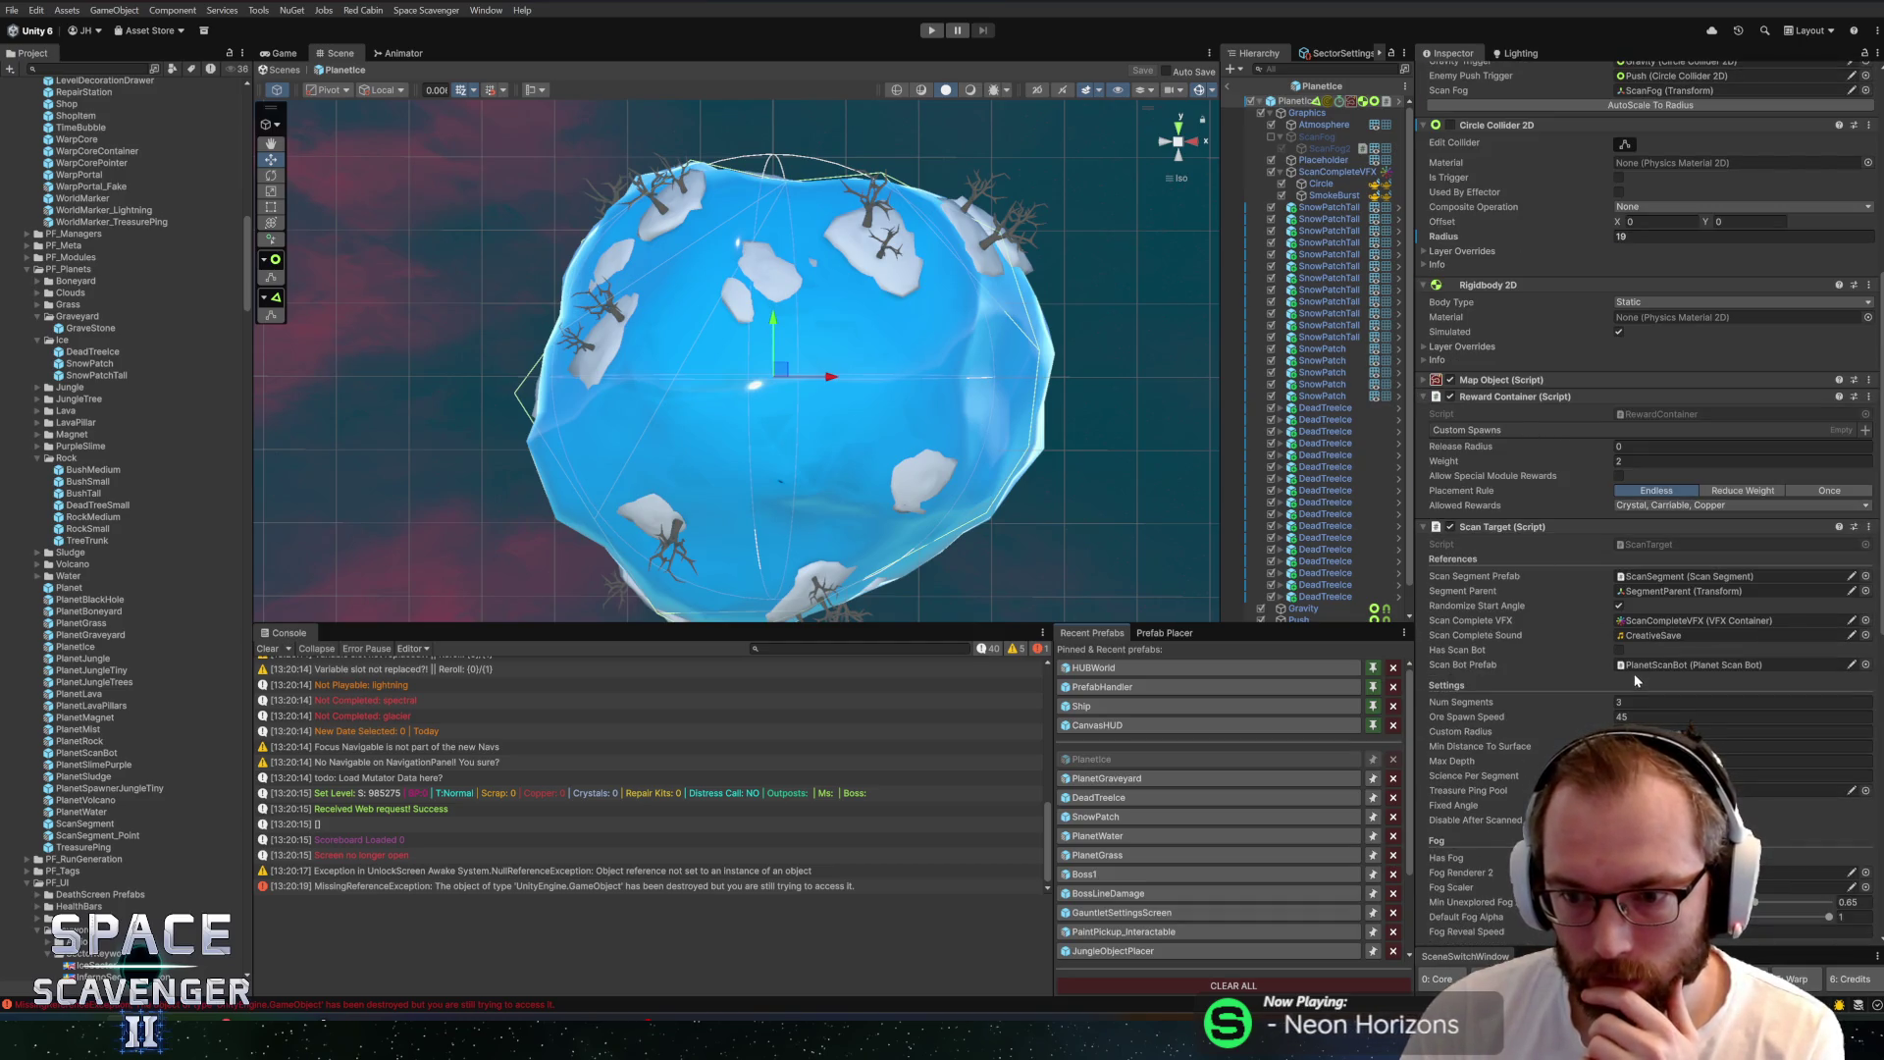
click(1652, 702)
text(5)
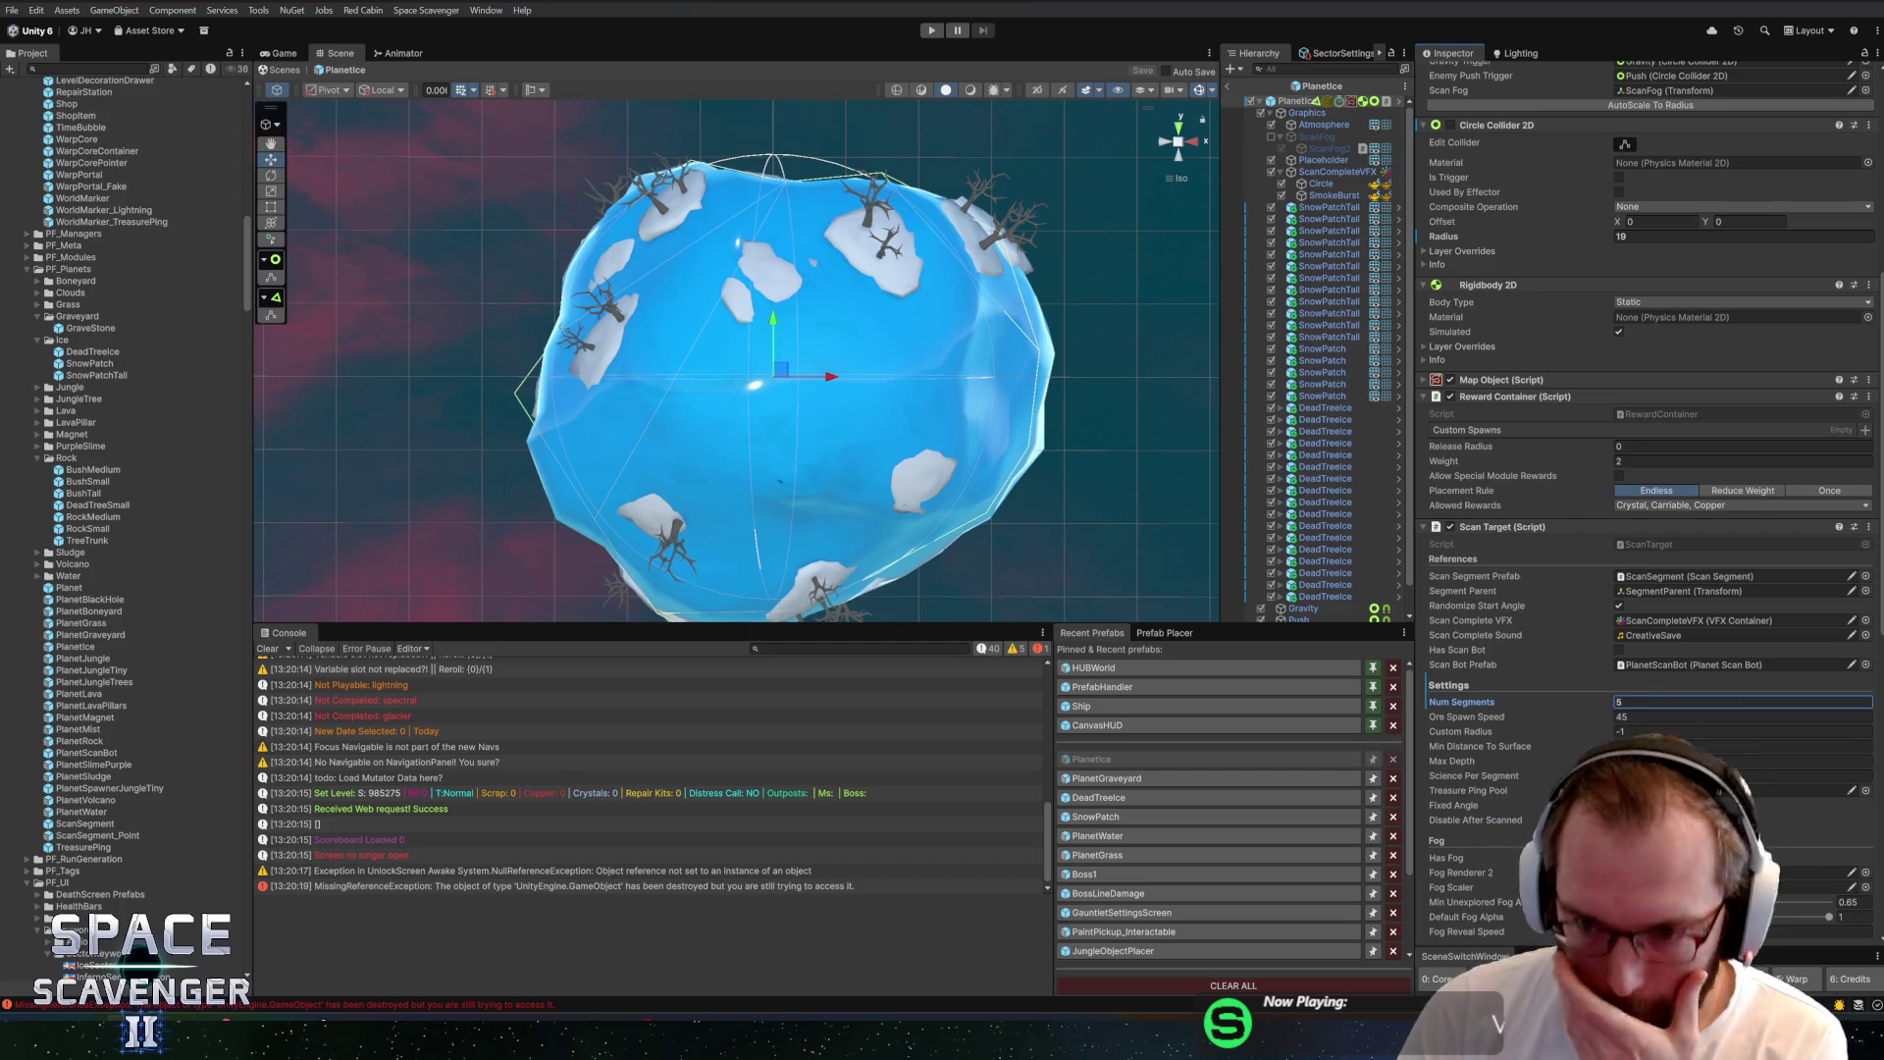
scroll(1543, 727, down, 1)
scroll(1543, 726, down, 4)
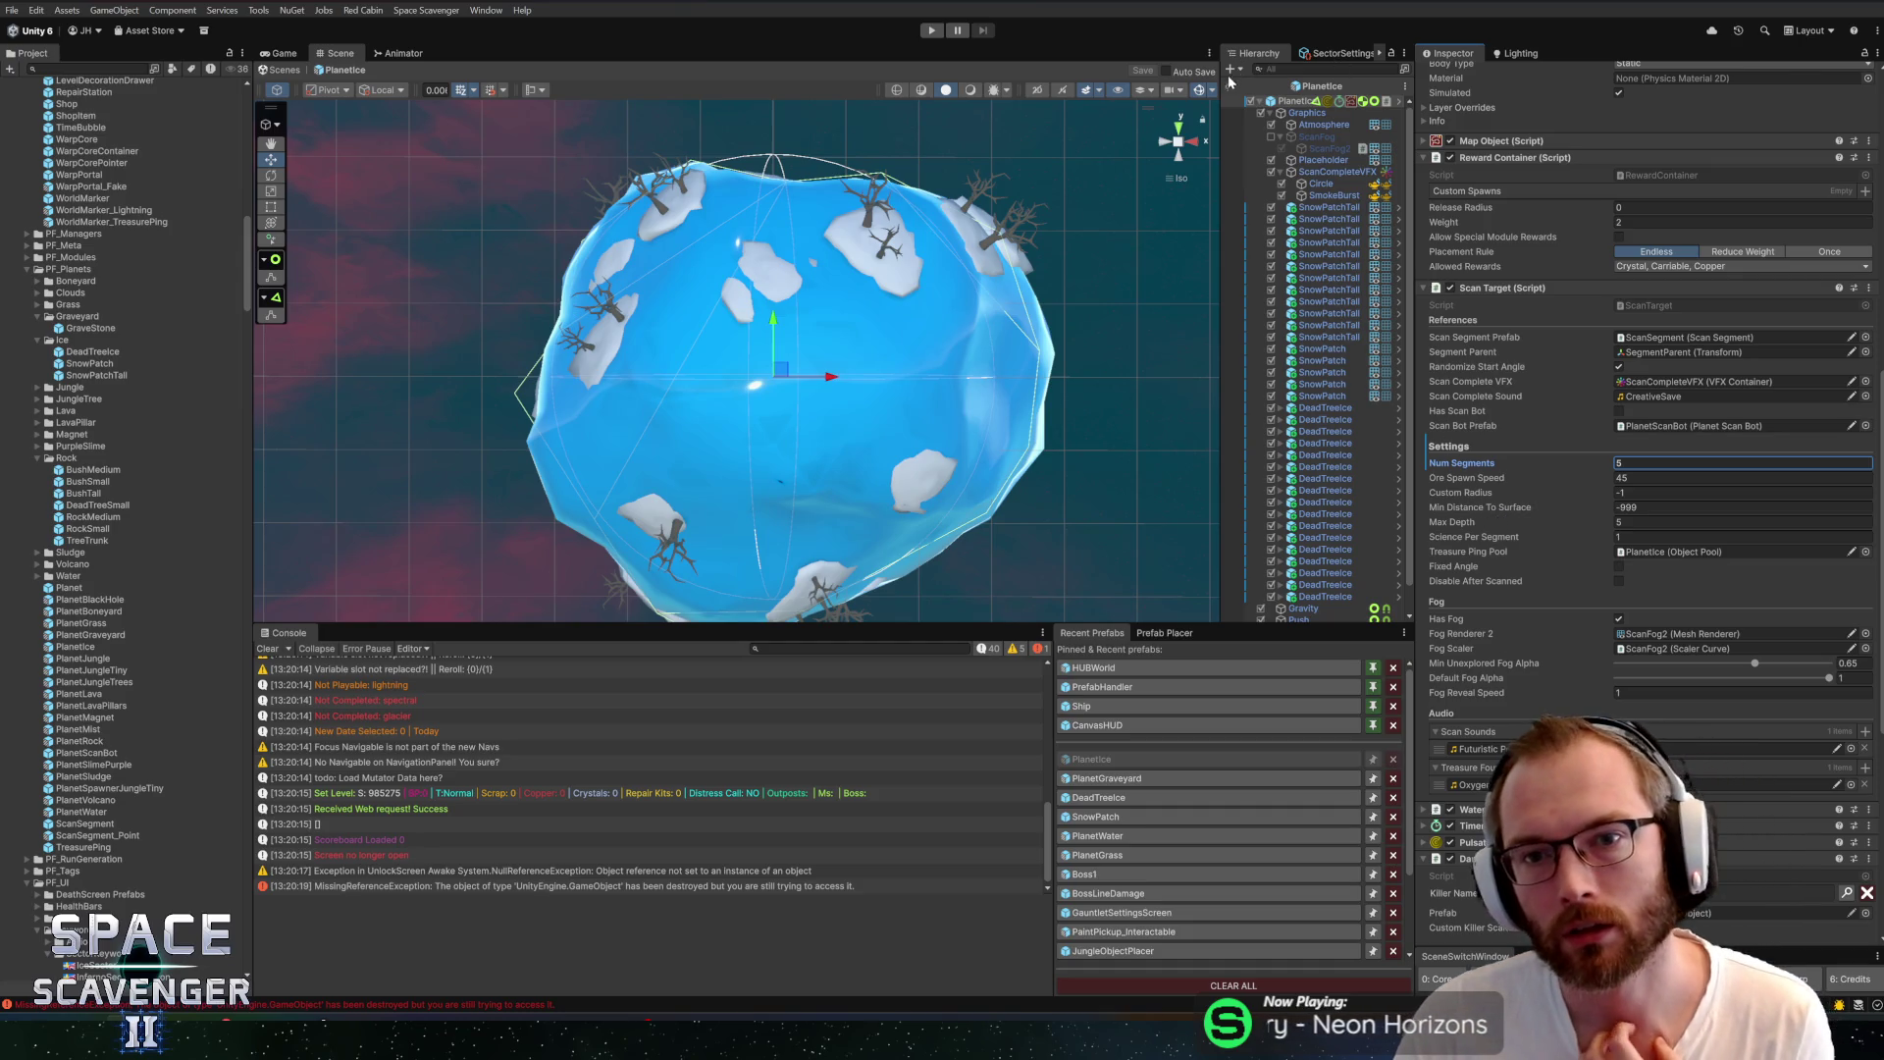
key(ctrl+p)
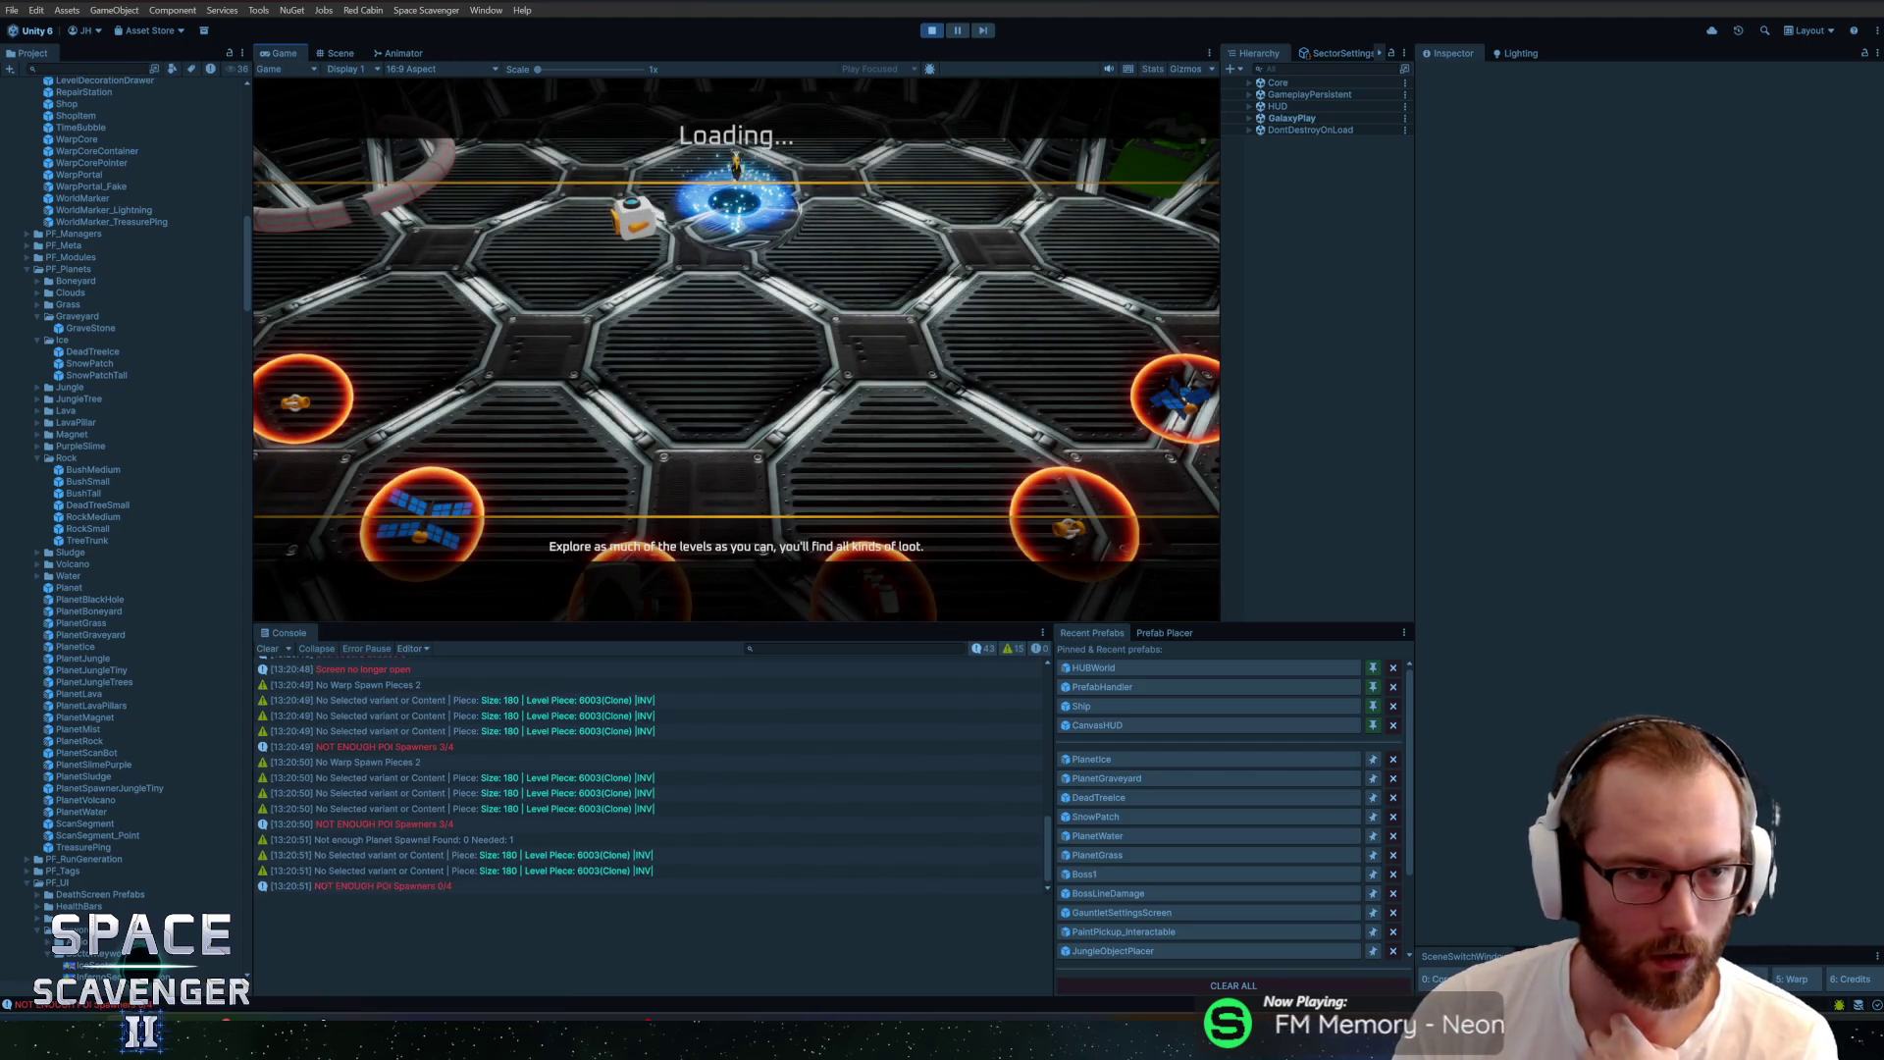
Maximise the Game view, fly to the ice planet, run 'debug freeCam', and restore the layout
double_click(281, 54)
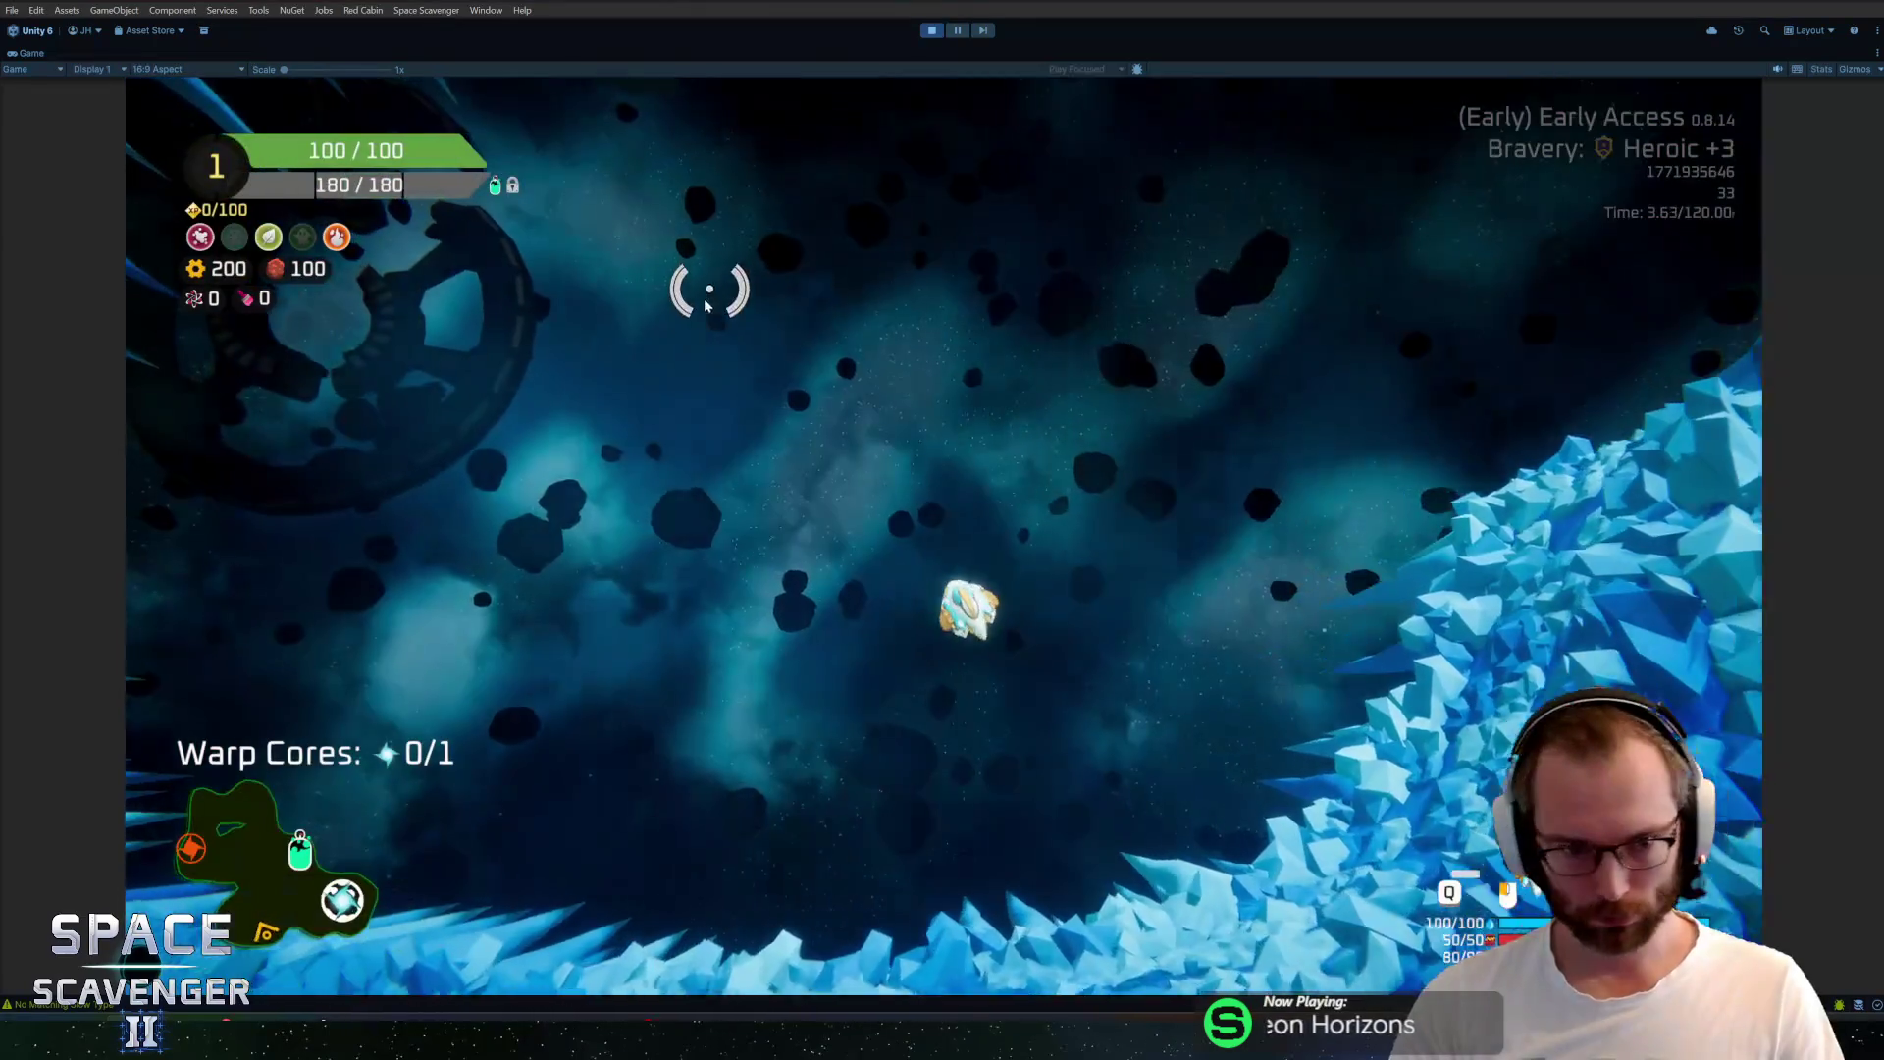
key(d)
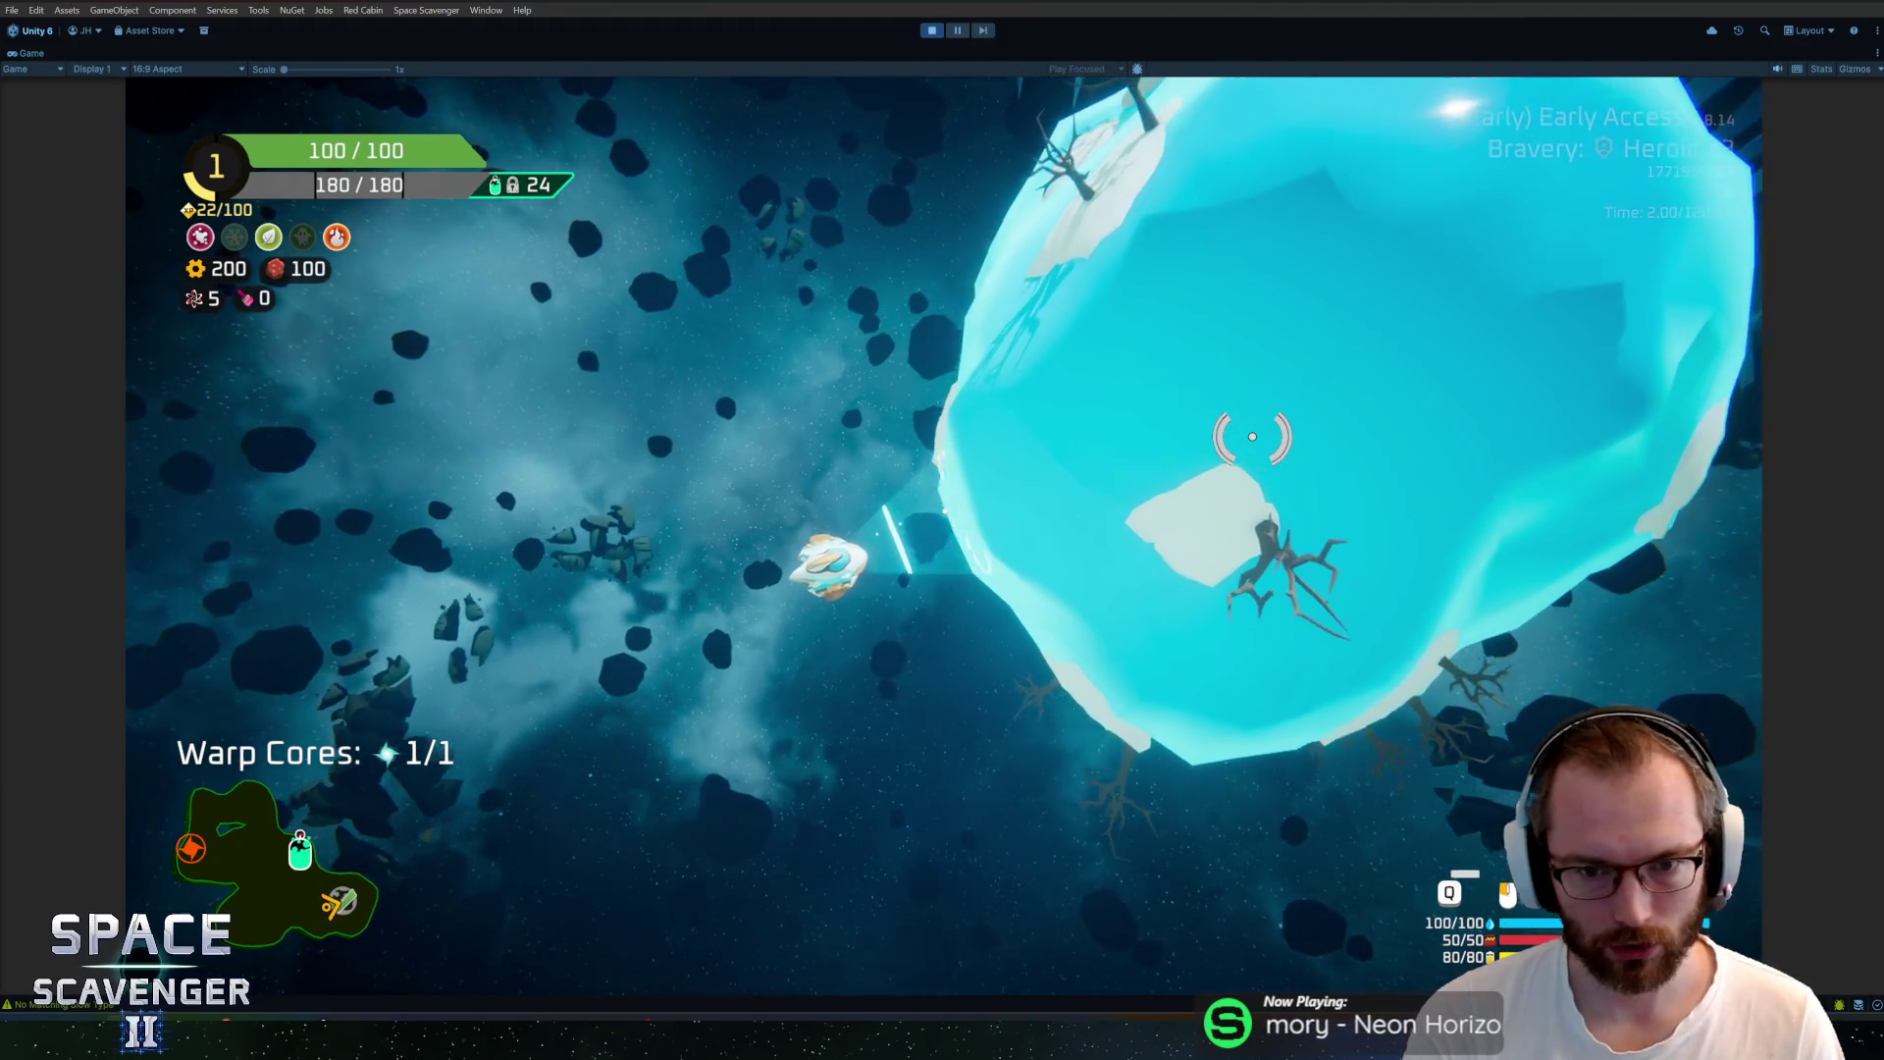
key(grave)
text(debug fr)
text(eeCam)
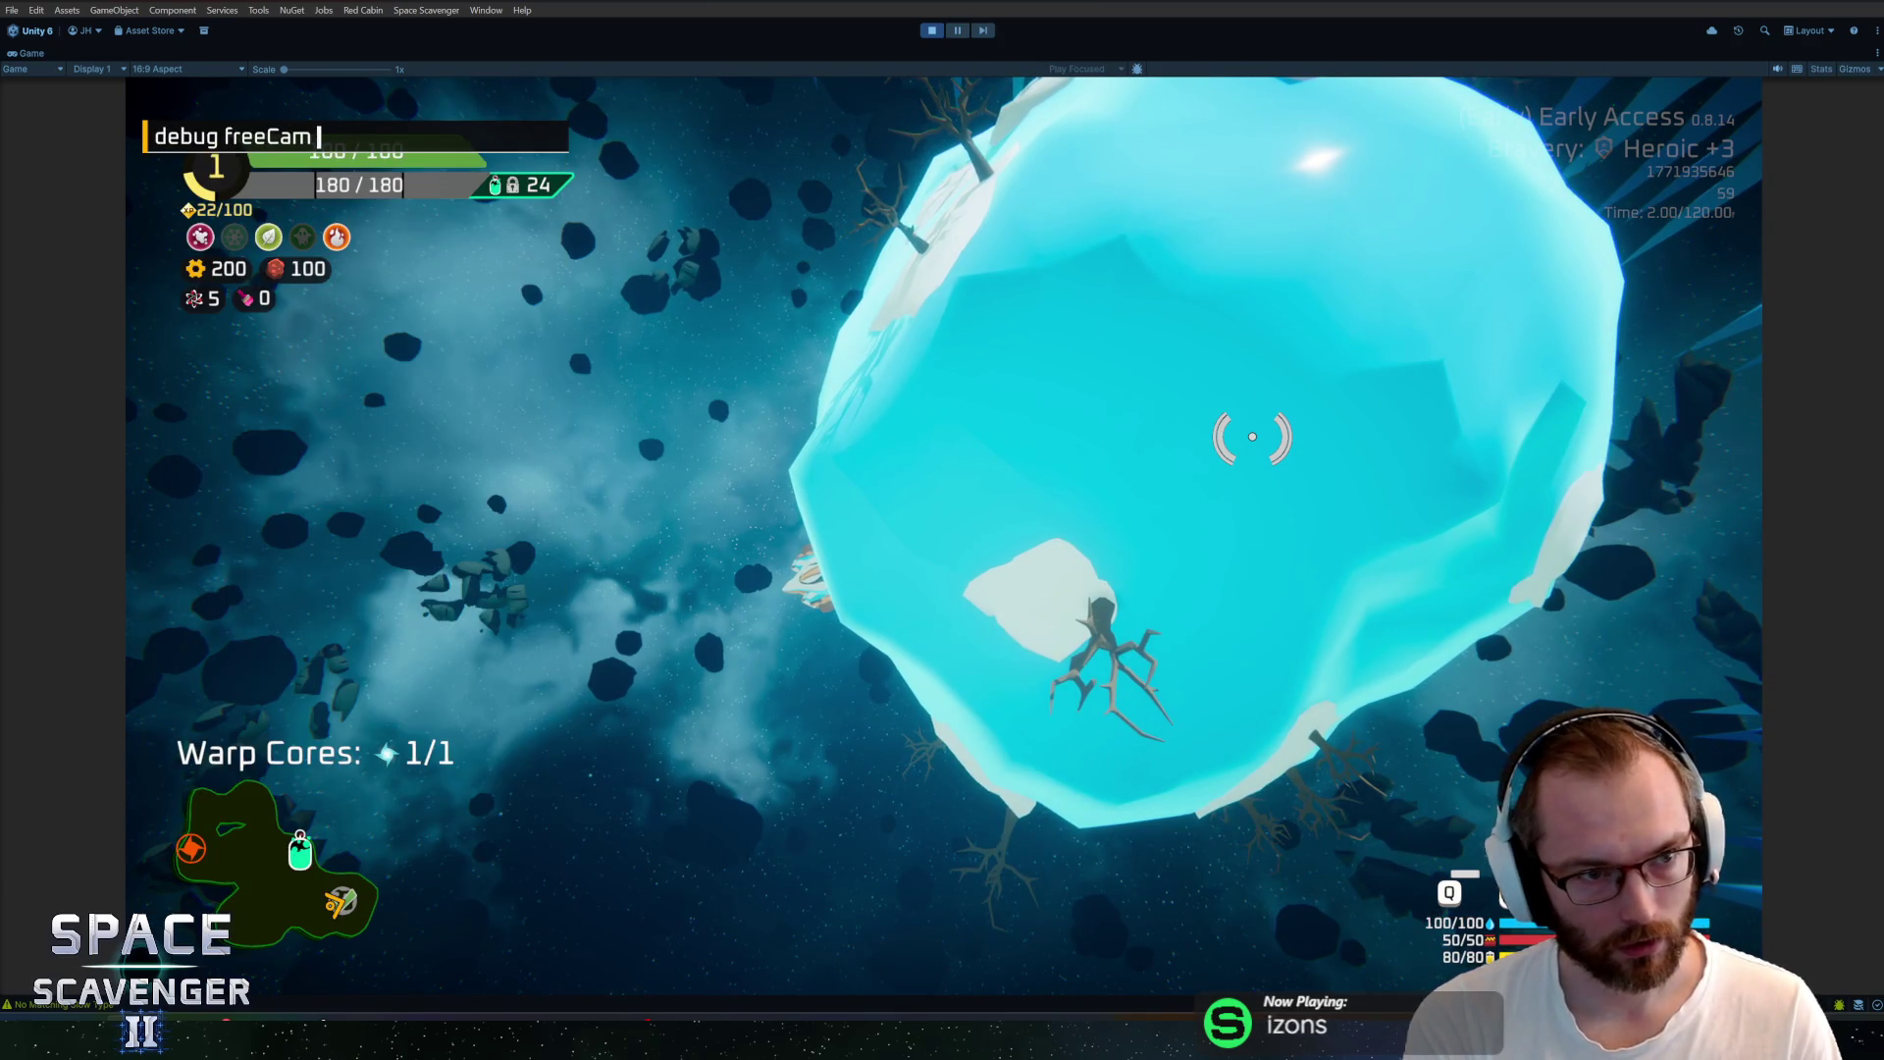
key(Return)
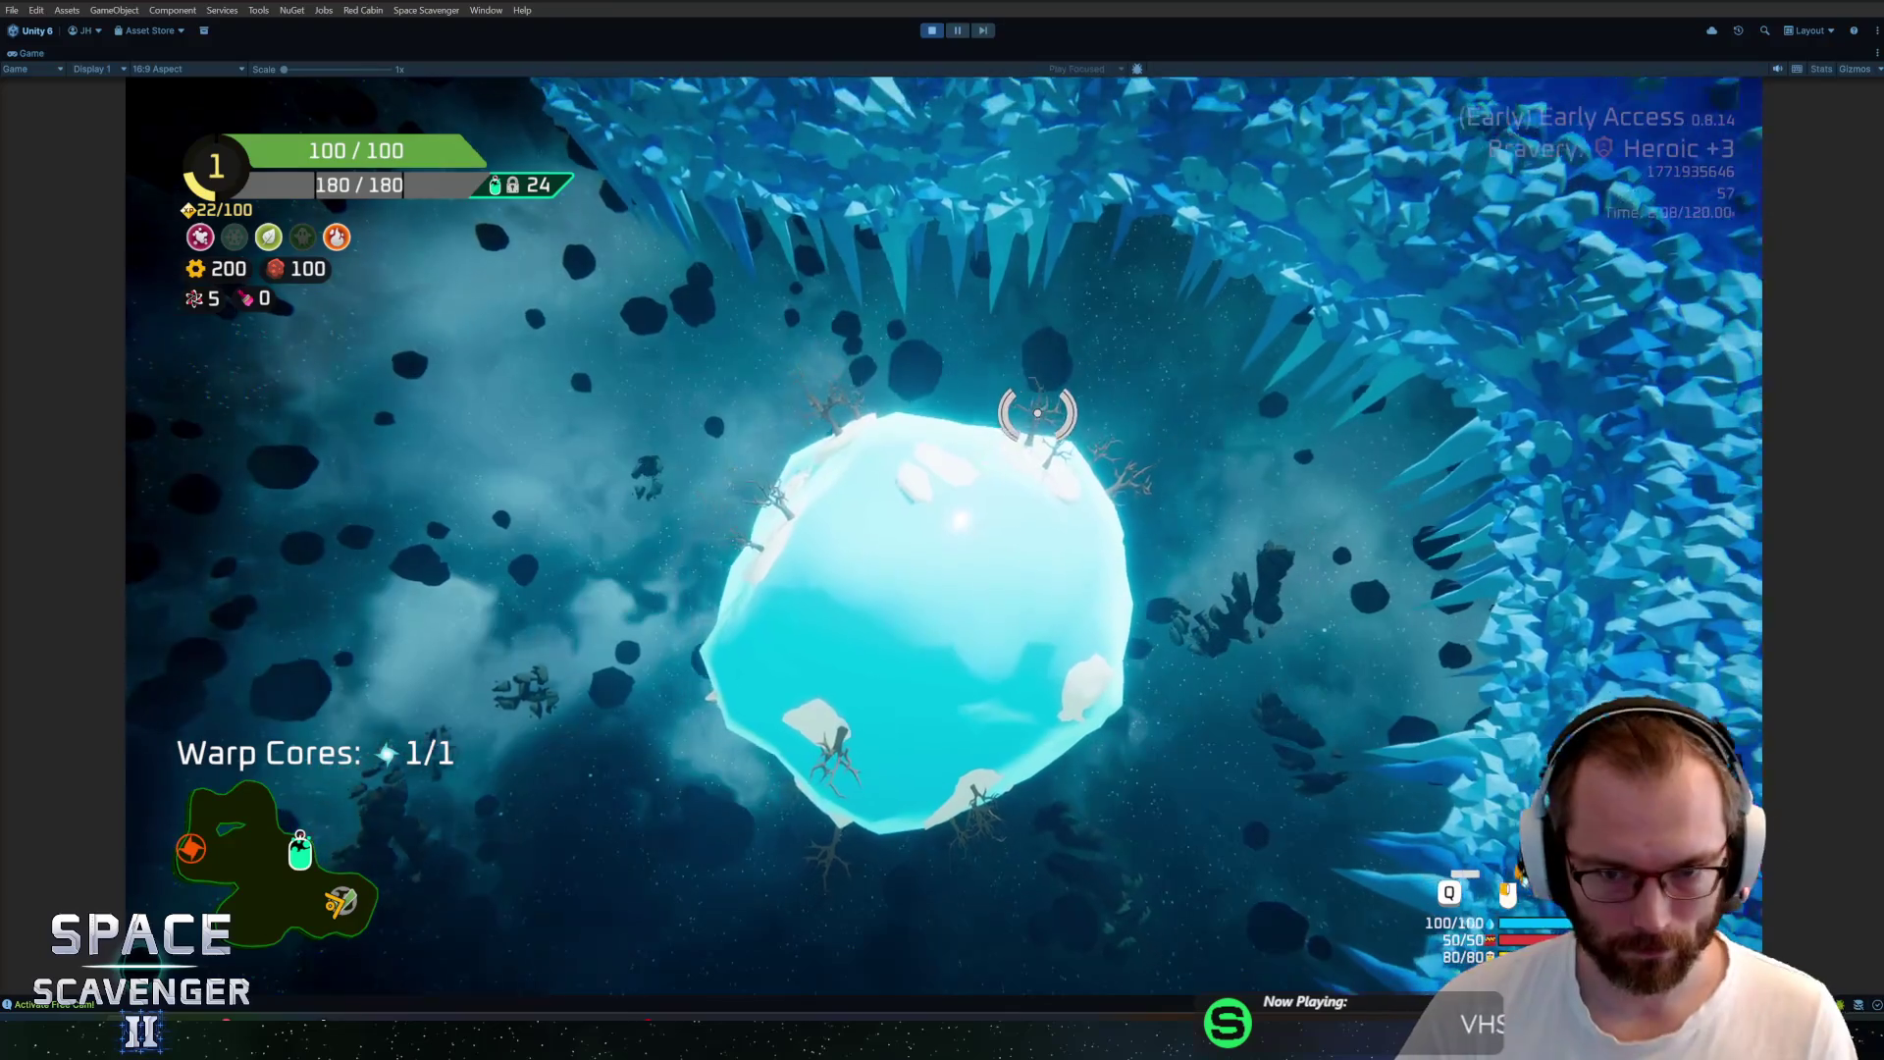
key(shift+space)
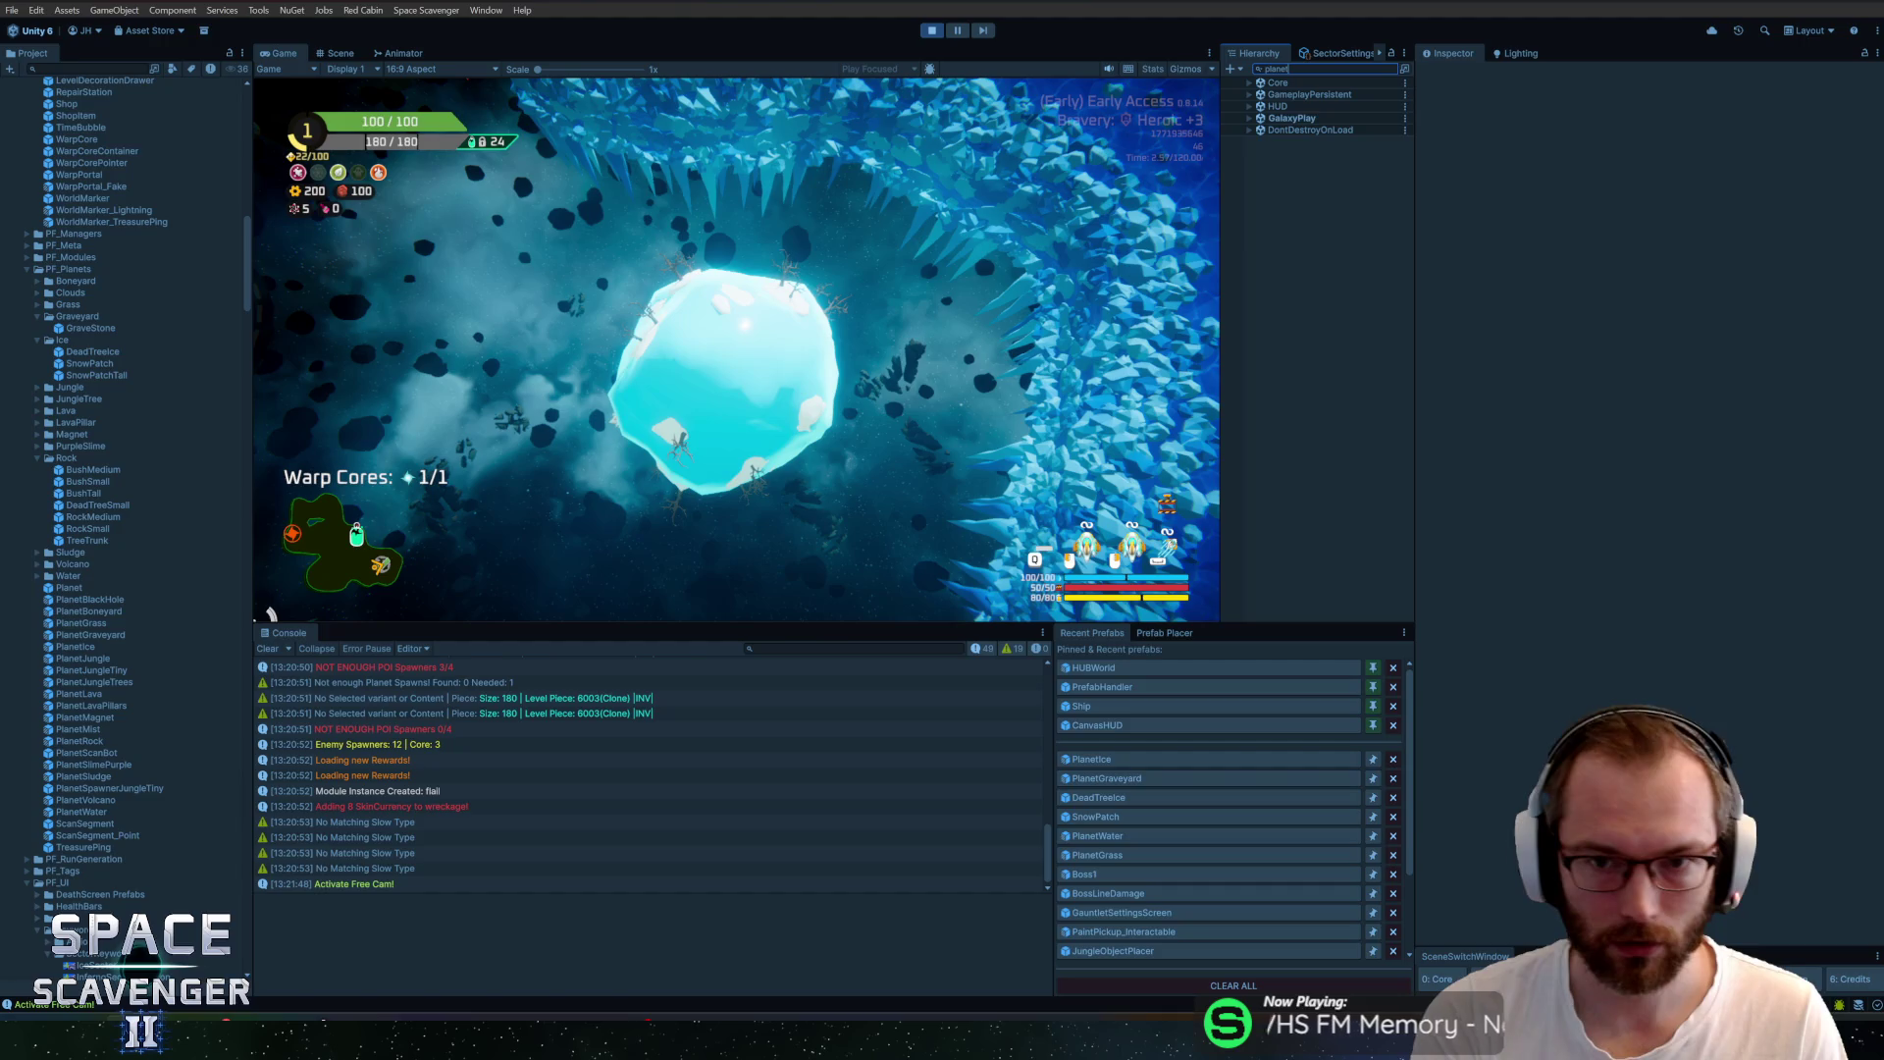
Select the planet's Atmosphere object and locate the AtmosphereVolumeGrass material asset
text(r)
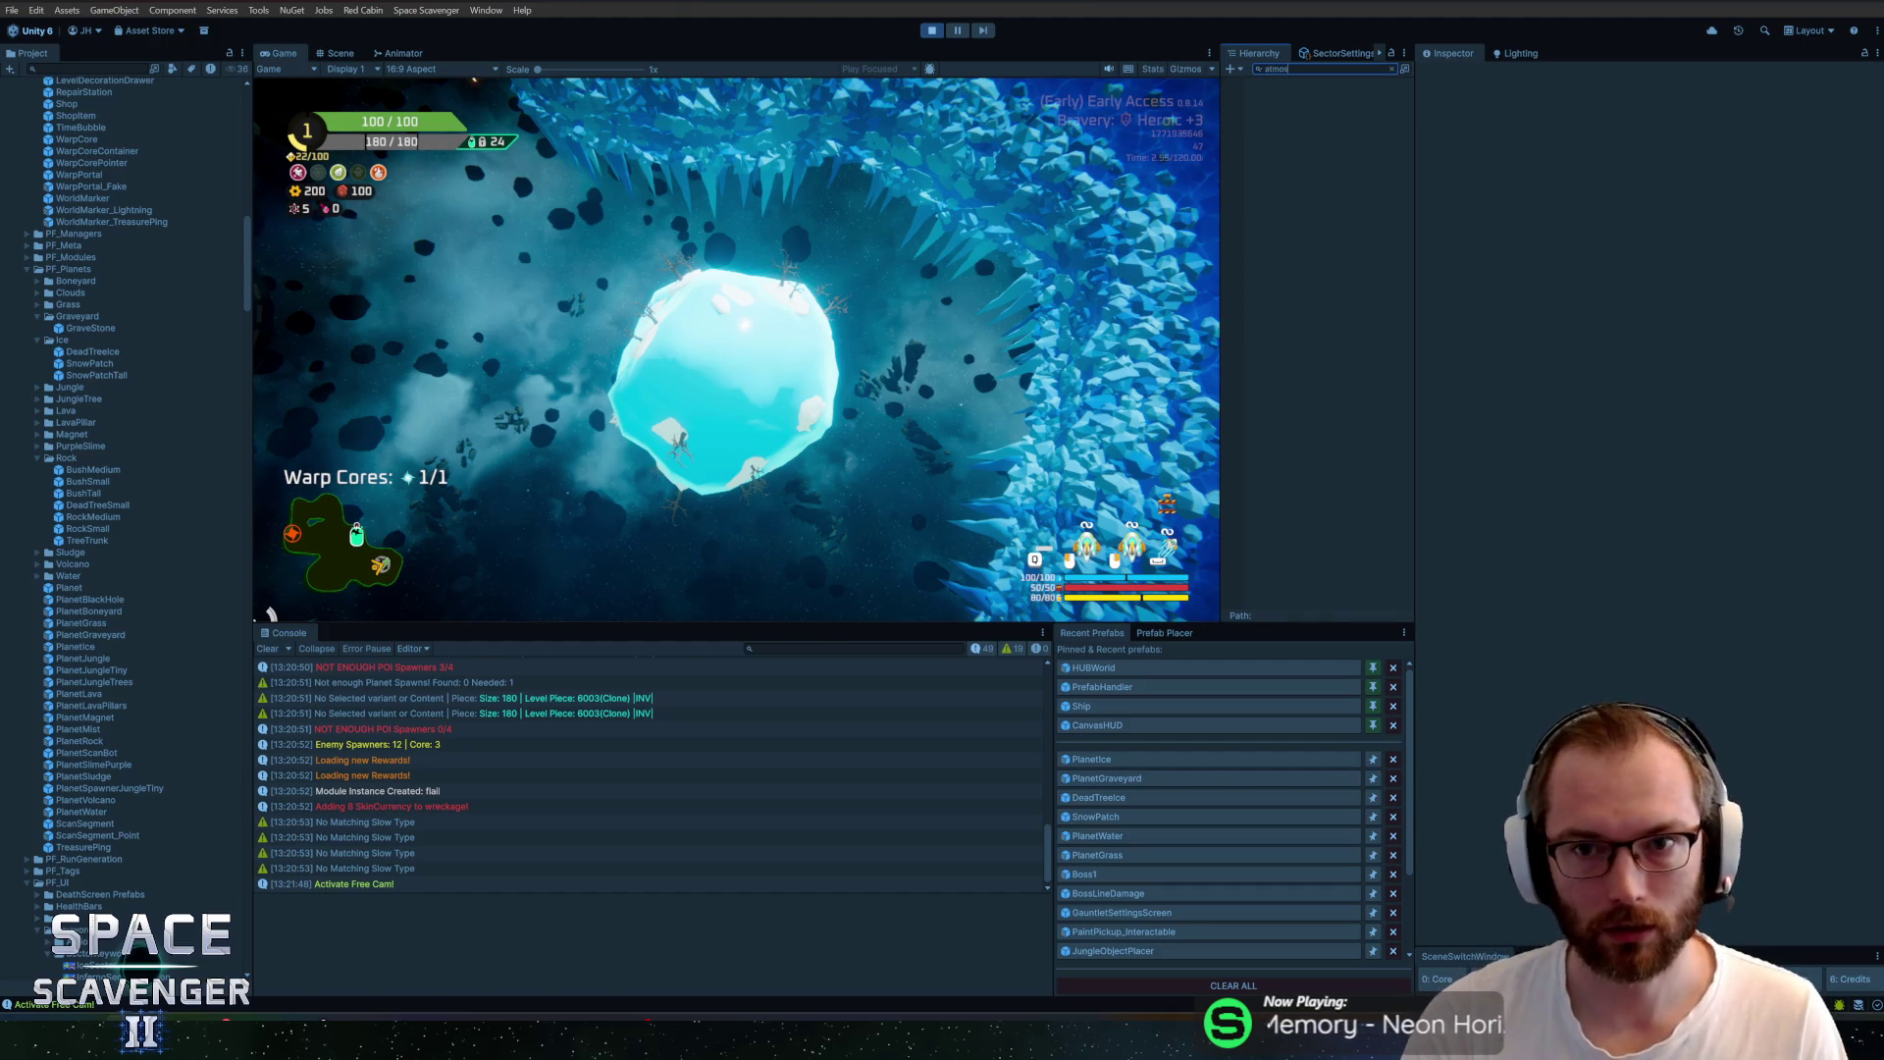
click(1315, 96)
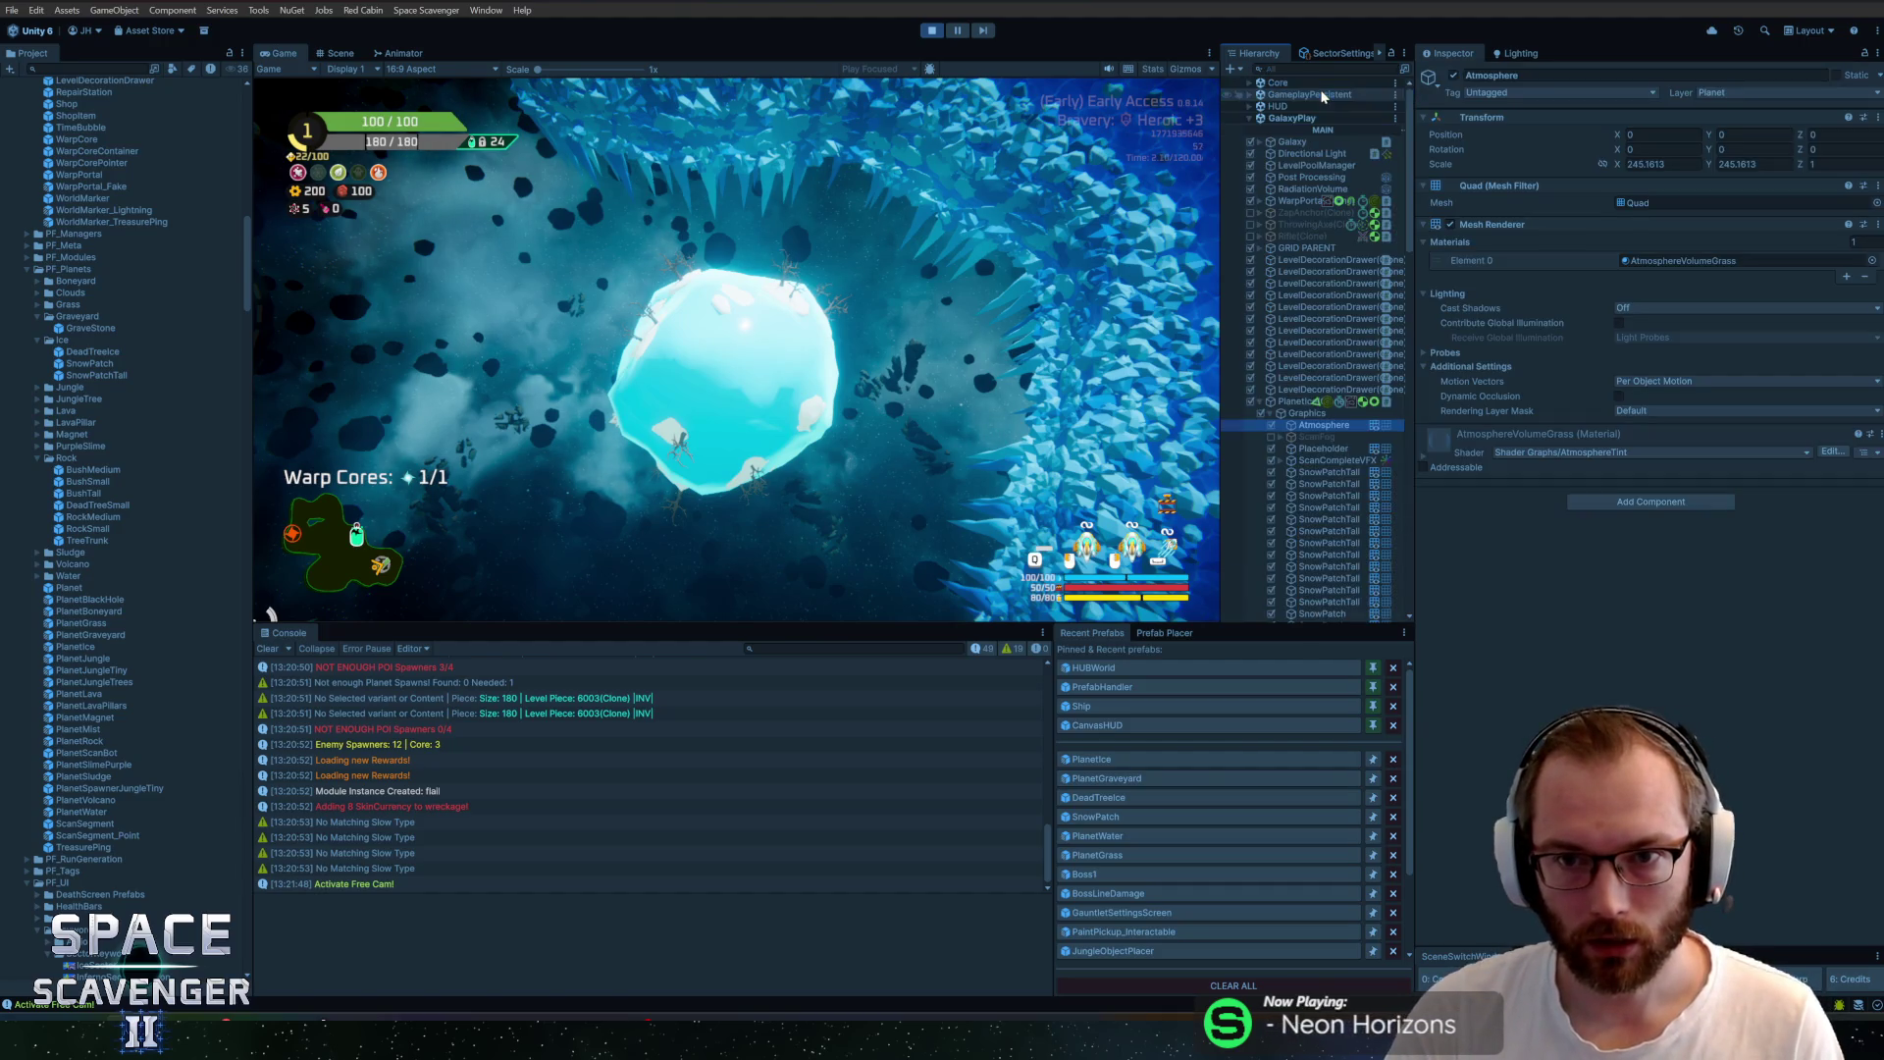
click(1422, 461)
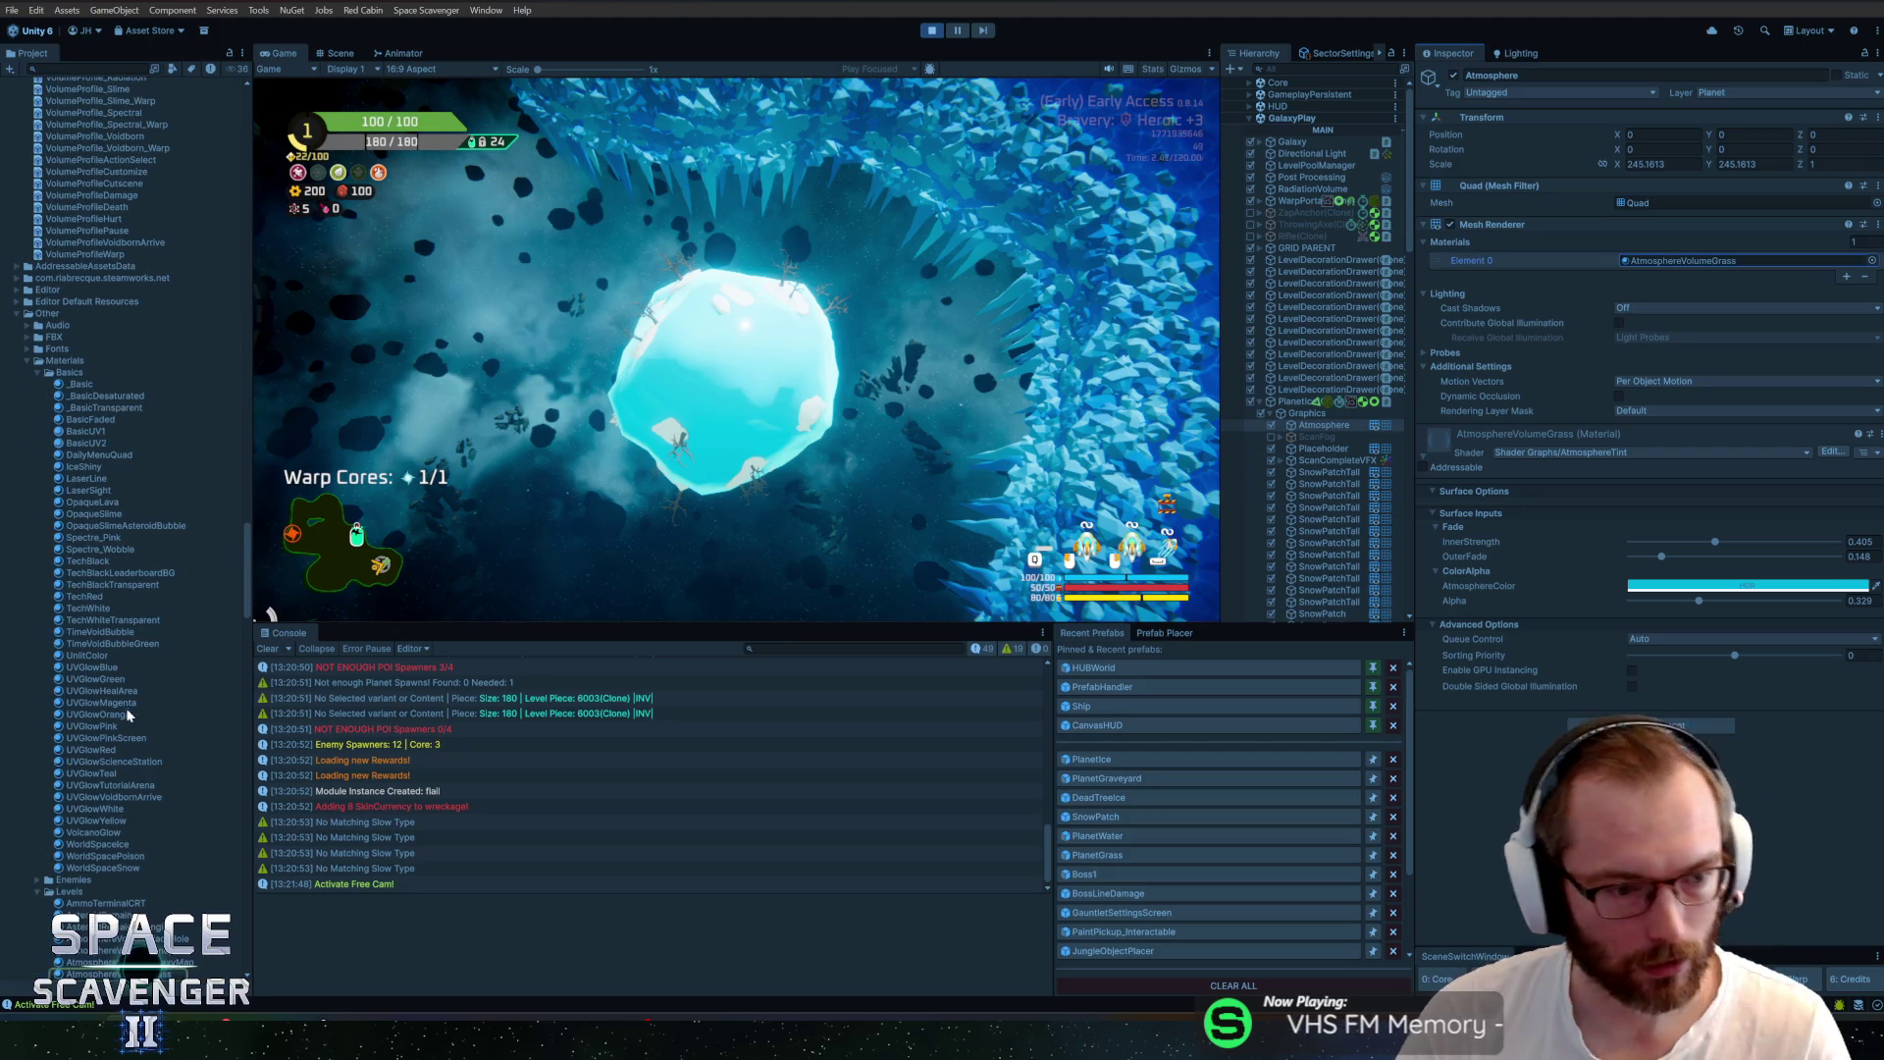
scroll(117, 589, down, 5)
click(122, 798)
Duplicate AtmosphereVolumeGrass and name the copy AtmosphereVolumeCold
key(ctrl+d)
key(F2)
key(BackSpace)
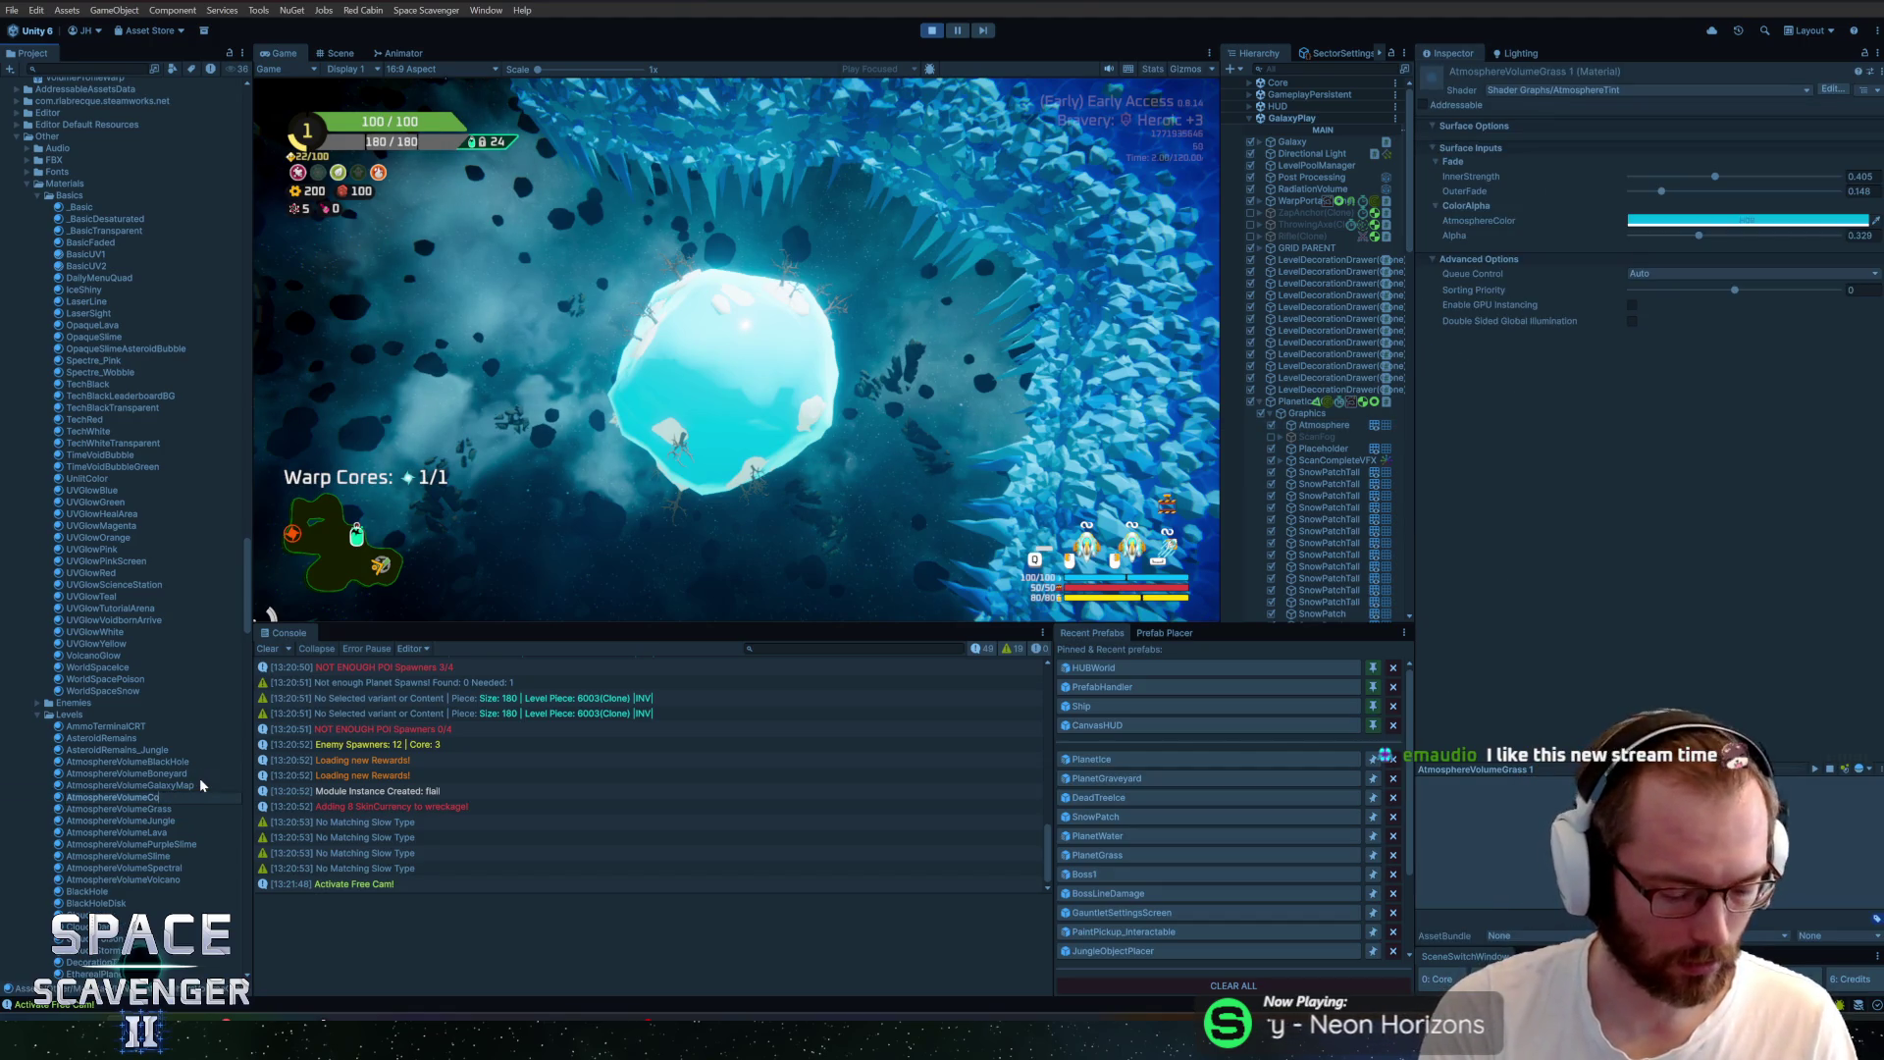
text(lr)
key(Return)
key(F2)
key(End)
key(BackSpace)
text(d)
key(Return)
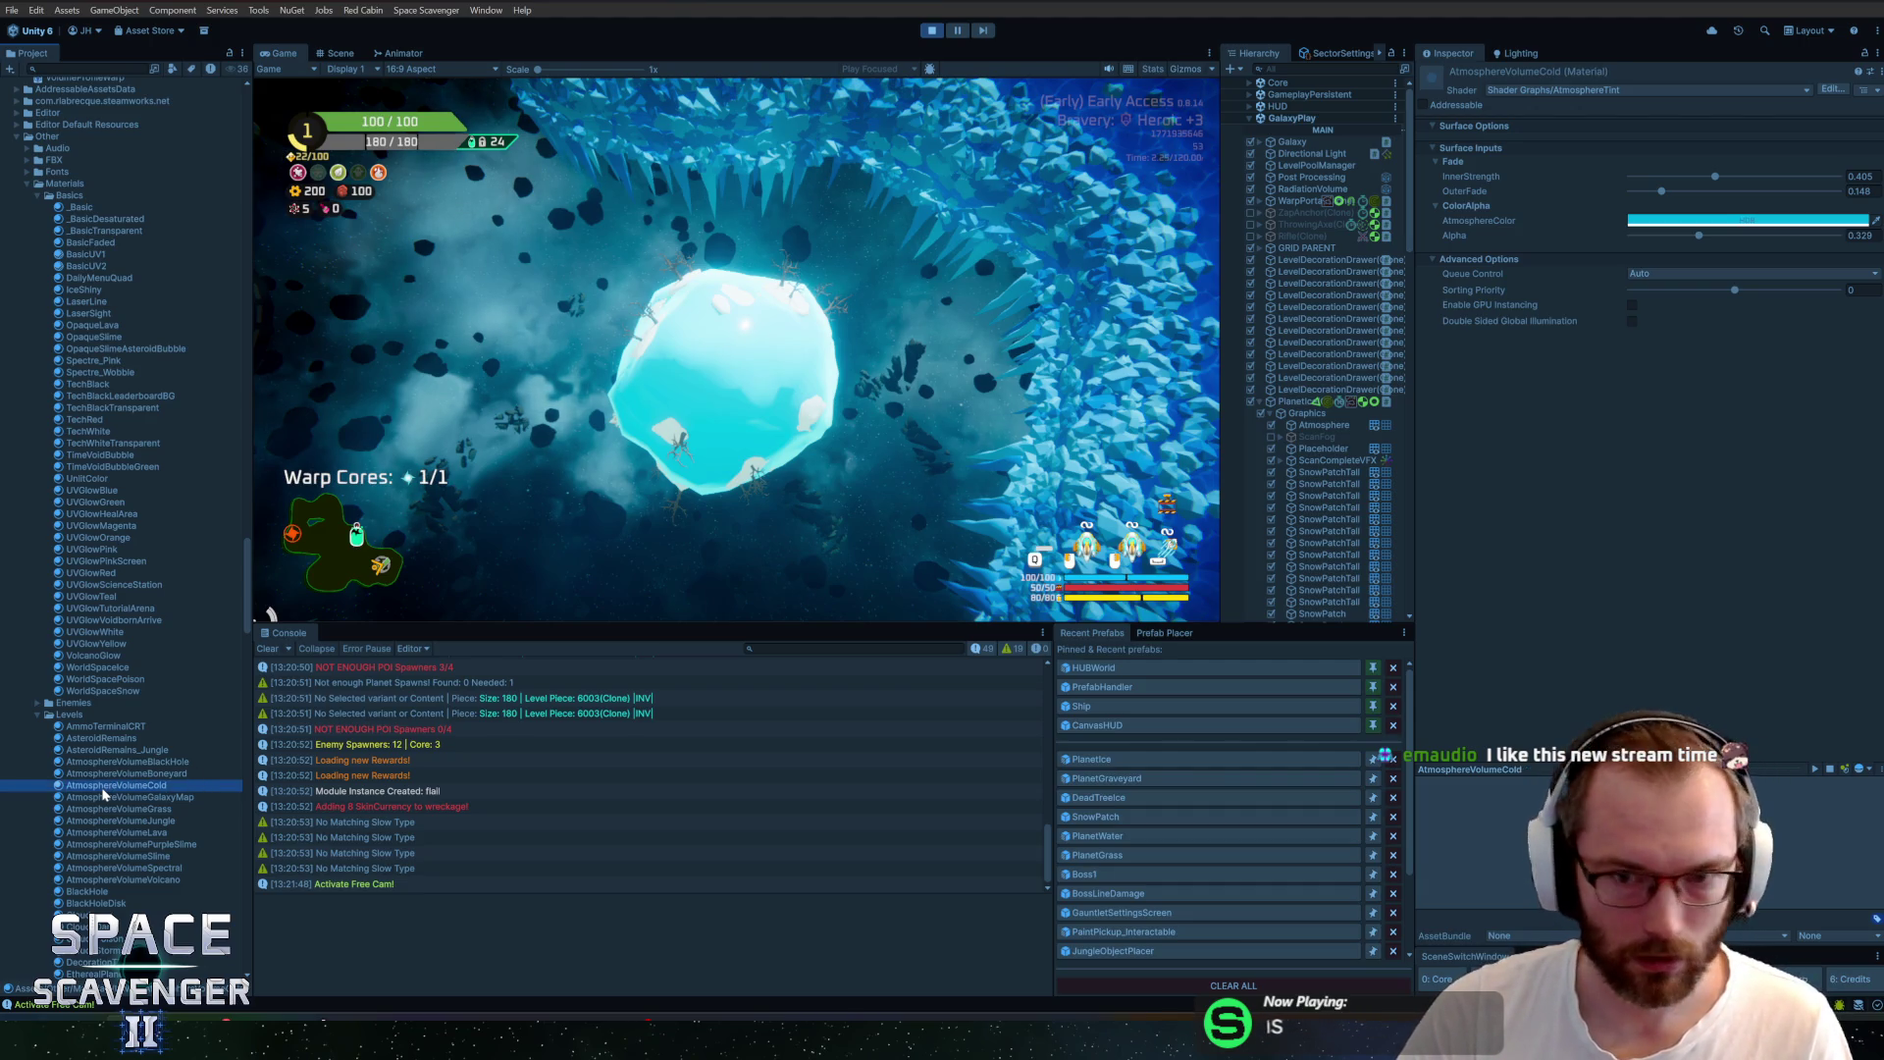
Assign AtmosphereVolumeCold to the Atmosphere object and open its atmosphere colour
drag(105, 795, 1275, 239)
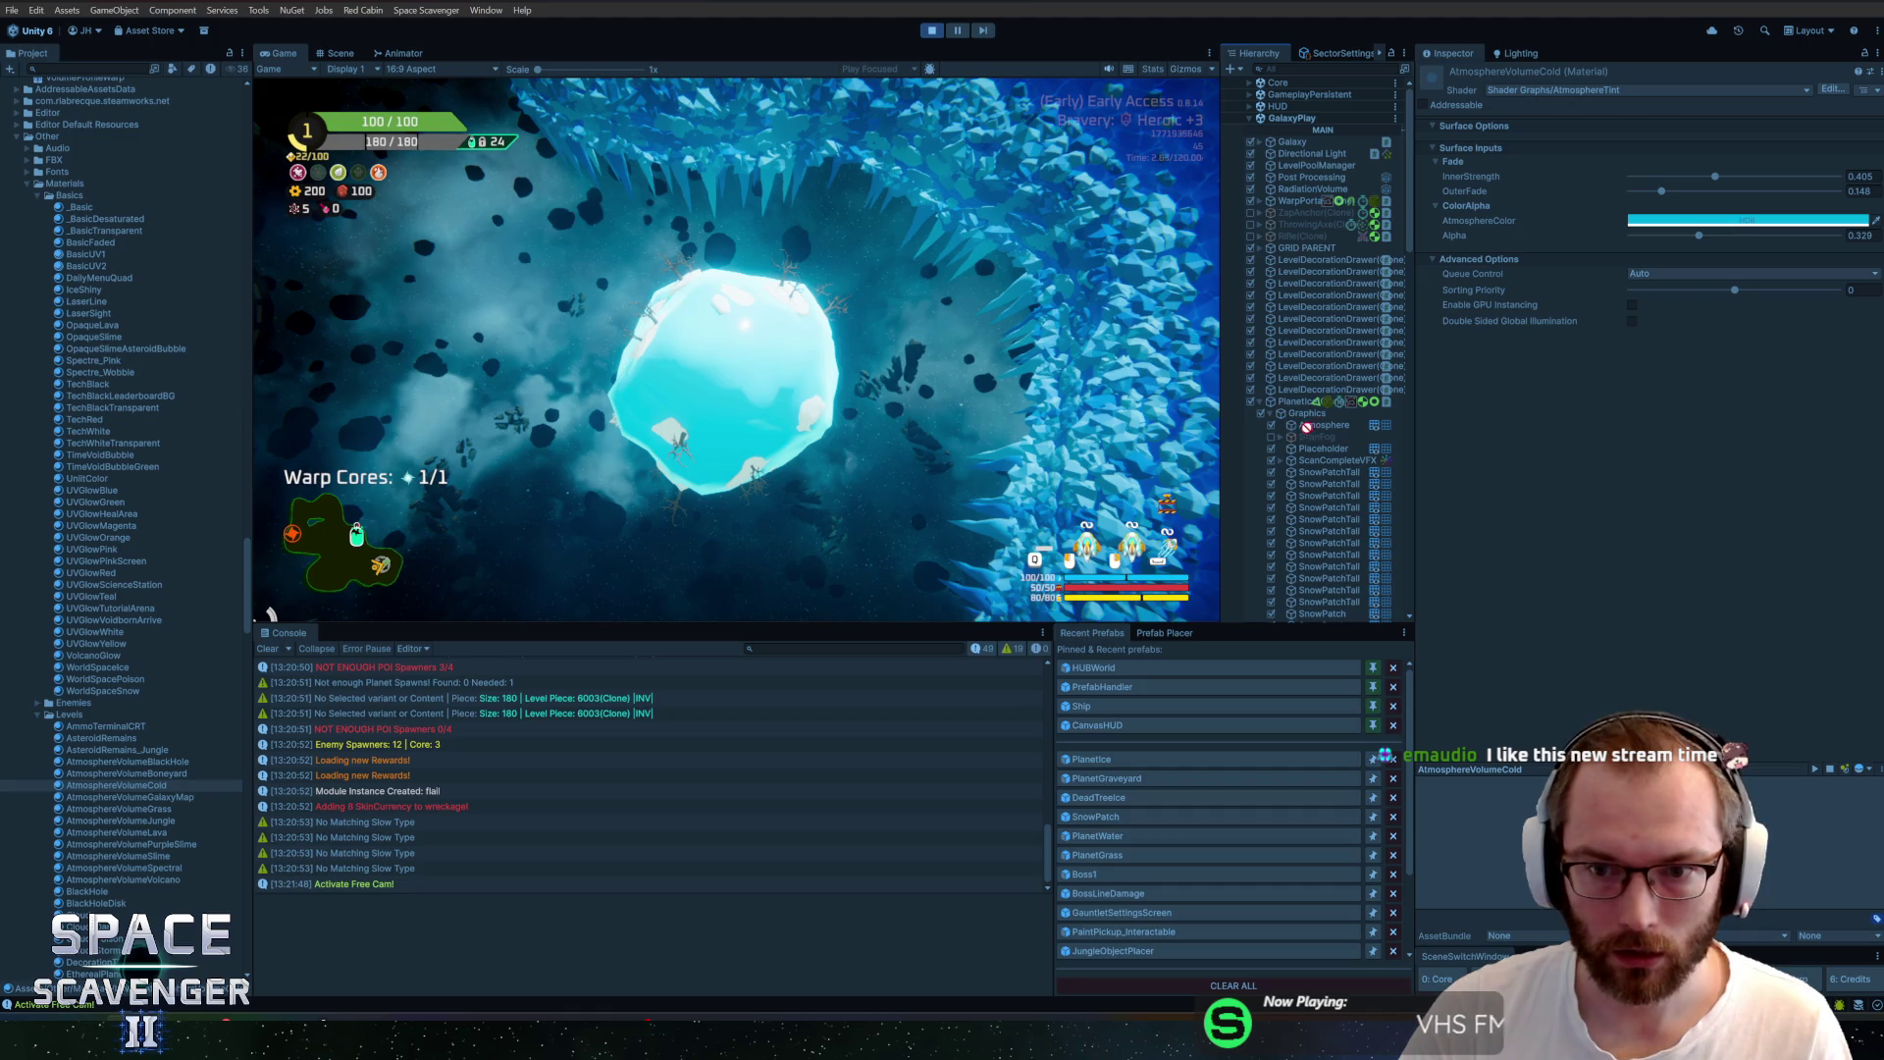
drag(1318, 429, 1320, 426)
click(1424, 460)
click(1698, 586)
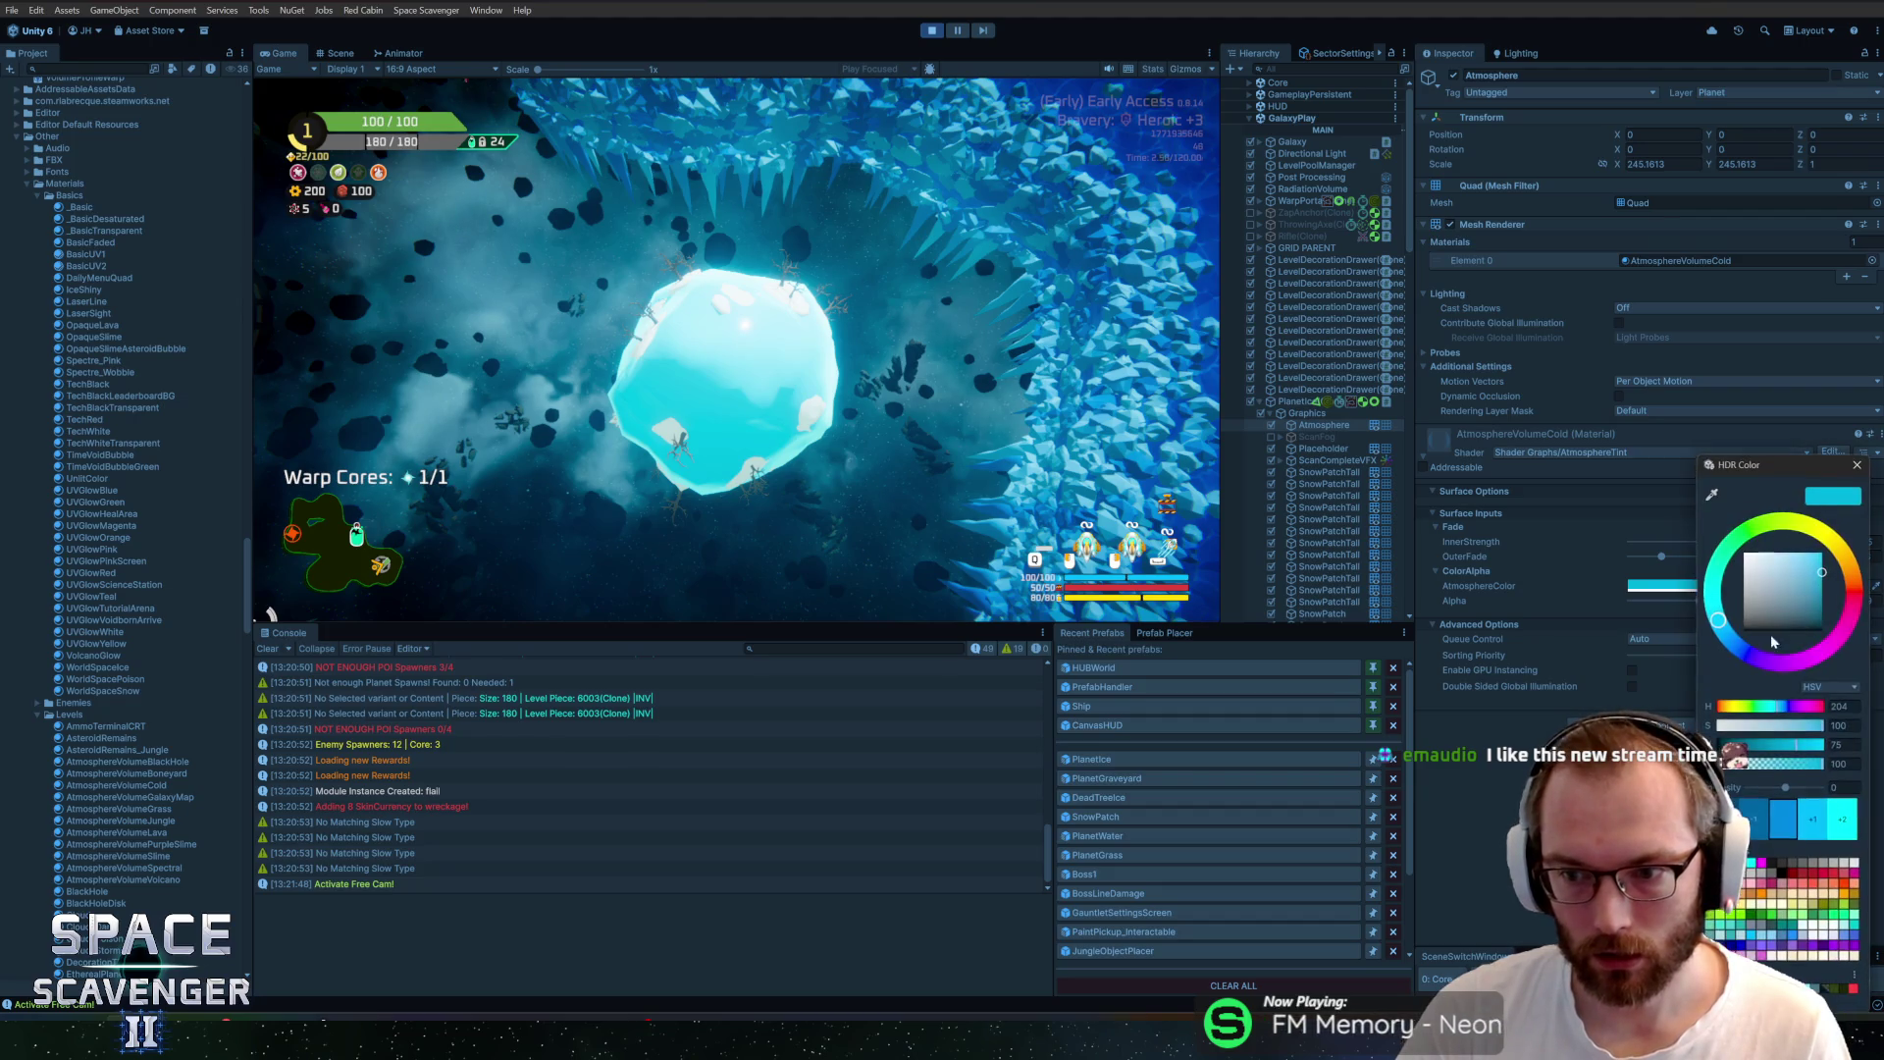
Tint the atmosphere colour a paler, lighter blue in the HDR colour picker
mouse_move(1717, 625)
mouse_down()
mouse_move(1729, 643)
mouse_move(1739, 589)
mouse_up()
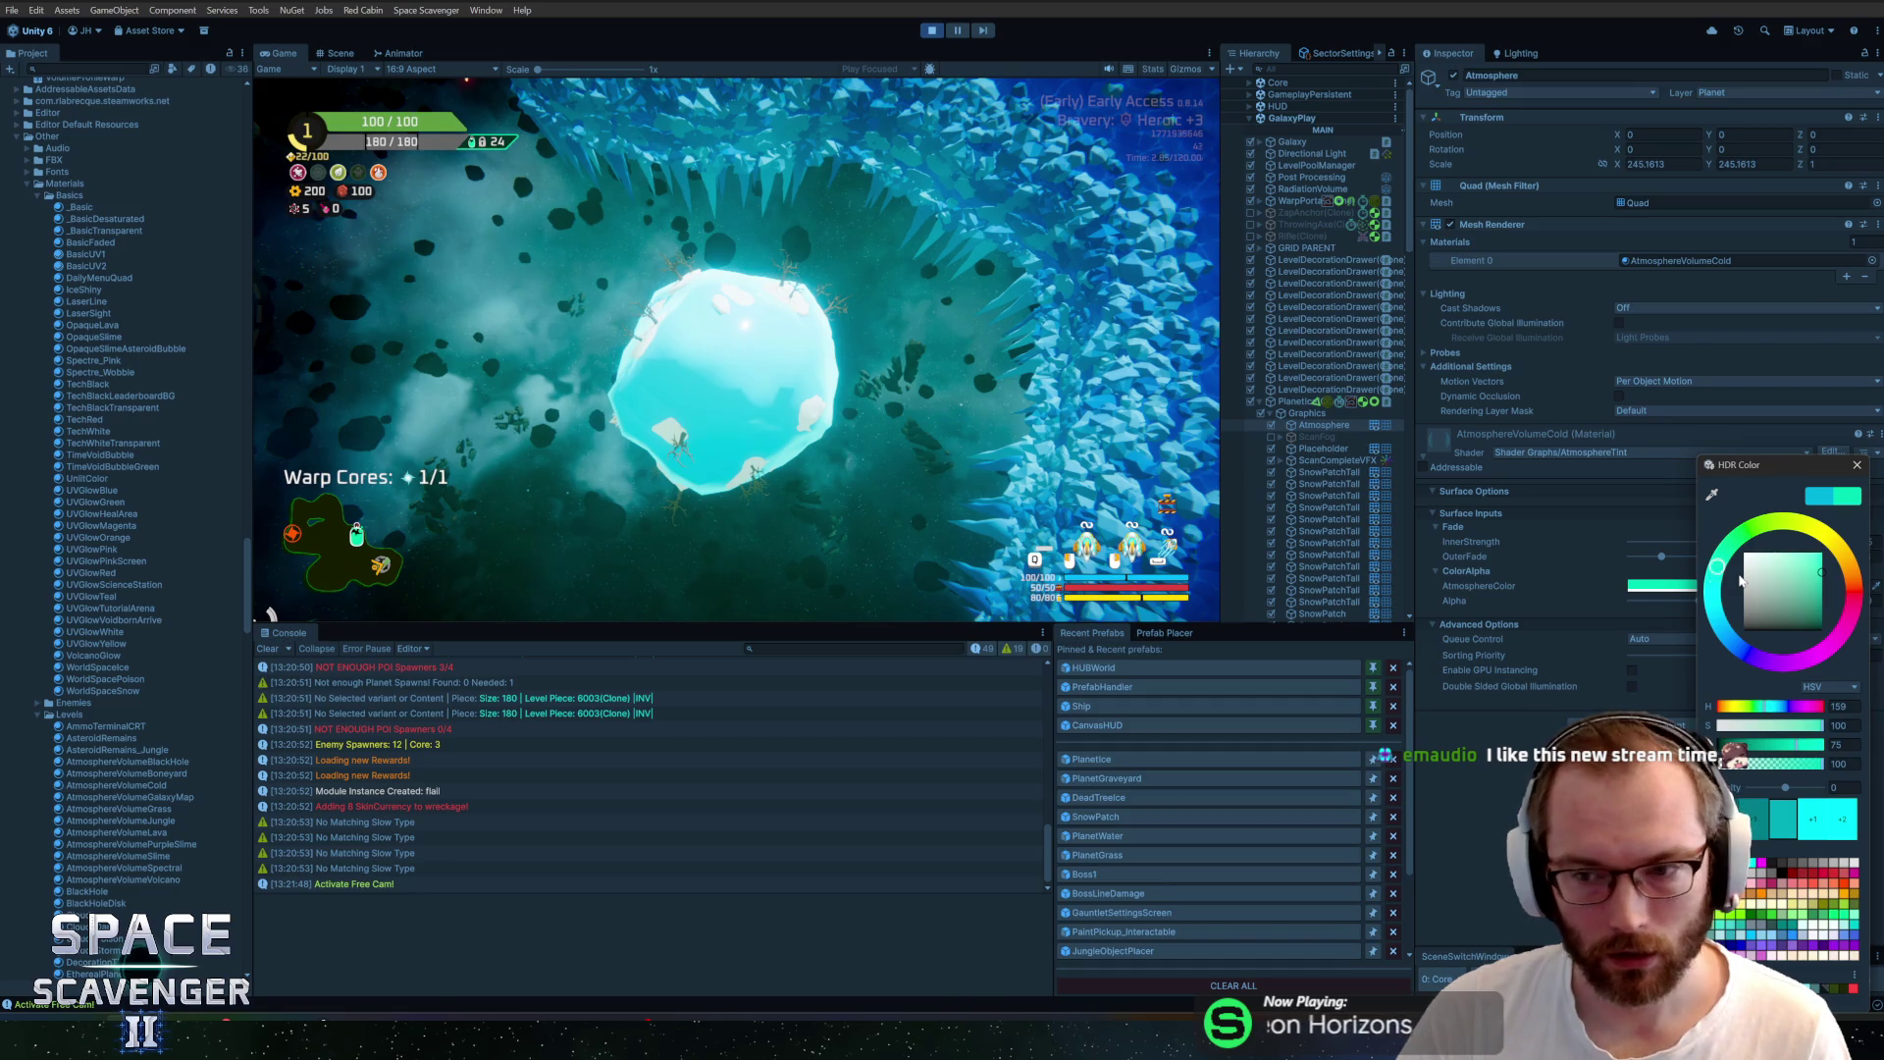
click(1812, 503)
drag(1794, 571, 1800, 570)
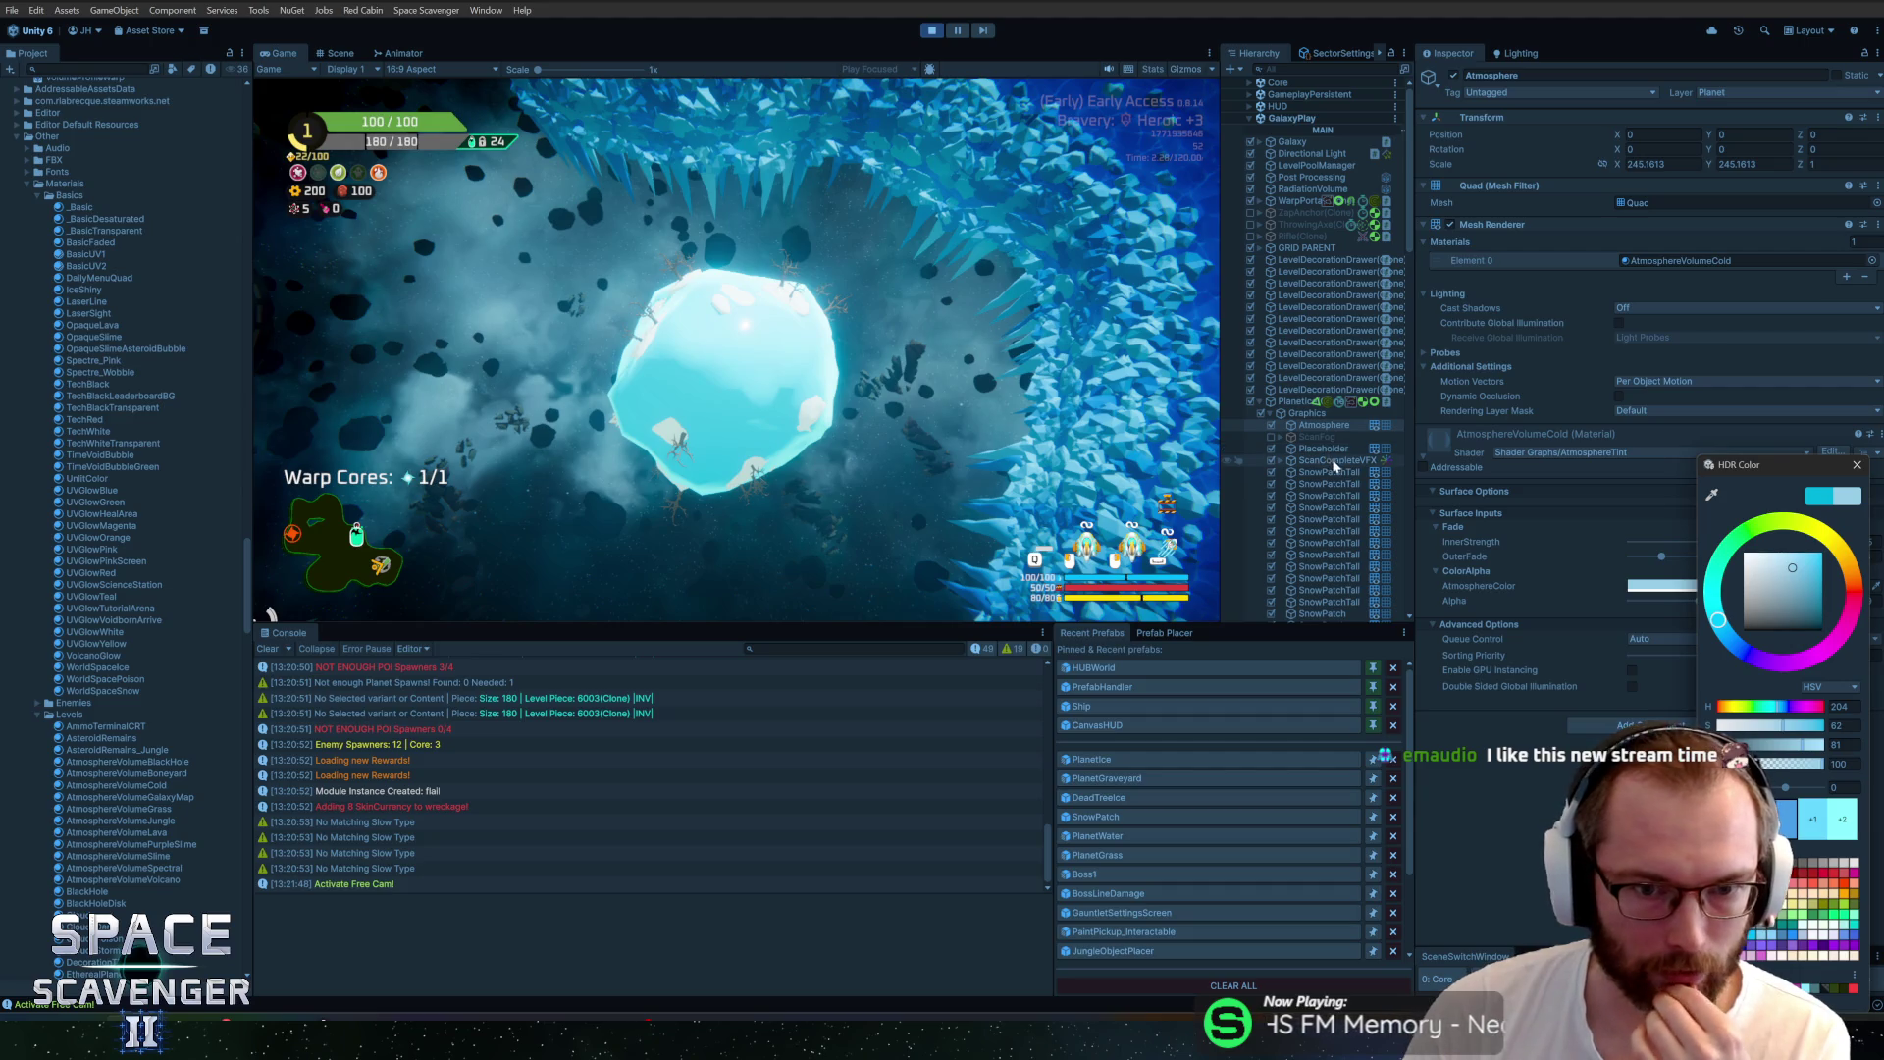
click(1857, 467)
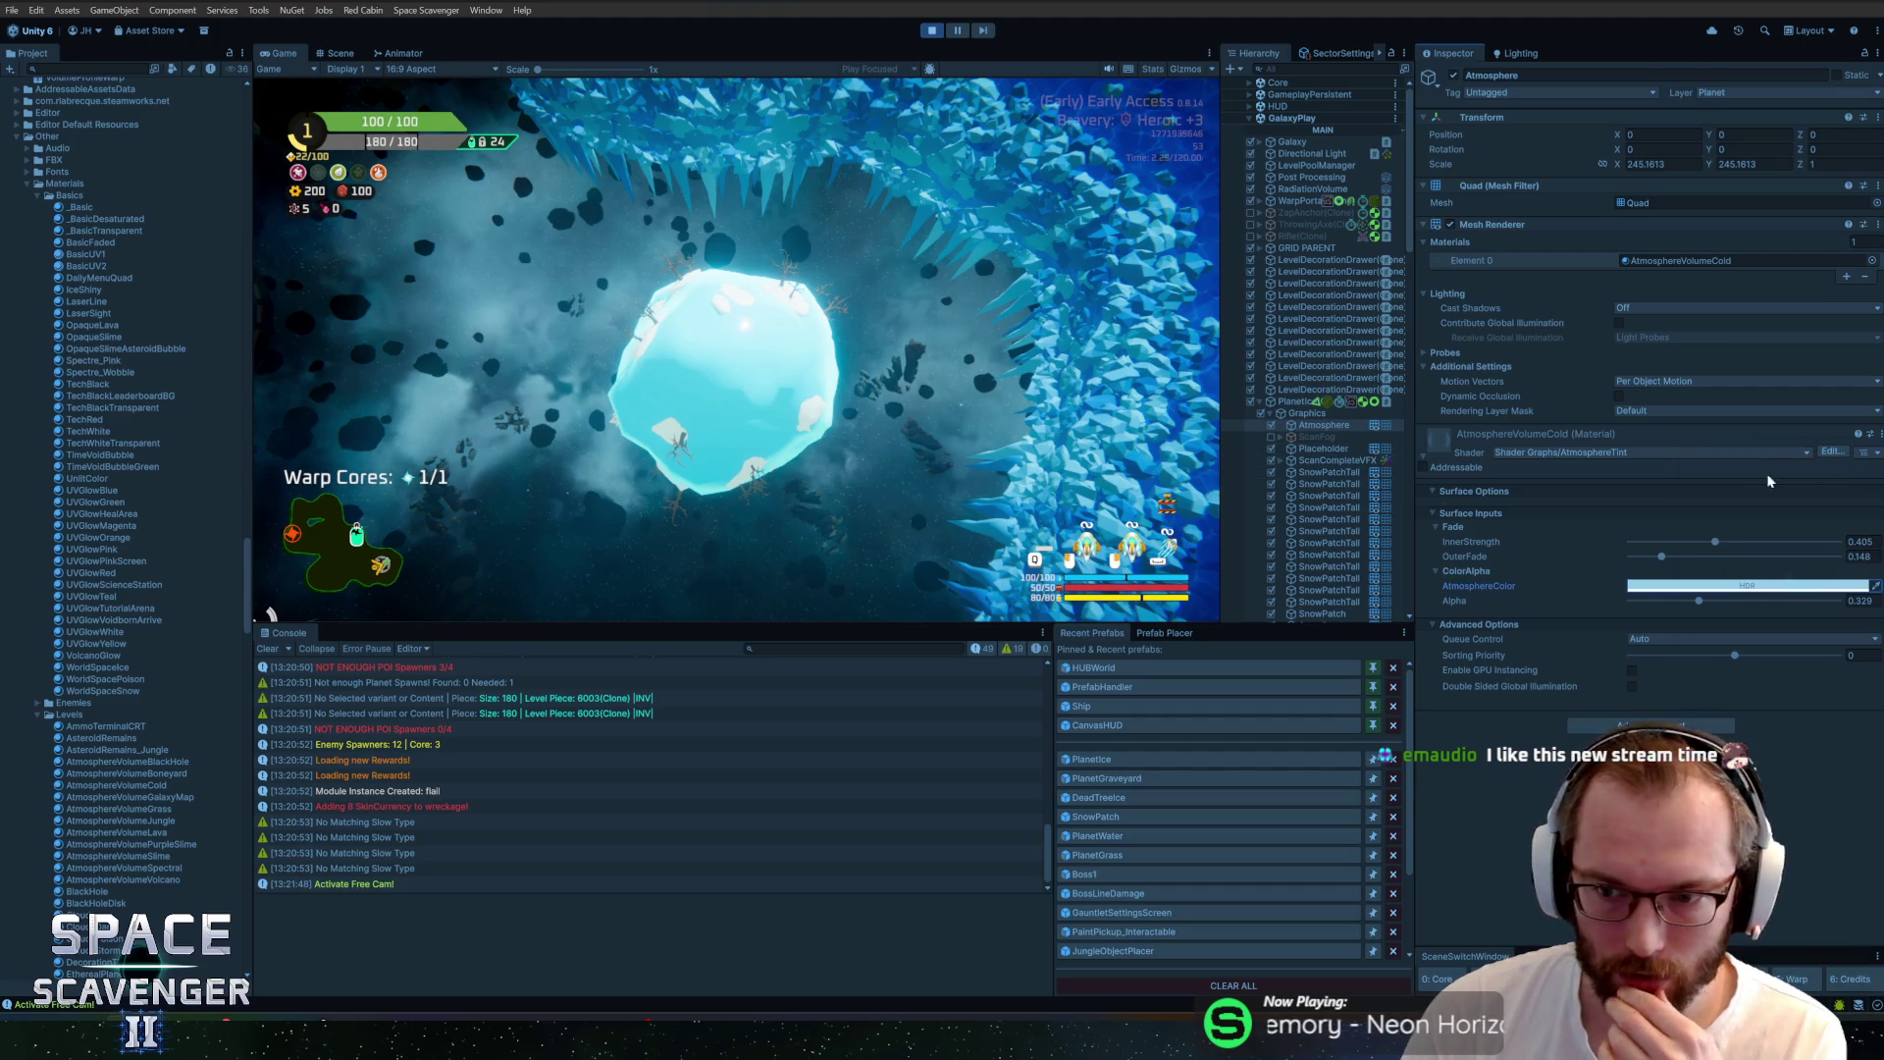
Lower the atmosphere InnerStrength to 0.192 and nudge its alpha to about 0.34
mouse_move(1716, 541)
mouse_down()
mouse_move(1676, 569)
mouse_move(1637, 560)
mouse_move(1760, 563)
mouse_up()
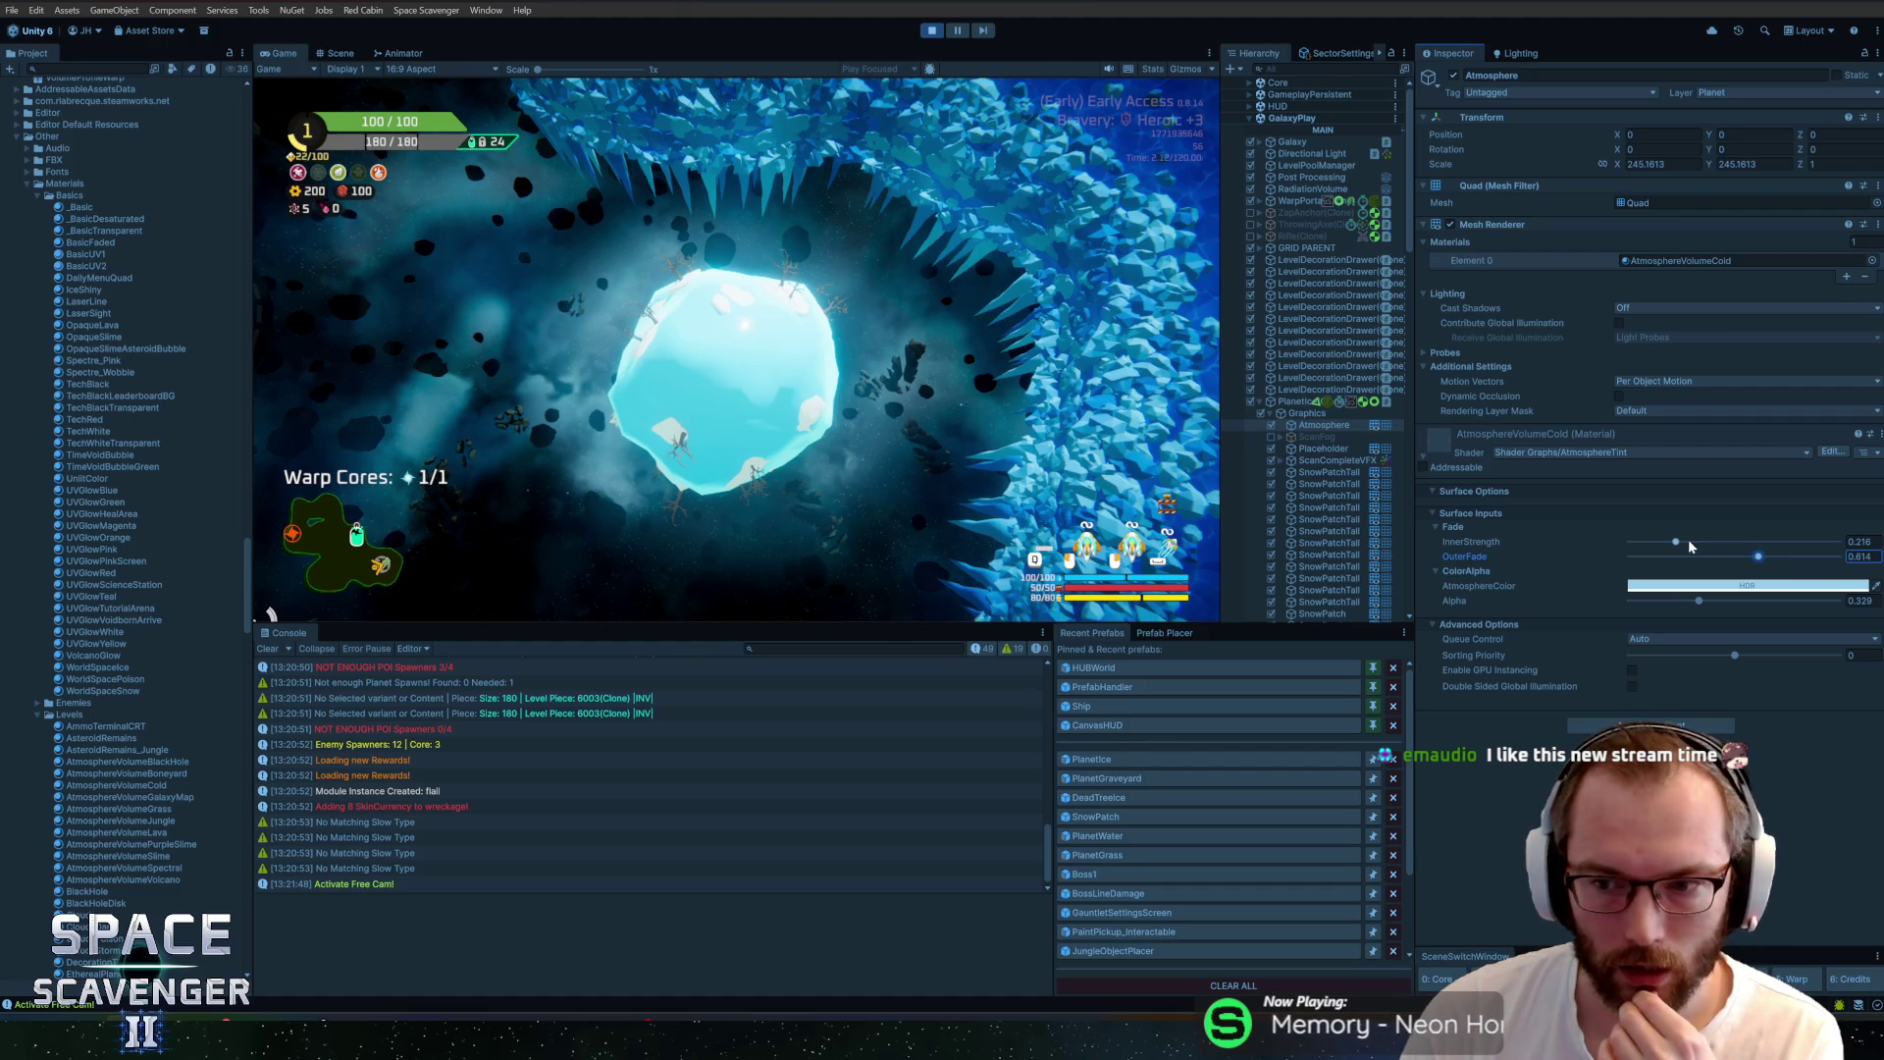
drag(1706, 543, 1674, 549)
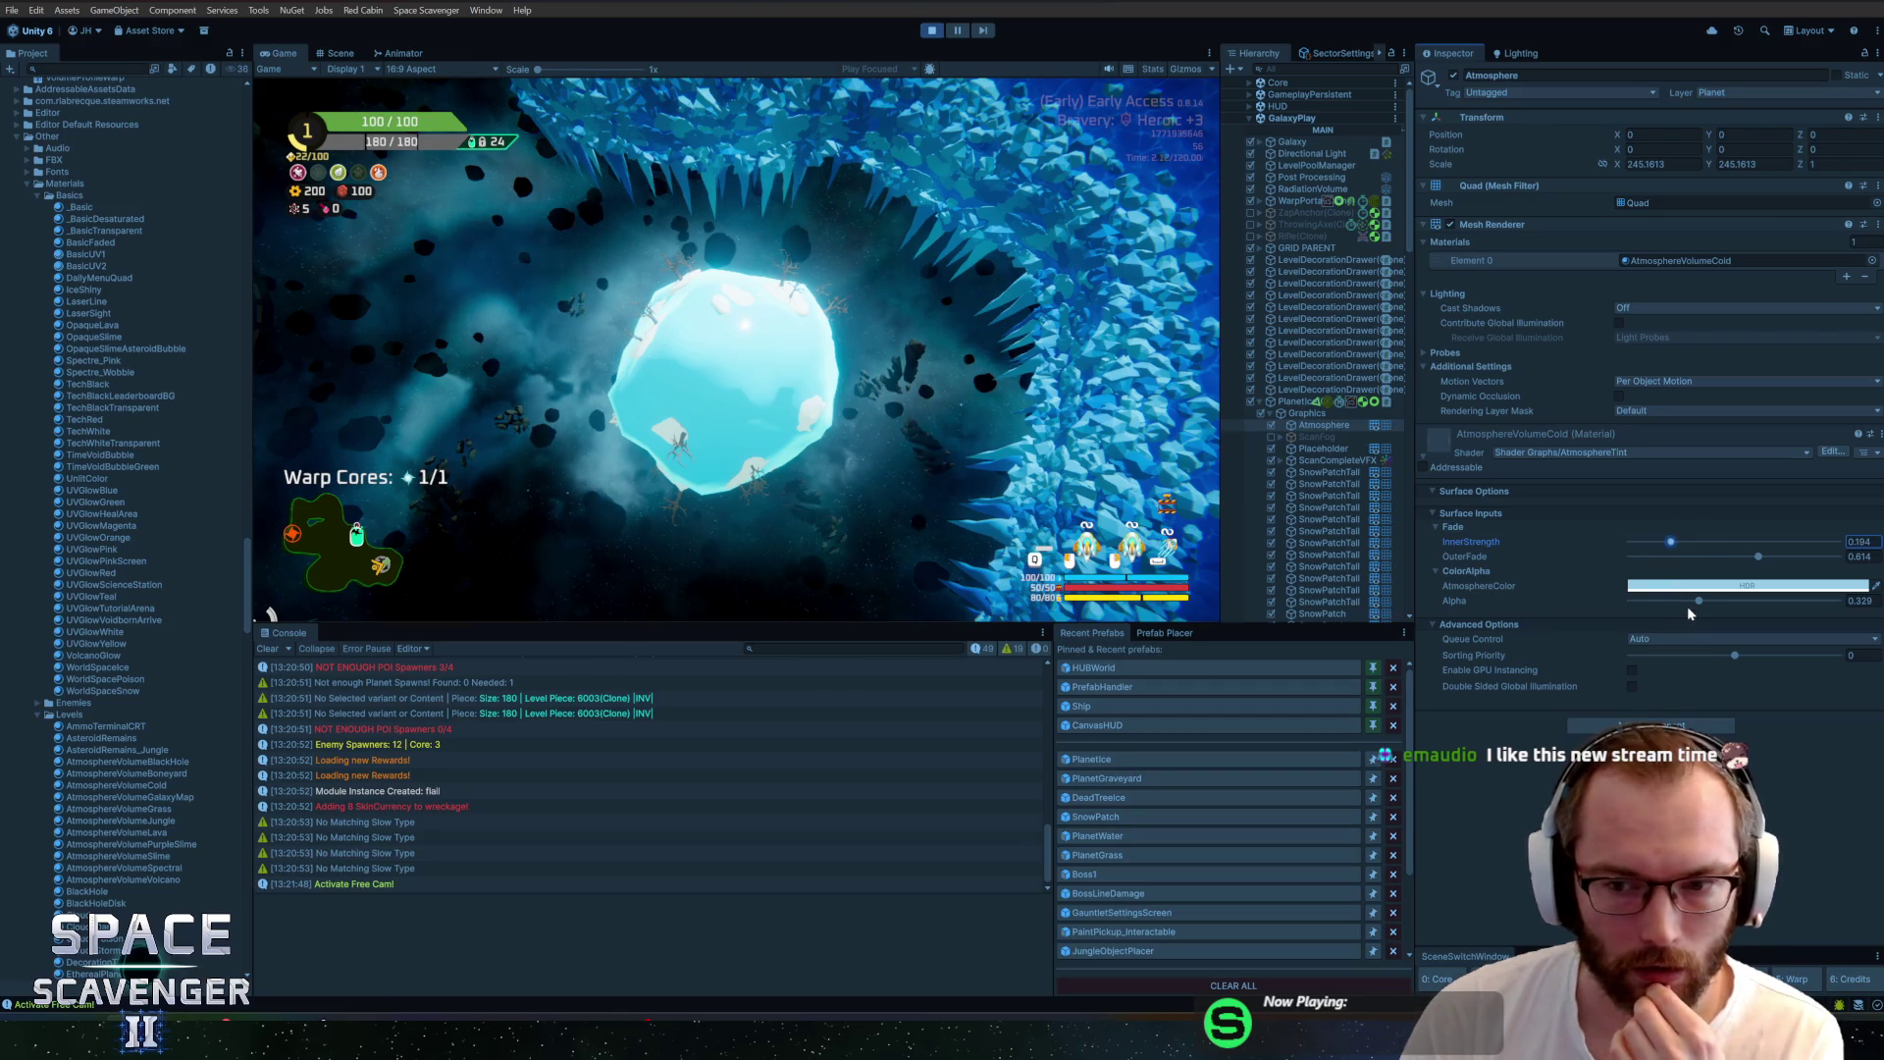
drag(1699, 601, 1703, 602)
Recheck the atmosphere tint, then take control of the game's free camera
click(1685, 588)
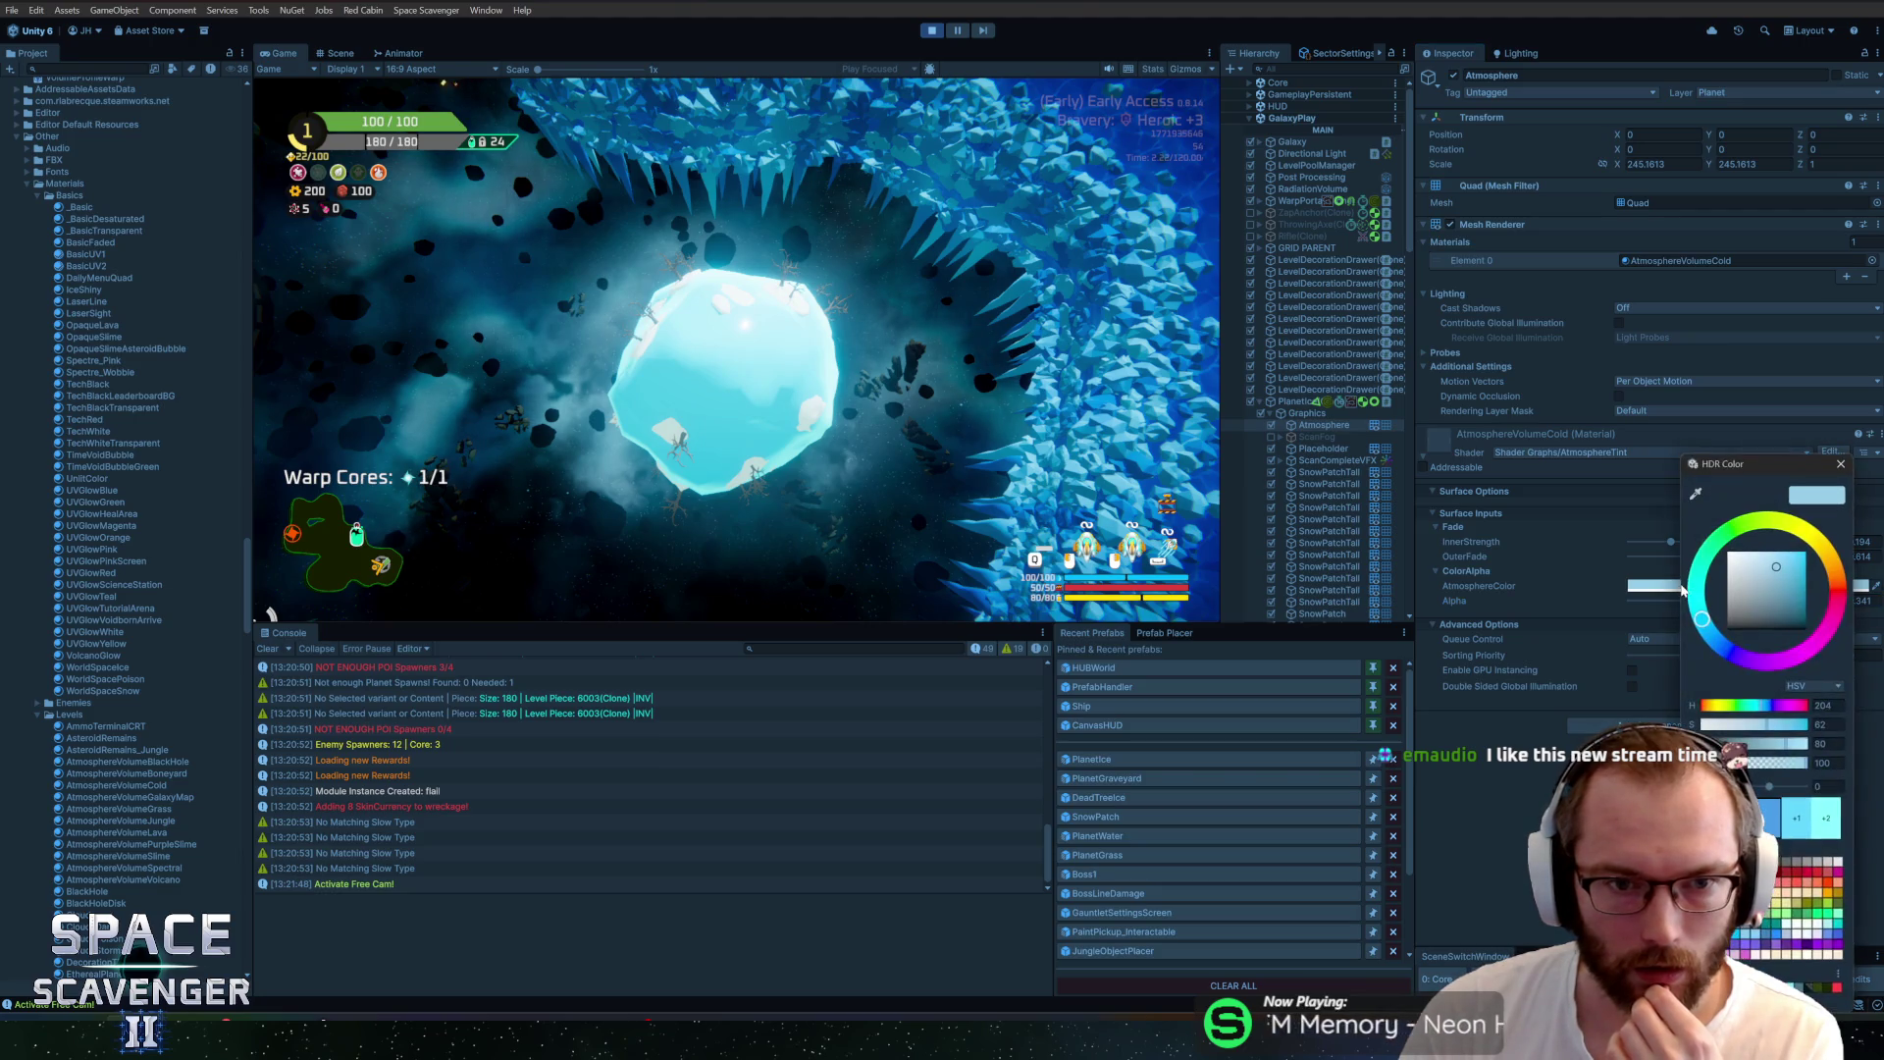
click(1840, 465)
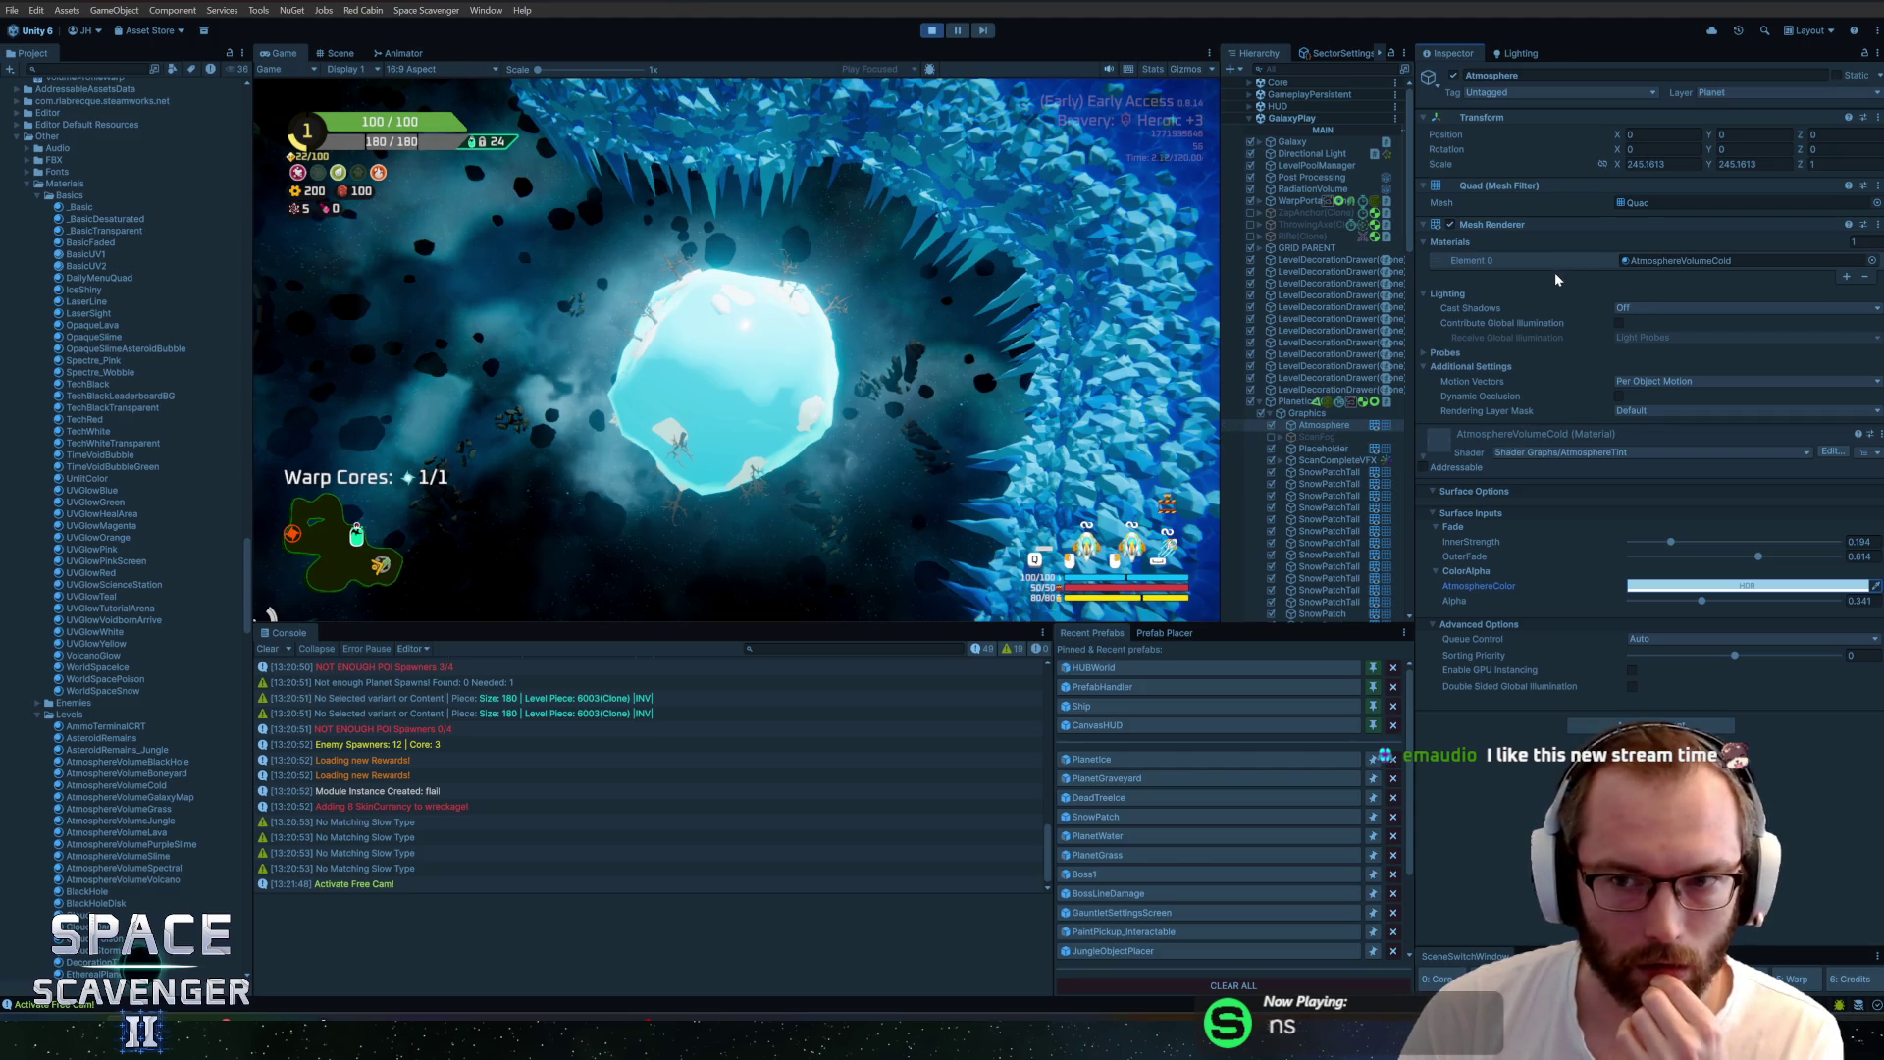
click(1110, 318)
Fly the free camera around the ice planet and close in on the spiked ice wall
key(w)
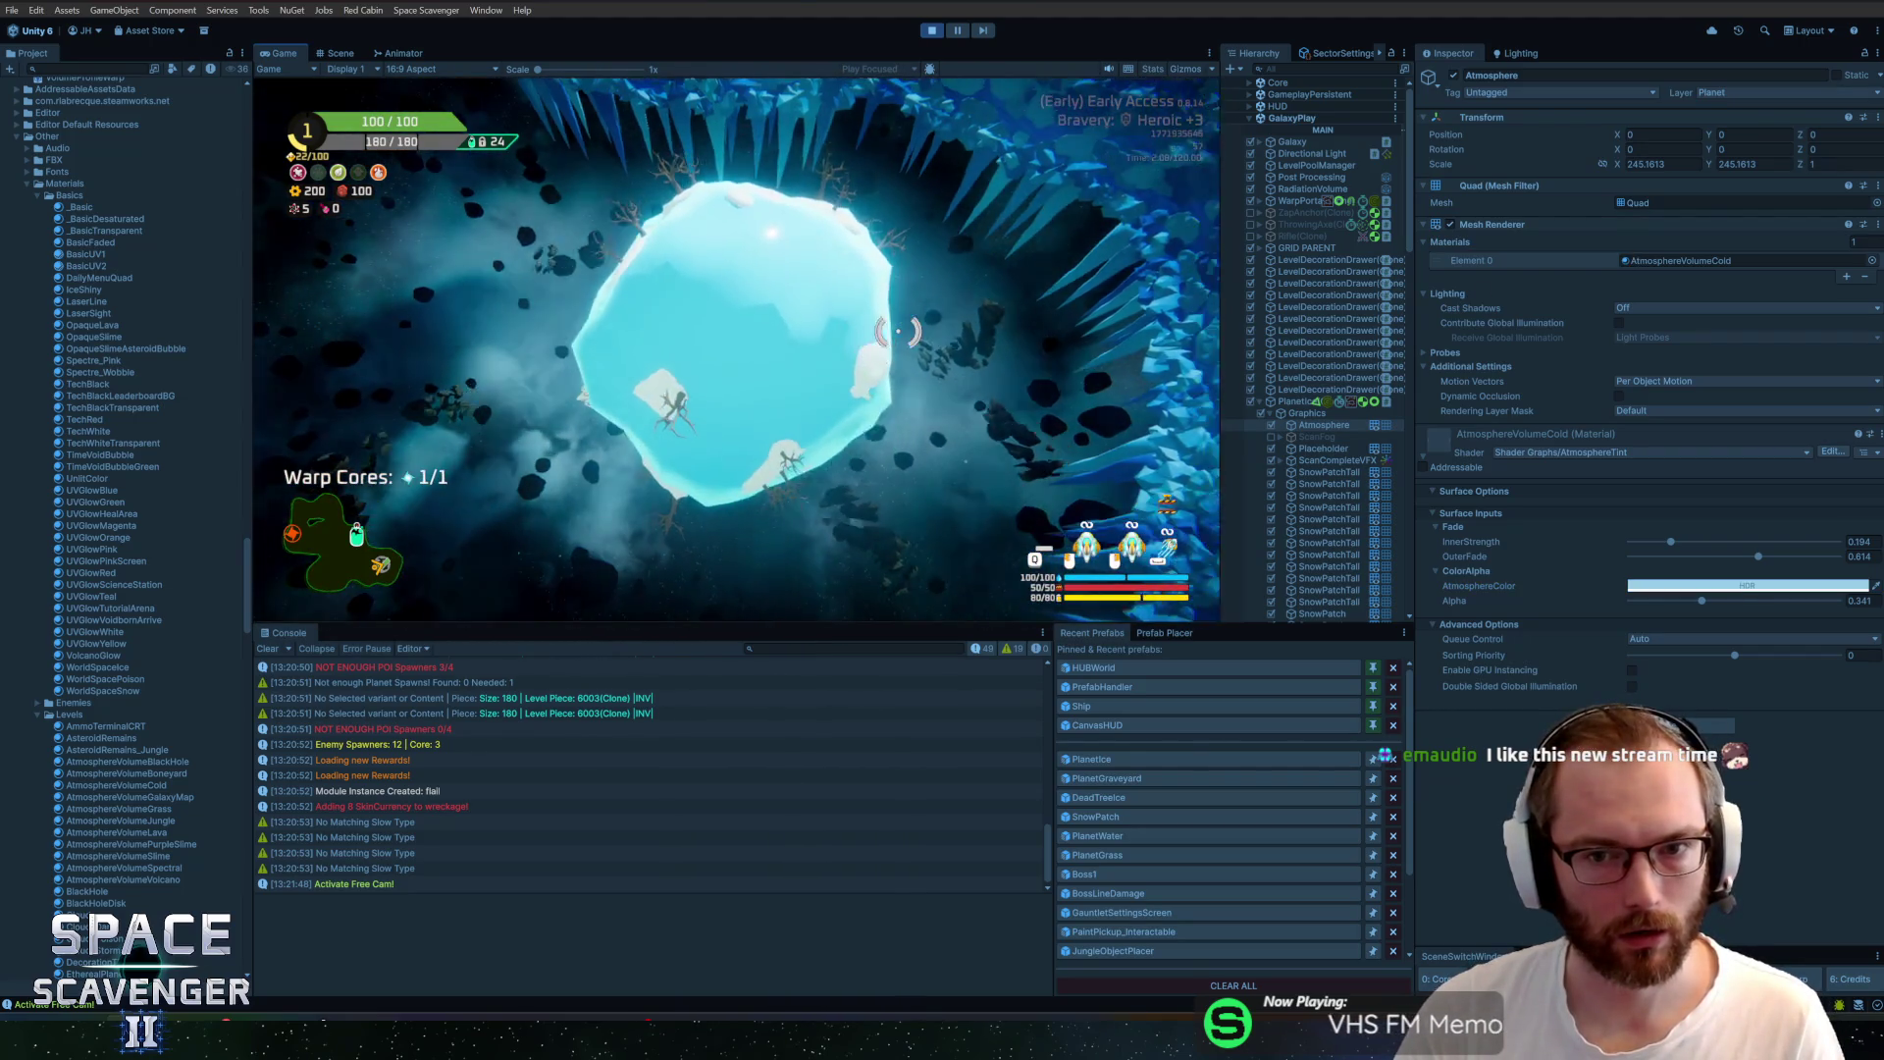
key(d)
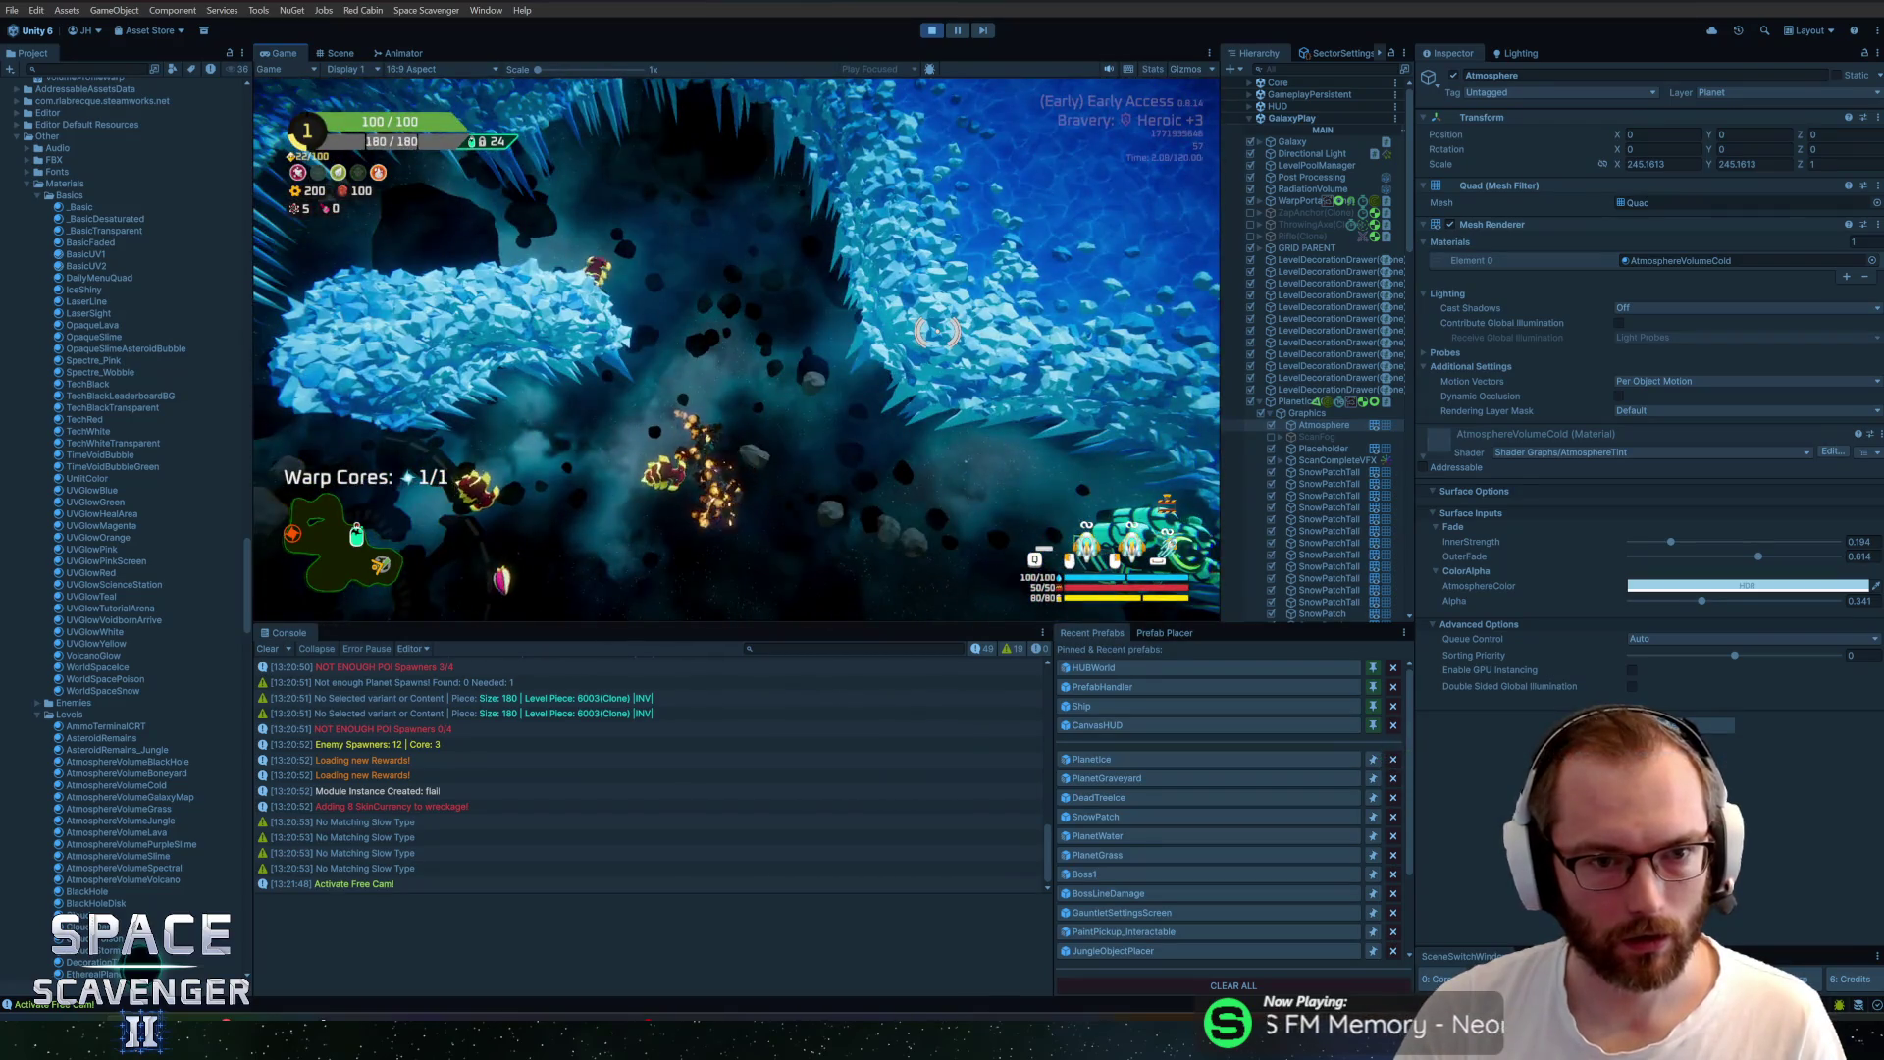
key(s)
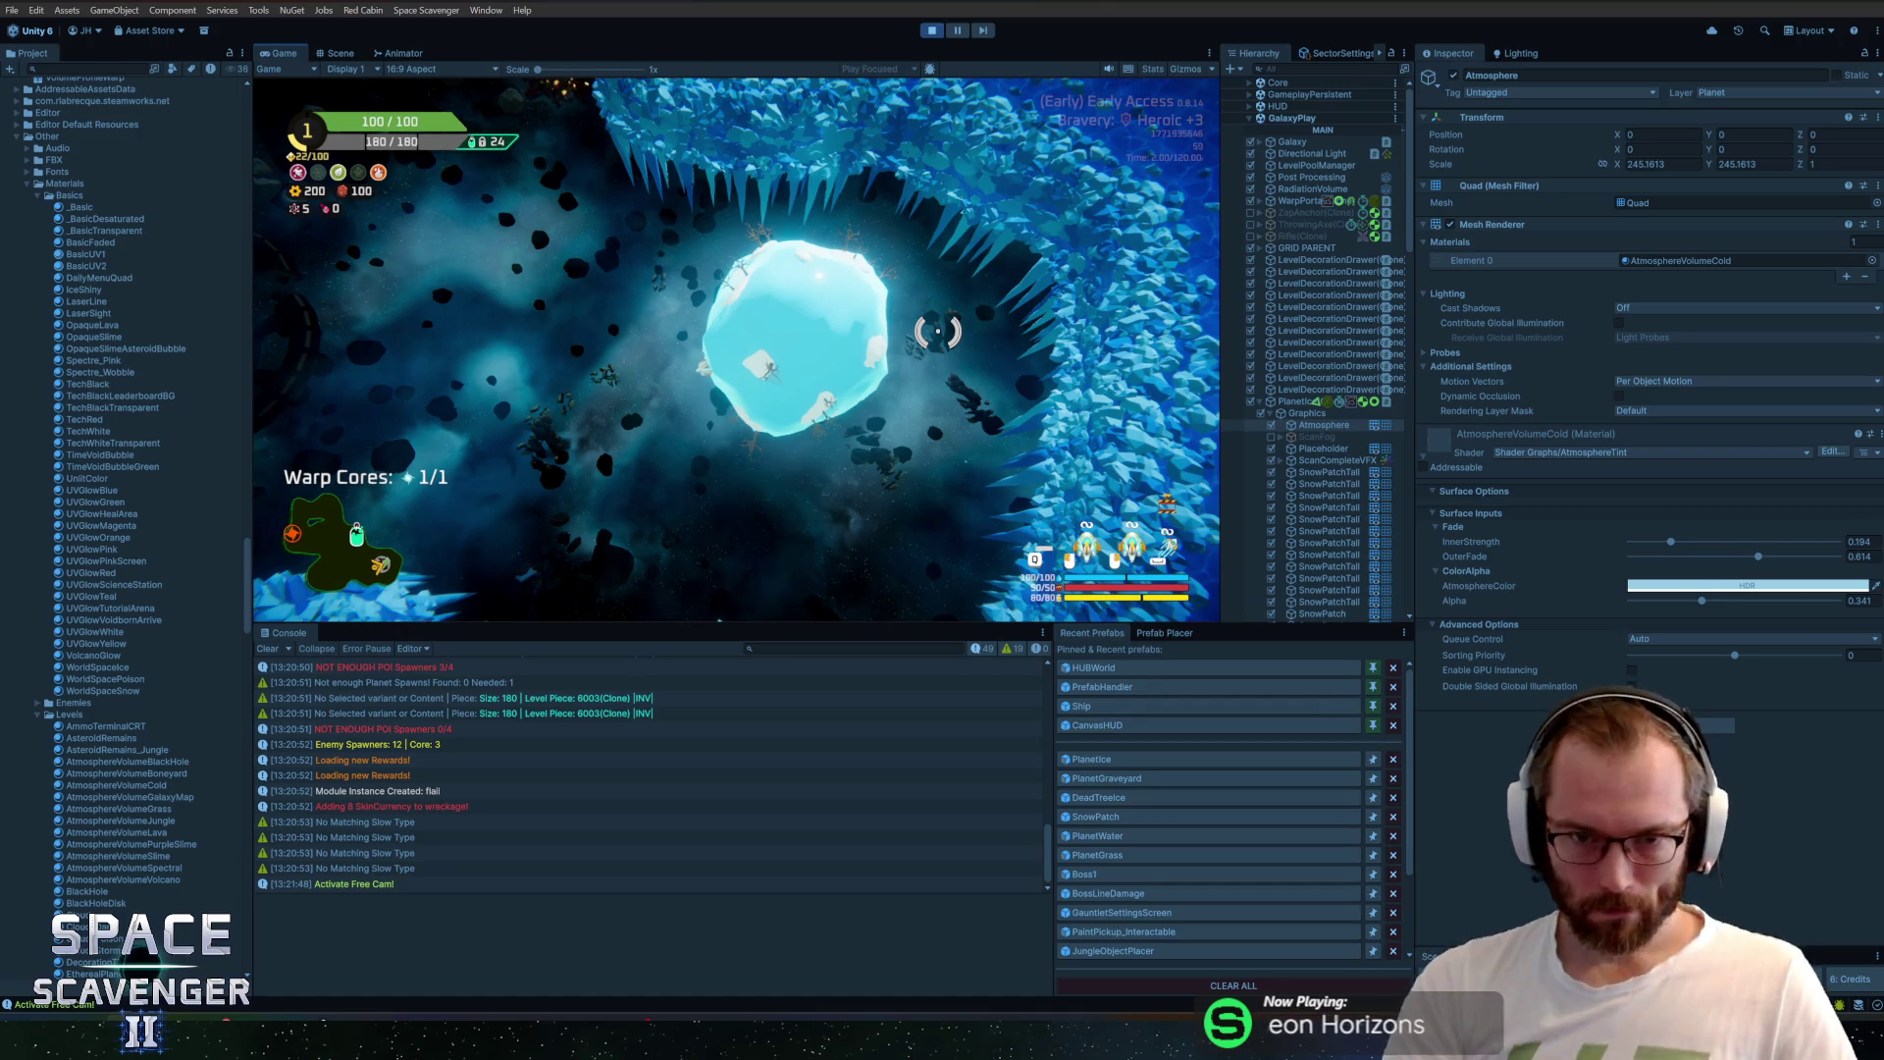
key(w)
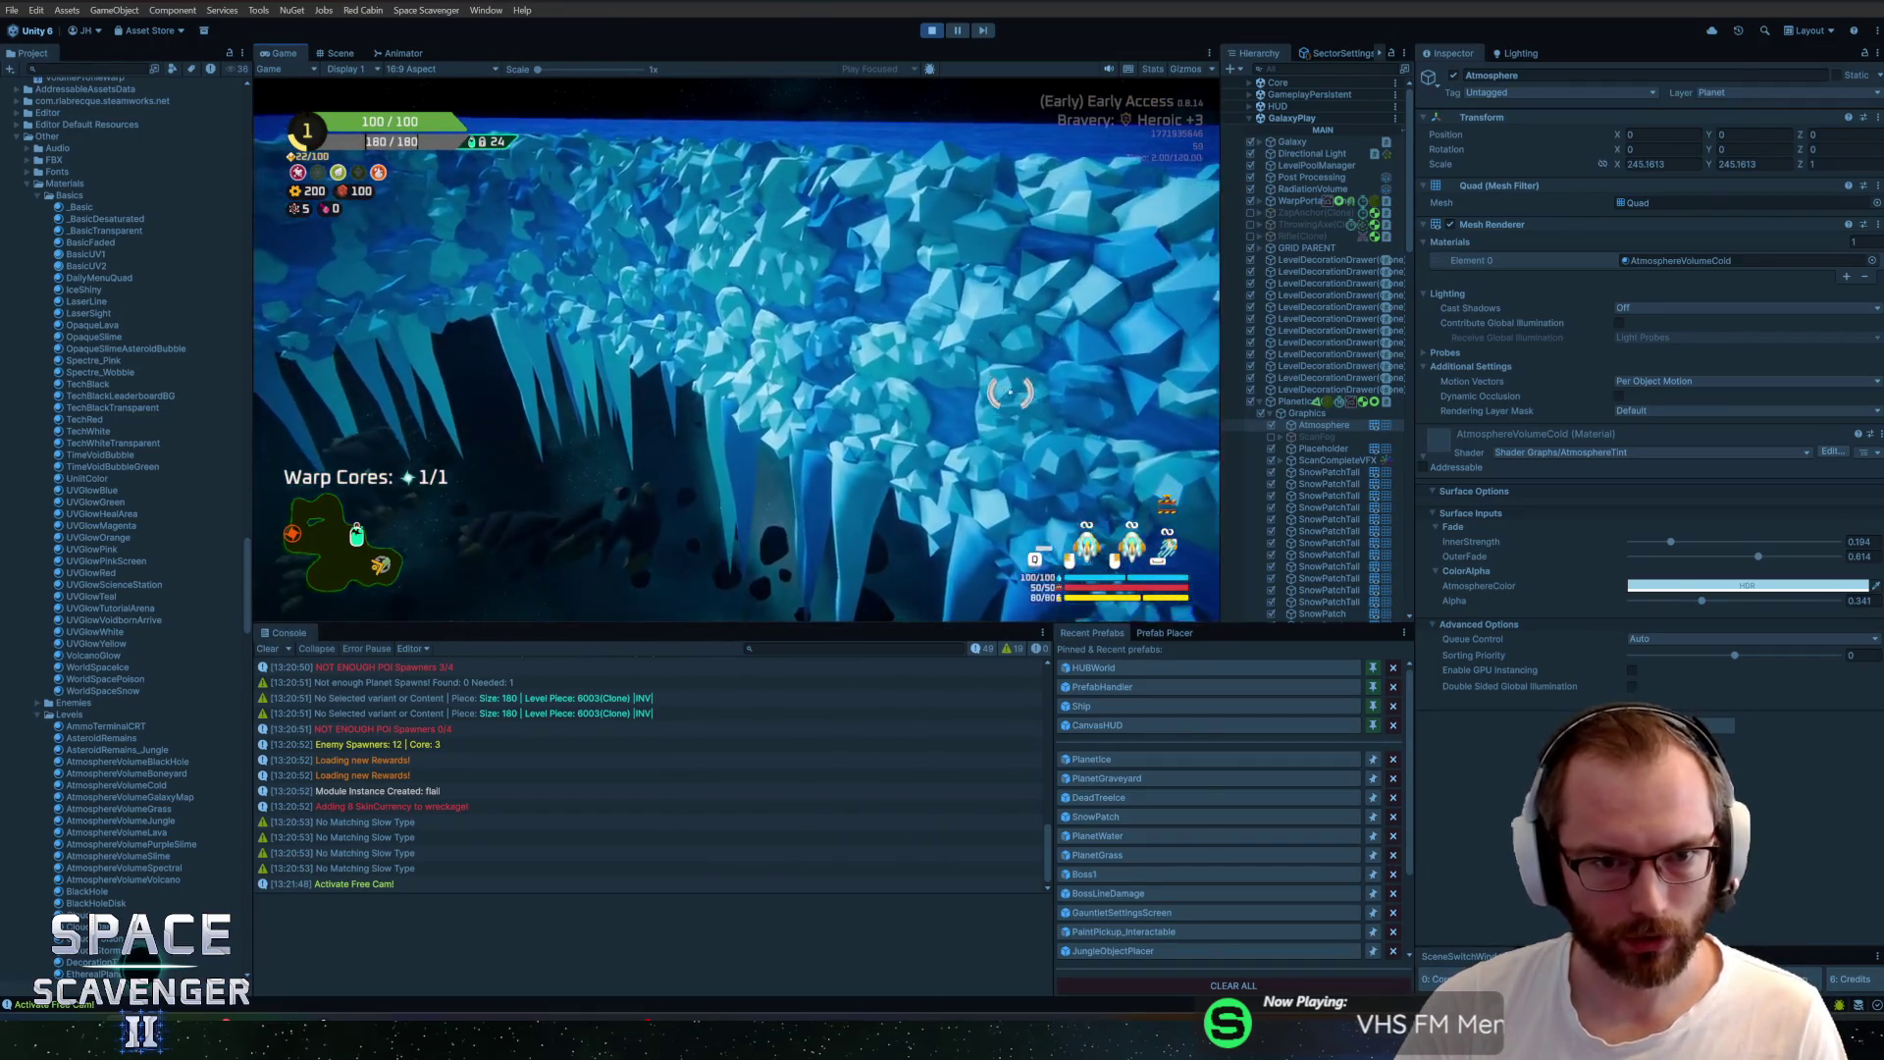
key(w)
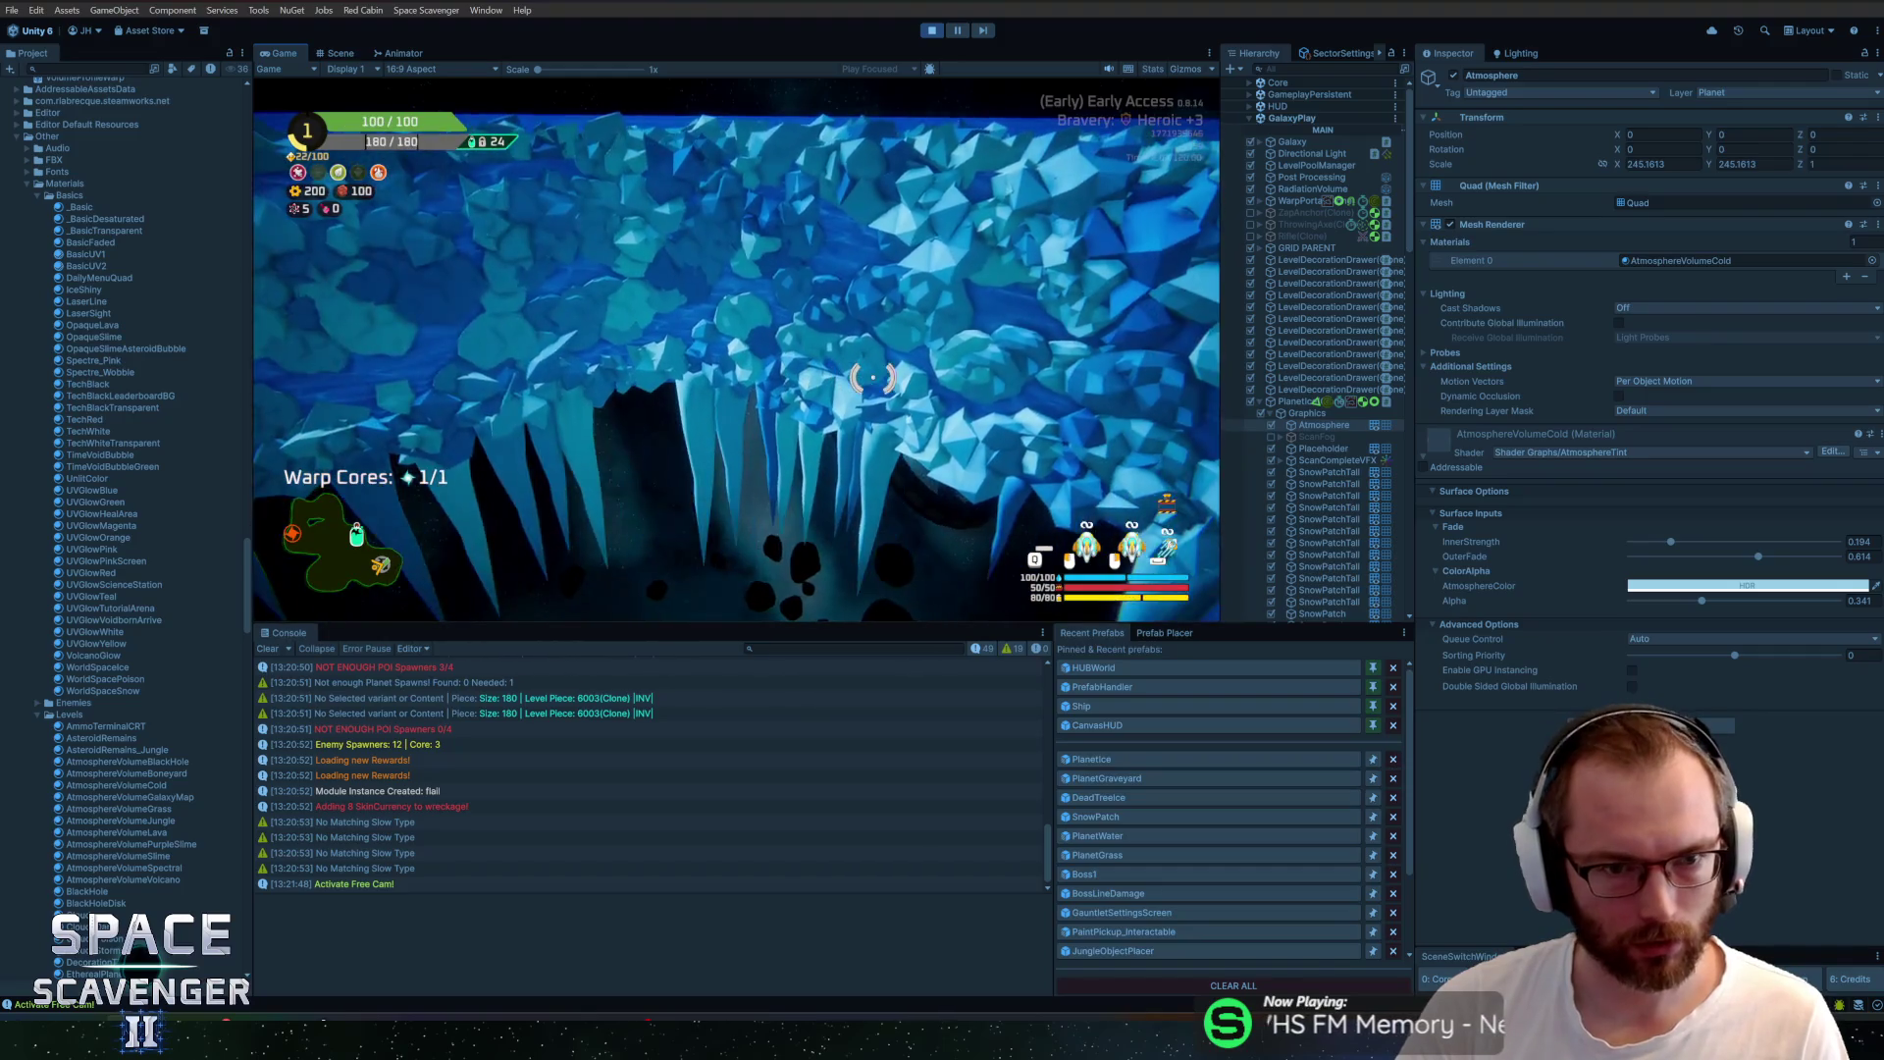
key(w)
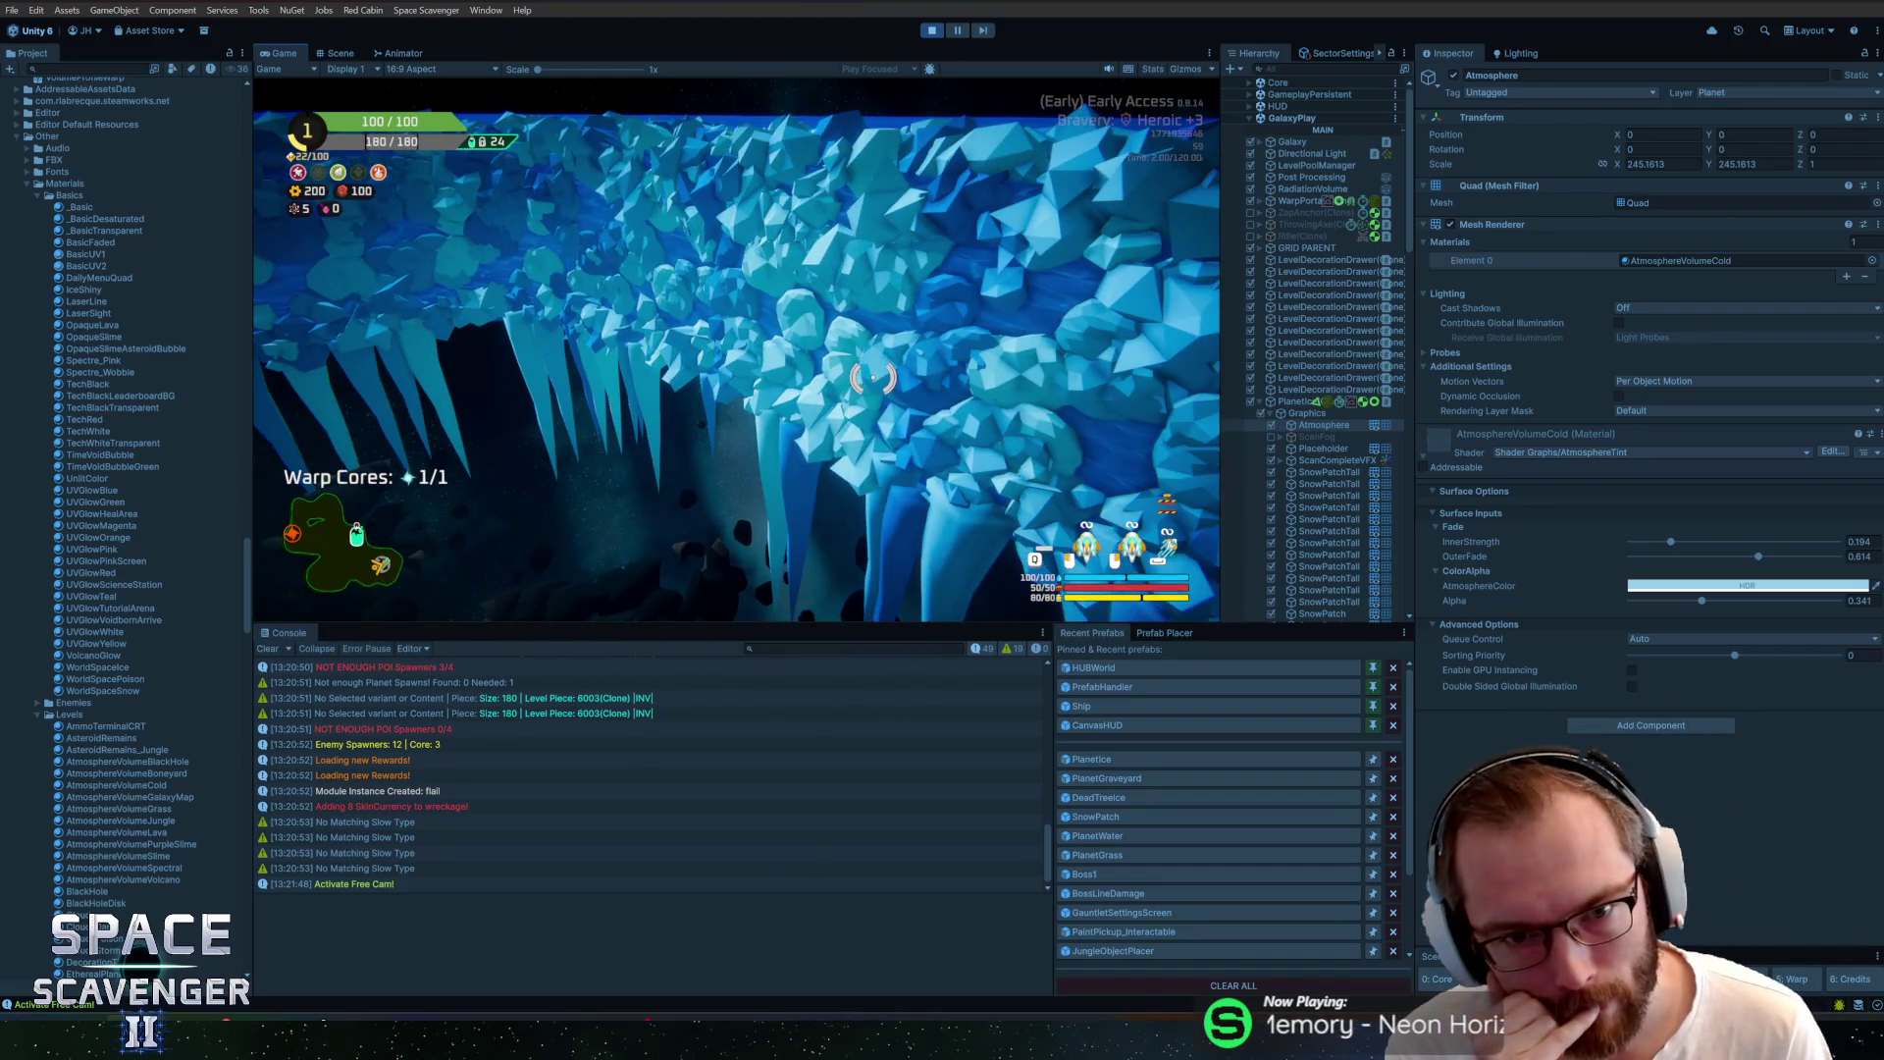
Rise over the ice wall, pan to the icicles above the chasm, then switch to Blender
key(e)
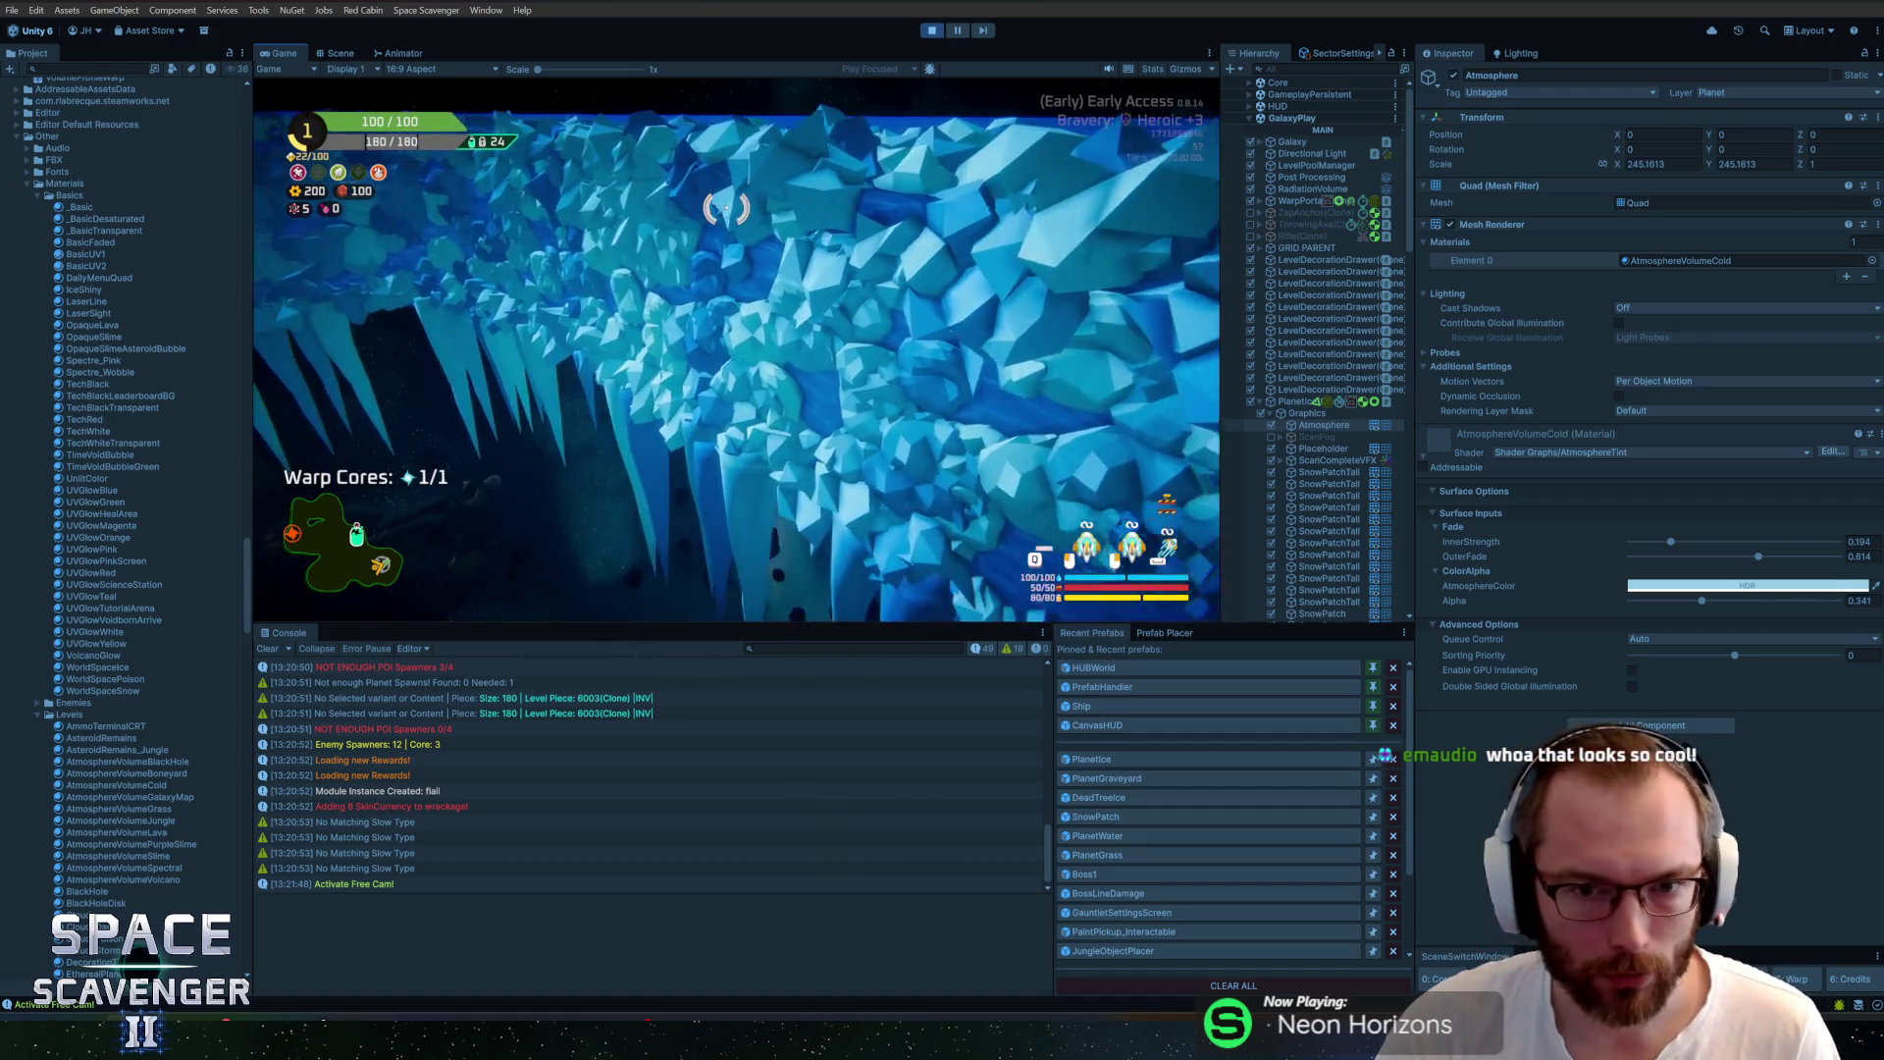
key(q)
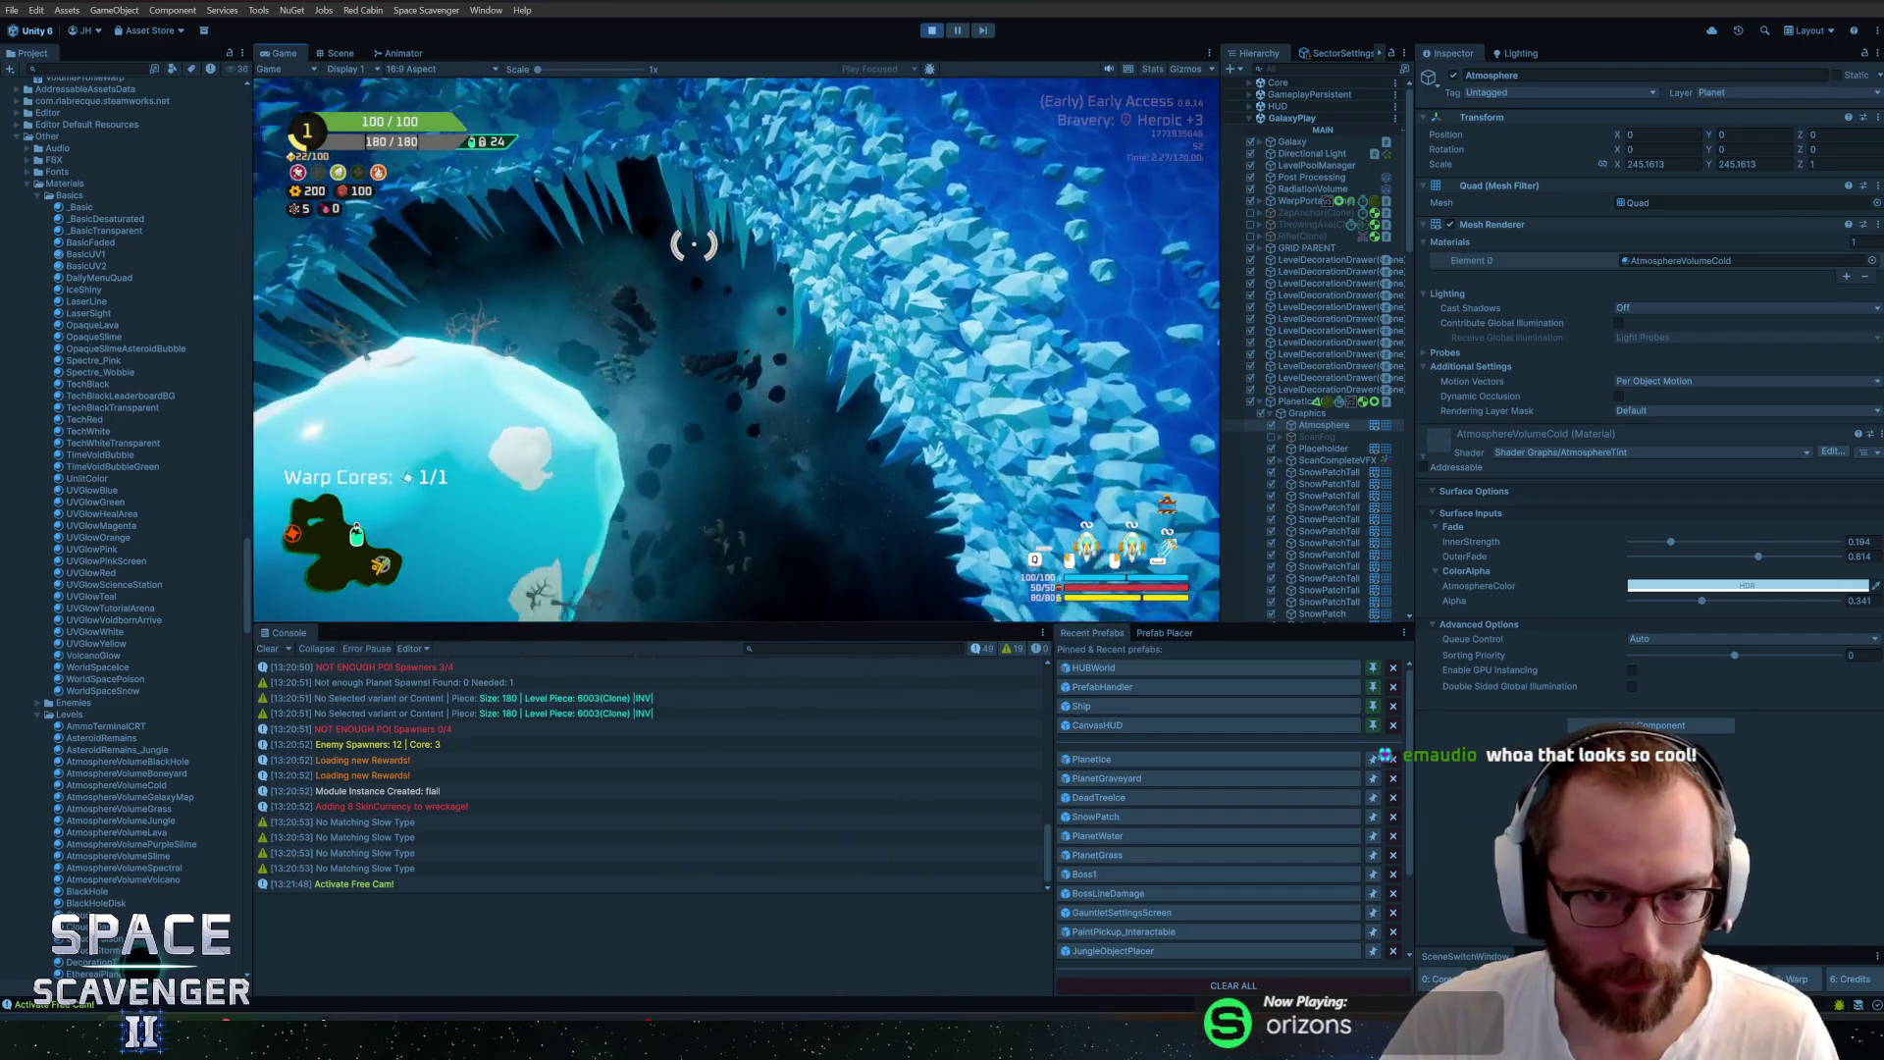
key(a)
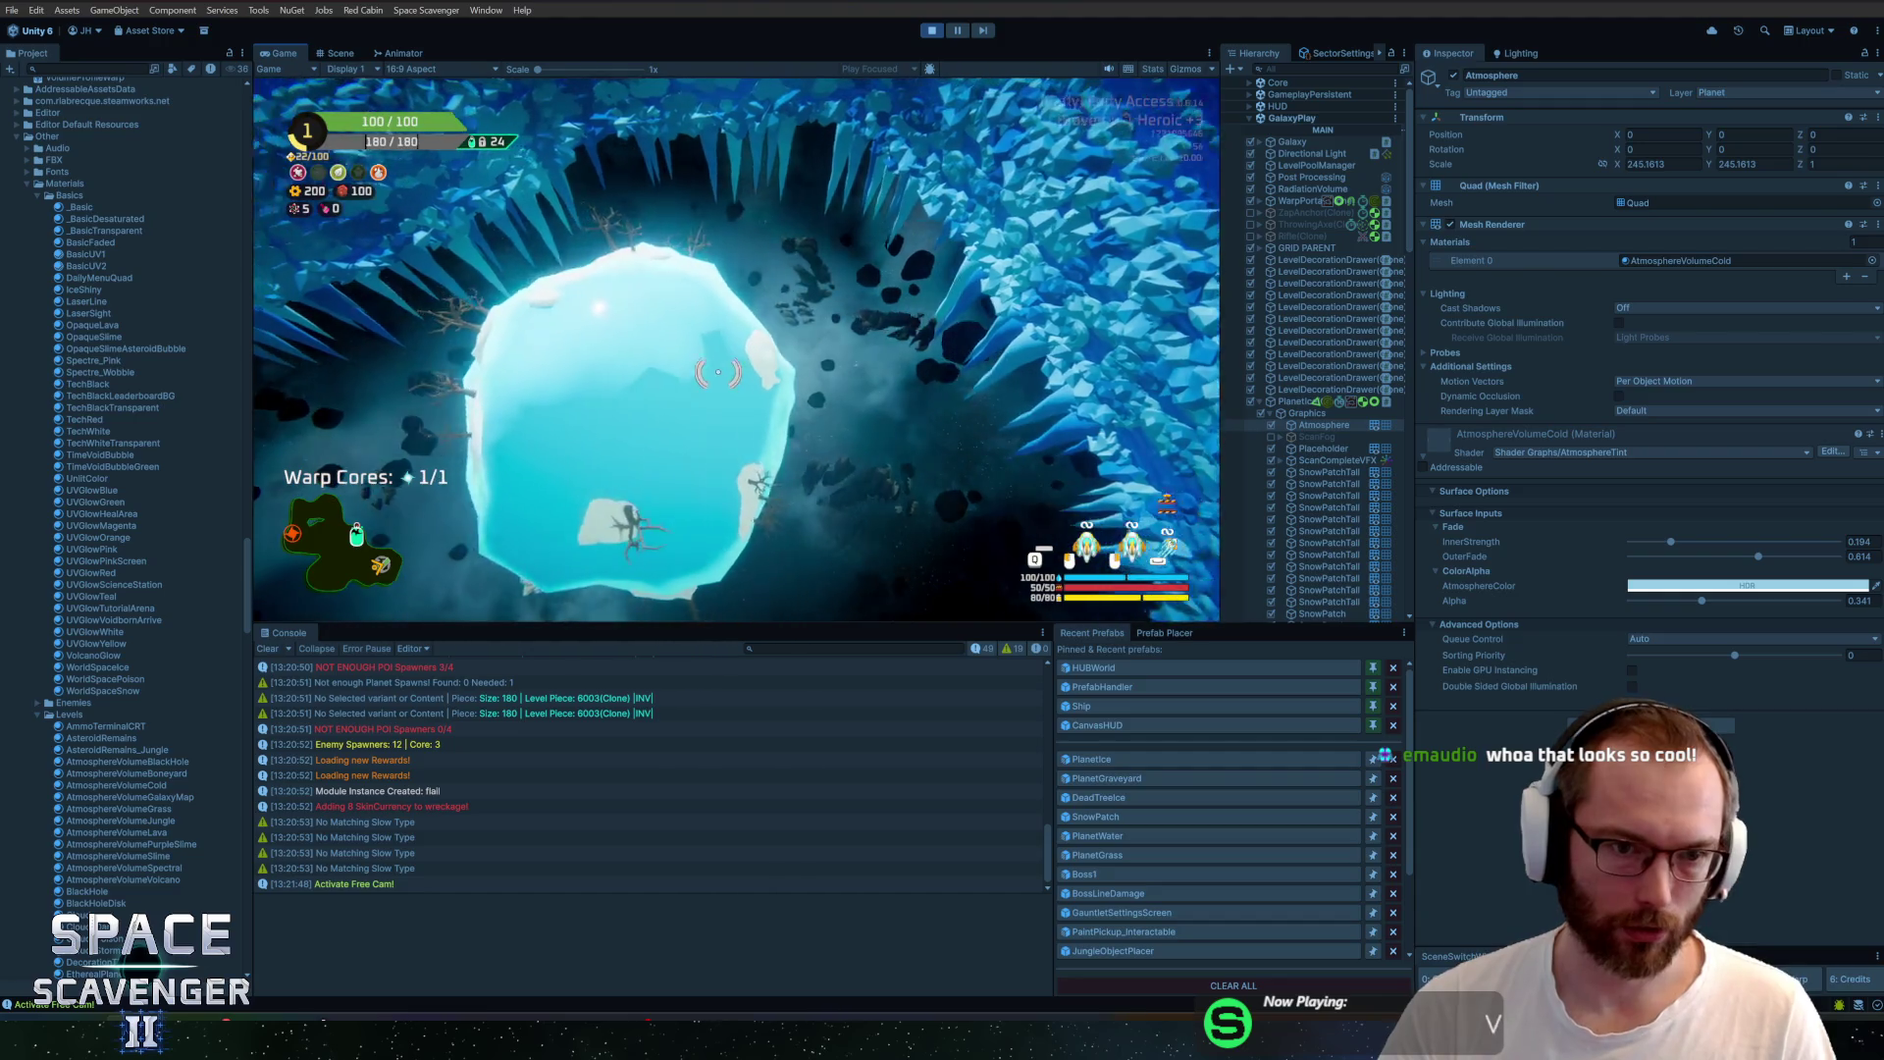
key(d)
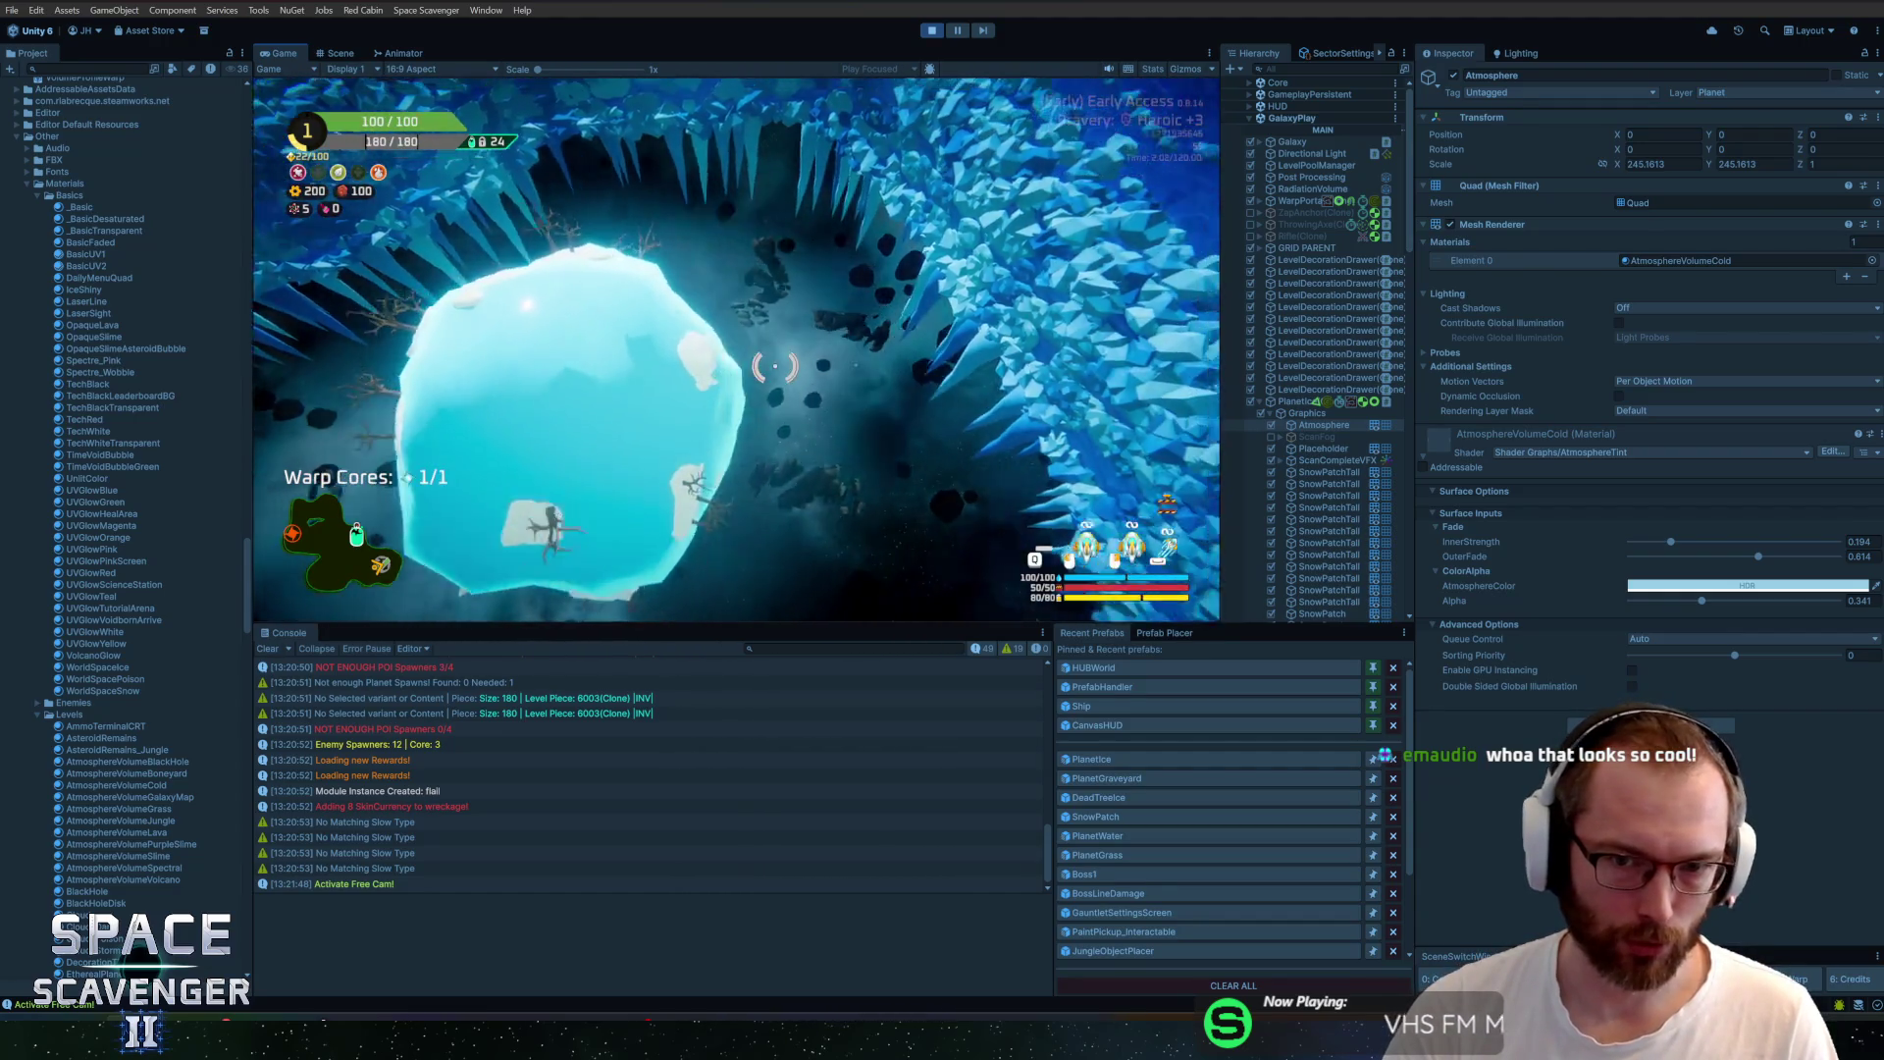
key(a)
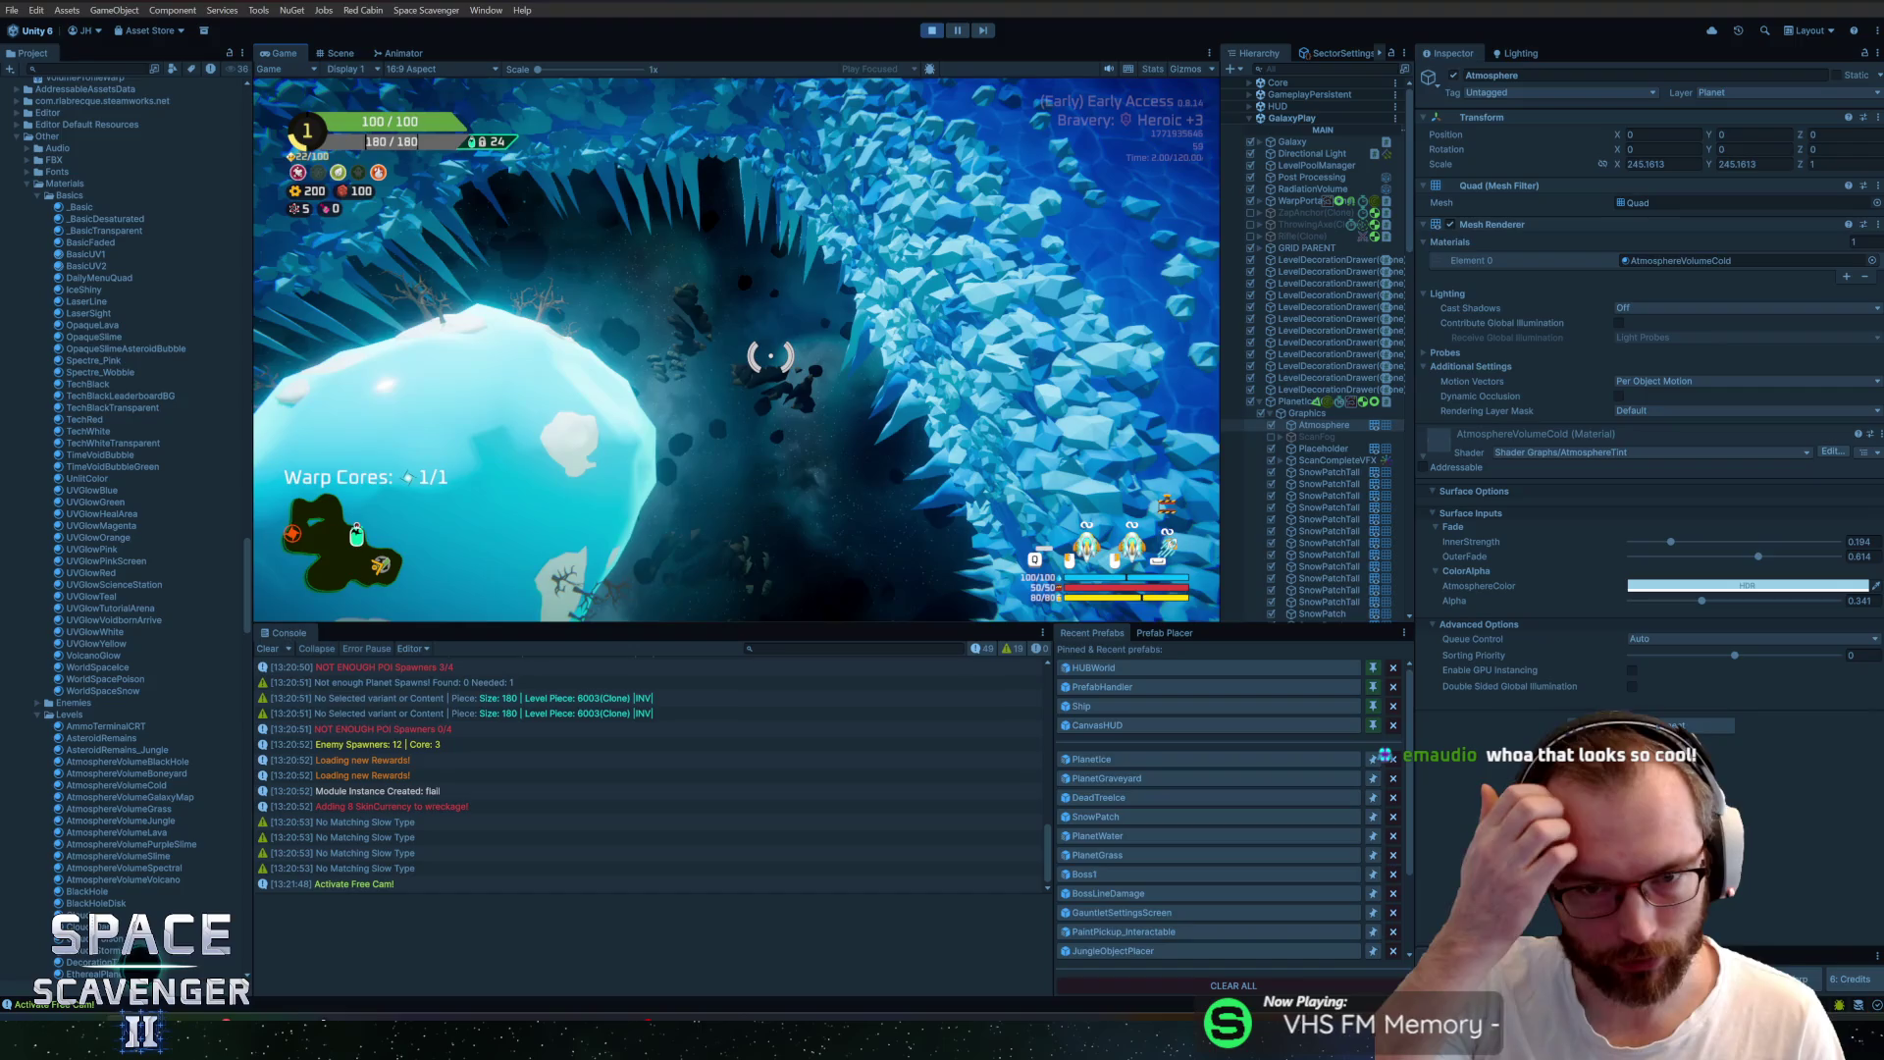
key(alt+Tab)
key(alt+Tab)
key(Tab)
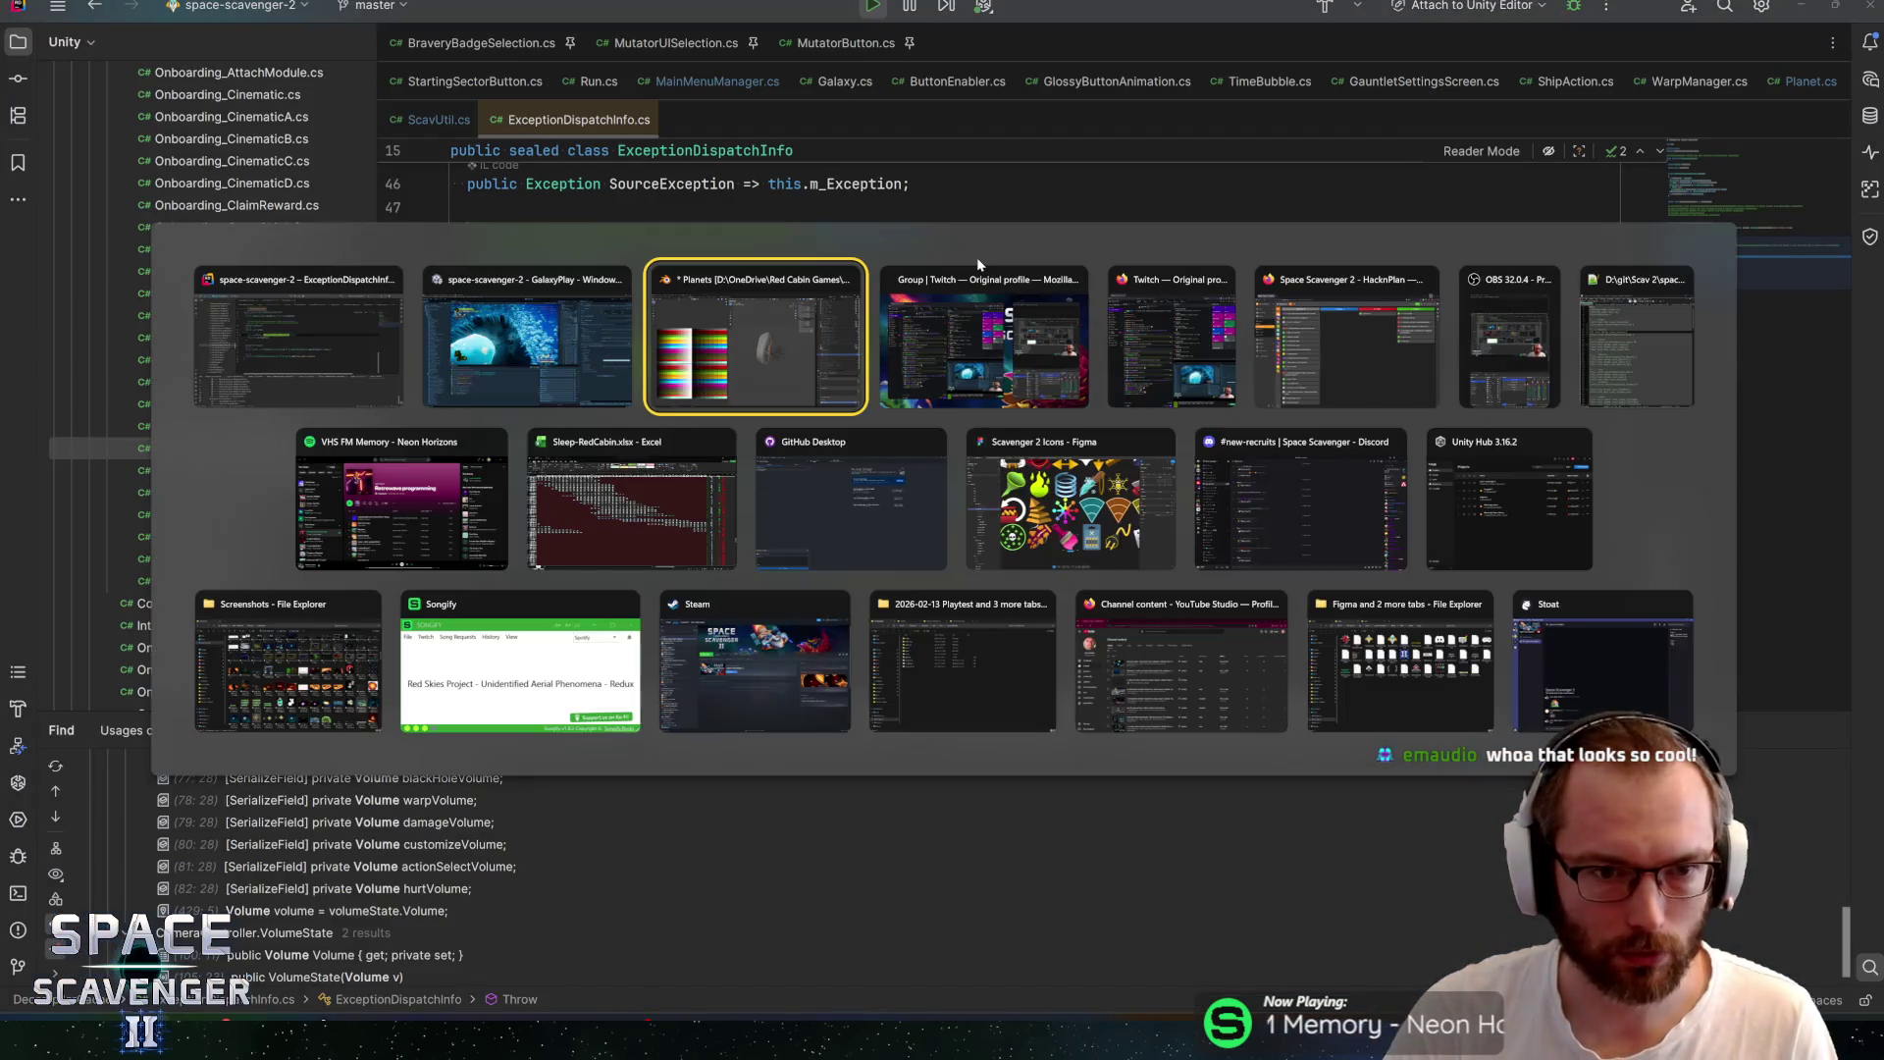
Deselect SnowPile02, hide the Graveyard collection, and open the recent glacier scene file
key(ctrl+s)
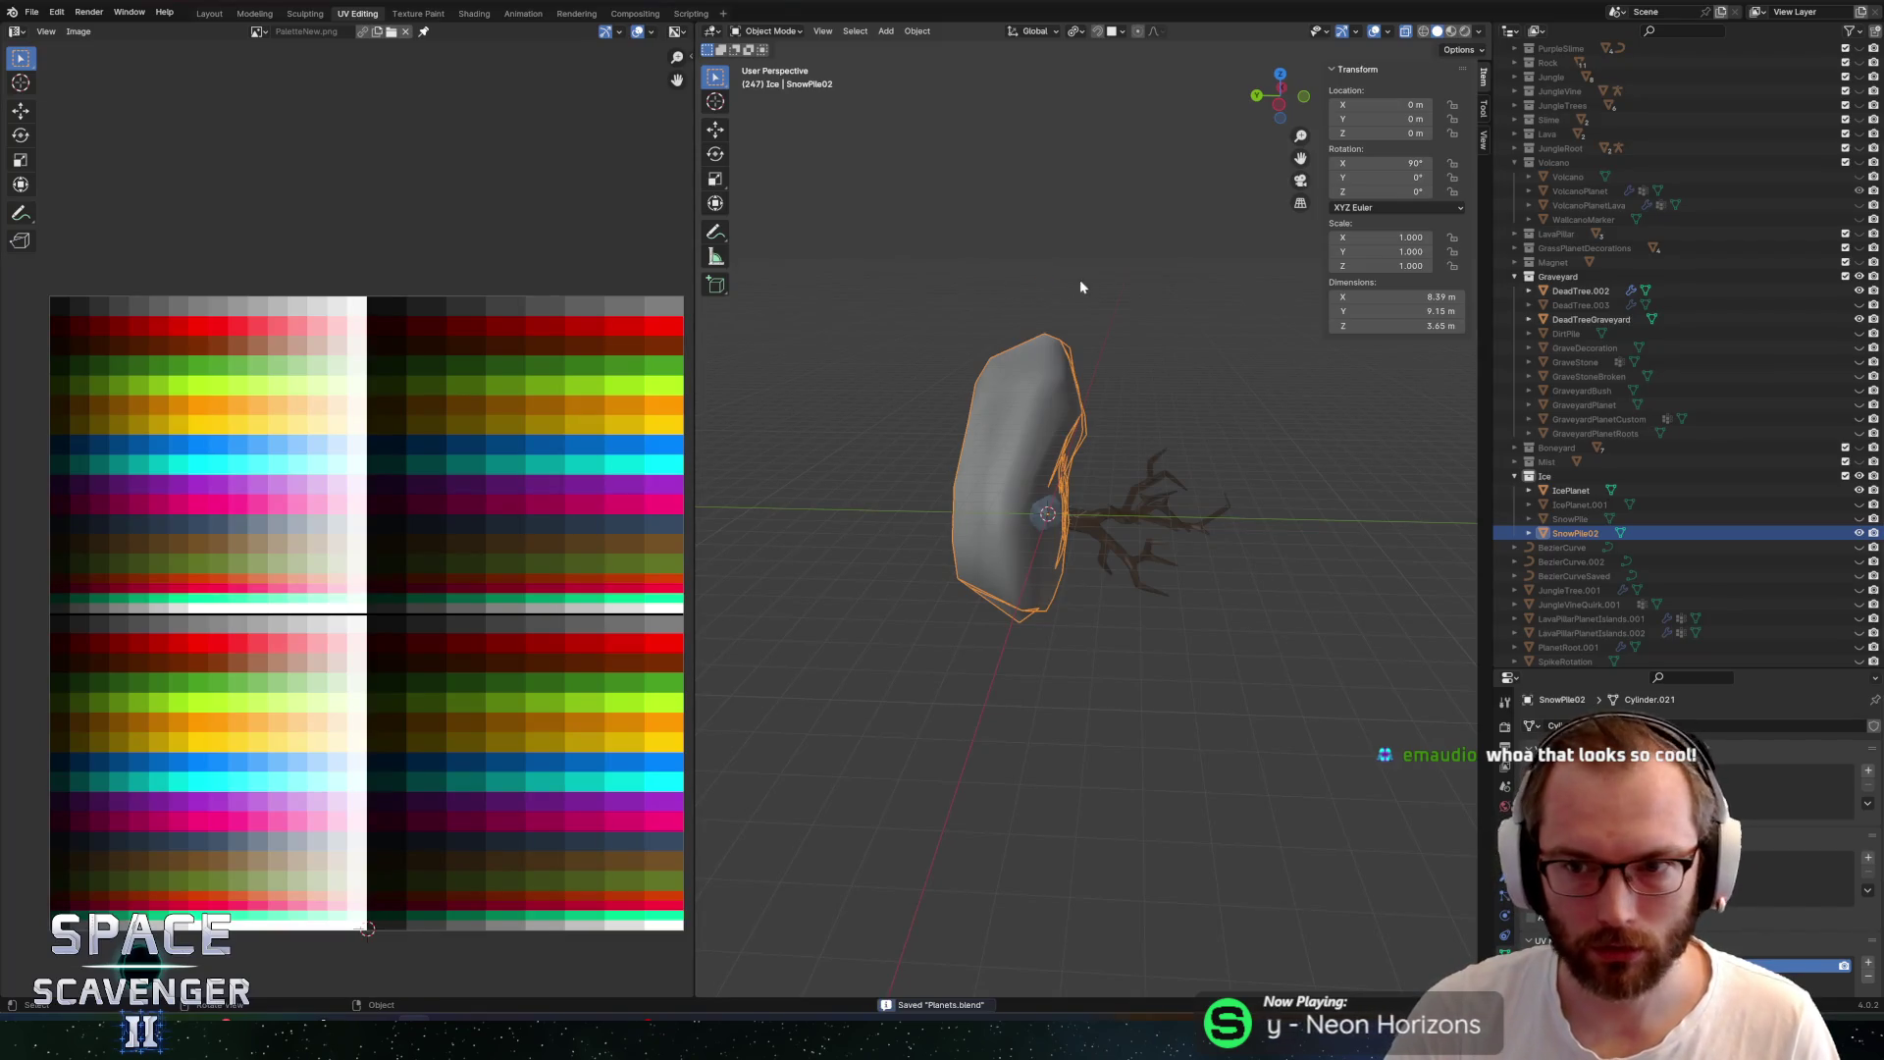
click(1041, 298)
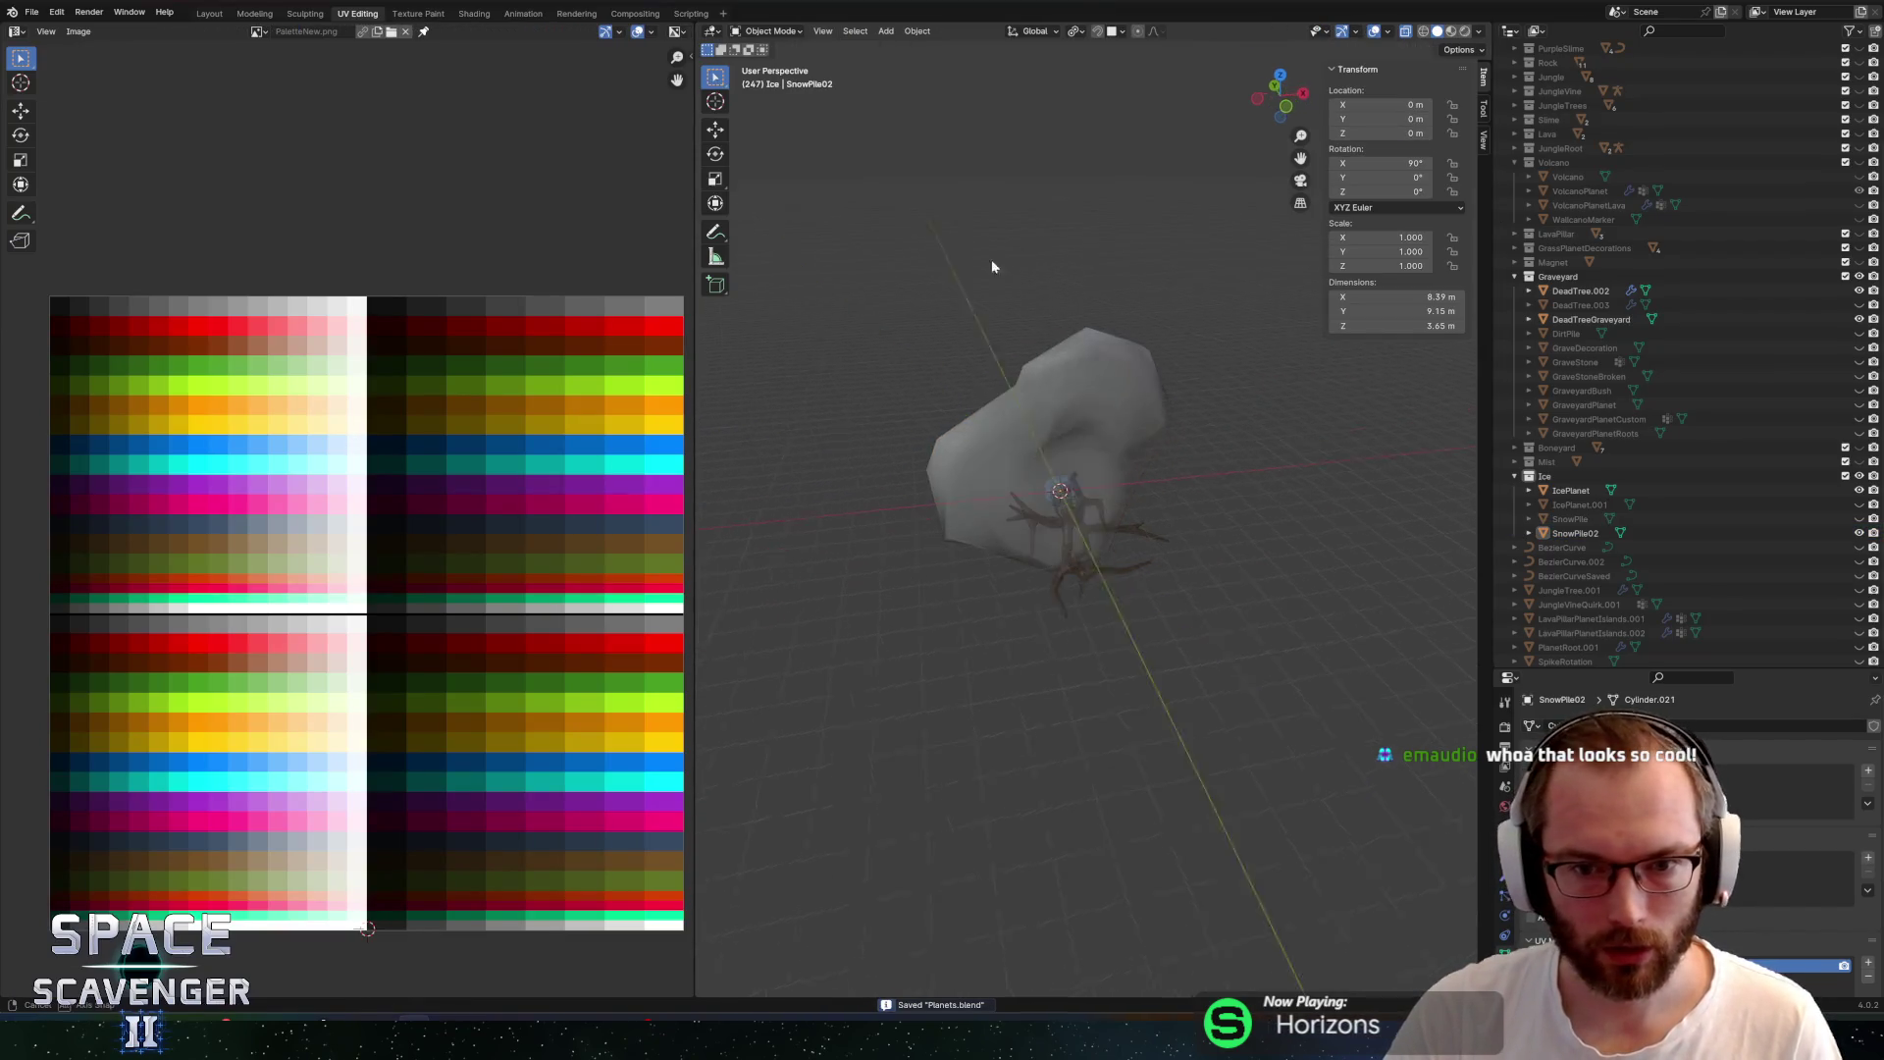
click(1859, 277)
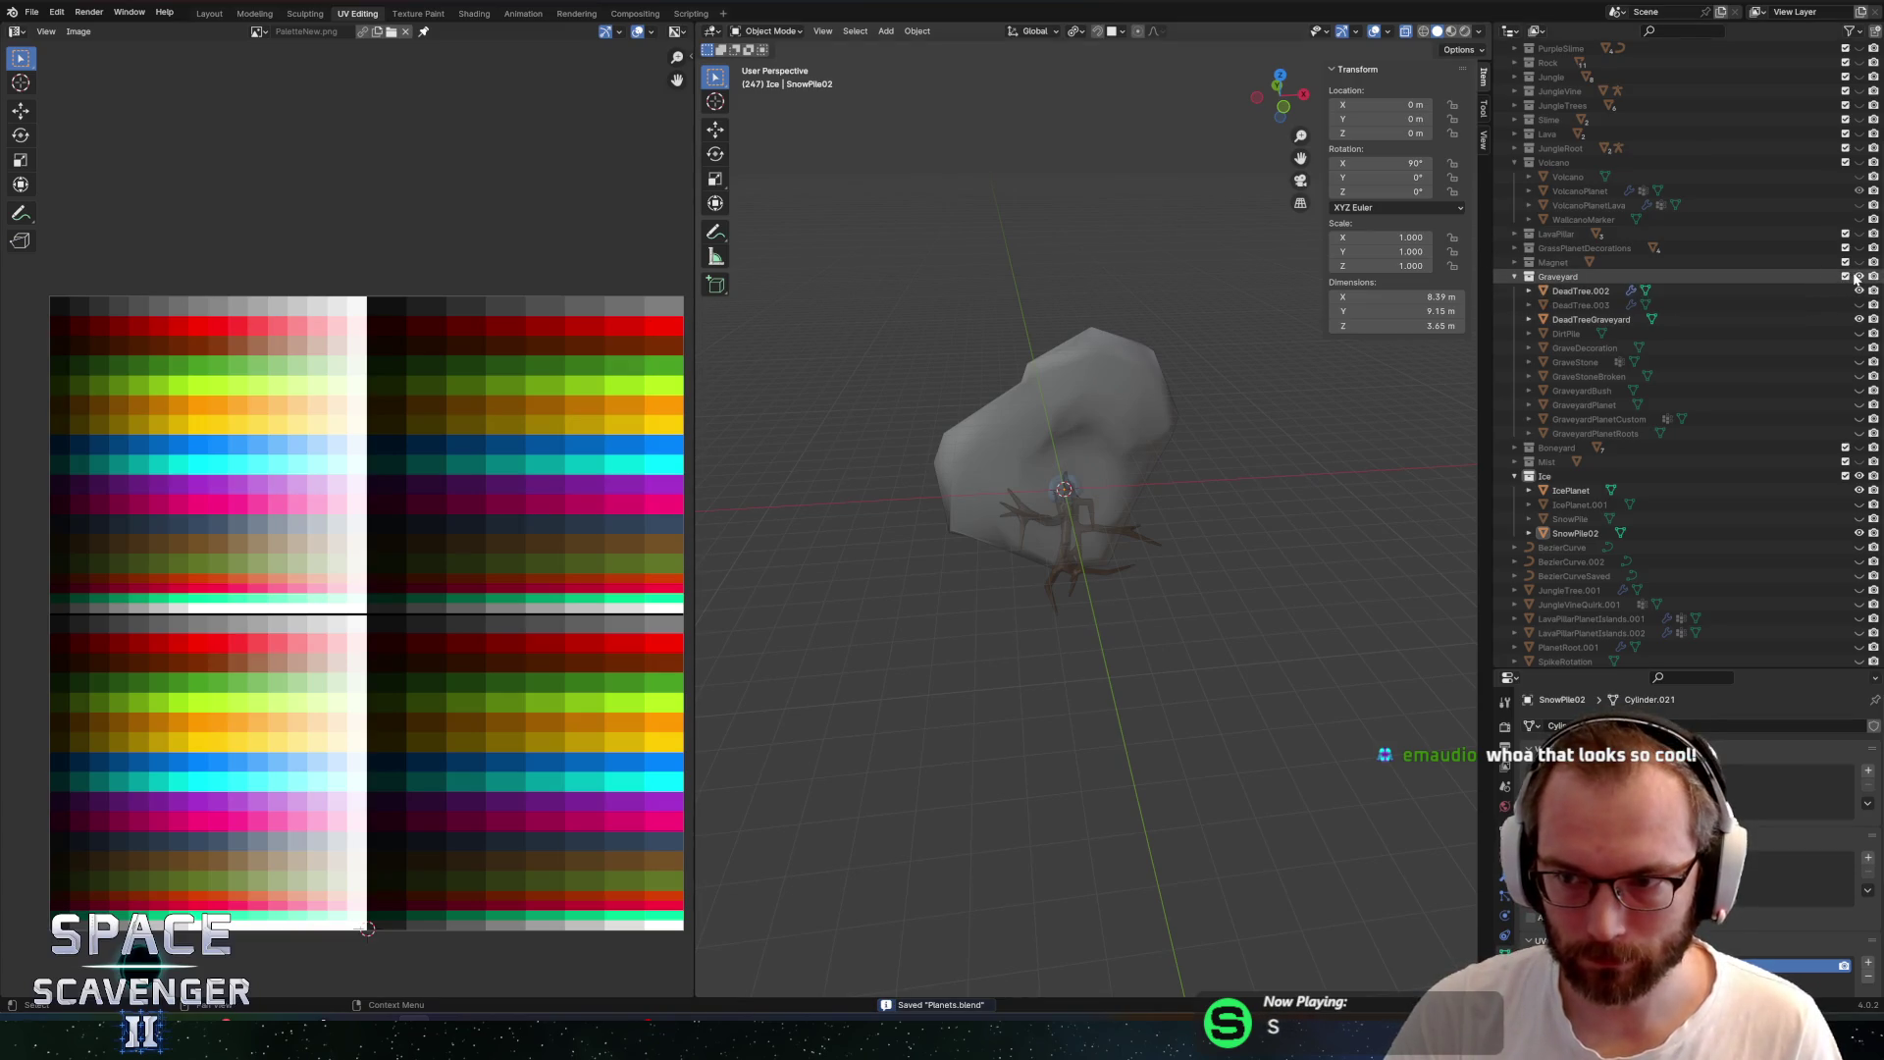
click(36, 12)
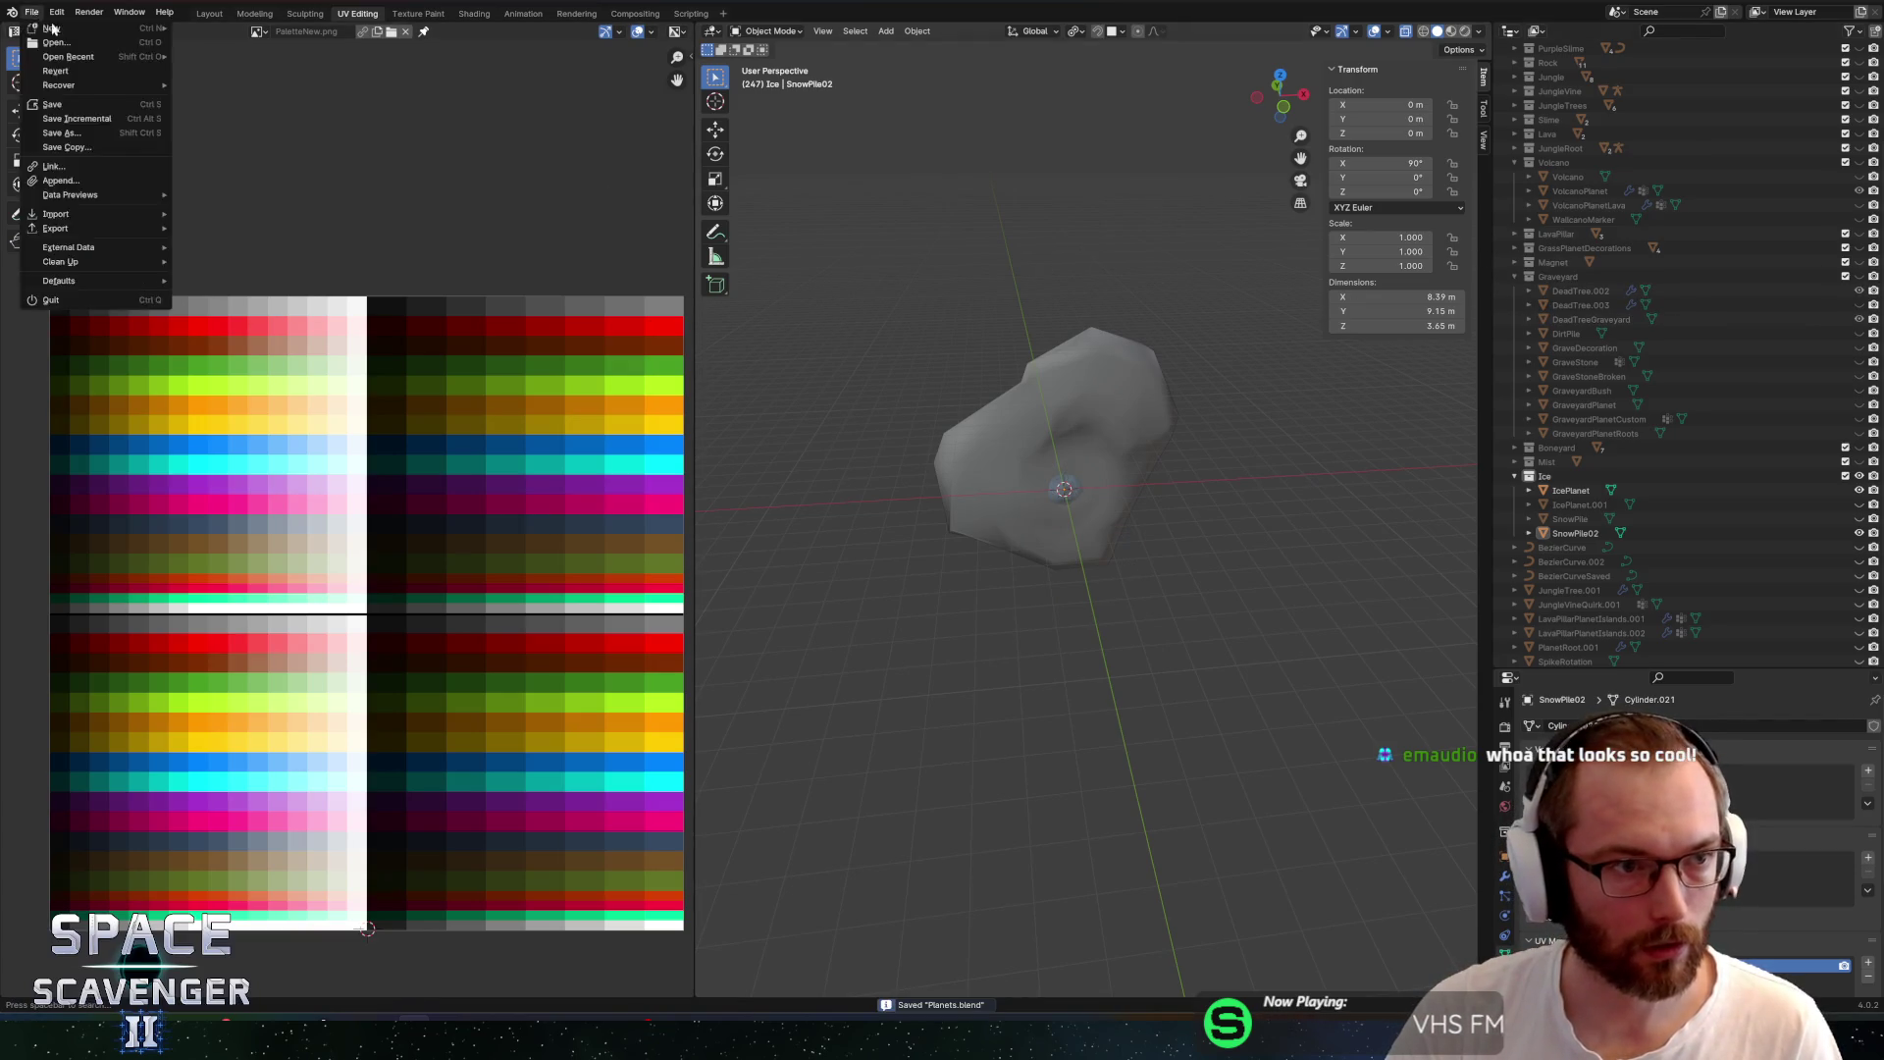
click(36, 12)
click(36, 12)
mouse_move(69, 55)
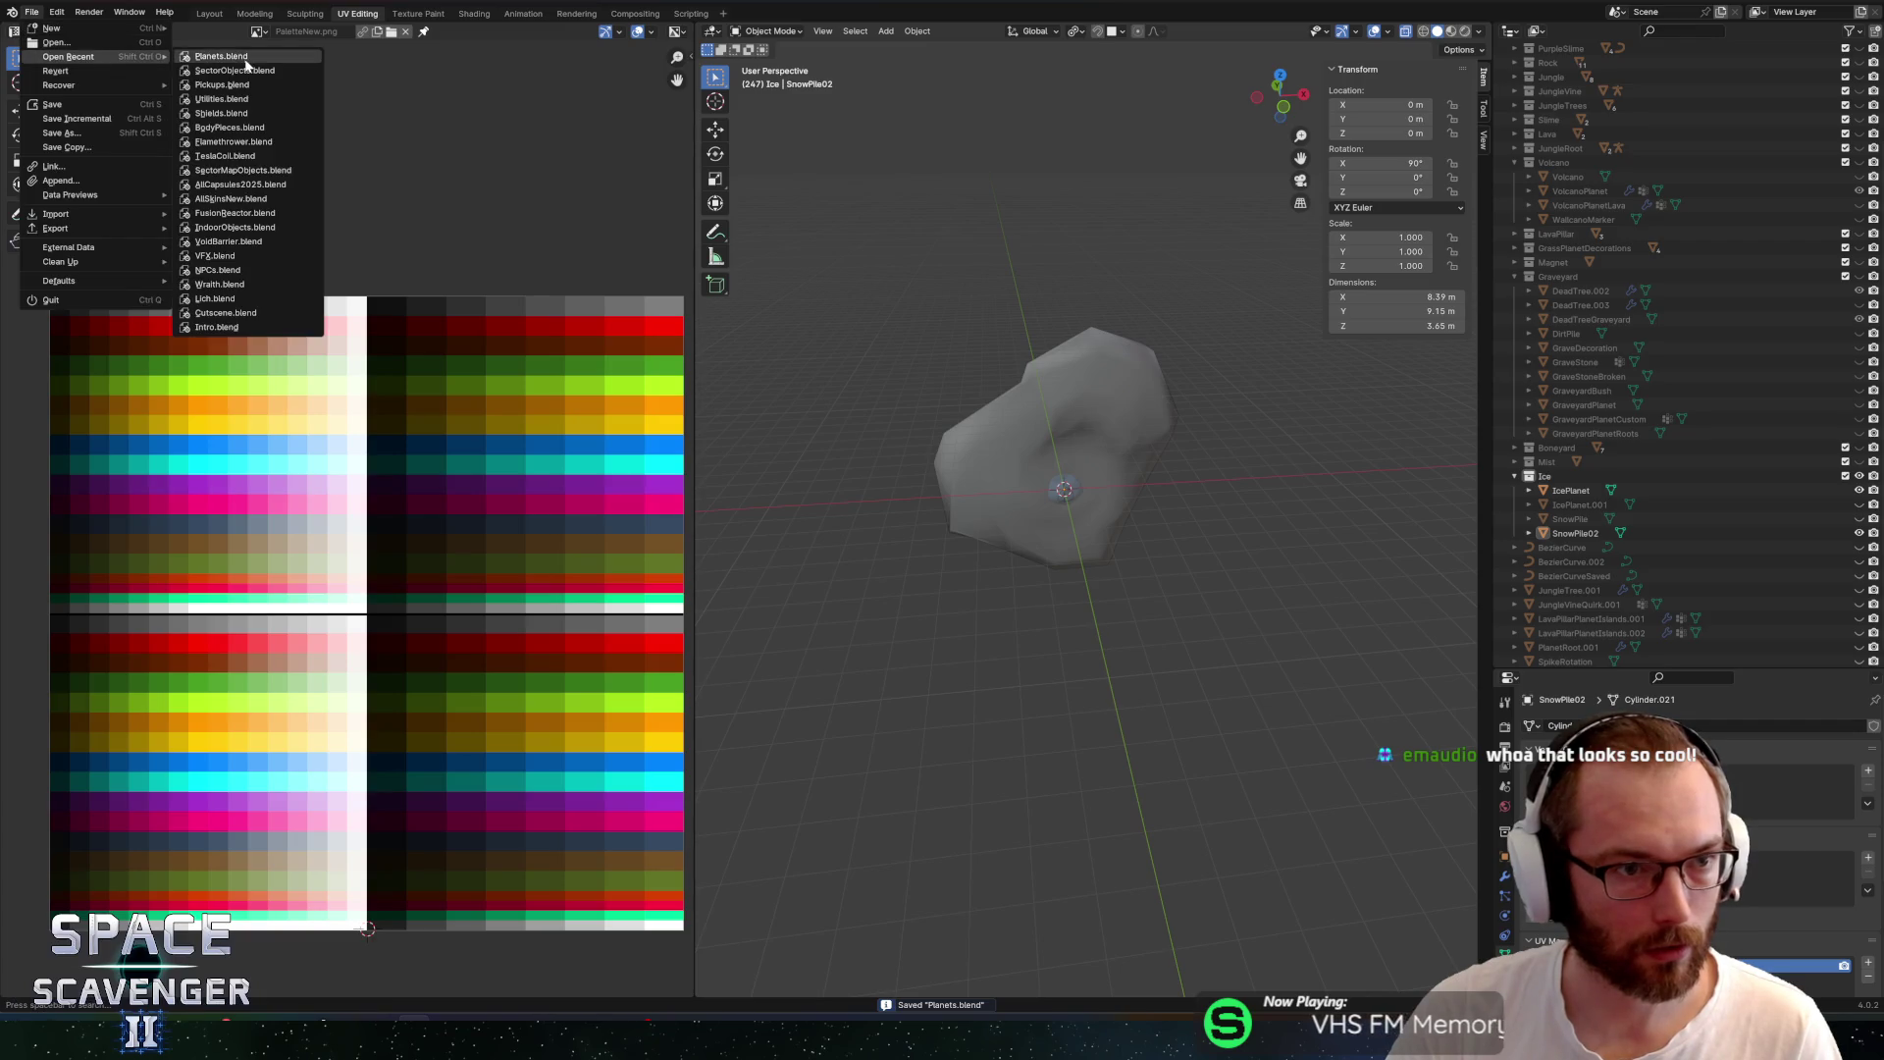
click(245, 79)
Apply Shade Smooth to the icicle meshes
mouse_move(919, 254)
mouse_down()
mouse_move(967, 403)
mouse_move(1108, 414)
mouse_move(913, 469)
mouse_up()
right_click(914, 469)
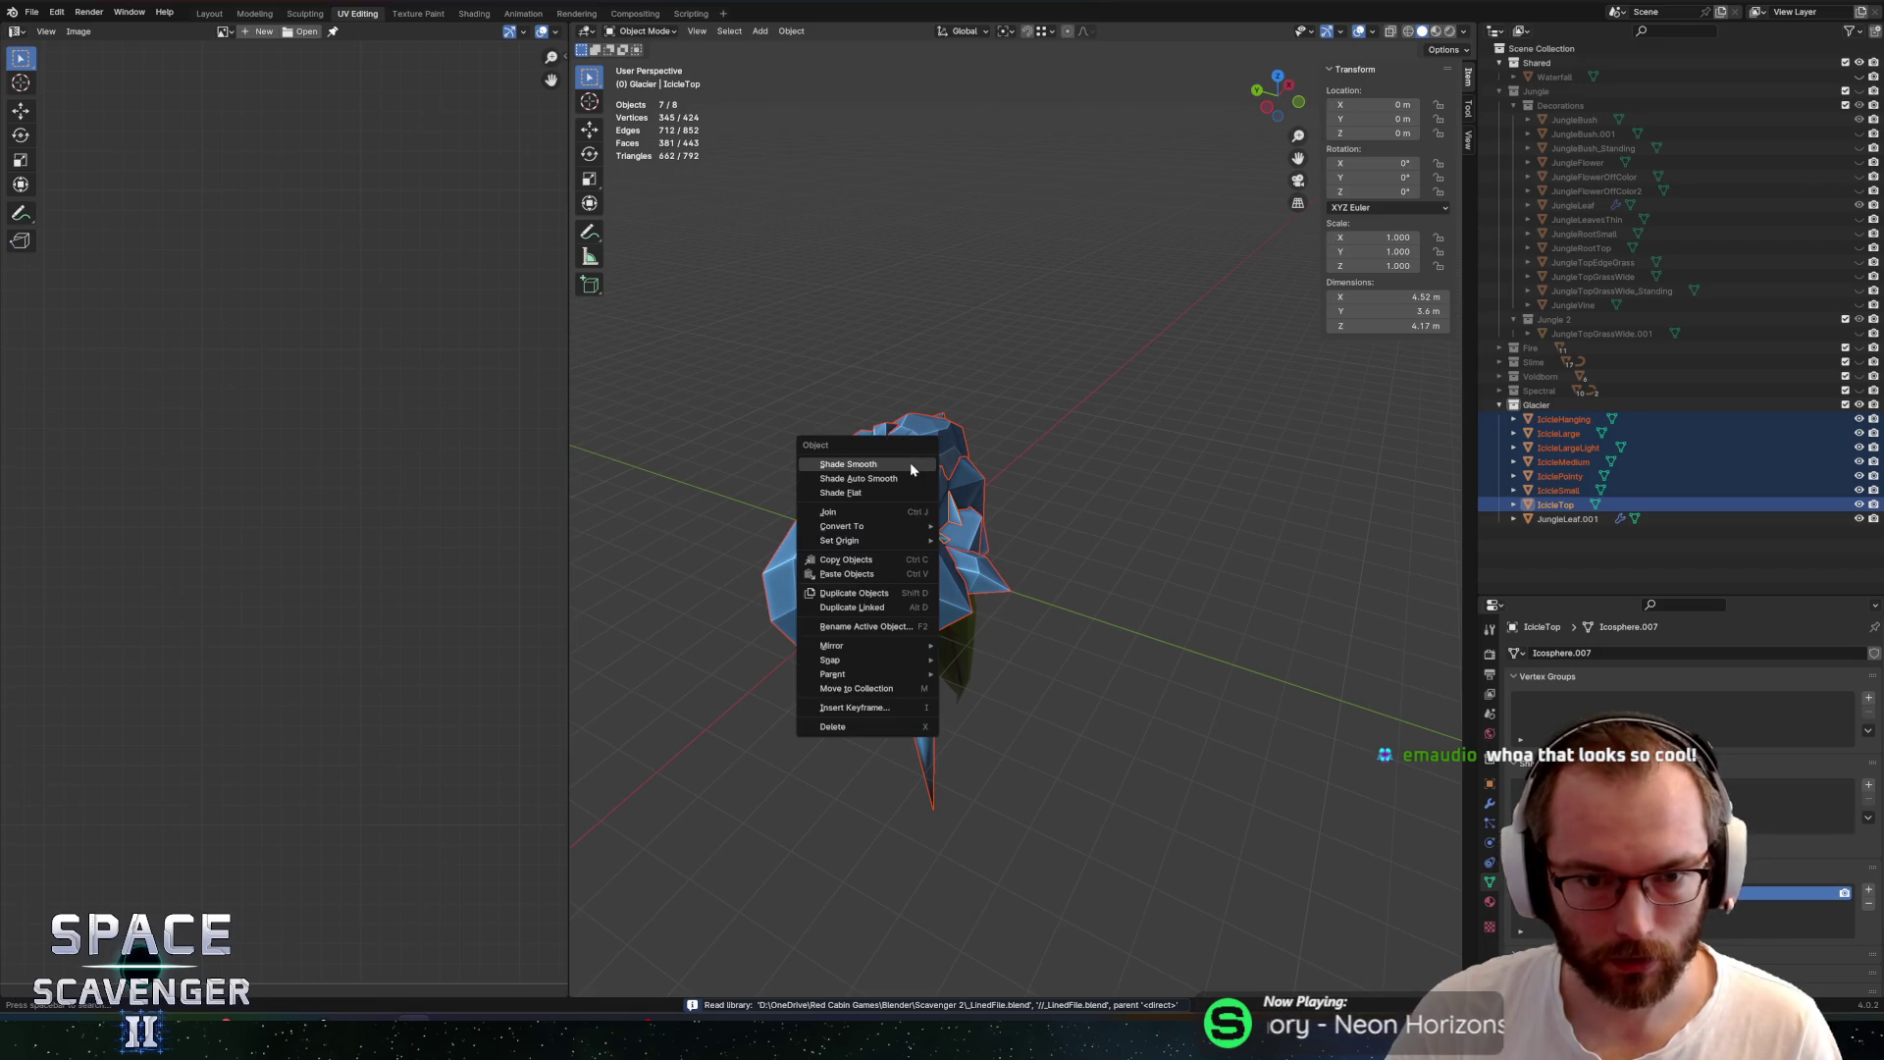
click(910, 462)
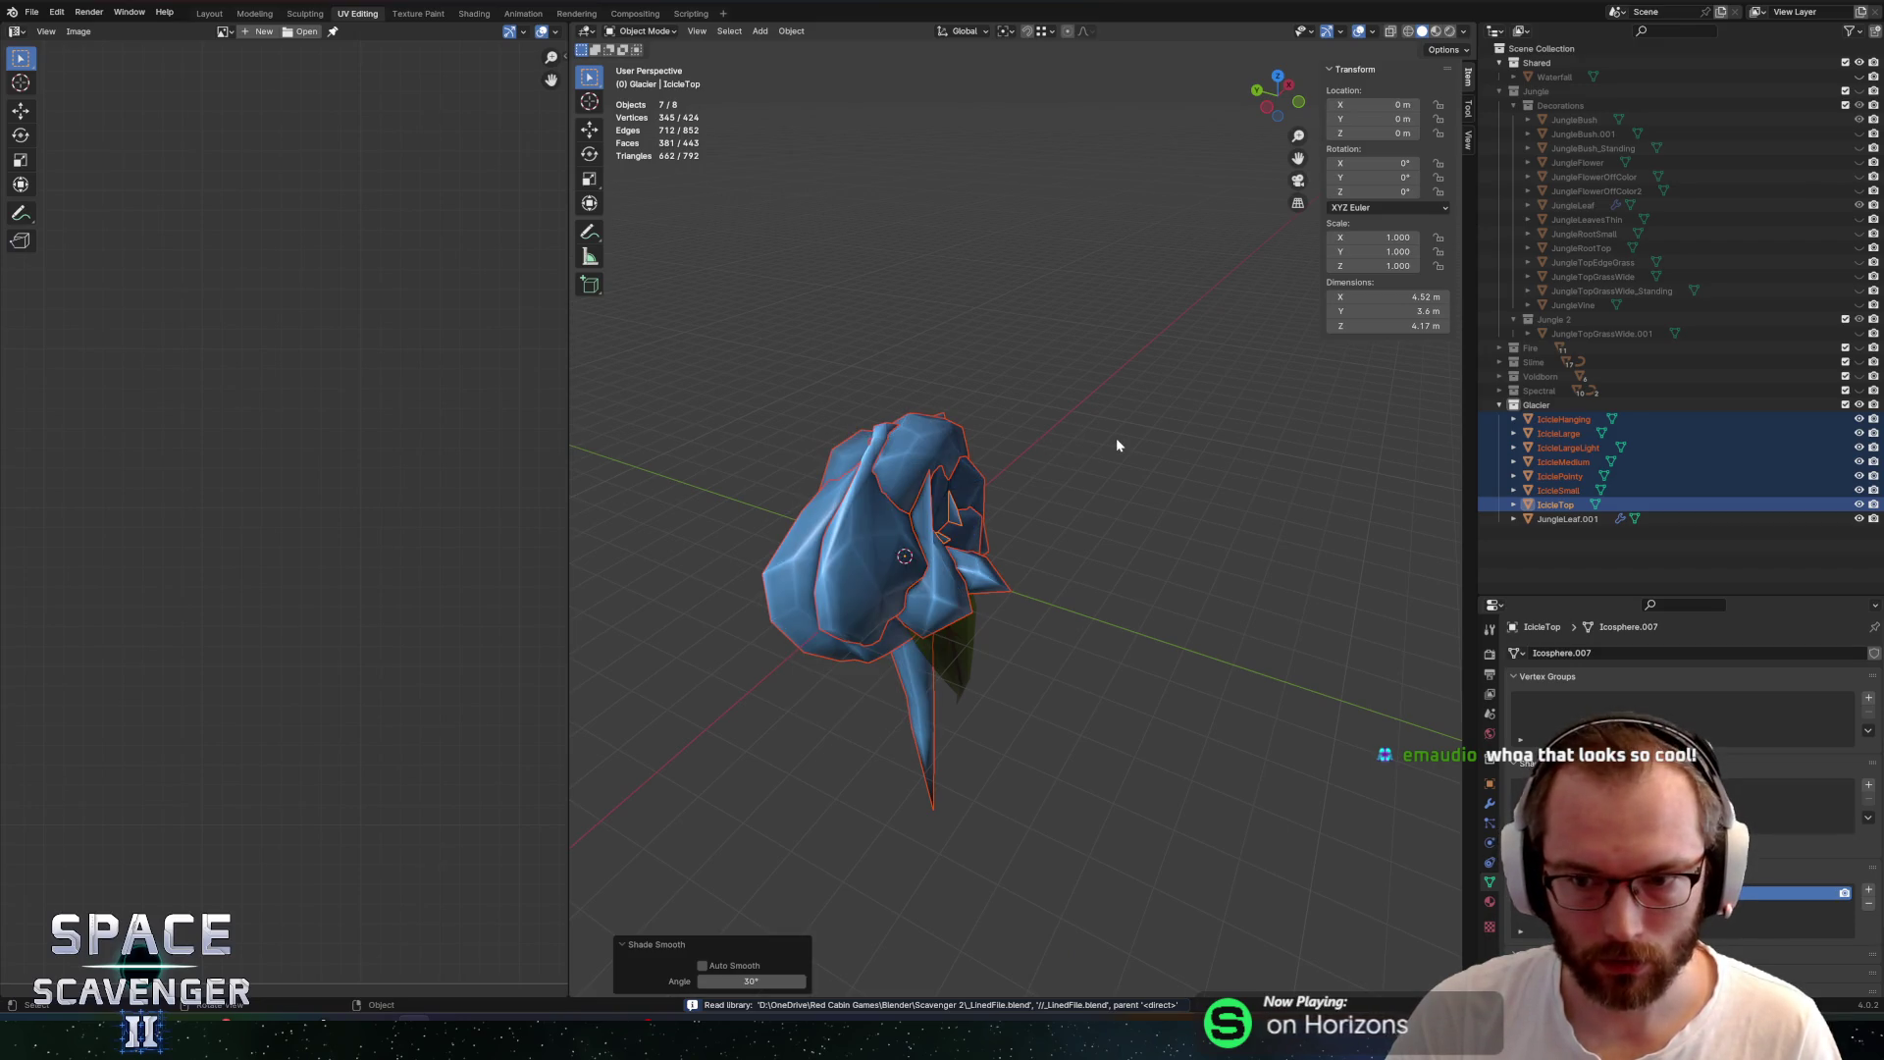
Export the icicles over Sectors/SectorObjects.fbx with the Unity Collections preset, then return to Unity
key(ctrl+shift+e)
click(391, 144)
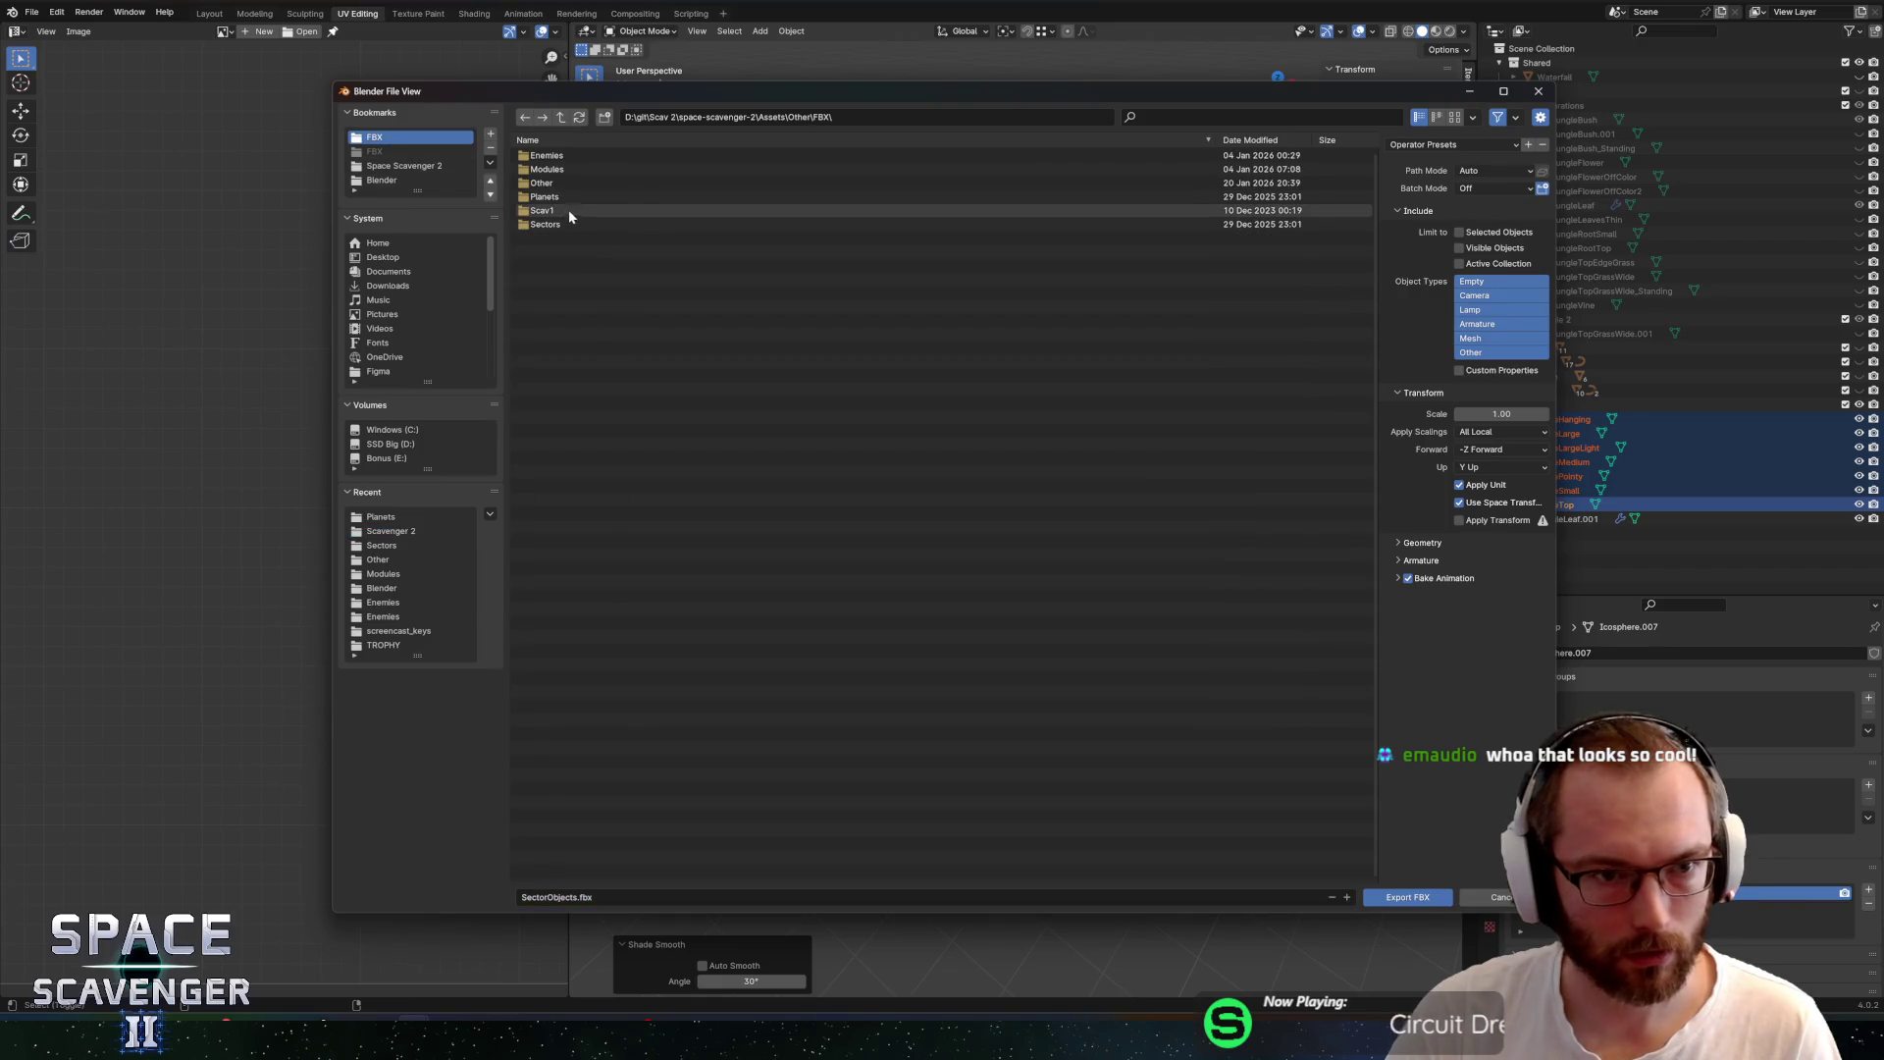
double_click(561, 223)
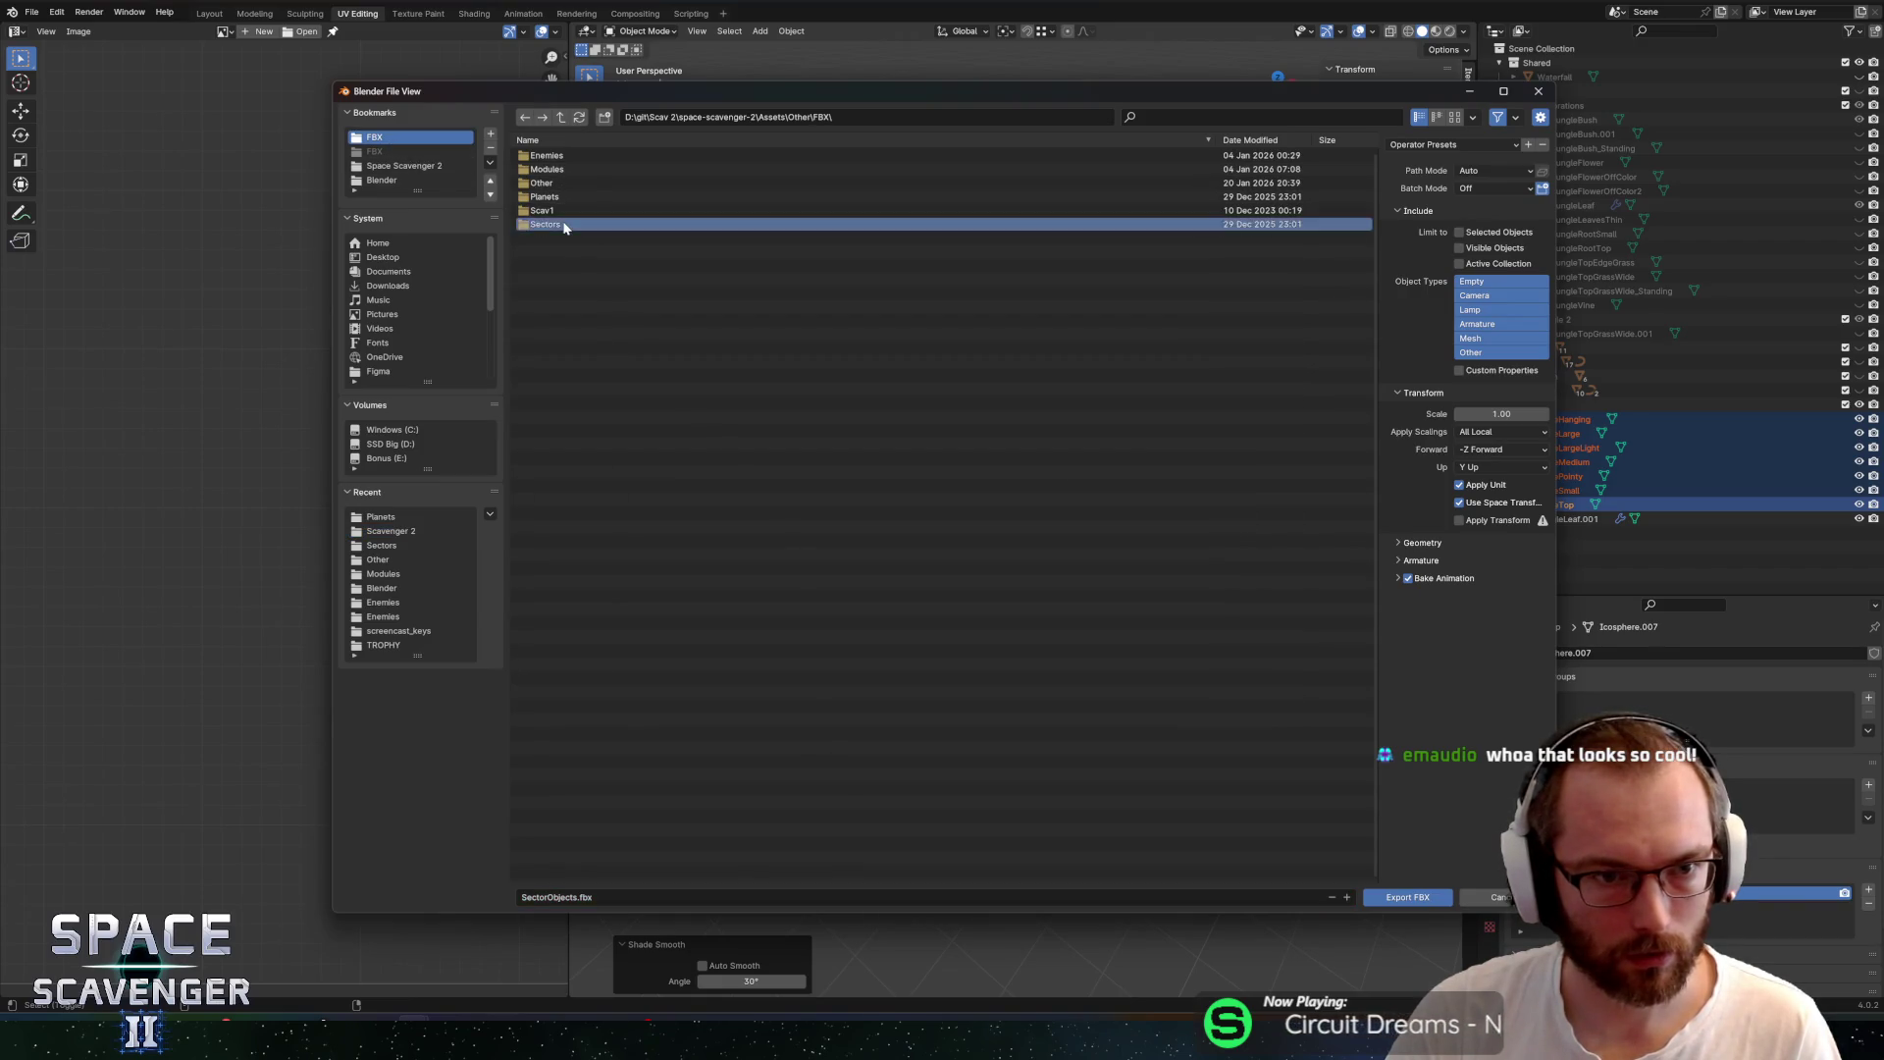
click(579, 183)
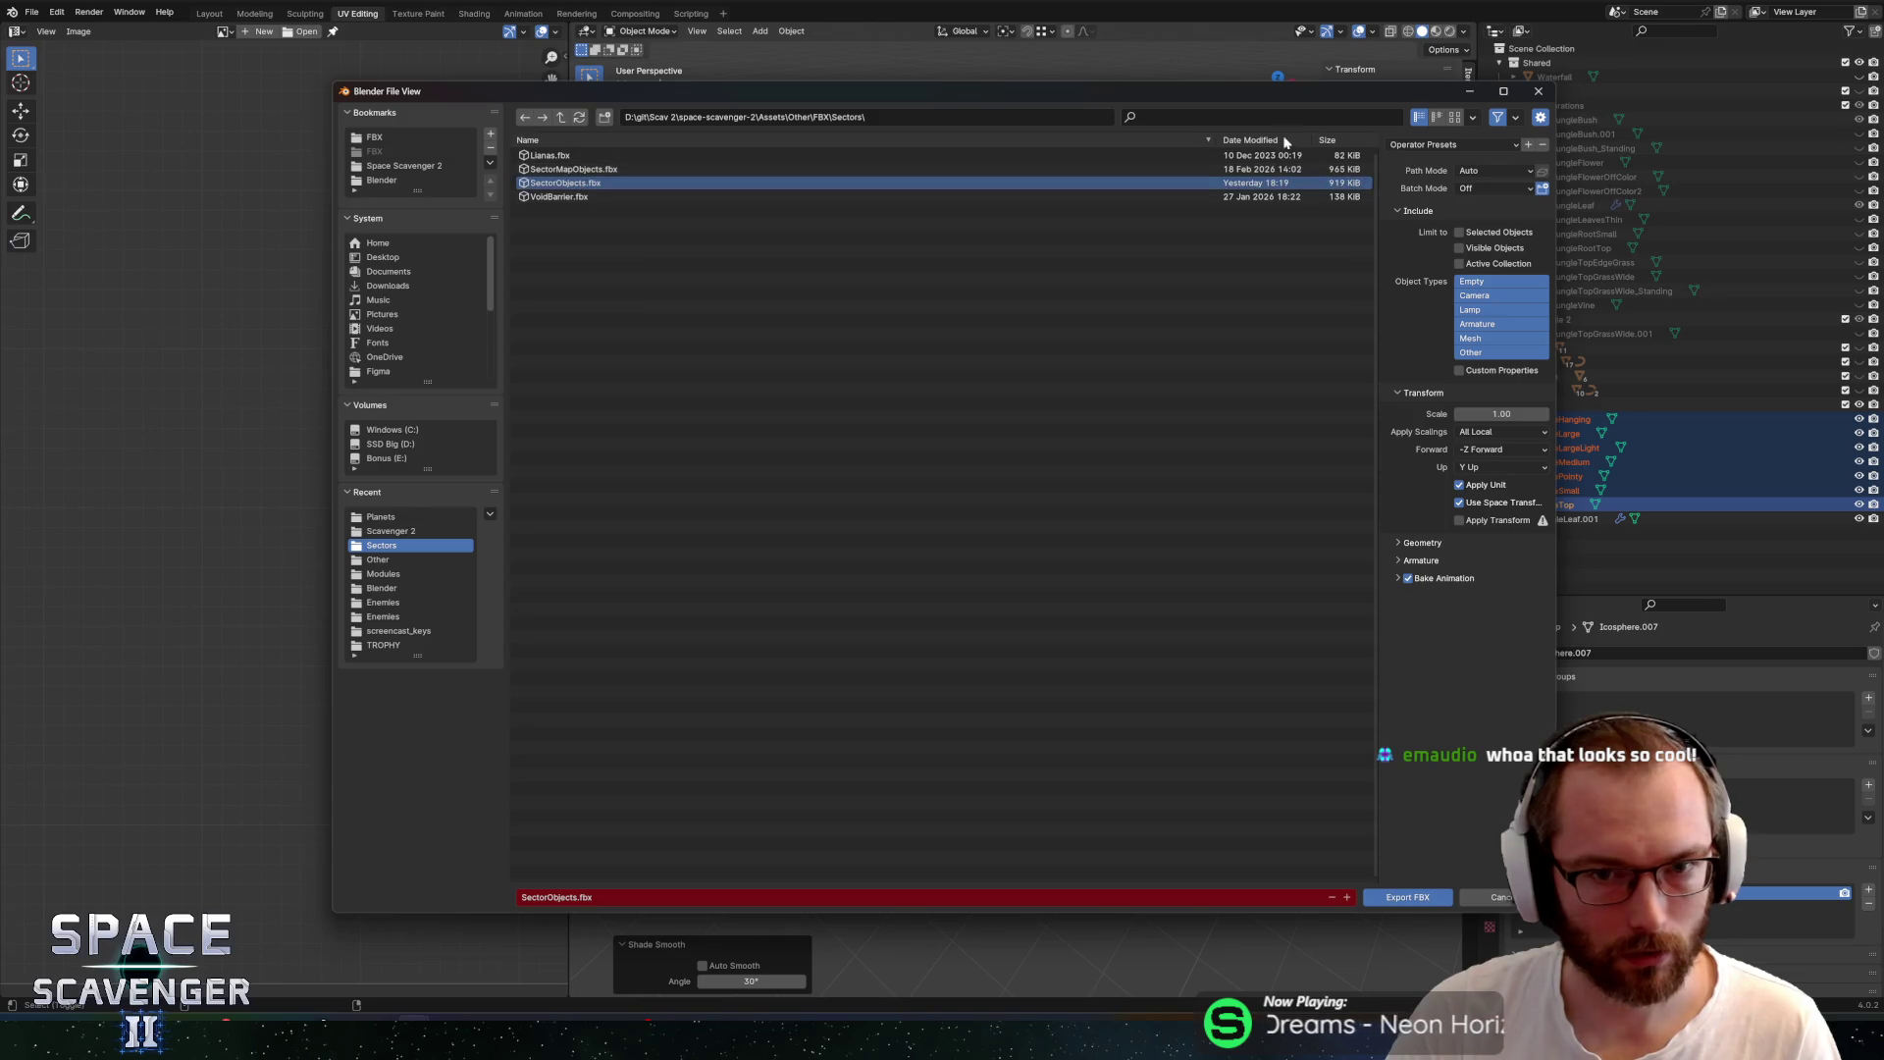
click(1433, 144)
click(1421, 195)
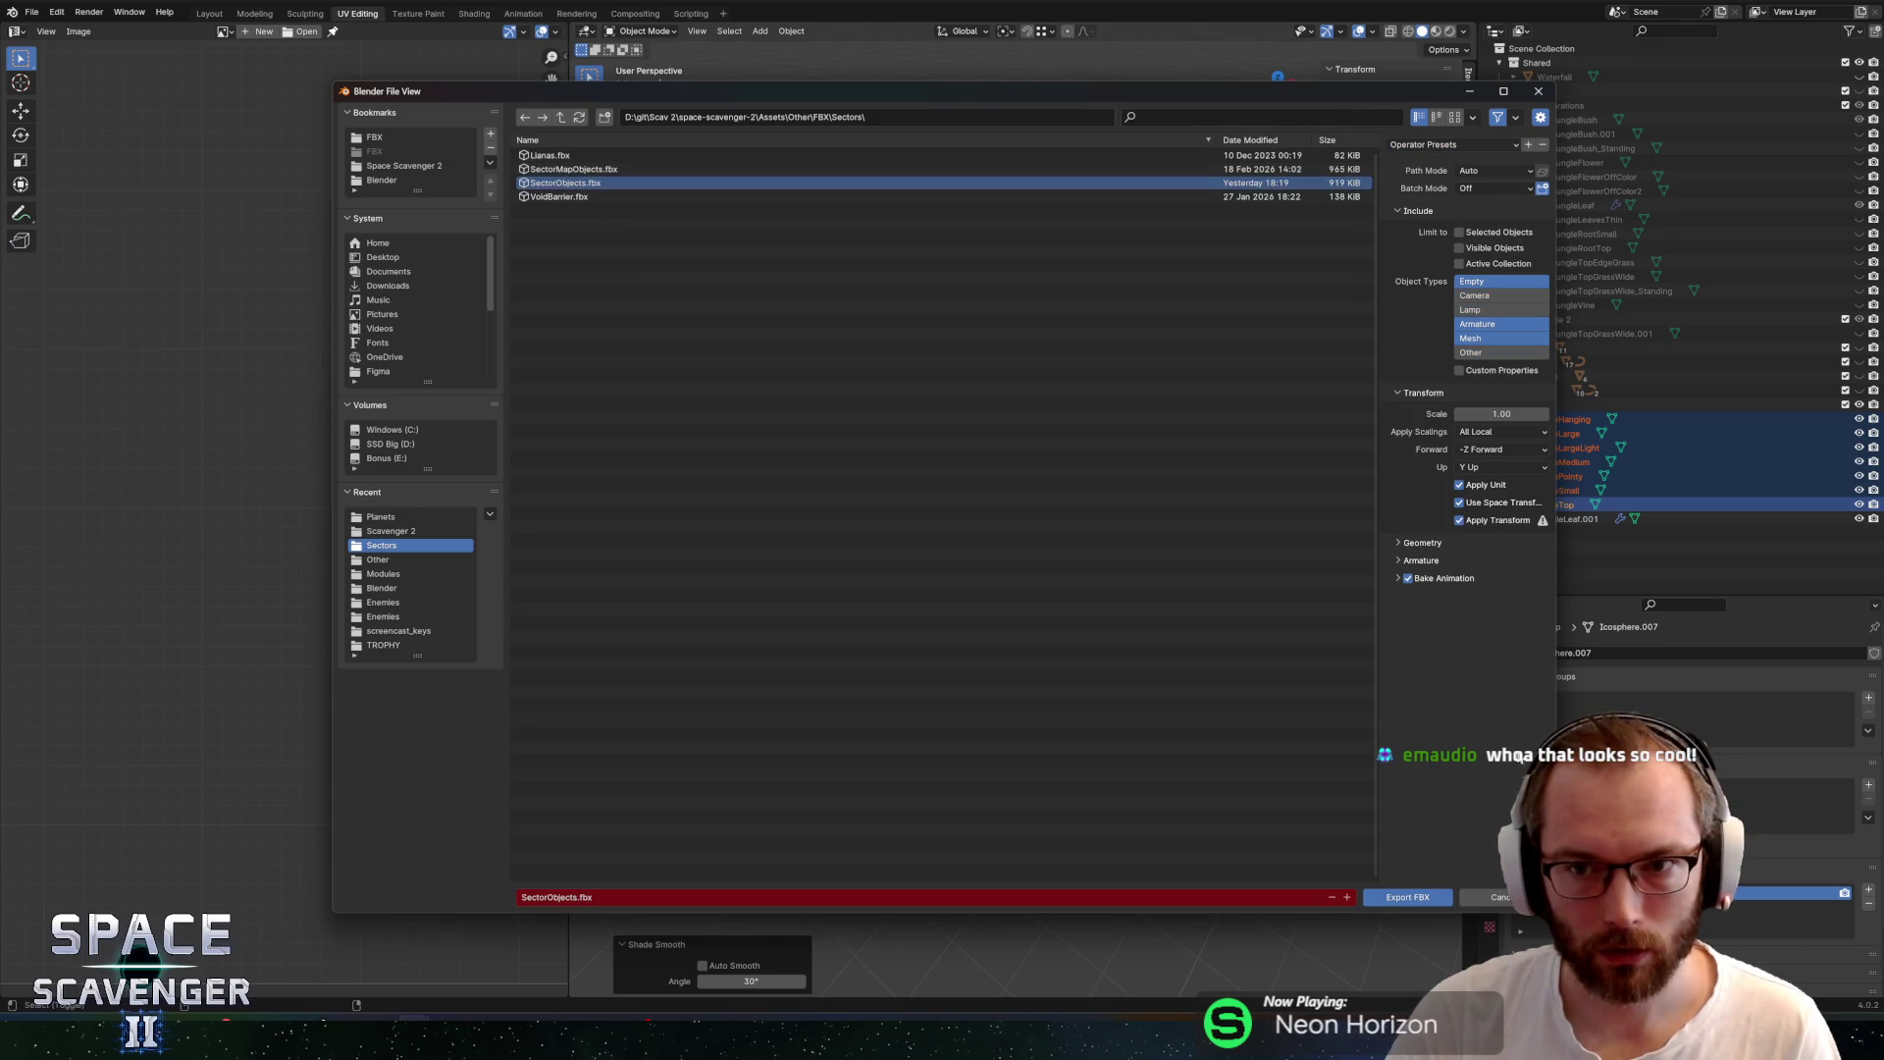
click(1408, 897)
key(alt+Tab)
key(alt+Tab)
key(Tab)
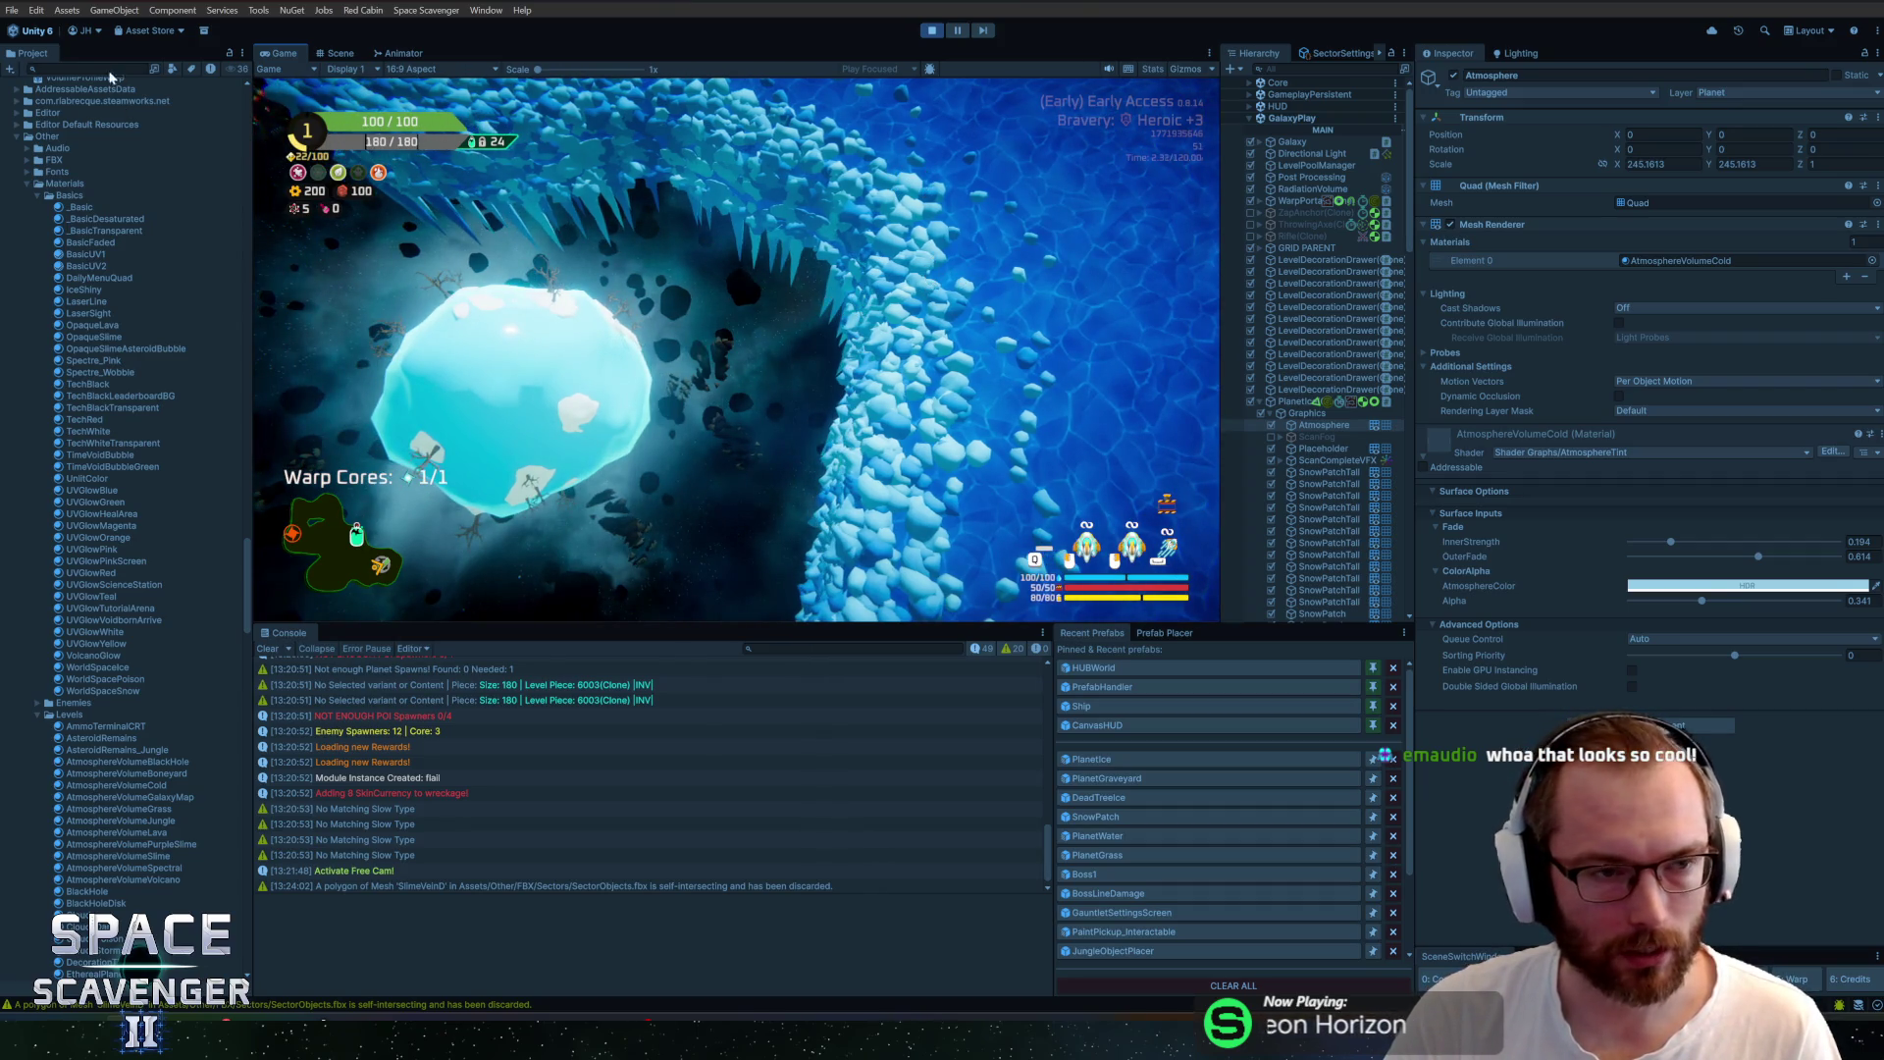
Search the Project for 'decorat' and show GlacierDecoration's icicle layers in the Inspector
text(decorat)
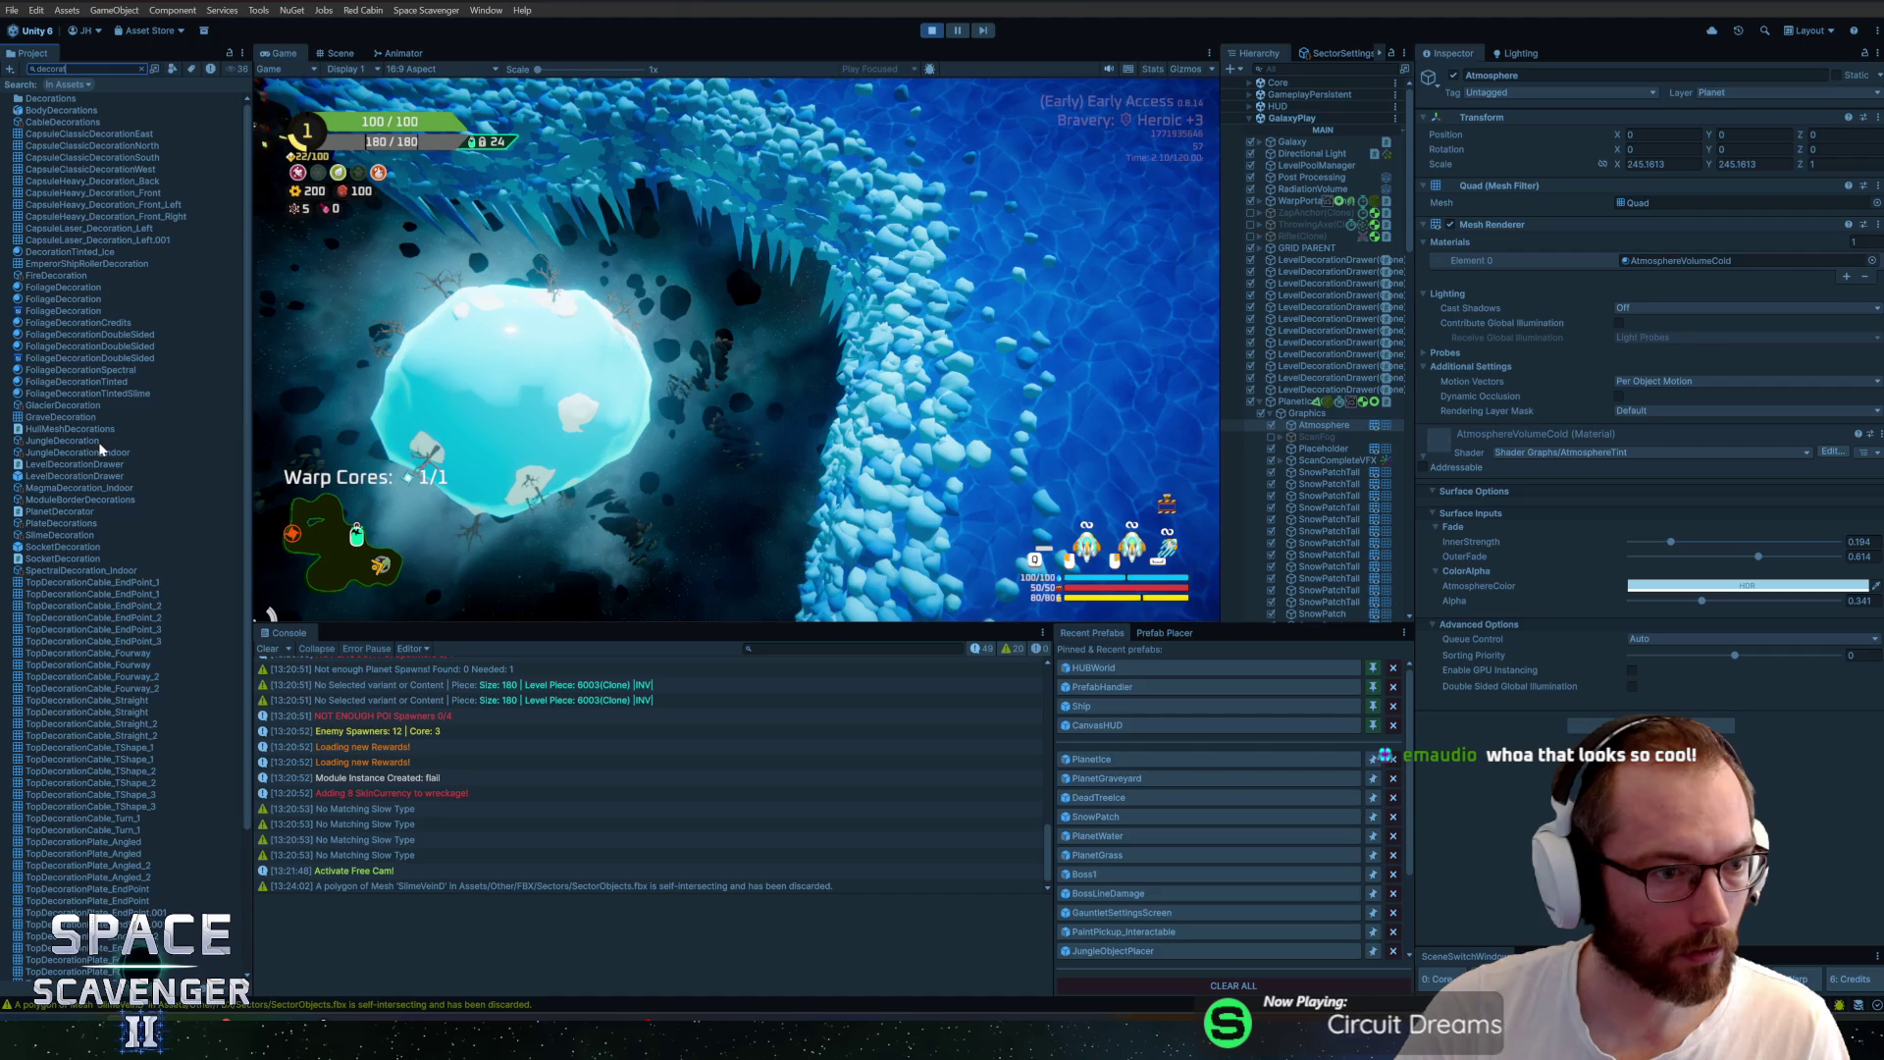
click(77, 406)
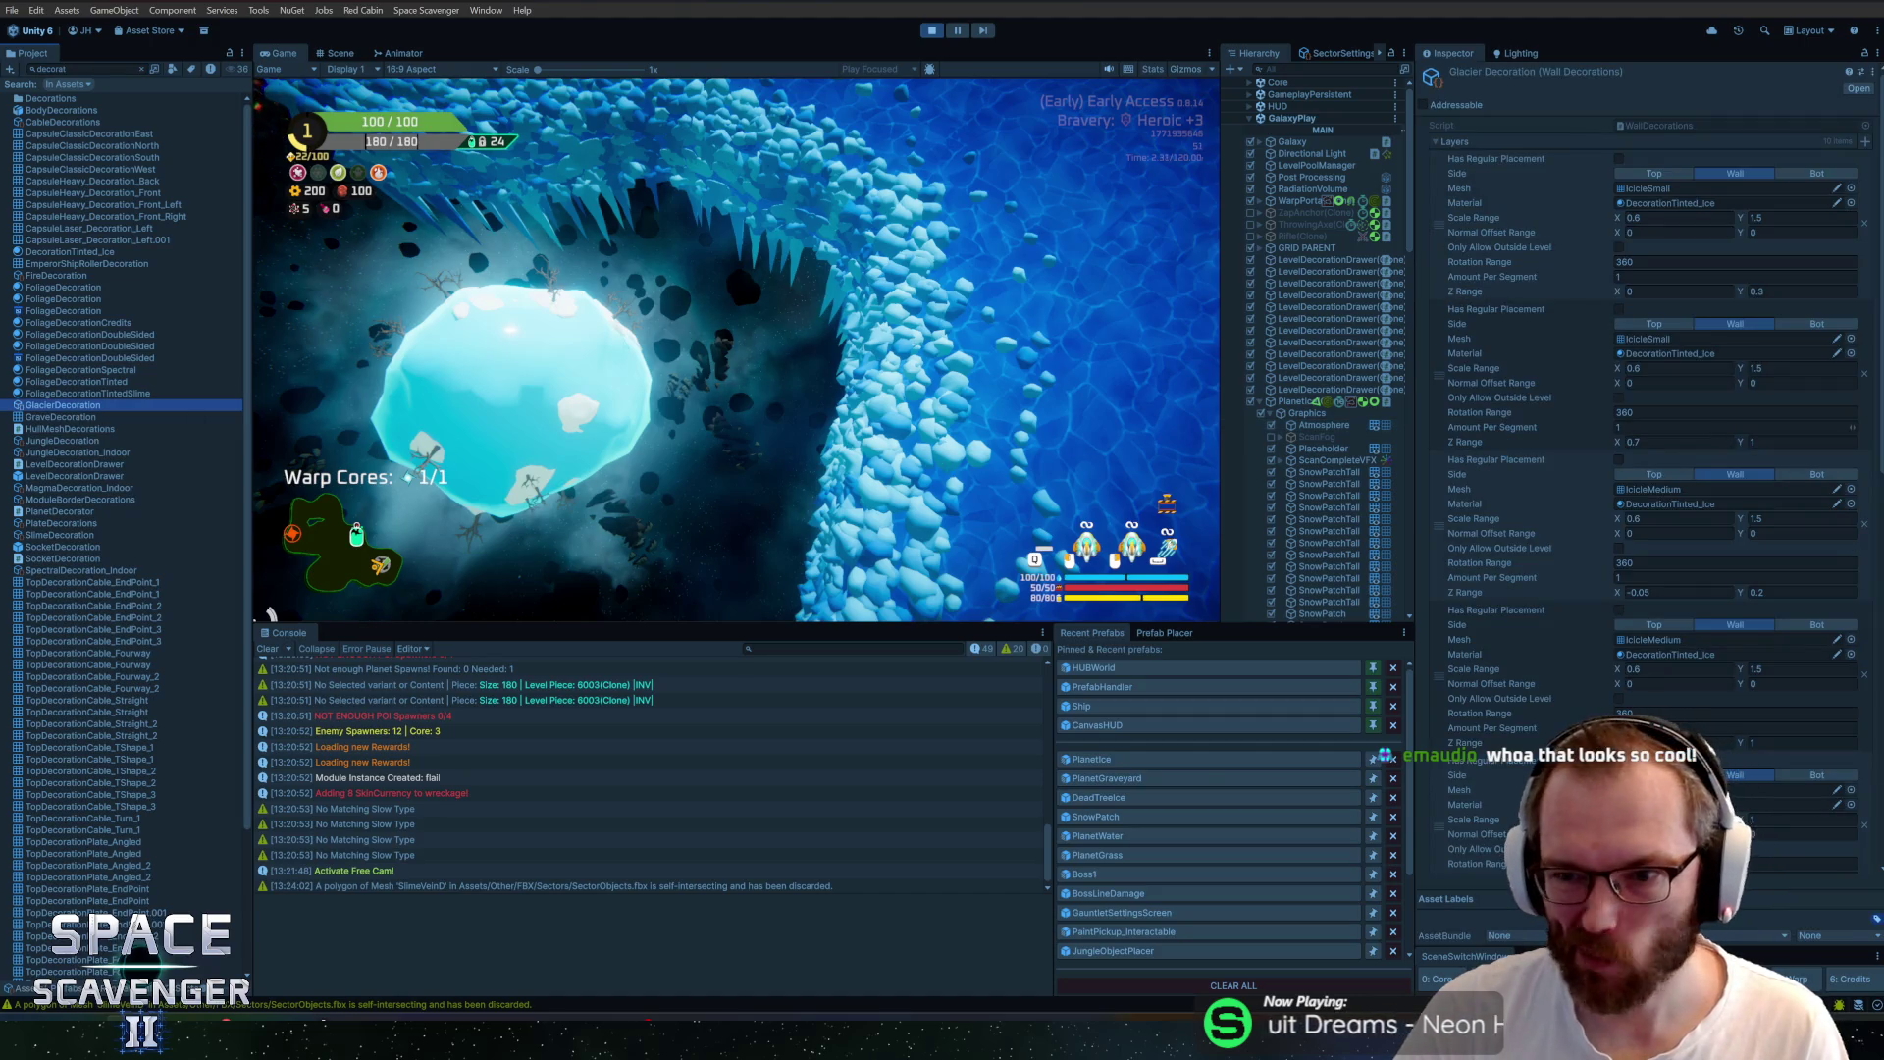
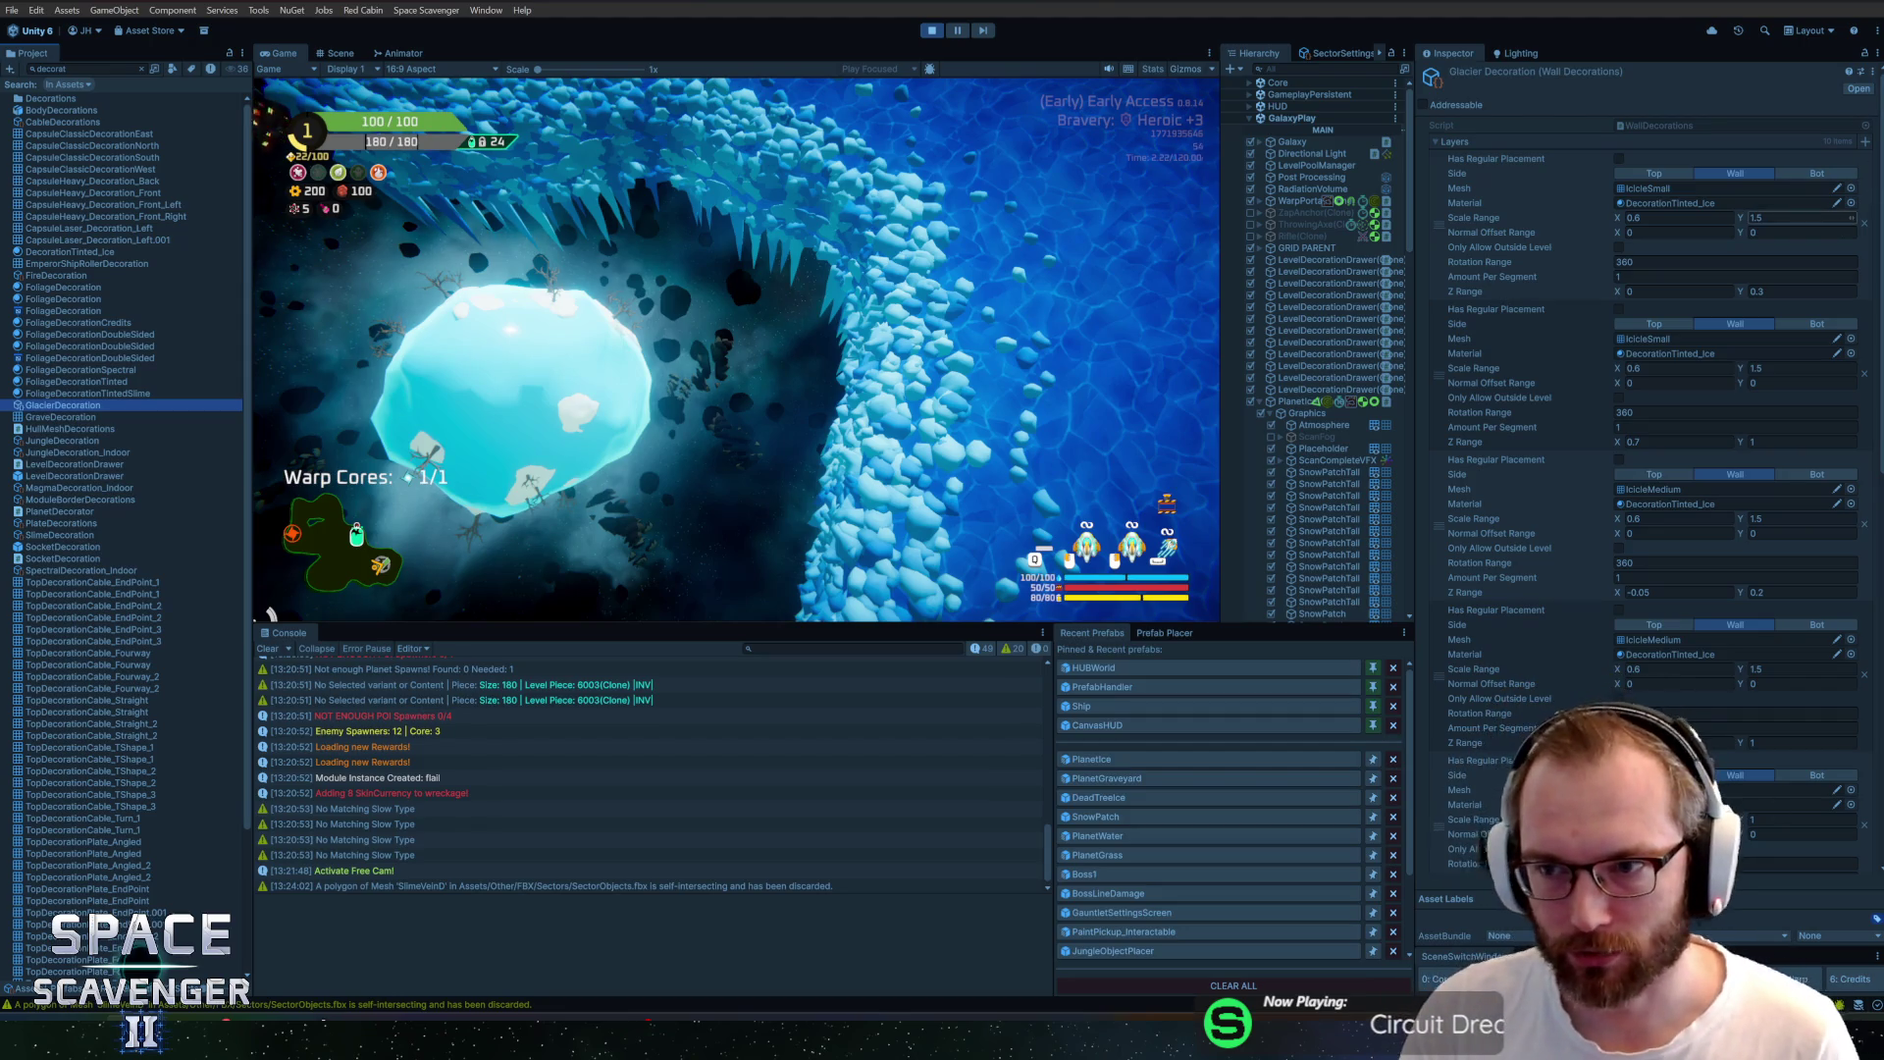
Assign the IceShiny material to the first Glacier Decoration layer
click(1850, 204)
text(icesh)
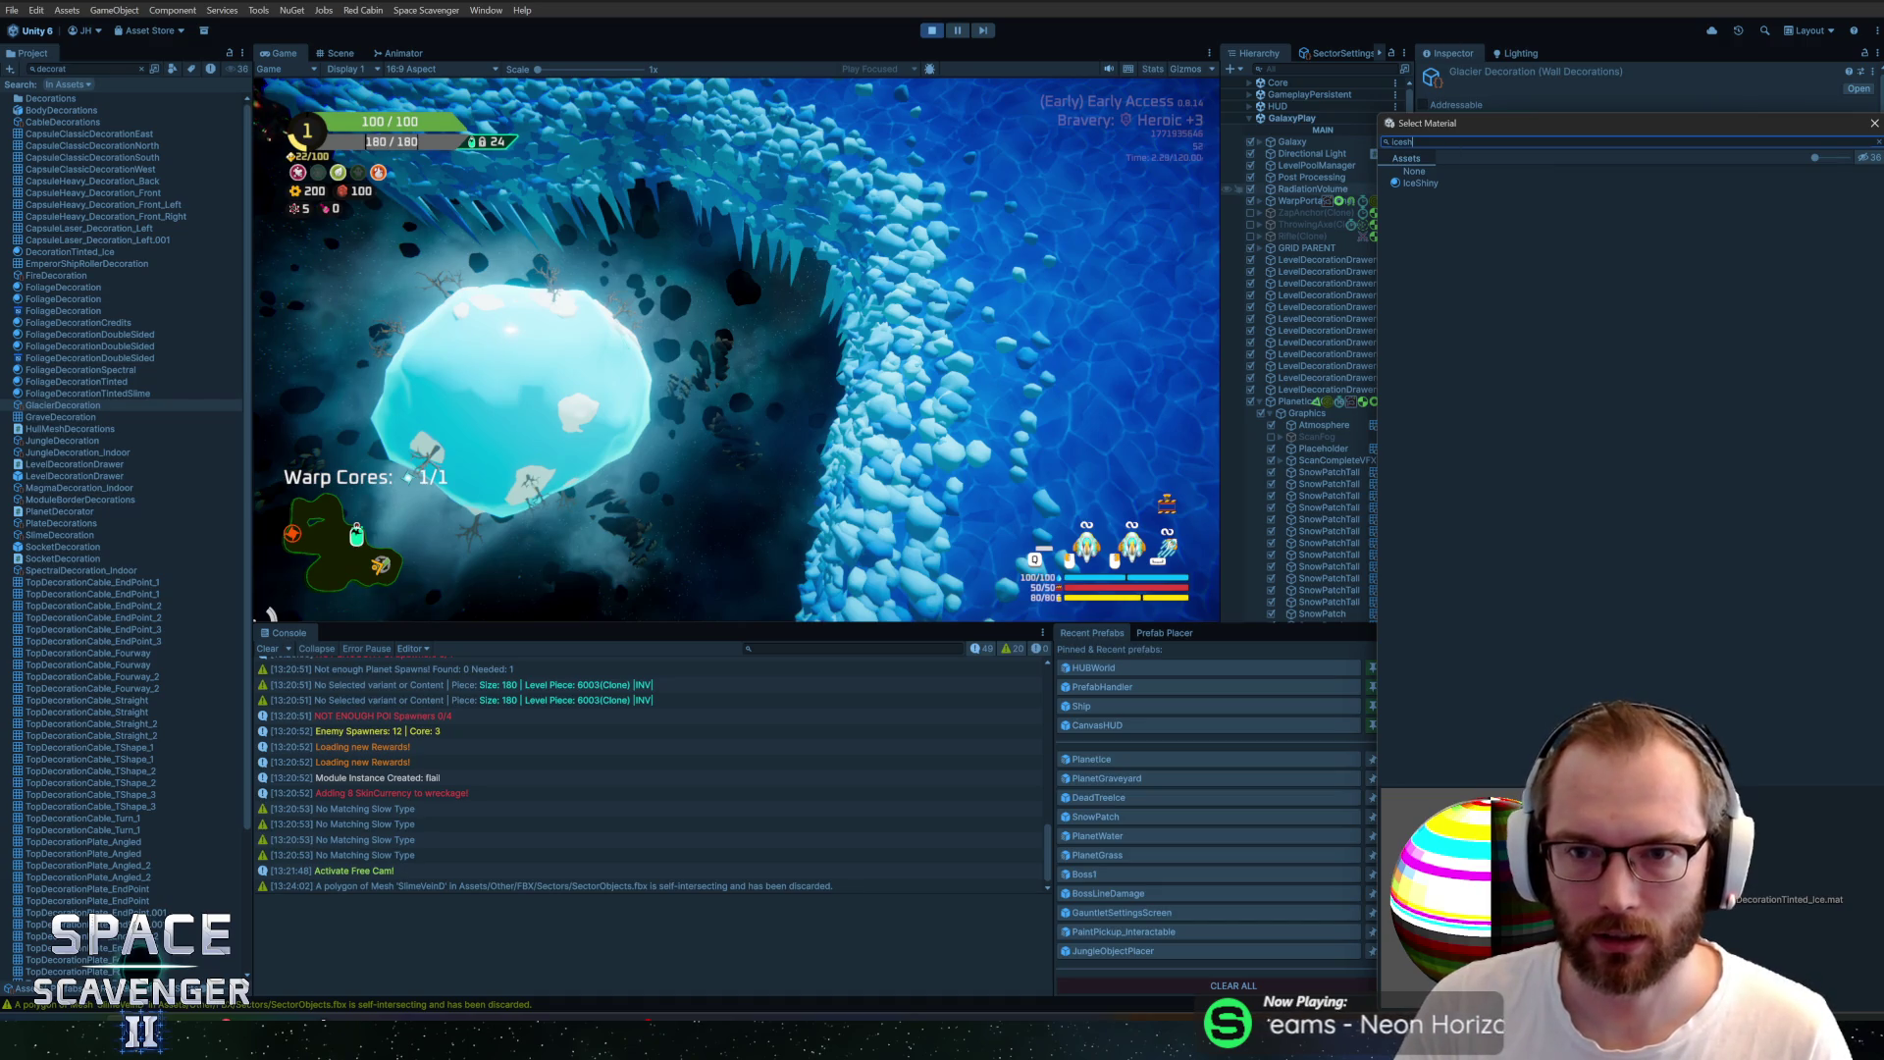
double_click(1433, 183)
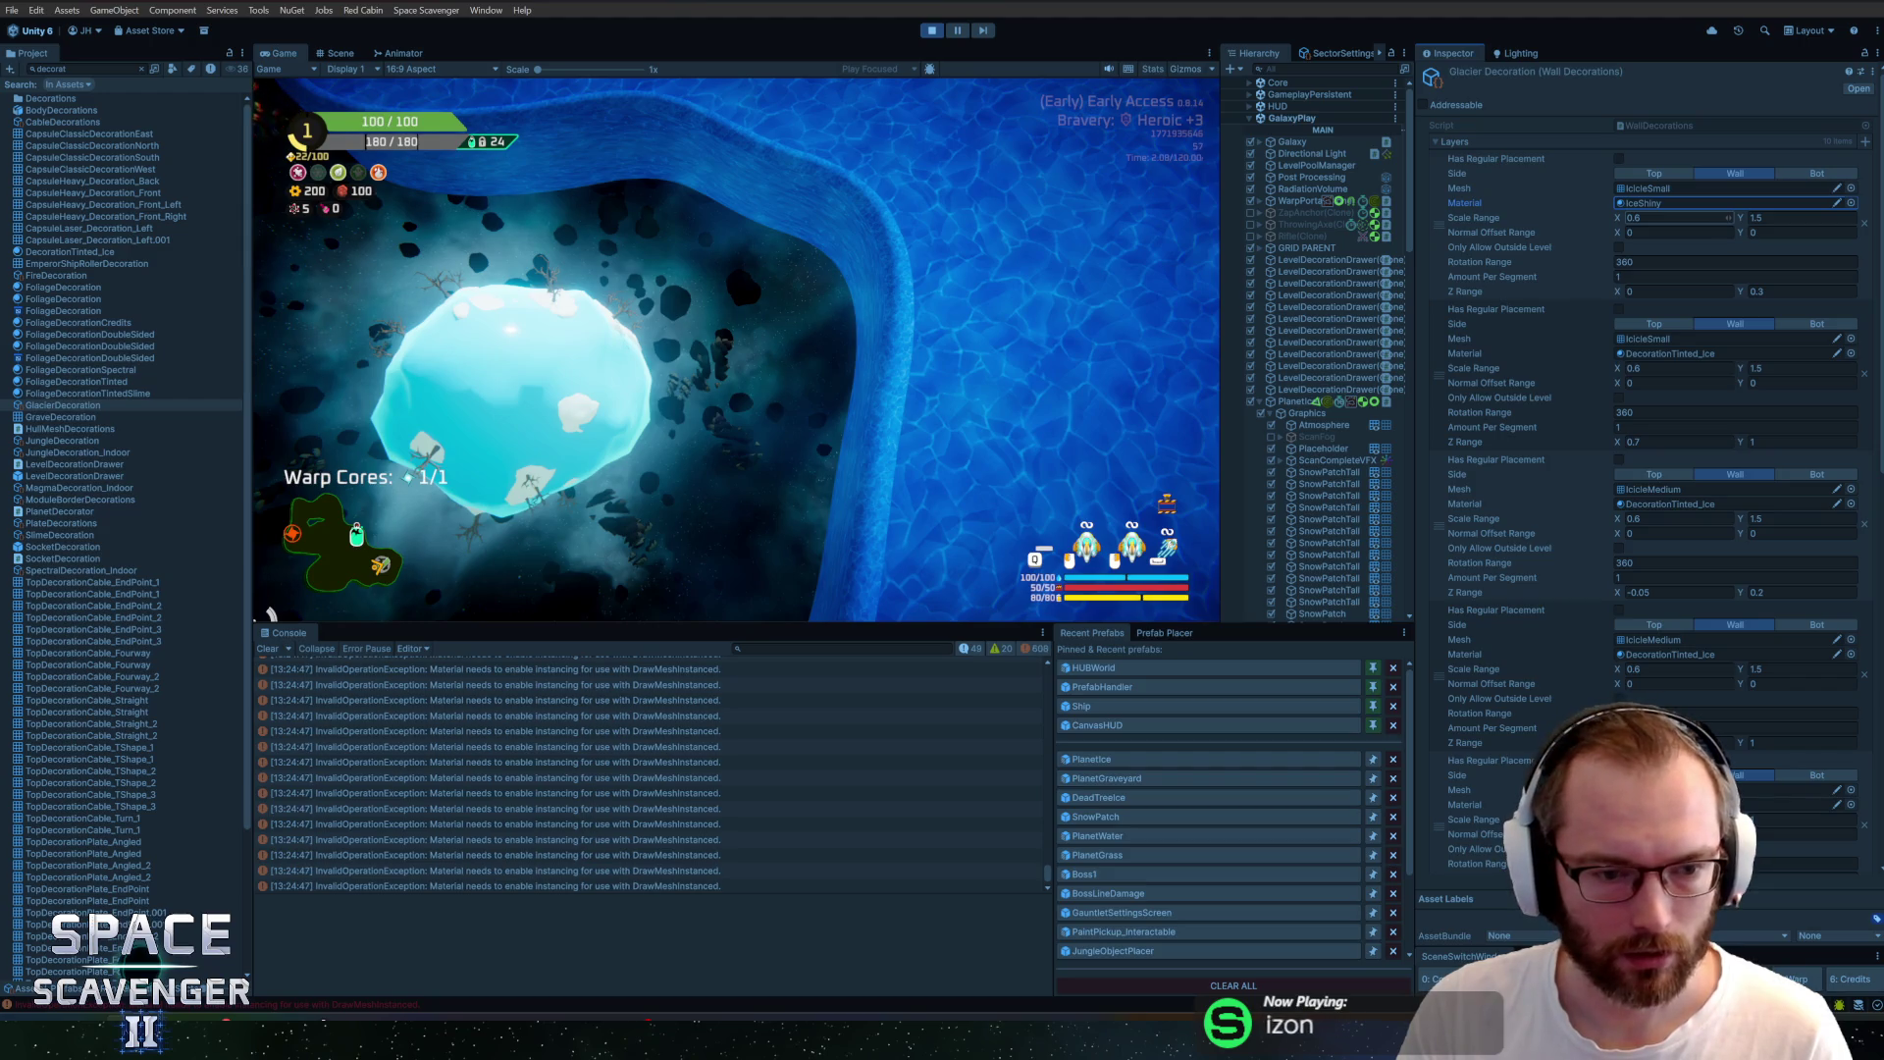
Enable GPU Instancing in IceShiny's Advanced Options
click(1654, 204)
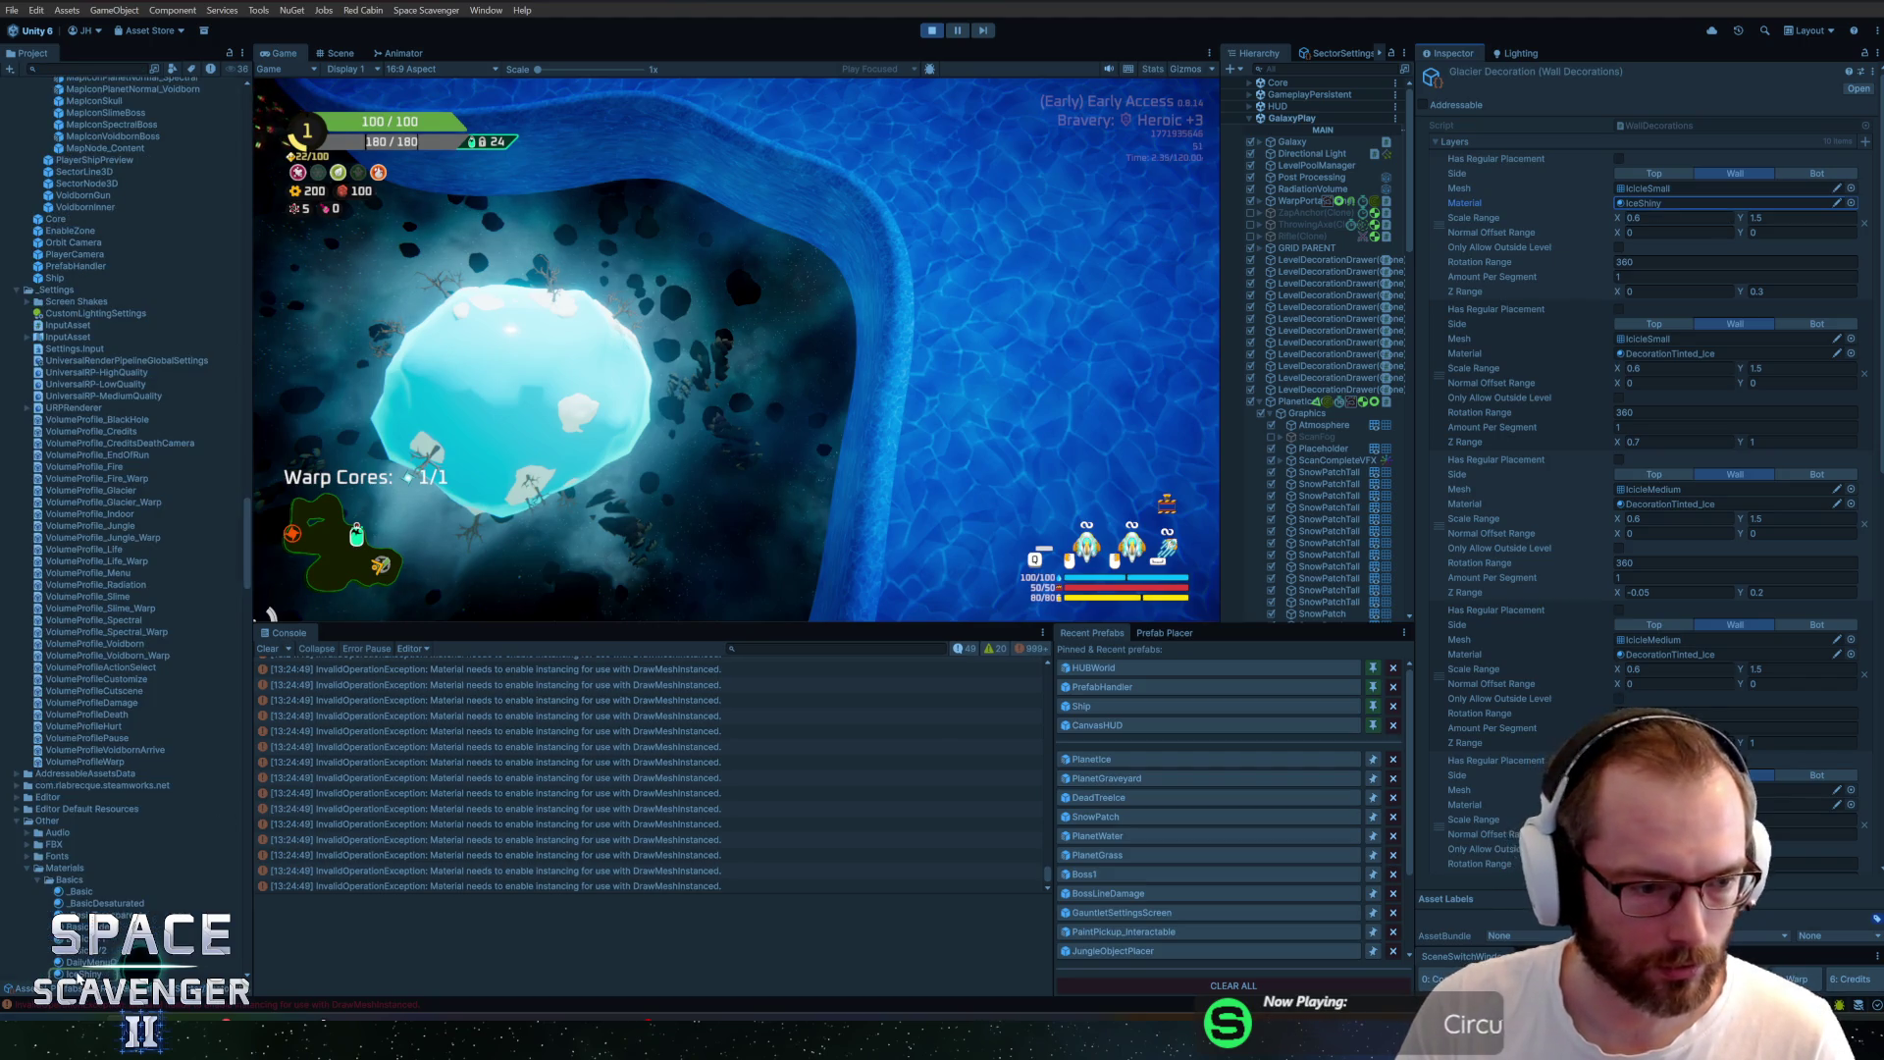
click(77, 975)
click(1465, 364)
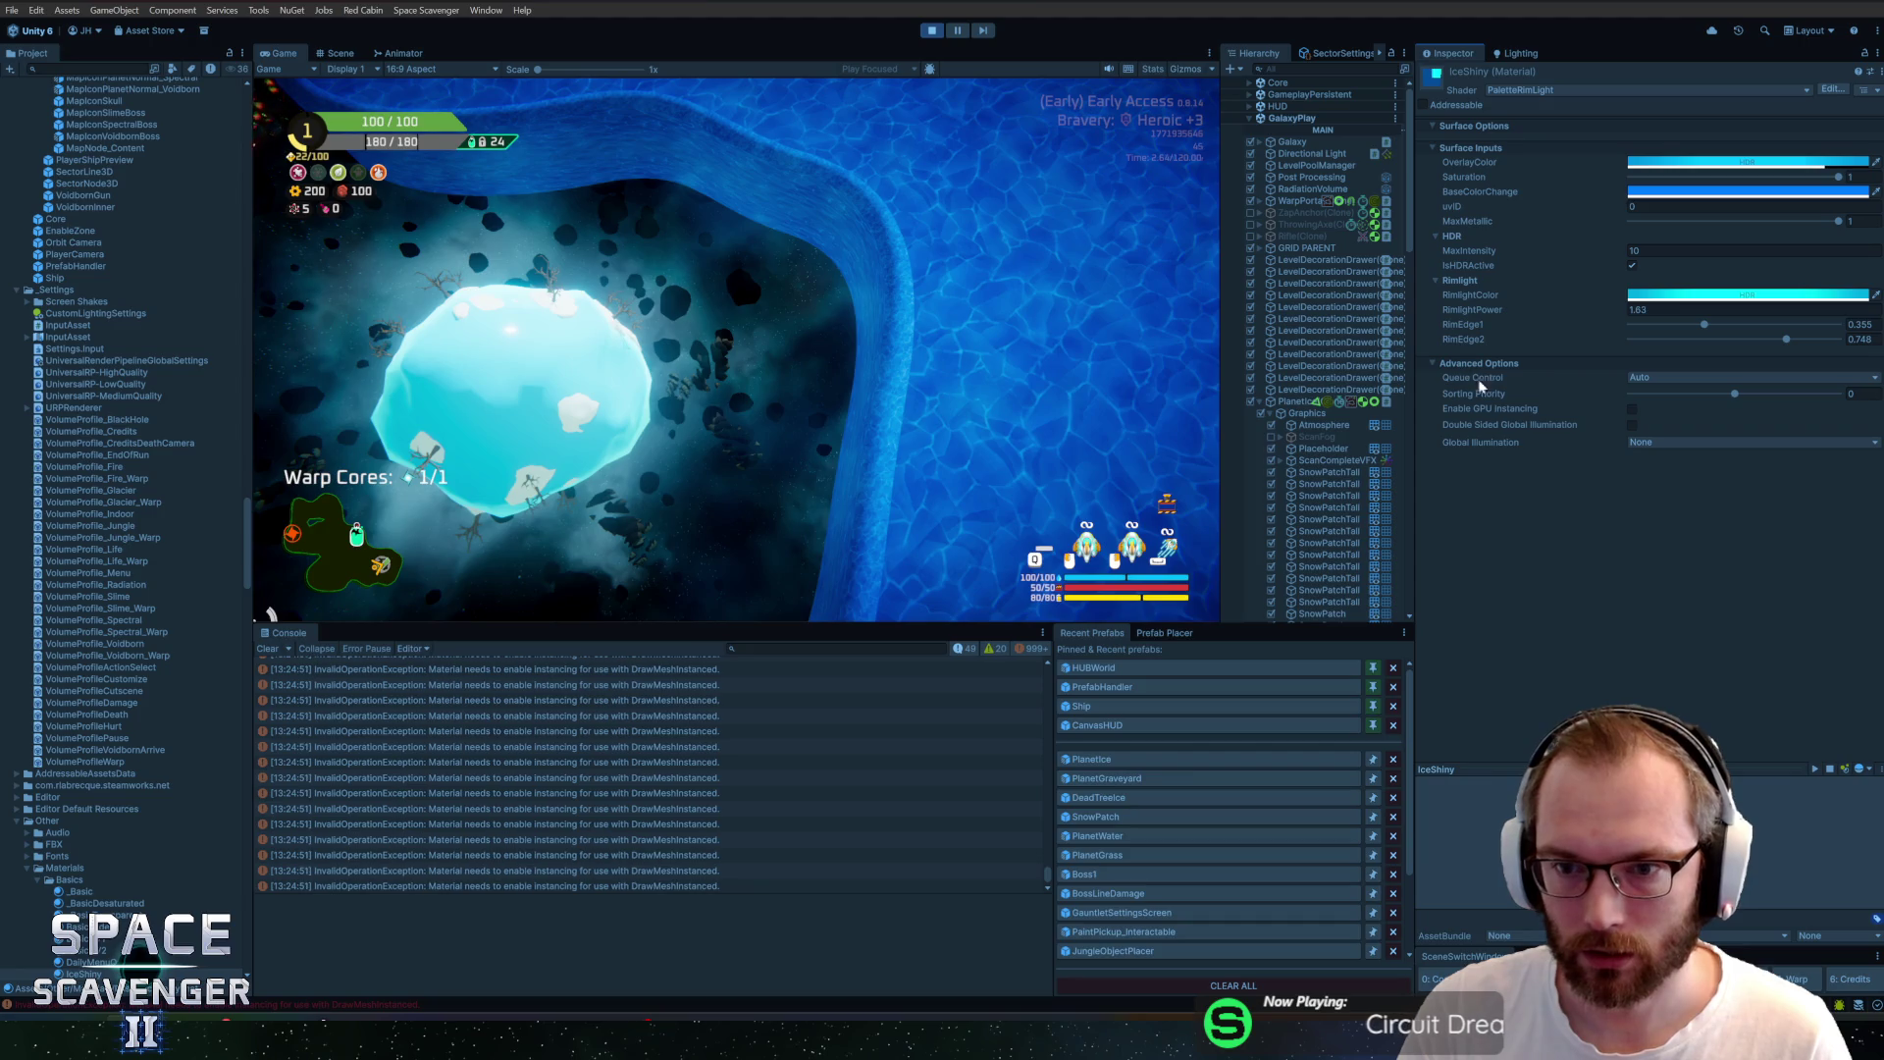
click(1633, 409)
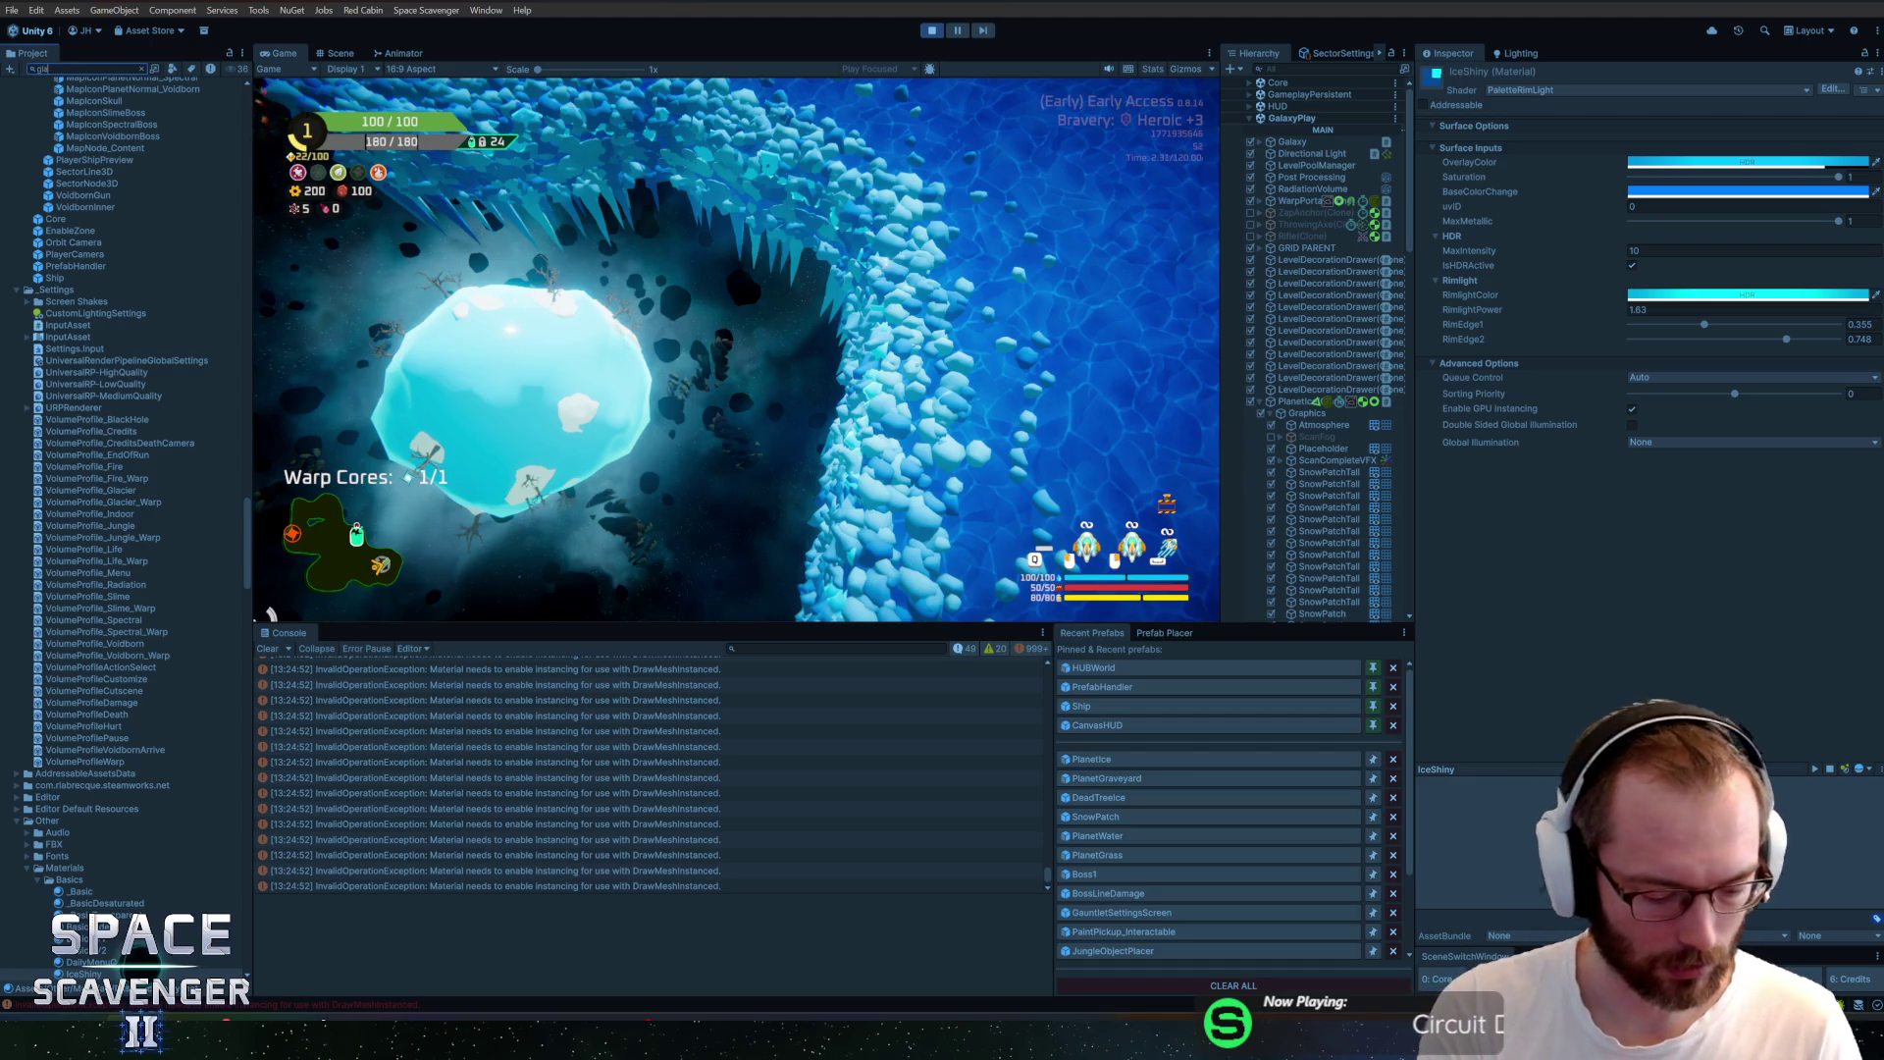
Reopen GlacierDecoration and assign IceShiny to its second and third layers
text(d)
click(71, 101)
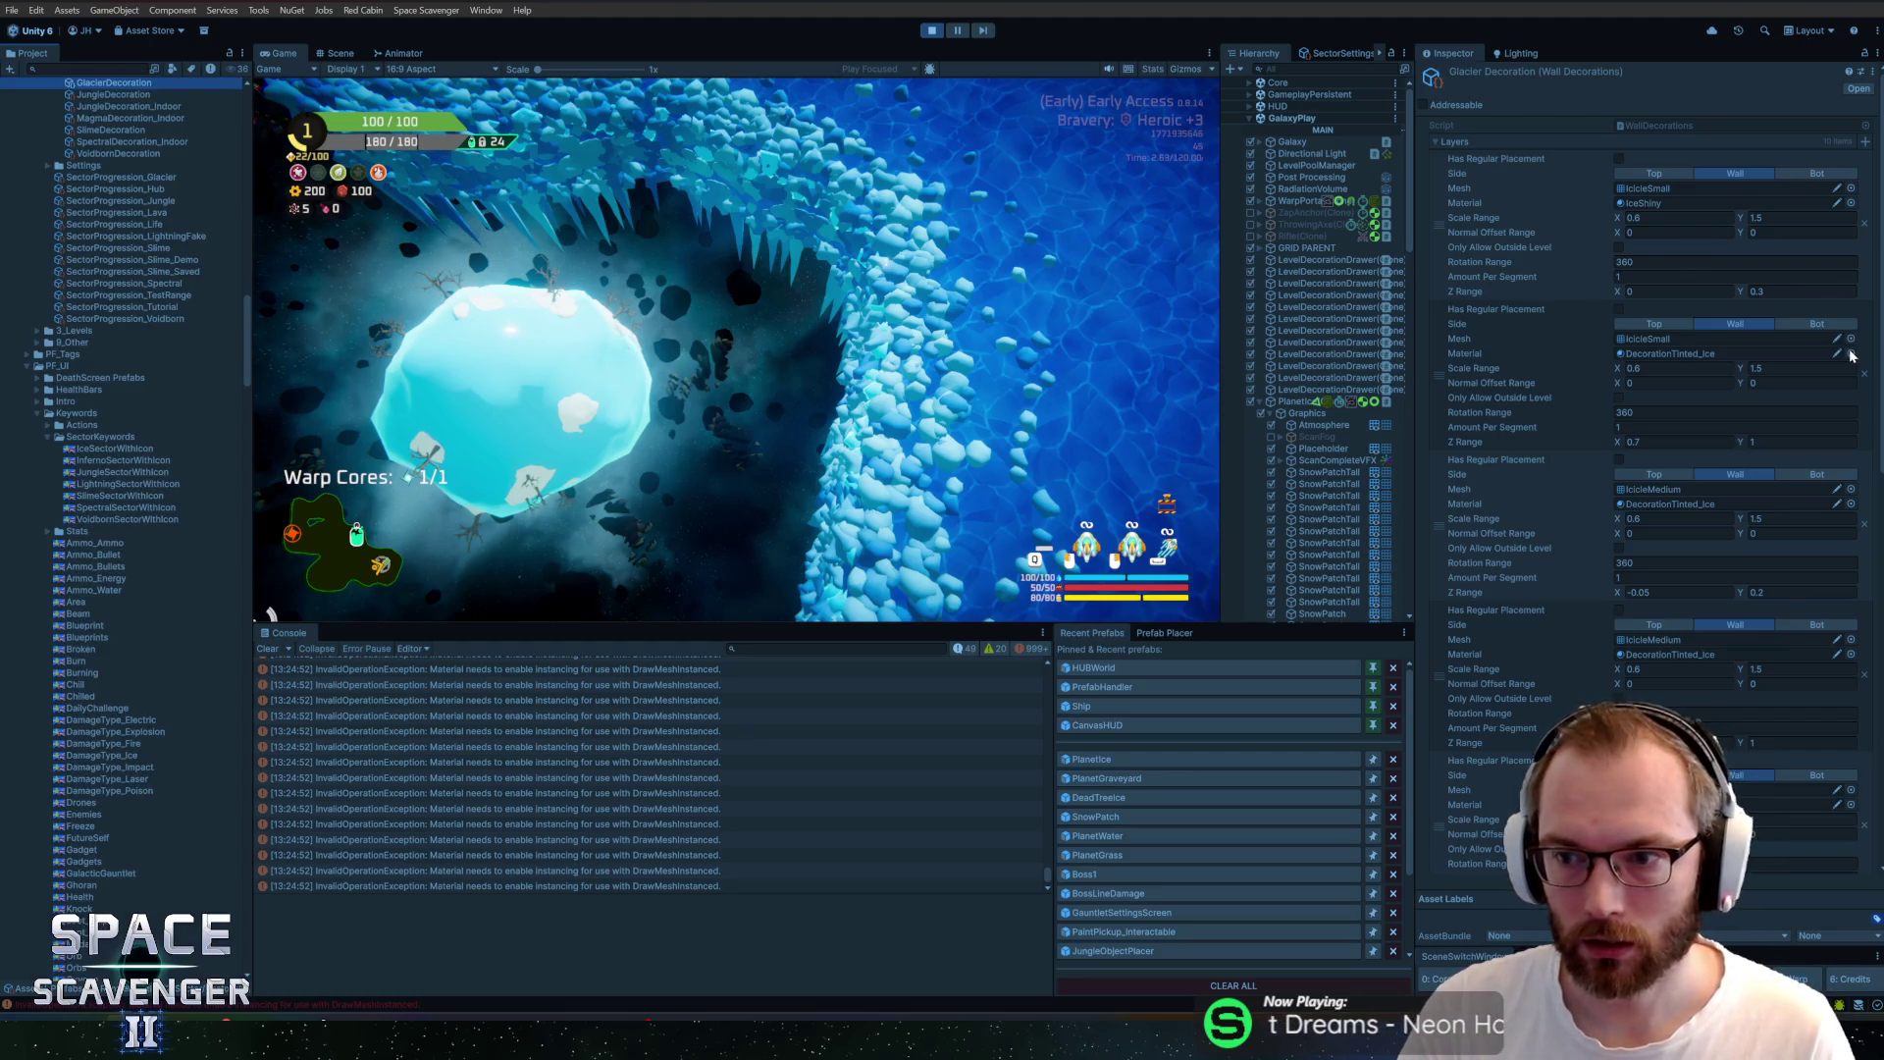
click(1851, 353)
text(icesh)
double_click(1433, 184)
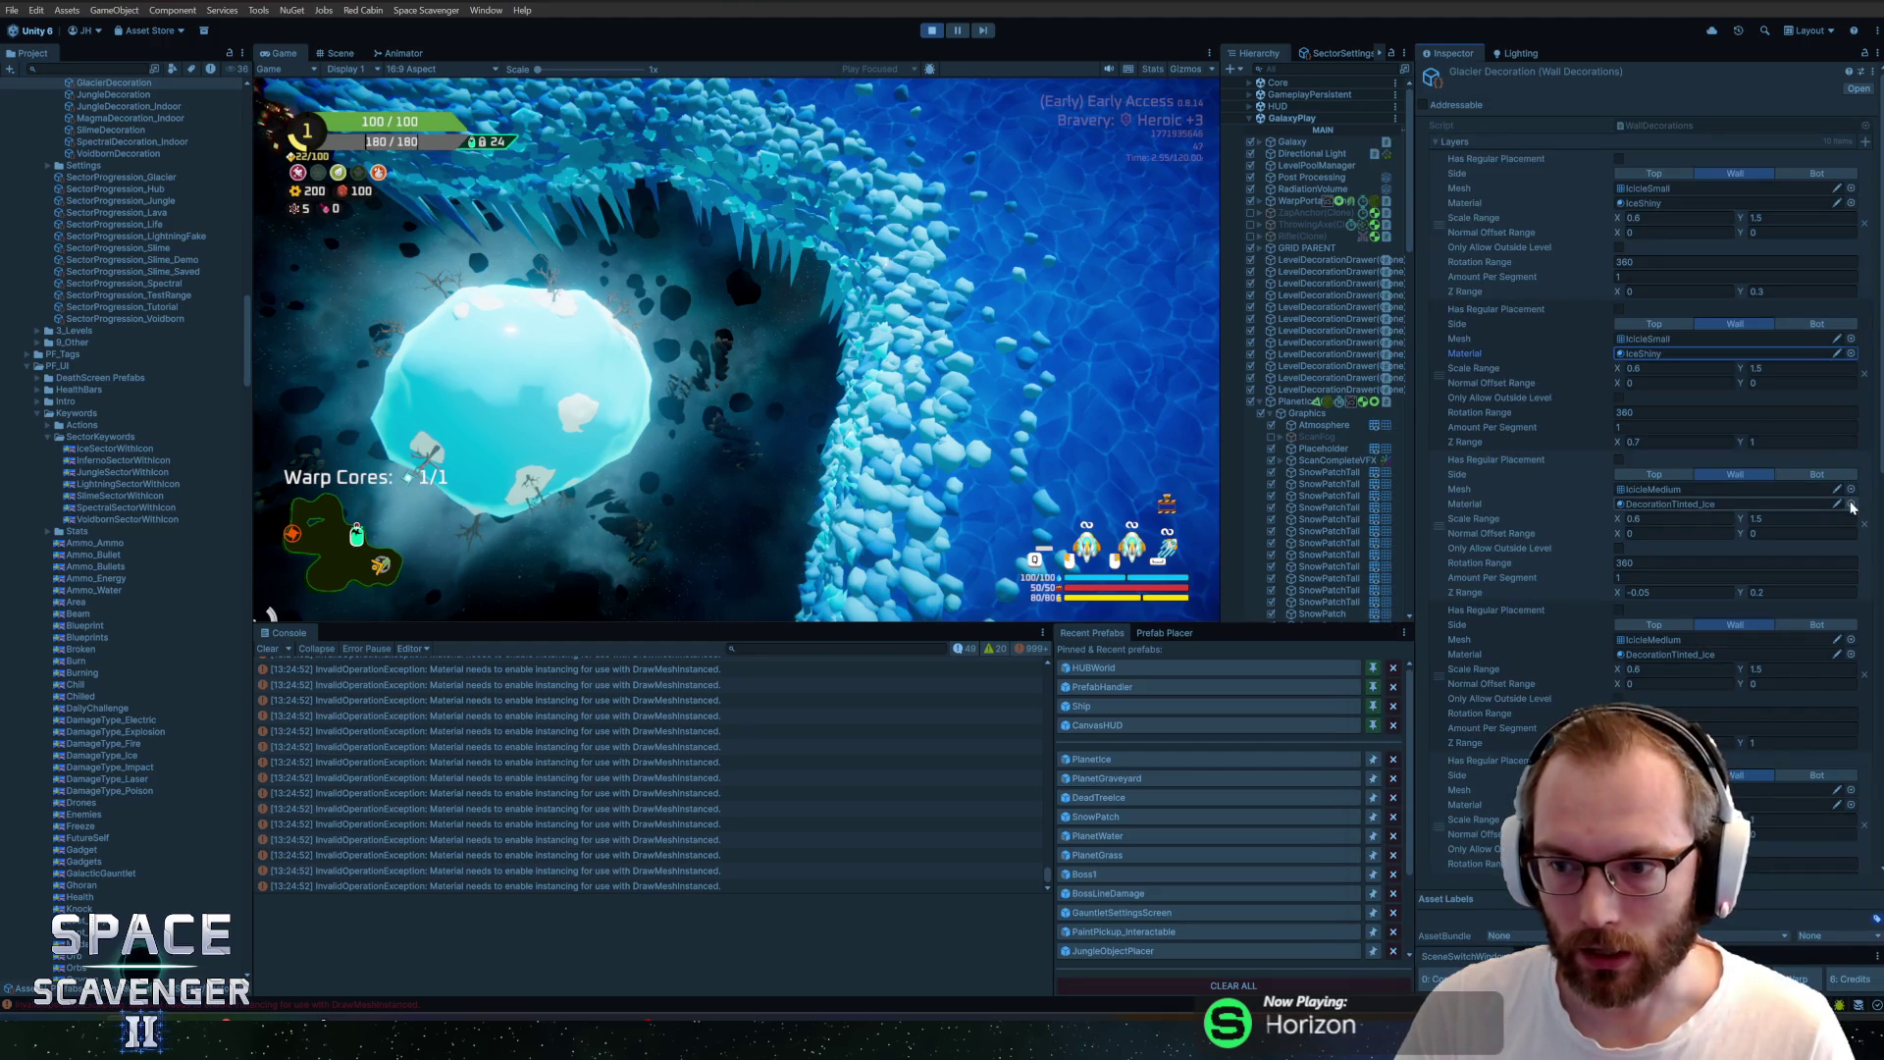
click(1851, 504)
click(1423, 184)
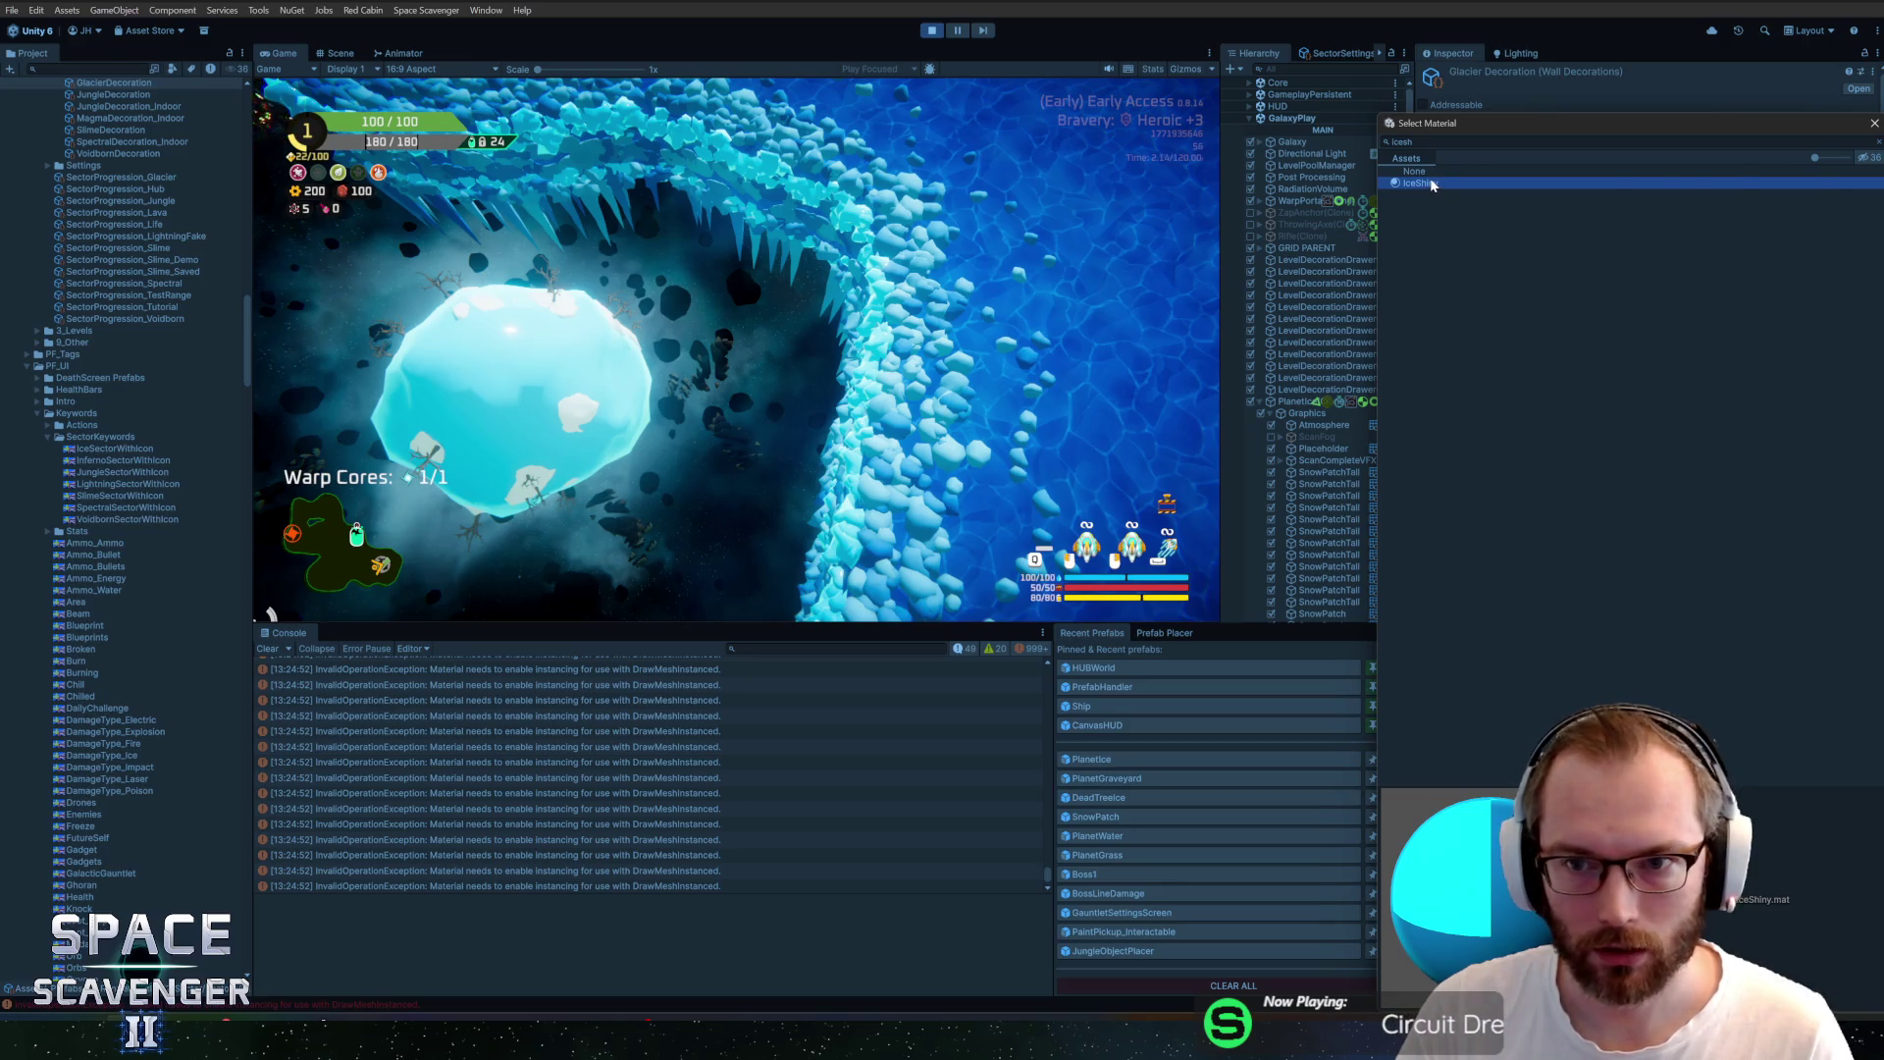
double_click(1435, 185)
Assign IceShiny to the fourth and fifth layers, then paste DecorationTinted_Ice back onto the fifth
click(1851, 654)
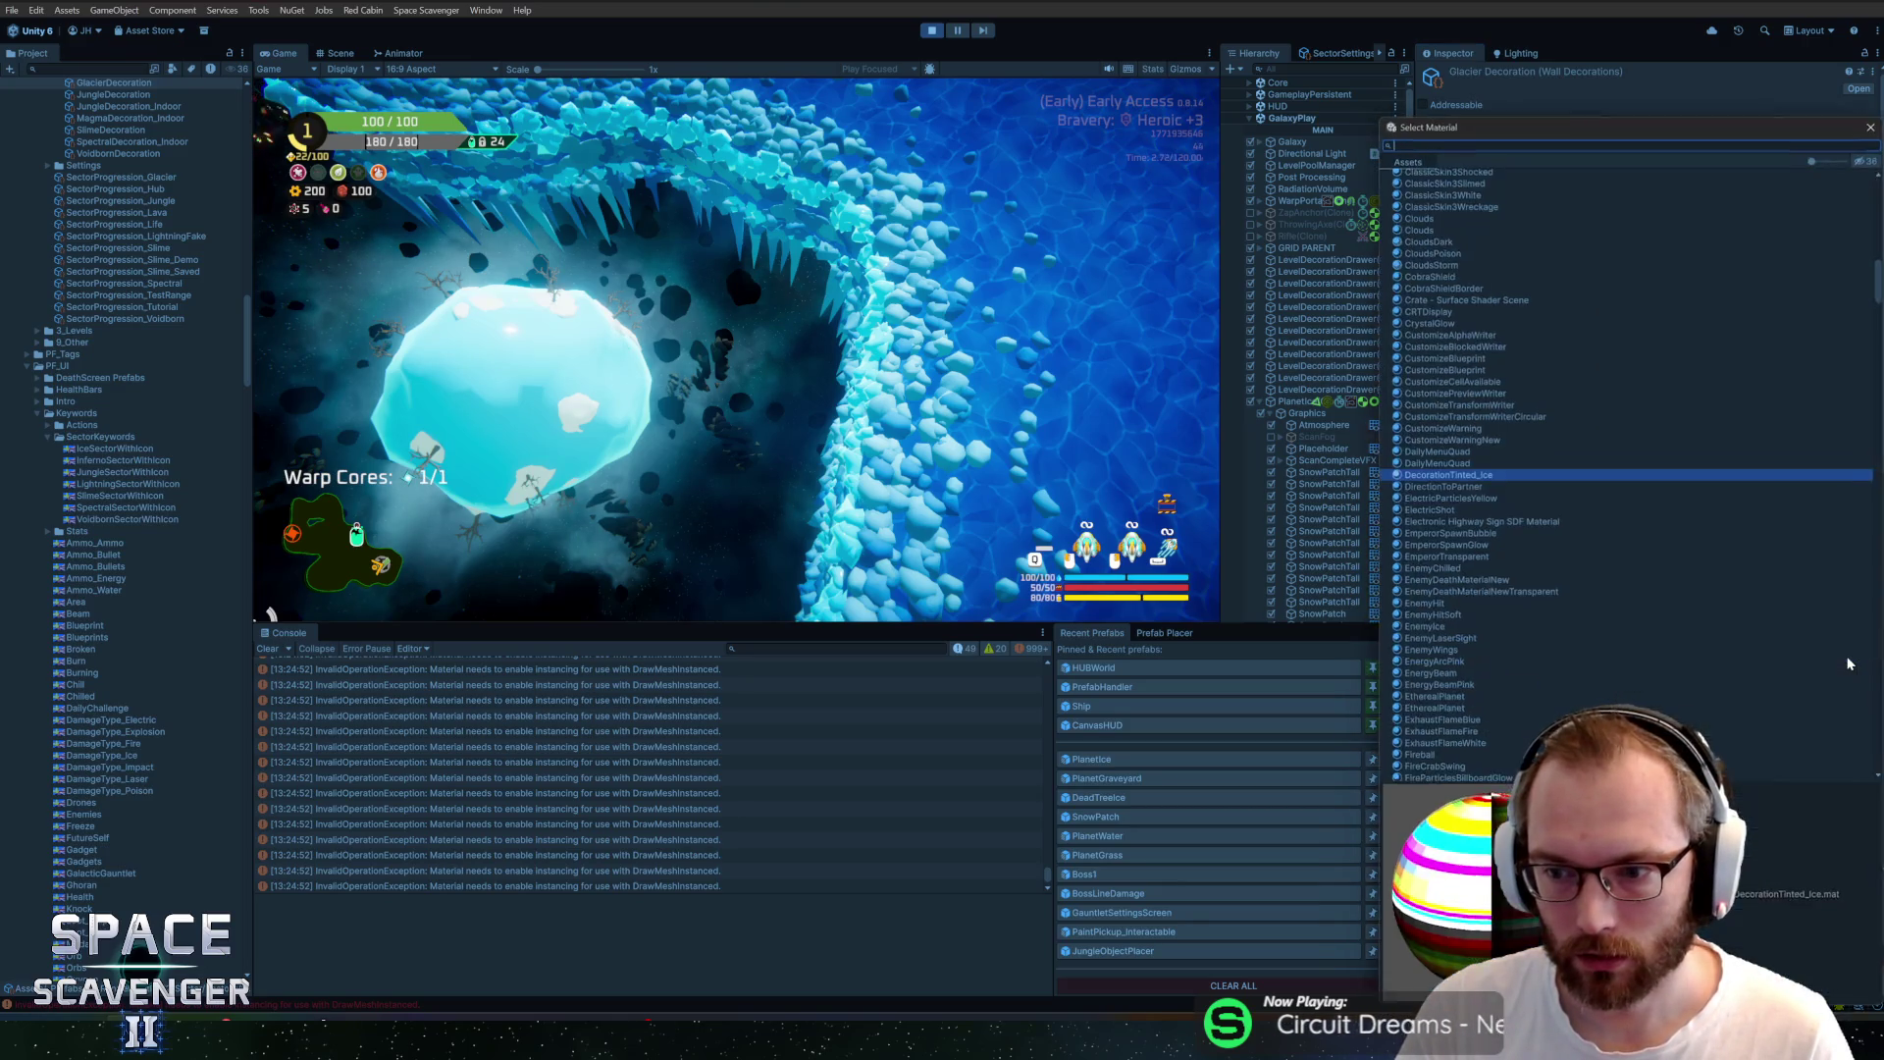
double_click(1443, 183)
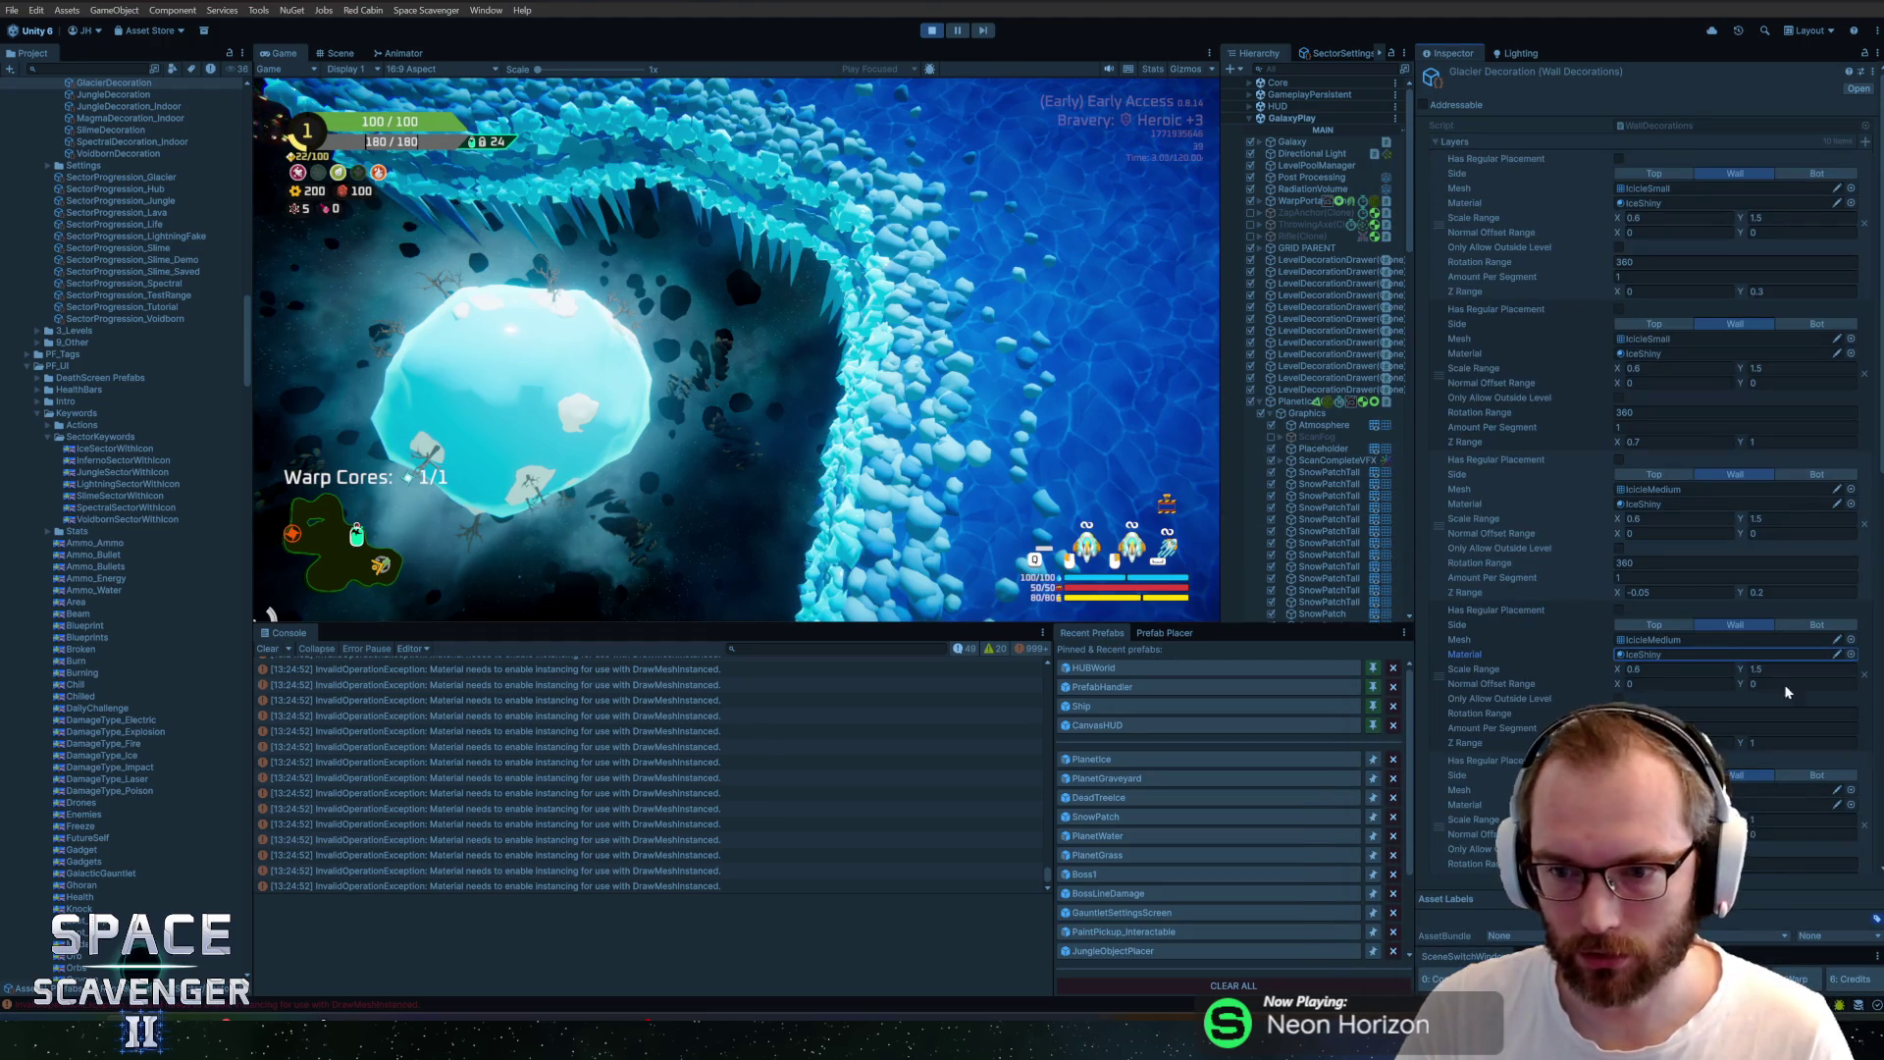
click(1851, 803)
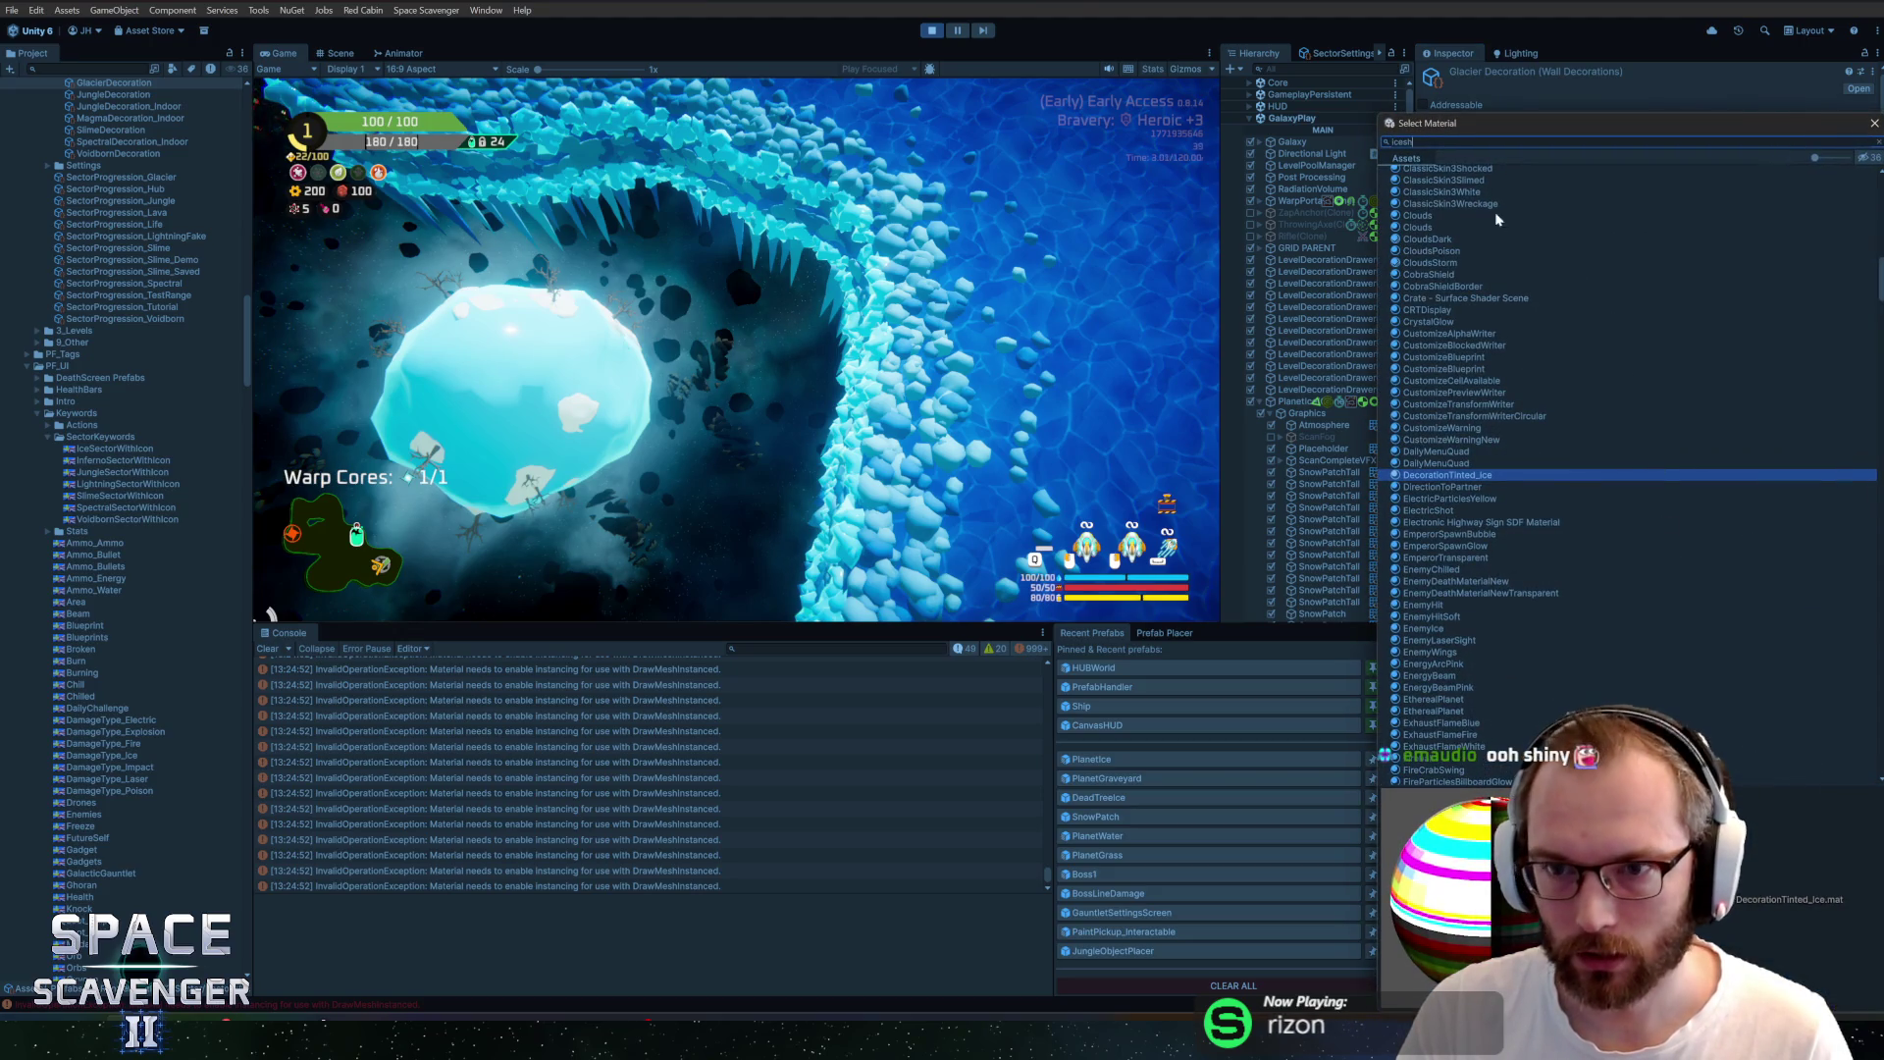
double_click(1417, 186)
scroll(1611, 457, down, 5)
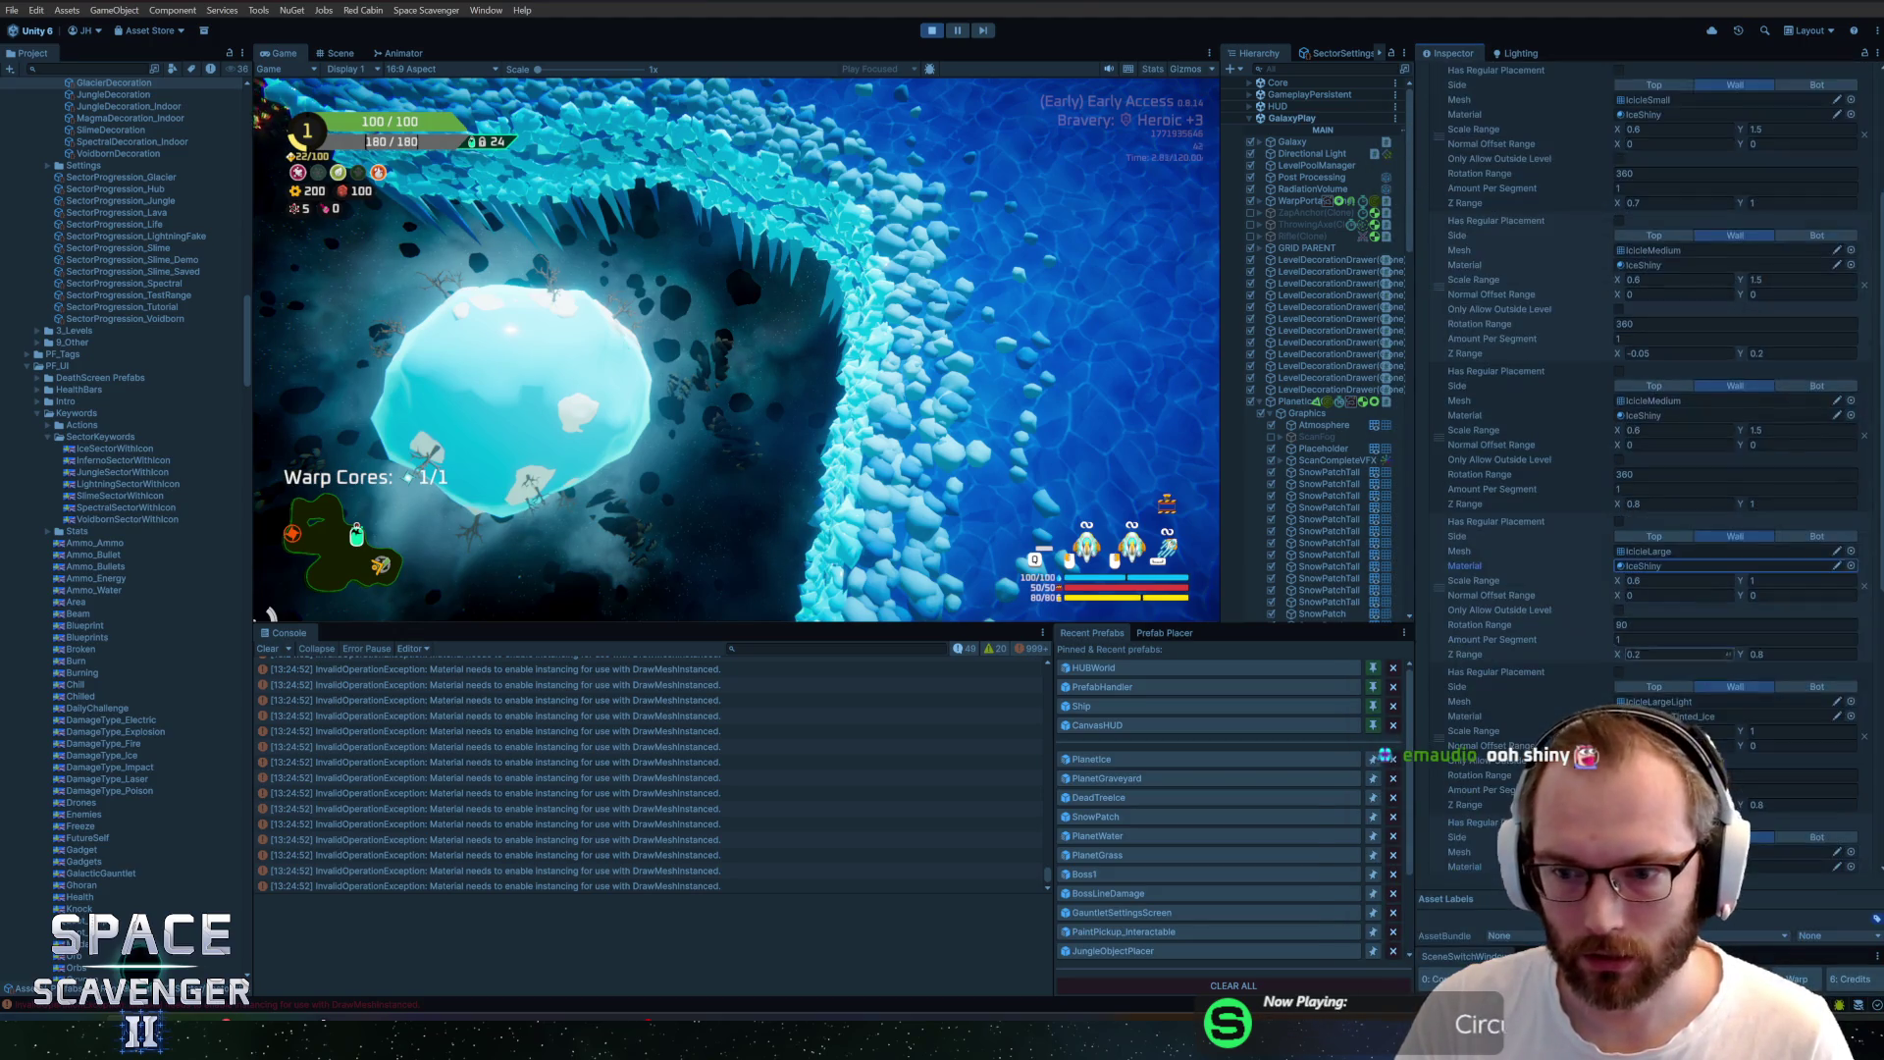
key(ctrl+v)
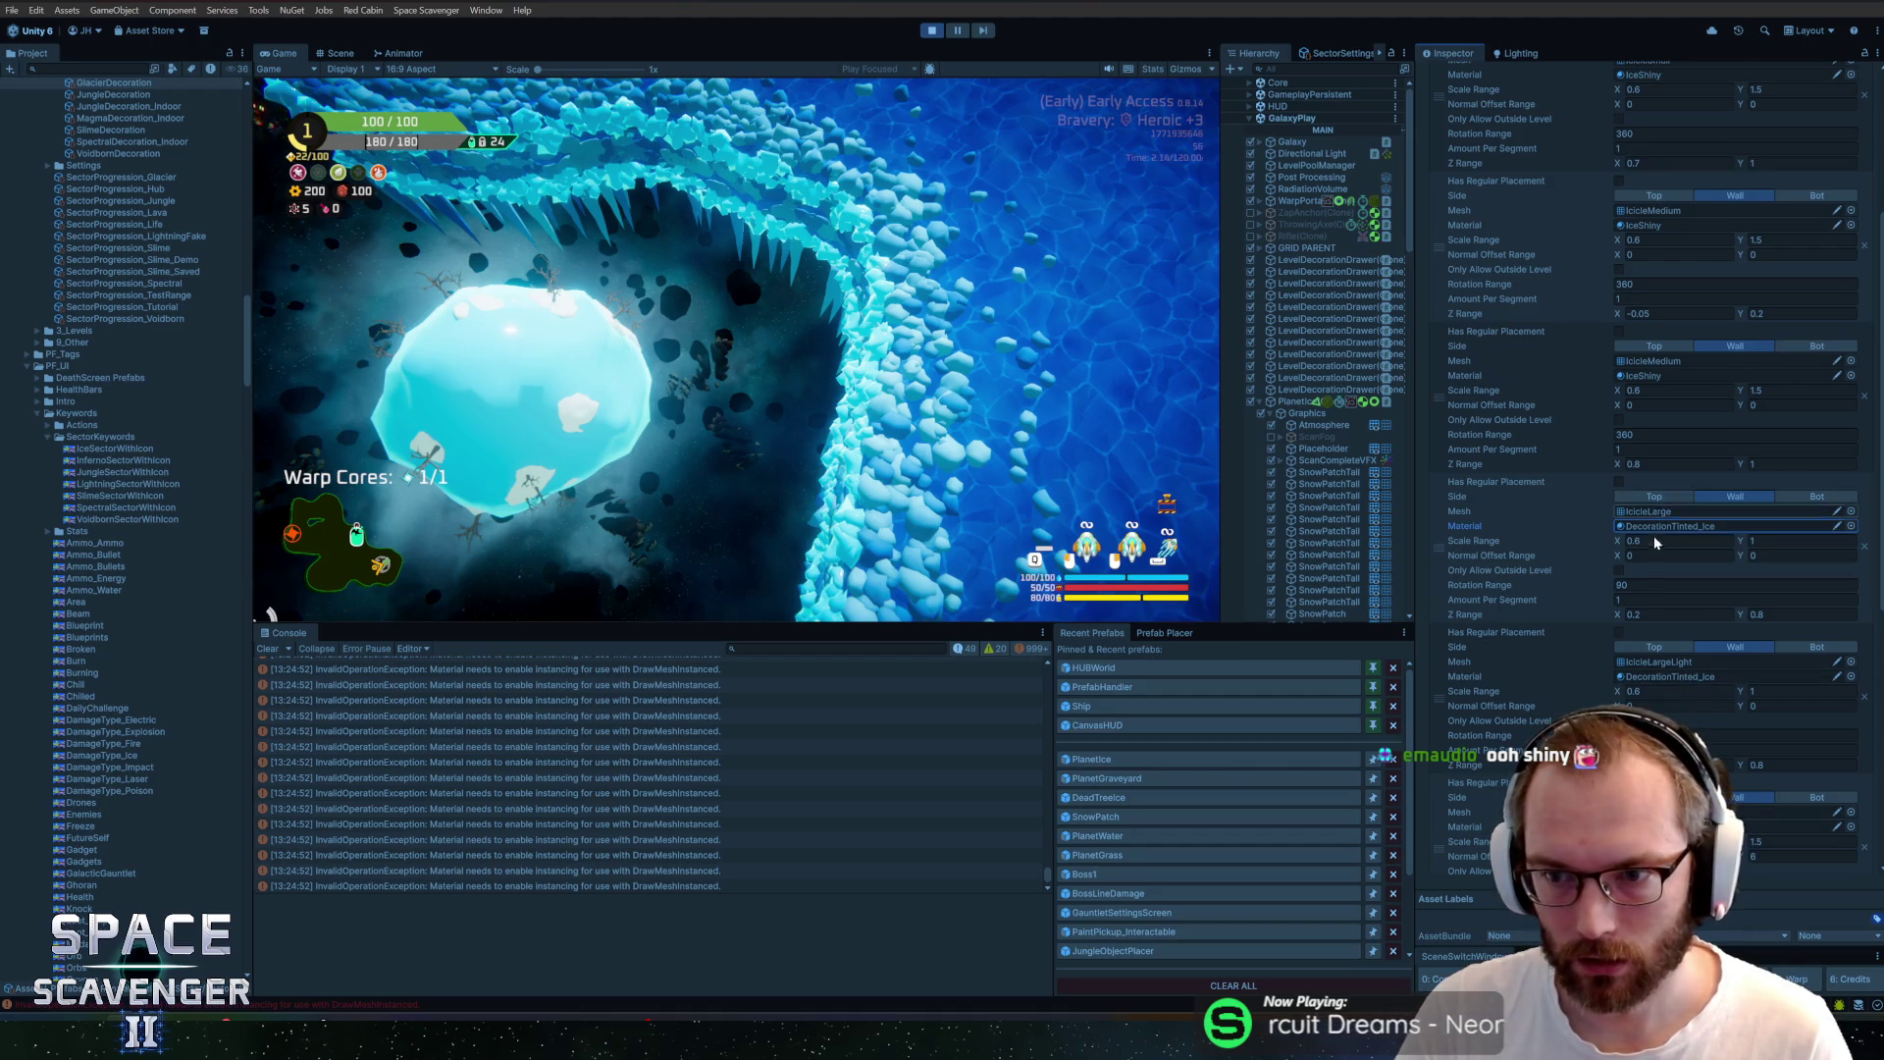
Assign IceShiny to the IcicleTop layer and the next IcicleTop layer
scroll(1652, 527, down, 2)
scroll(1651, 552, down, 1)
scroll(1647, 554, down, 1)
scroll(1657, 562, down, 2)
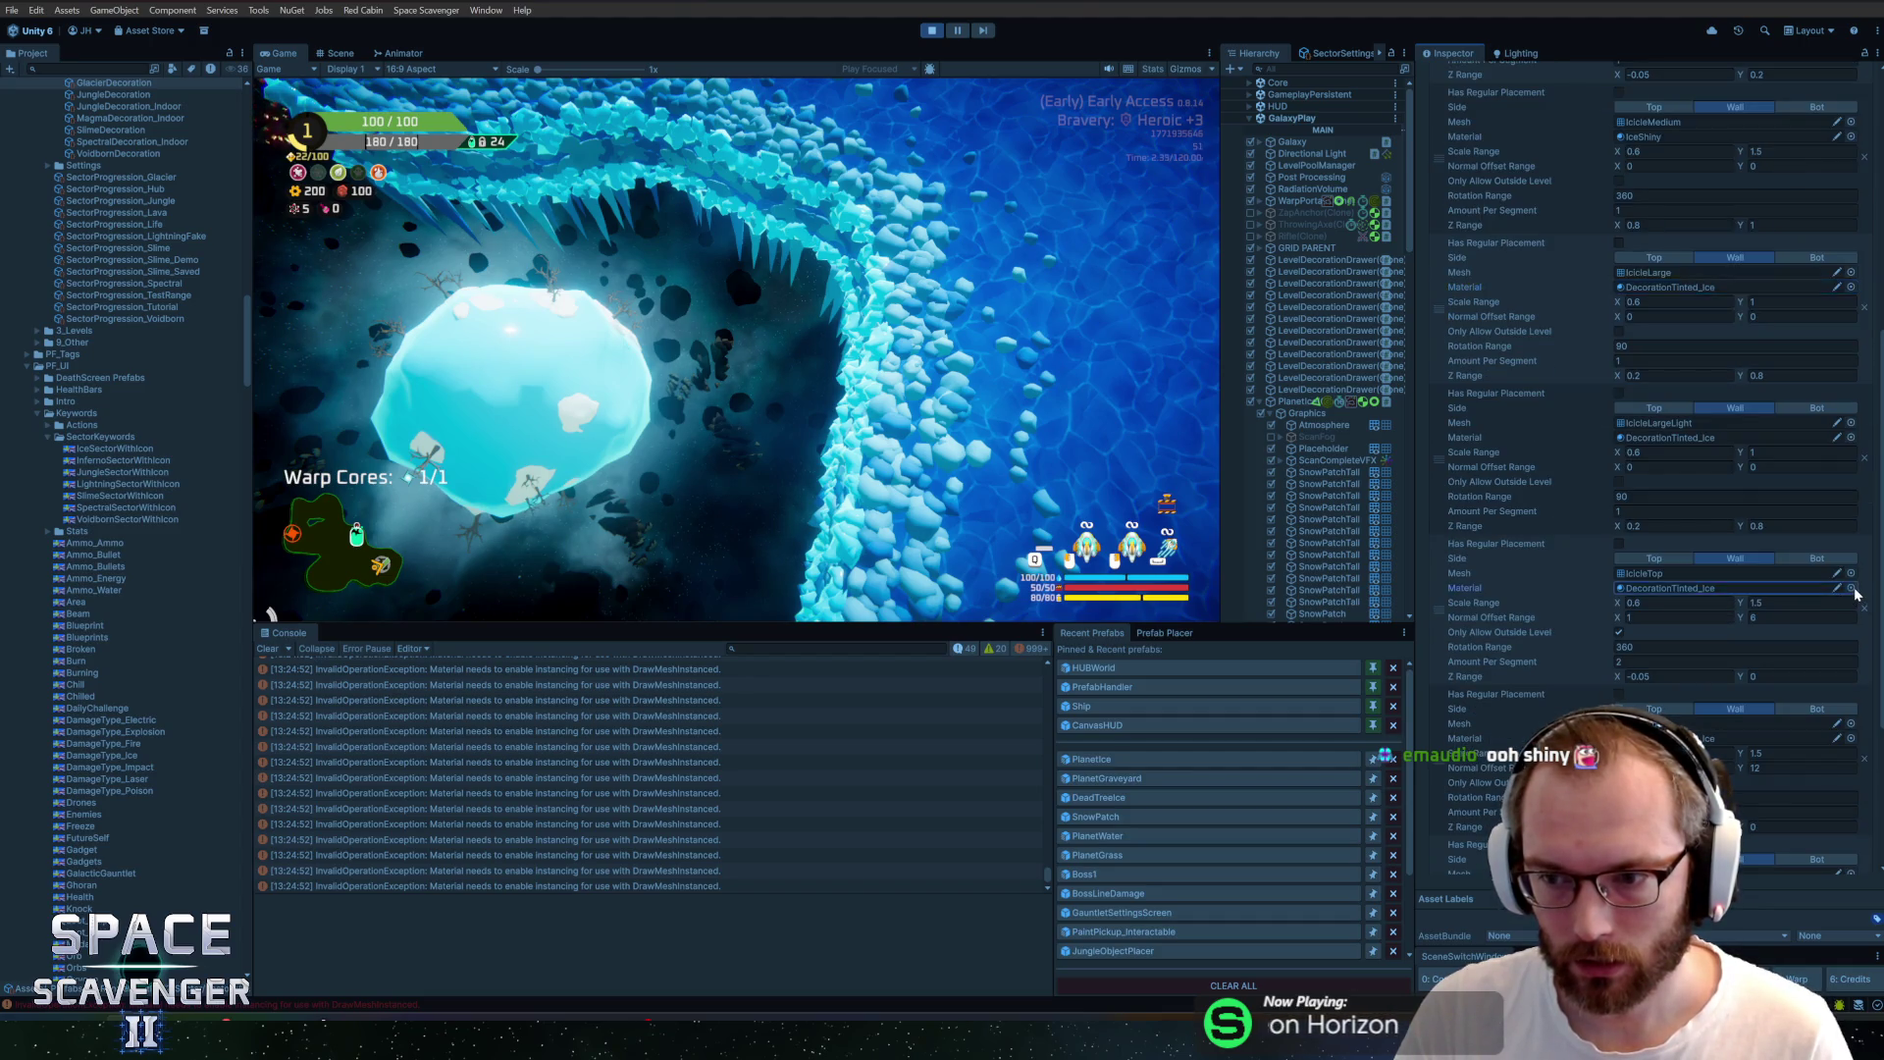
click(1851, 588)
double_click(1593, 590)
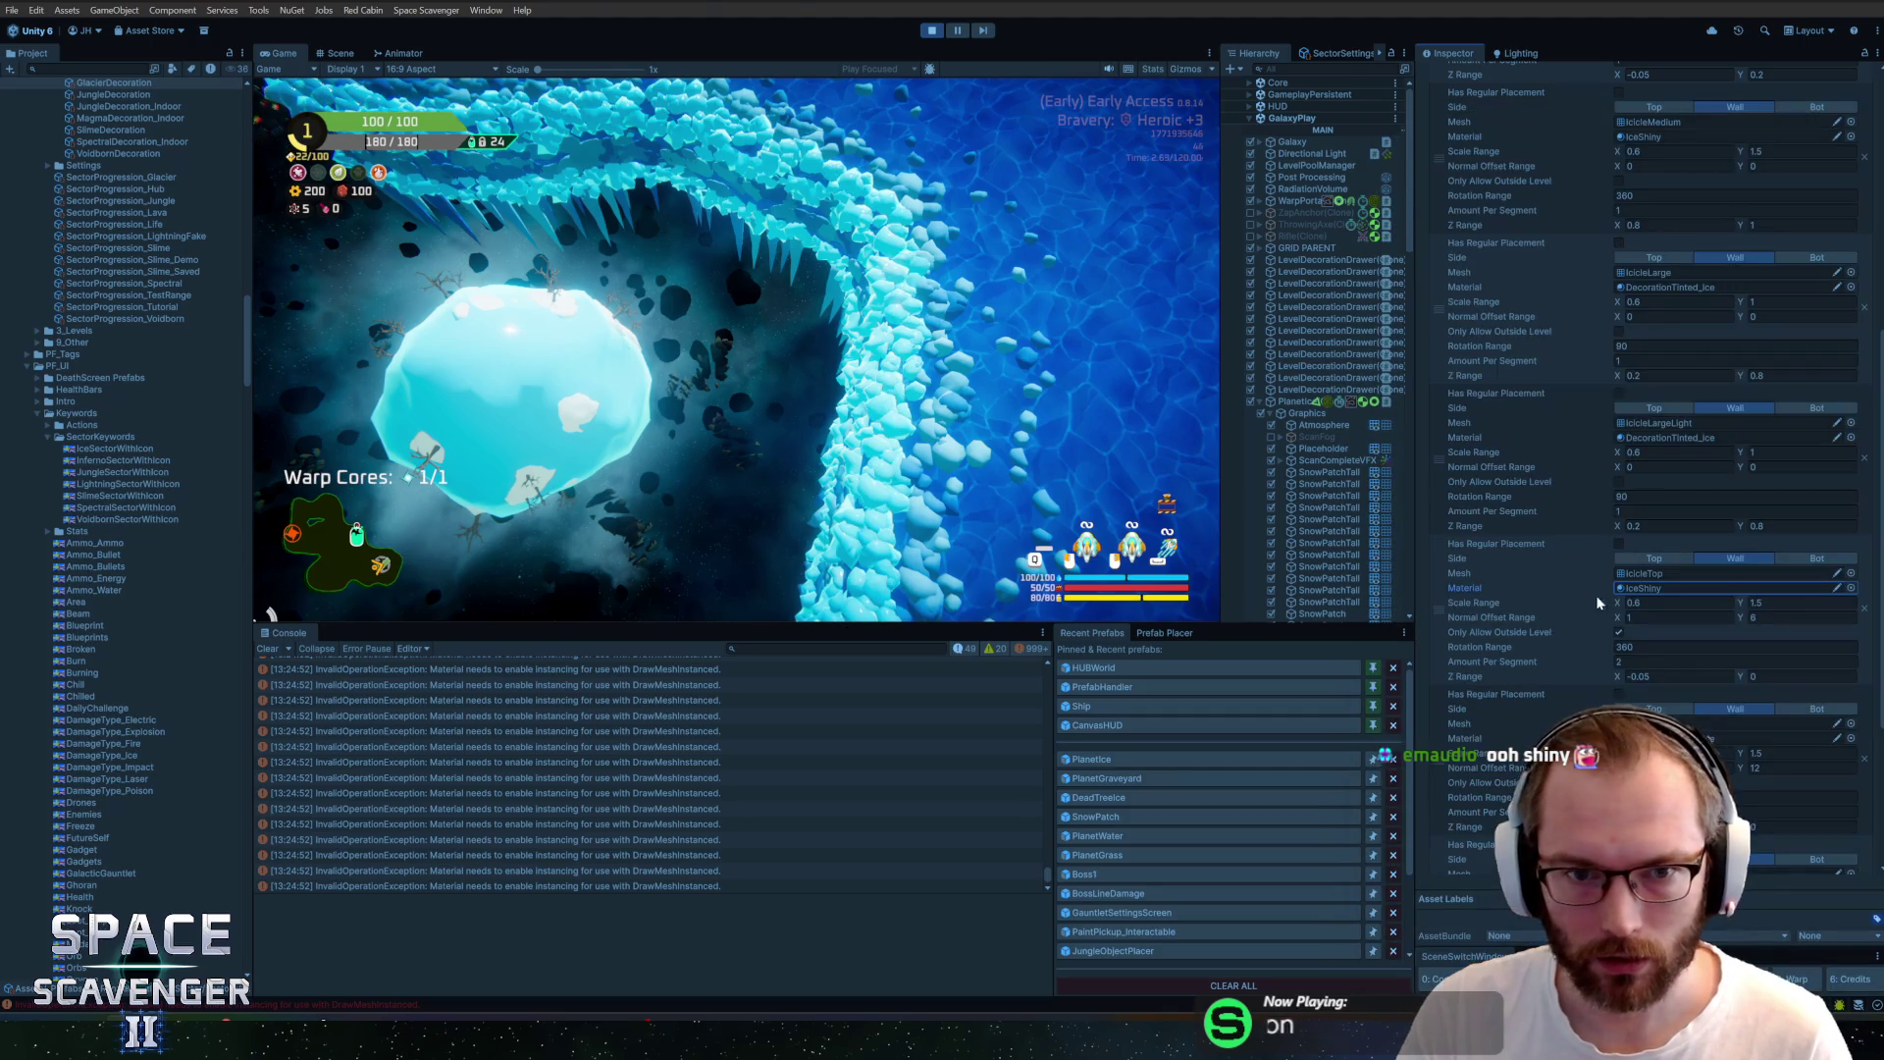
click(1852, 739)
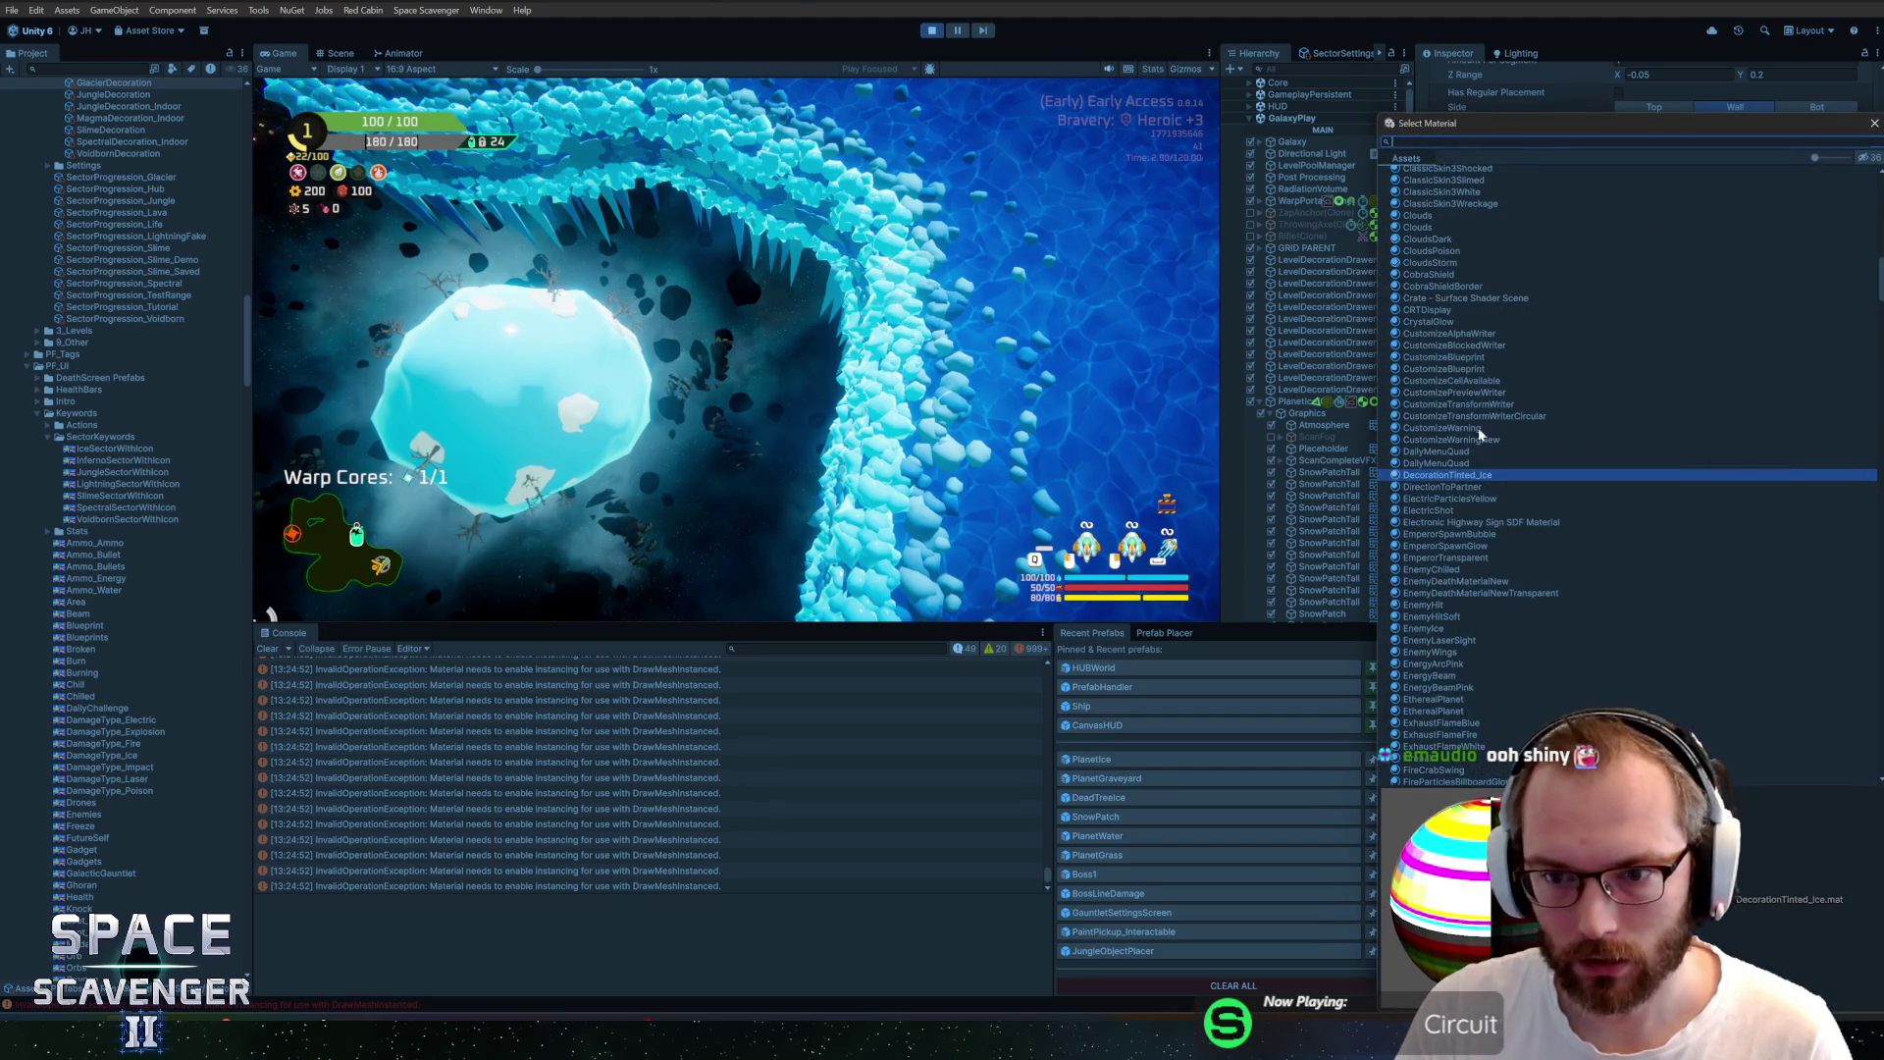
text(icesh)
double_click(1423, 181)
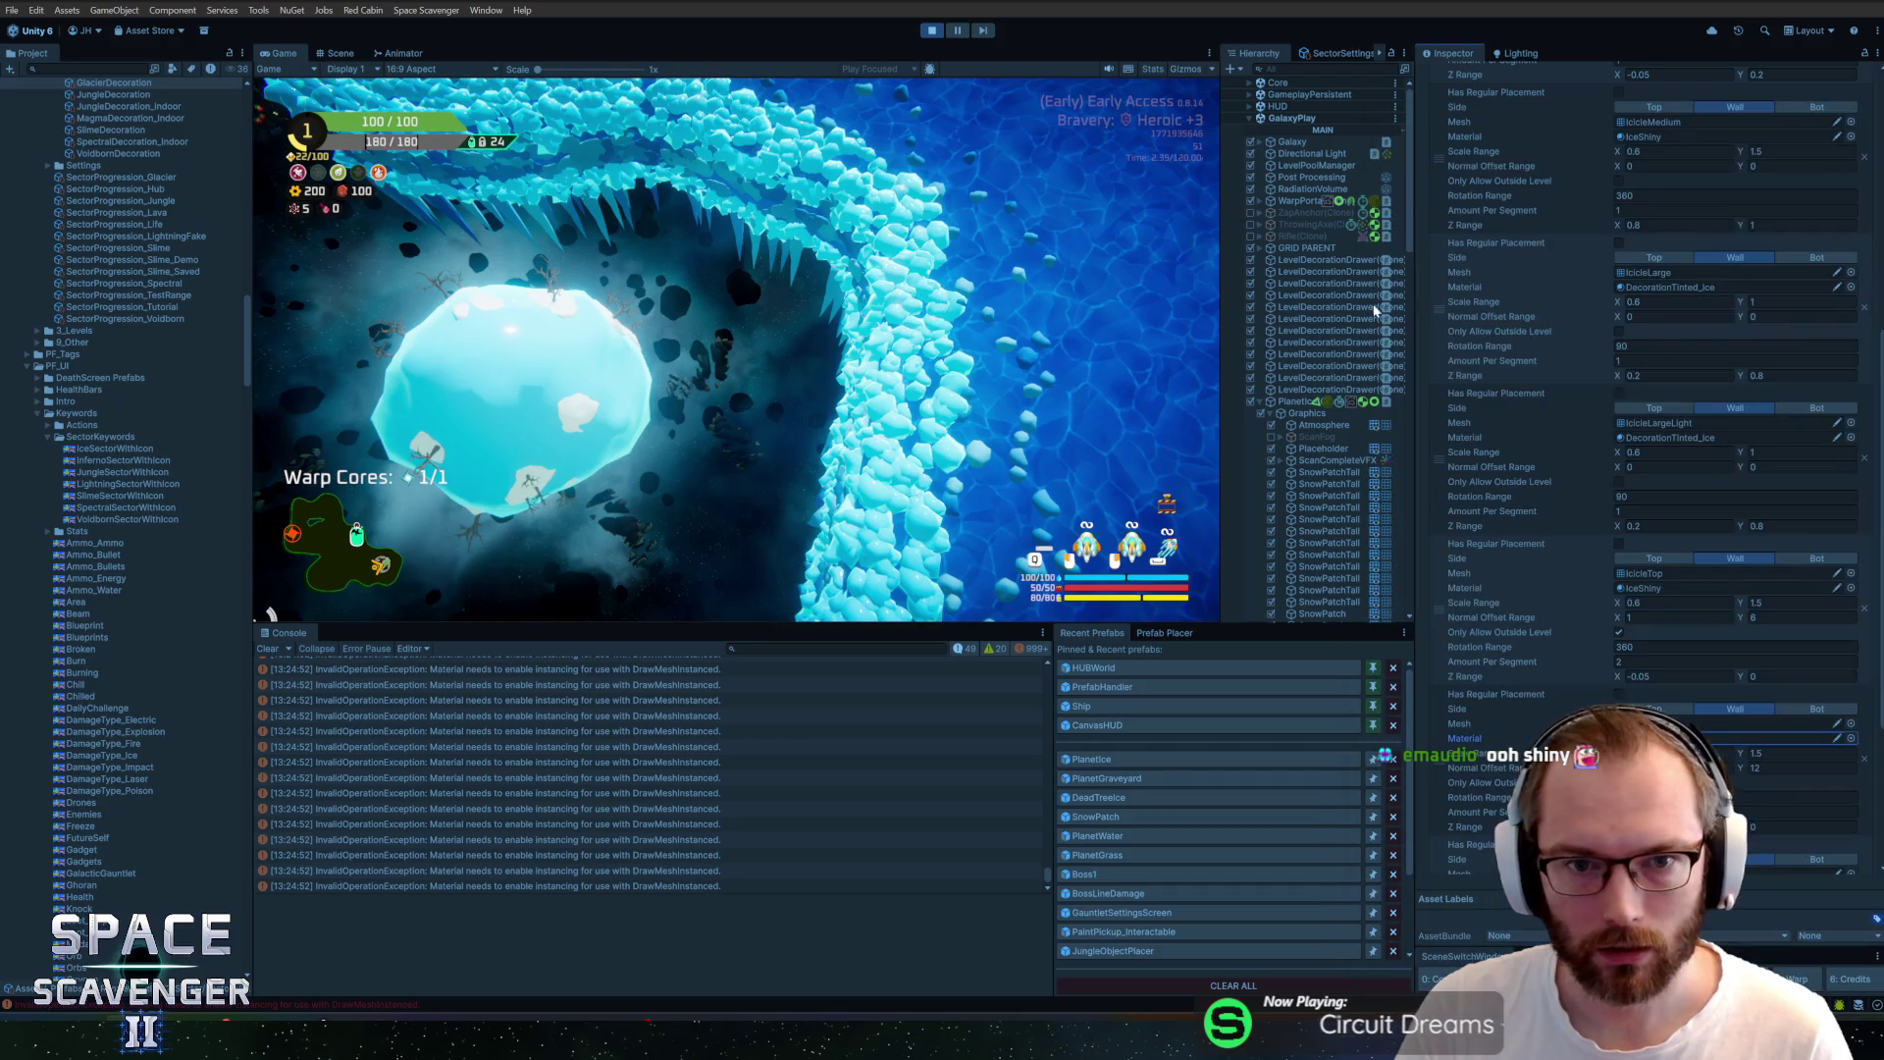
Assign IceShiny to the two remaining IcicleTop layers
scroll(1675, 589, down, 4)
click(1851, 690)
text(icesh)
click(1427, 182)
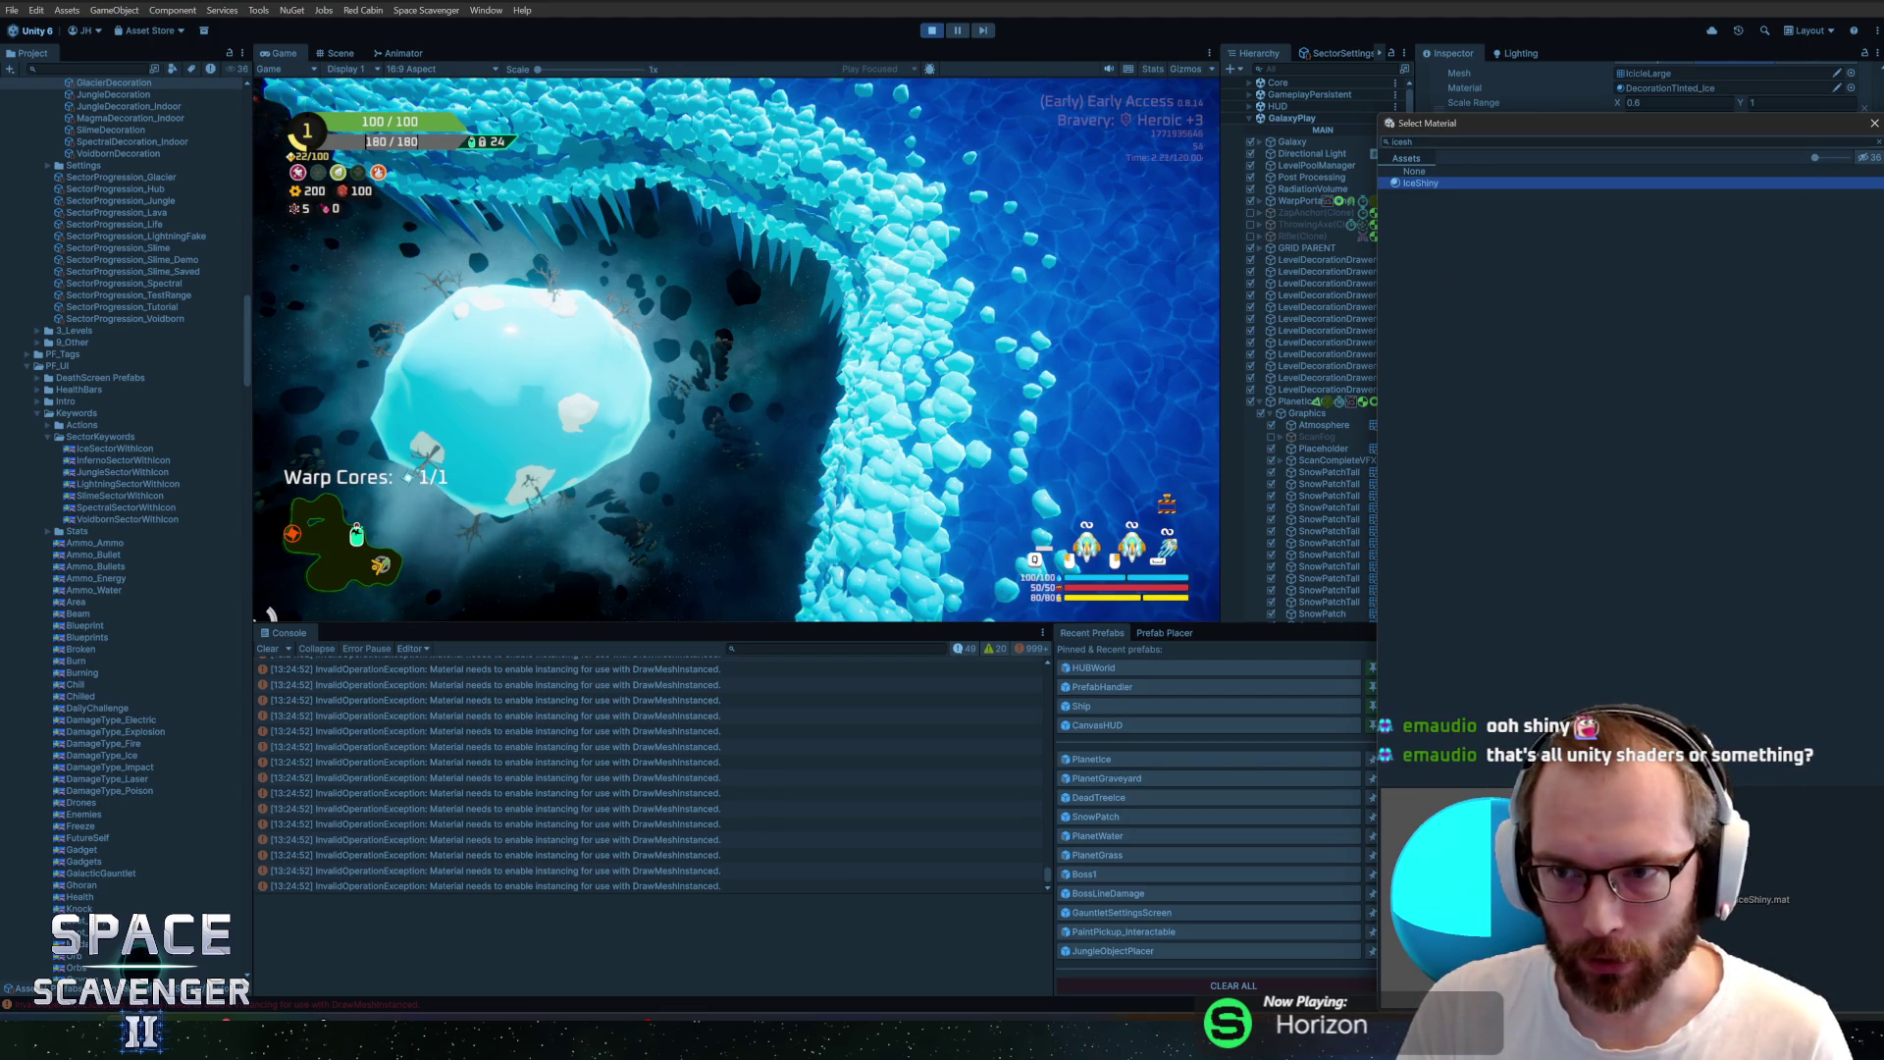
click(1875, 124)
scroll(1796, 782, down, 2)
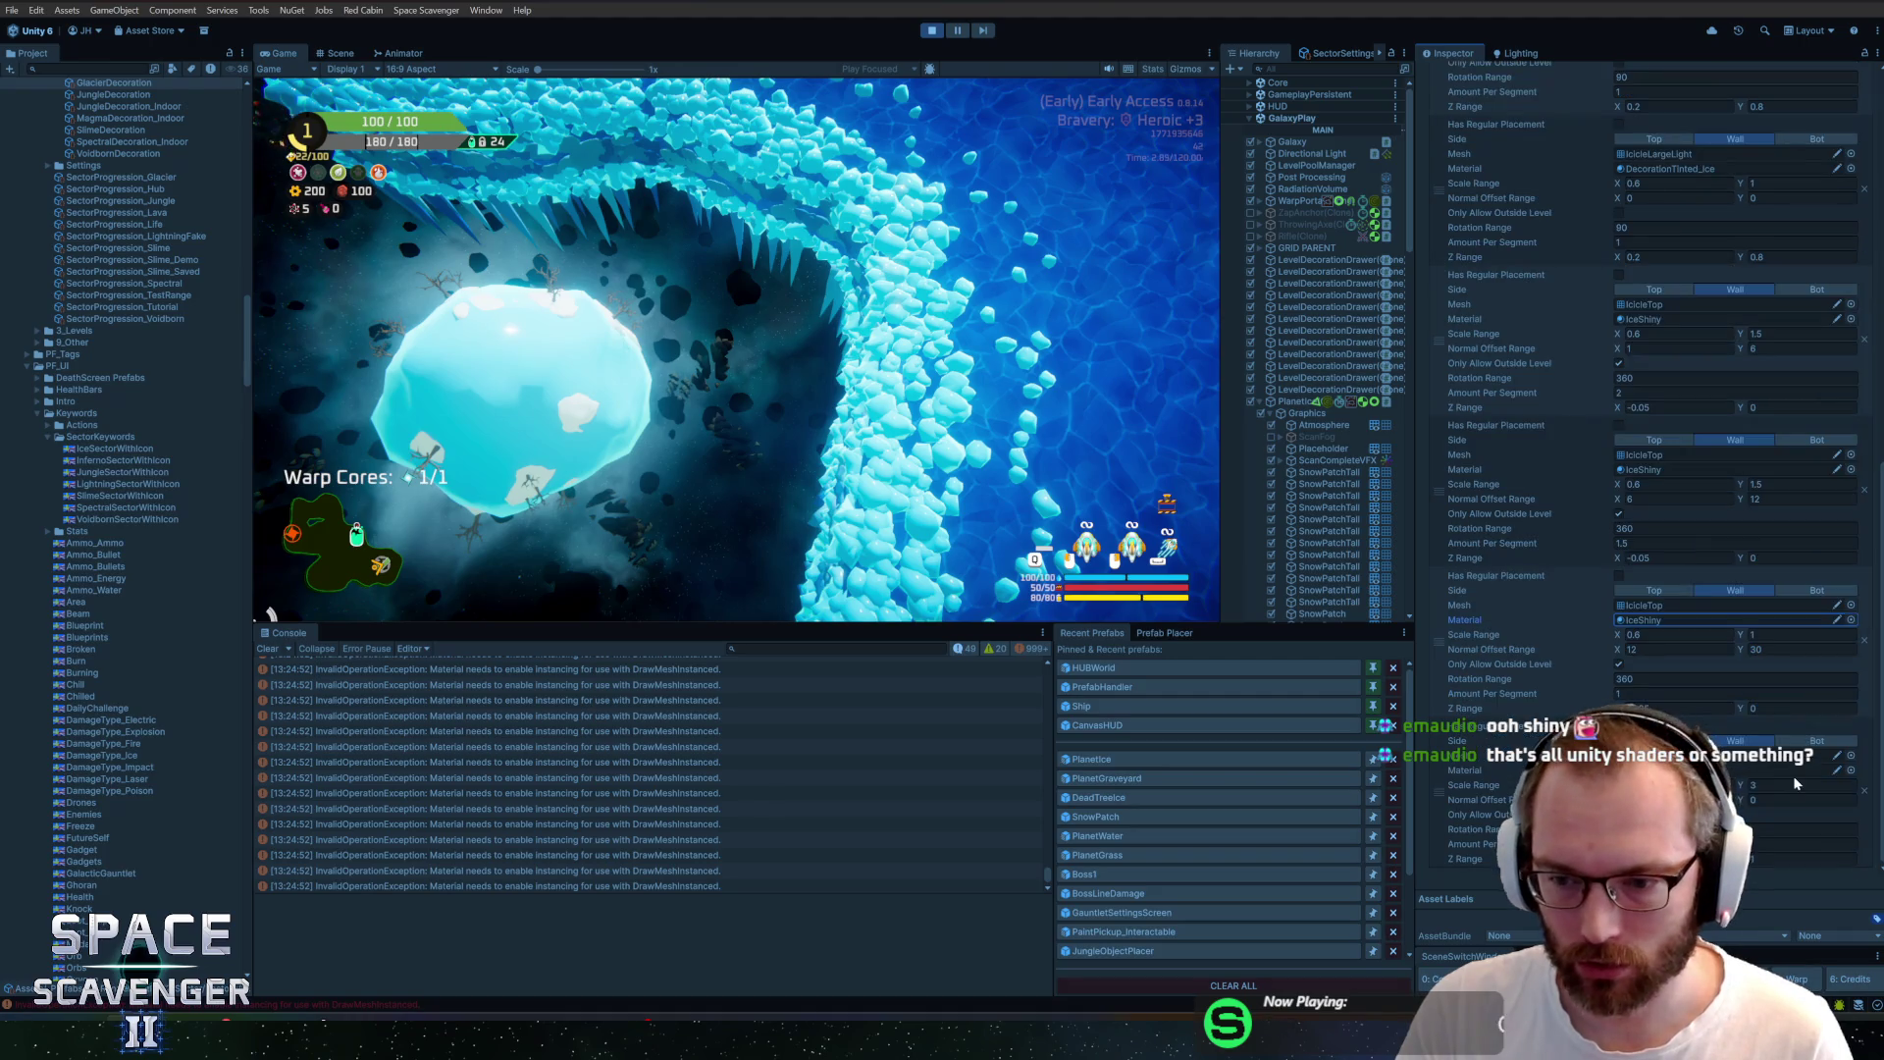
click(1851, 772)
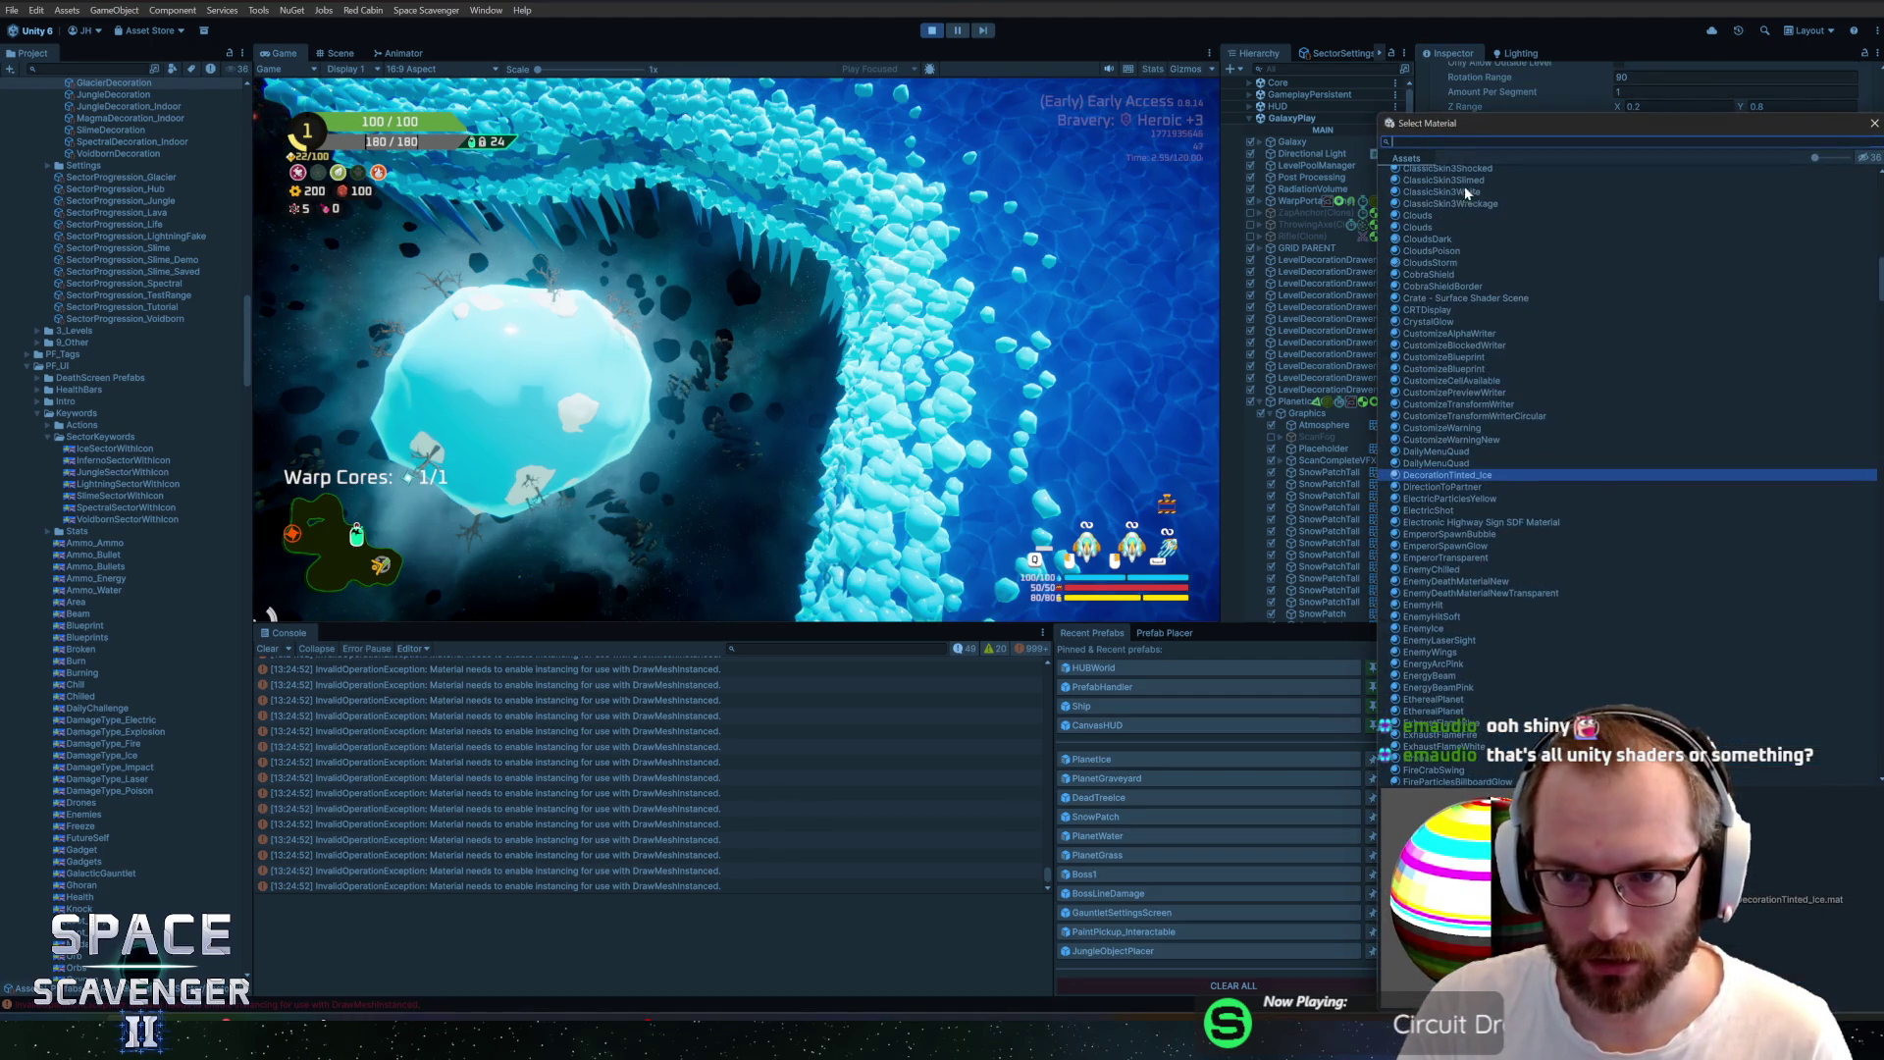
text(icesh)
double_click(1745, 179)
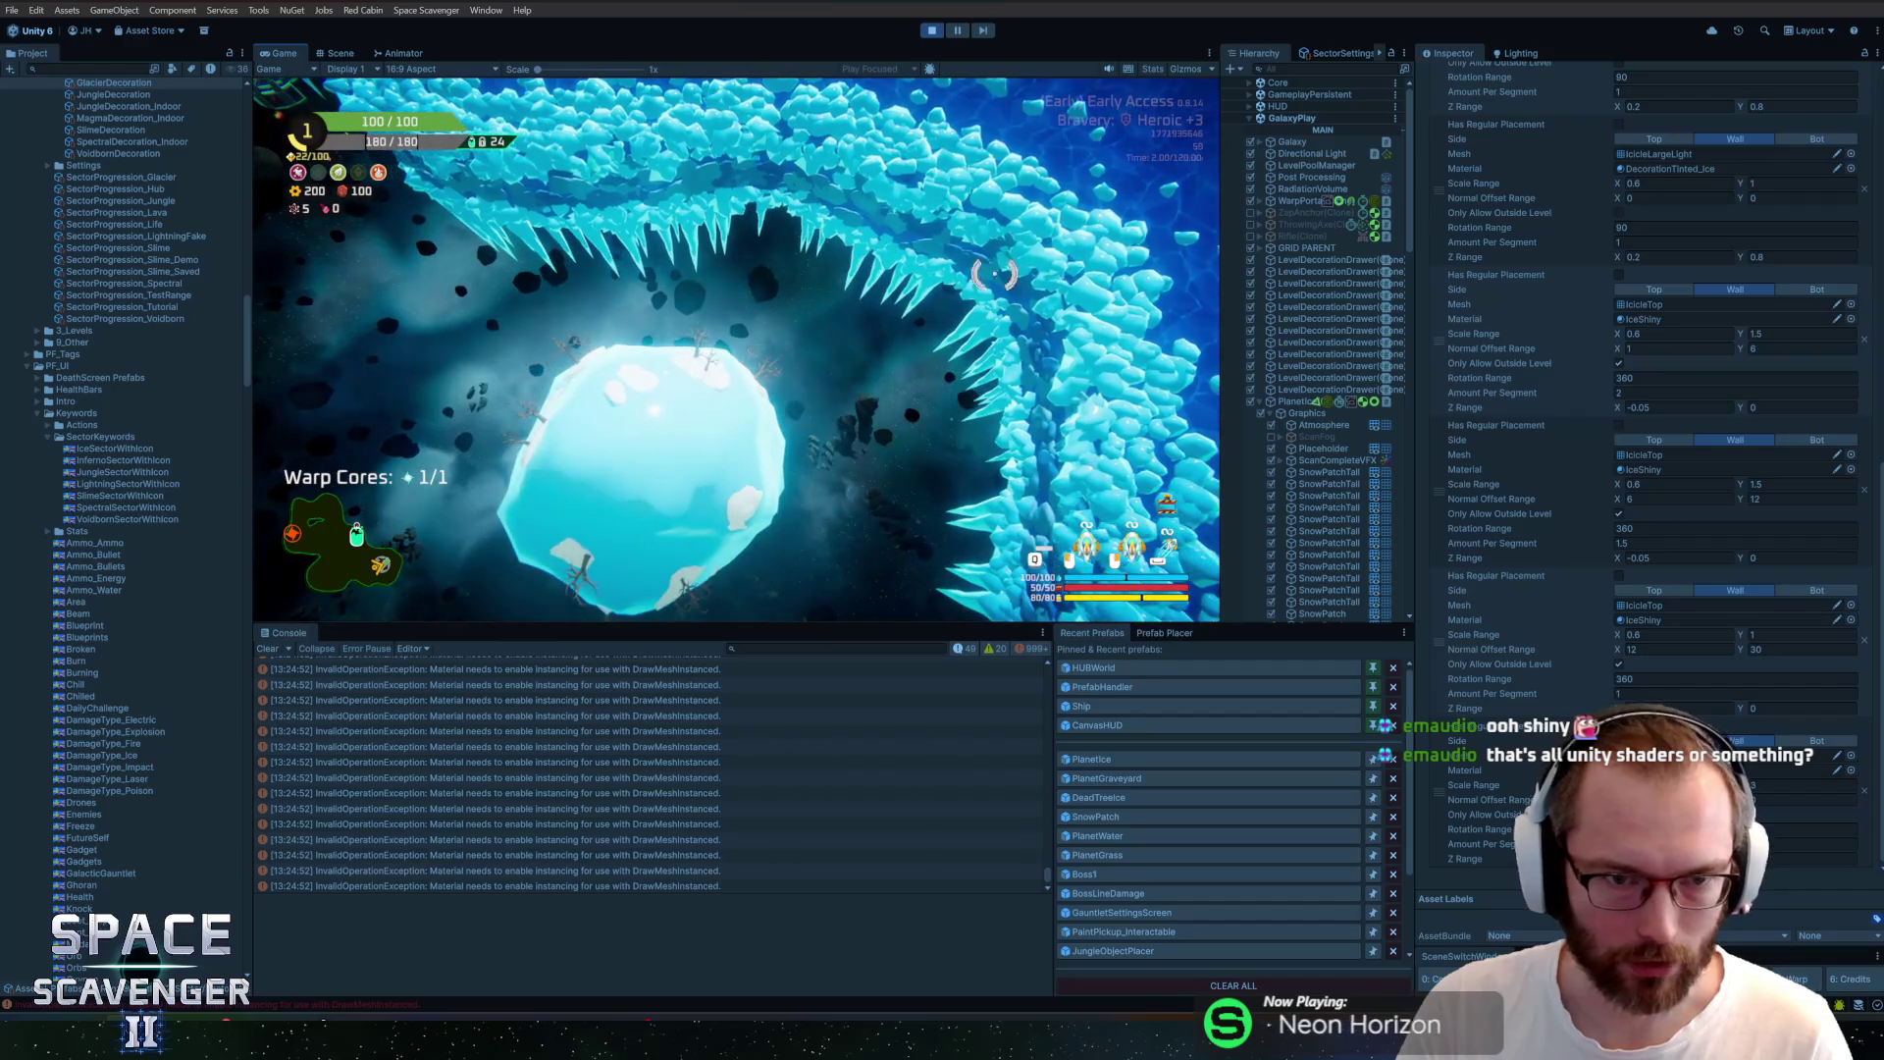
Scroll the Inspector back up and clear the instancing errors from the Console
drag(1880, 543, 1880, 397)
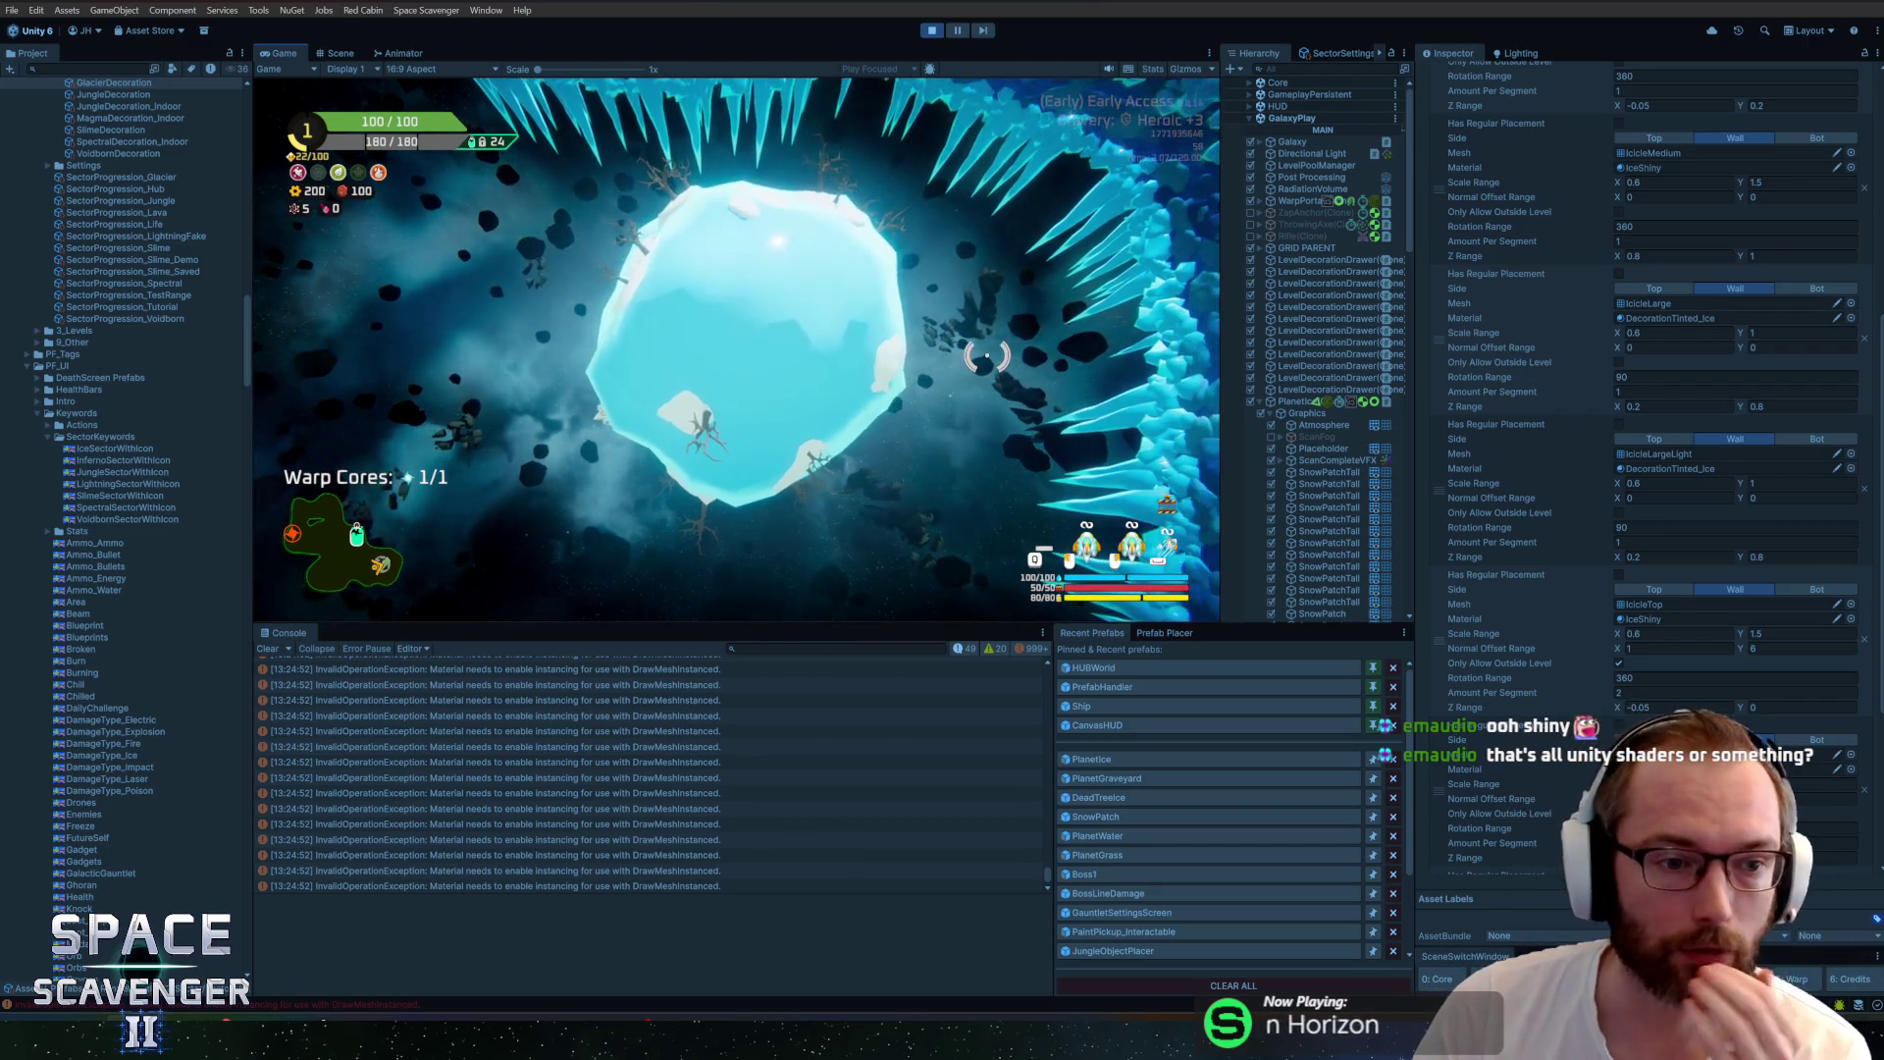
click(267, 648)
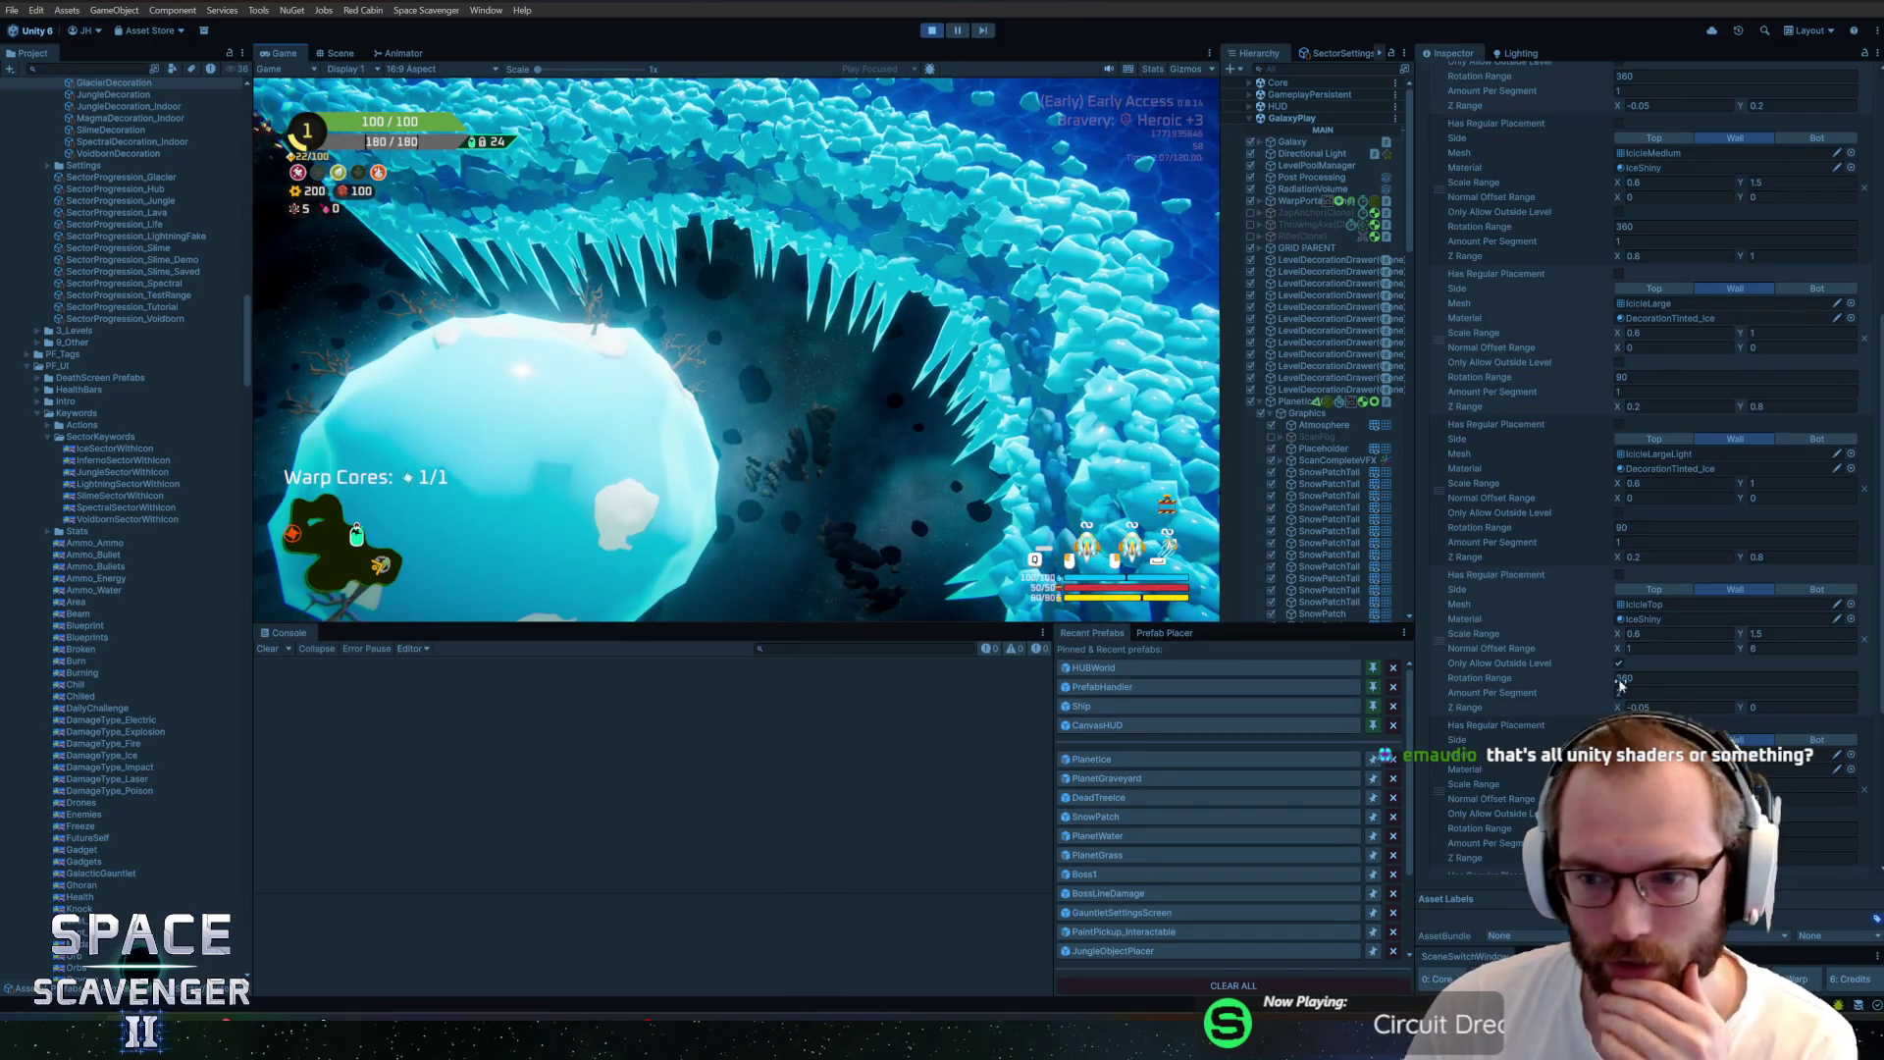
Switch the IcicleLarge layer's material to IceShiny
scroll(1555, 518, up, 4)
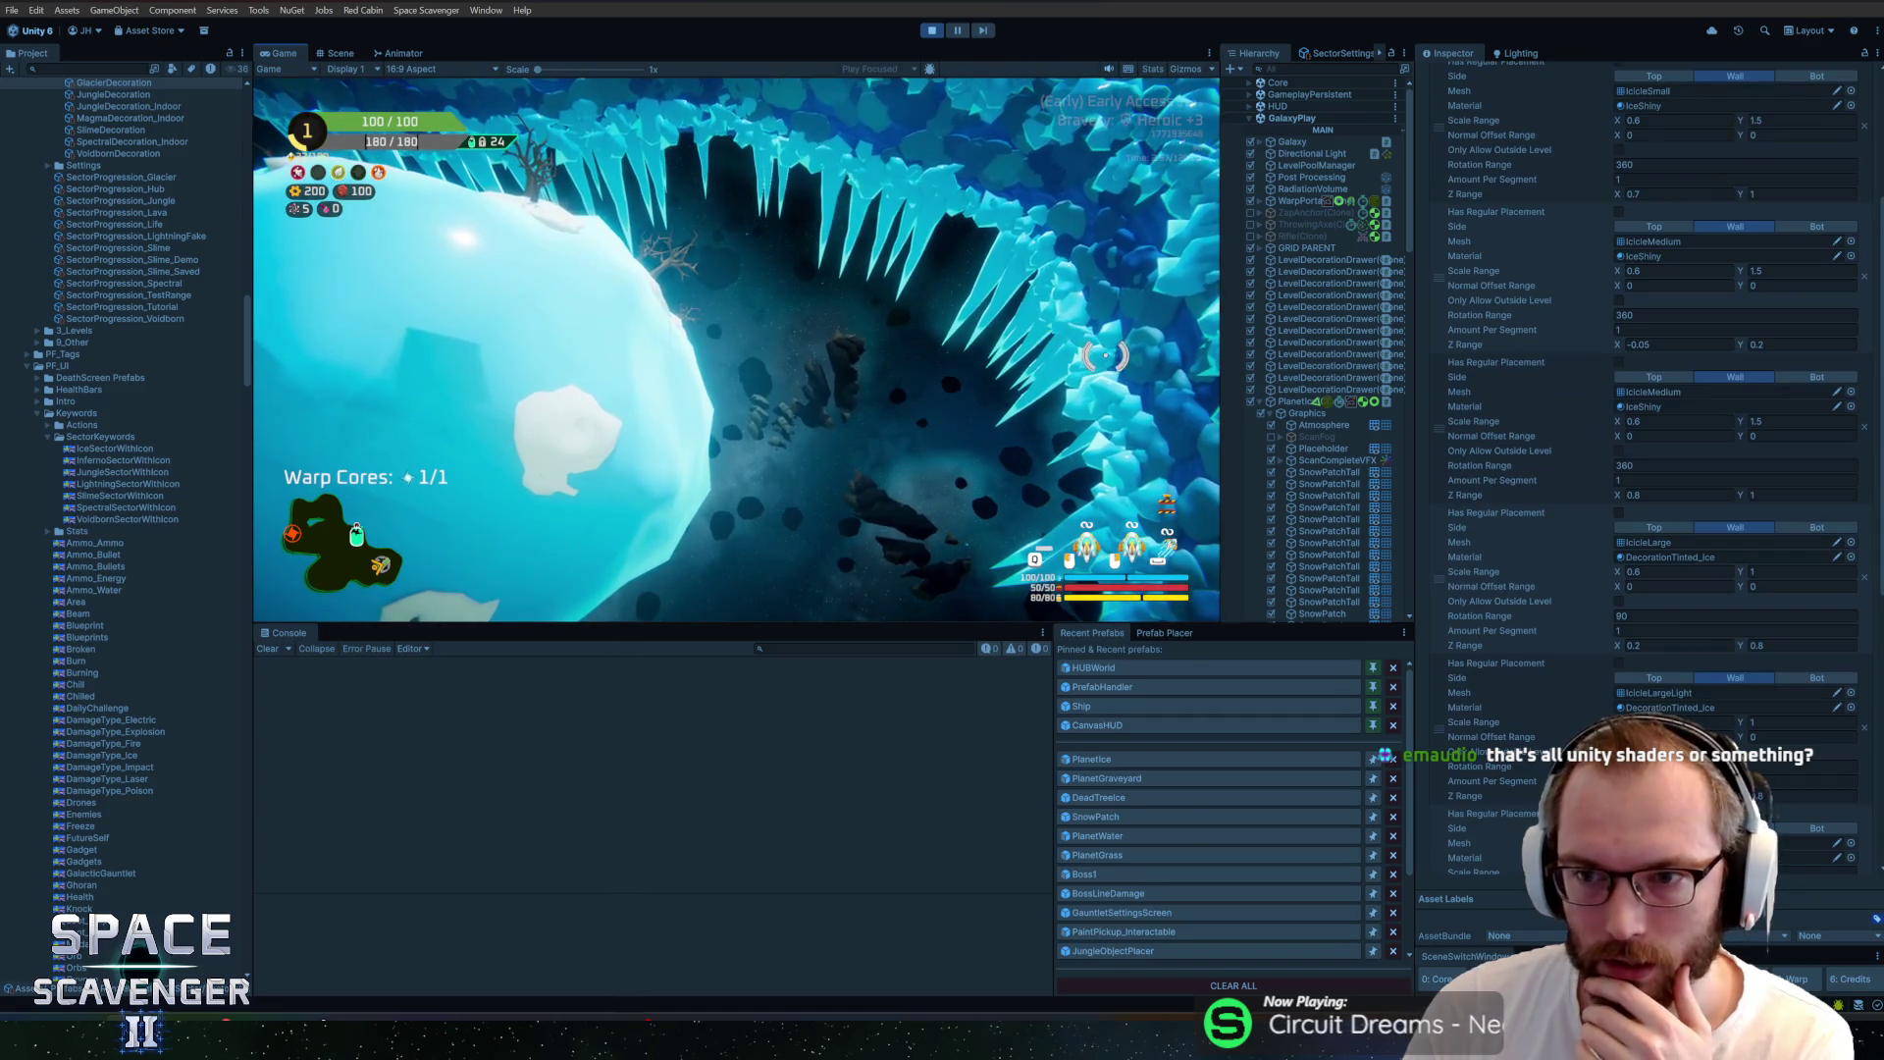
scroll(1872, 376, down, 2)
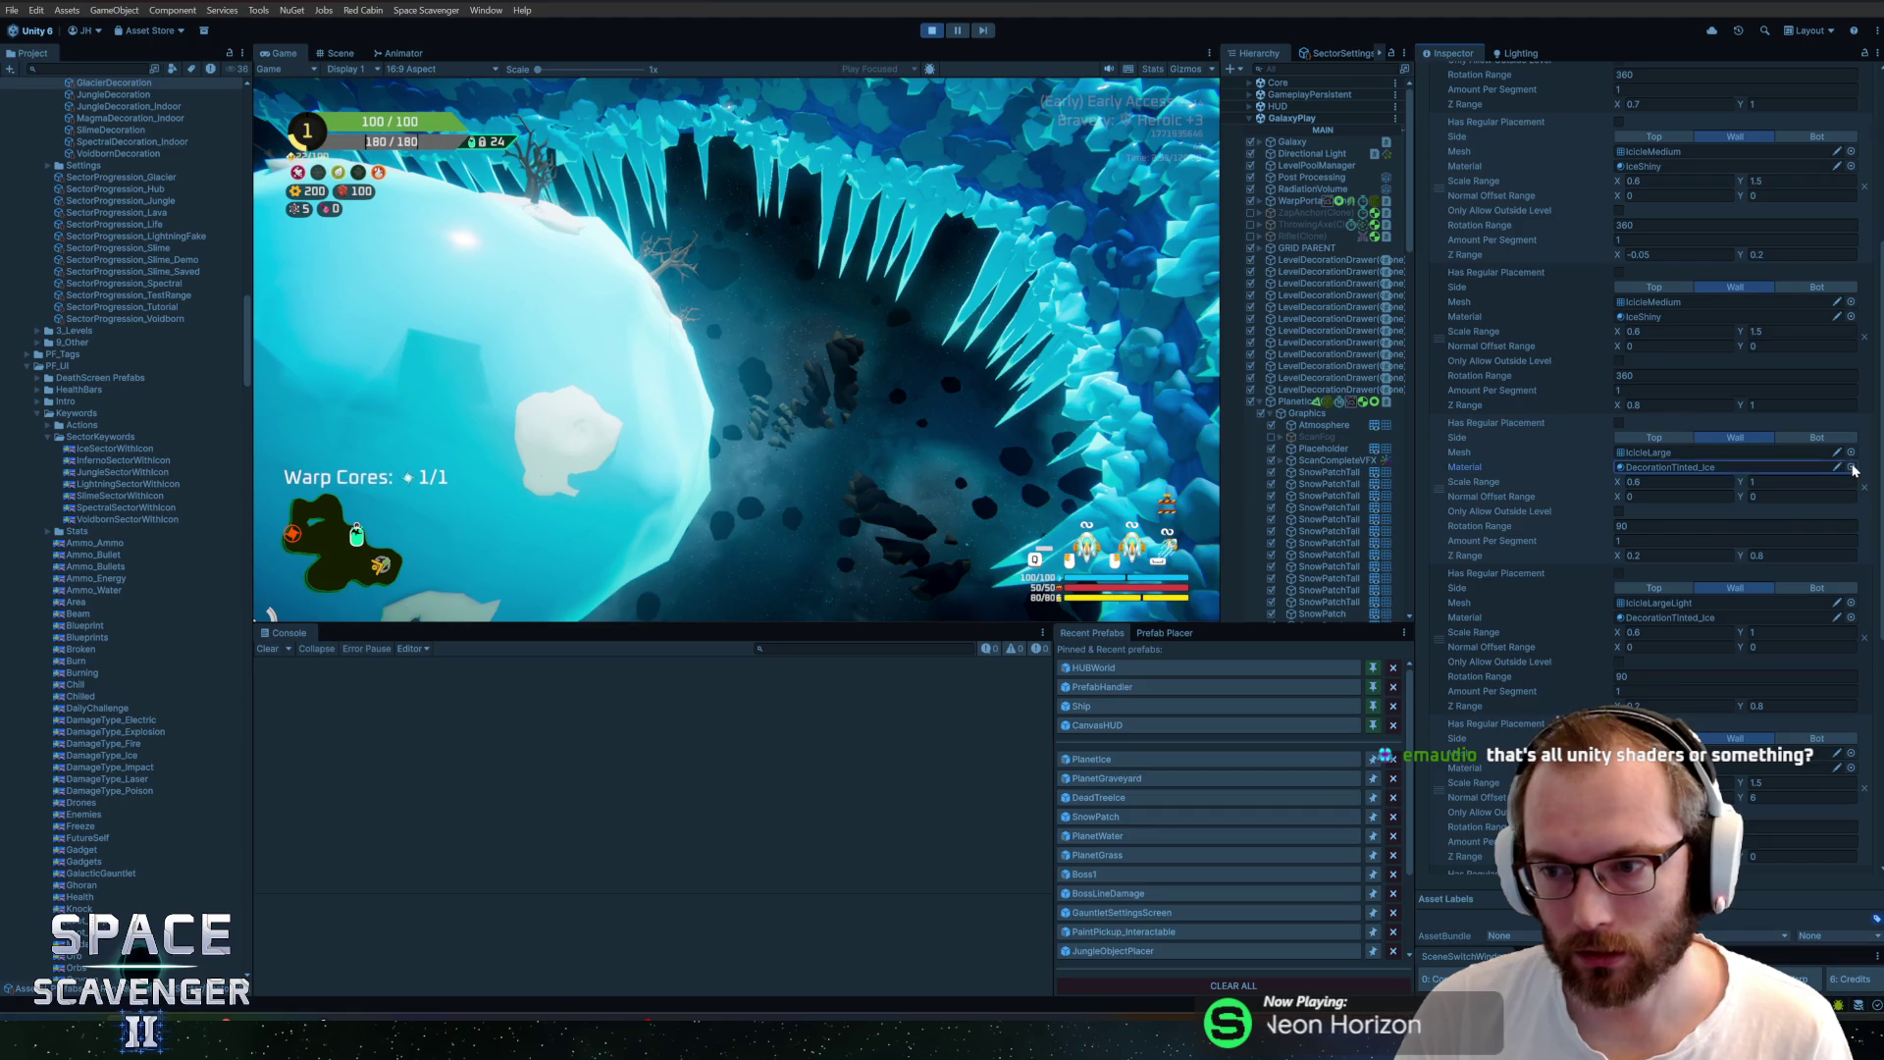
click(1852, 468)
text(icesh)
double_click(1420, 184)
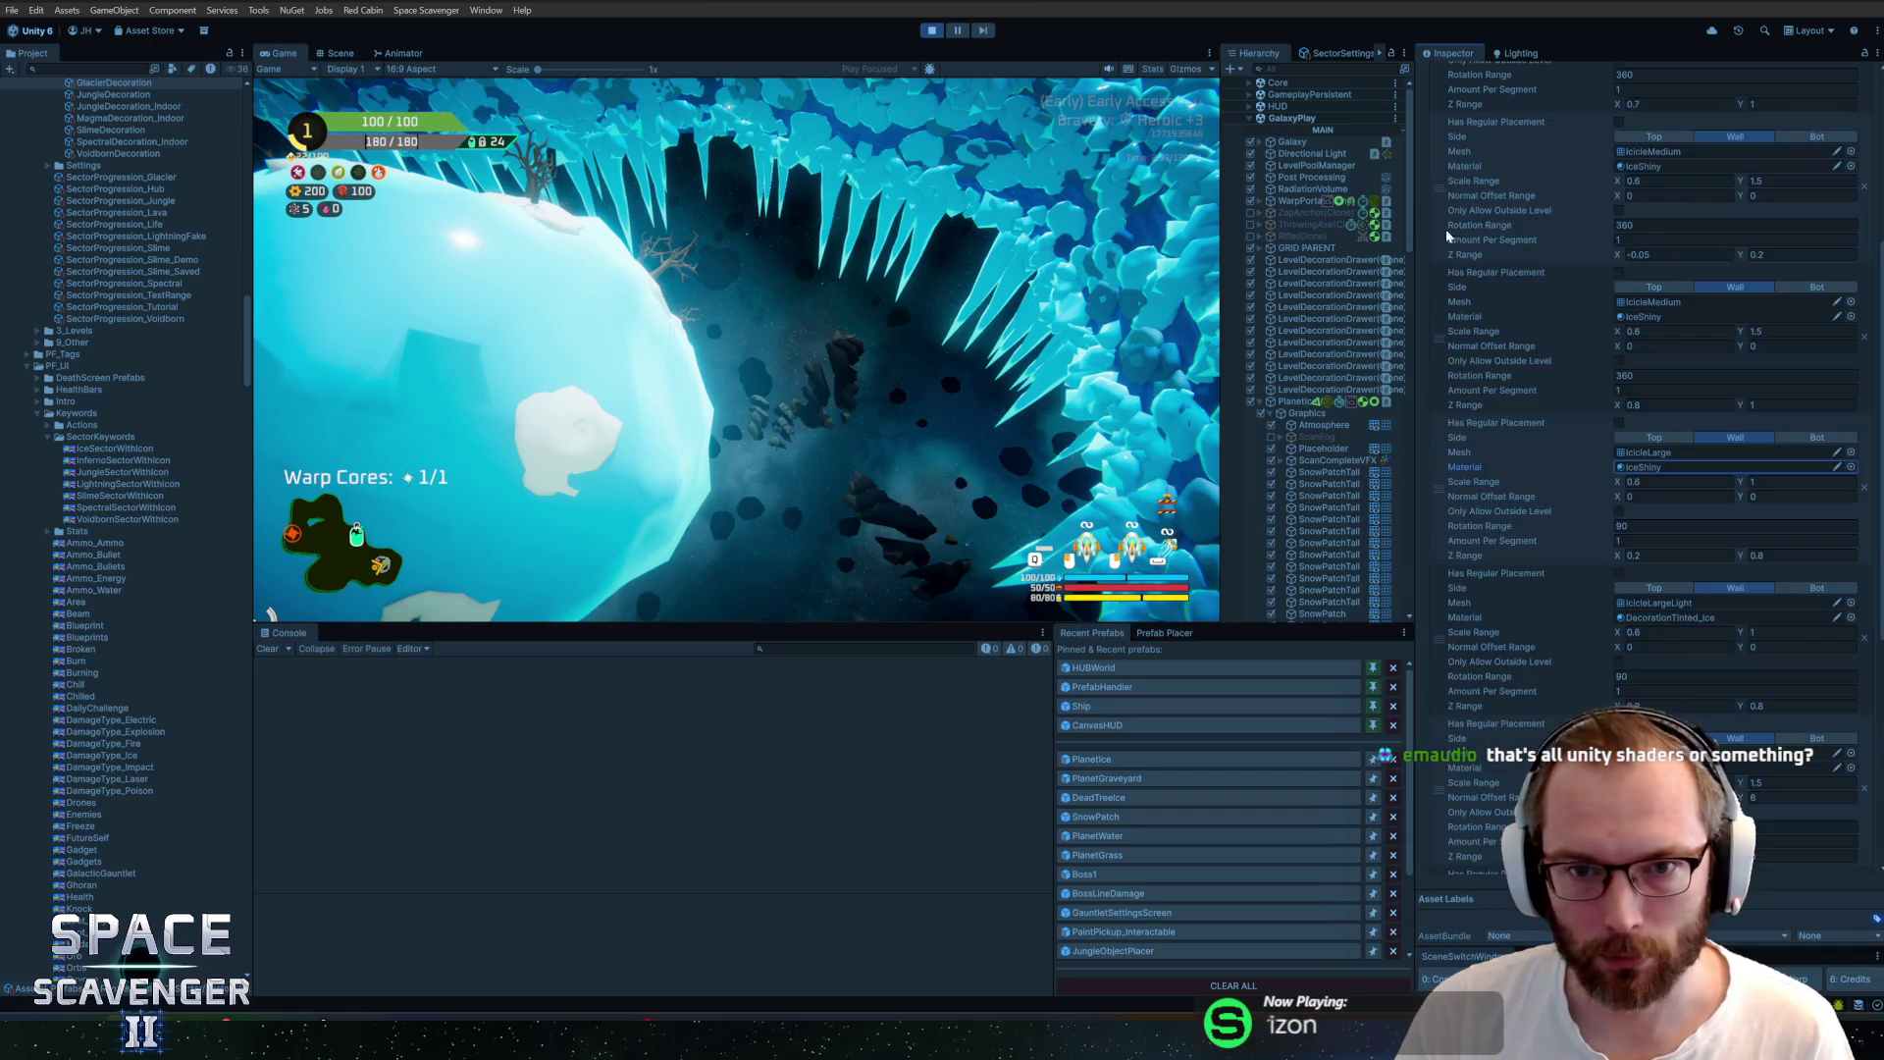
click(939, 398)
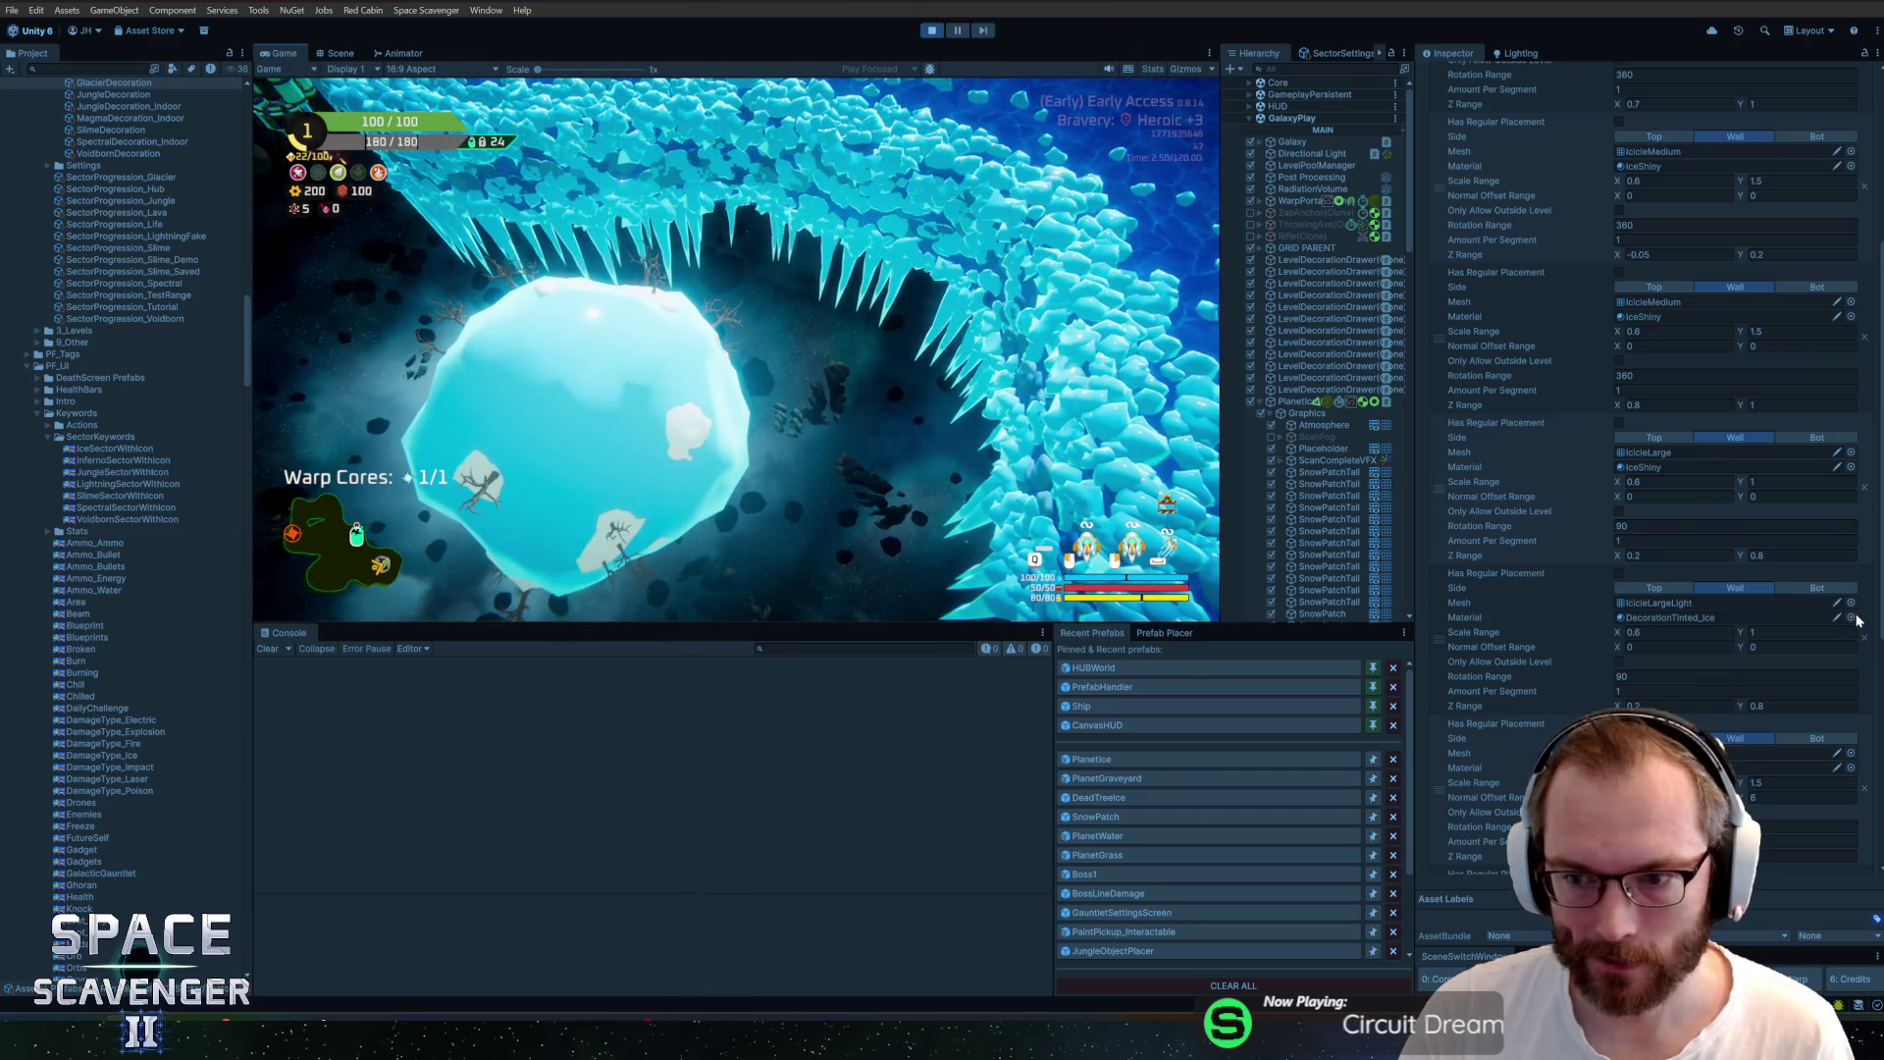
Try IceShiny on IcicleLargeLight, then undo so it stays on DecorationTinted_Ice
click(1851, 617)
double_click(1420, 184)
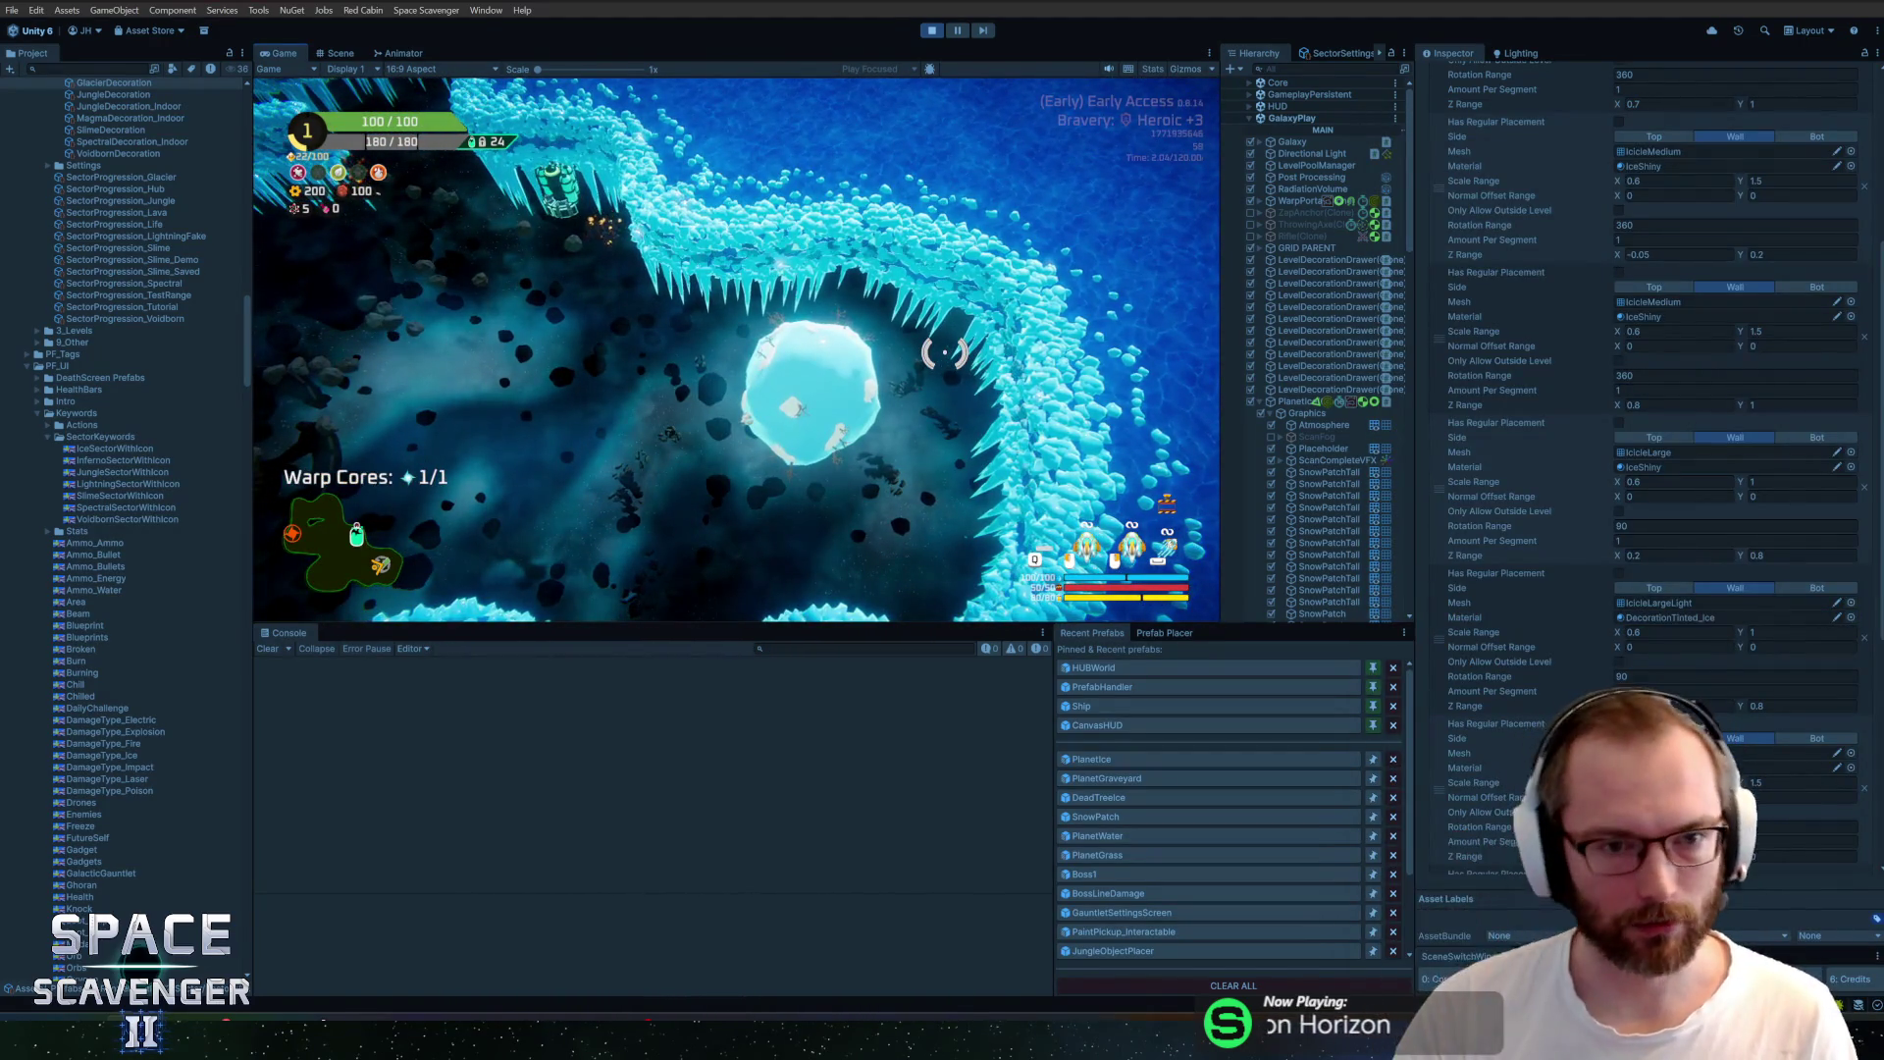
key(ctrl+z)
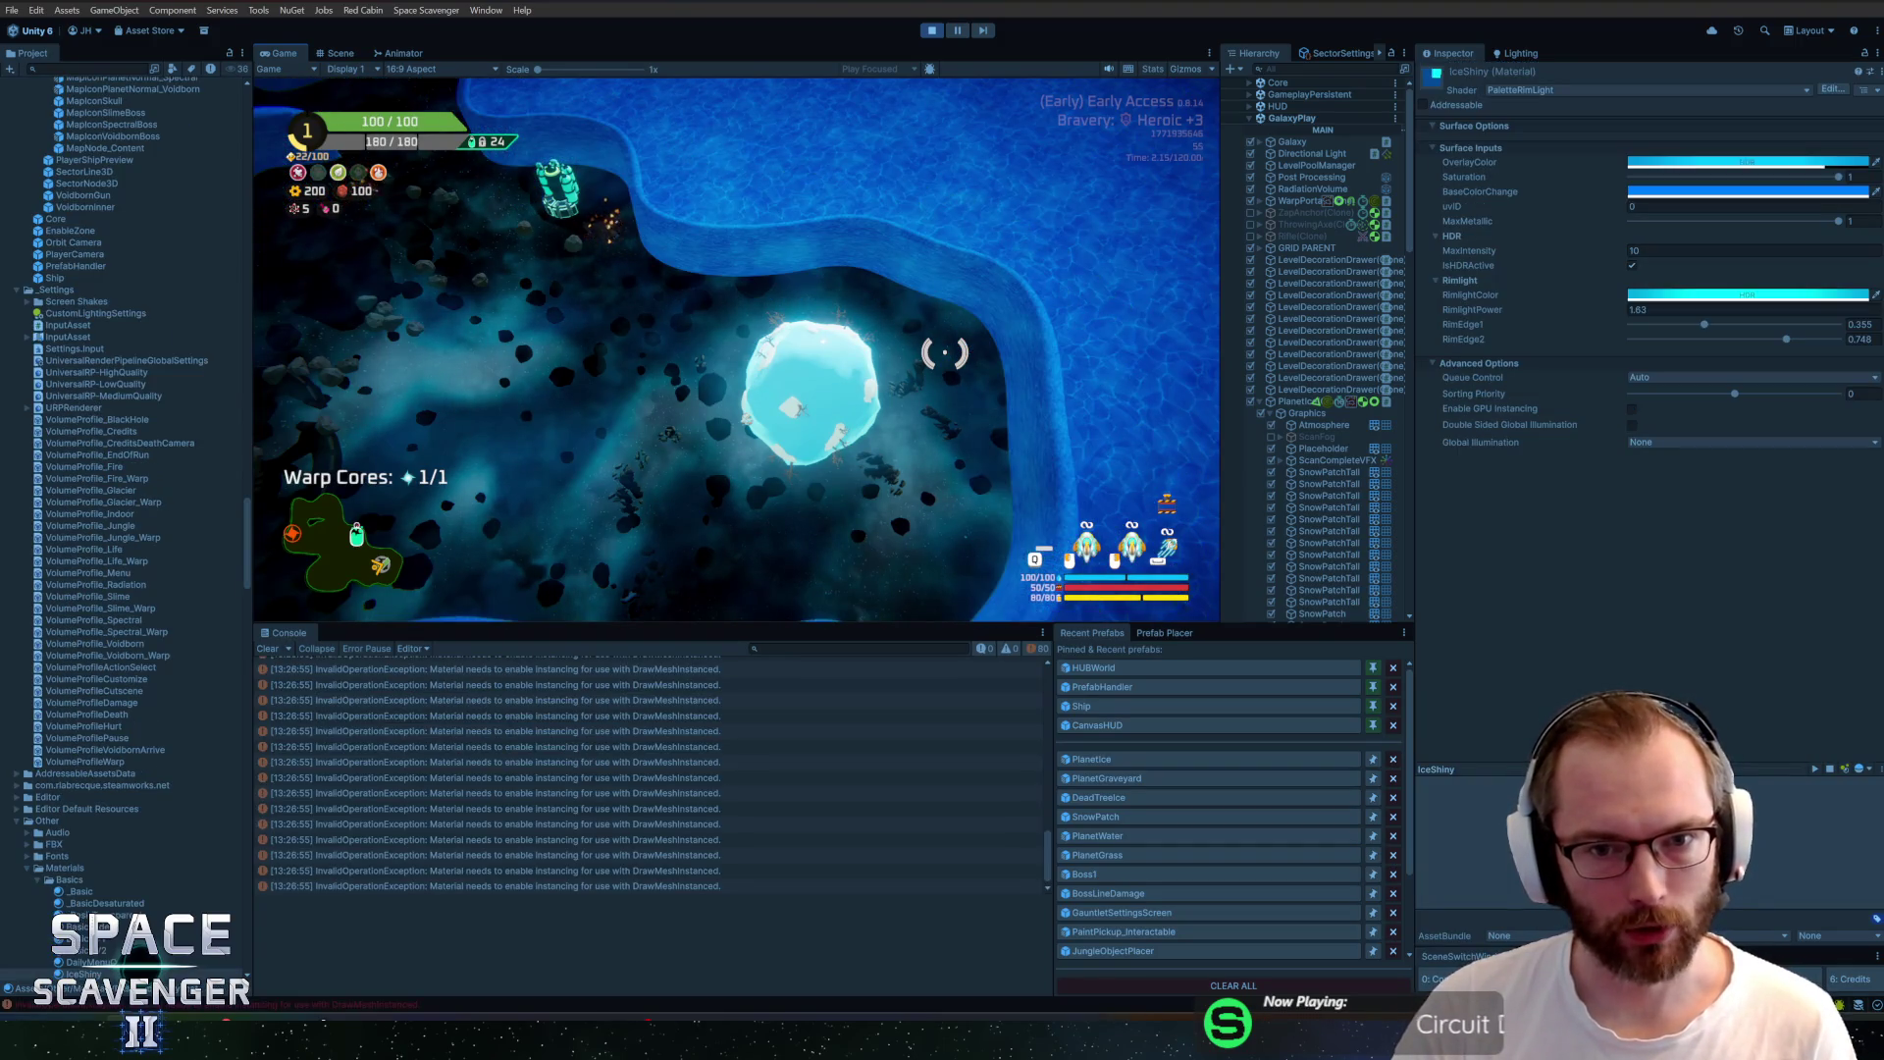
Select the planet's Graphics object, clear the Console errors, and select IceShiny in the Project
click(1324, 425)
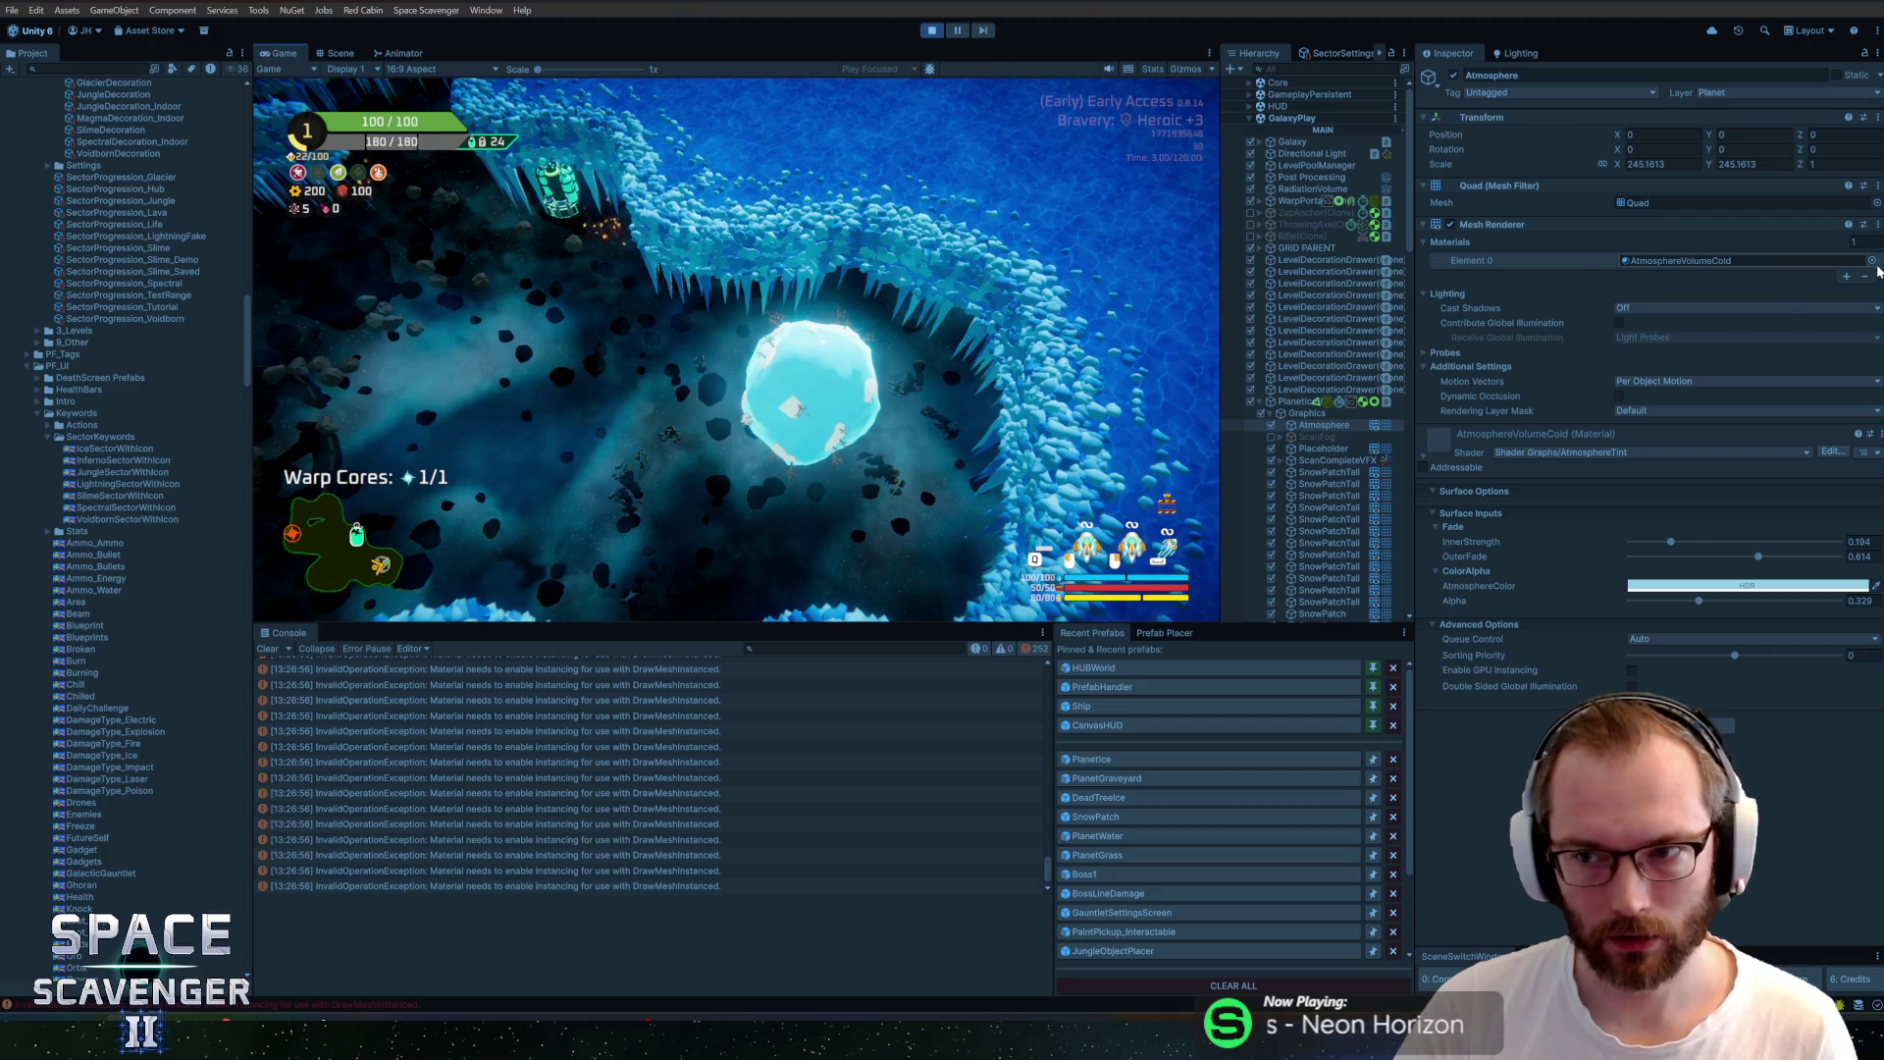
click(1308, 413)
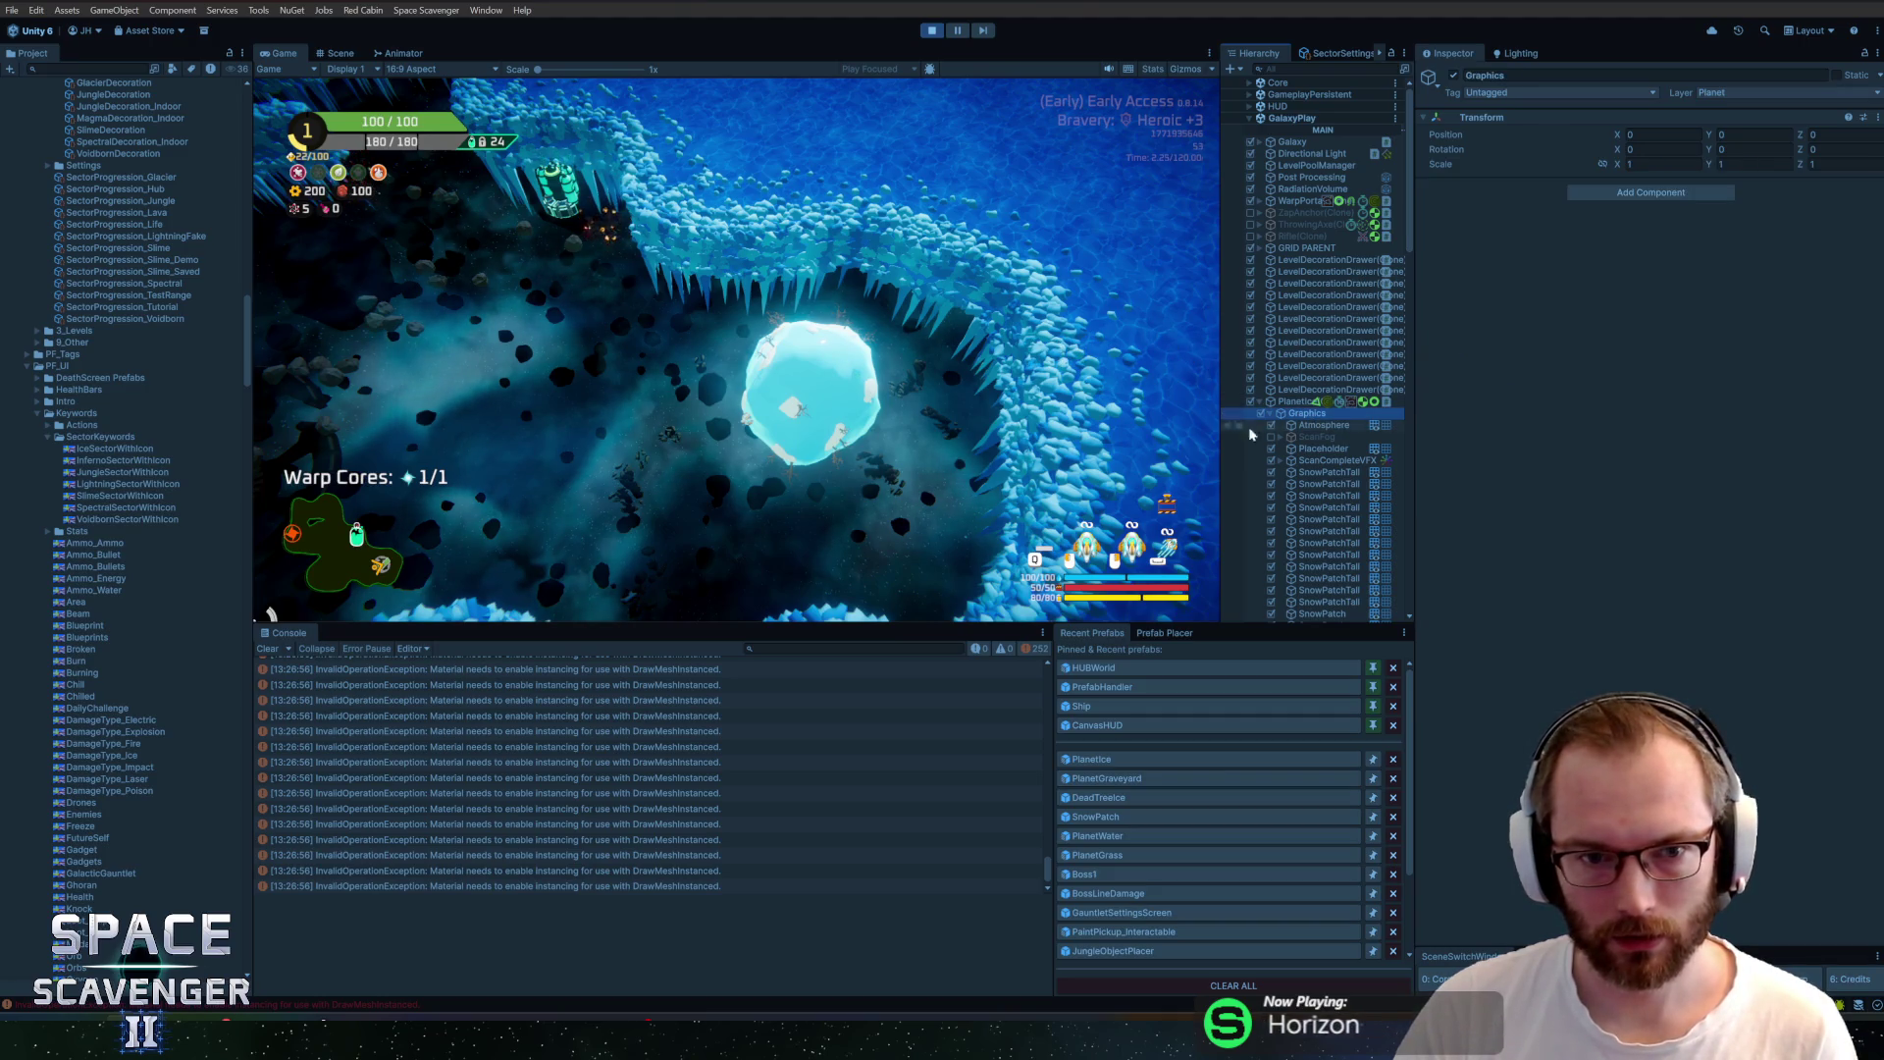
click(975, 294)
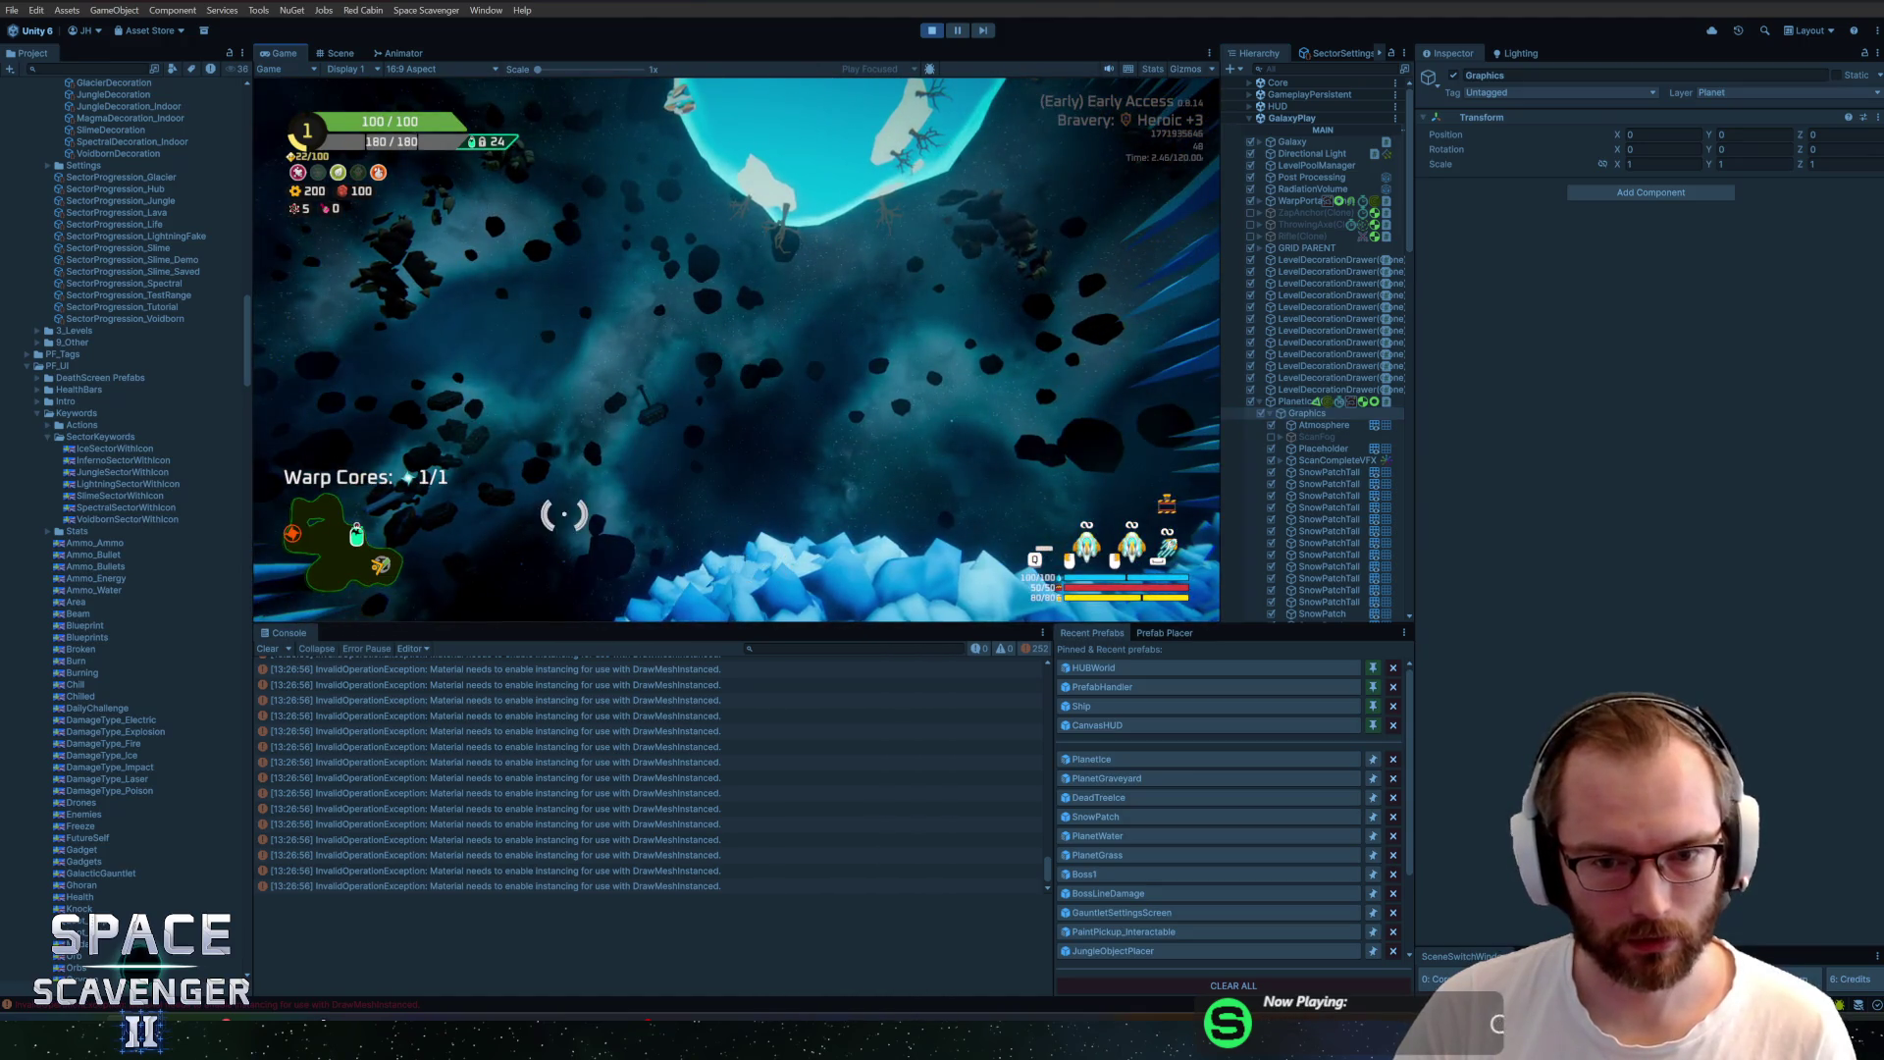
click(267, 649)
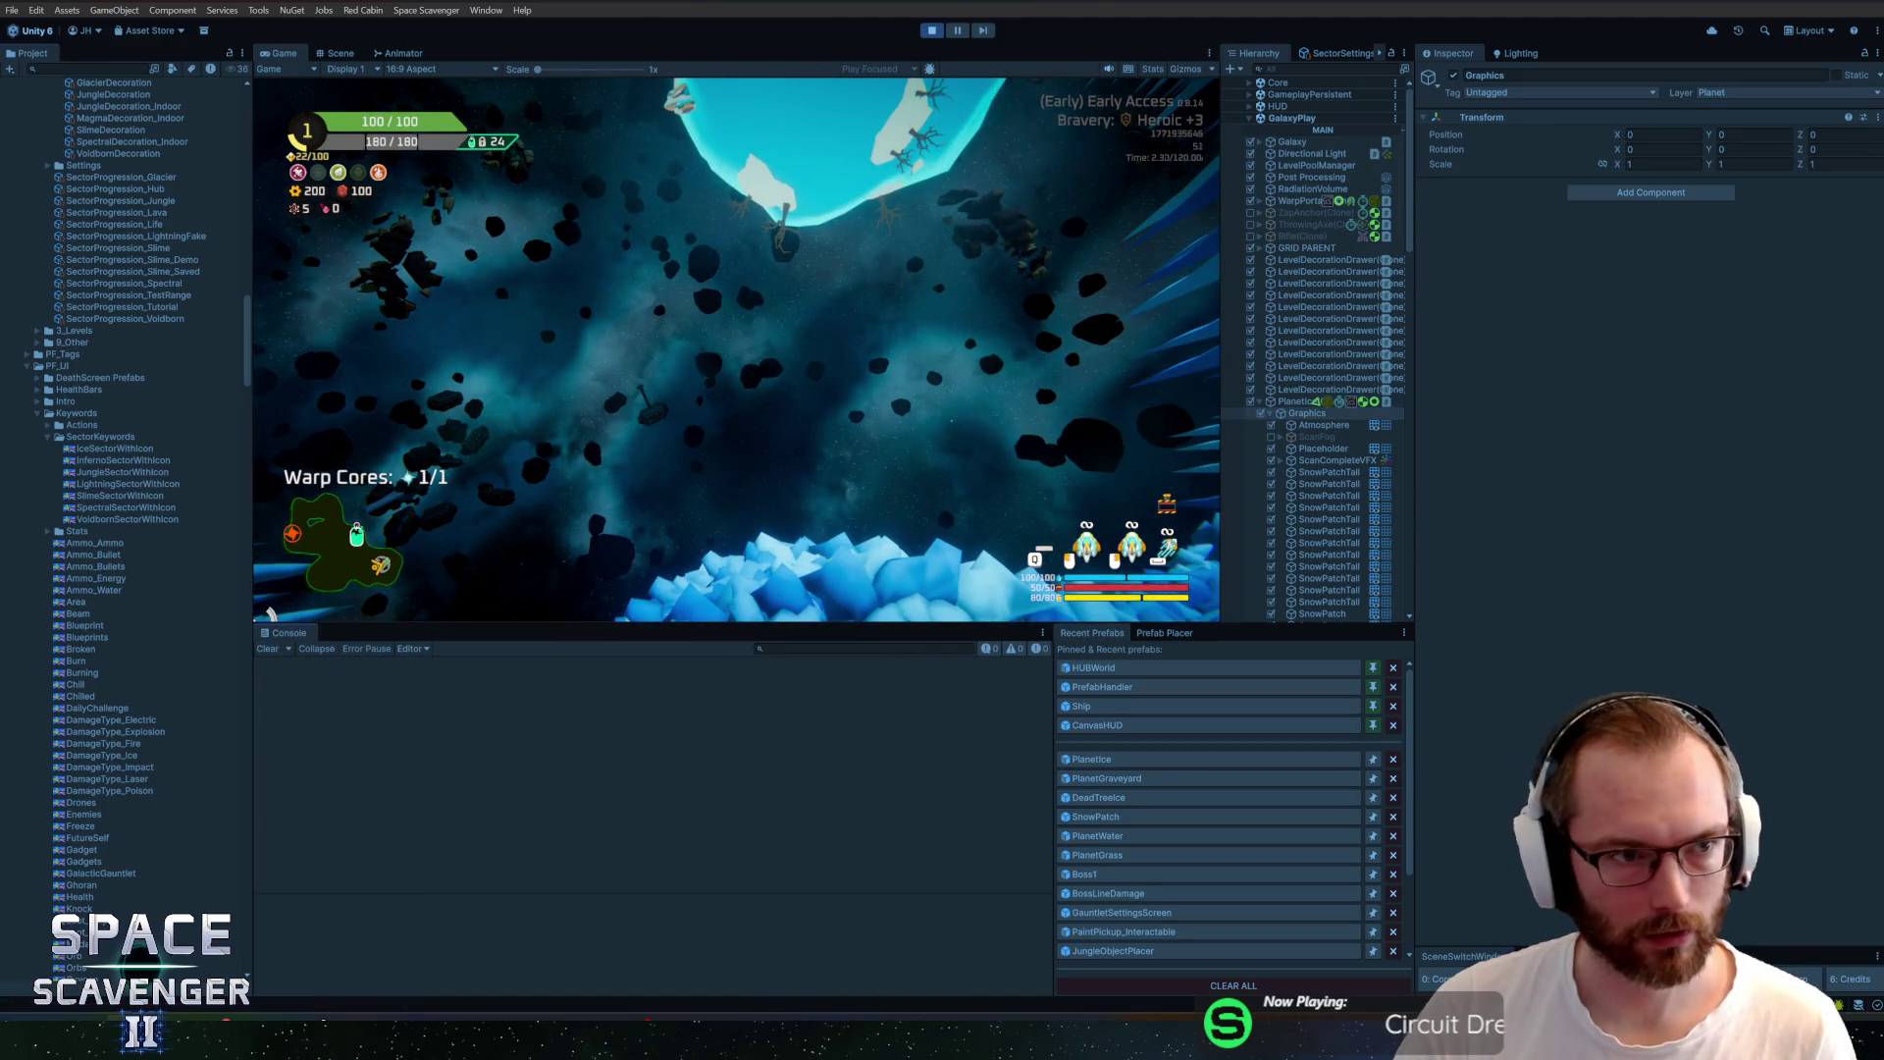
key(Down)
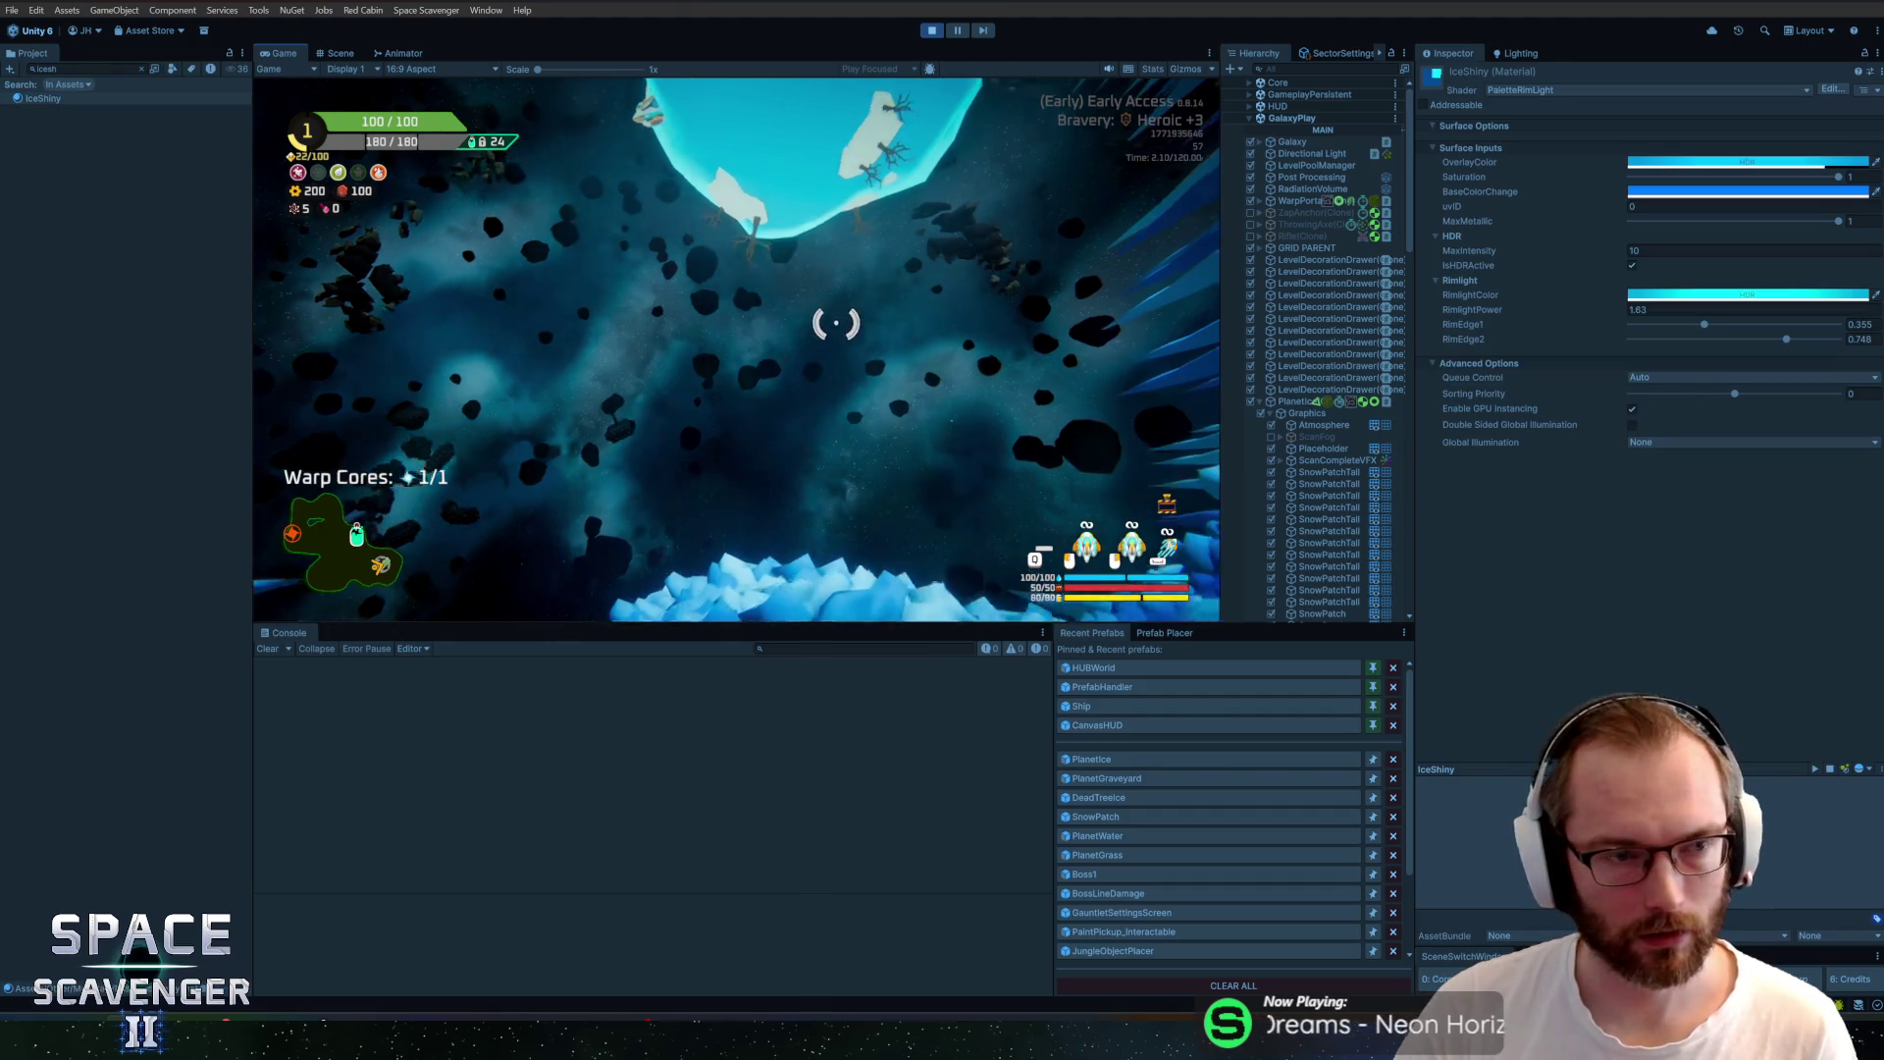
Reopen GlacierDecoration, glance at DecorationTinted_Ice, and open an icicle layer's material picker
click(142, 70)
text(w)
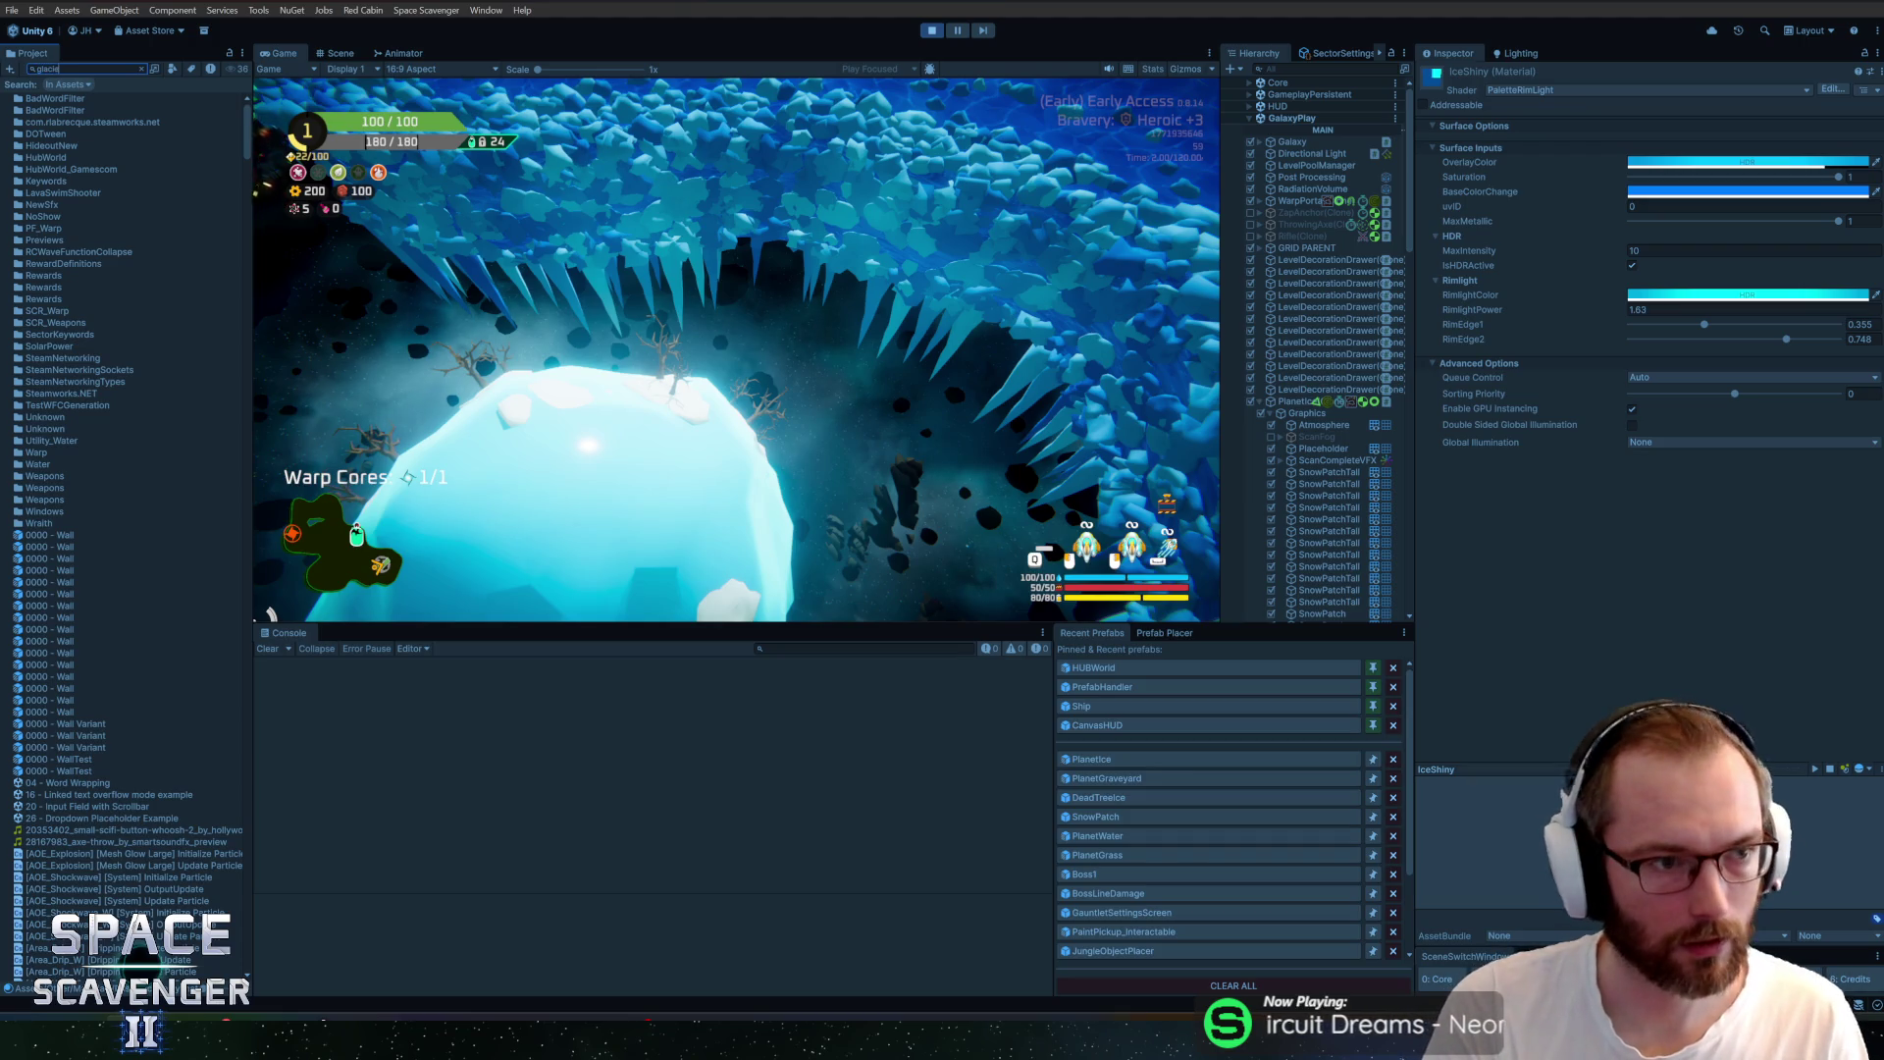
text(rd)
key(Down)
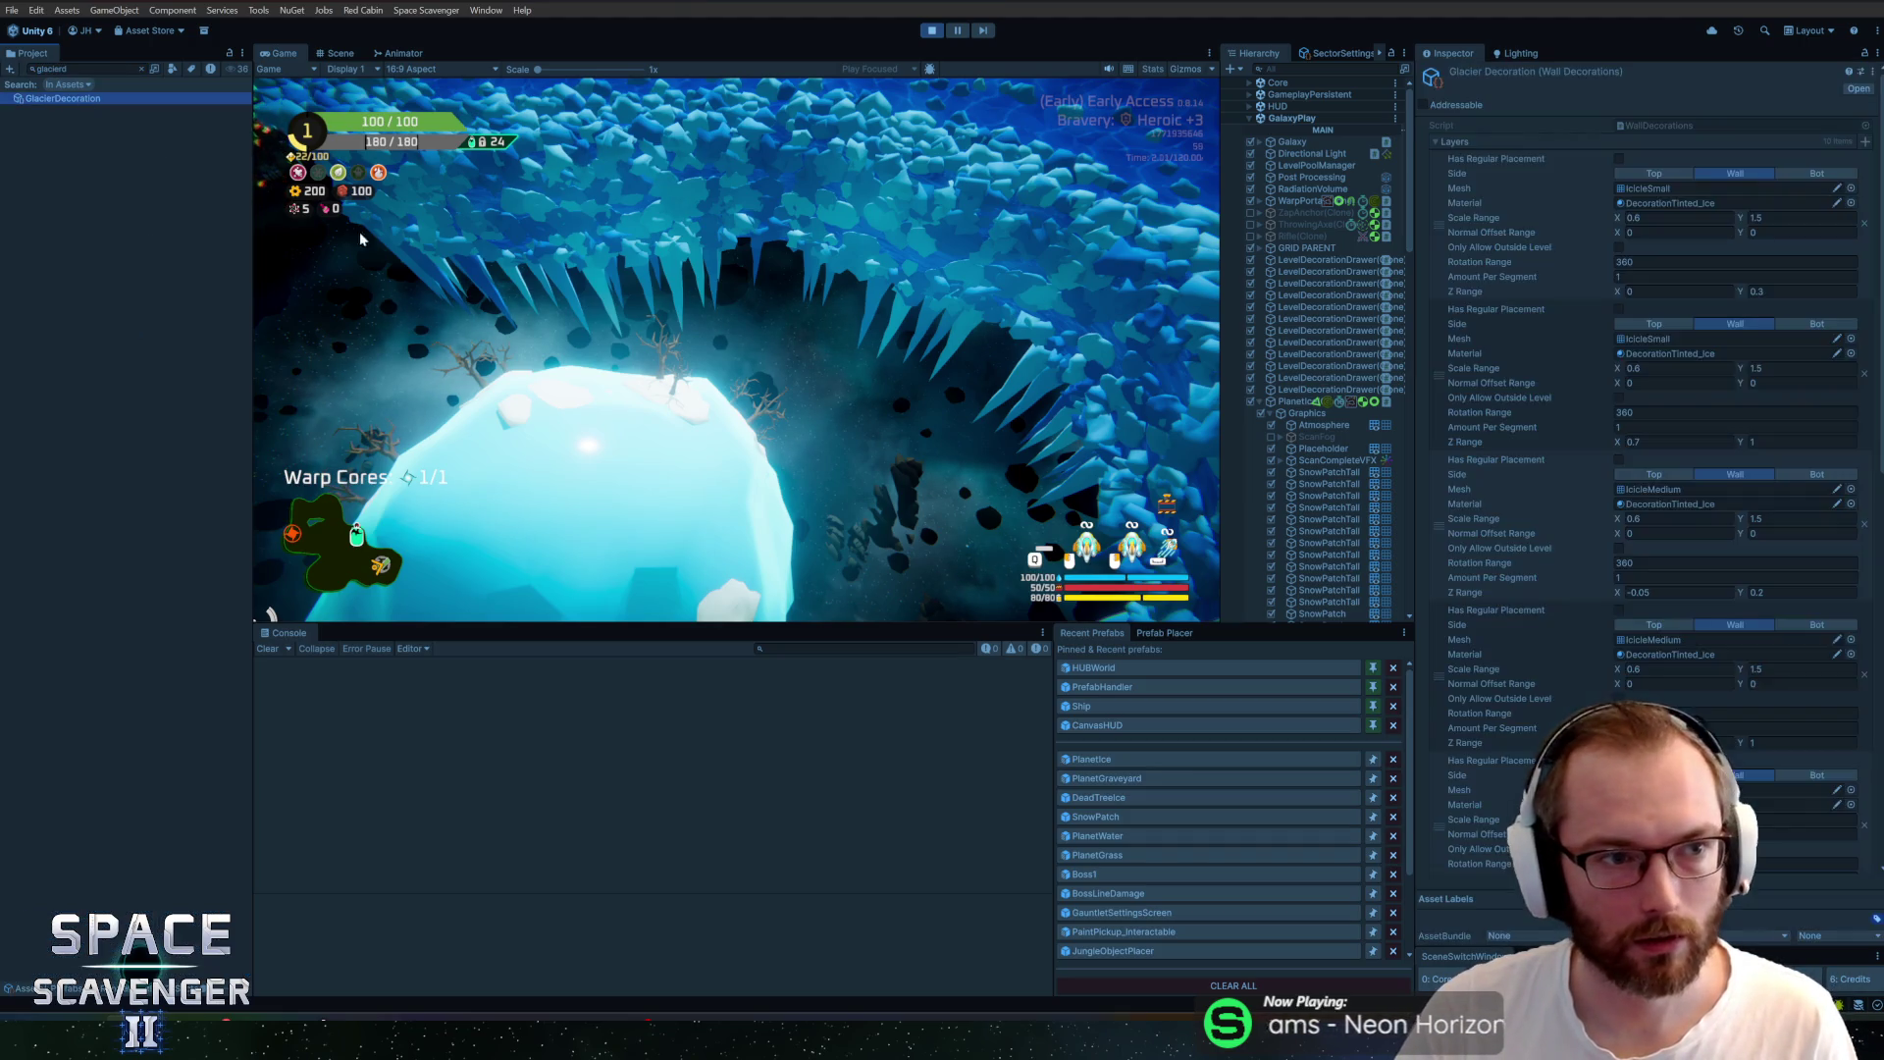
scroll(1551, 628, down, 10)
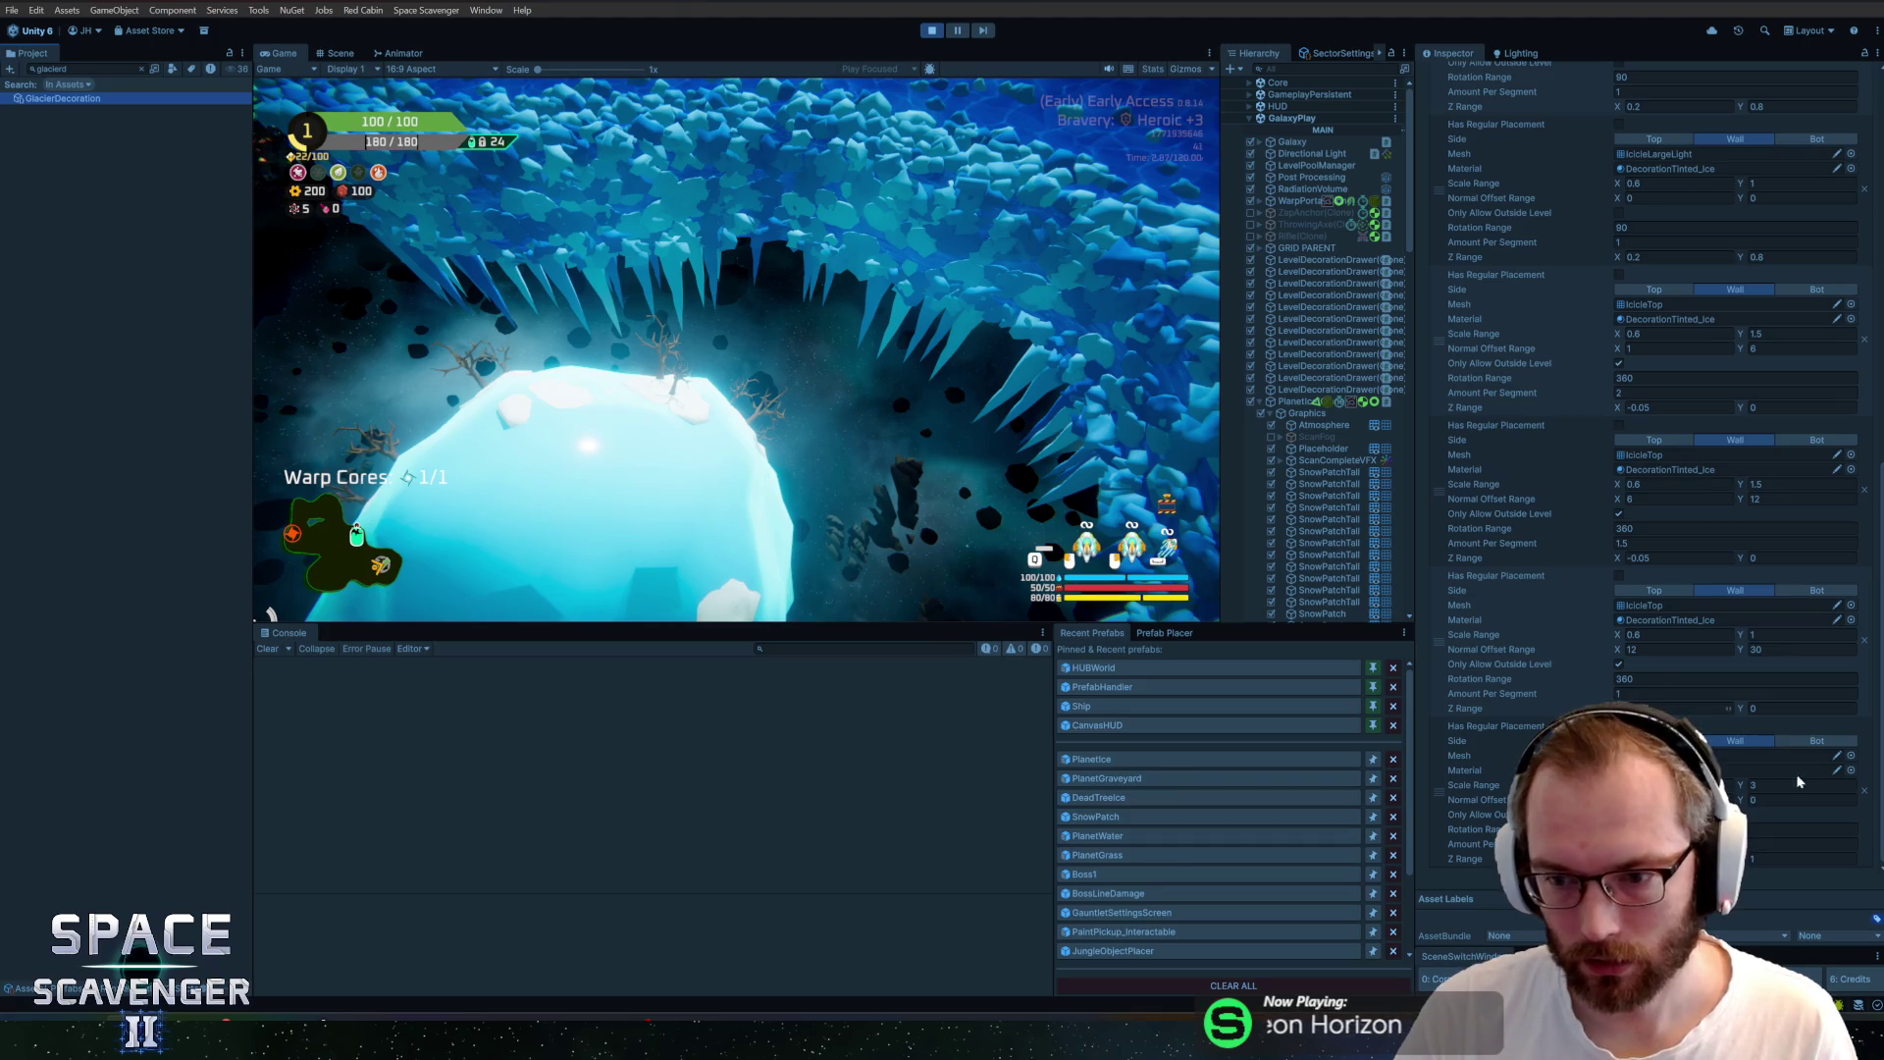
click(1840, 772)
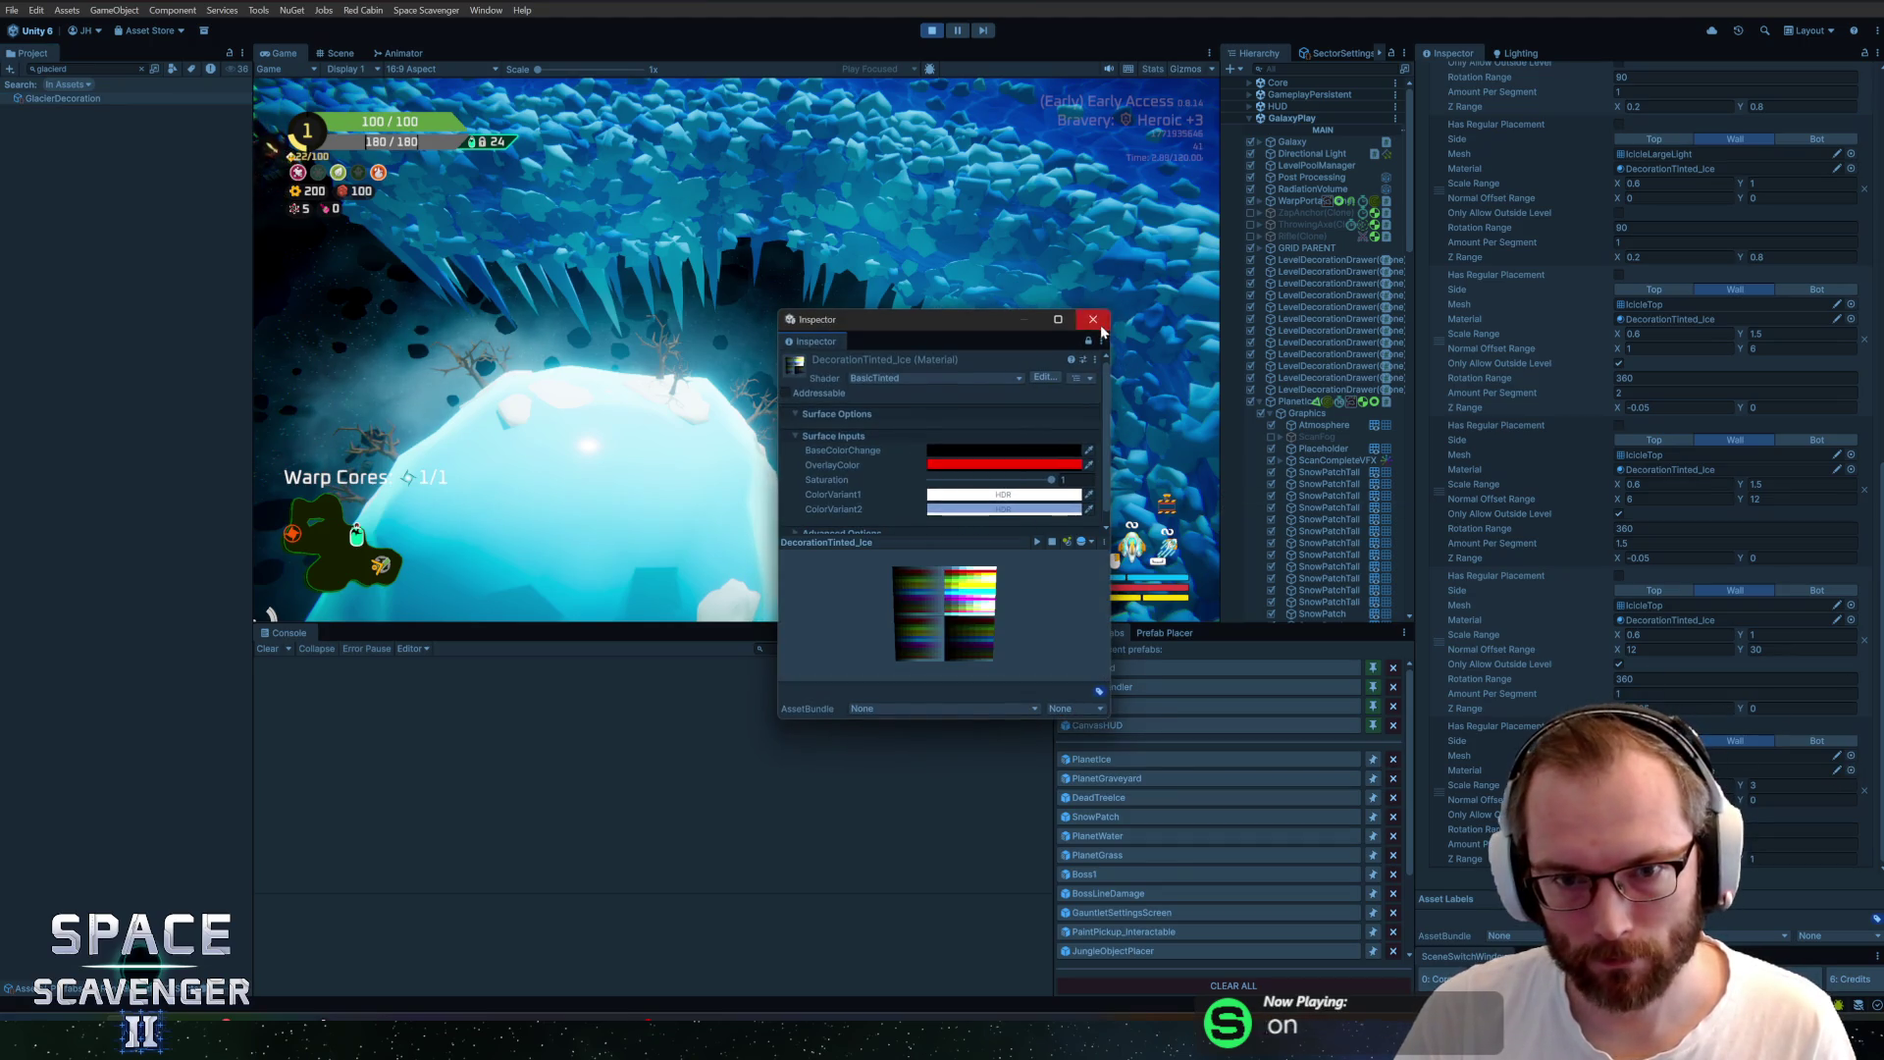
click(1099, 322)
click(1851, 771)
Assign IceShiny to the icicle layer, run 'debug freeCam 1', and maximize the Game view
text(icesh)
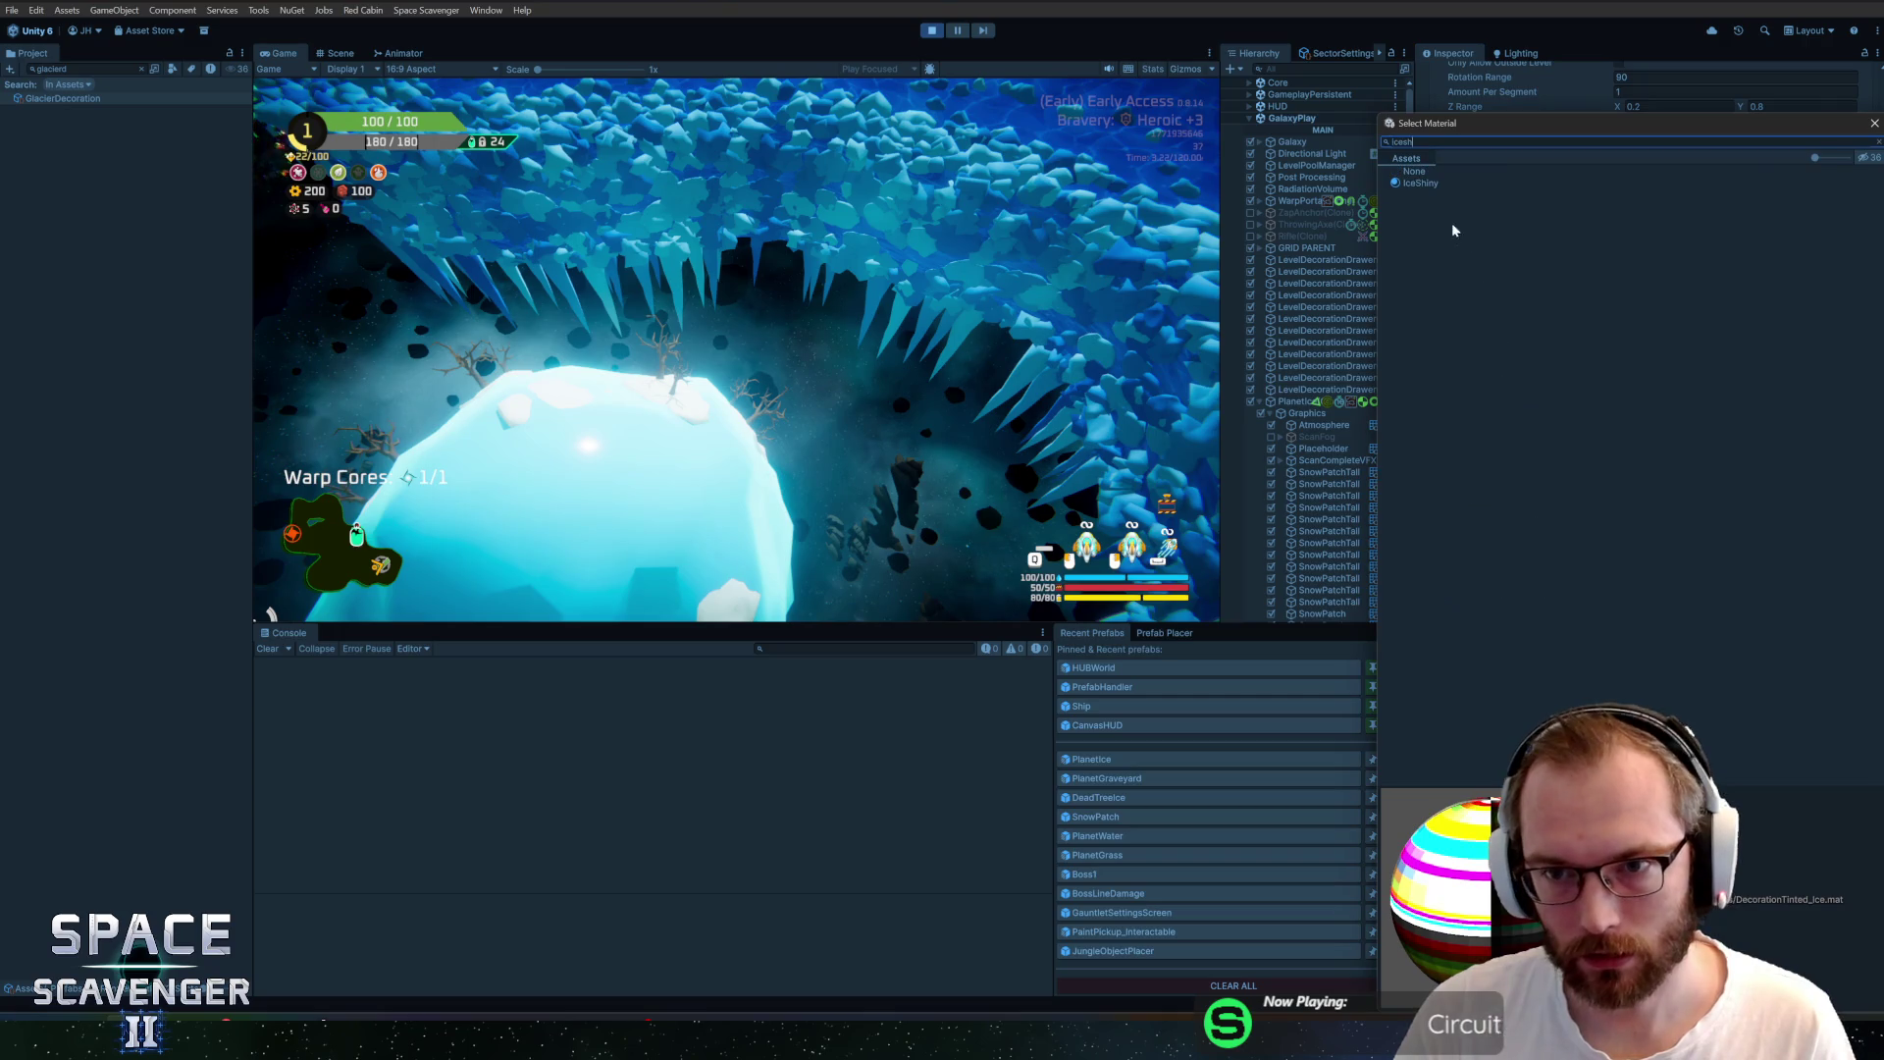
double_click(1421, 184)
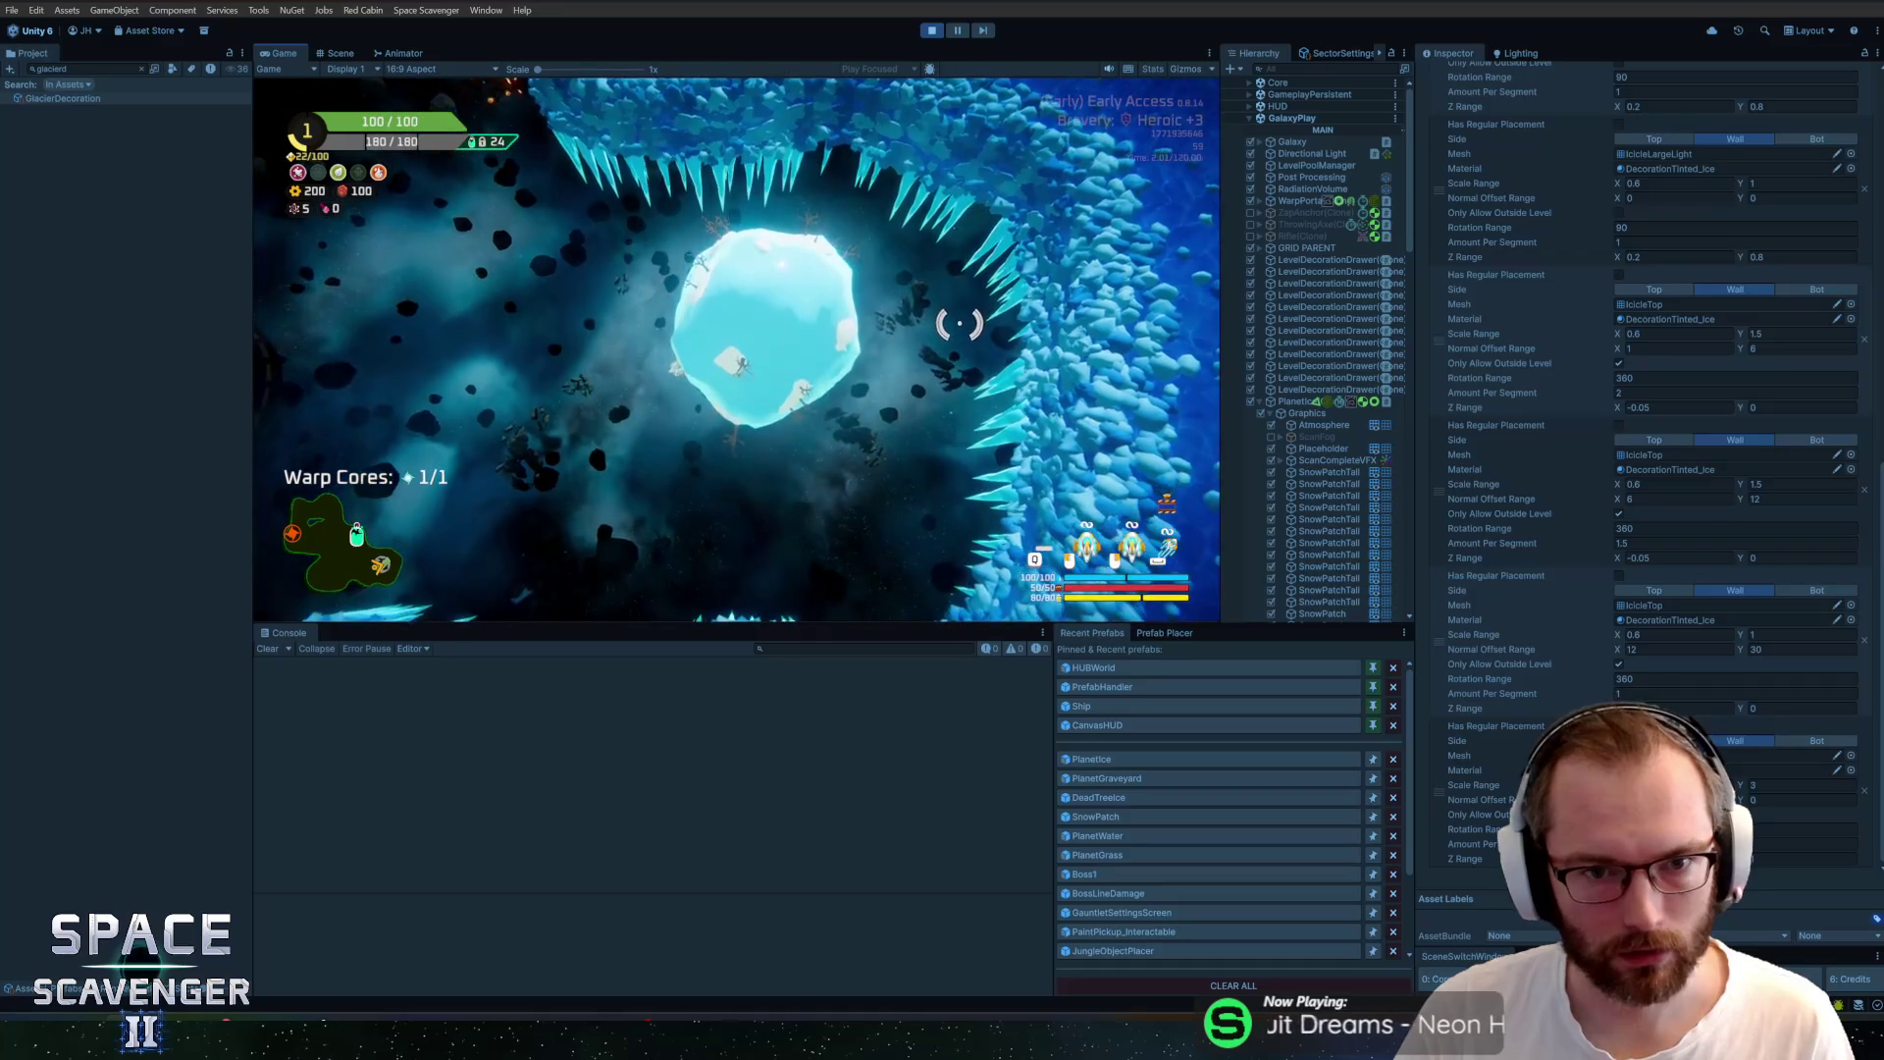
key(grave)
text(debug freeCam 1)
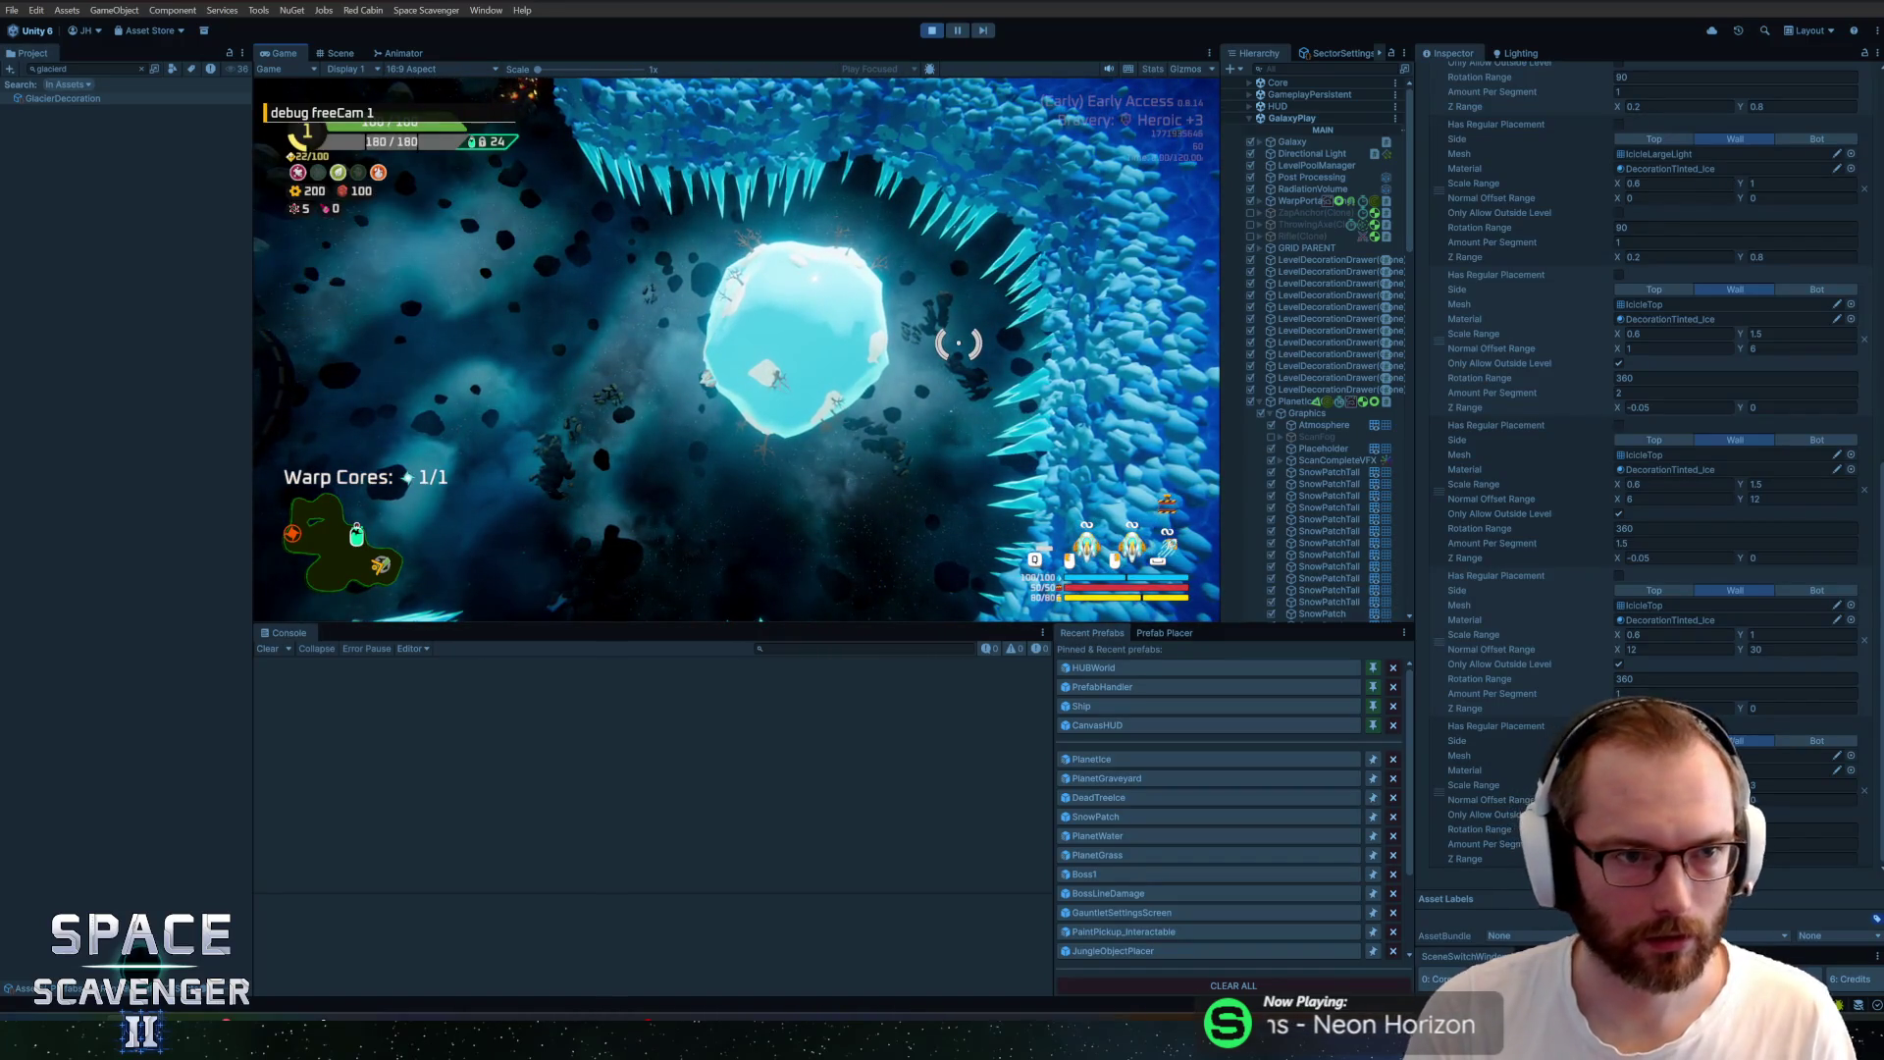
key(Return)
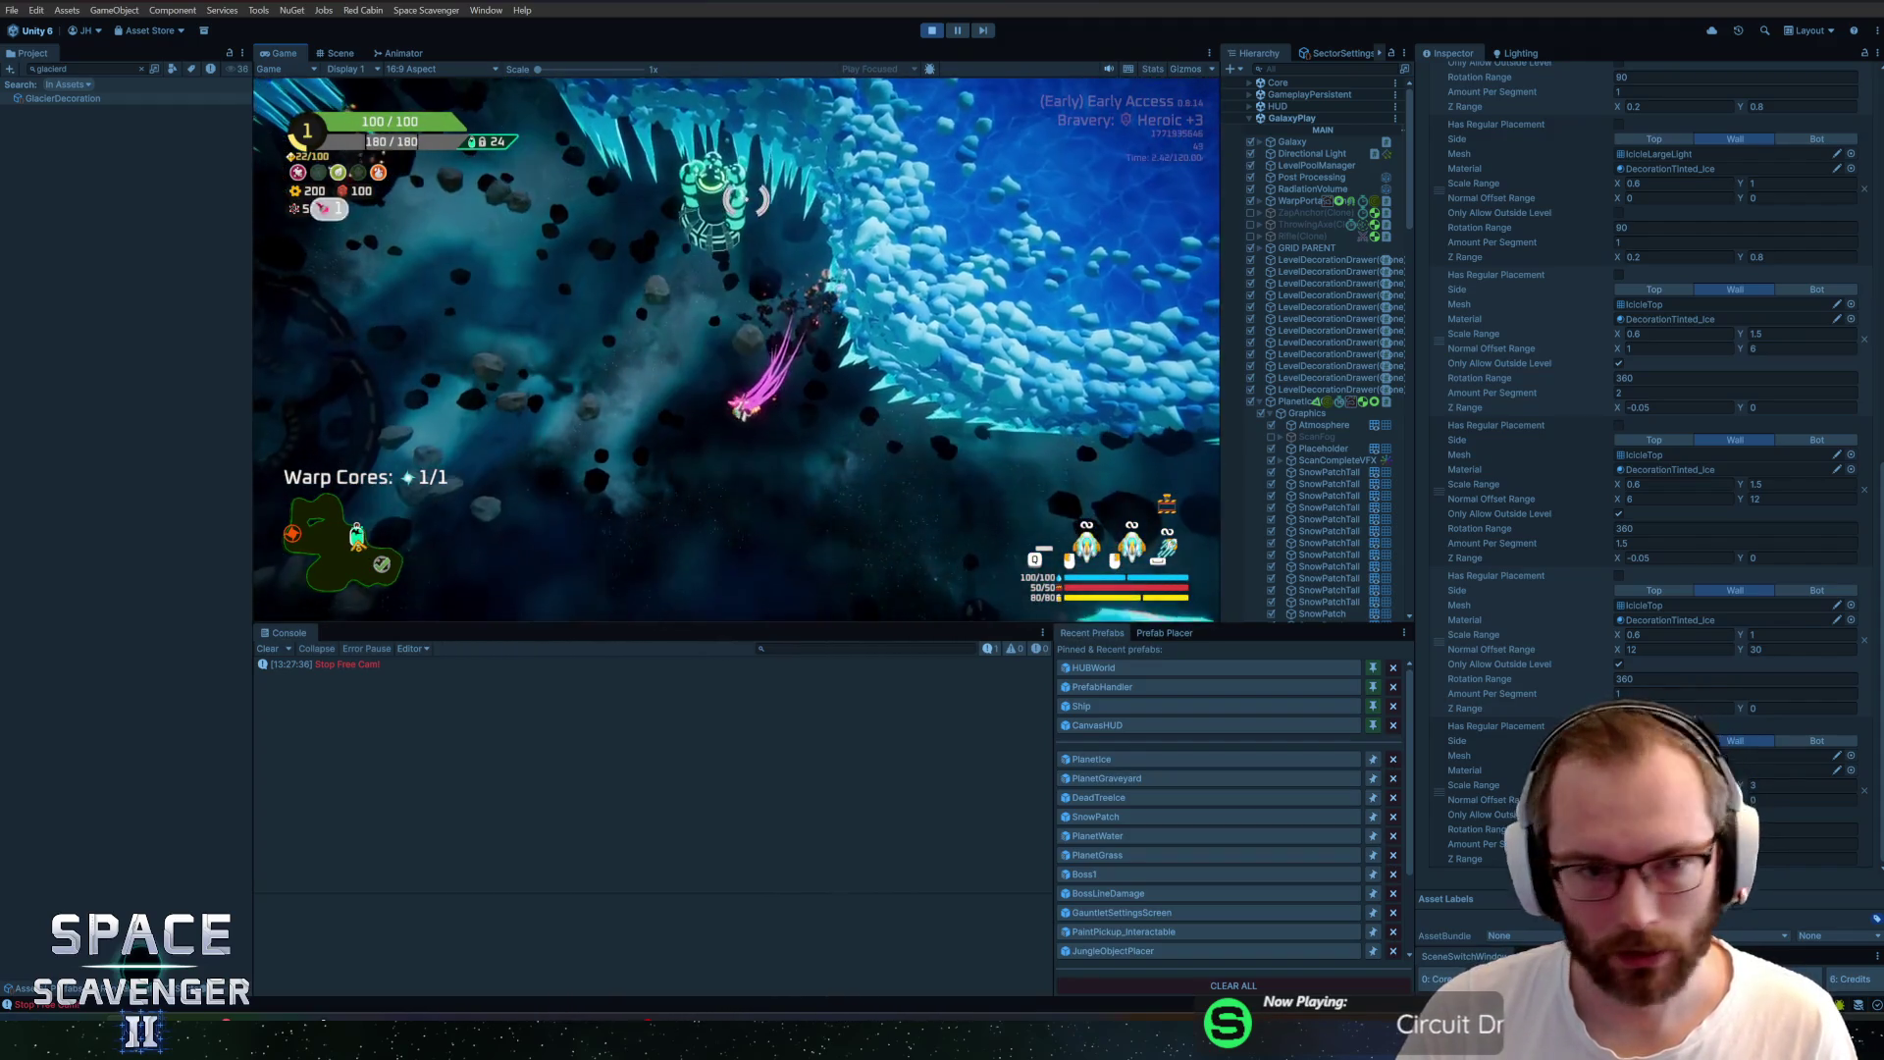
key(shift+space)
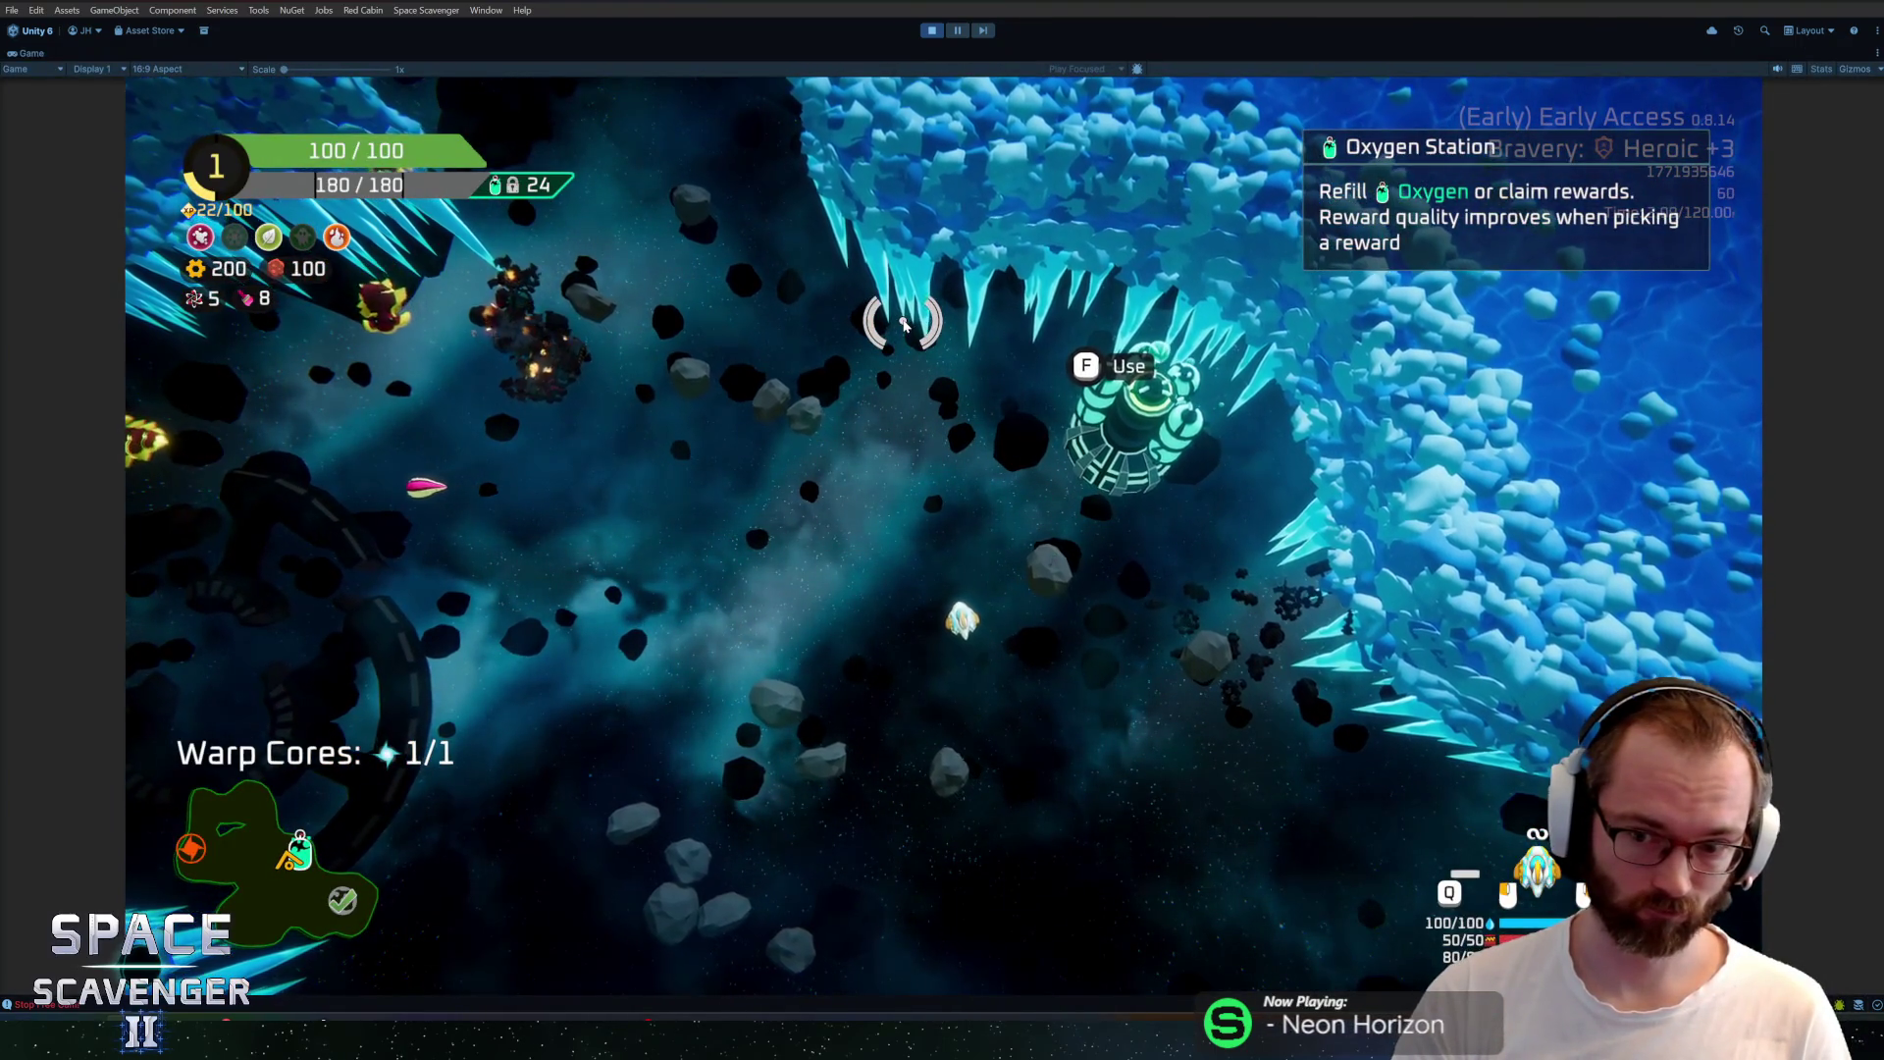
key(alt+Tab)
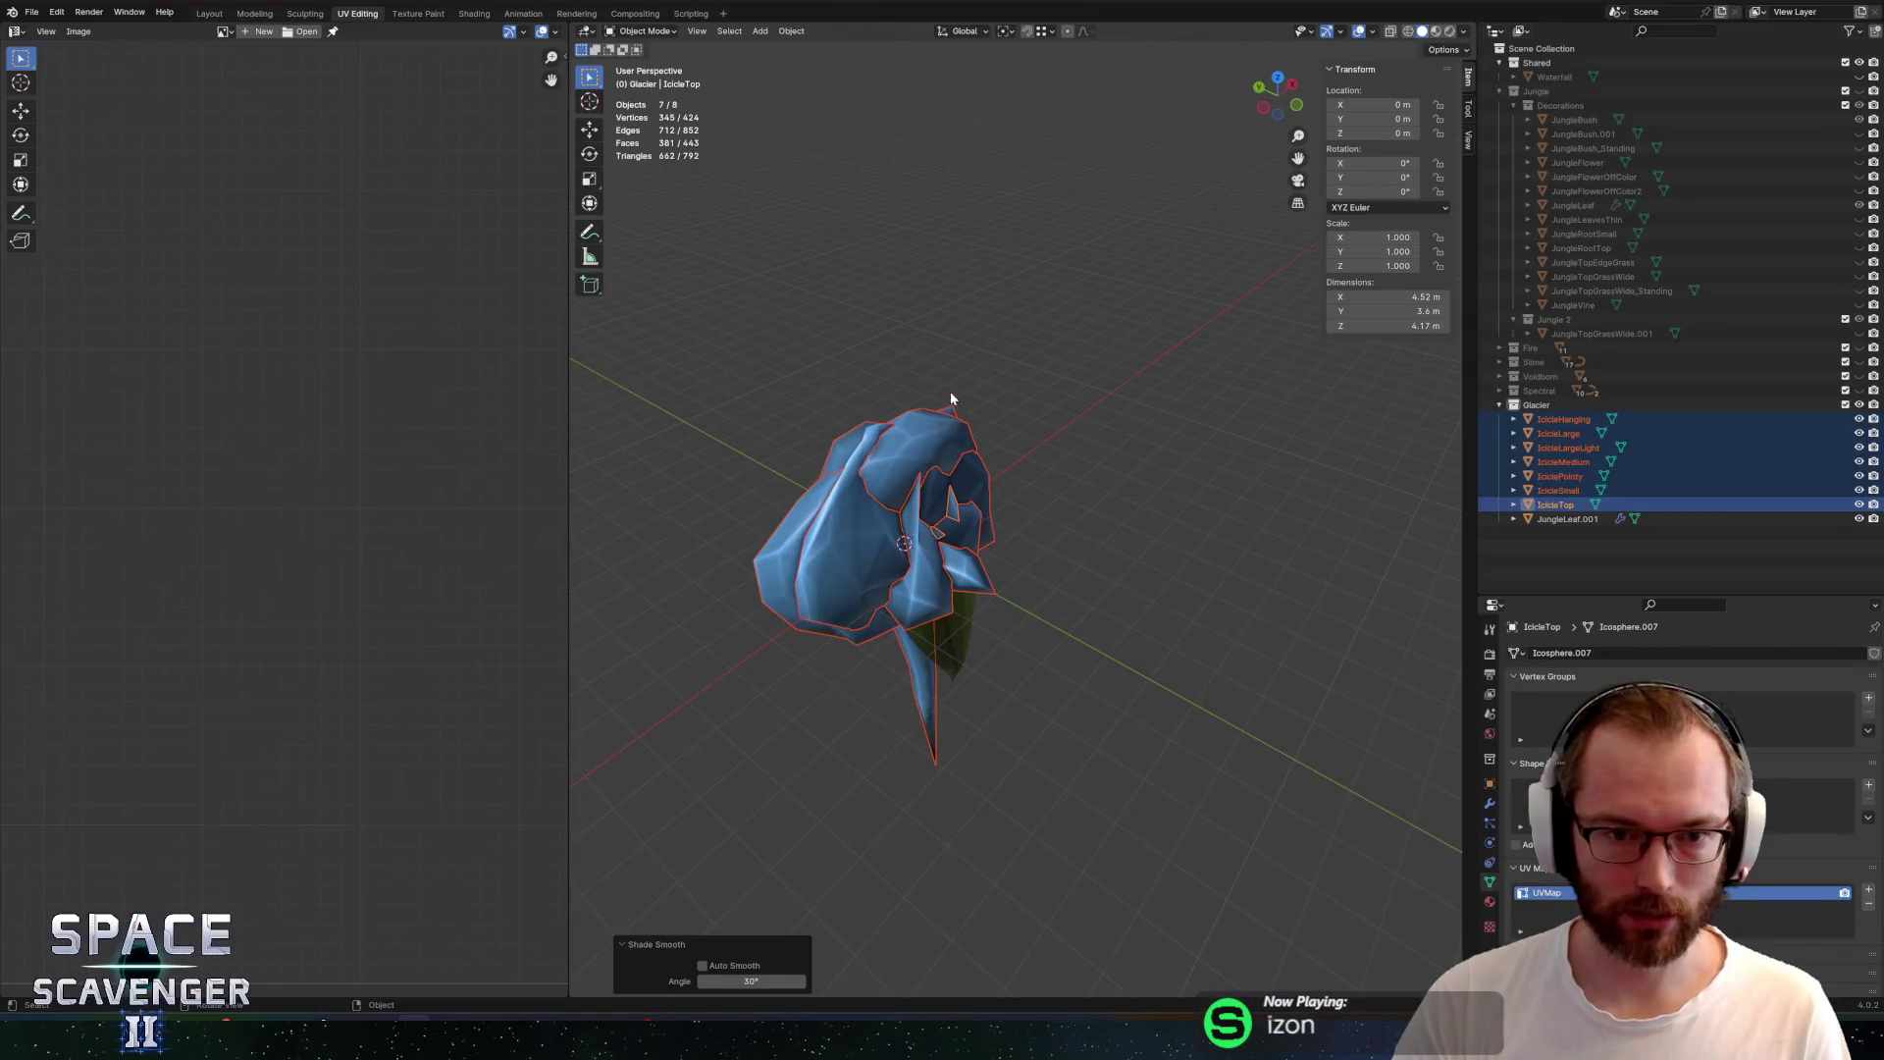
Apply Shade Flat to the icicle models in Blender
right_click(919, 446)
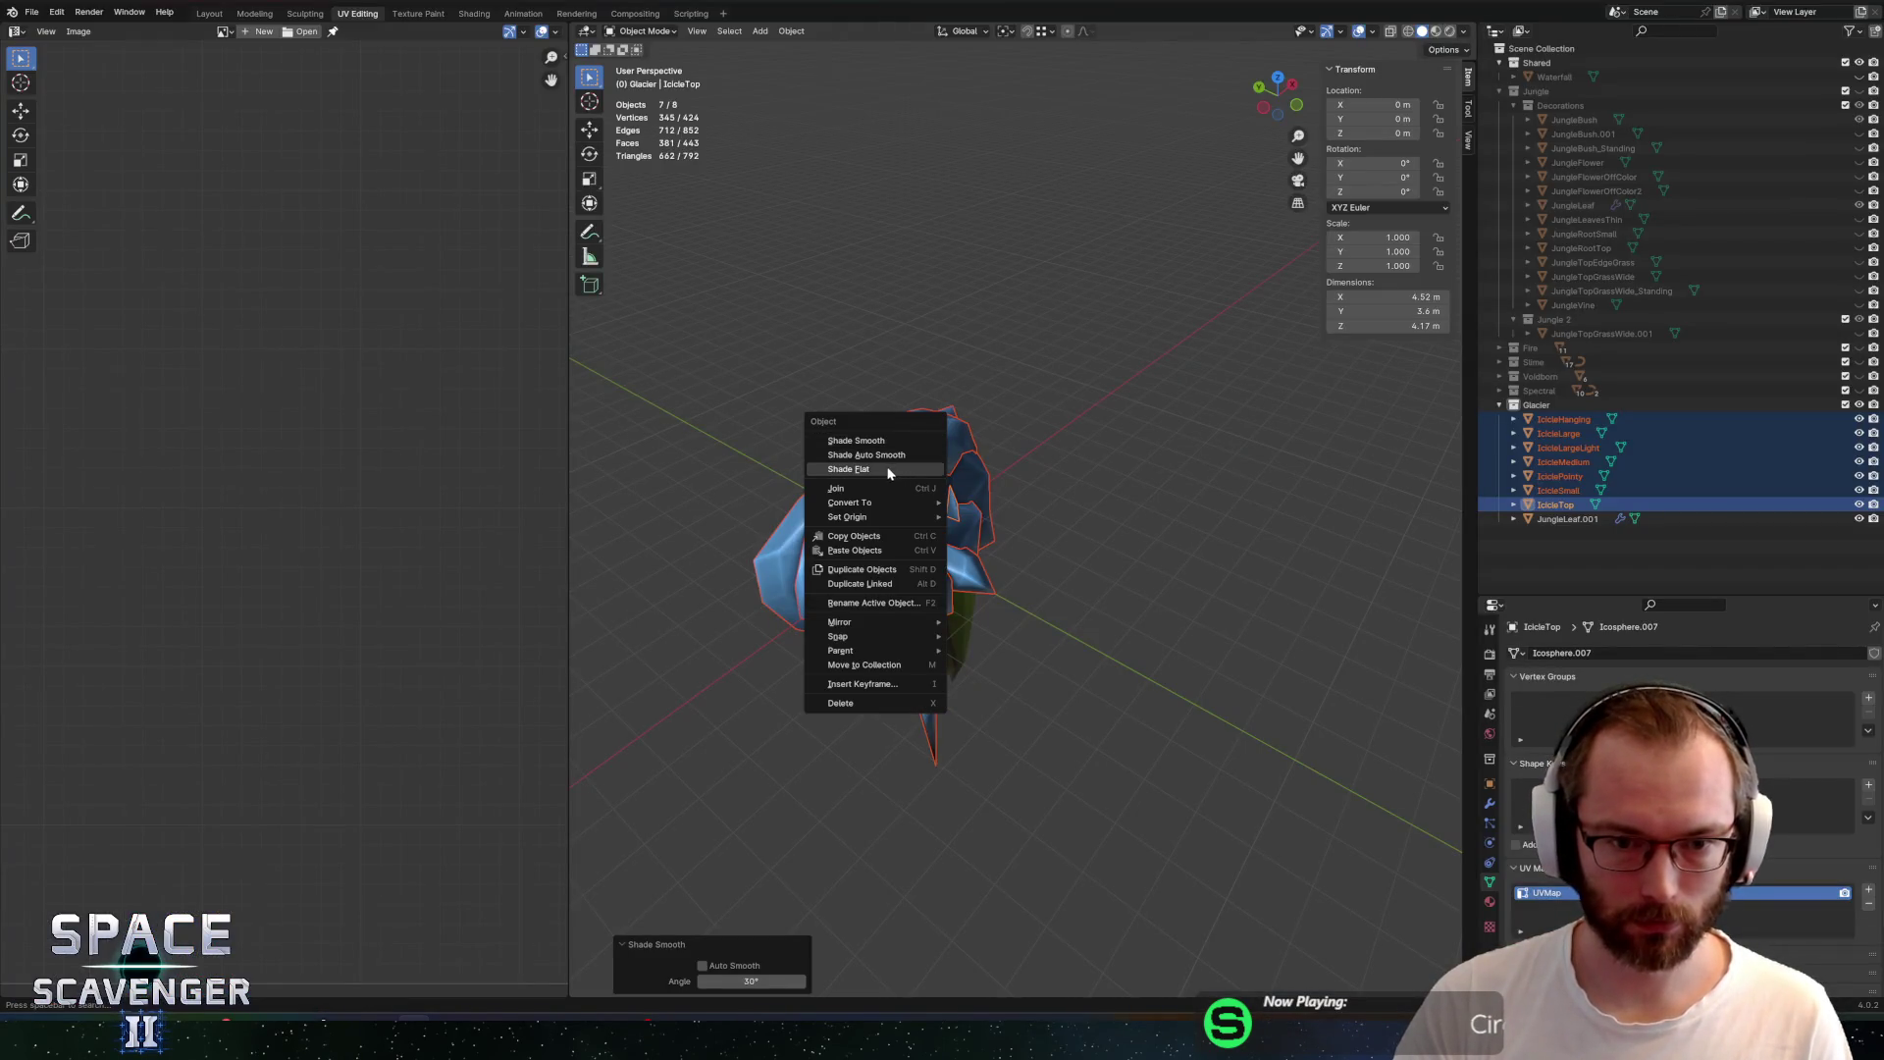
click(888, 474)
key(ctrl+e)
In the running Unity game, fly the ship from the Oxygen Station toward the ice planet
key(alt+Tab)
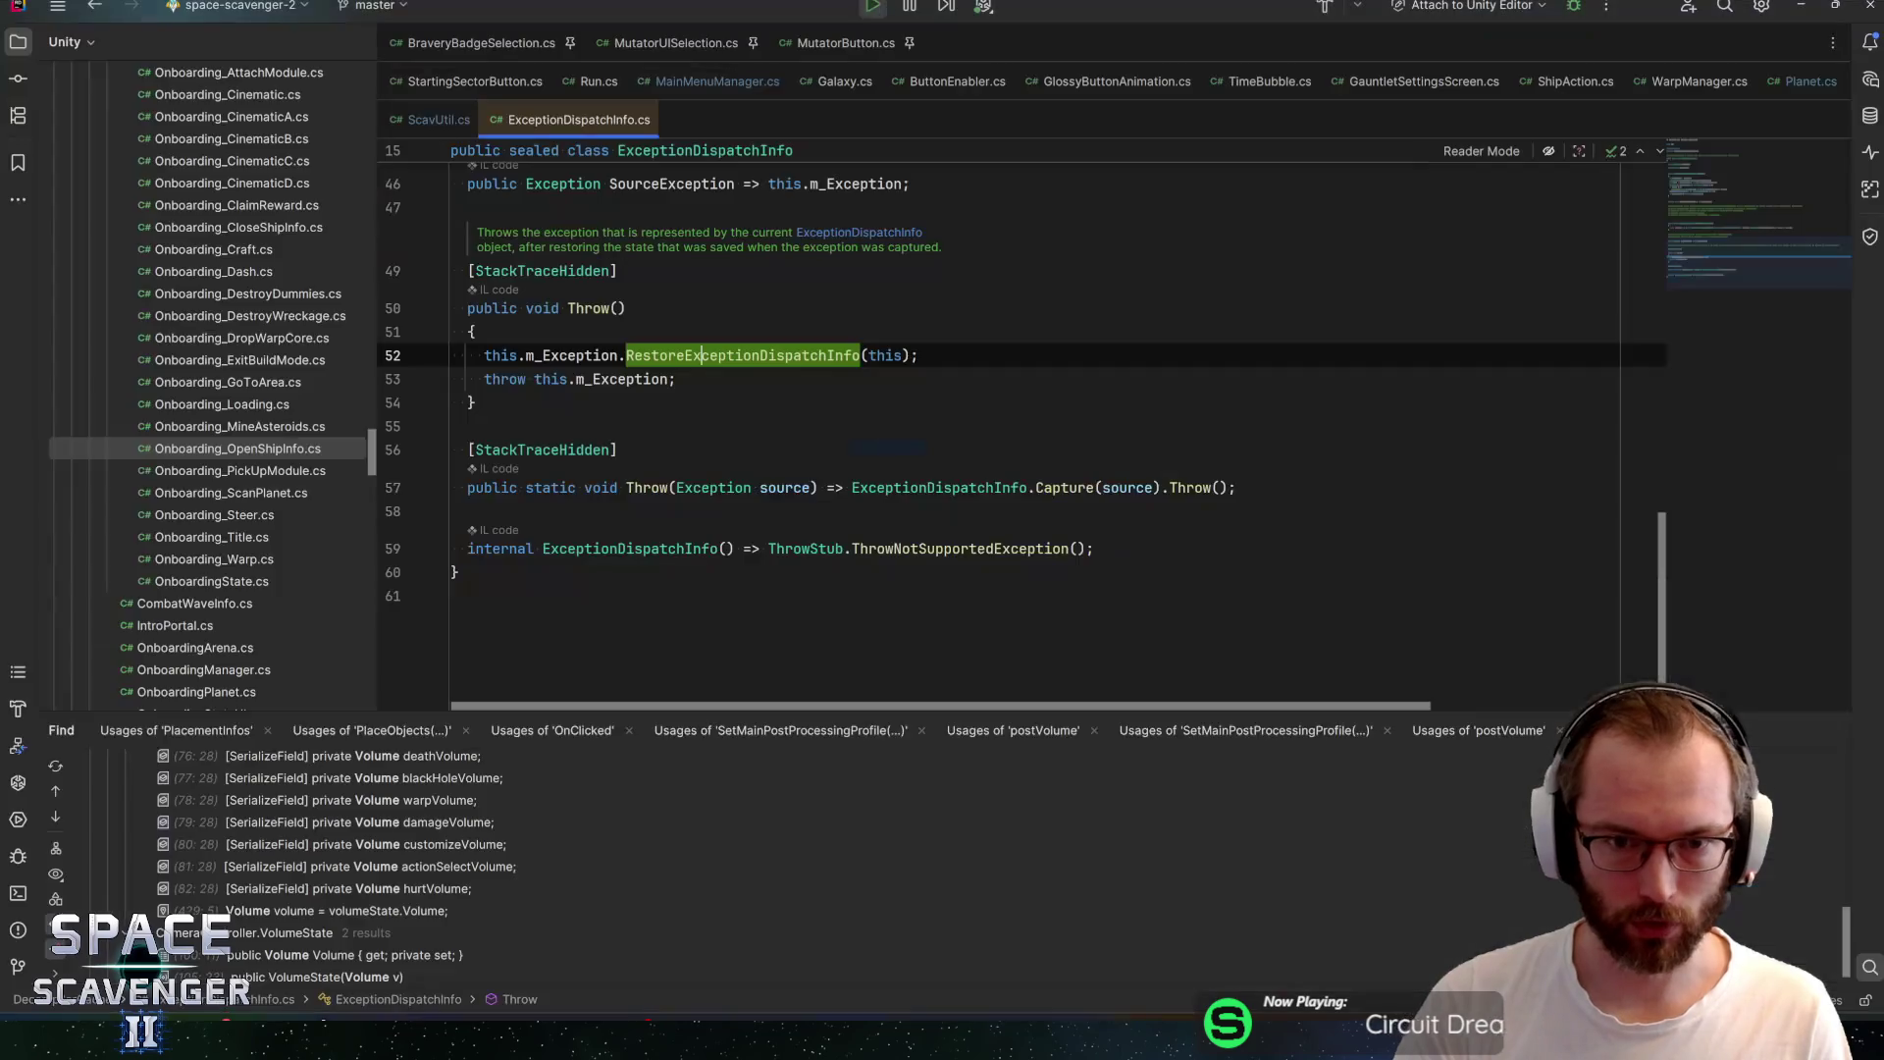
key(alt+Tab)
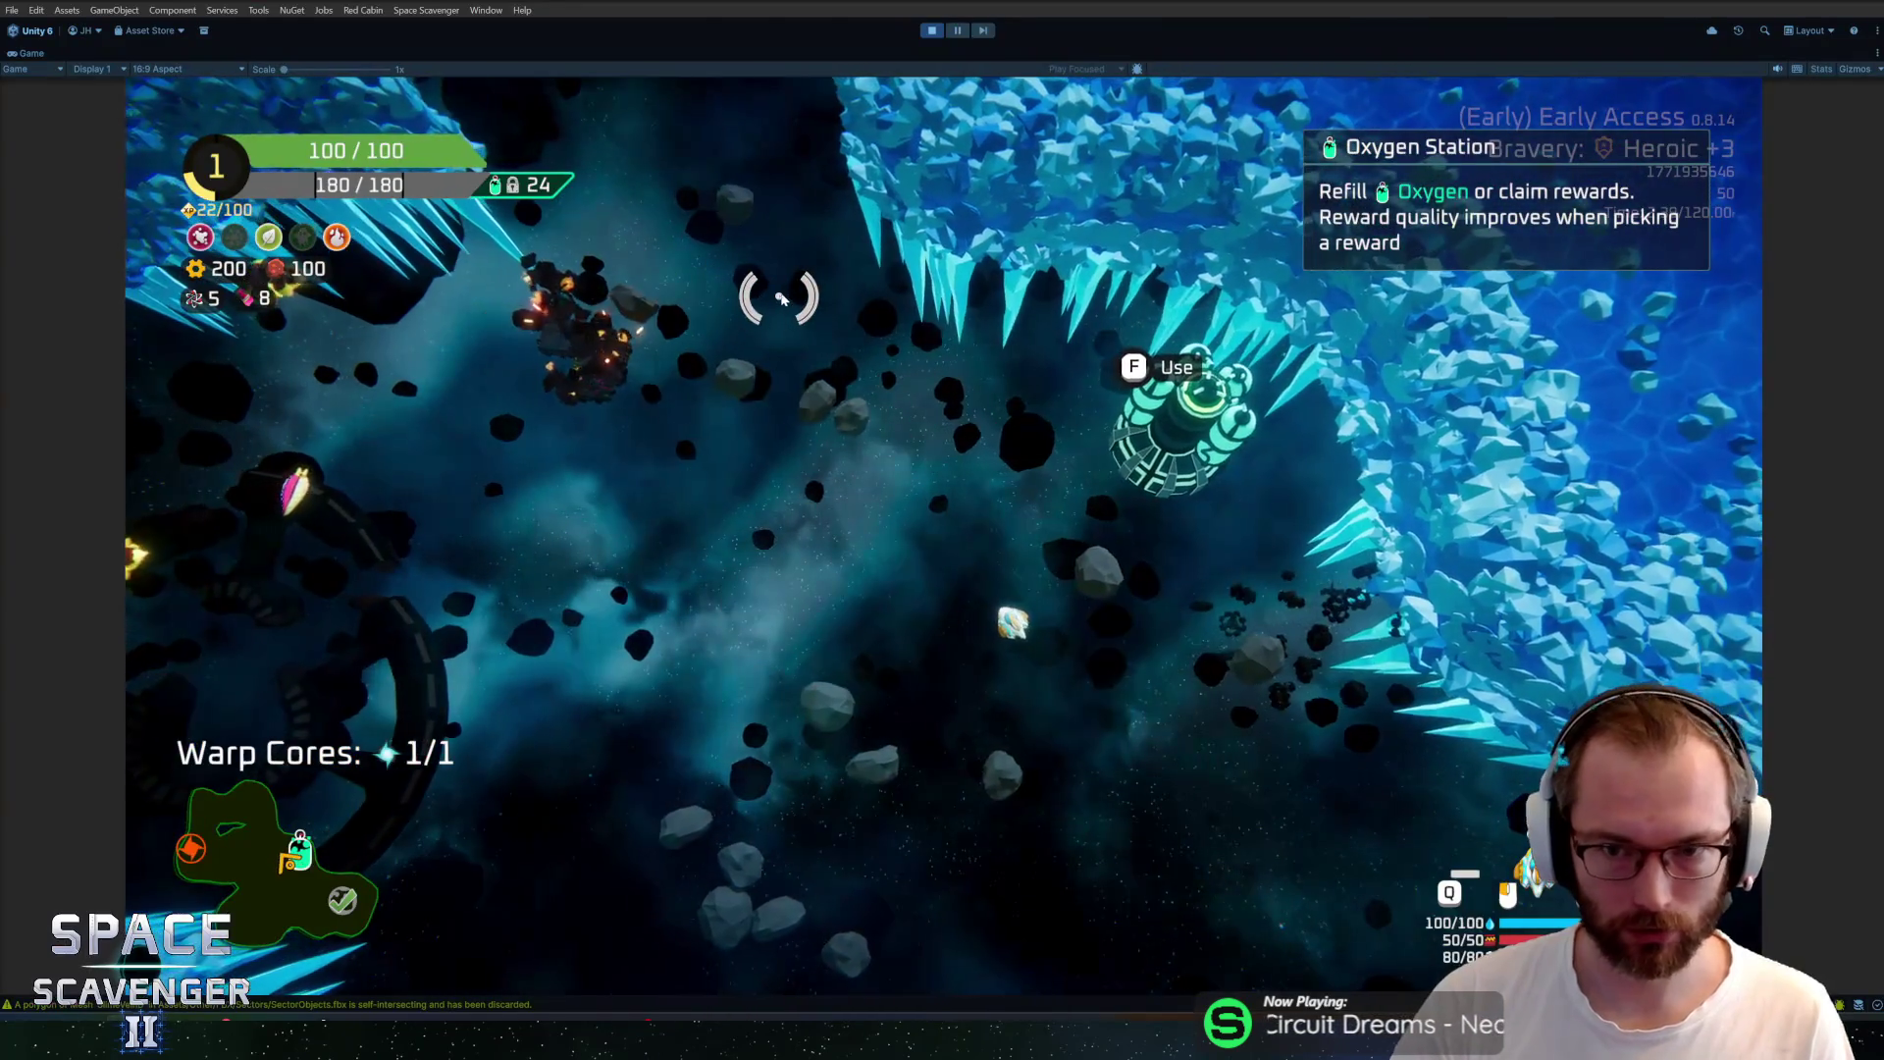
key(s)
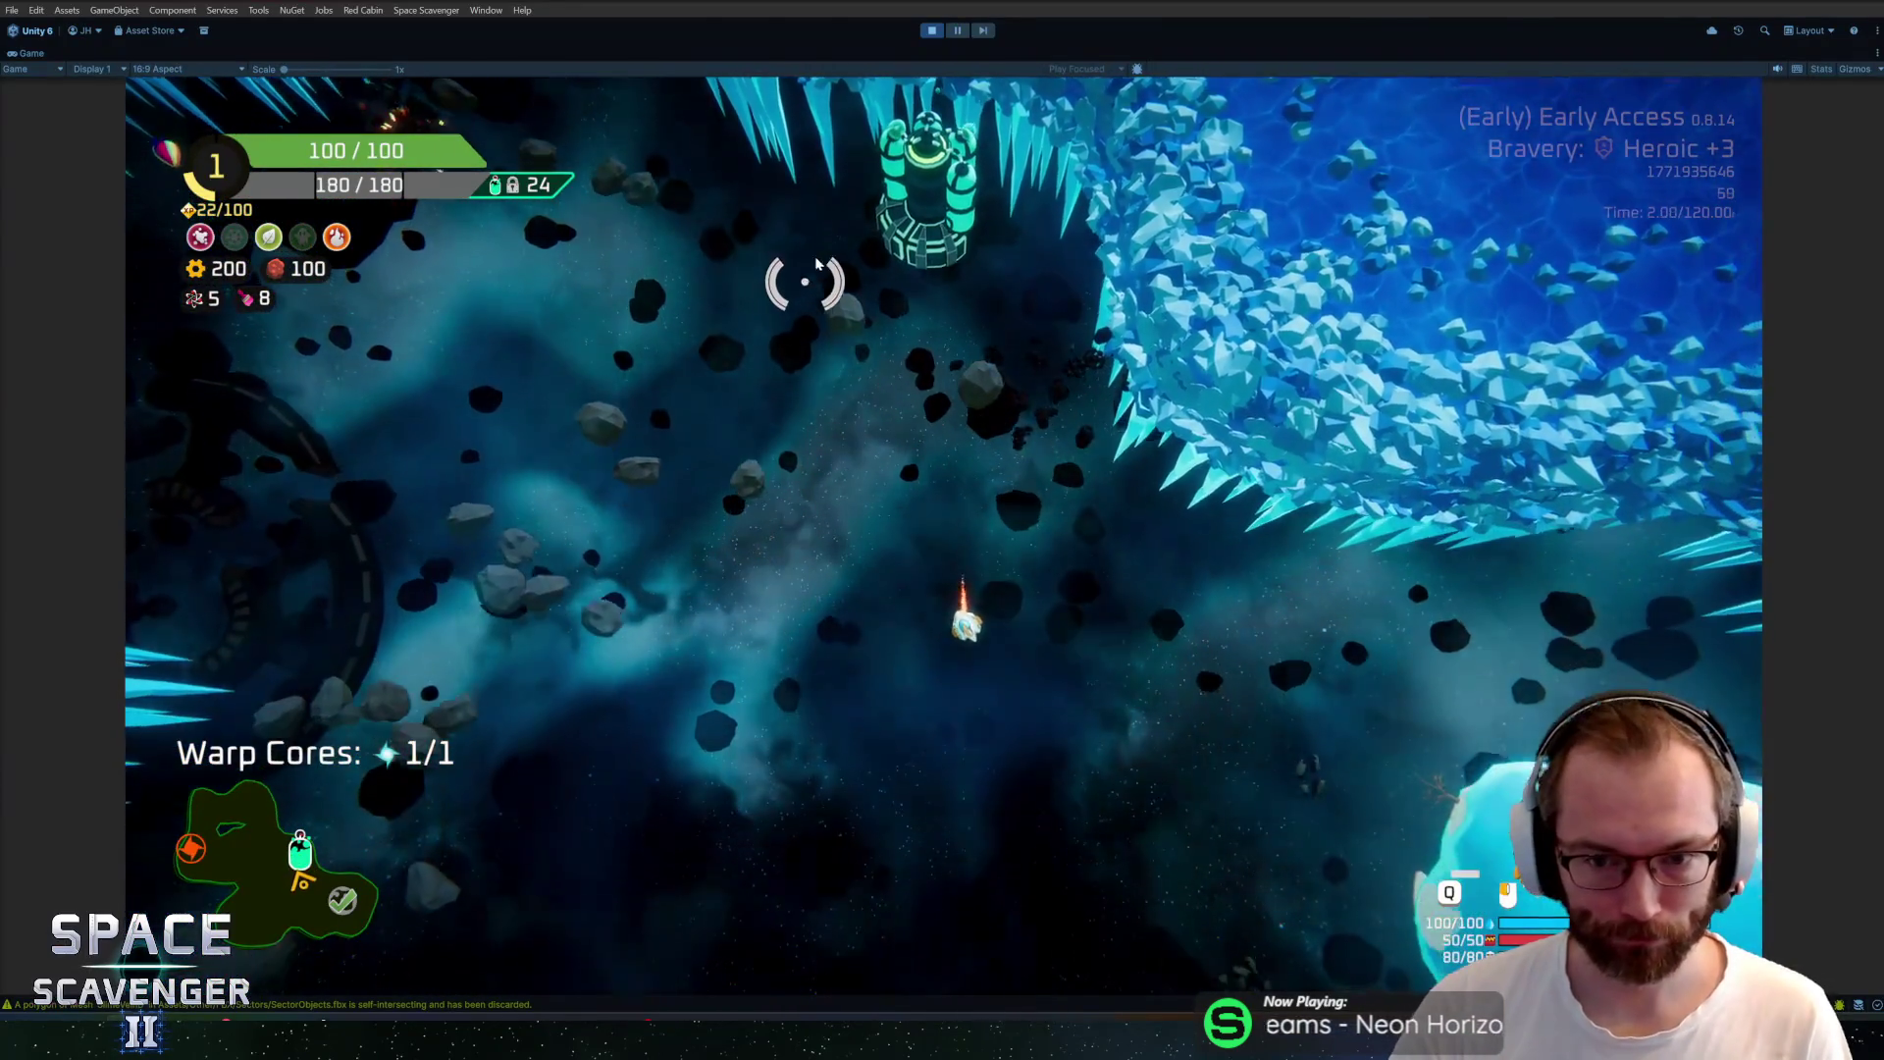
key(d)
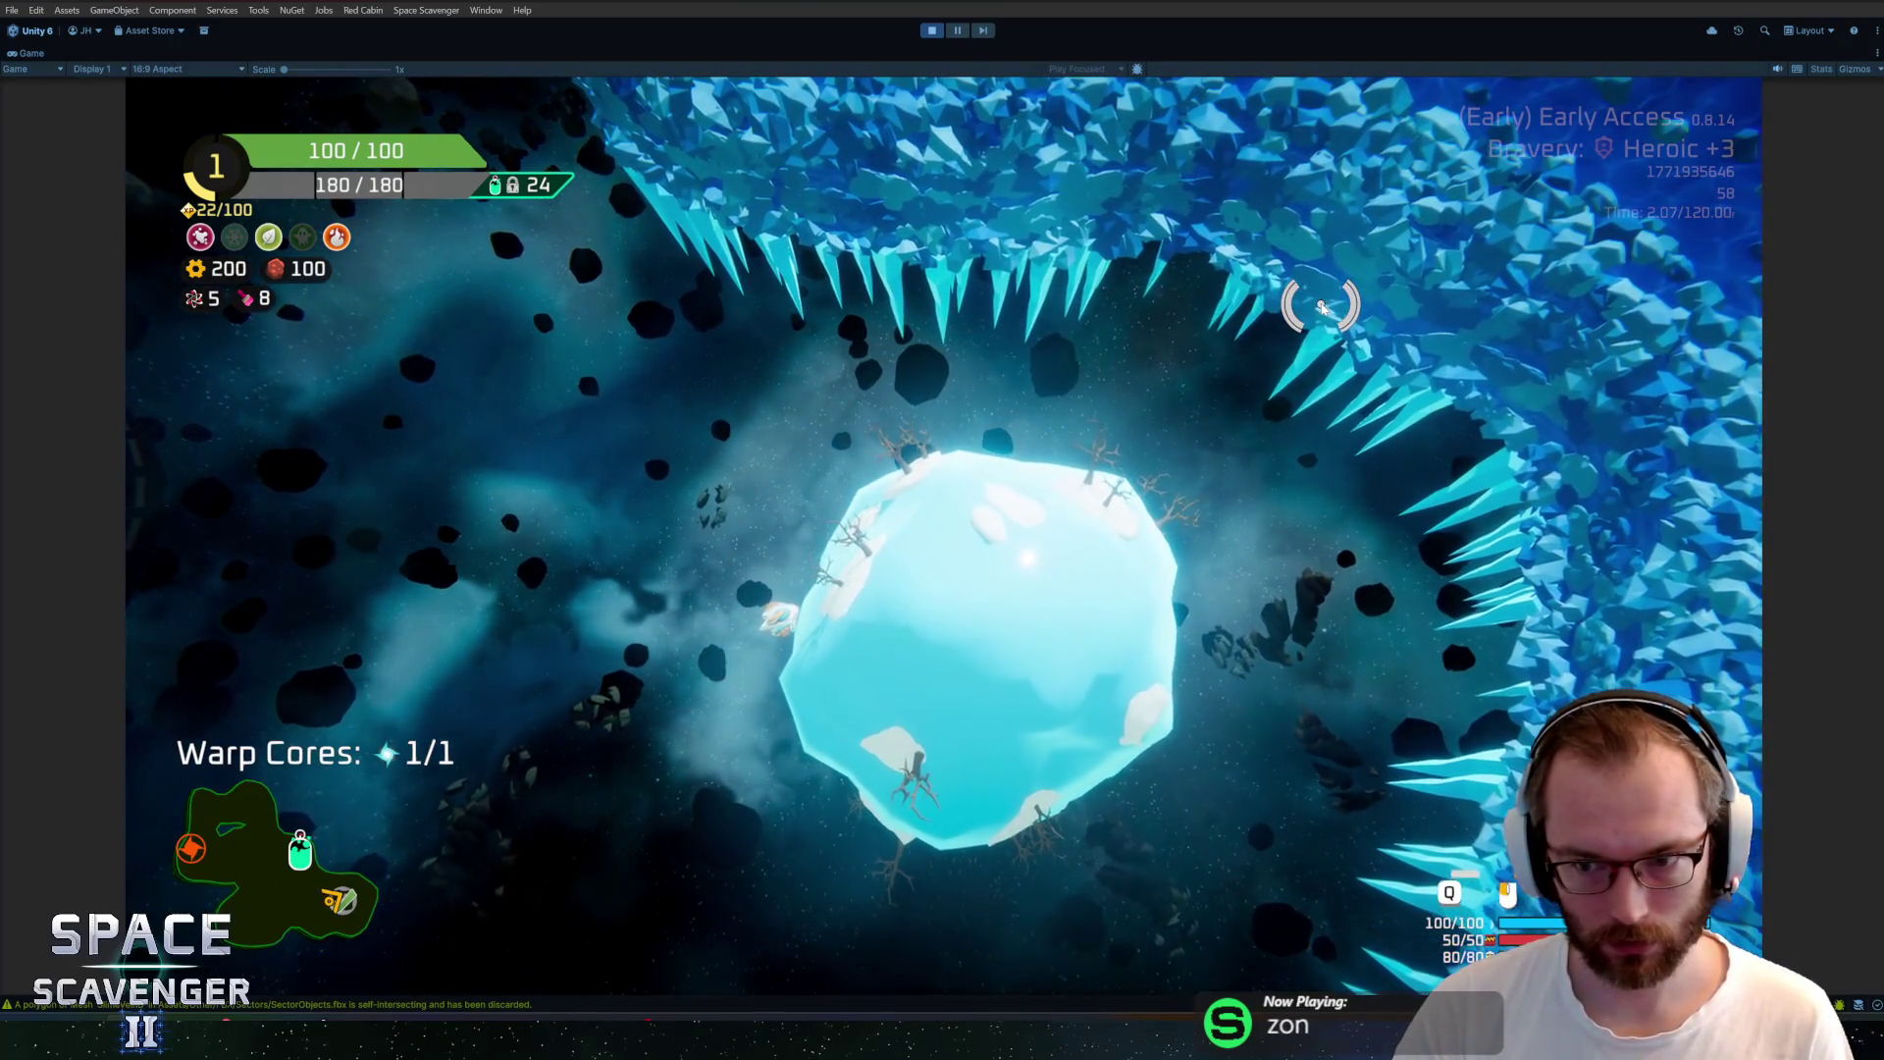
key(alt+Tab)
key(alt+Tab)
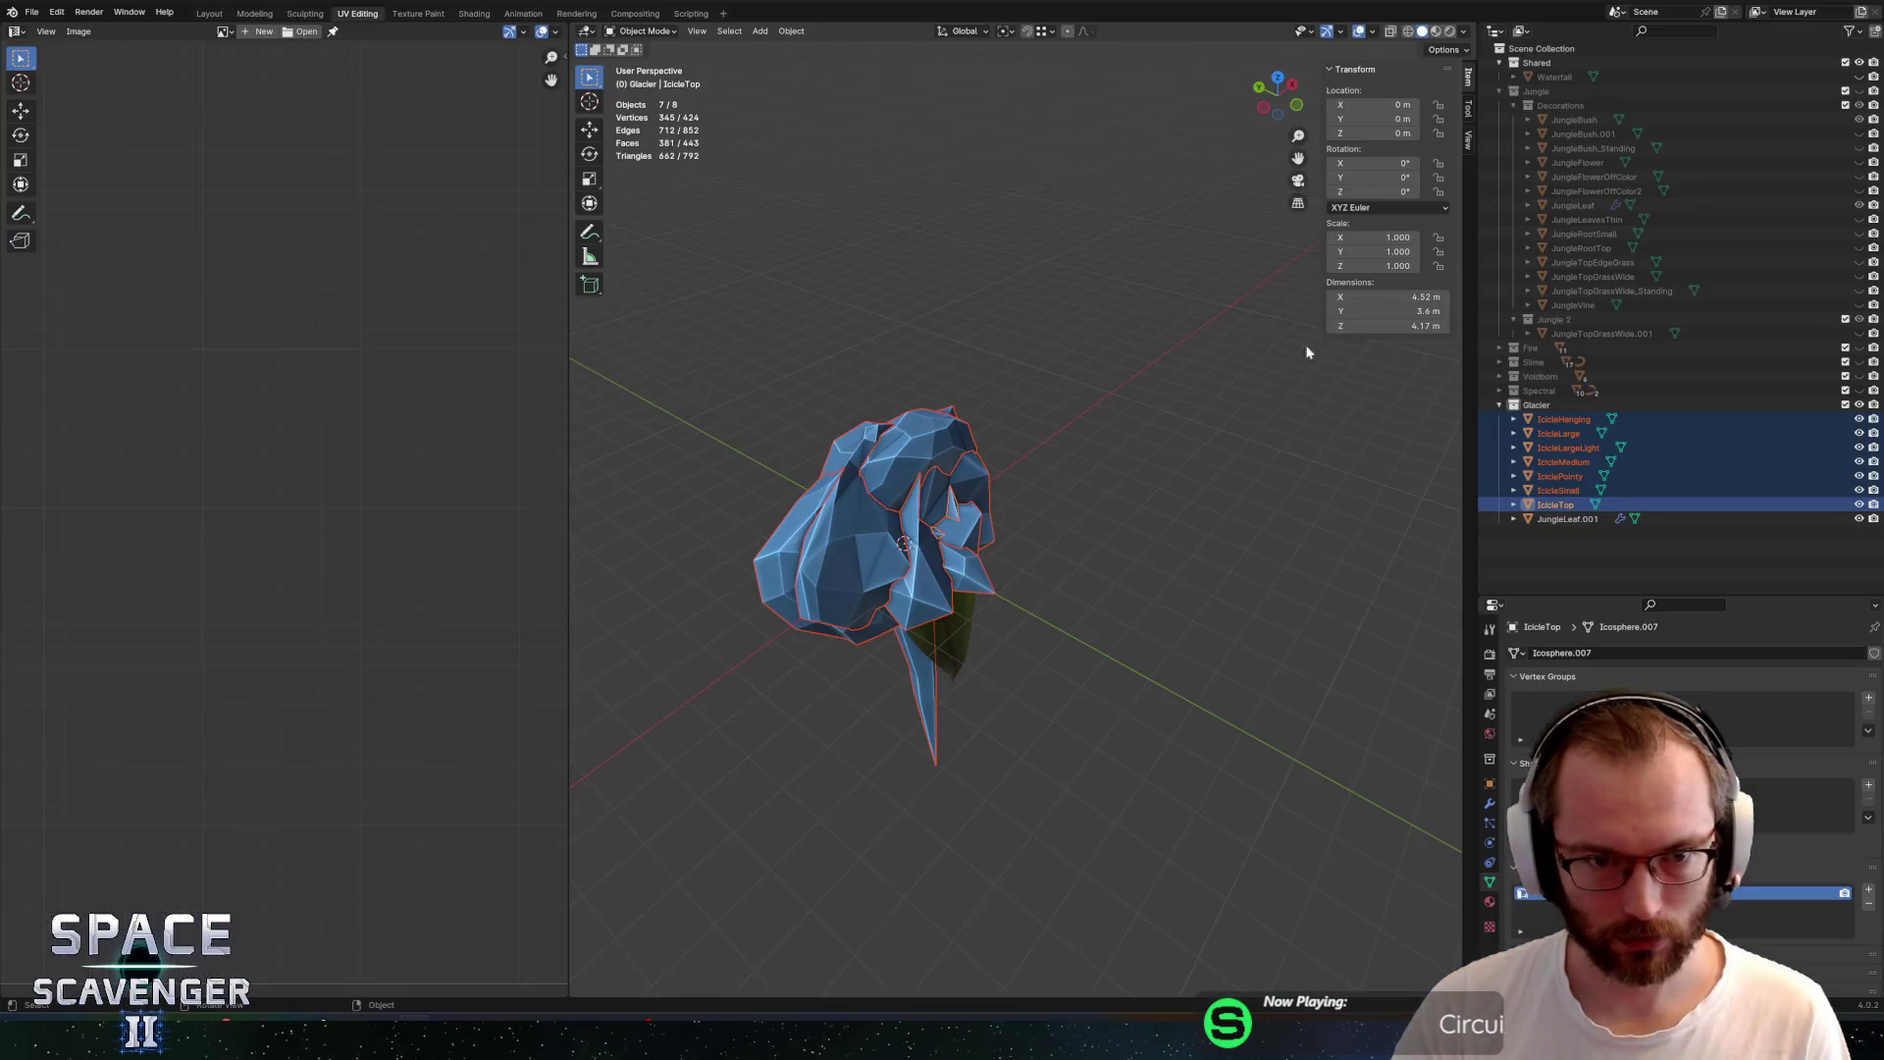
Edit the icicle meshes in Blender, smoothing part of IcicleMedium's vertices
click(957, 432)
key(Tab)
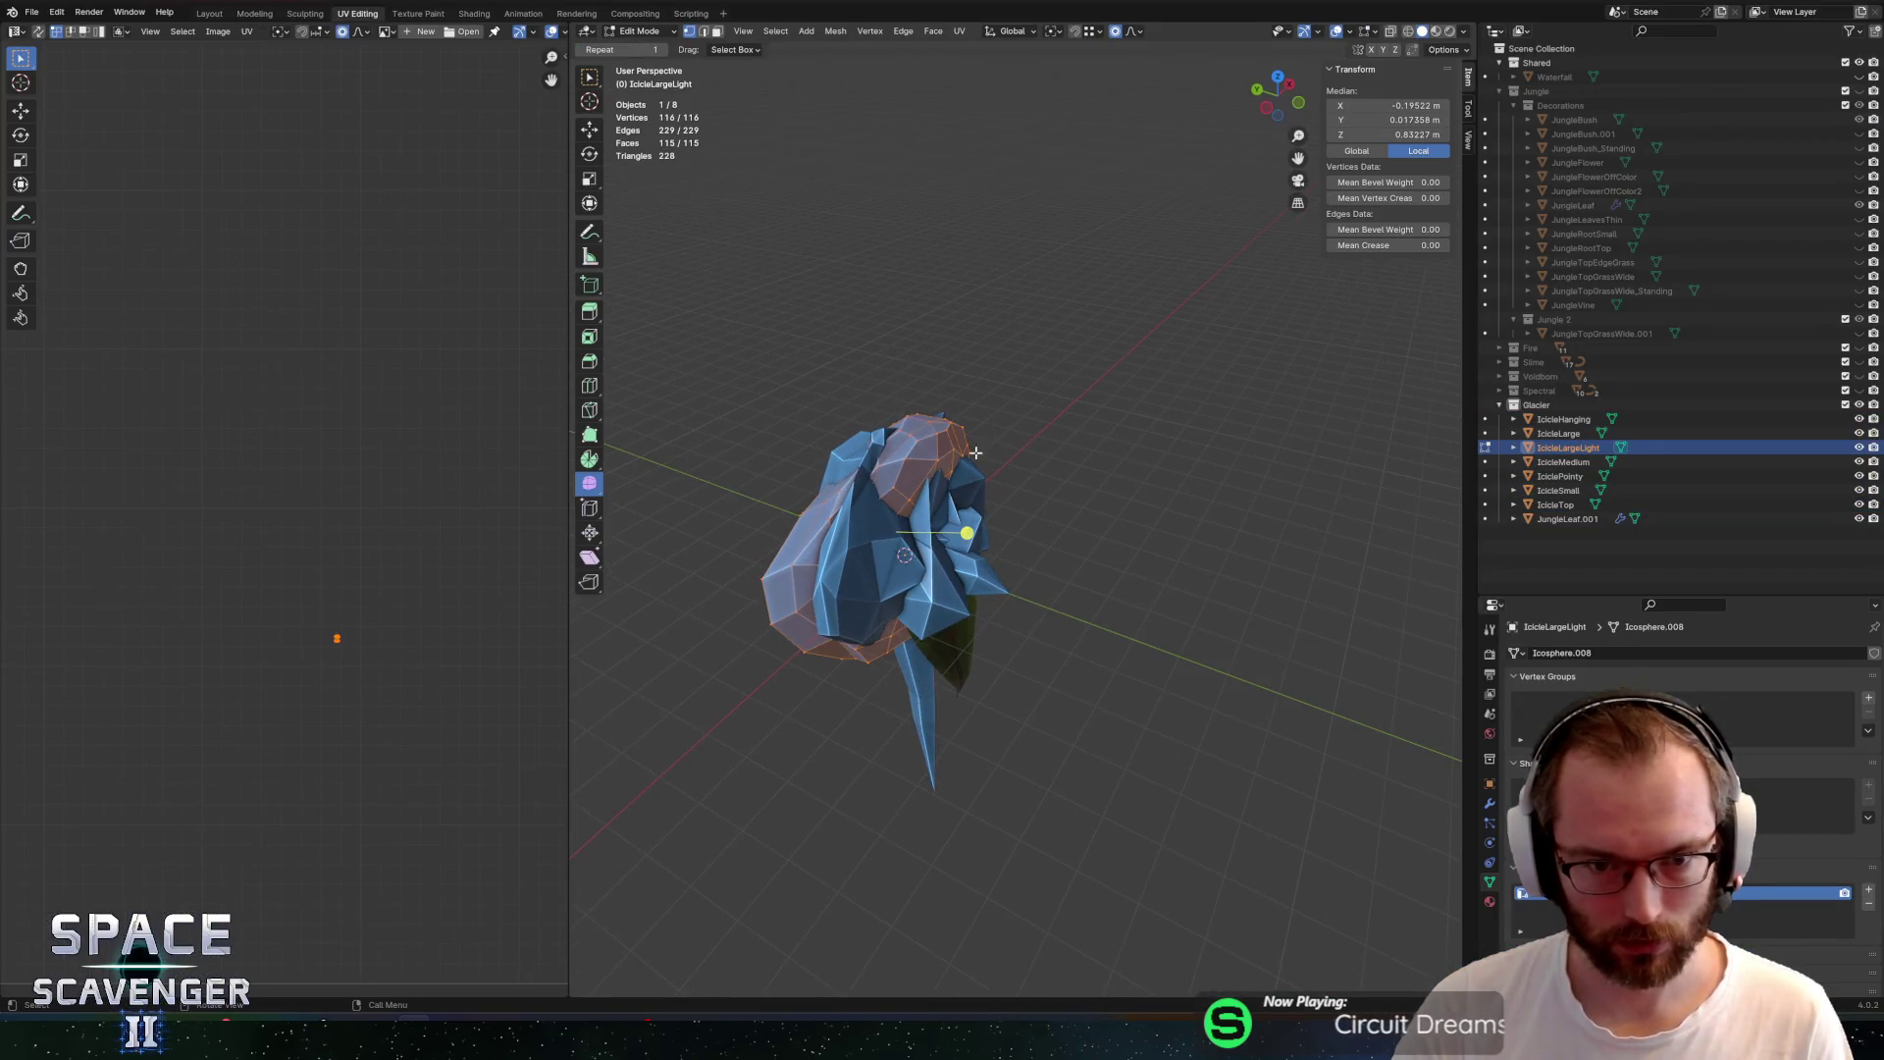
key(Tab)
key(Tab)
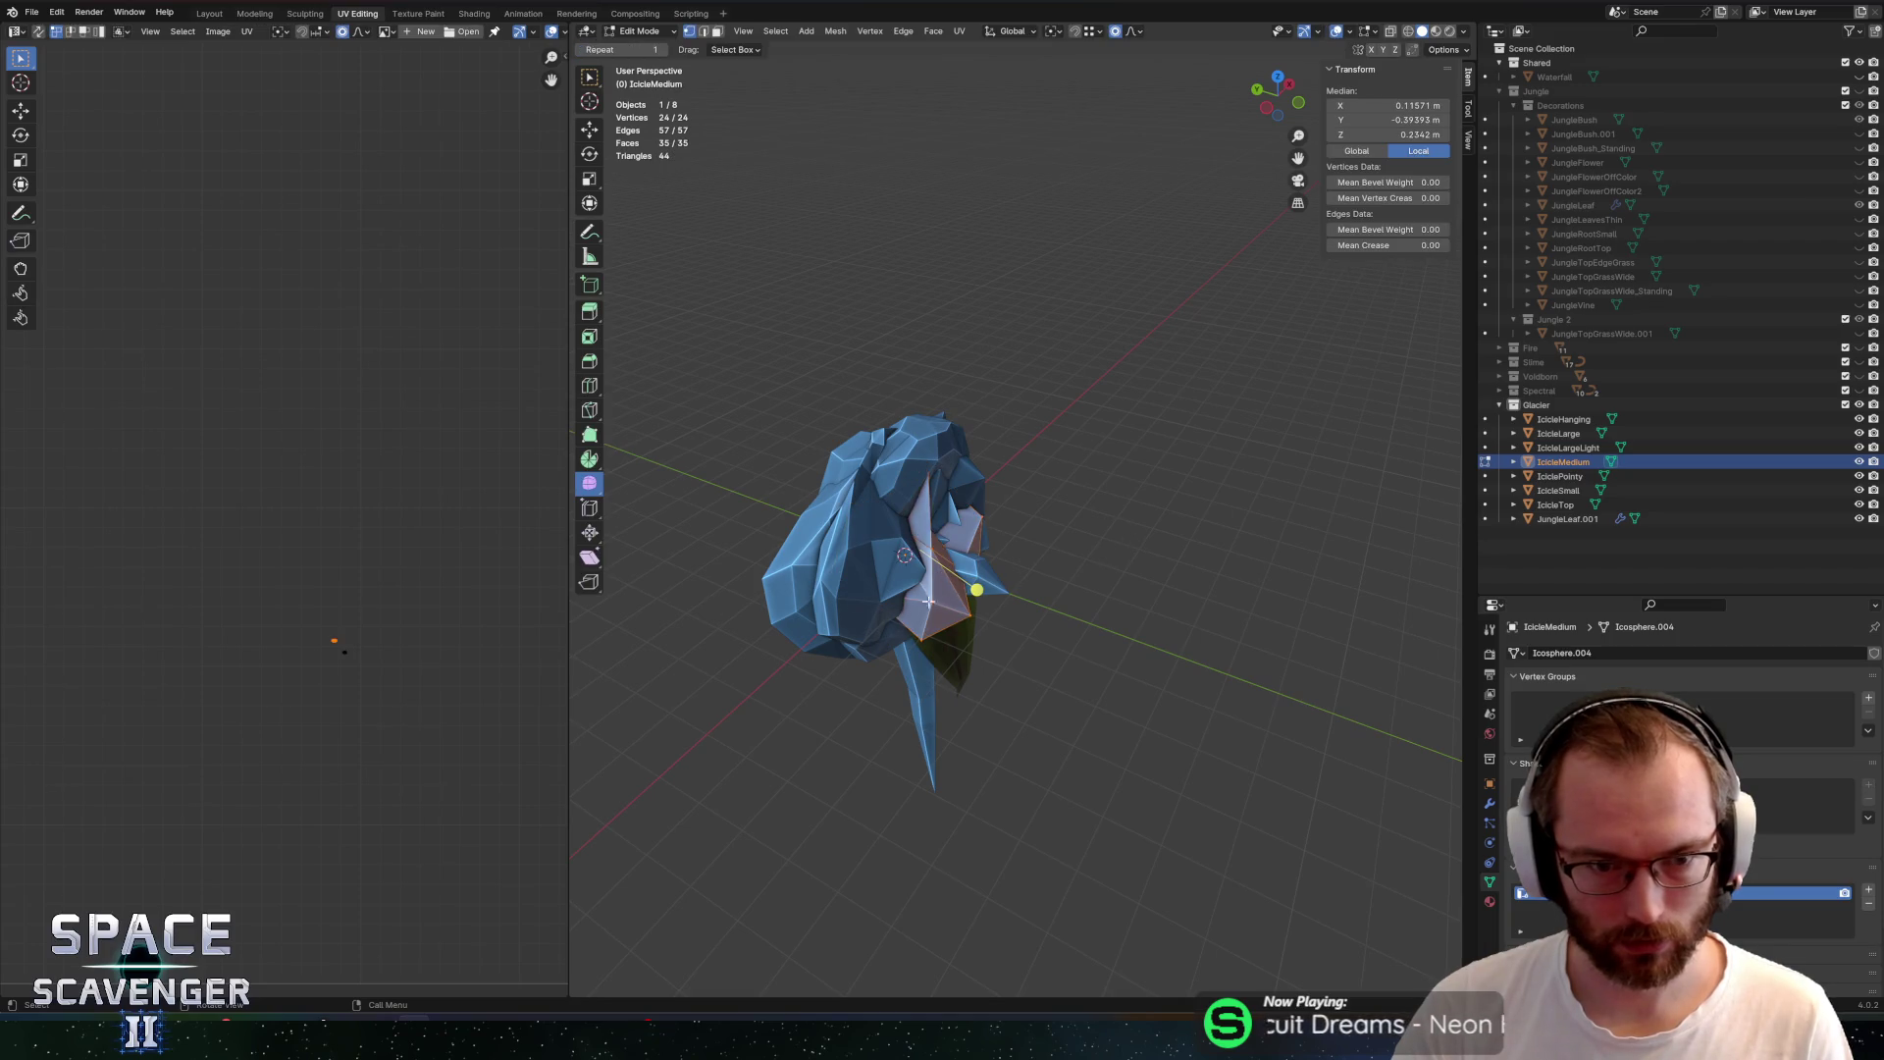
key(Tab)
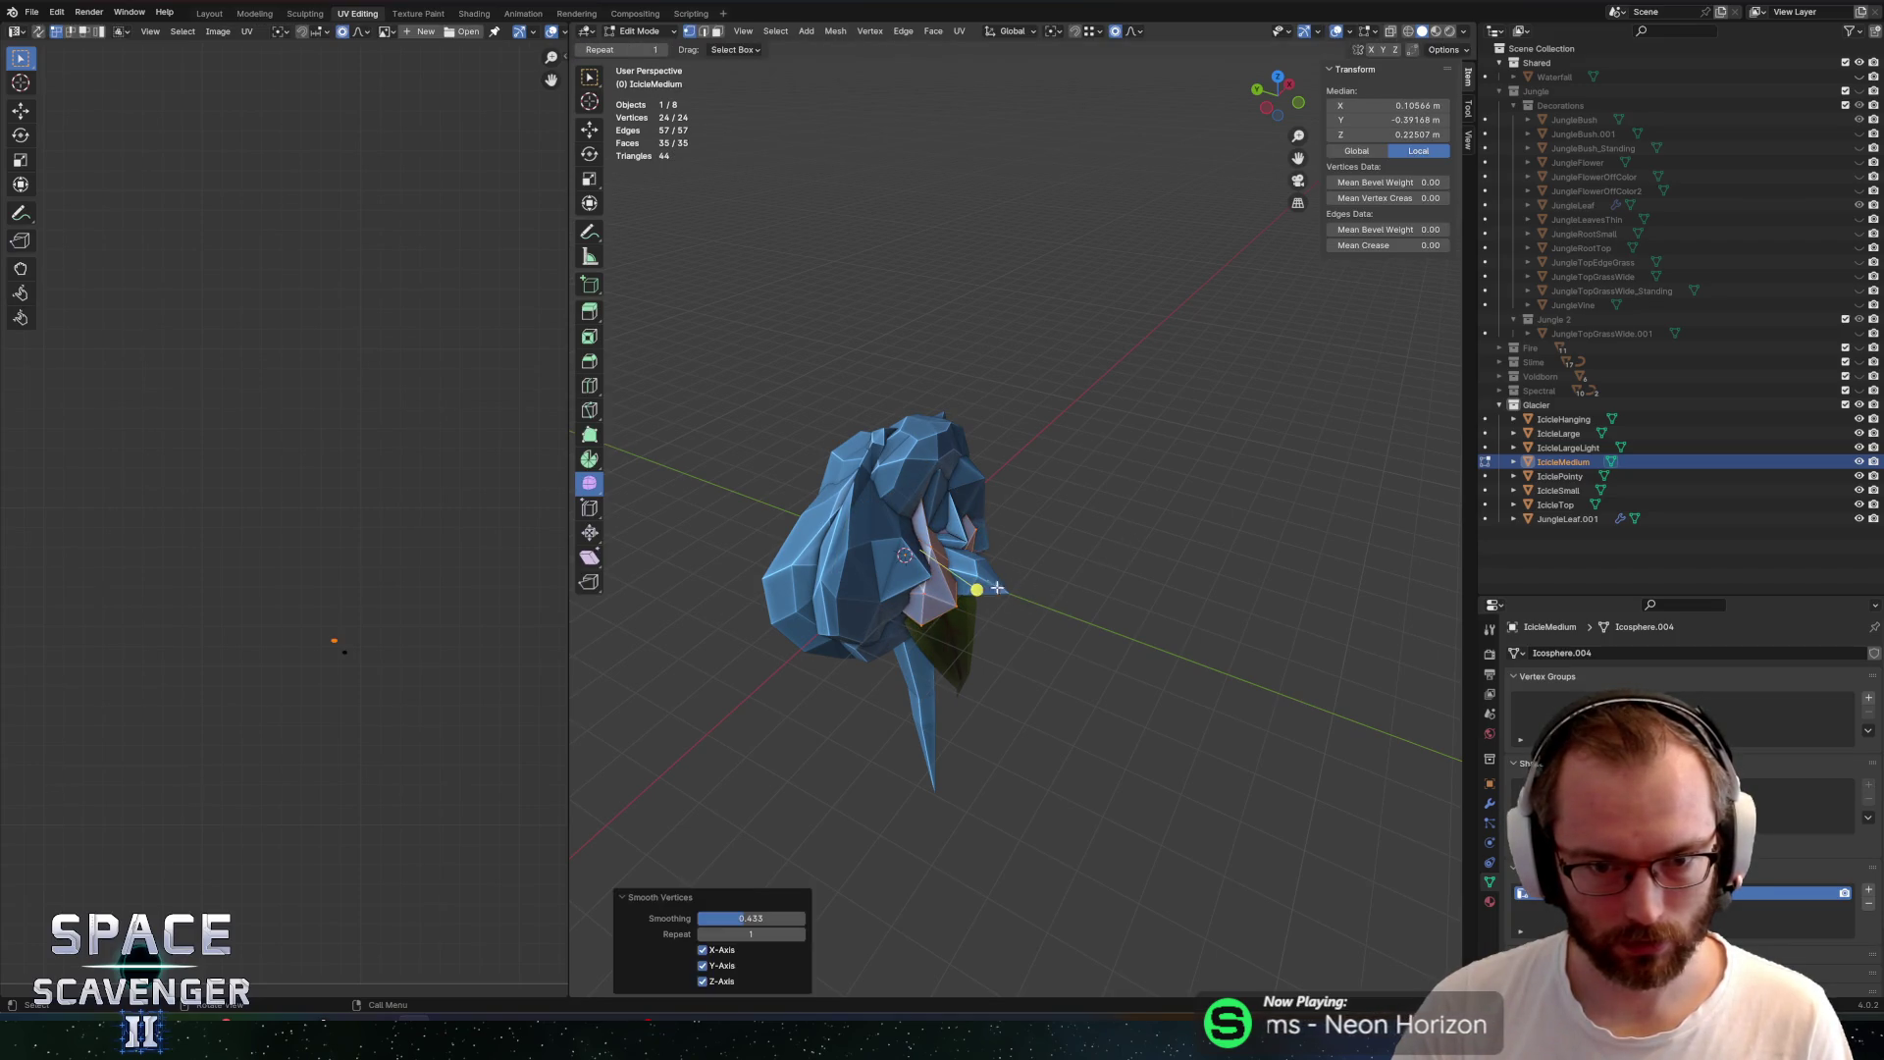
click(994, 534)
key(Tab)
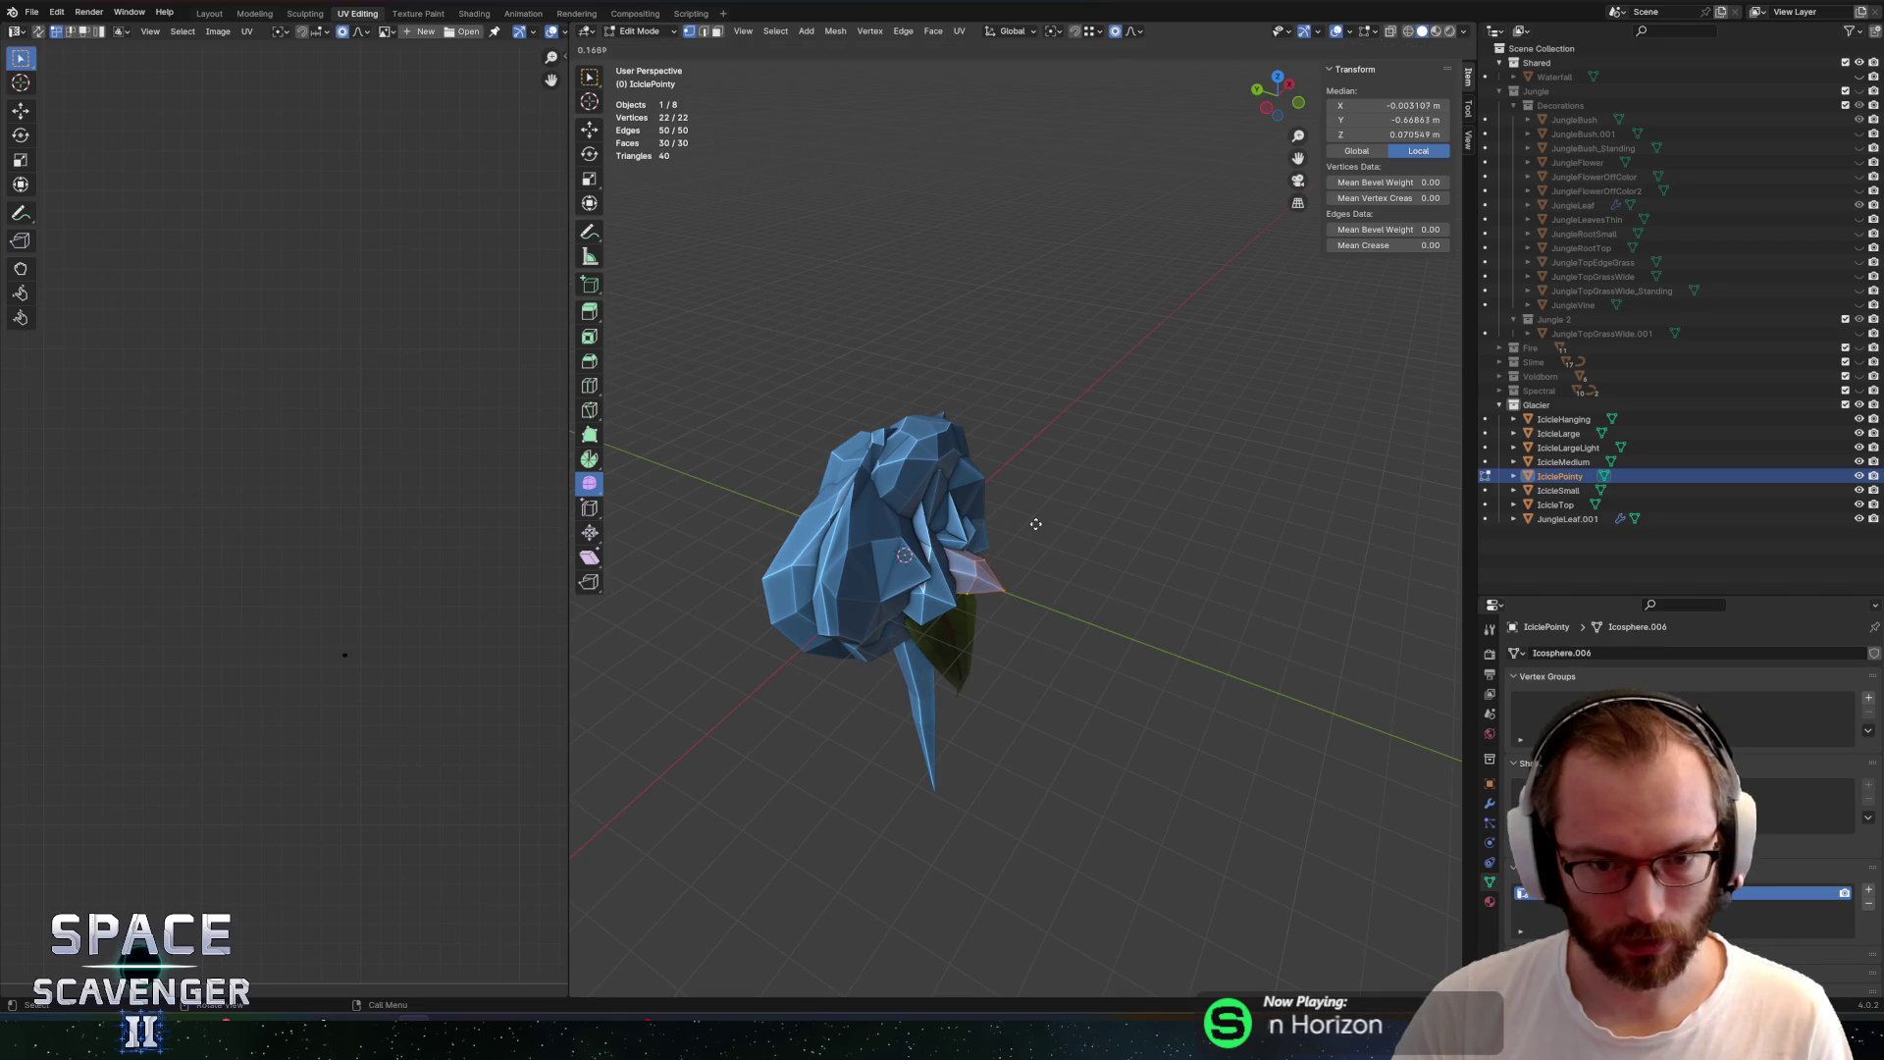
key(Tab)
click(913, 692)
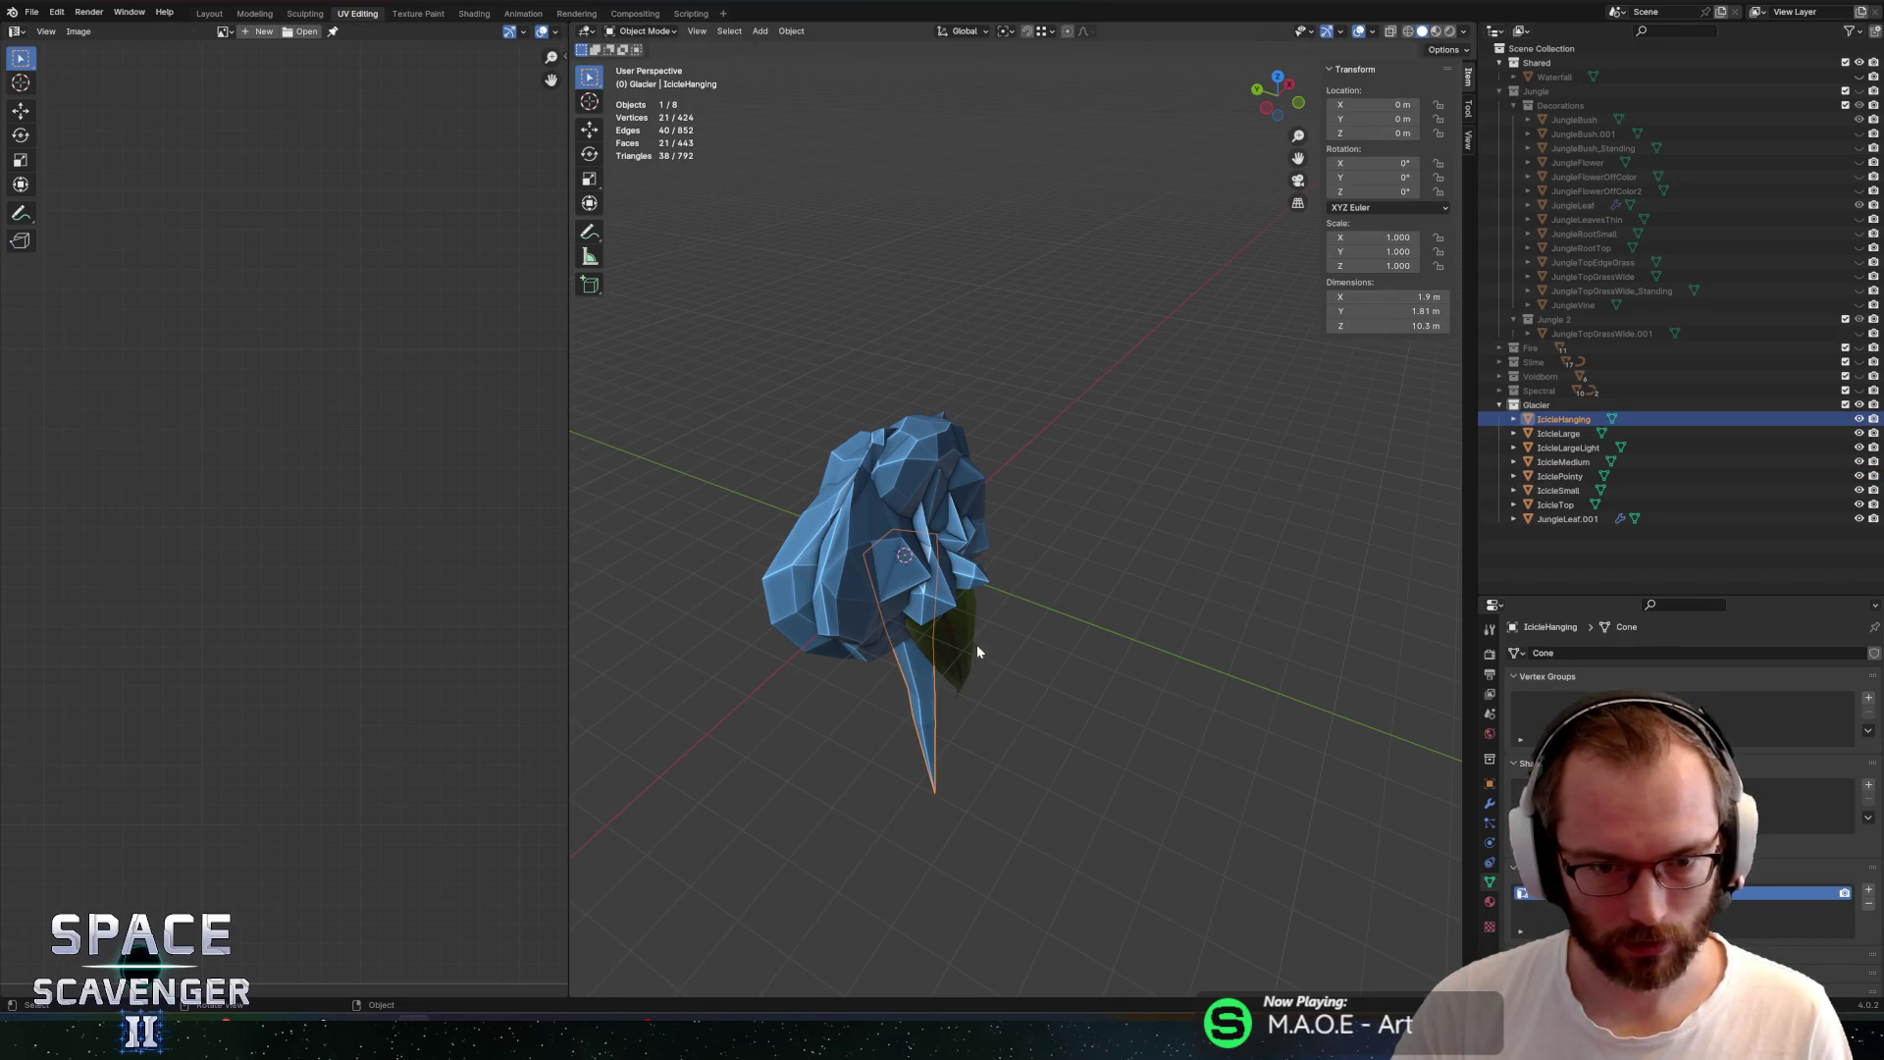
key(Tab)
Export the icicles over SectorObjects.fbx in the Sectors folder
key(ctrl+shift+e)
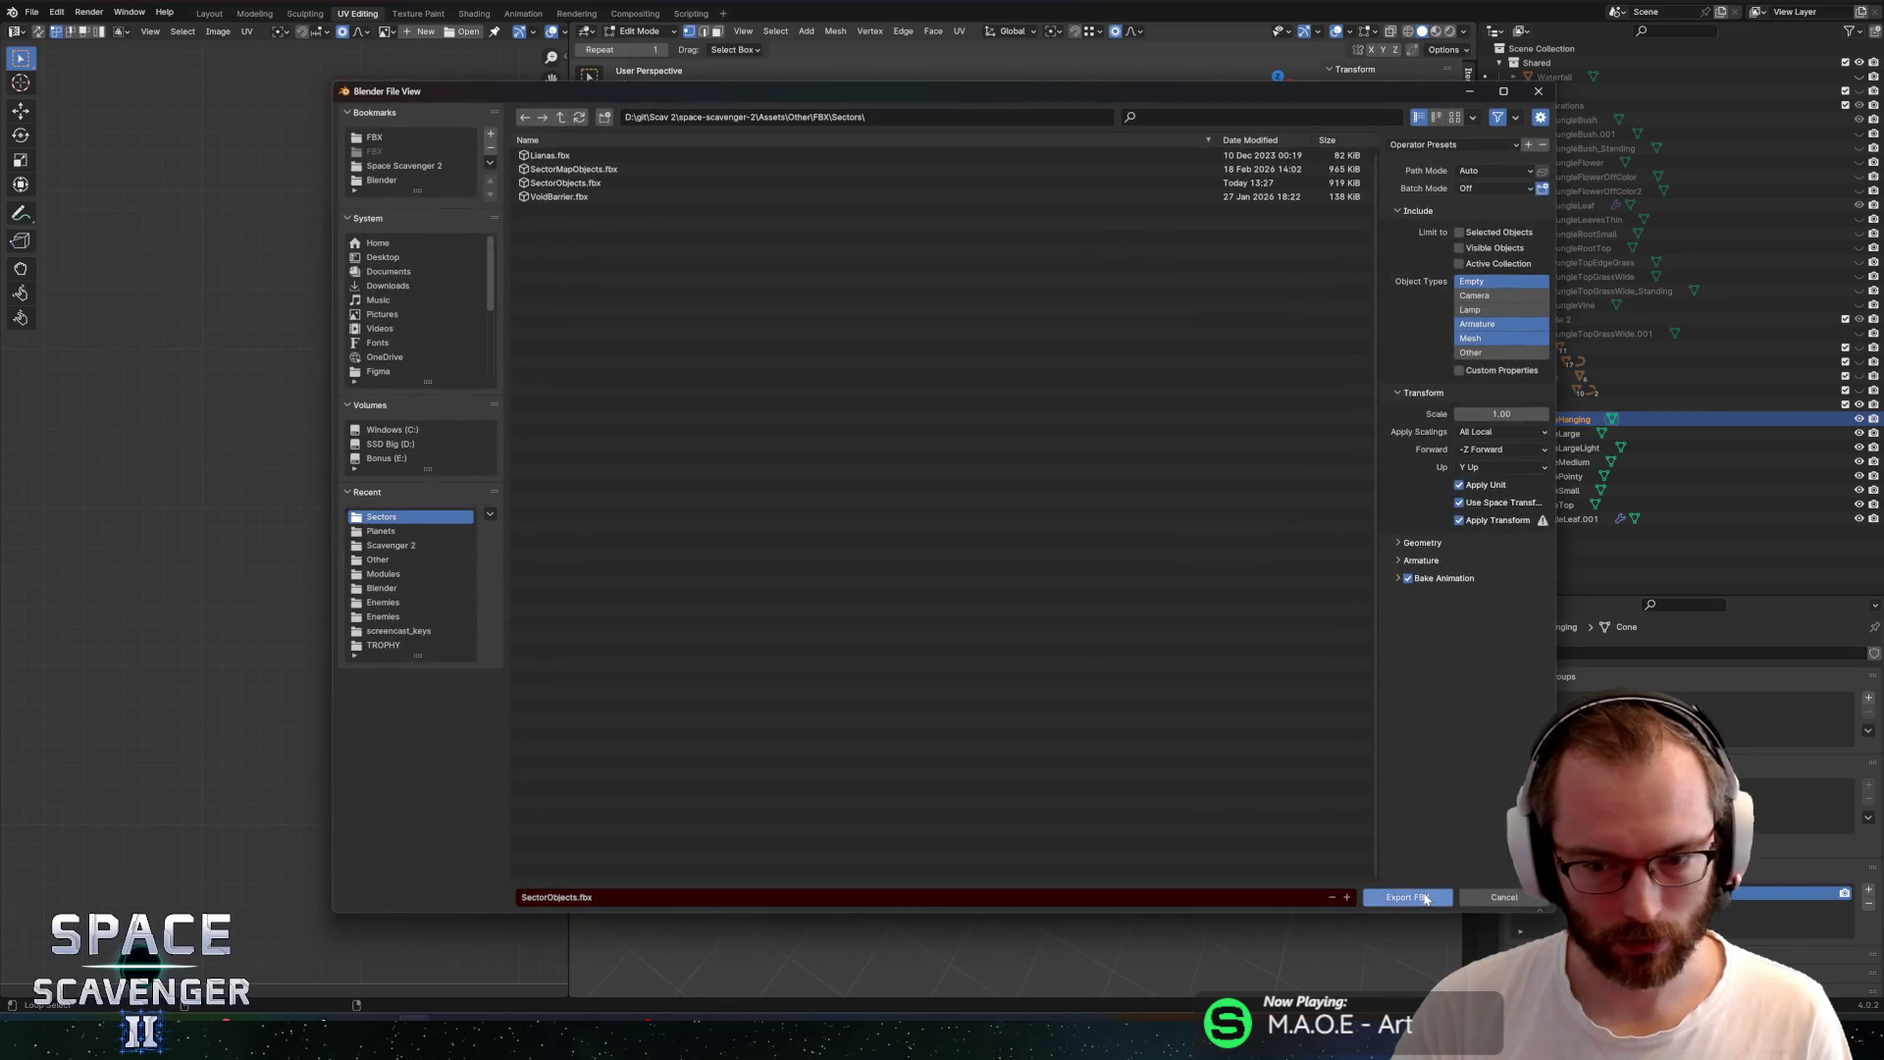
click(1425, 899)
key(alt+Tab)
key(alt+Tab)
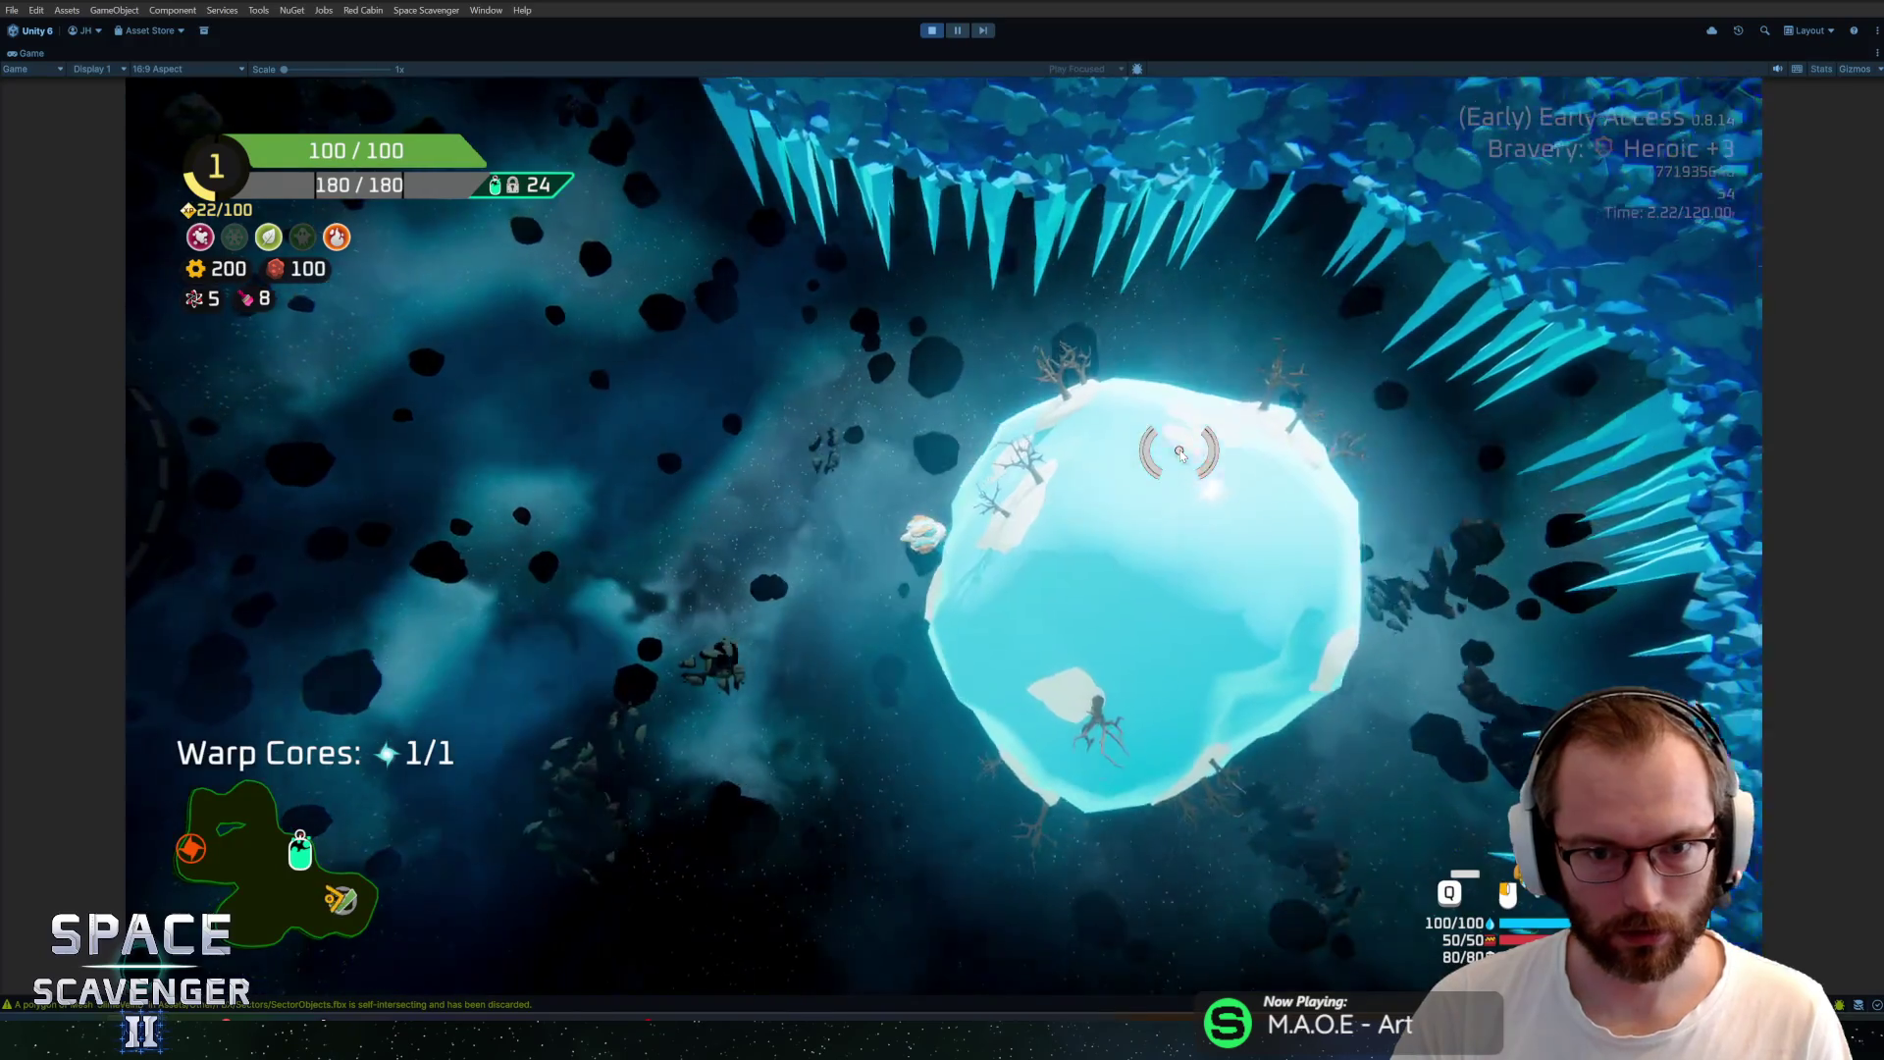
Fly the ship up past the icy planet to the icicle wall, then un-maximize the Game view
key(w)
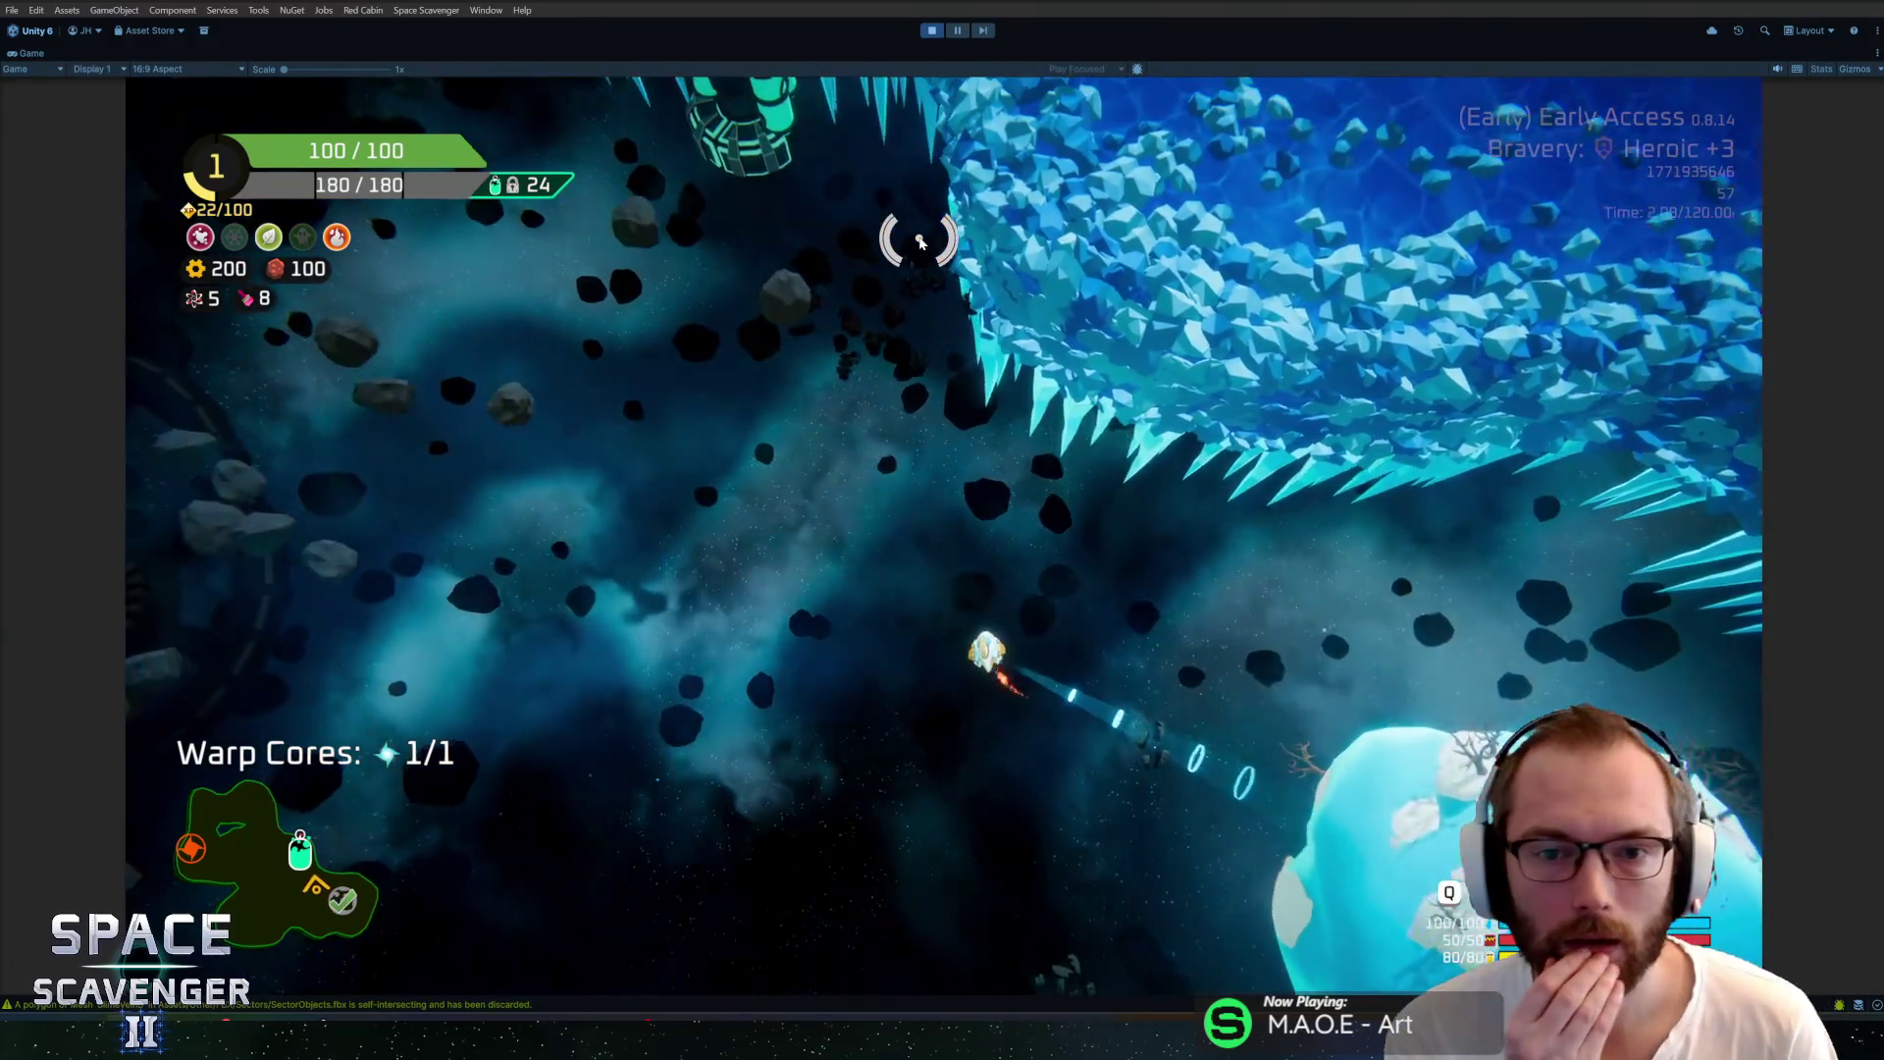
key(w)
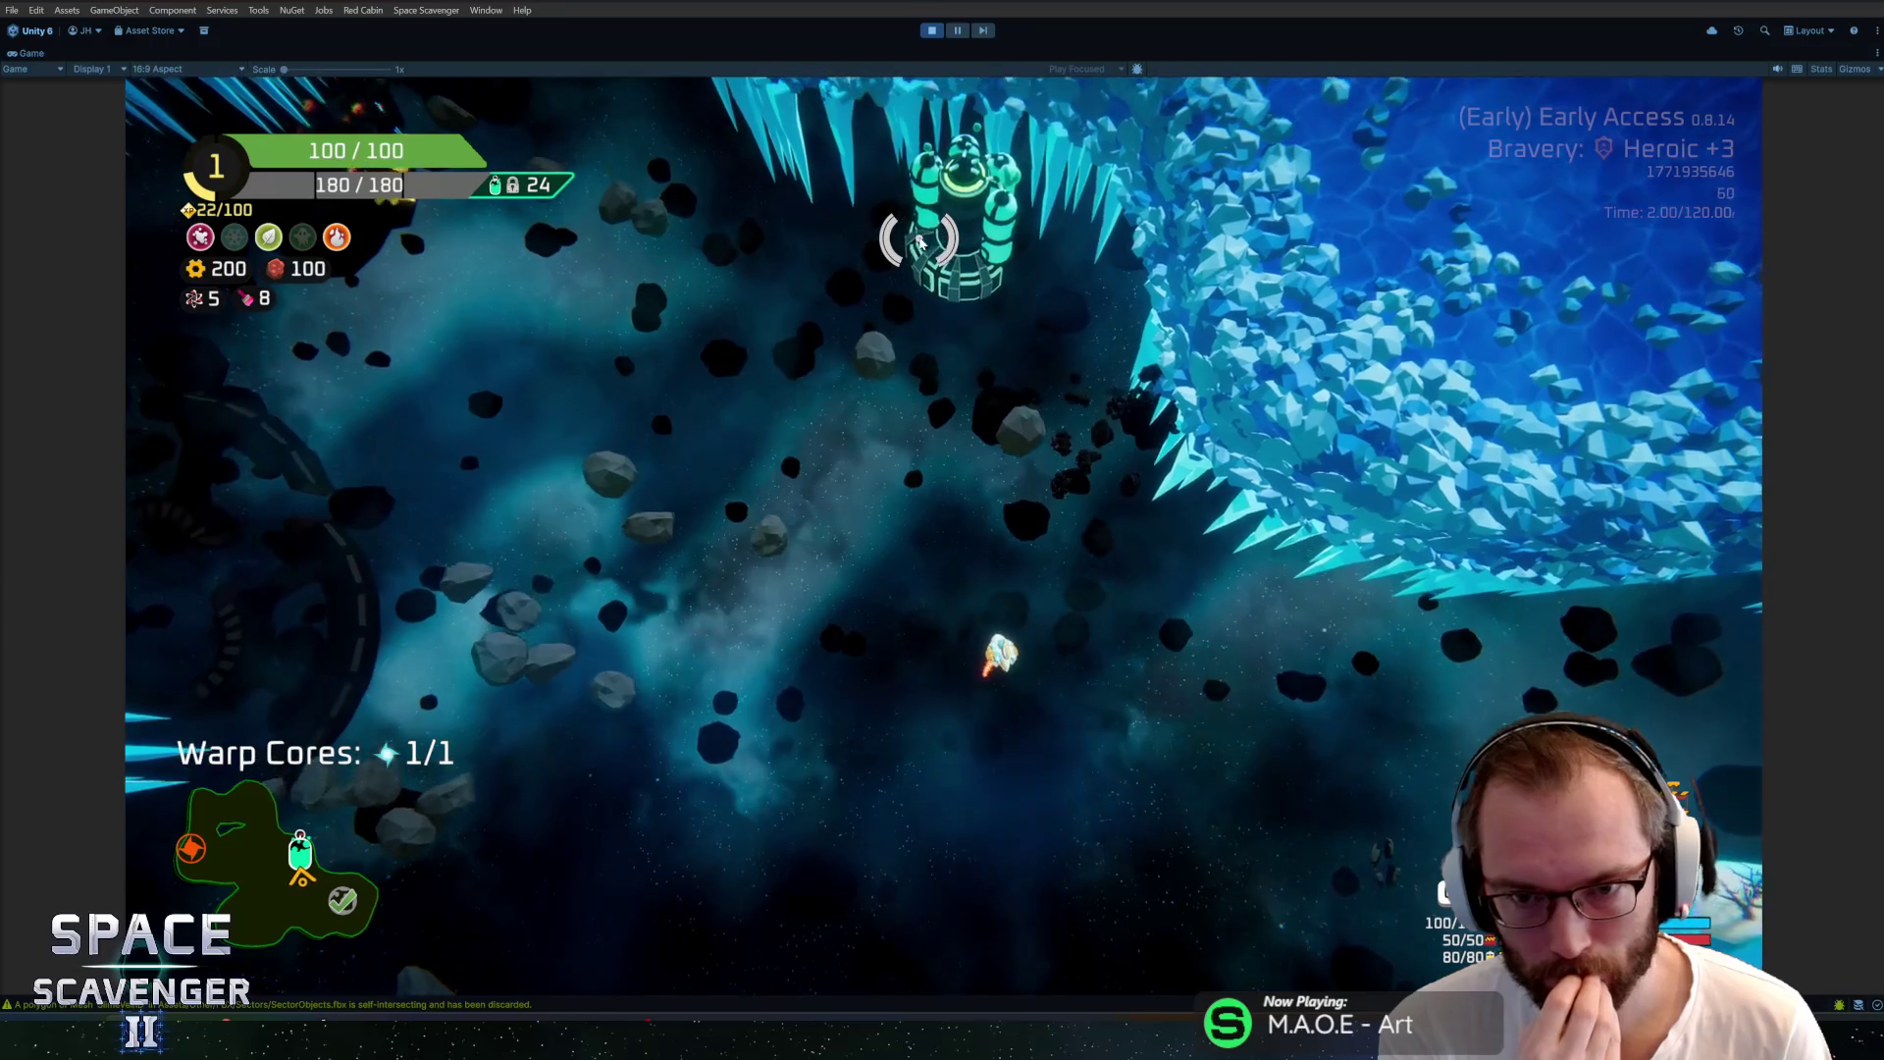
key(w)
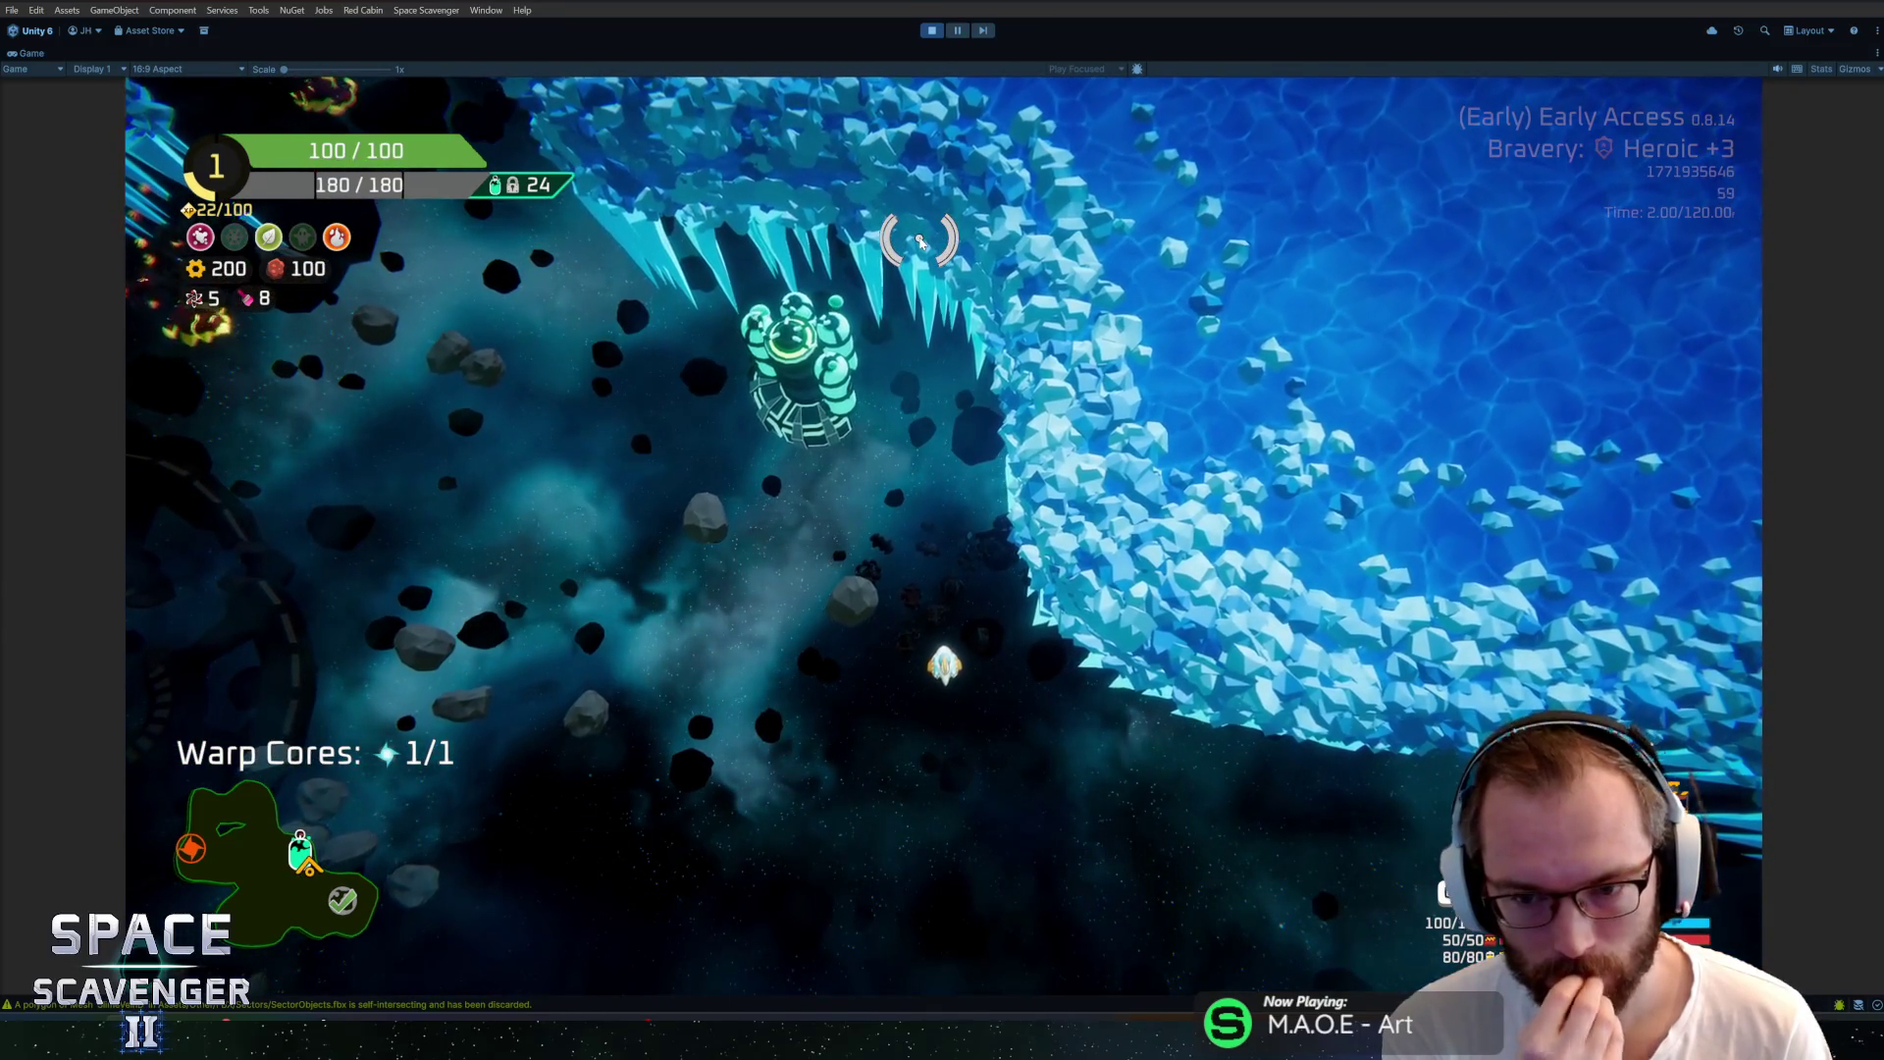
key(w)
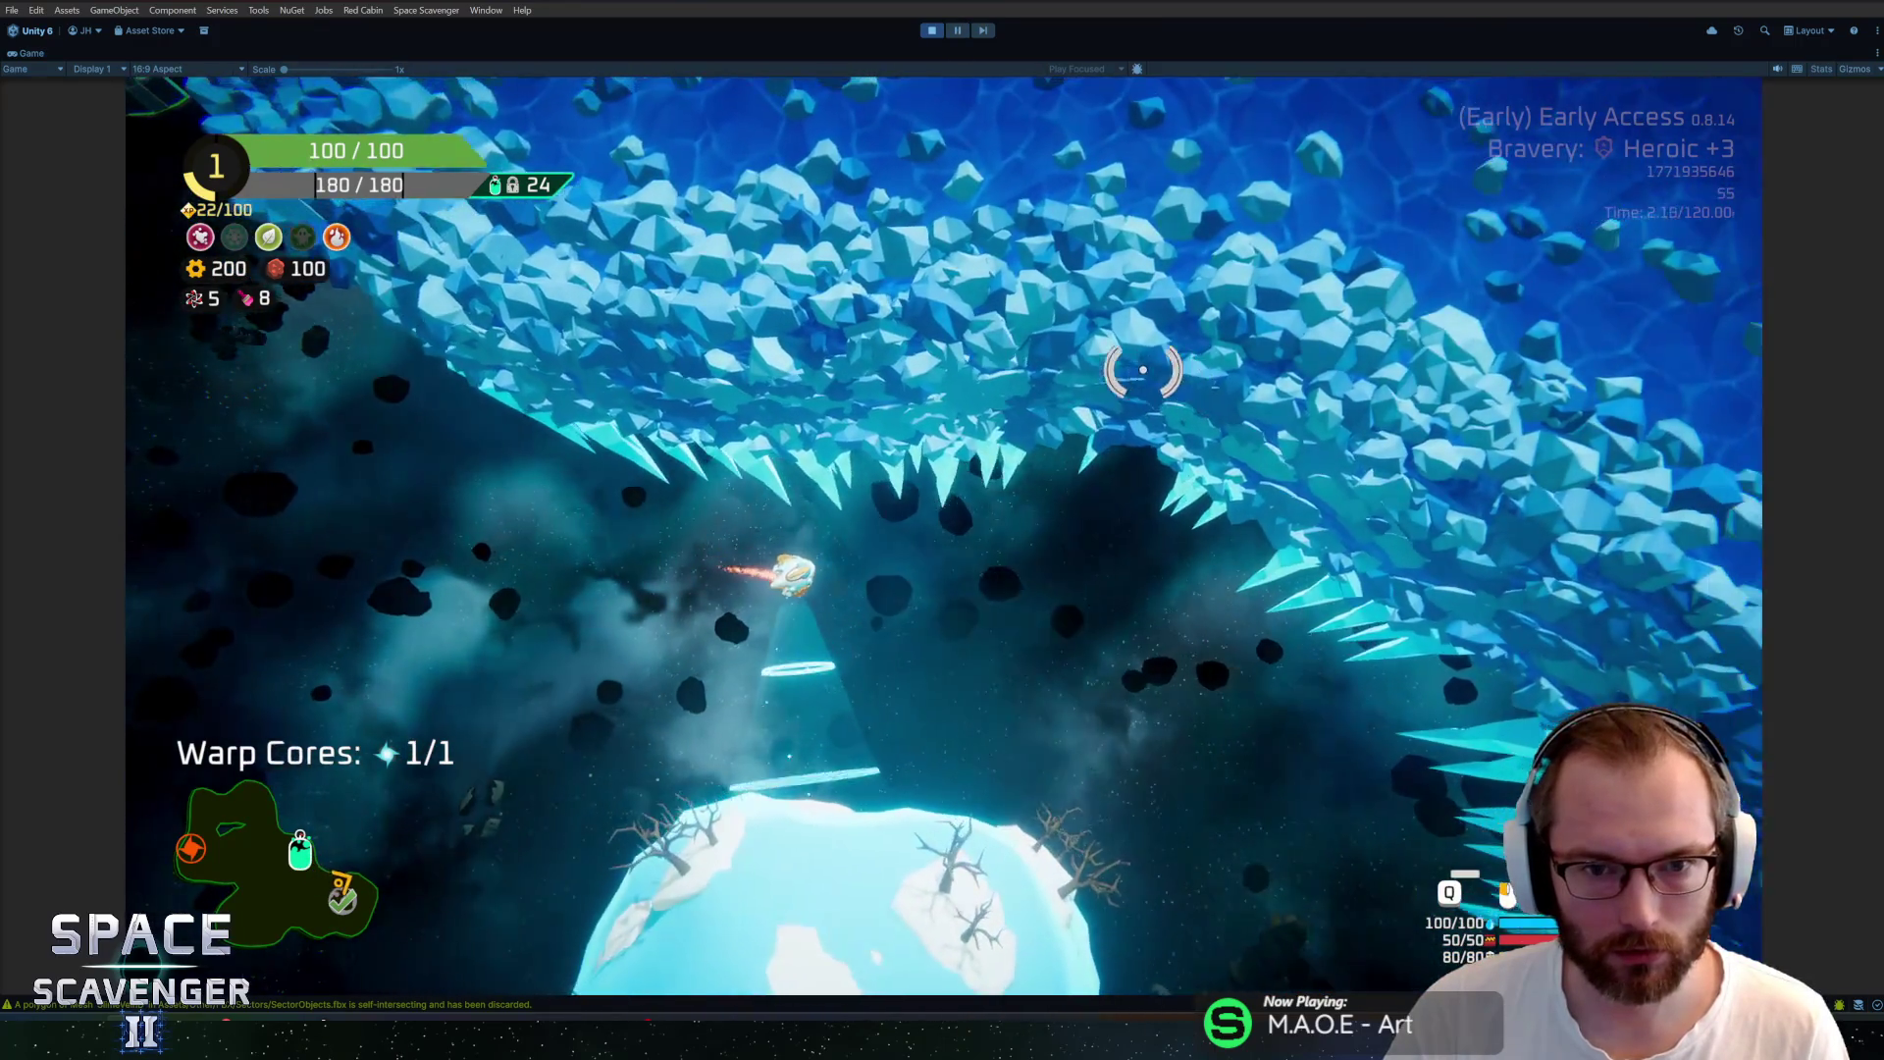
key(w)
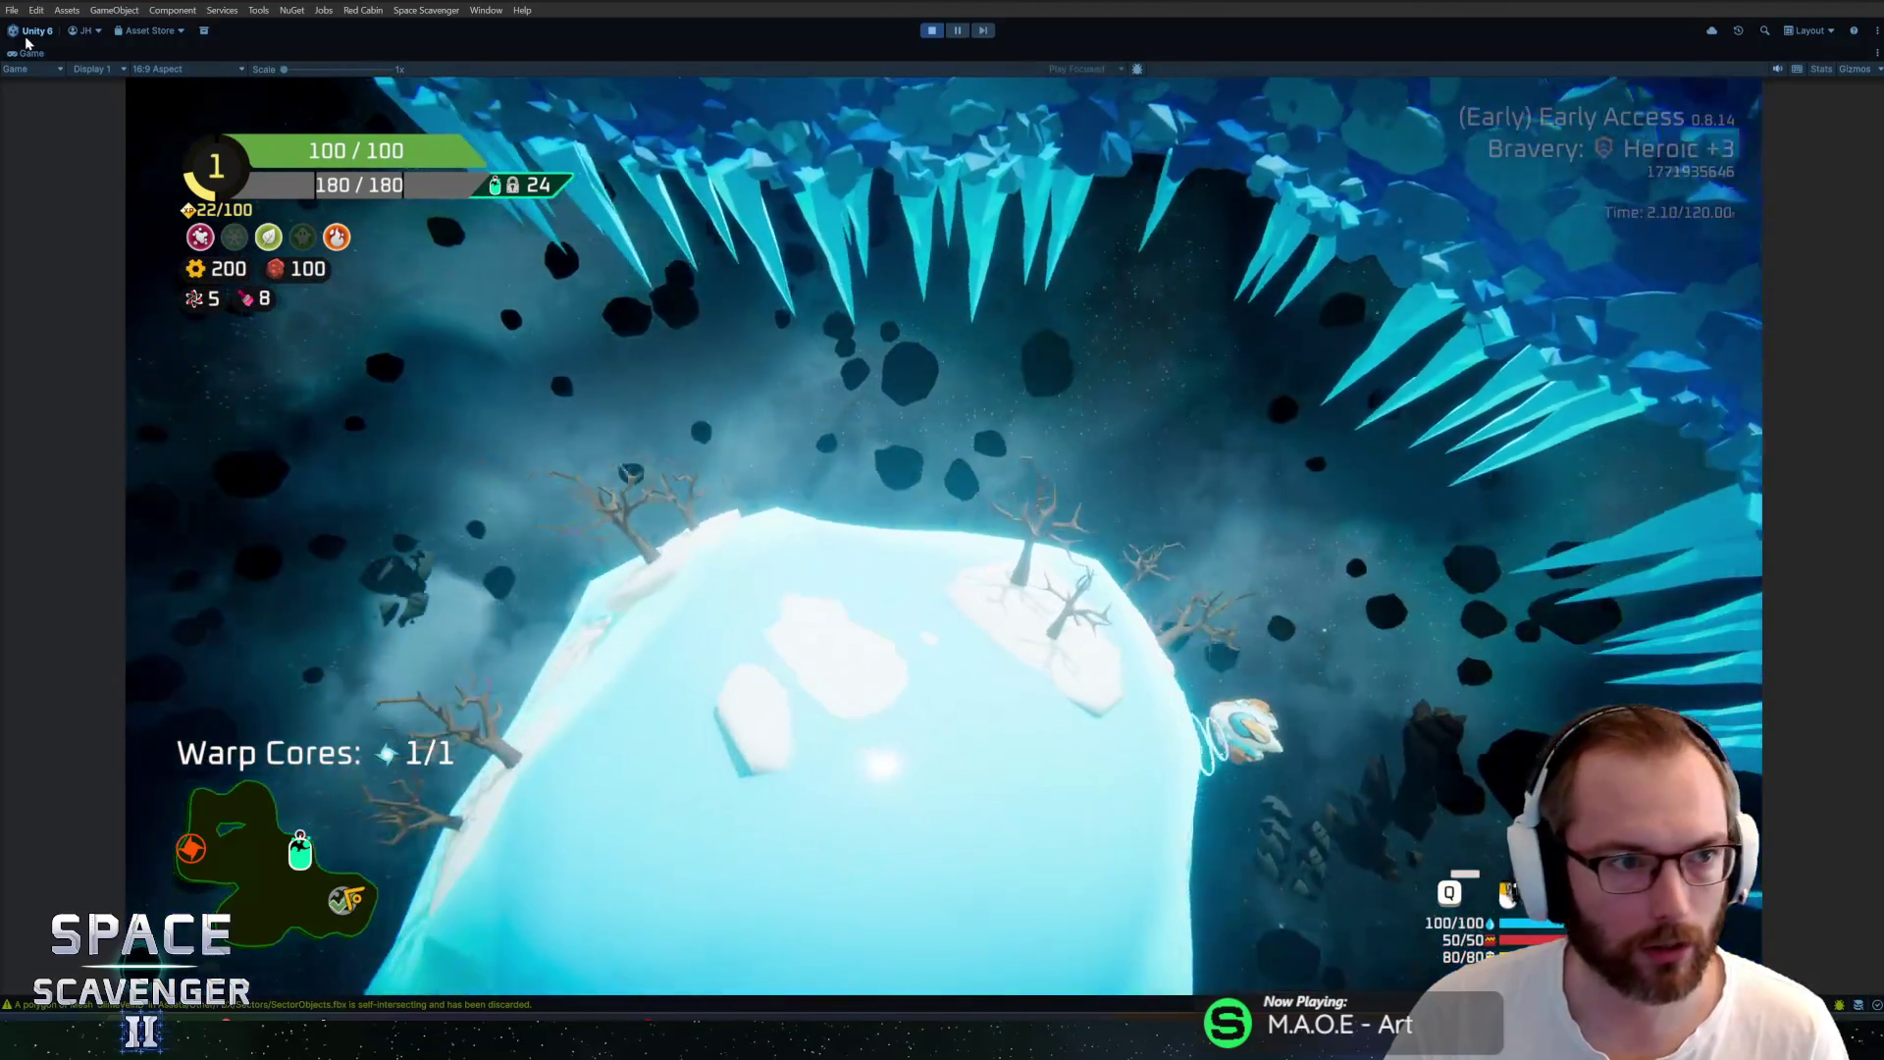
double_click(29, 53)
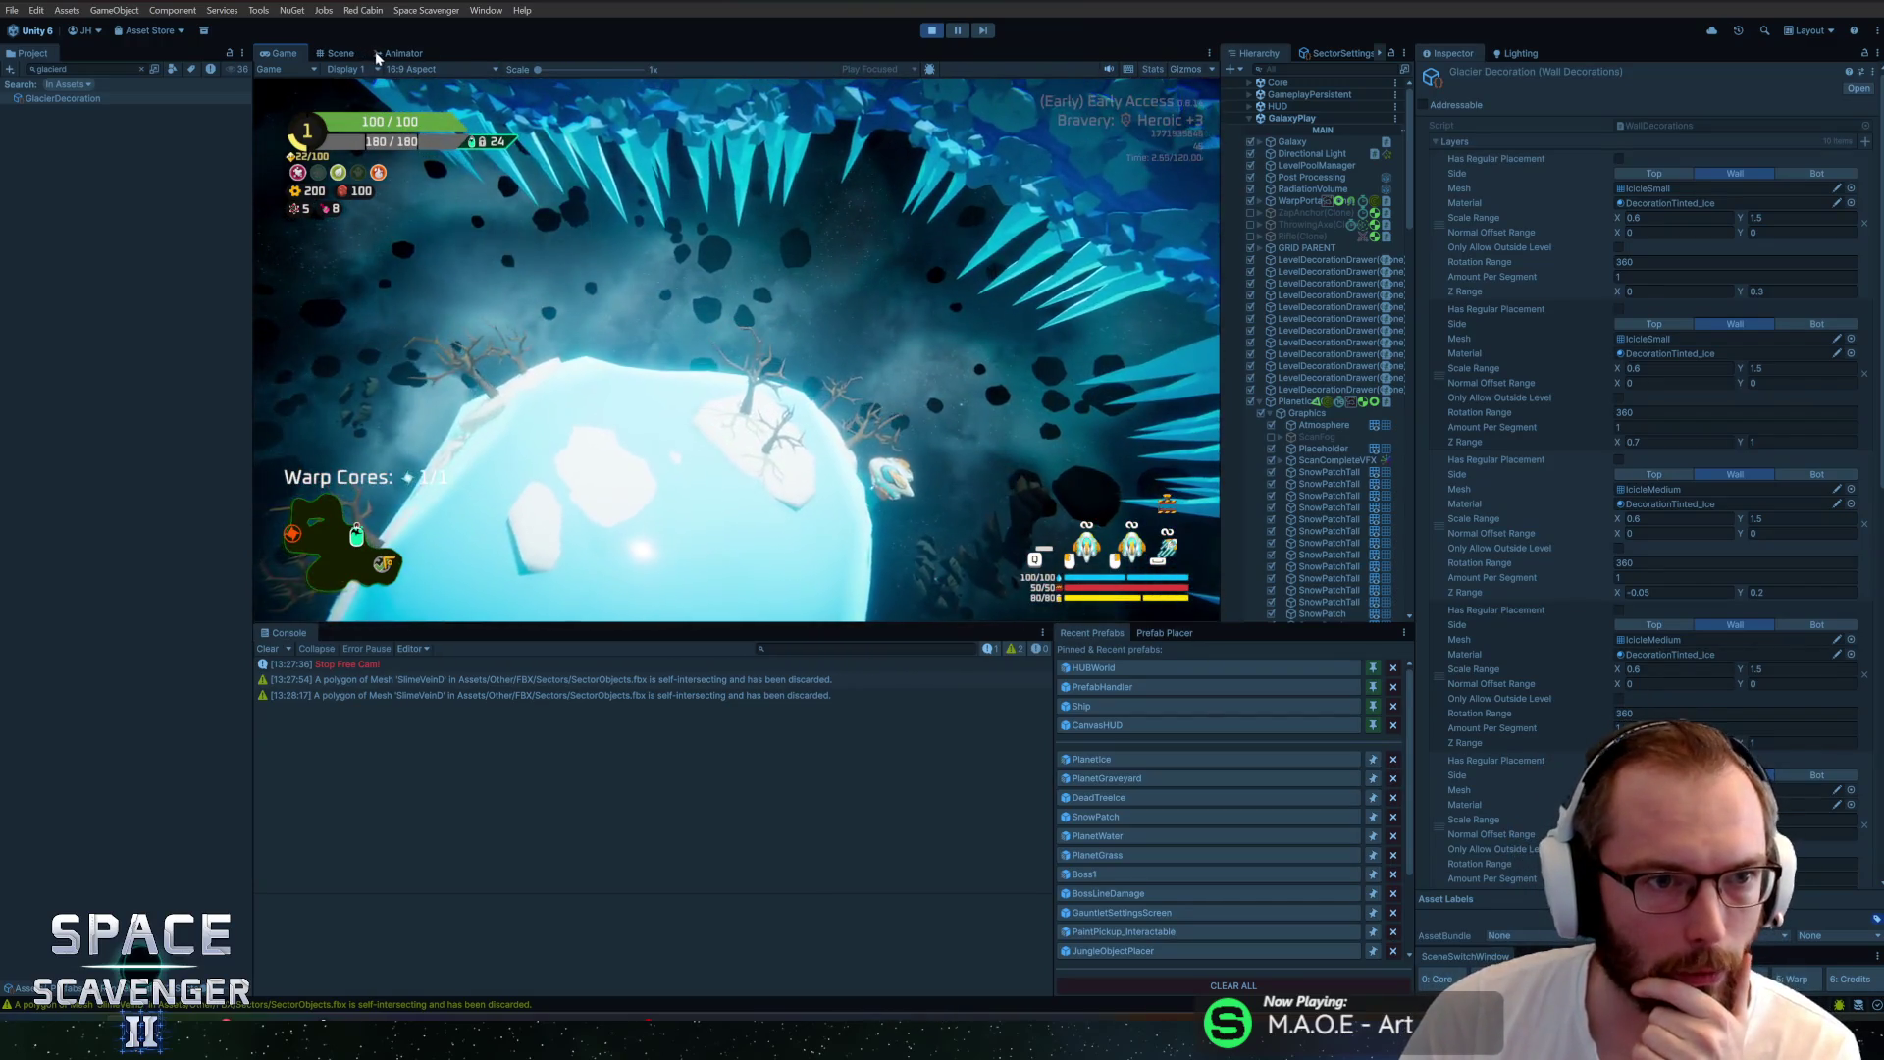
Open the DecorationTinted_Ice material's BasicTinted shader graph for editing
right_click(1668, 504)
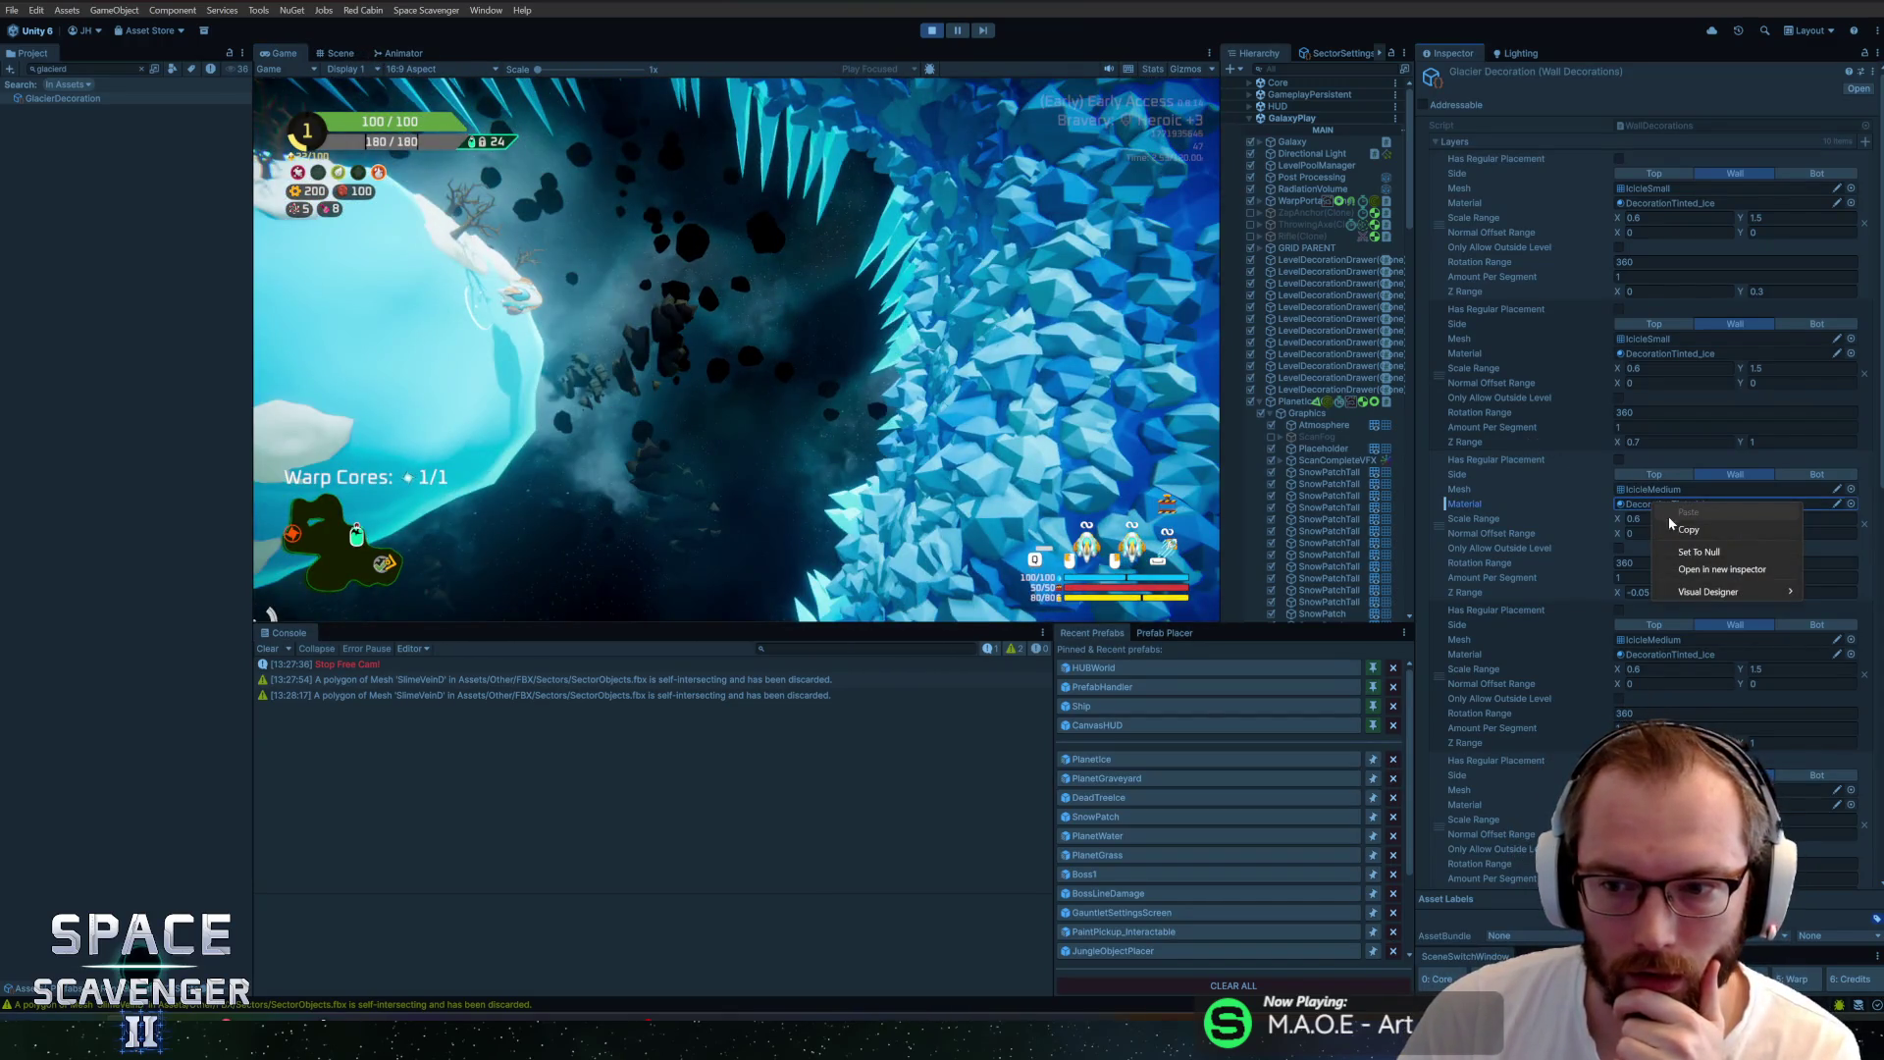
click(1639, 505)
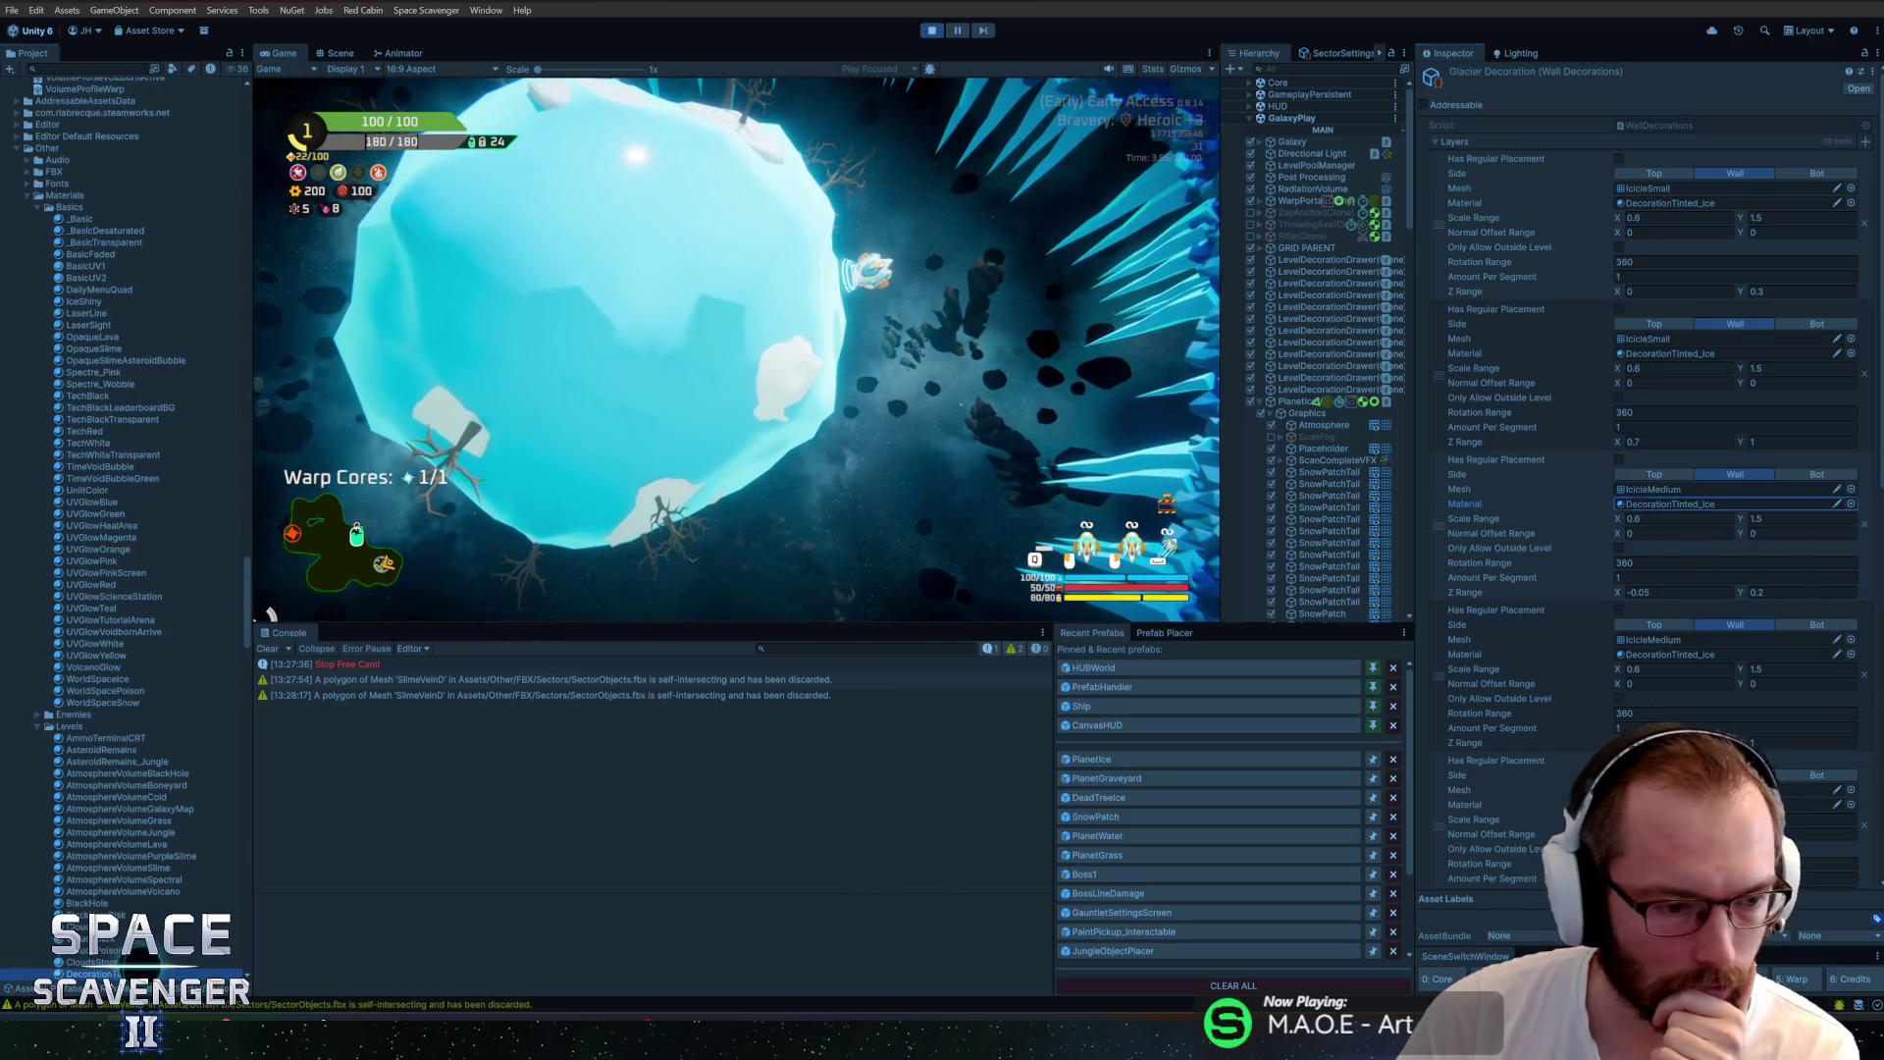
double_click(1639, 505)
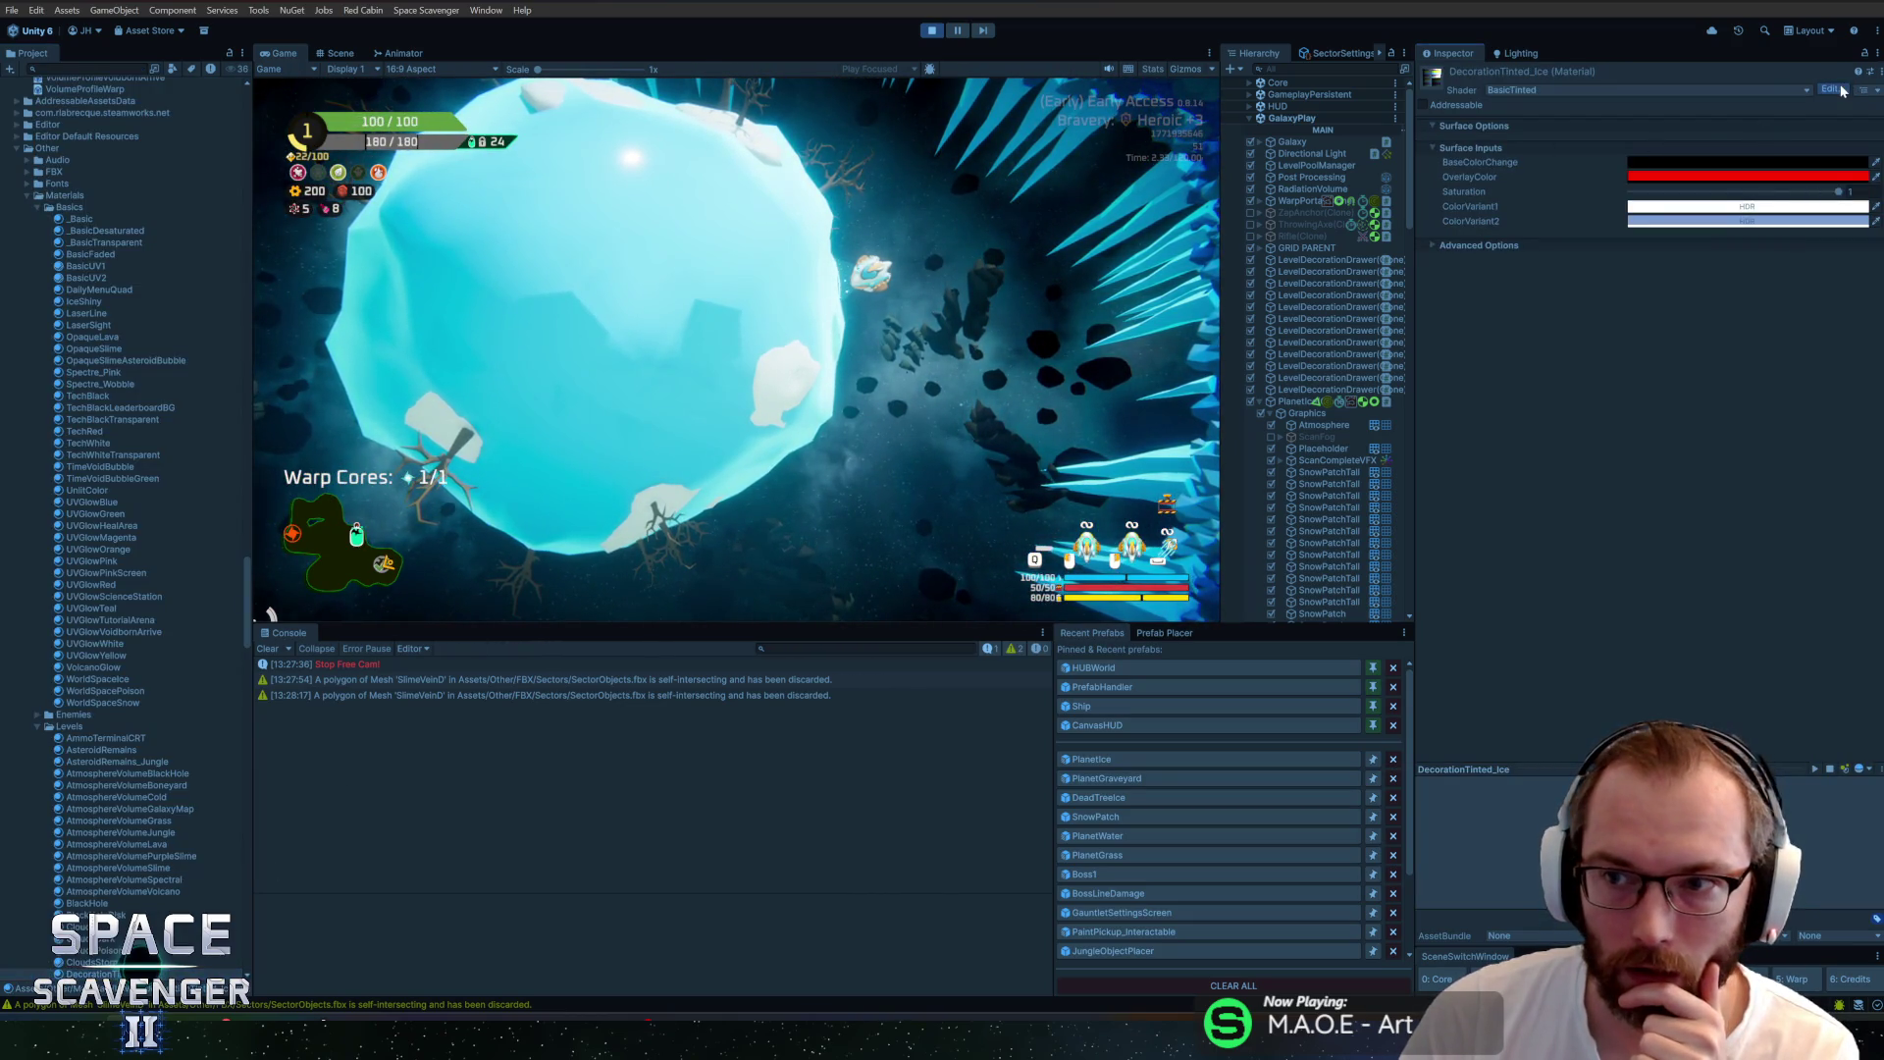
click(1841, 88)
drag(885, 415, 654, 454)
mouse_move(392, 418)
mouse_down()
mouse_move(557, 391)
mouse_move(803, 297)
mouse_up()
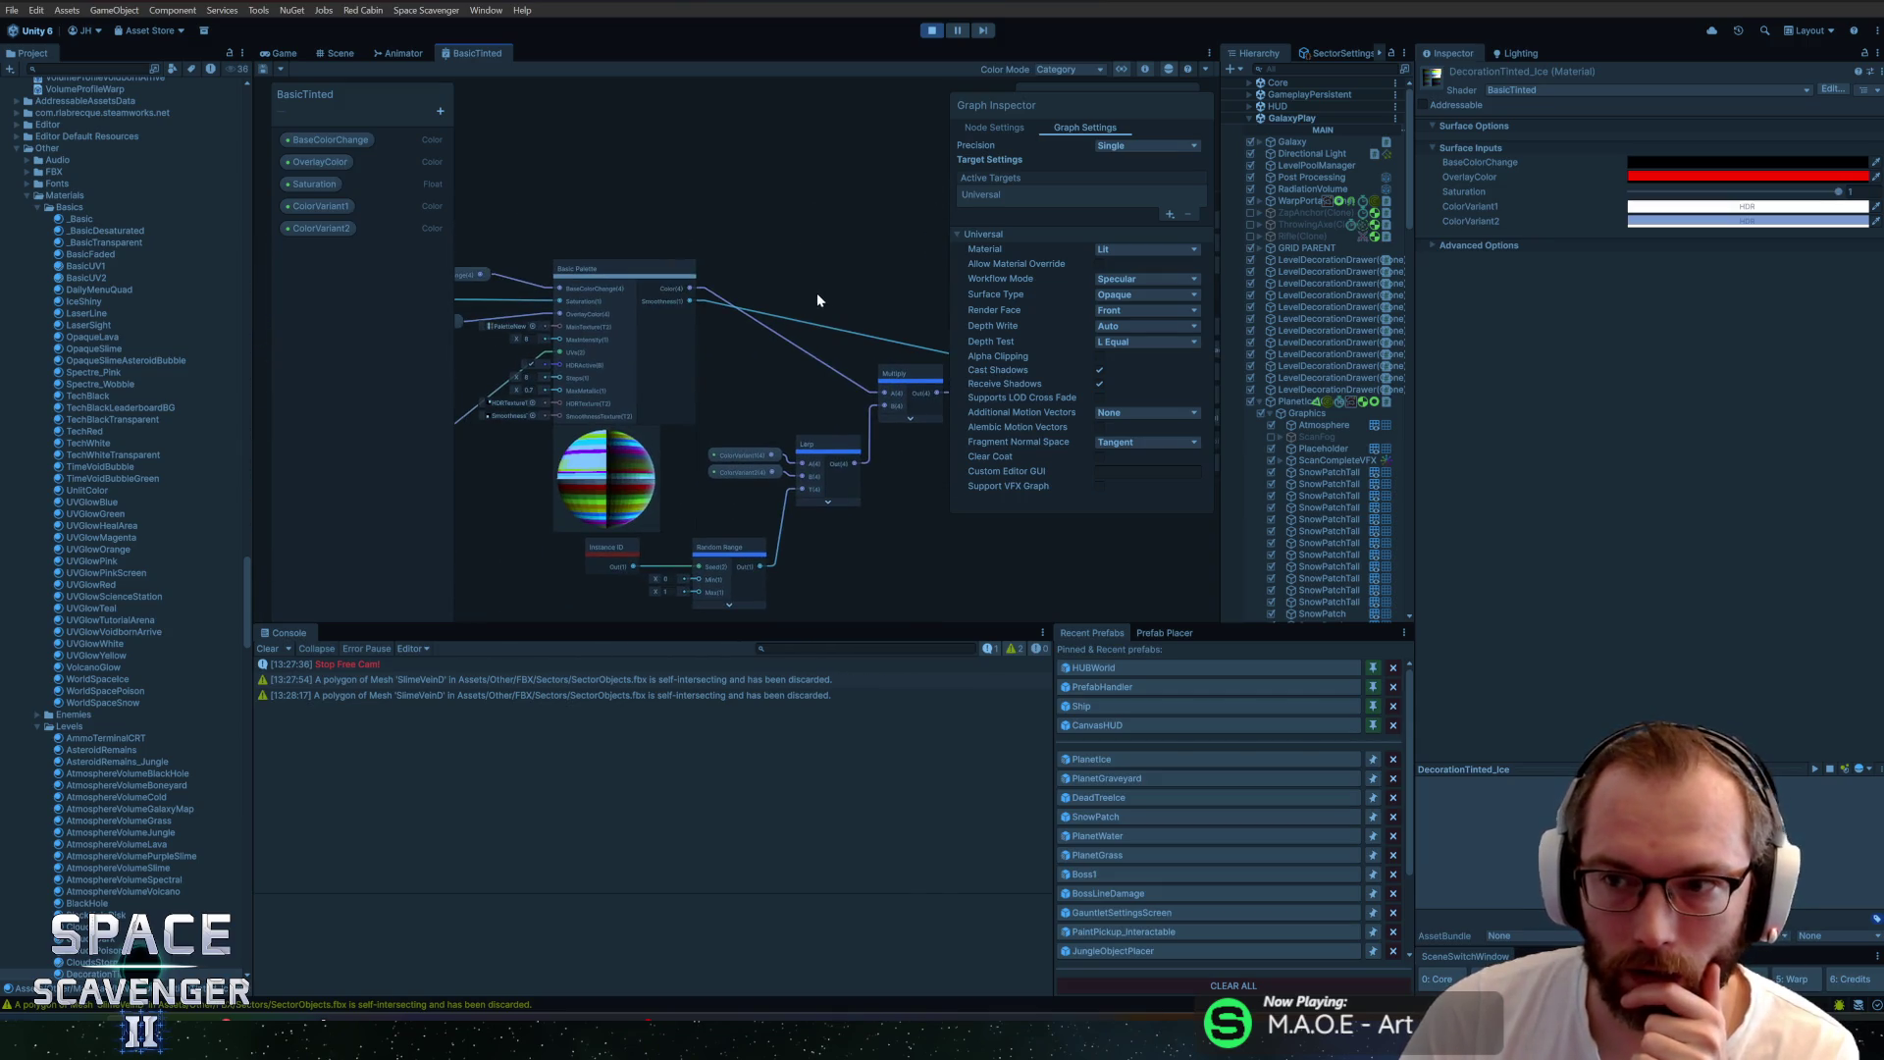
scroll(817, 293, up, 5)
scroll(607, 428, up, 2)
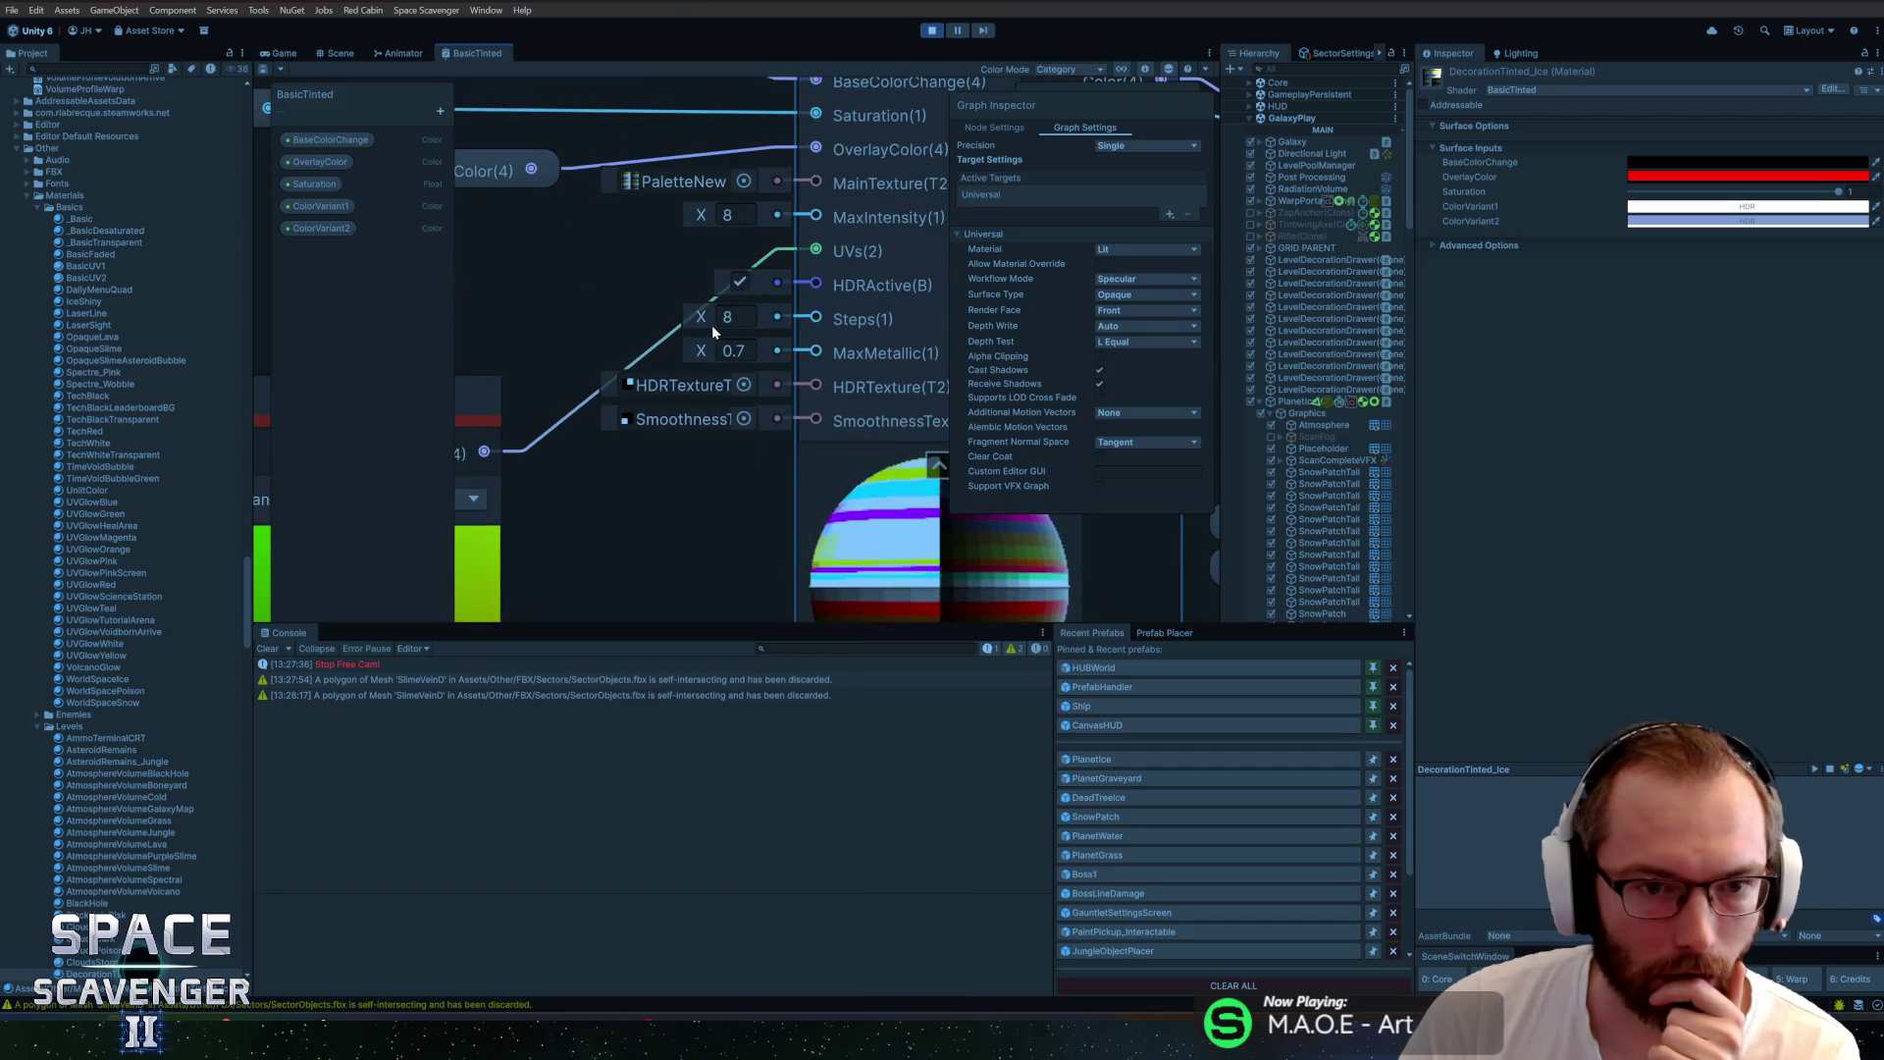
scroll(711, 465, down, 3)
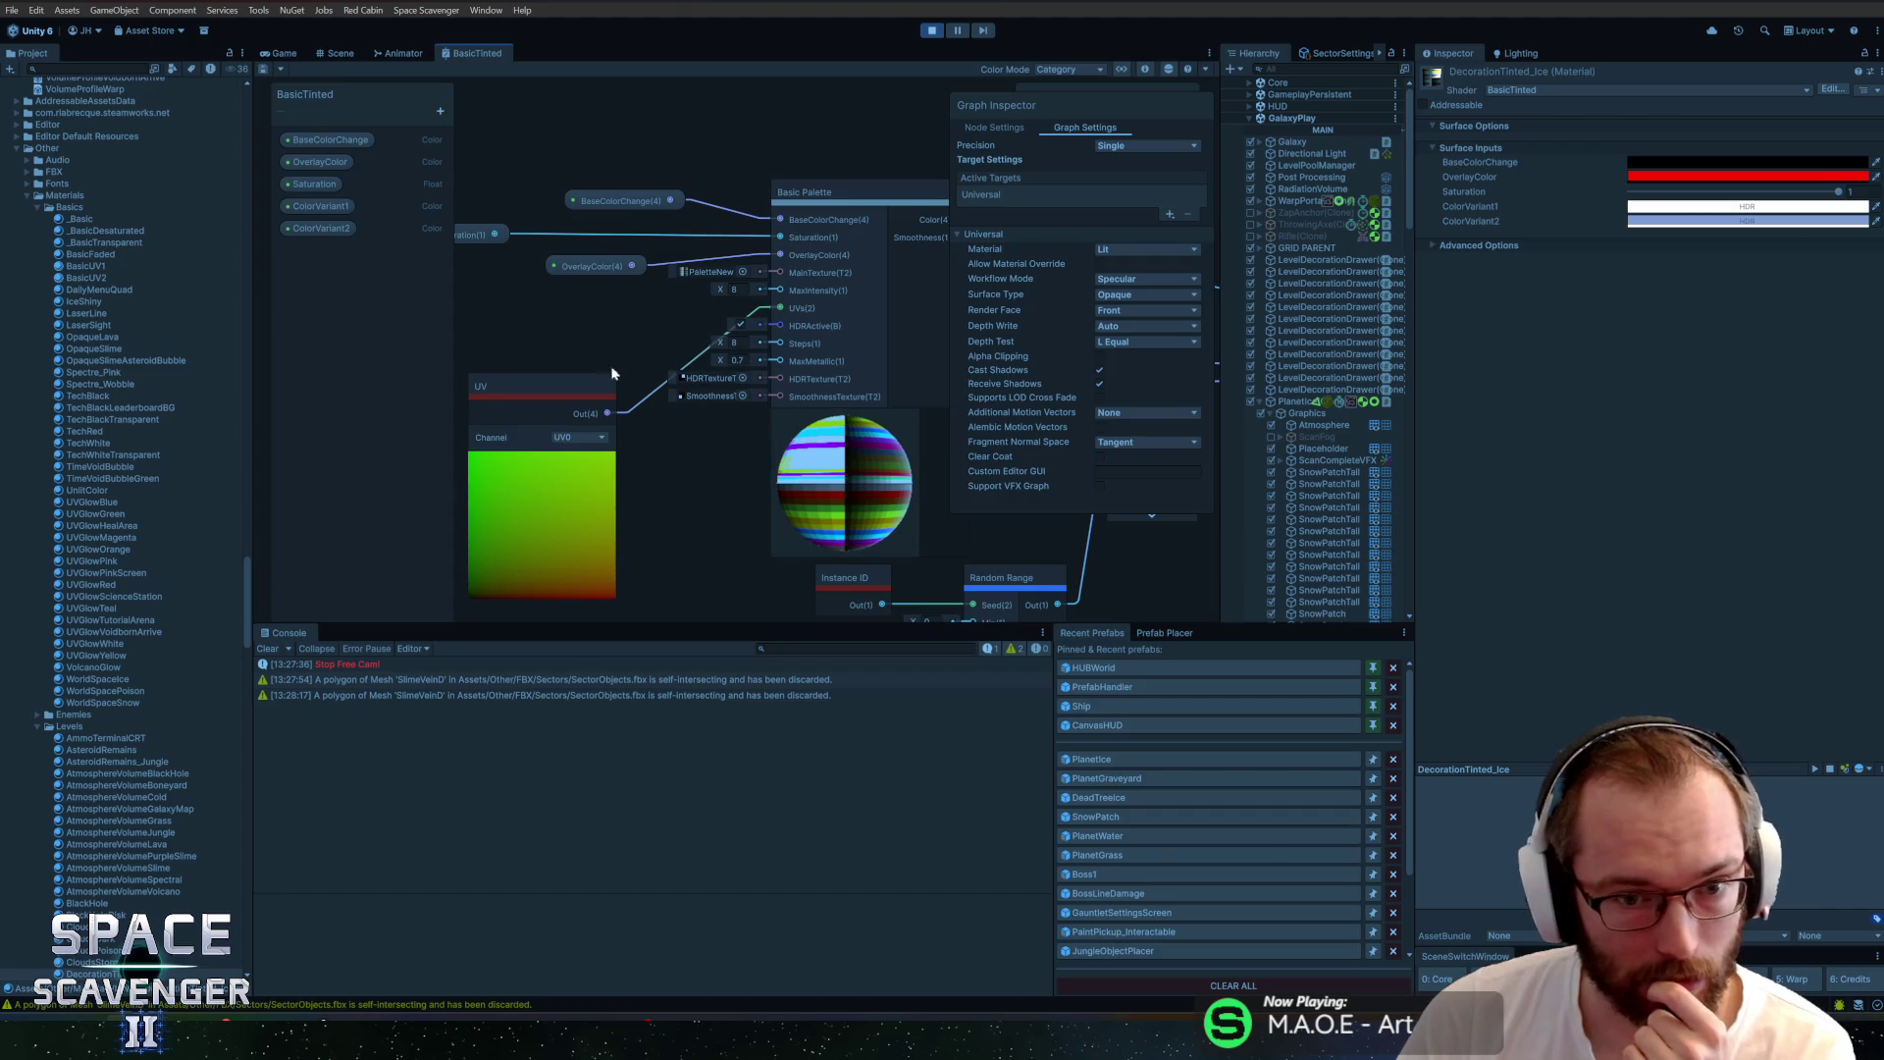
Add a MaxSmoothness float property with default 1 and save the shader graph
click(440, 111)
click(500, 145)
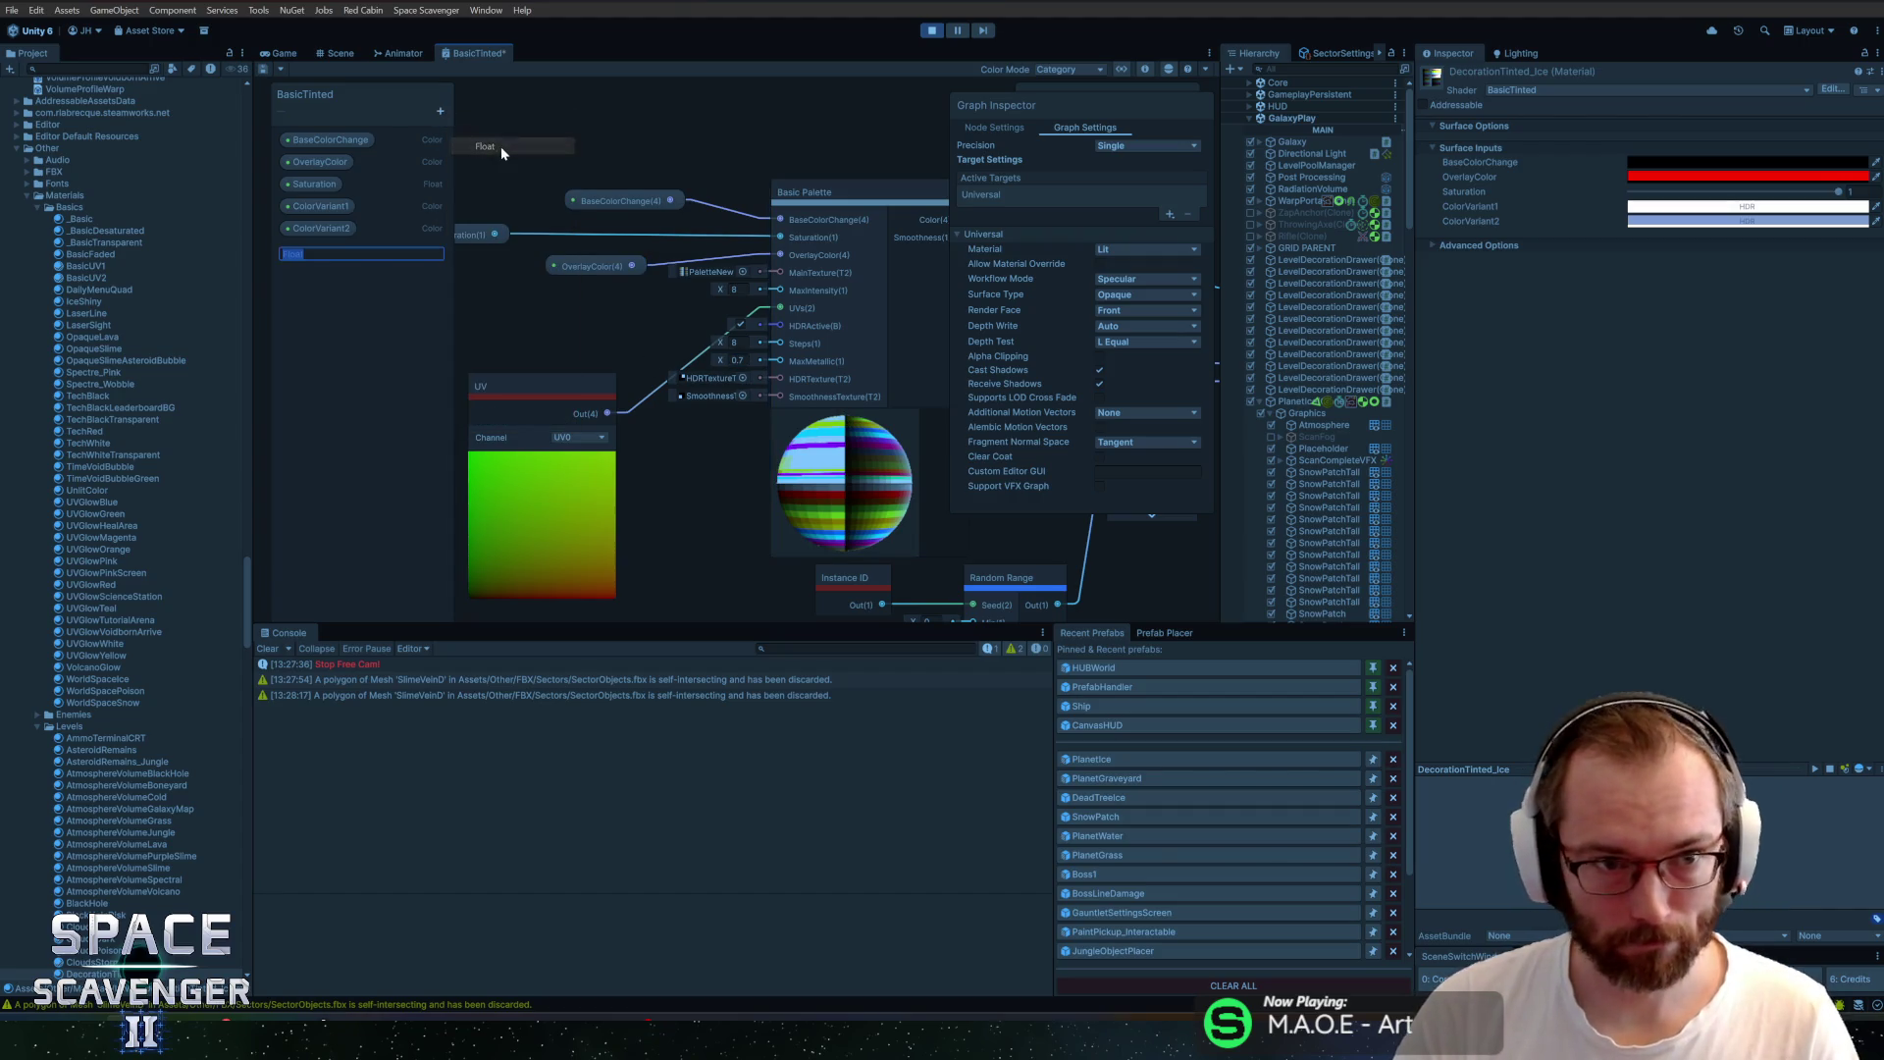
text(MaxSmoothness)
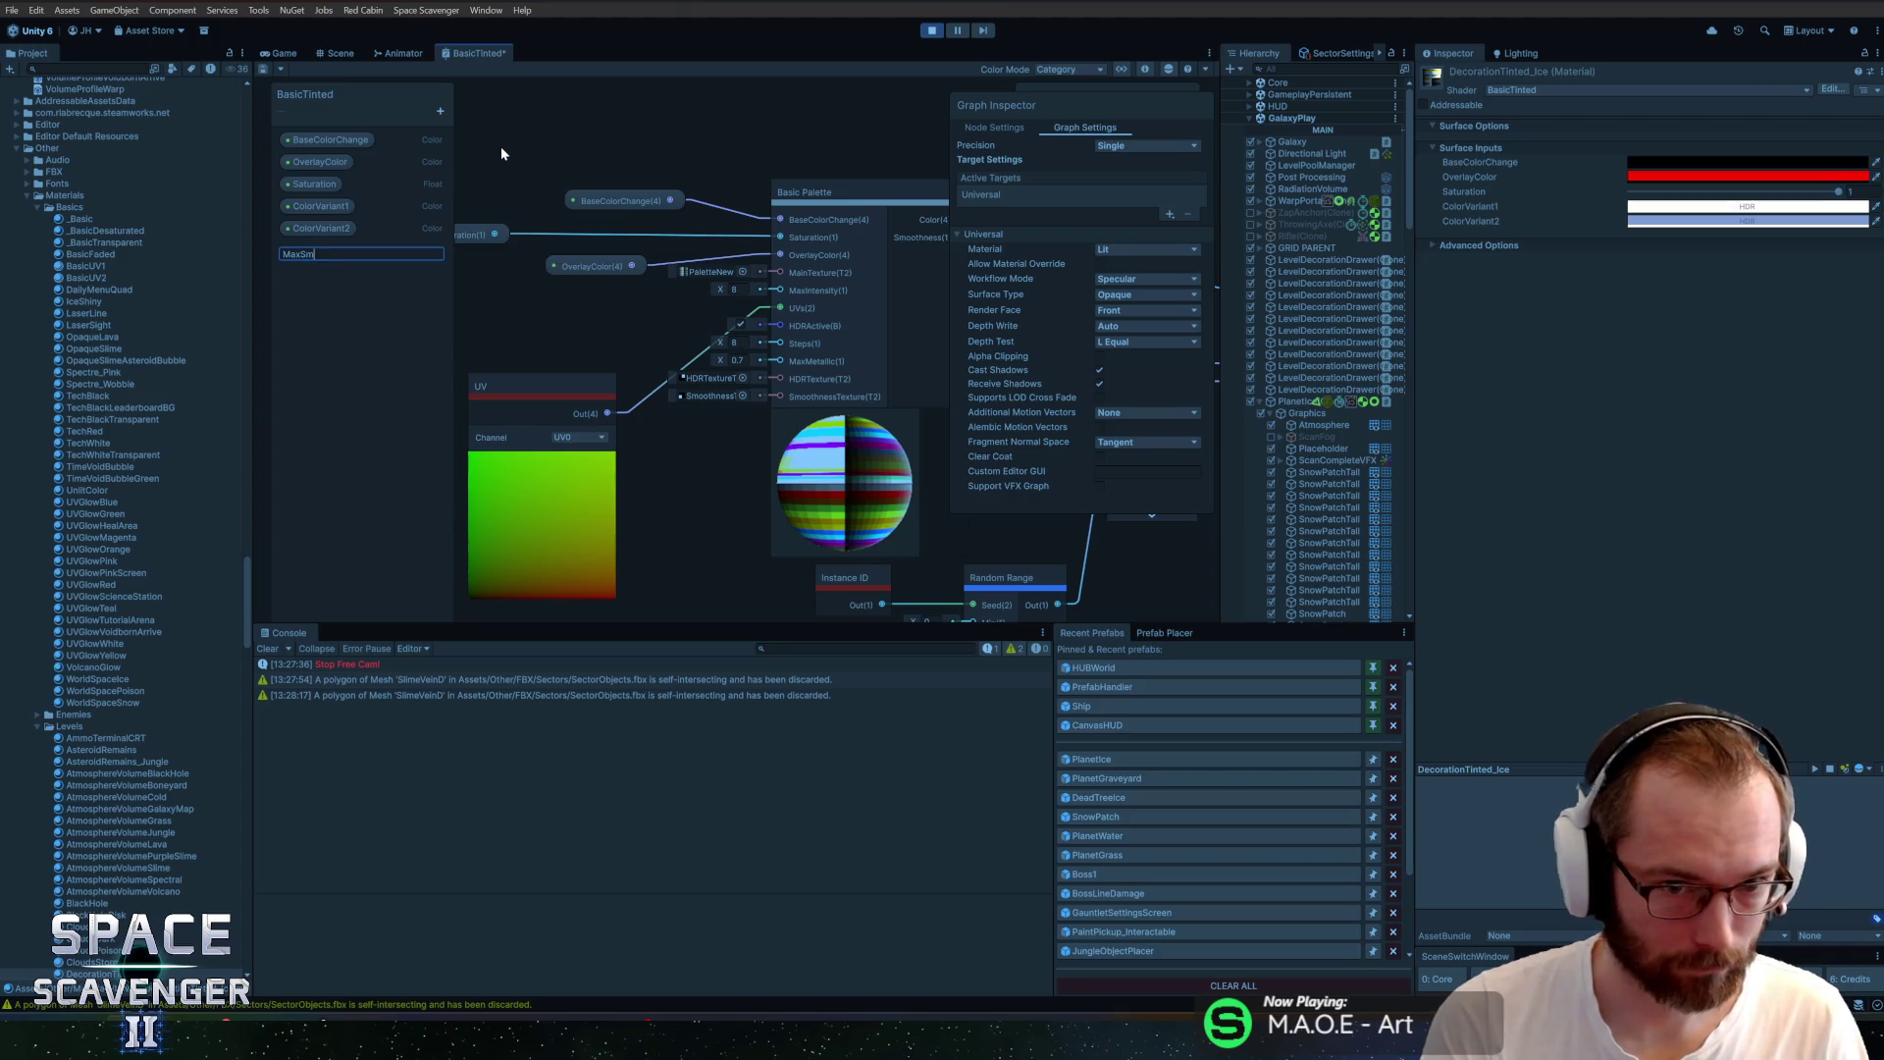
key(Return)
mouse_move(328, 250)
mouse_down()
mouse_move(638, 328)
mouse_move(579, 328)
mouse_move(699, 352)
mouse_move(687, 366)
mouse_move(480, 315)
mouse_move(709, 336)
mouse_up()
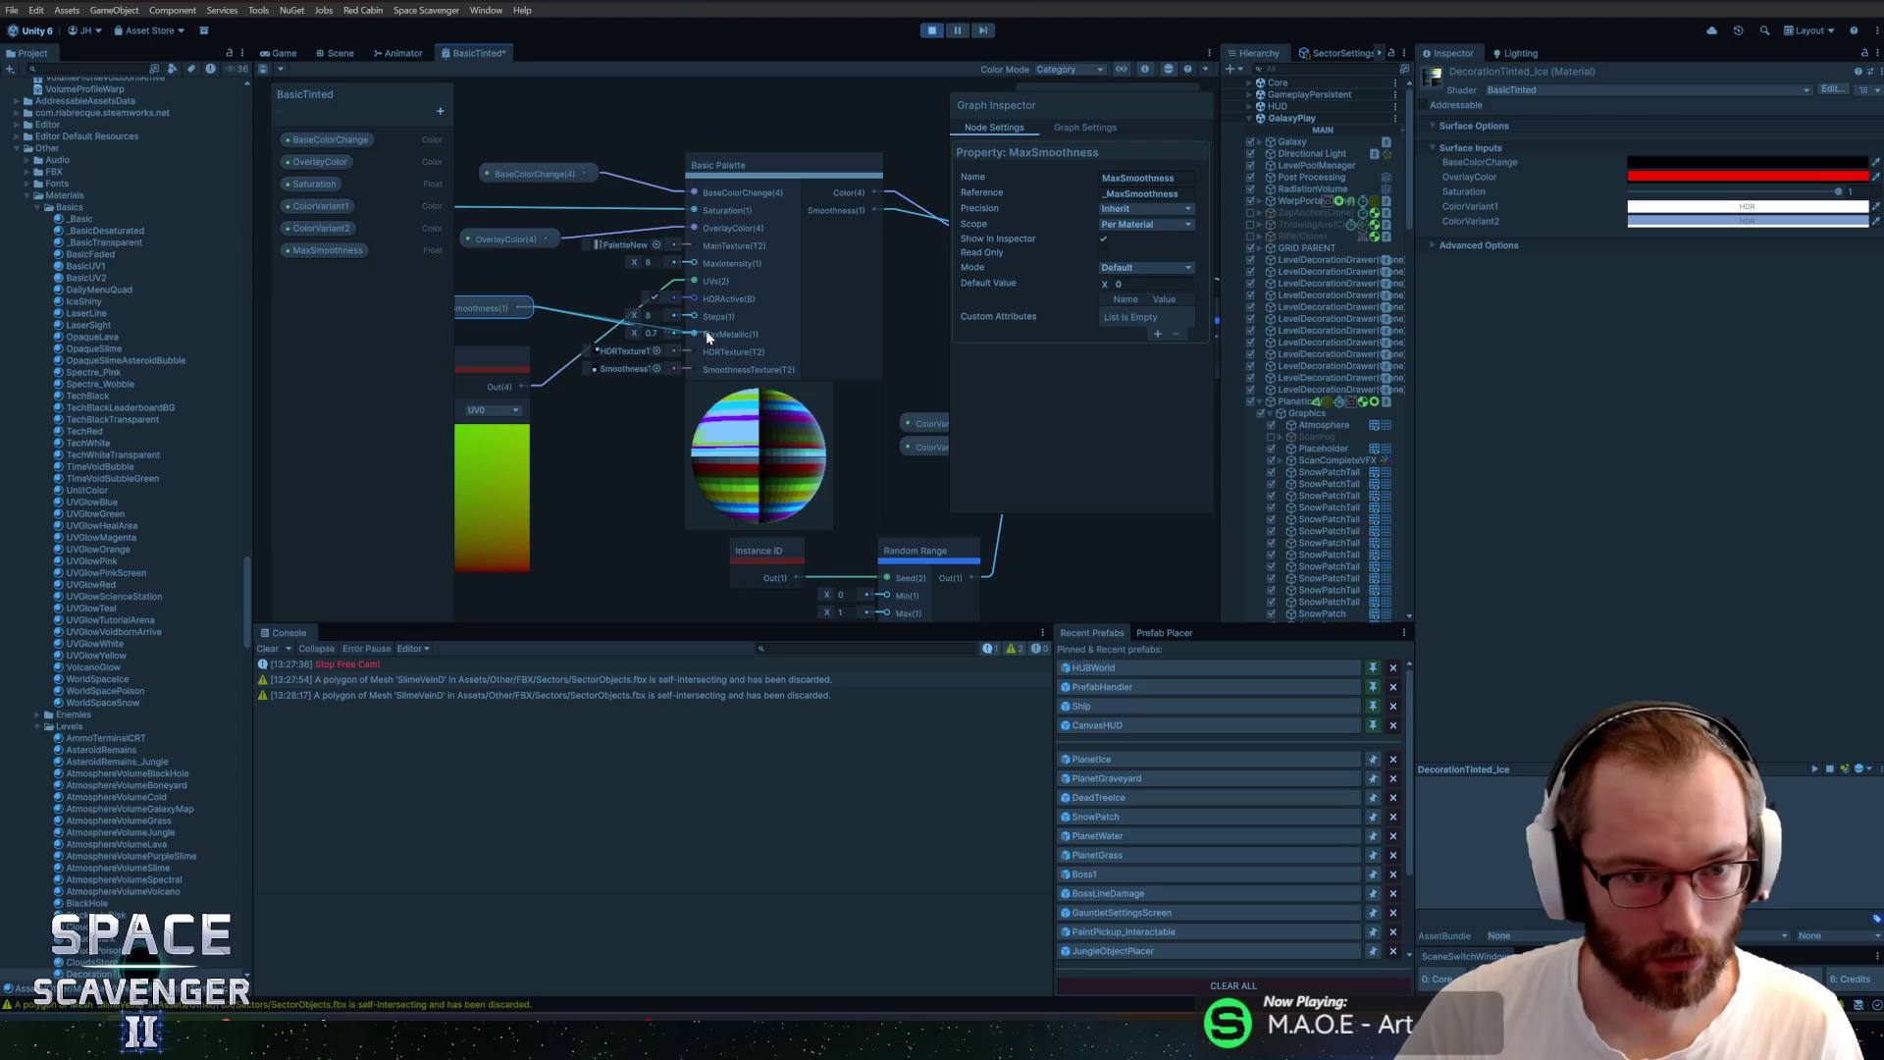
click(328, 251)
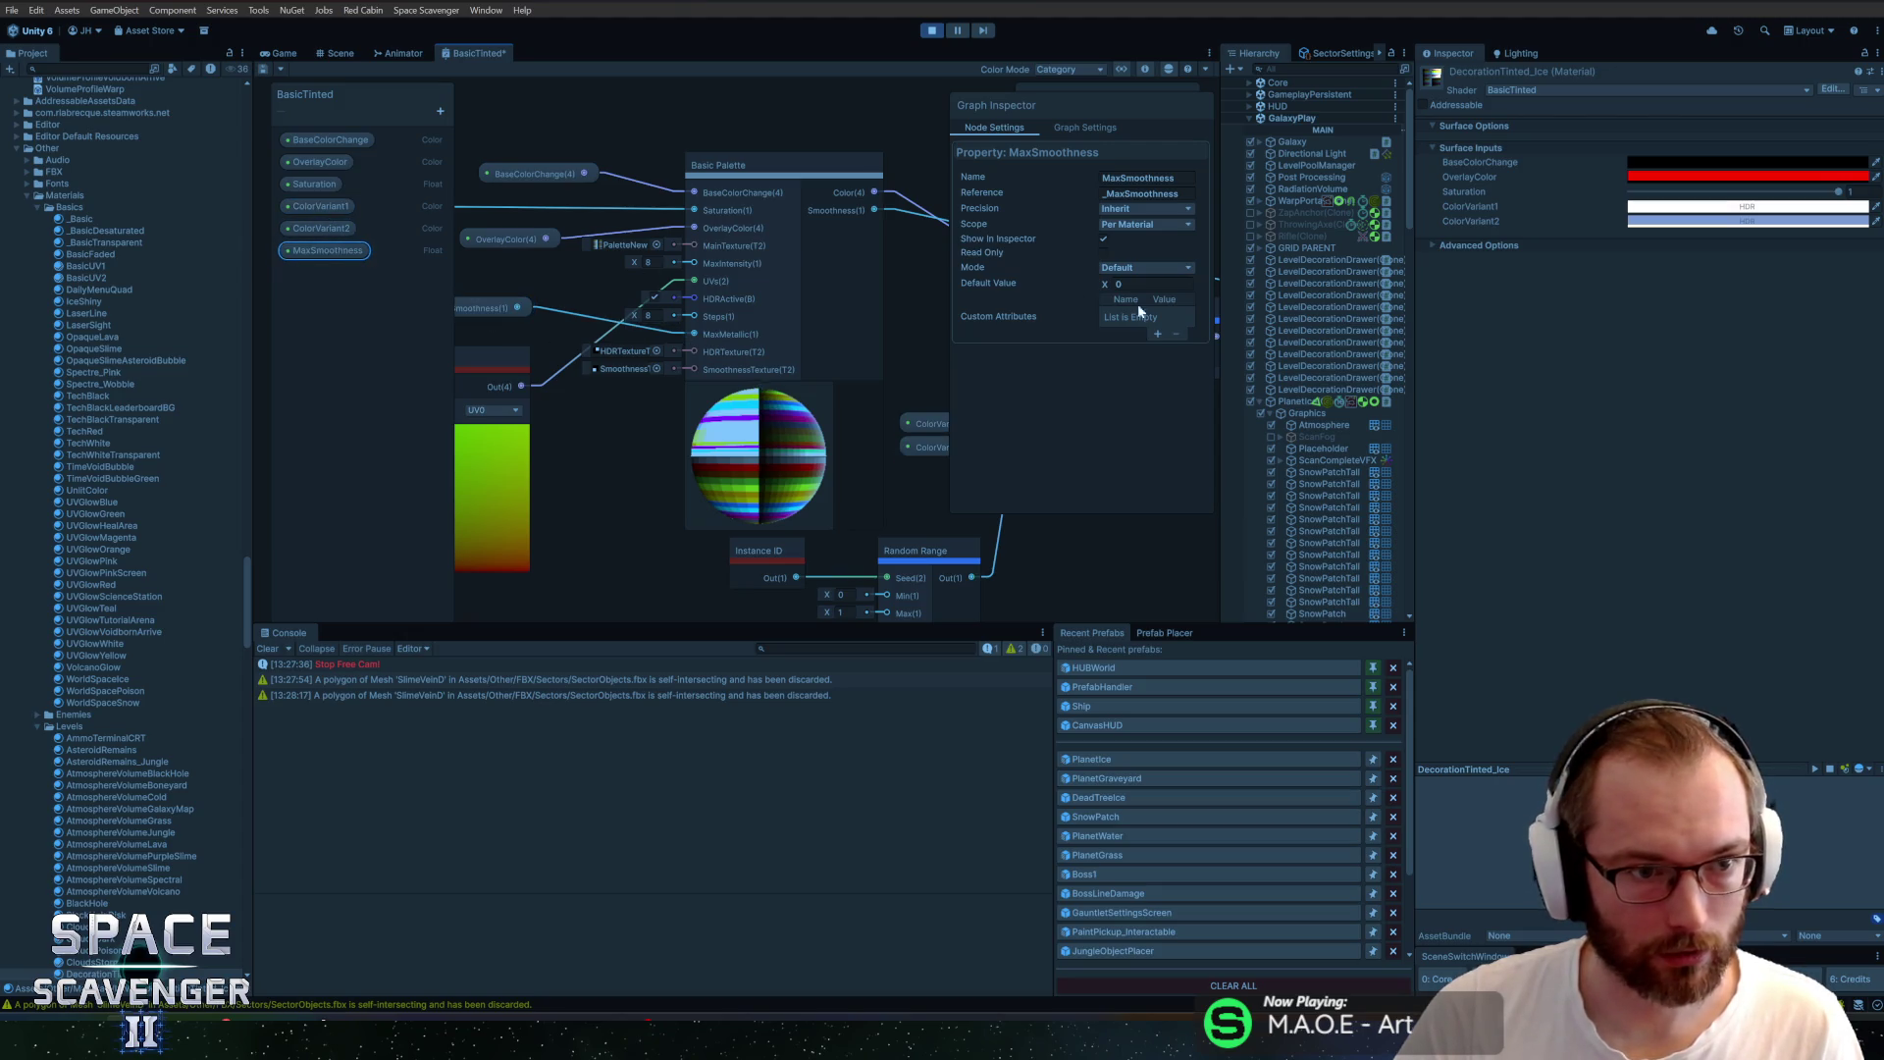
click(1143, 283)
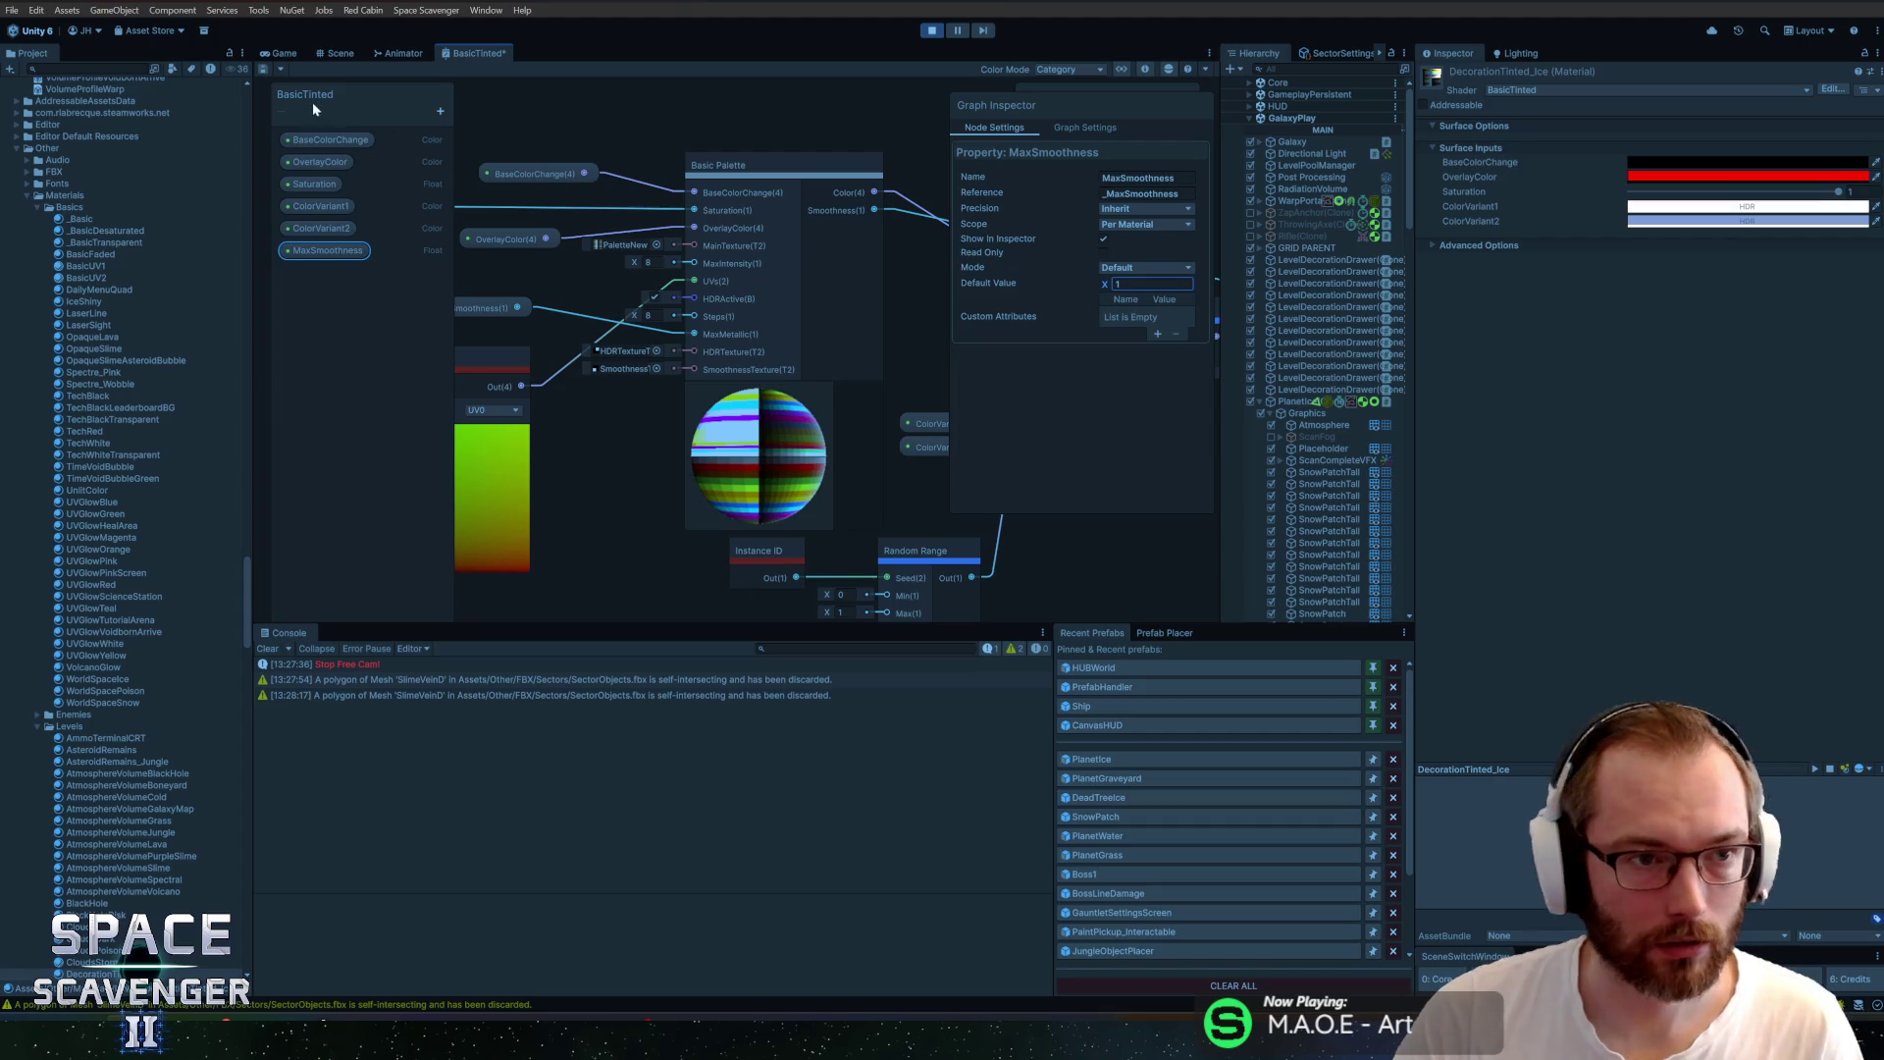
click(264, 69)
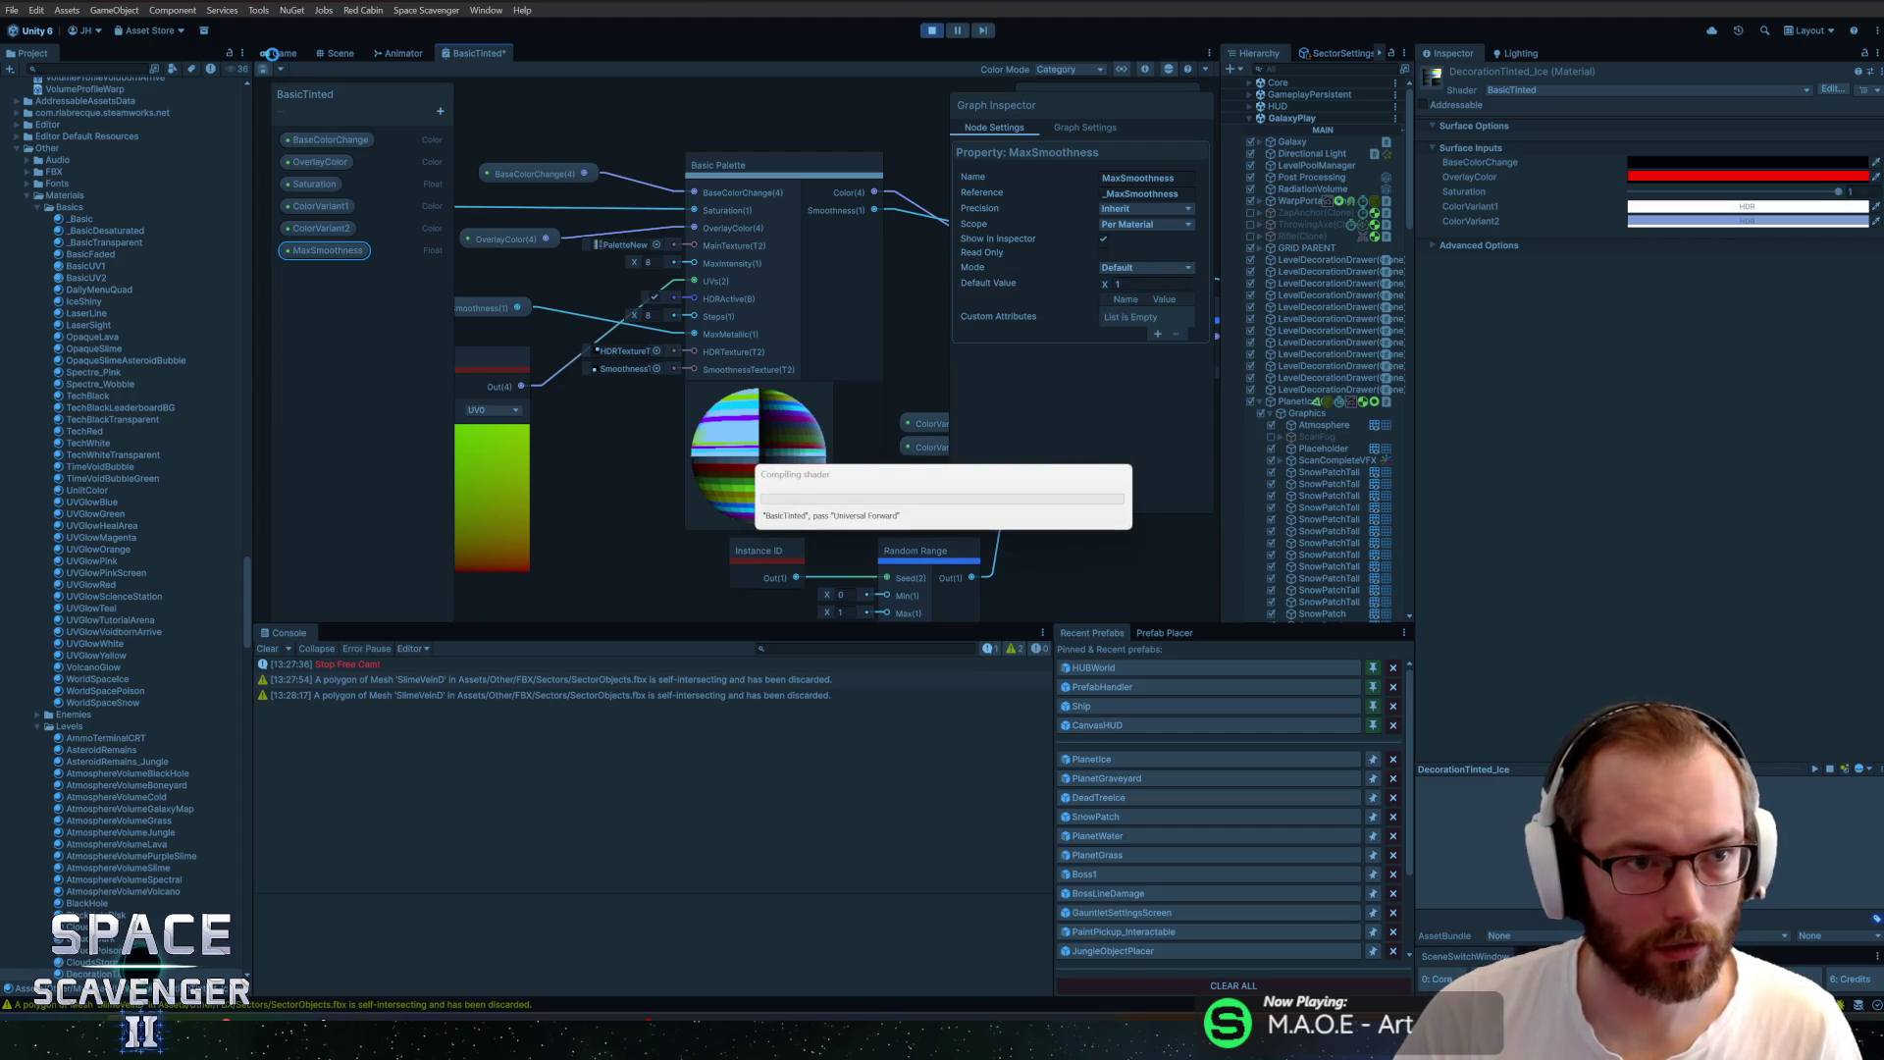
Set the ice decoration material's MaxSmoothness to -10.85
click(273, 53)
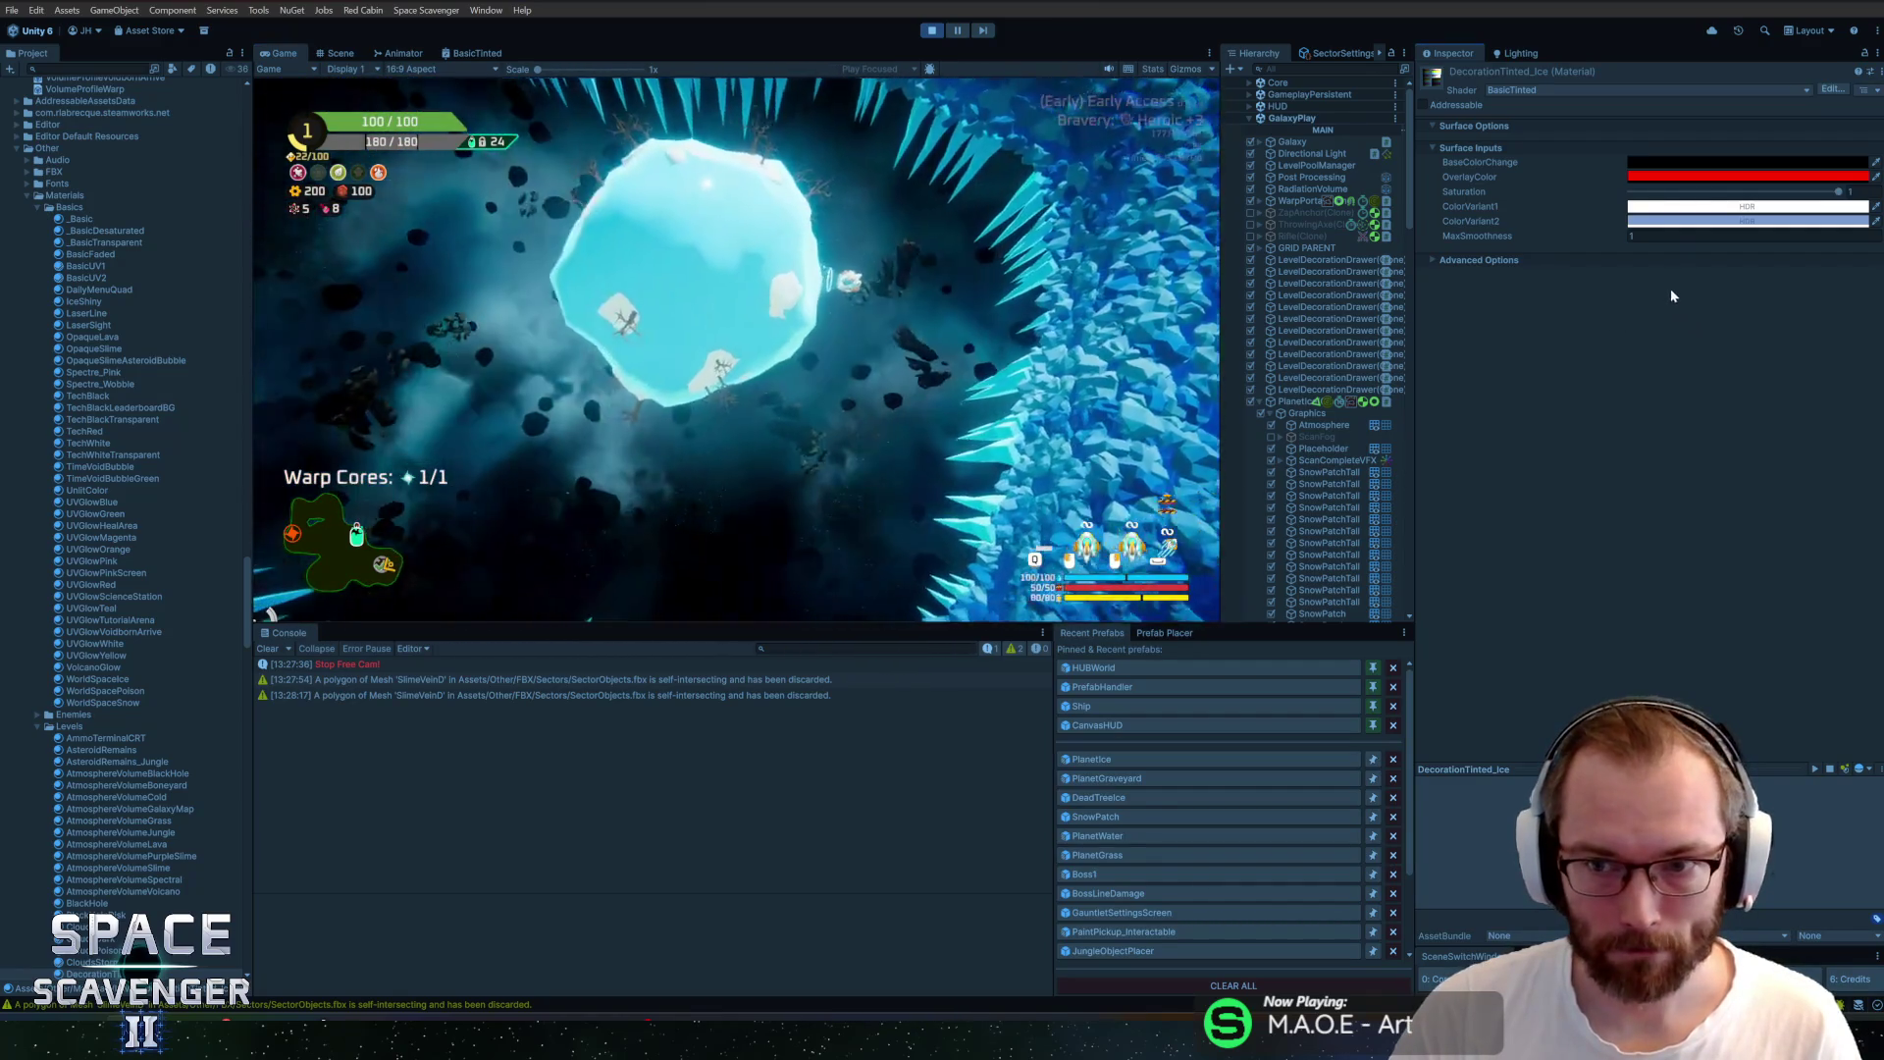
click(1674, 236)
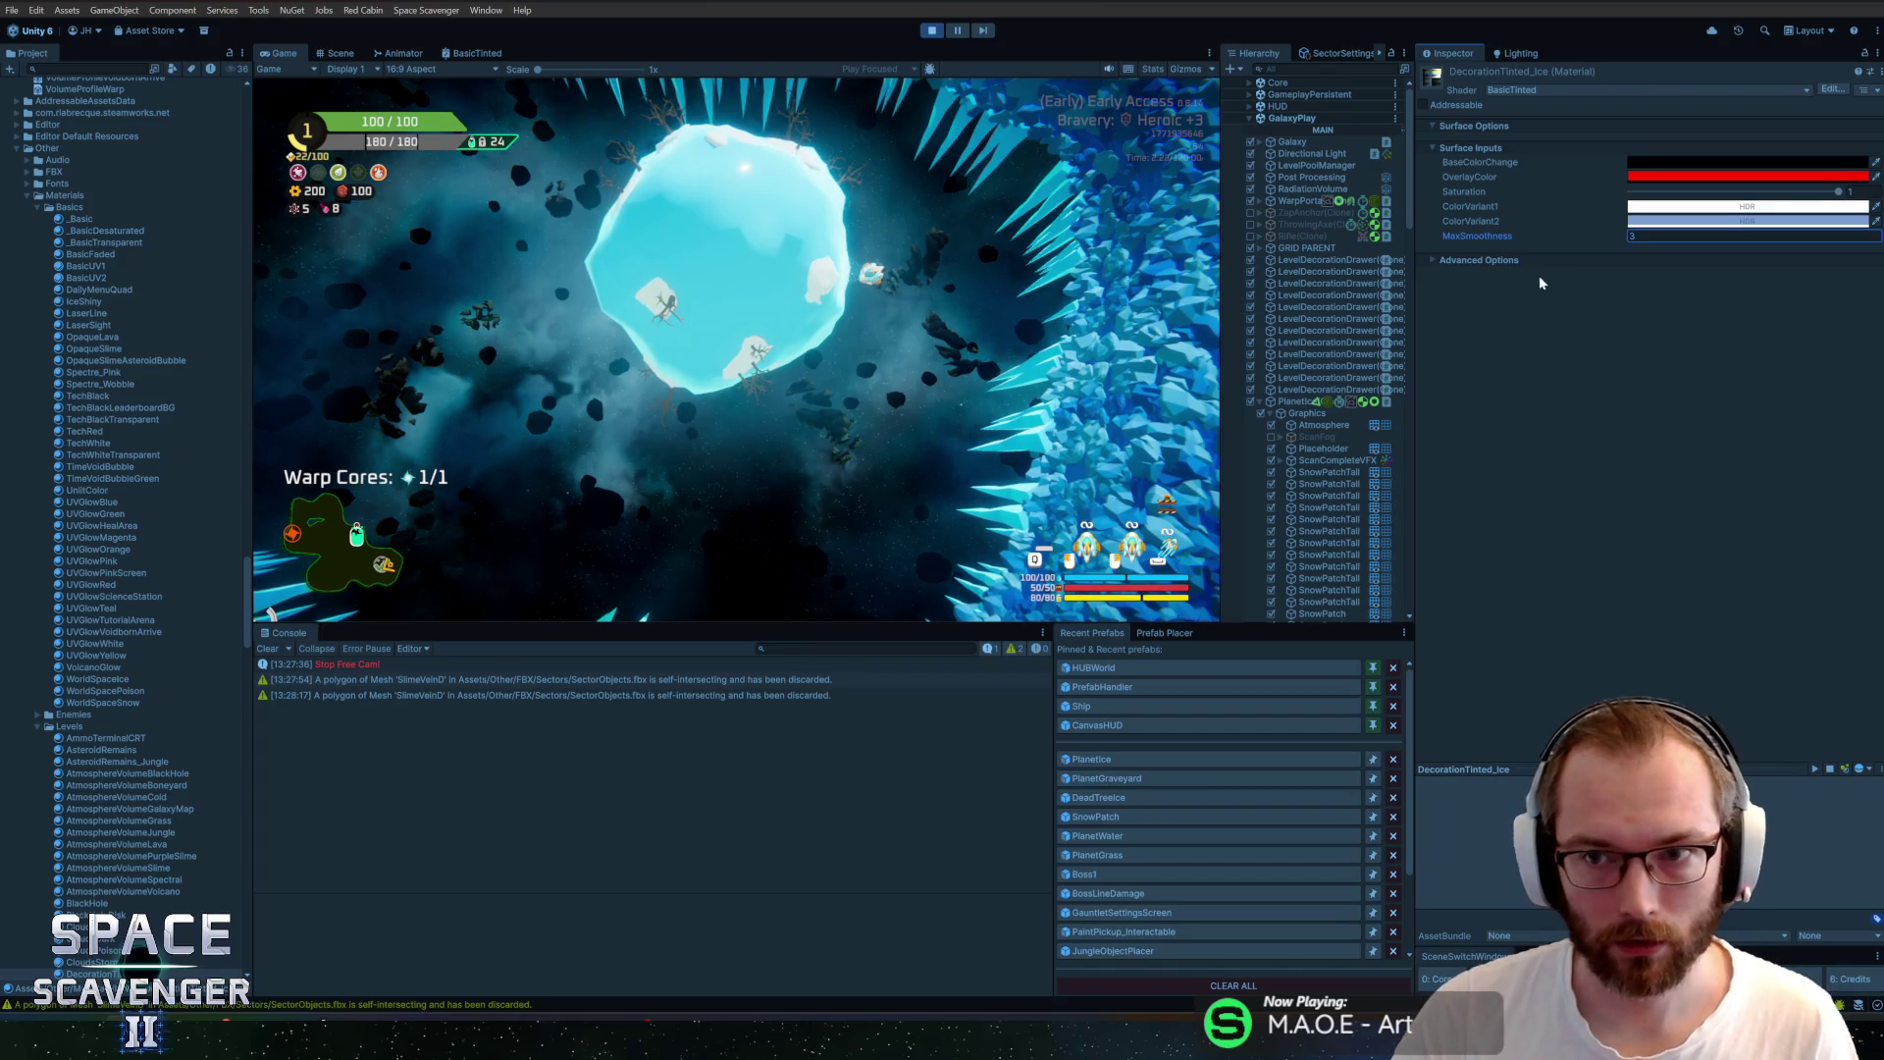
text(6.69)
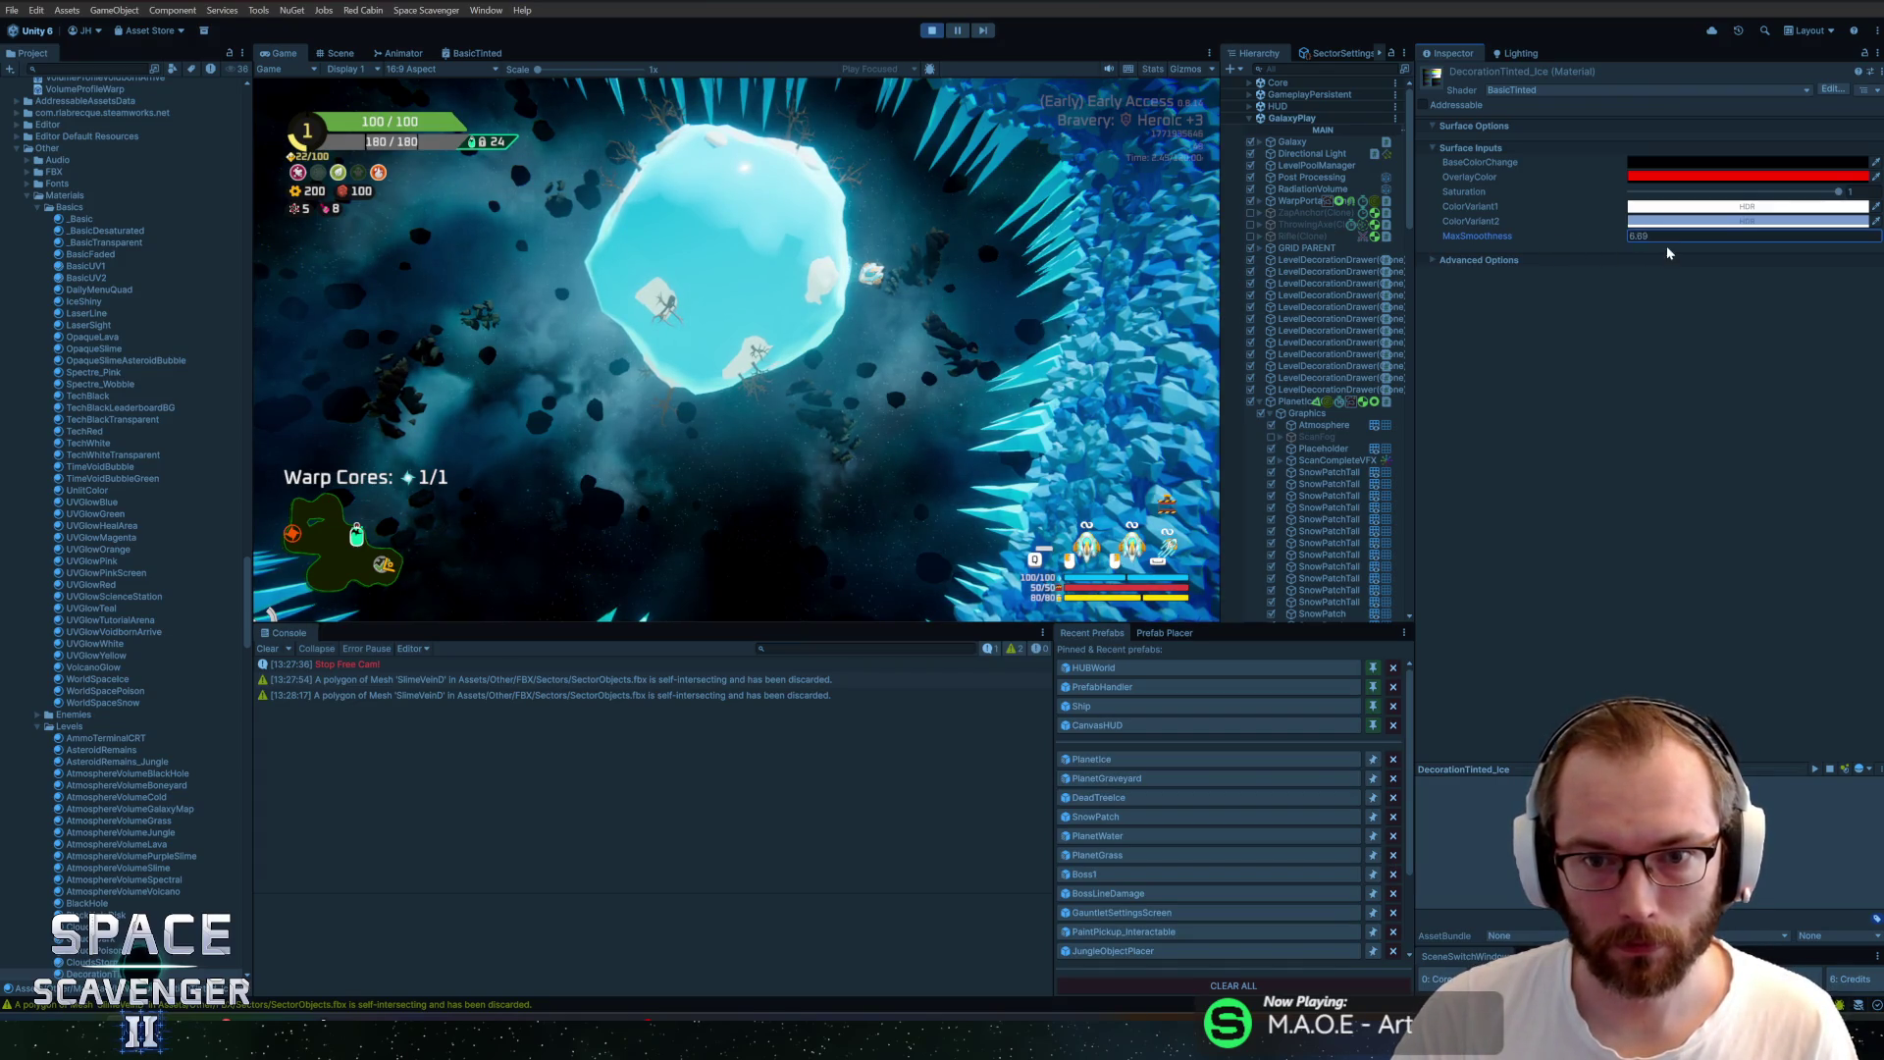
drag(1447, 244, 1234, 248)
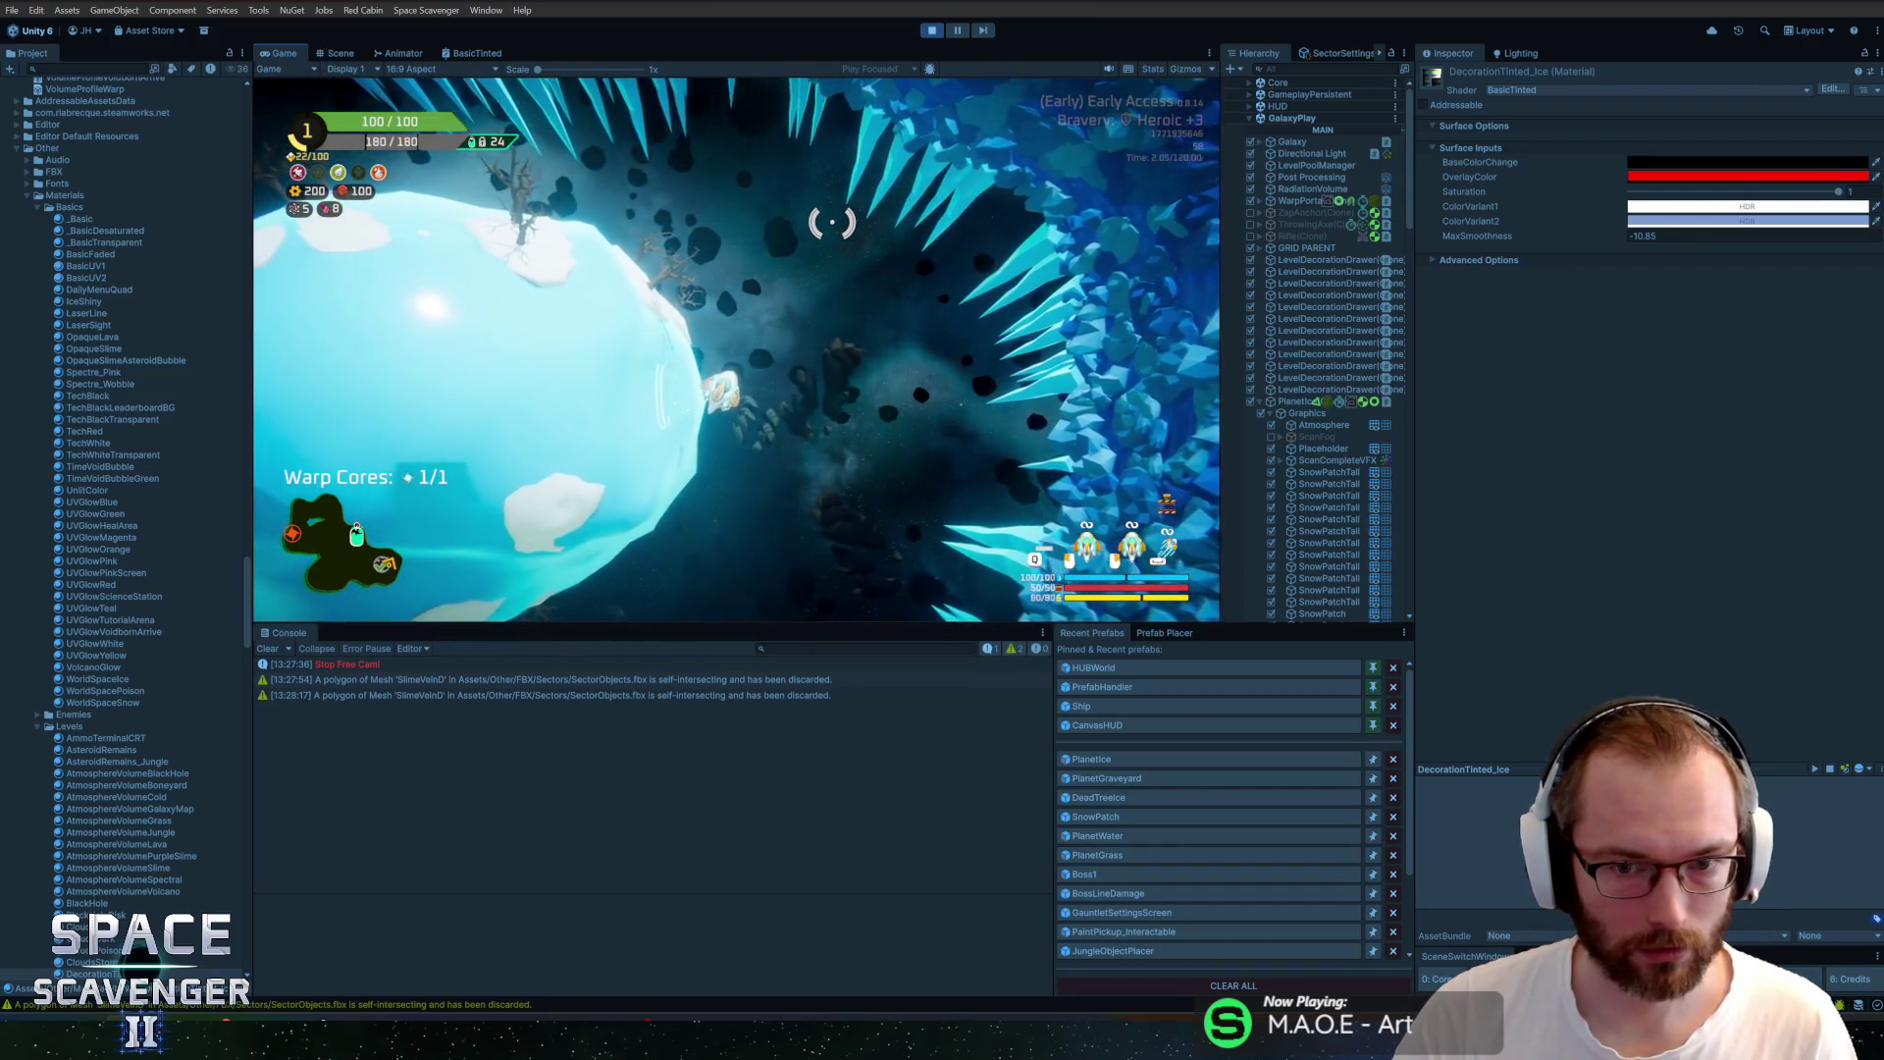
Run 'debug freeCam' in the in-game console, fly toward the ice wall, and widen the Hierarchy
key(grave)
text(debug f)
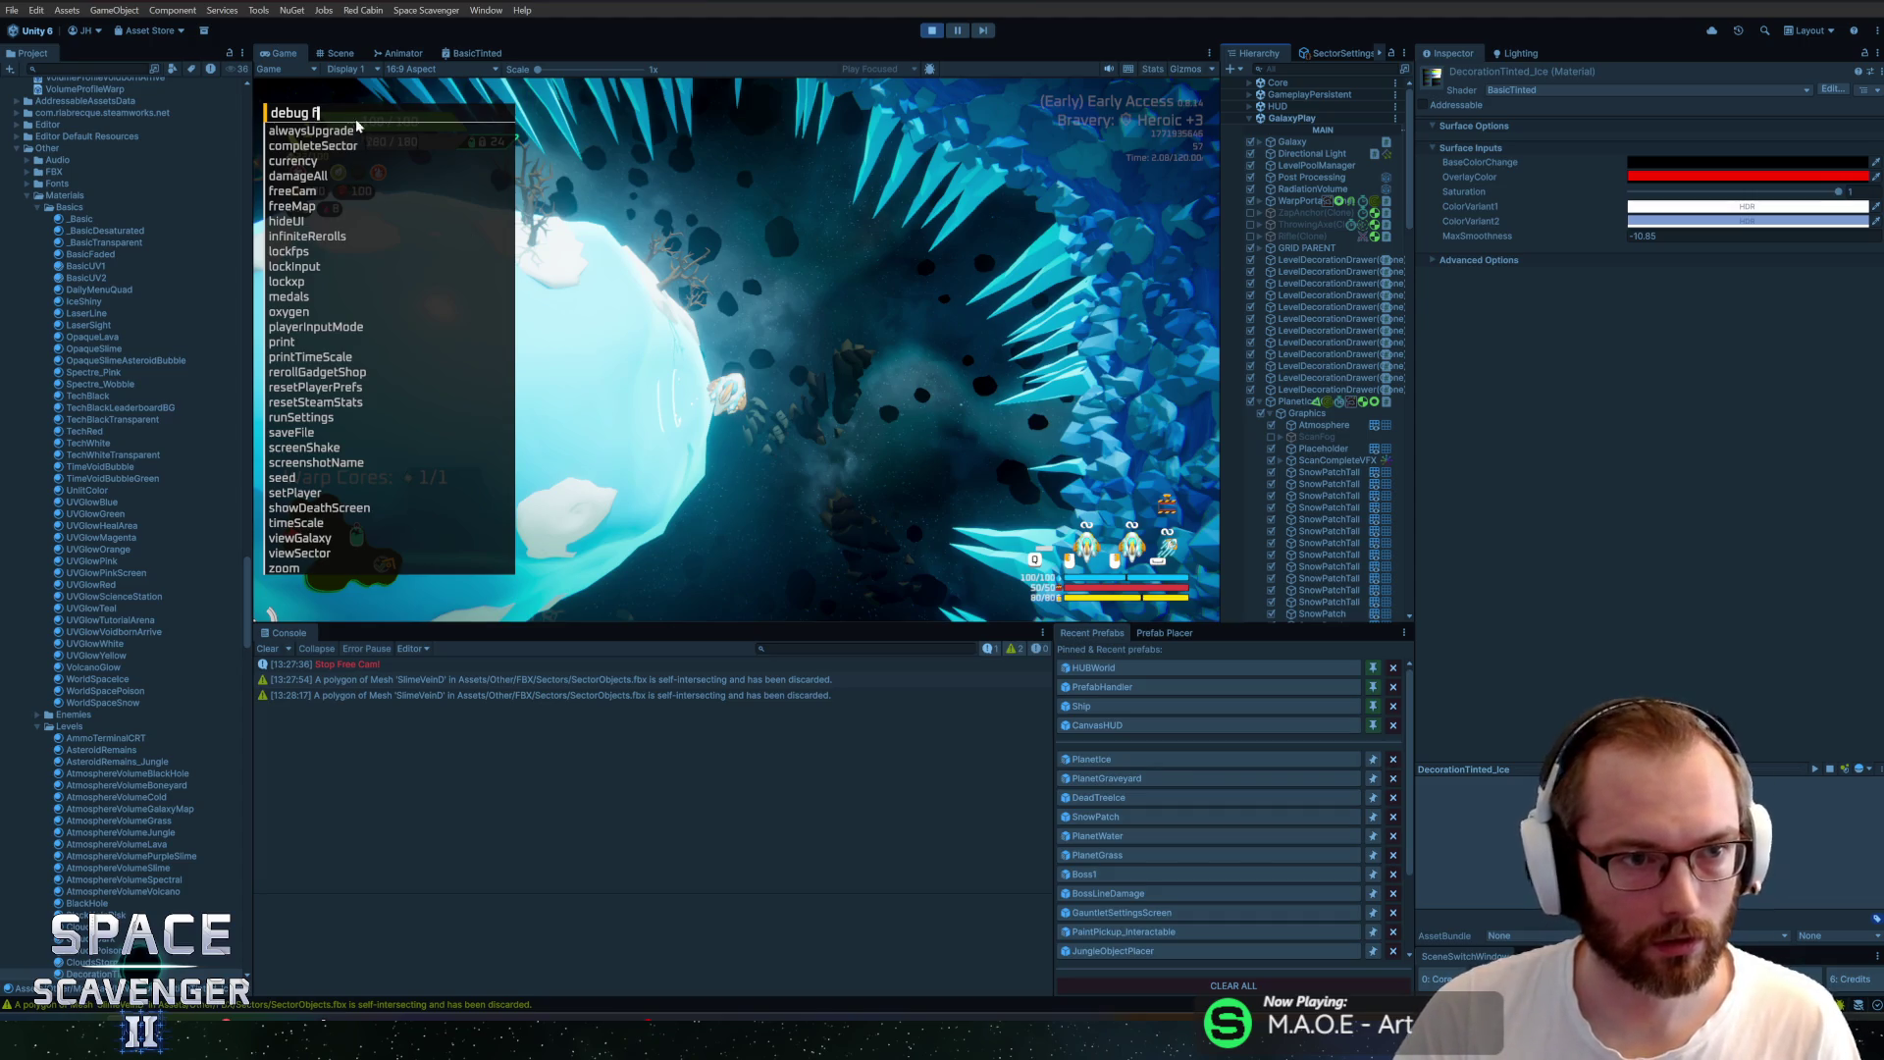
text(r)
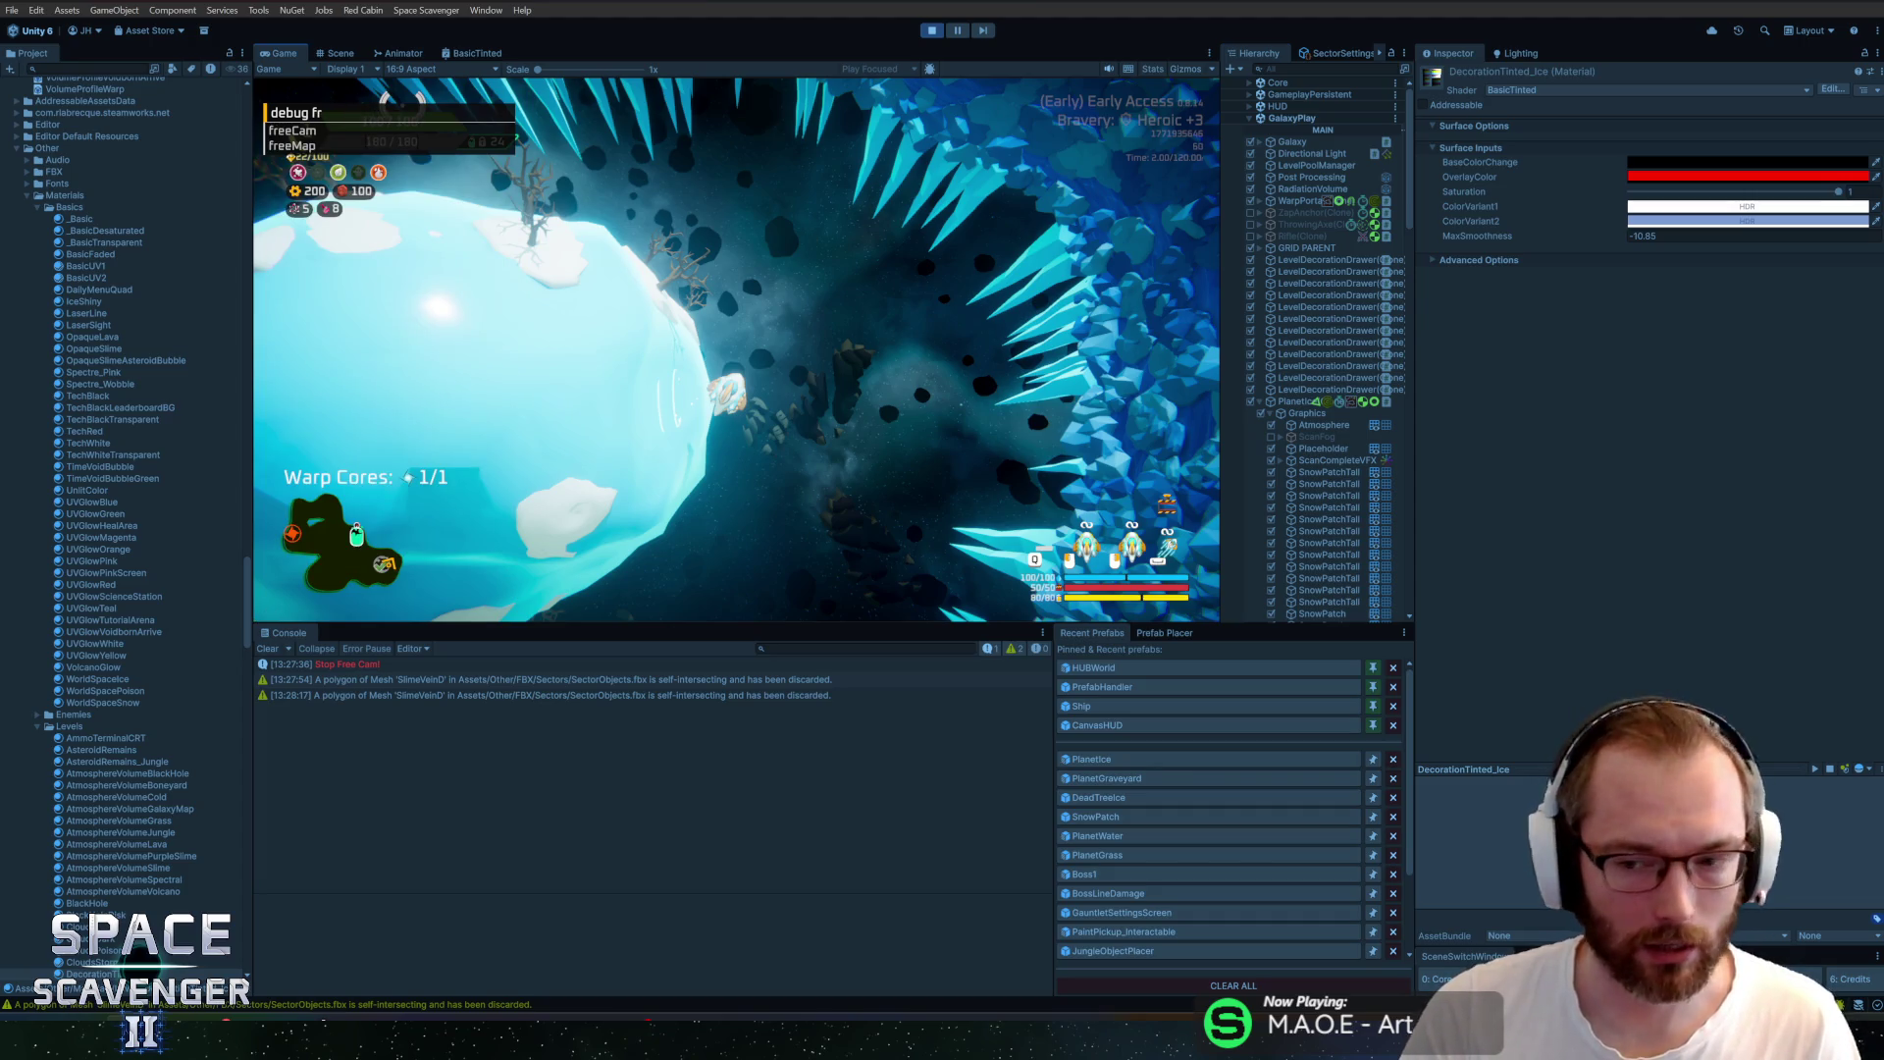
text(ee Cam)
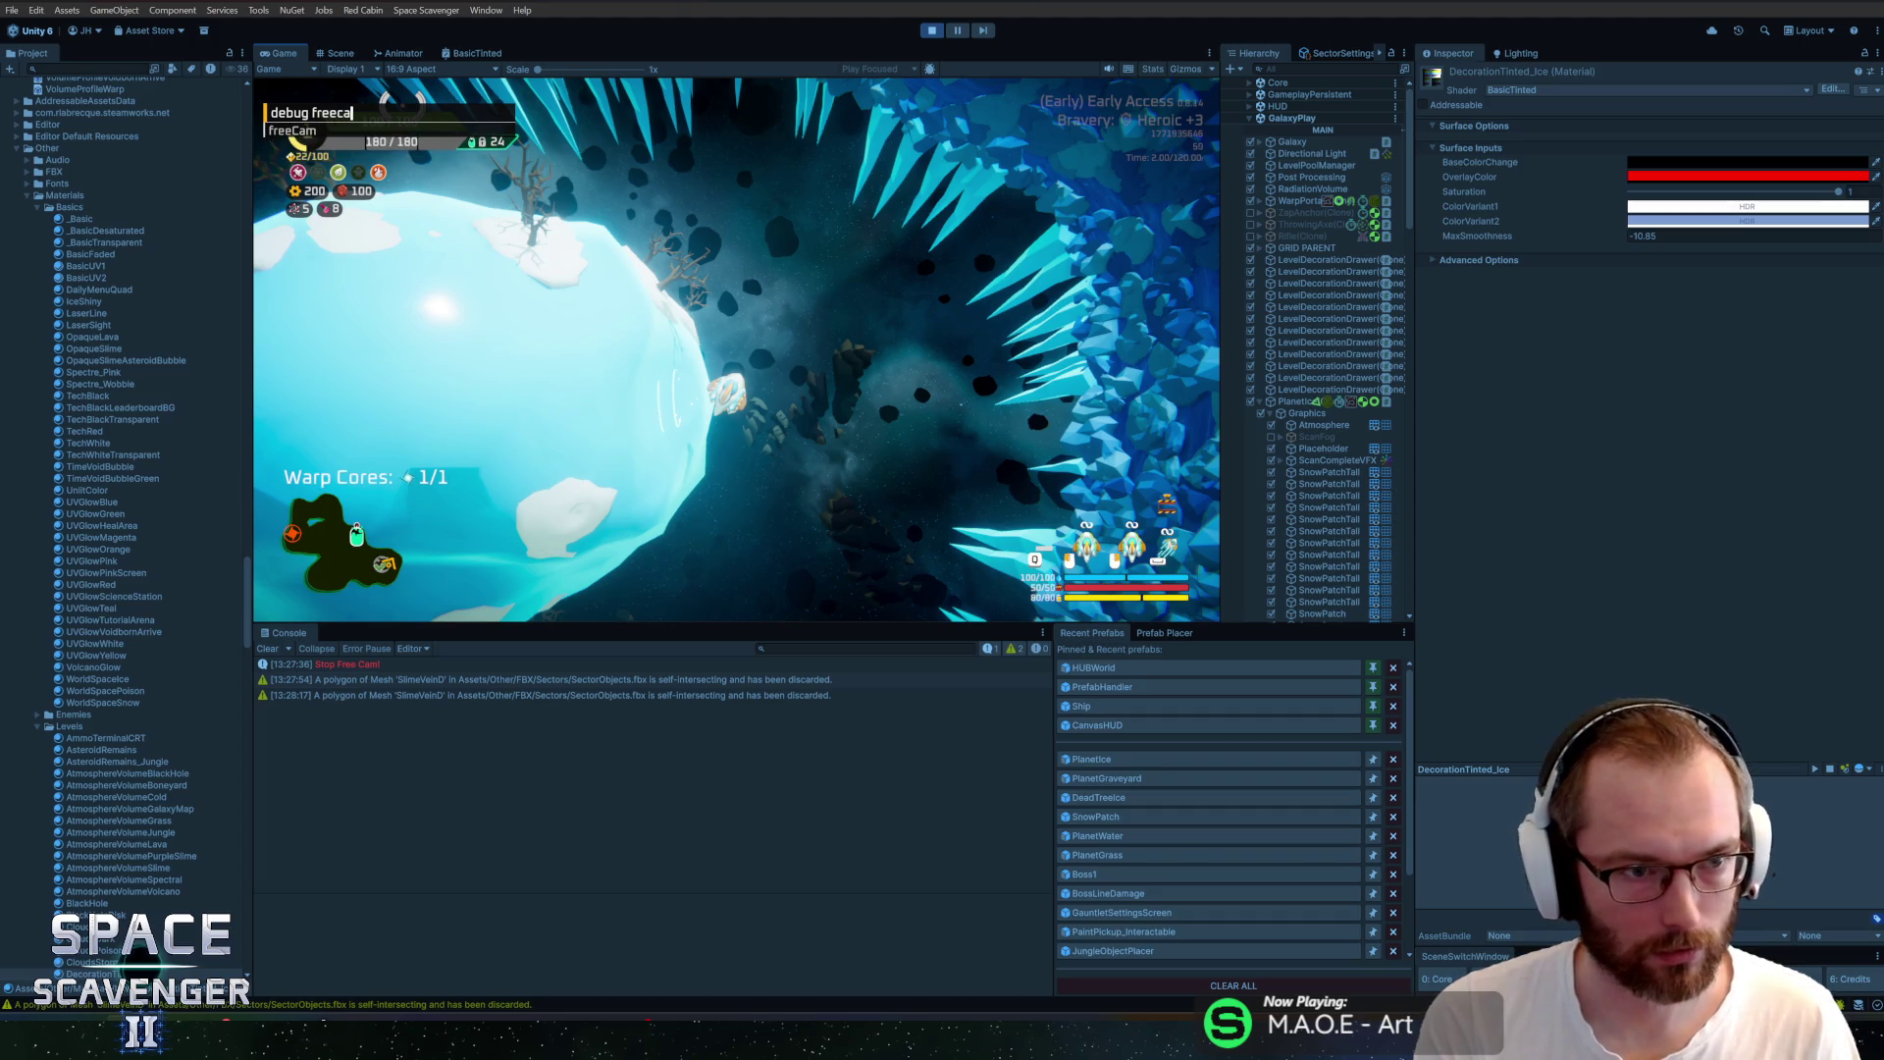
key(Return)
scroll(776, 263, up, 5)
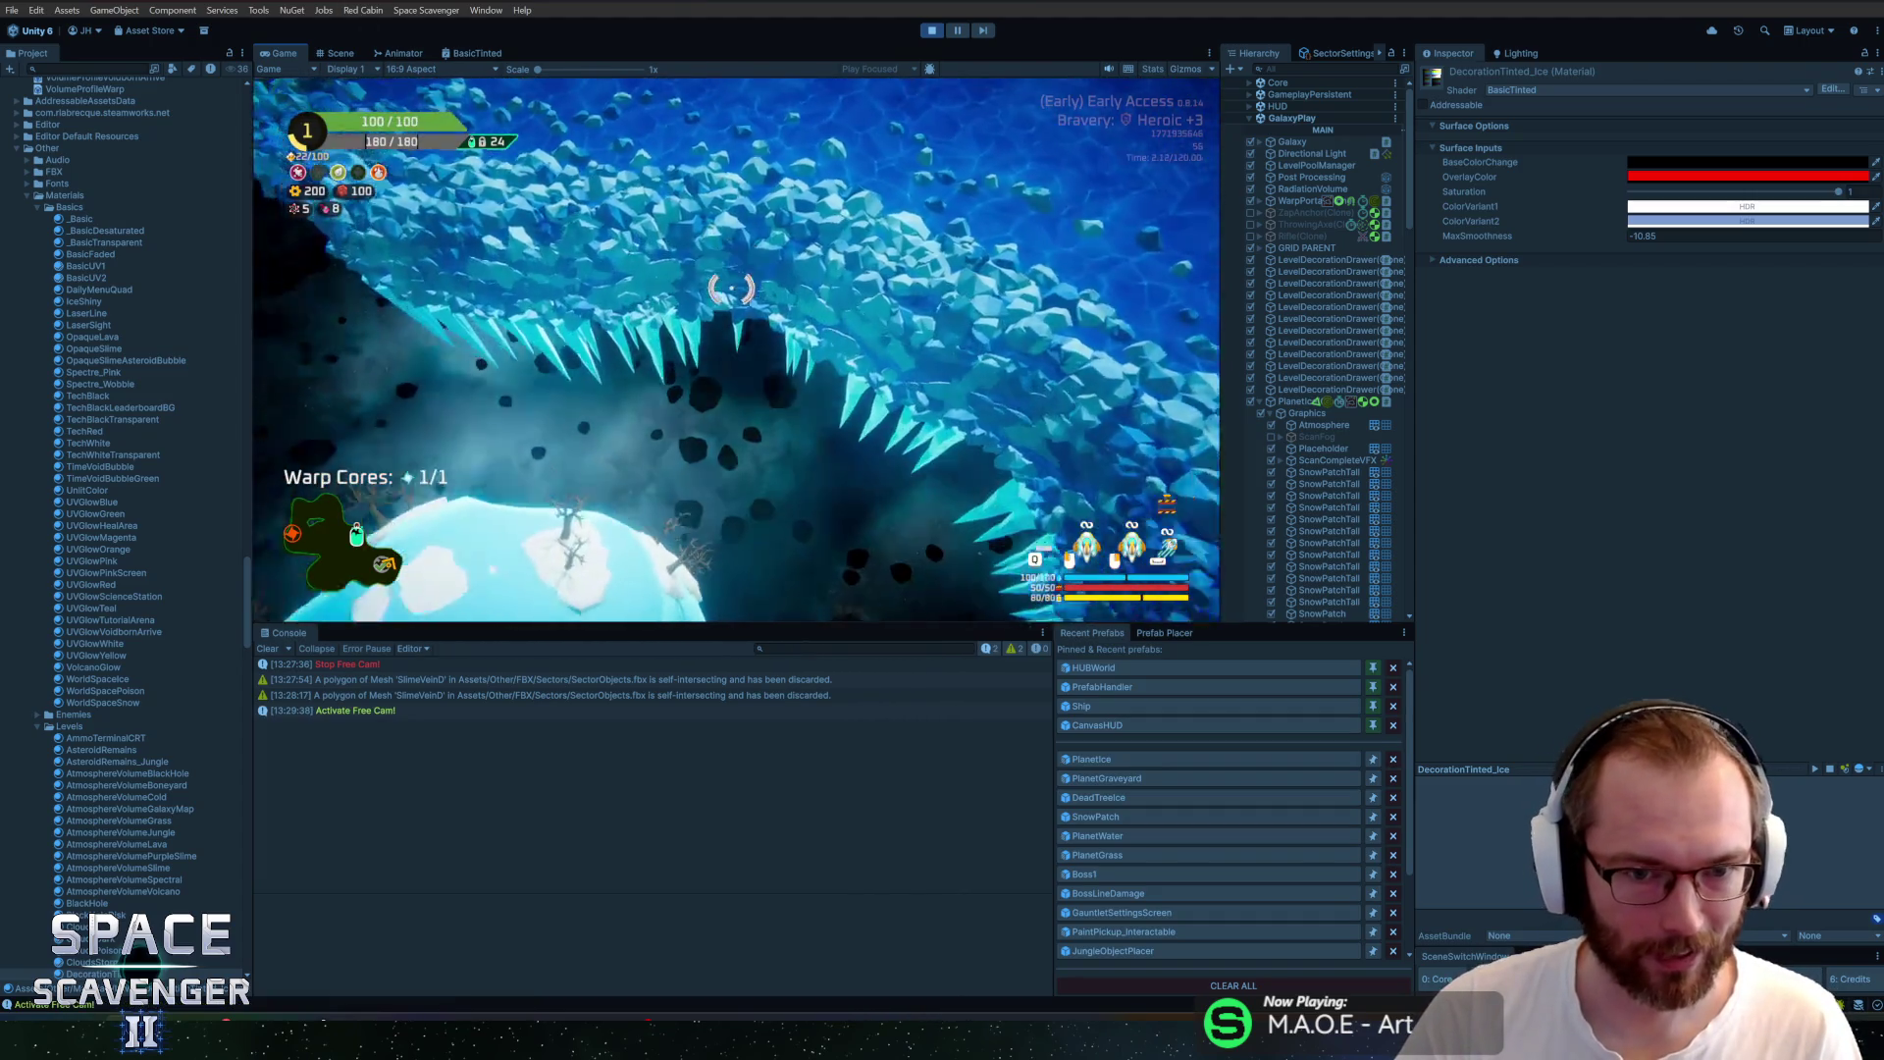
key(w)
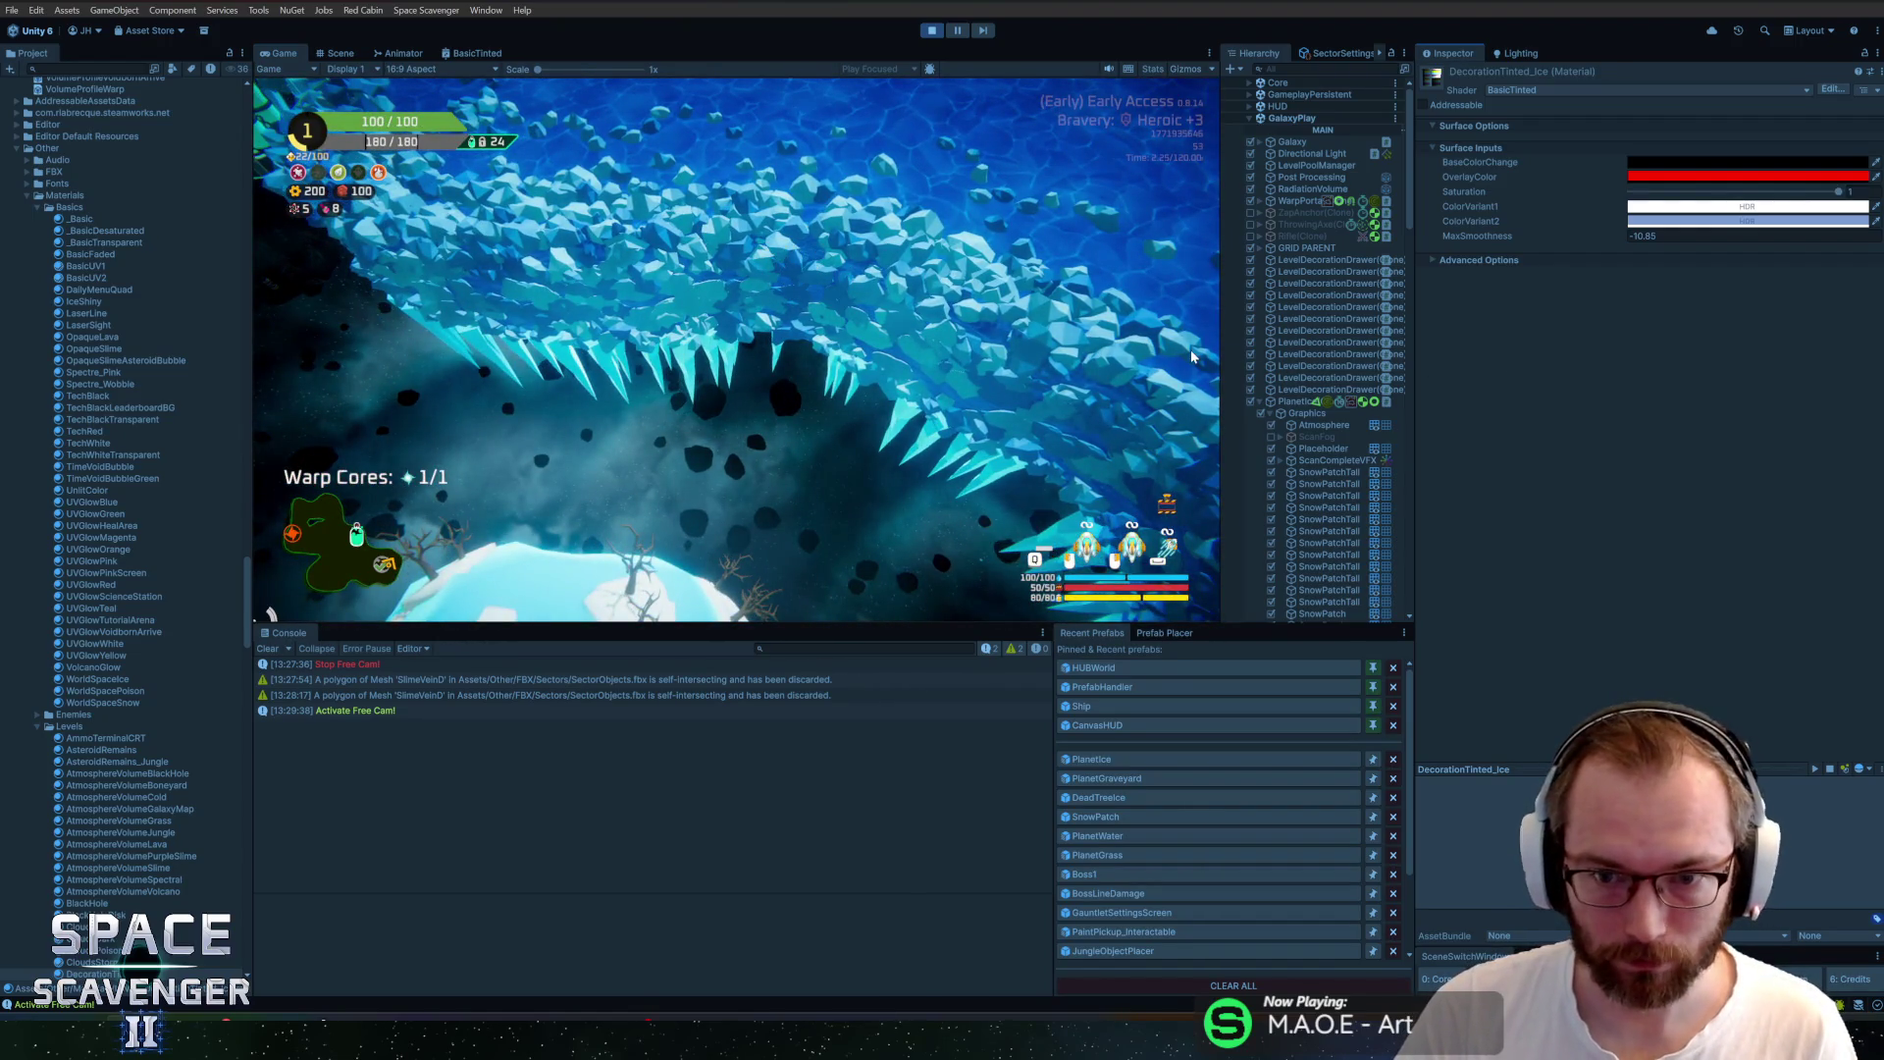
mouse_move(1220, 353)
mouse_down()
mouse_move(1112, 354)
mouse_move(1142, 355)
mouse_up()
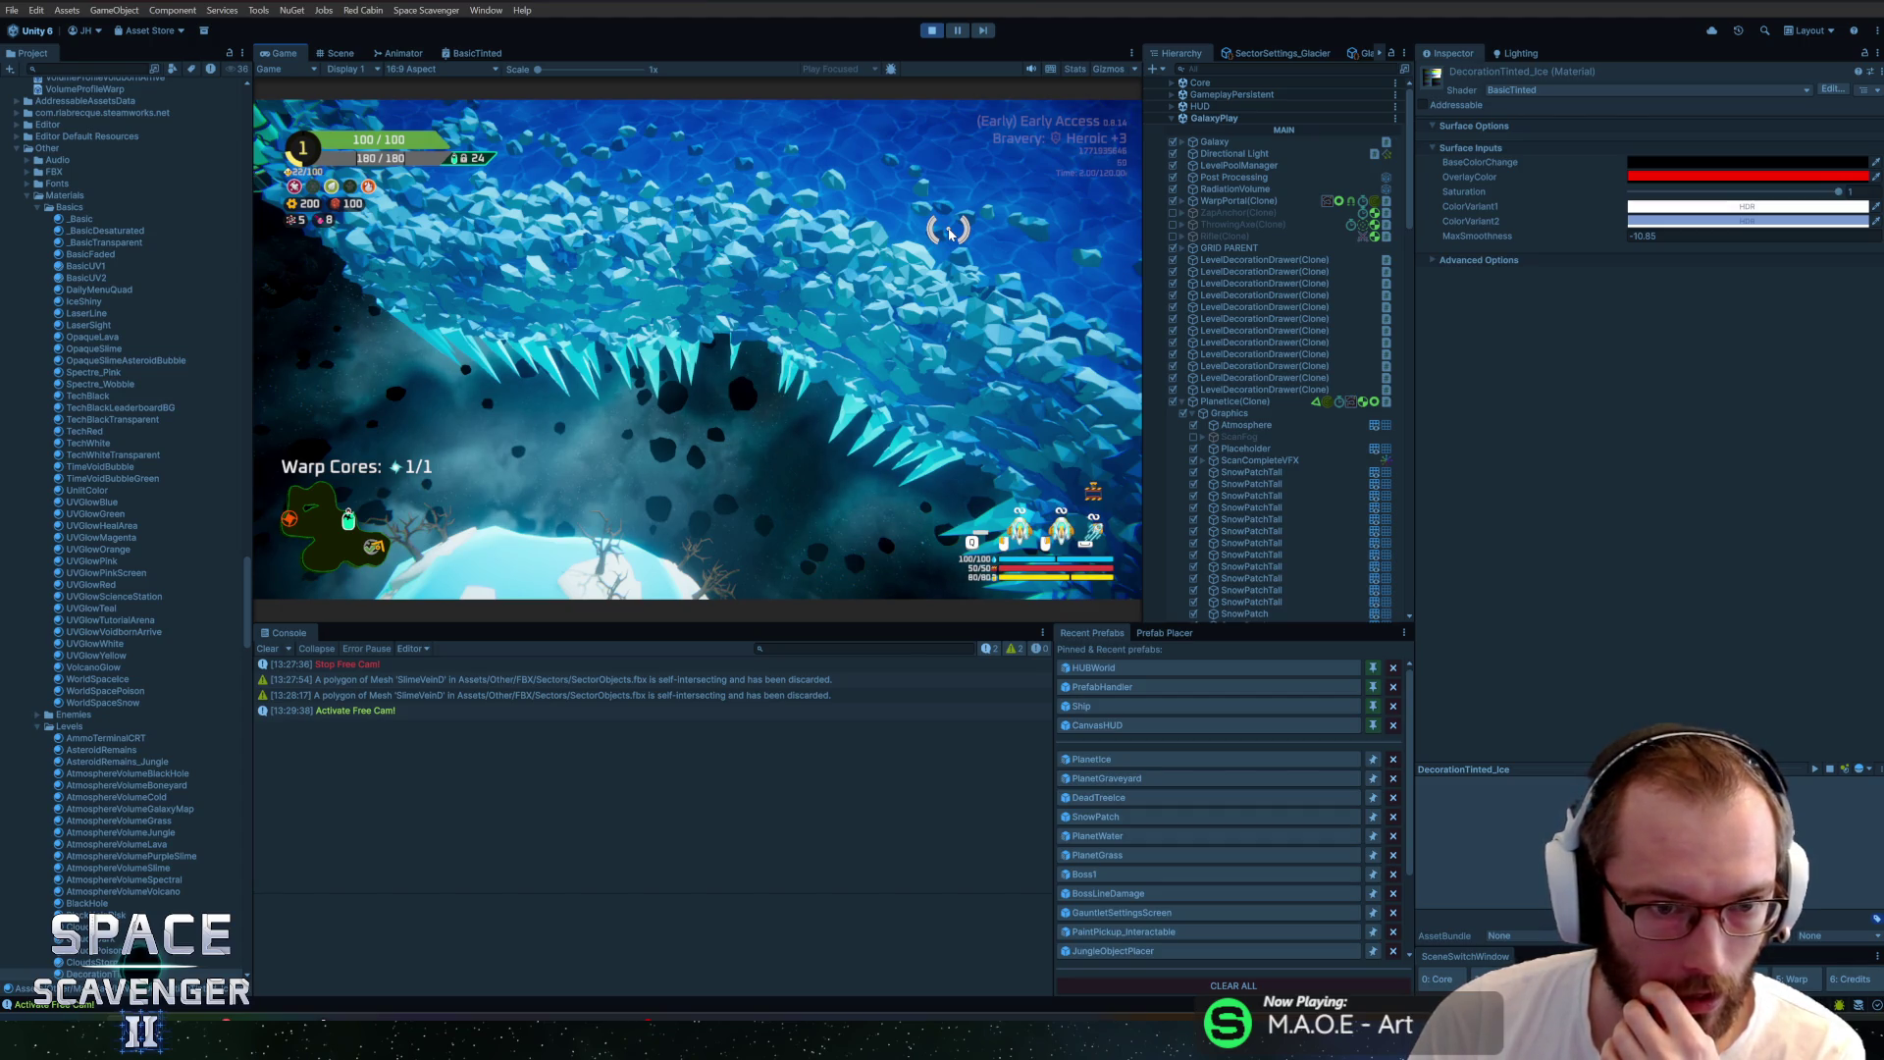
click(472, 47)
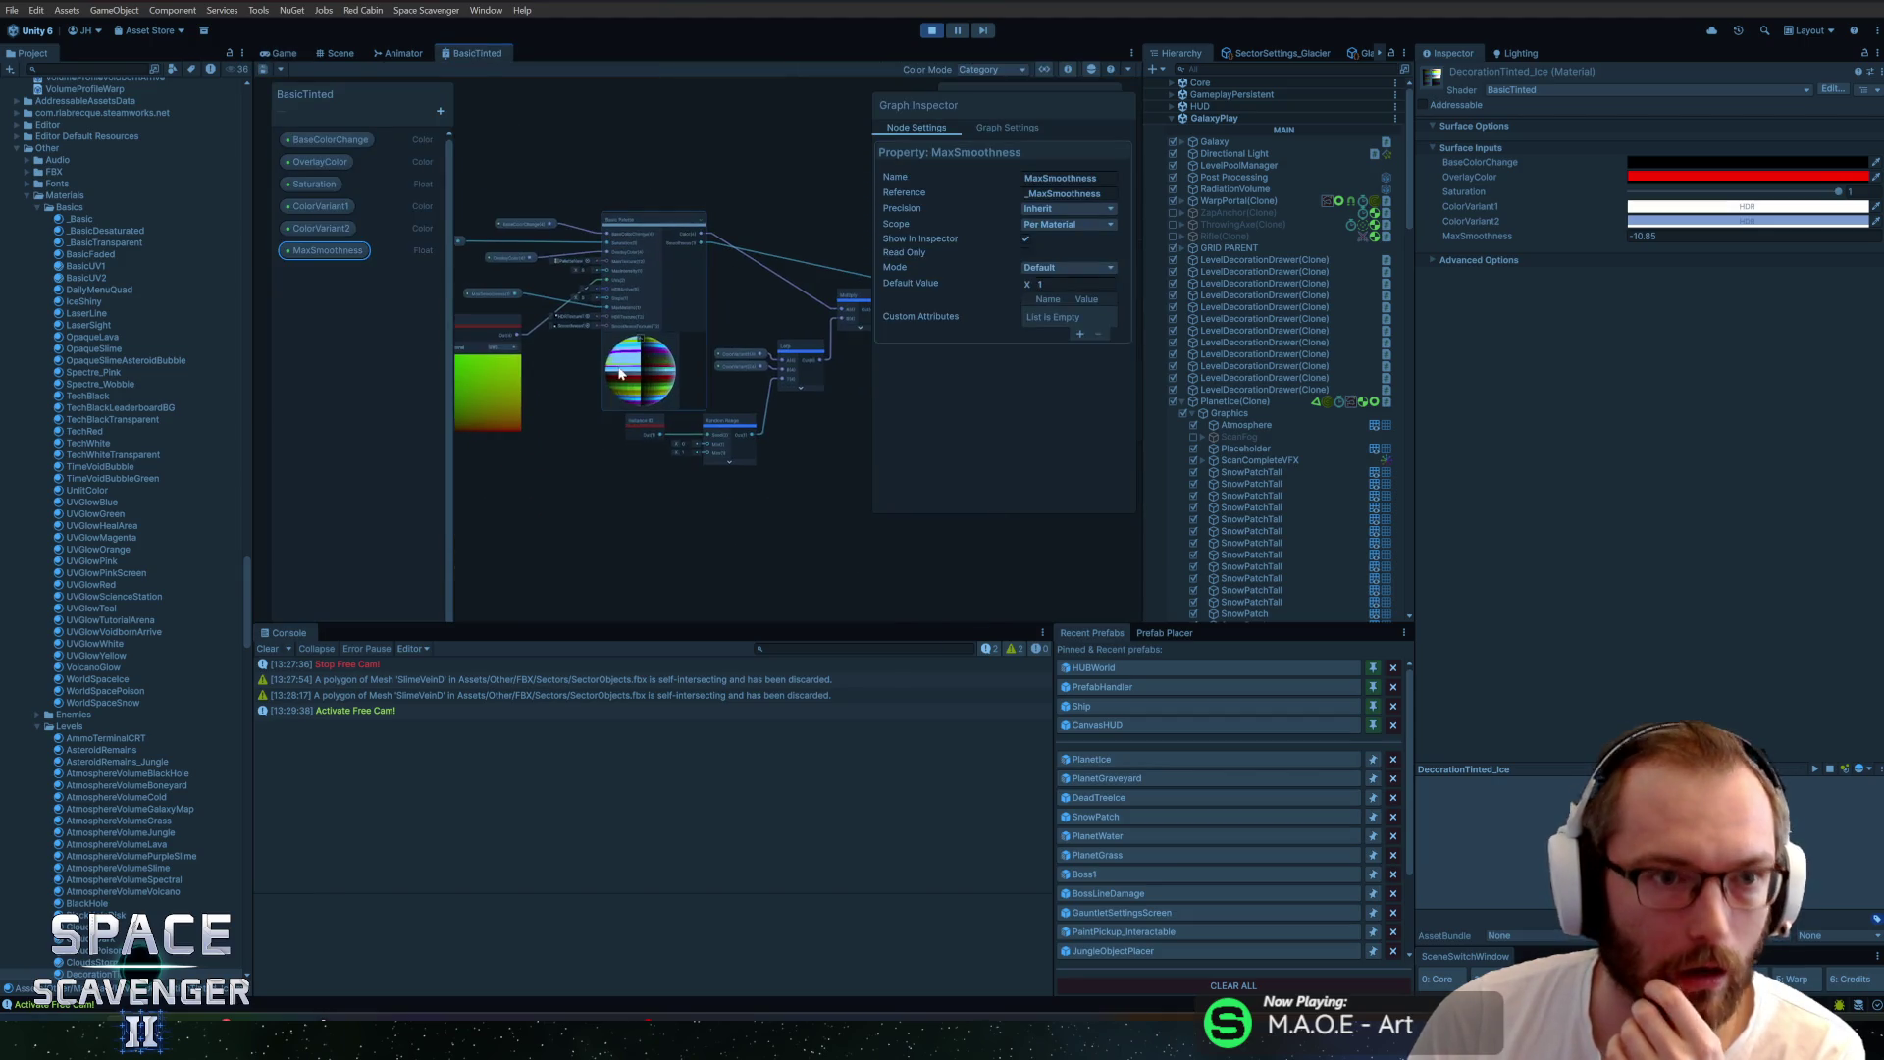
Widen the Hierarchy, inspect the _Basic material and glance at the Palette shader graph
scroll(738, 486, up, 5)
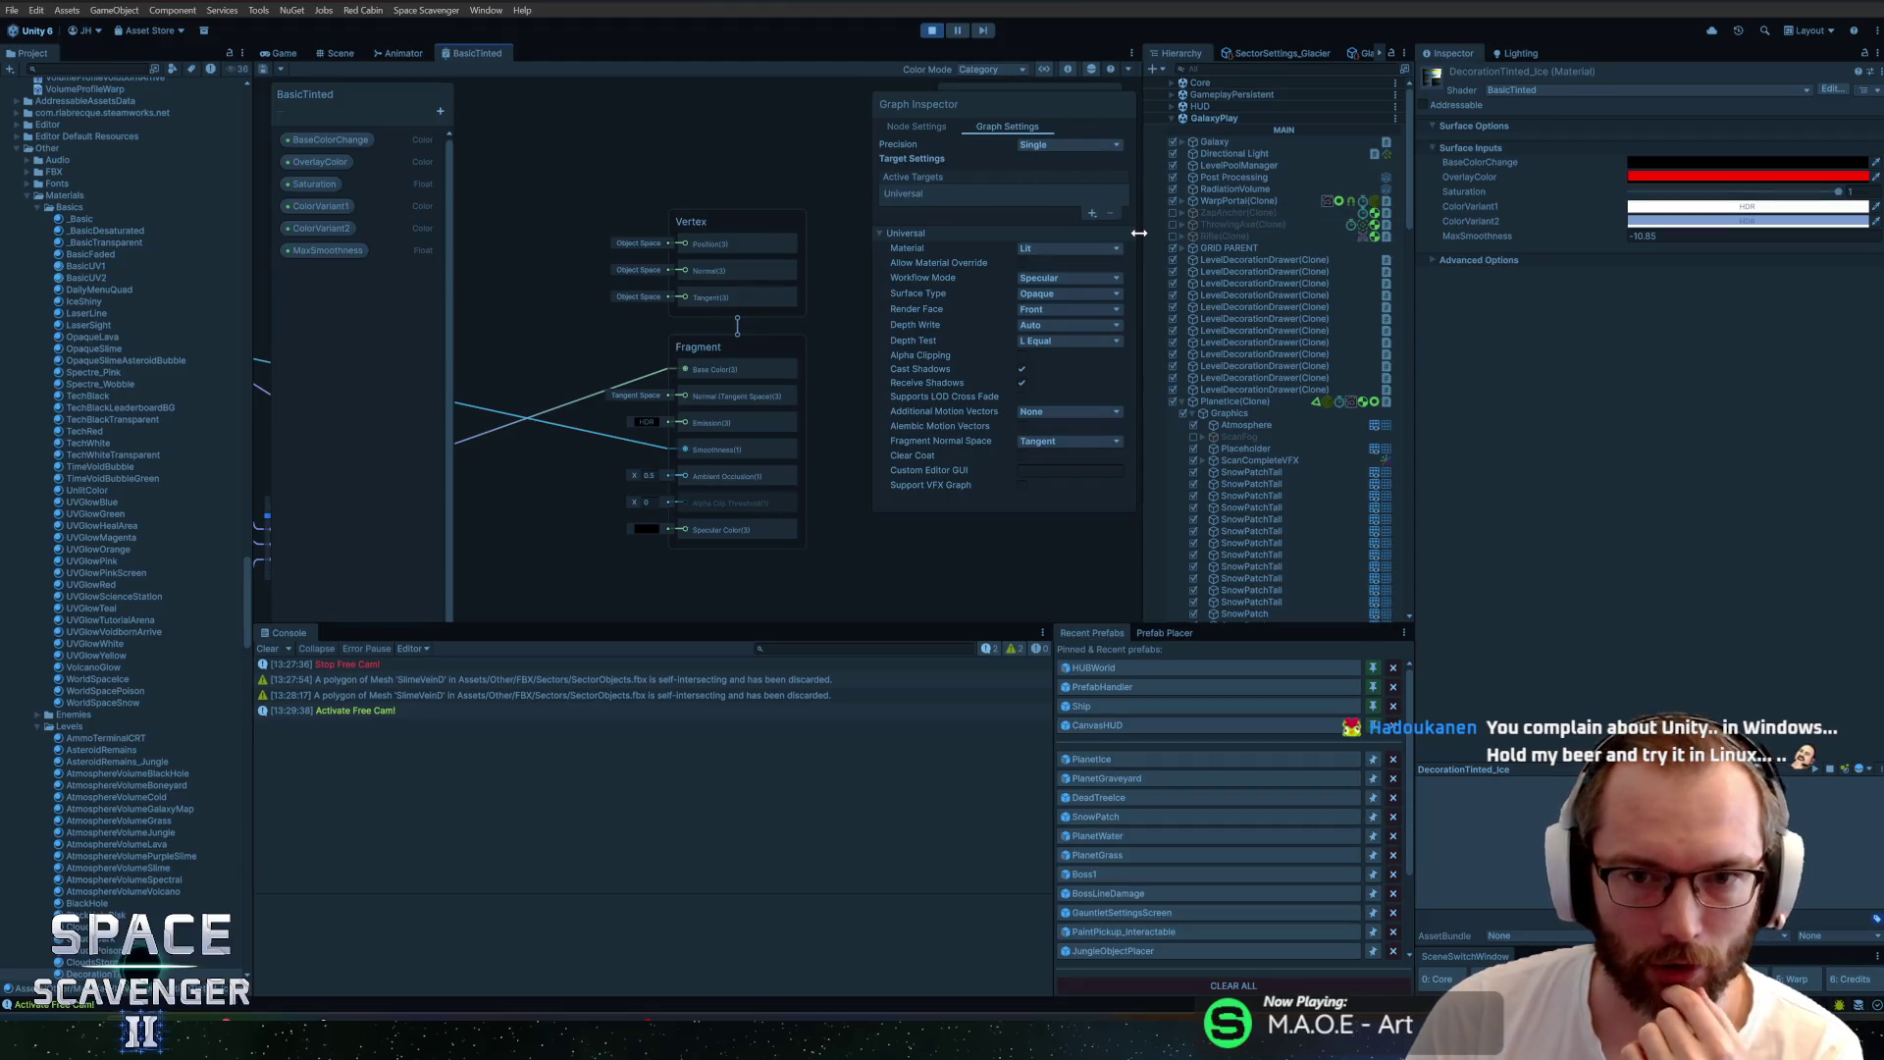
drag(1142, 233, 1098, 236)
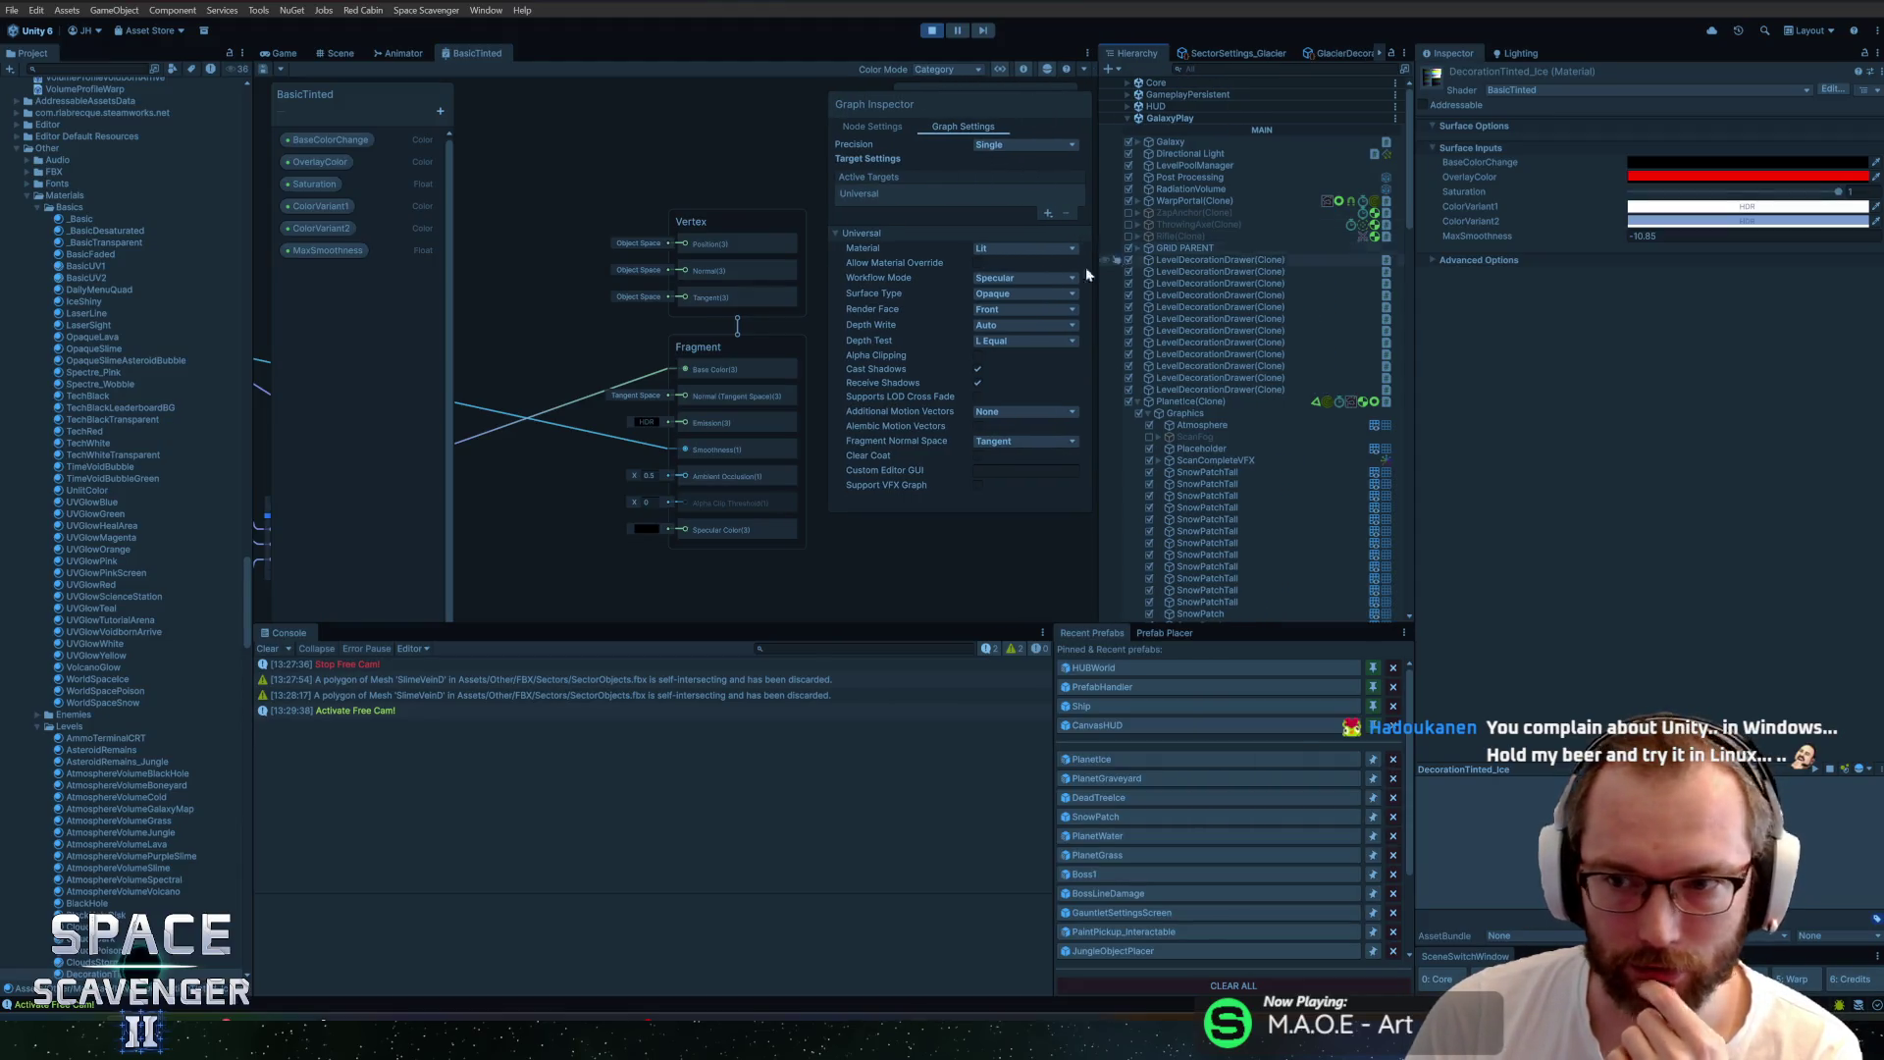
scroll(719, 308, down, 3)
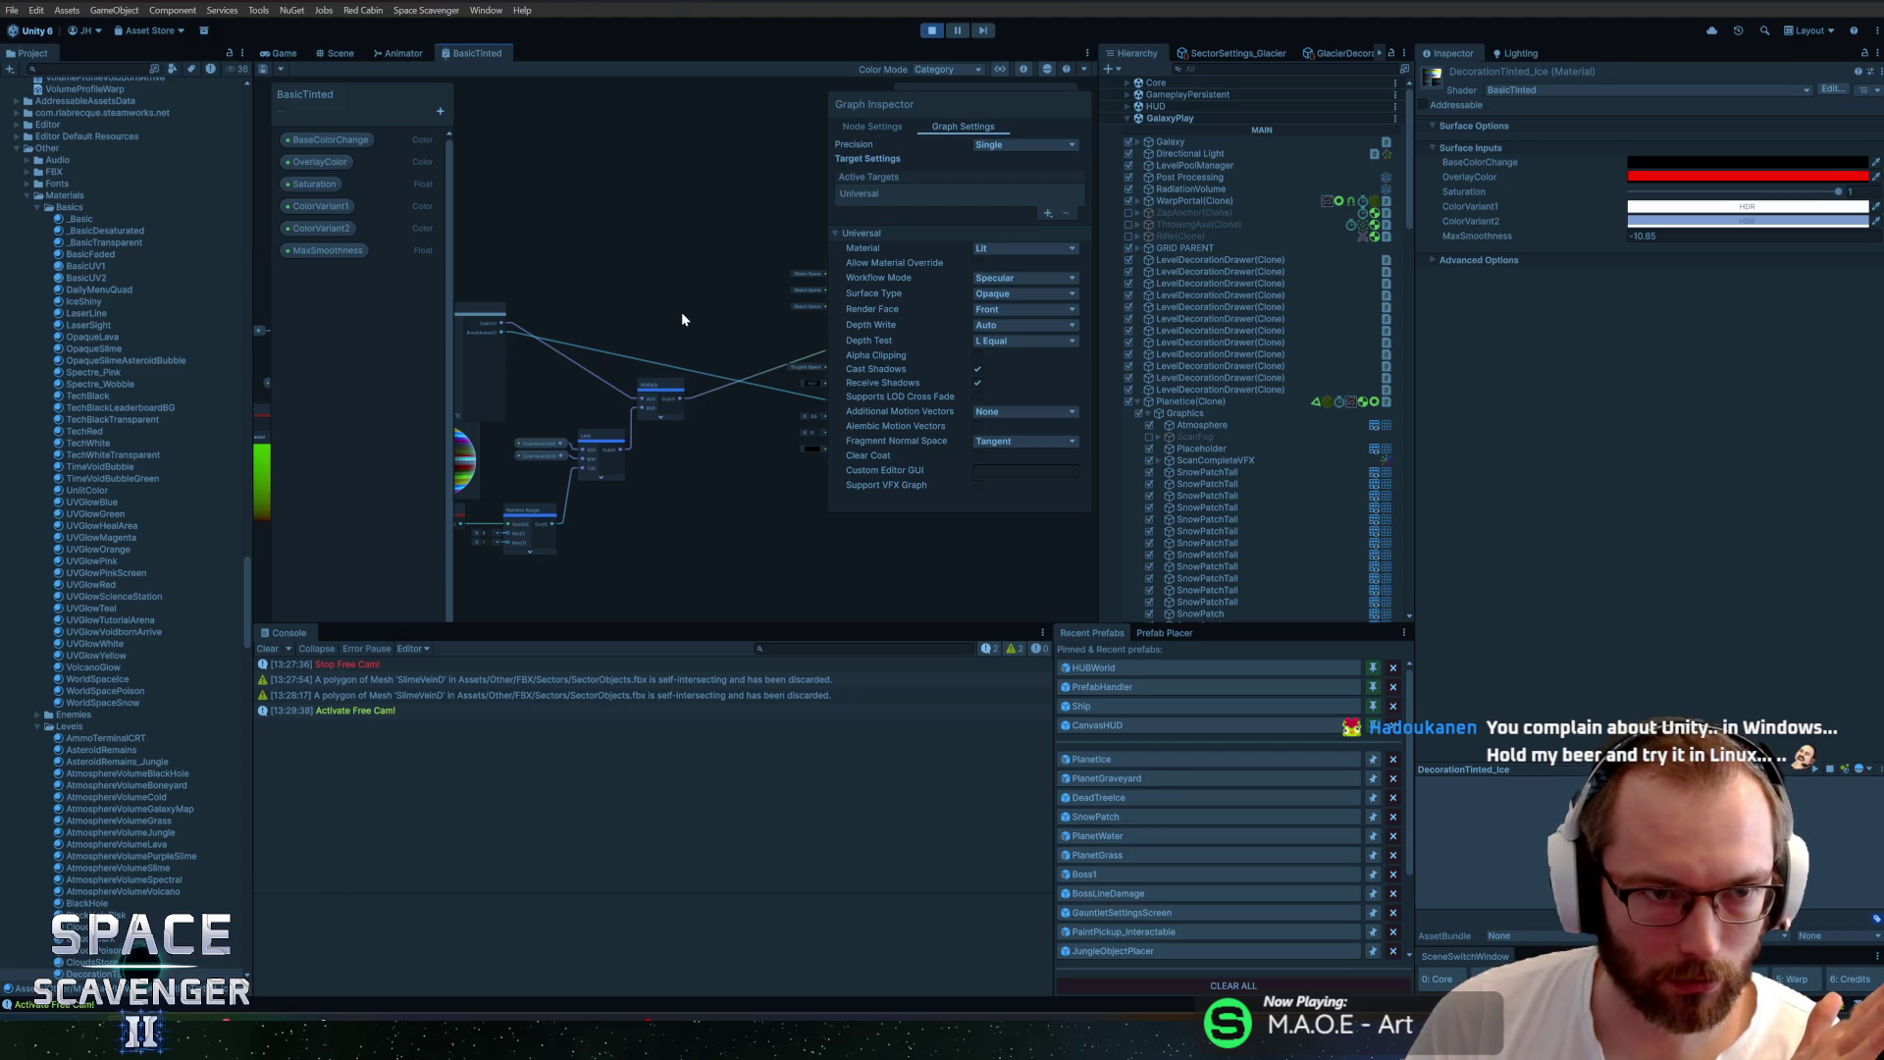
click(57, 218)
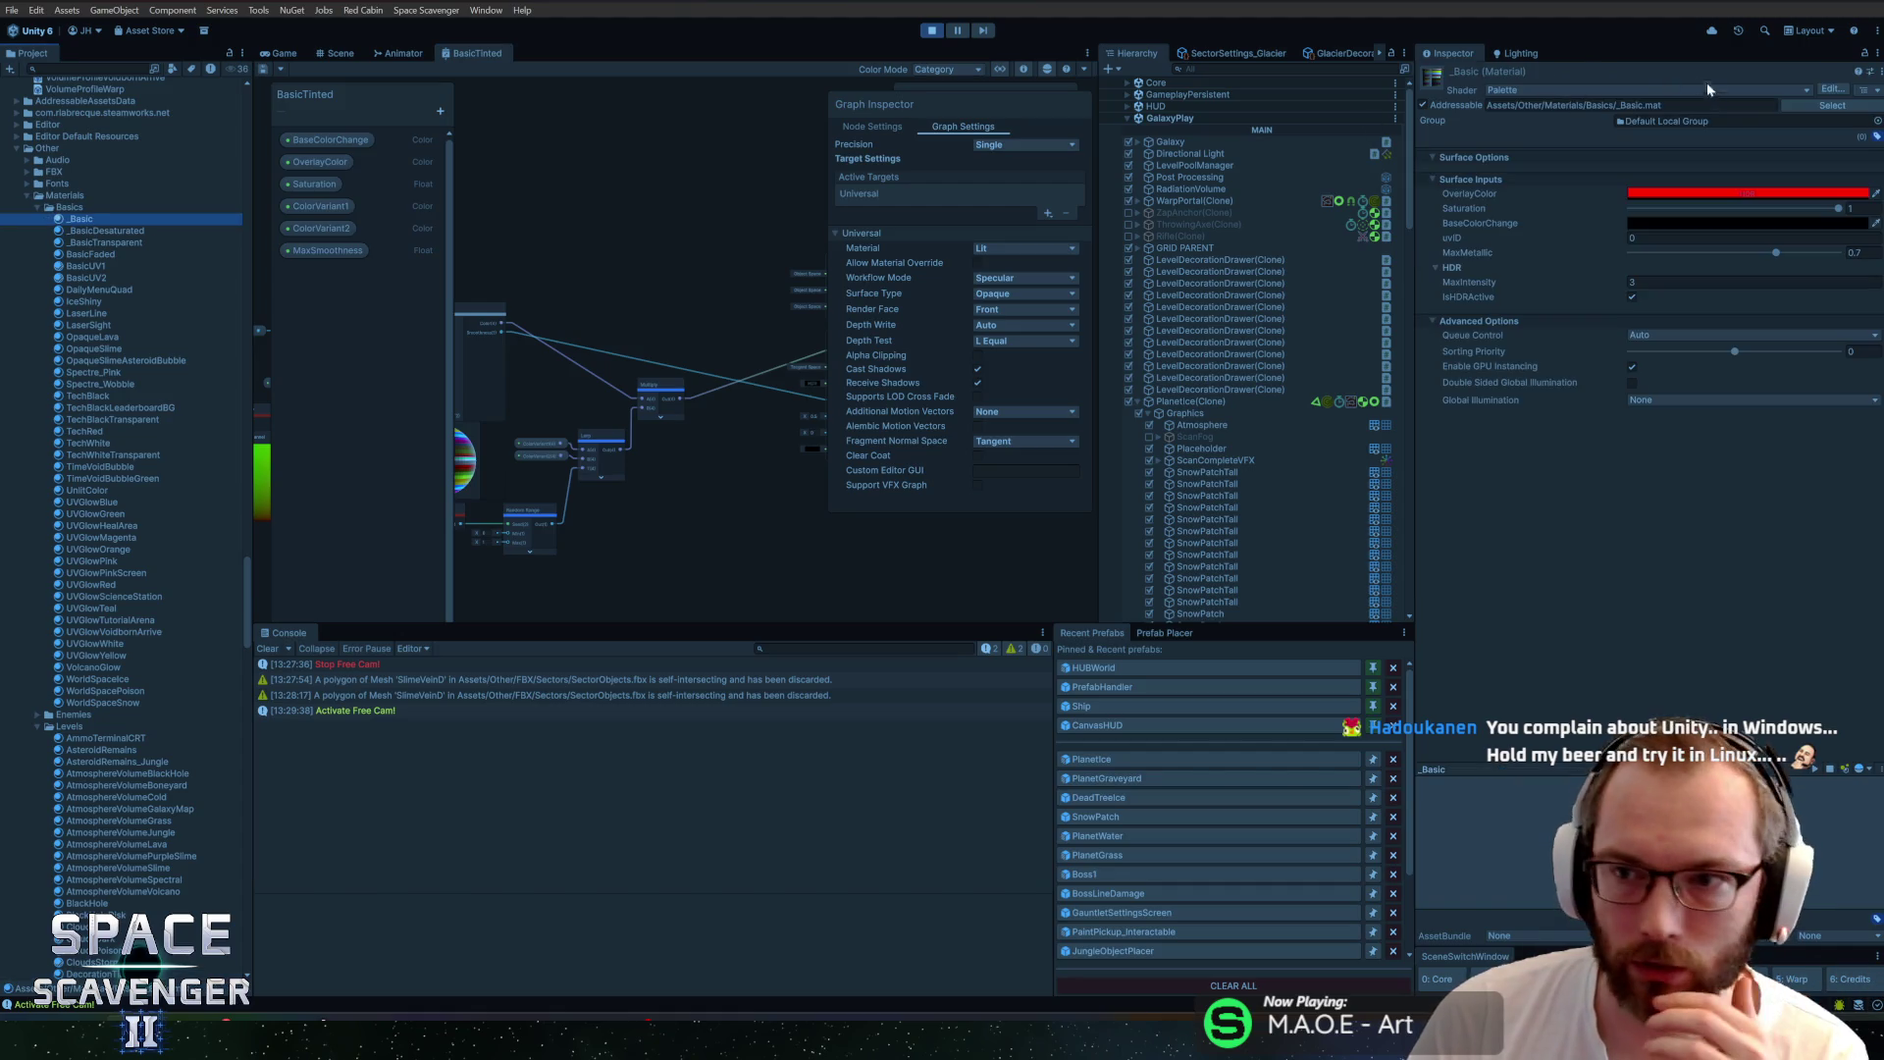
click(1831, 89)
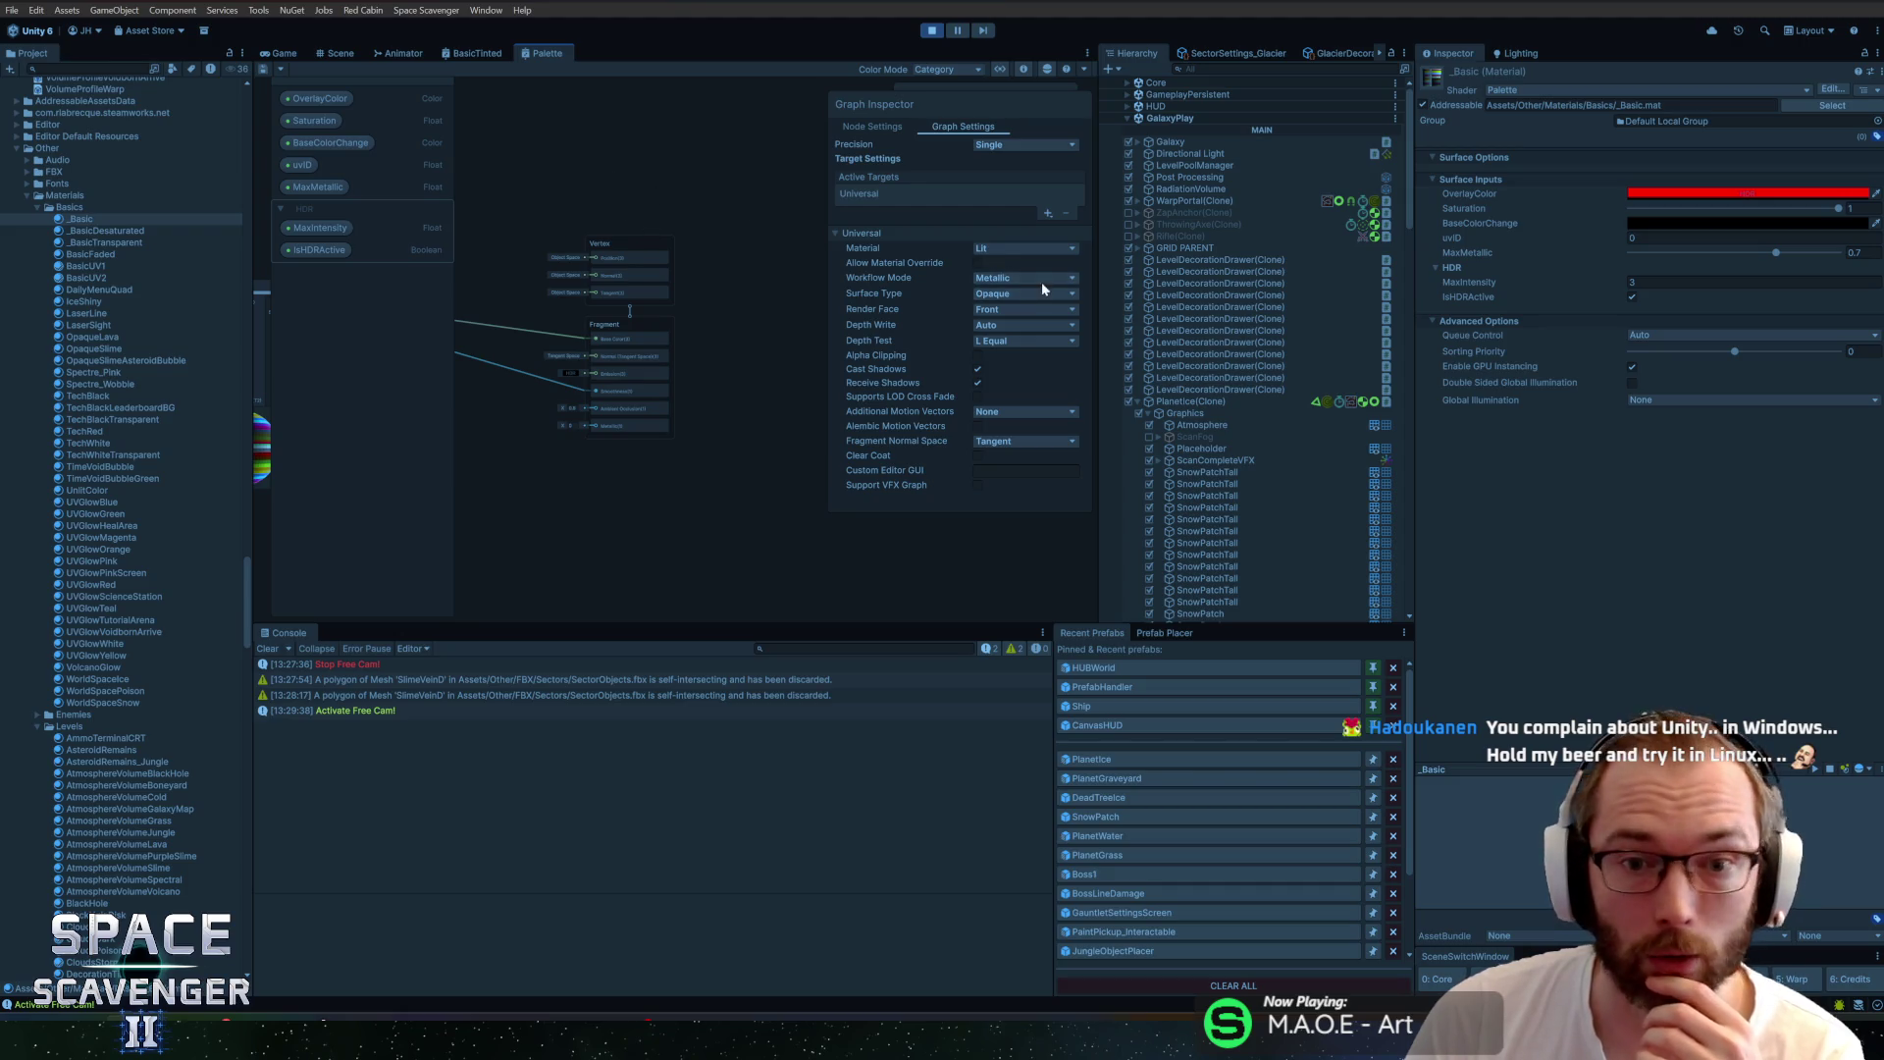
drag(593, 530, 722, 305)
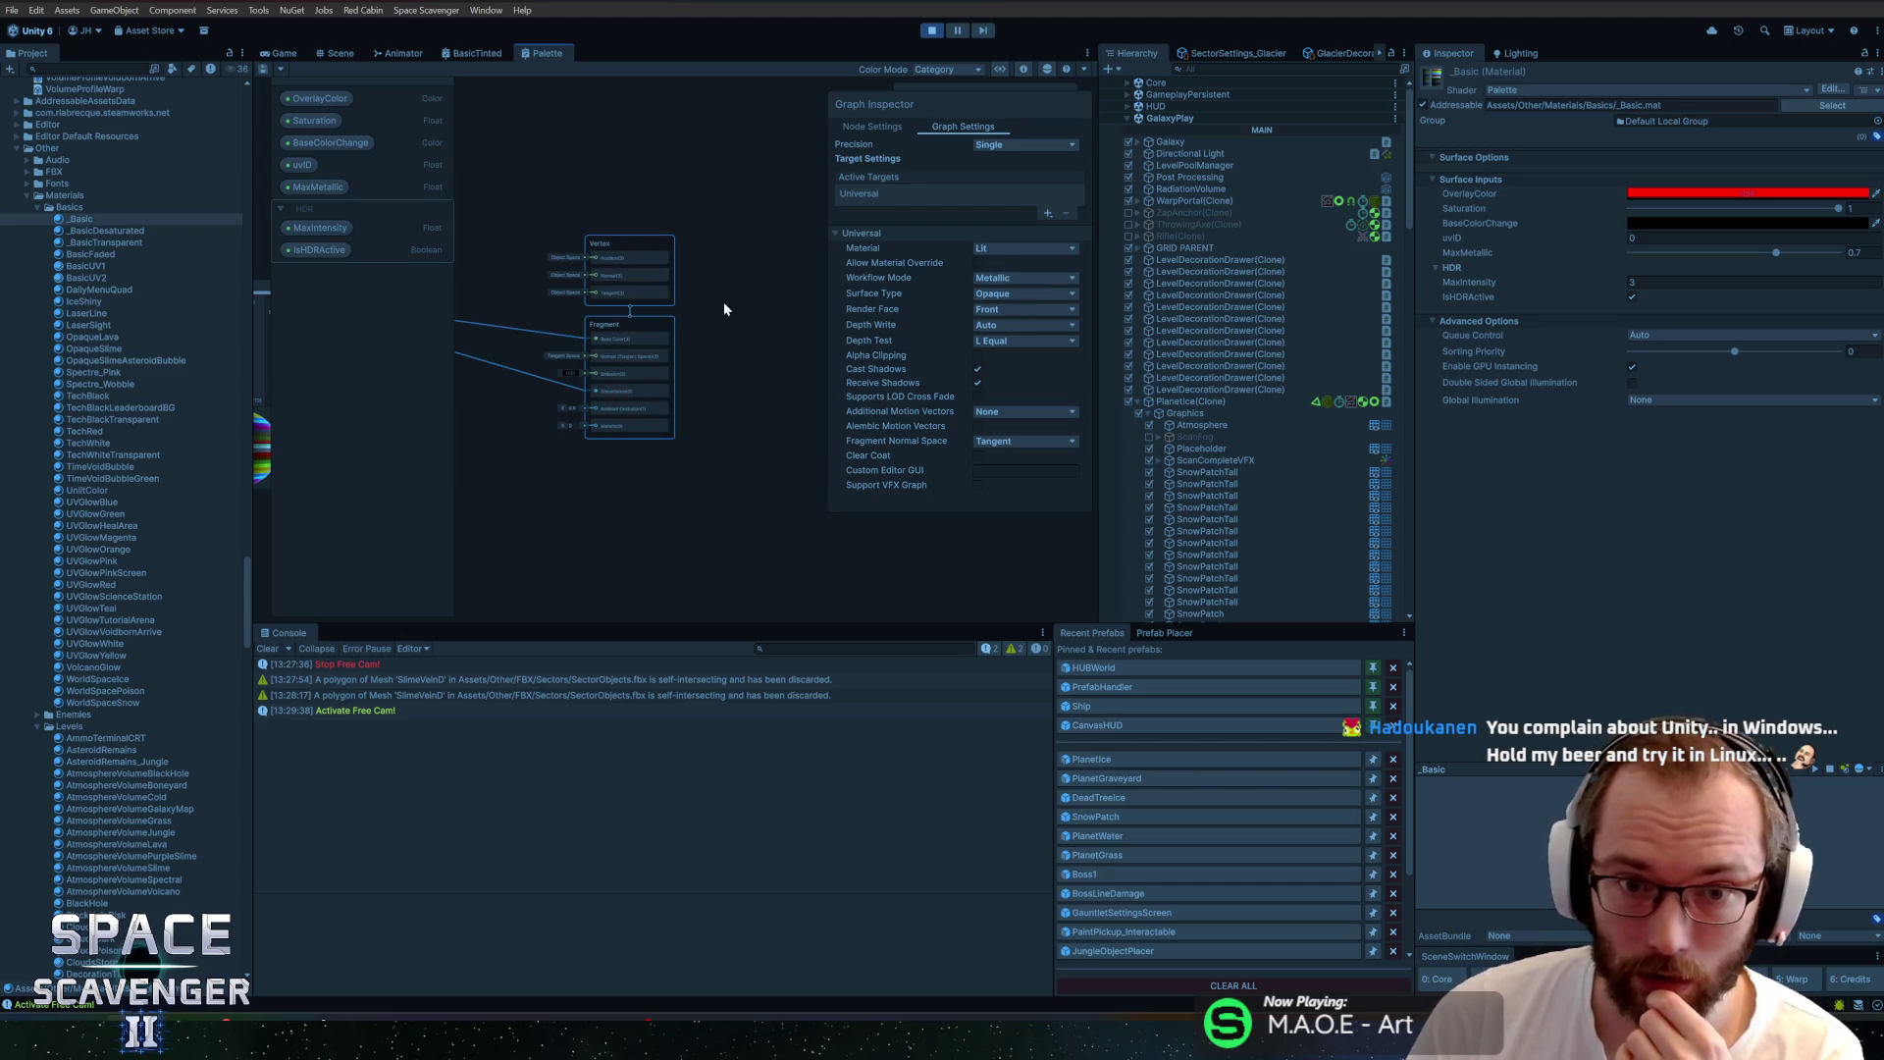
click(463, 54)
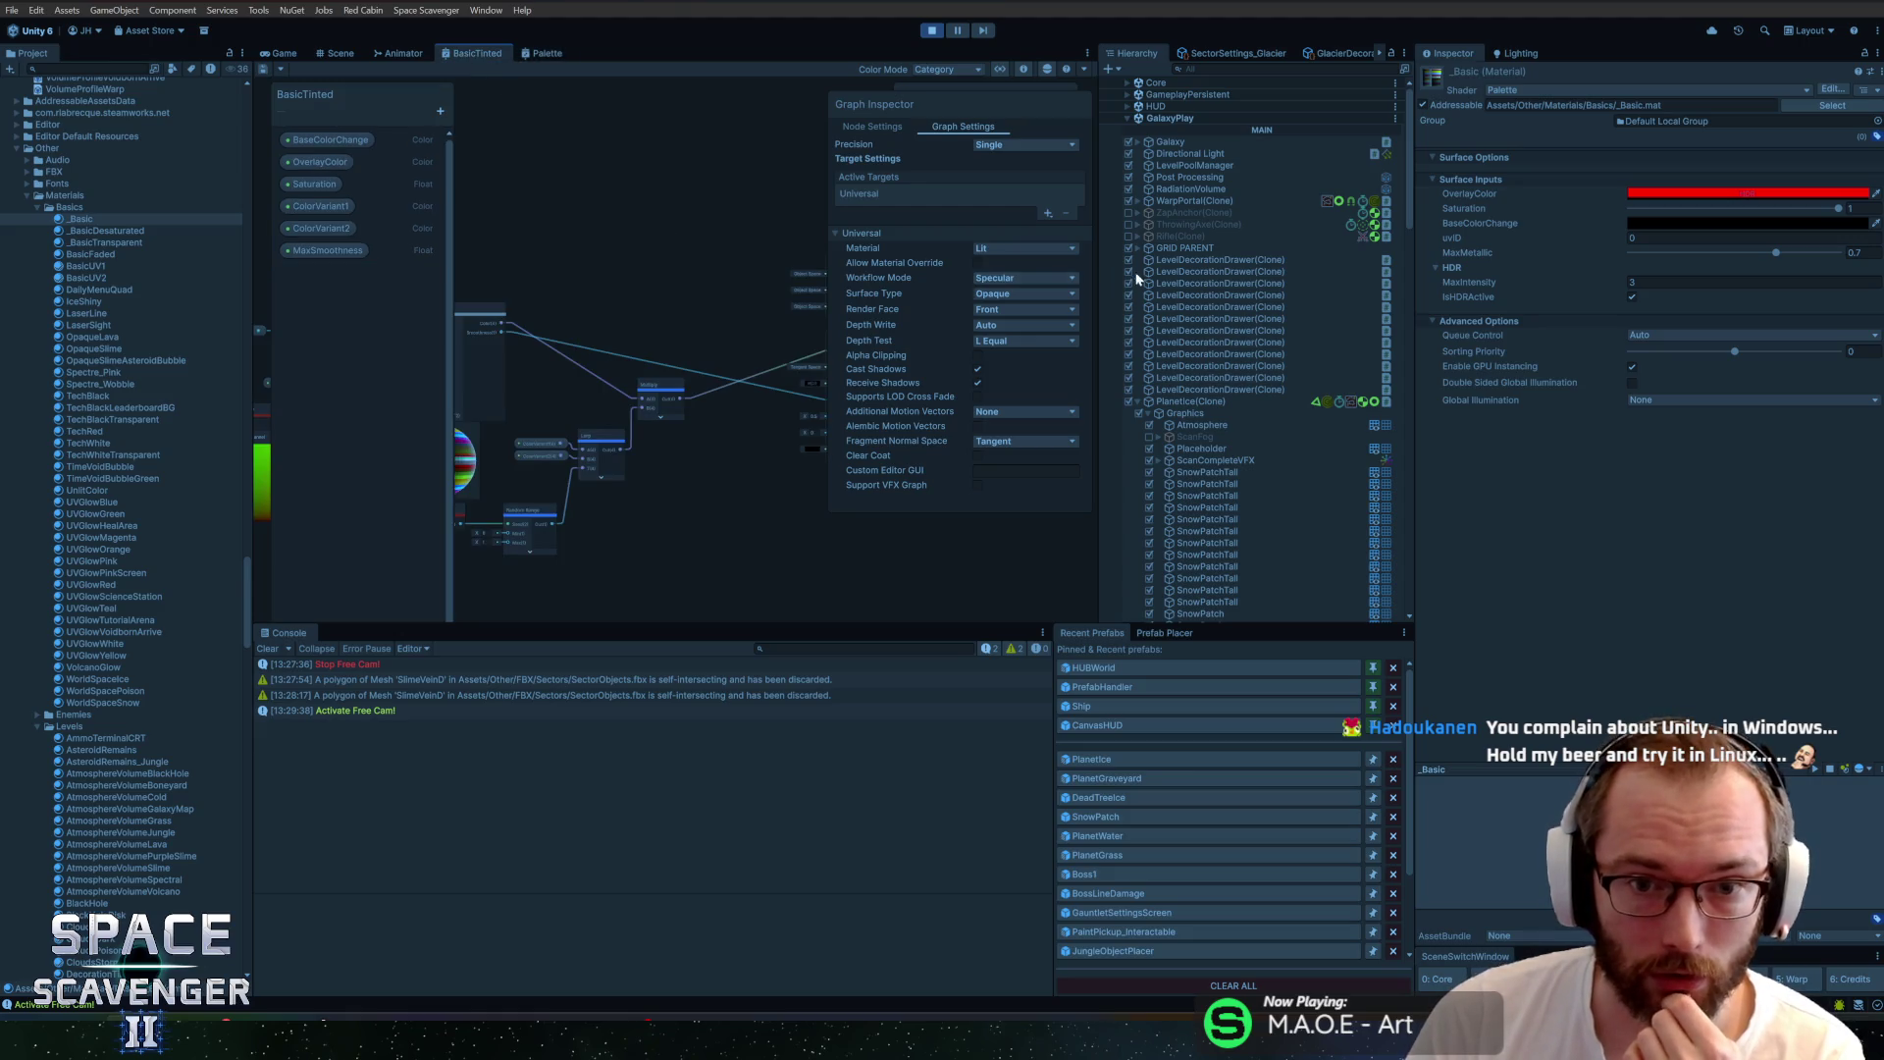
Change the BasicTinted shader graph's workflow mode to Metallic and save the asset
click(1016, 313)
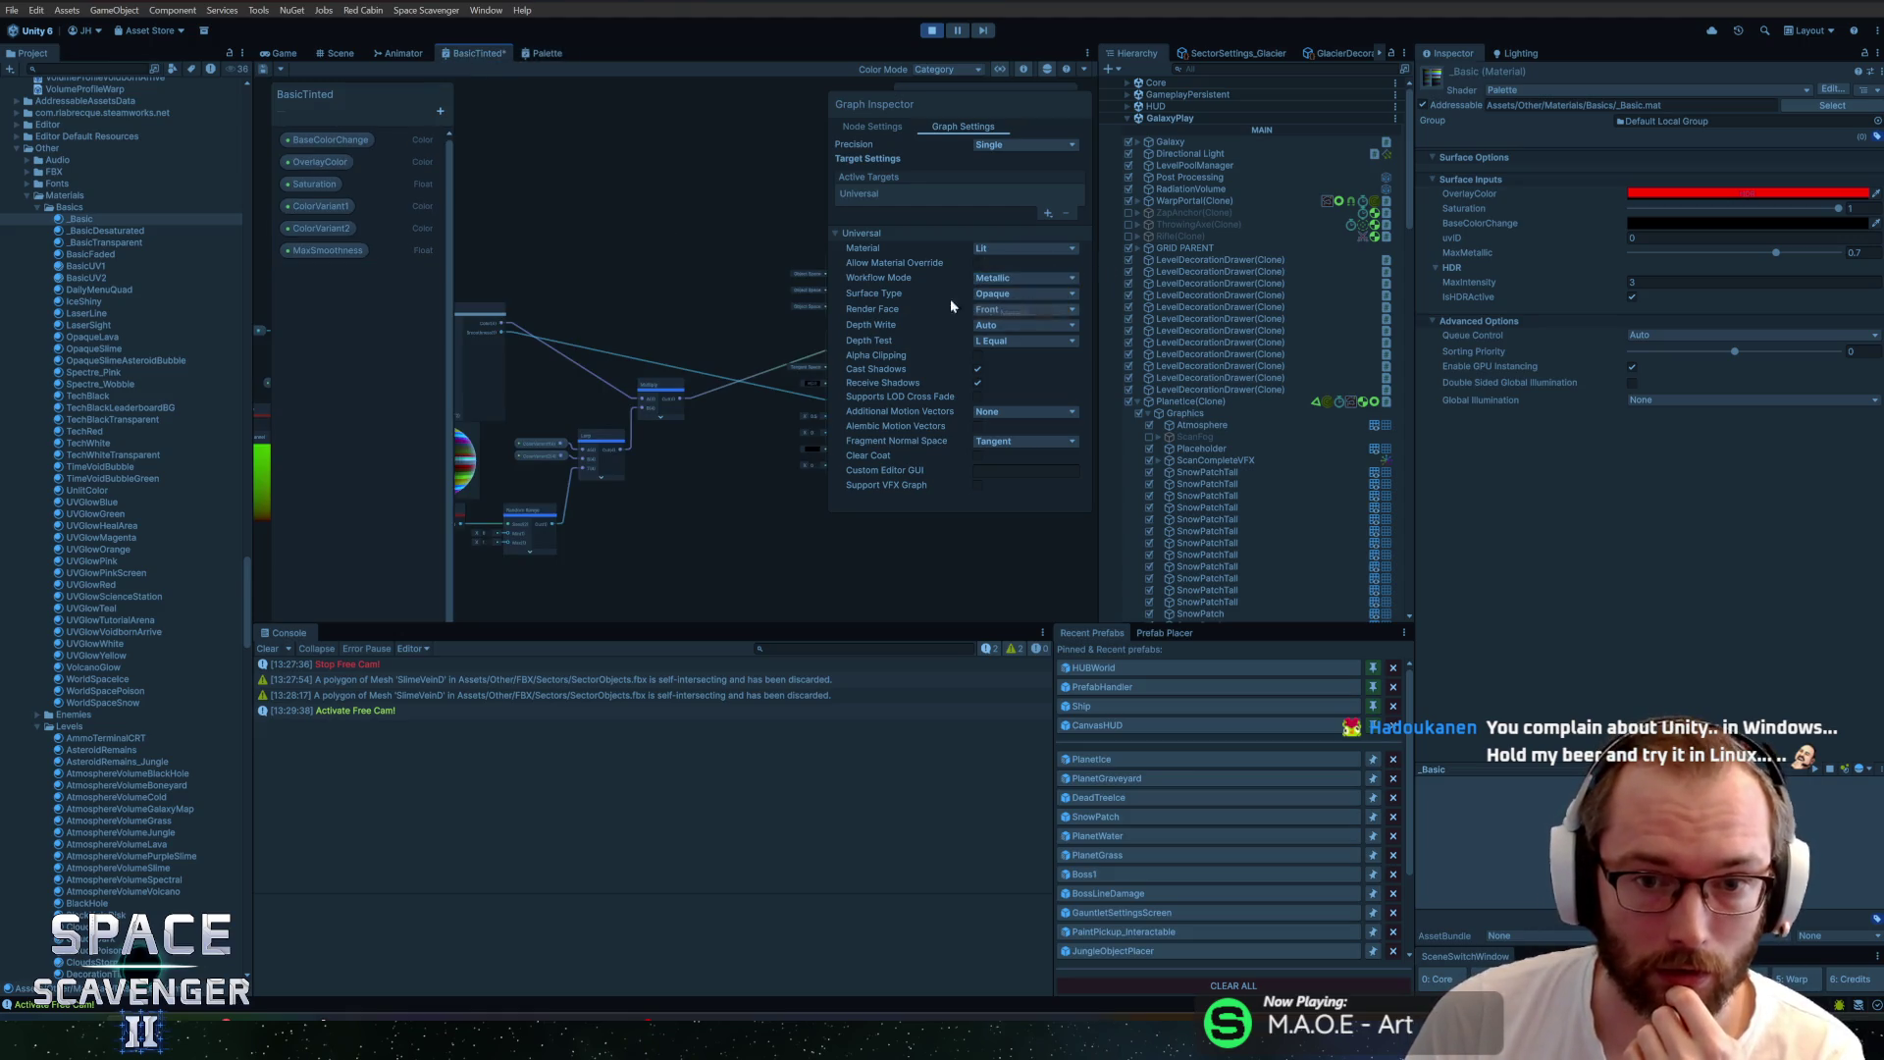
key(f)
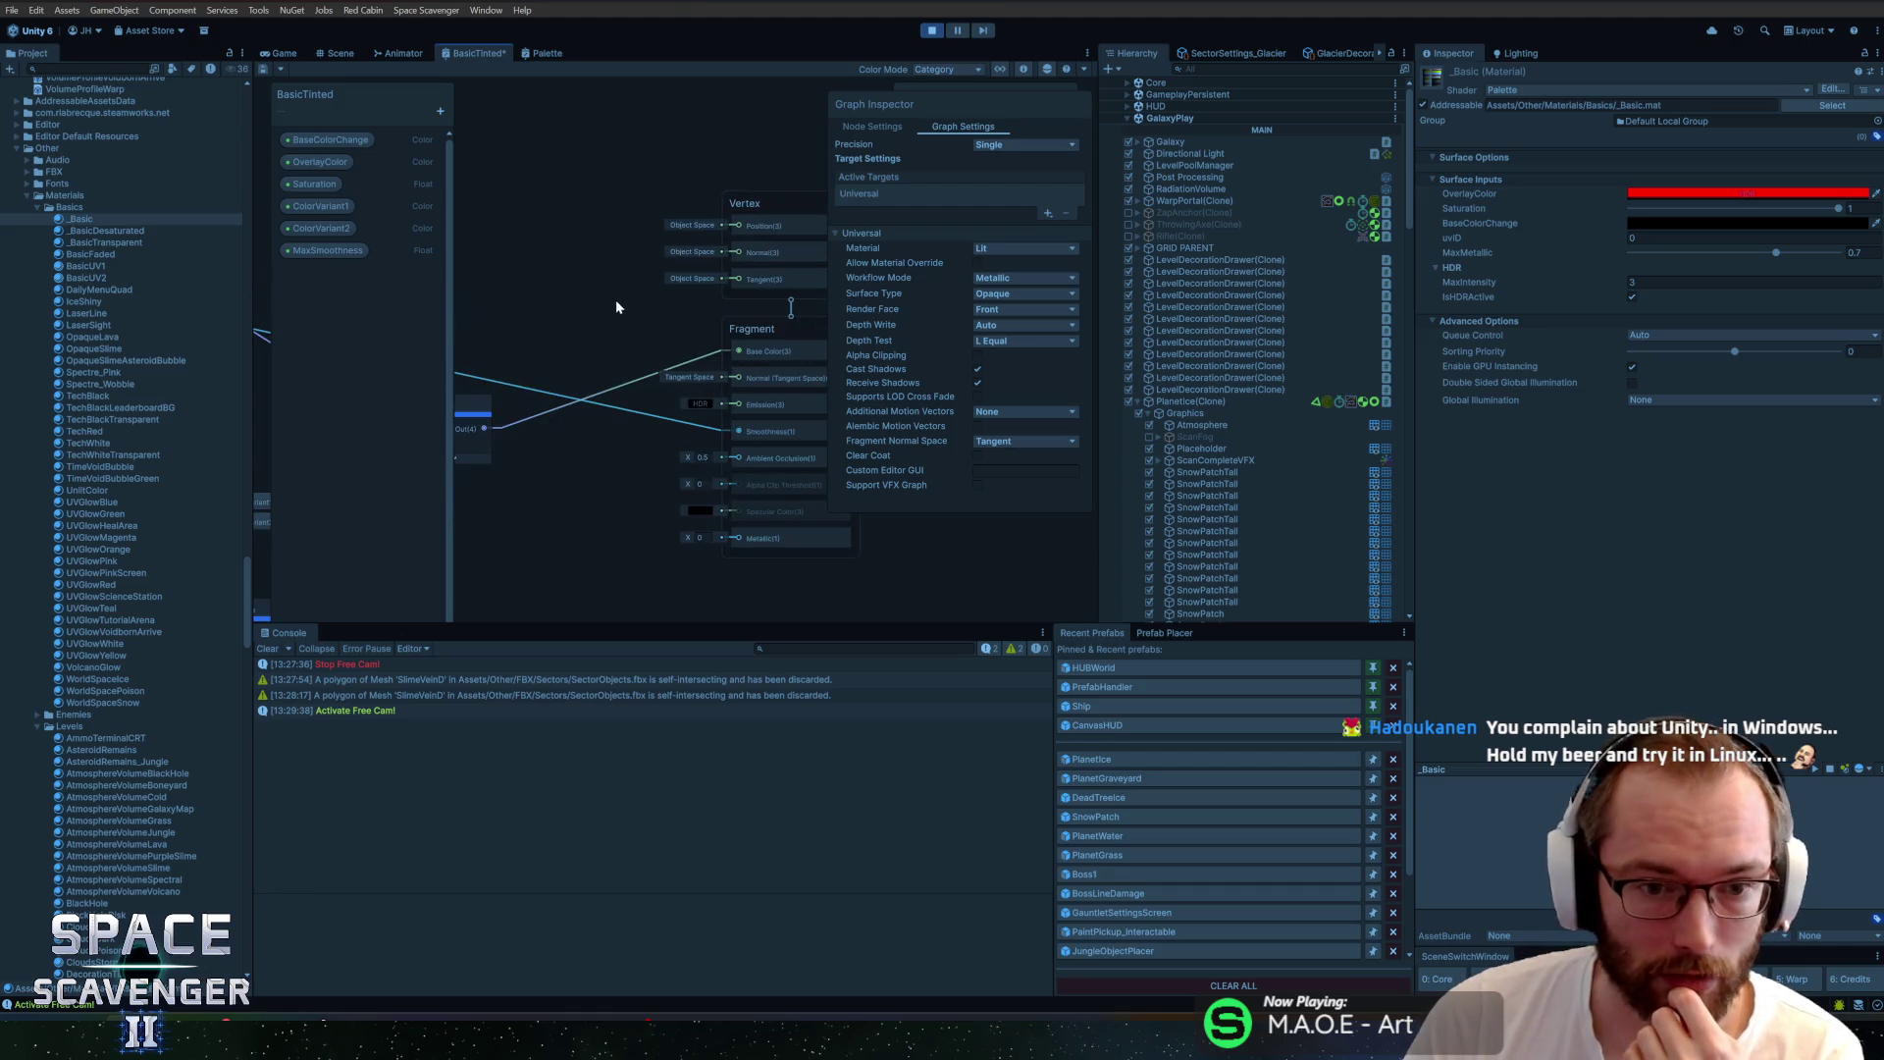
click(265, 69)
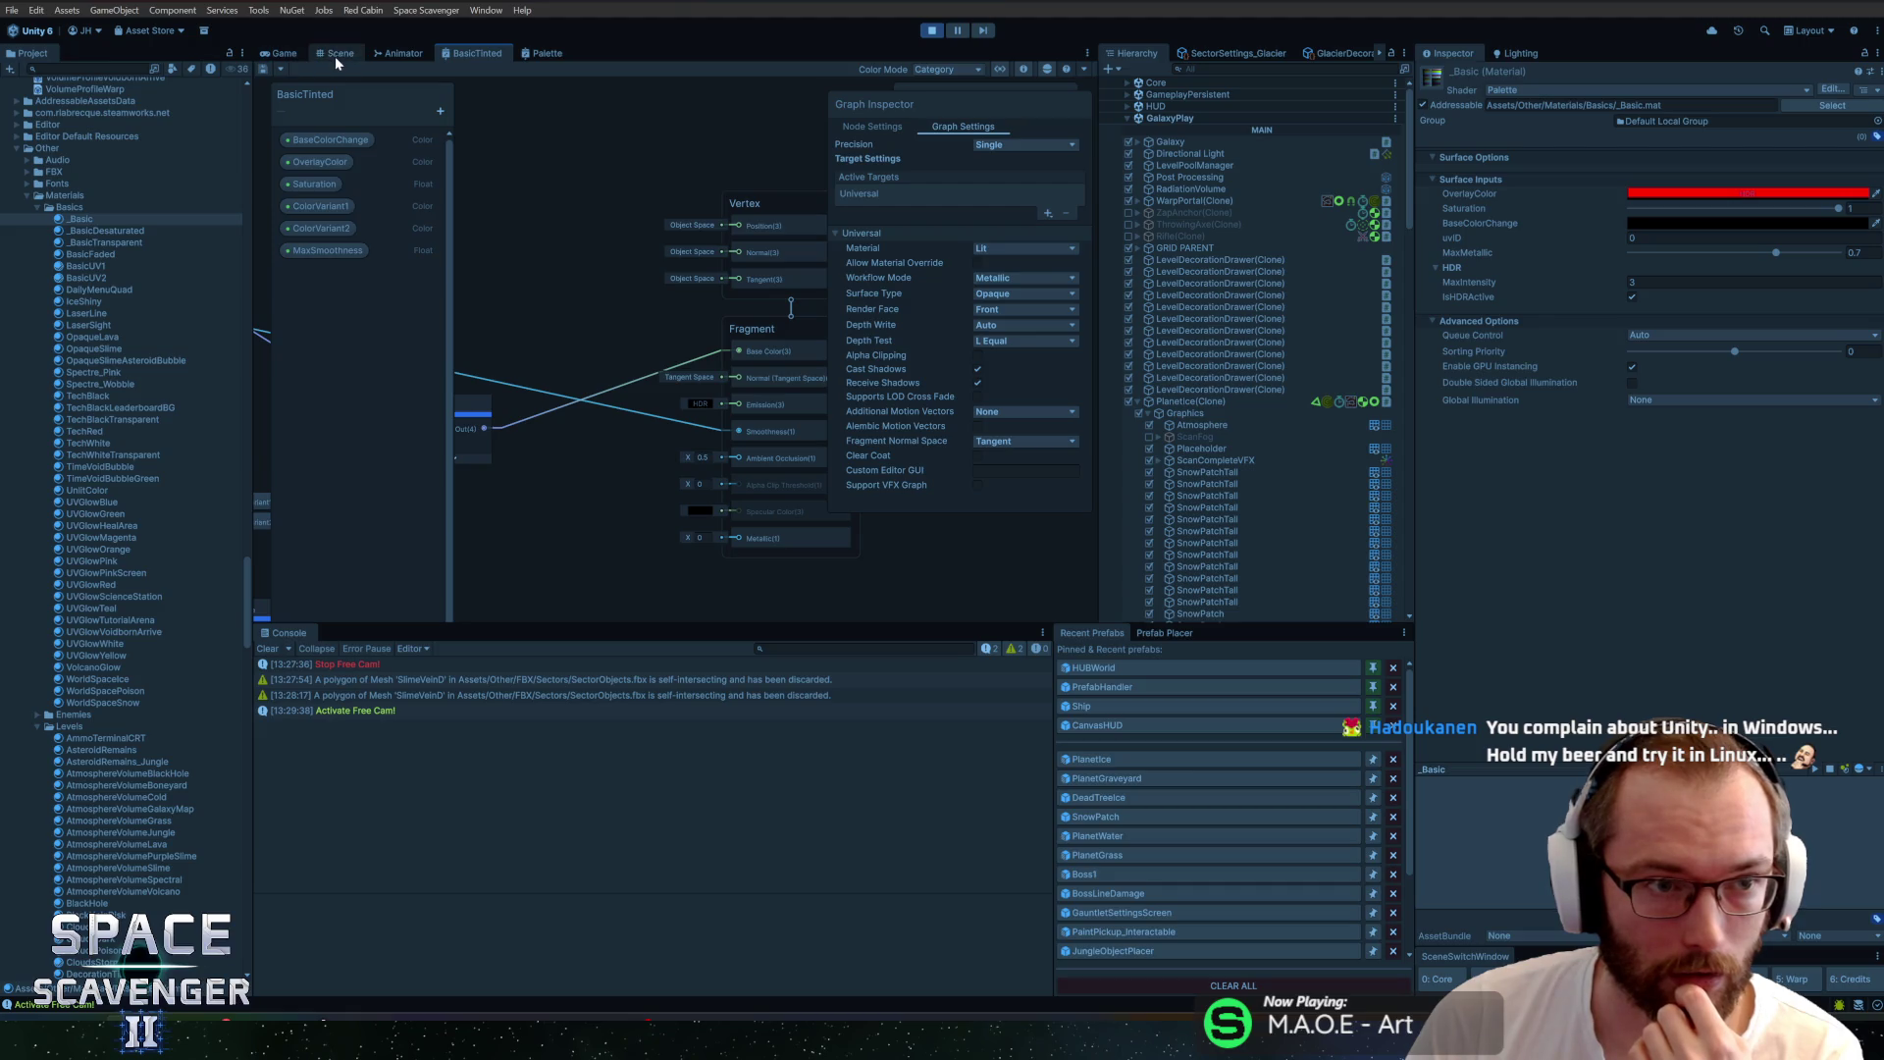
click(334, 55)
click(283, 53)
Search the project for 'tinted' materials and select DecorationTinted_Ice
click(733, 306)
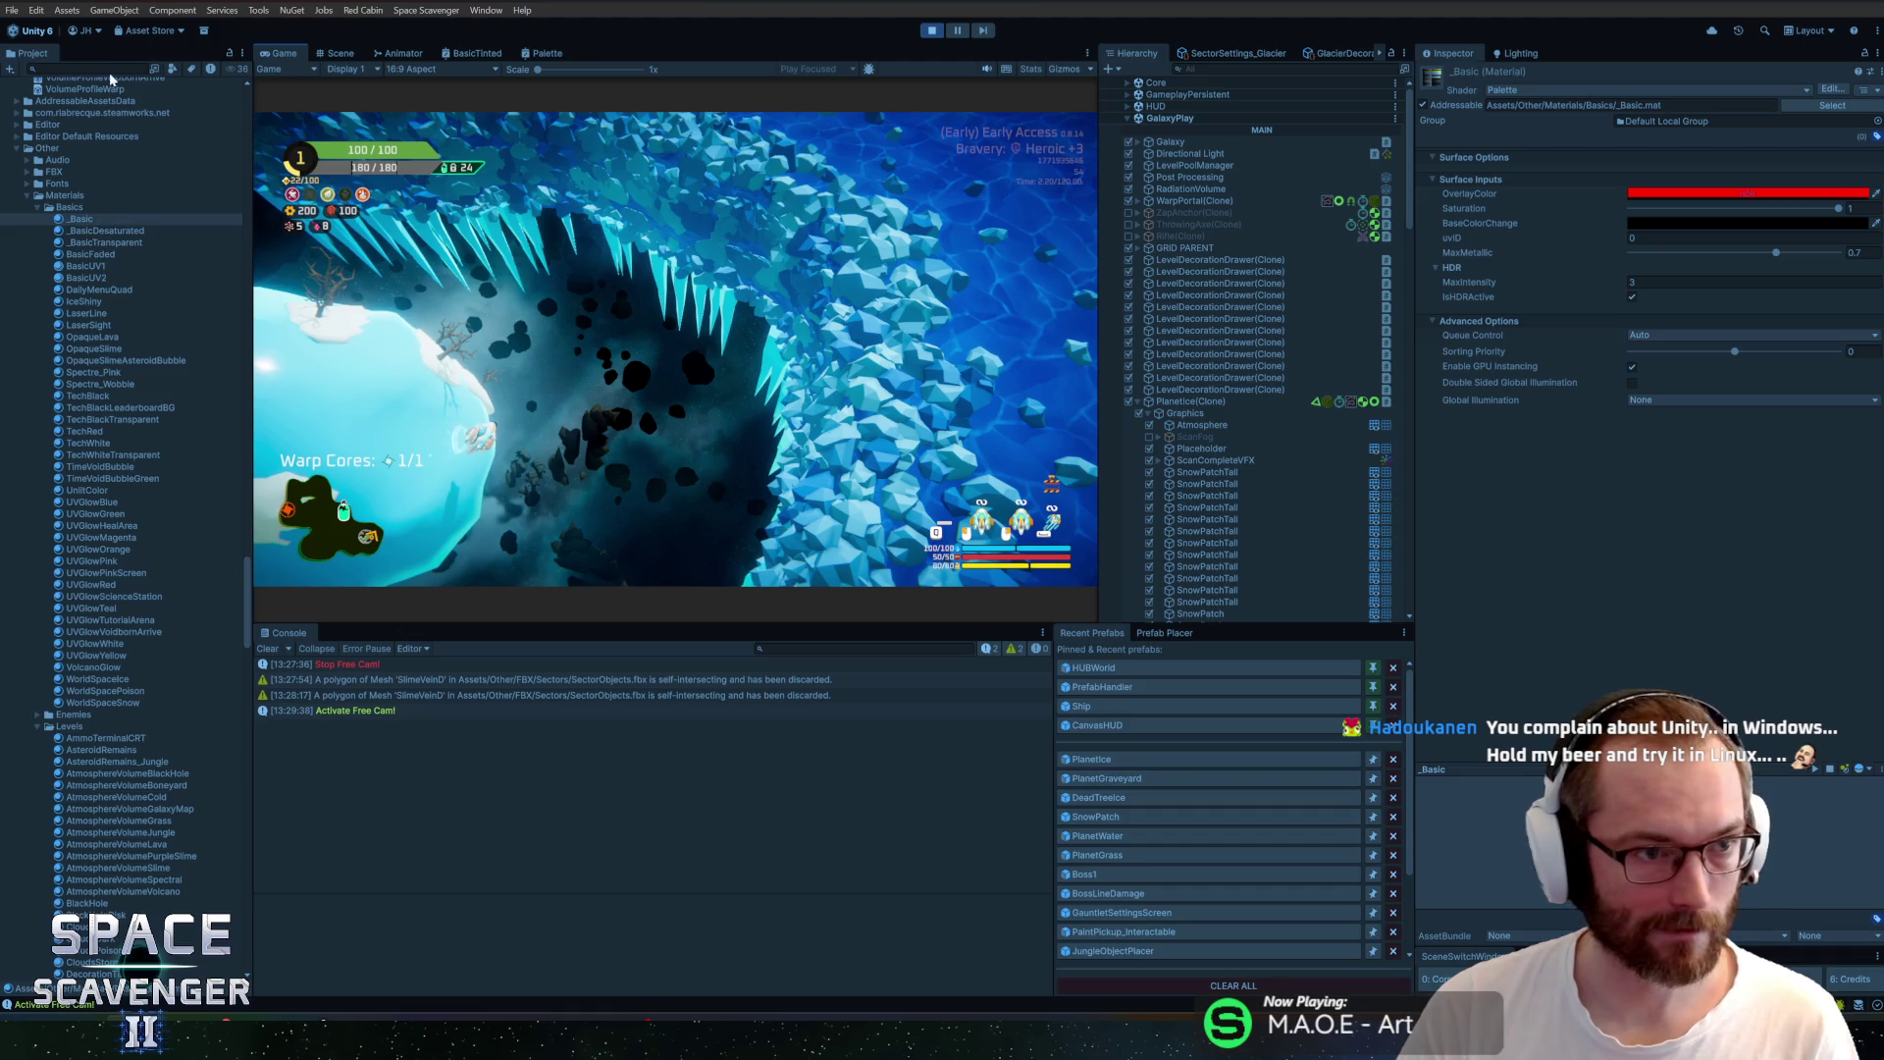
click(96, 301)
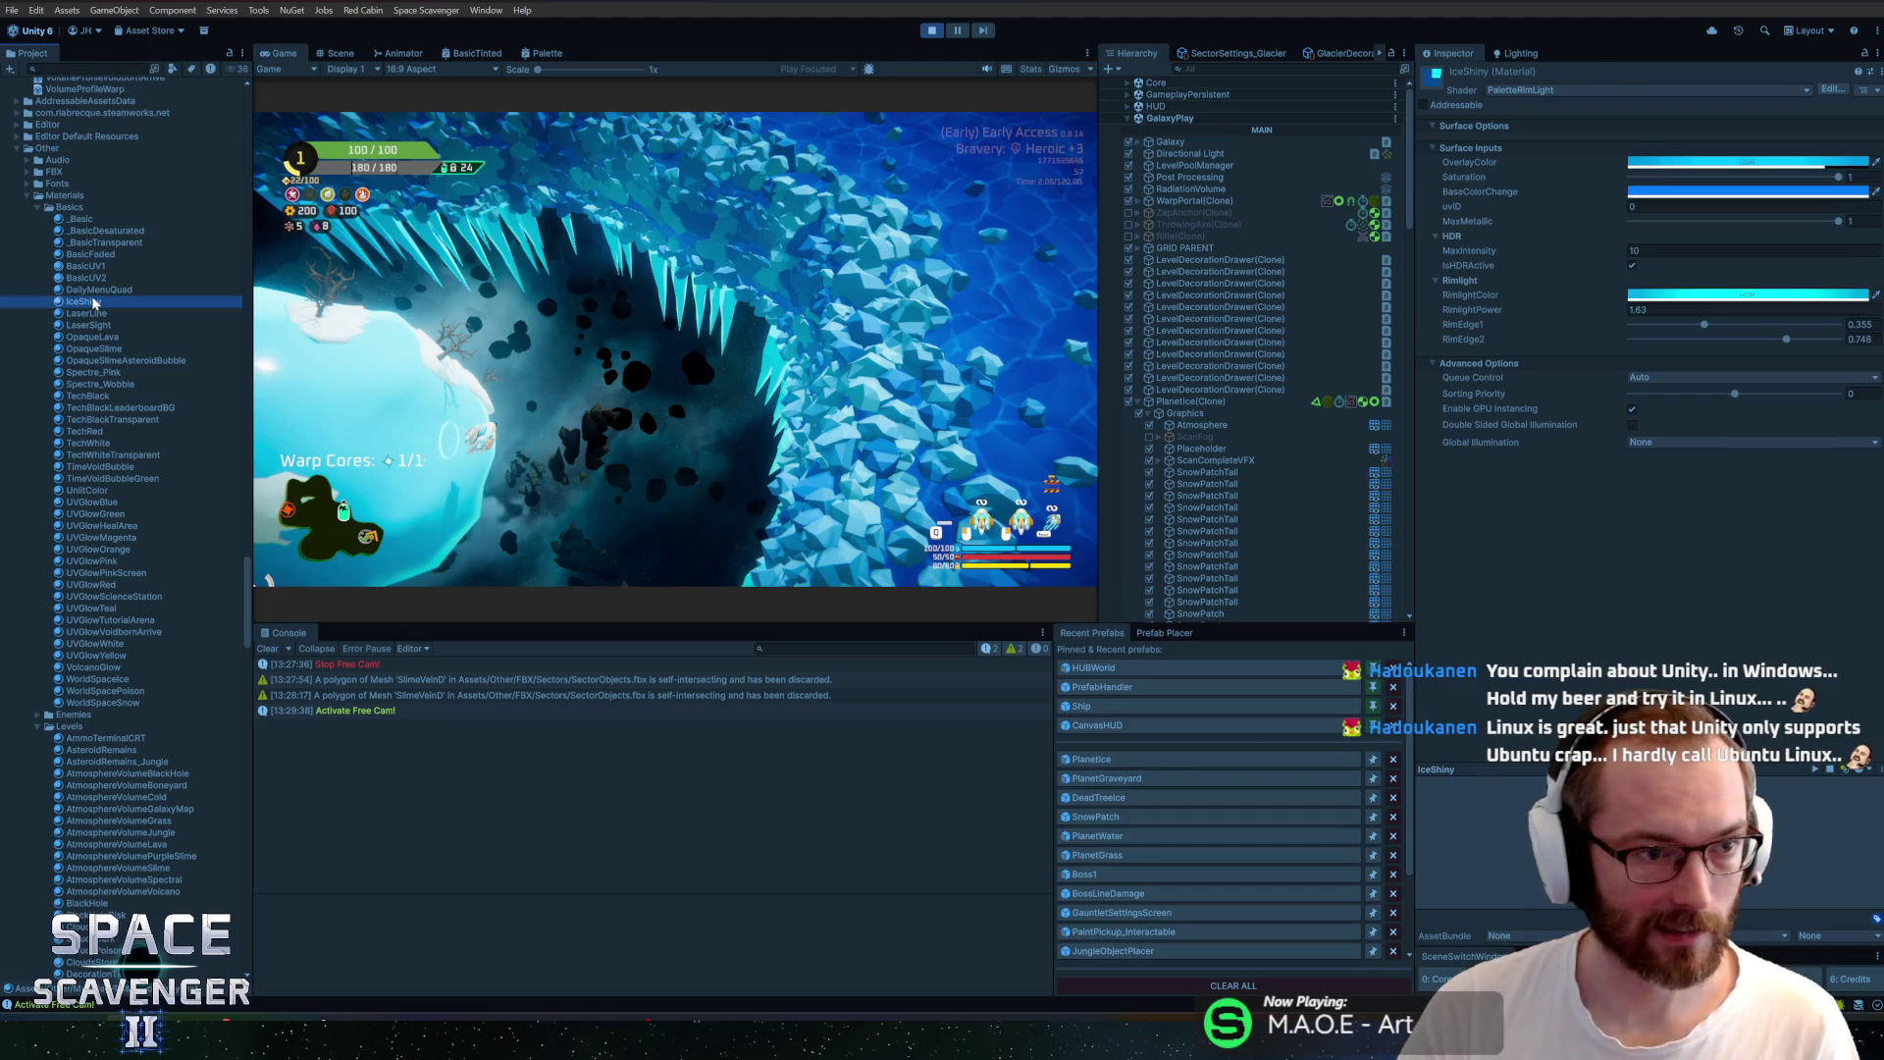
click(124, 68)
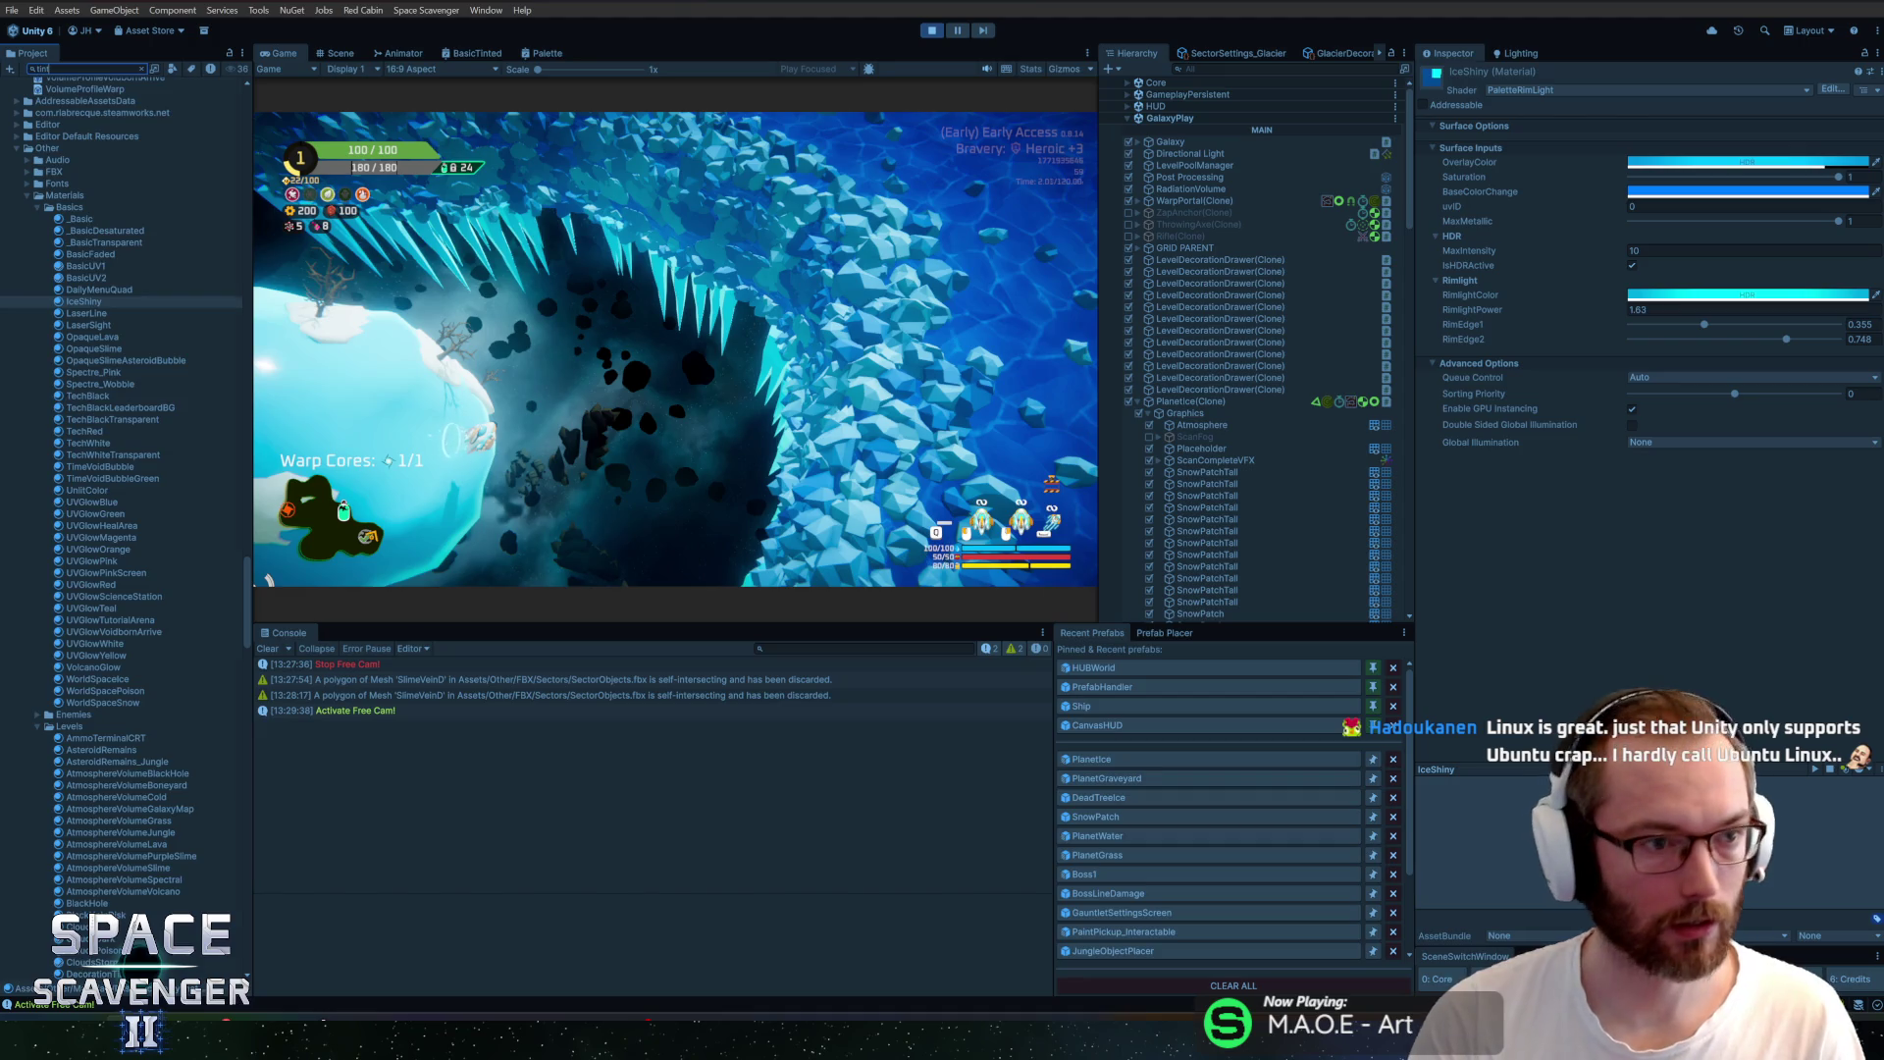
text(ted)
click(52, 110)
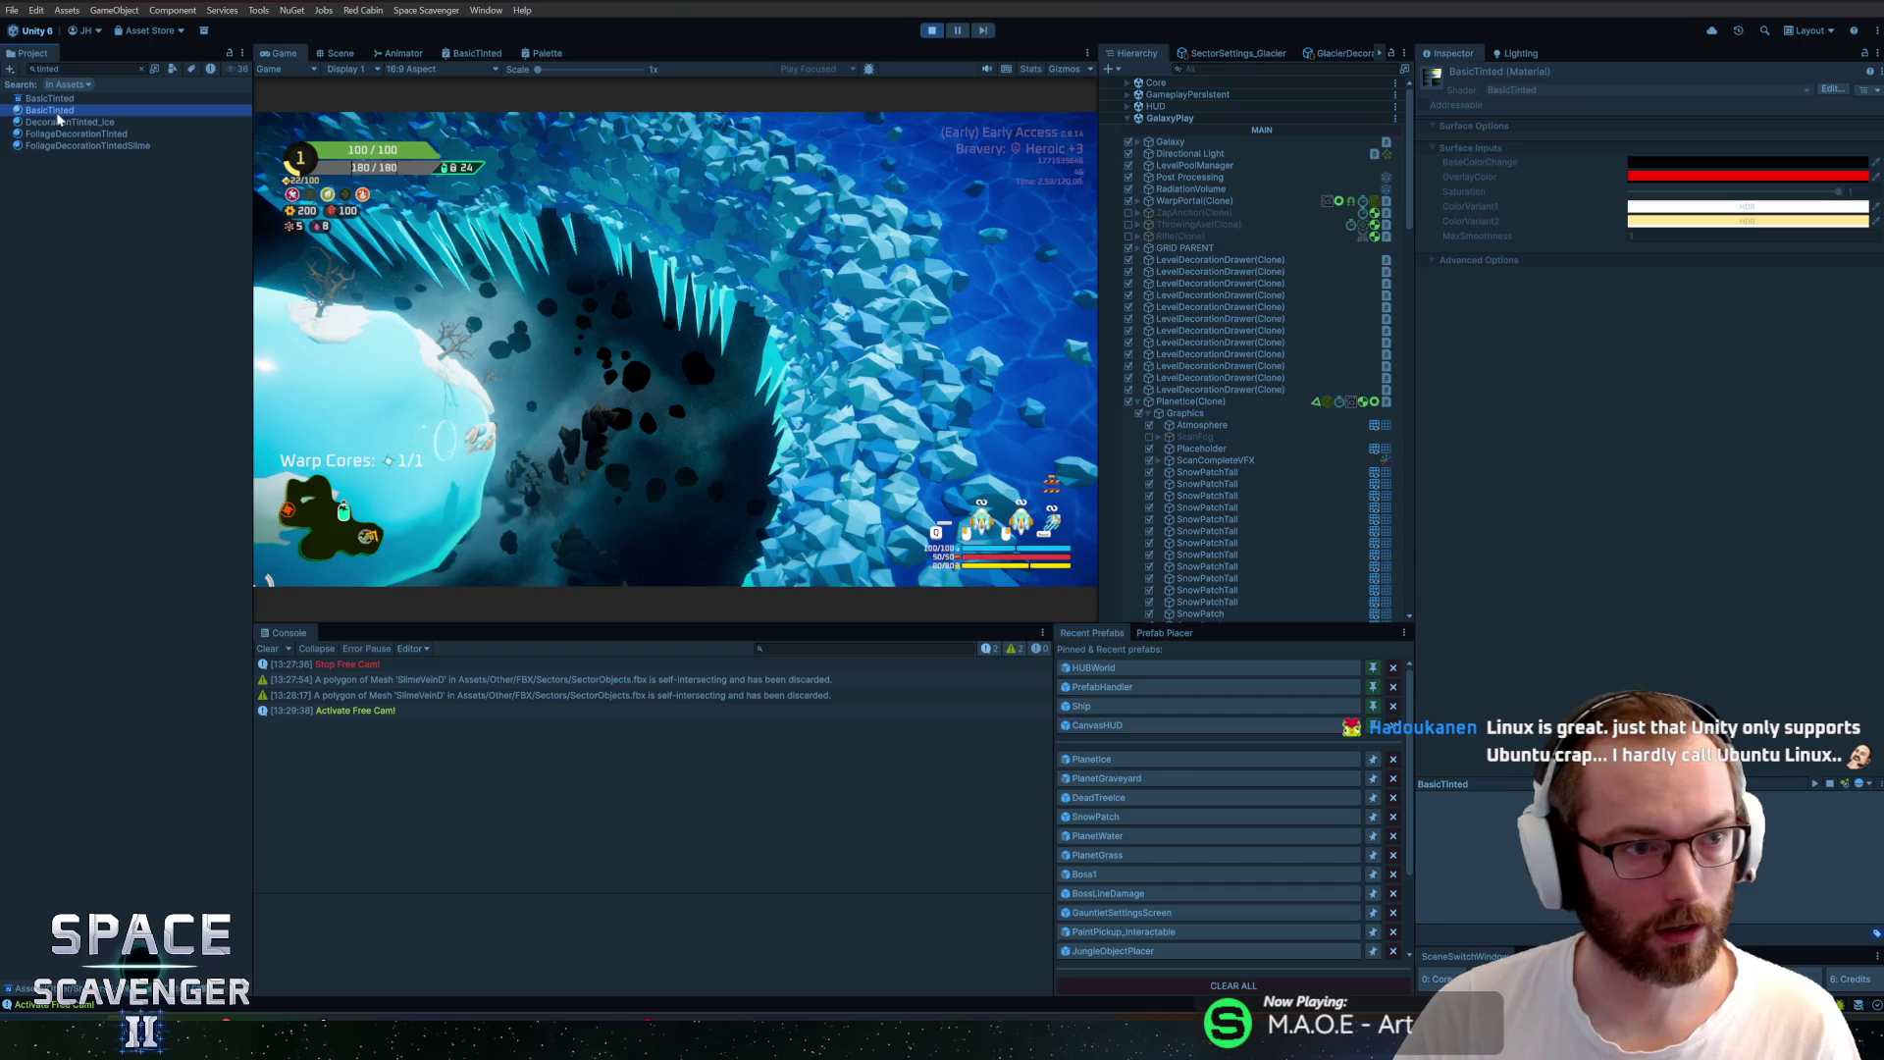
click(56, 122)
Enter 0.6 as DecorationTinted_Ice's MaxSmoothness
click(1649, 237)
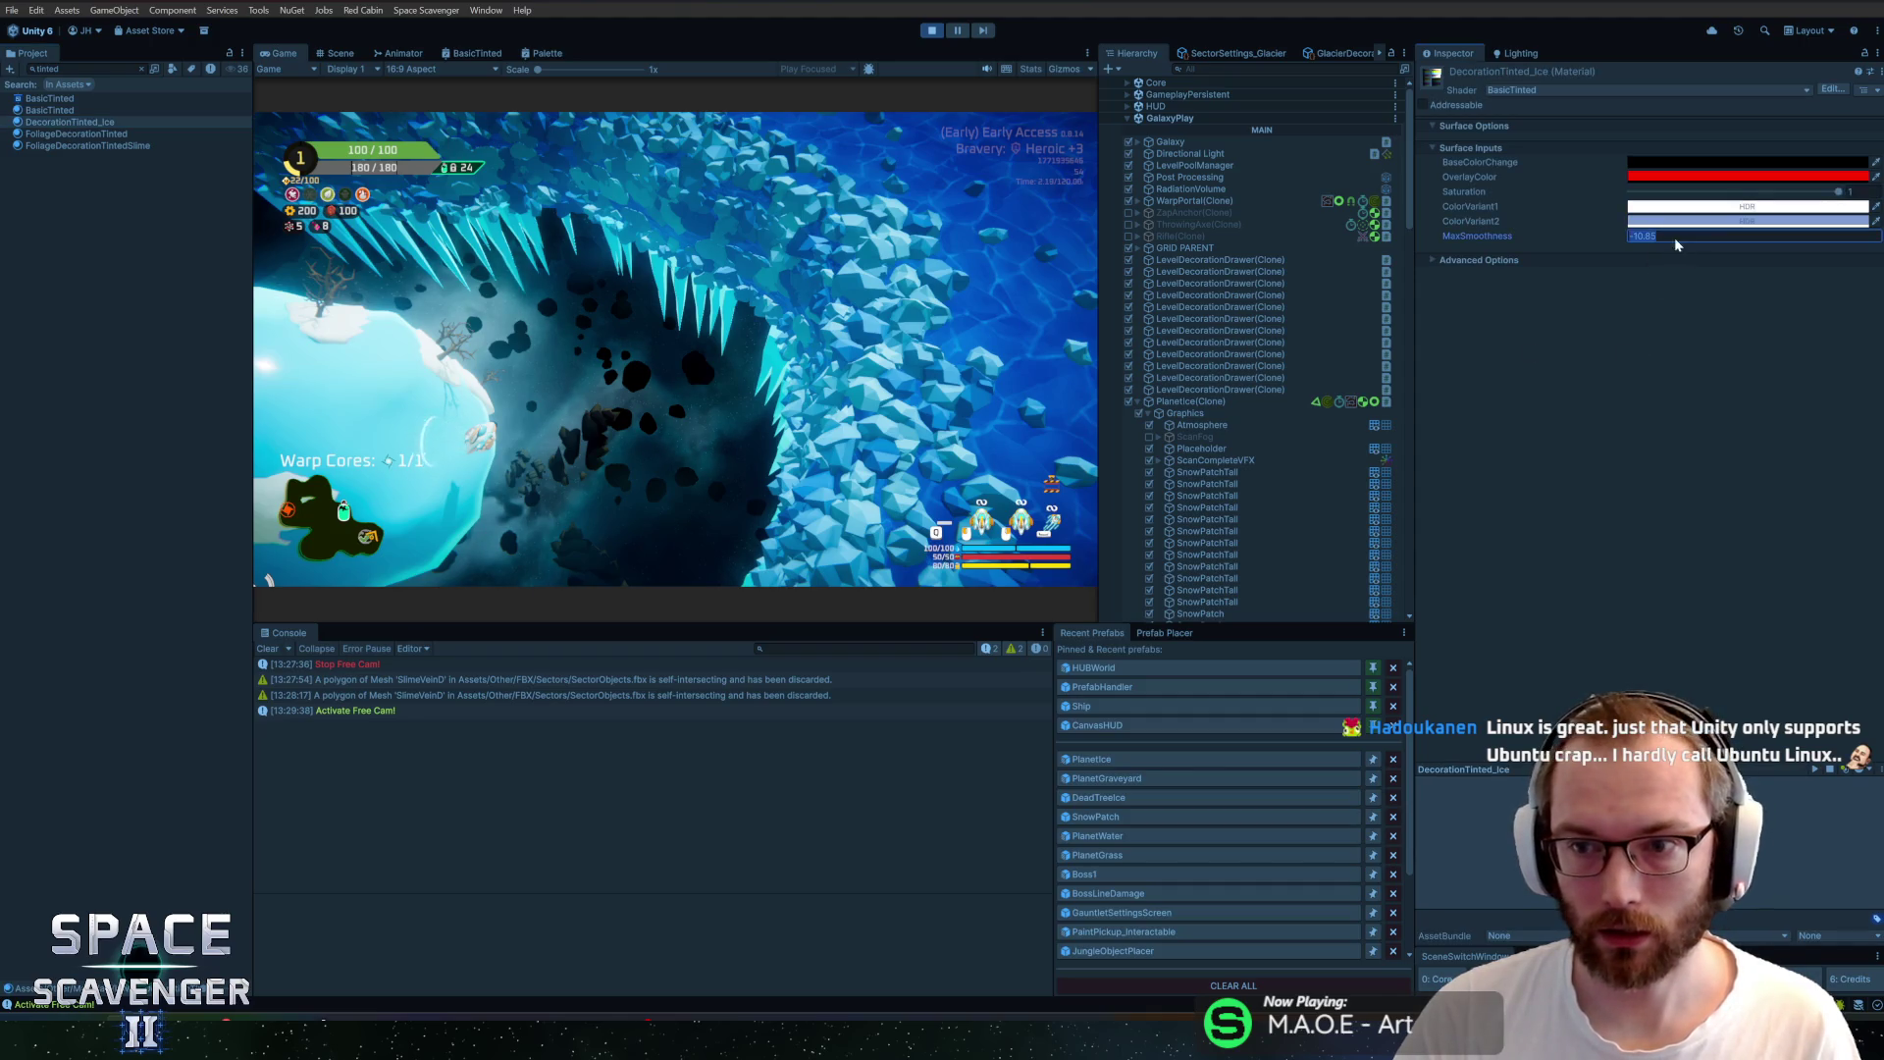
text(1)
key(BackSpace)
text(0.6)
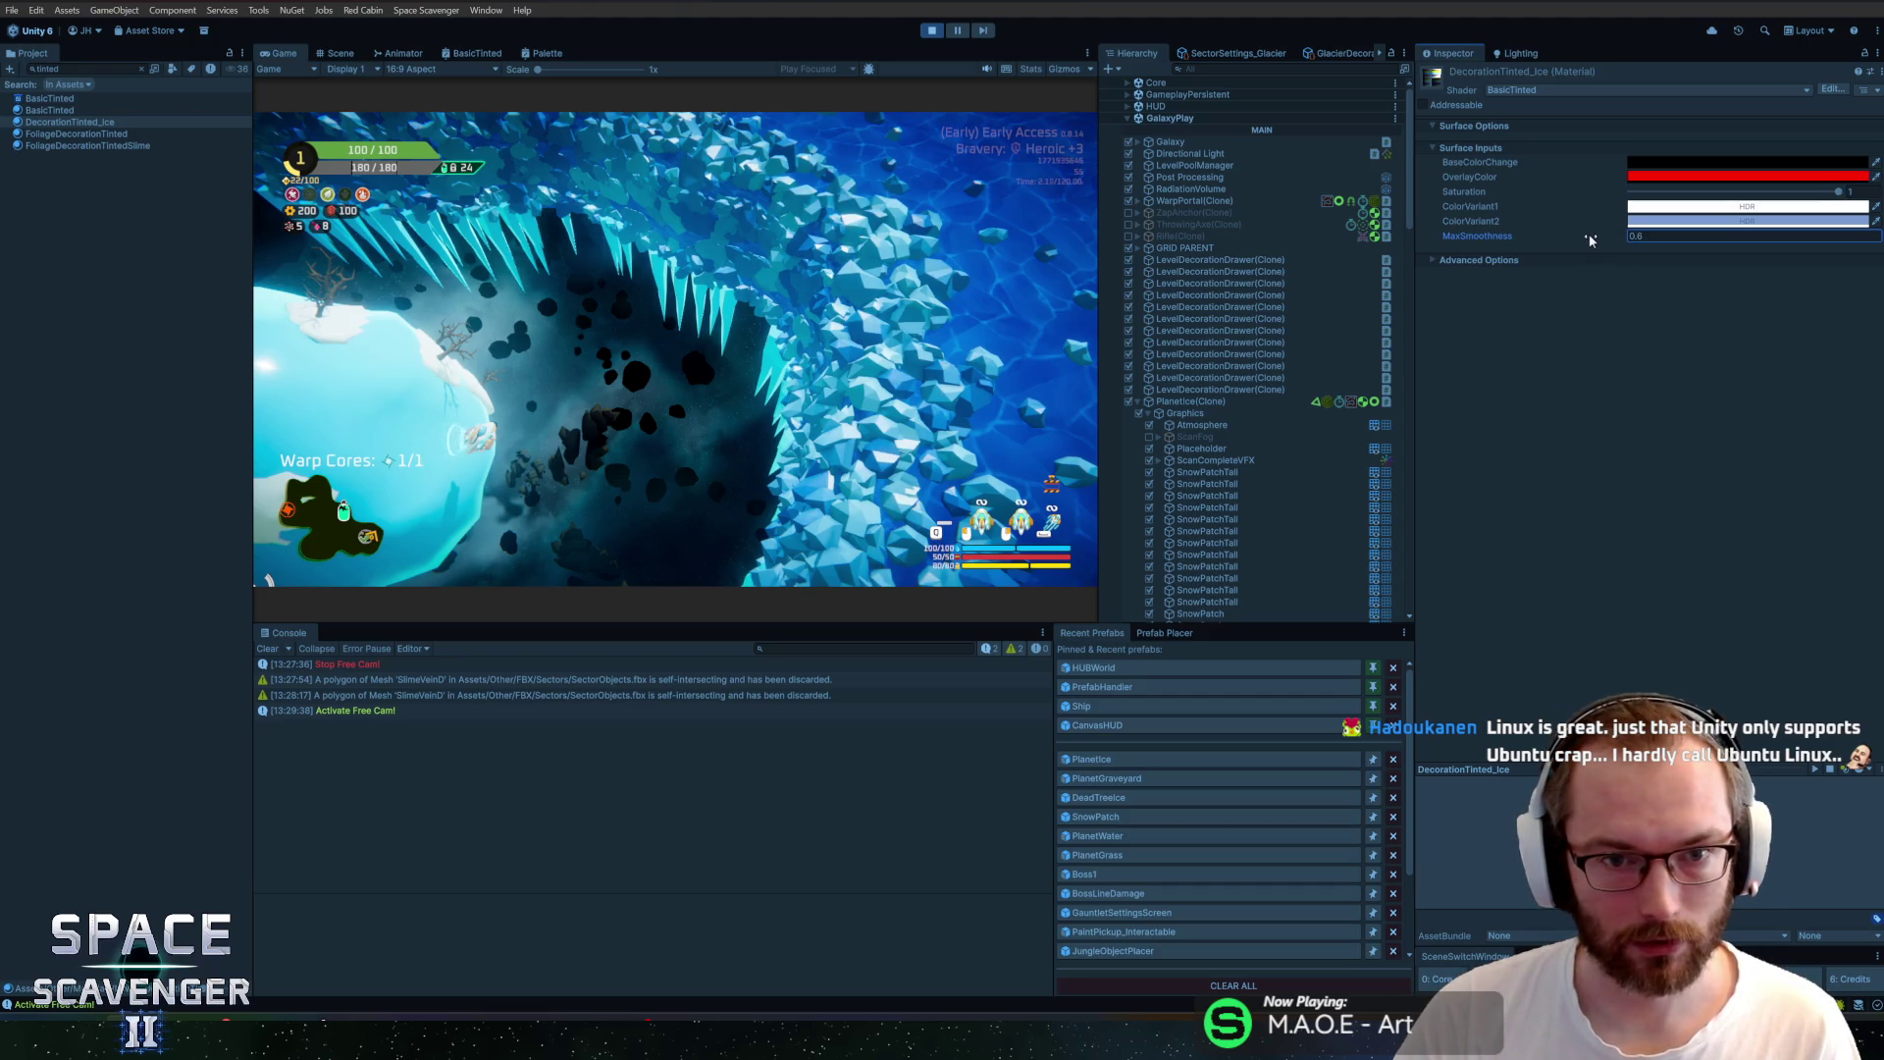
click(716, 285)
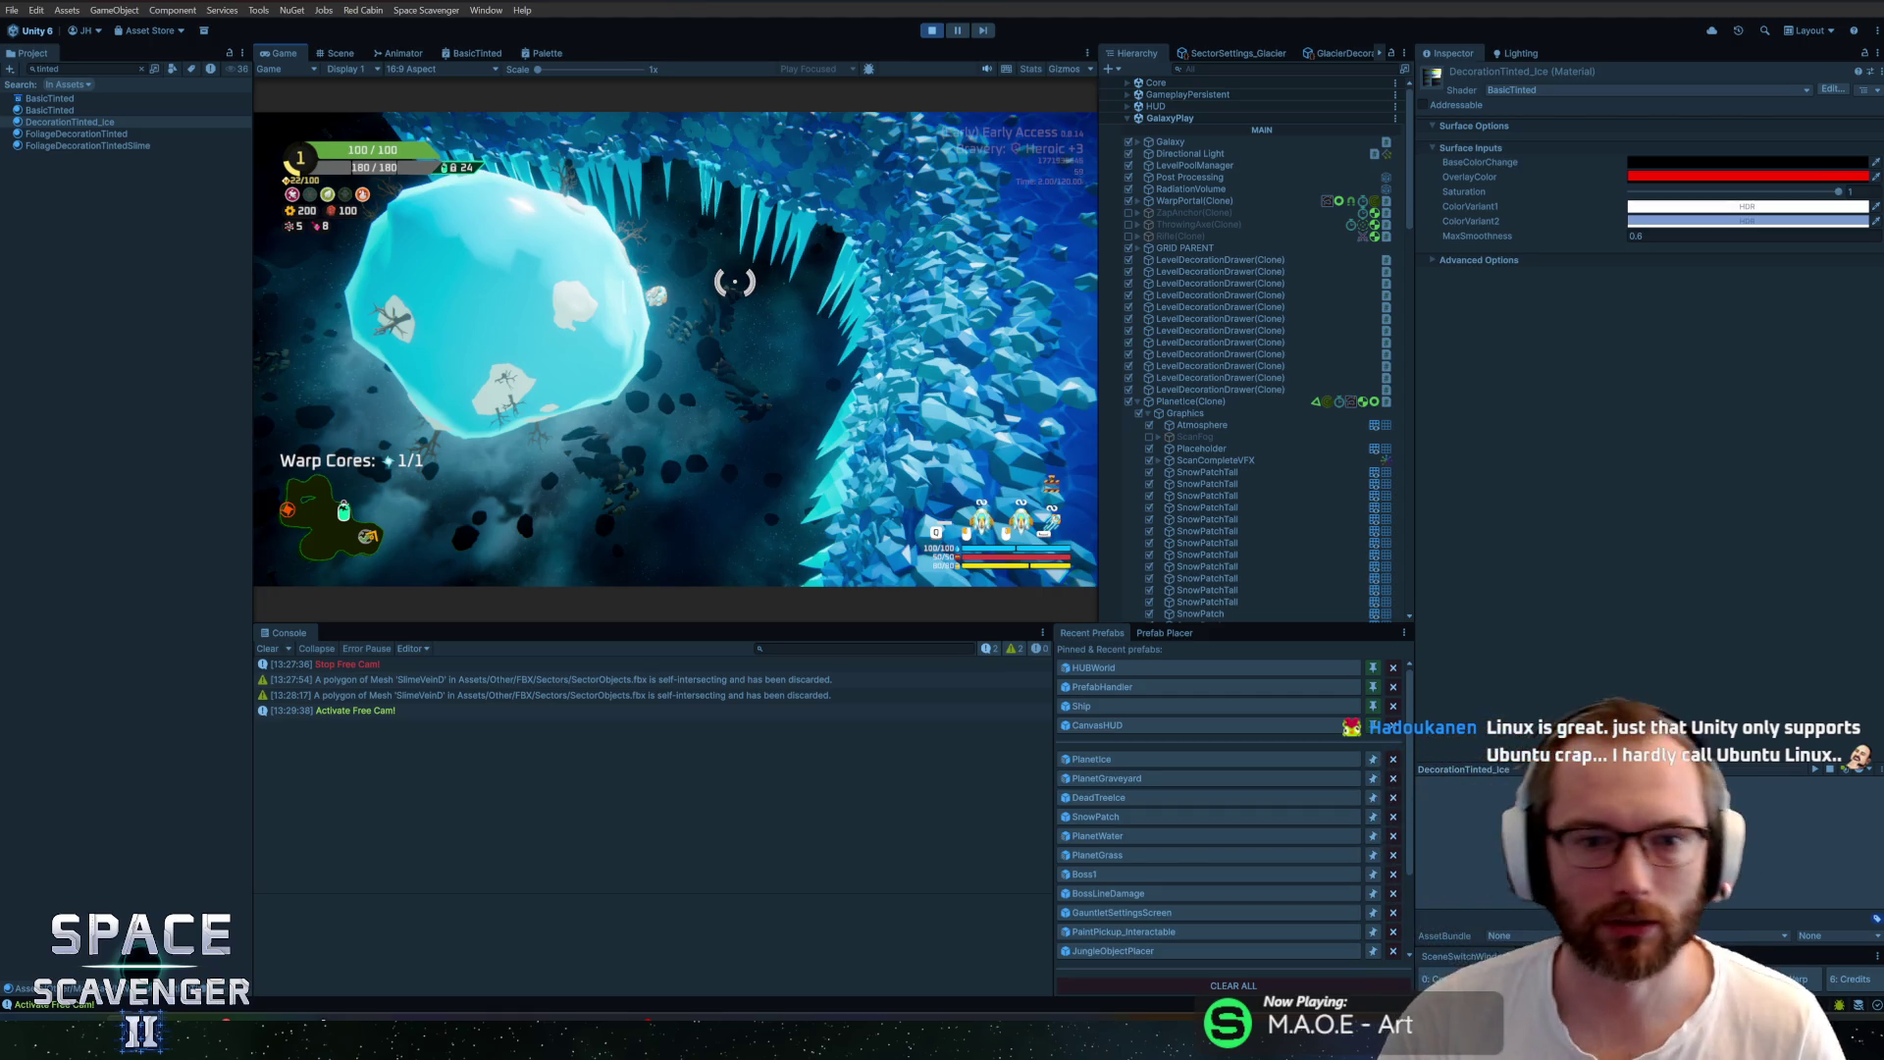
scroll(726, 265, up, 5)
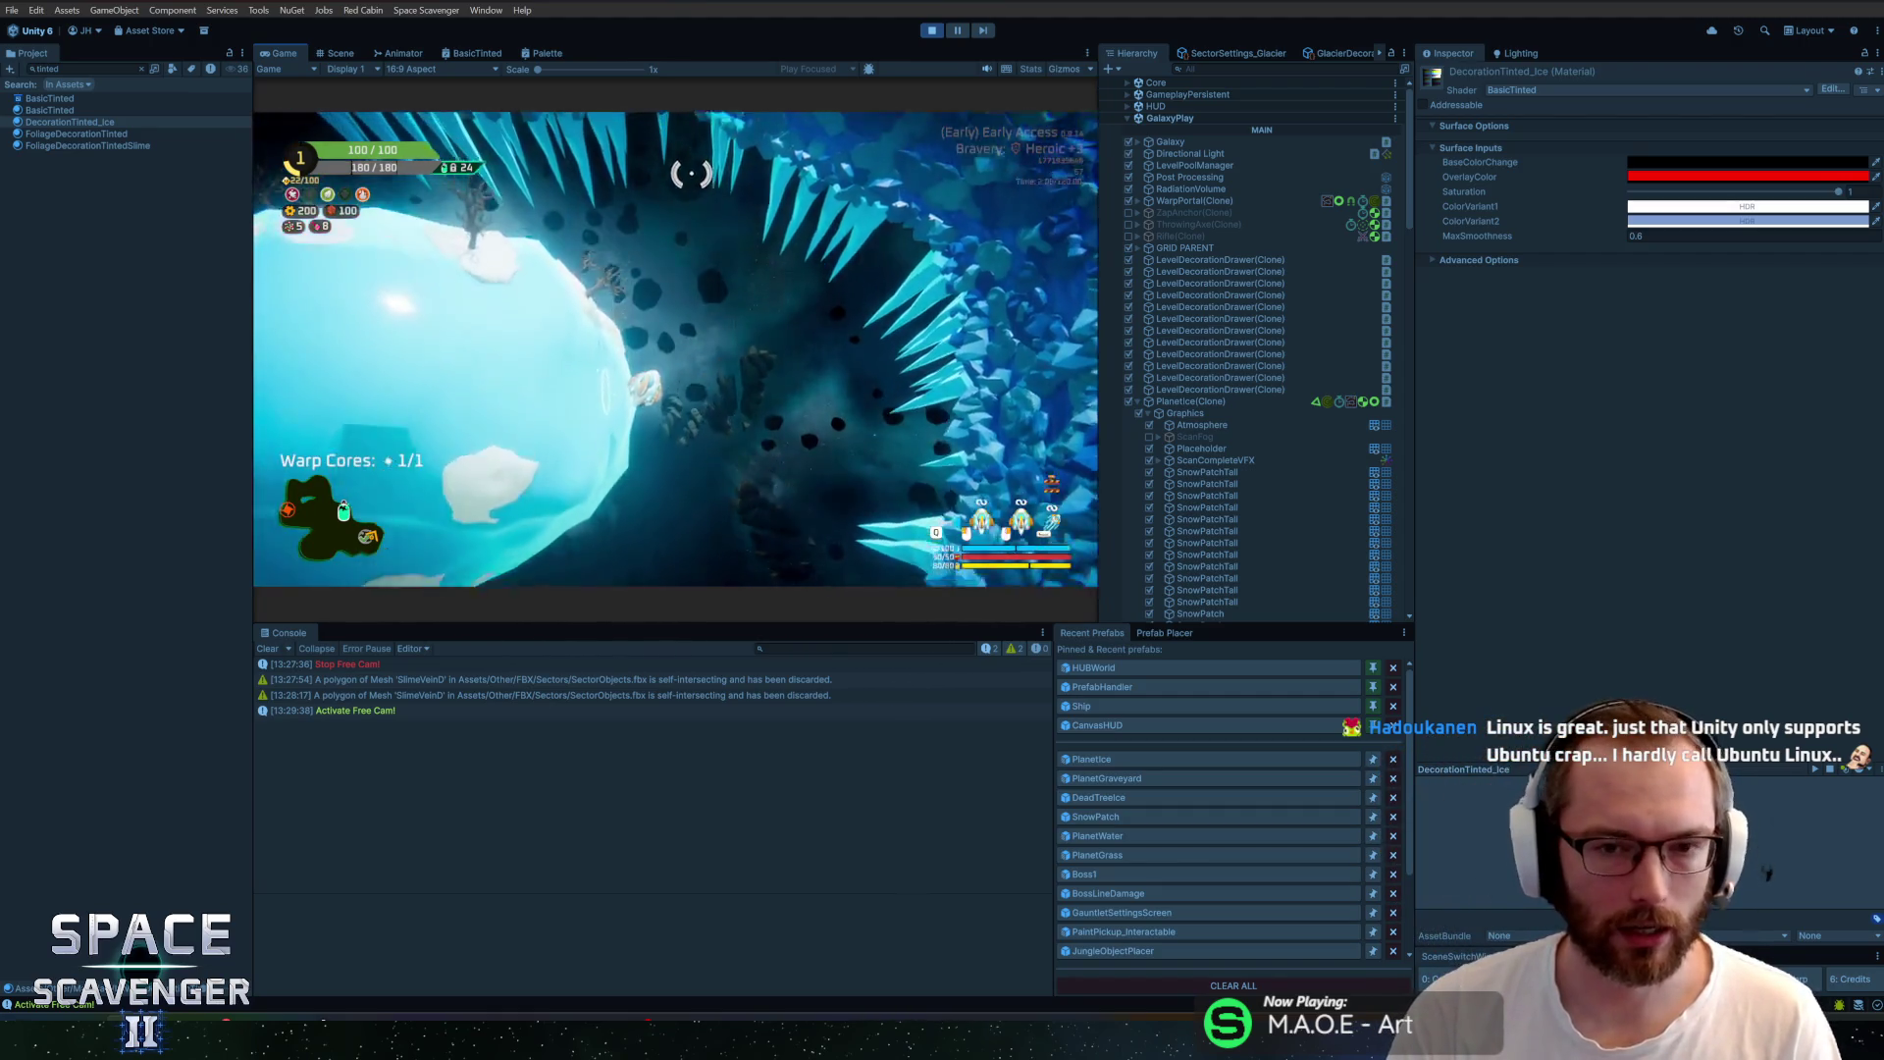
Scroll through the Hierarchy's 'top'-filtered objects such as BackgroundTop and TopMargin
scroll(691, 174, down, 3)
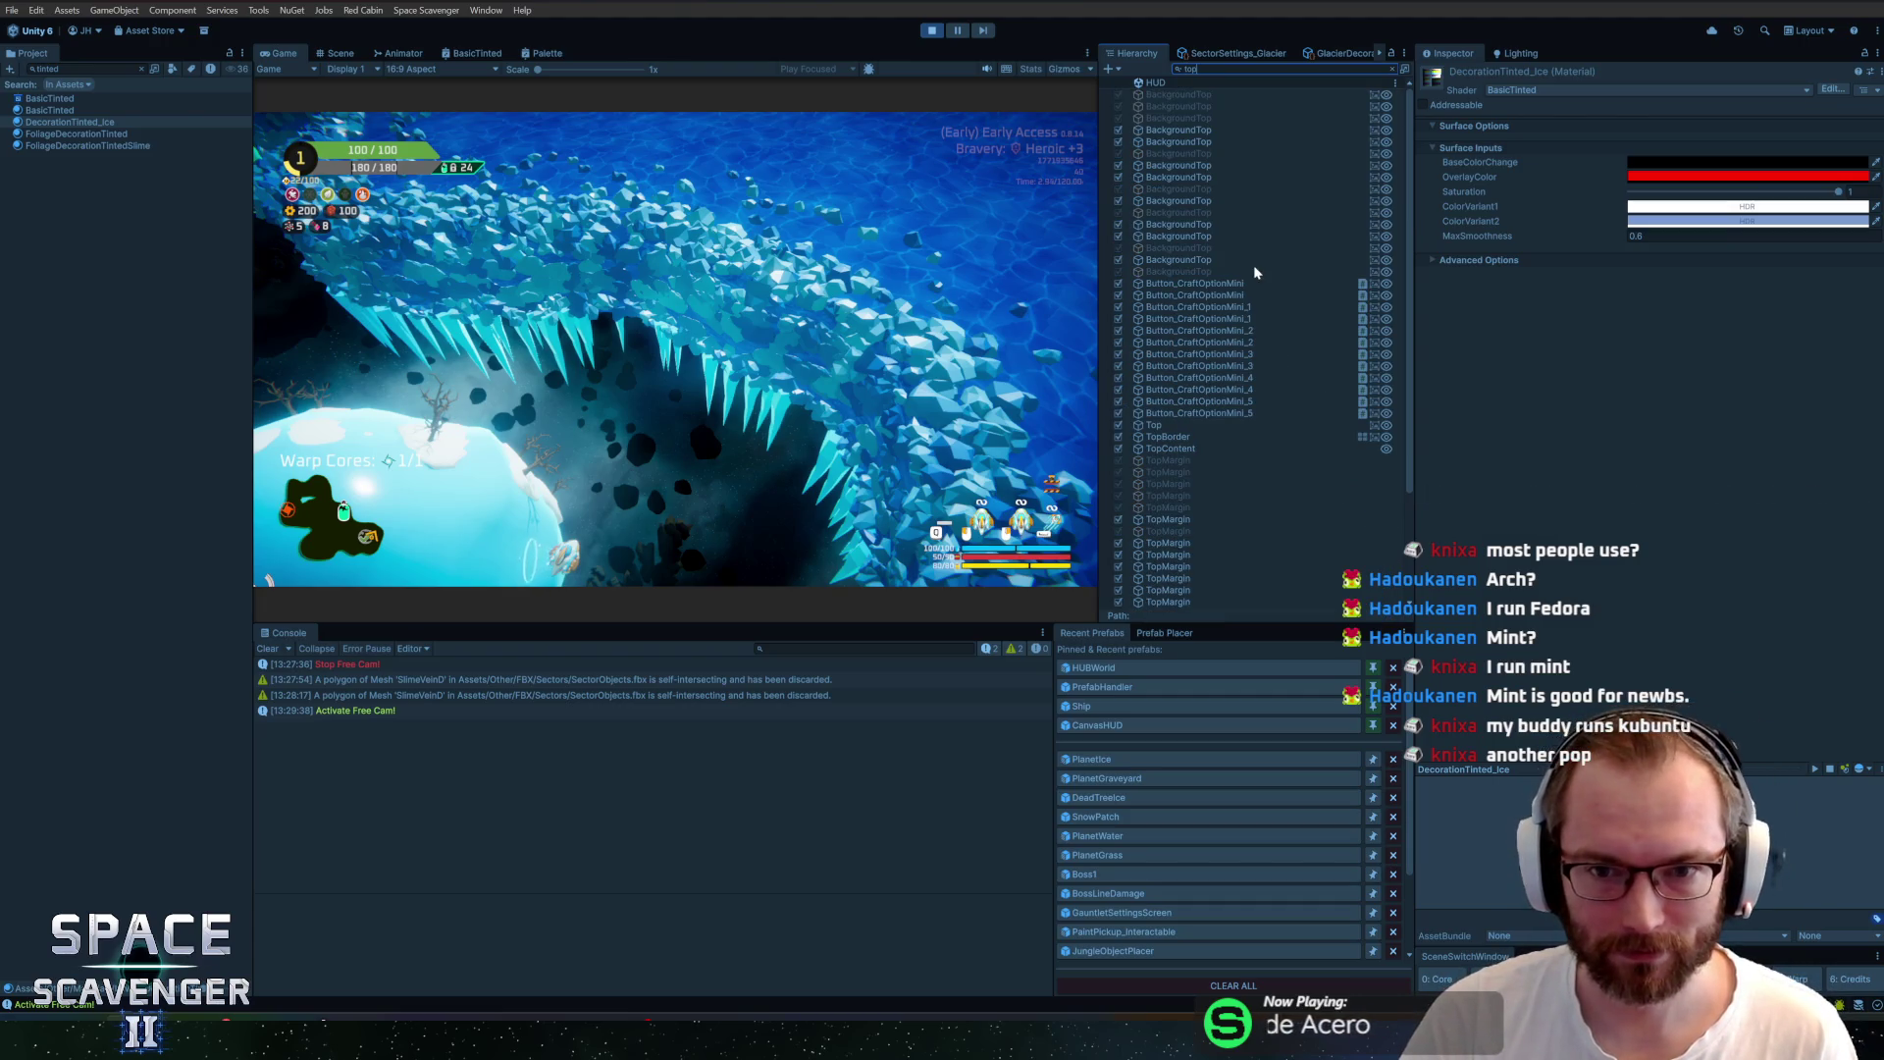
Lower LevelWall3DTop(Clone)'s TextureTint saturation from 61 to 36
scroll(1248, 294, down, 4)
click(1192, 531)
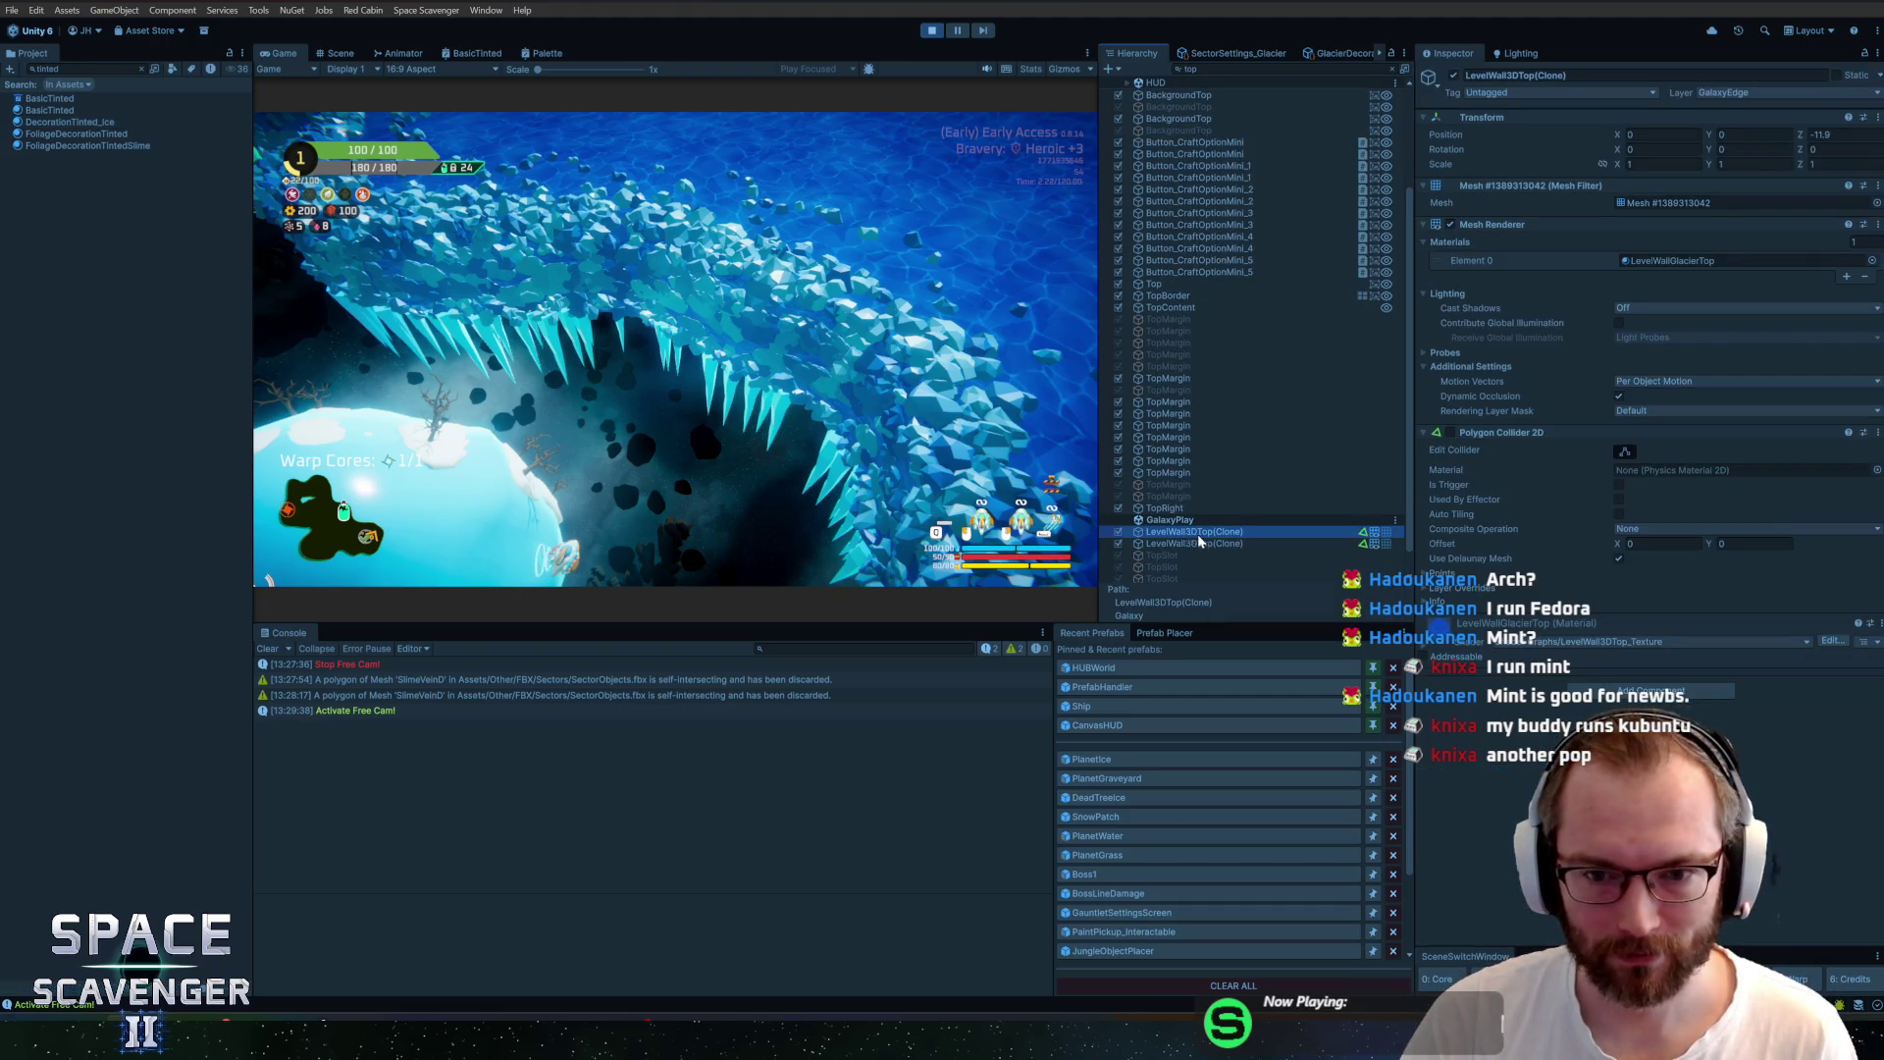
click(1422, 645)
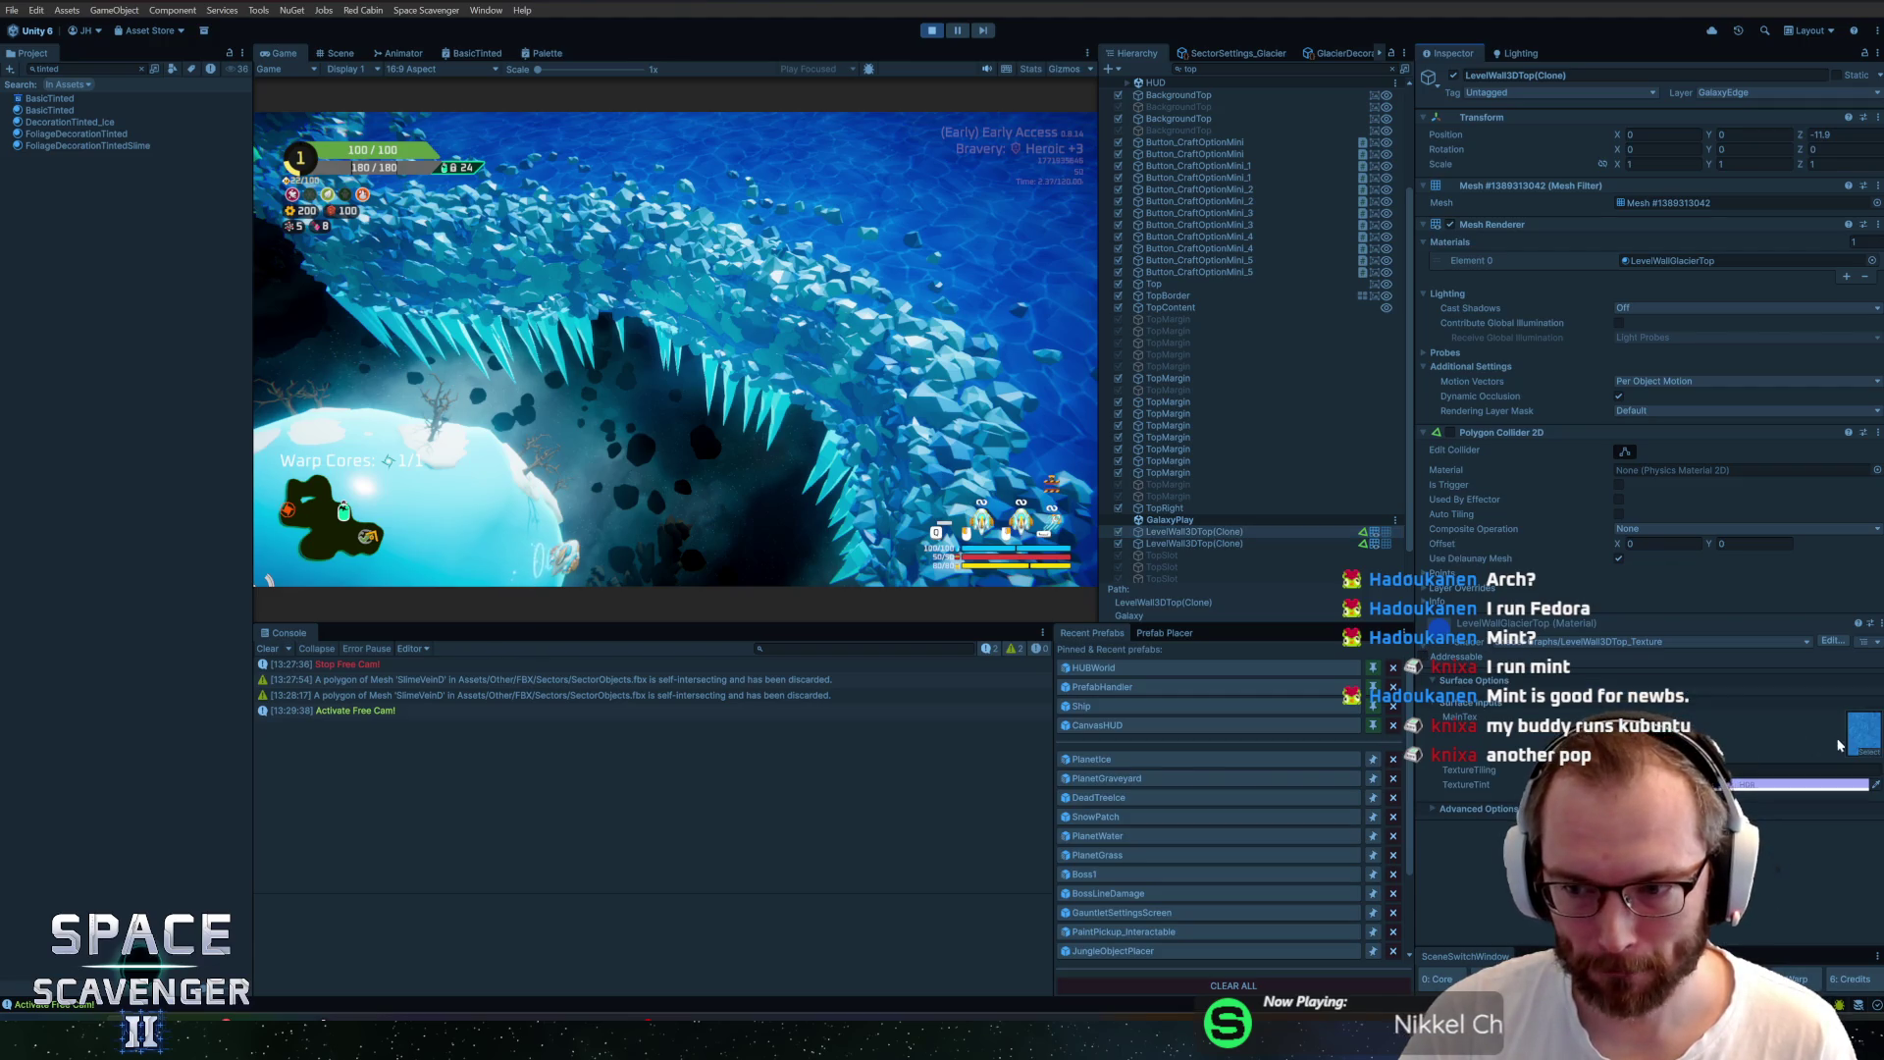
click(1801, 784)
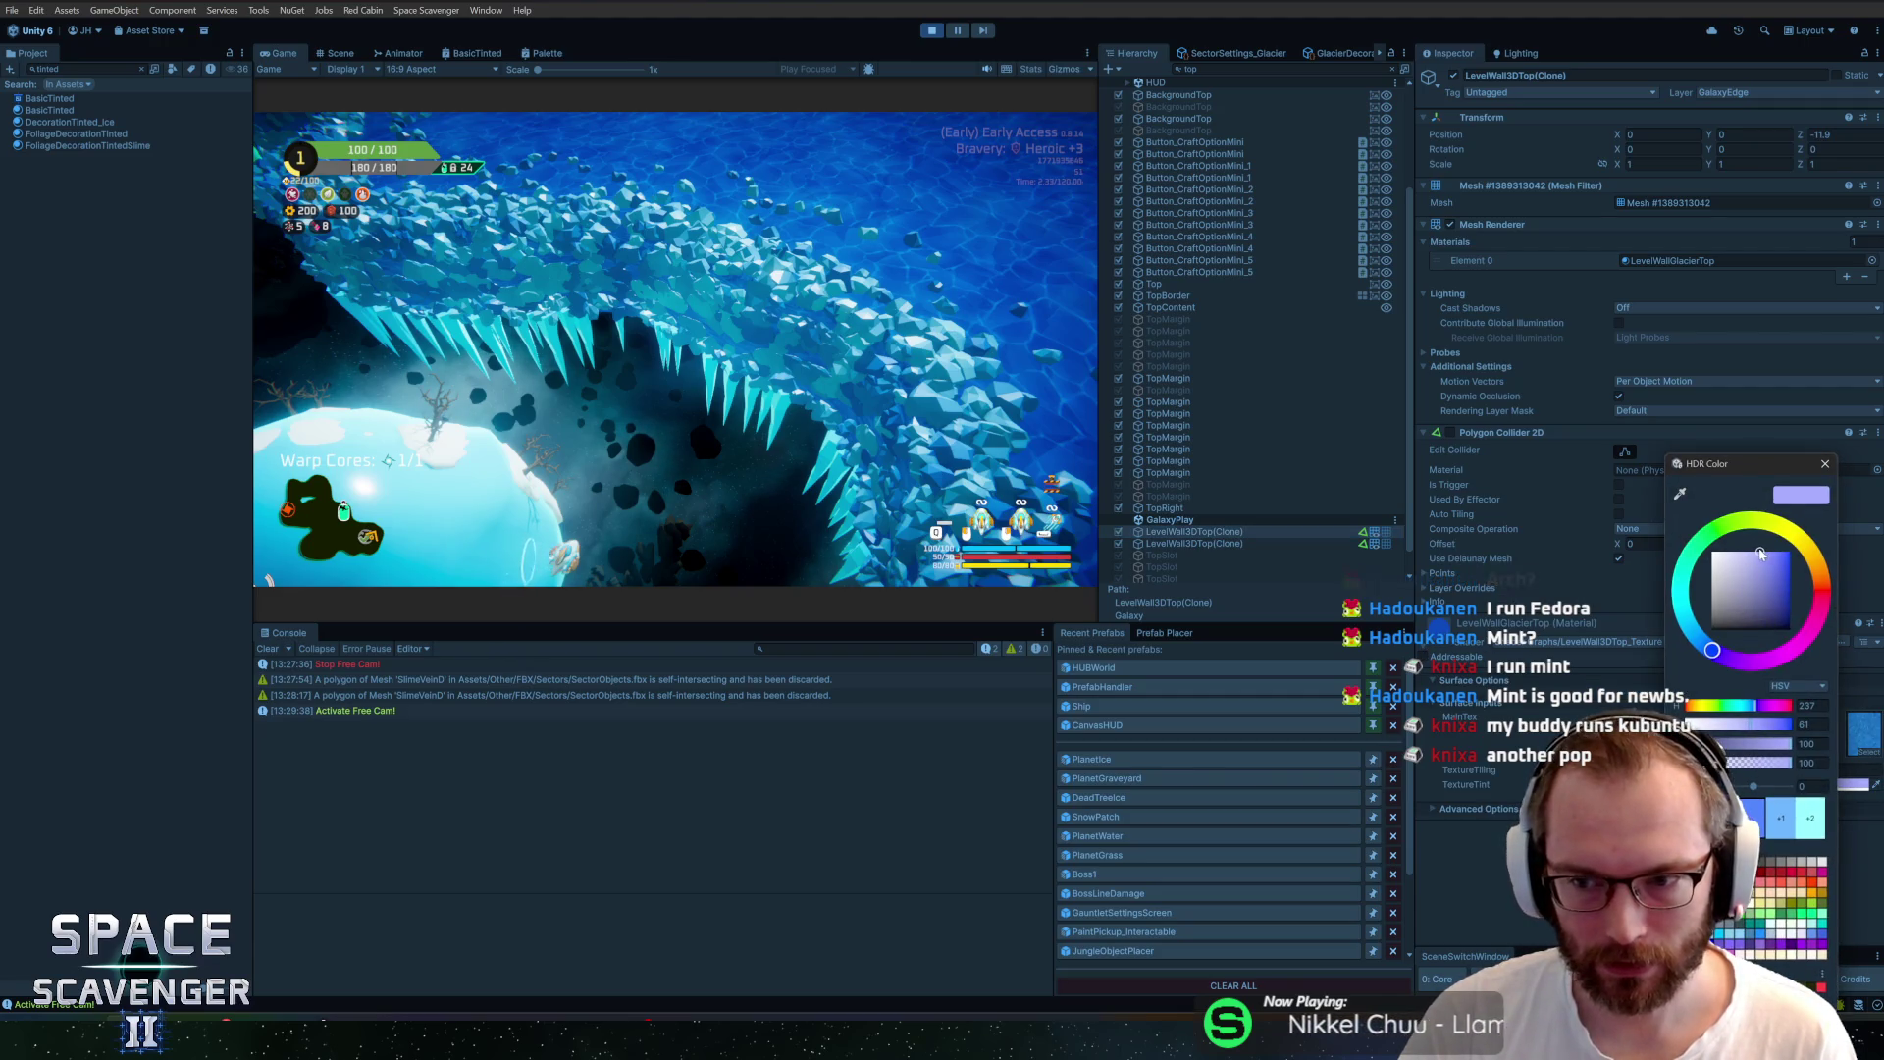
drag(1765, 557, 1742, 553)
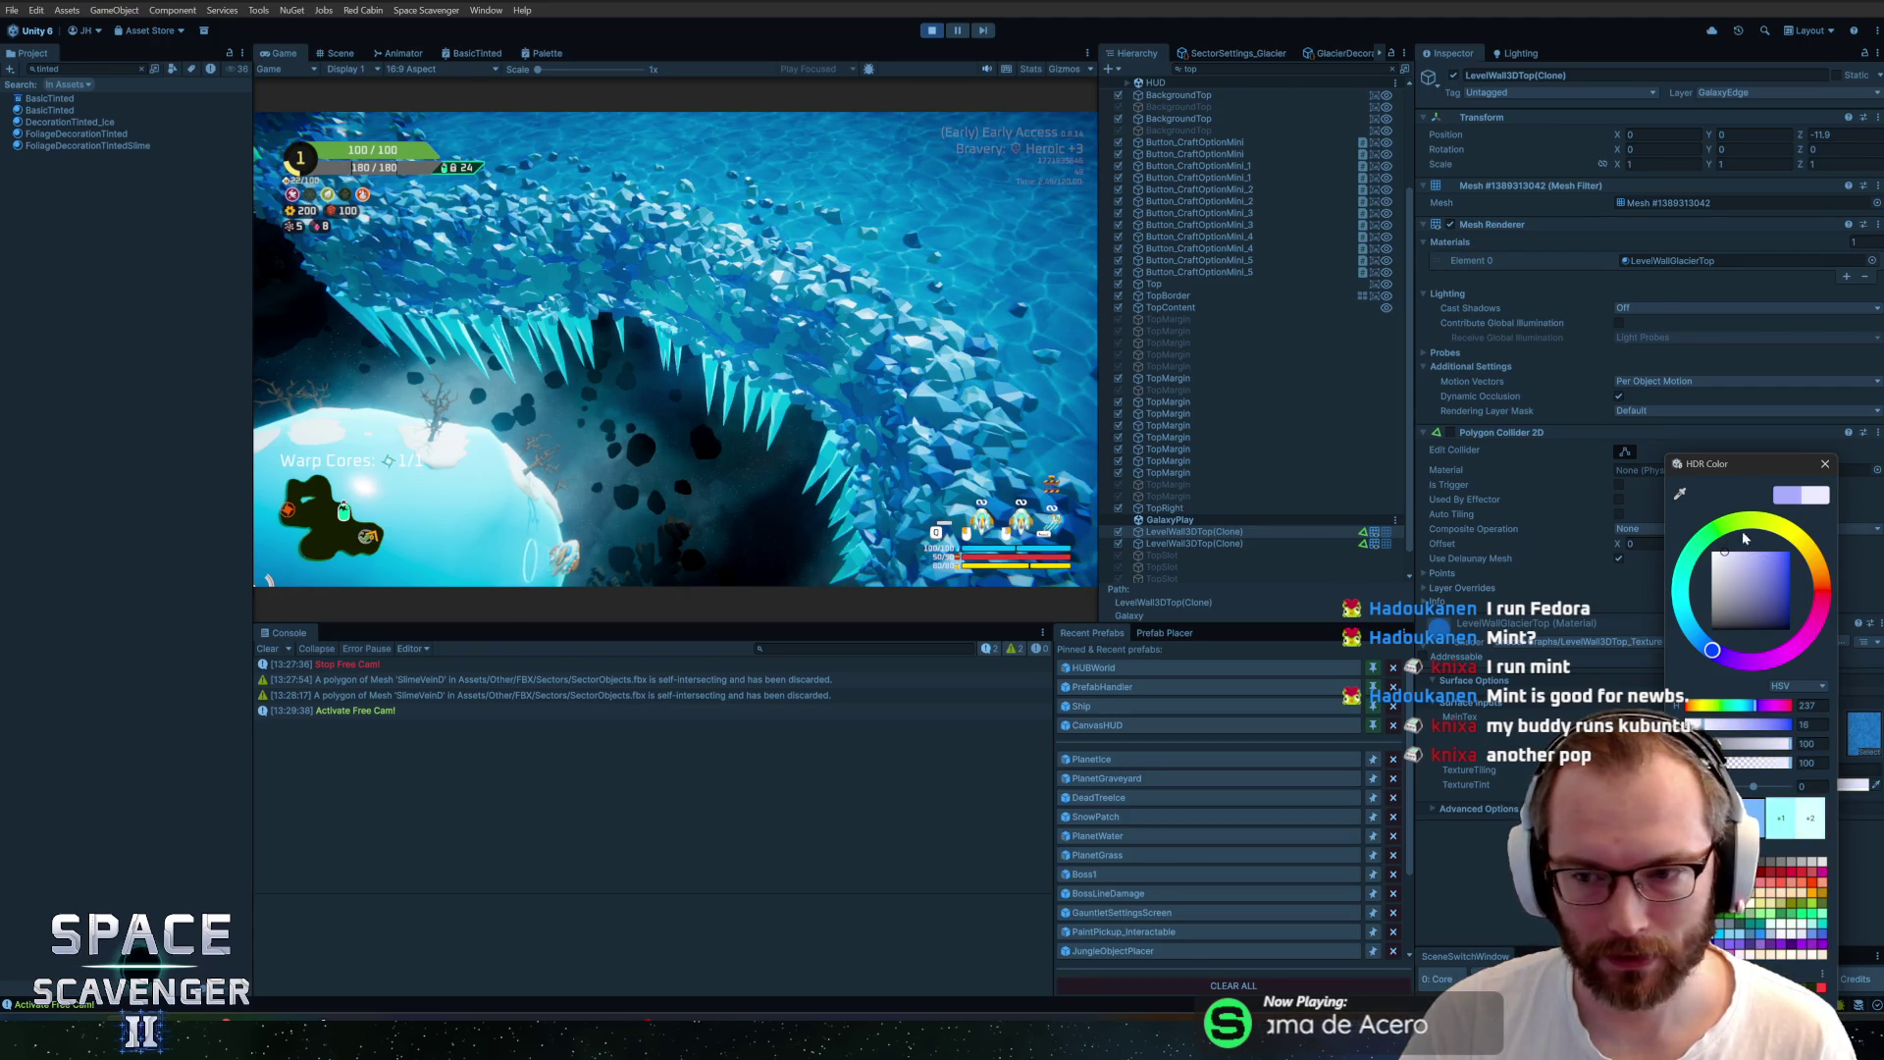
key(Escape)
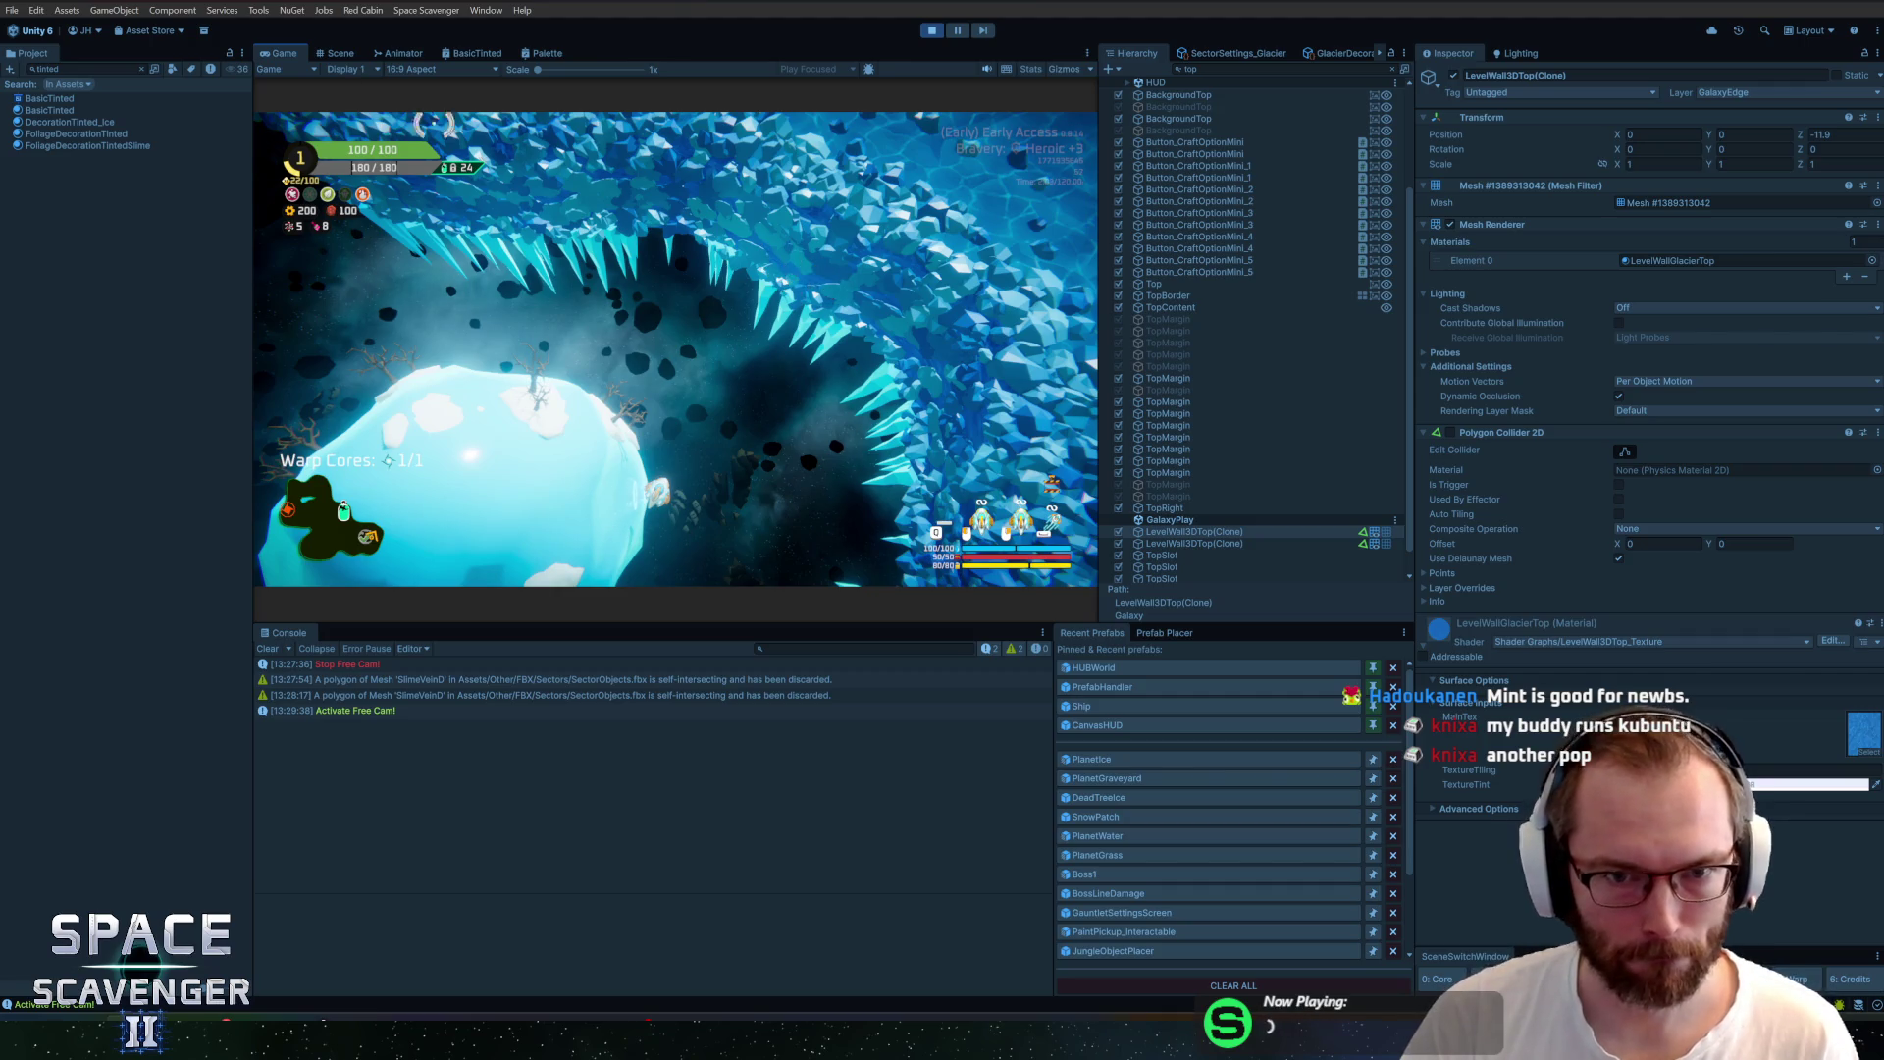
double_click(294, 55)
Return to the normal camera with 'debug freeCam 1' and take the oxygen station's middle reward
text(debug freeCam 1)
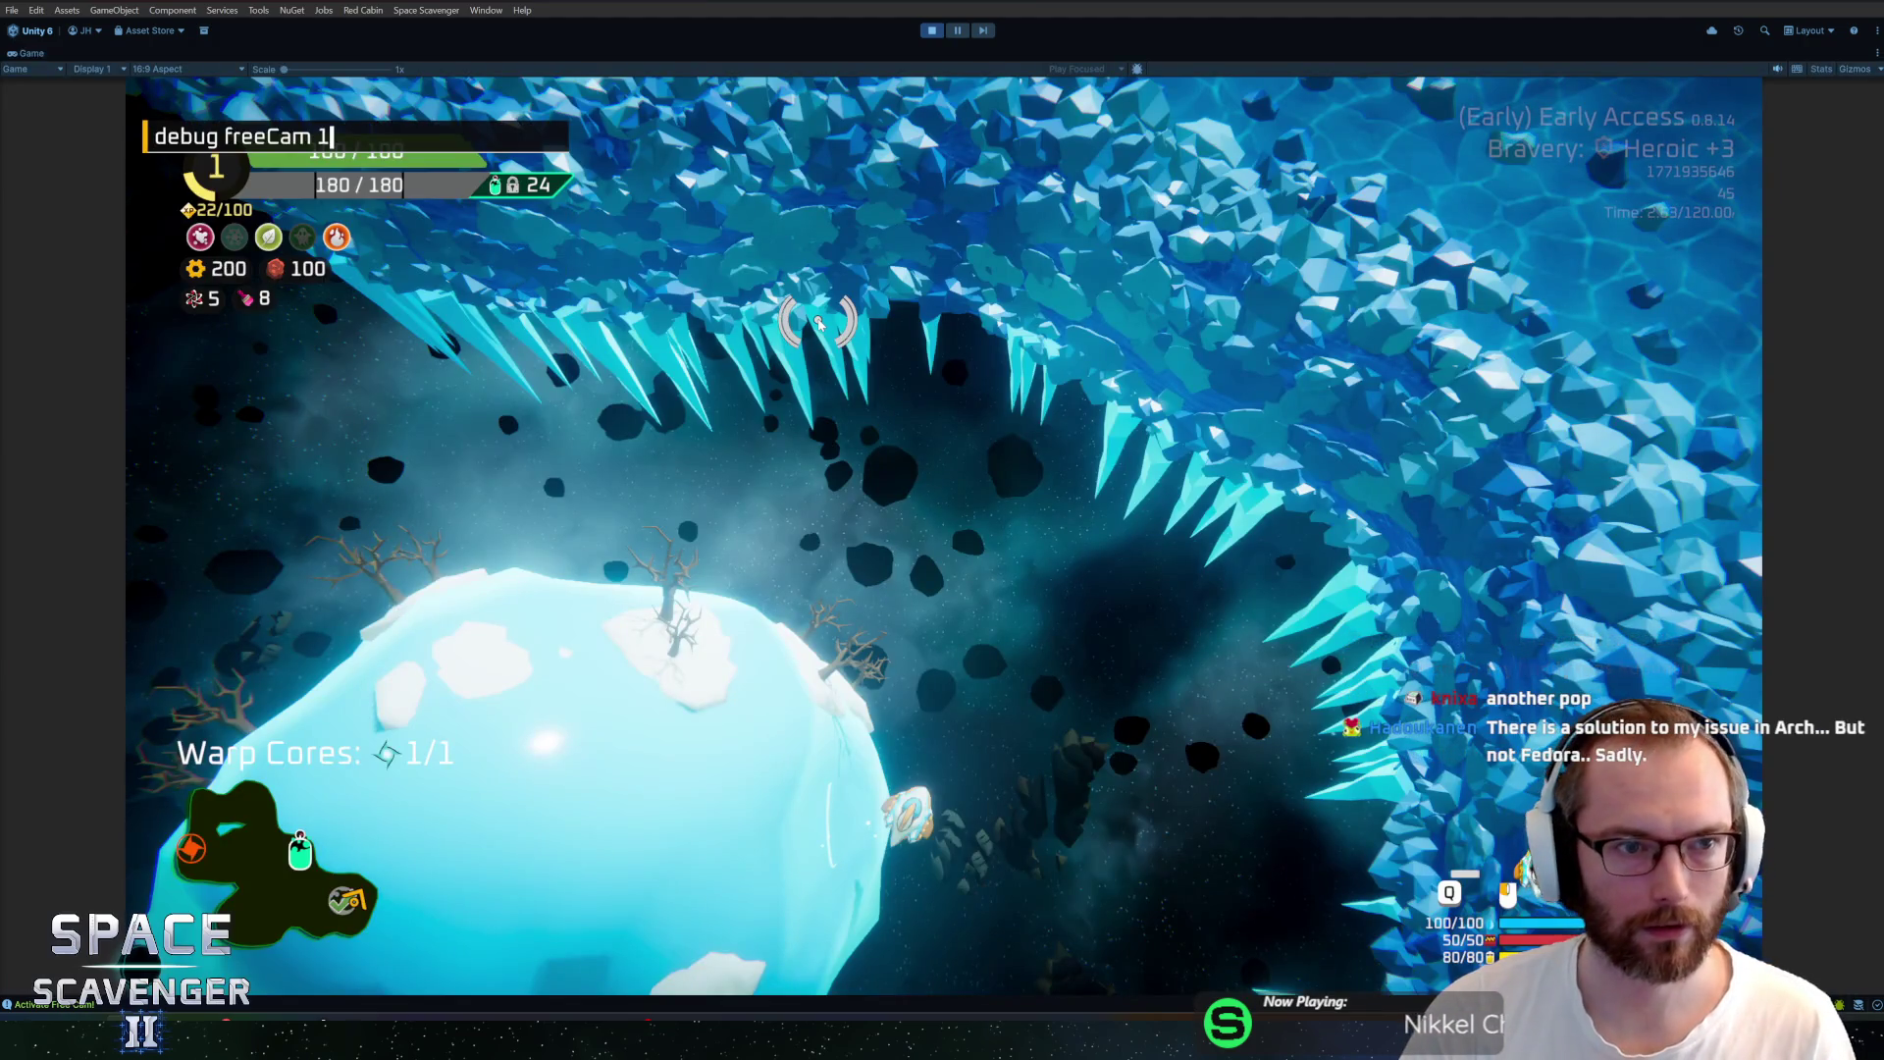
key(Return)
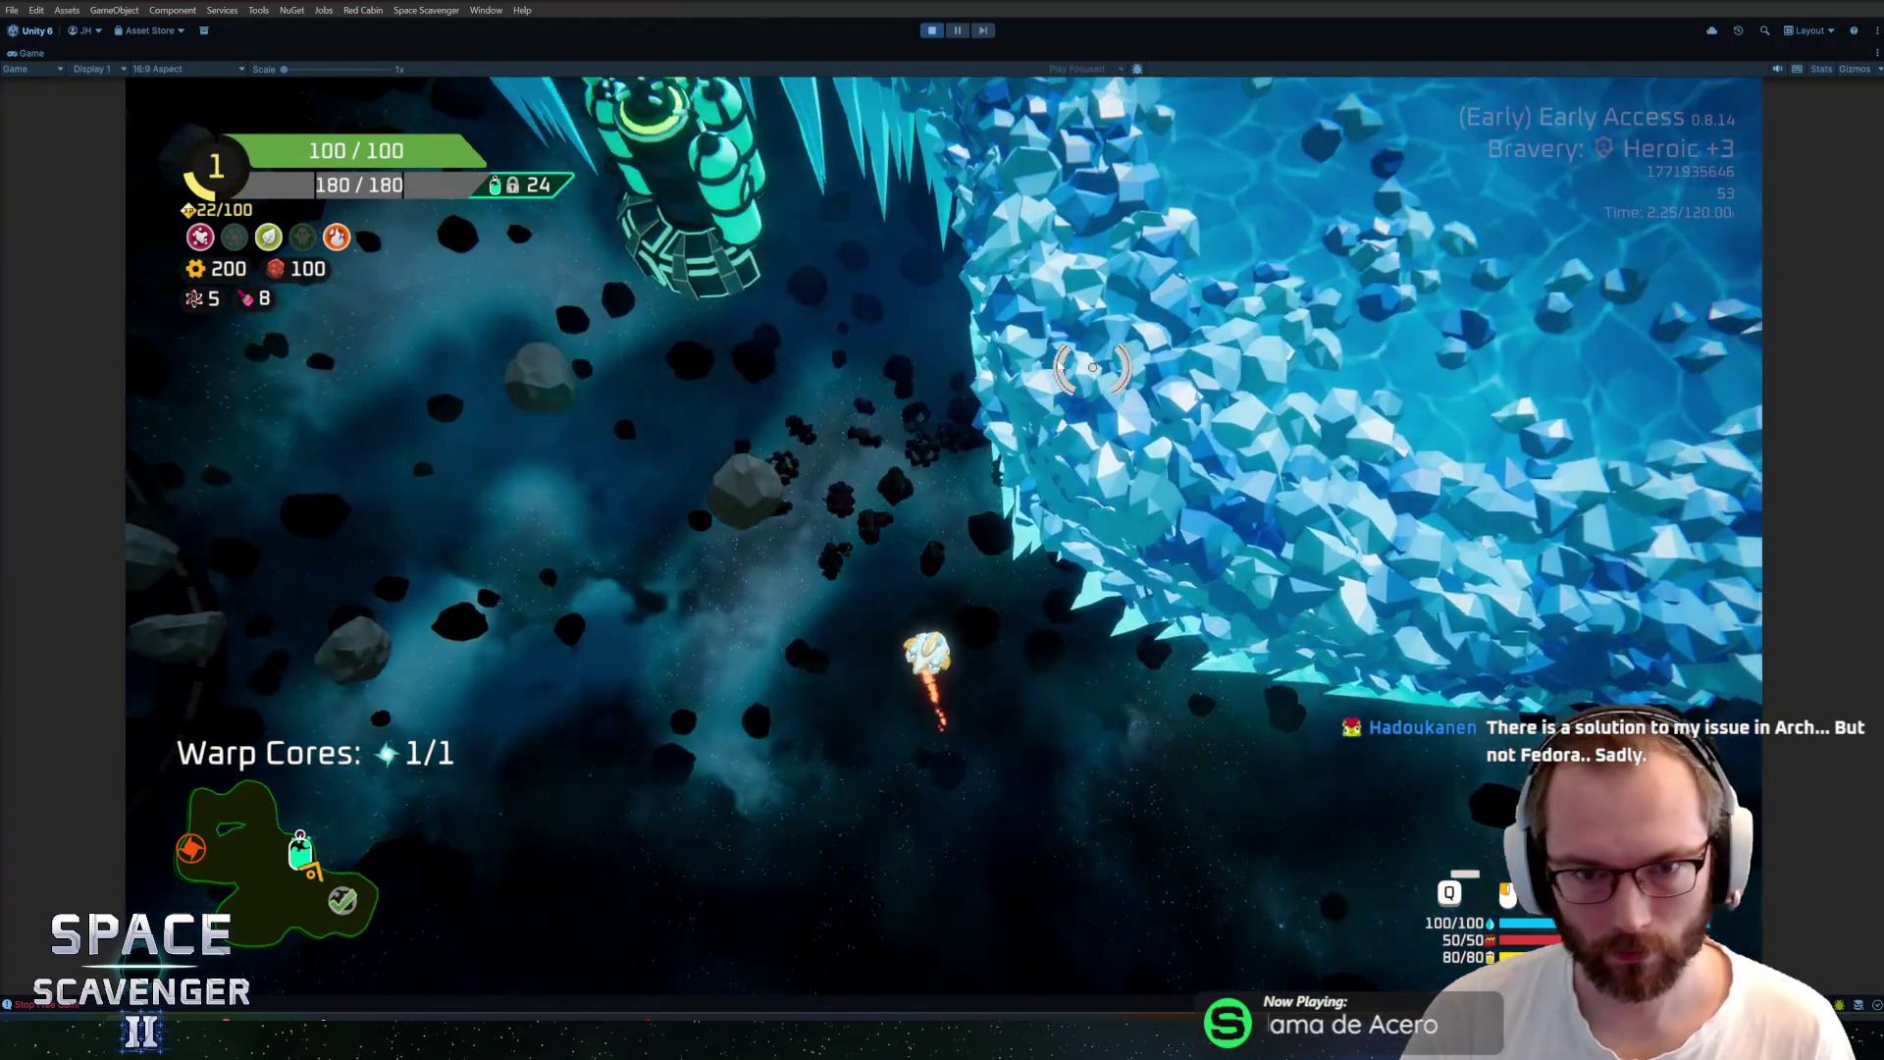
key(w)
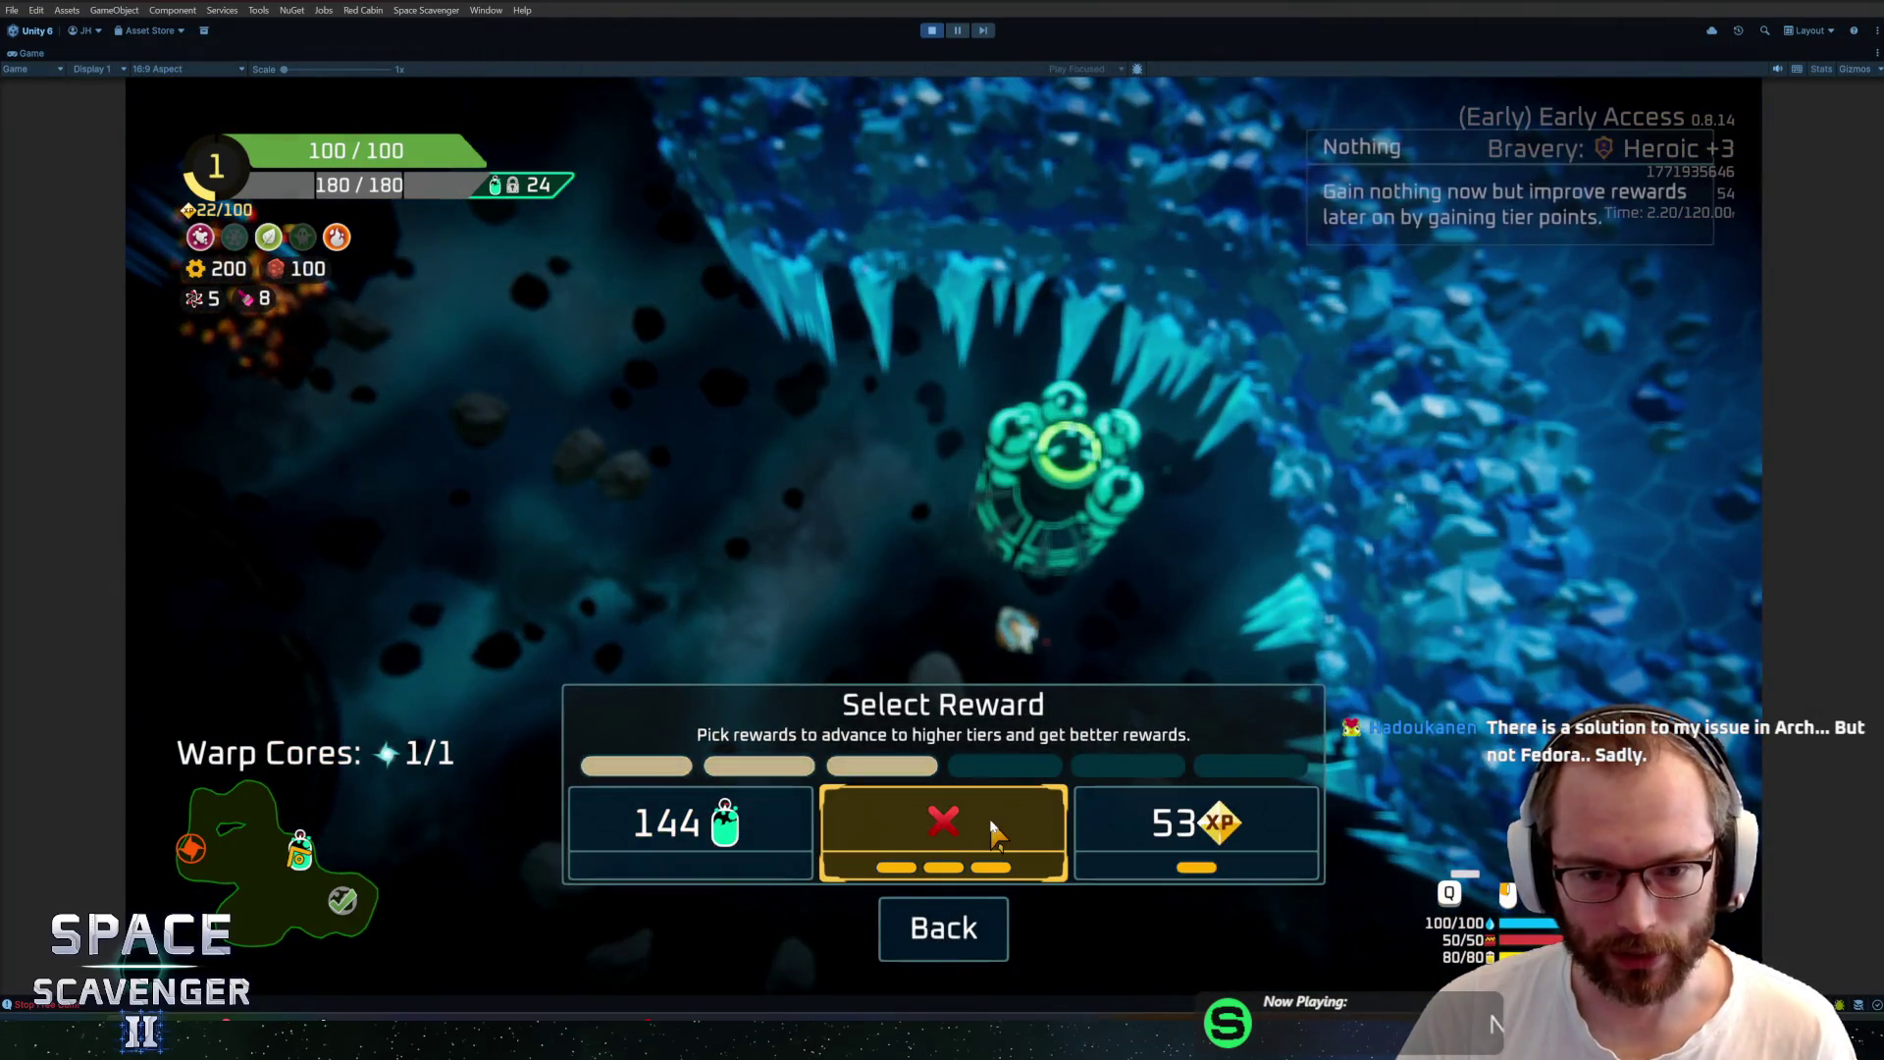
click(943, 834)
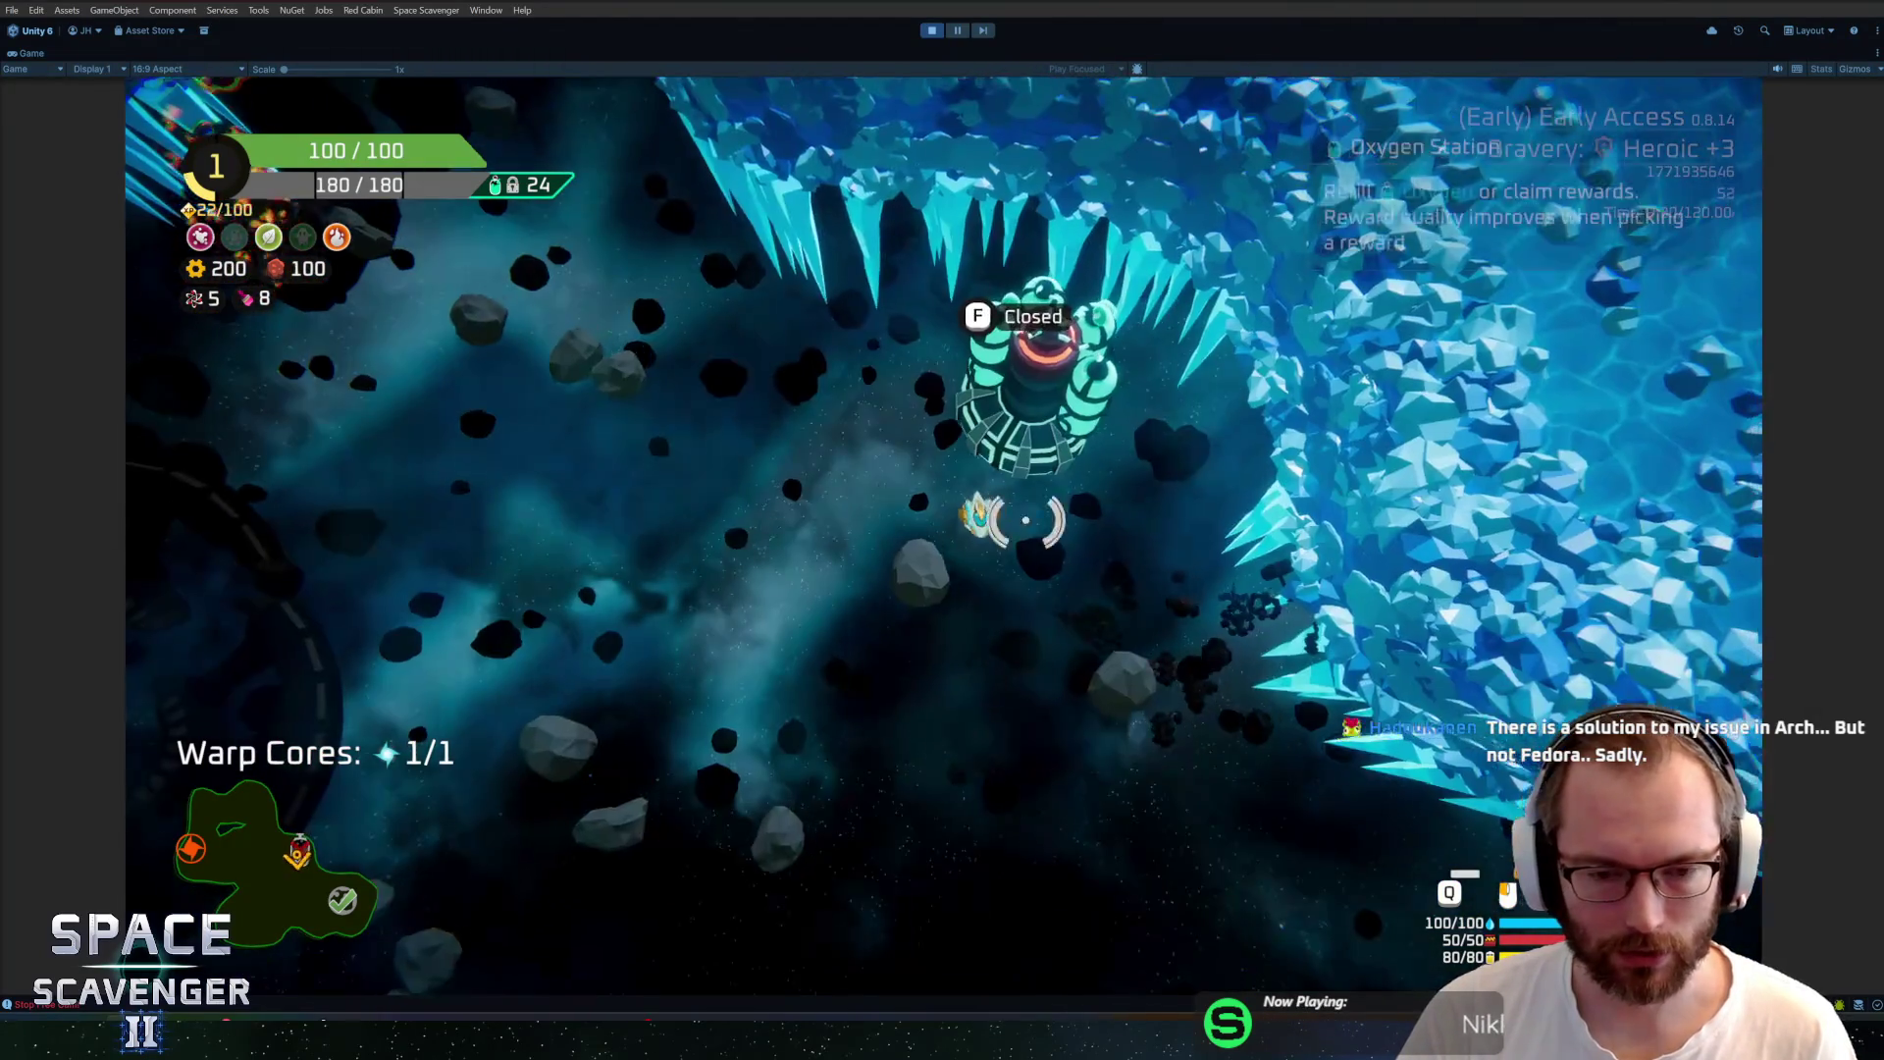
Fly up-left into the next ice cavern, firing at the asteroids ahead
key(a)
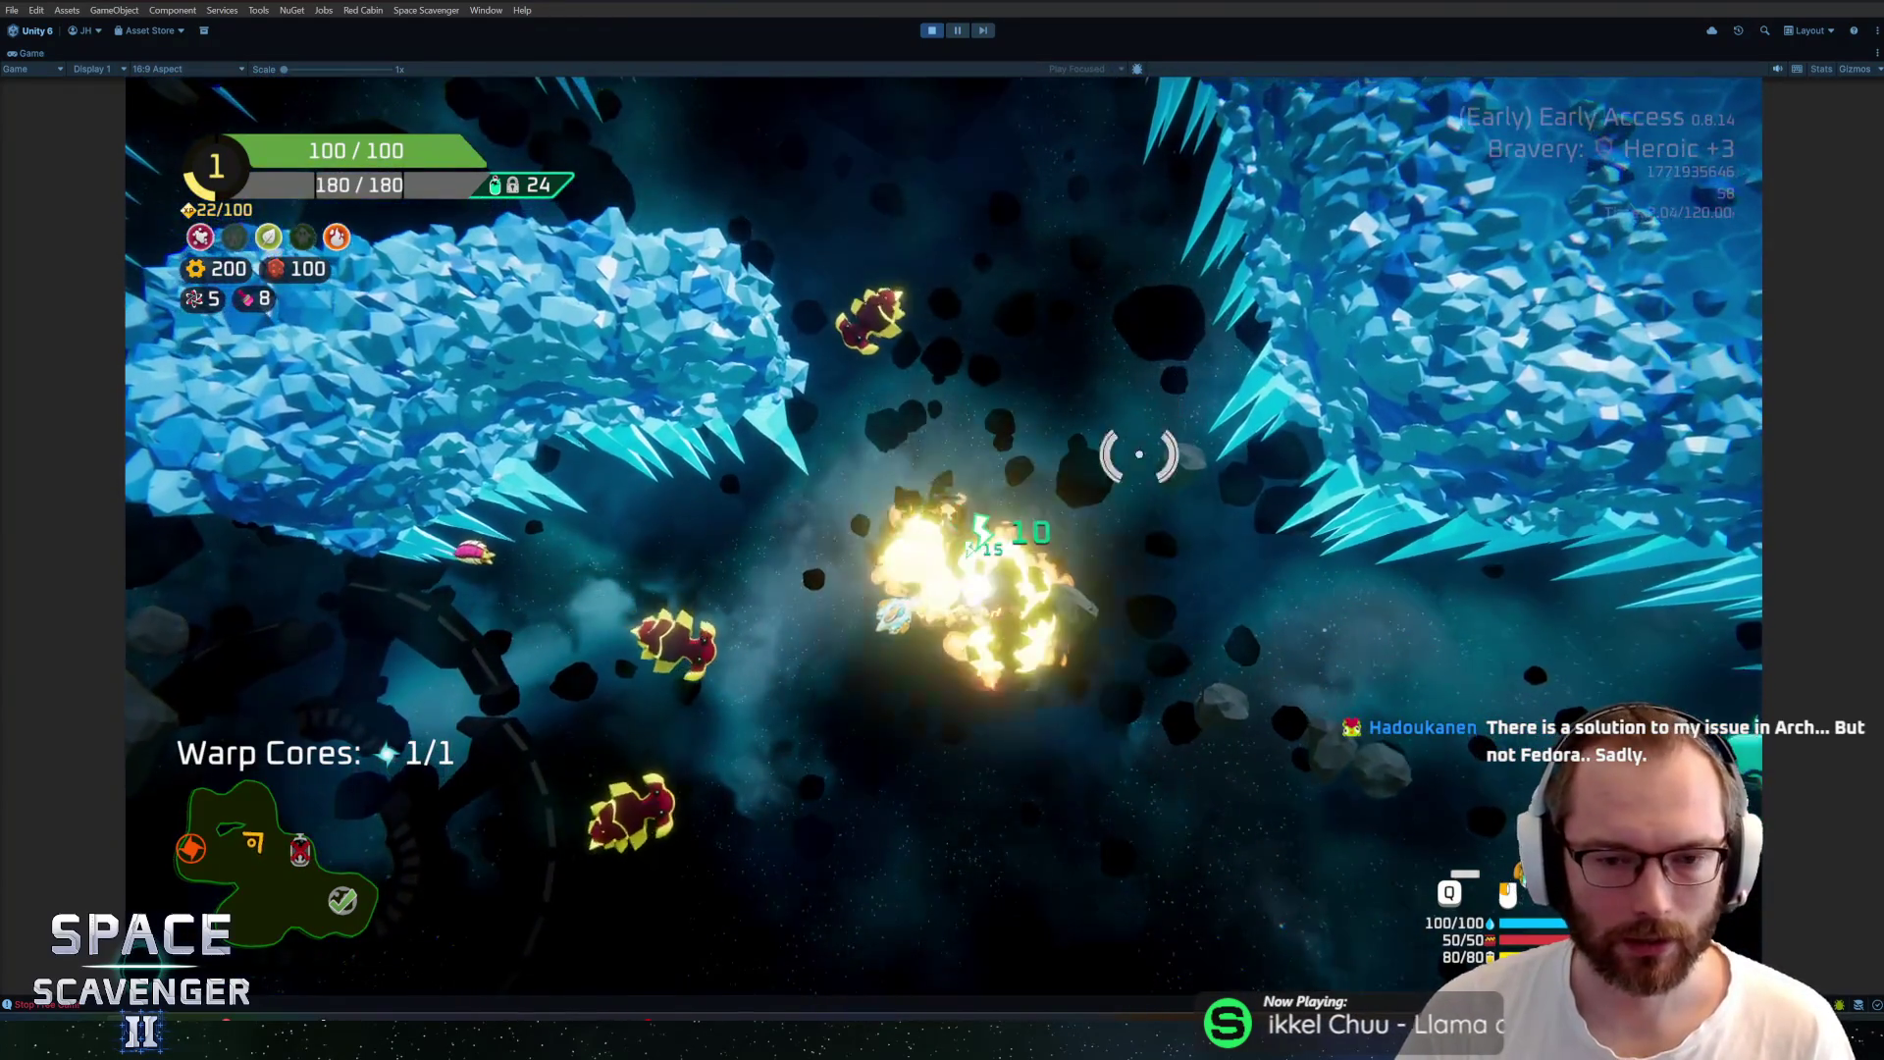
key(w)
key(w)
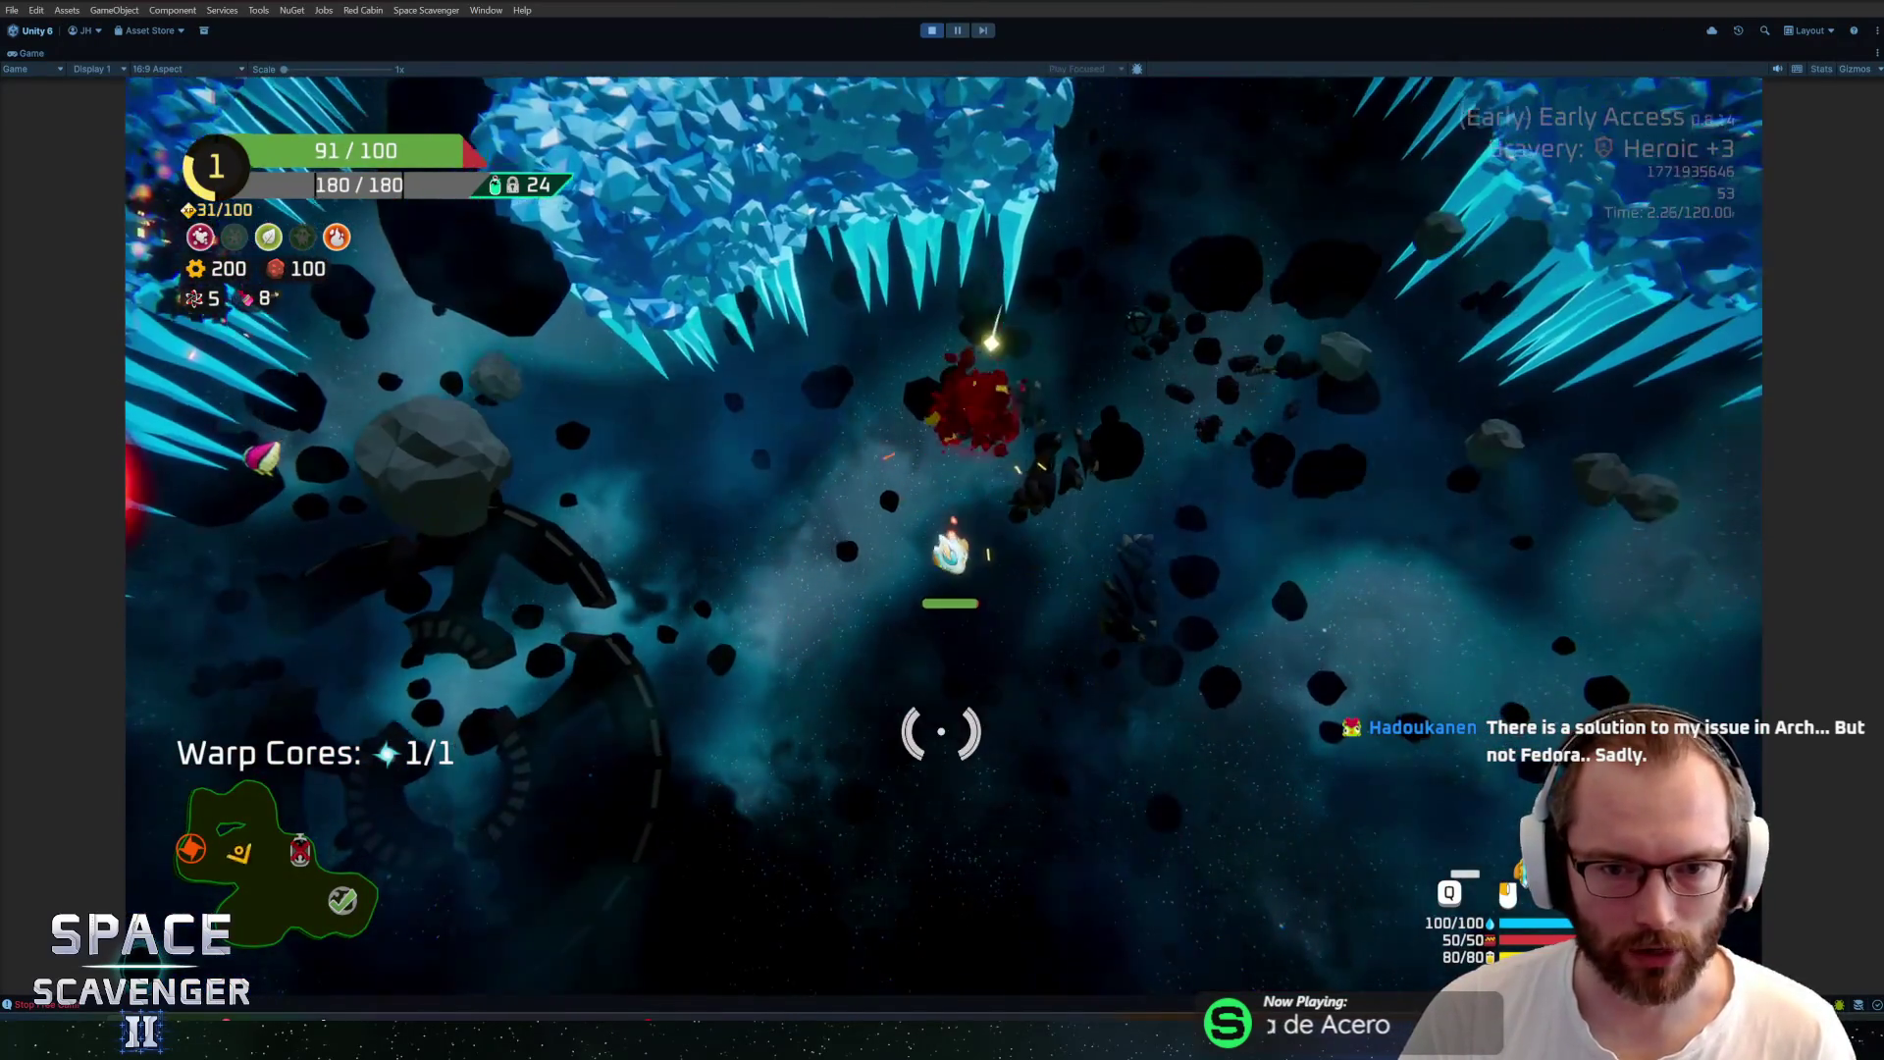
key(s)
key(s)
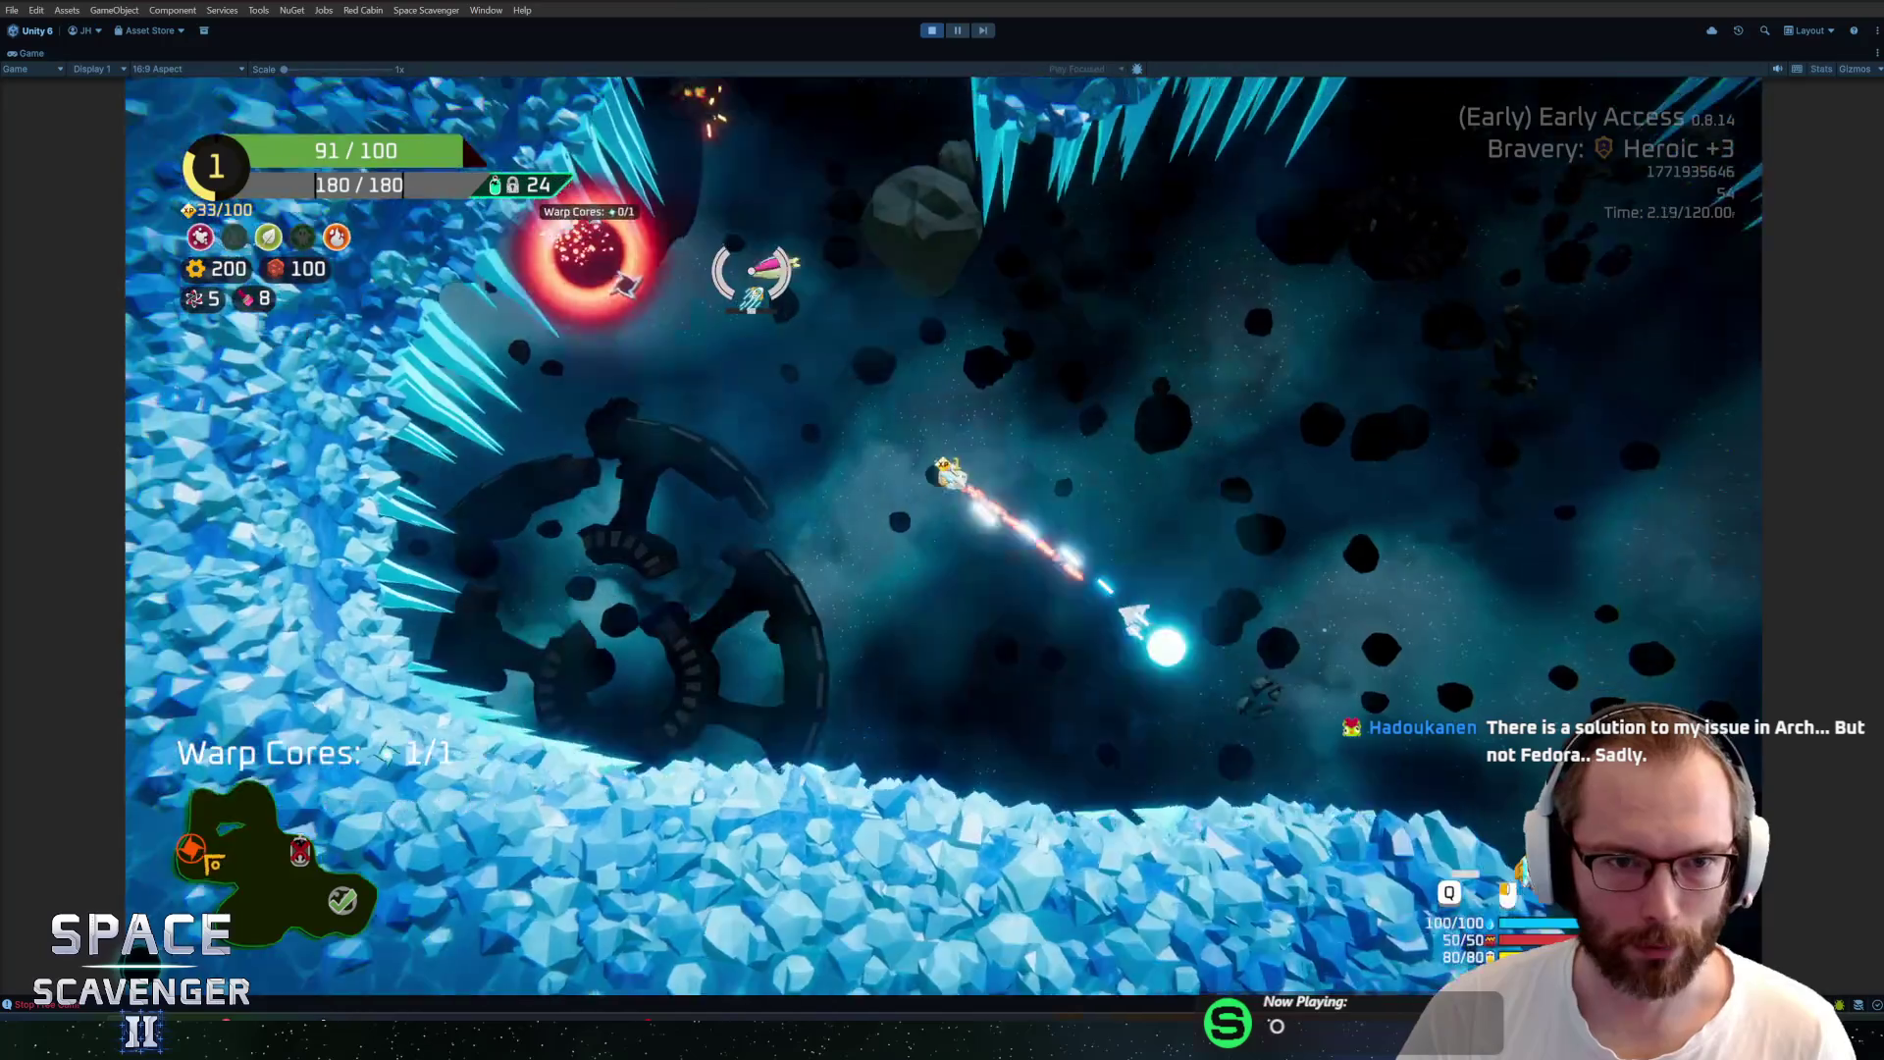
key(w)
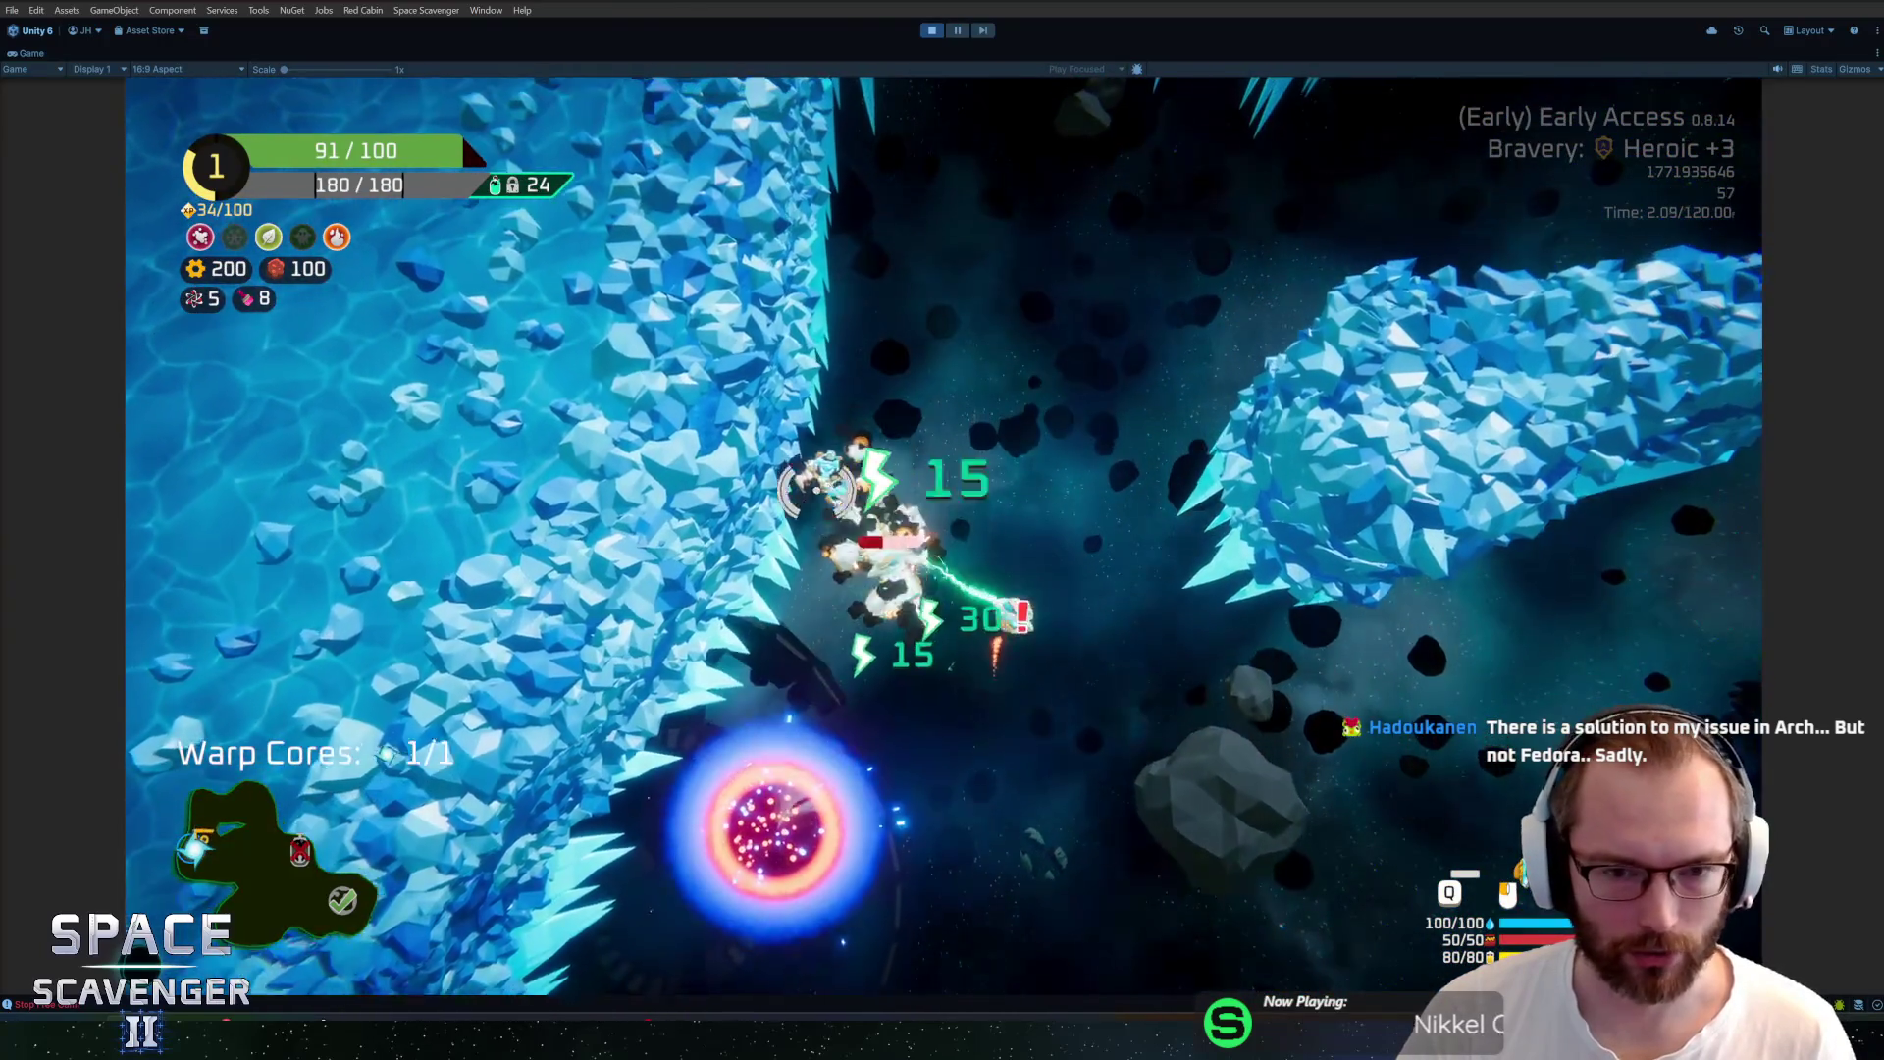
key(w)
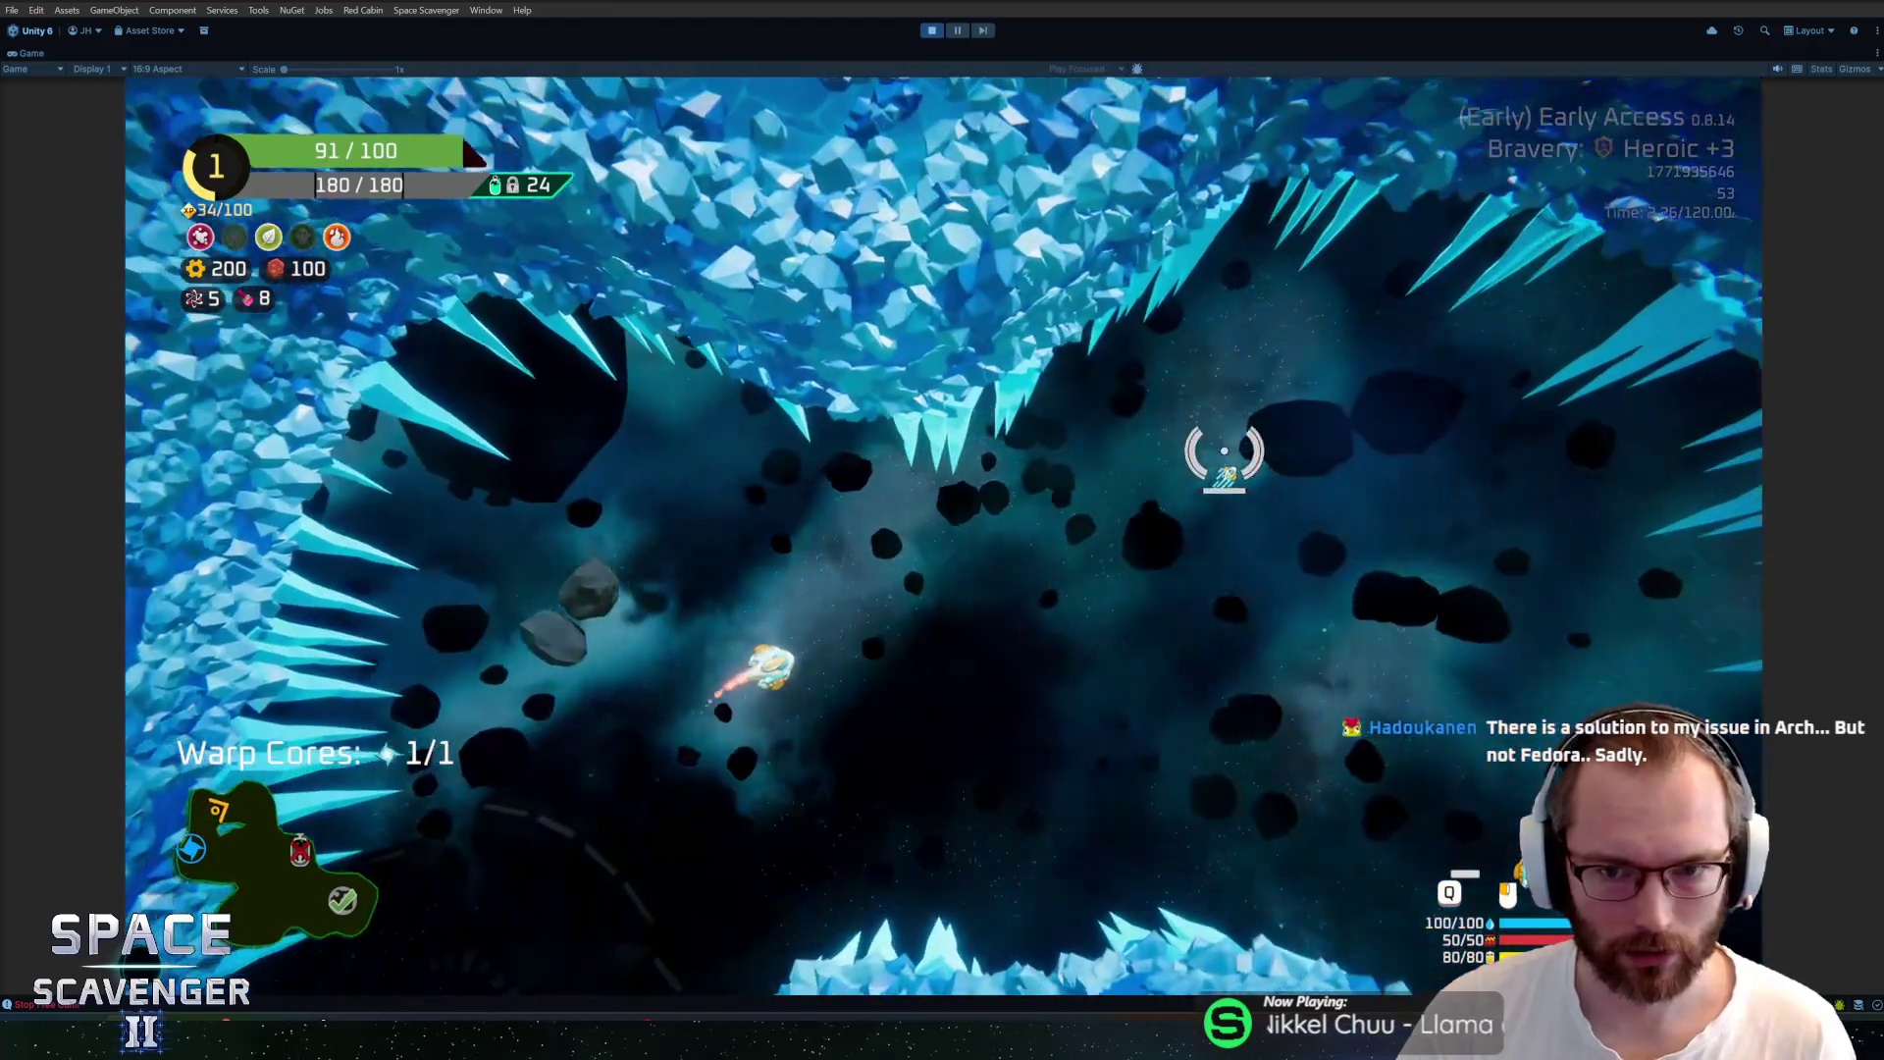
key(w)
click(1283, 497)
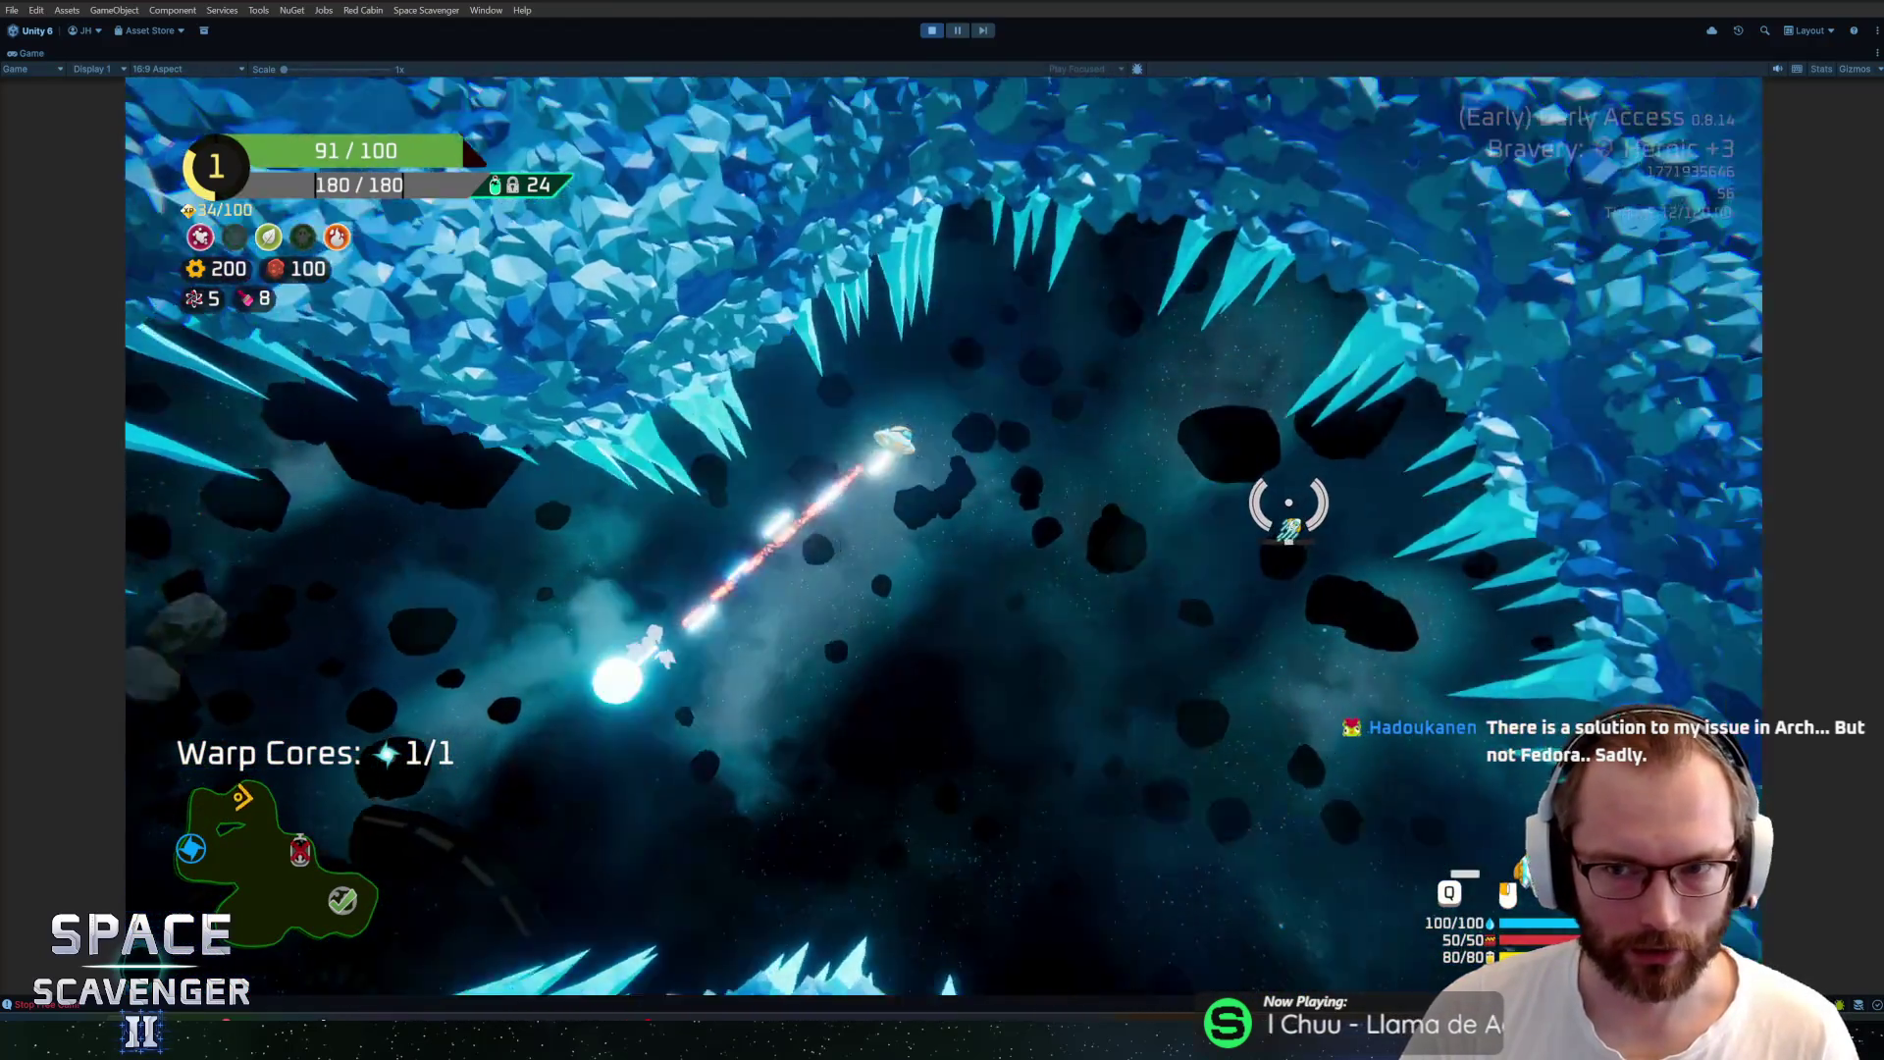
Fly on through the asteroid field and caverns toward the large ice crystal mass, shooting
key(w)
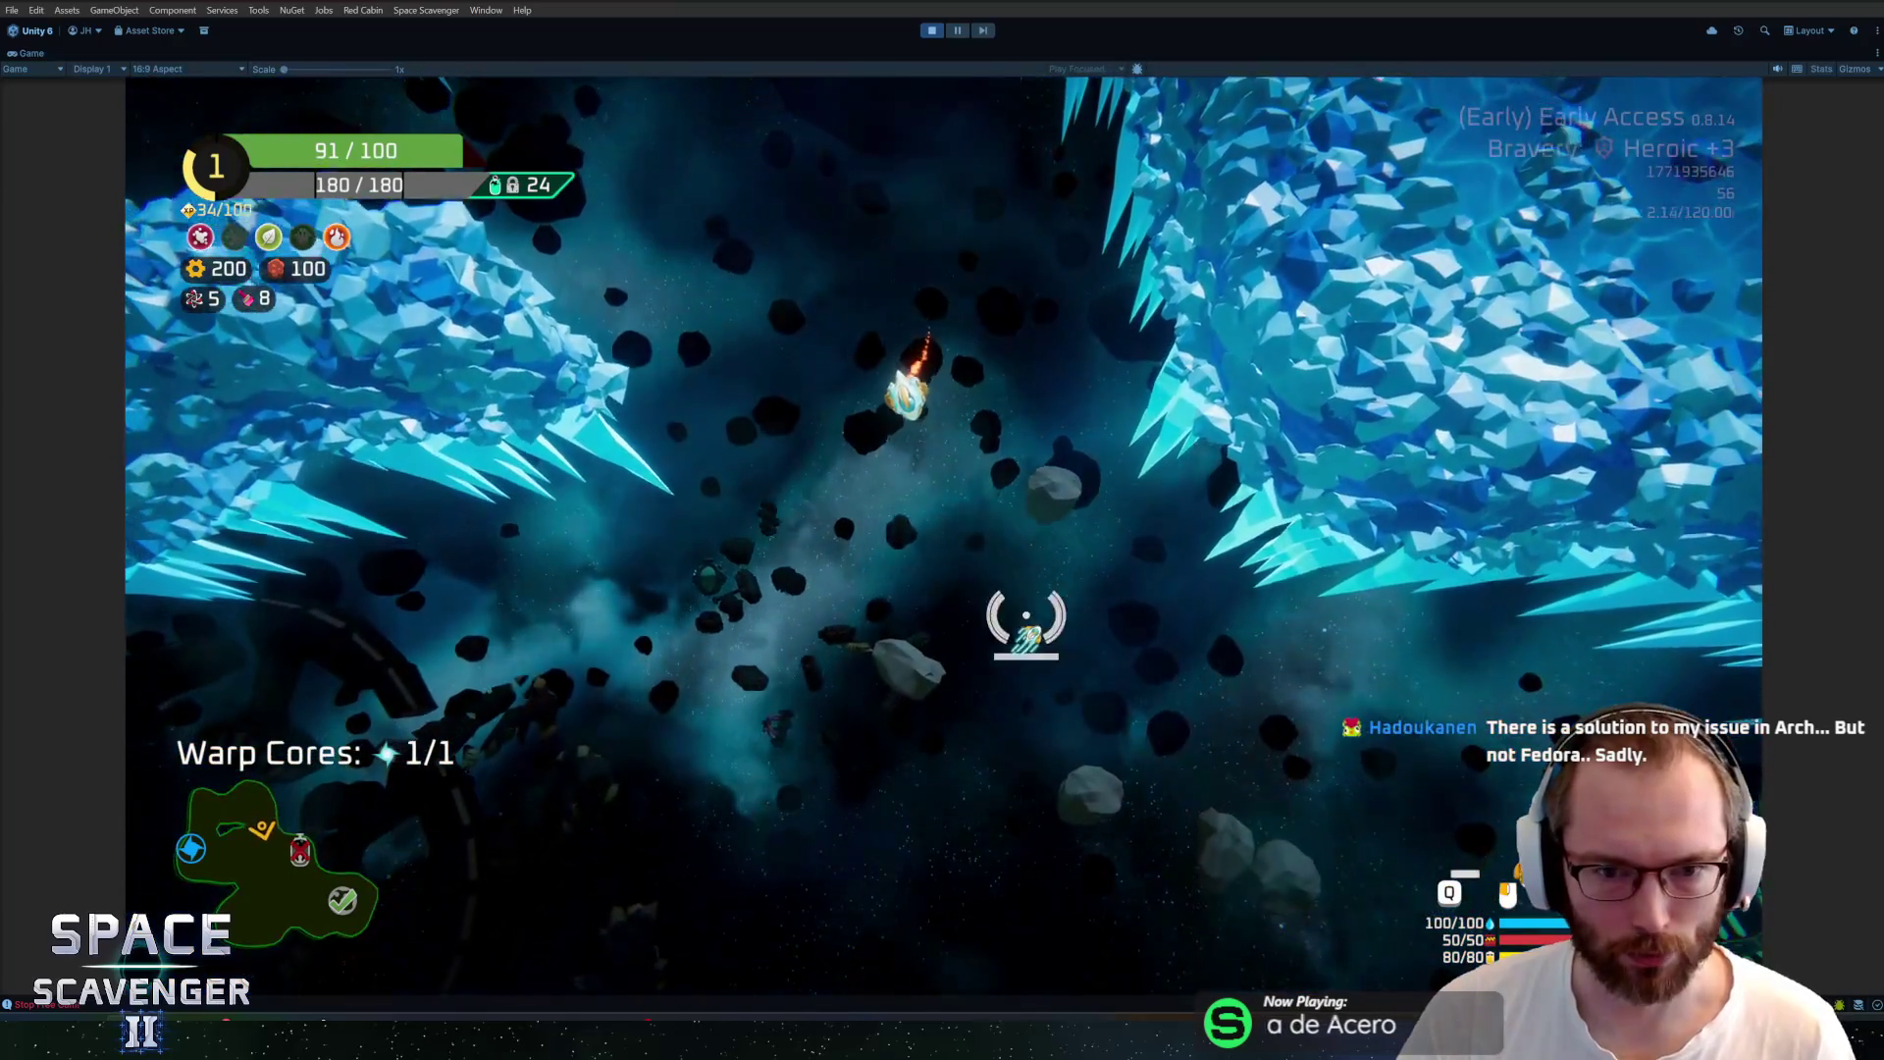
key(w)
click(963, 673)
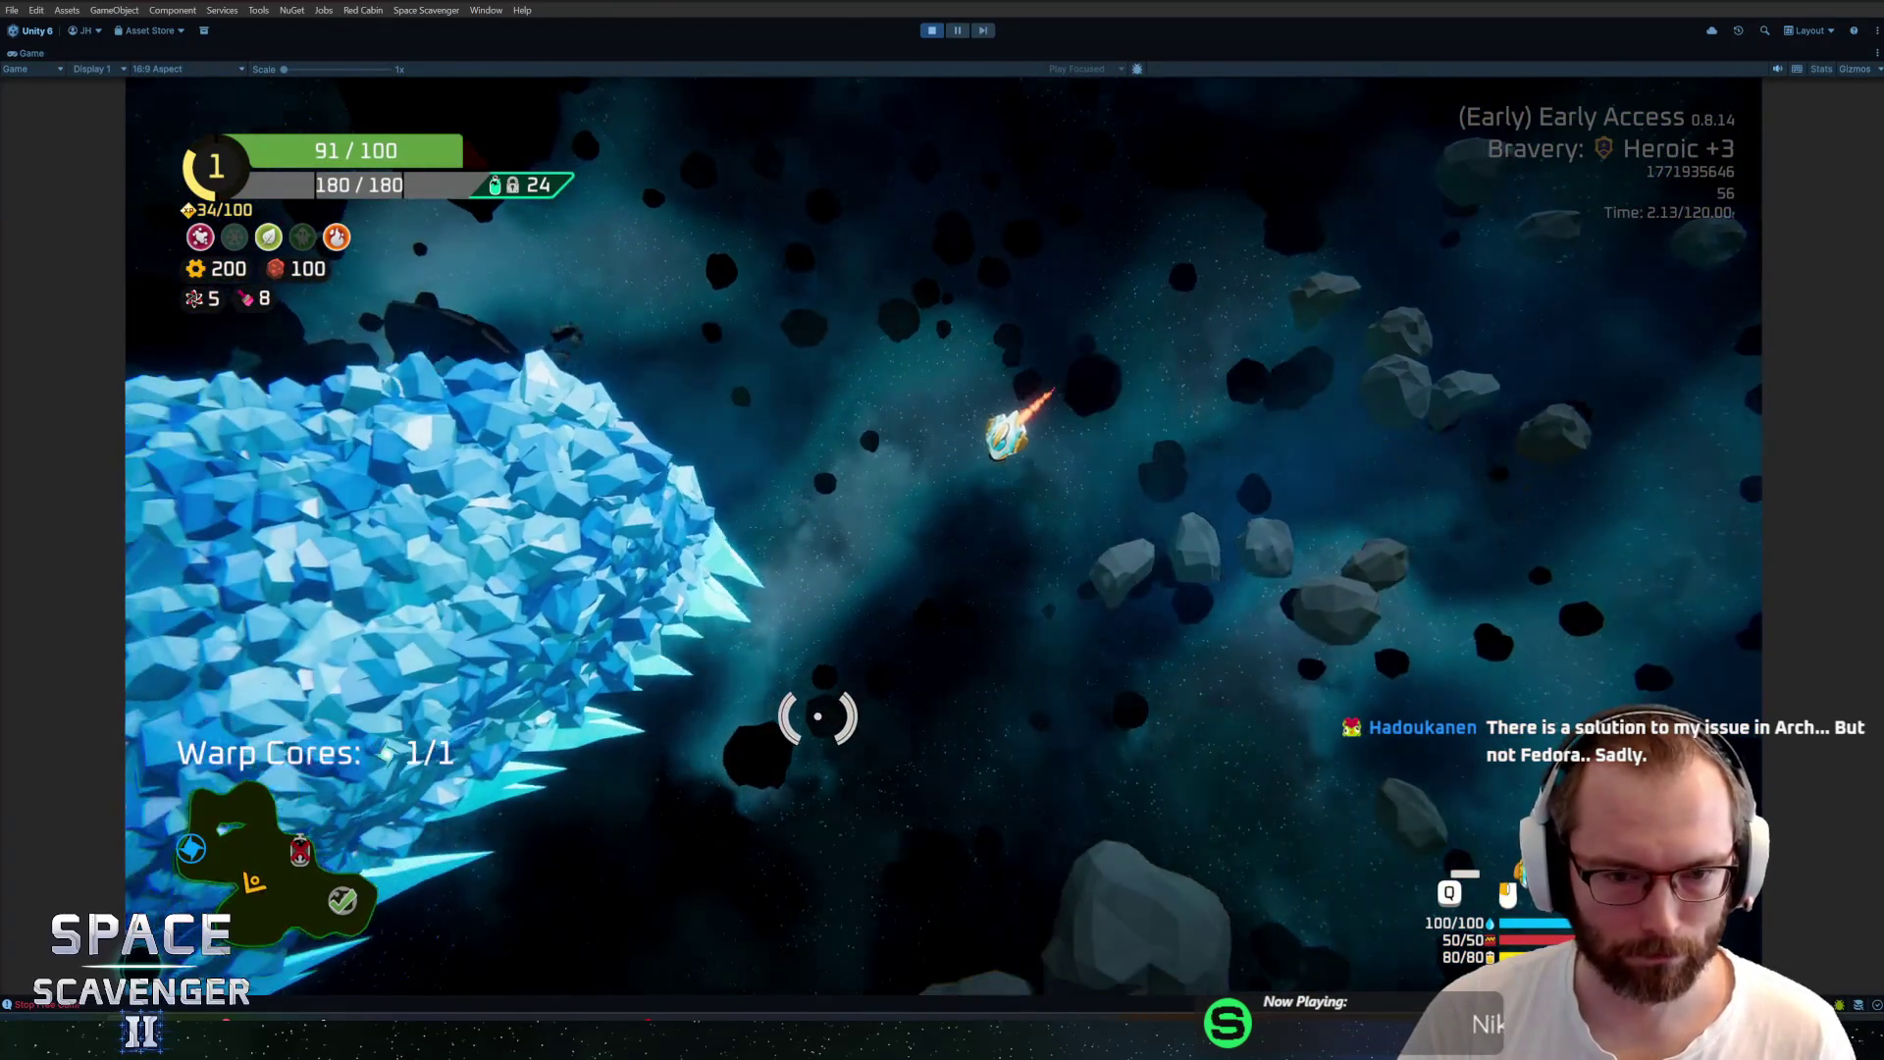
key(w)
click(829, 726)
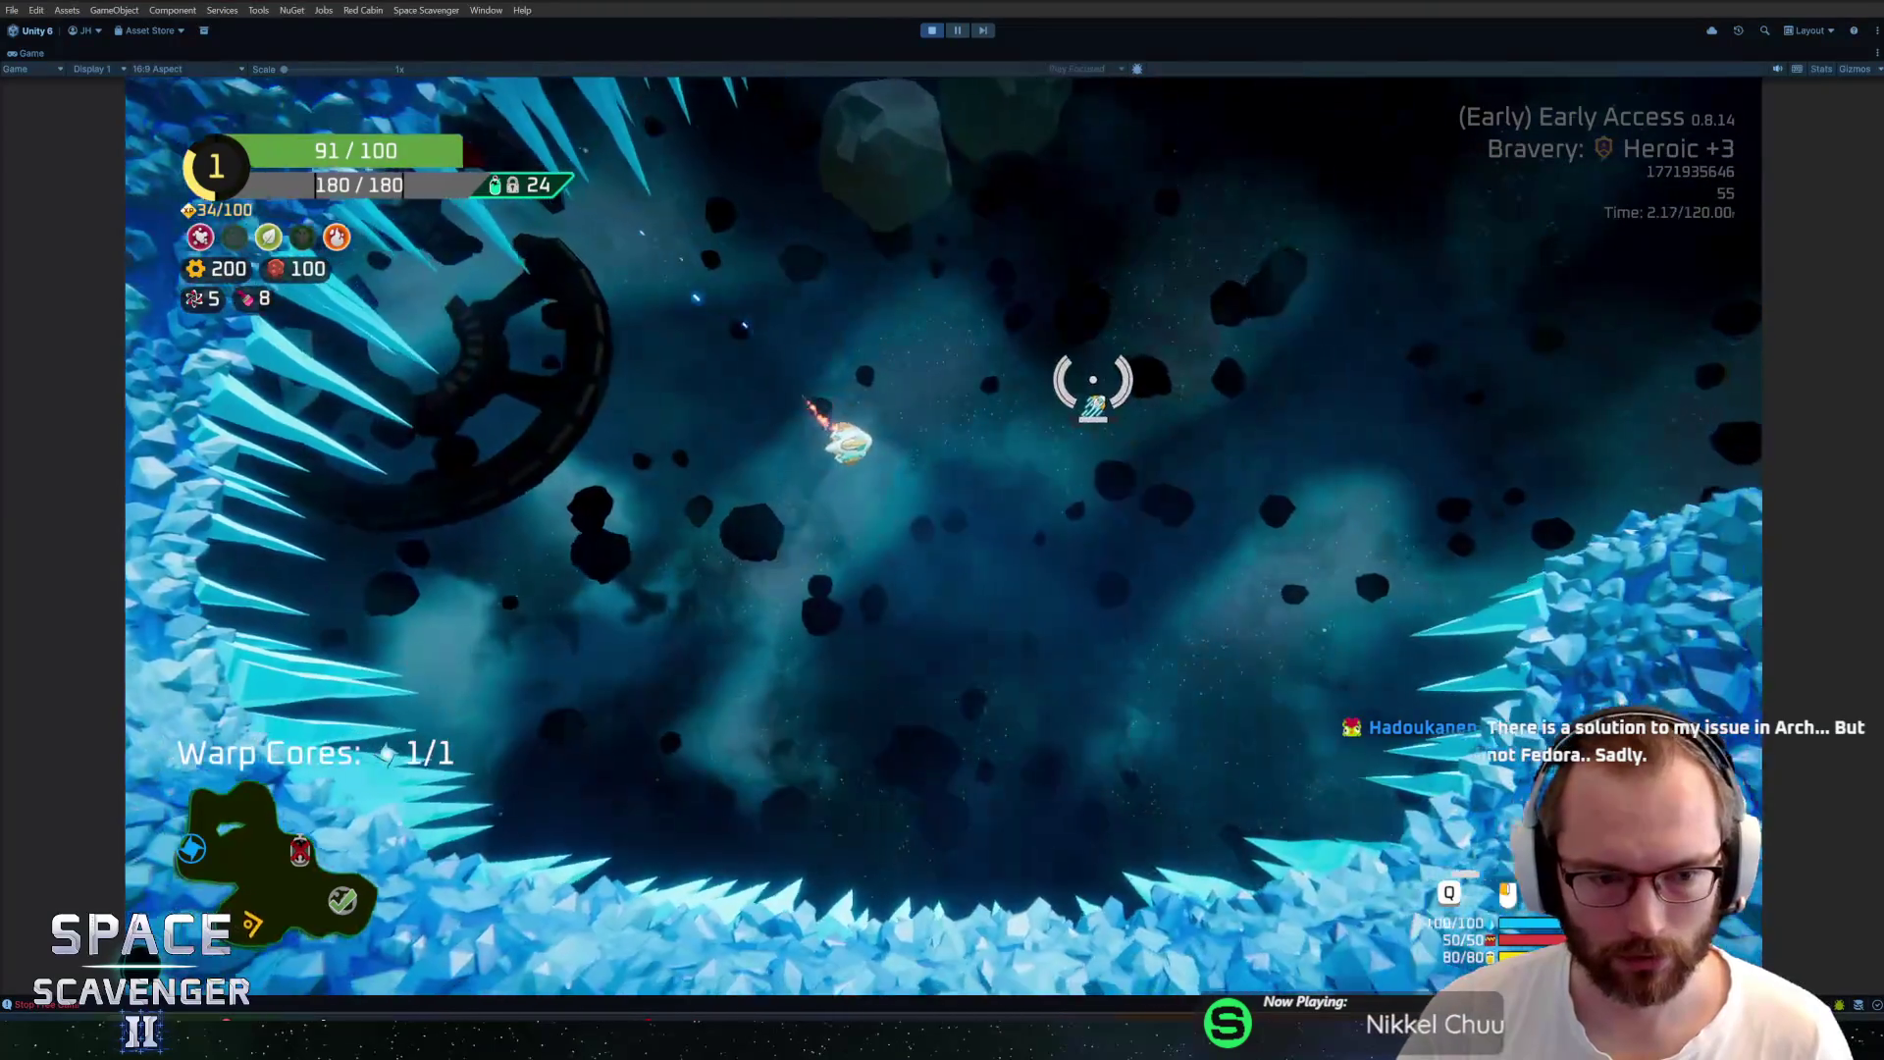
key(w)
click(1188, 429)
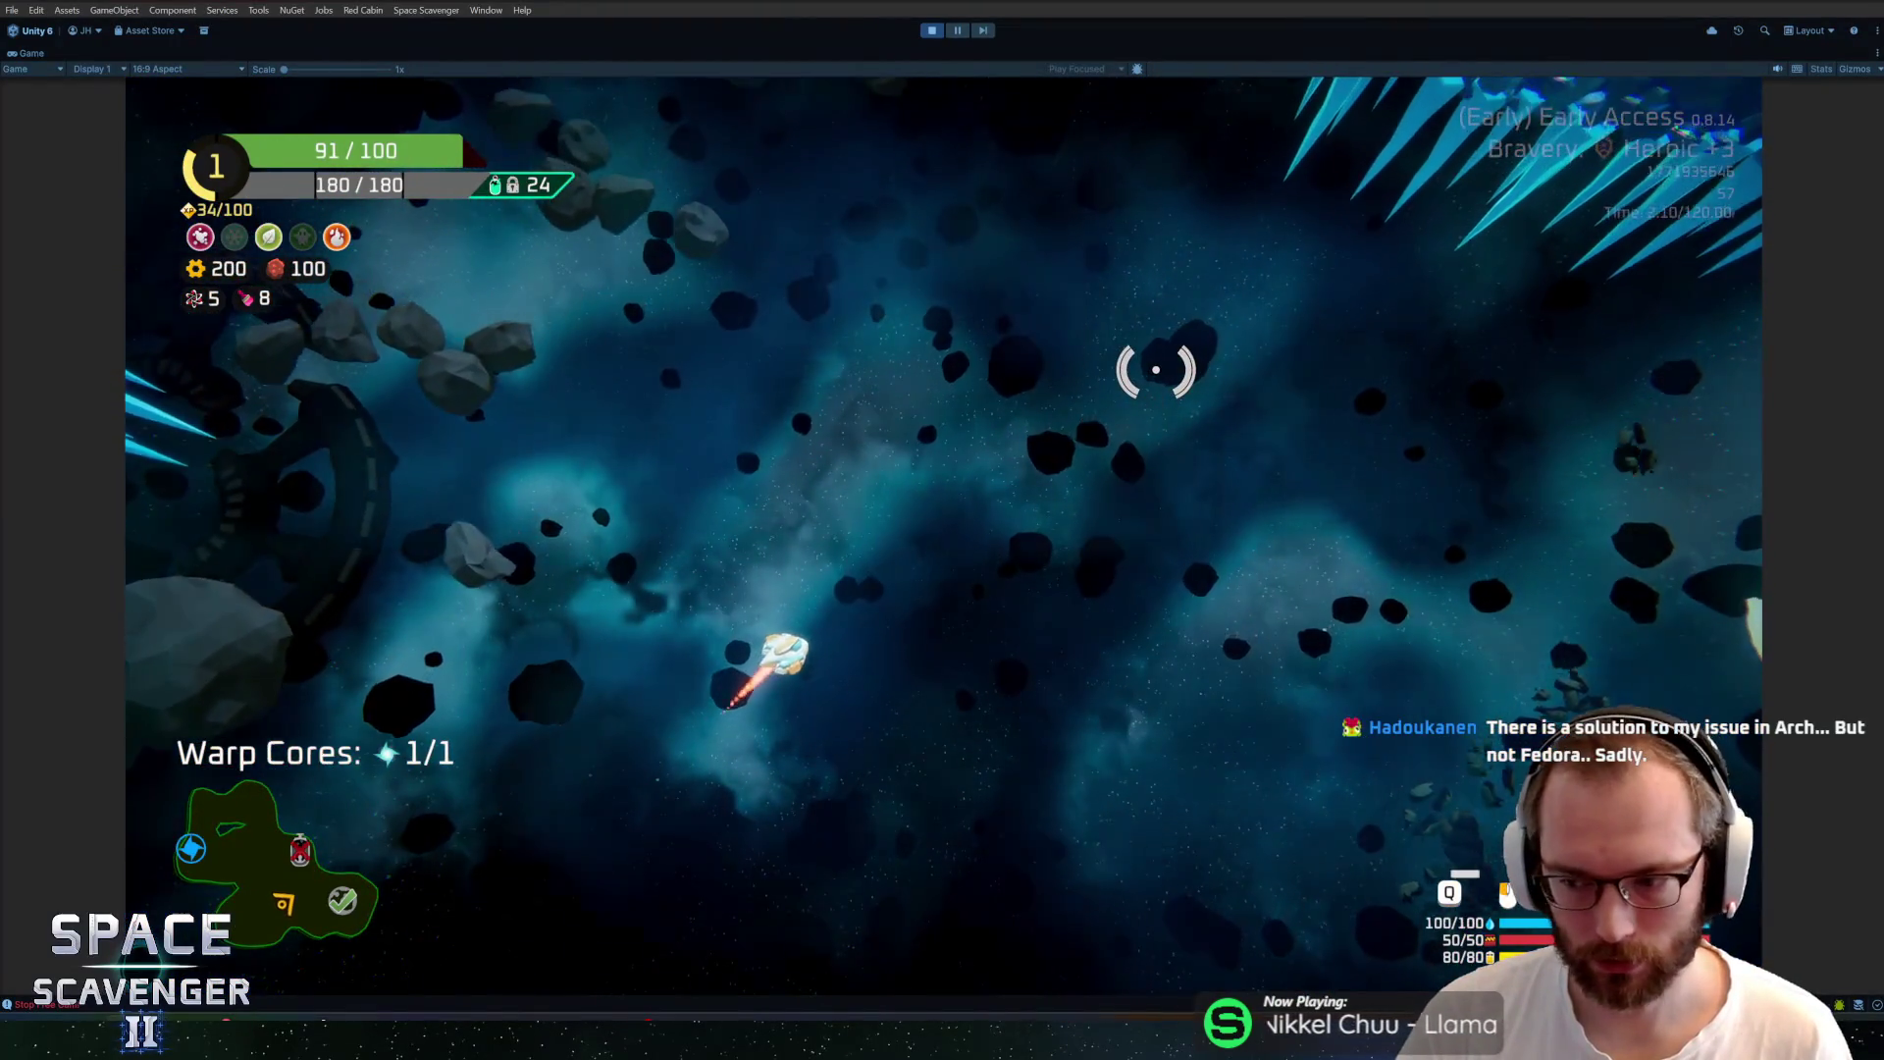
key(w)
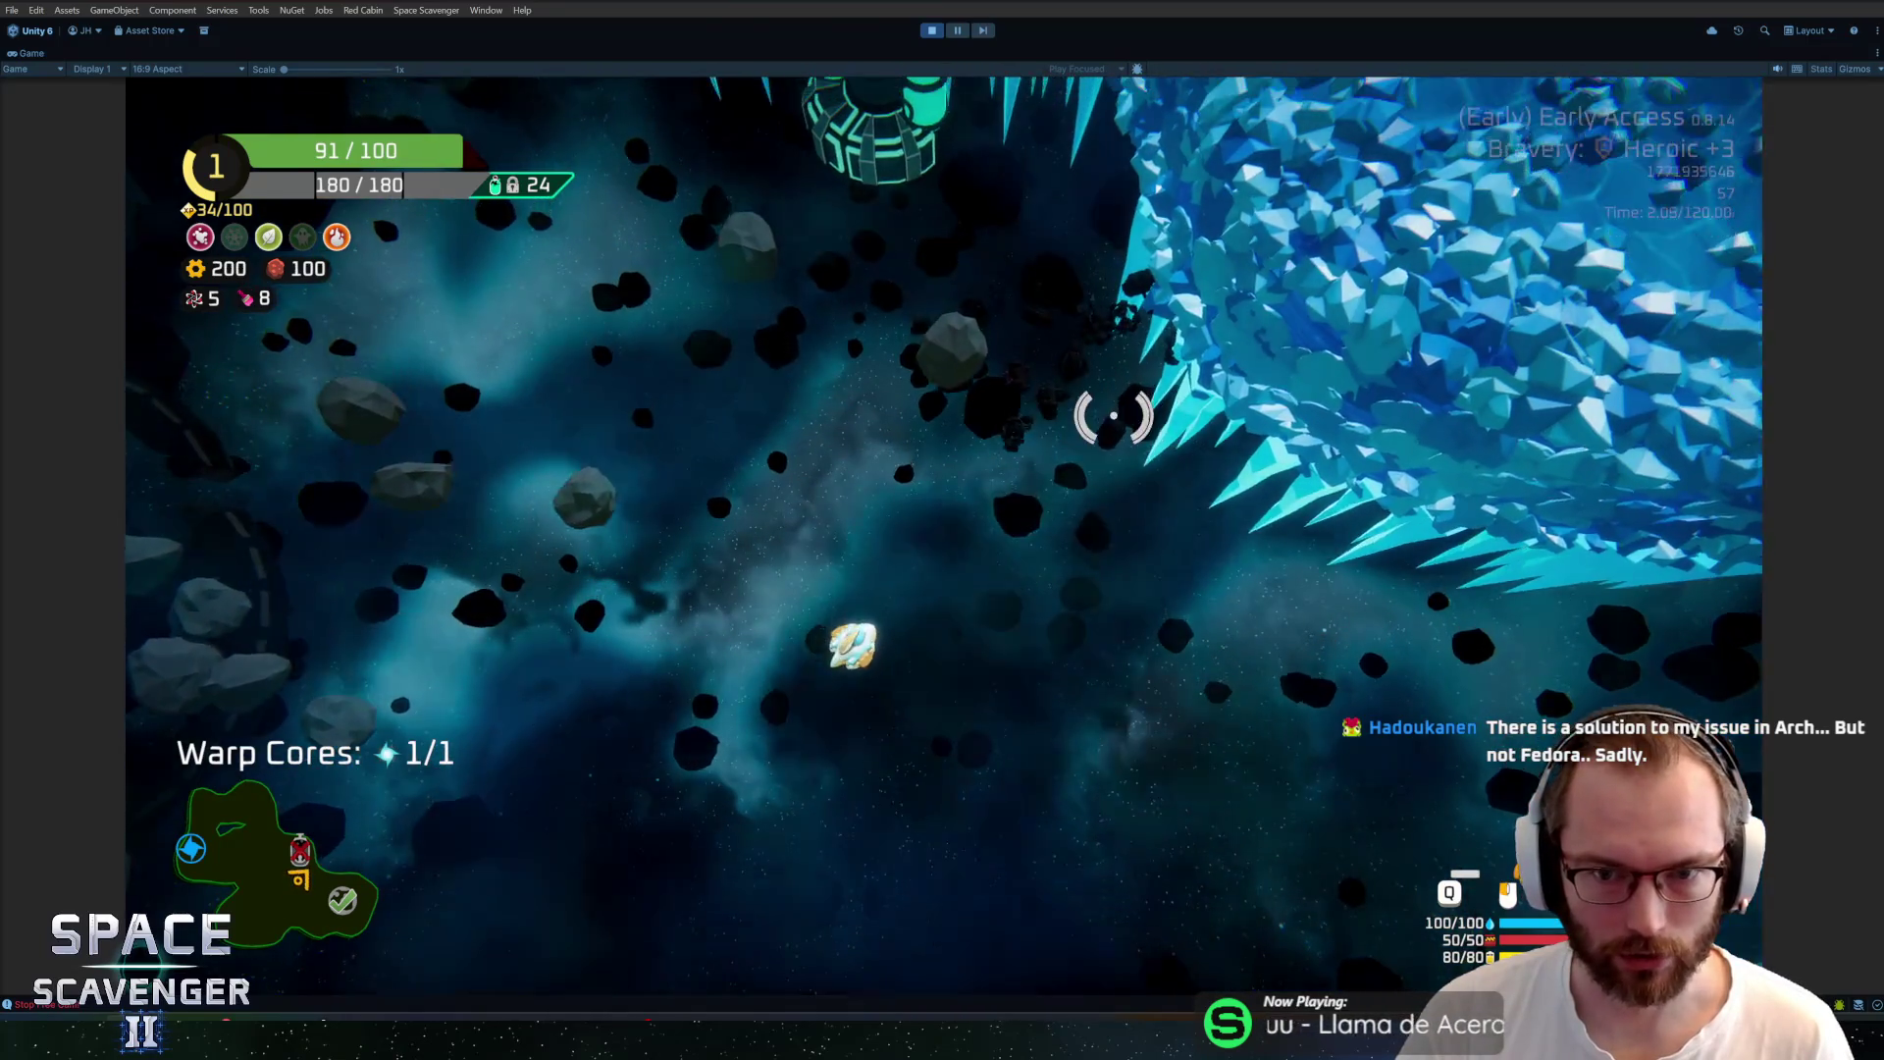
key(grave)
Spawn a Rifle with 'spawn rifle' and attach it to the ship in the building grid
text(spawn rifle)
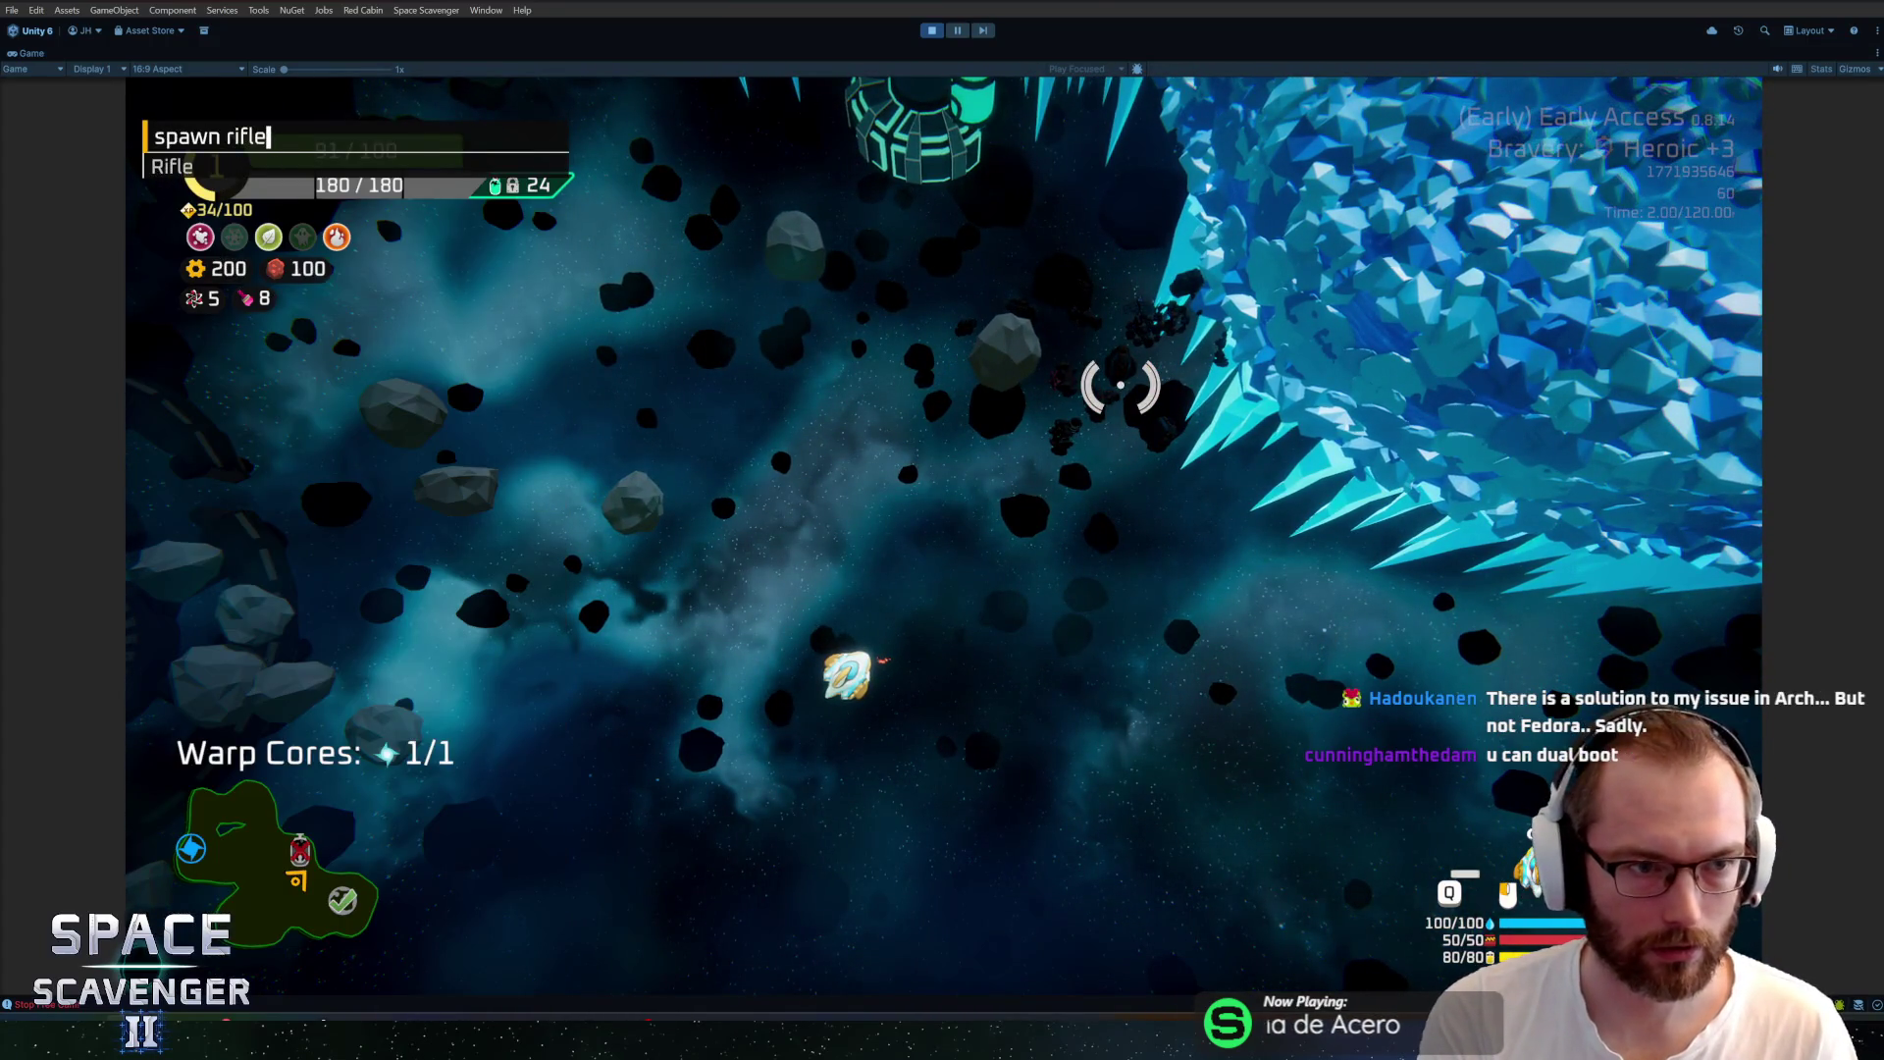
key(Return)
key(grave)
key(Up)
key(Return)
scroll(1138, 368, up, 3)
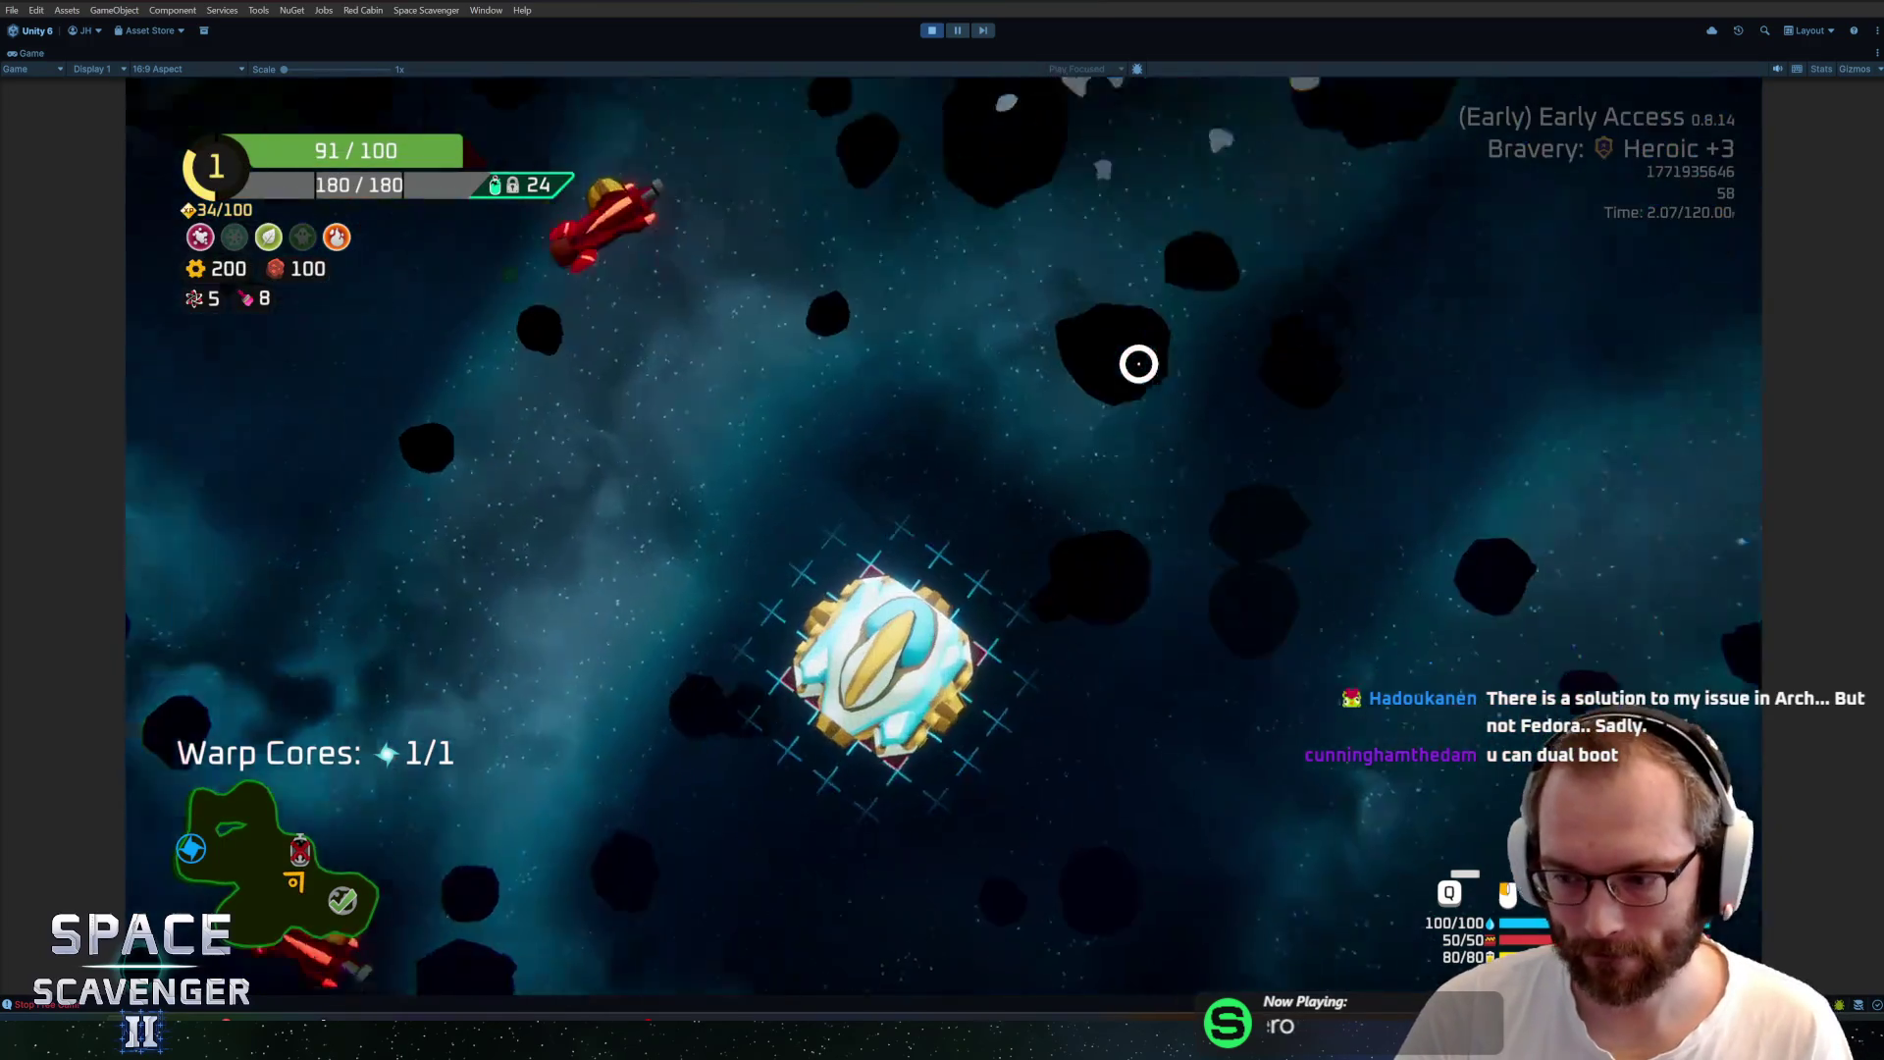
key(grave)
key(Up)
key(Return)
key(grave)
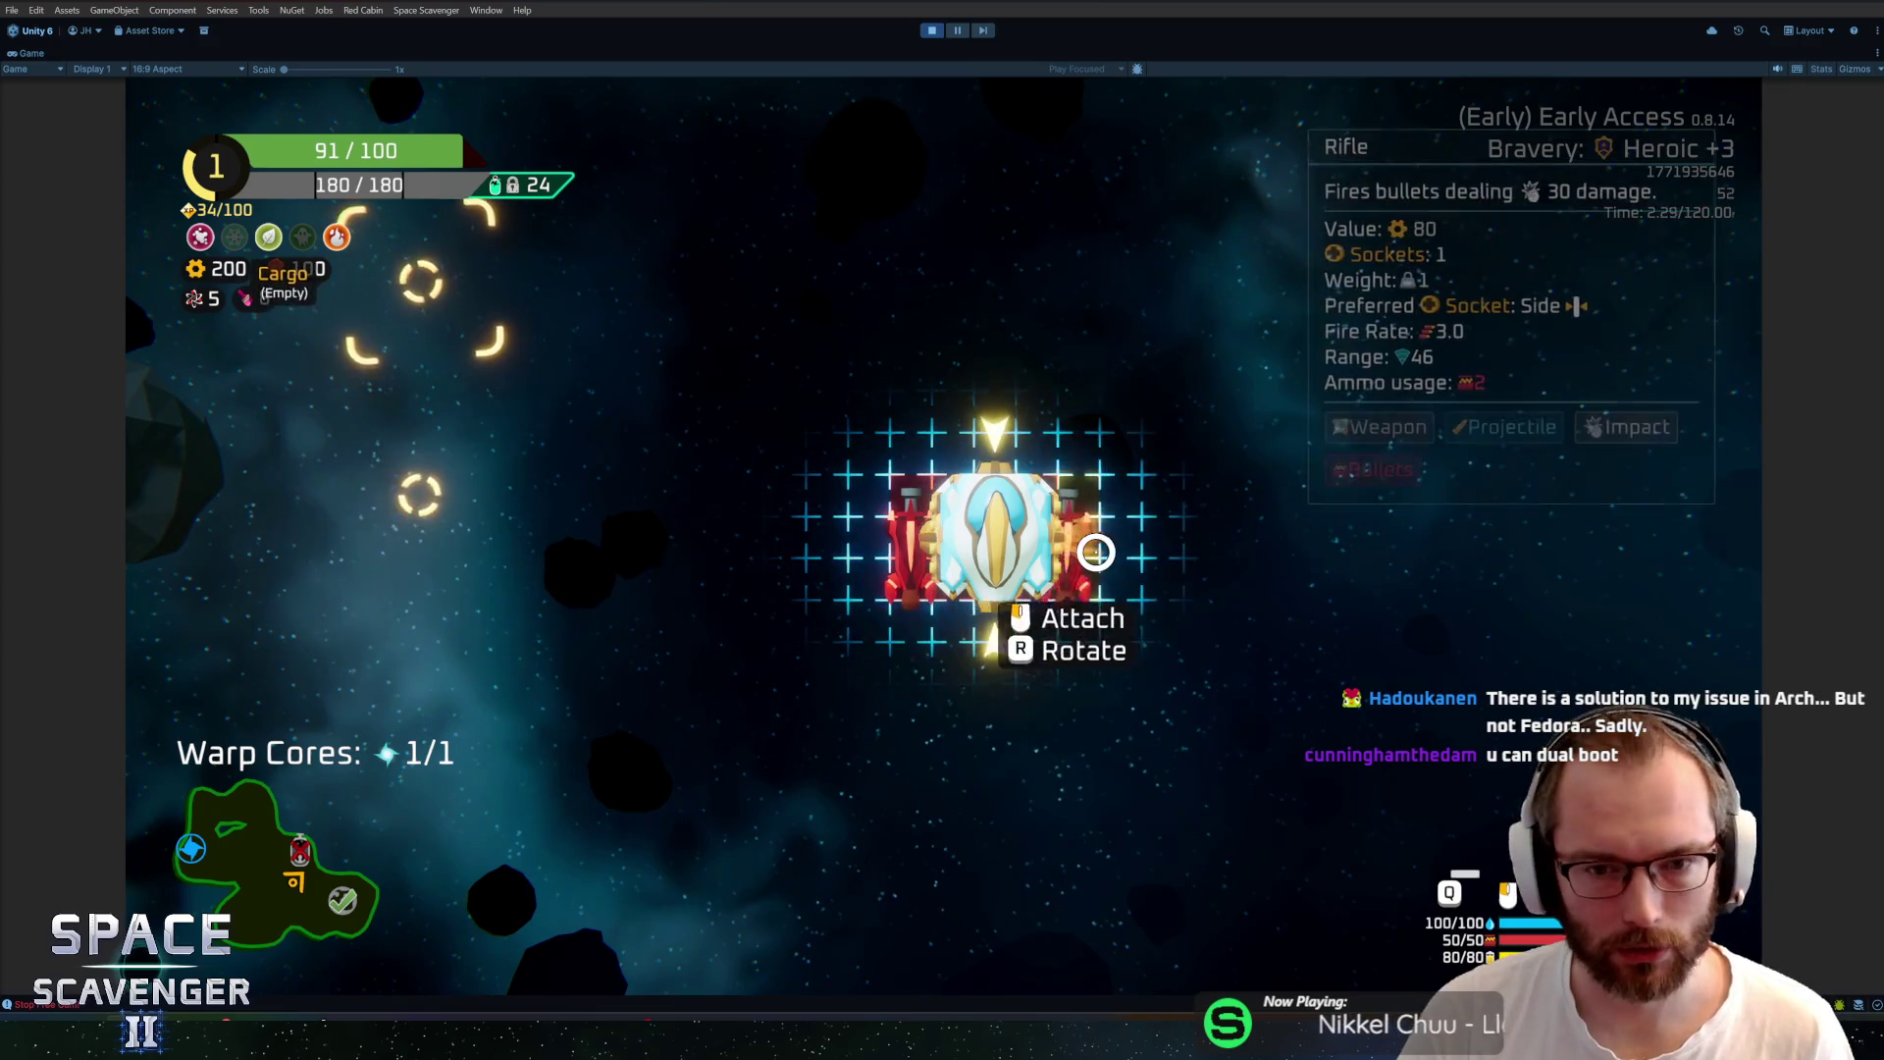
key(Escape)
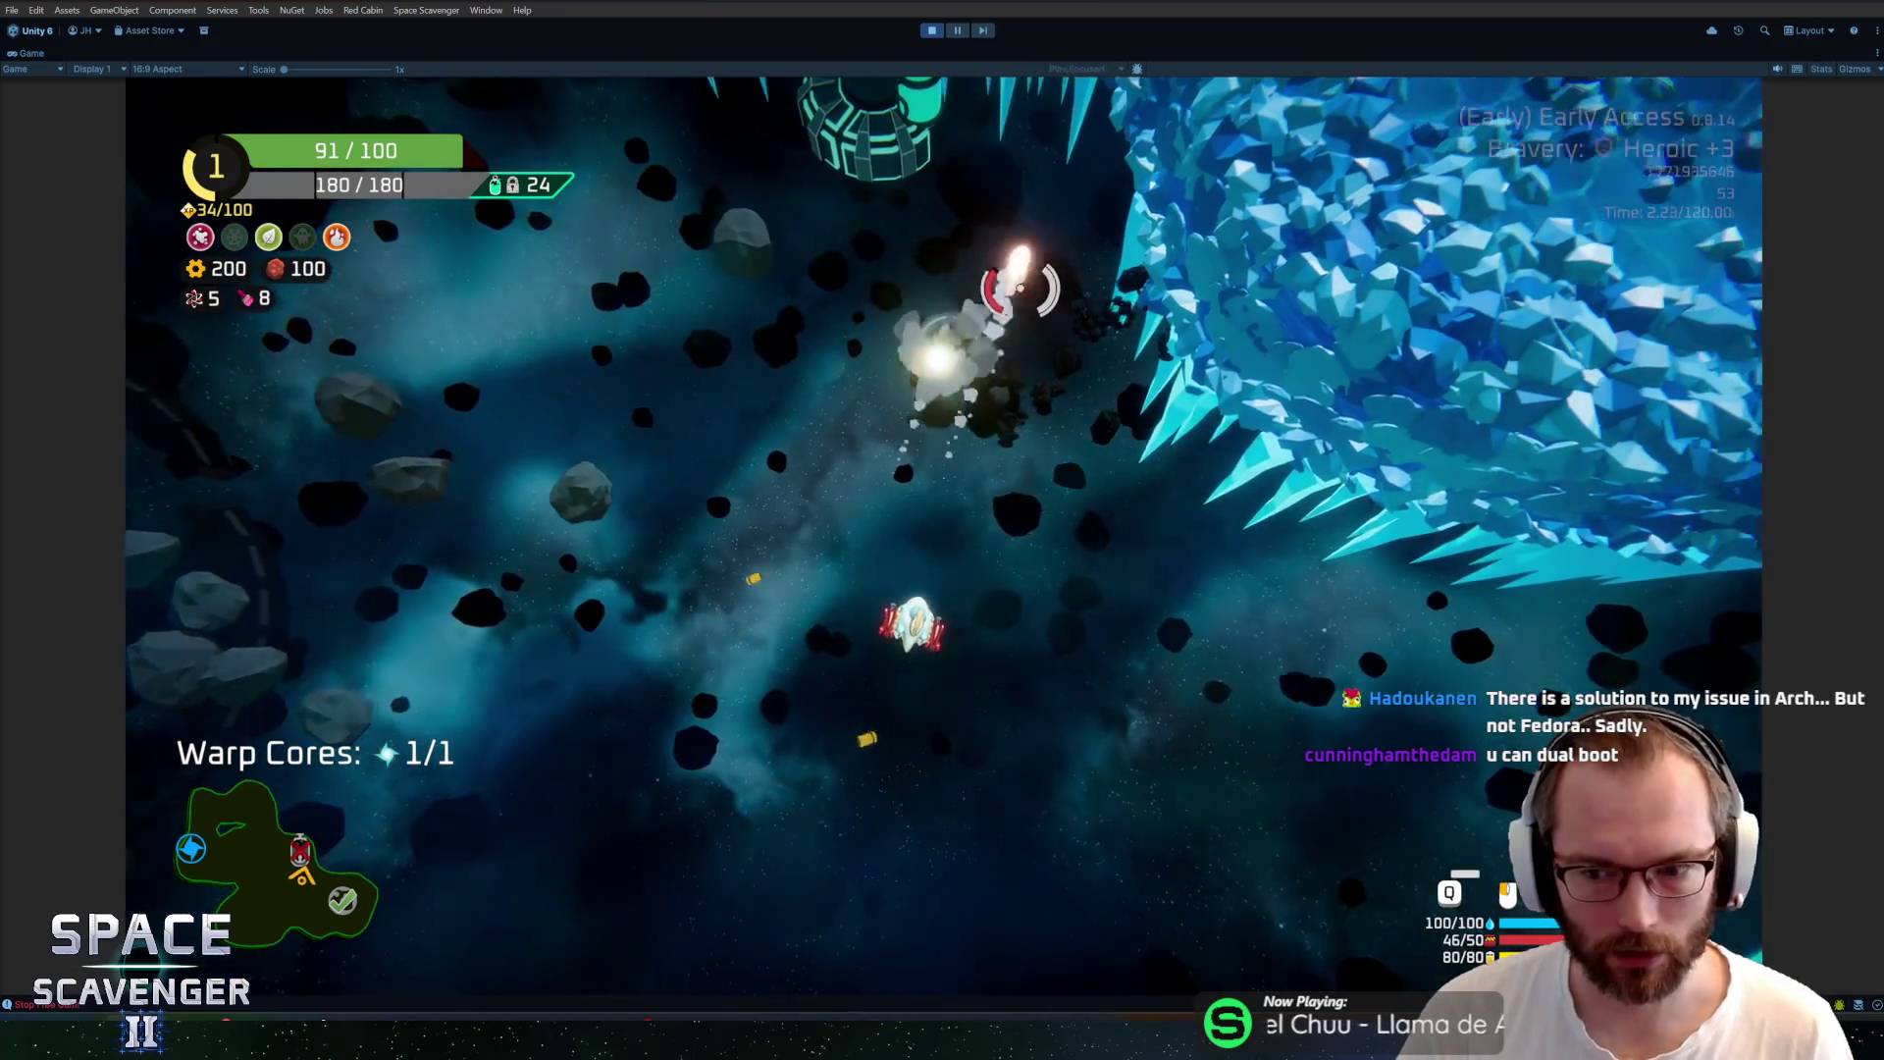
Fly past the Oxygen Station and crystal wall while firing, then land on the ice planet
key(w)
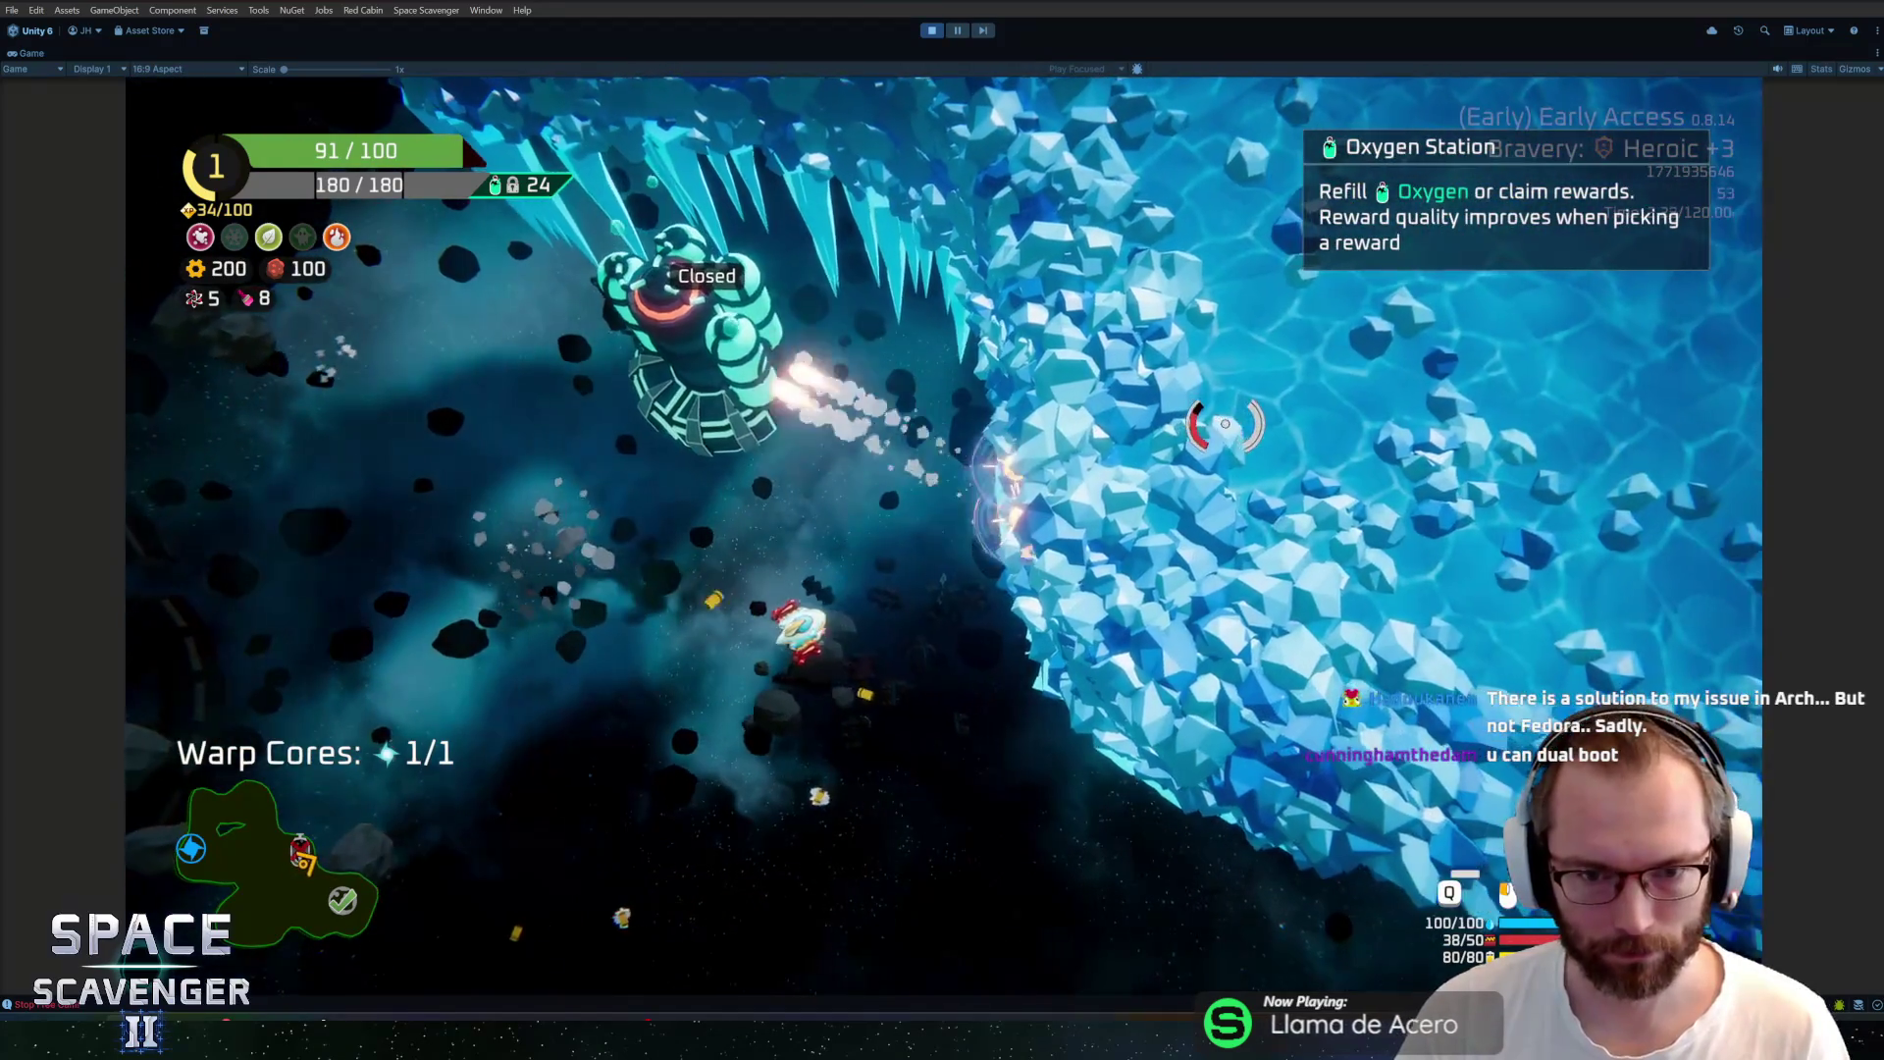
key(a)
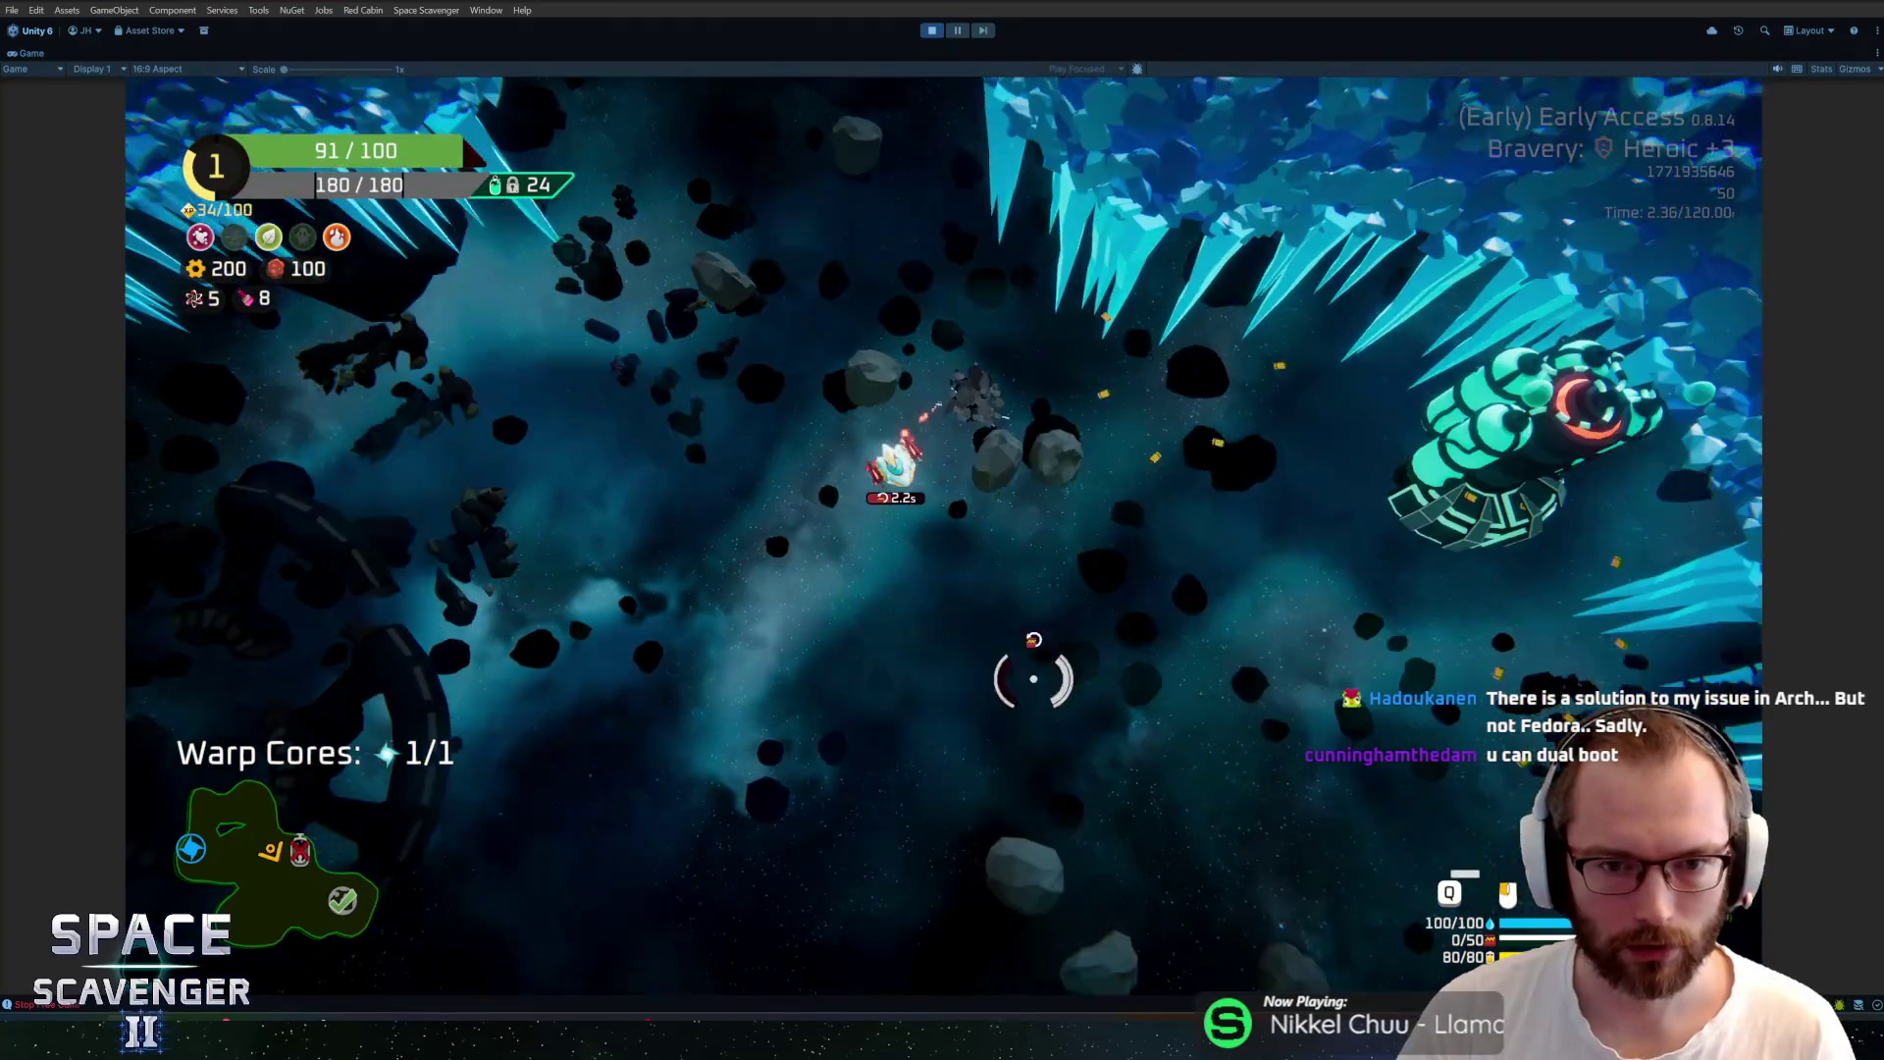
key(s)
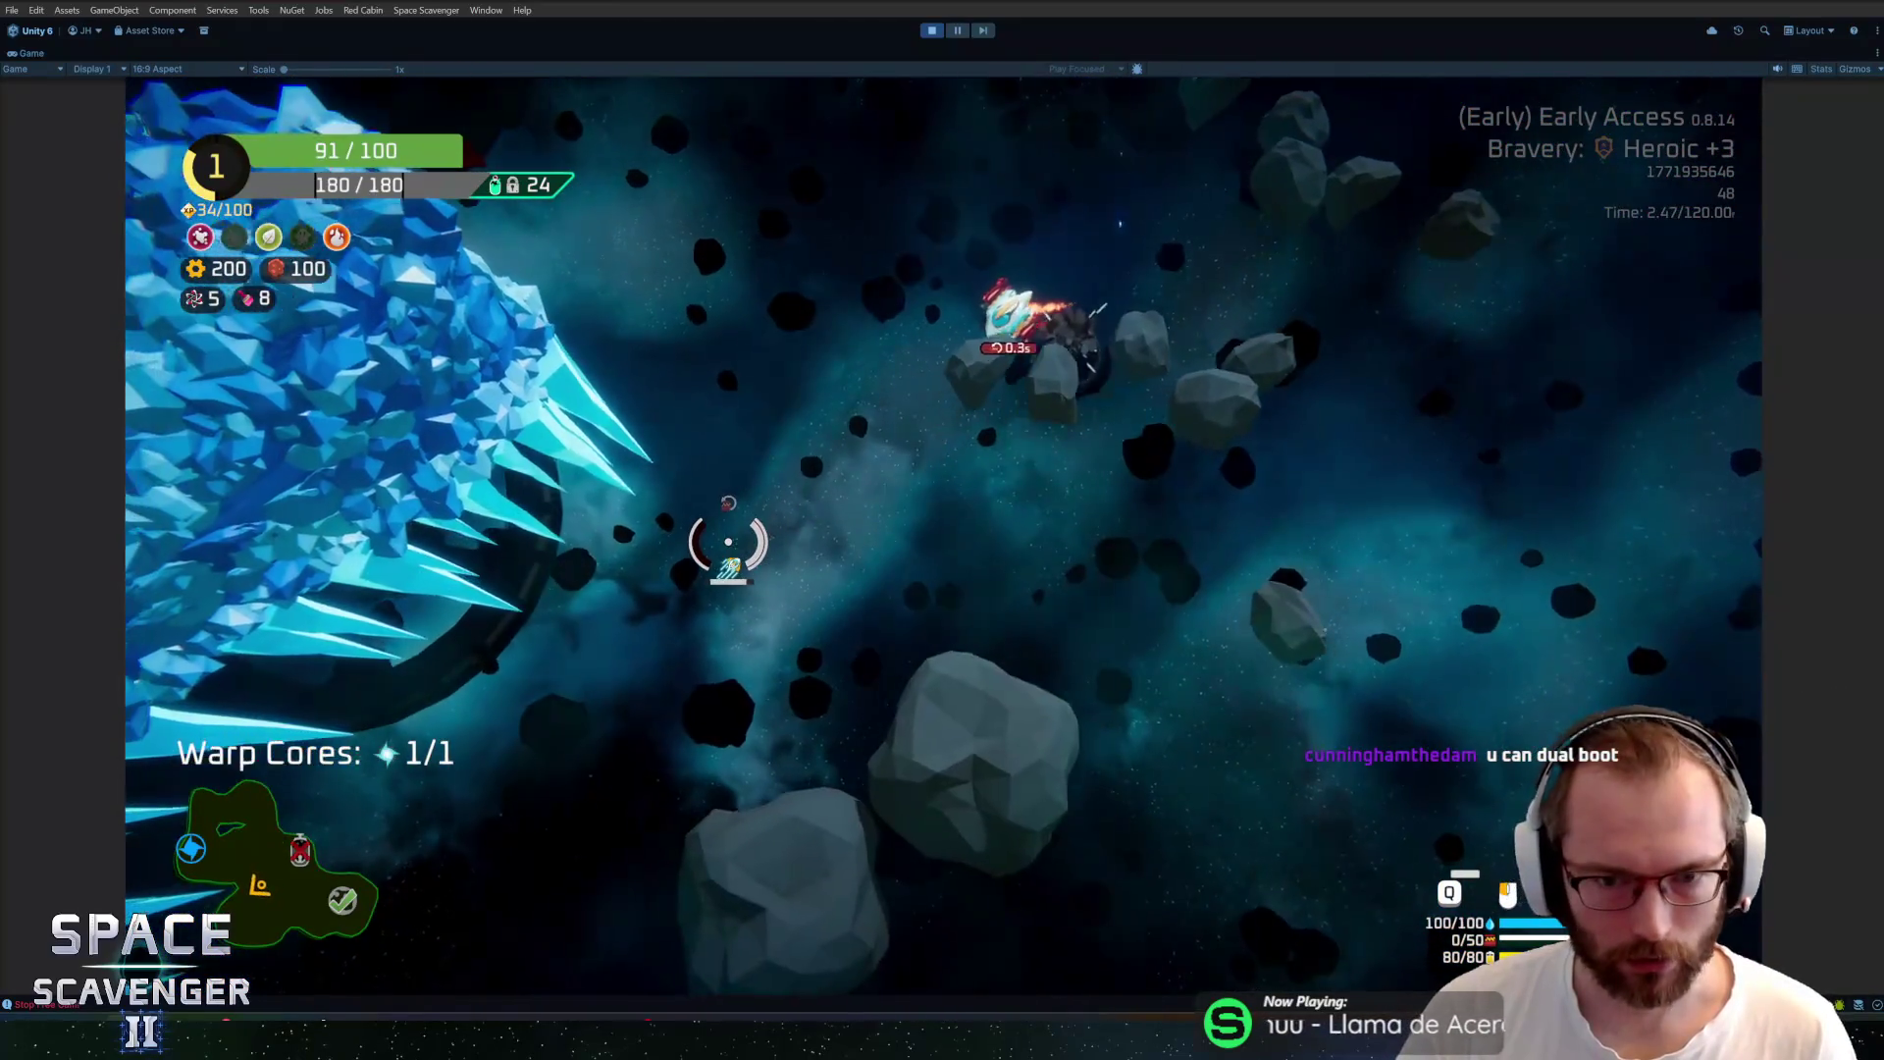
key(s)
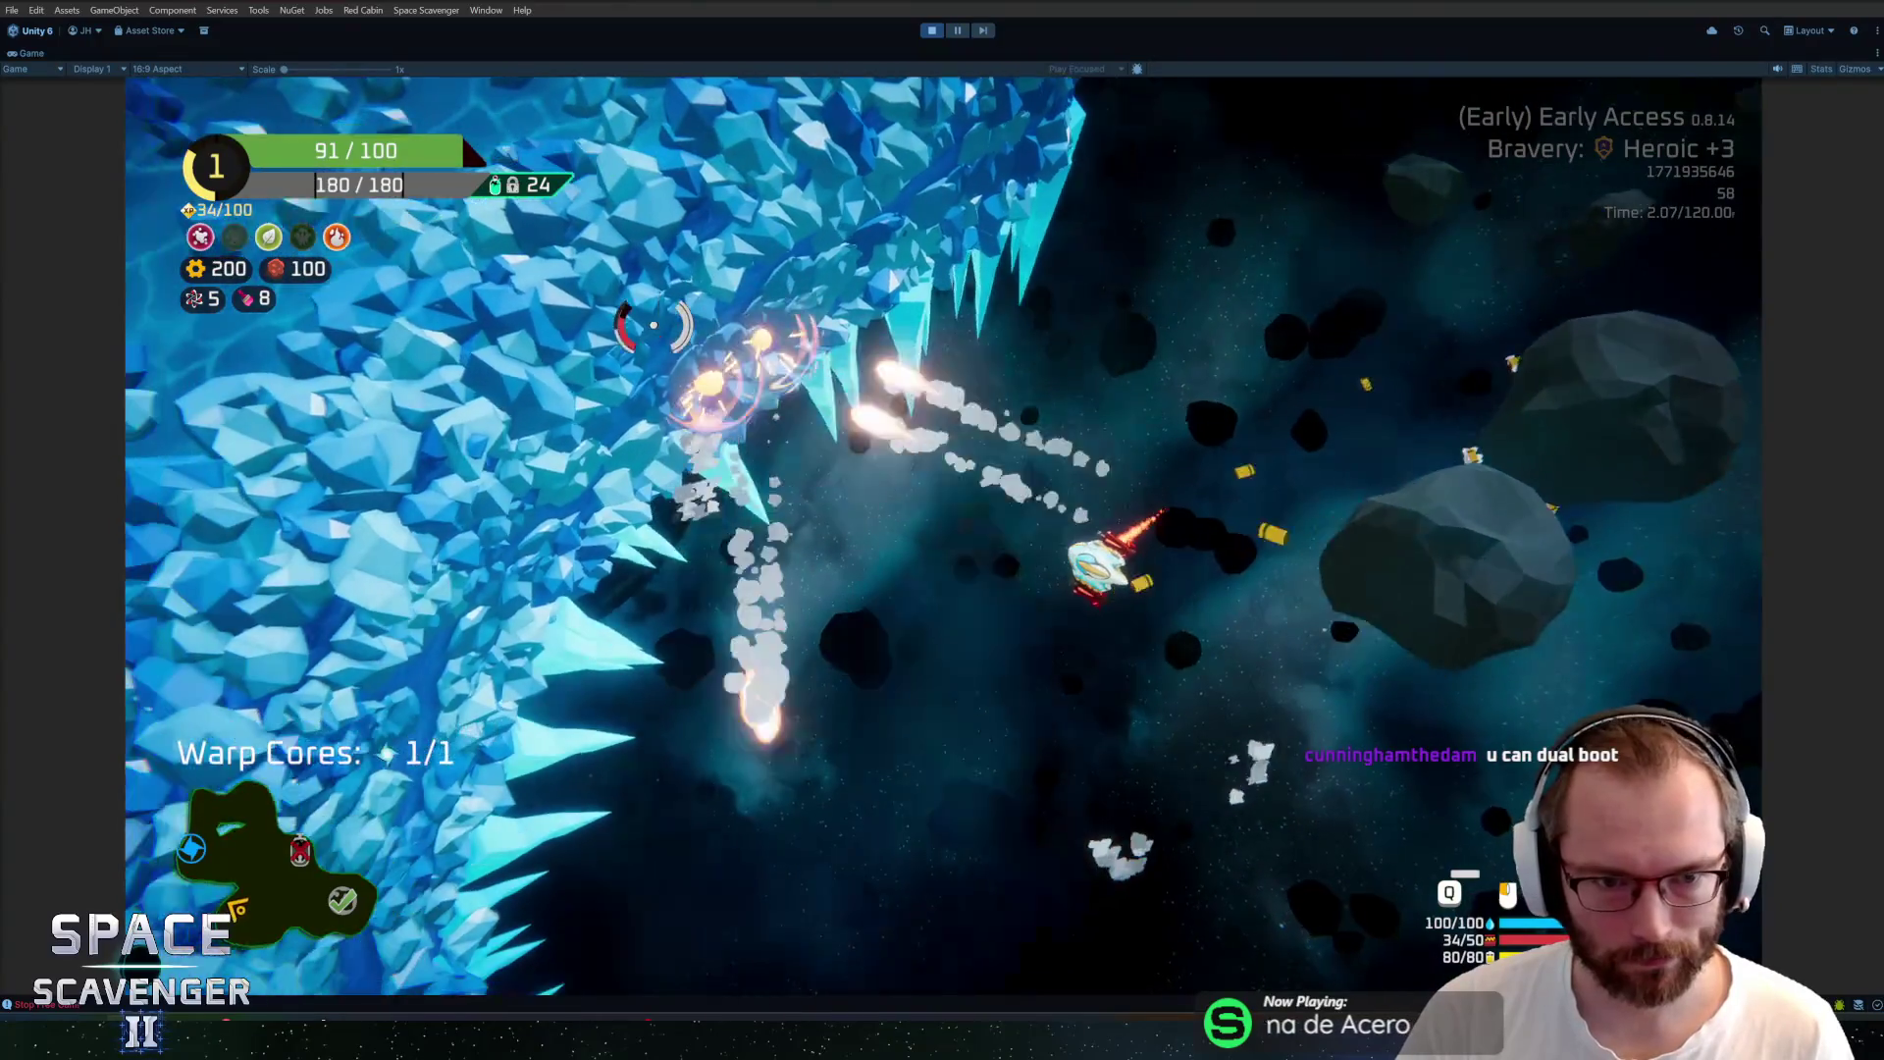
key(s)
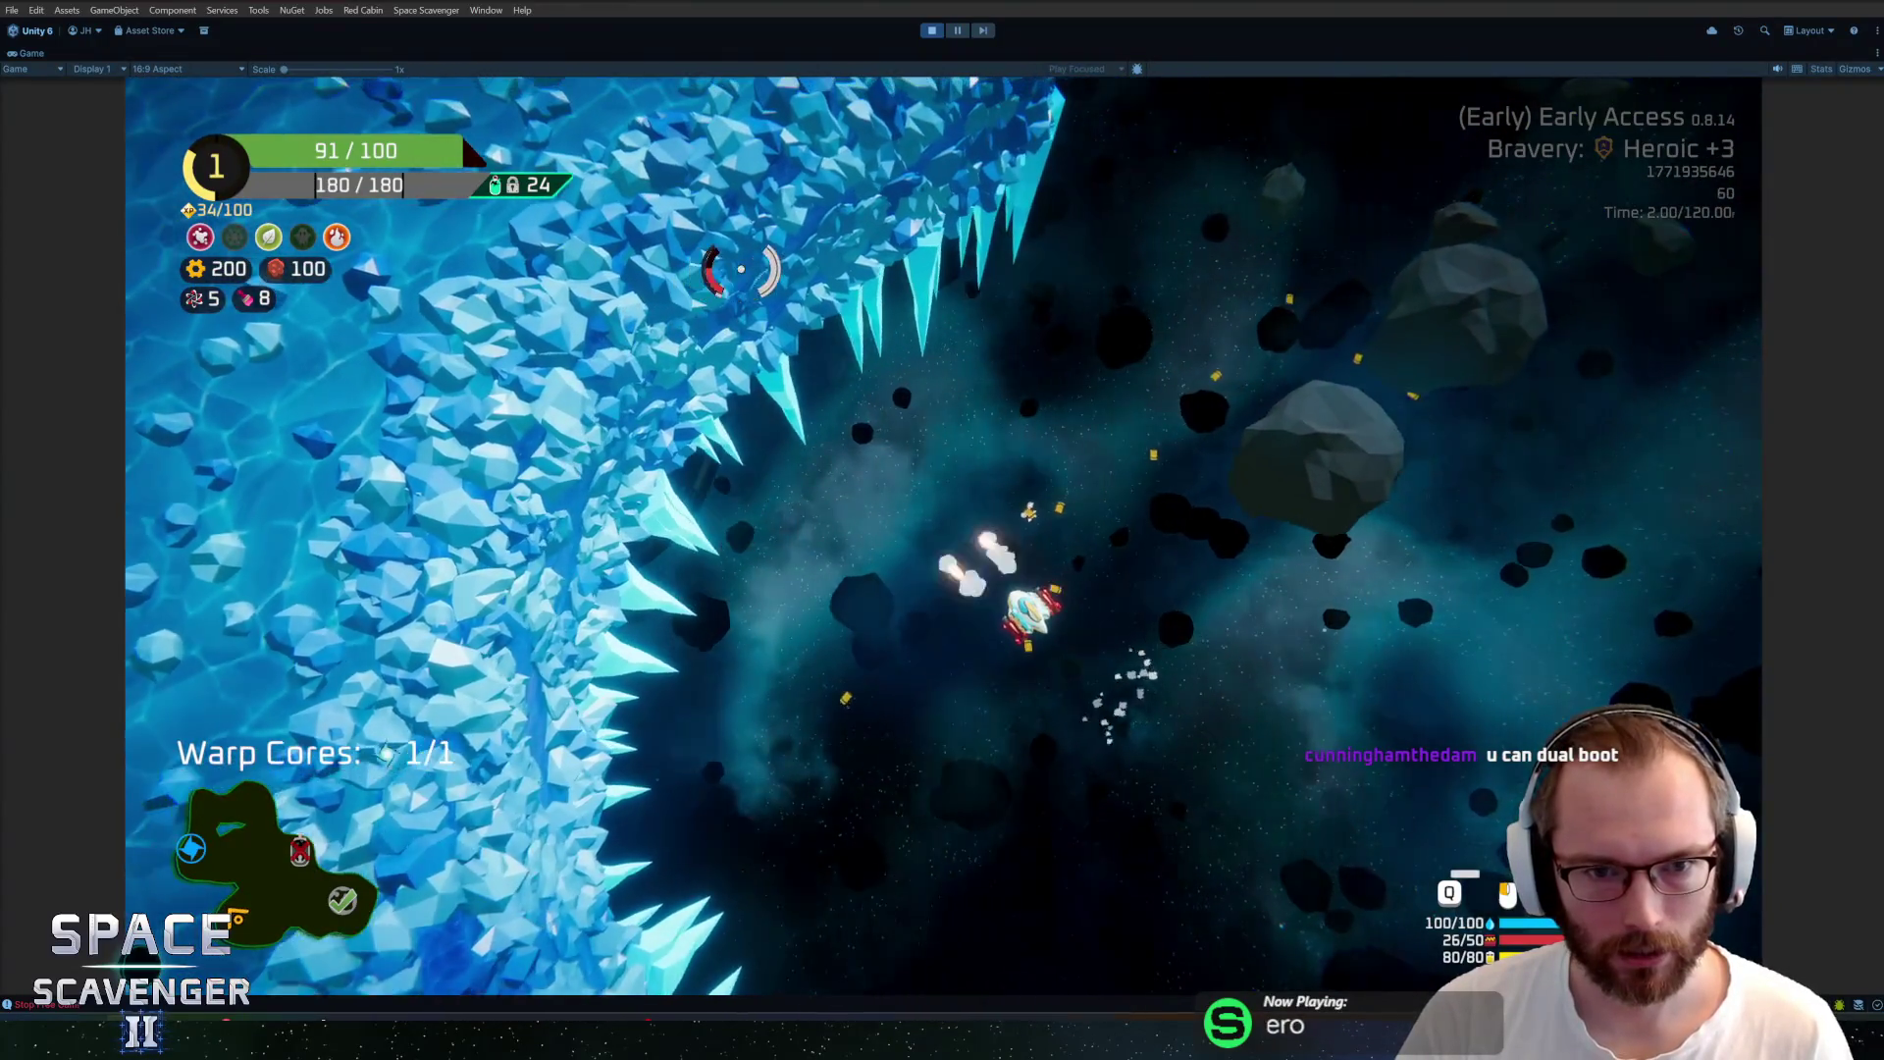
key(s)
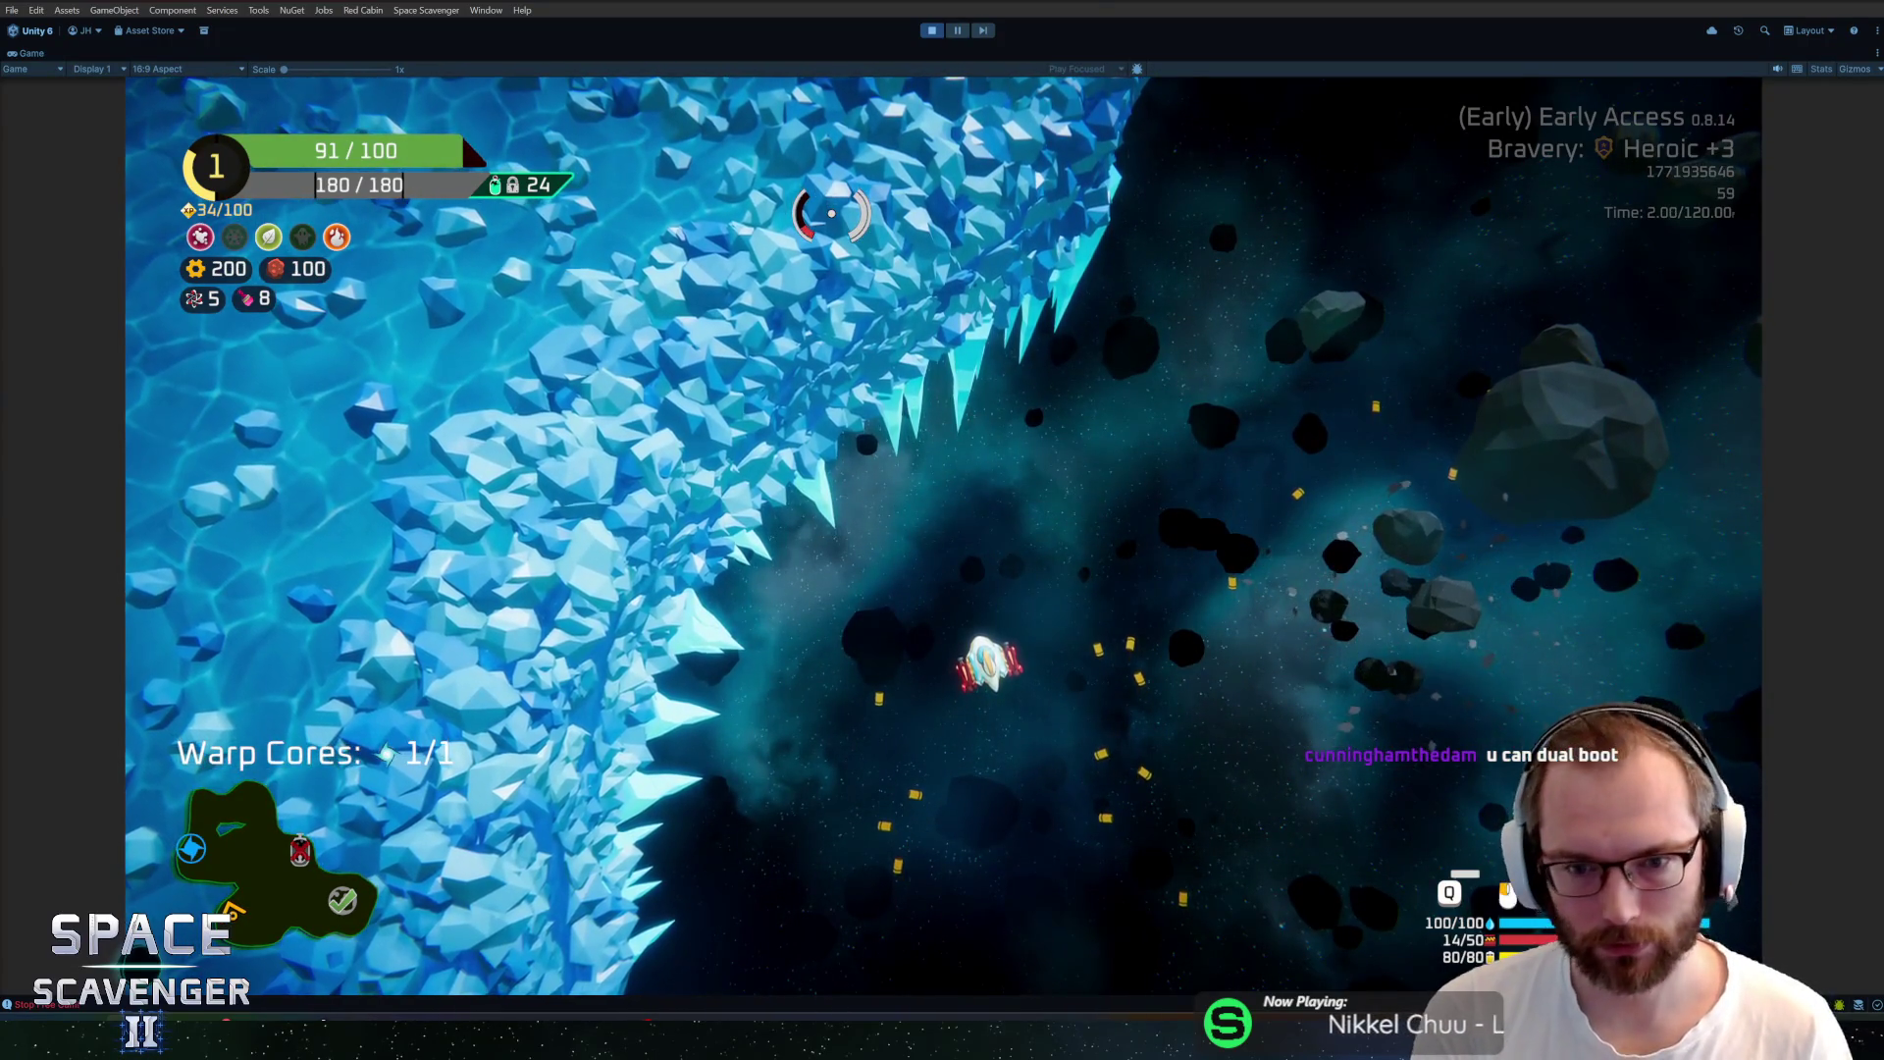
key(d)
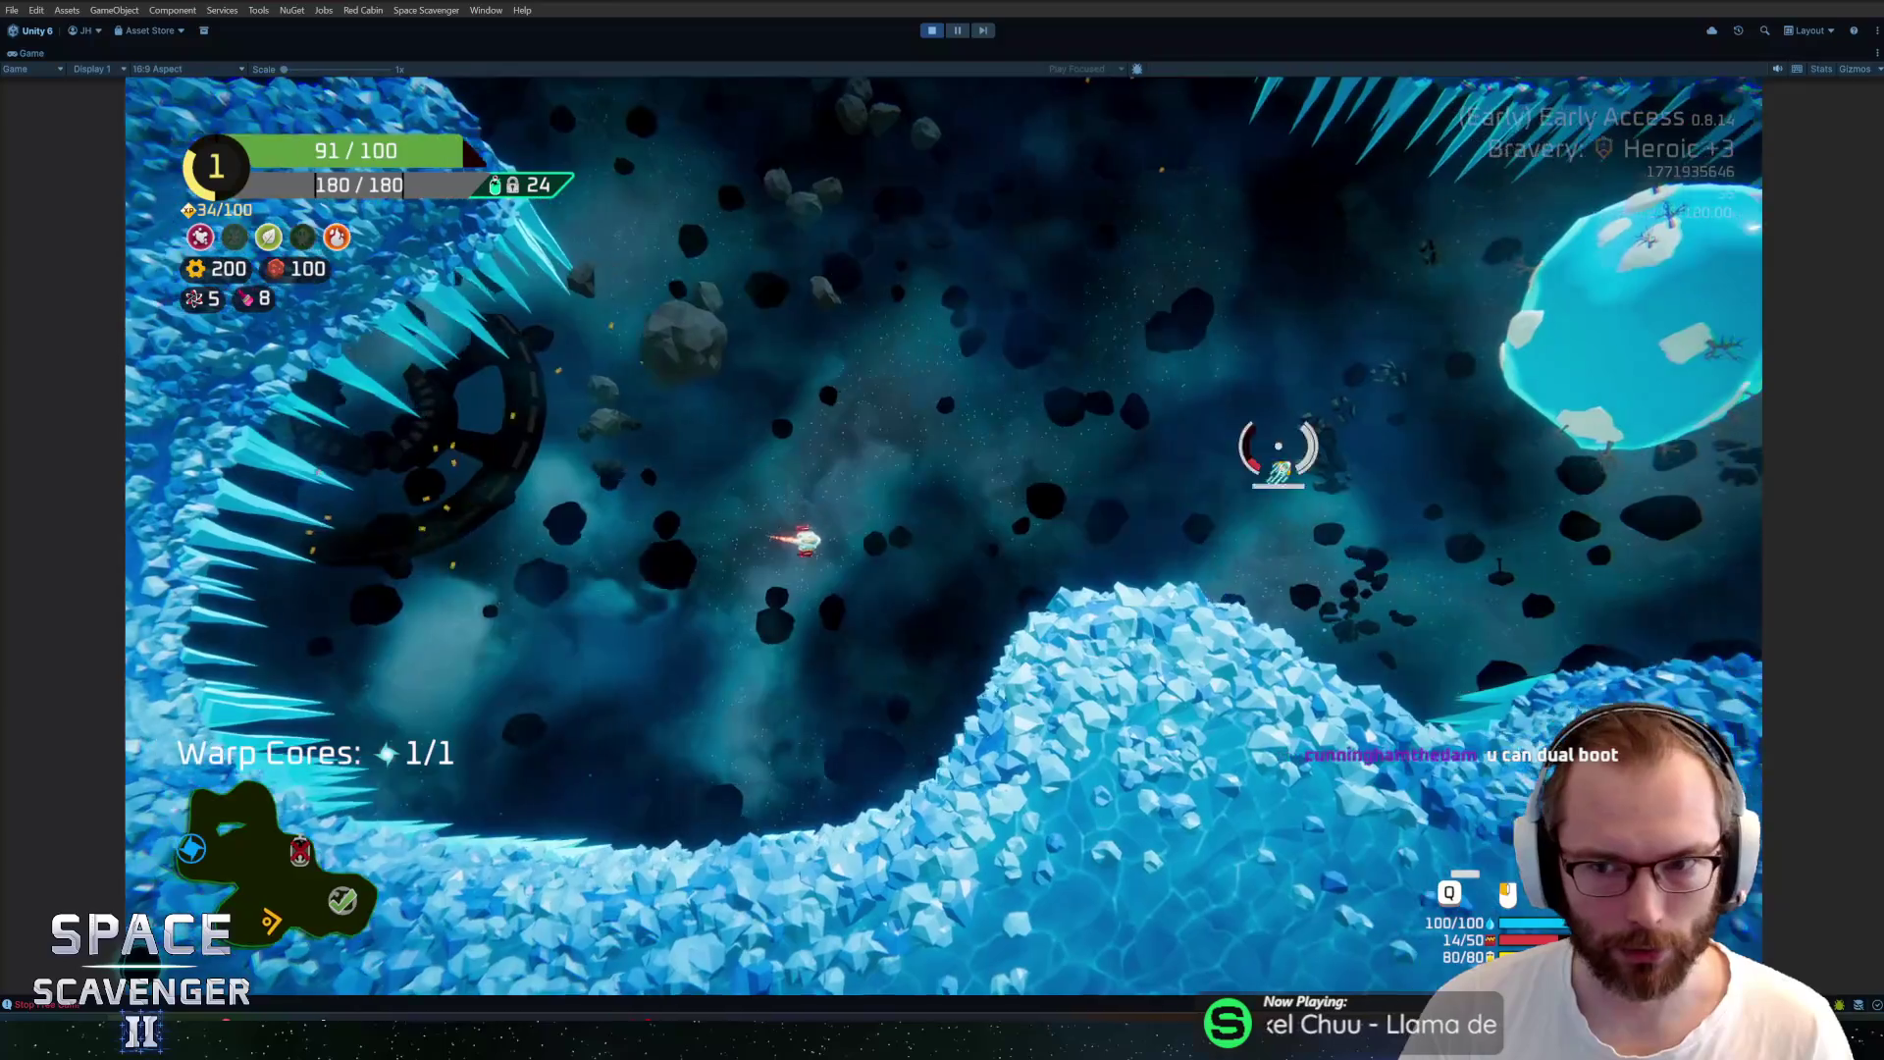
key(w)
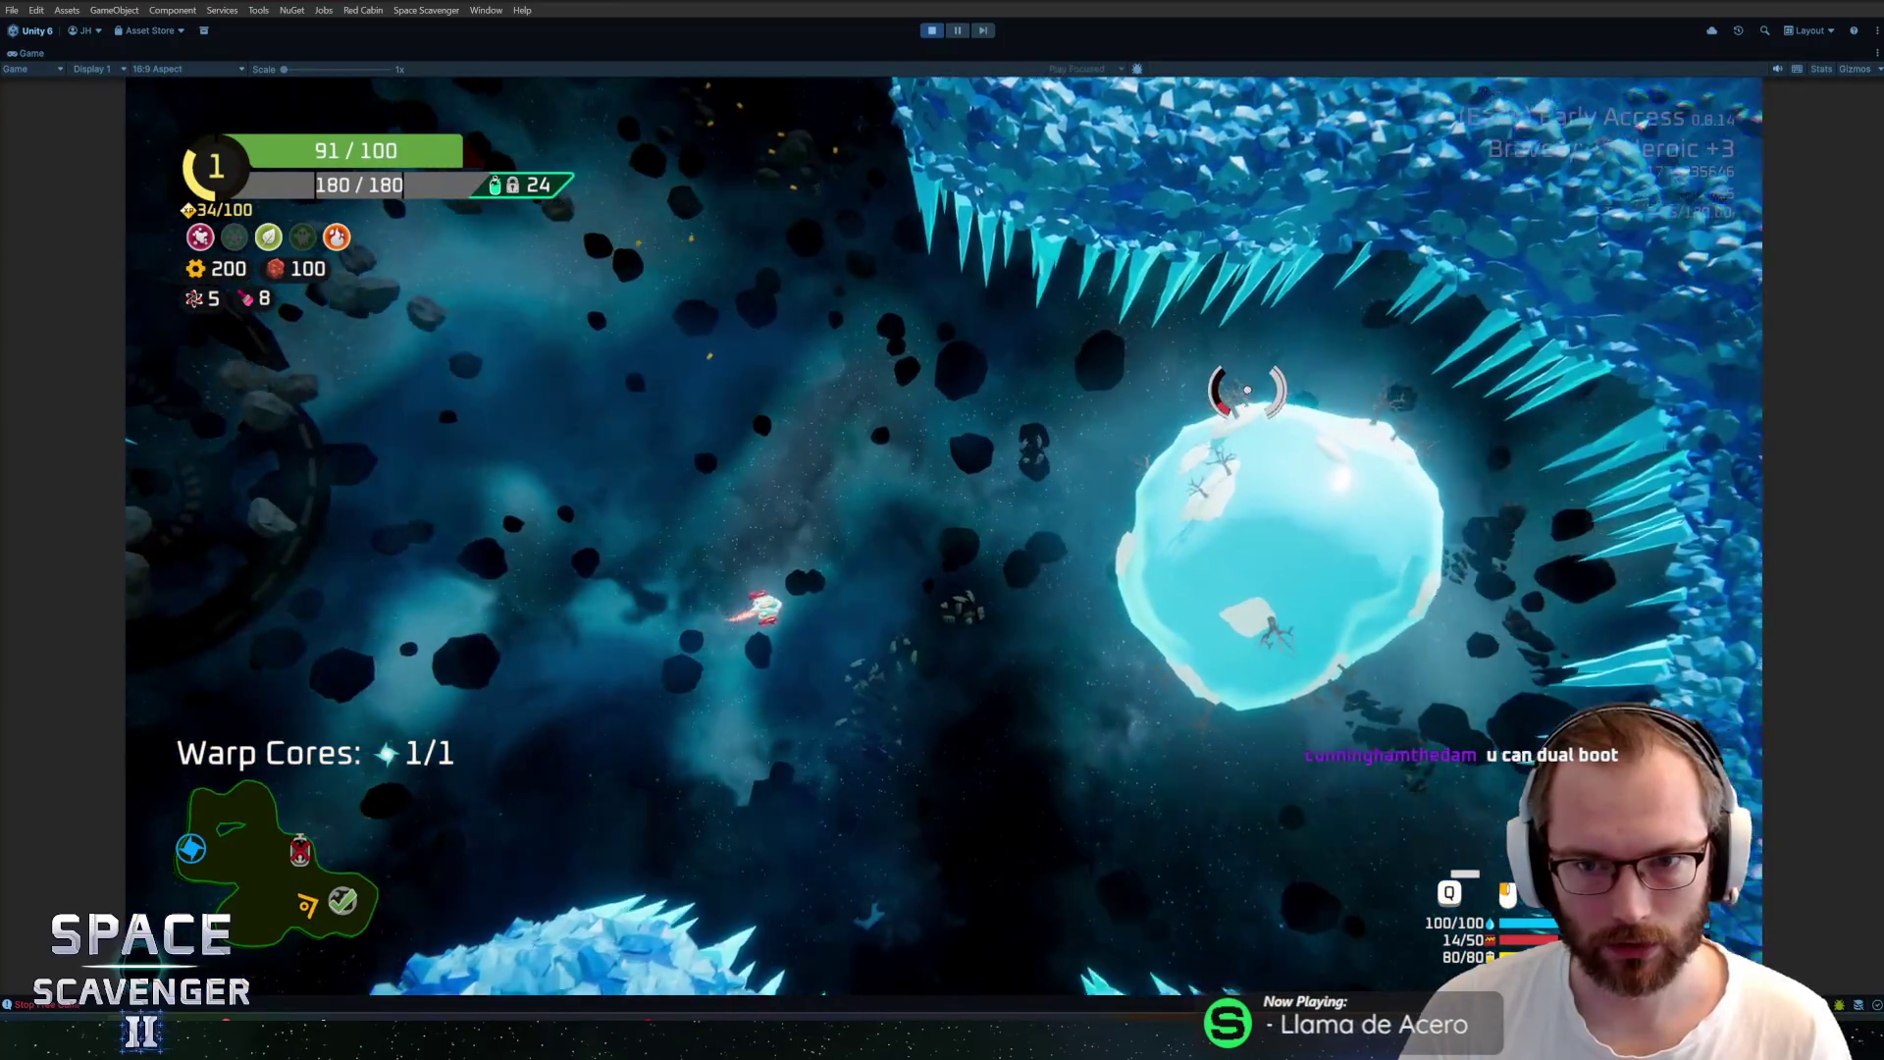
key(w)
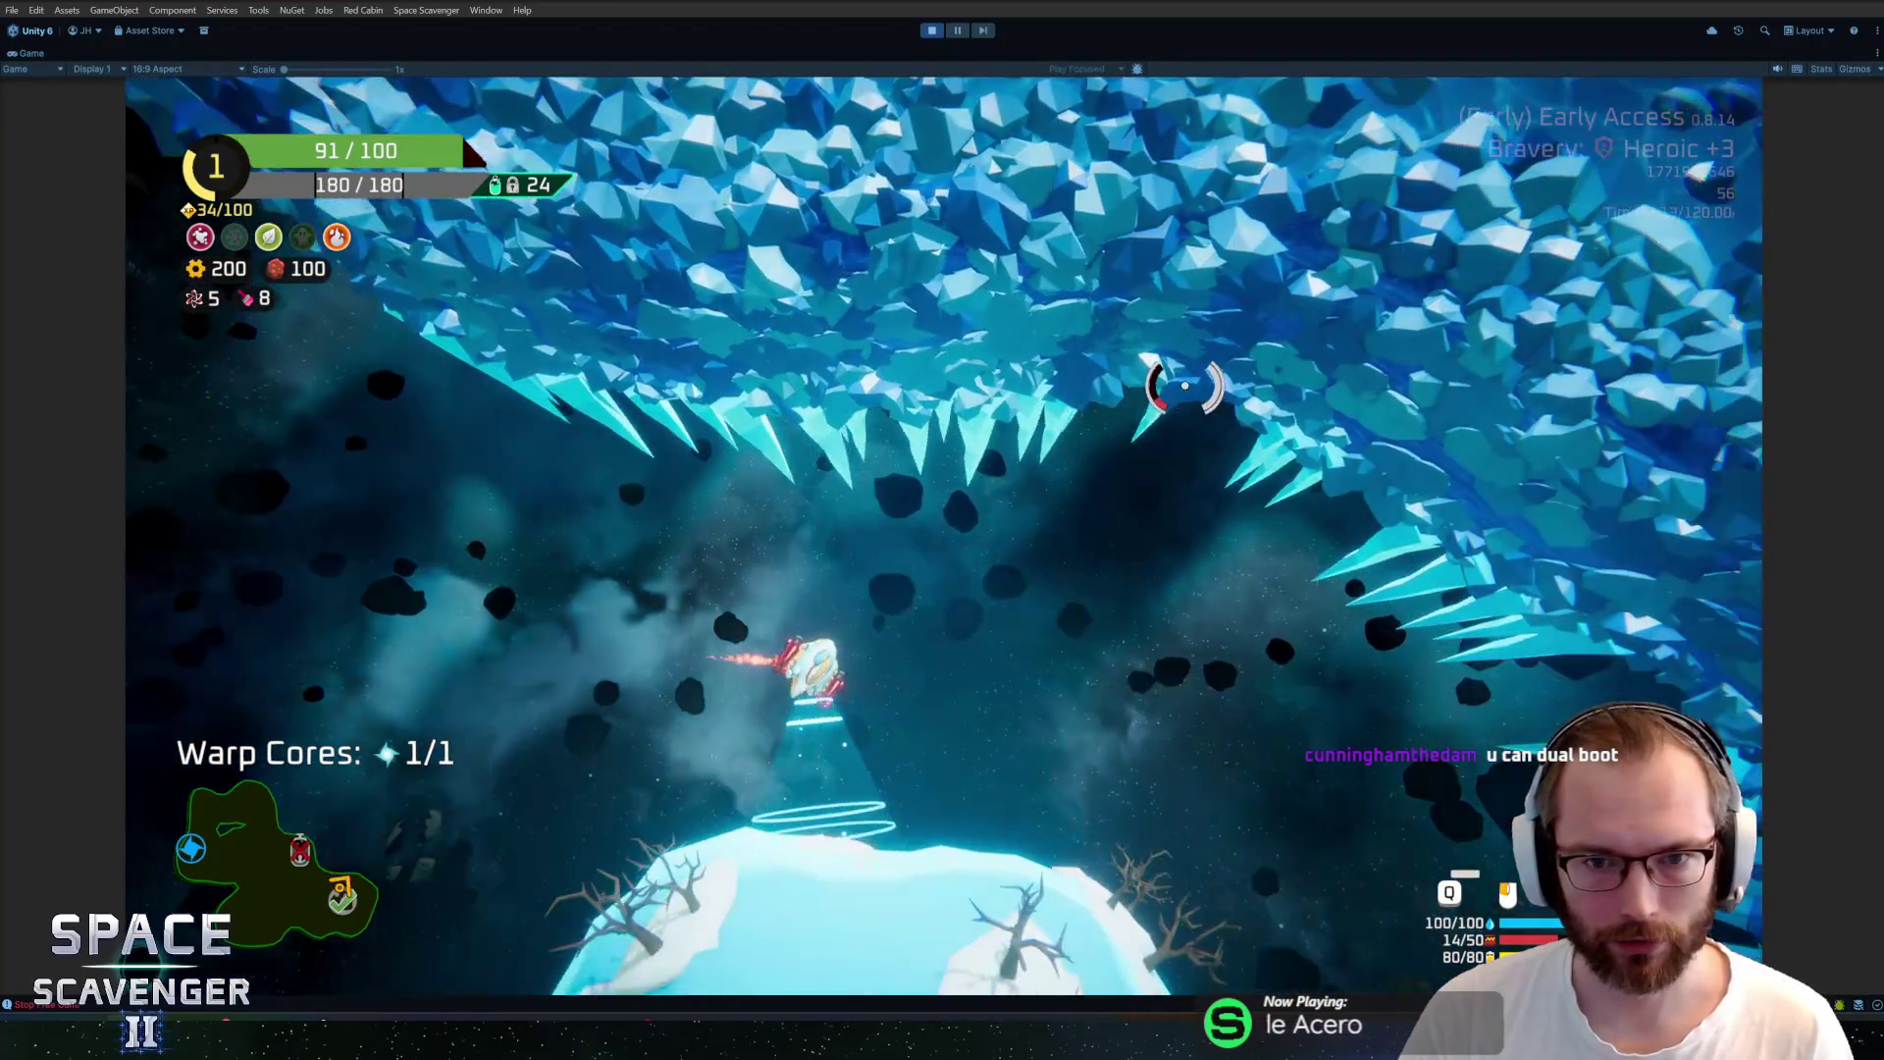
key(d)
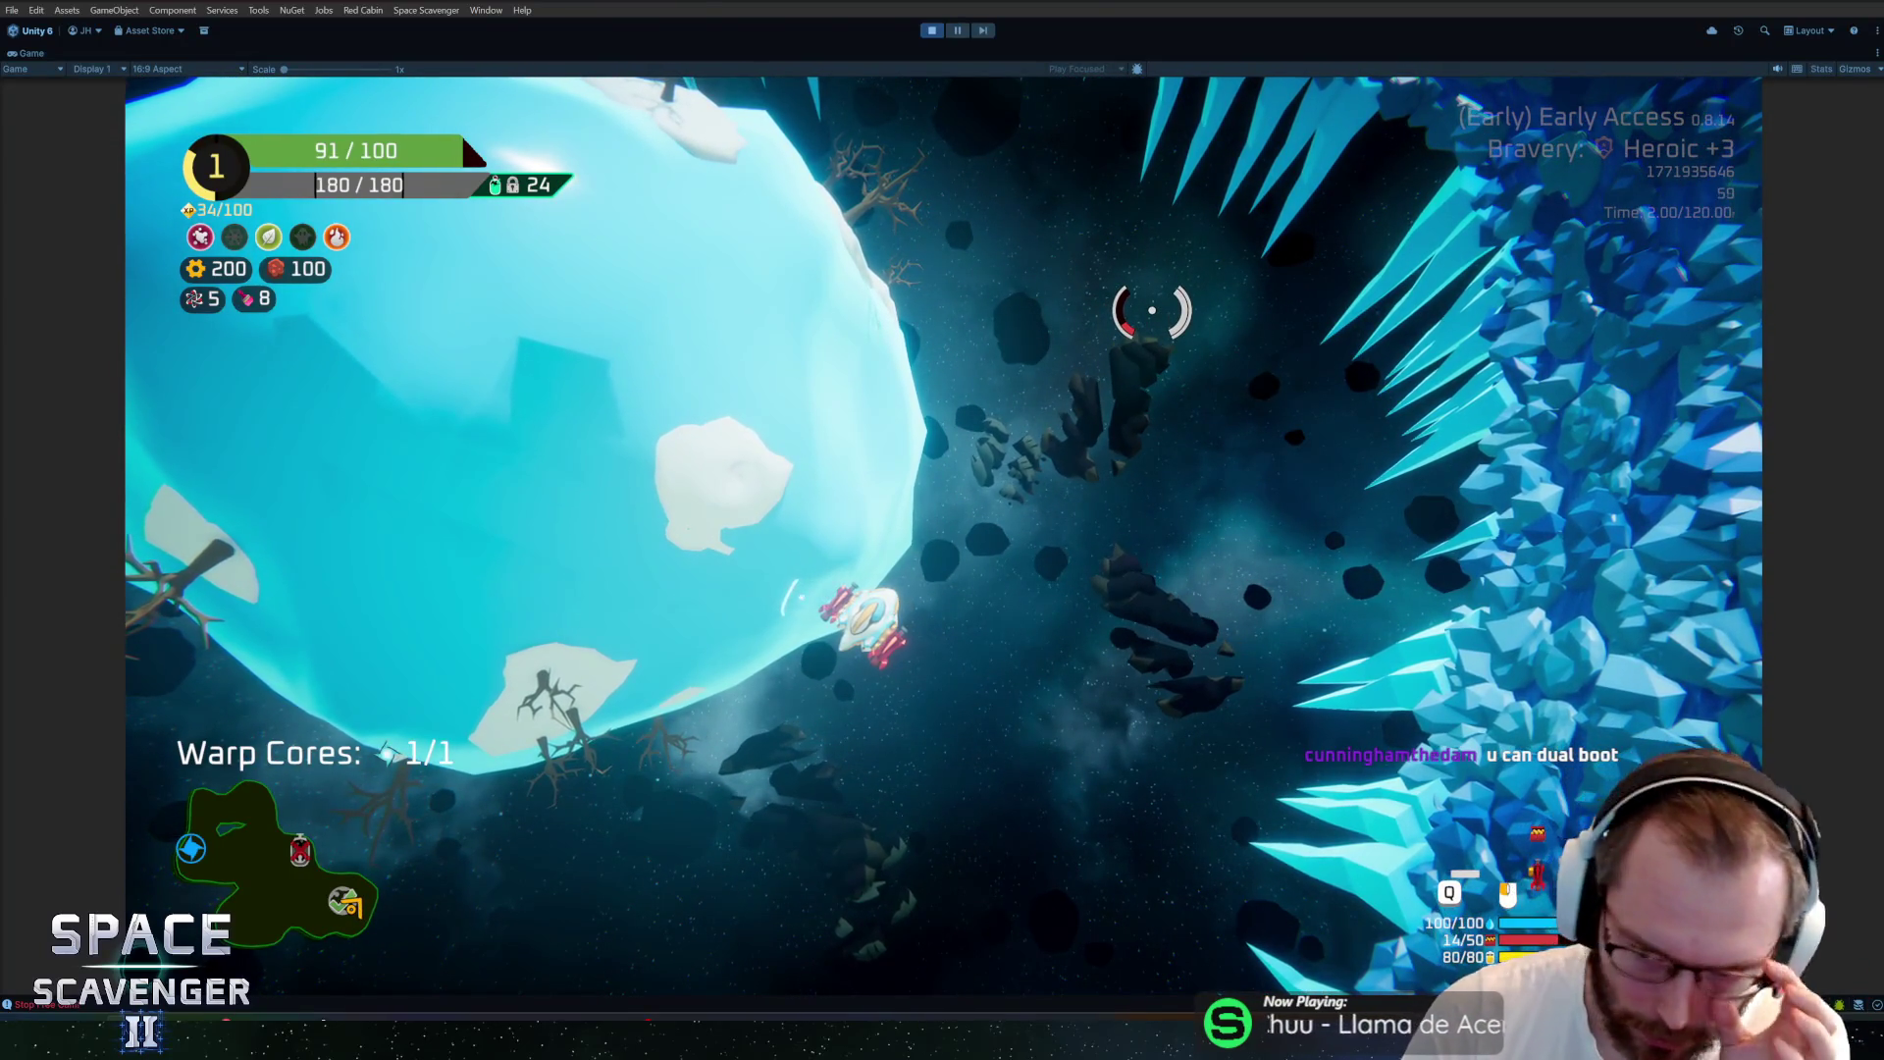
key(alt+Tab)
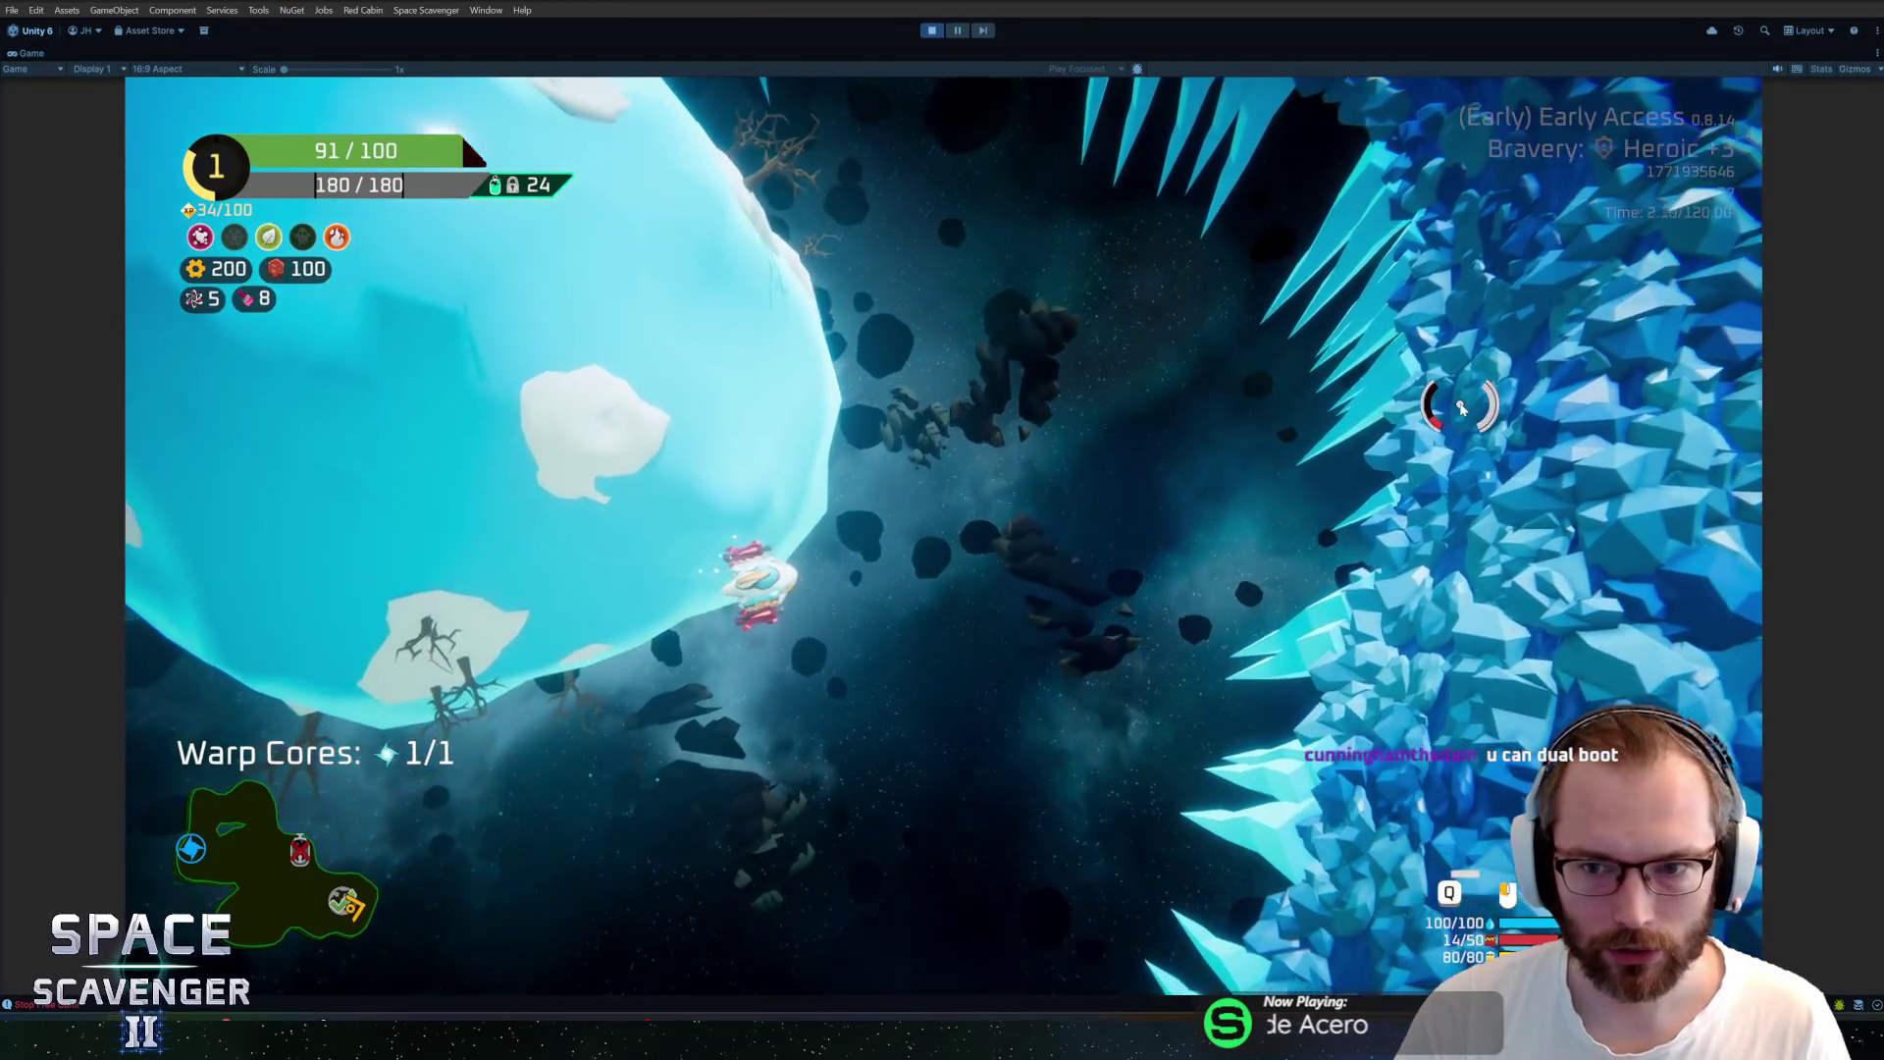
key(alt+Tab)
key(alt+Tab)
Select the icicle objects IcicleHanging through IcicleTop in Object Mode
right_click(884, 437)
drag(1505, 420, 1564, 505)
right_click(895, 470)
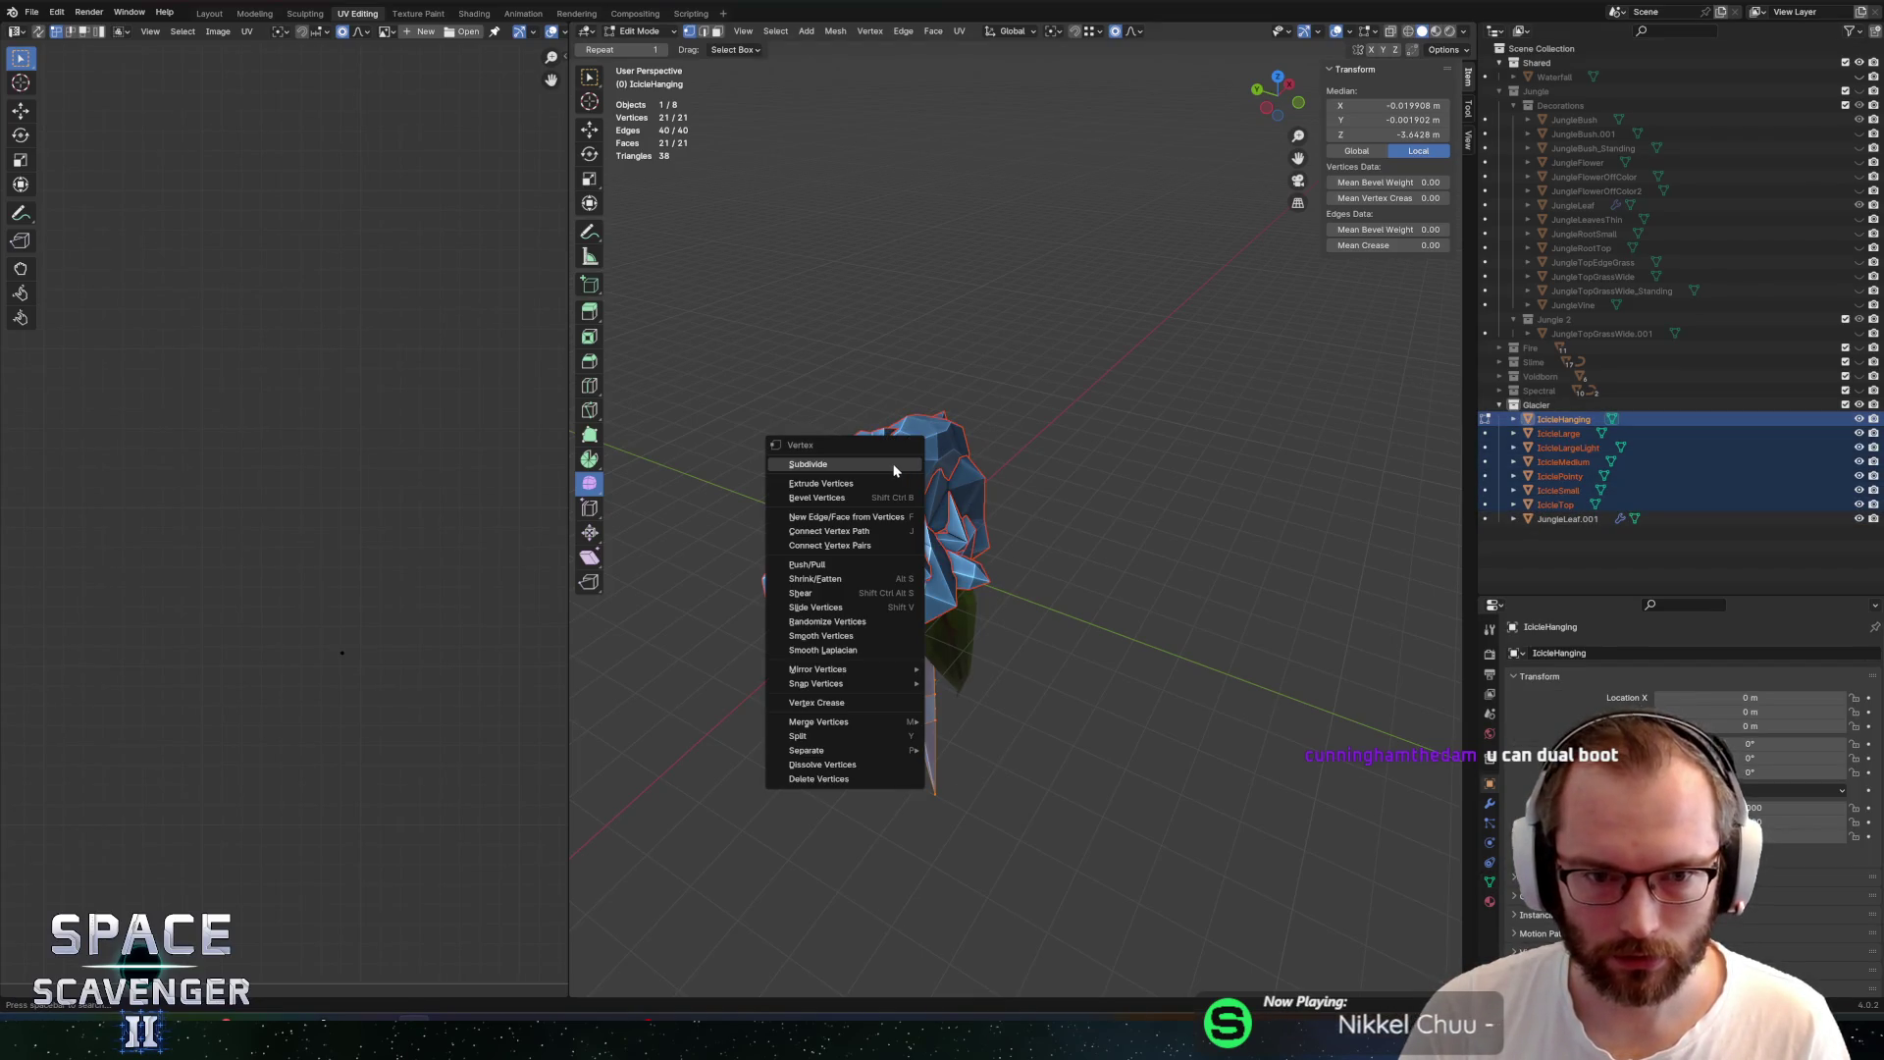
click(640, 31)
click(638, 51)
Apply Shade Auto Smooth to the icicles, settling on a 40° angle
right_click(909, 473)
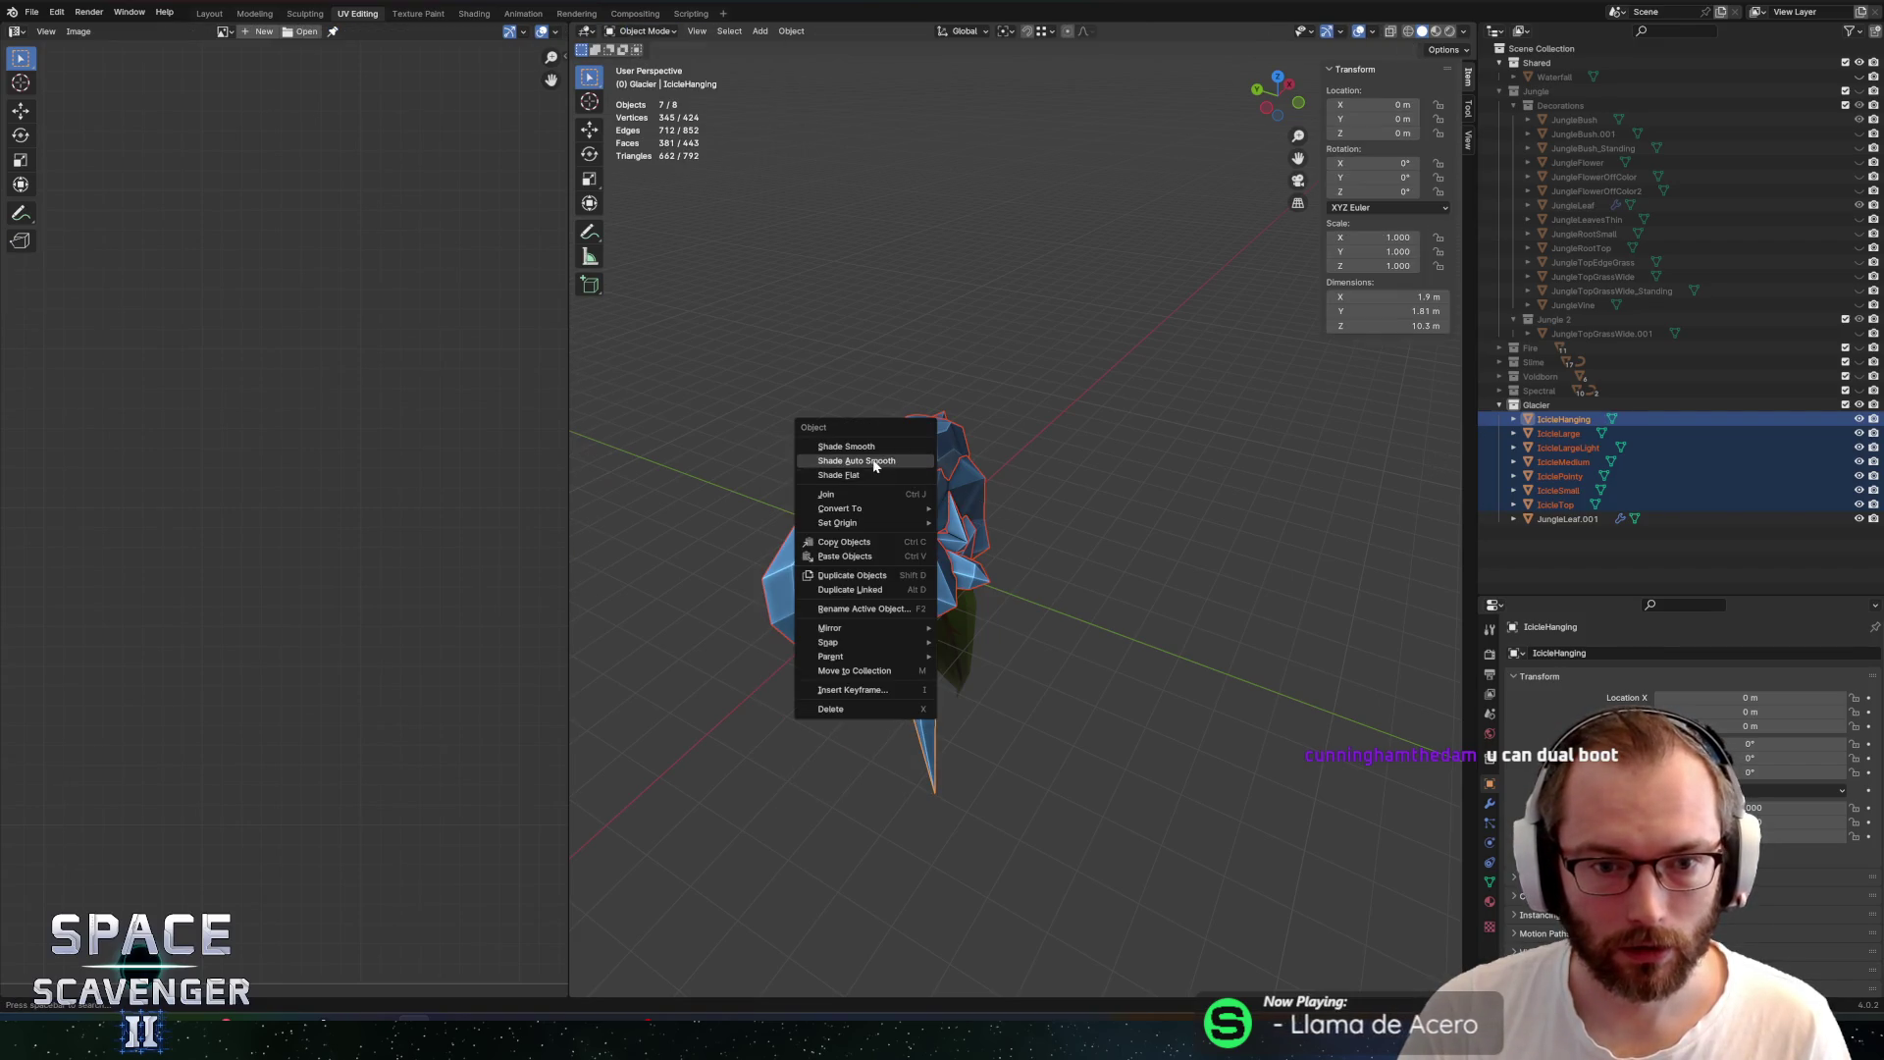
click(873, 461)
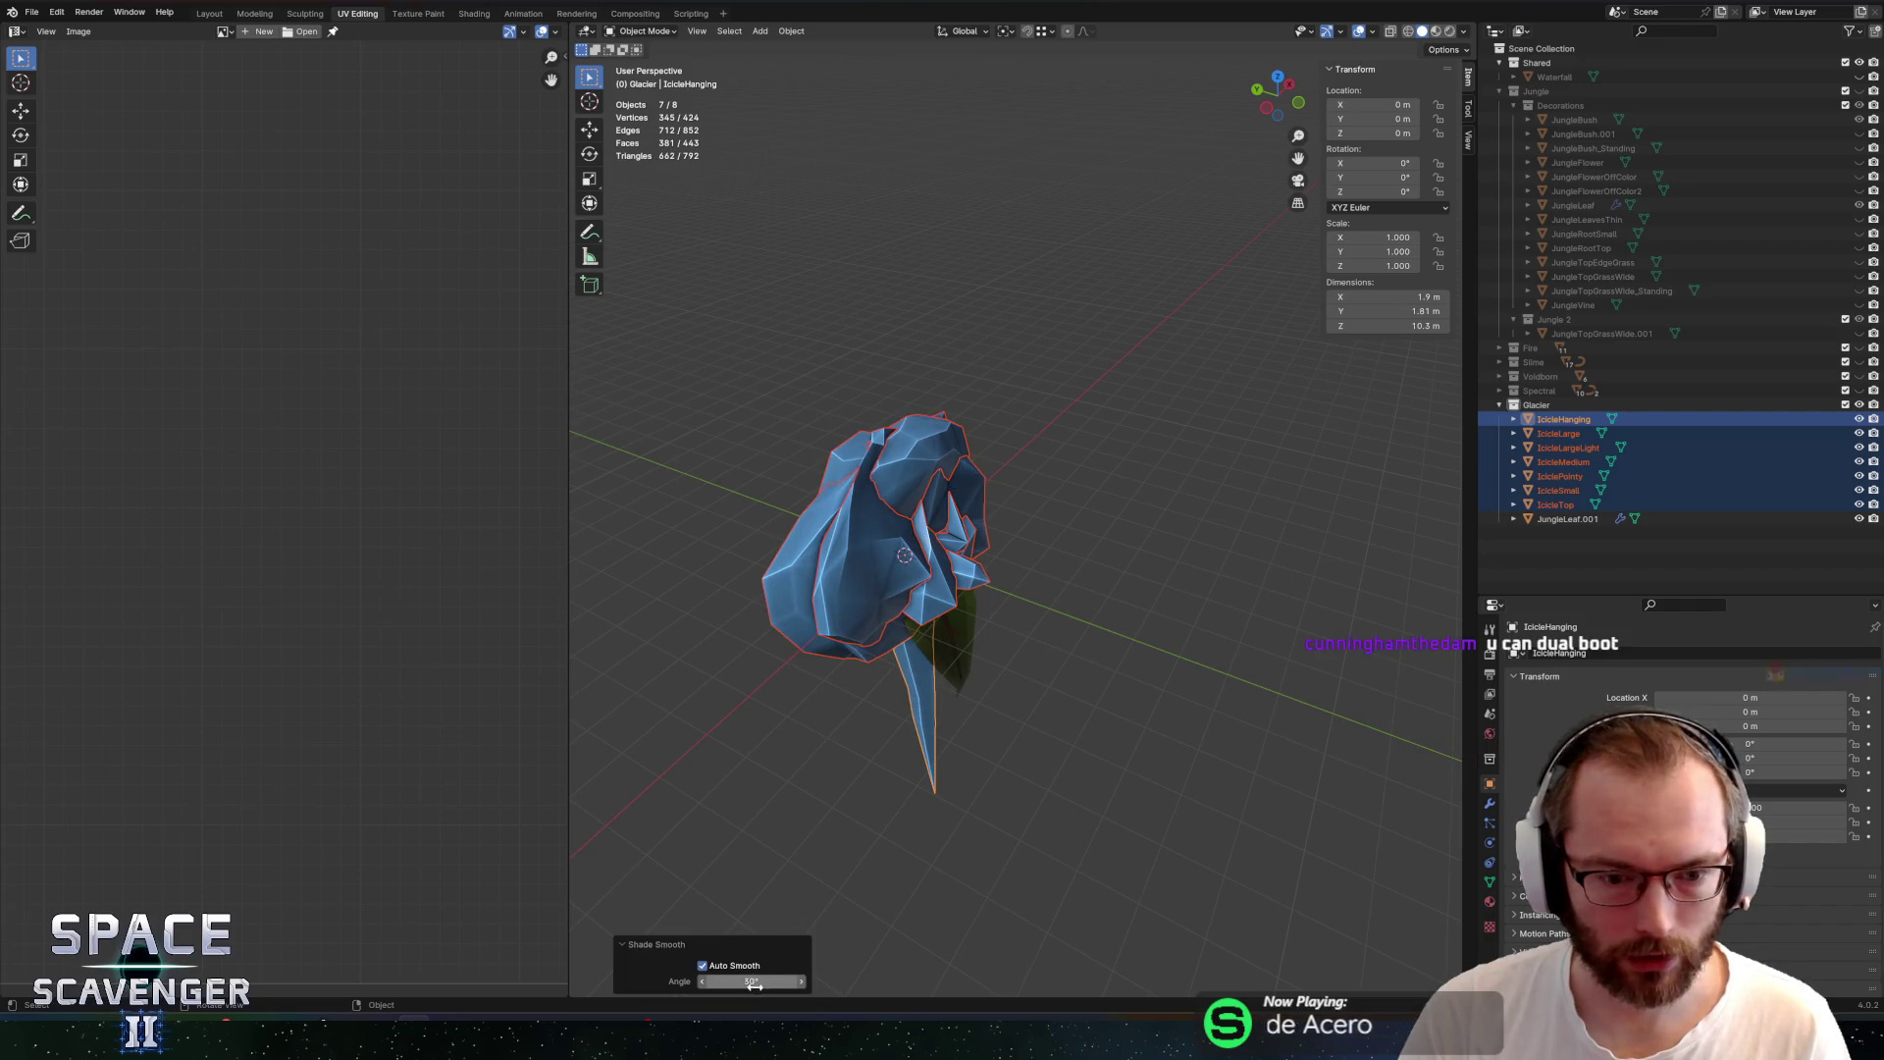
text(20)
key(Return)
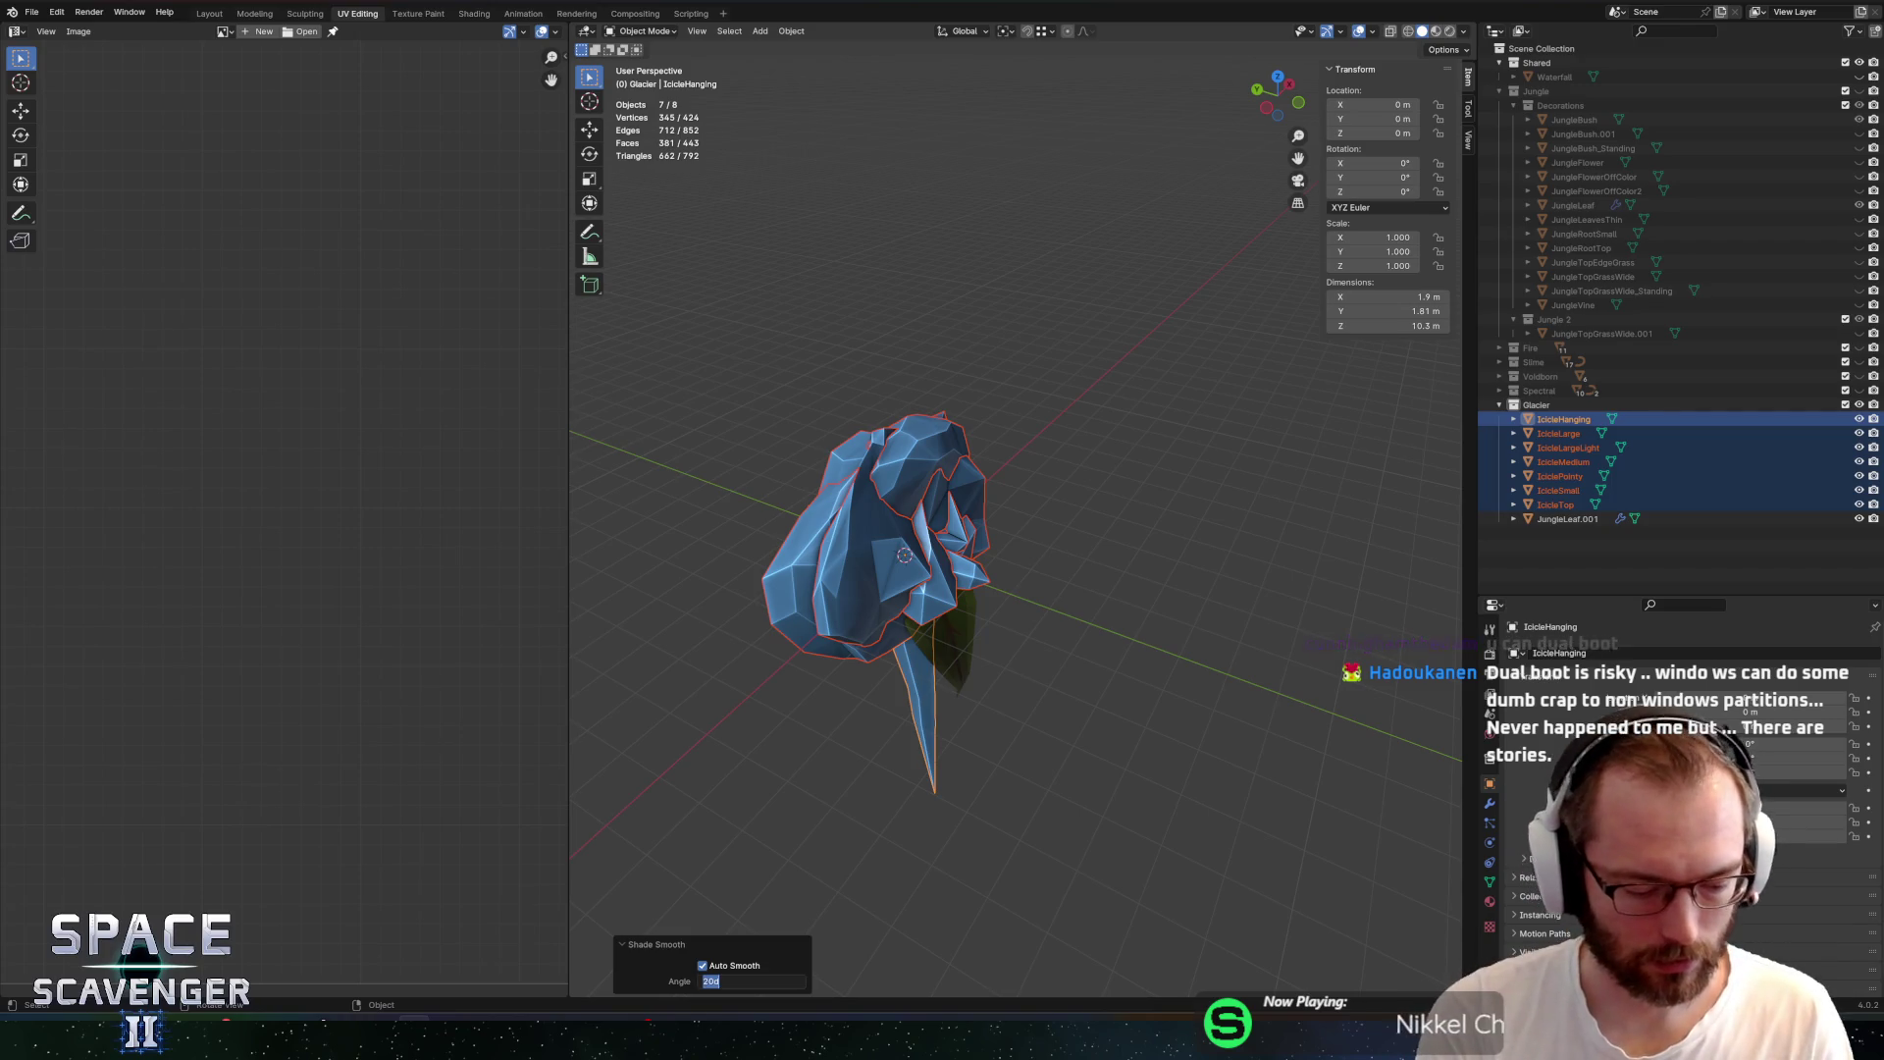
text(40)
key(Return)
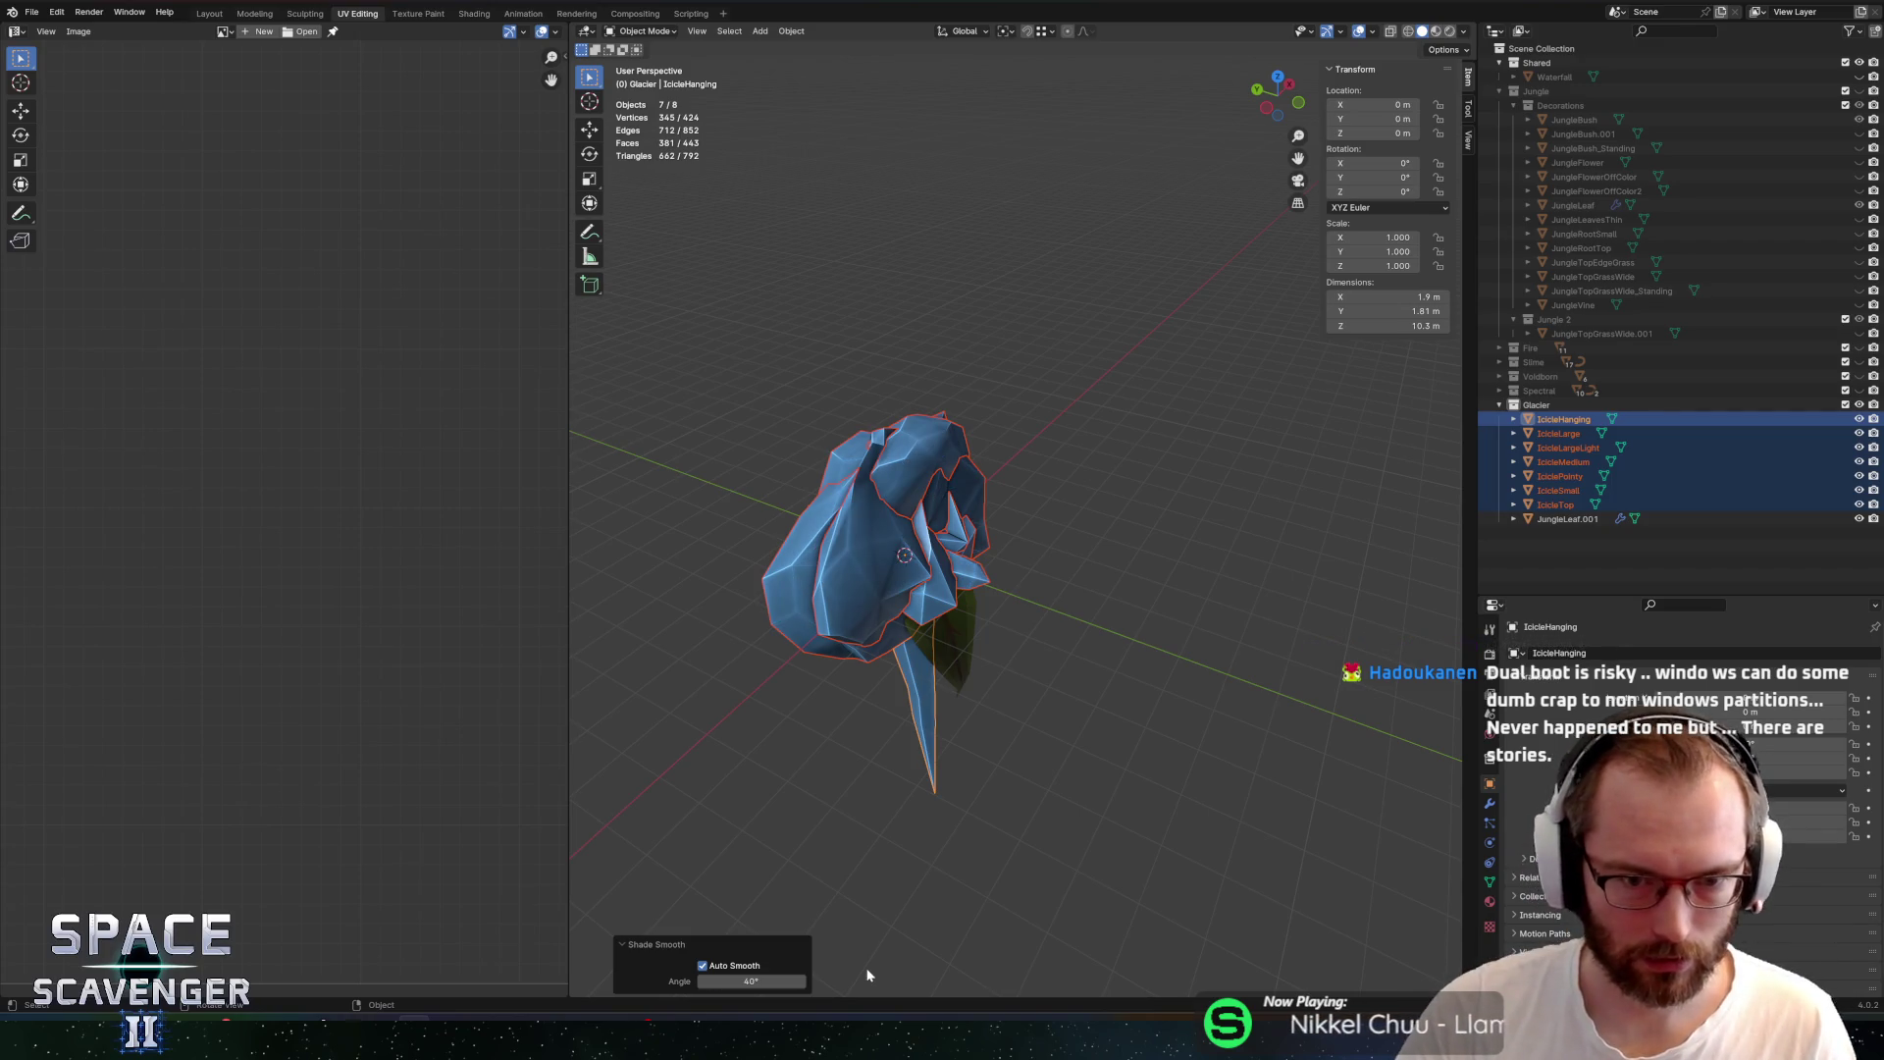
click(751, 982)
text(50)
key(Return)
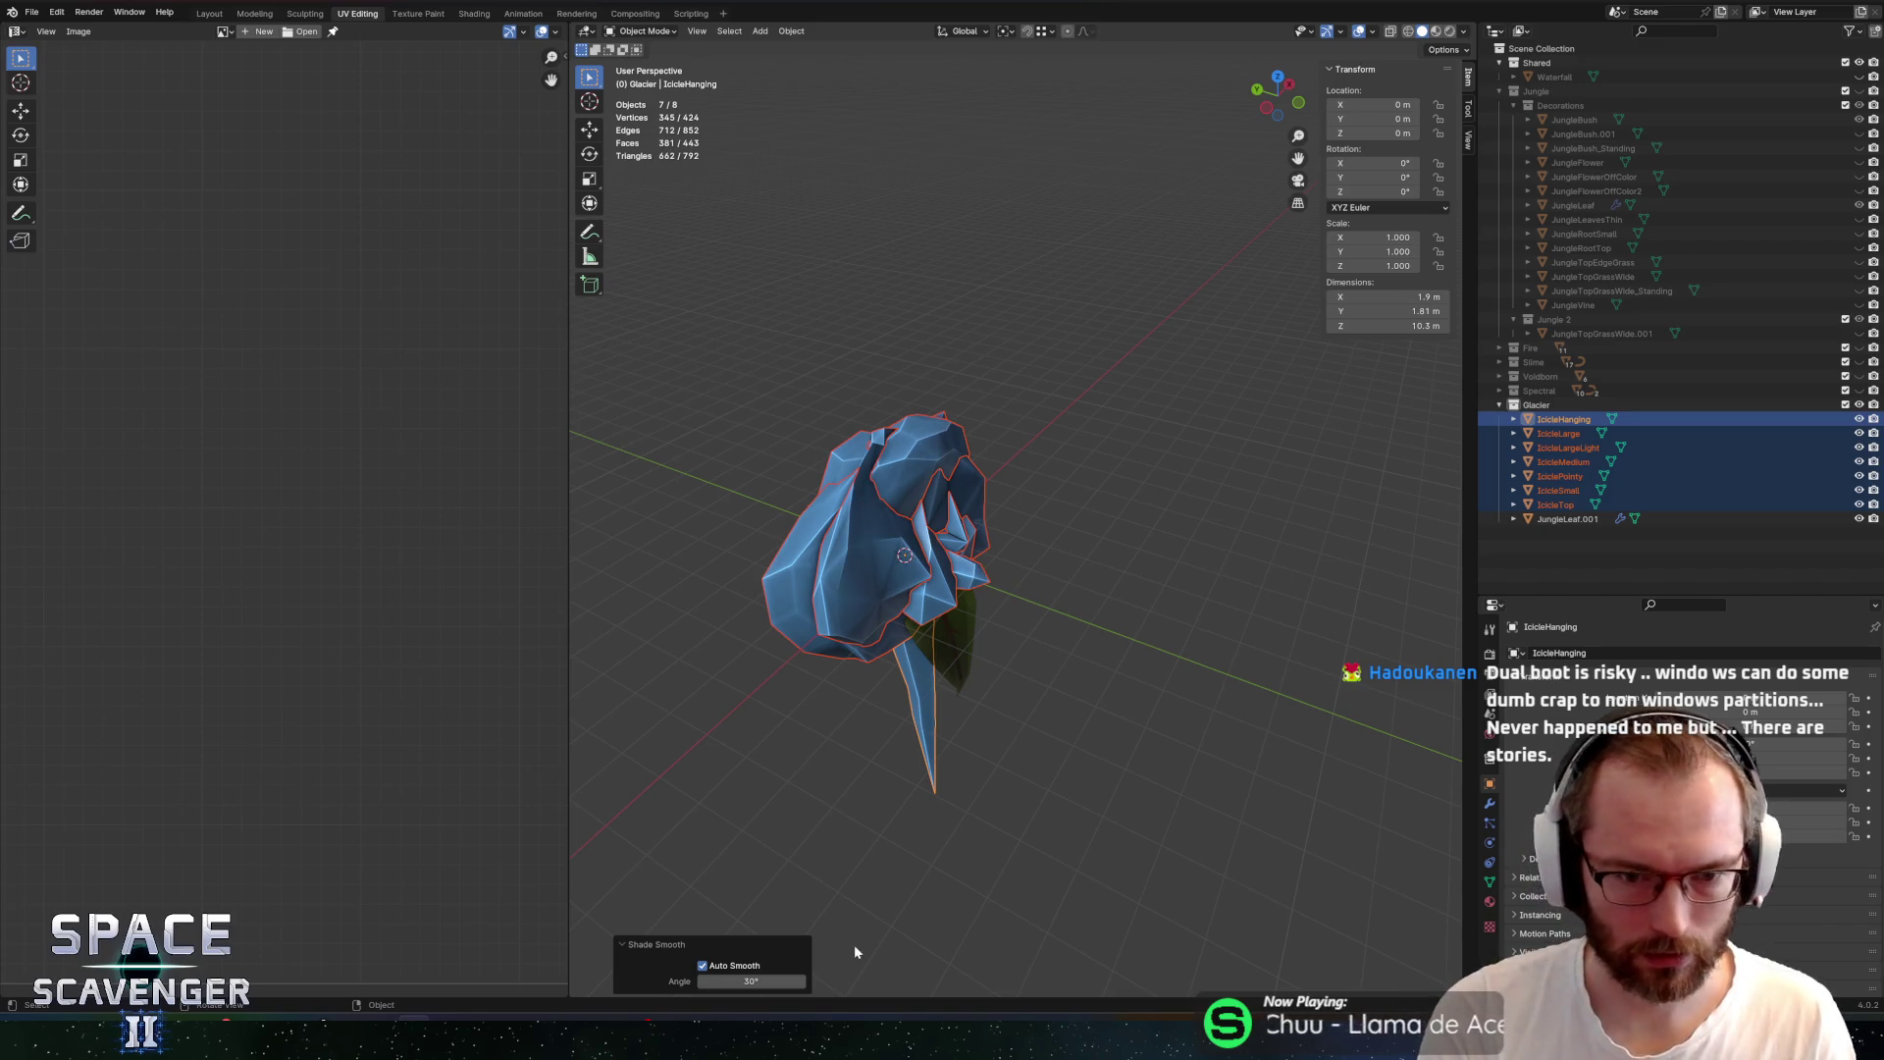
Check the icicle wireframe and export the icicles to FBX
drag(899, 579, 1170, 499)
key(Tab)
key(Tab)
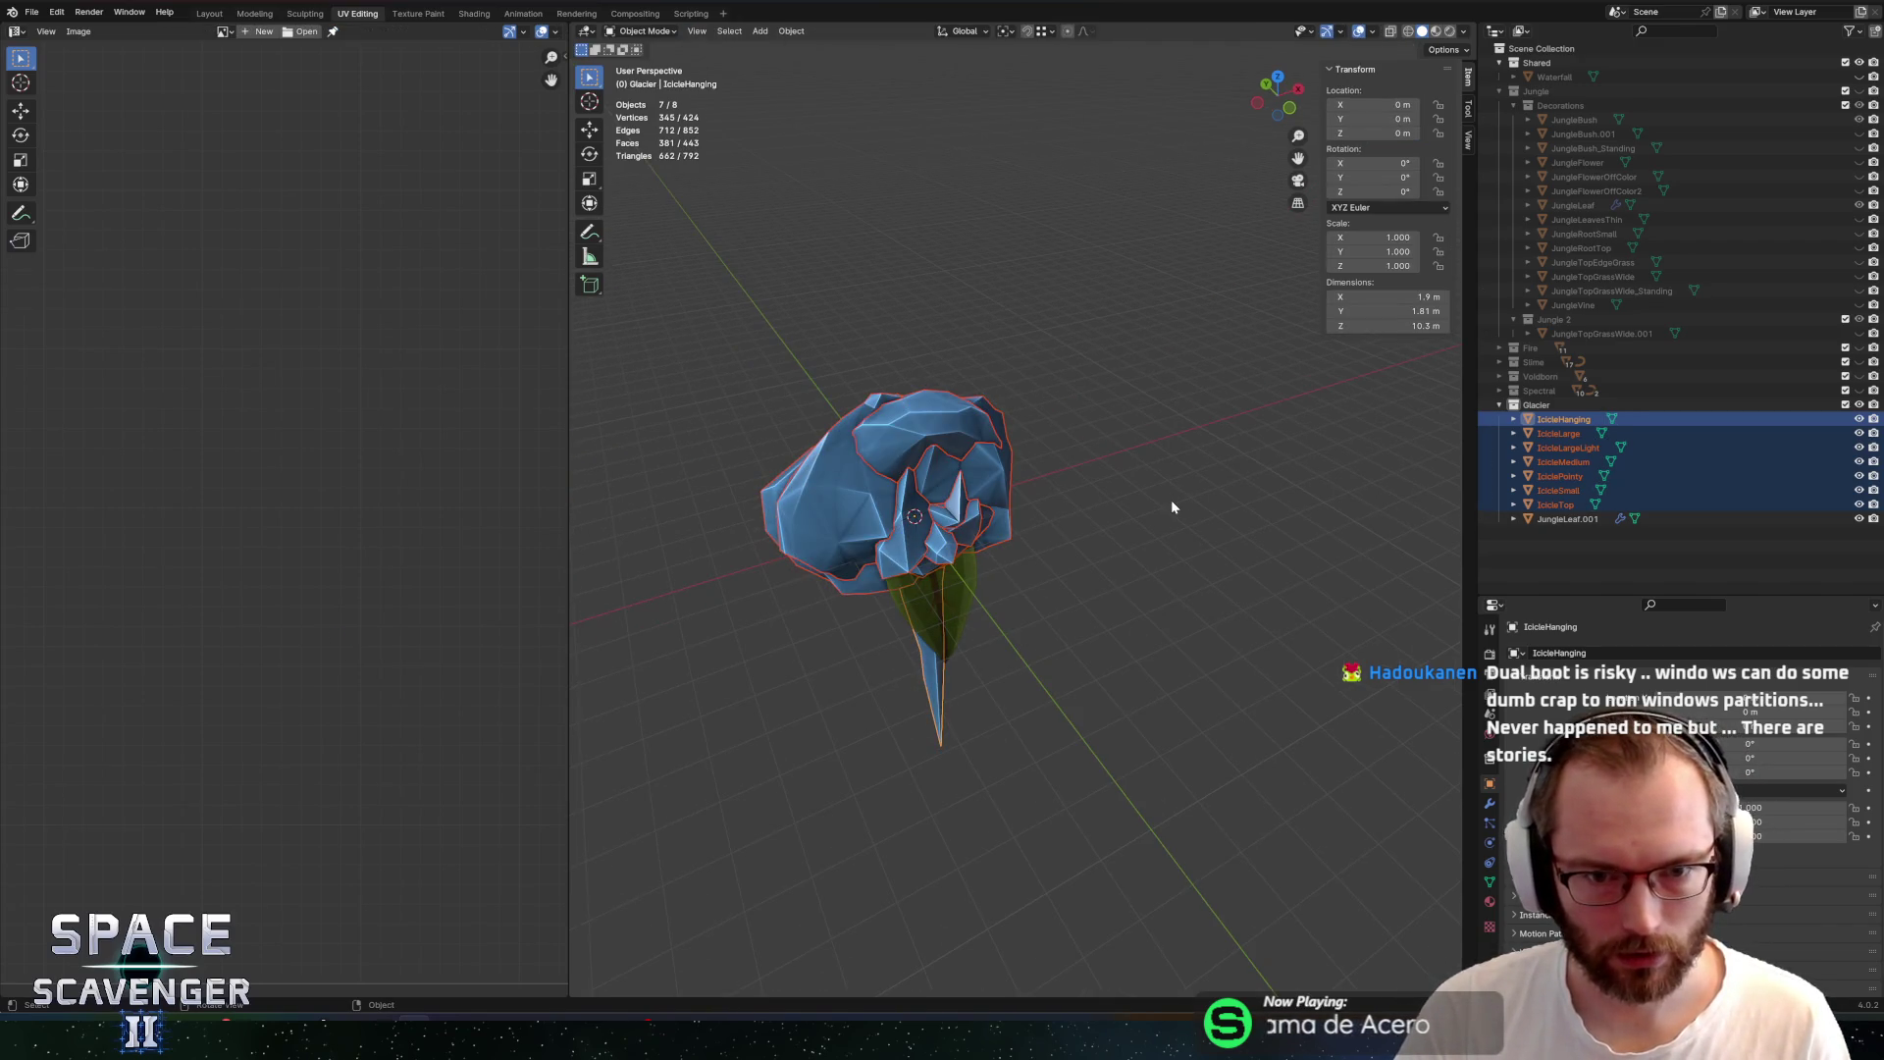
key(ctrl+shift+e)
click(1409, 899)
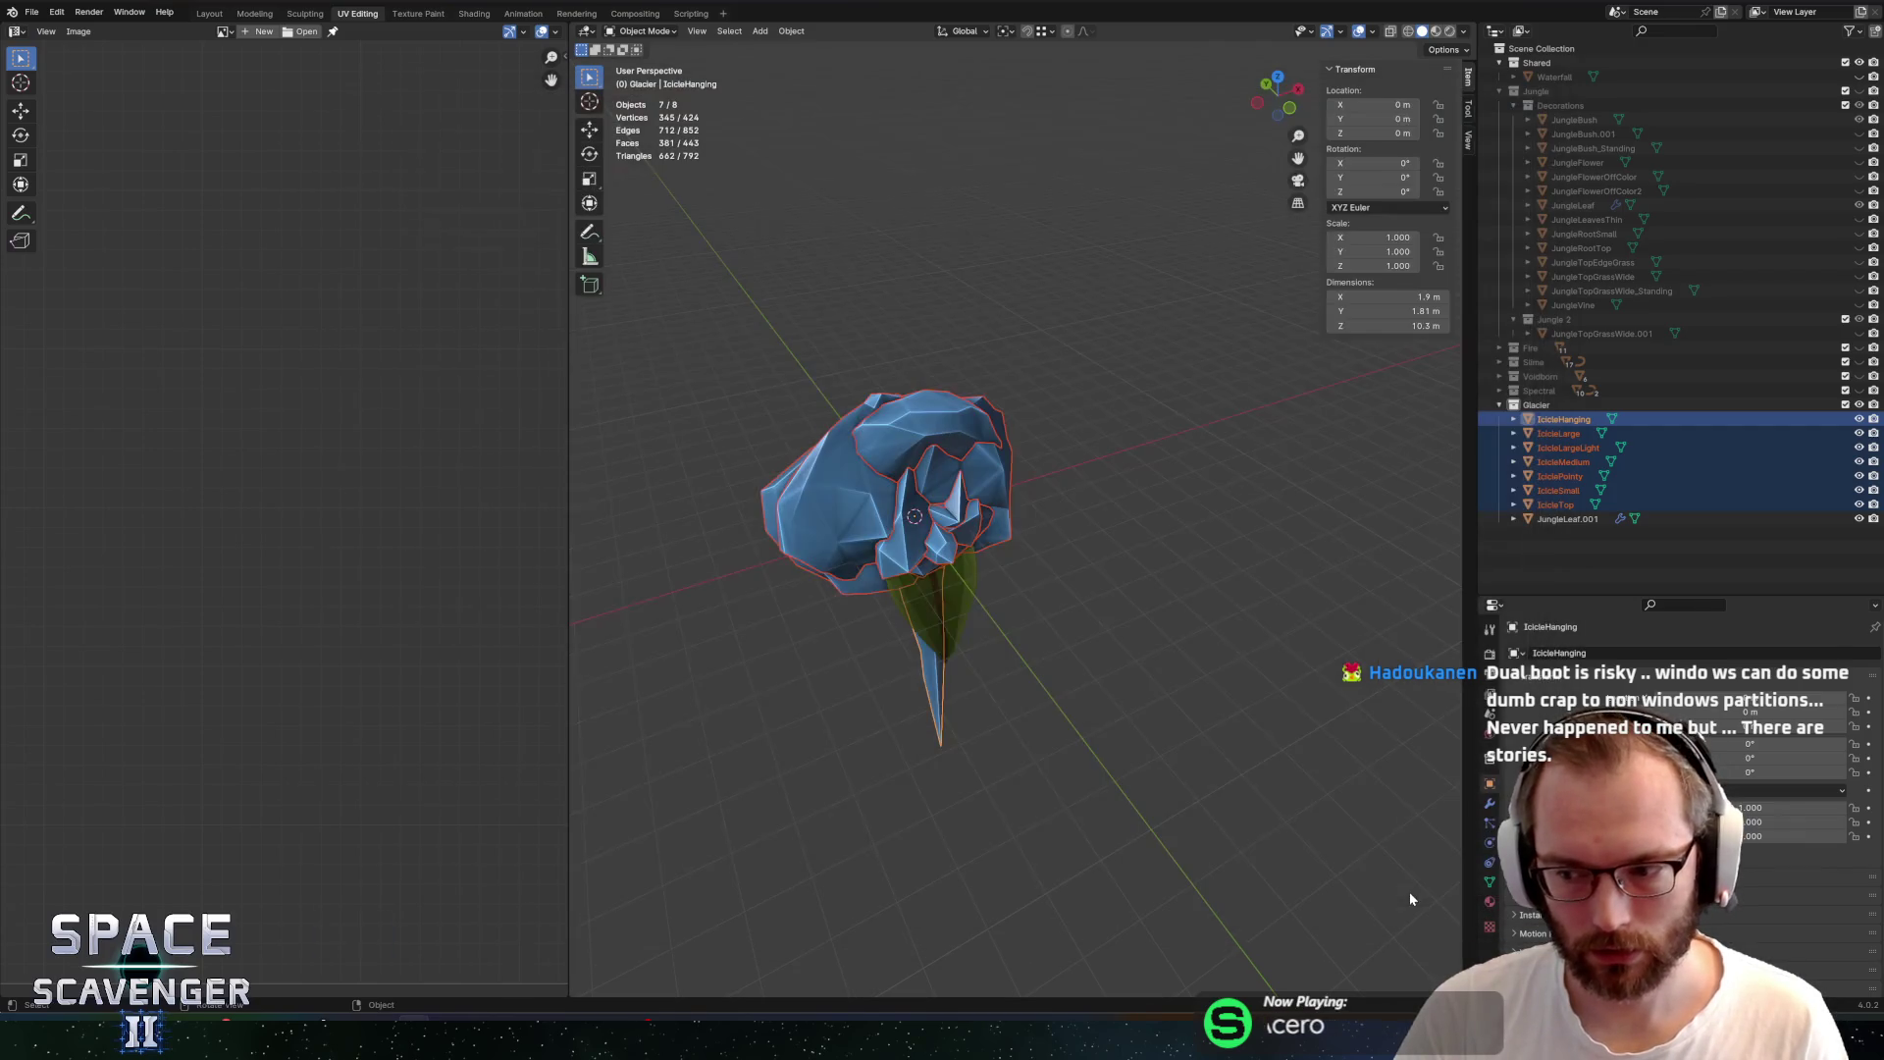
key(alt+Tab)
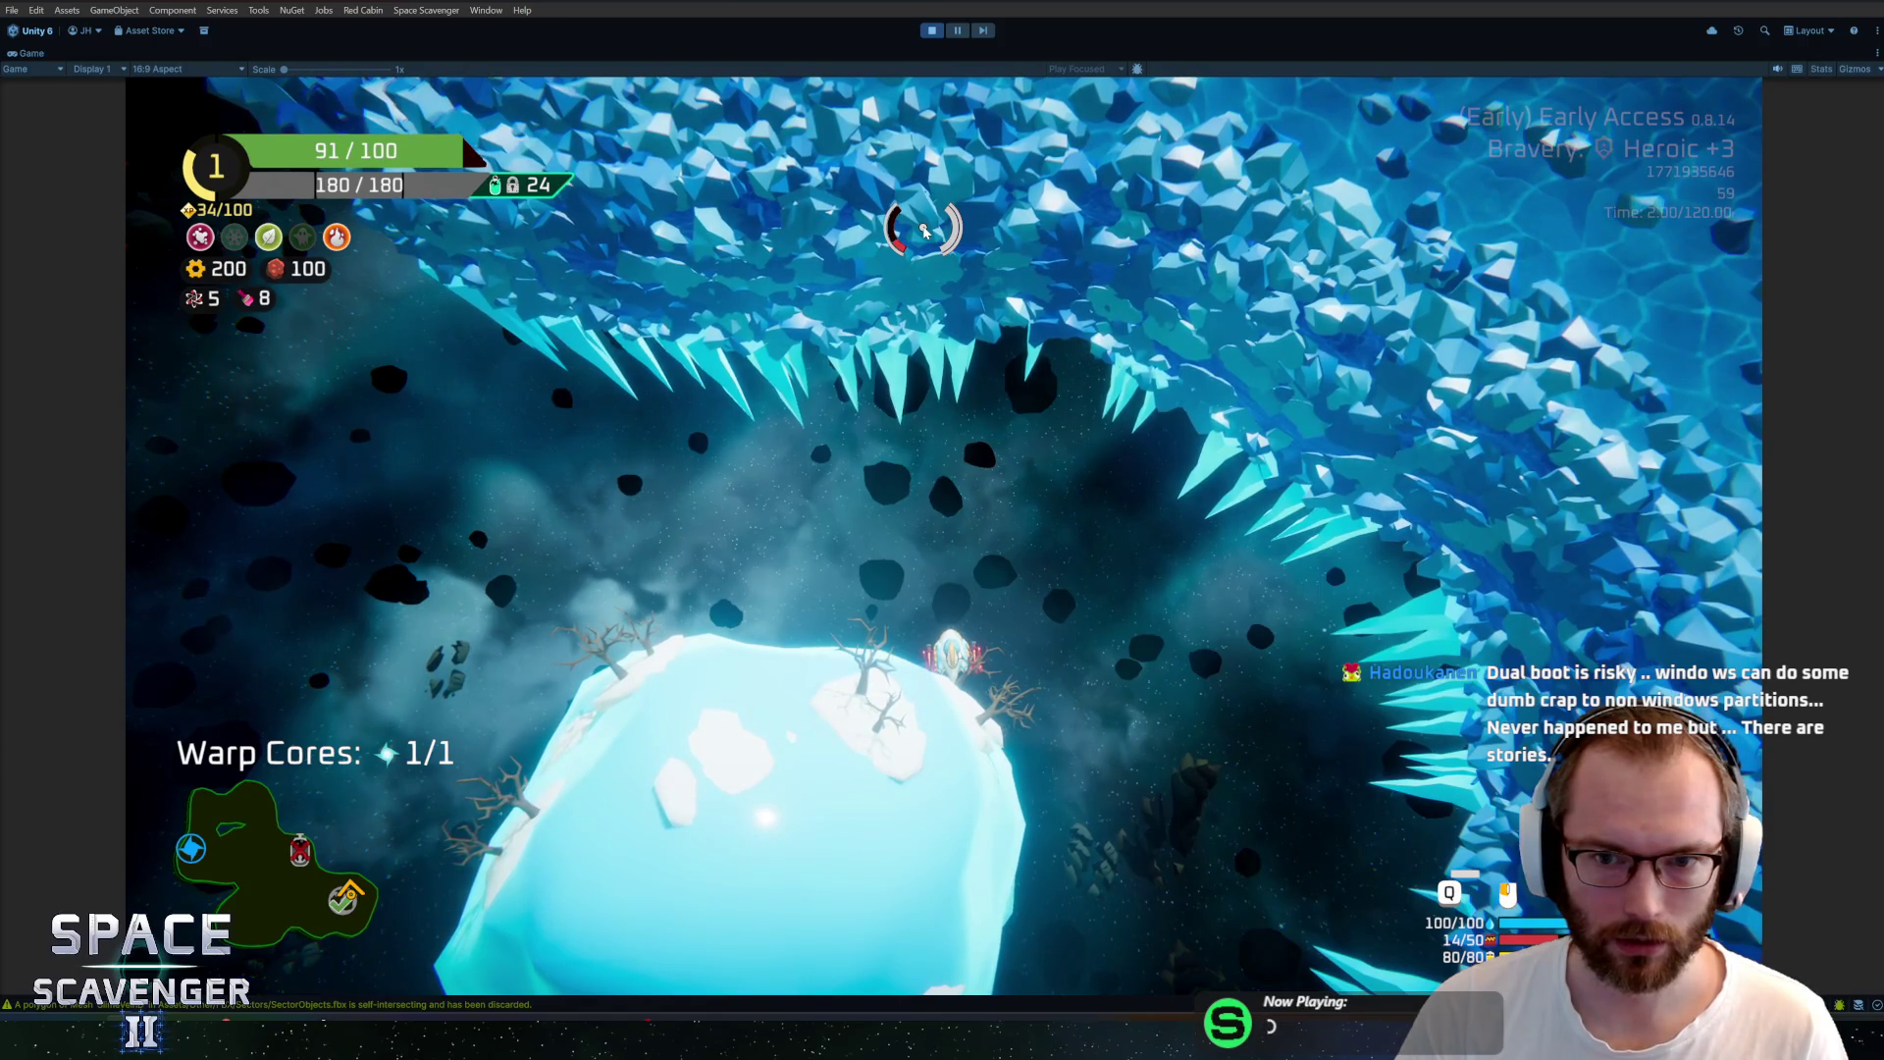
key(alt+Tab)
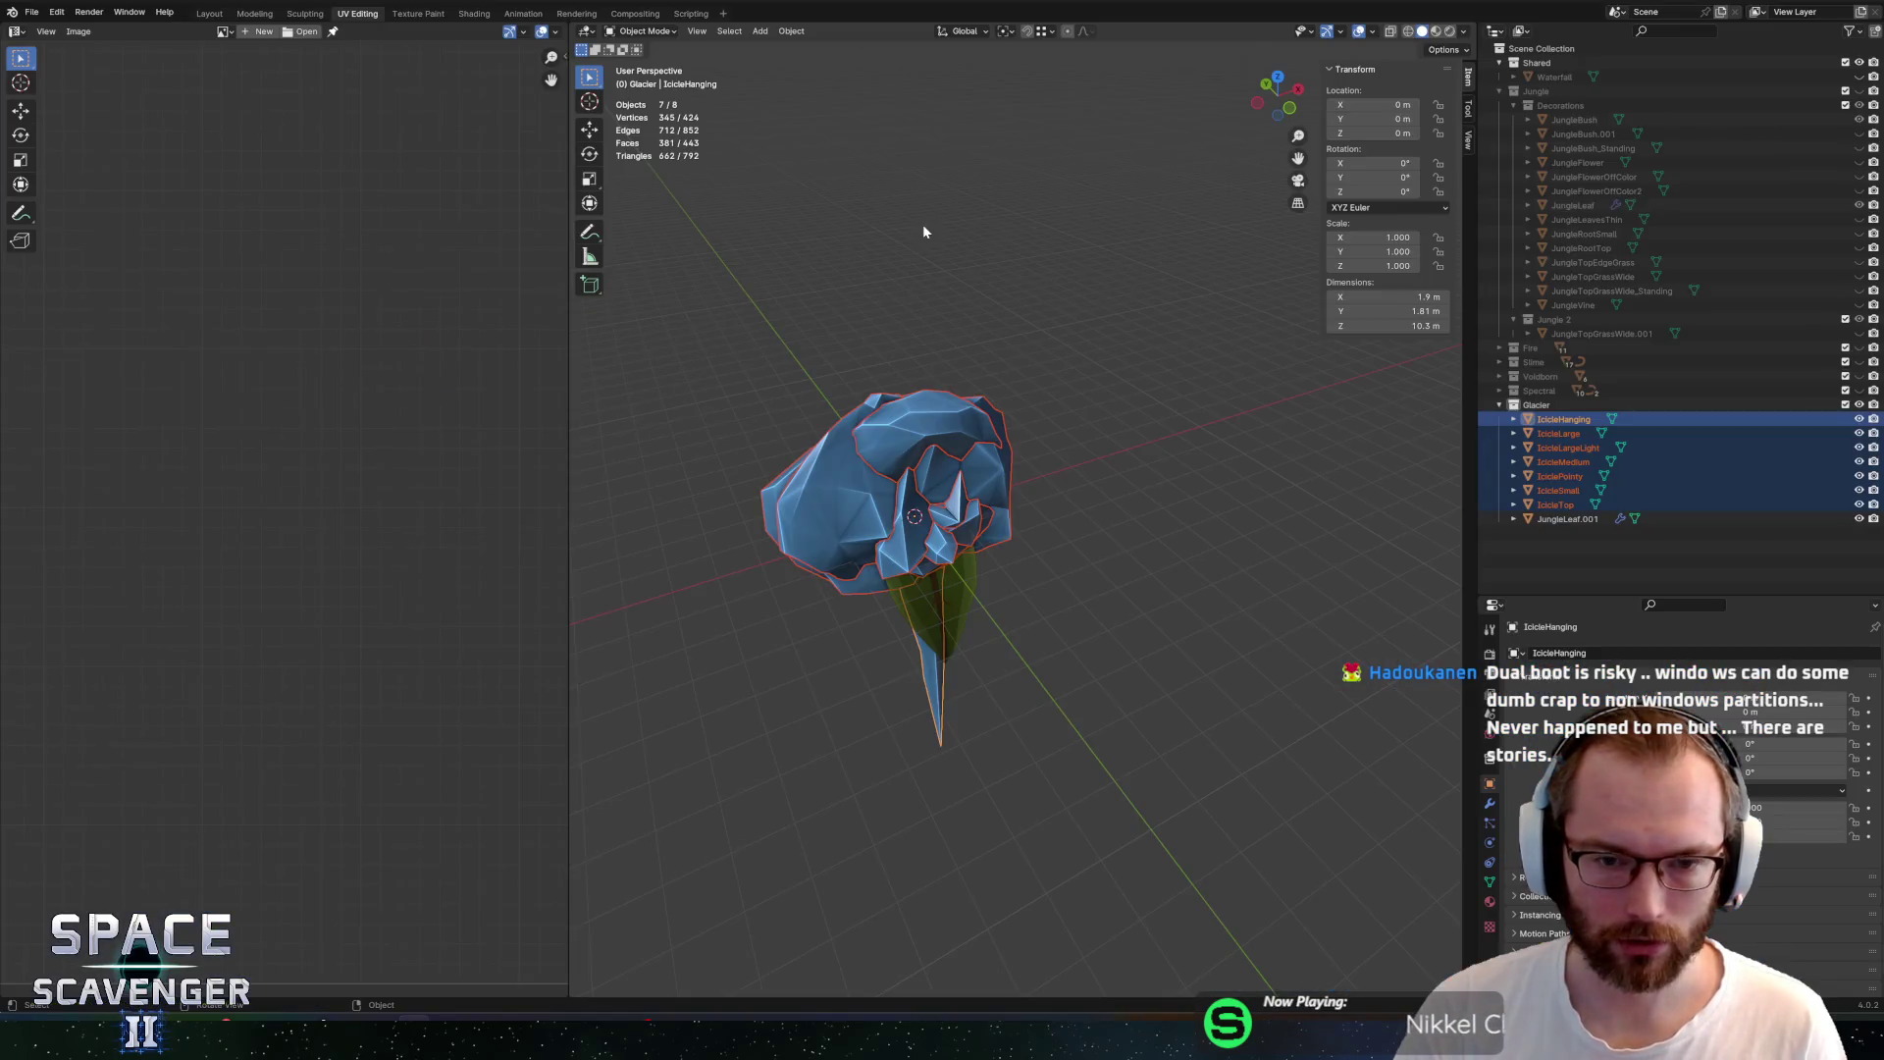
Edit IcicleLarge's meshes with the PaletteNew.png palette shown in the UV editor
key(Tab)
click(1531, 433)
key(Tab)
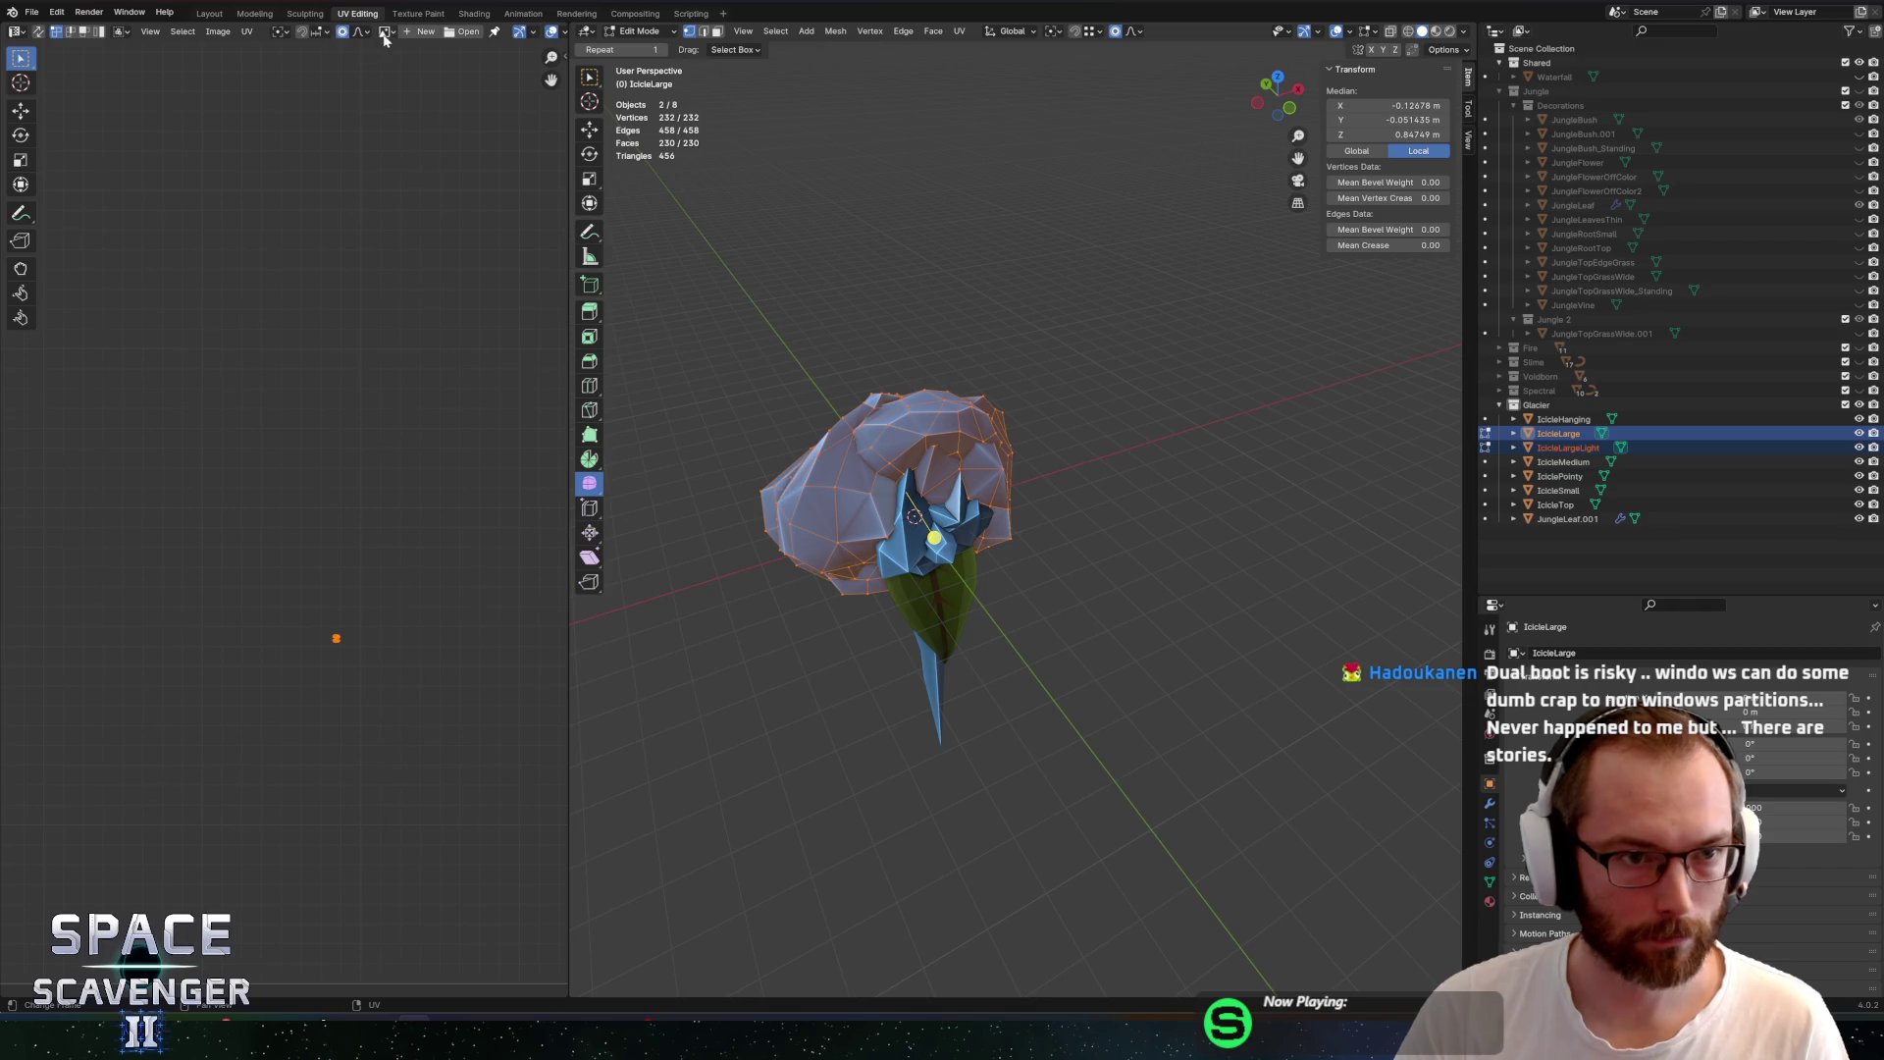
key(Return)
key(g)
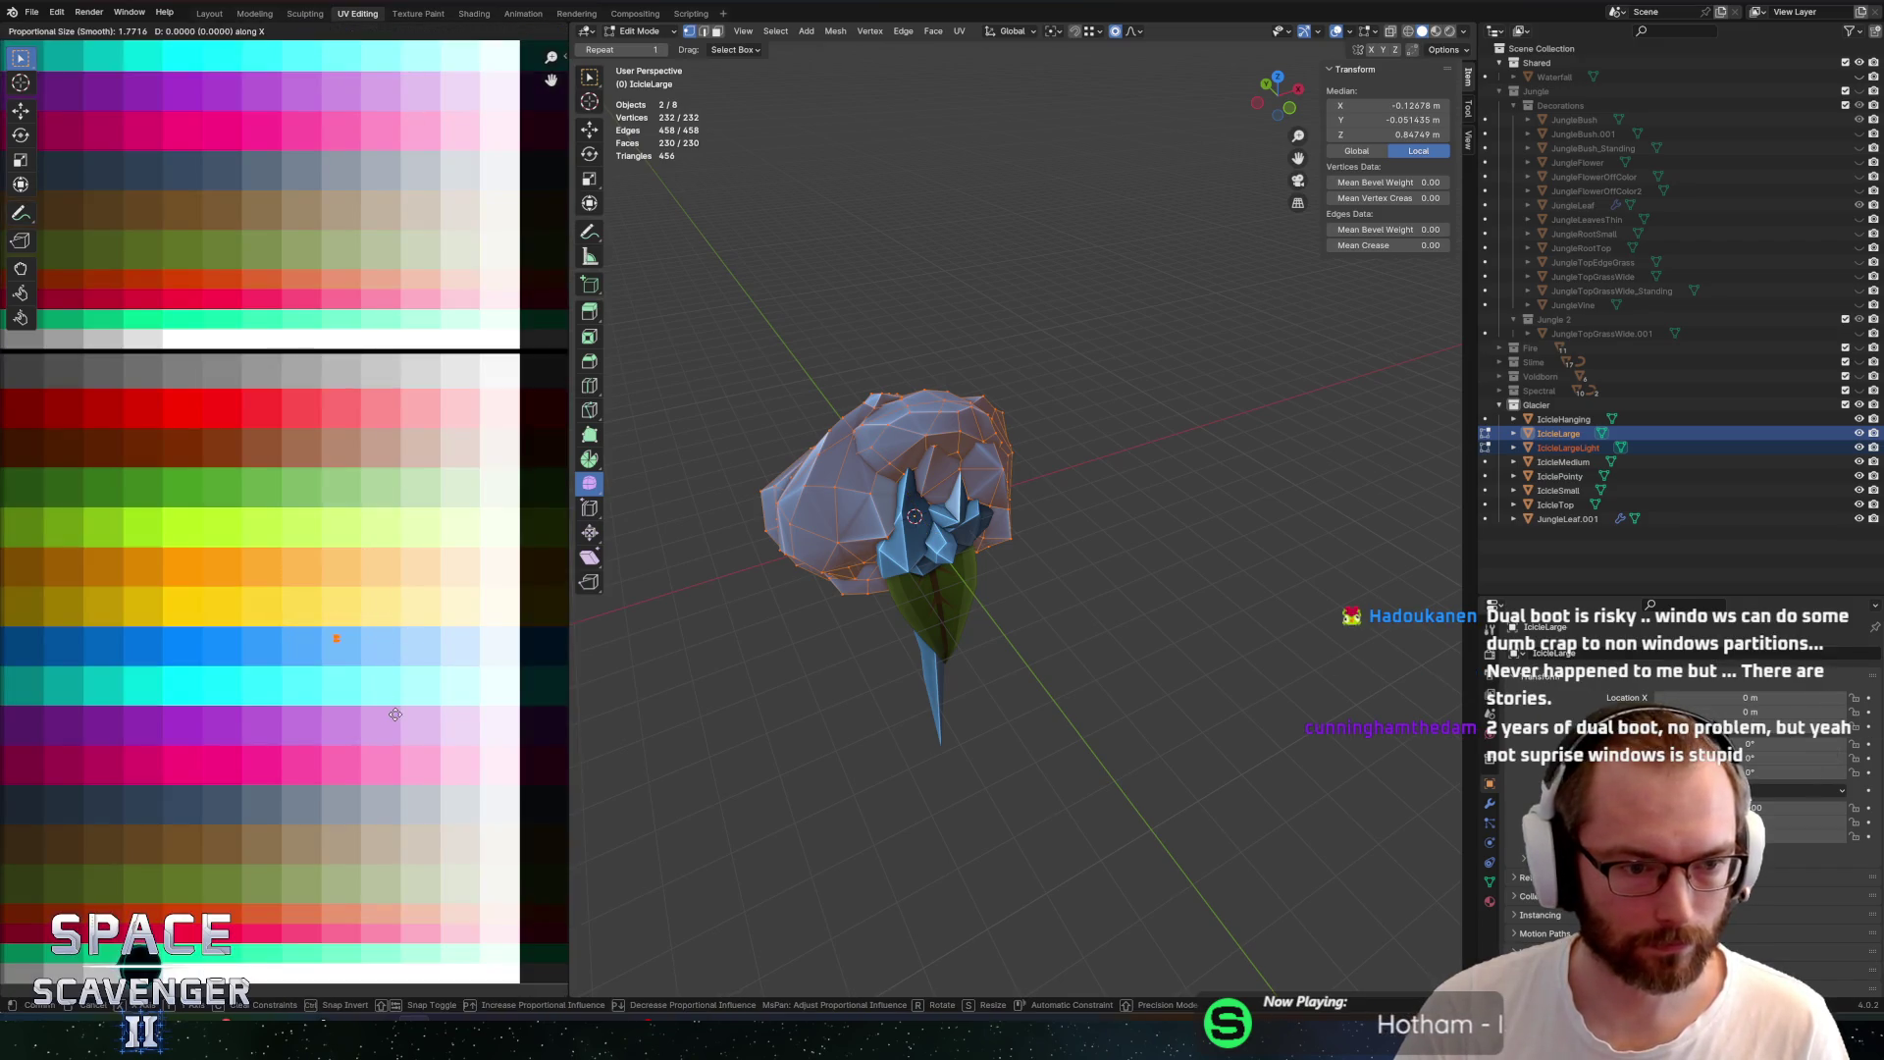
click(362, 719)
key(Return)
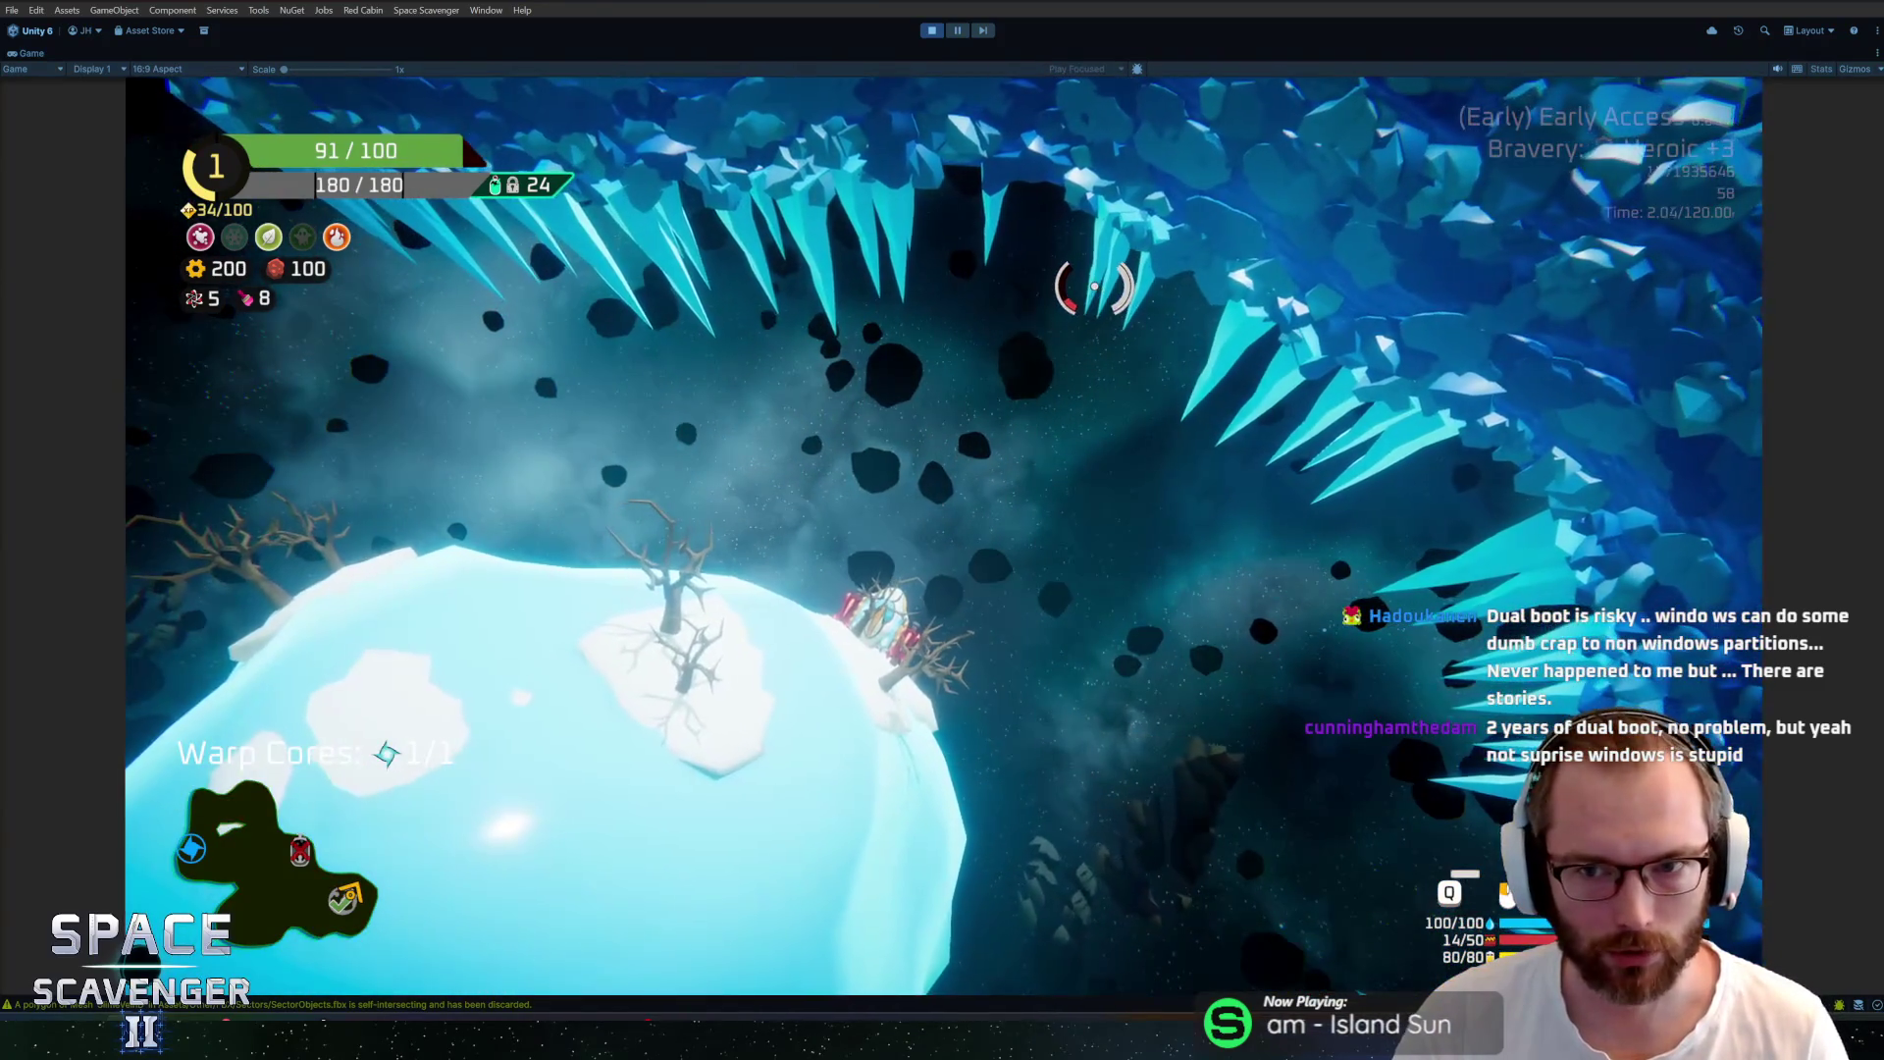
Go back to the running Unity game and pause then resume it
key(alt+Tab)
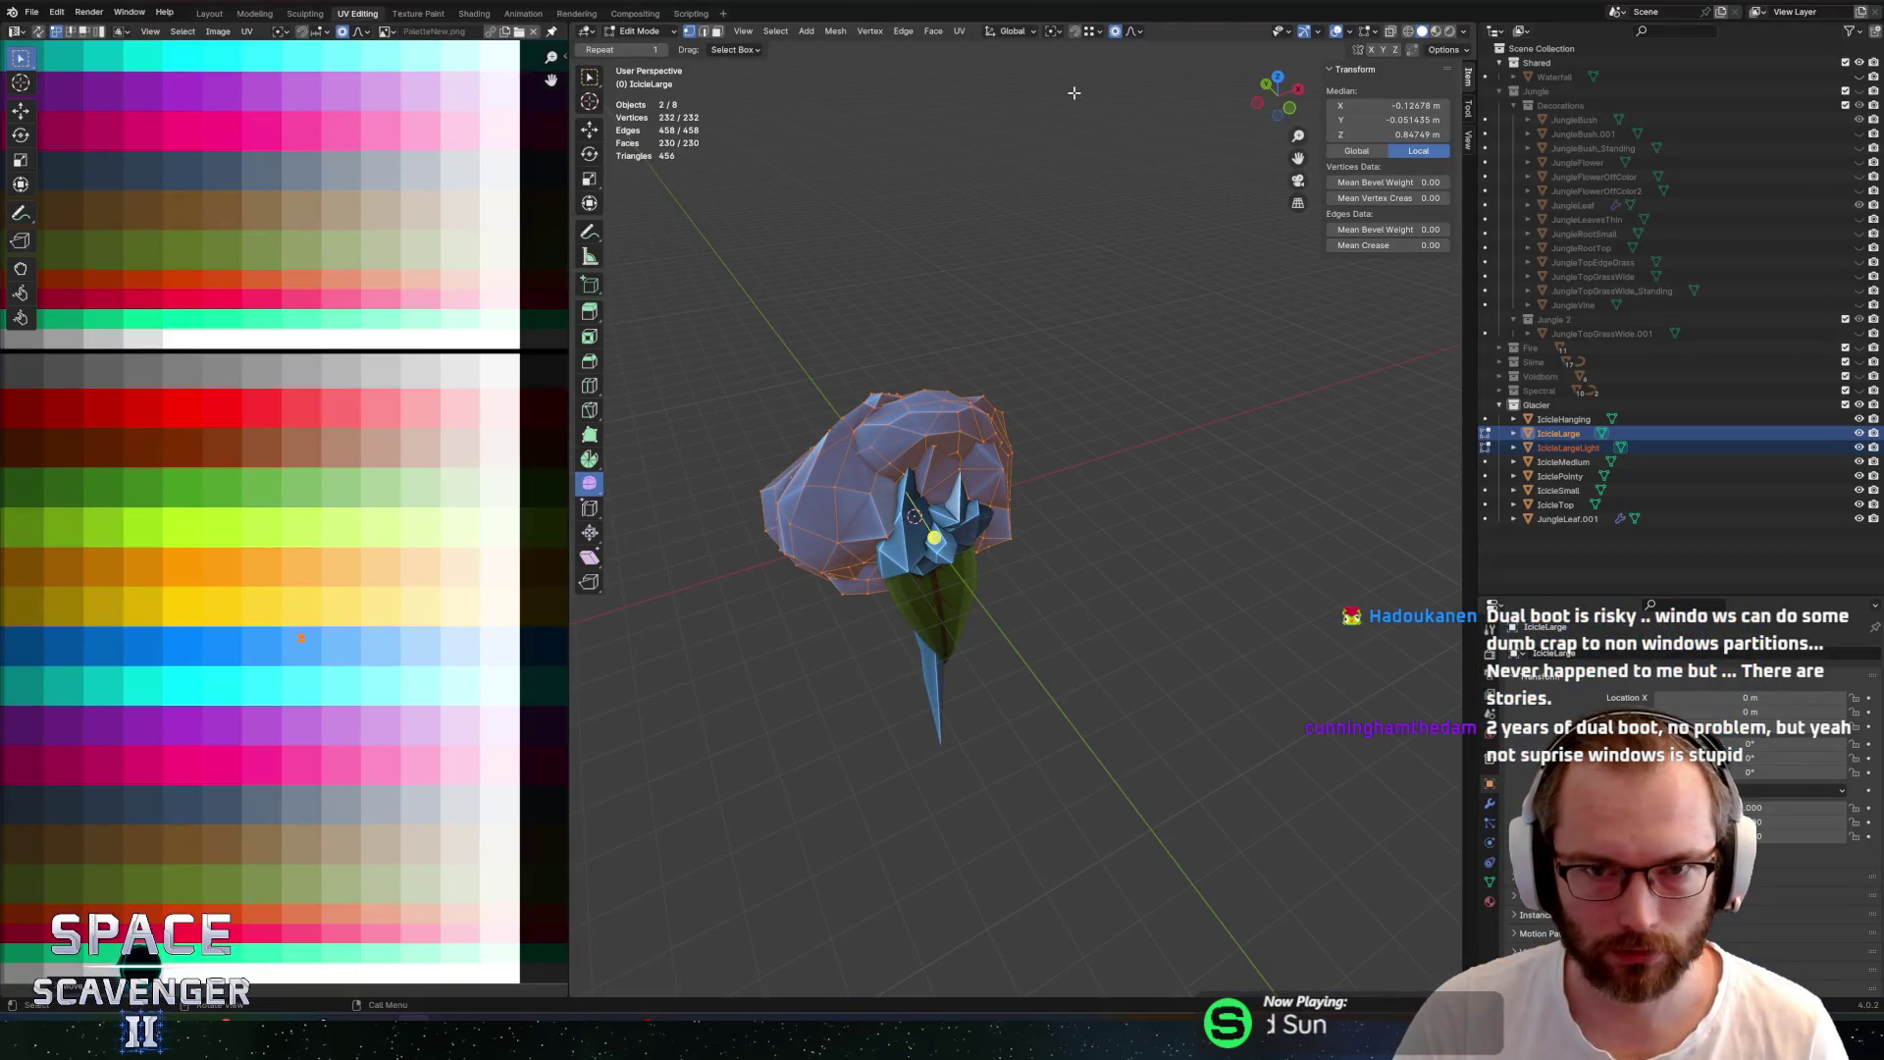
key(alt+Tab)
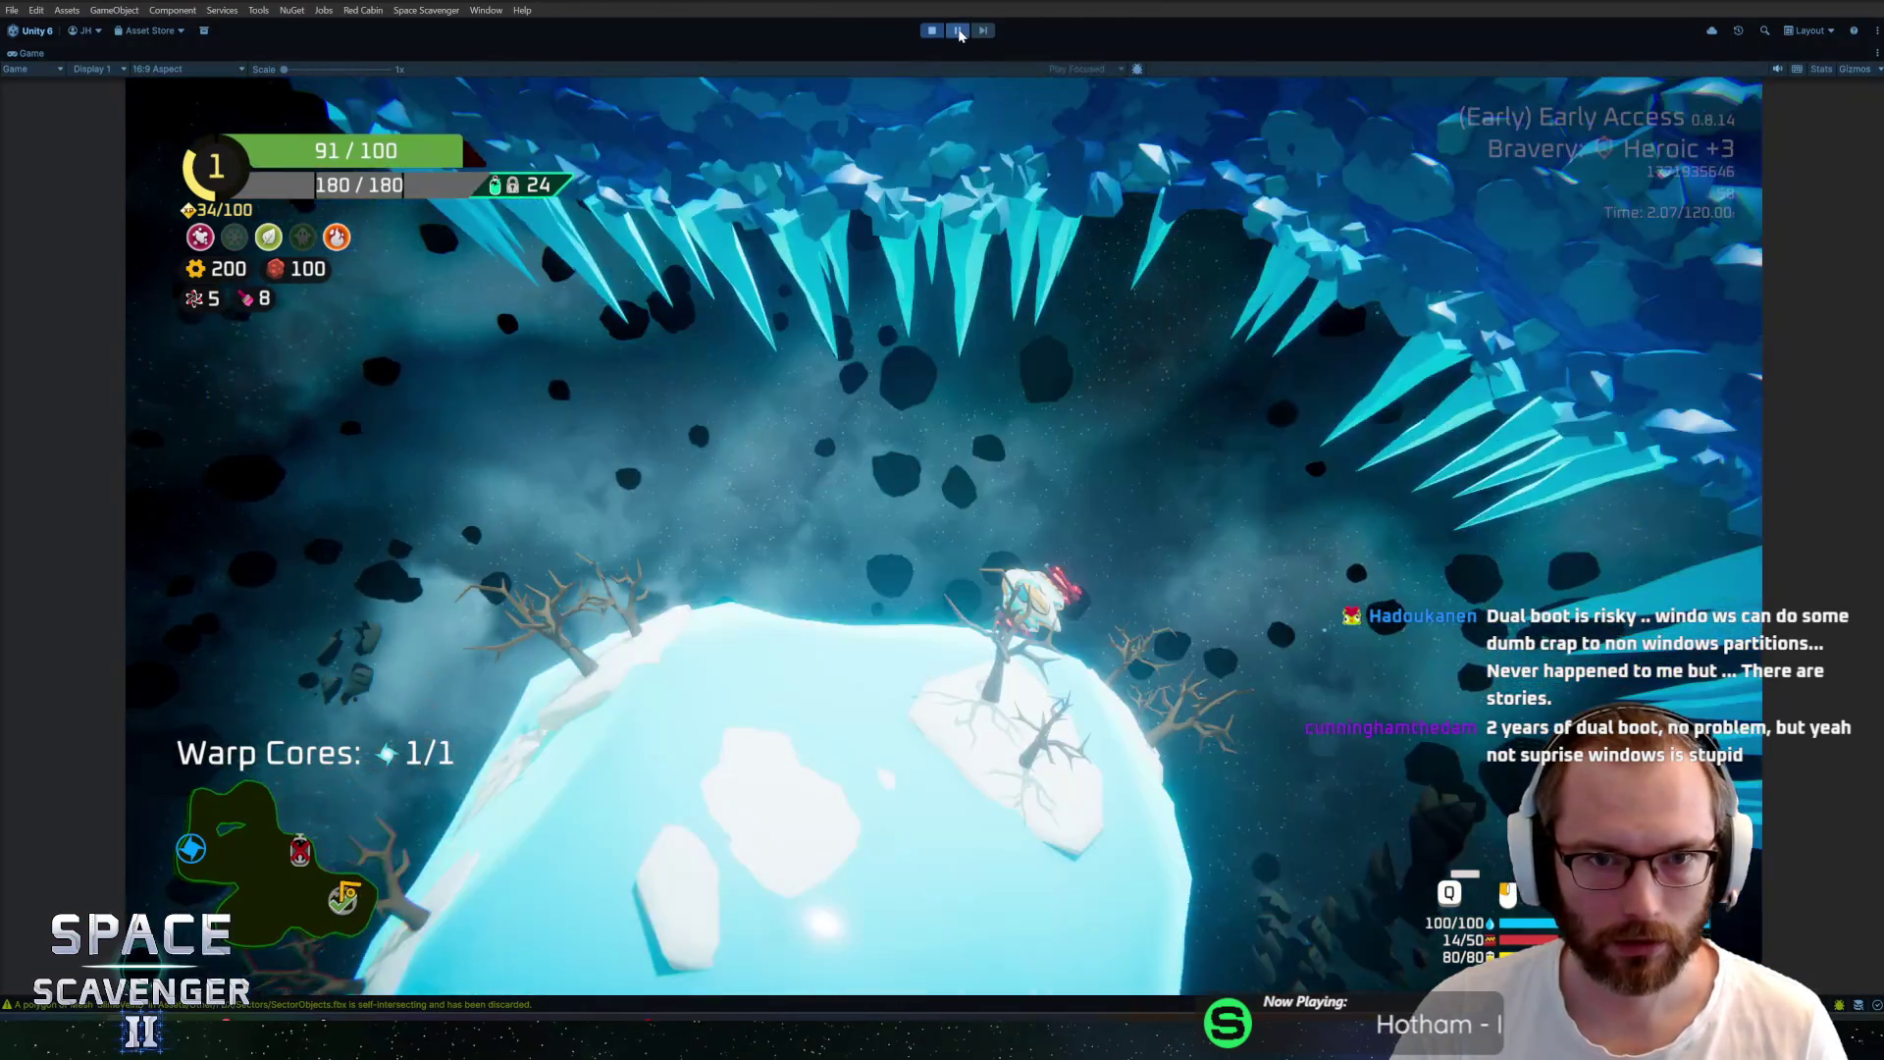
click(960, 34)
click(960, 34)
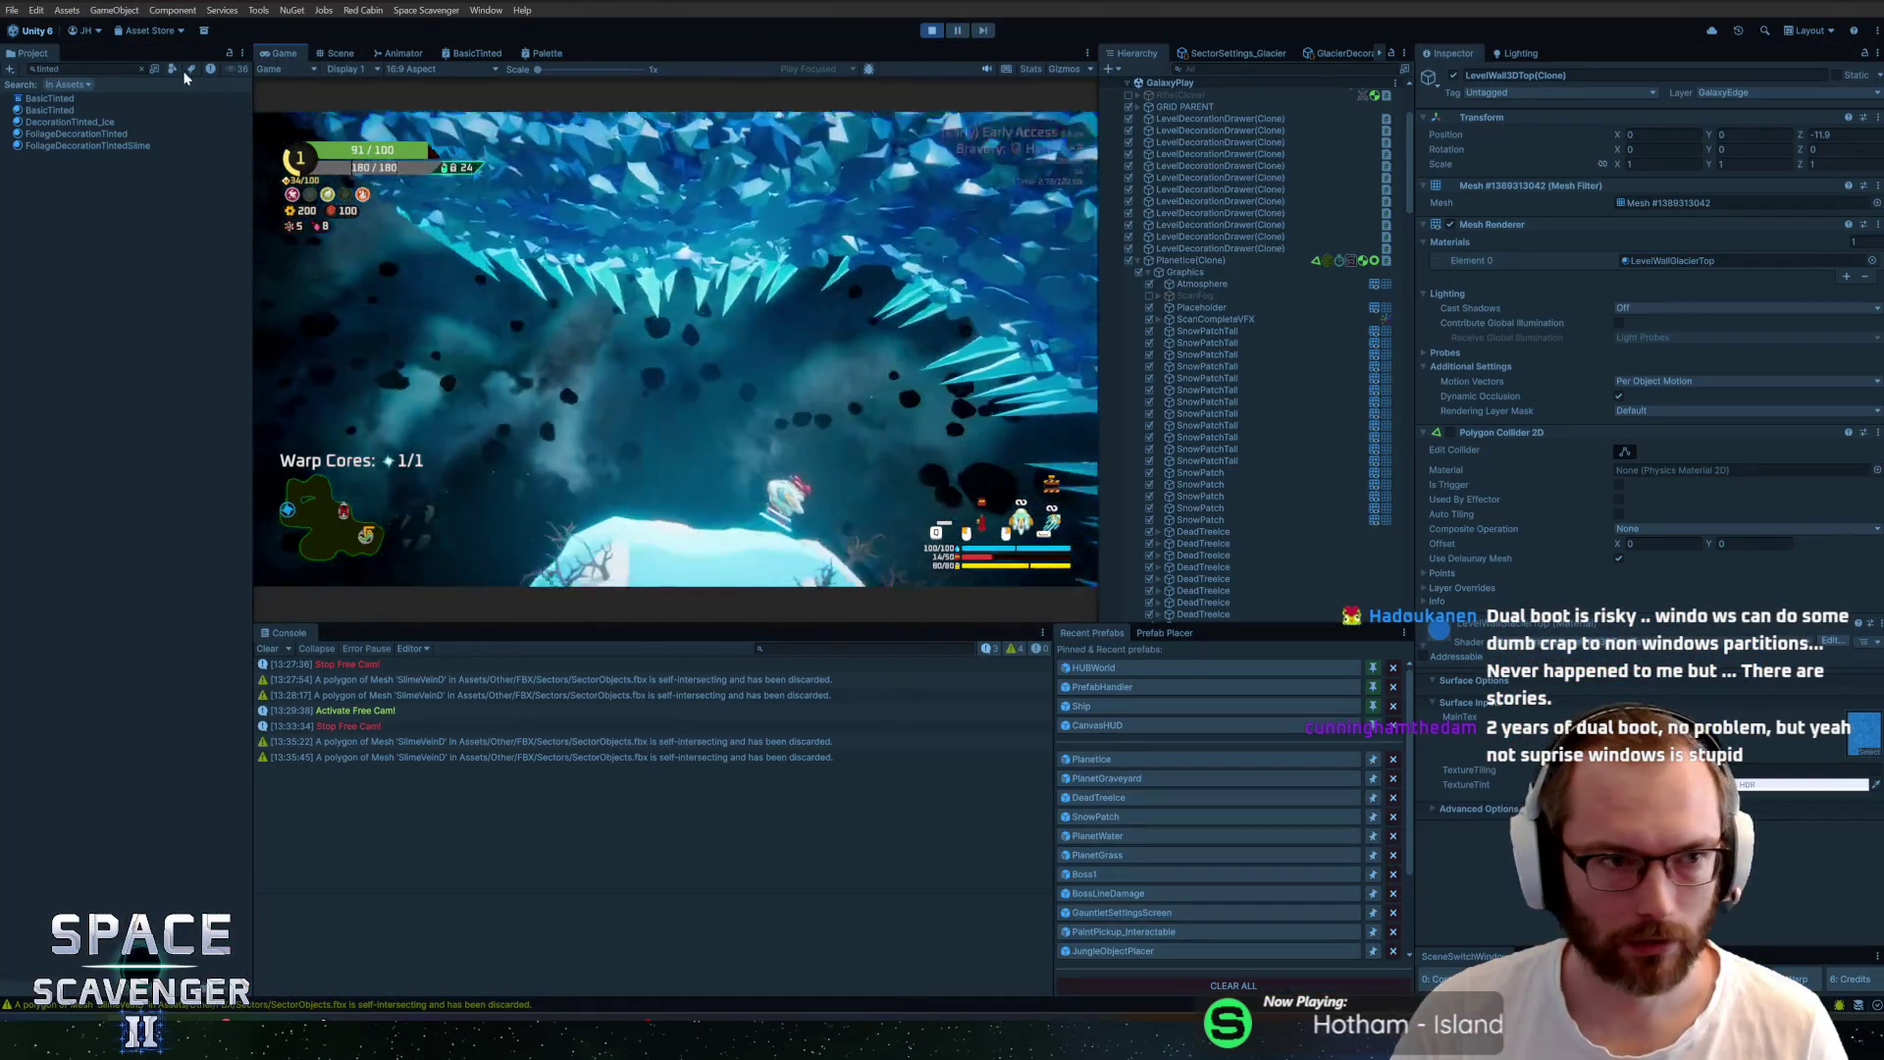
Find GlacierDecoration via a 'glacierde' search, clear the search, and scroll to its IcicleLarge layers
click(127, 68)
text(glacier)
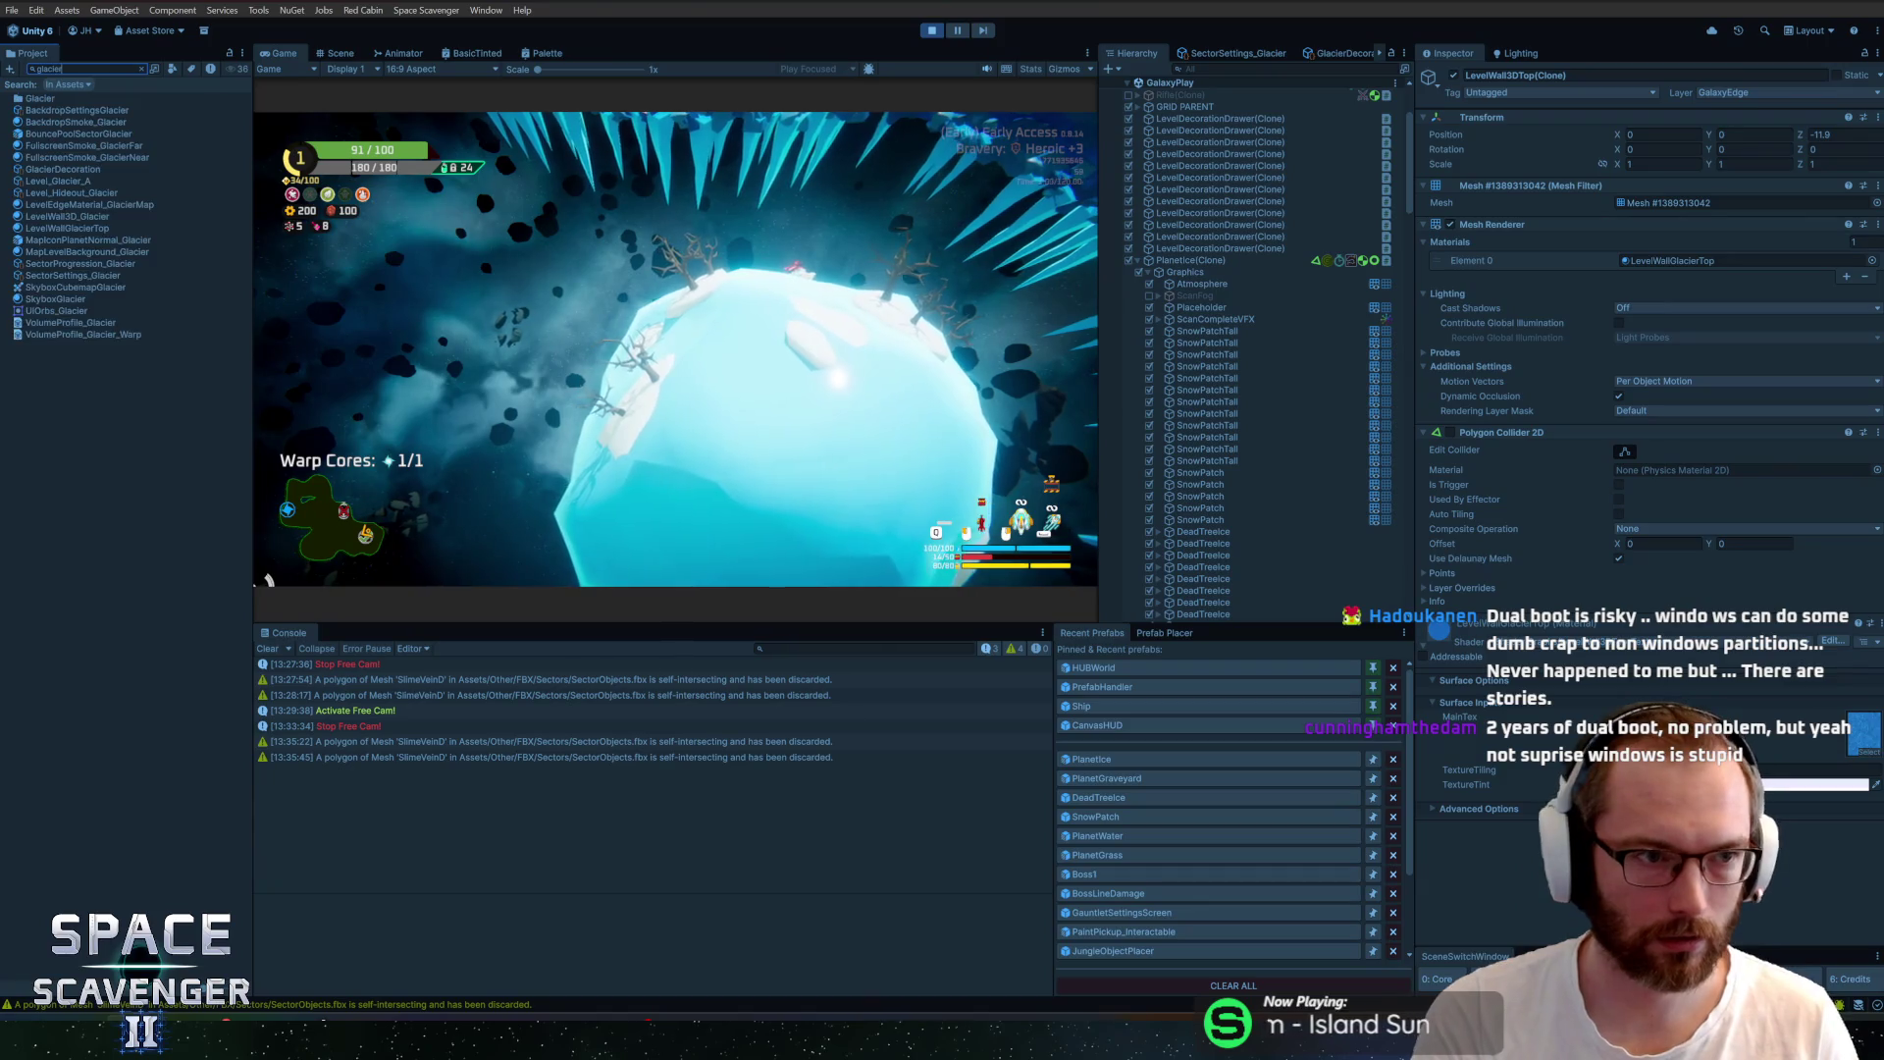
text(de)
click(75, 99)
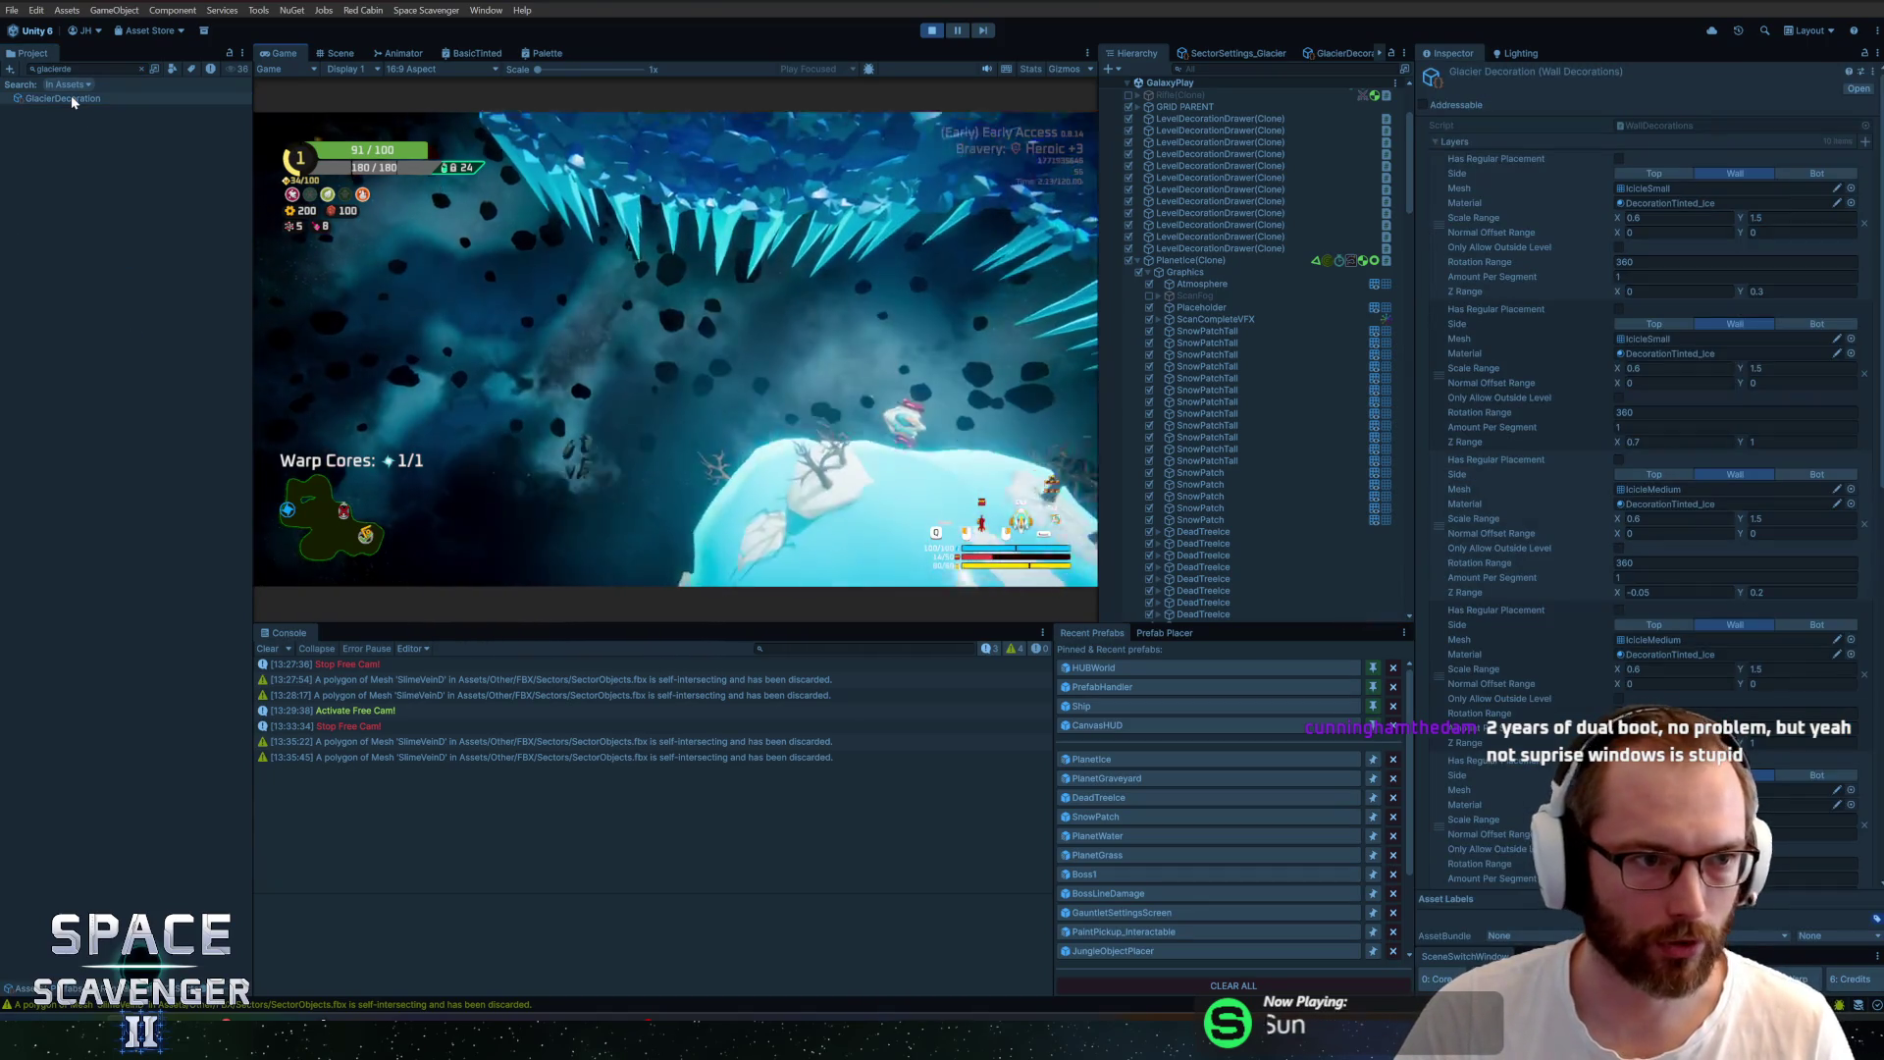
right_click(73, 100)
key(Escape)
click(142, 68)
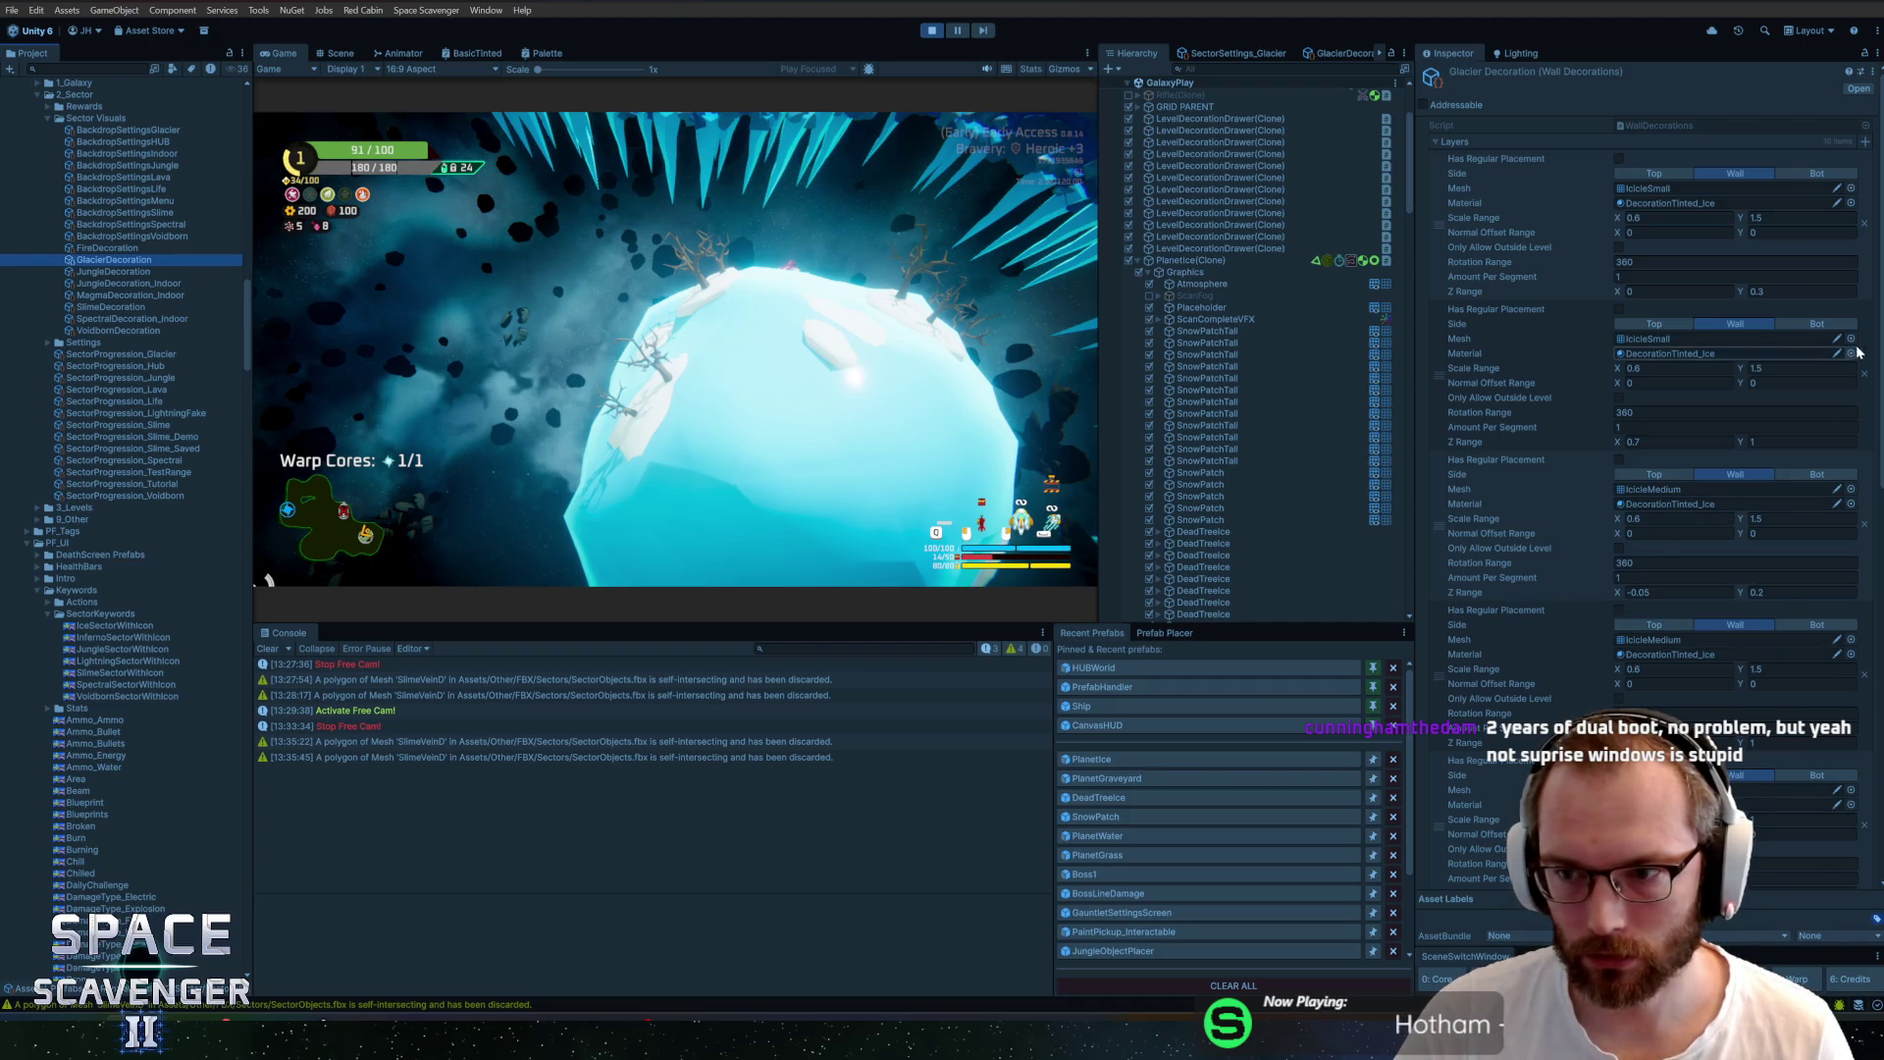
scroll(1668, 392, down, 10)
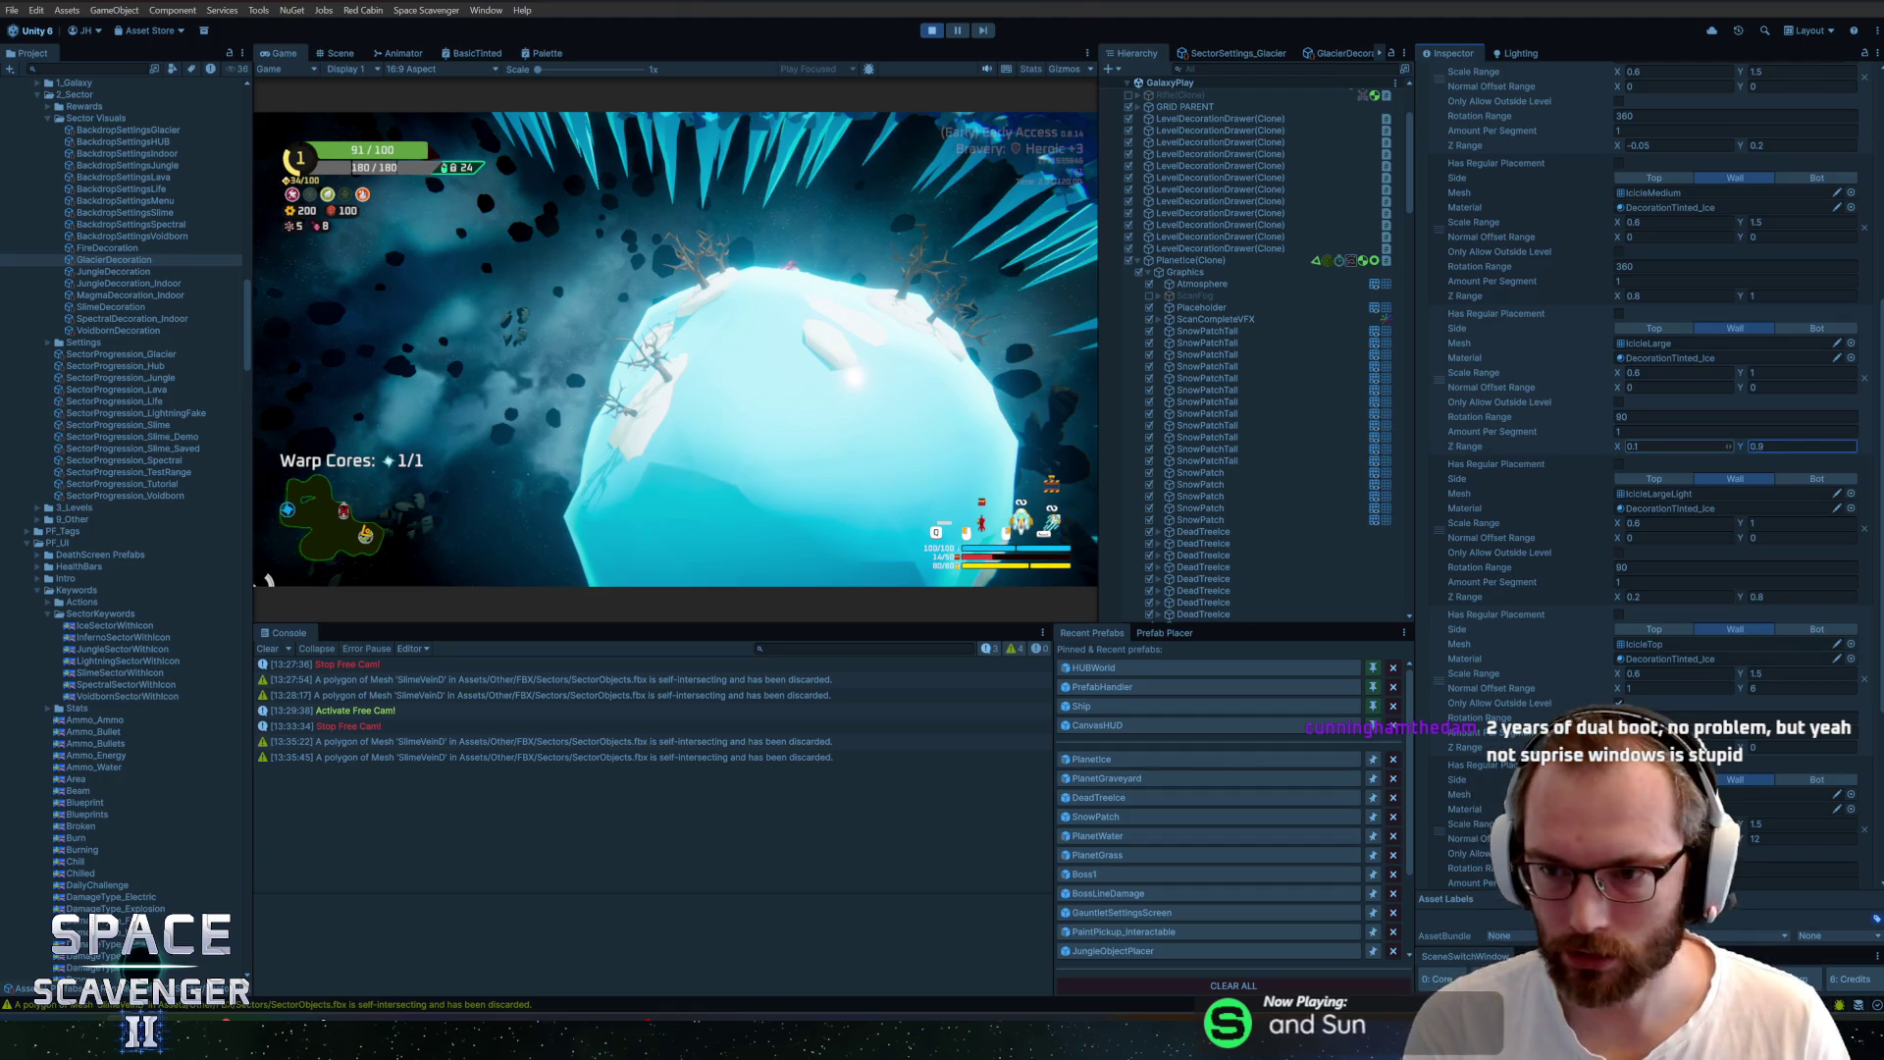
Adjust the Z Range and set Amount Per Segment to 1.5 on both IcicleLarge layers
click(1728, 597)
text(0.1)
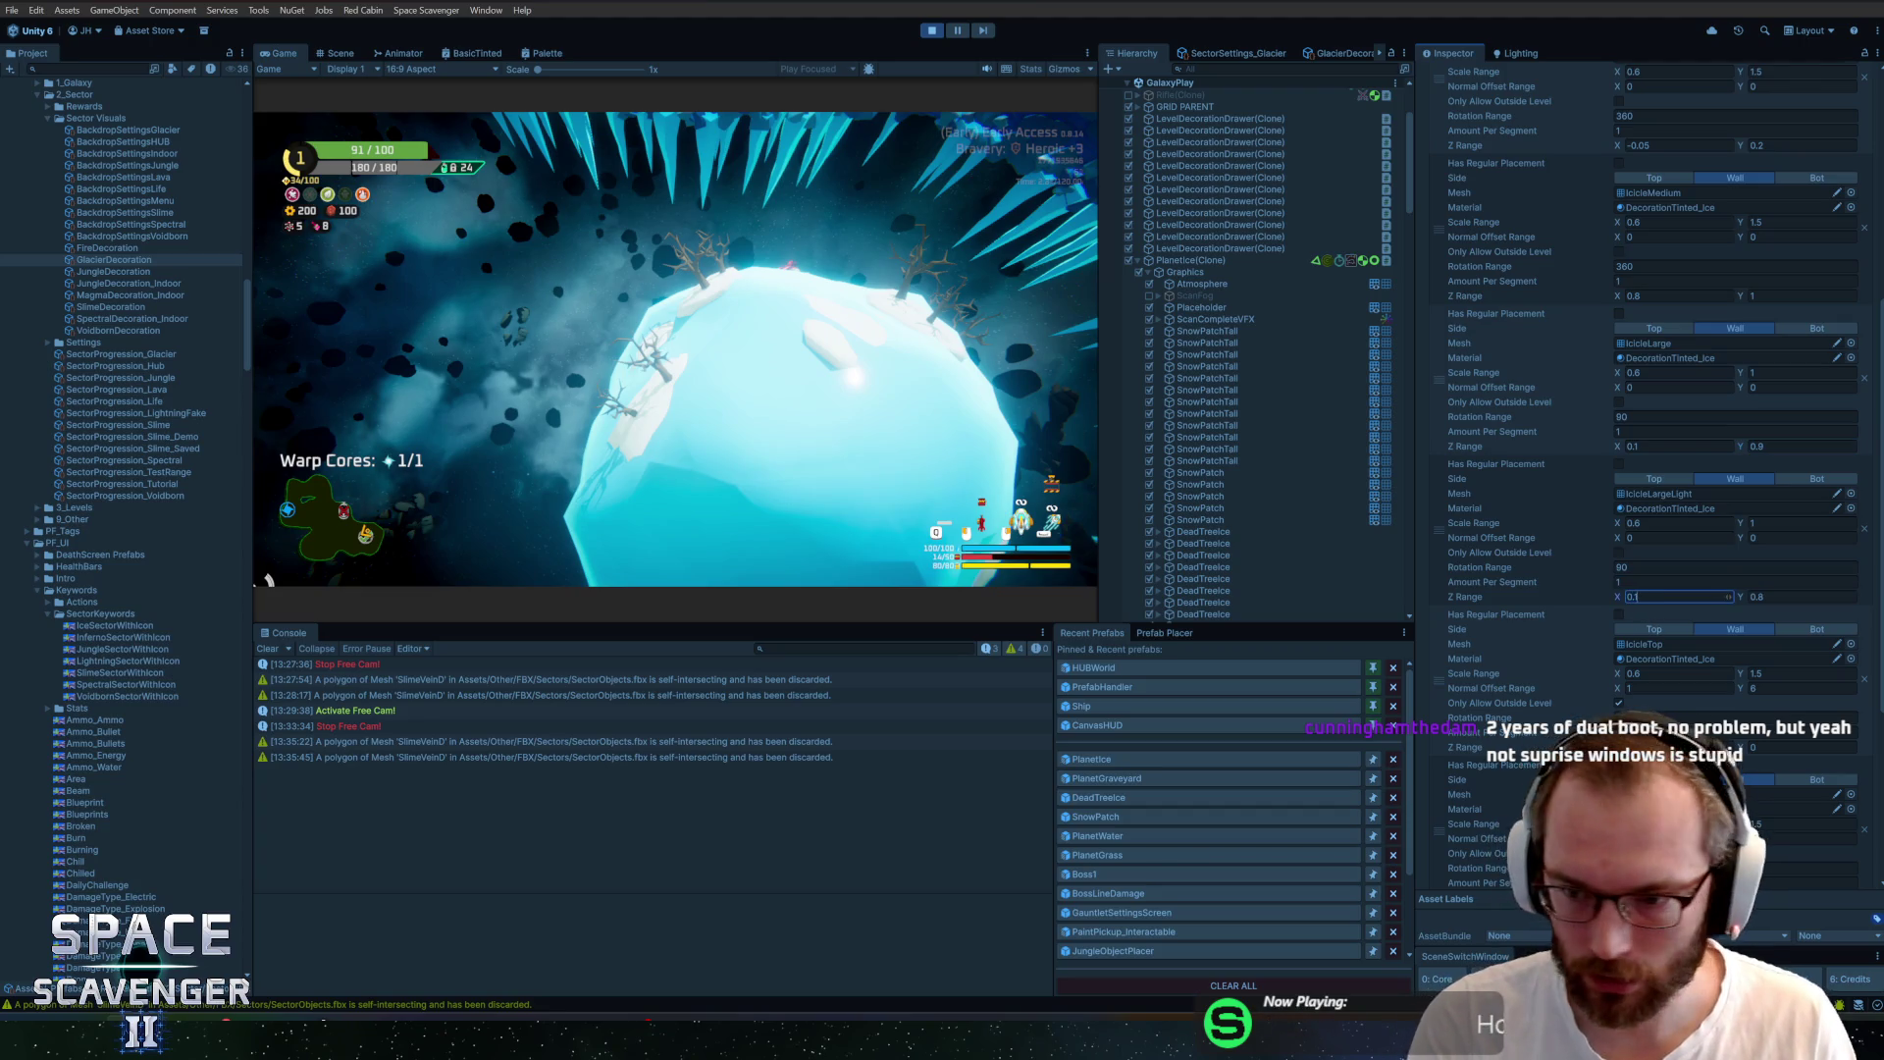
click(1853, 582)
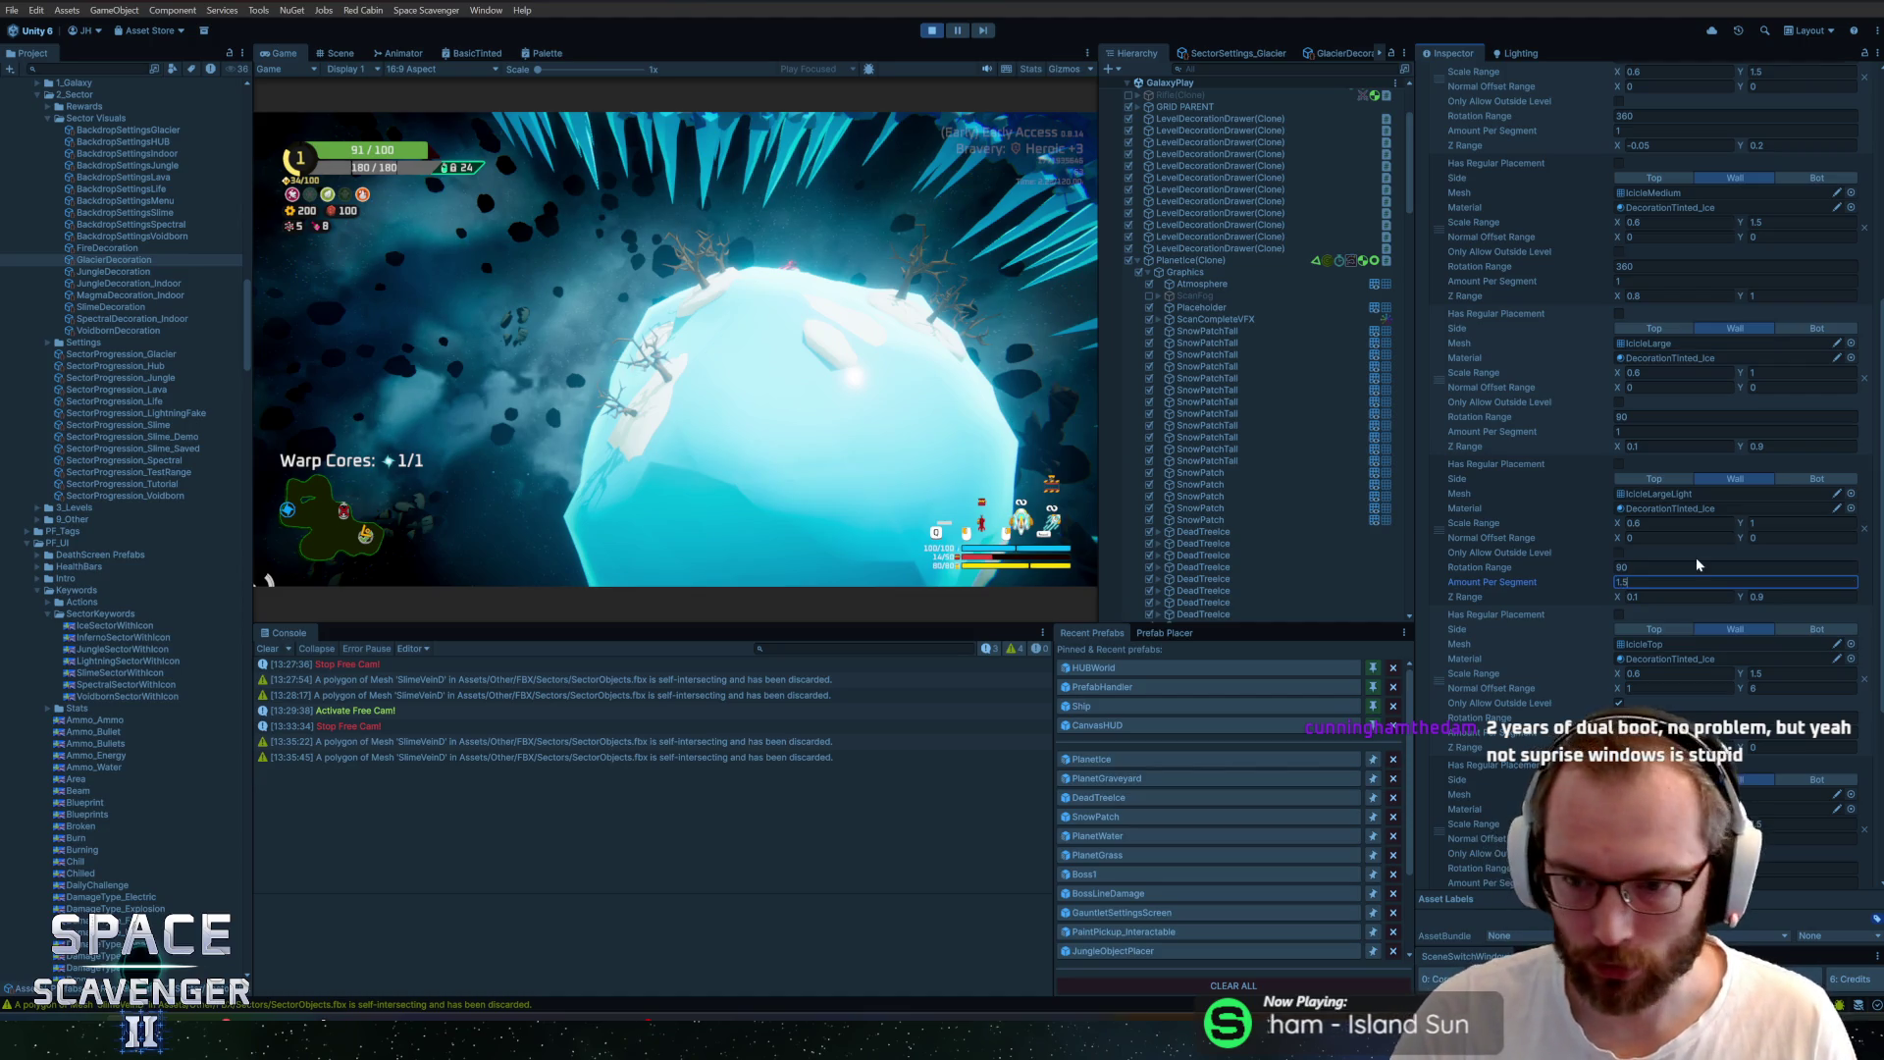
click(1649, 432)
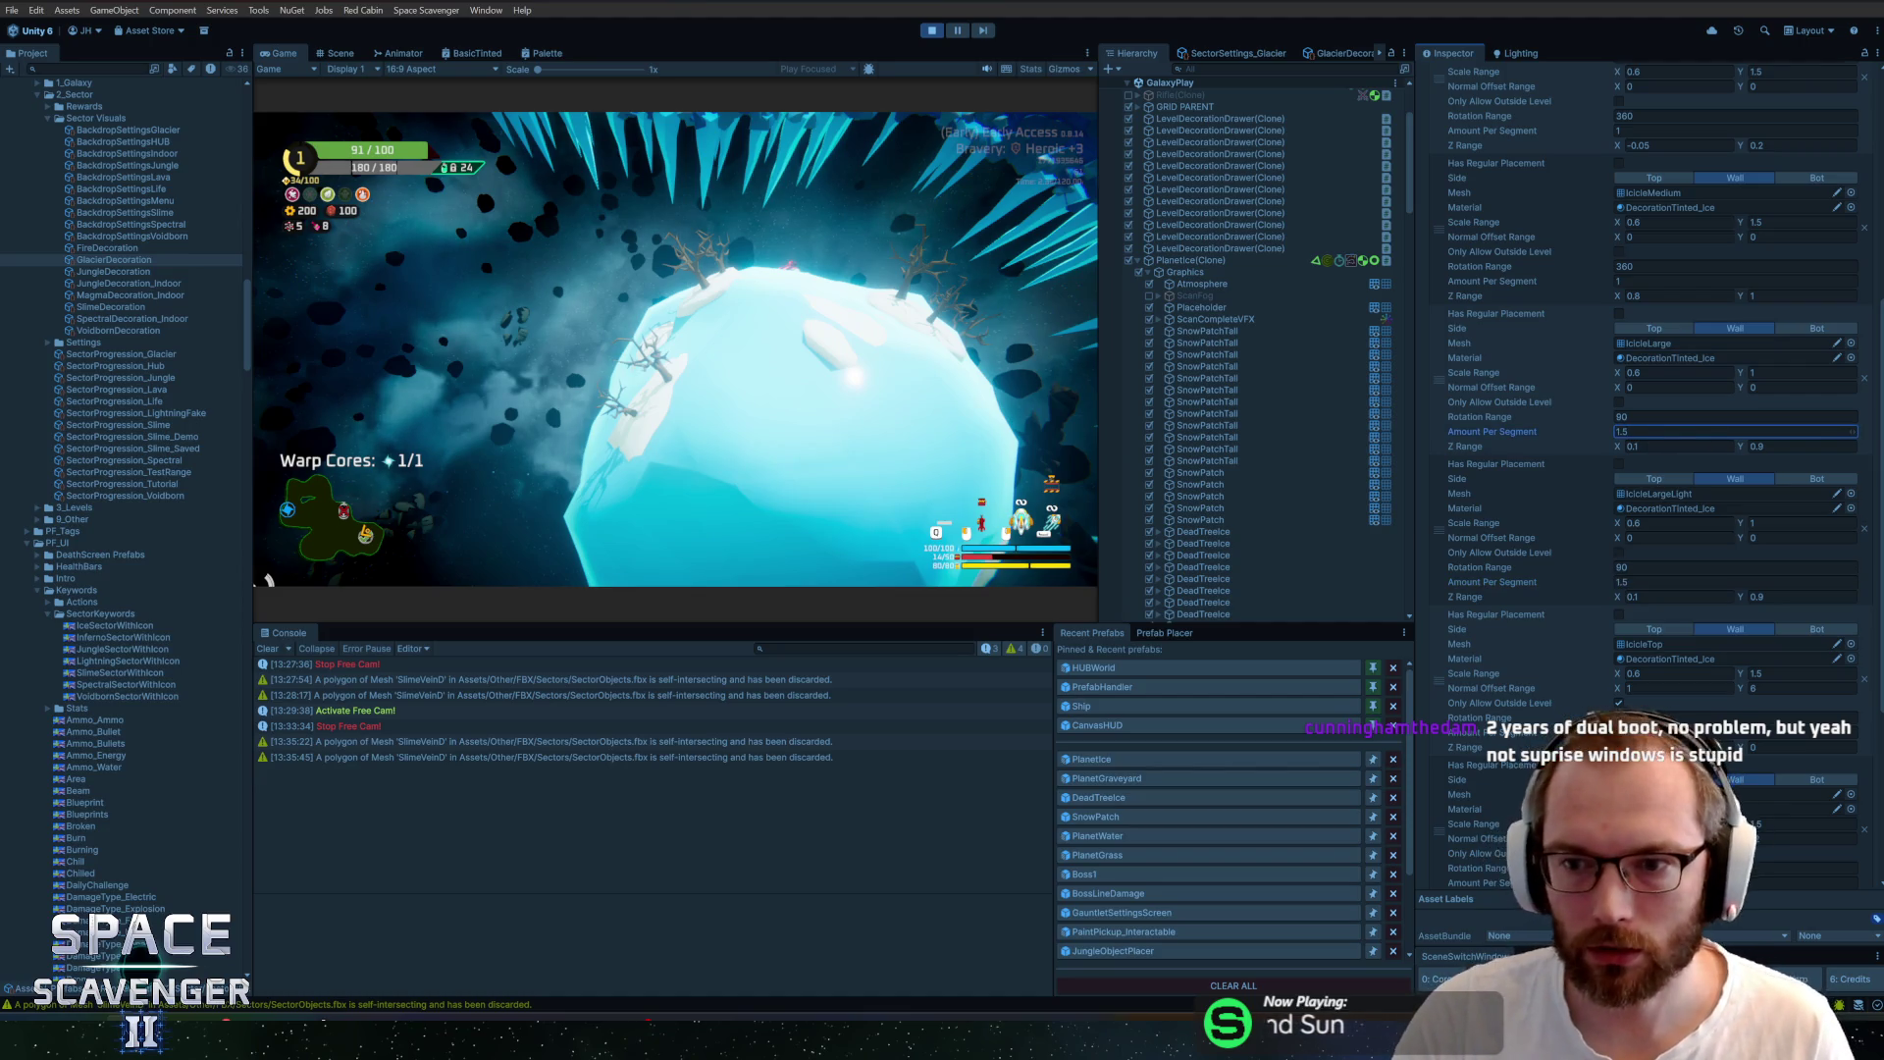
key(Return)
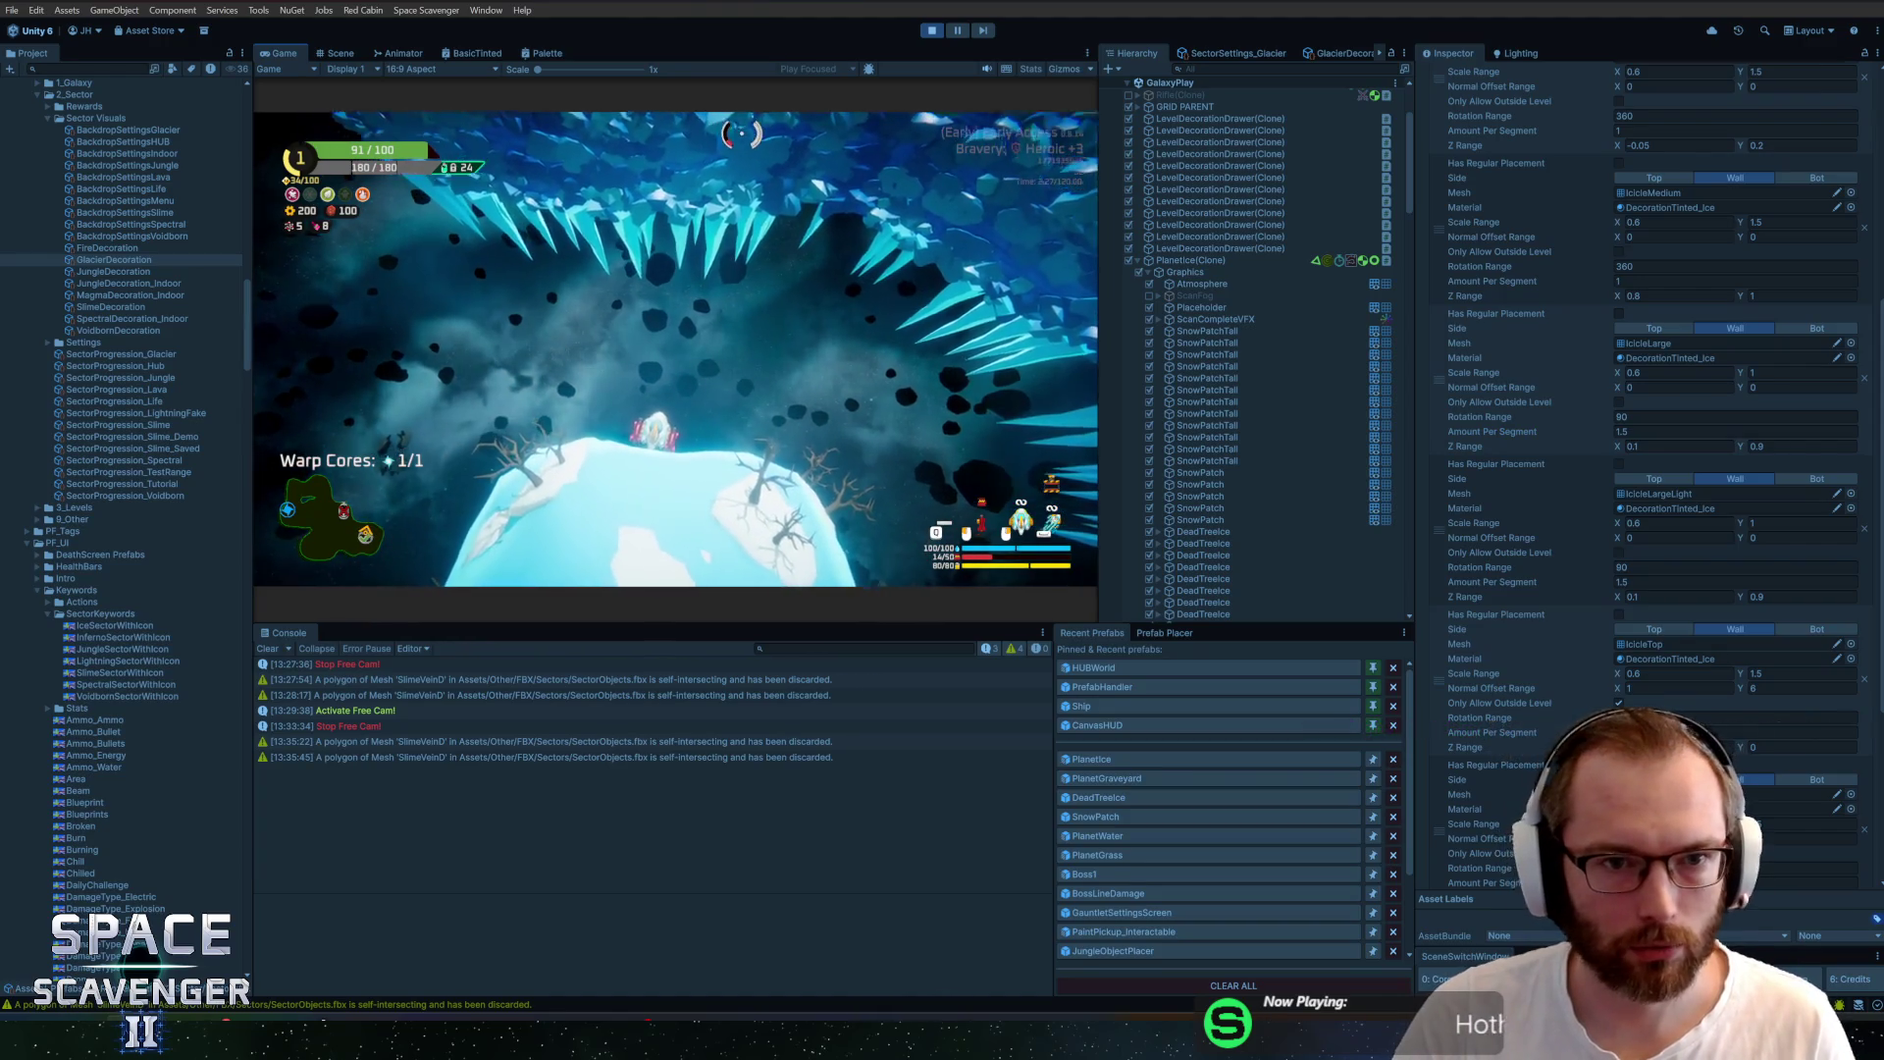
Run 'debug frCam' in the in-game console to switch to the free camera
key(grave)
text(debug frCam)
key(Return)
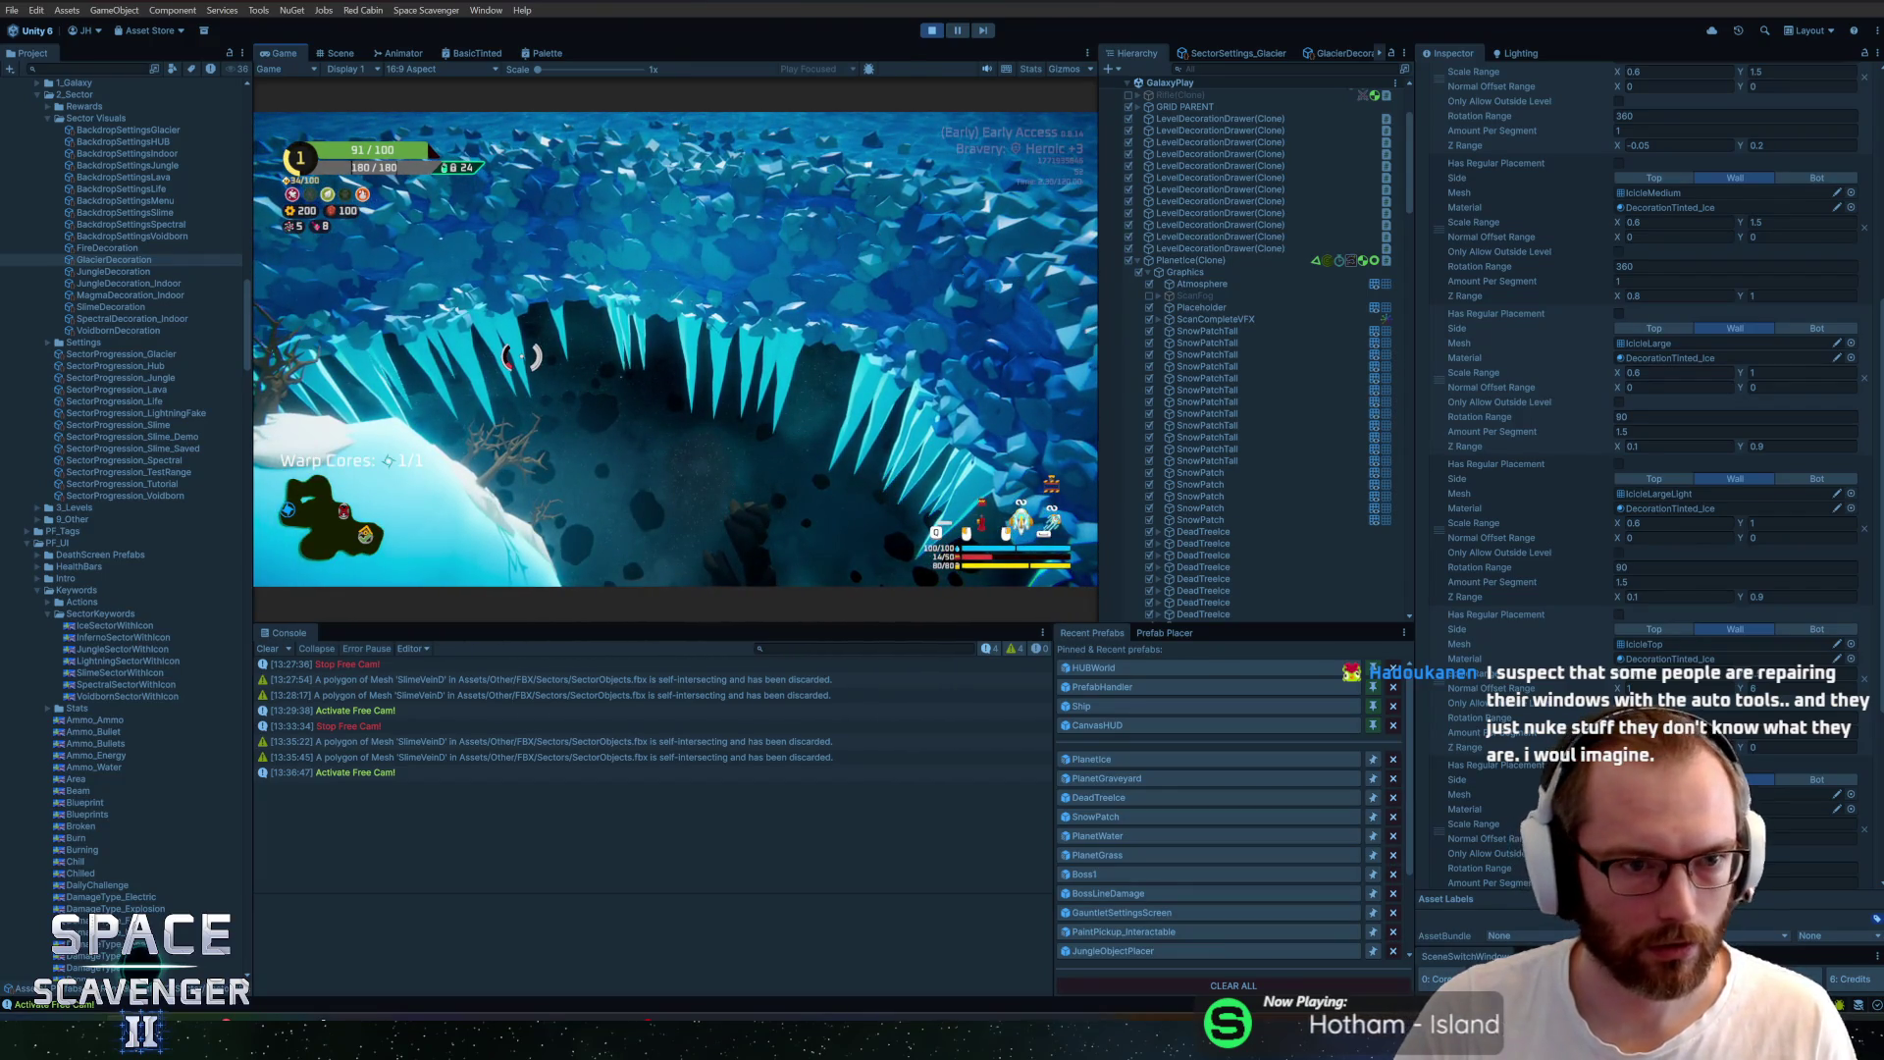
Run 'level regenerate decorations' twice in the in-game console to reroll the icicle layout
key(grave)
text(level regenerate decorations)
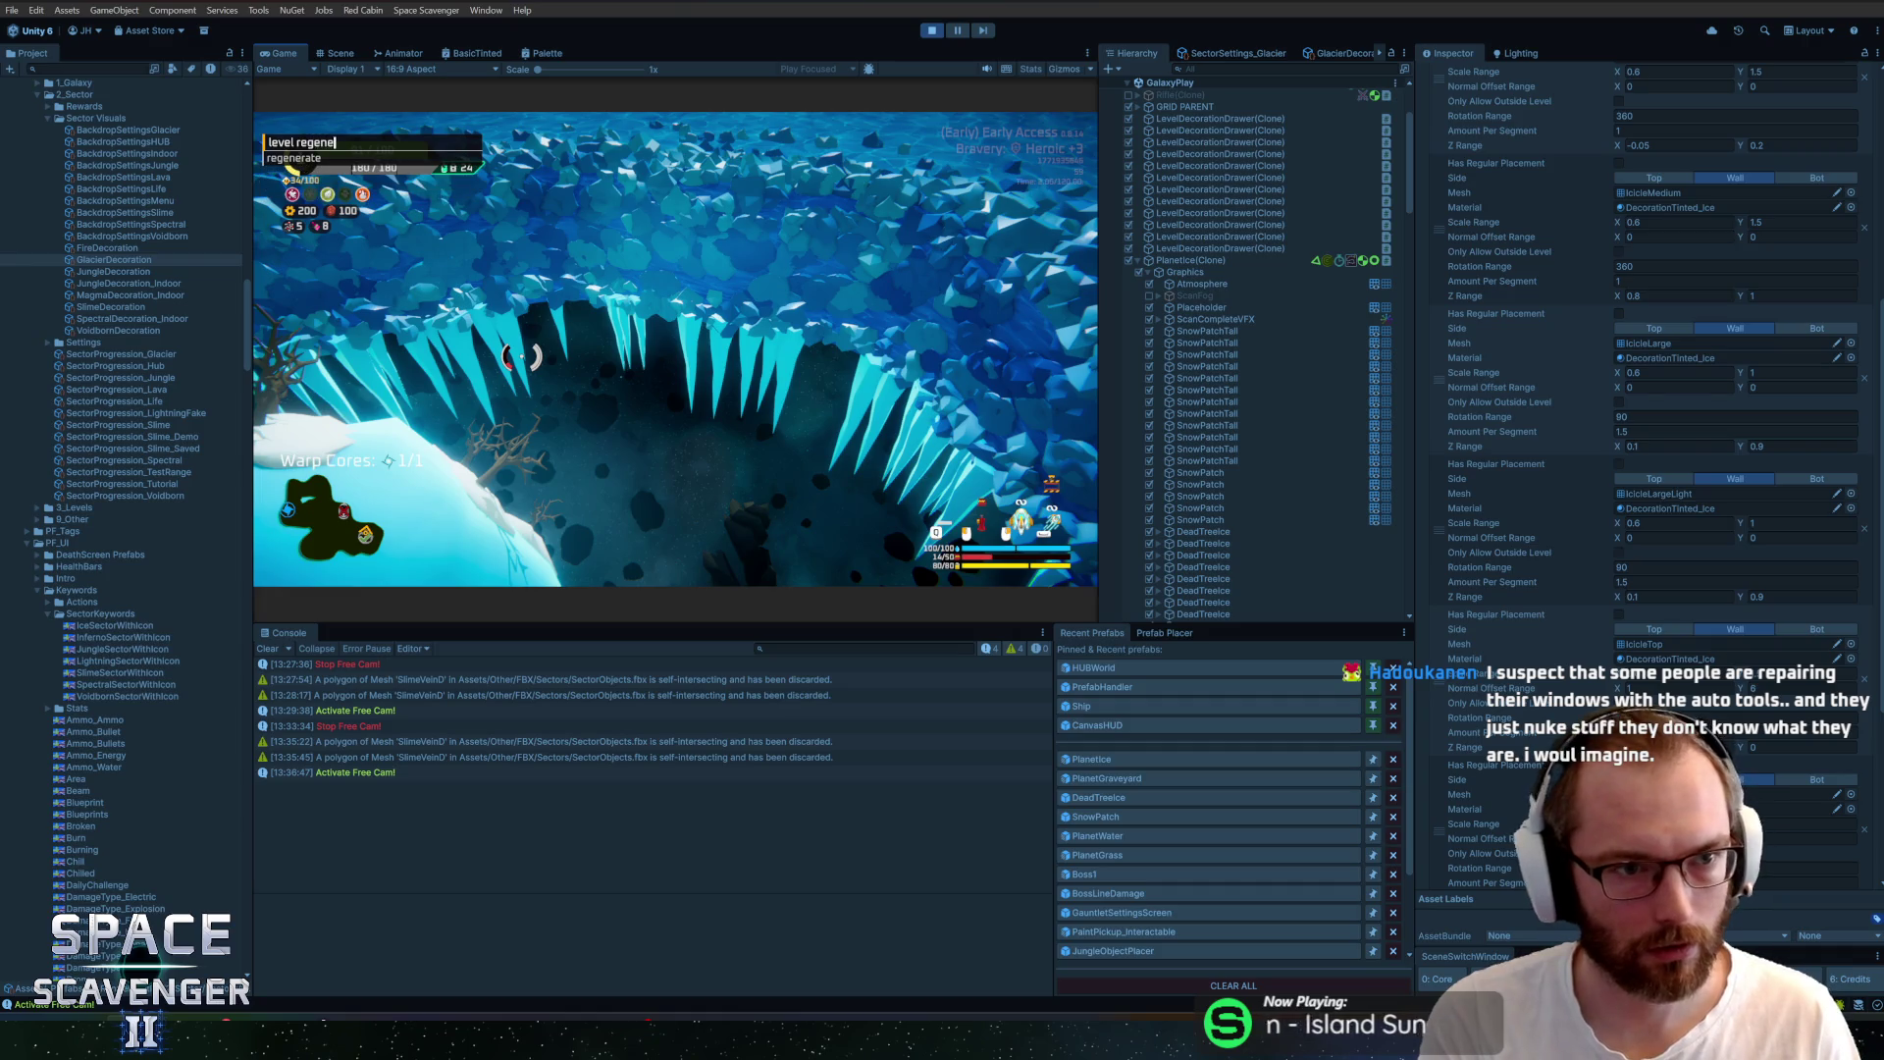
key(Return)
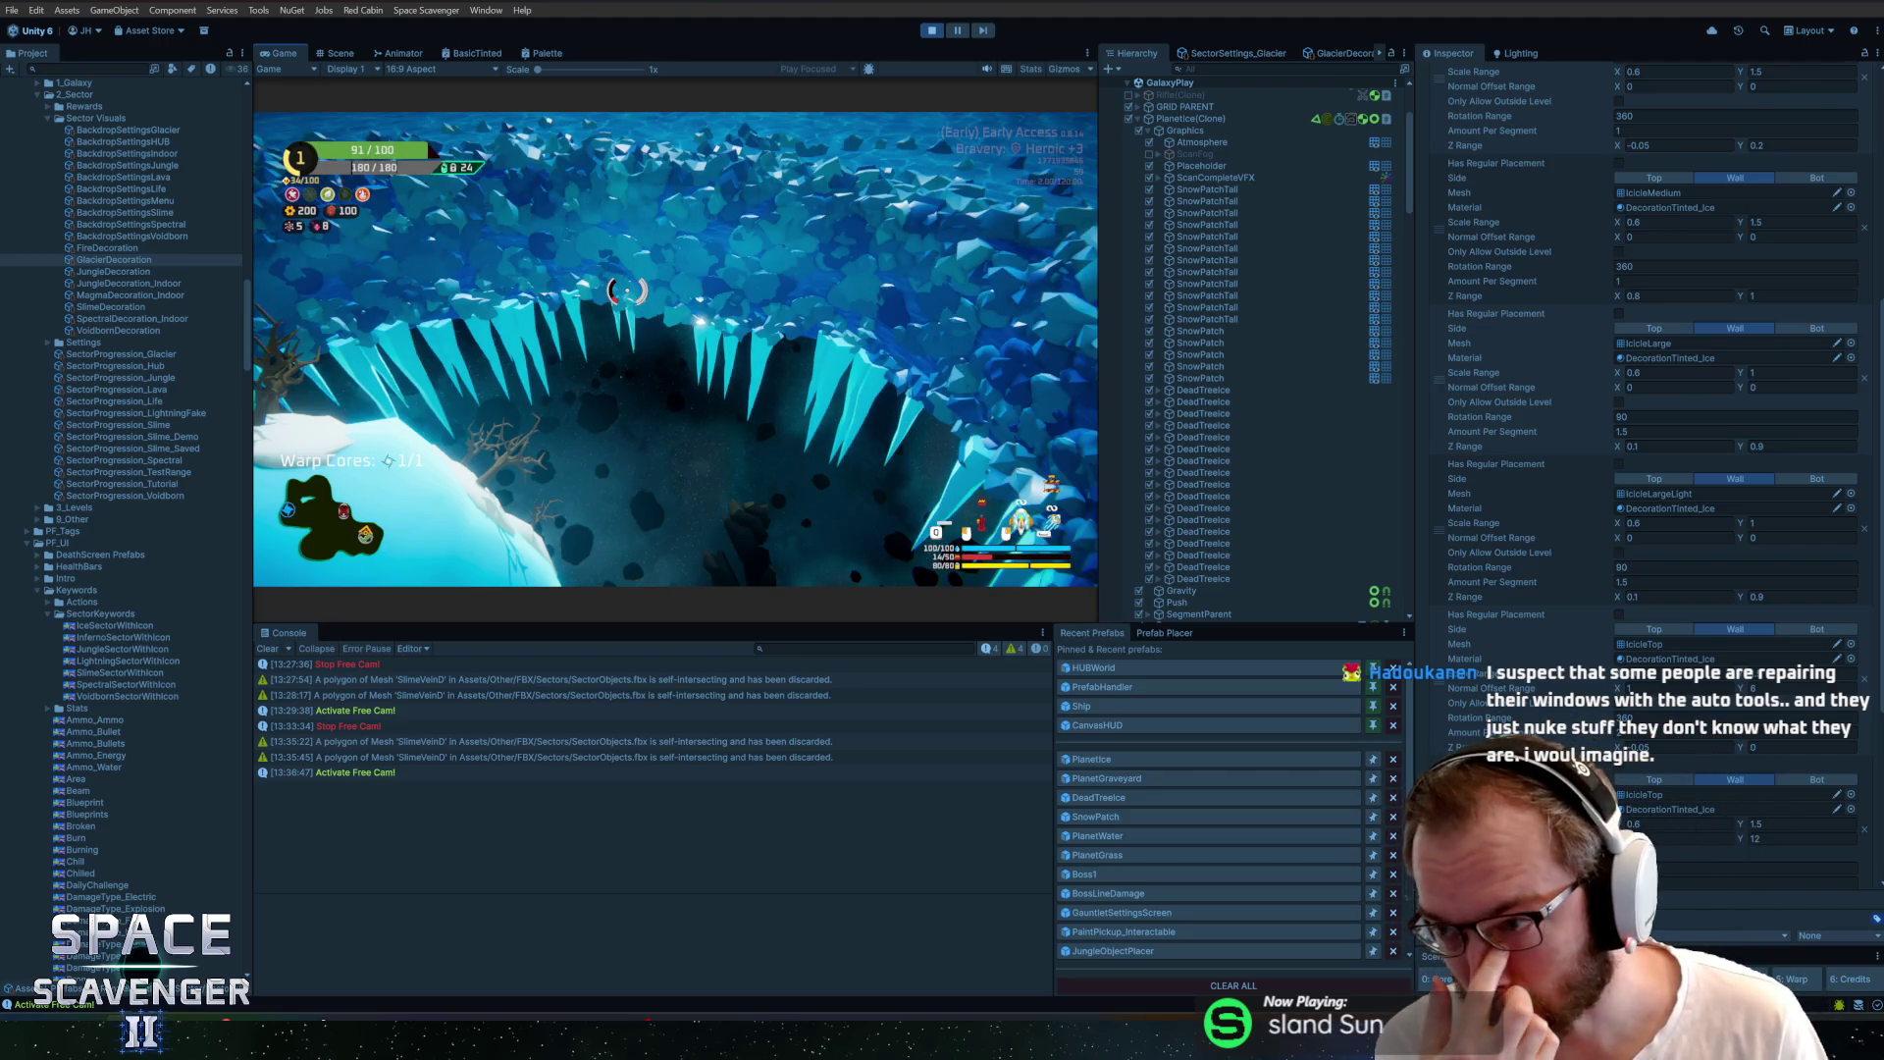
key(grave)
text(level regenerate decorations)
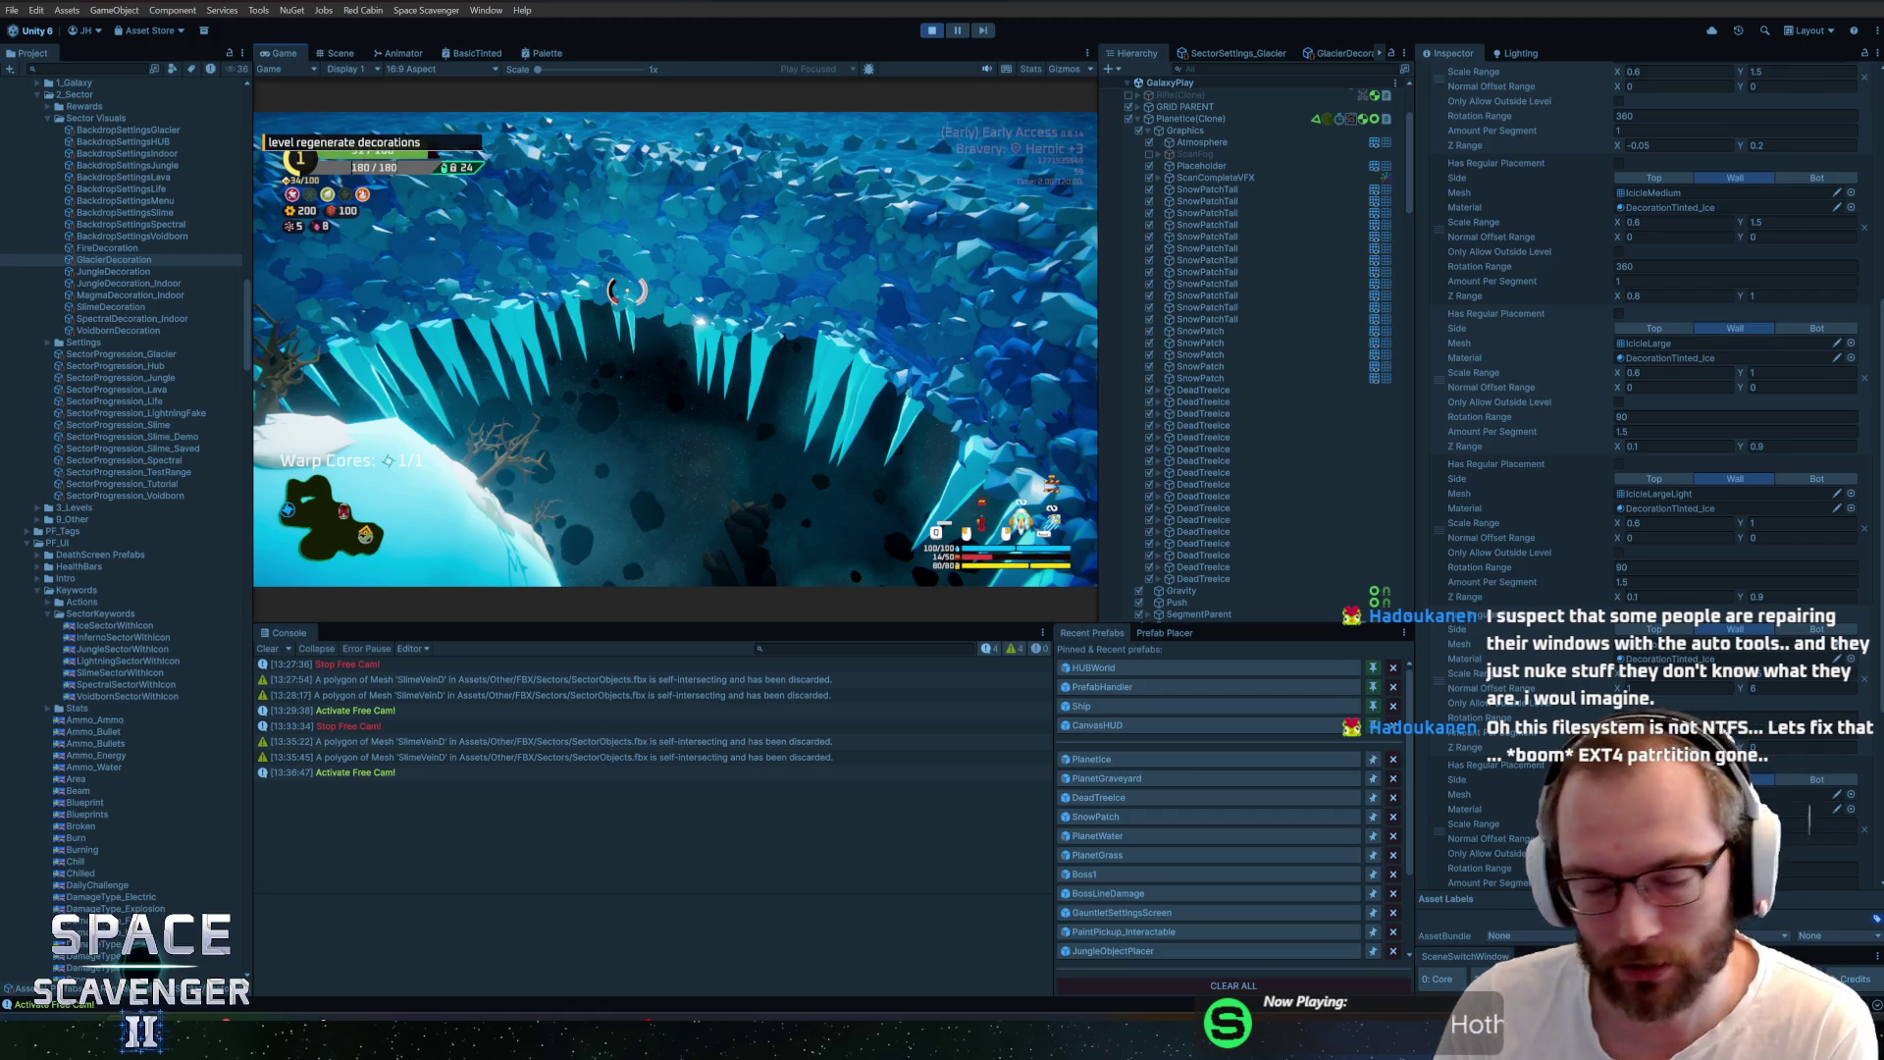
key(Return)
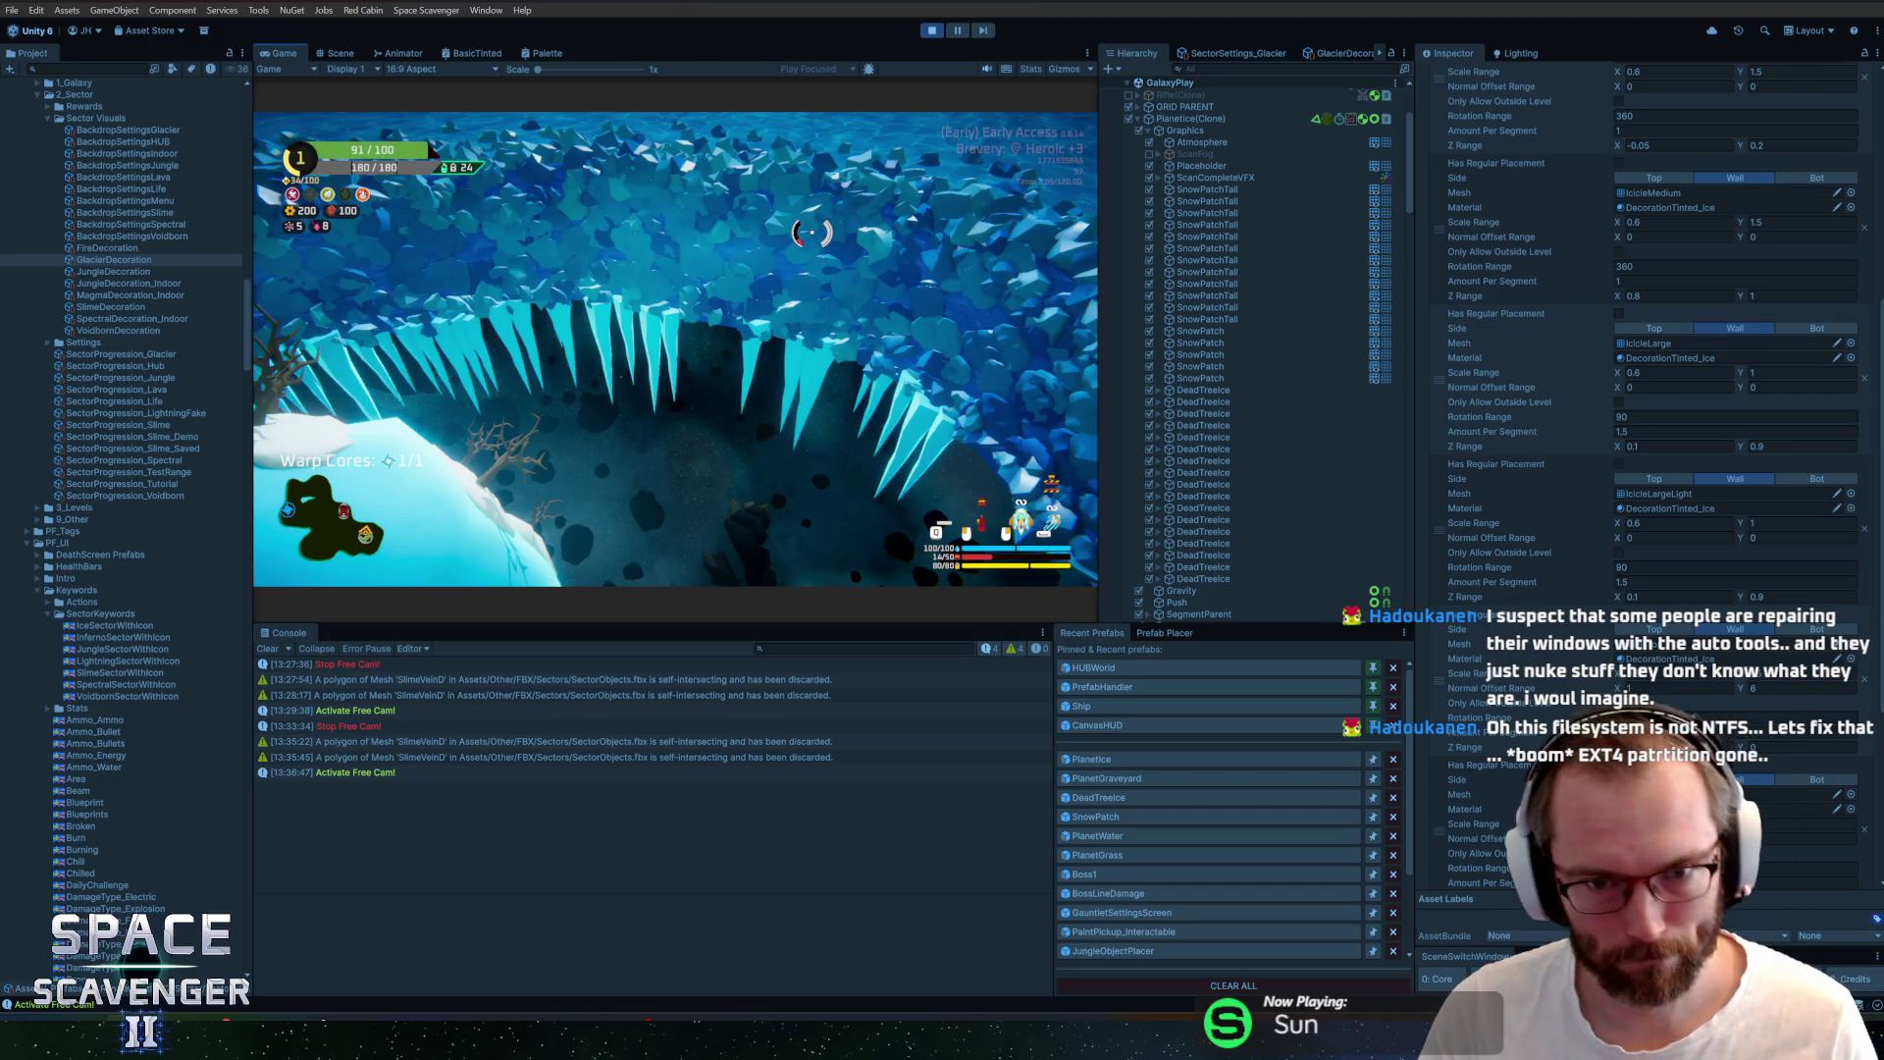
key(alt+Tab)
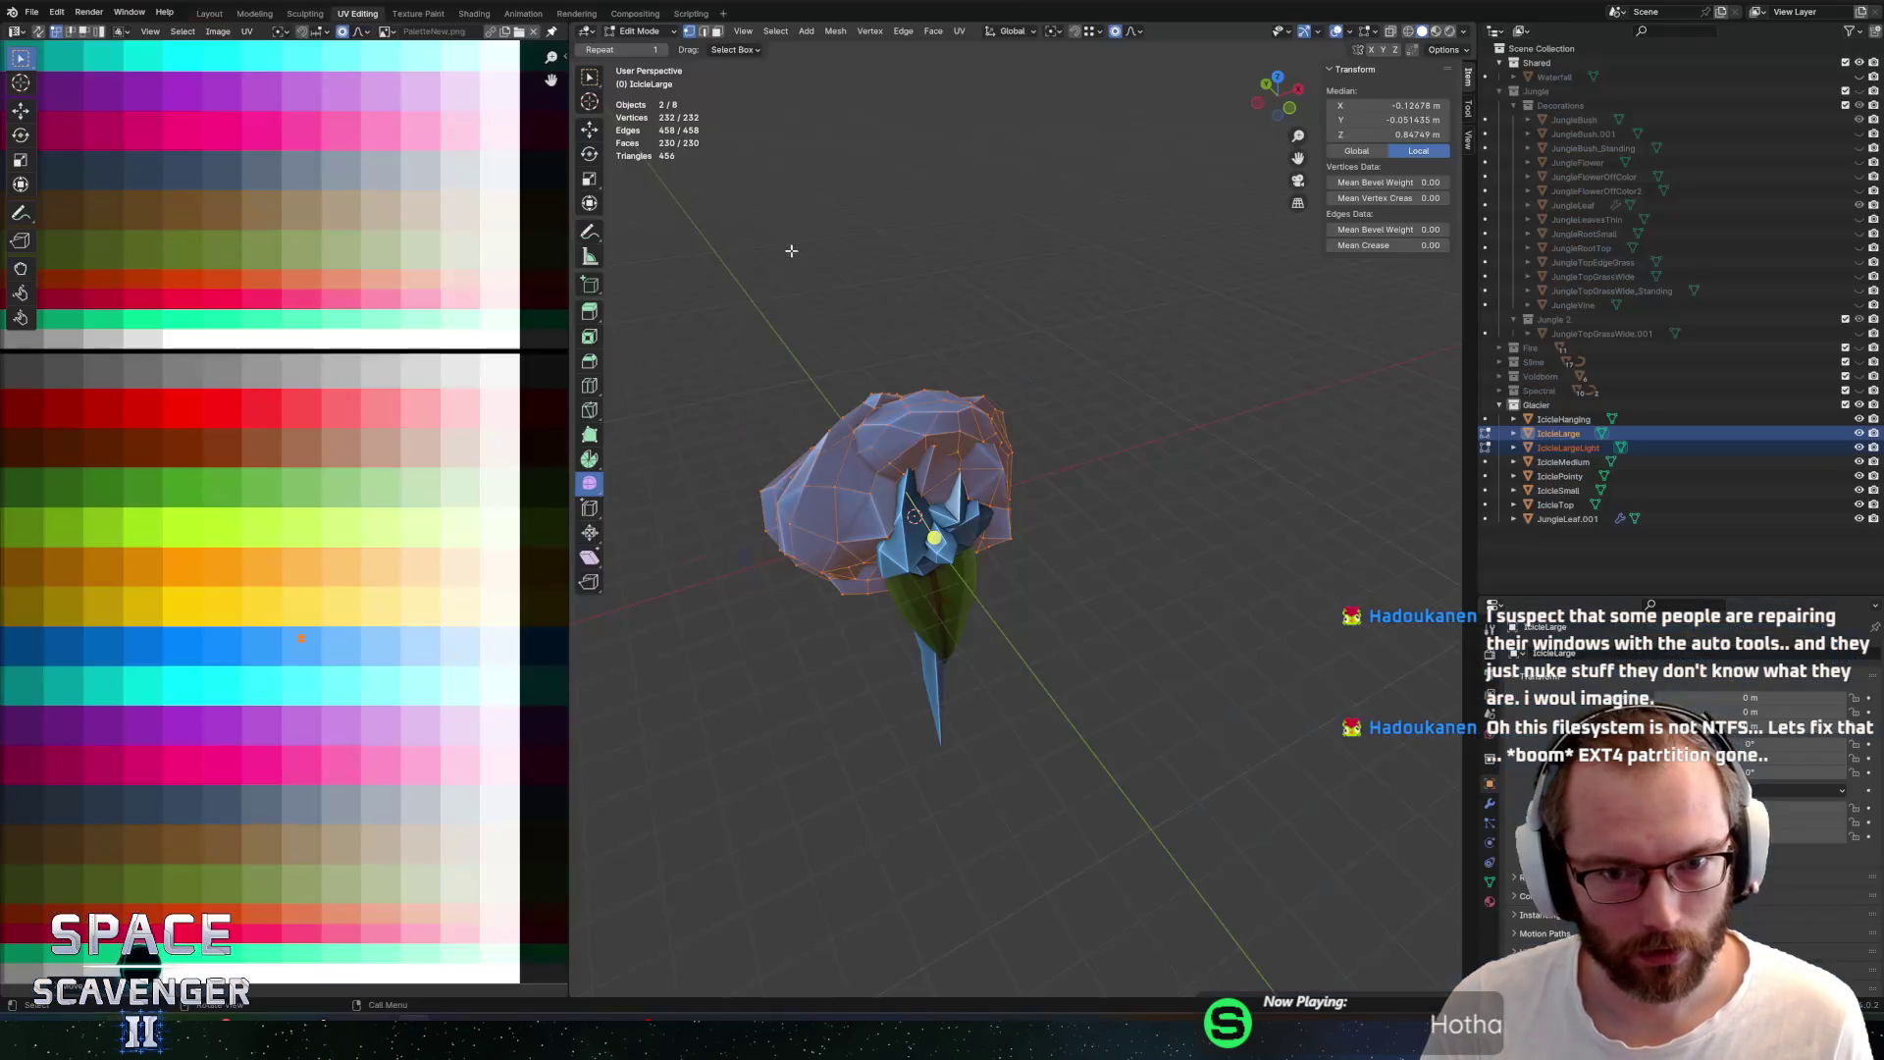
On IcicleLarge, grow a face selection on the cluster, slide it left along X and shrink it
key(Tab)
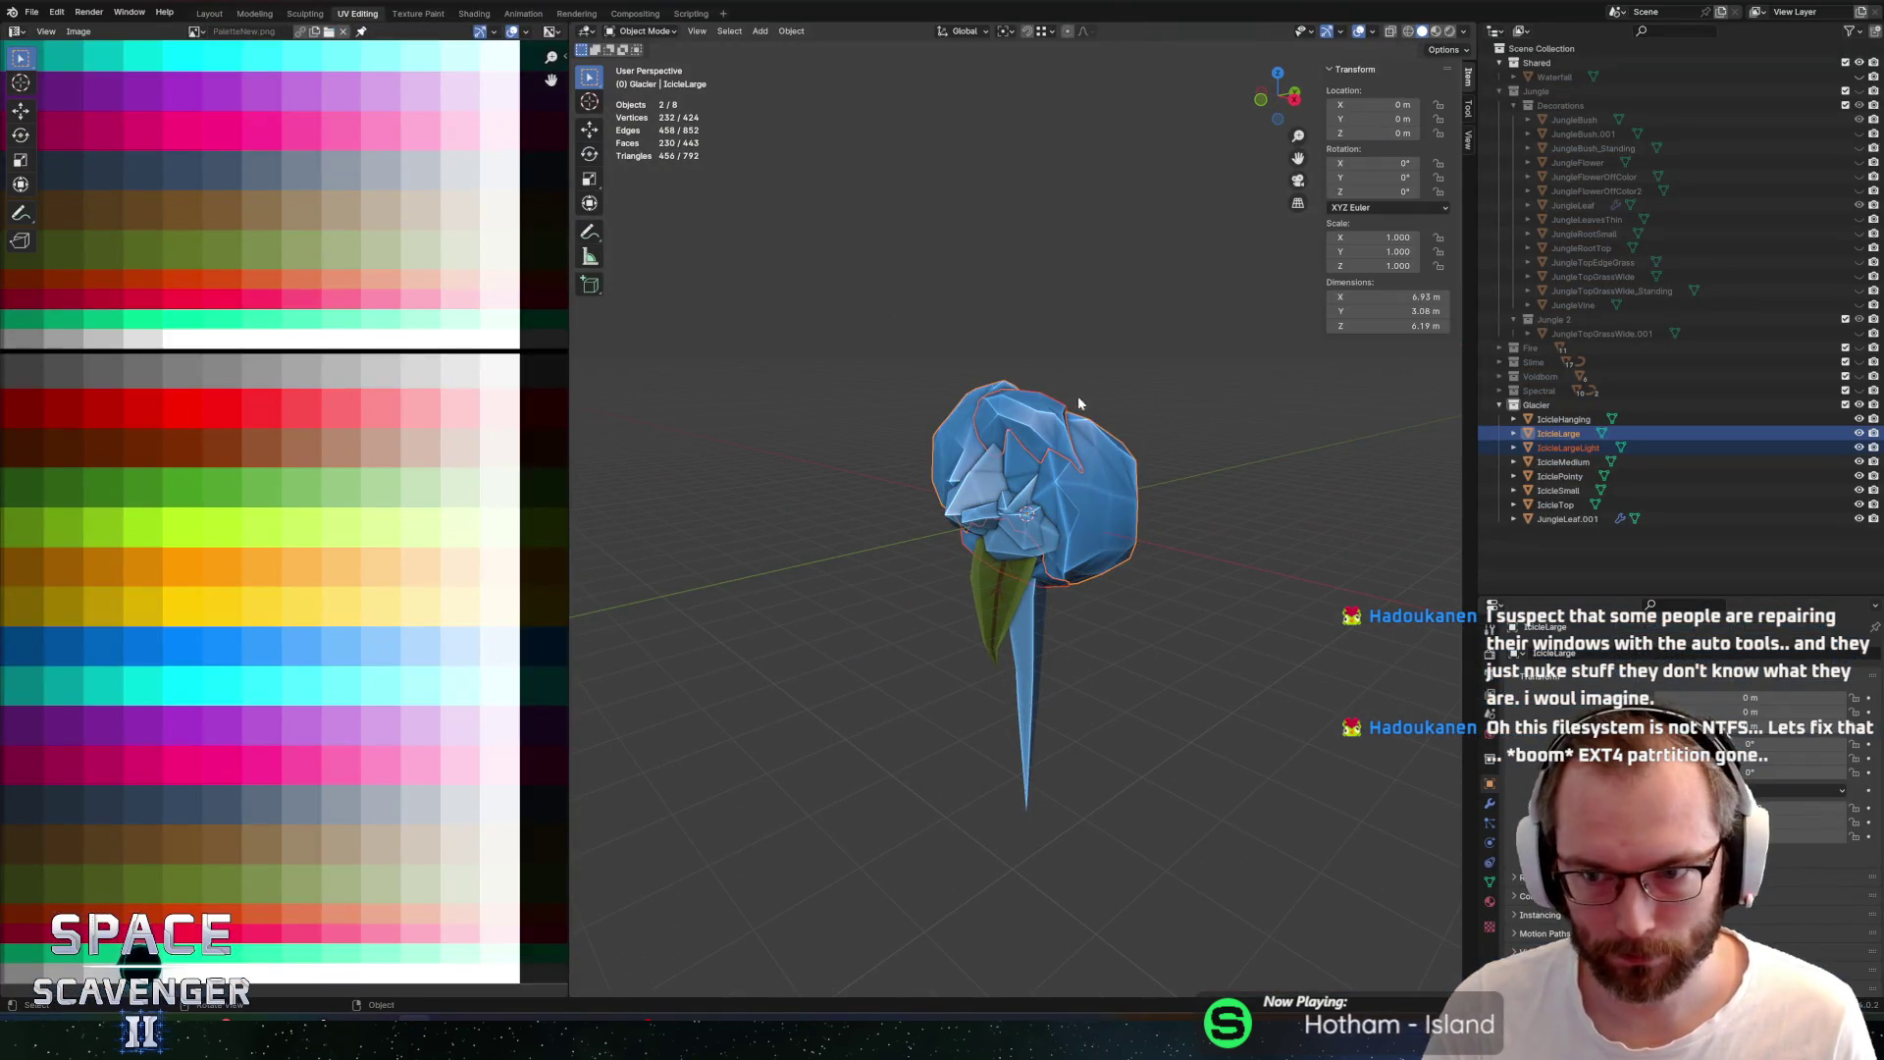
click(1560, 437)
key(Tab)
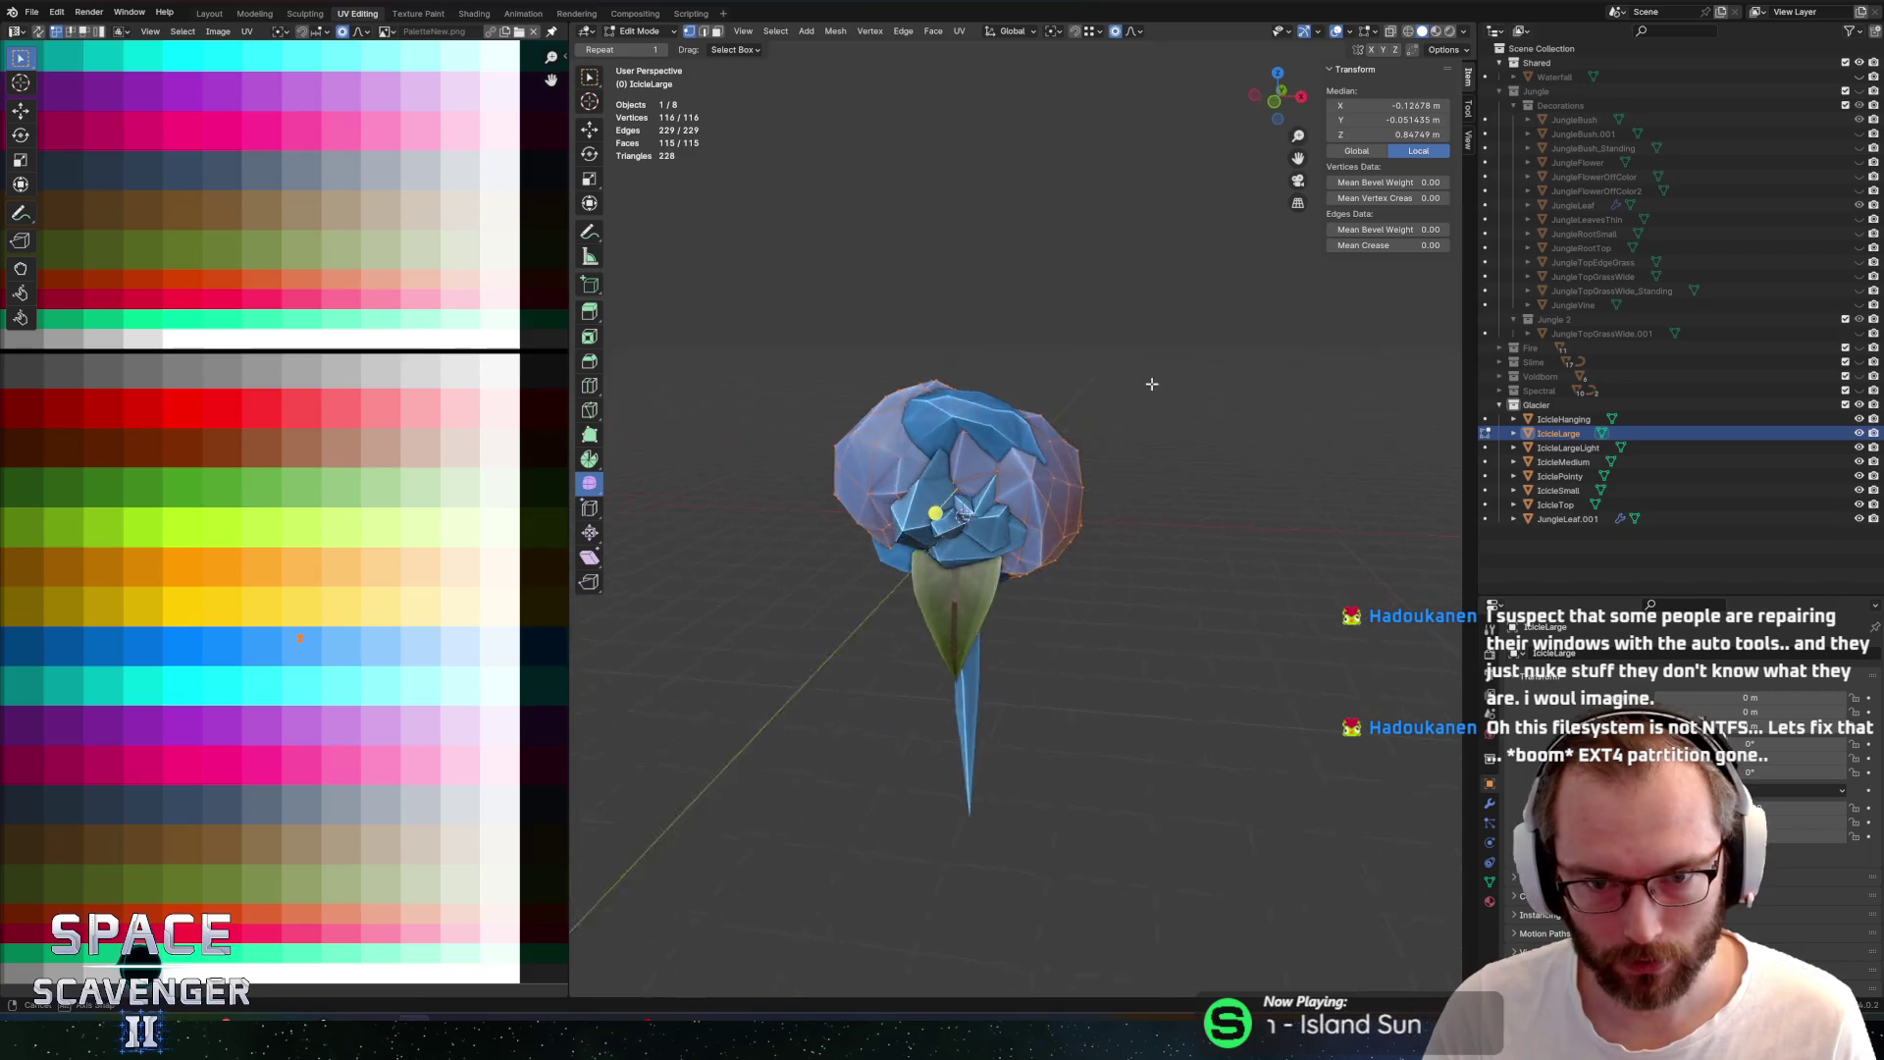
key(3)
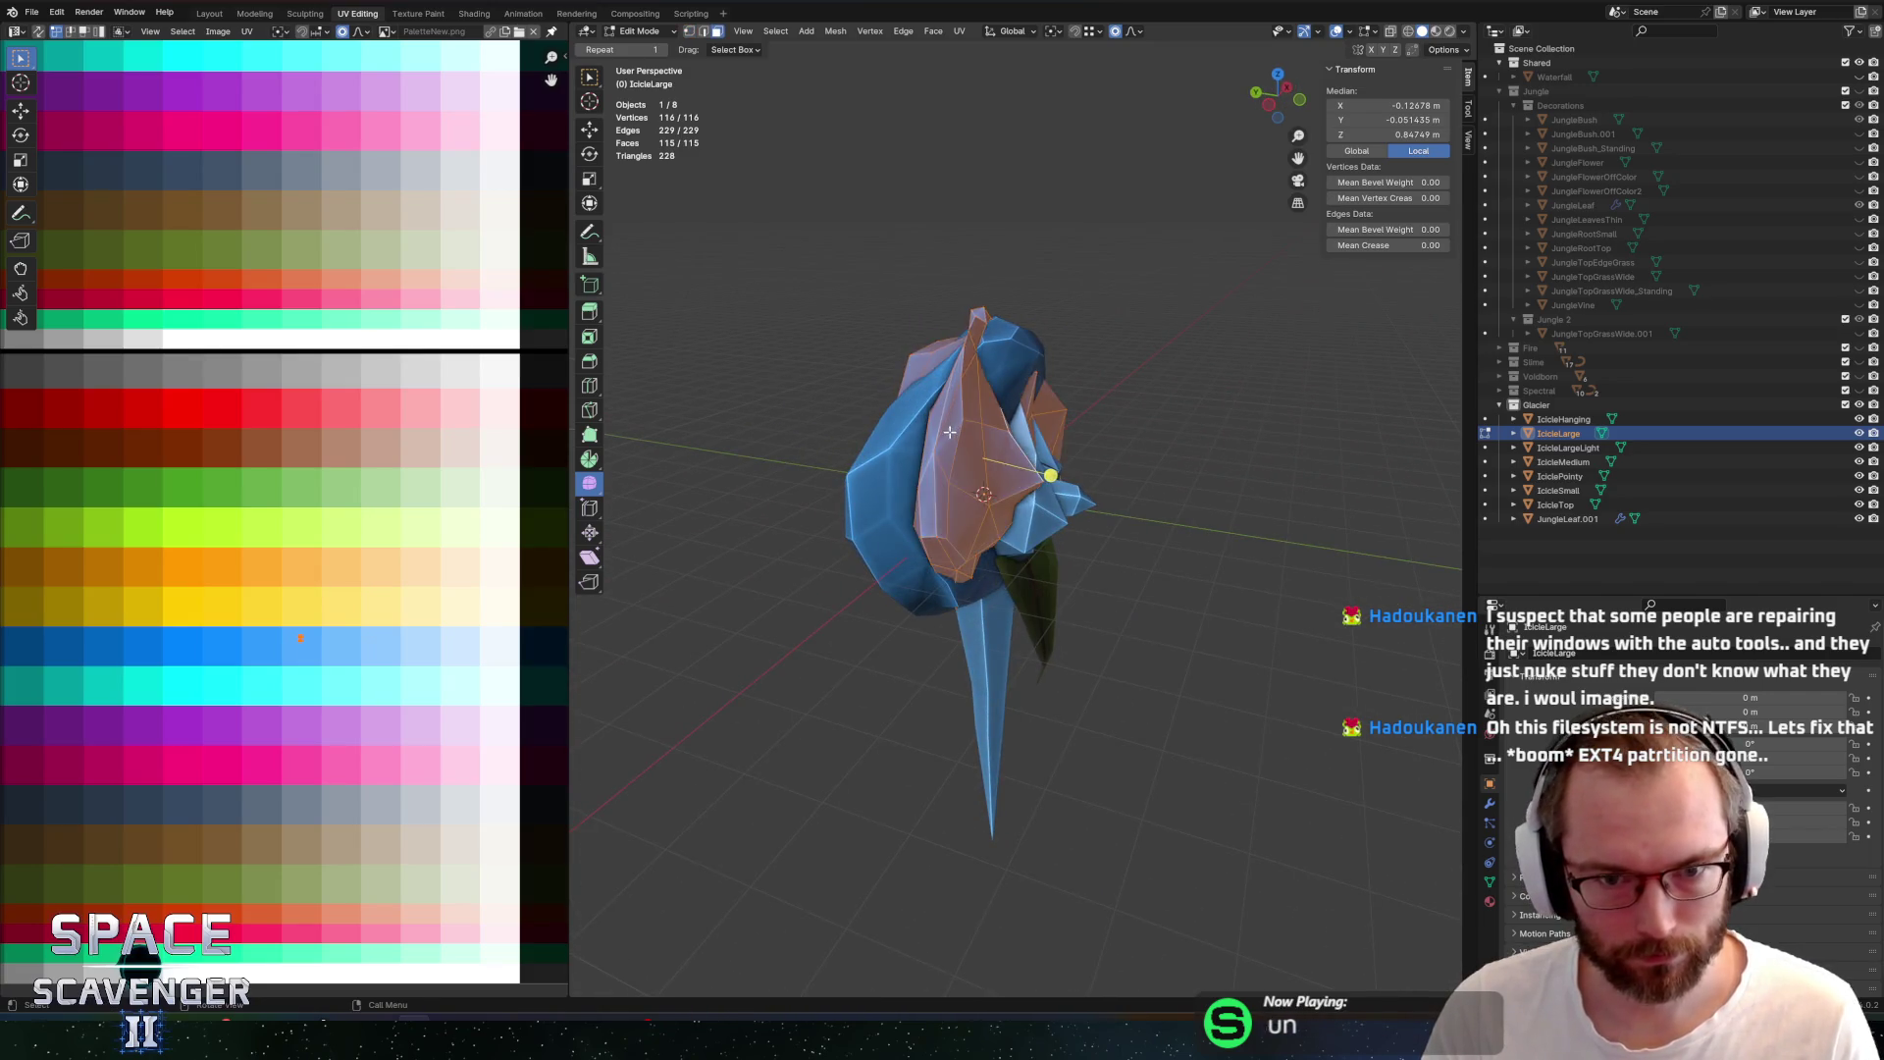
click(940, 427)
key(ctrl+KP_Add)
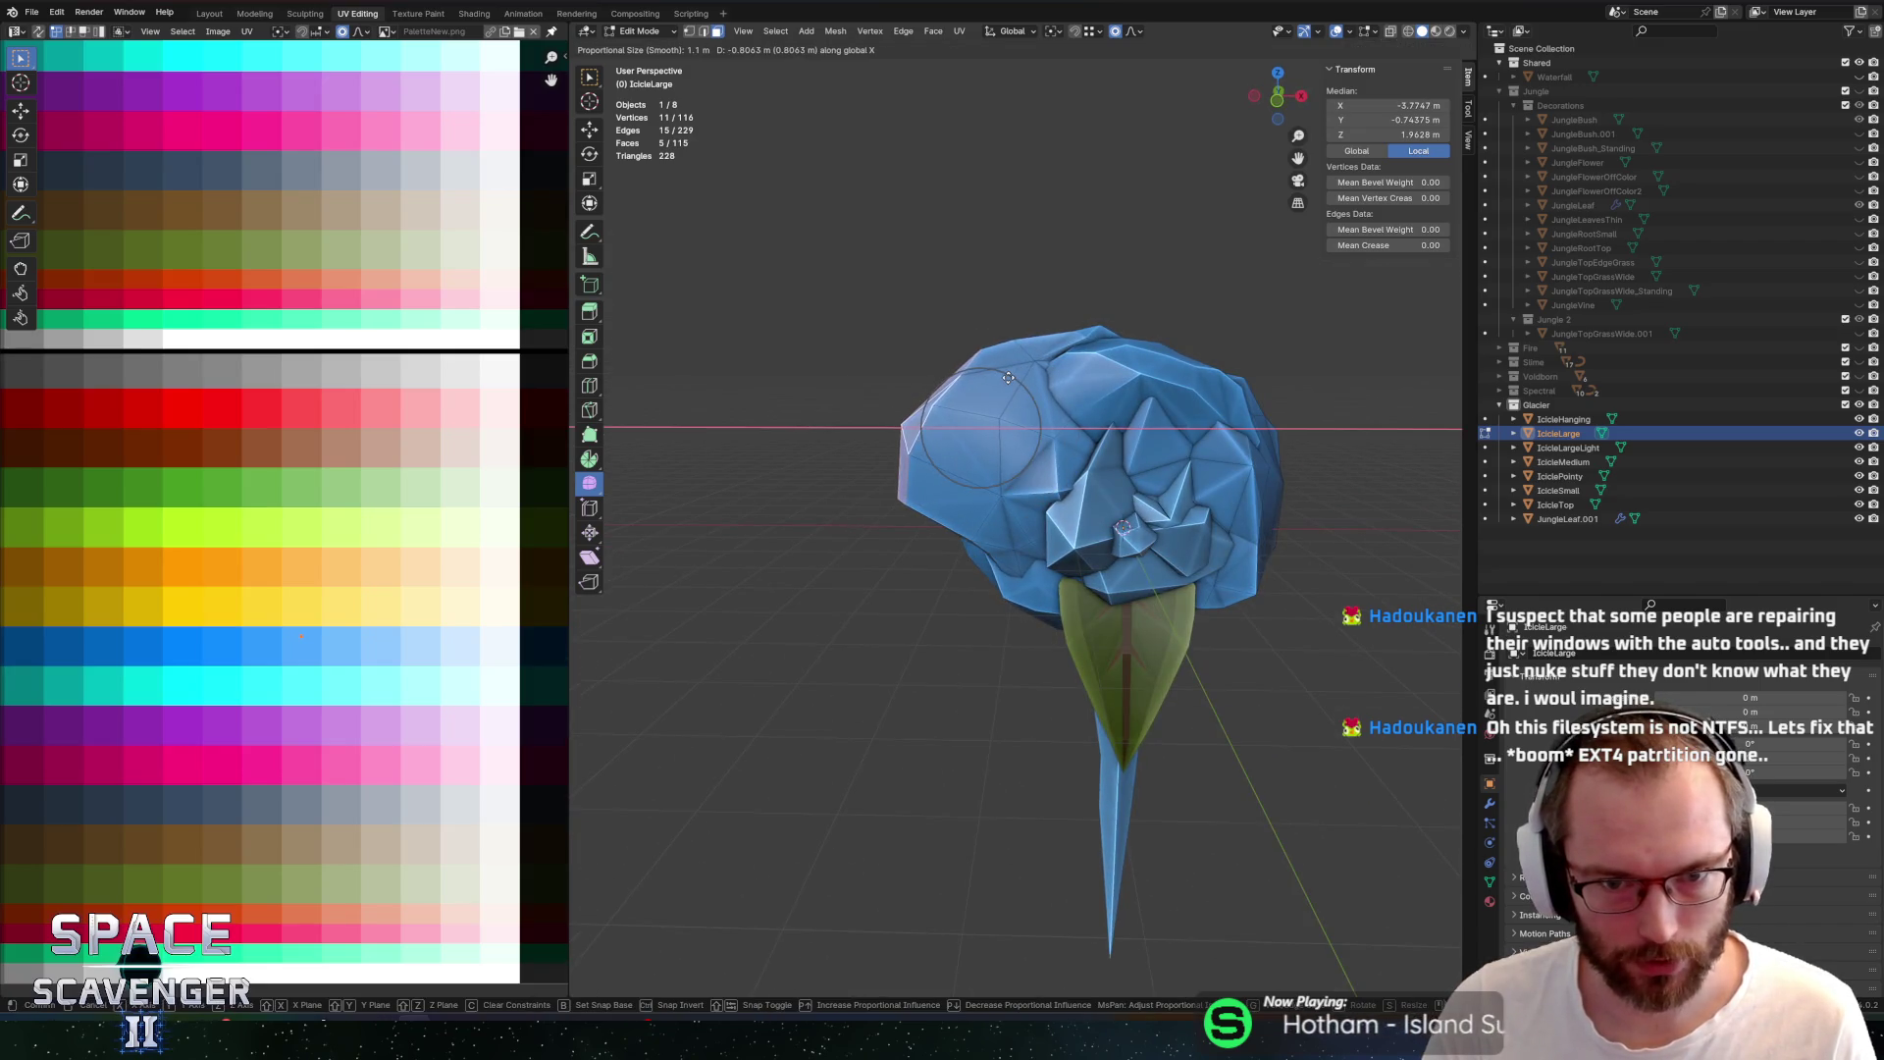
key(g)
key(x)
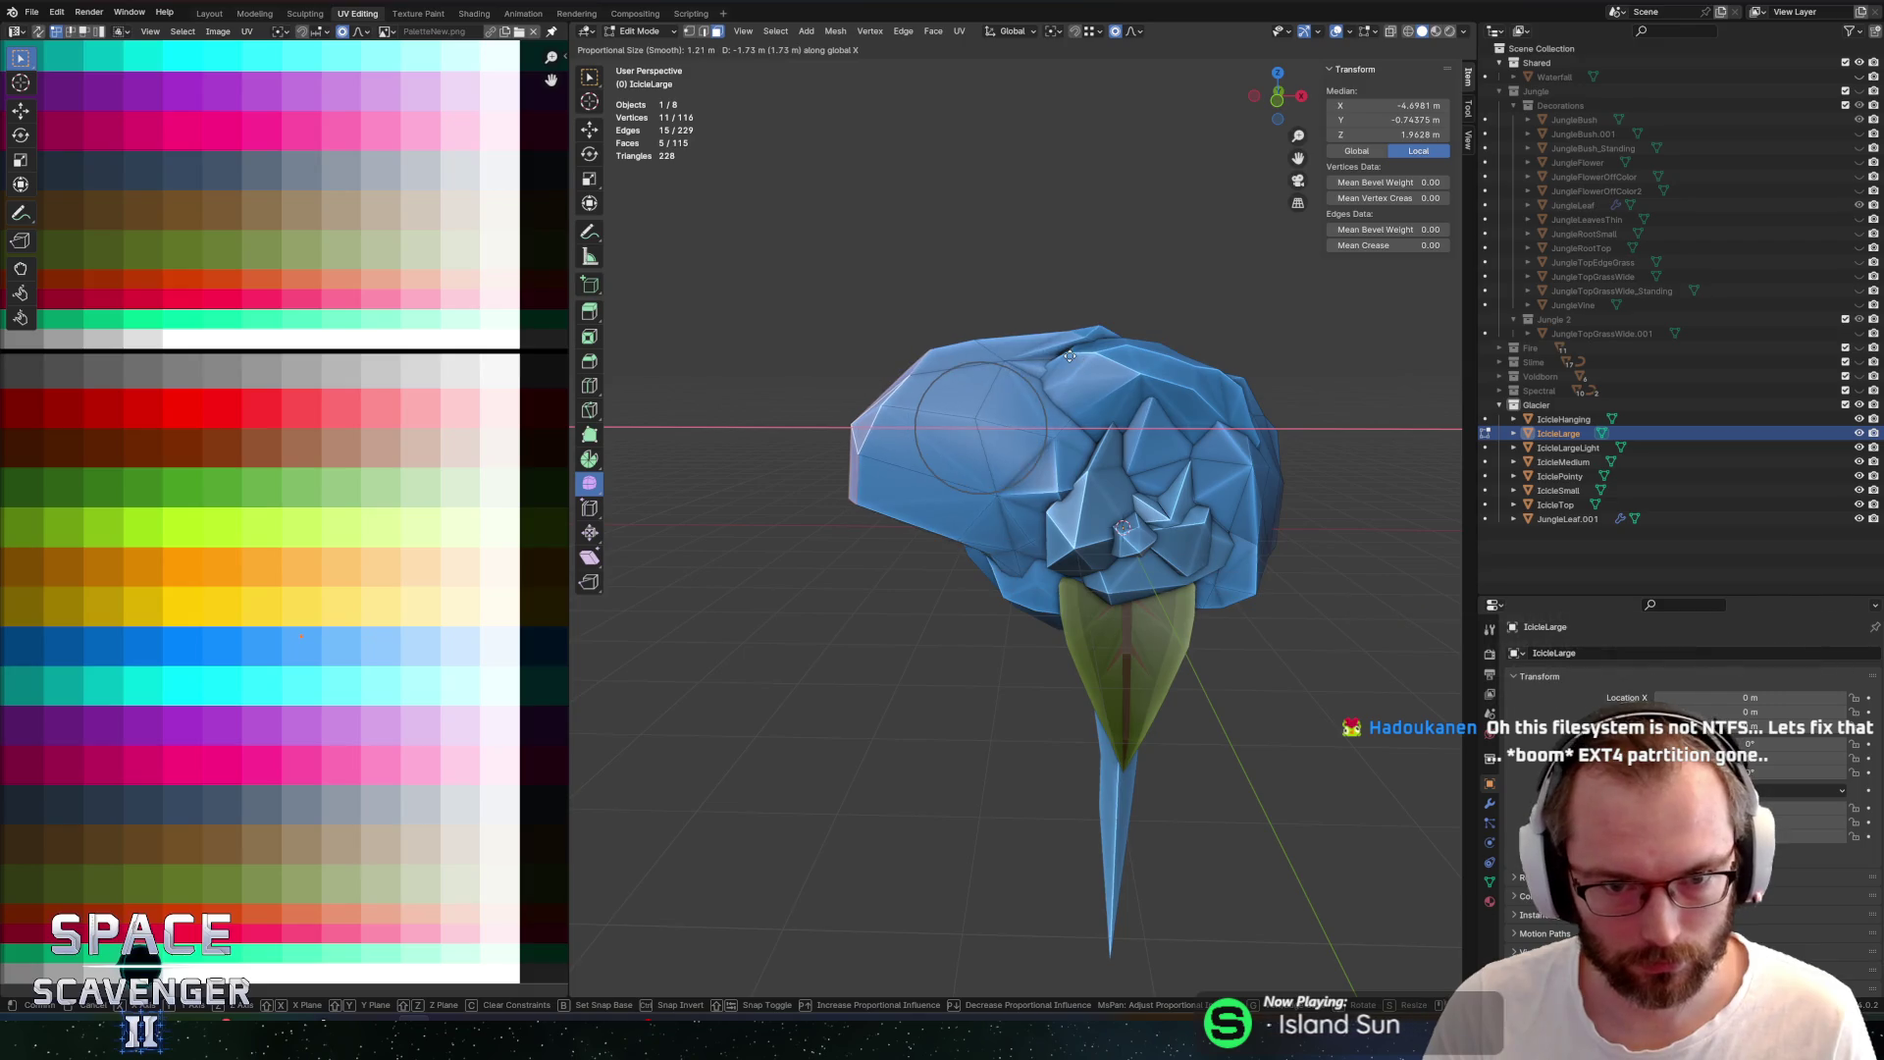
key(s)
click(1062, 356)
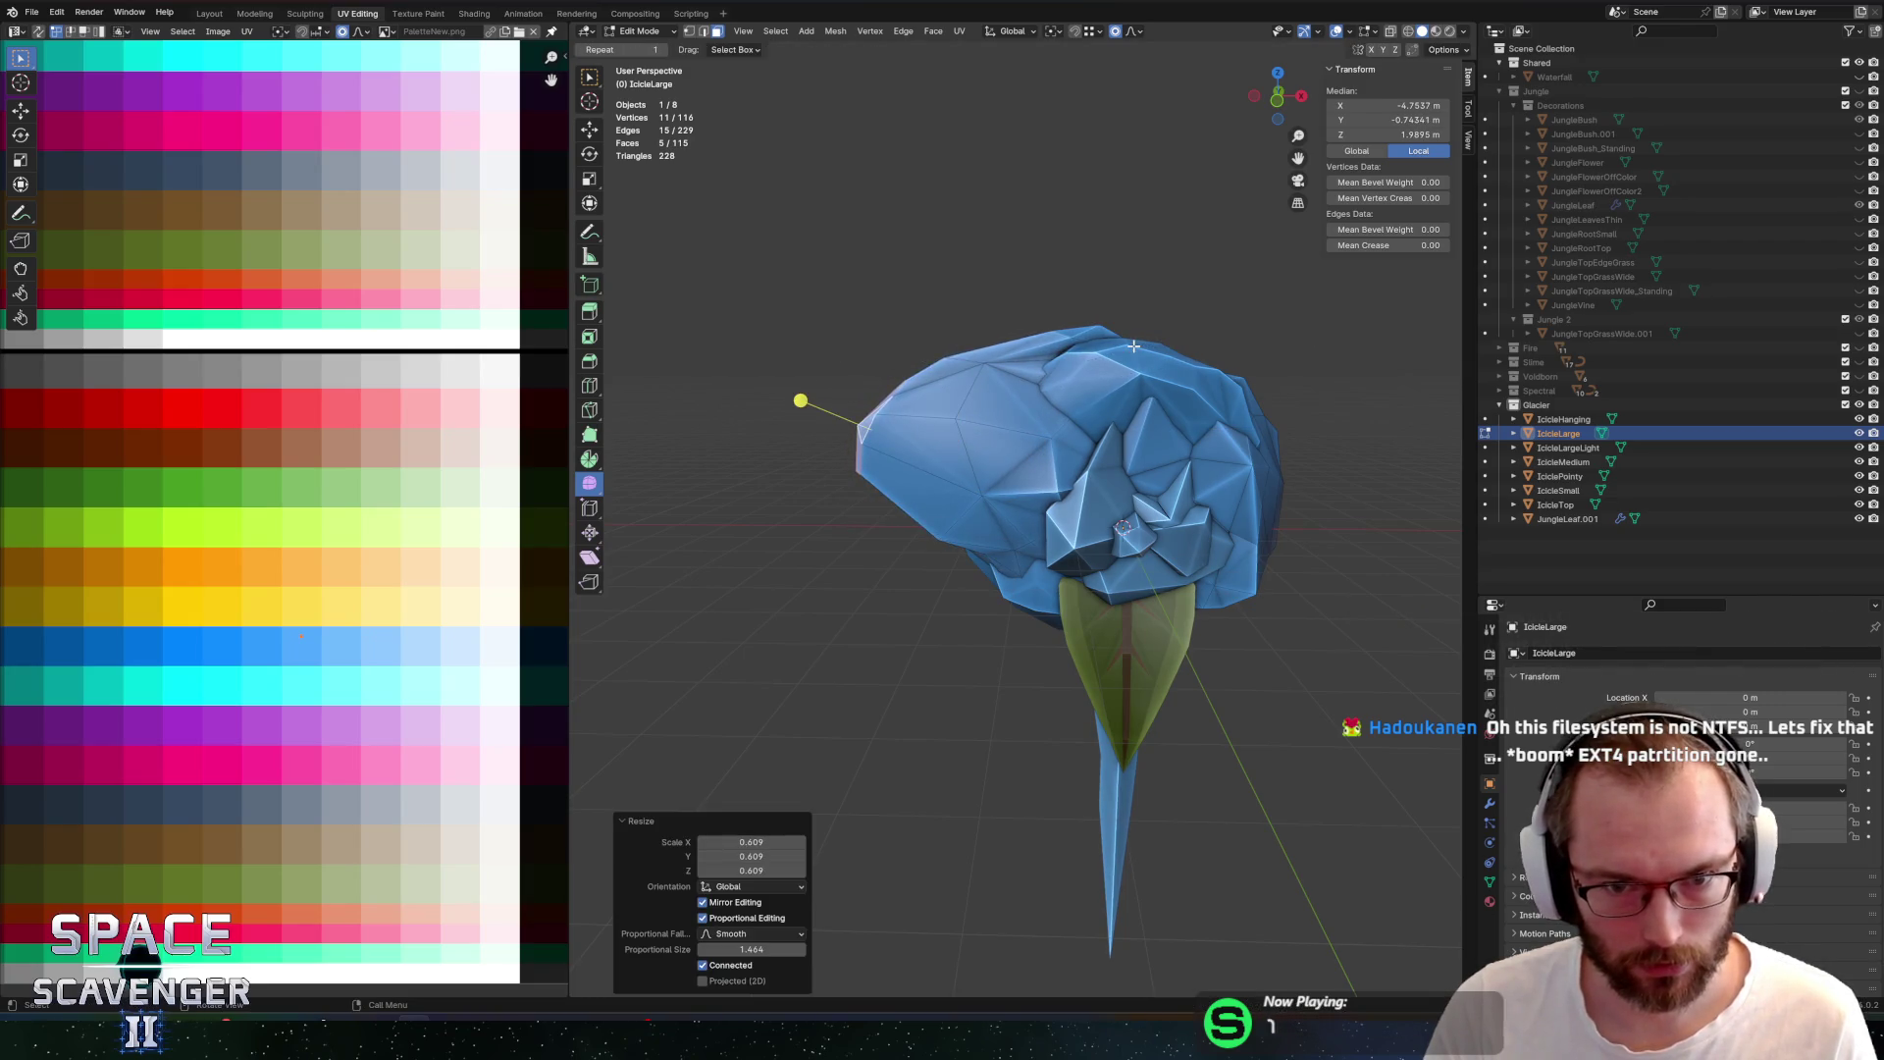
Add a loop cut across the icicle, widen it along Y, and adjust the left-tip vertex
key(ctrl+r)
click(889, 437)
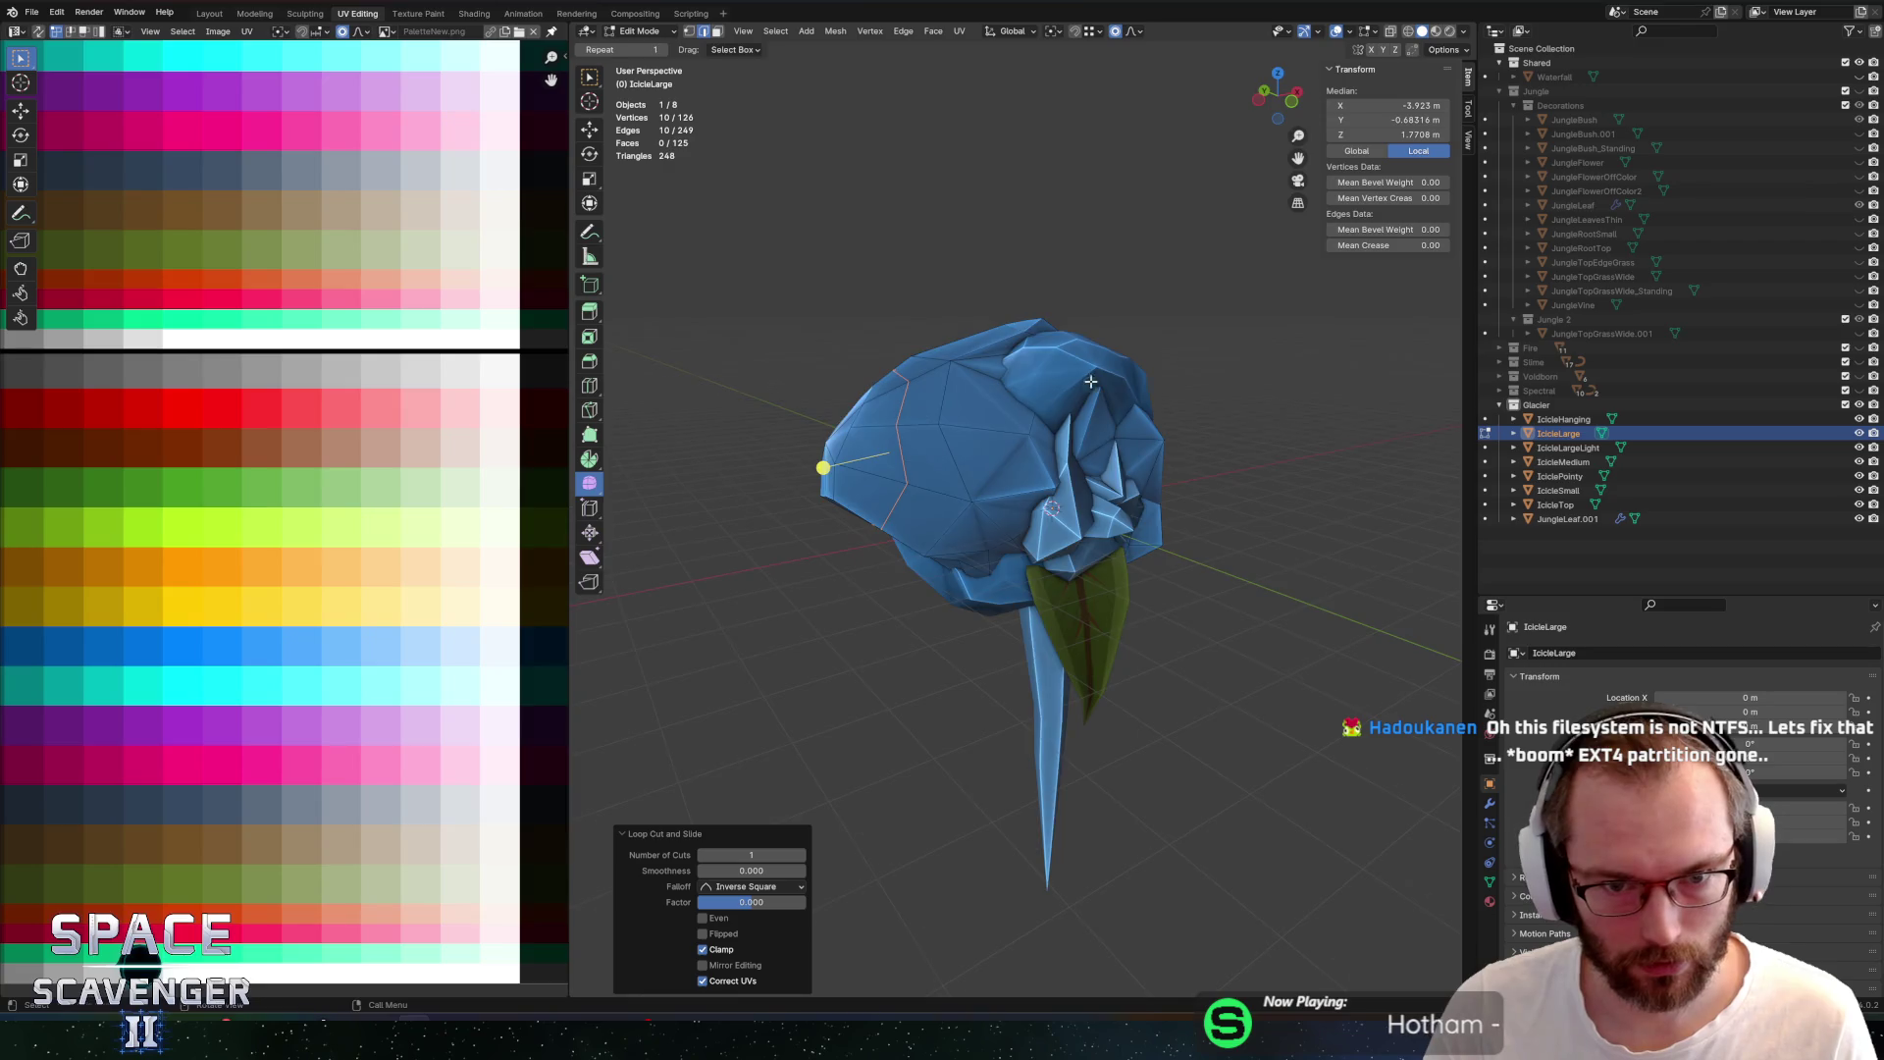
key(s)
key(x)
key(y)
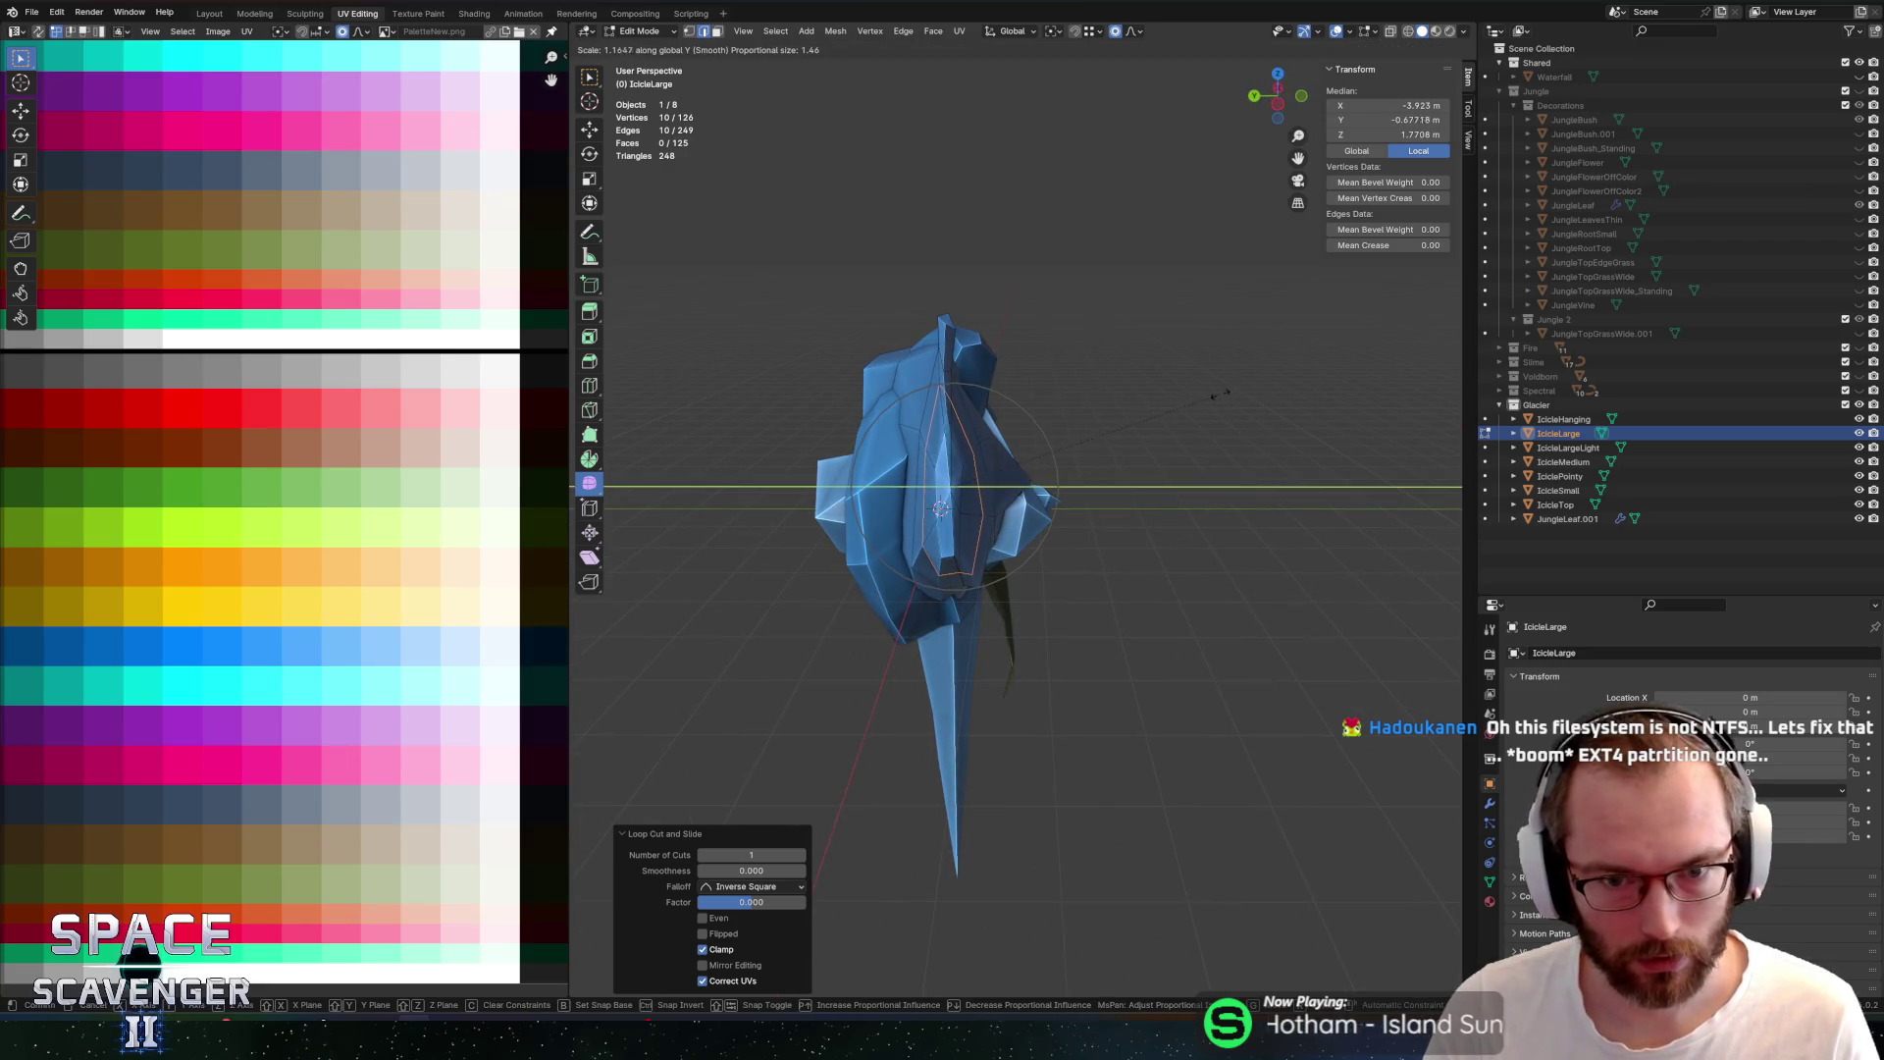
click(1169, 351)
middle_click(976, 328)
click(863, 437)
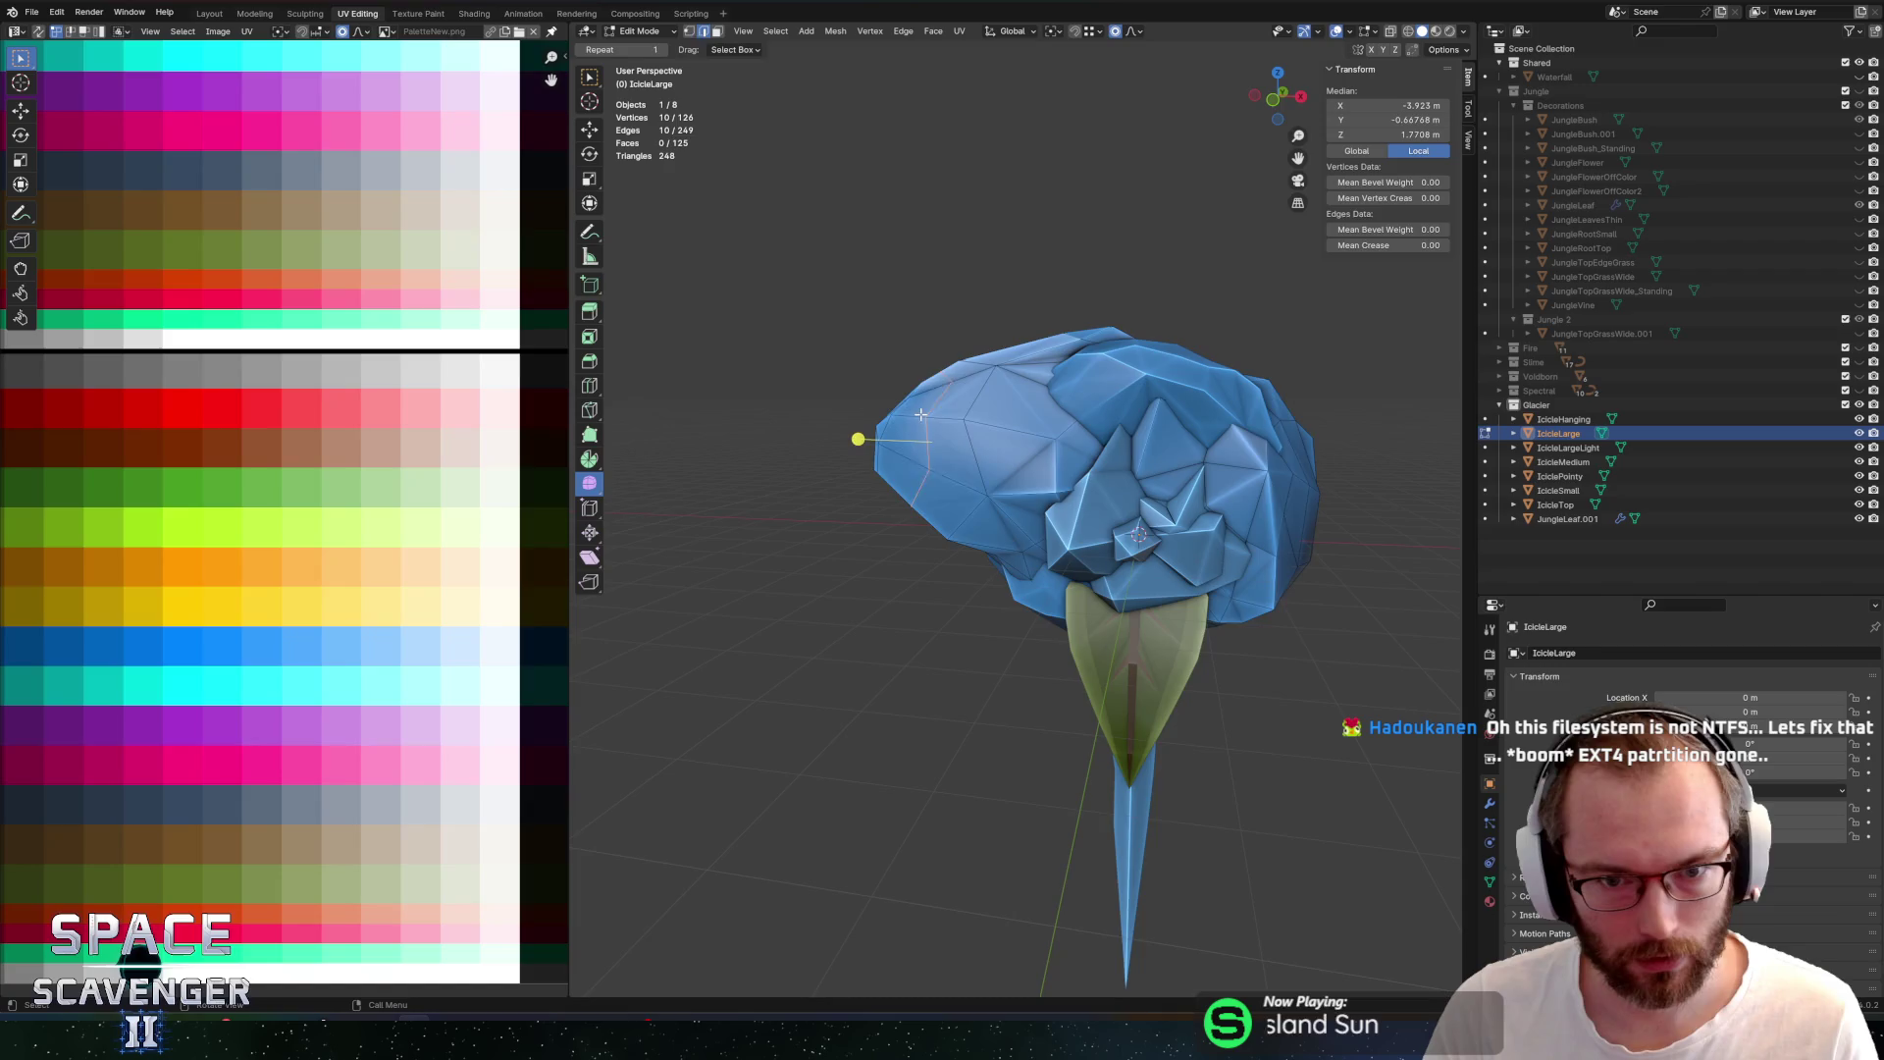
scroll(958, 404, up, 2)
right_click(958, 402)
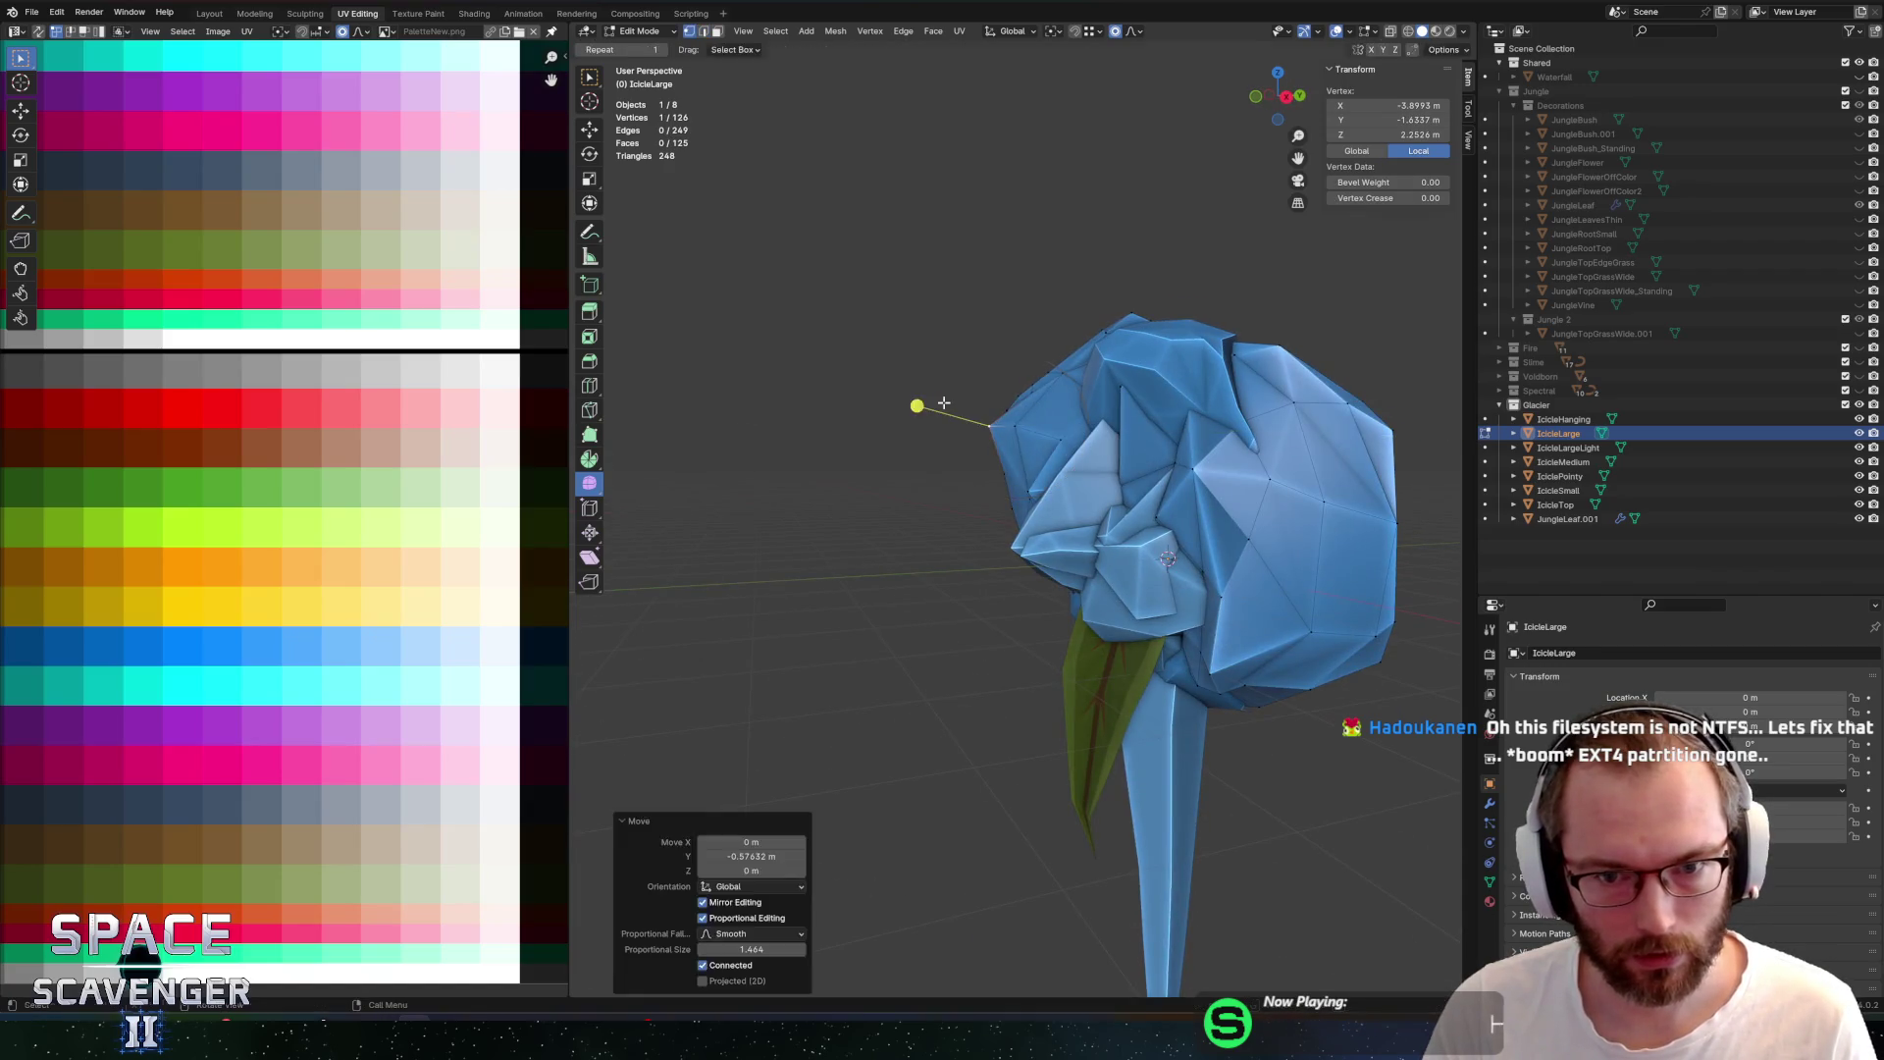
key(Tab)
Export the models, overwriting SectorObjects.fbx, and return to Unity
key(ctrl+shift+e)
click(1391, 909)
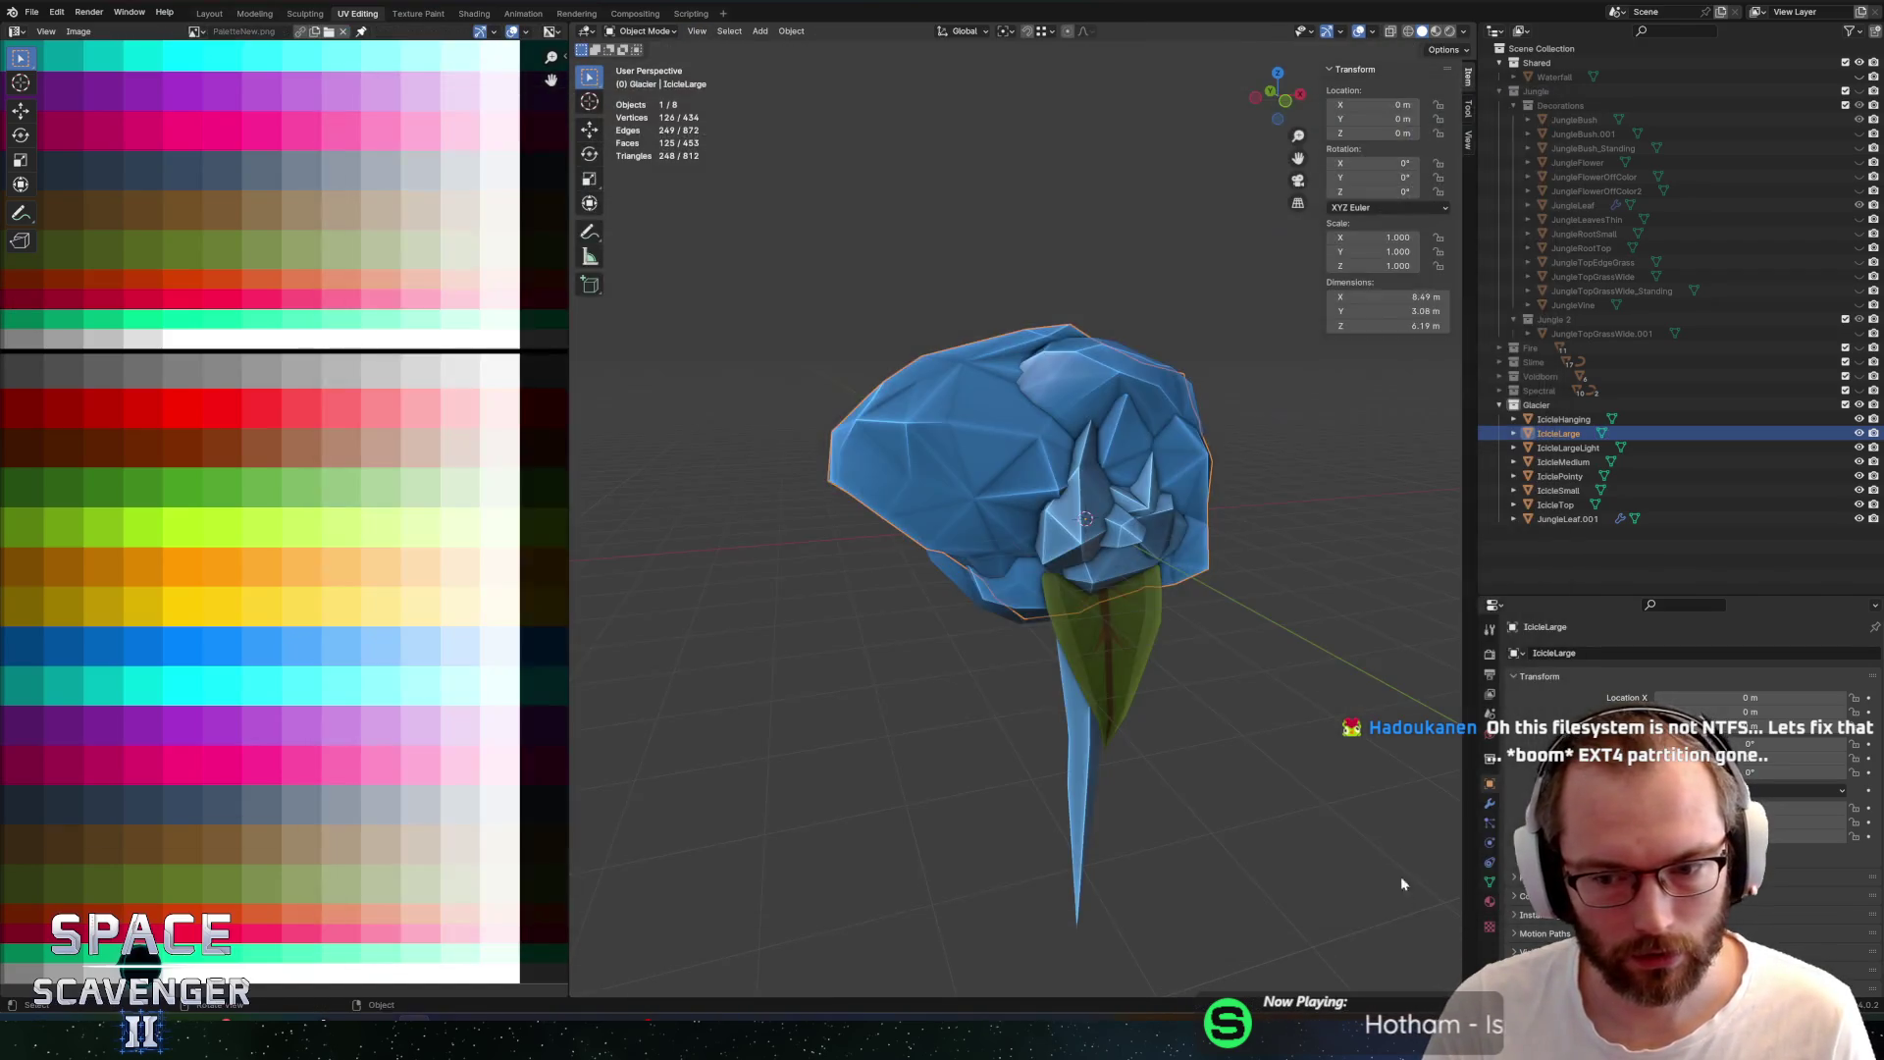
key(alt+Tab)
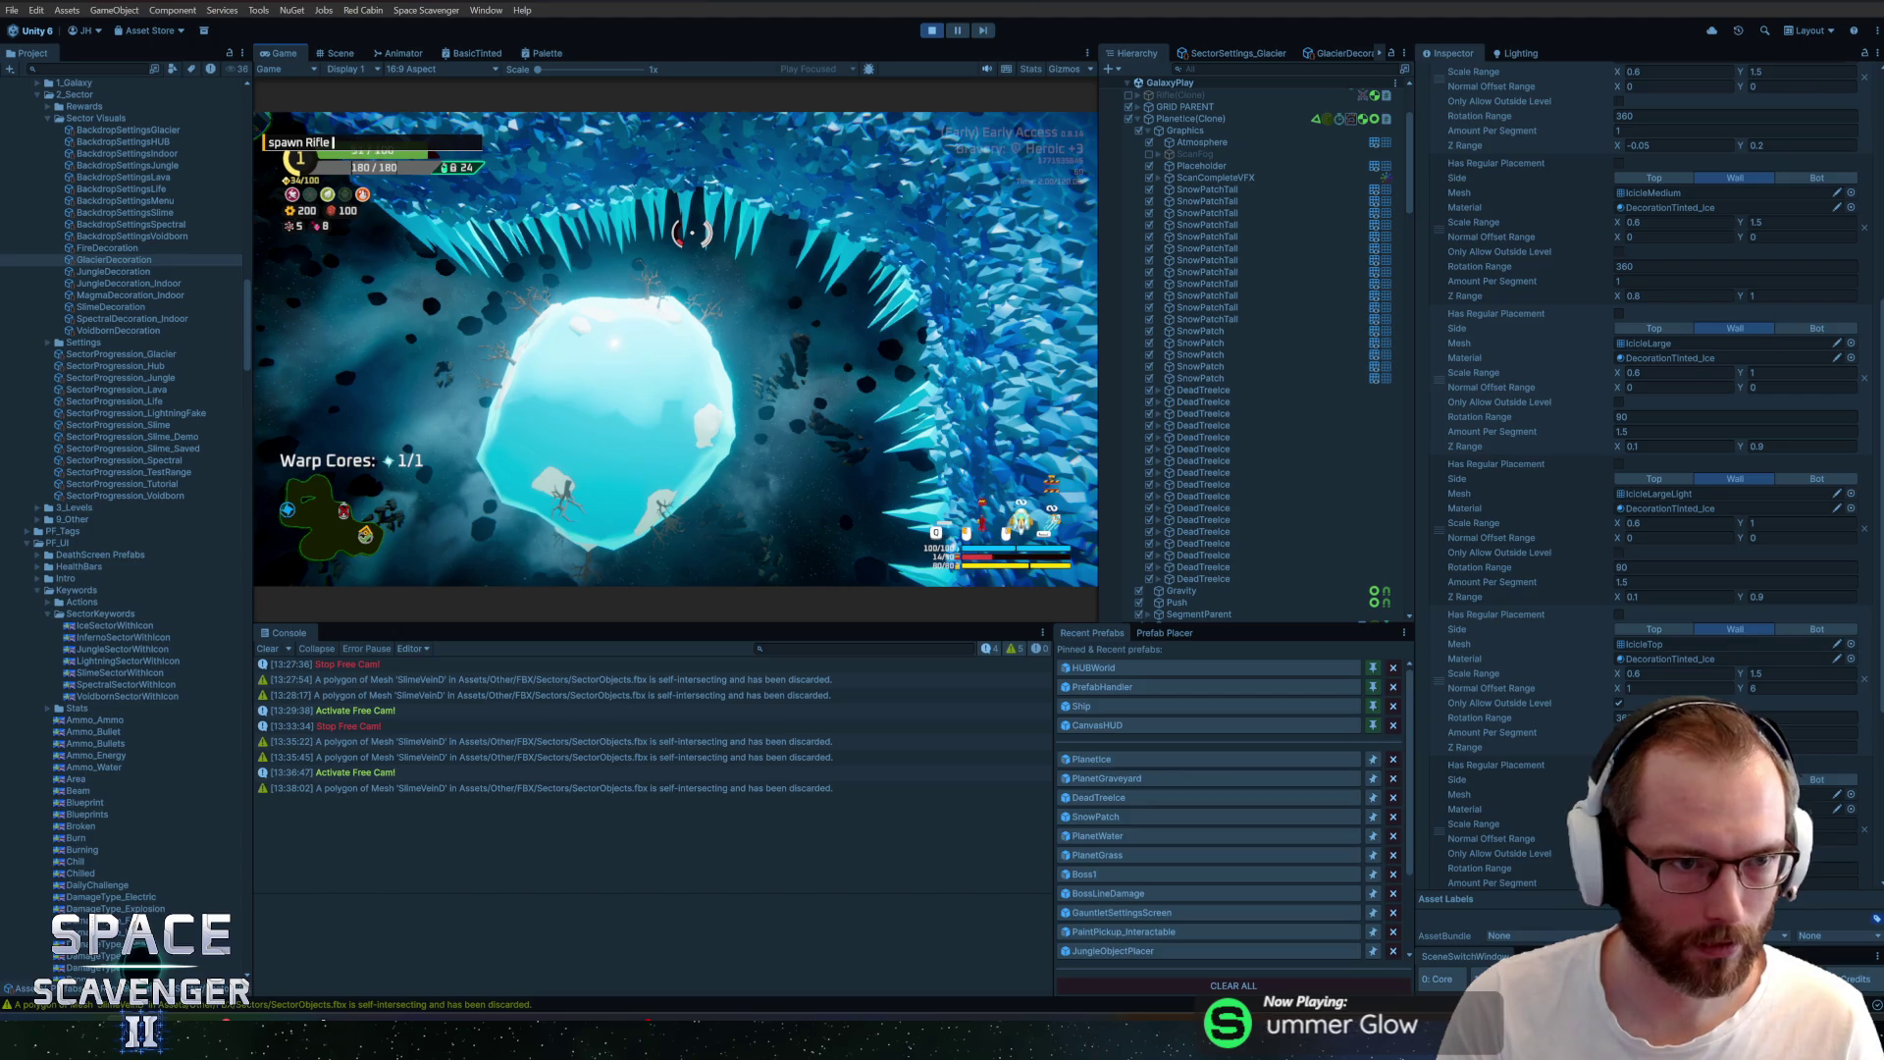
Turn off free camera to follow the ship and maximize the Game view
key(f)
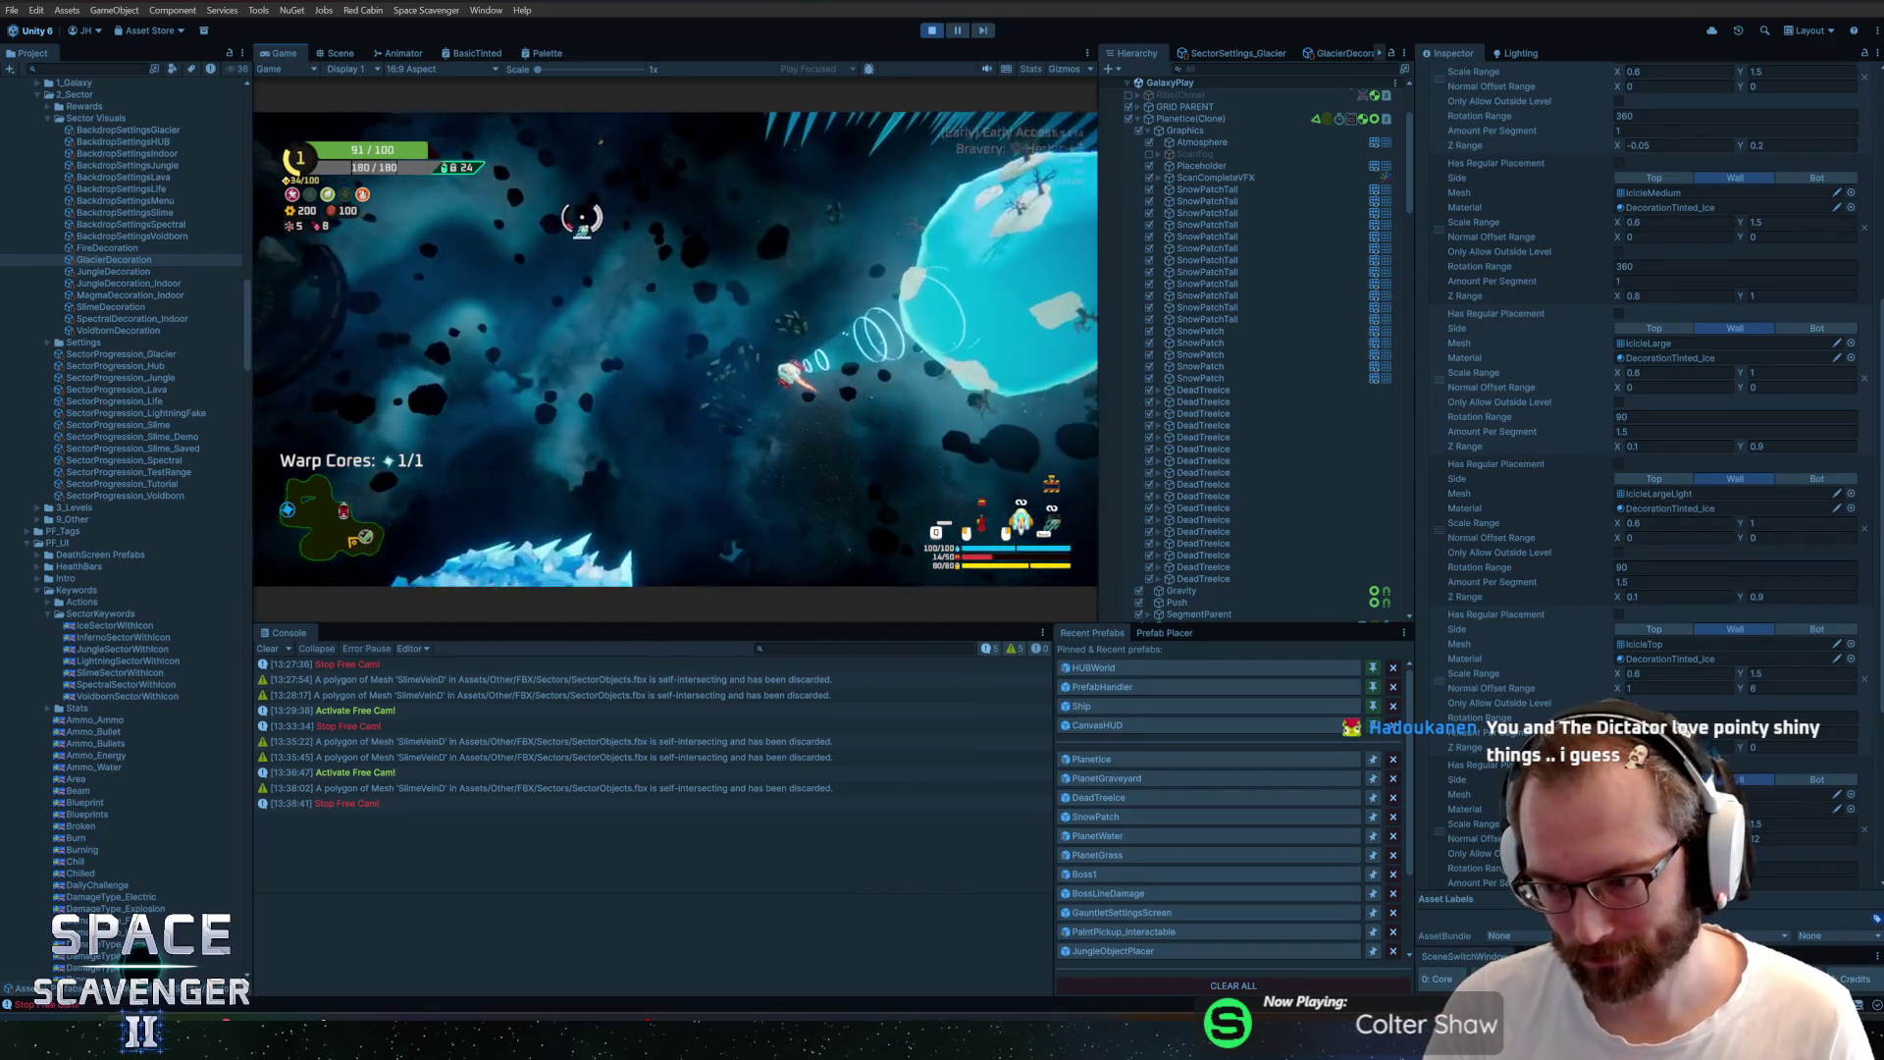
double_click(281, 55)
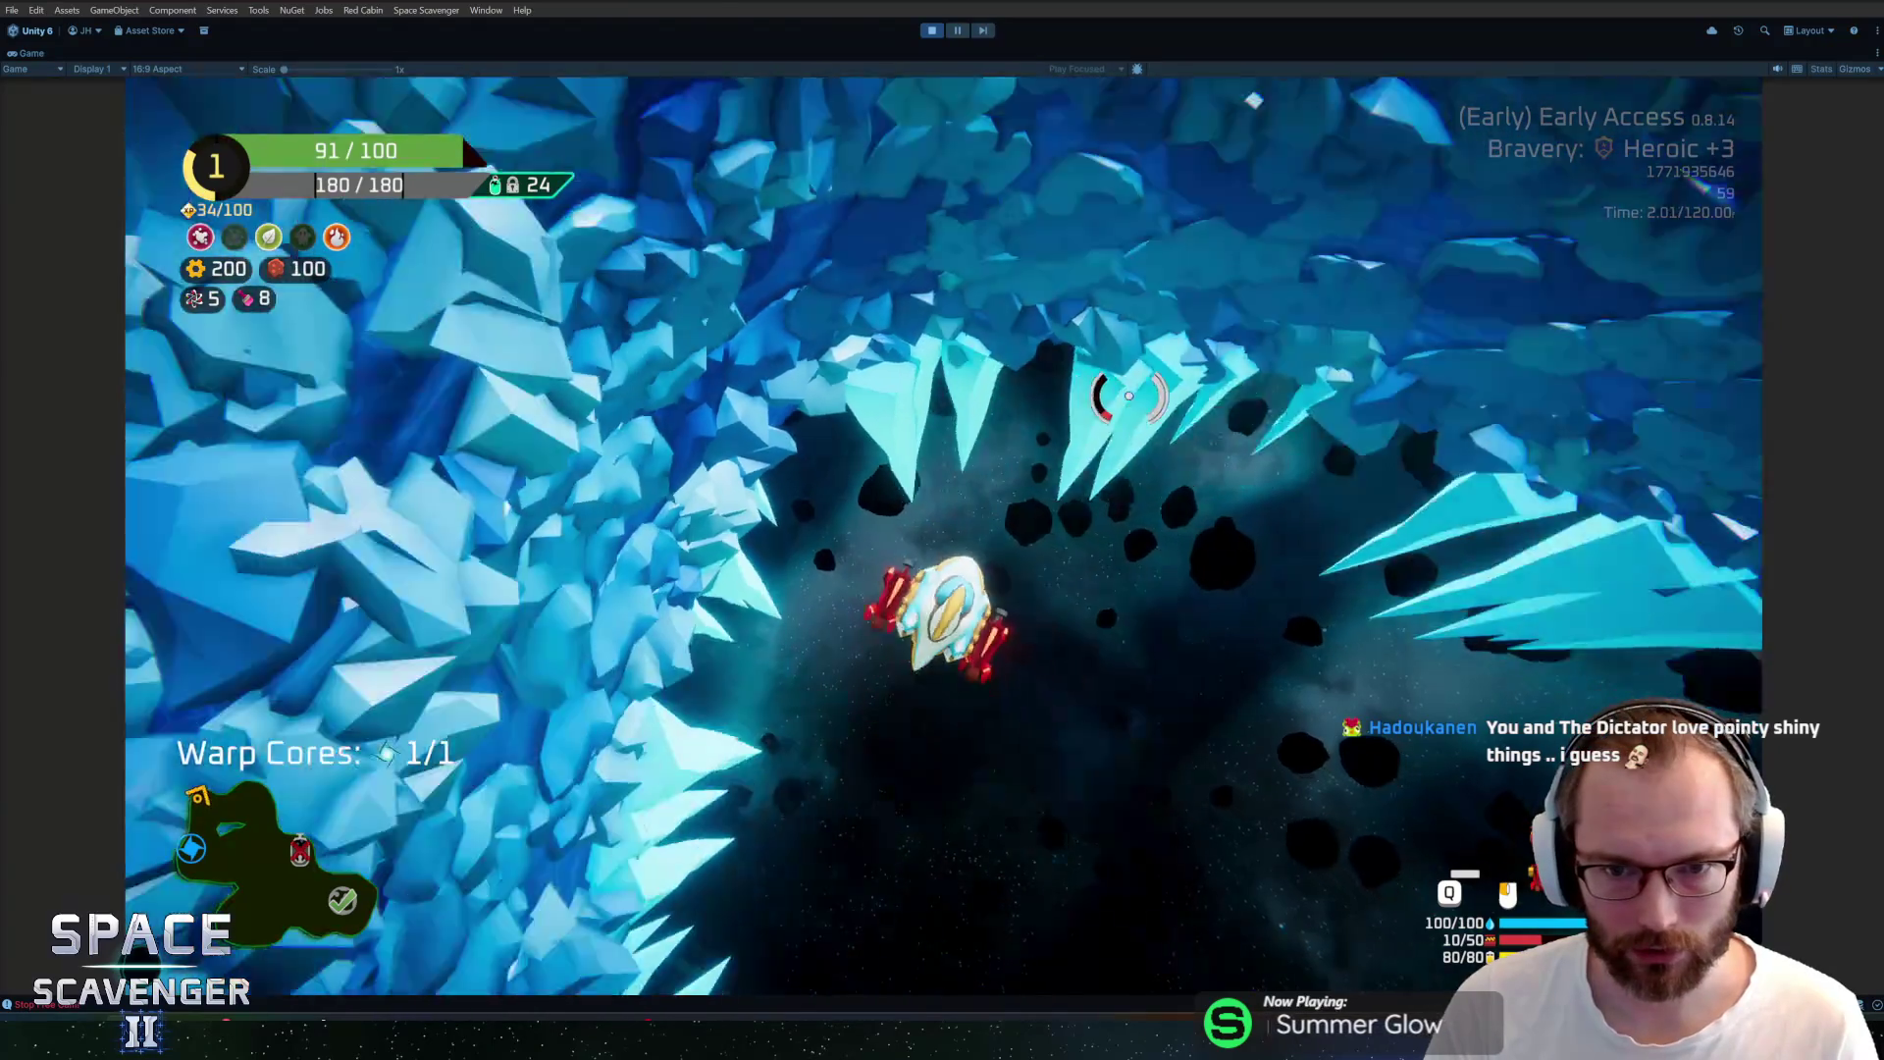
Restore the editor layout, unpause, and rerun 'level regenerate decorations' from the console history
key(shift+space)
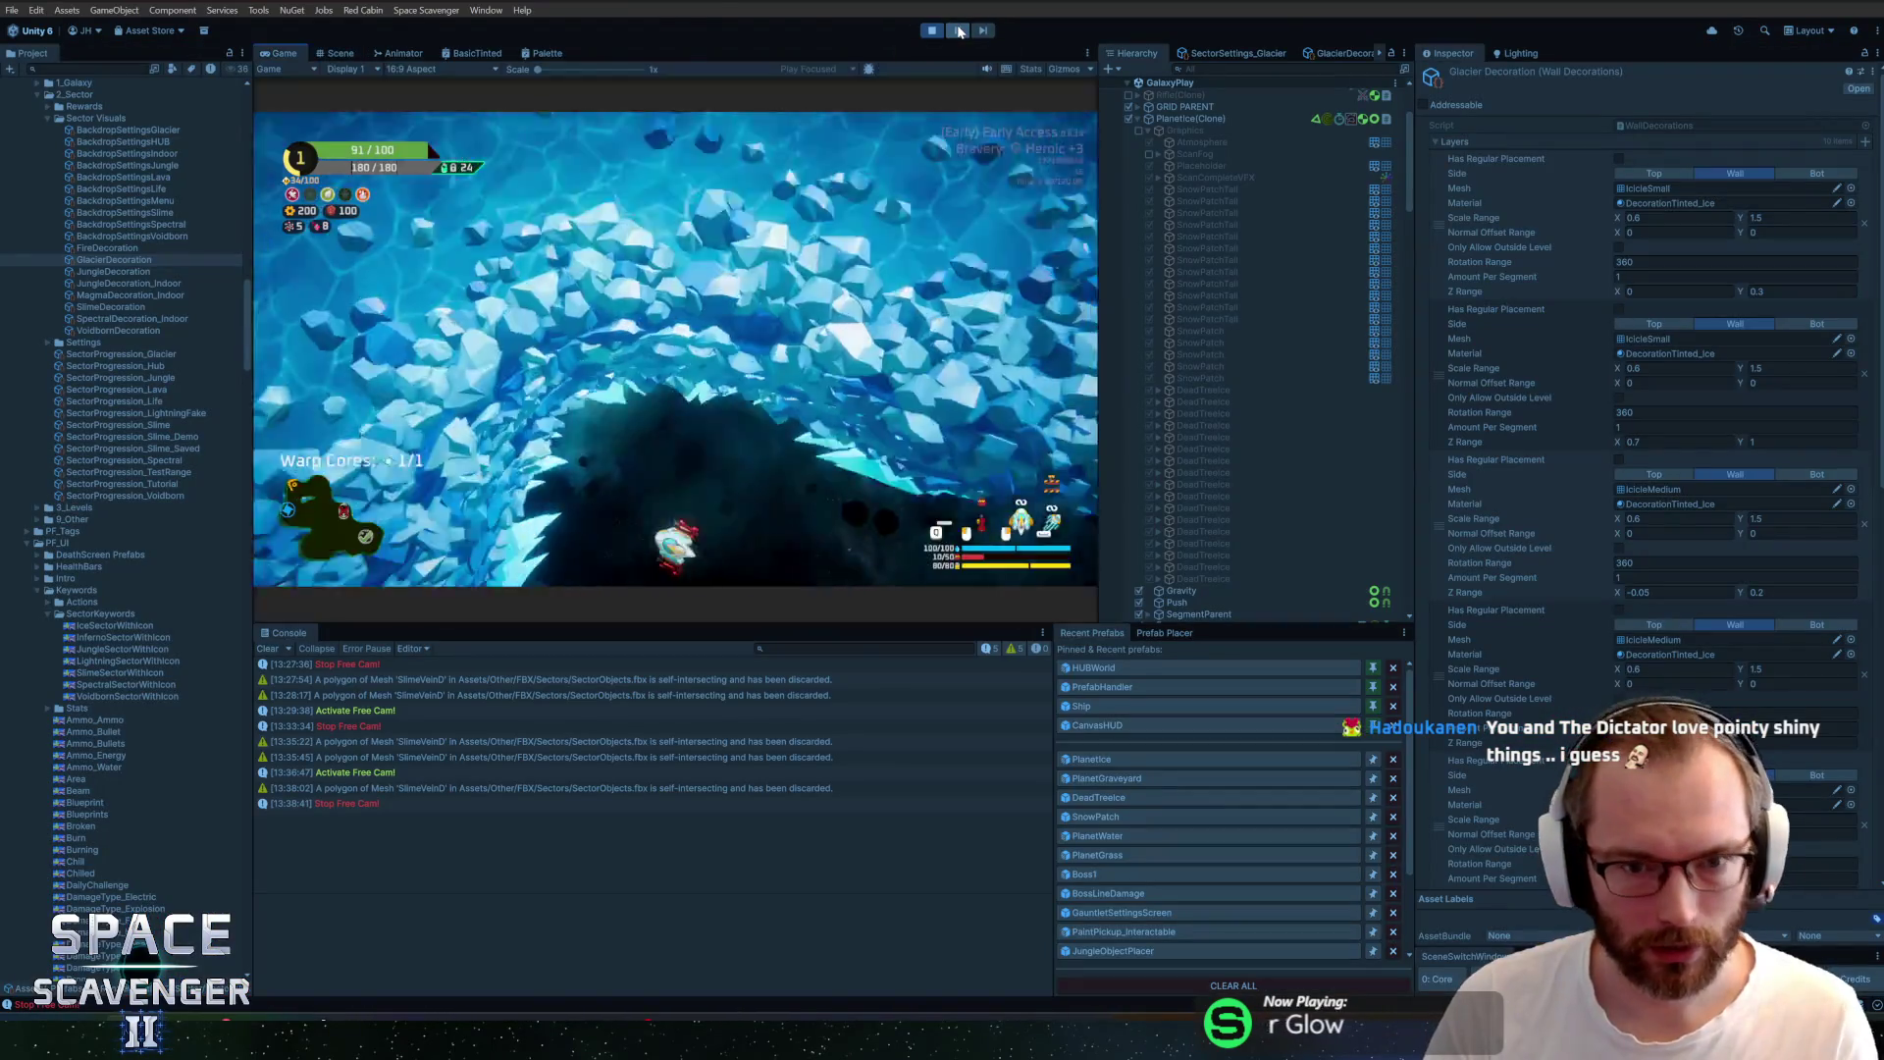
click(958, 31)
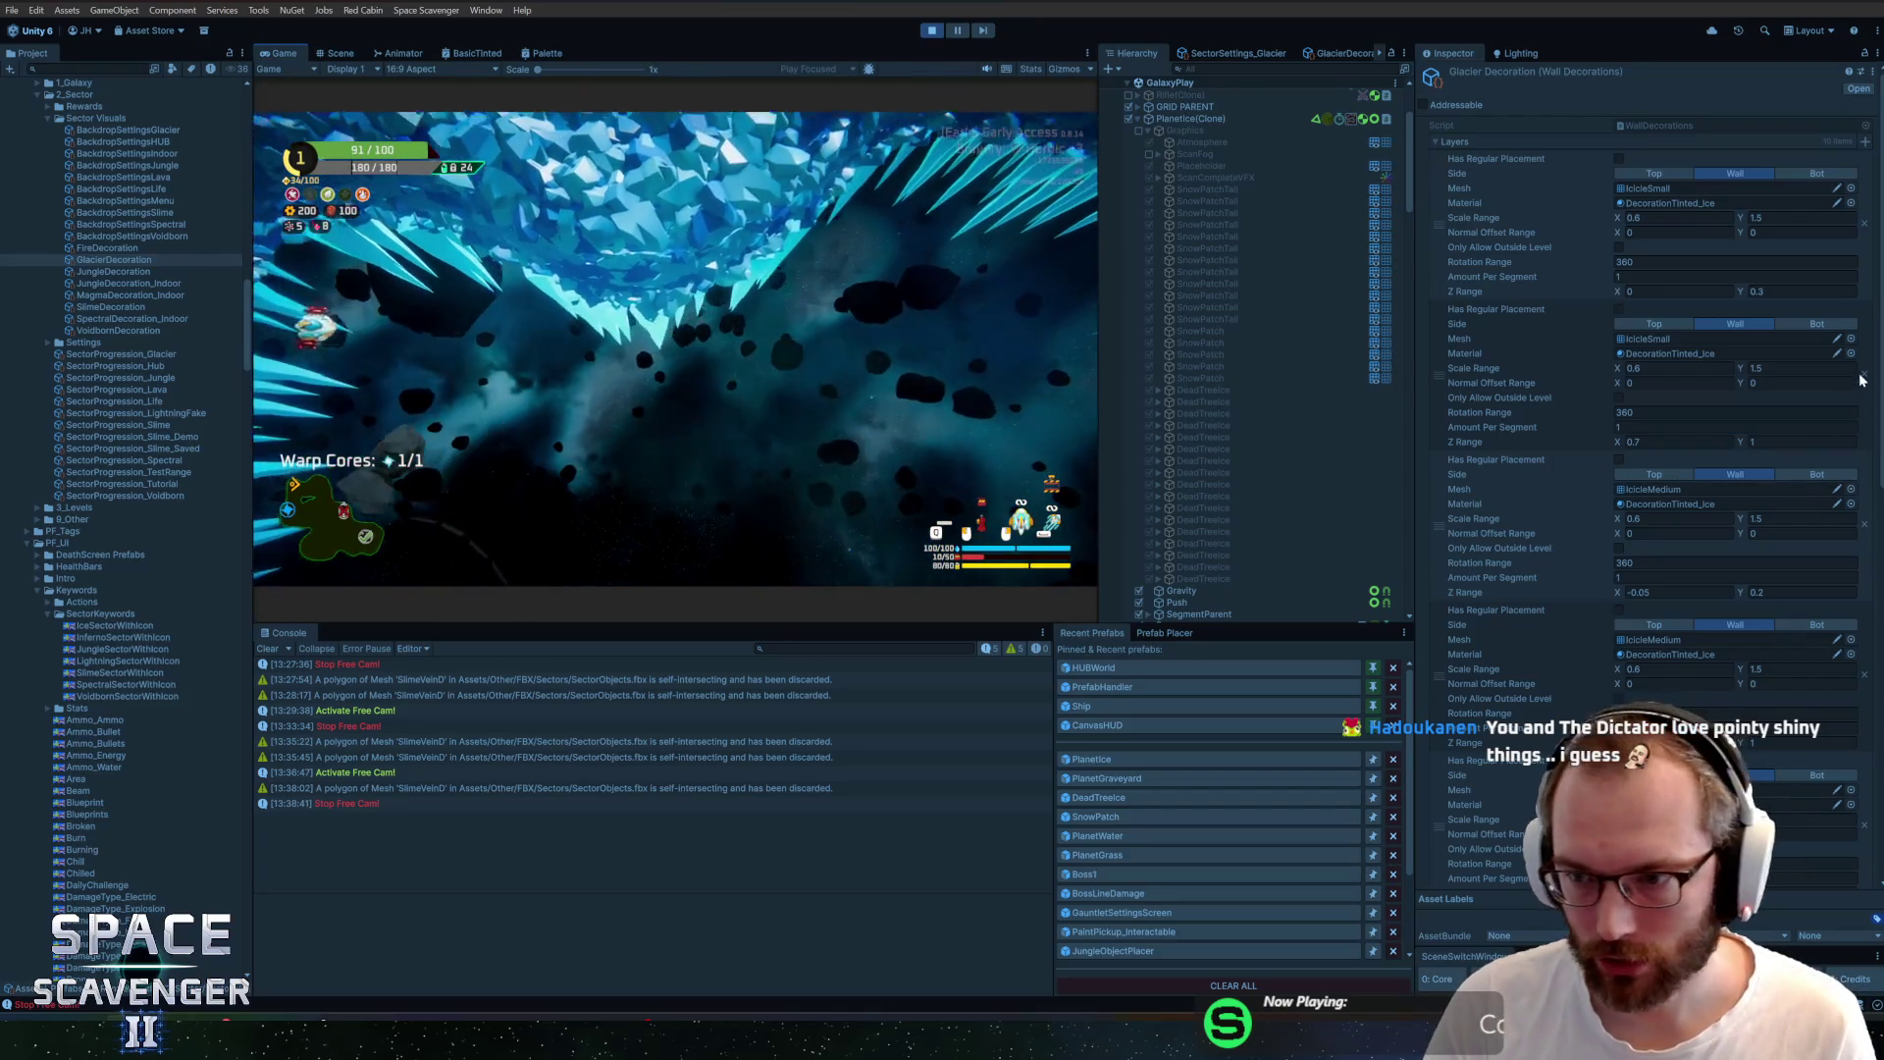
scroll(1509, 481, down, 10)
scroll(1649, 392, down, 5)
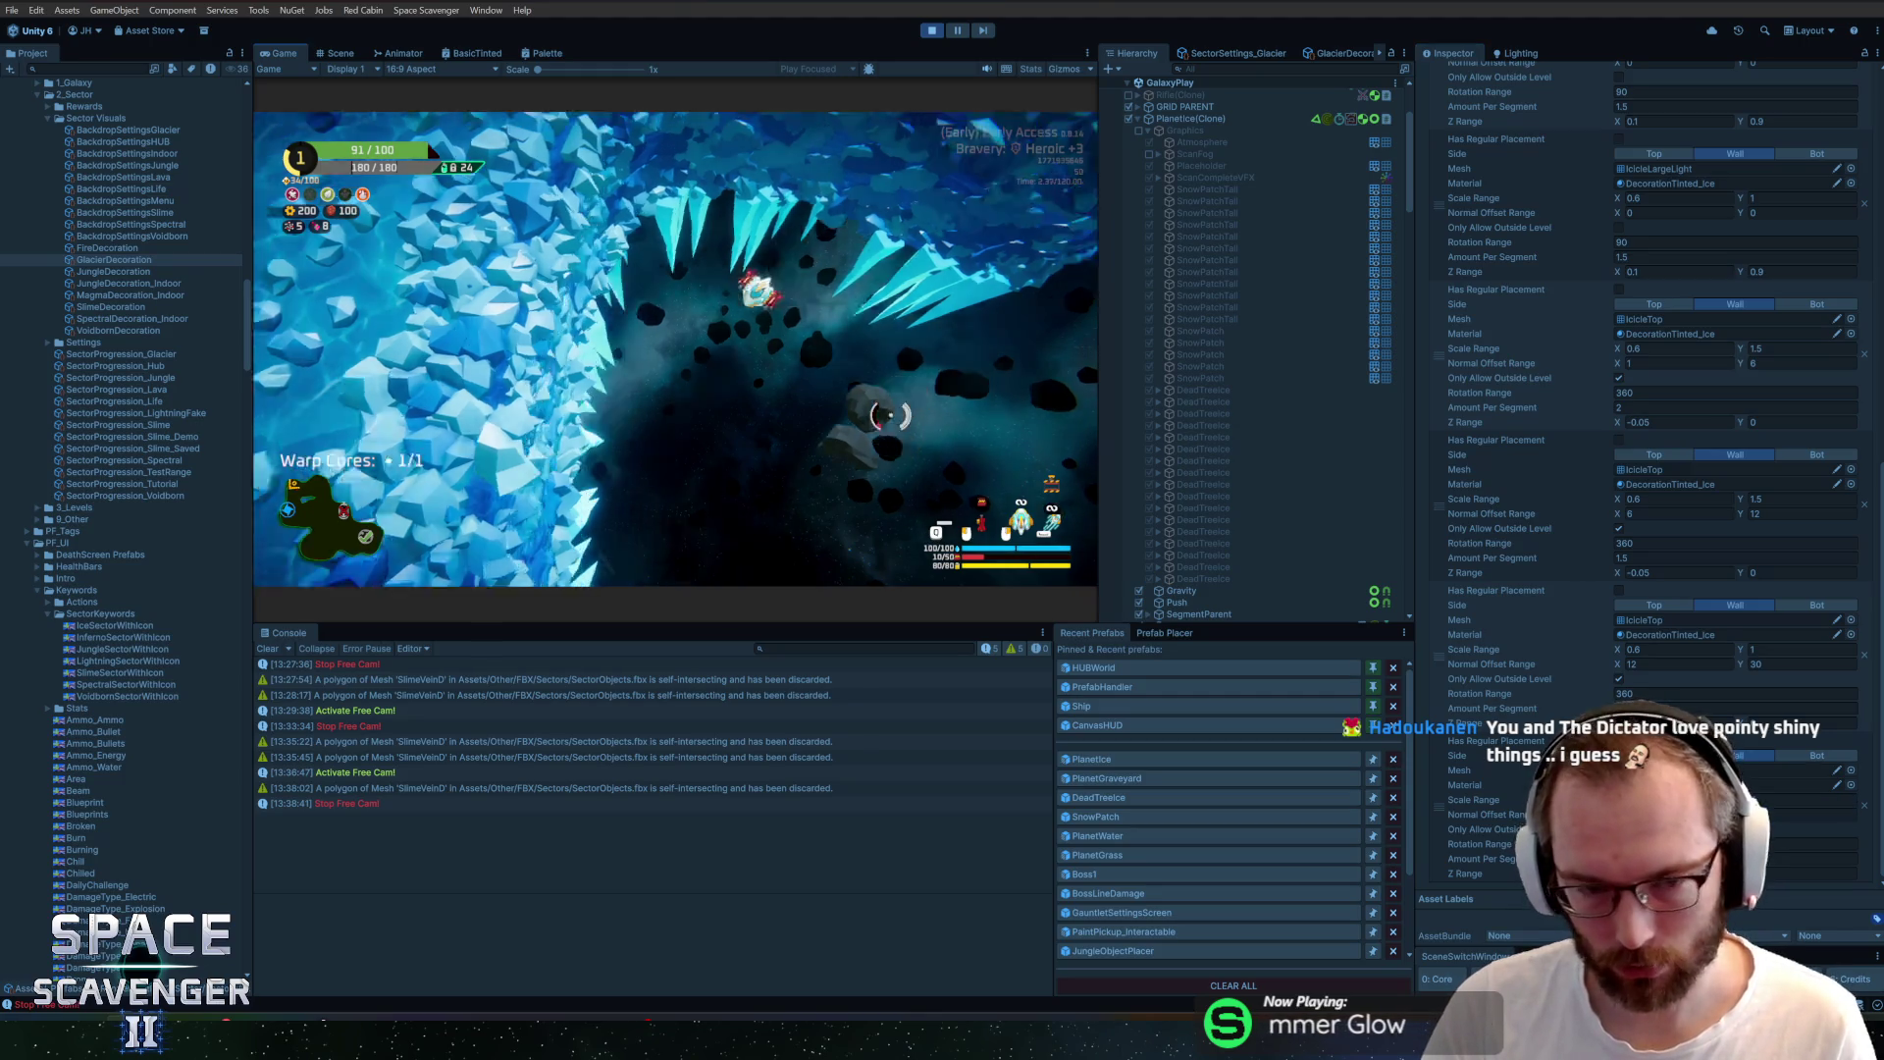
key(grave)
key(Up)
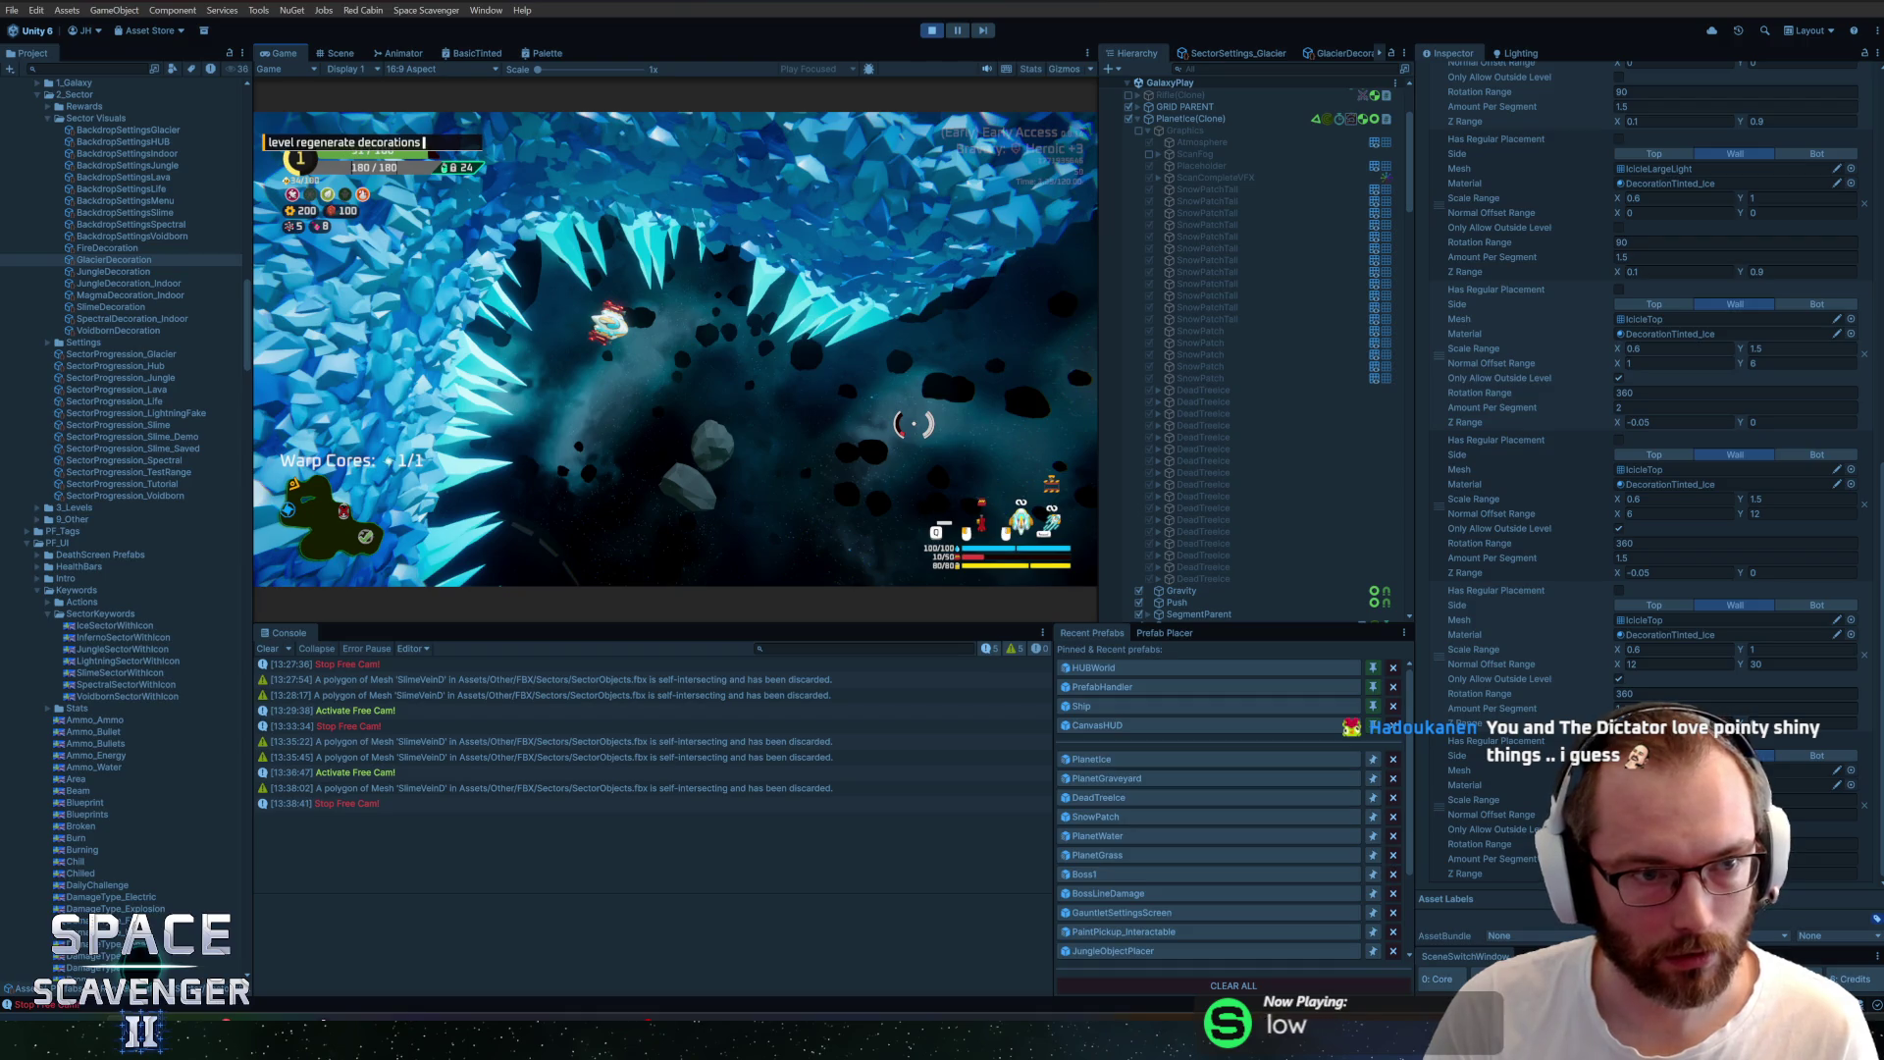
key(Return)
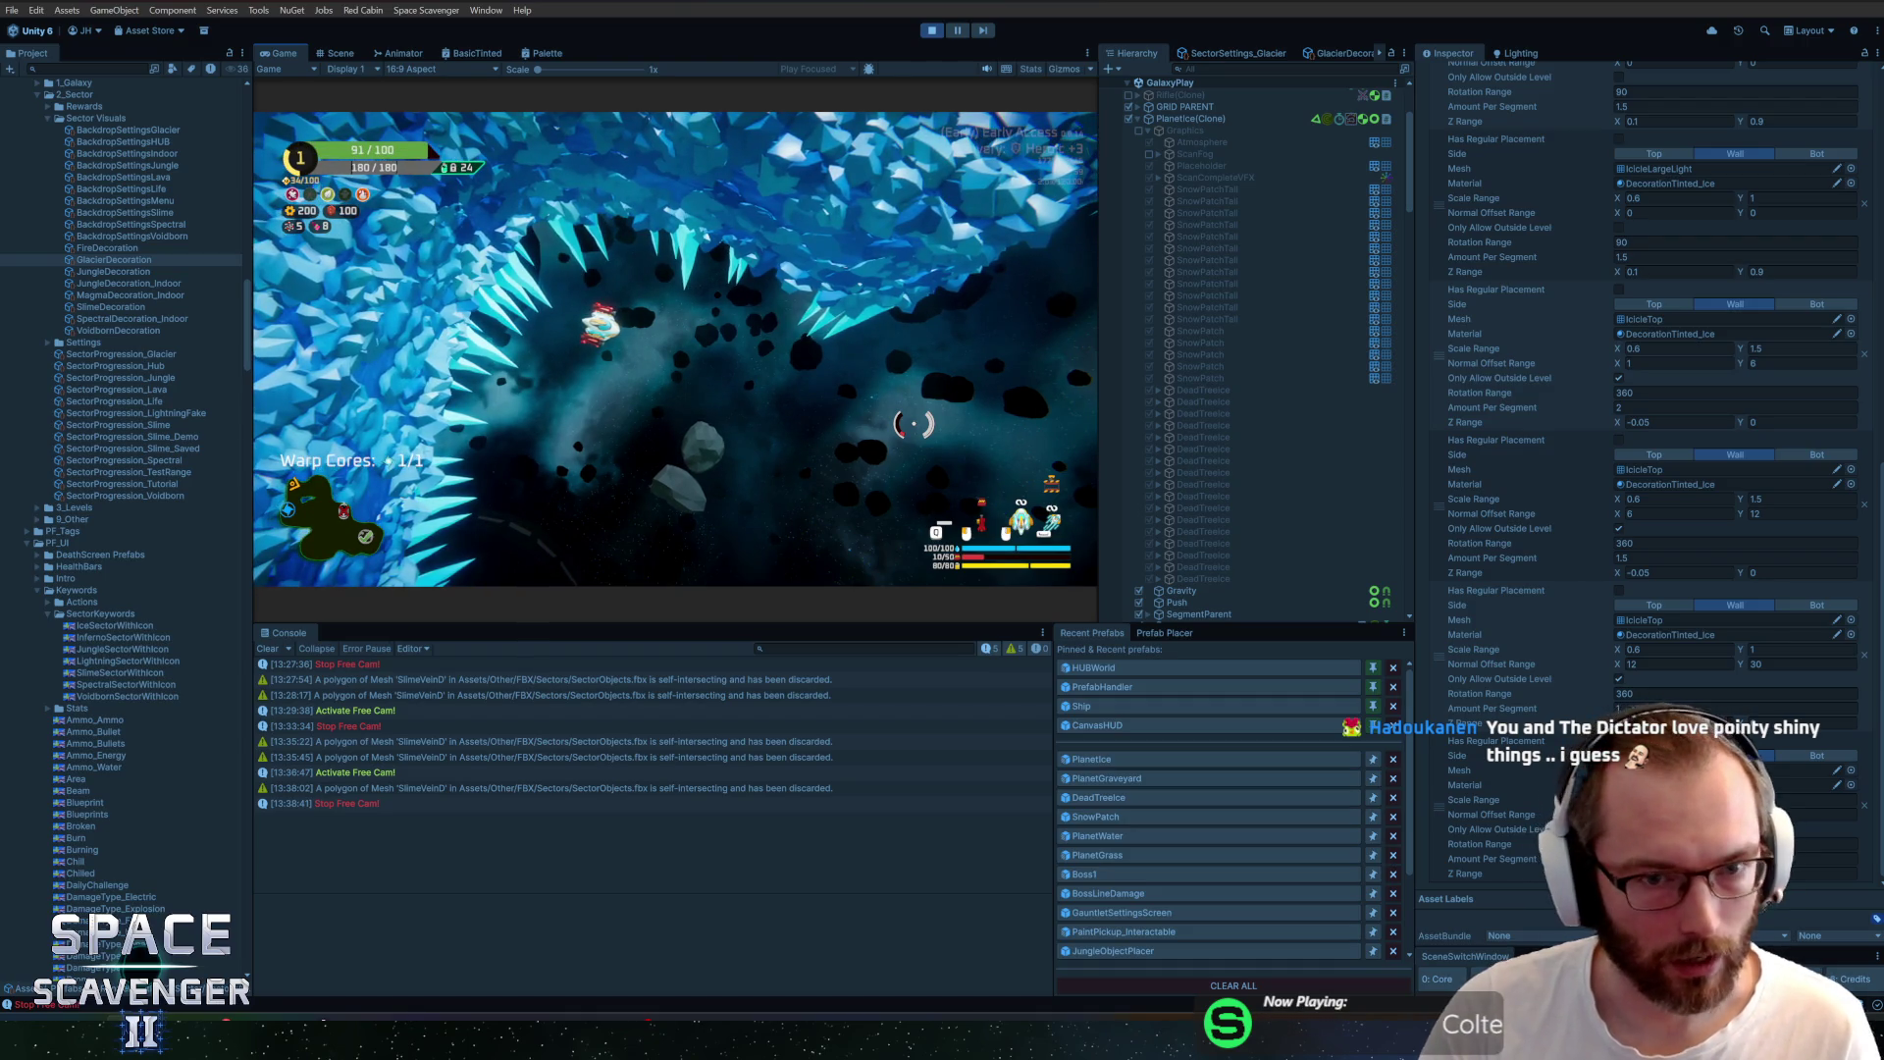
Fly the ship through the ice cave, regenerate decorations again, then stop the playtest
key(w)
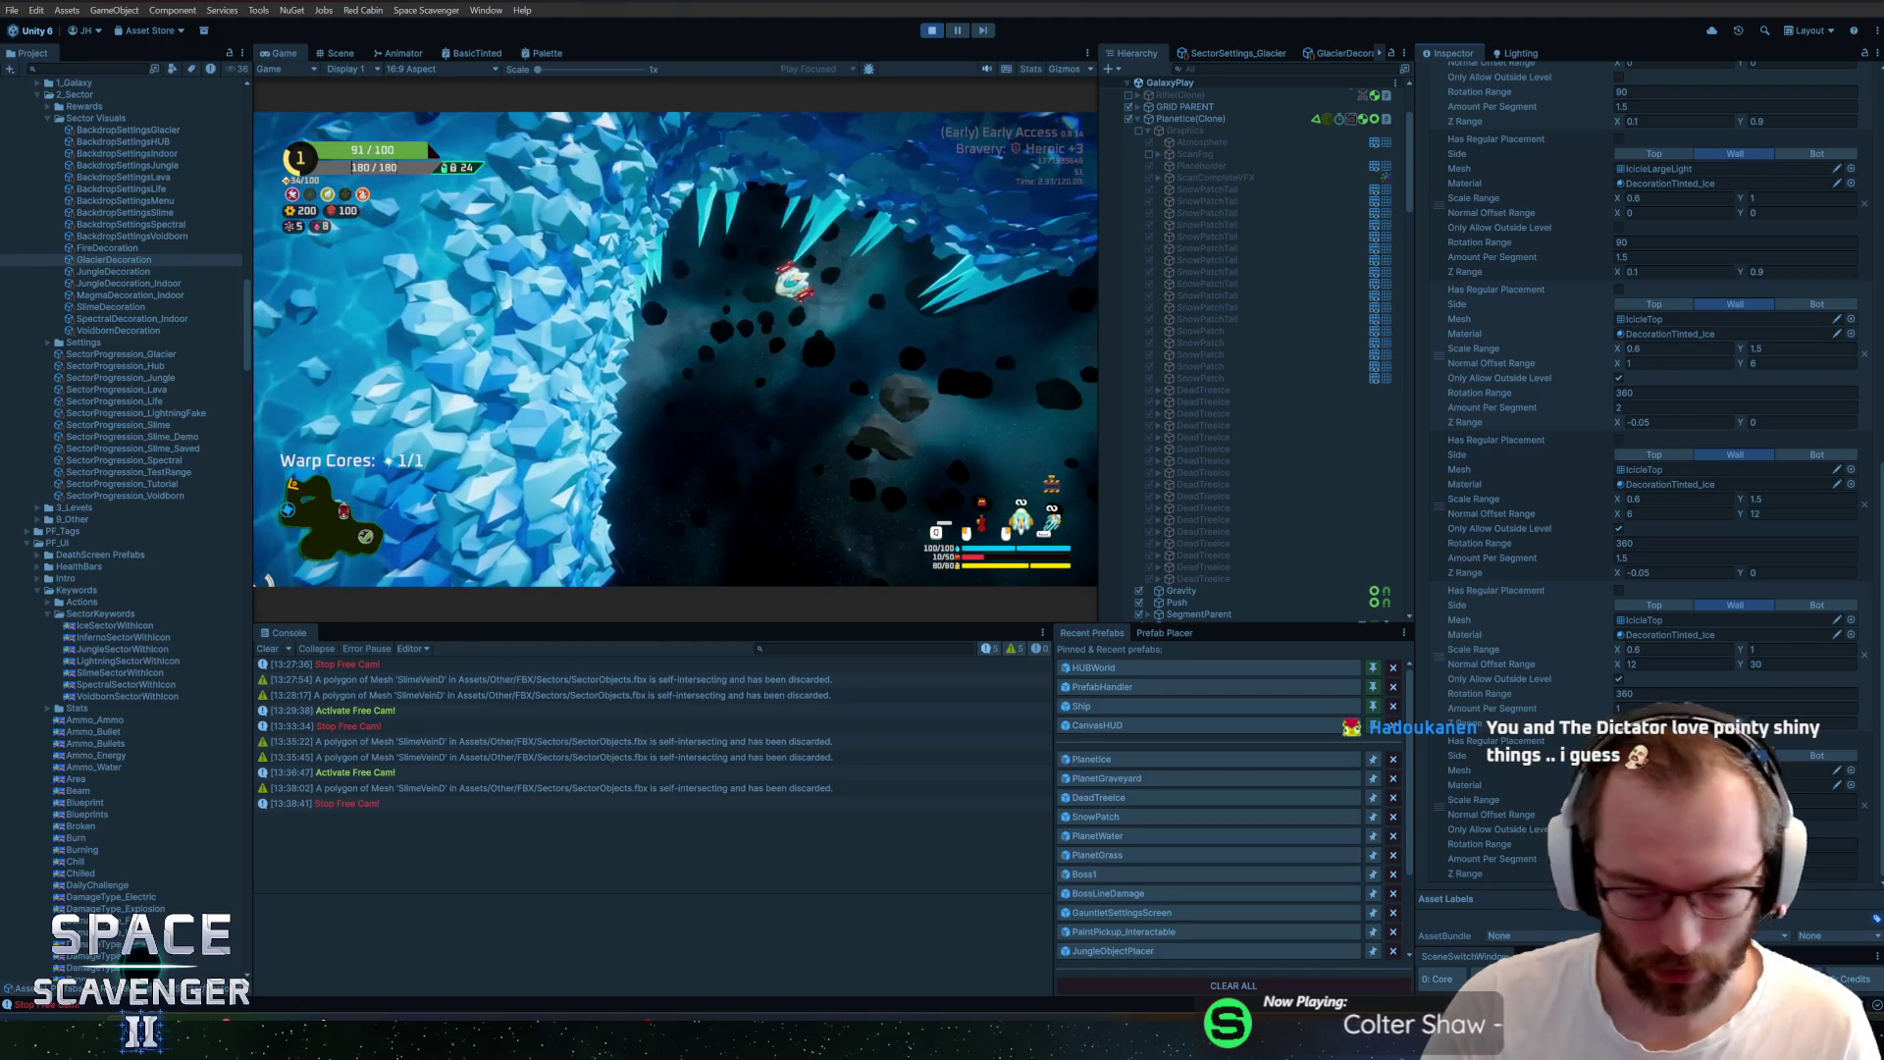
key(w)
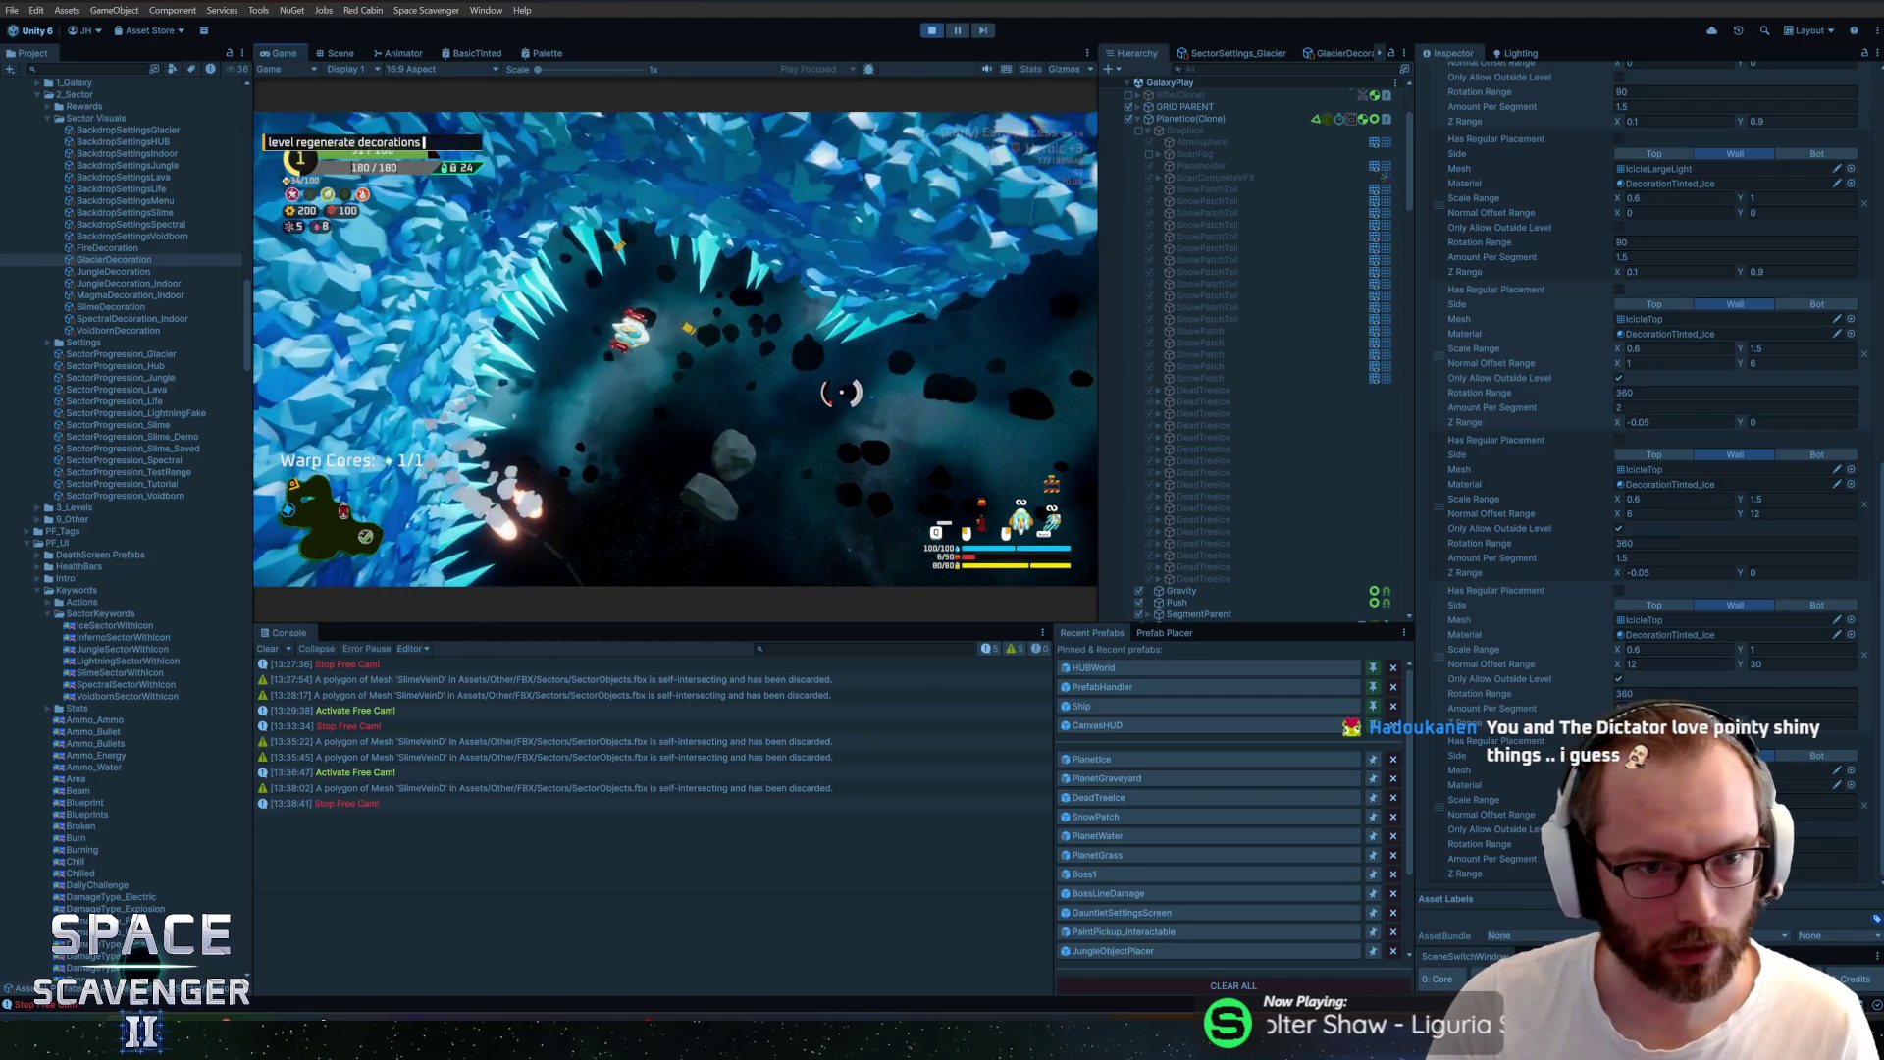
key(w)
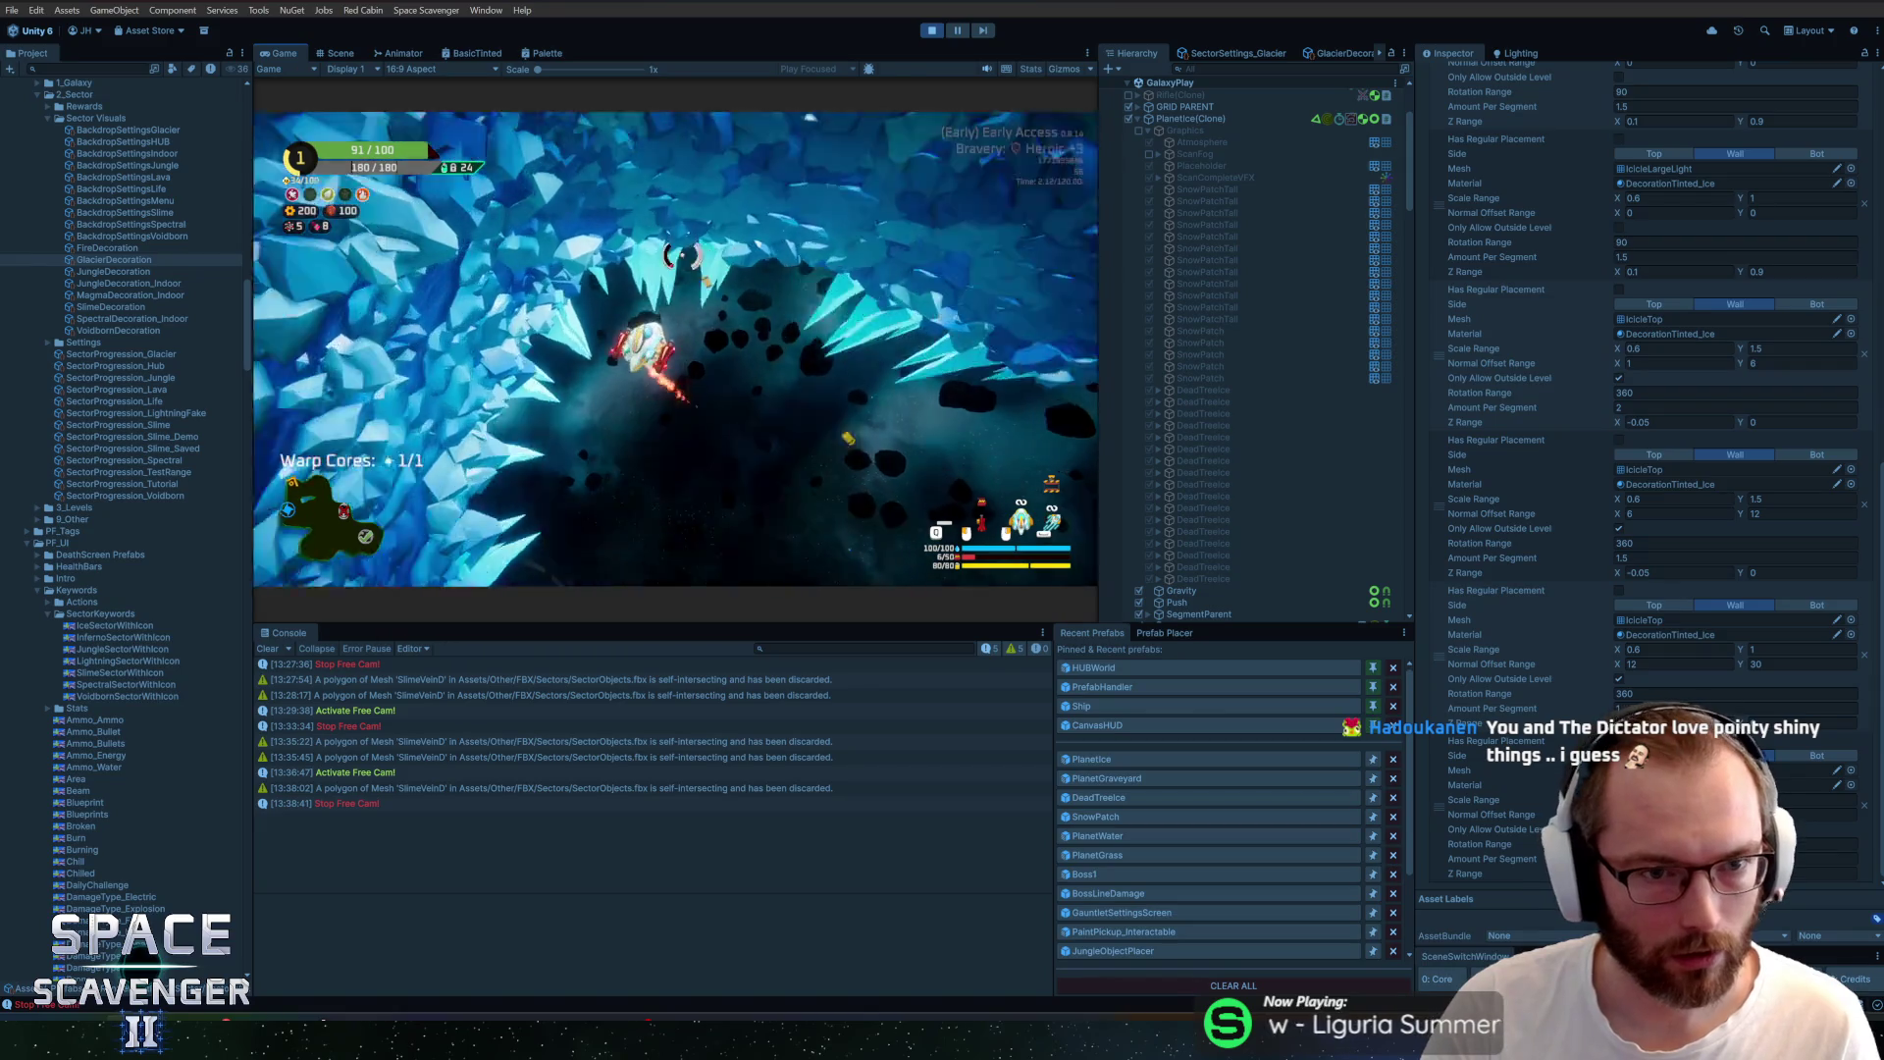
key(w)
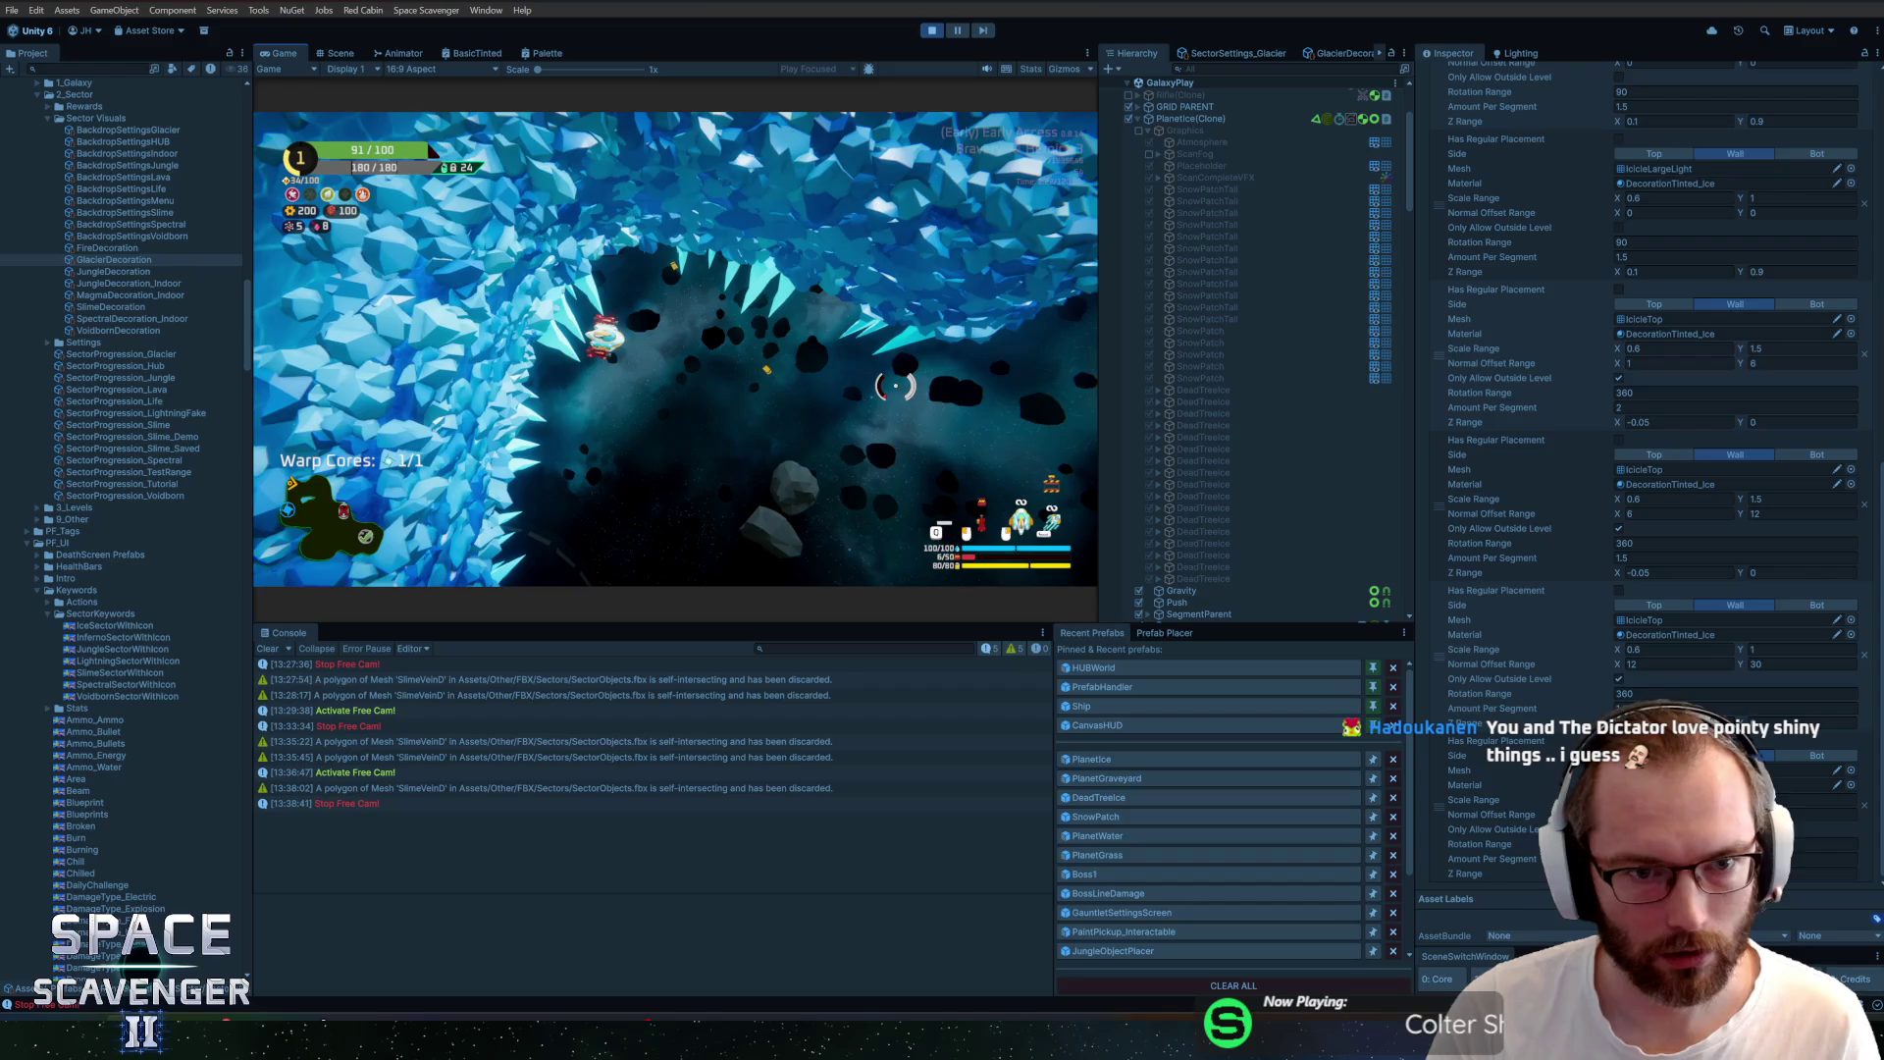
key(w)
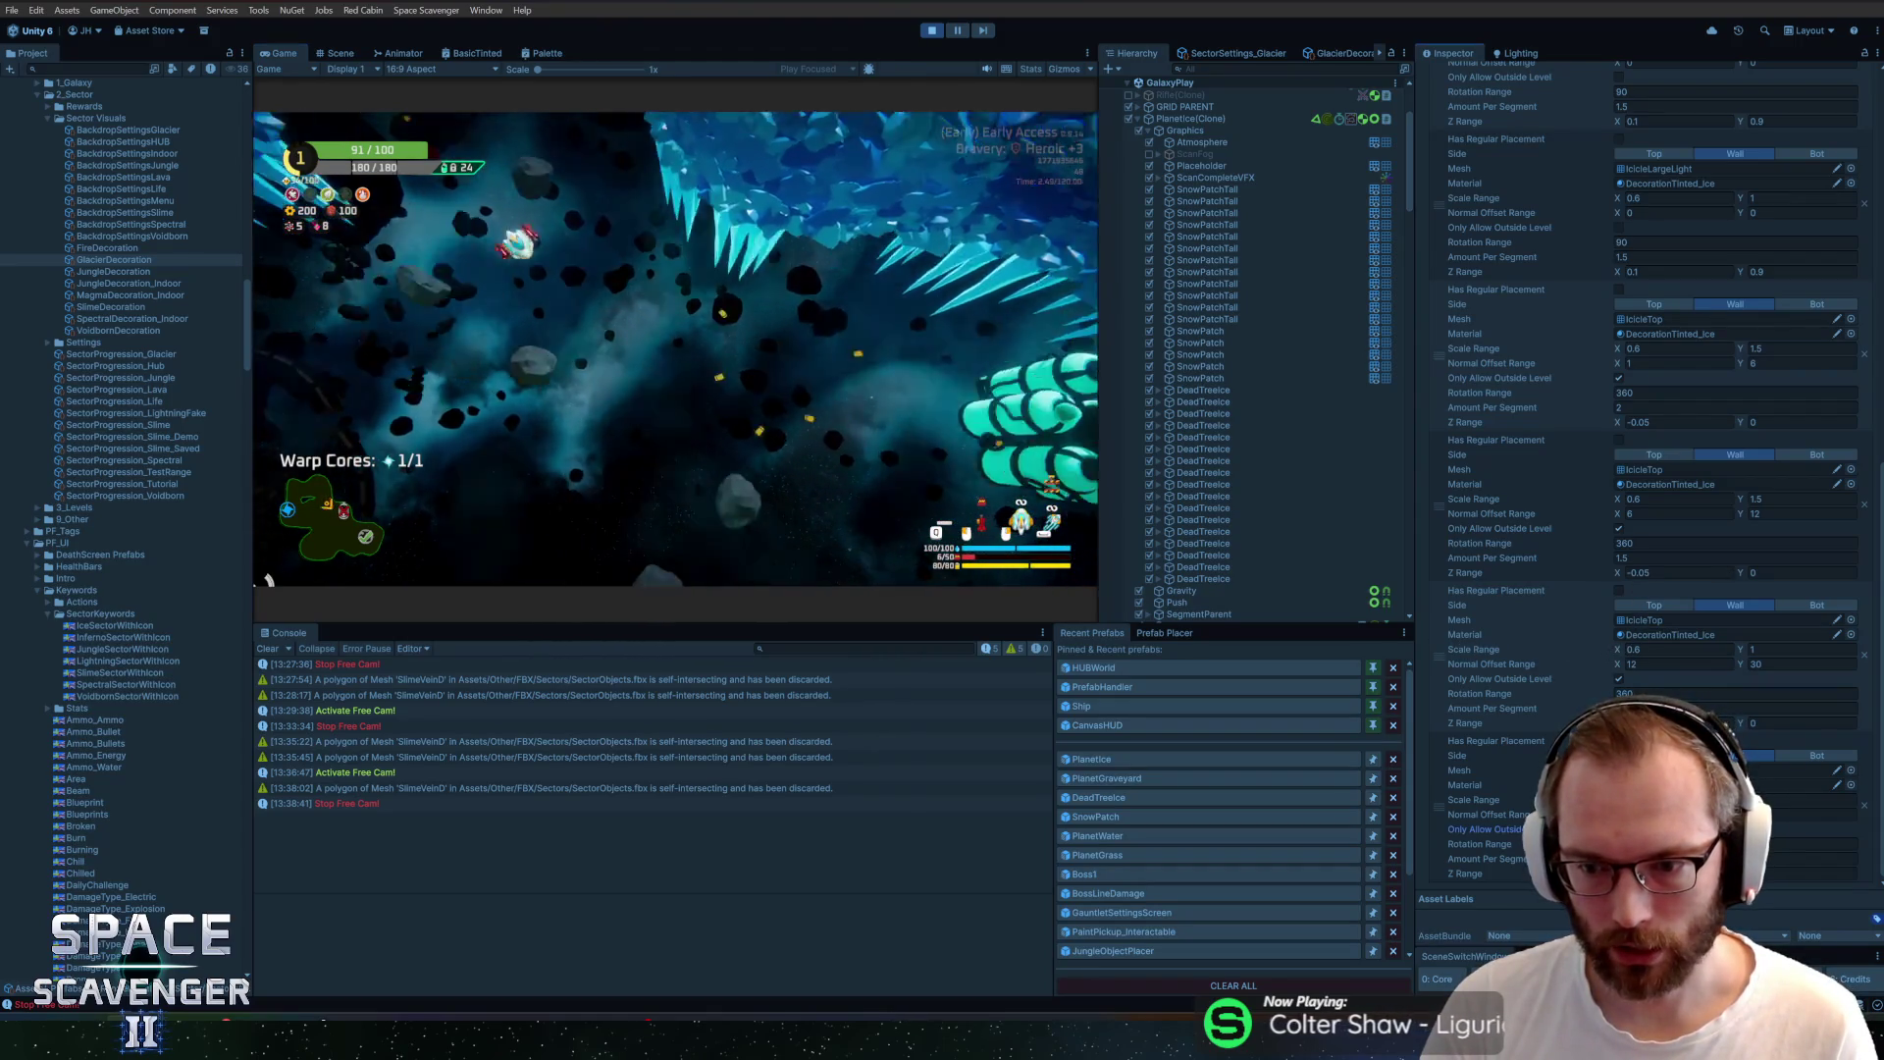
text(level regenerate decorations)
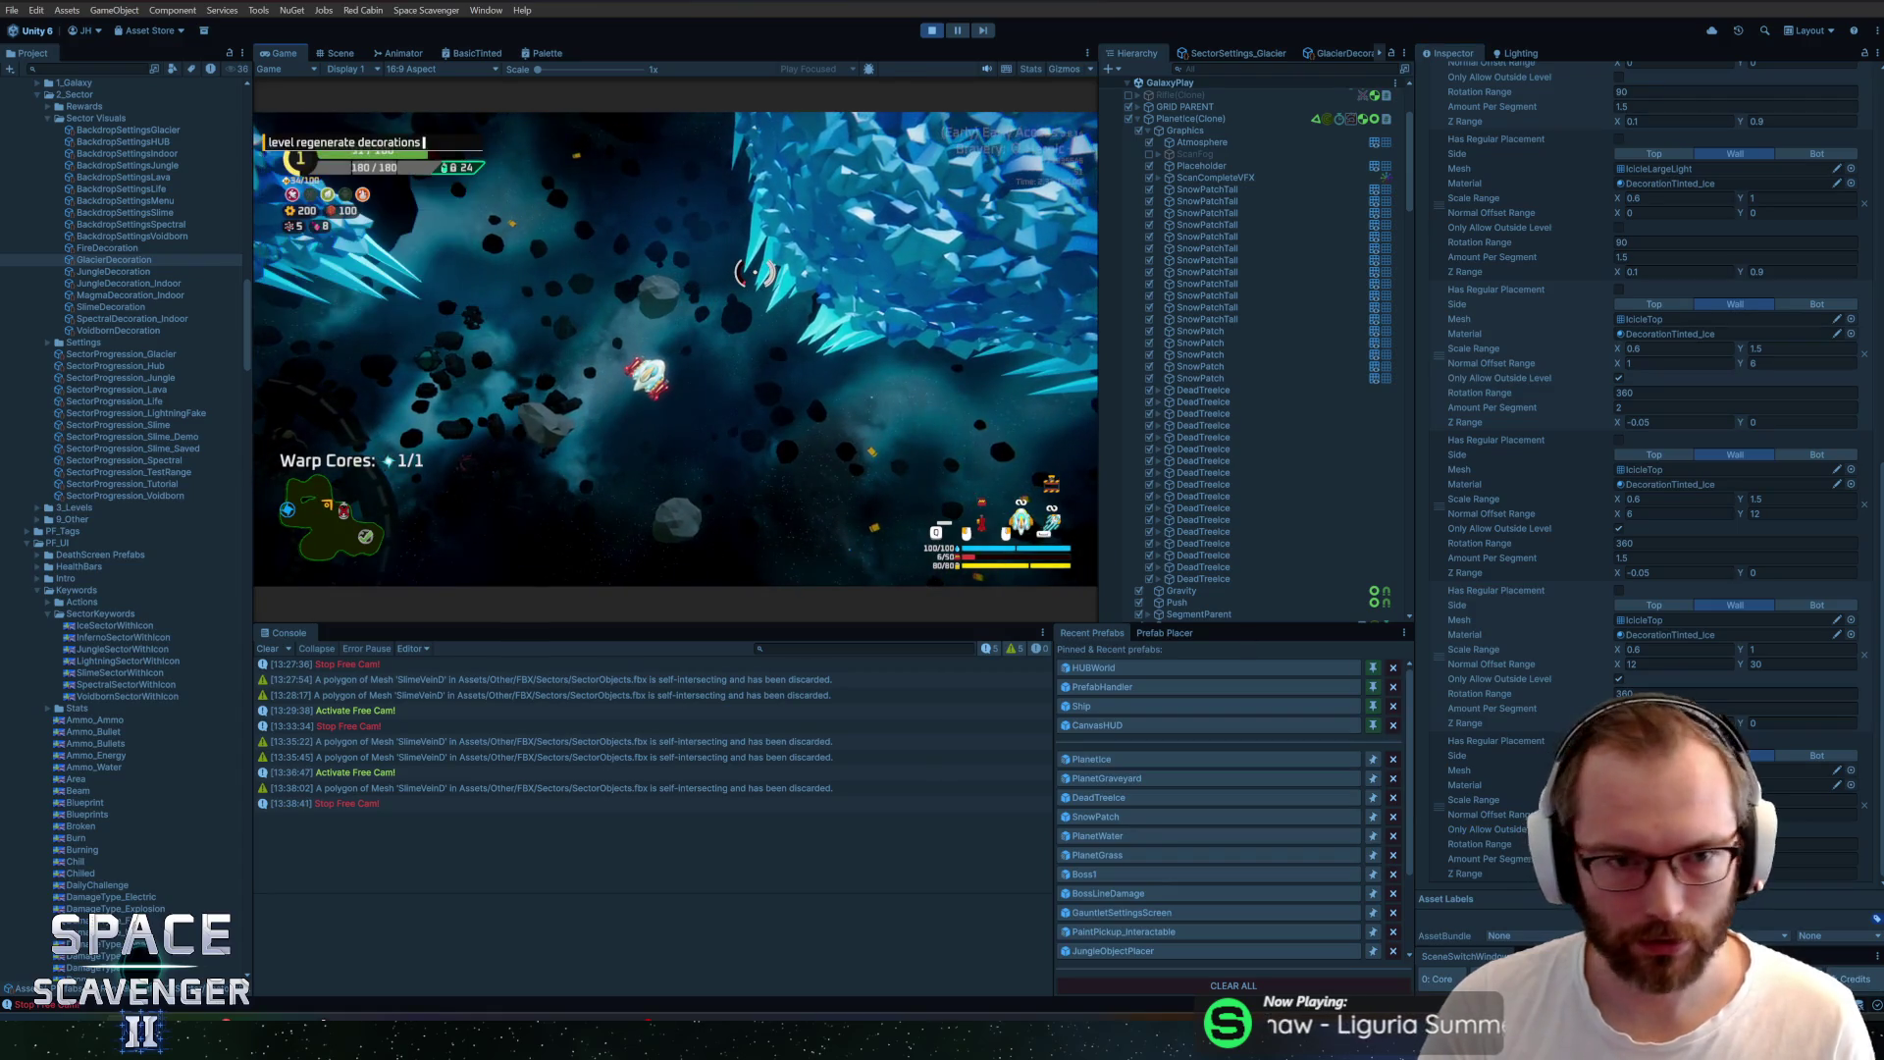
key(Return)
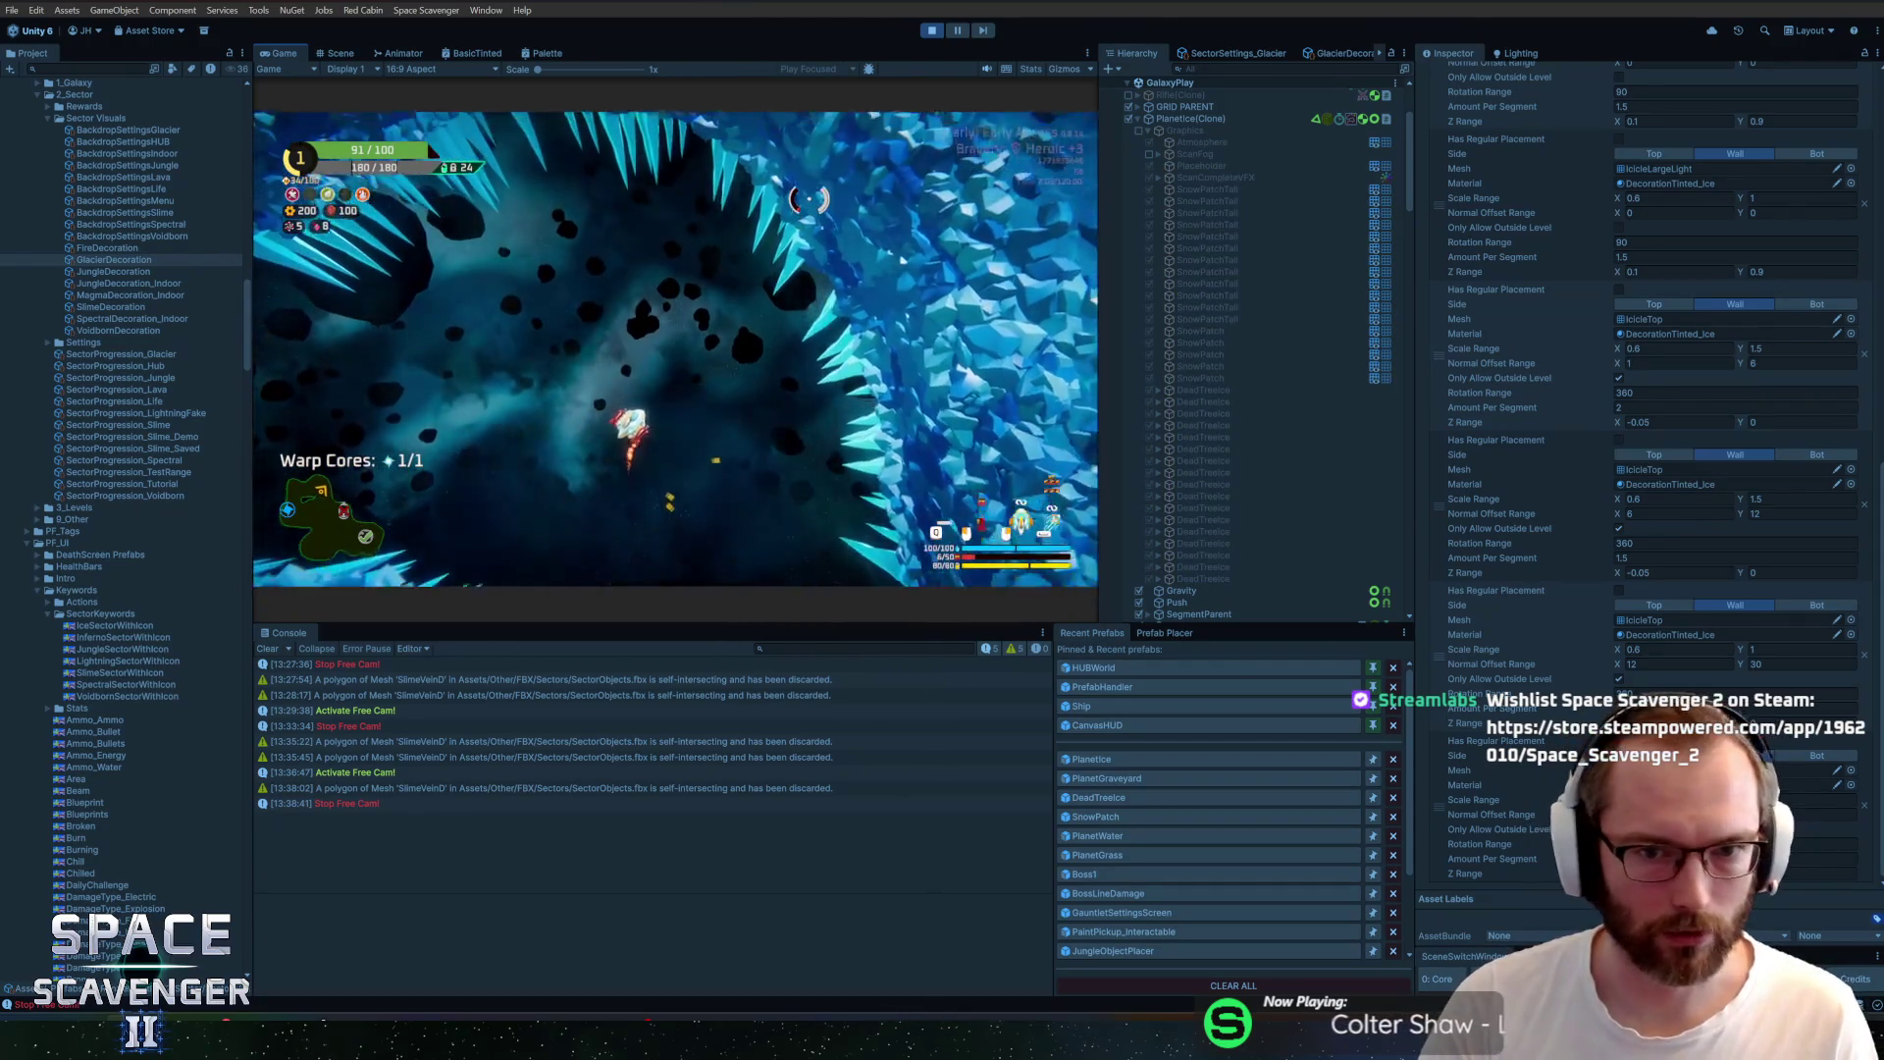
key(ctrl+p)
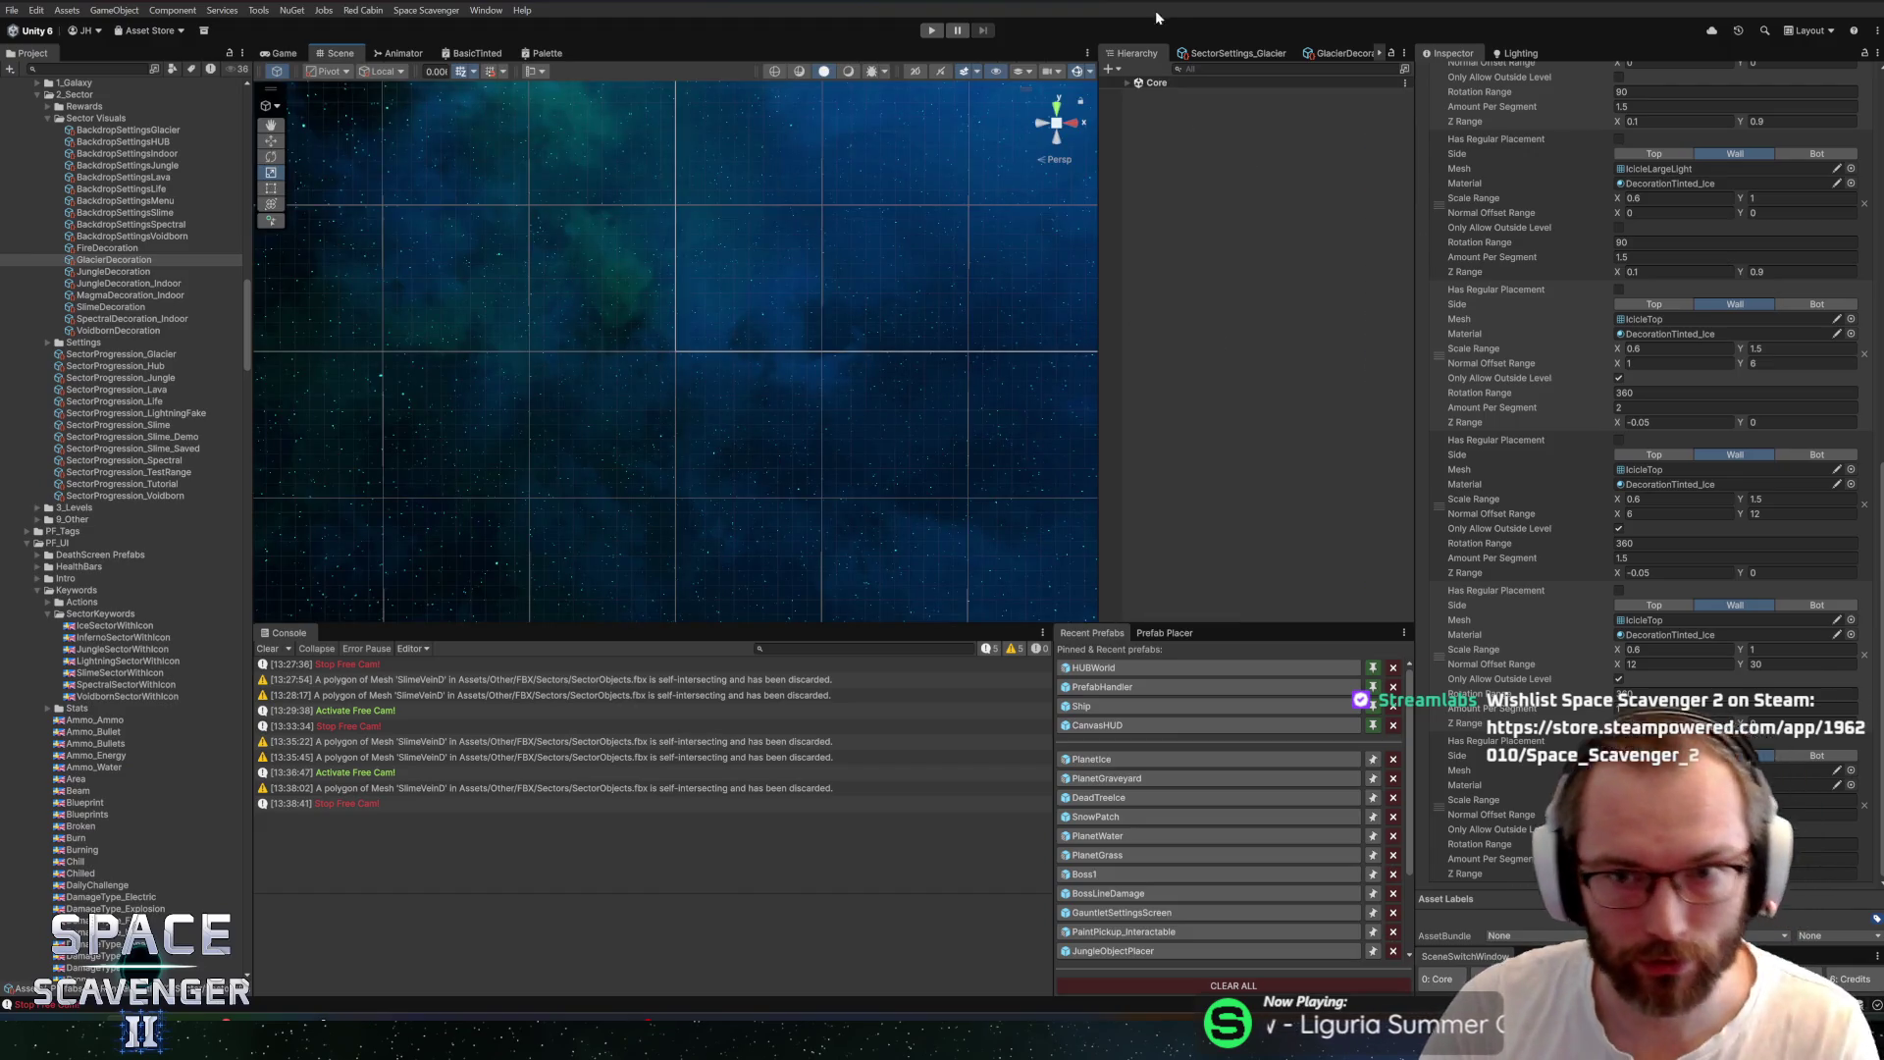
Widen the Inspector slightly and start a new playtest
drag(1416, 407, 1407, 404)
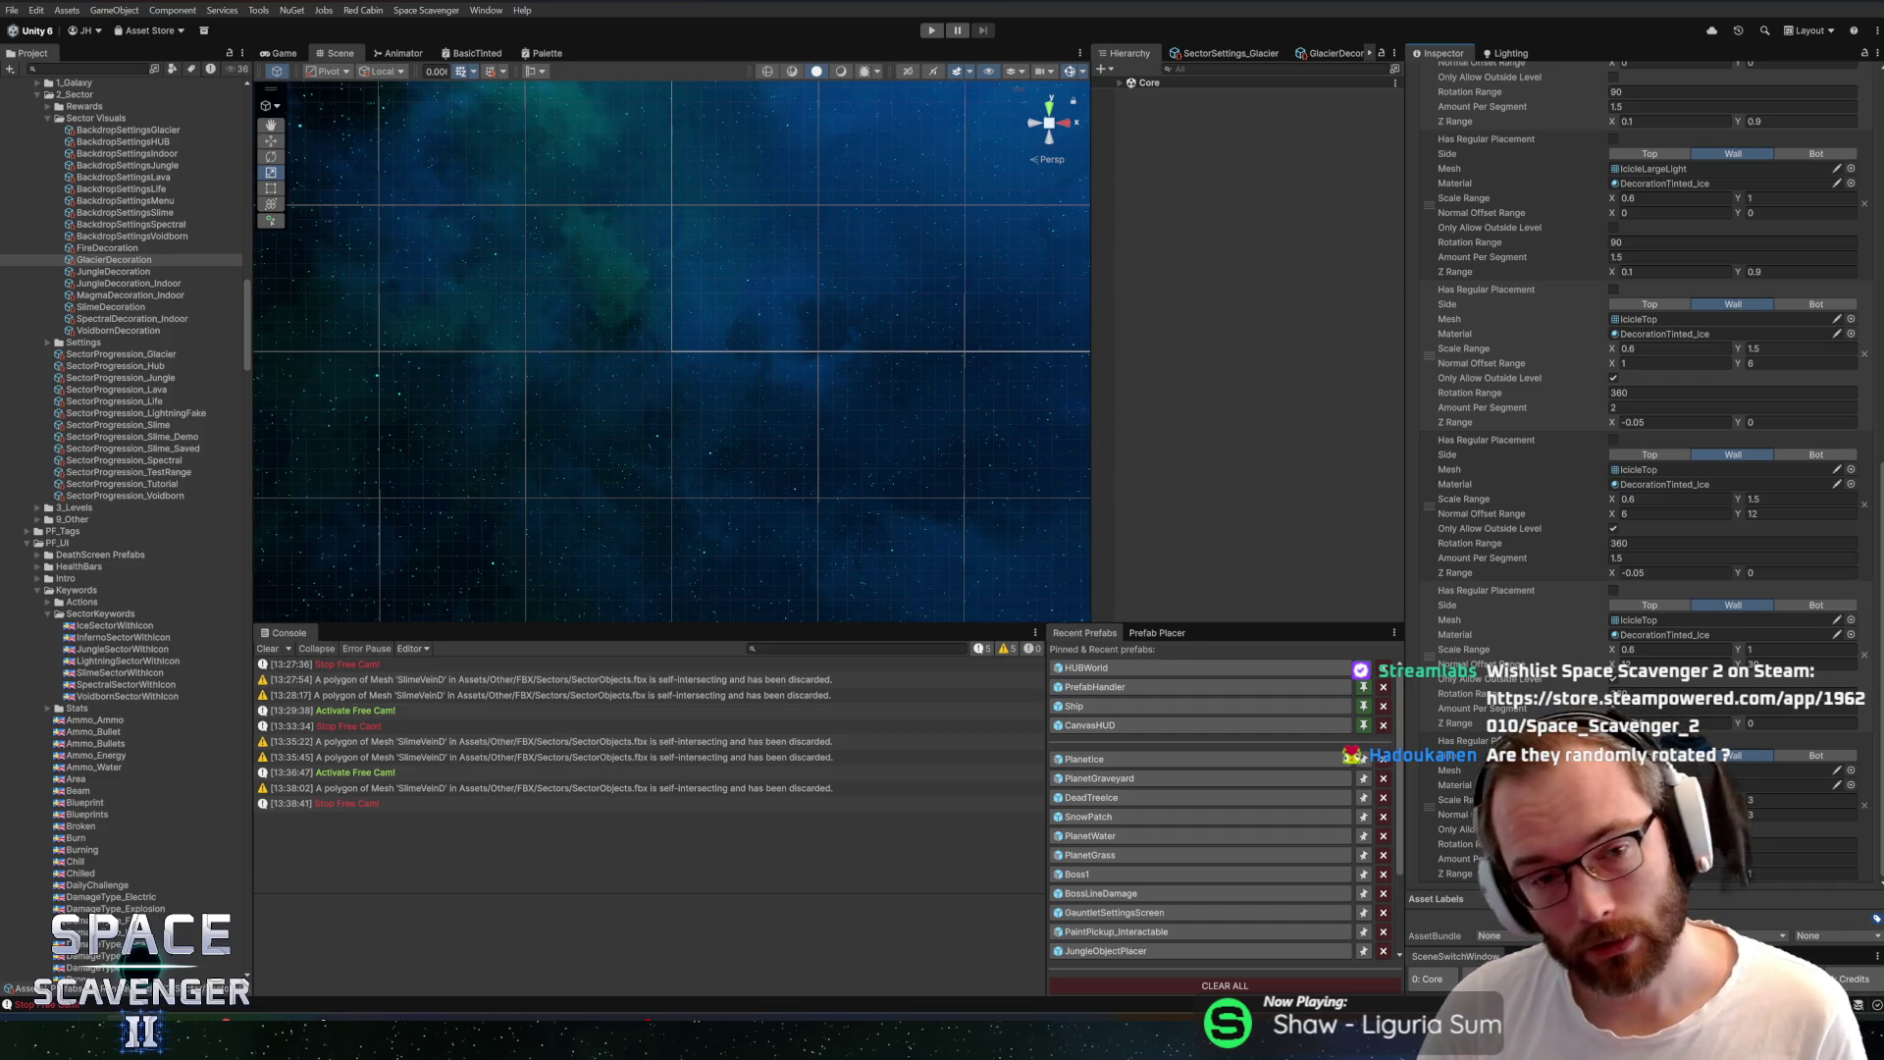
click(933, 33)
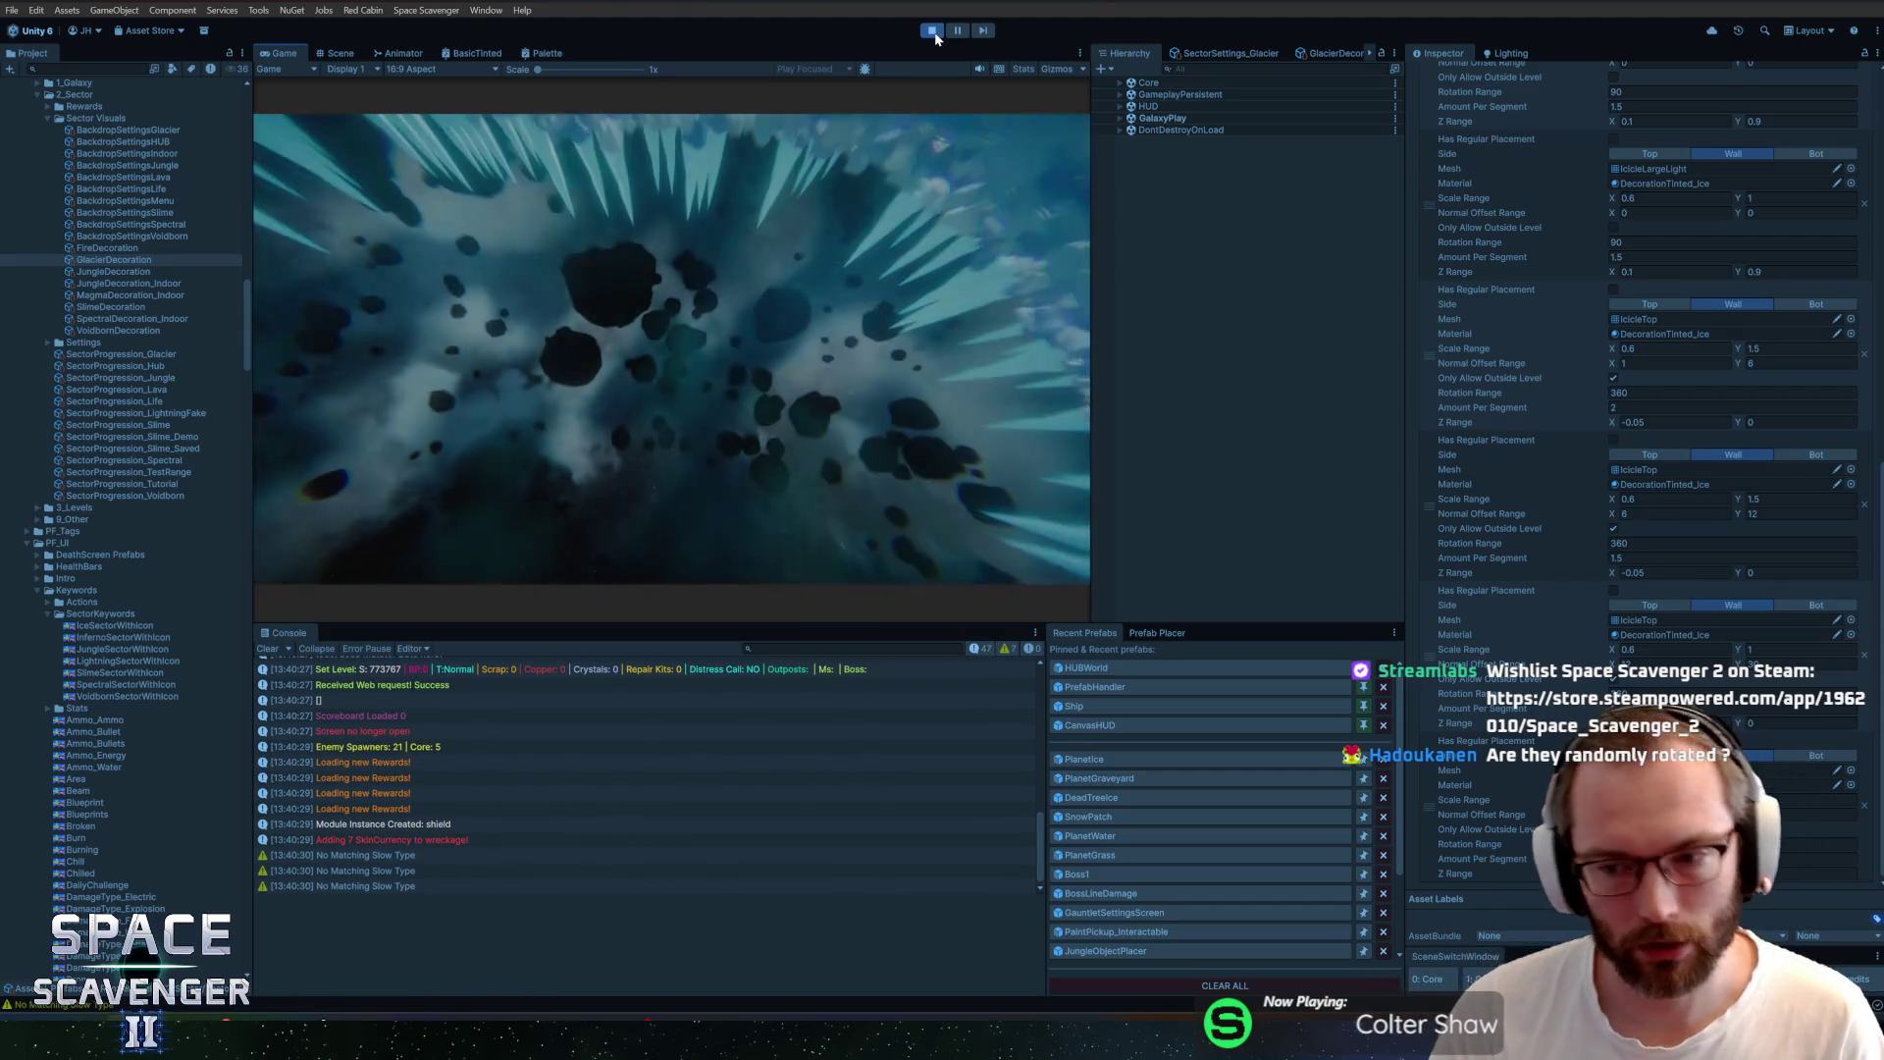
double_click(282, 52)
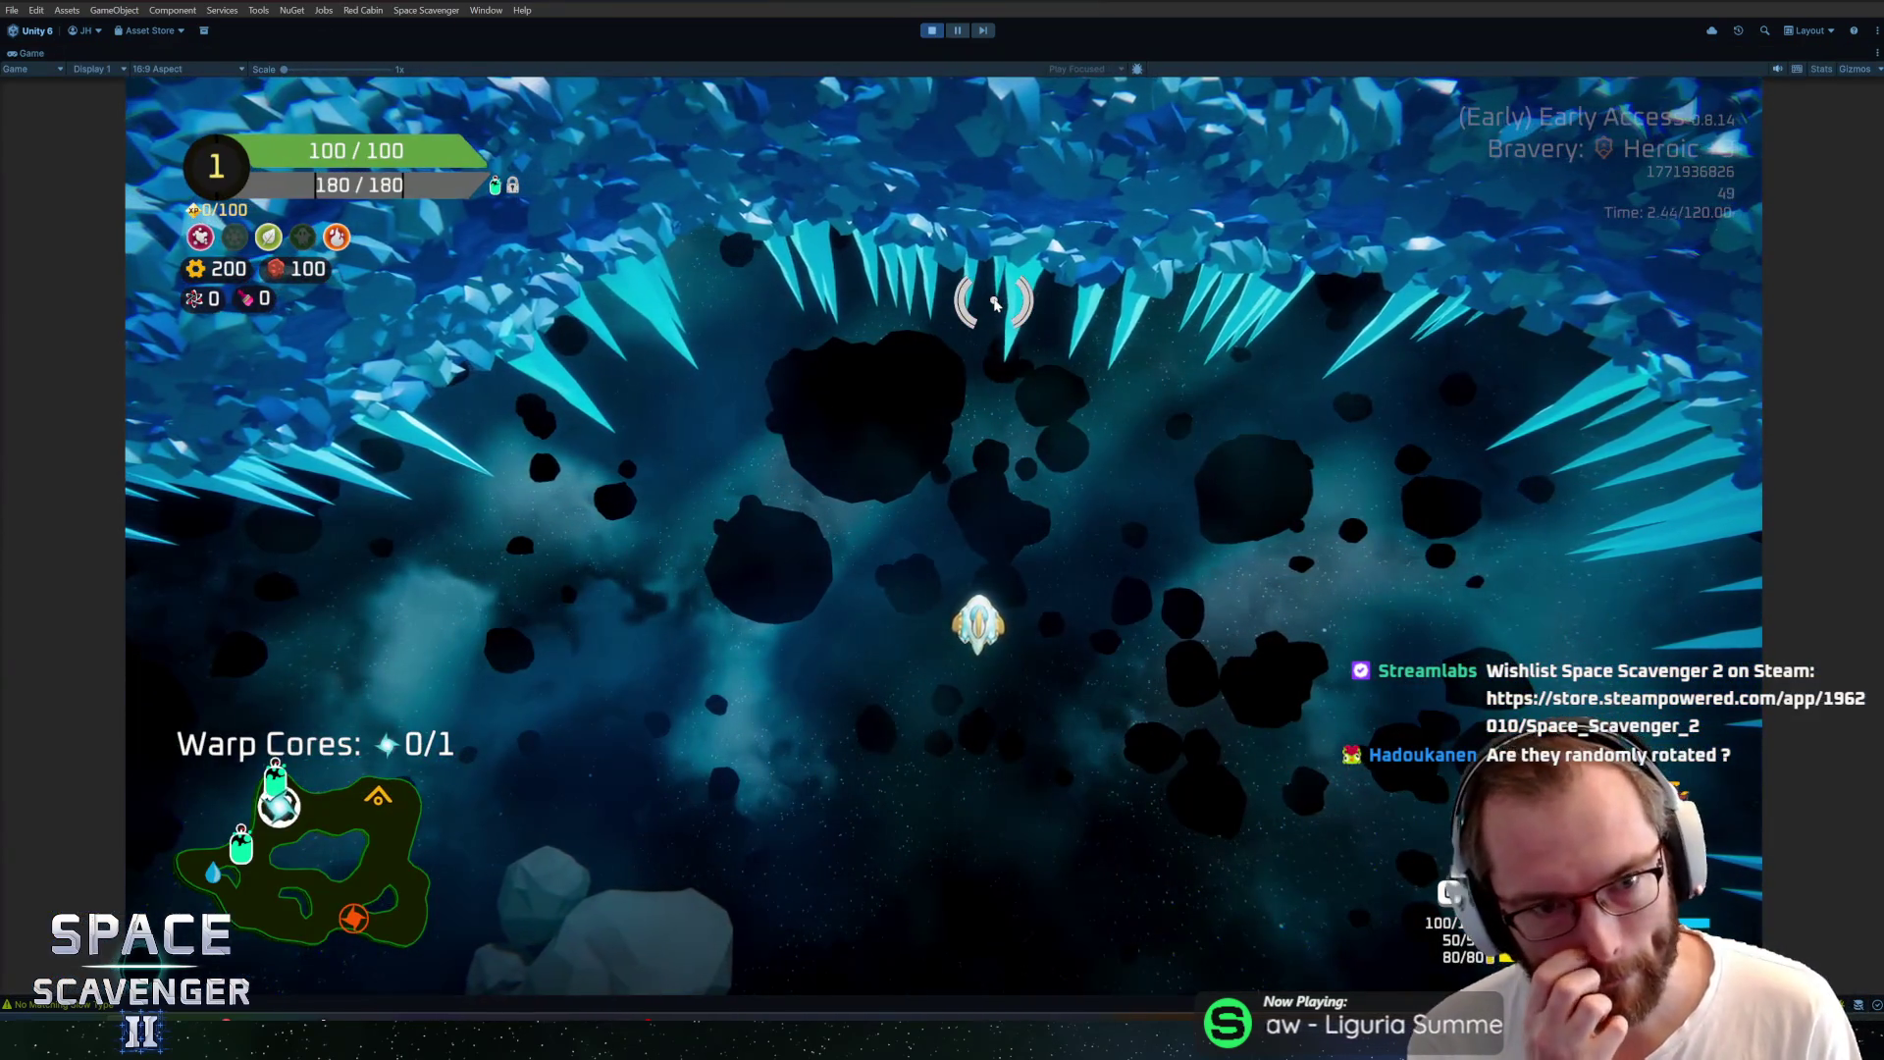
key(a)
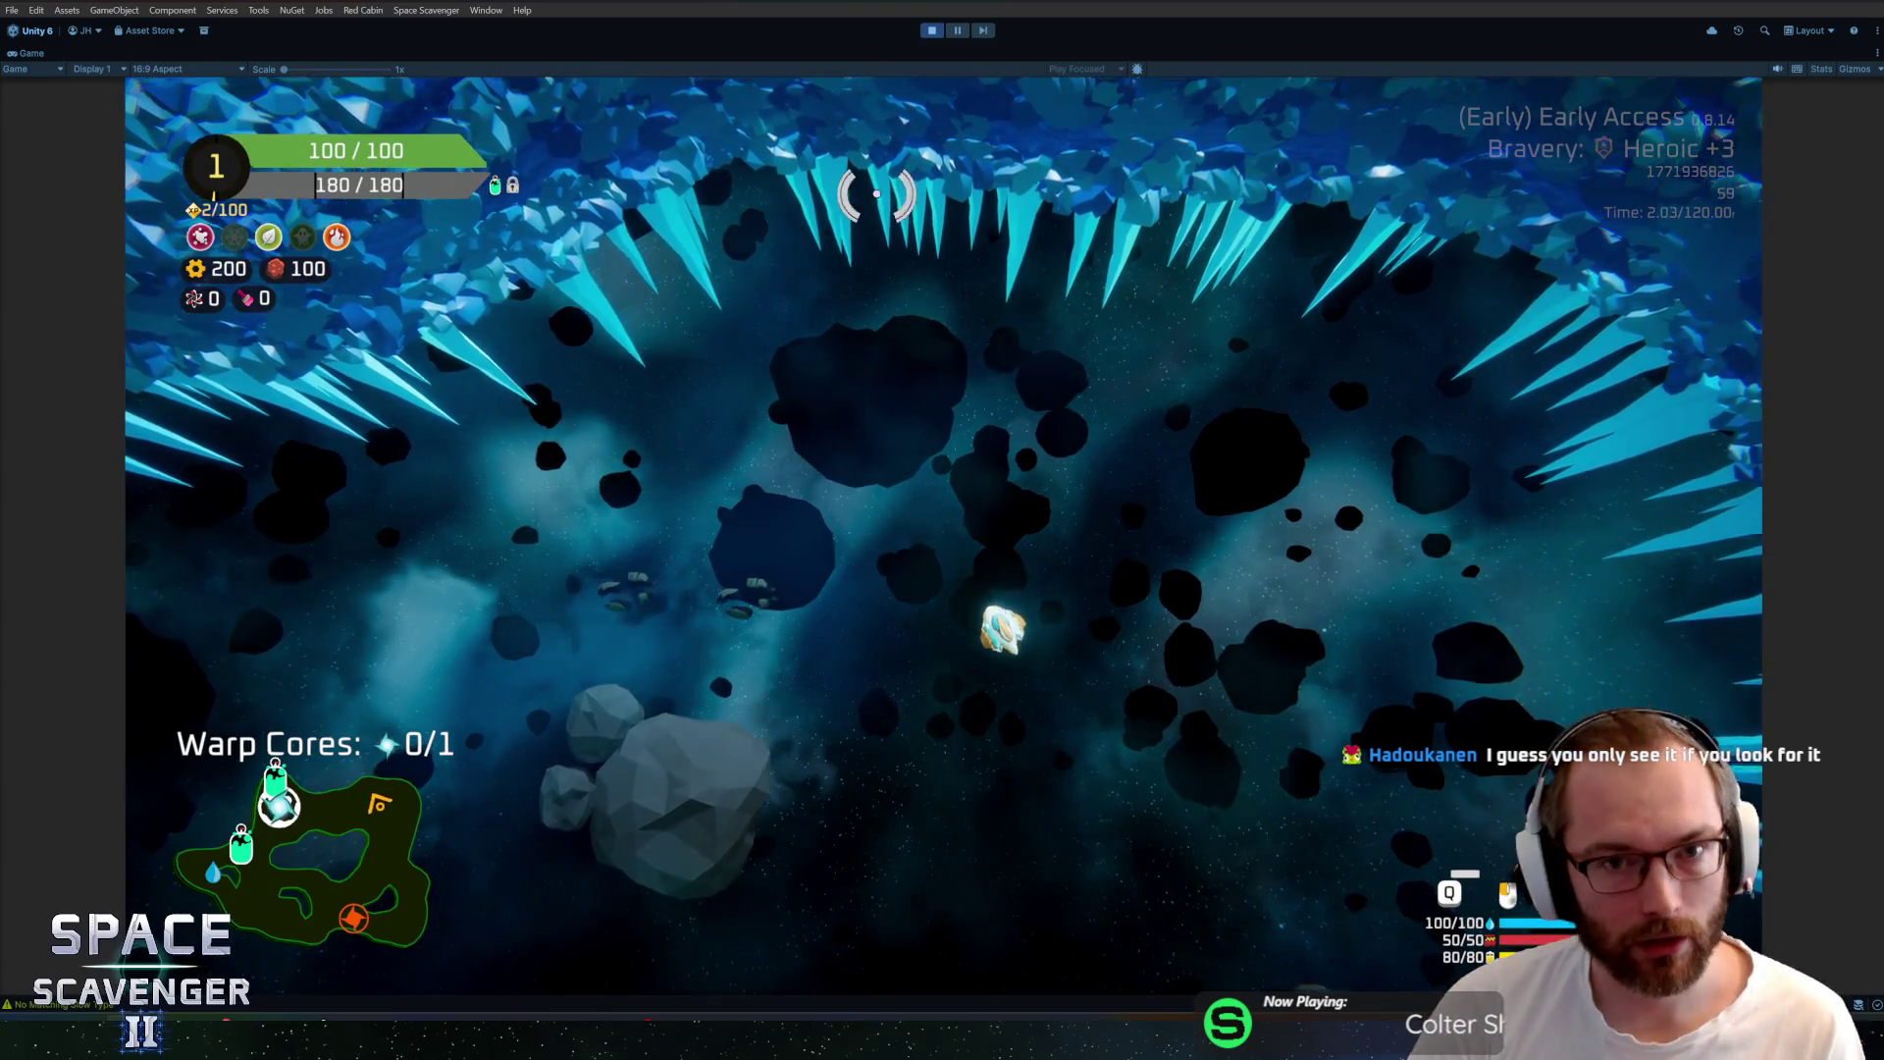
key(shift+space)
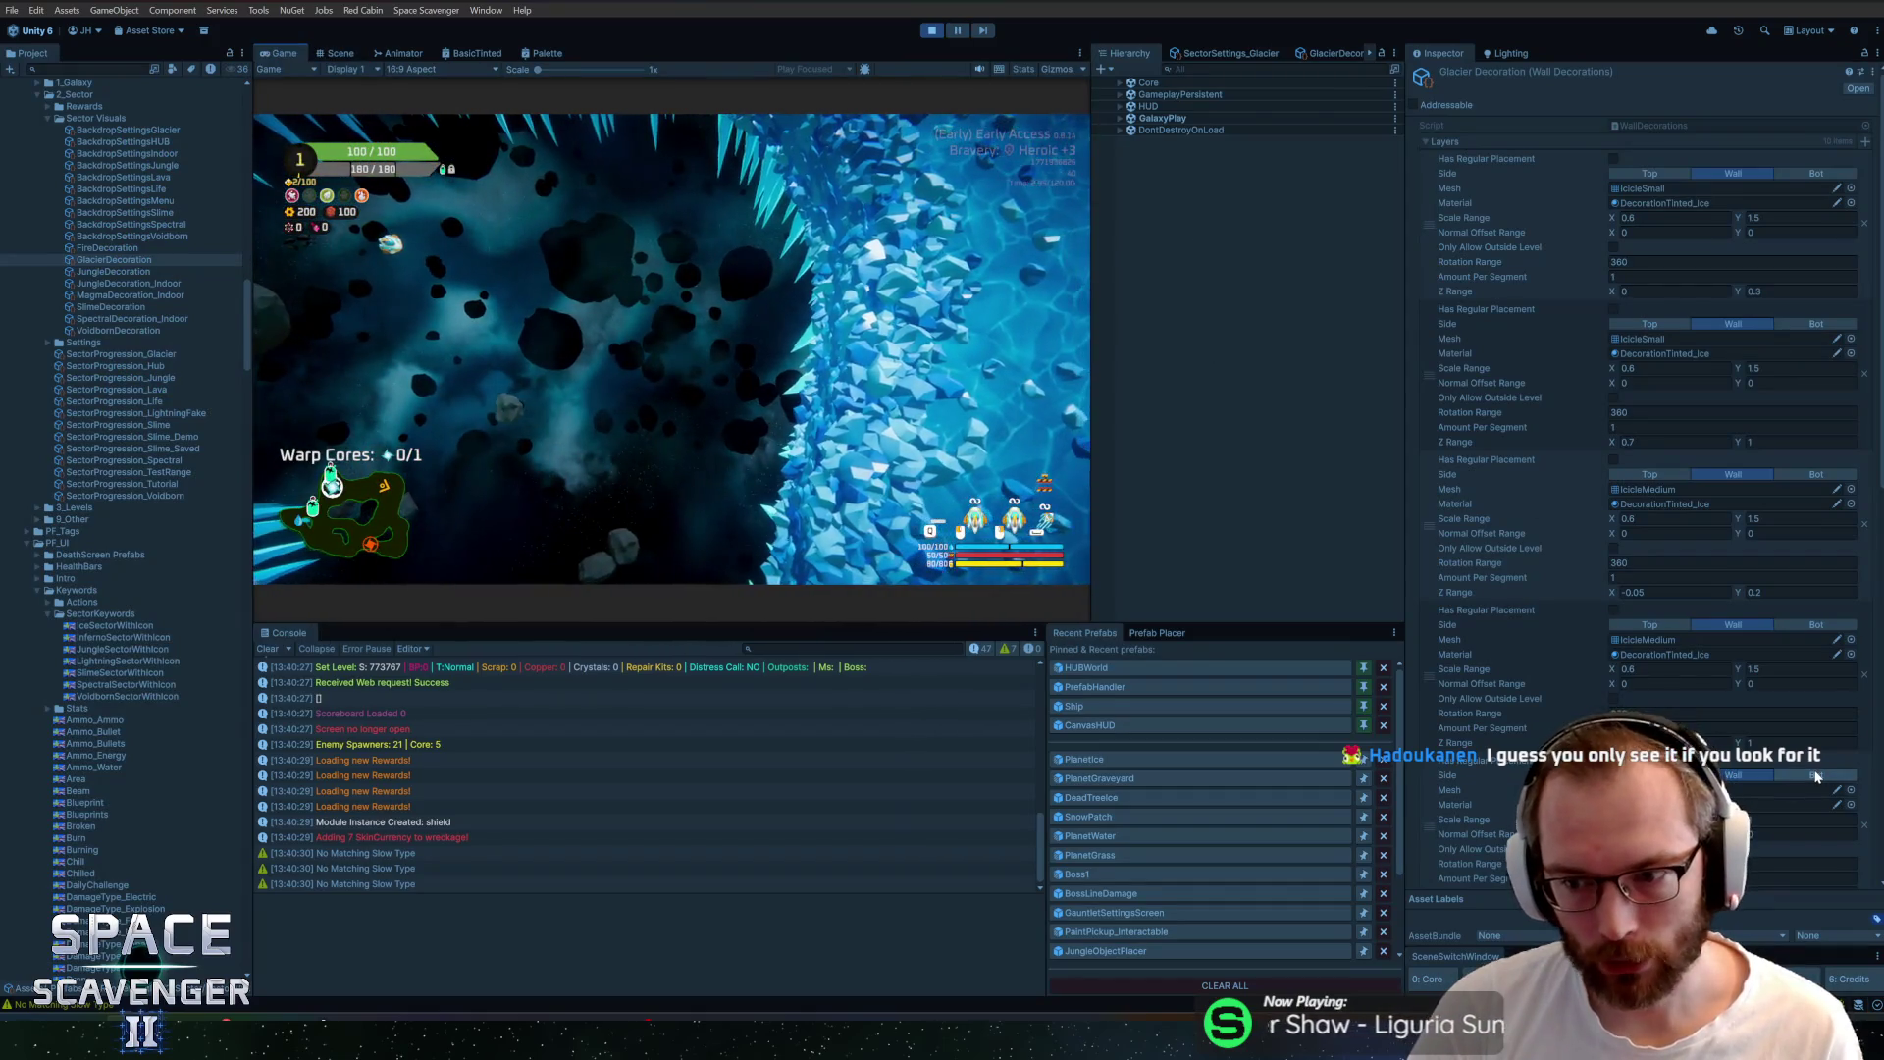
Set an icicle layer's side to Bot and regenerate the glacier decorations in-game
click(1815, 776)
click(704, 332)
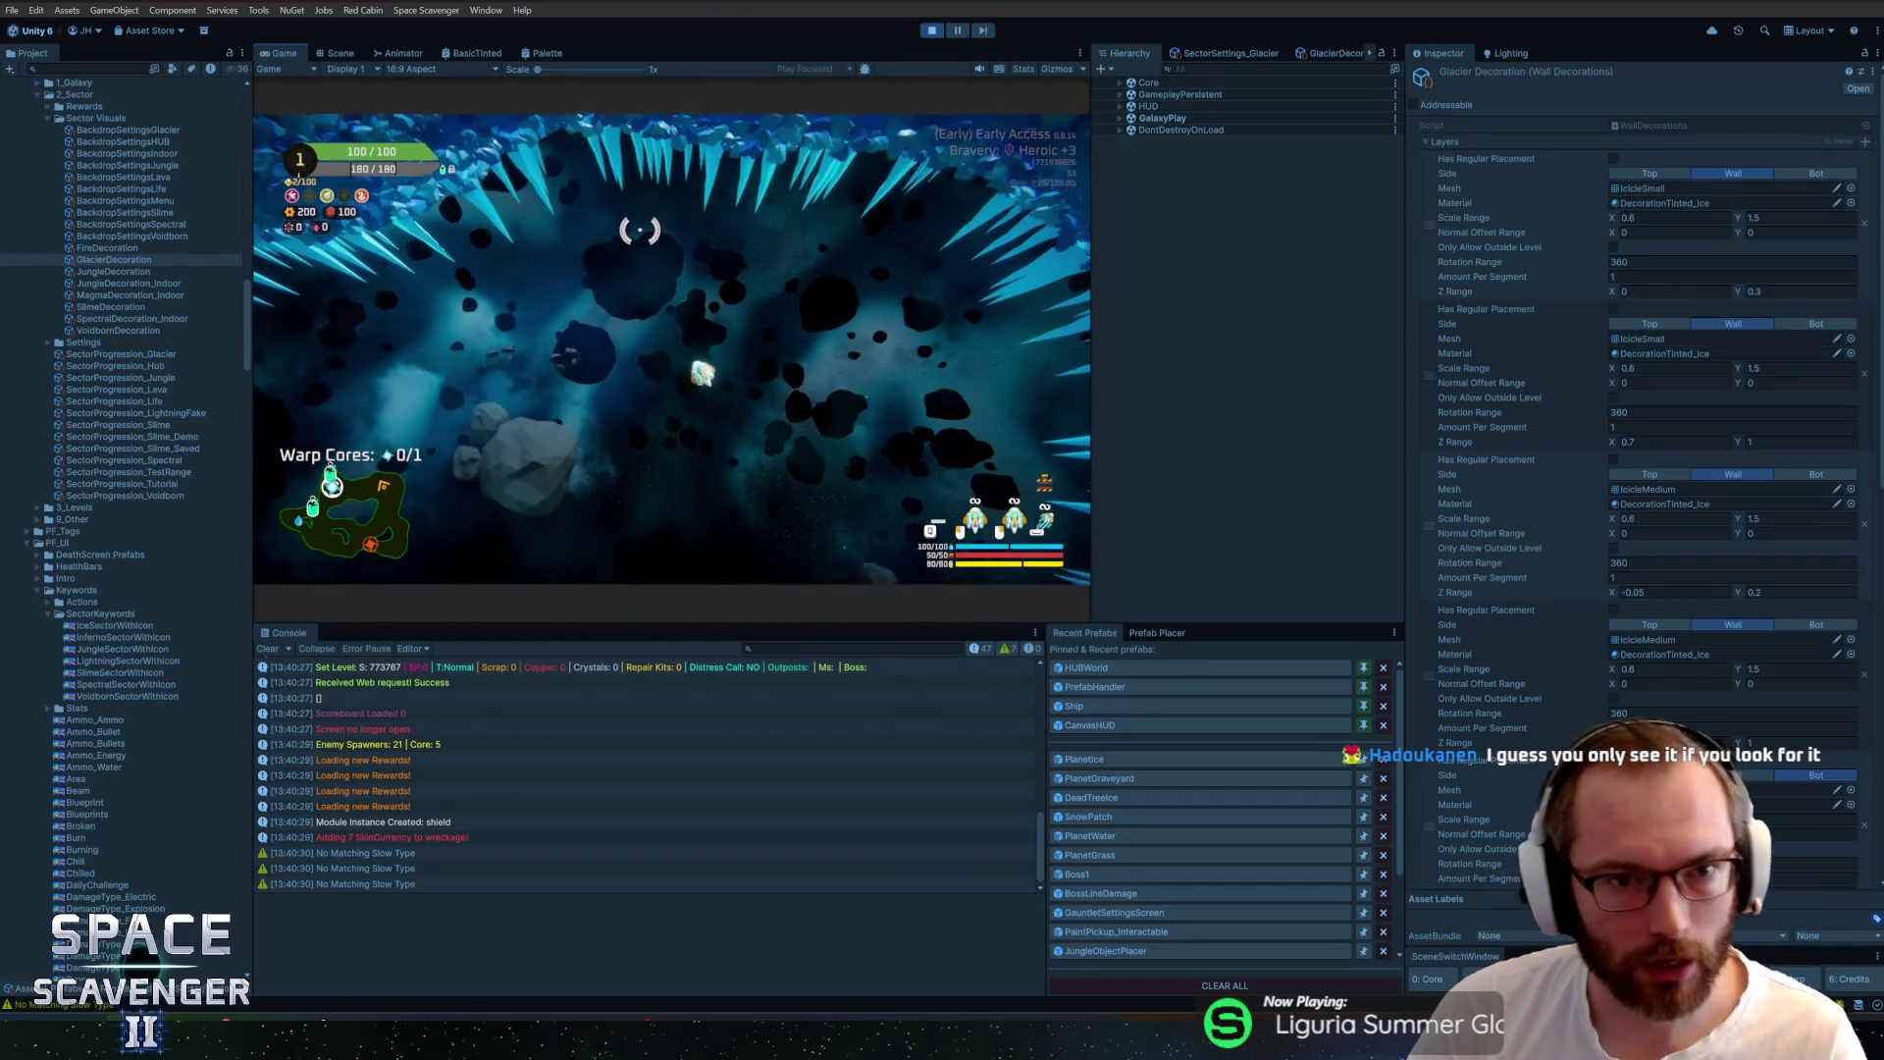
key(grave)
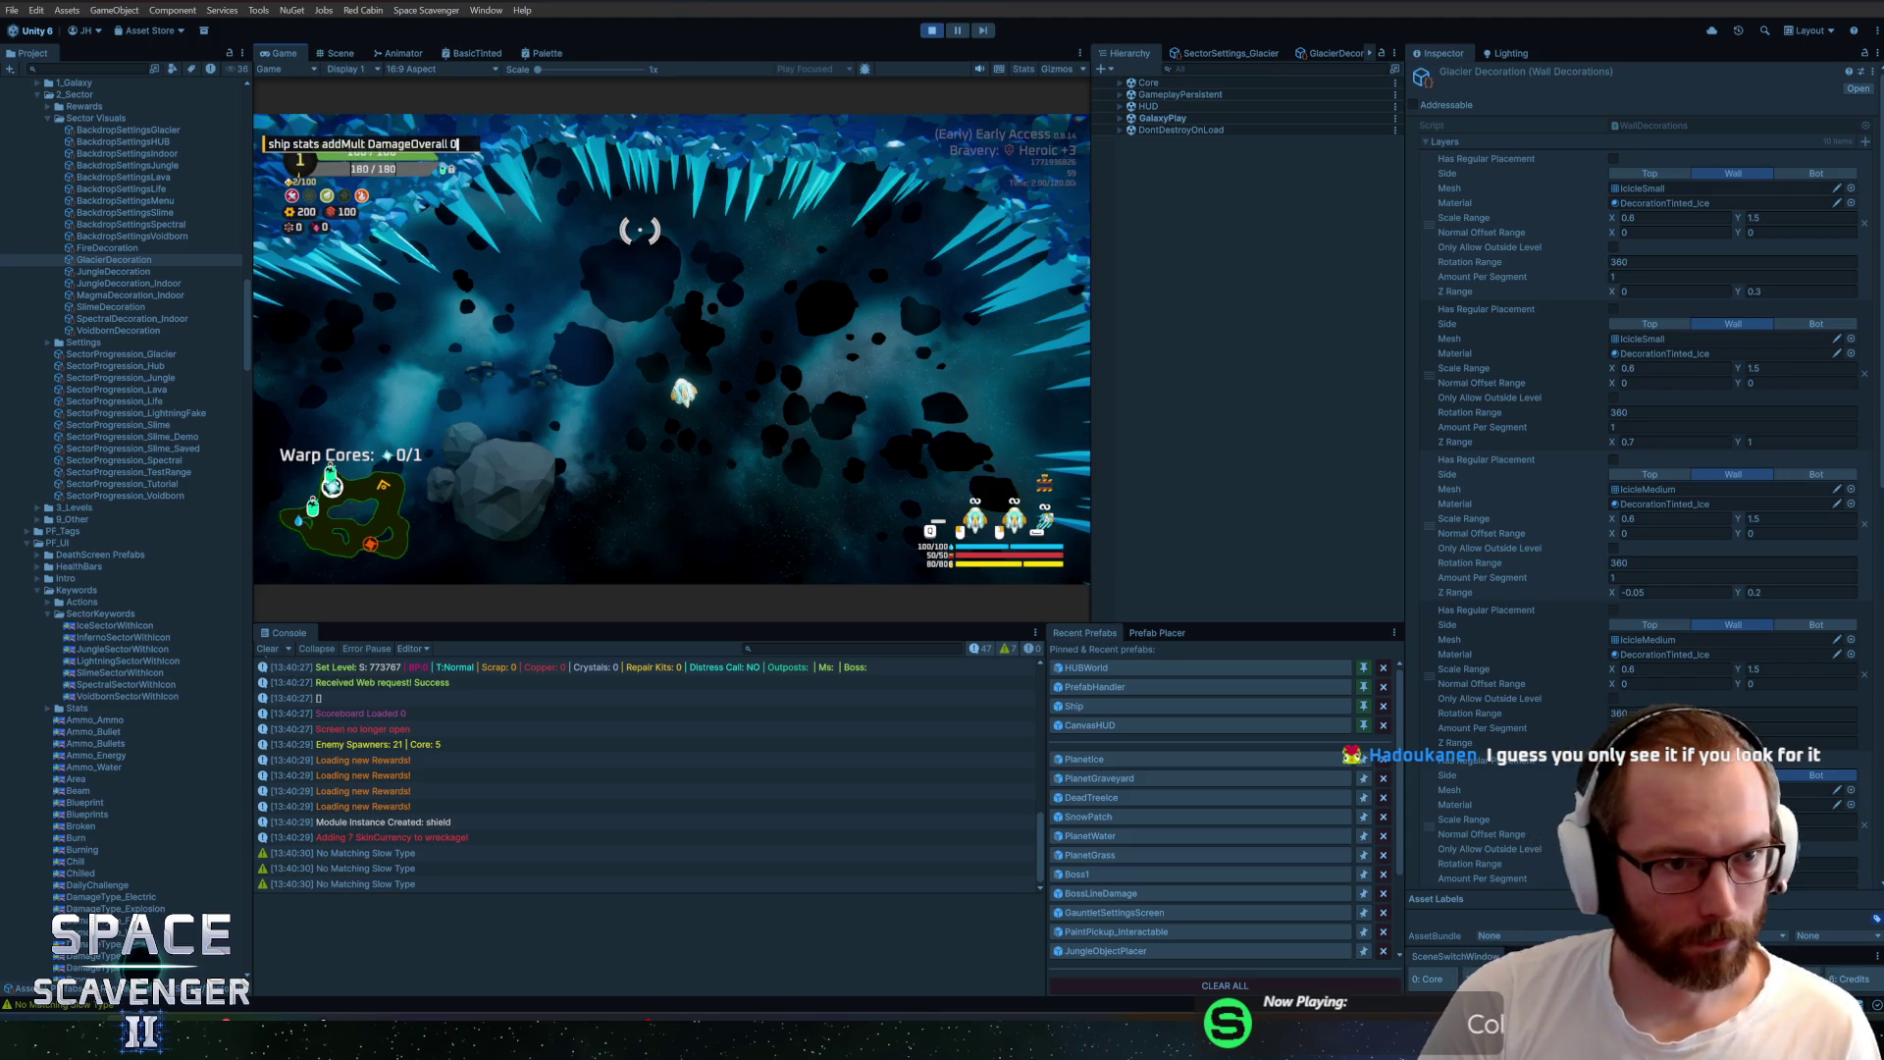
key(ctrl+a)
text(level regenerate d)
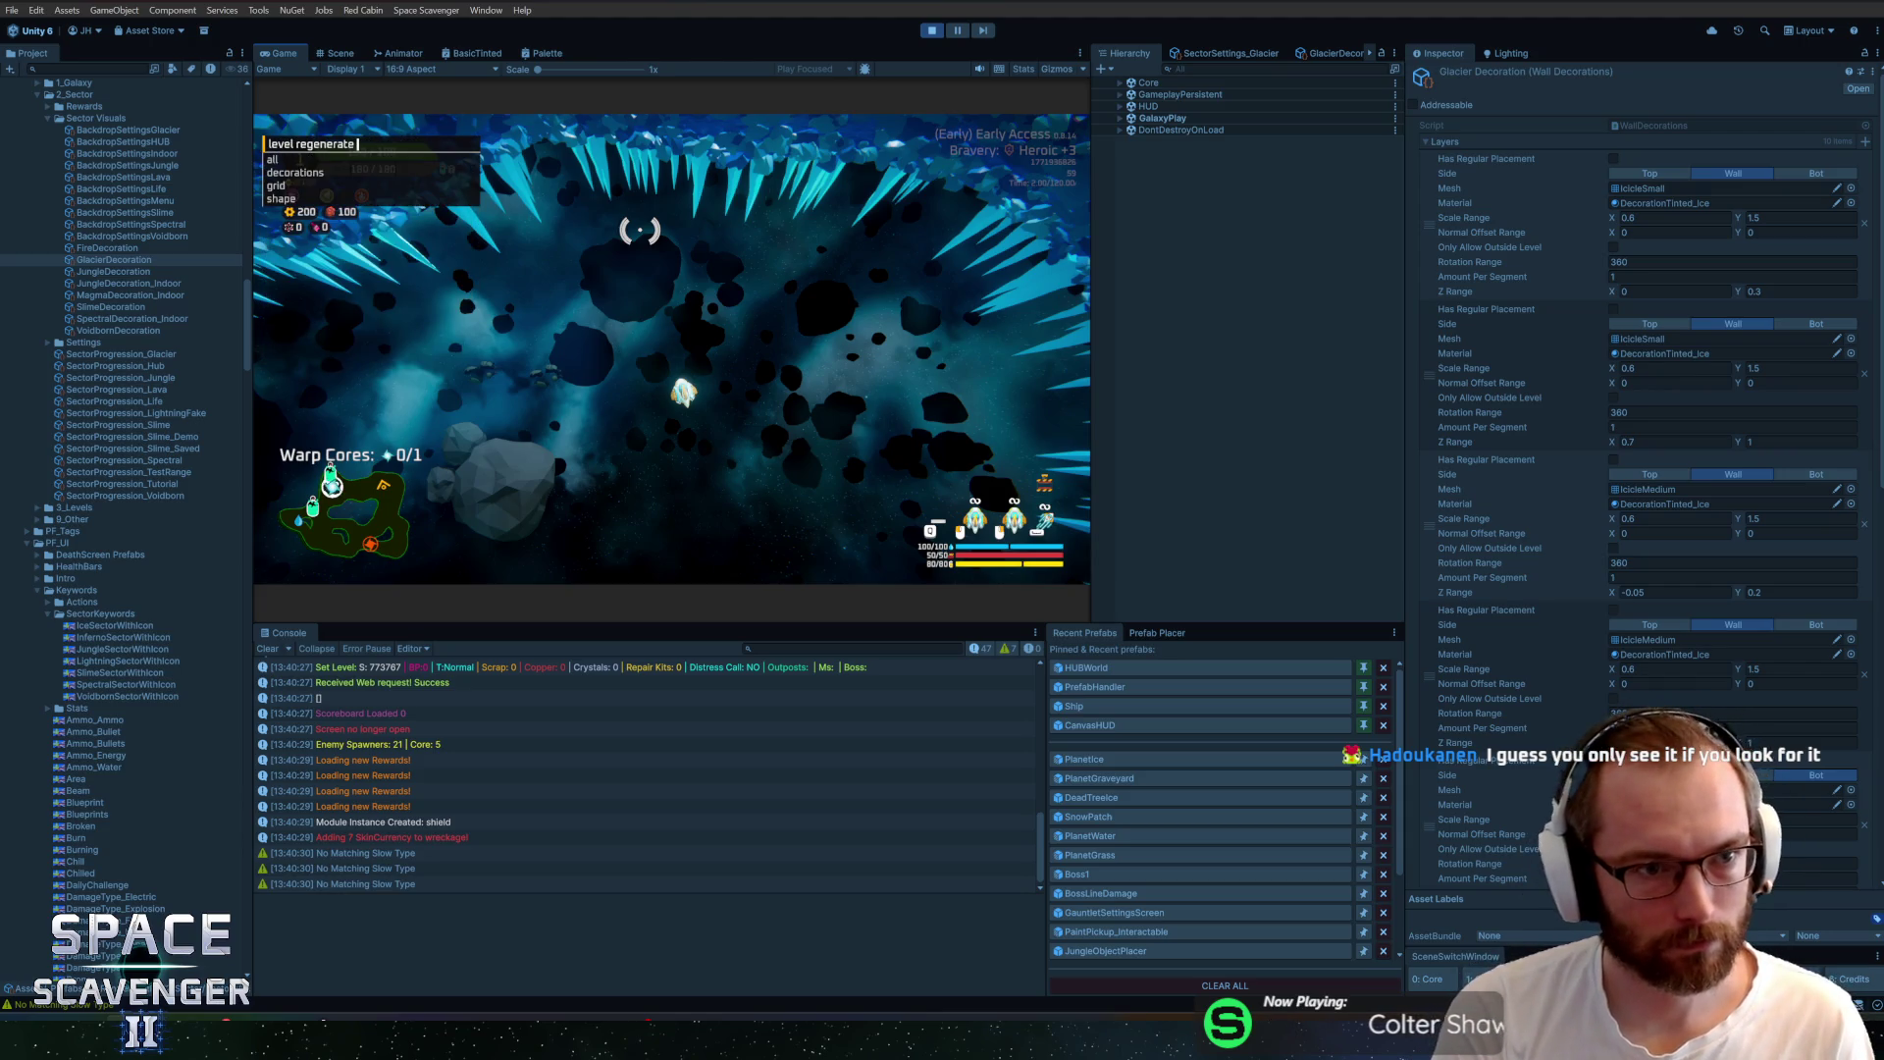
key(Return)
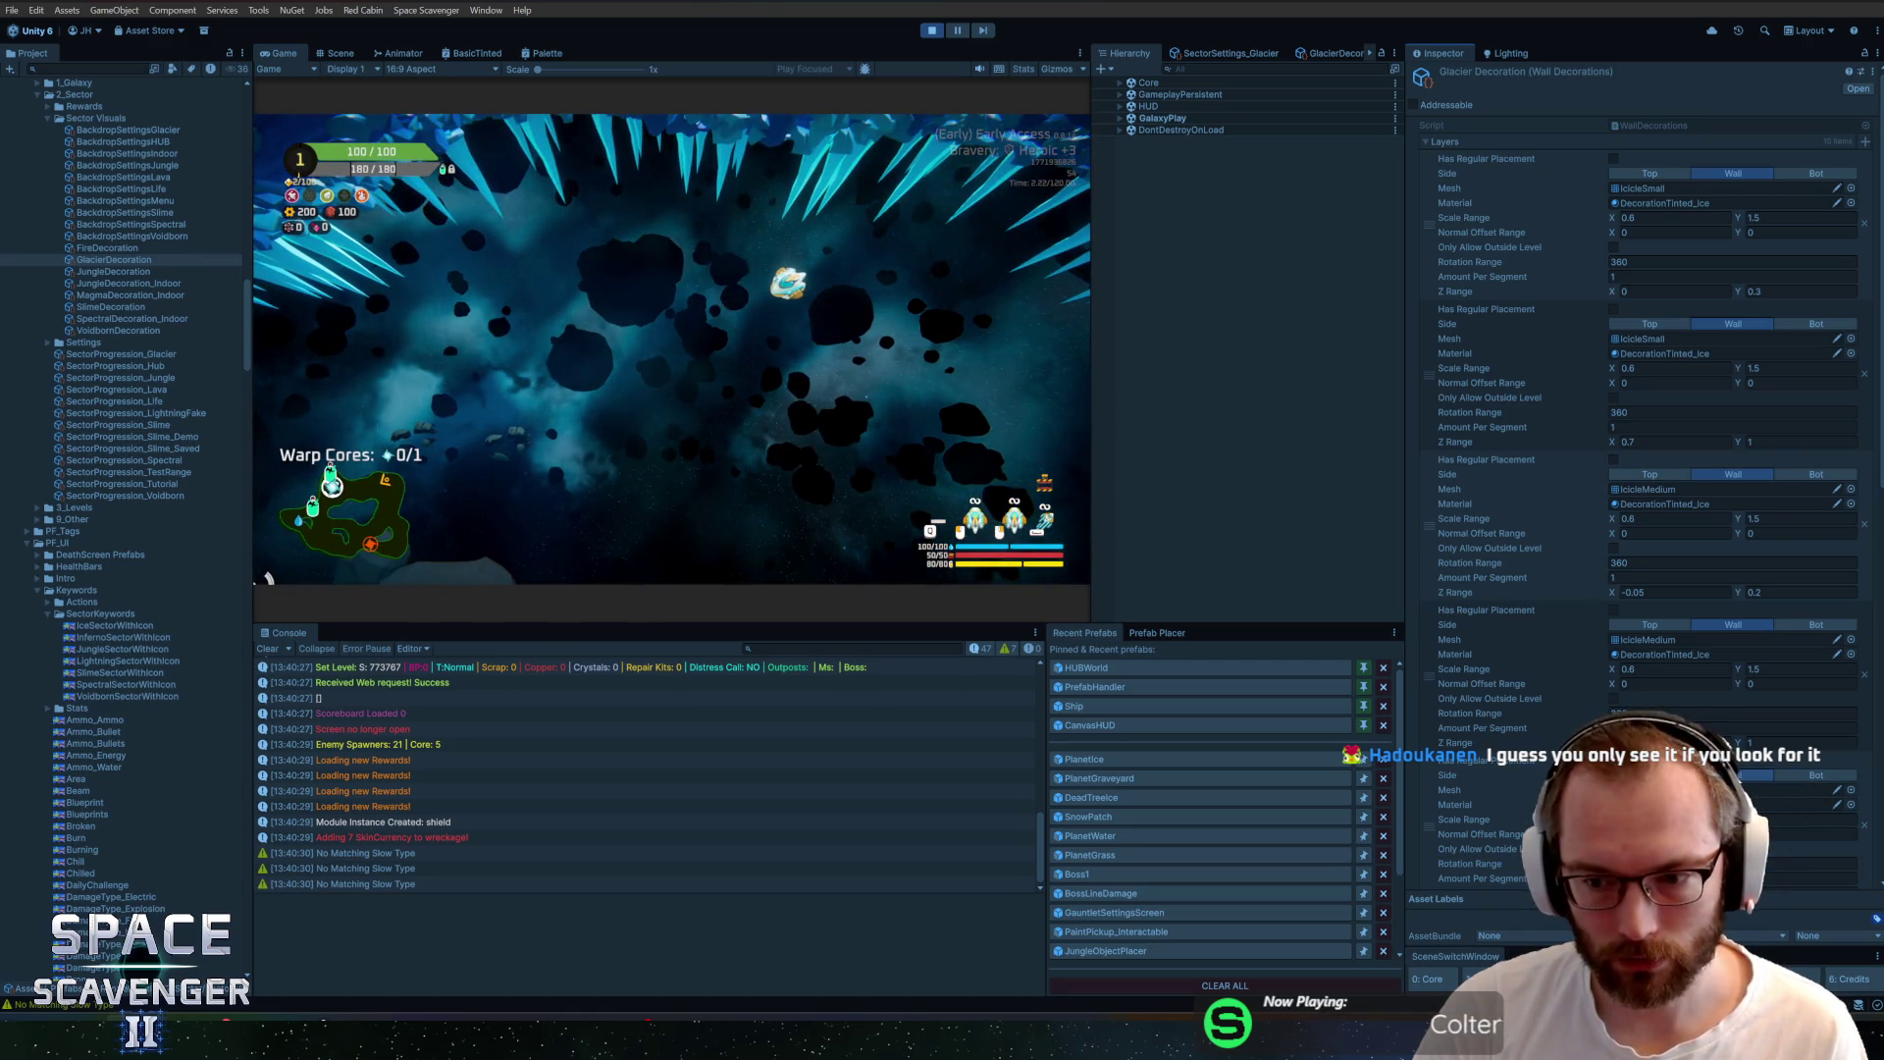
Set the bottom and last icicle layers' side to Bot, regenerate, then select a vertex on Blender's icicle
click(1799, 781)
key(grave)
text(level regenerate decorations)
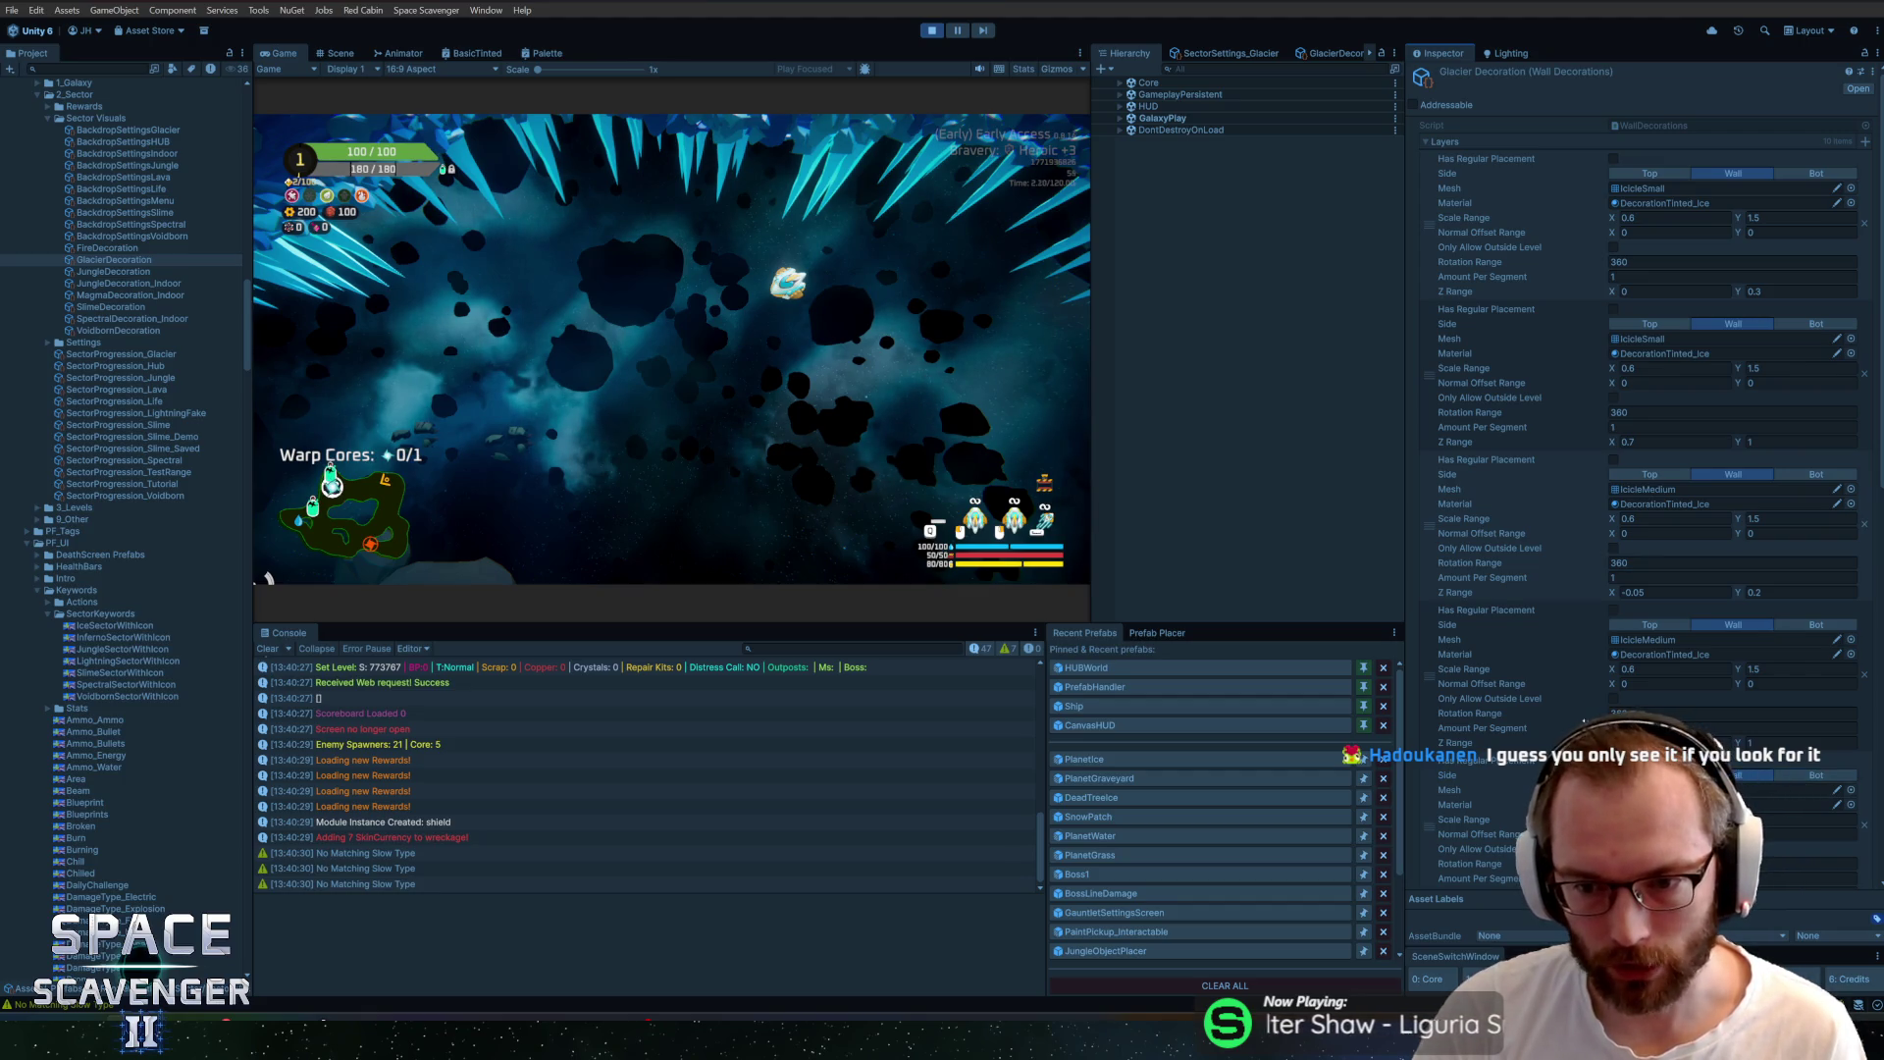
key(Return)
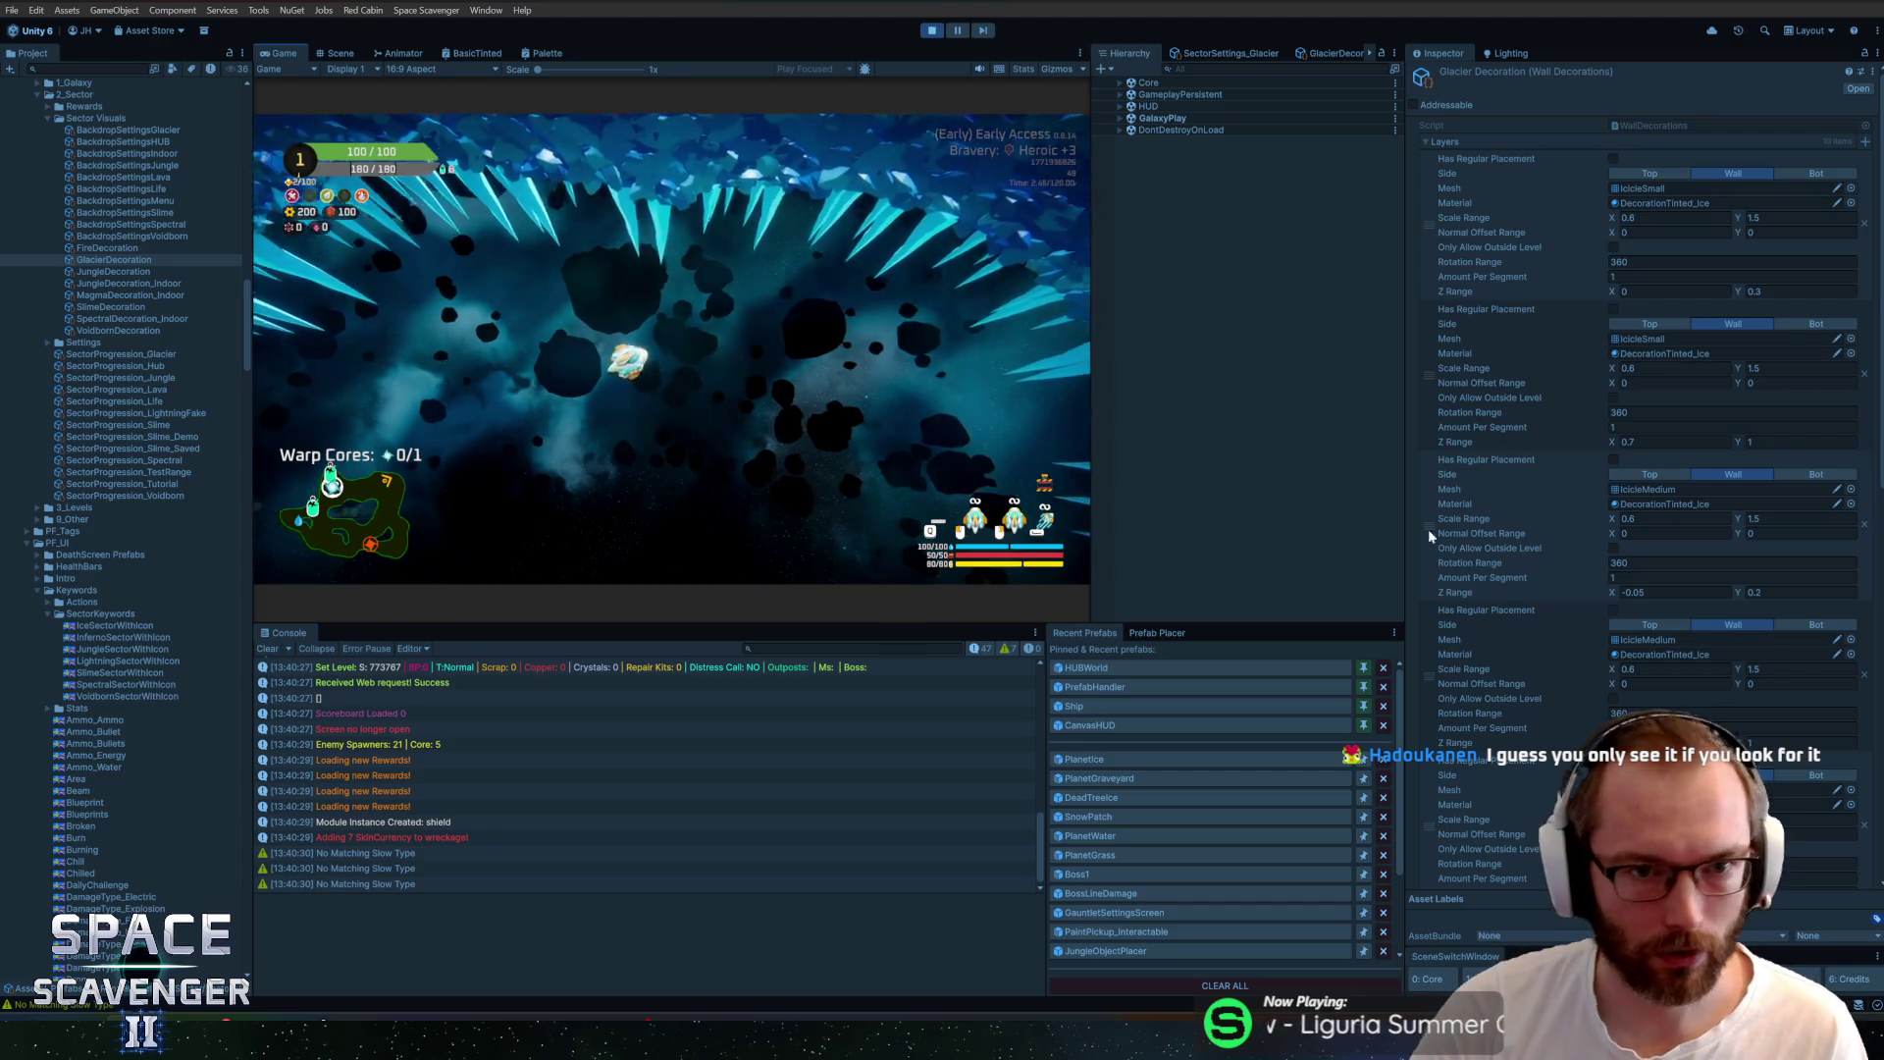
scroll(1862, 371, down, 10)
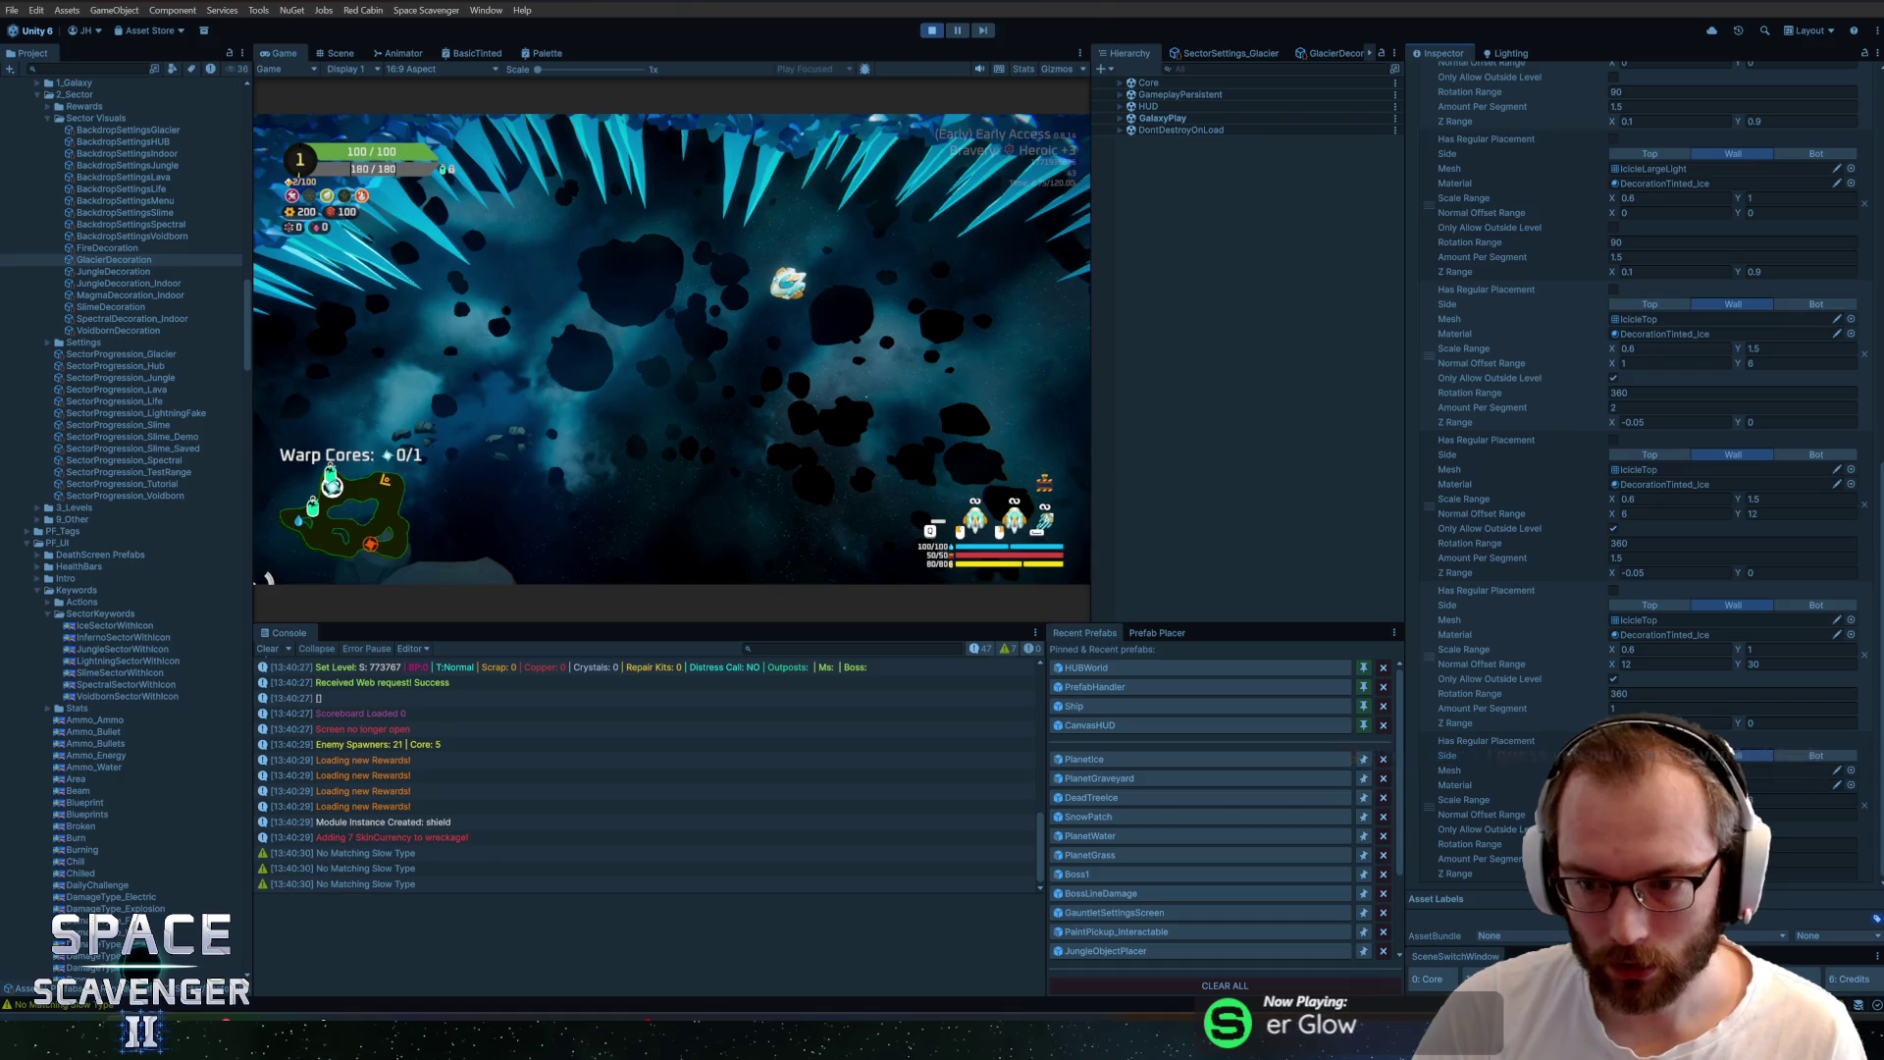
click(1813, 758)
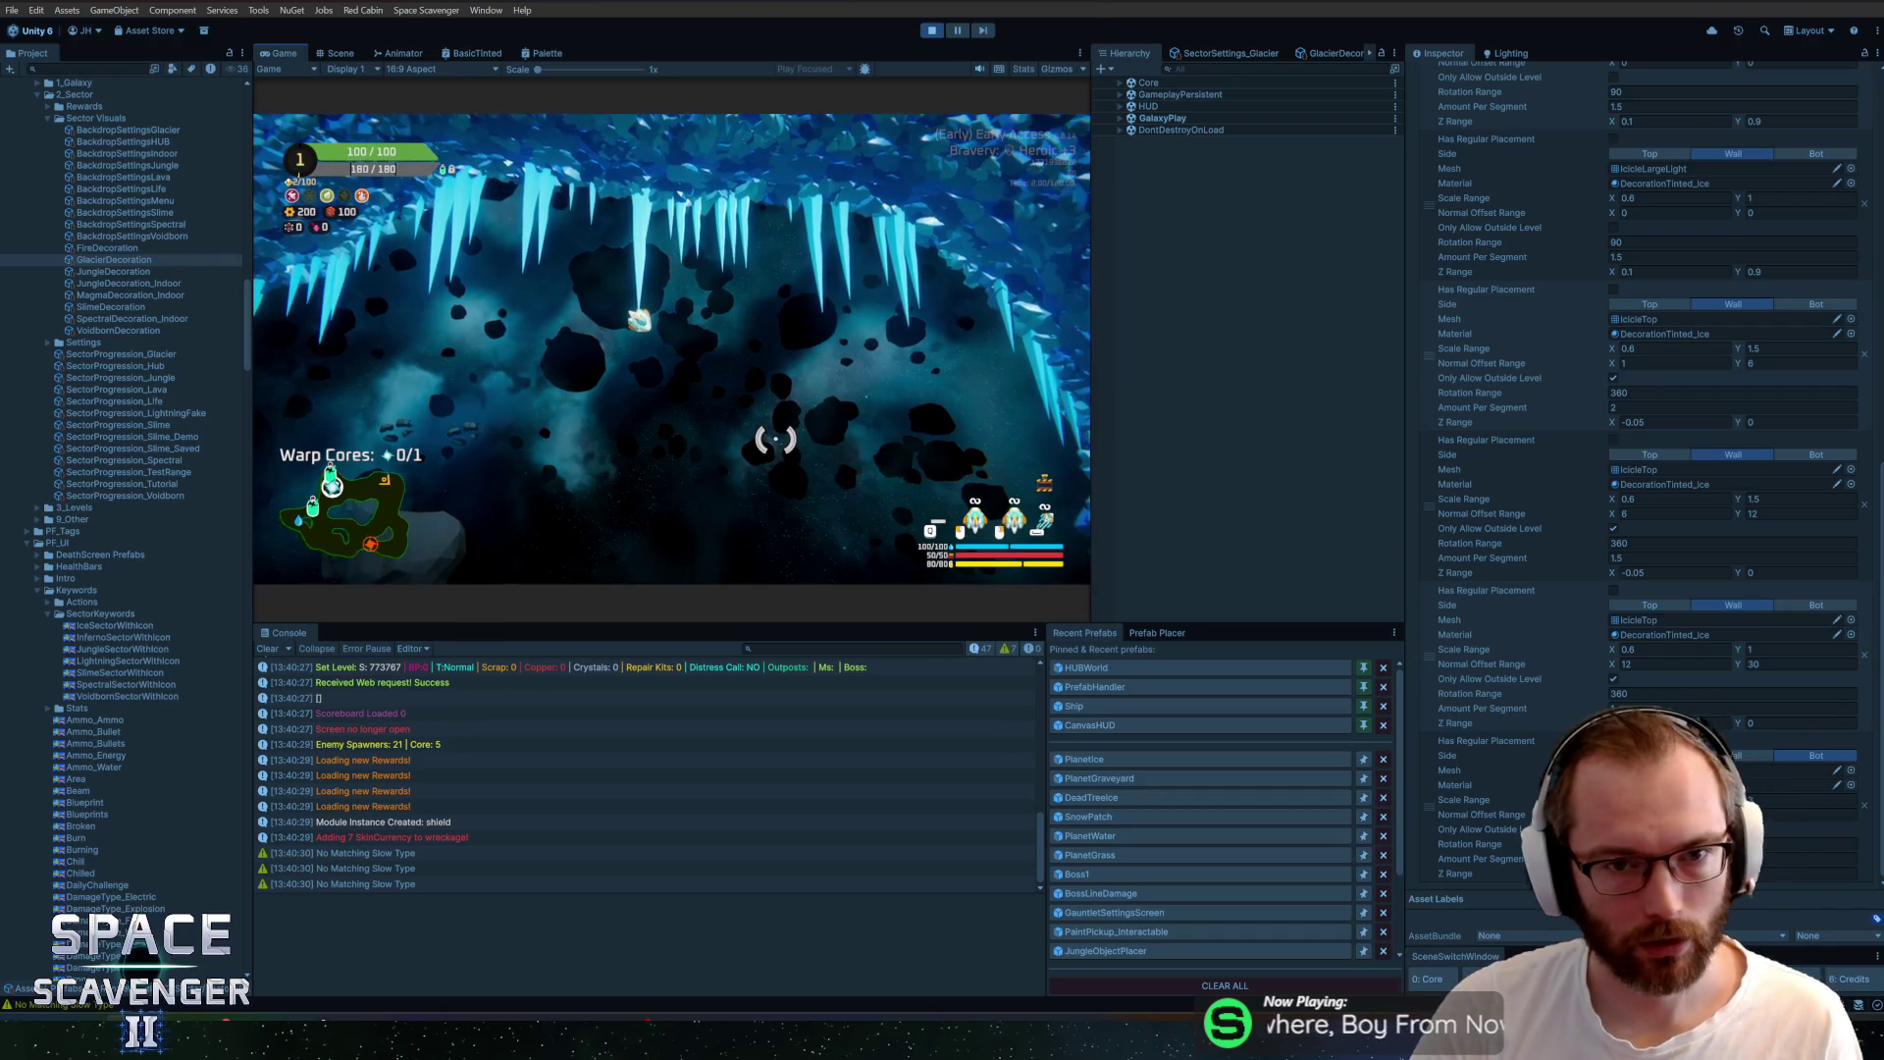
key(alt+Tab)
click(907, 409)
Rotate the IcicleHanging mesh -90° about the X axis
key(alt+q)
drag(979, 694, 1198, 693)
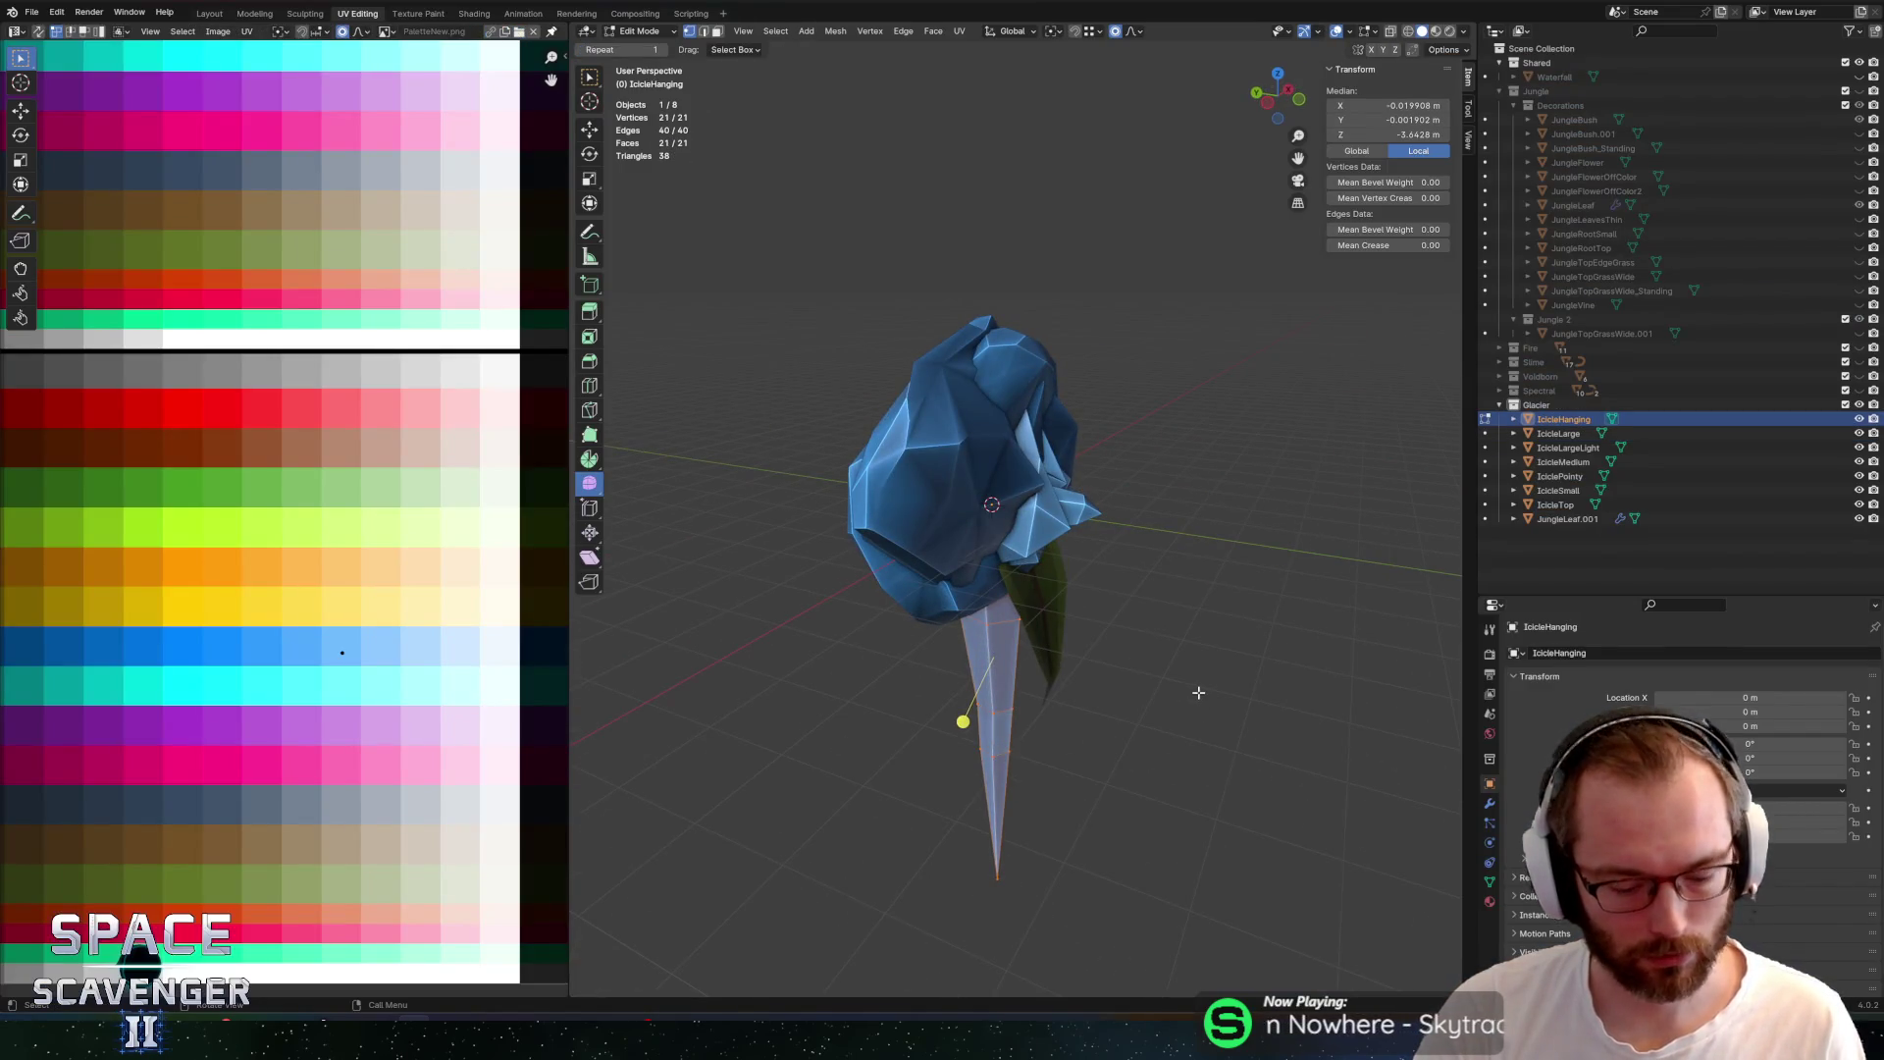
key(r)
key(x)
key(9)
key(0)
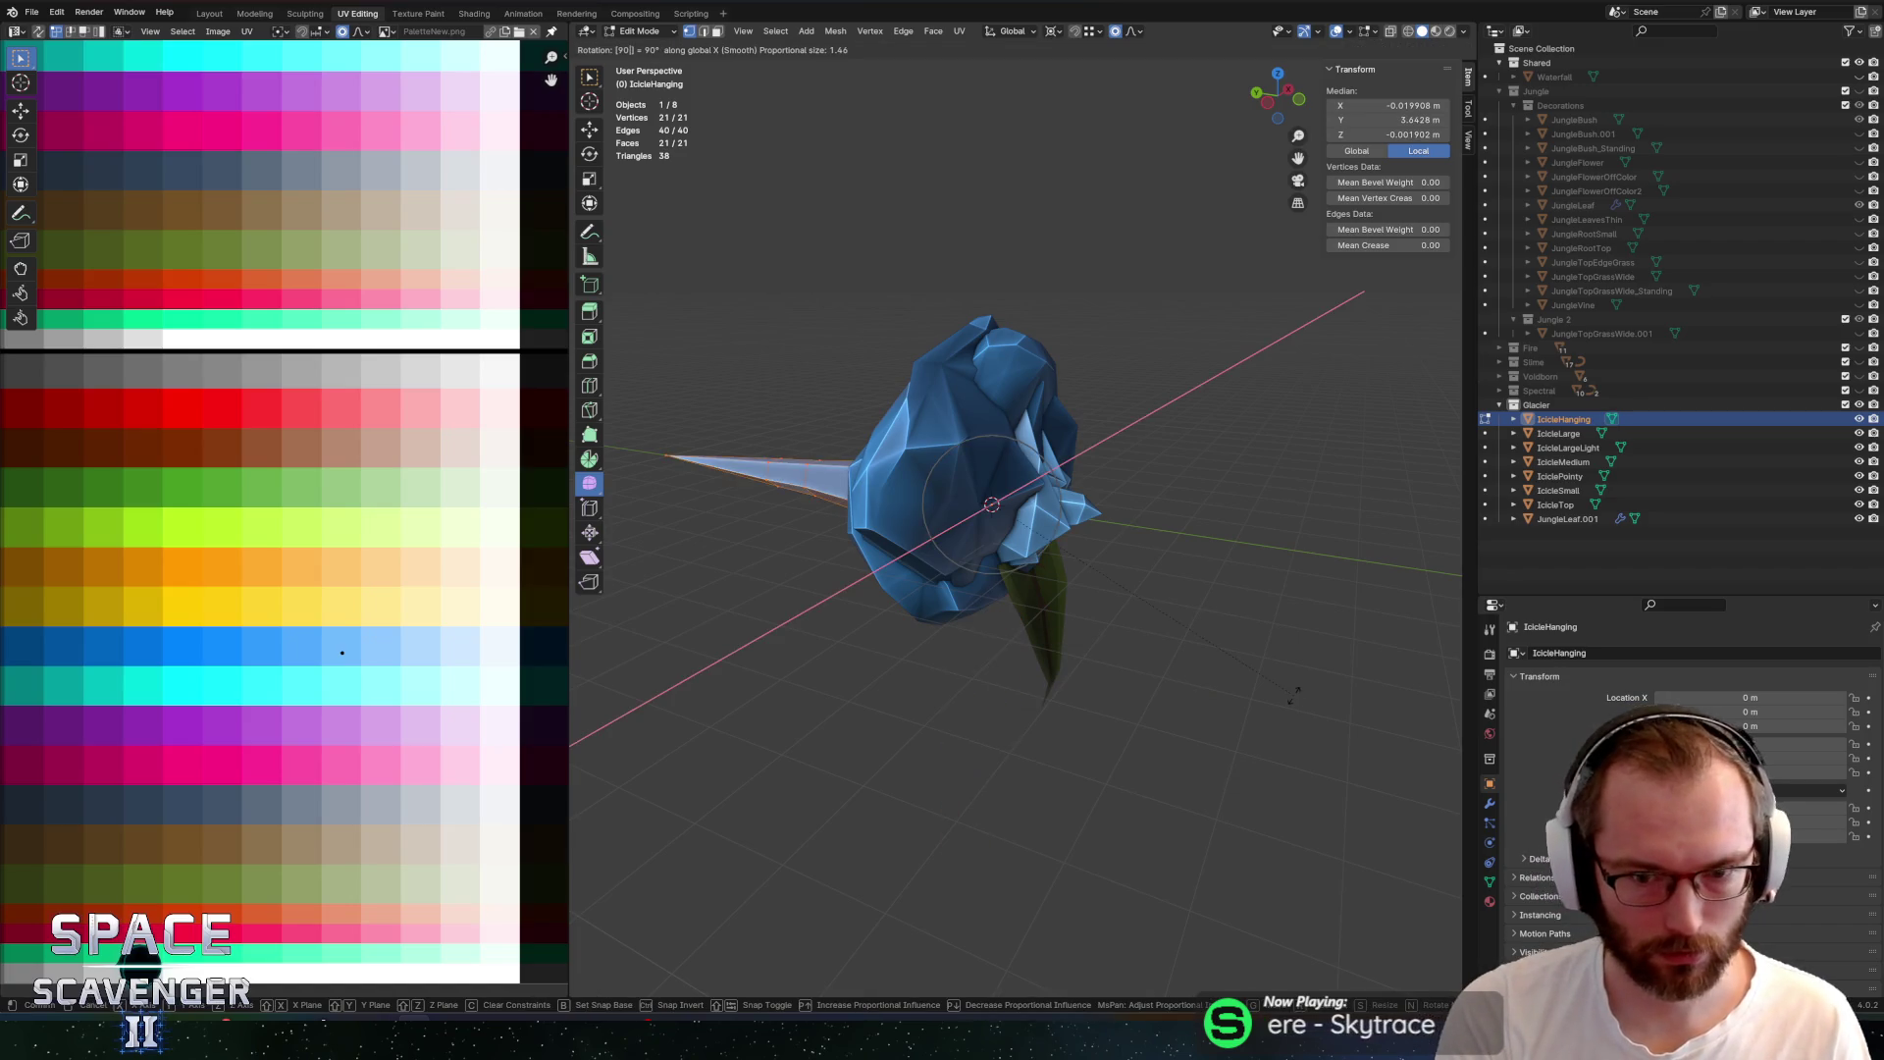
key(minus)
key(Return)
Re-export the models to SectorObjects.fbx and return to Unity
key(ctrl+shift+e)
click(1388, 892)
key(alt+Tab)
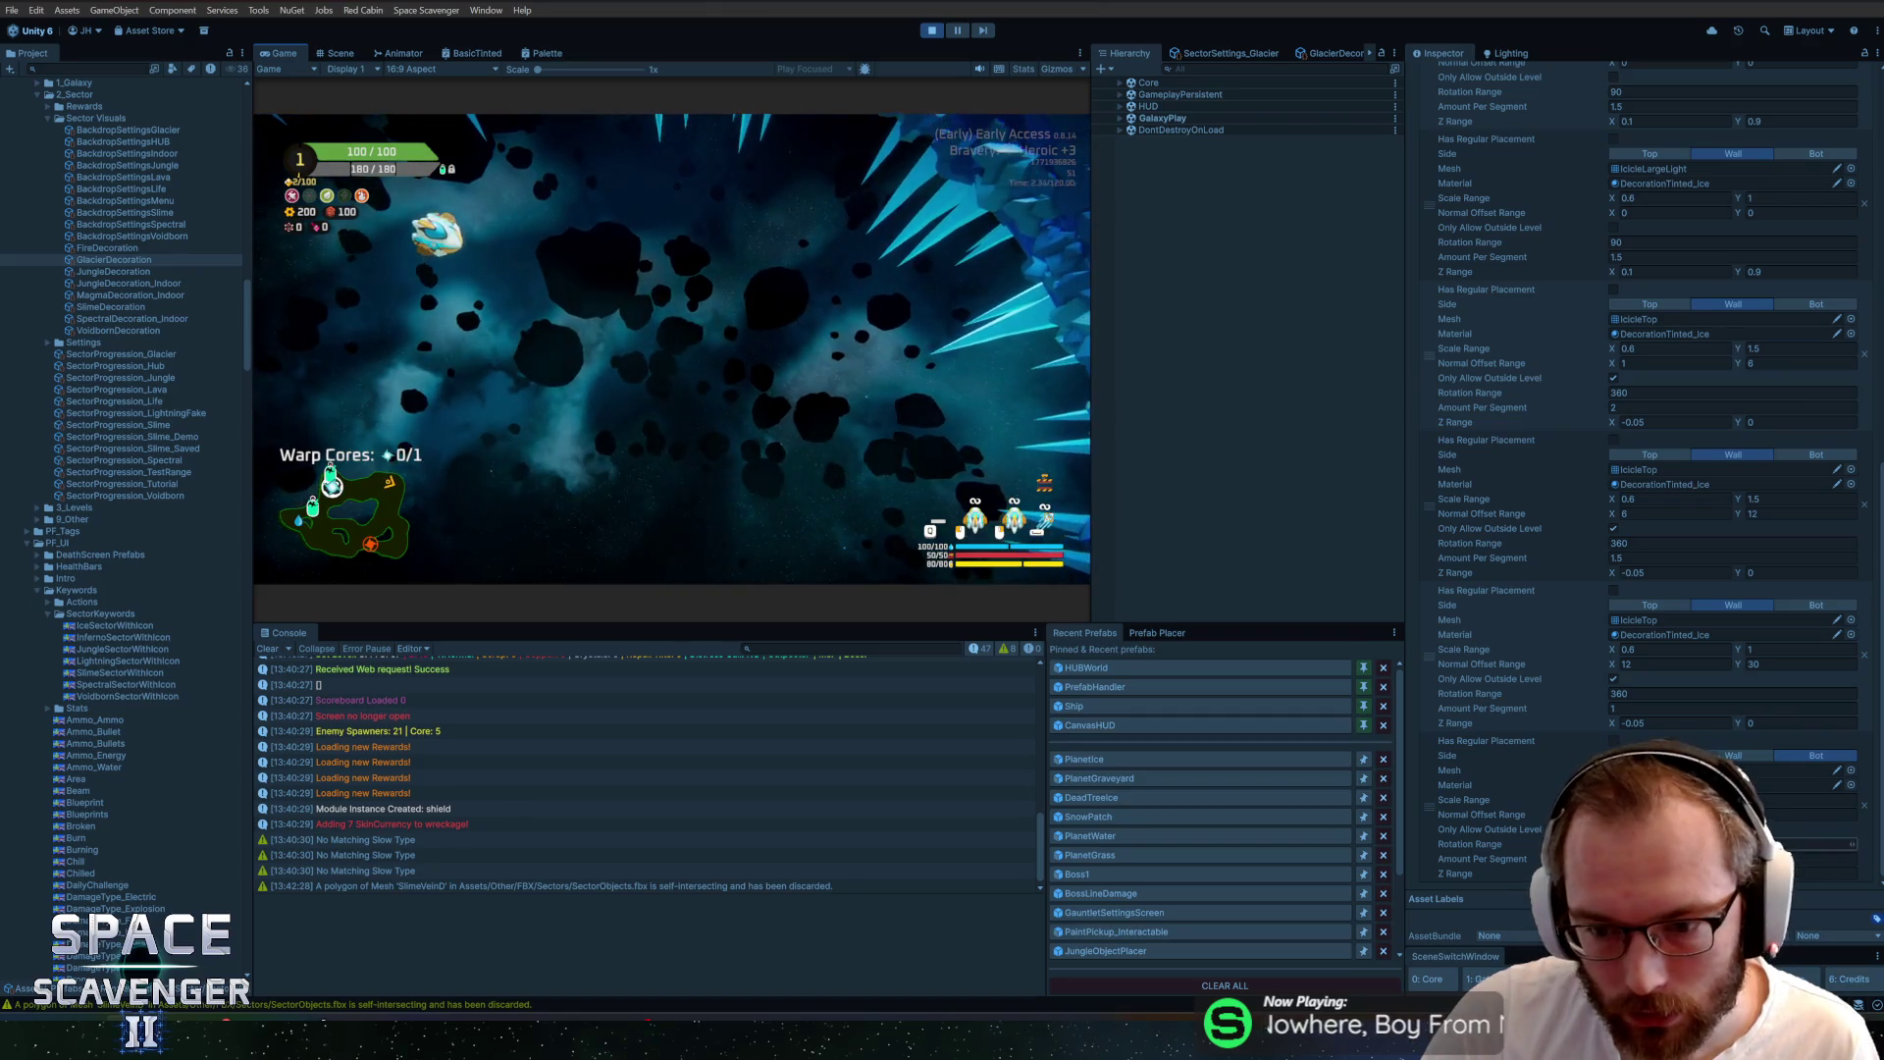
Edit the last placement's Rotation Range, regenerate the icicles in play, then stop play mode
click(1826, 844)
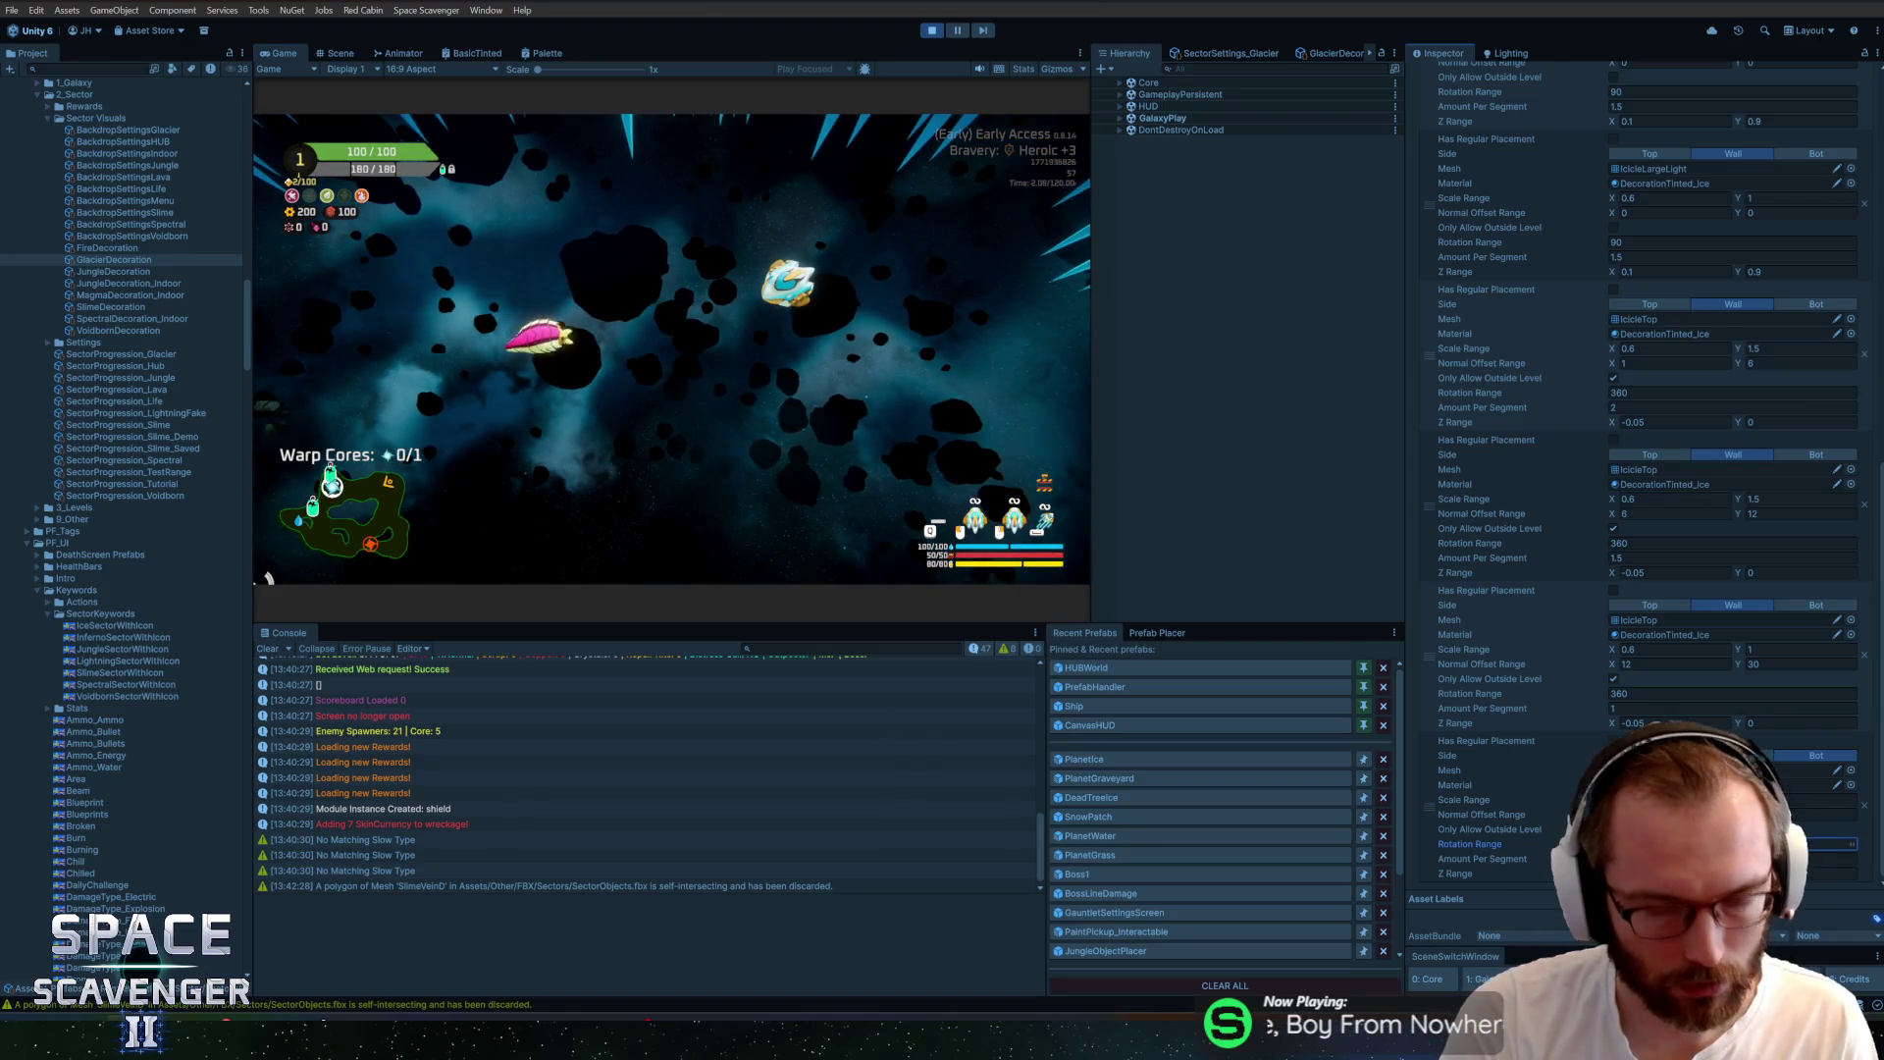
click(337, 378)
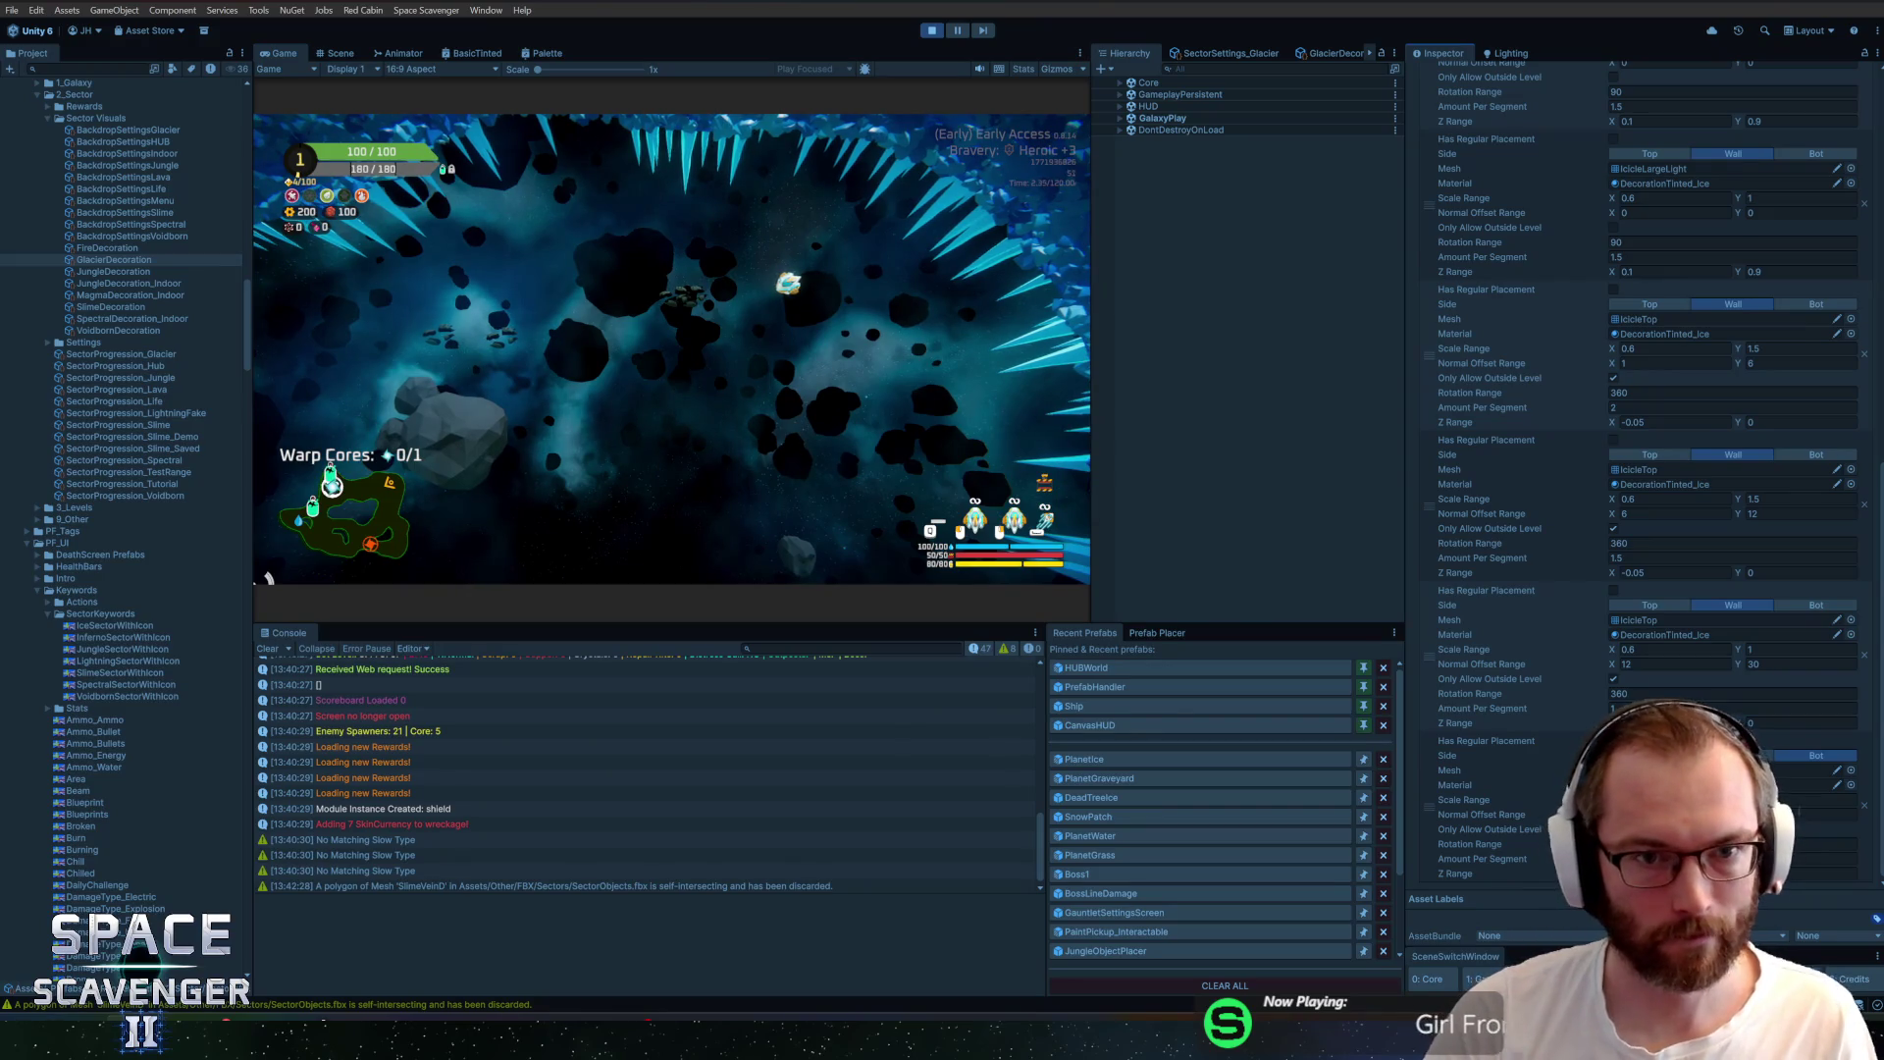
key(grave)
key(Up)
key(Return)
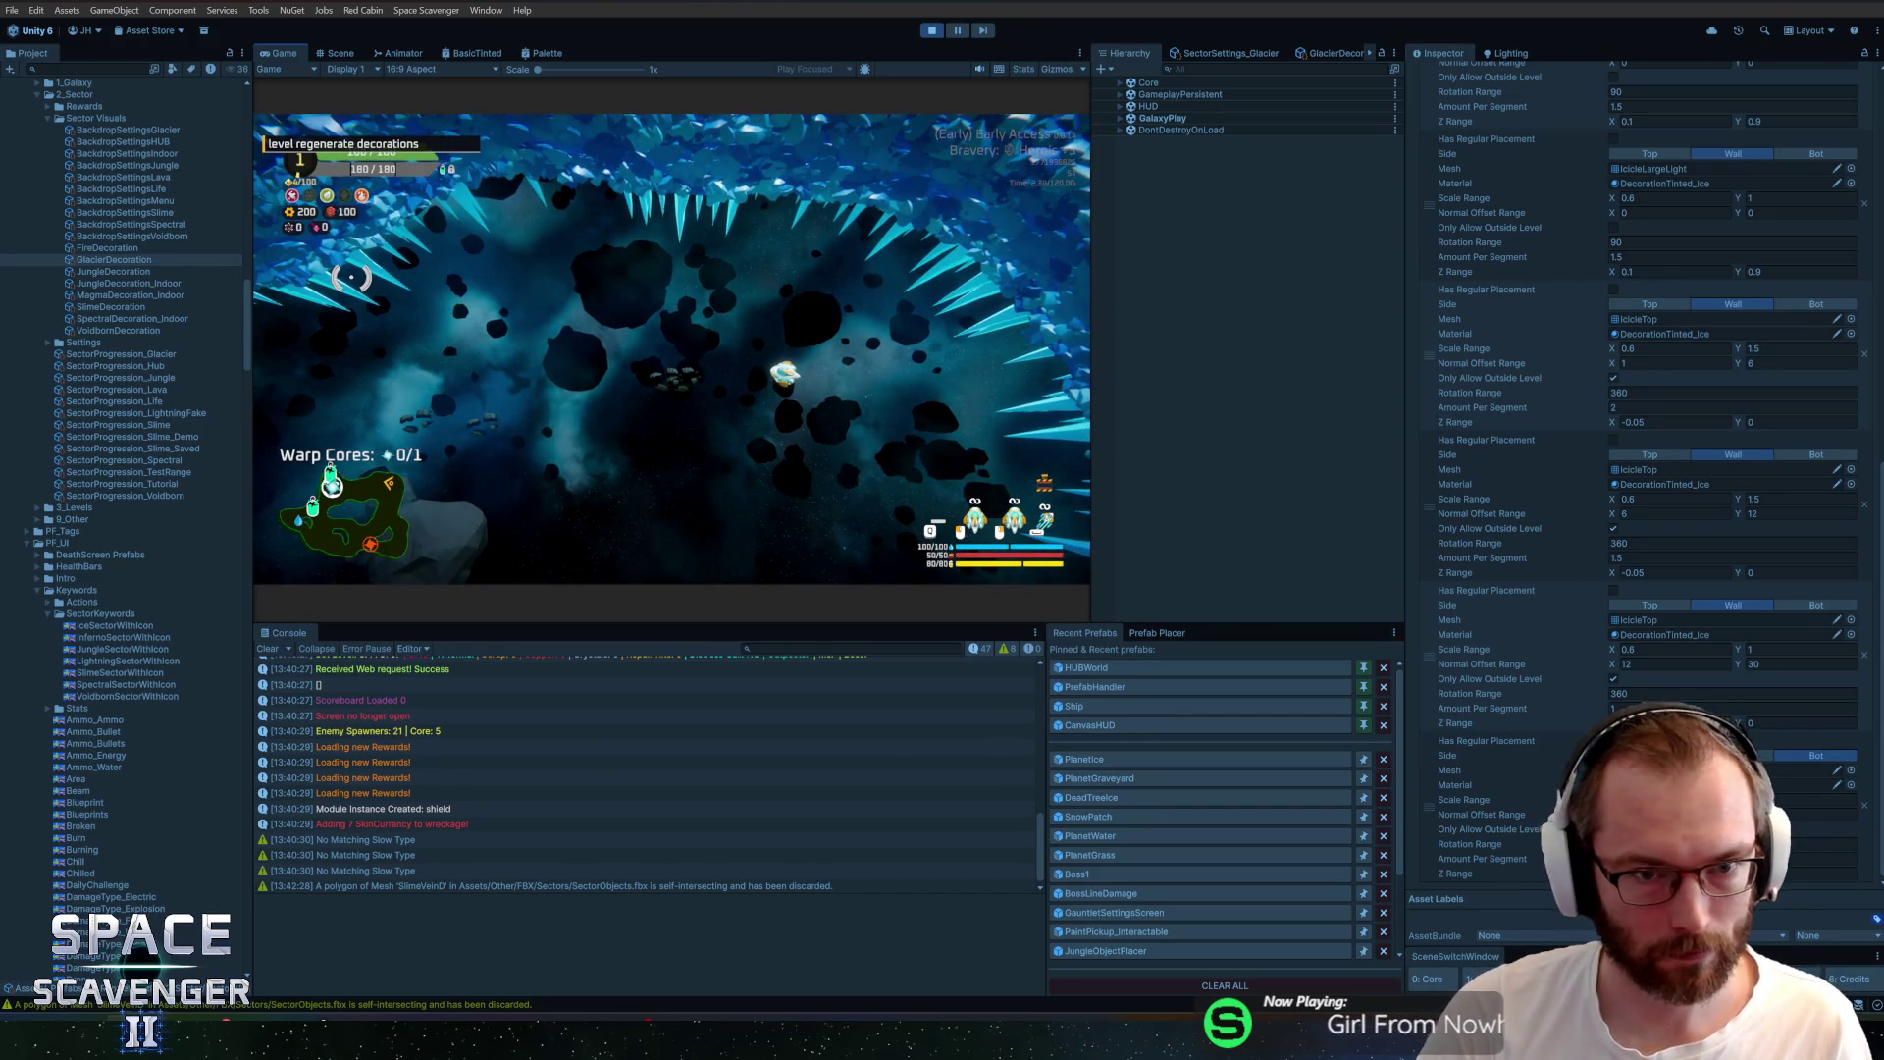
key(Return)
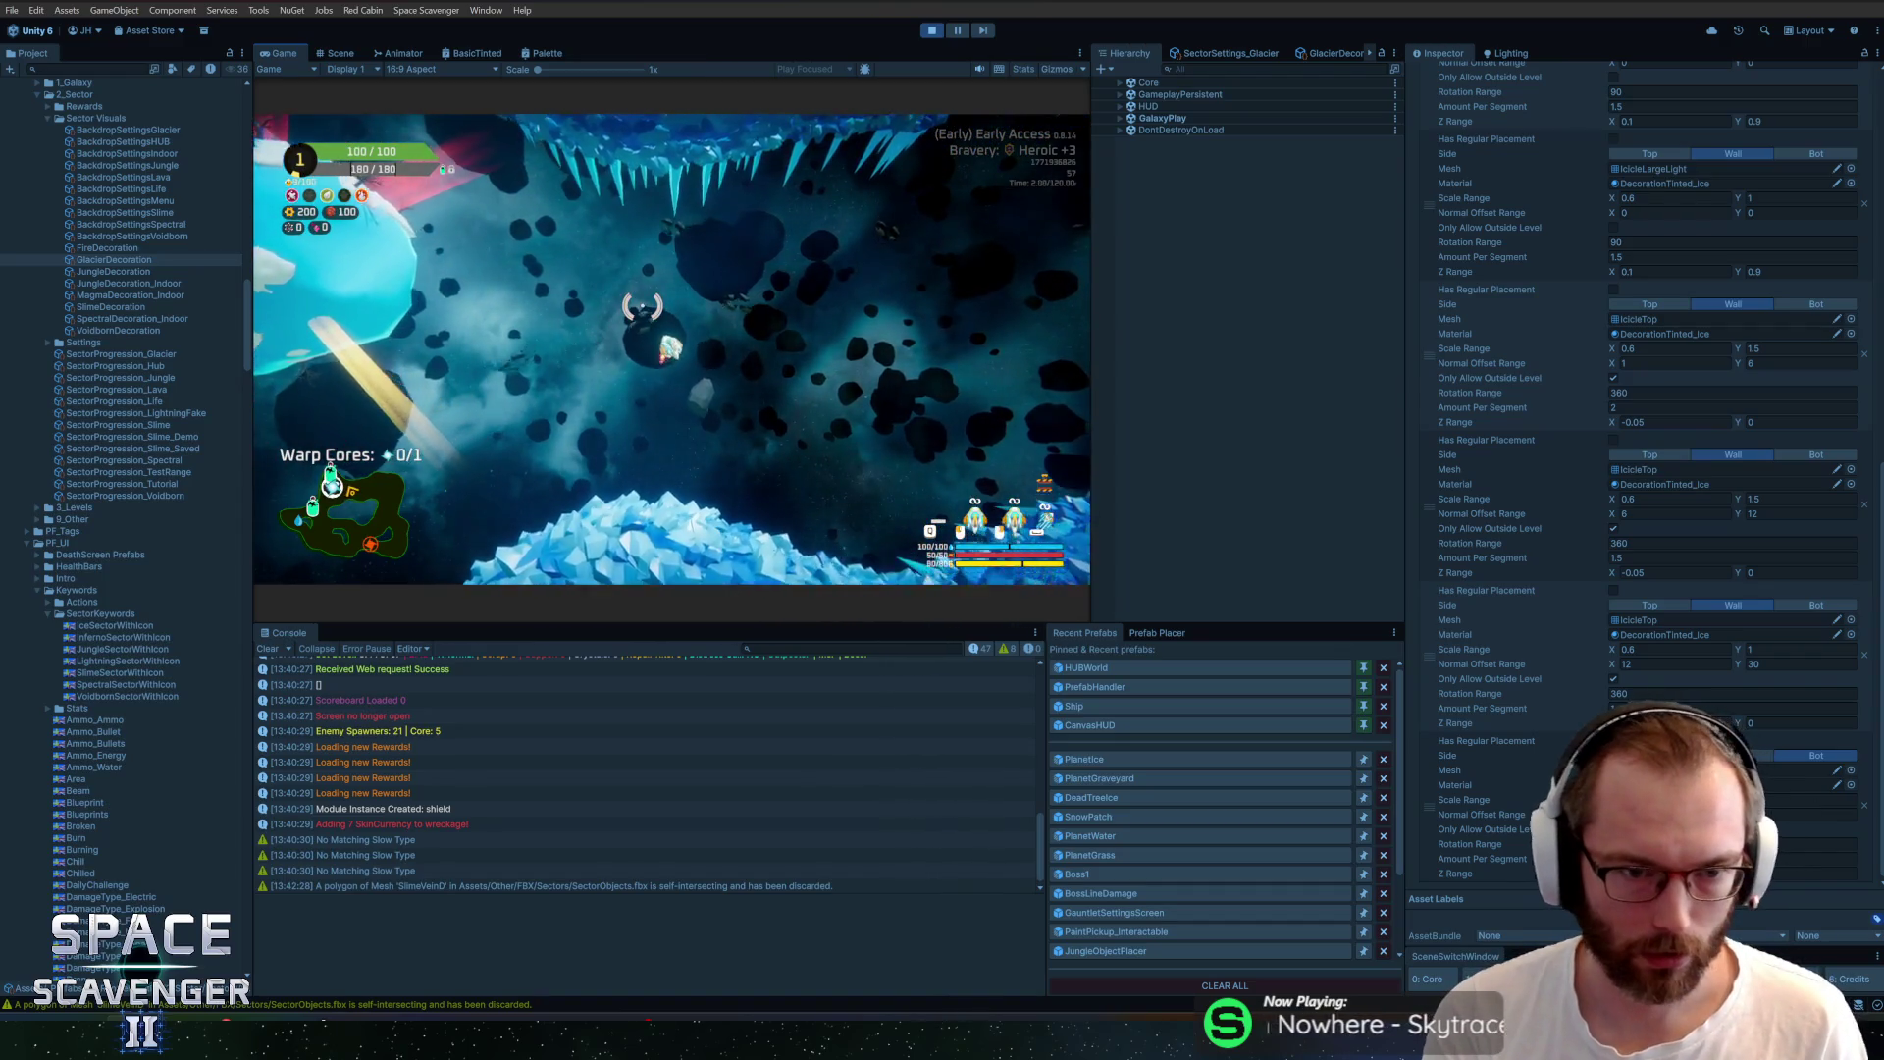
key(ctrl+p)
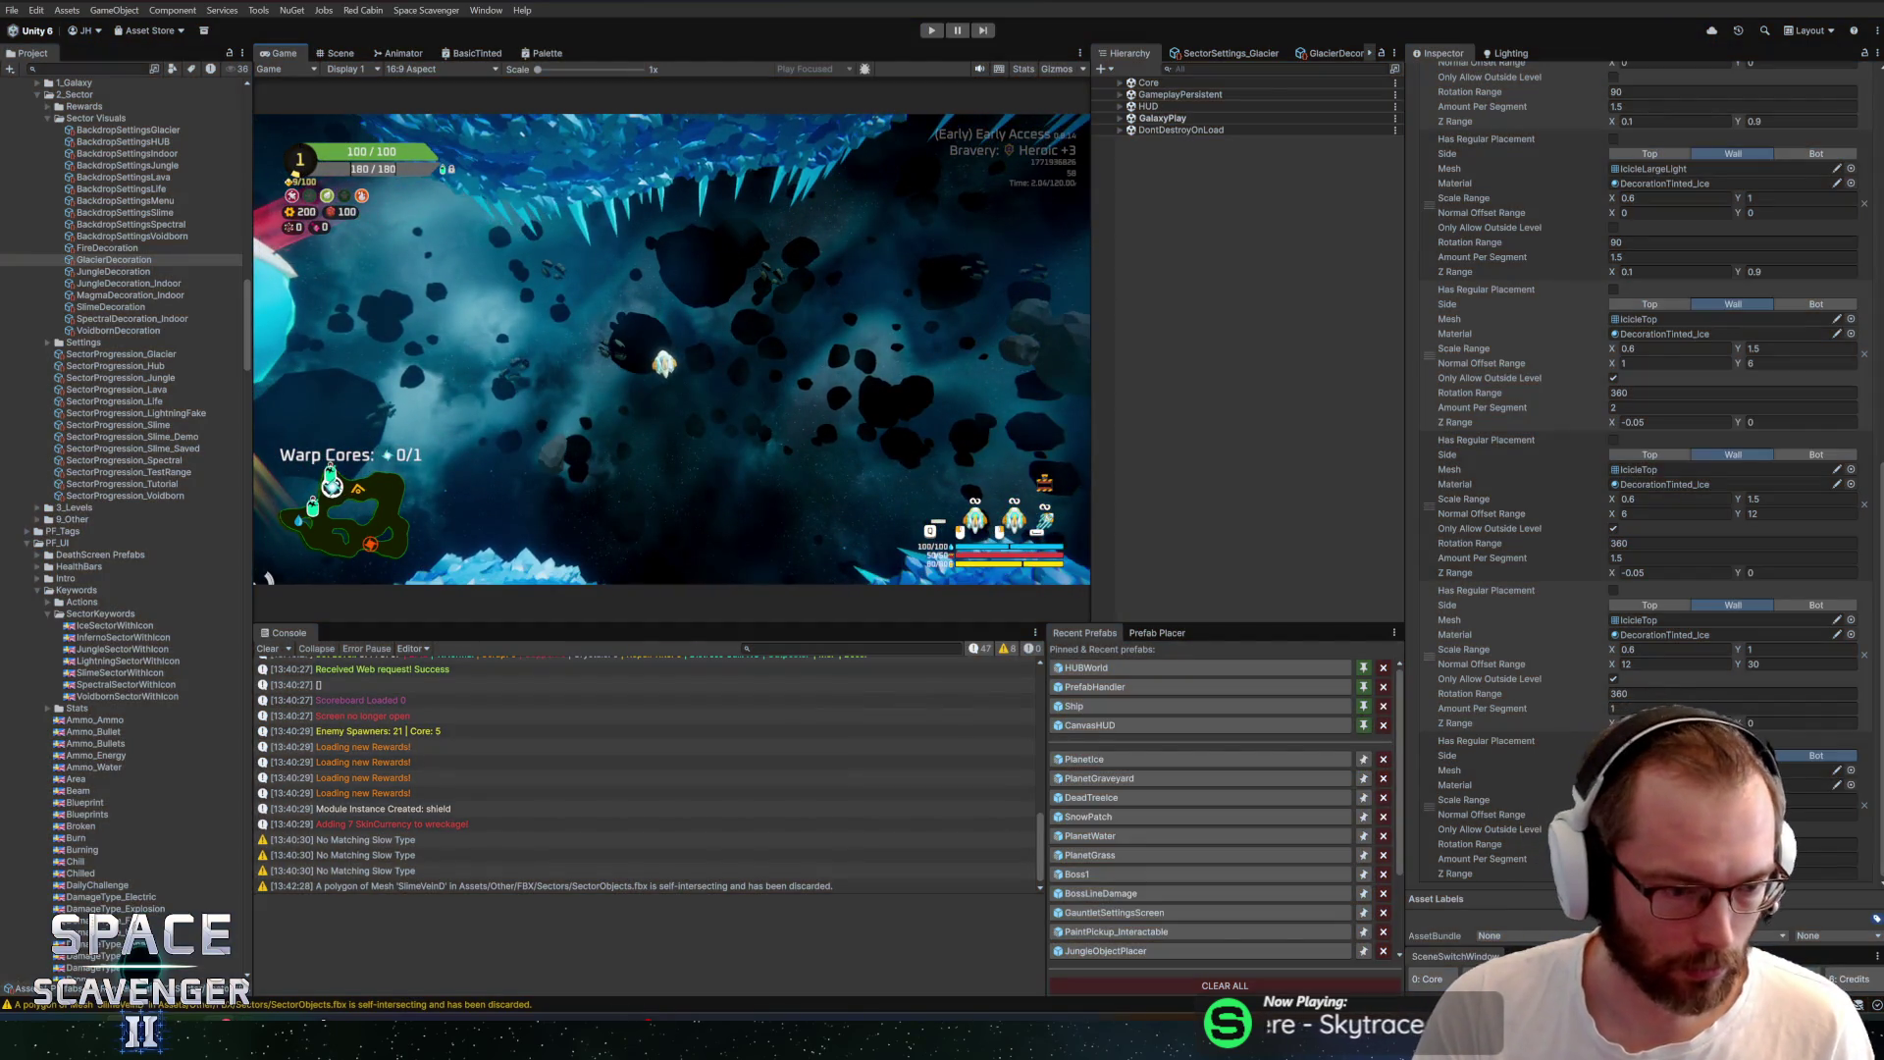
Commit the 26 changed files to master as 'Added Ice Planet' and push to origin
key(alt+Tab)
text(Added)
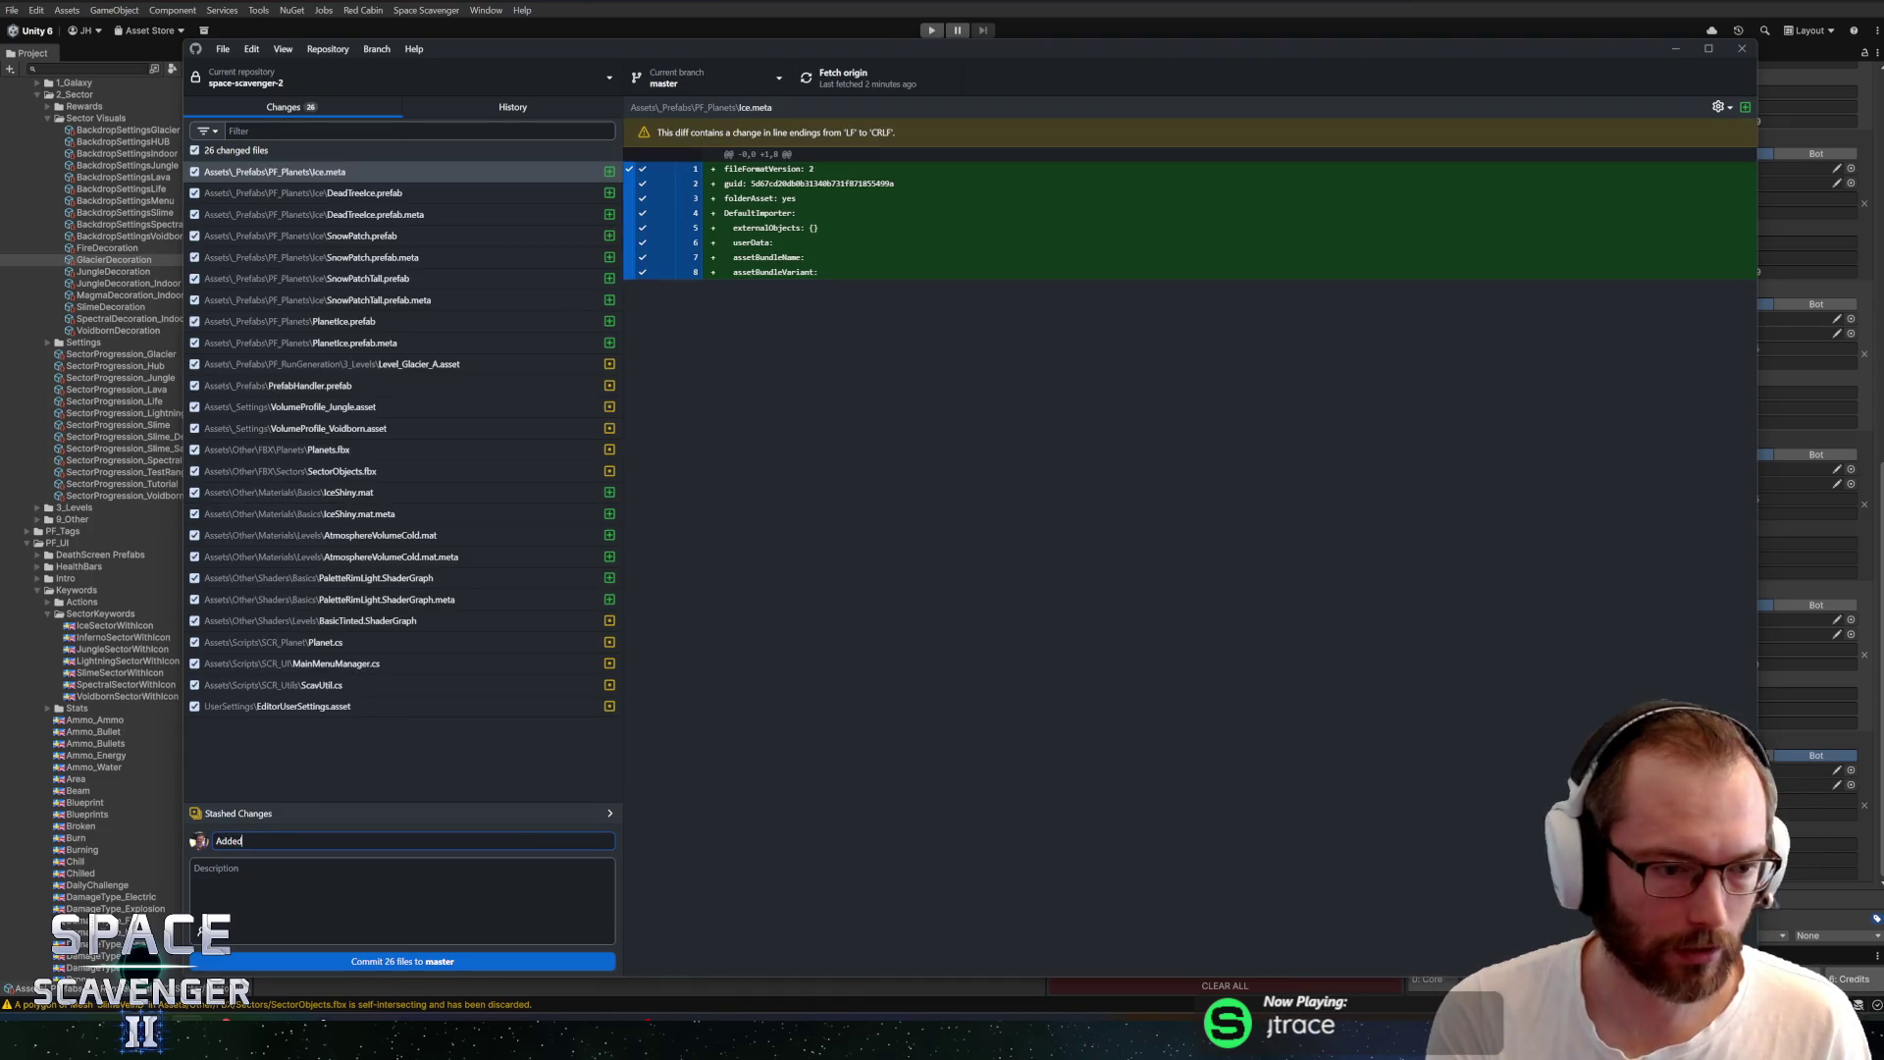
text( Ice Planet)
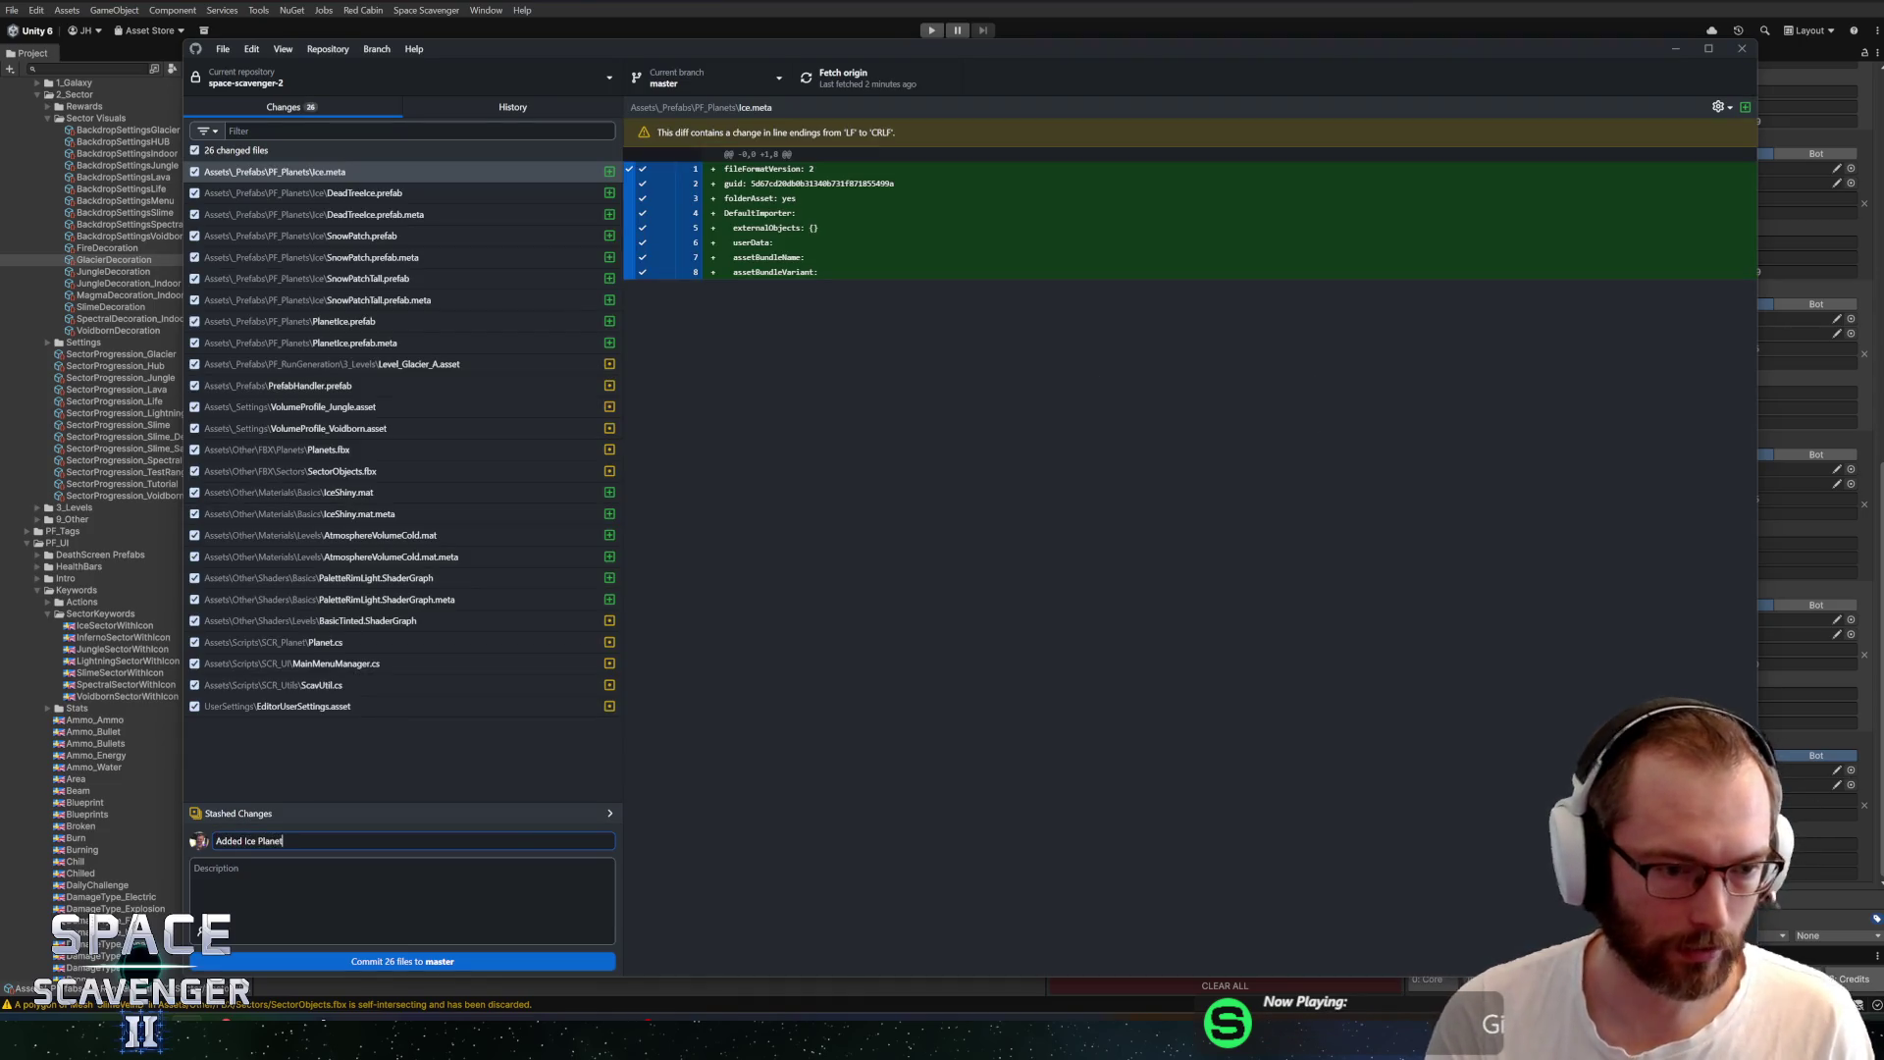
click(390, 961)
click(862, 78)
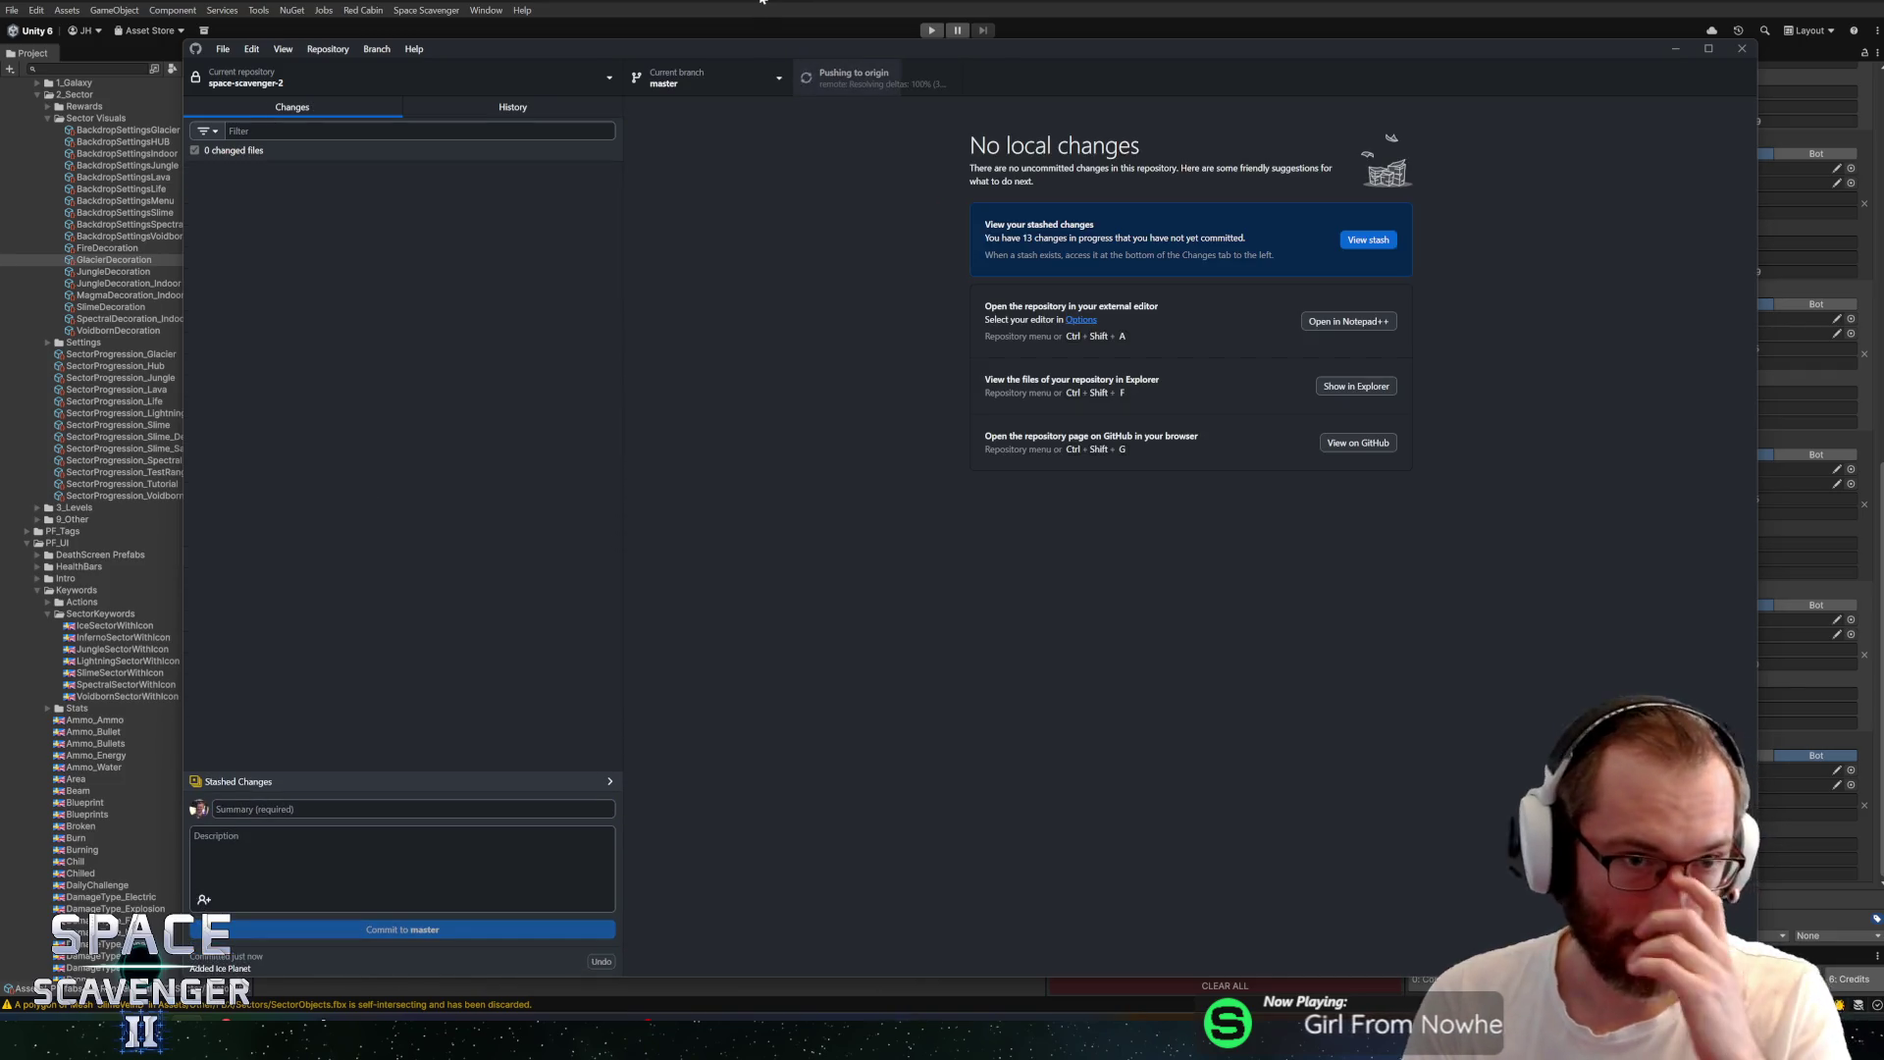
click(693, 5)
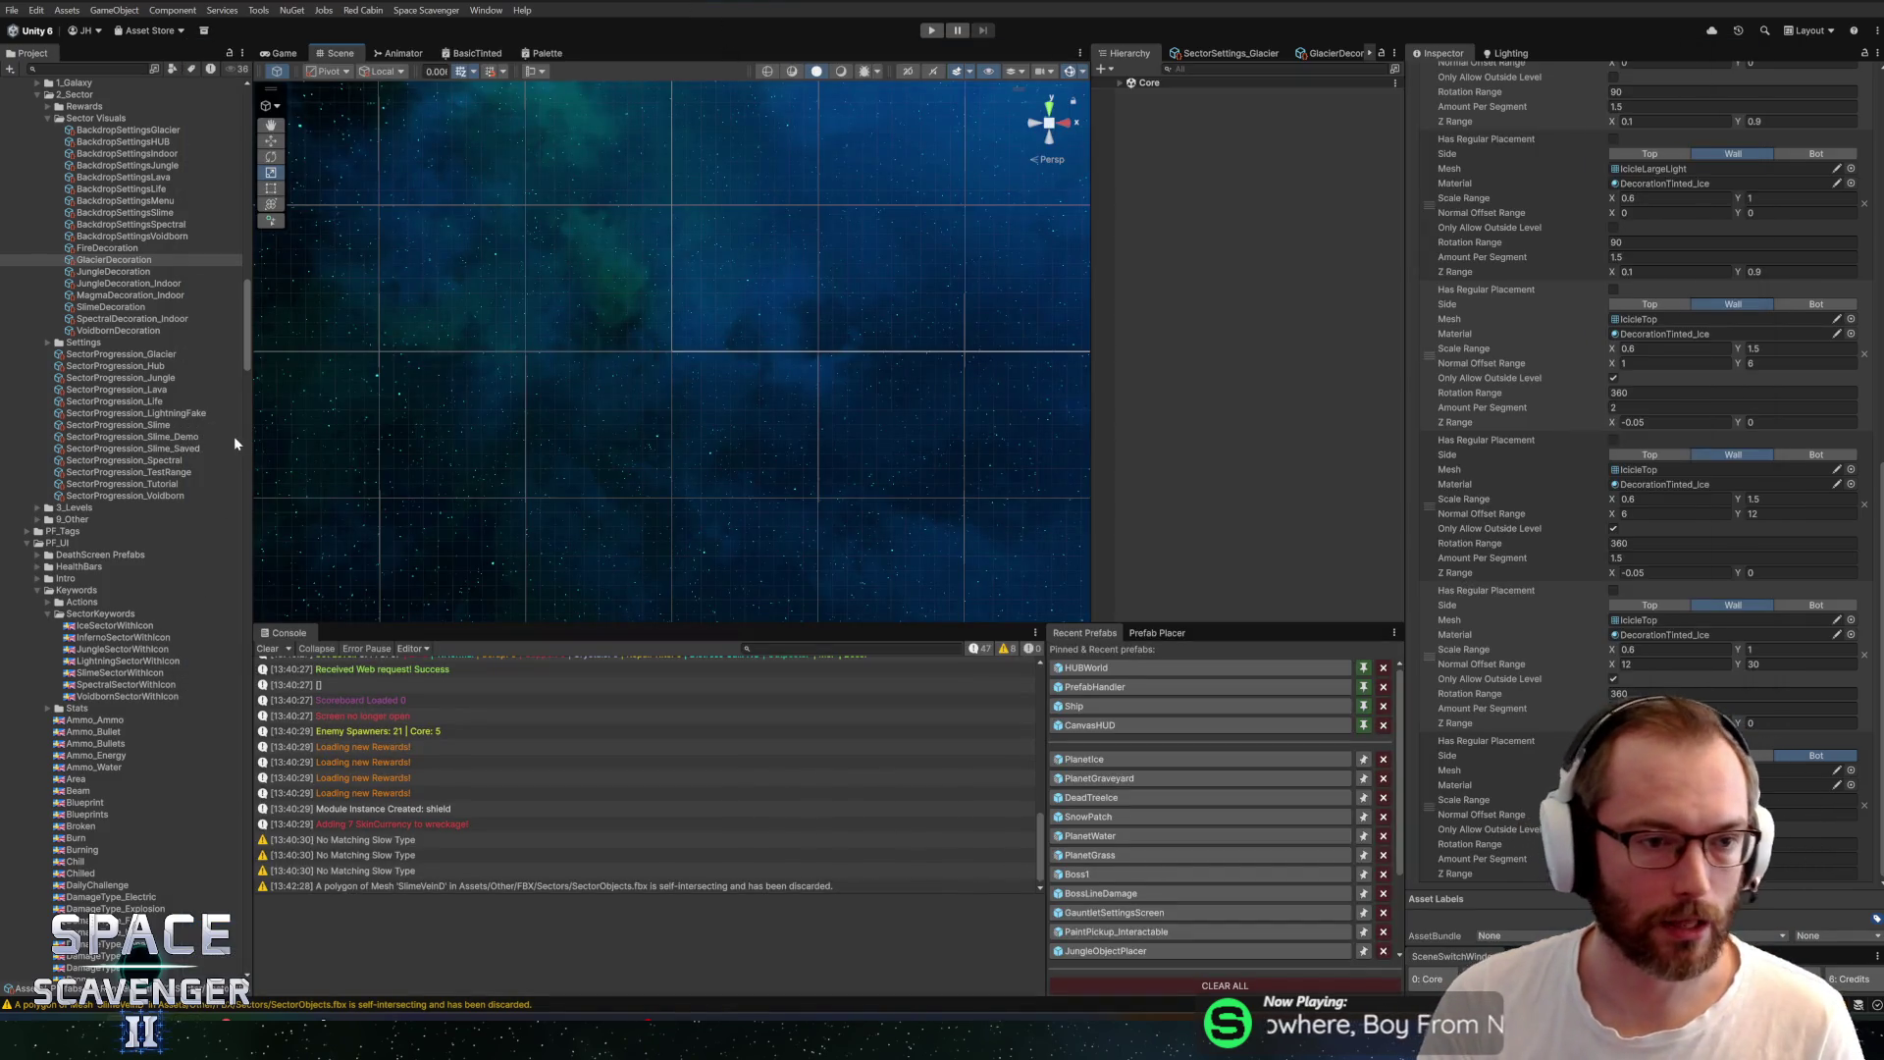
Widen the Project panel slightly and collapse the 2_Sector folder in the asset tree
drag(248, 441, 282, 442)
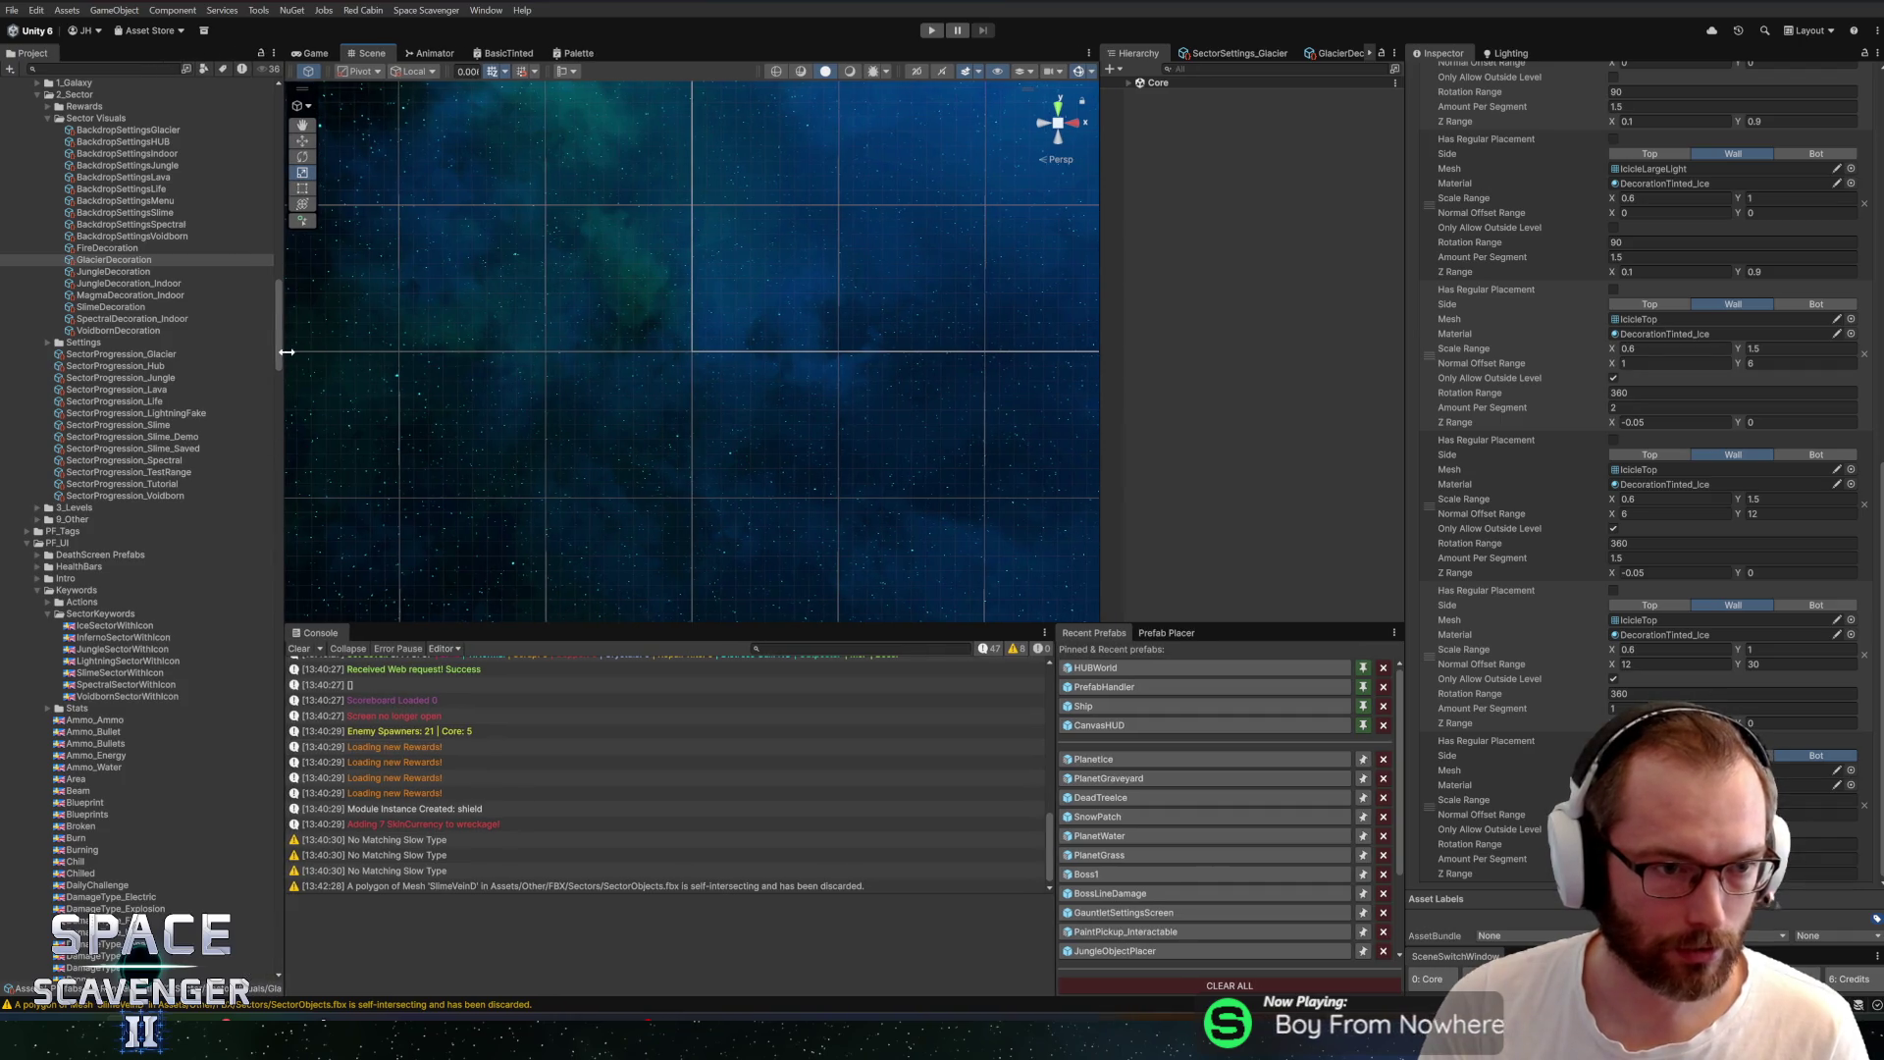
scroll(96, 307, up, 1)
scroll(95, 307, up, 3)
click(93, 336)
key(Left)
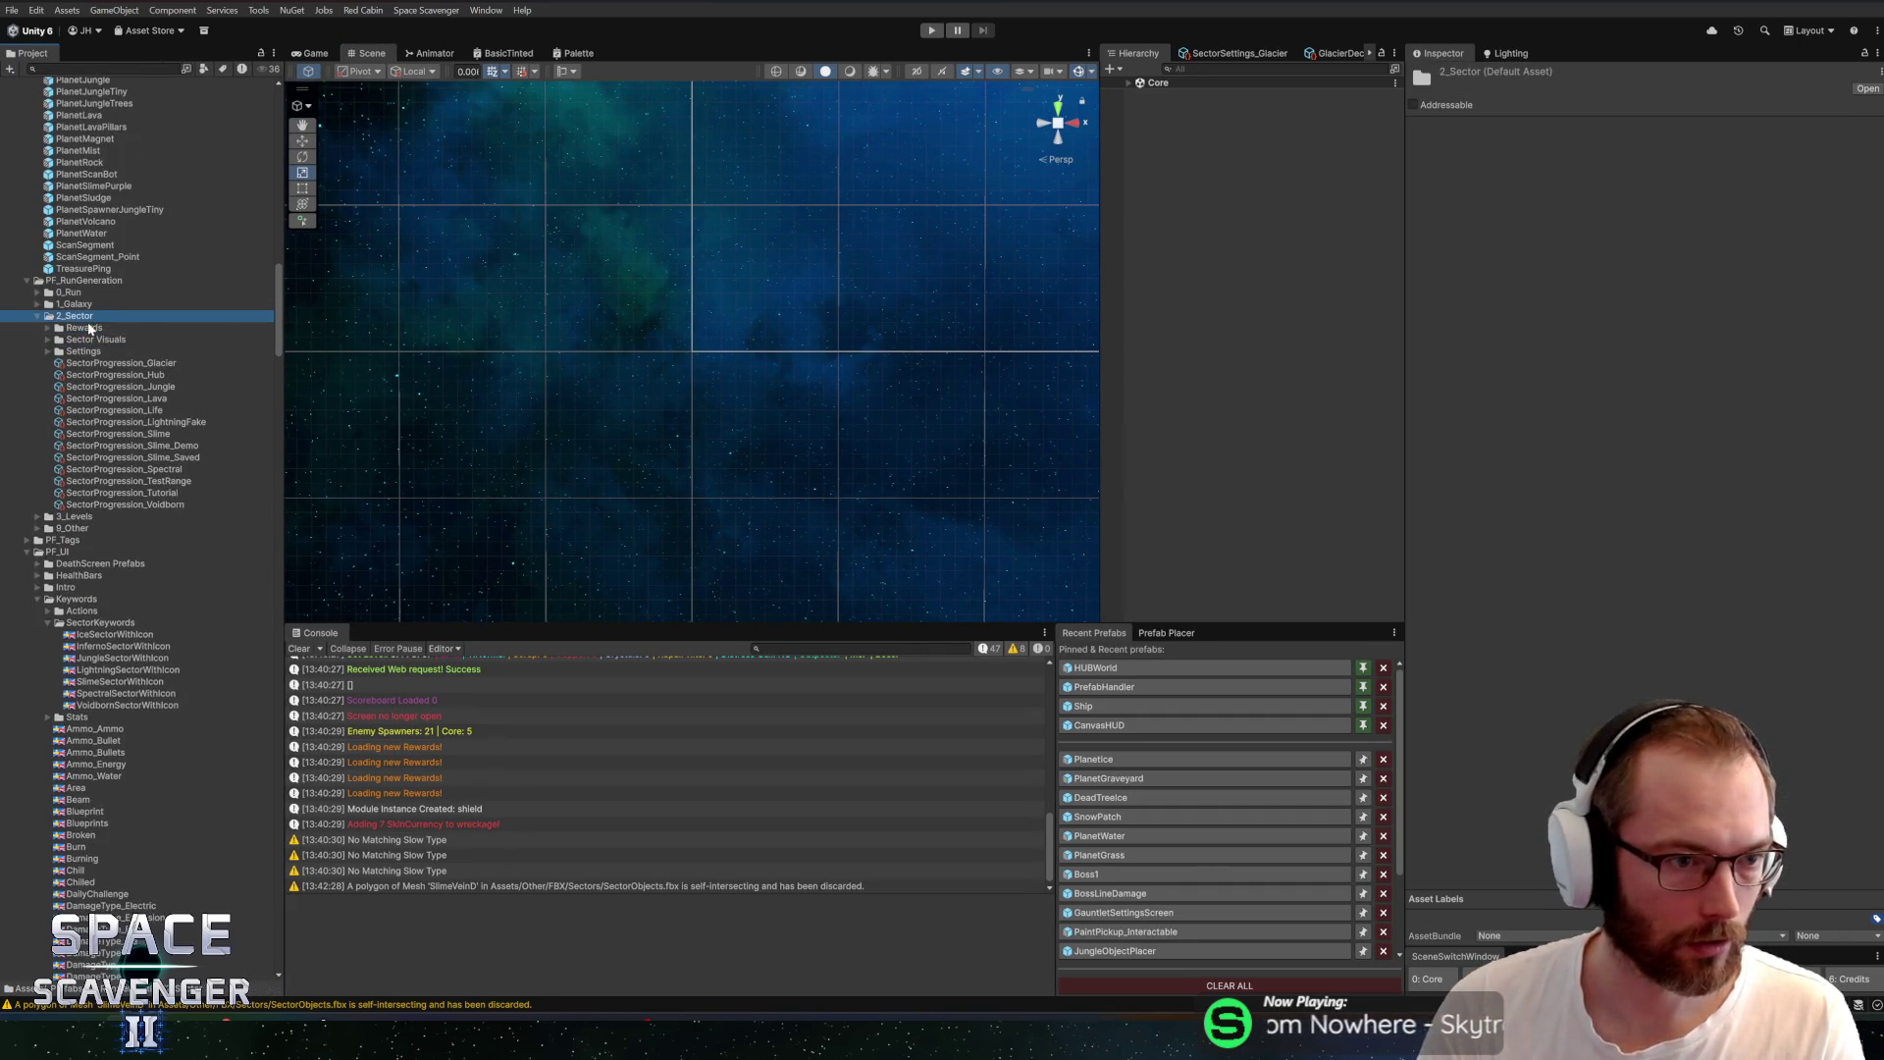
scroll(85, 319, up, 15)
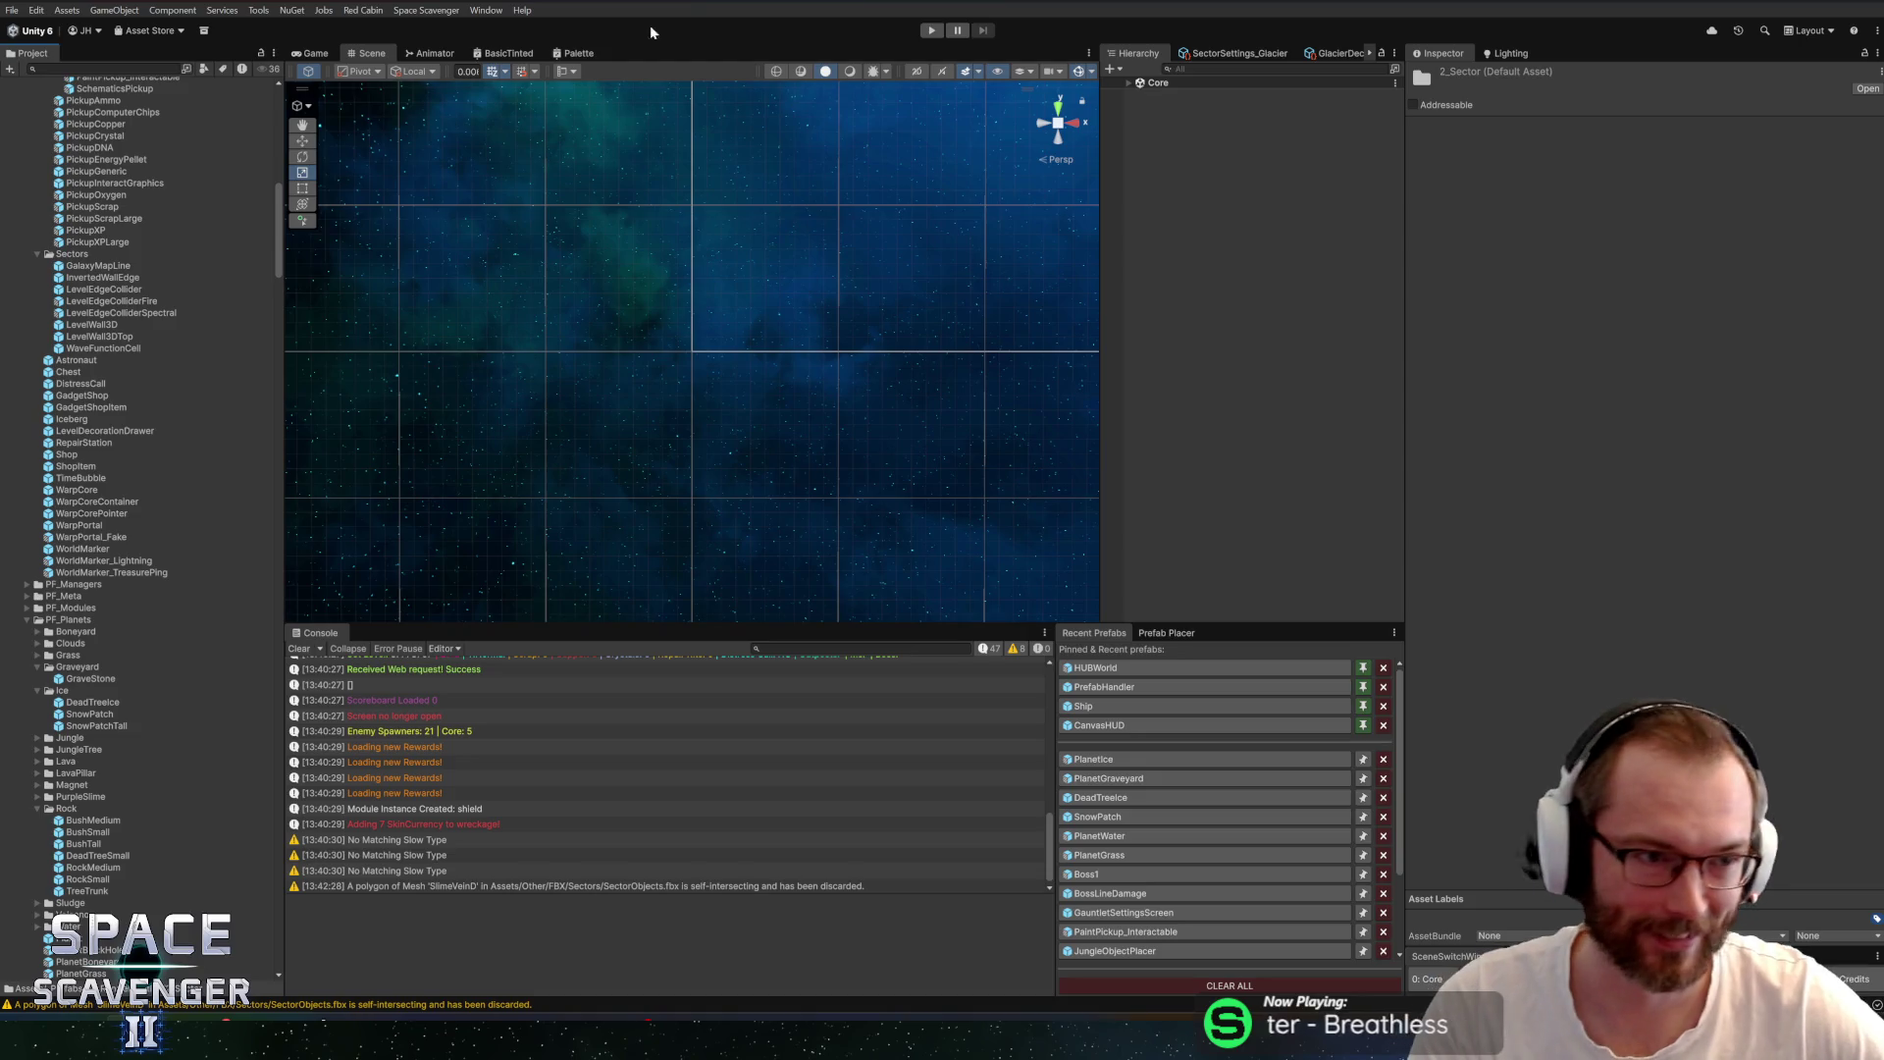
Collapse the A_Life, B_Jungle and PF_Enemies folders in the Project tree
scroll(196, 291, up, 15)
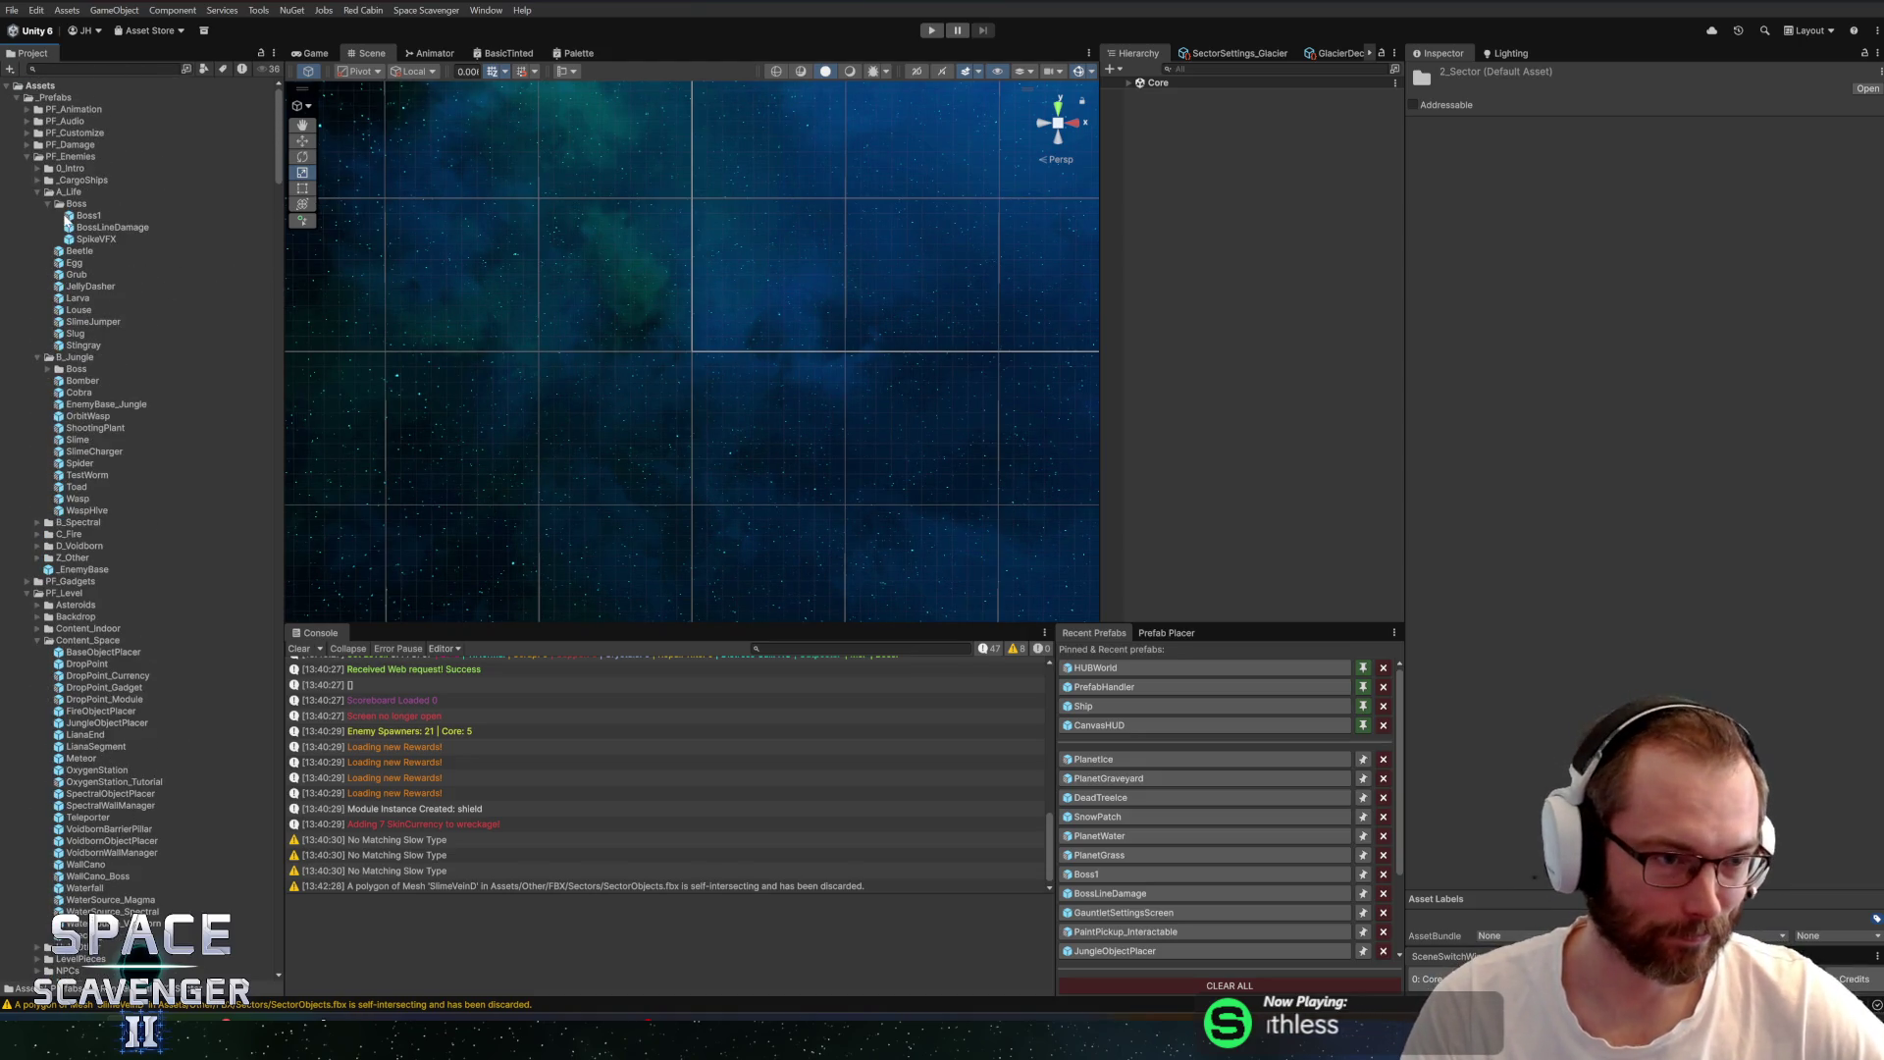
click(38, 192)
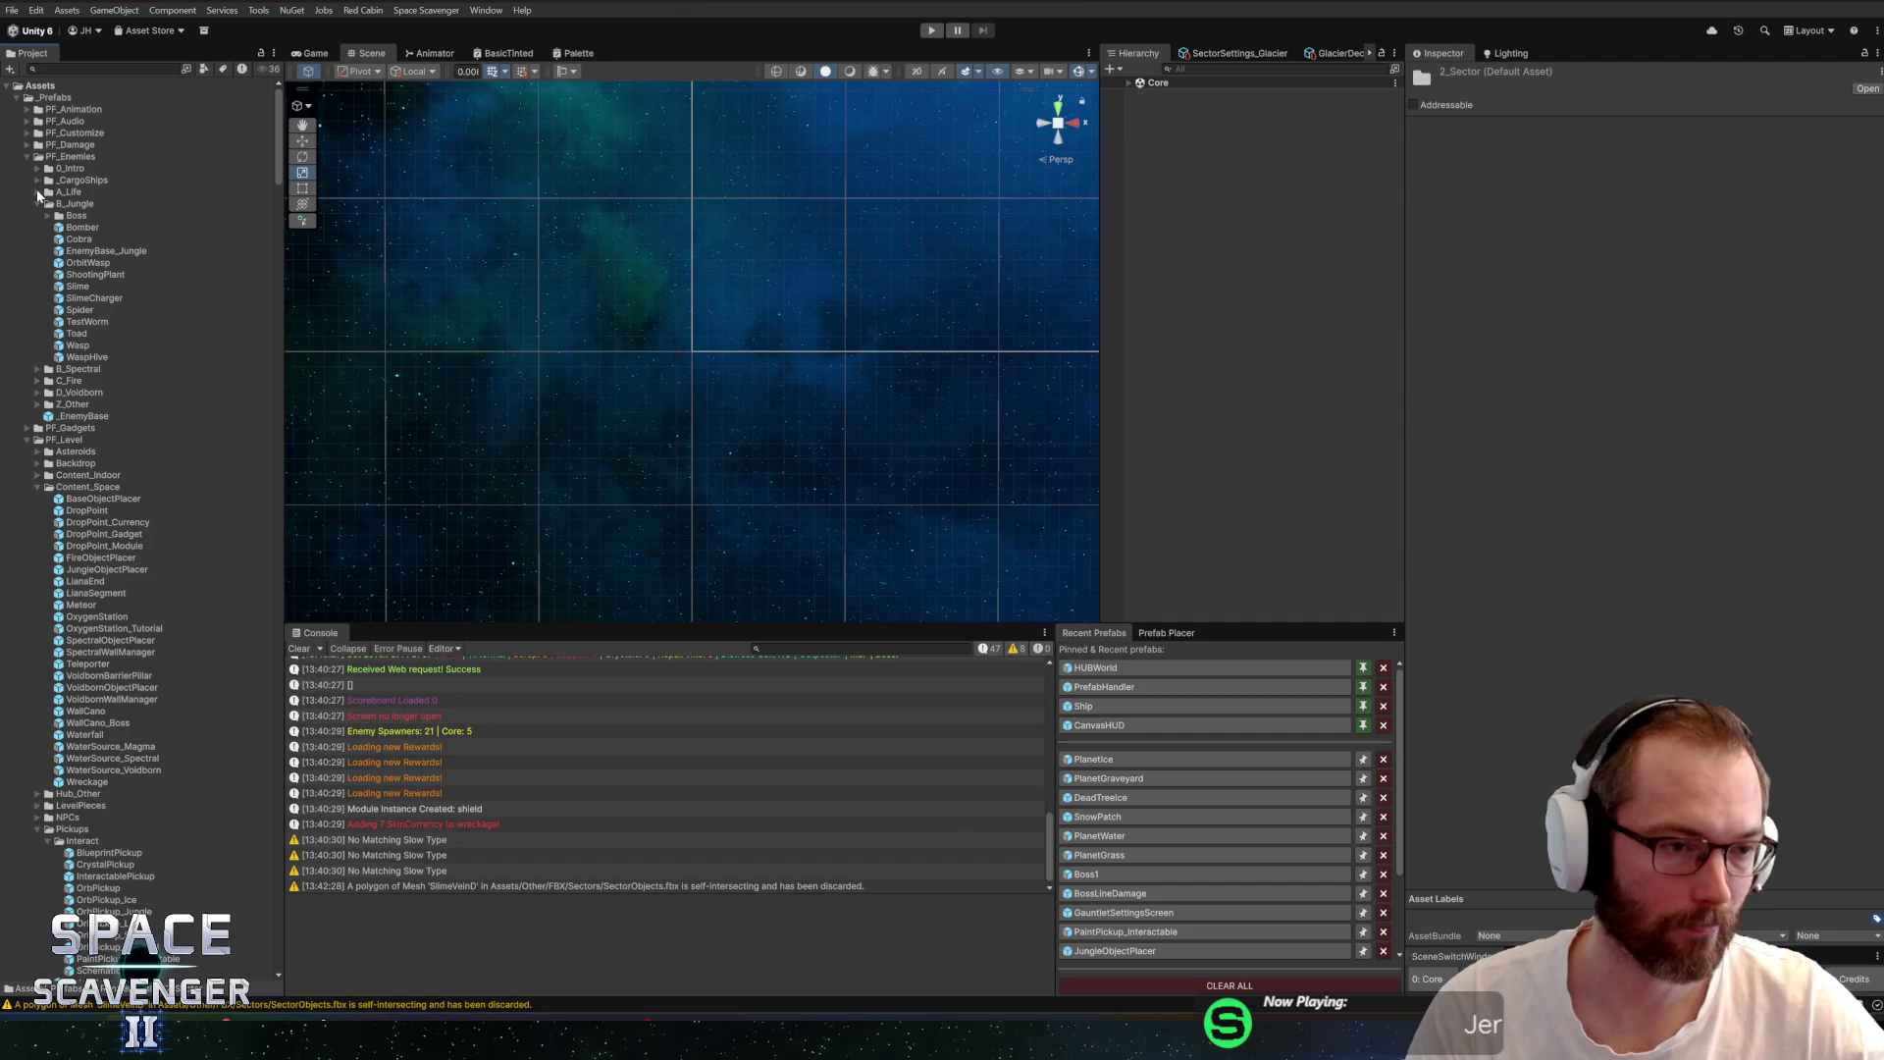
click(39, 204)
click(40, 204)
click(59, 158)
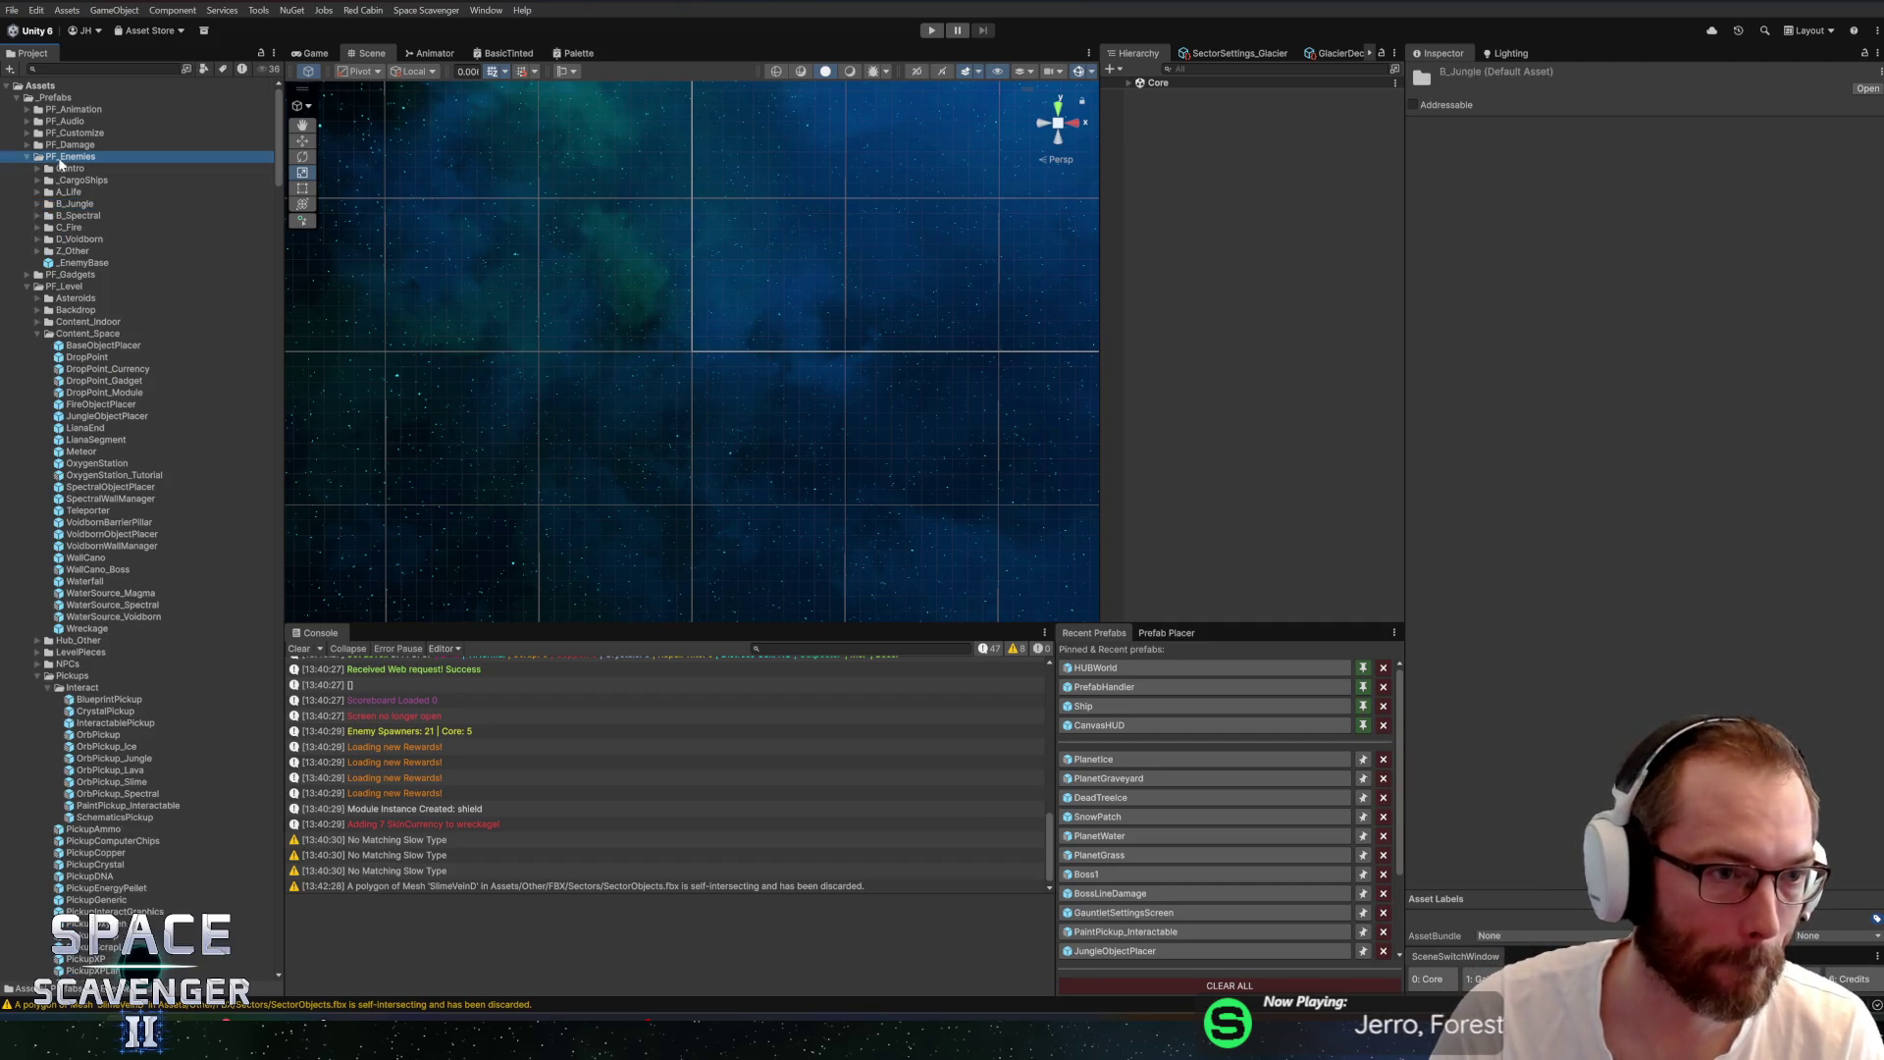
key(Left)
In PF_Level > Asteroids, create a Prefab Variant of the AsteroidOBase prefab
click(79, 179)
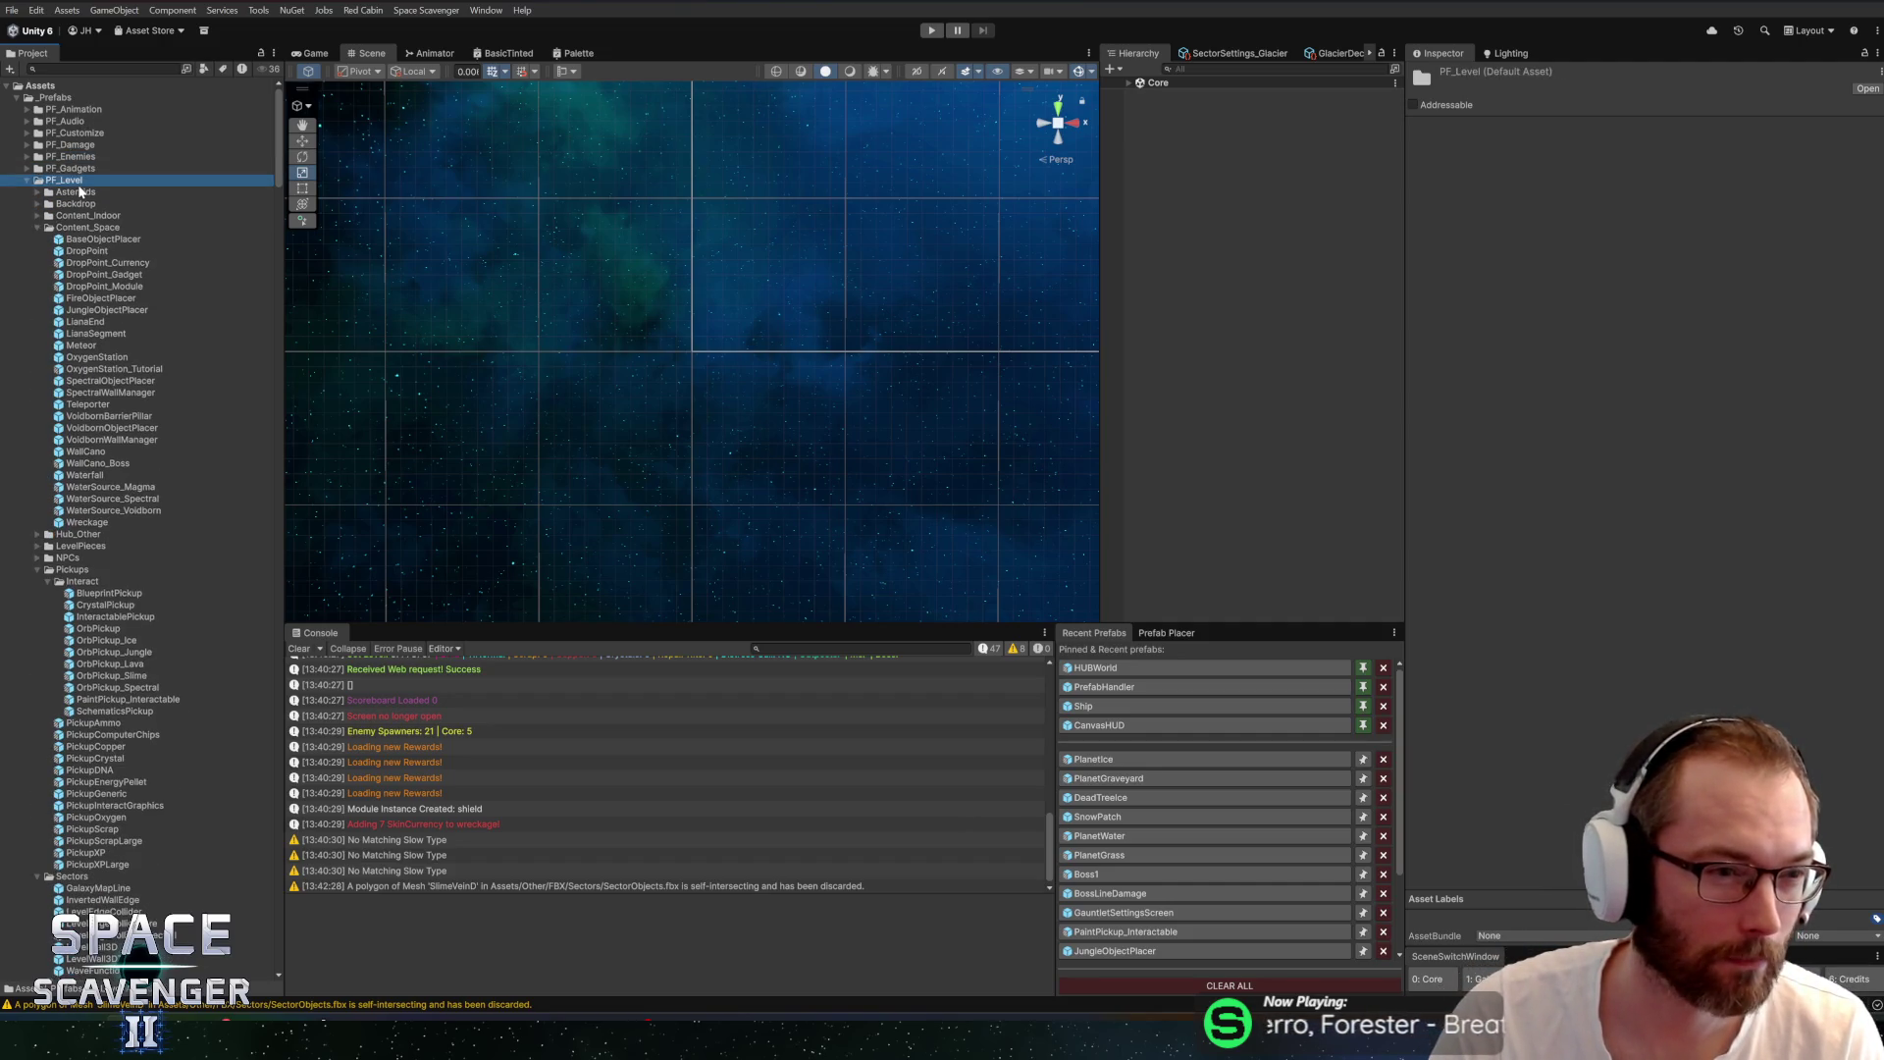
double_click(77, 191)
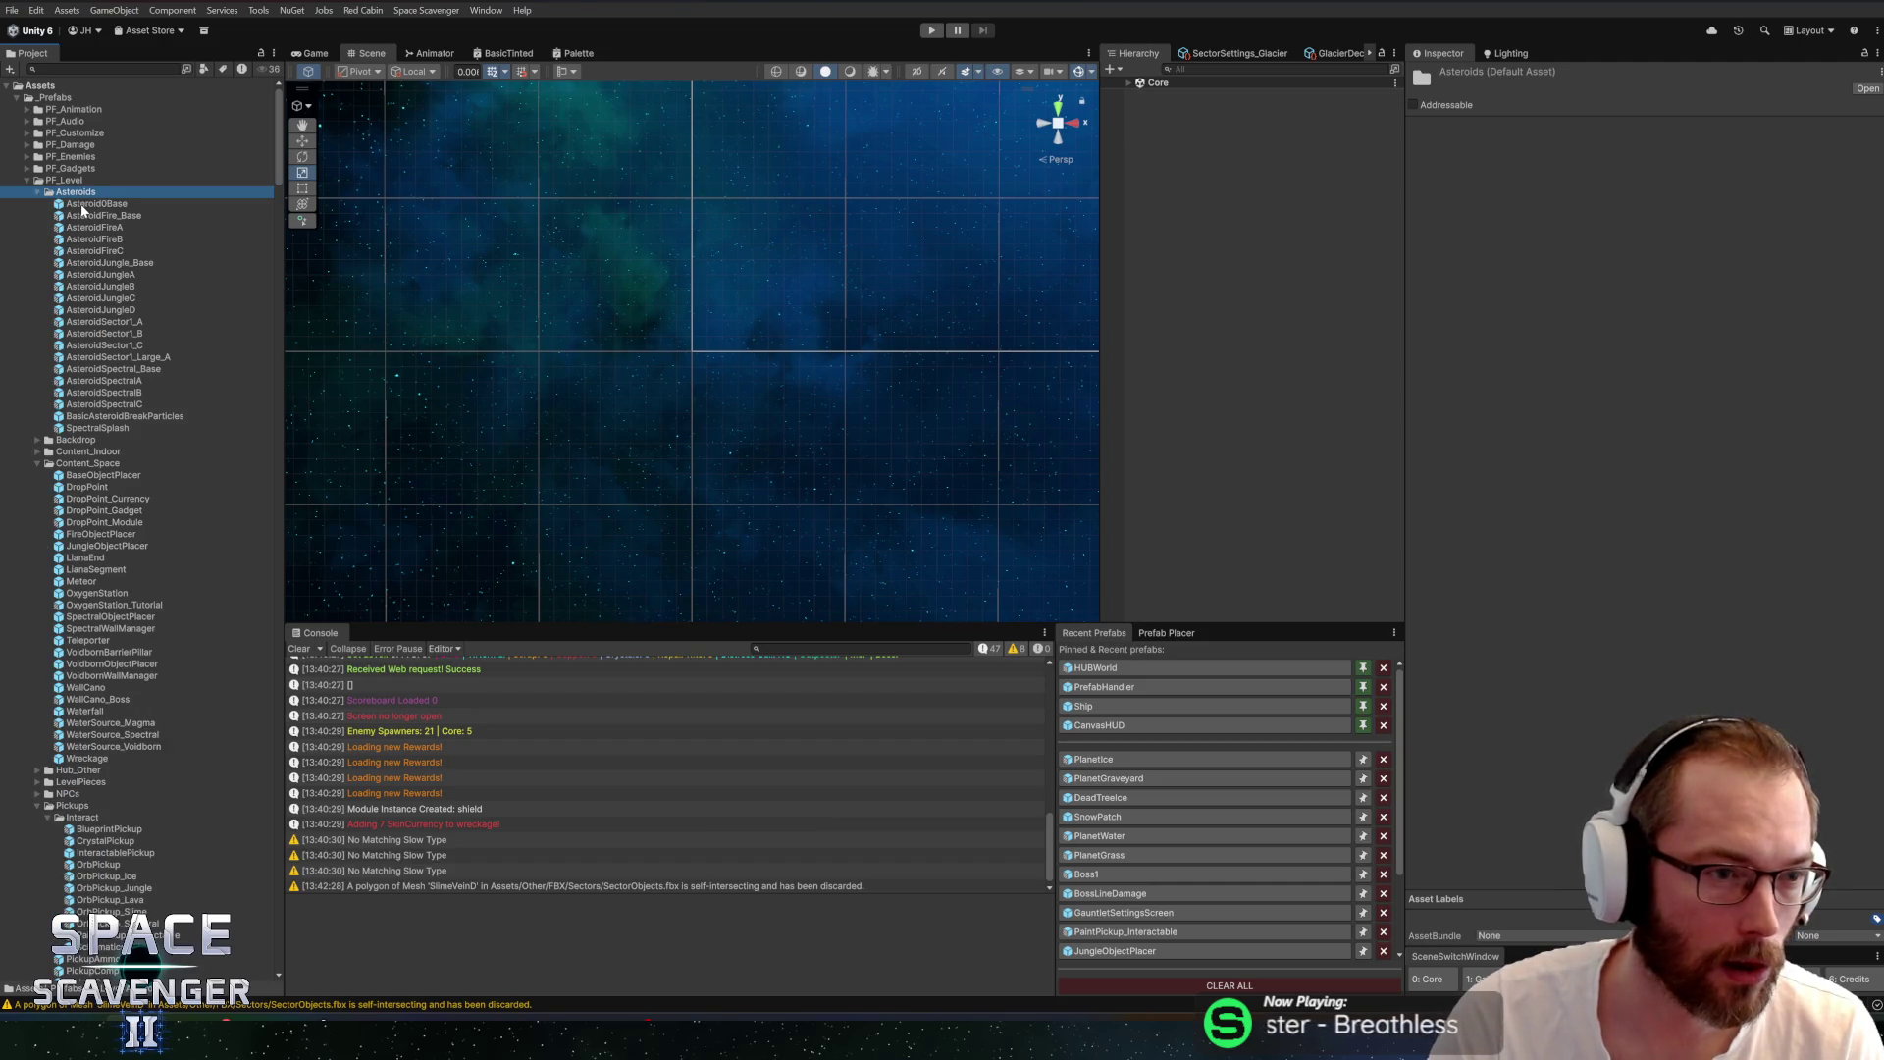
click(84, 204)
right_click(85, 204)
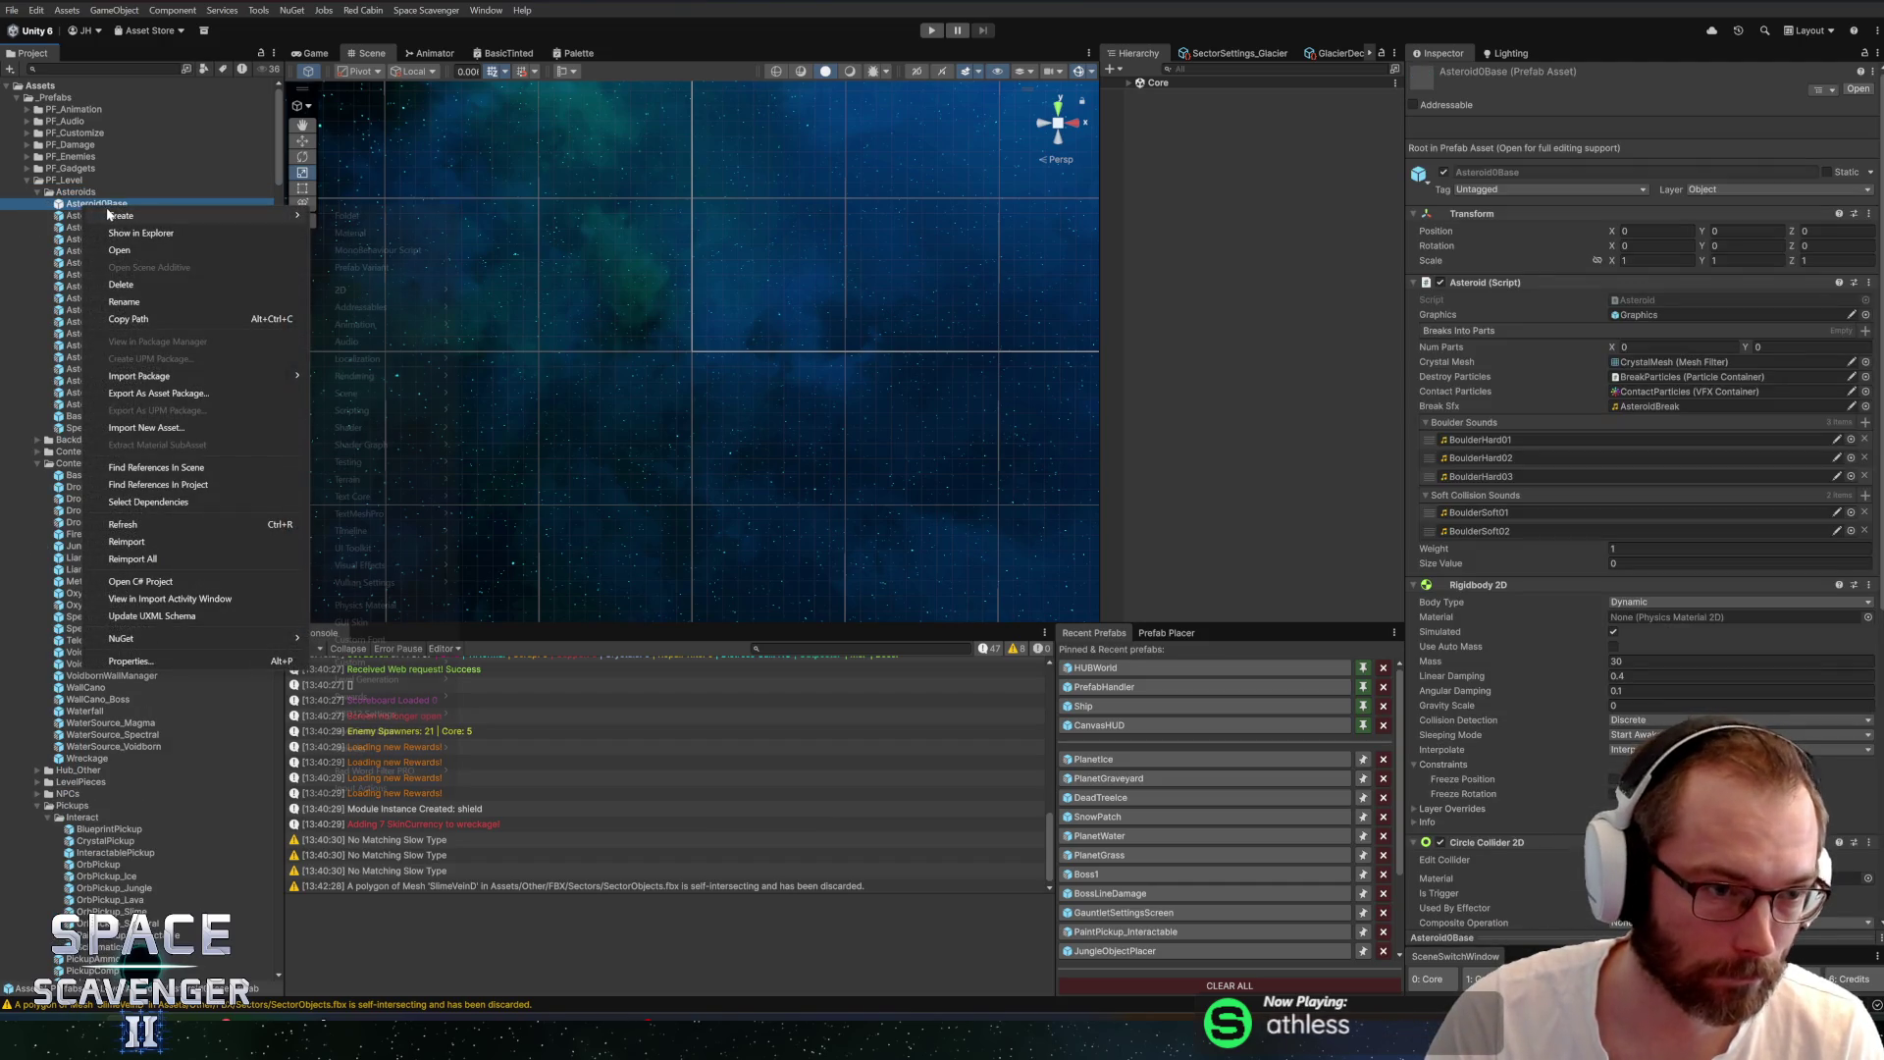
mouse_move(197, 216)
click(359, 266)
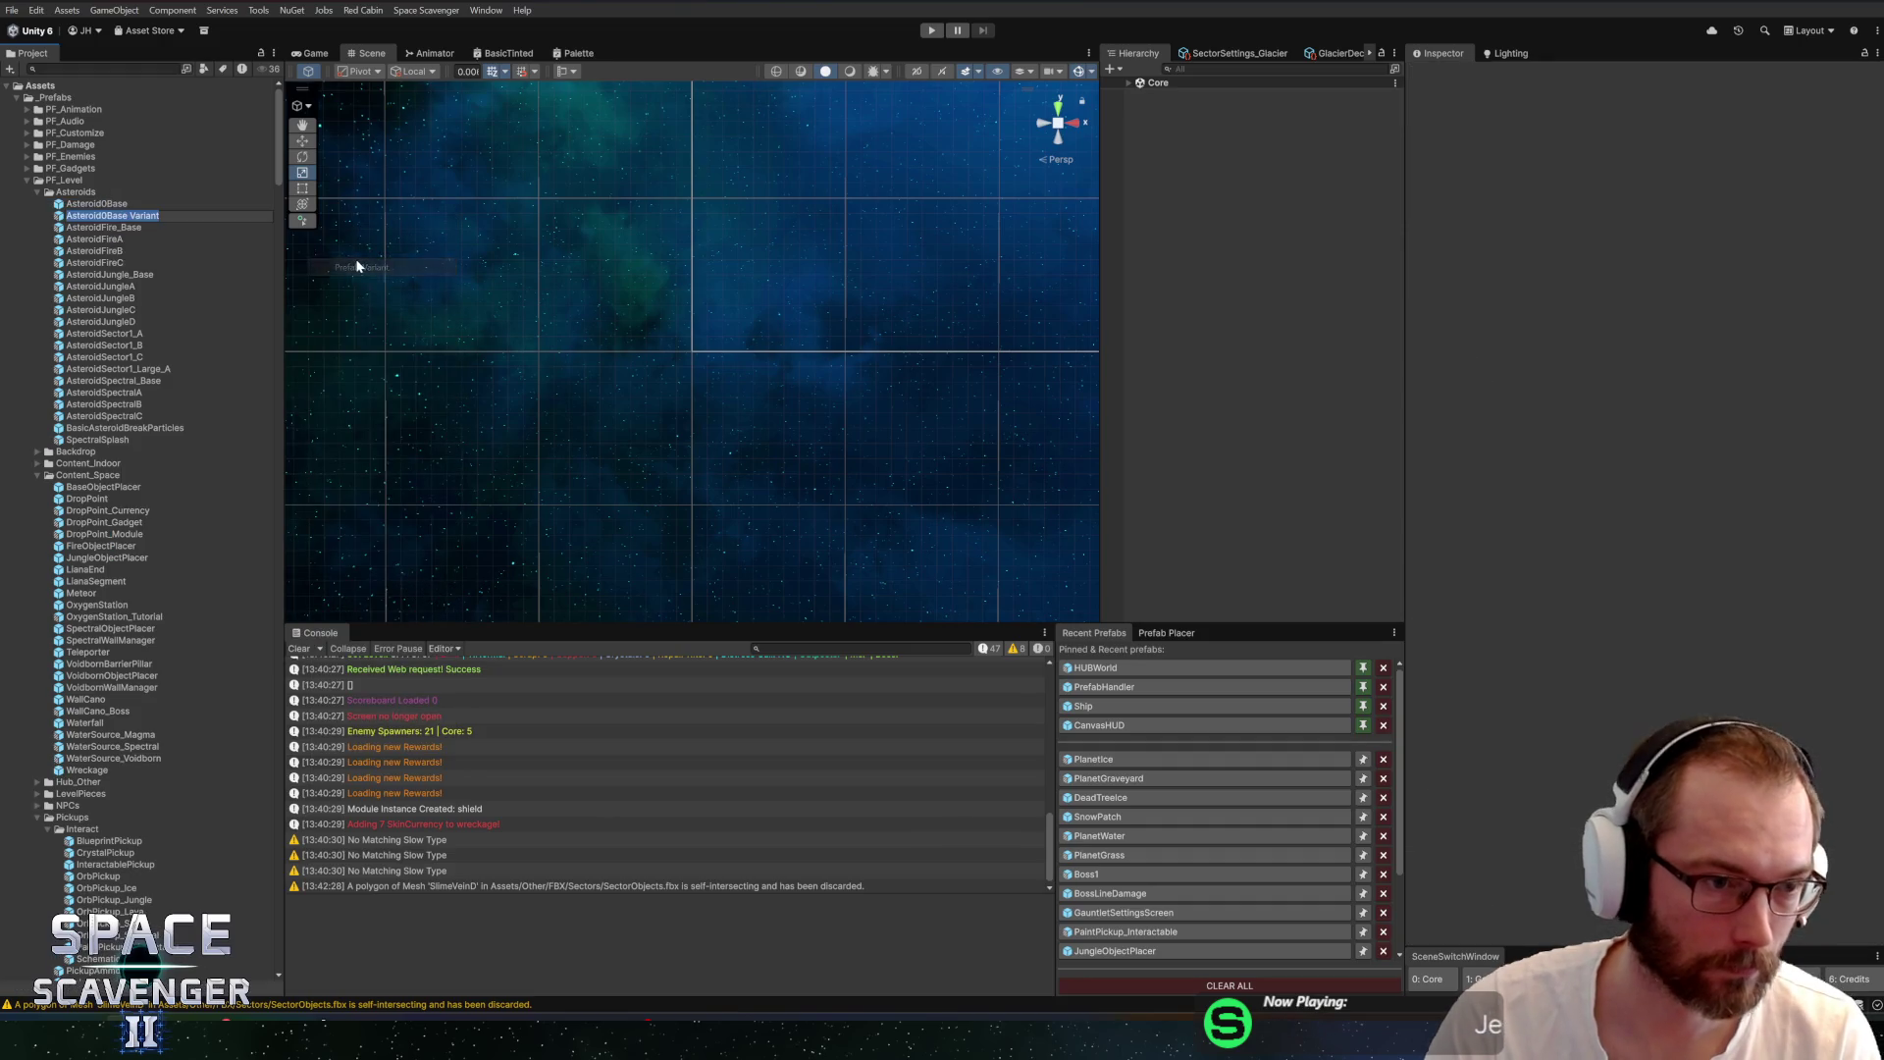